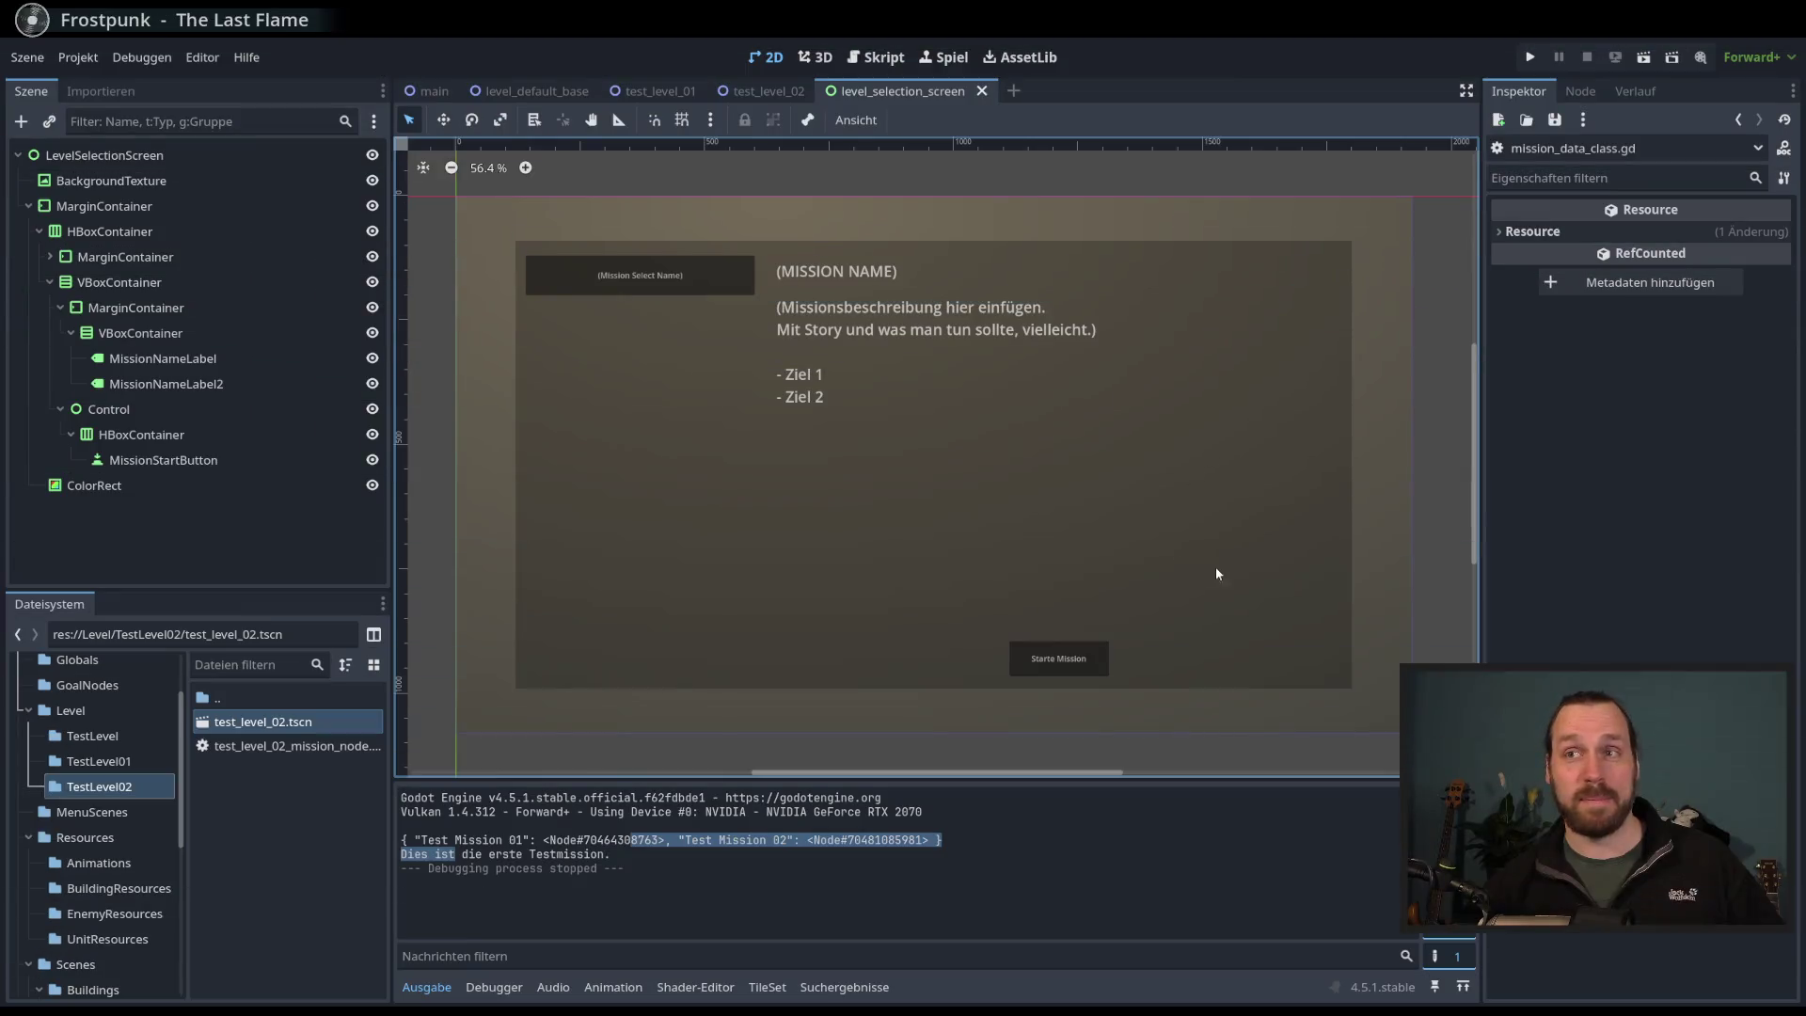
- Select BackgroundTexture and set its first gradient stop to blue
mouse_move(1063, 495)
left_mouse_down()
mouse_move(1112, 483)
mouse_move(1069, 504)
mouse_move(1092, 492)
left_mouse_up()
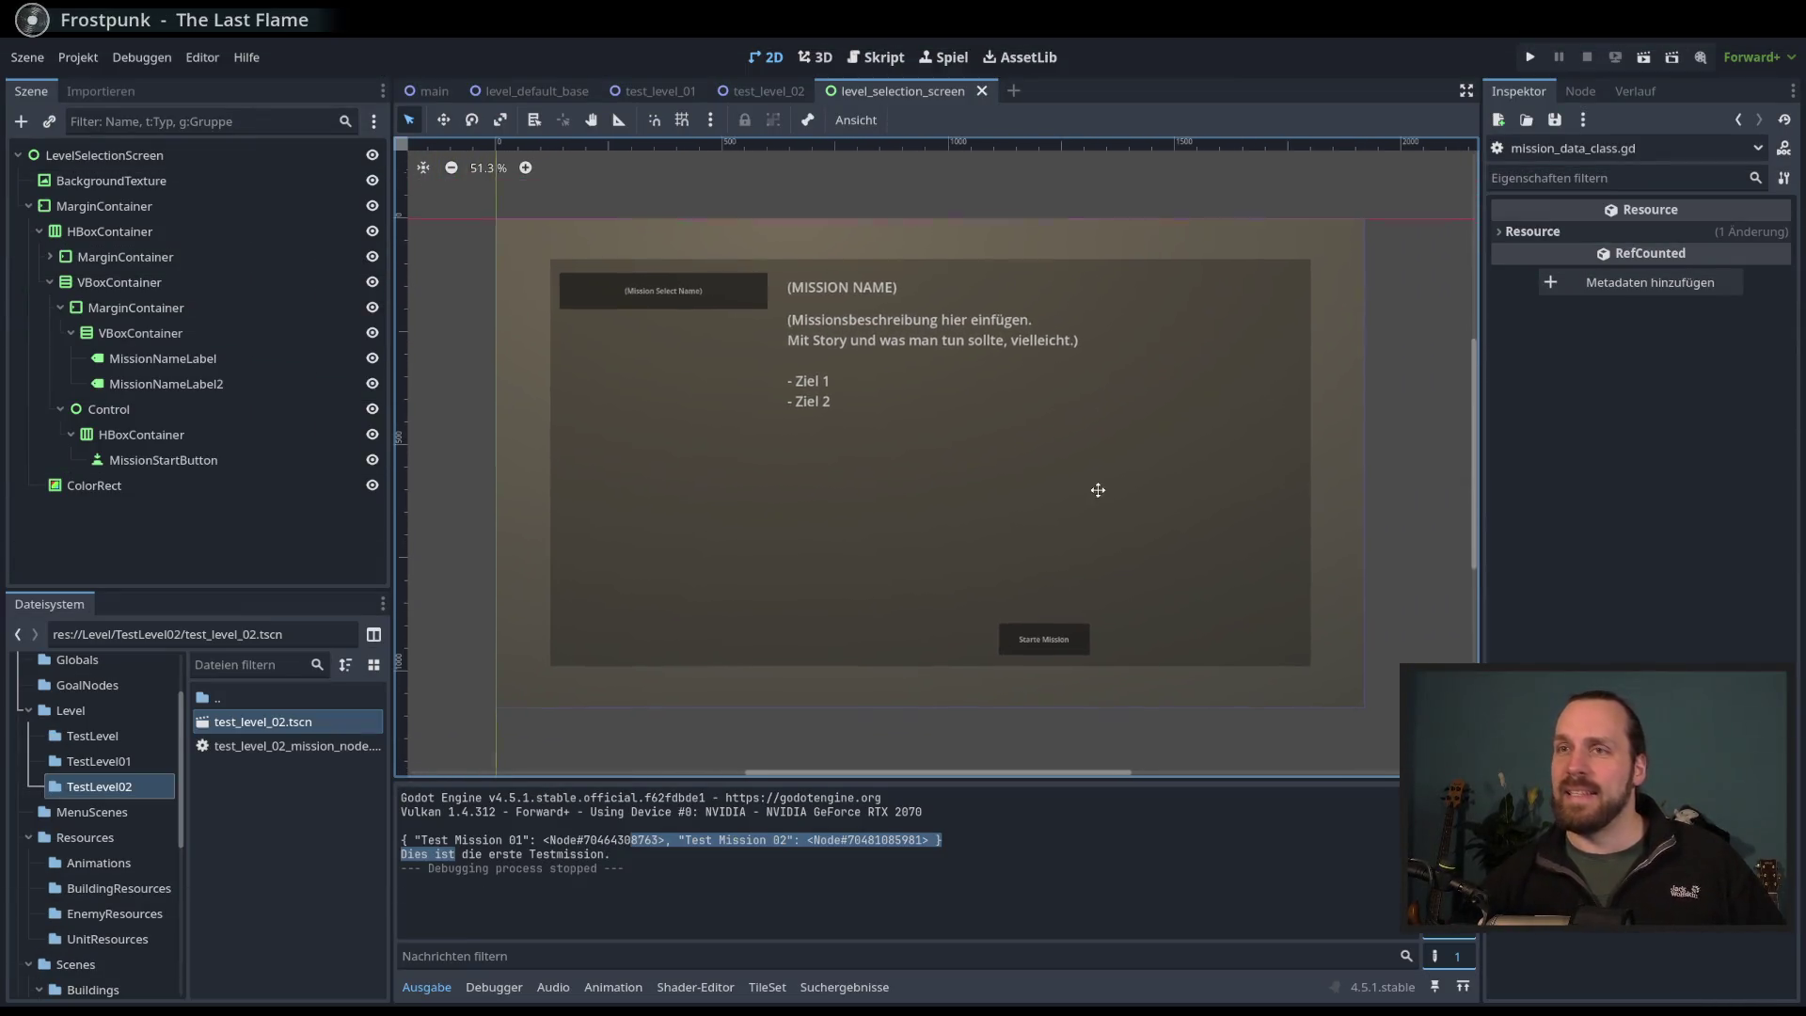
scroll(1100, 487, "down", 1)
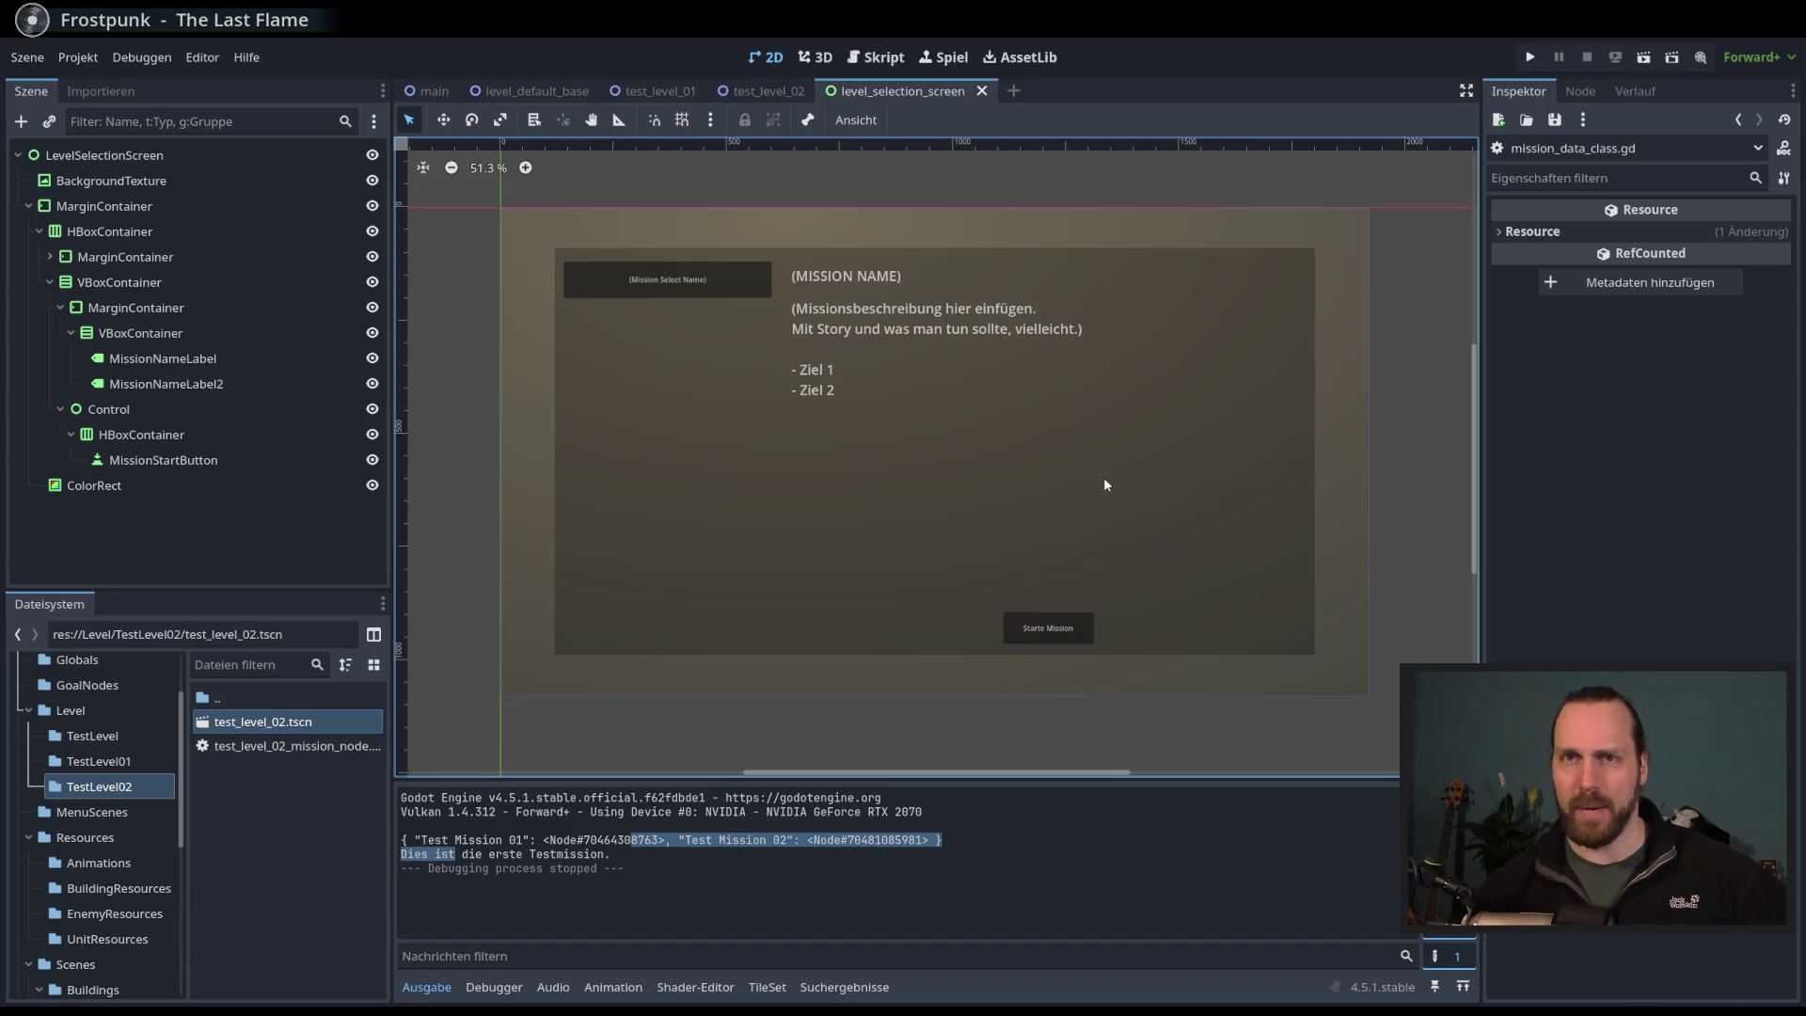
left_click(94, 486)
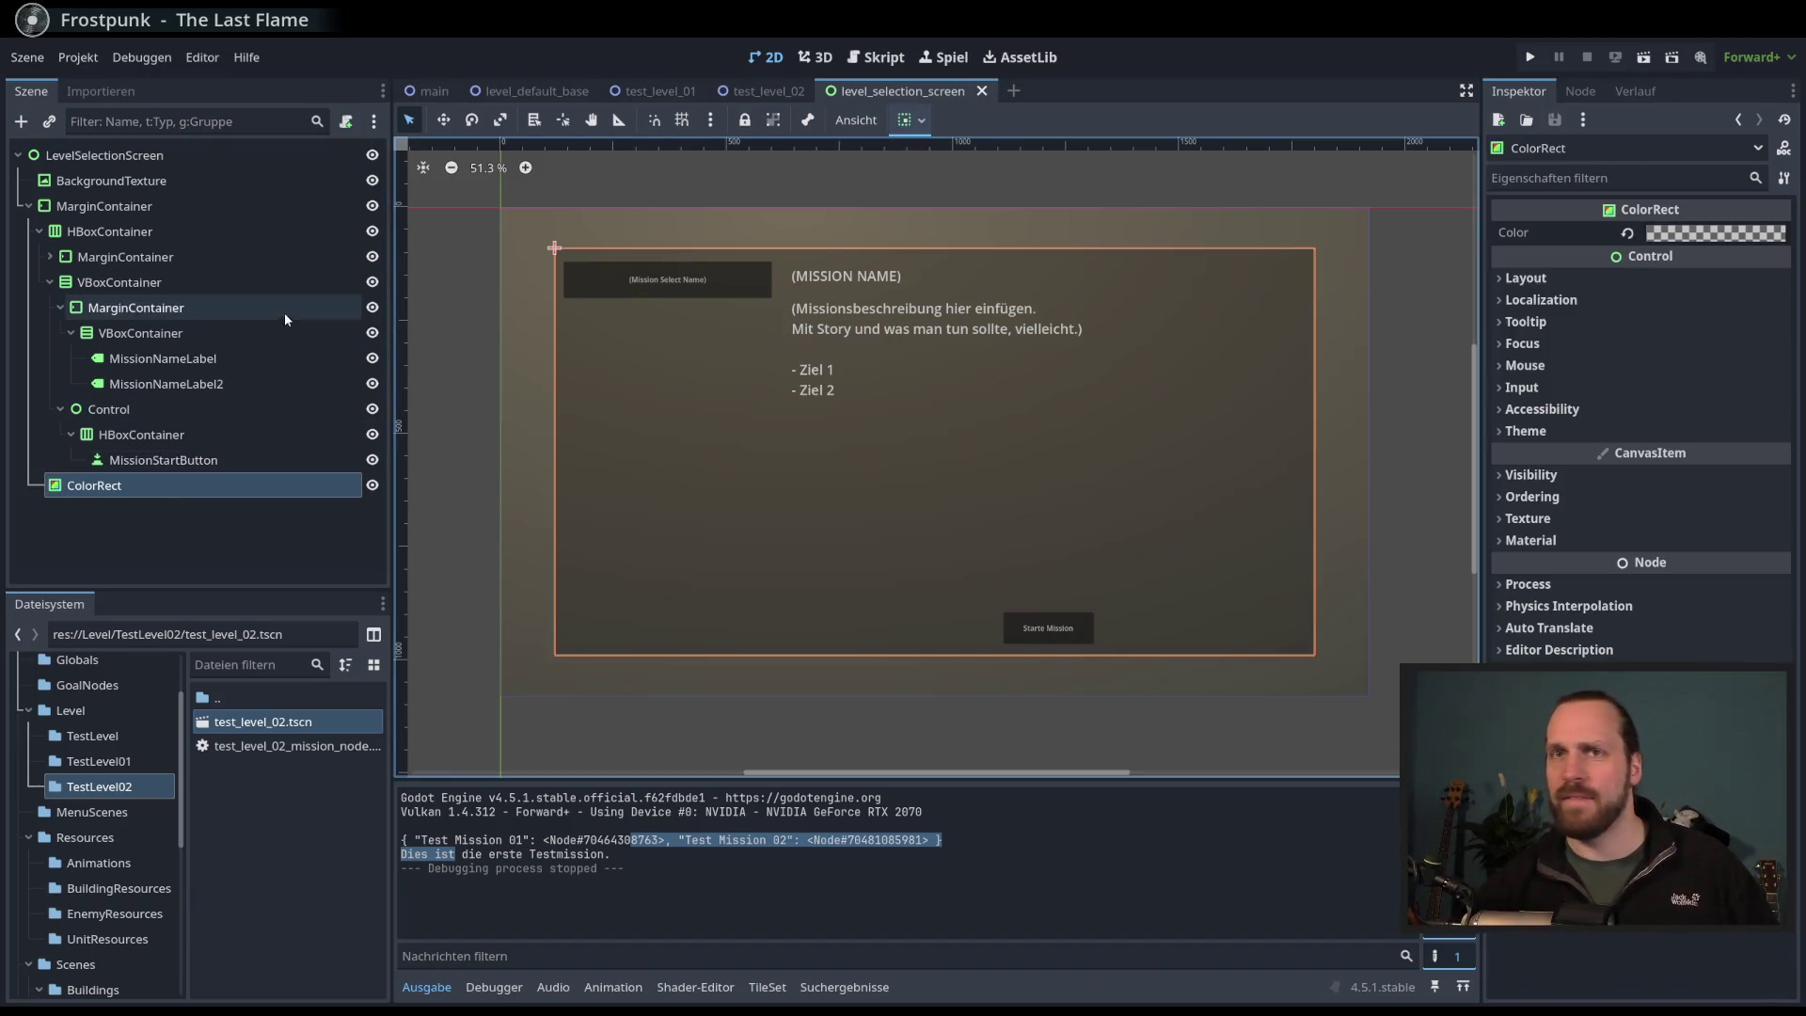
left_click(149, 183)
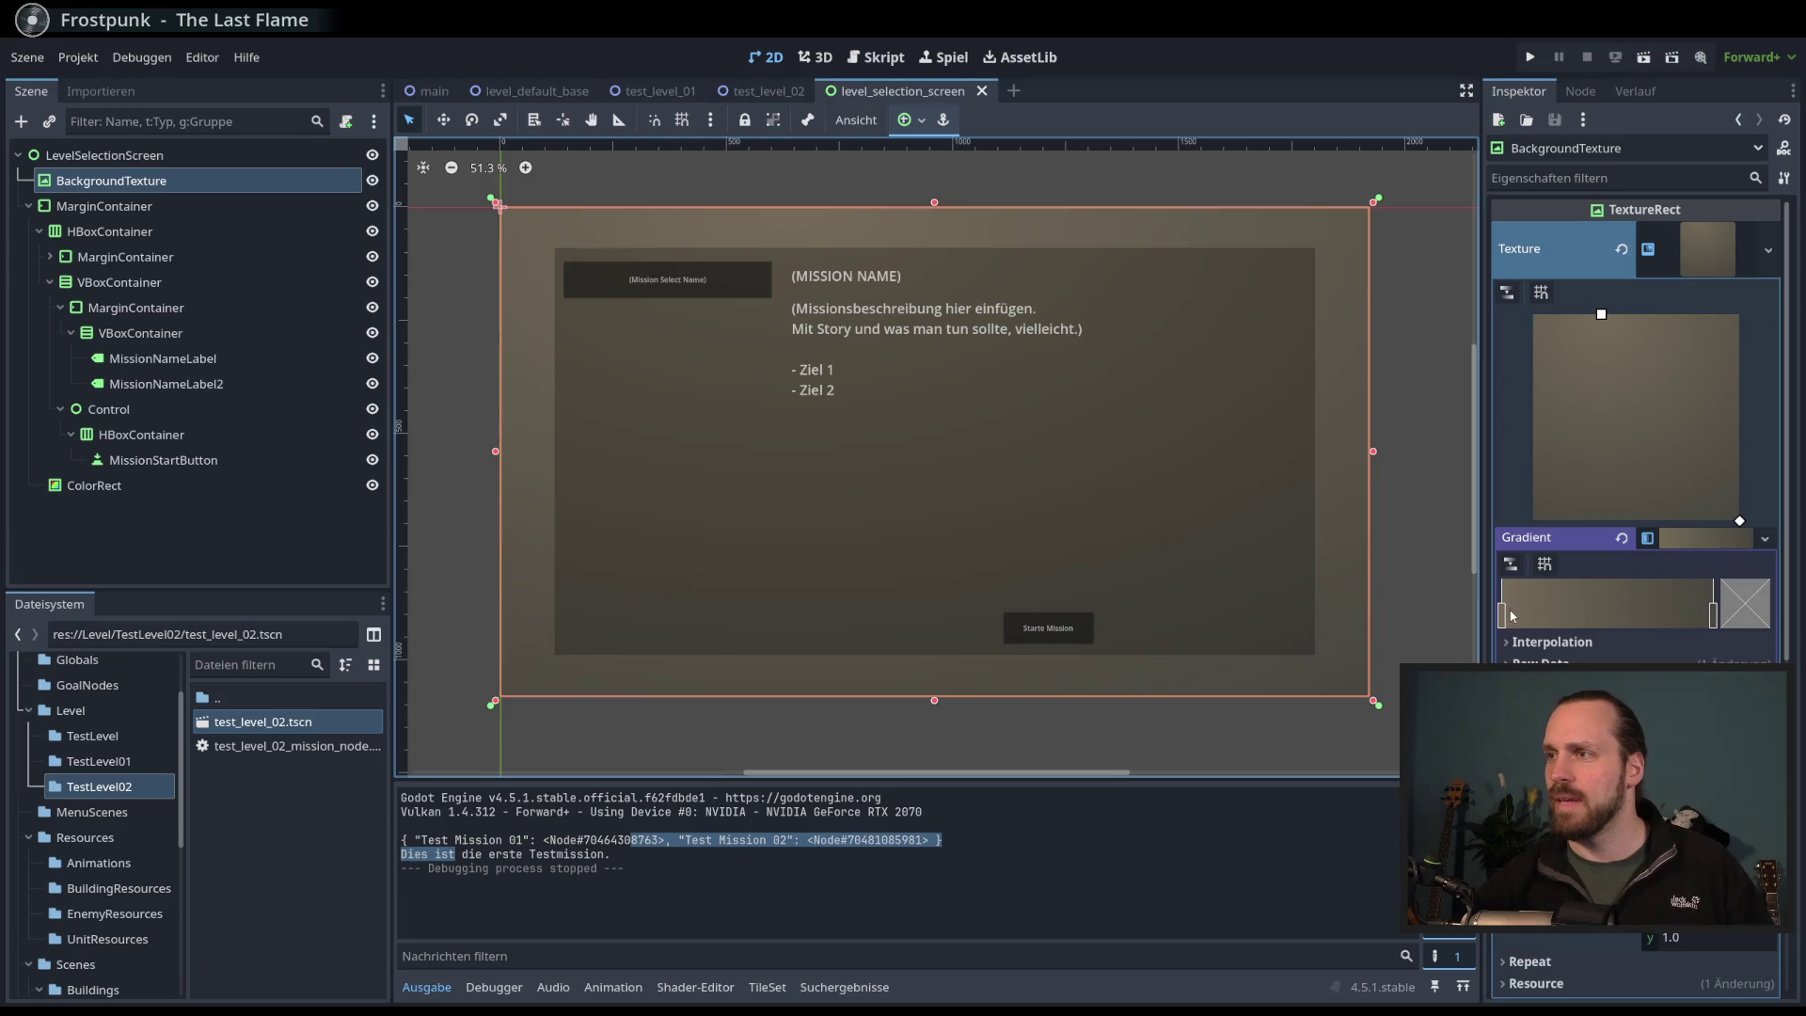
left_click(1745, 603)
left_click(1588, 100)
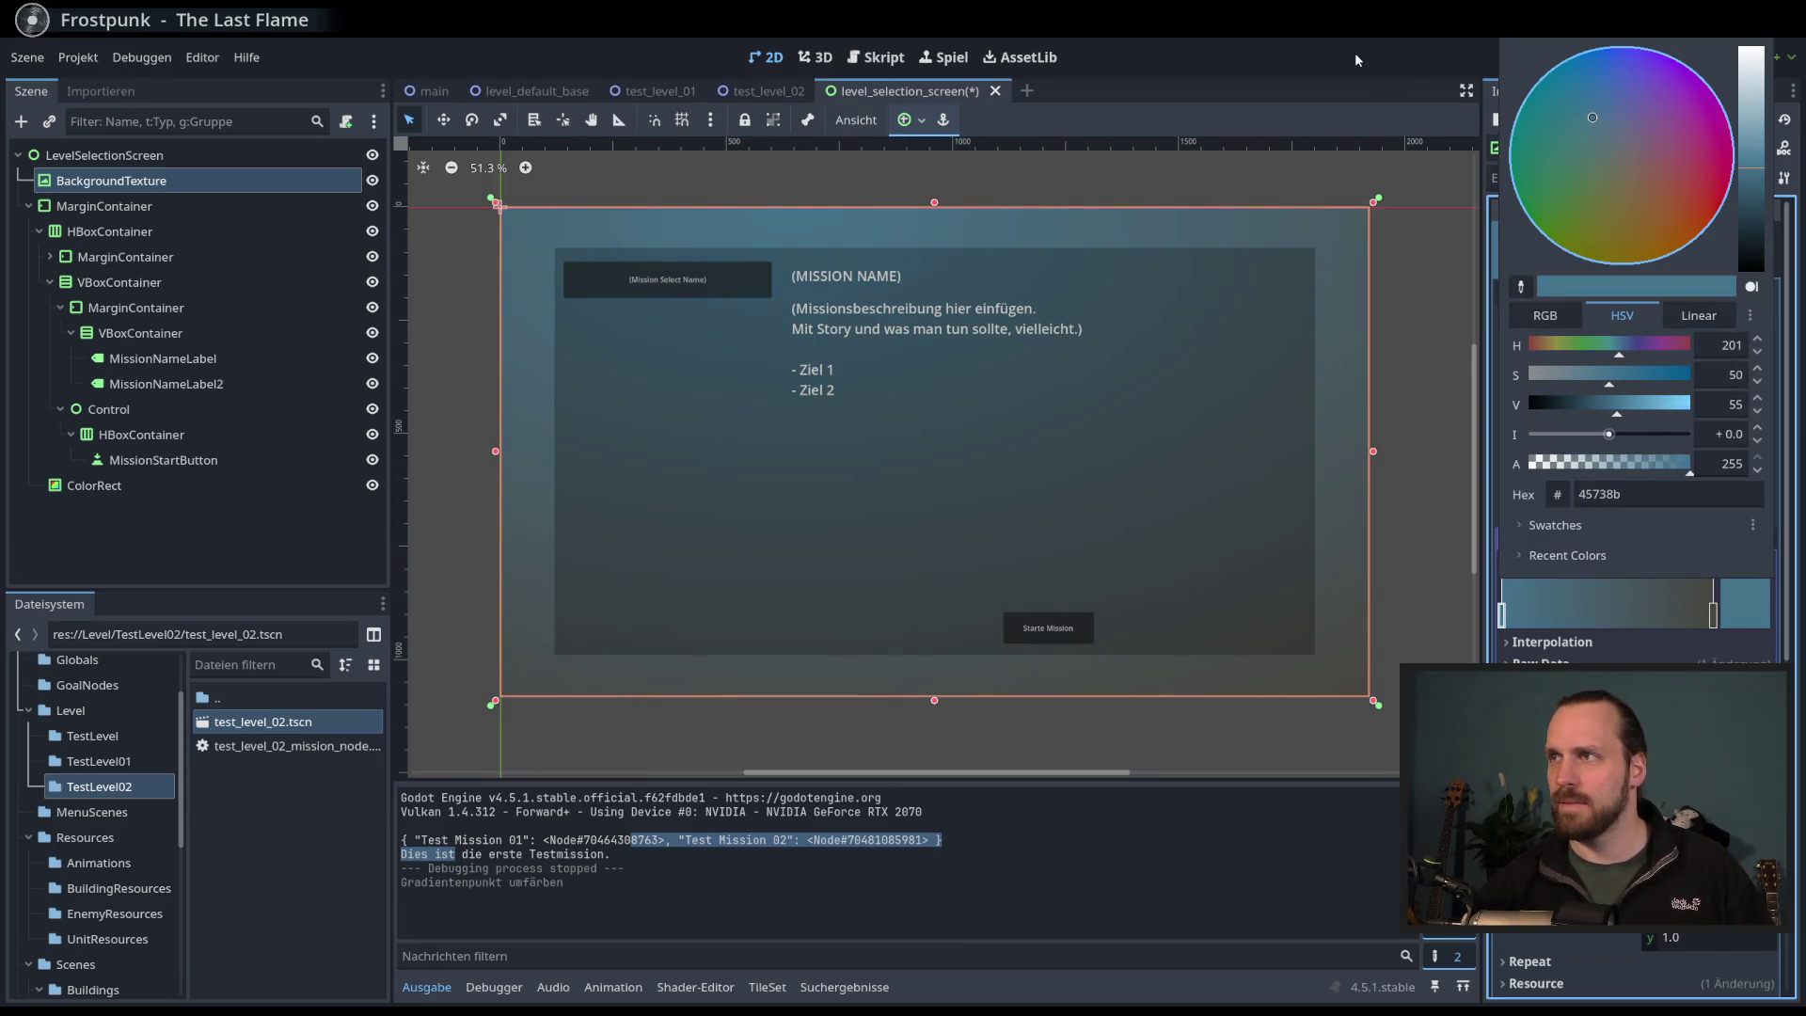
left_click(291, 598)
- Set the second gradient stop to a dark grey
left_click(1713, 616)
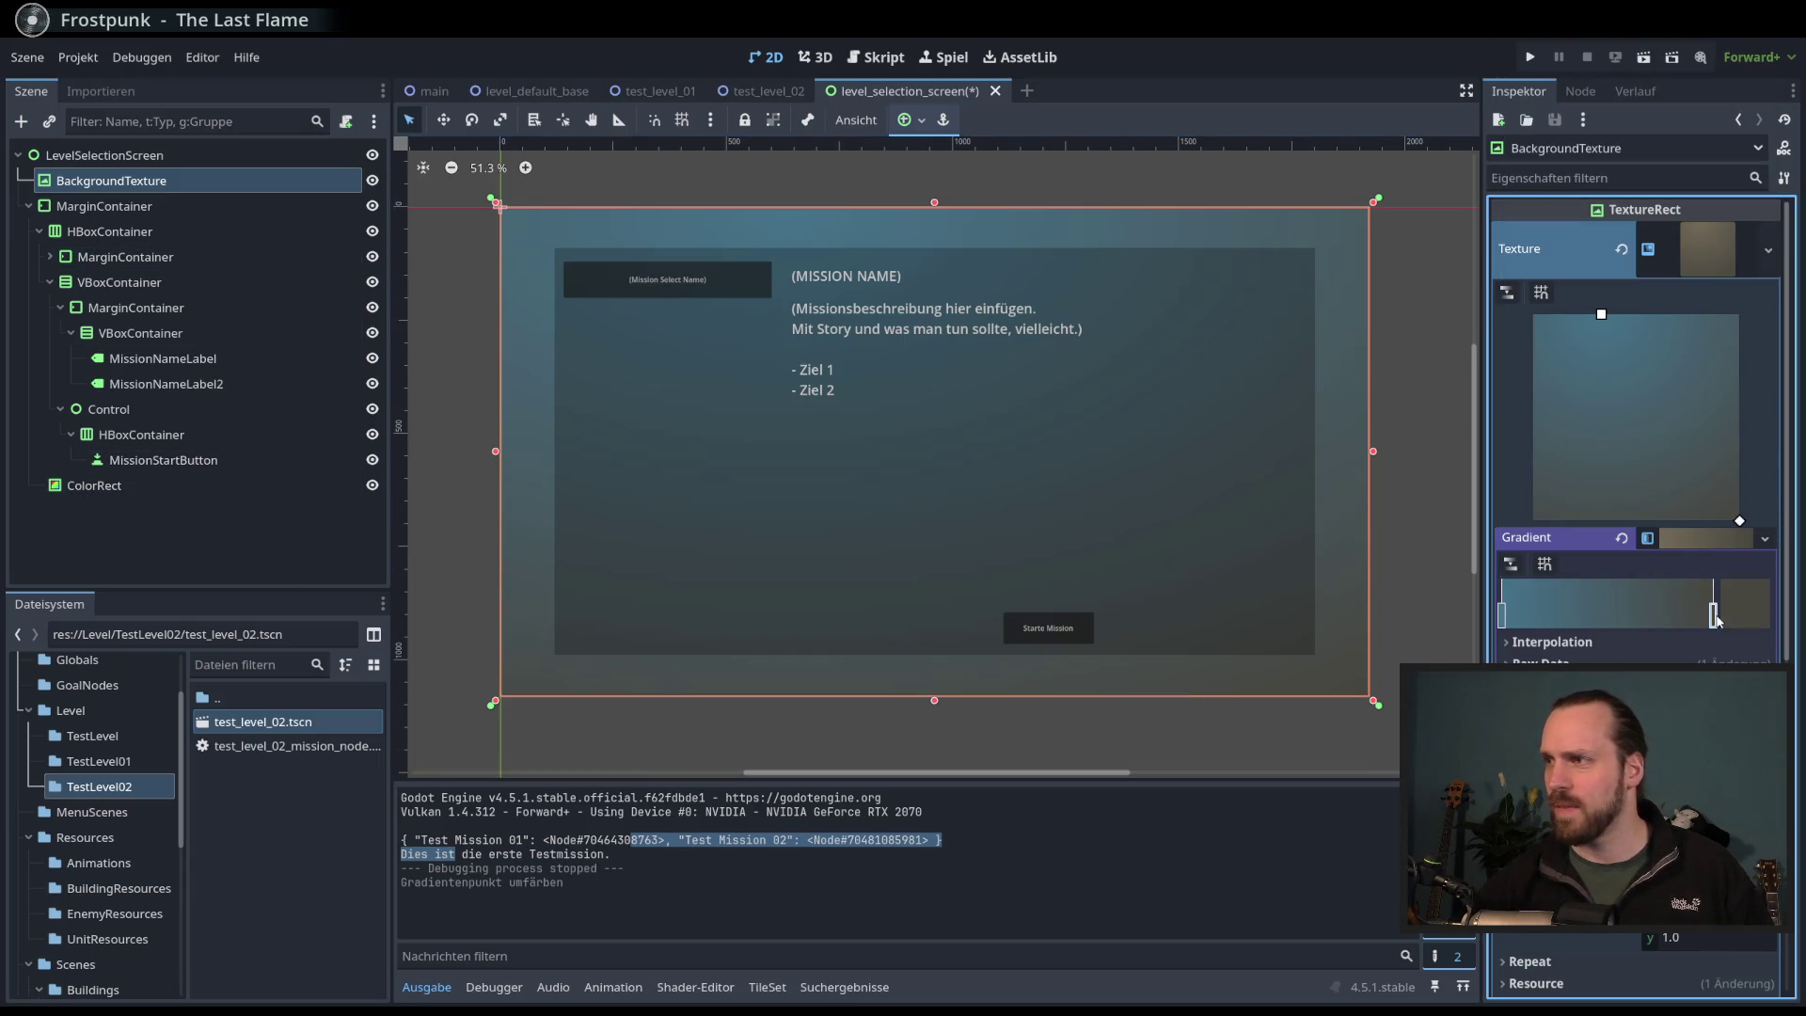
left_click(1745, 603)
left_click(1753, 242)
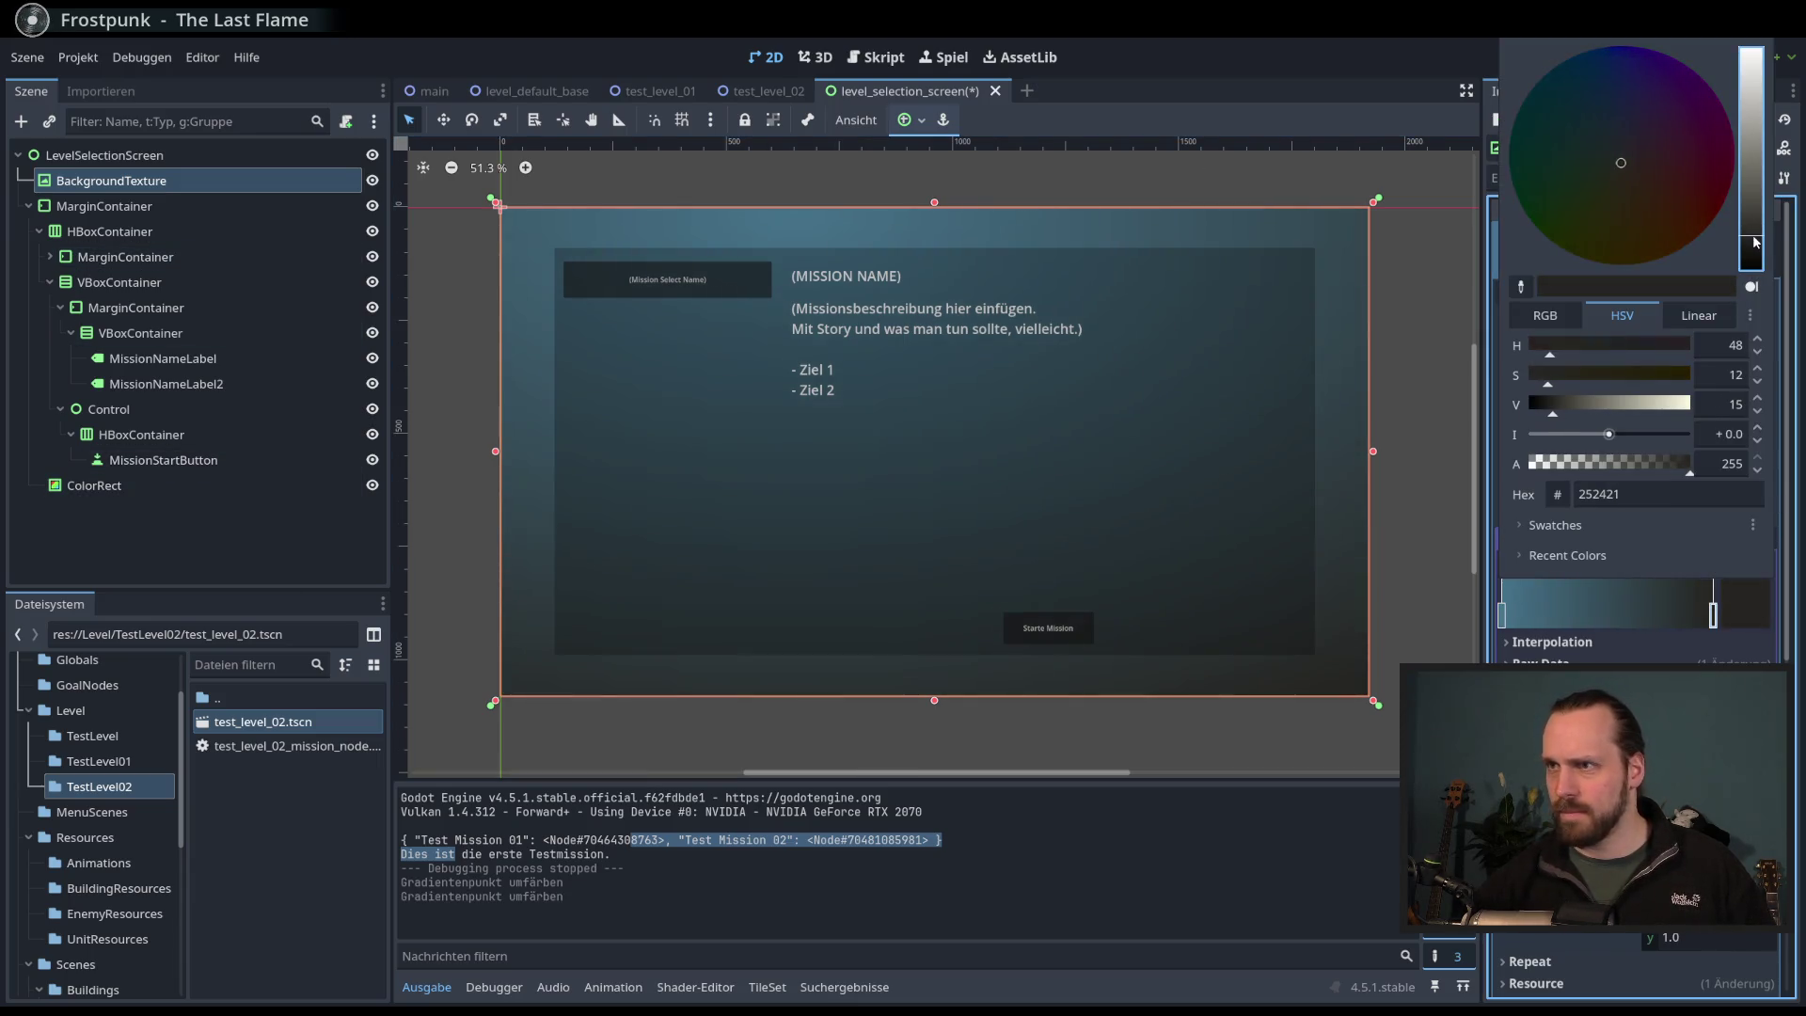
left_click(1753, 233)
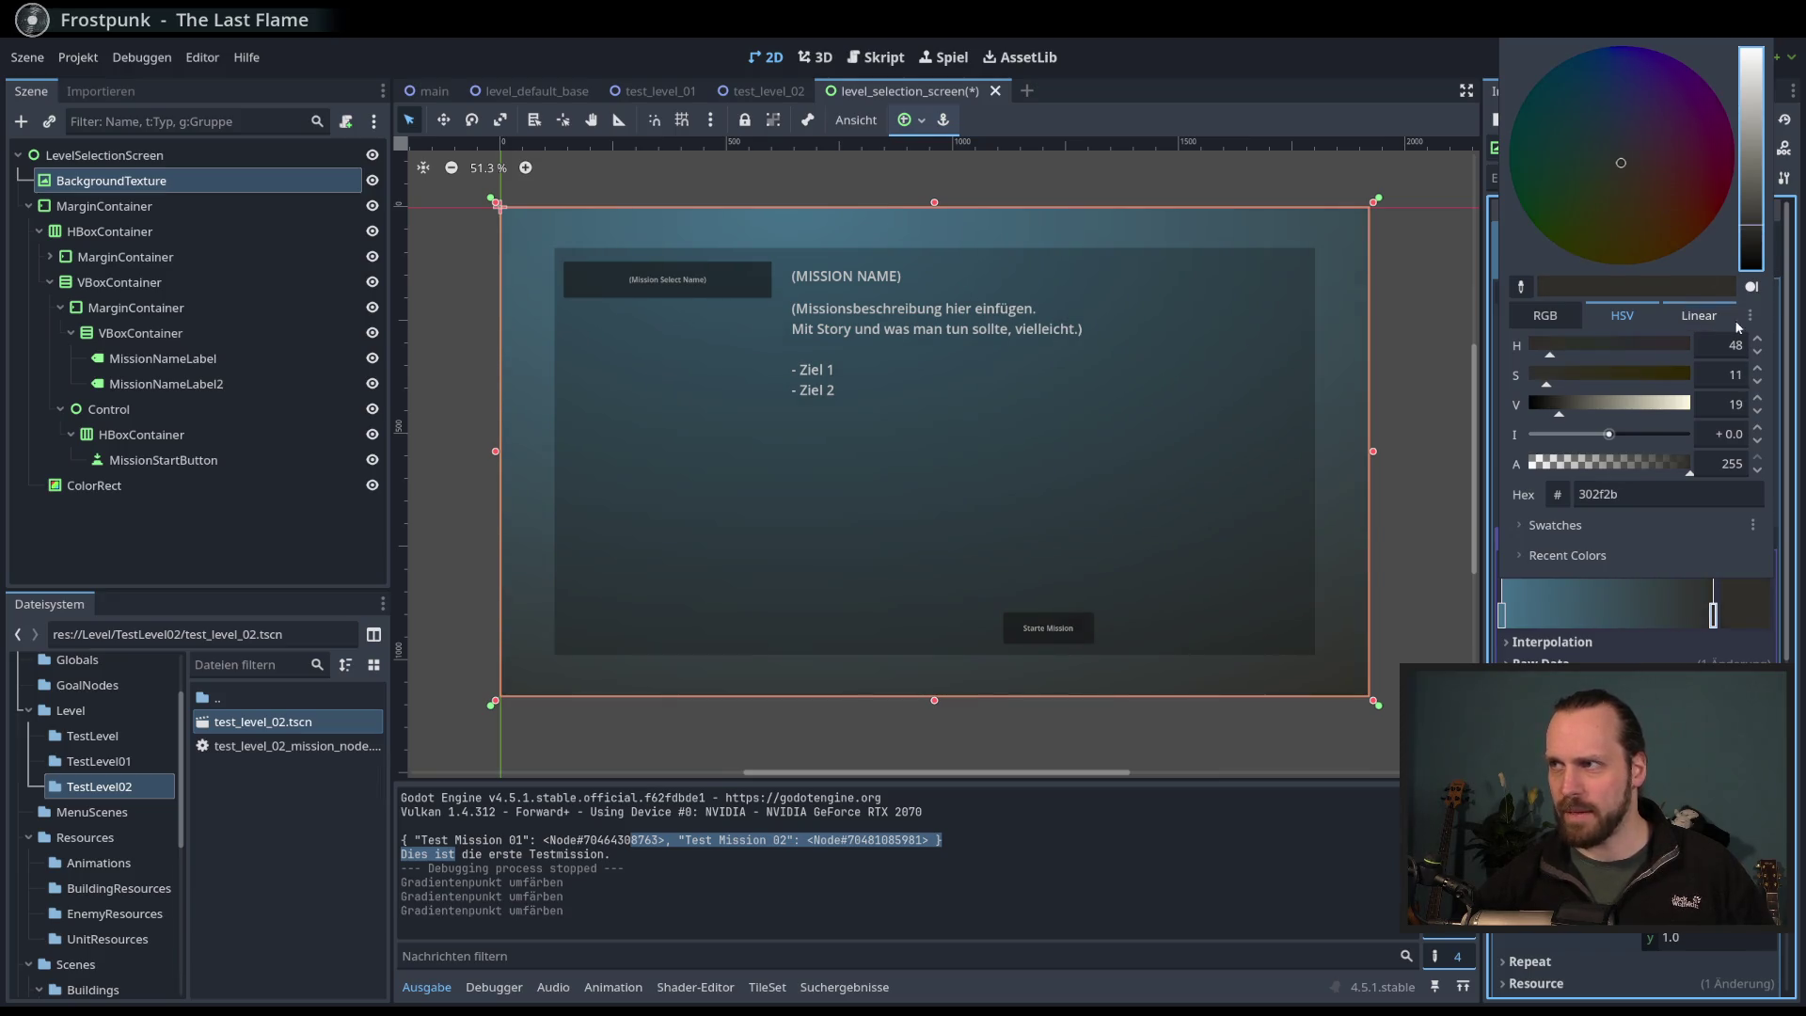
left_click_drag(1747, 195, 1753, 208)
left_click(1366, 175)
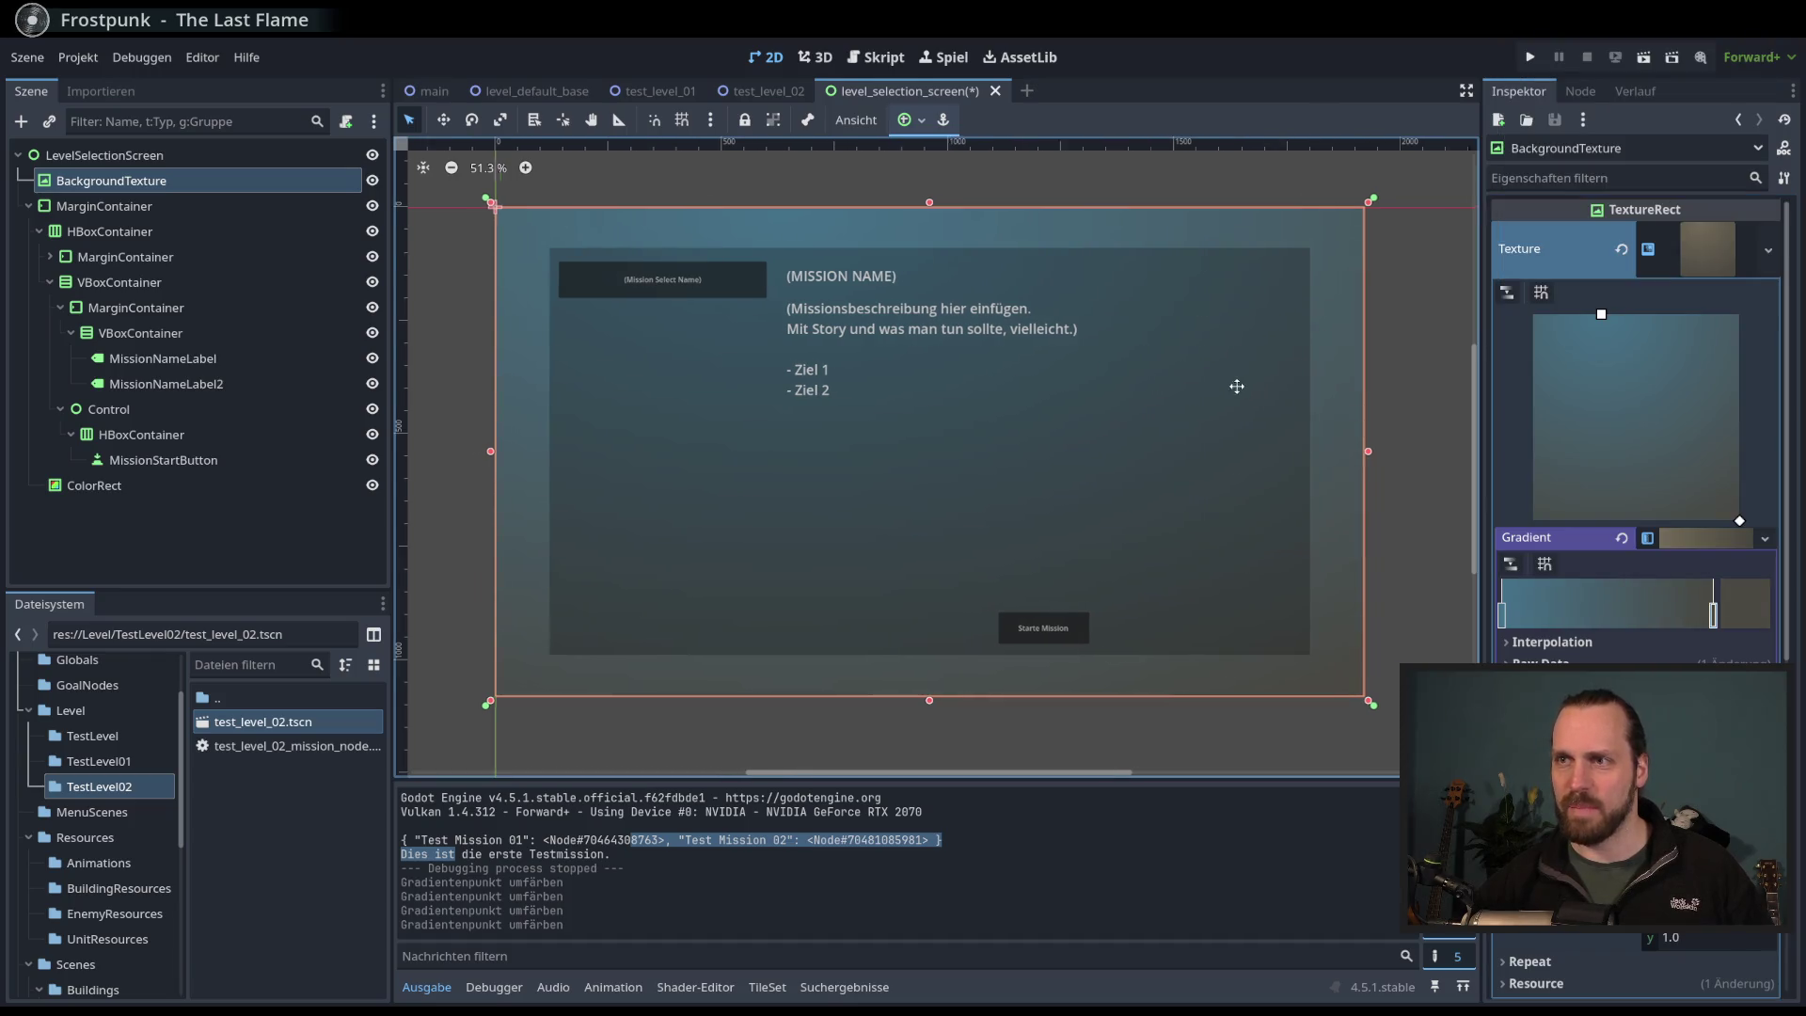
- Save the level selection scene and reselect the ColorRect overlay
key("ctrl+s")
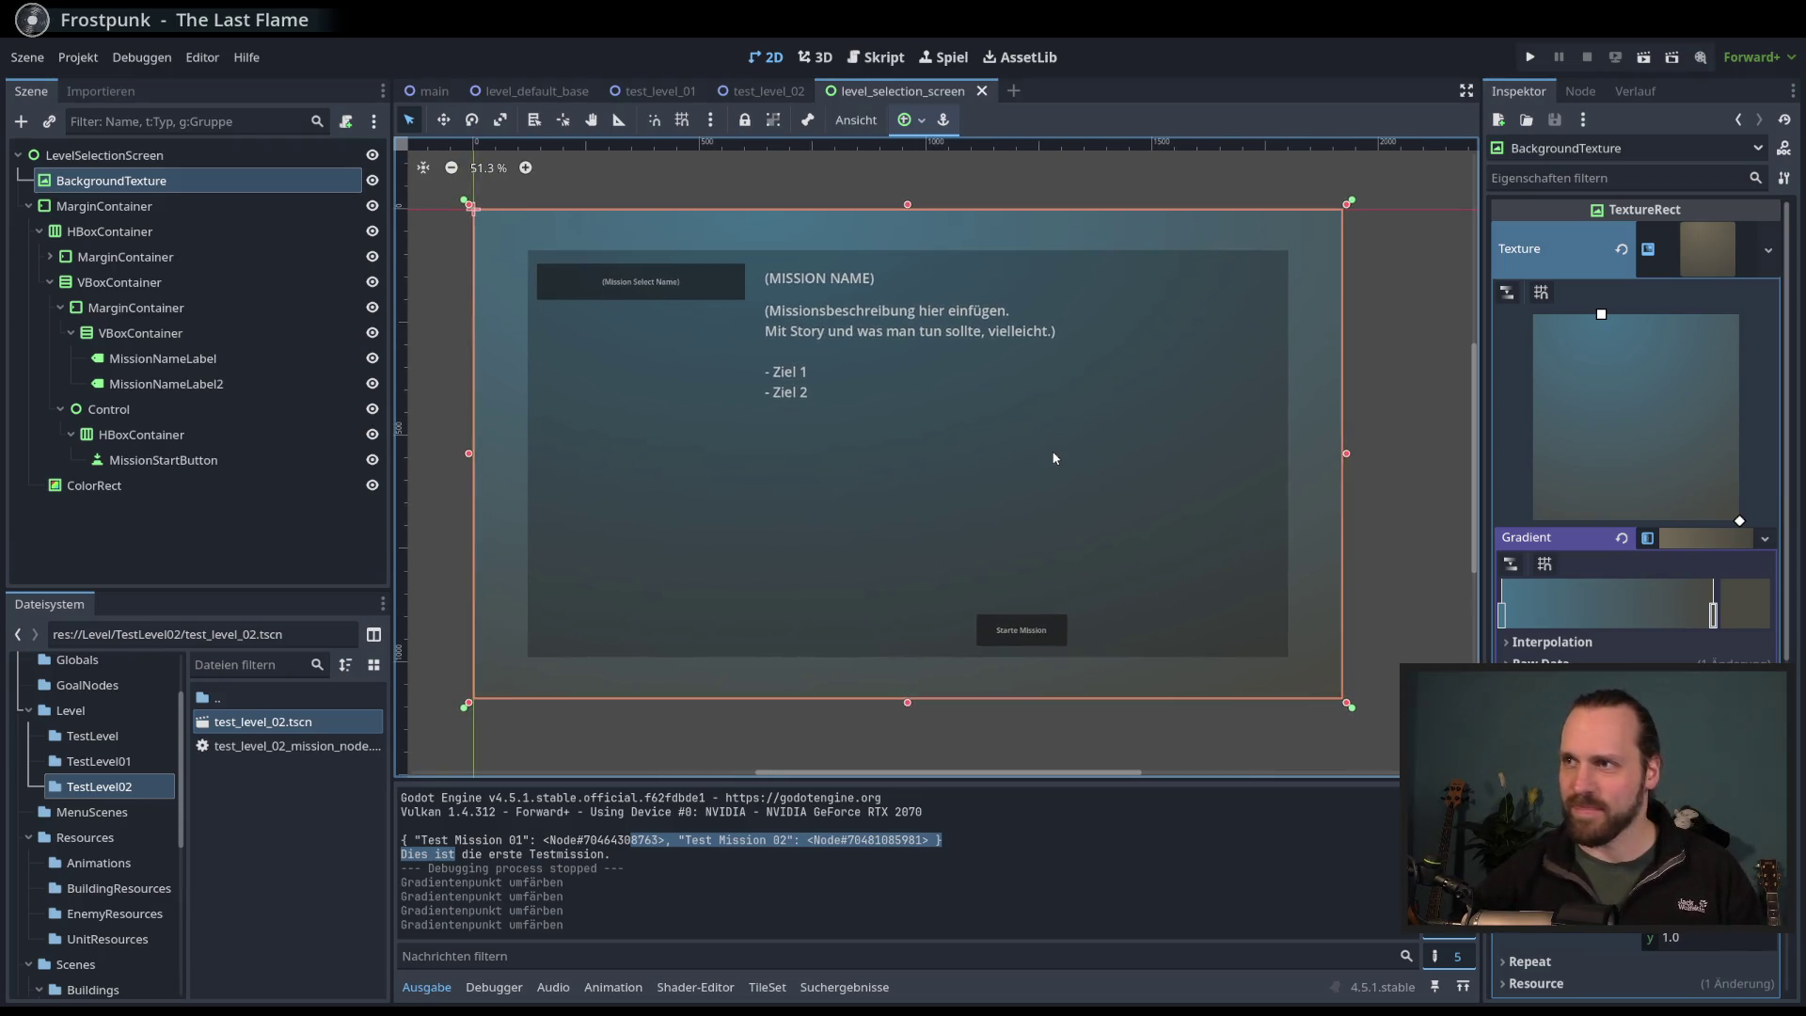
scroll(1063, 454, "left", 2)
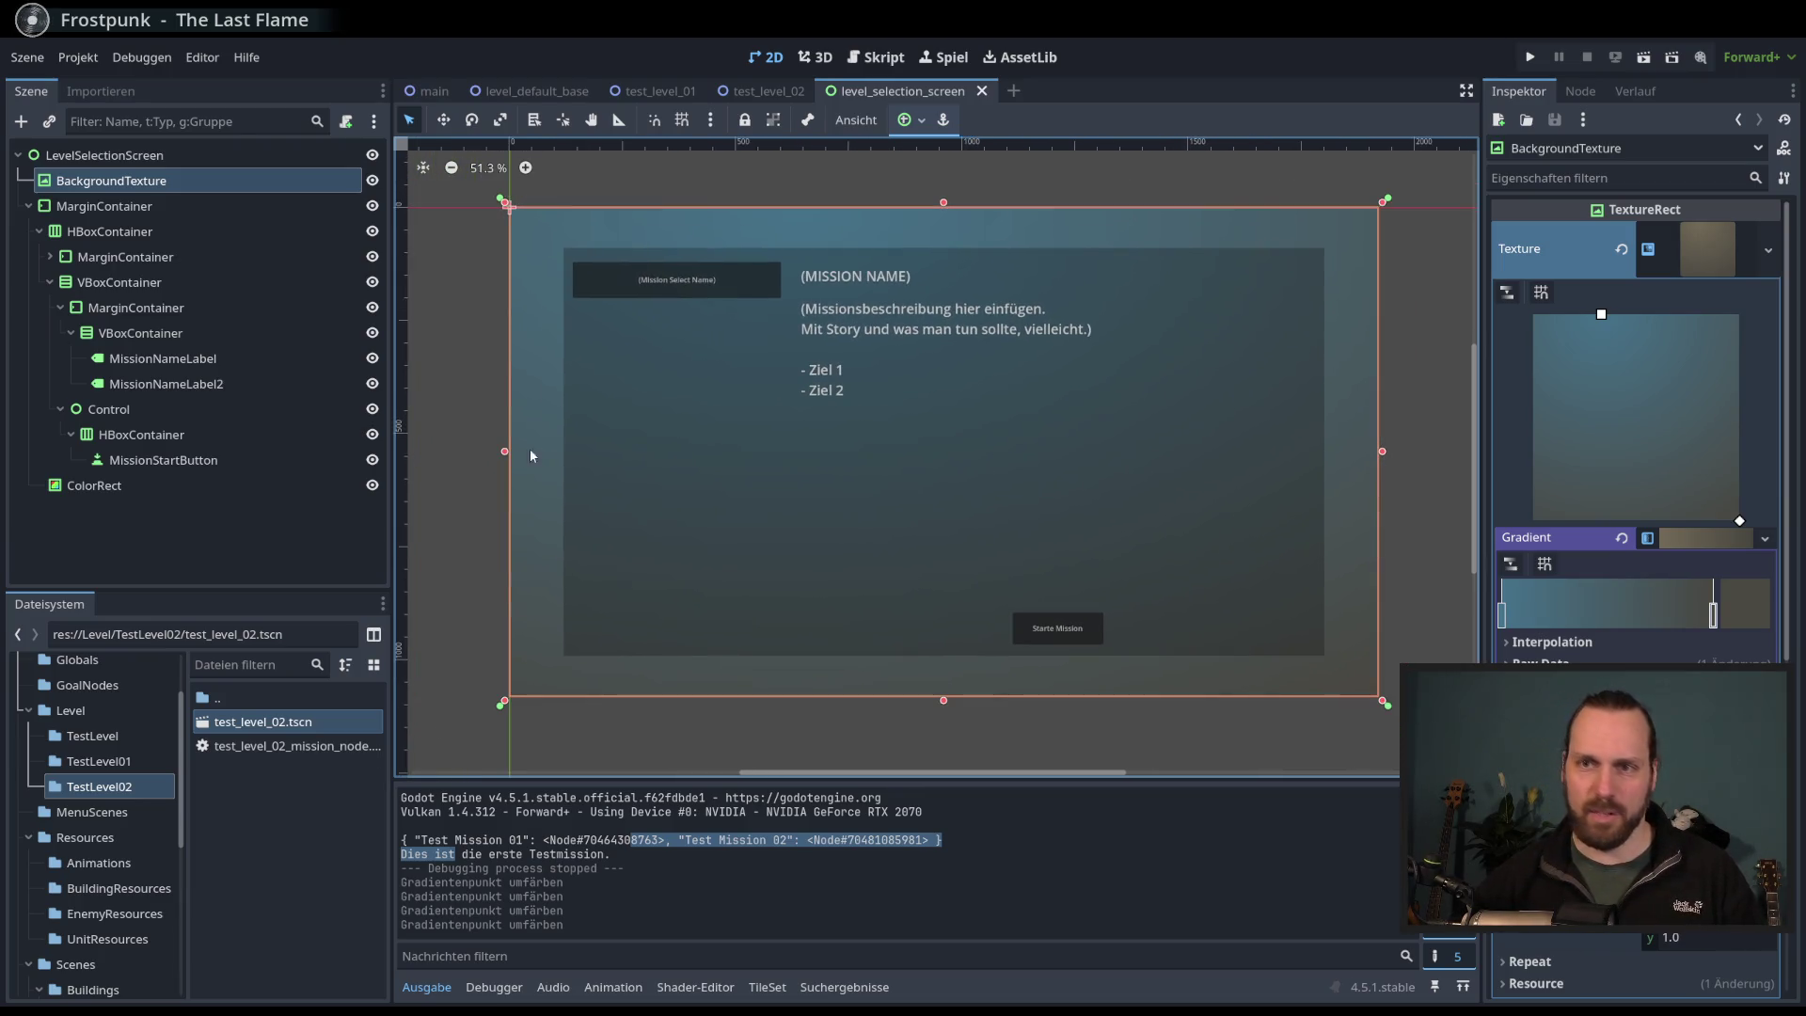
left_click_drag(390, 465, 384, 464)
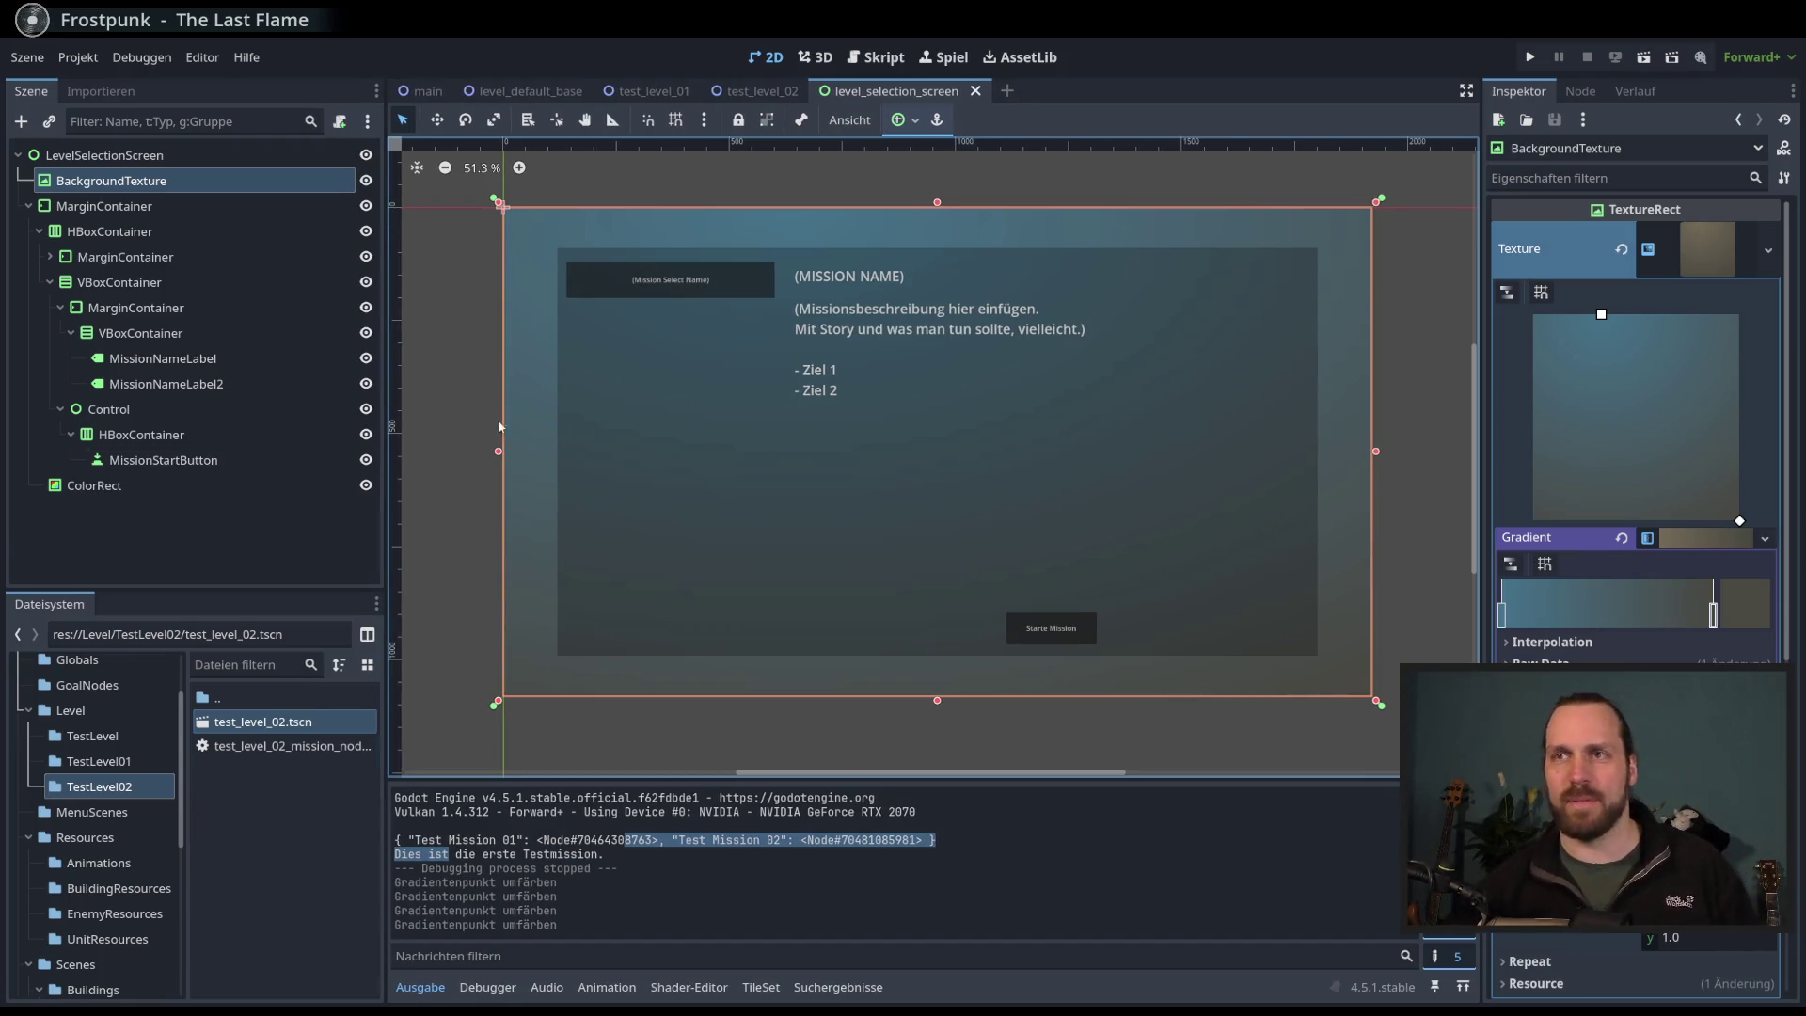
left_click(174, 487)
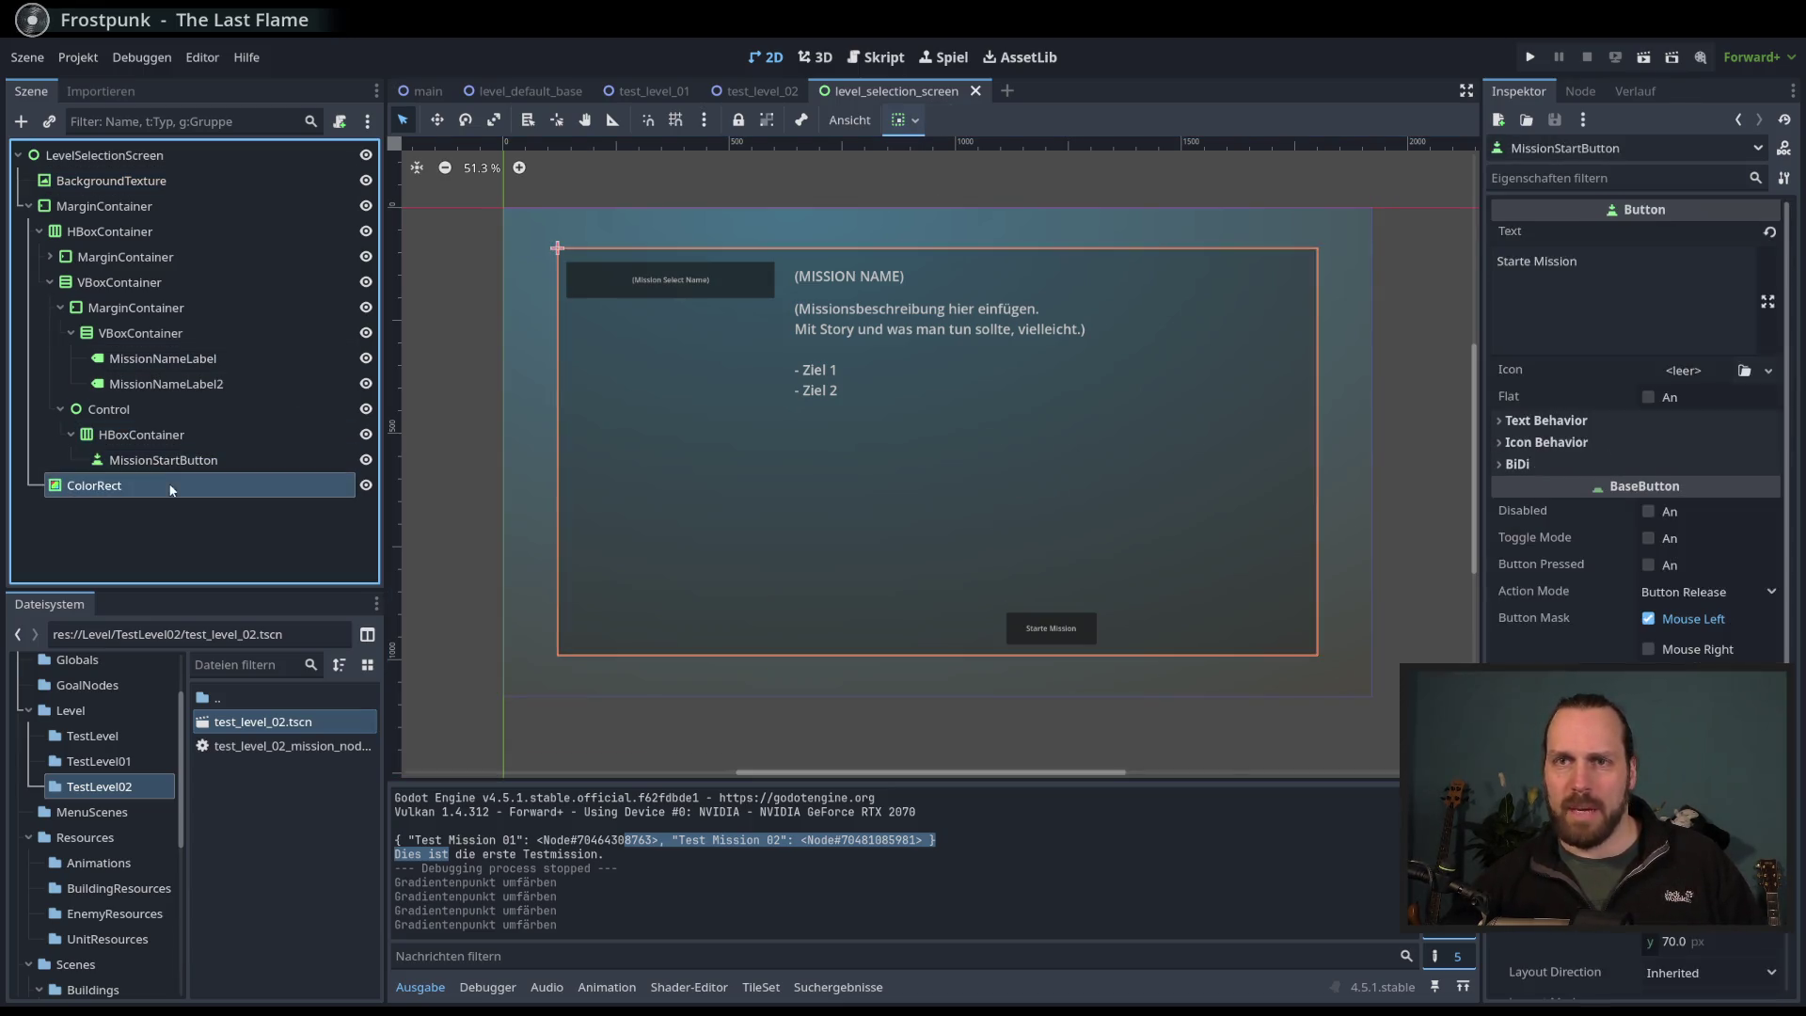
- Open GameProgressManager.gd and highlight the mission setup code on lines 25–36
left_click(877, 58)
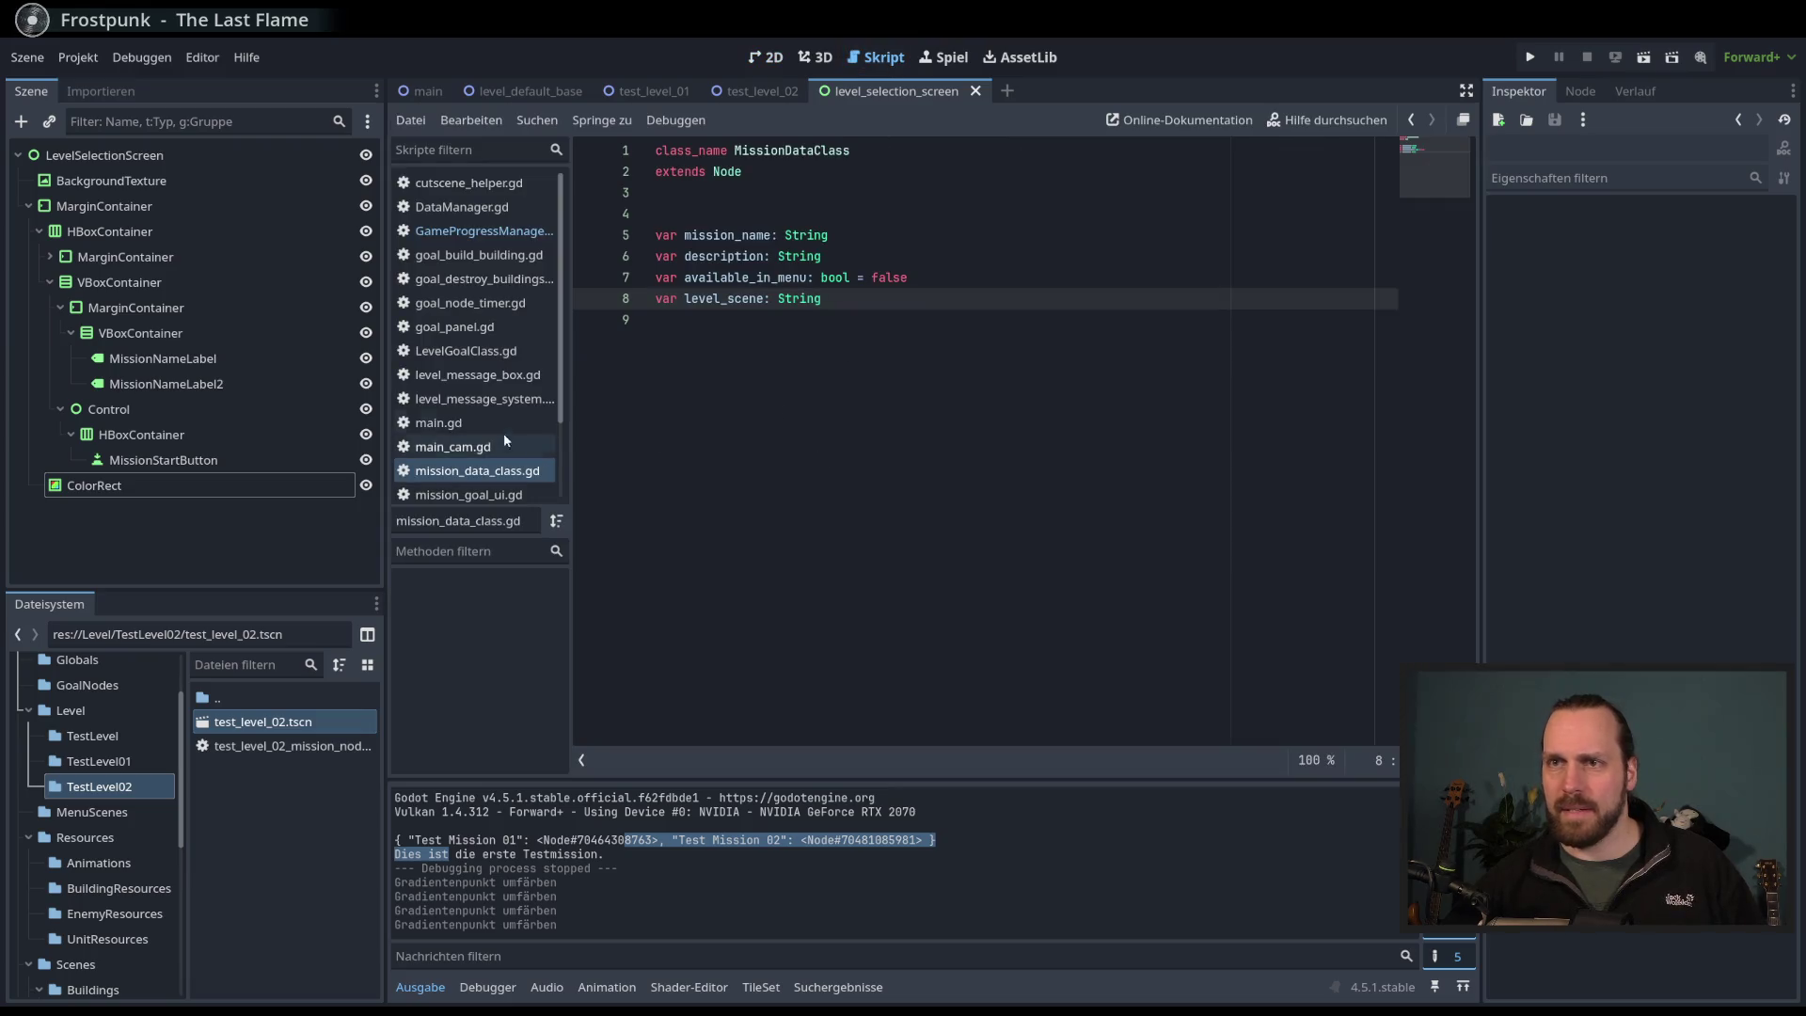
left_click(475, 232)
mouse_move(783, 424)
left_mouse_down()
mouse_move(677, 552)
mouse_move(828, 701)
left_mouse_up()
left_click(929, 691)
mouse_move(968, 669)
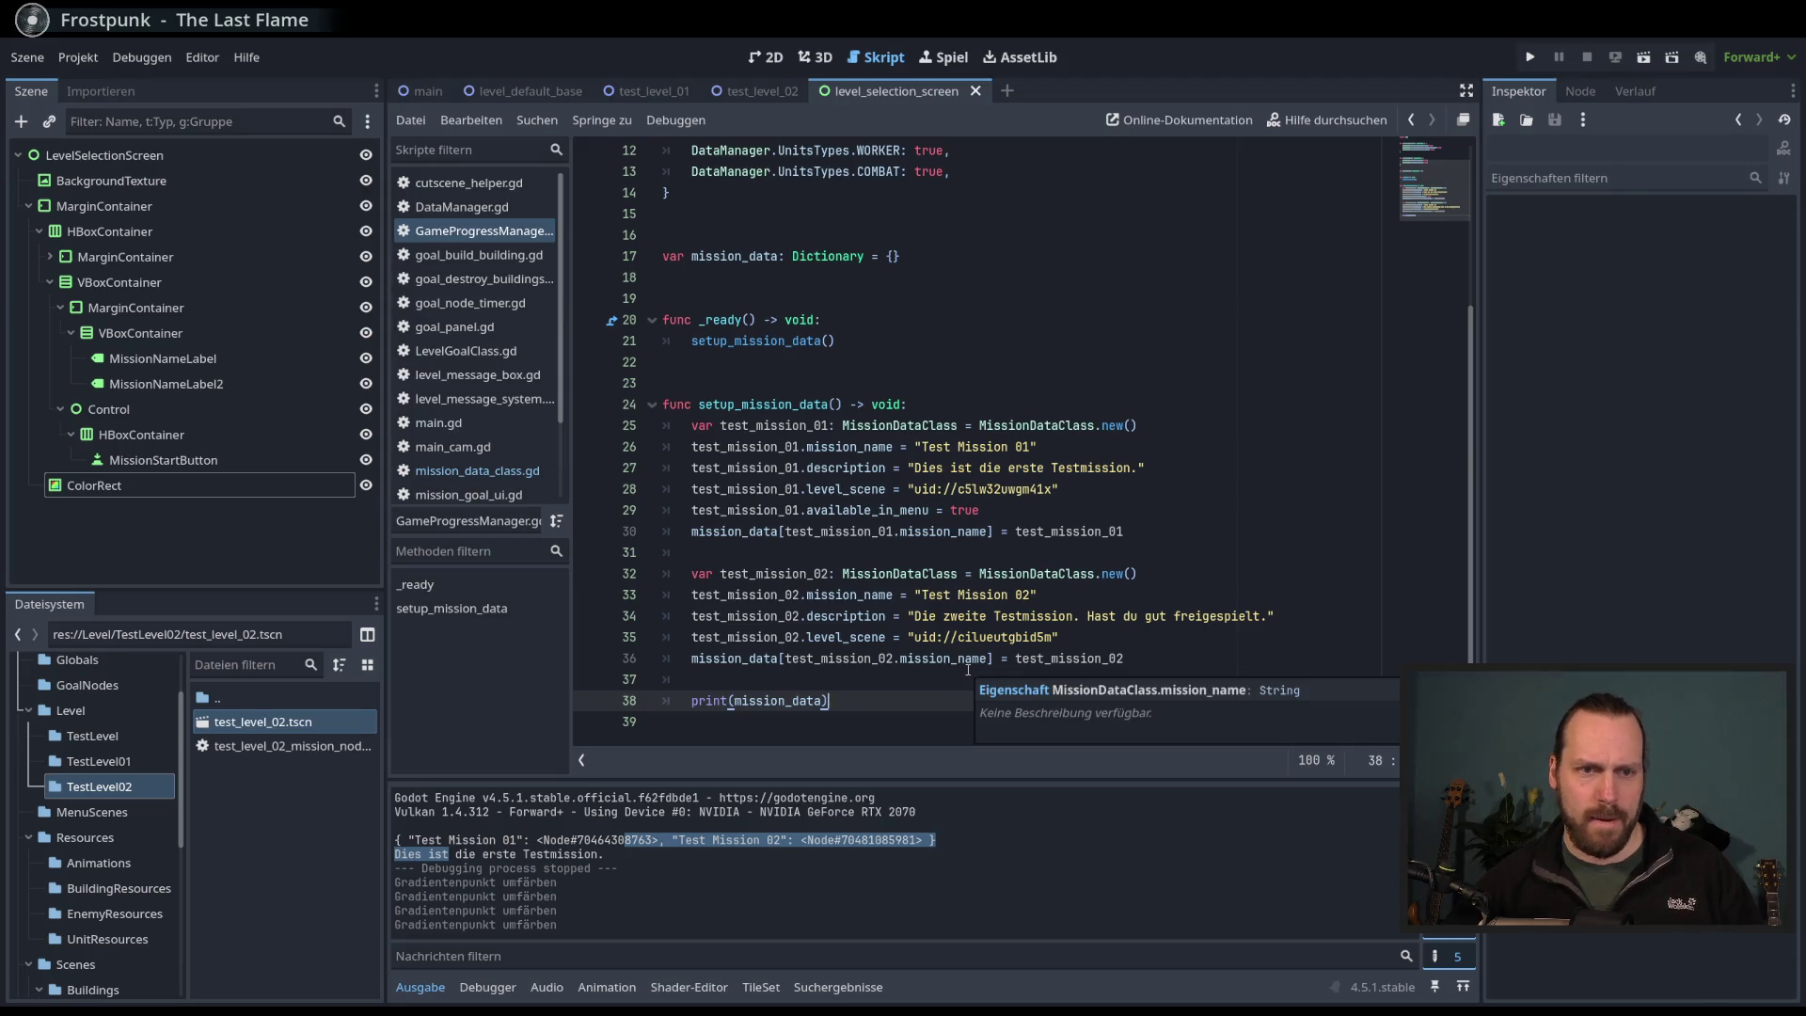
left_click_drag(692, 424, 1124, 658)
left_click(1189, 658)
- Review the first mission's creation, name, description and true flag lines
left_click(977, 708)
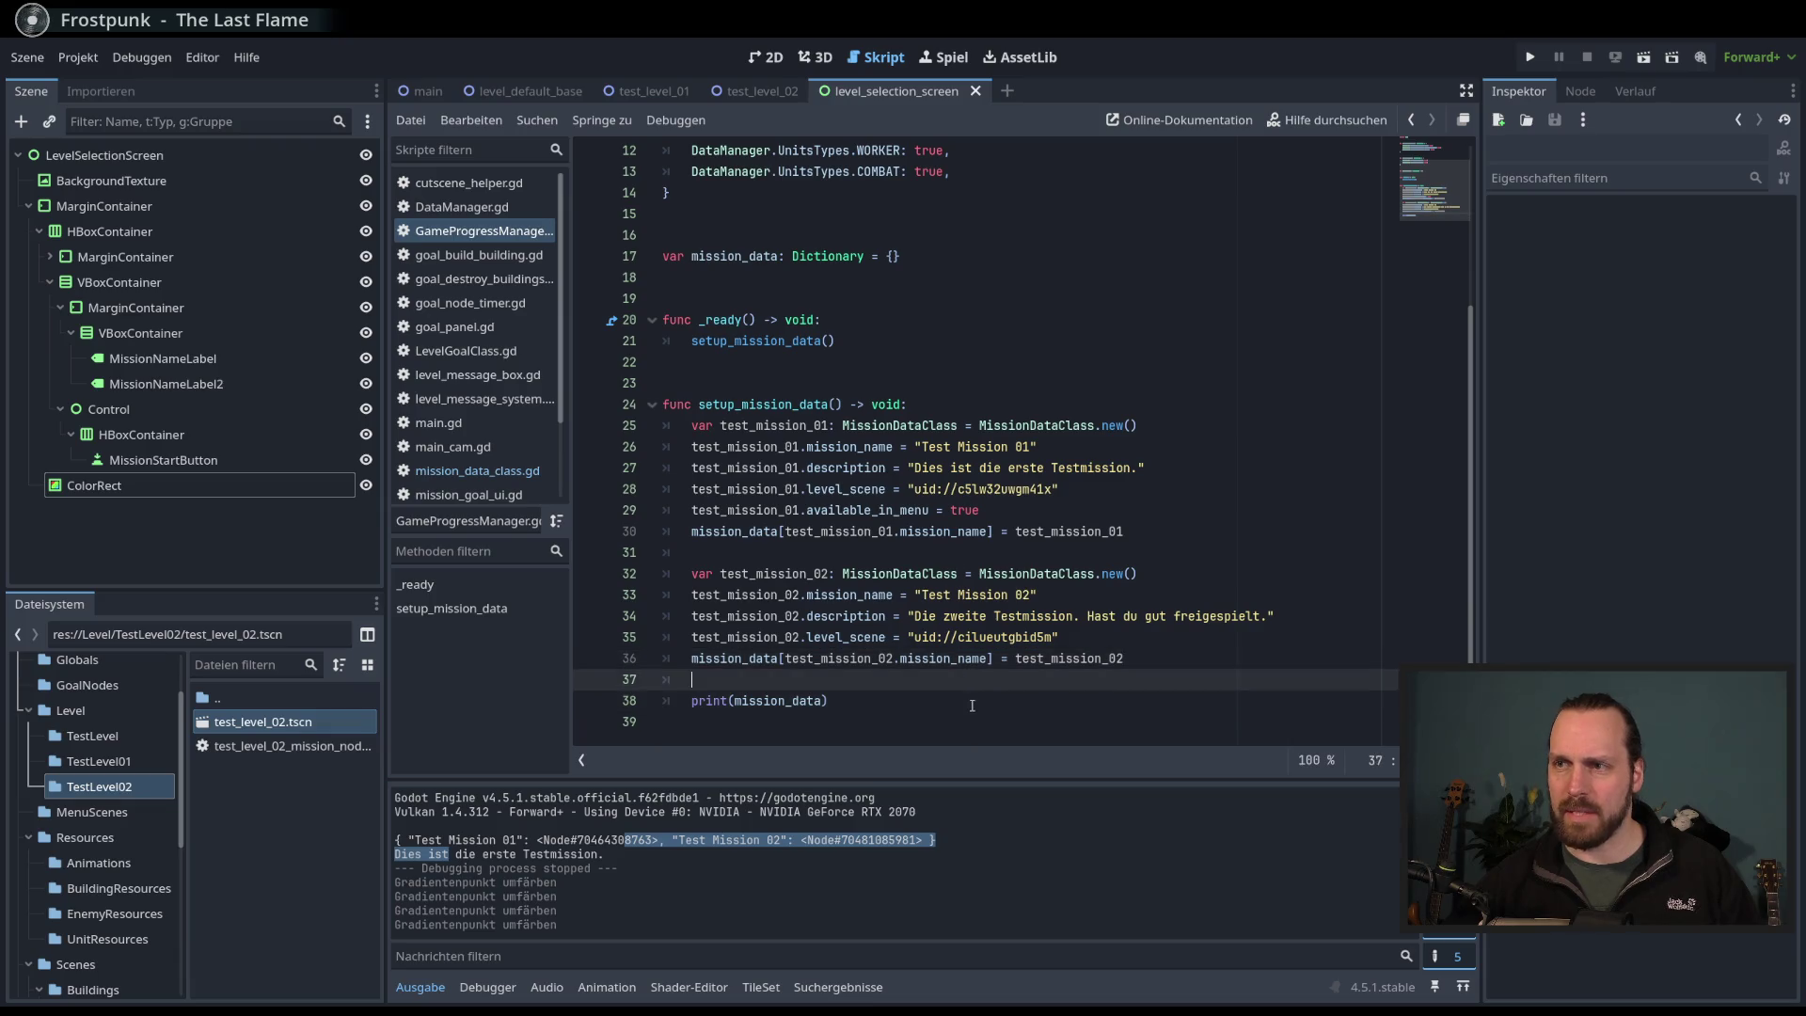
left_click(969, 488)
left_click(963, 468)
left_click(976, 448)
left_click_drag(952, 510, 980, 509)
left_click(1185, 653)
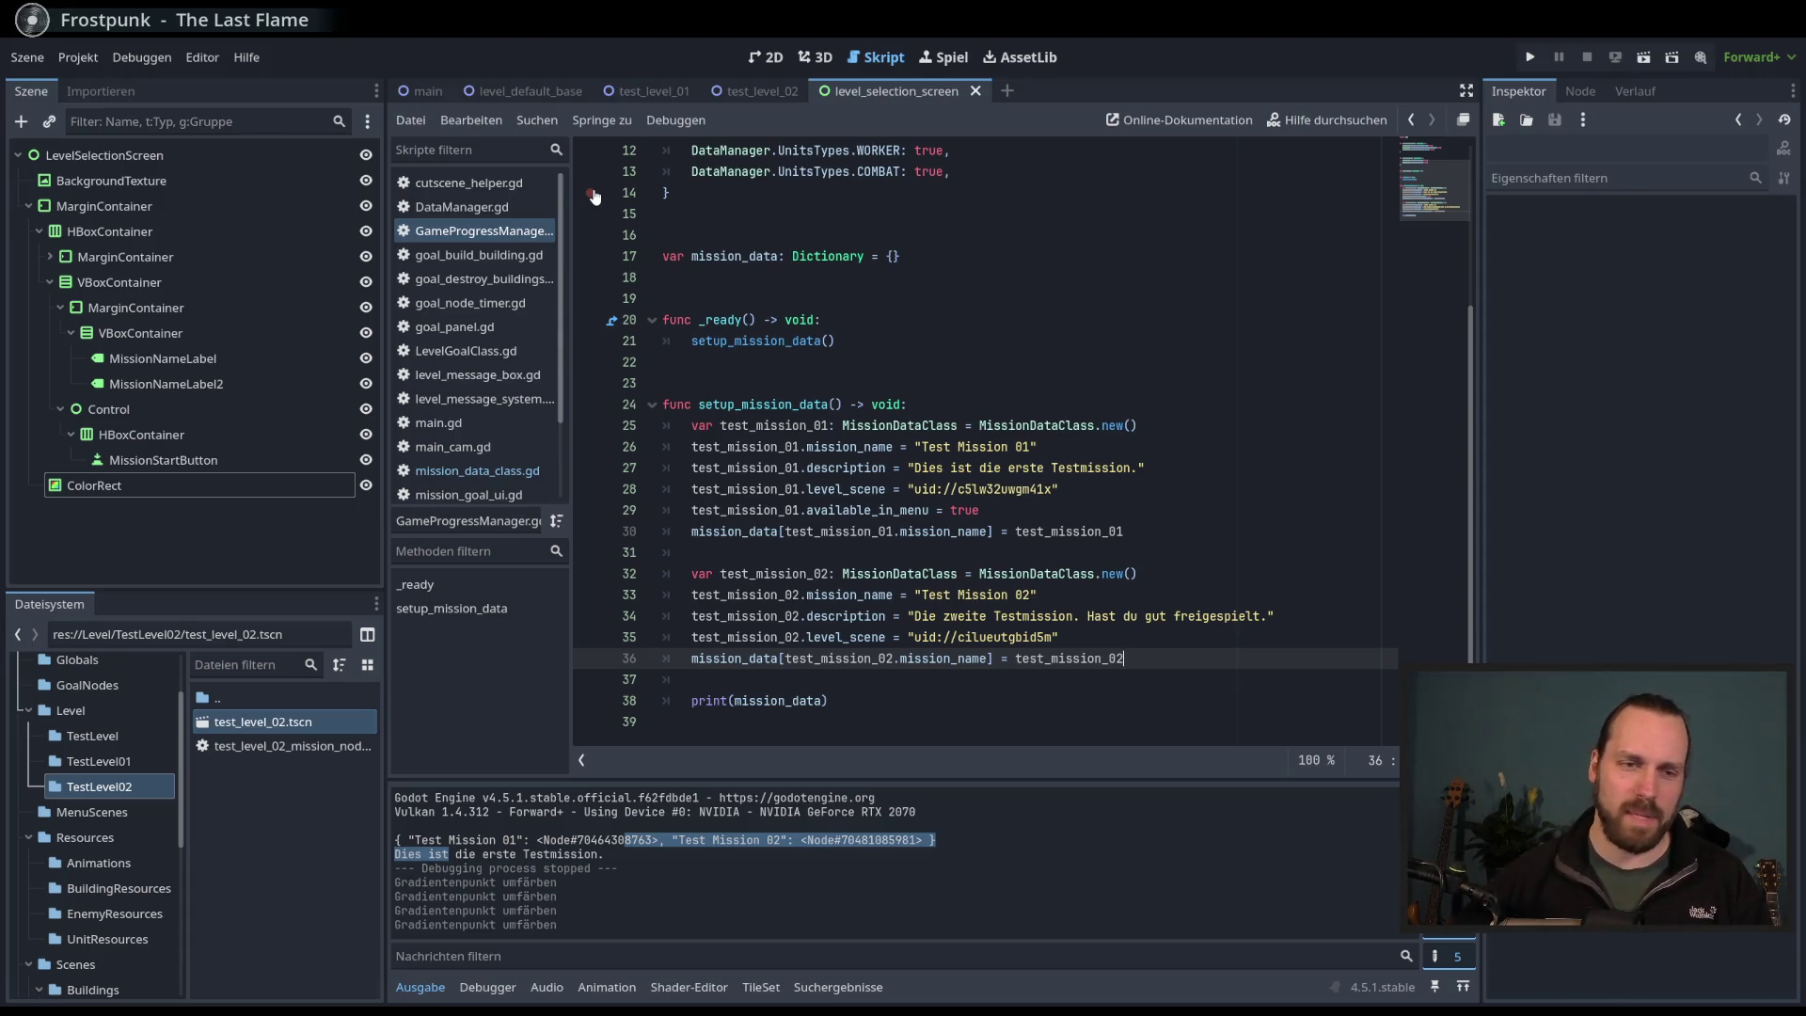
- Back in the 2D view, inspect the ColorRect overlay and BackgroundTexture nodes
left_click(766, 57)
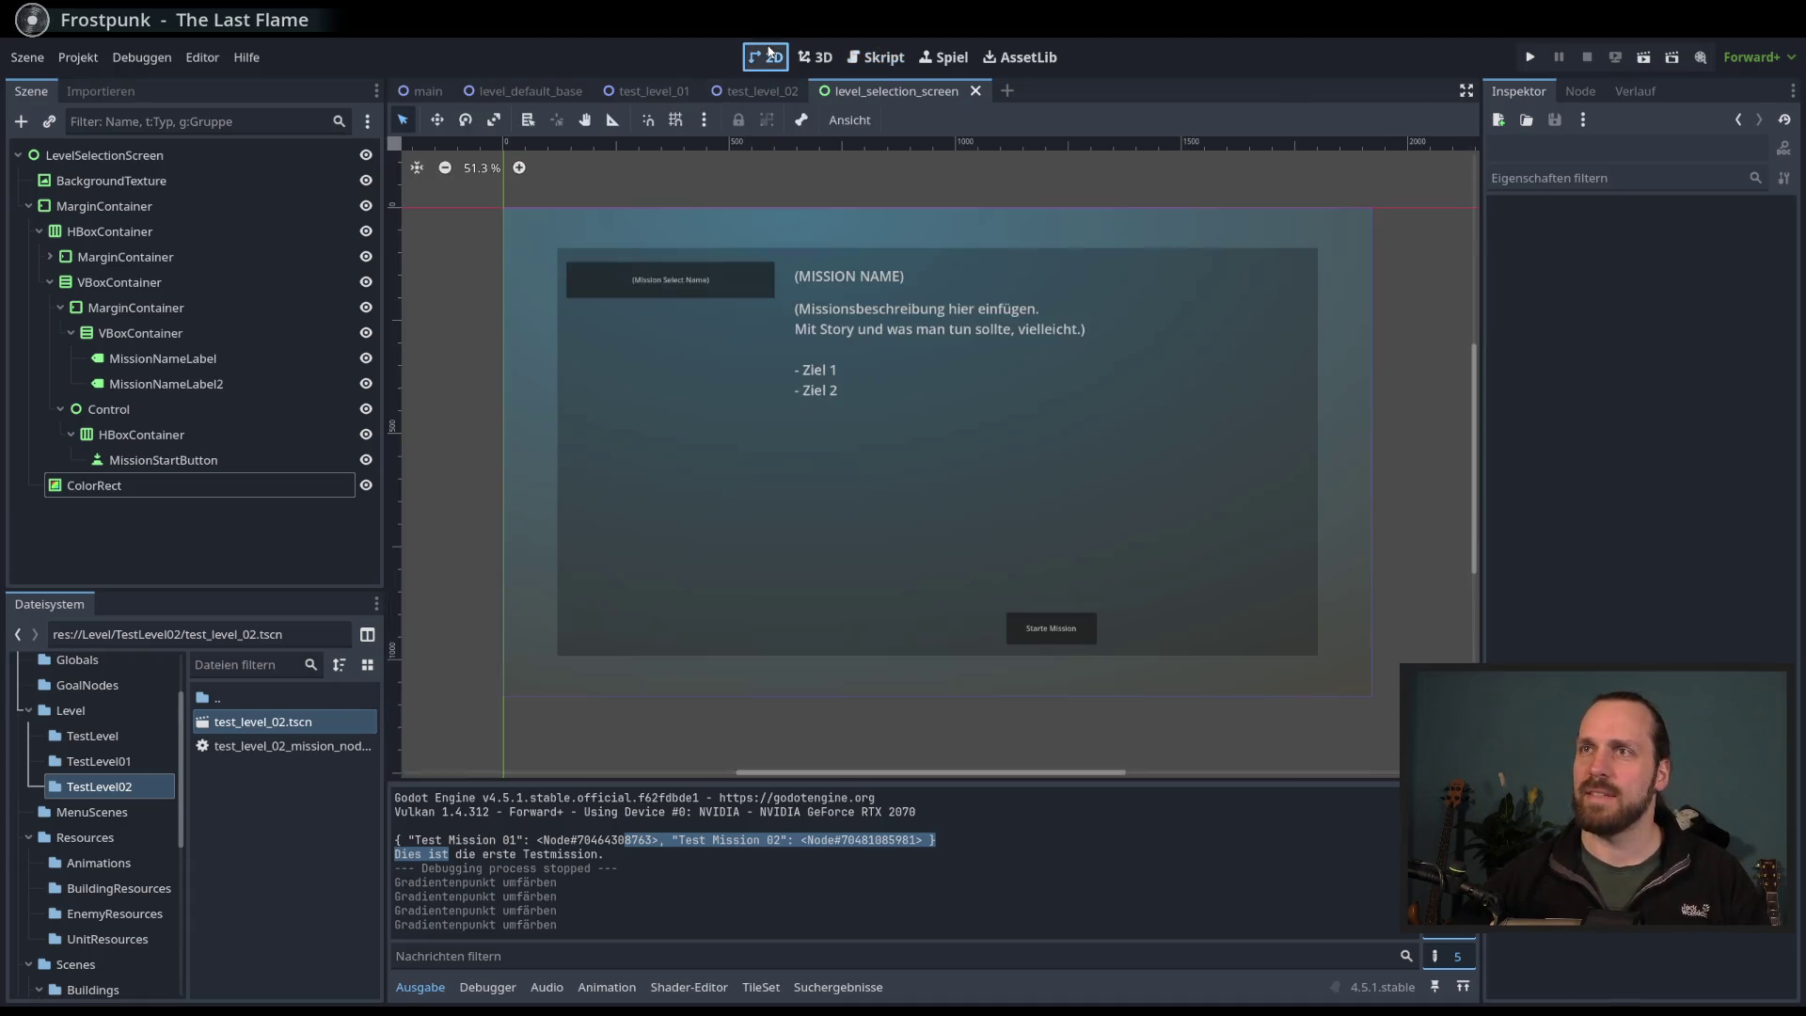
left_click_drag(877, 400, 888, 414)
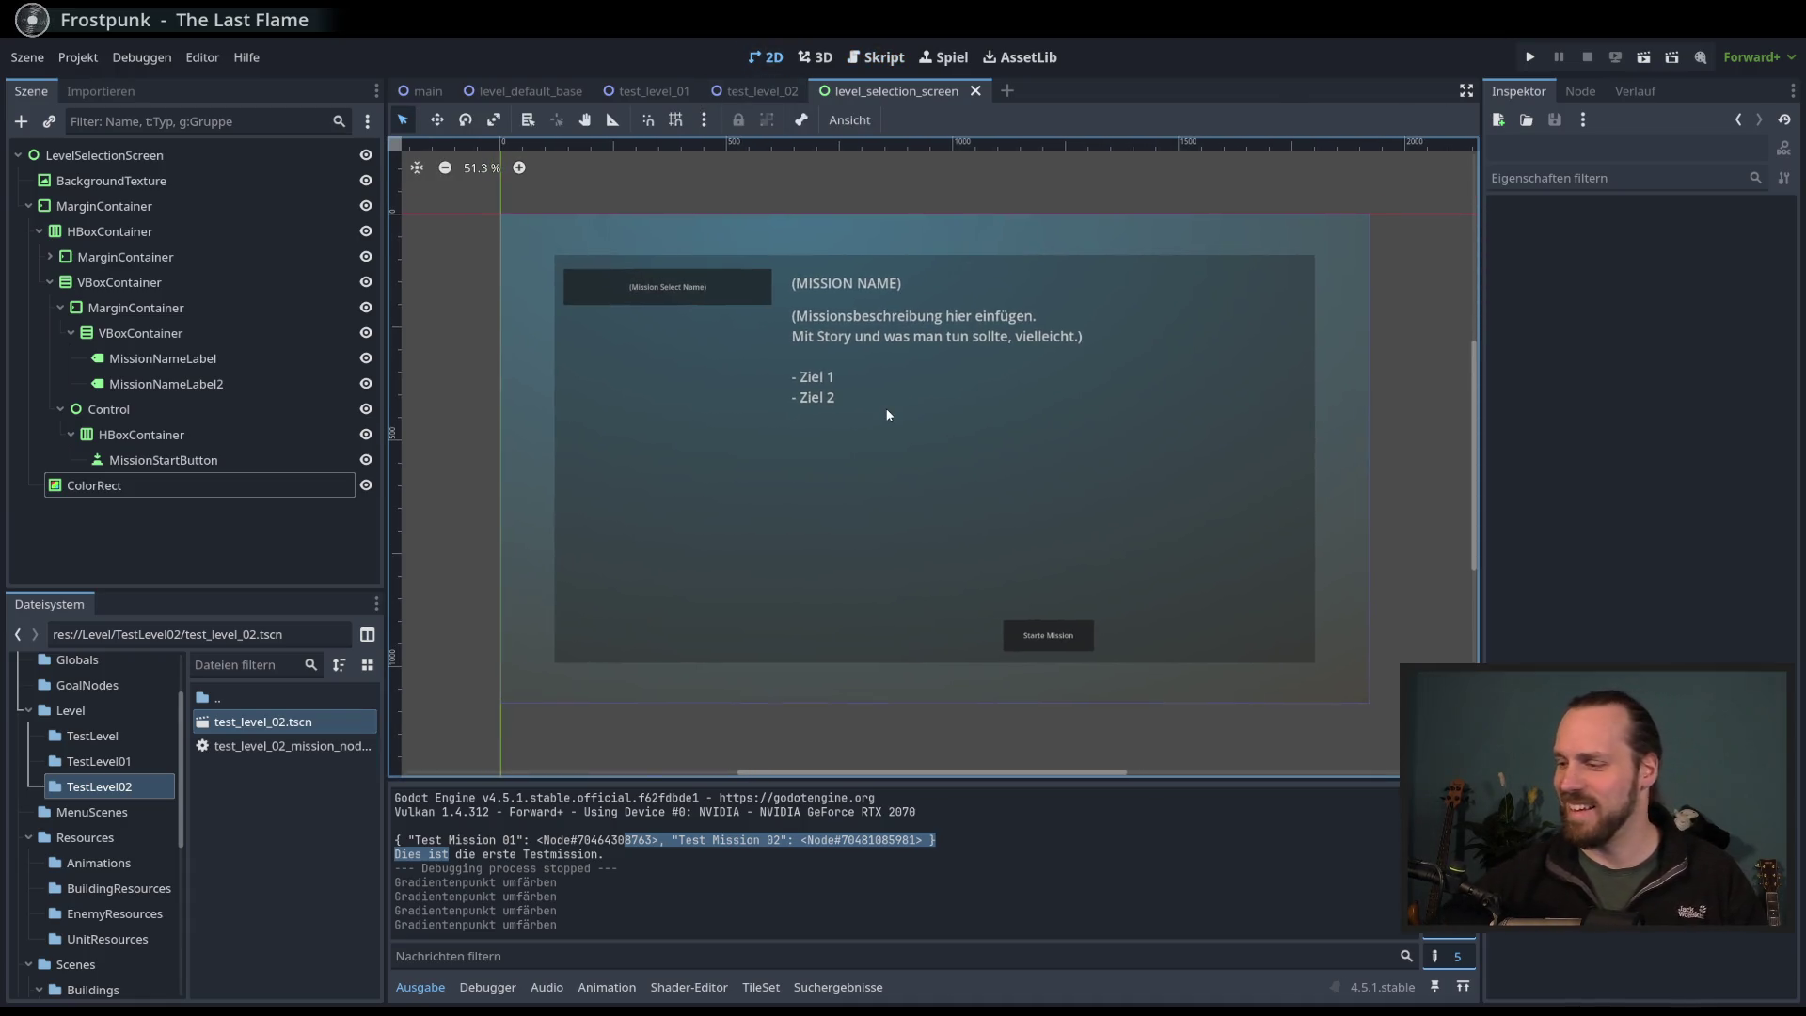
left_click(179, 485)
left_click(162, 461)
left_click(179, 485)
left_click_drag(693, 456, 688, 454)
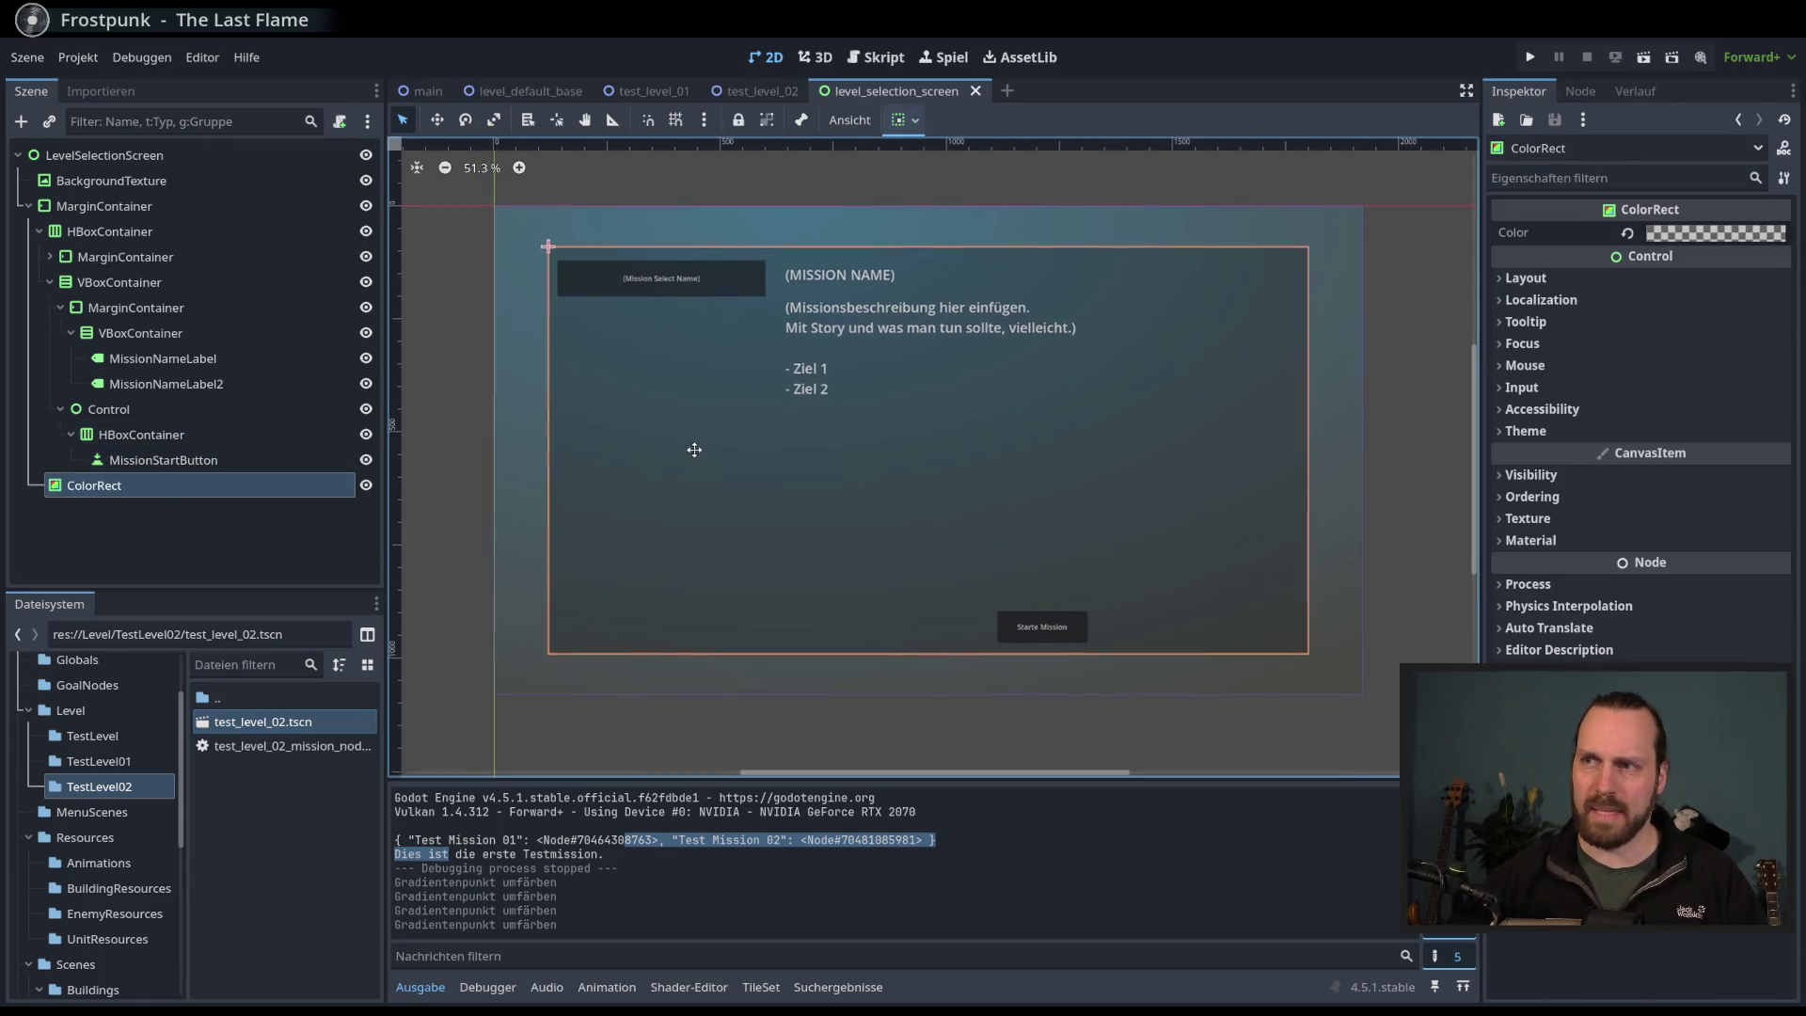
left_click(279, 532)
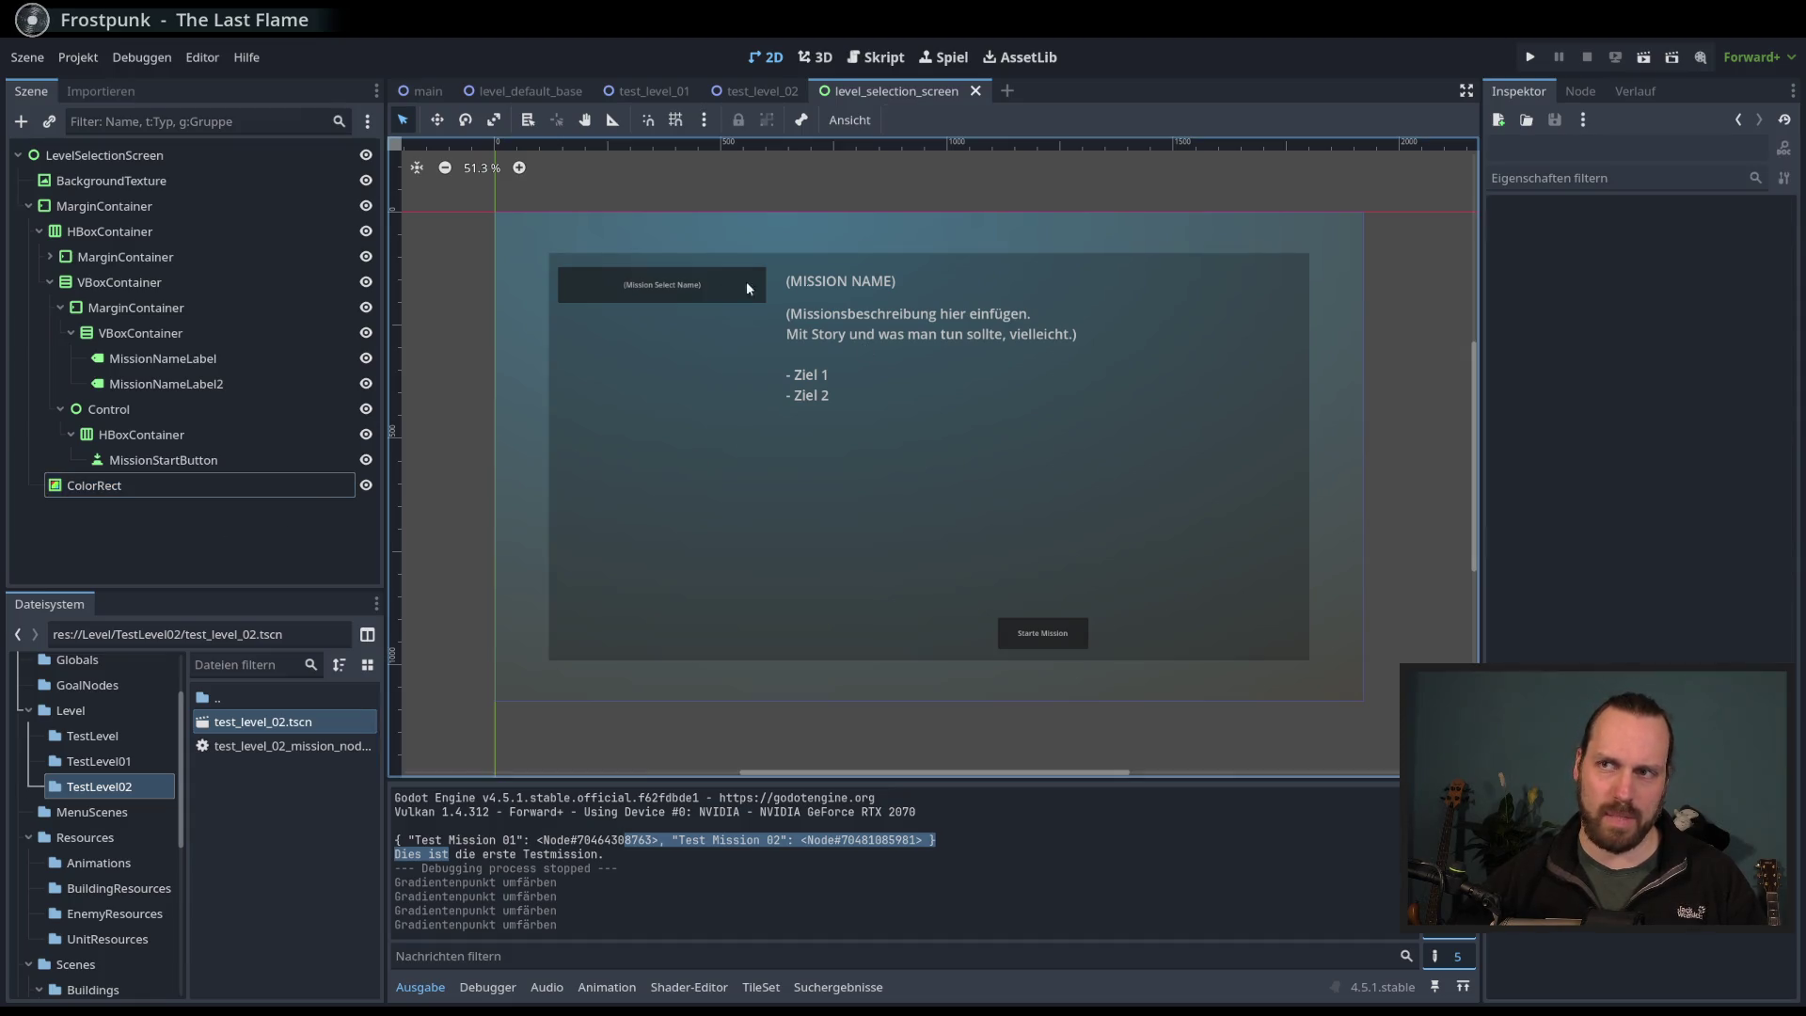
left_click(111, 181)
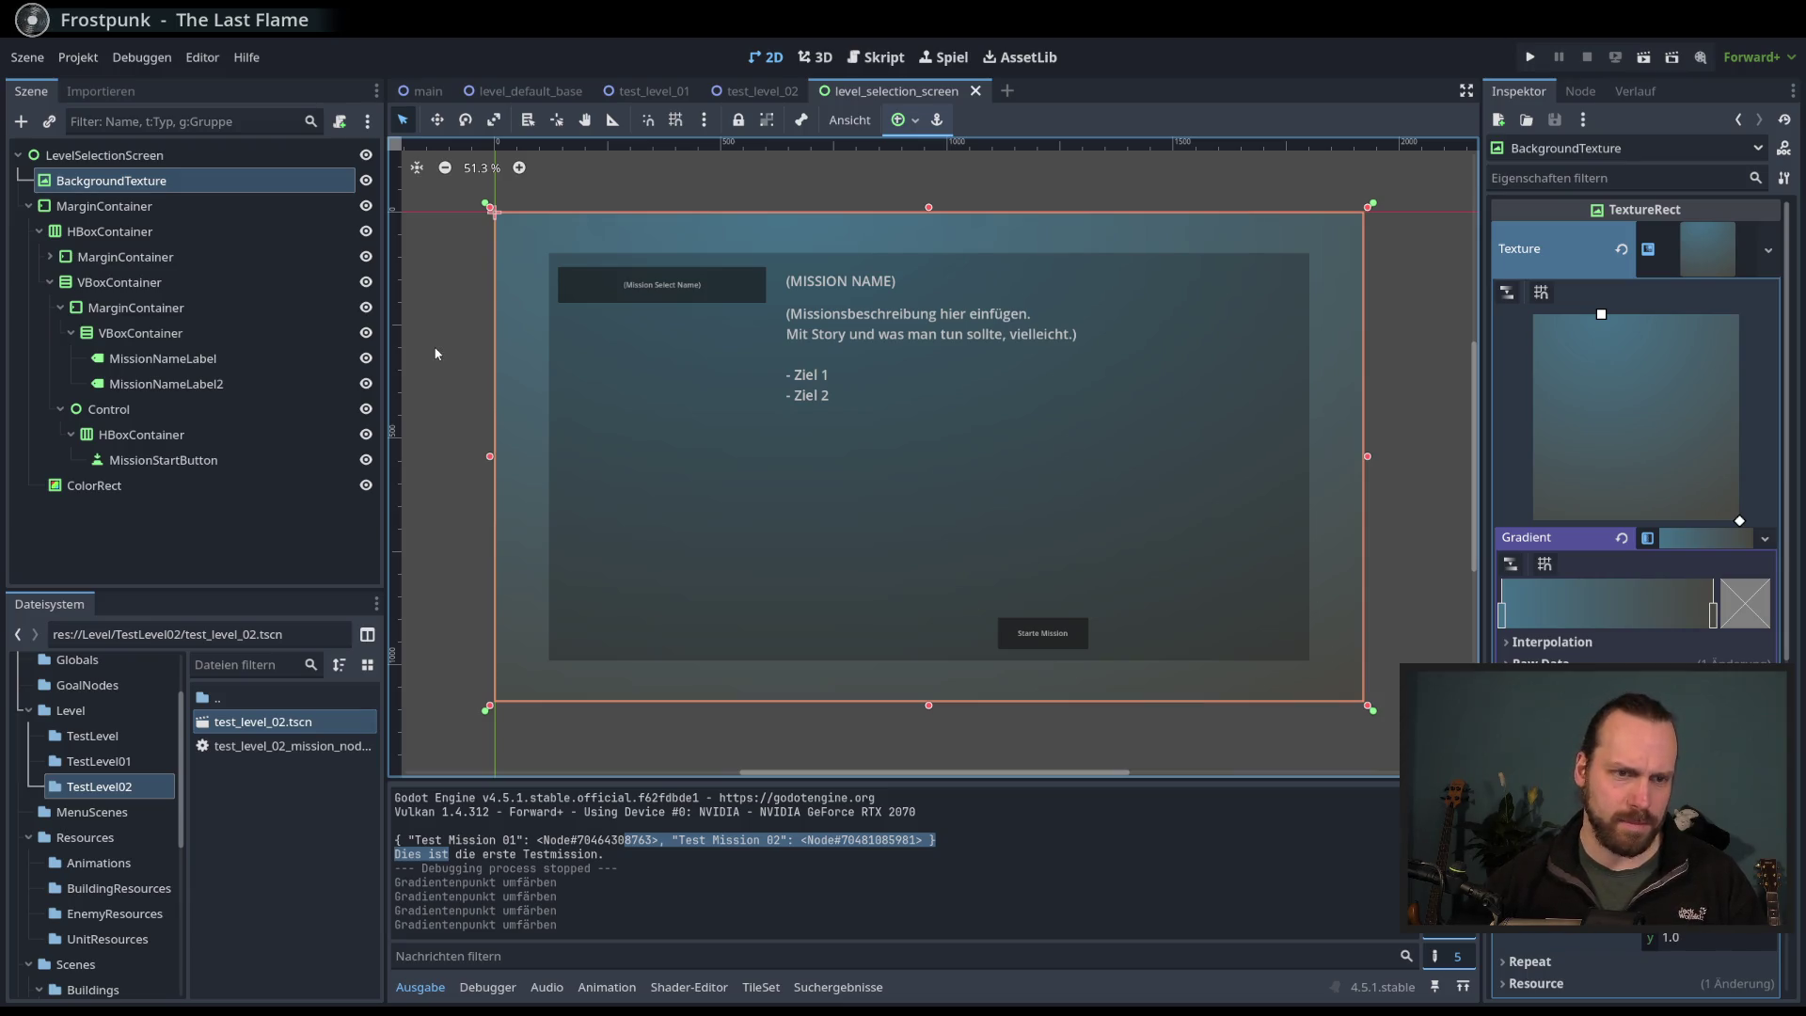
left_click(143, 486)
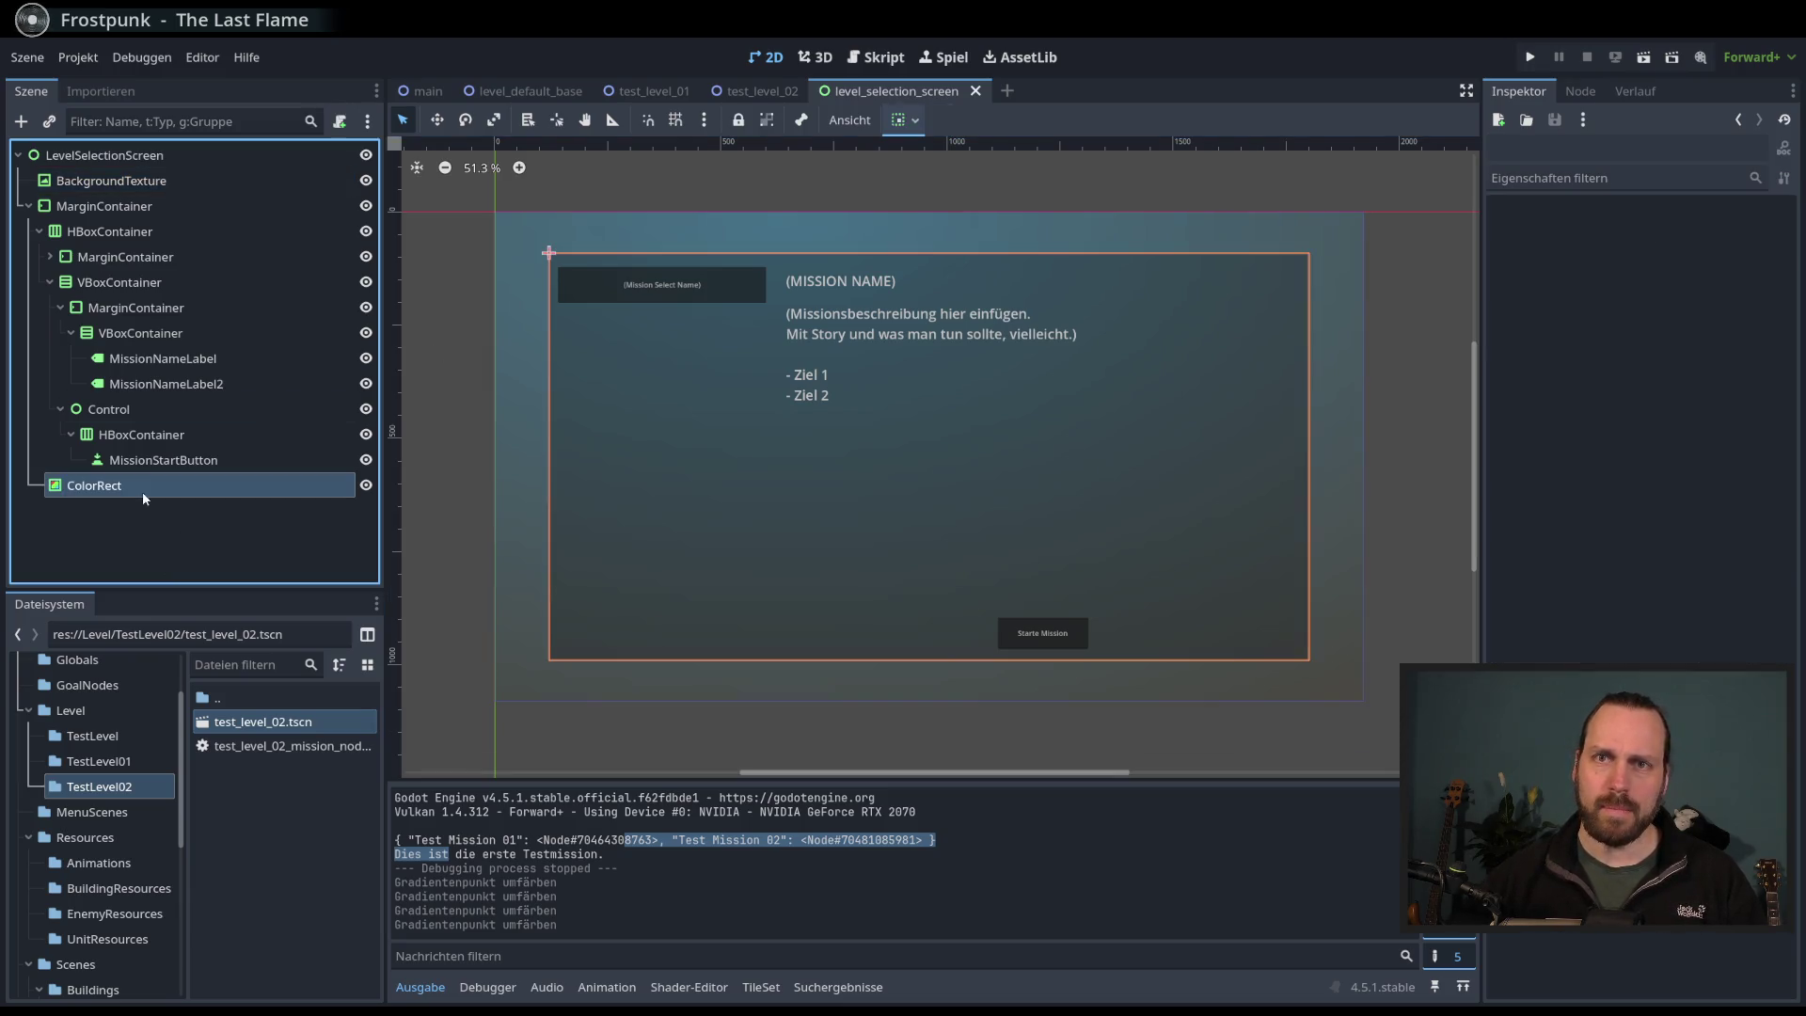
left_click(149, 181)
- Inspect the MarginContainer, MissionNameLabel2 and MissionStartButton, then select the LevelSelectionScreen root
left_click(158, 206)
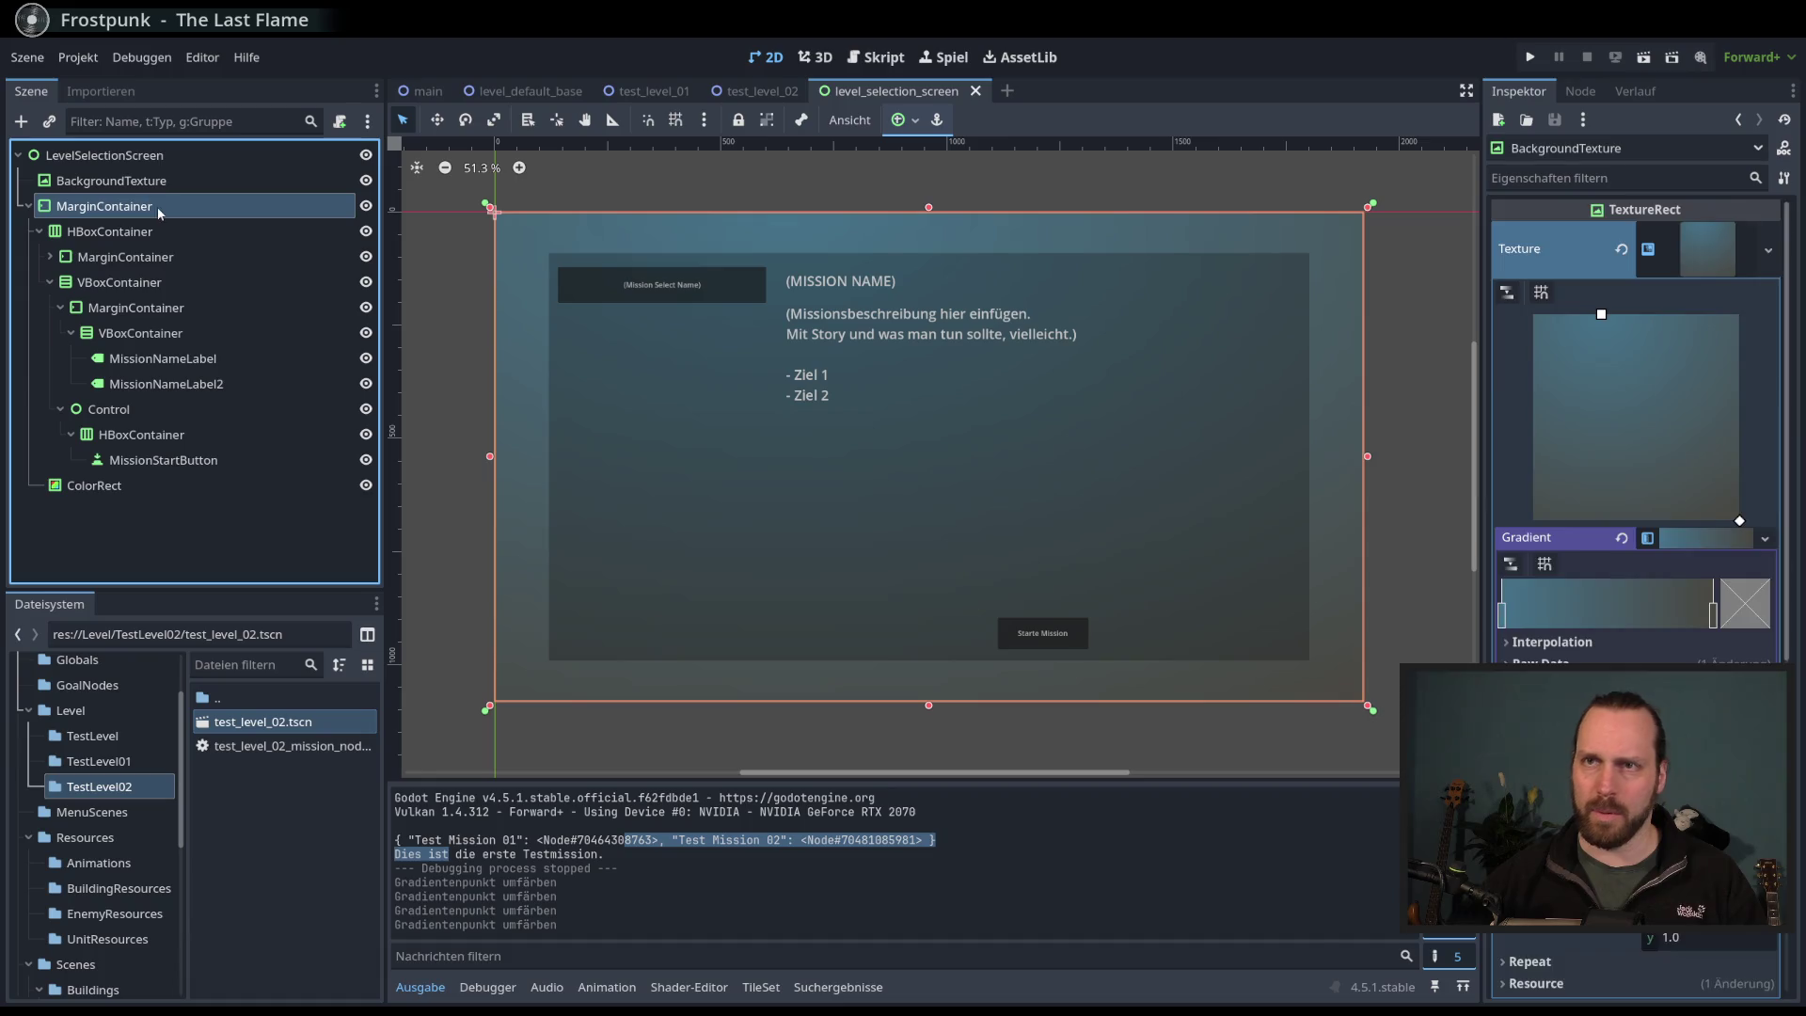
left_click(237, 511)
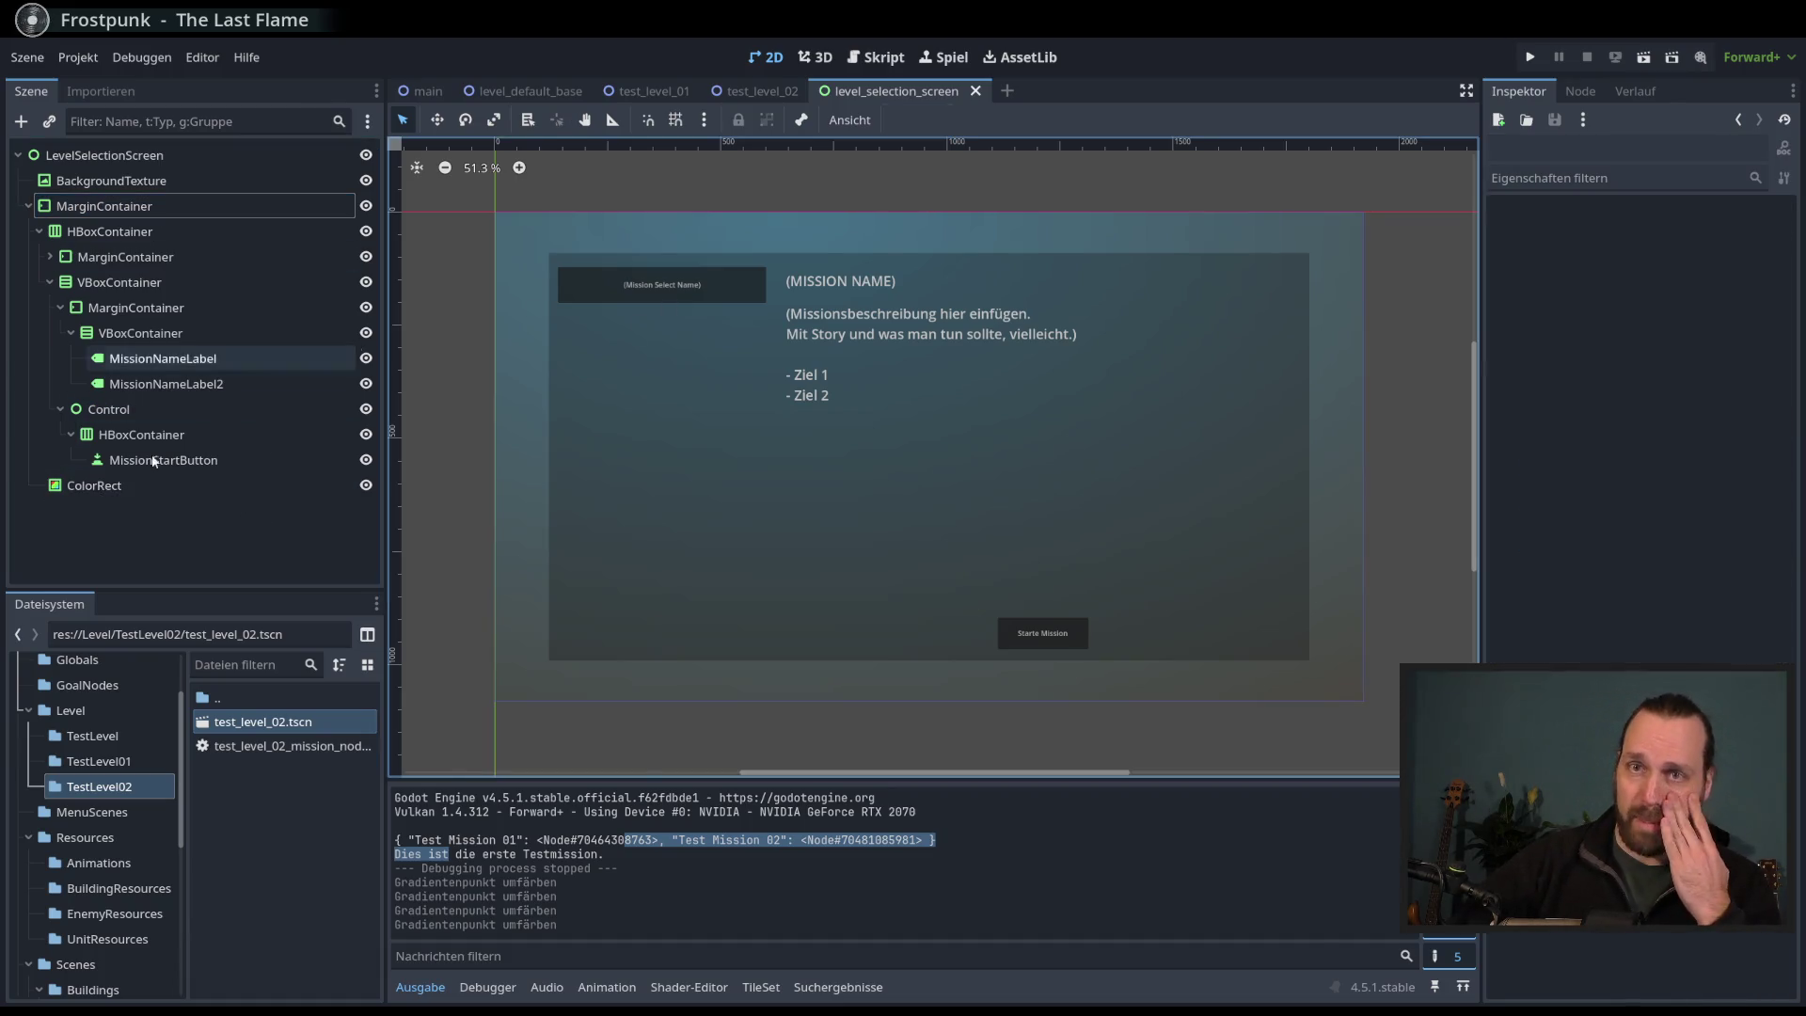
left_click(167, 374)
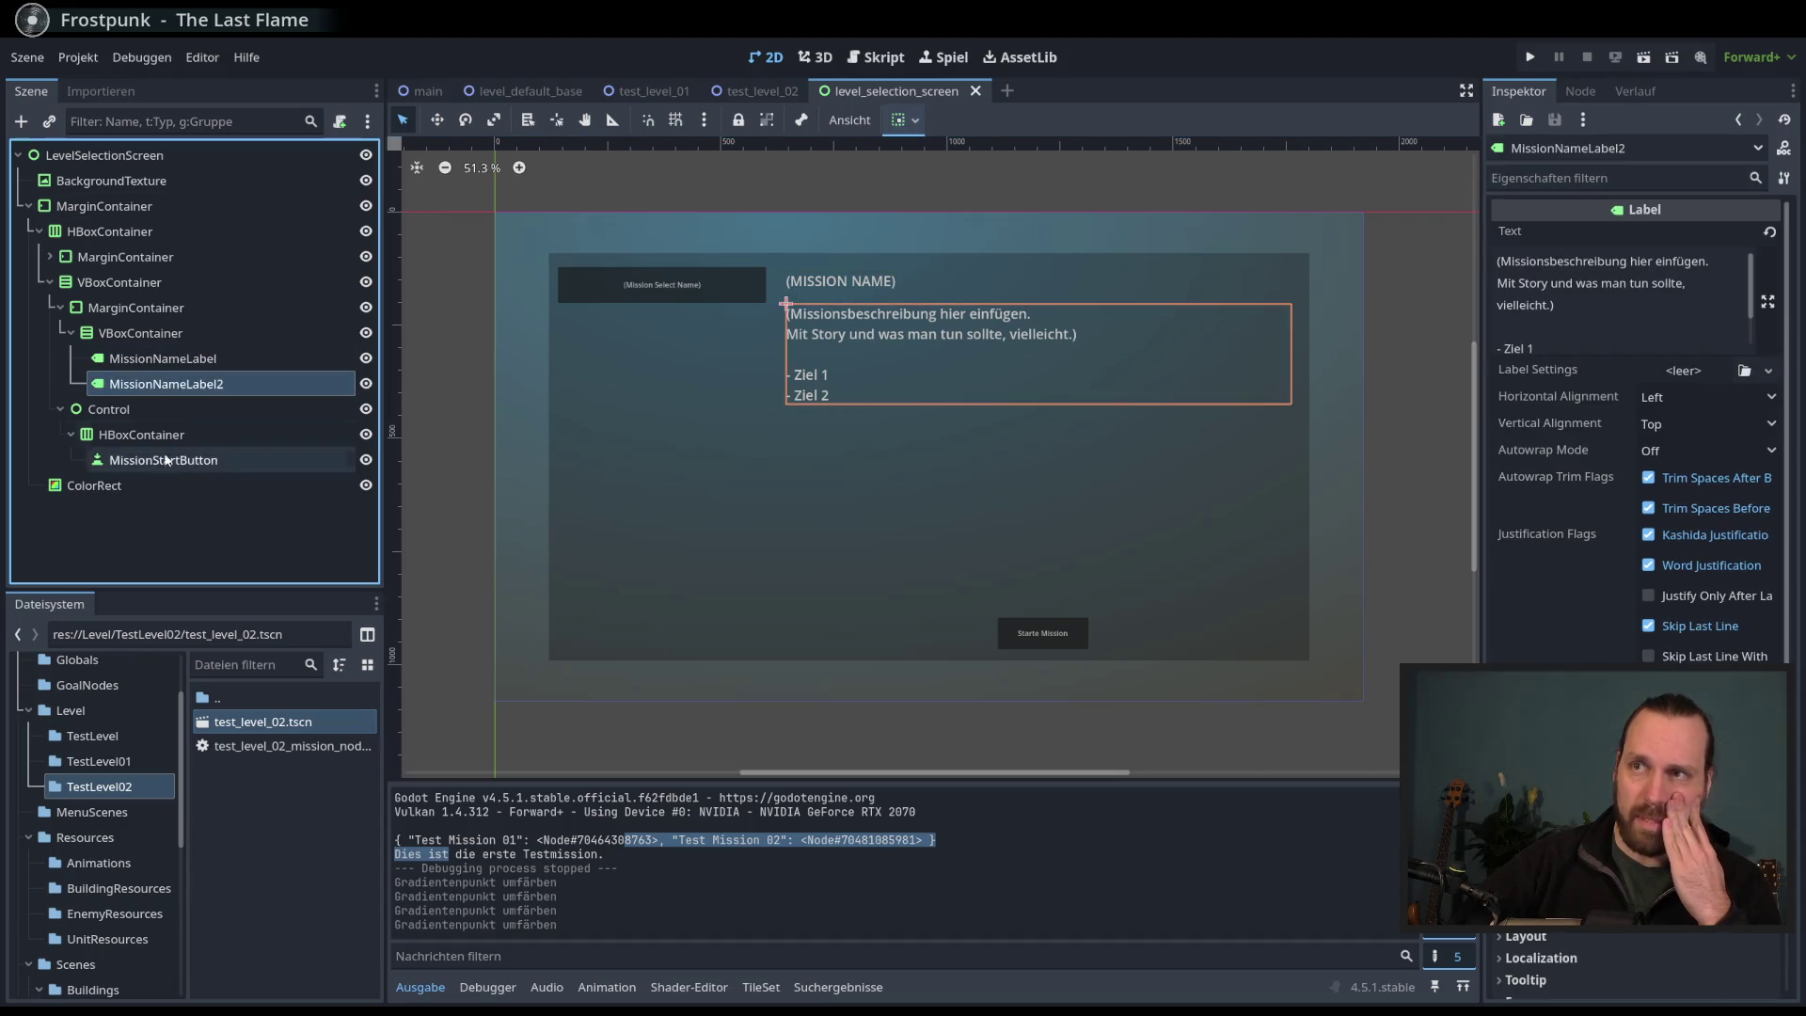
left_click(148, 461)
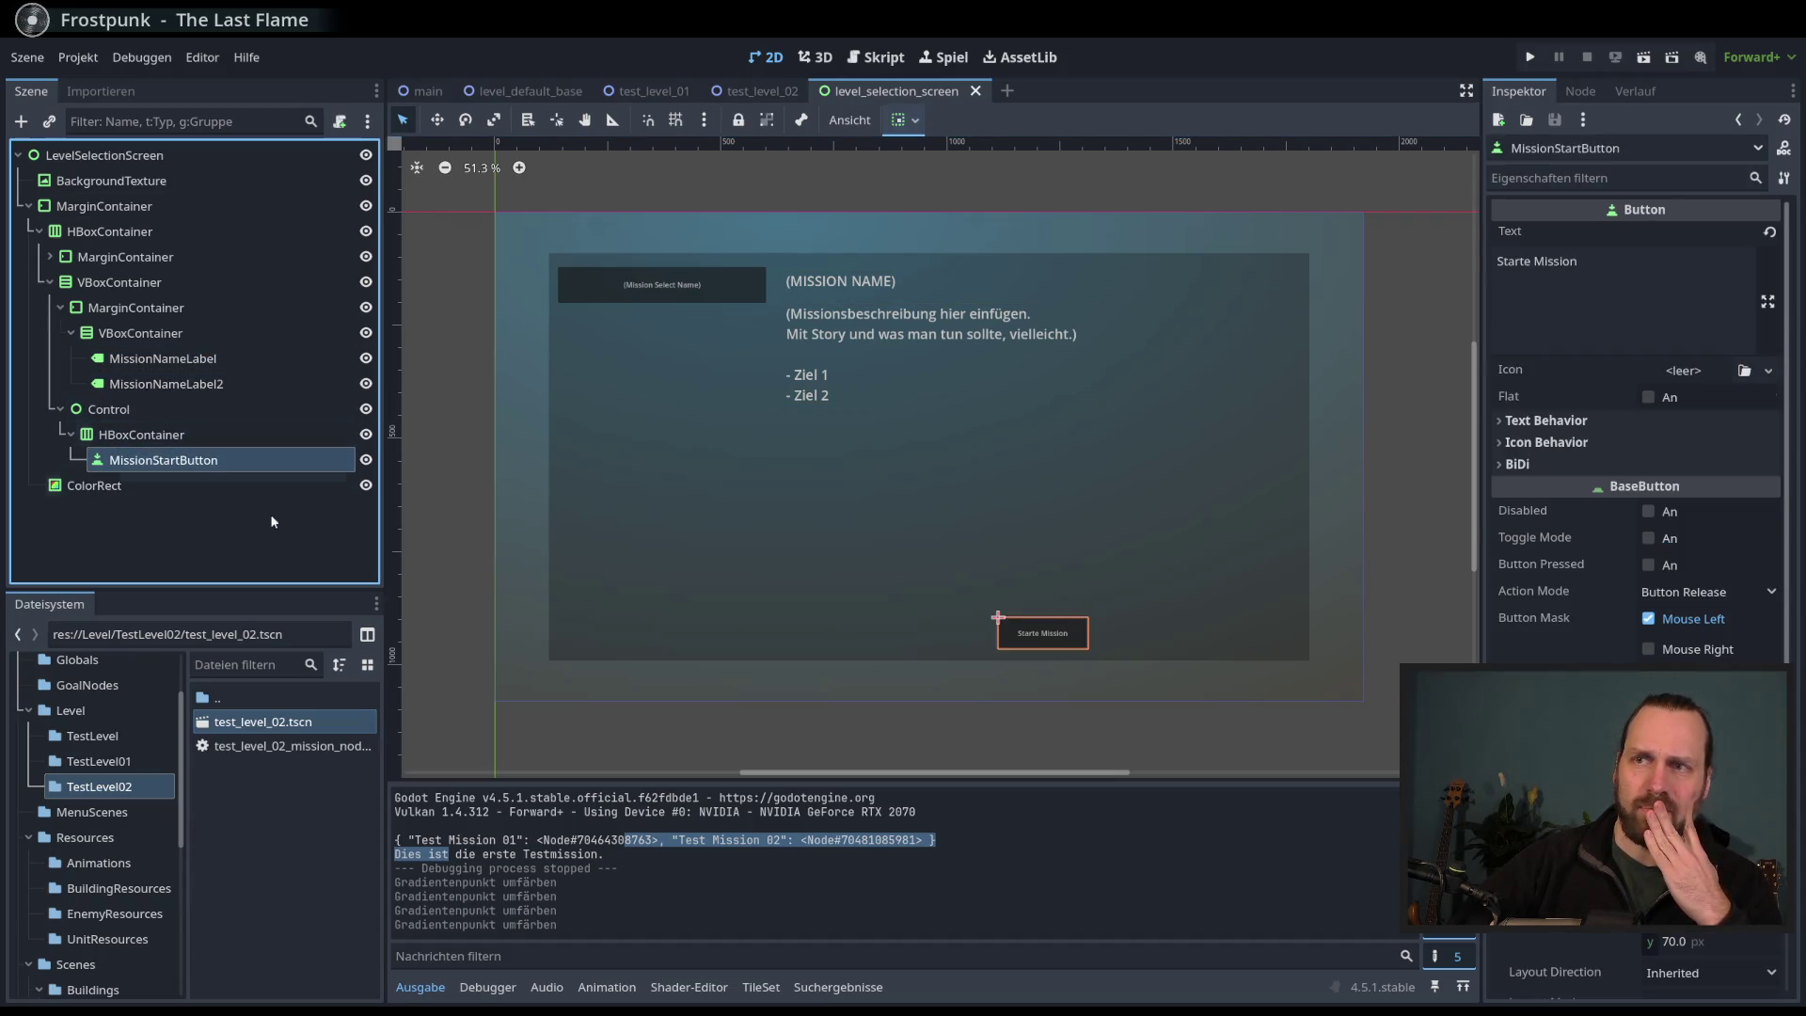
left_click(135, 526)
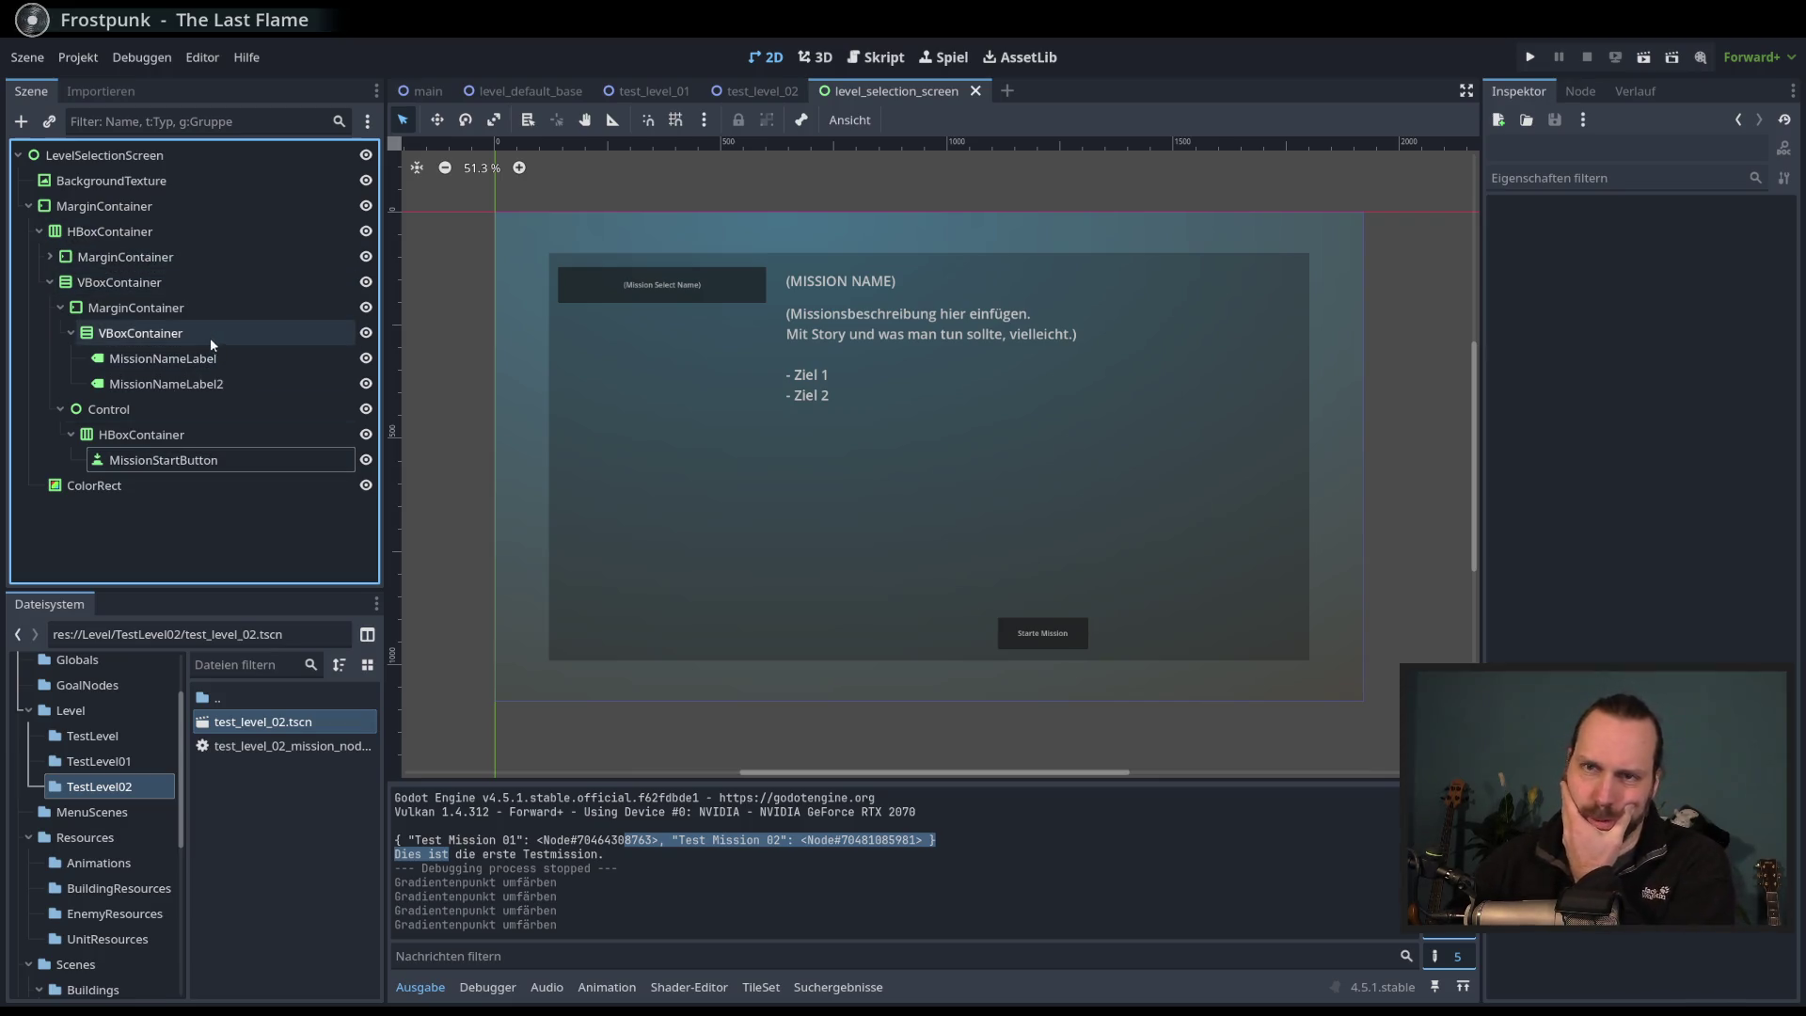
left_click(123, 156)
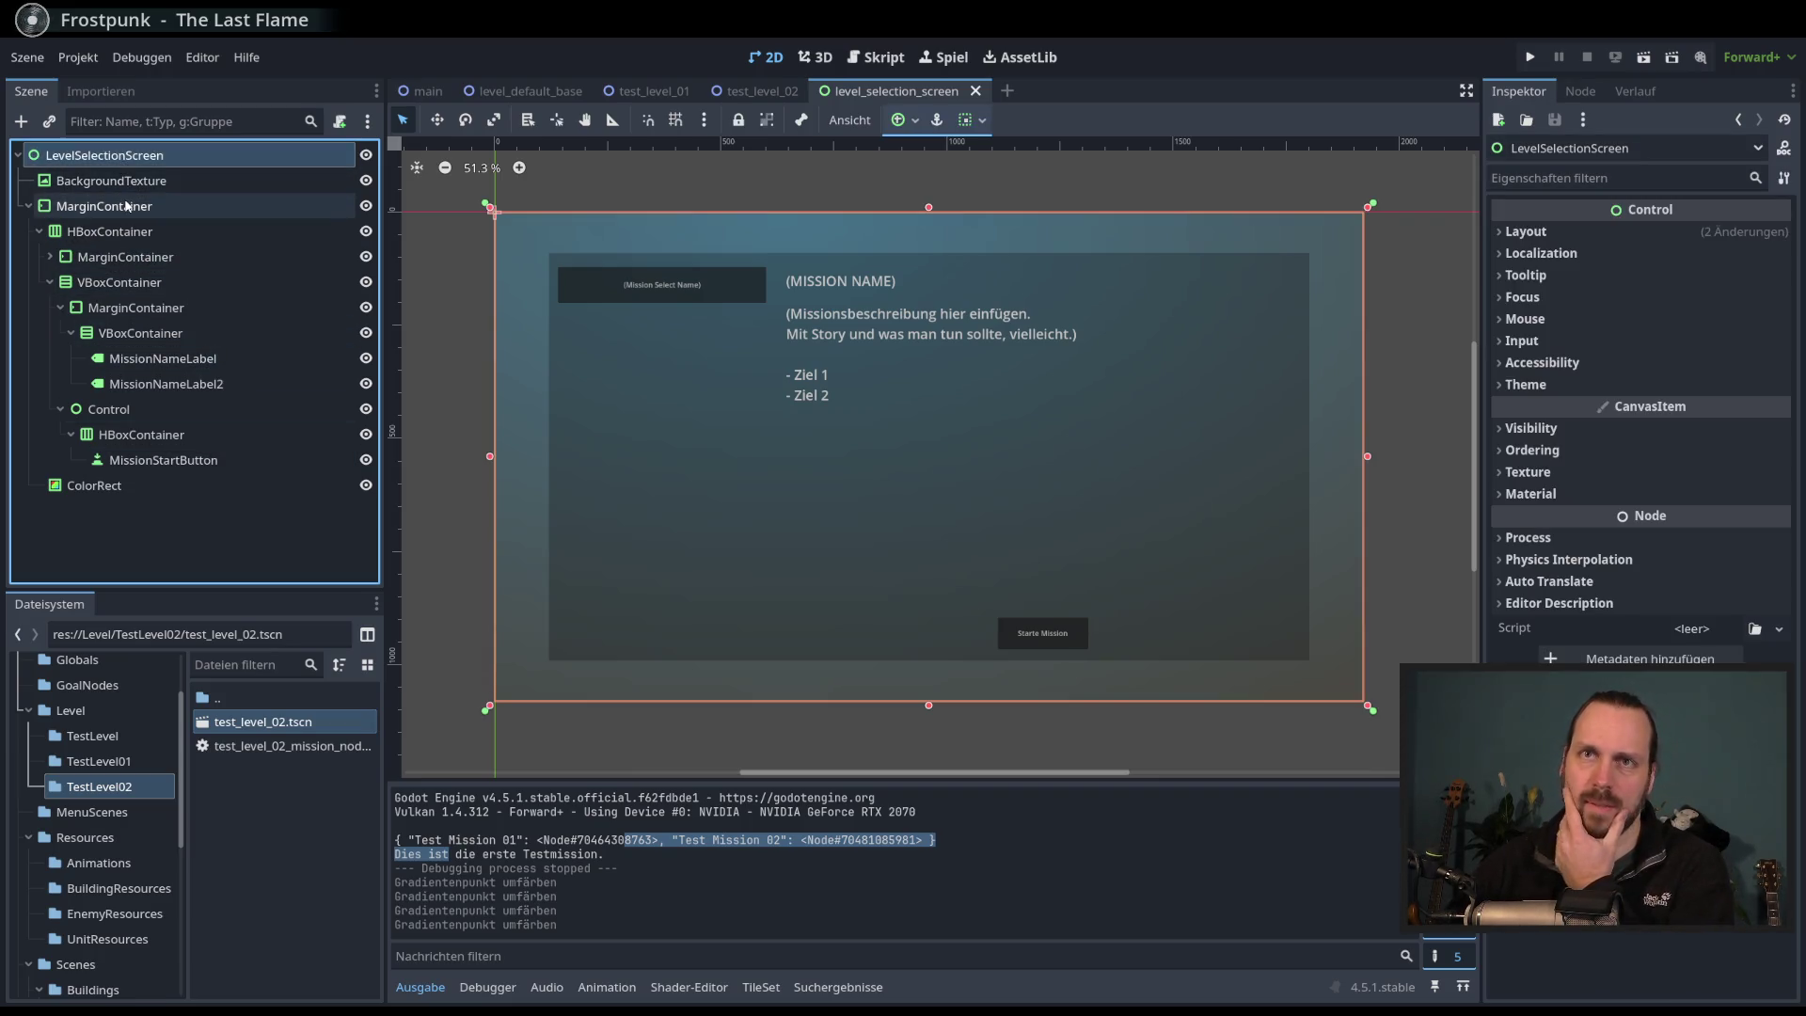
- Toggle the MarginContainer's visibility off and back on
left_click(128, 206)
left_click(364, 208)
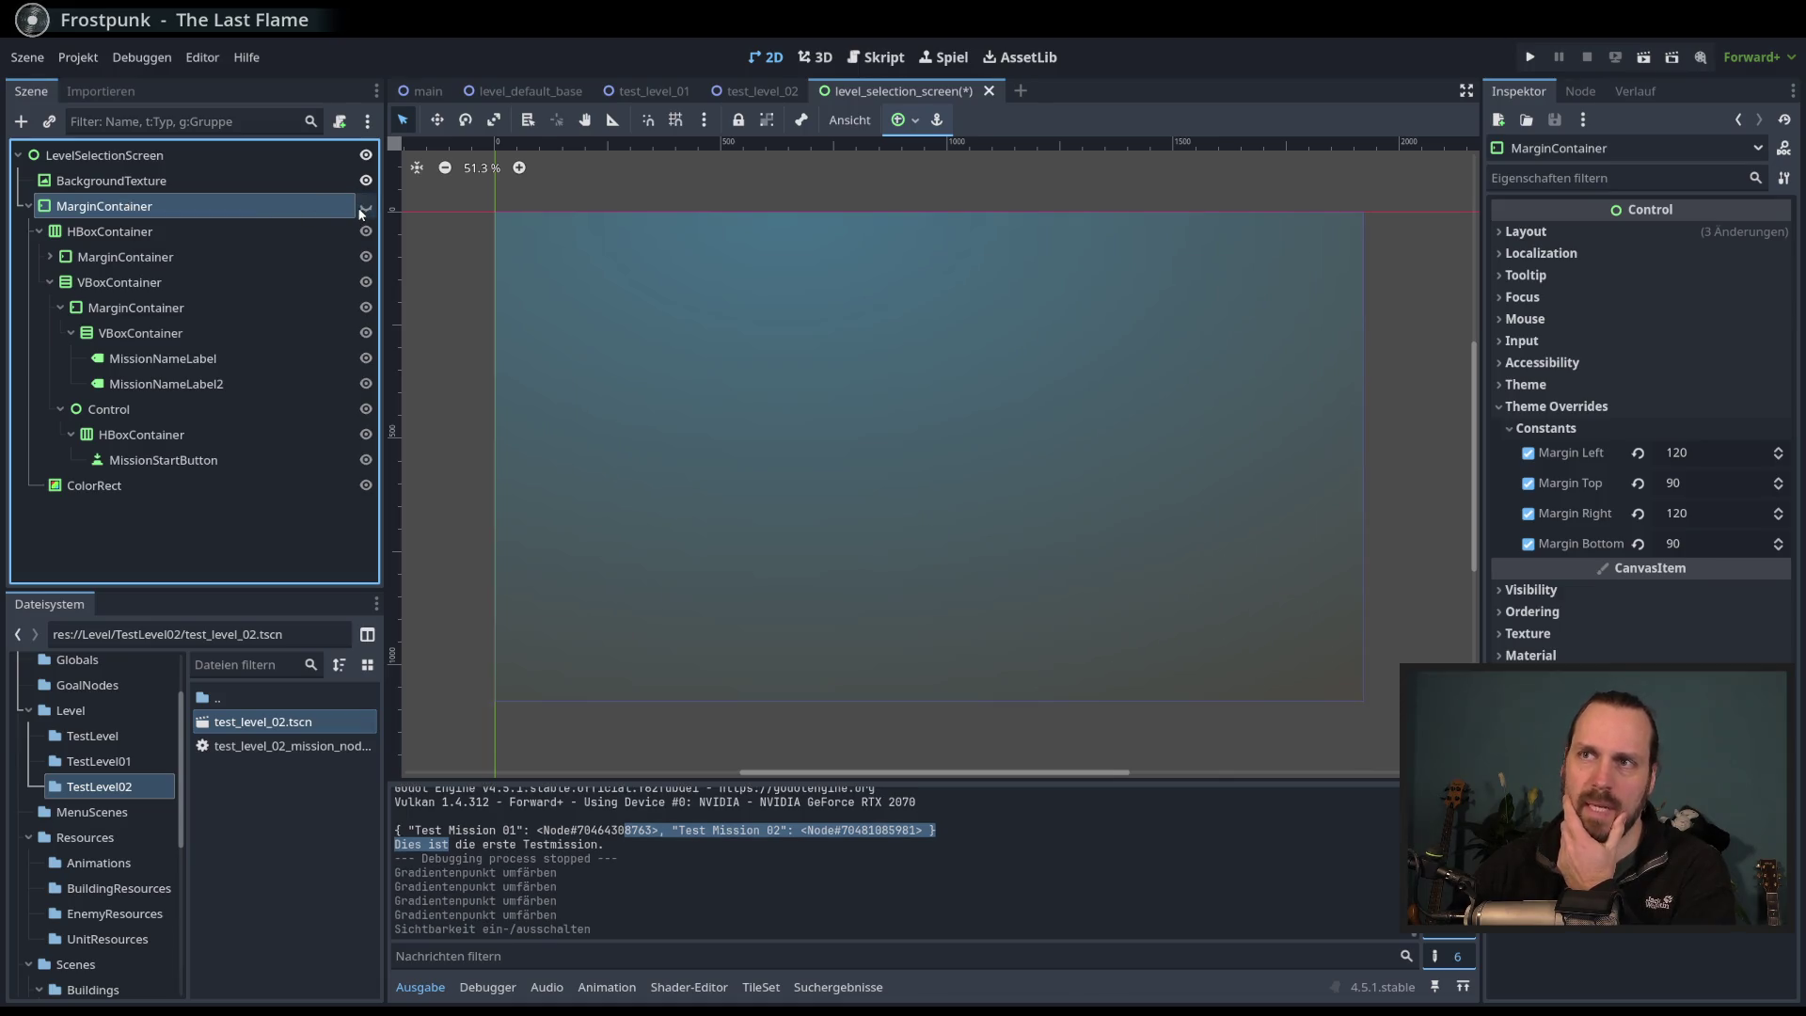
left_click(364, 207)
left_click(364, 207)
left_click(364, 207)
left_click(364, 207)
left_click(364, 207)
left_click(263, 180)
left_click(258, 207)
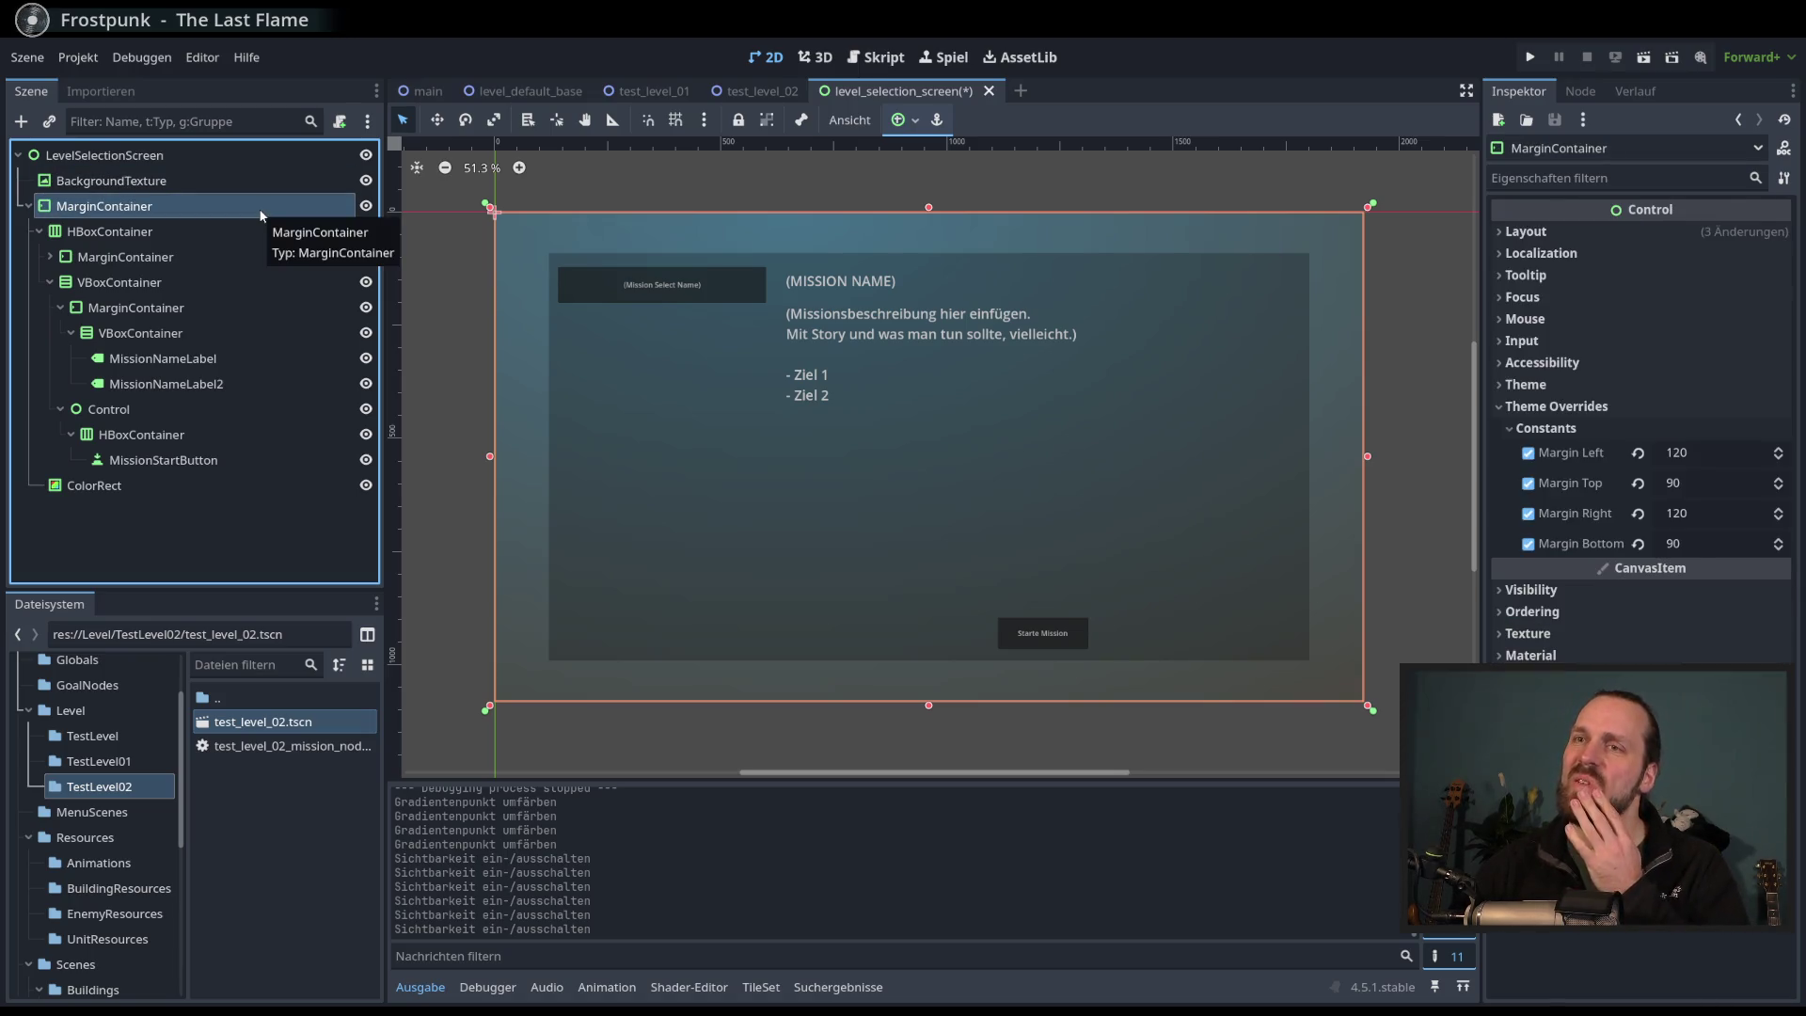
- Inspect the nested HBox, Margin and VBox containers, mission labels and start button holders
left_click(233, 231)
left_click(224, 255)
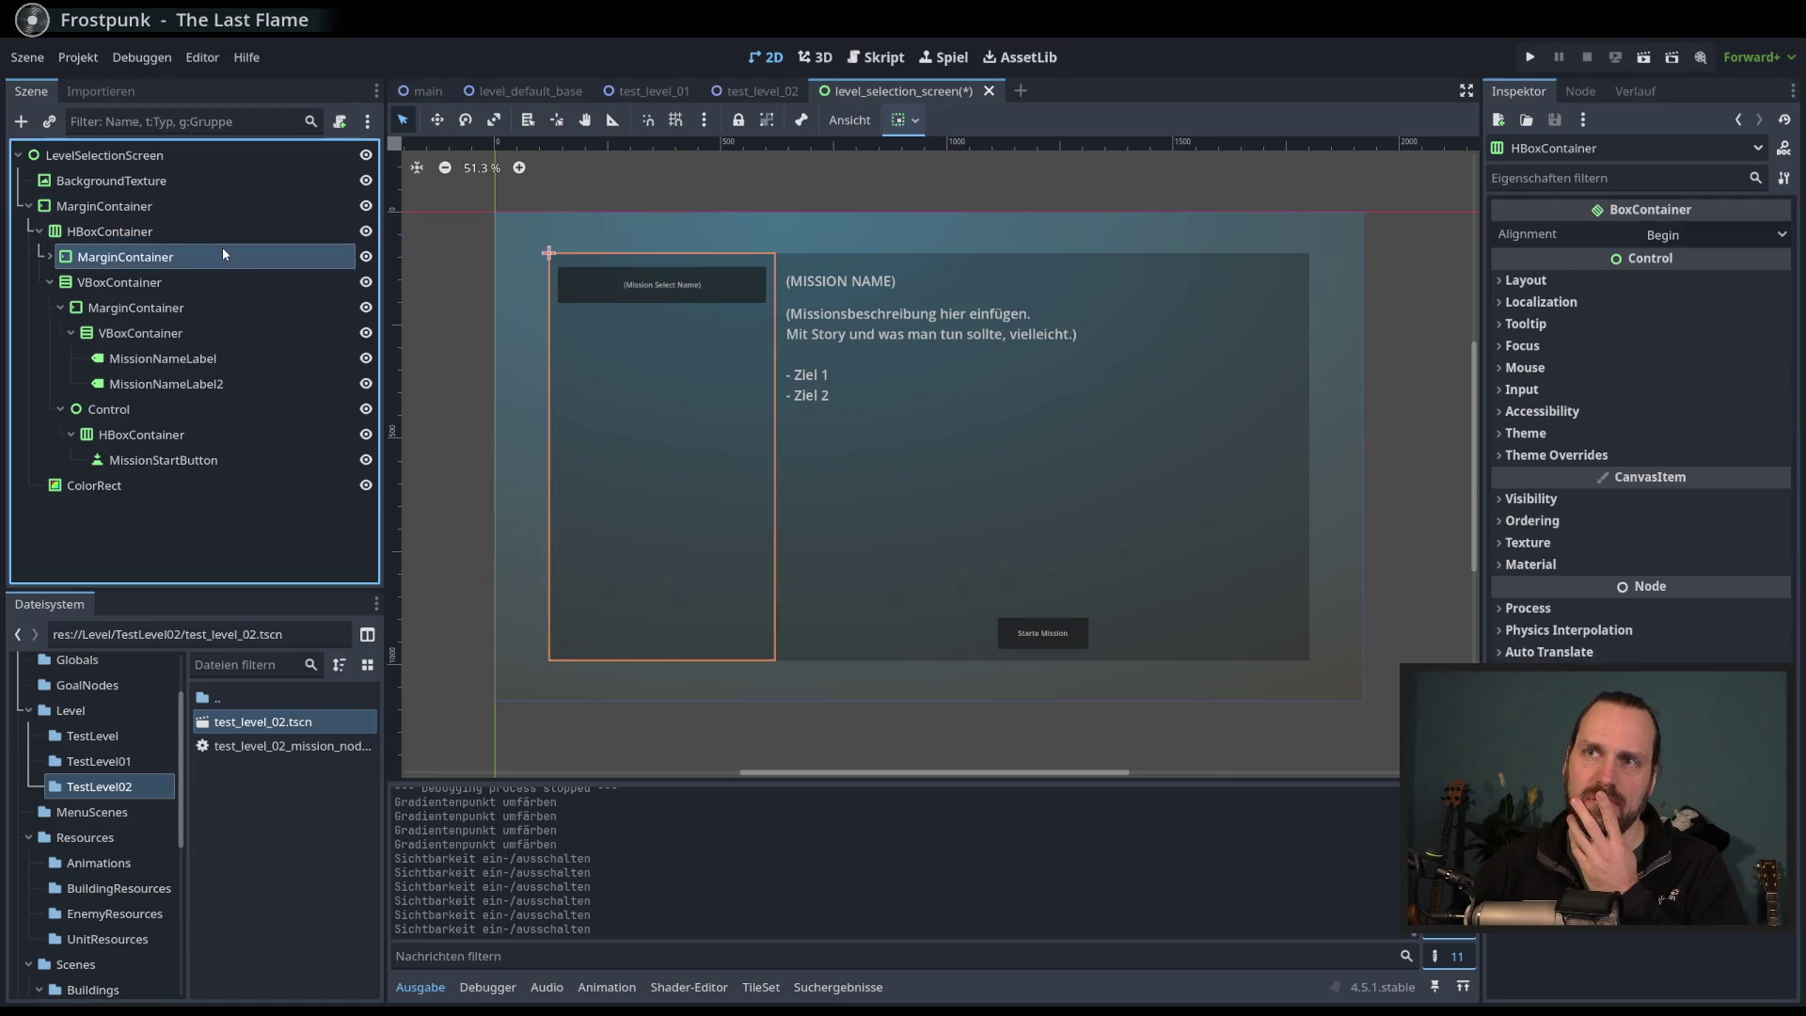
left_click(211, 274)
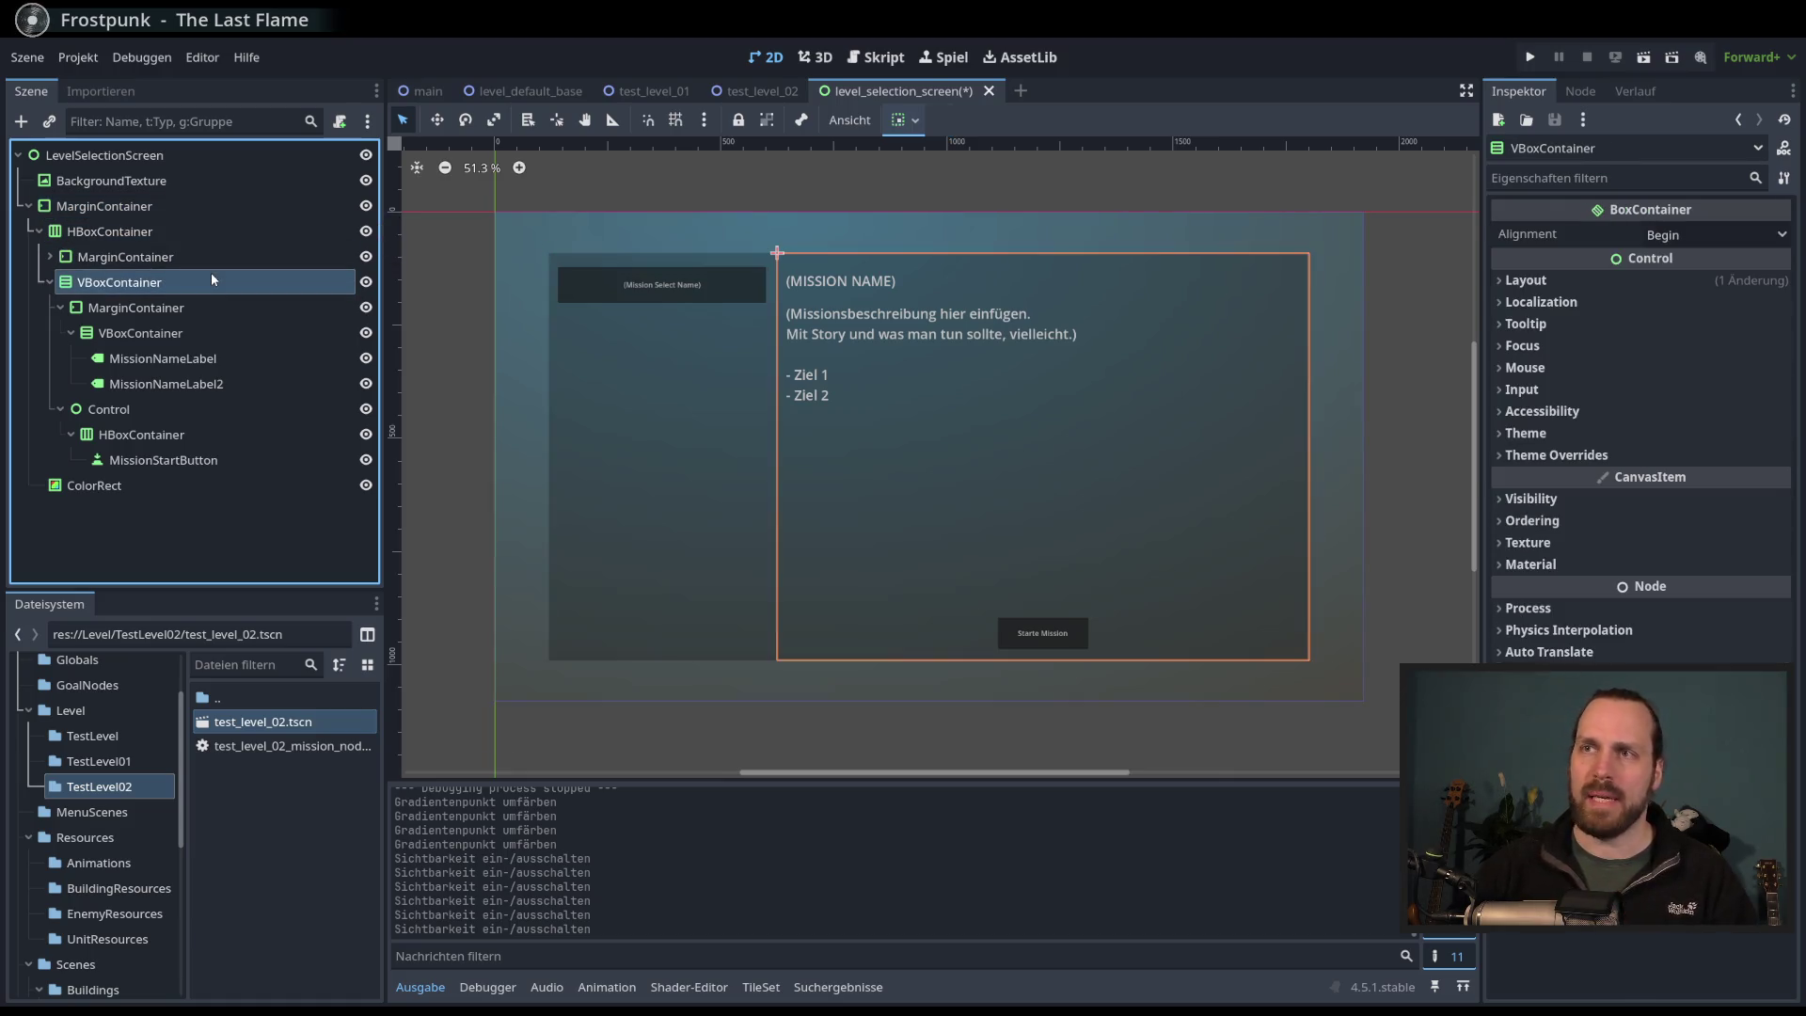
left_click(189, 256)
left_click(181, 282)
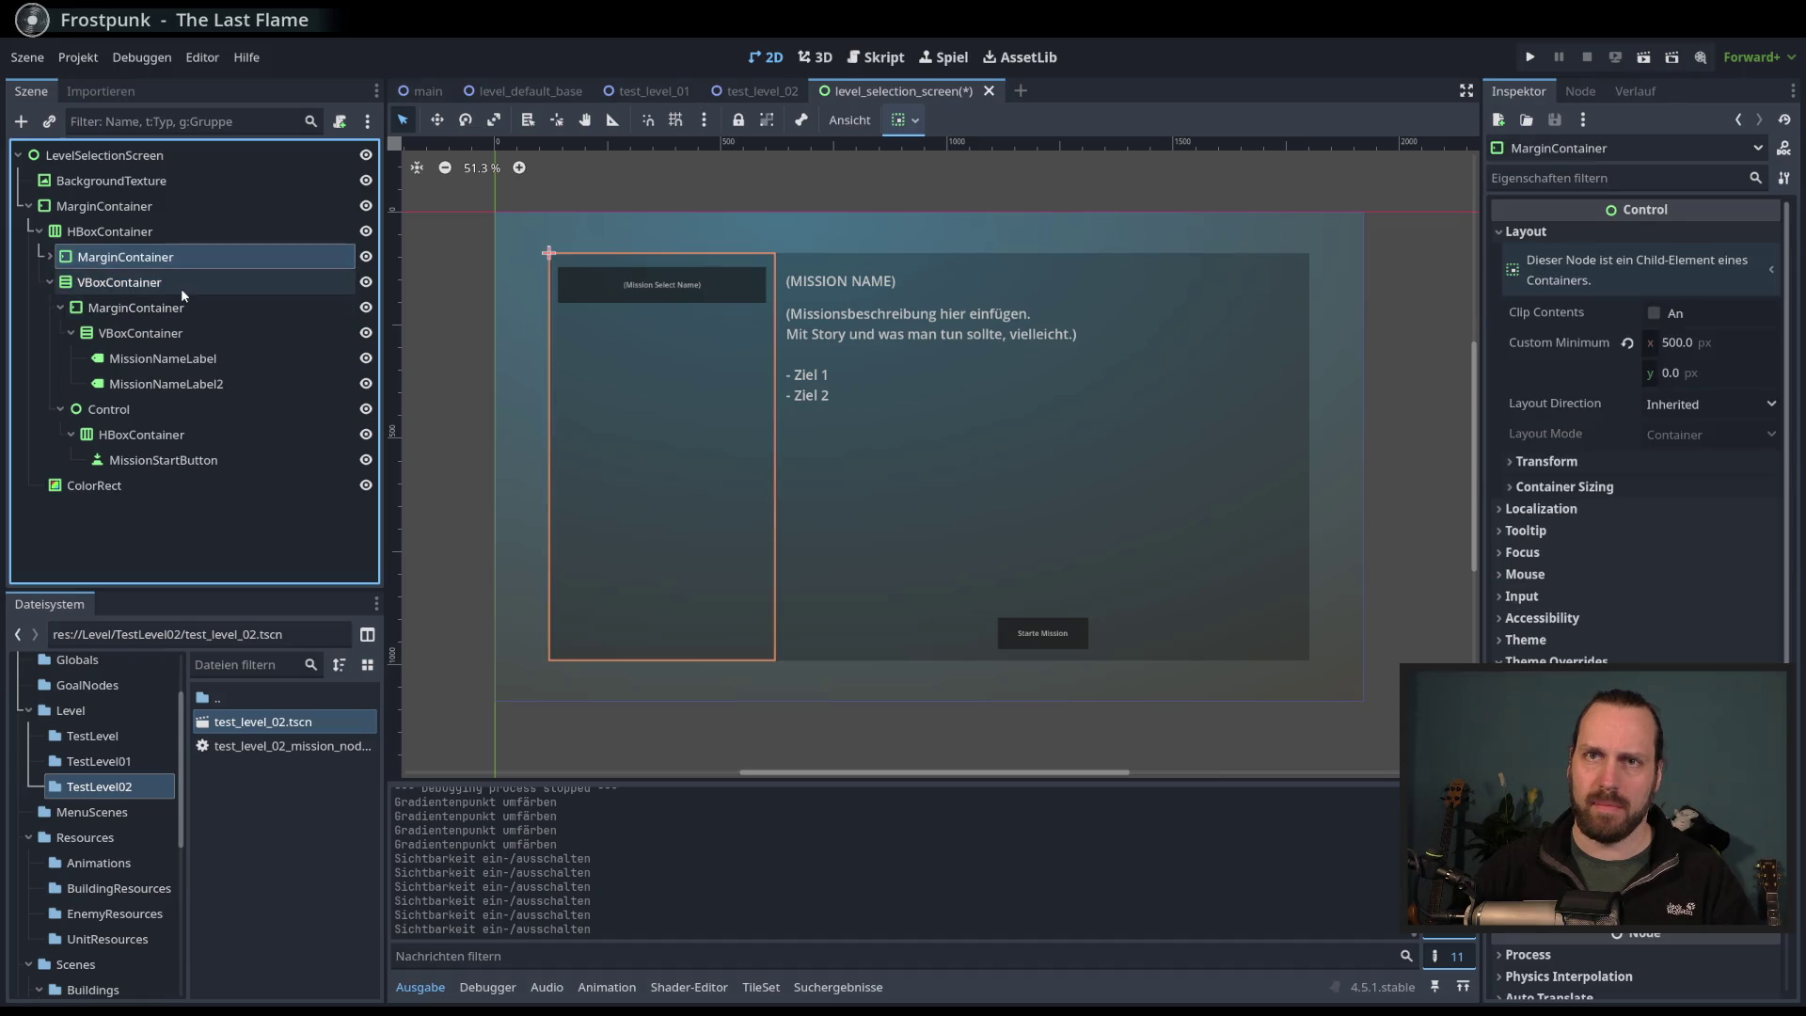
left_click(185, 307)
left_click(190, 331)
left_click(183, 358)
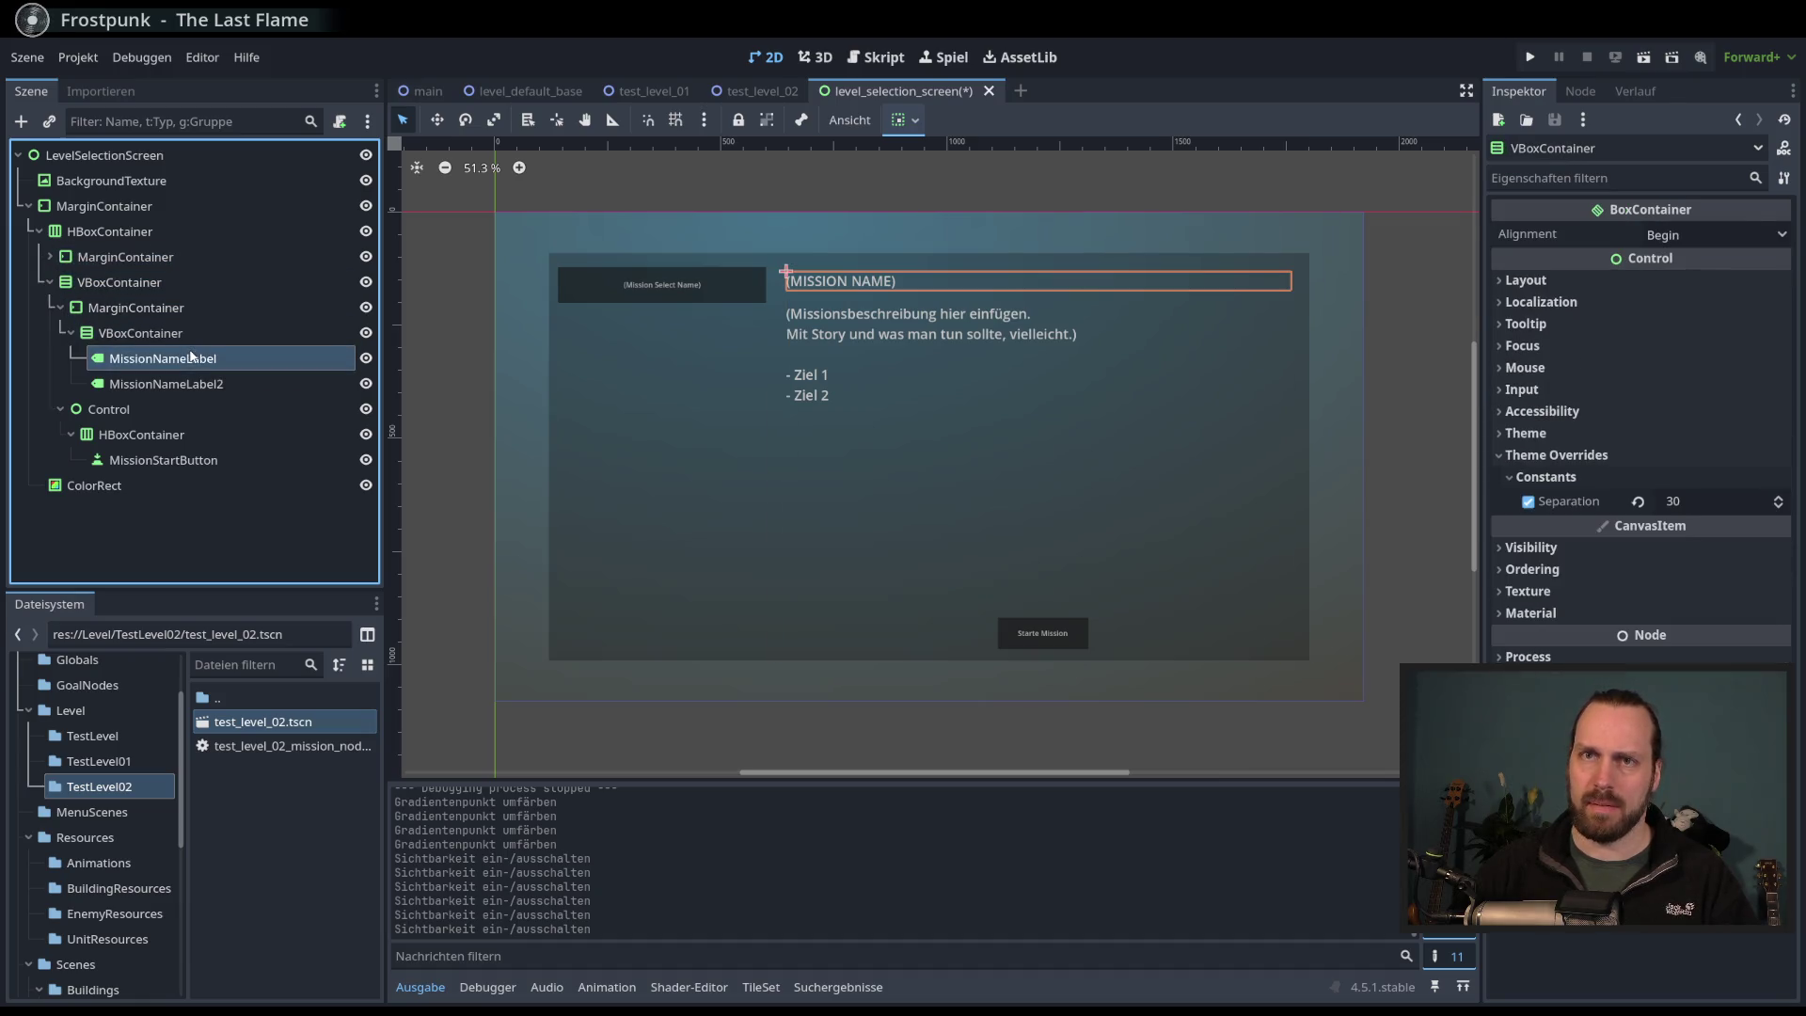
left_click(177, 384)
left_click(170, 307)
left_click(159, 409)
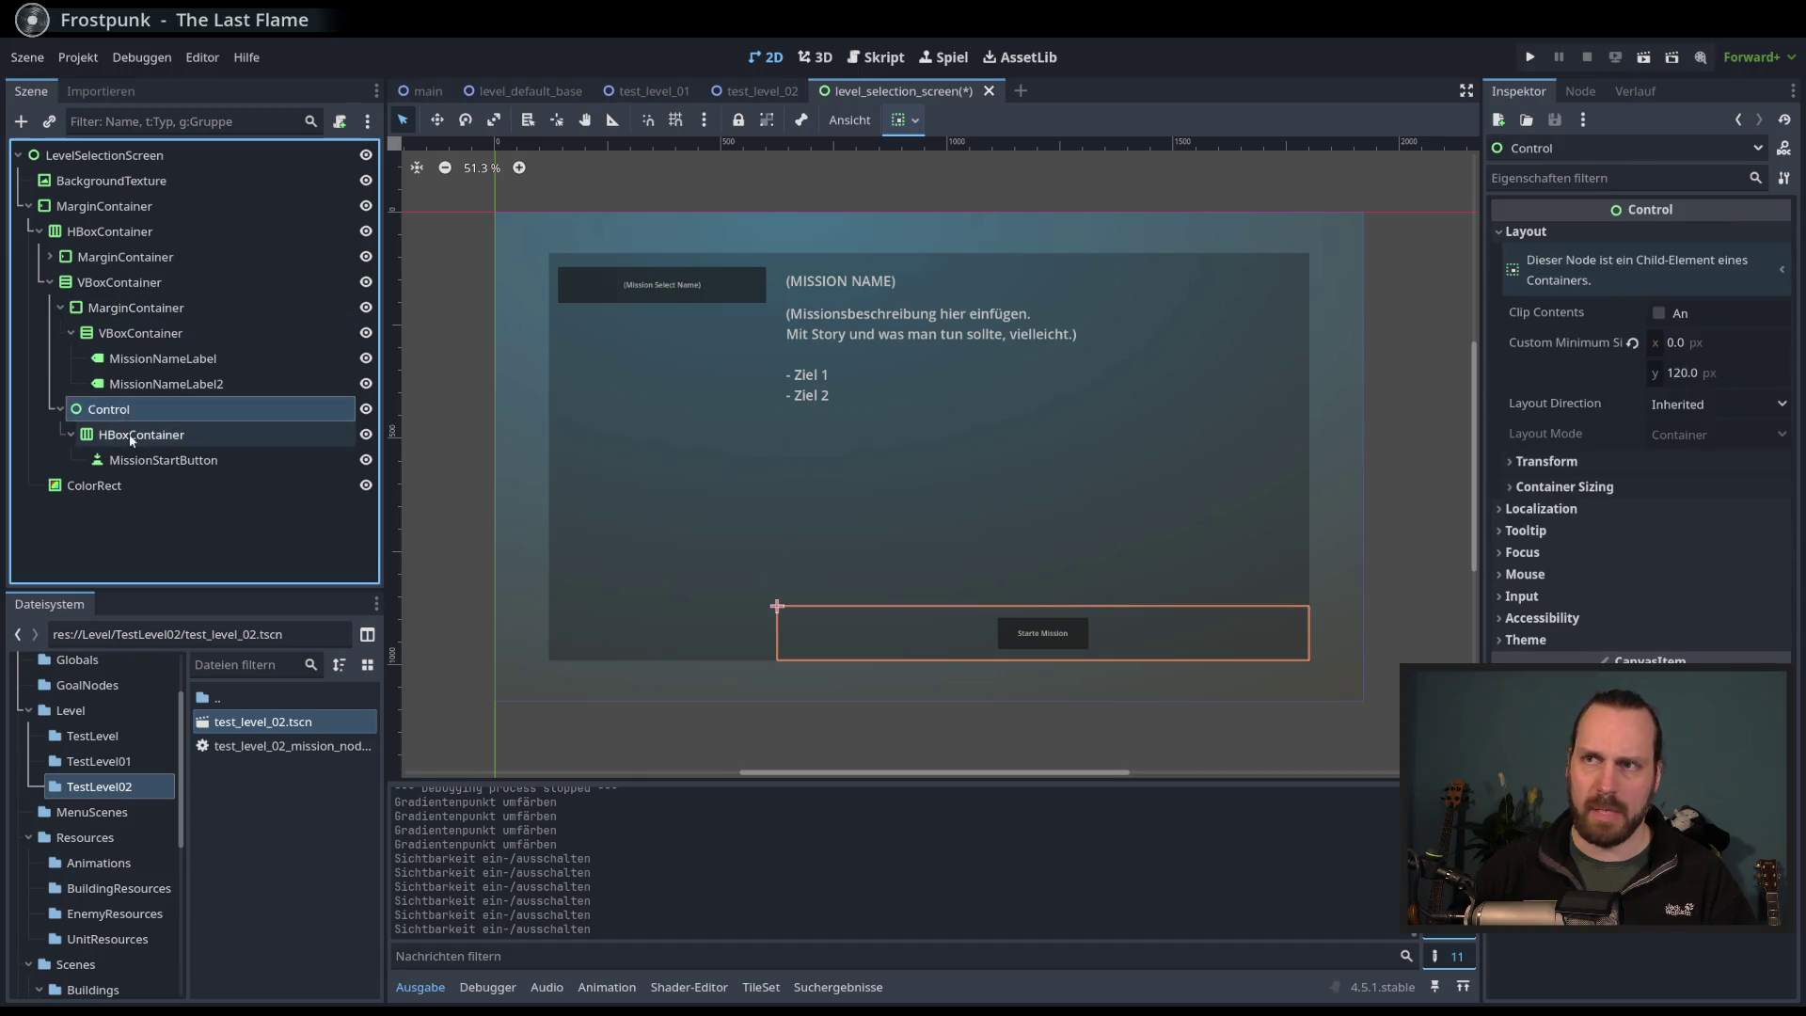
left_click(141, 435)
left_click(122, 257)
- Expand the left panel and start attaching a script to its VBoxContainer
left_click(50, 256)
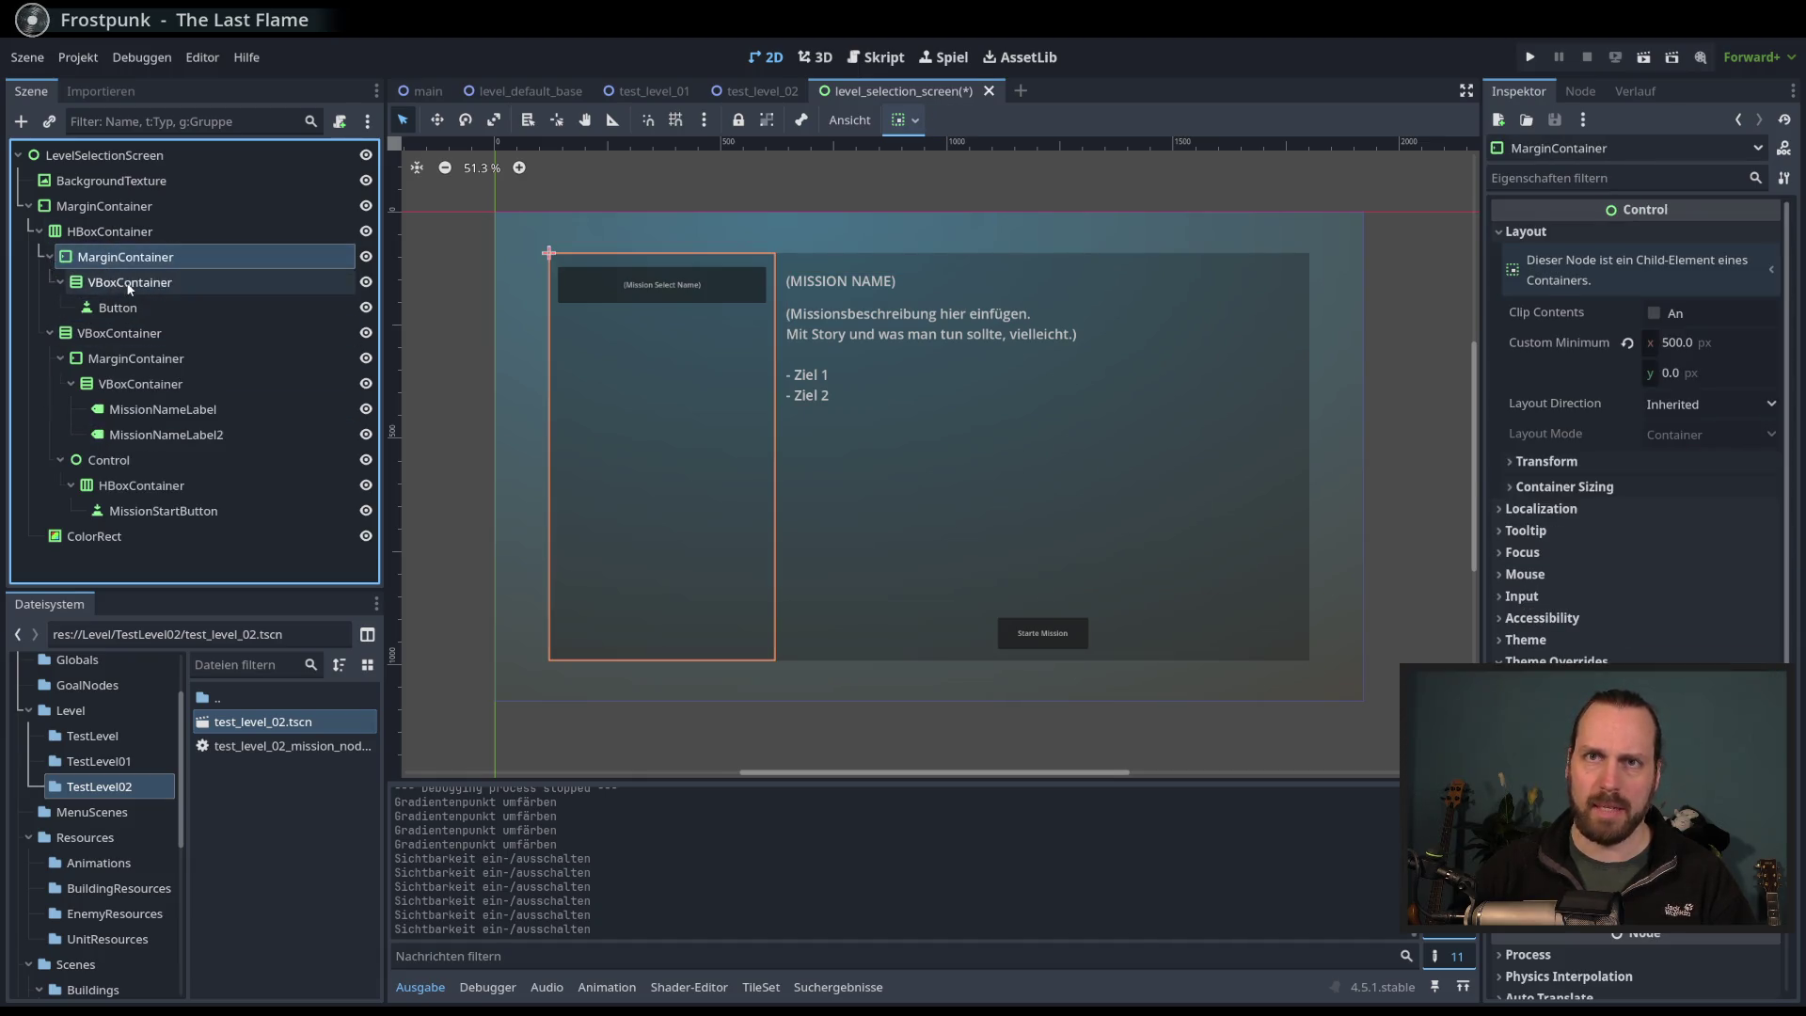
left_click(130, 282)
left_click(118, 308)
left_click(123, 282)
left_click(117, 308)
left_click(122, 282)
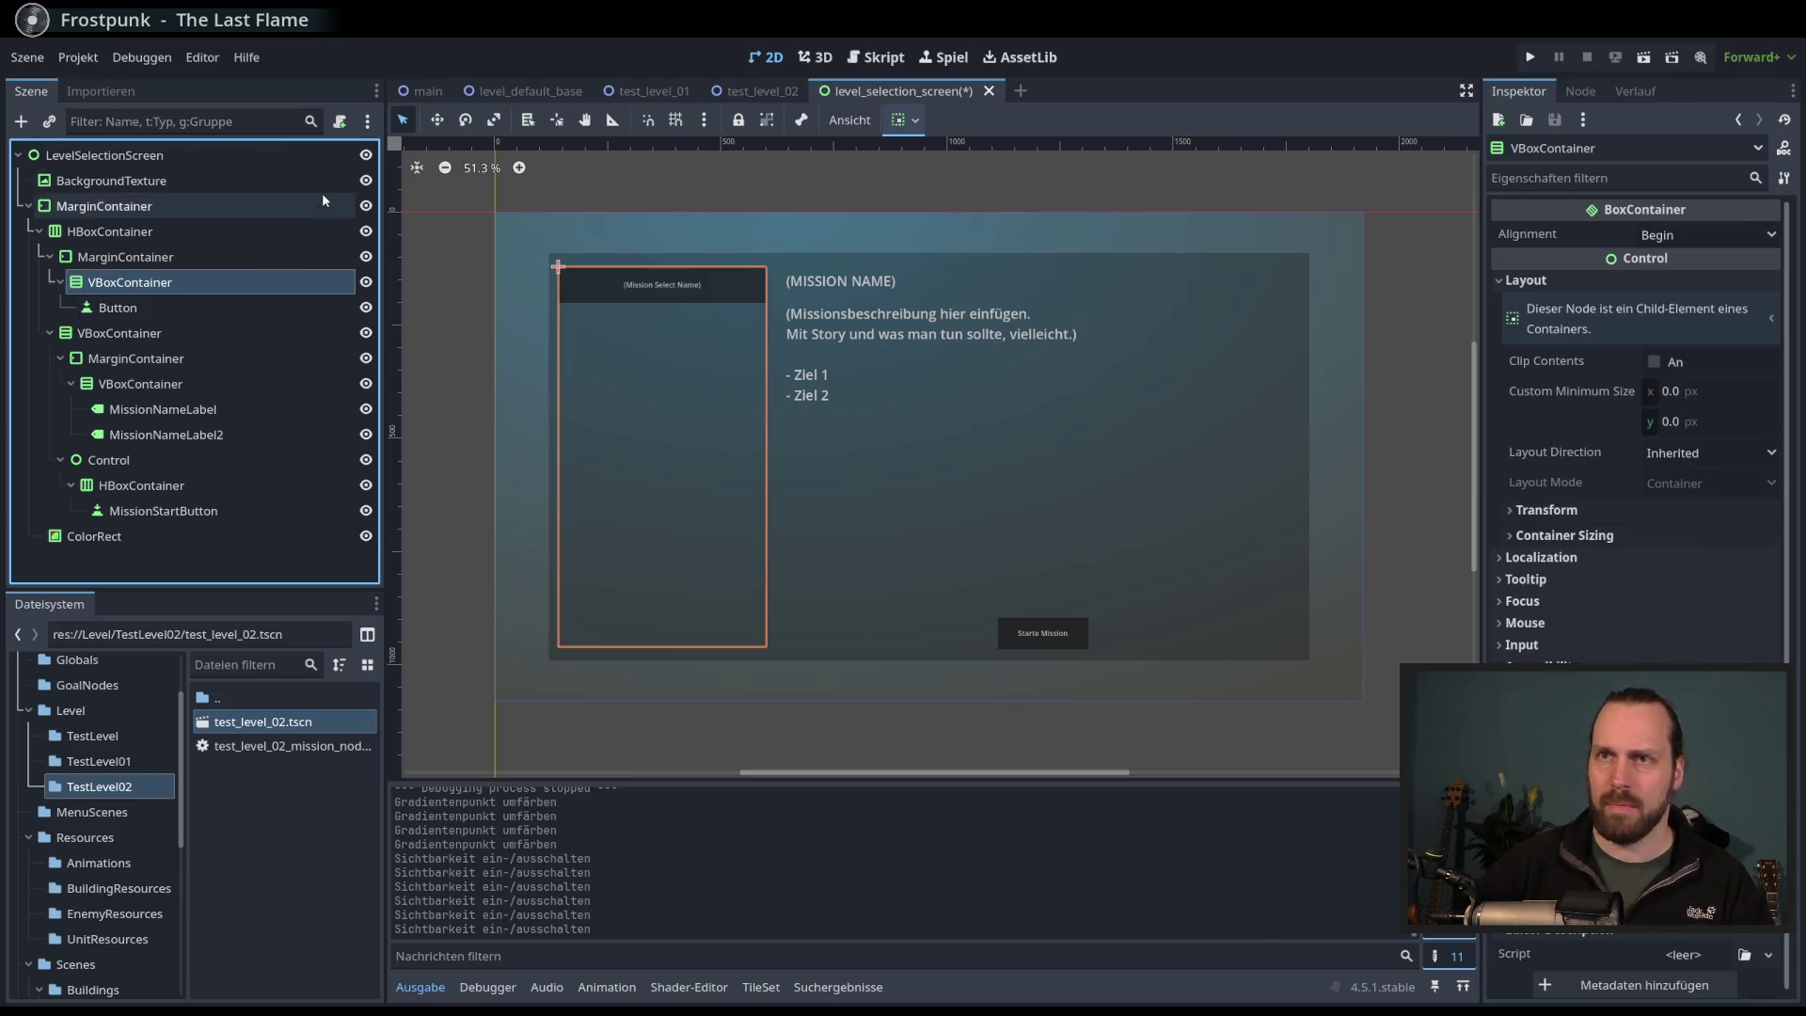
left_click(341, 120)
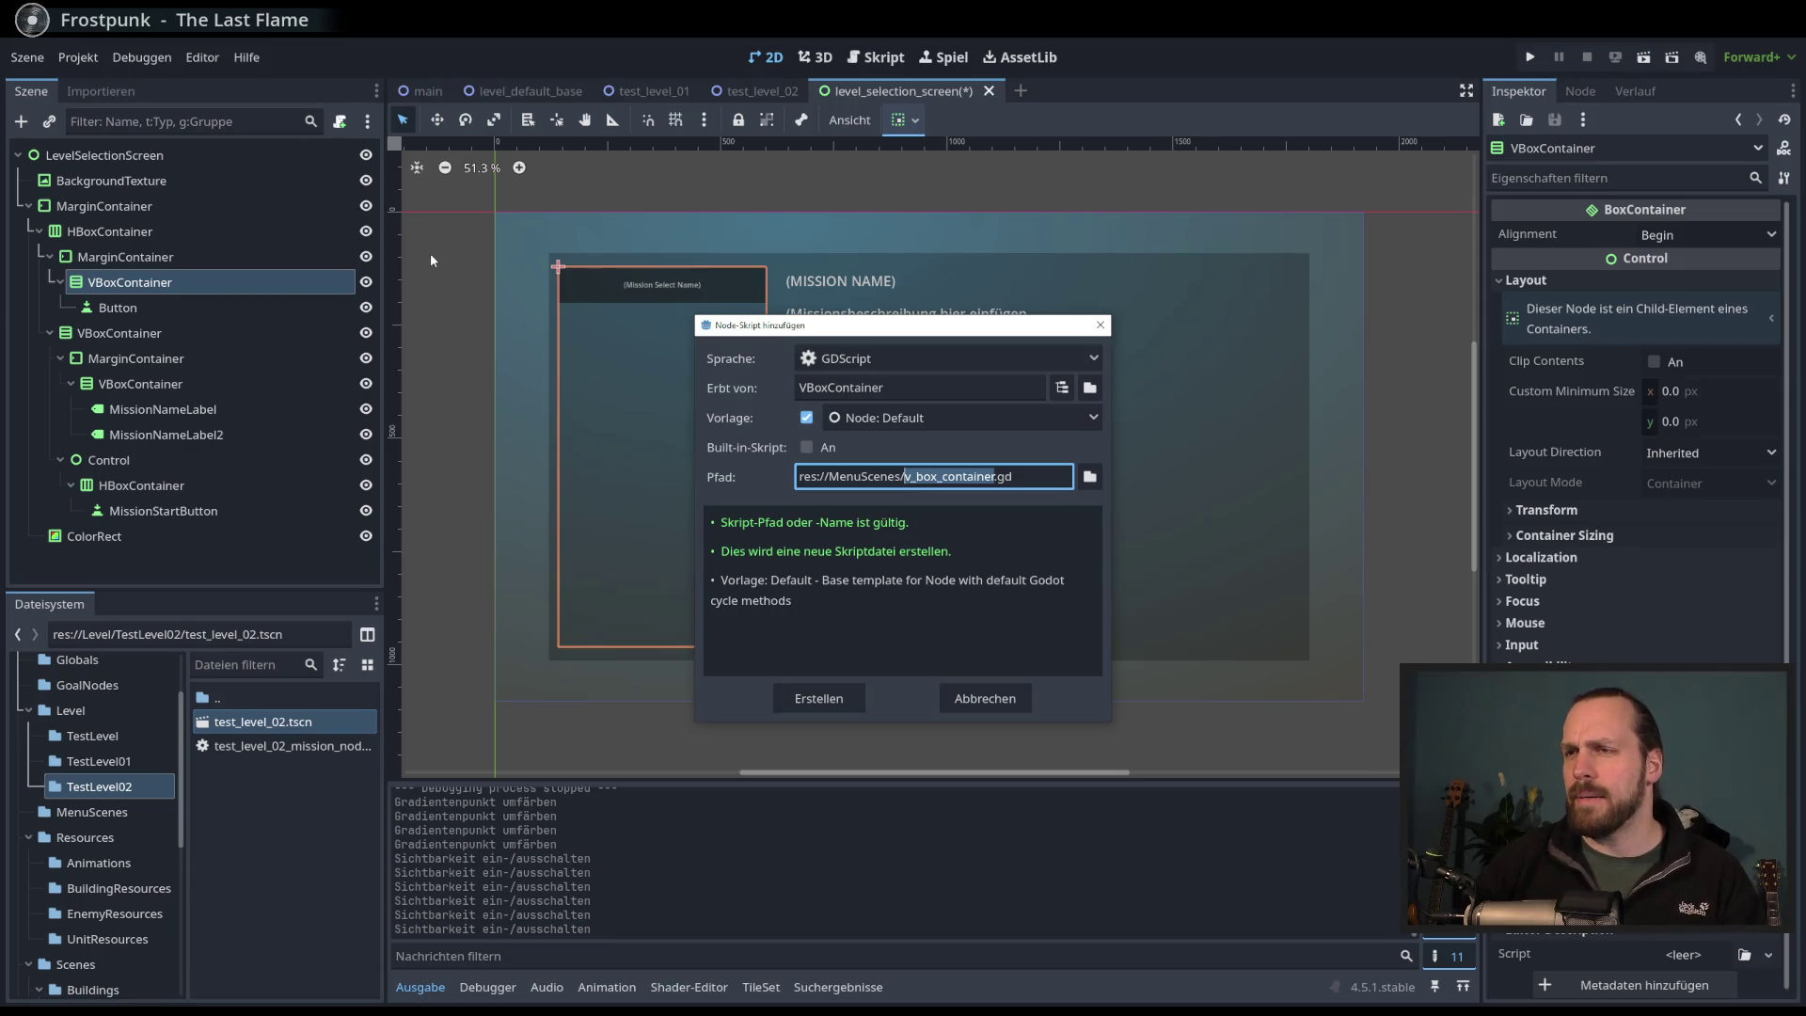
- Cancel the script dialog and rename the left VBoxContainer to MissionLevelContainer
key("Escape")
left_click(126, 281)
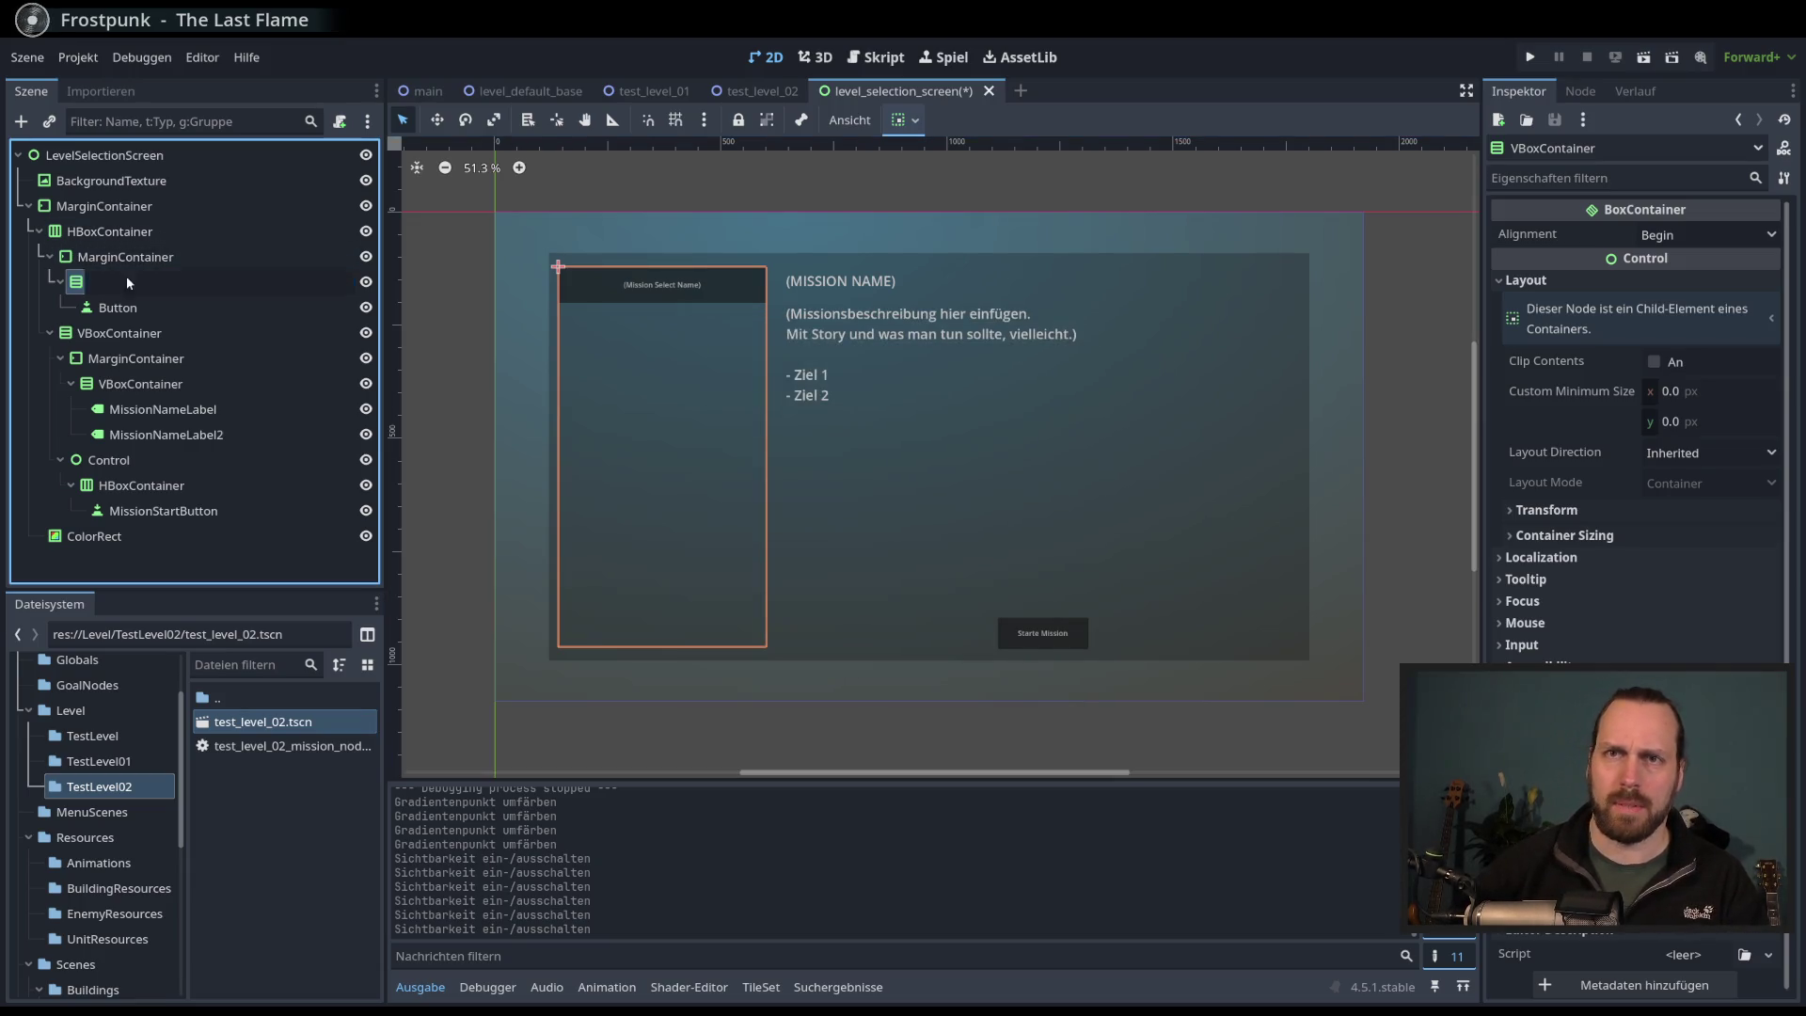
type("Leve")
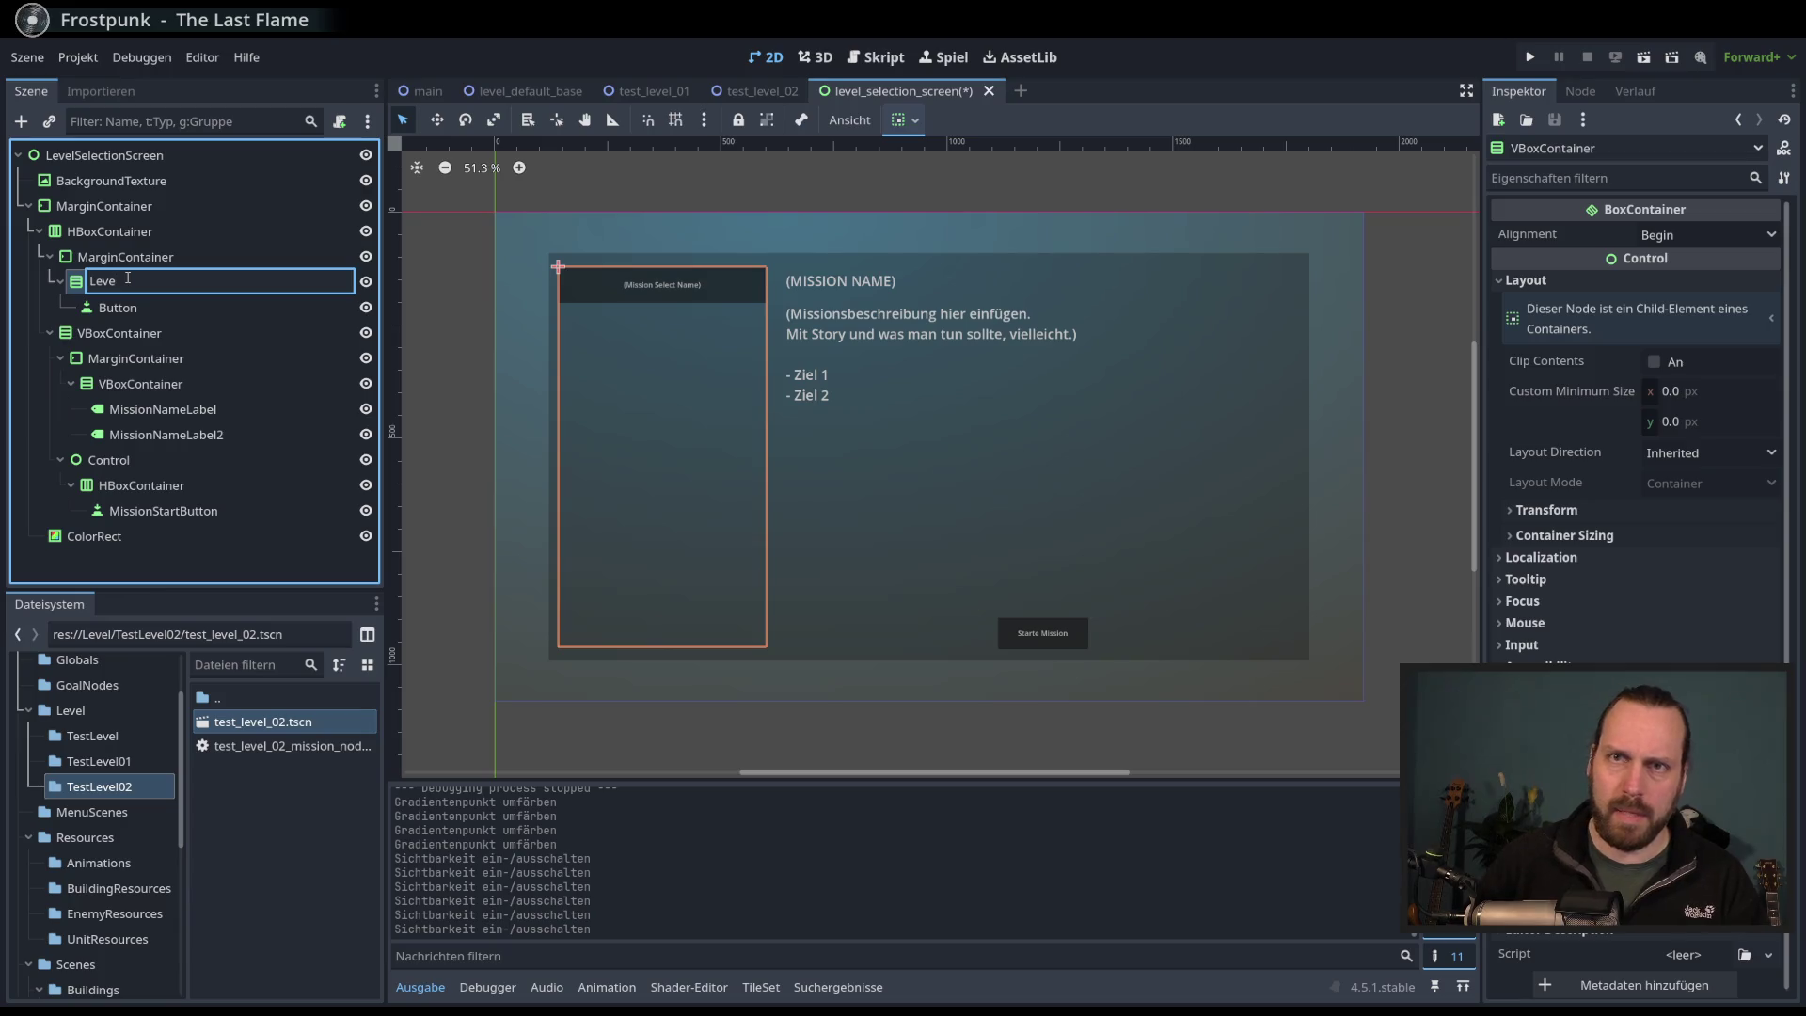
key("BackSpace")
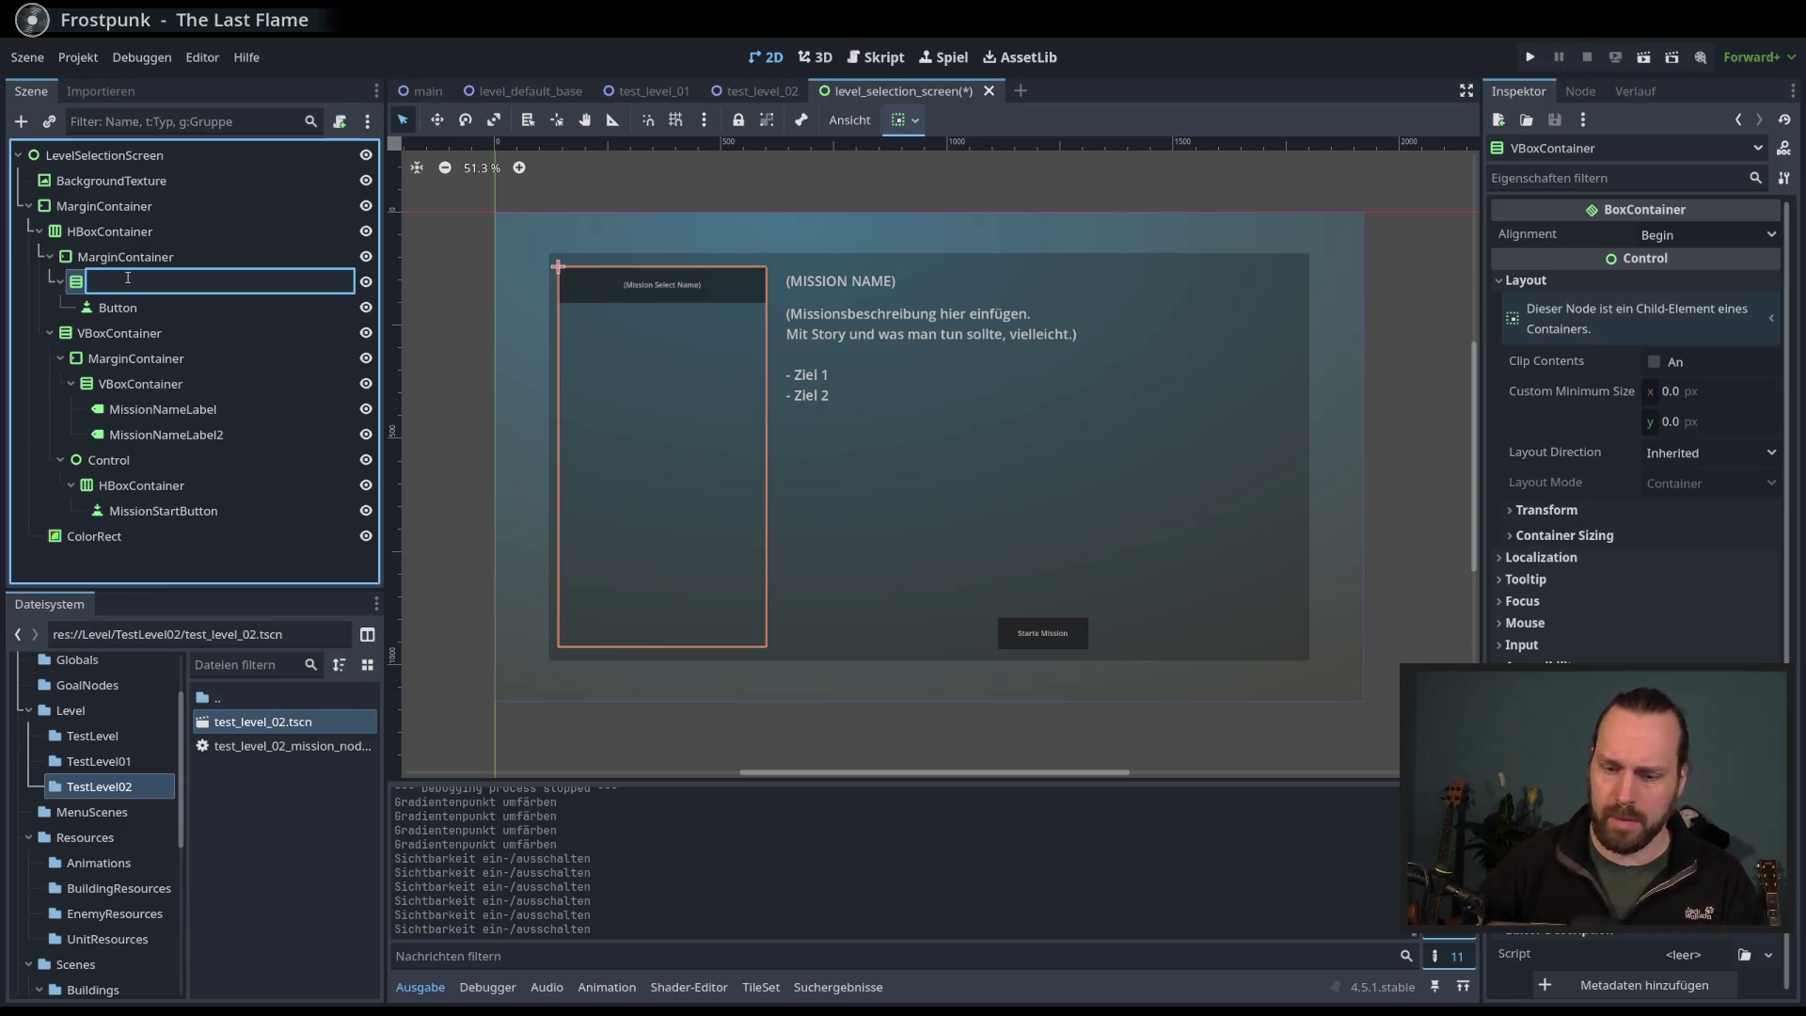
type("MissionMenu")
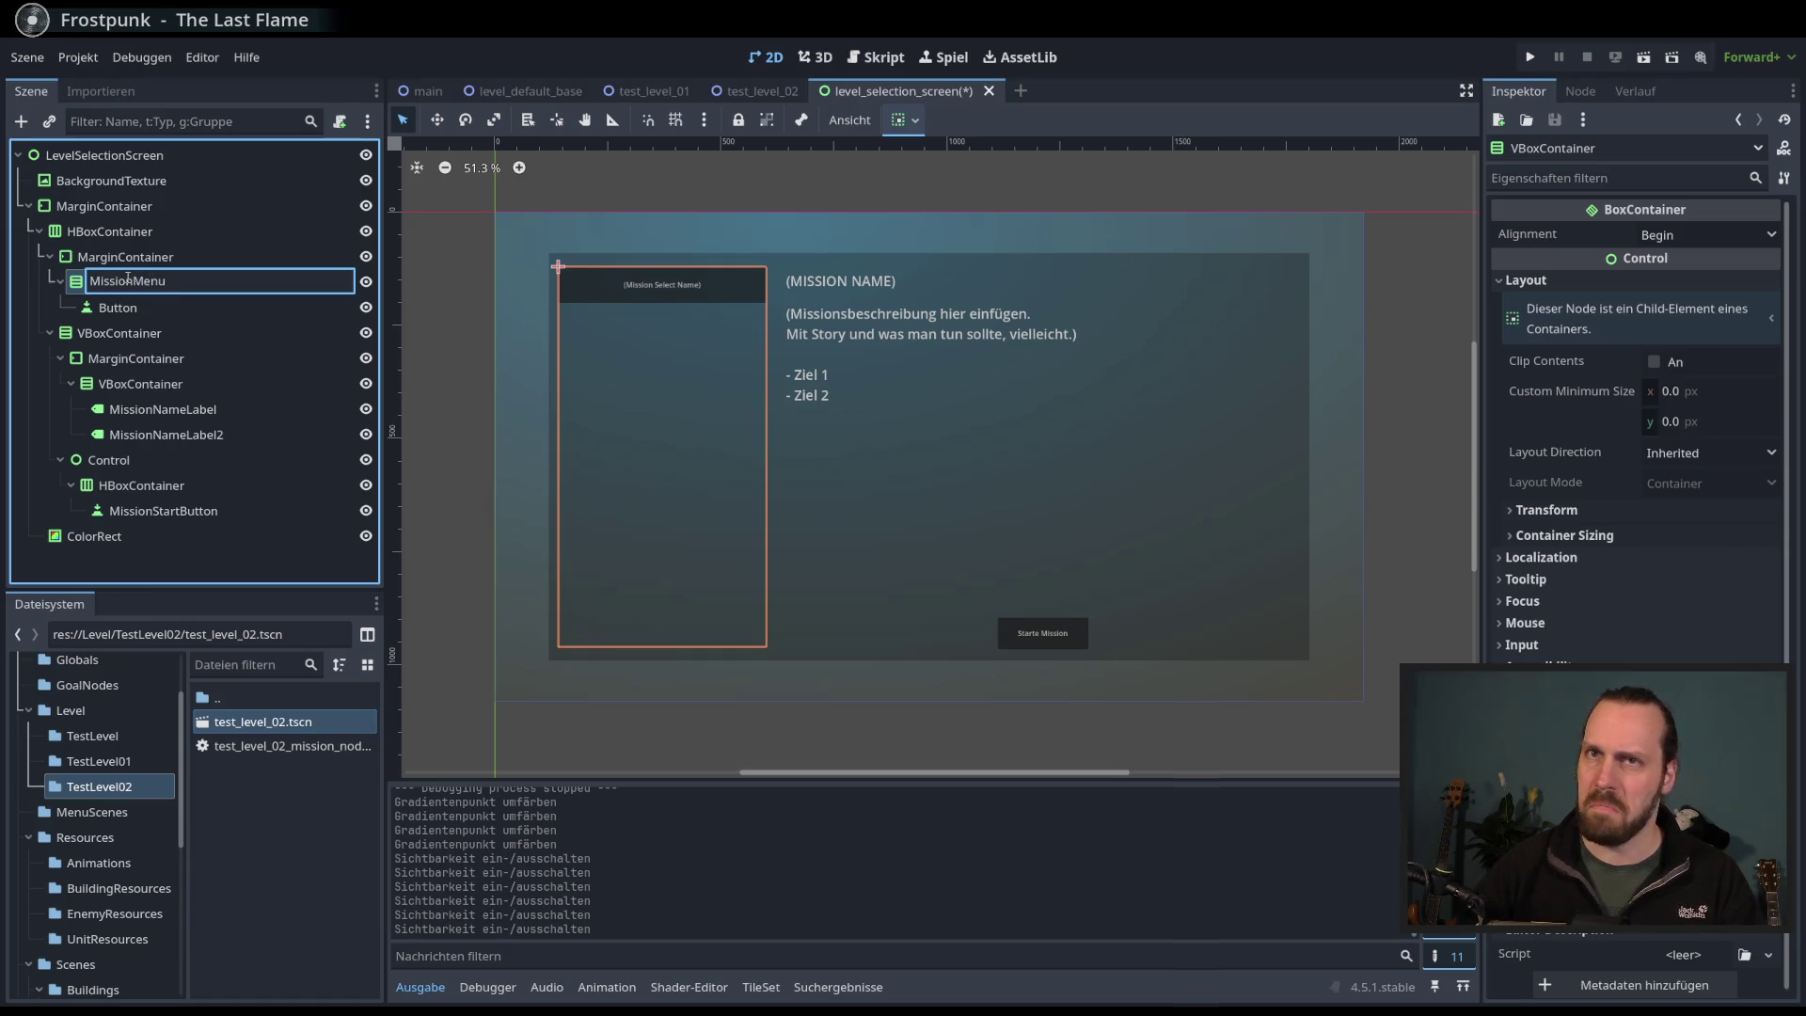
key("BackSpace")
key("BackSpace")
key("BackSpace")
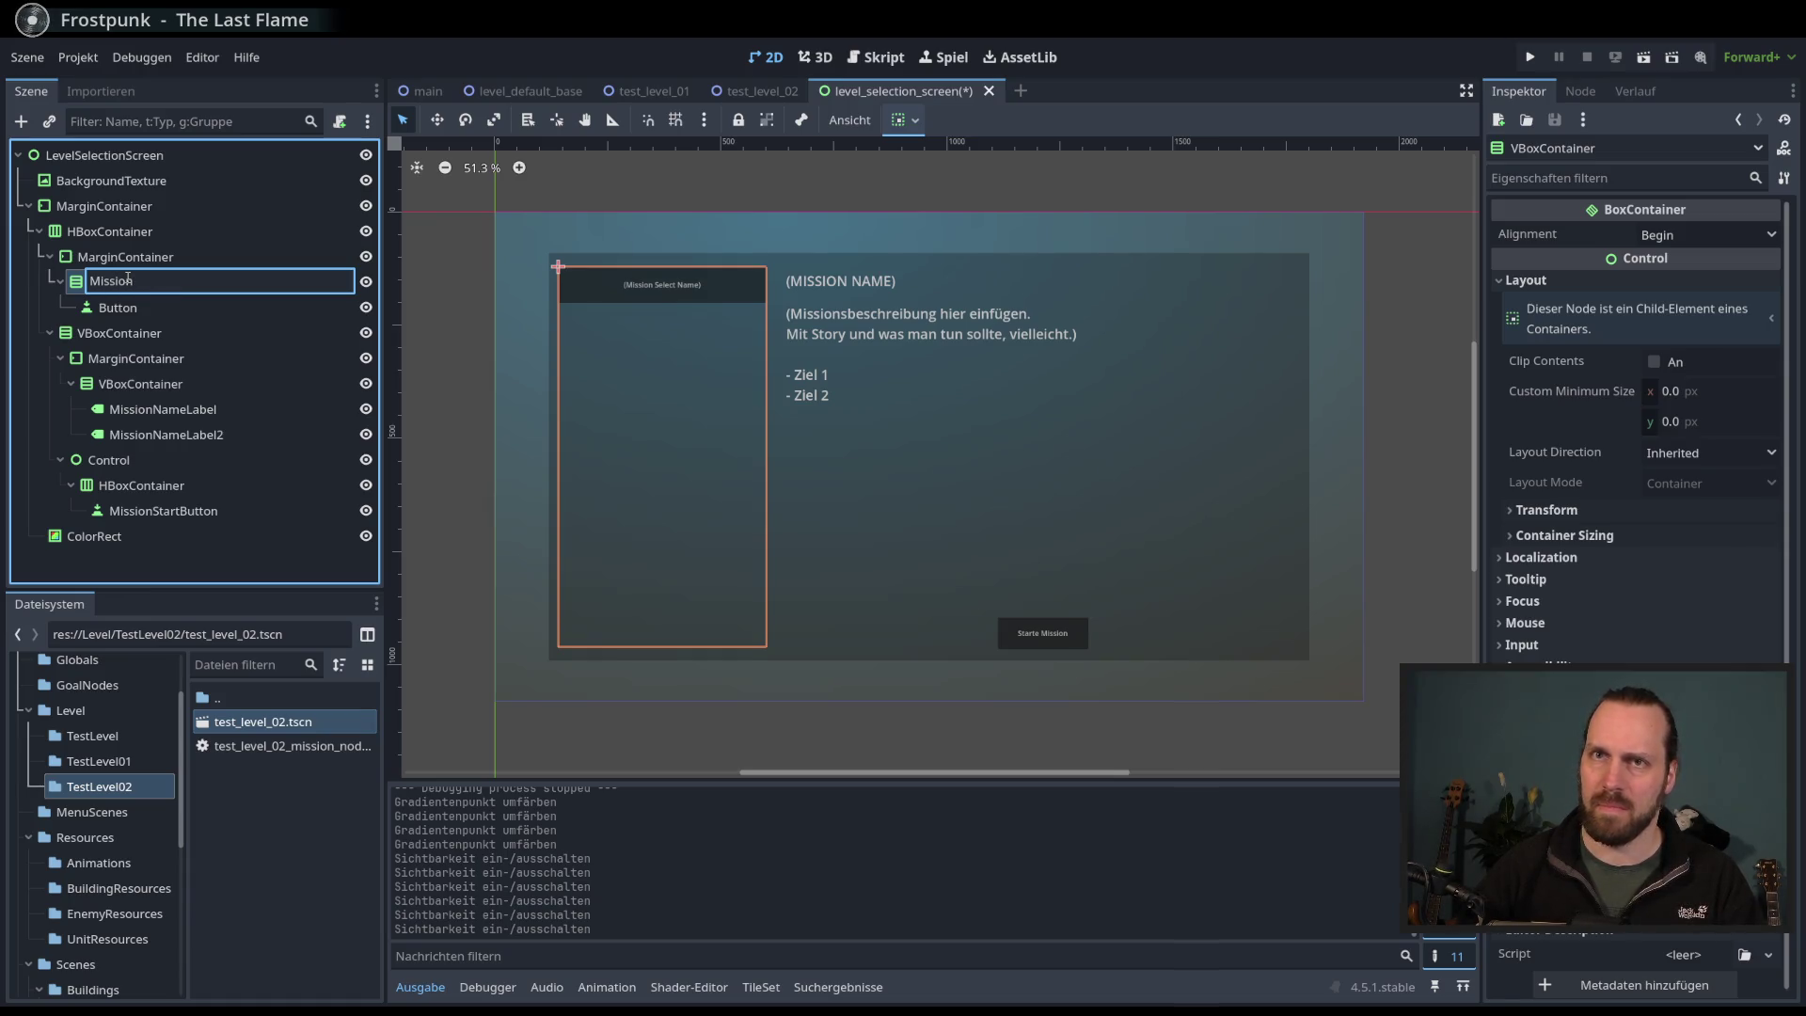
type("evelButt")
key("BackSpace")
key("BackSpace")
key("BackSpace")
type("Buttons")
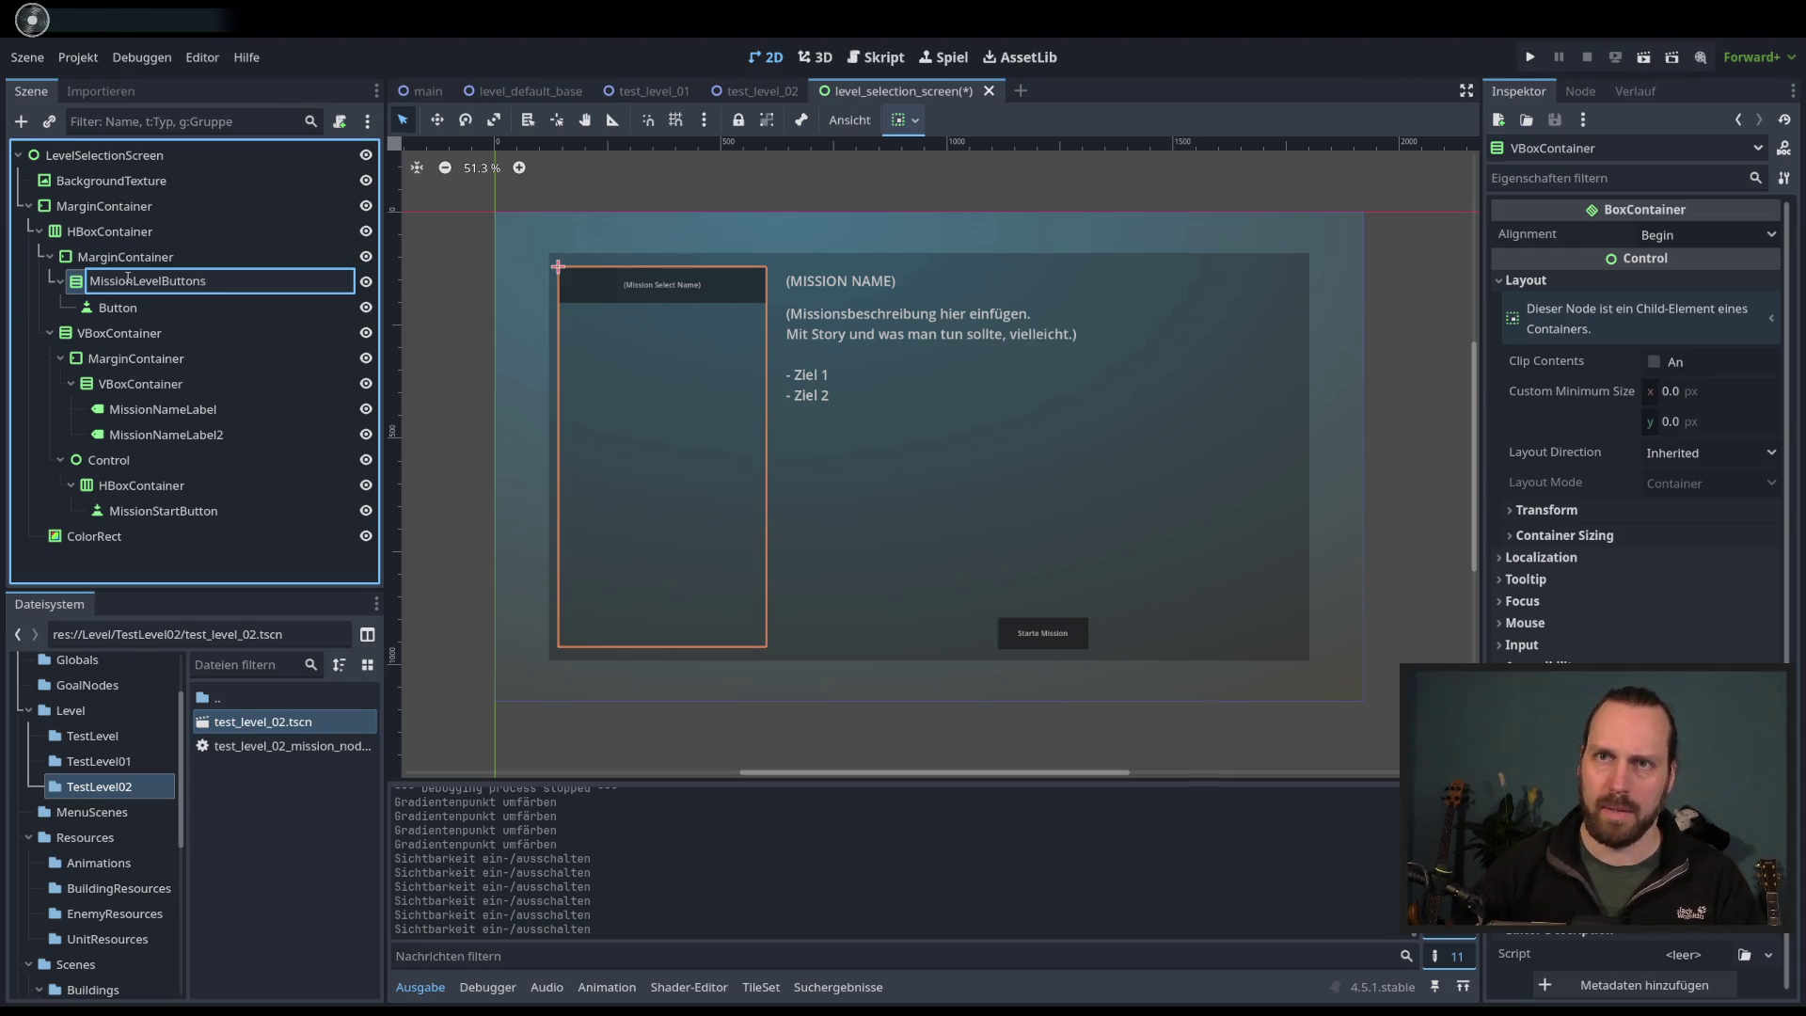
key("BackSpace")
key("BackSpace")
type("onta")
type("tainer")
key("Return")
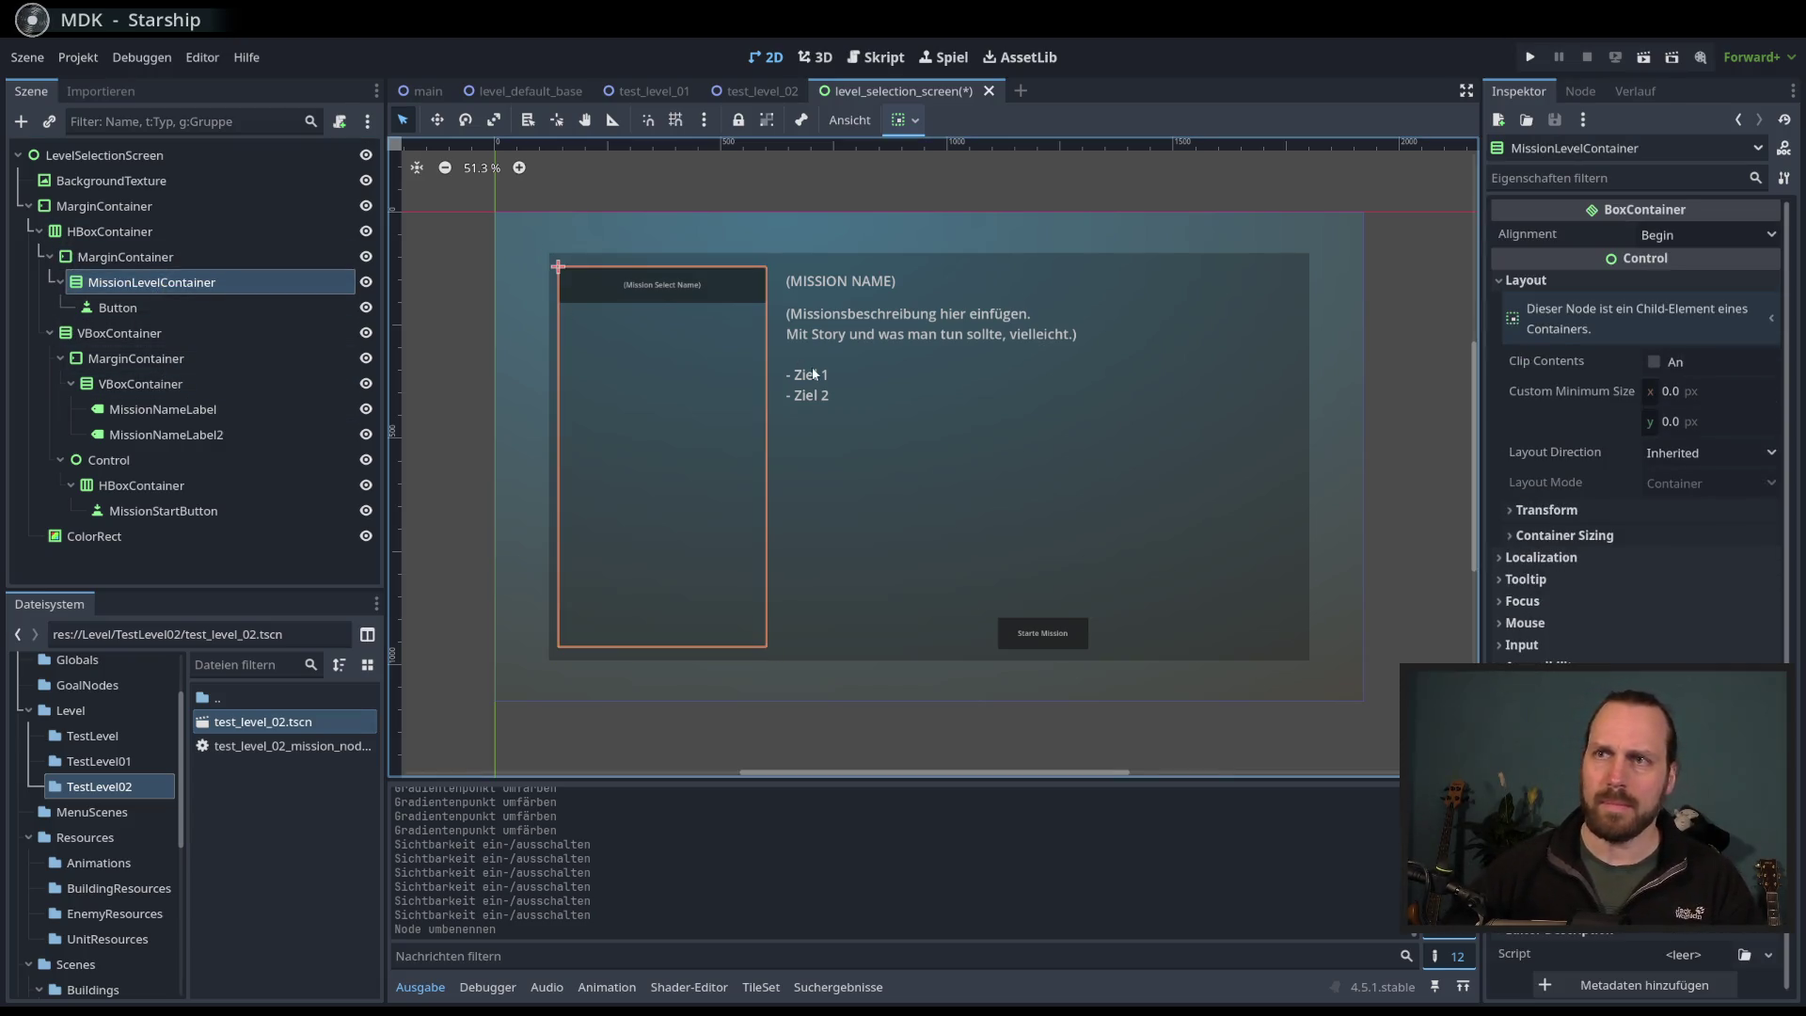
left_click_drag(1043, 322, 1037, 318)
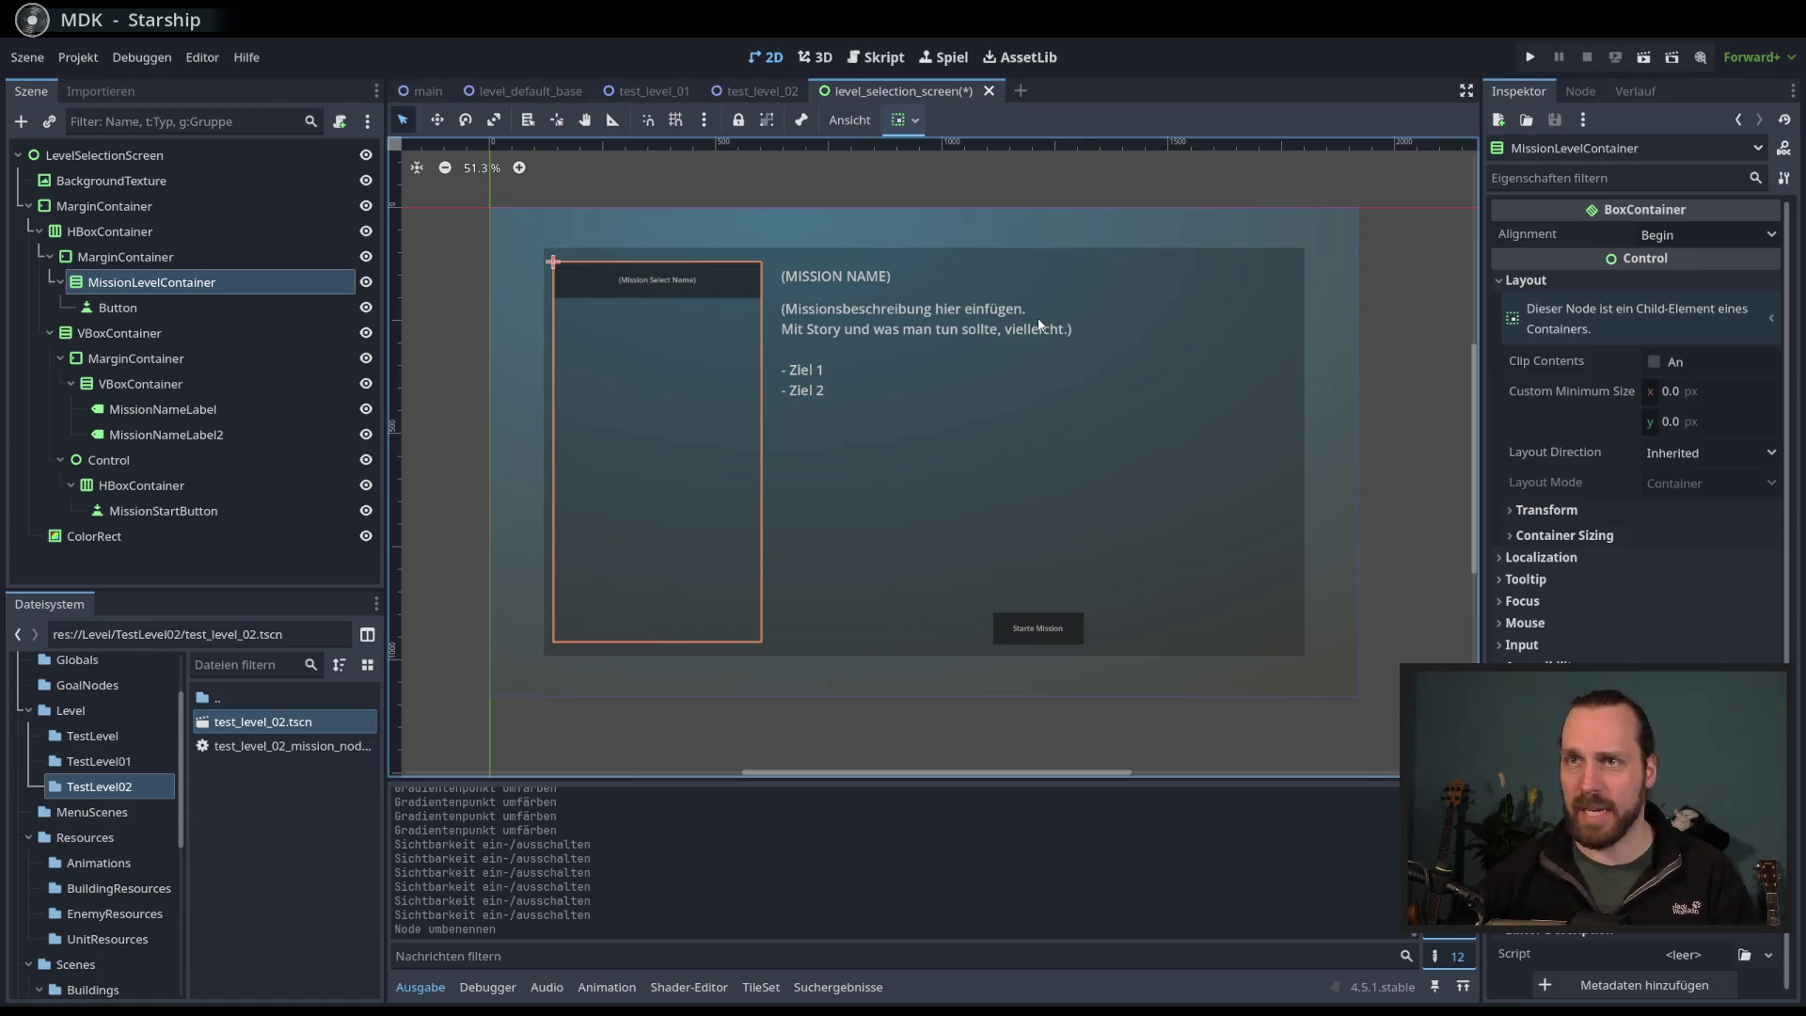
left_click_drag(951, 406, 954, 413)
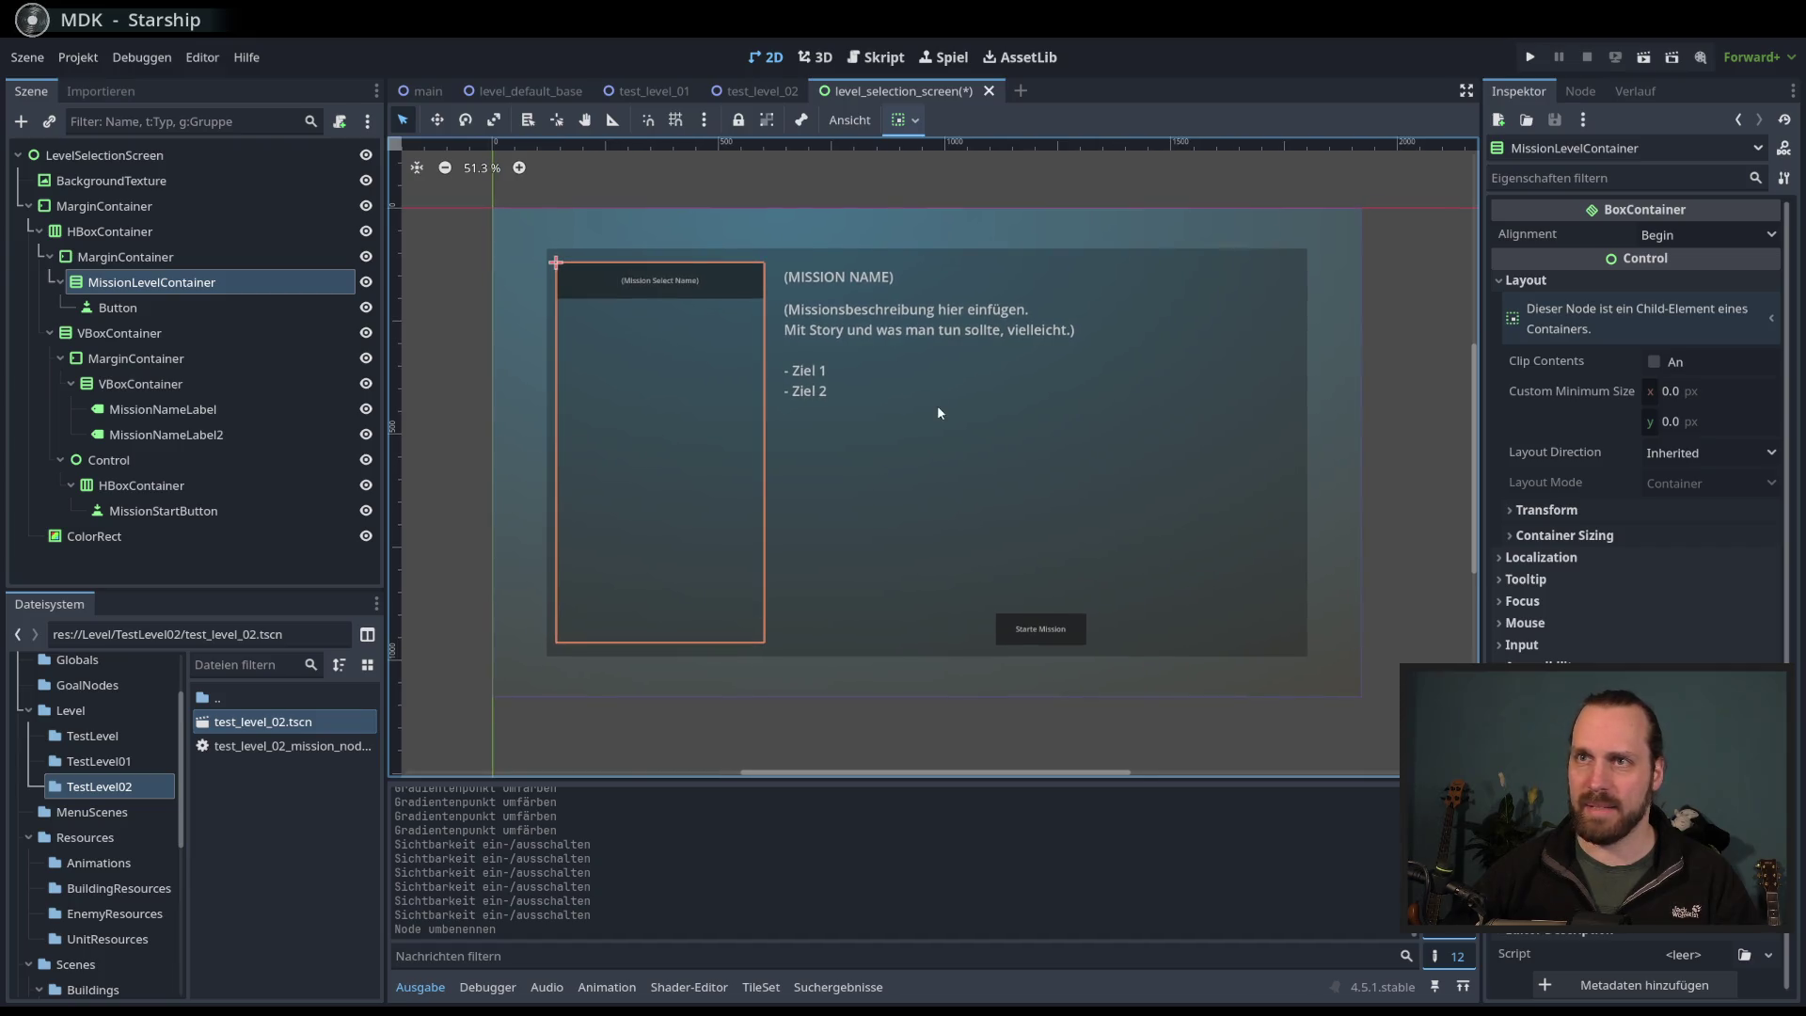
scroll(1790, 425, "down", 1)
scroll(1776, 343, "up", 1)
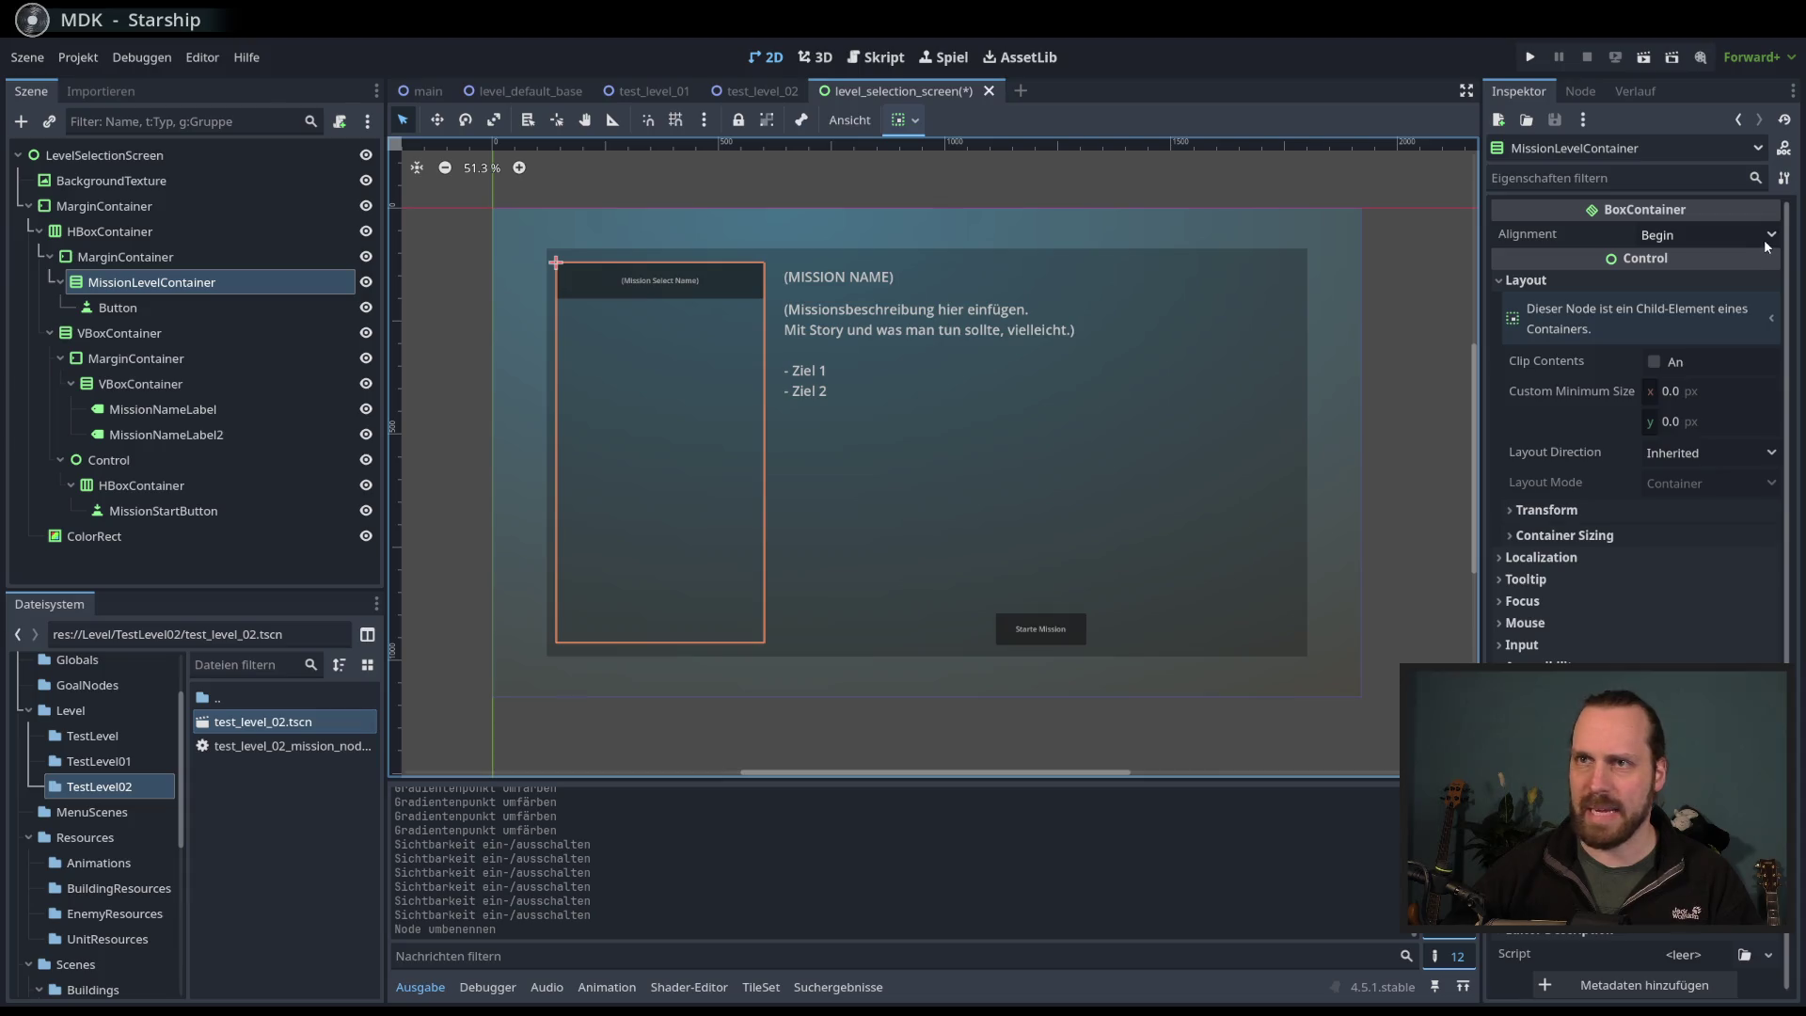
scroll(1122, 273, "right", 1)
scroll(1122, 273, "up", 2)
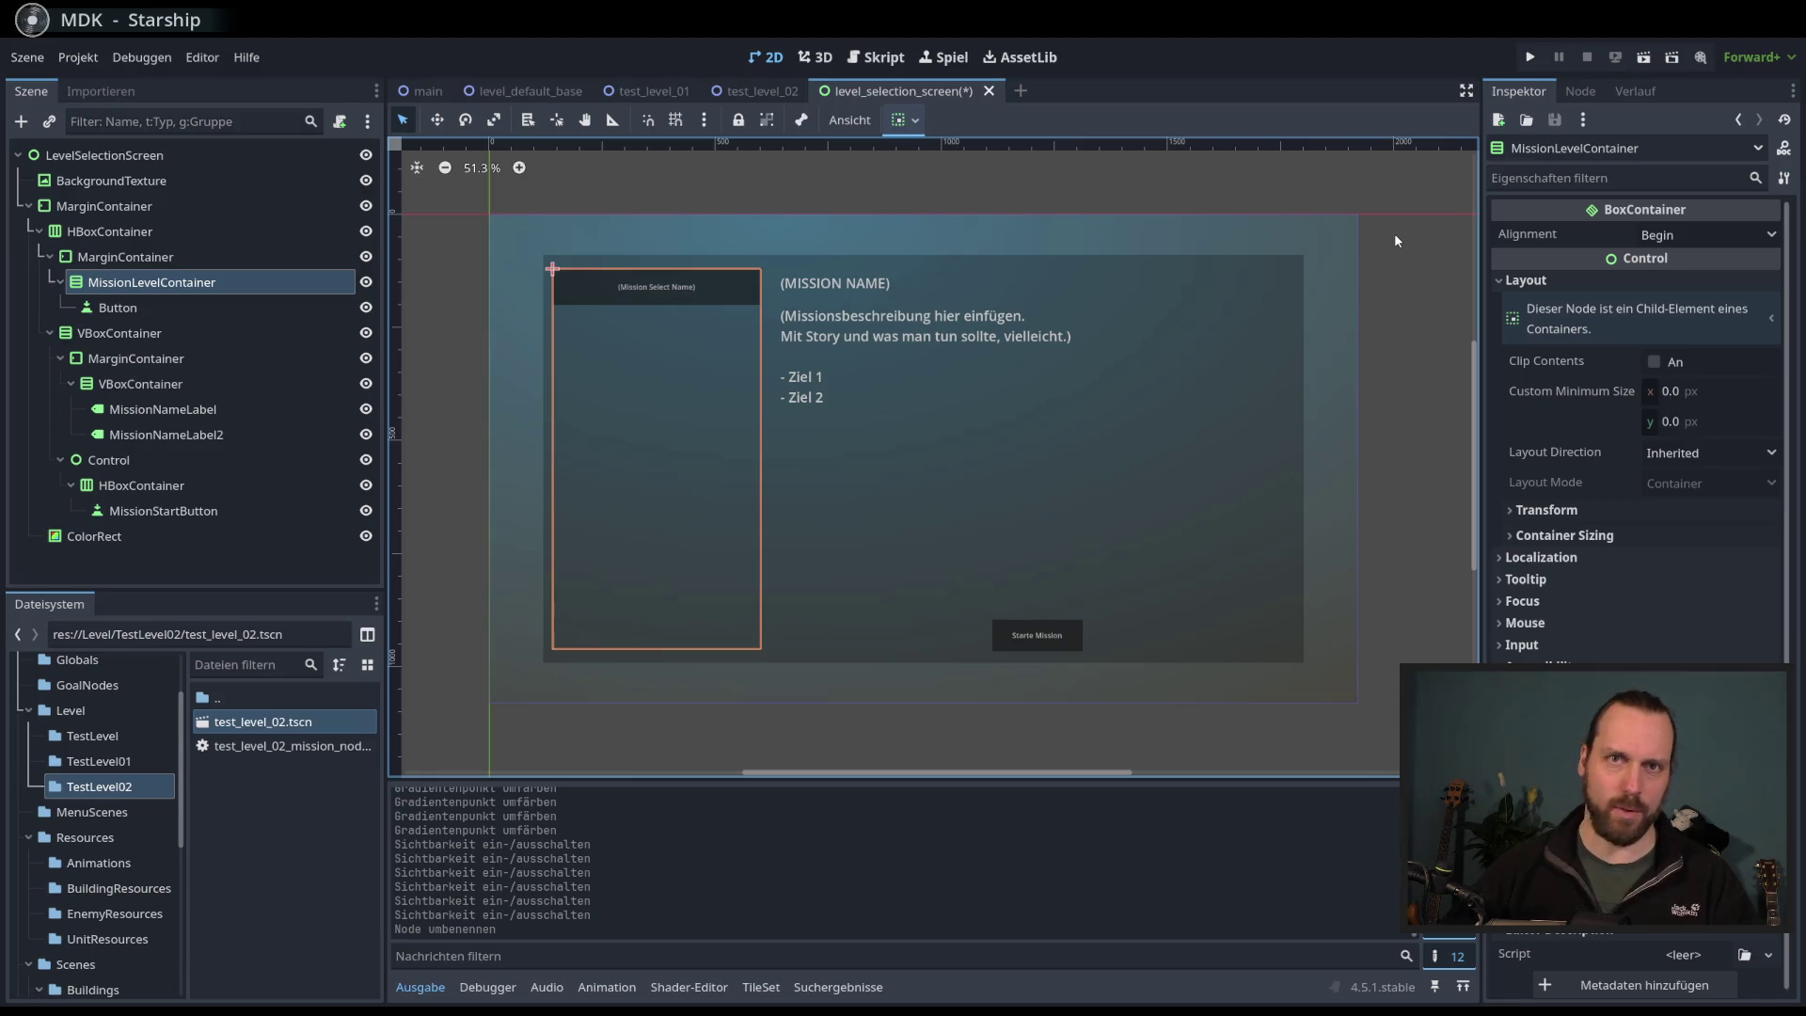
left_click(1755, 237)
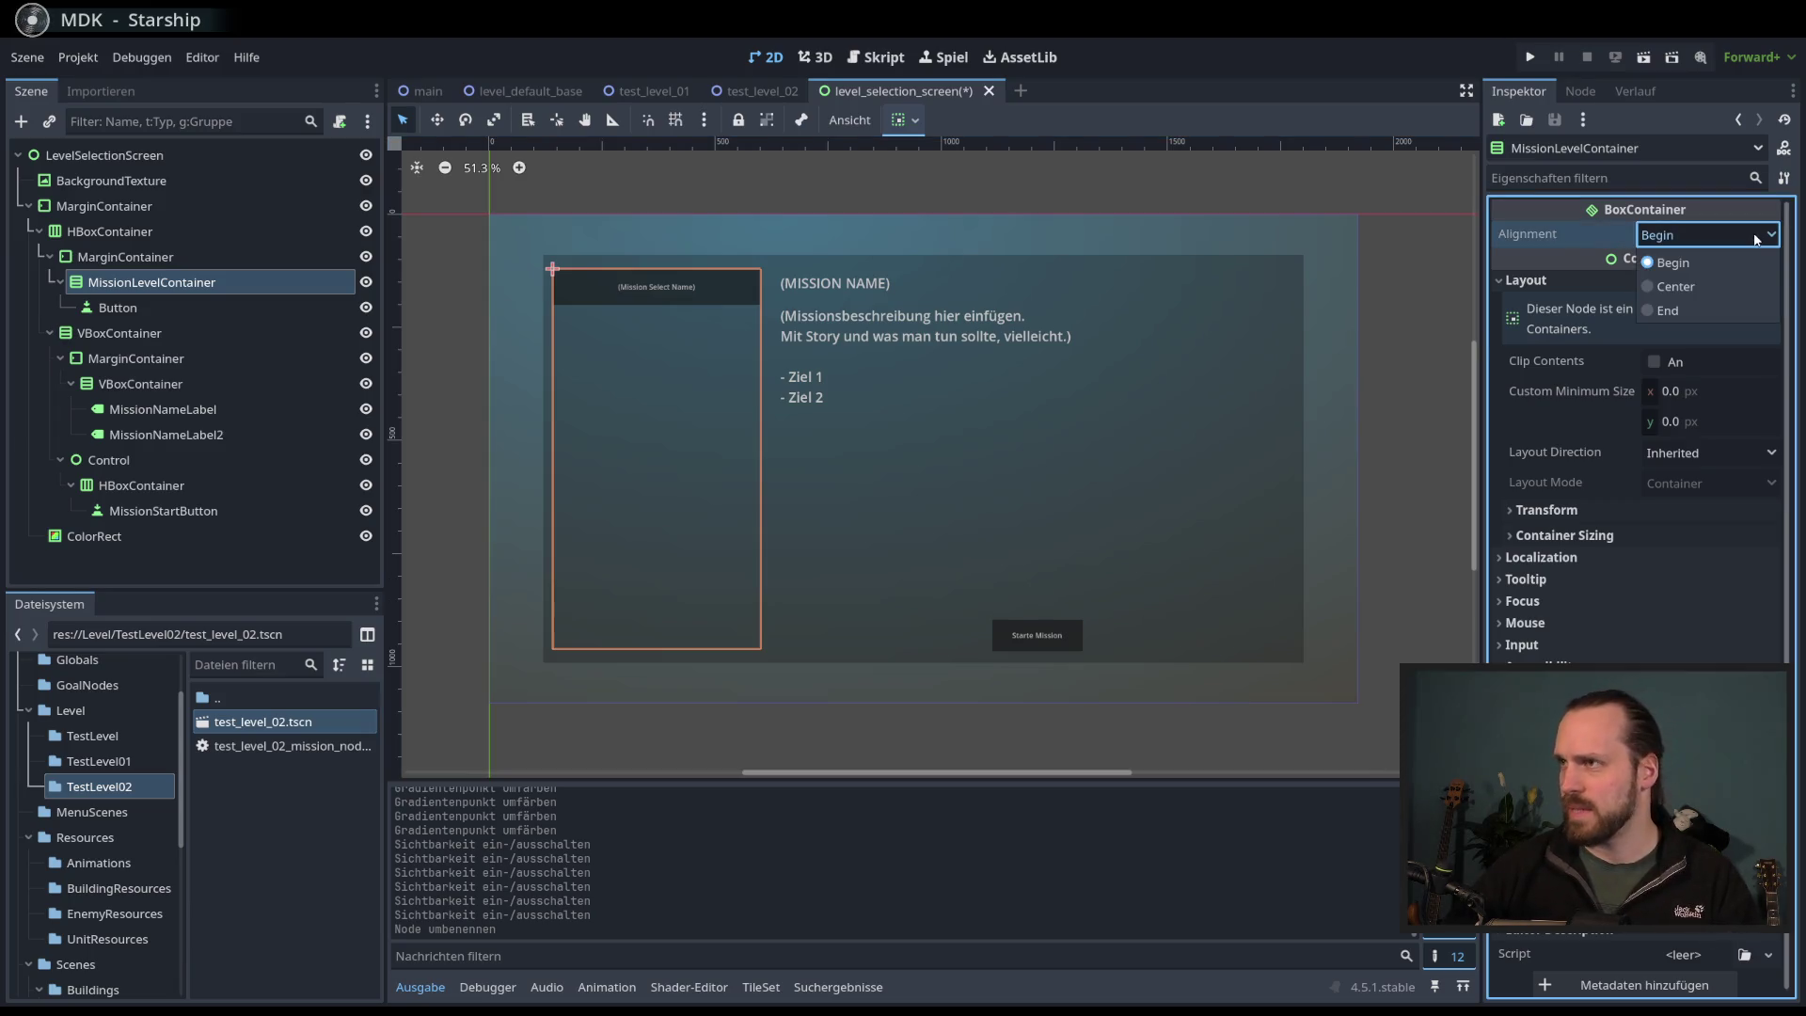
left_click(1658, 250)
left_click(193, 308)
left_click(188, 282)
left_click(178, 305)
right_click(158, 309)
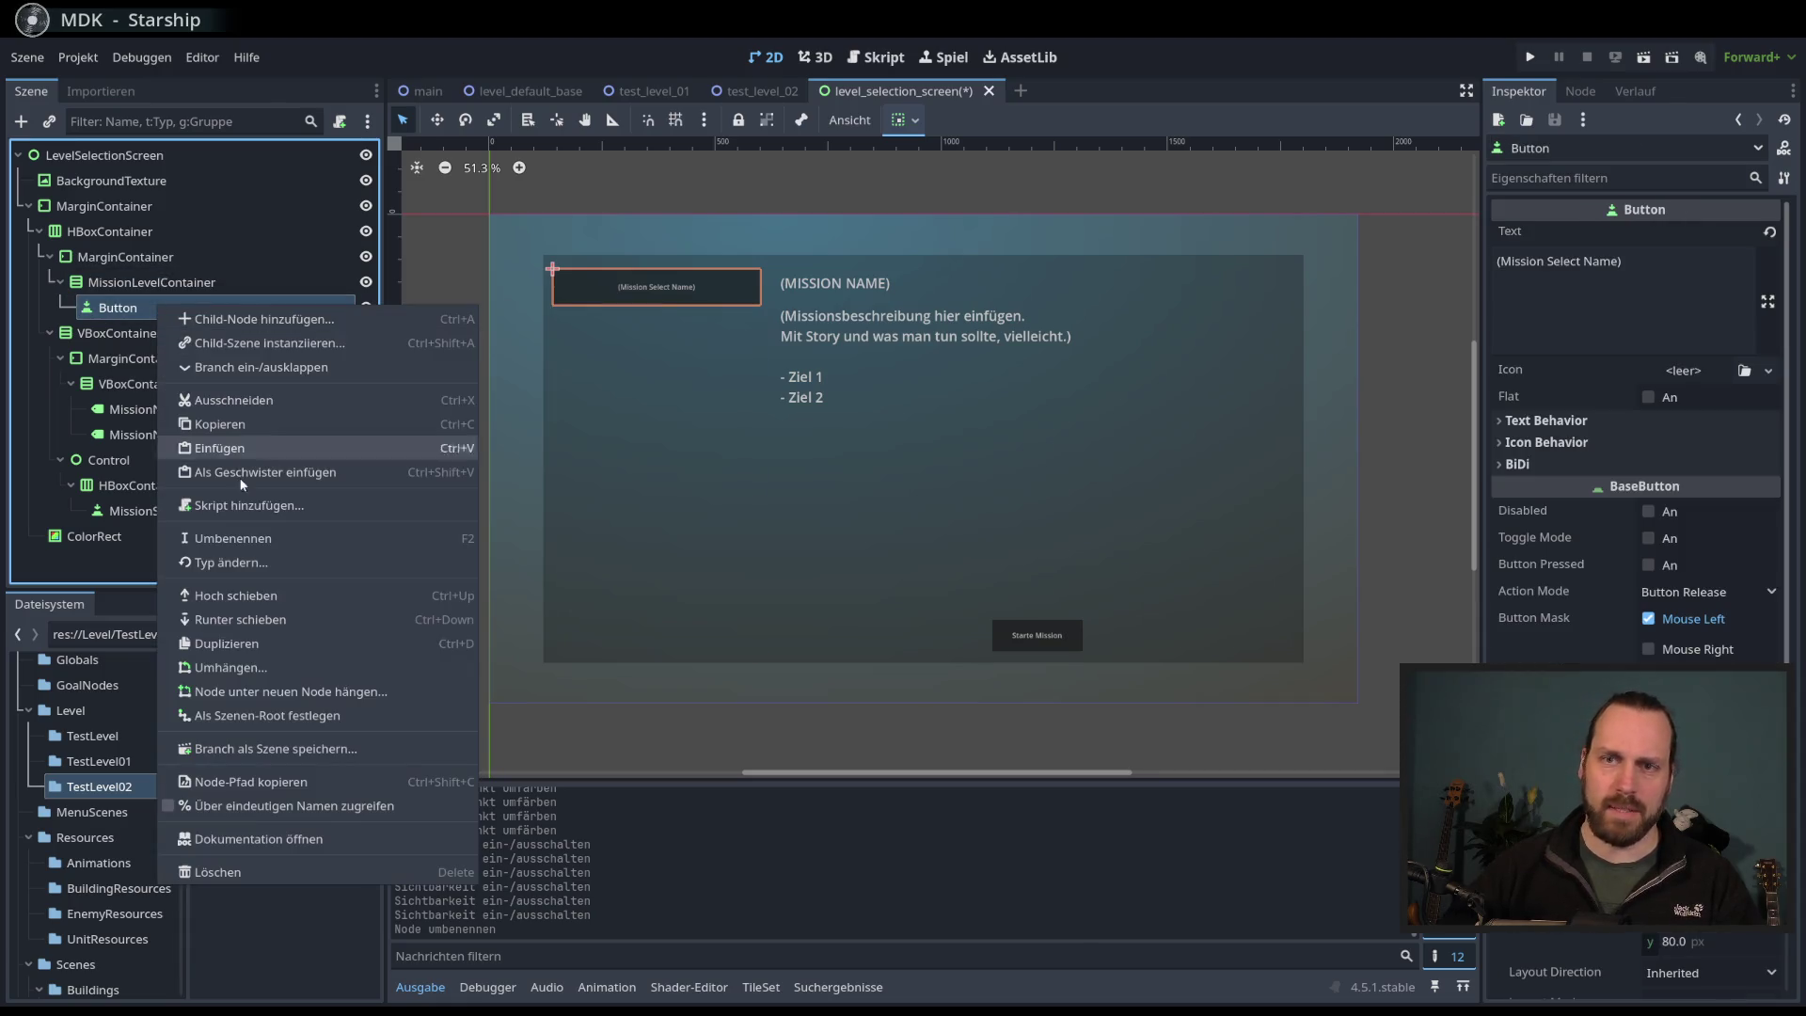
- Rename the placeholder Button to MissionSelectButton
key("Escape")
double_click(119, 307)
type("Mission")
key("BackSpace")
key("BackSpace")
key("BackSpace")
type("ission")
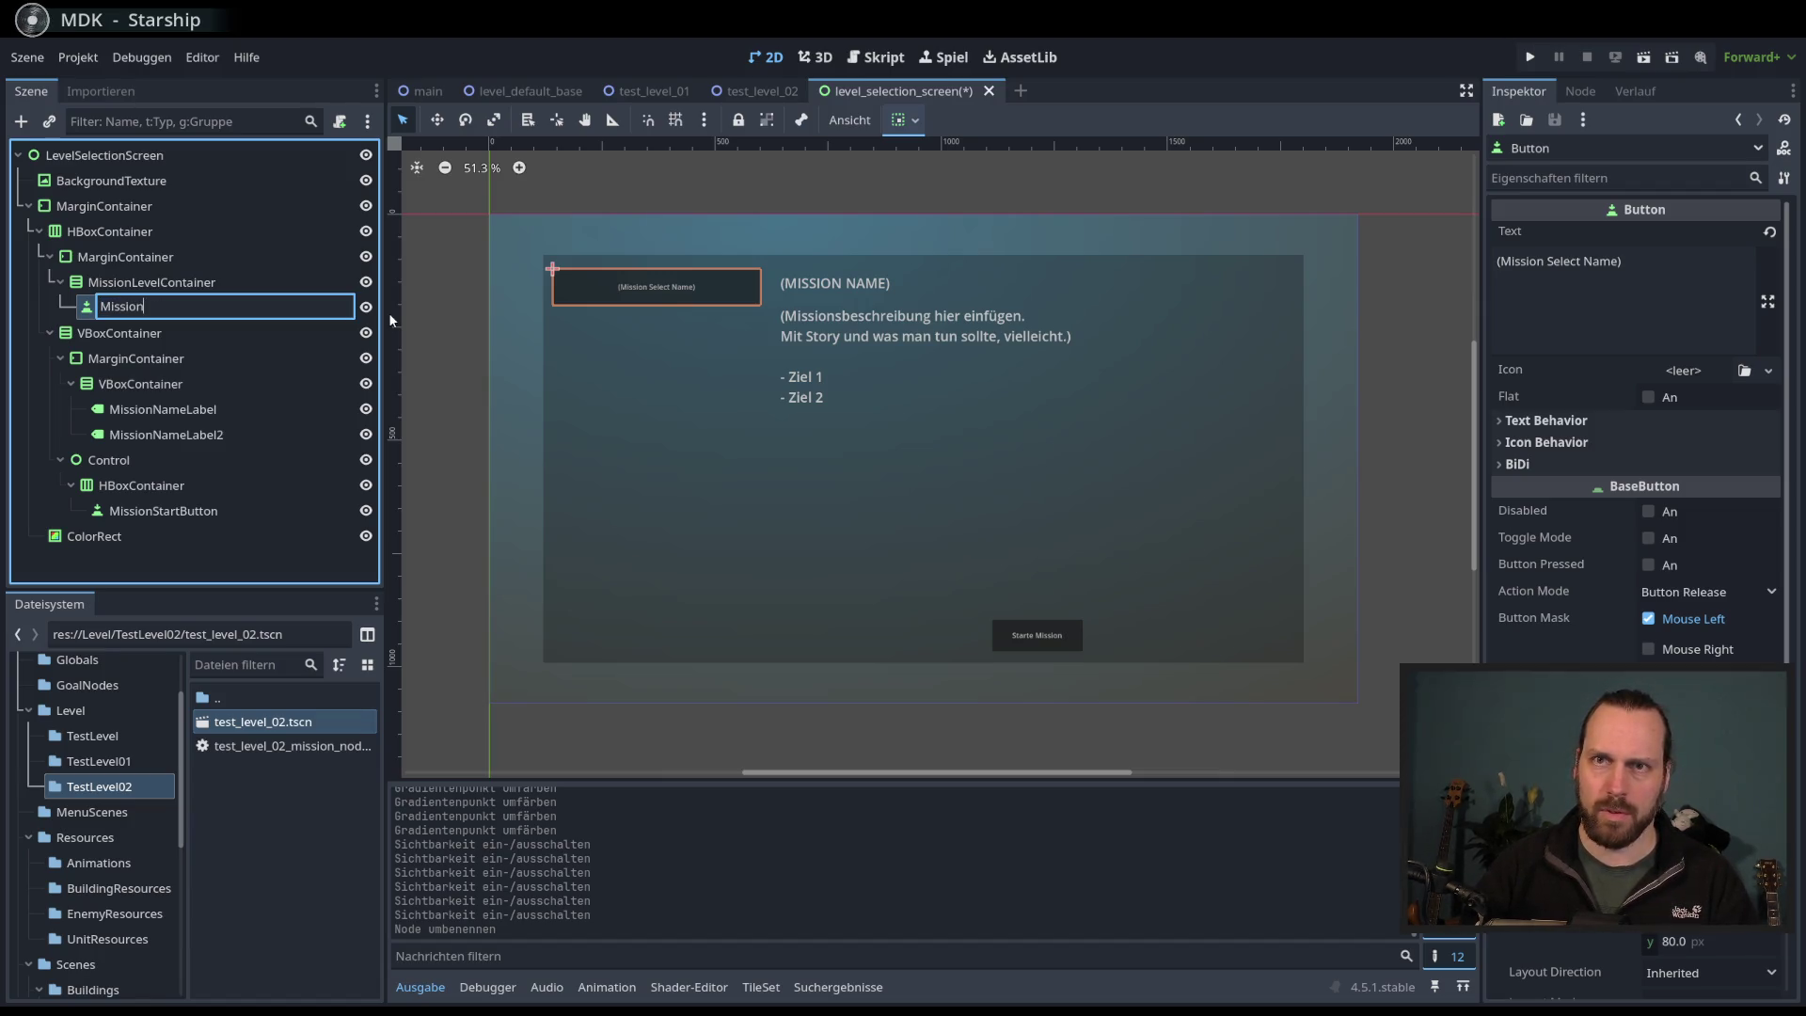
type("SelectButton")
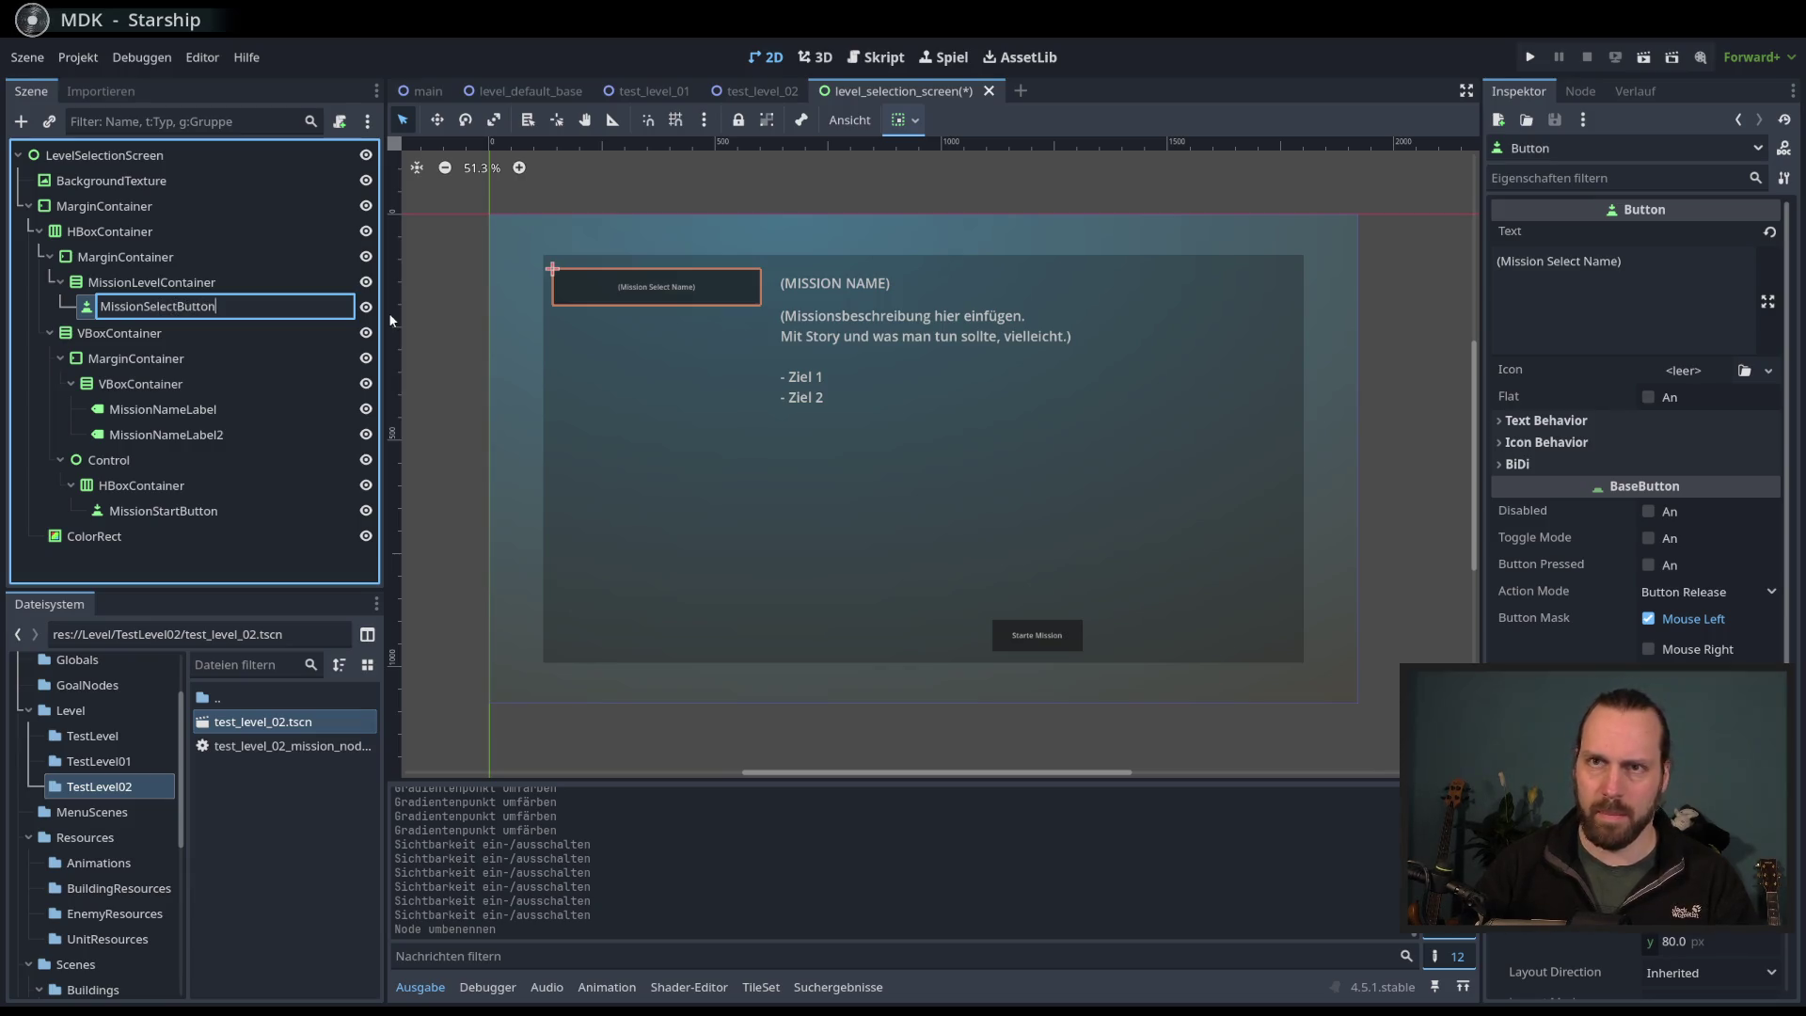
left_click(390, 317)
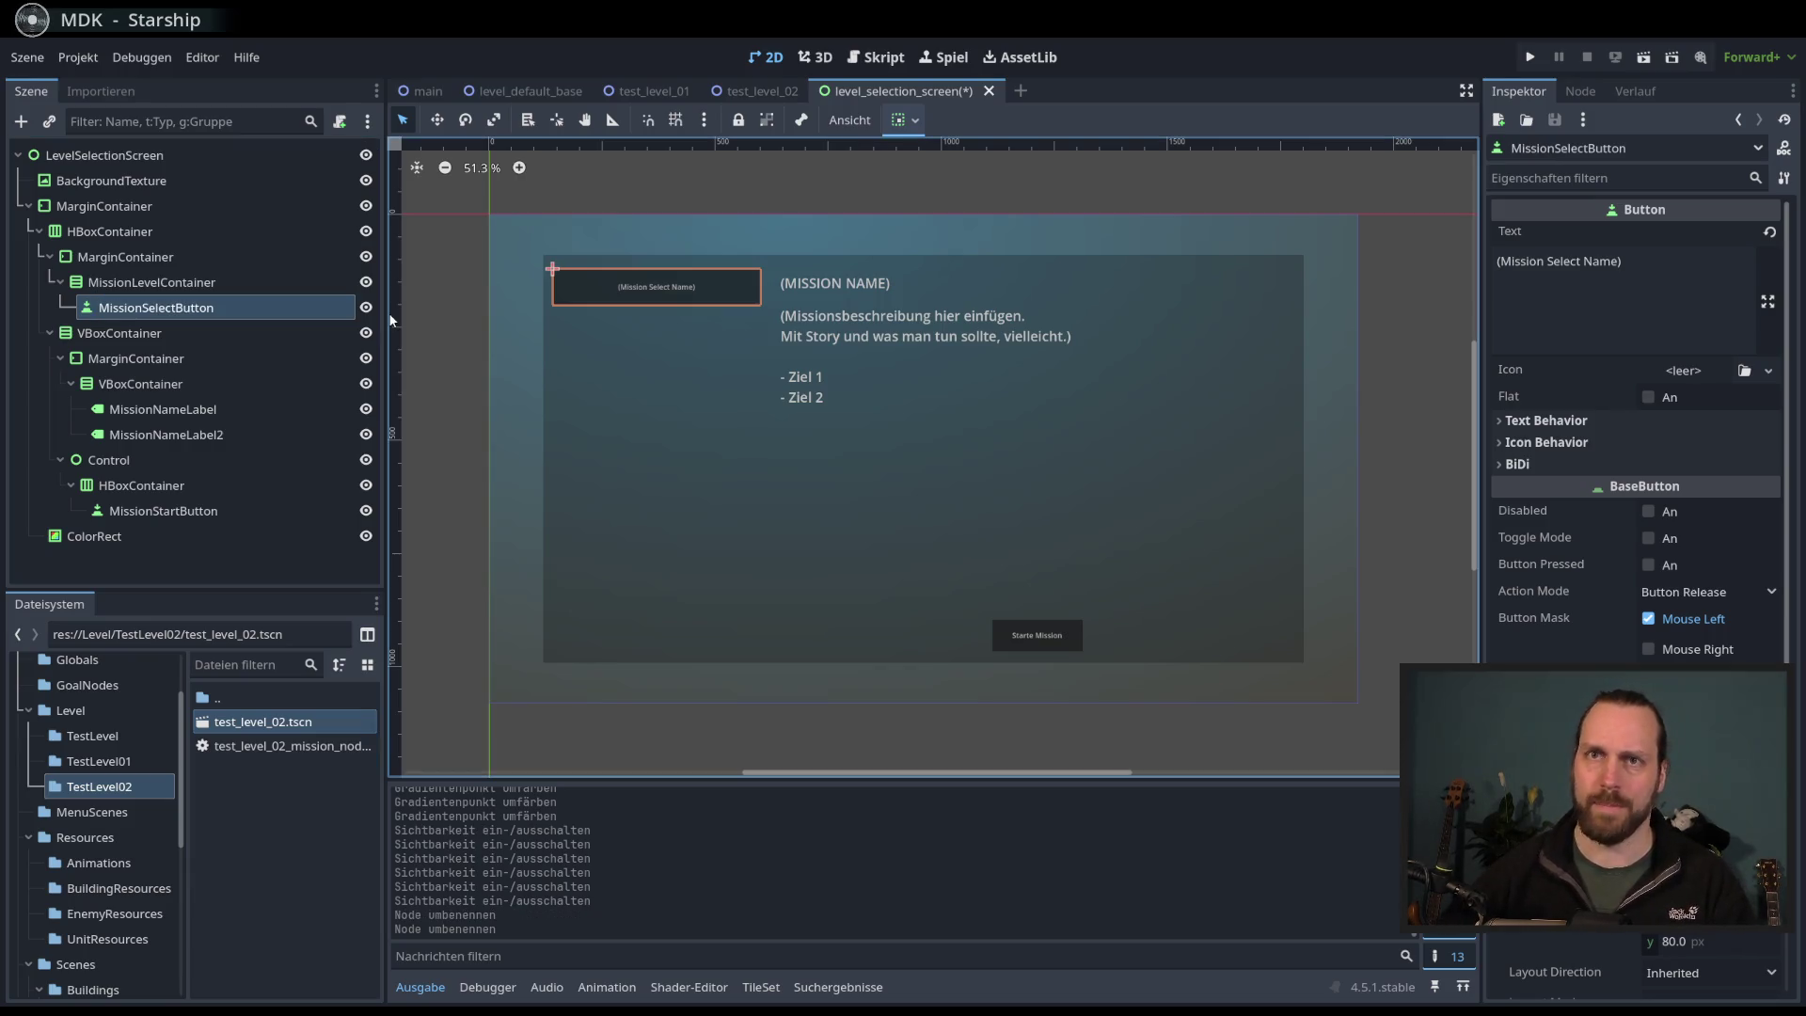
- Save the MissionSelectButton branch as mission_select_button.tscn in res://MenuScenes
right_click(199, 315)
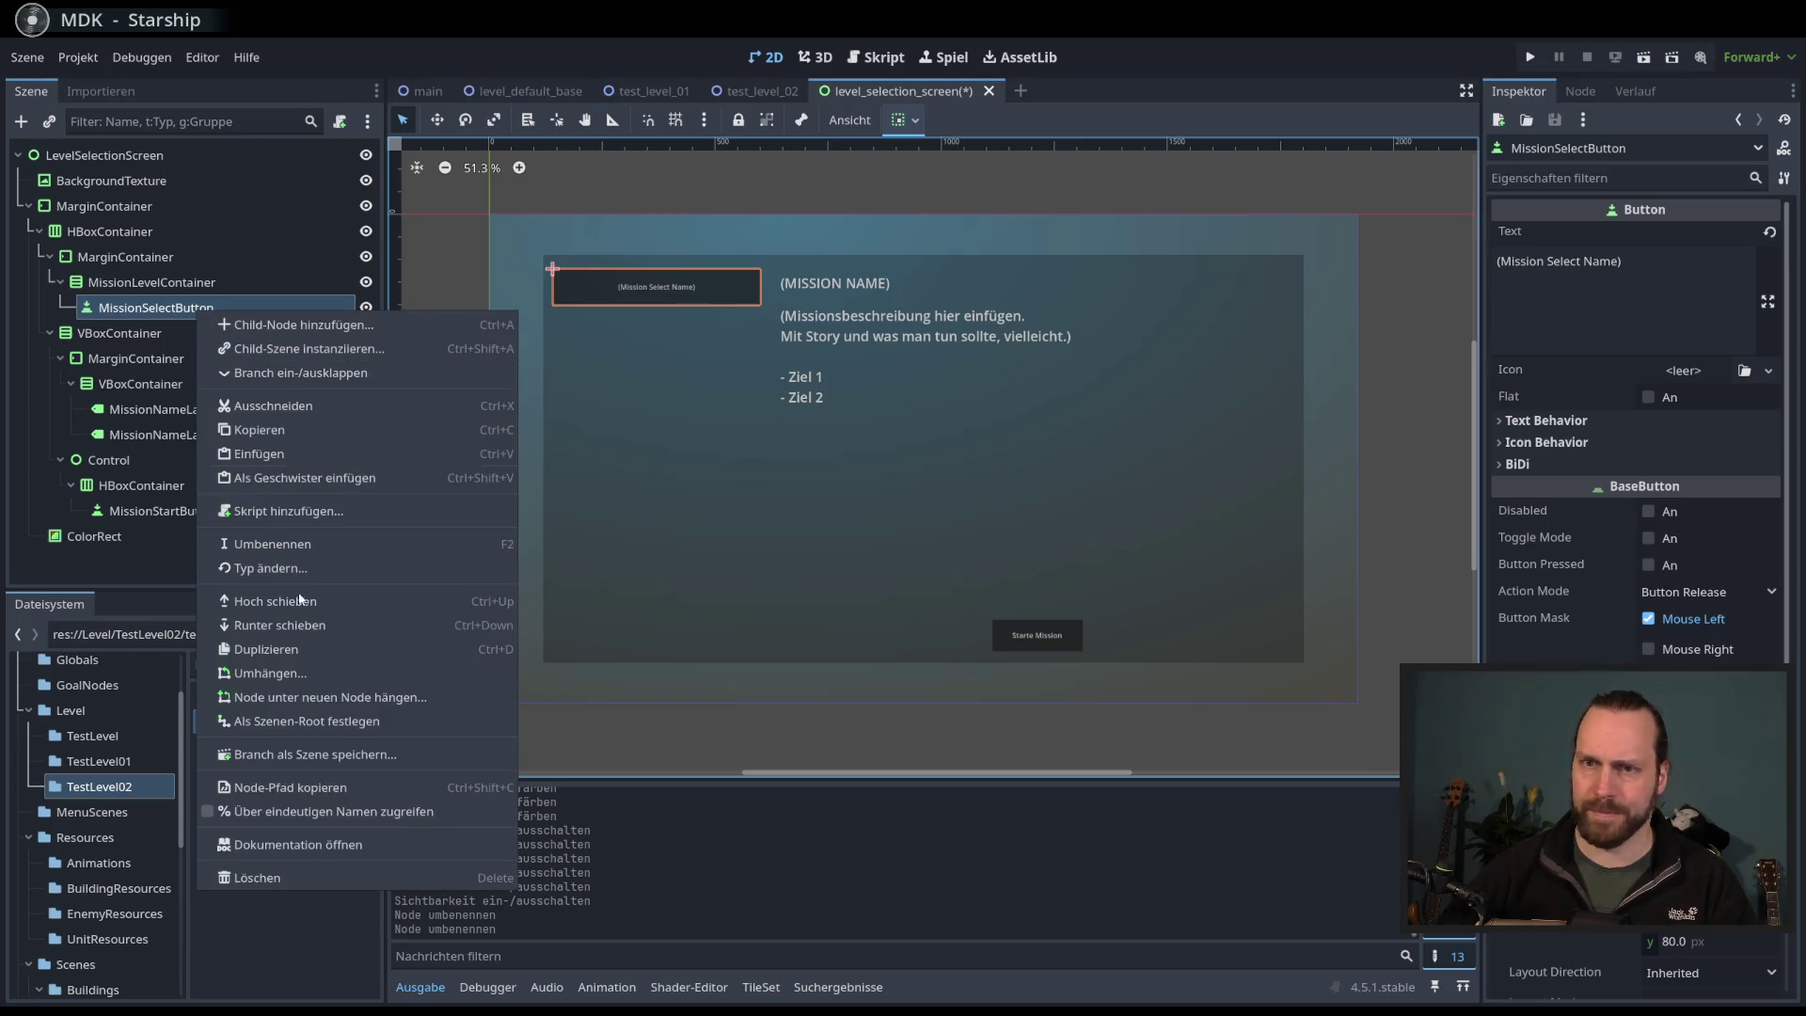
left_click(338, 754)
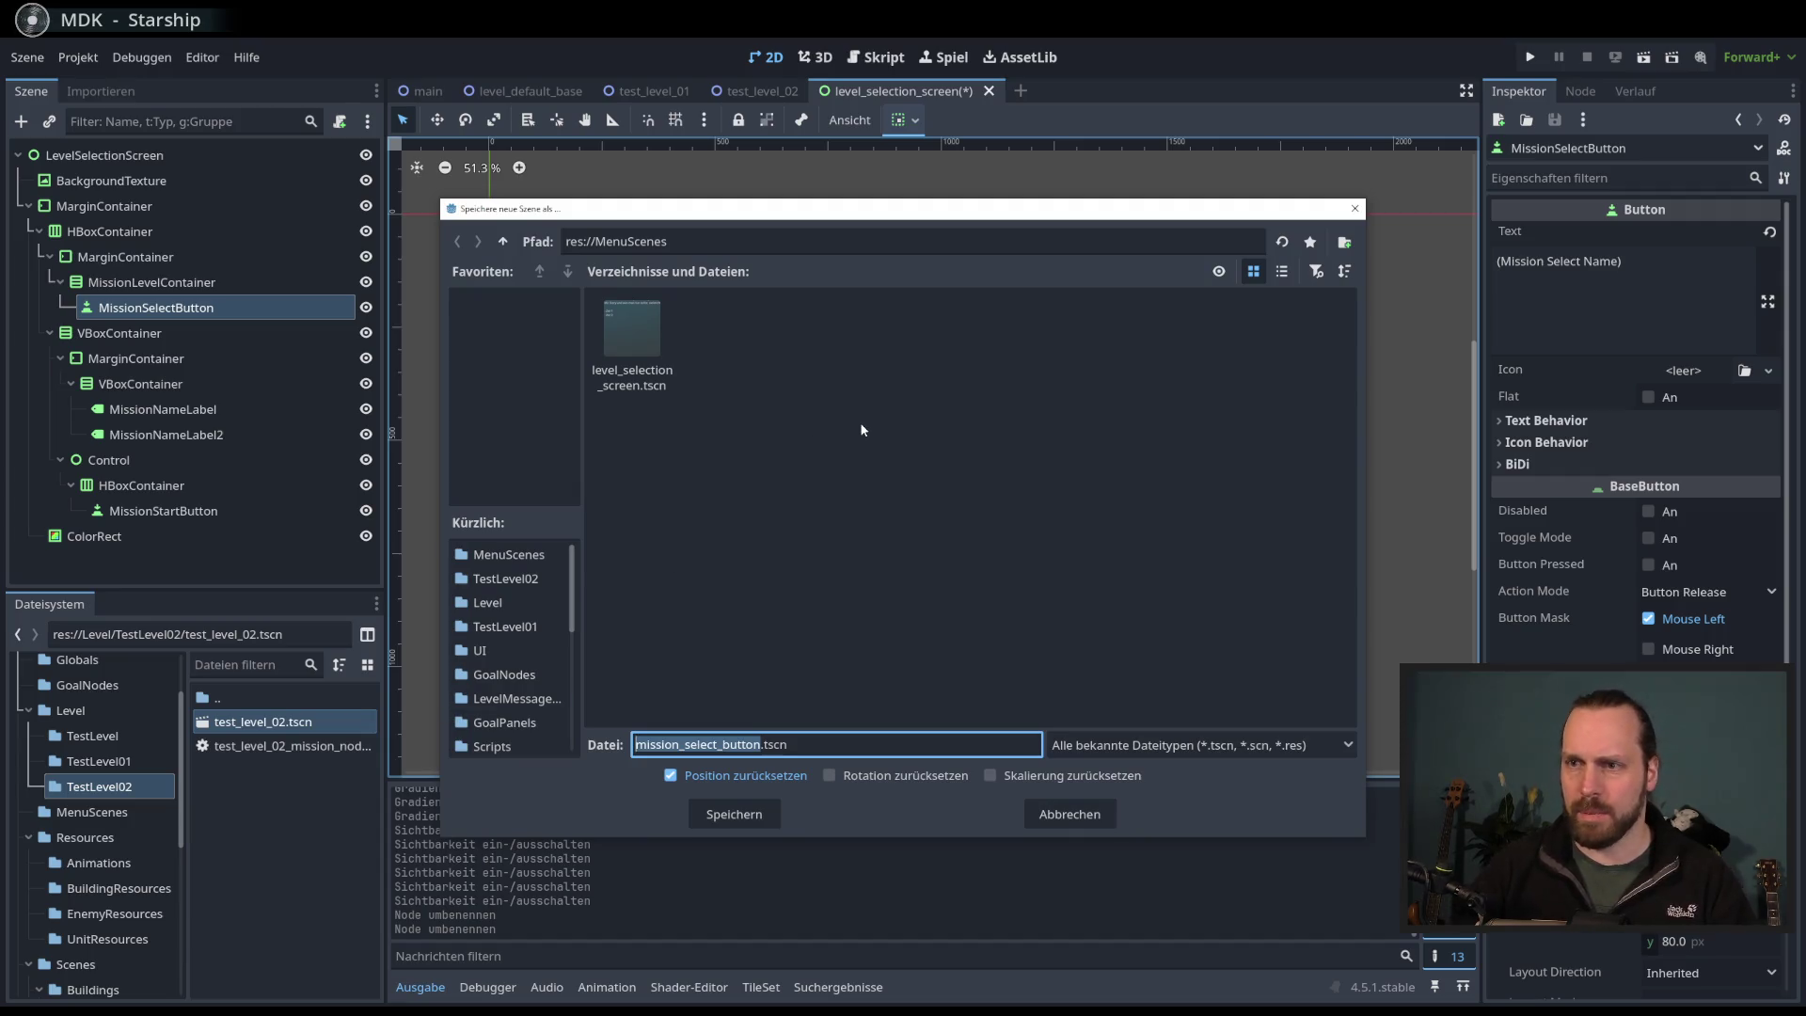
left_click(743, 809)
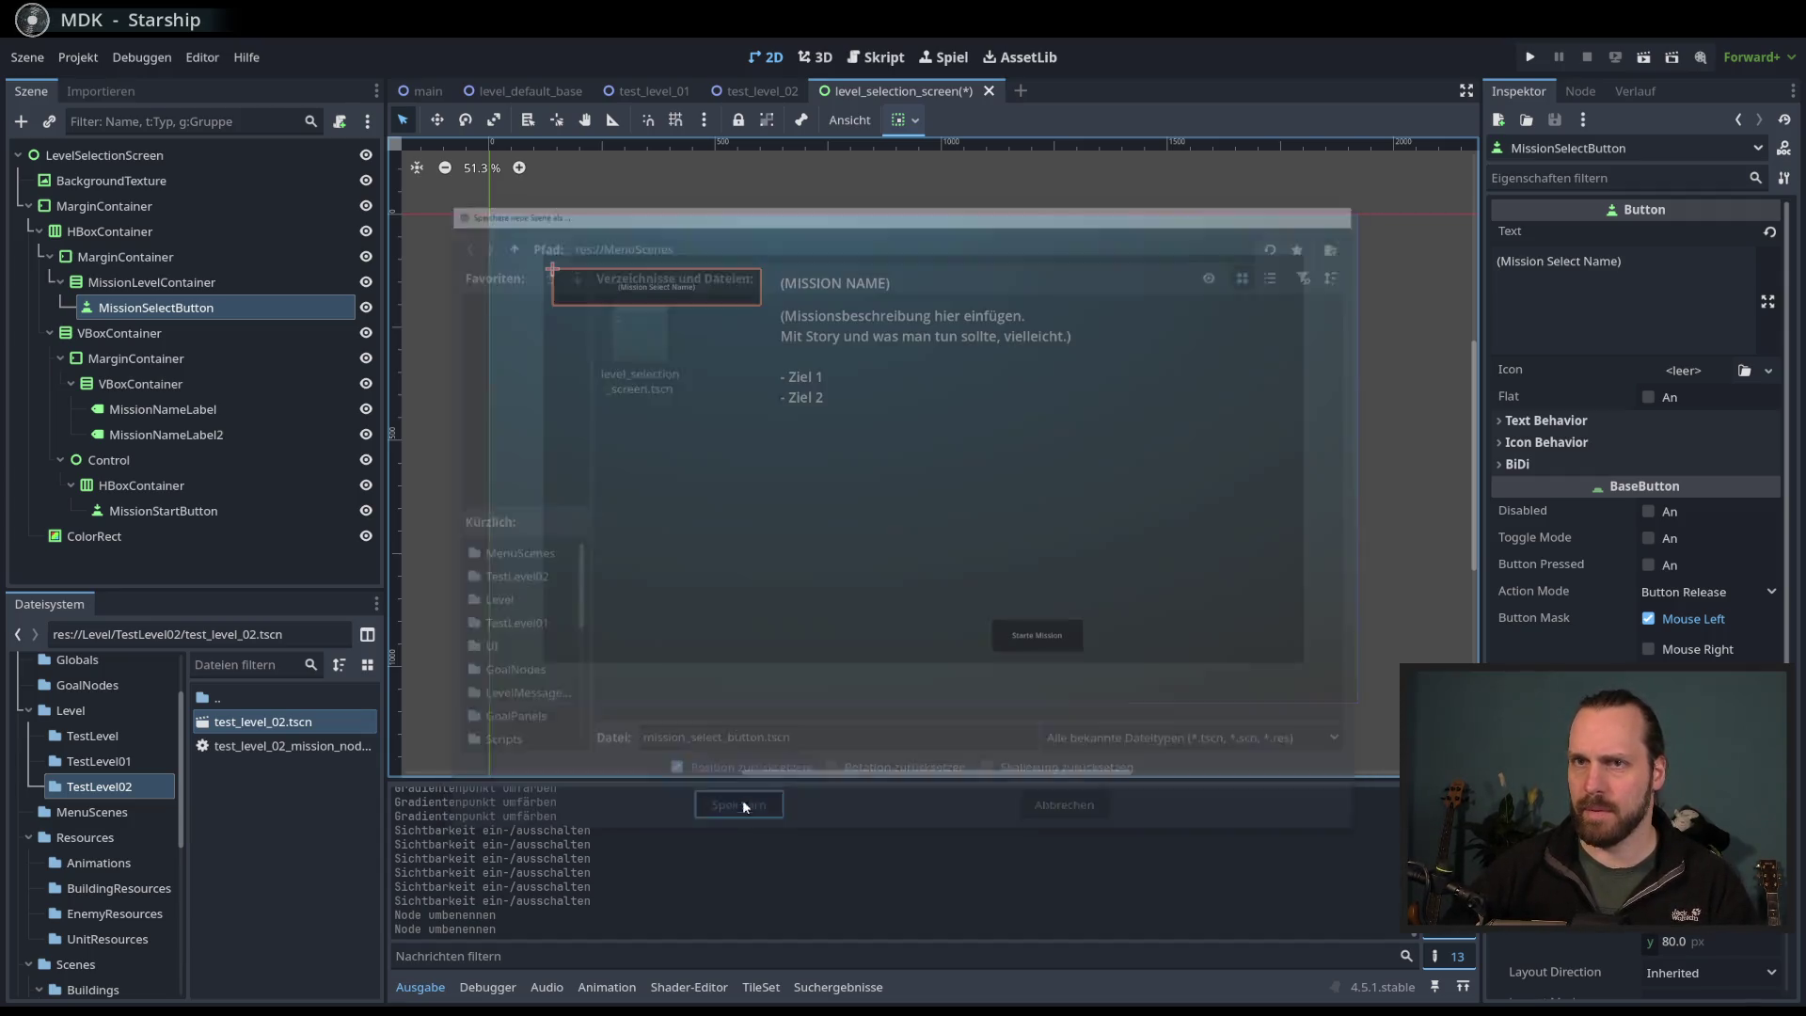
left_click(216, 307)
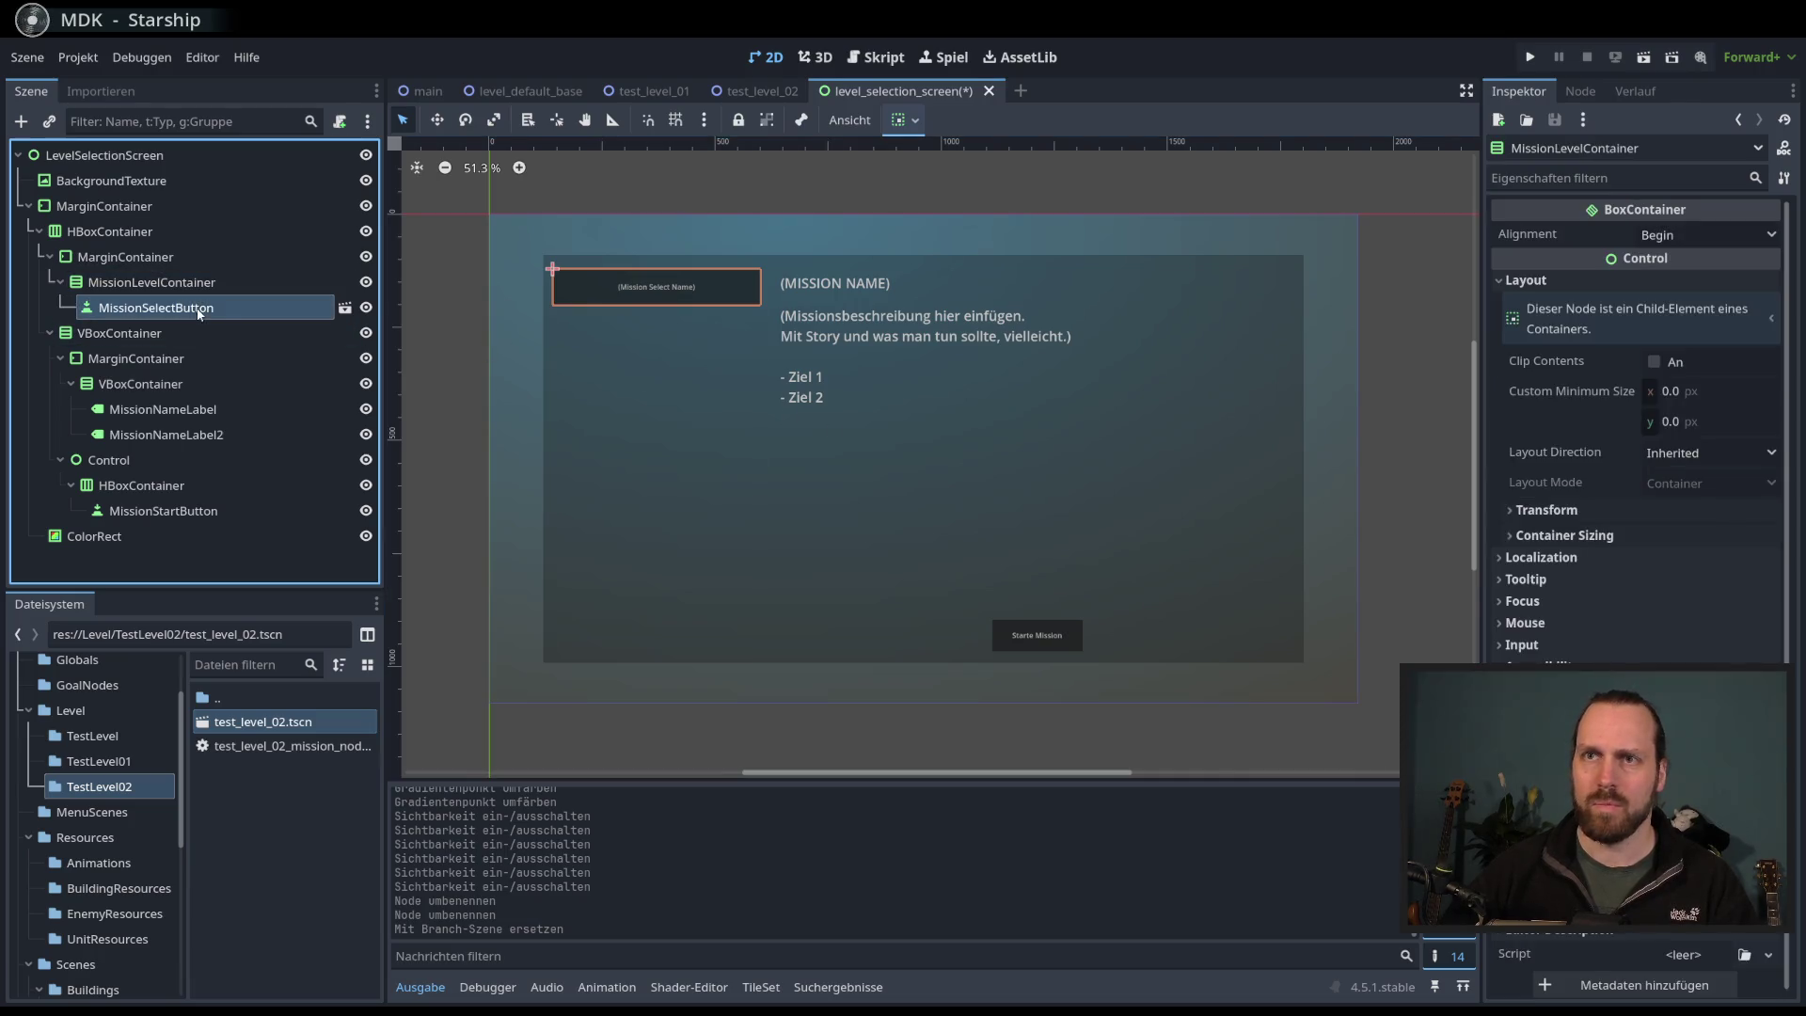
right_click(196, 317)
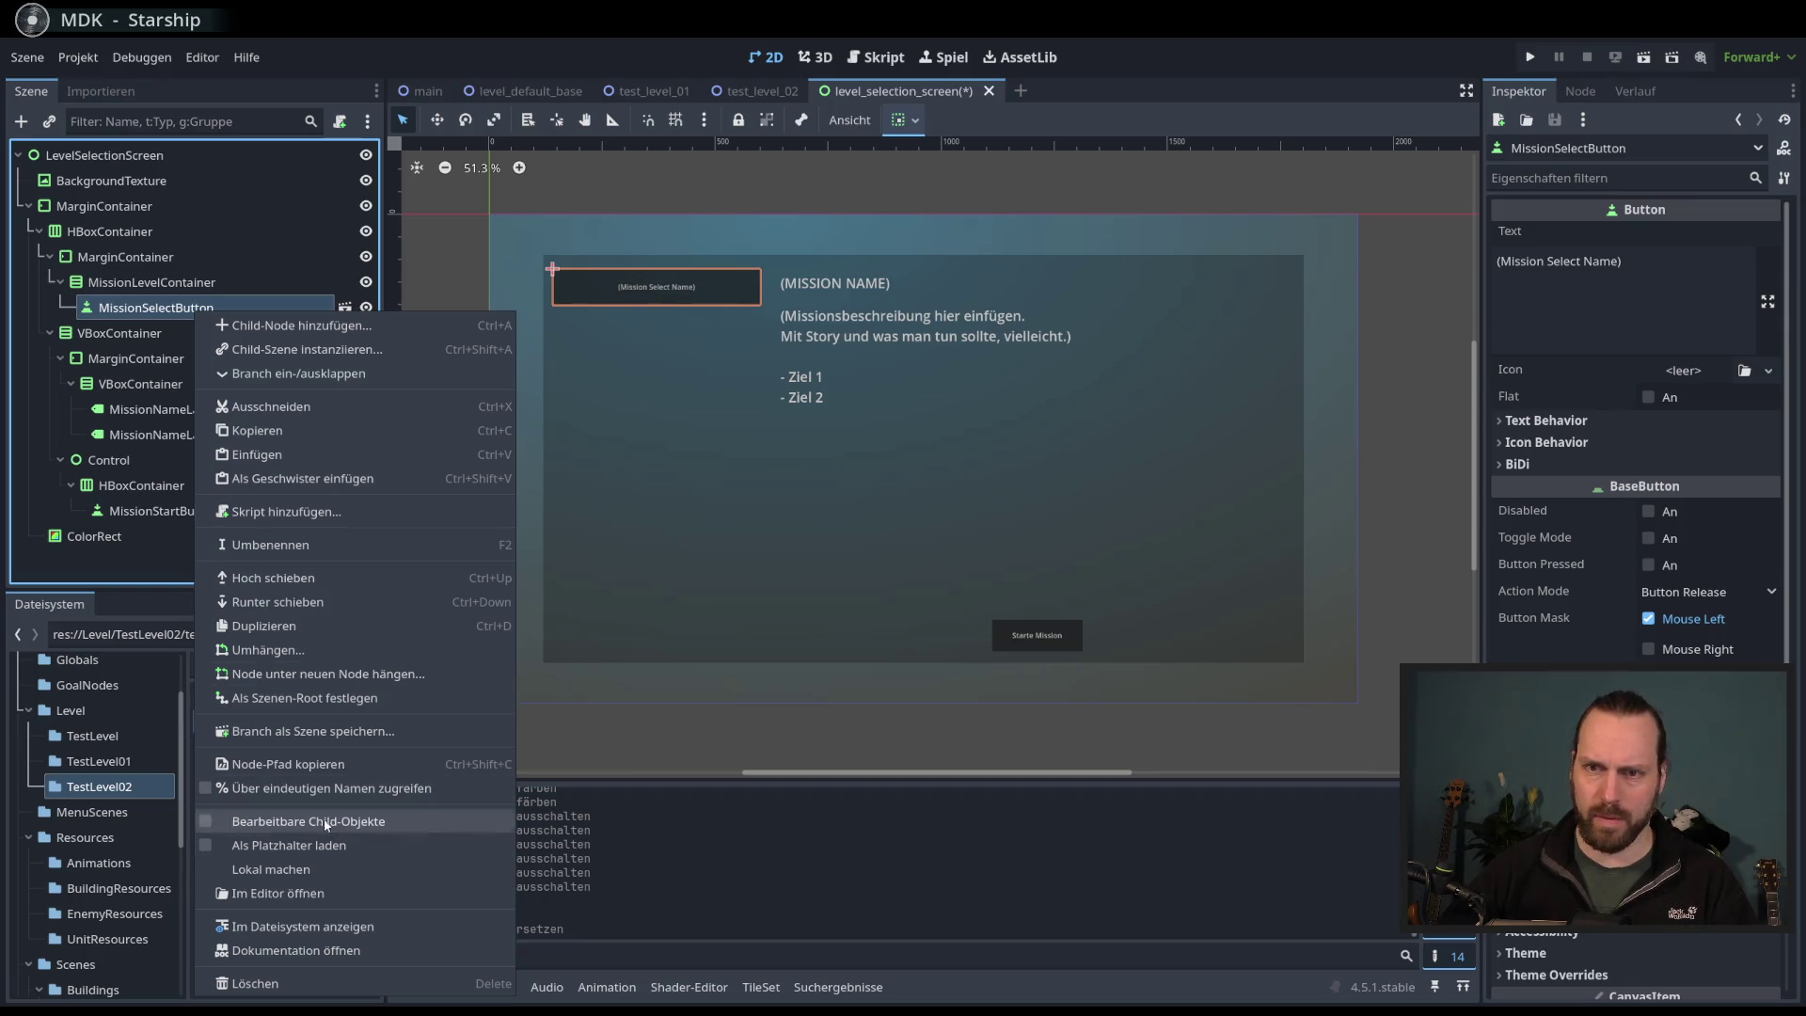
- Attach a new VBoxContainer GDScript, mission_level_container.gd, to MissionLevelContainer
left_click(461, 40)
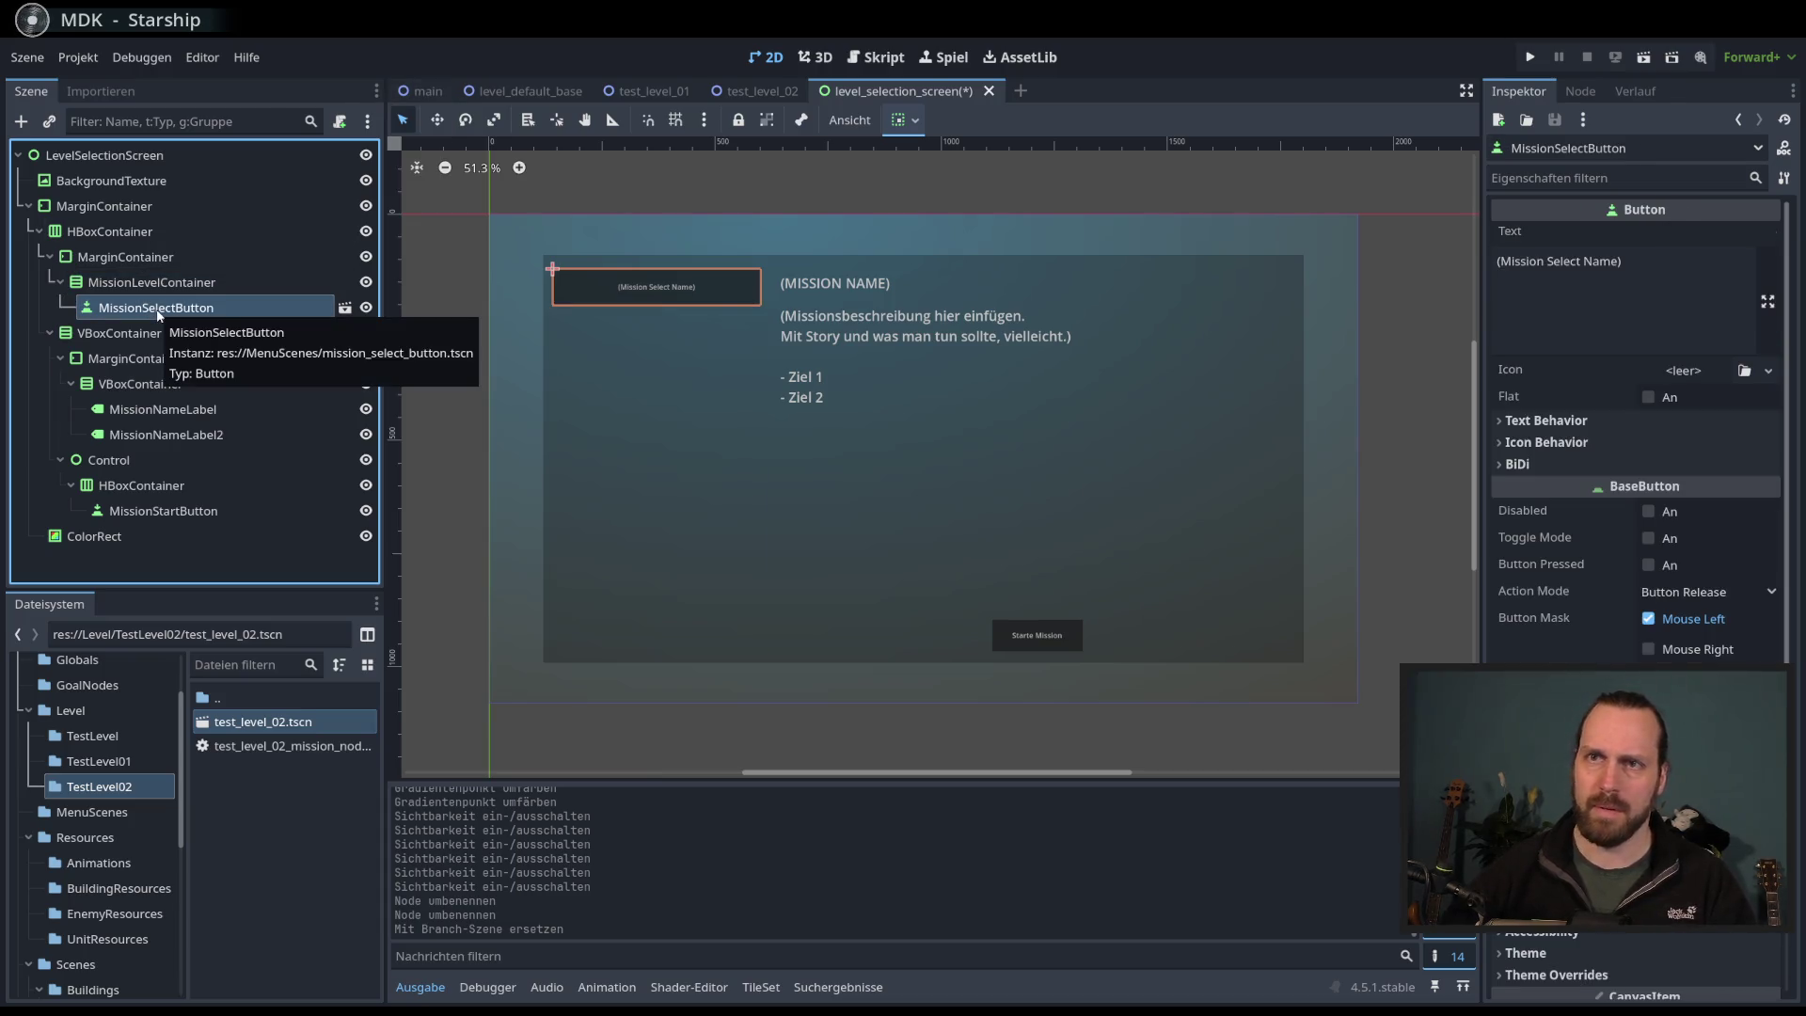
left_click(172, 285)
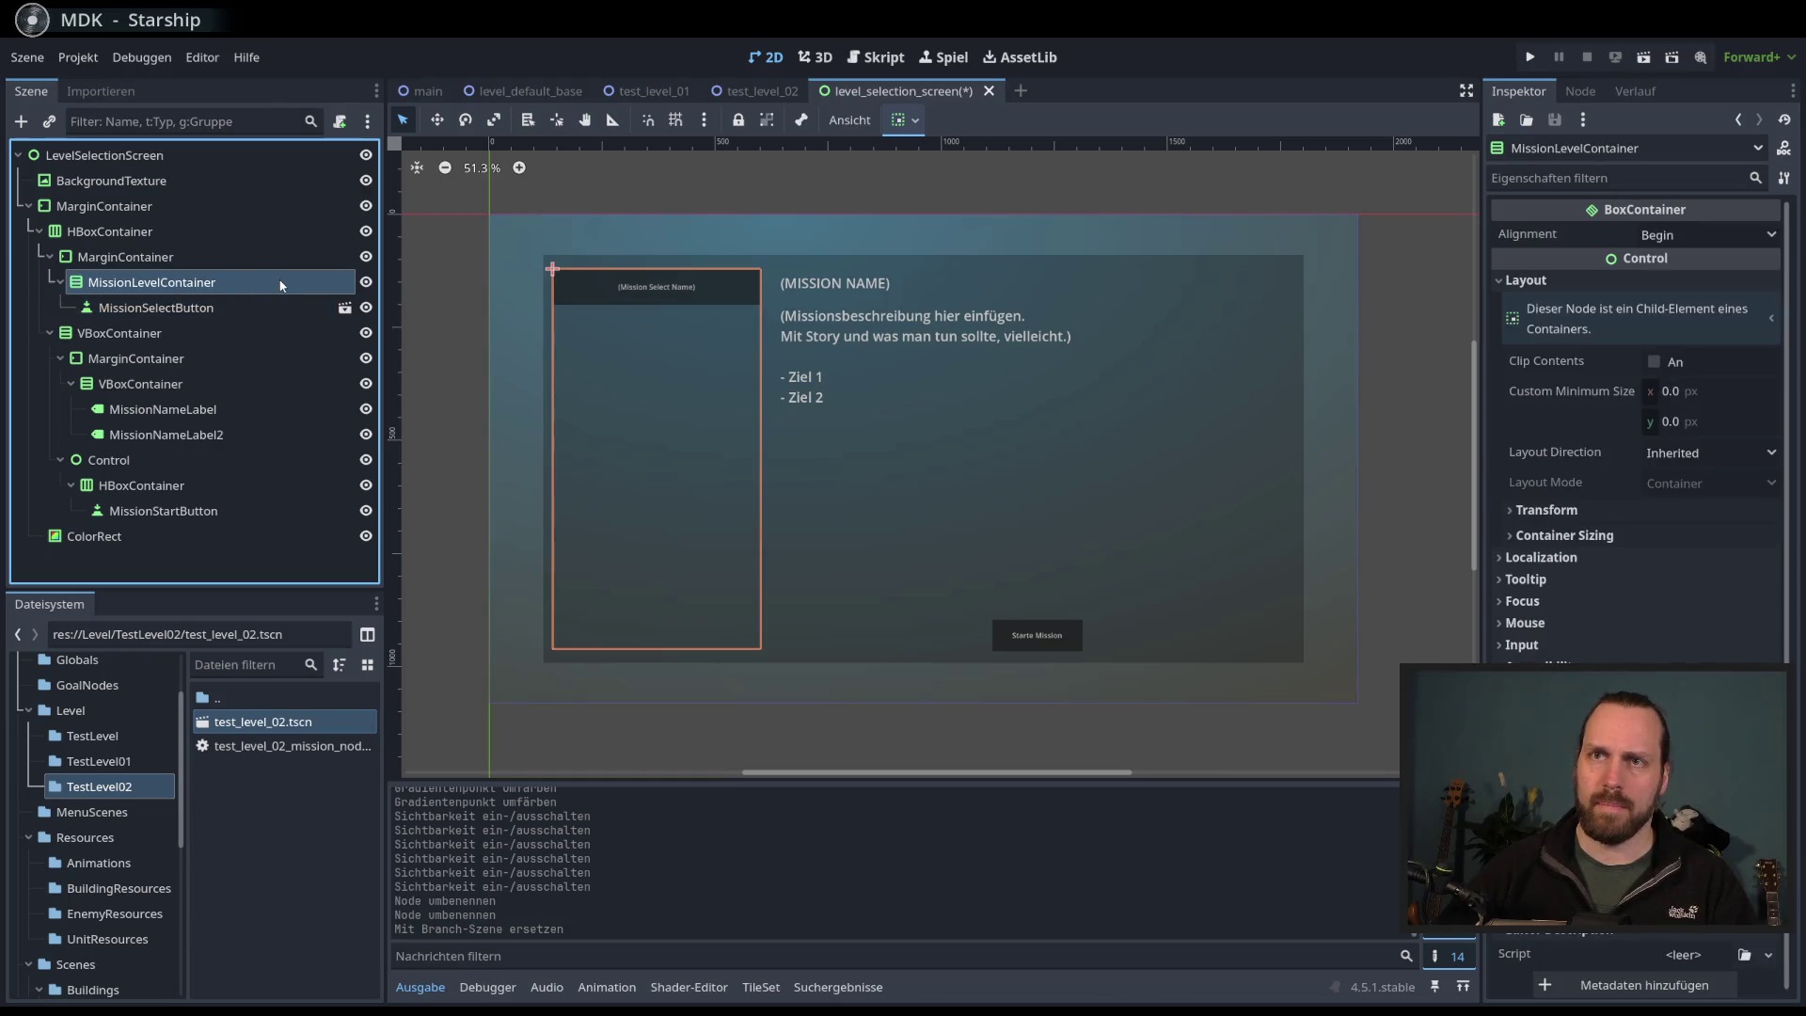
left_click(340, 121)
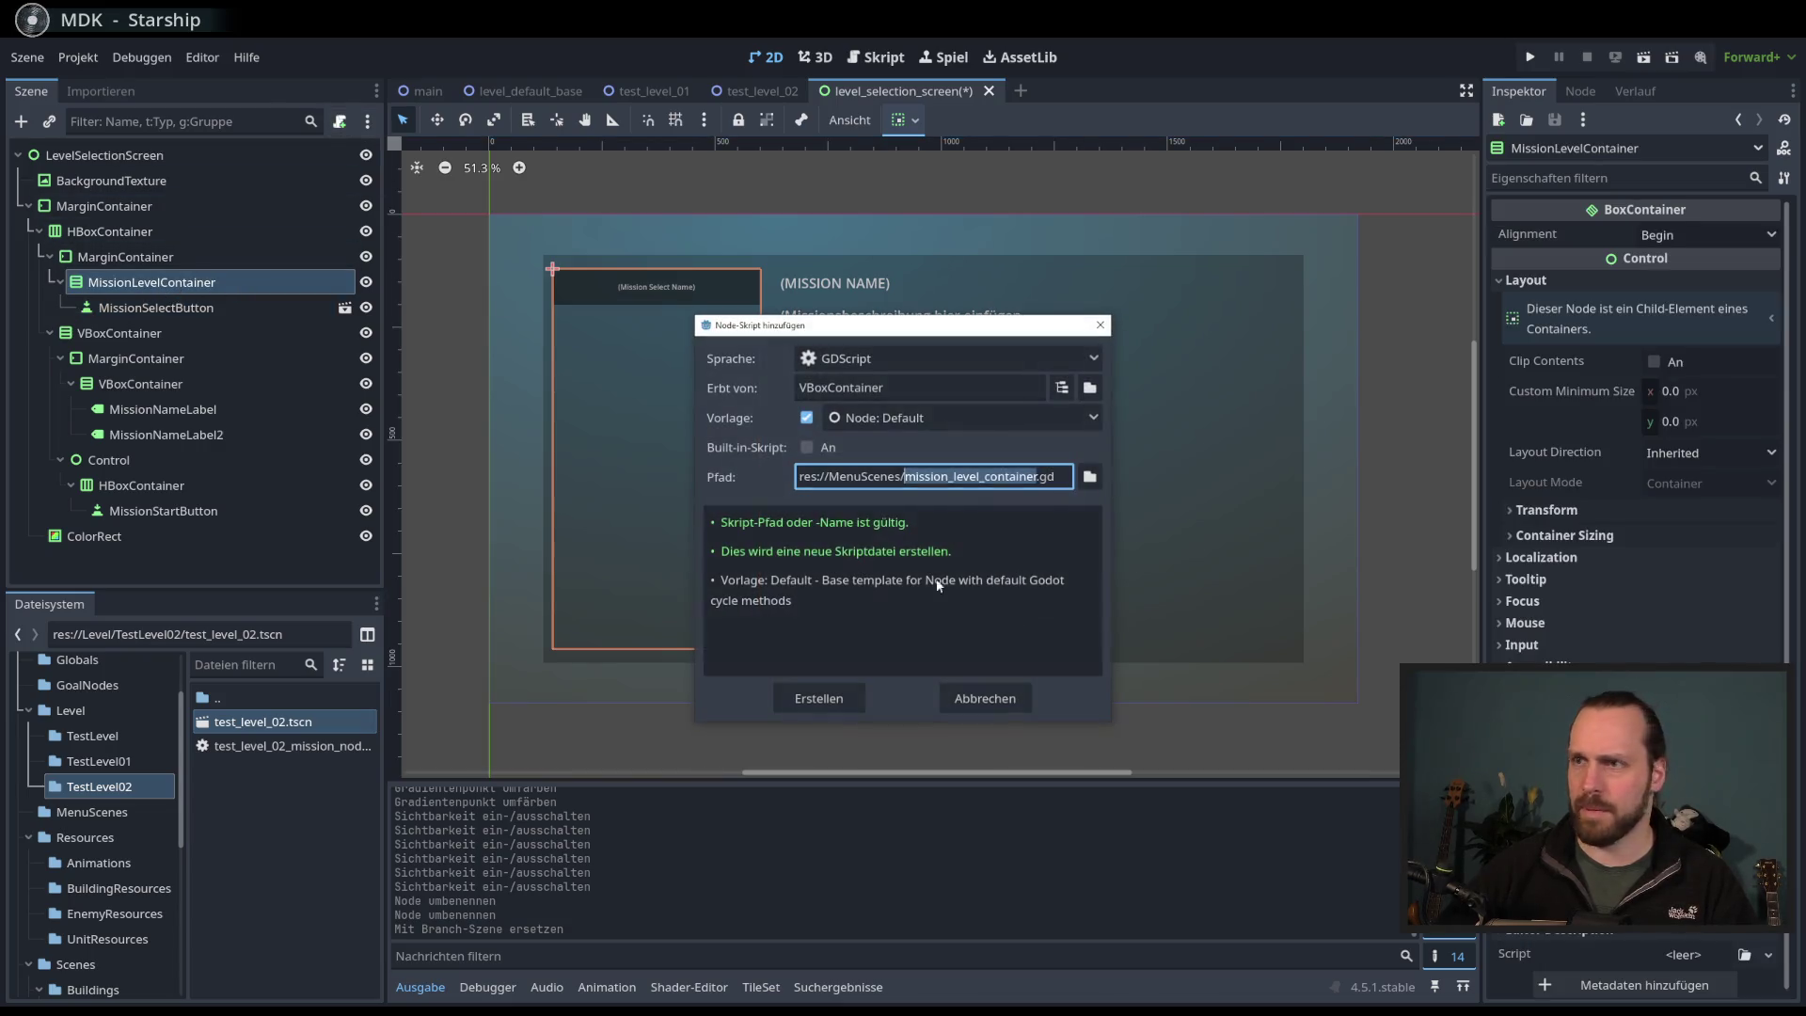
left_click(845, 698)
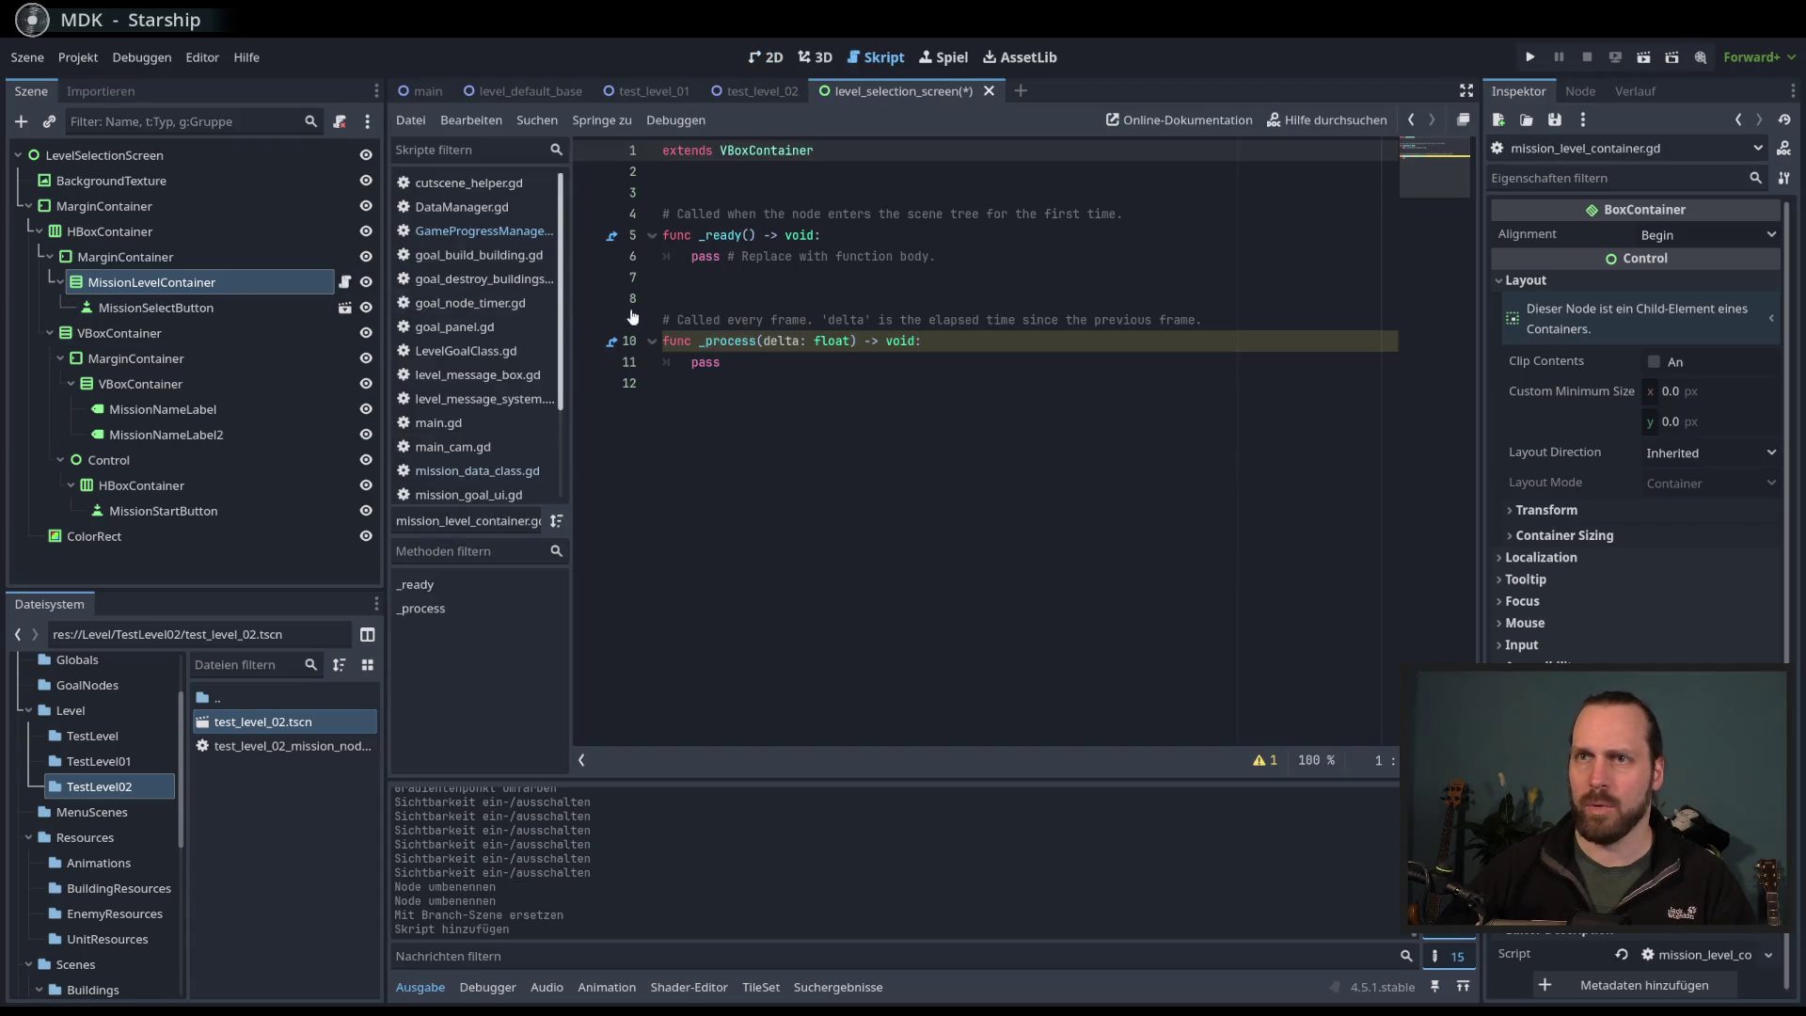
- Delete the _process function and add blank lines below the extends line
left_click_drag(664, 298, 681, 464)
key("BackSpace")
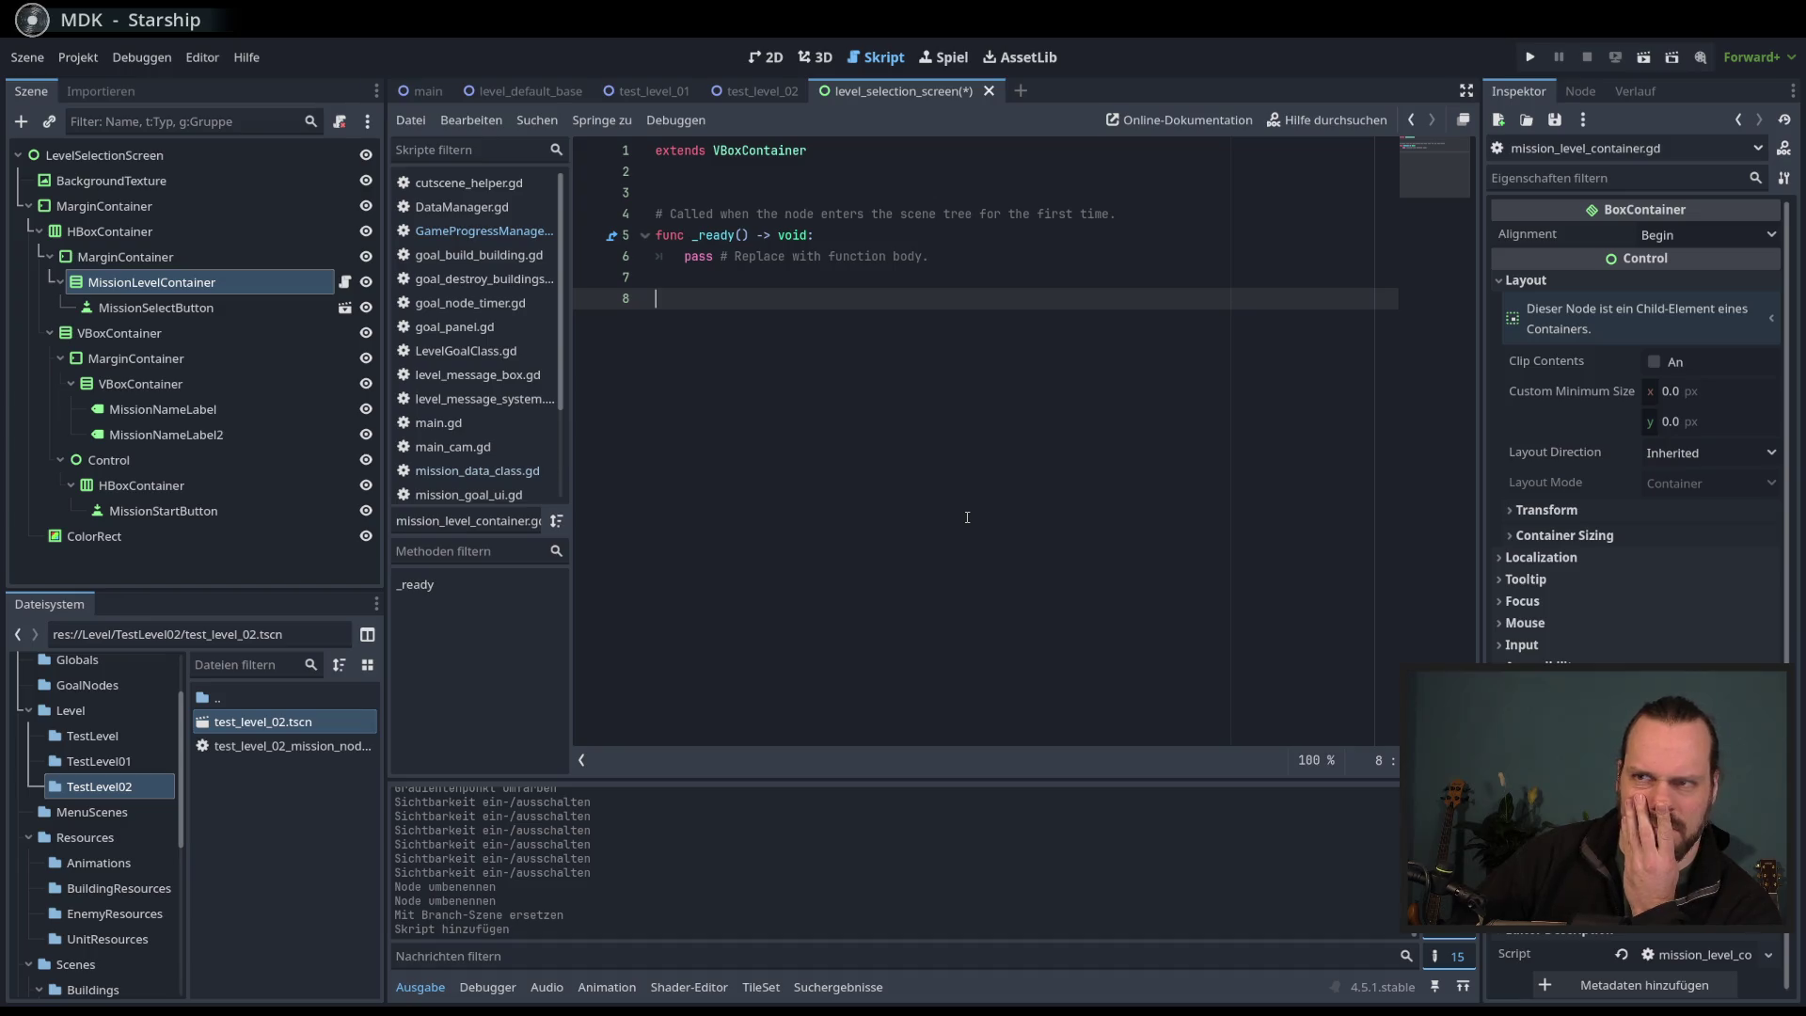
left_click(749, 192)
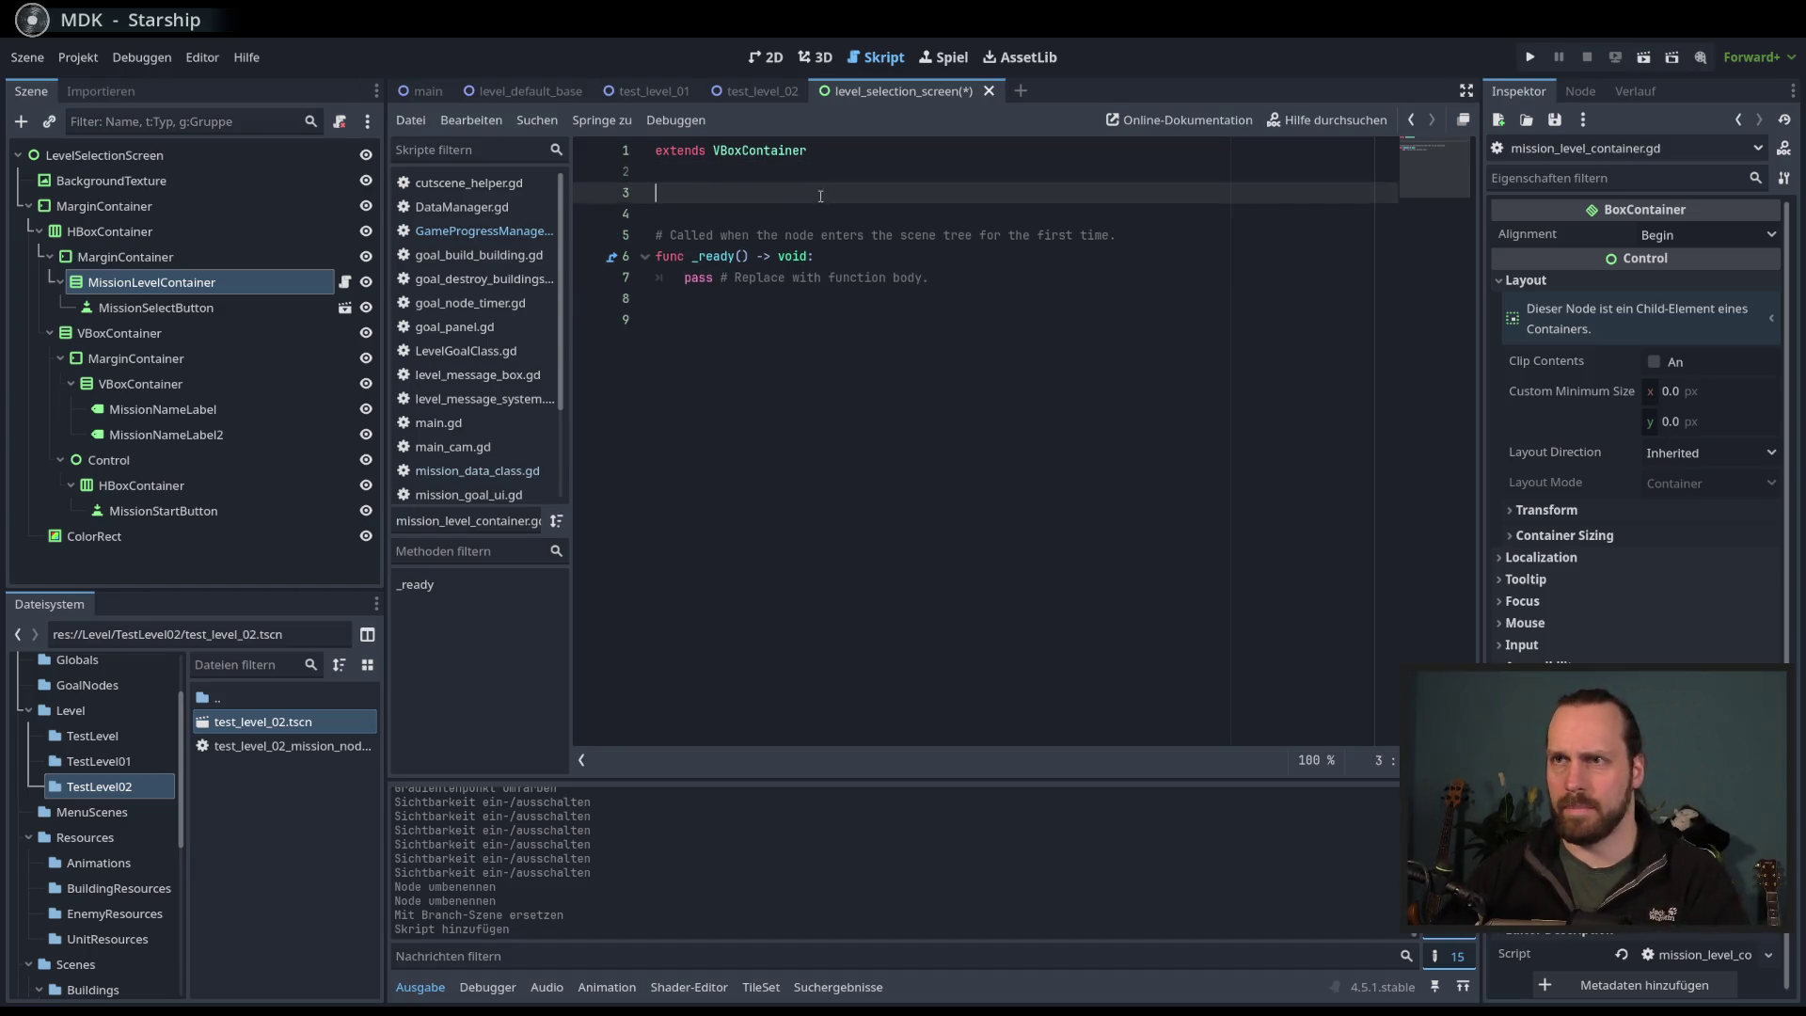
key("Return")
key("Return")
key("Return")
left_click(749, 216)
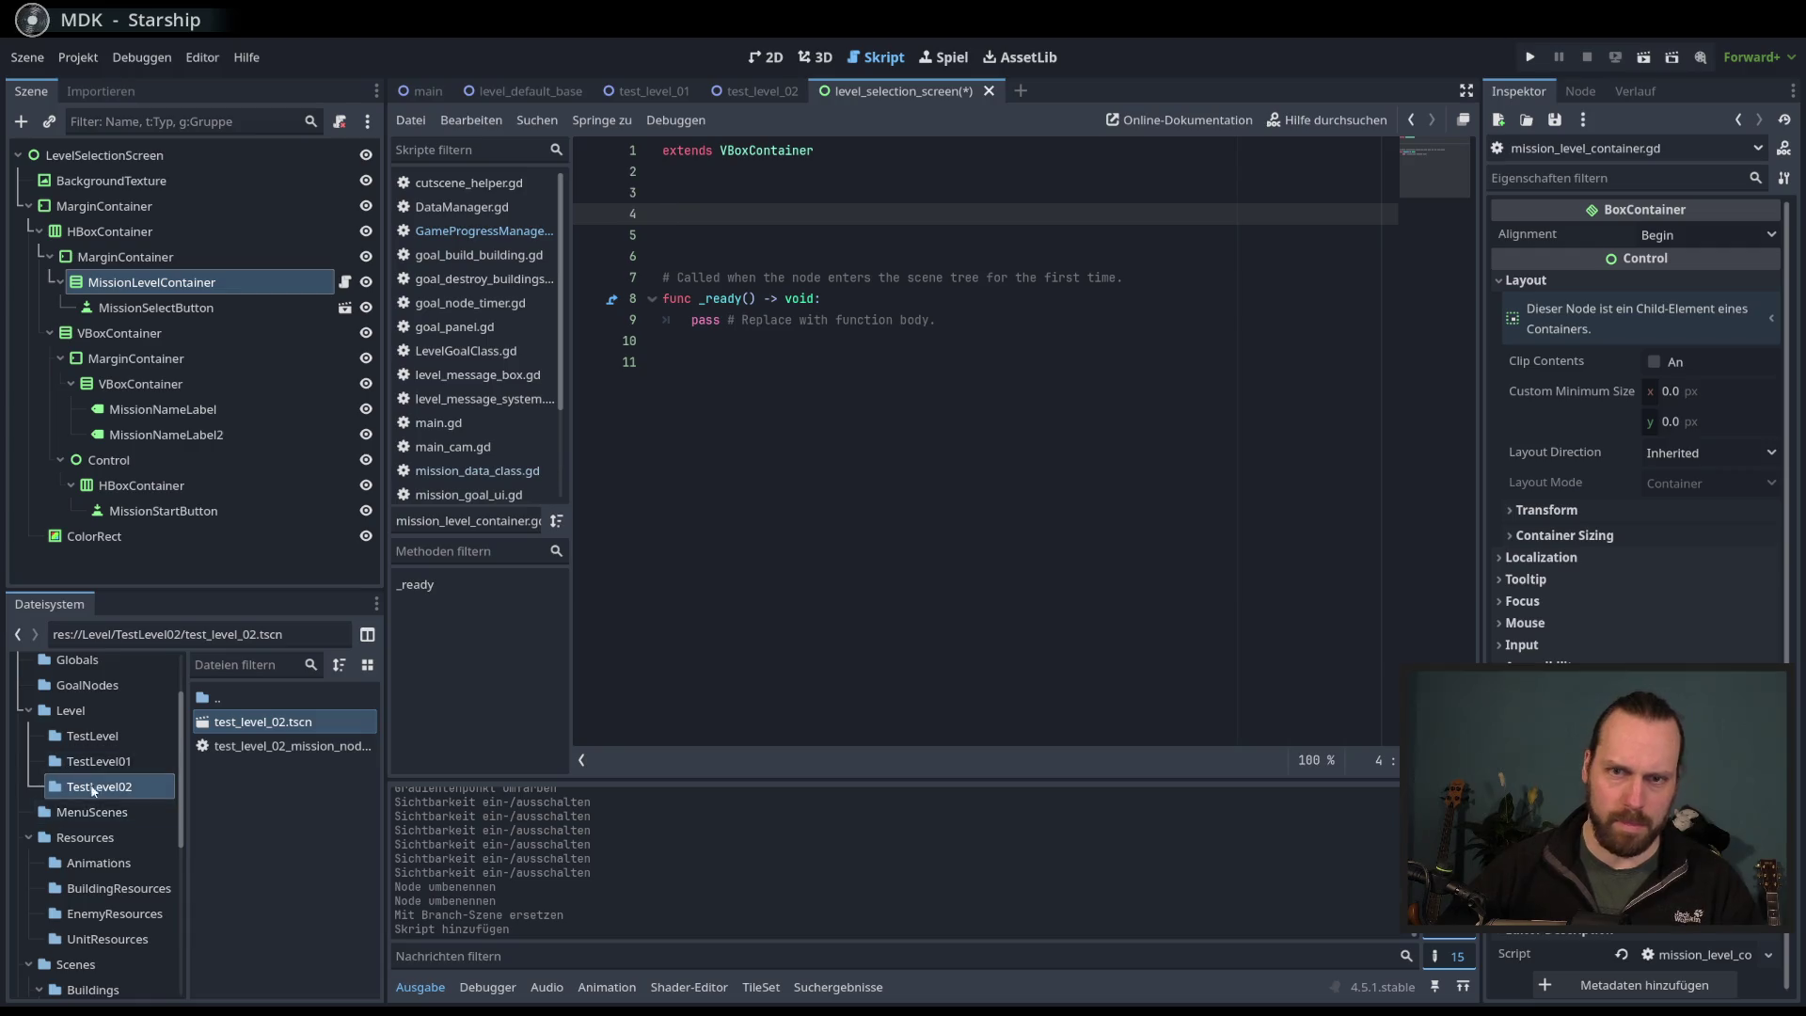
- Widen the FileSystem dock and collapse the UI, Buildings and Units folders
scroll(114, 955, "down", 5)
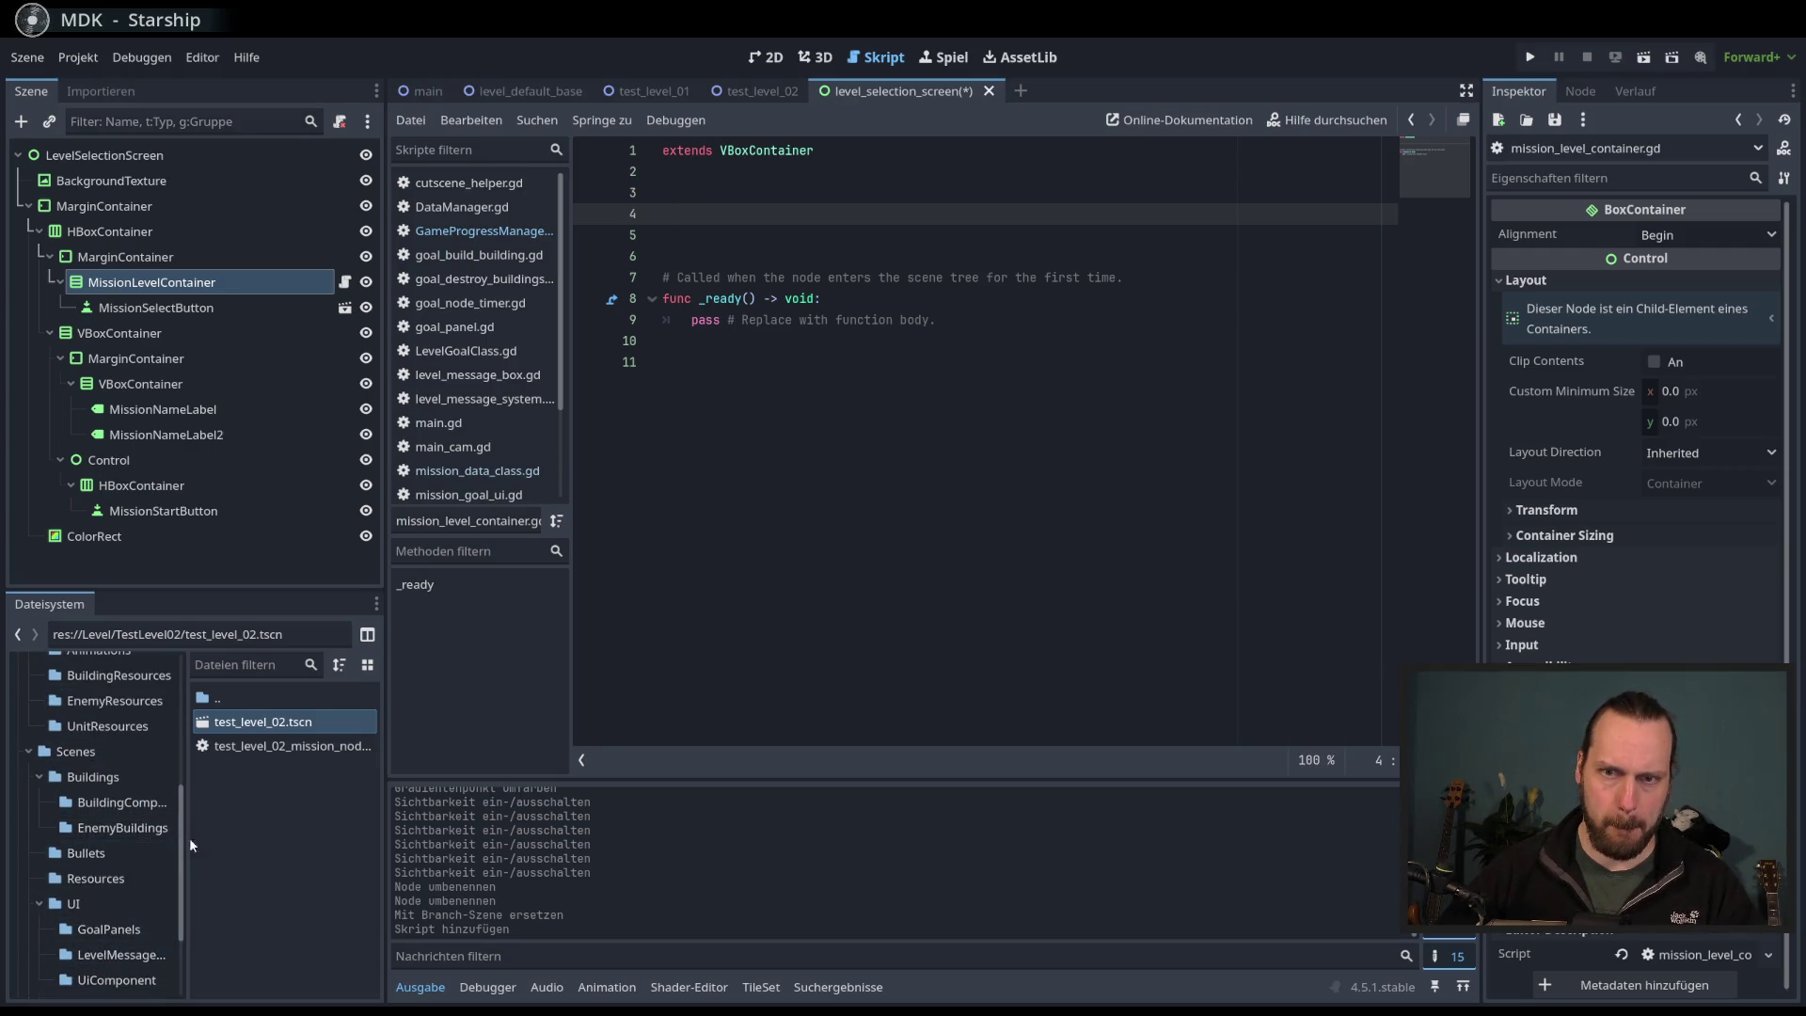
left_click_drag(190, 838, 209, 837)
scroll(104, 848, "down", 3)
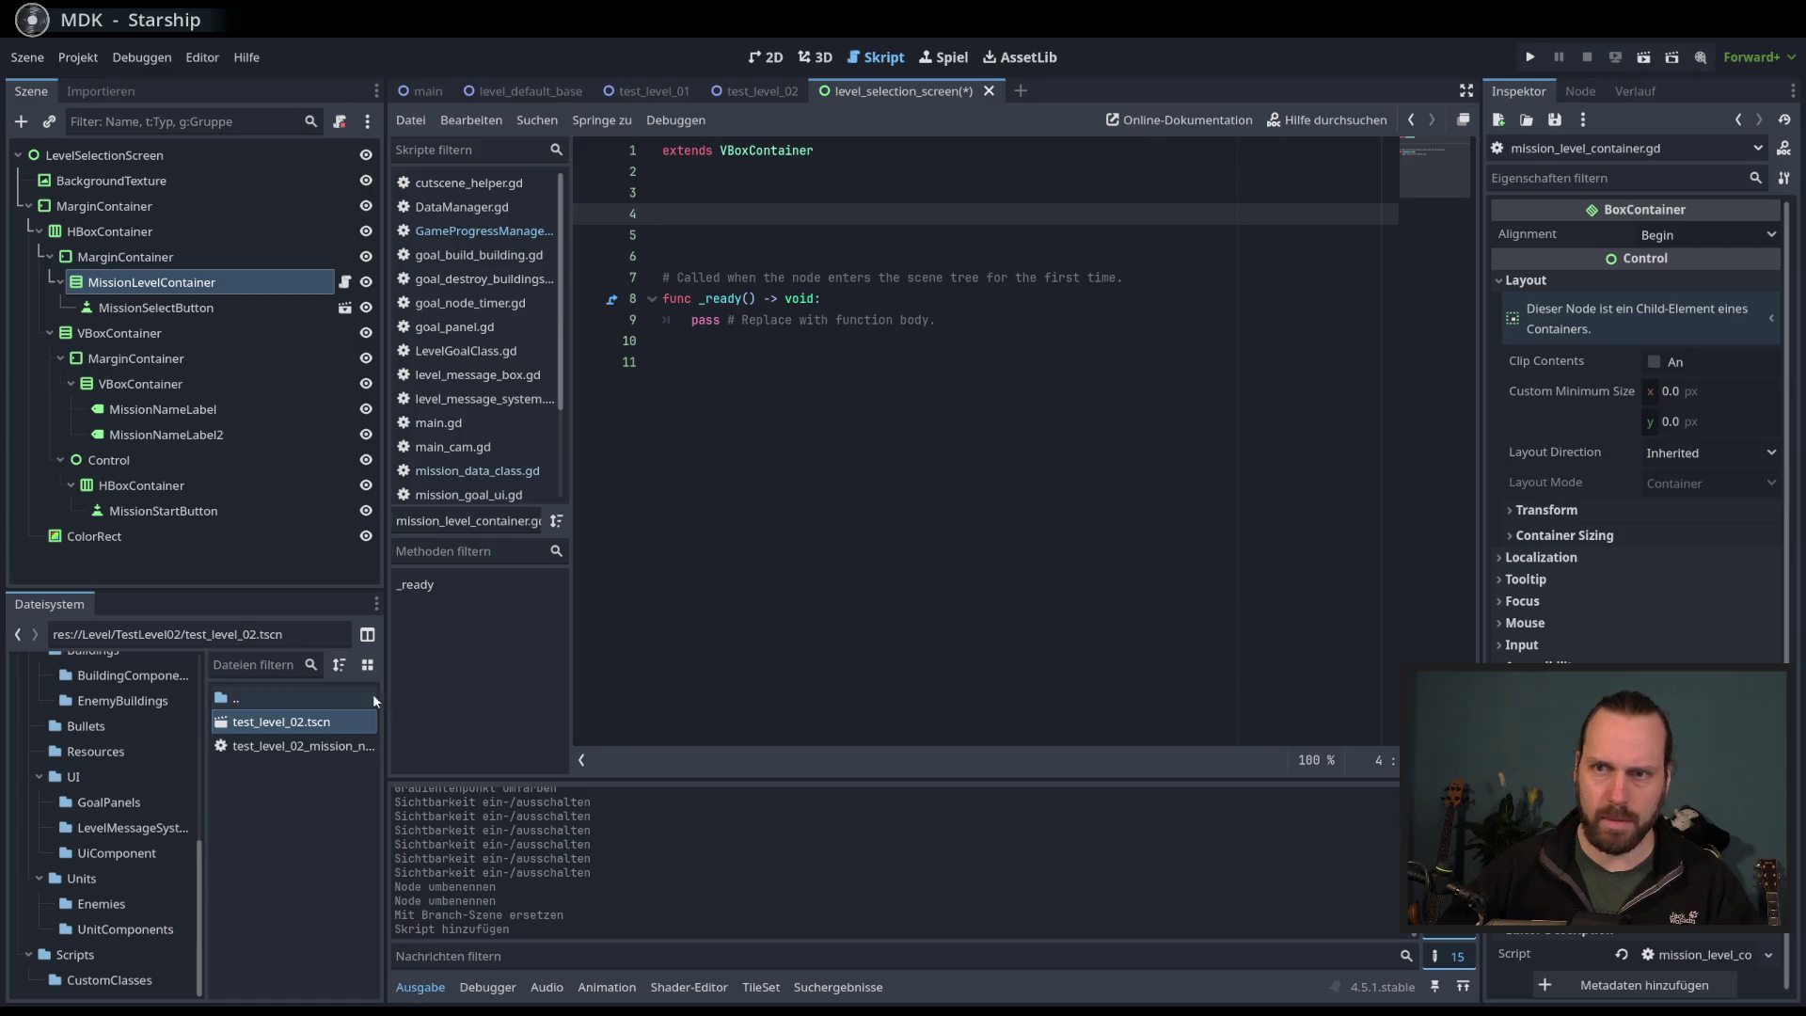
left_click_drag(384, 713, 403, 713)
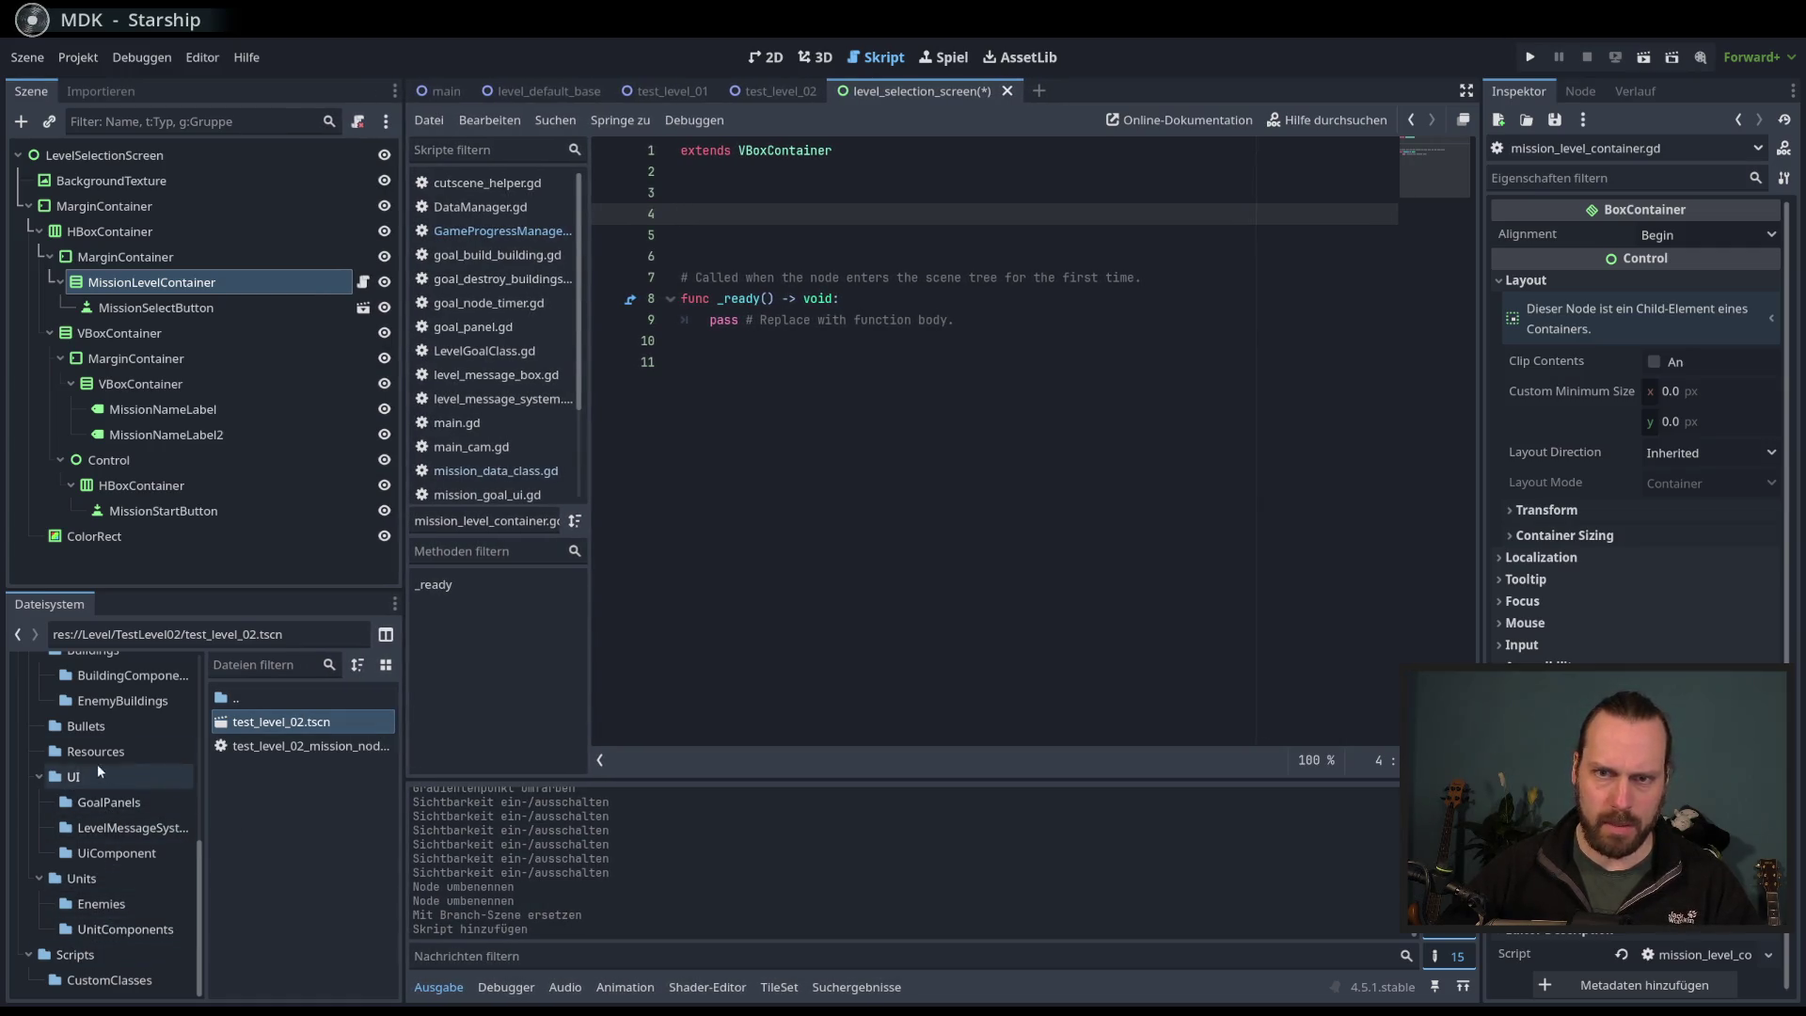
scroll(141, 828, "up", 2)
scroll(141, 826, "up", 2)
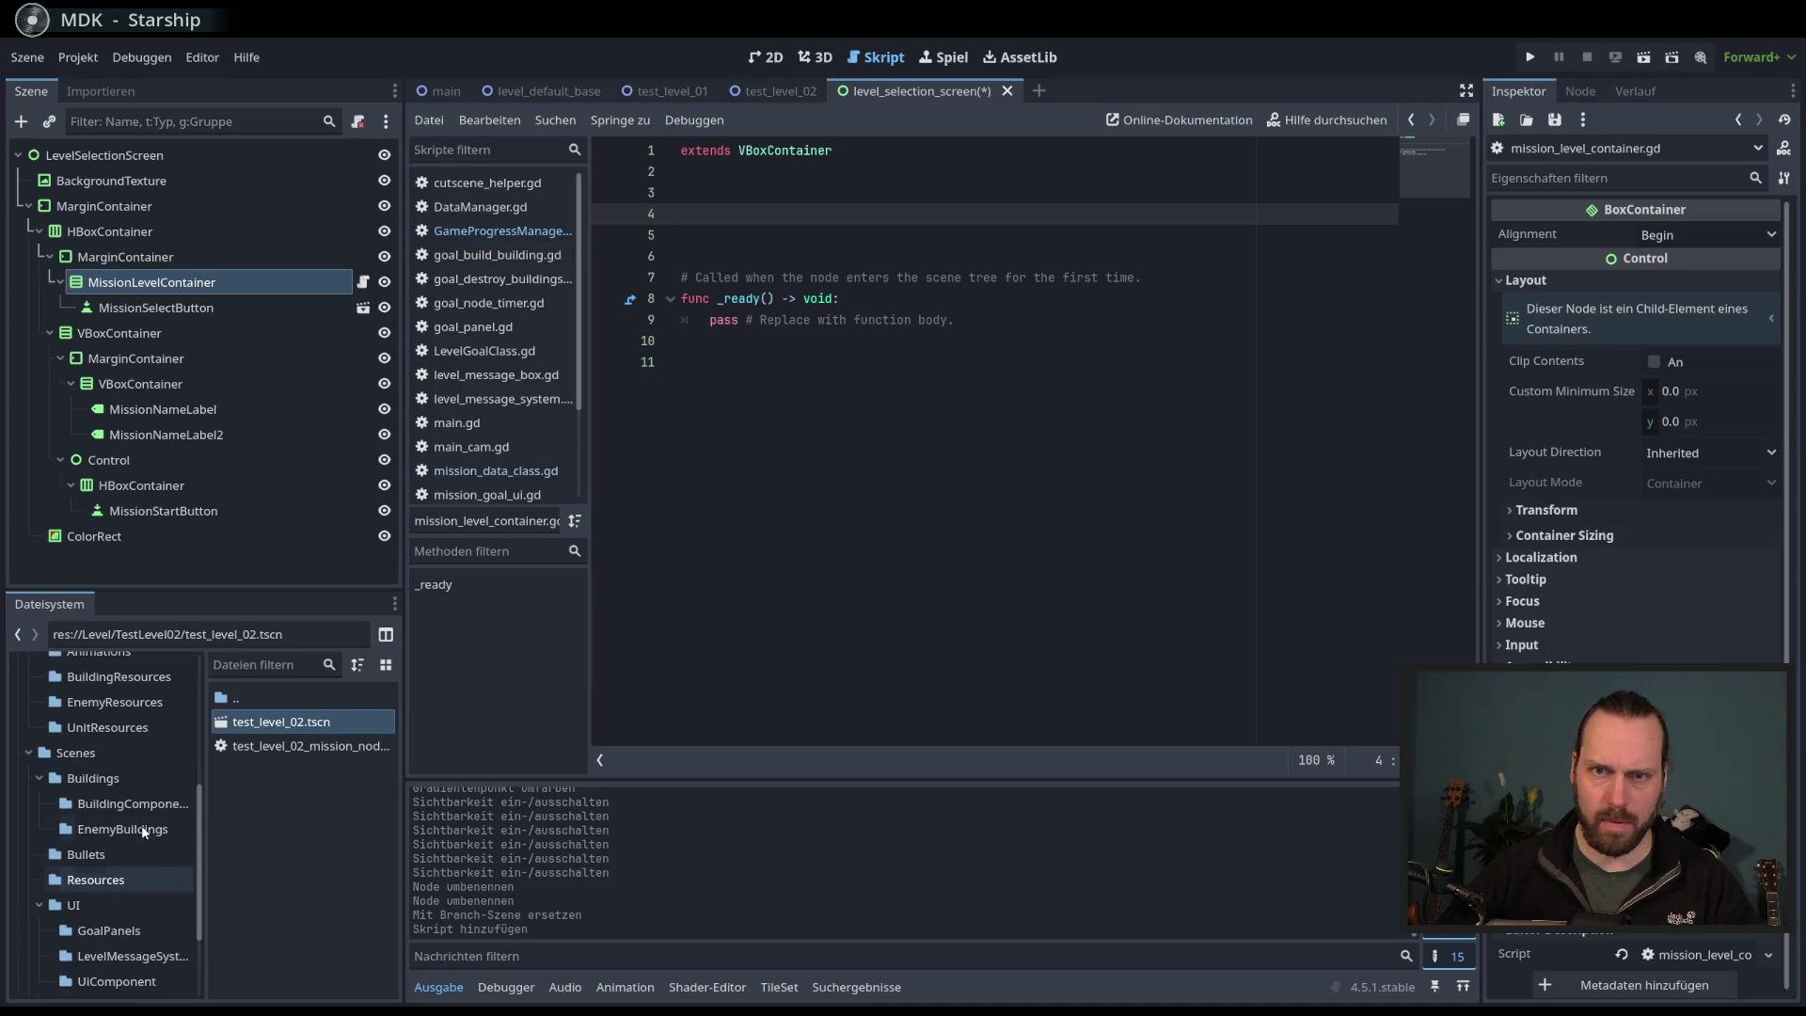
left_click(38, 905)
left_click(39, 778)
left_click(39, 880)
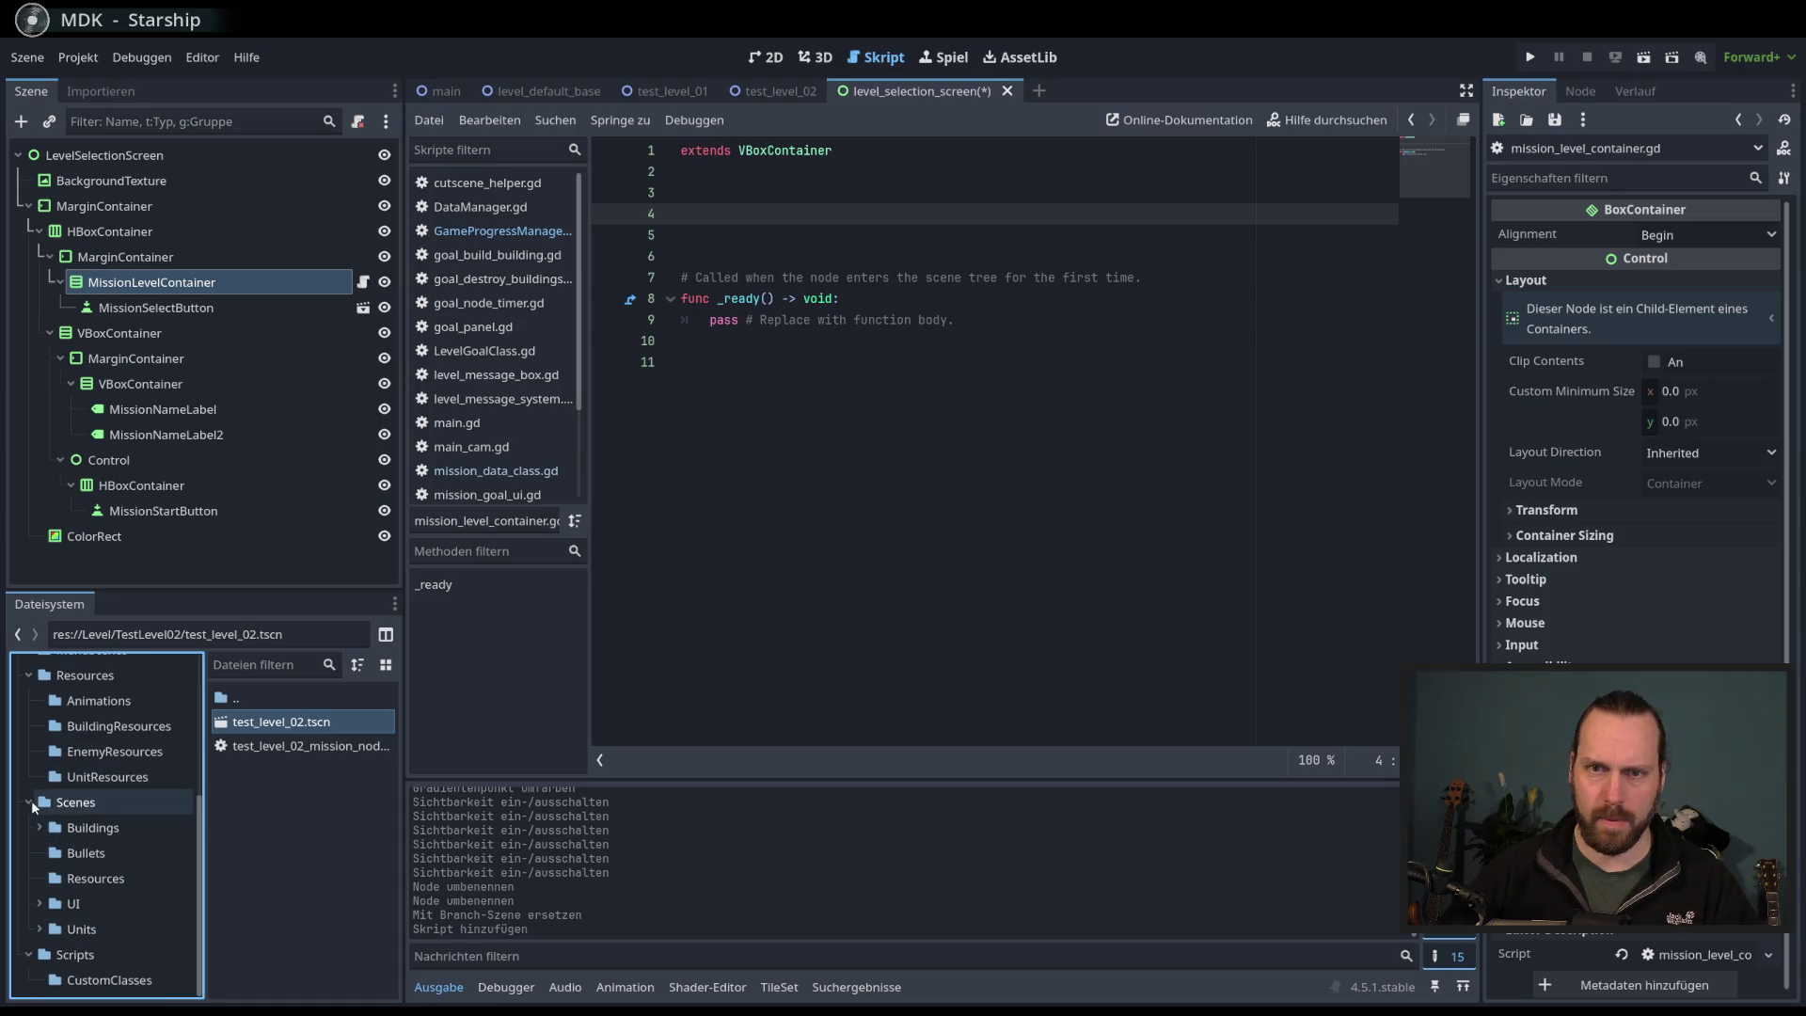
left_click_drag(199, 873, 199, 745)
- Drag mission_select_button.tscn from MenuScenes into the script to insert its path on line 4
left_click(148, 847)
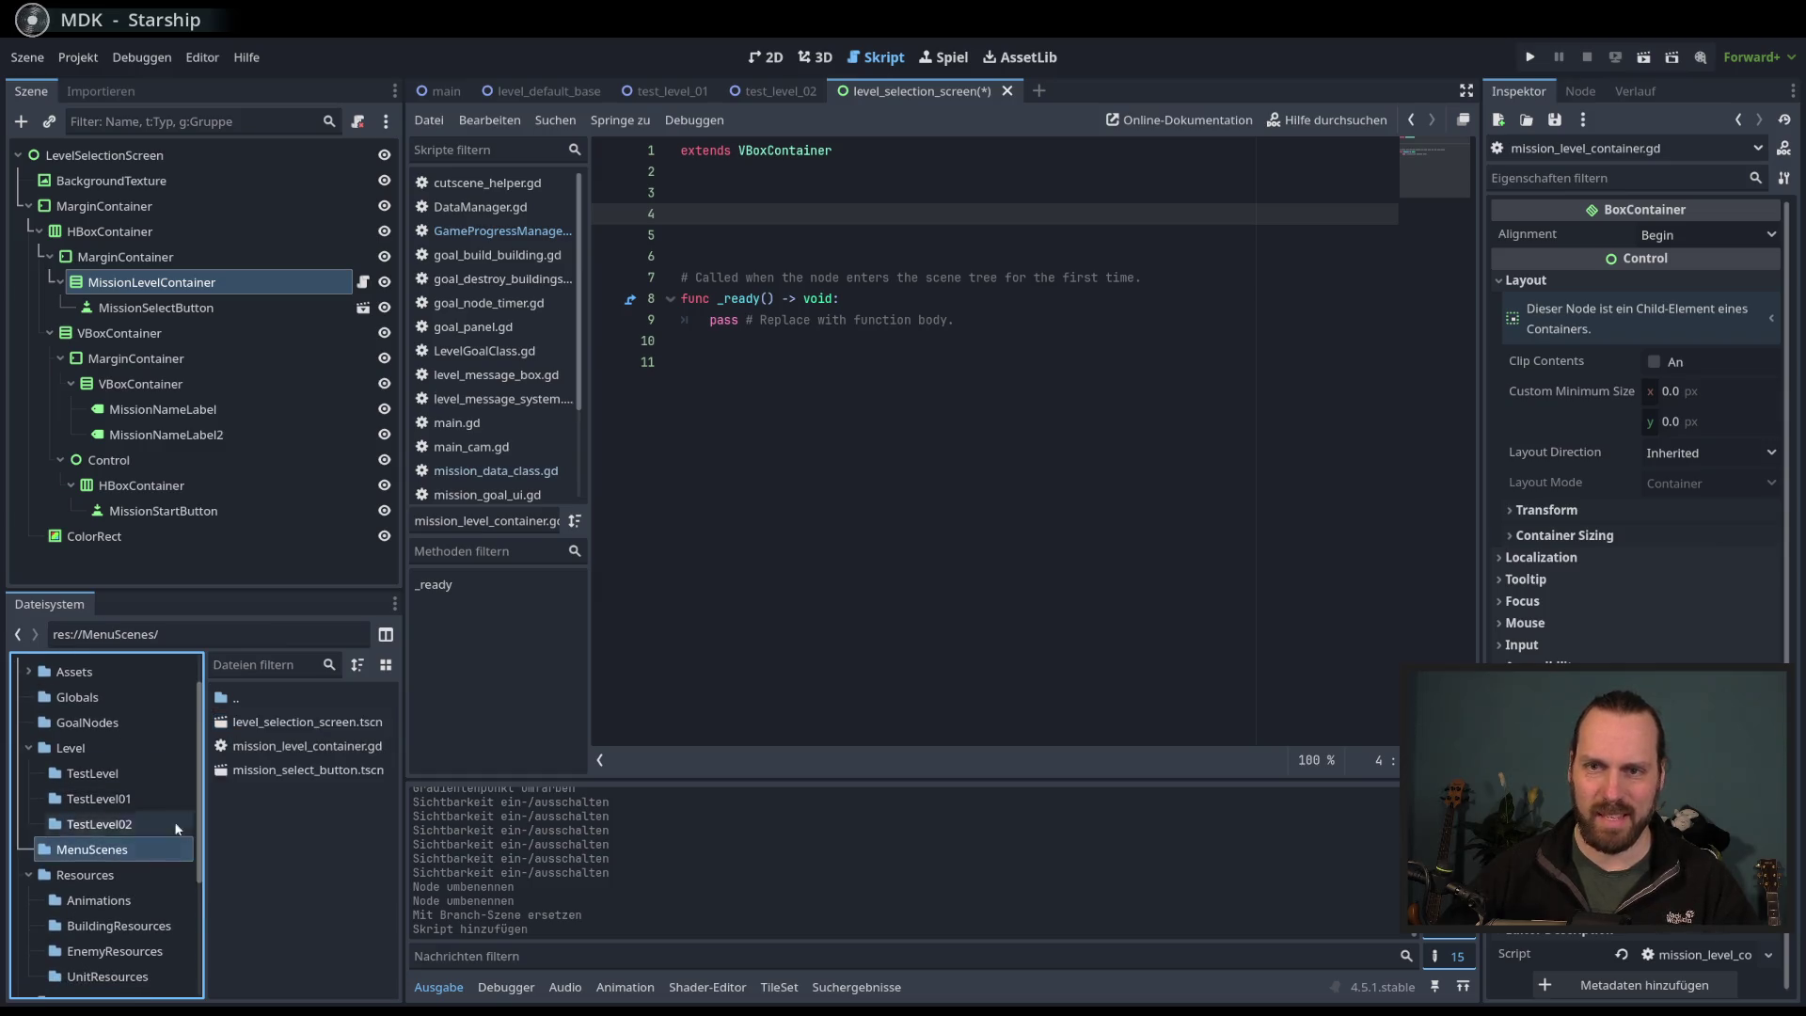
left_click(296, 722)
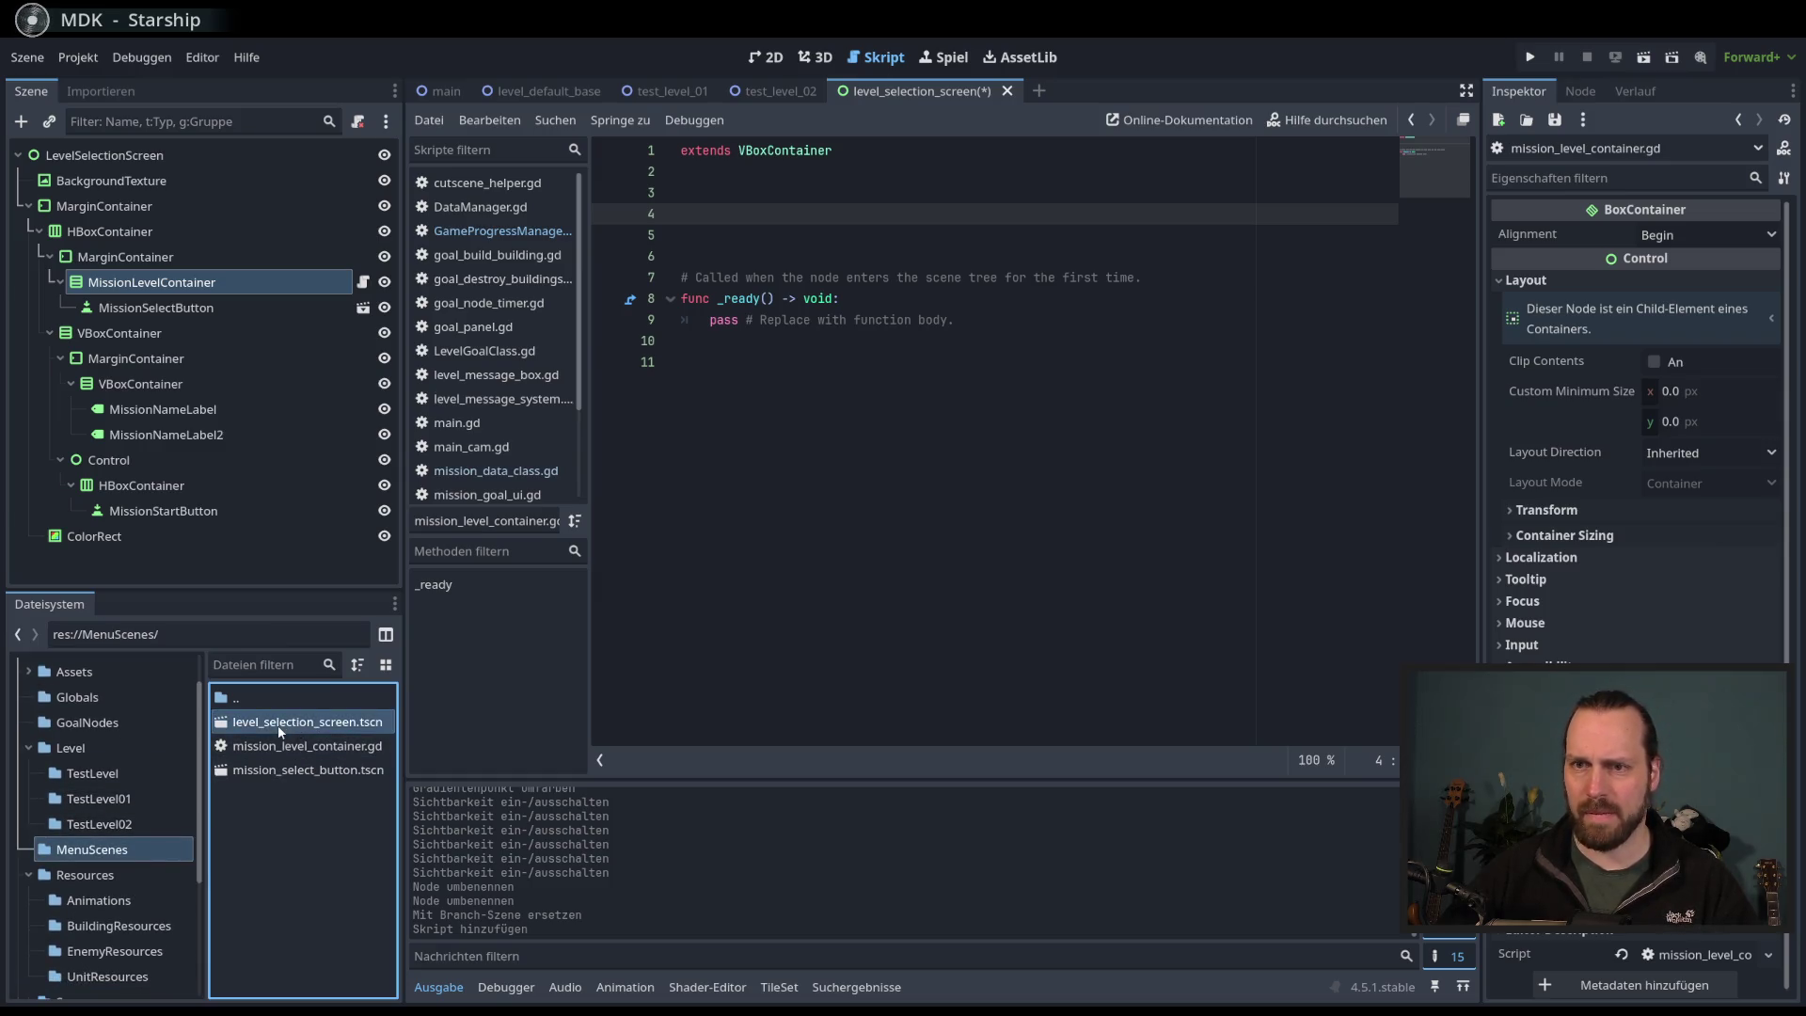
left_click(275, 769)
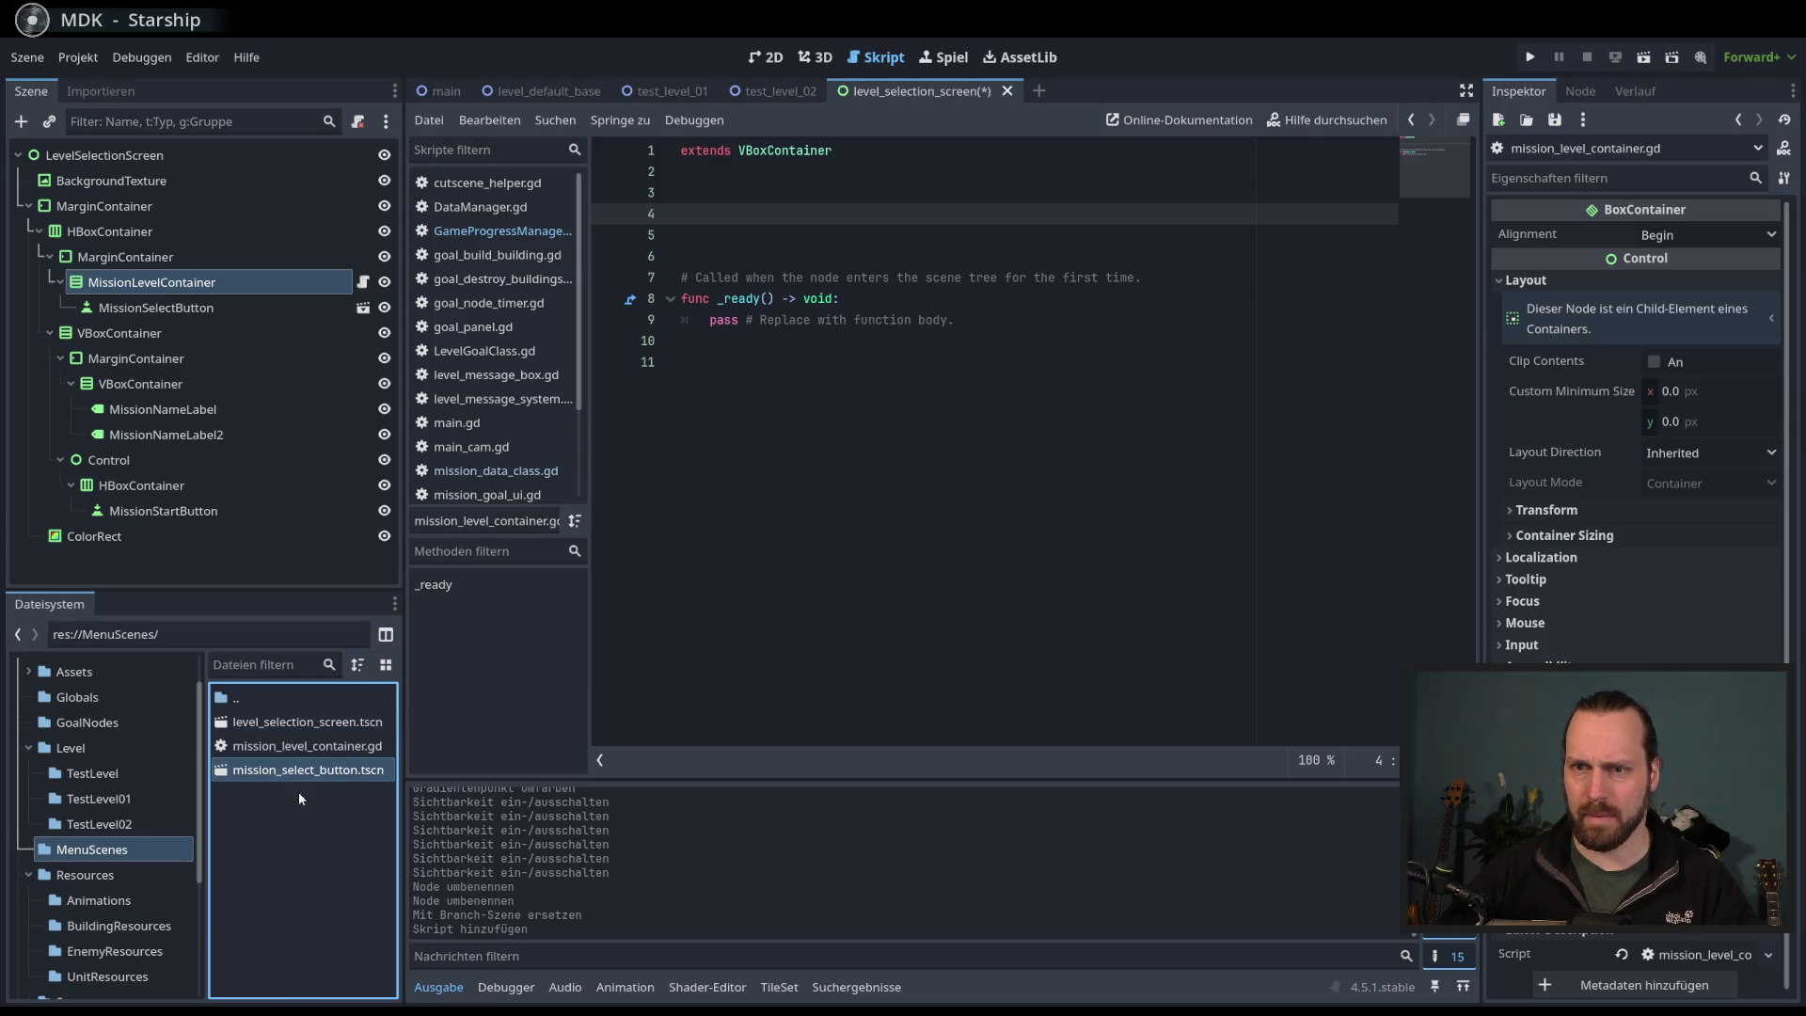
mouse_move(296, 771)
left_mouse_down()
mouse_move(407, 712)
mouse_move(696, 216)
left_mouse_up()
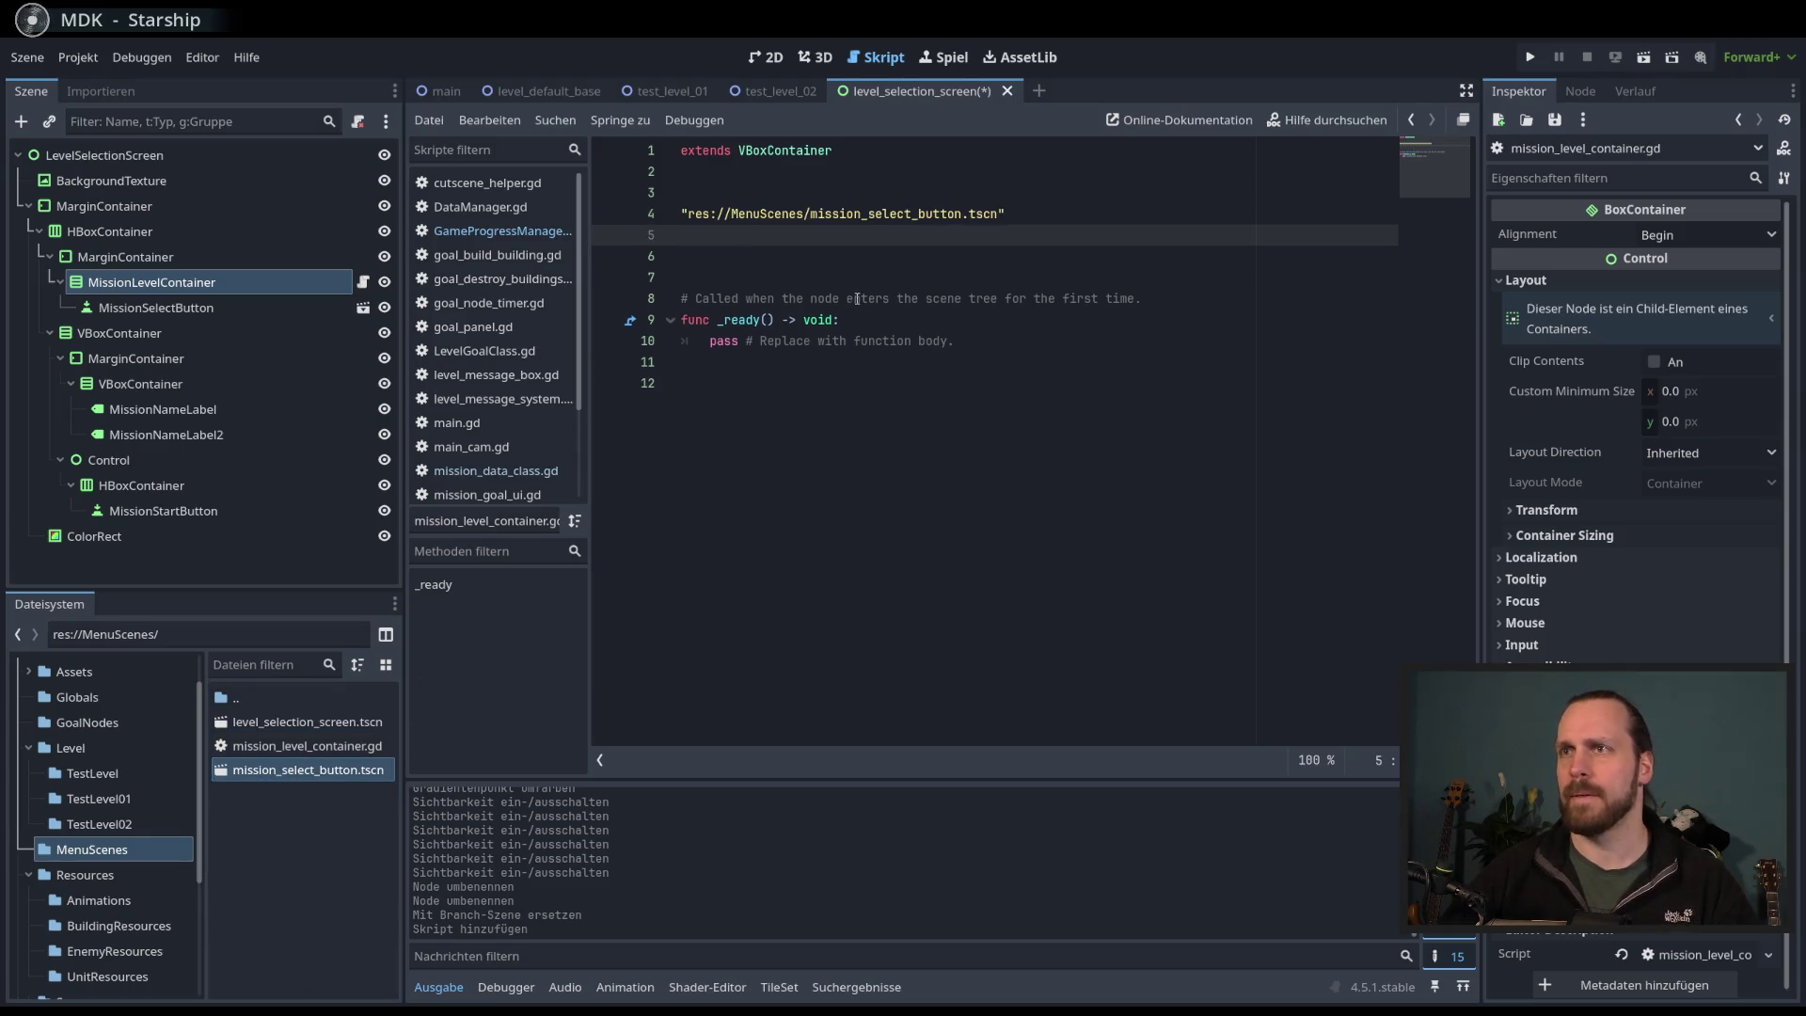
- Undo the inserted path and add a preload constant for mission_select_button.tscn
key("ctrl+z")
mouse_move(296, 770)
left_mouse_down()
mouse_move(575, 490)
mouse_move(715, 216)
left_mouse_up()
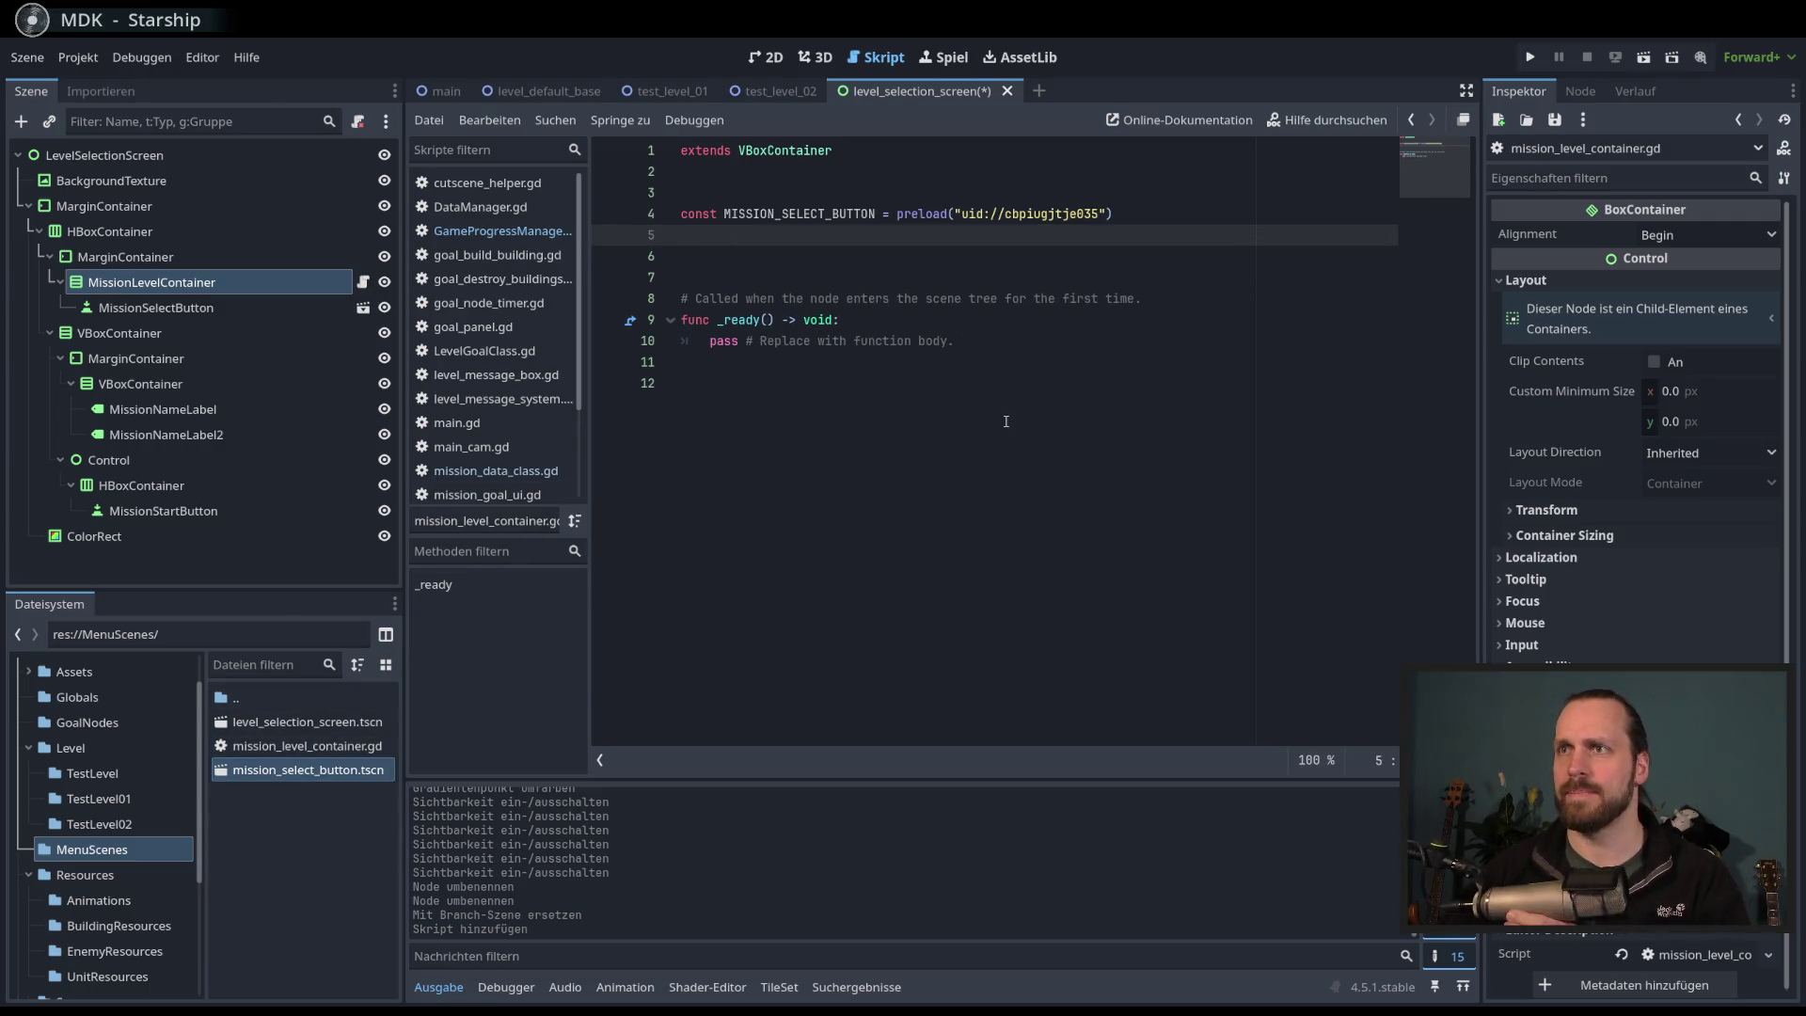
left_click(978, 255)
key("BackSpace")
left_click(993, 339)
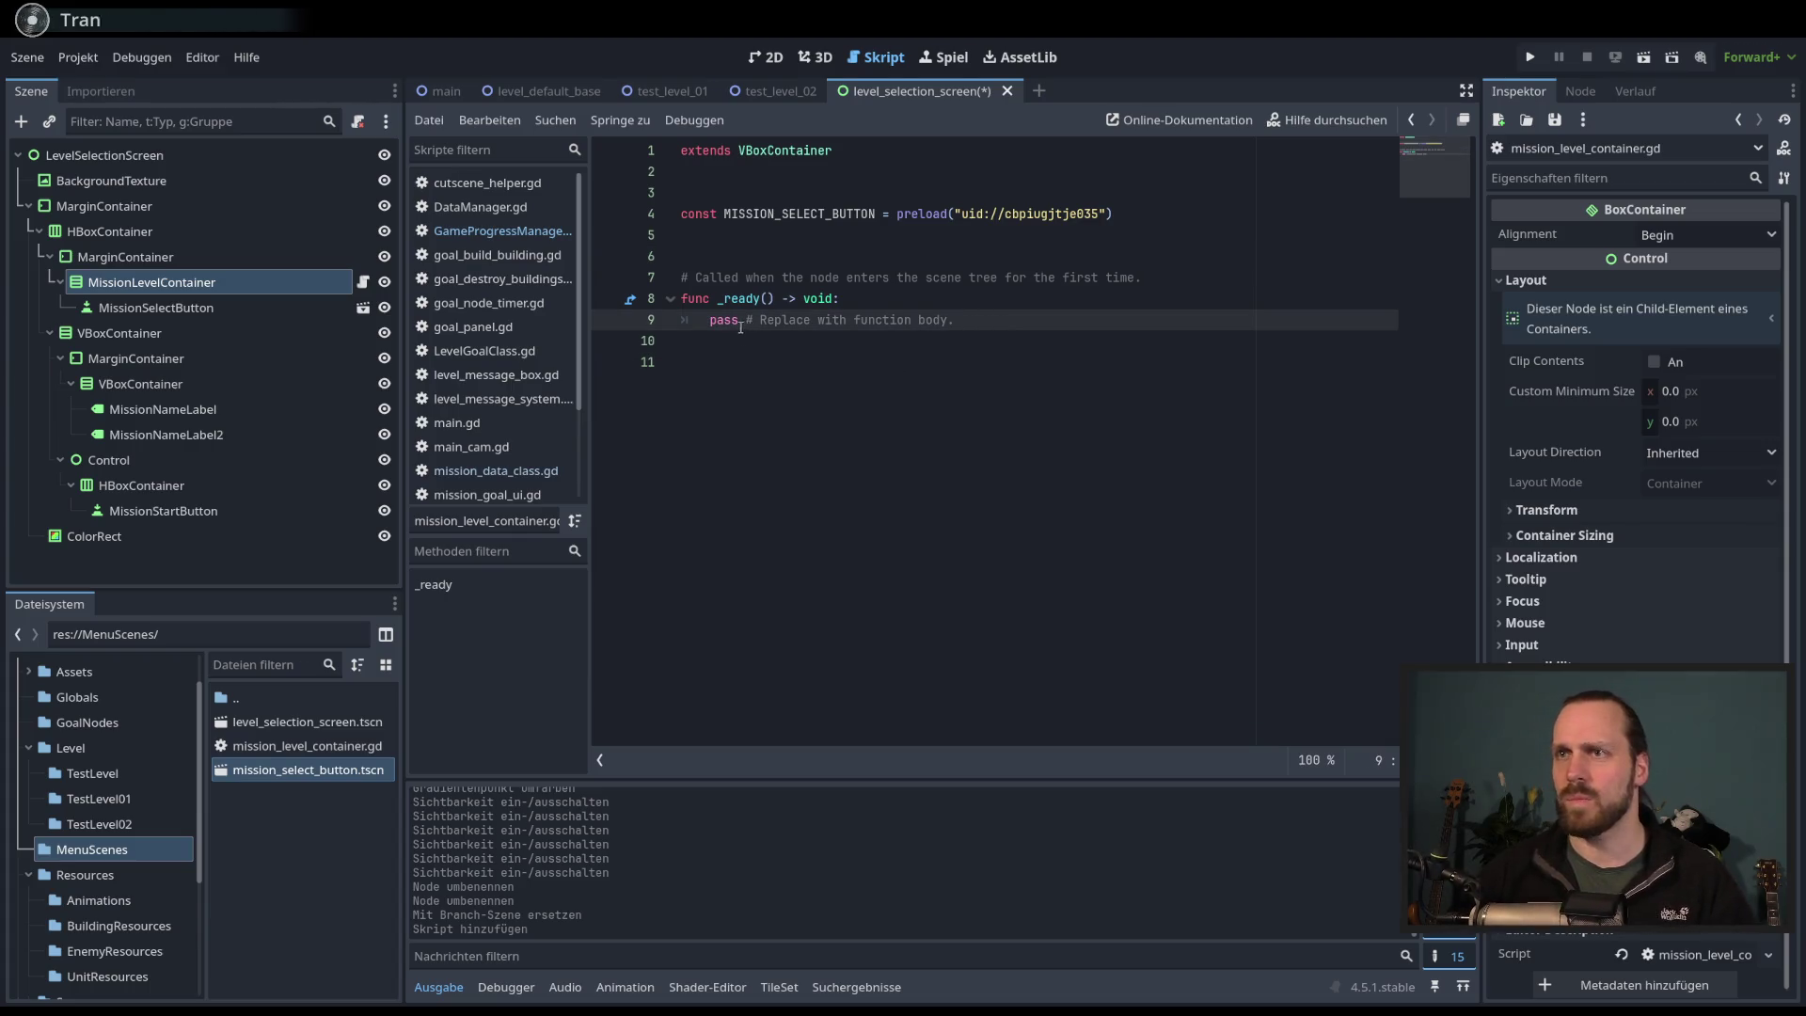
- Below _ready, write the header func setup_mission_list() -> void:
left_click(827, 460)
key("Return")
type("func setup")
key("BackSpace")
key("BackSpace")
key("BackSpace")
key("BackSpace")
key("BackSpace")
type("reset")
key("BackSpace")
key("BackSpace")
key("BackSpace")
key("BackSpace")
key("BackSpace")
type("s")
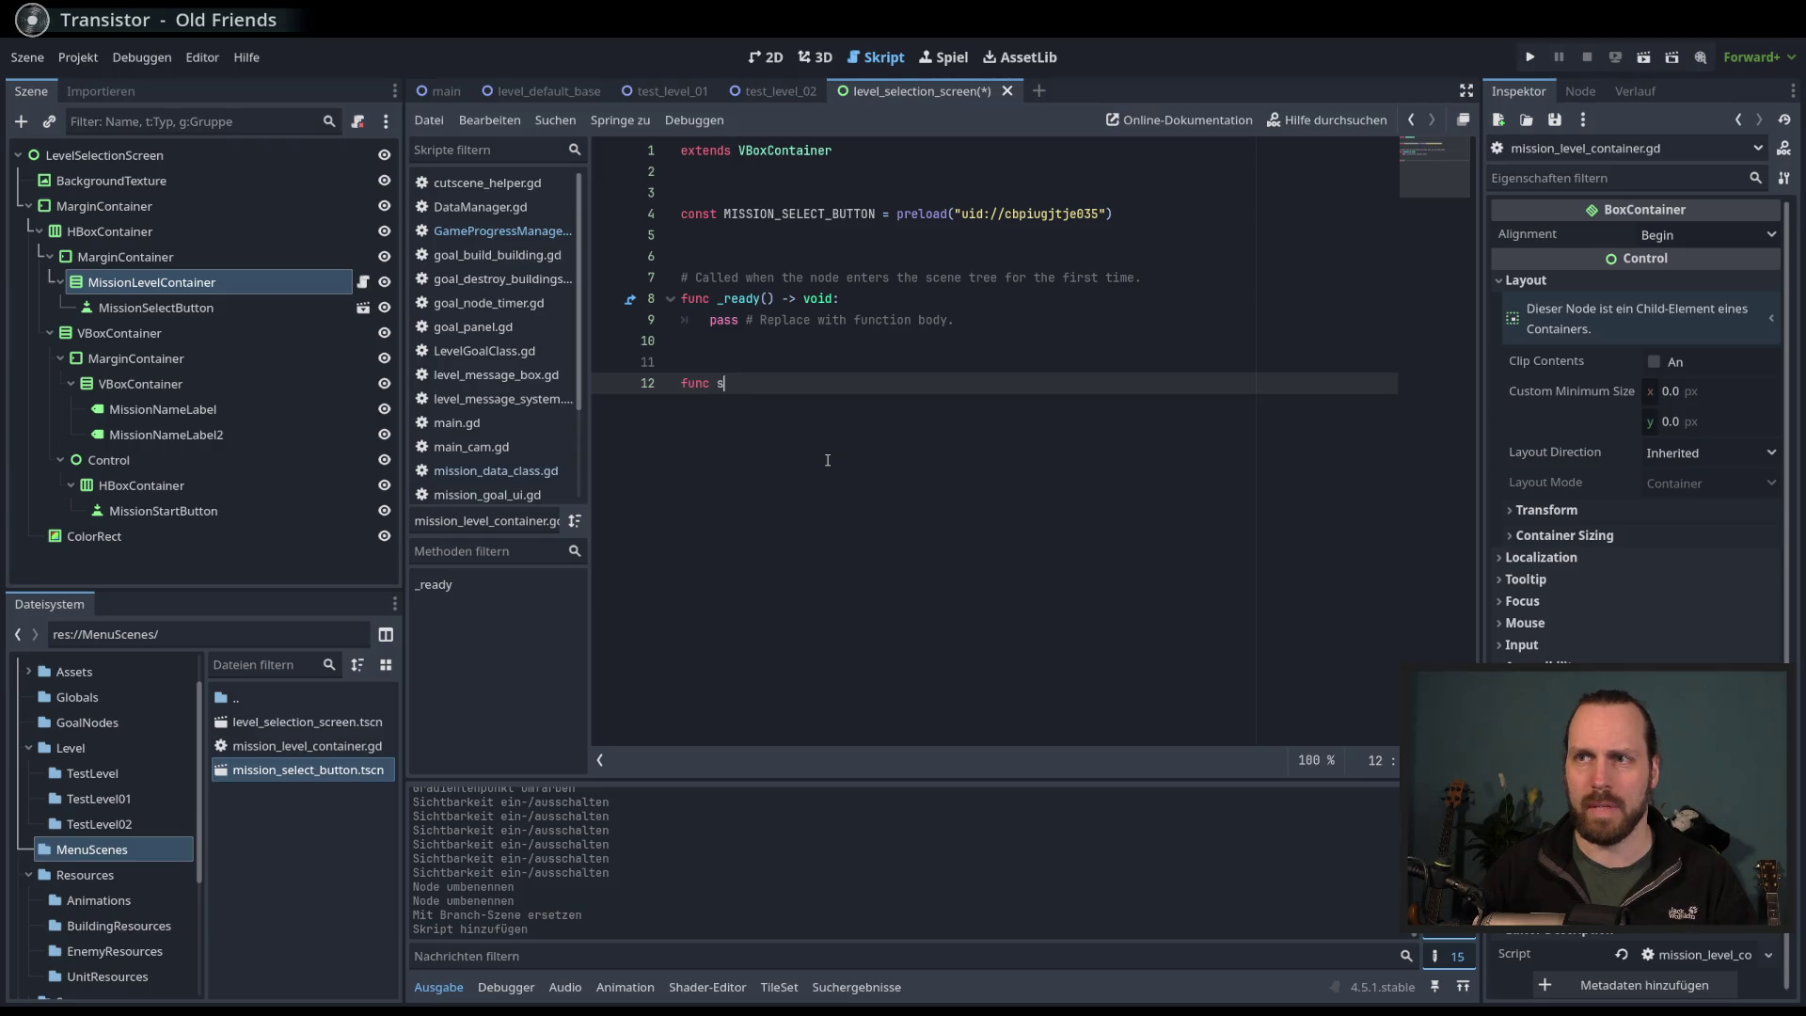
type("etup_mission")
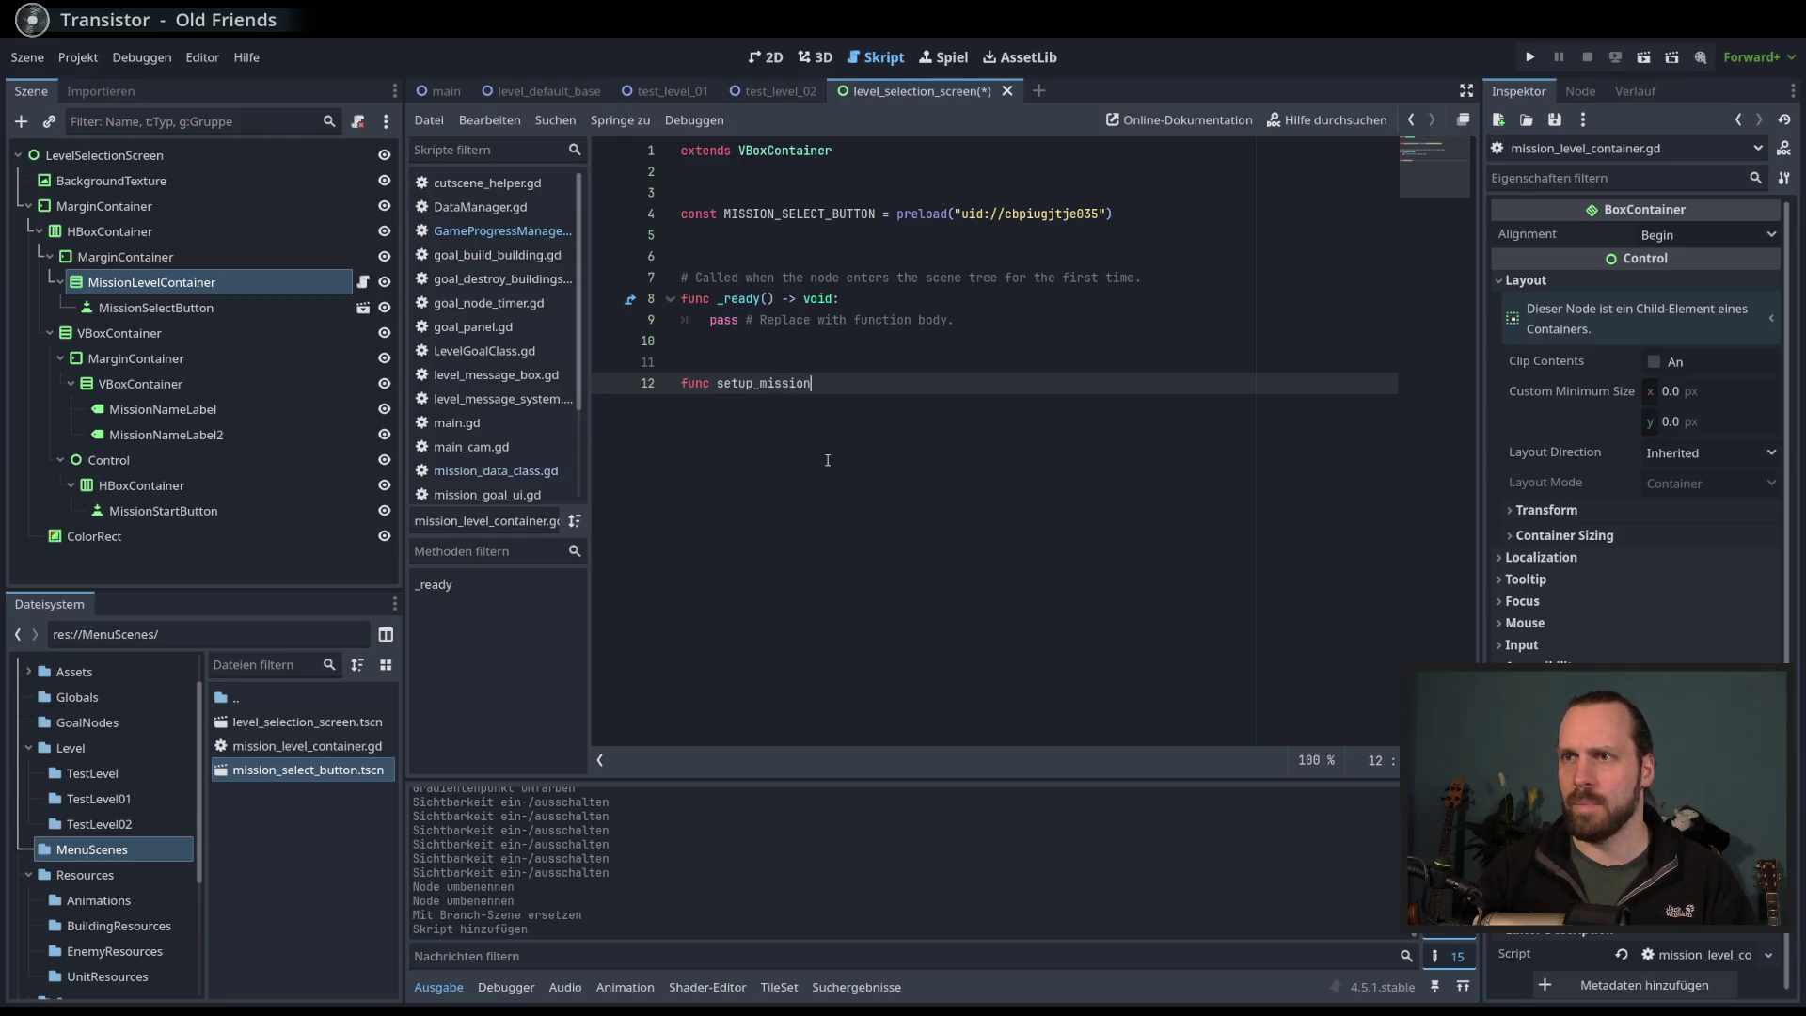
type("_:")
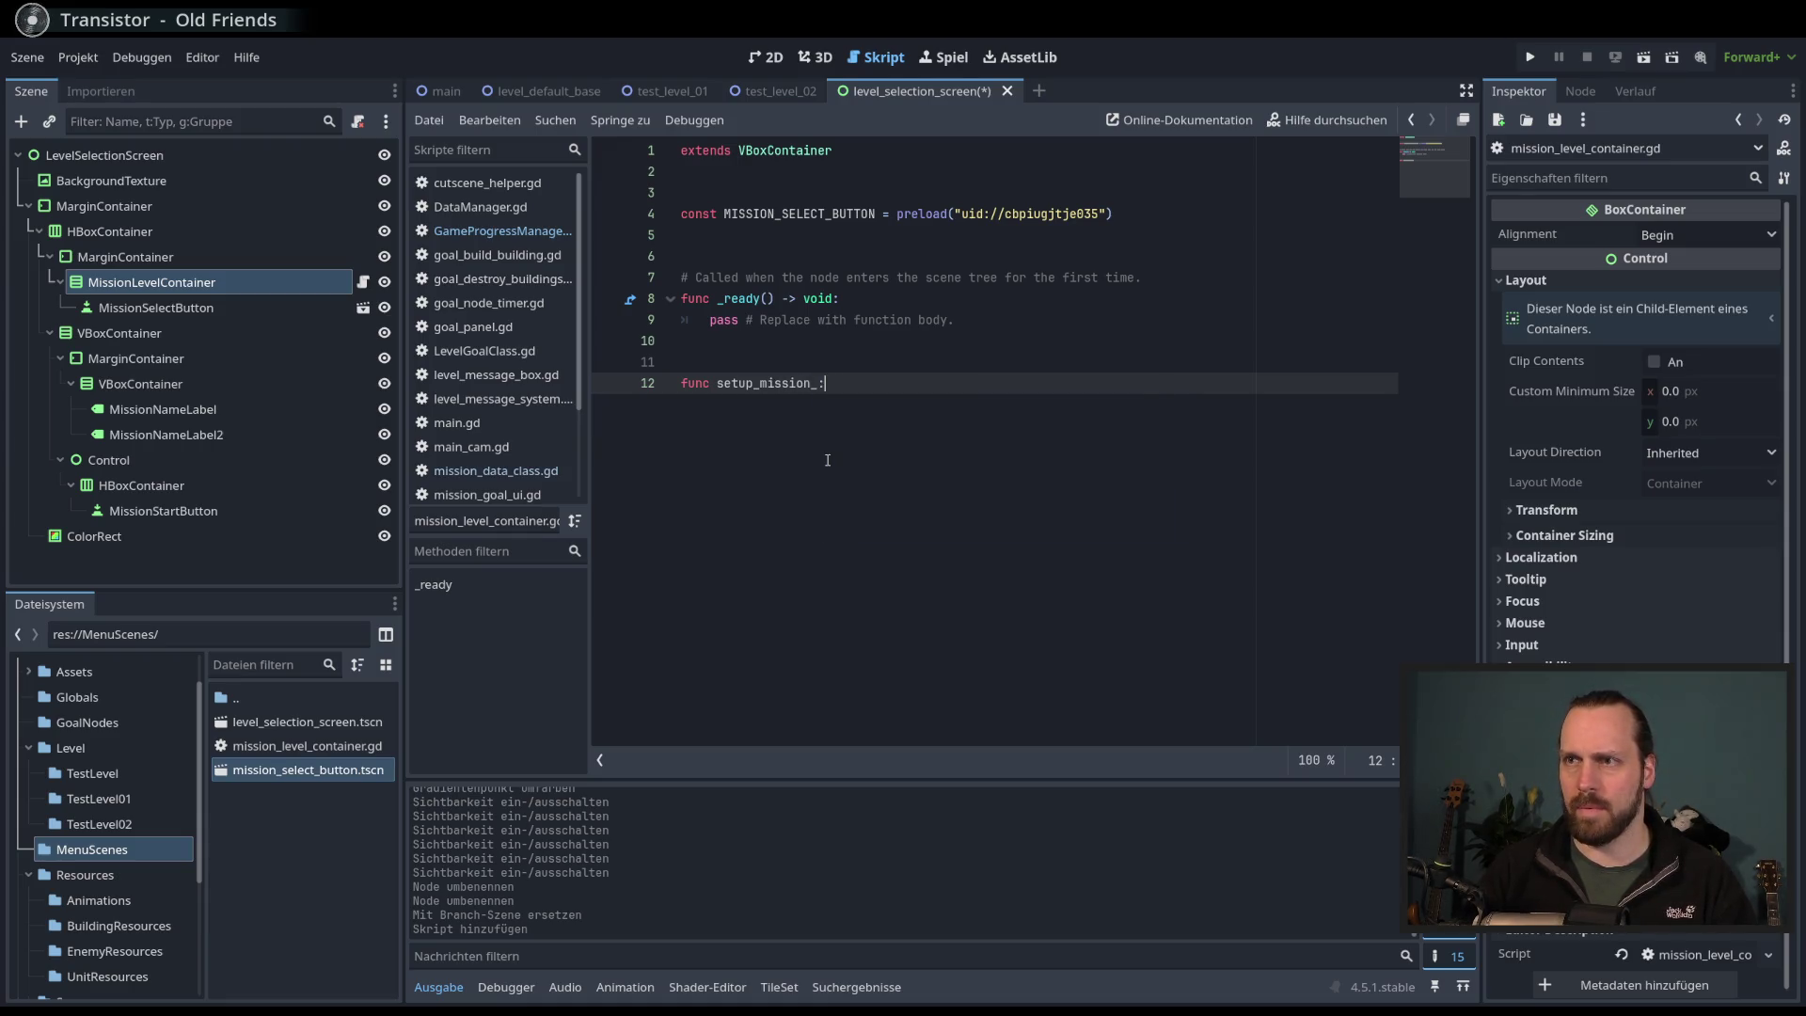
type("buttons")
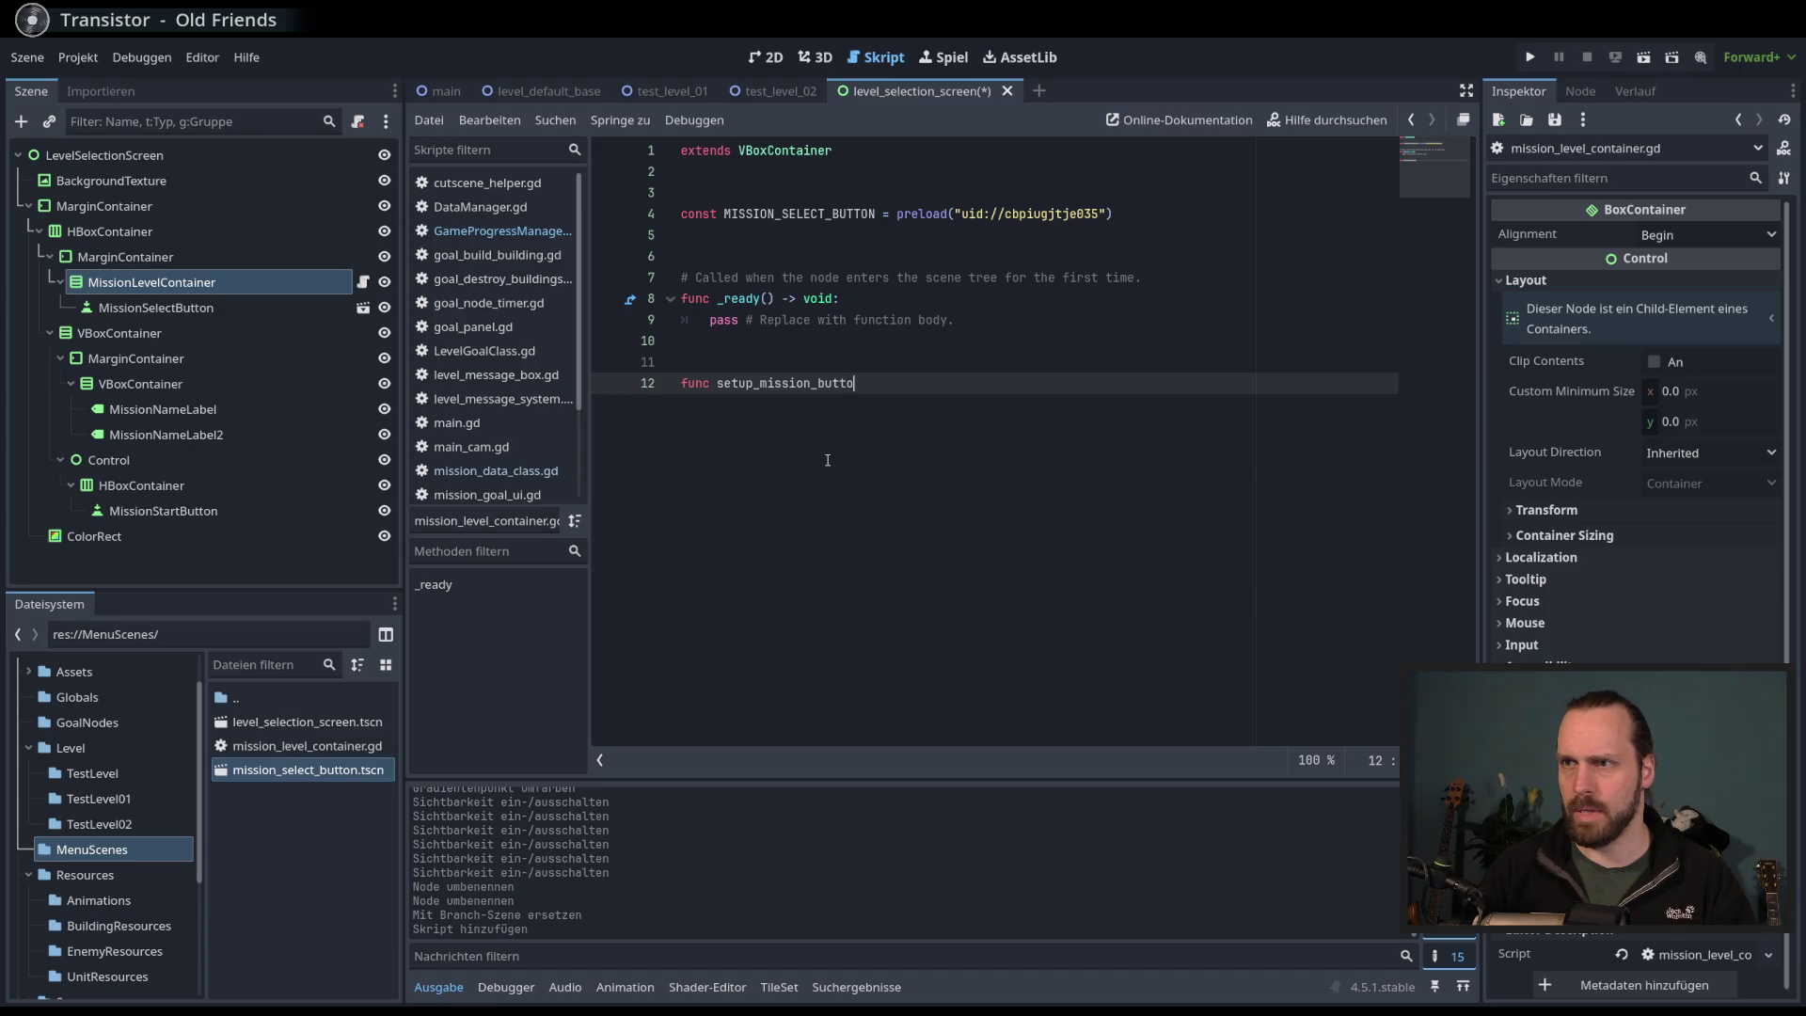
key("BackSpace")
key("BackSpace")
key("BackSpace")
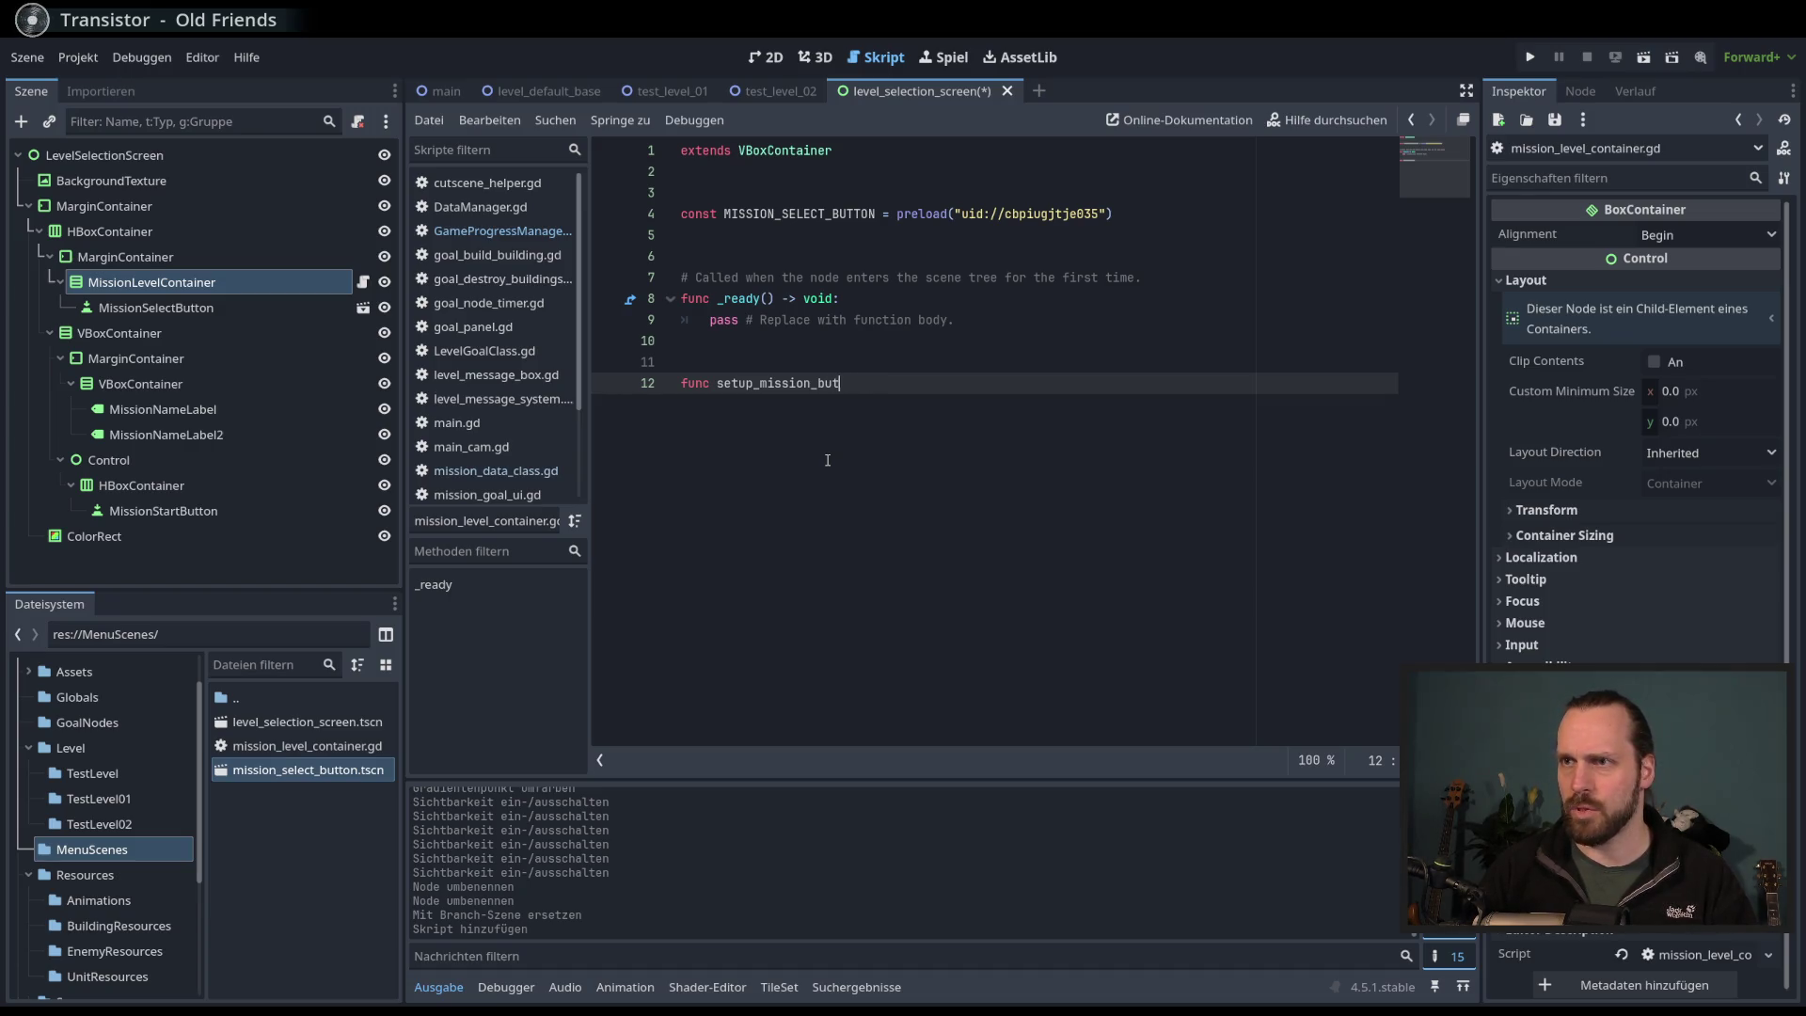
type("list(")
key("End")
type("-> void:")
- Give setup_mission_list a placeholder pass body and save the script
key("Return")
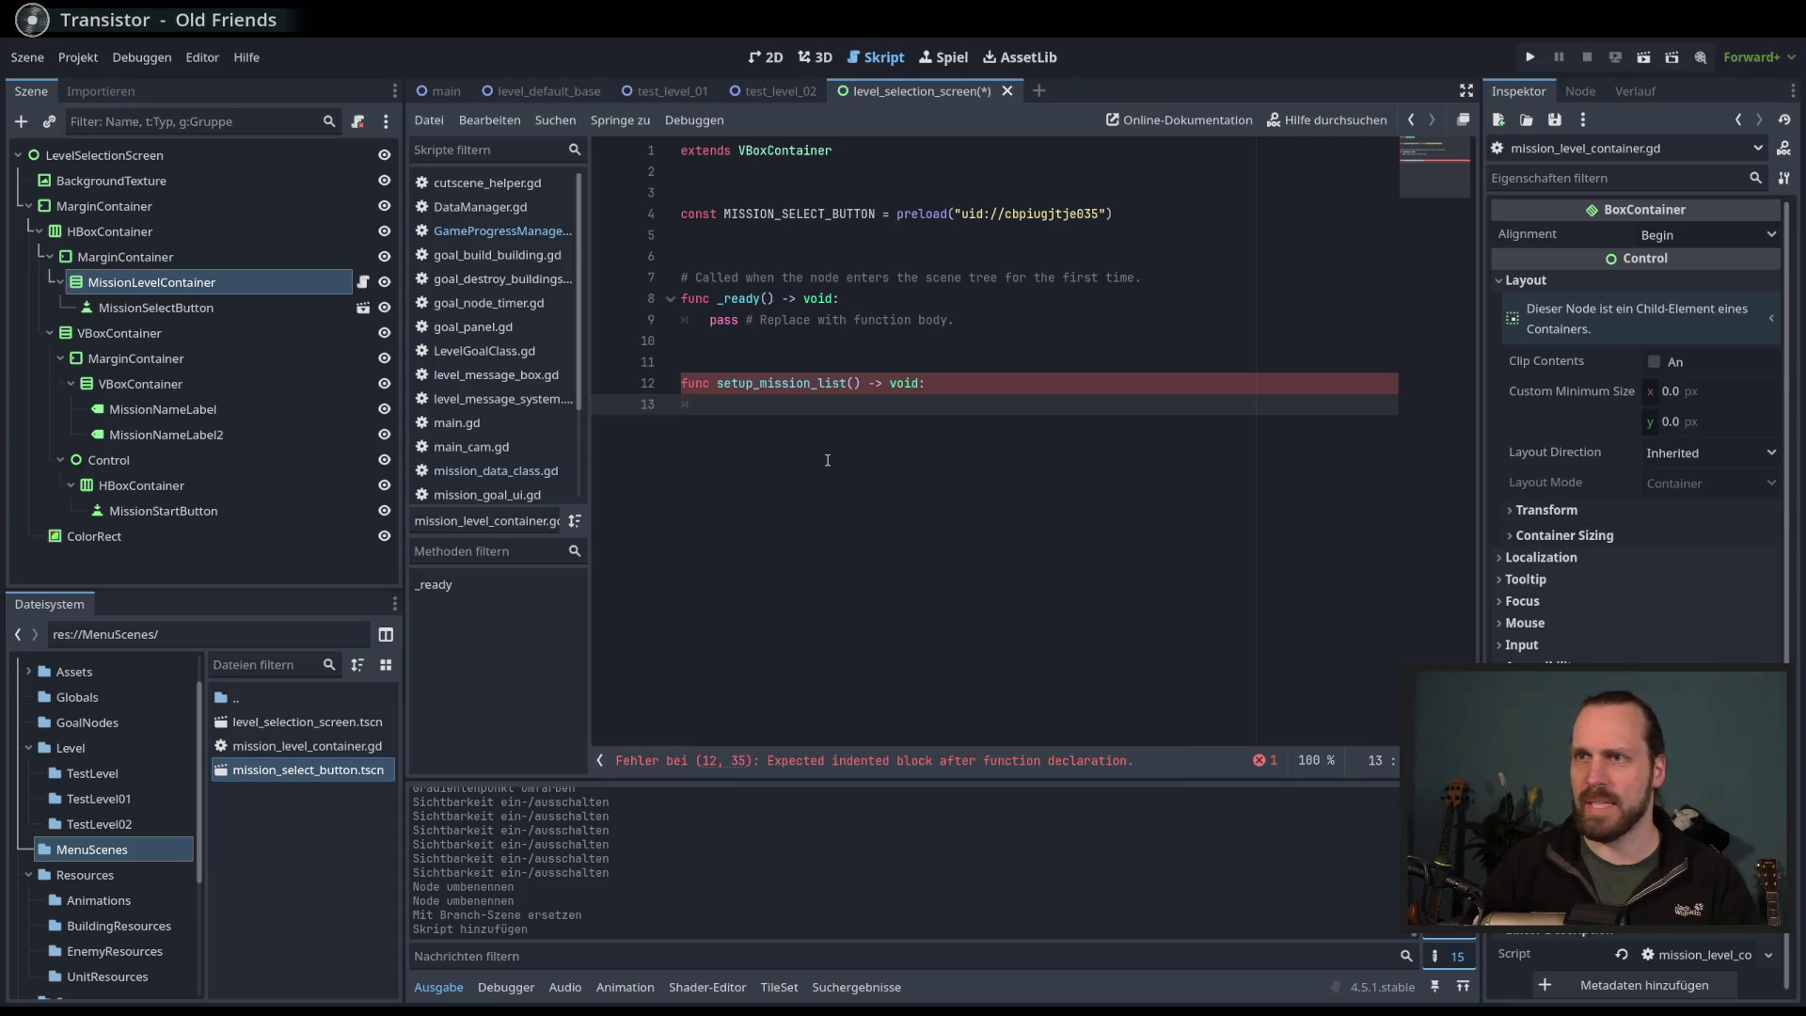
type("for")
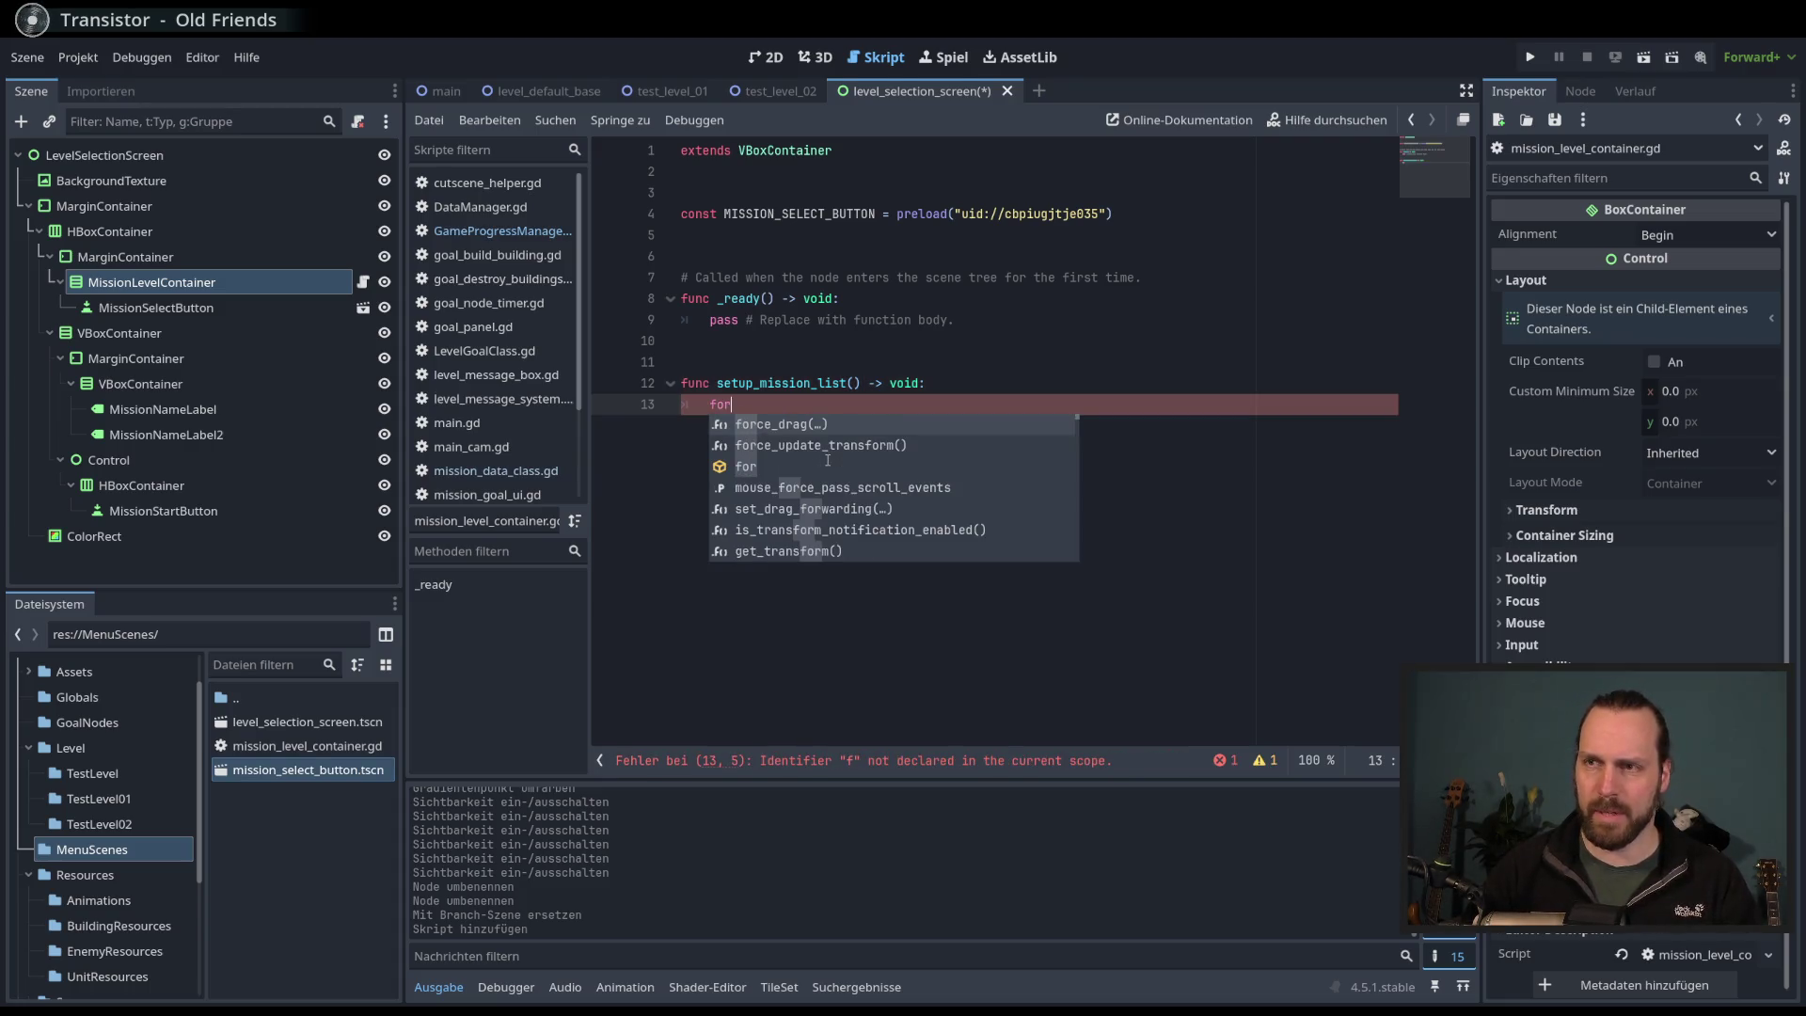
key("Escape")
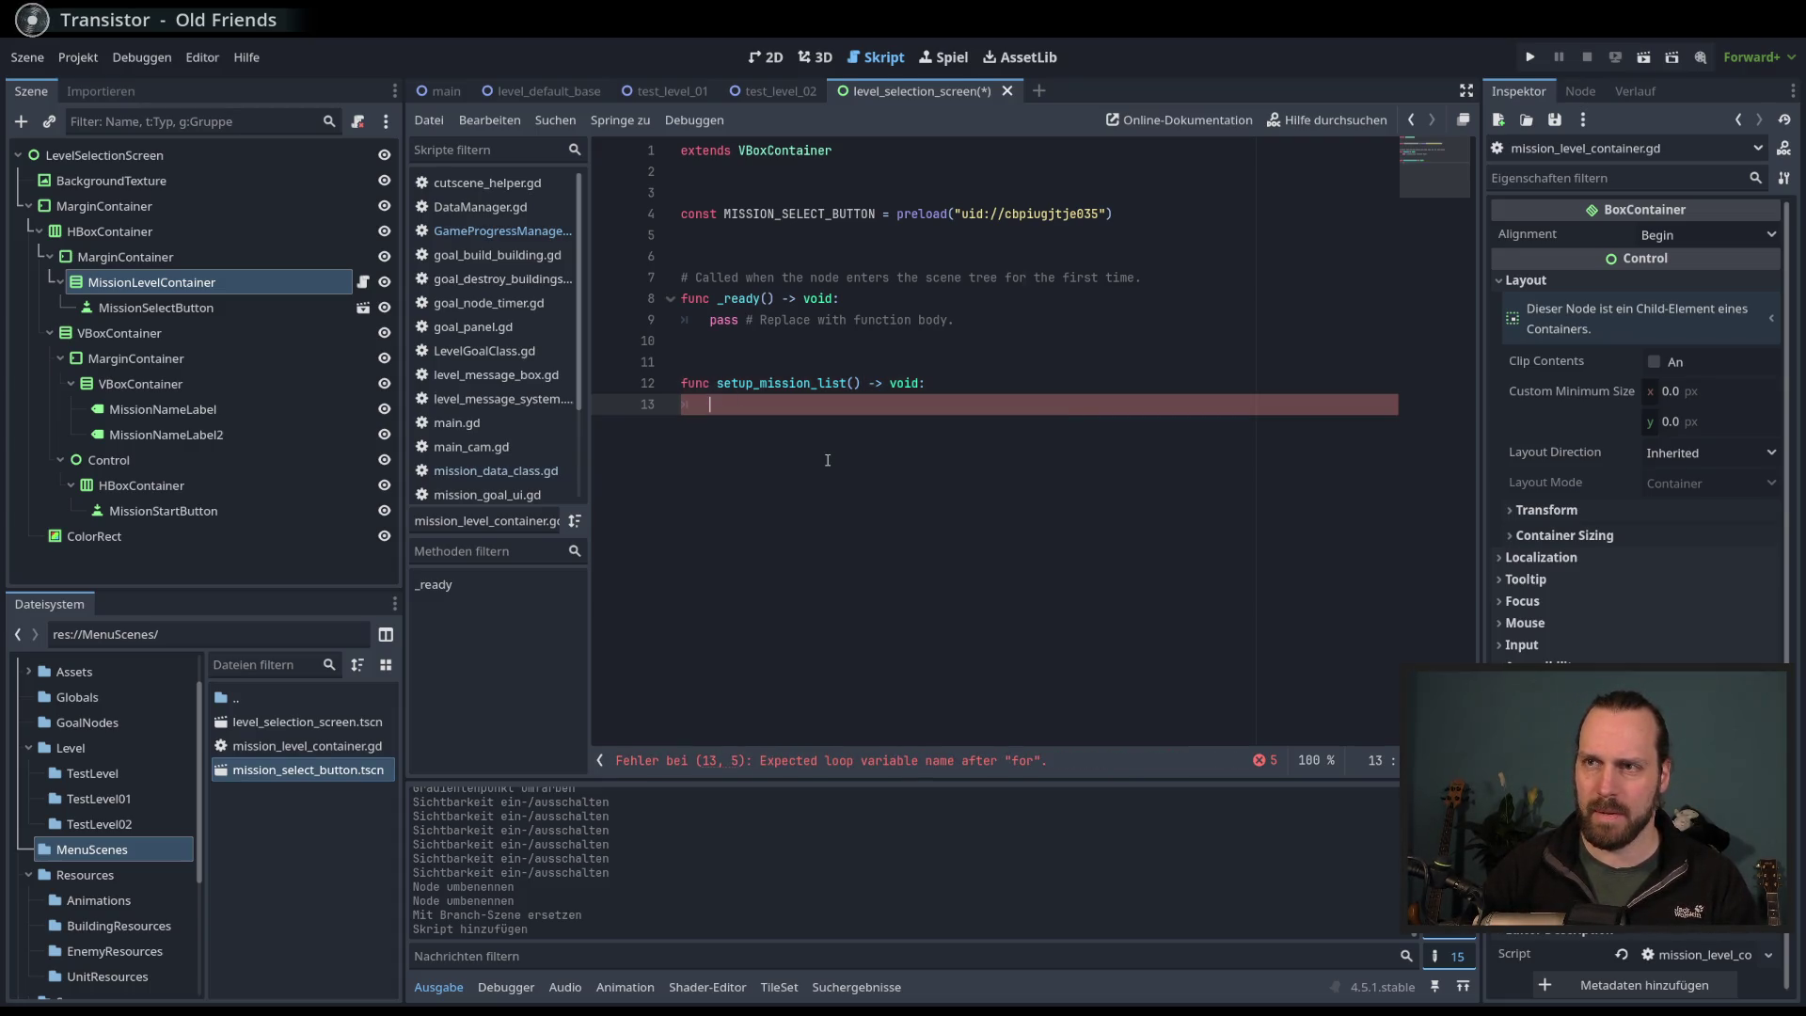
key("BackSpace")
key("BackSpace")
key("BackSpace")
type("pass")
key("ctrl+s")
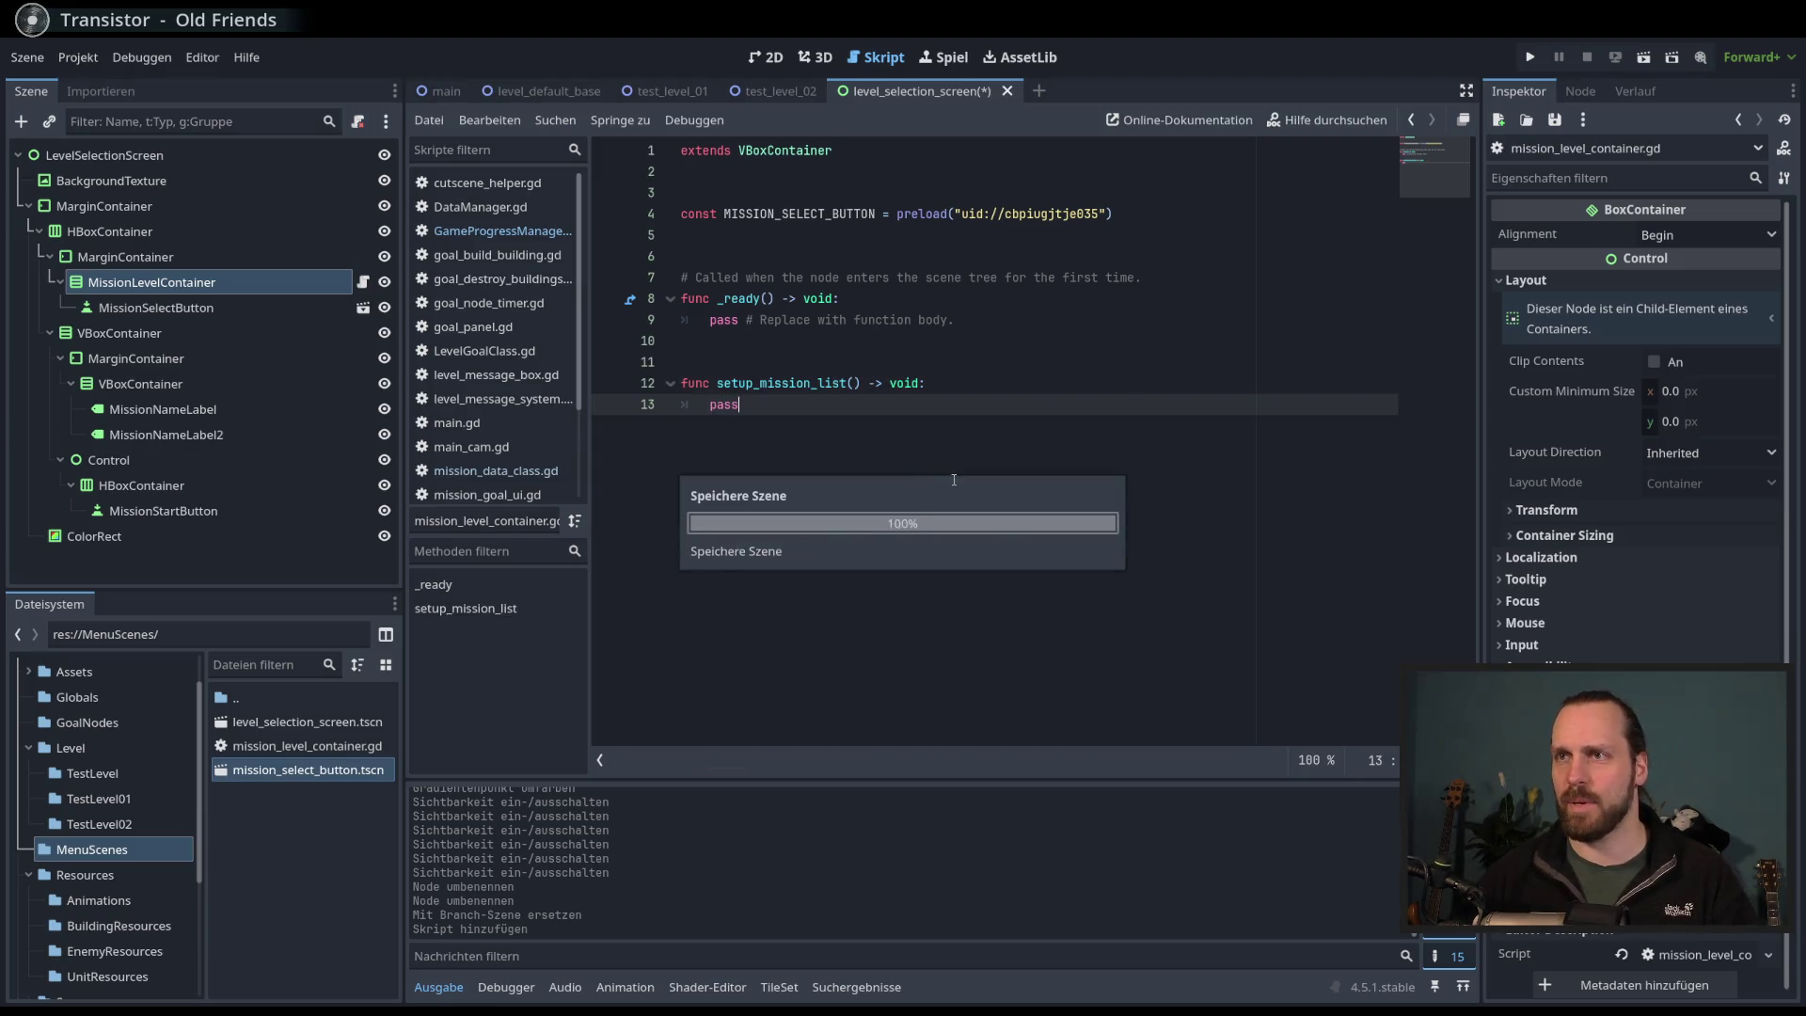
- Replace the pass in _ready with a call to setup_mission_list()
left_click_drag(954, 320, 715, 320)
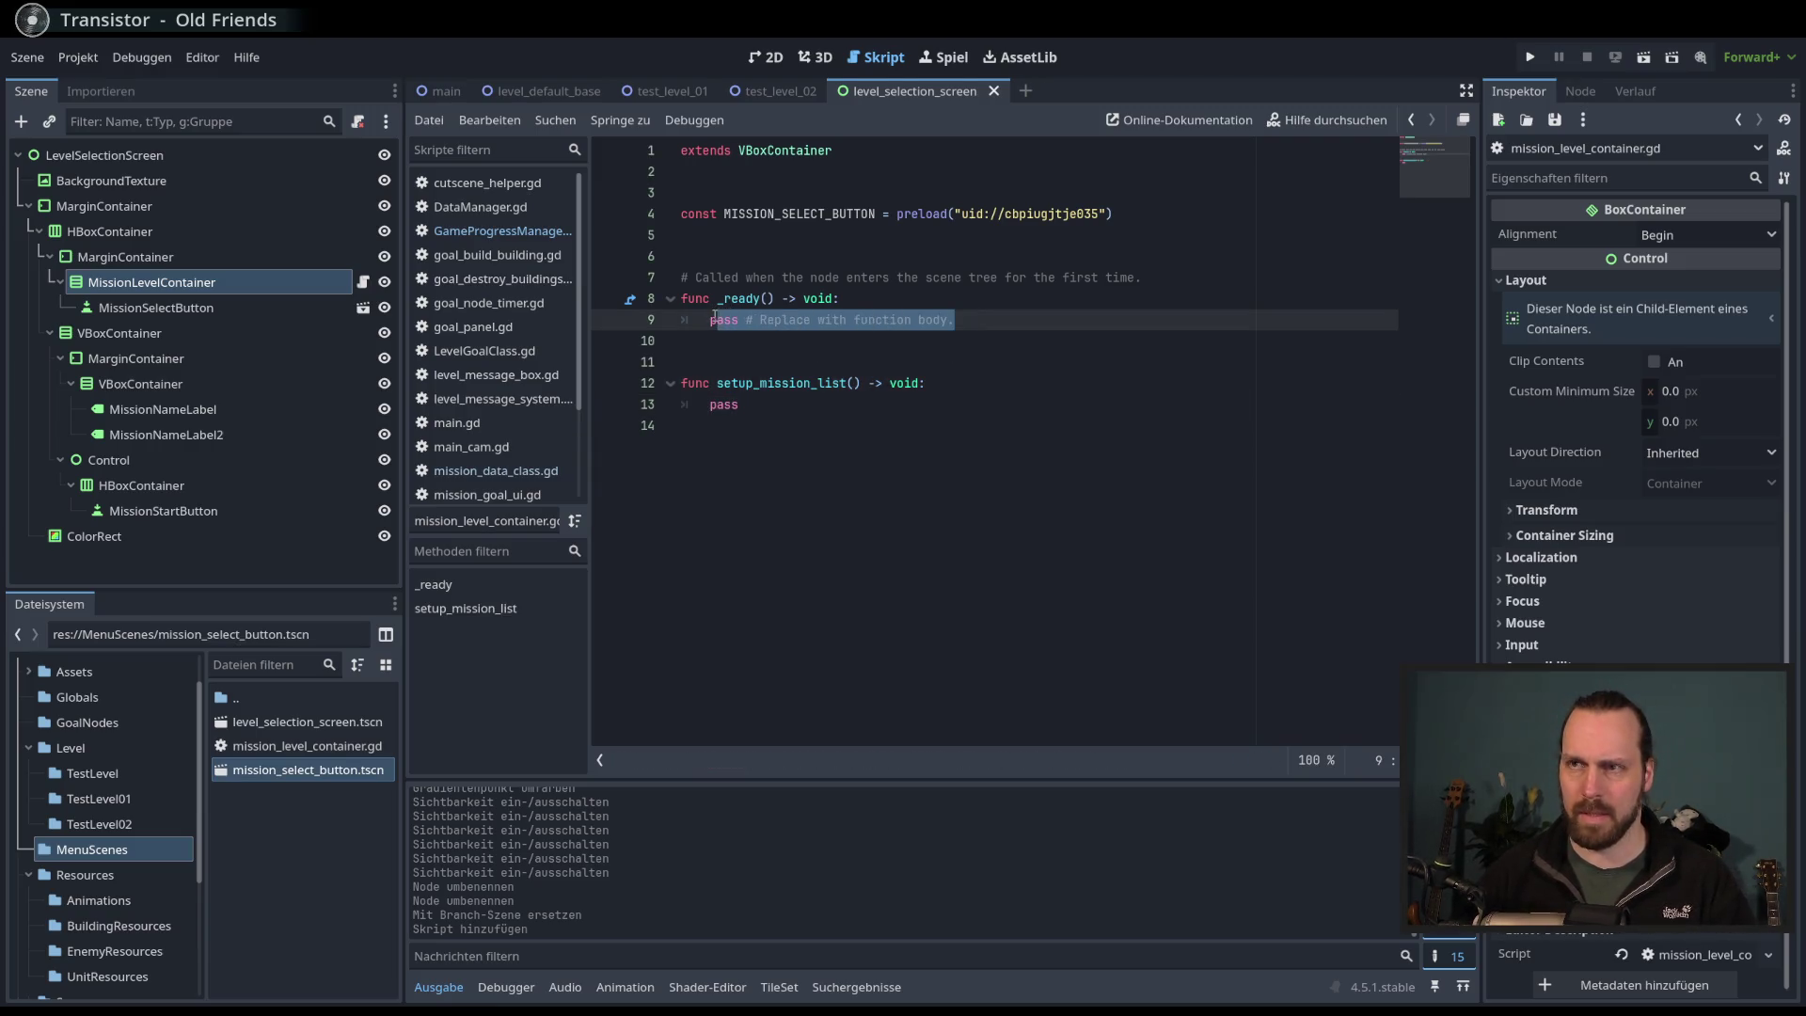
type("setup")
key("Return")
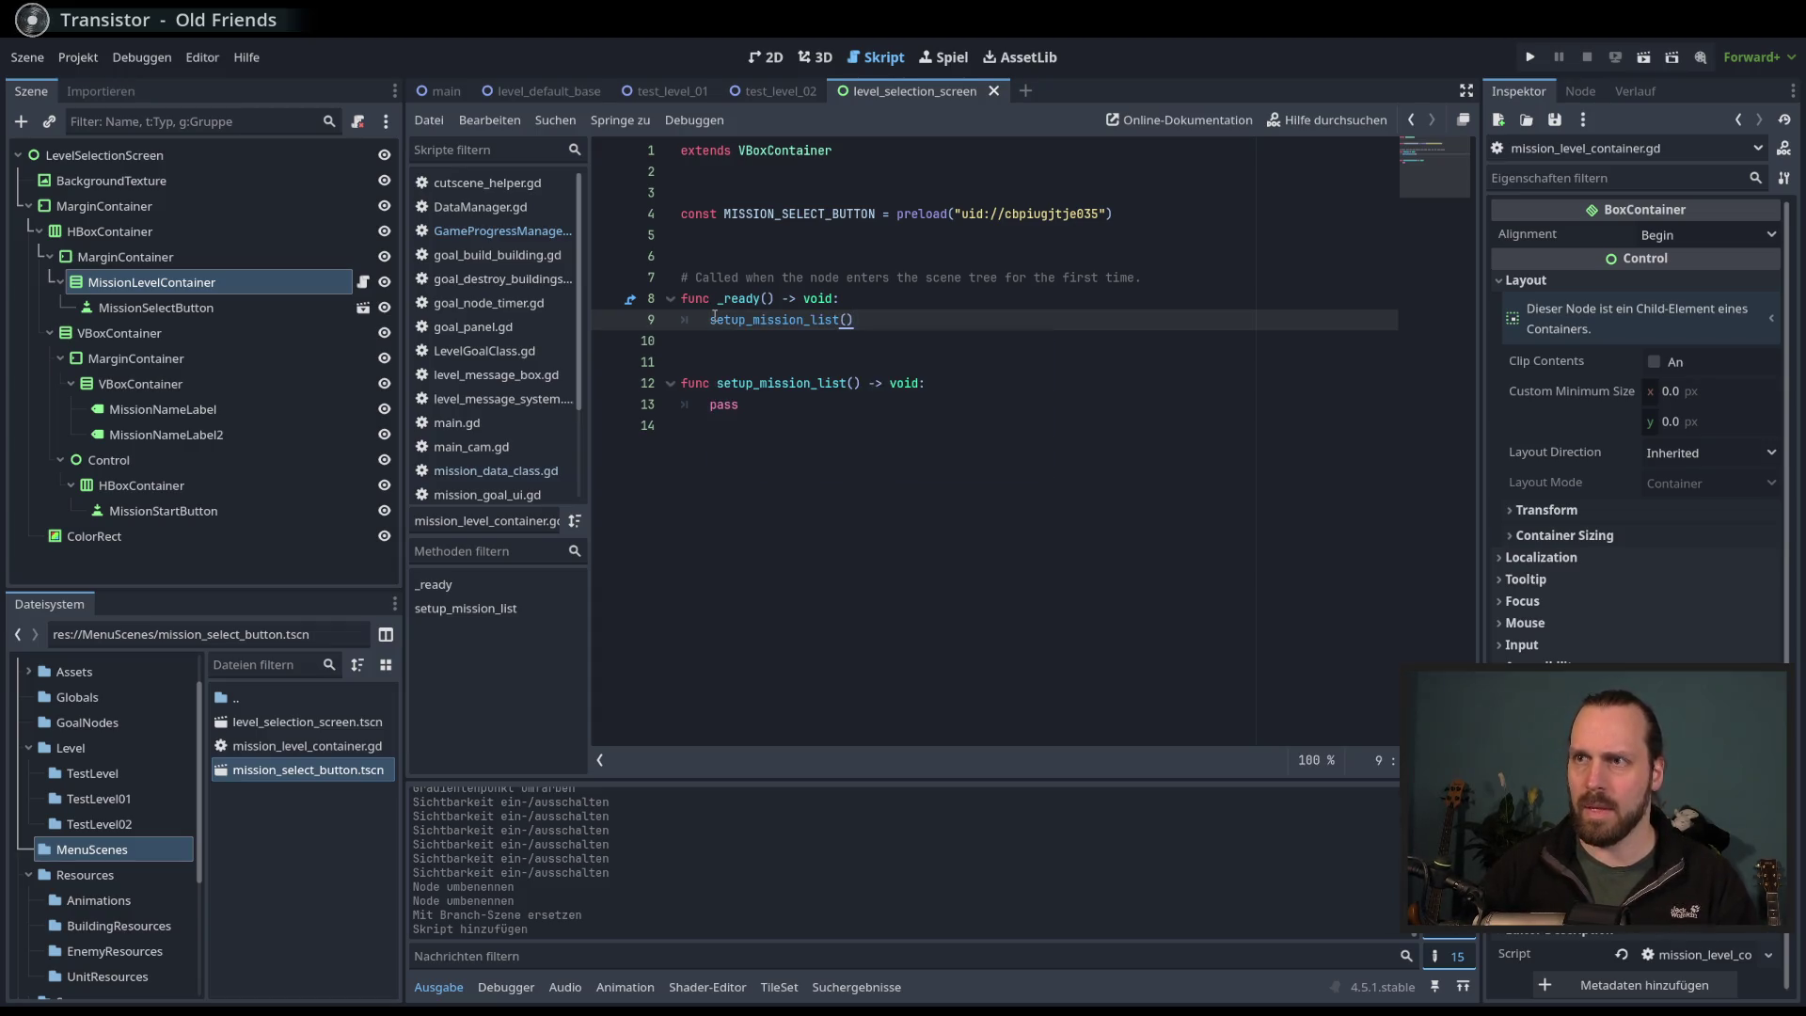
left_click(917, 471)
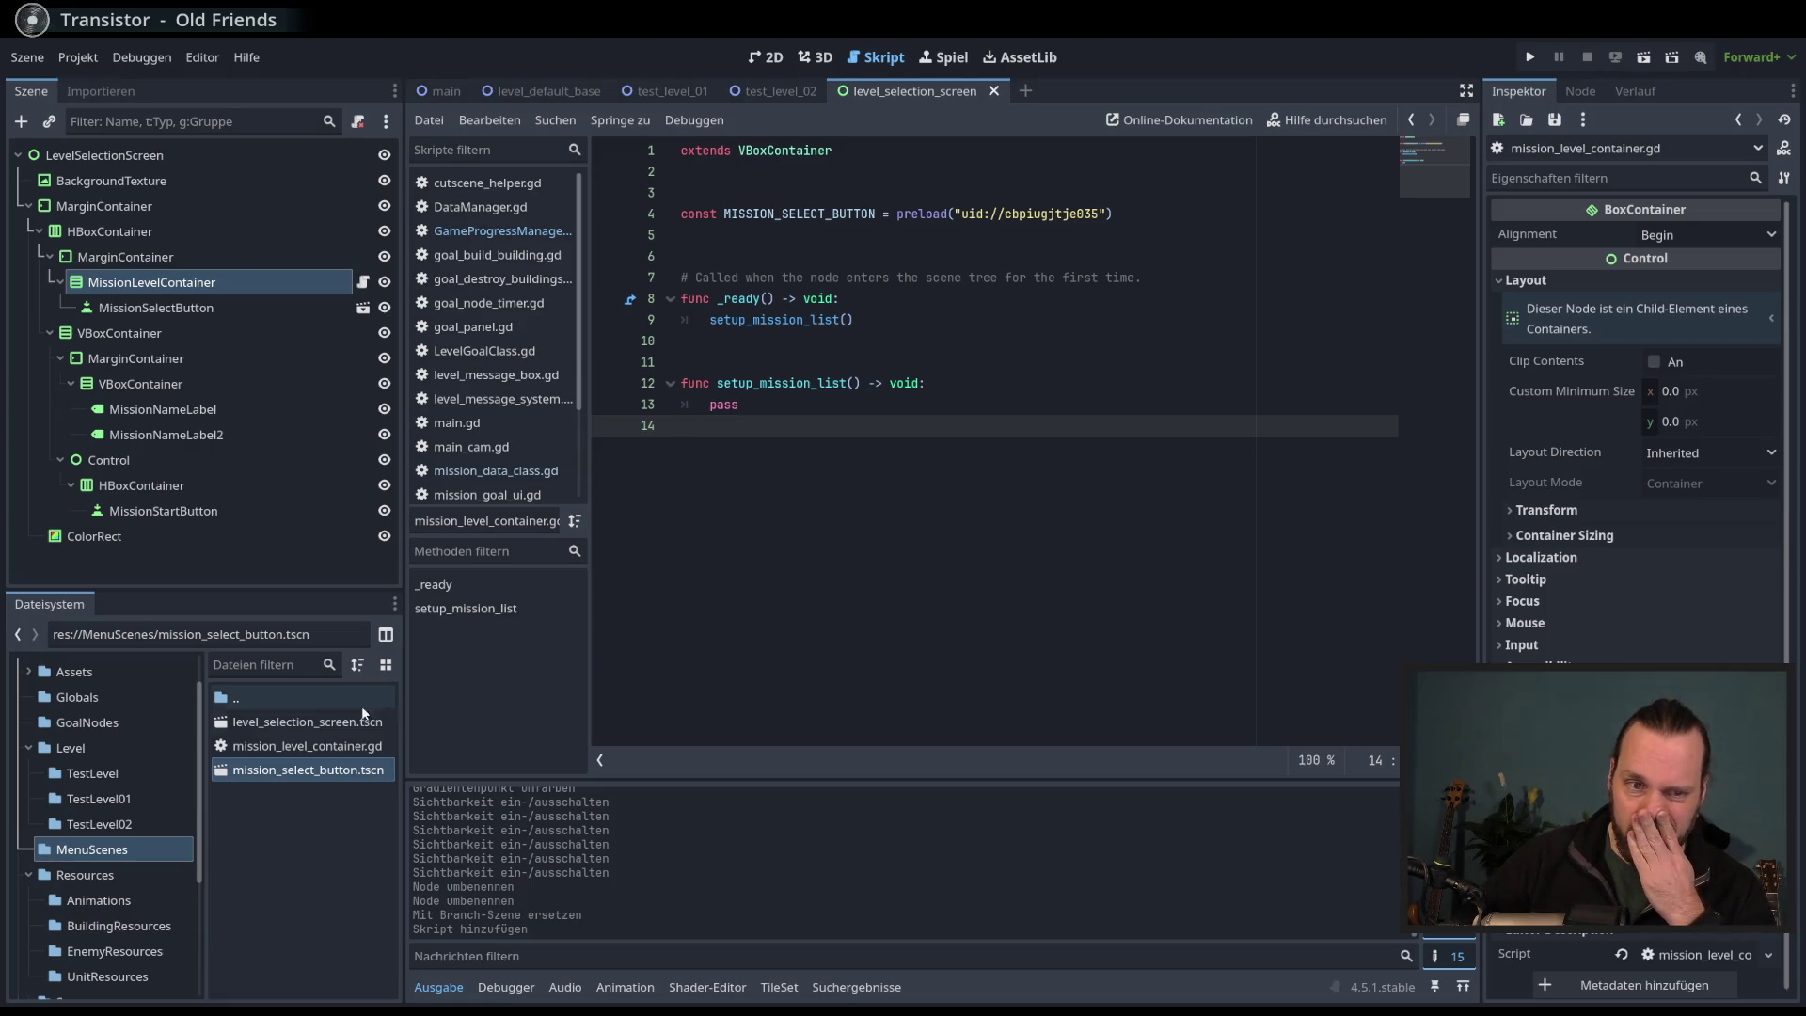
left_click(503, 232)
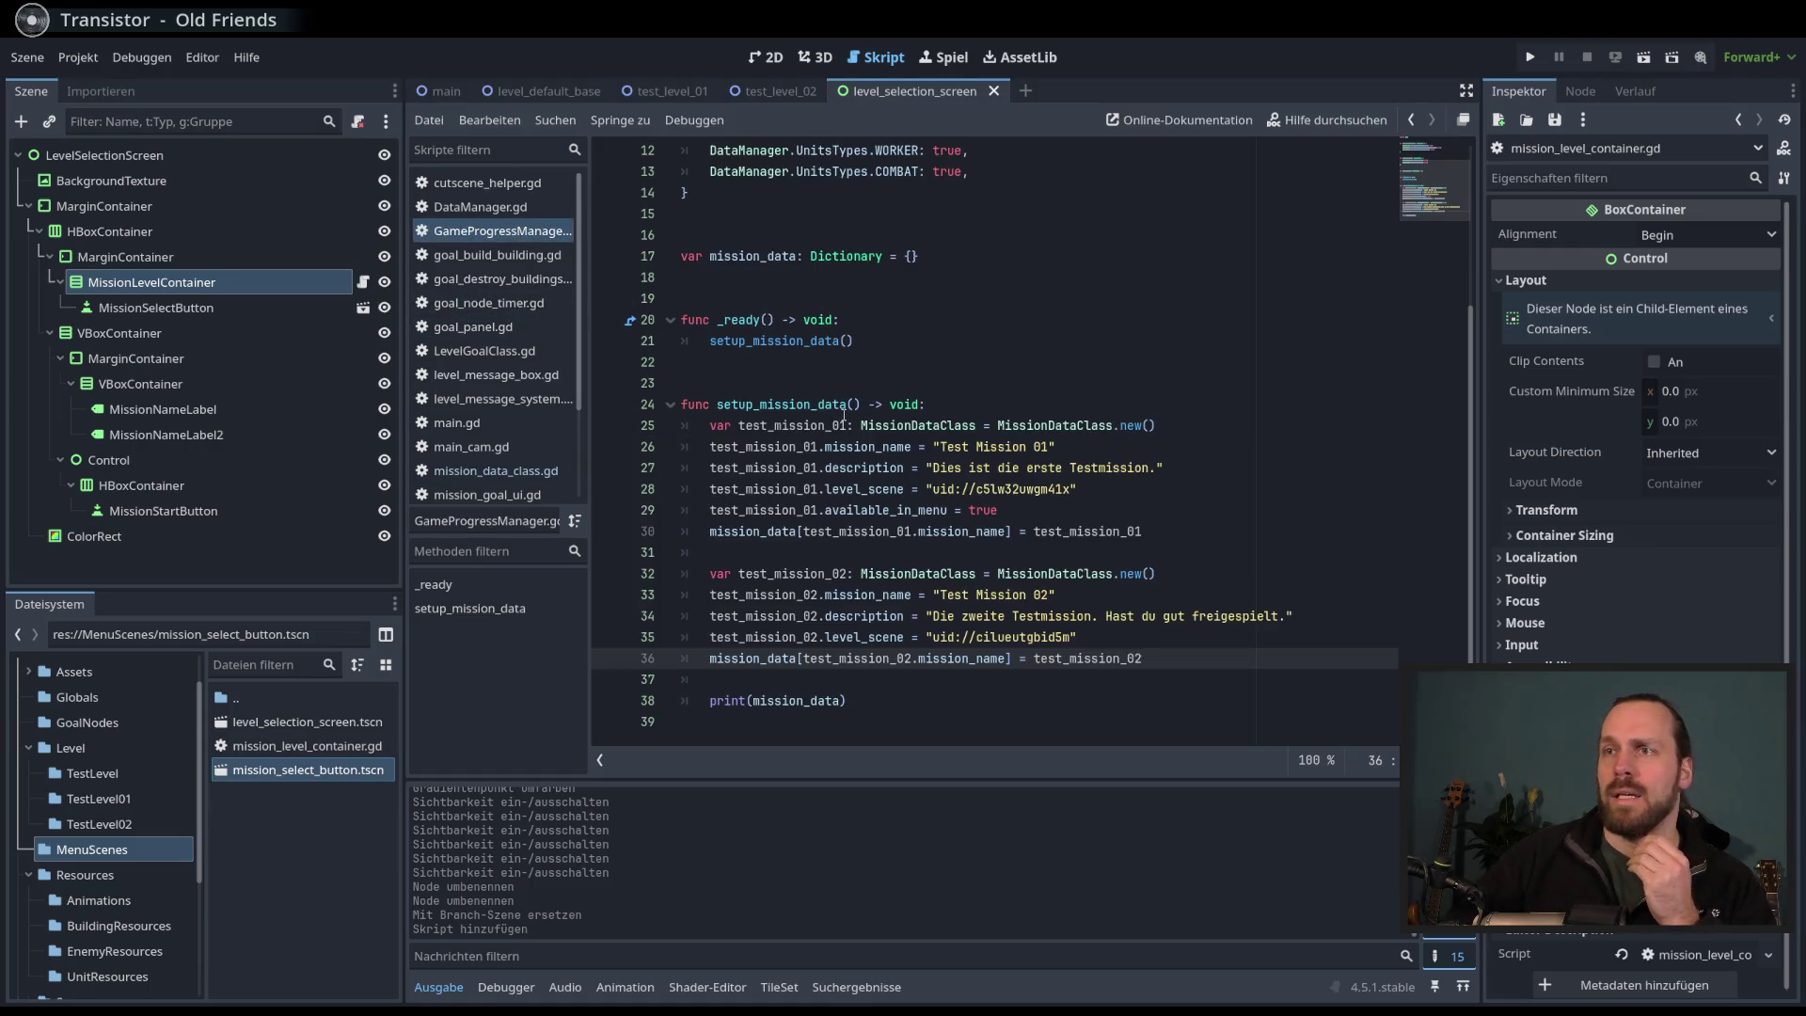
double_click(834, 256)
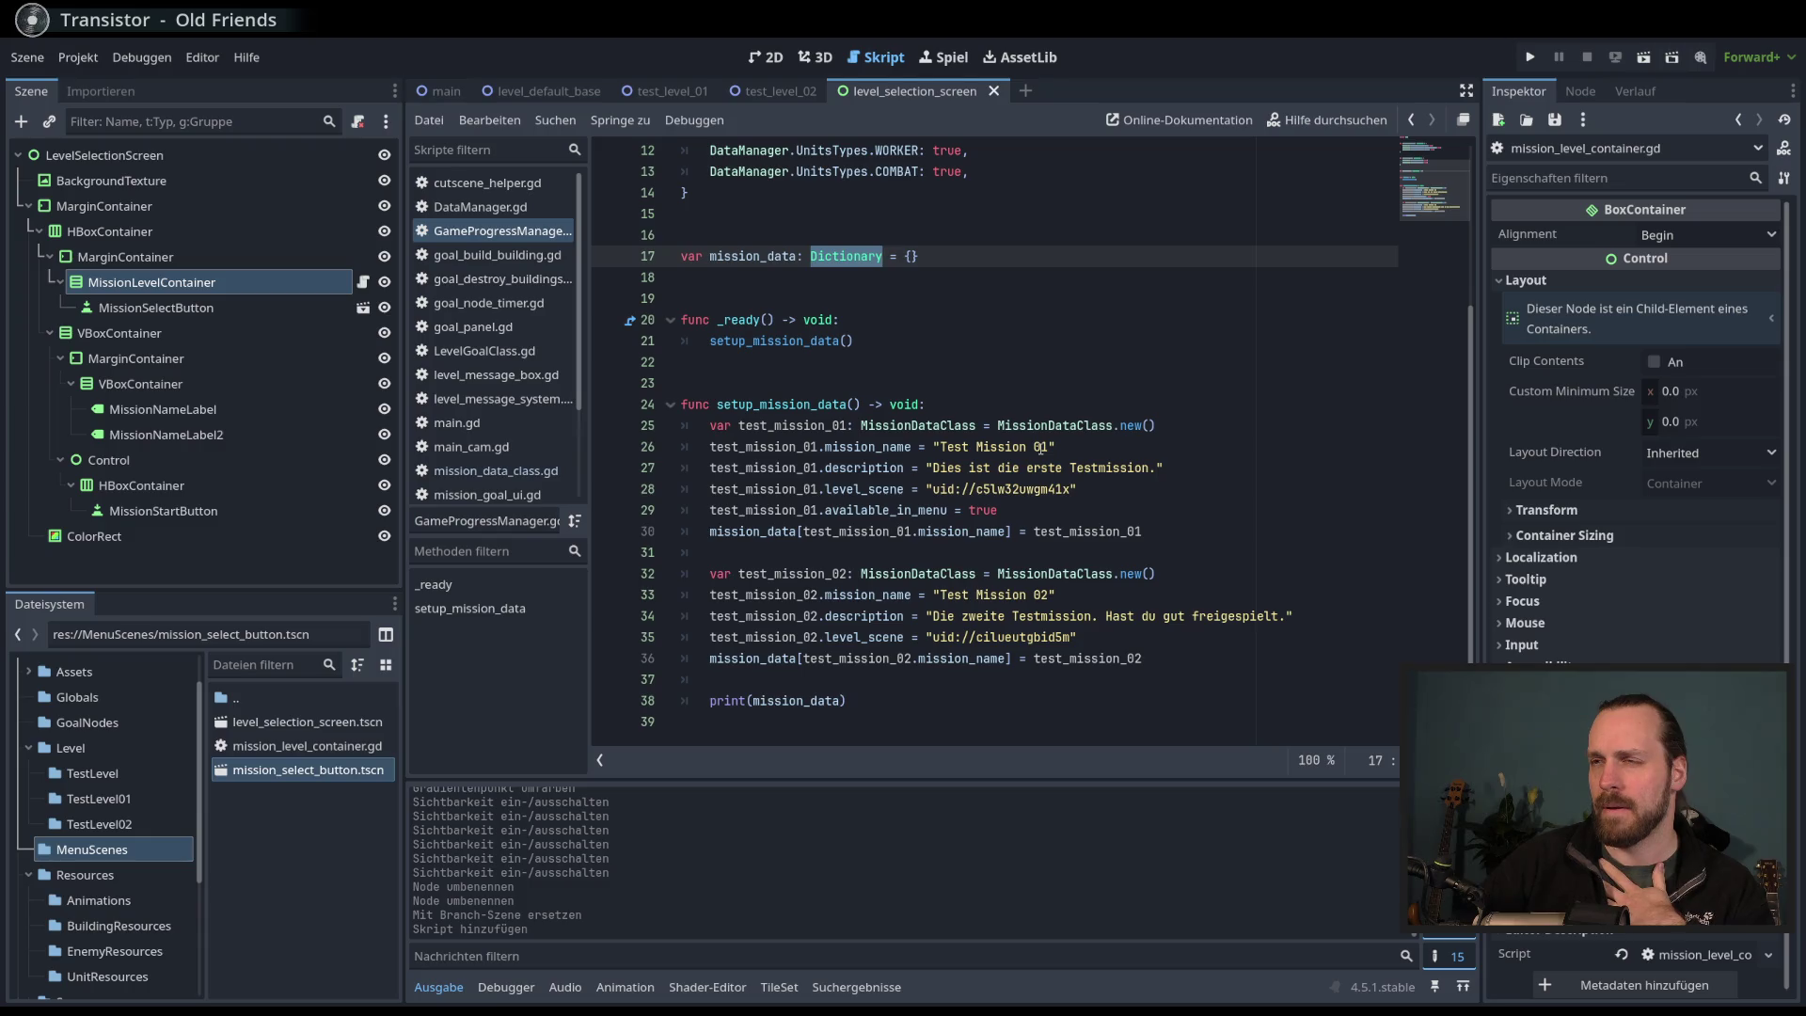
double_click(873, 448)
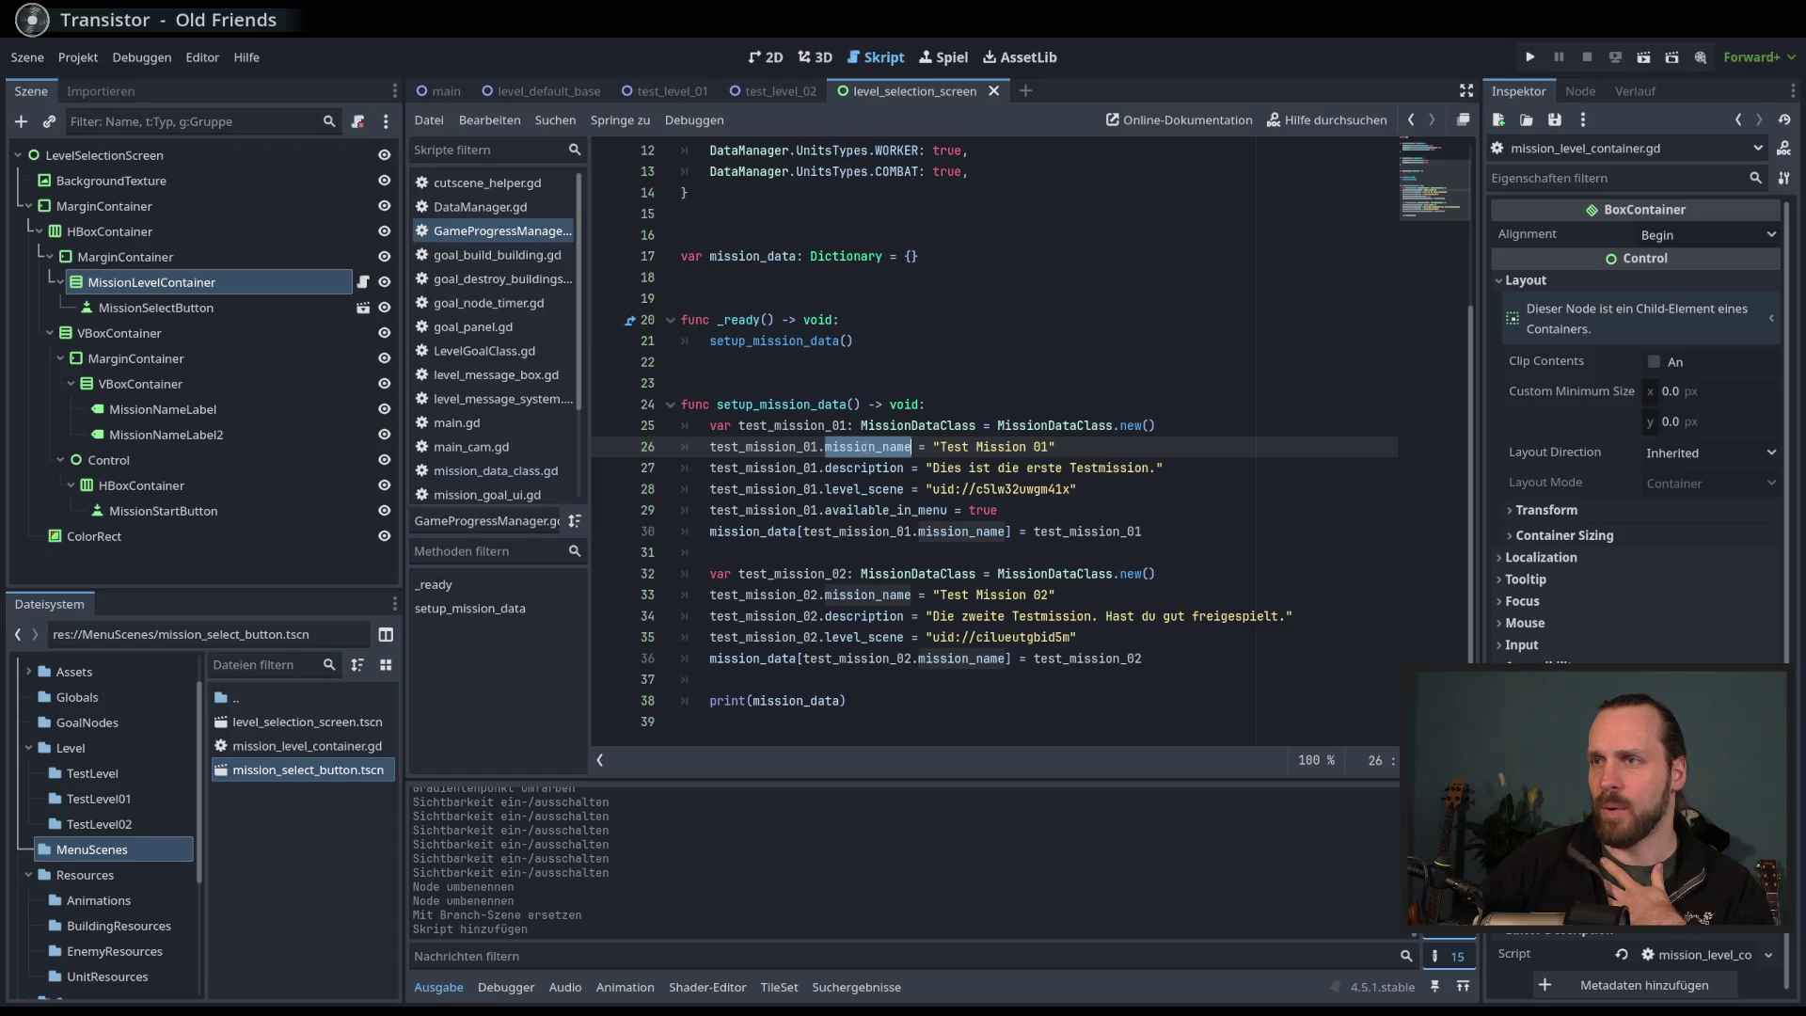
mouse_move(889, 450)
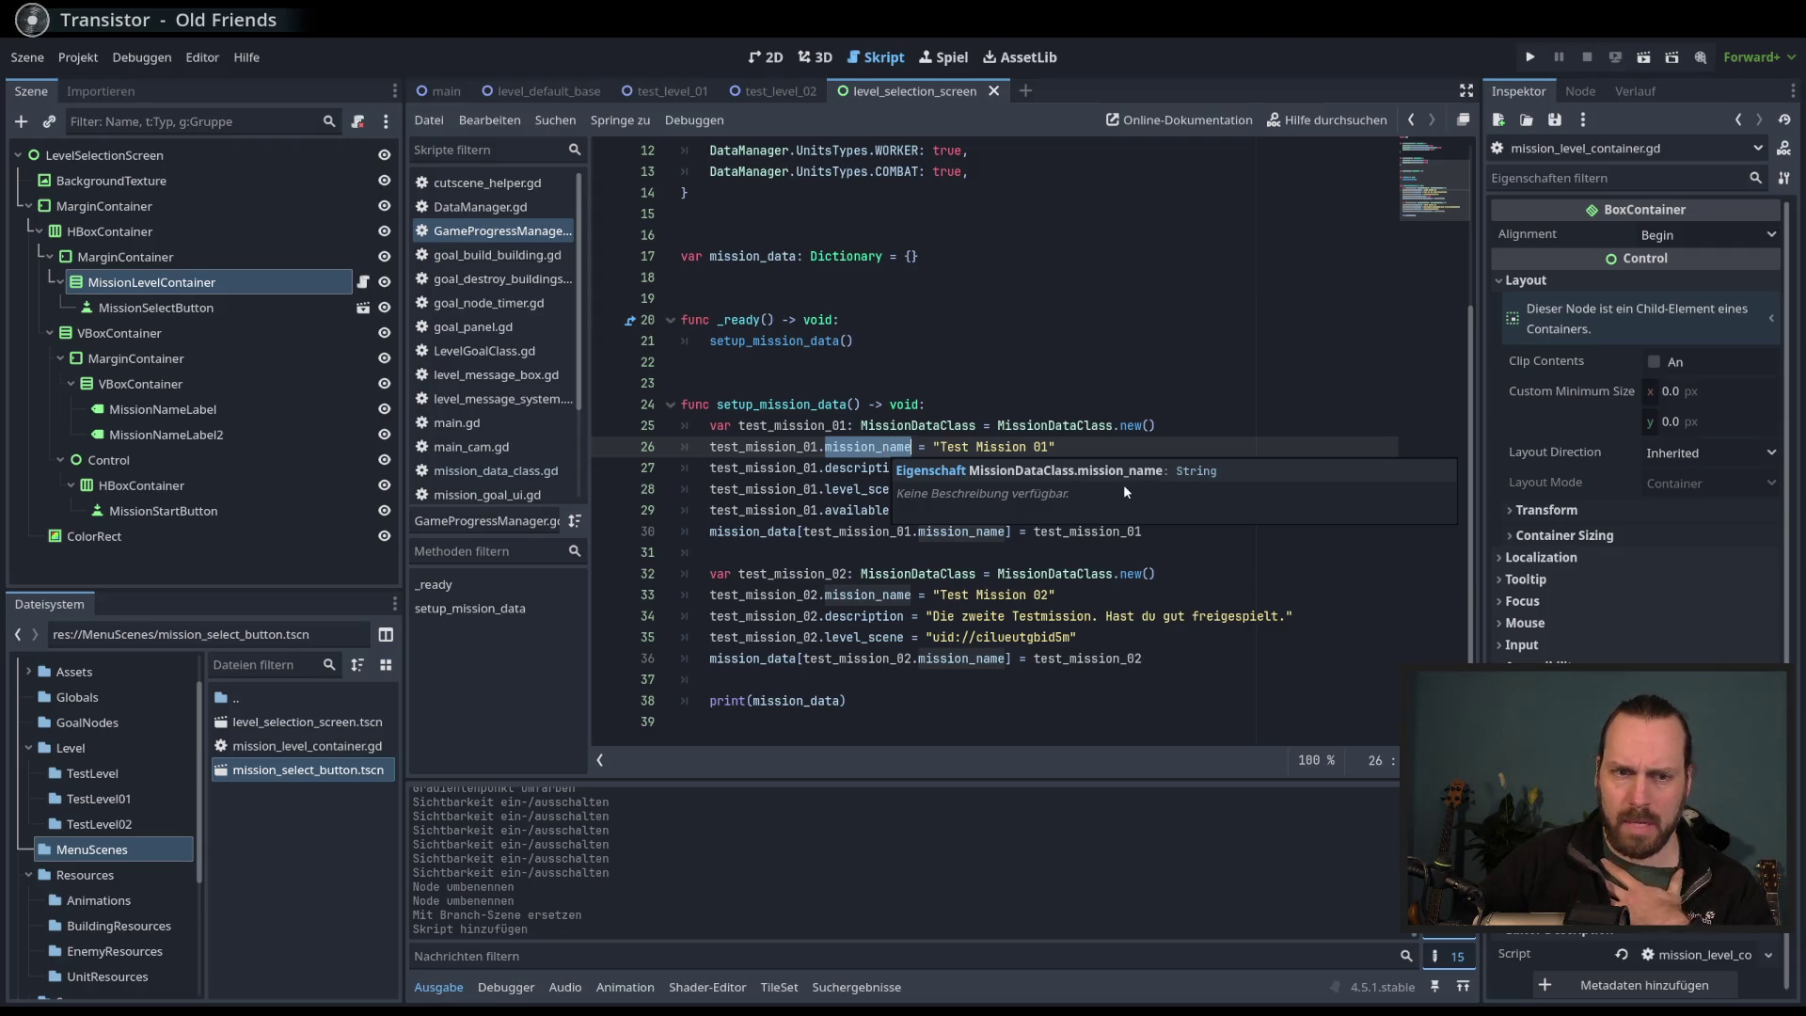
left_click(1221, 425)
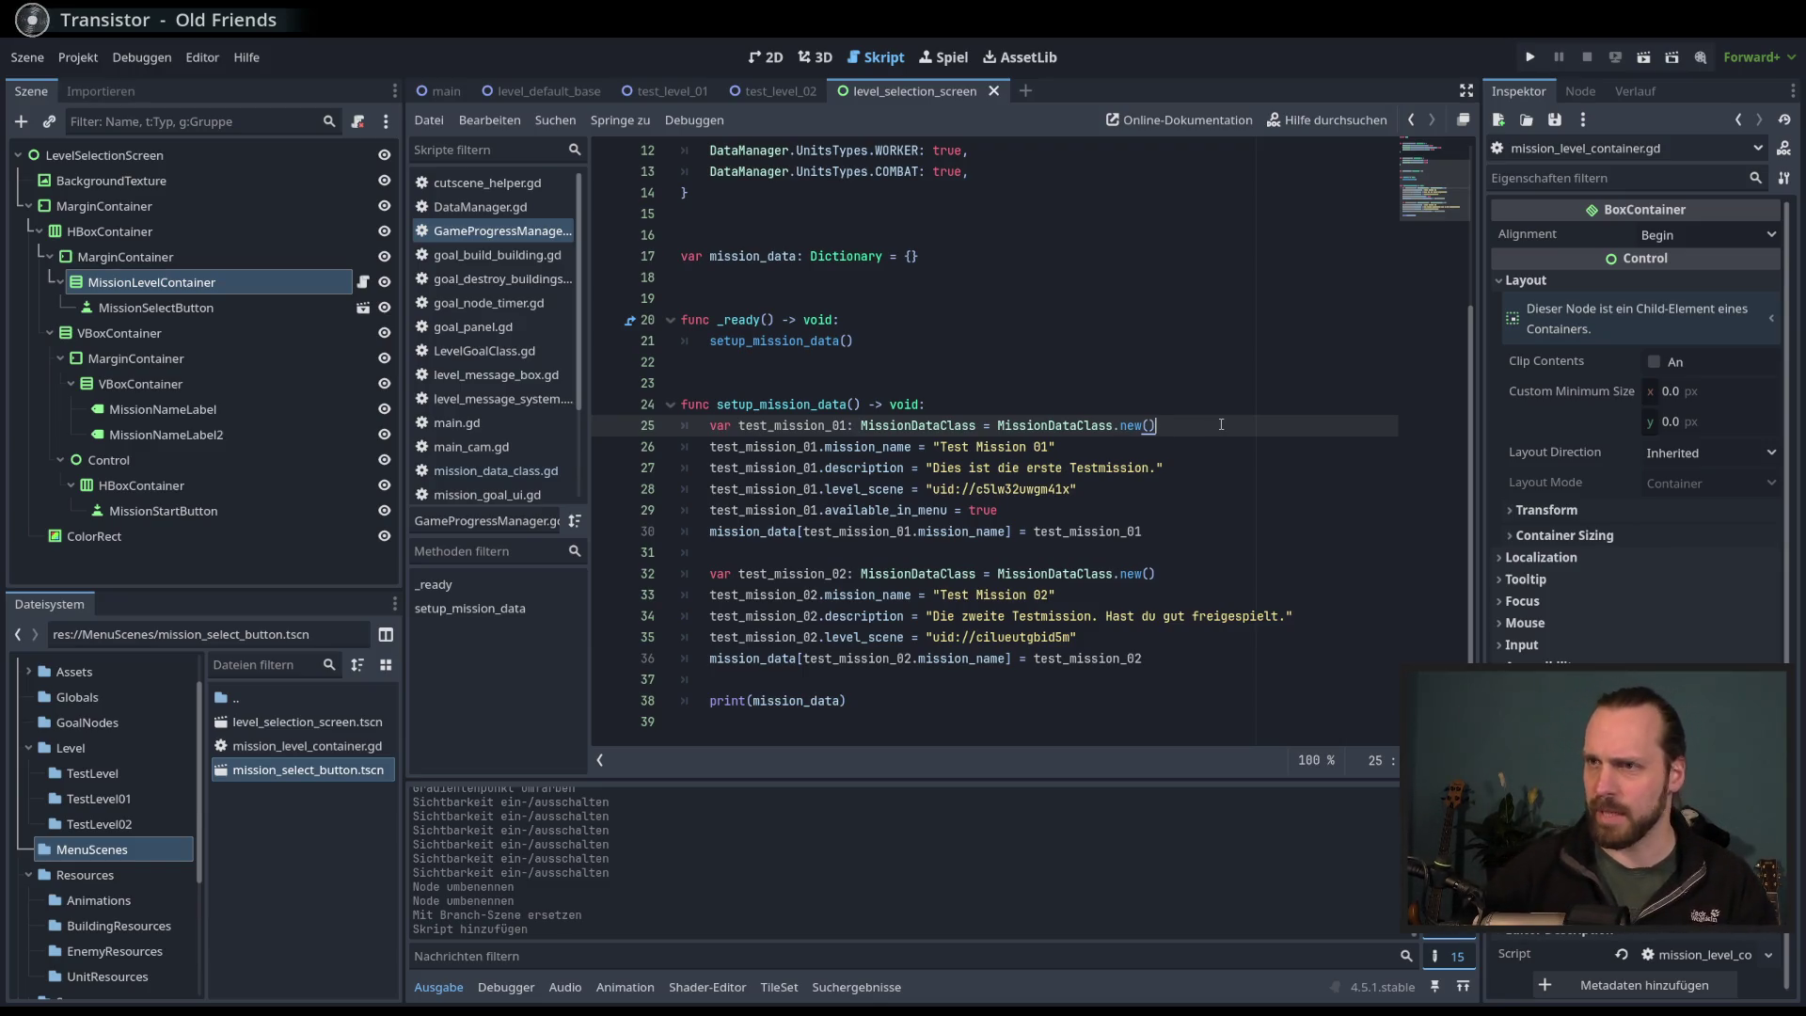
- On a new line below line 25, type test_mission_01.name using autocomplete
key("Return")
type("test")
key("Return")
type(".")
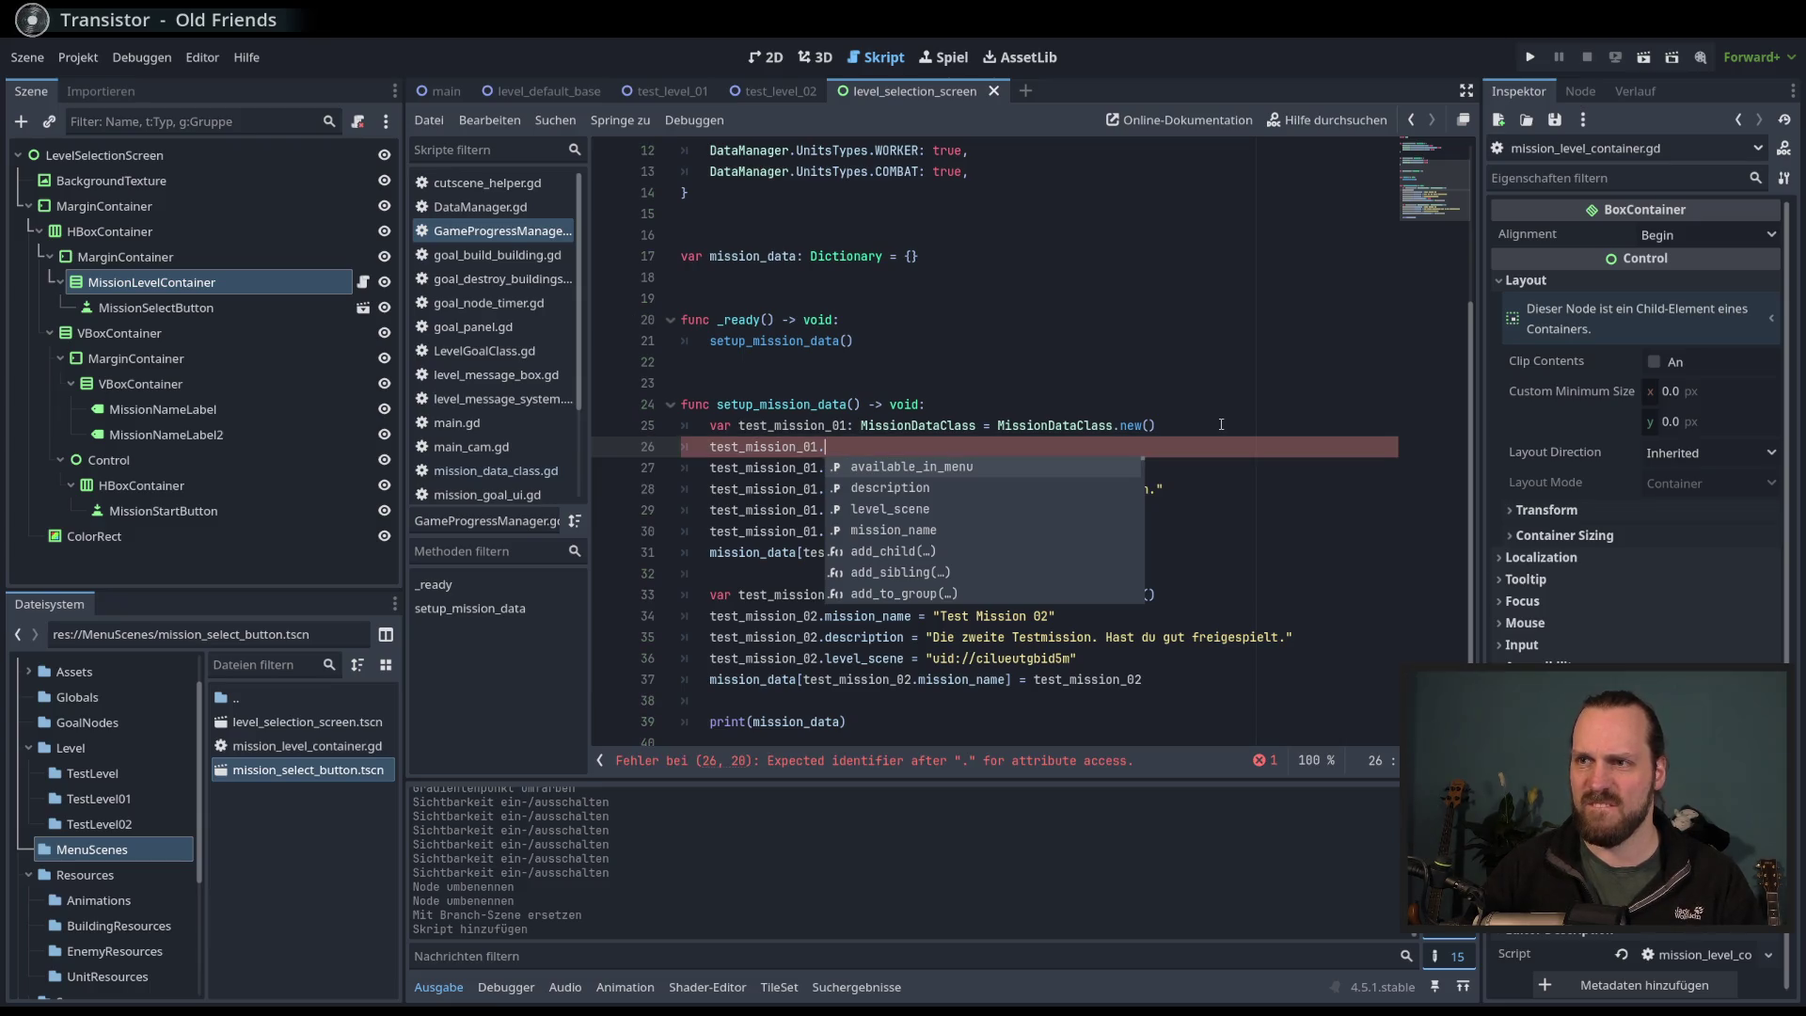
type("name")
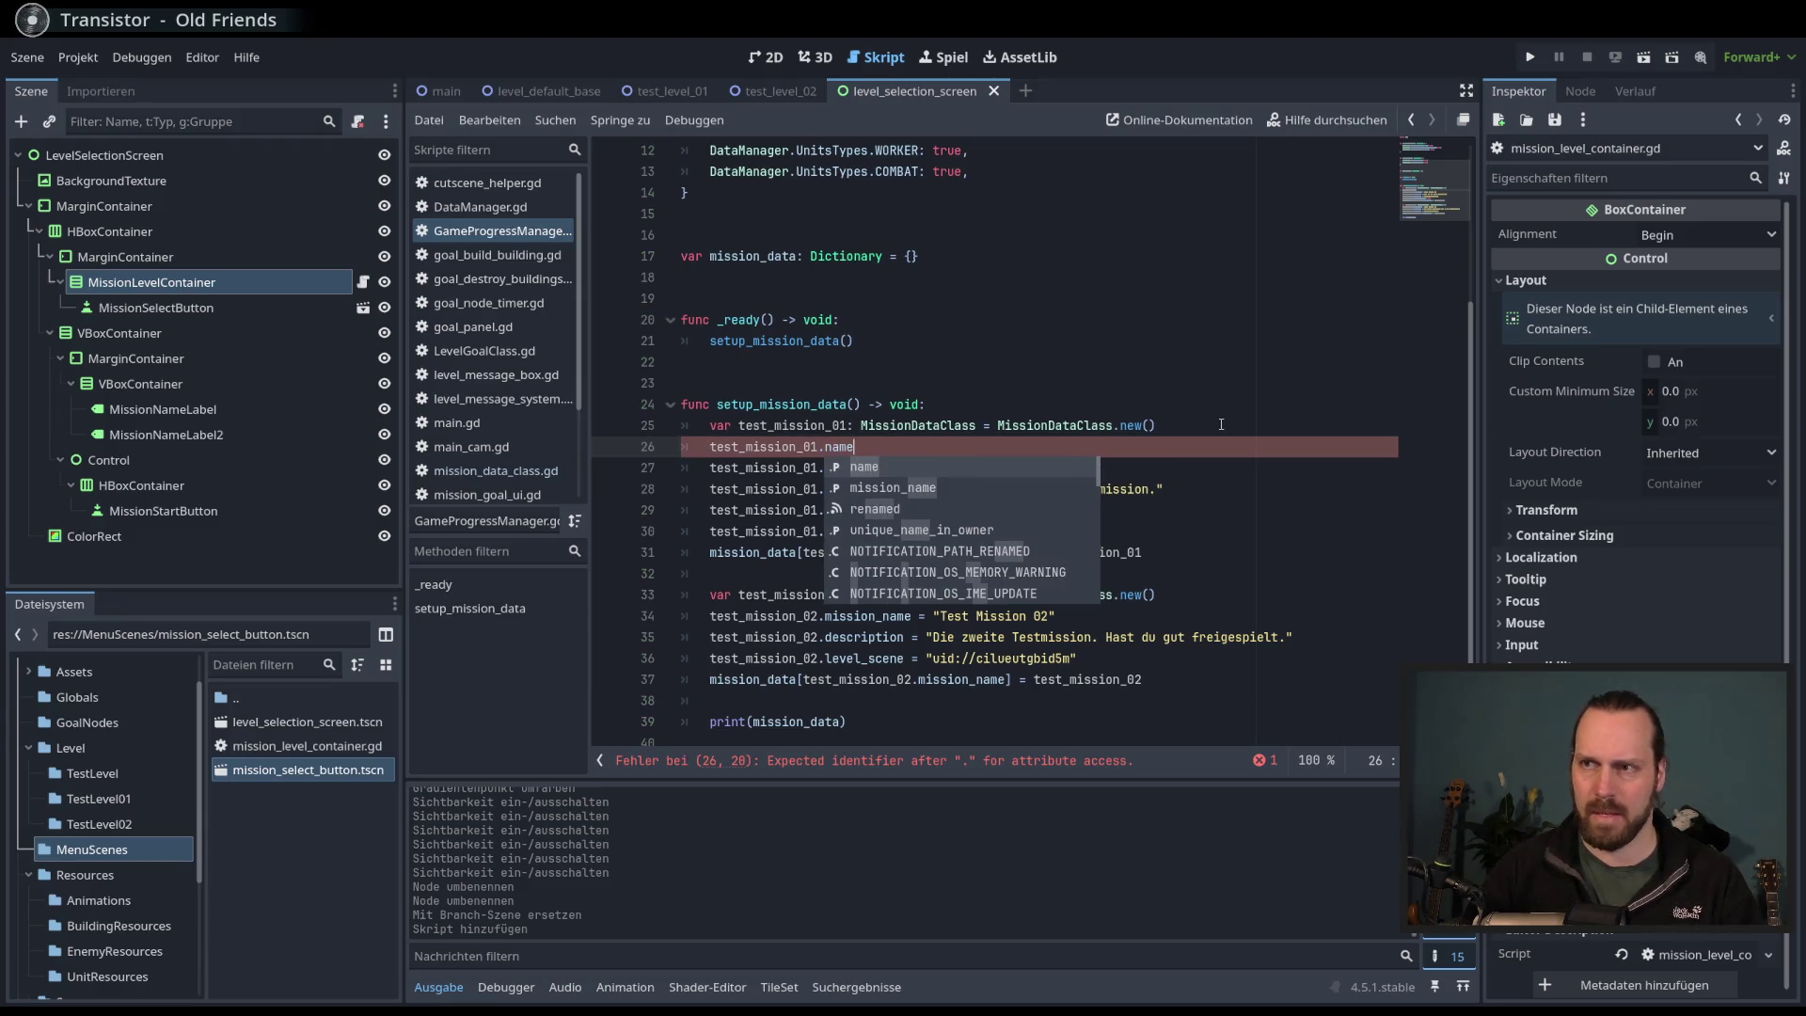
key("Escape")
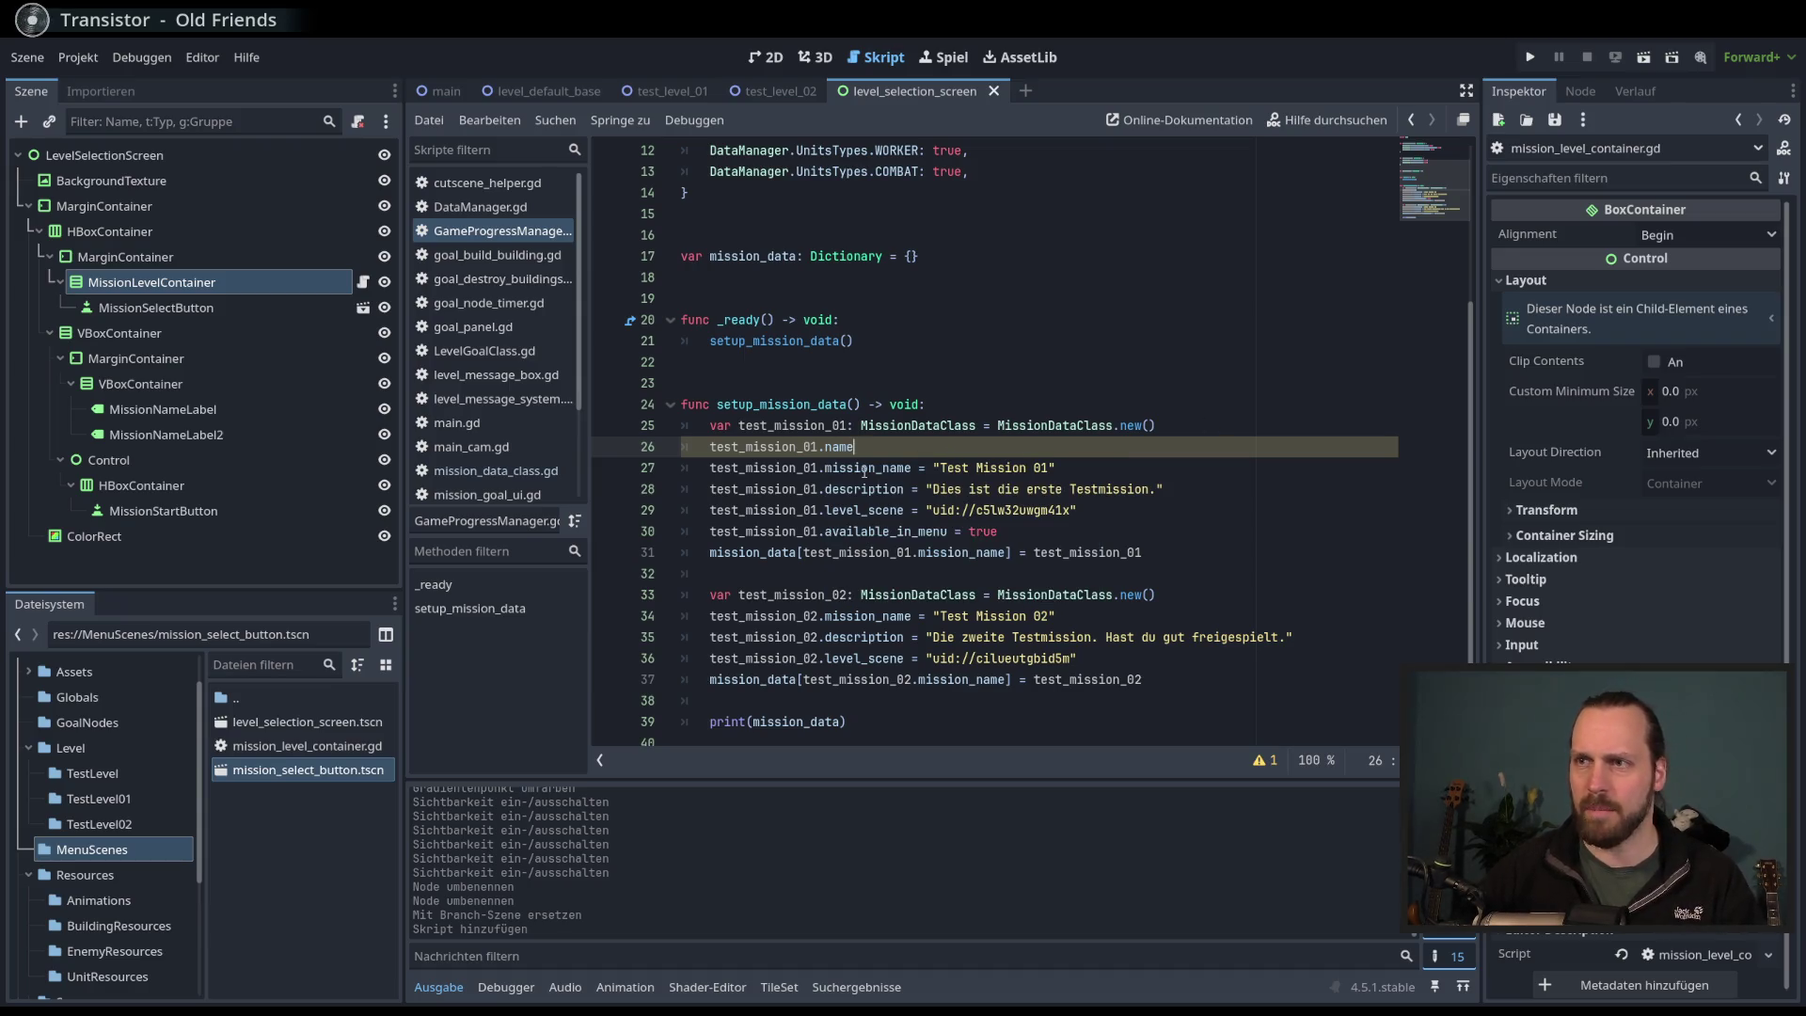
- Check the name docs, change the line to test_mission_01.level_name, and open MissionDataClass
left_click(852, 450, "ctrl")
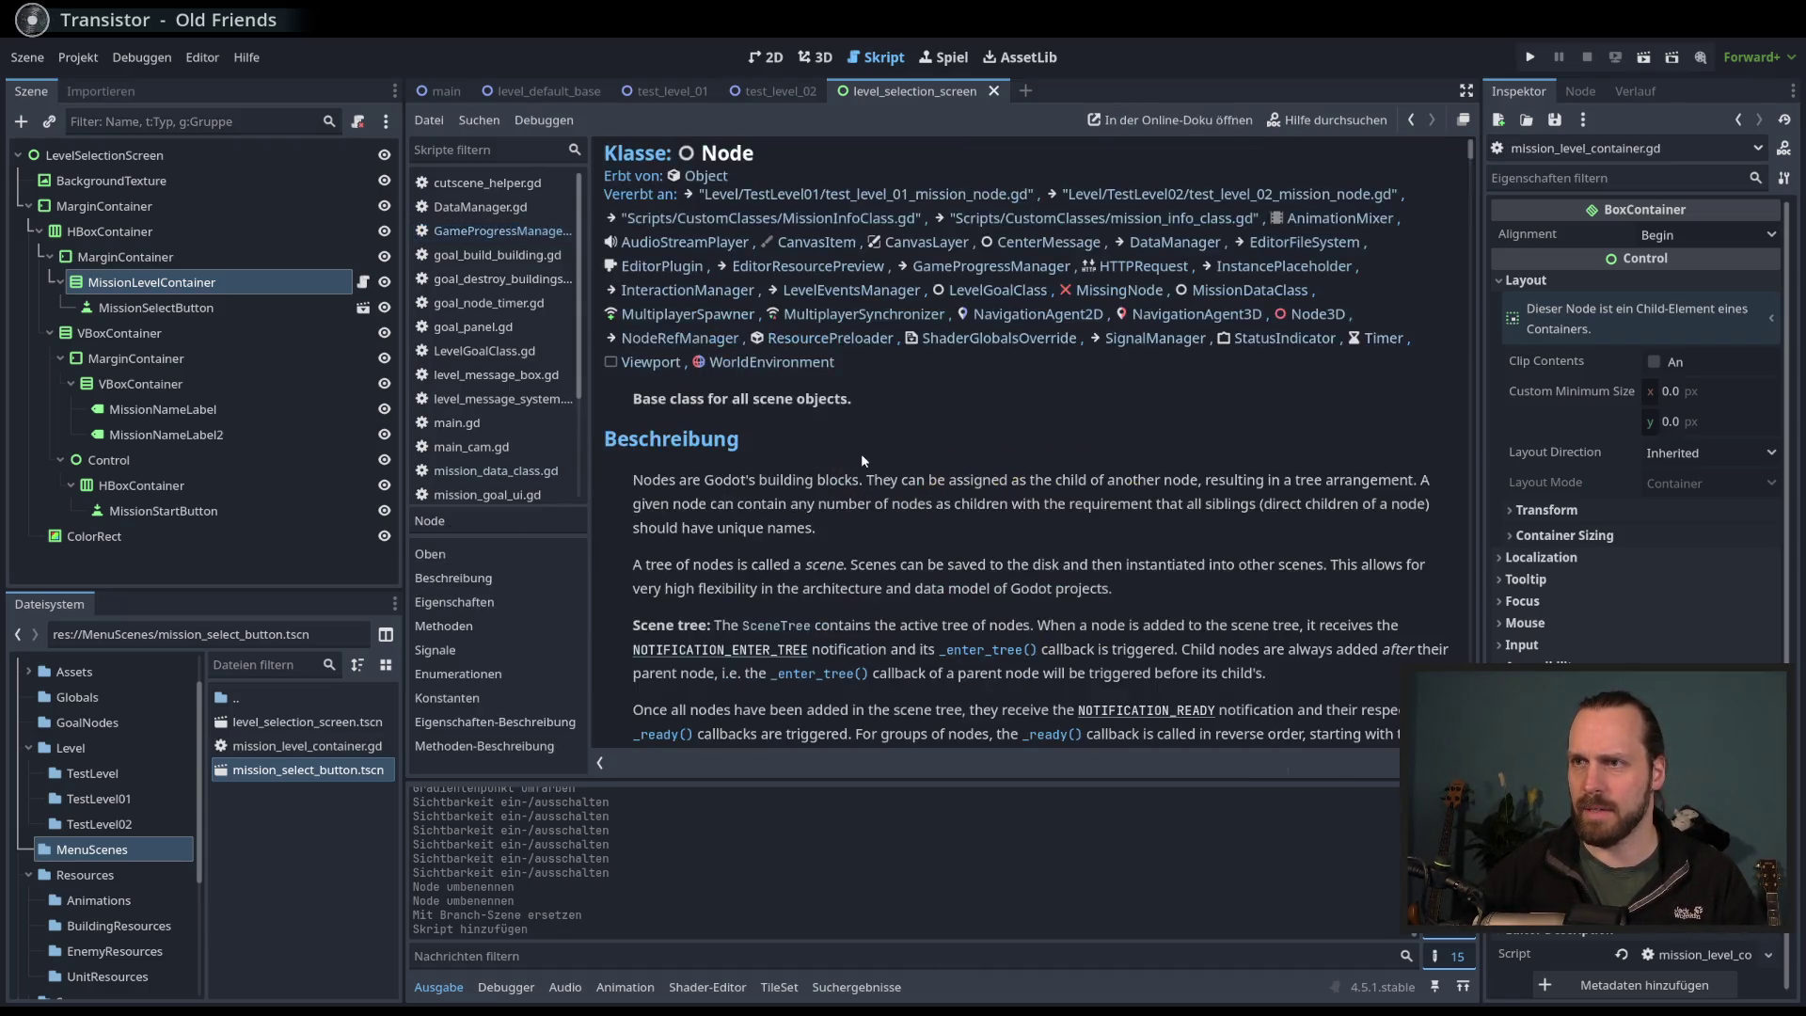
key("alt+Left")
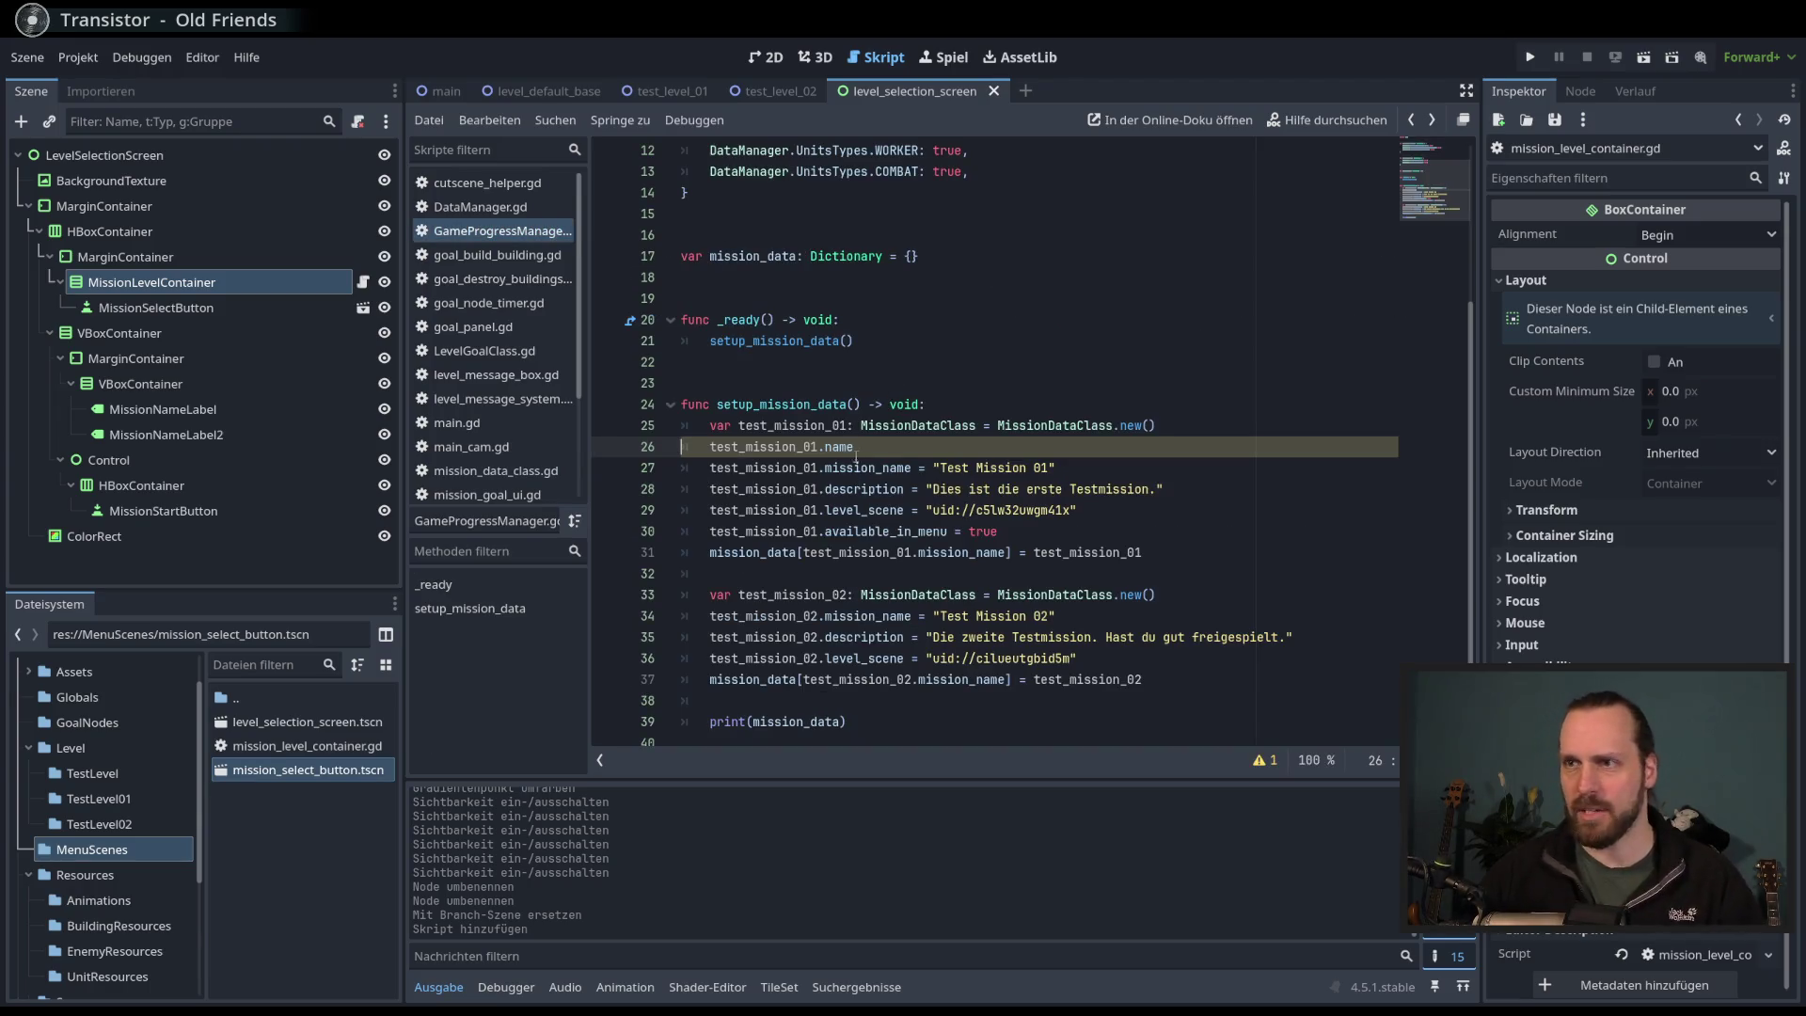
left_click(853, 467, "ctrl")
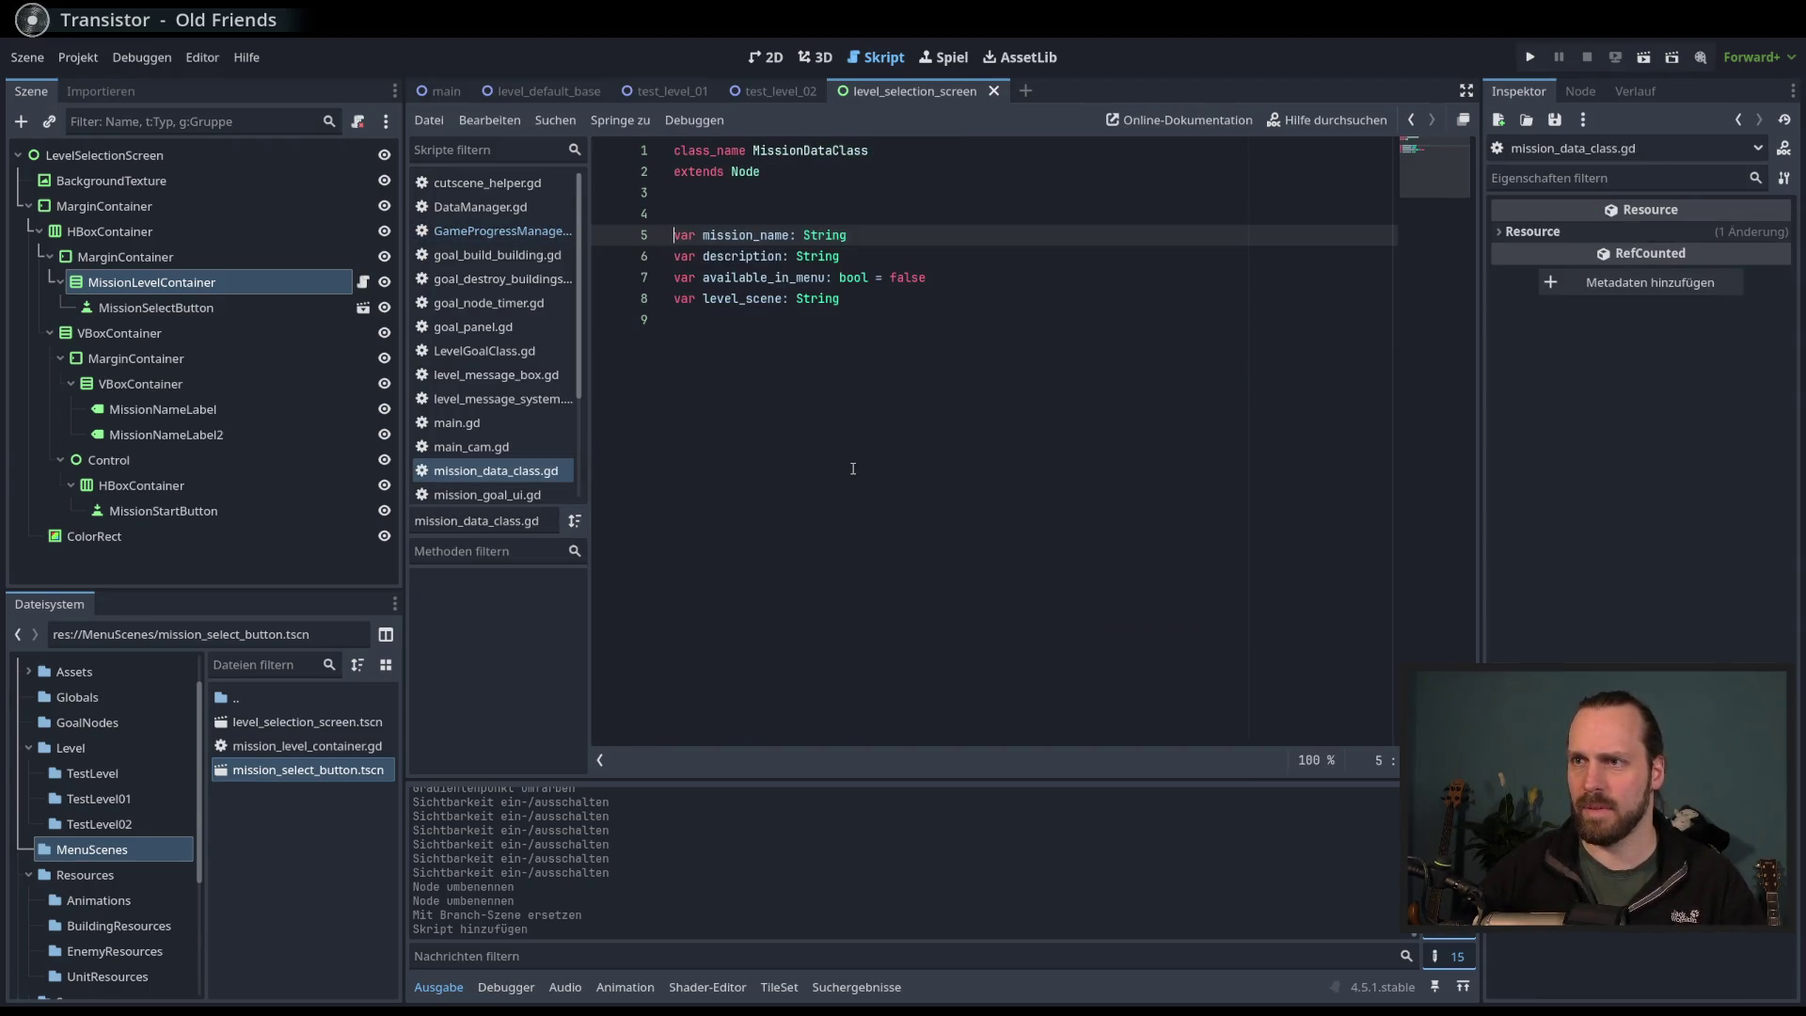
key("alt+Left")
left_click(850, 460, "ctrl")
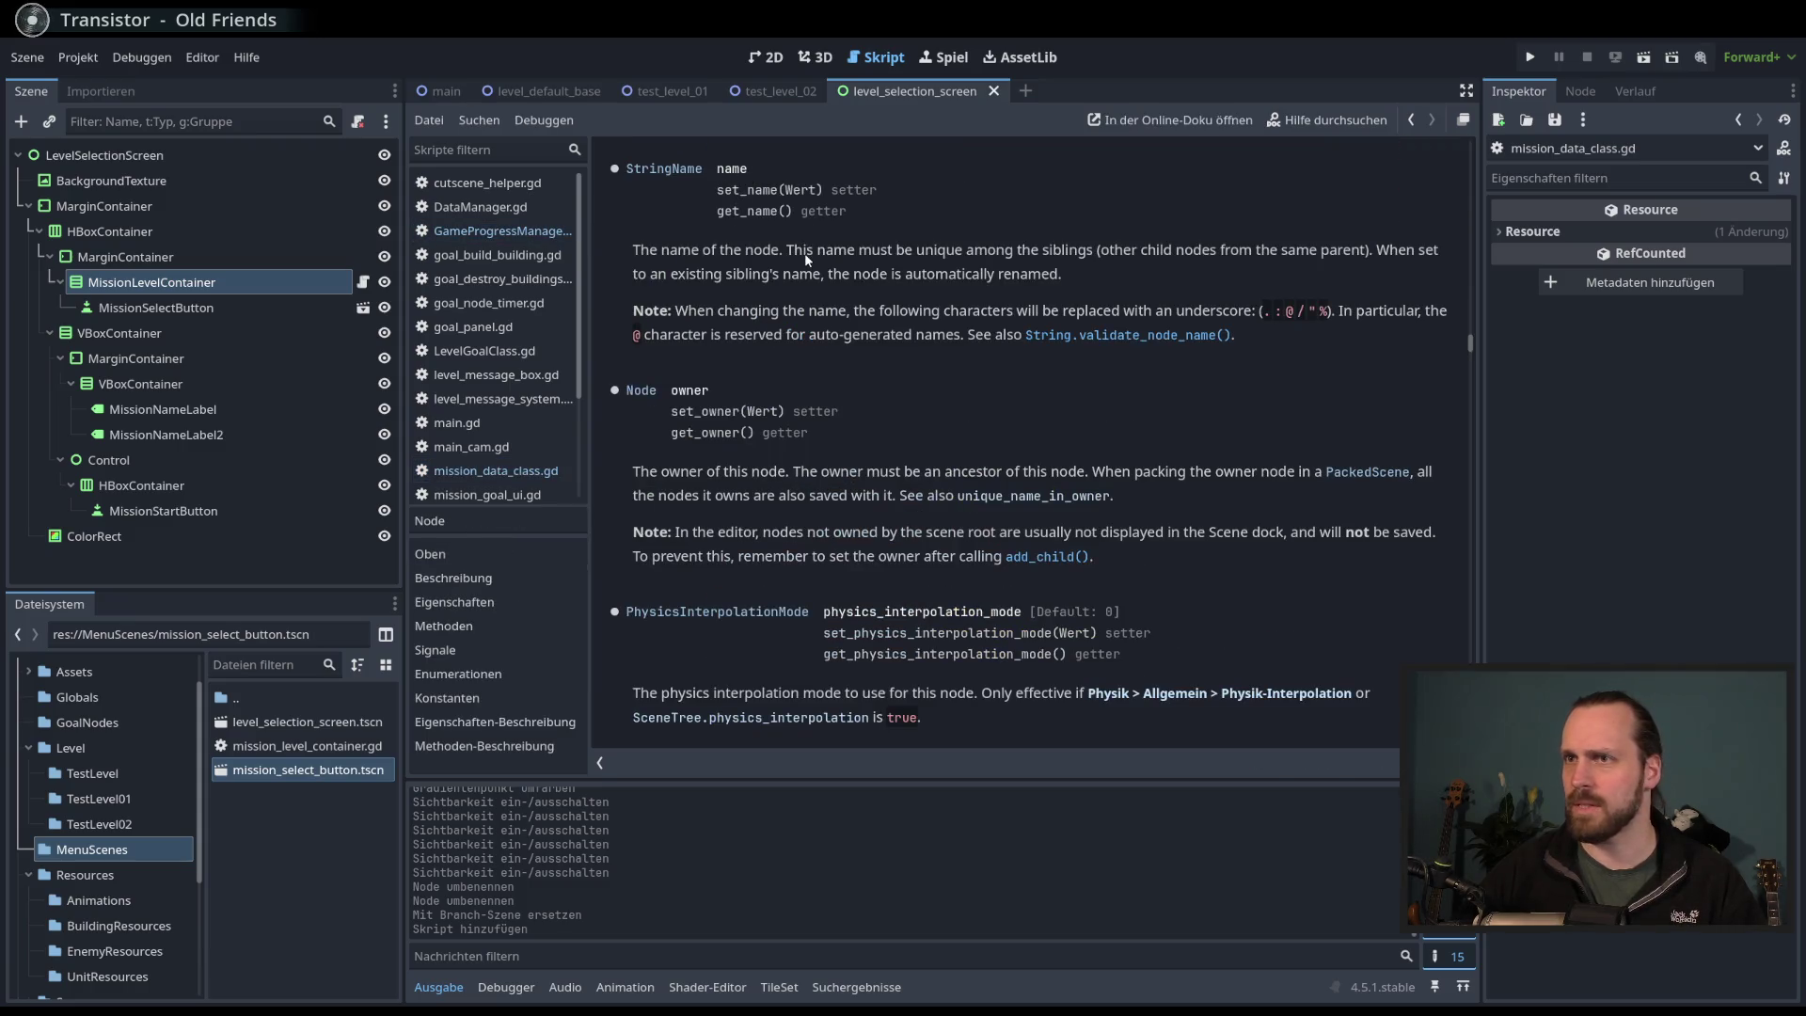
key("alt+Left")
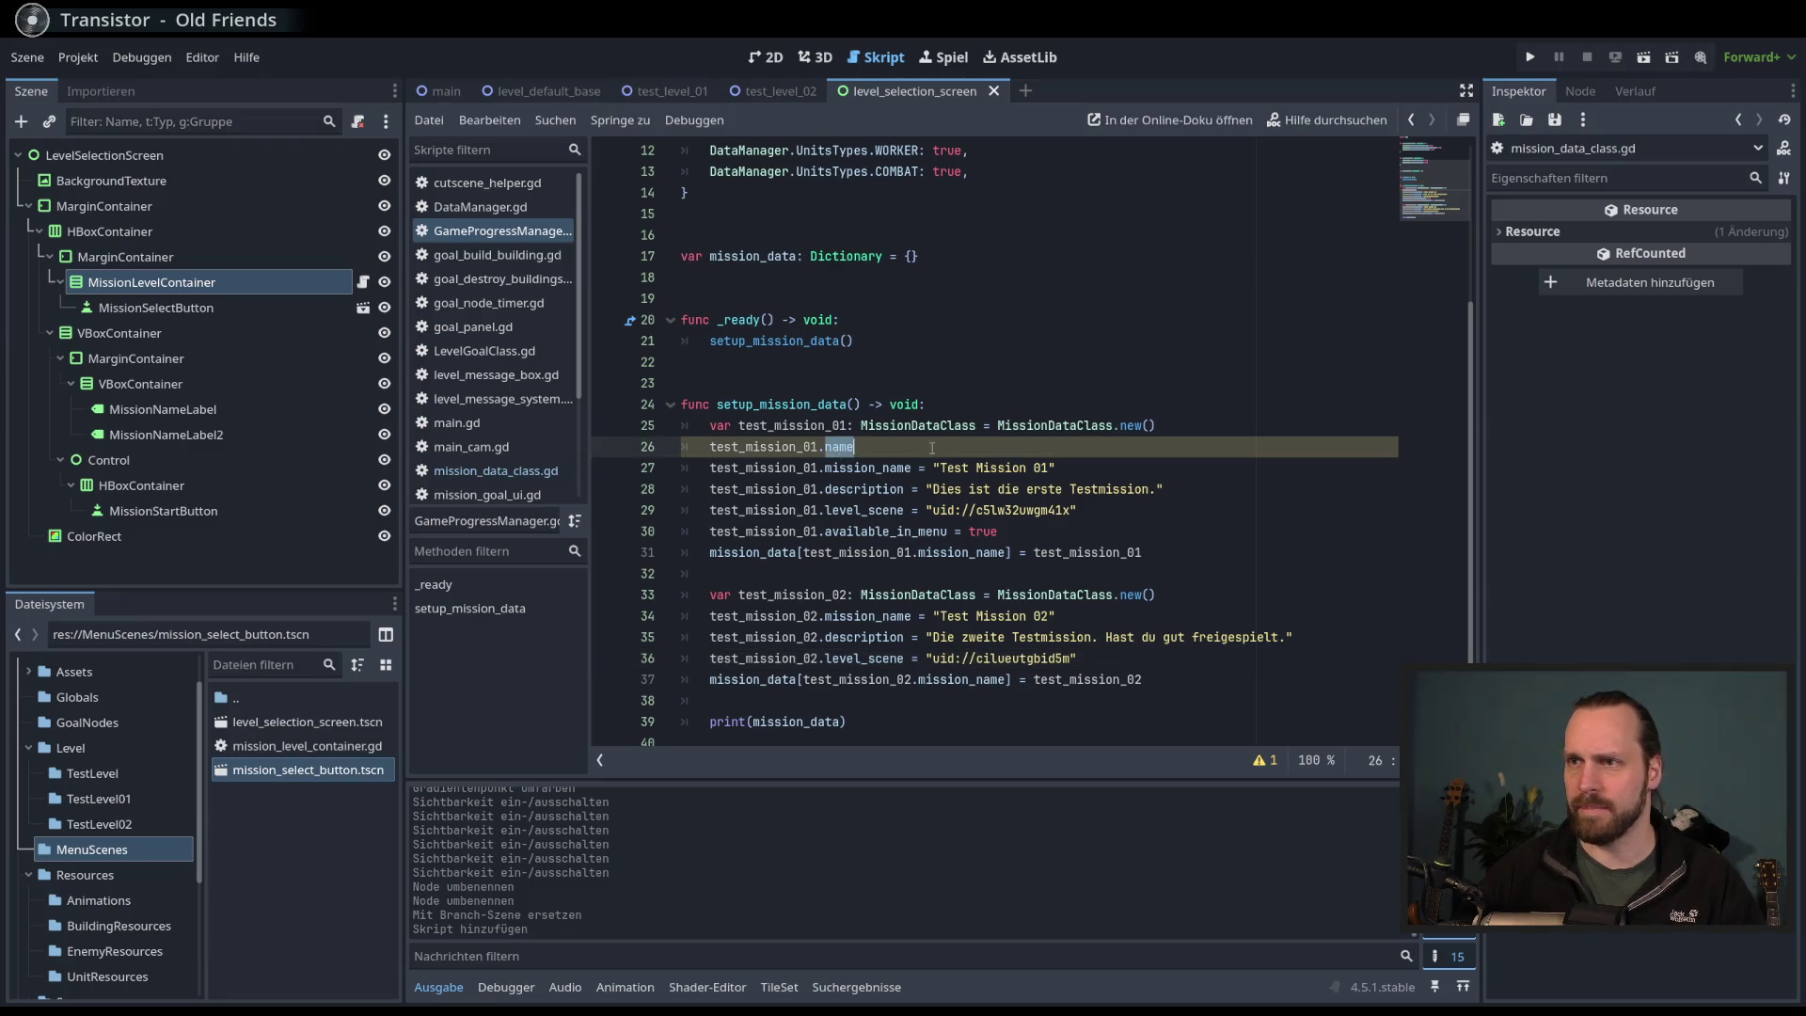
type("level_name")
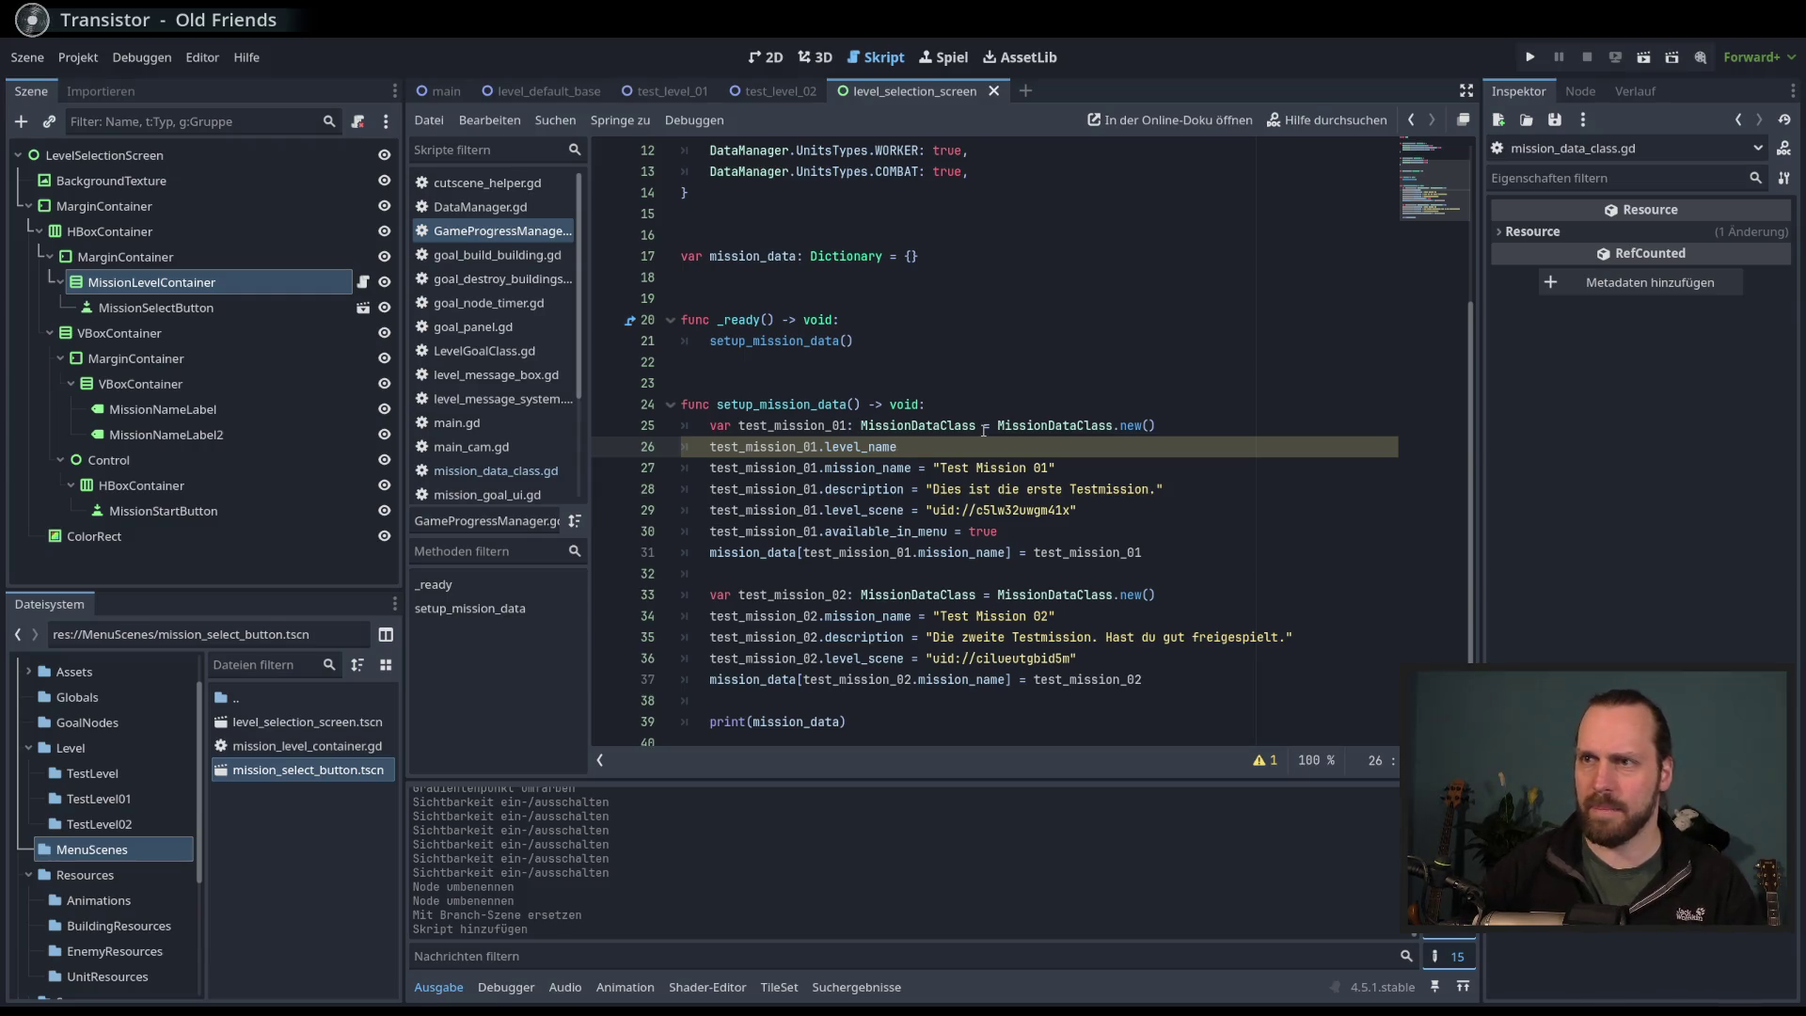
left_click(850, 474, "ctrl")
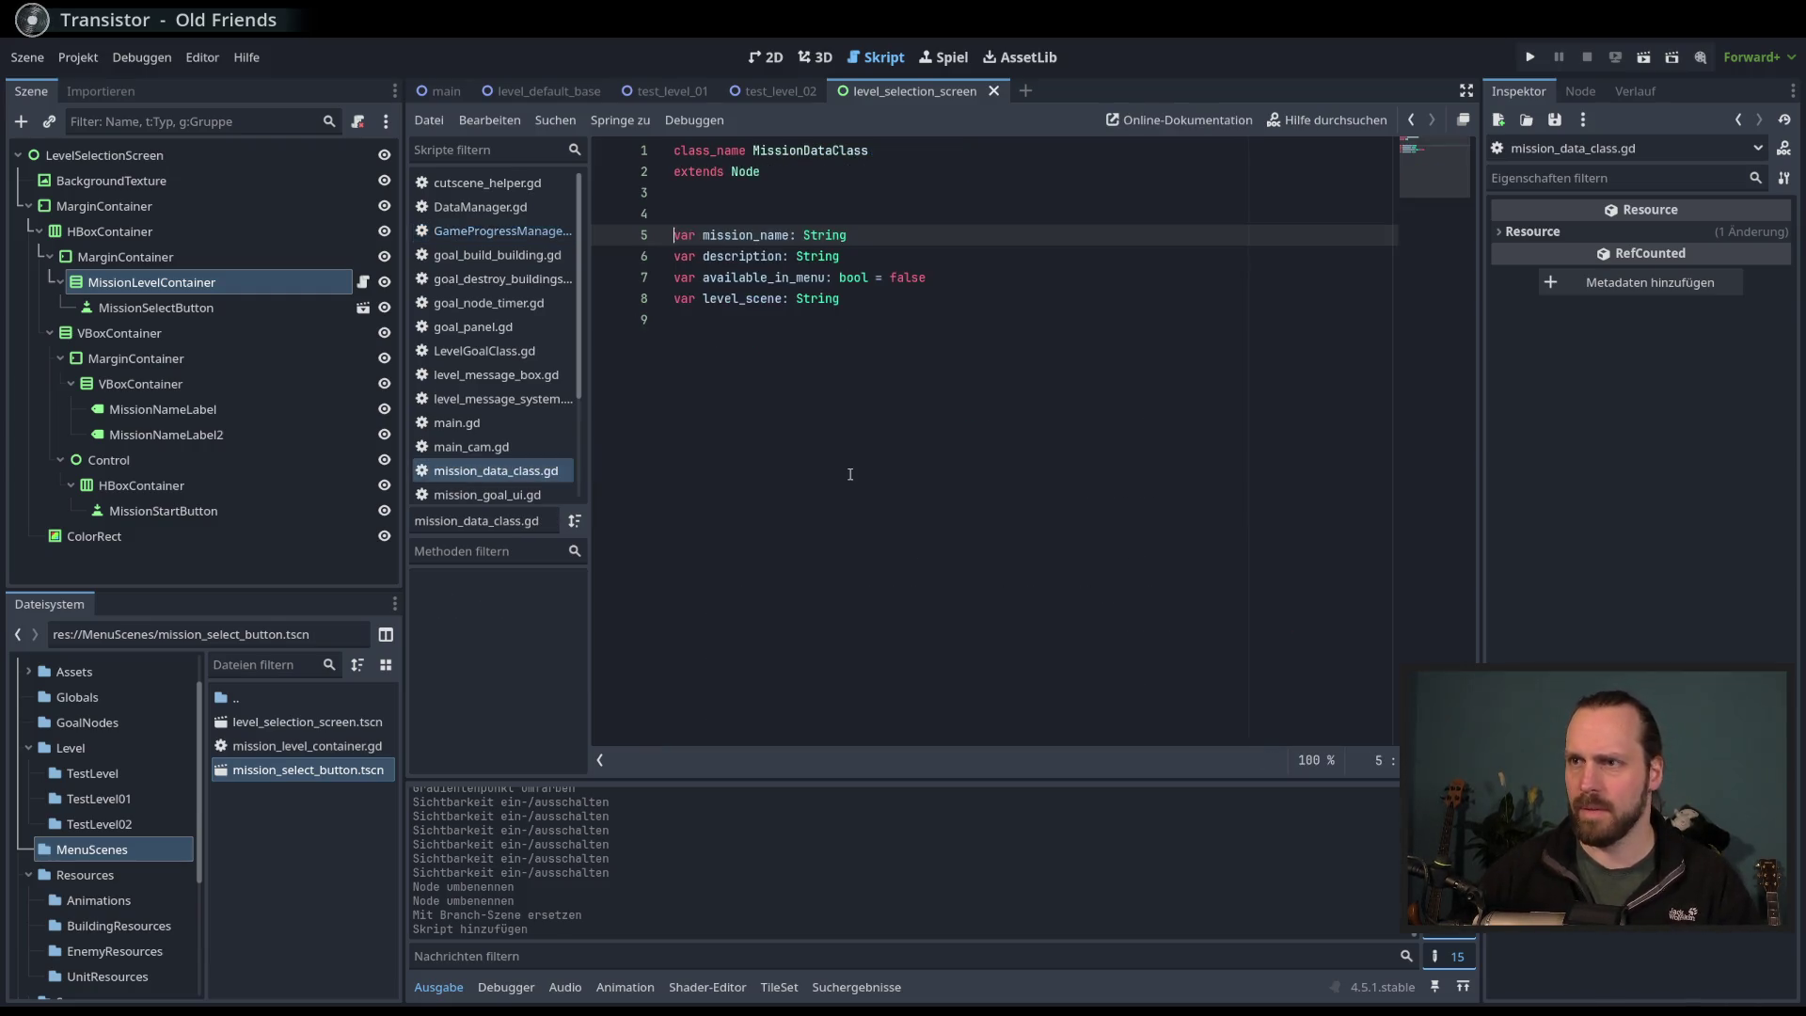
- Rename mission_name to display_name and add a var level_name line above it
left_click_drag(754, 235, 705, 235)
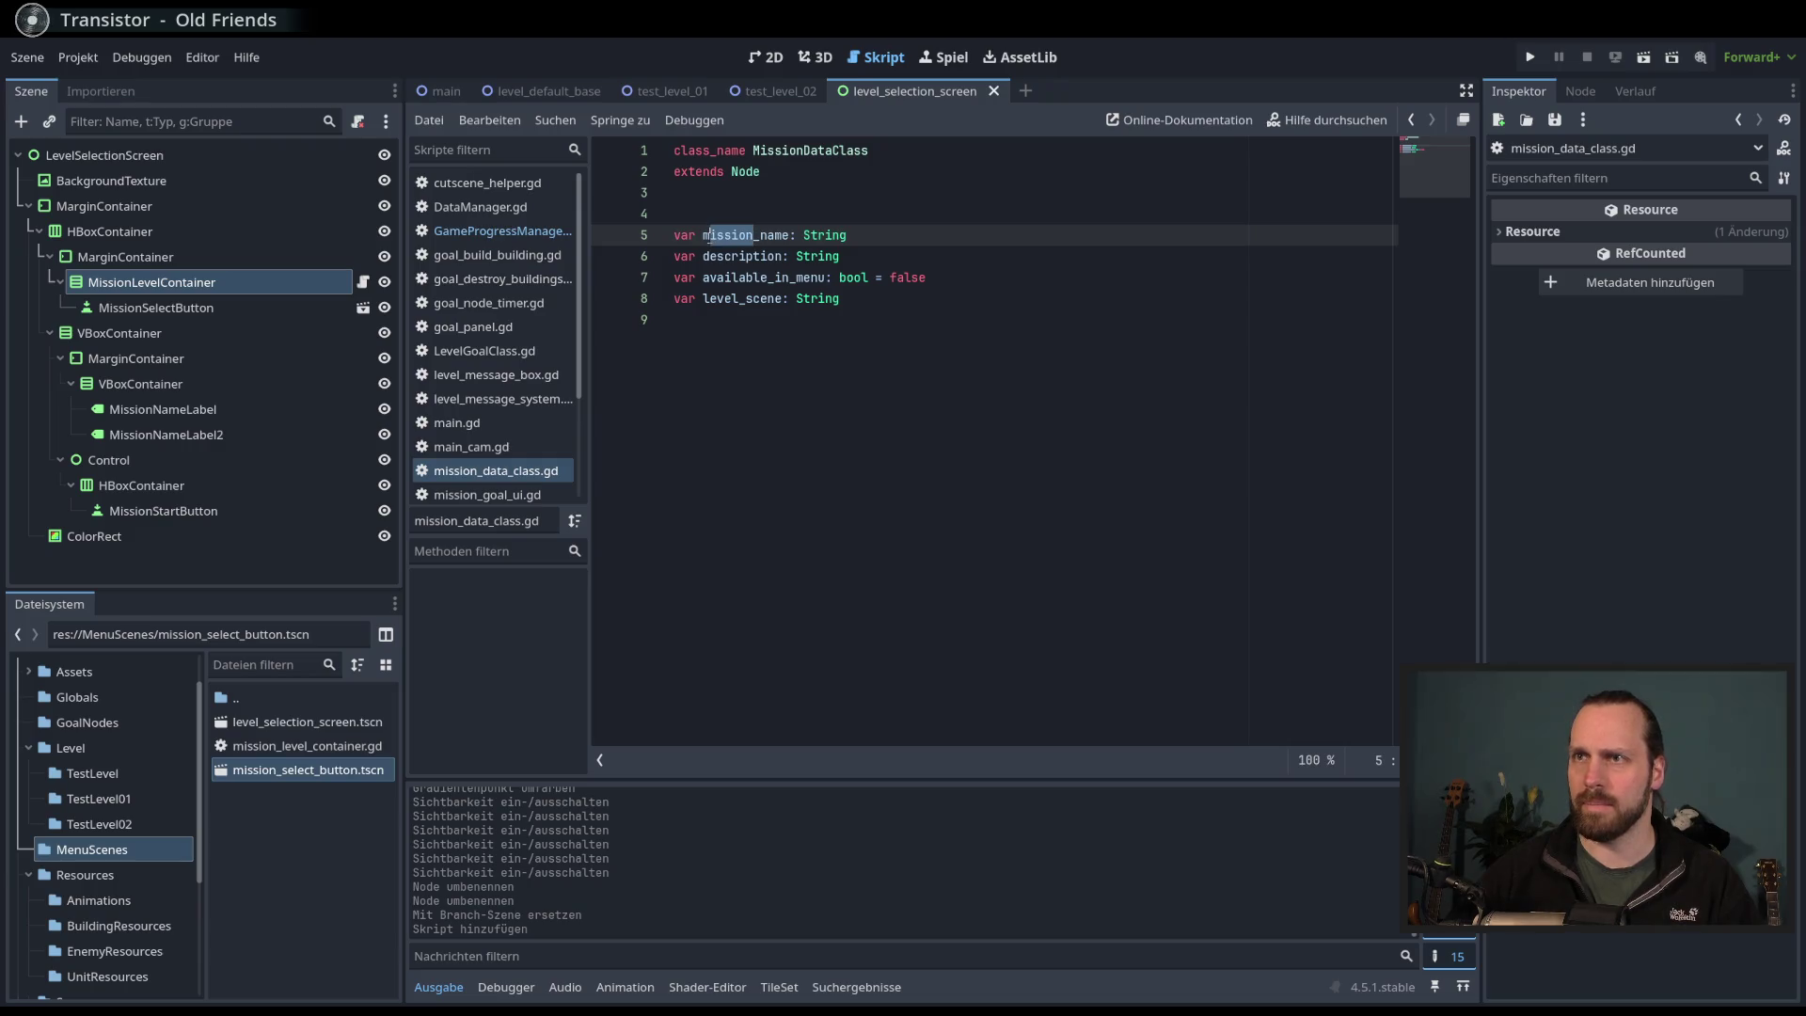
type("lisplay")
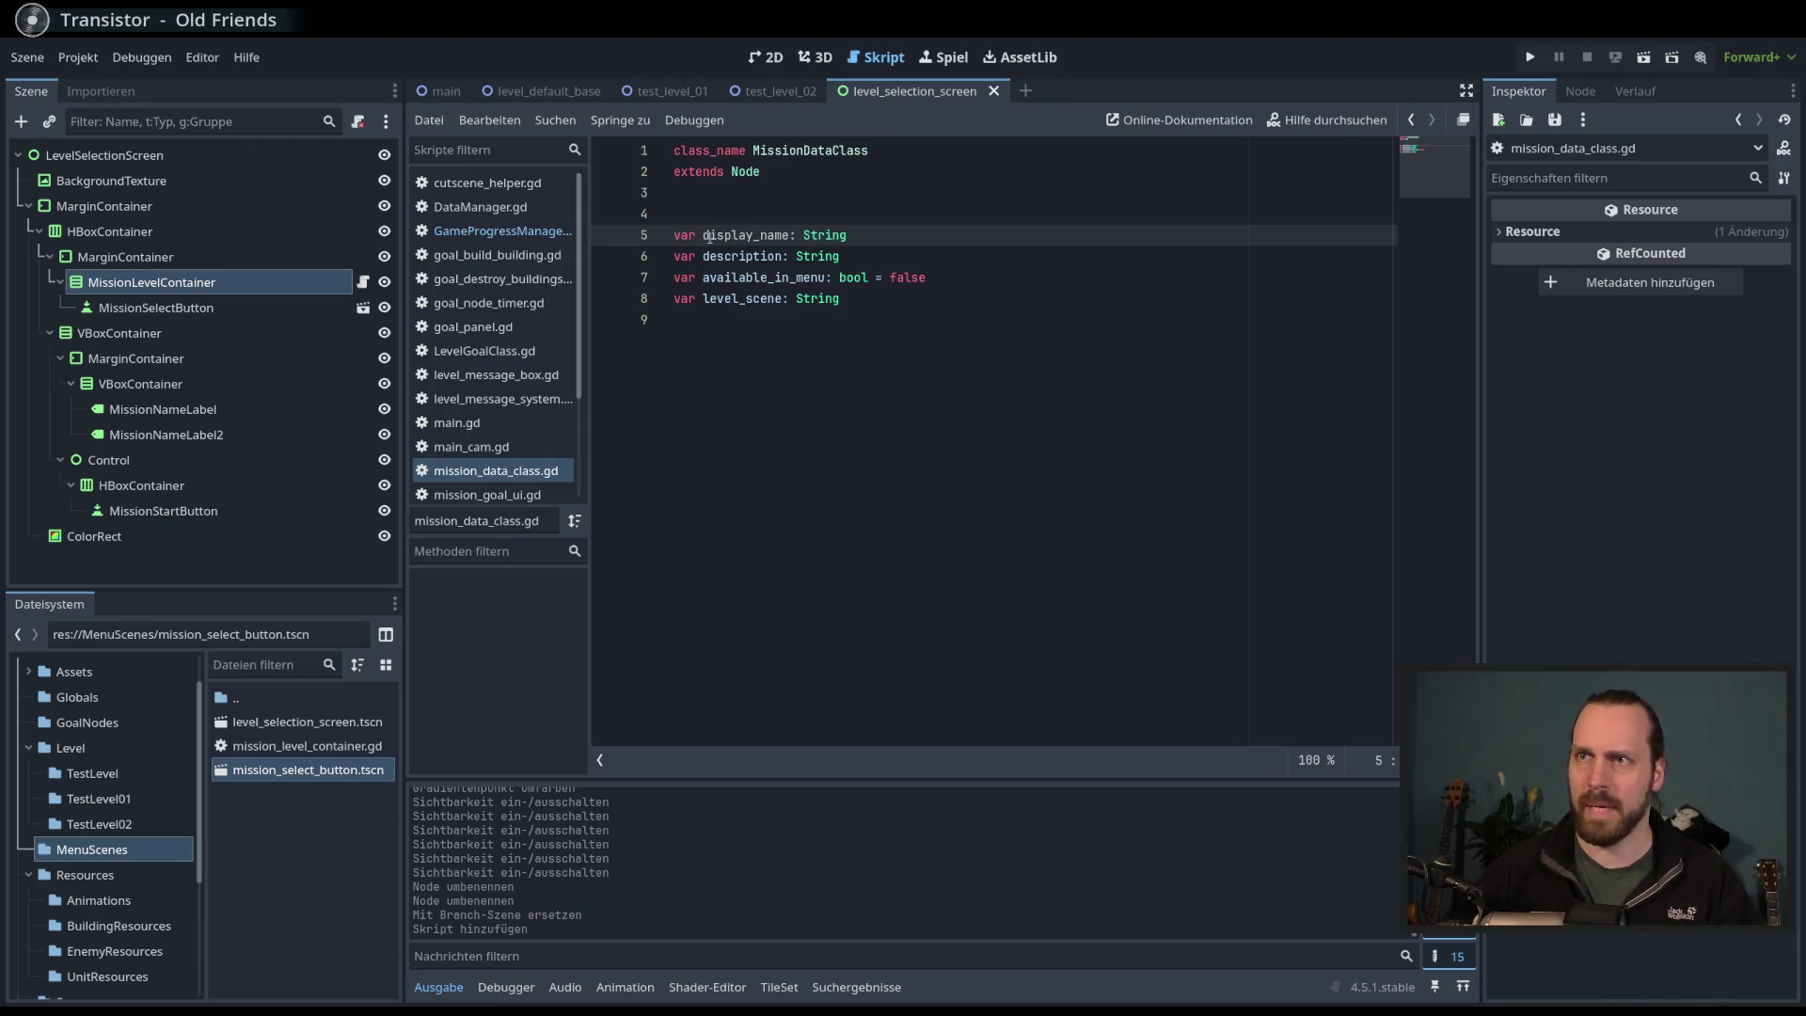
left_click(742, 222)
key("Return")
type("var level_")
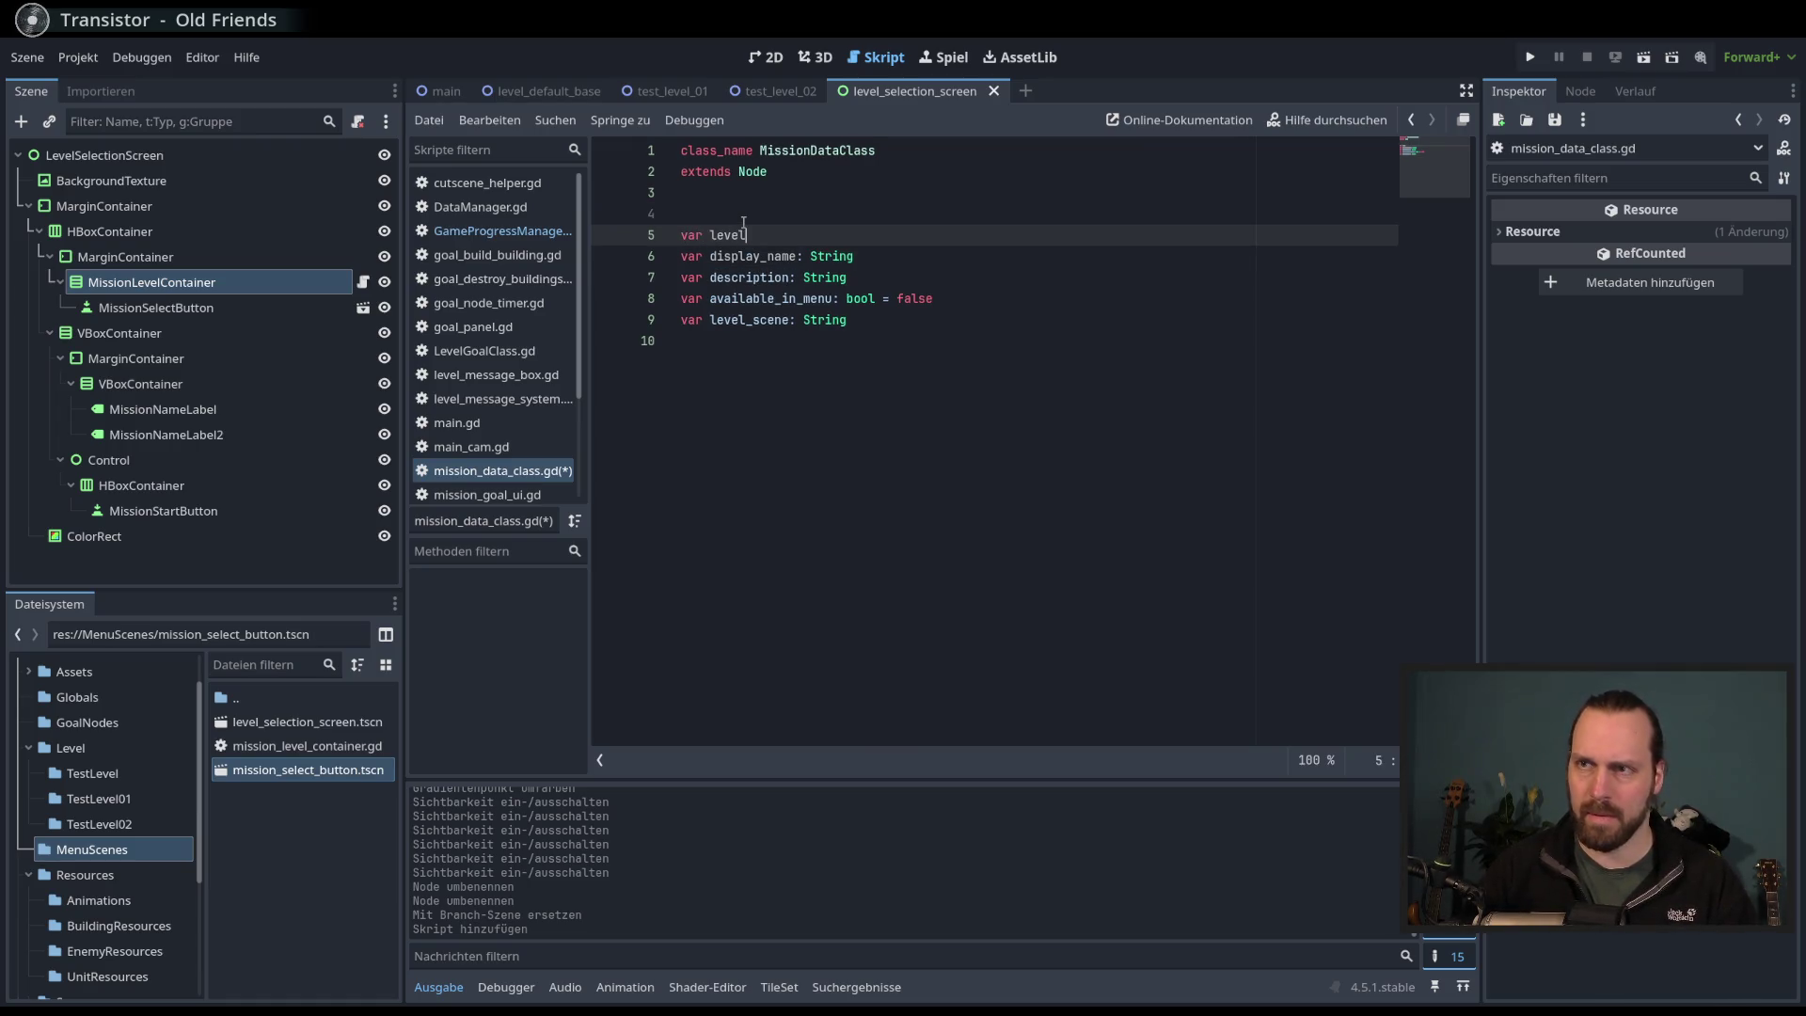
type("name")
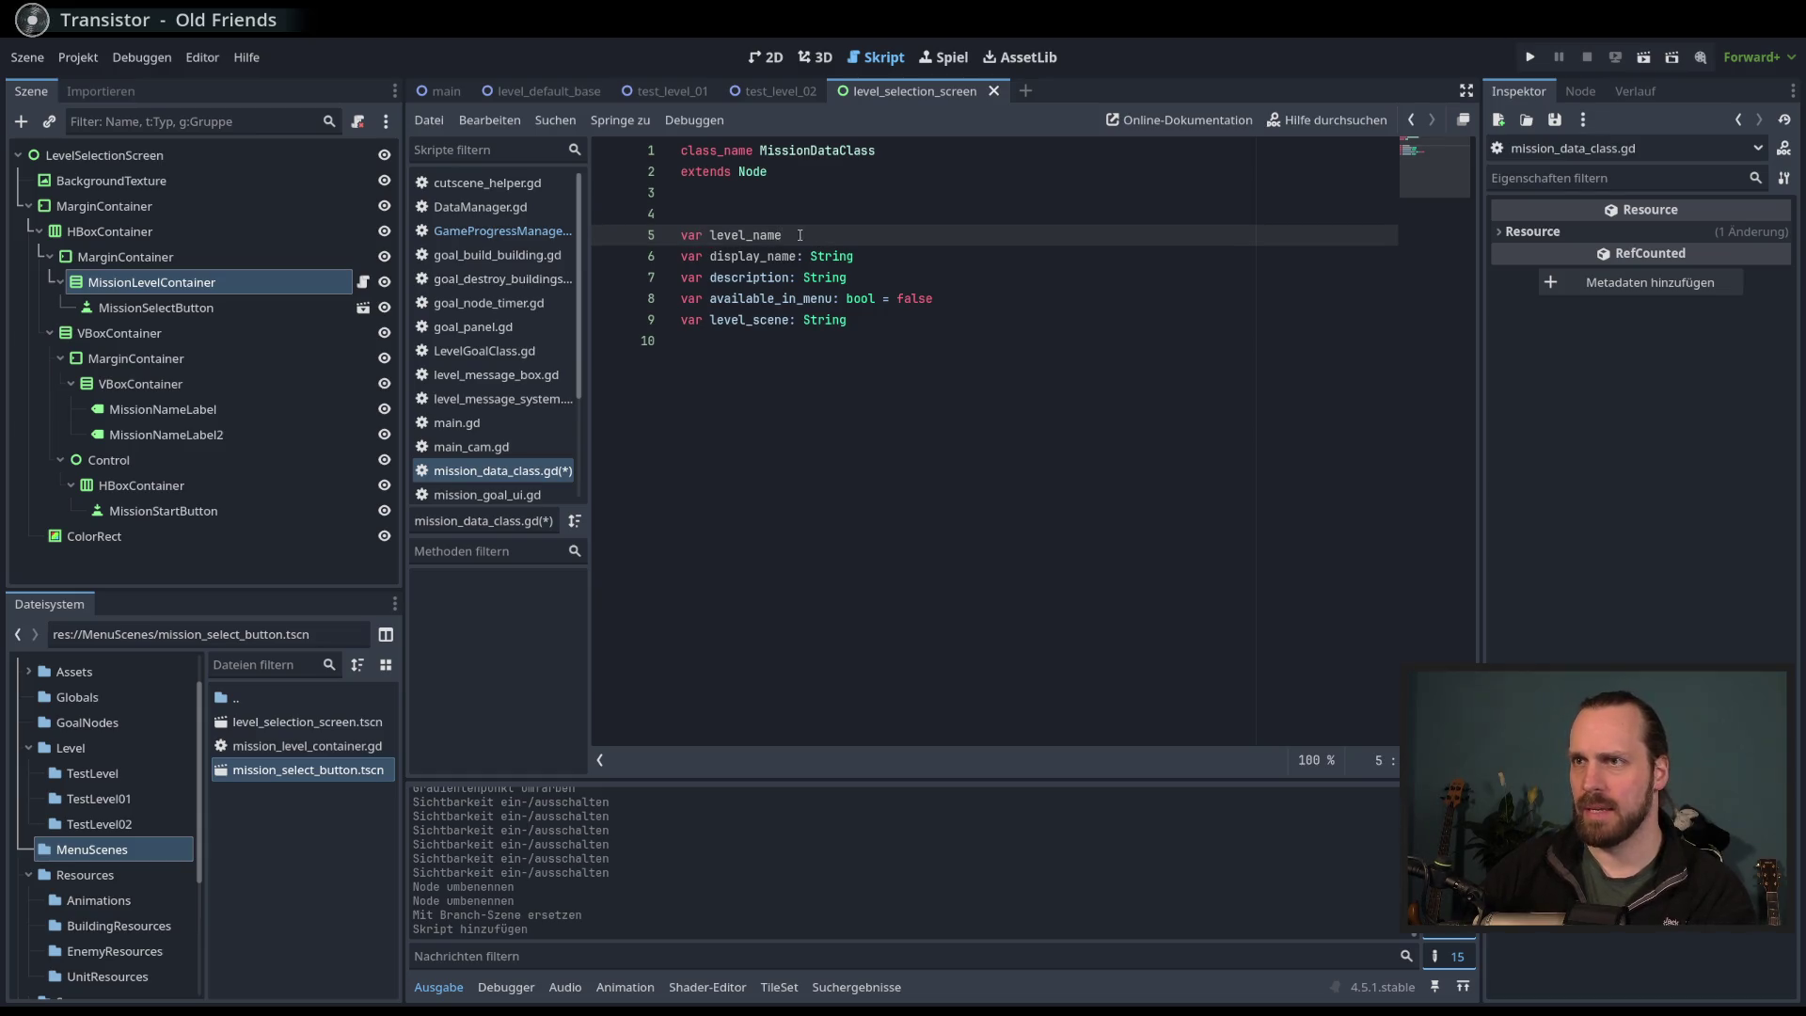
- Delete the level_name line, save MissionDataClass, and return to the level script
left_click_drag(782, 236, 664, 220)
key("BackSpace")
left_click(866, 237)
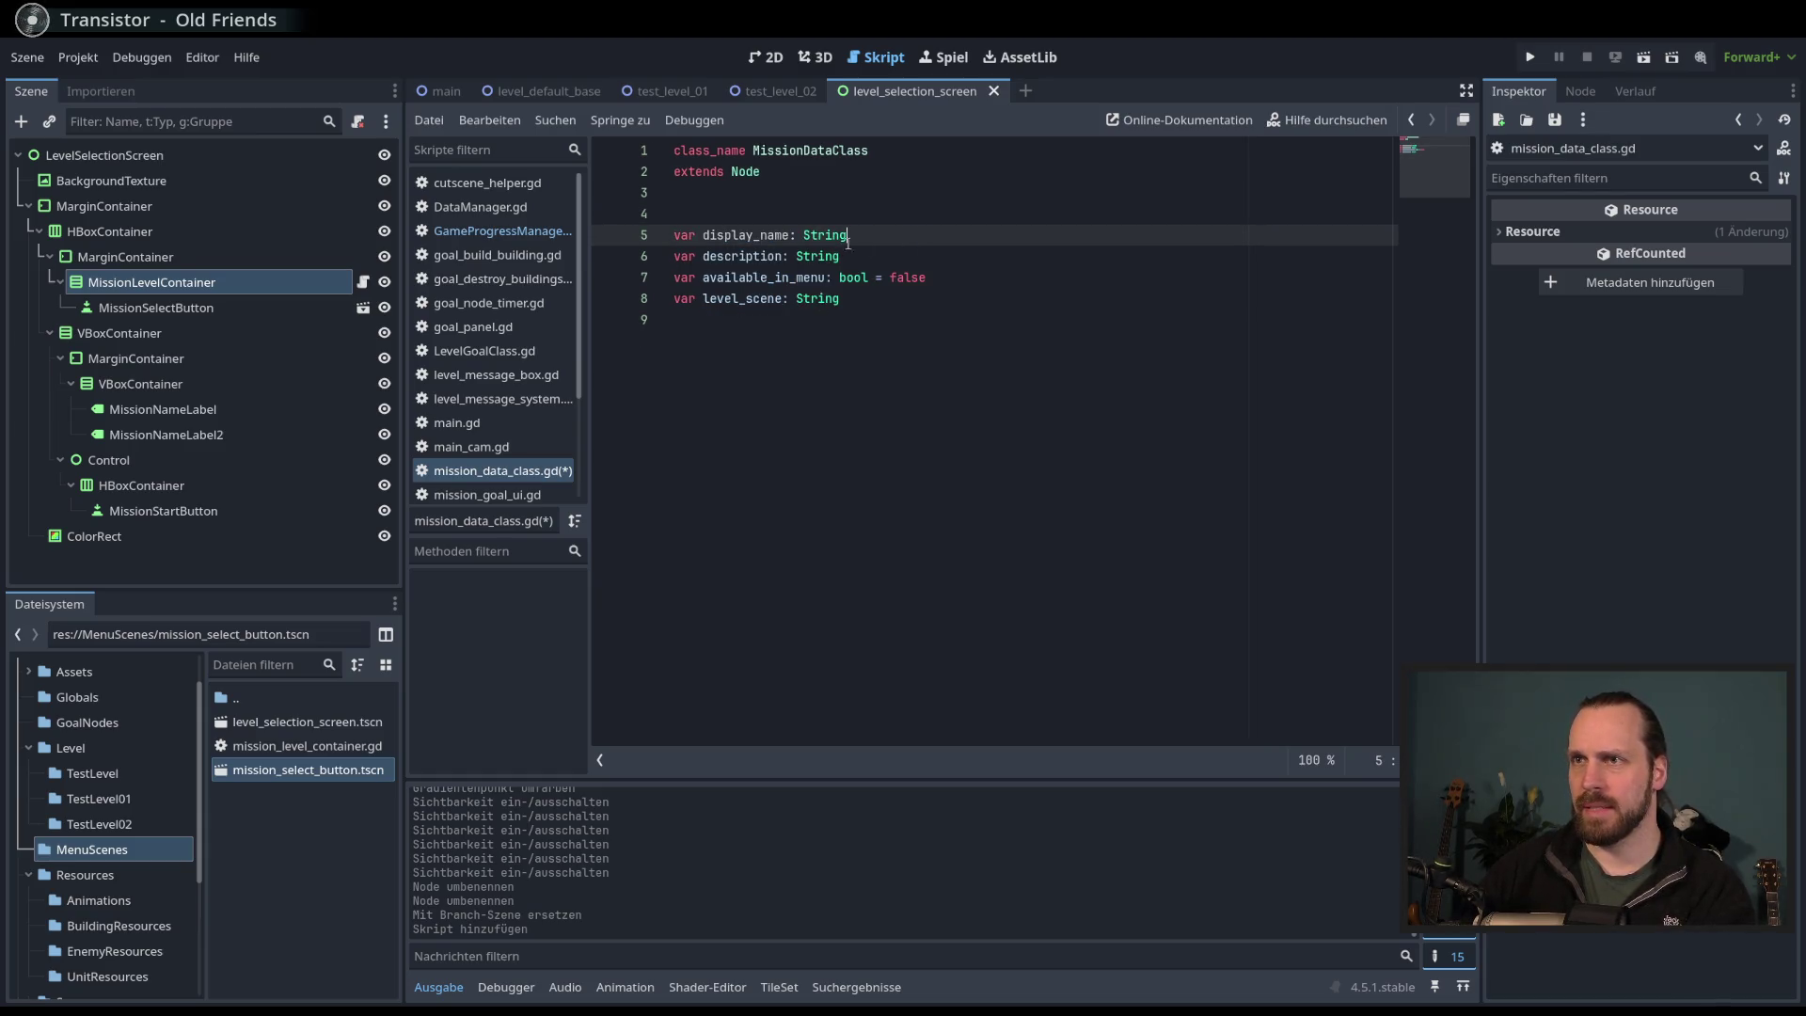
key("ctrl+s")
key("alt+Left")
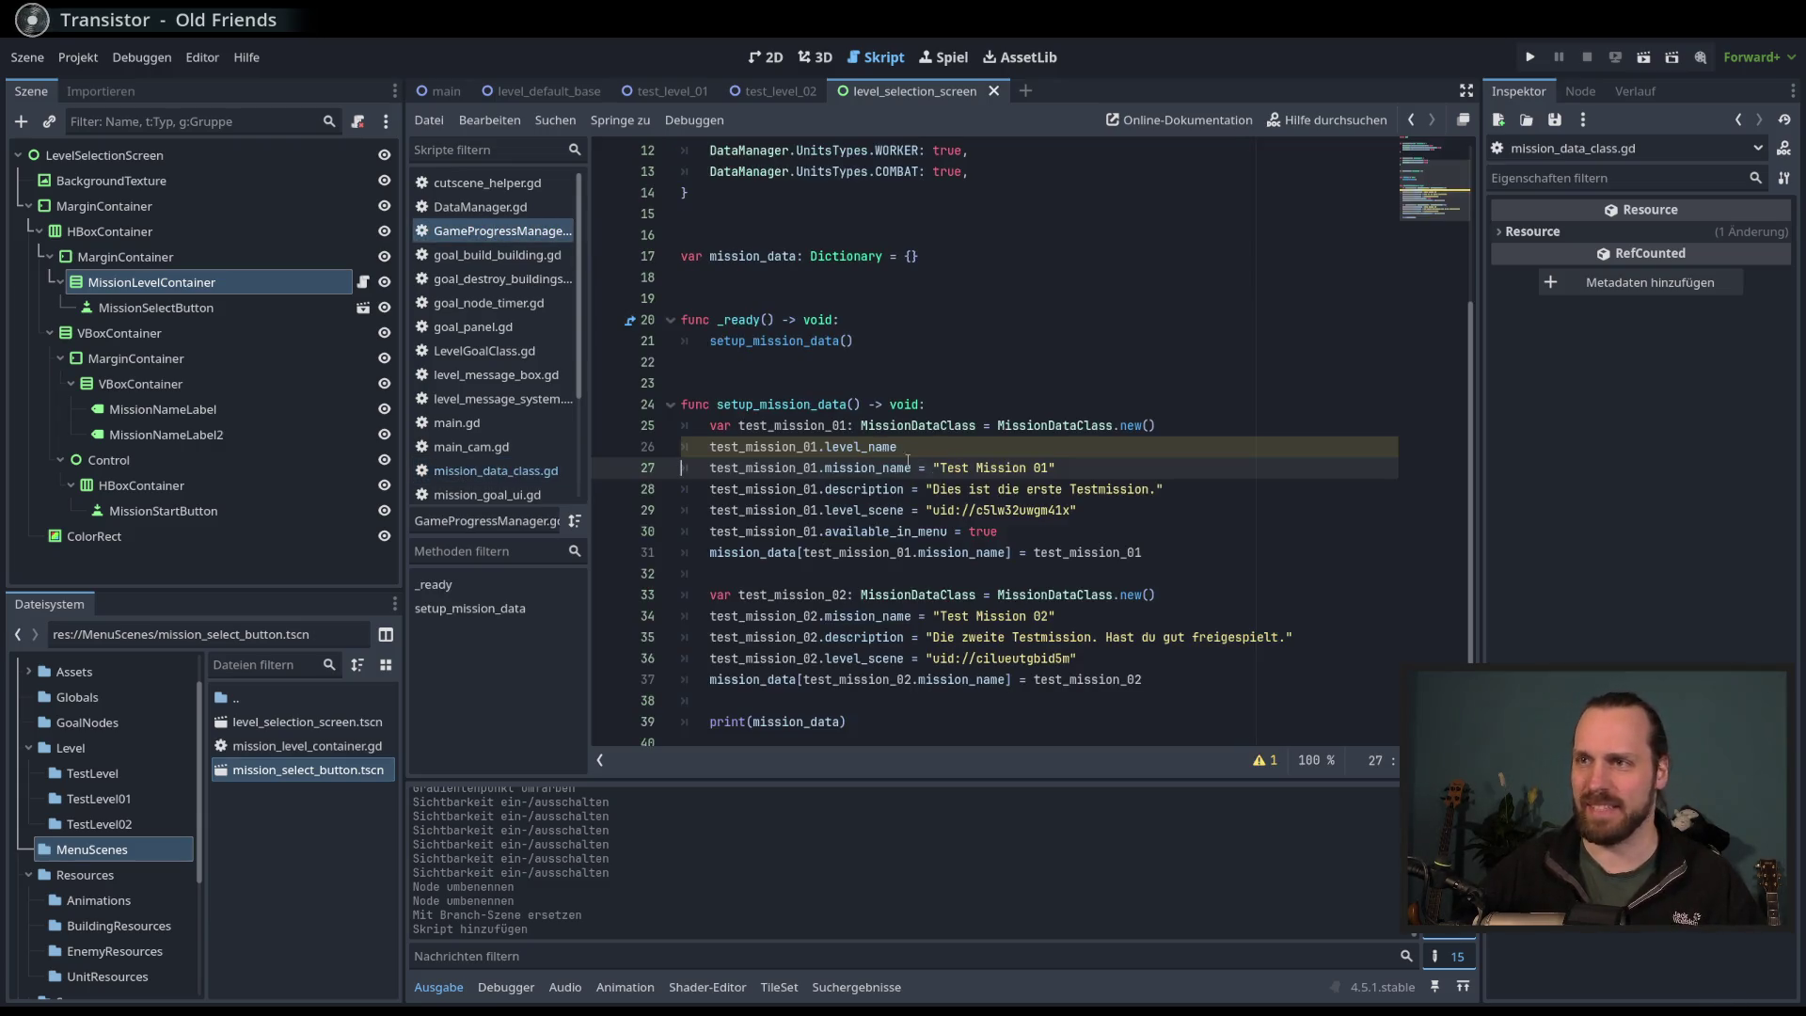
- Delete the test_mission_01.level_name line and retype mission_data on line 17 as an Array []
key("ctrl+shift+k")
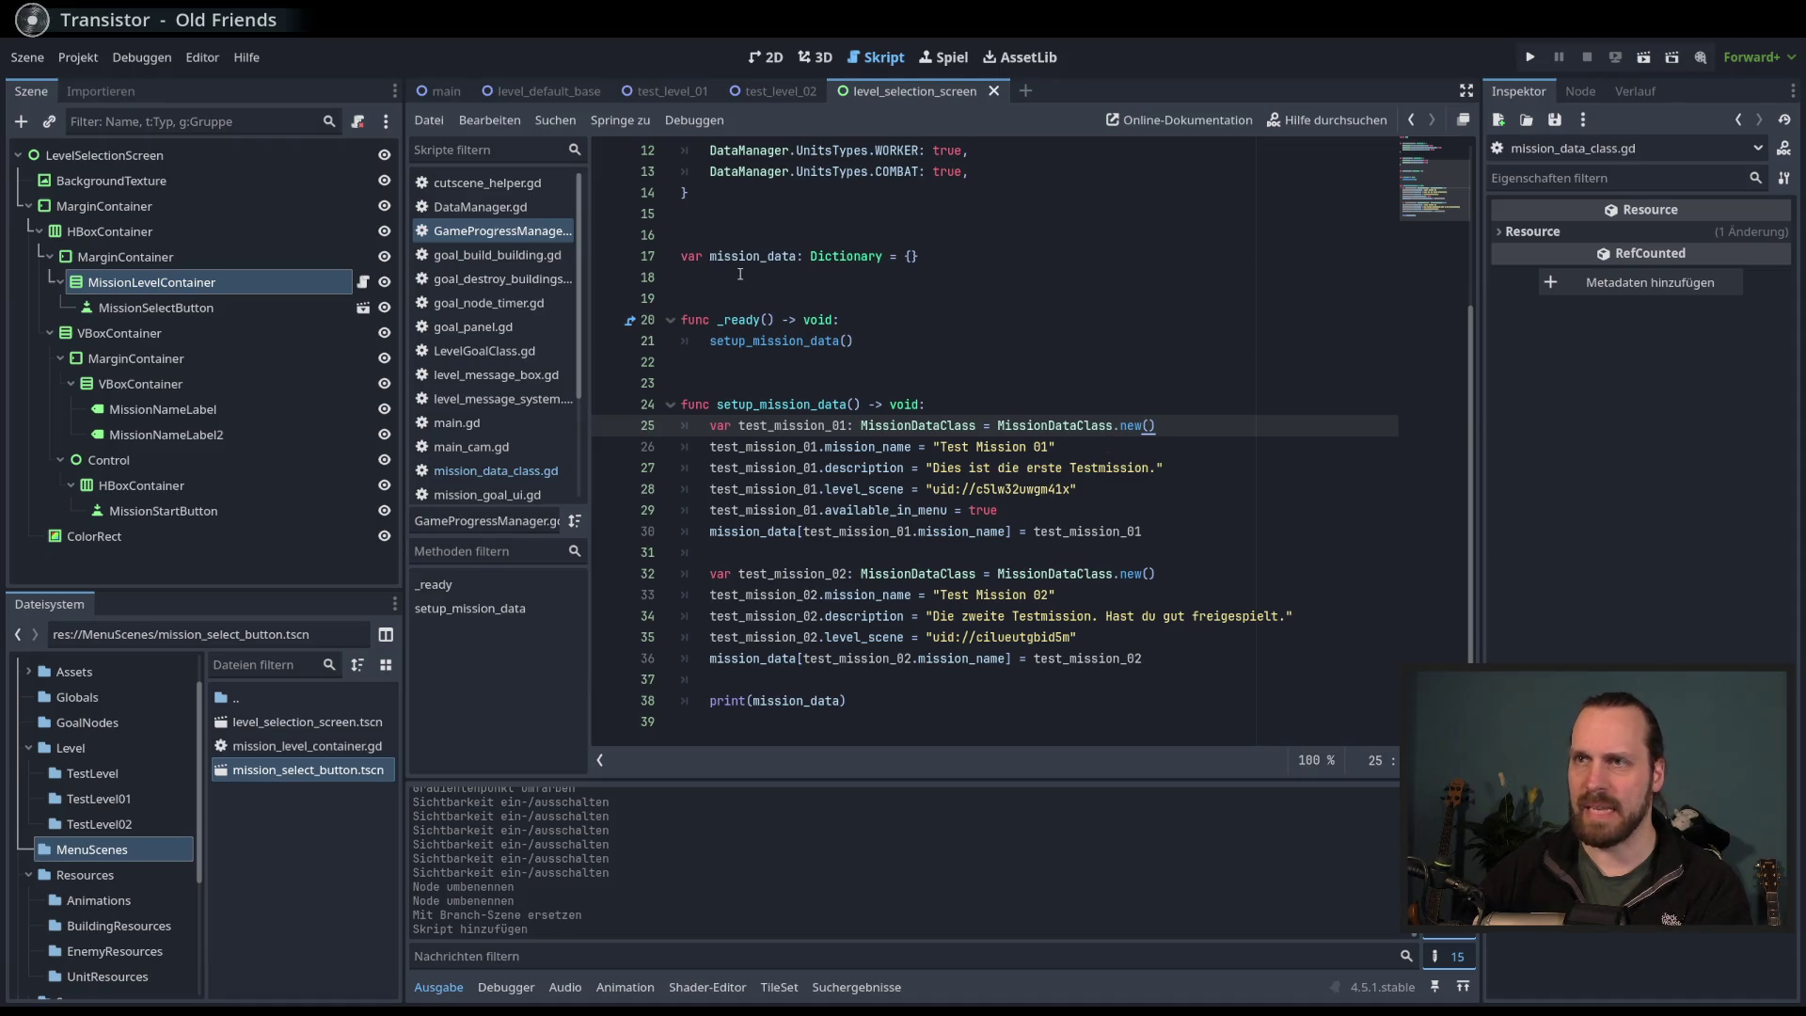
left_click(1198, 476)
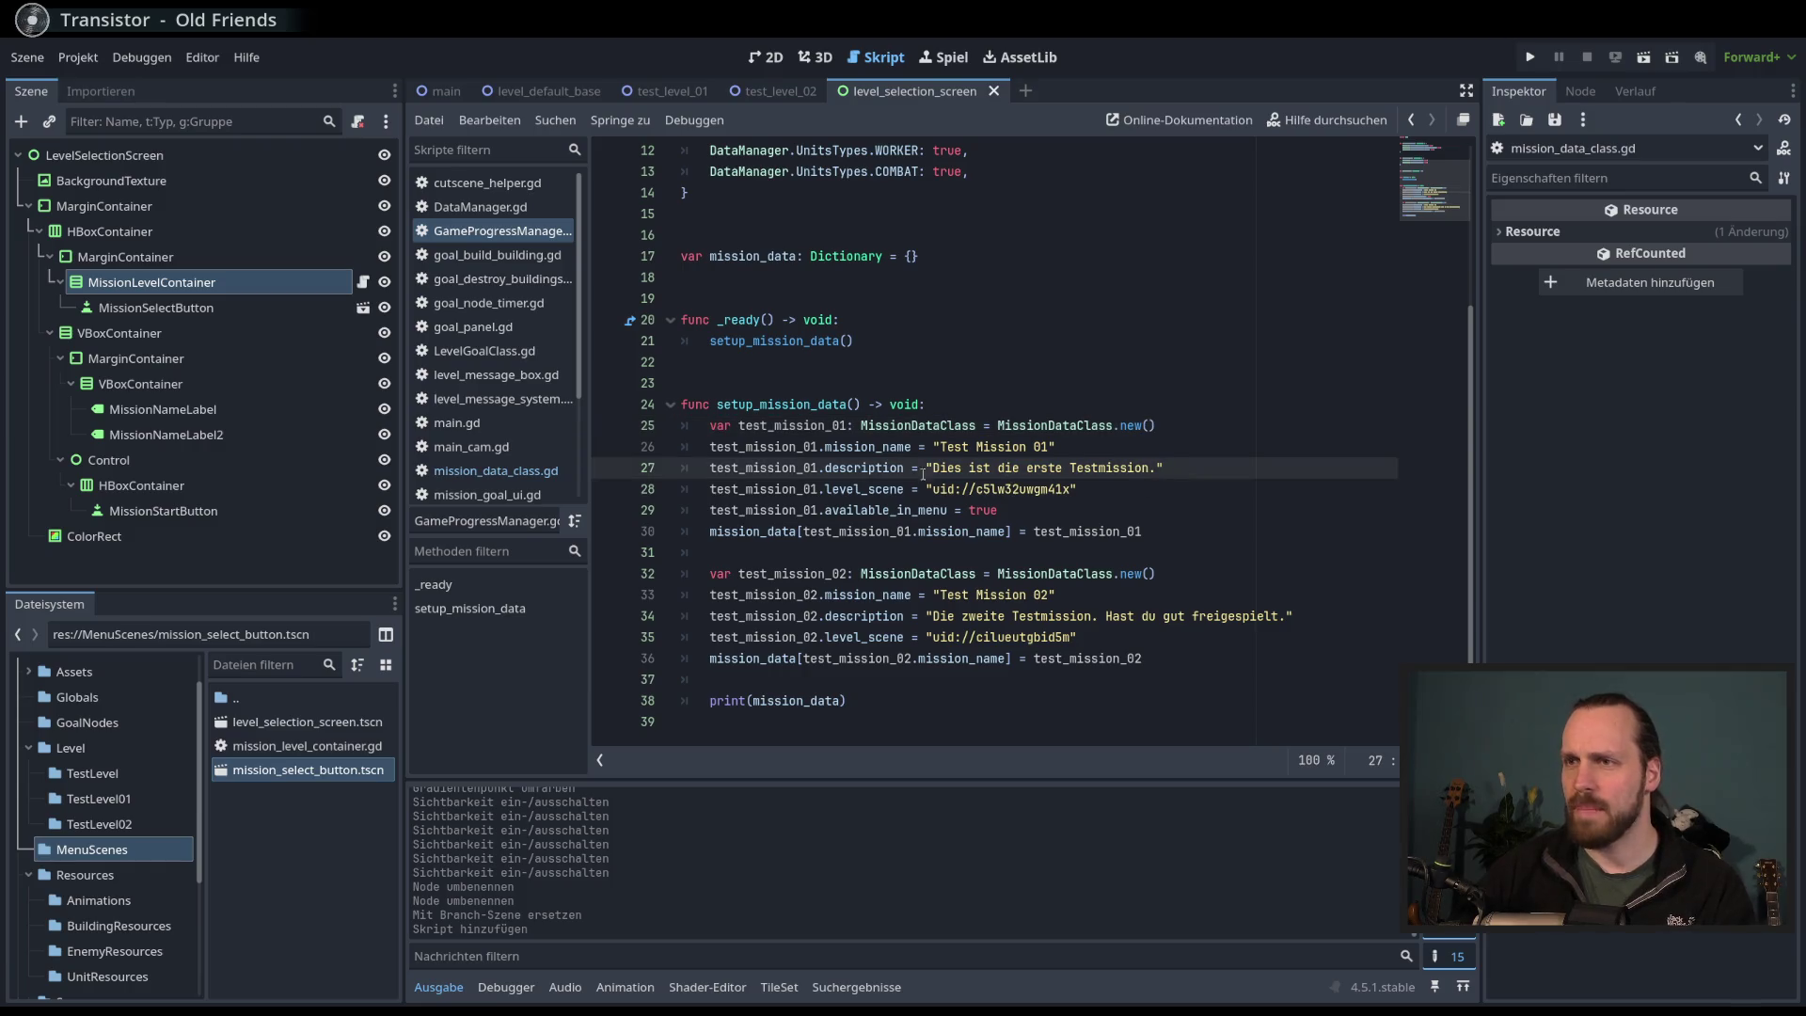
key("Up")
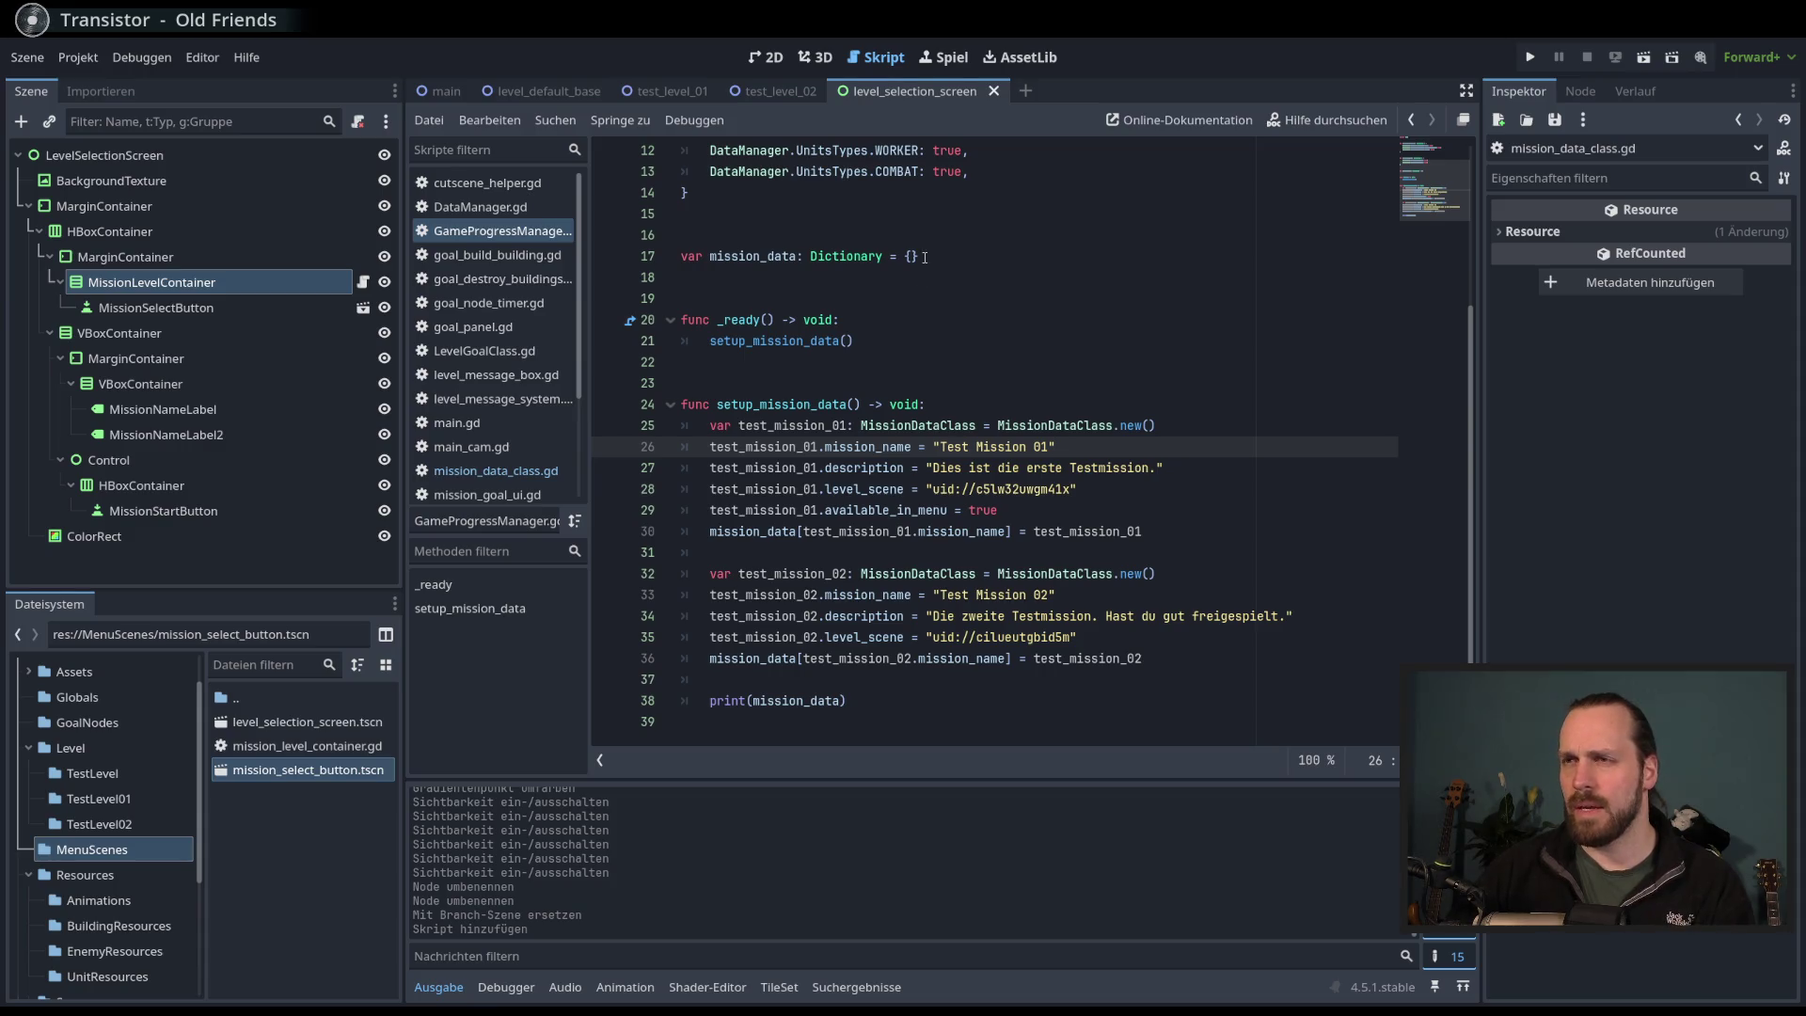
double_click(866, 256)
type("Arra")
key("Return")
key("End")
key("BackSpace")
key("BackSpace")
key("BackSpace")
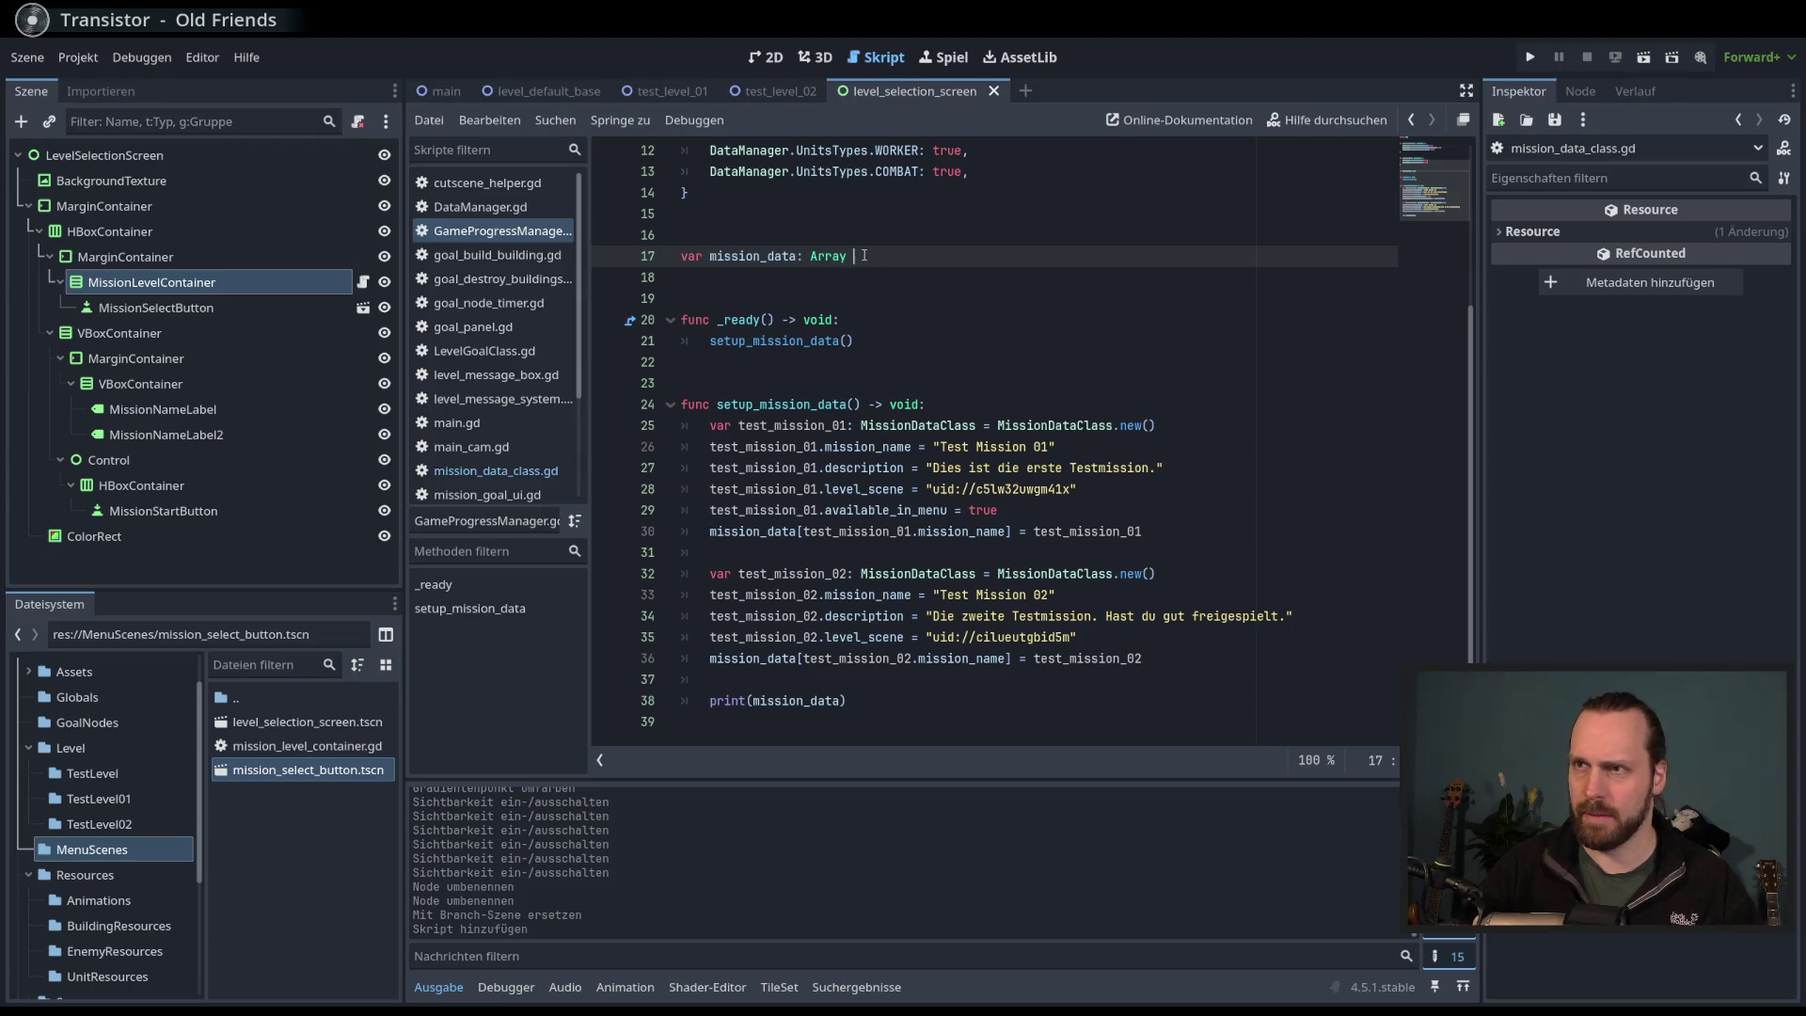
left_click(1159, 532)
left_click(882, 257)
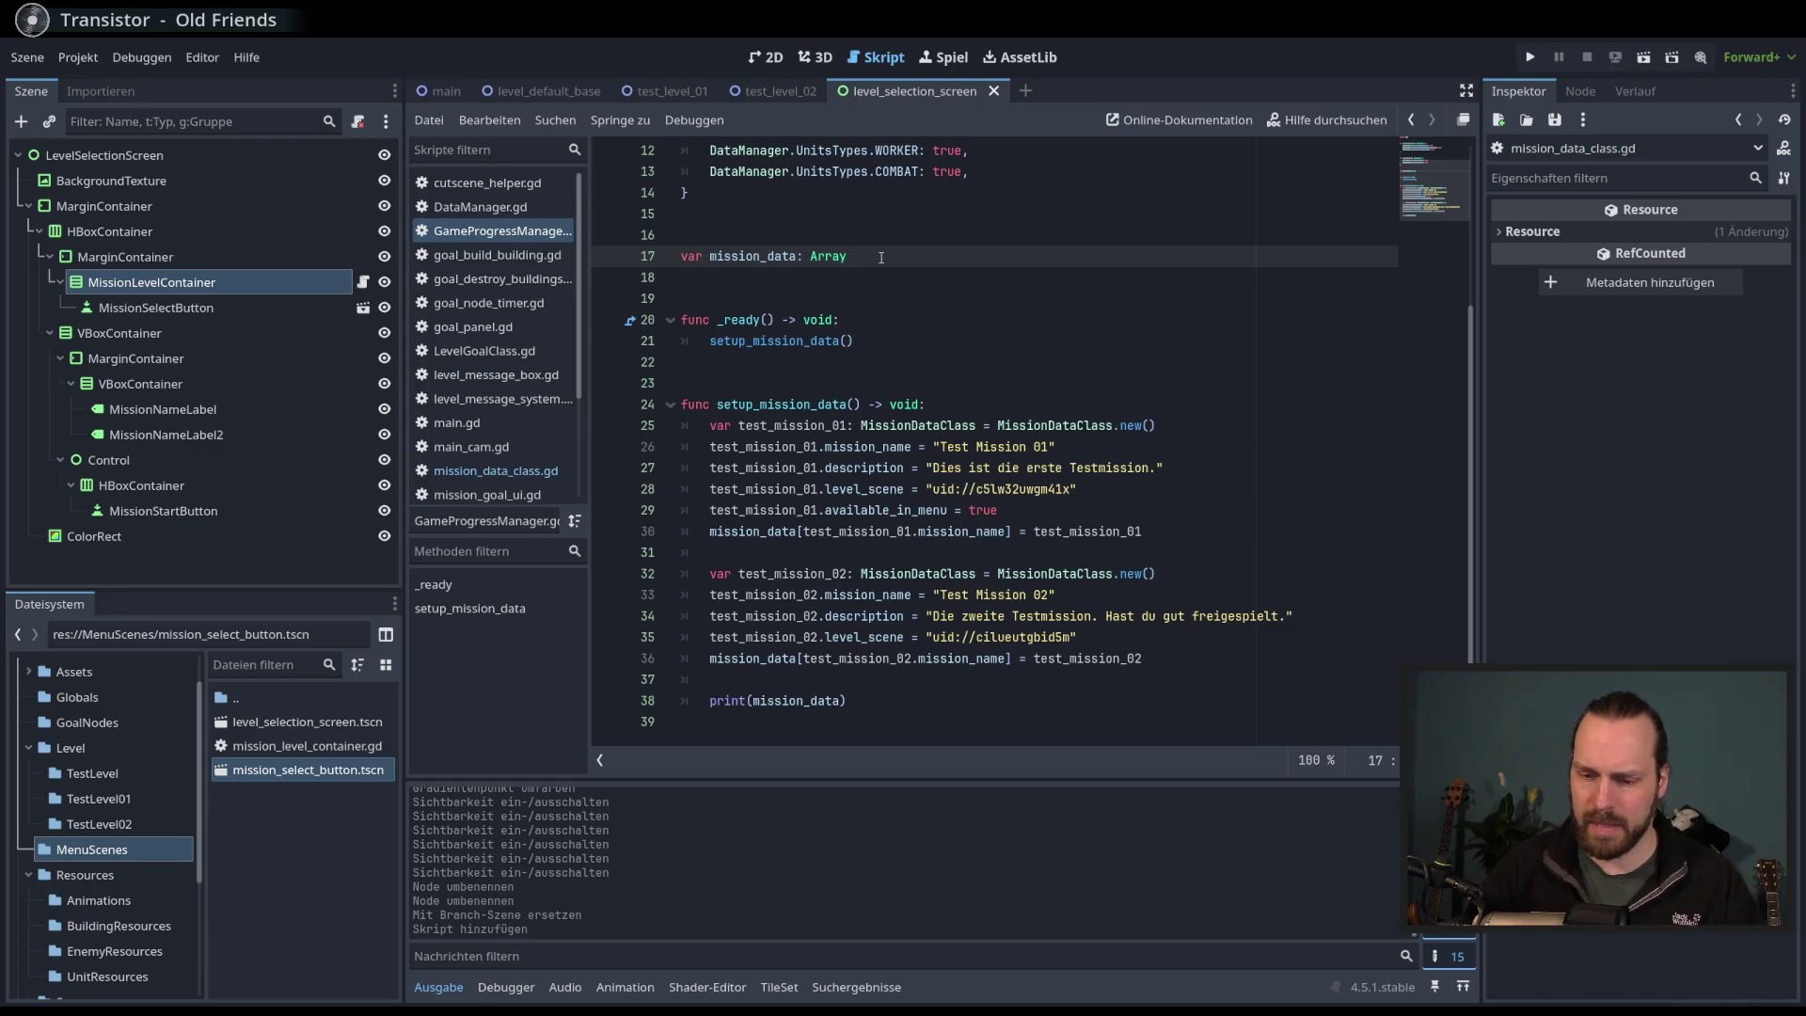
type("=[")
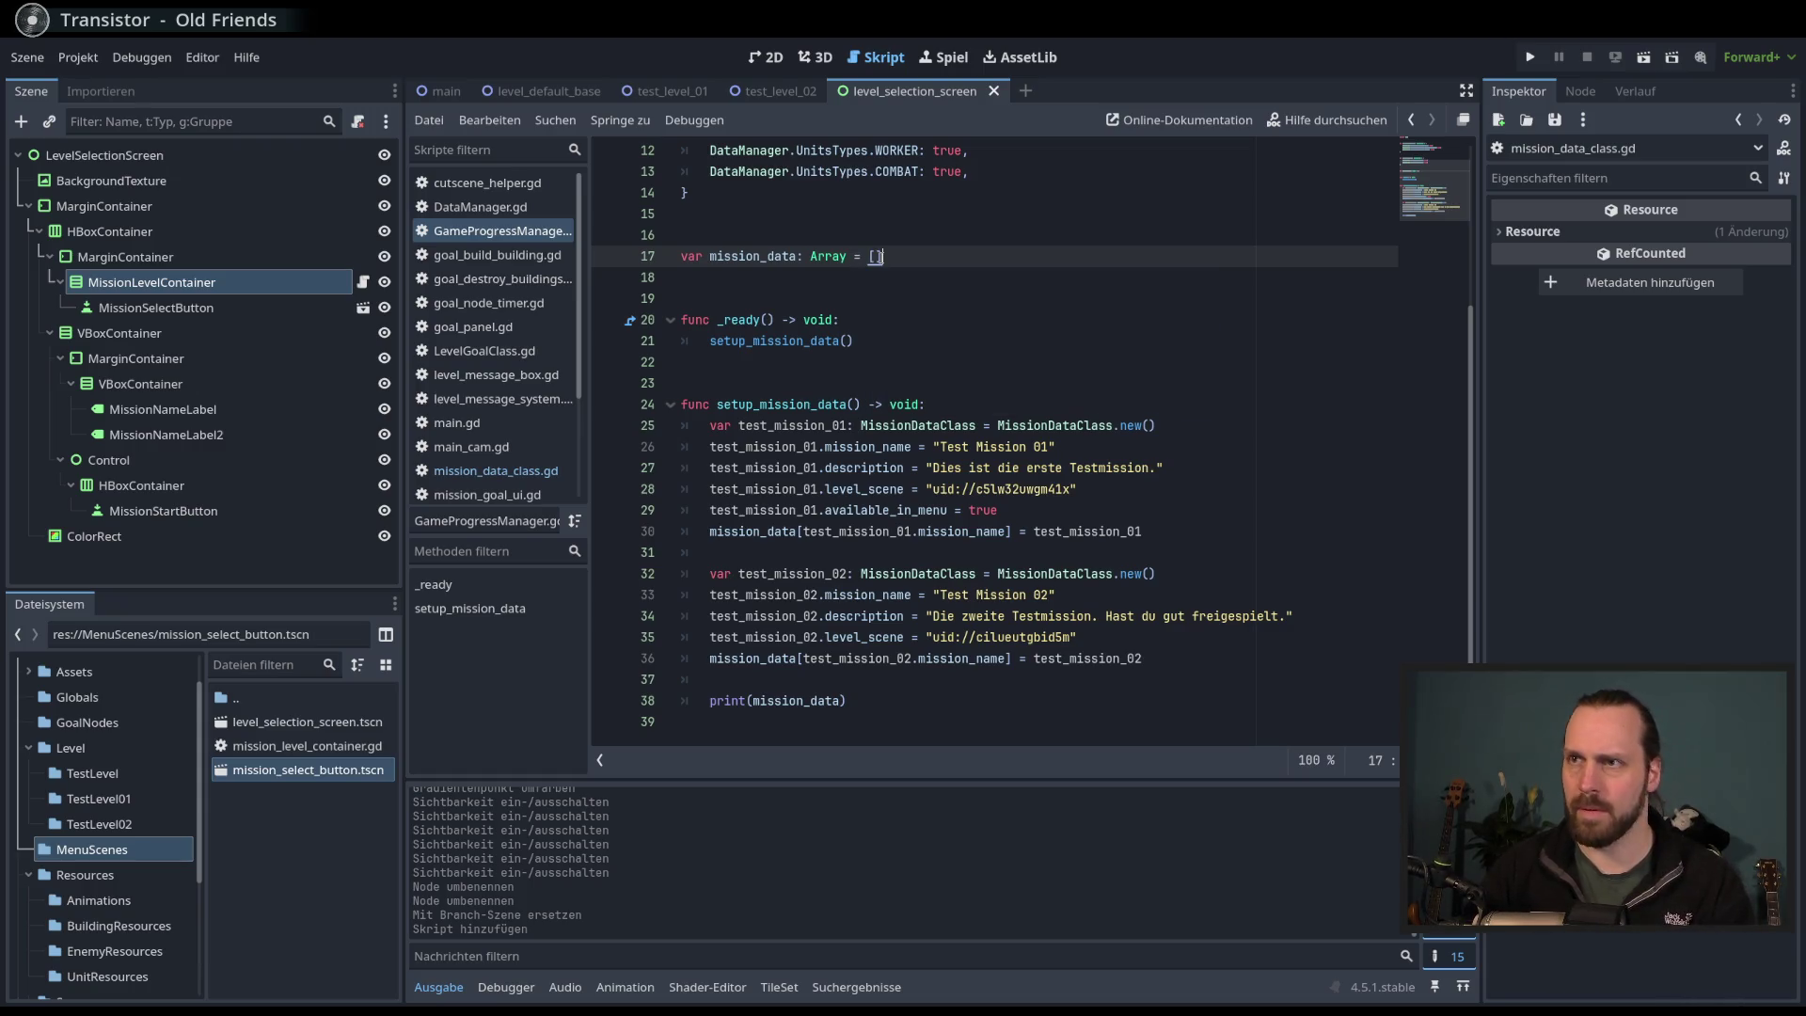
- Replace the first mission's dictionary assignment with mission_data.append(test_mission_01)
left_click(1162, 533)
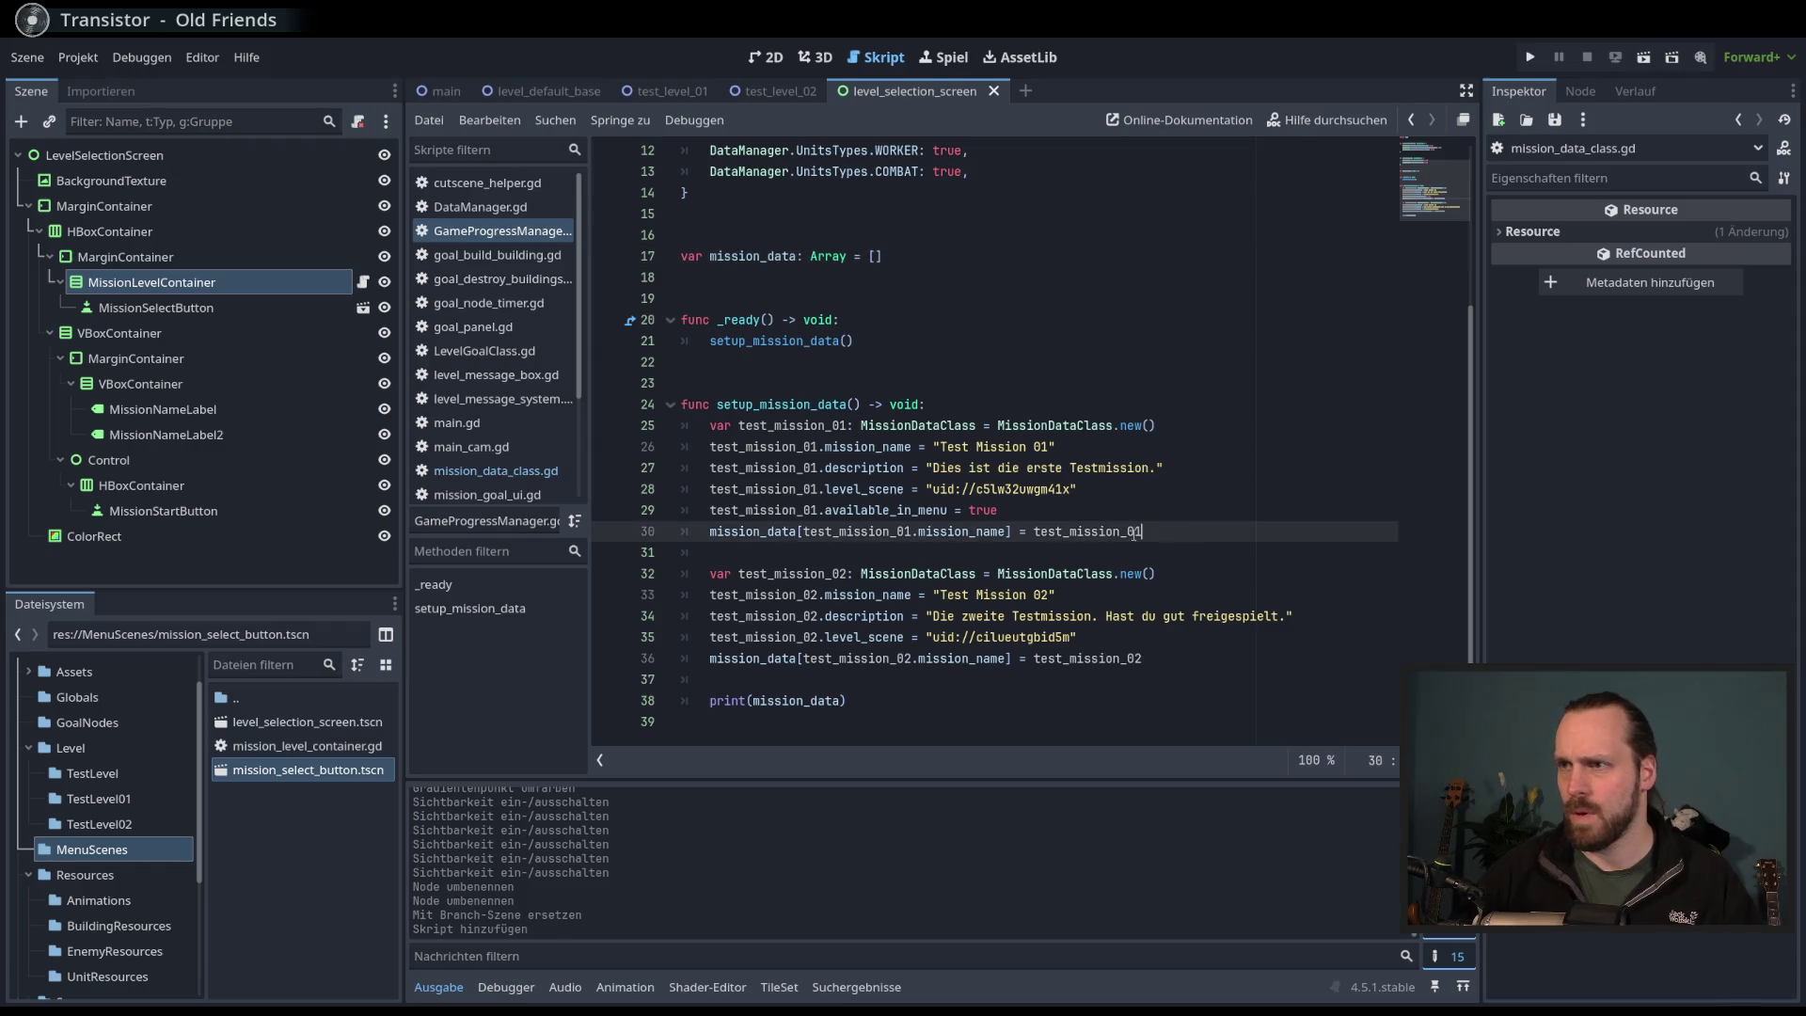
left_click(697, 530, "shift")
type("mi")
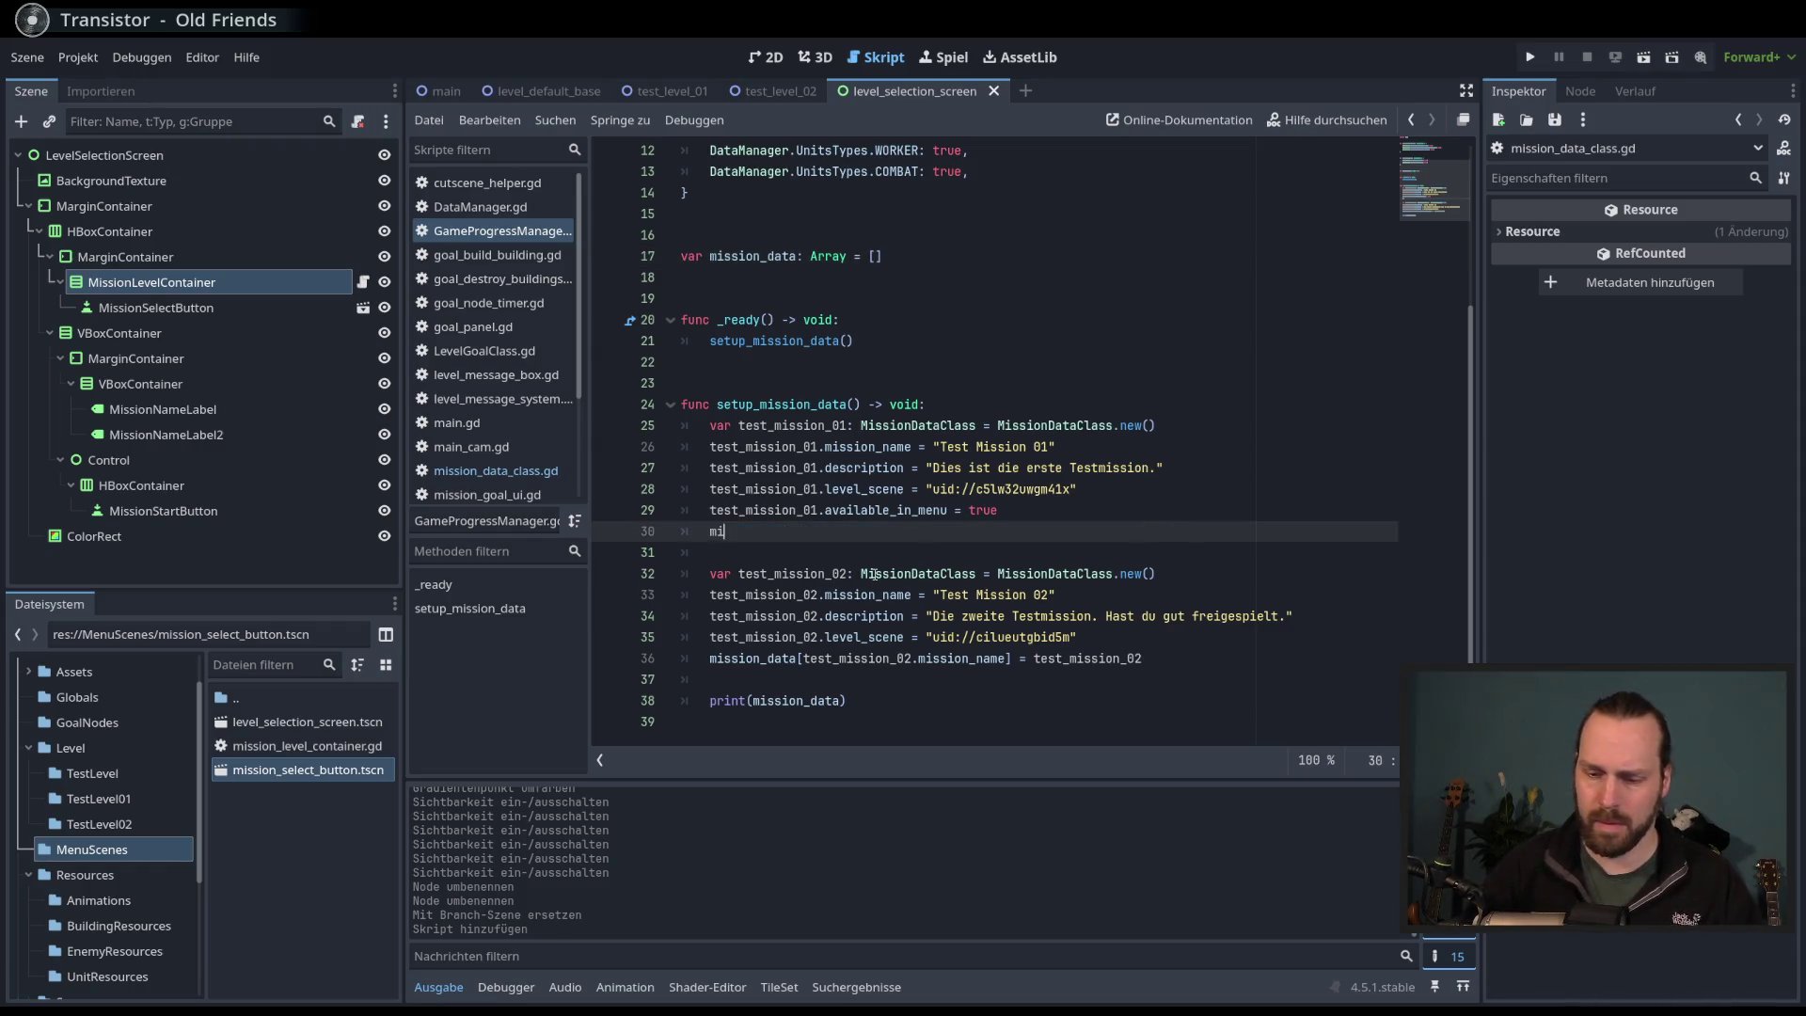
type("ssion_data.a")
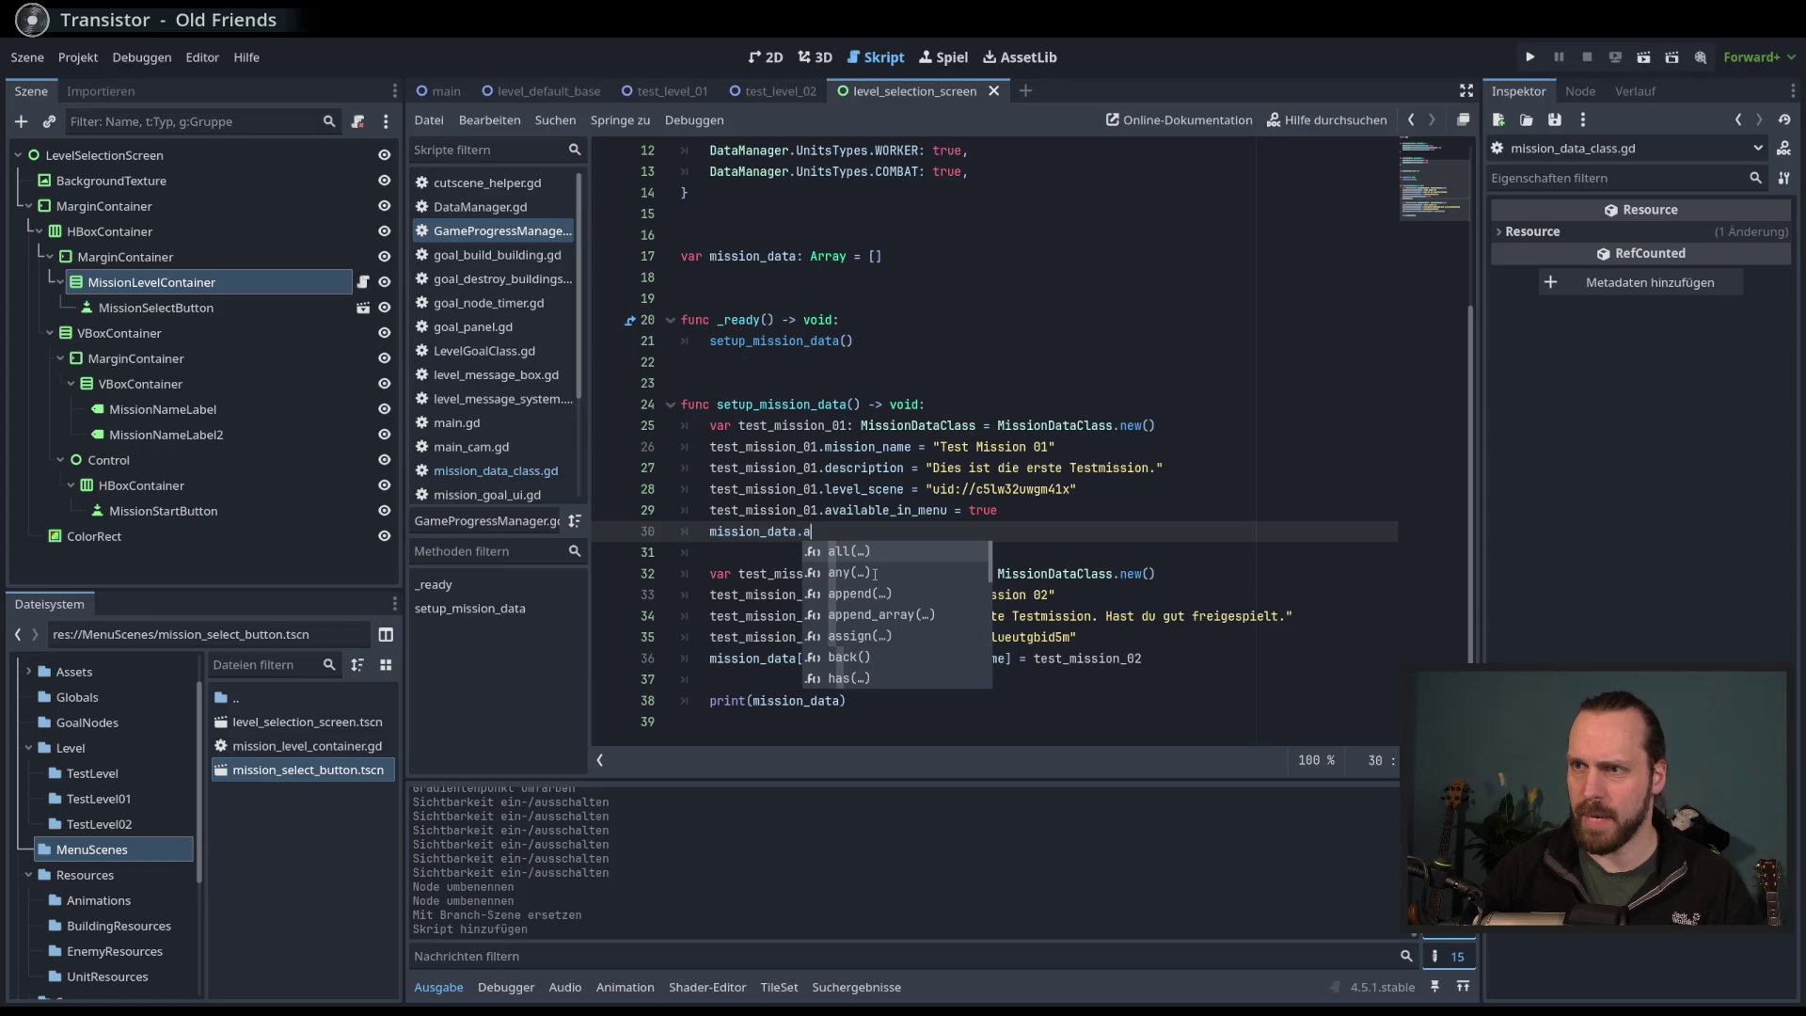
type("pp")
key("Return")
type("test")
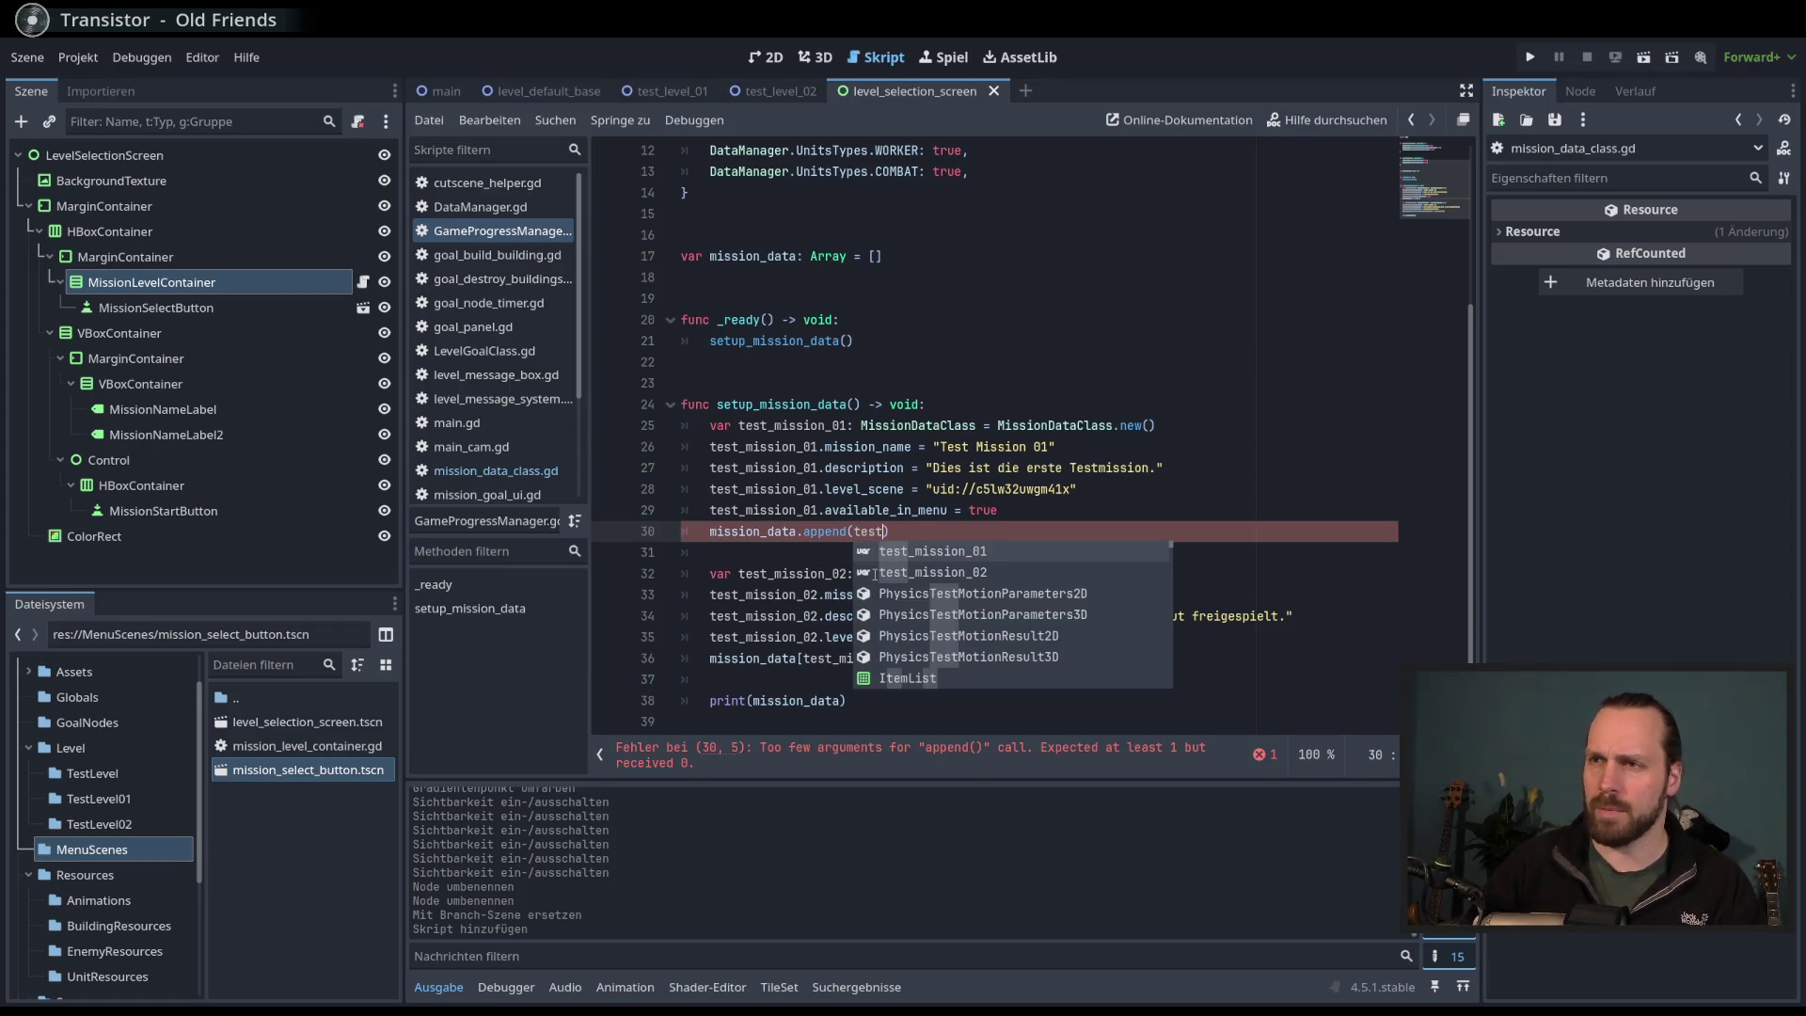
key("Return")
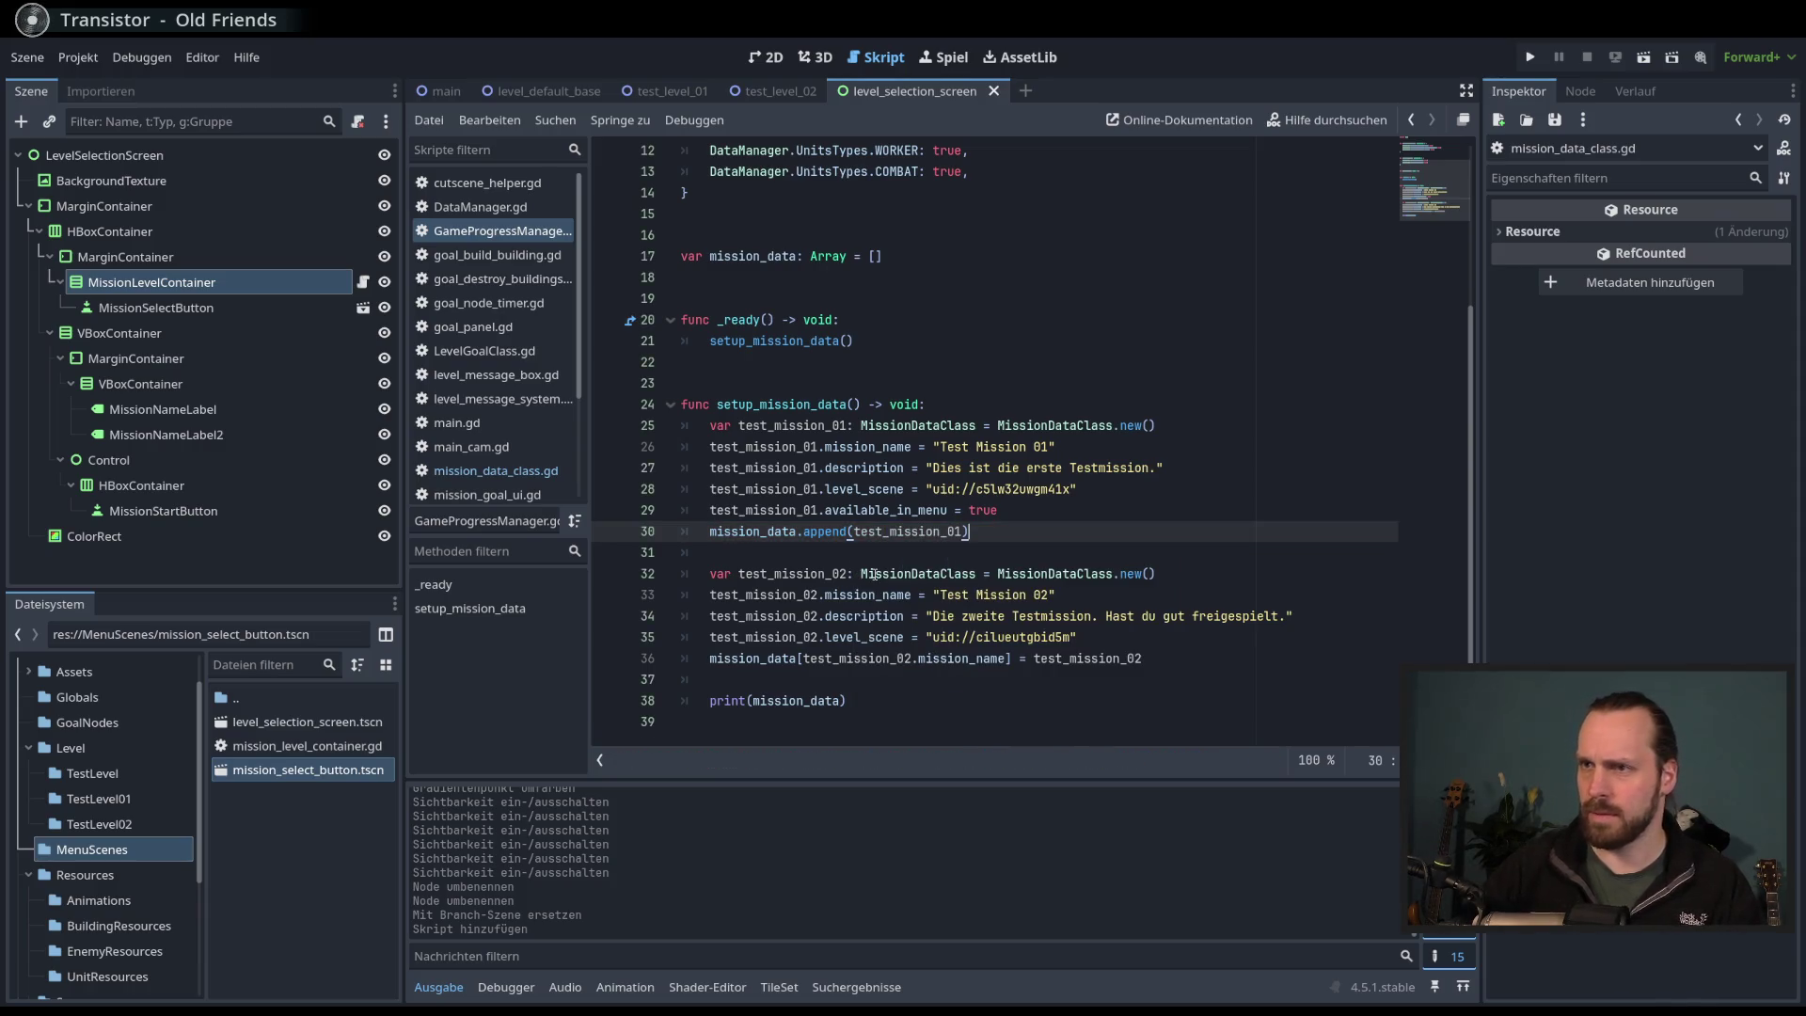
- Replace the second mission's assignment with mission_data.append(test_mission_02)
left_click(1184, 664)
left_click(710, 658, "shift")
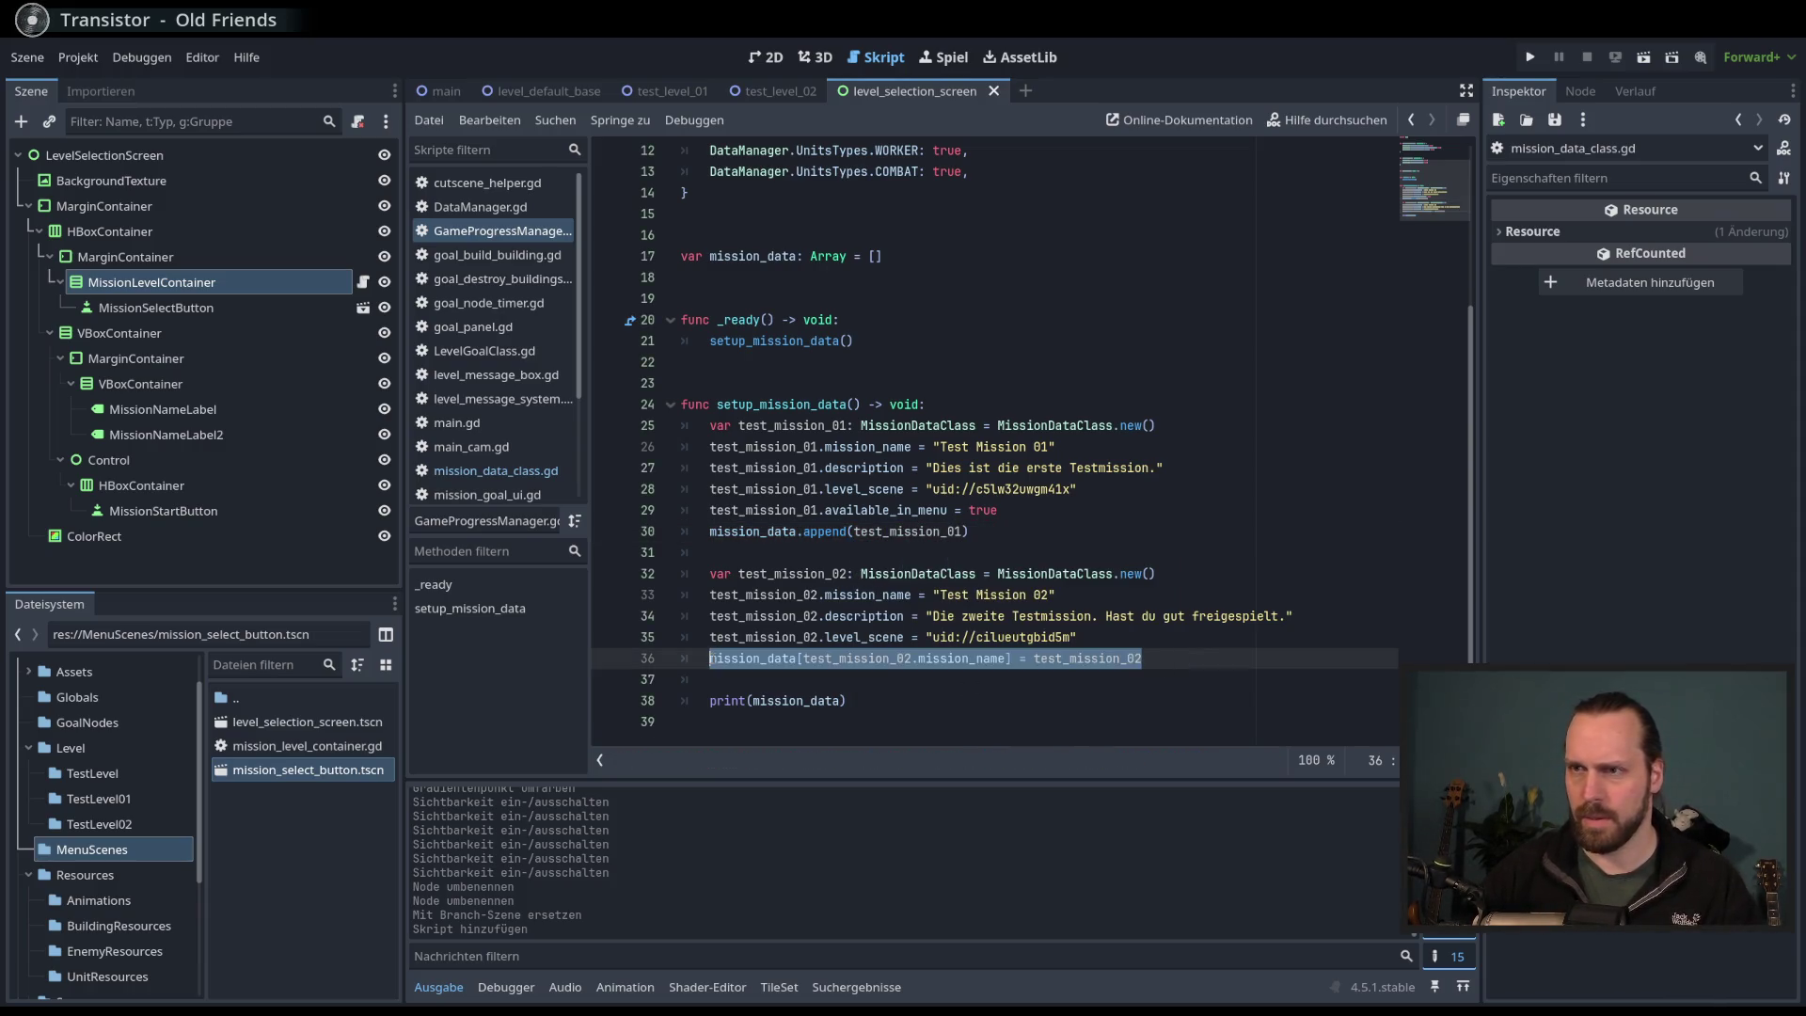
type("mission_data")
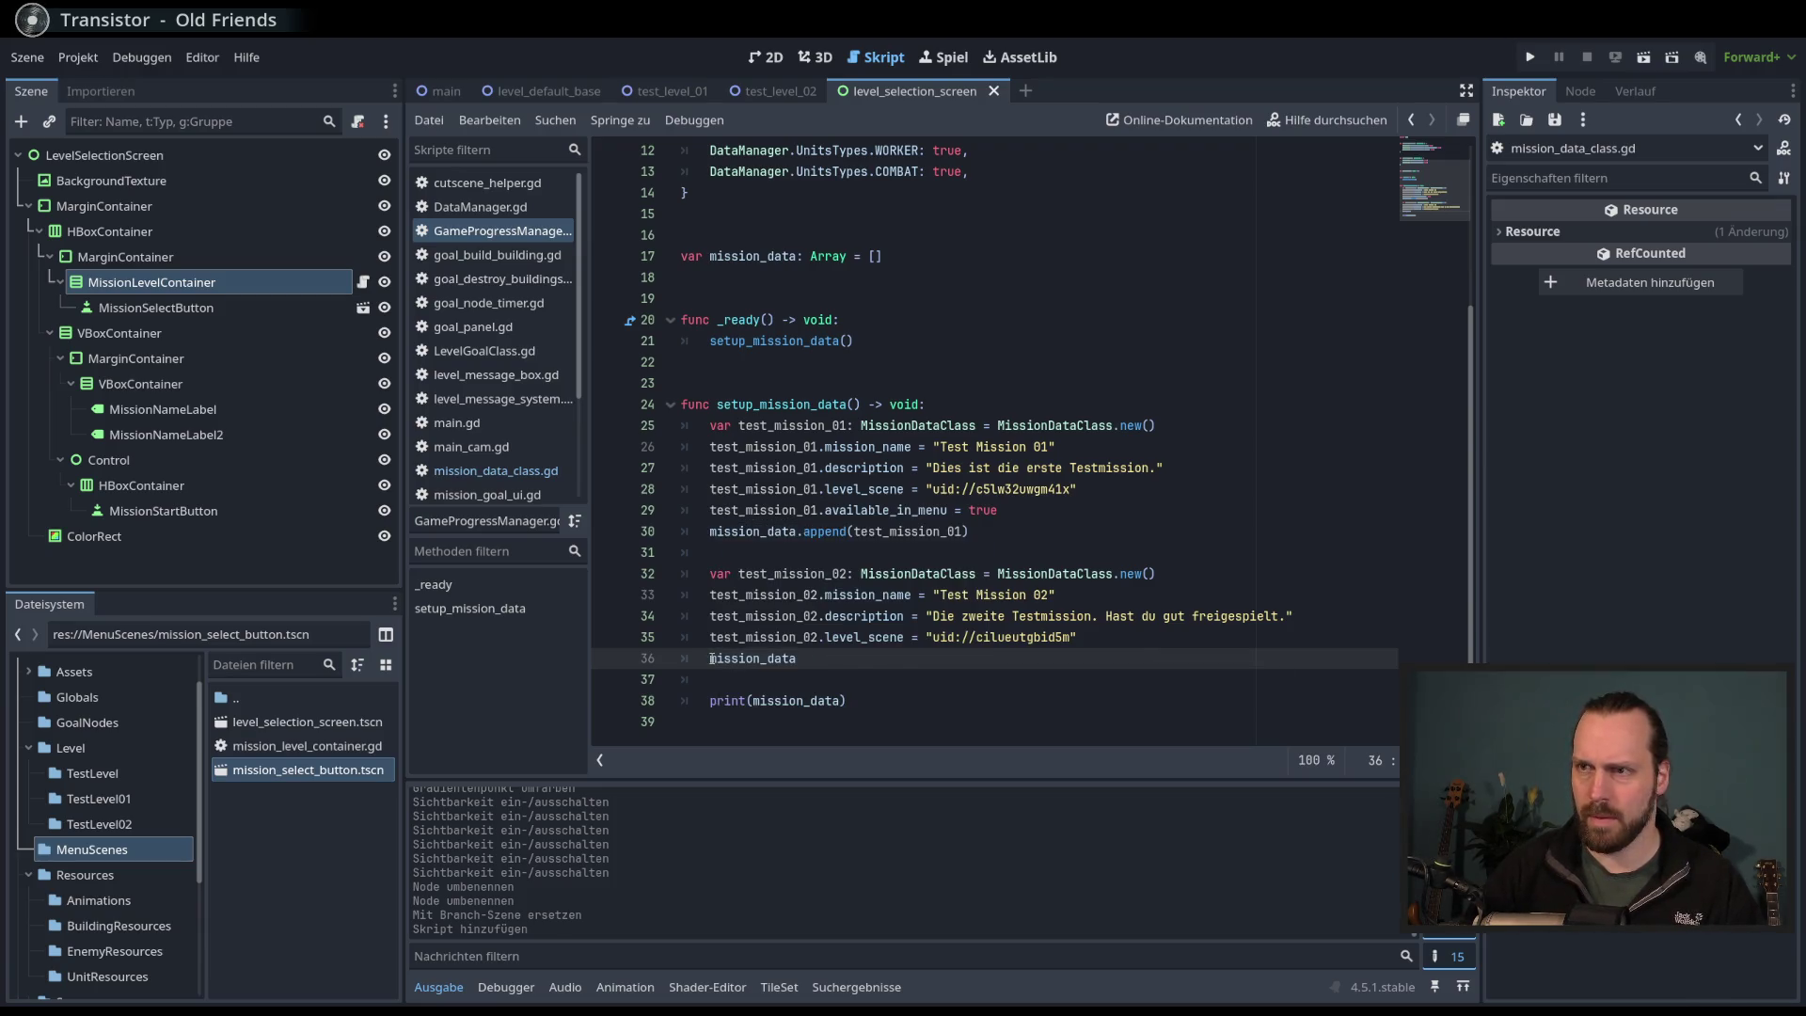
type(".app")
key("Return")
type("test")
key("Down")
key("Return")
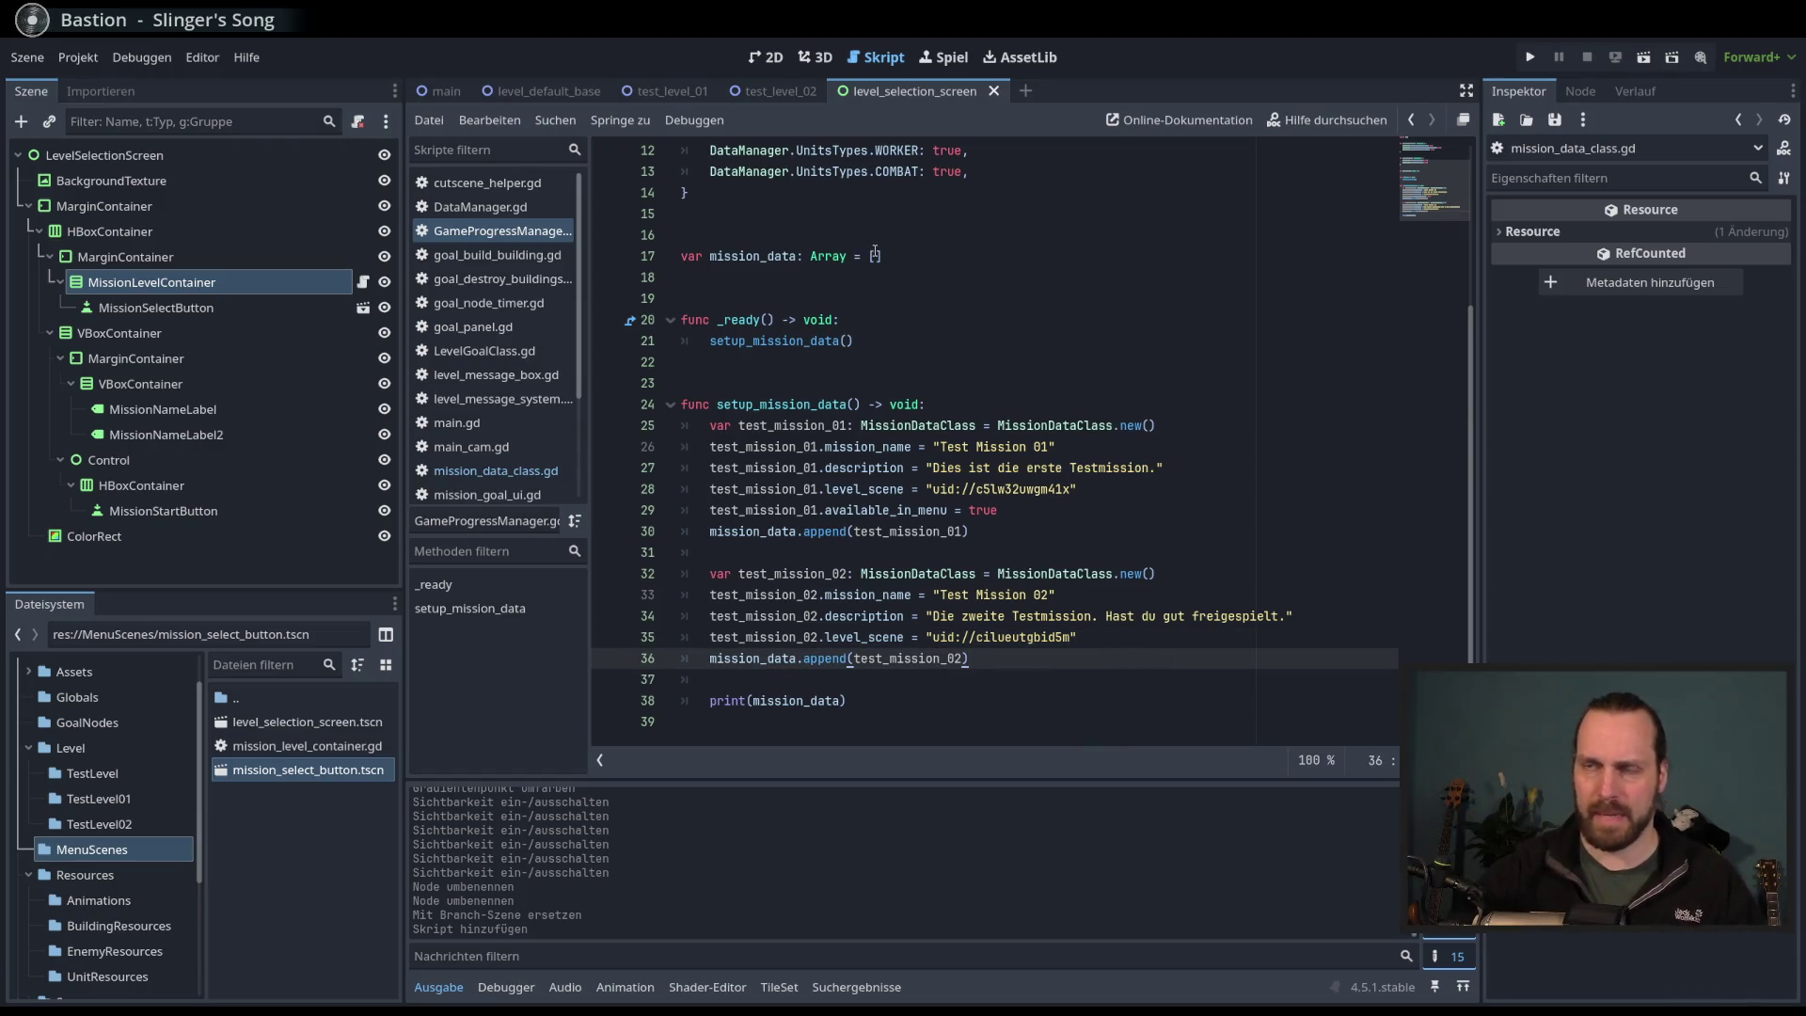
left_click(1145, 640)
left_click(1163, 664)
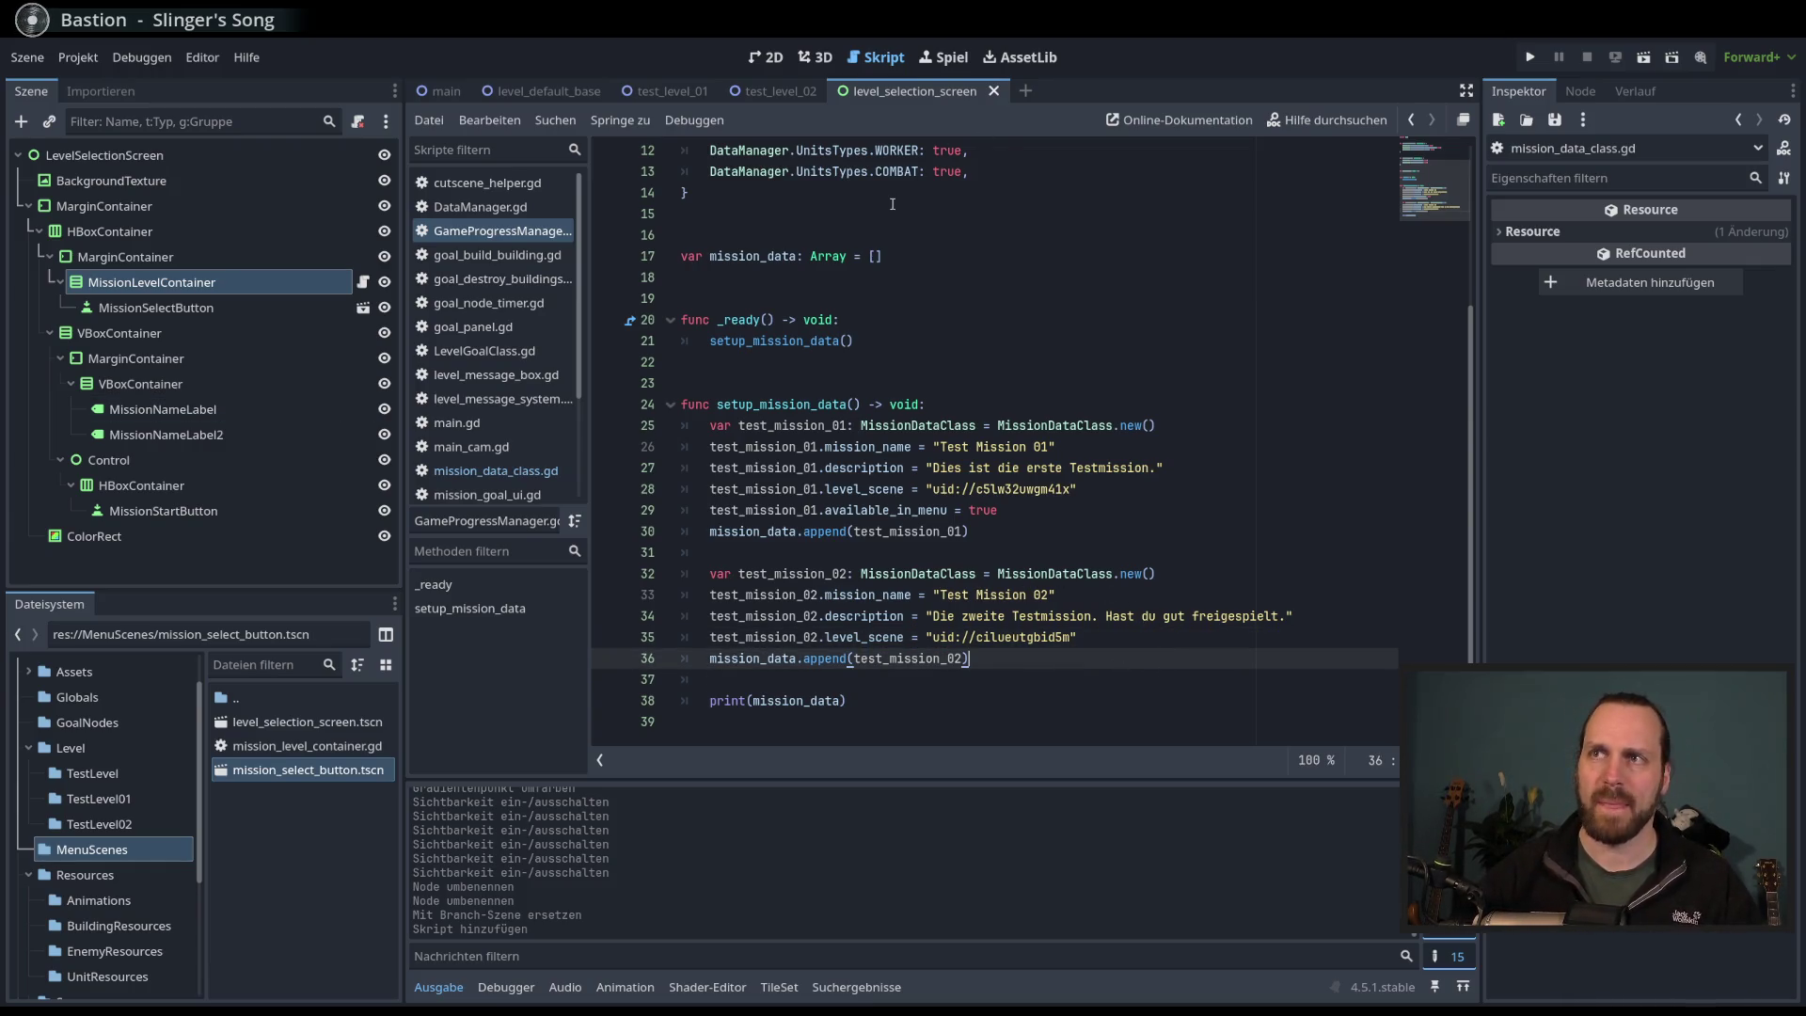
- Copy the display_name identifier from mission_data_class.gd
scroll(494, 376, "down", 2)
scroll(494, 376, "up", 2)
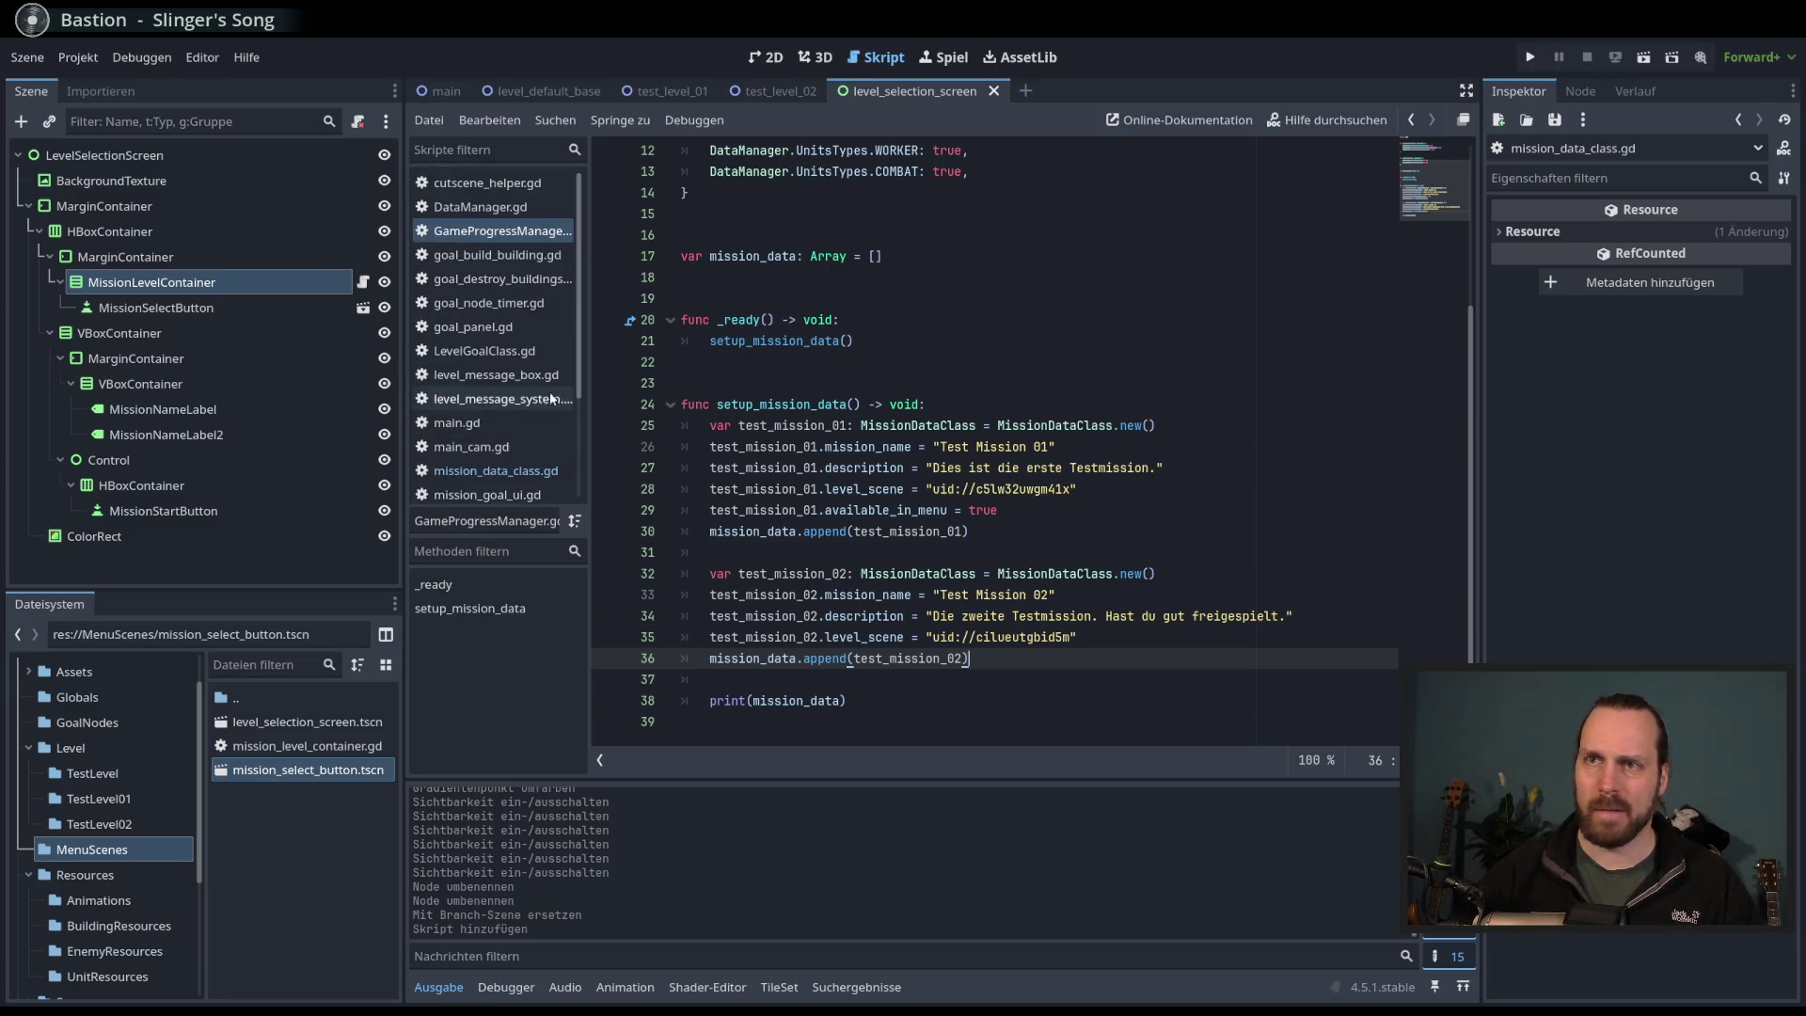
left_click(496, 470)
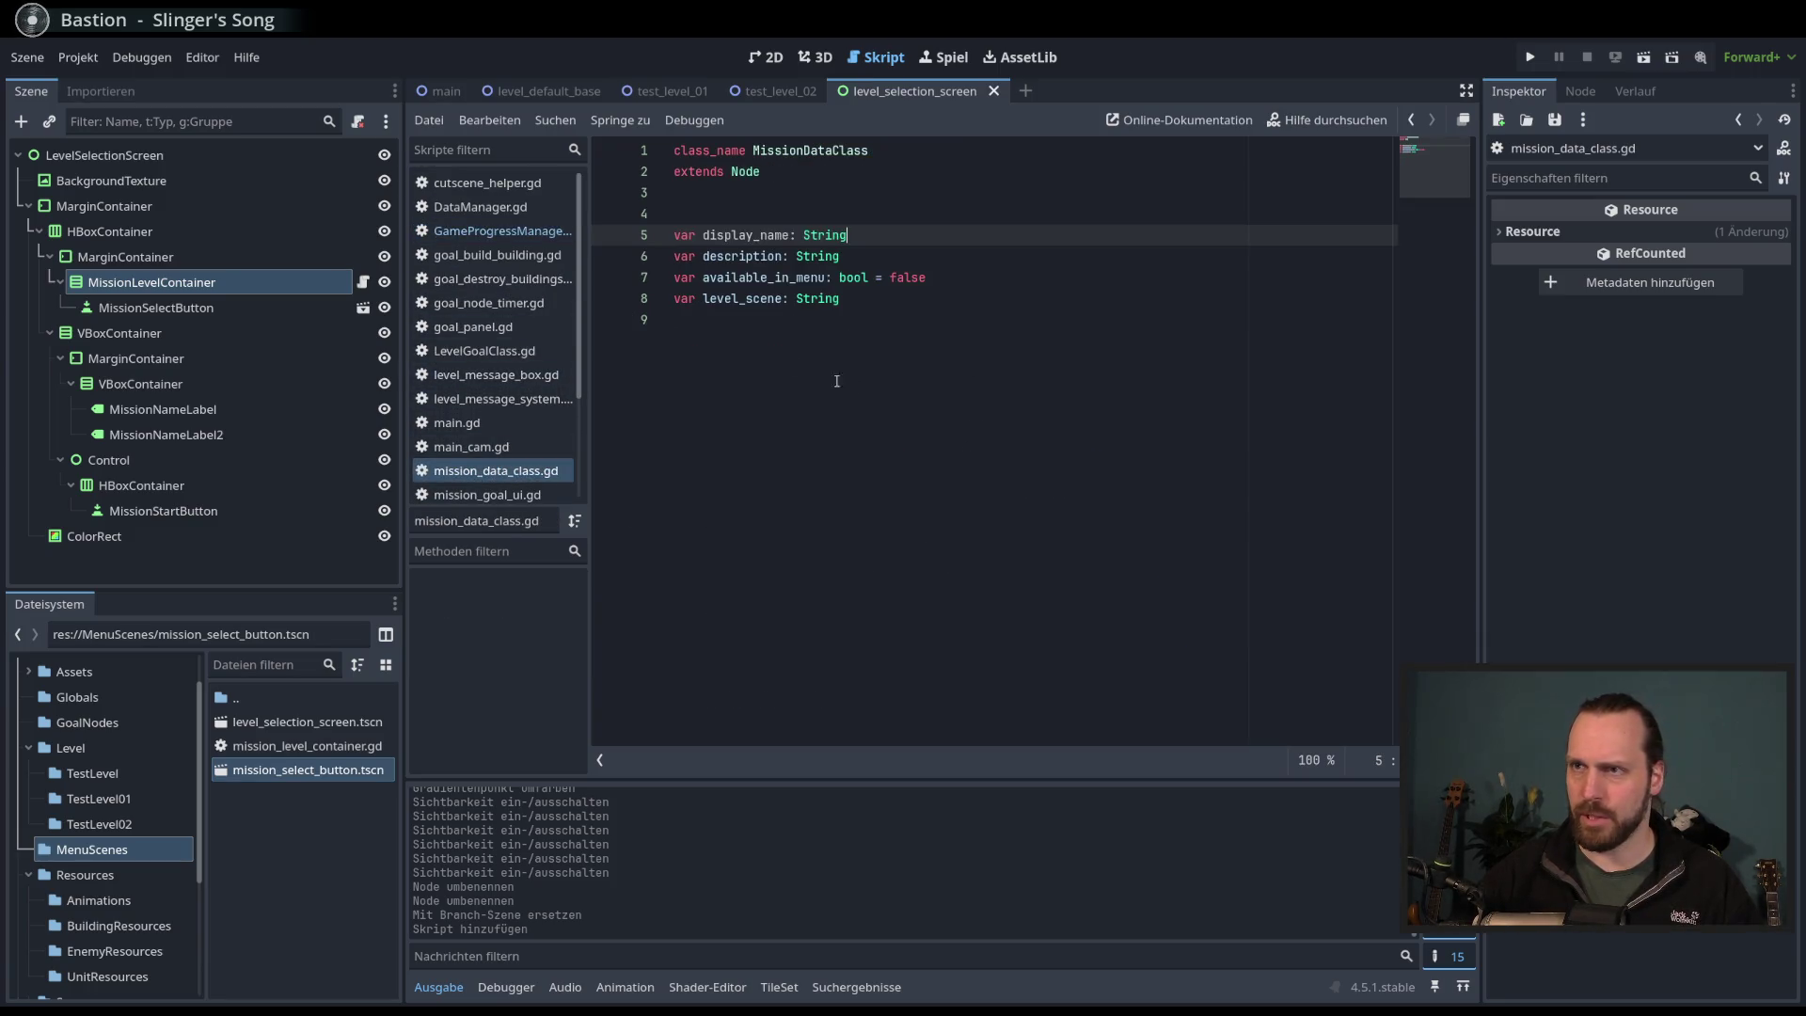
left_click(496, 231)
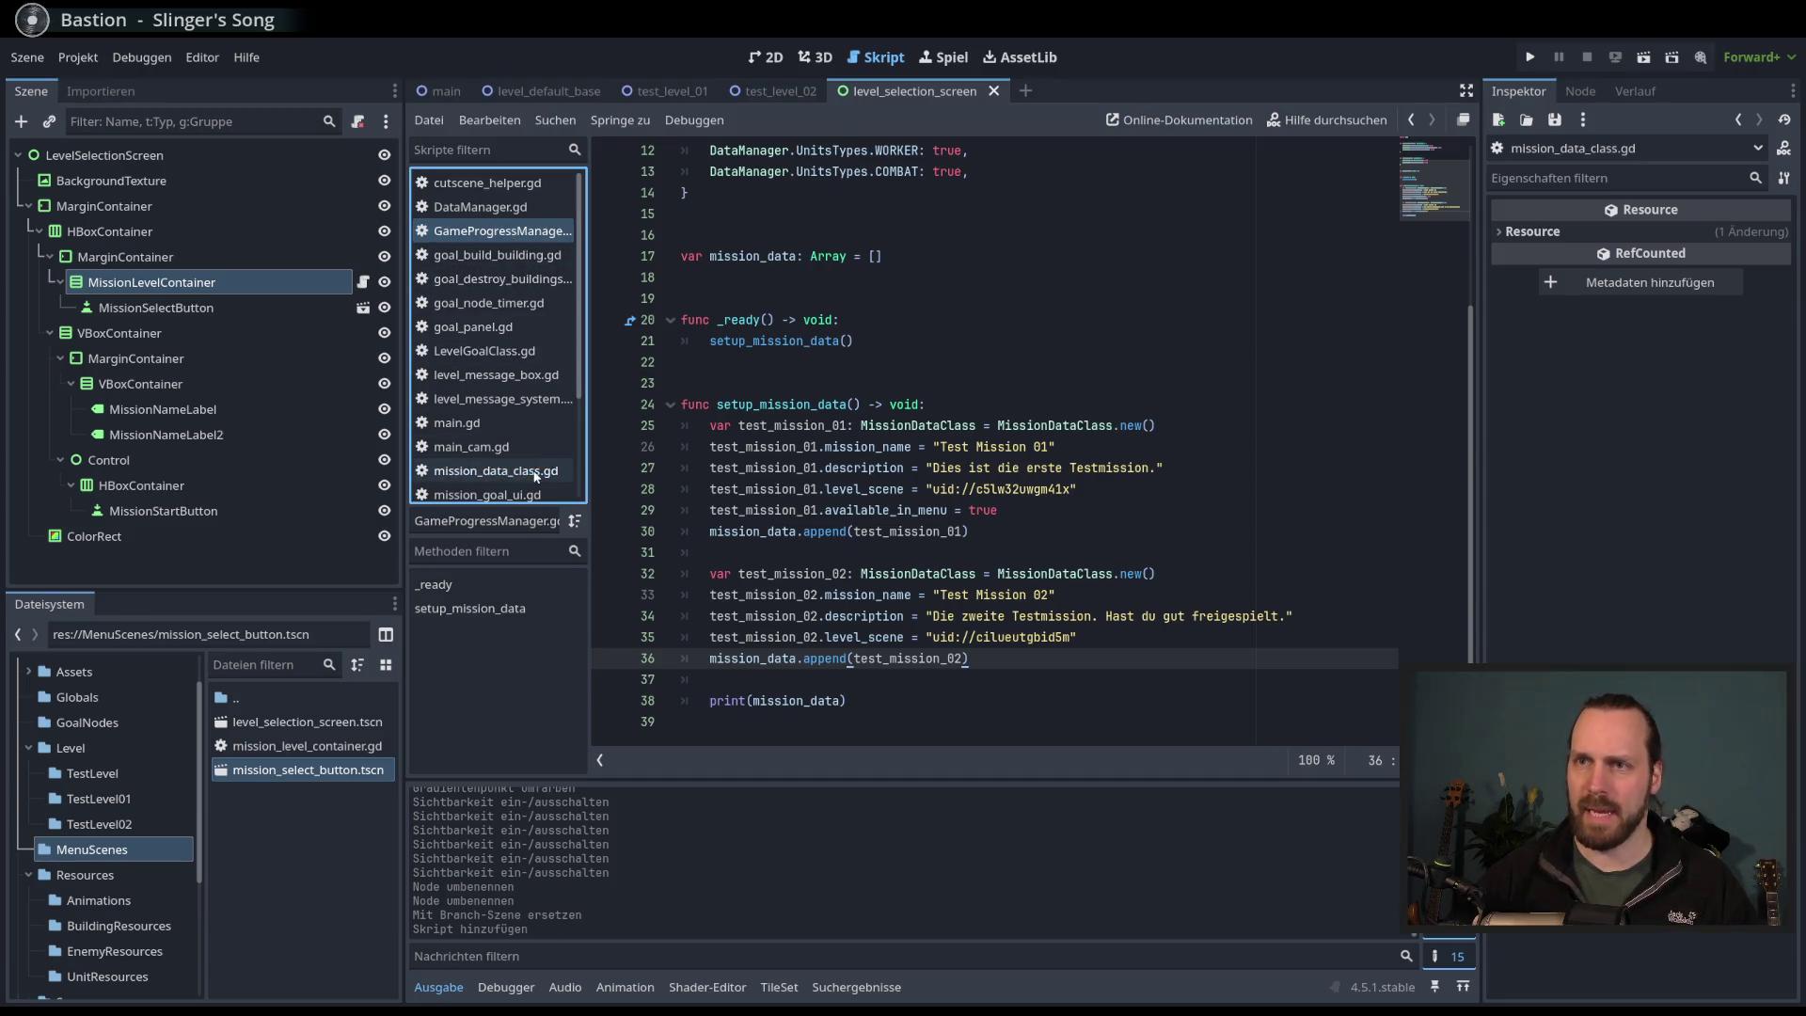
left_click(495, 470)
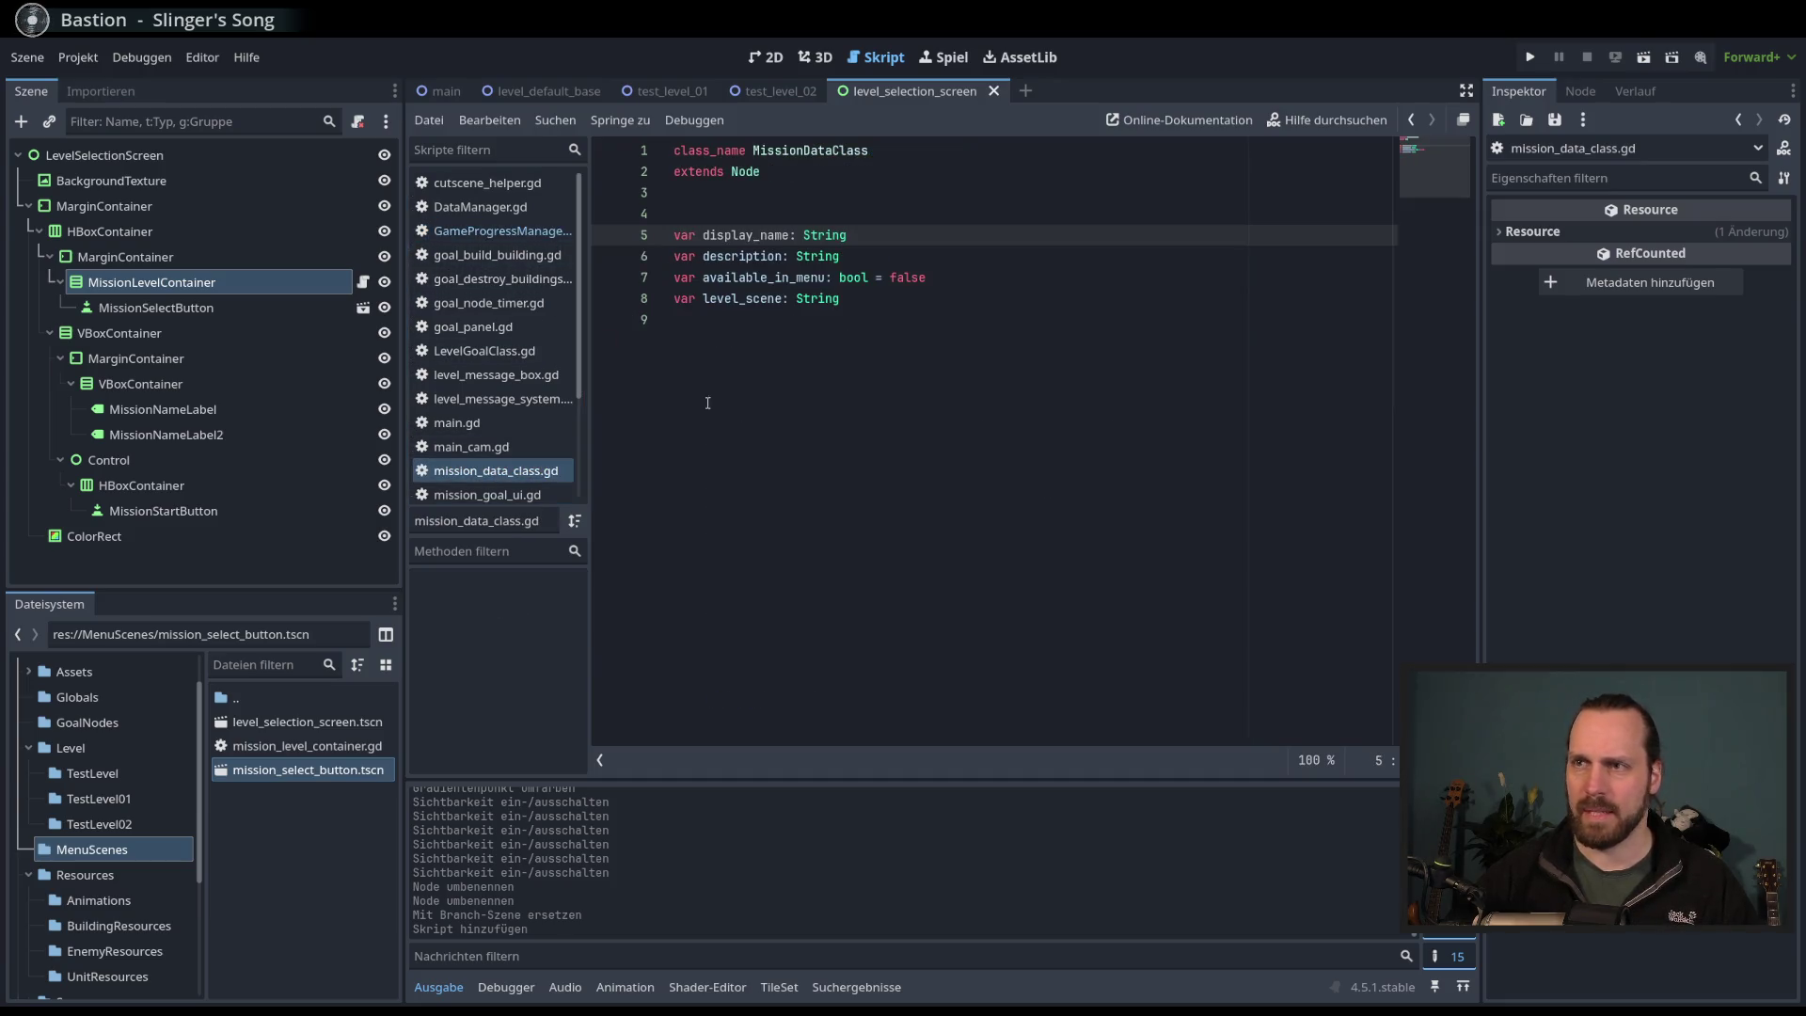
left_click_drag(754, 237, 703, 237)
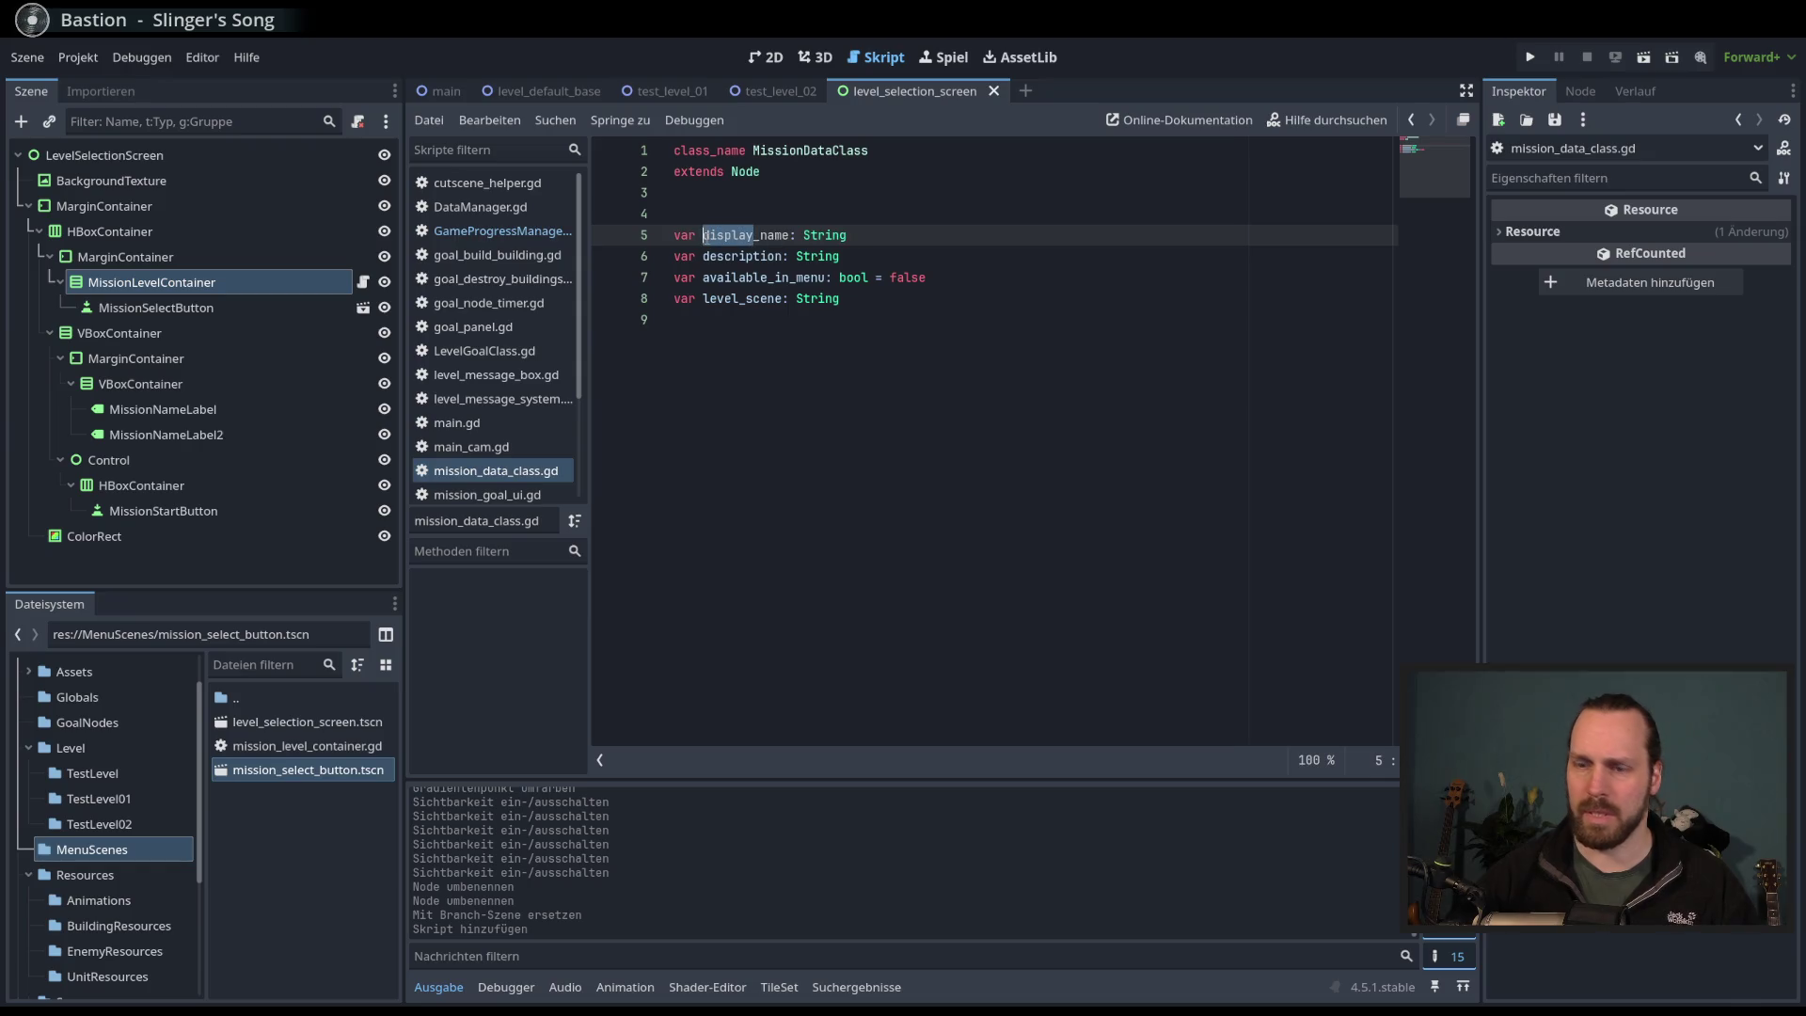
double_click(727, 235)
key("ctrl+c")
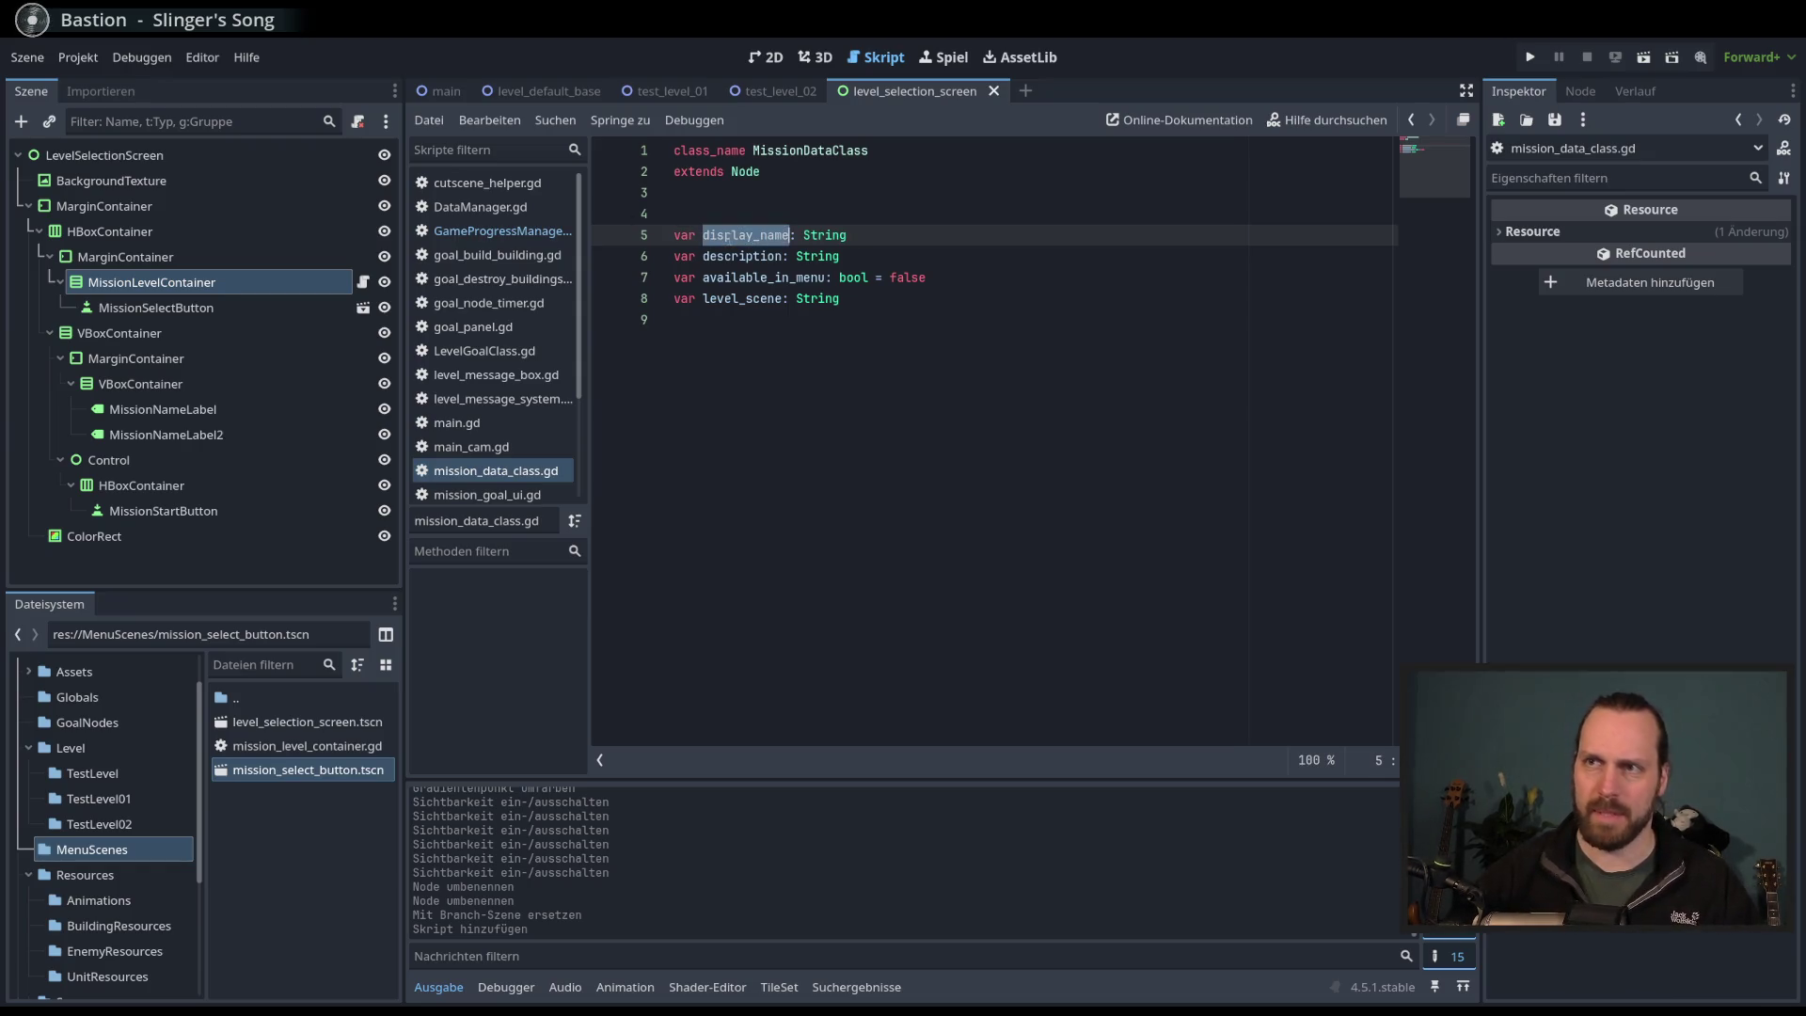
- Paste display_name over mission_name on lines 26 and 33, then run the project
left_click(504, 233)
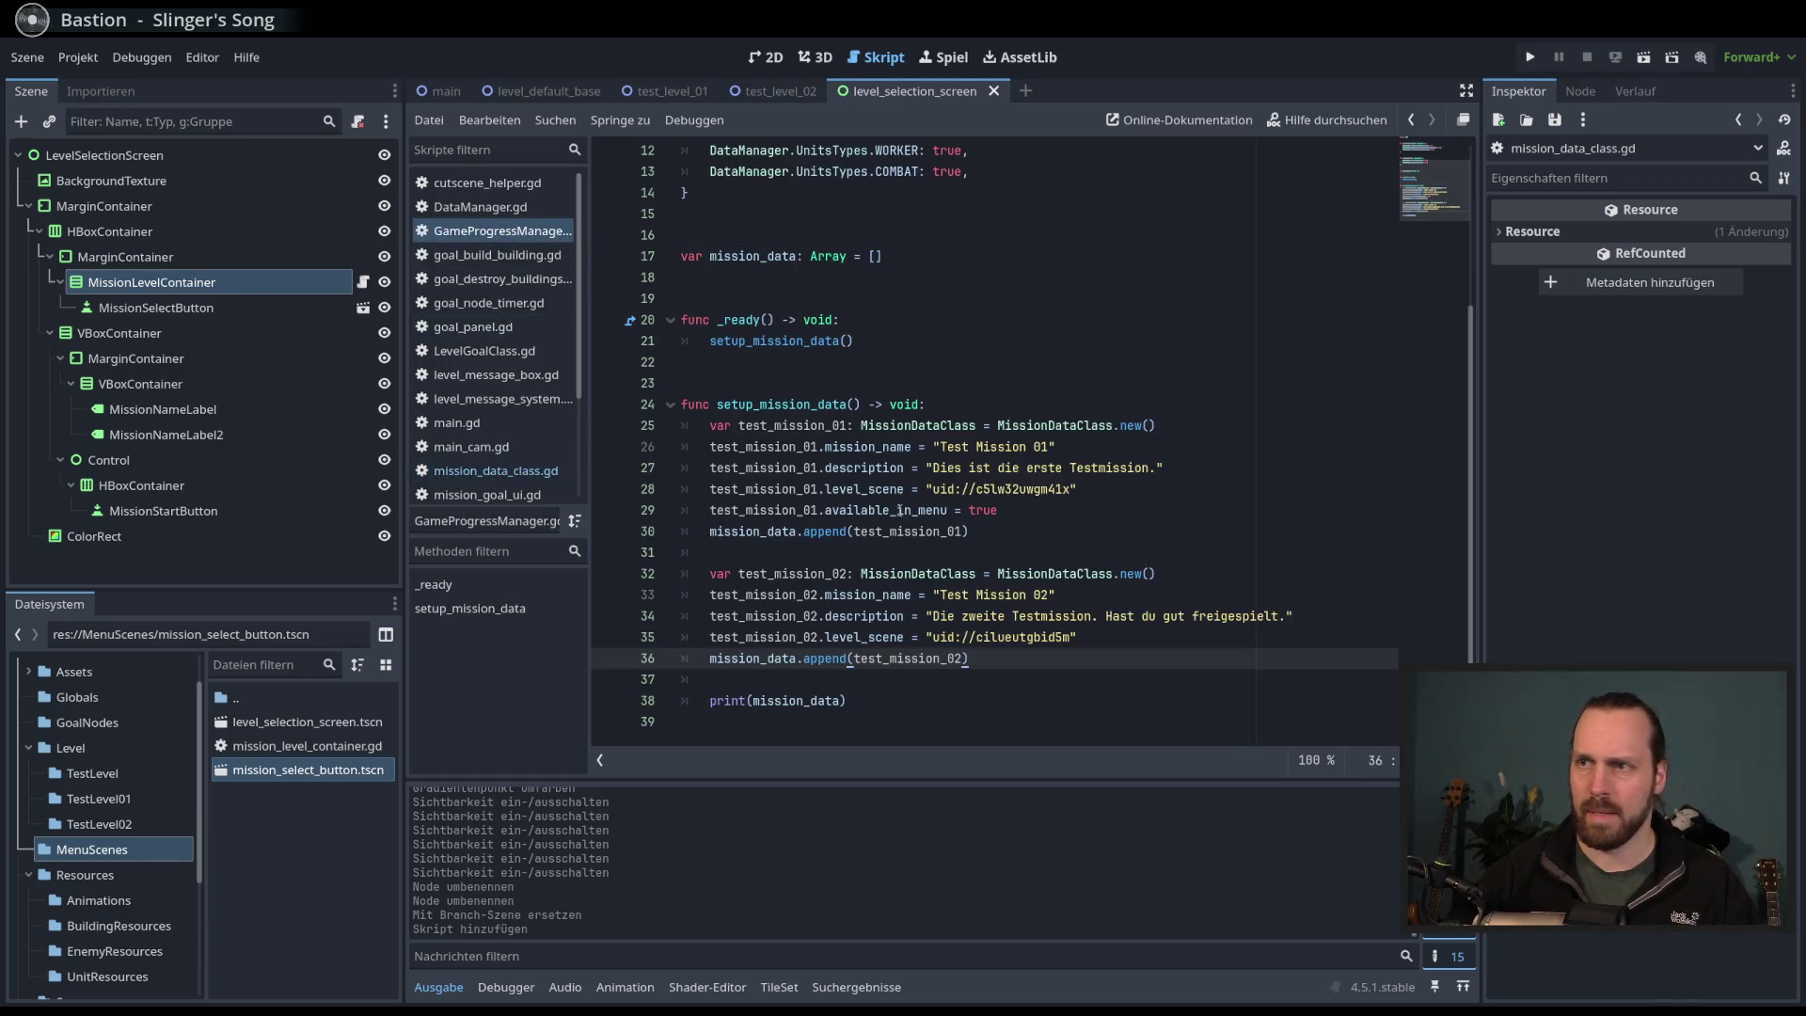
double_click(858, 447)
key("ctrl+v")
double_click(858, 595)
key("ctrl+v")
left_click(1042, 637)
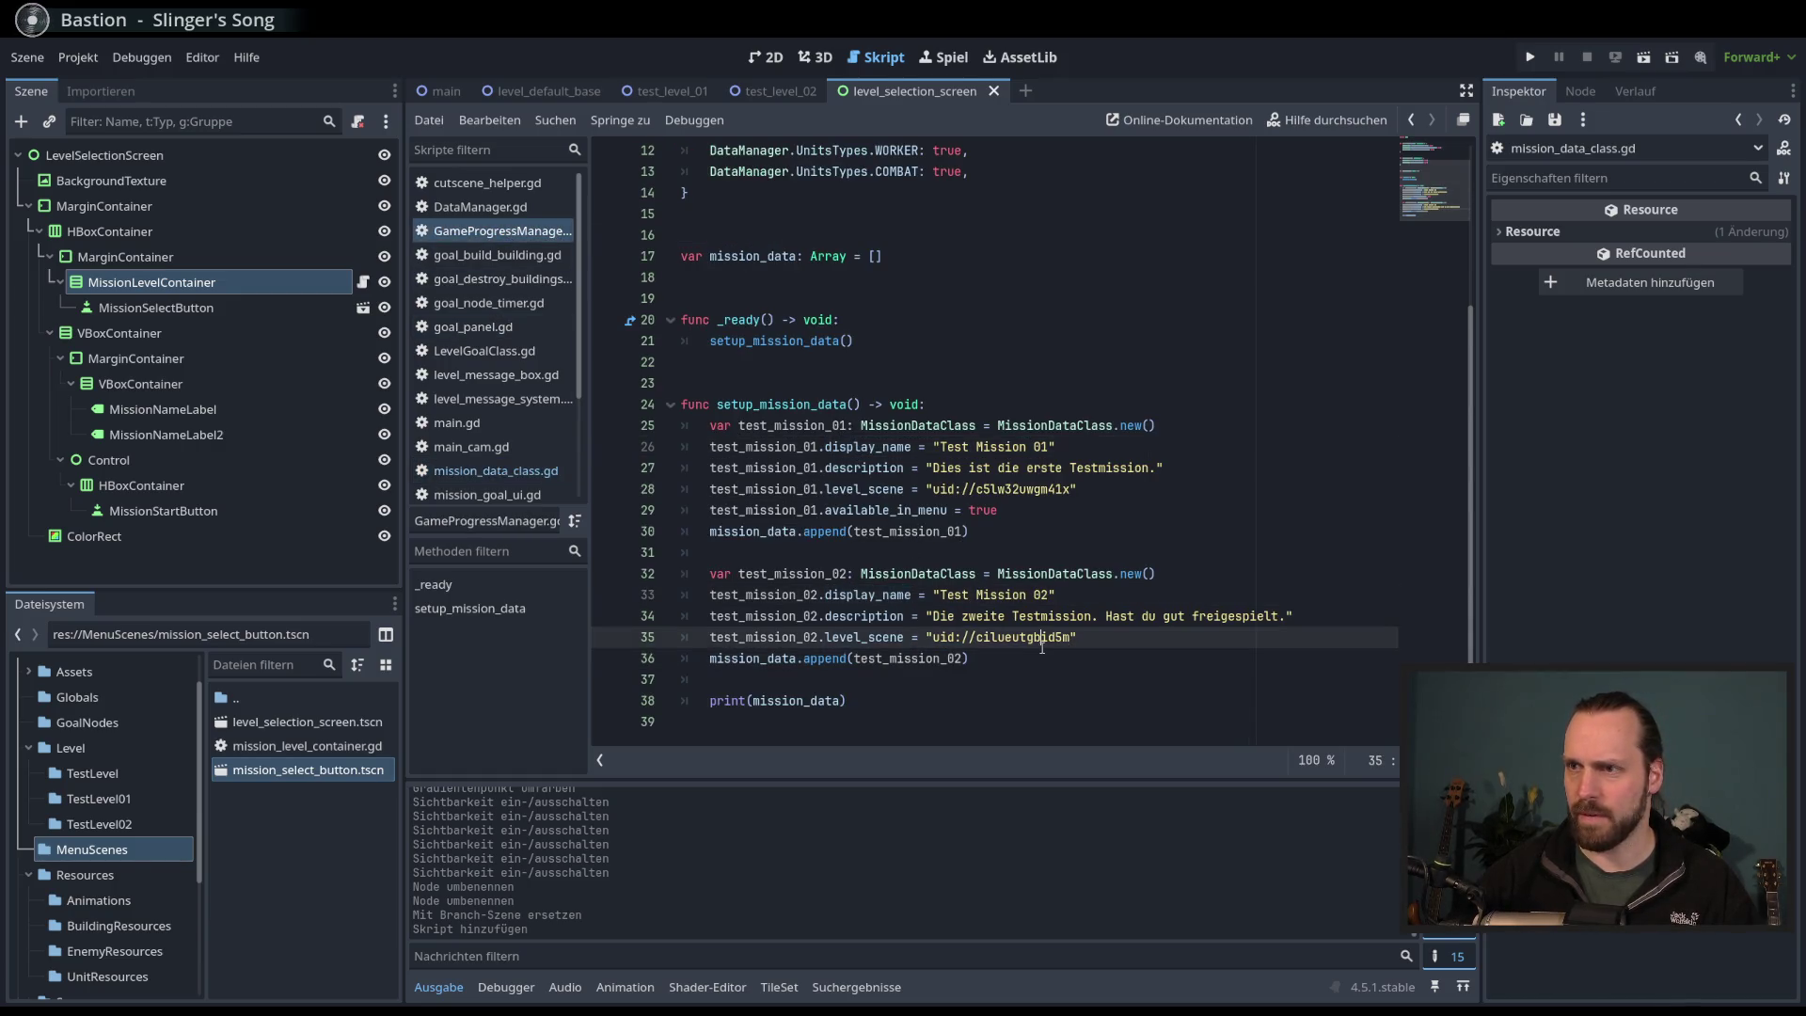
double_click(858, 594)
left_click(1033, 700)
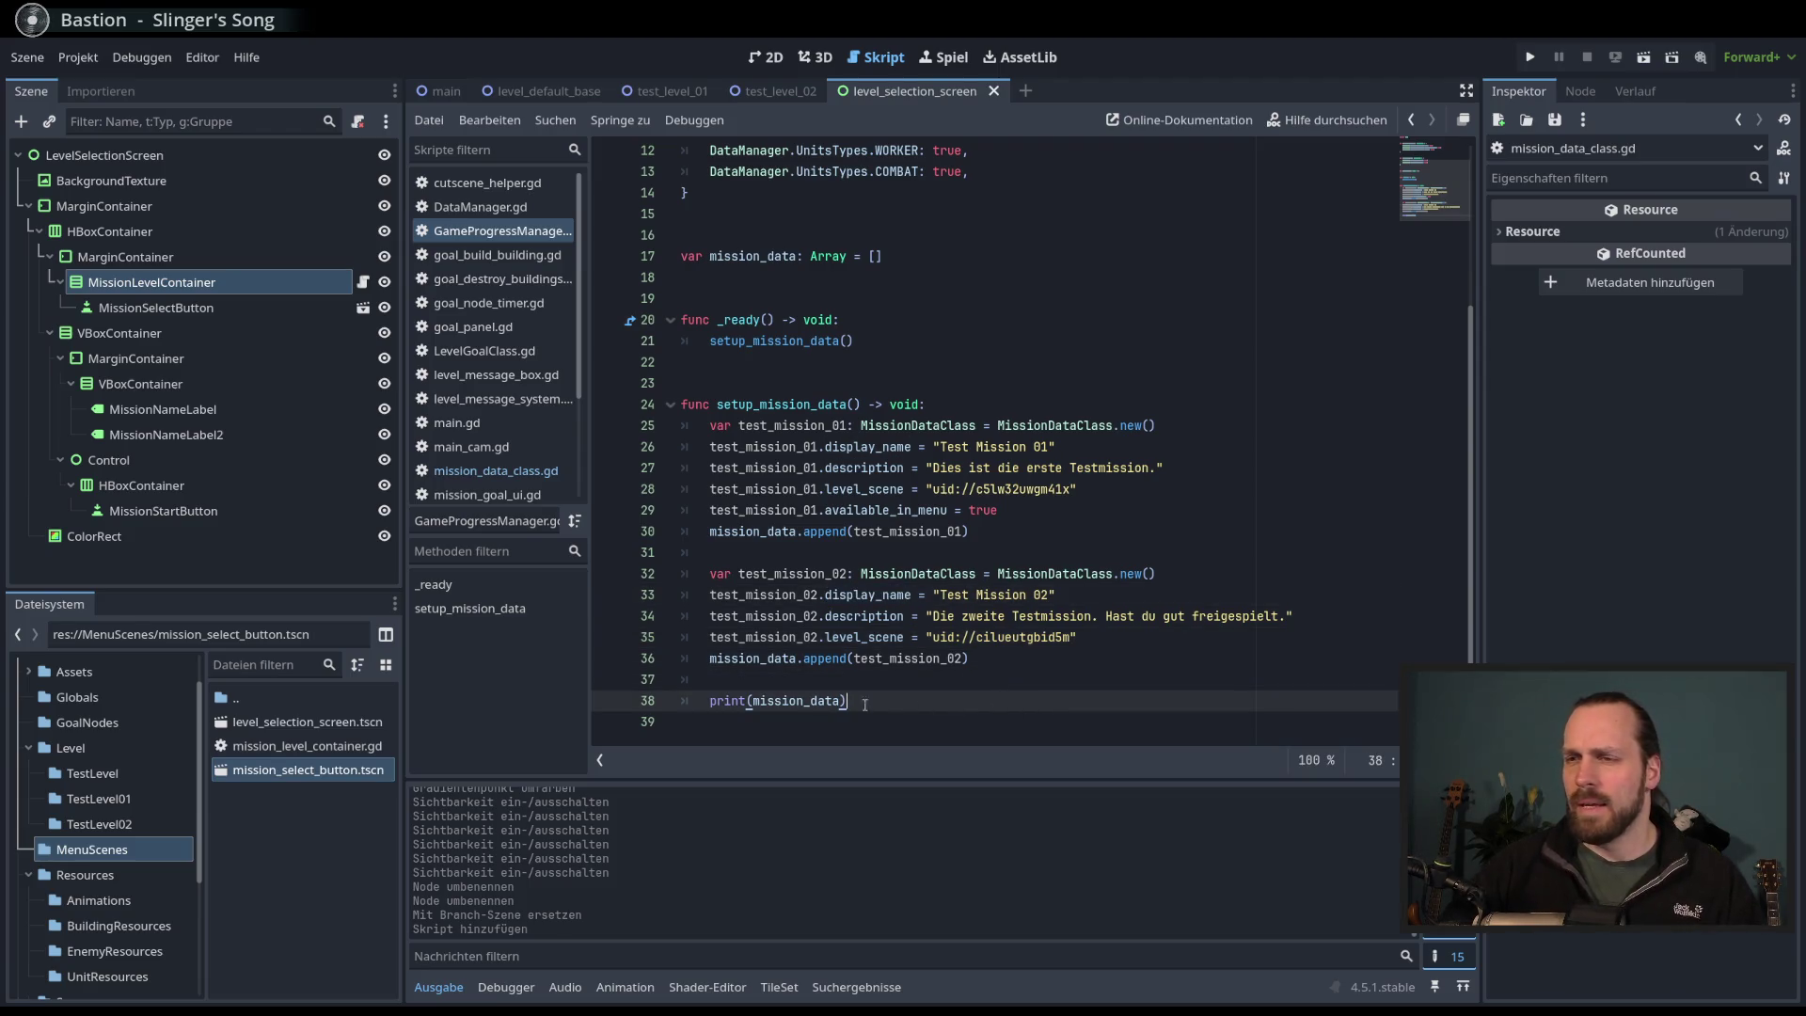
key("F5")
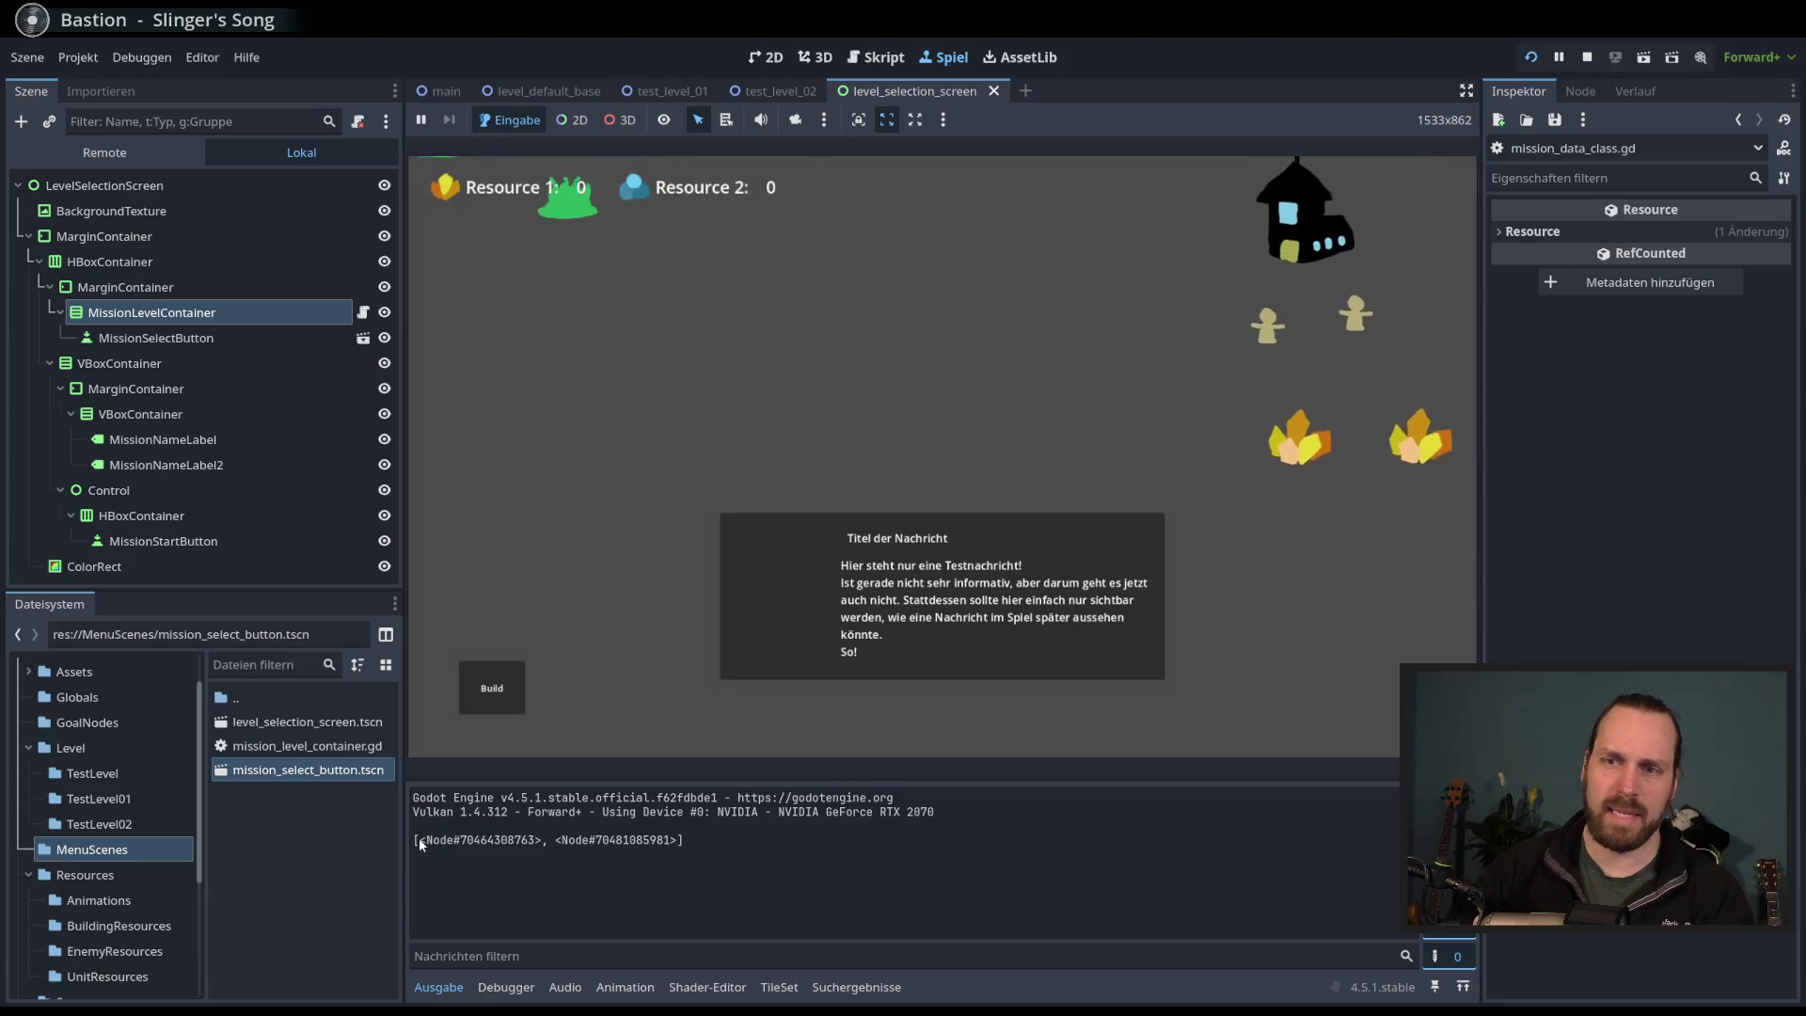
- Highlight the two printed mission Node objects in the Output panel, then stop the game
left_click_drag(416, 840, 547, 840)
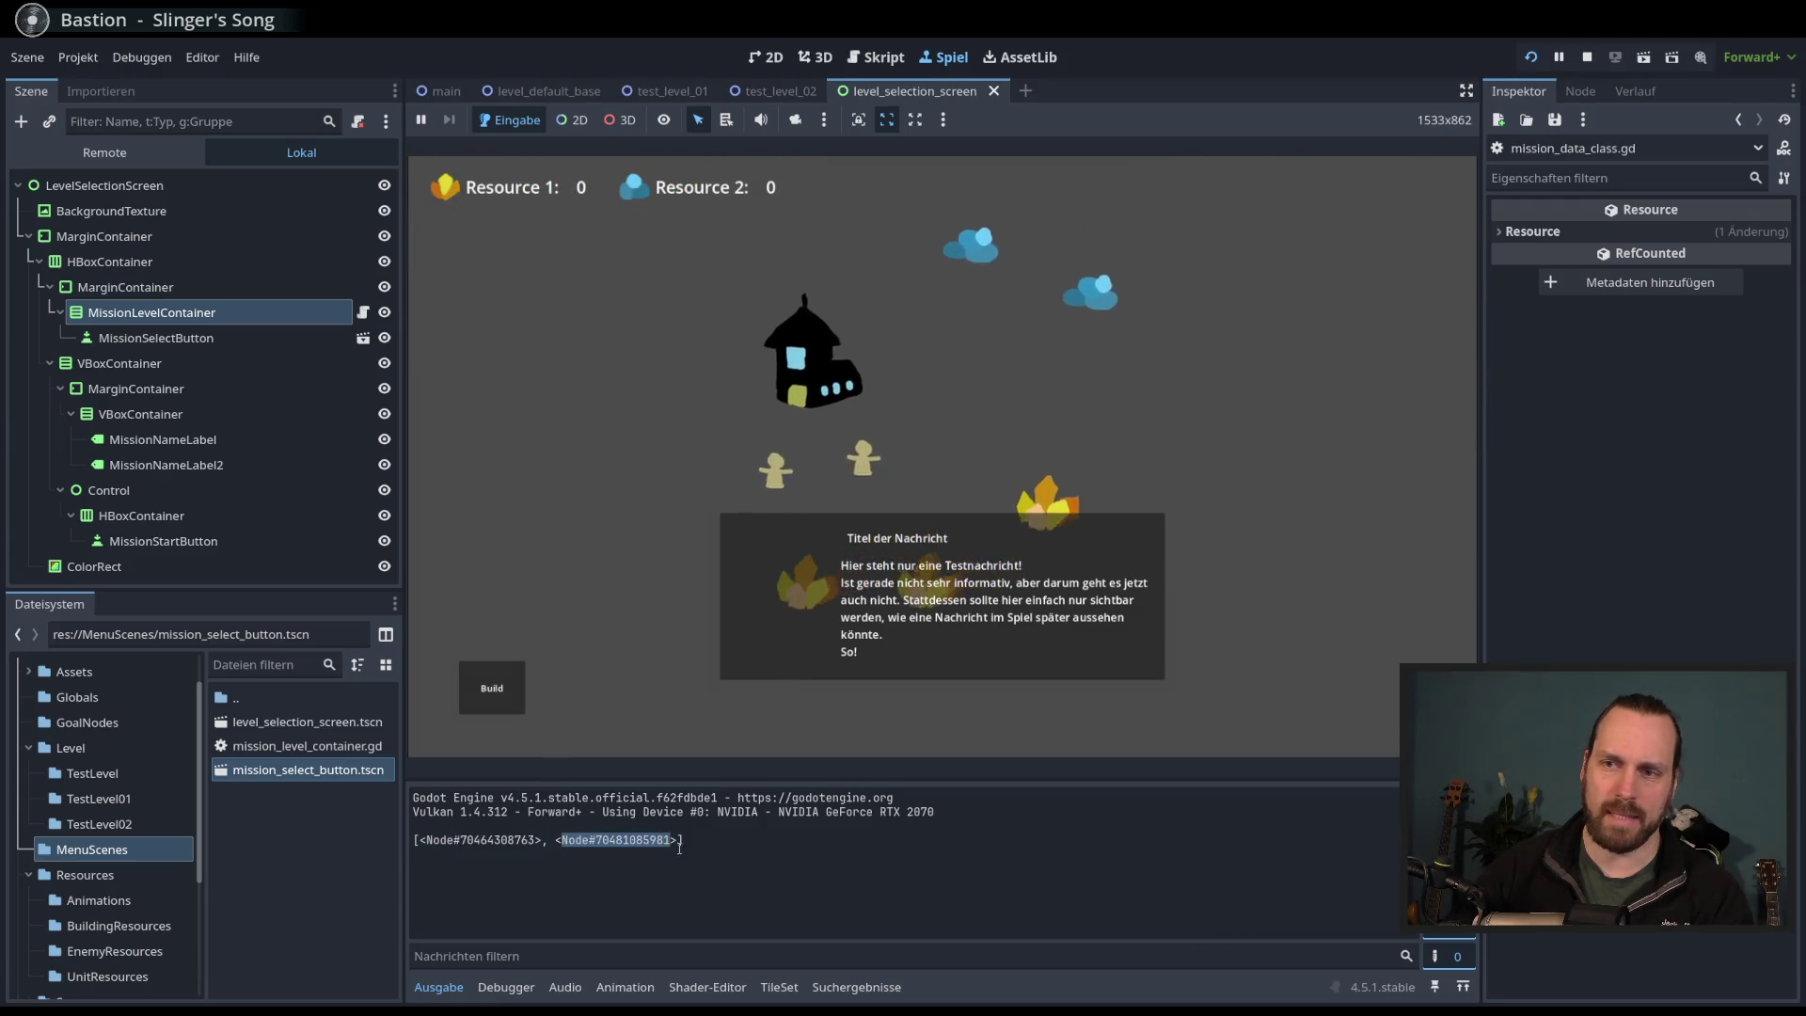
left_click(422, 844)
double_click(428, 844)
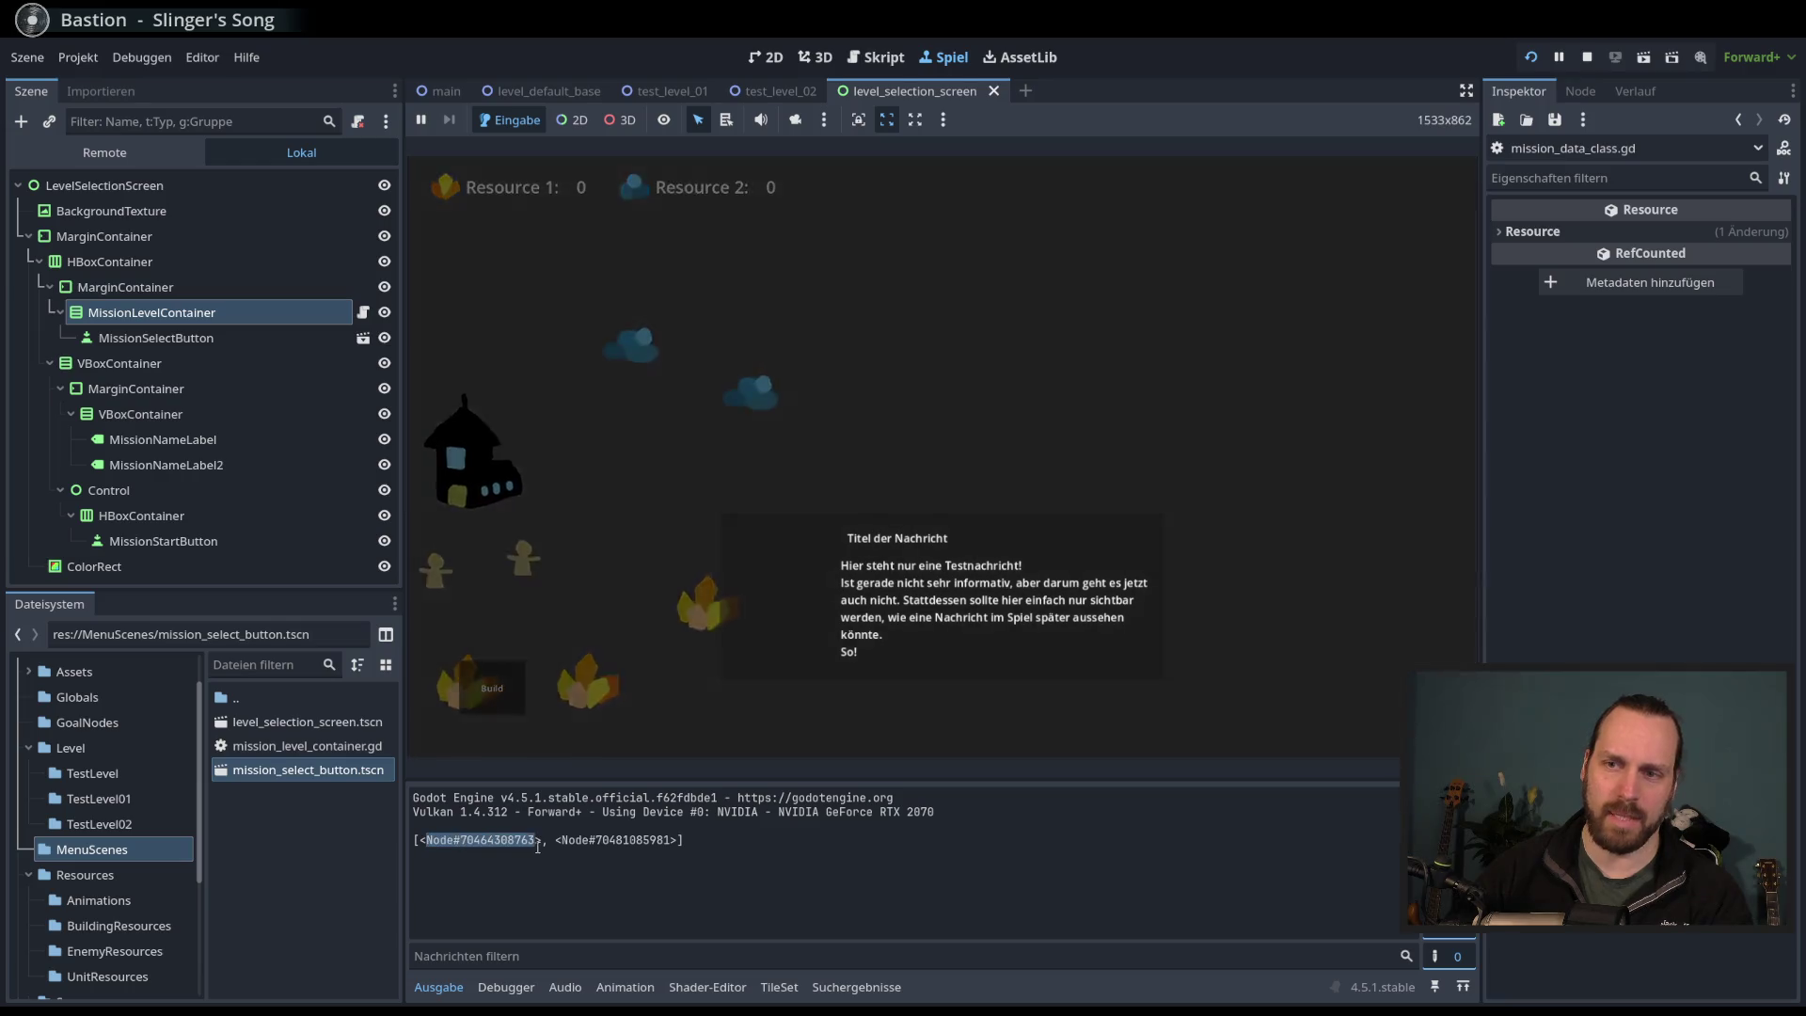
left_click_drag(555, 840, 674, 849)
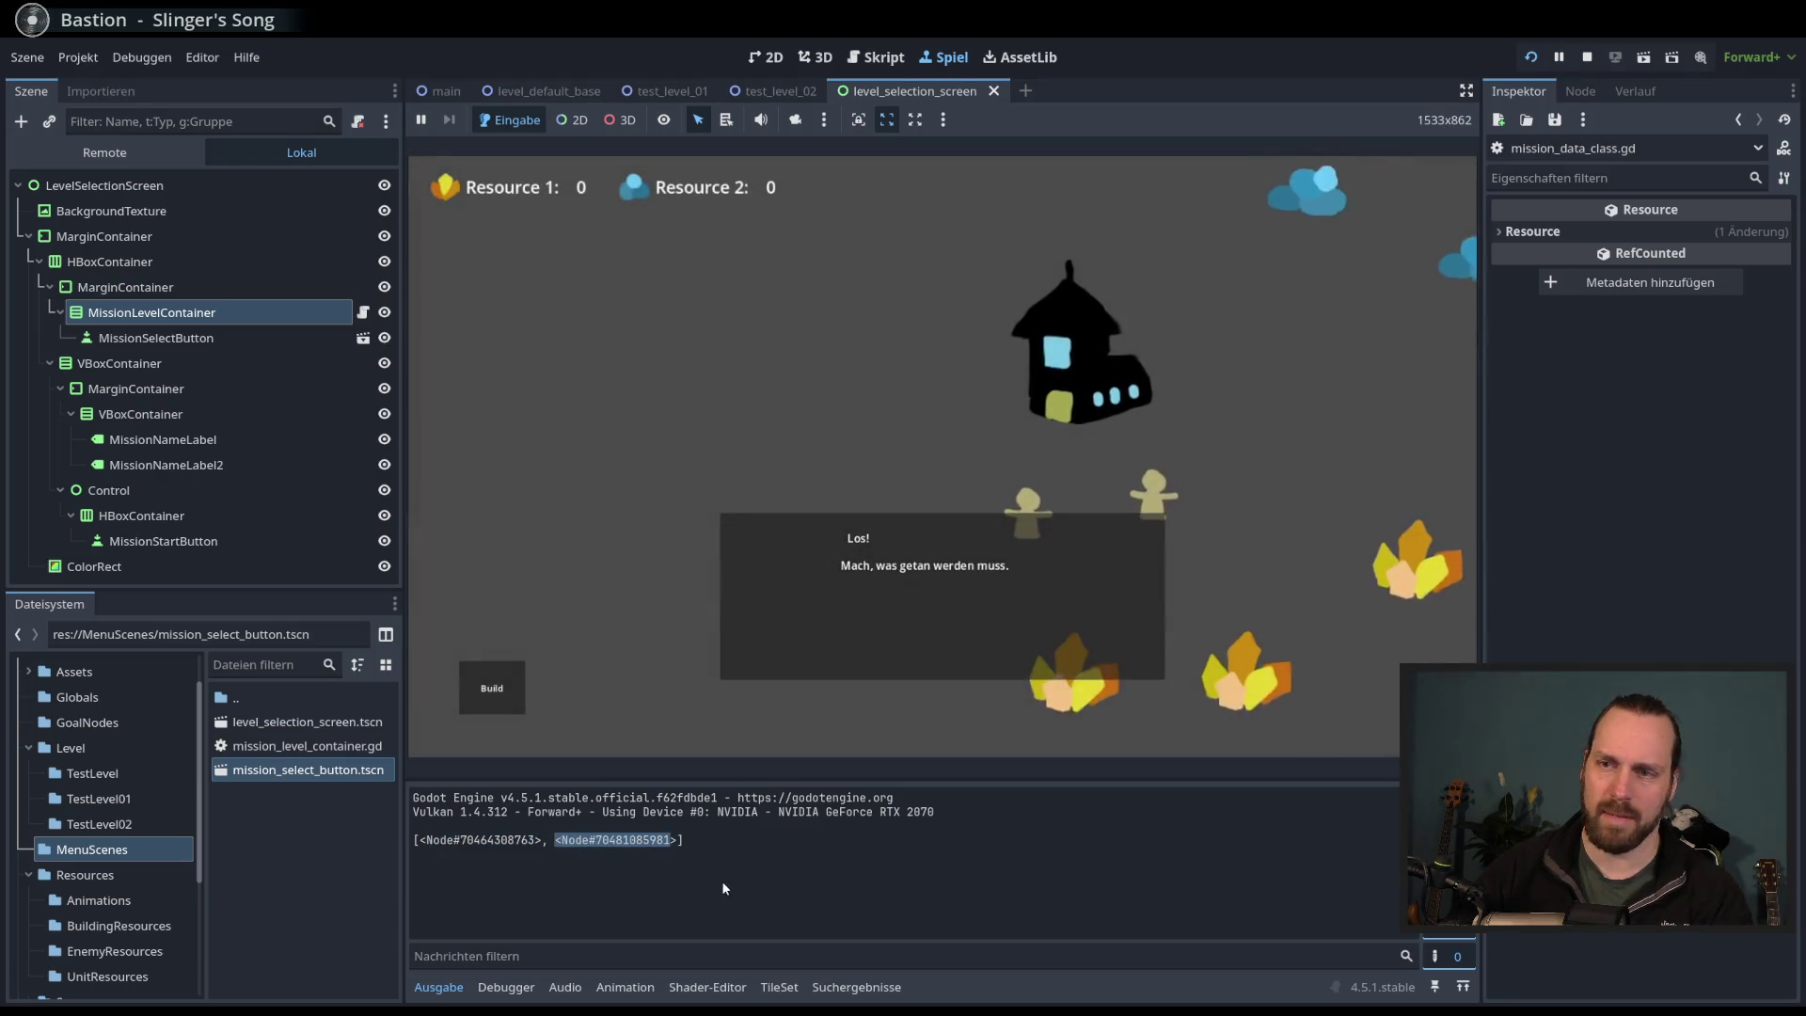
key("F8")
left_click(1014, 704)
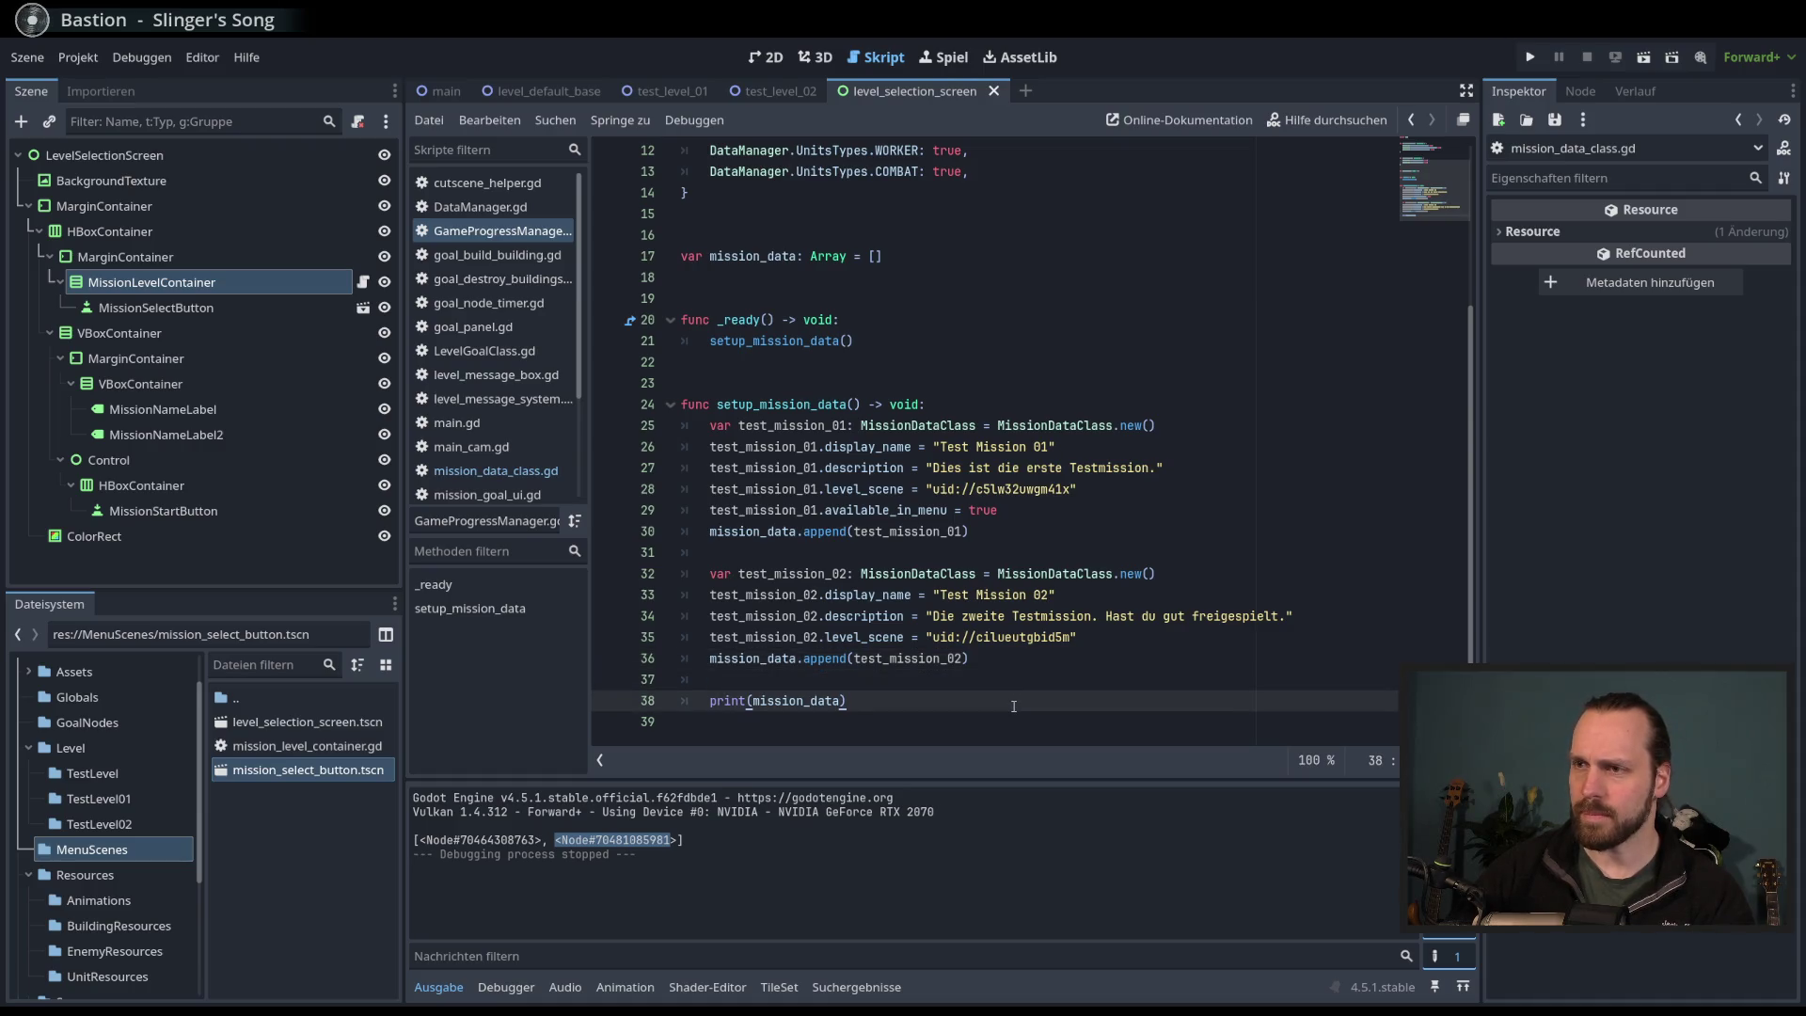
- Glance at mission_data_class.gd, go back, then open mission_level_container.gd
left_click(514, 472)
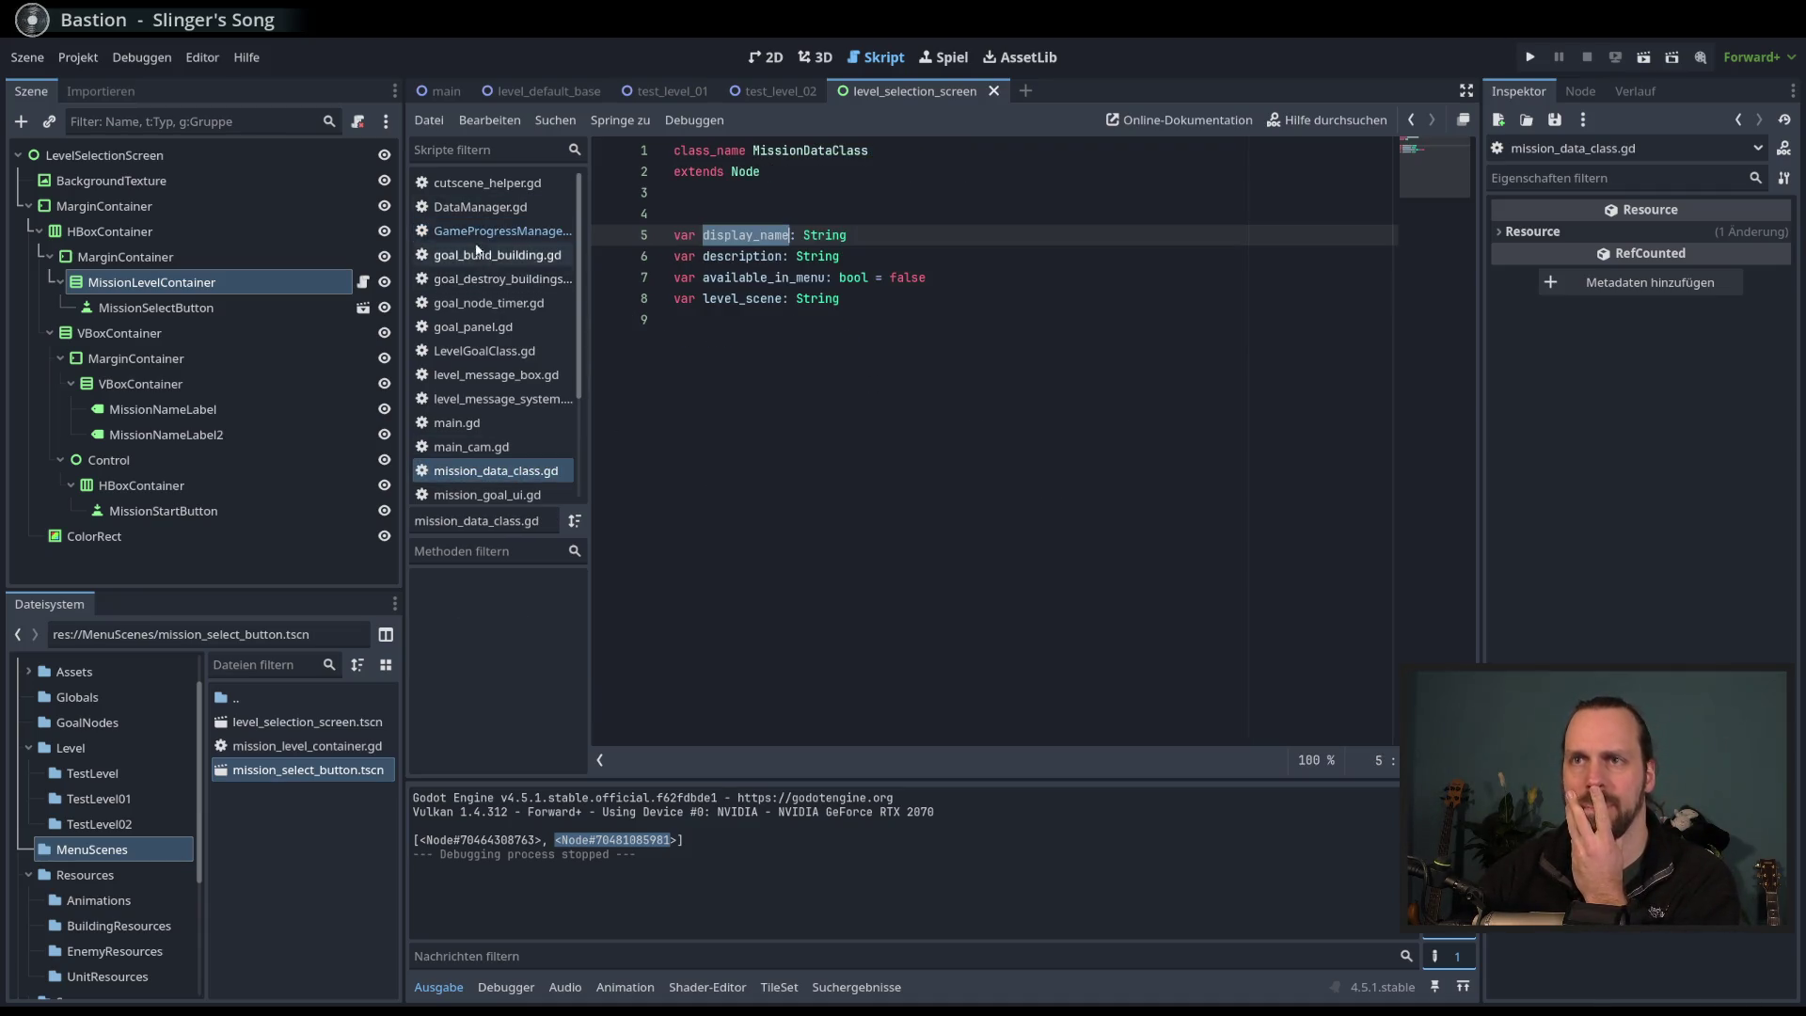
key("alt+Left")
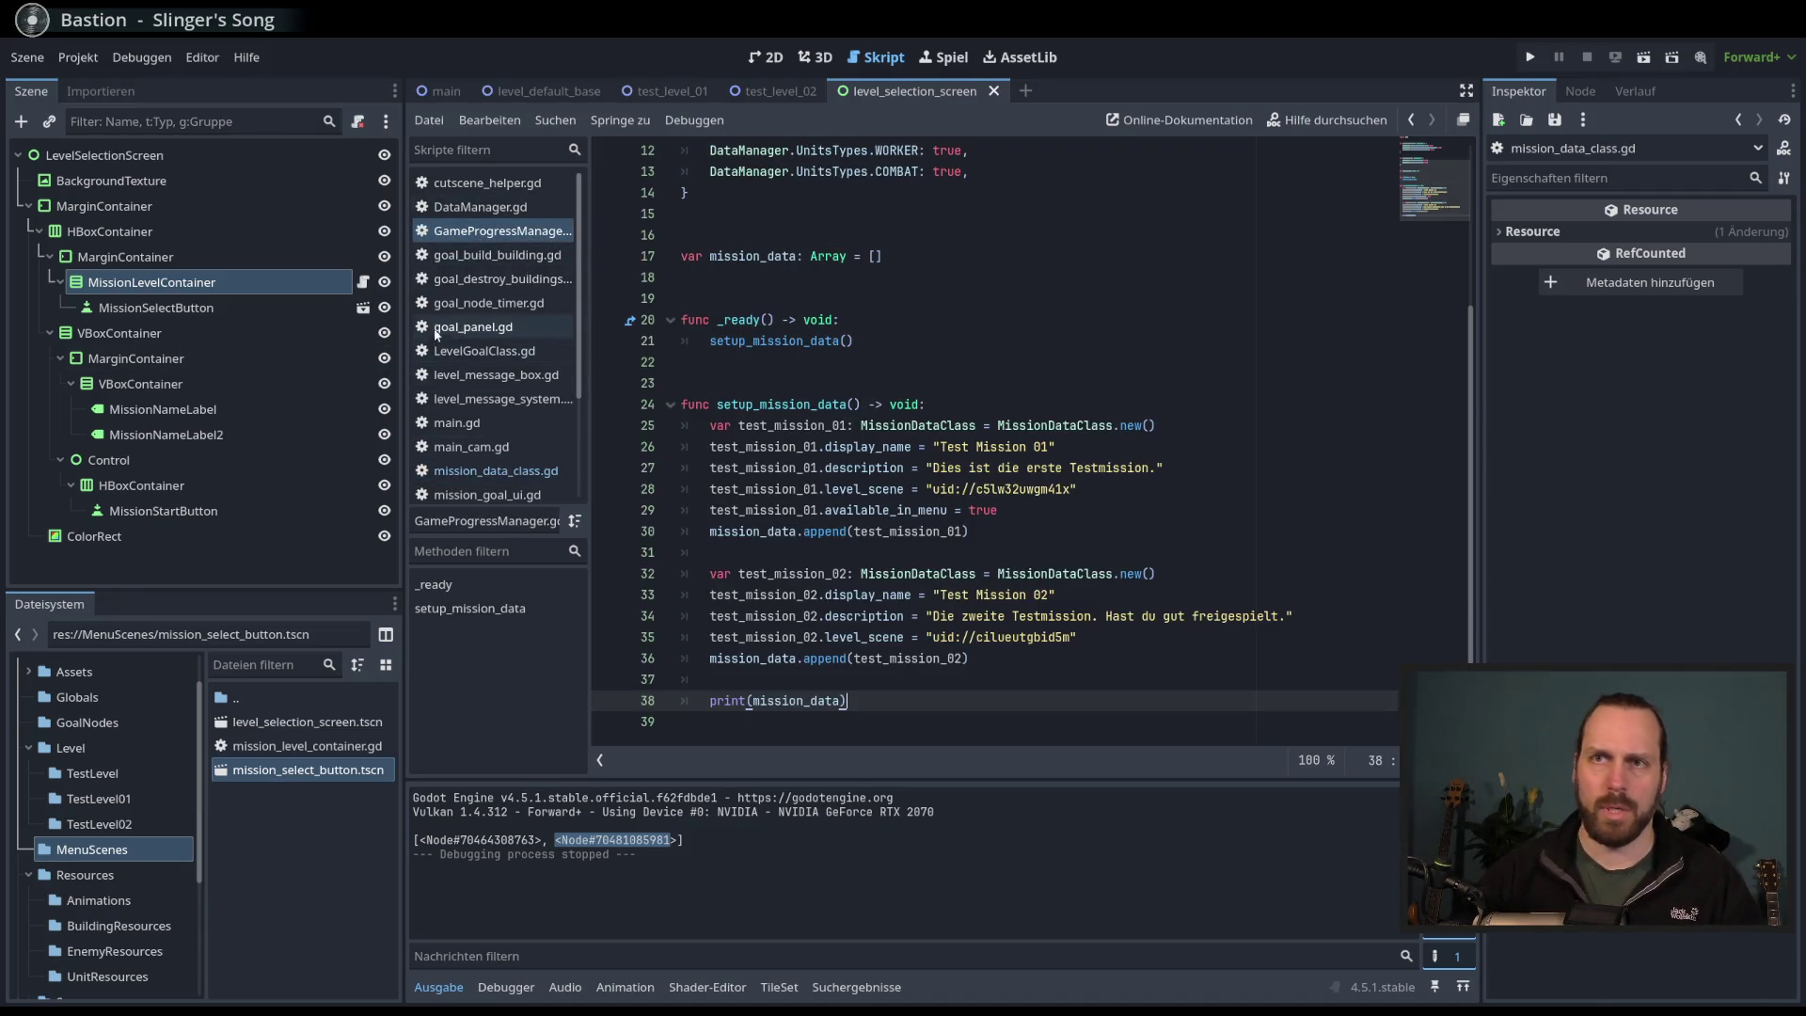
left_click(362, 282)
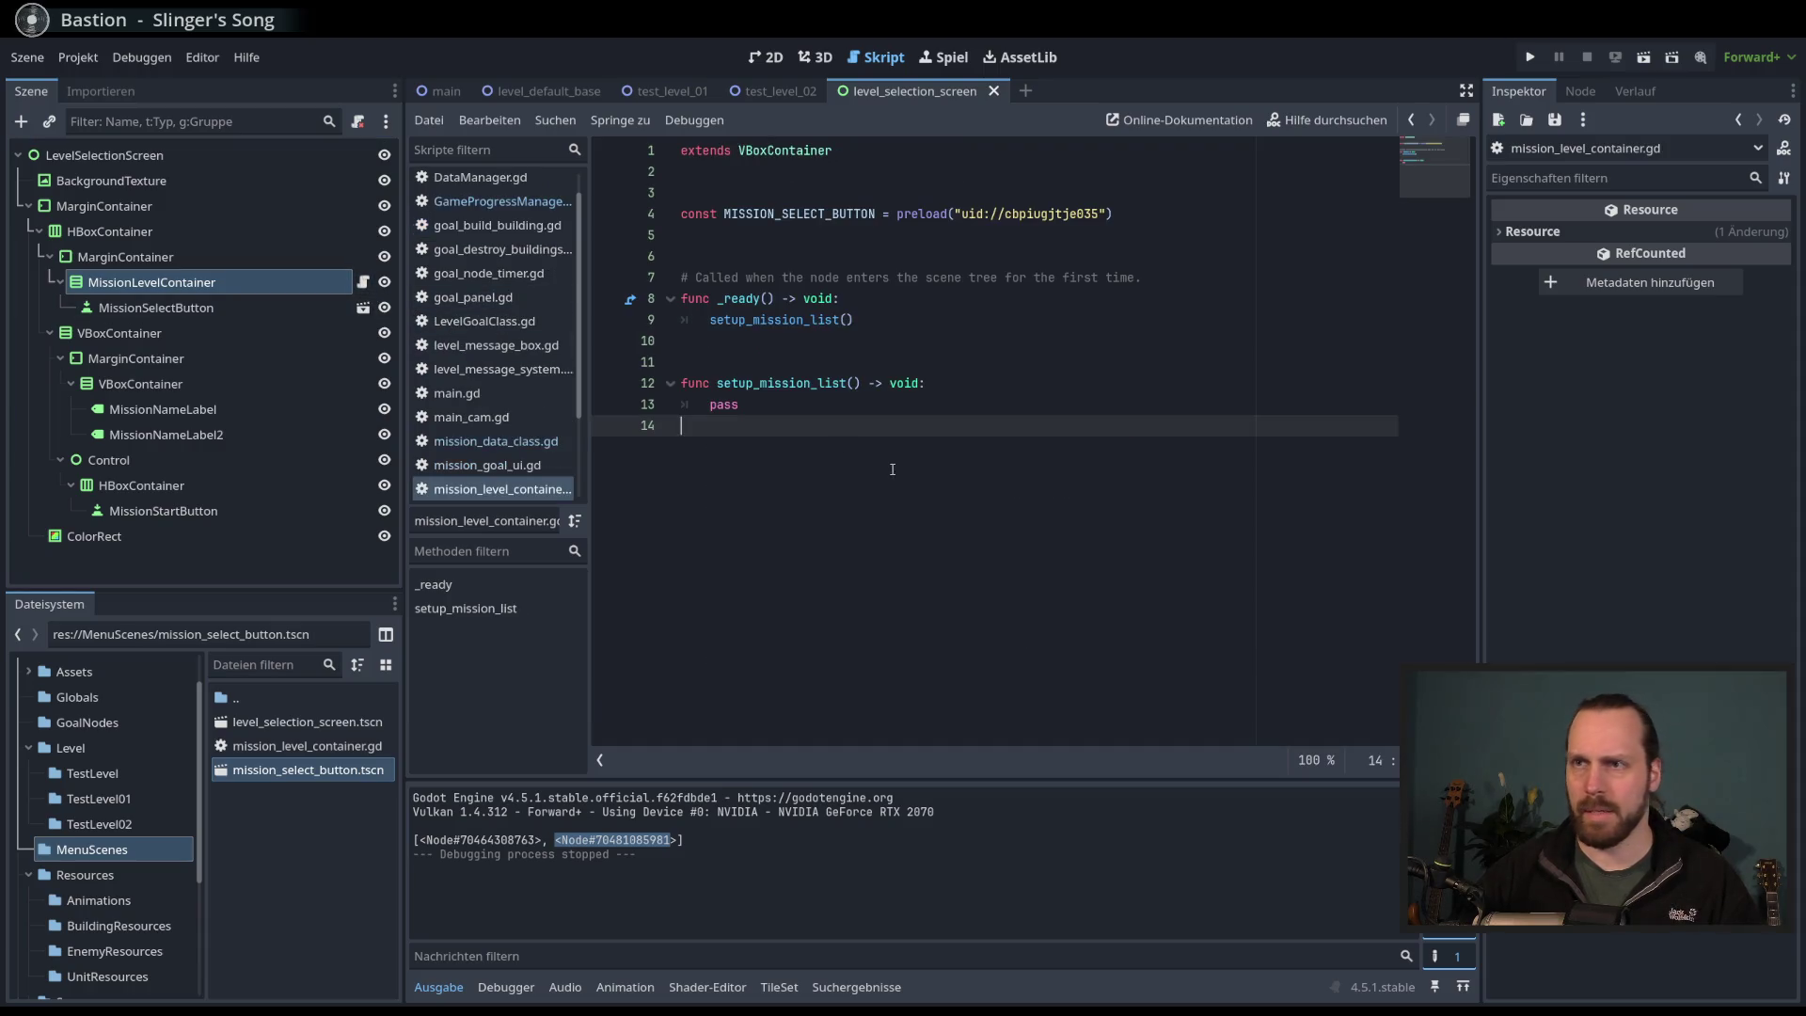
- Replace pass with a for mission in GameProgressManager.mission_data: loop starting print(mission.)
left_click(768, 413)
left_click_drag(769, 405, 709, 406)
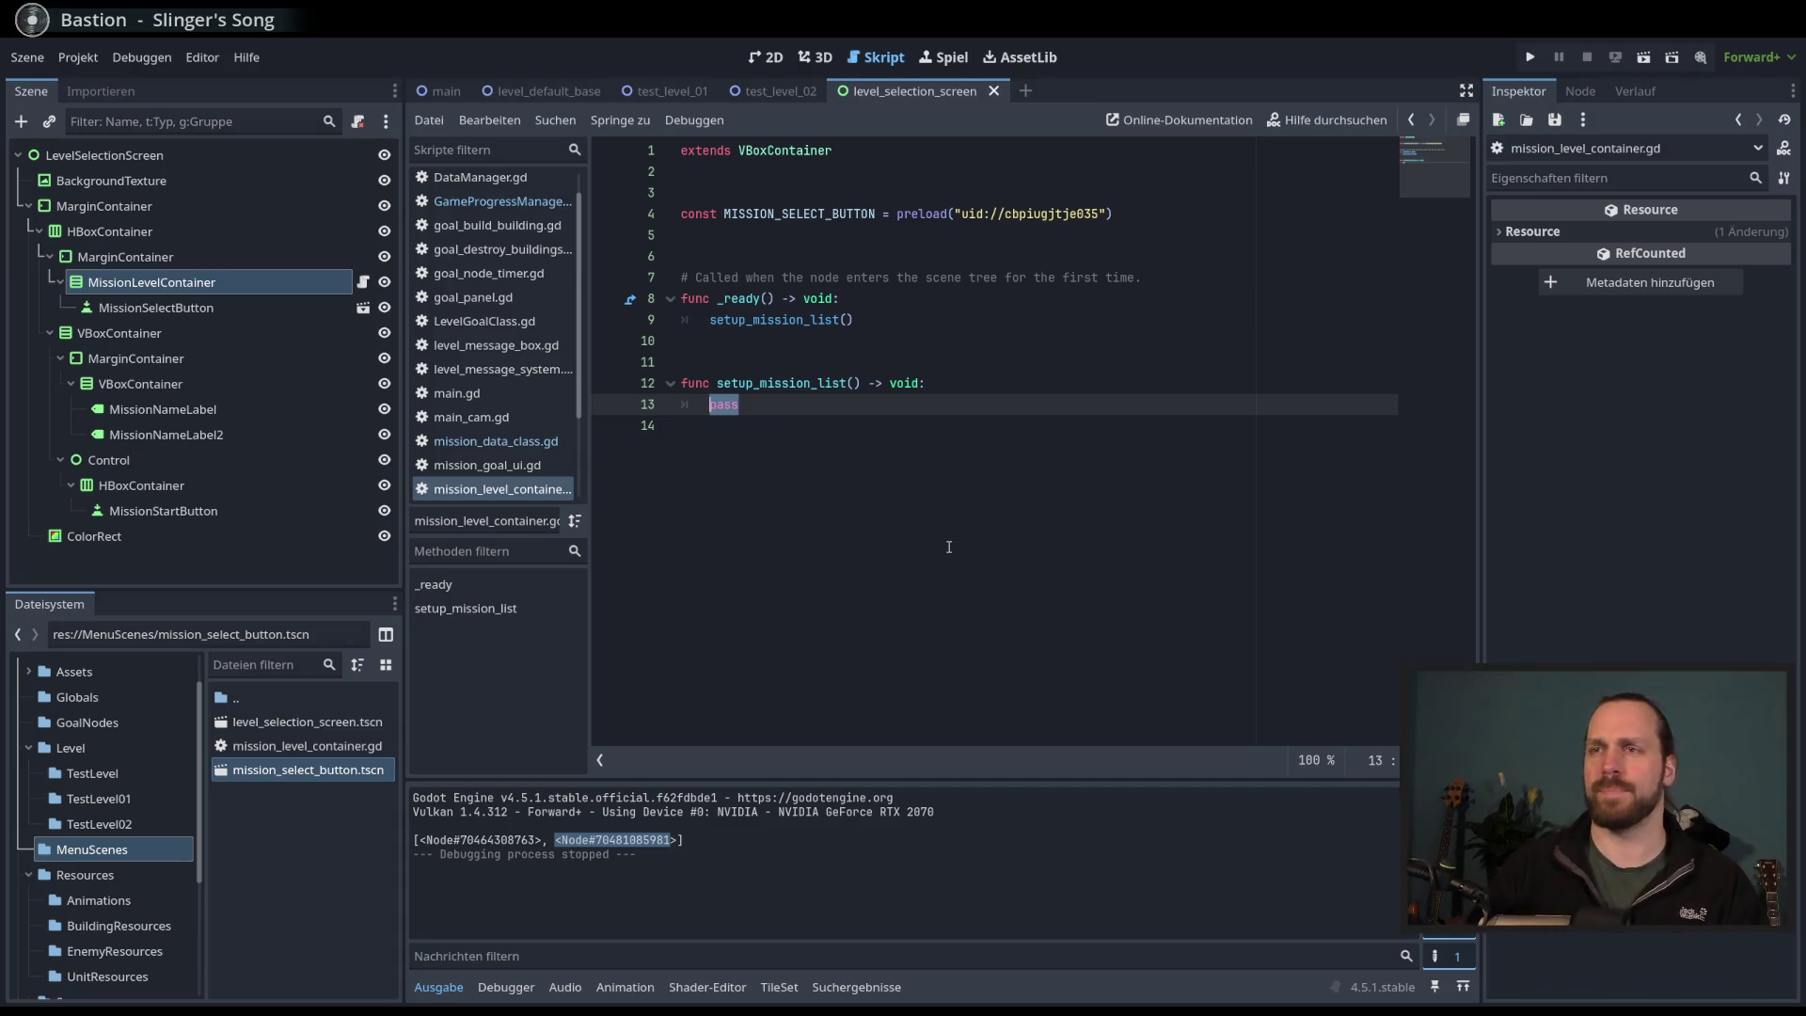
type("for ")
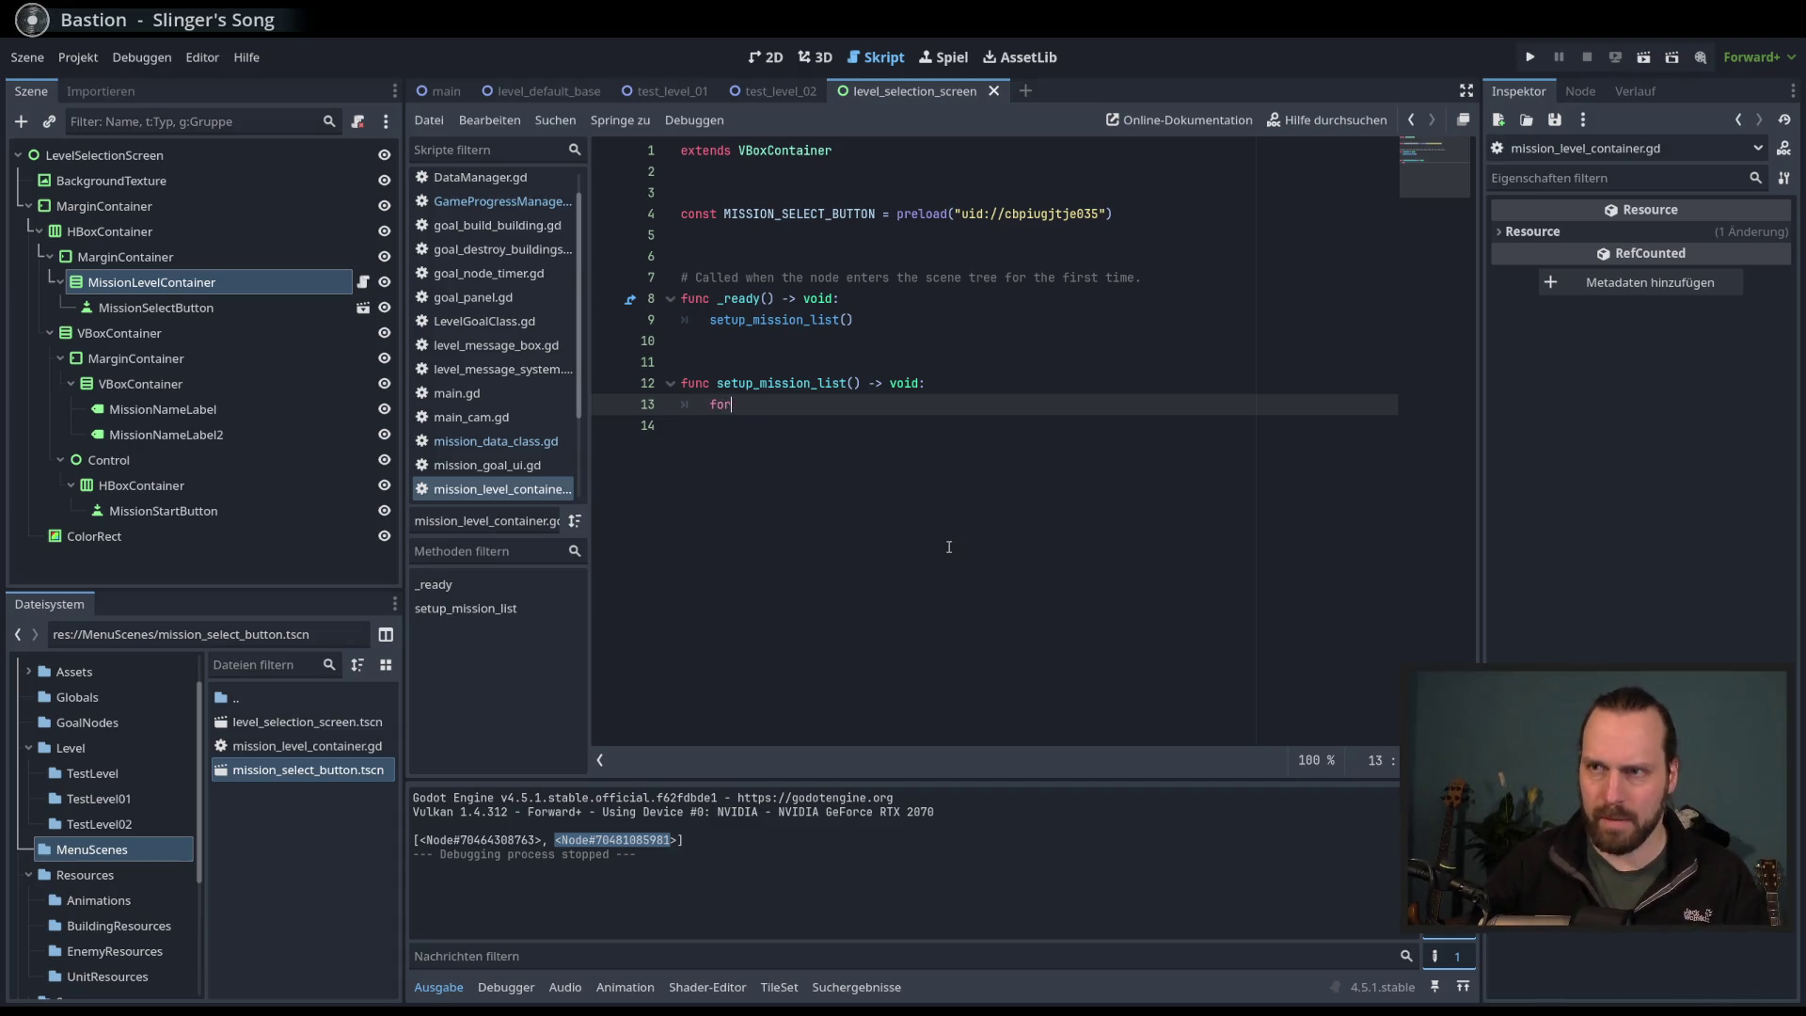
type("level i")
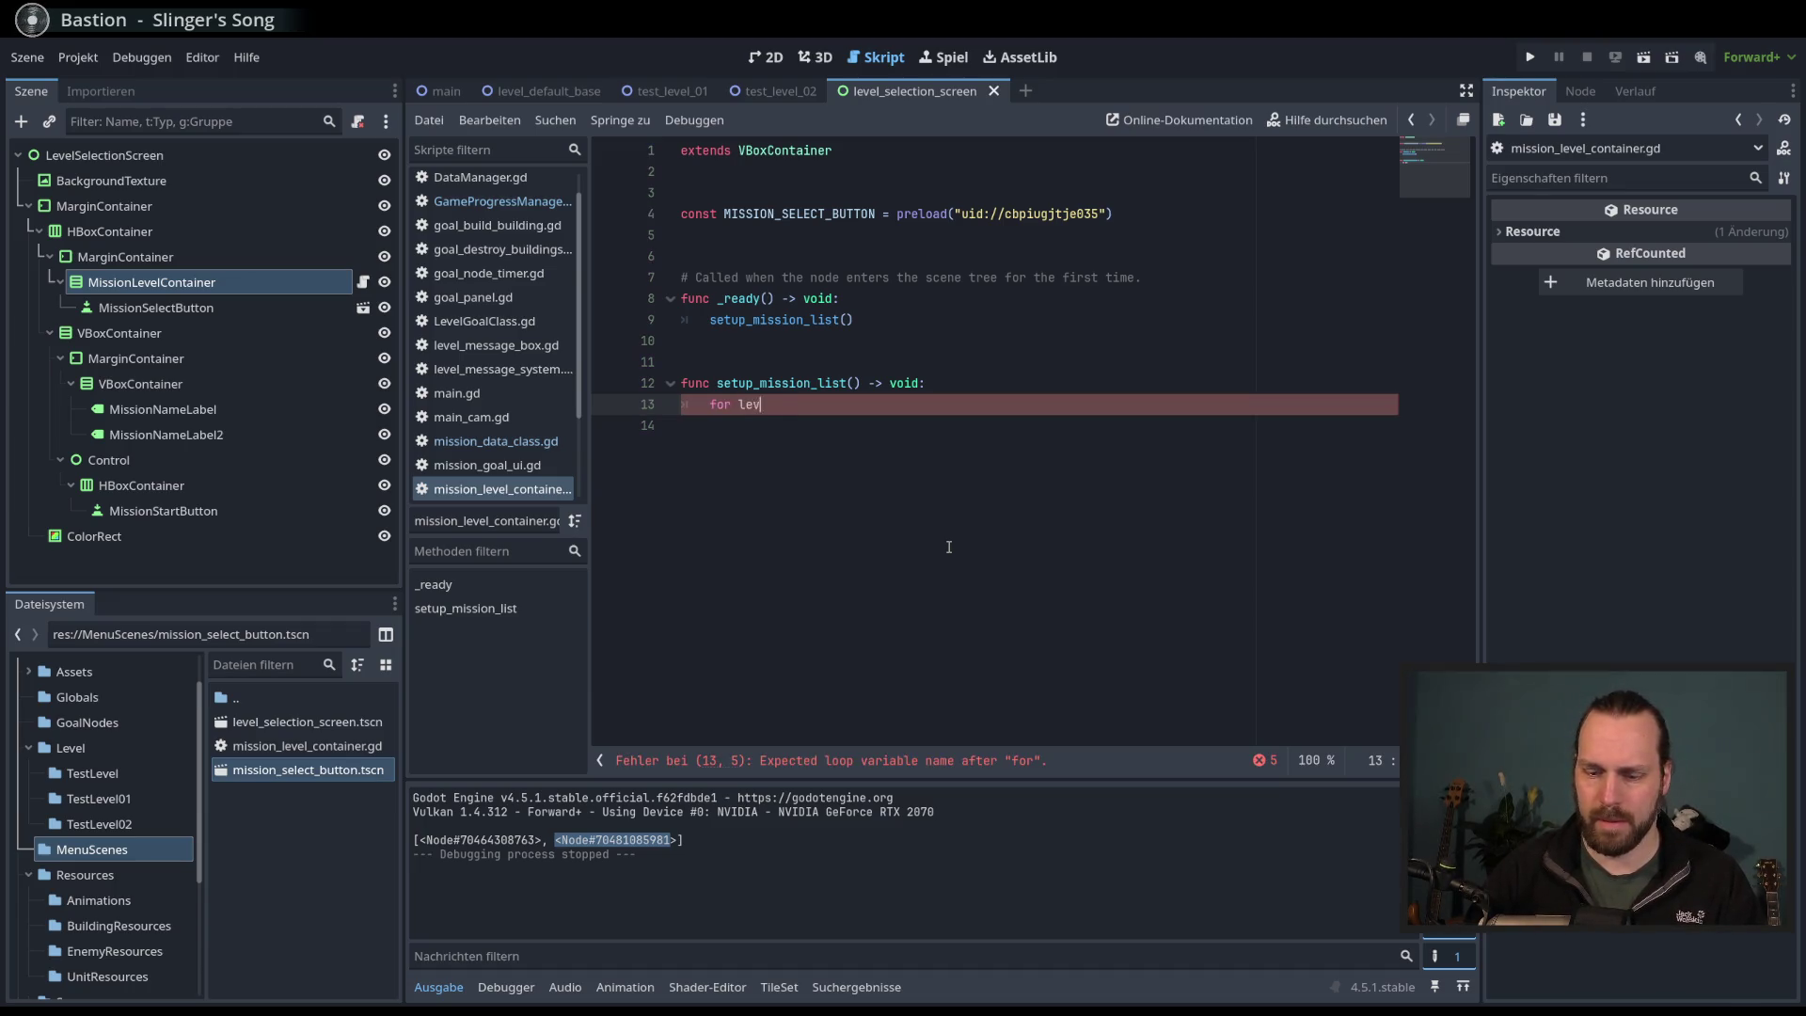
key("BackSpace")
key("BackSpace")
key("BackSpace")
type("mission")
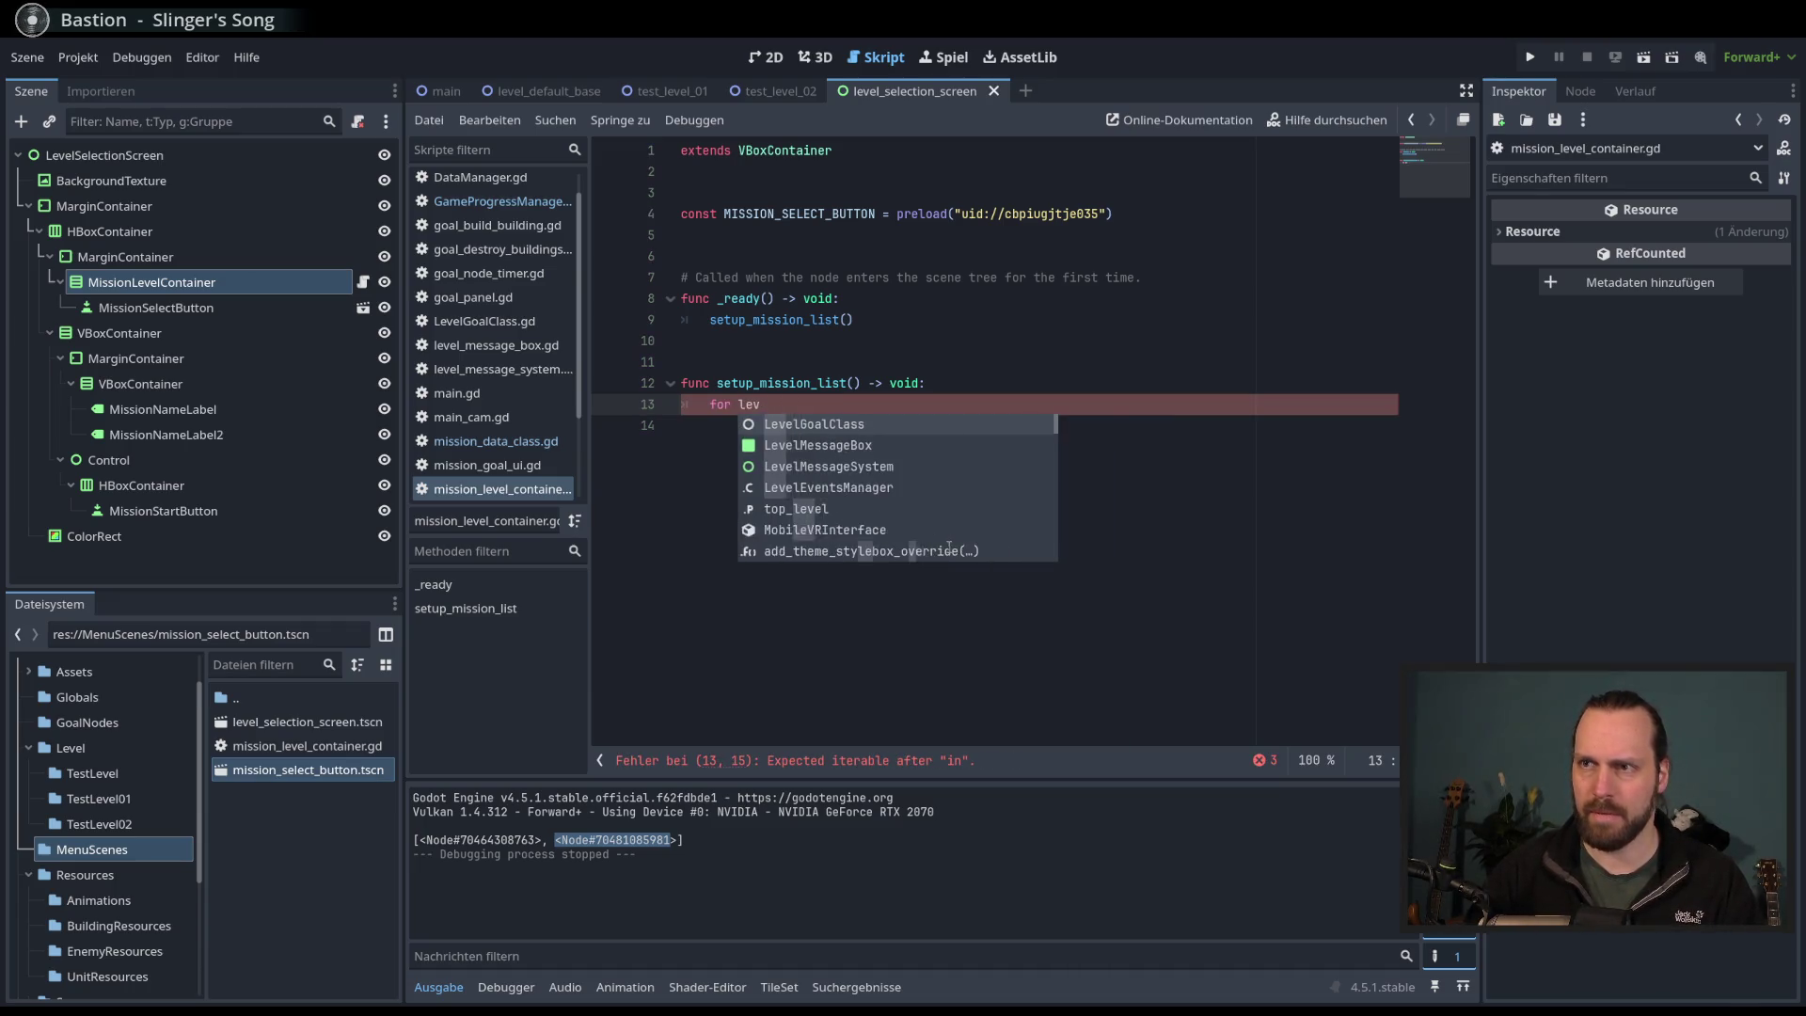
type(" in")
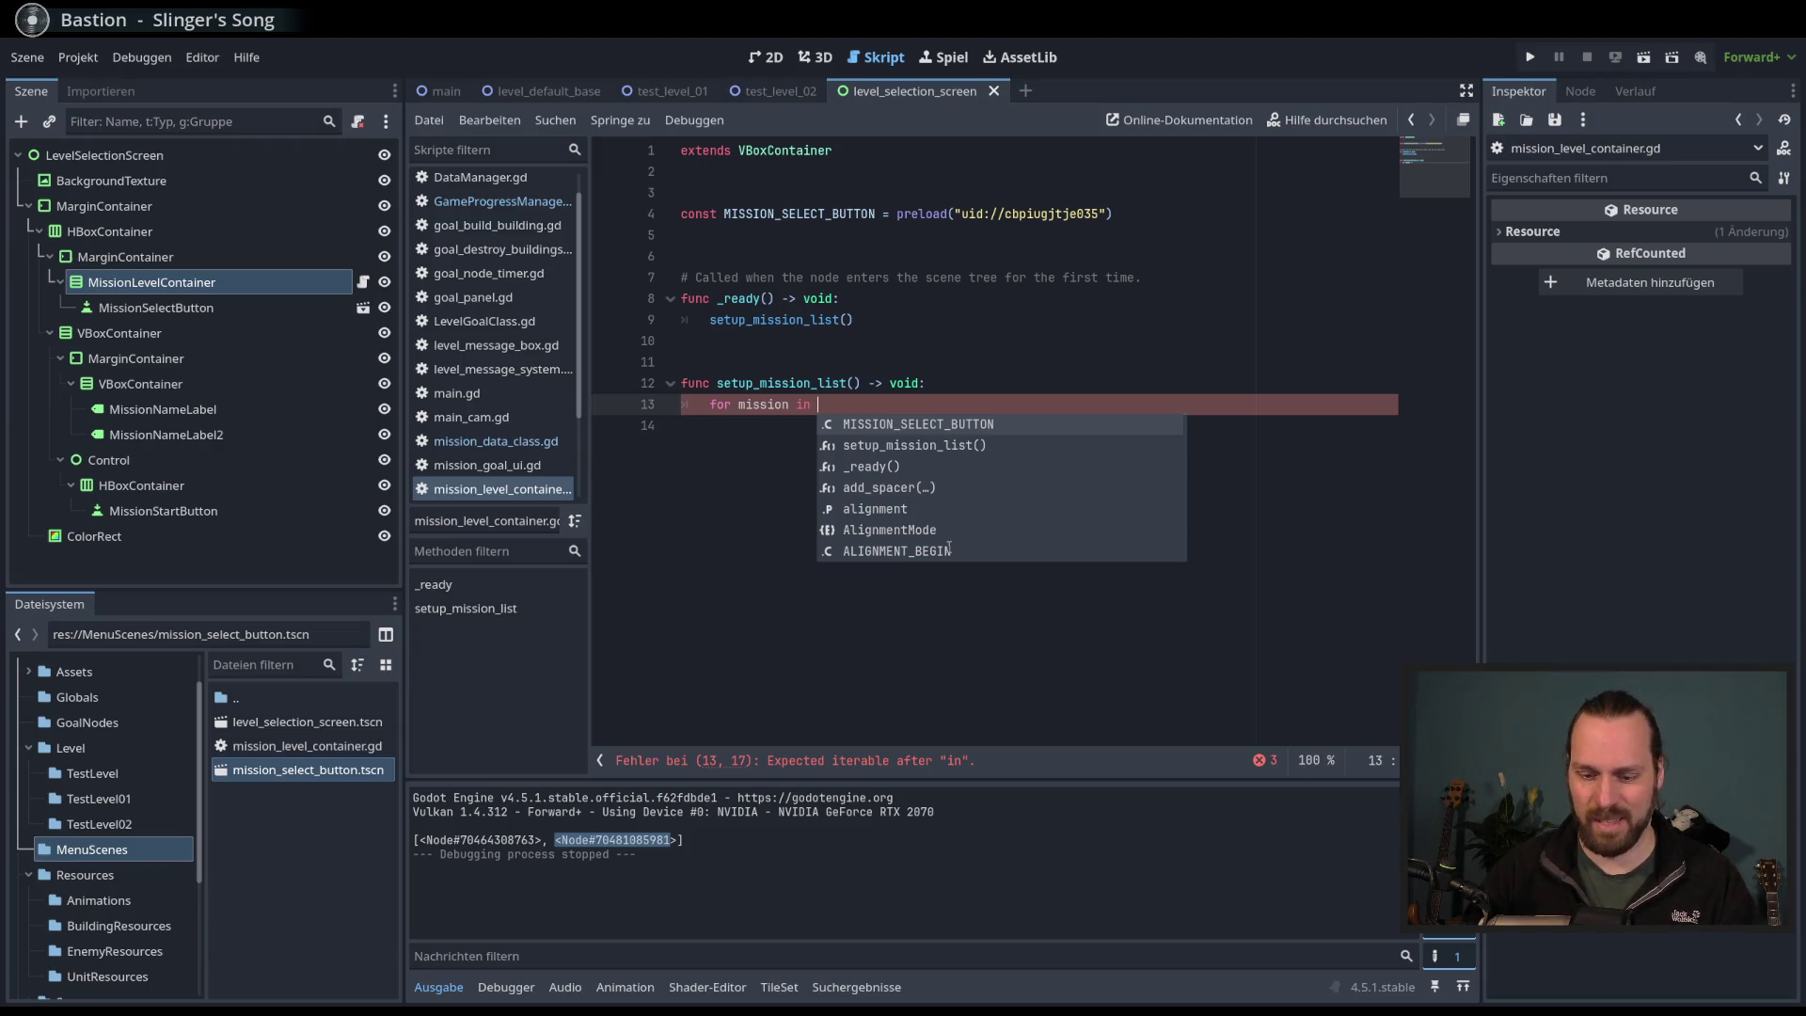
type("GameProgressManager.")
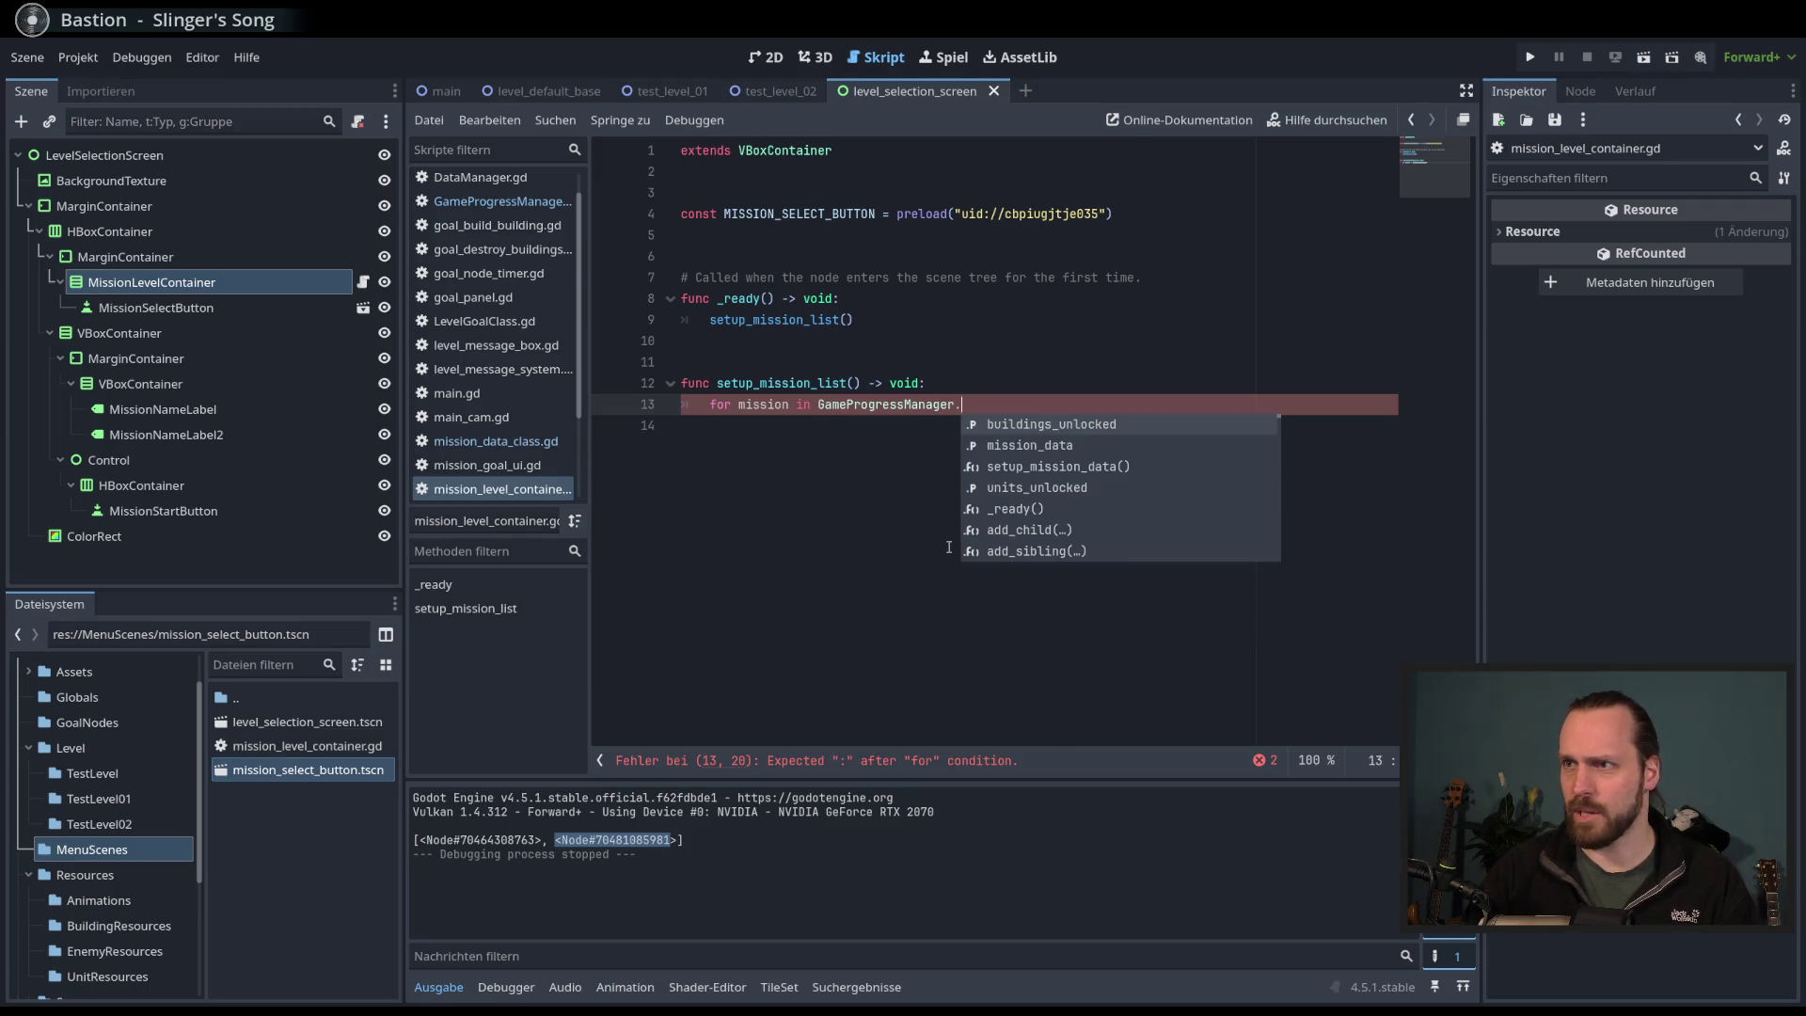
type("mission_data:")
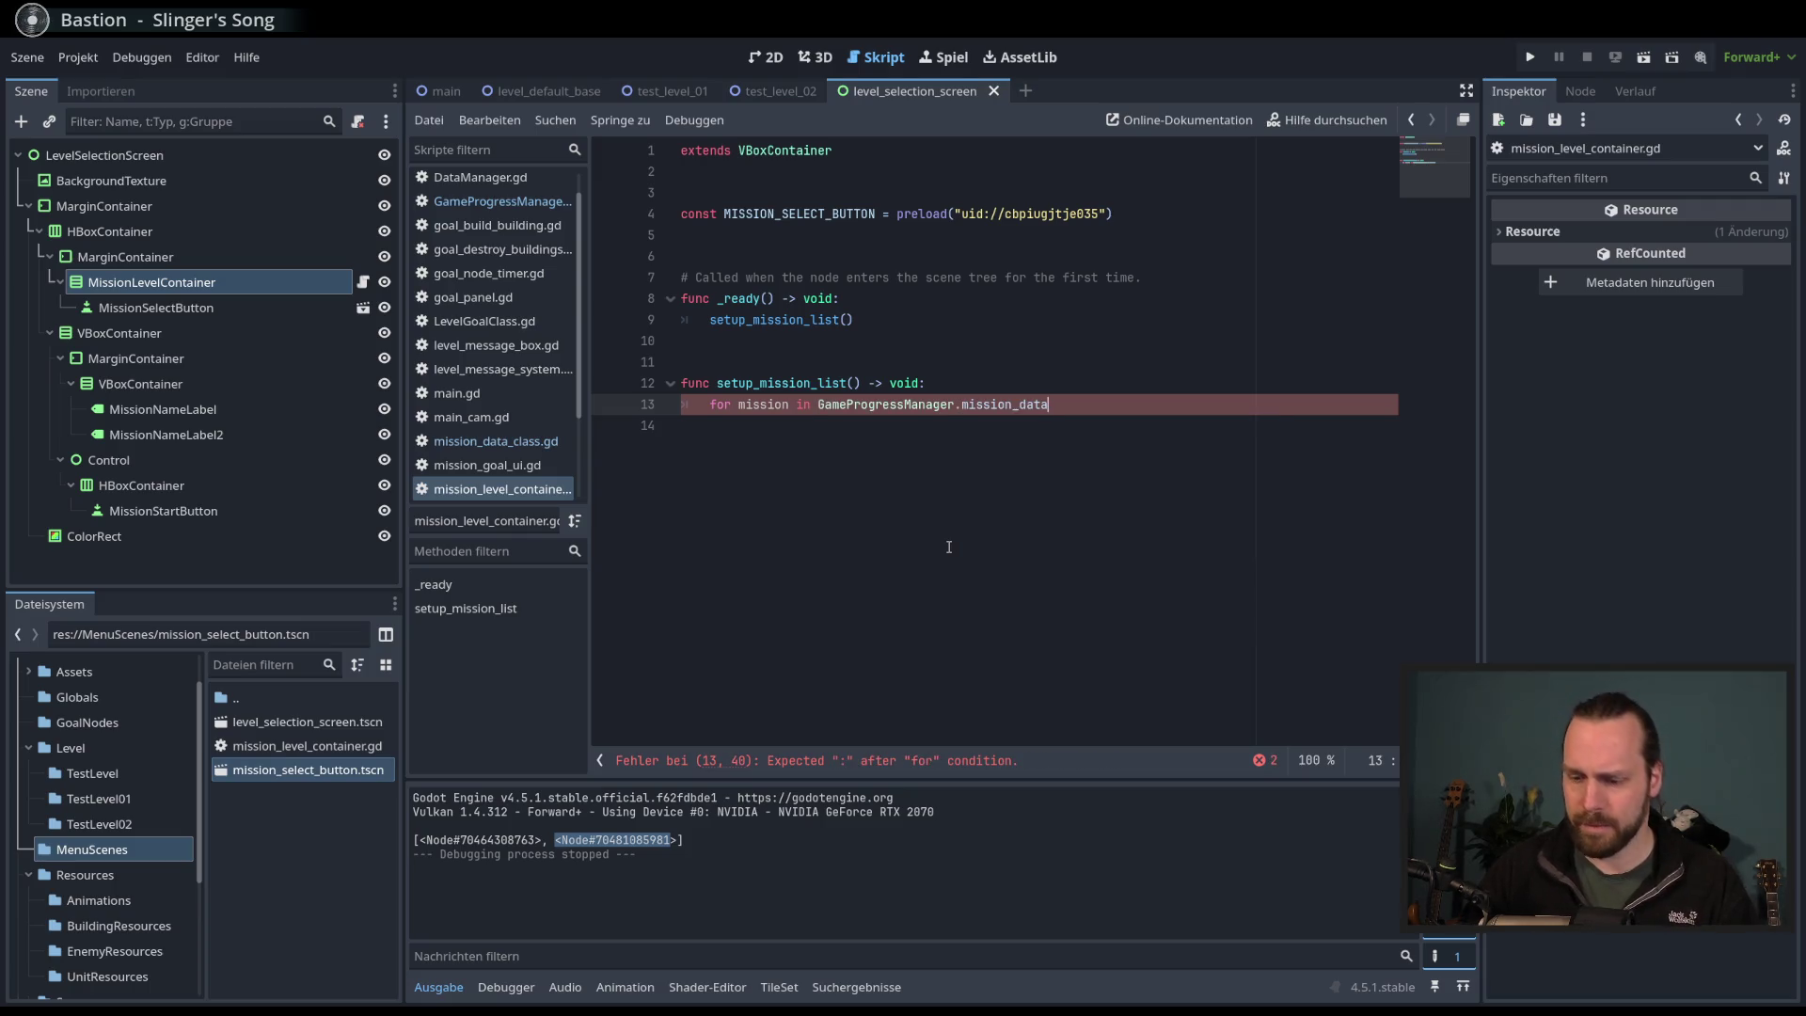
key("Return")
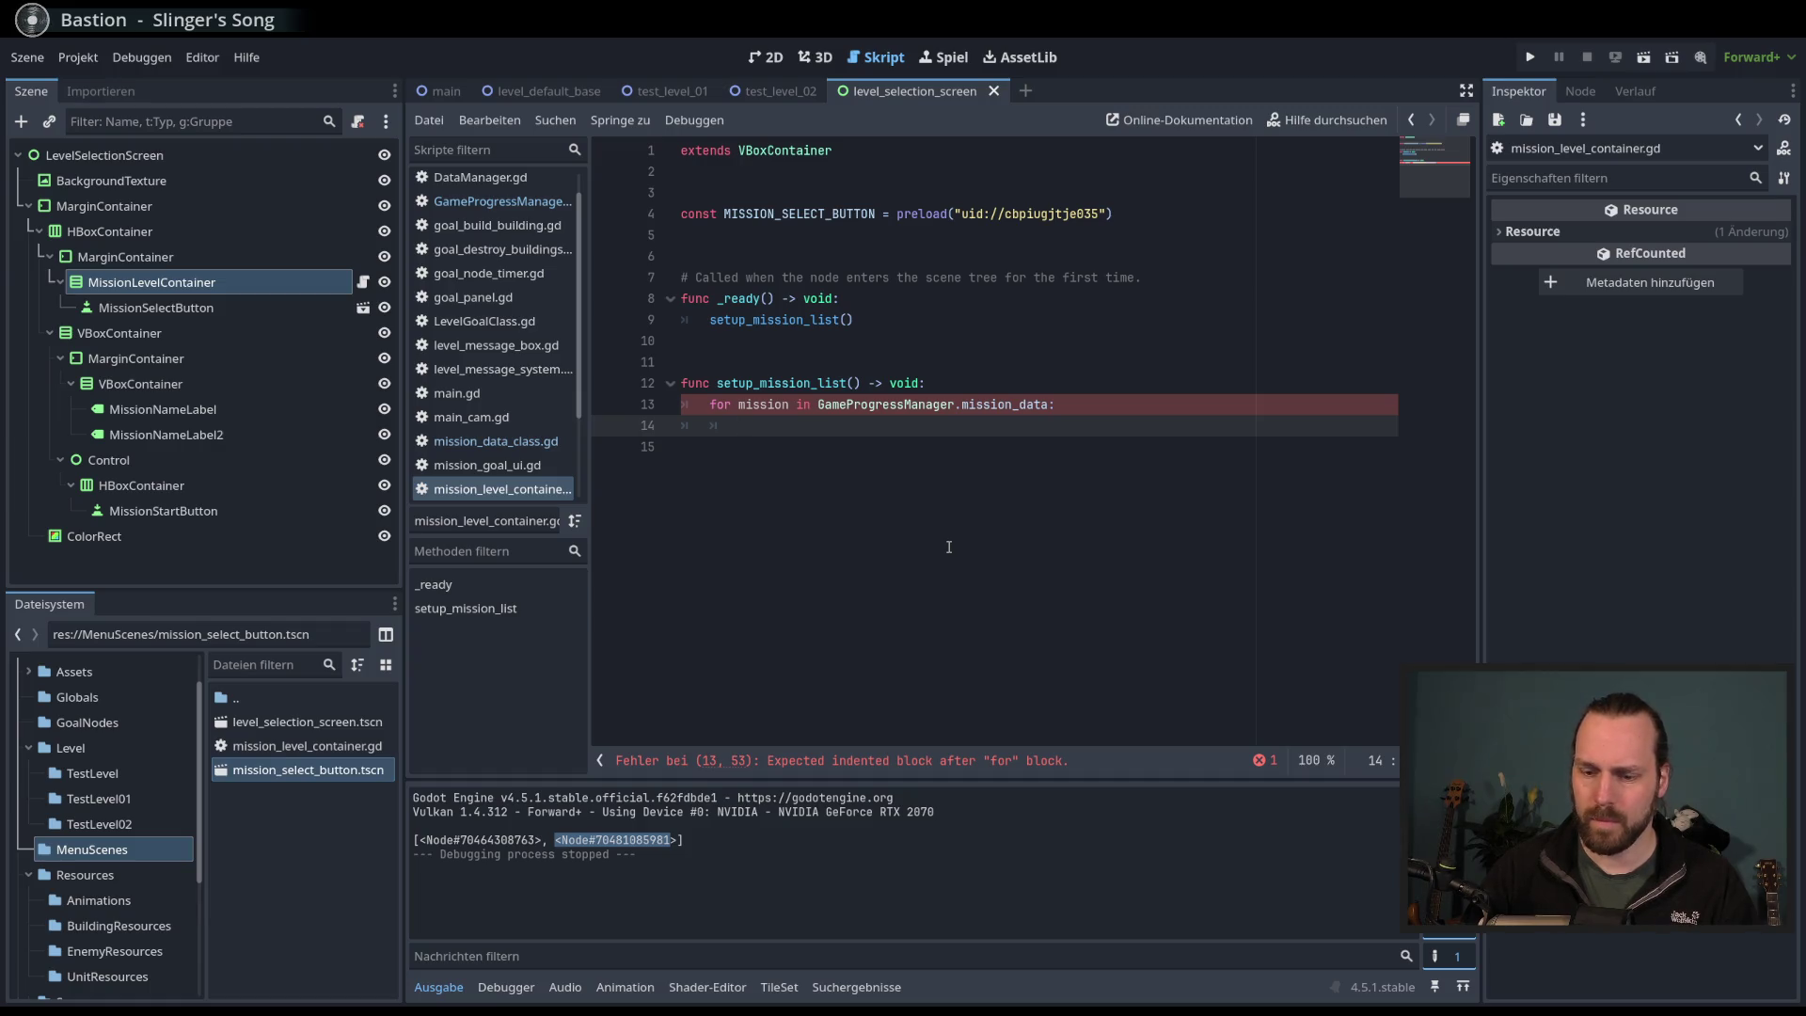
type("print")
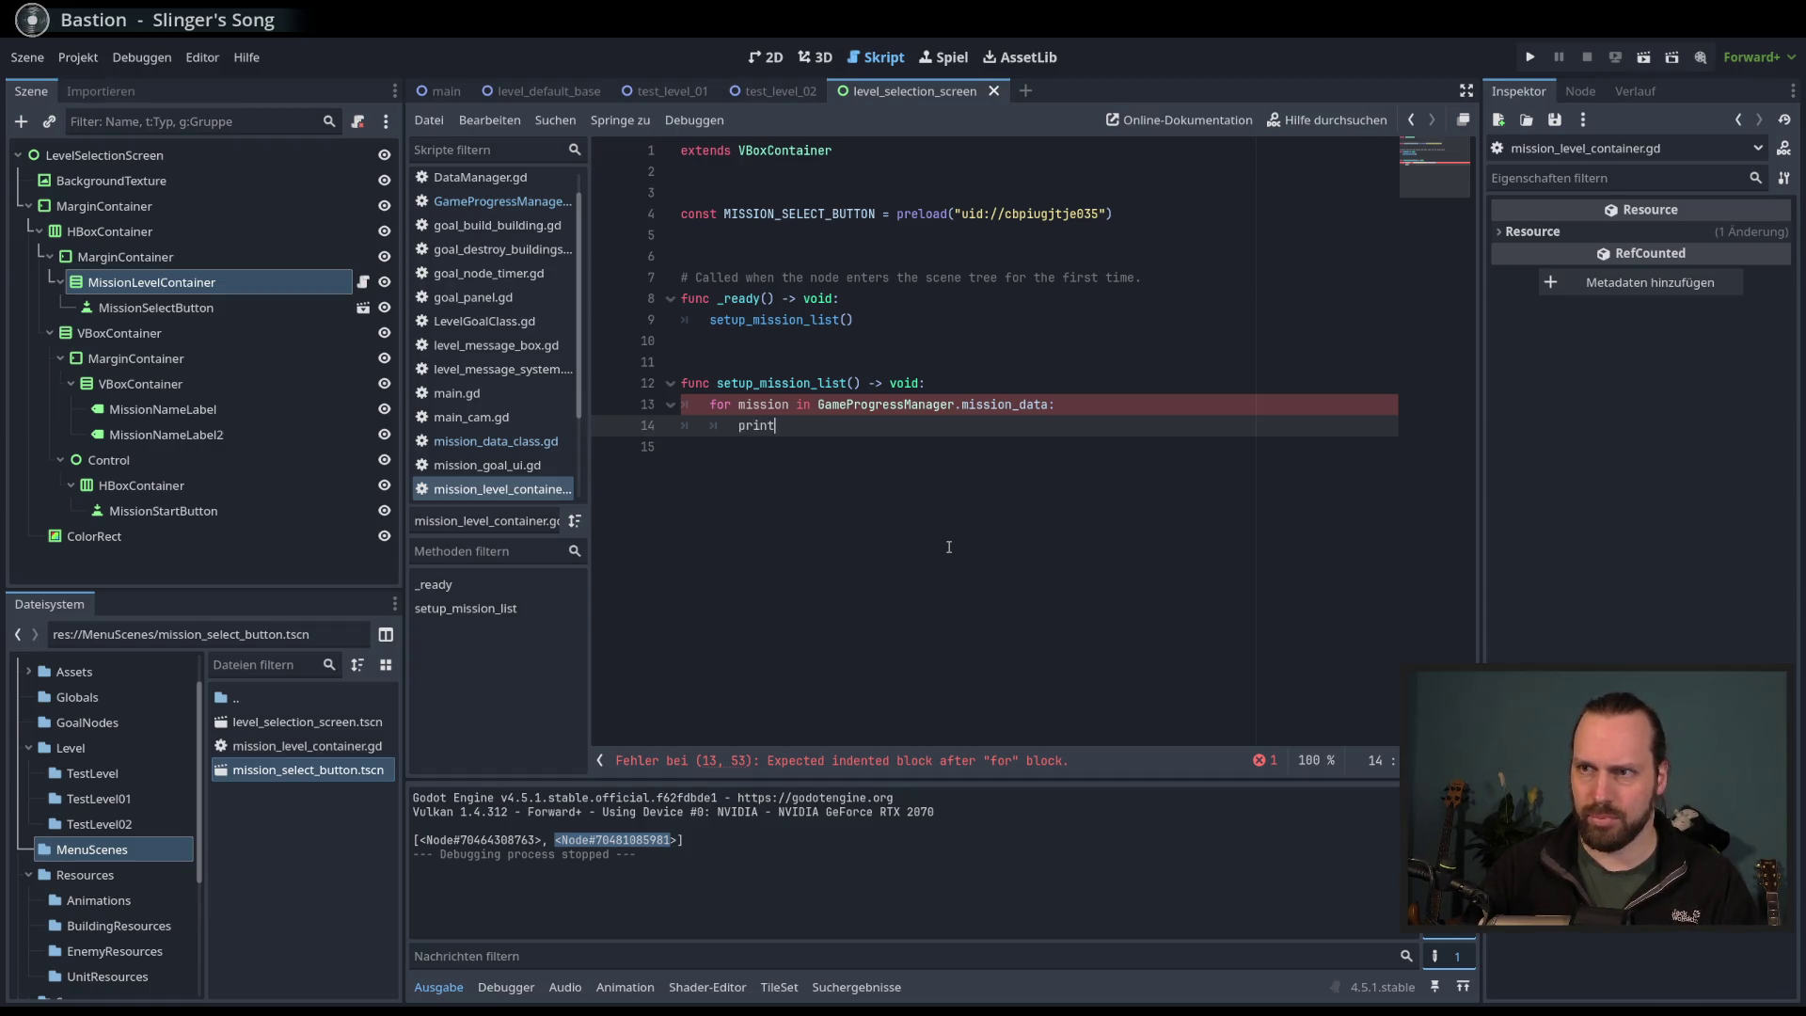
type("(mission.")
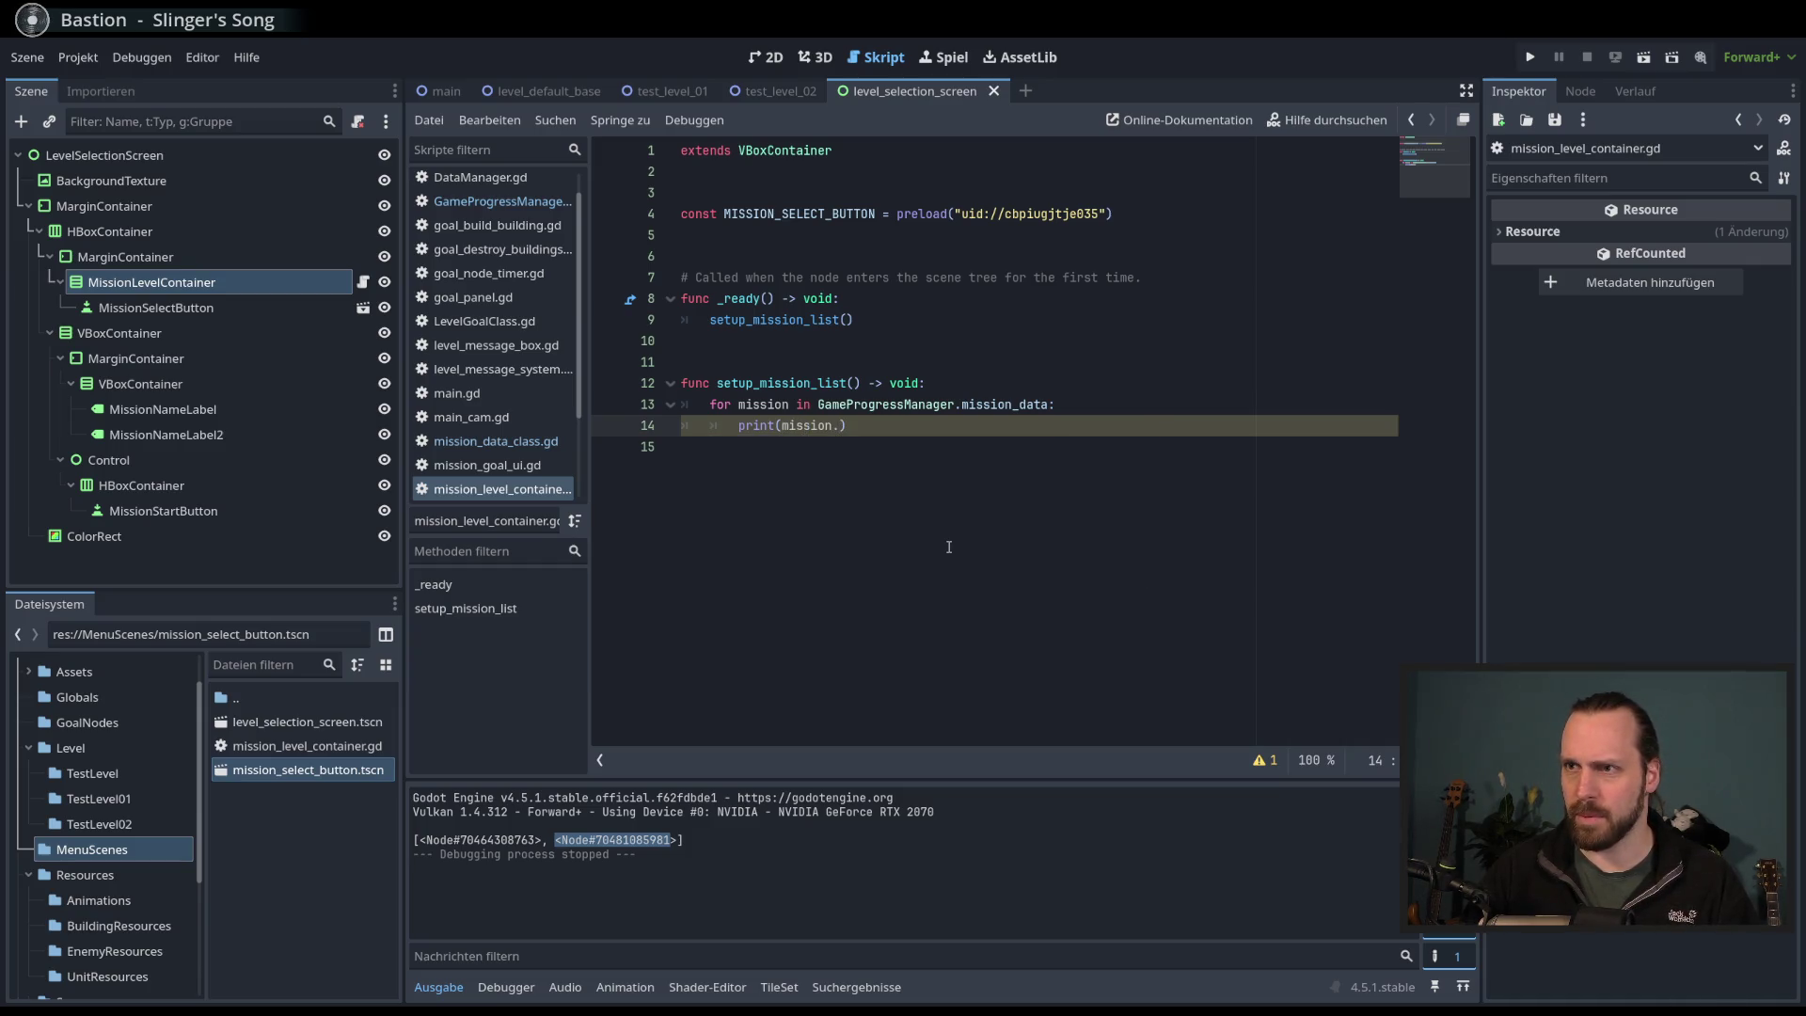
- Type the loop variable as MissionDataClass, complete print(mission.display_name), and run the game
left_click(790, 405)
type(":")
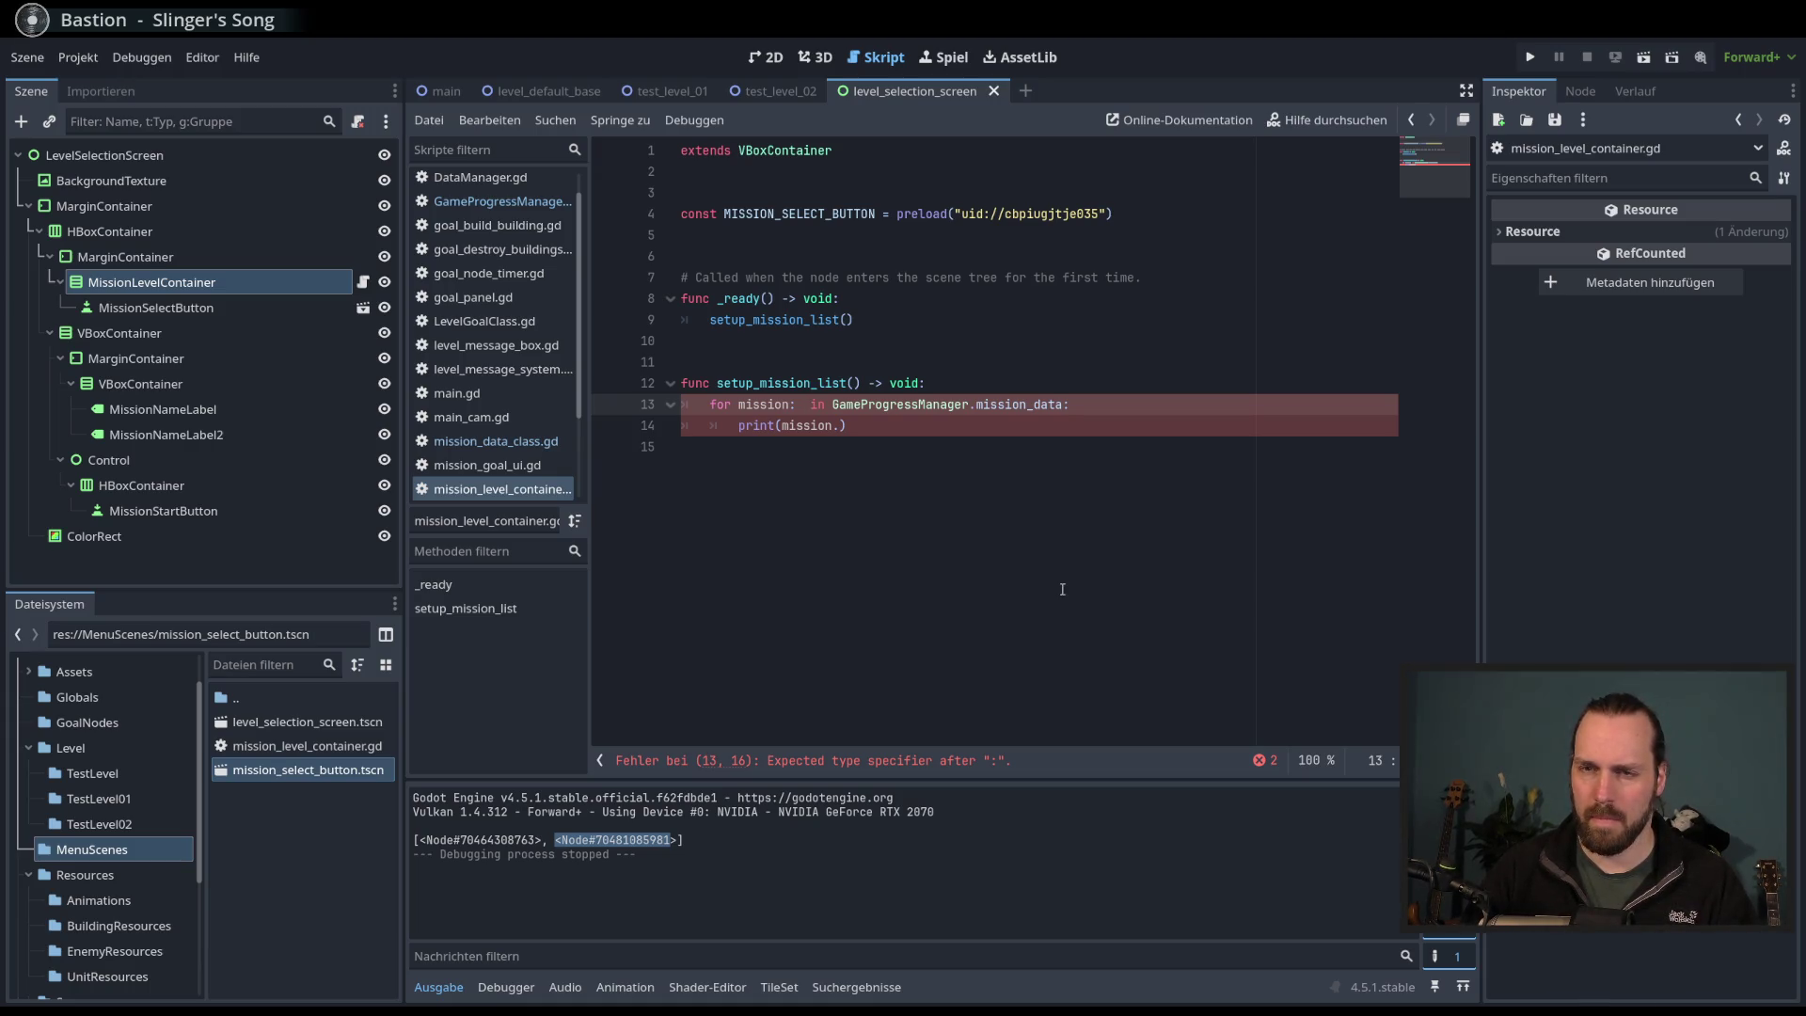
type("Miss")
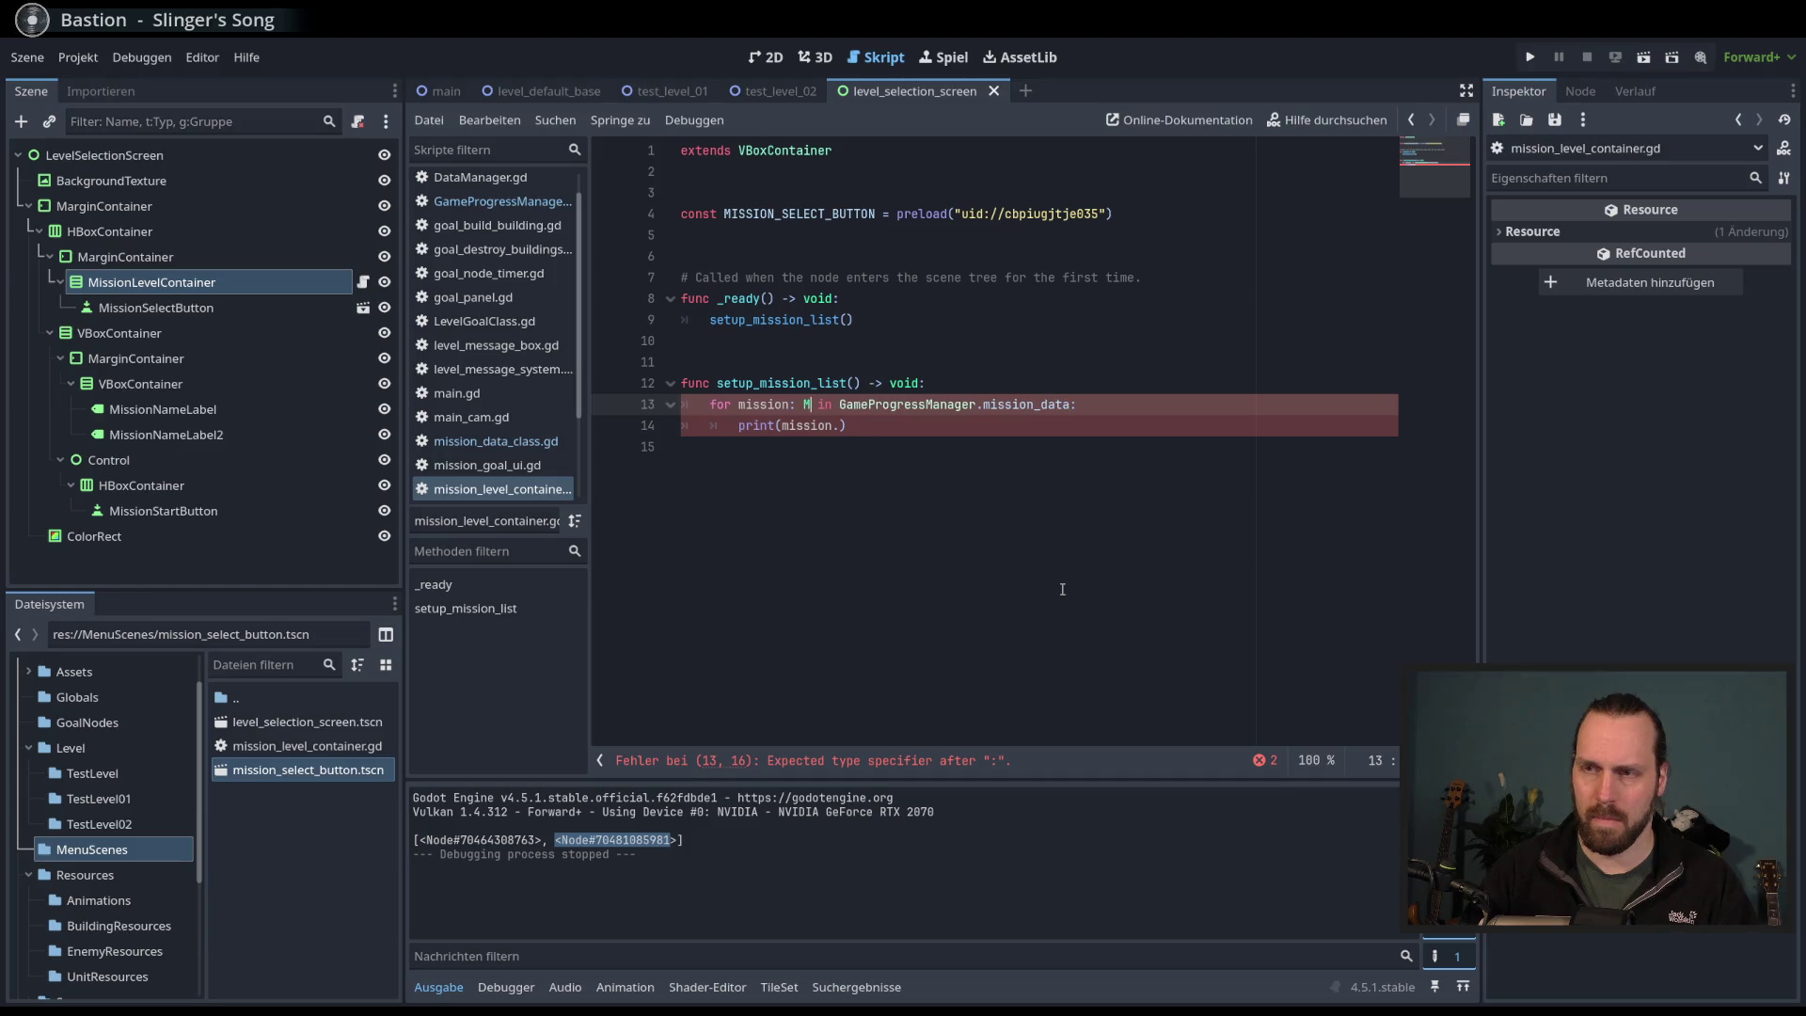
key("Return")
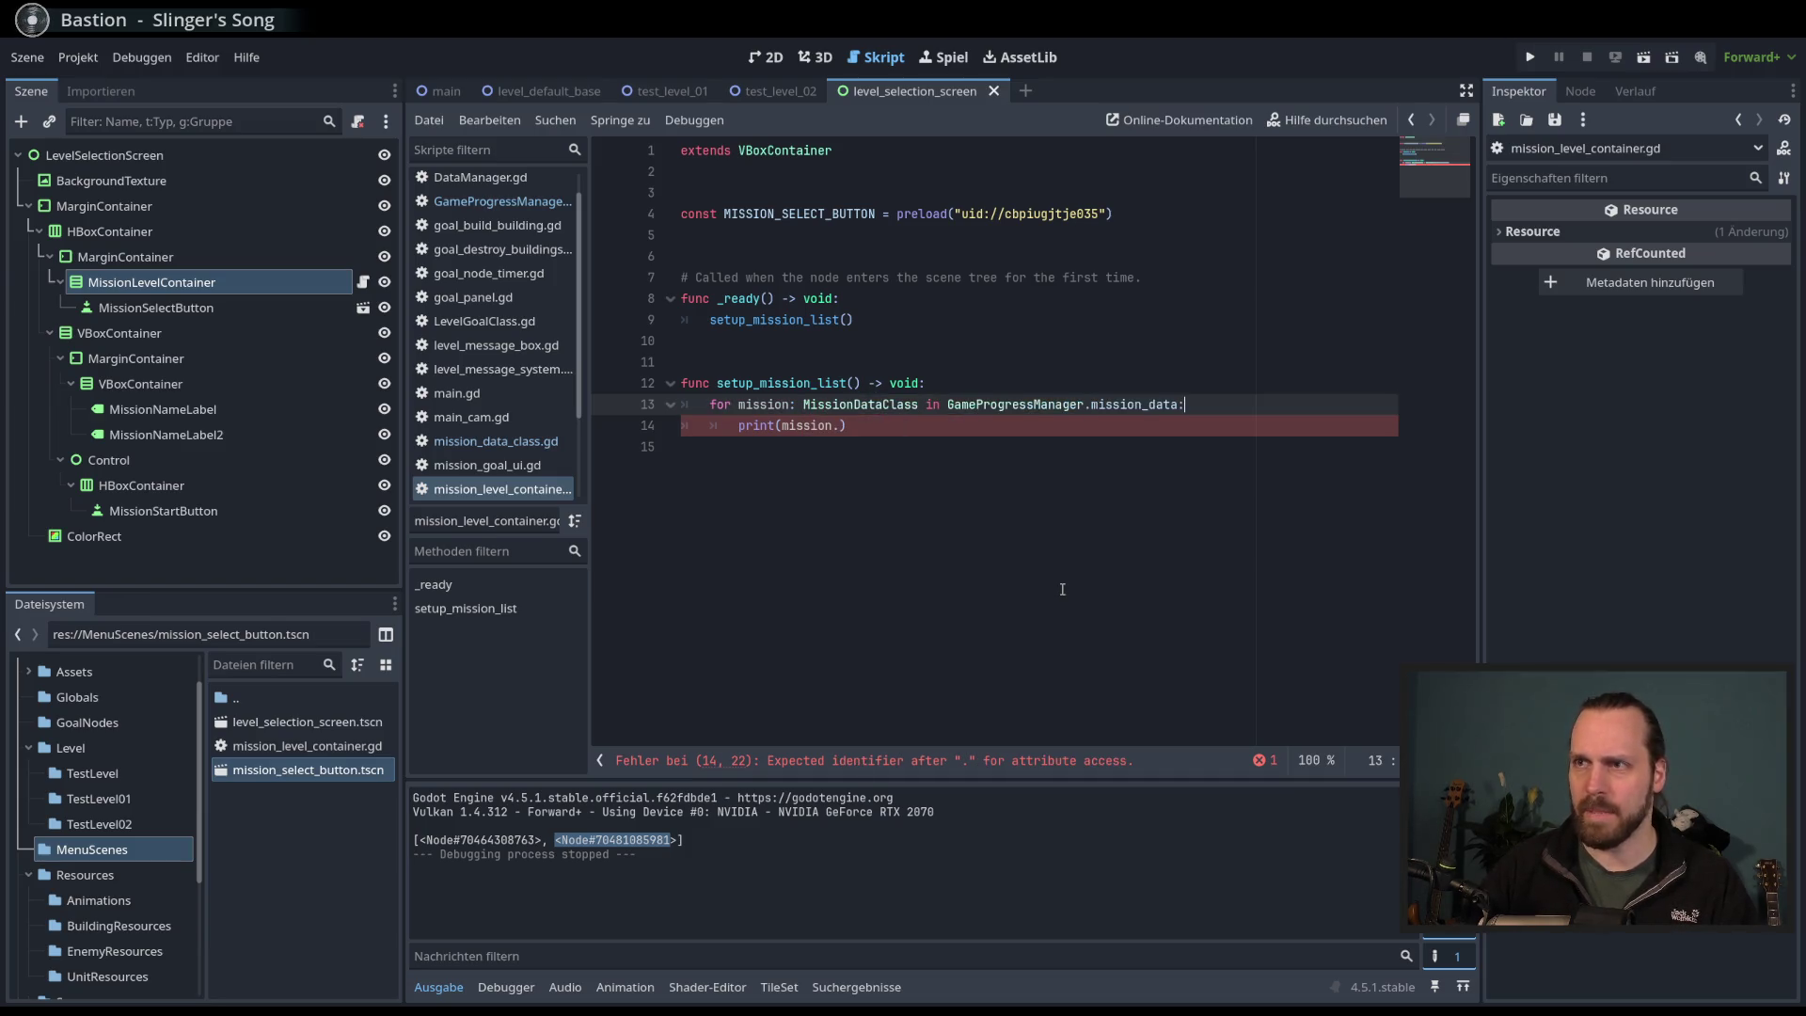
left_click(841, 426)
key("BackSpace")
key("BackSpace")
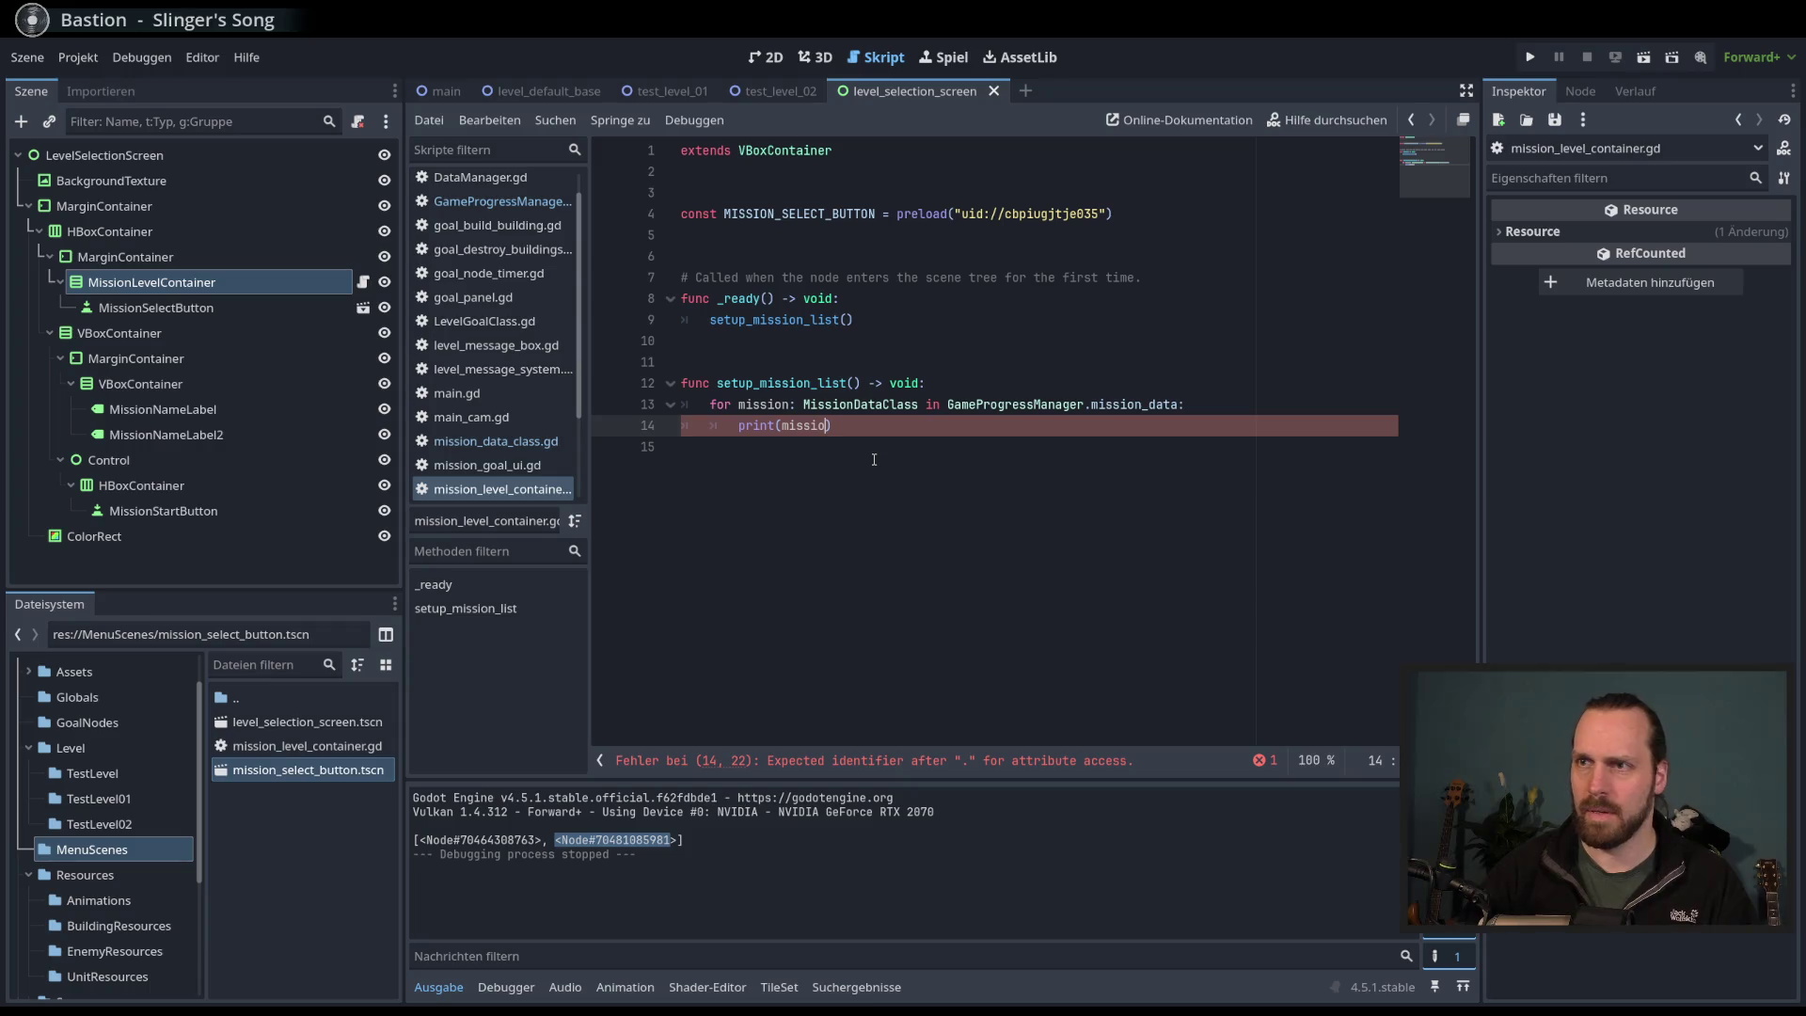
type("n.")
key("Down")
key("Down")
key("Return")
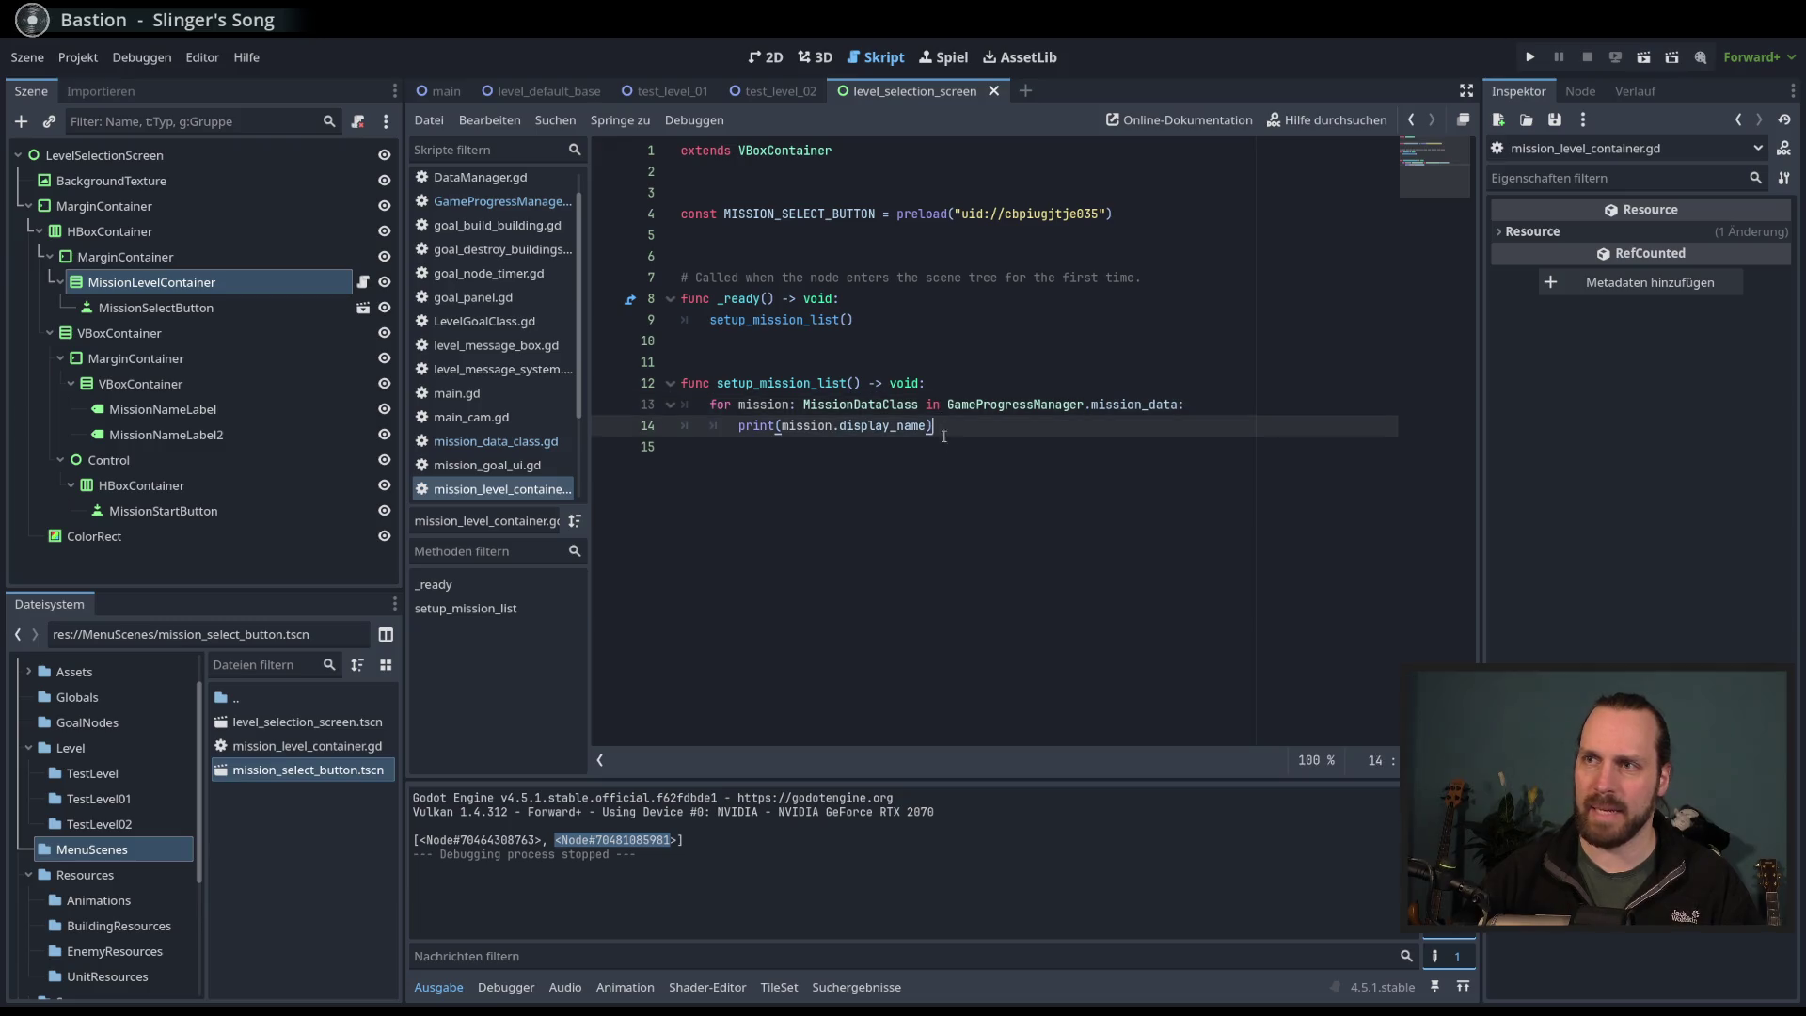
key("F5")
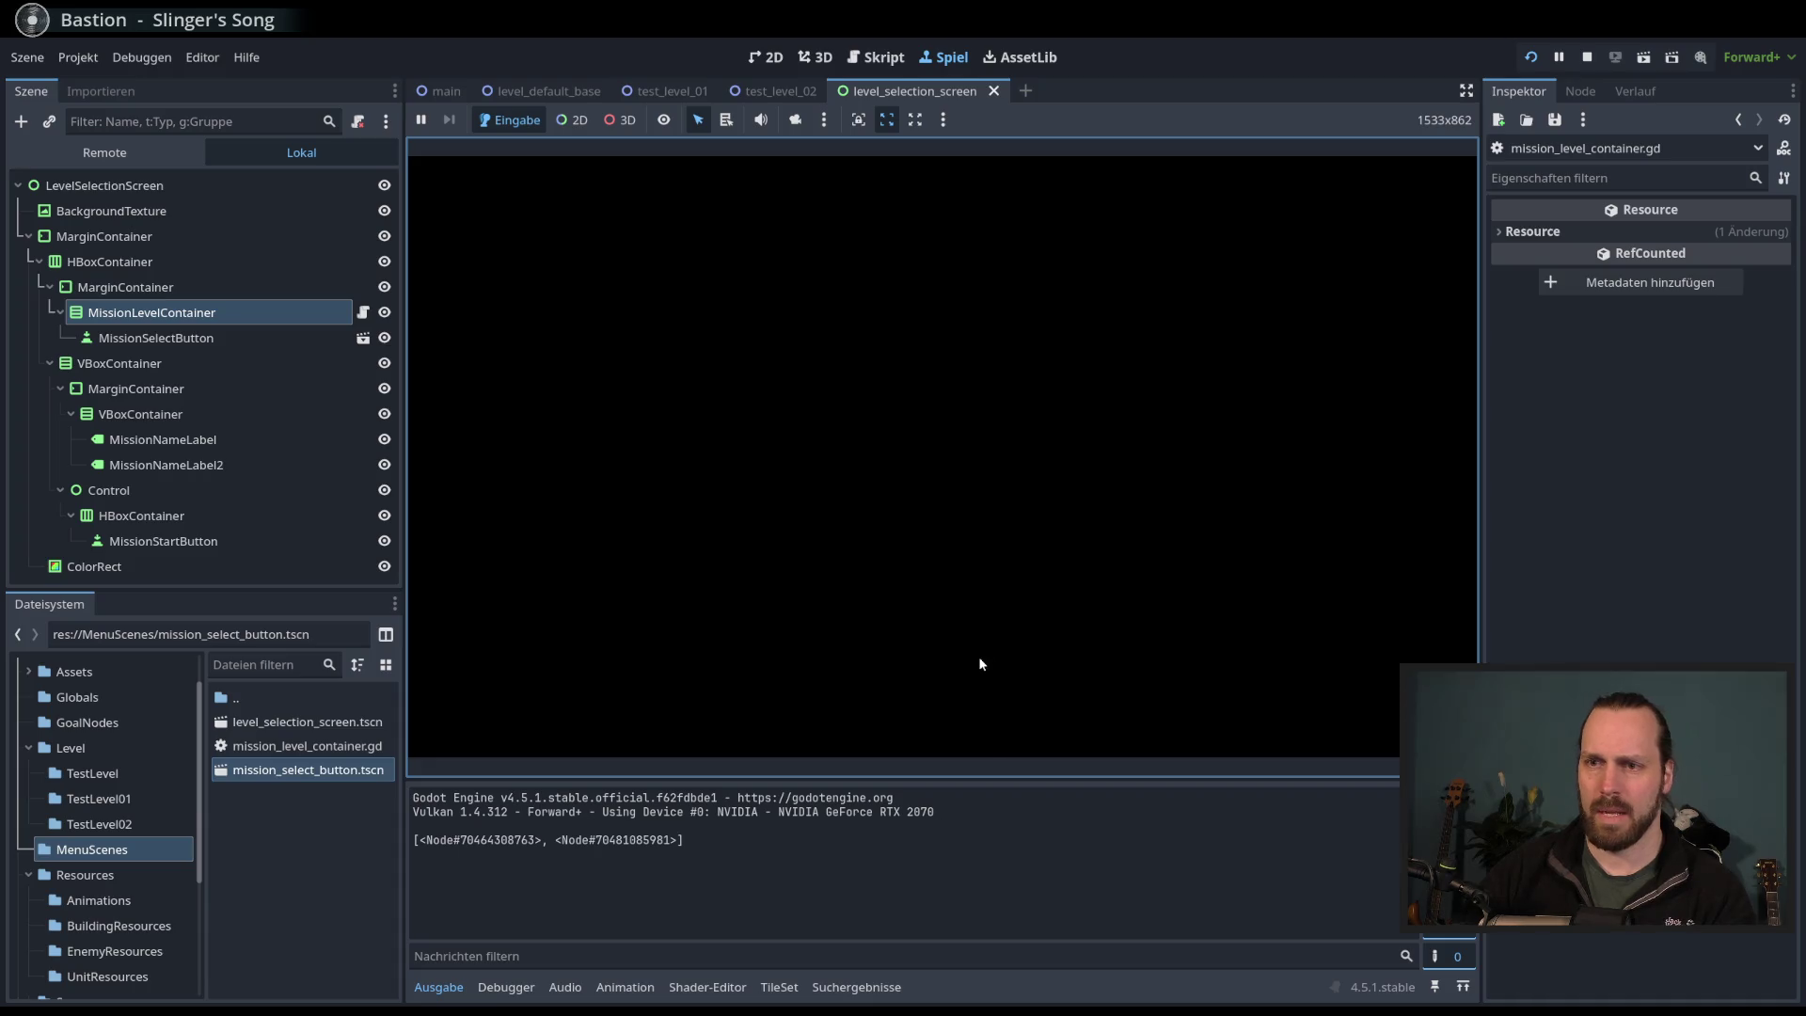
- Stop the game and start a print() call on a new line 13 in setup_mission_list
key("F8")
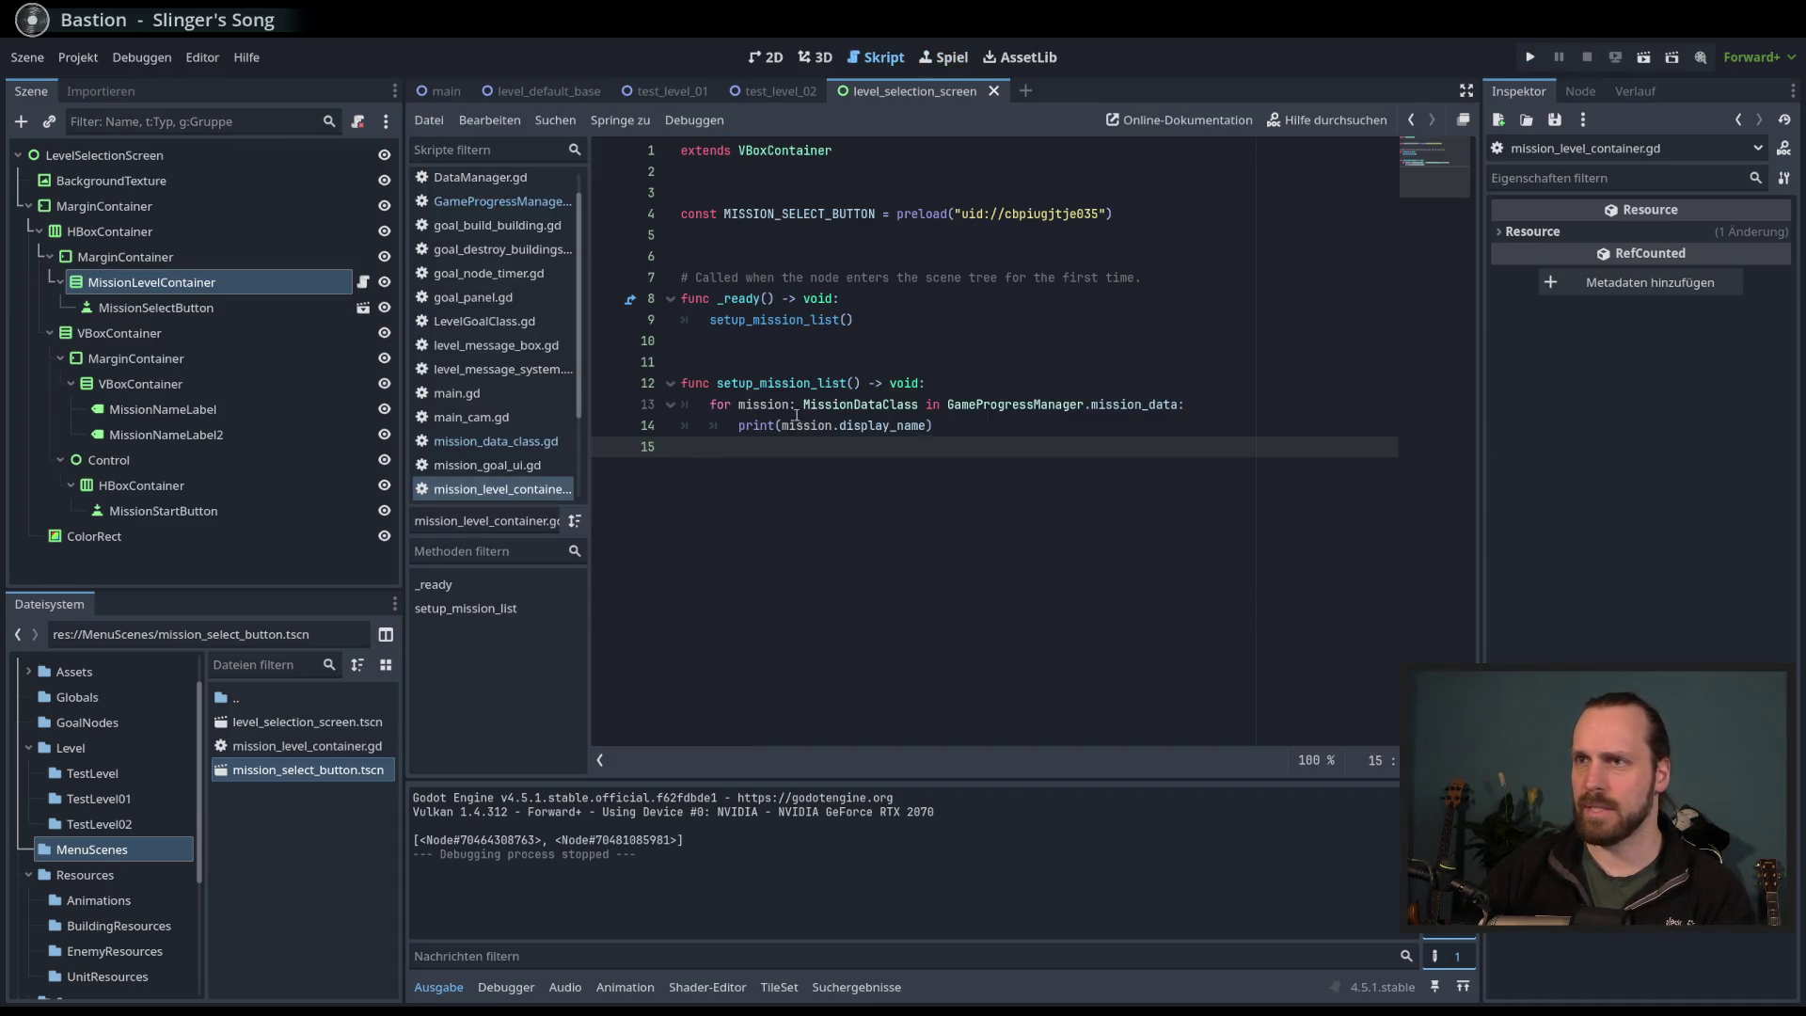
double_click(795, 383)
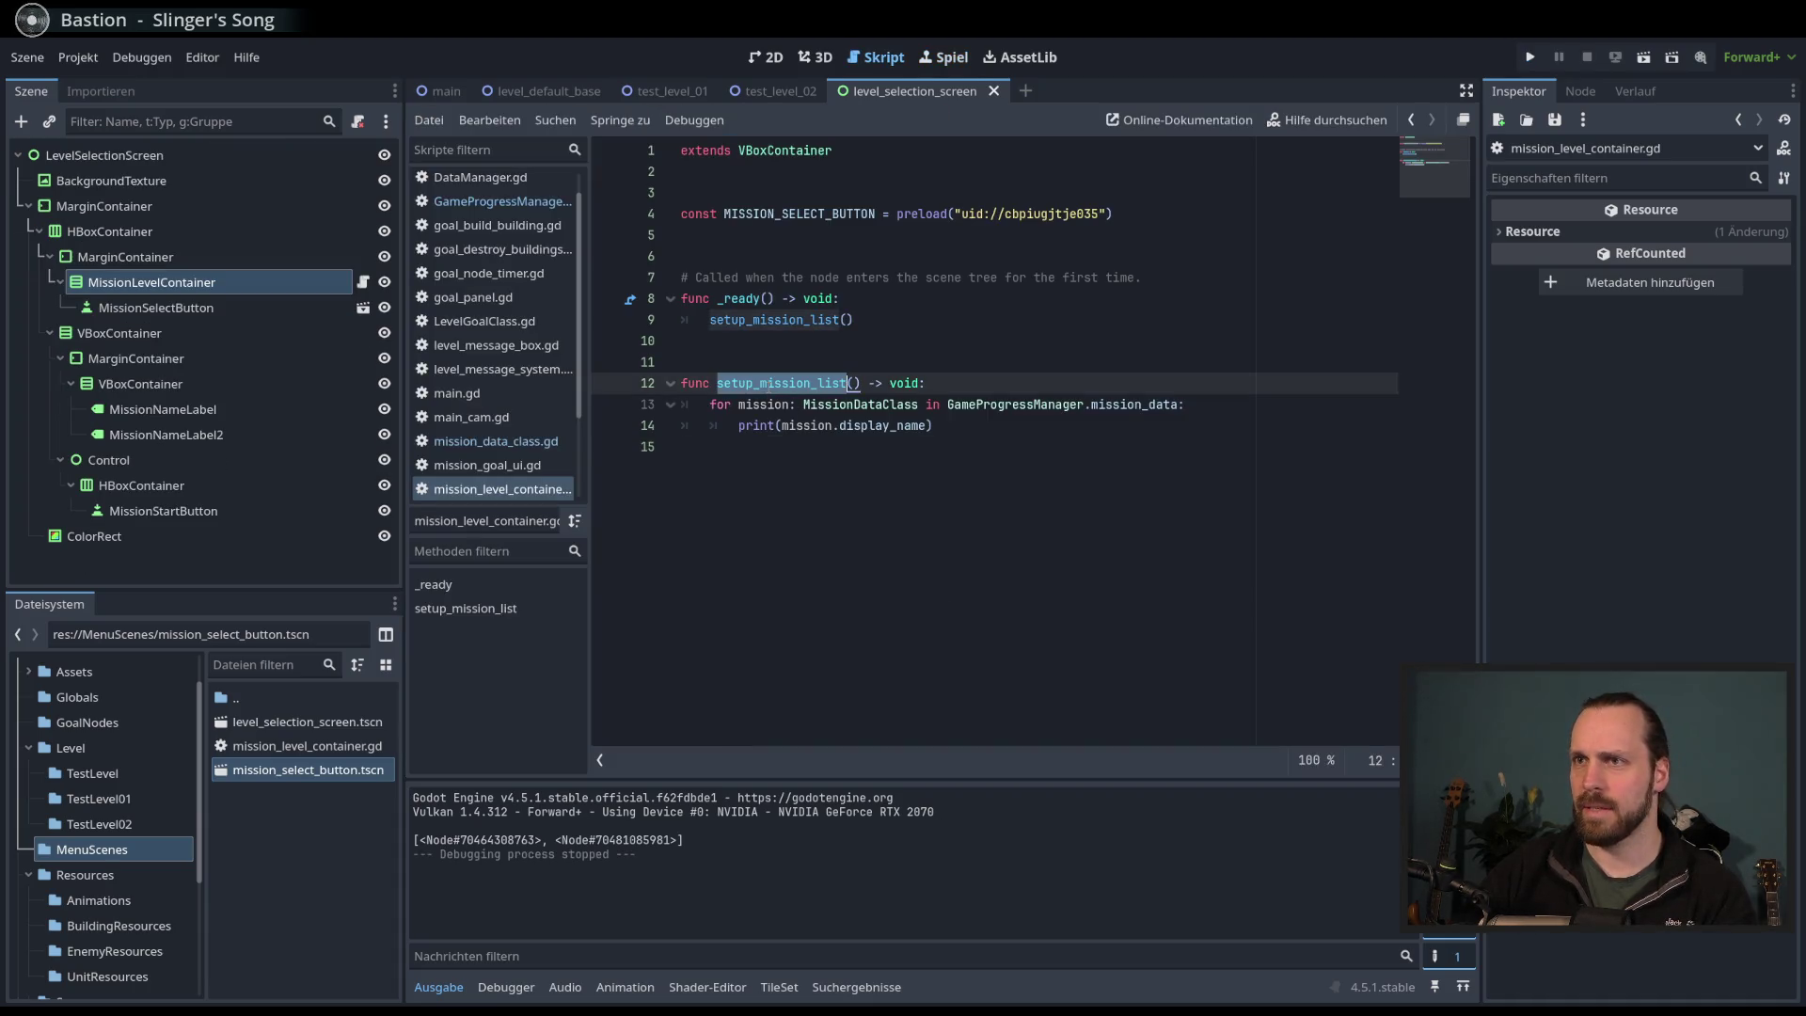
left_click(979, 511)
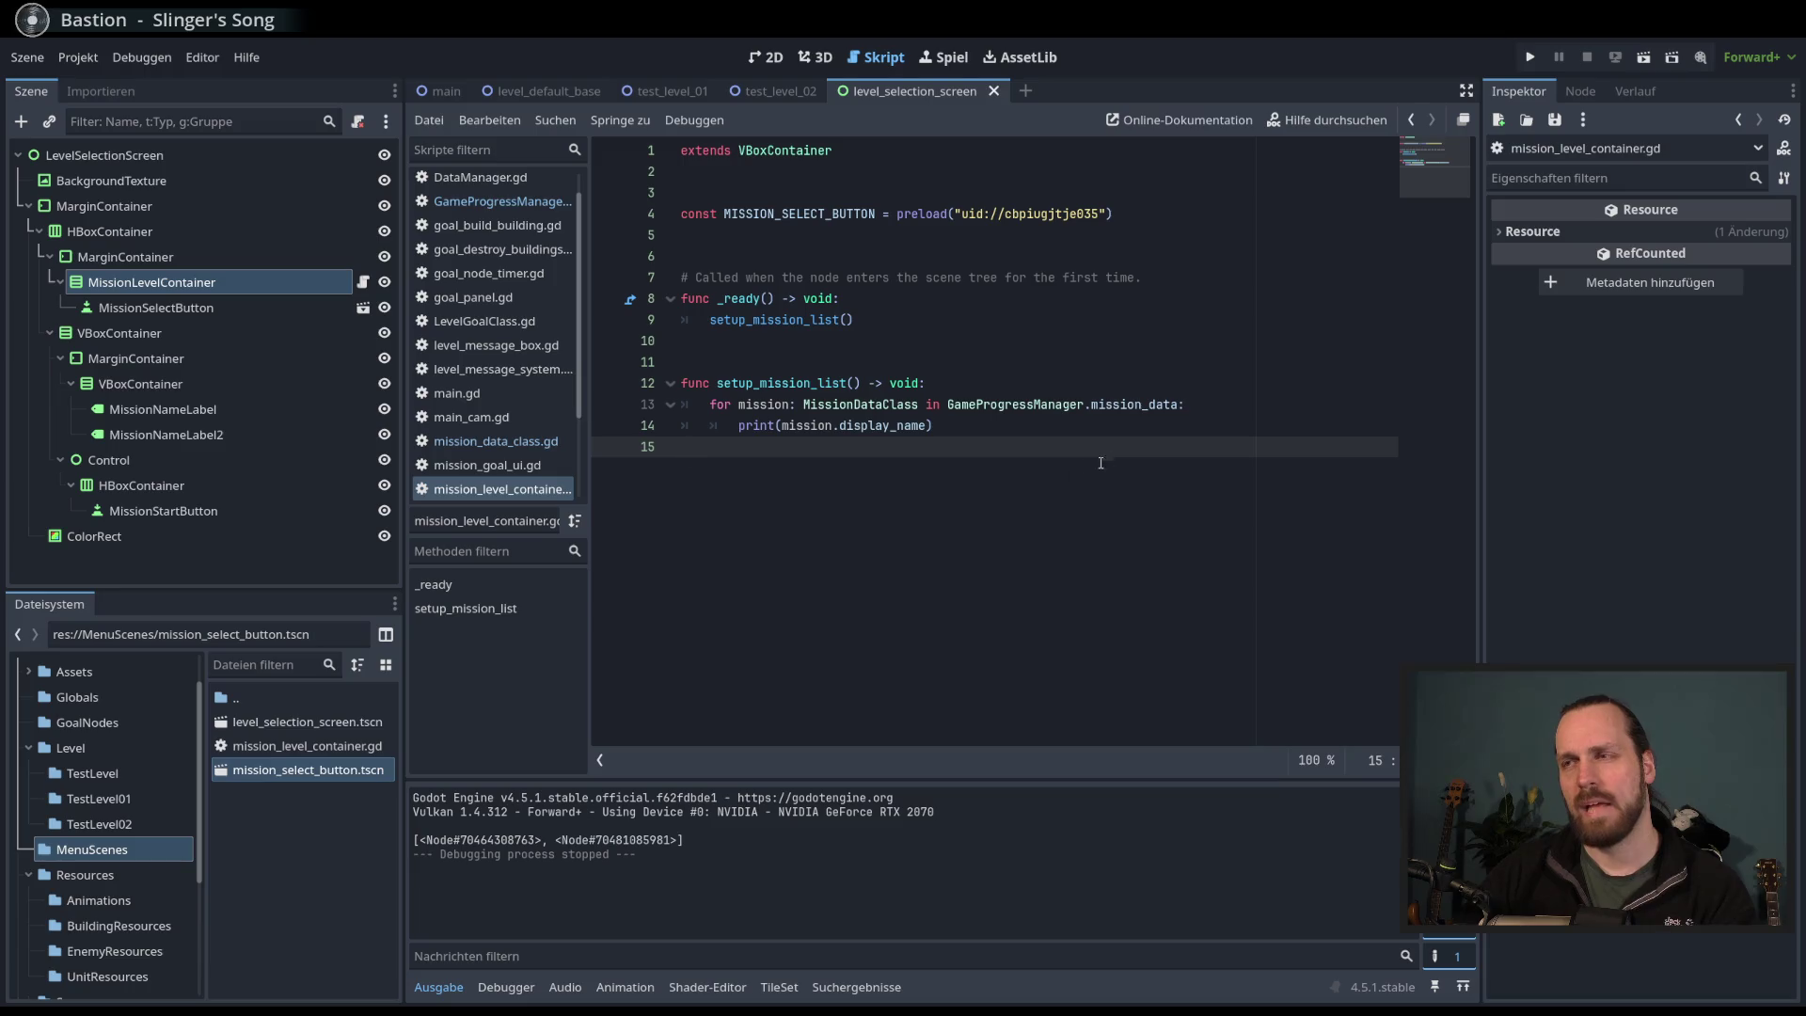
left_click(1173, 388)
key("Return")
type("print(mu")
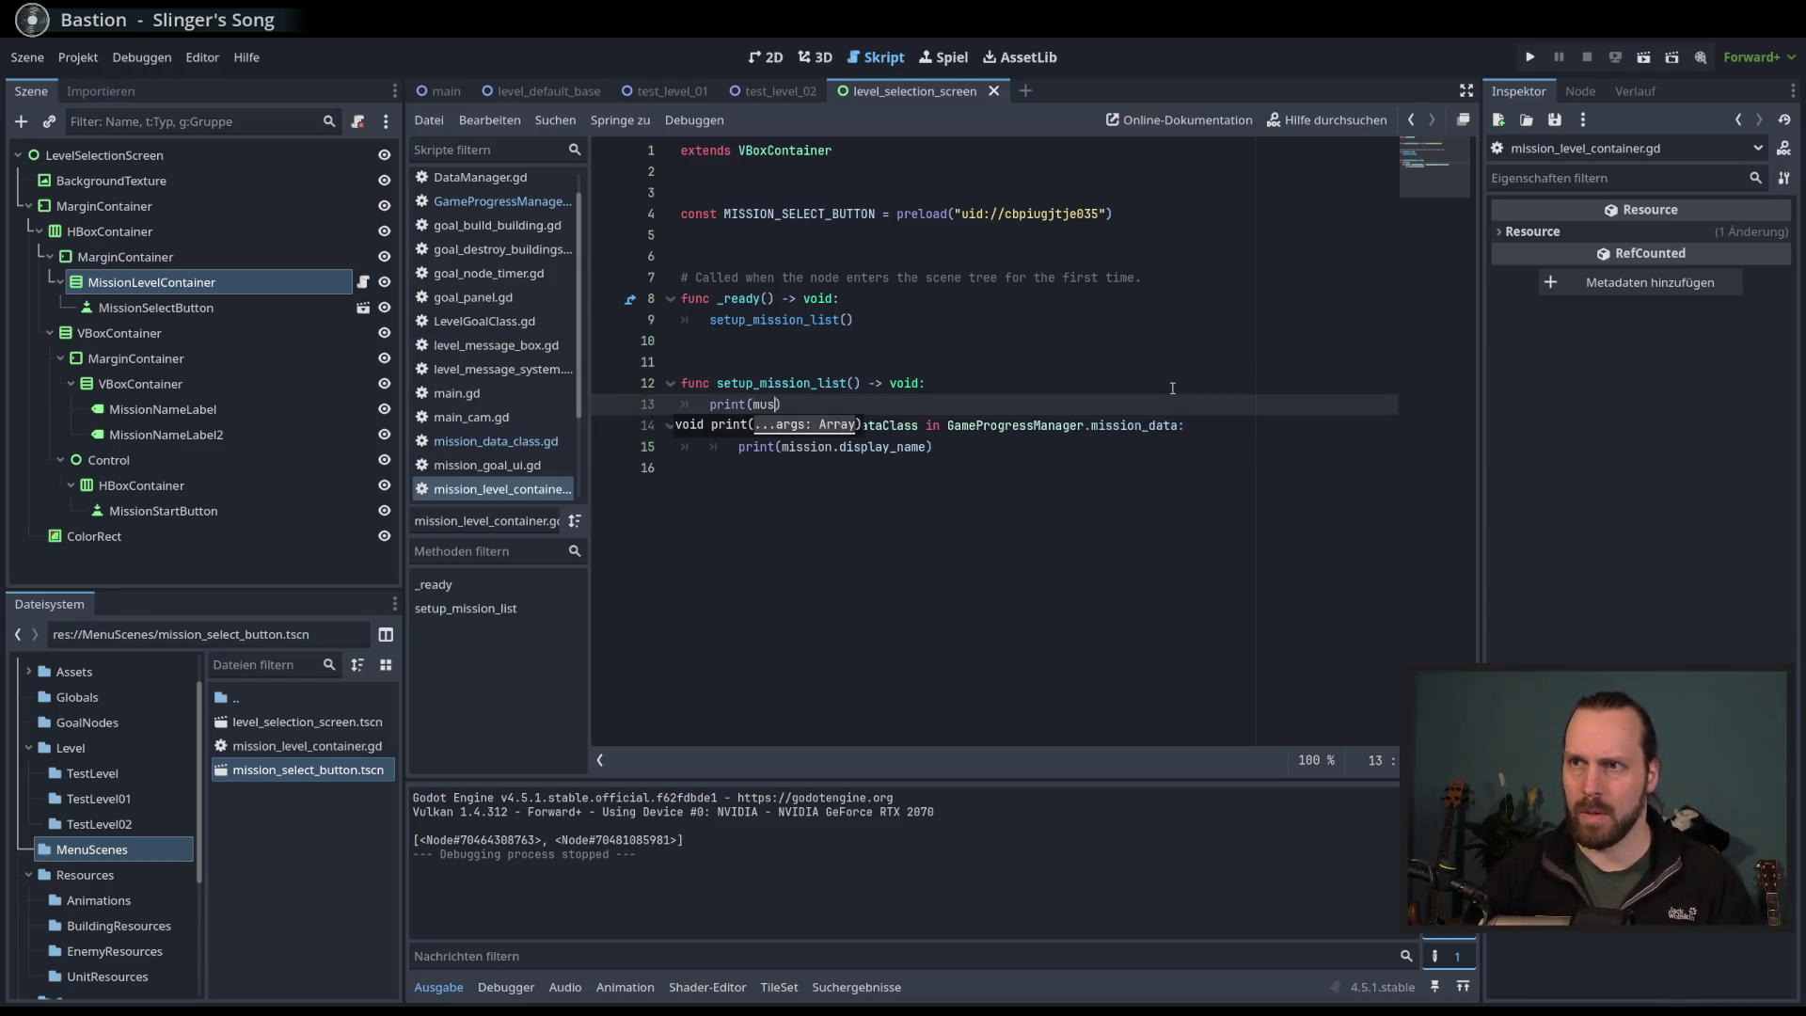
- Complete the argument as GameProgressManager.mission_data and run the project with F6
key("Escape")
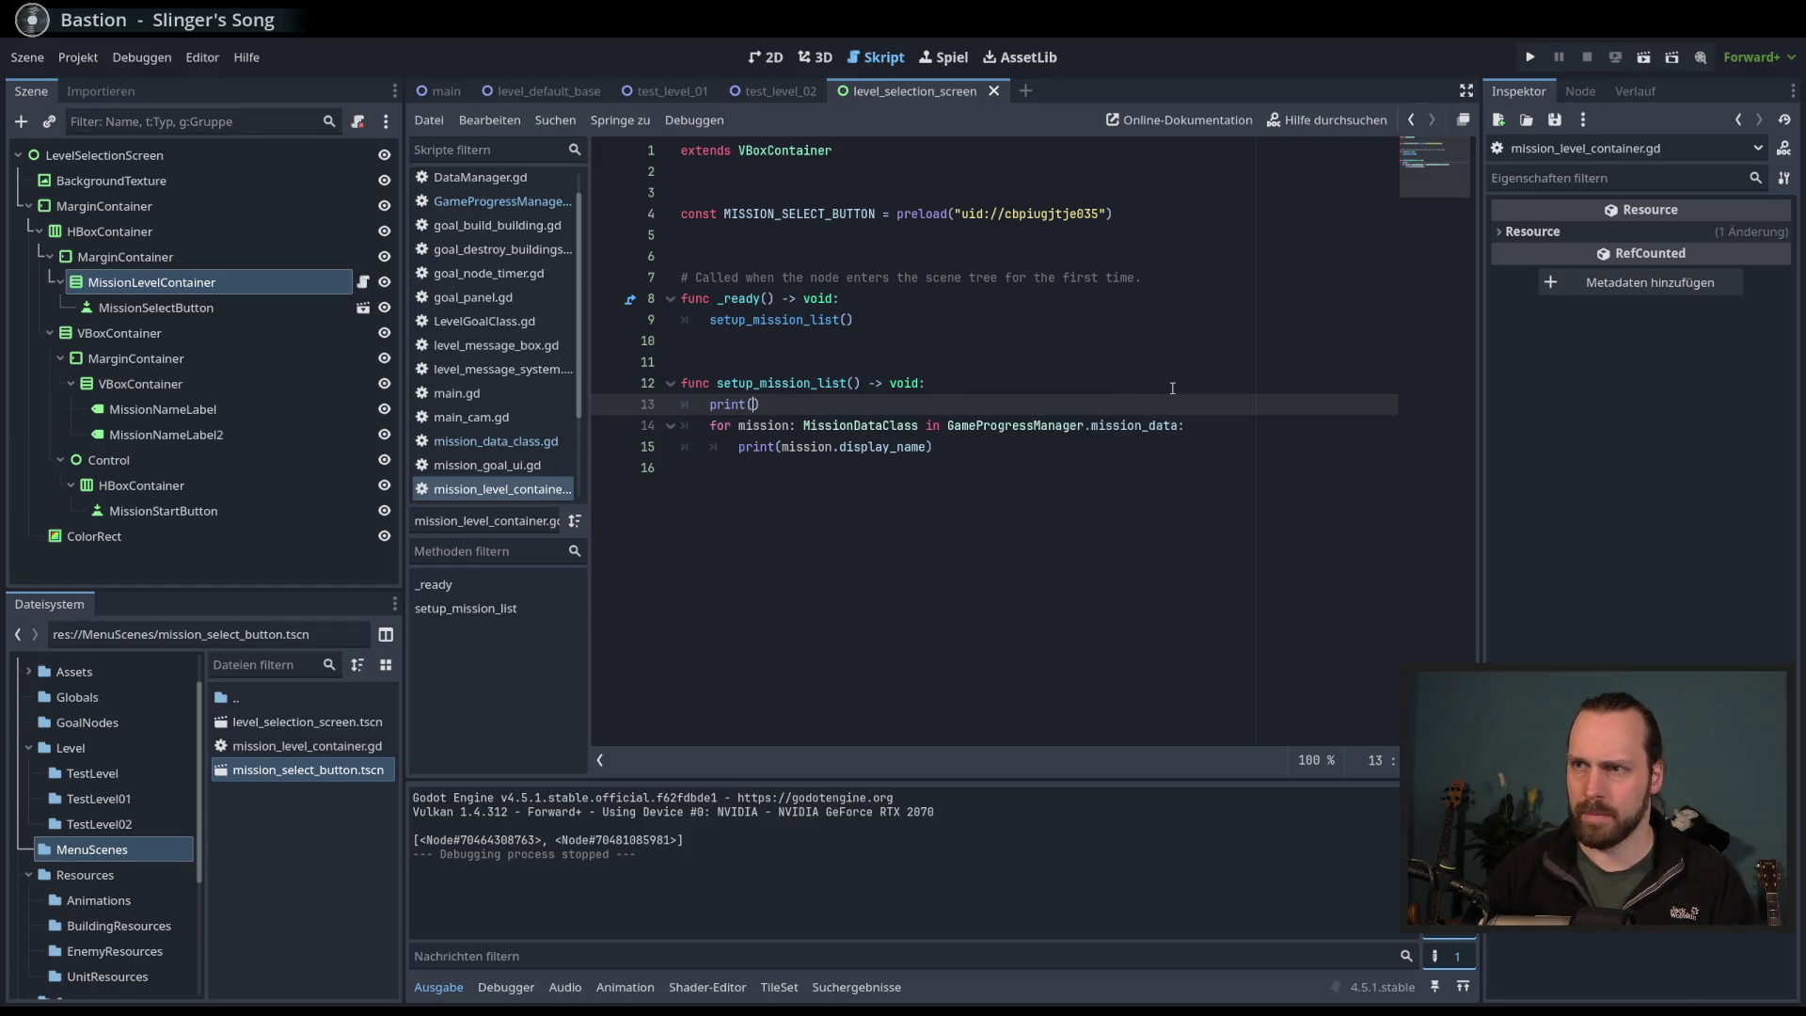
type("GamePro")
key("Return")
type(".")
key("Escape")
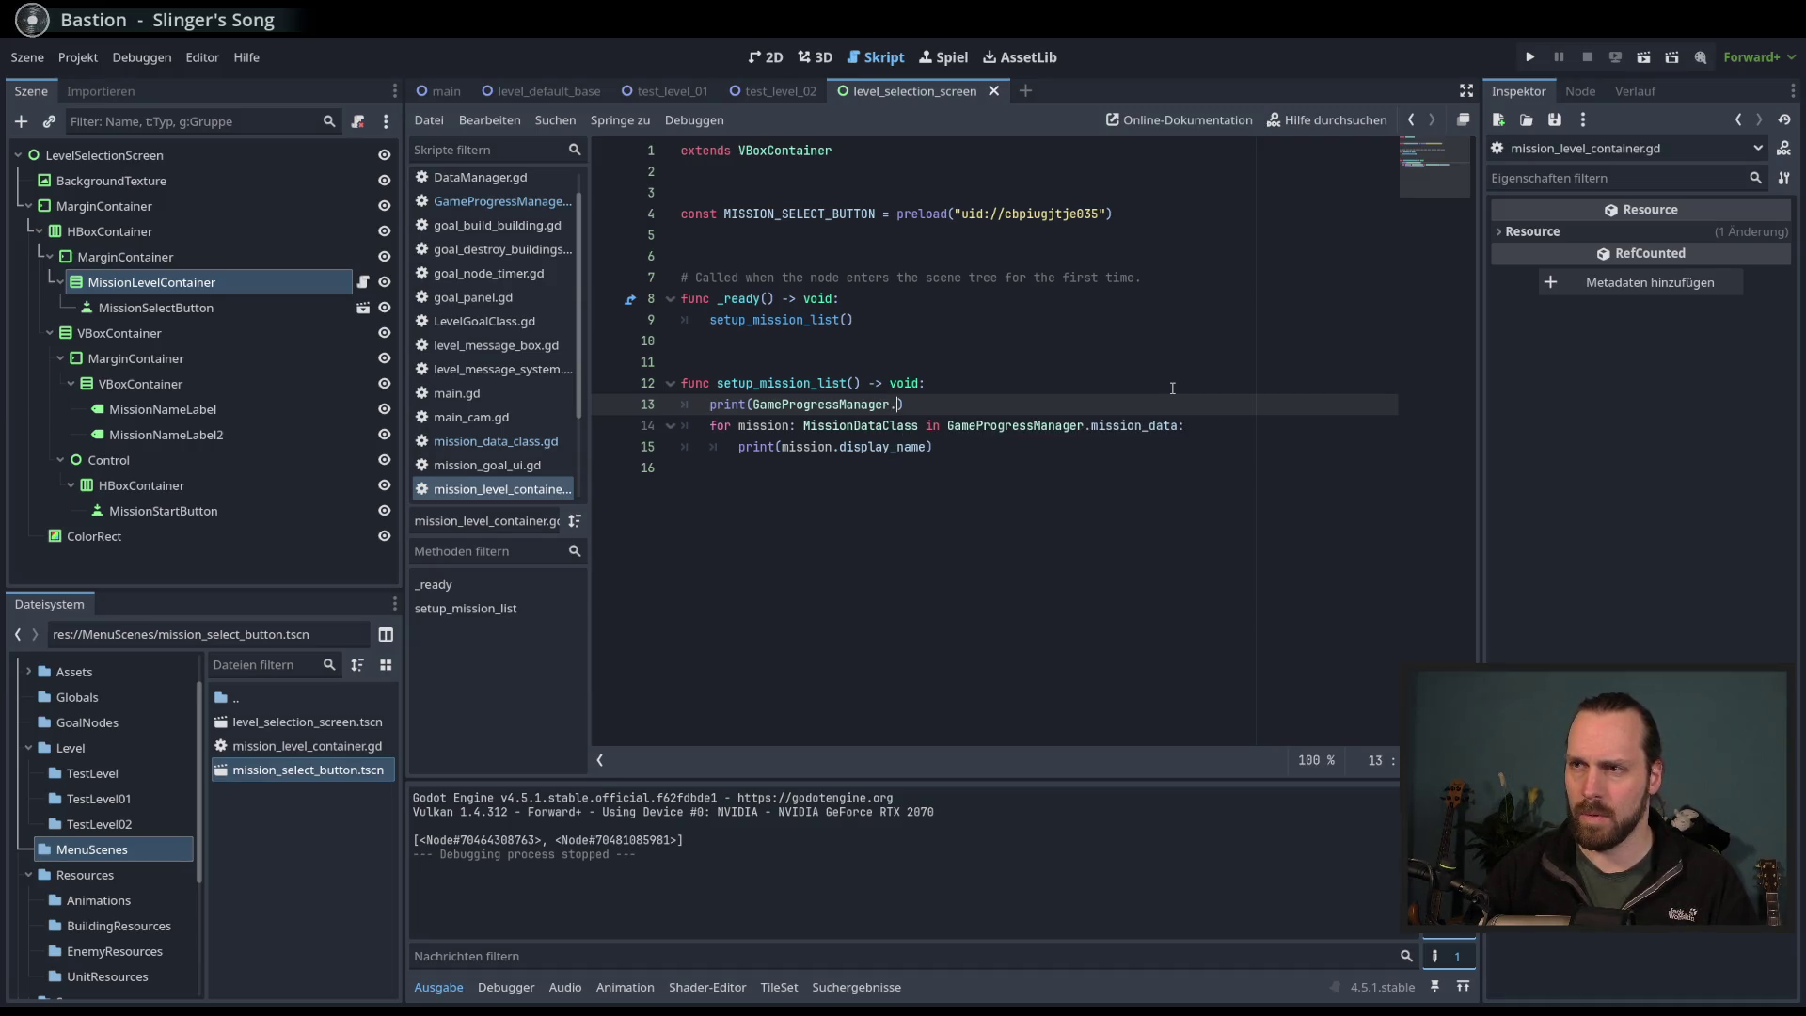
key("ctrl+space")
type("m")
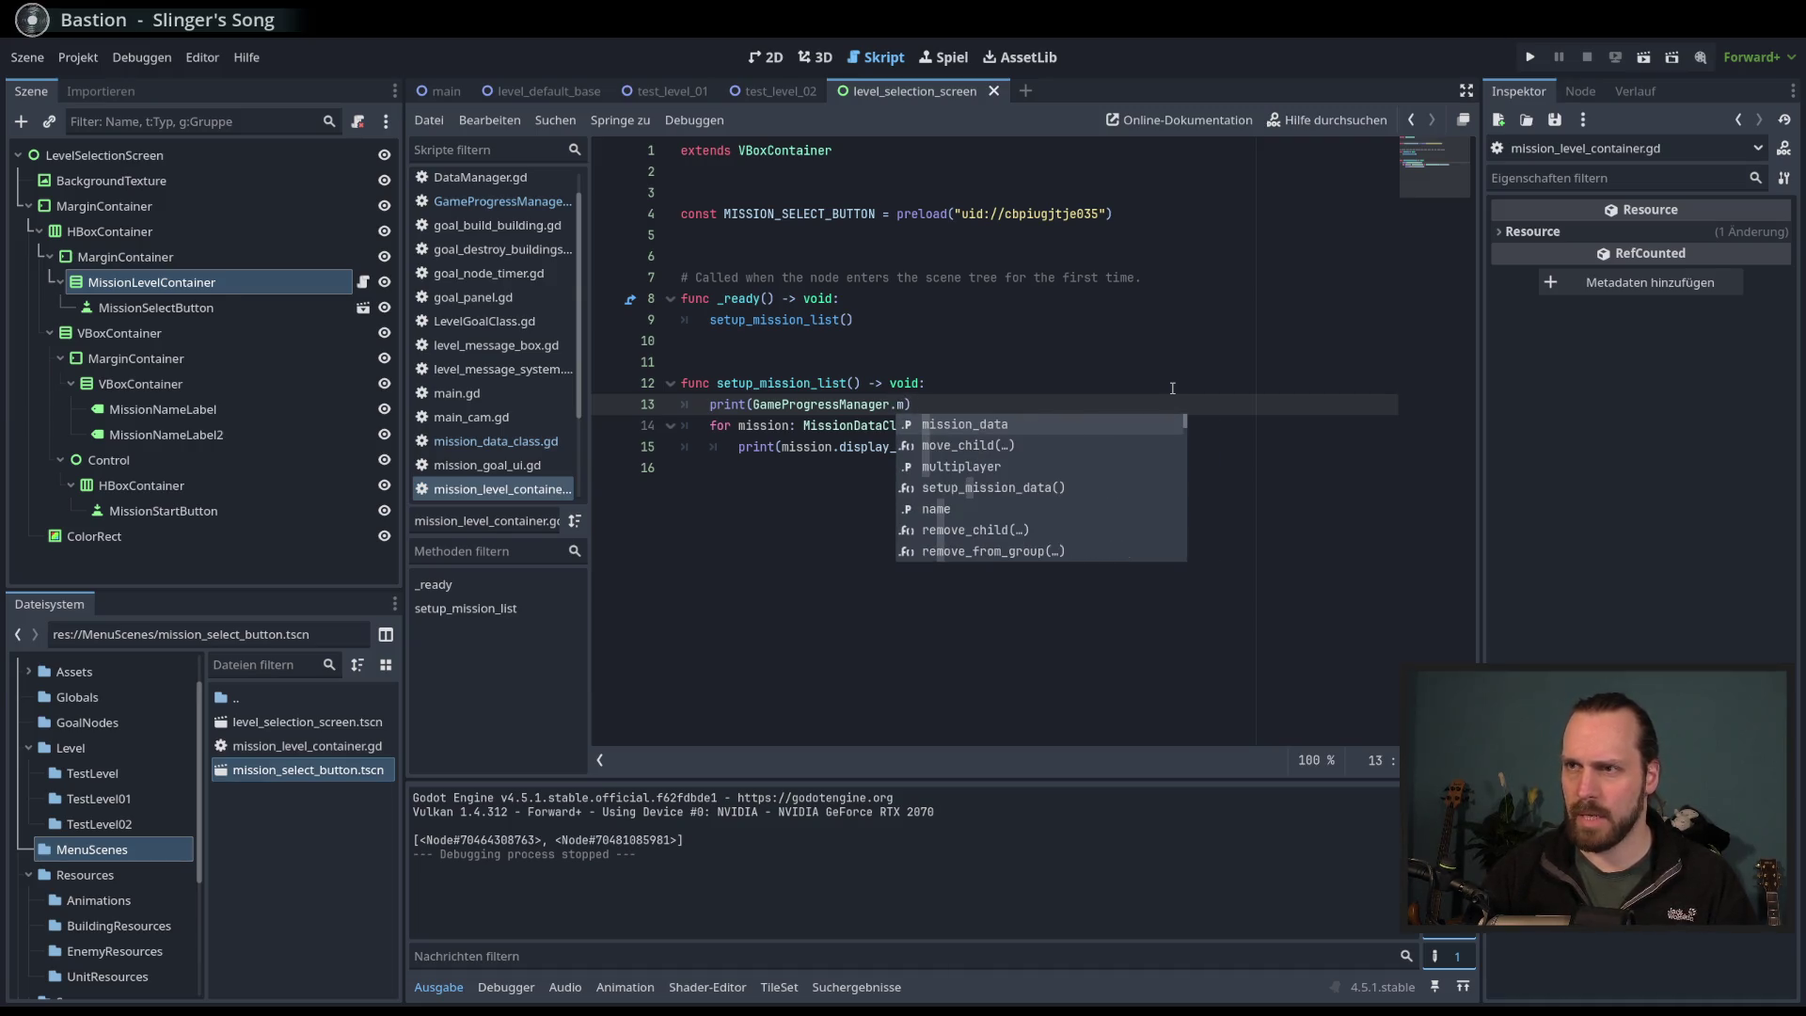
key("Return")
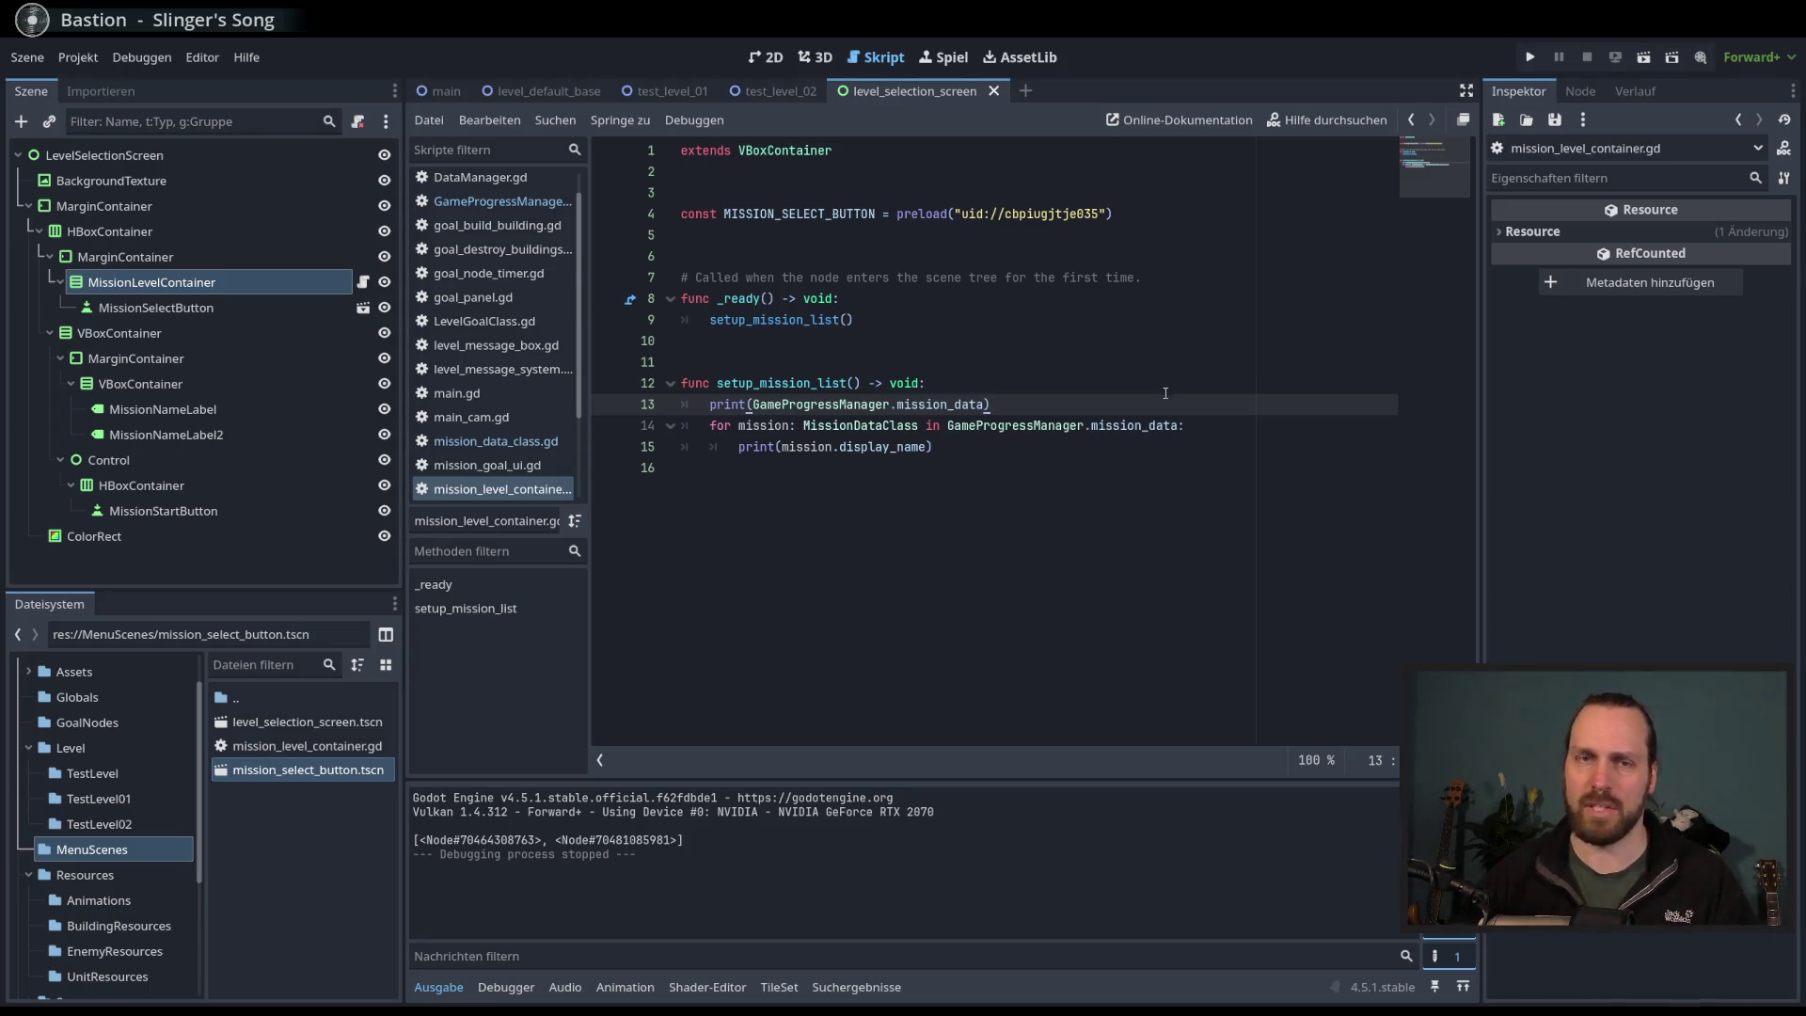
left_click(1139, 447)
key("F6")
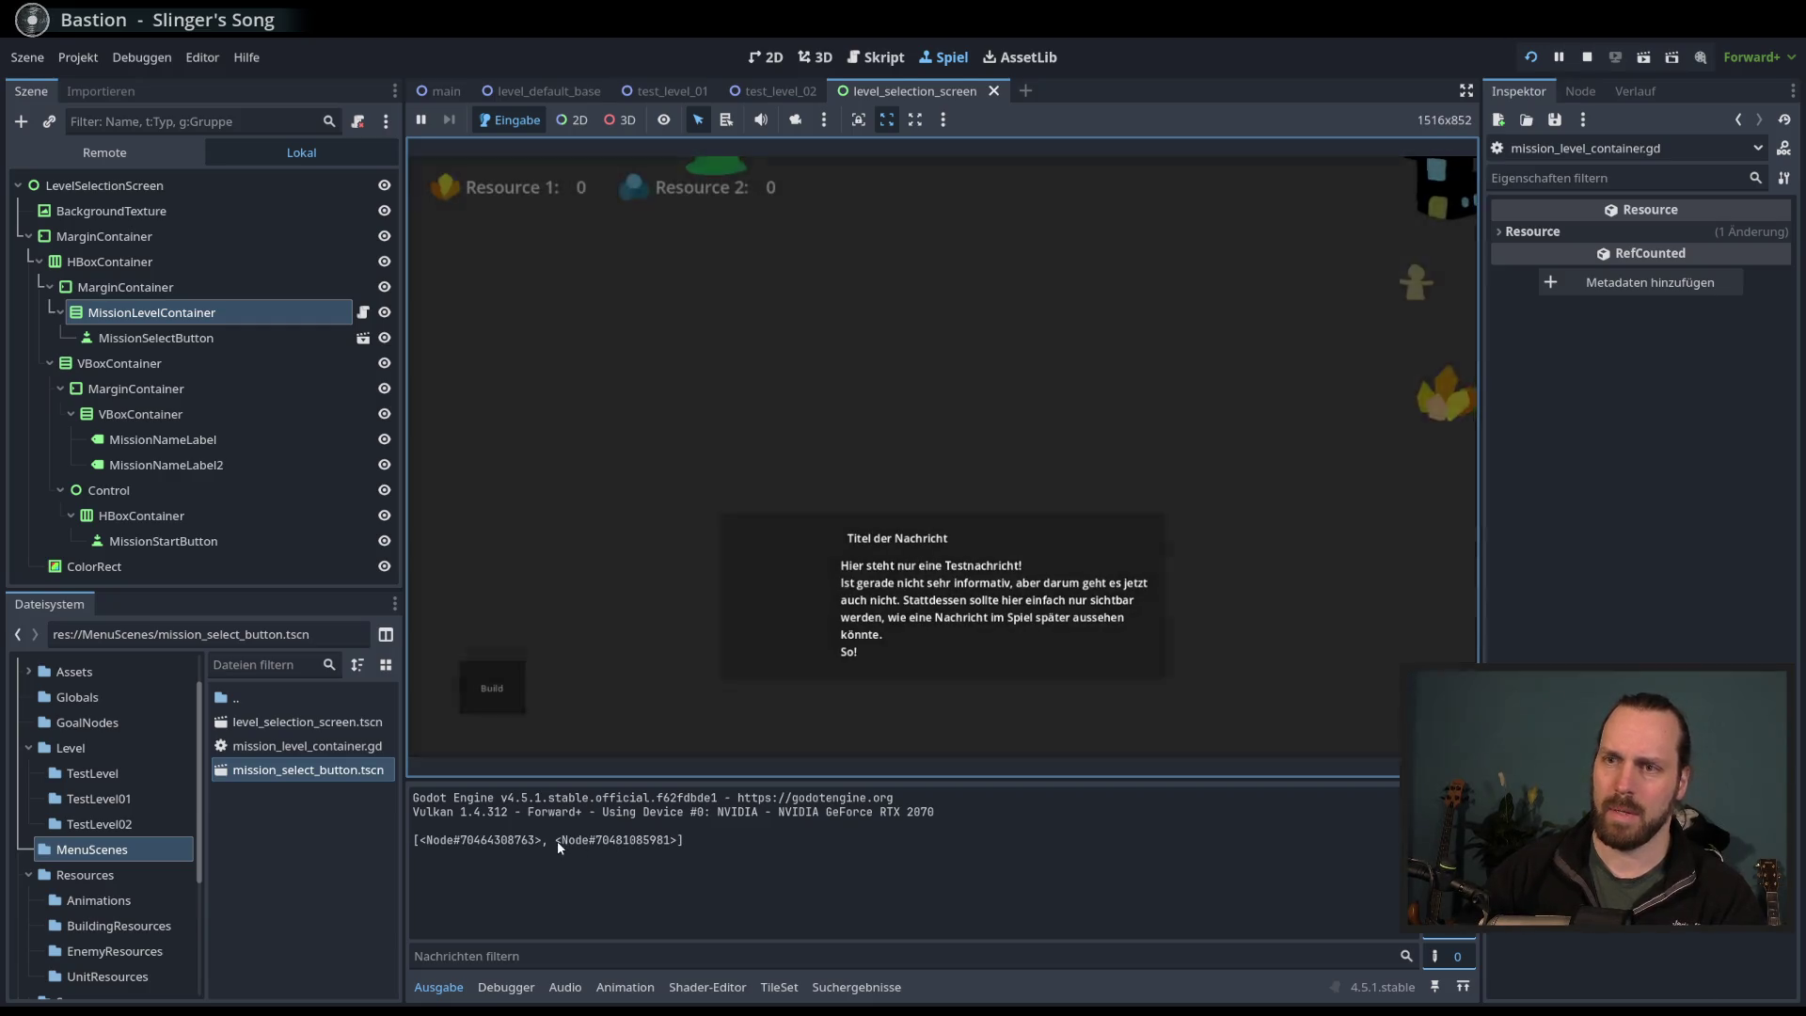
- Stop the game and delete the GameProgressManager.mission_data print line
key("F8")
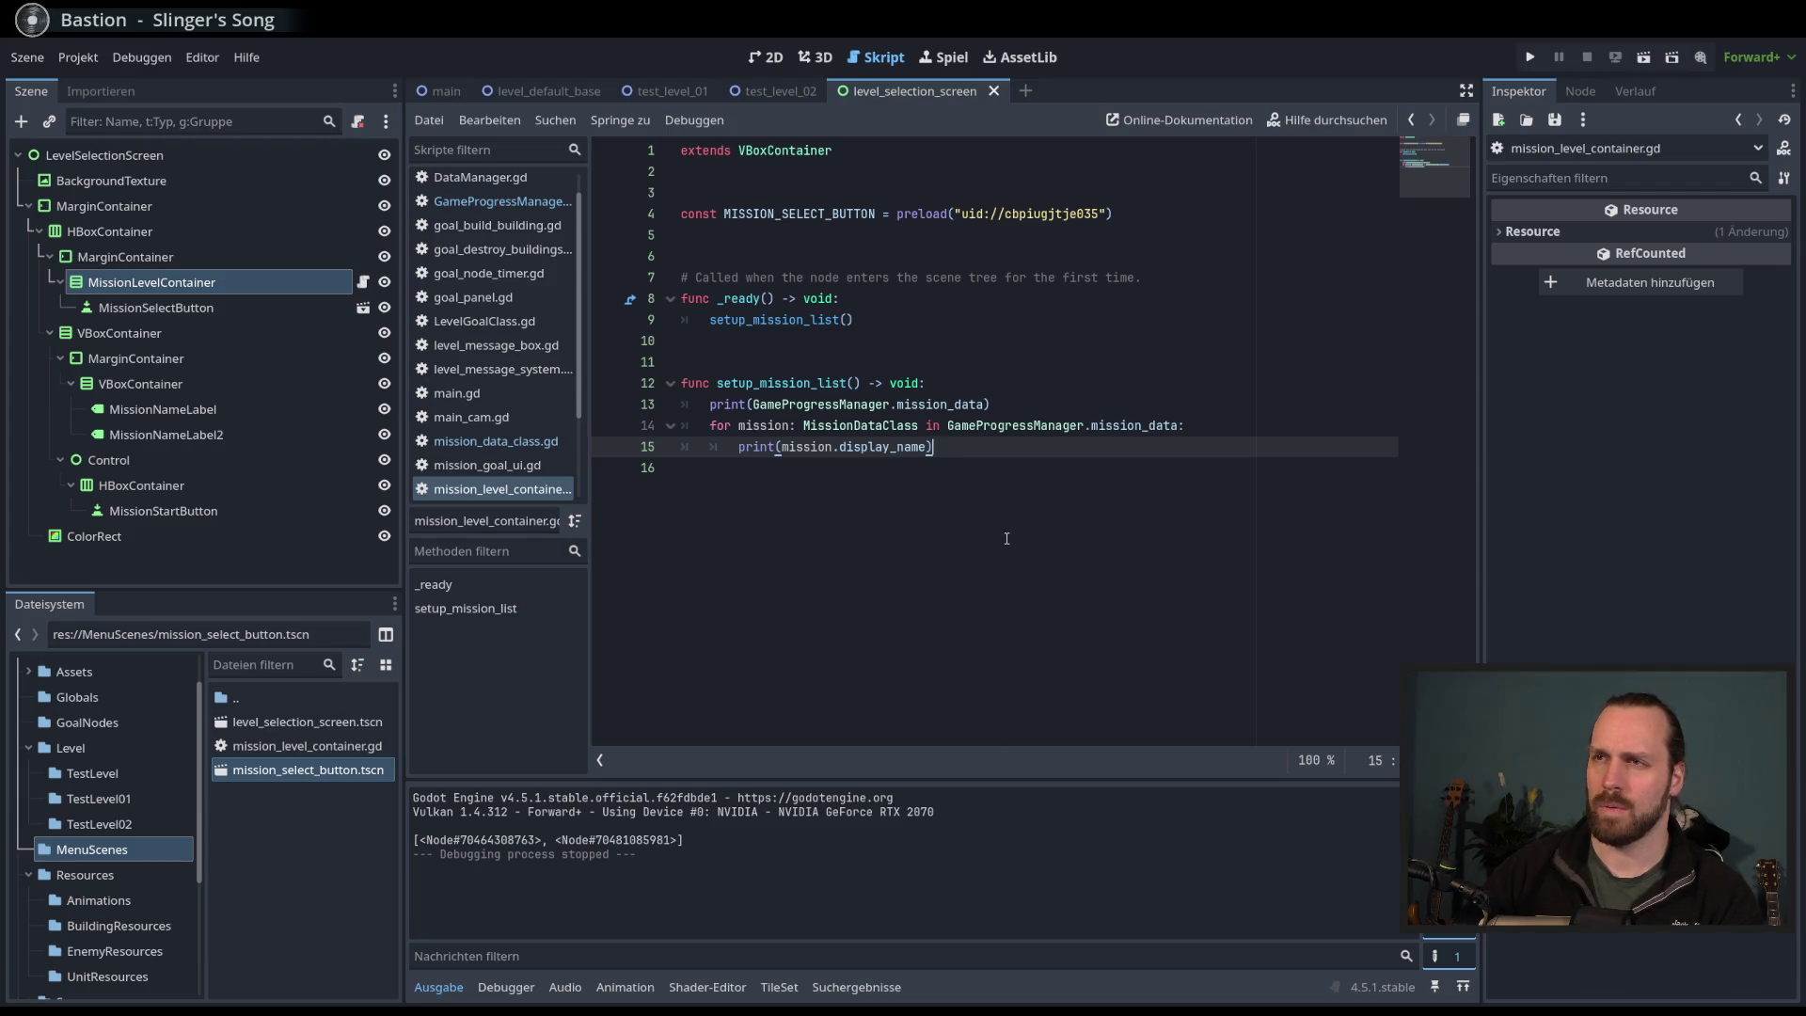
mouse_move(754, 309)
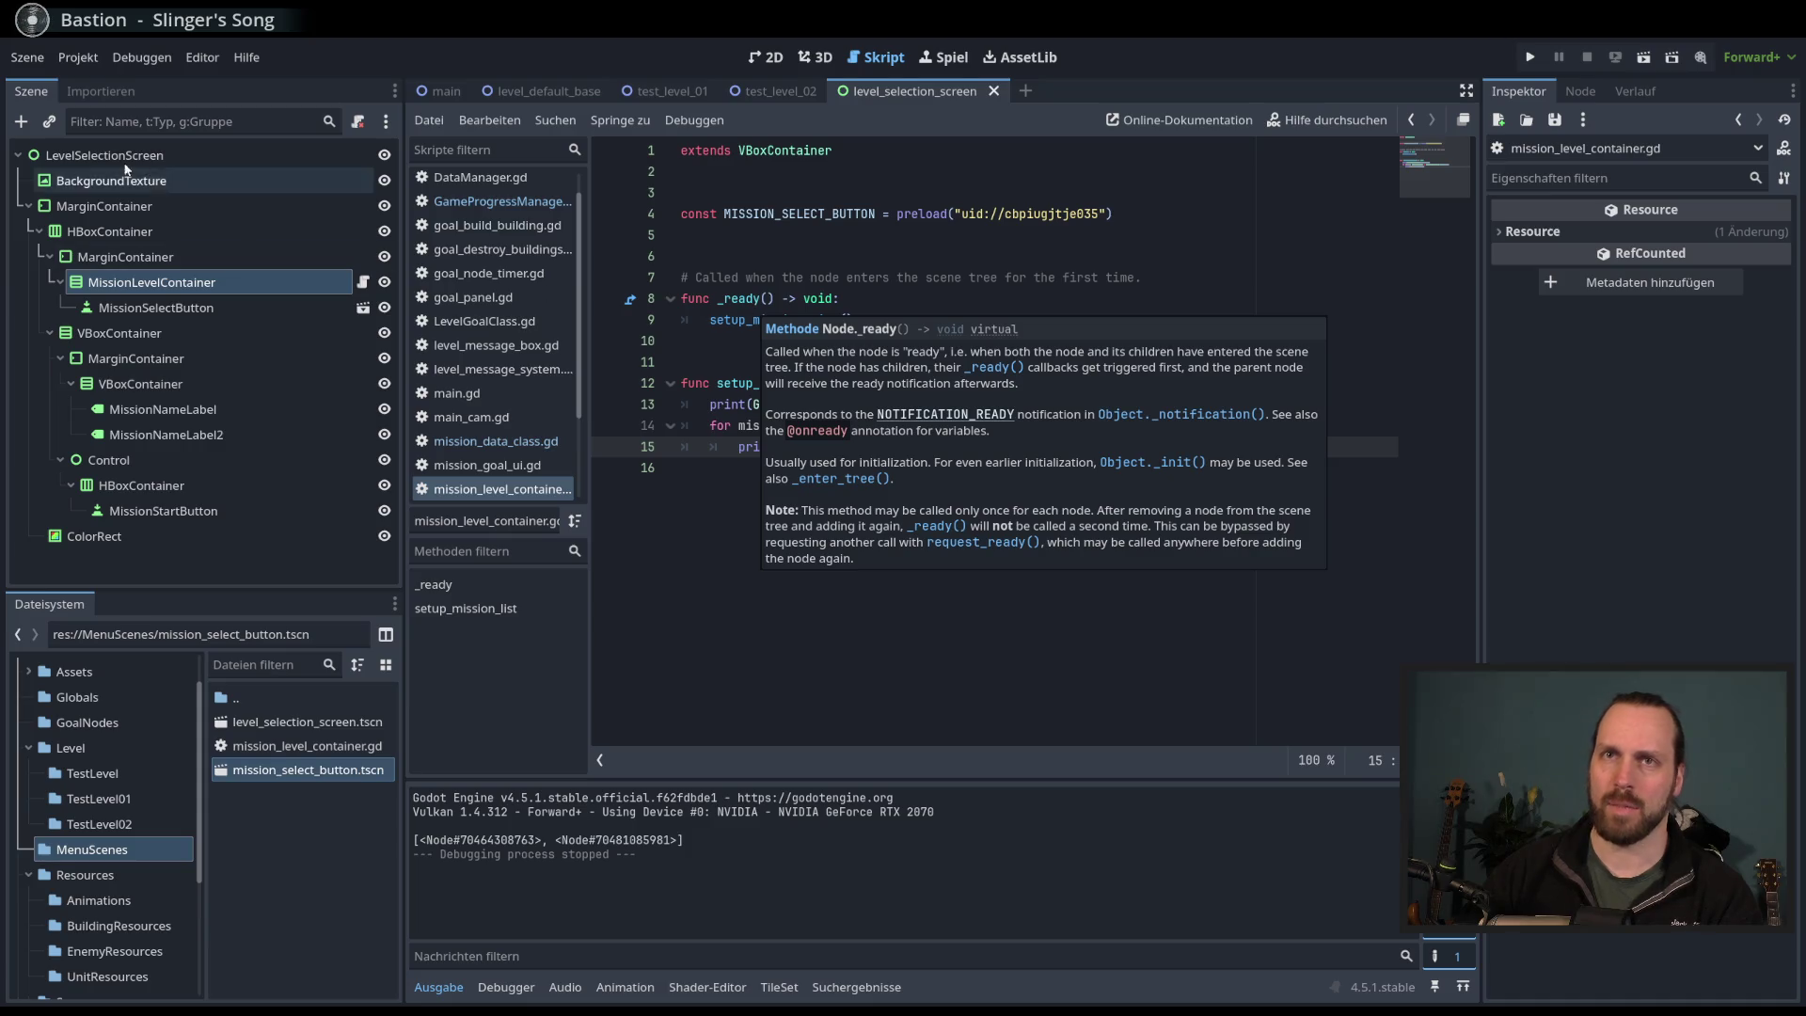
left_click(1118, 507)
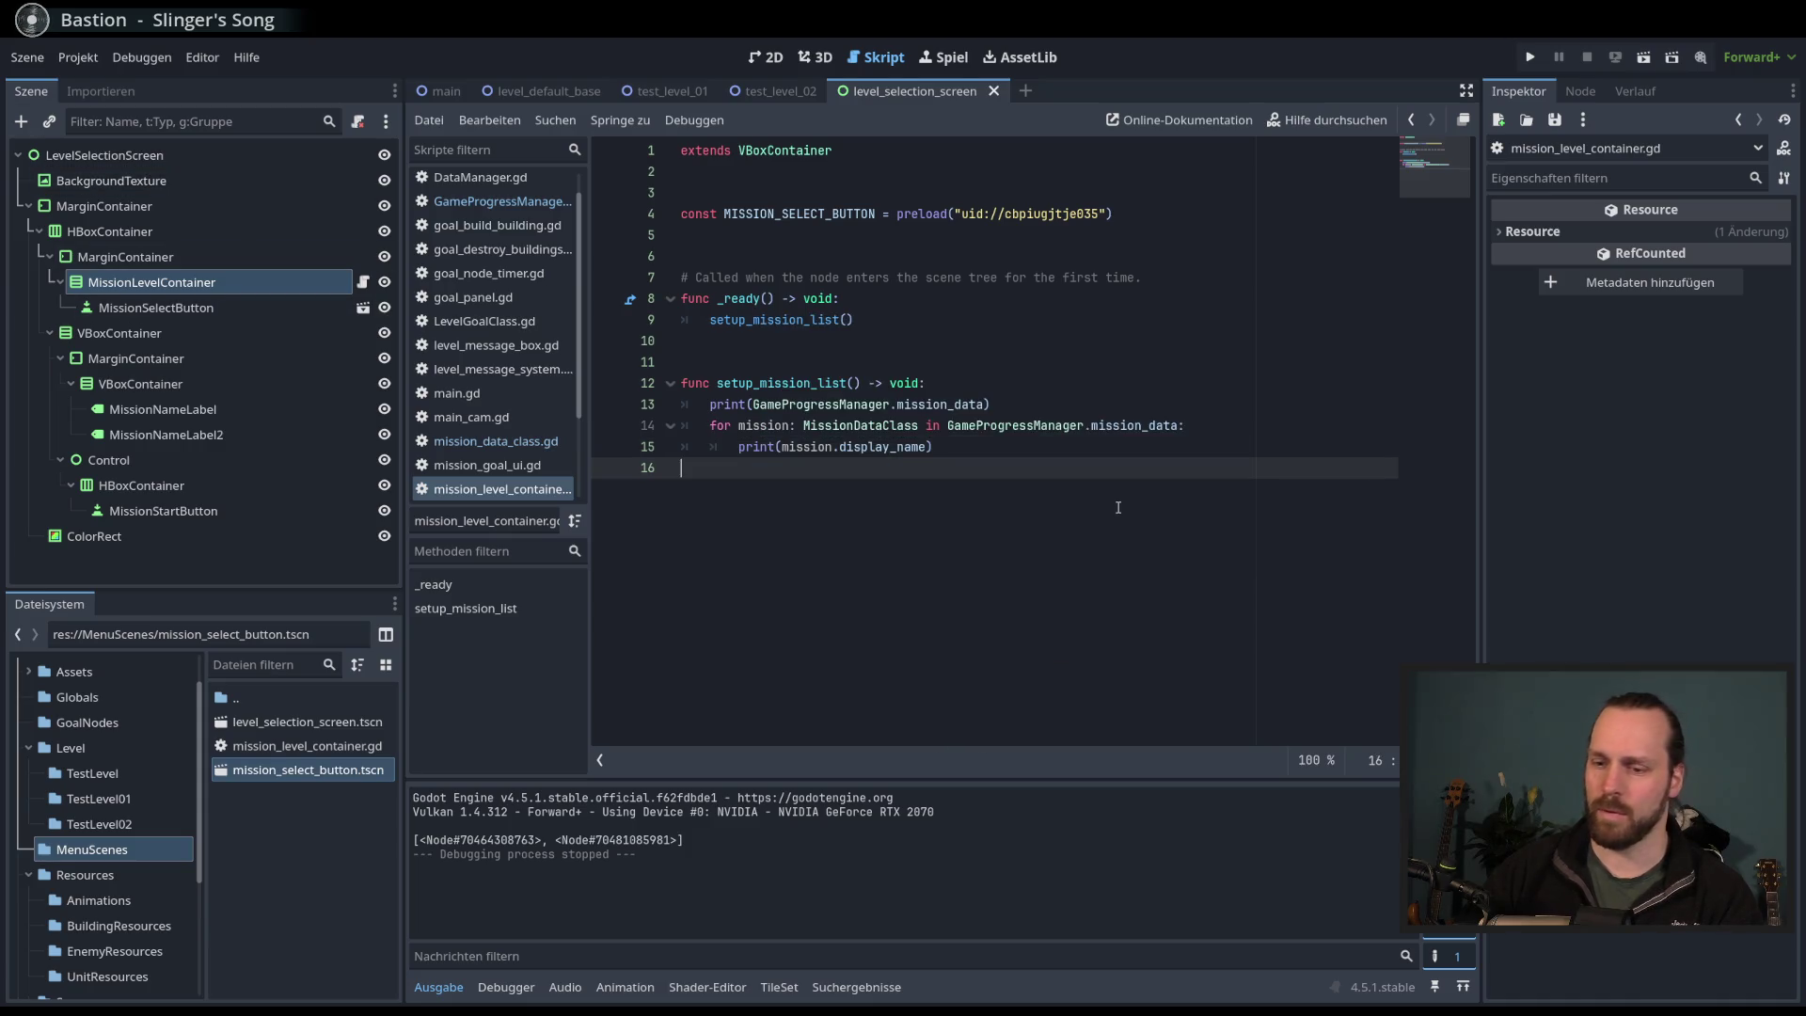
key("Up")
key("Up")
key("Up")
key("End")
key("shift+Up")
key("BackSpace")
left_click(1026, 412)
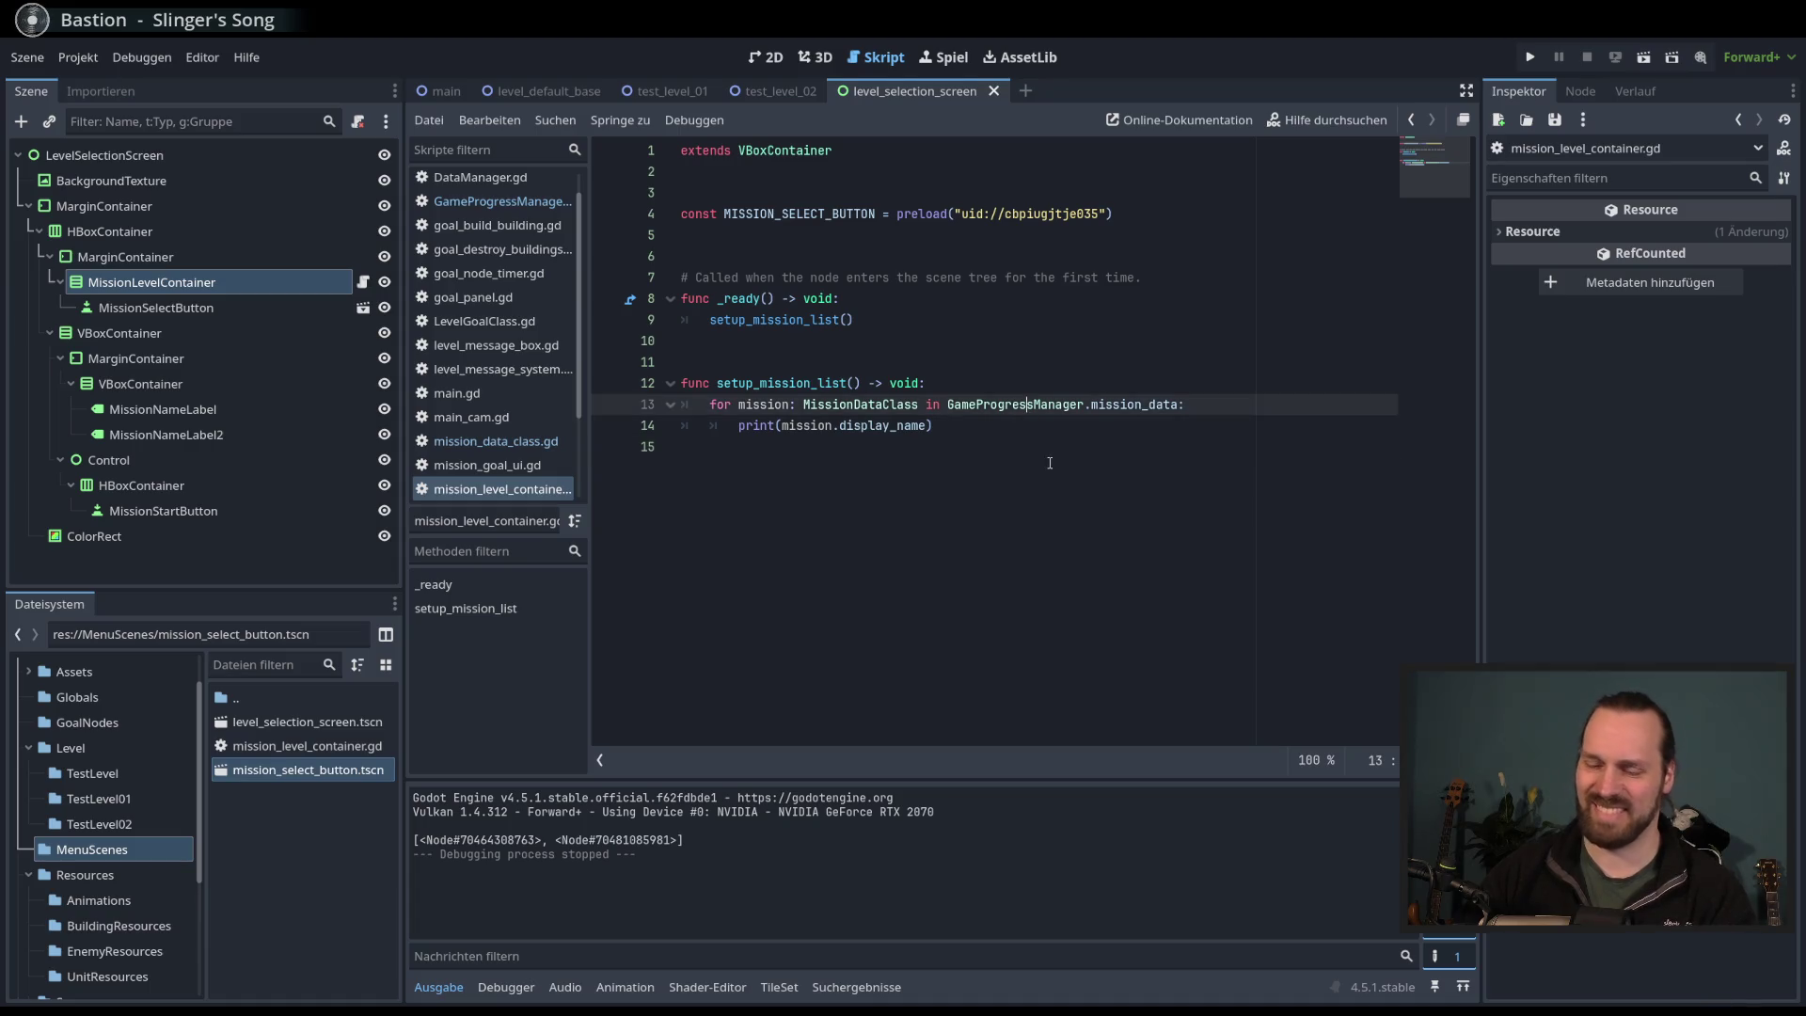
- Run the level selection scene, confirm the output lists Test Mission 01 and Test Mission 02, then stop
key("F6")
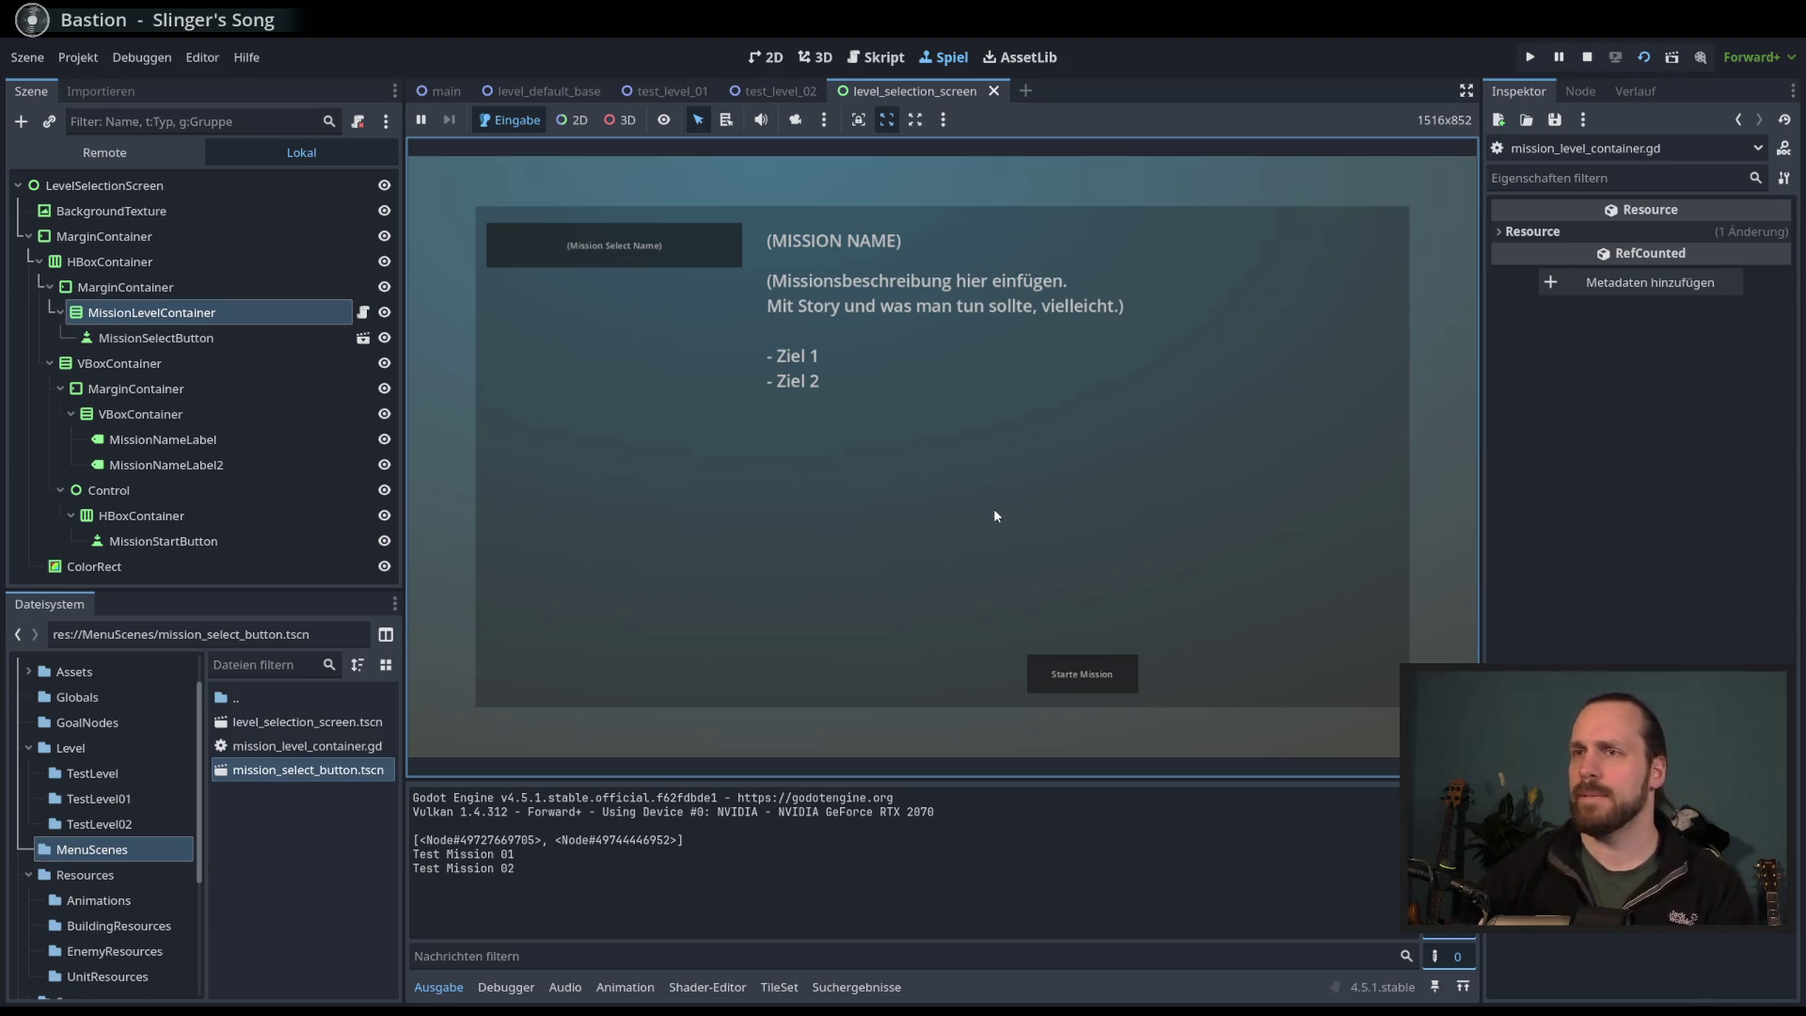
left_click_drag(475, 854, 529, 870)
left_click(516, 881)
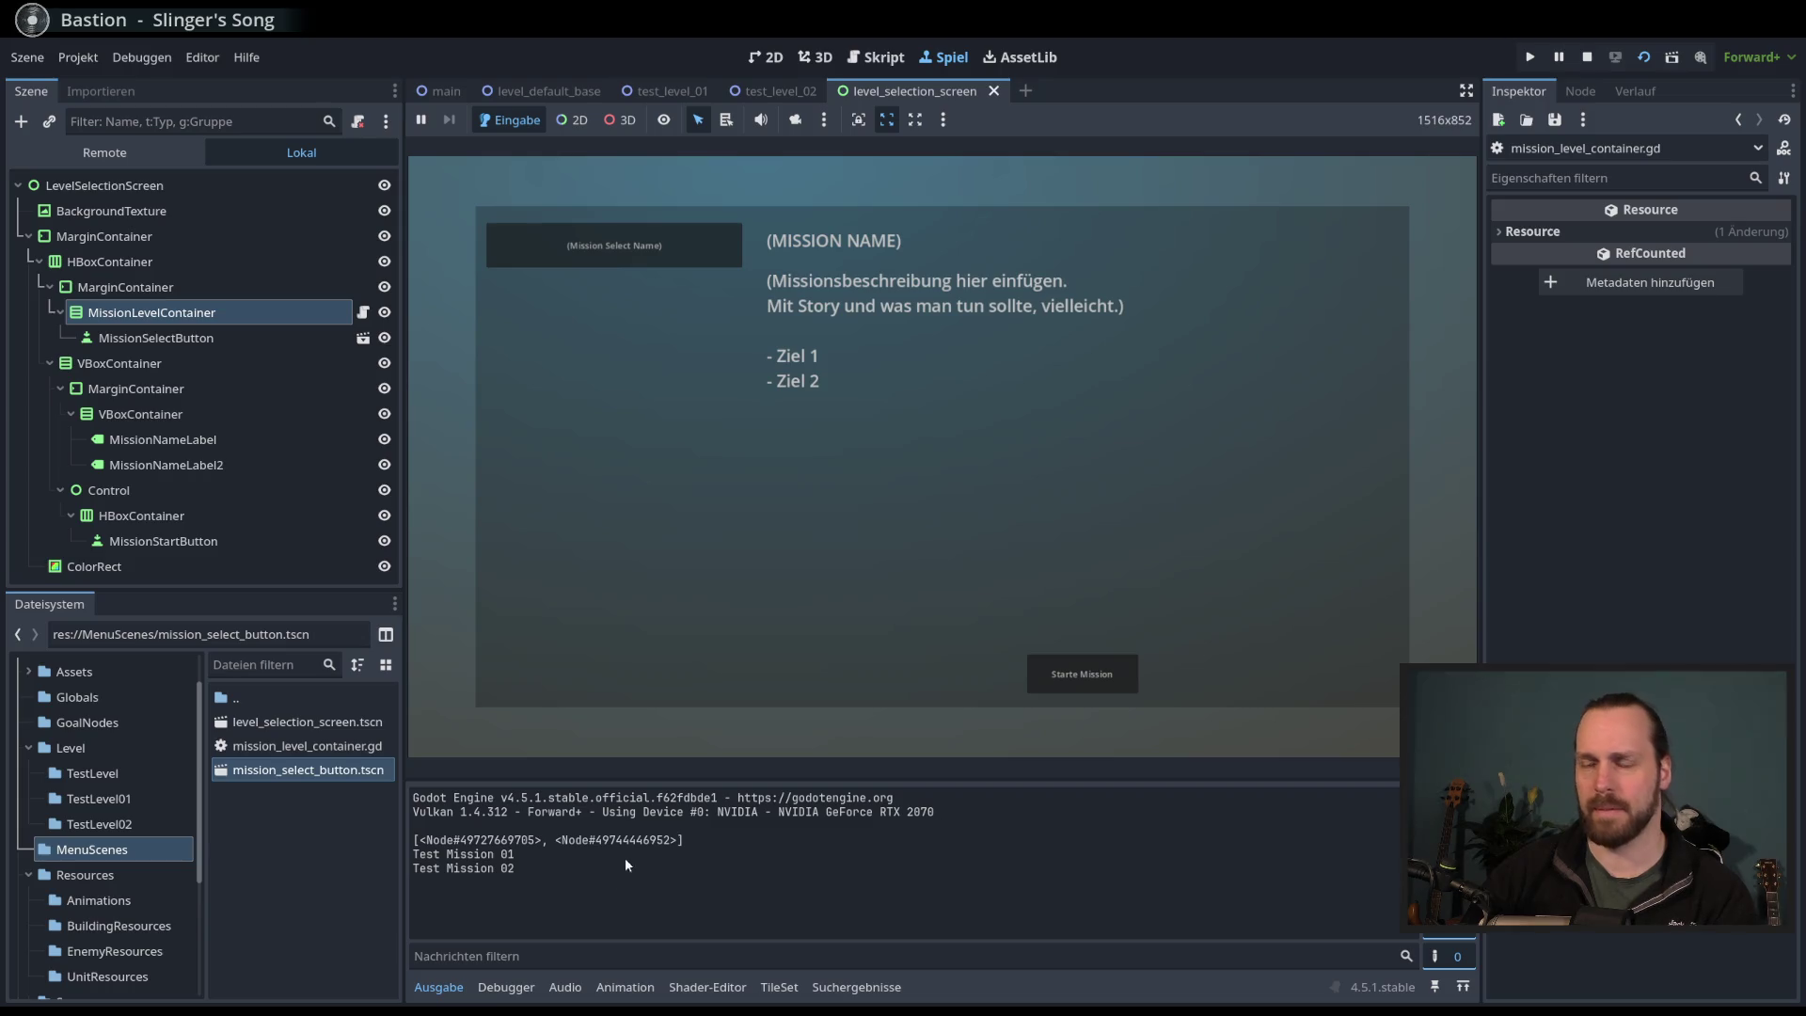
key("F8")
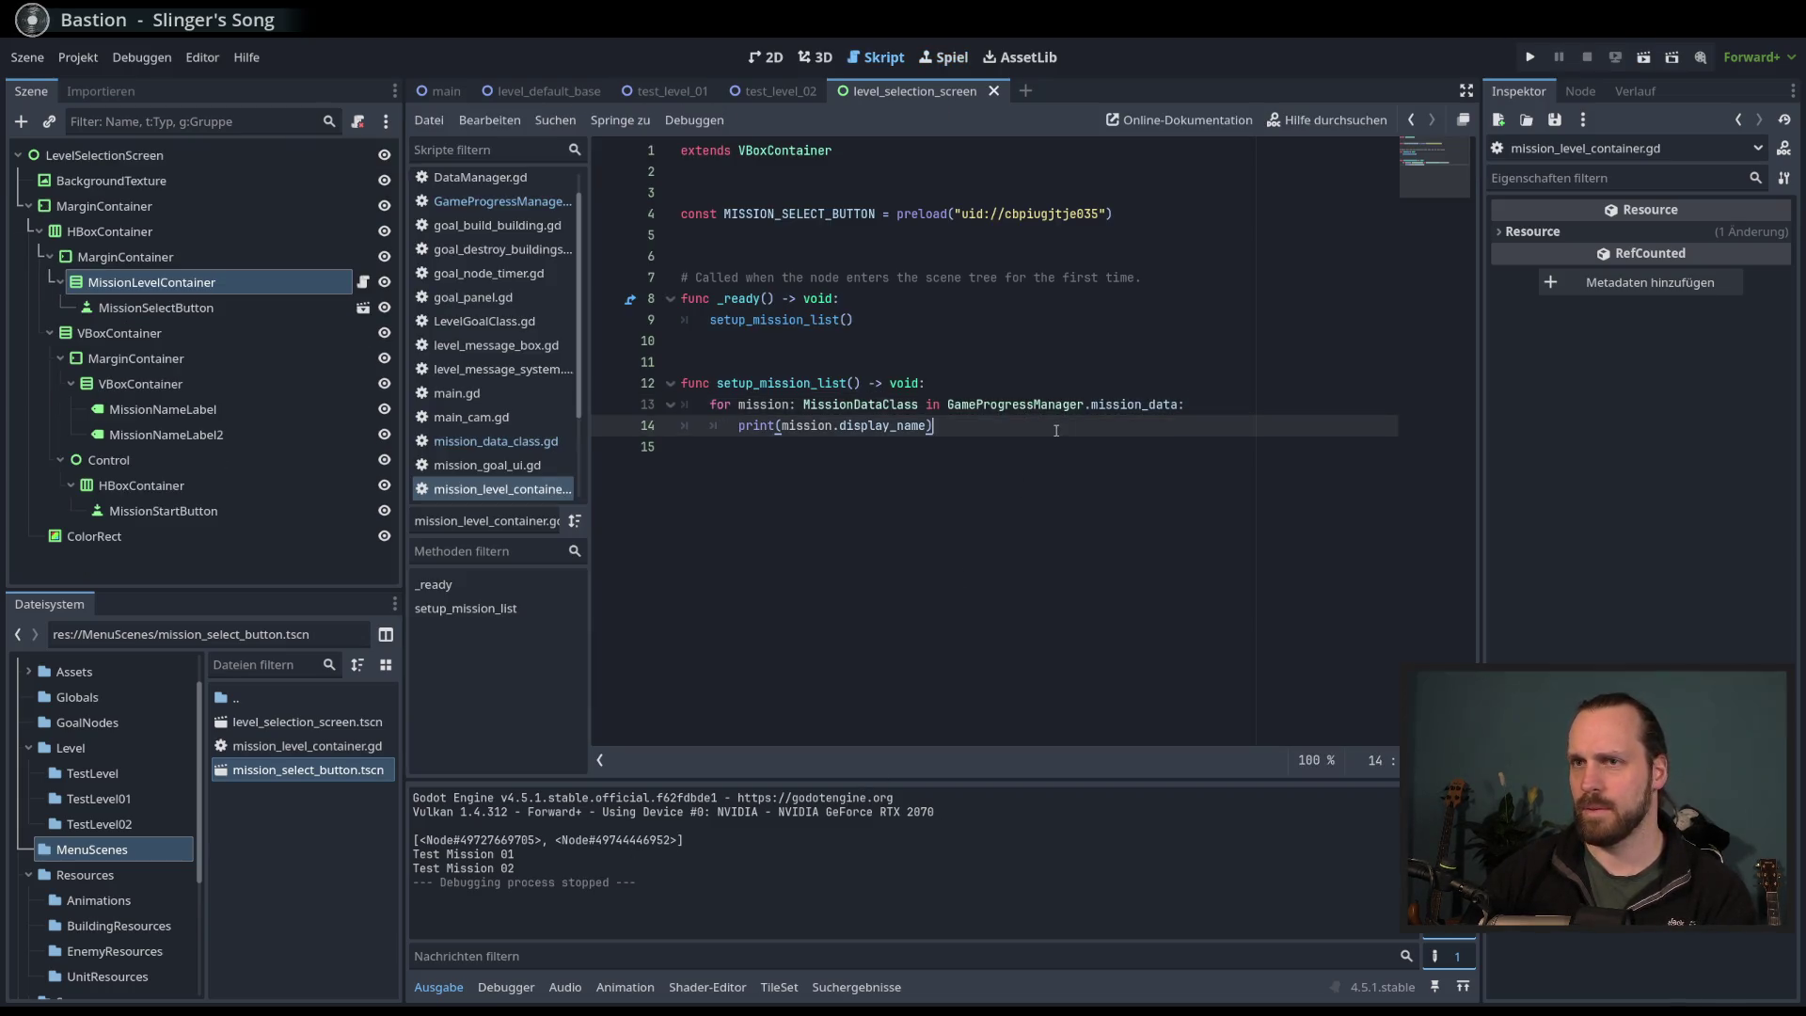
- In GameProgressManager.gd, move the test_mission_02 block above test_mission_01 and run the scene
left_click(489, 441)
left_click(499, 201)
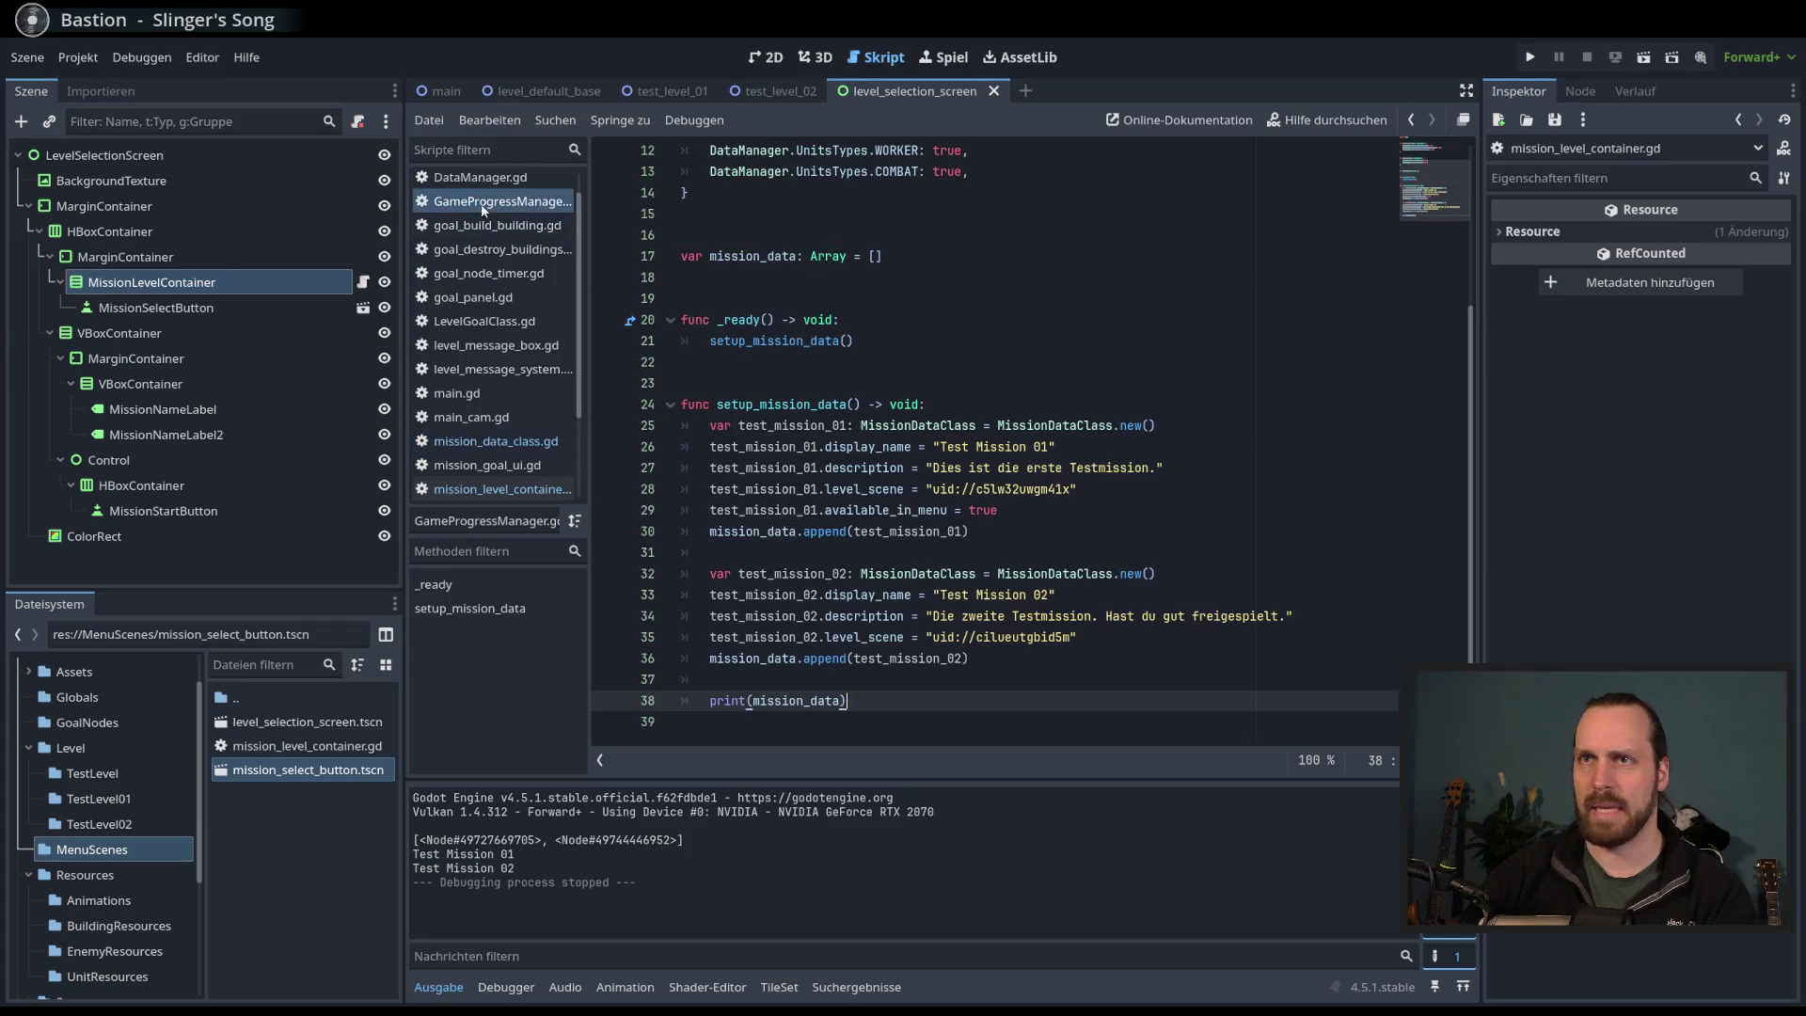
mouse_move(970, 659)
left_mouse_down()
mouse_move(740, 614)
mouse_move(695, 571)
left_mouse_up()
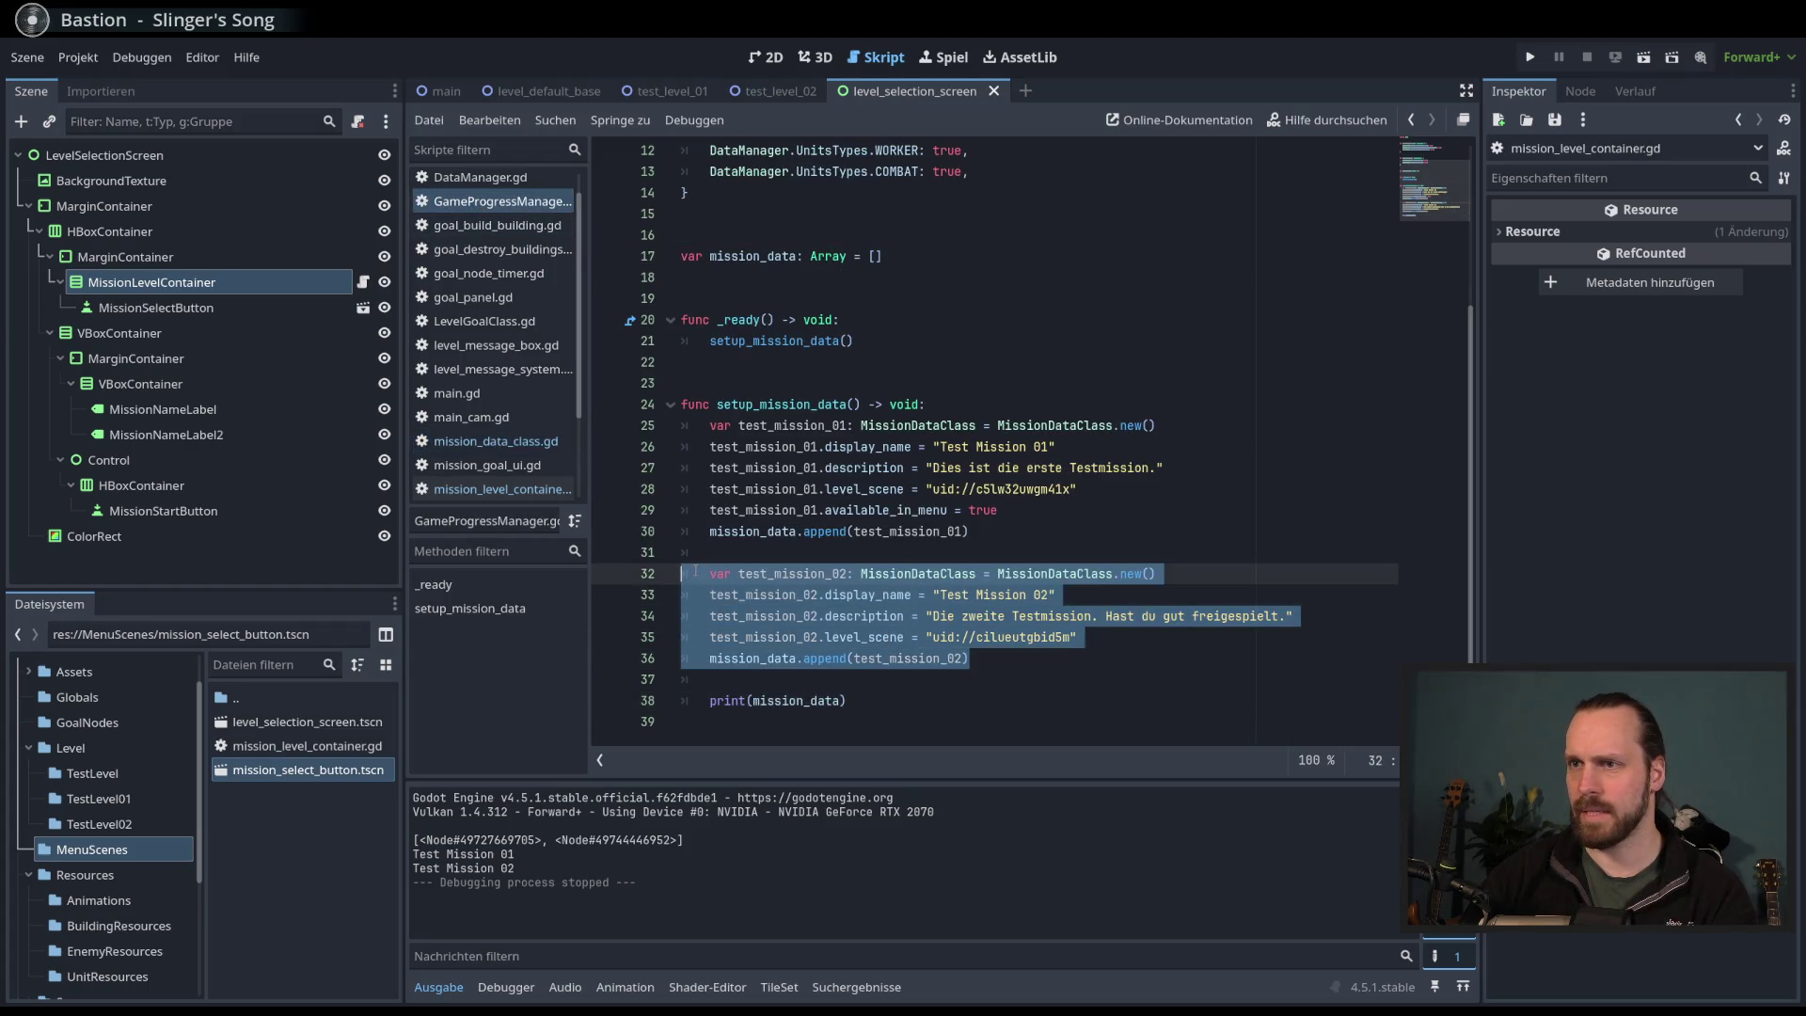
key("alt+Up")
key("alt+Up")
key("alt+Up")
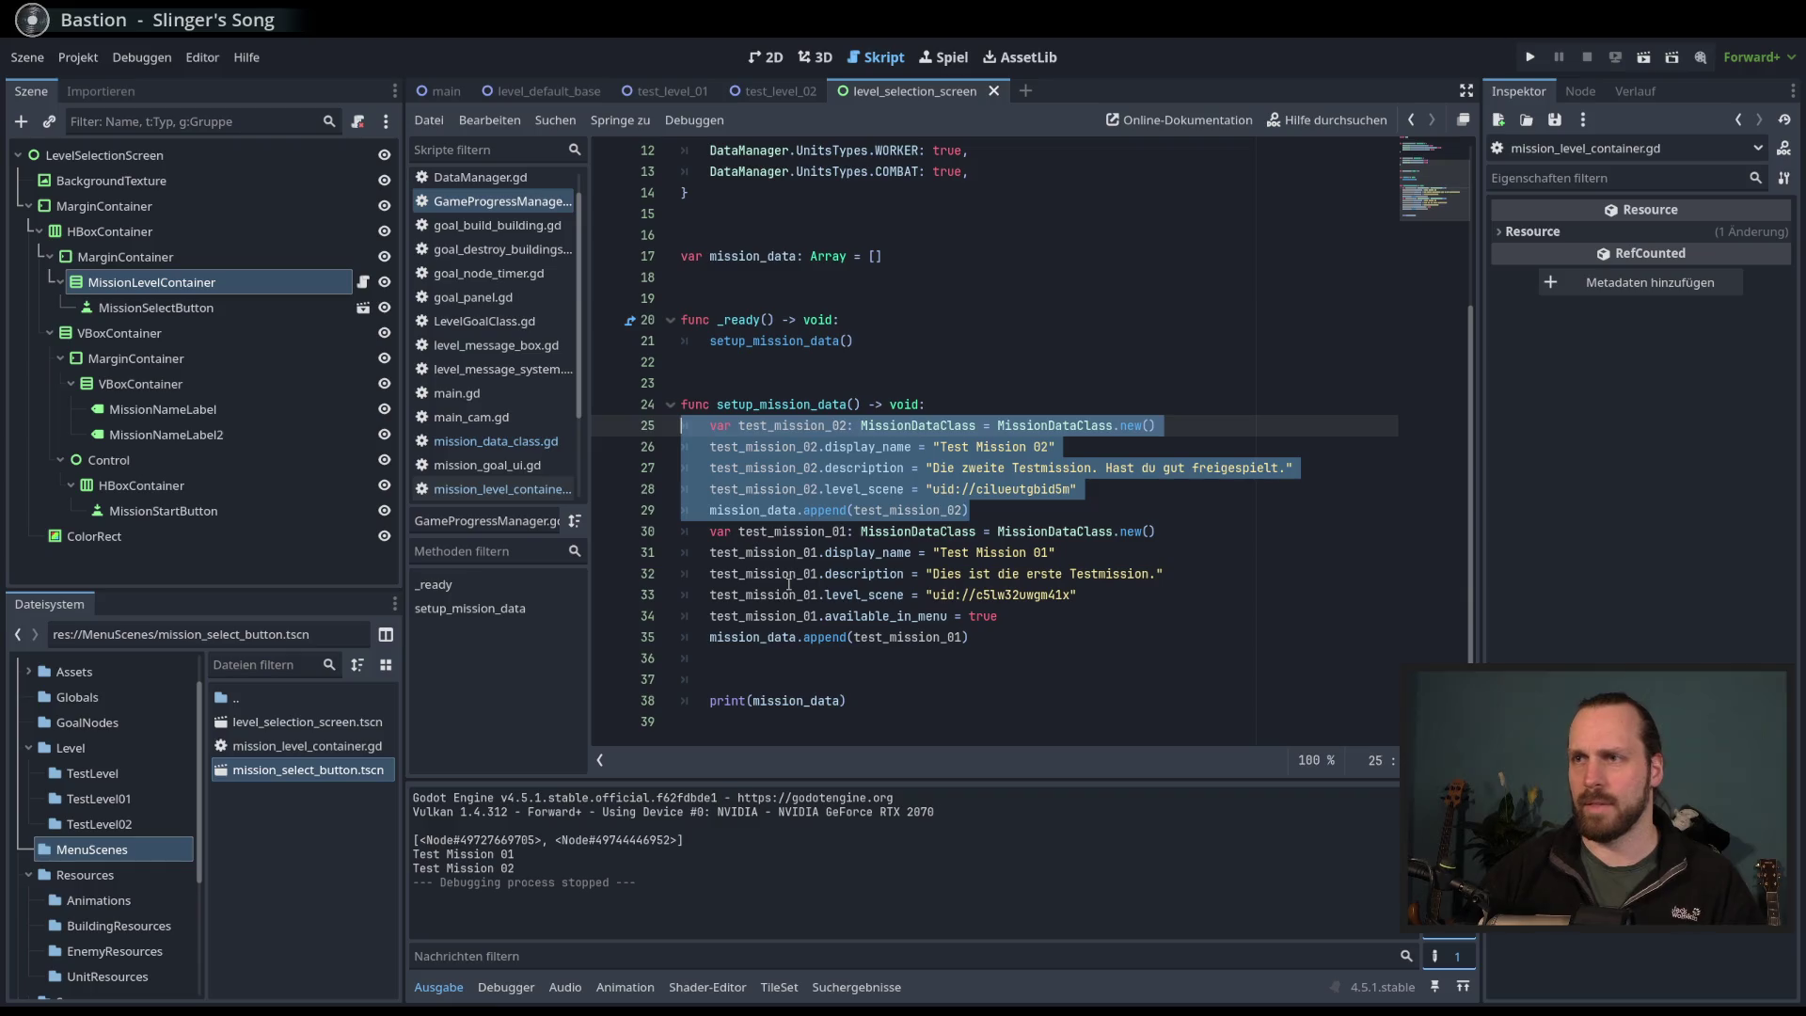
key("Down")
key("Down")
key("Down")
key("Down")
key("Return")
key("Return")
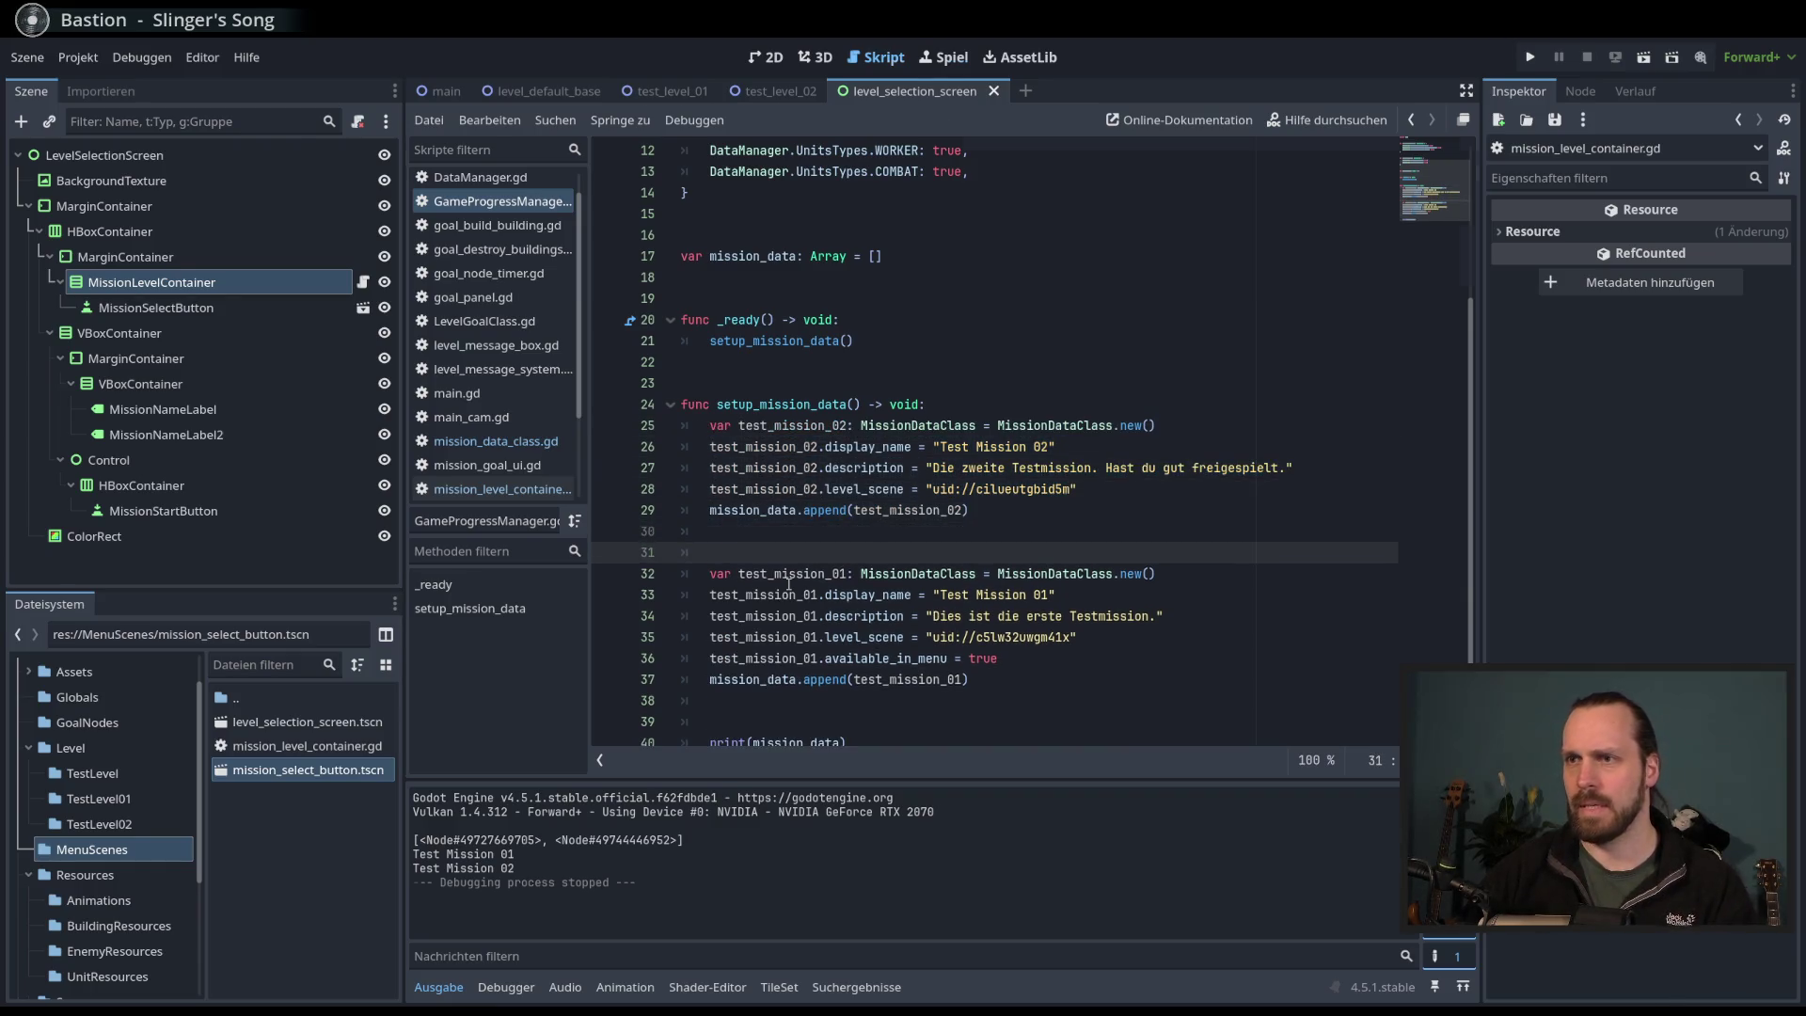
key("F6")
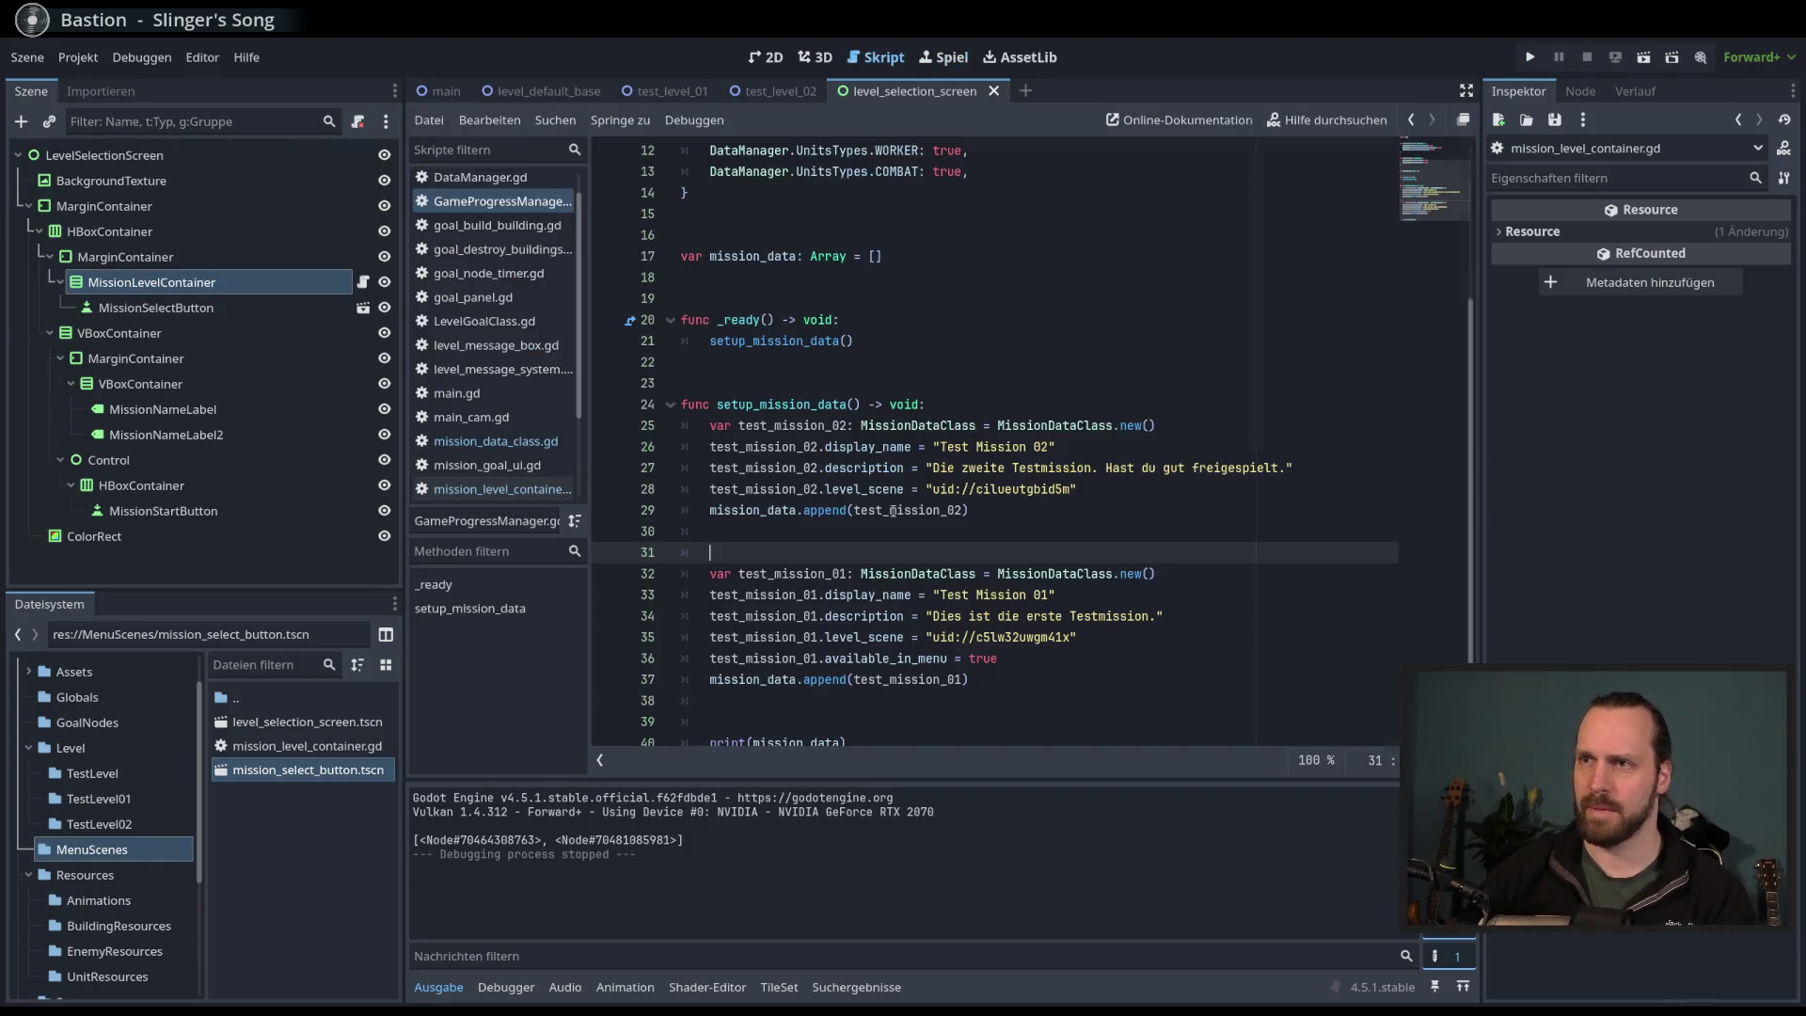
key("F6")
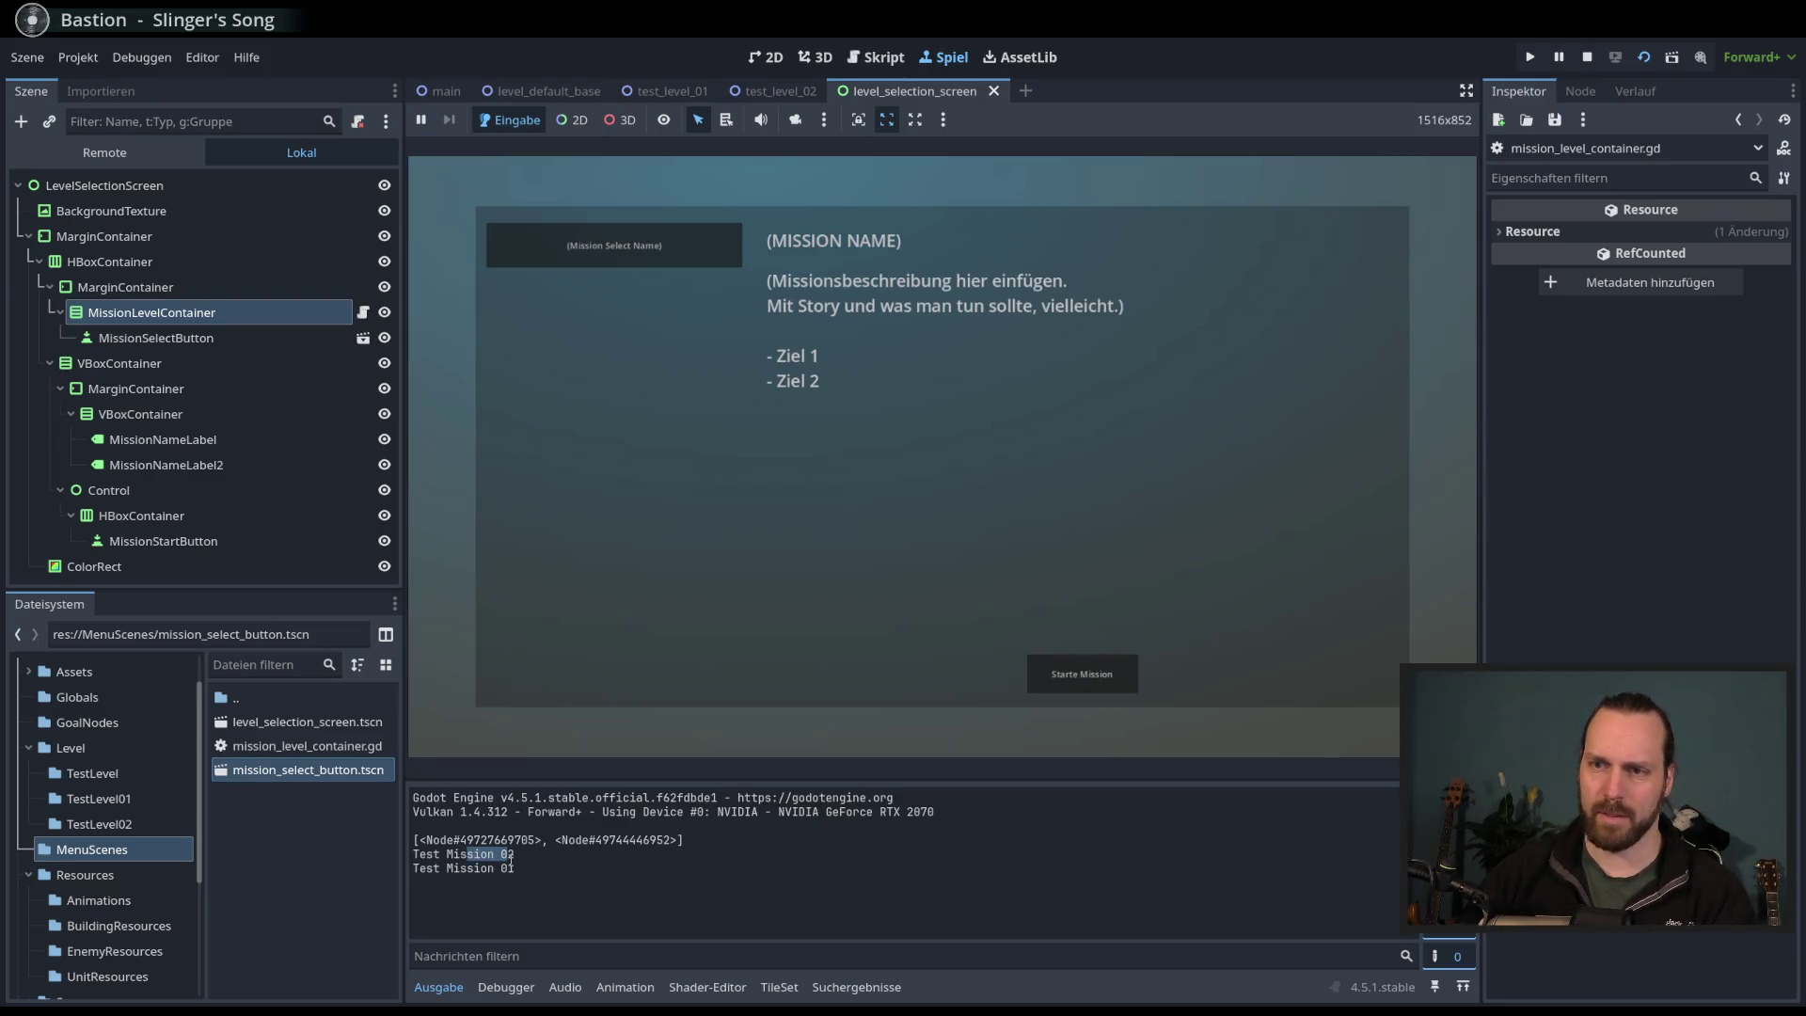
- Stop the game and undo the swap so Test Mission 01 is defined first again
key("F8")
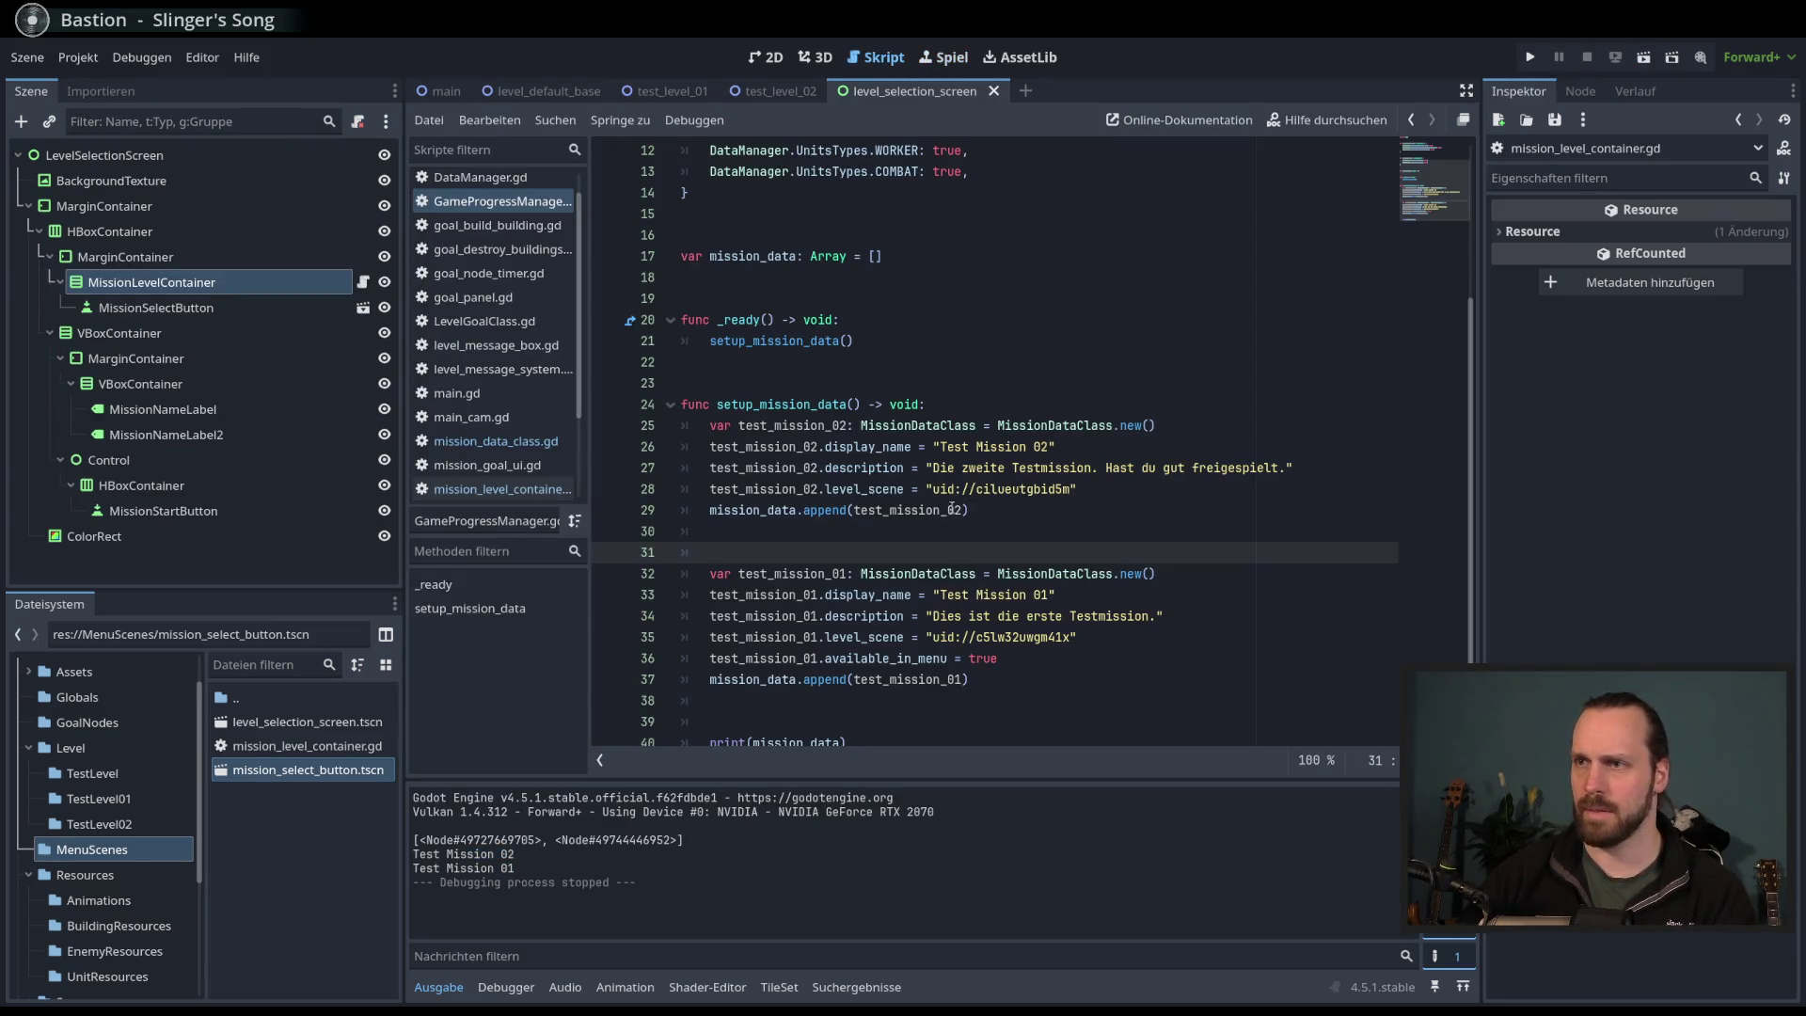
key("BackSpace")
key("BackSpace")
key("shift+Up")
key("shift+Up")
key("shift+Up")
key("shift+Home")
key("alt+Down")
key("alt+Down")
key("alt+Down")
key("ctrl+z")
key("ctrl+z")
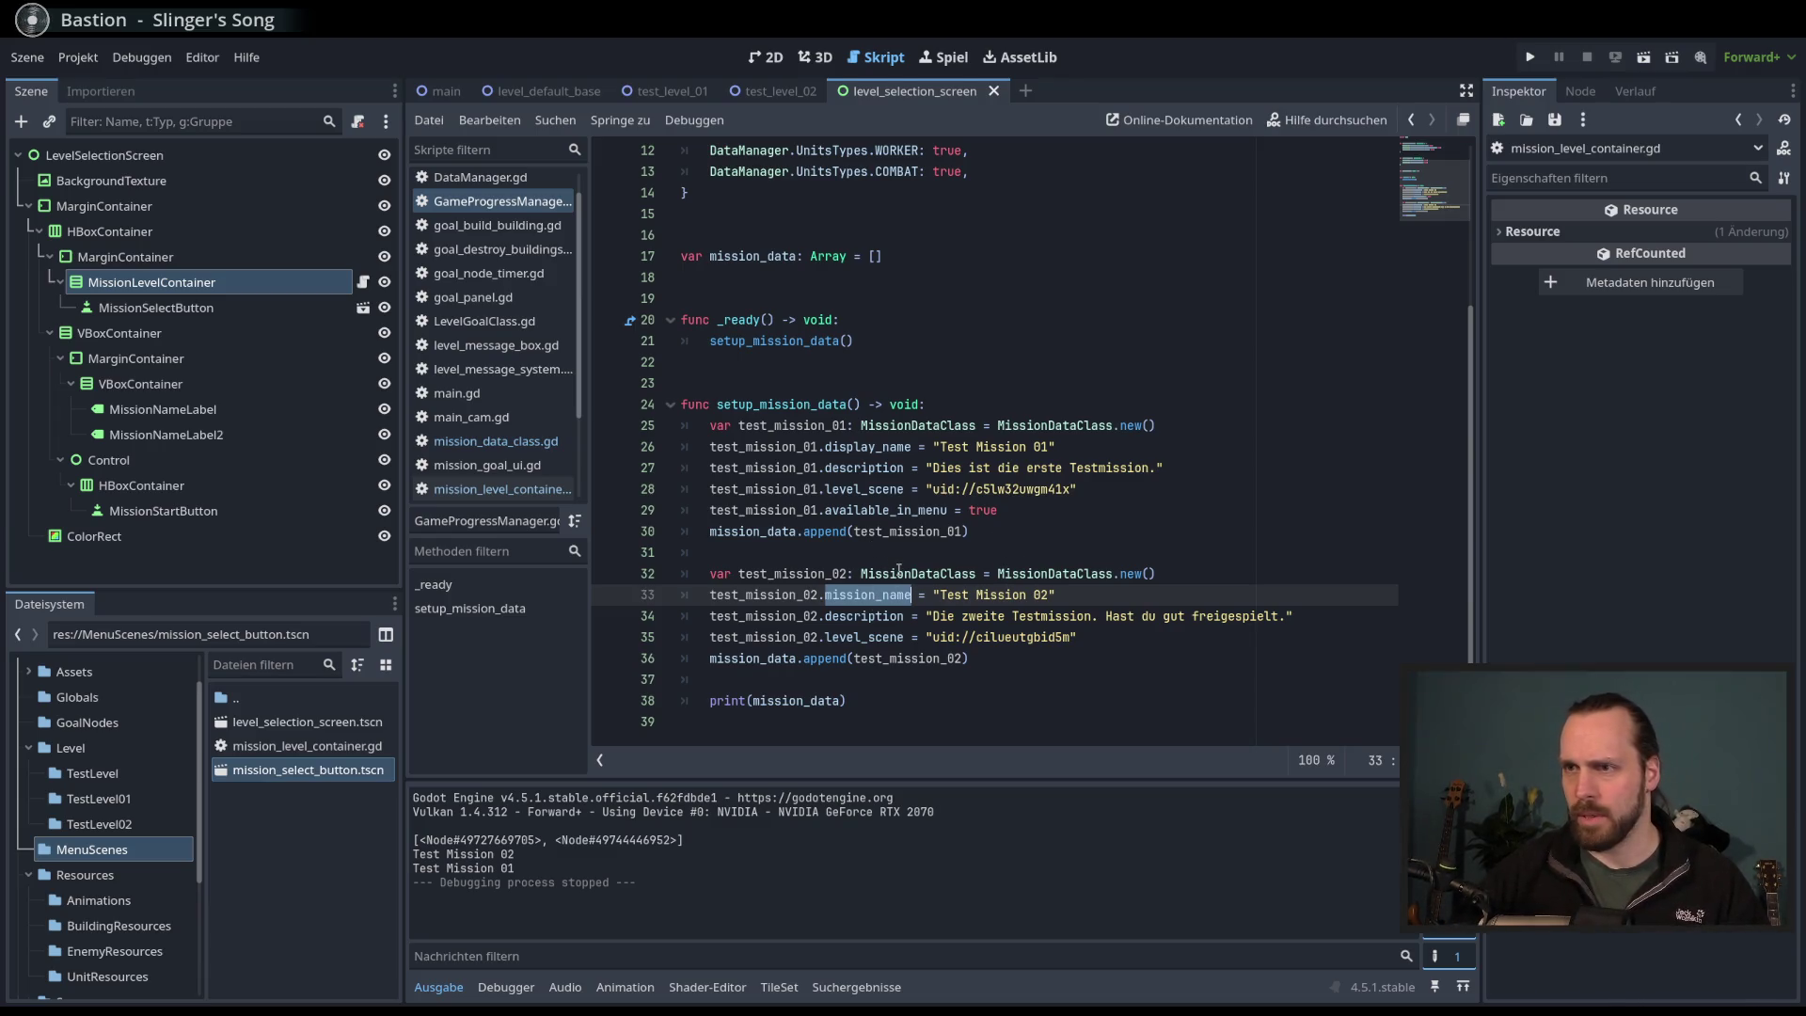
key("ctrl+y")
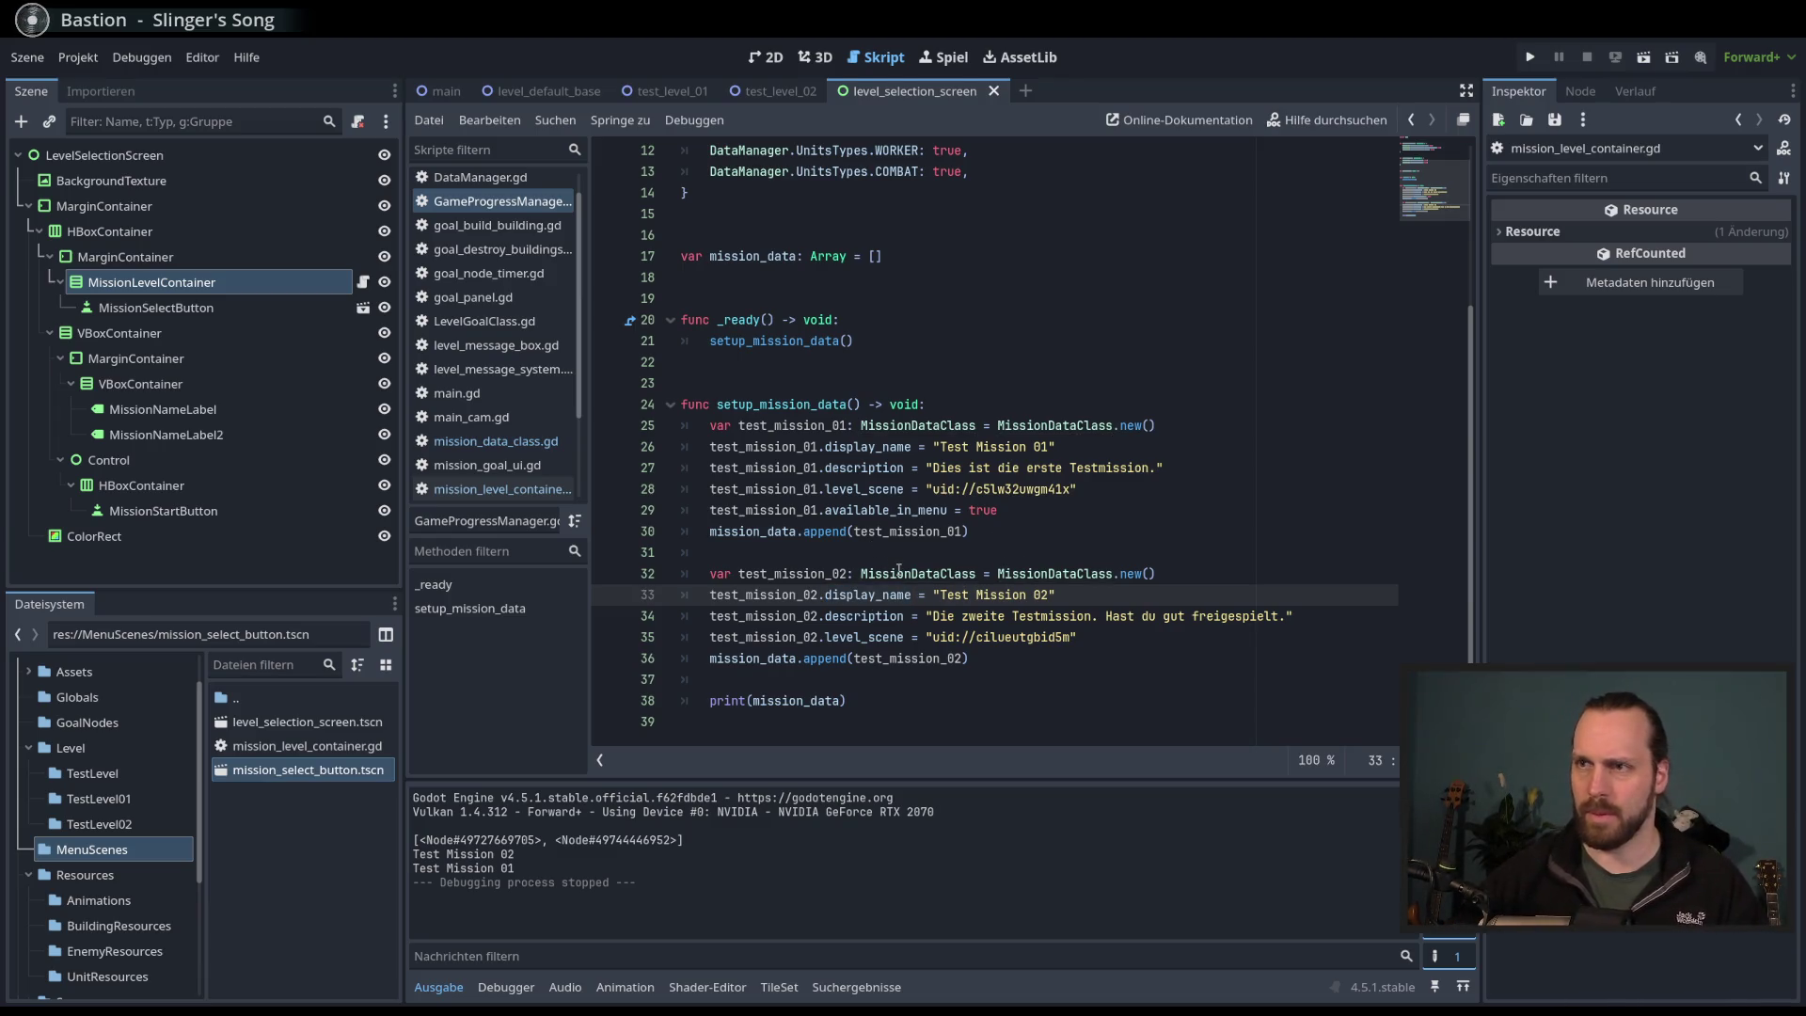
- Select the print line on line 14 of the mission level container script
left_click(978, 658)
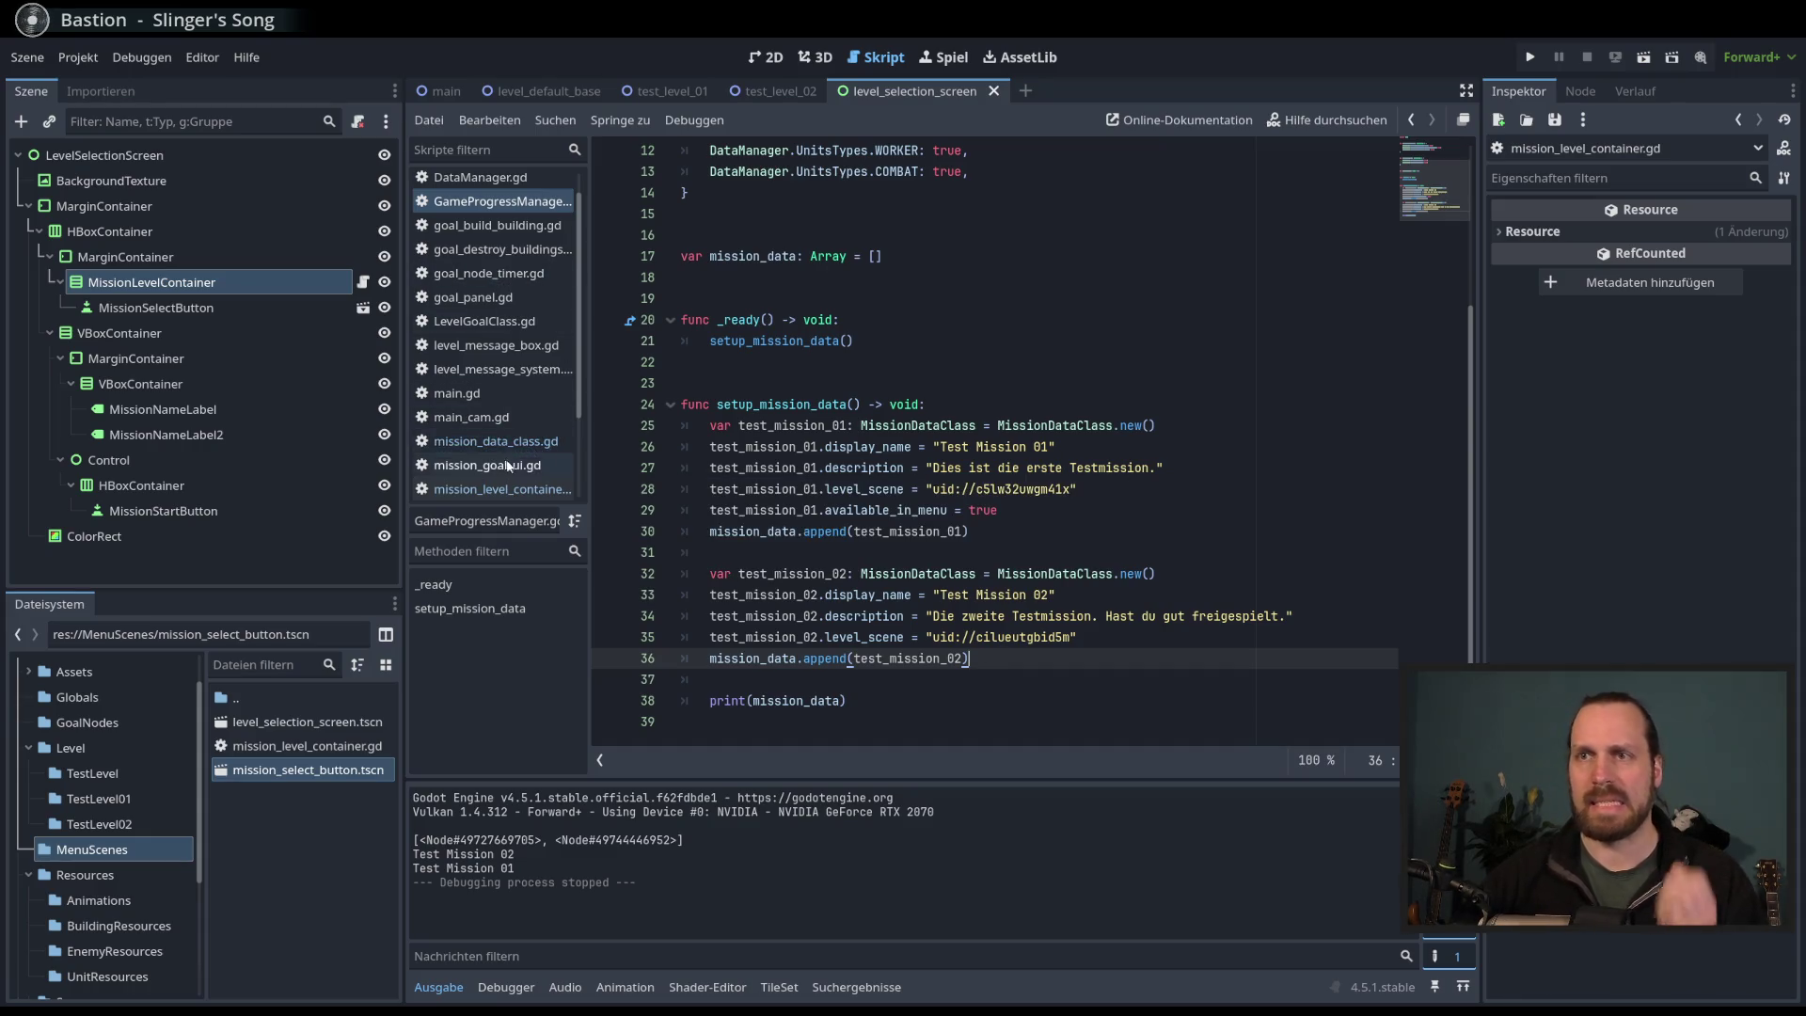
left_click(363, 281)
left_click(971, 432)
left_click_drag(965, 424, 739, 425)
left_click(844, 481)
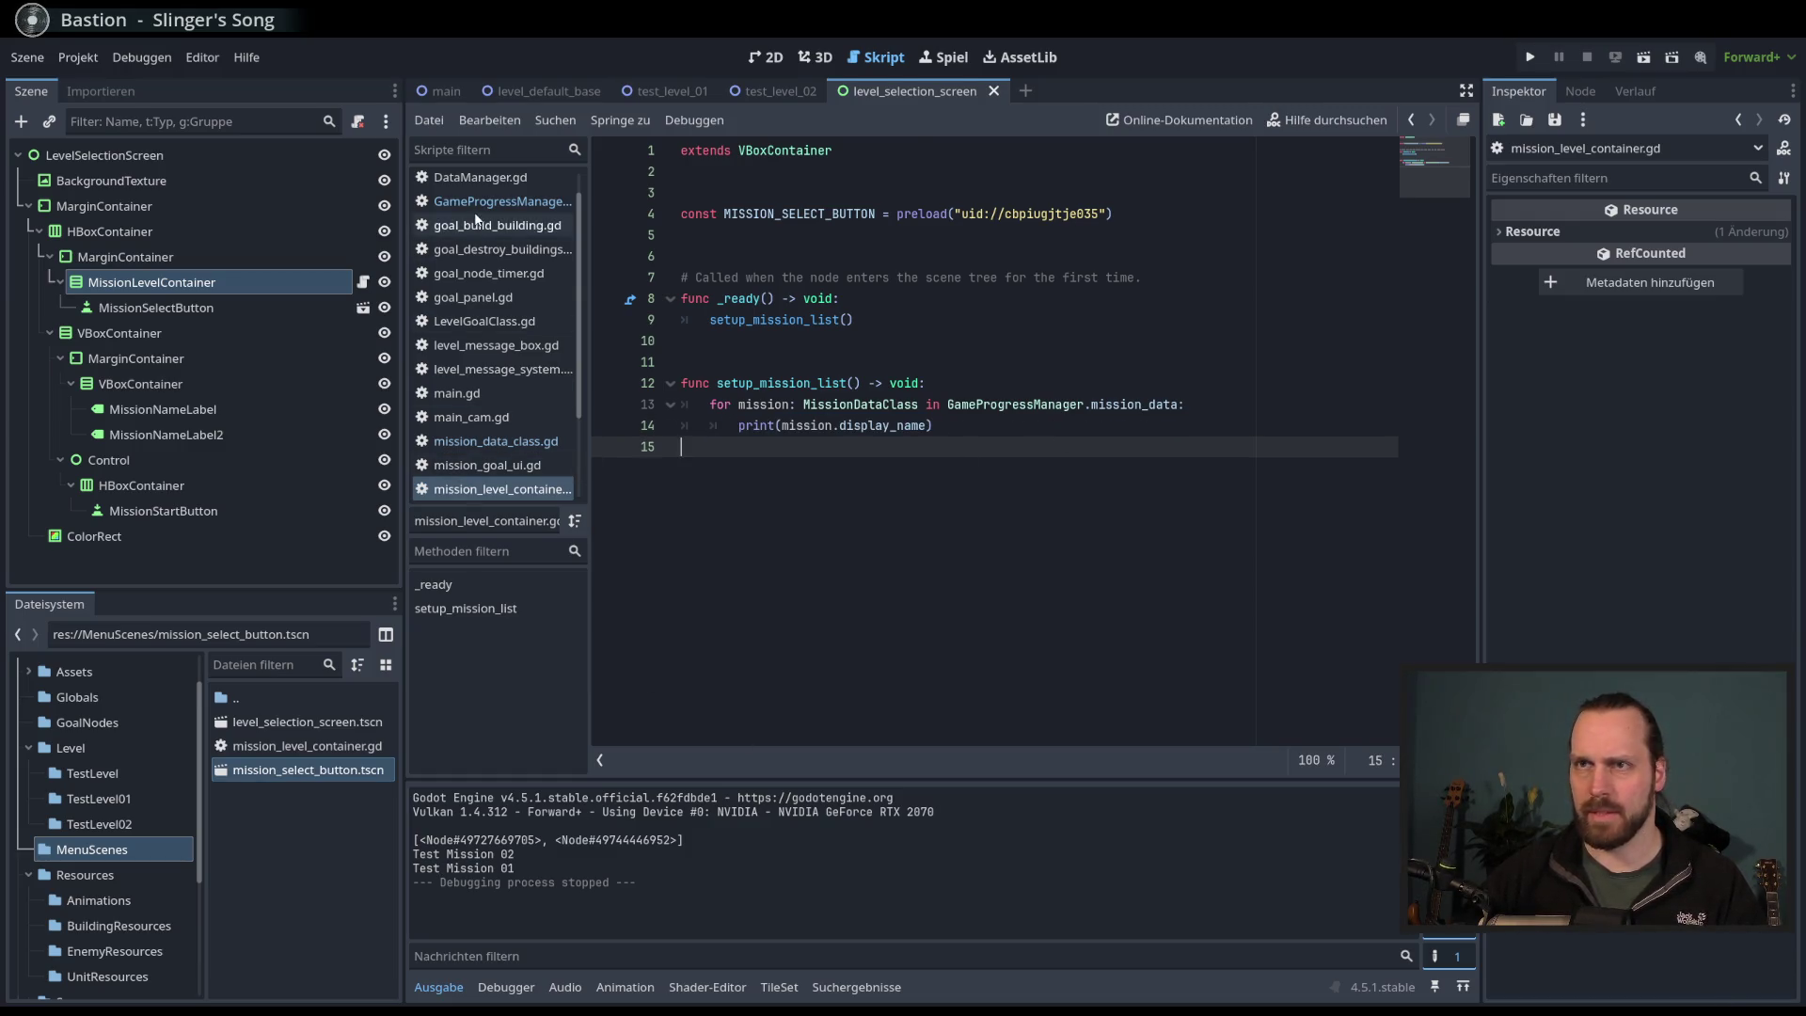
- Delete the print(mission_data) line ending setup_mission_data in GameProgressManager.gd
left_click(504, 202)
left_click(1035, 617)
left_click_drag(711, 679, 1004, 664)
left_click(1002, 697)
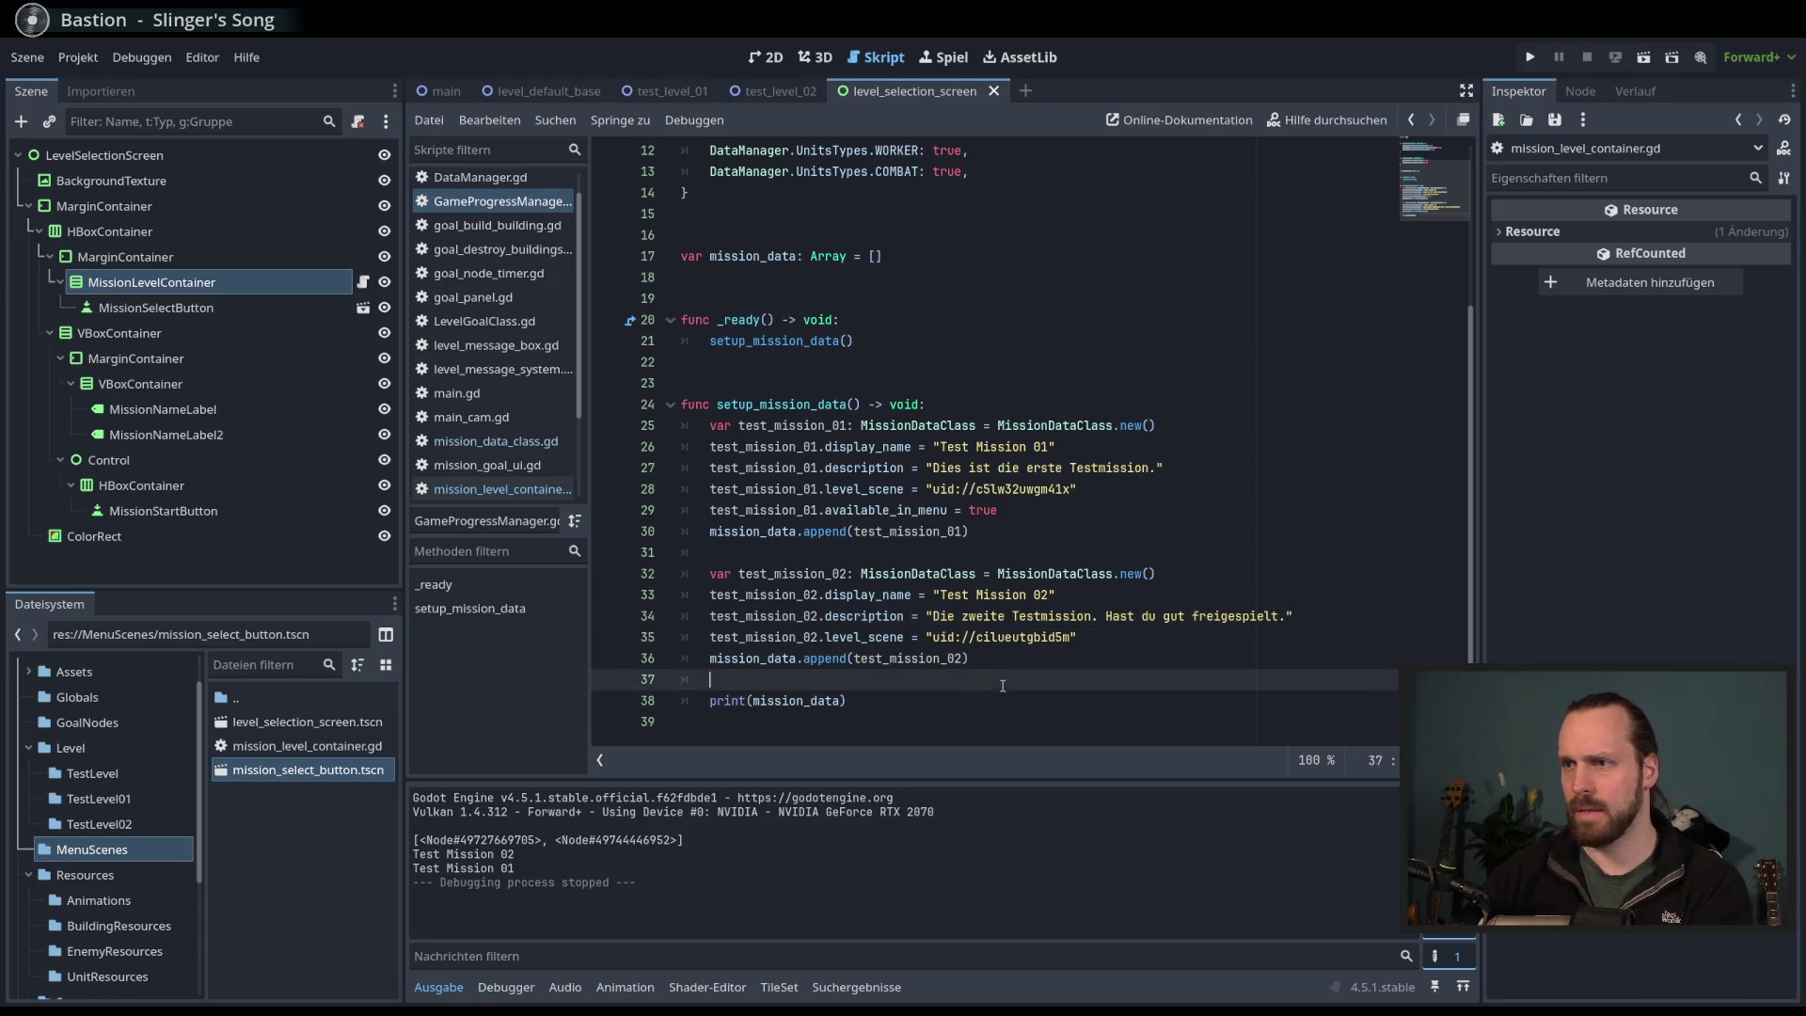
key("ctrl+z")
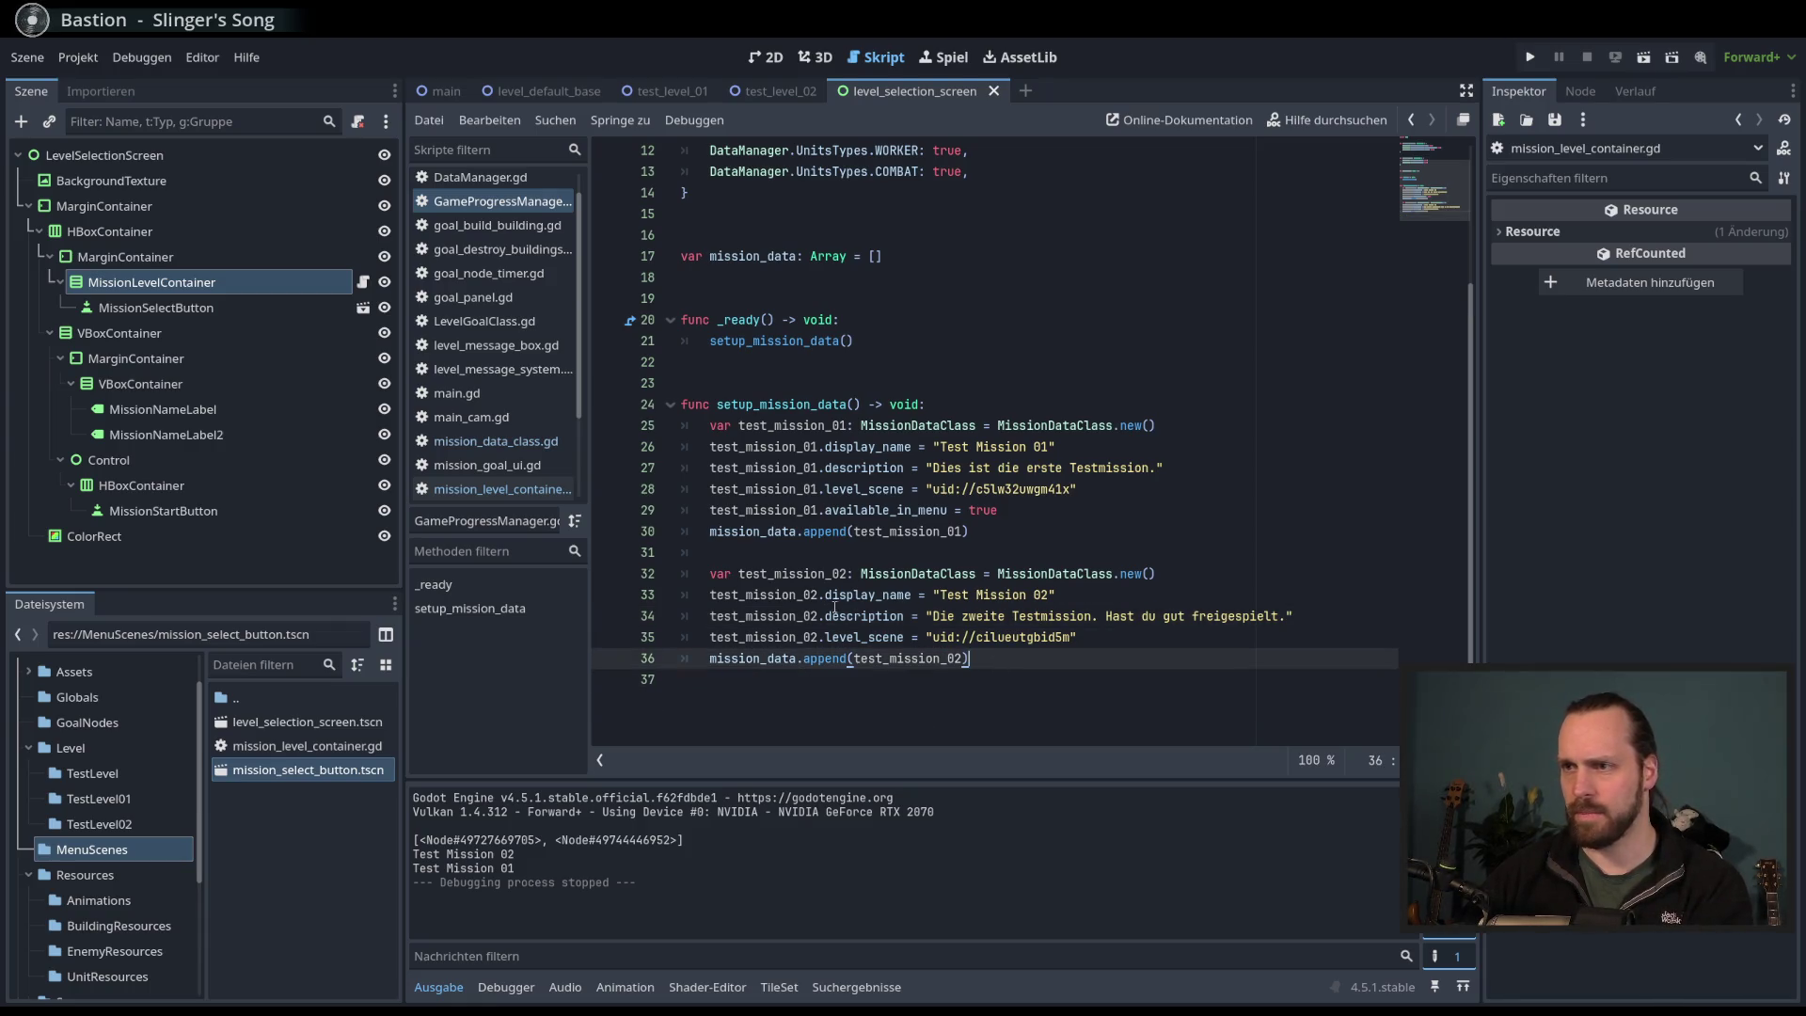
- Return to mission_level_container.gd and add a new line after its print line
left_click(500, 444)
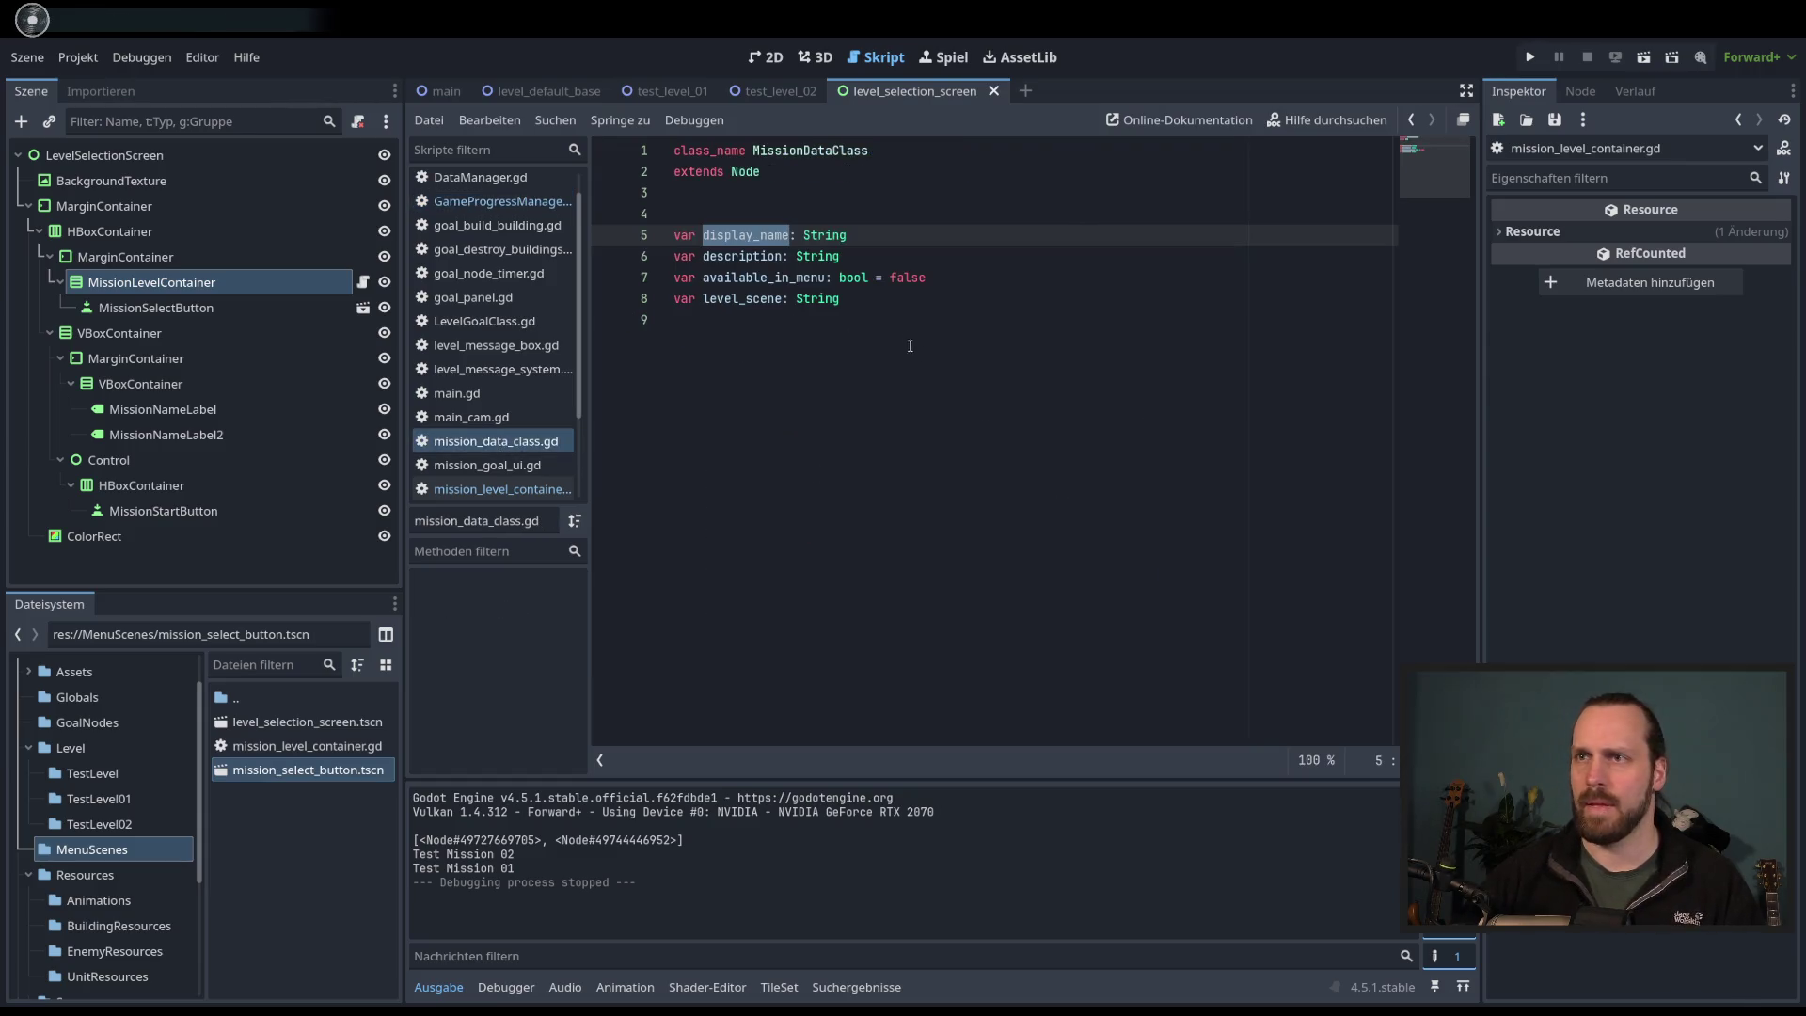
left_click(504, 489)
left_click(1008, 428)
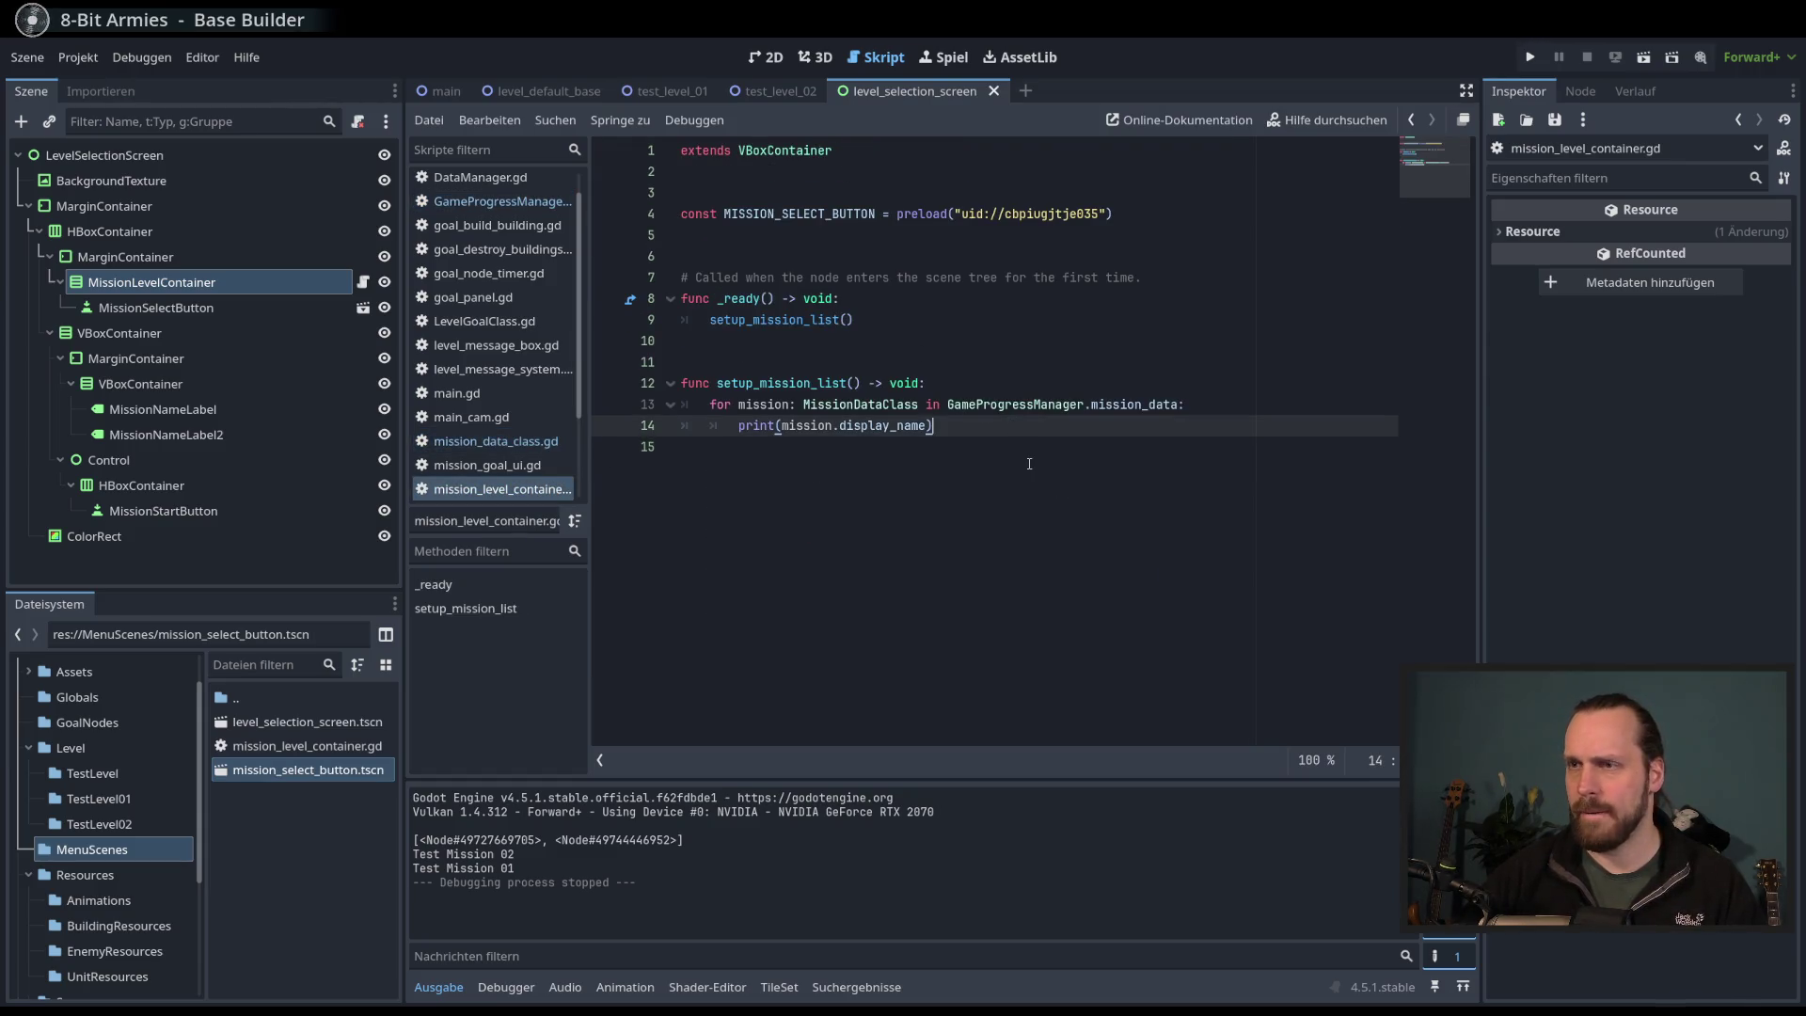
key("Return")
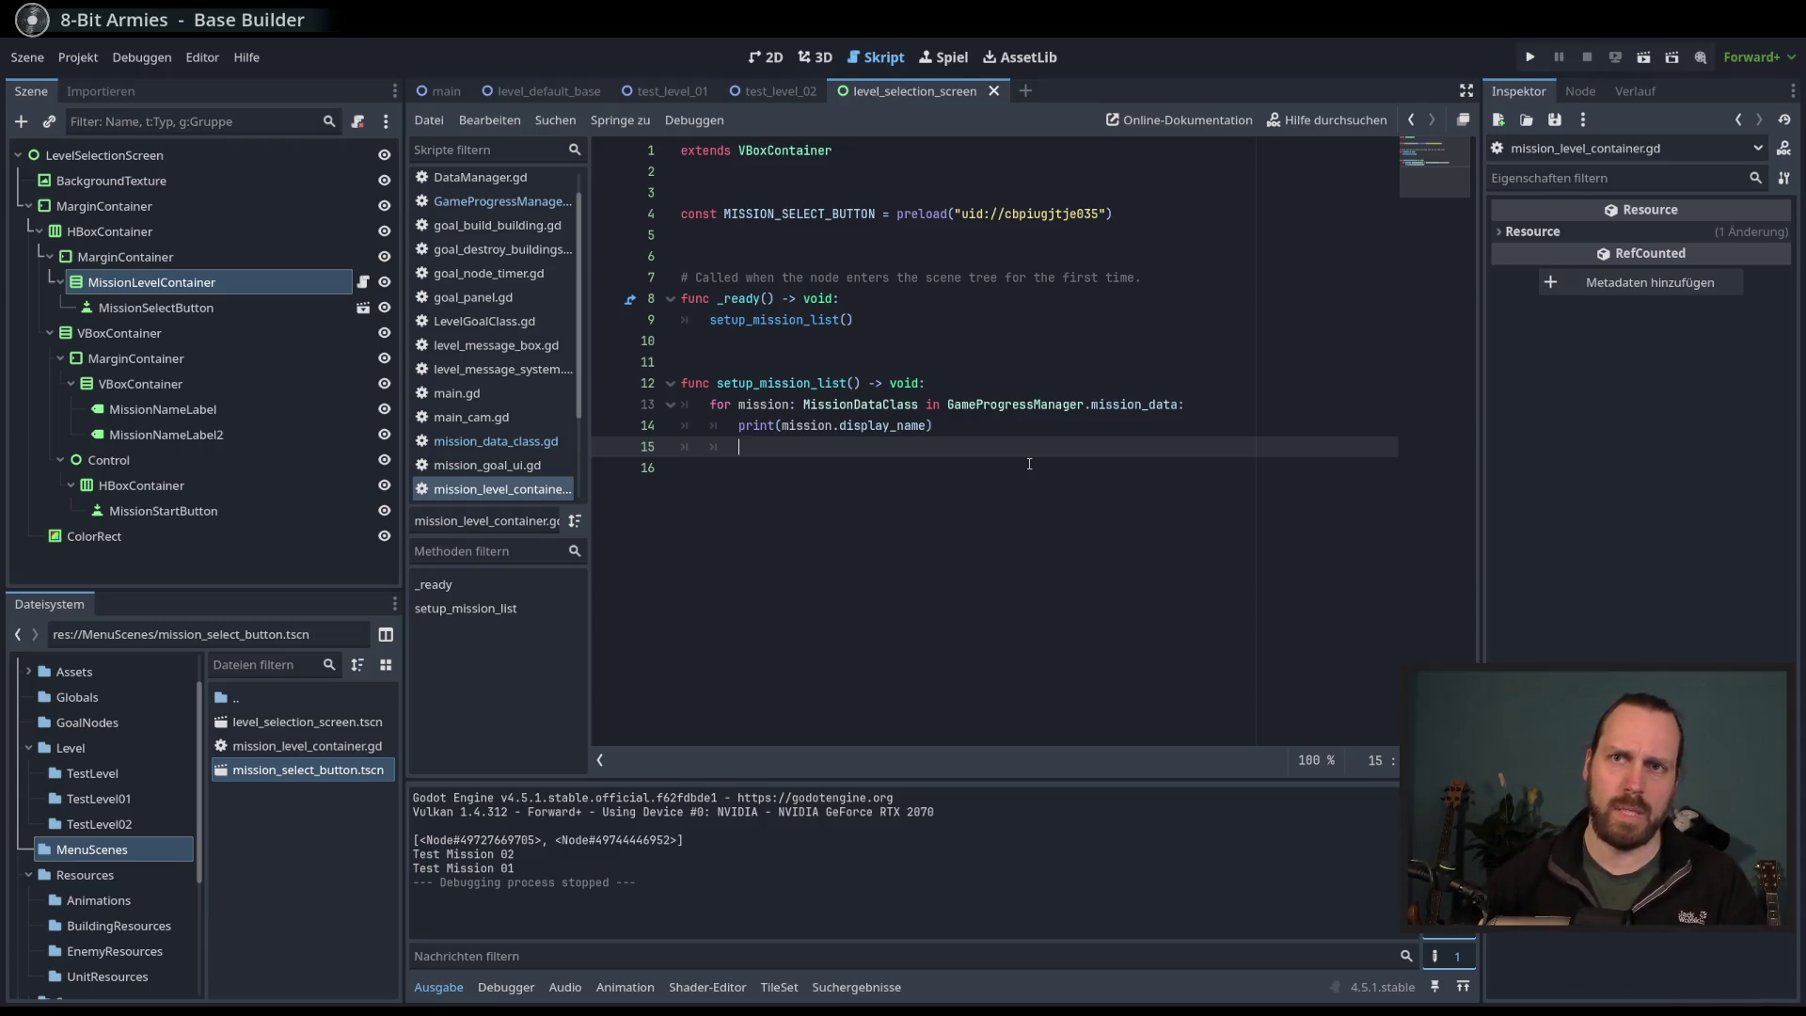
- Add 'for child in get_children():' at the top of _ready
left_click(886, 298)
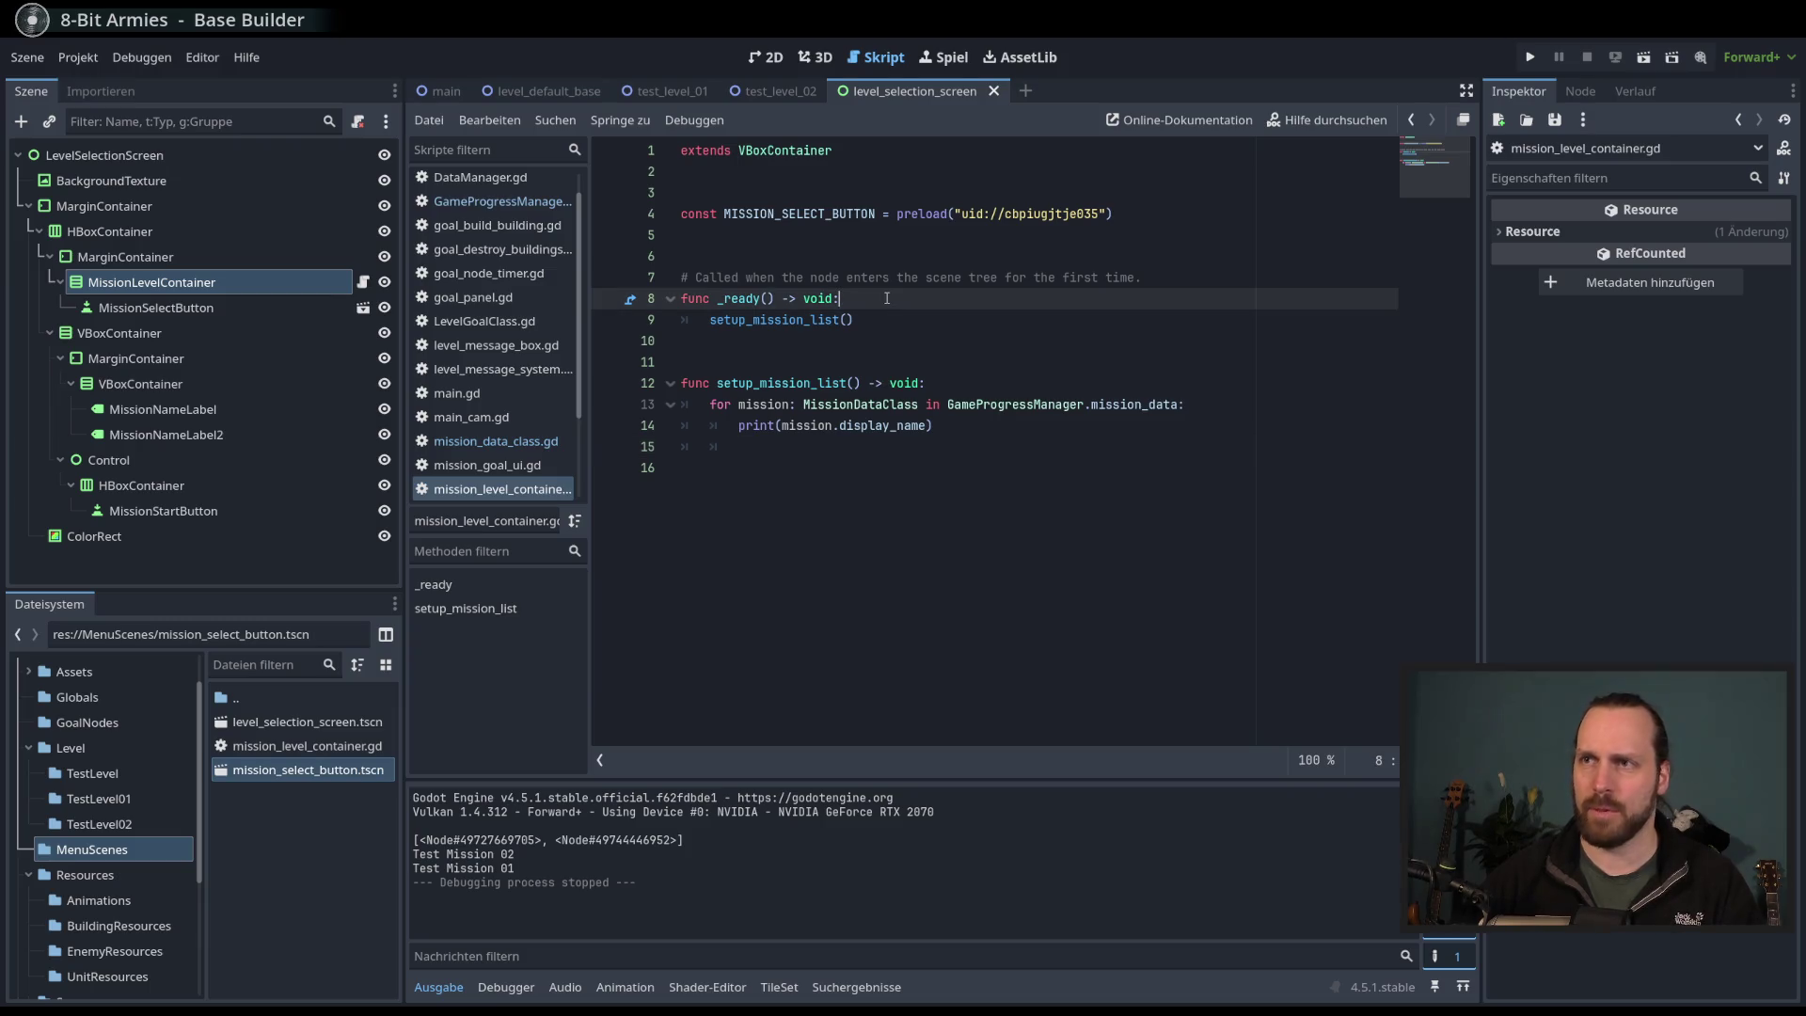
key("Return")
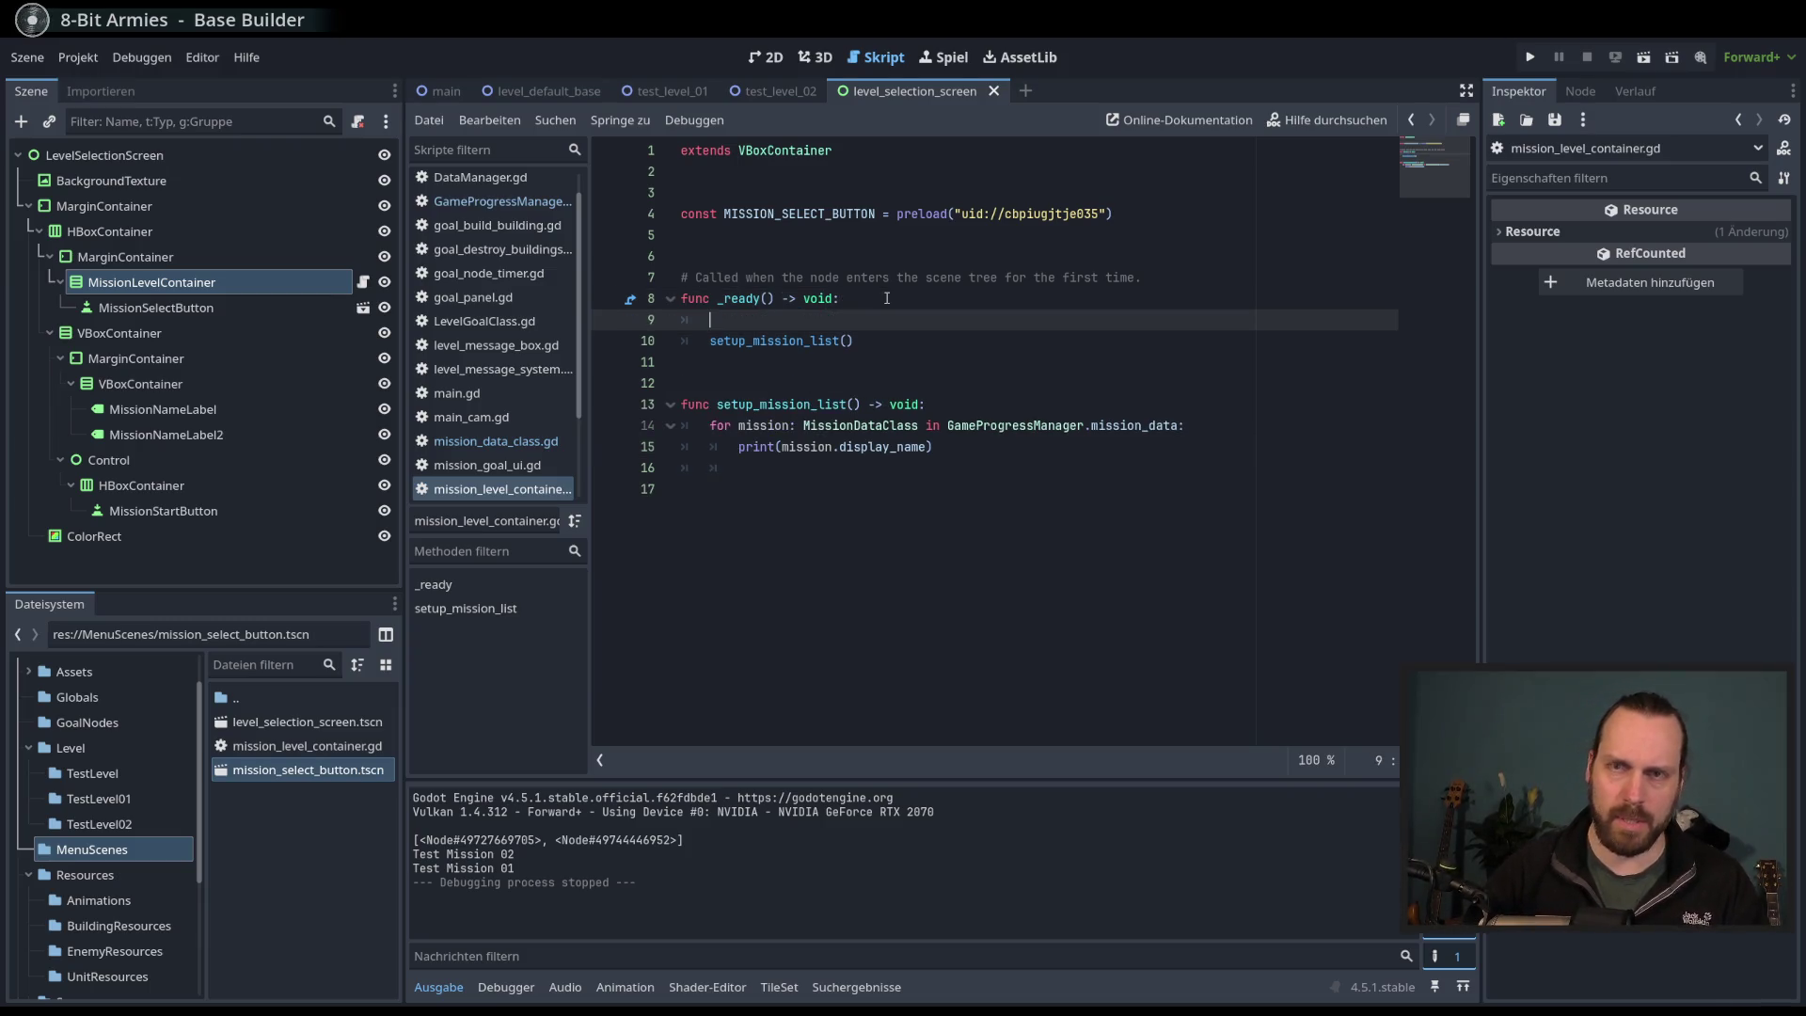
type("get_chj")
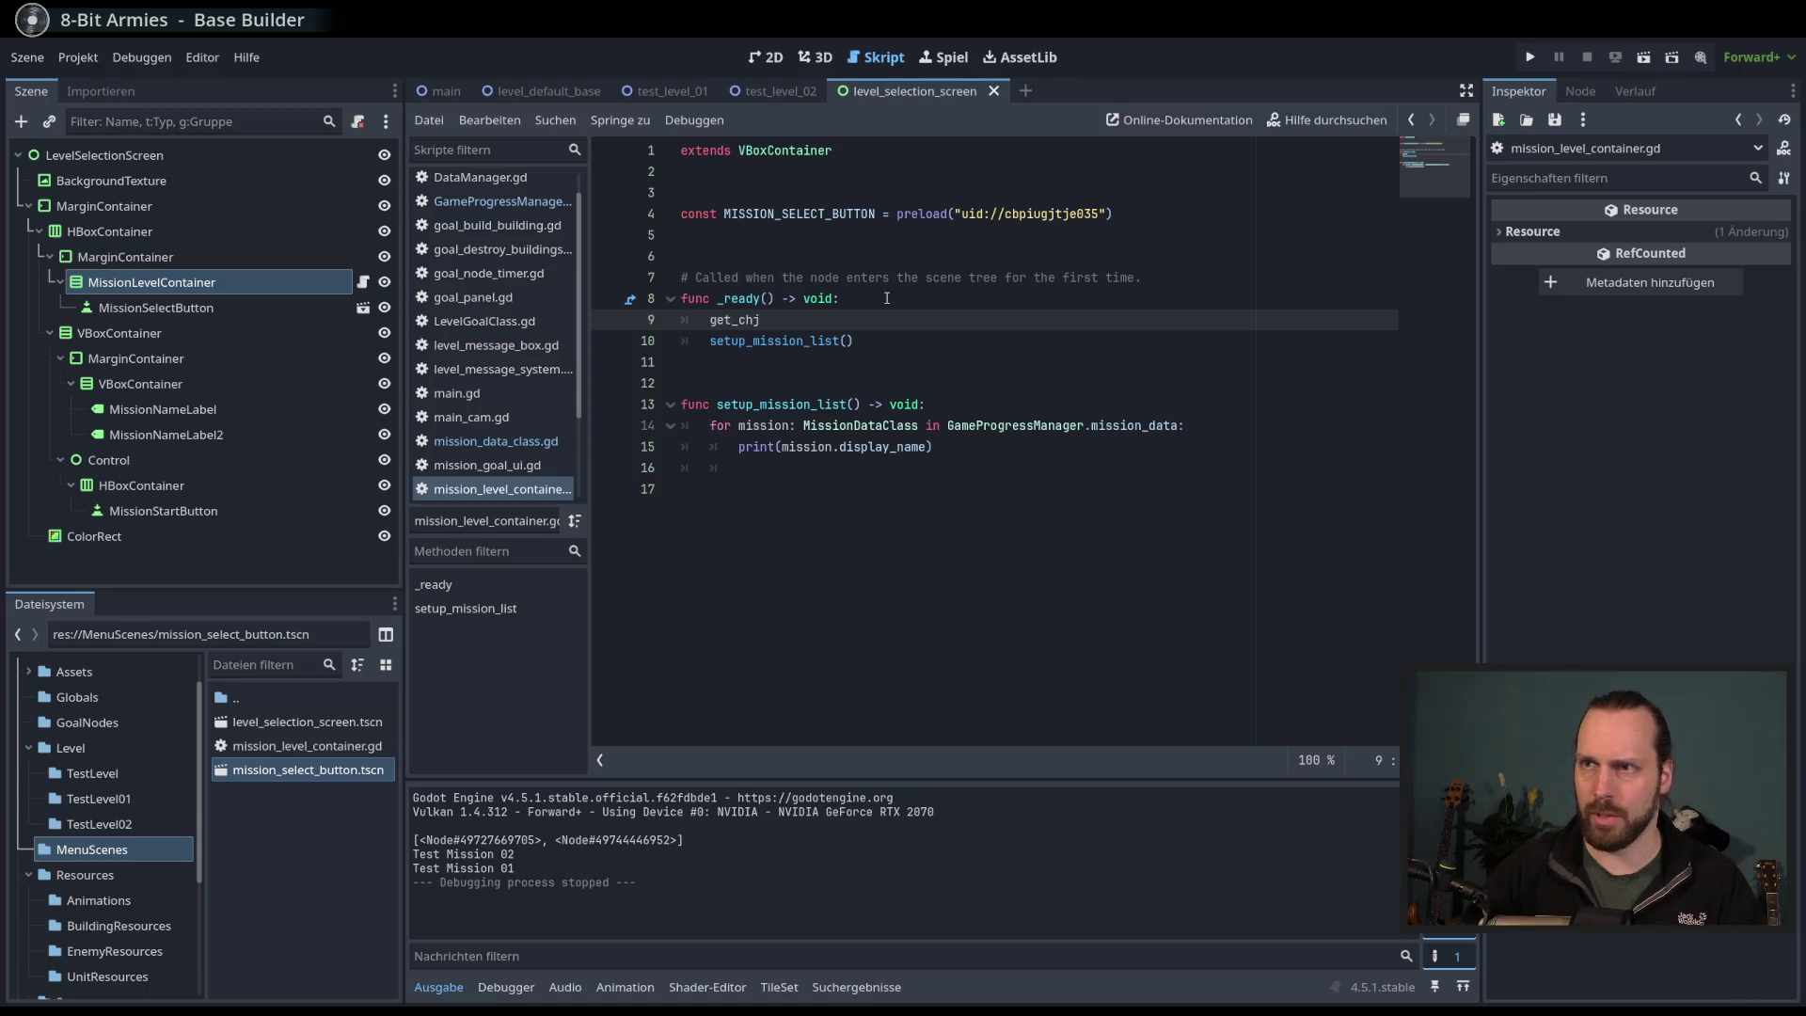
key("BackSpace")
key("BackSpace")
key("BackSpace")
type("for cil")
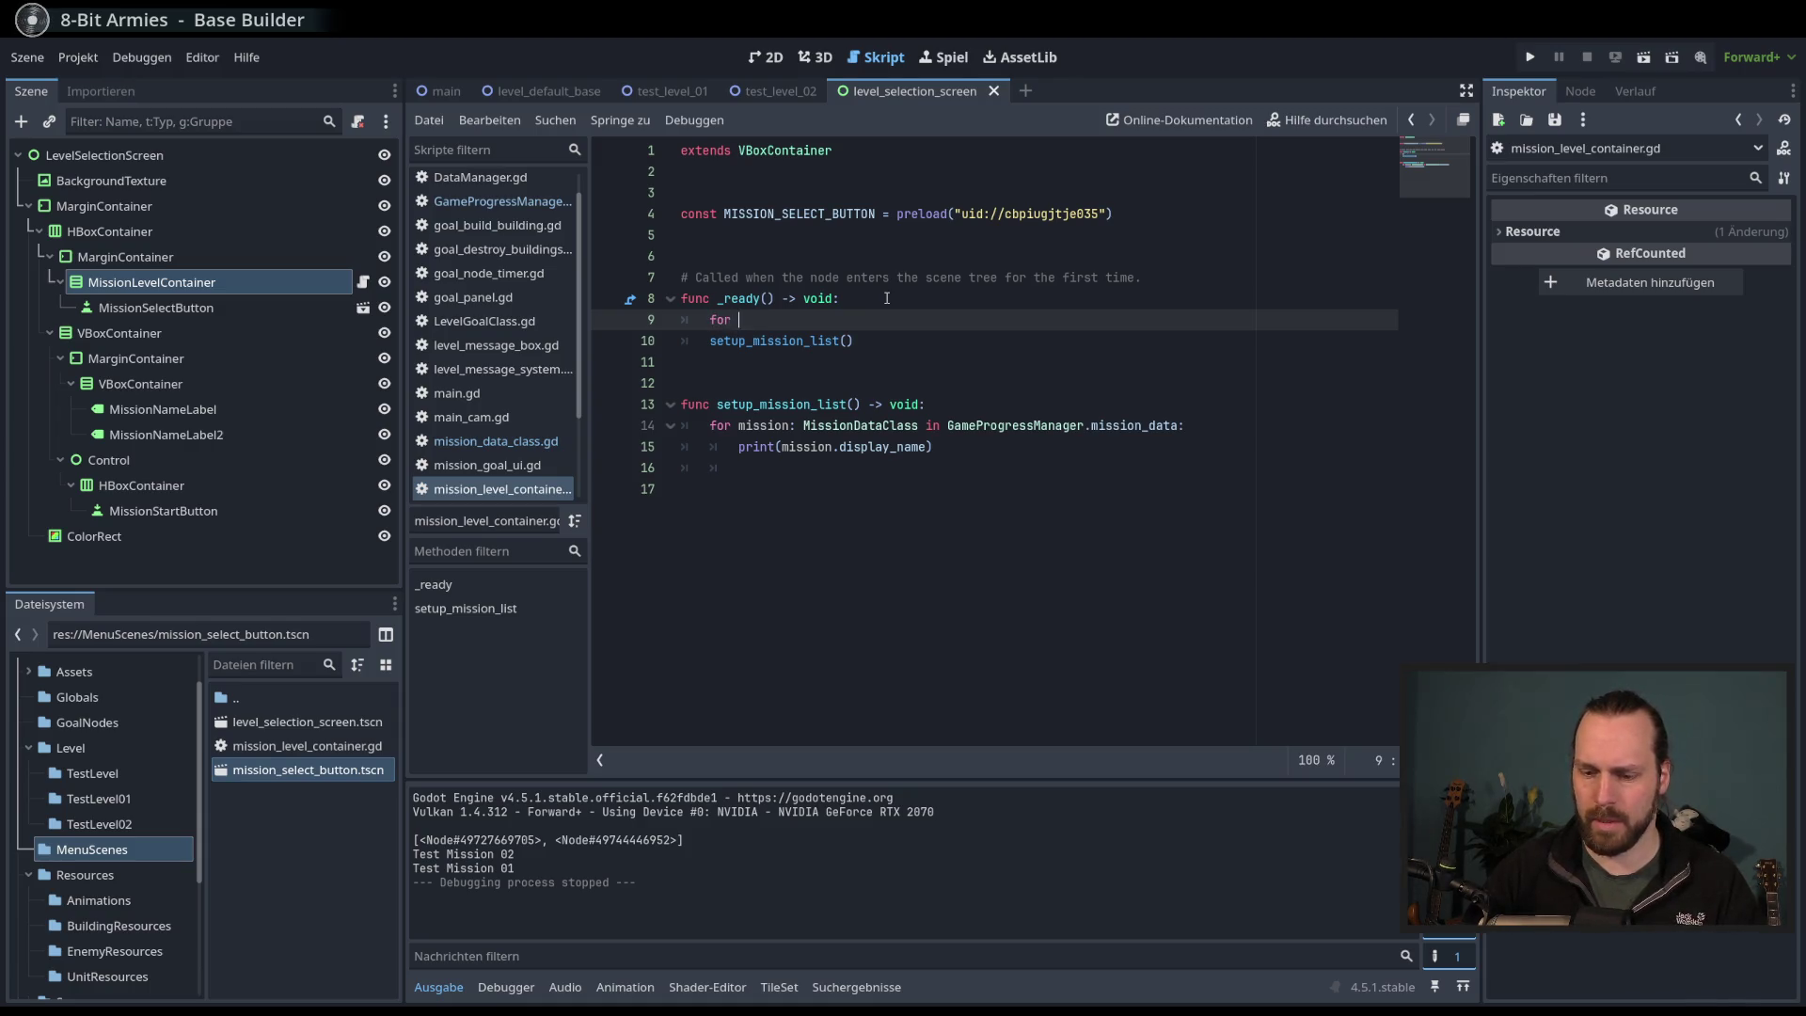
key("BackSpace")
key("BackSpace")
type("h")
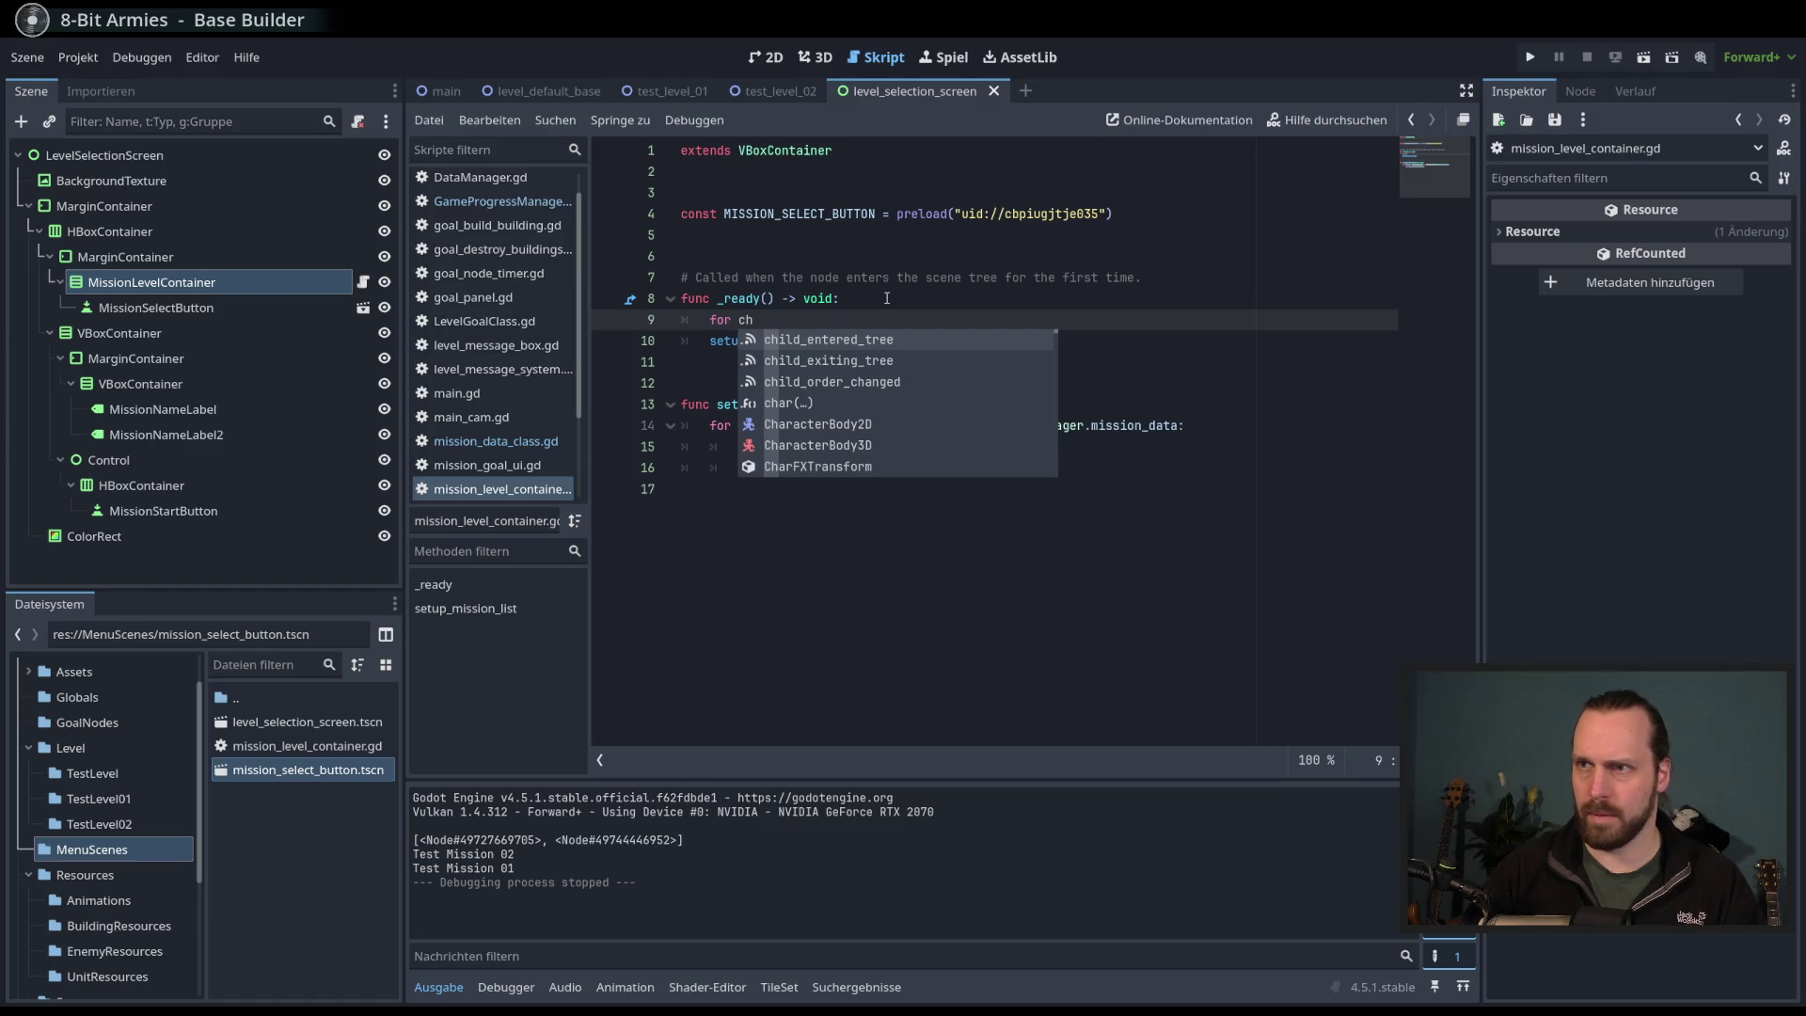
type("ild in get:")
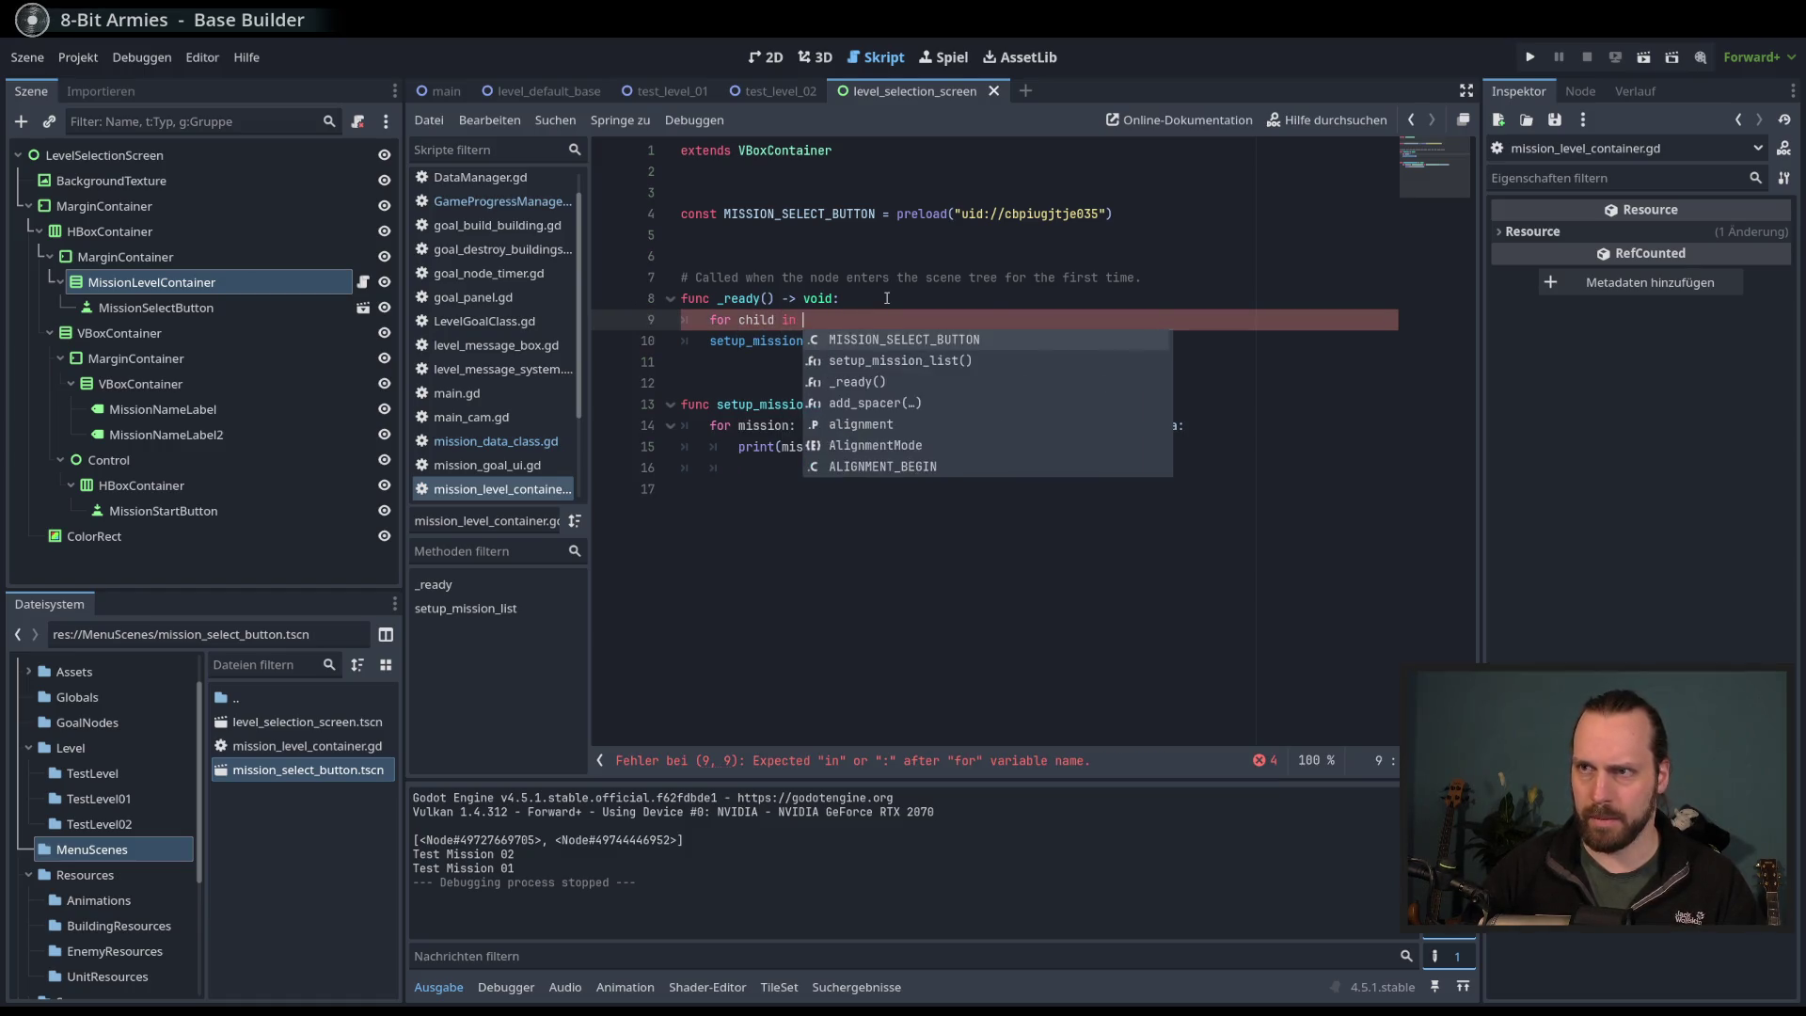
key("BackSpace")
type("_ch")
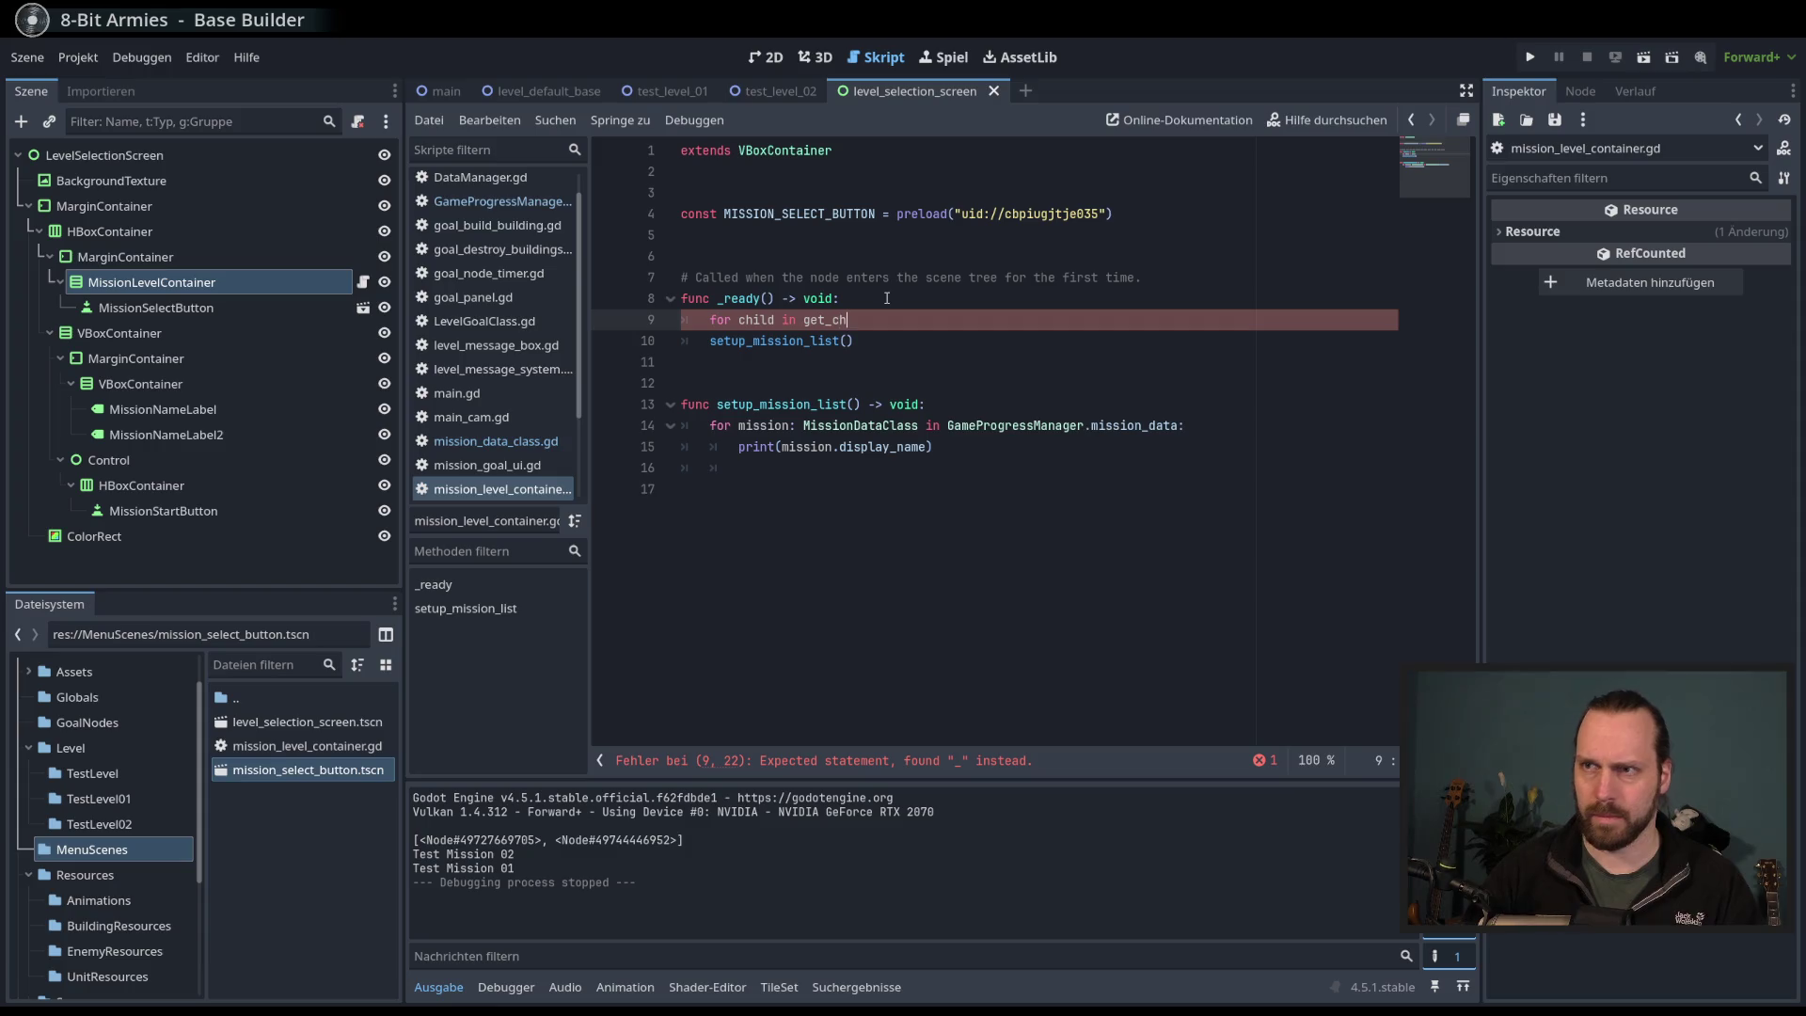
key("Down")
key("Return")
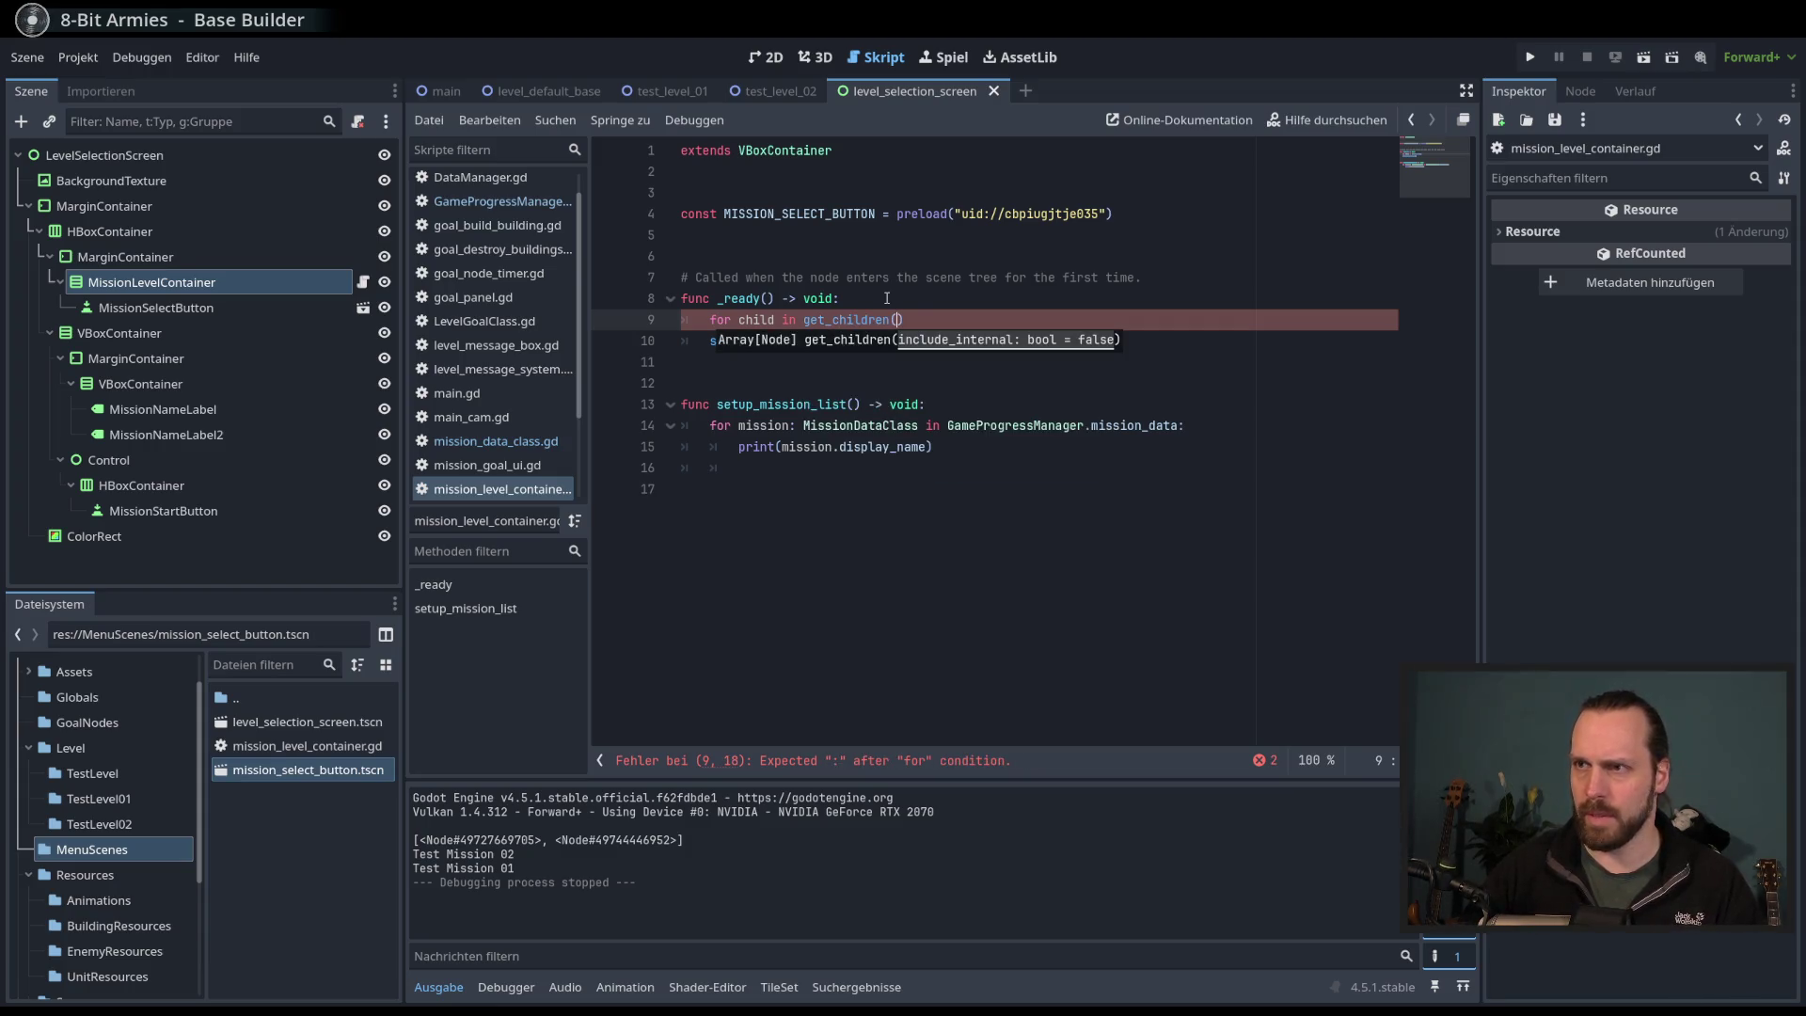
key("Right")
- Put child.queue_free() inside the loop so every child is freed before setup_mission_list()
key("Return")
type("child.q")
key("Down")
key("Return")
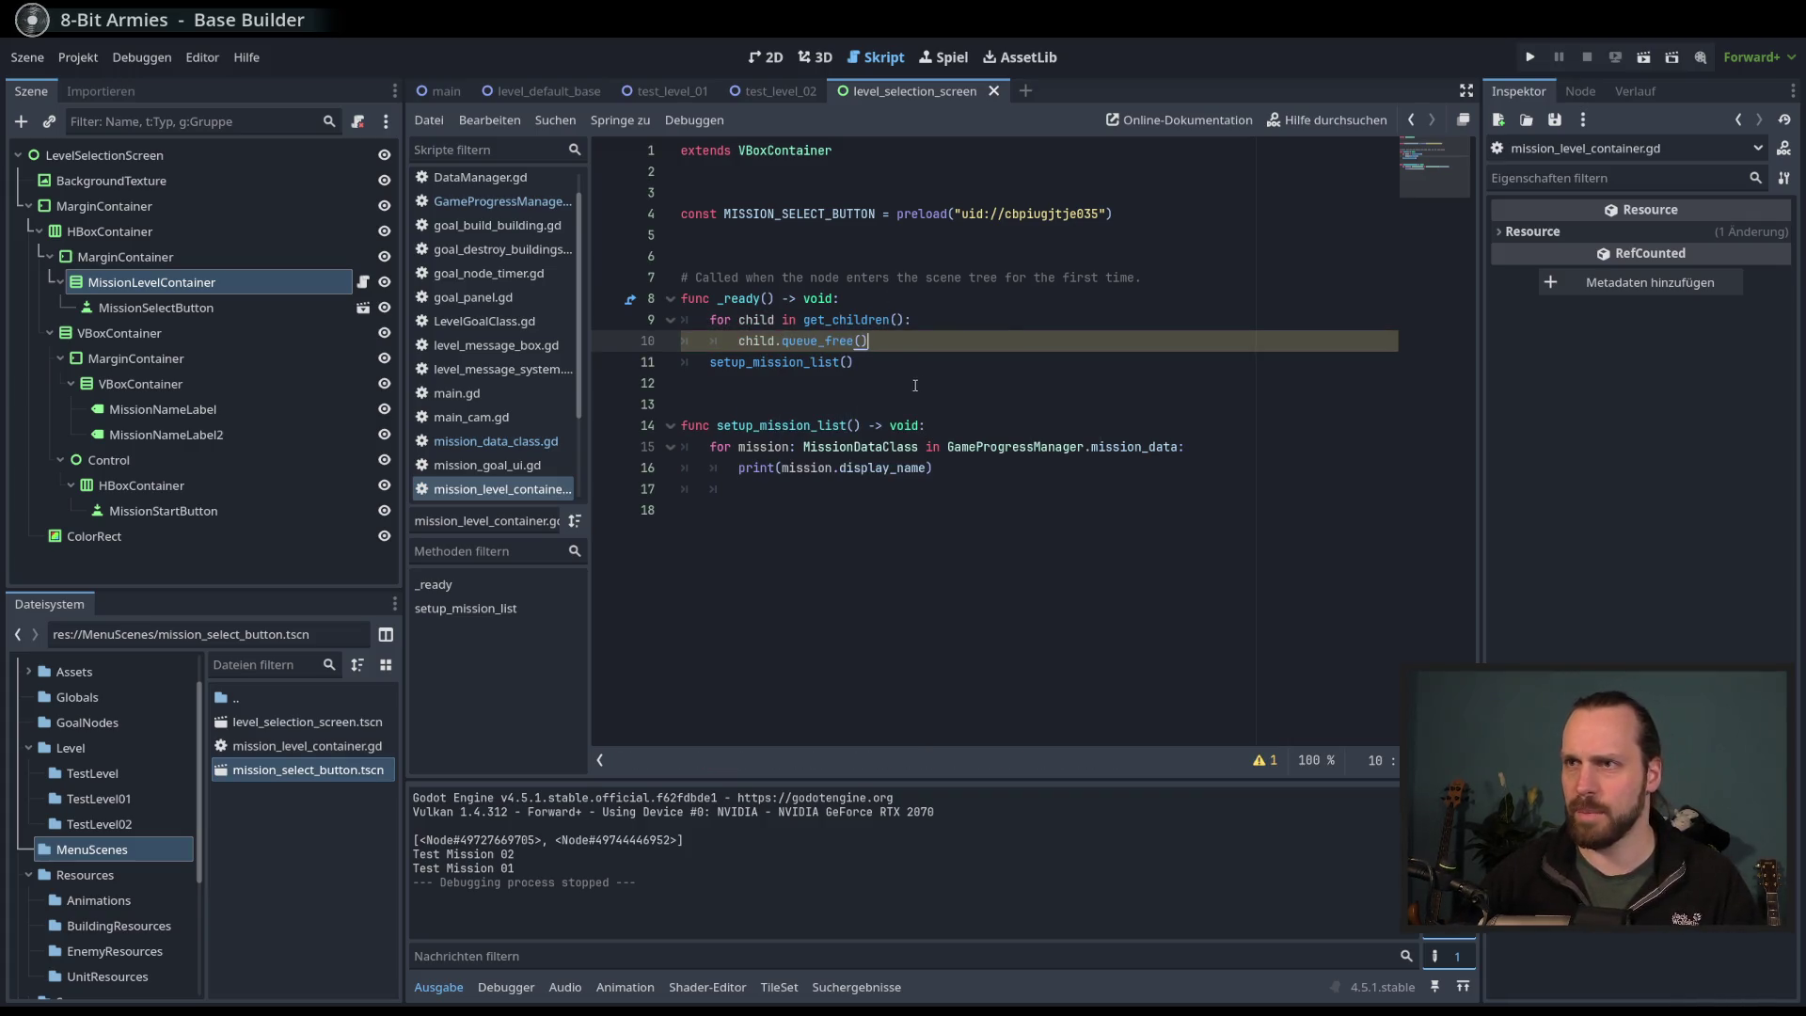
left_click(158, 313)
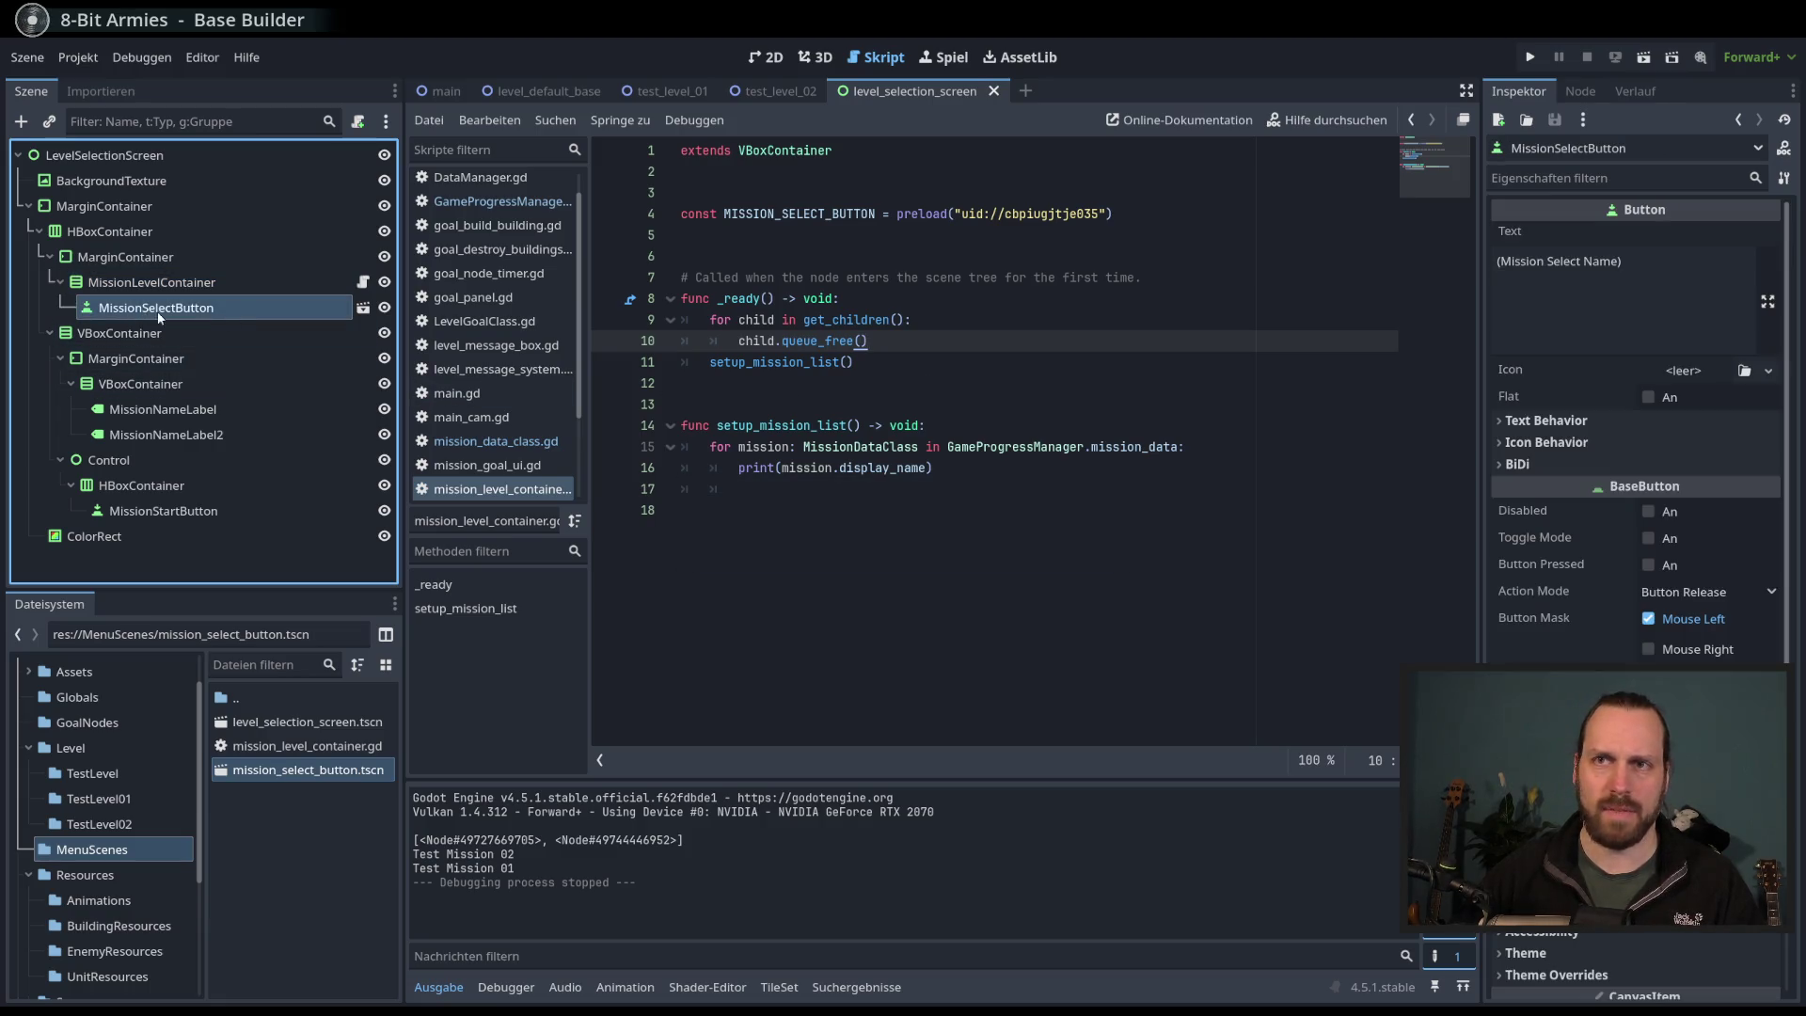
- Add a new line in the mission loop referencing MISSION_SELECT_BUTTON
left_click(1089, 483)
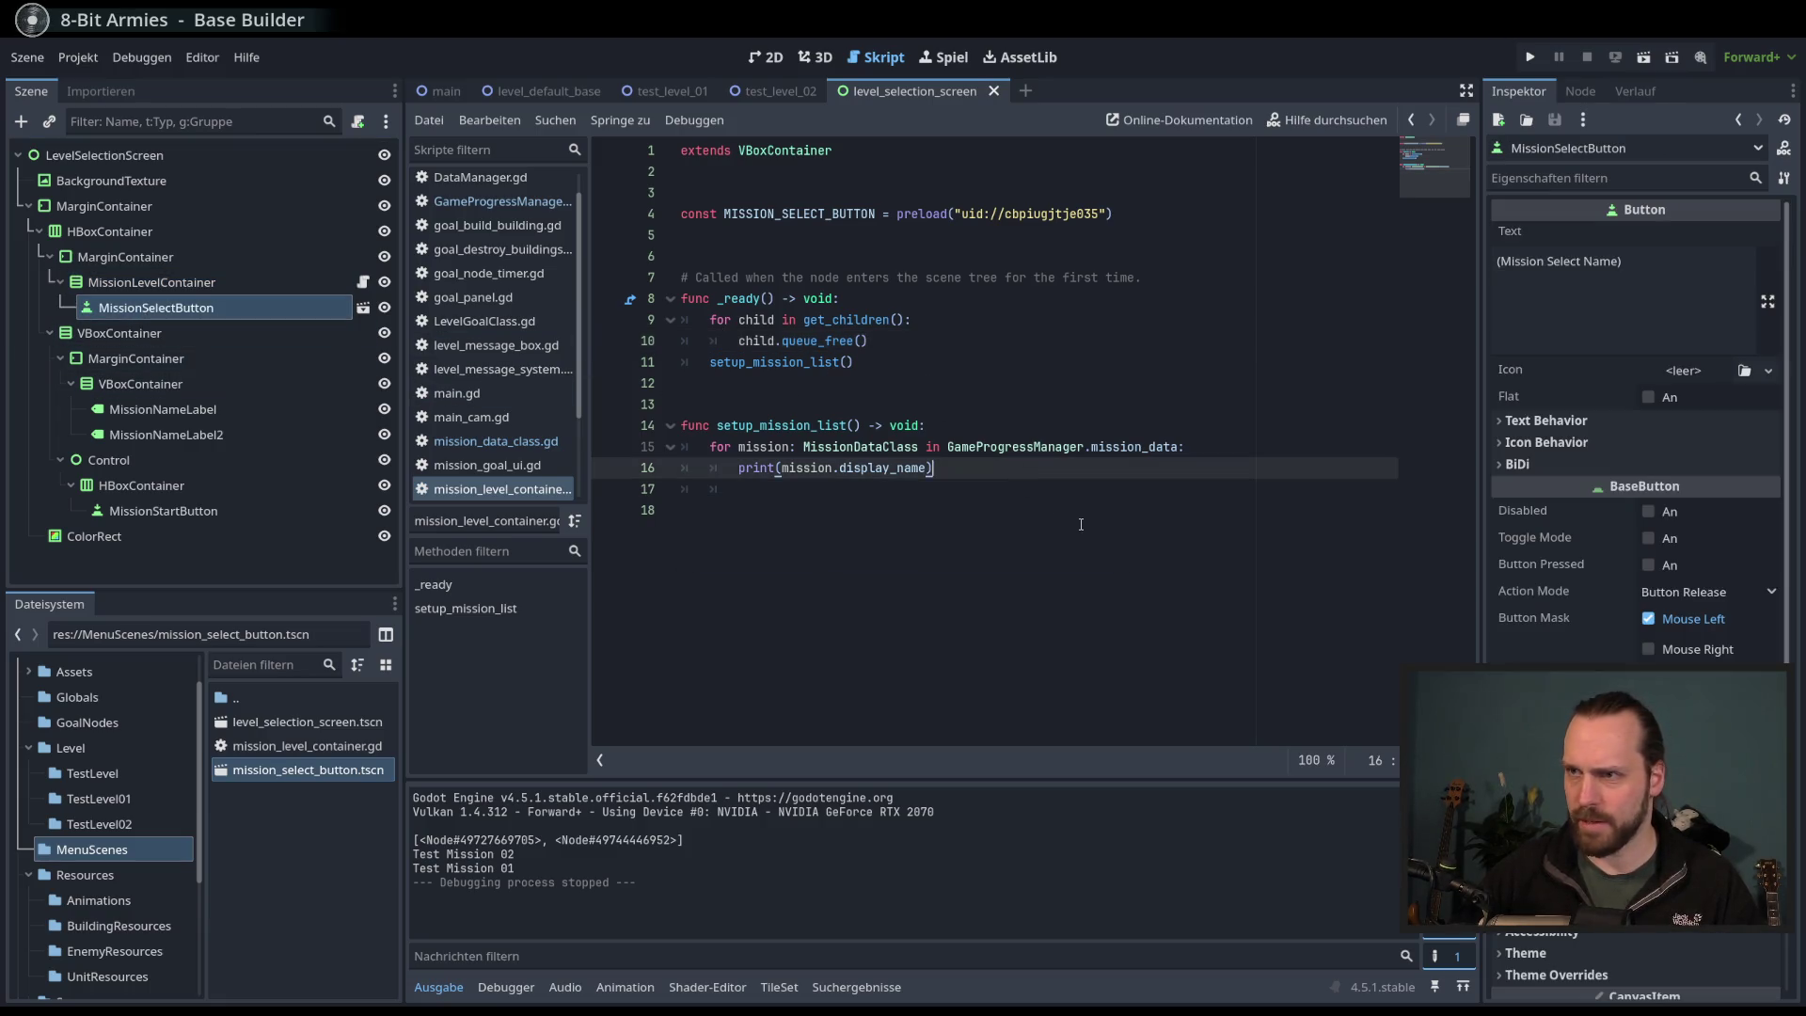
key("Return")
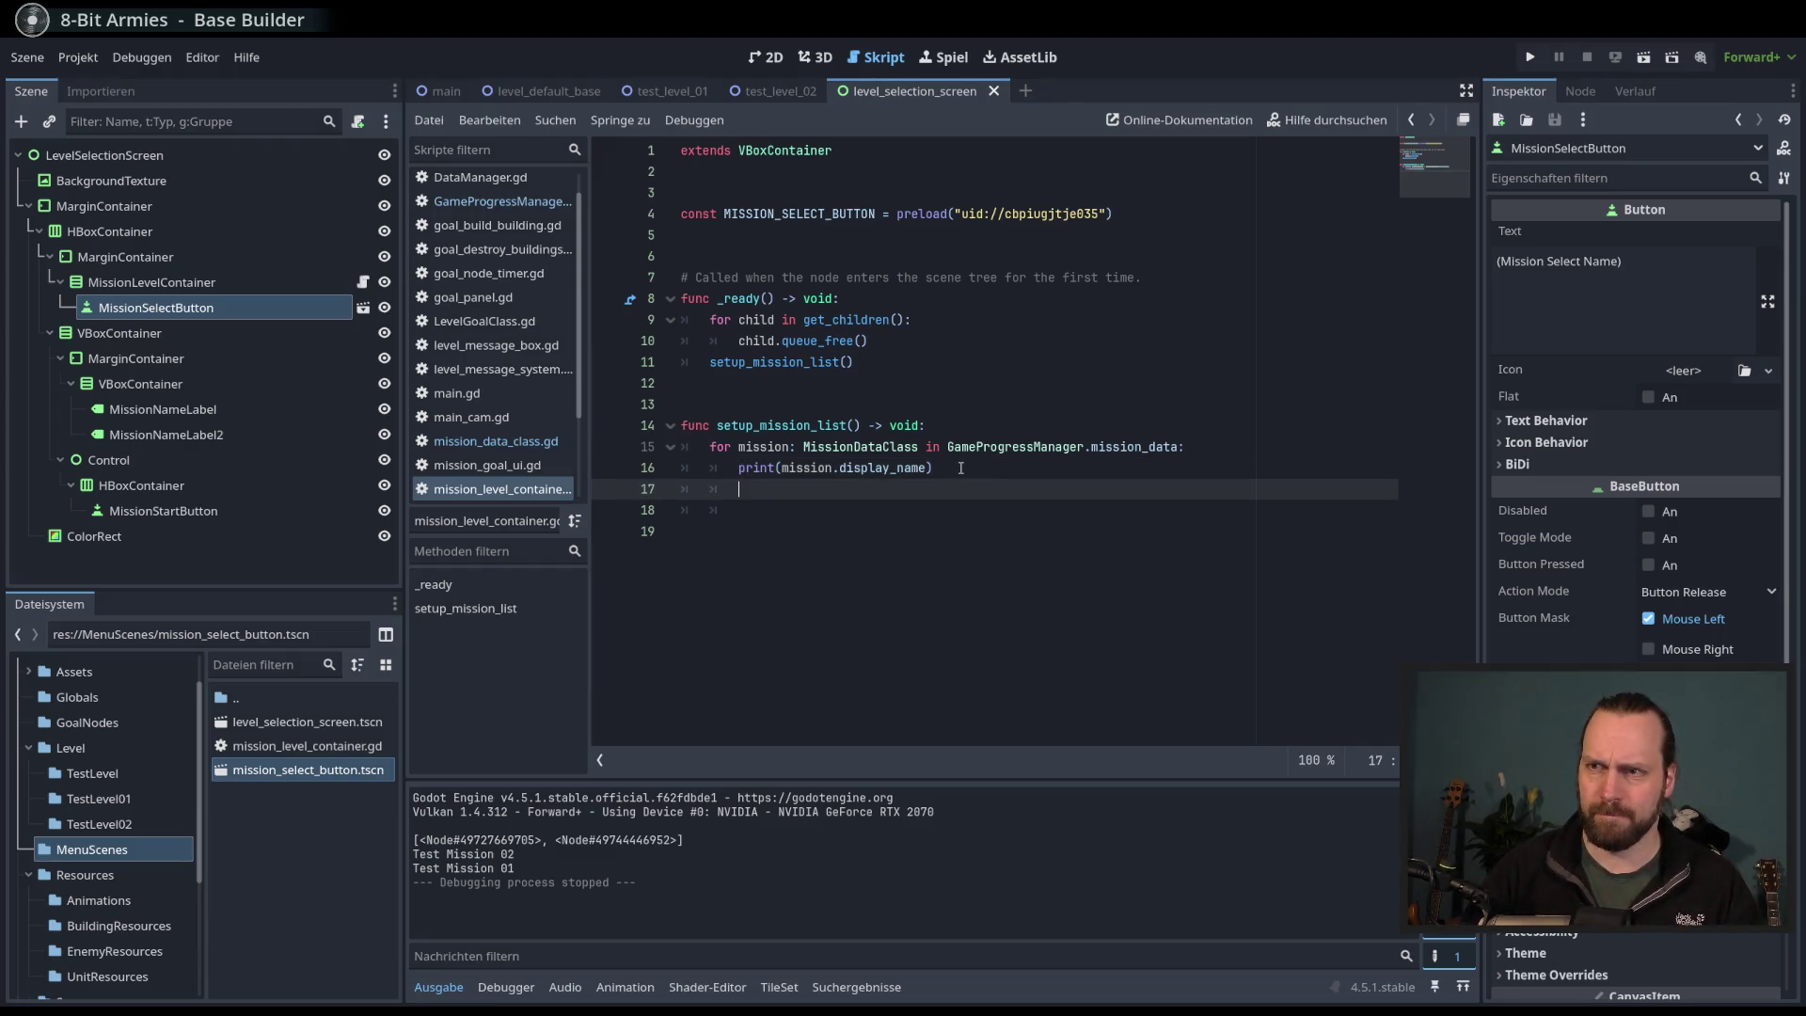
type("mis")
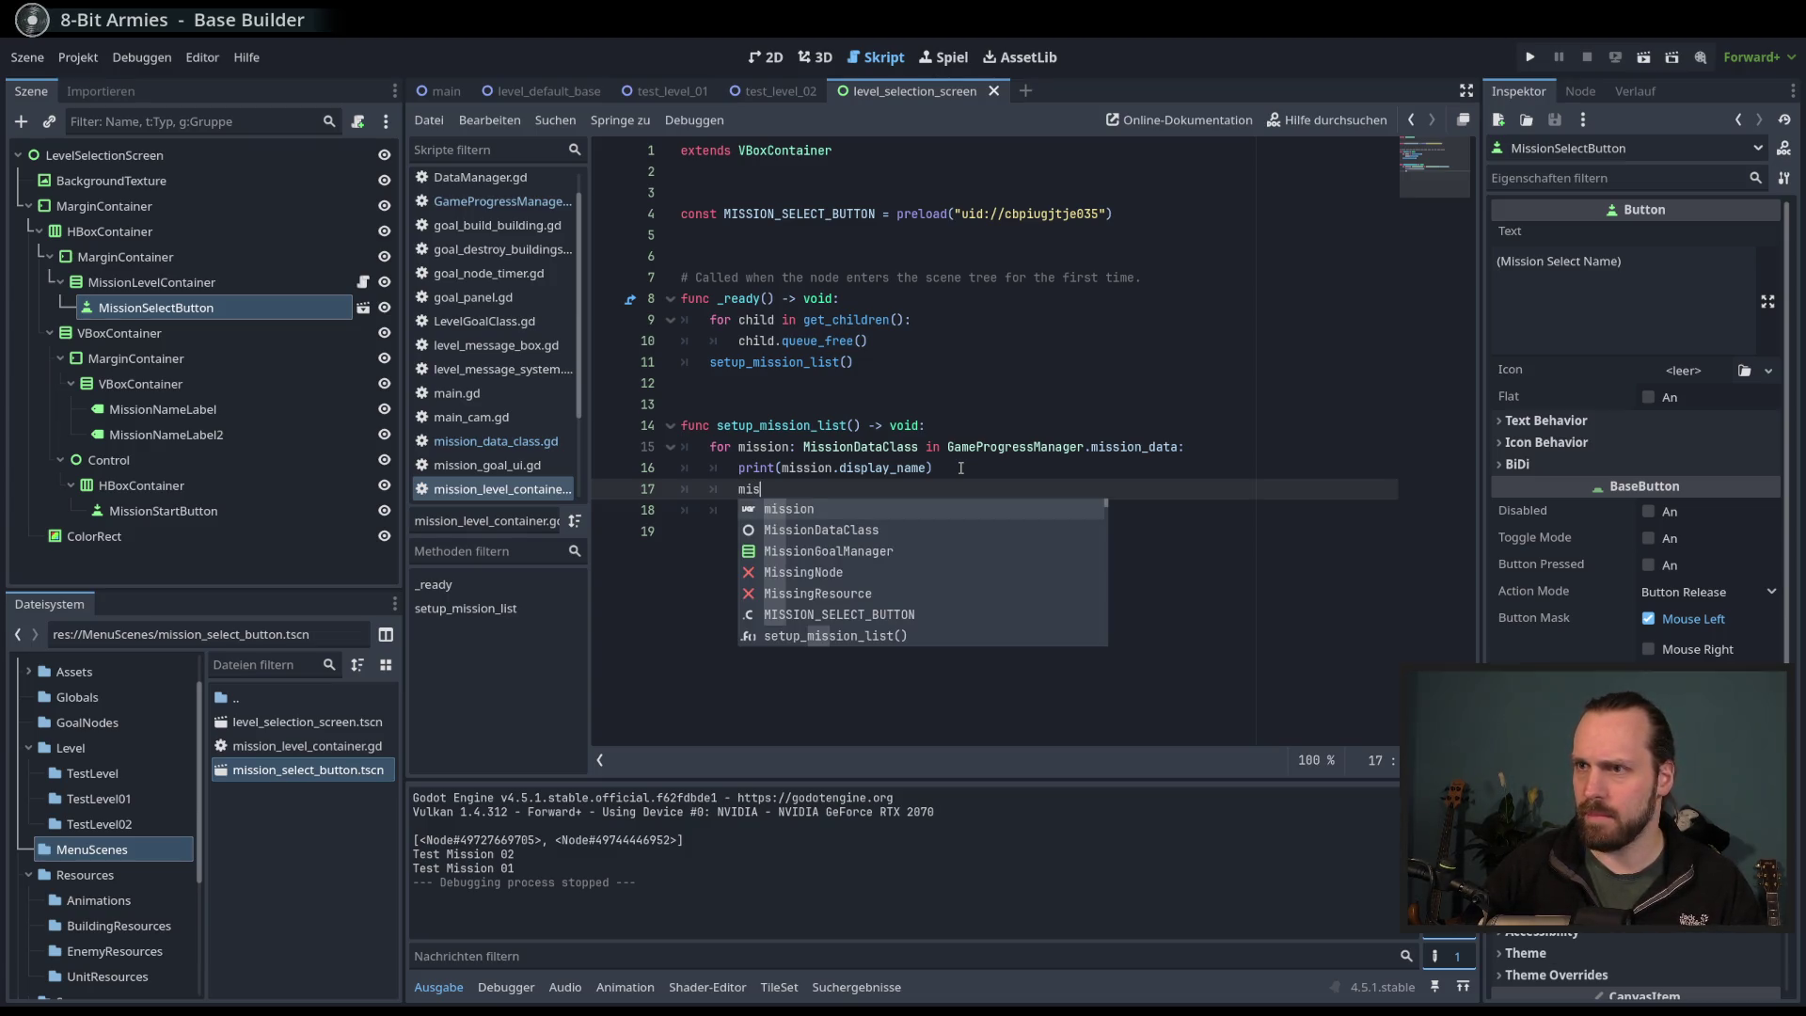
key("BackSpace")
key("BackSpace")
key("BackSpace")
type("MISS")
key("Return")
type(".")
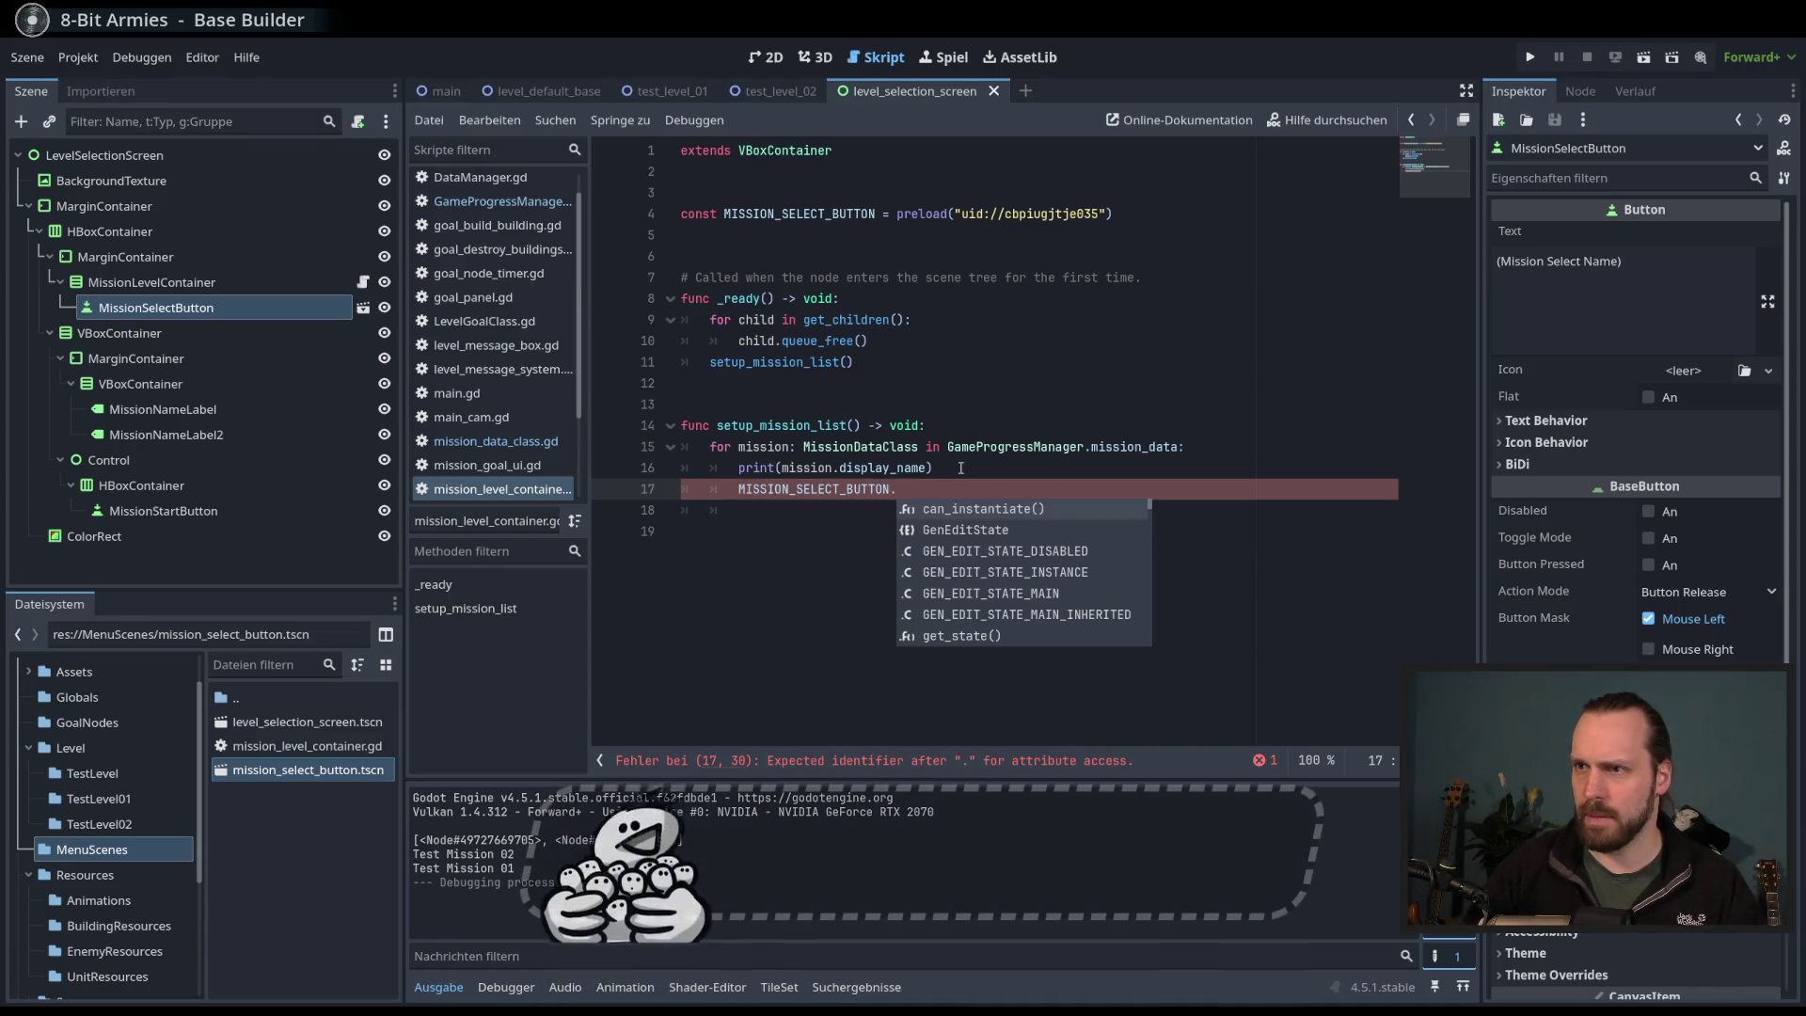
key("Home")
- Complete it as 'var new_mission = MISSION_SELECT_BUTTON.instantiate()'
type("var new")
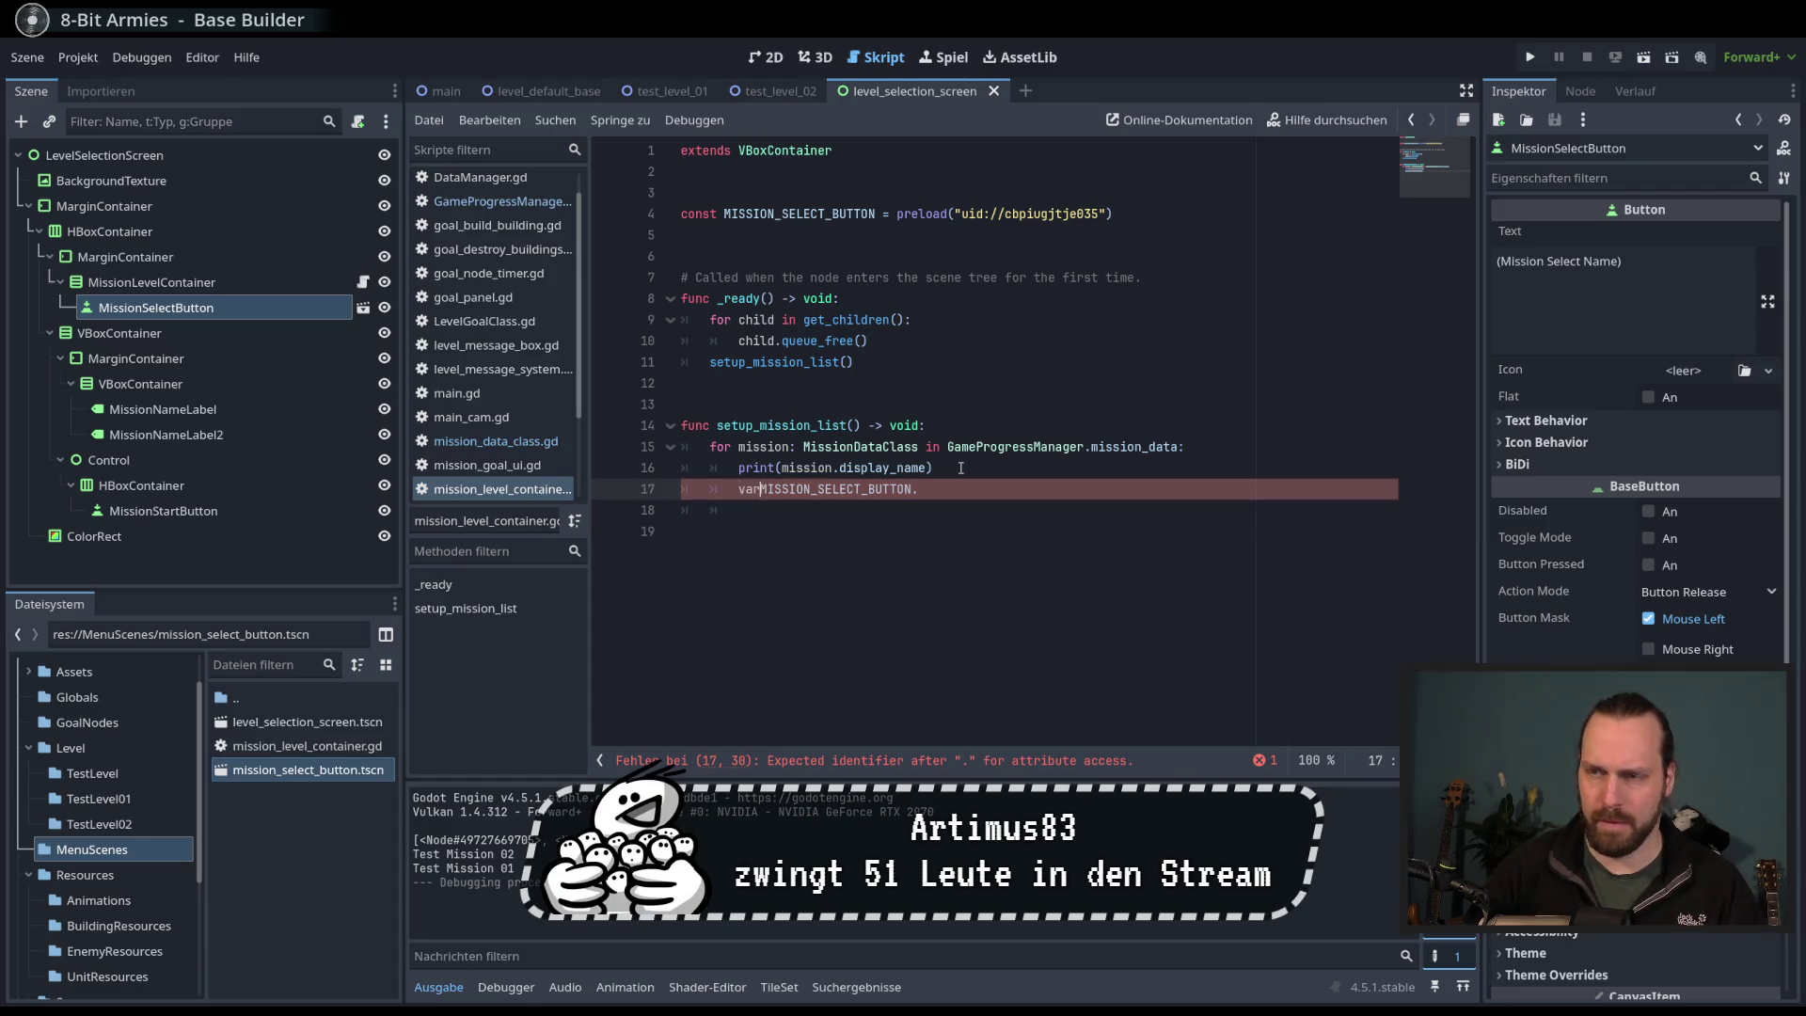
key("BackSpace")
type("_")
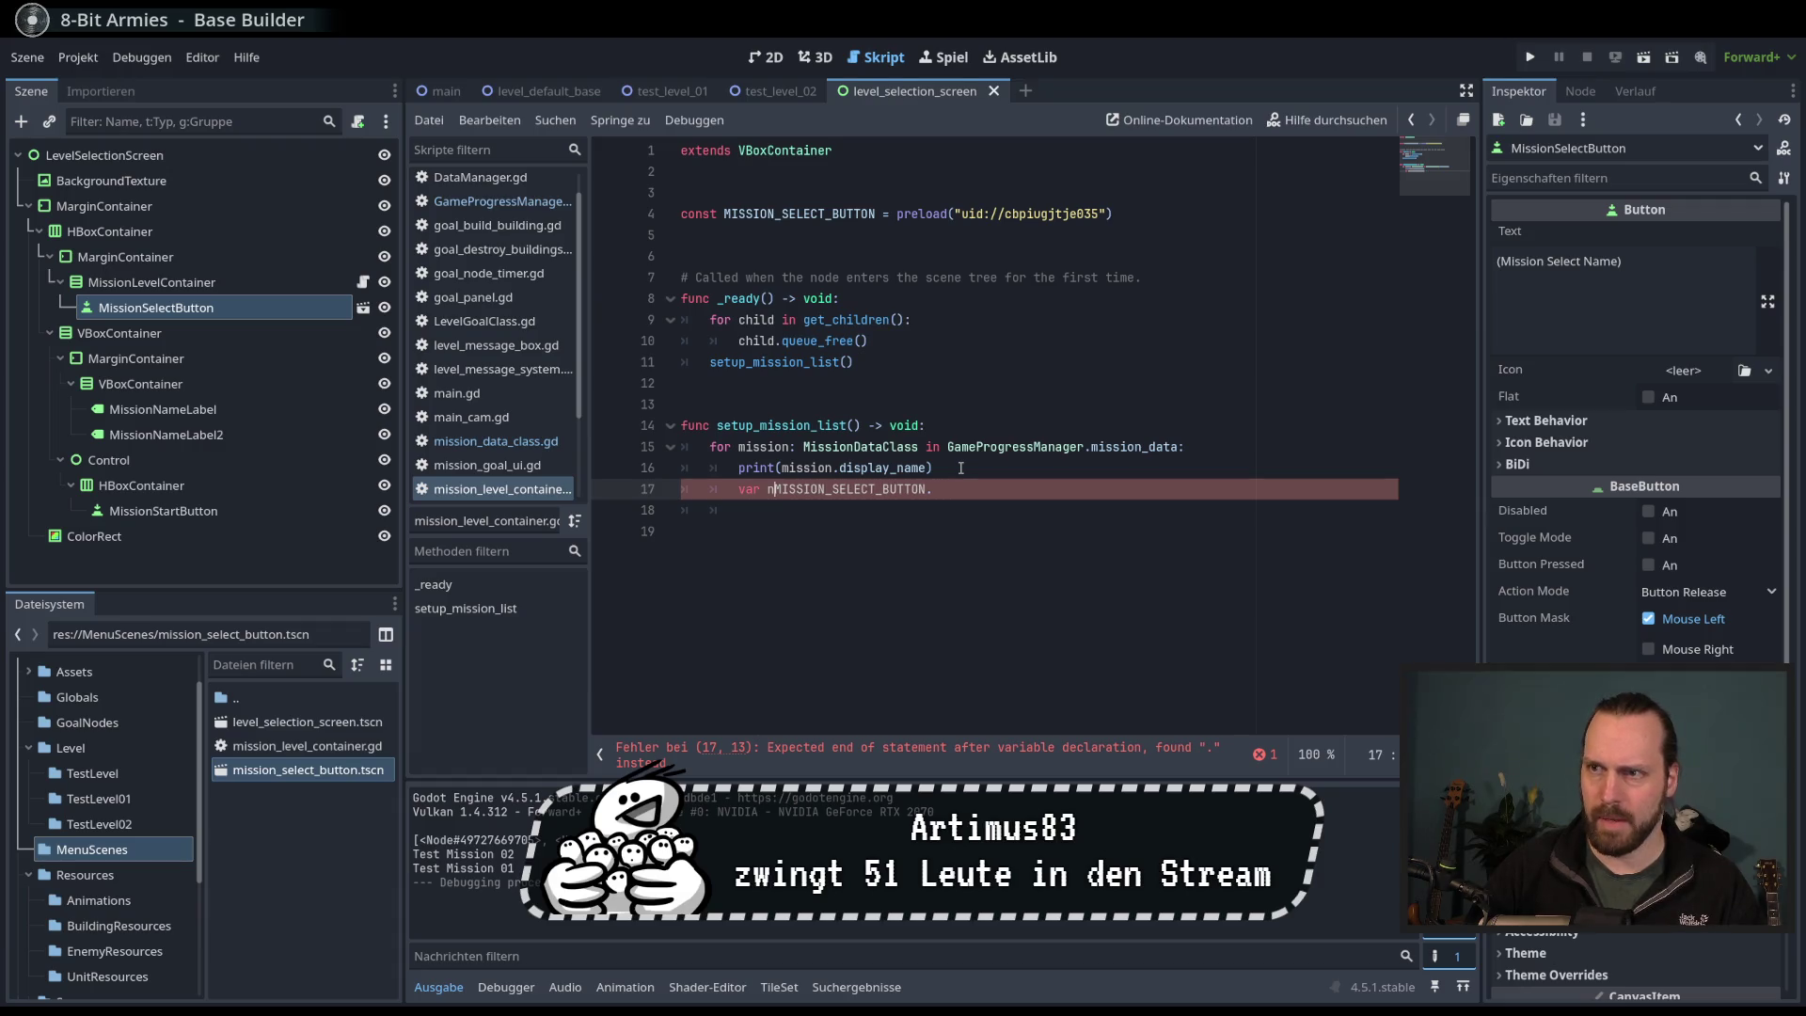
type(",")
key("BackSpace")
type("mission")
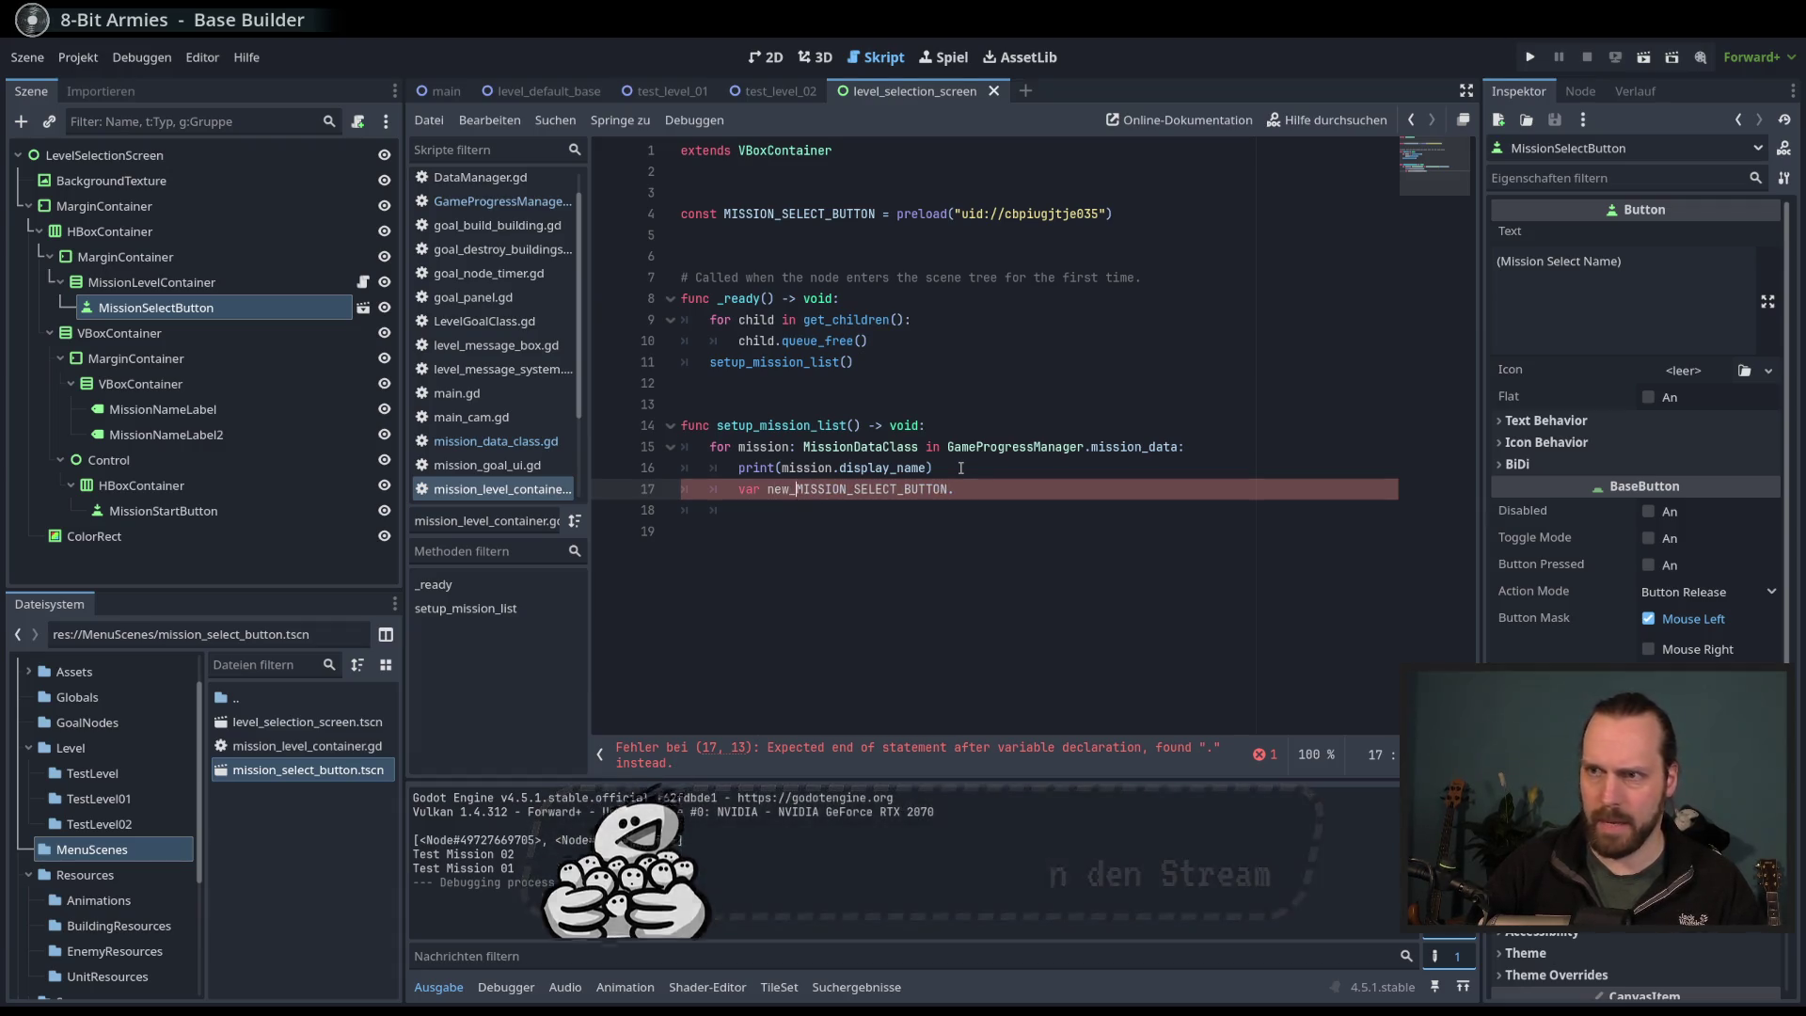
type(" =")
key("End")
type("ins")
key("Return")
key("End")
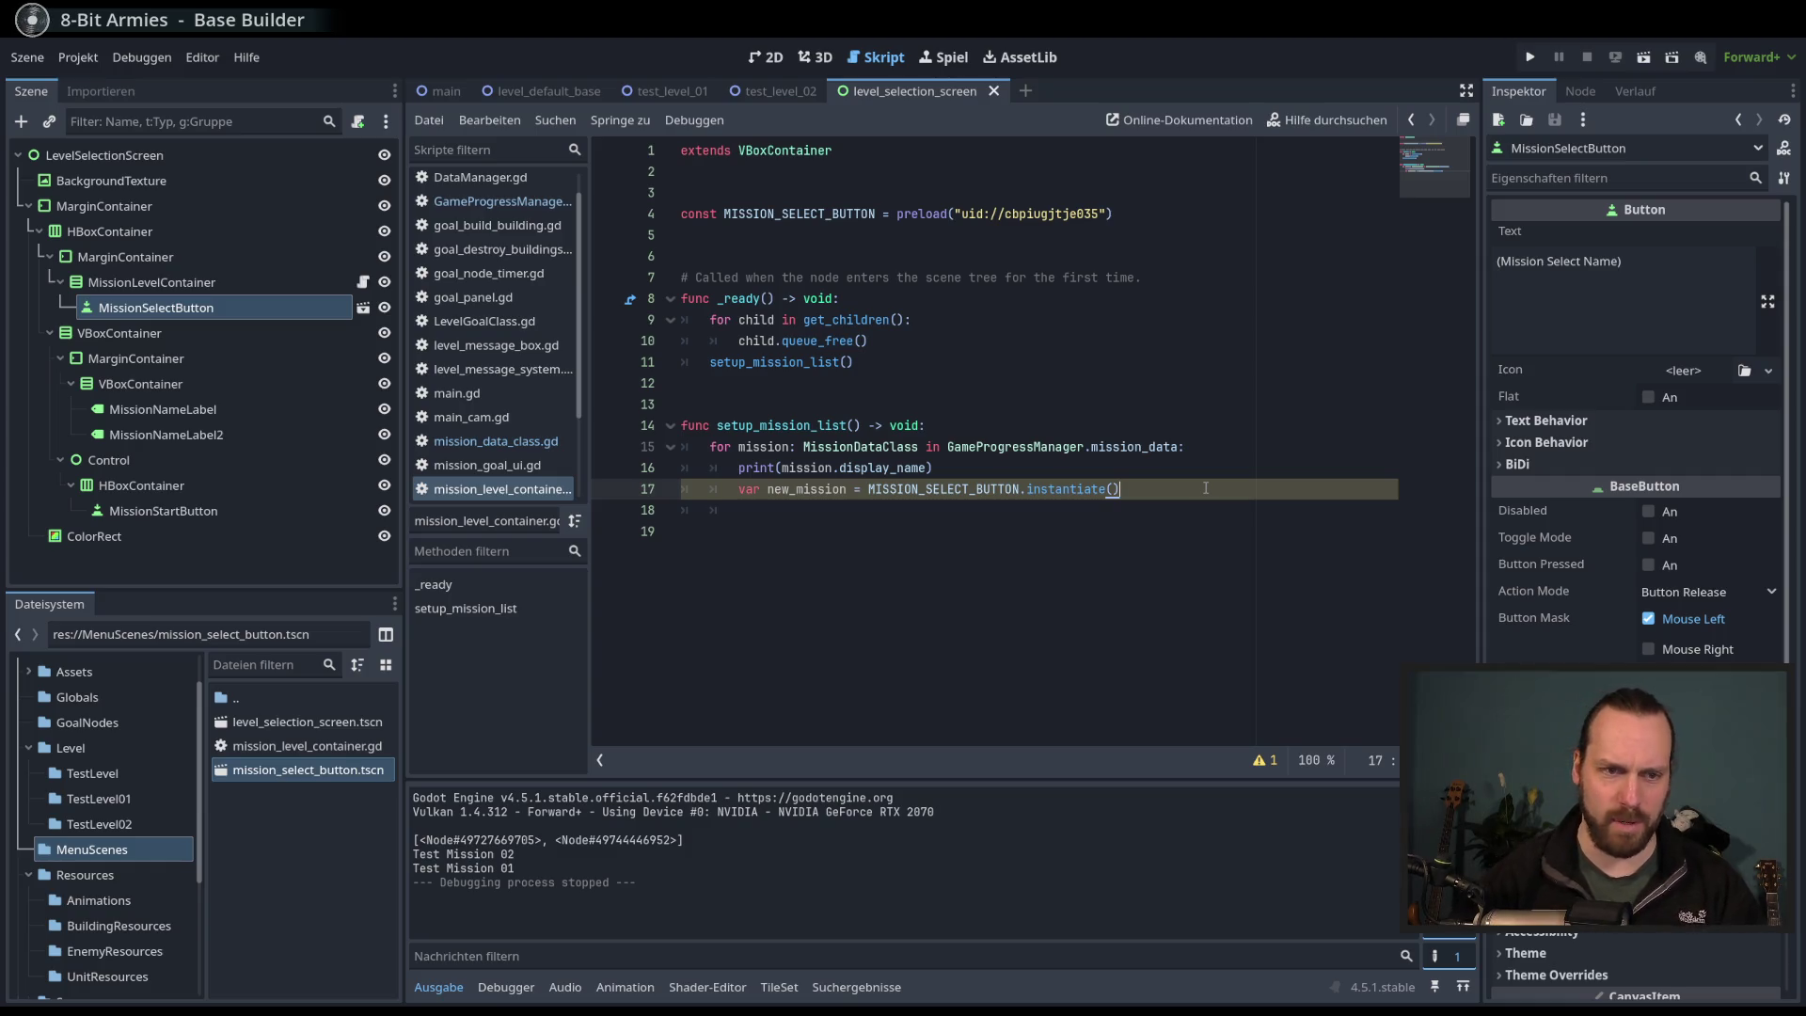
- Test-run the game, stop it, then run the whole project to playtest the test level
left_click(1169, 496)
left_click(1010, 512)
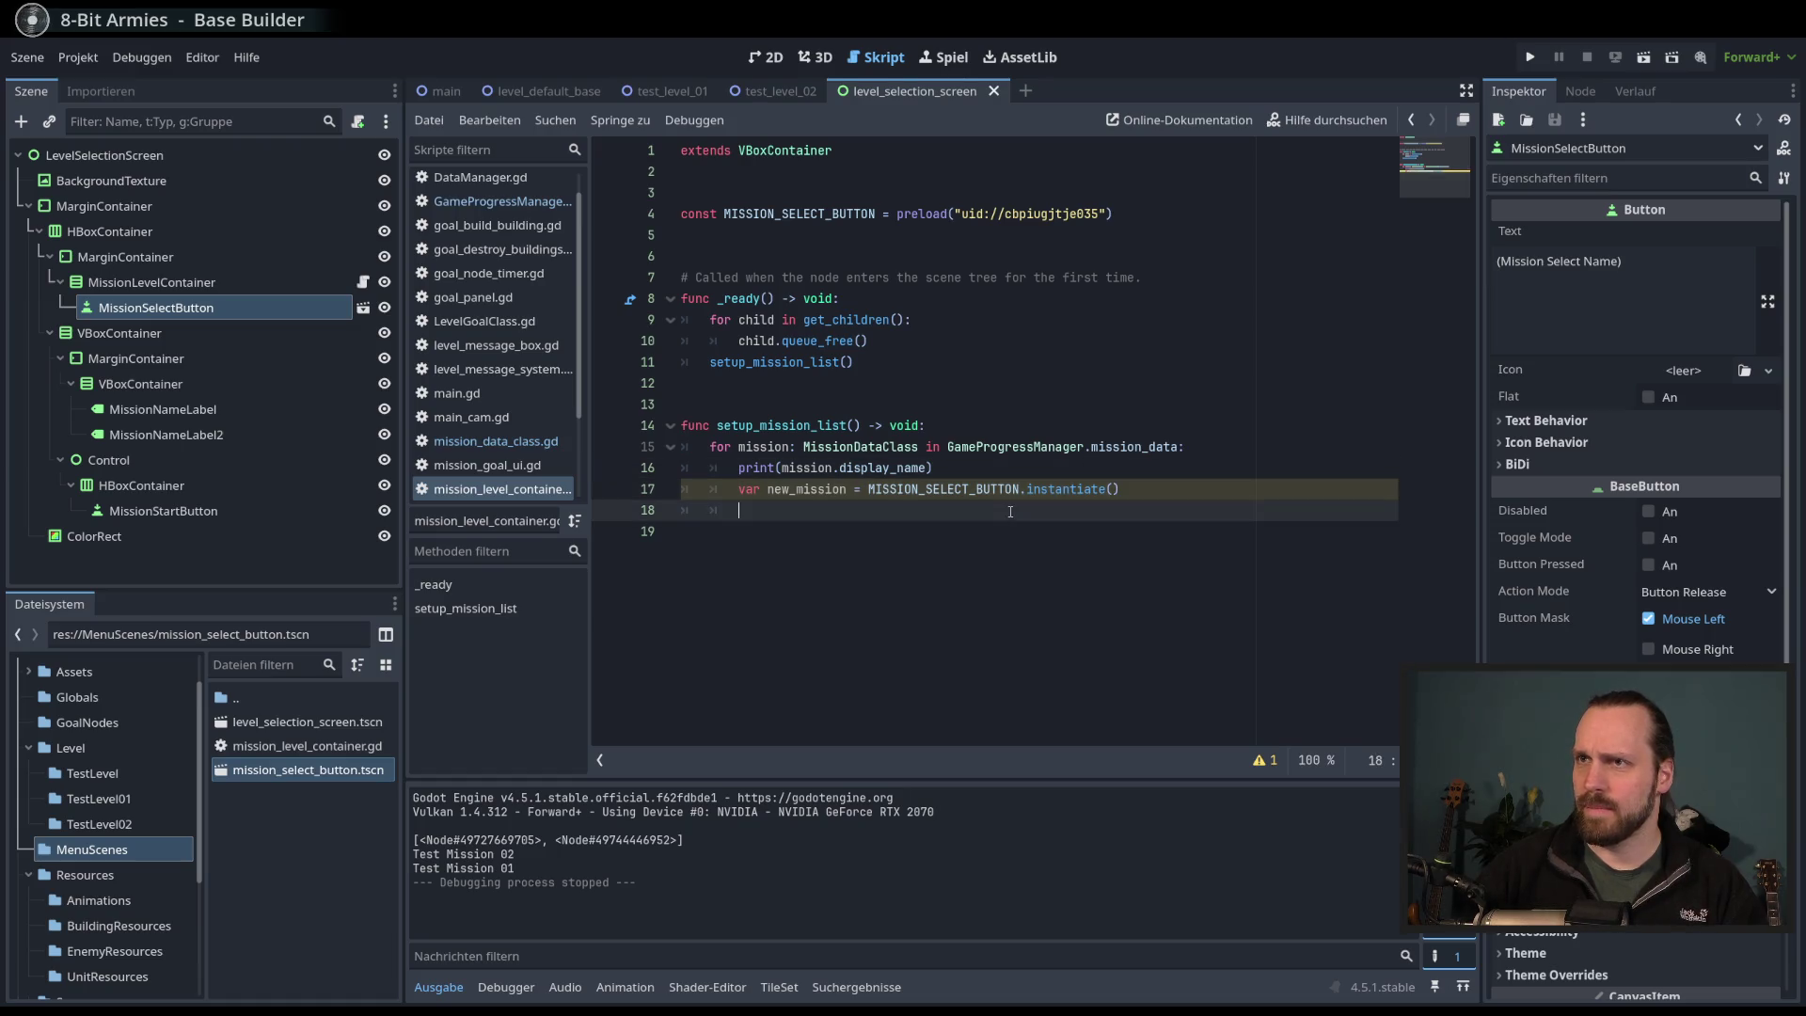
key("F5")
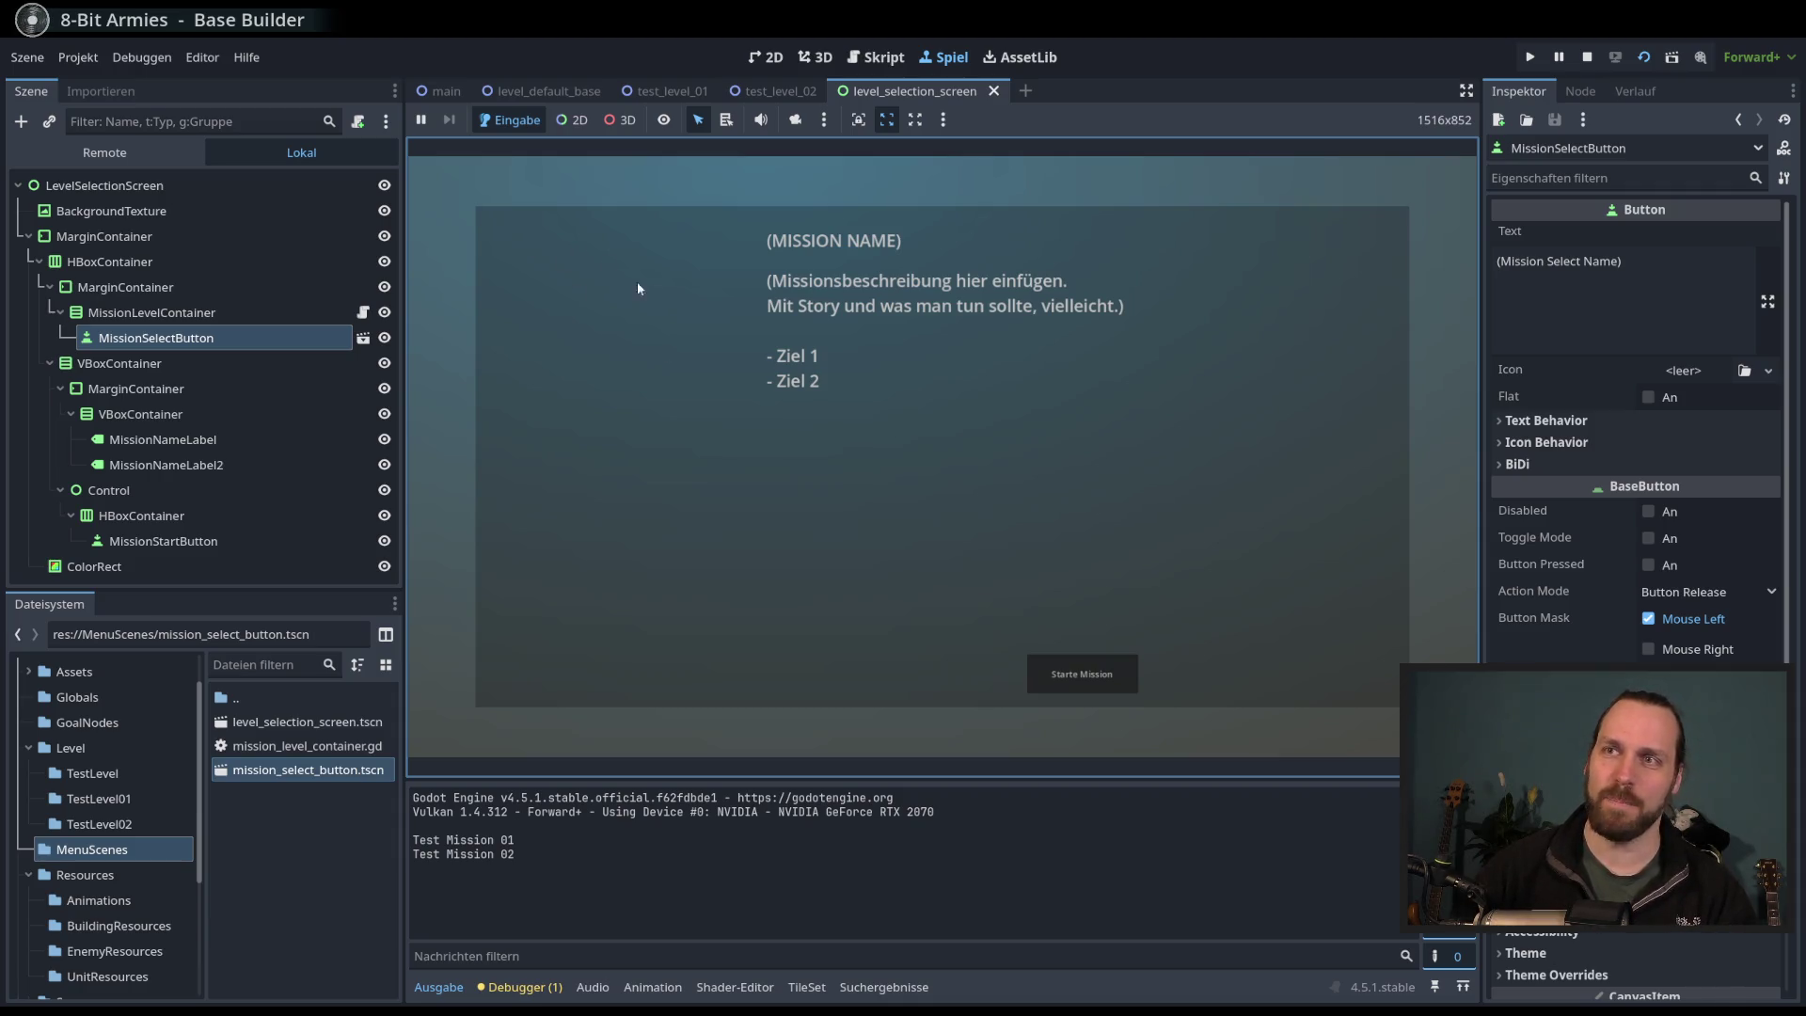
key("F8")
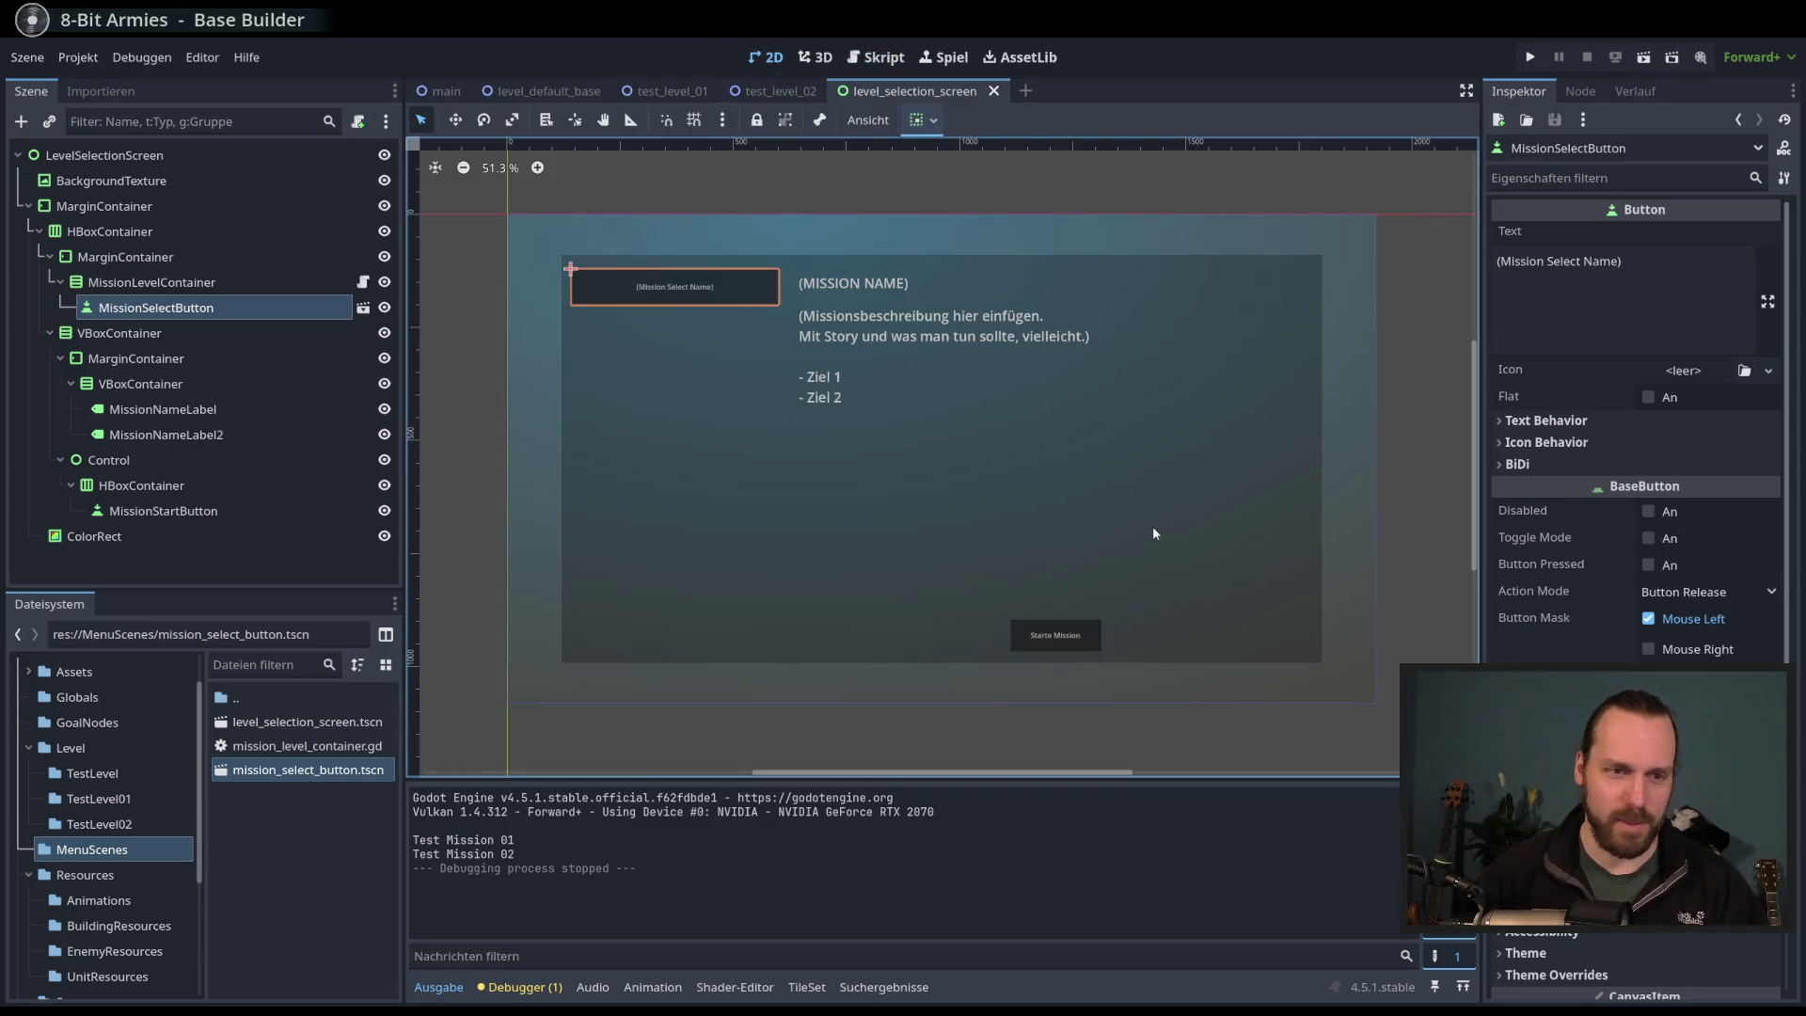
key("F5")
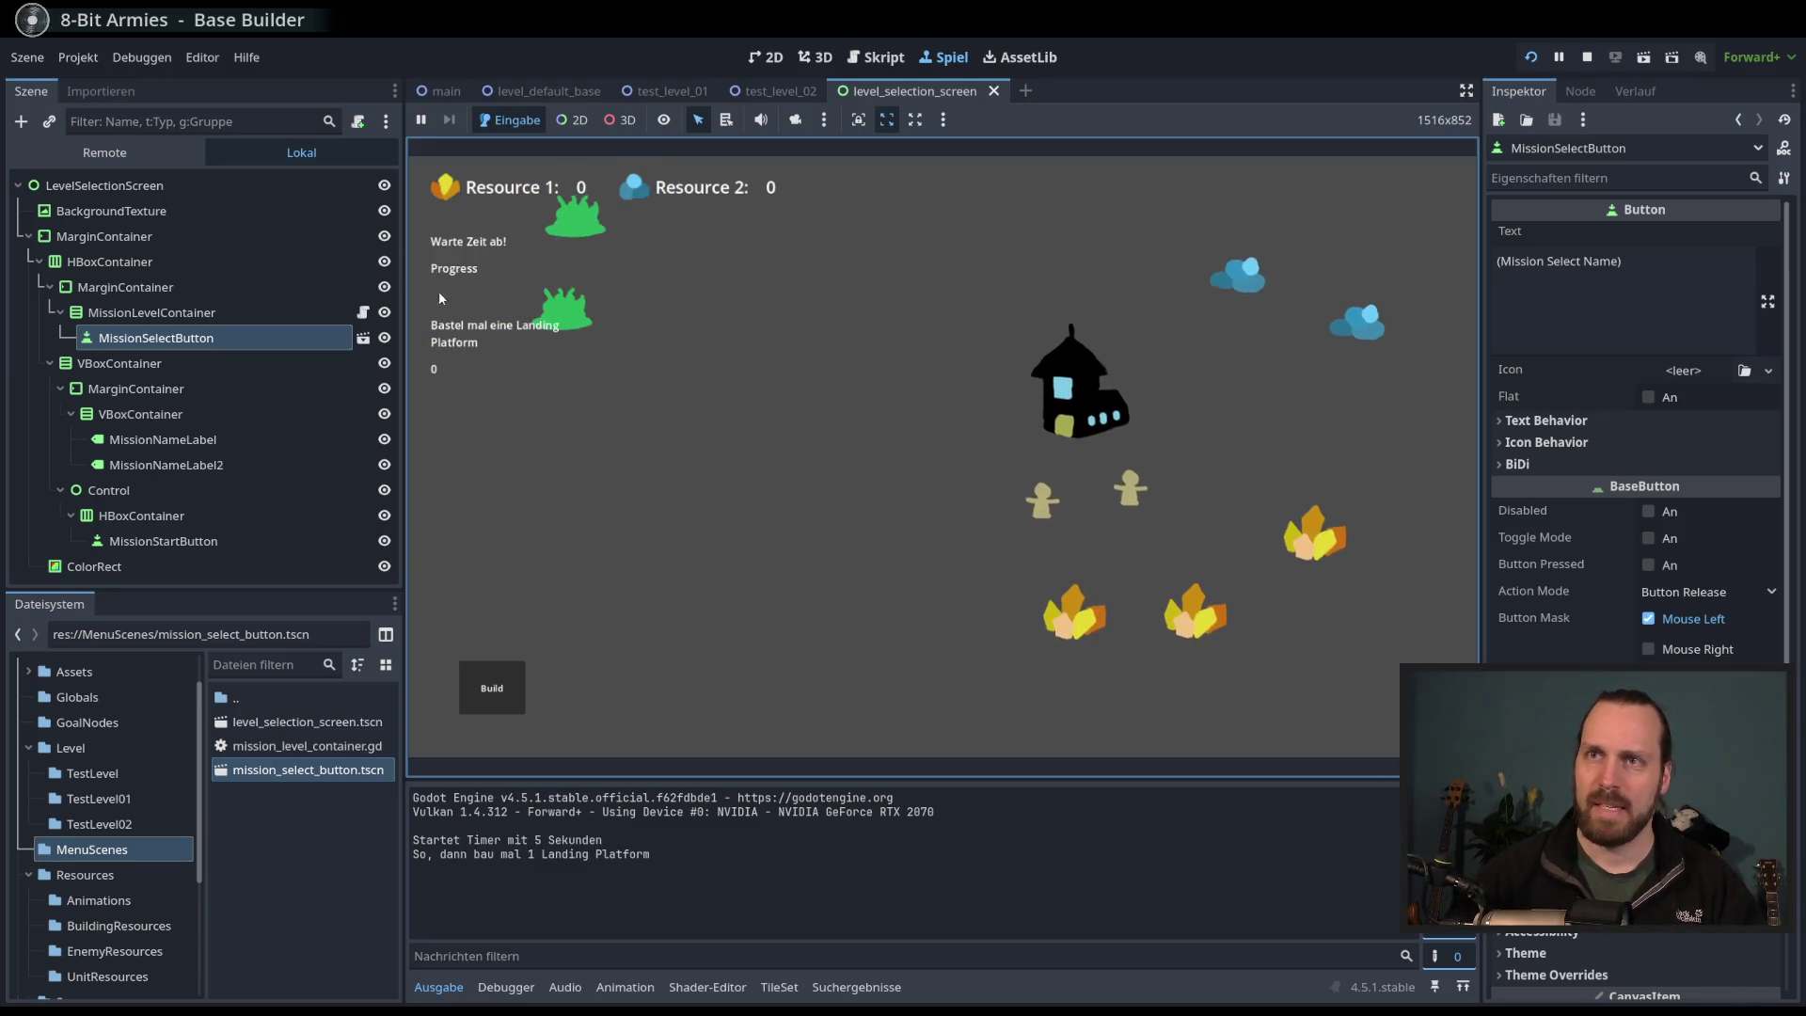
- Select a worker and build a Landing Platform on the map
left_click(987, 513)
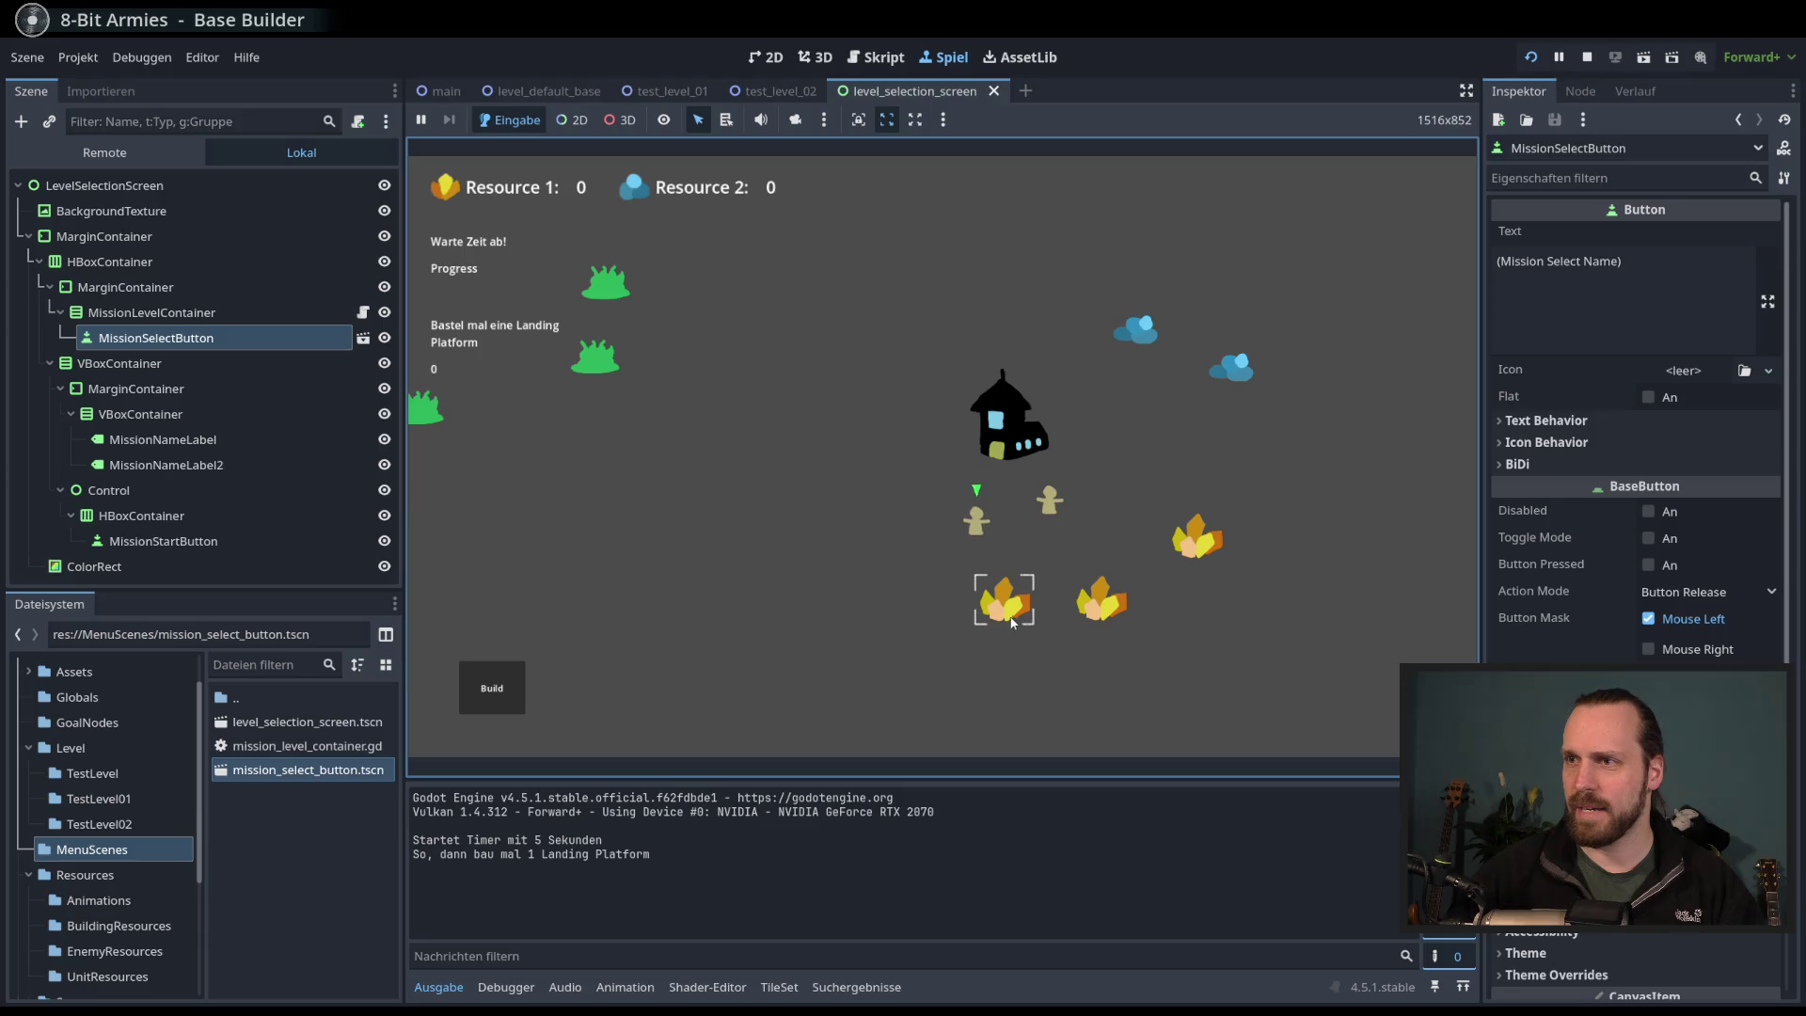
scroll(971, 493, "up", 3)
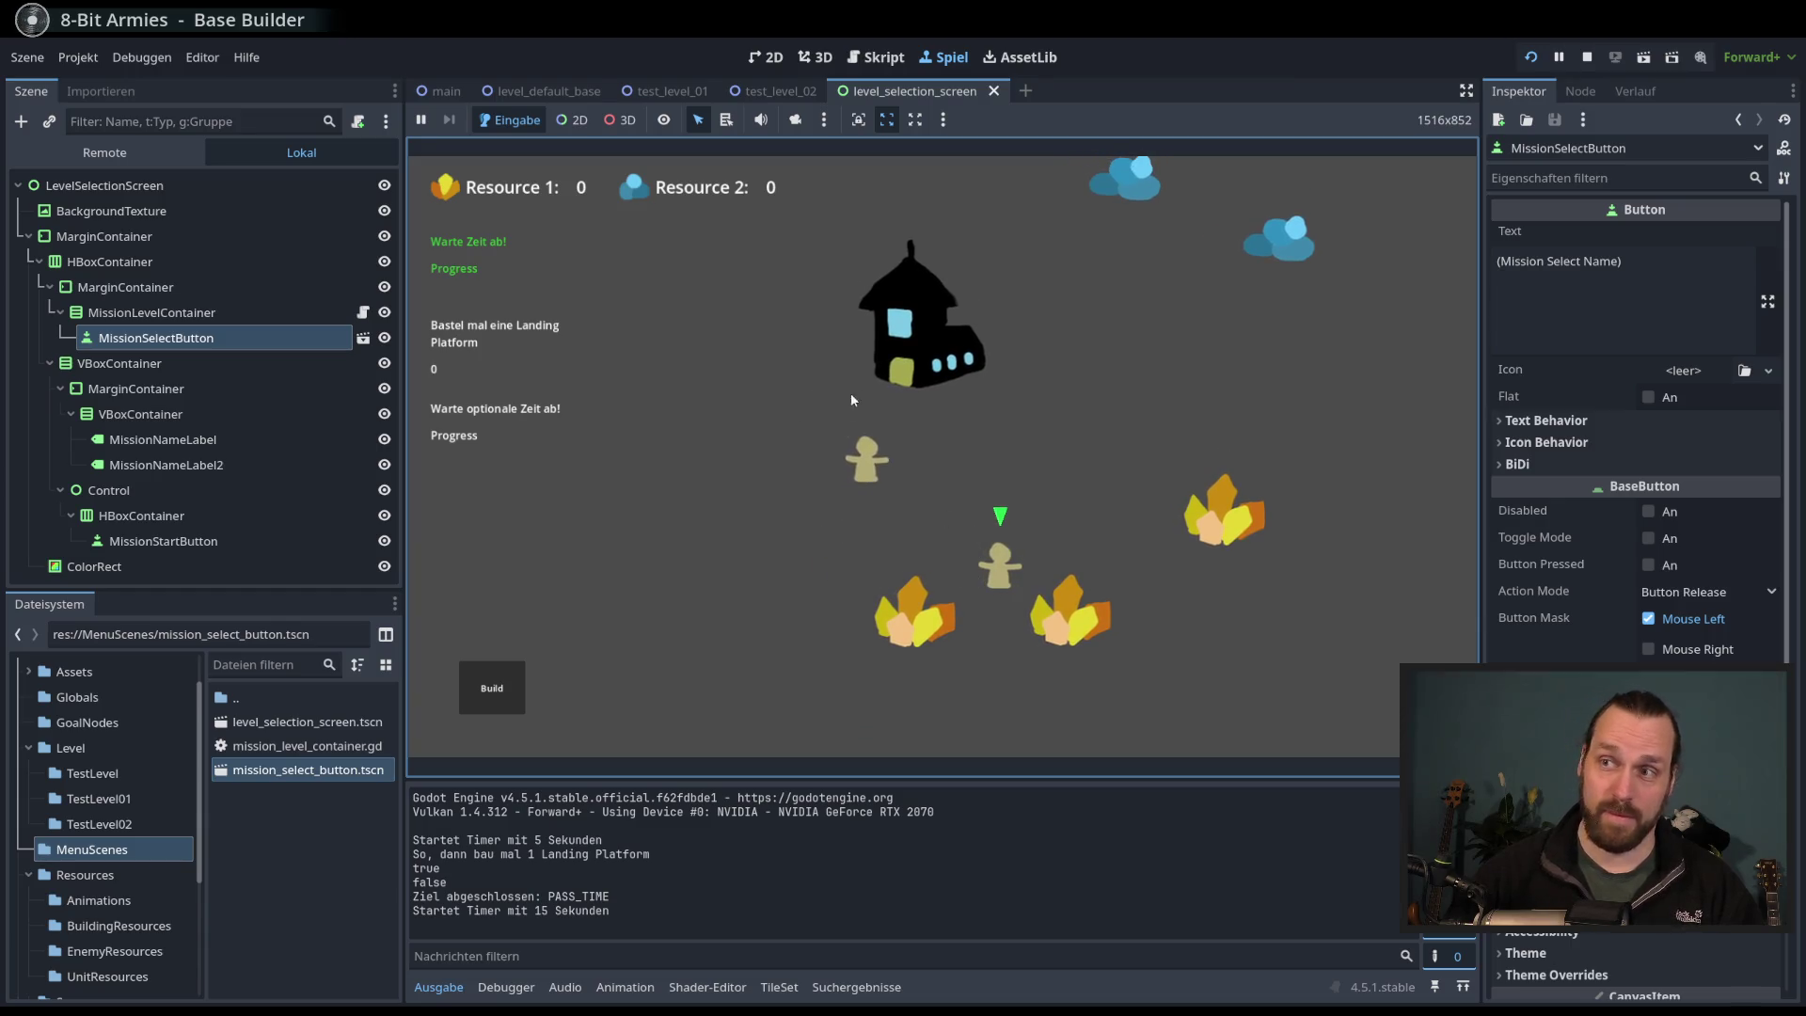
left_click(492, 688)
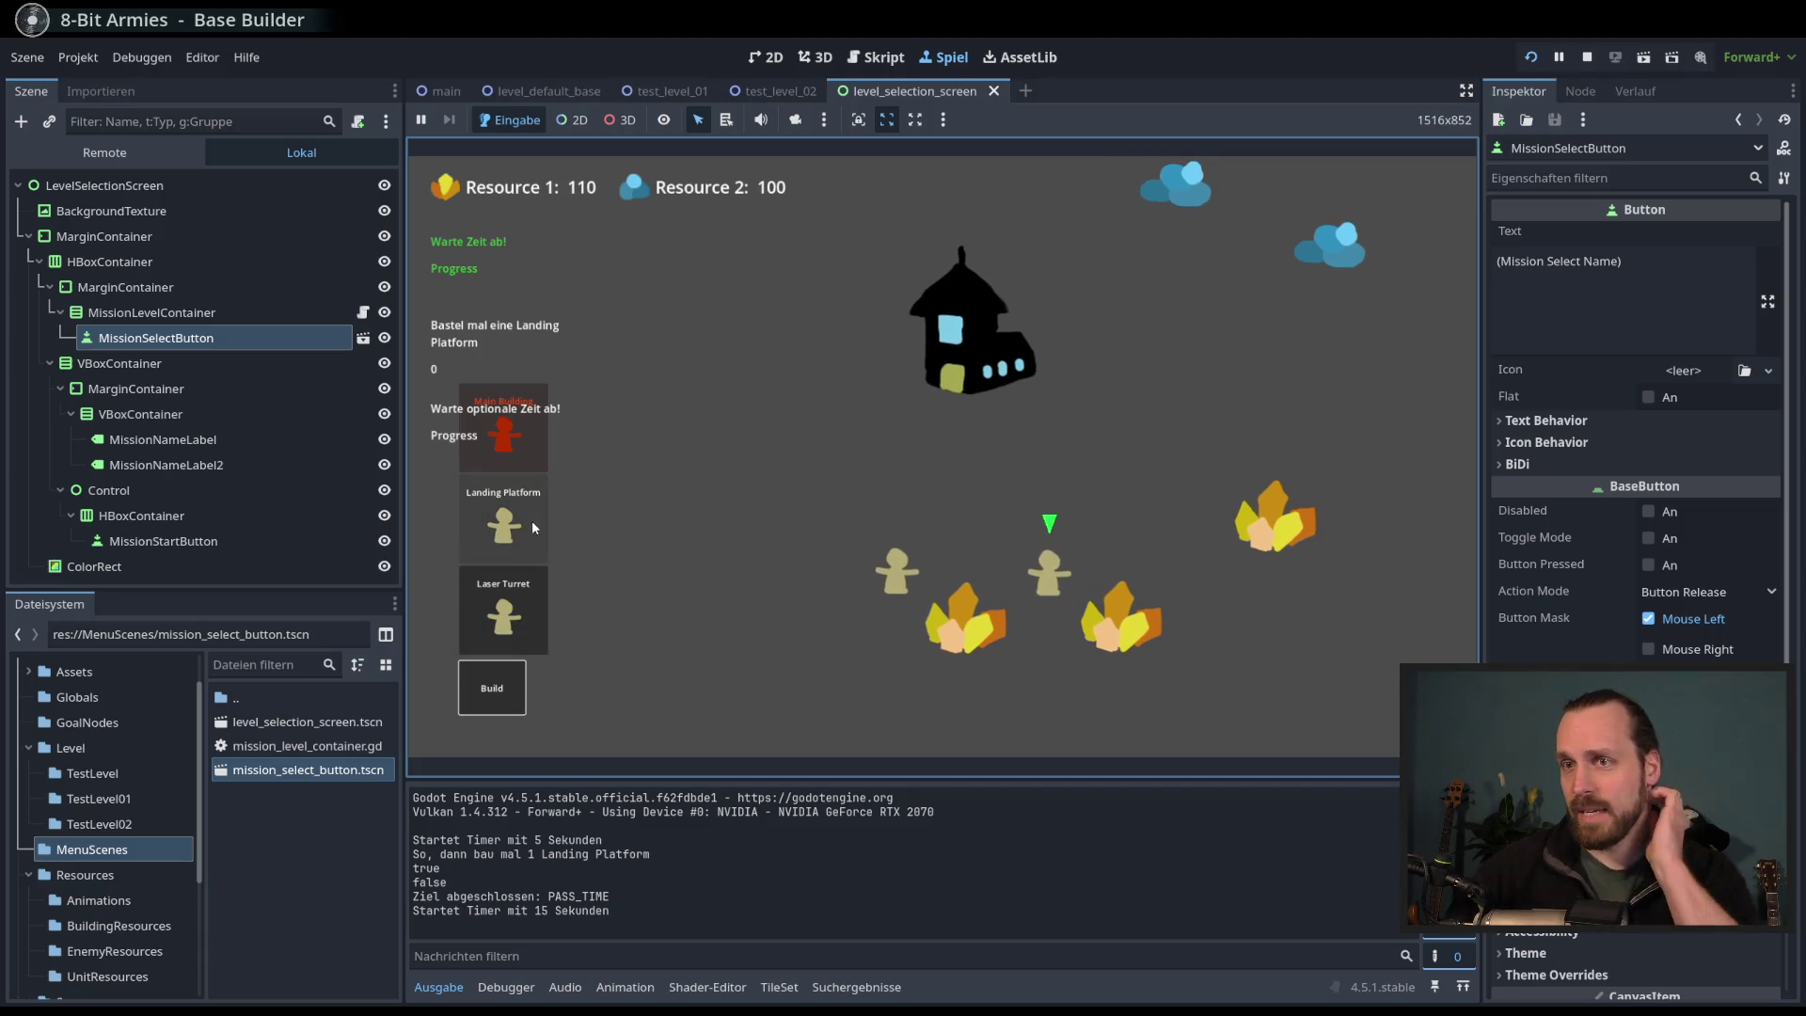
left_click(527, 525)
left_click(780, 520)
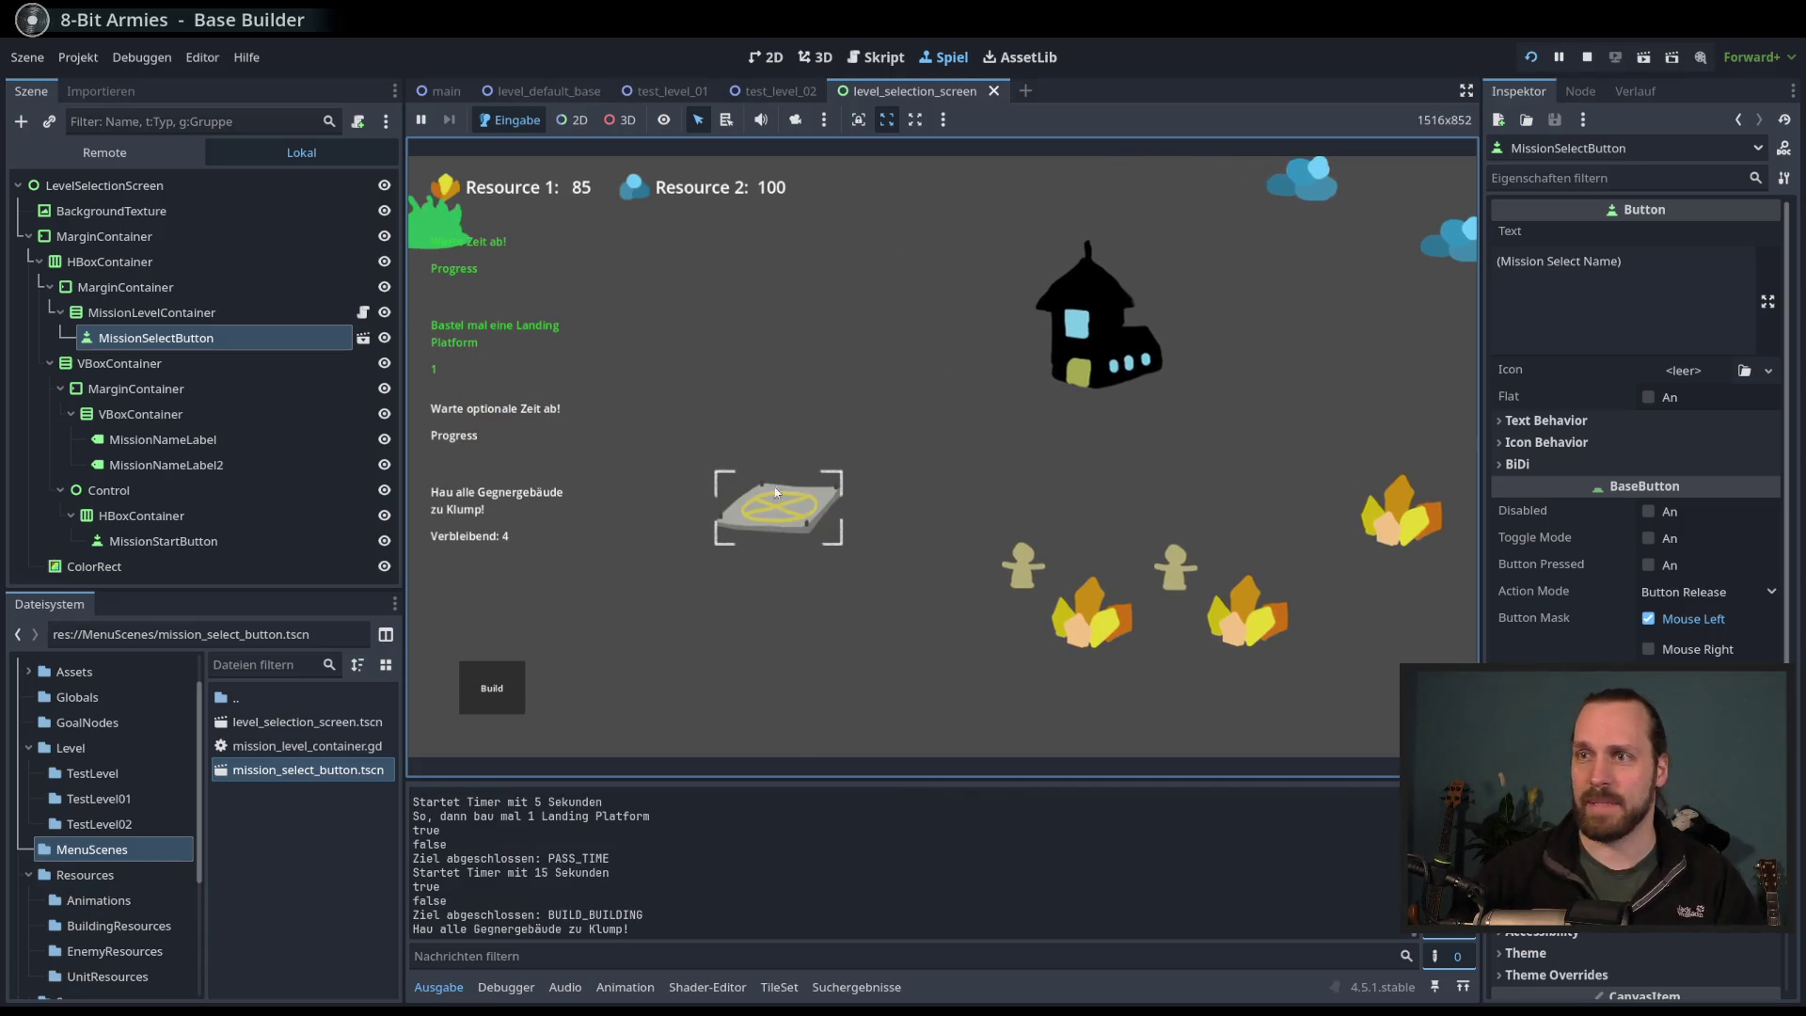
- Recruit several Workers from the landing platform
left_click(776, 492)
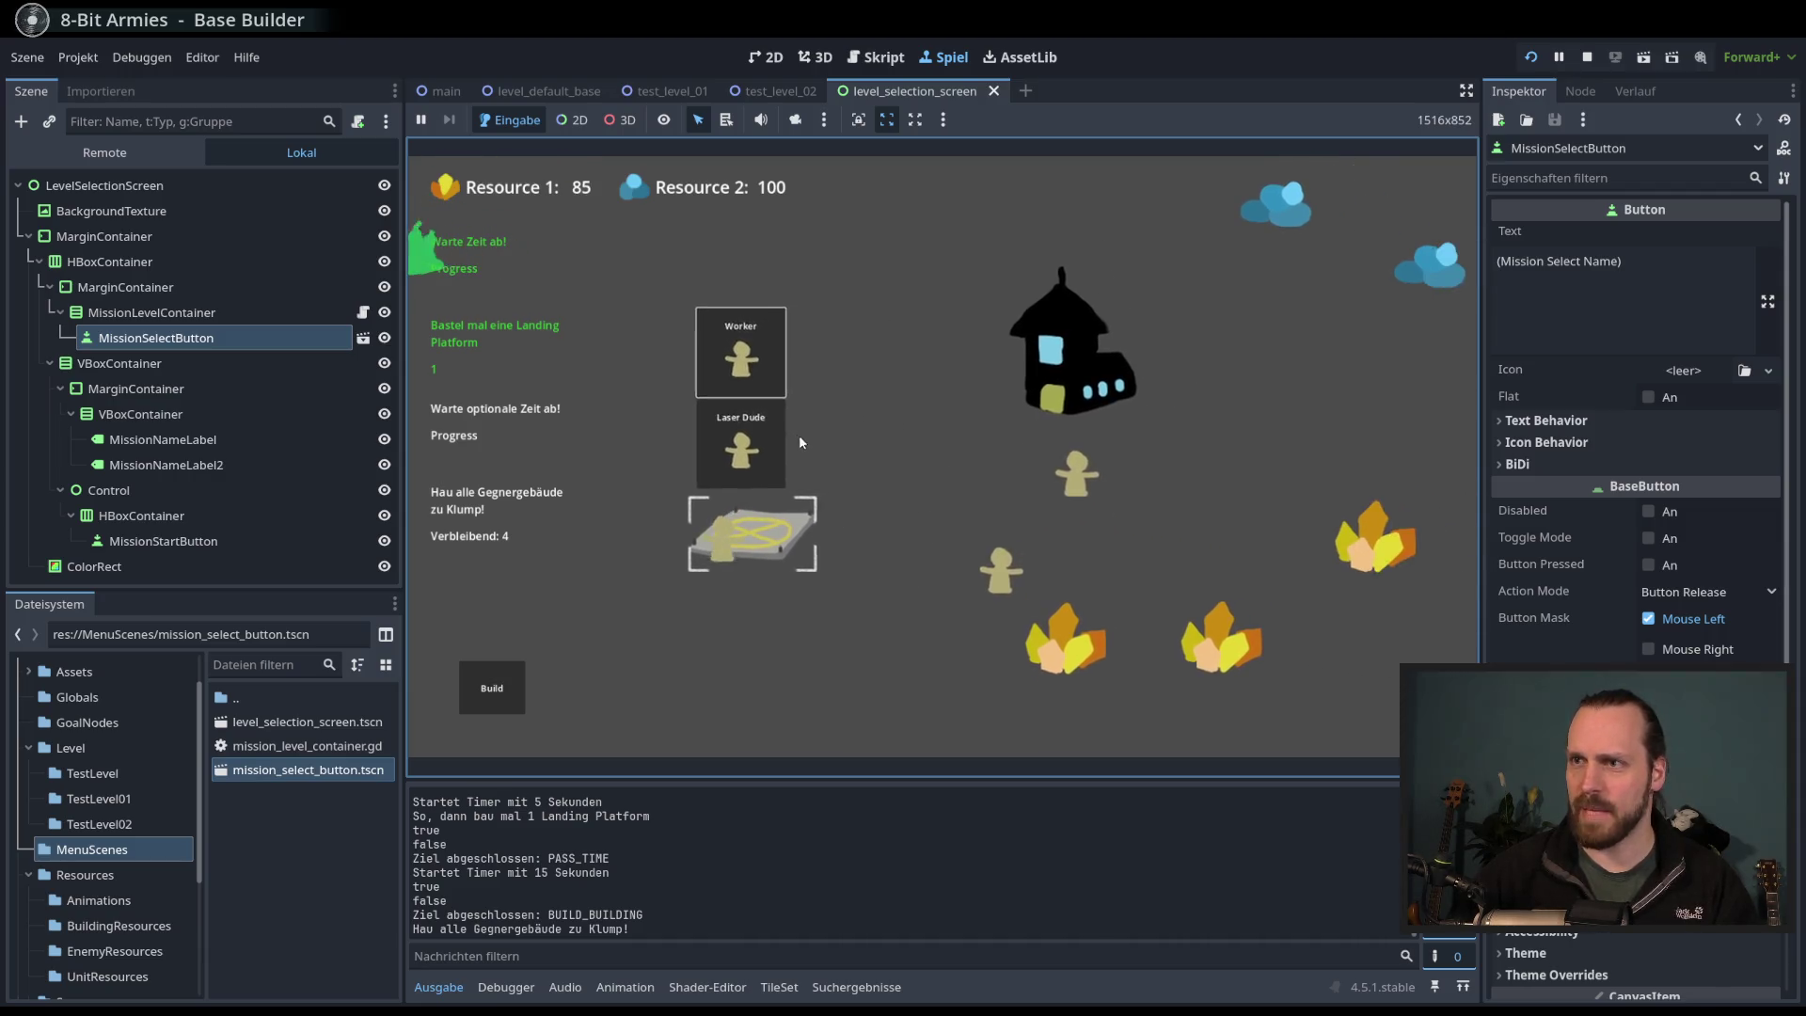
left_click(741, 358)
left_click(1360, 538)
left_click(736, 534)
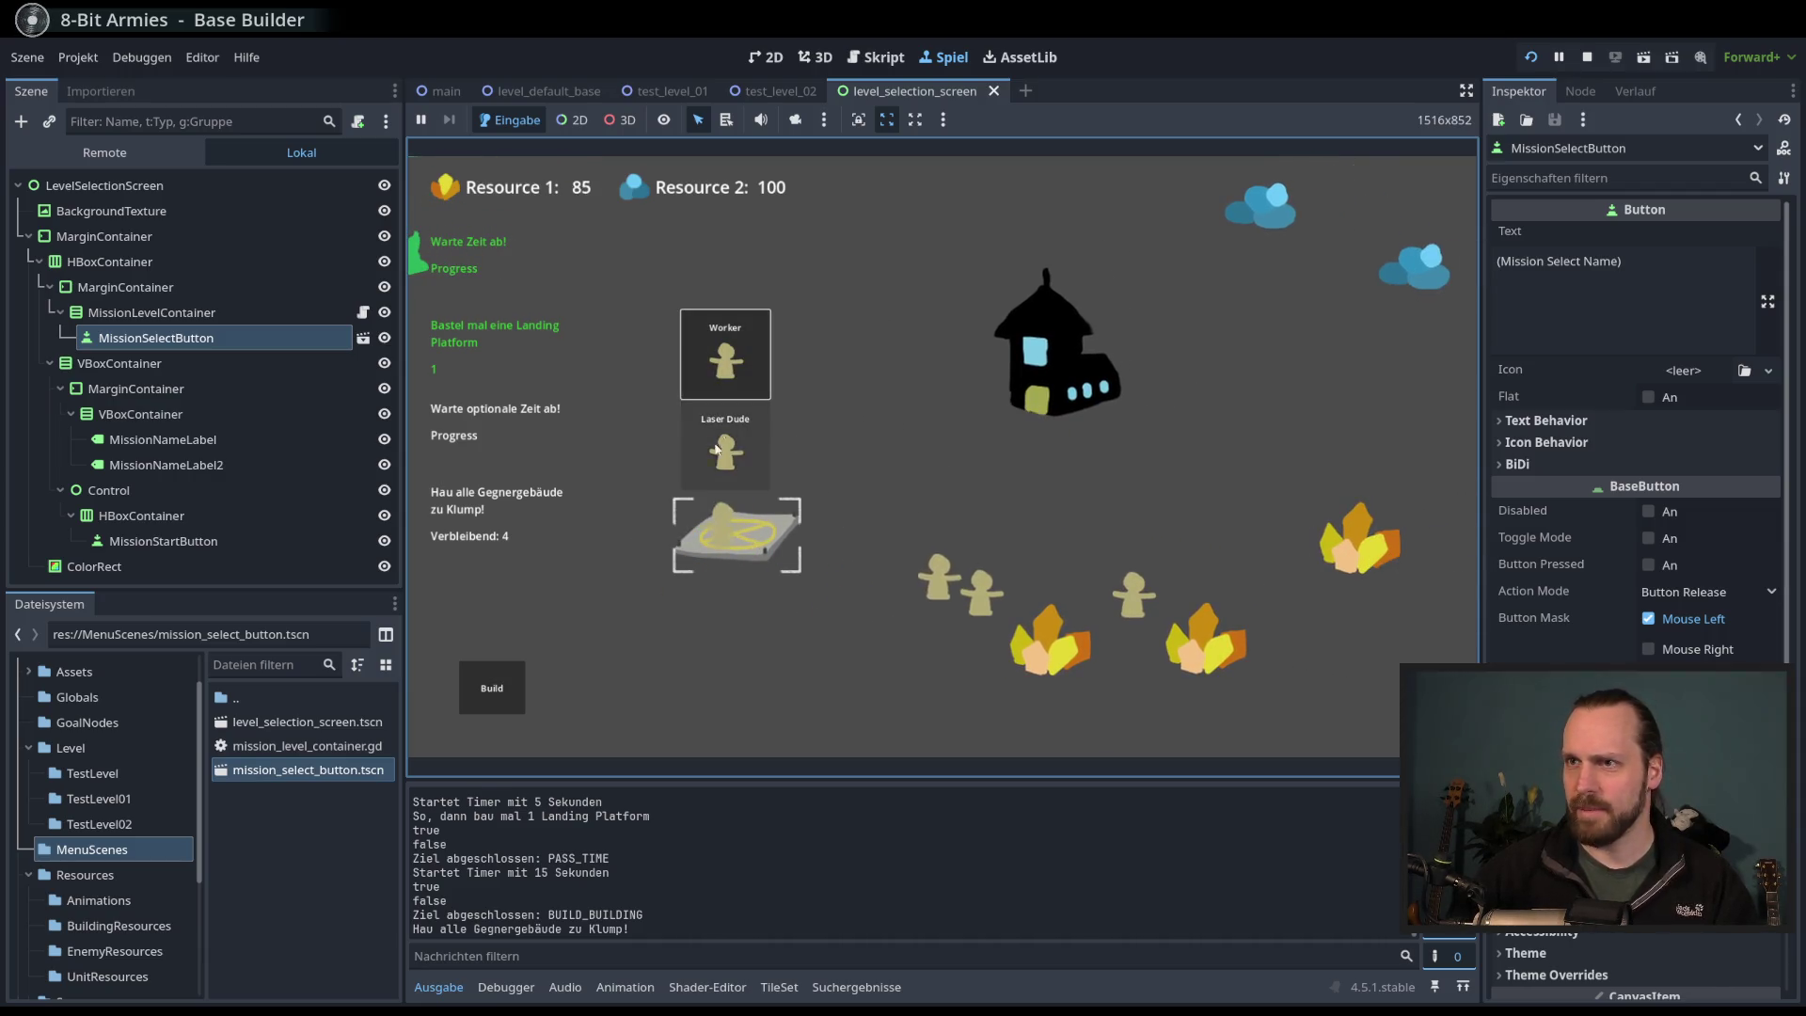
left_click(739, 352)
left_click(736, 534)
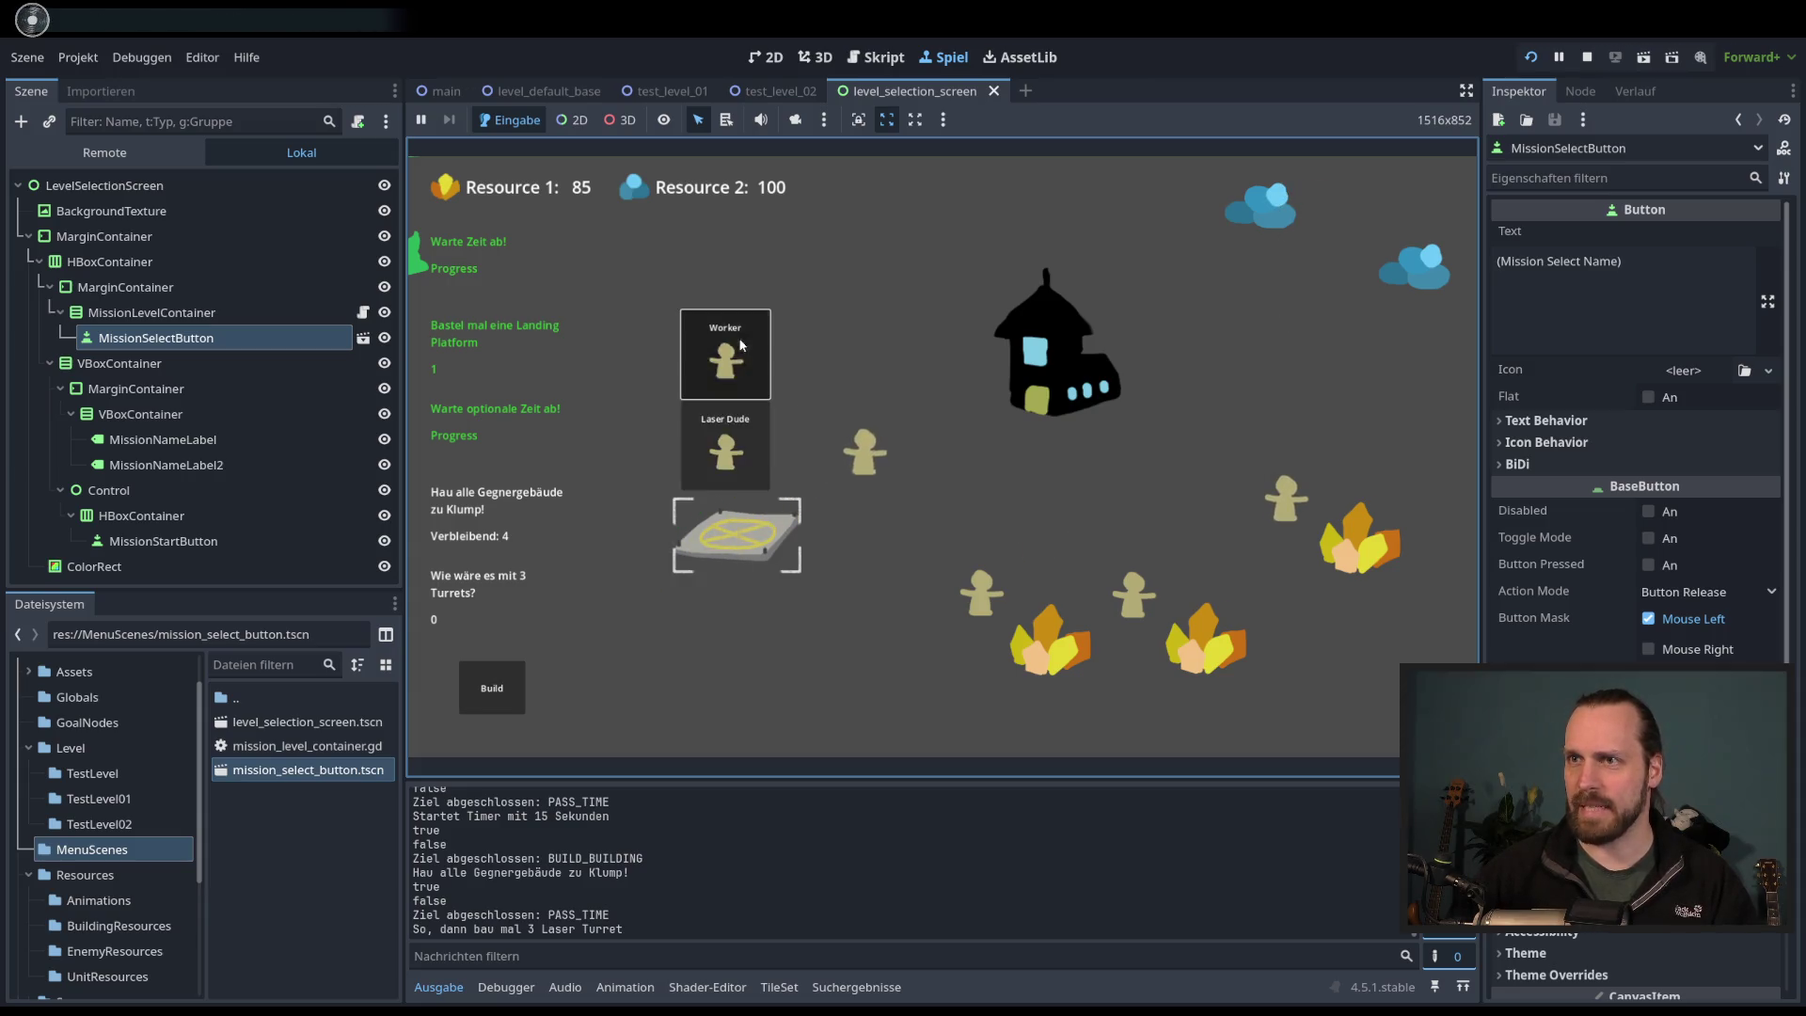
left_click(740, 345)
left_click(1411, 265)
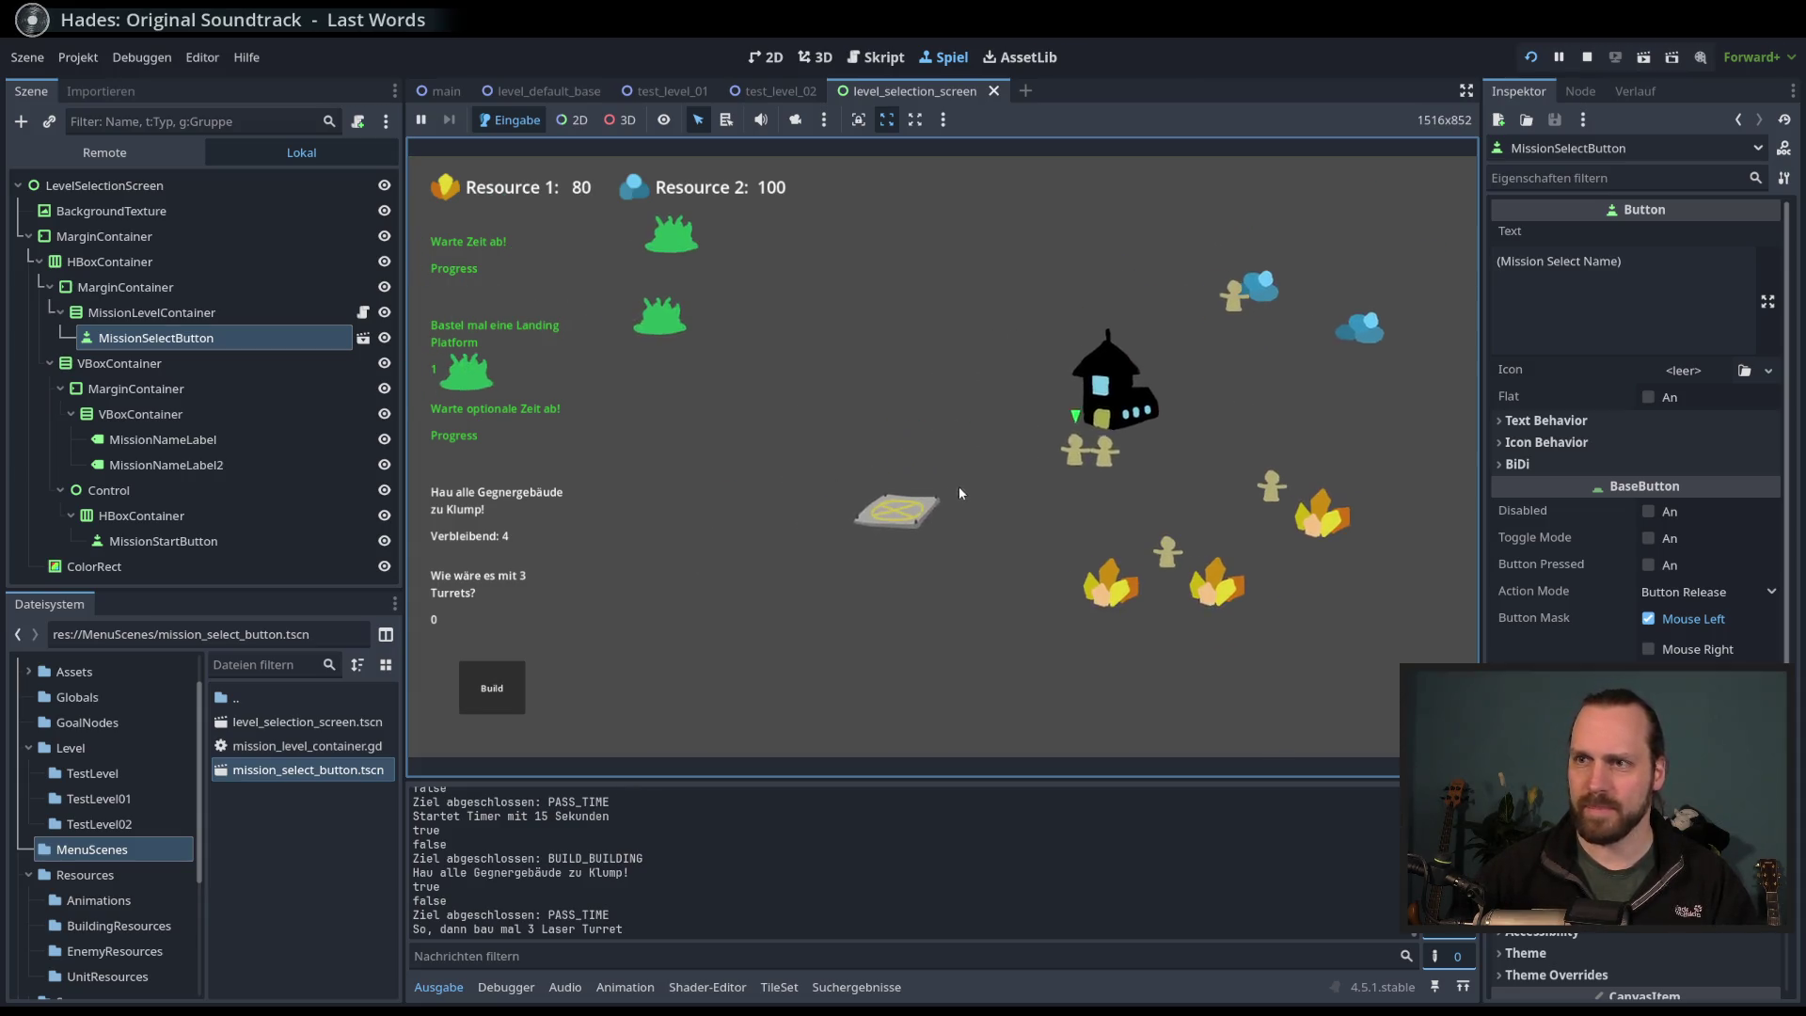
- Recruit a group of Laser Dudes, attack enemy buildings down to one, then stop the game
left_click(894, 503)
left_click(910, 444)
left_click(911, 444)
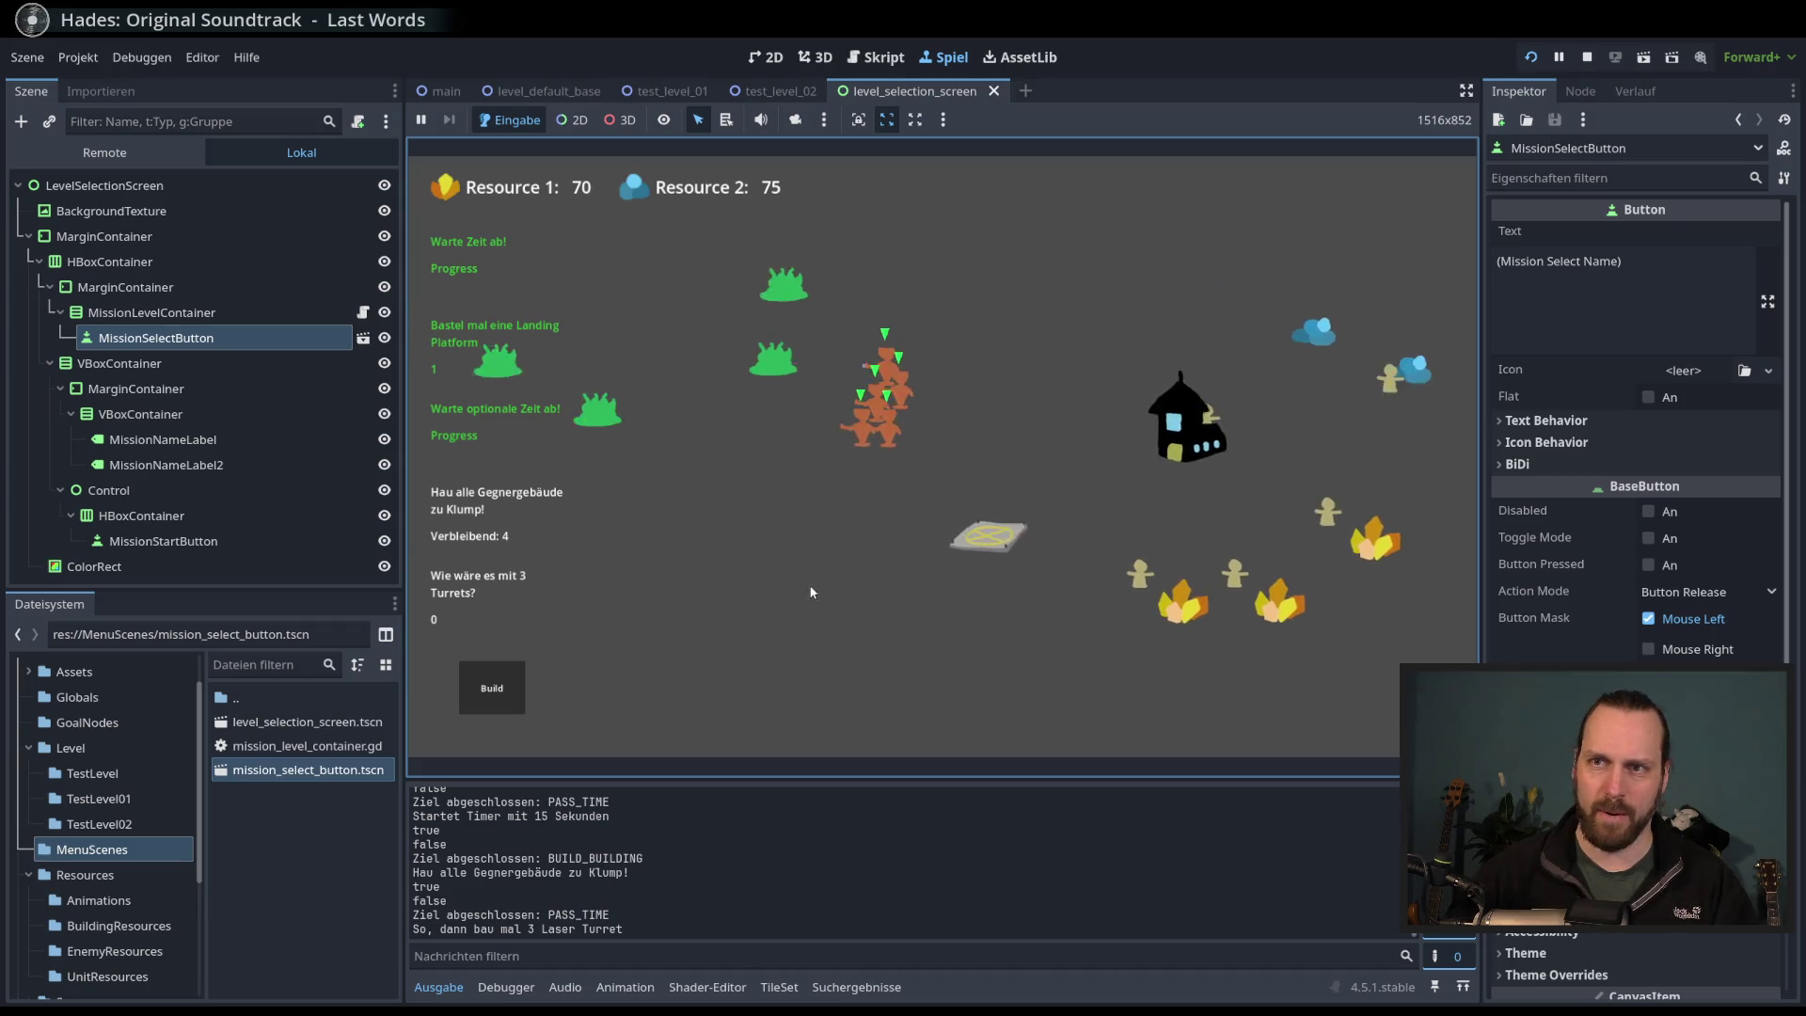
scroll(713, 409, "up", 3)
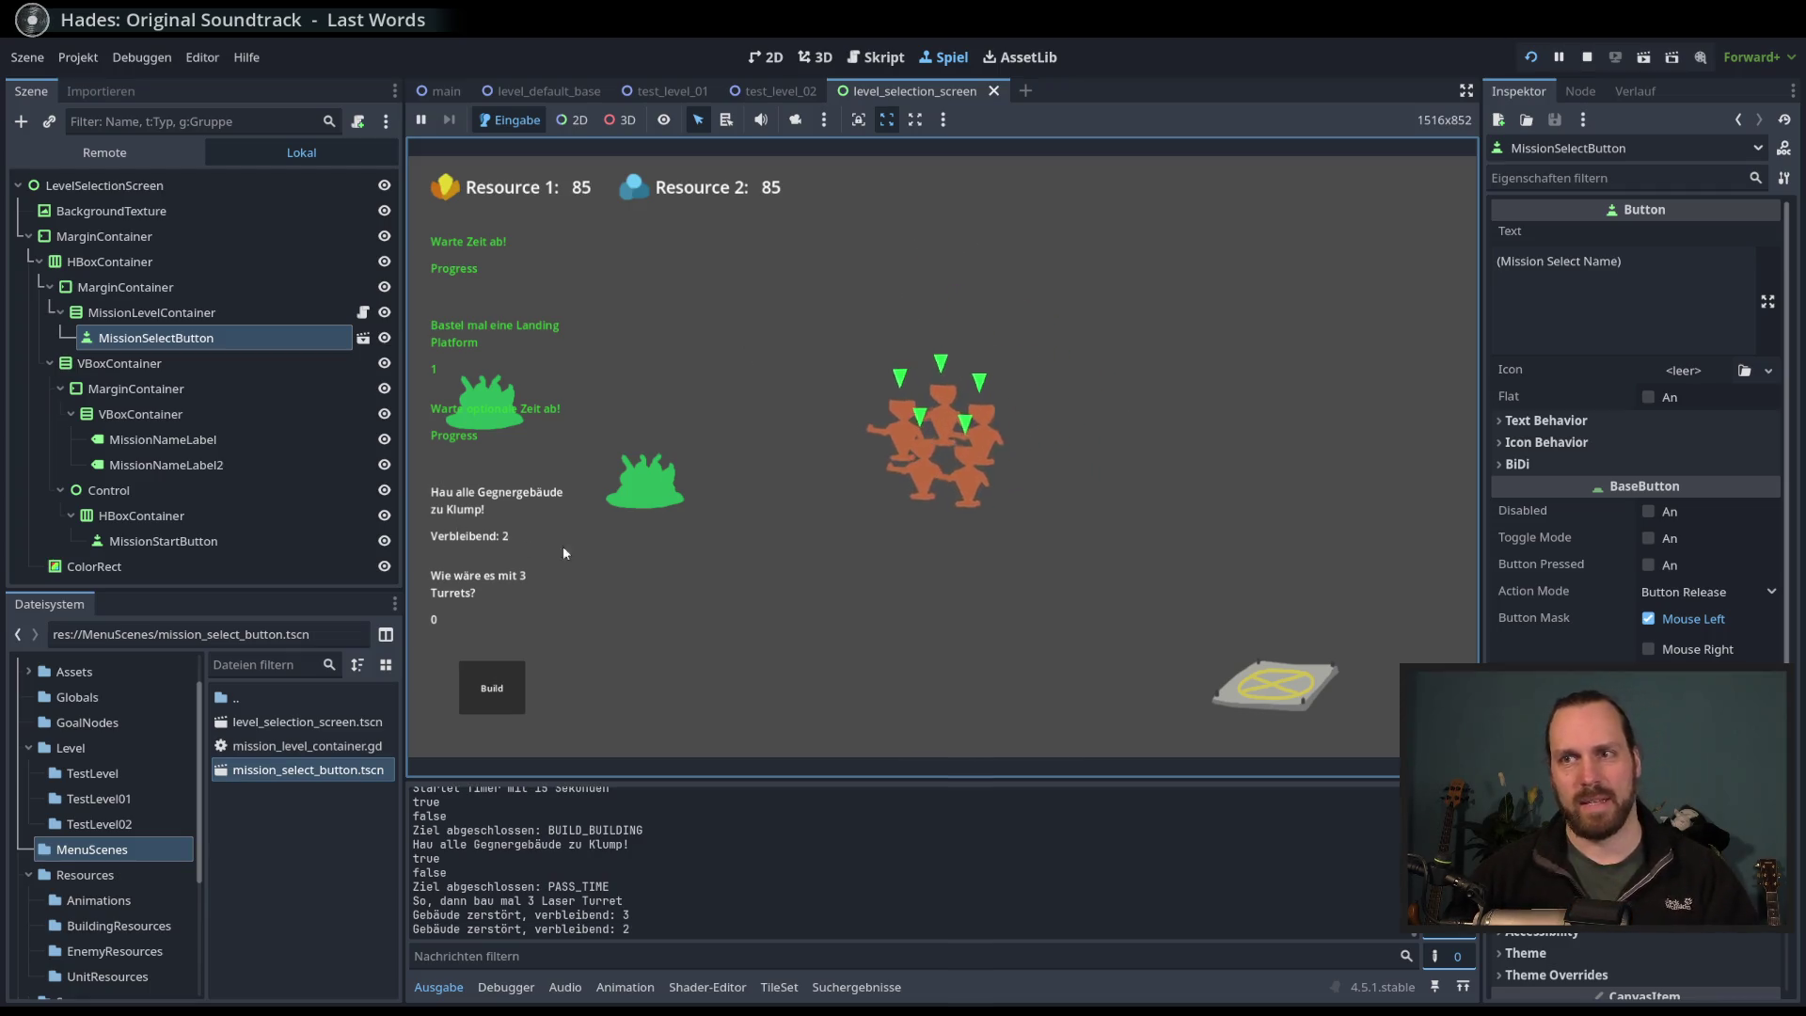
scroll(788, 602, "down", 1)
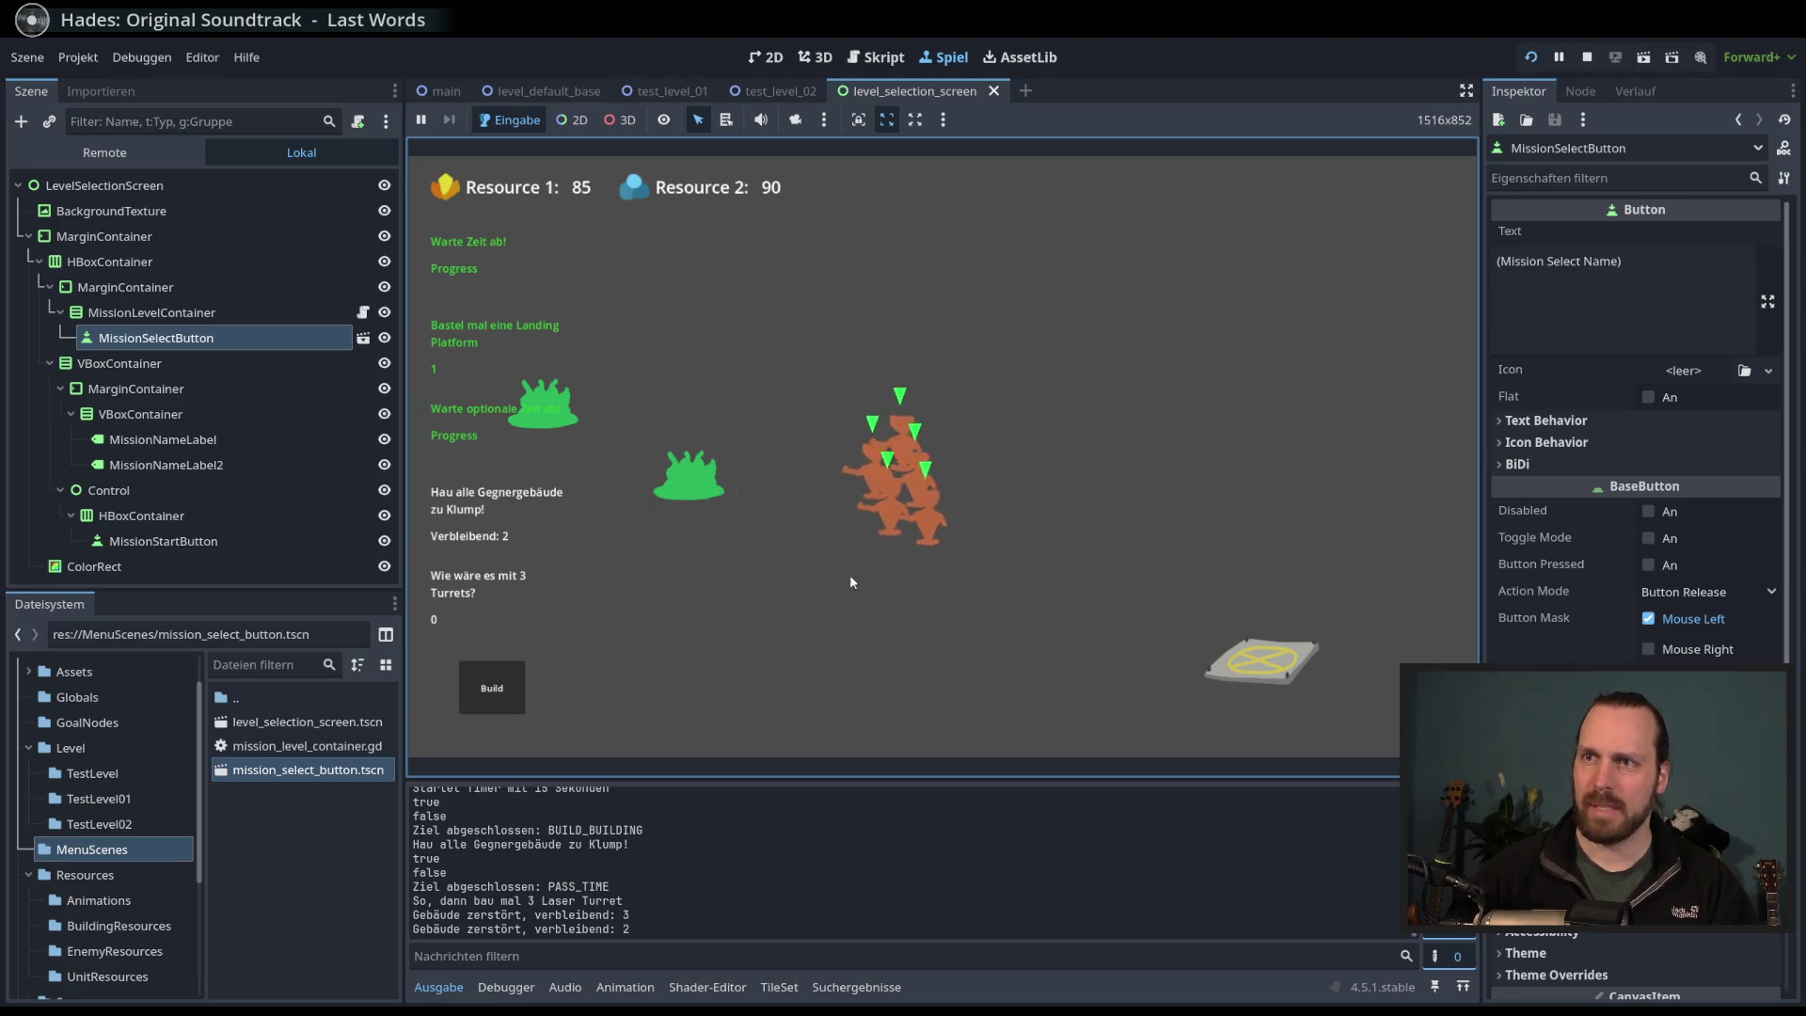
scroll(916, 600, "down", 2)
left_click(758, 487)
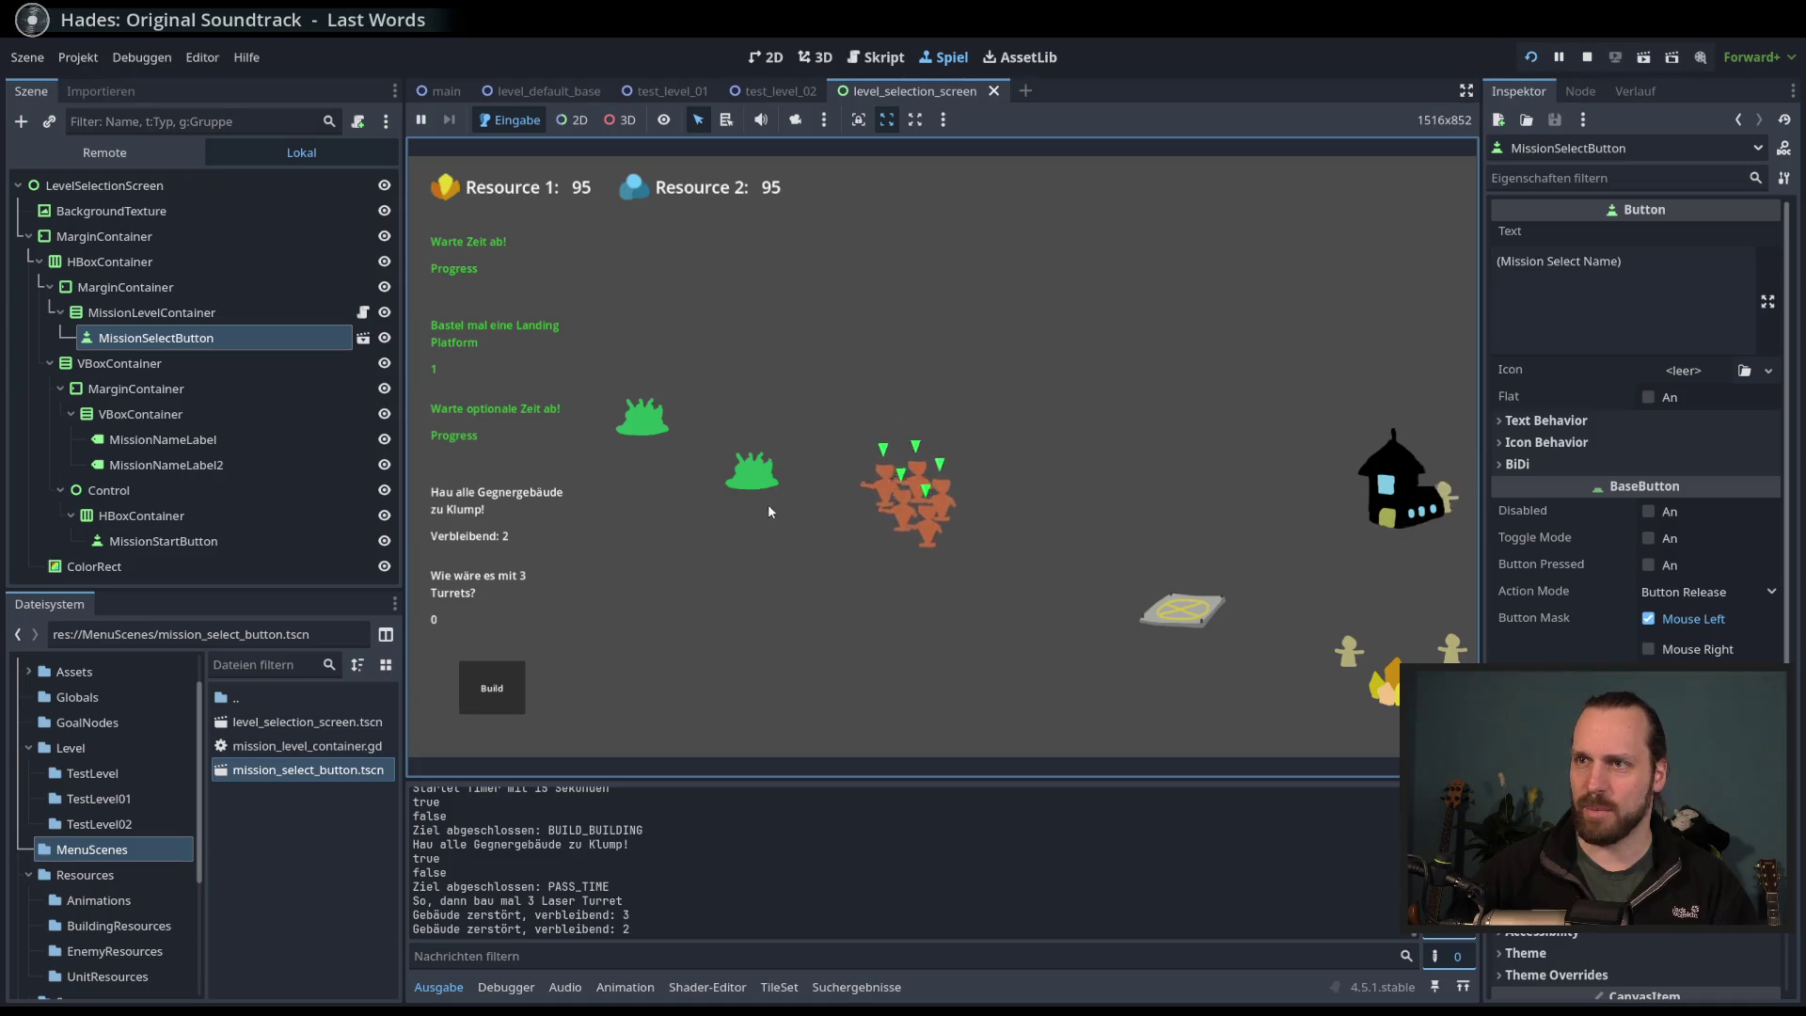
left_click(927, 525)
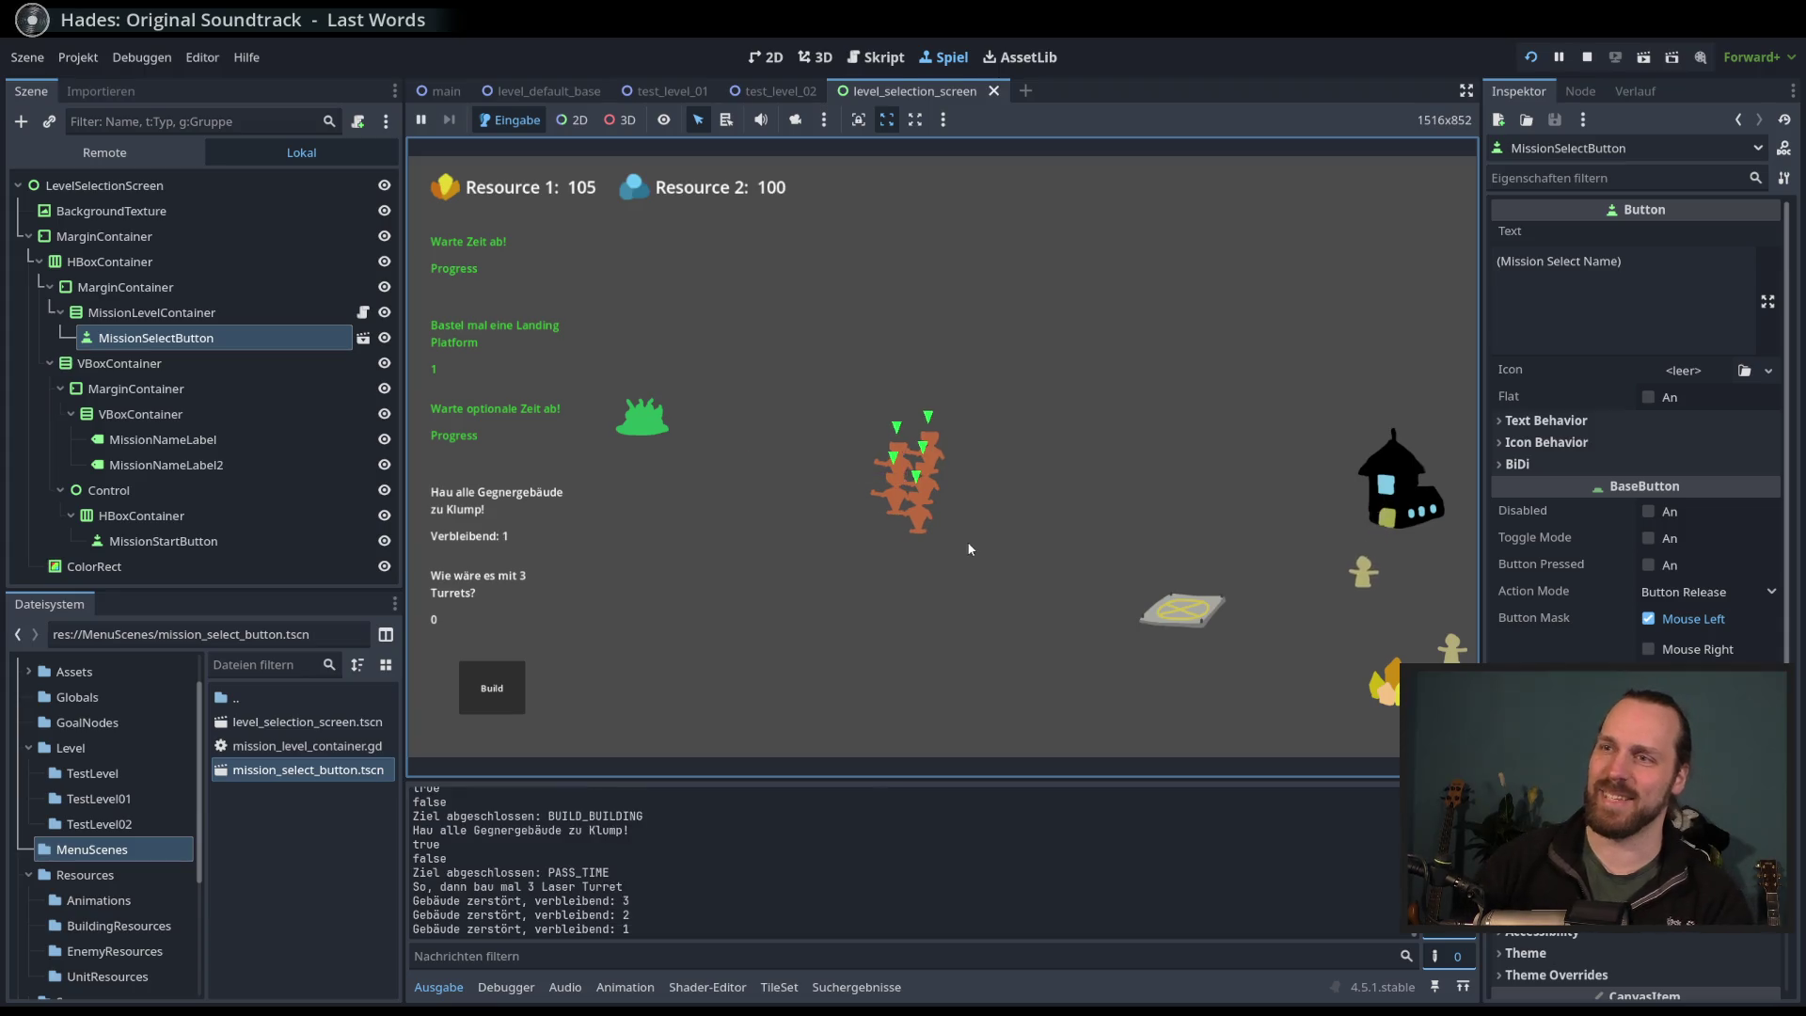
key("F8")
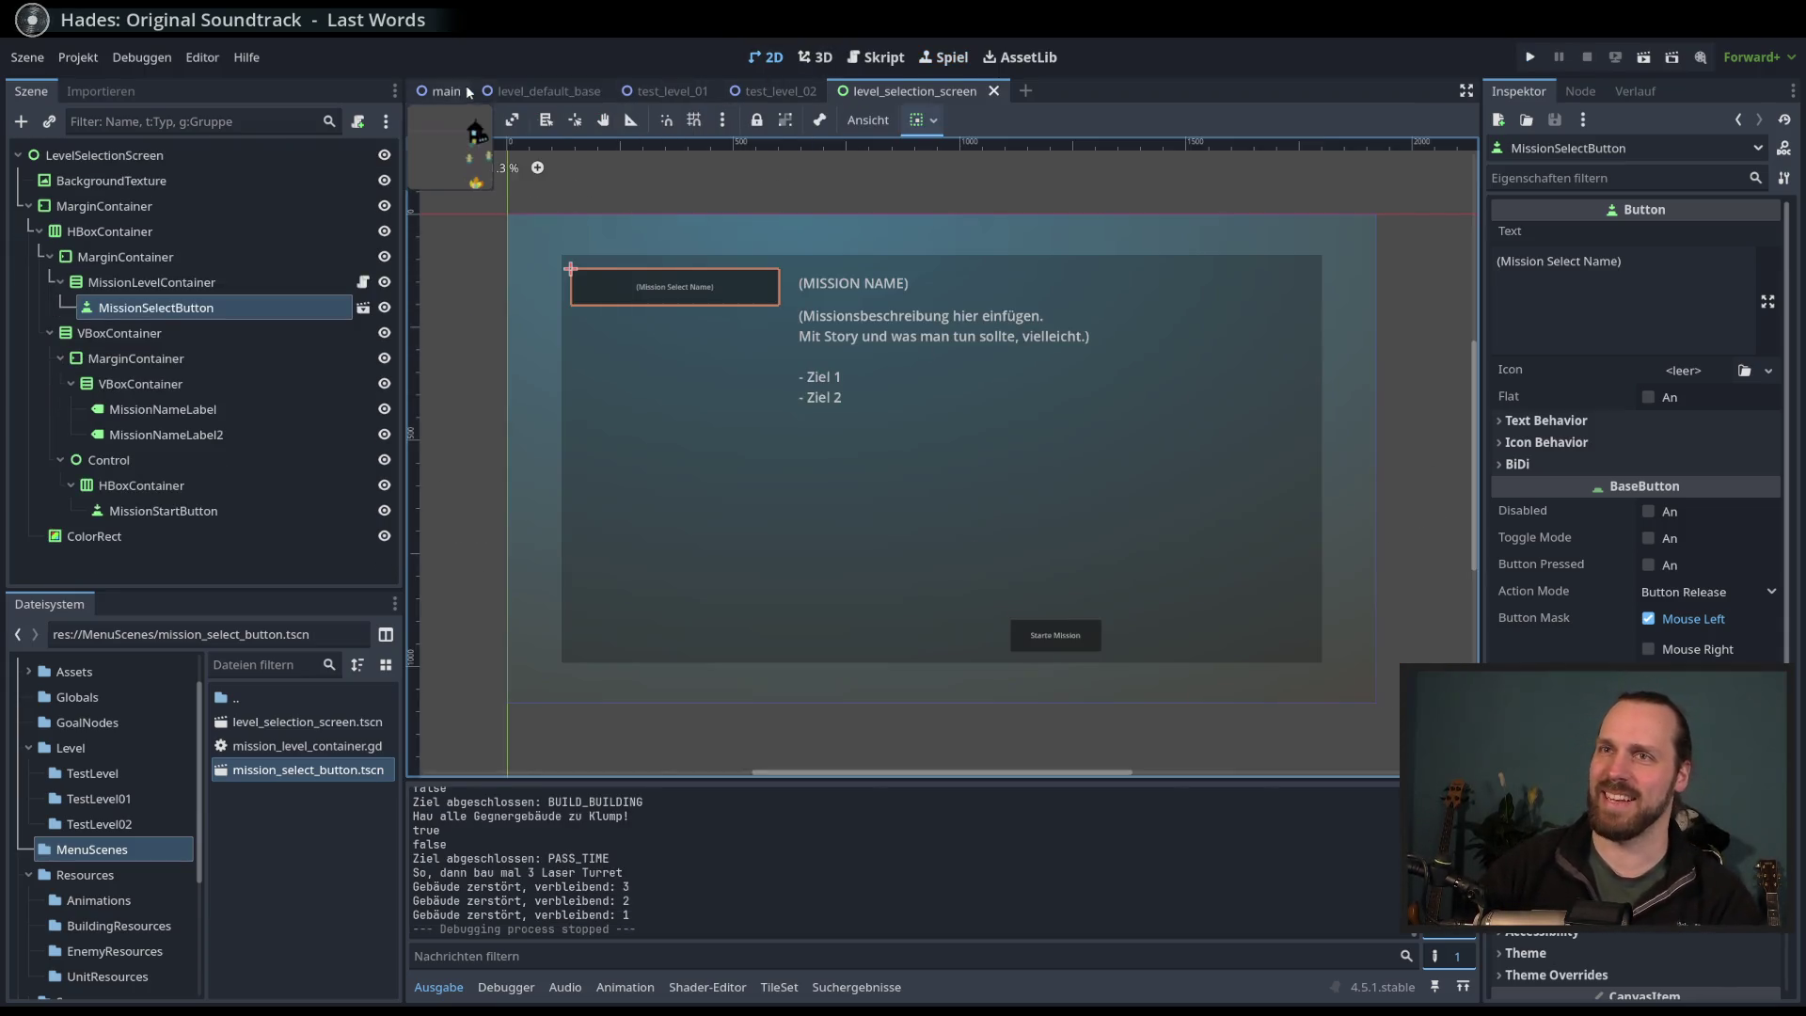
- Switch to the test_level_01 scene and select its NavigationRegion2D node
left_click(453, 91)
mouse_move(1013, 379)
left_mouse_down()
mouse_move(960, 402)
mouse_move(846, 382)
left_mouse_up()
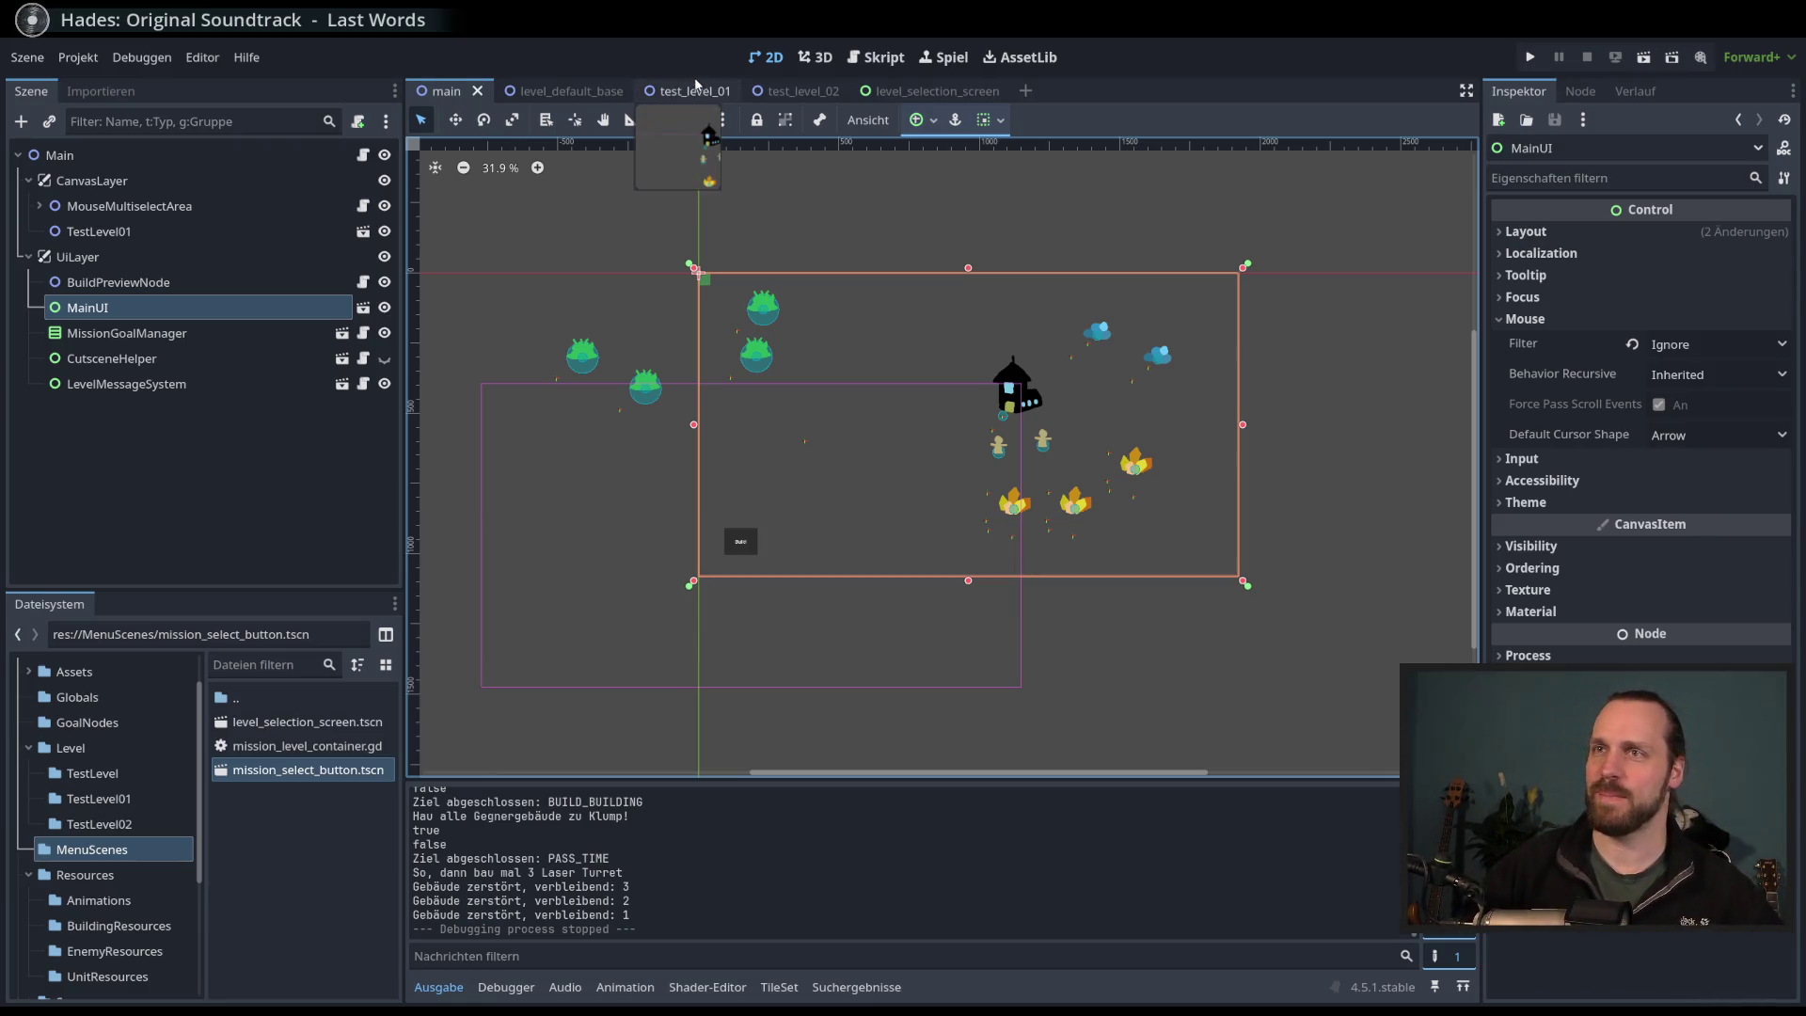
left_click(696, 91)
left_click_drag(846, 434, 950, 428)
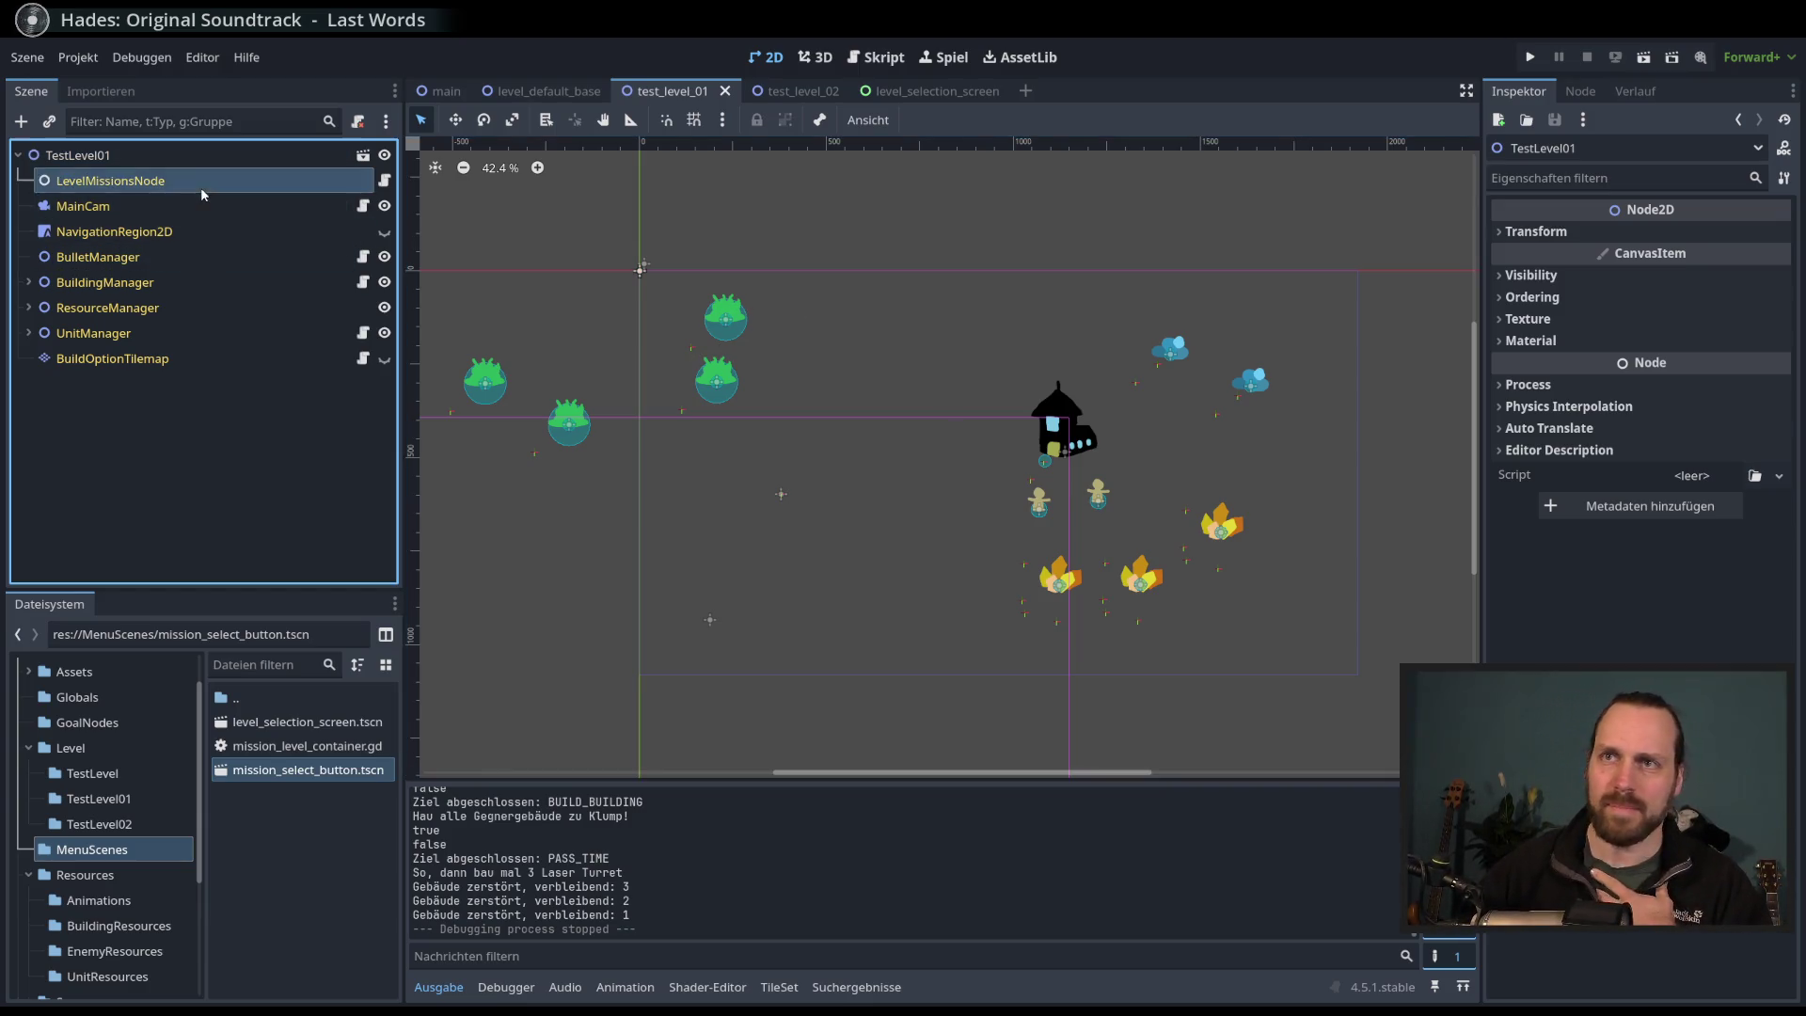
left_click(206, 234)
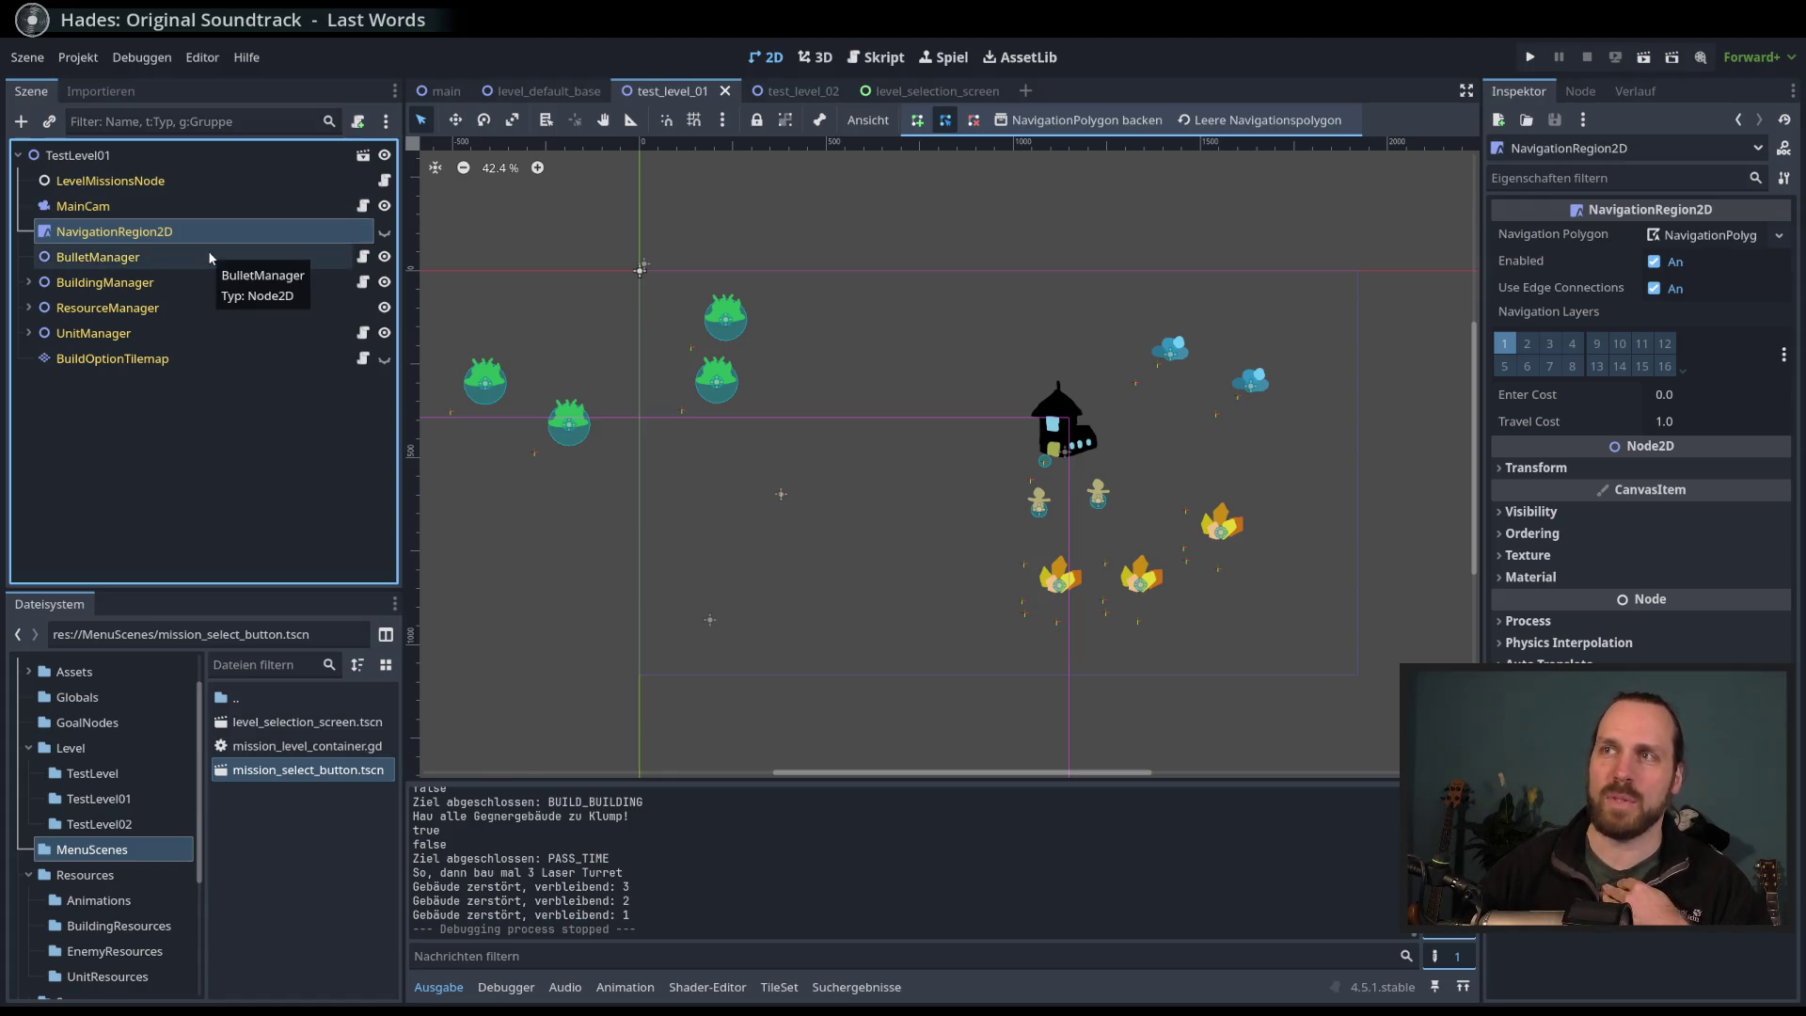
- Turn on the NavigationRegion2D's visibility so its polygon shows across the level
mouse_move(771, 307)
left_mouse_down()
mouse_move(812, 305)
mouse_move(768, 312)
left_mouse_up()
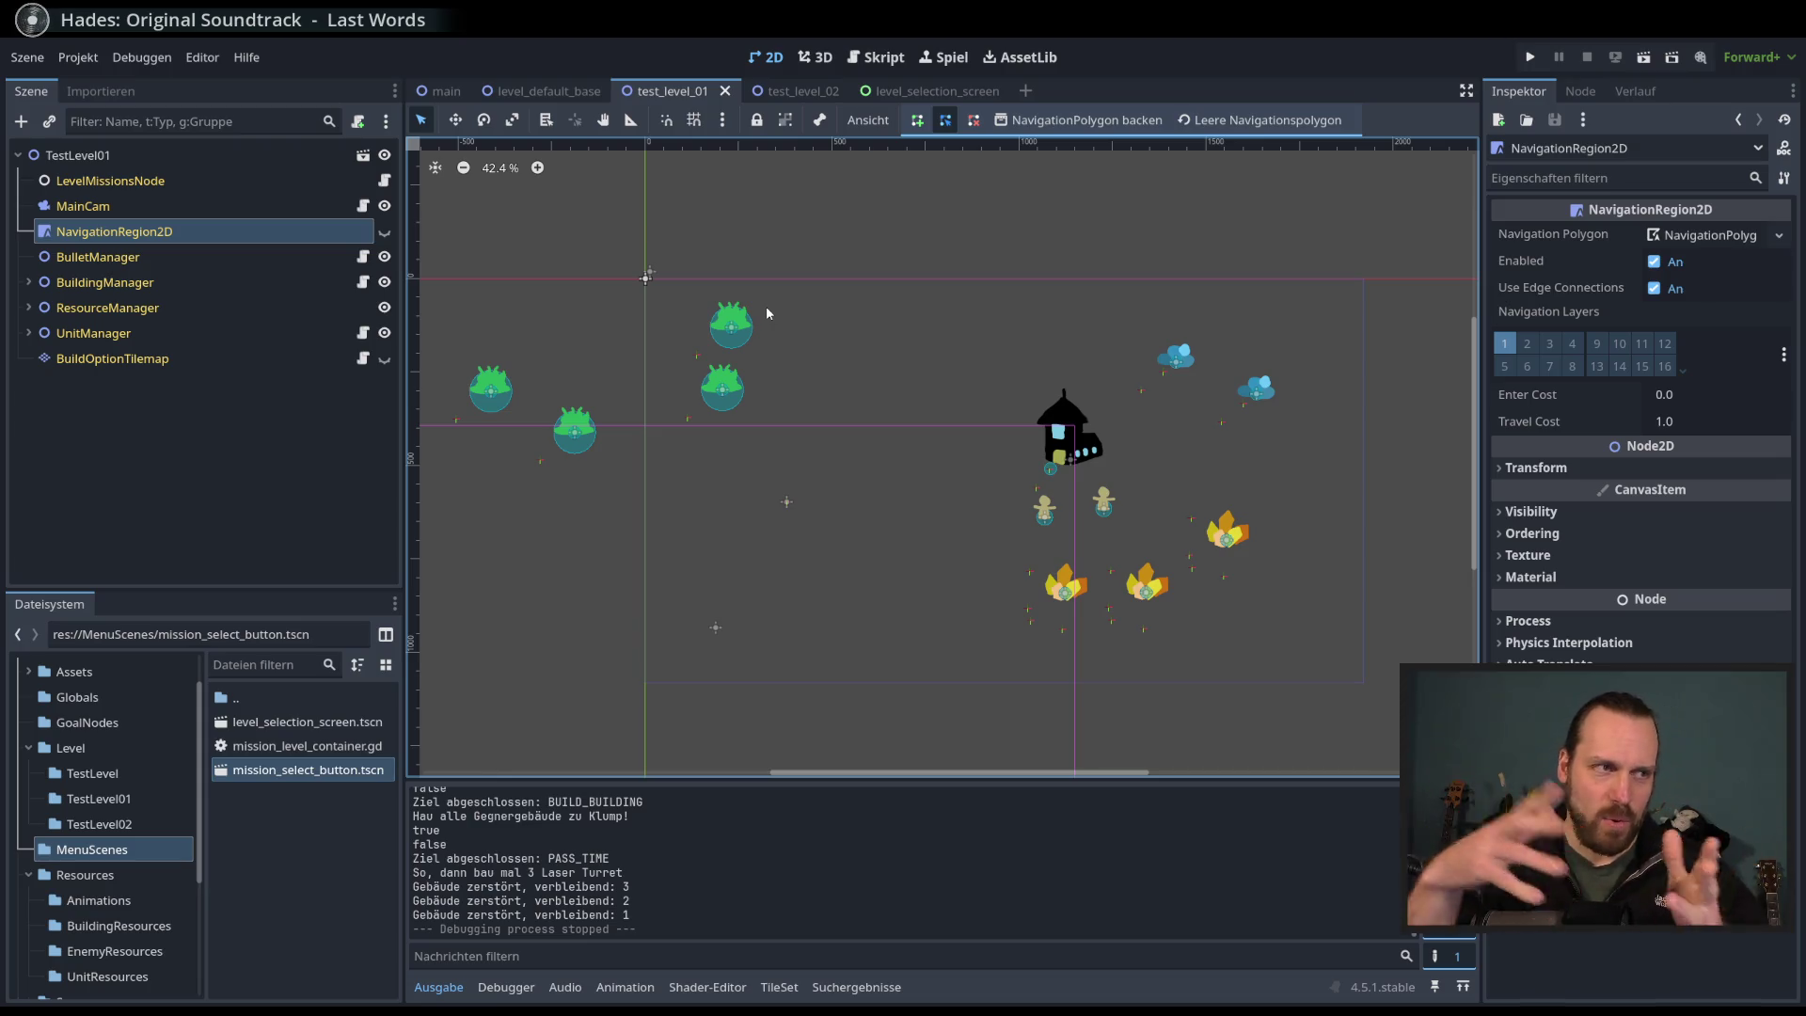
left_click_drag(1027, 401, 1047, 392)
scroll(1047, 380, "up", 1)
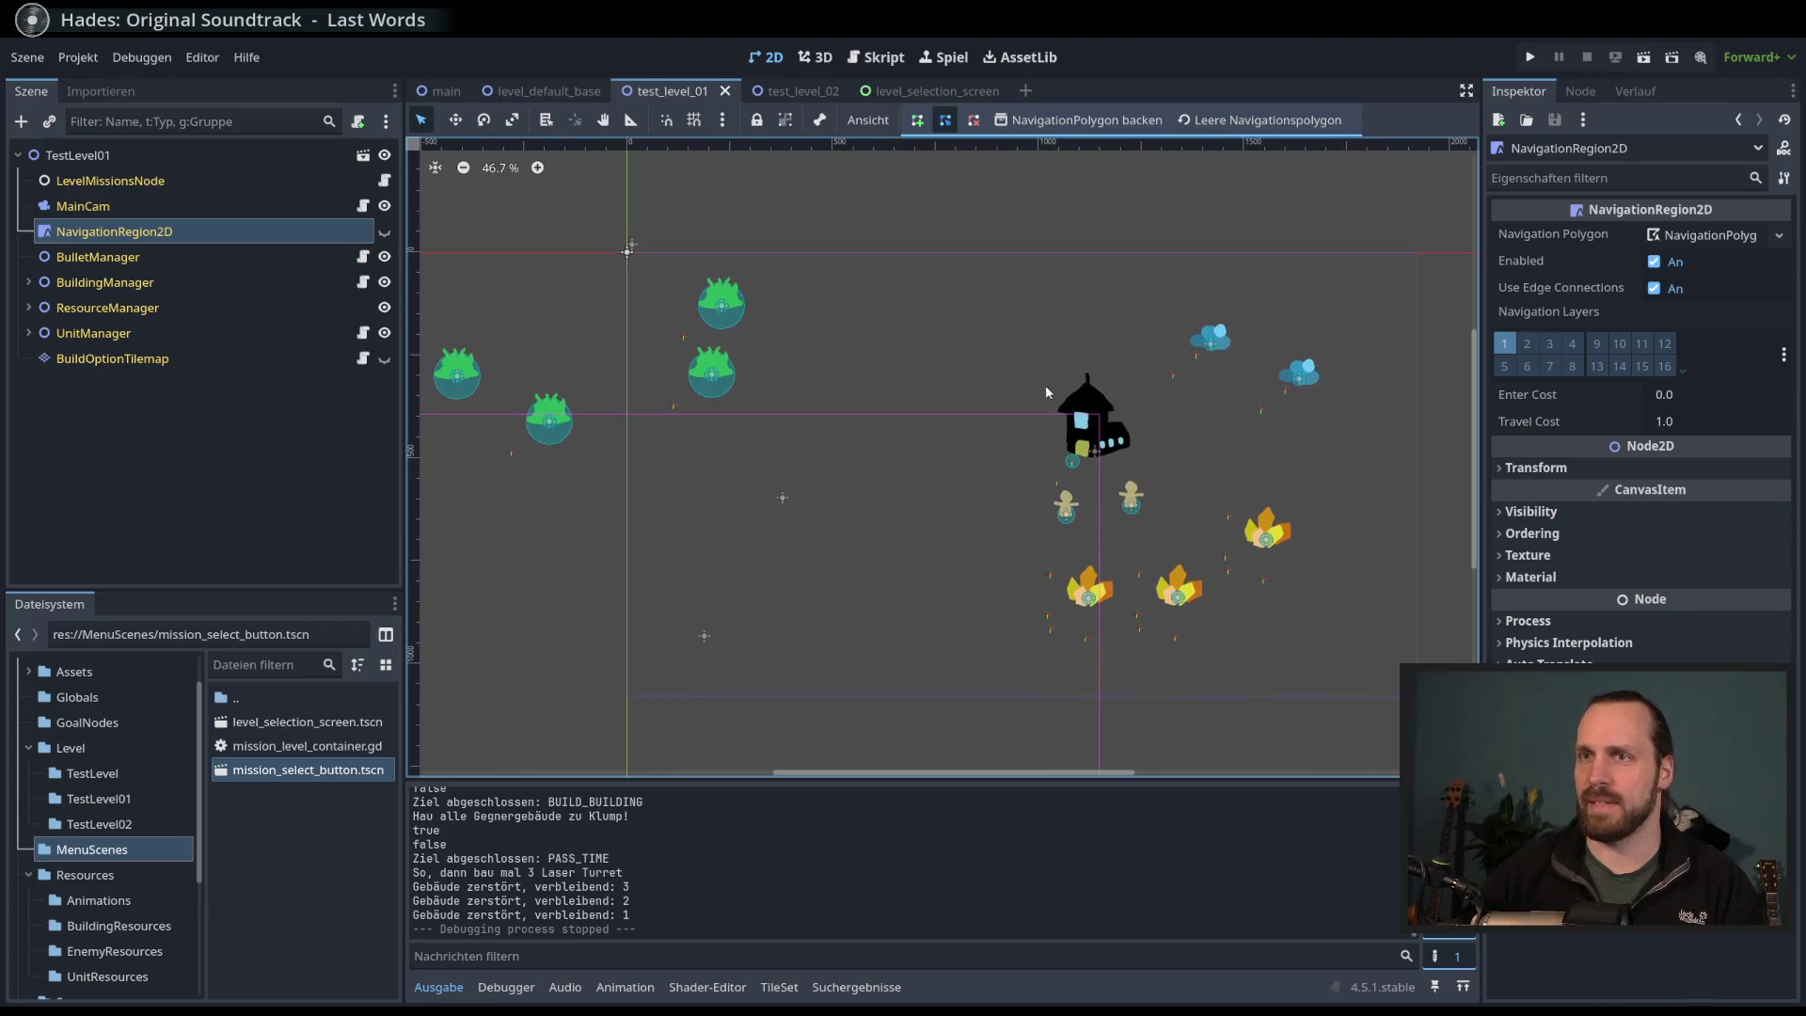
scroll(1007, 358, "down", 1)
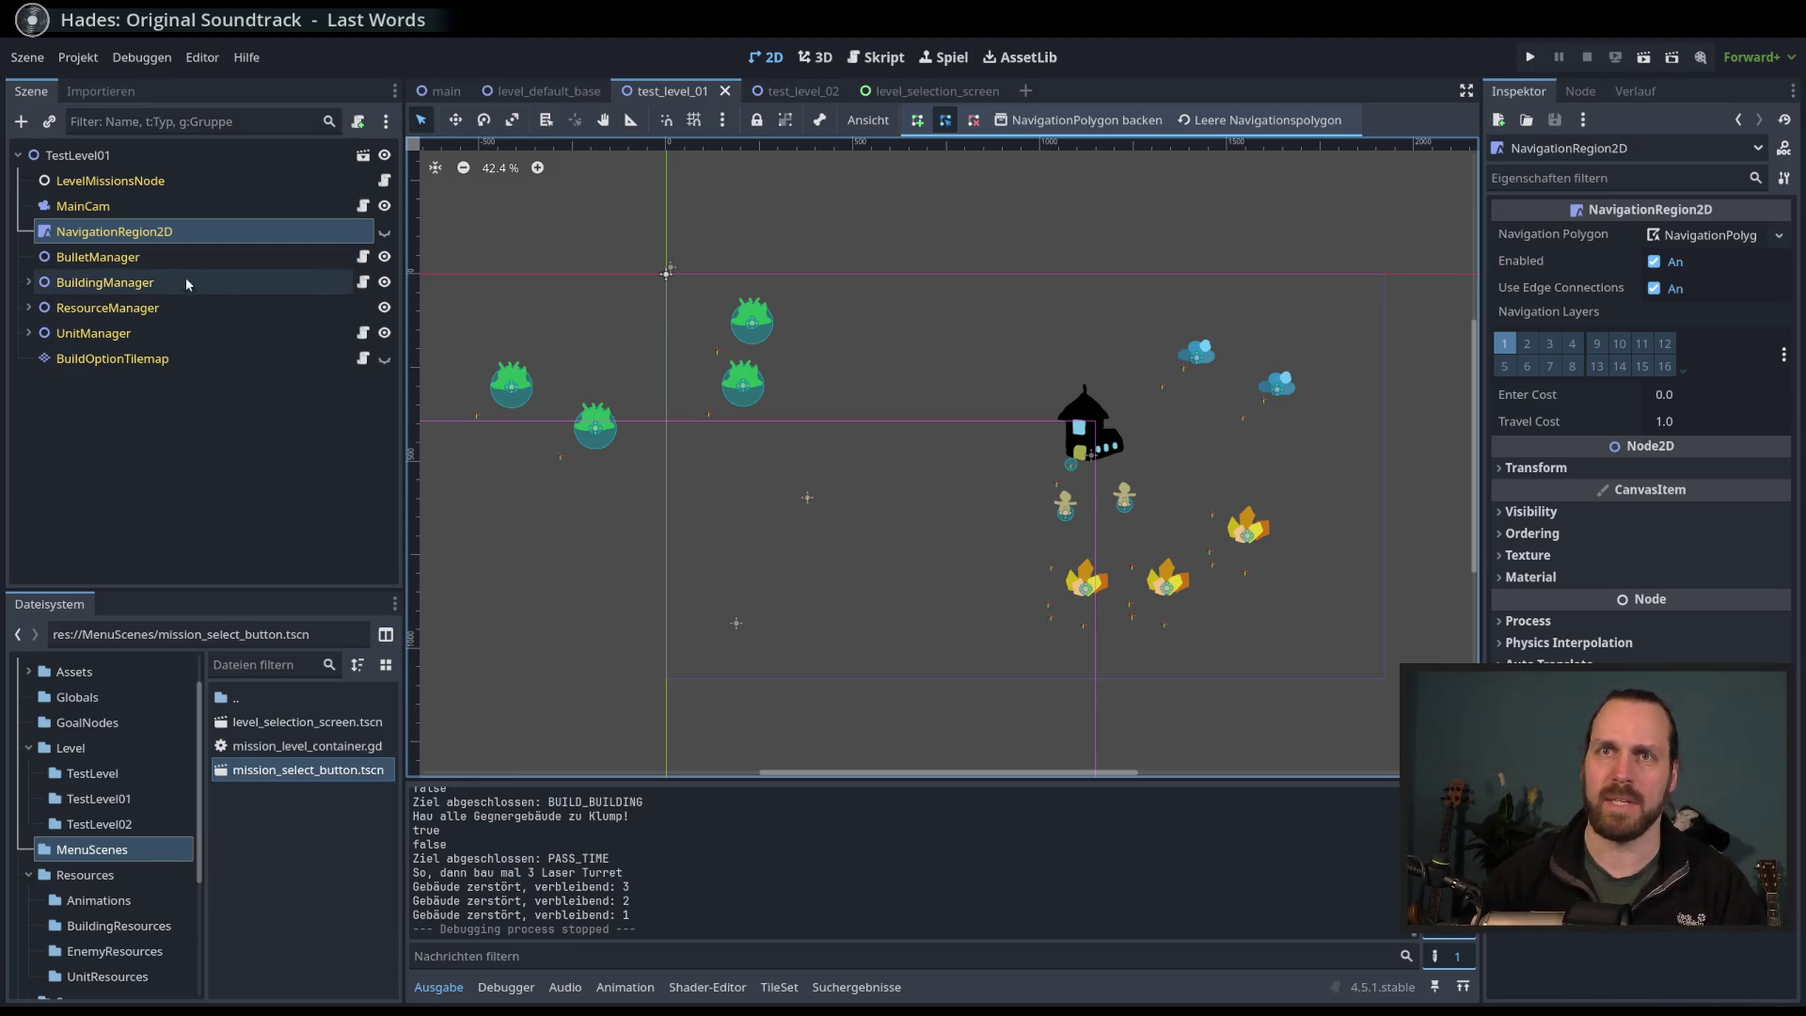
left_click(385, 231)
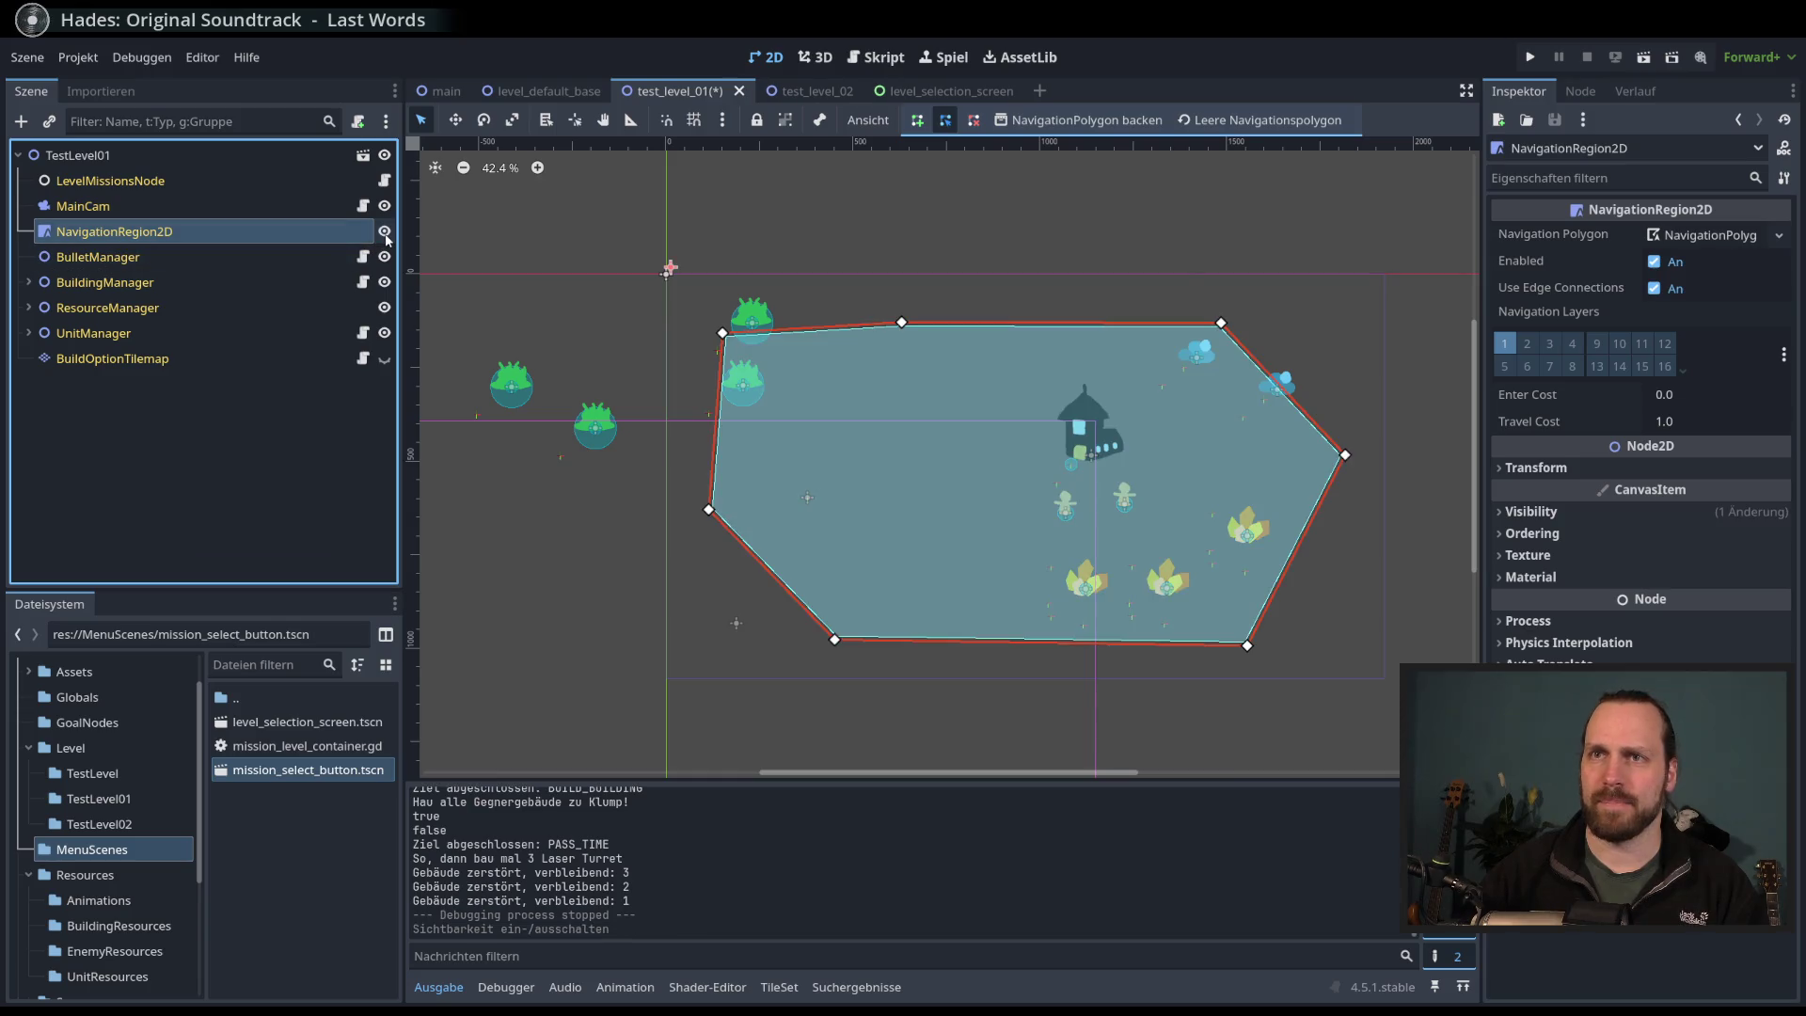
- Make the NavigationRegion2D's navigation polygon resource unique
scroll(710, 299, "left", 2)
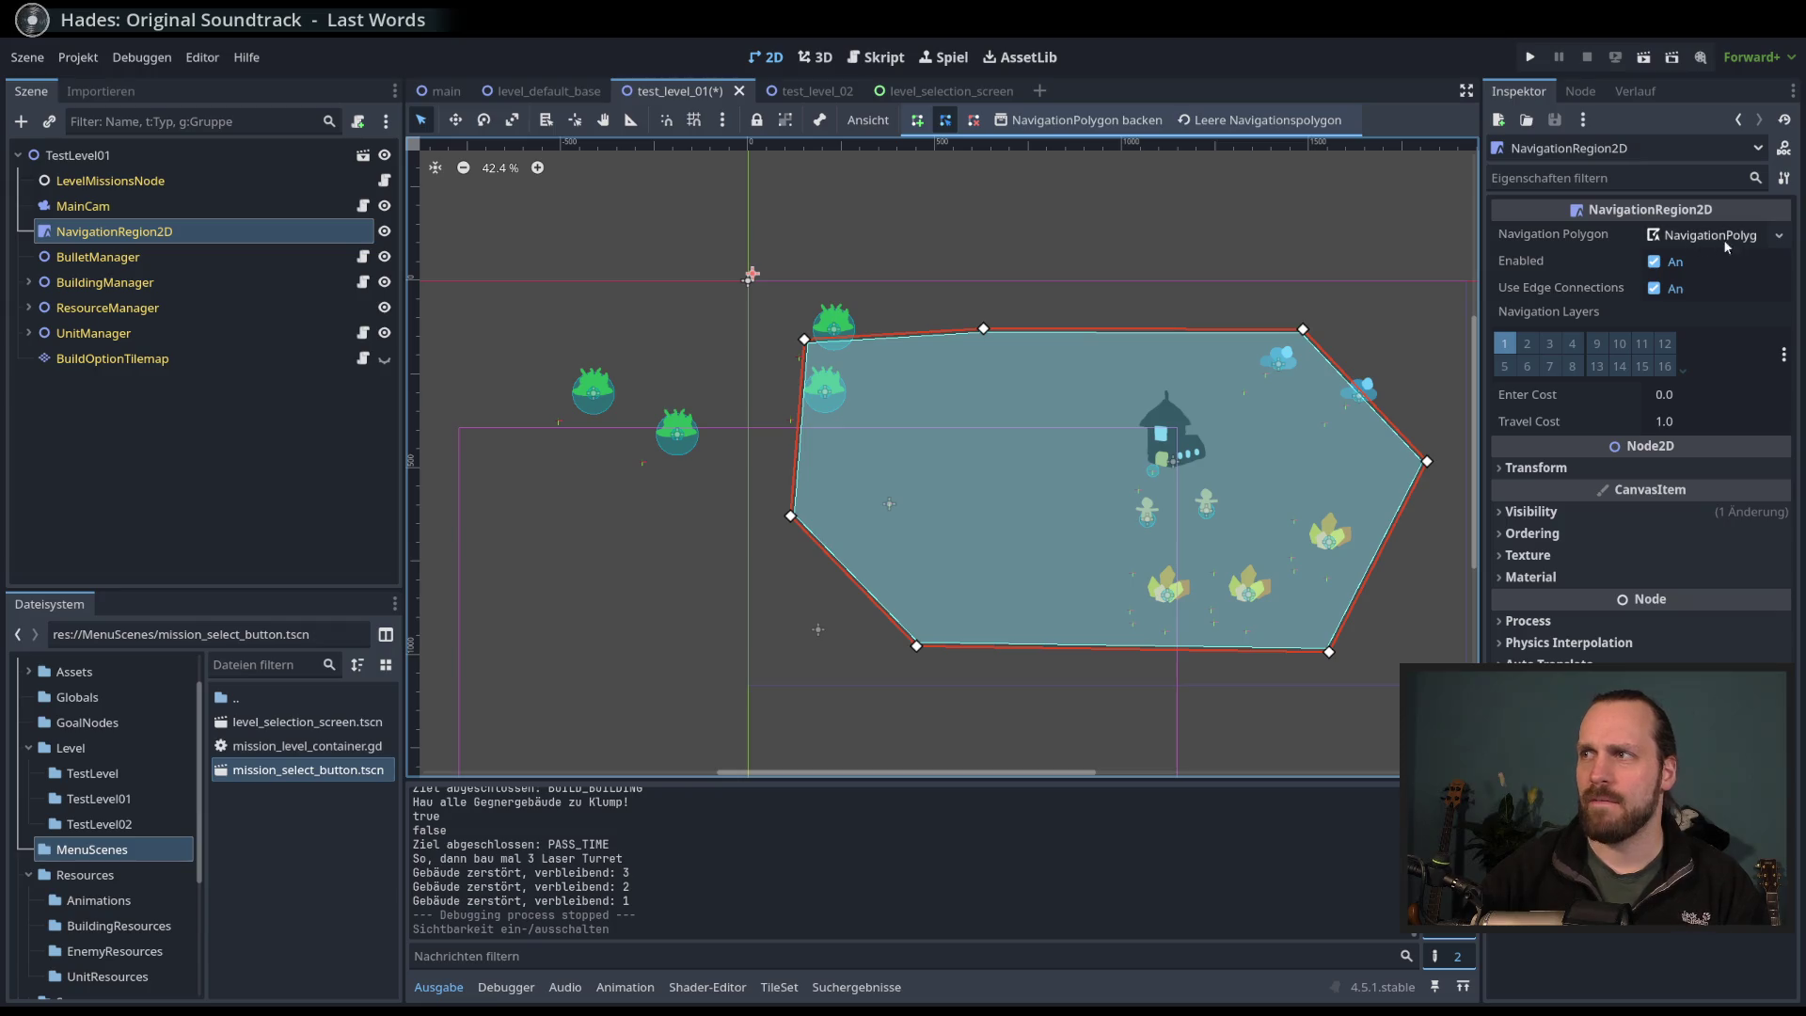
left_click(1779, 236)
left_click(1725, 415)
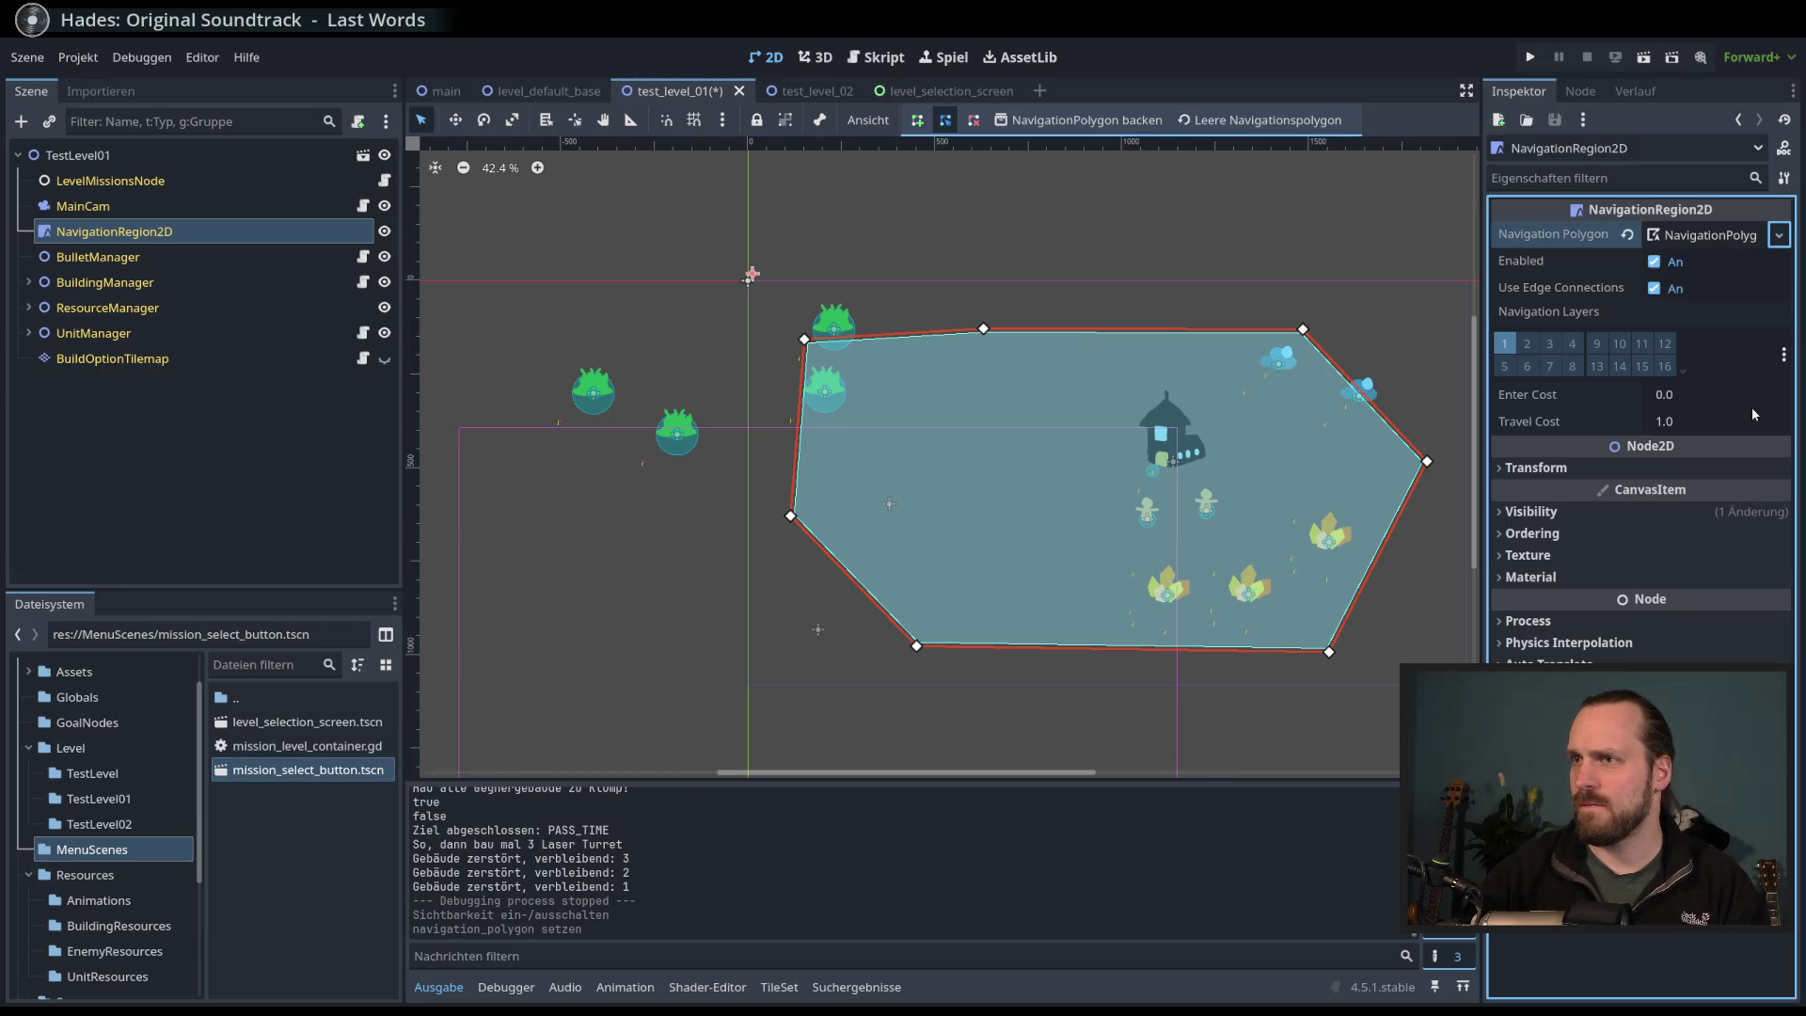
- Stretch the polygon's corners over the left-side bushes, rebake it, and run the project
left_click_drag(804, 339, 548, 292)
left_click_drag(790, 515, 512, 528)
left_click_drag(916, 646, 595, 669)
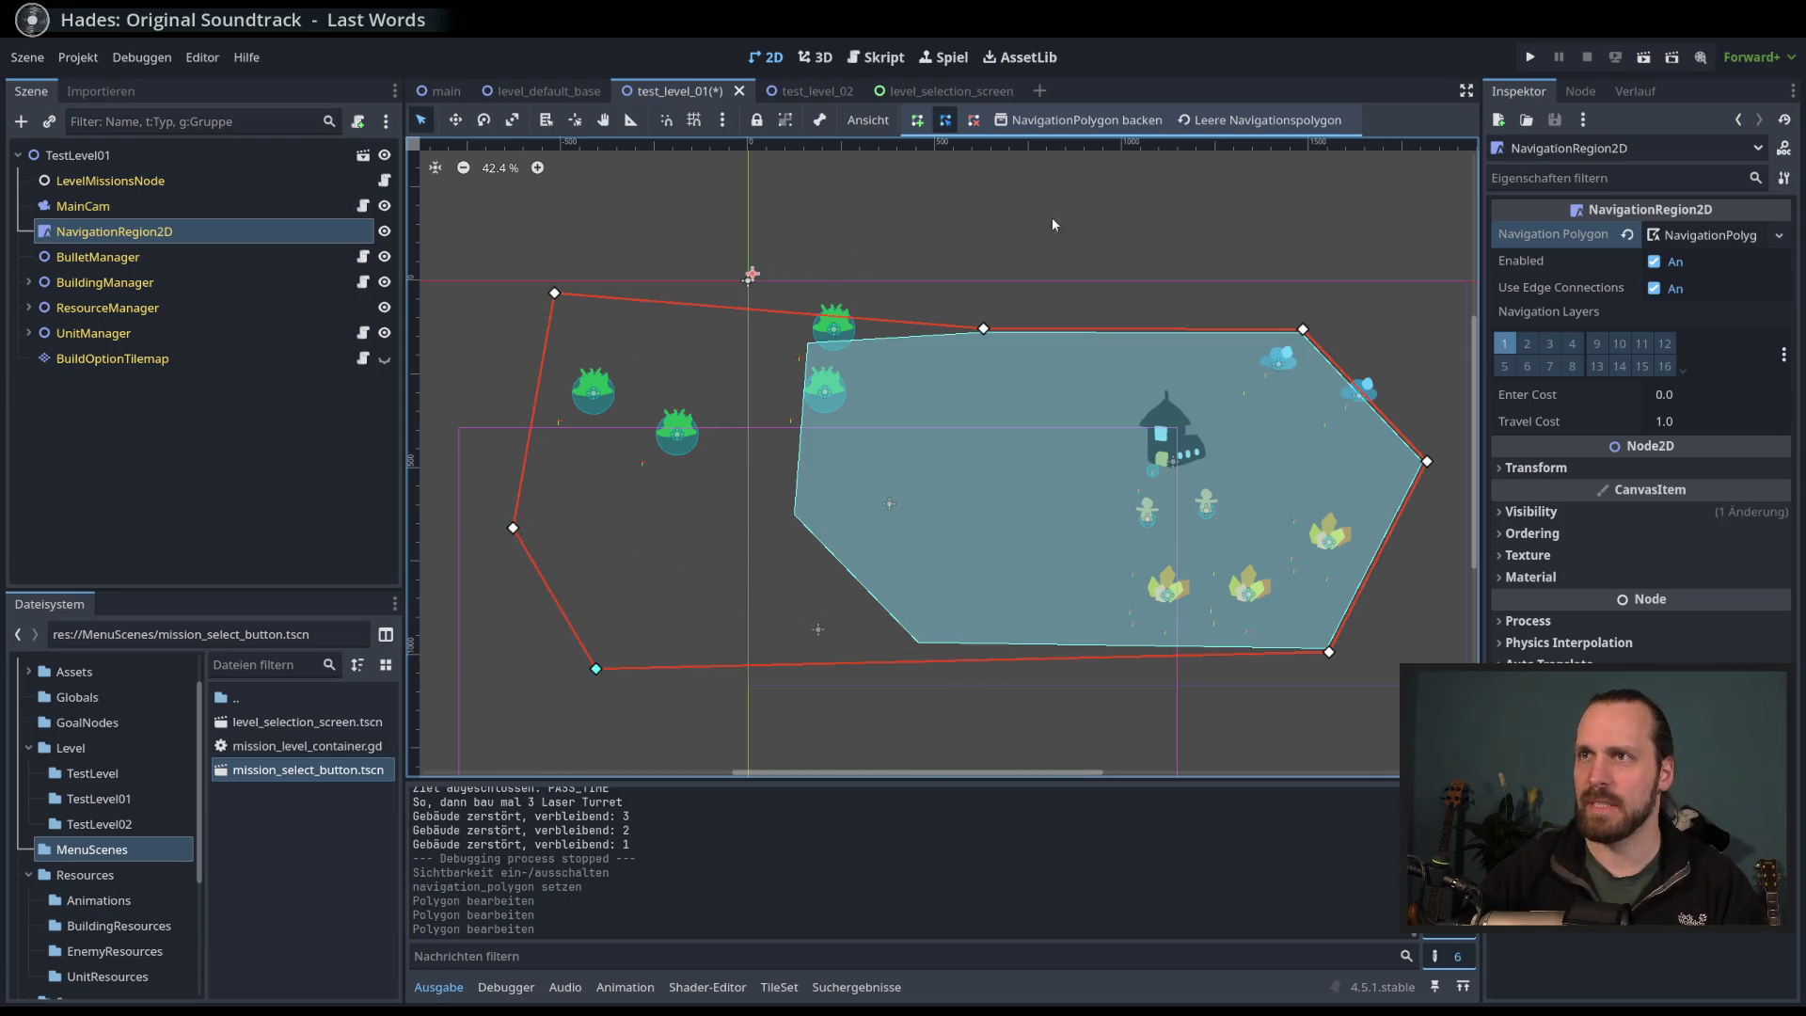
left_click(1079, 122)
left_click_drag(935, 331, 948, 287)
left_click(1079, 120)
scroll(1027, 230, "up", 1)
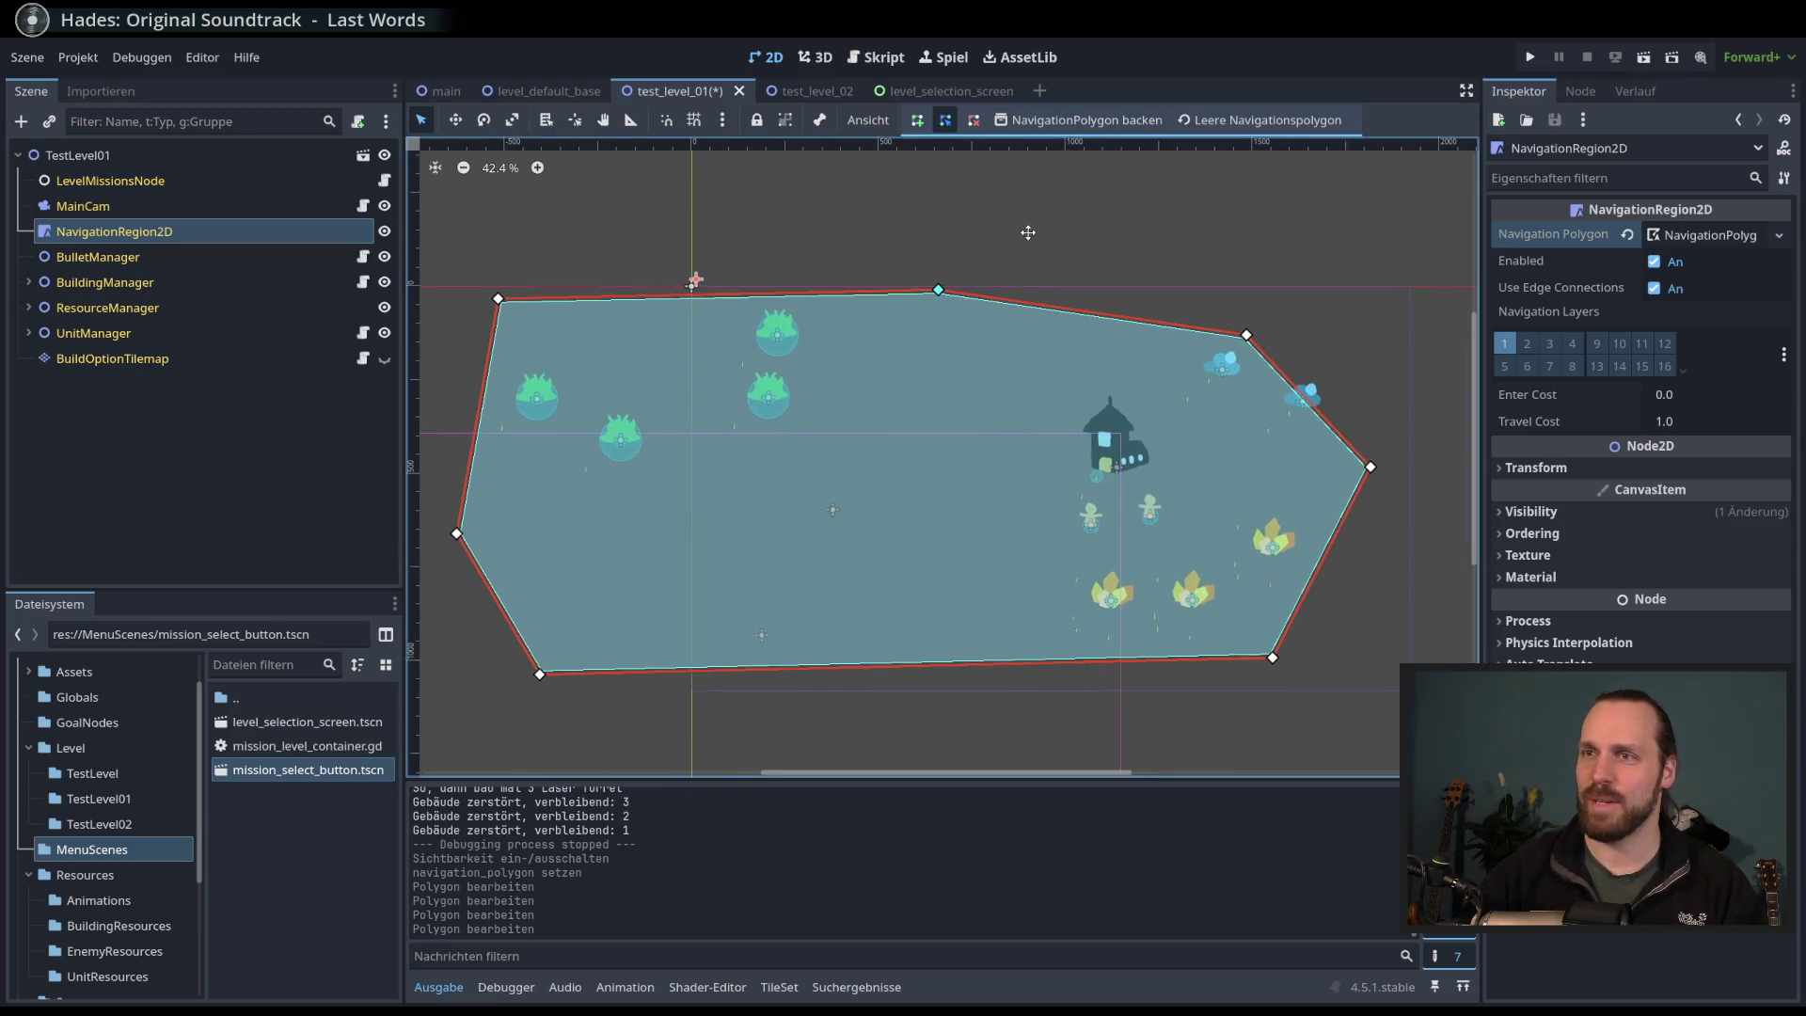
key("F5")
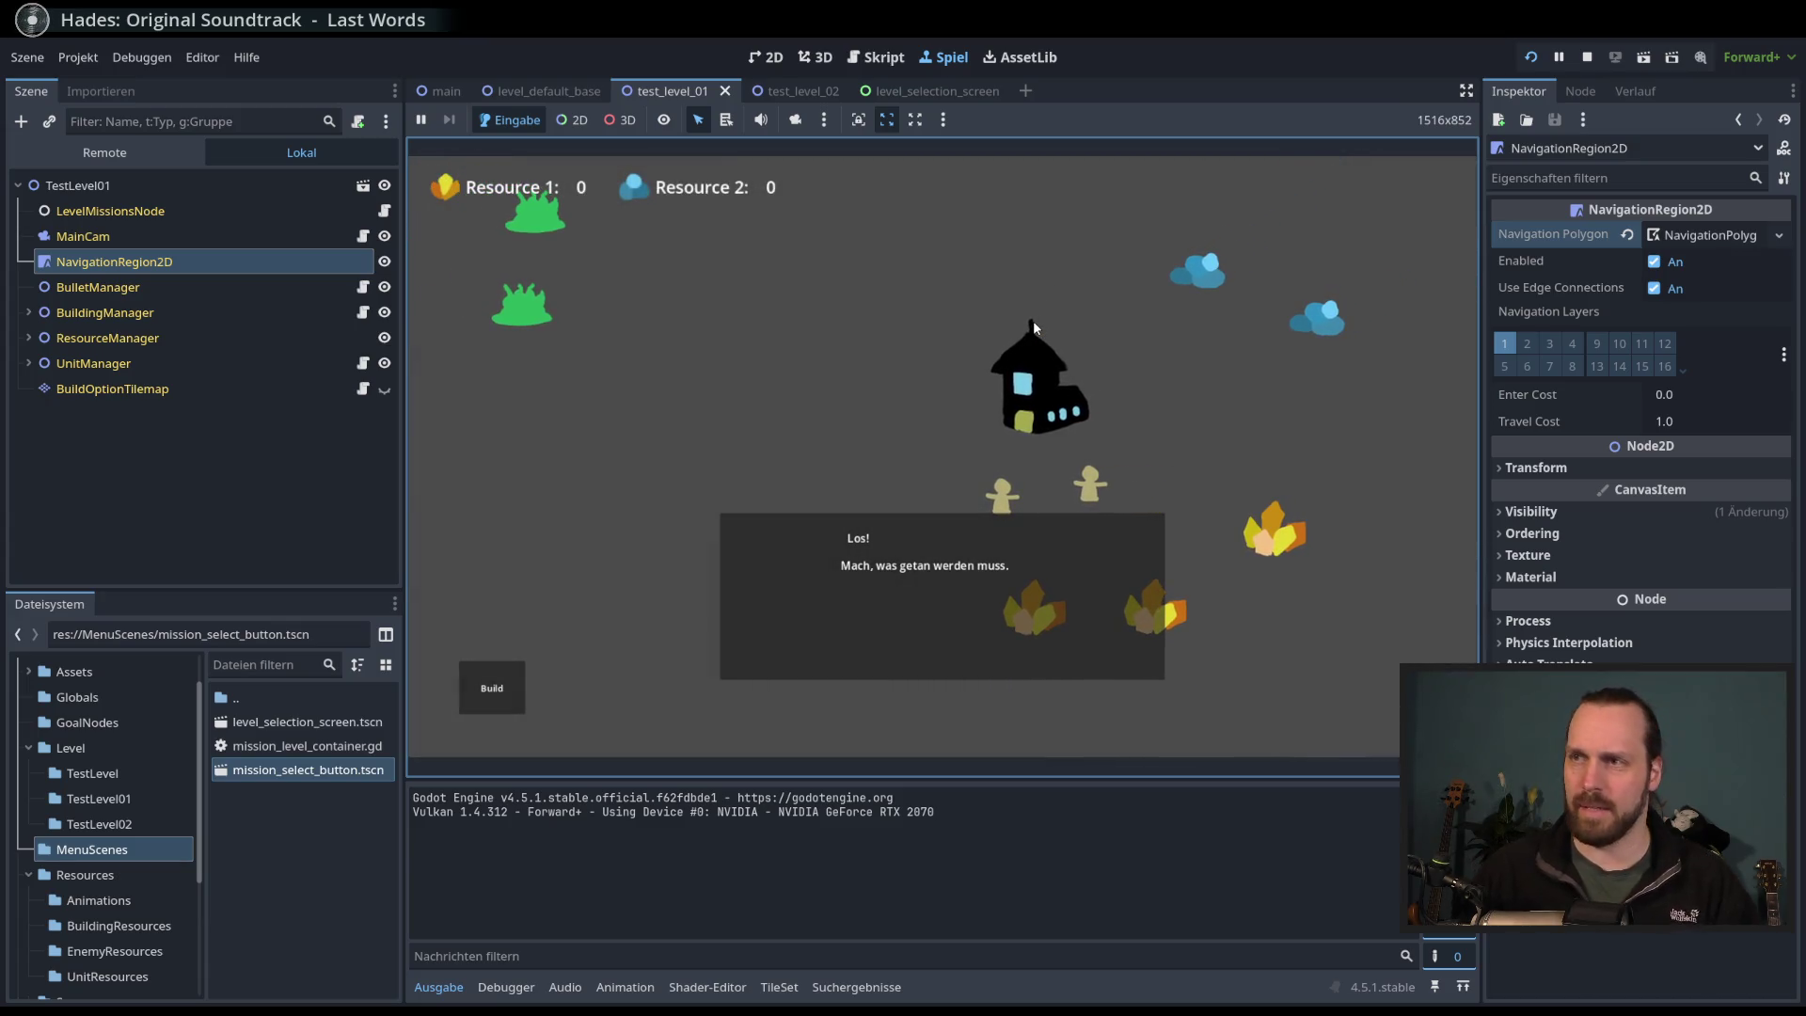
- Build a landing platform on the map and recruit two Laser Dudes from it
scroll(961, 487, "down", 2)
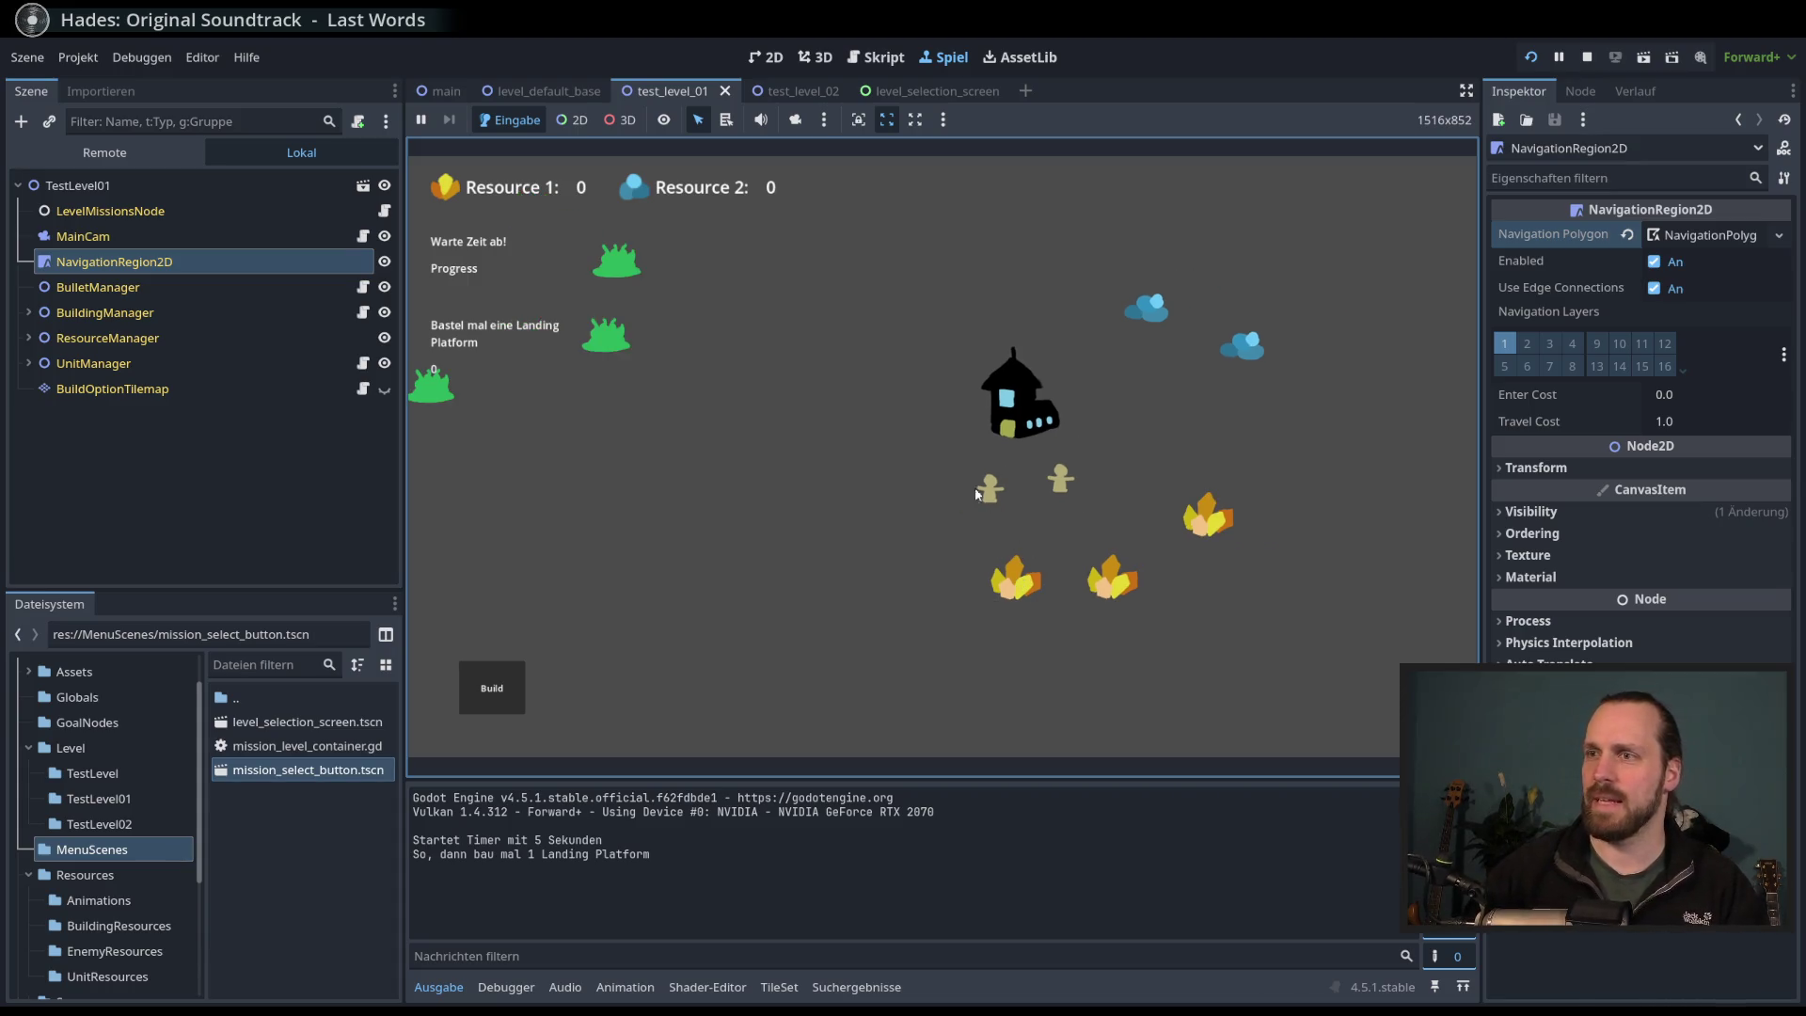
left_click(492, 688)
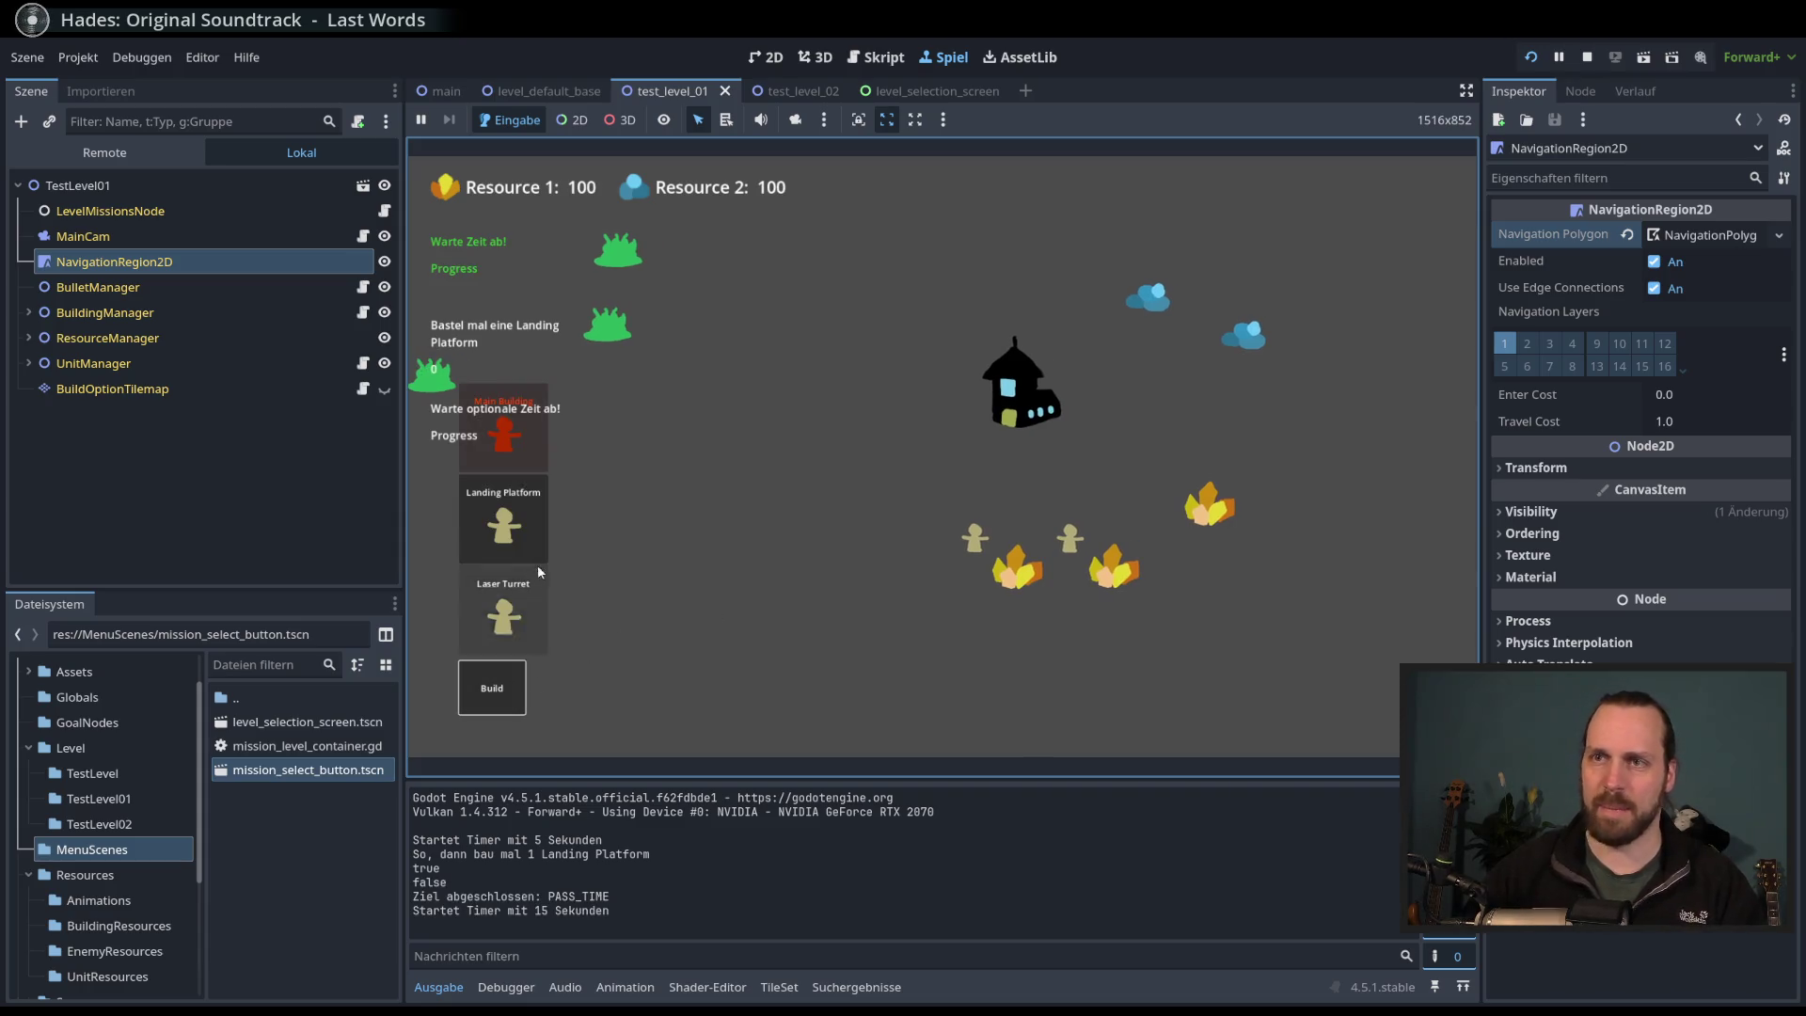
left_click(504, 527)
left_click(792, 461)
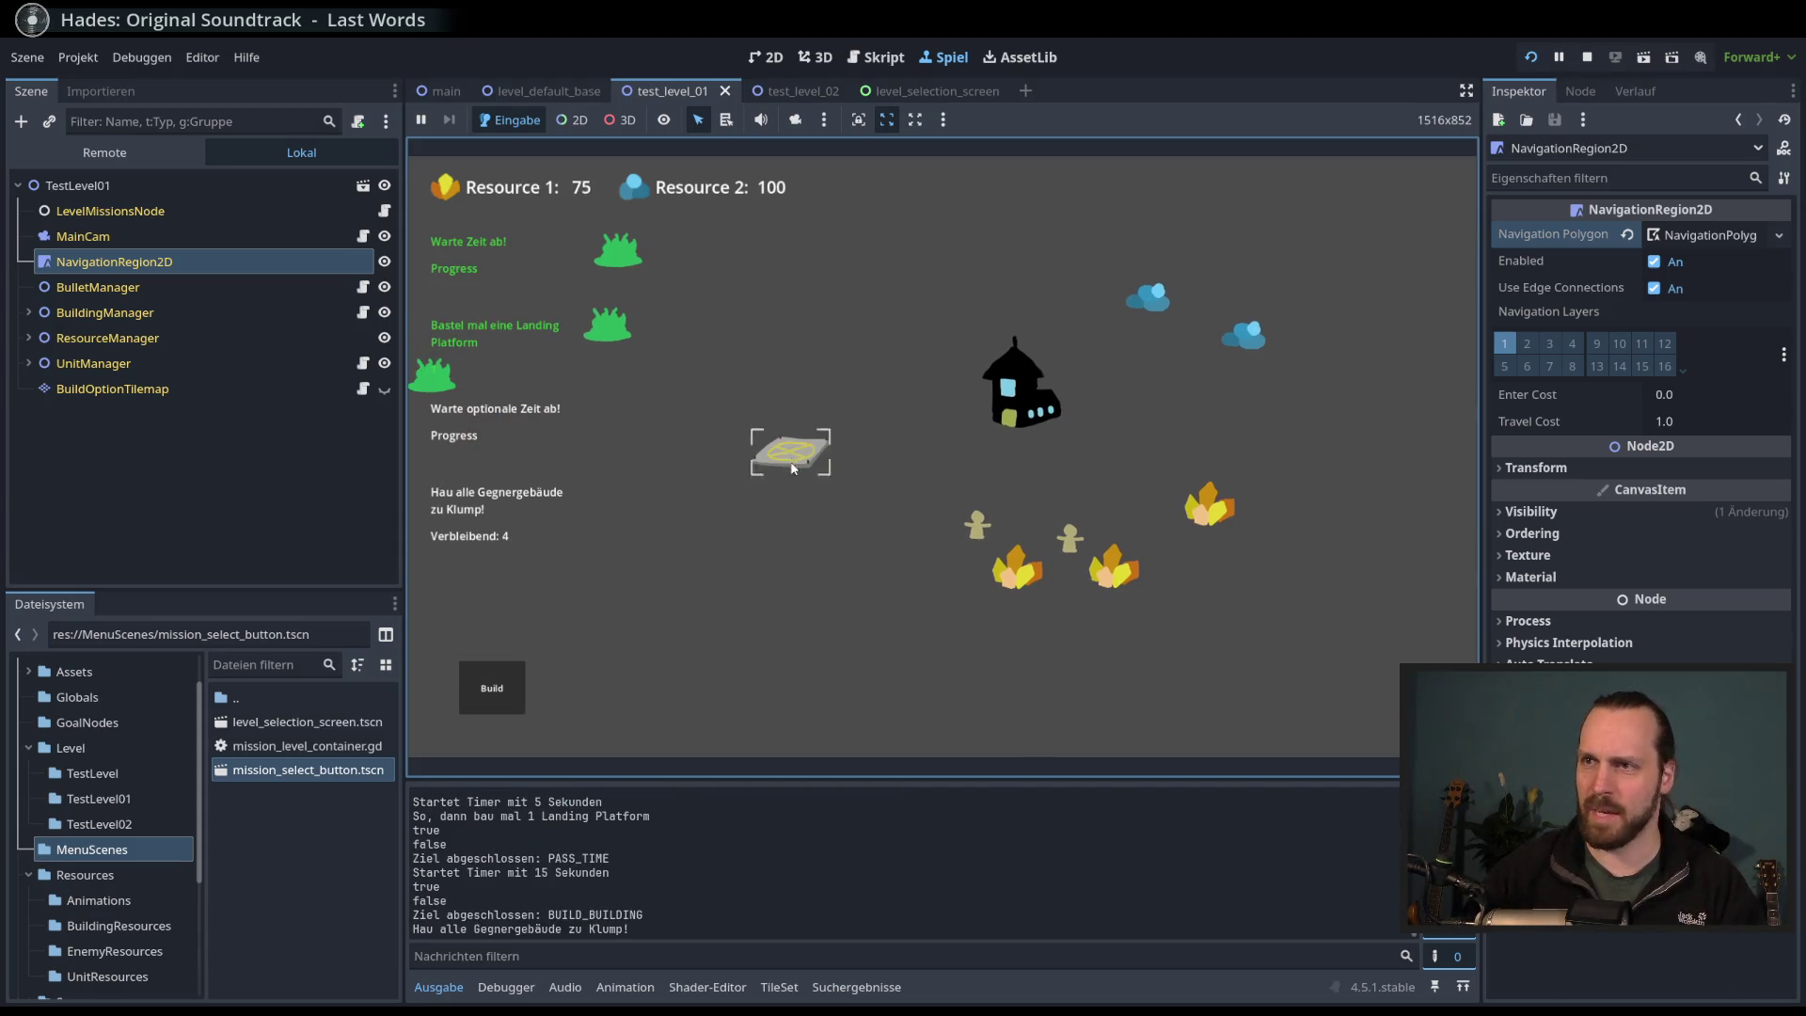
left_click(790, 452)
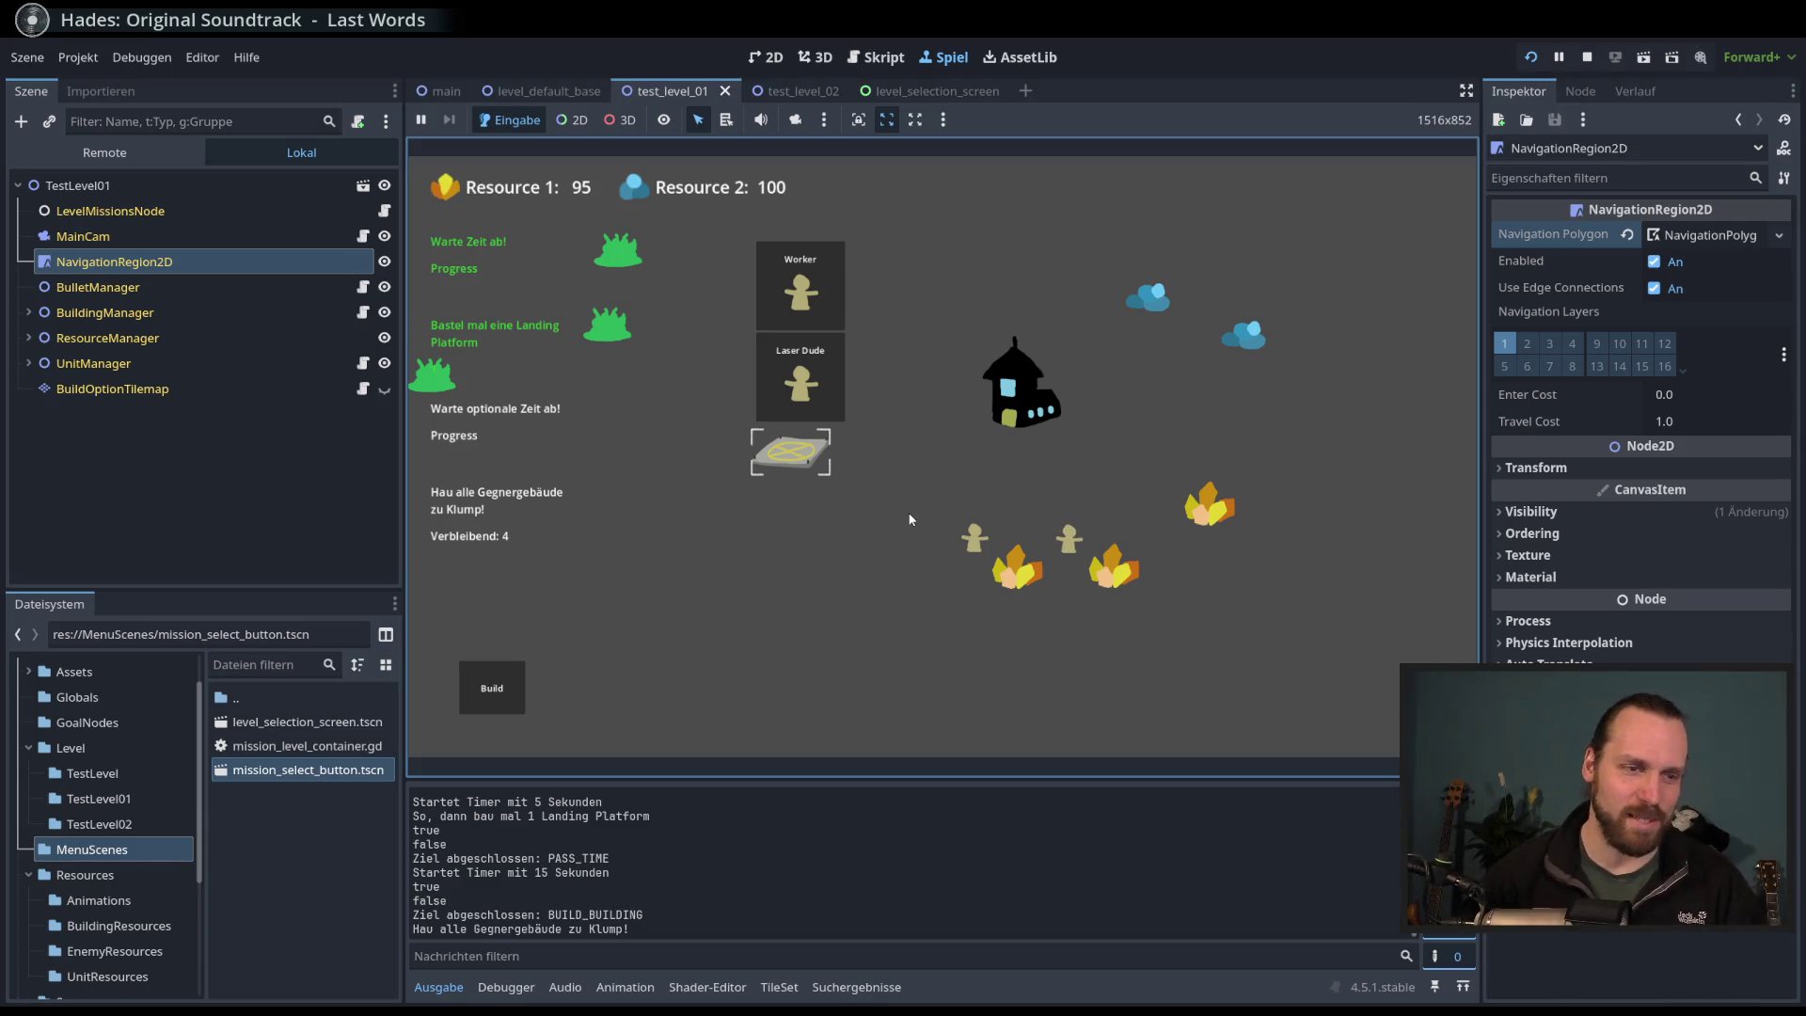
left_click(776, 386)
left_click(775, 385)
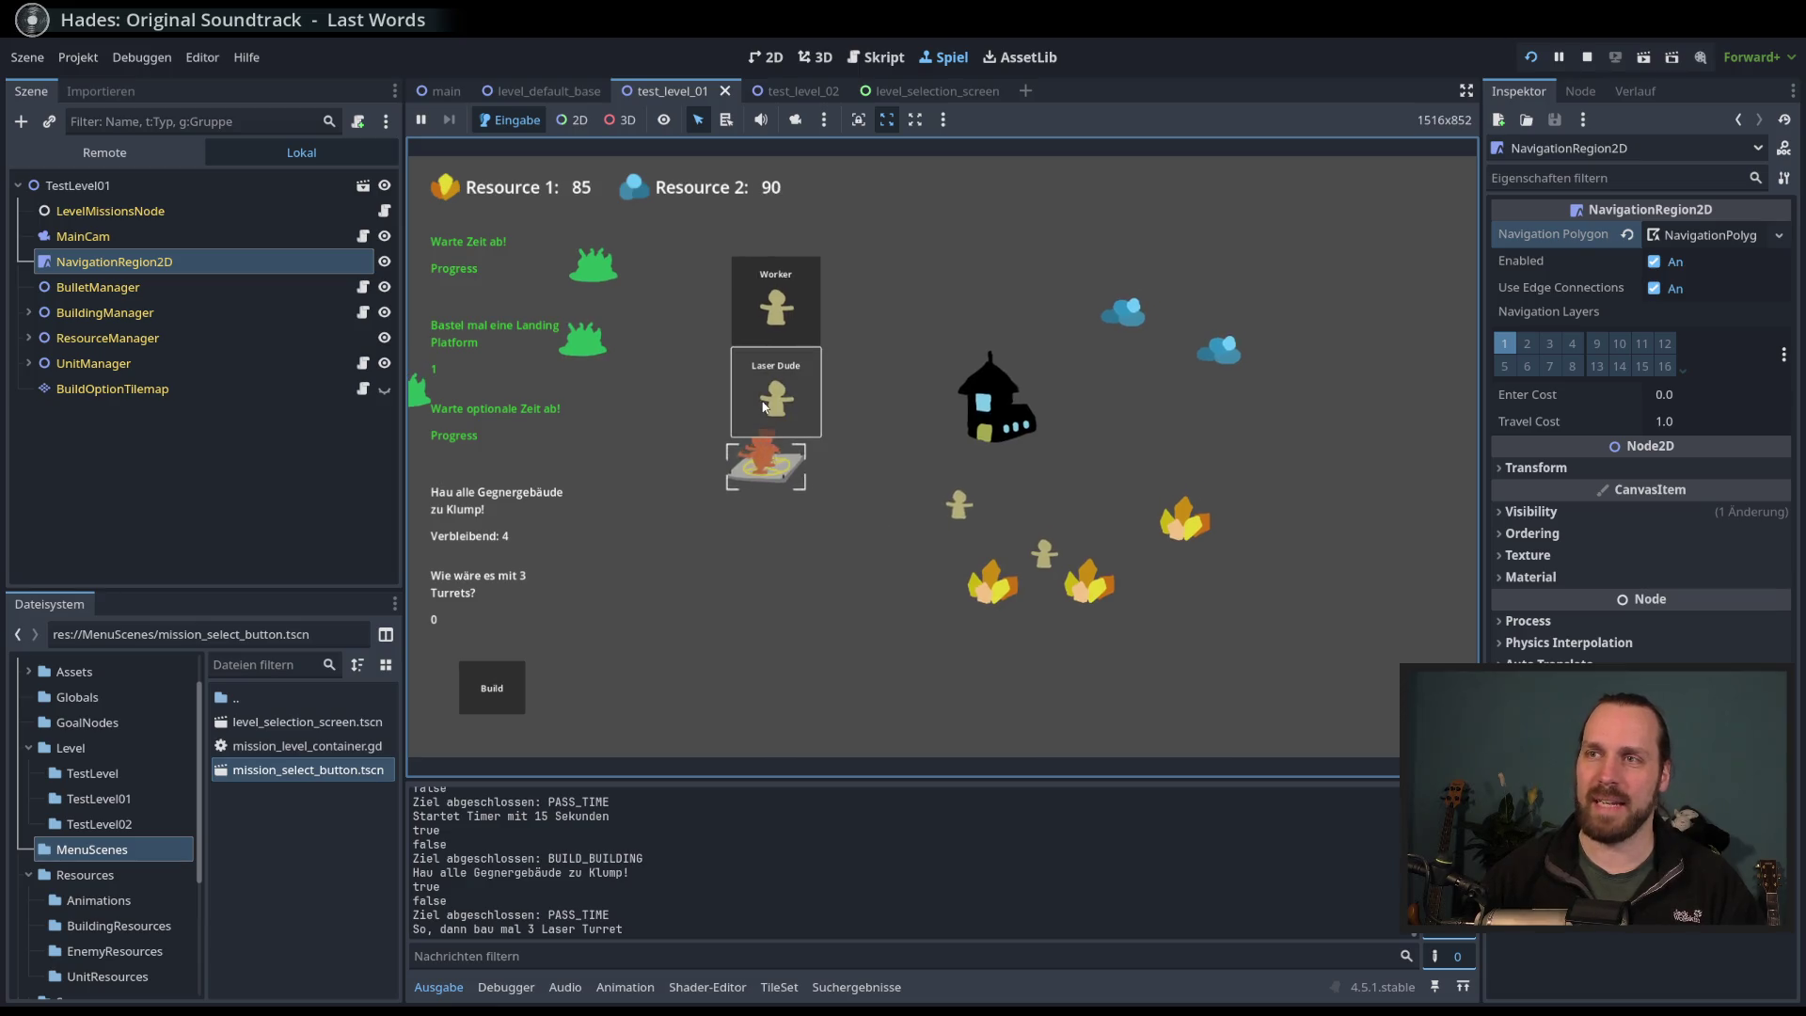
left_click(733, 514)
- Box-select the two Laser Dudes and send them to the left
left_click_drag(709, 440, 799, 544)
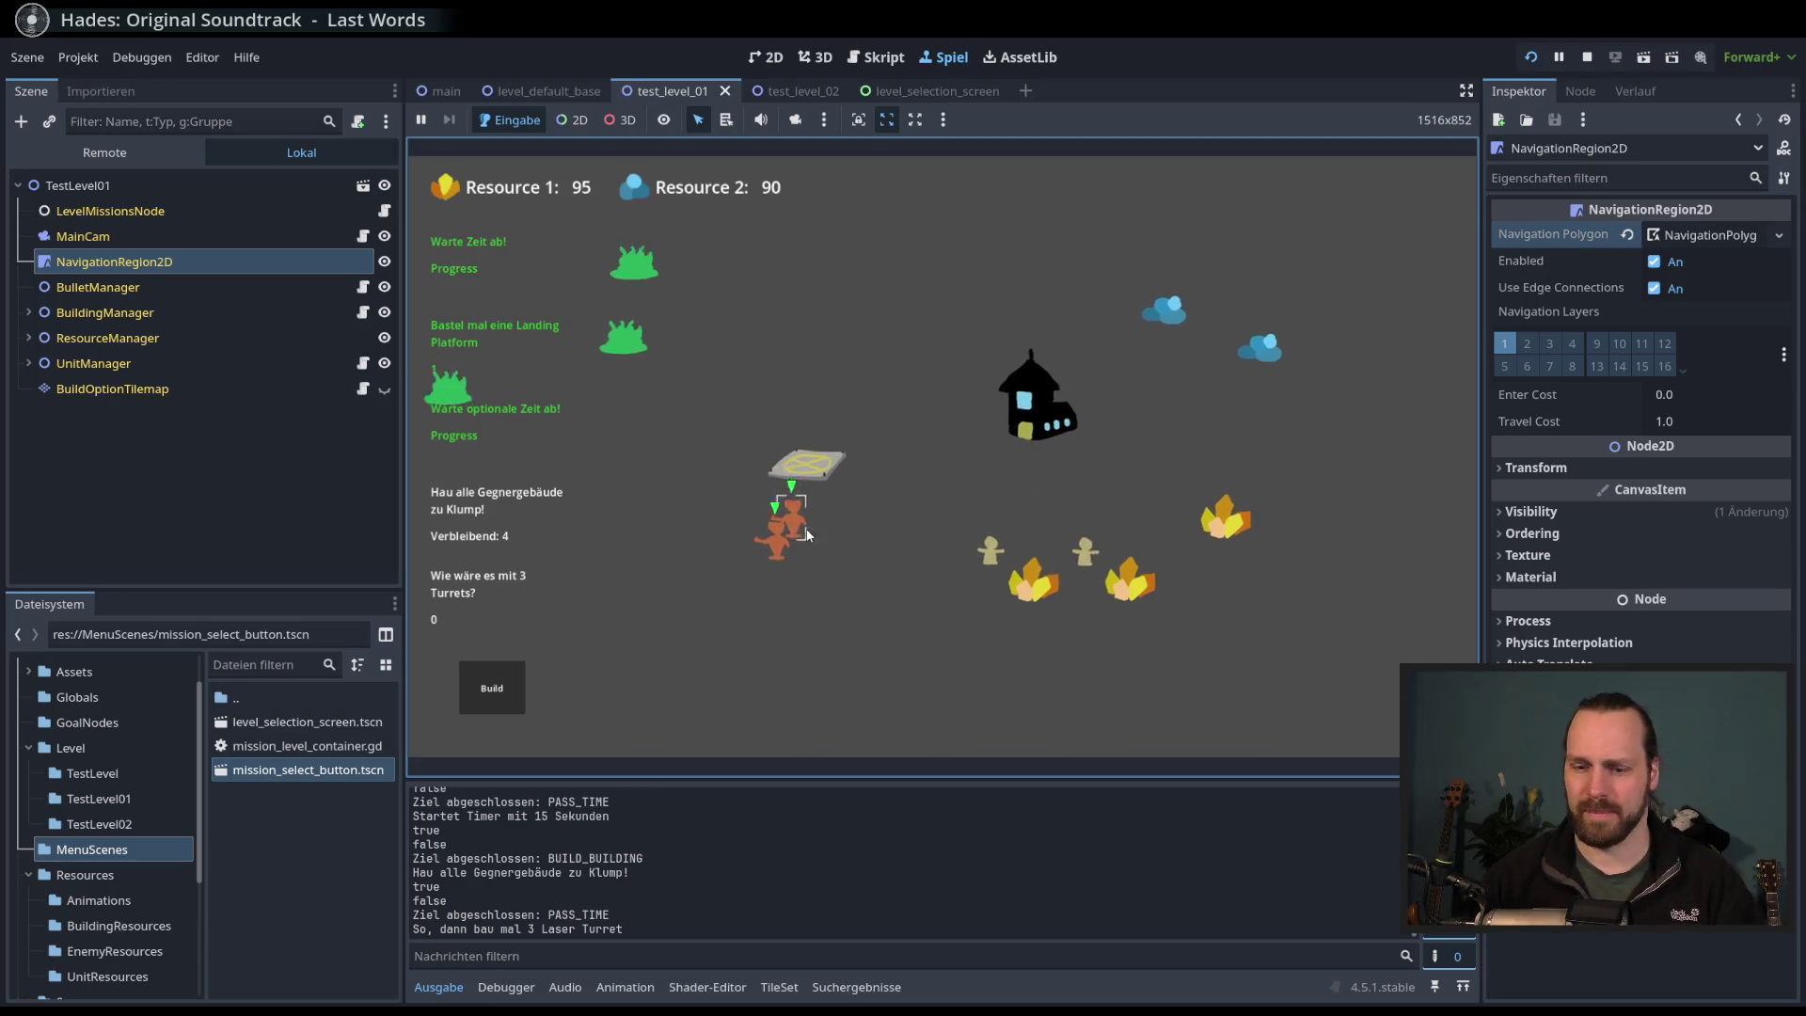
scroll(807, 534, "up", 2)
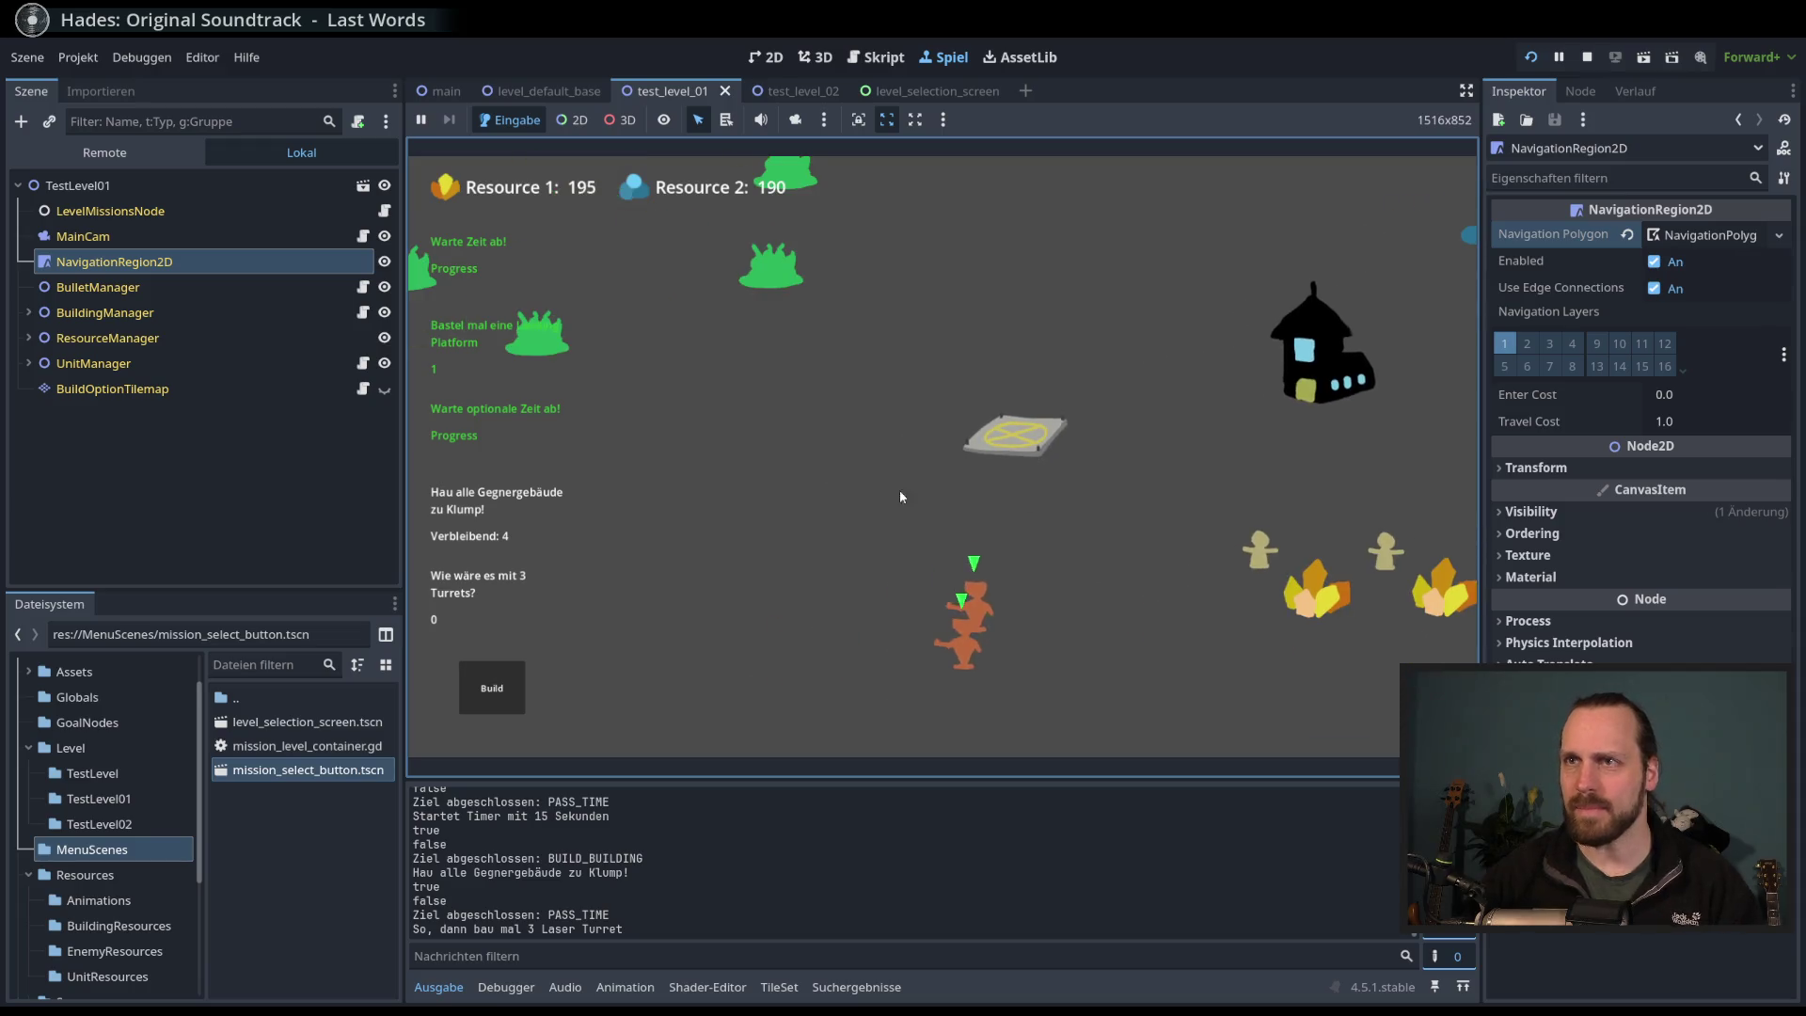
right_click(776, 624)
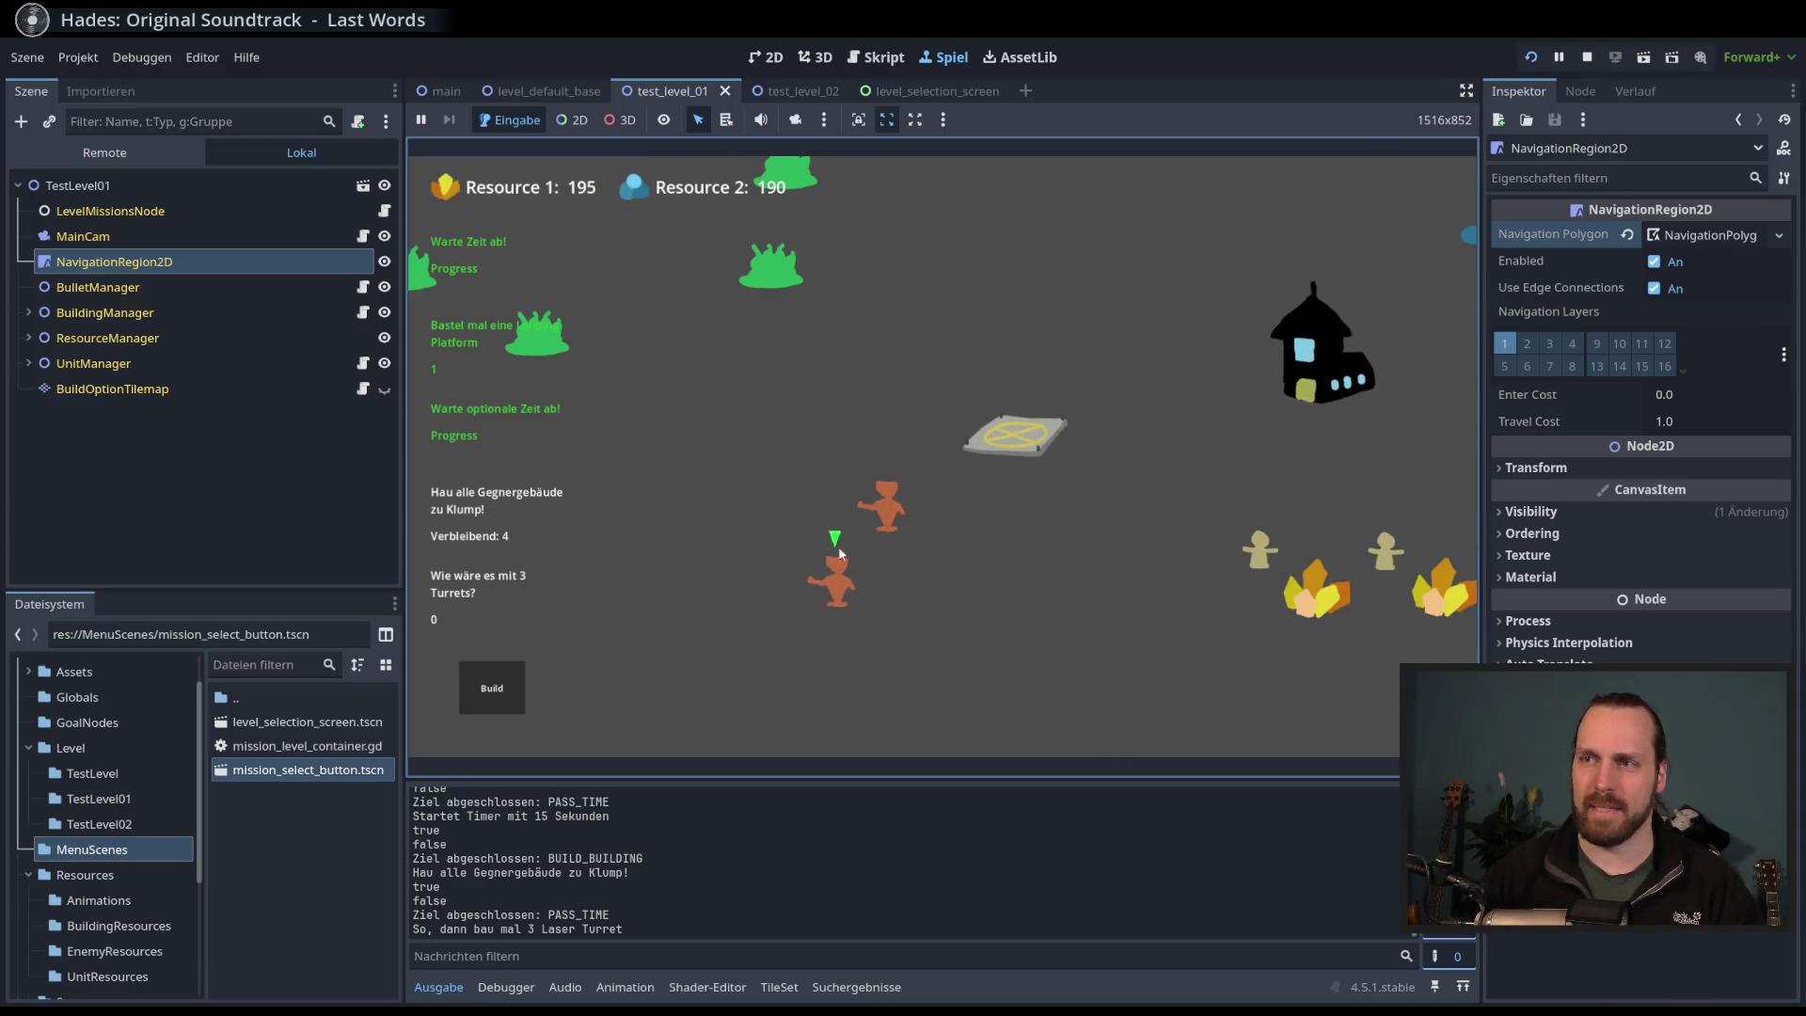
- Pan the game camera across the level toward the enemy house and back to the units
scroll(1093, 675, "down", 1)
left_click_drag(1093, 675, 984, 669)
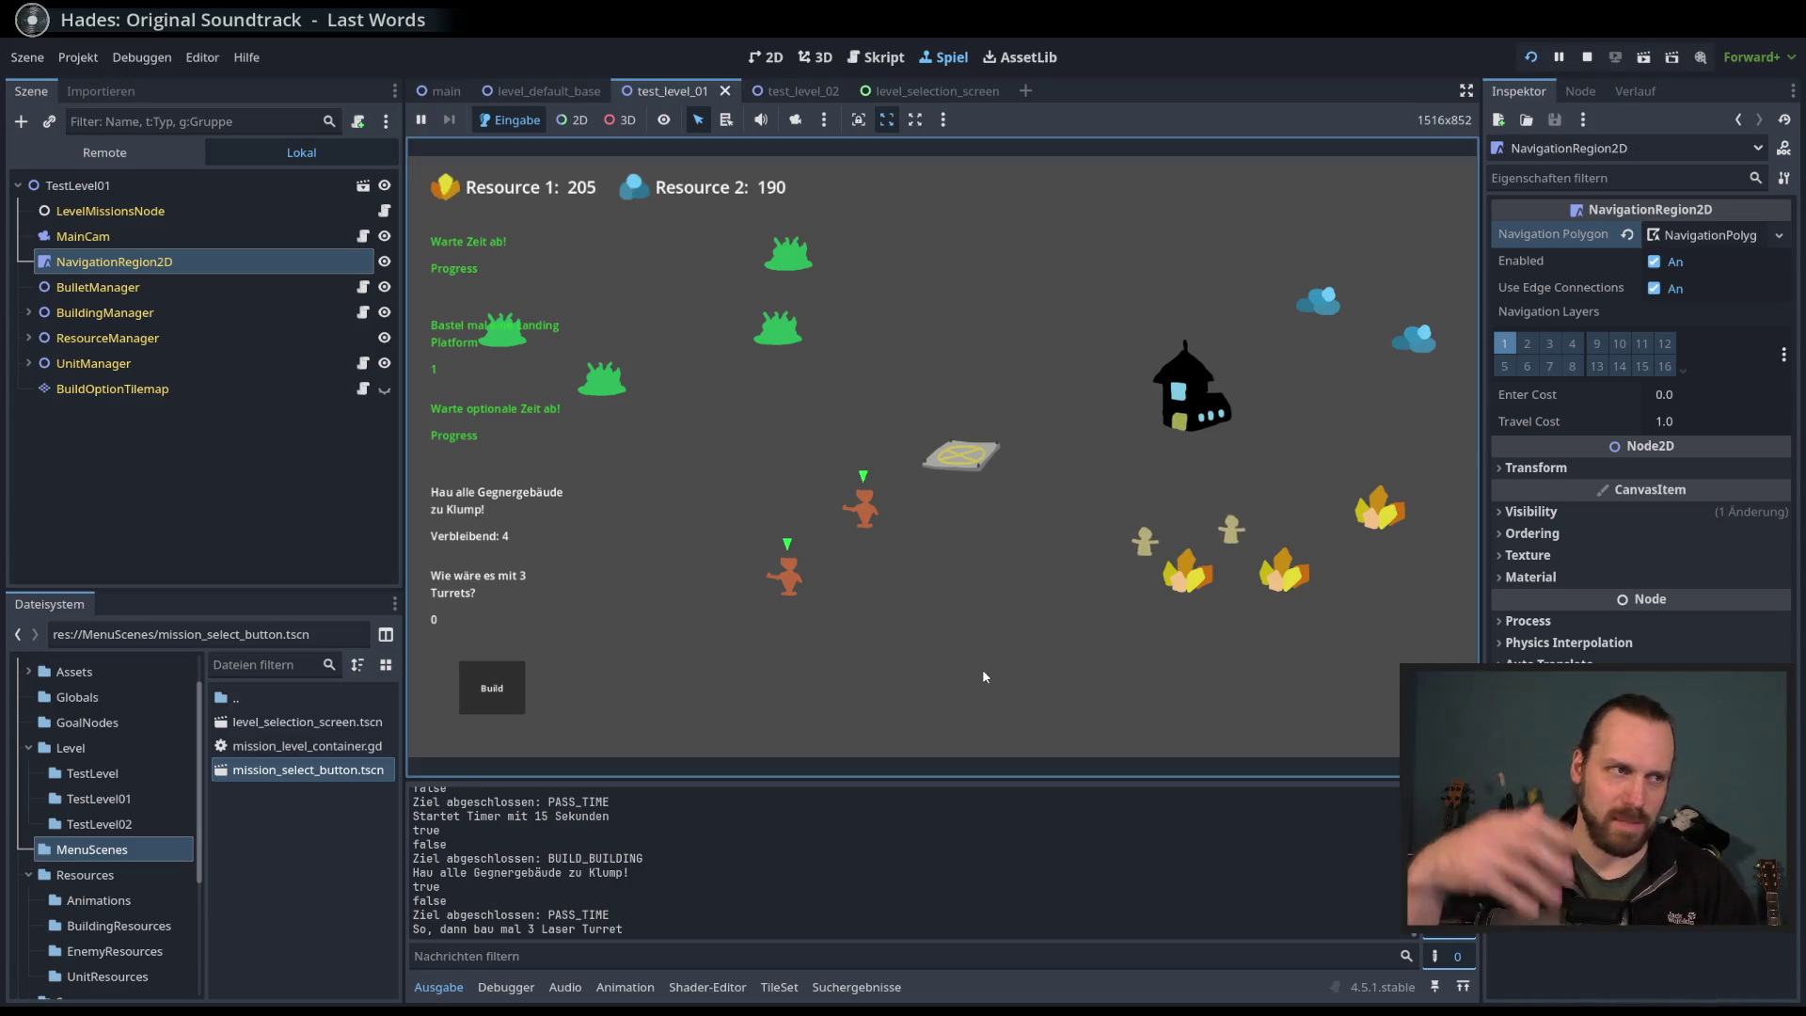
mouse_move(933, 629)
left_mouse_down()
mouse_move(1063, 583)
mouse_move(1171, 579)
mouse_move(1061, 596)
left_mouse_up()
mouse_move(577, 567)
left_mouse_down()
mouse_move(864, 596)
mouse_move(803, 559)
mouse_move(839, 533)
mouse_move(766, 585)
left_mouse_up()
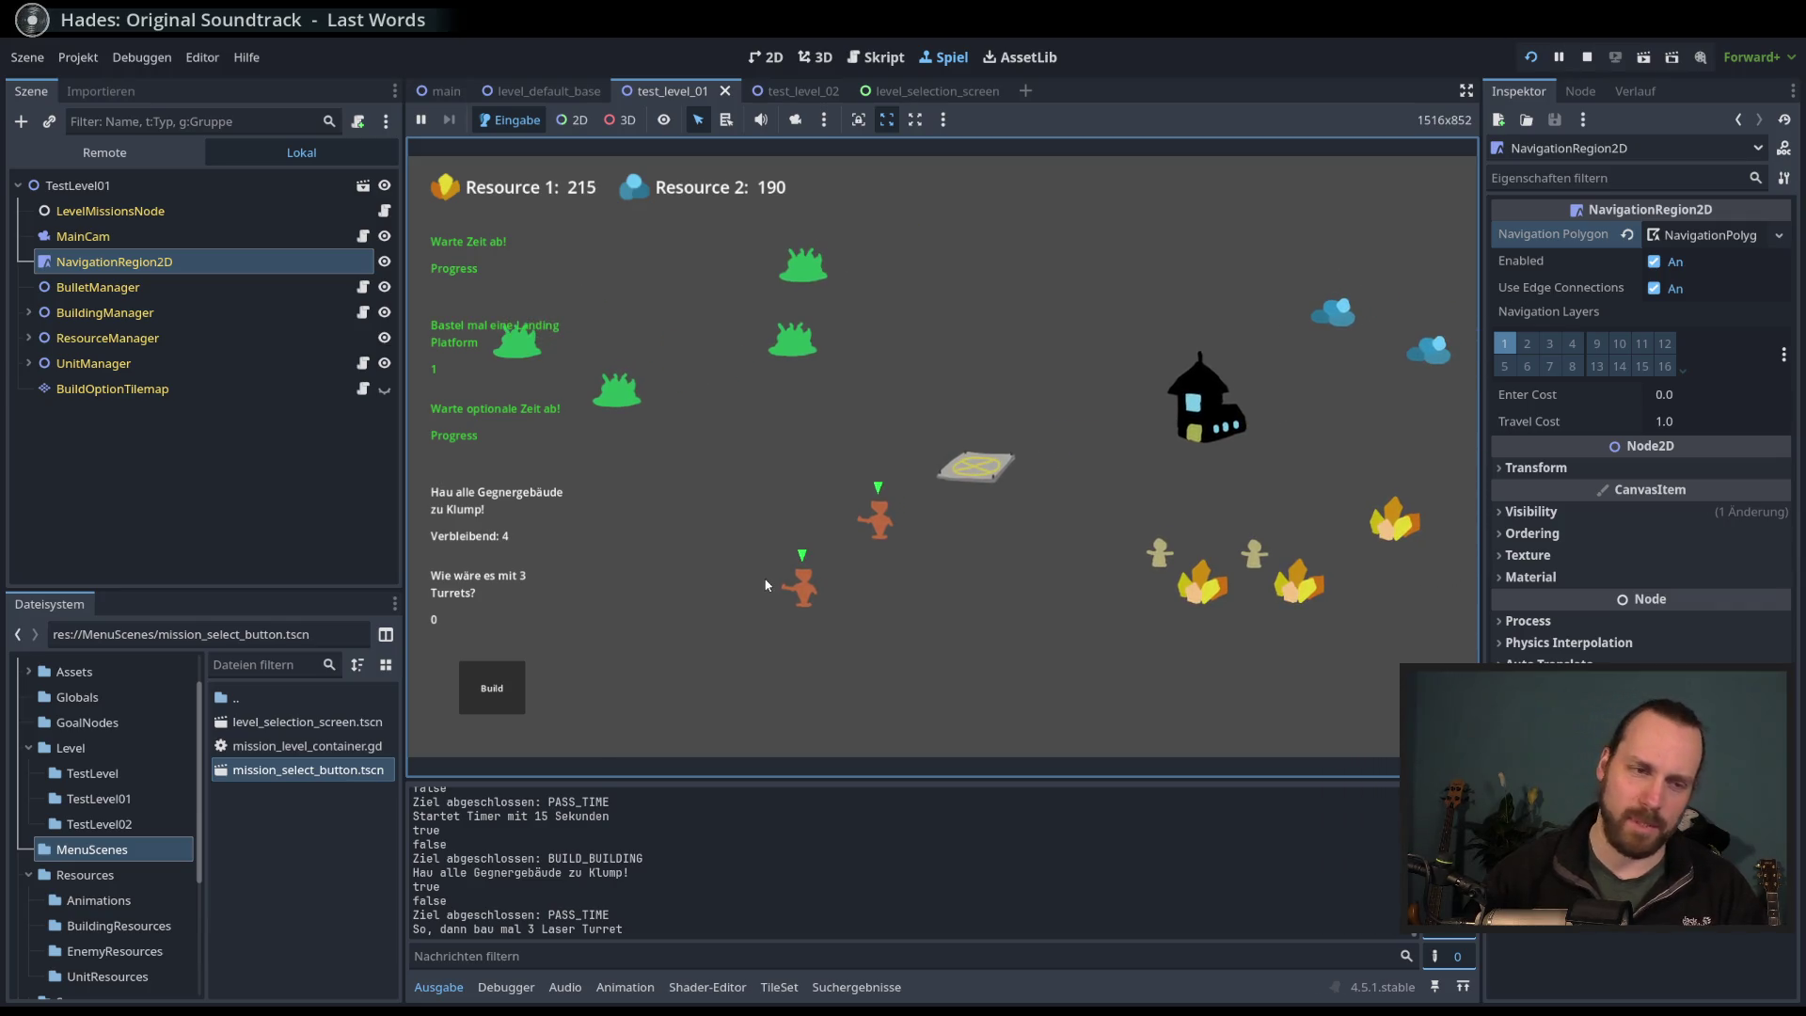
mouse_move(867, 583)
left_mouse_down()
mouse_move(746, 478)
mouse_move(1086, 677)
mouse_move(1040, 630)
mouse_move(964, 616)
left_mouse_up()
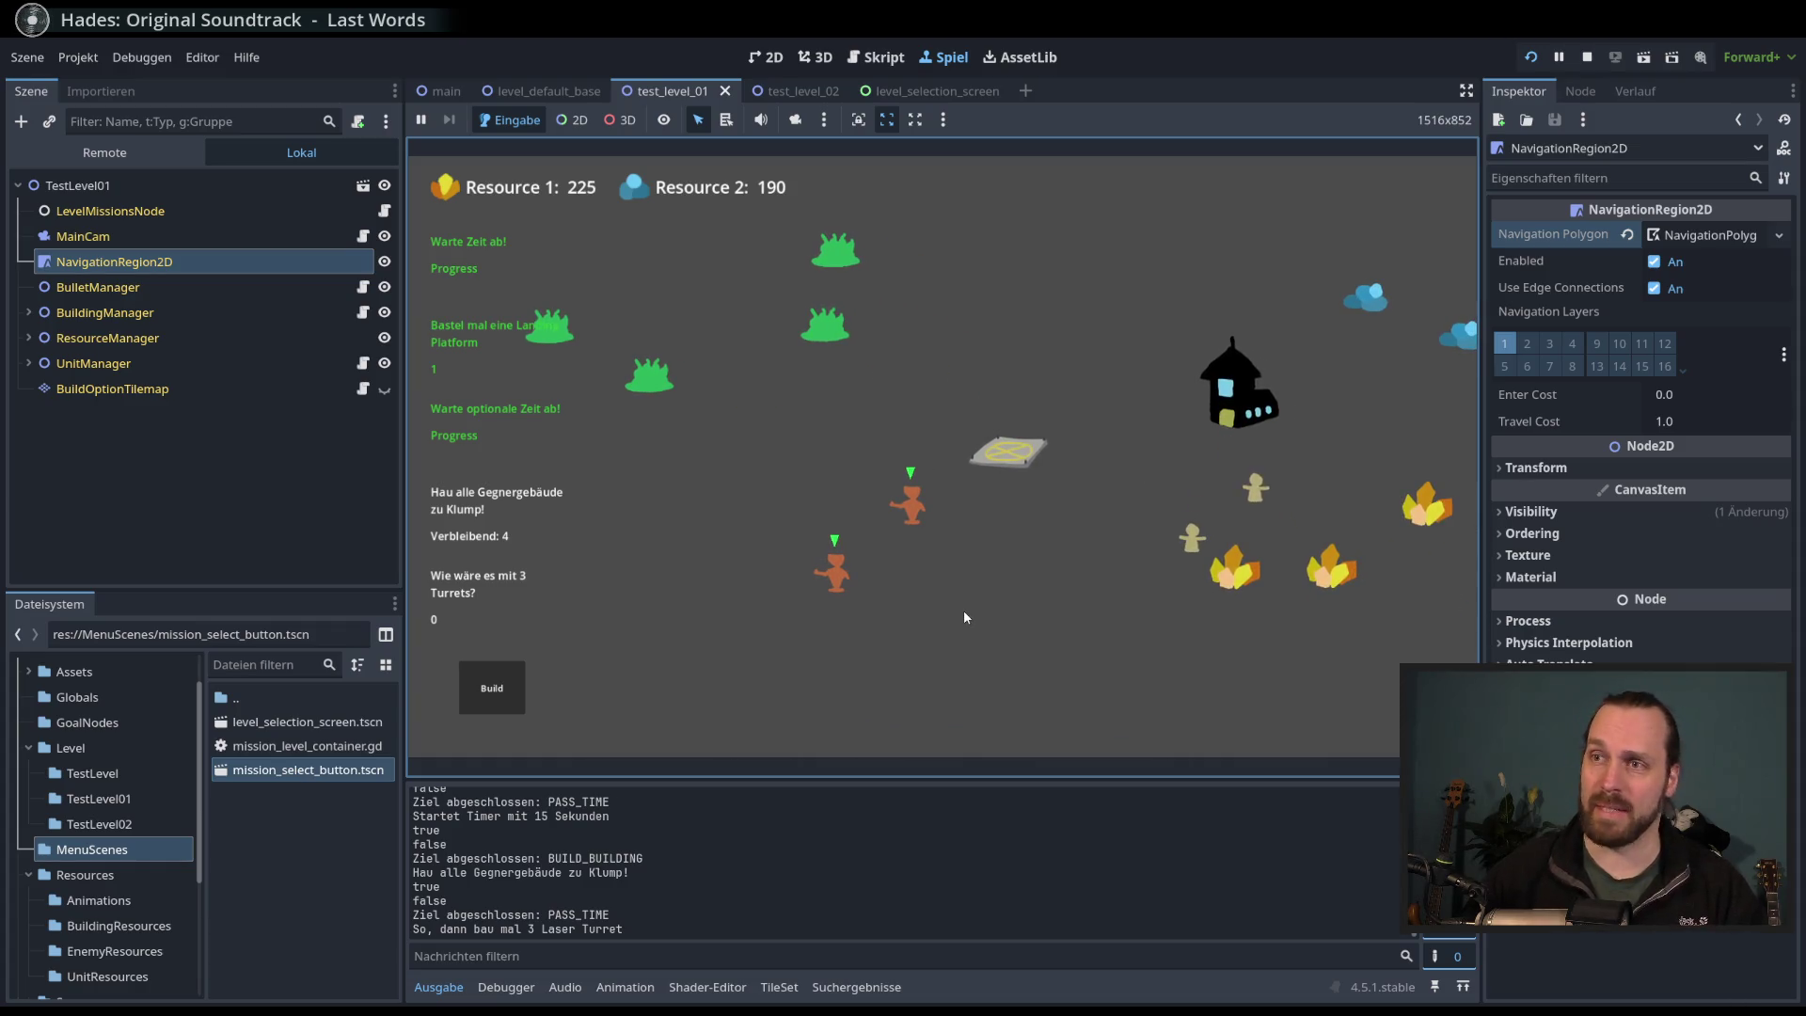
mouse_move(963, 610)
left_mouse_down()
mouse_move(911, 628)
mouse_move(669, 587)
mouse_move(906, 614)
mouse_move(940, 593)
mouse_move(990, 624)
mouse_move(1031, 600)
left_mouse_up()
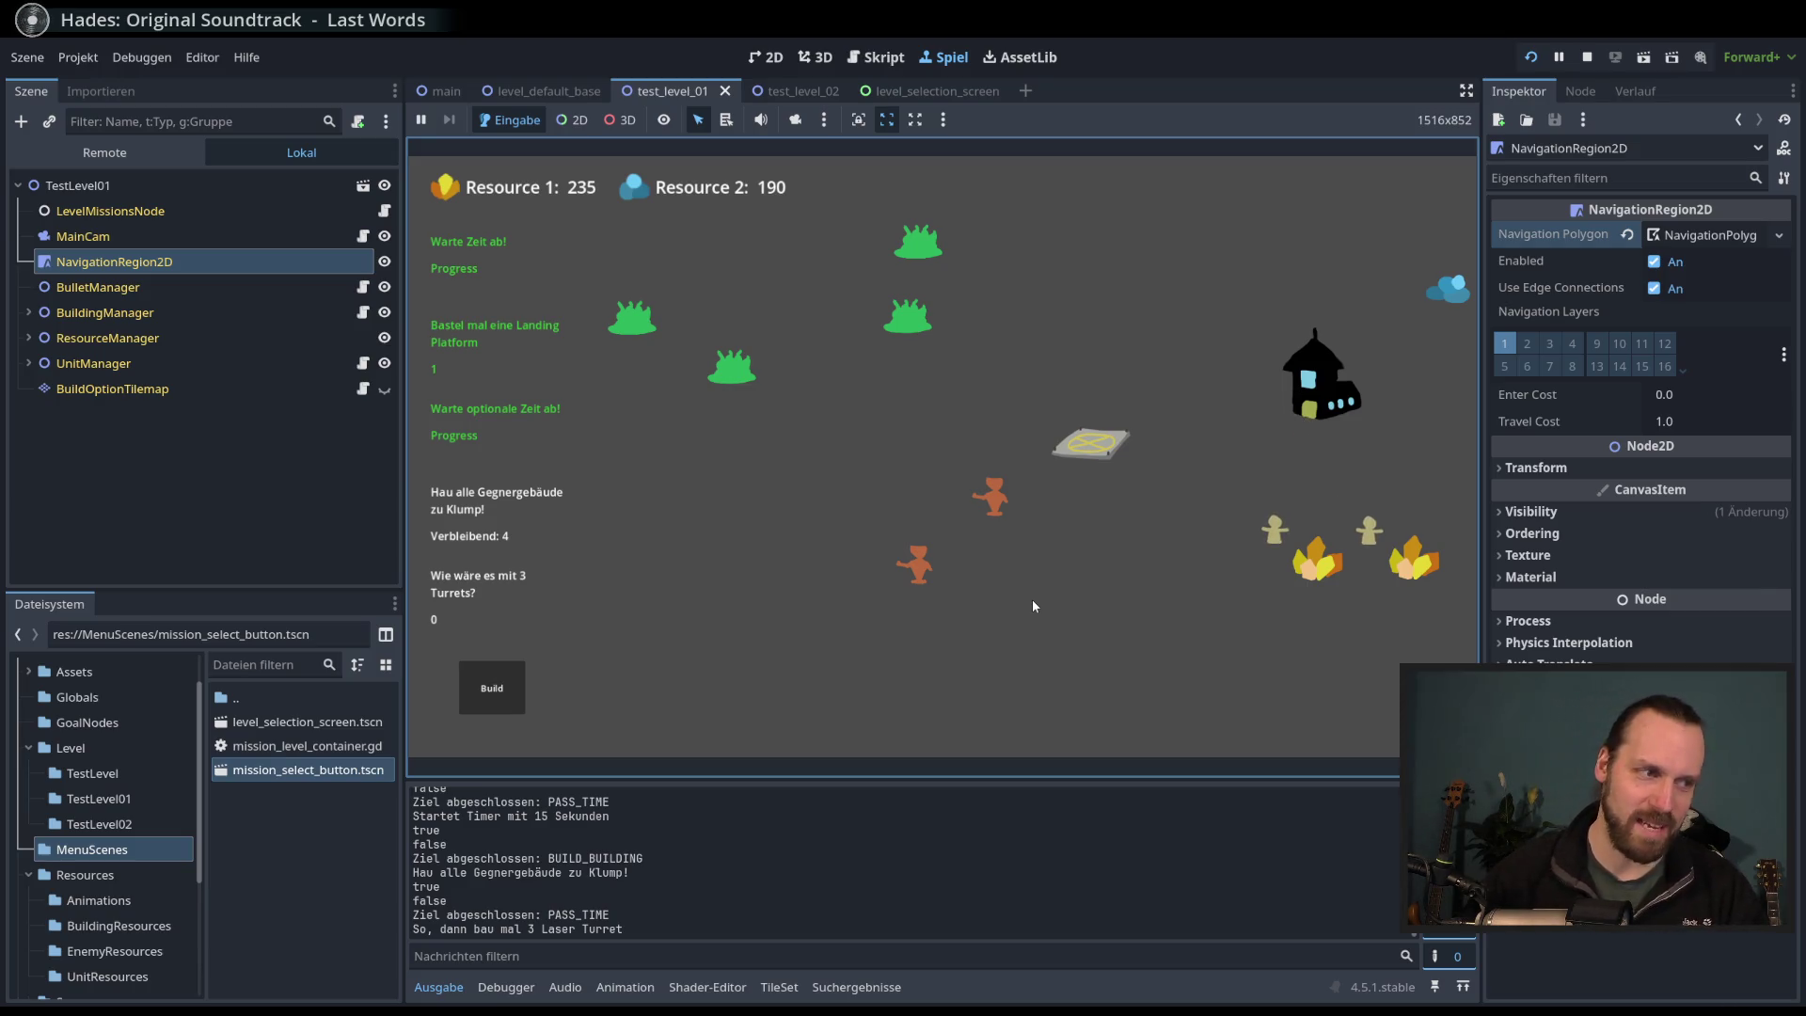
mouse_move(1031, 600)
left_mouse_down()
mouse_move(705, 583)
mouse_move(995, 598)
left_mouse_up()
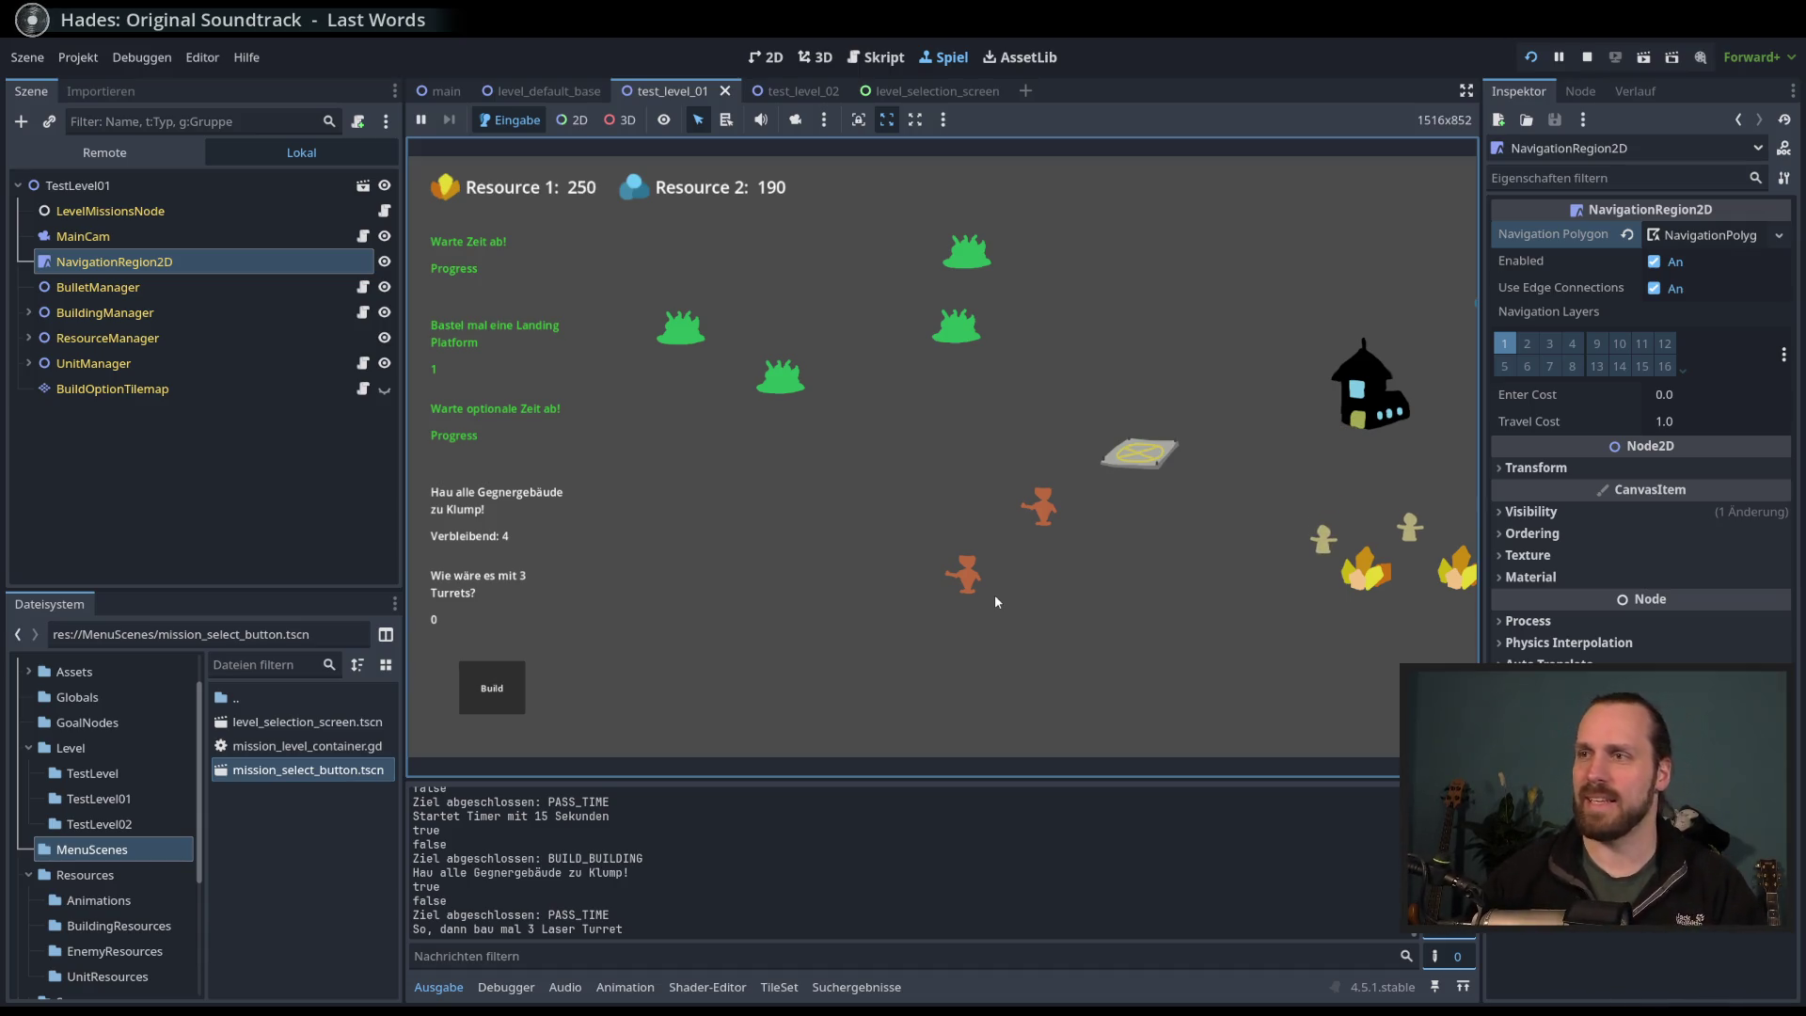
key("d")
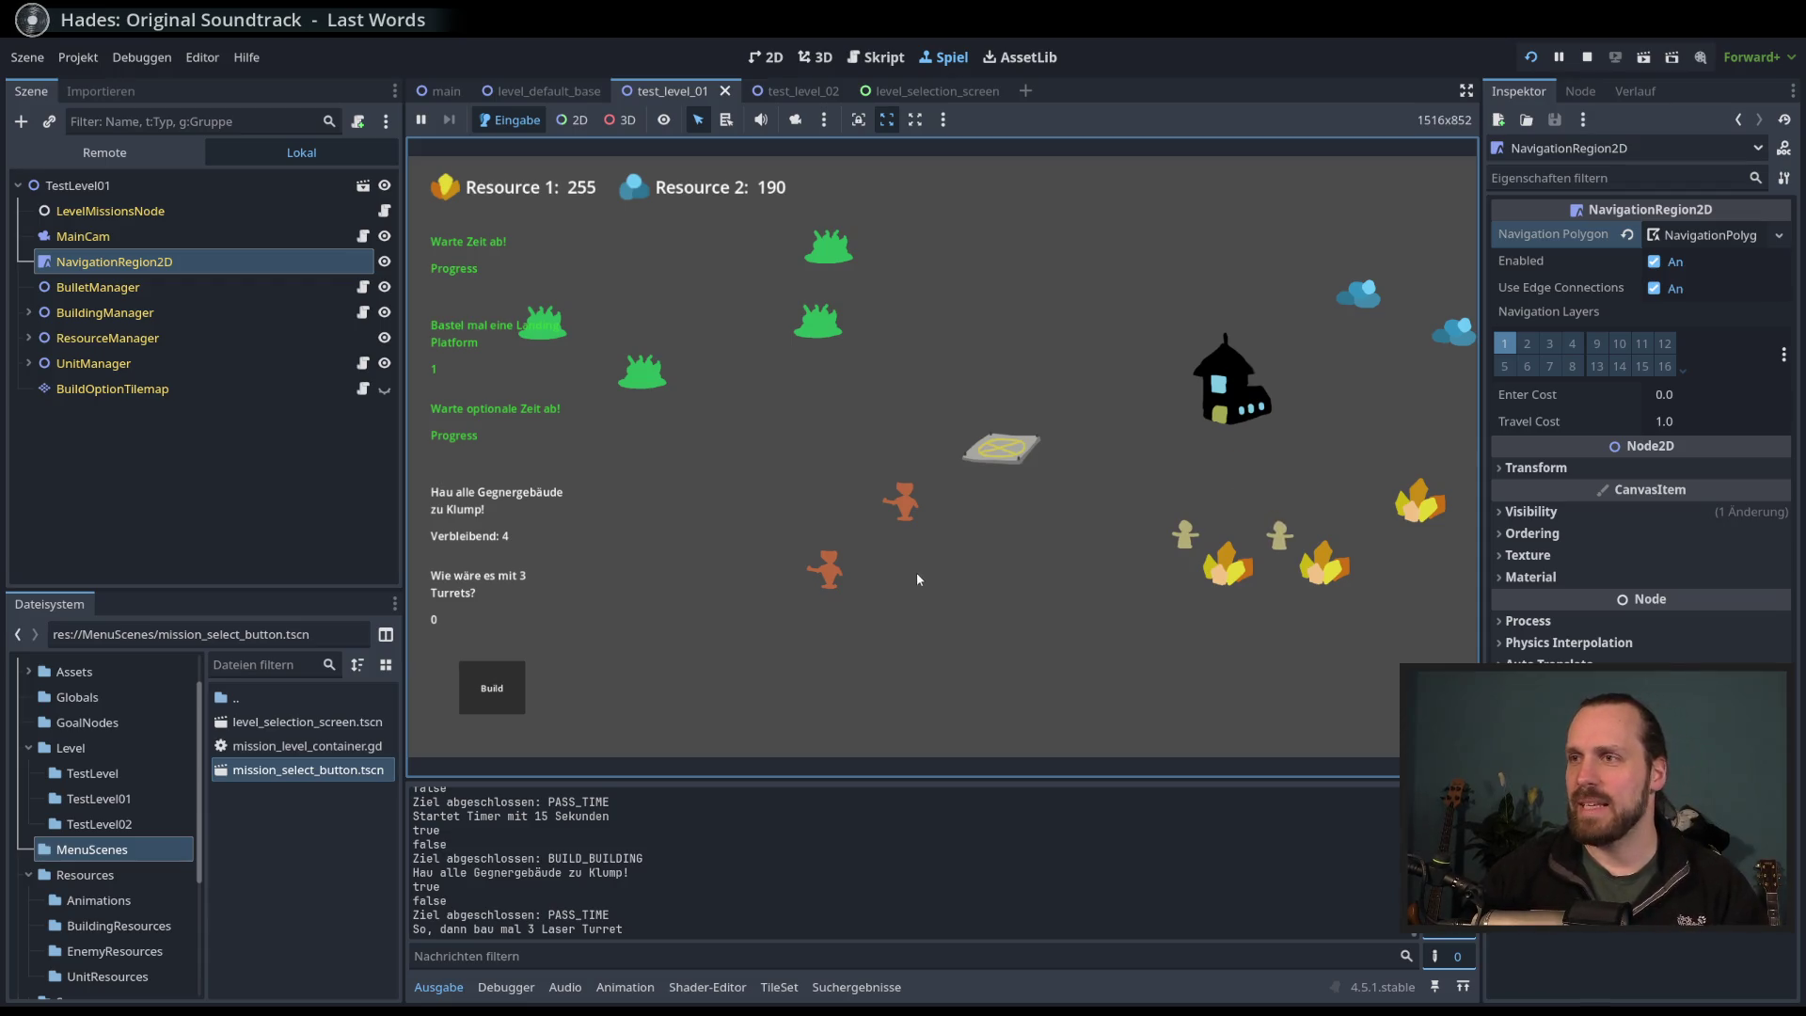
mouse_move(960, 606)
left_mouse_down()
mouse_move(873, 604)
mouse_move(1051, 596)
mouse_move(1016, 617)
left_mouse_up()
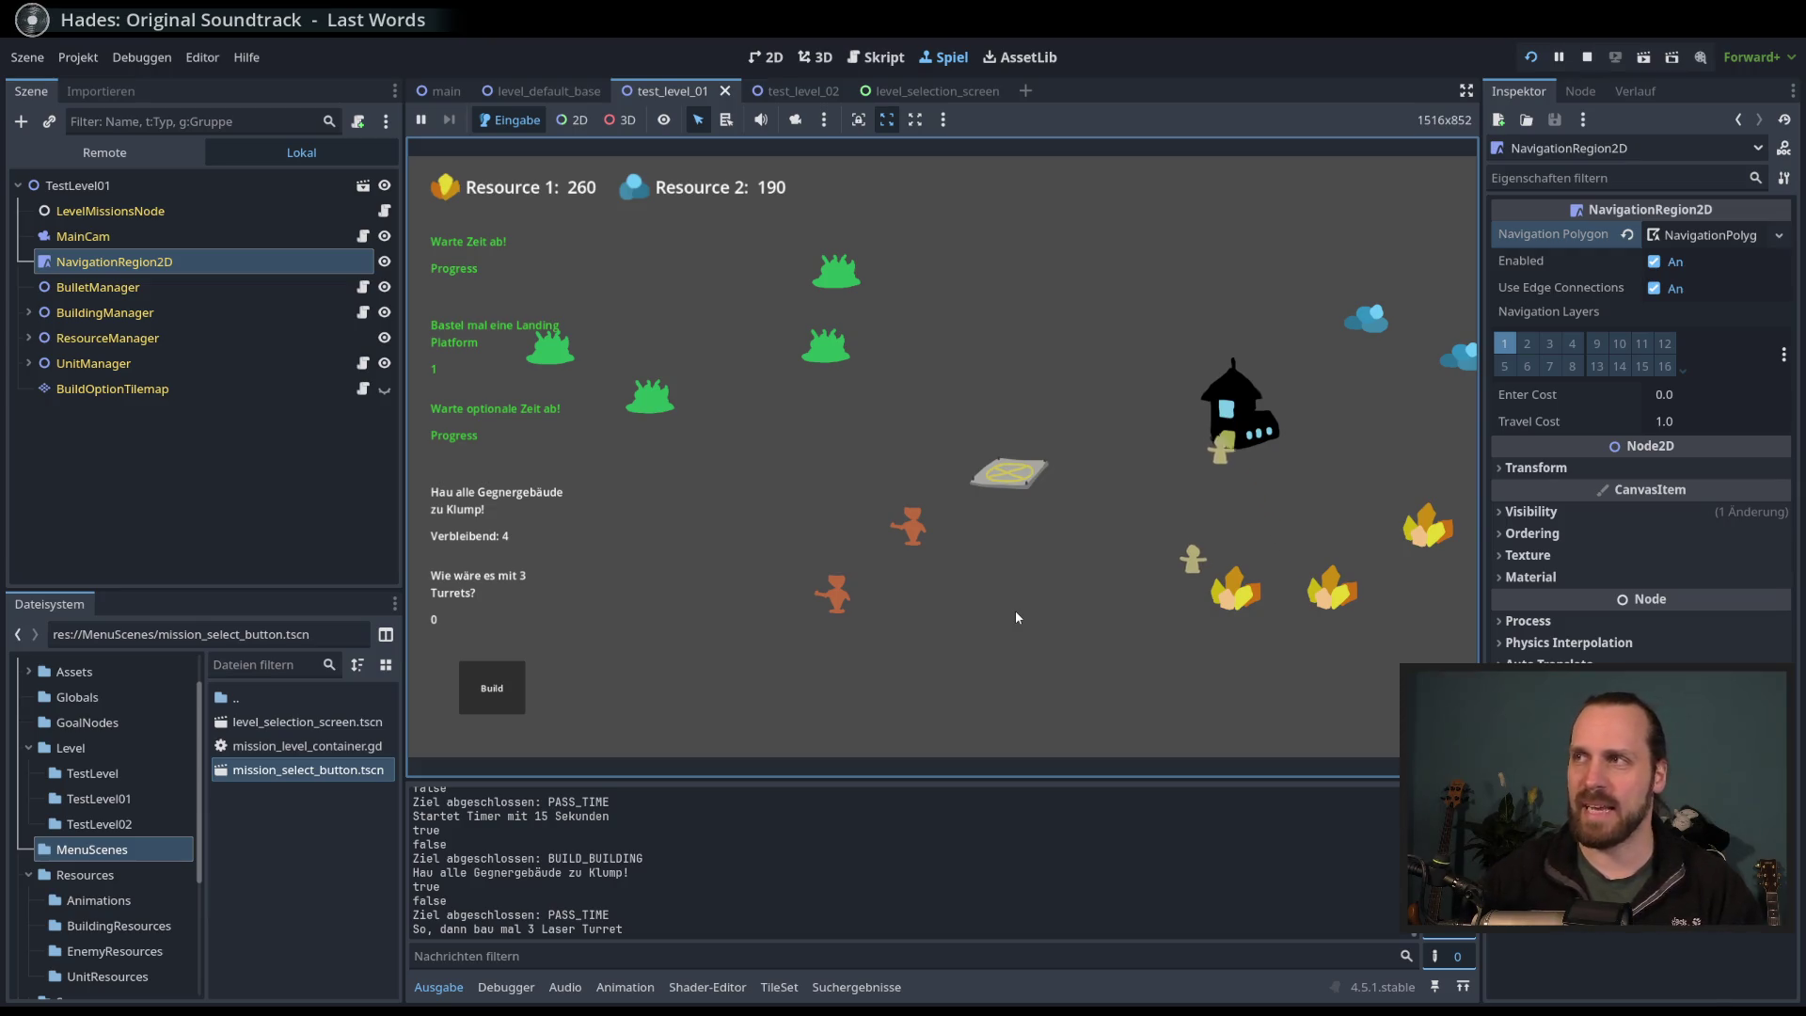
scroll(954, 565, "up", 1)
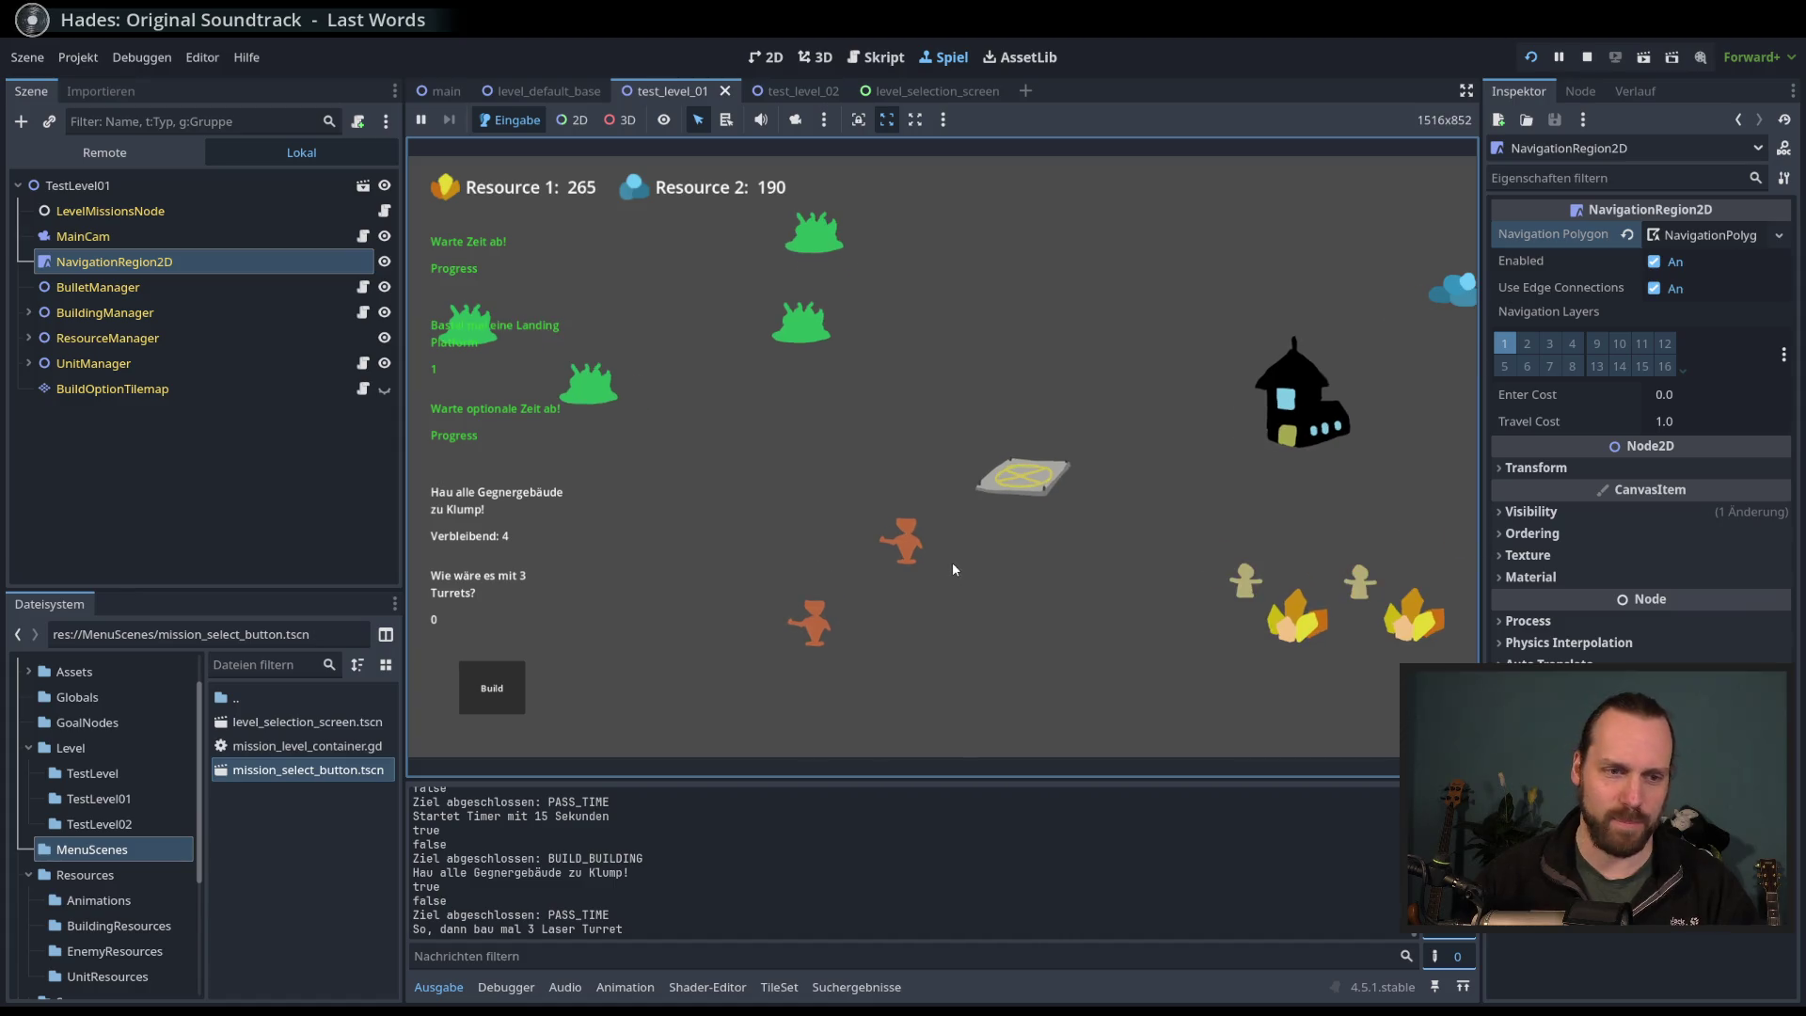
left_click_drag(974, 556, 1070, 555)
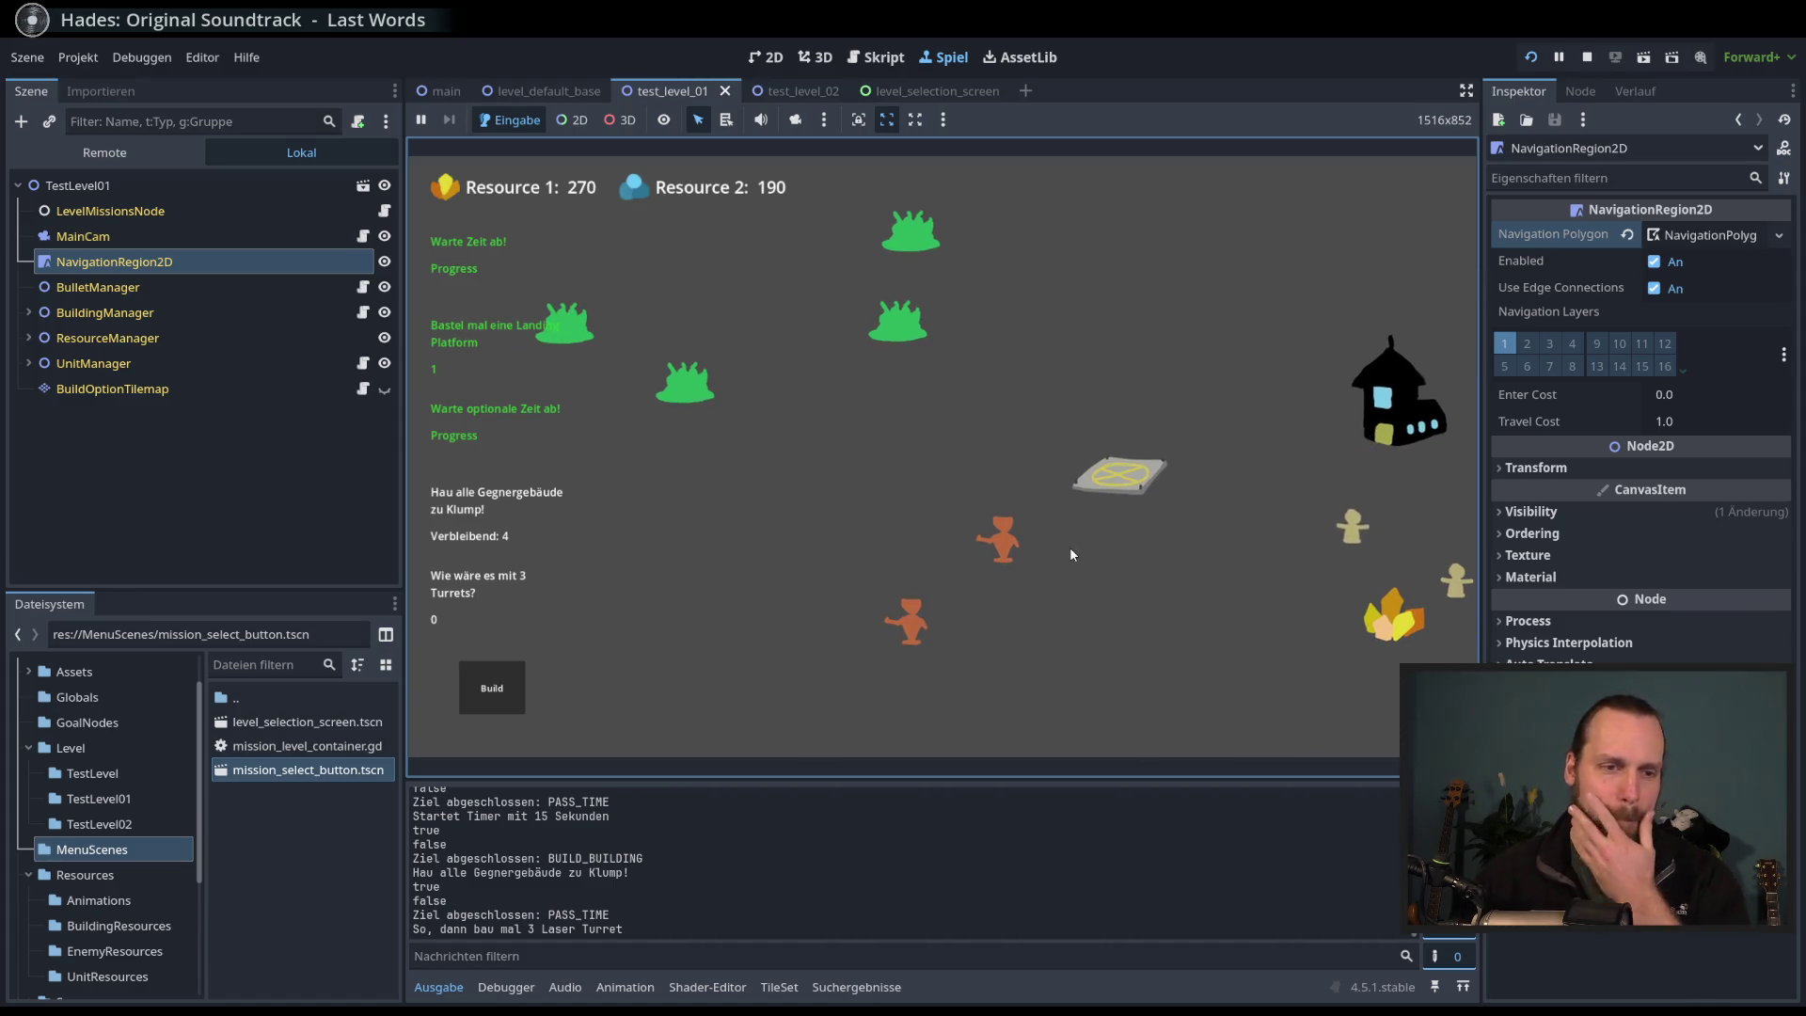
- Move the orange unit past the bushes toward the green enemy building
left_click(999, 539)
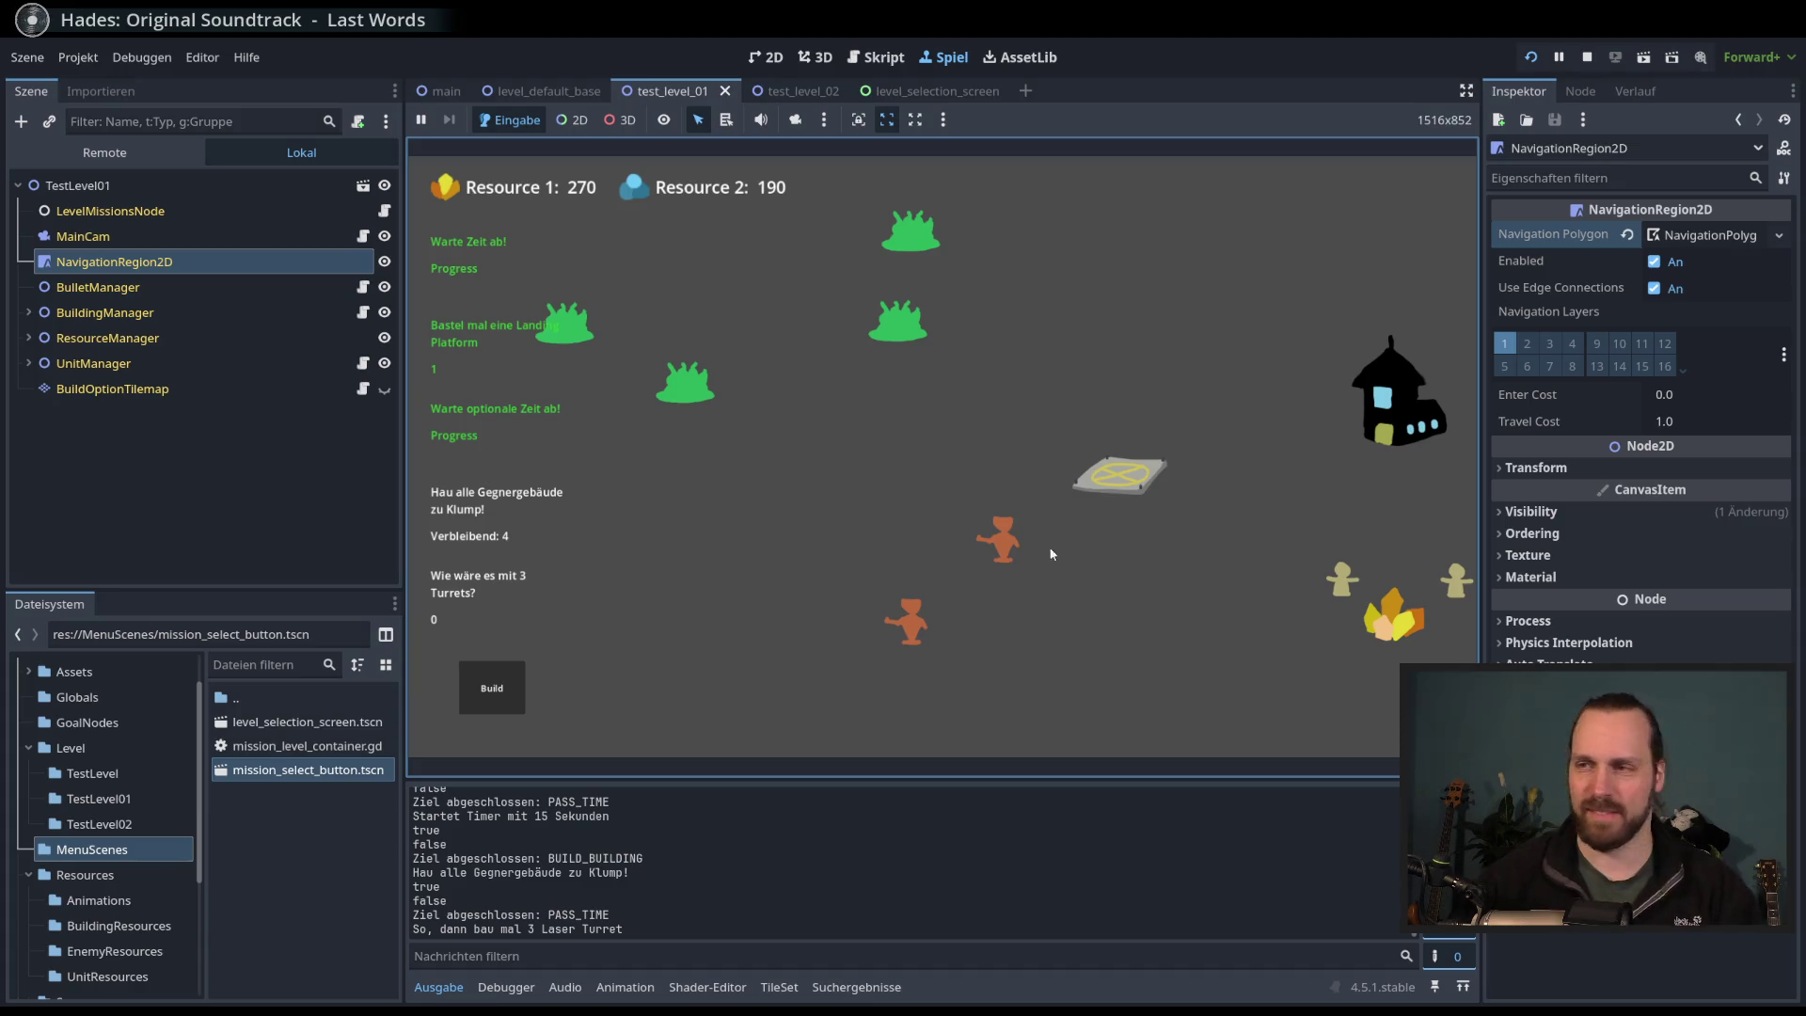
right_click(986, 410)
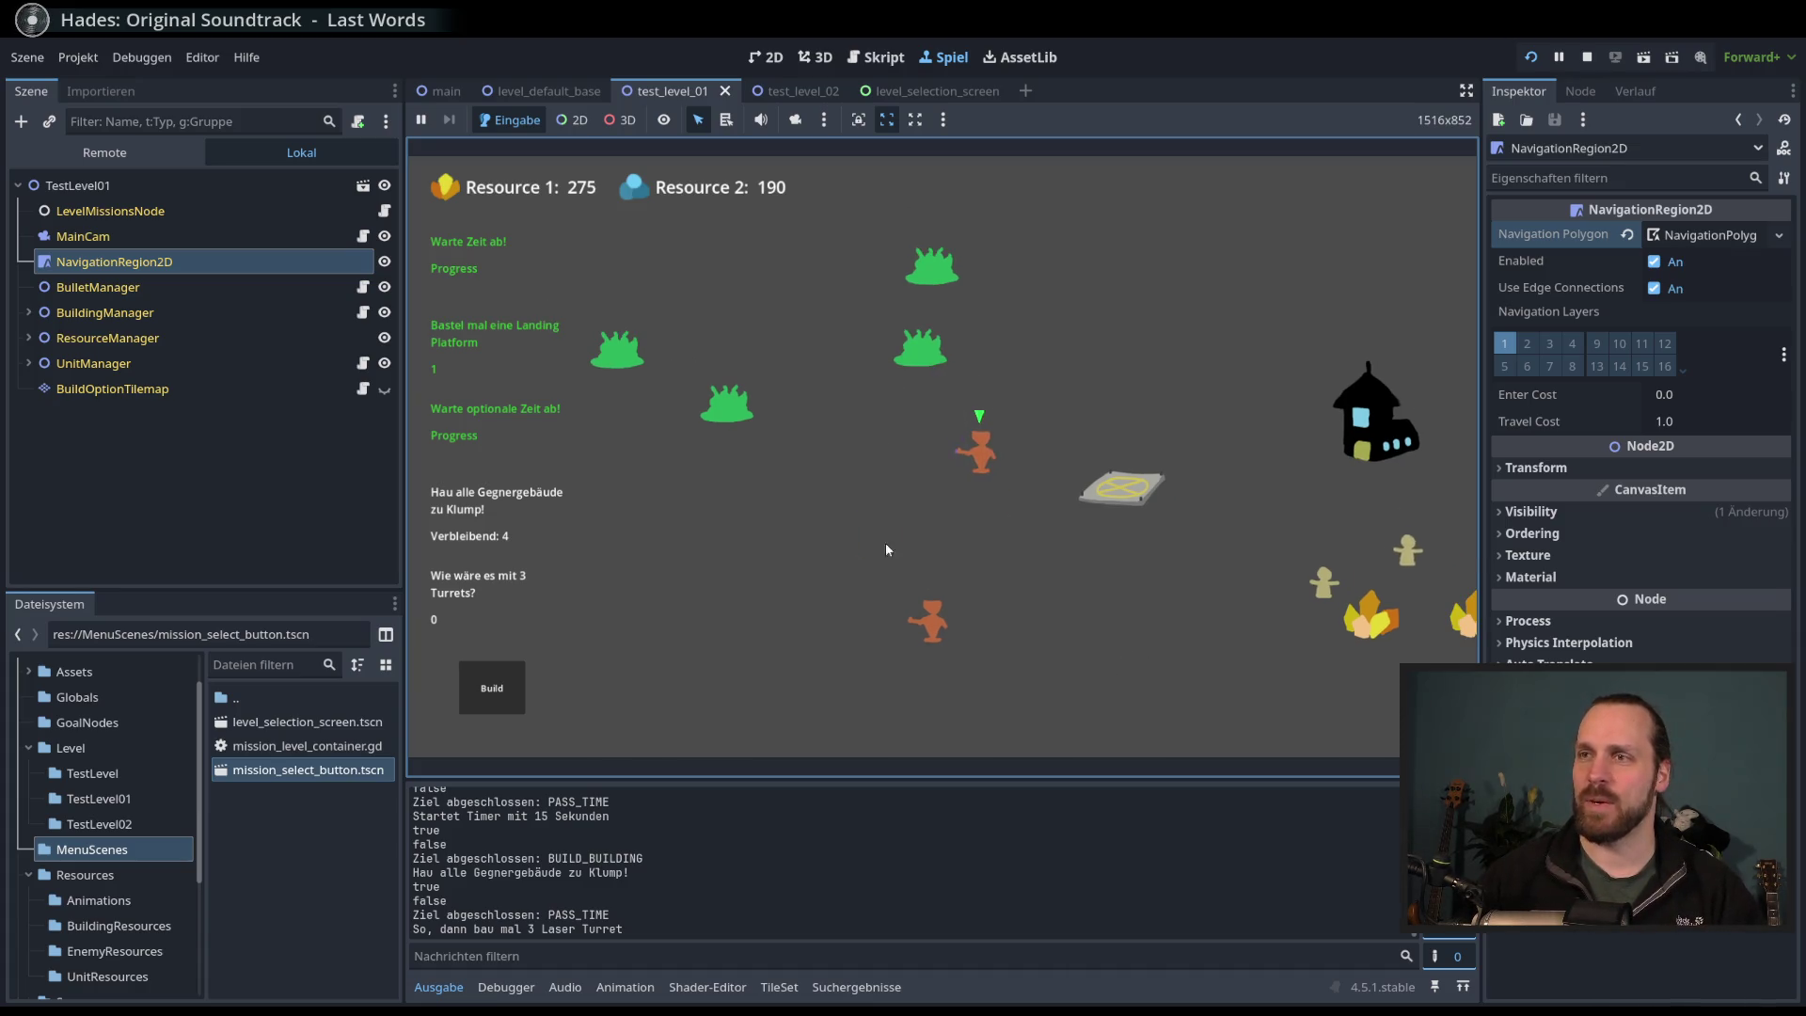
scroll(894, 483, "down", 1)
right_click(646, 331)
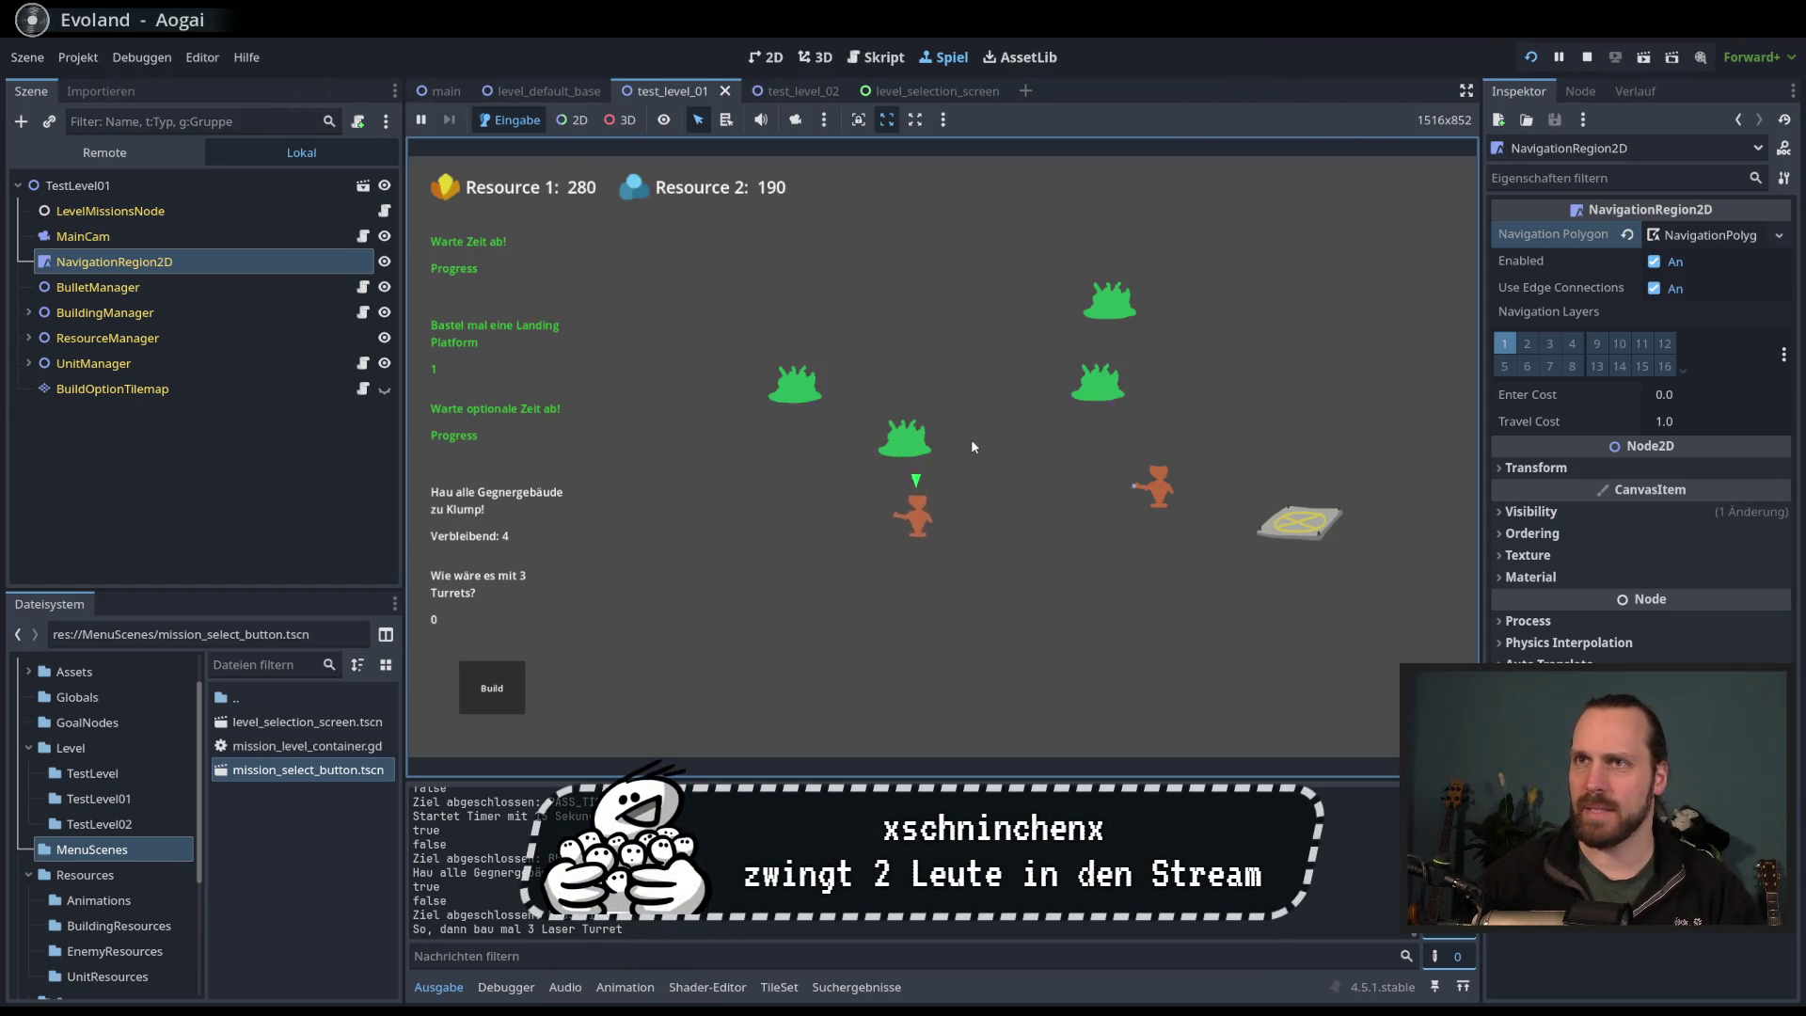
- Place three Laser Turrets in a column: near the bushes, lower down, and near the bottom
key("d")
left_click(508, 708)
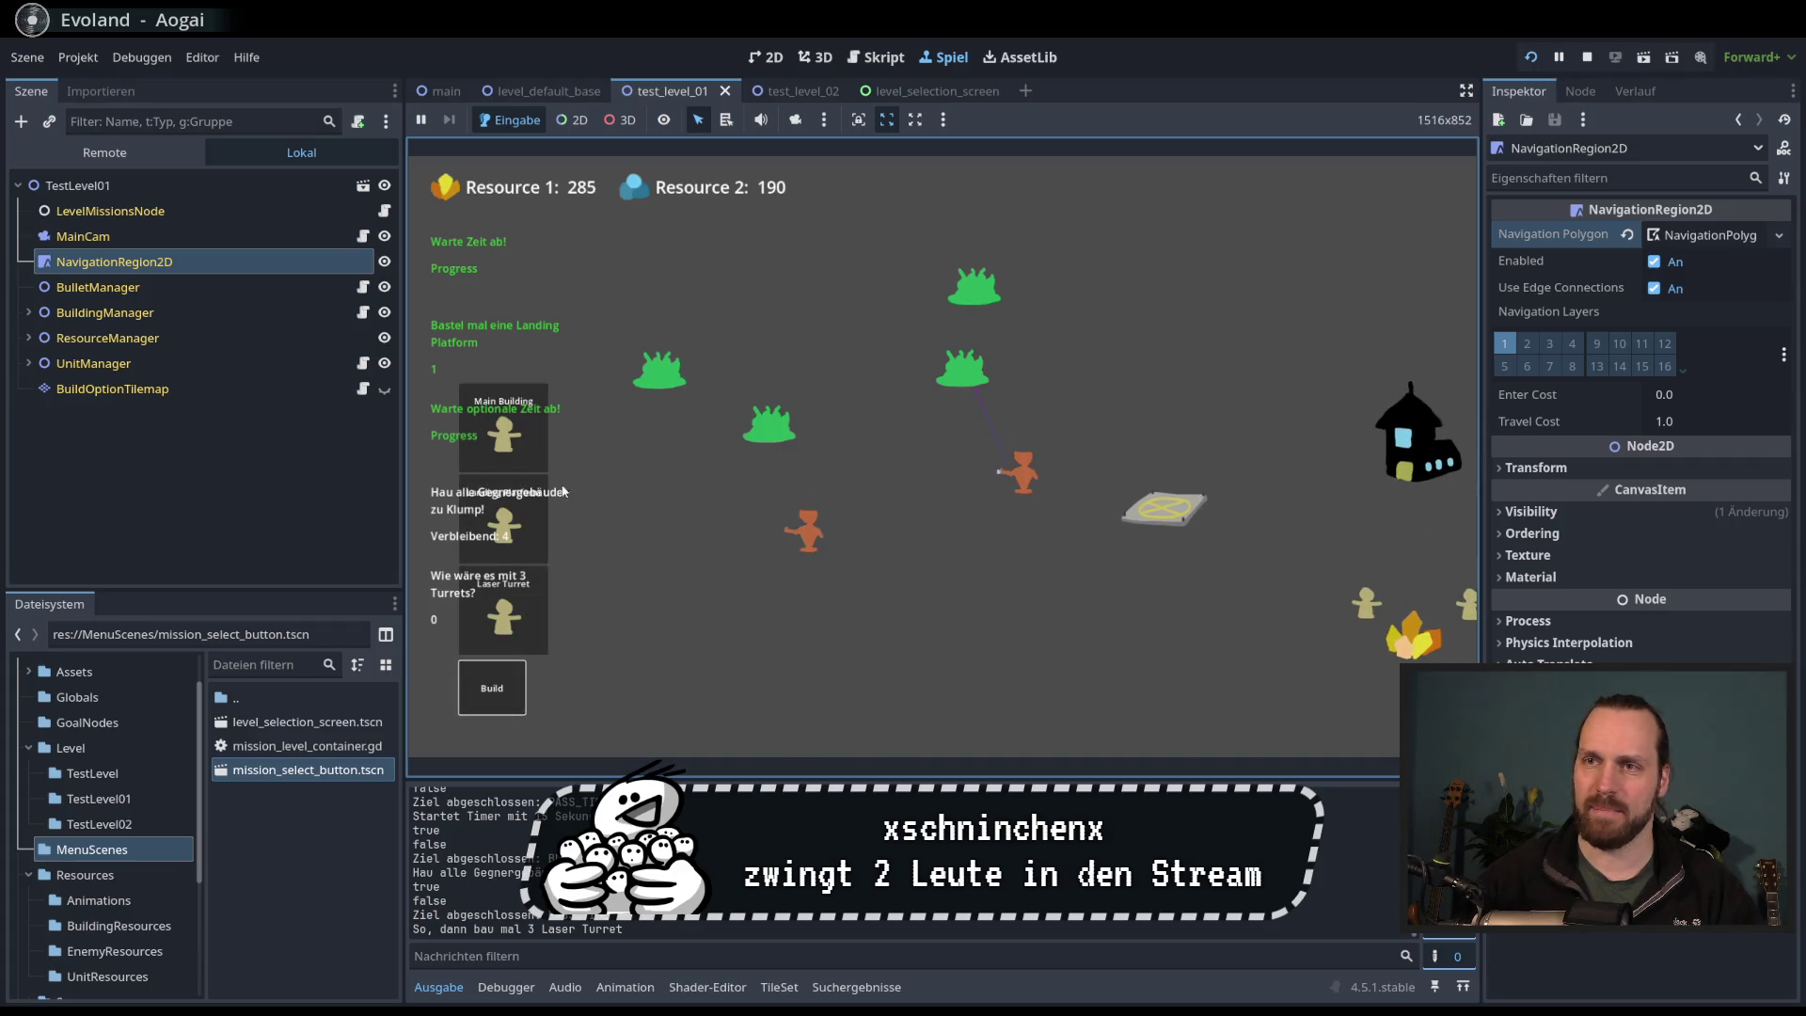
left_click(502, 610)
left_click(884, 363)
left_click(492, 687)
left_click(503, 610)
left_click(896, 470)
left_click(492, 688)
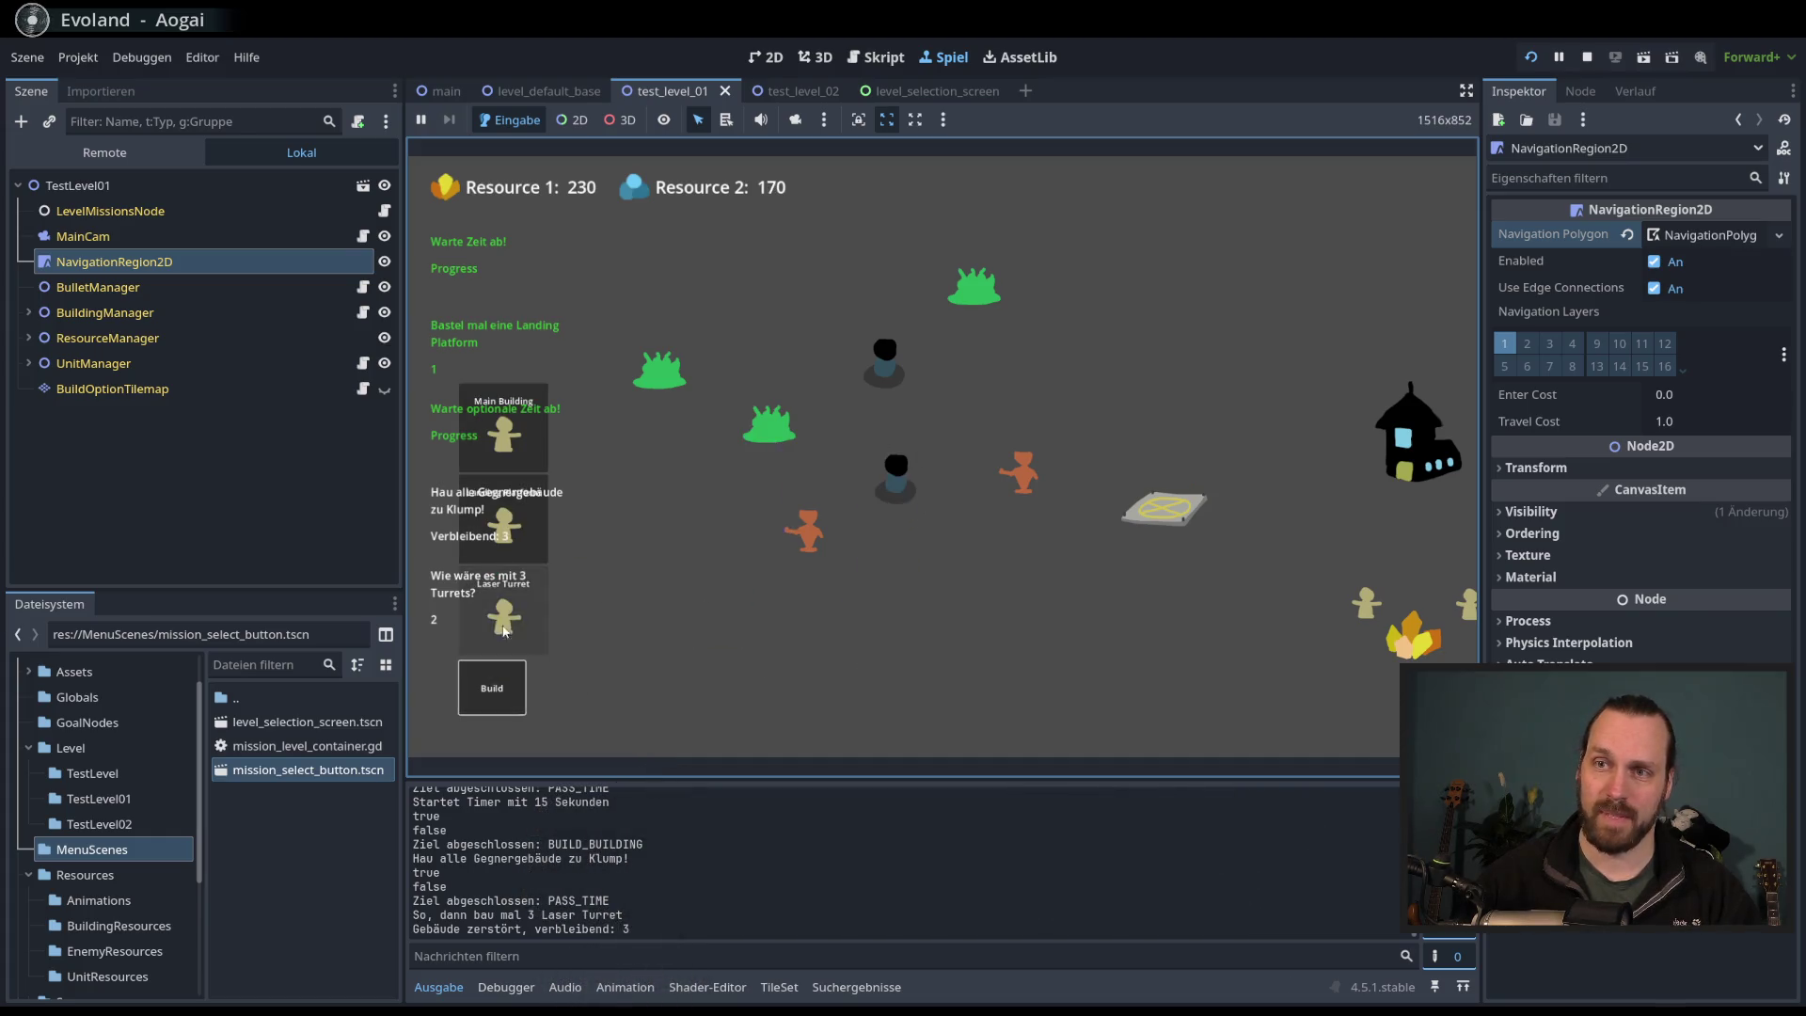
left_click(502, 609)
left_click(896, 668)
left_click(492, 688)
left_click(481, 621)
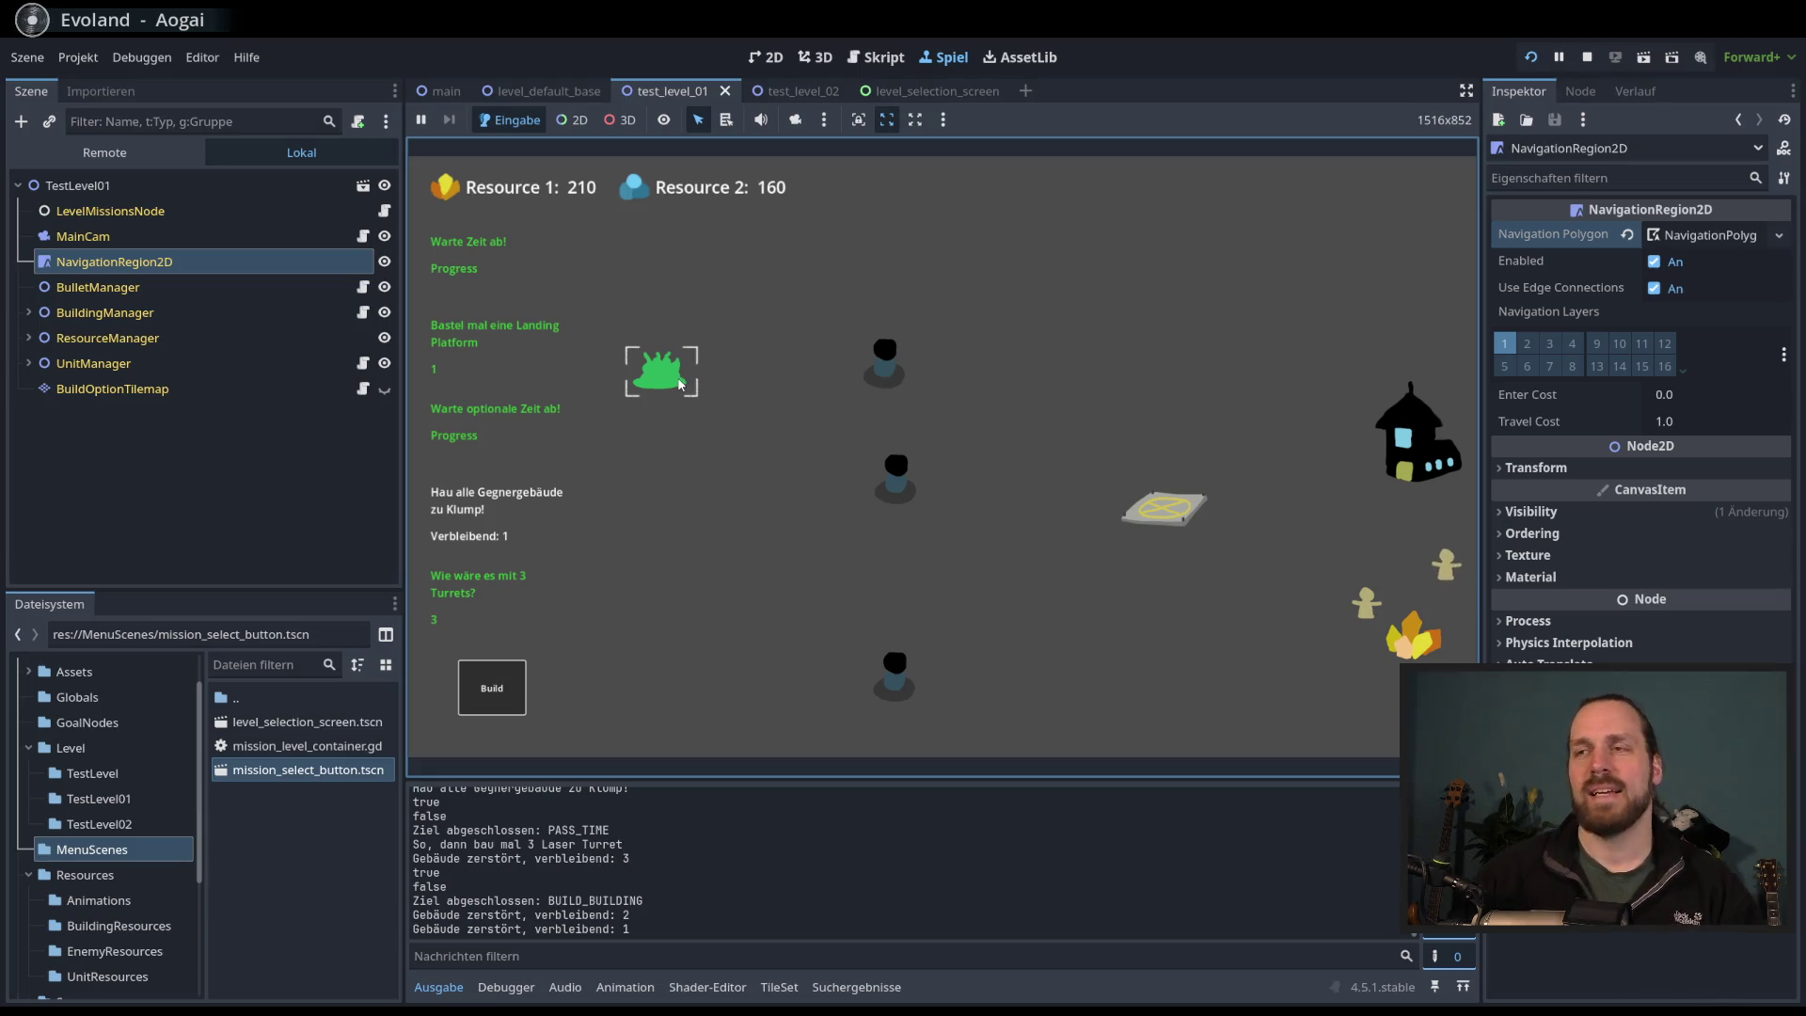
- Send the orange units against the last enemy building for victory, then stop the game with F8
left_click(886, 369)
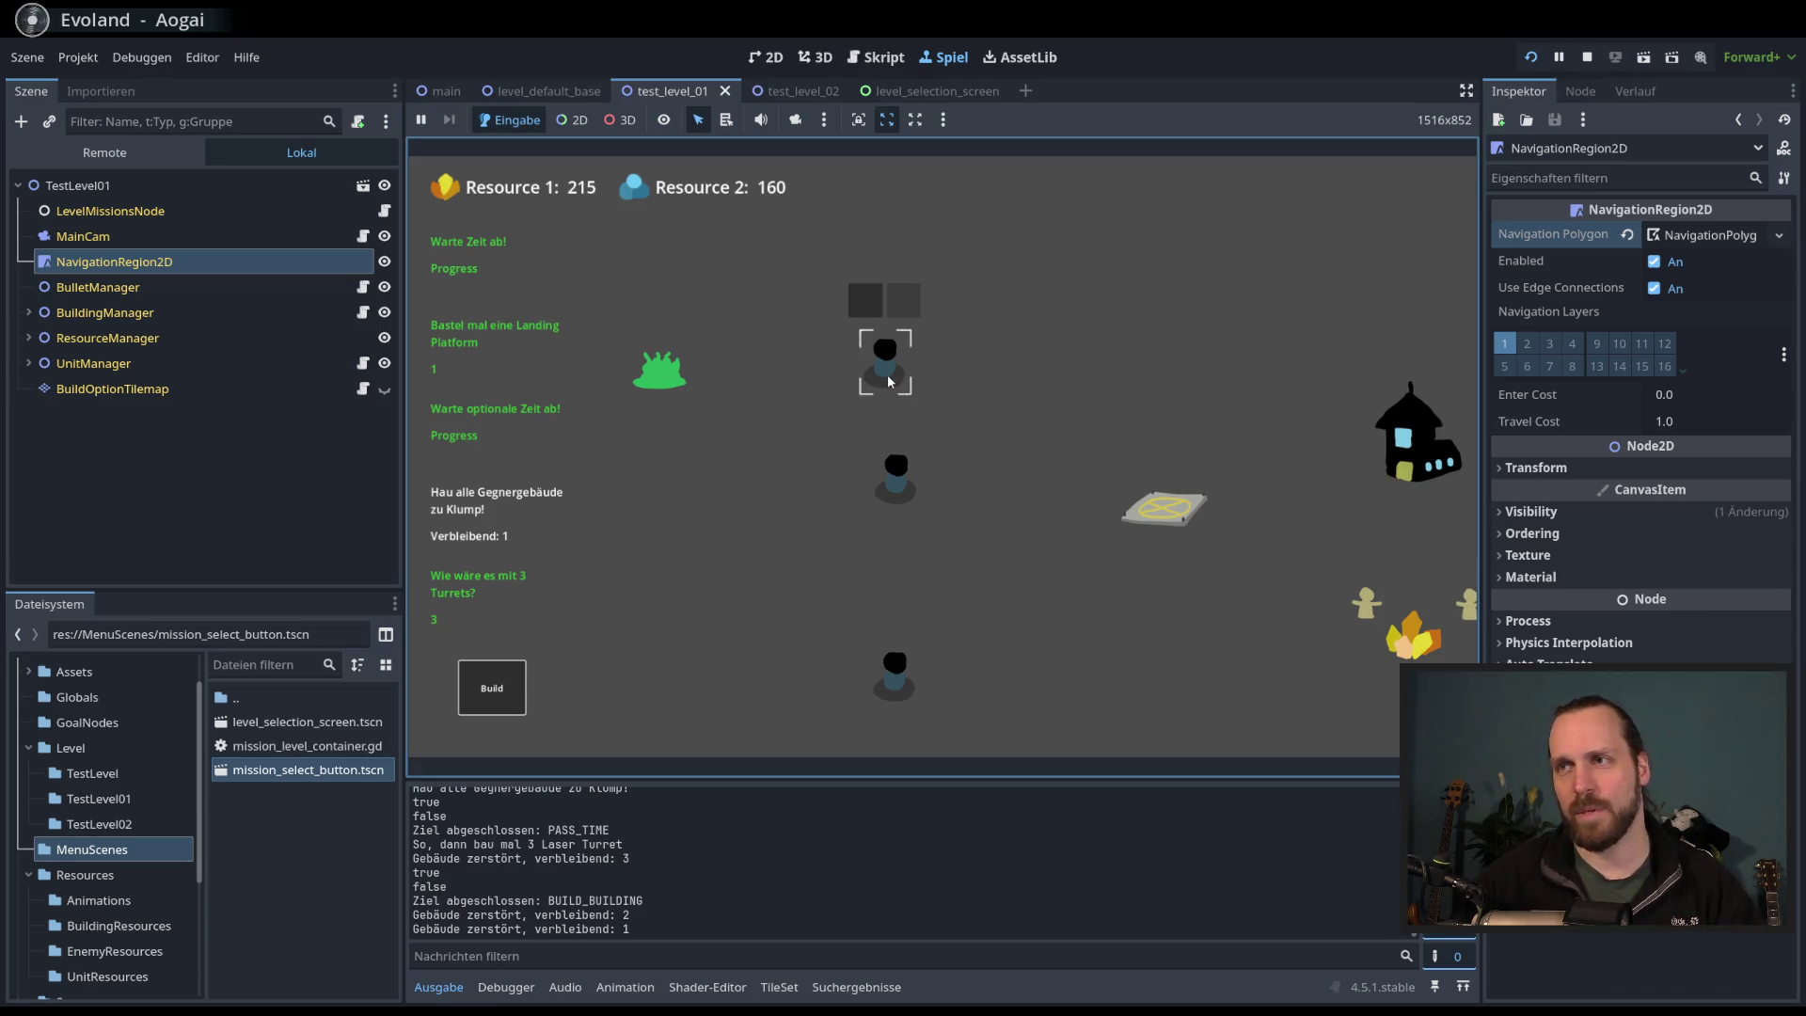
left_click_drag(849, 338, 996, 524)
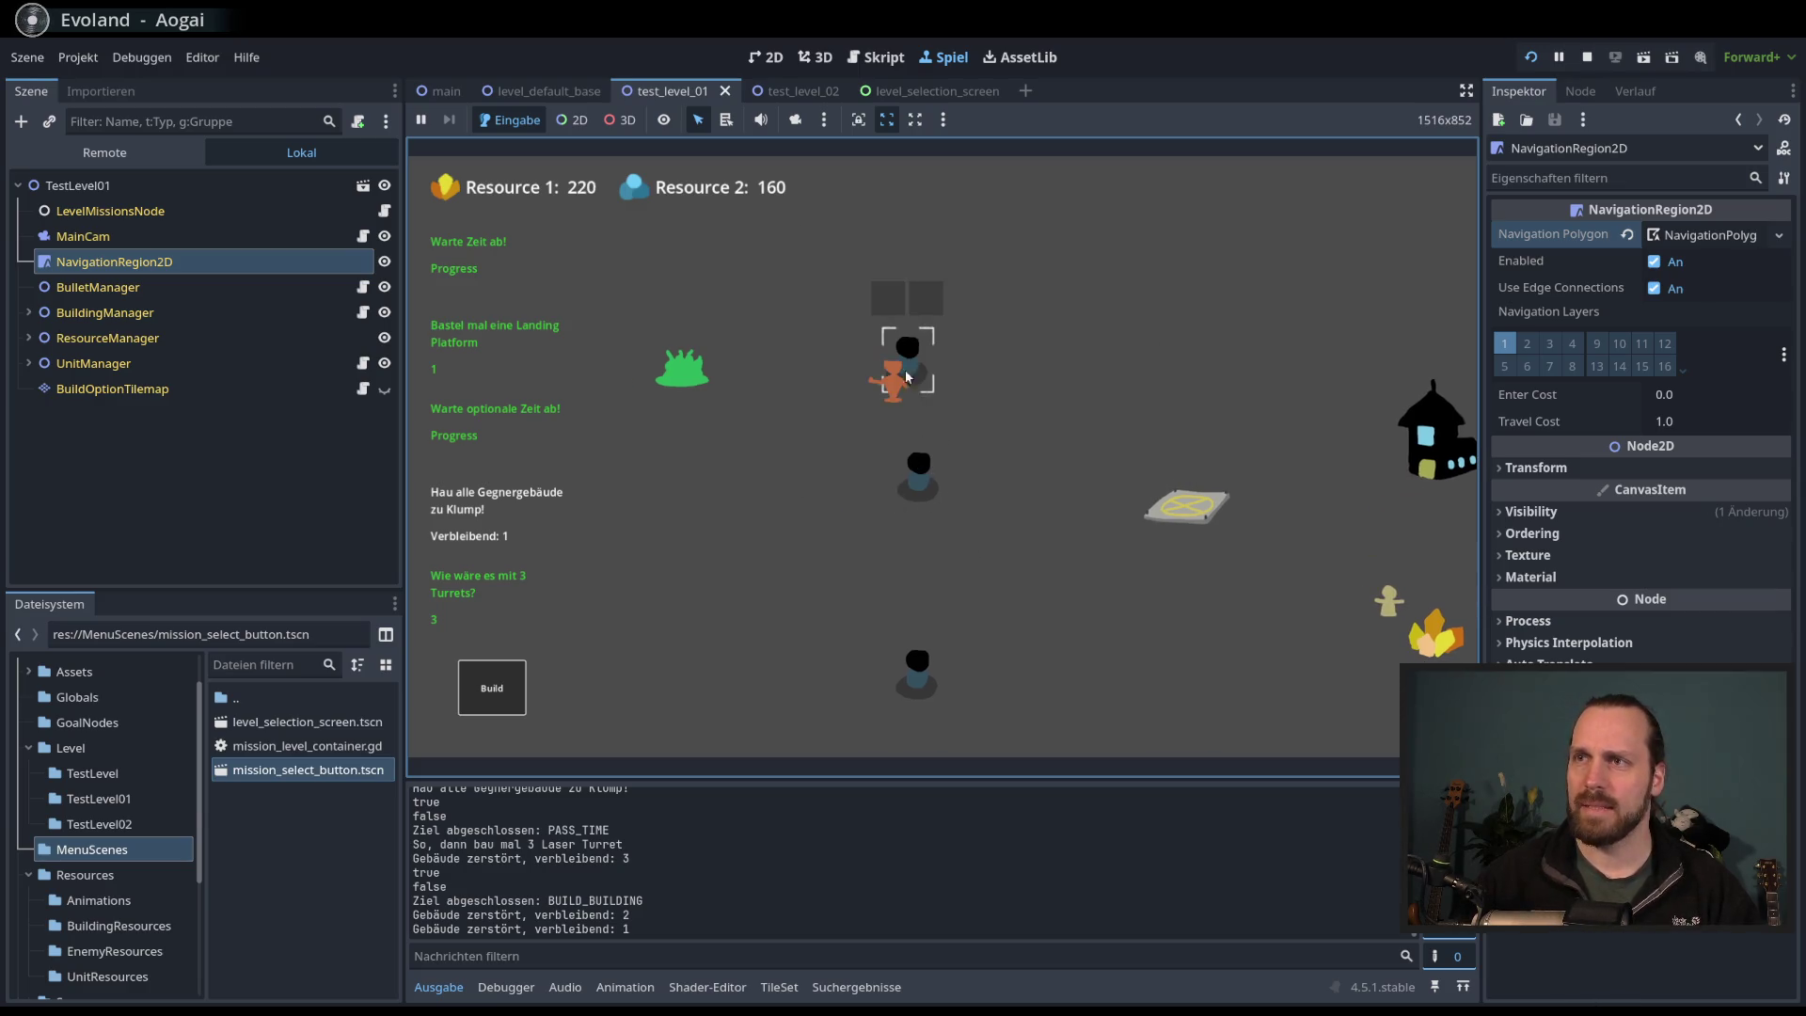
left_click_drag(860, 342, 967, 556)
right_click(684, 369)
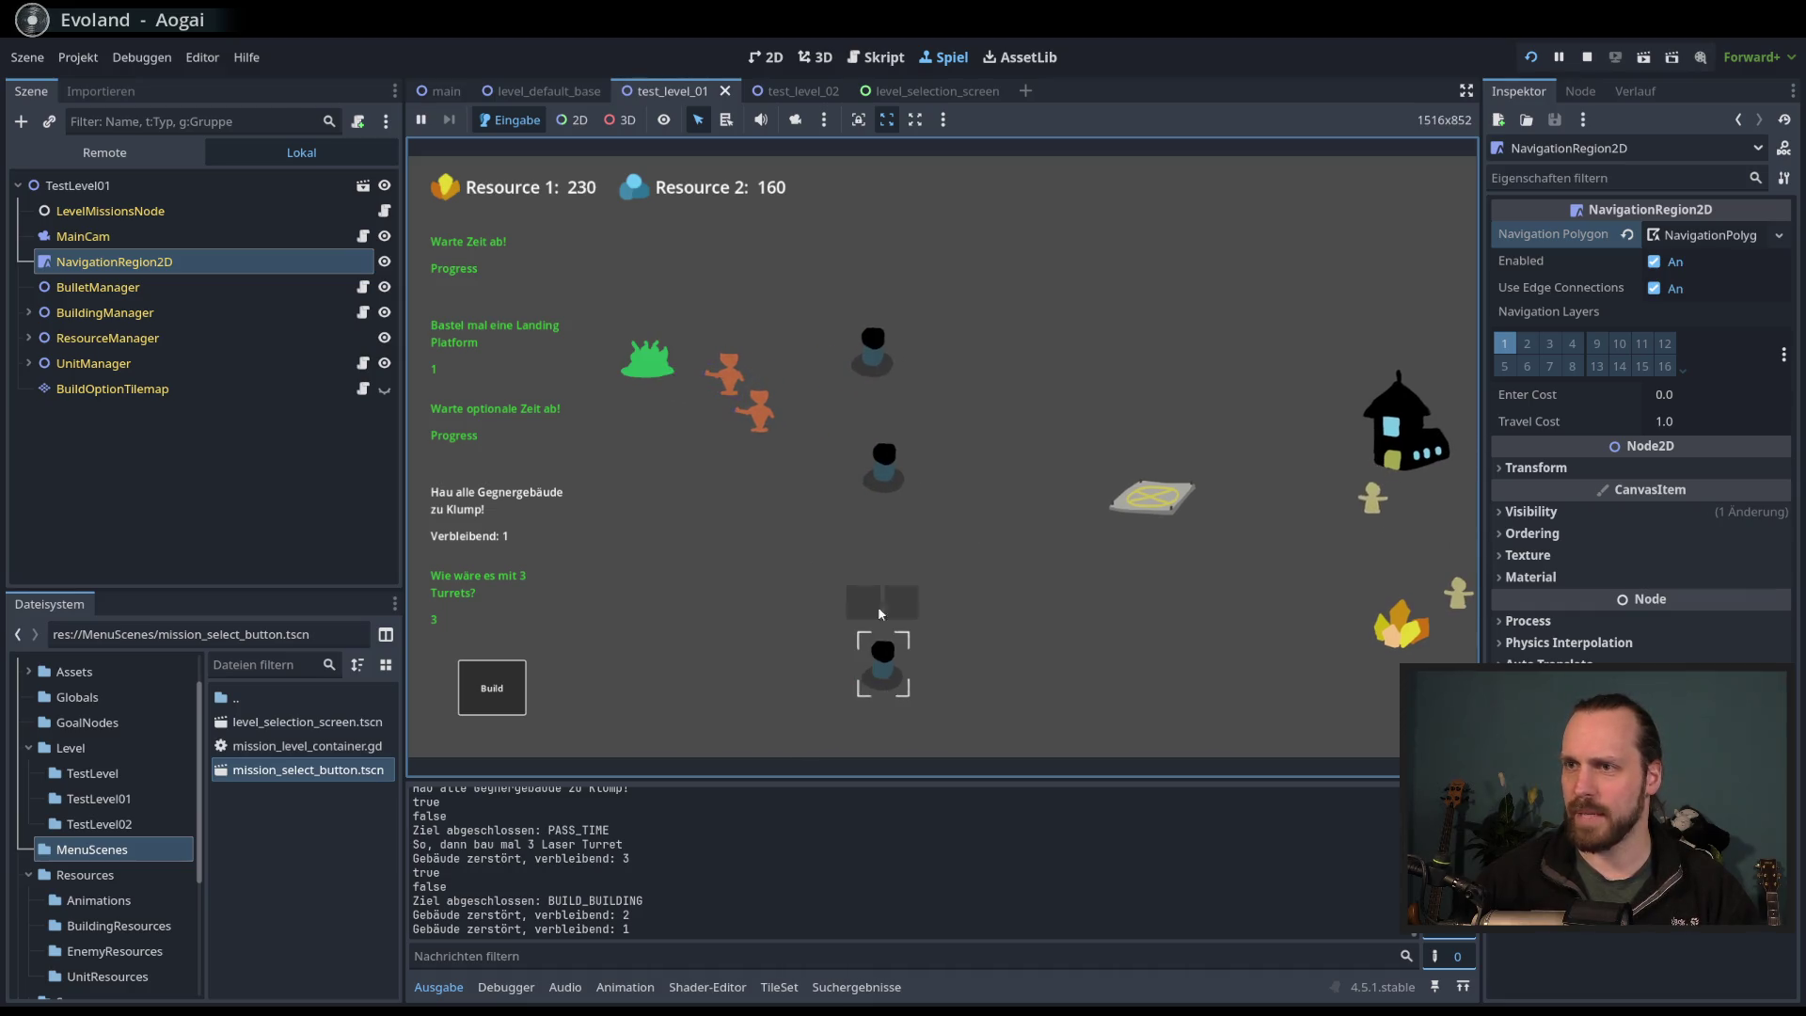
left_click(849, 423)
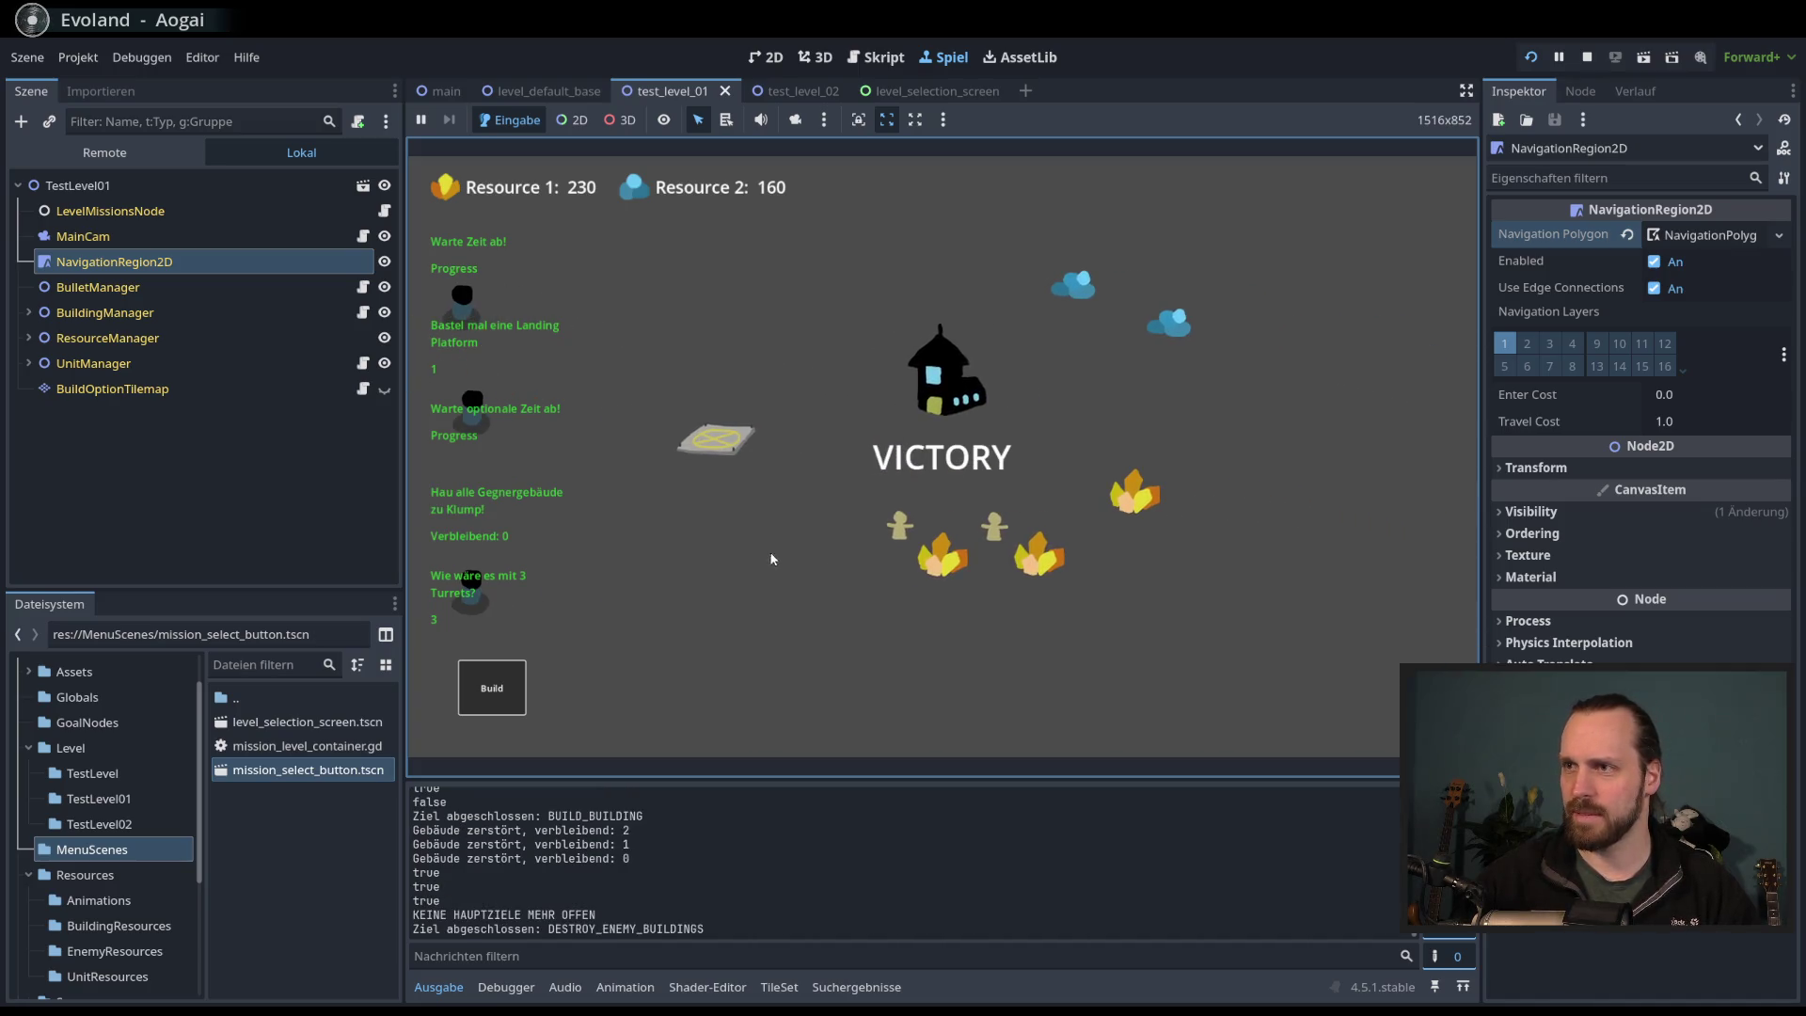
key("Left")
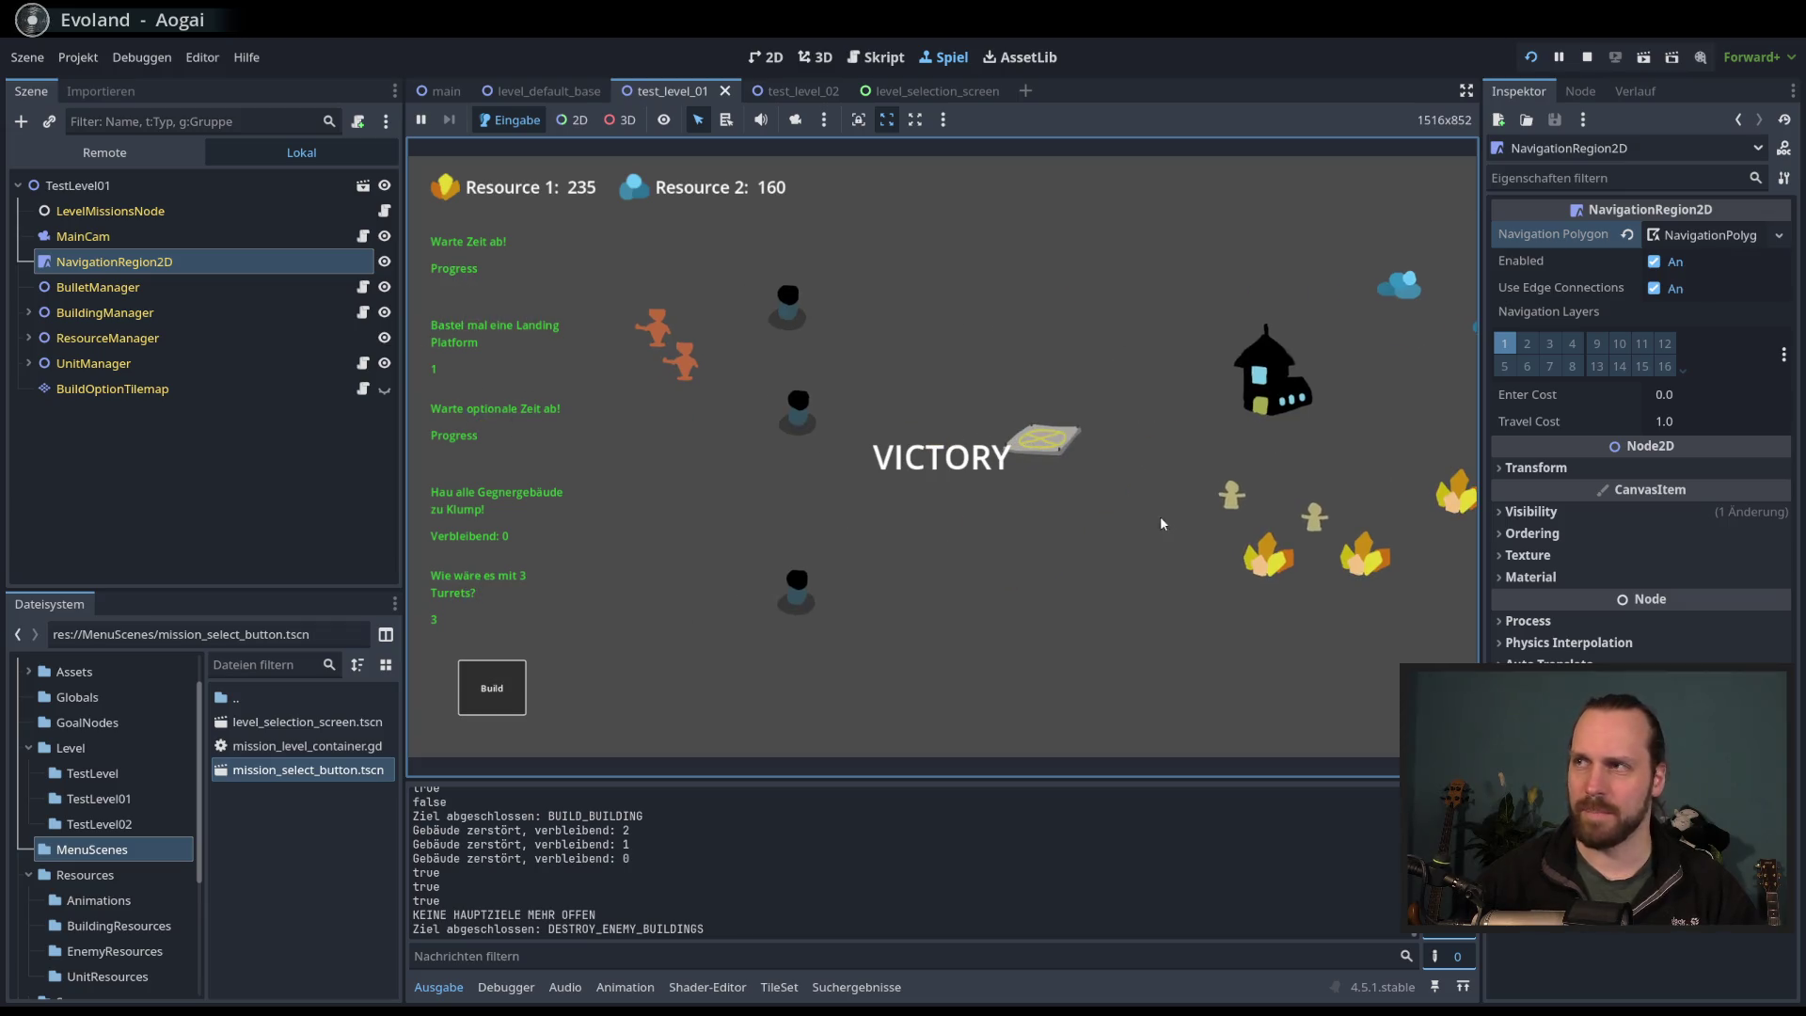
key("F8")
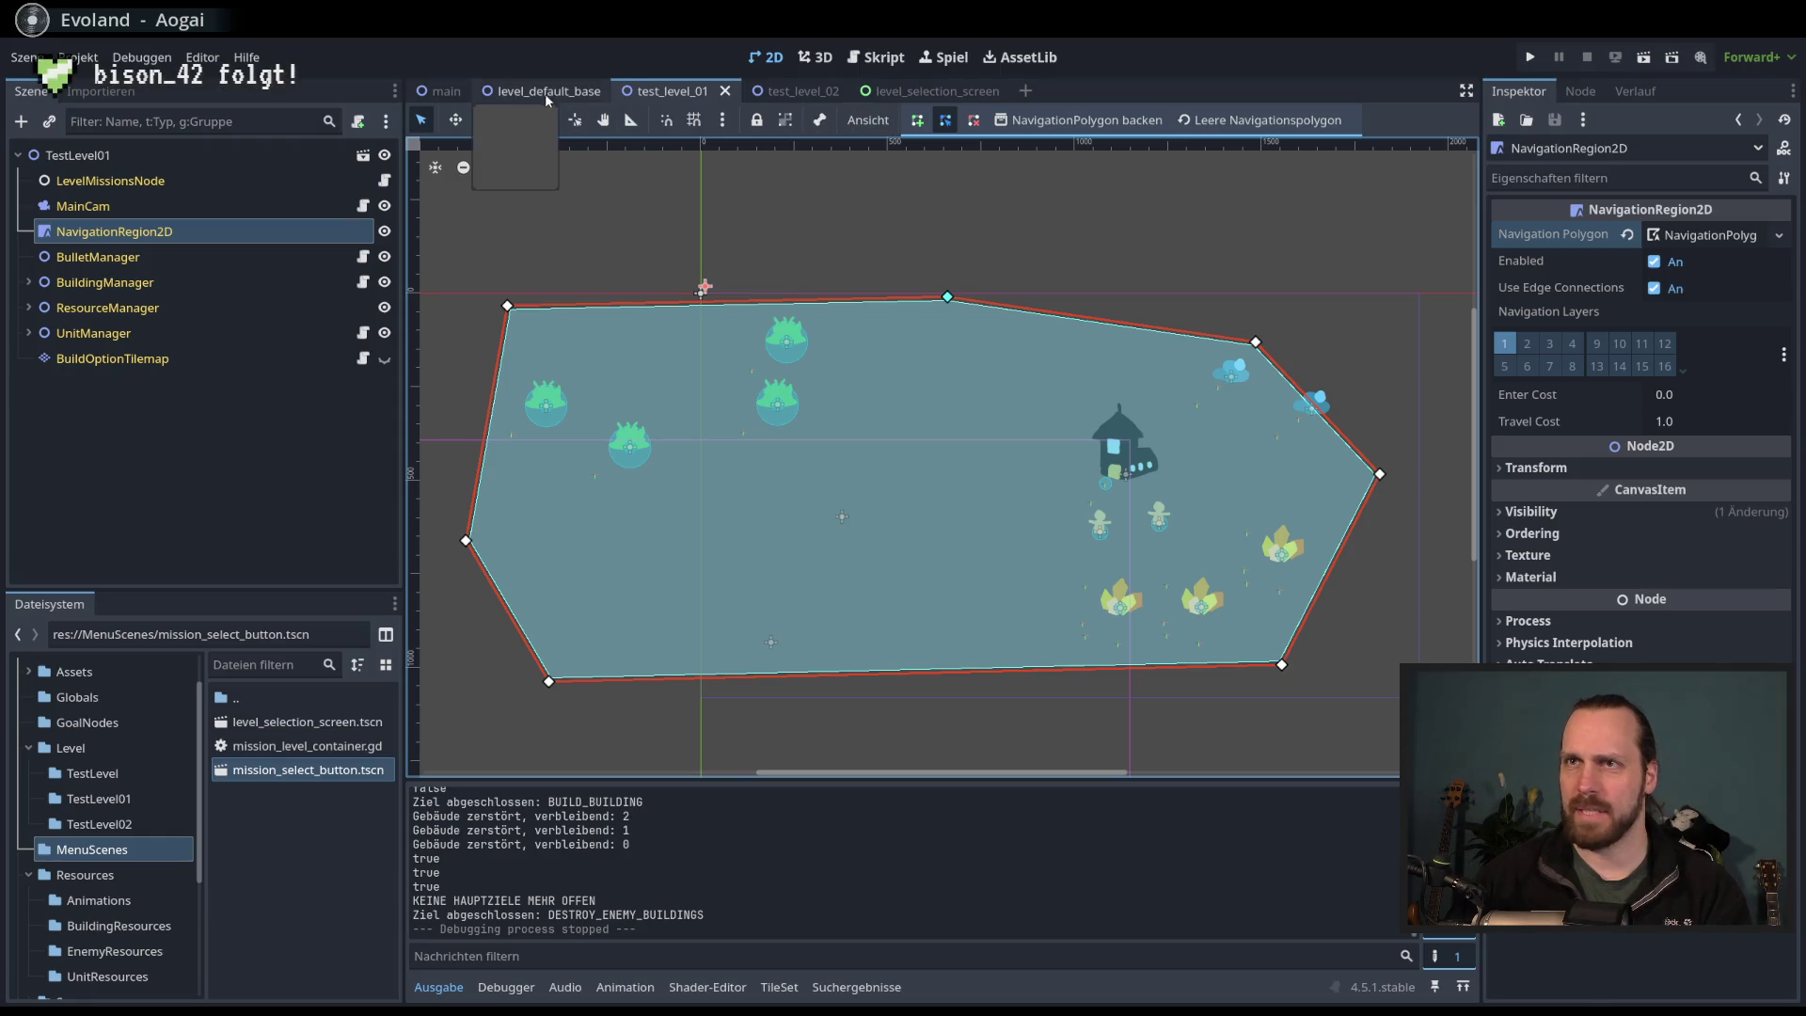
- Delete the TestLevel01 instance from the main scene
left_click(795, 91)
left_click(677, 92)
left_click(795, 91)
left_click(699, 98)
left_click(446, 91)
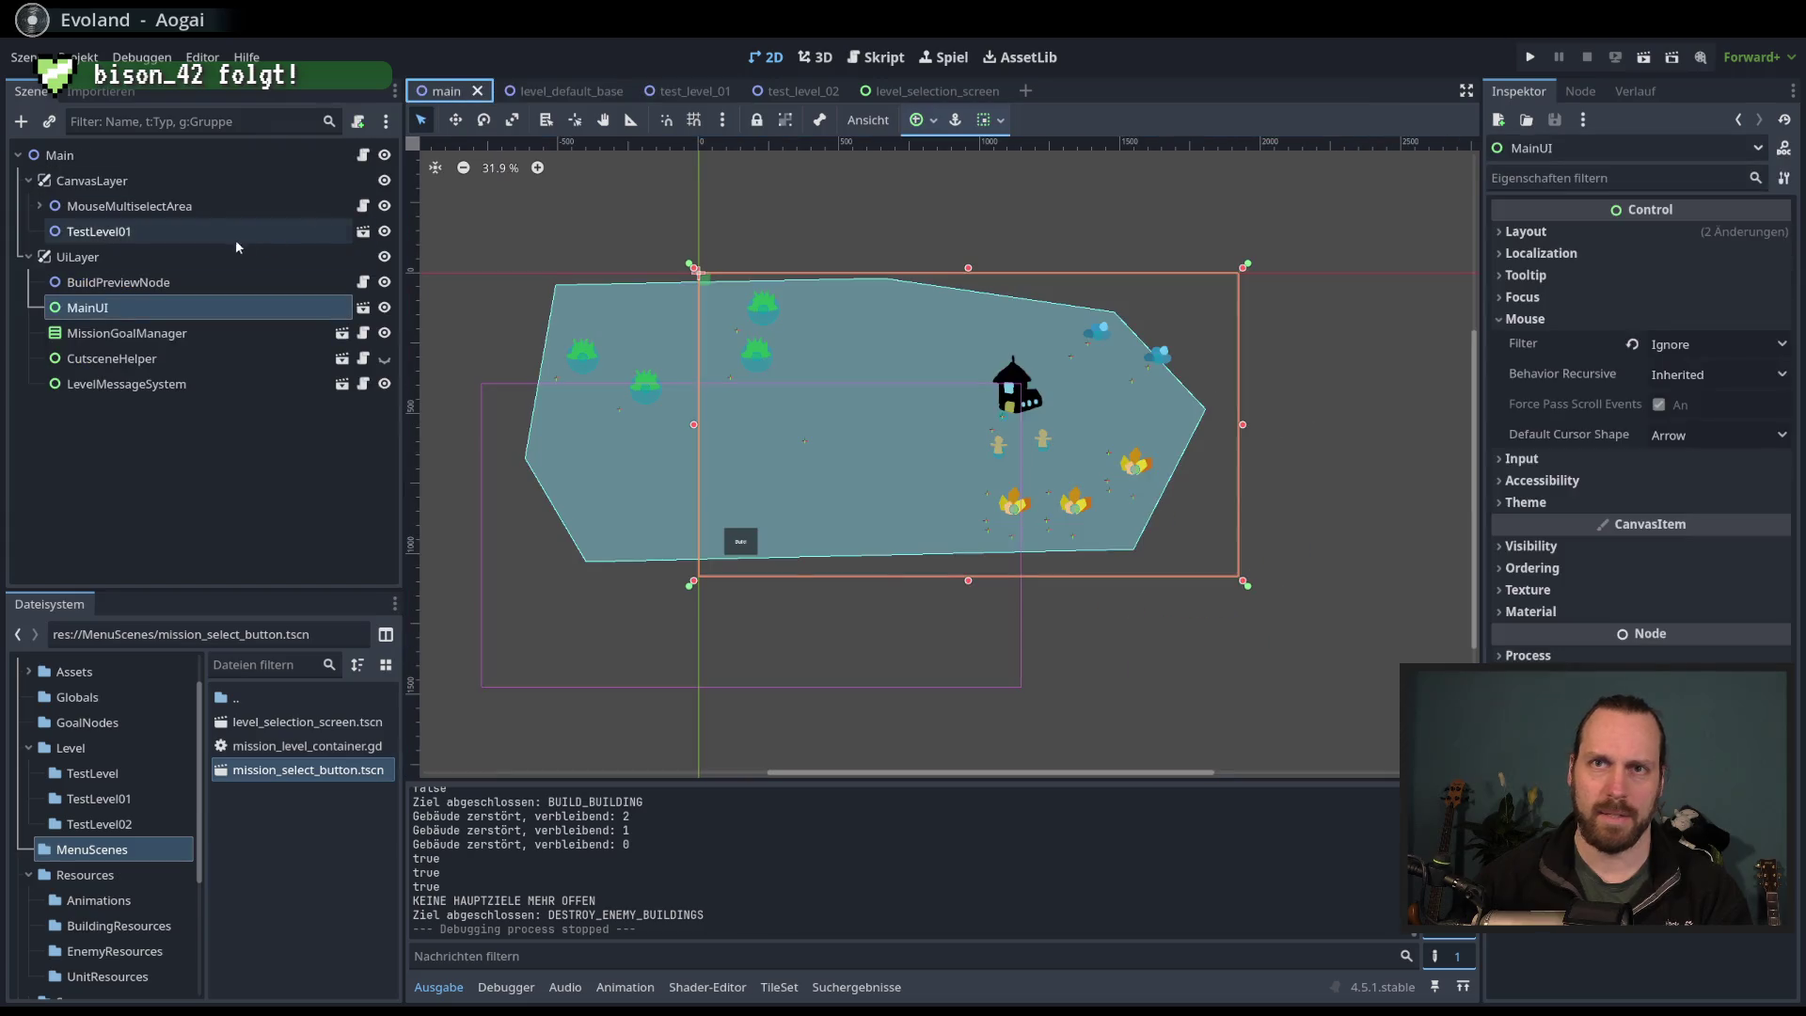
left_click(187, 239)
key("Delete")
key("Return")
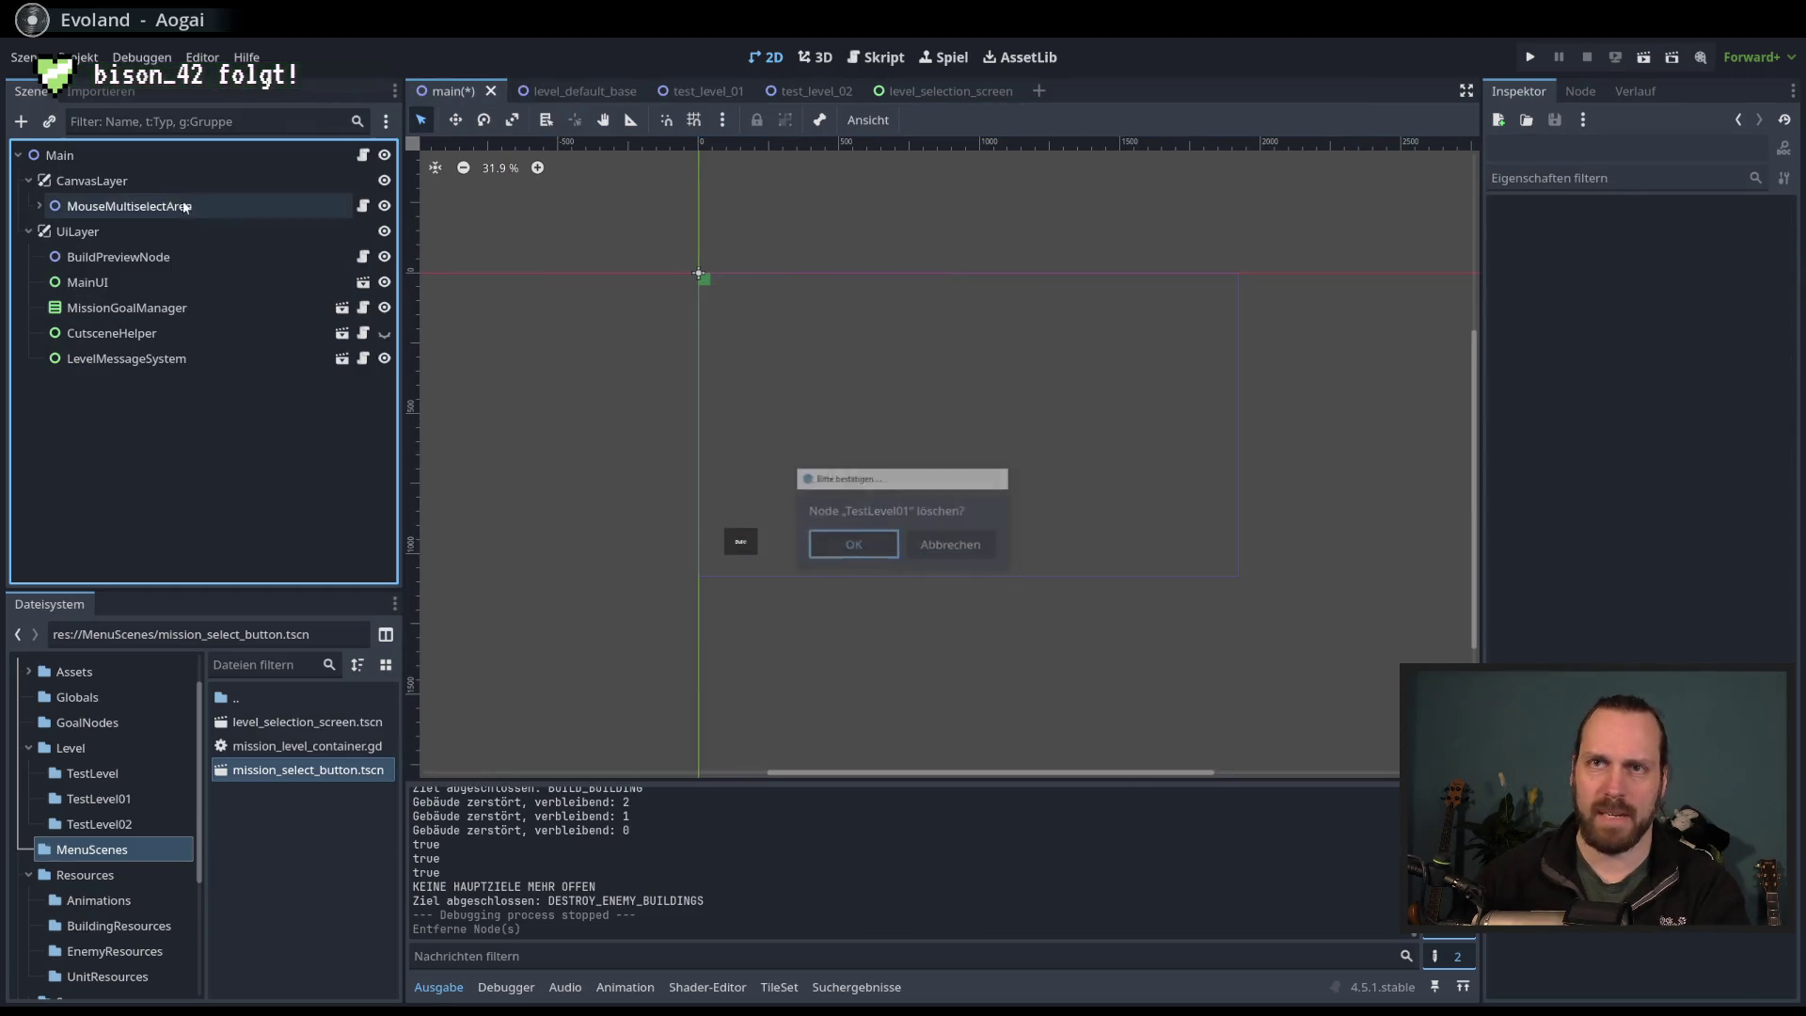
- Instance the TestLevel02 scene under CanvasLayer, then save and launch with F5
left_click(91, 181)
left_click(49, 121)
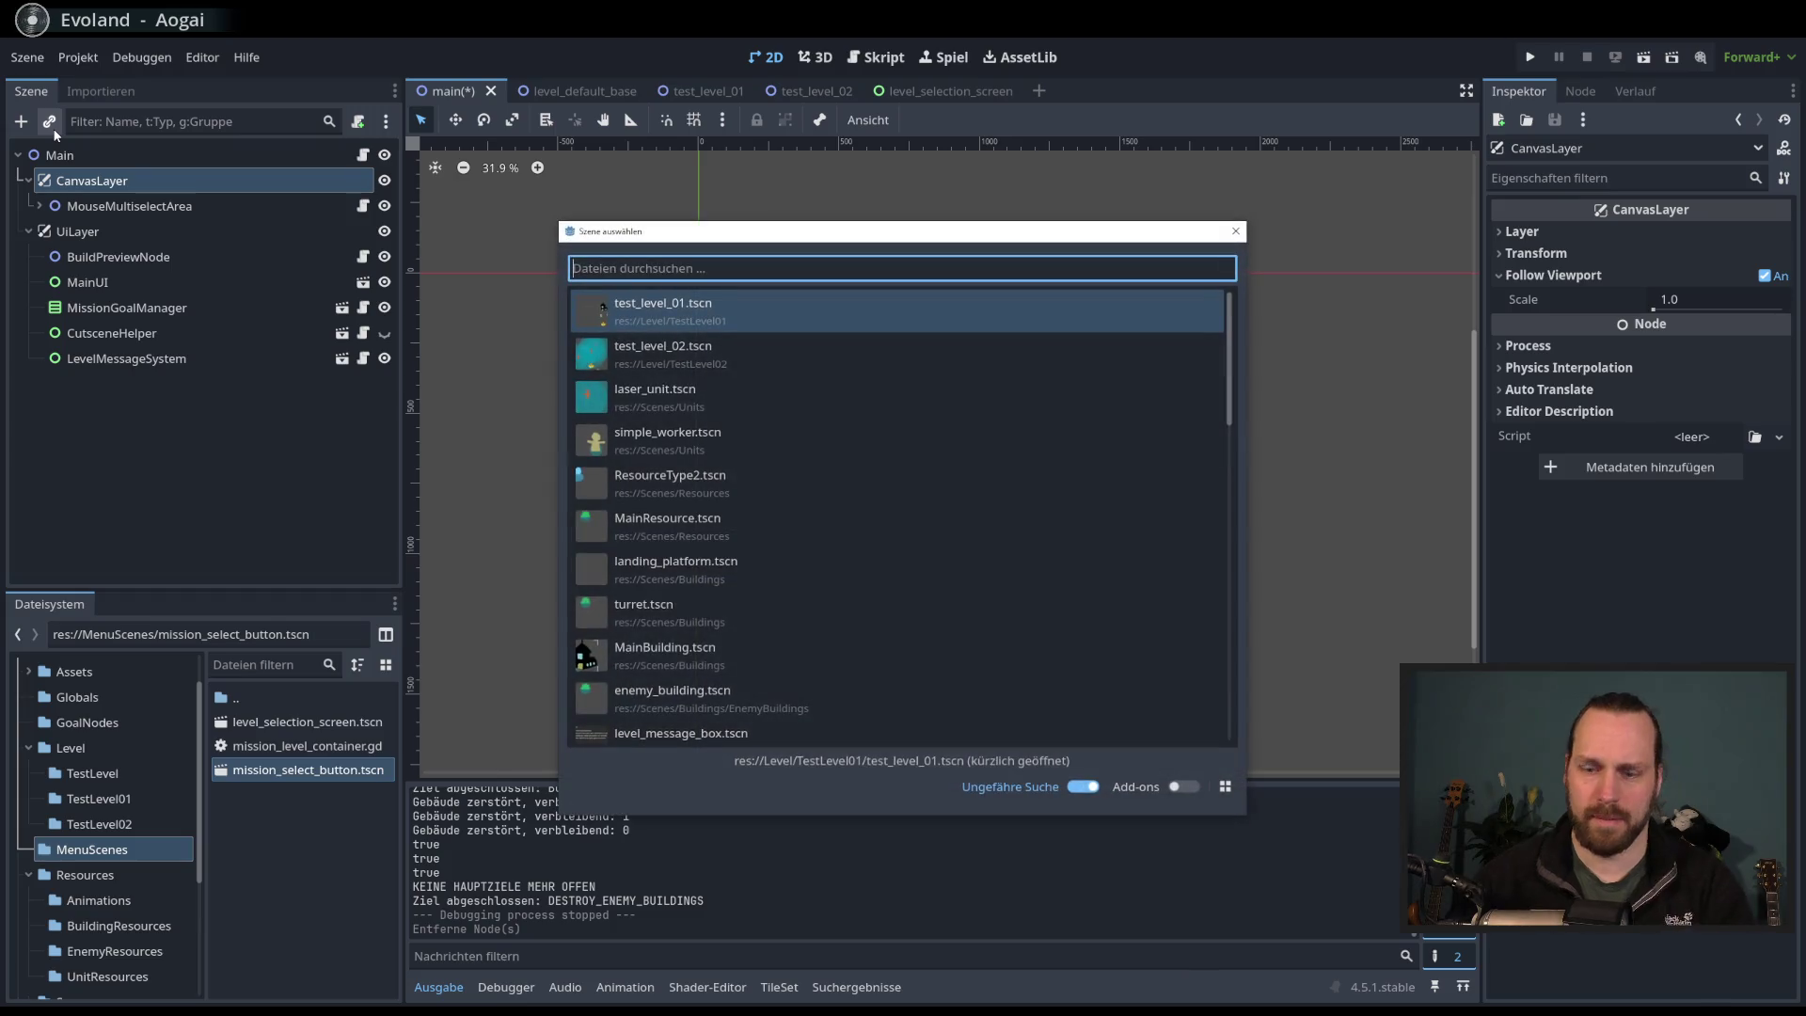
type("level2")
key("Return")
key("F5")
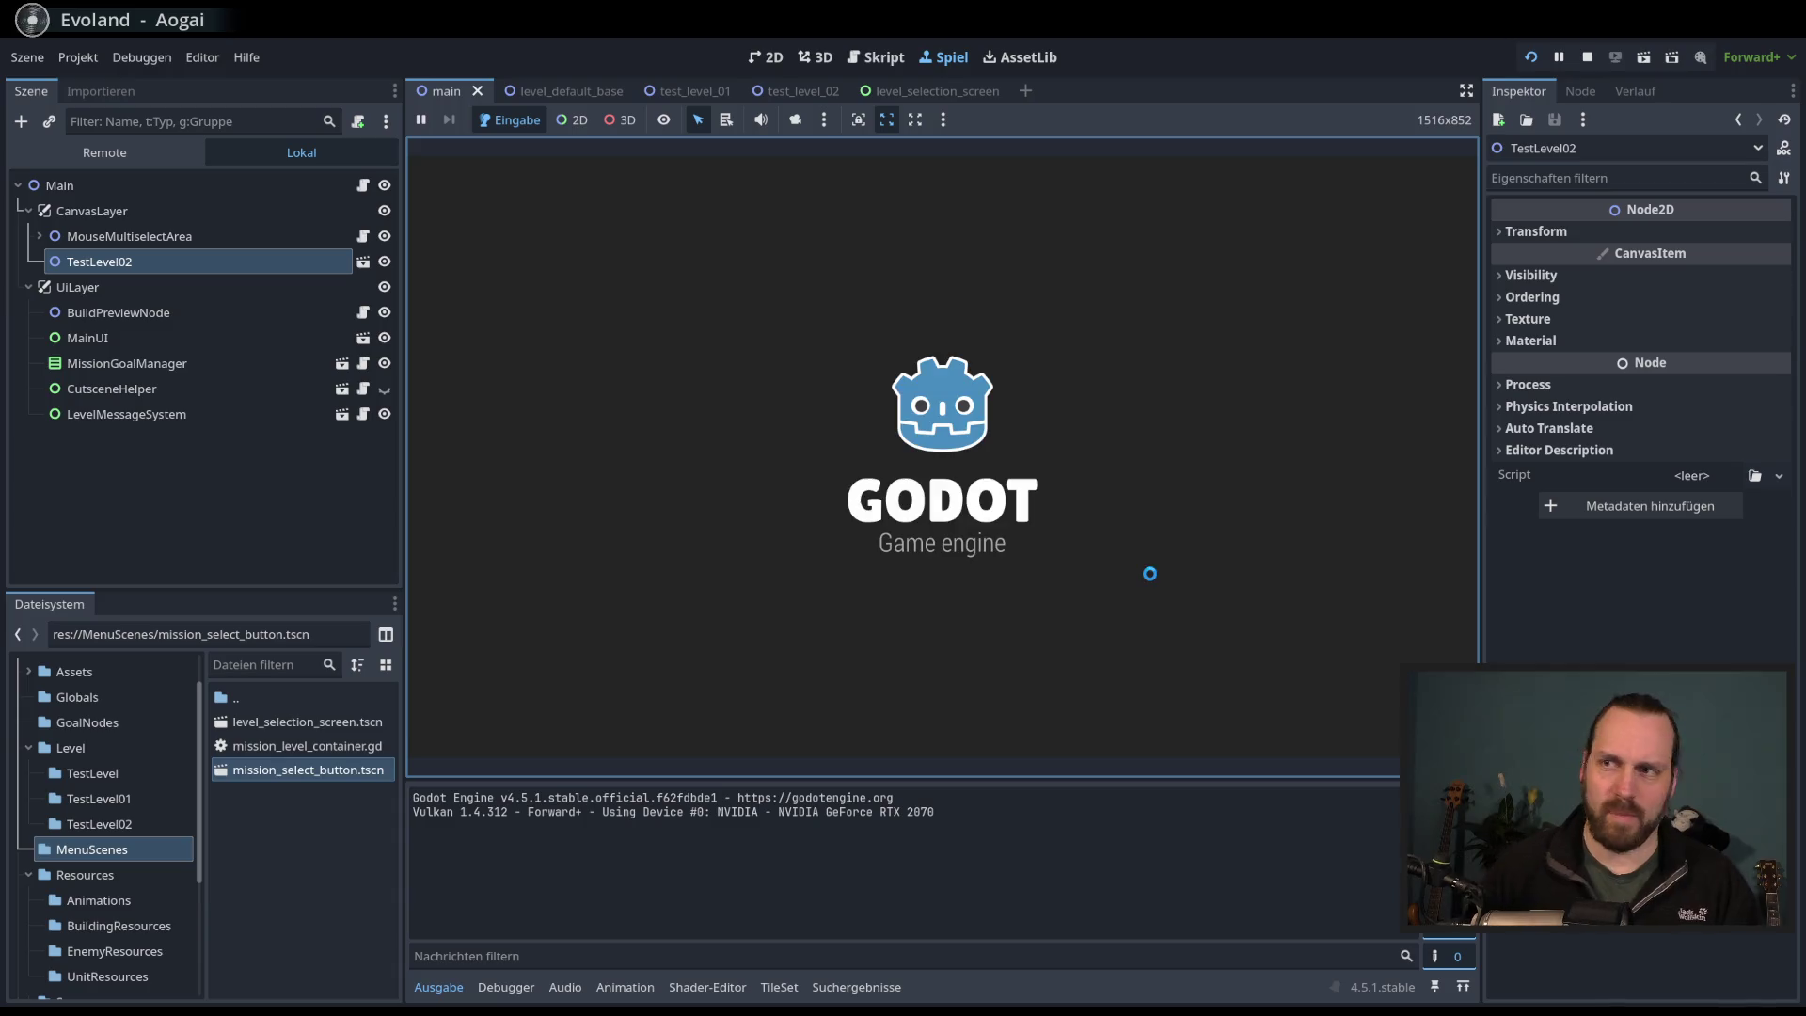
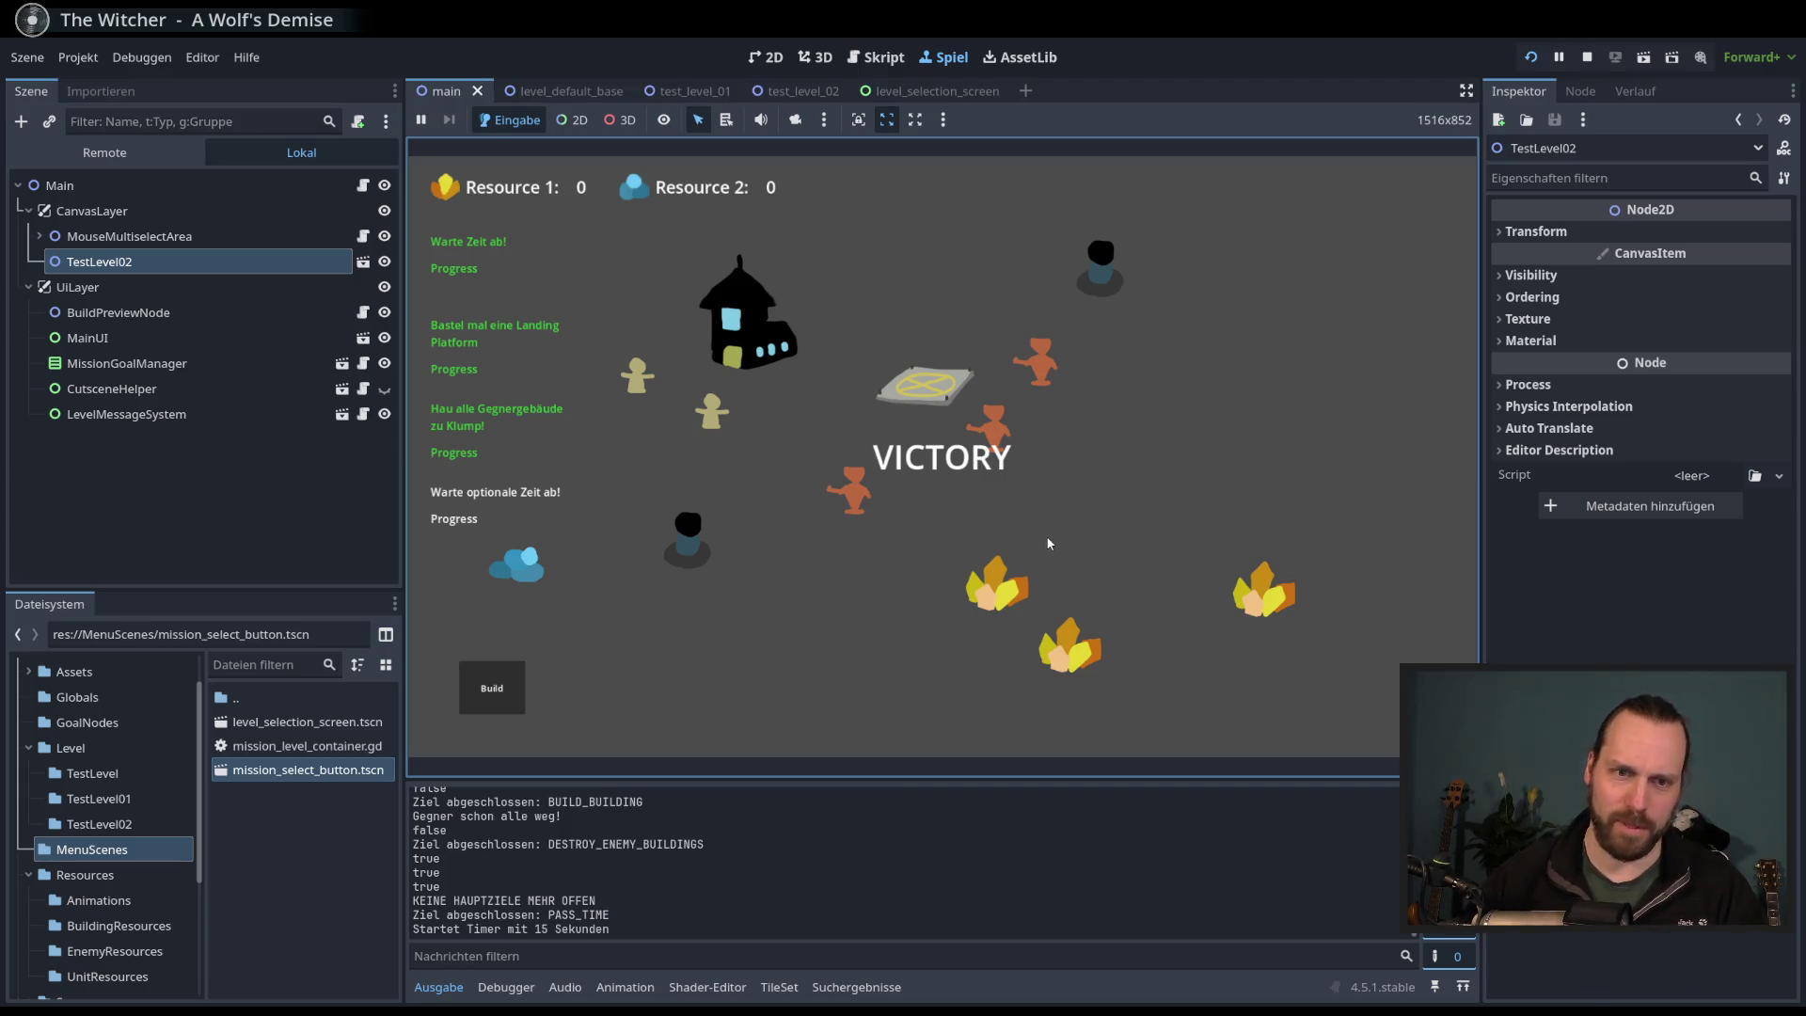
- Pan the camera and box-select units in the running TestLevel02 game
key("a")
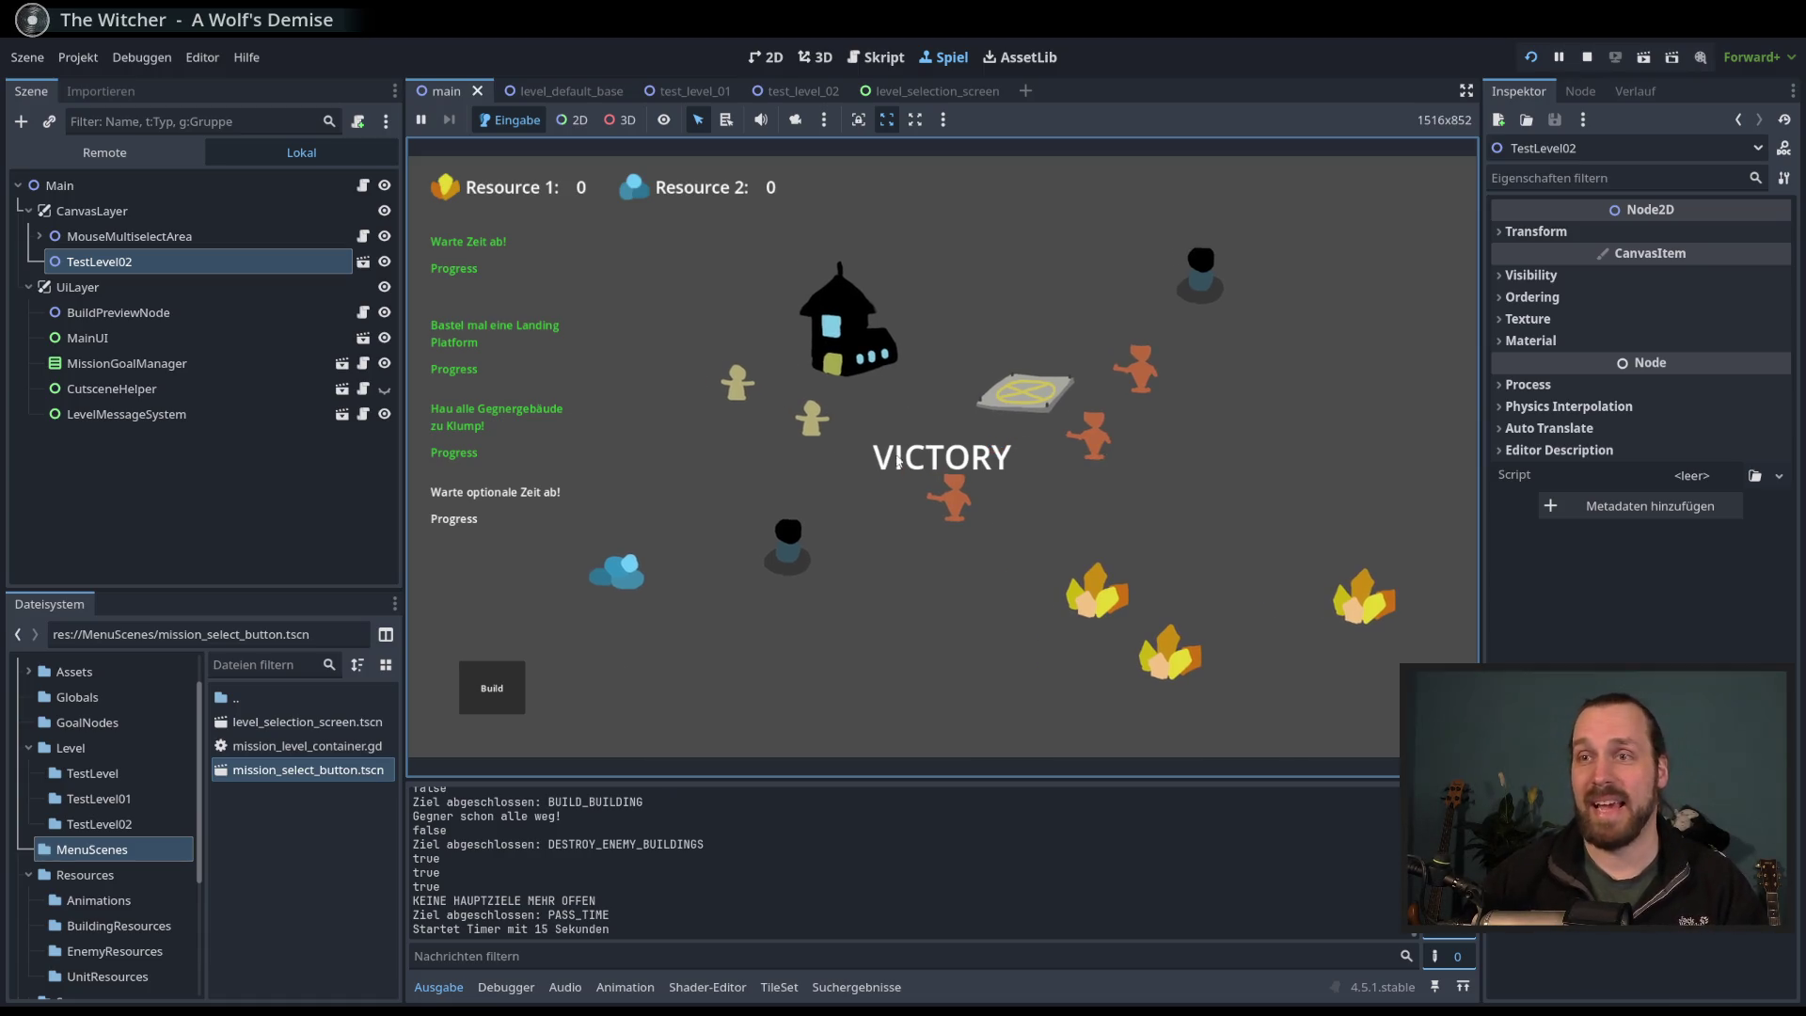
key("a")
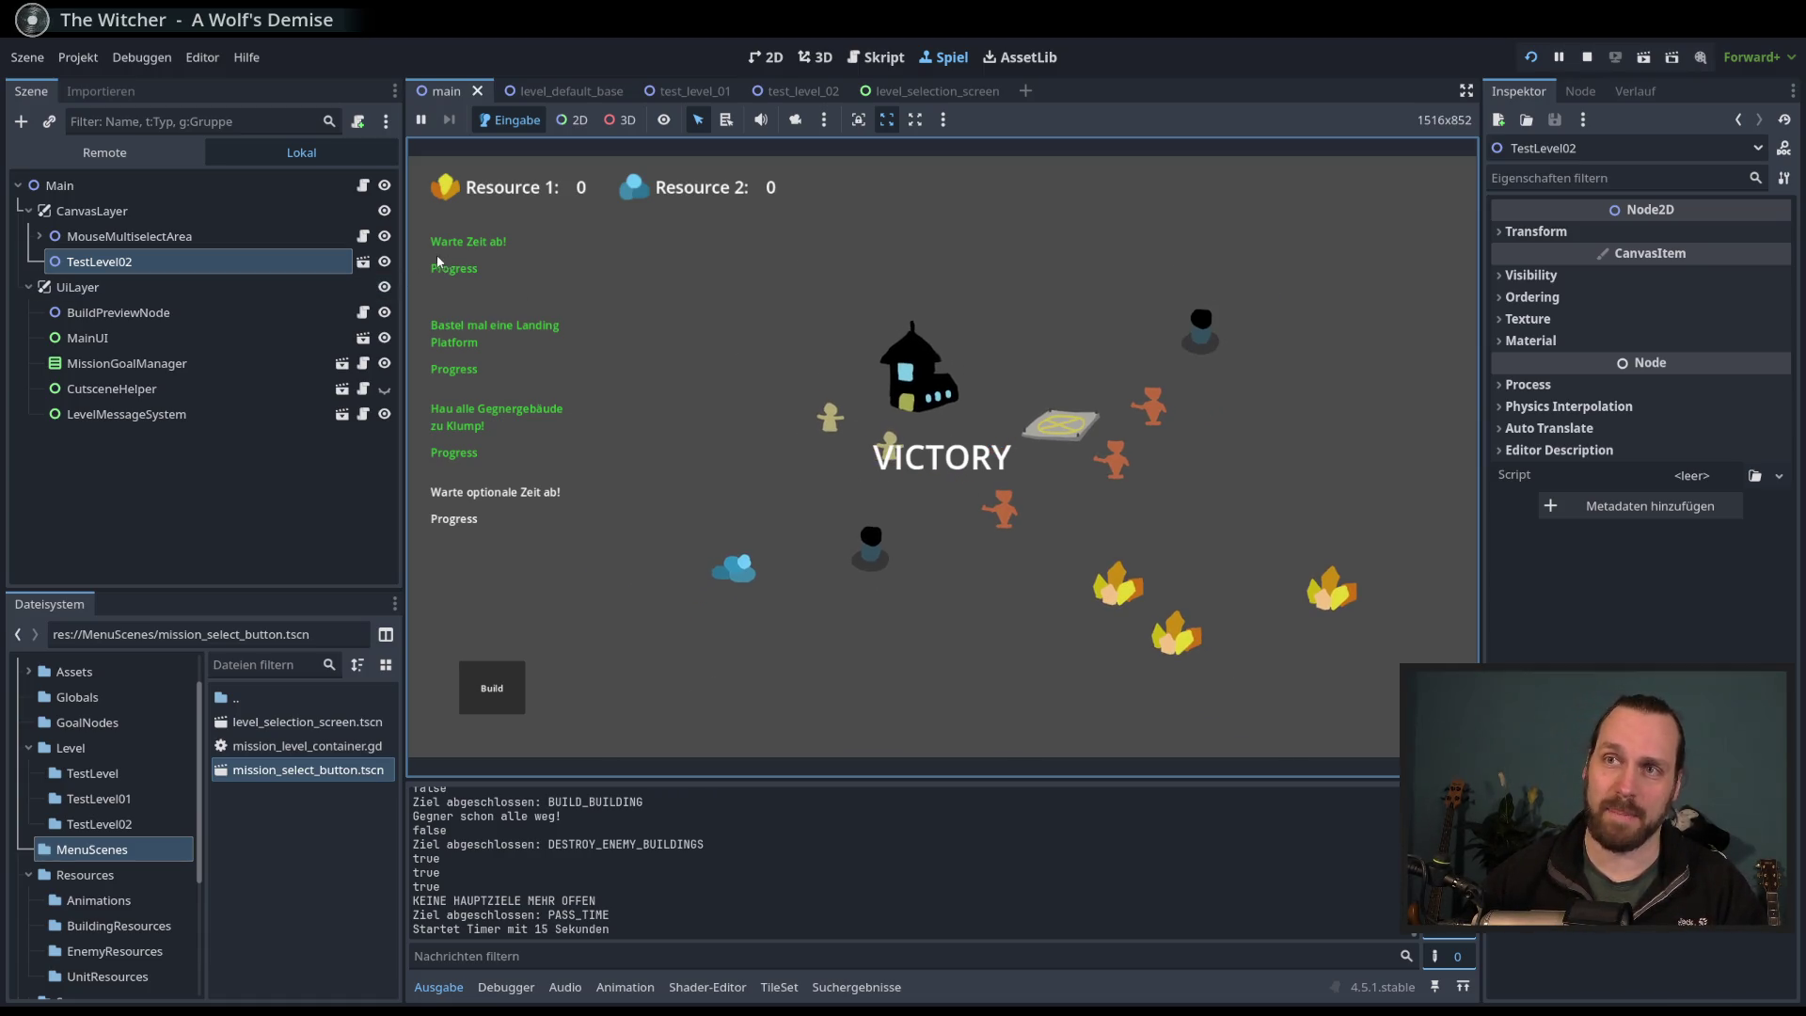
mouse_move(570, 308)
left_mouse_down()
mouse_move(420, 217)
mouse_move(623, 606)
left_mouse_up()
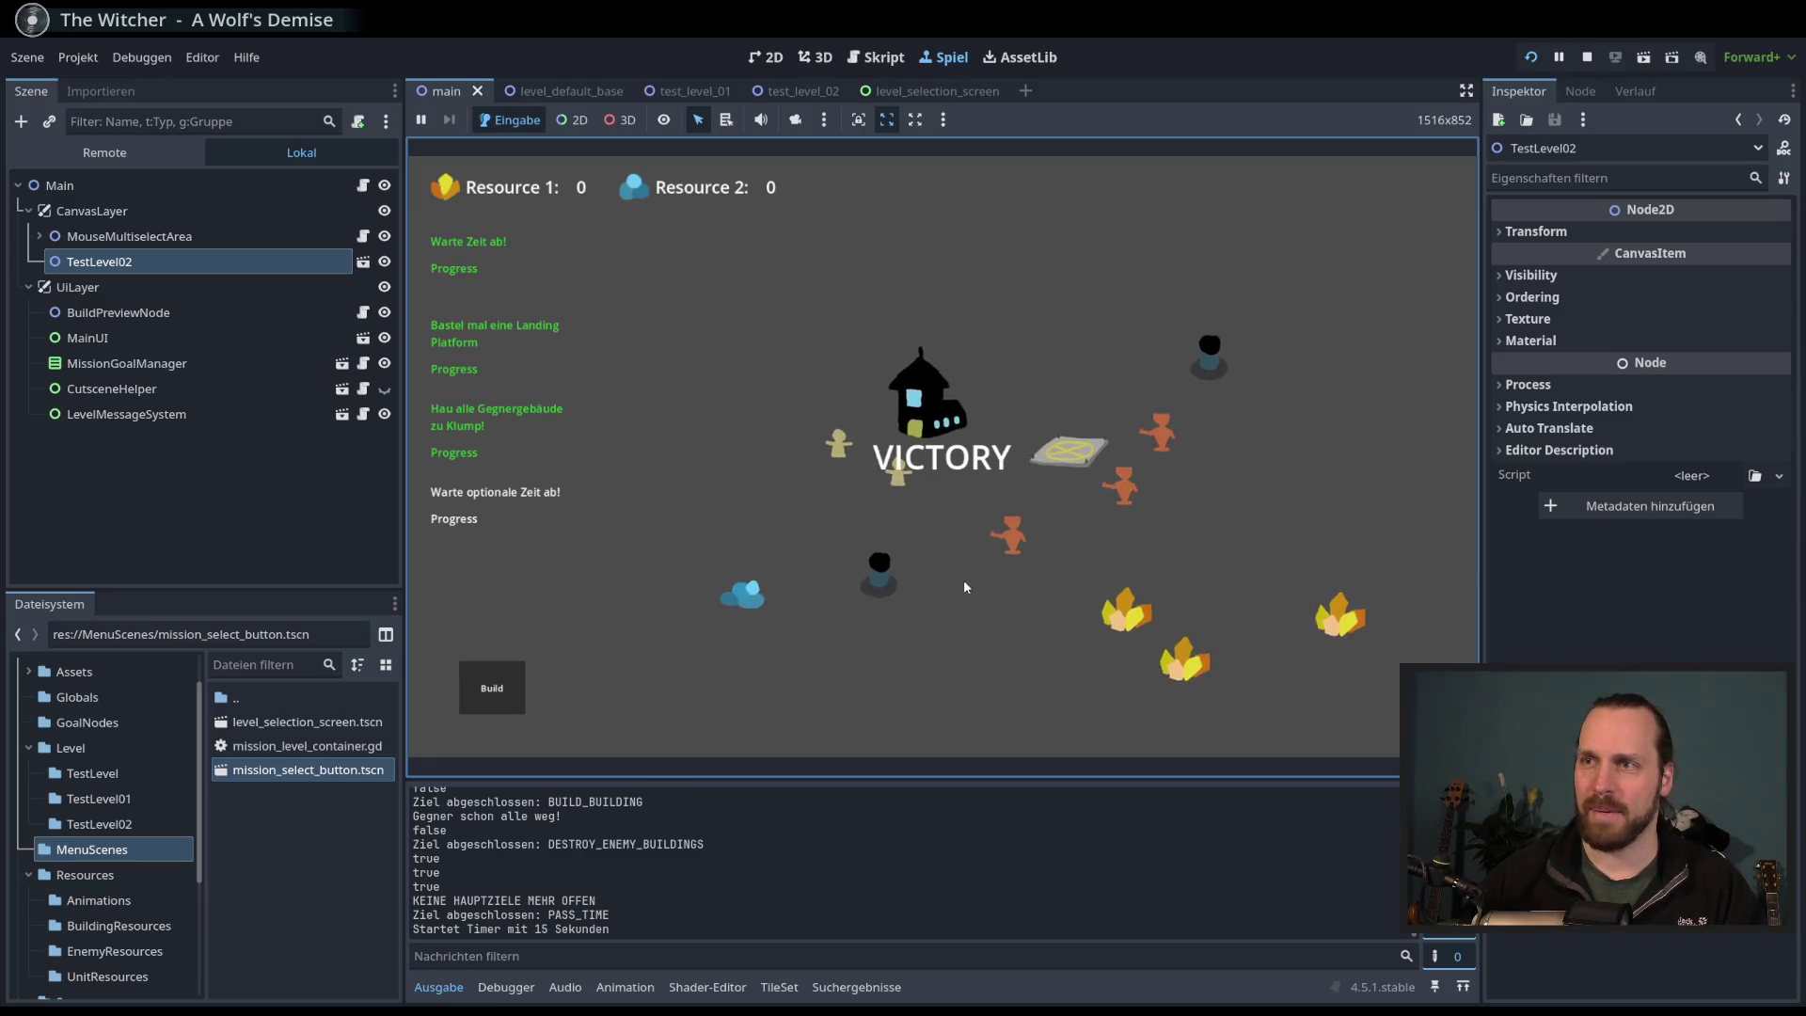
left_click_drag(552, 198, 1011, 557)
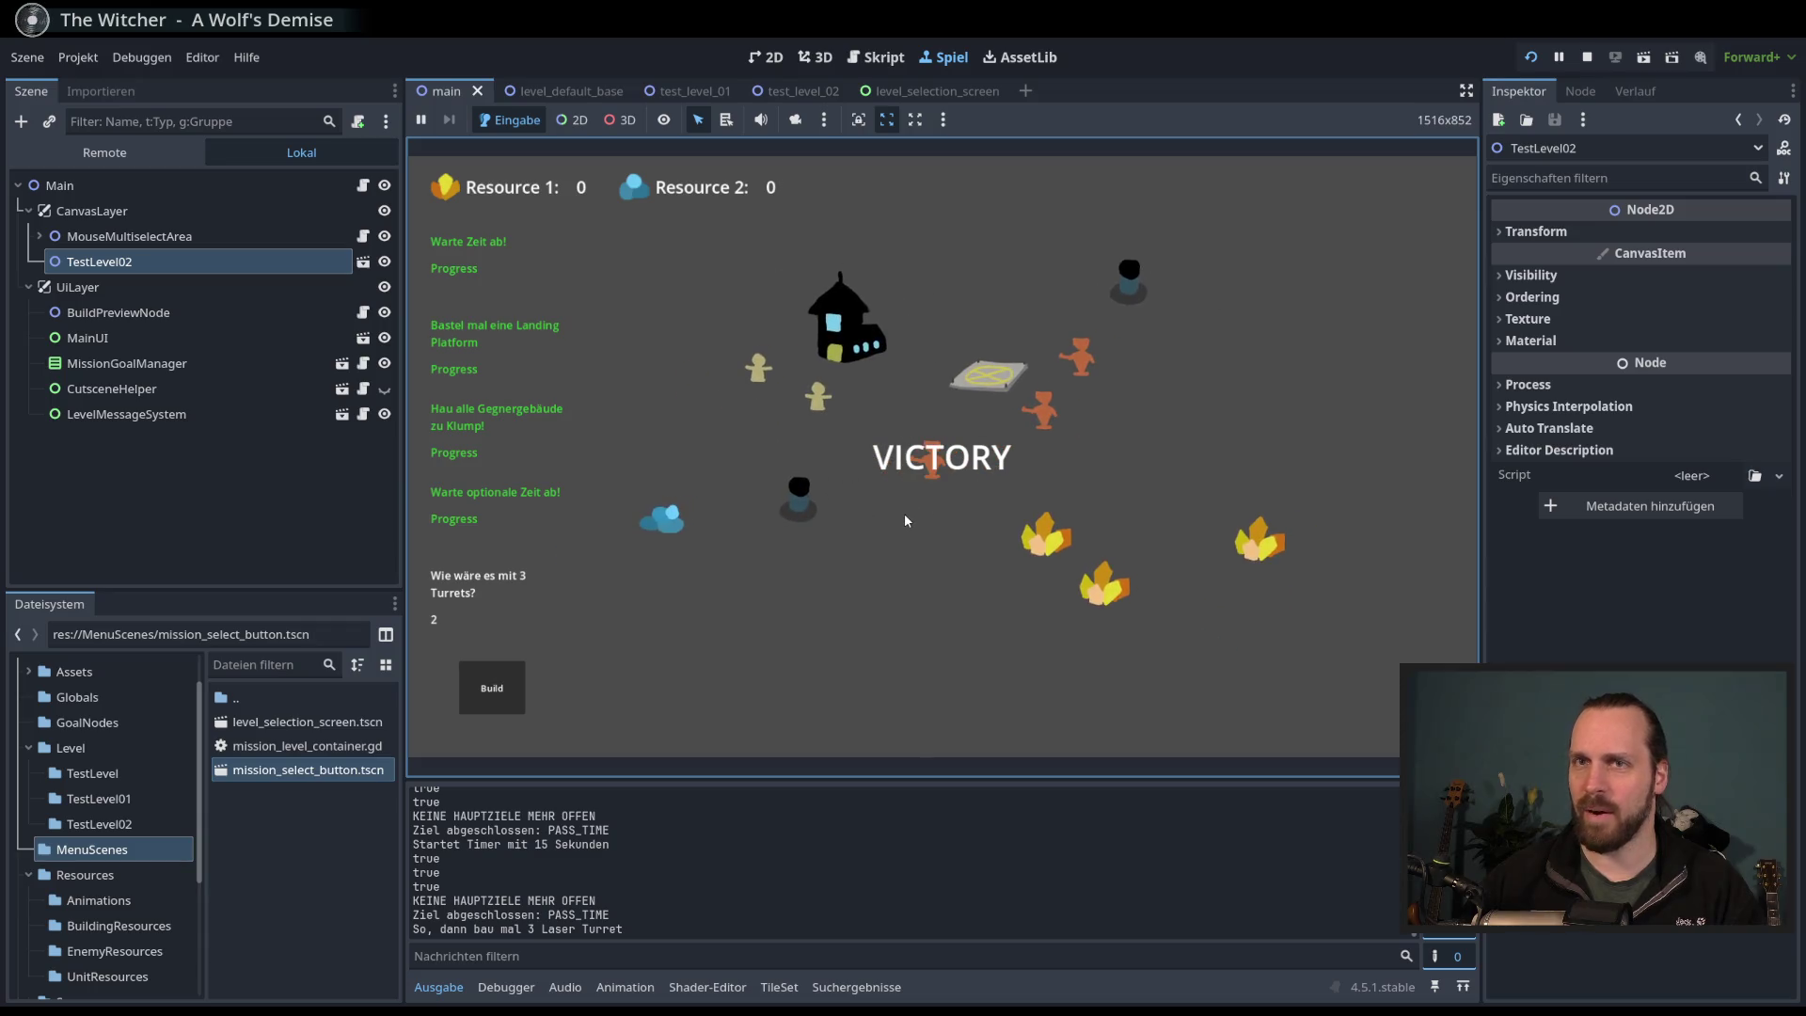
- Stop the game with F8 and select TestLevel02 in the Scene dock
key("F8")
left_click(161, 231)
left_click(161, 209)
left_click(167, 235)
right_click(169, 242)
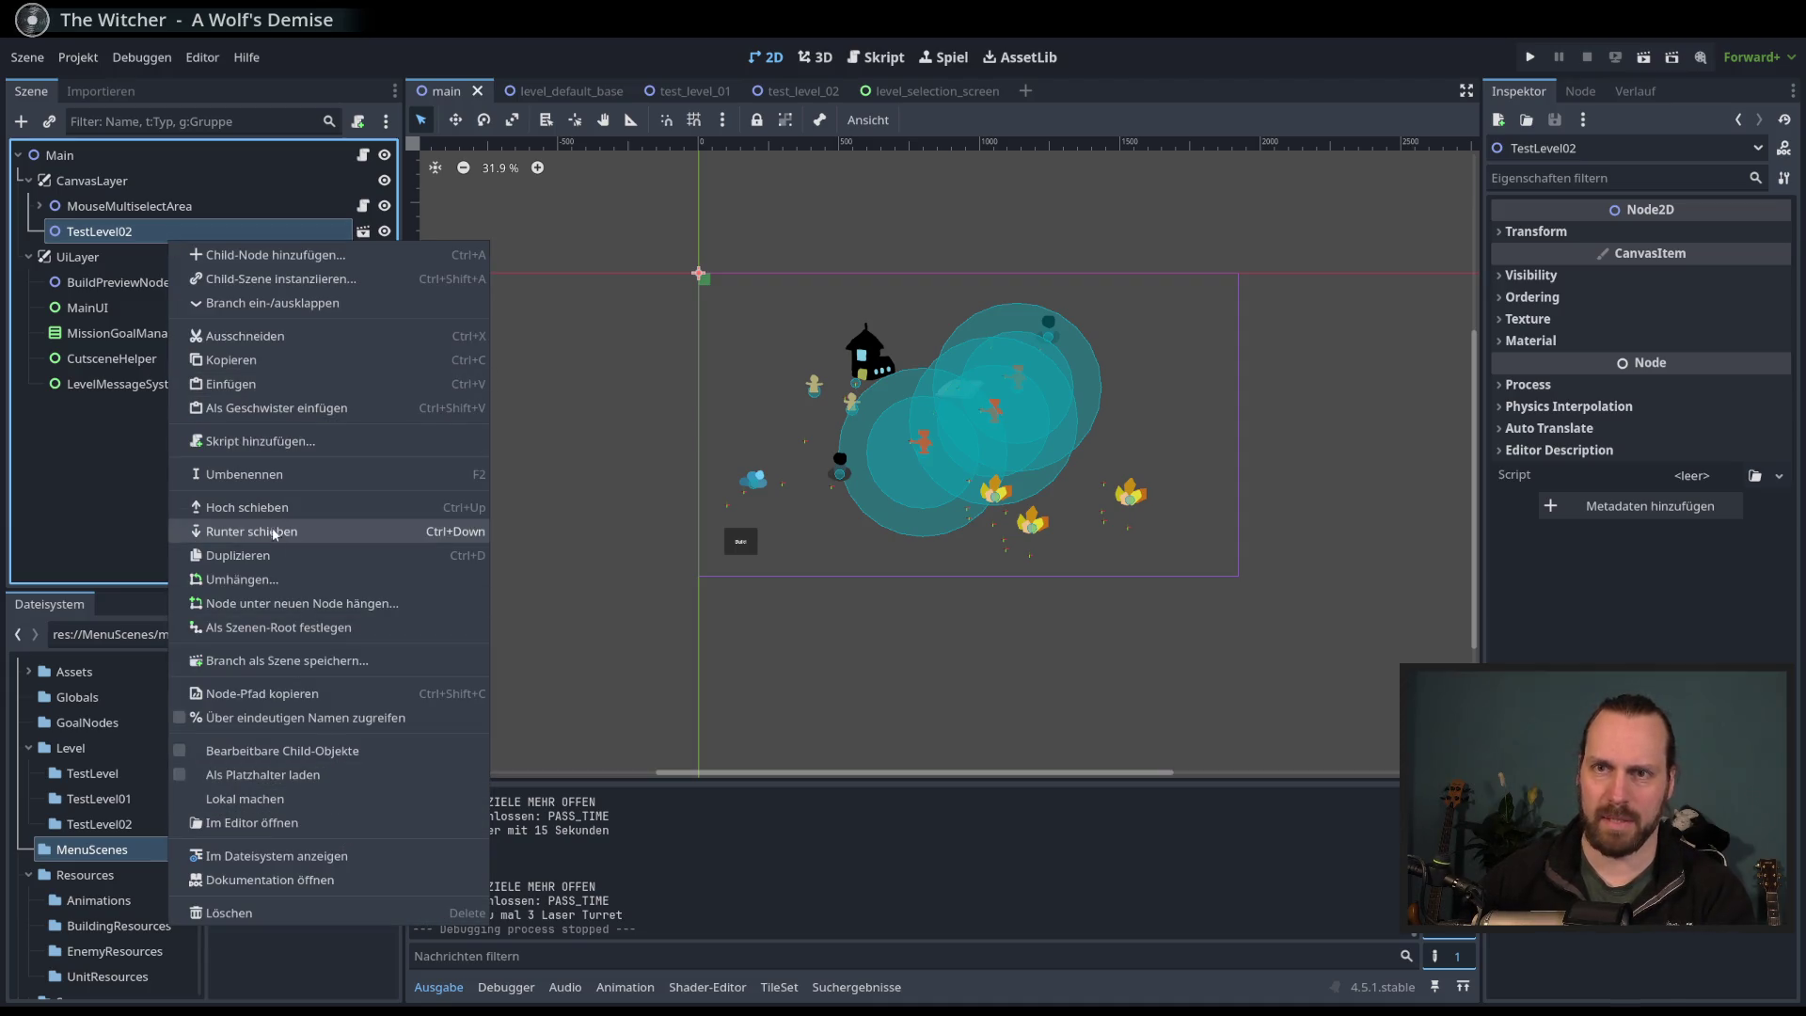
- Delete TestLevel02 with Löschen and confirm, then select MouseMultiselectArea
left_click(146, 532)
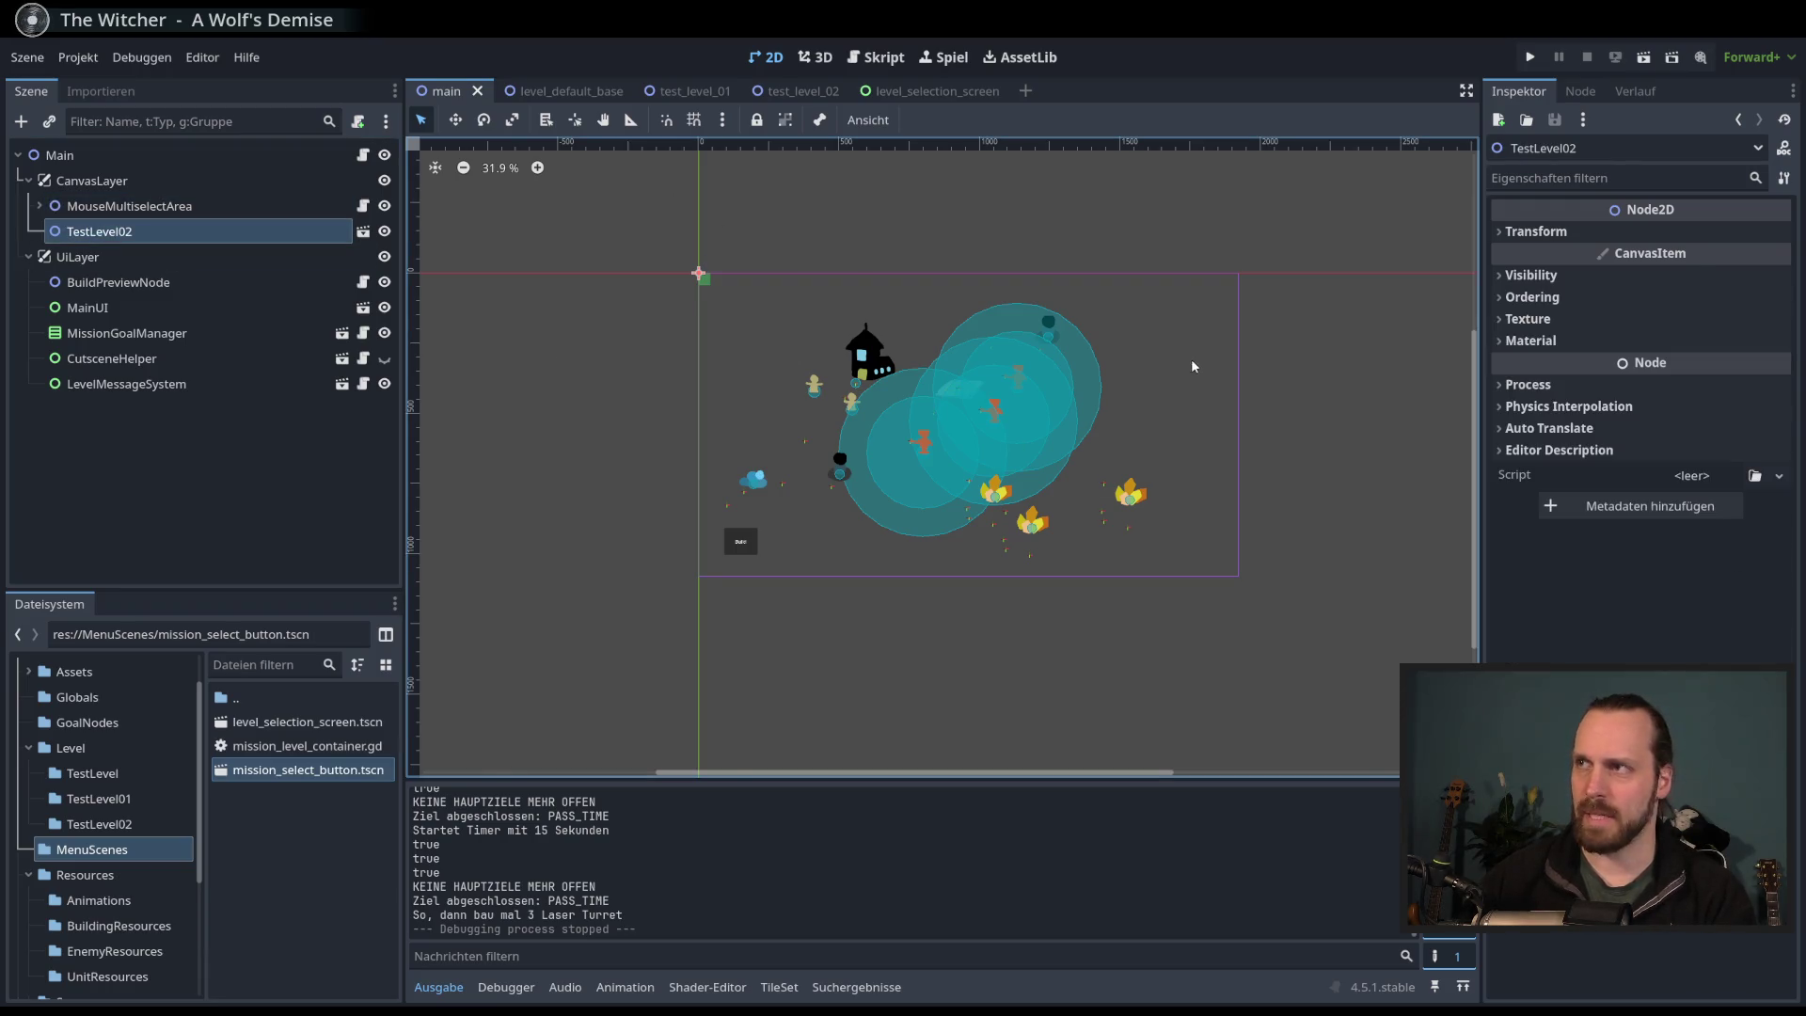
right_click(104, 237)
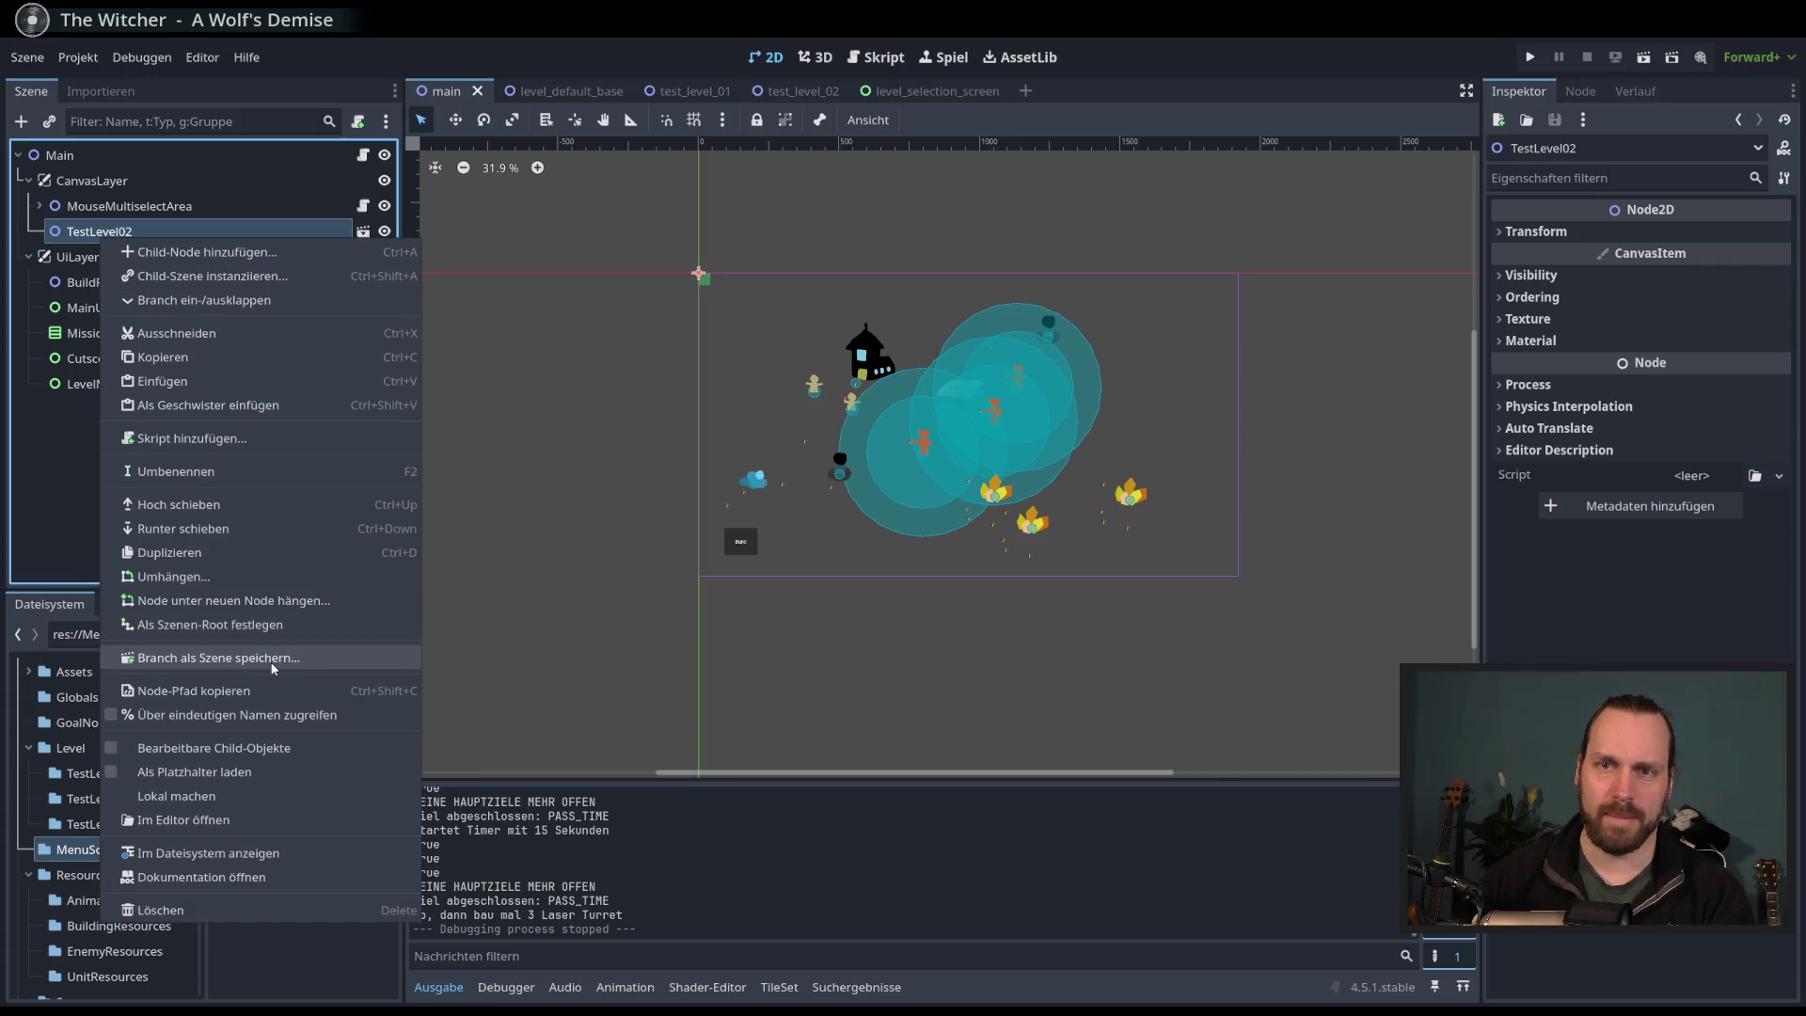
left_click(234, 907)
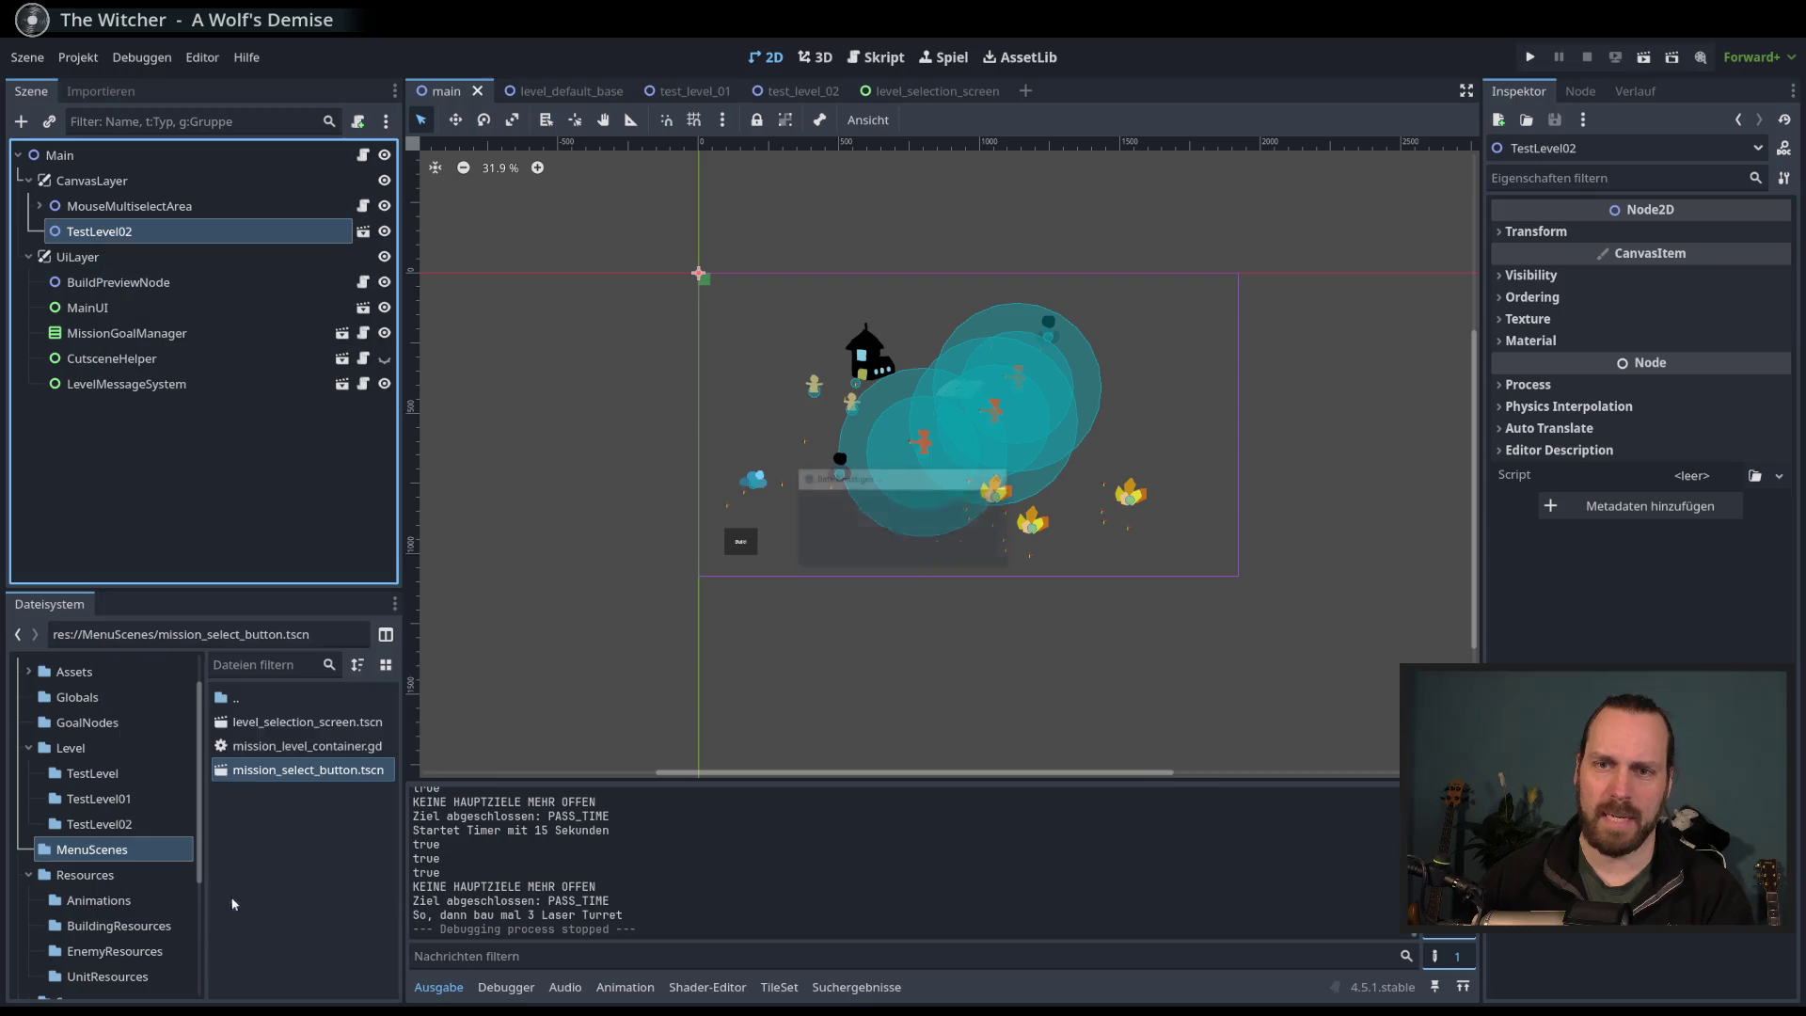
key("Return")
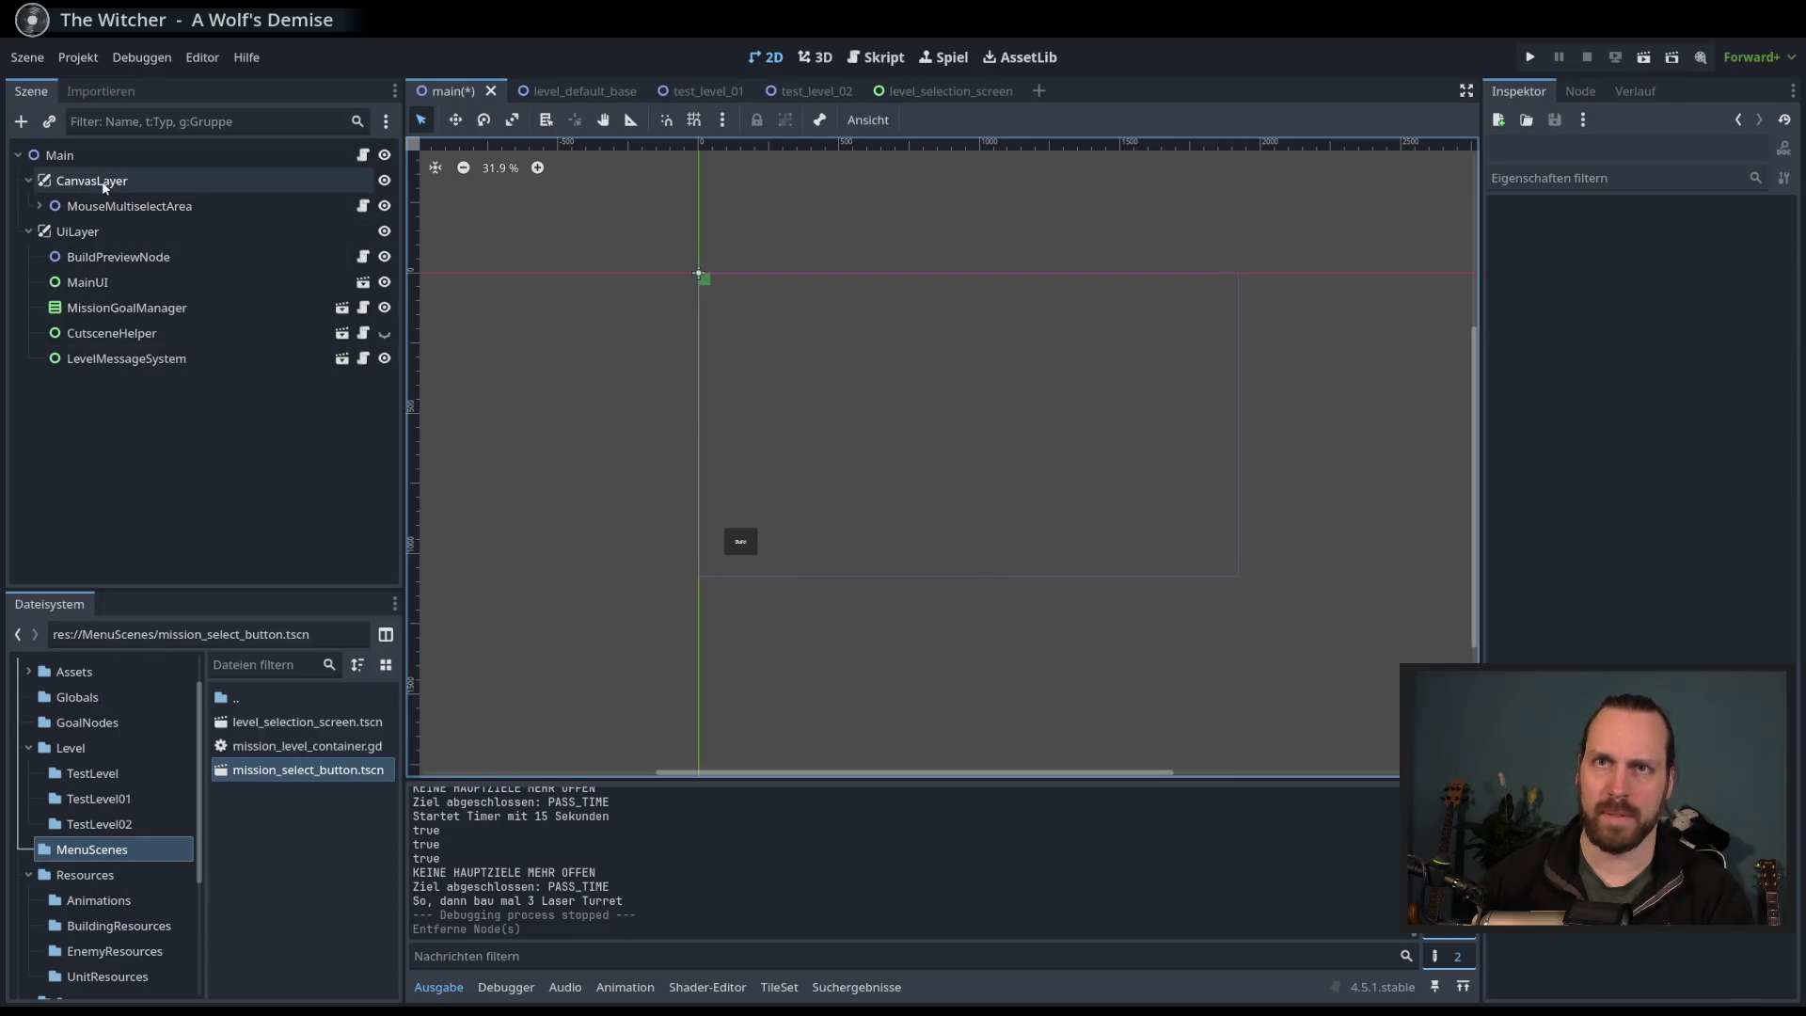
left_click(124, 206)
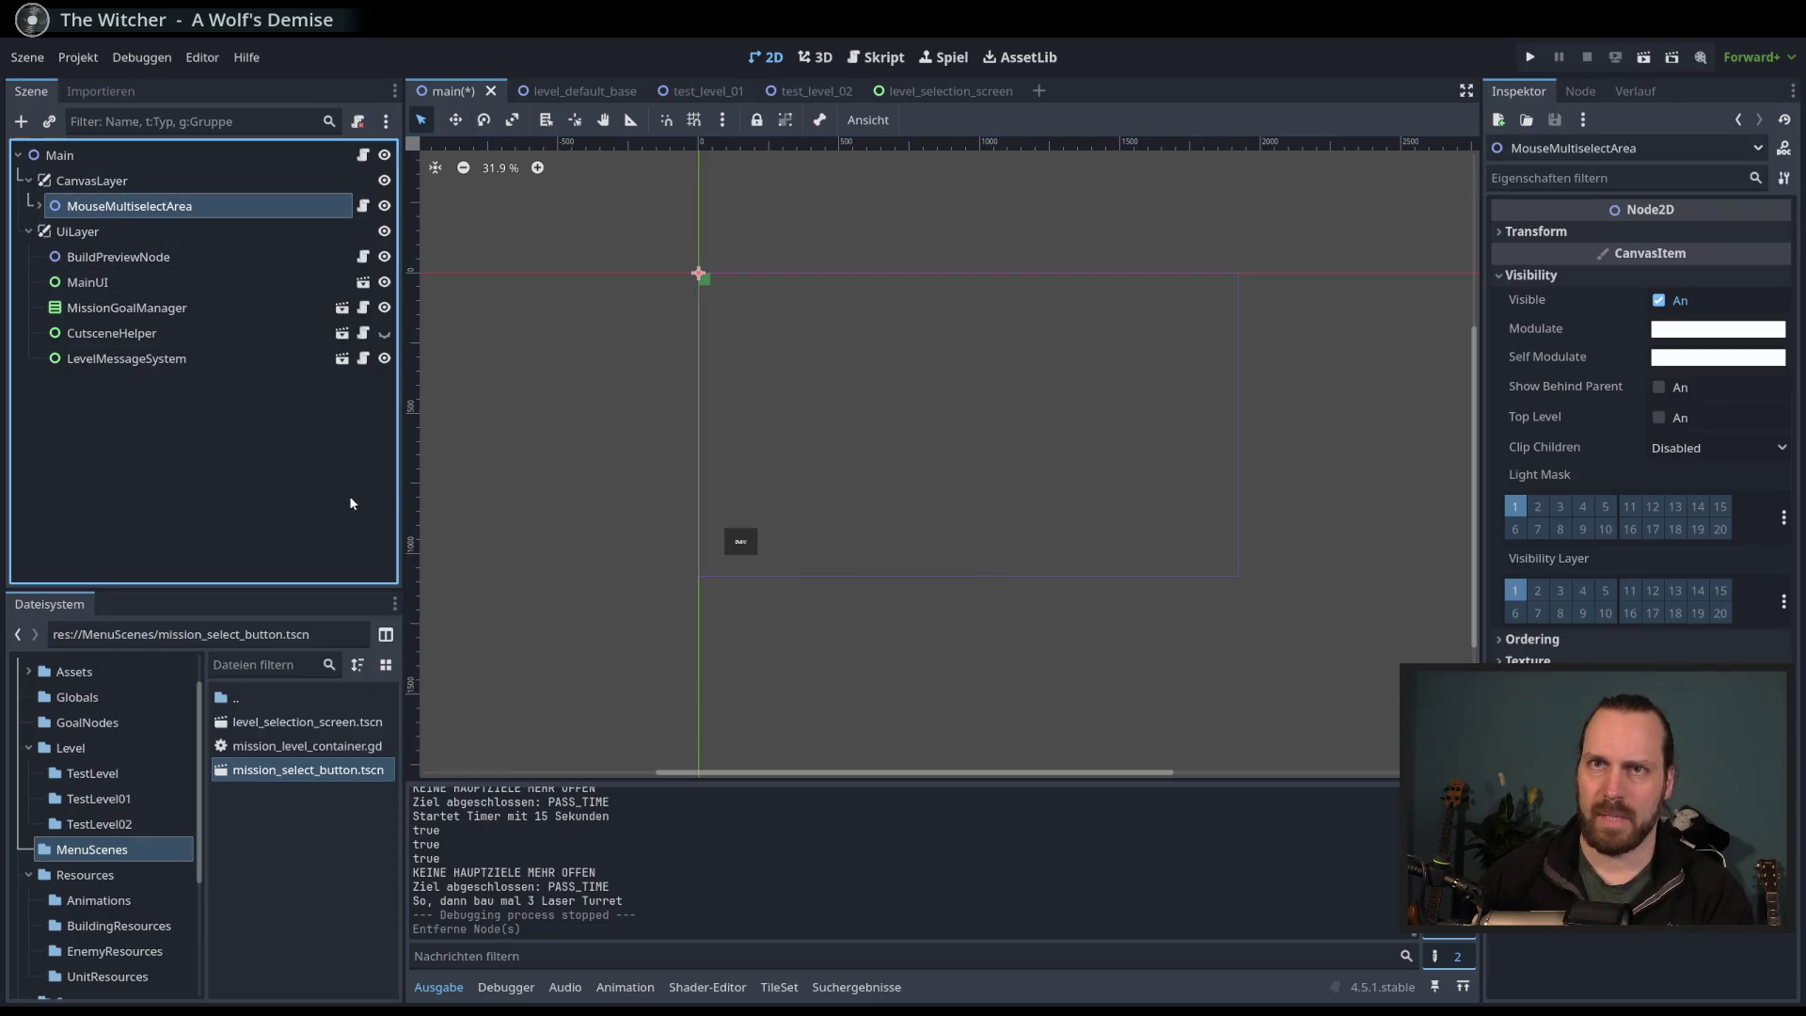
- Add a Node2D child named LevelNode under CanvasLayer
scroll(697, 439, "up", 3)
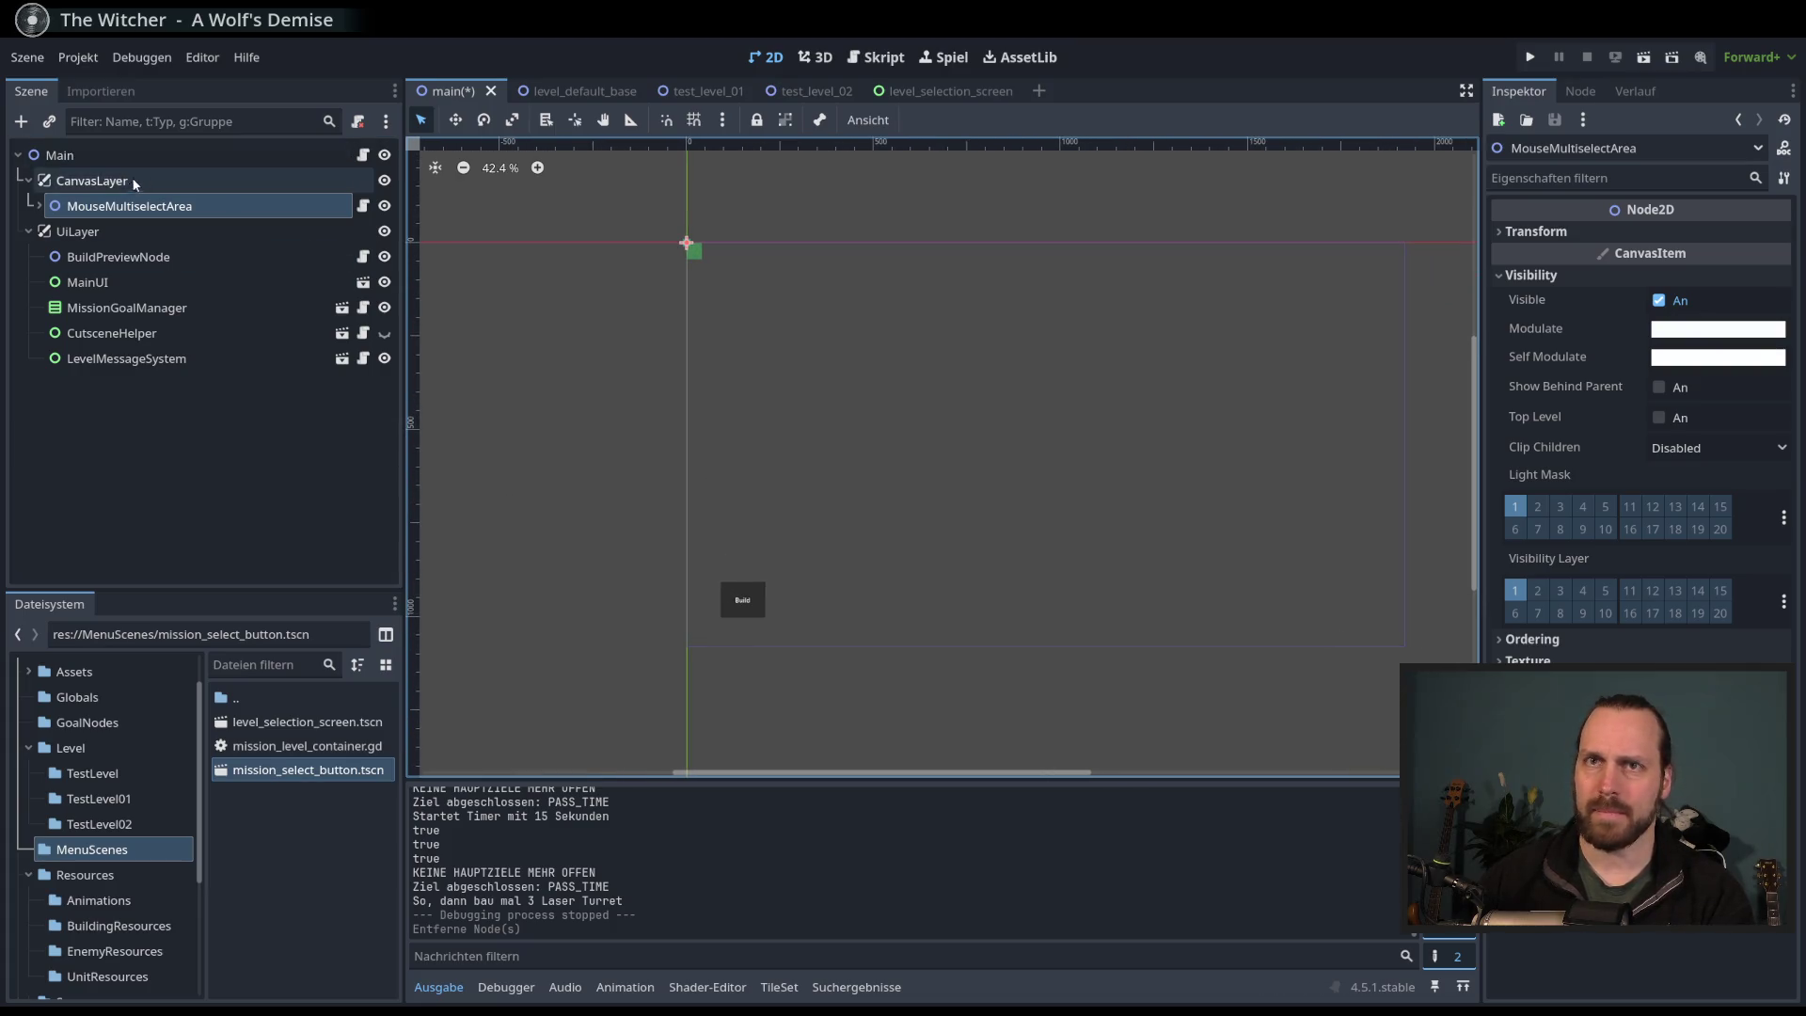
left_click(91, 180)
left_click(20, 121)
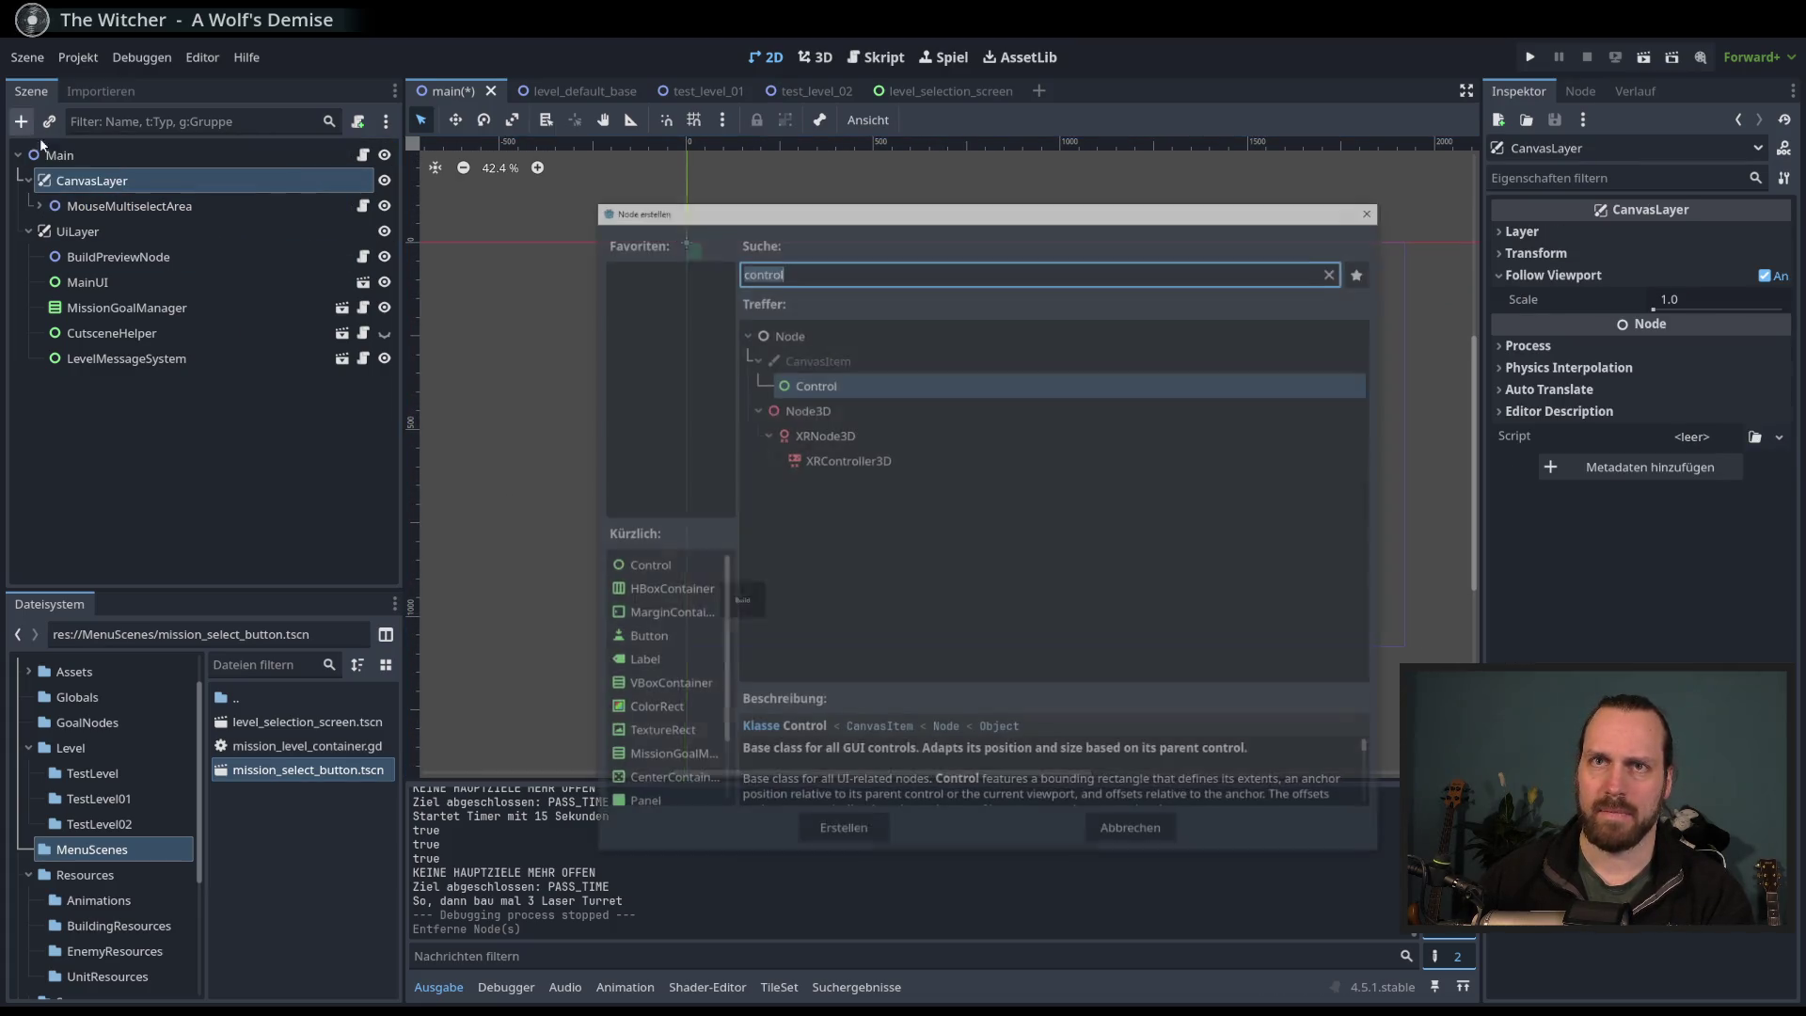
type("node2d")
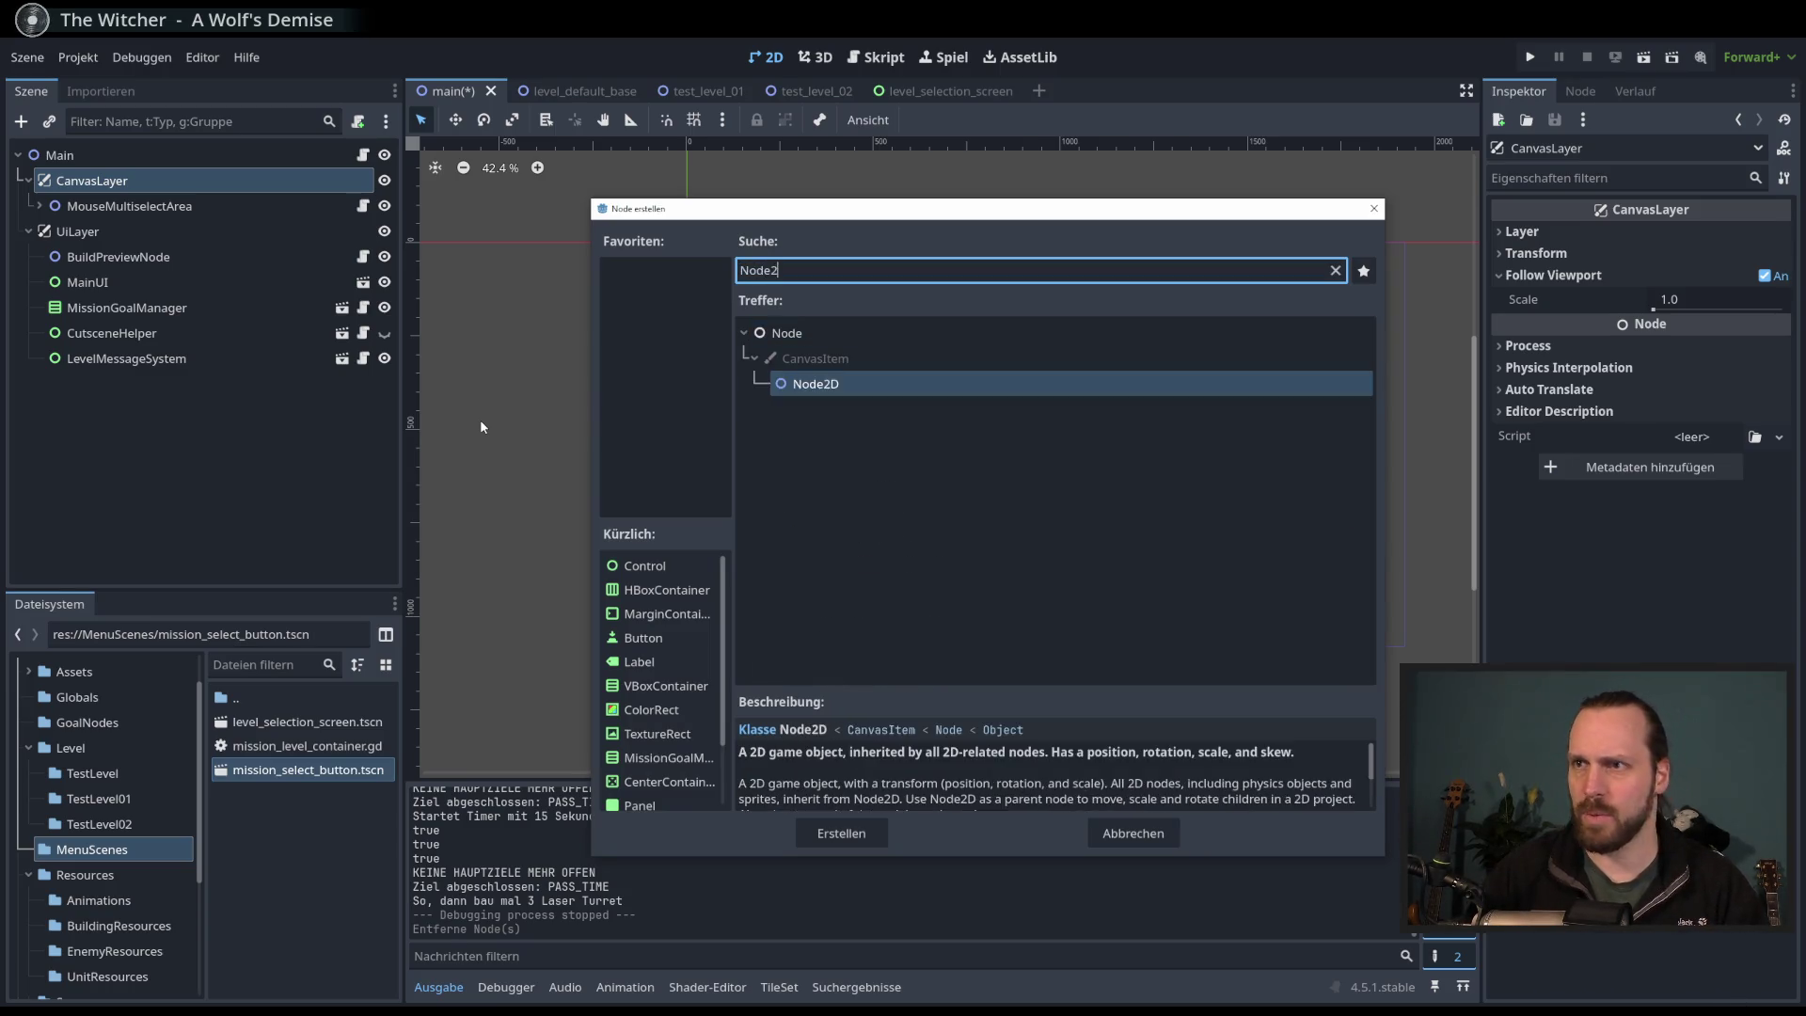
key("Return")
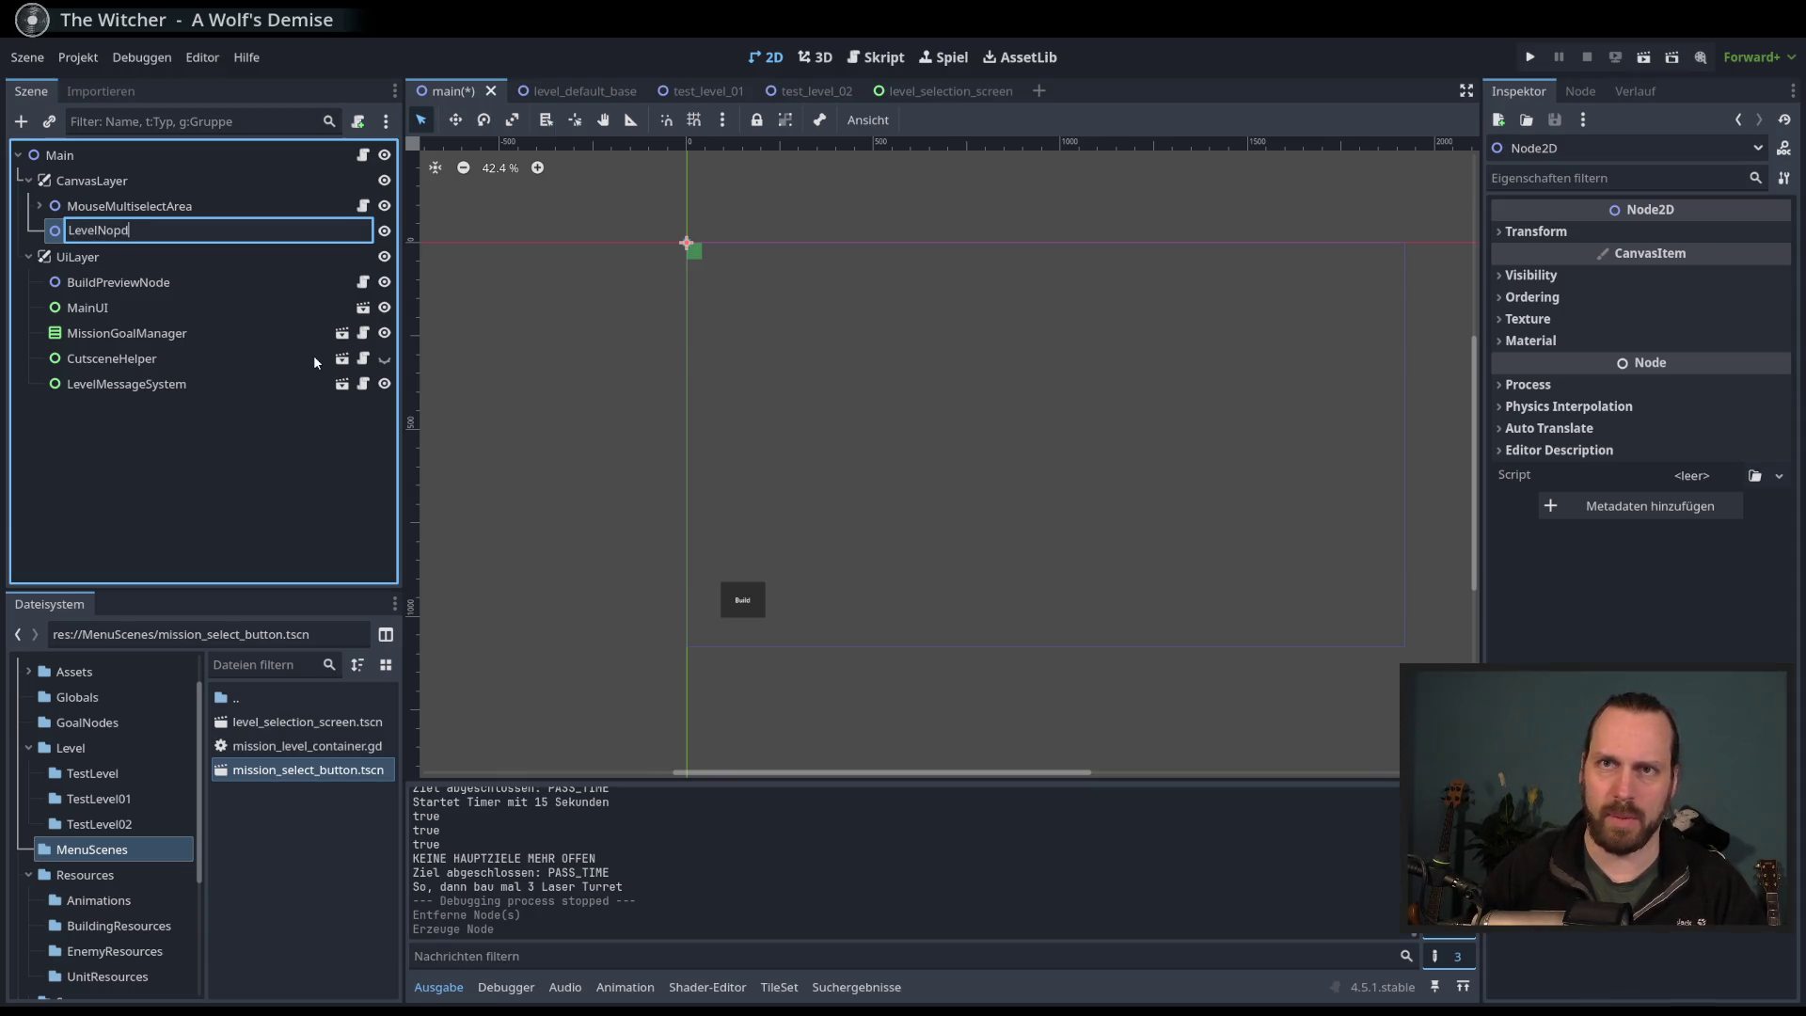
key("BackSpace")
key("BackSpace")
type("de")
key("Return")
- Save the main scene and switch to the level_selection_screen scene
key("ctrl+s")
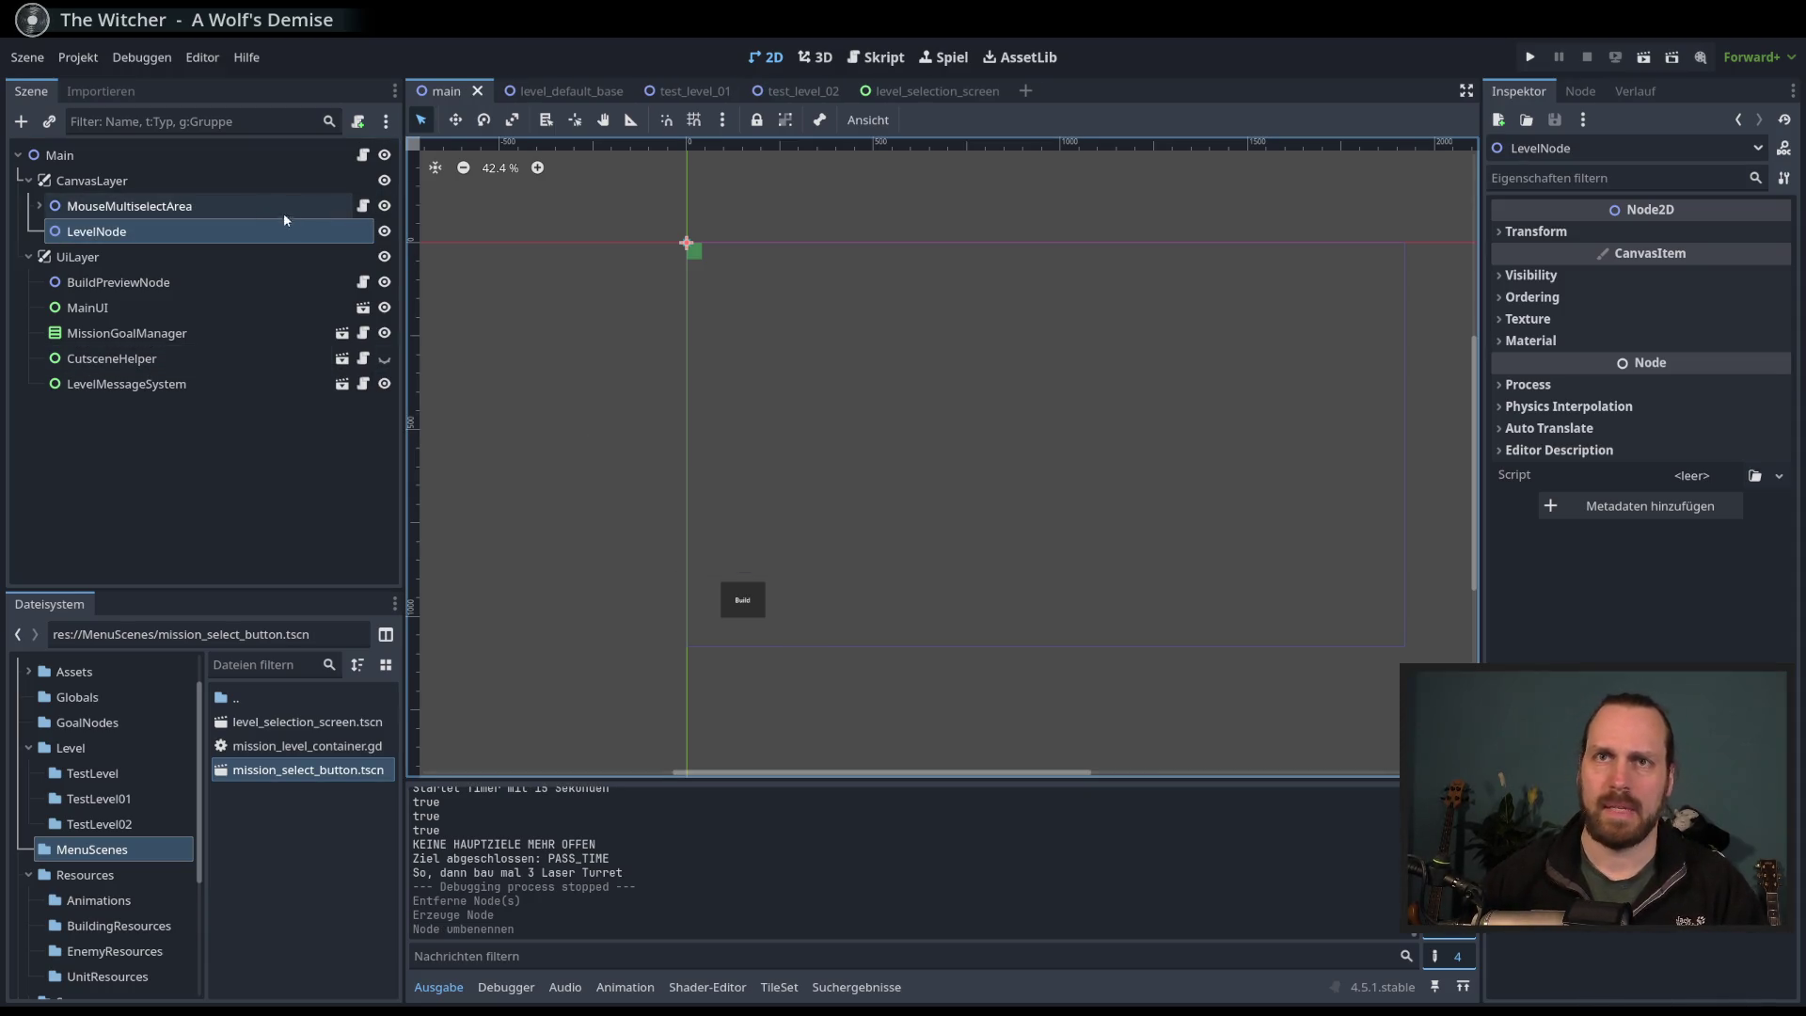
scroll(598, 326, "right", 2)
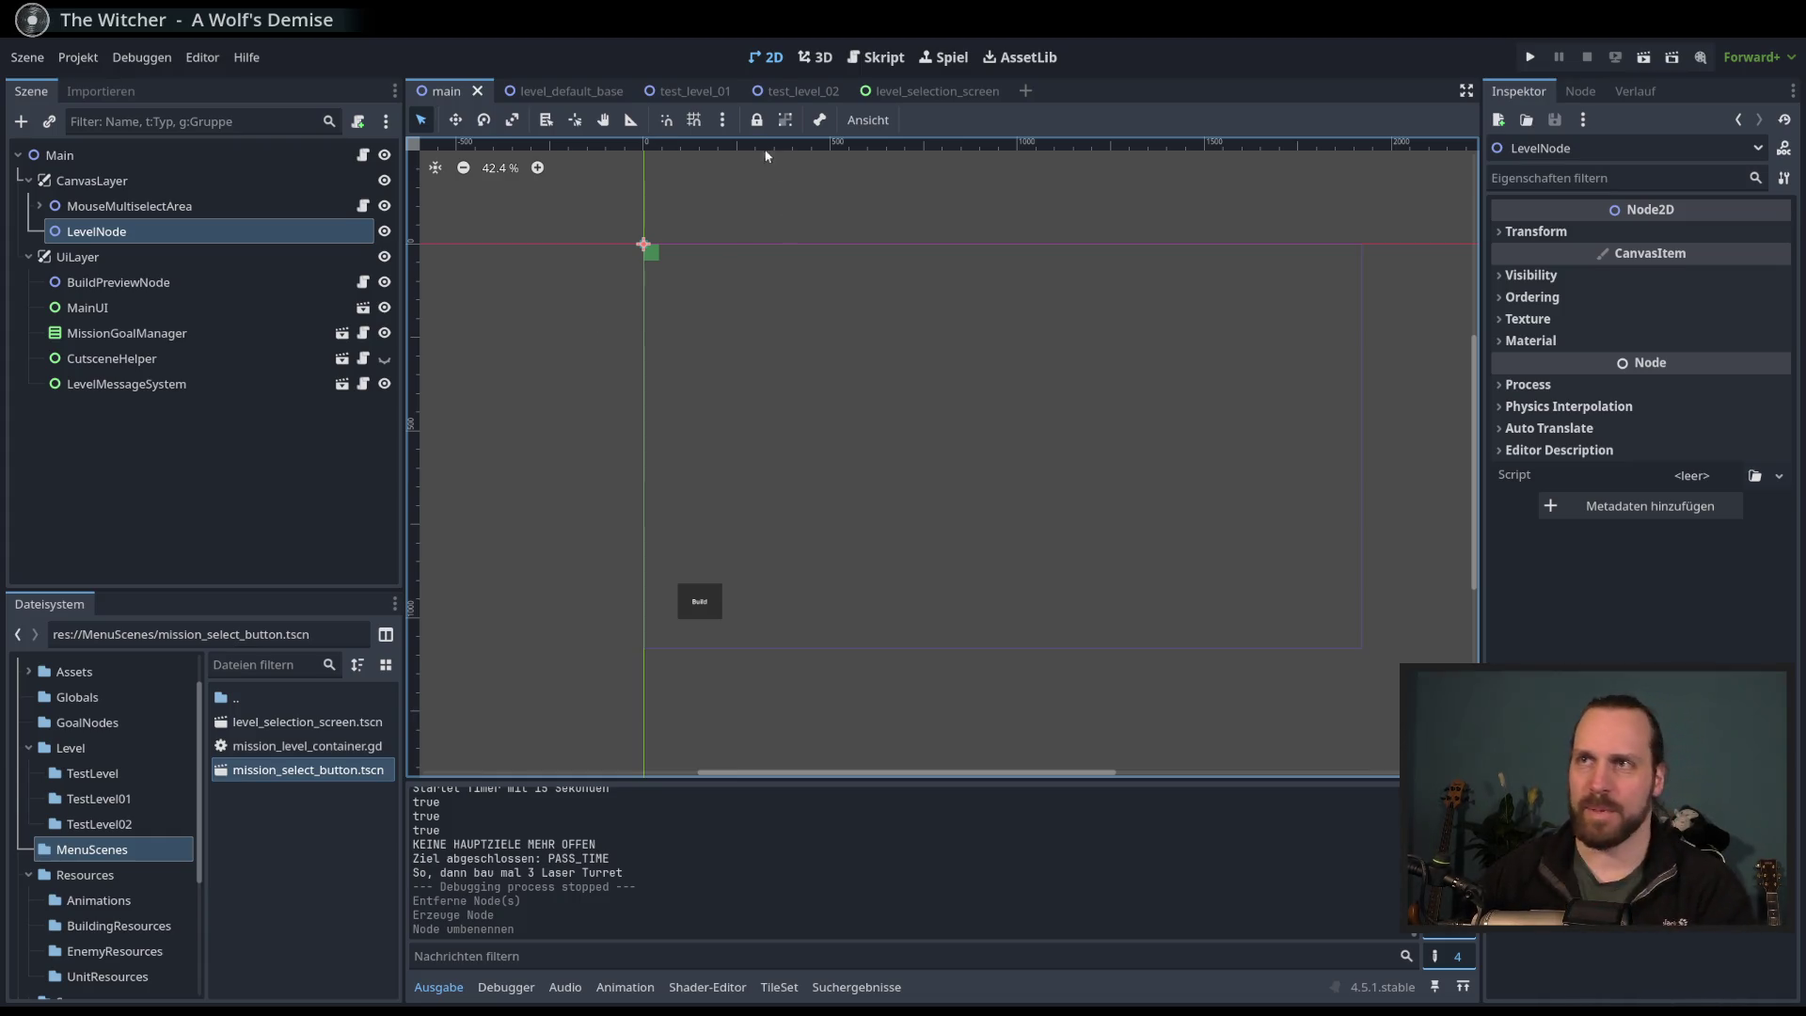
left_click(931, 91)
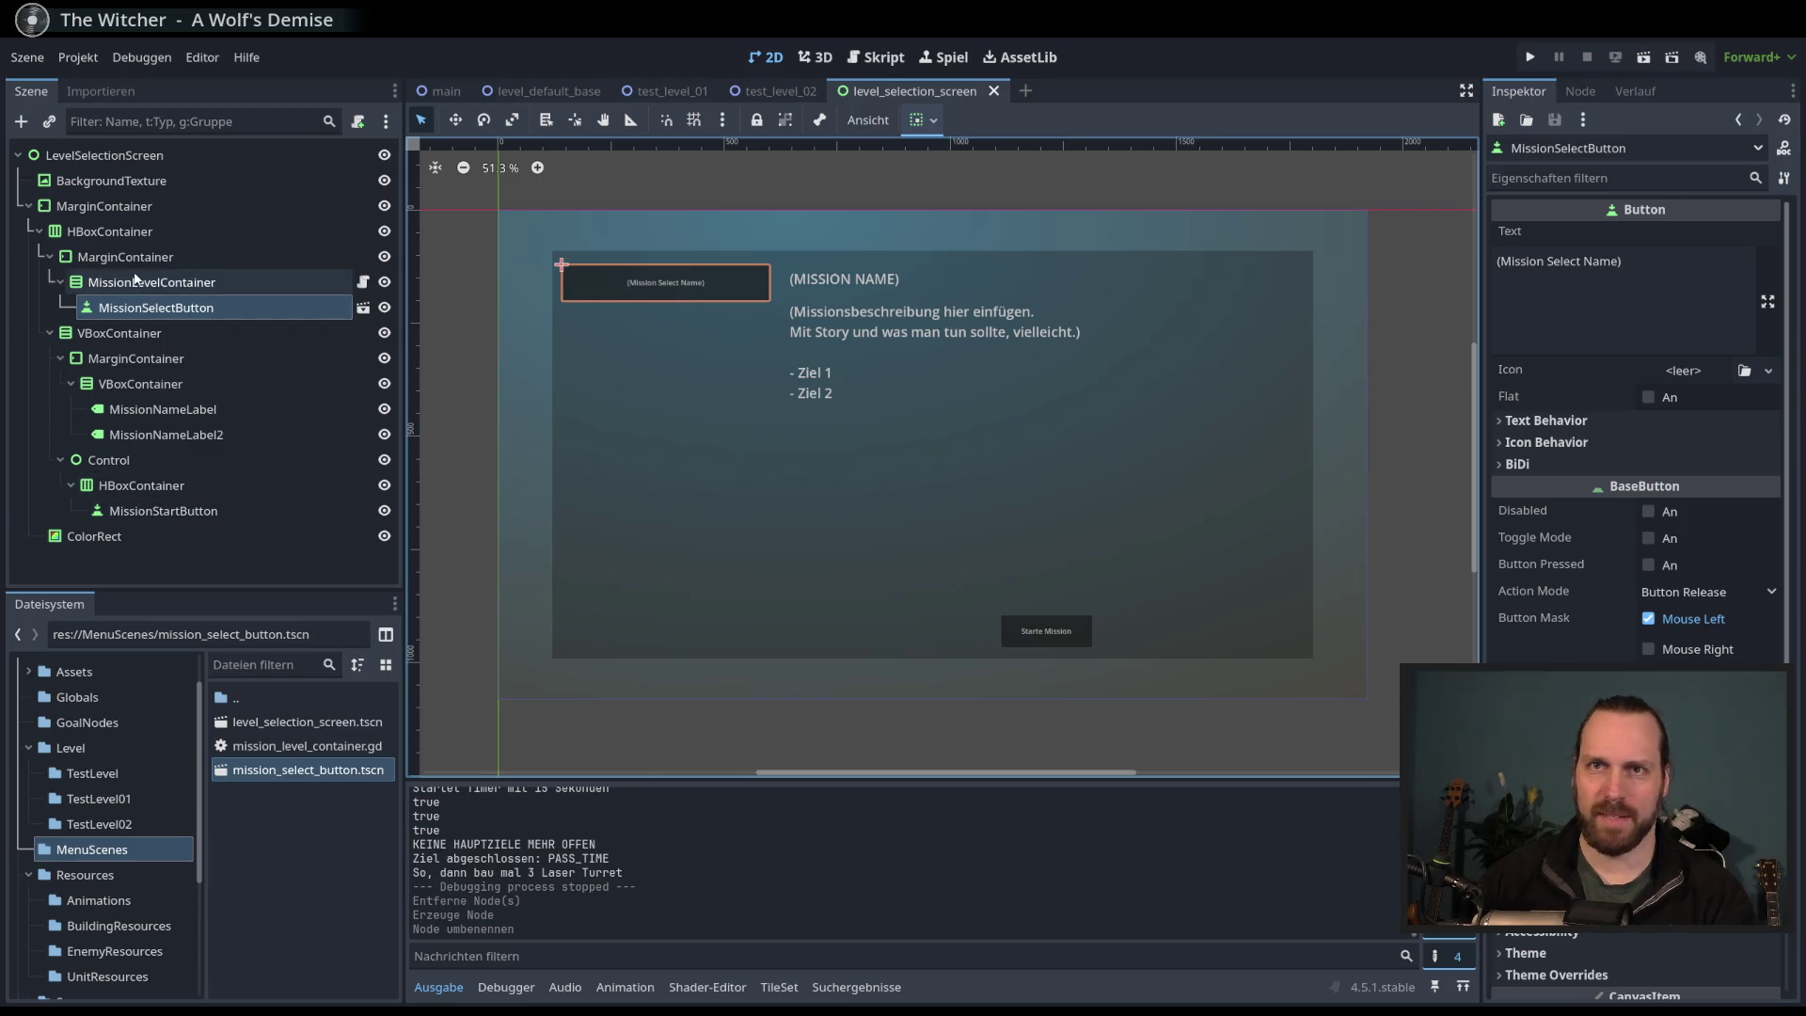
- Lower the ColorRect's colour alpha to make it translucent
left_click(132, 257)
left_click(190, 489)
left_click(188, 536)
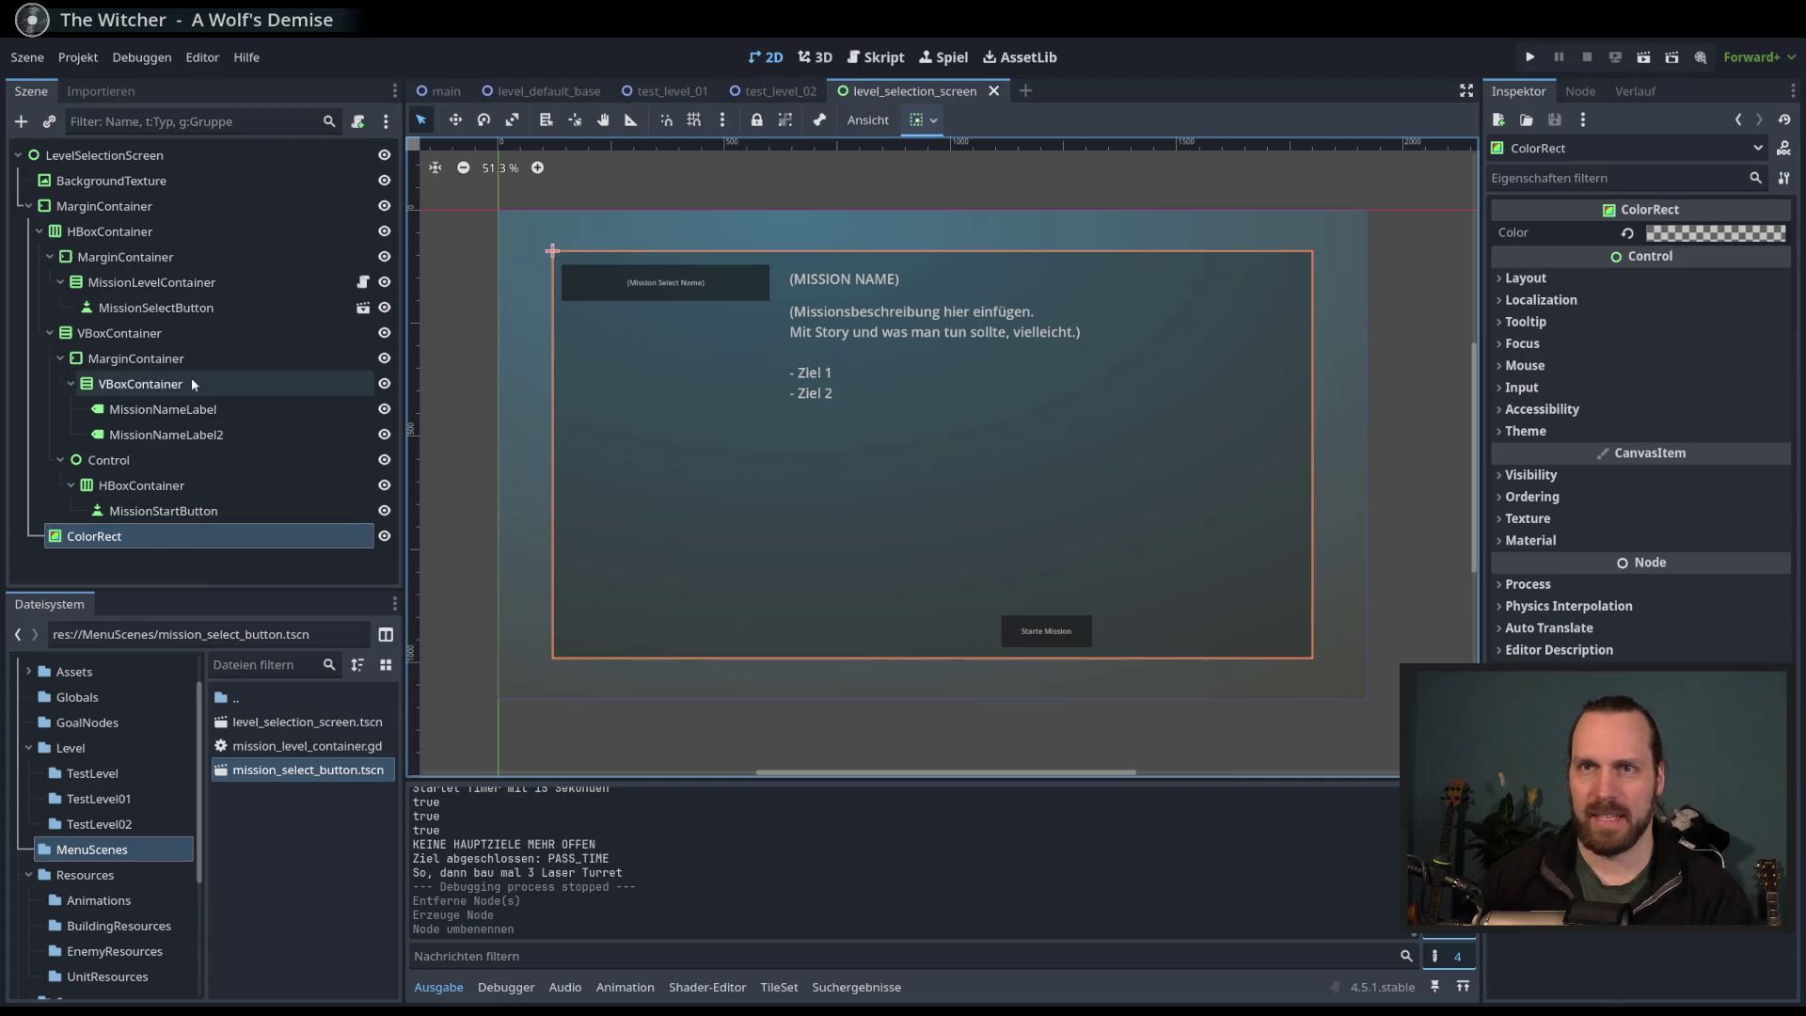
left_click(1726, 232)
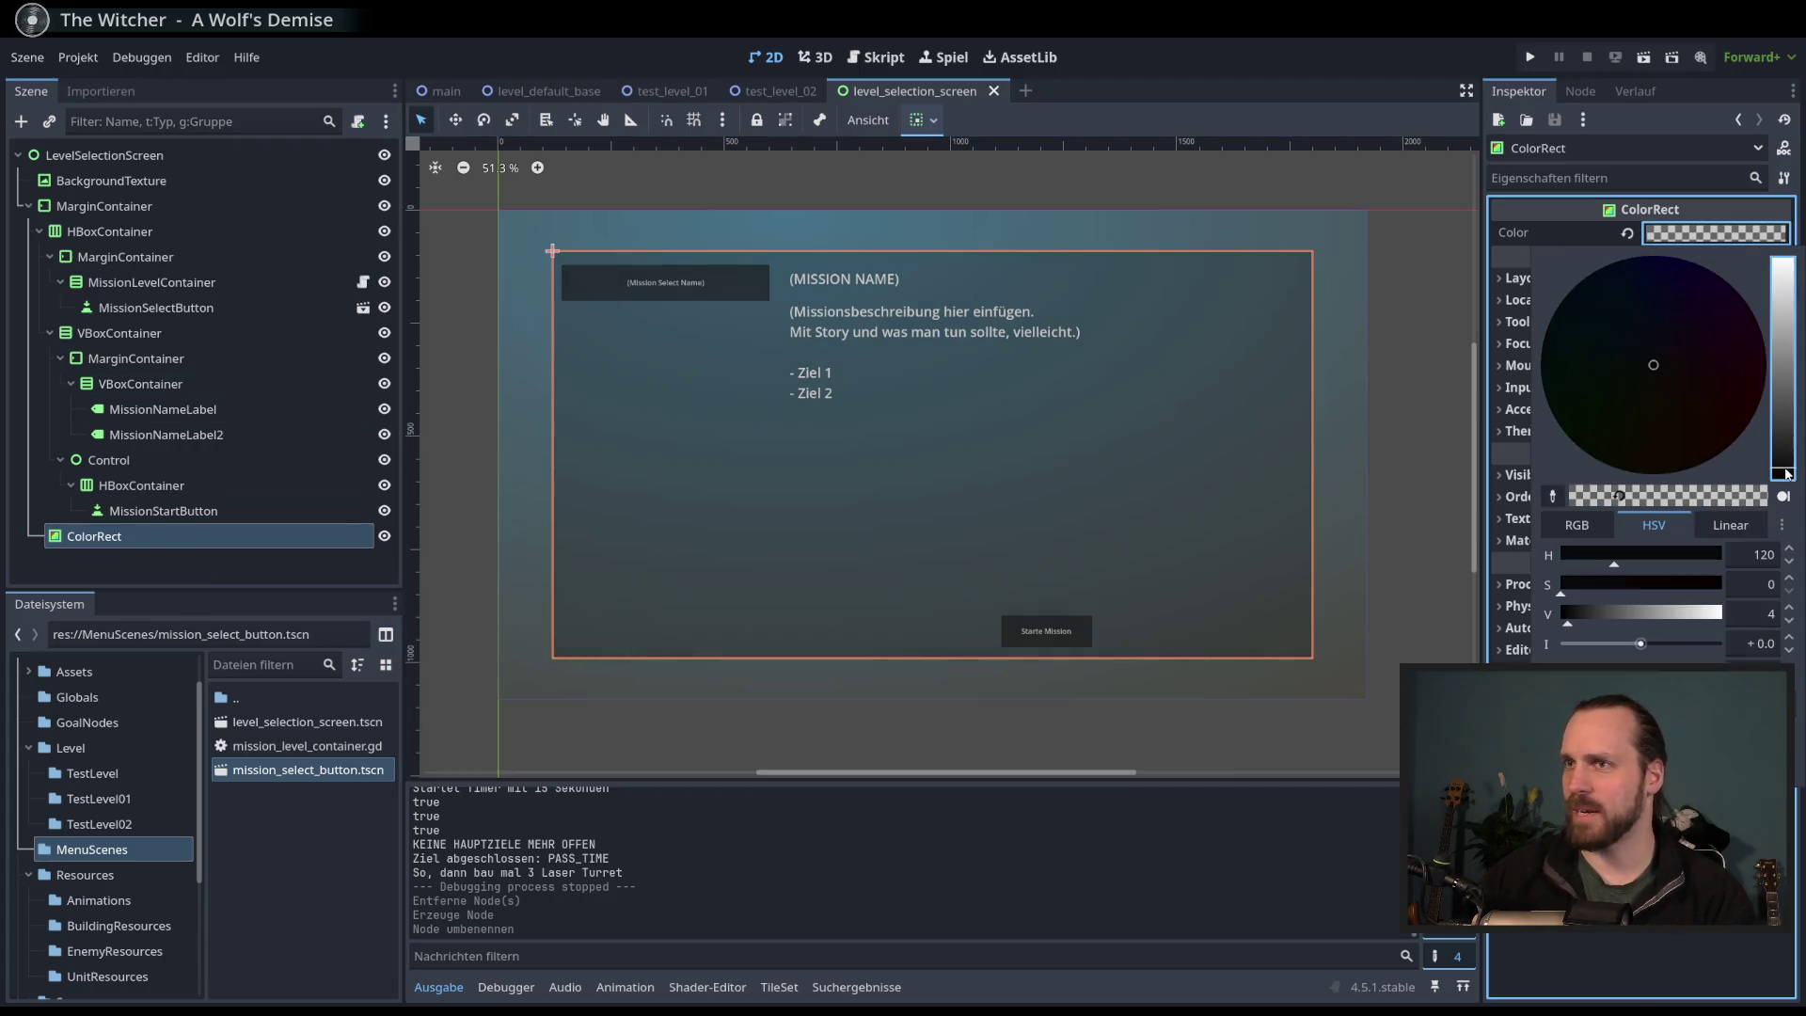
mouse_move(1571, 495)
left_mouse_down()
mouse_move(1750, 495)
mouse_move(1599, 496)
mouse_move(1618, 496)
left_mouse_up()
left_click(188, 383)
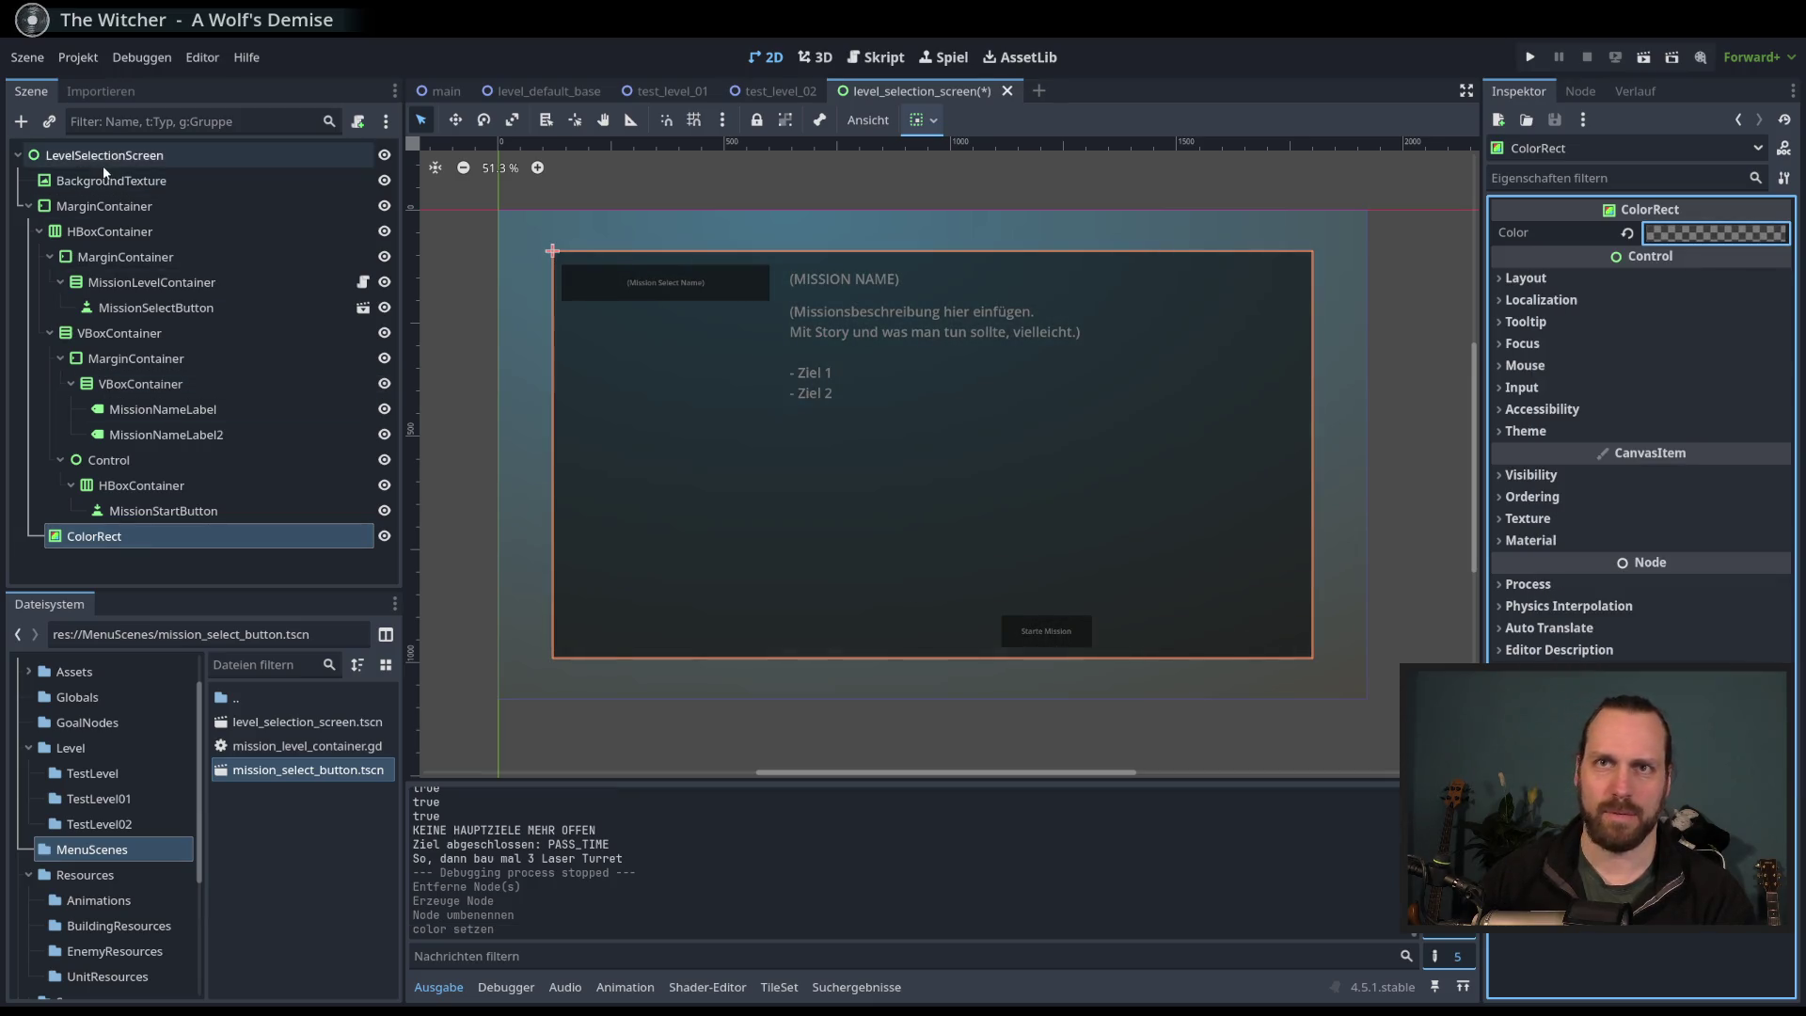
- Move ColorRect into MarginContainer above HBoxContainer and fine-tune its alpha
left_click(185, 577)
key("Up")
key("Up")
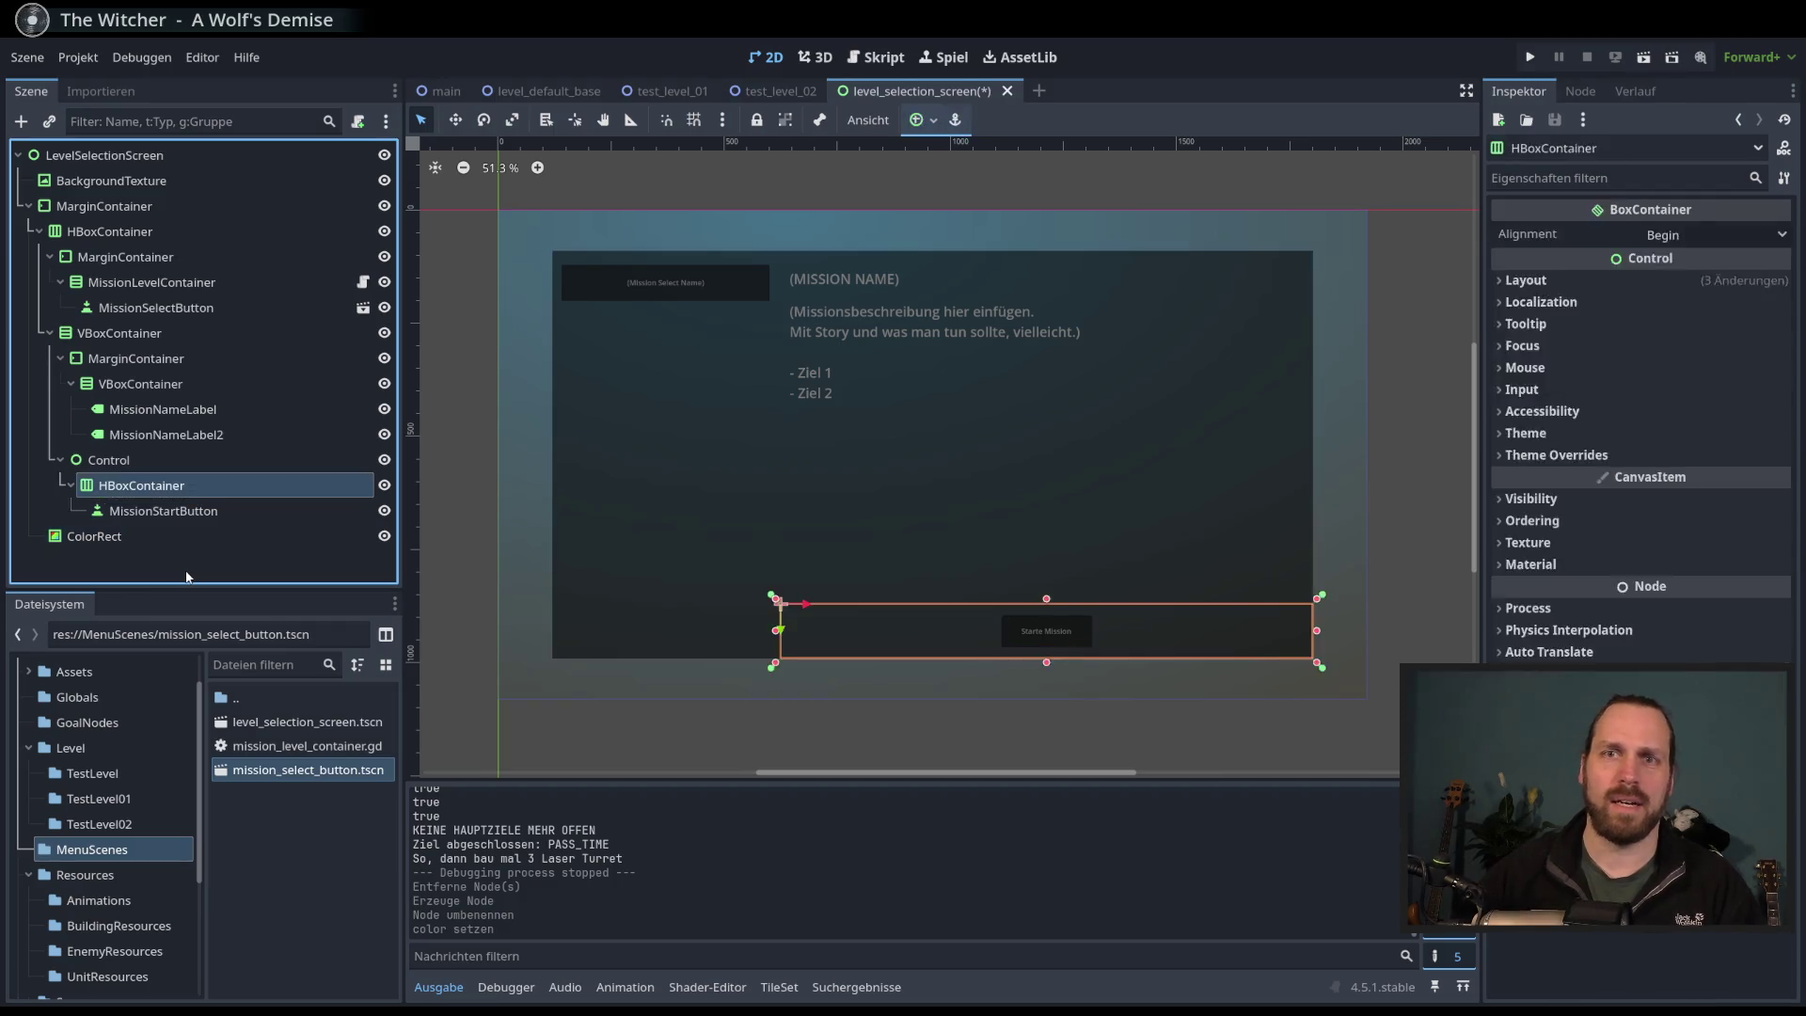
key("Down")
key("Down")
key("ctrl+Up")
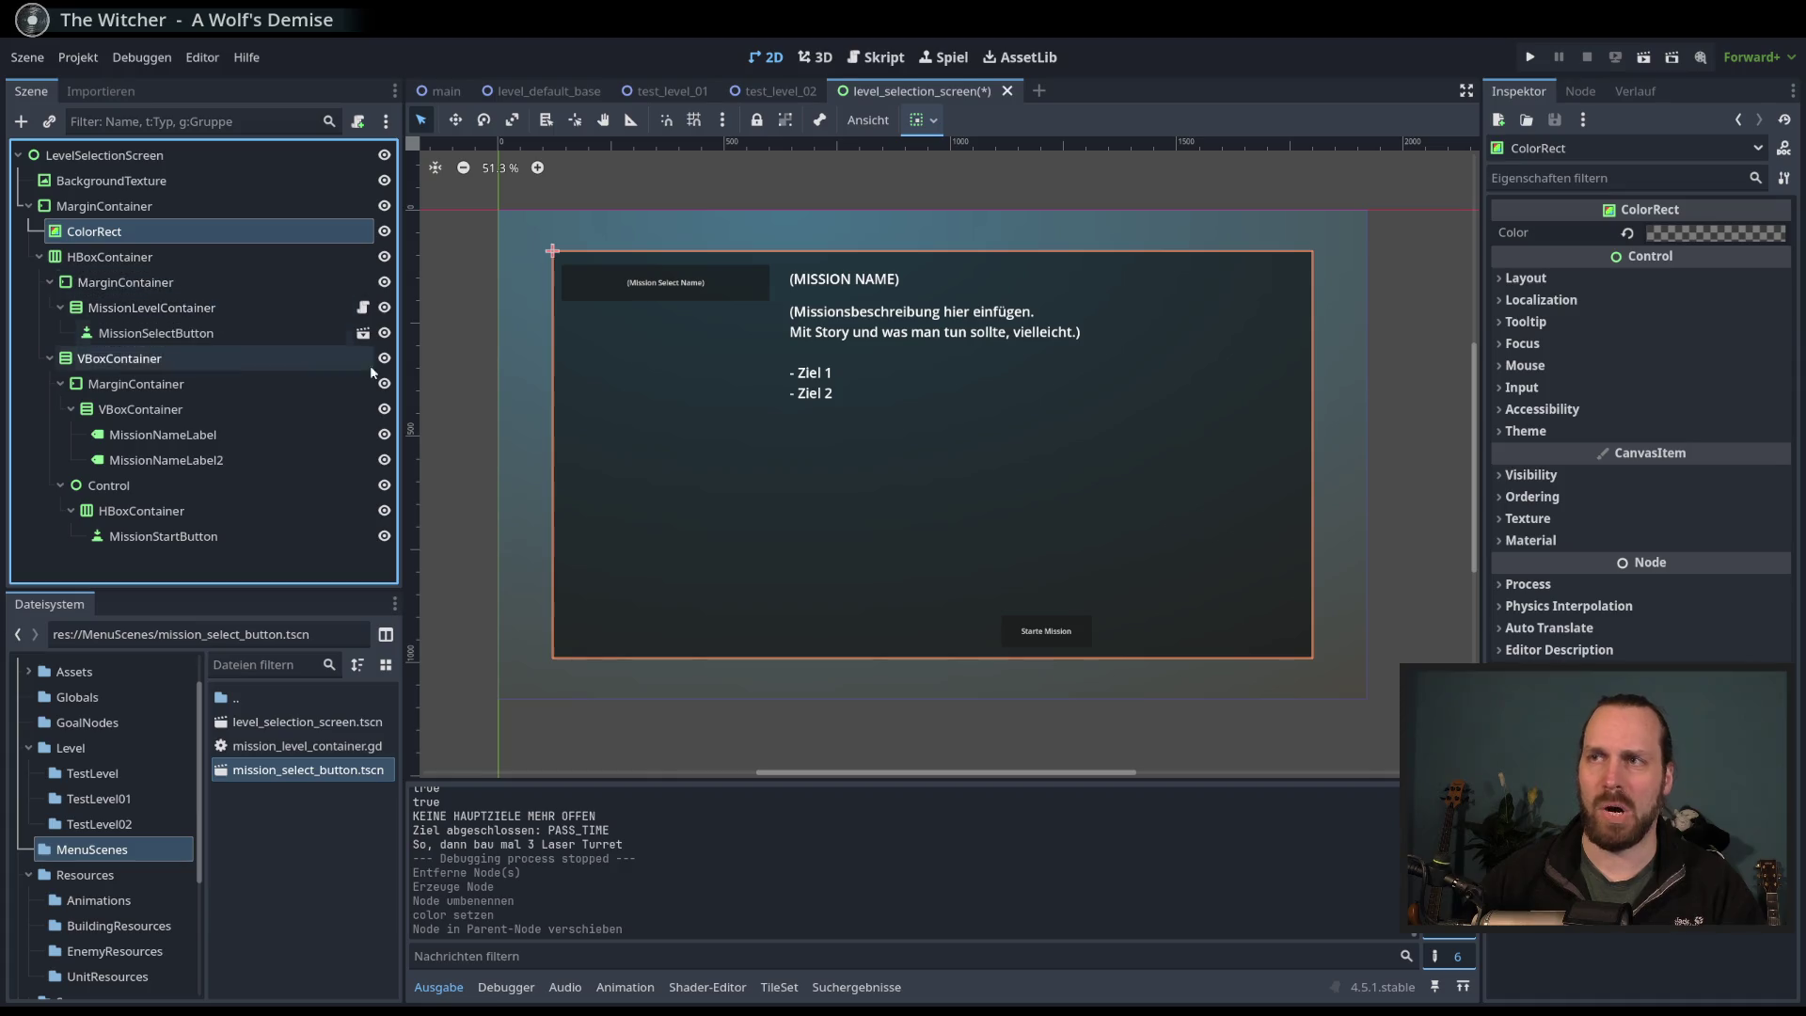
left_click(1712, 233)
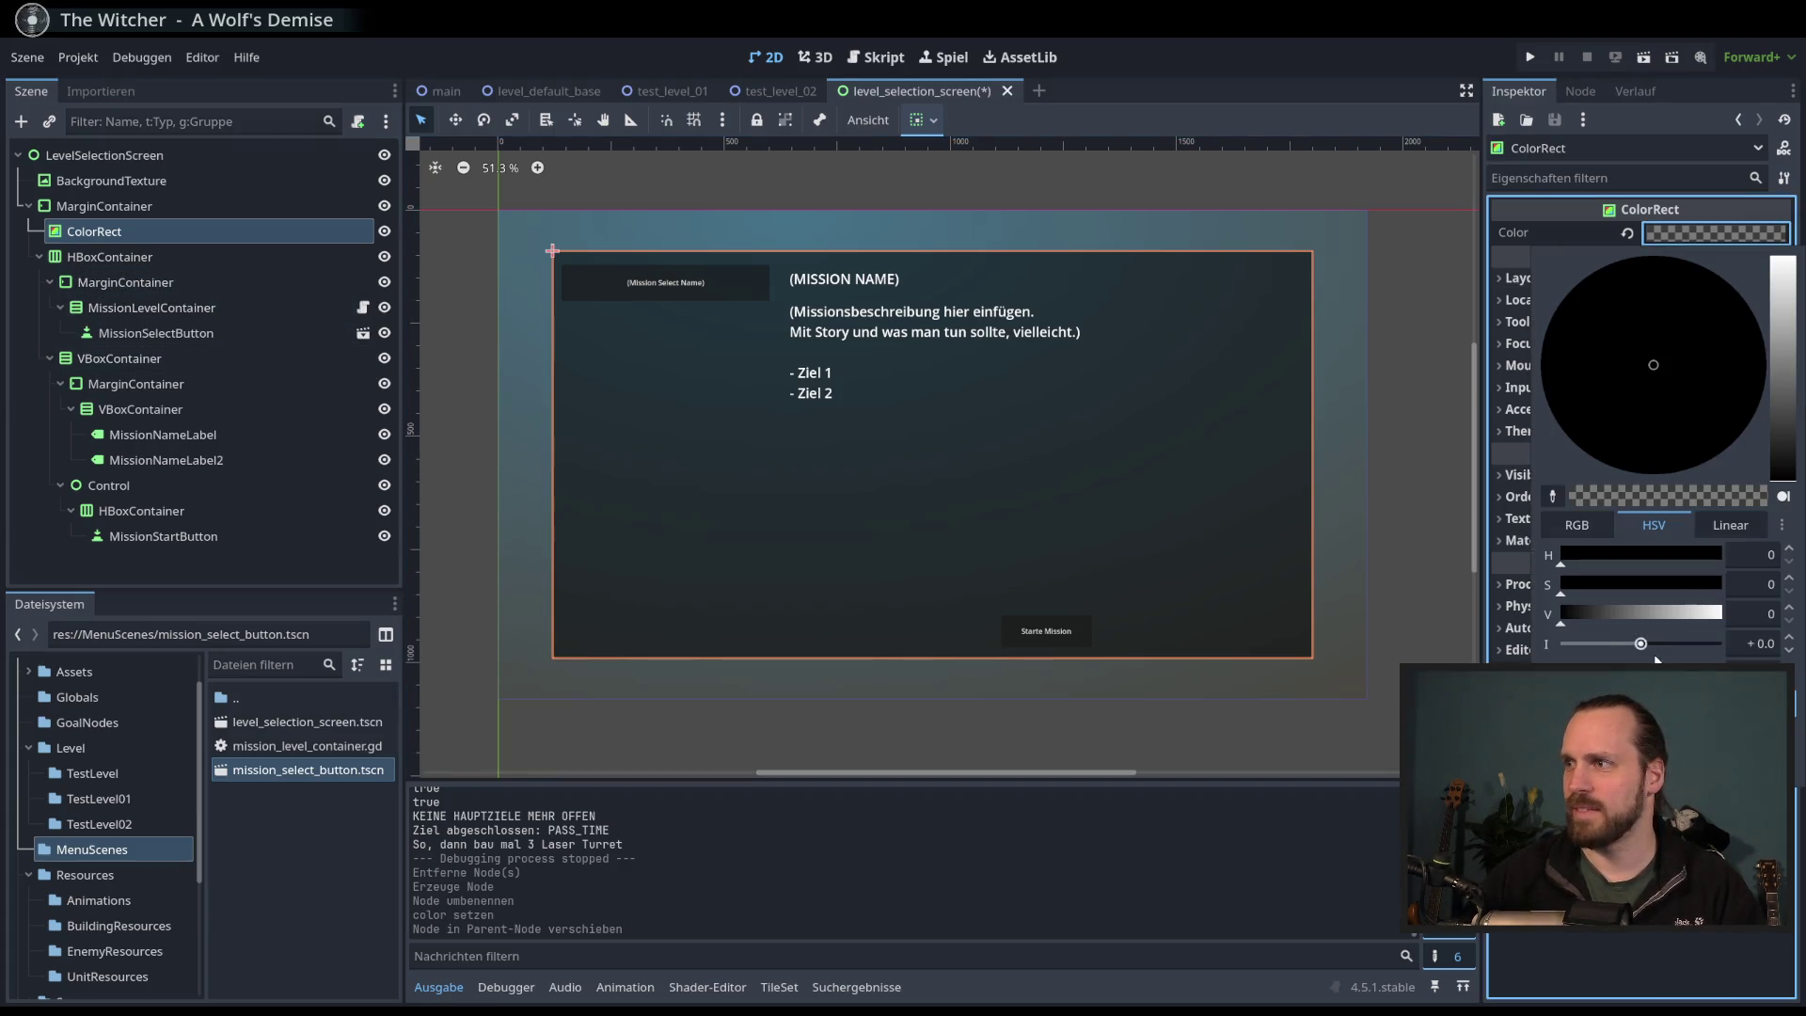
mouse_move(1619, 496)
left_mouse_down()
mouse_move(1580, 496)
mouse_move(1619, 496)
left_mouse_up()
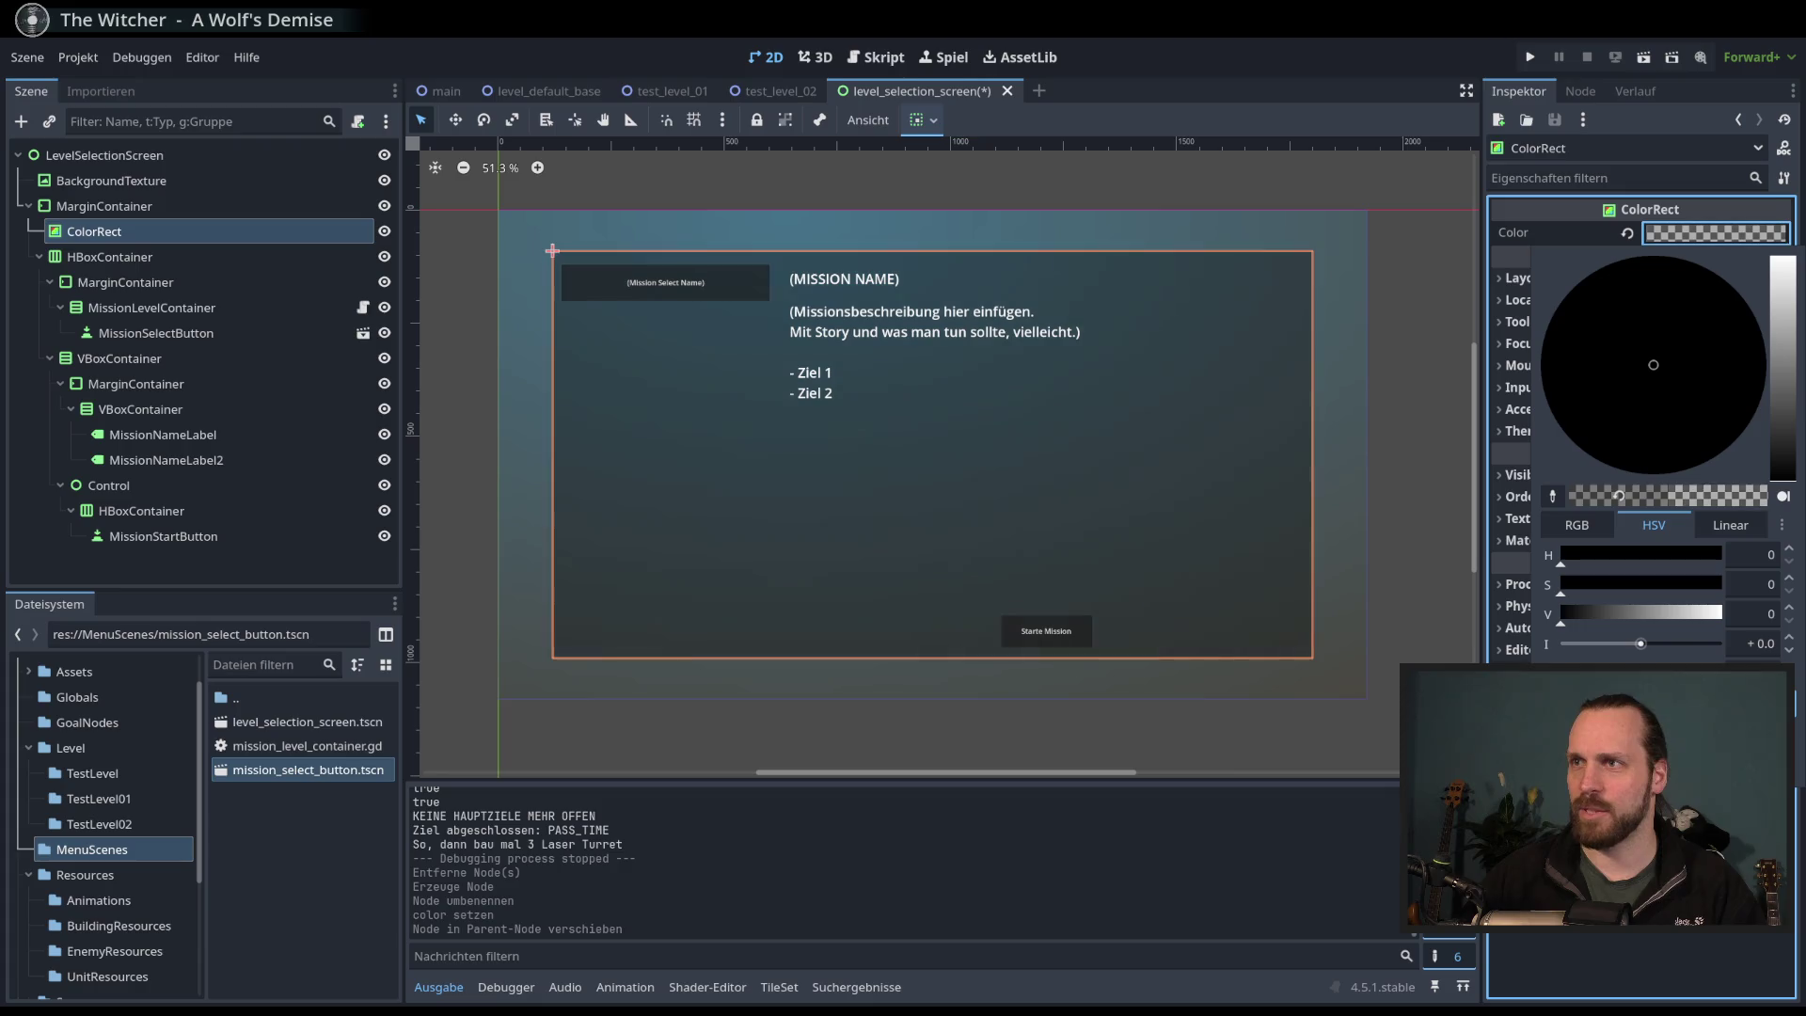
left_click(162, 596)
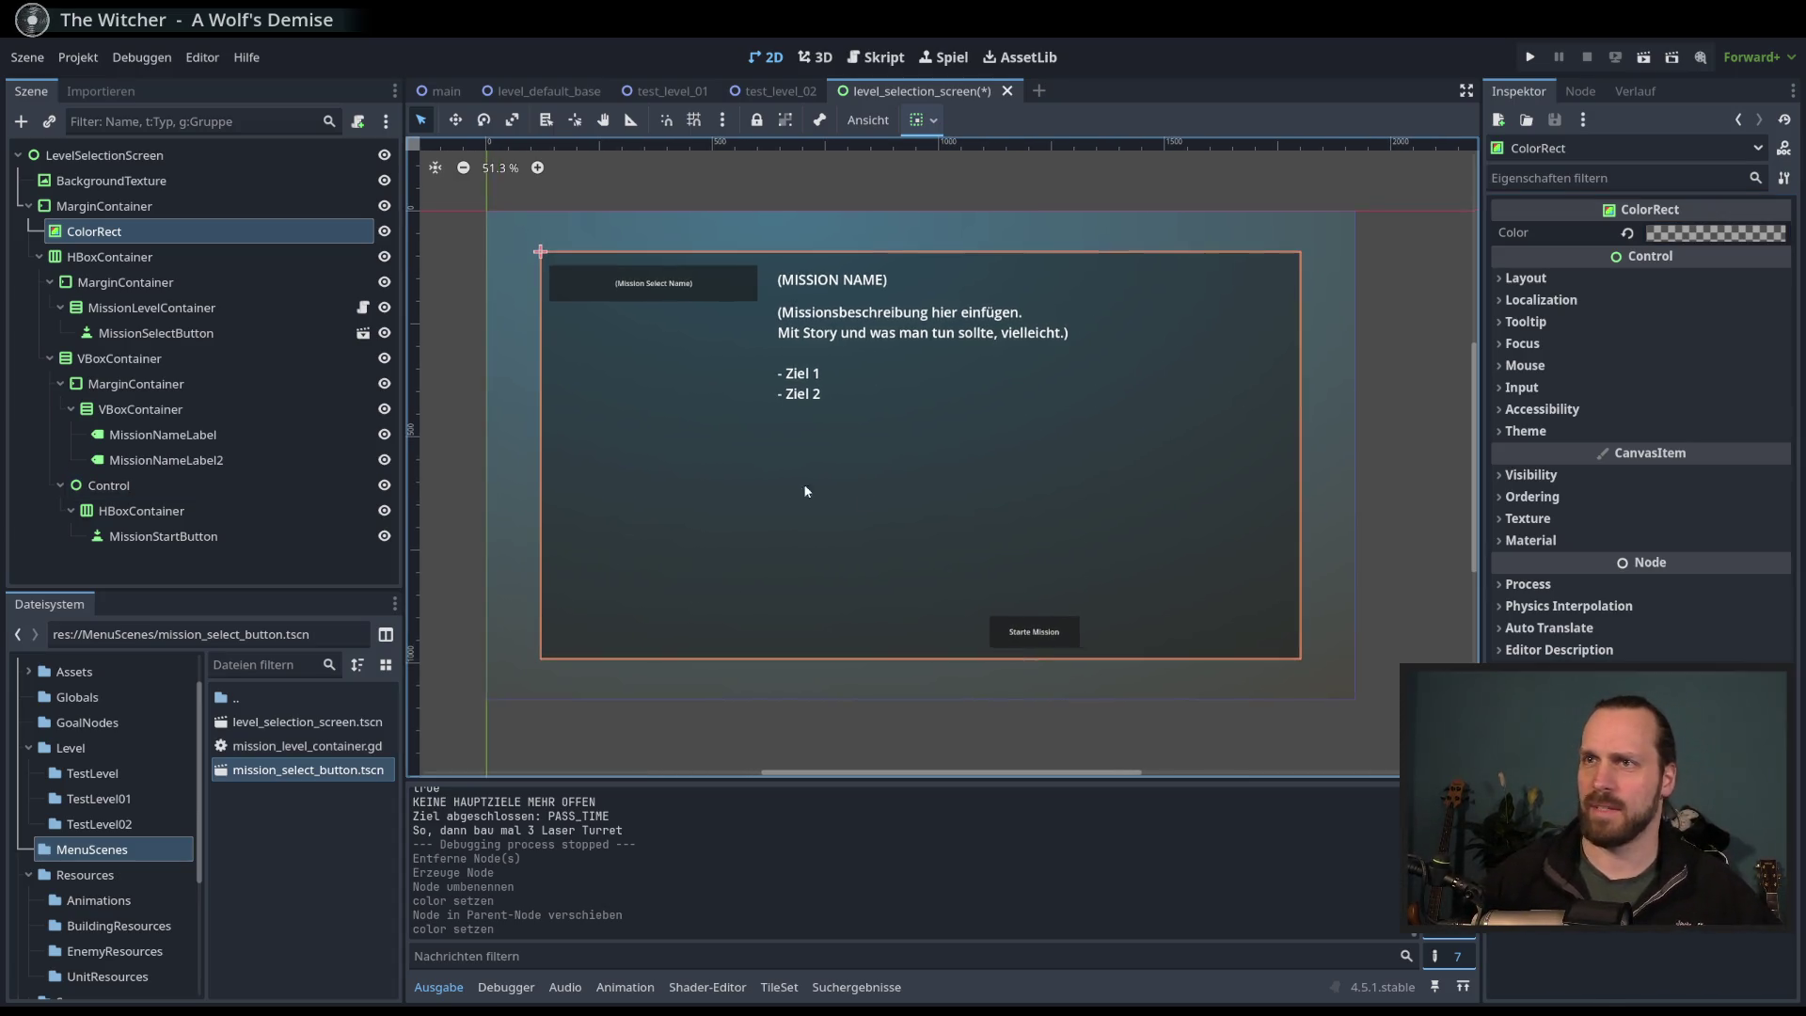
left_click(188, 256)
left_click(250, 230)
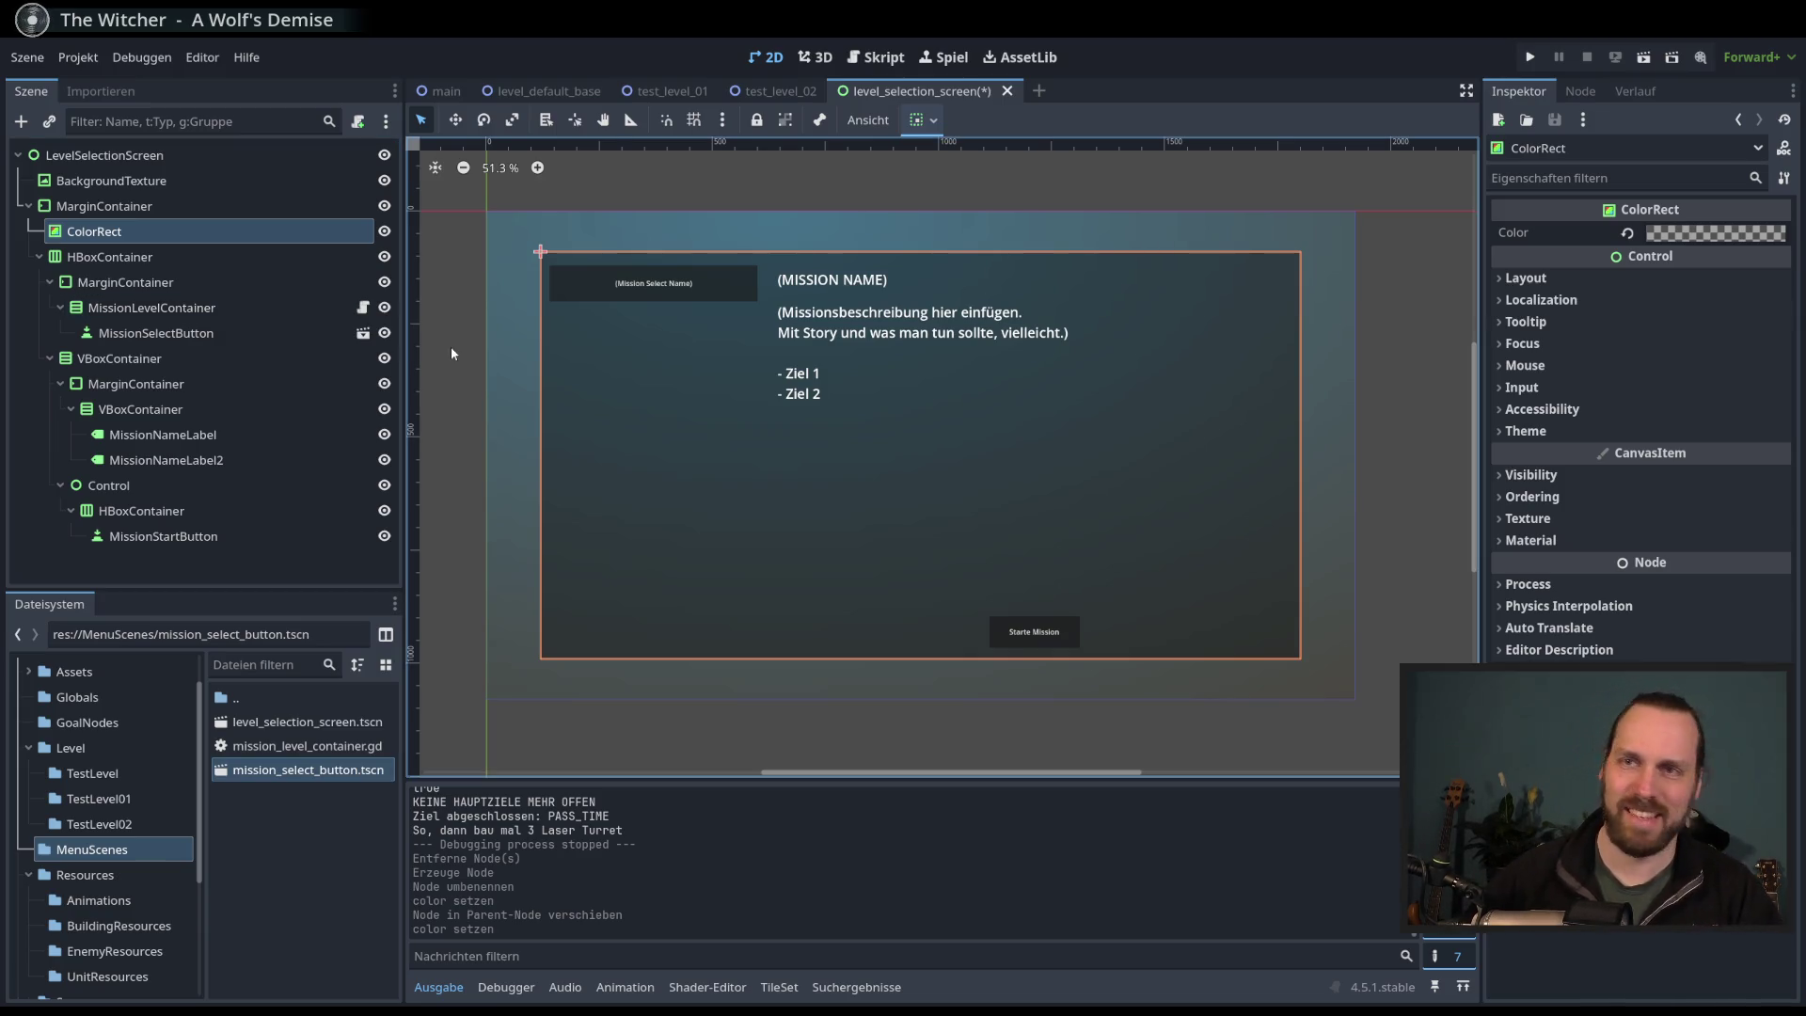
- Tint the BackgroundTexture gradient's right stop teal and brighten its left stop
left_click(111, 181)
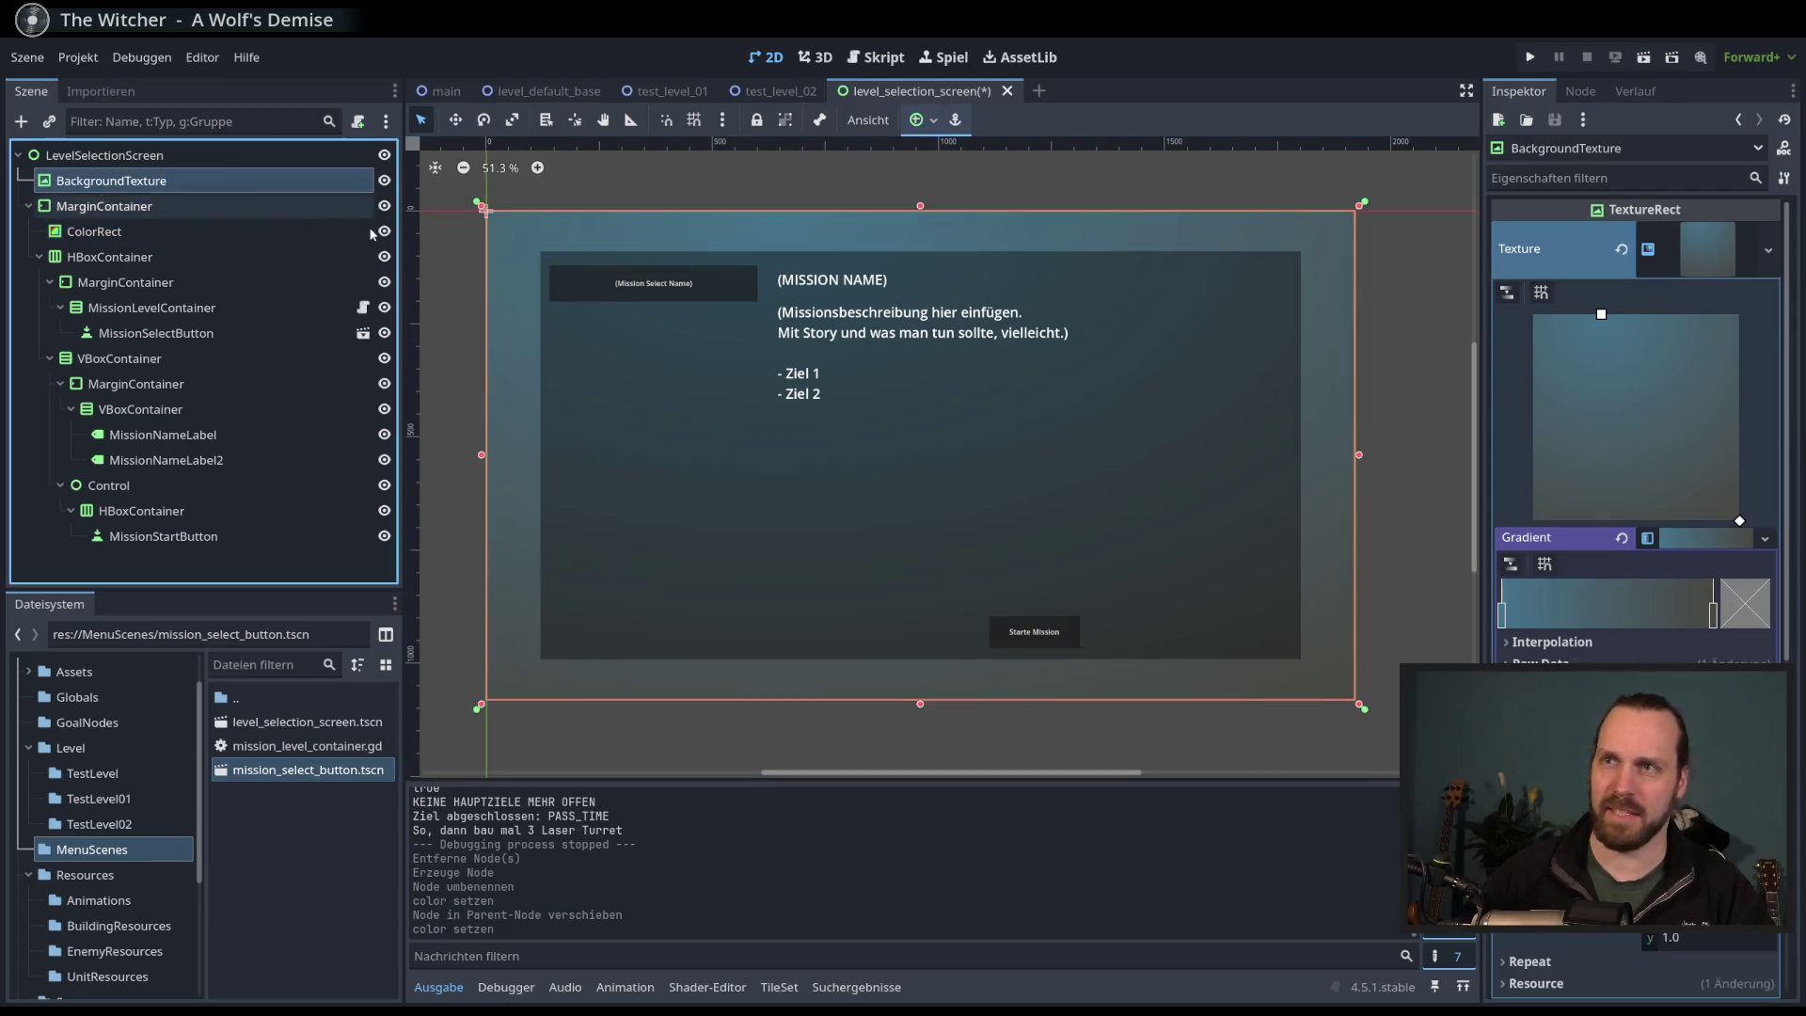
left_click(1713, 616)
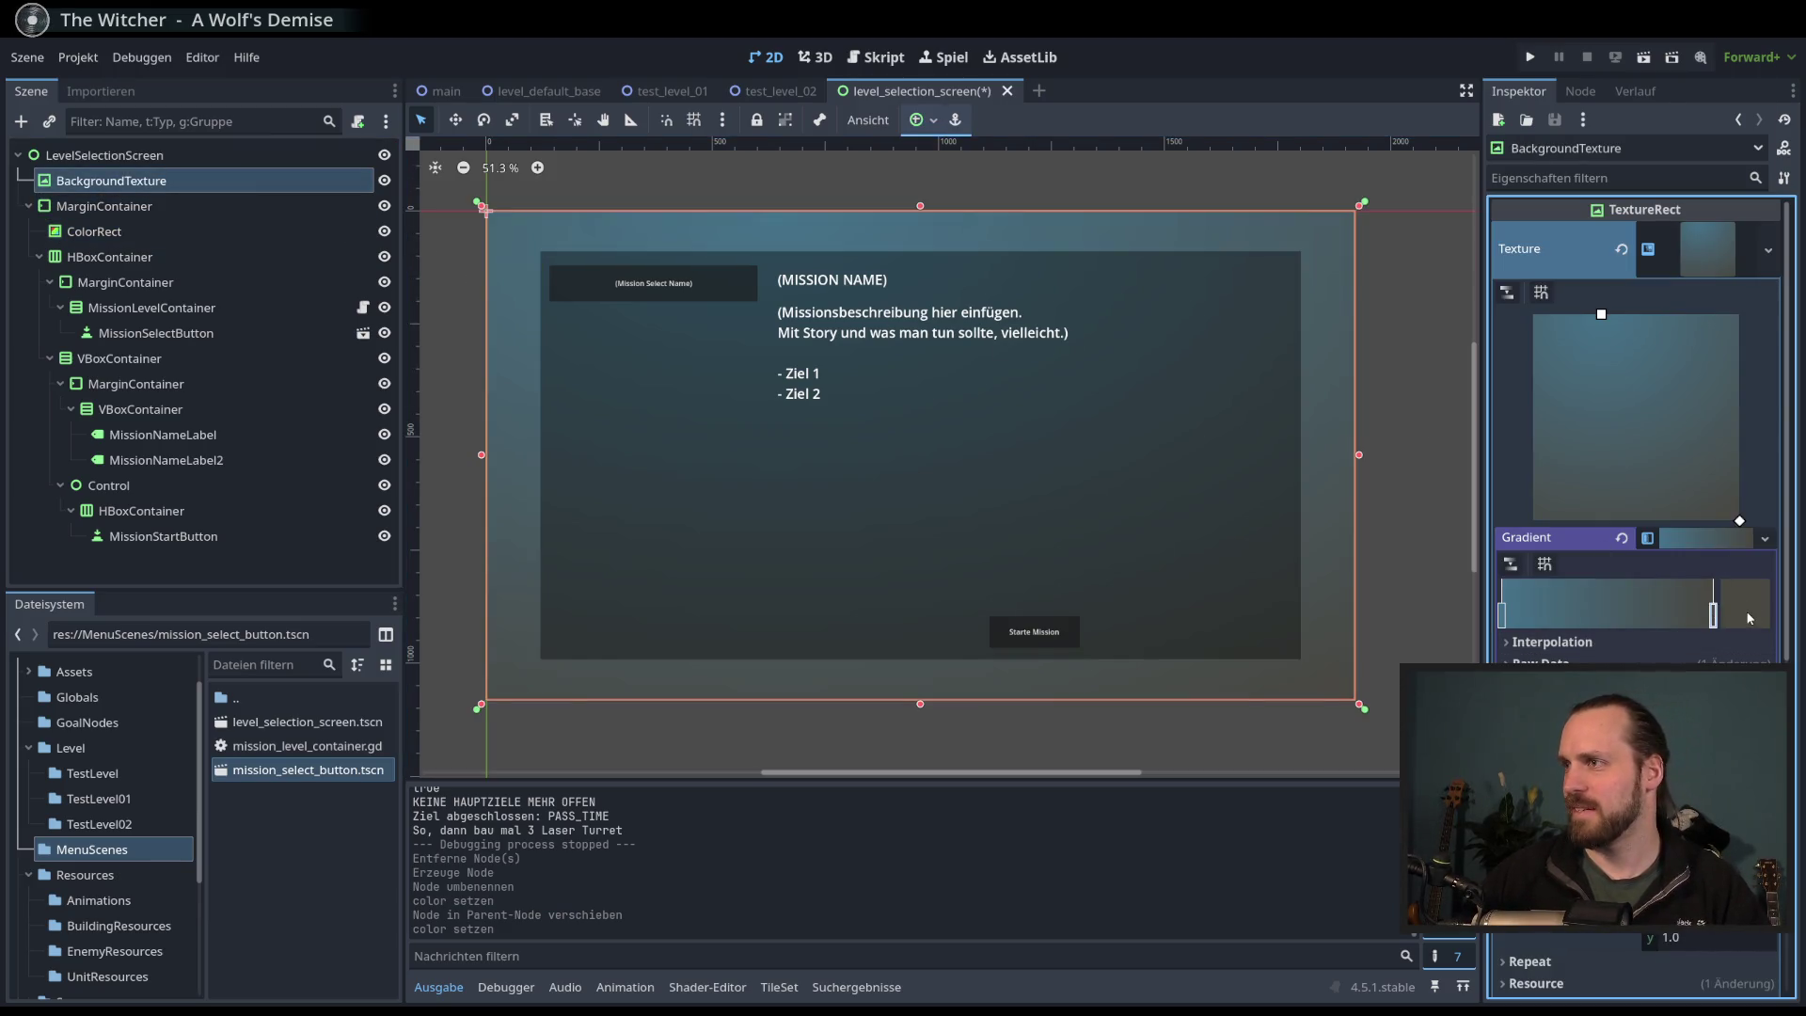
left_click(1749, 618)
left_click(1753, 227)
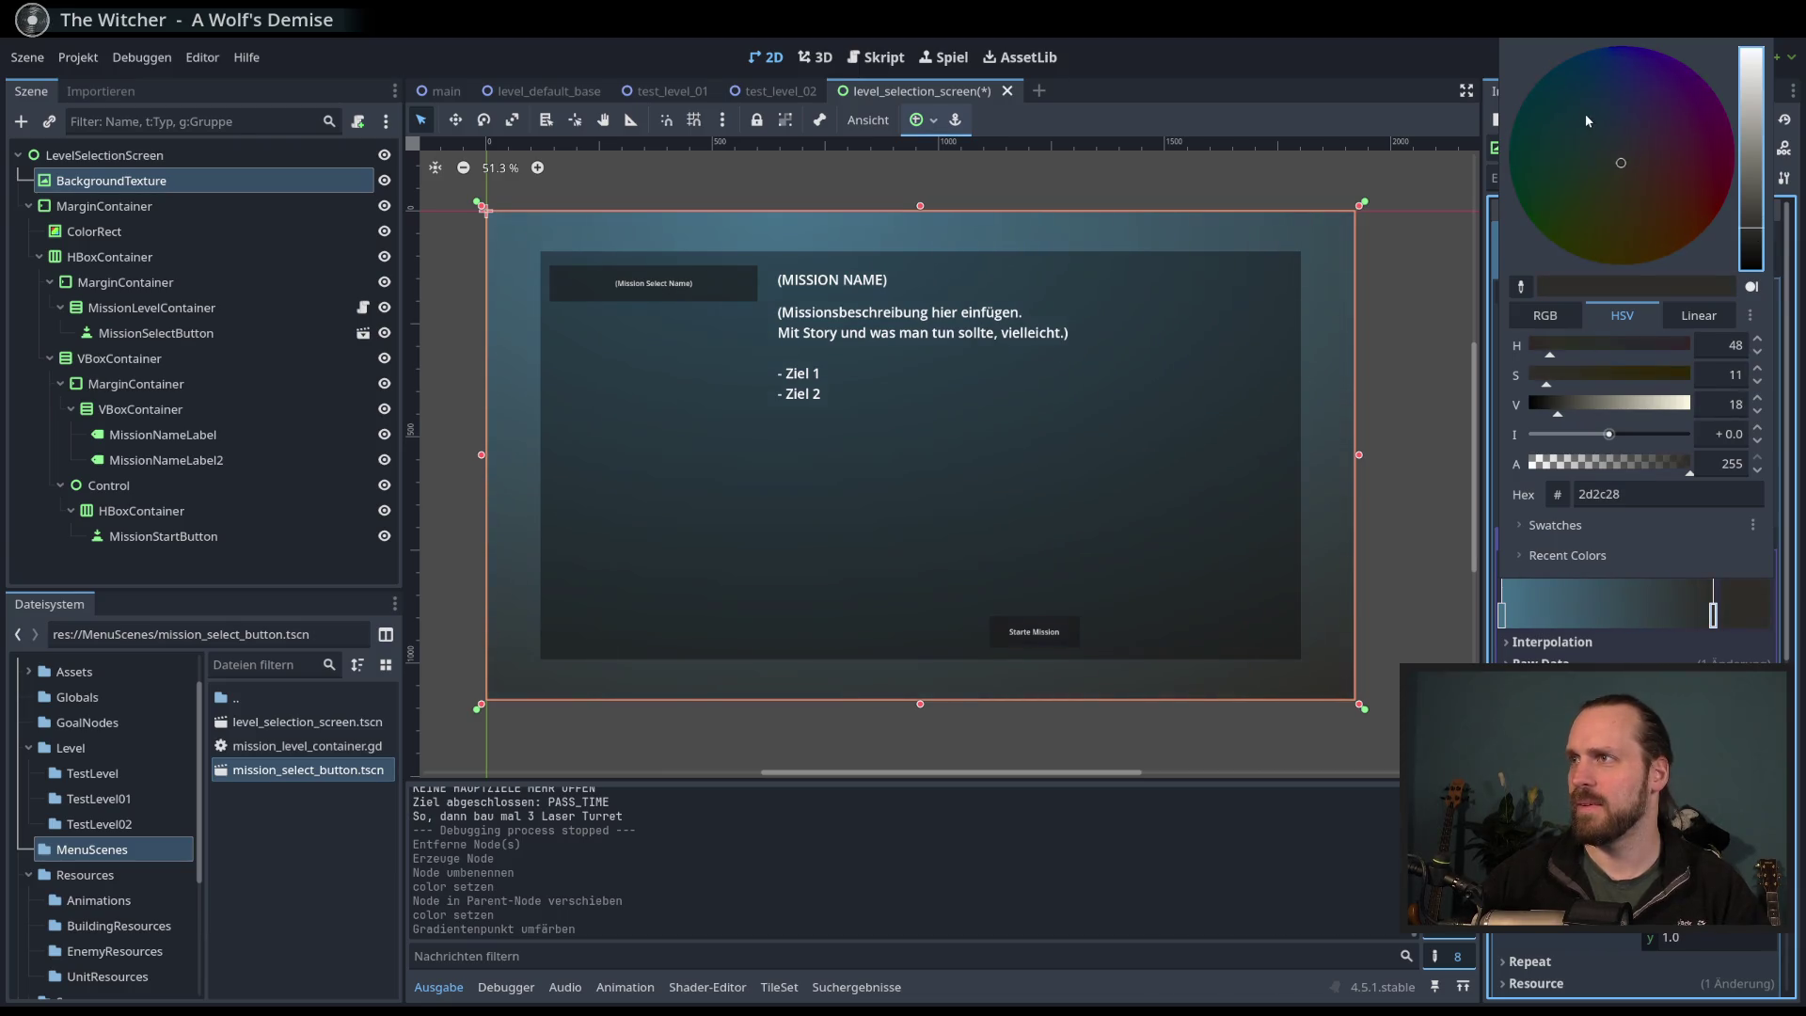
left_click(1580, 119)
left_click(1754, 211)
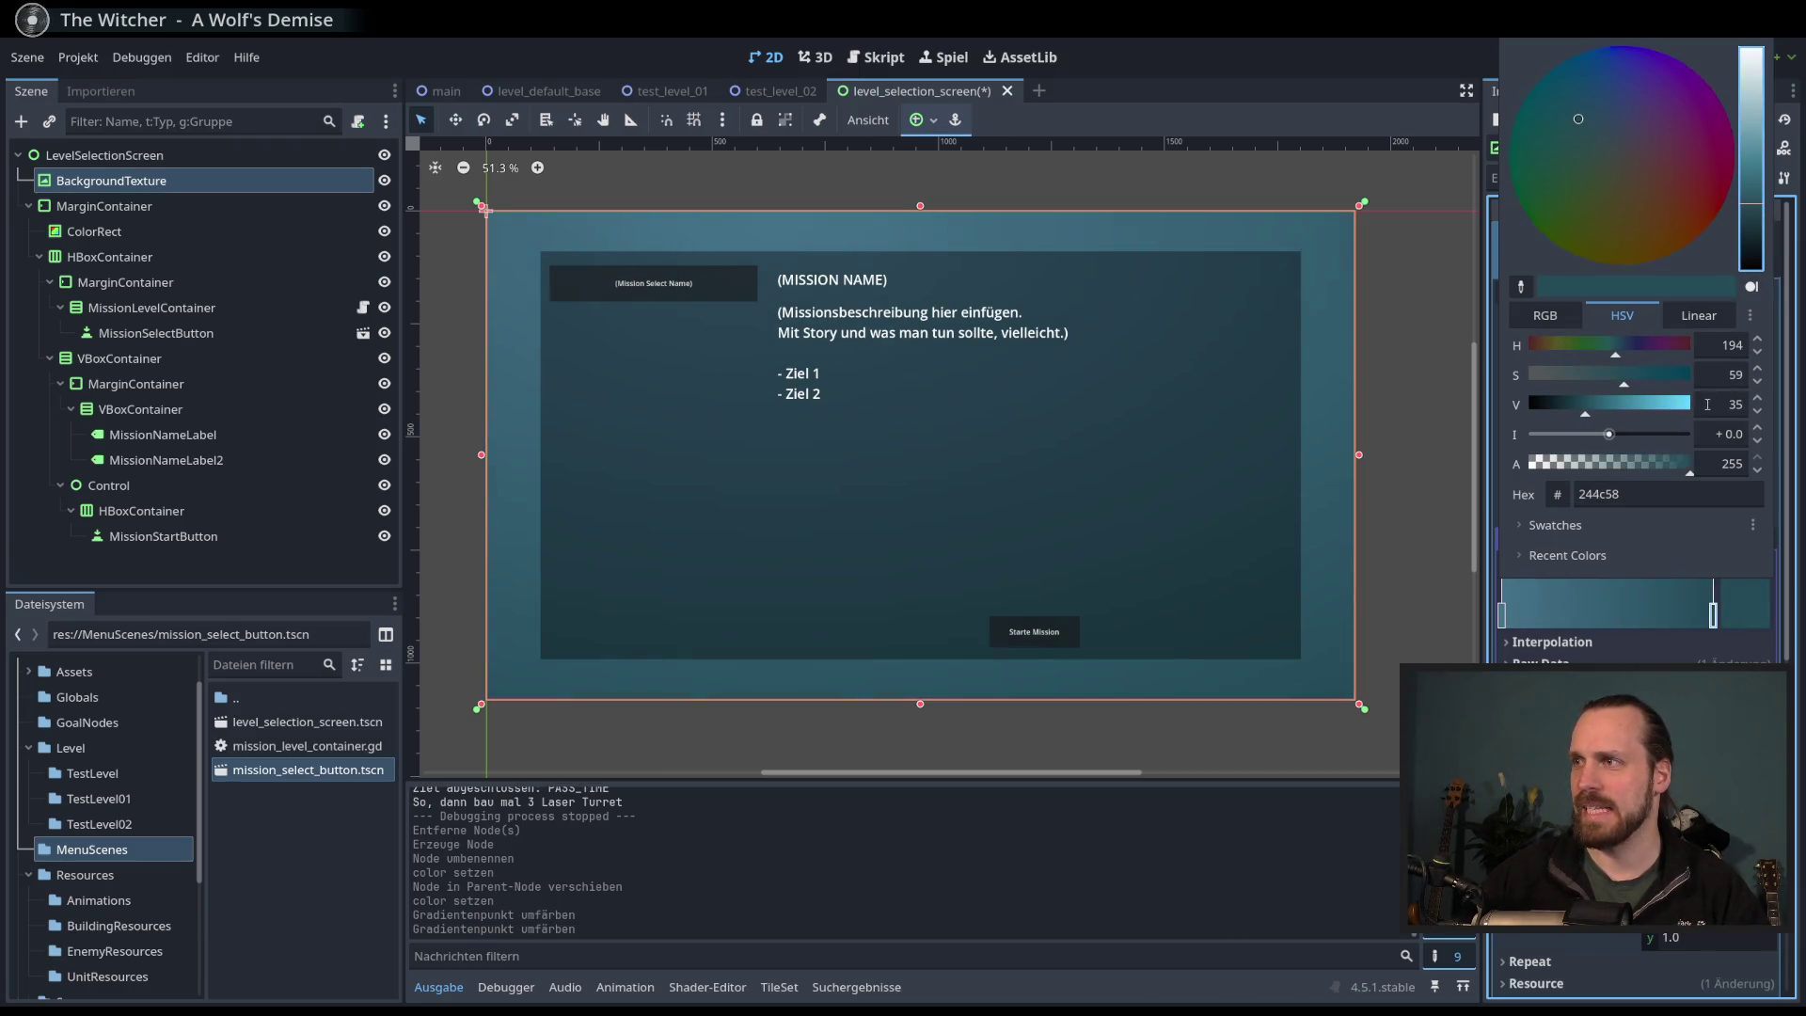
left_click(1515, 614)
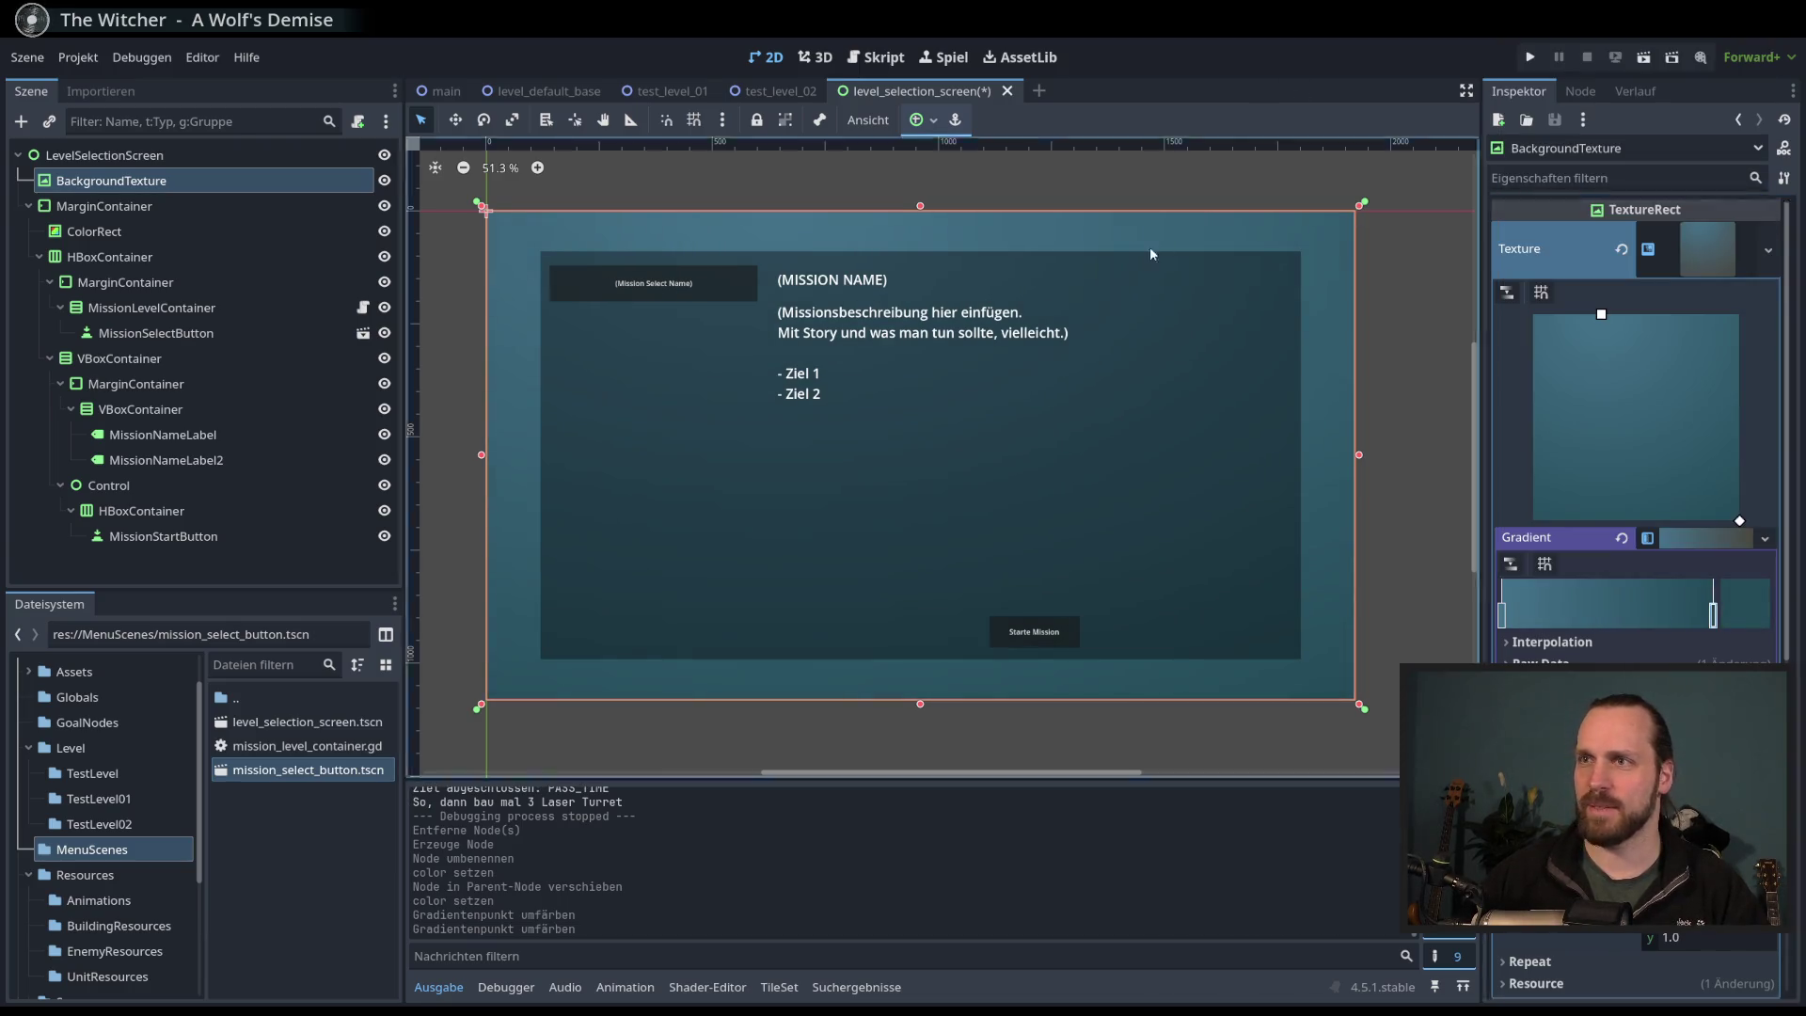
double_click(1503, 613)
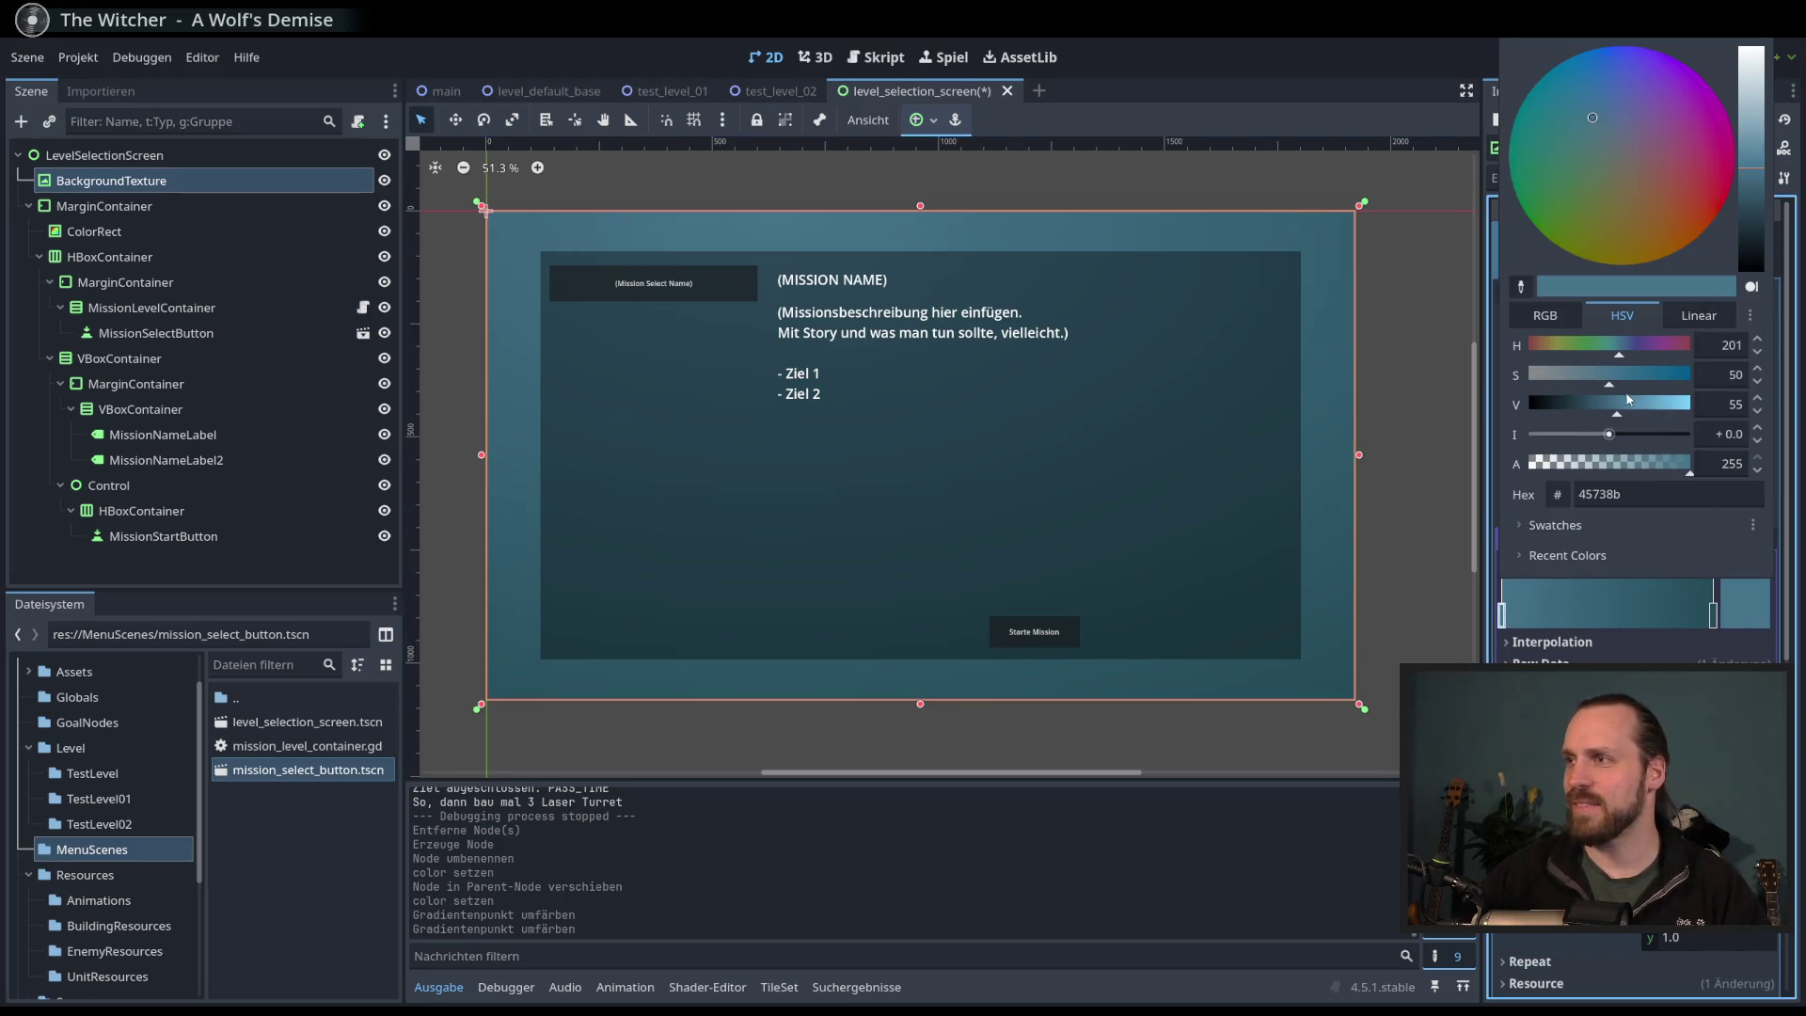
left_click(1629, 399)
left_click(1659, 582)
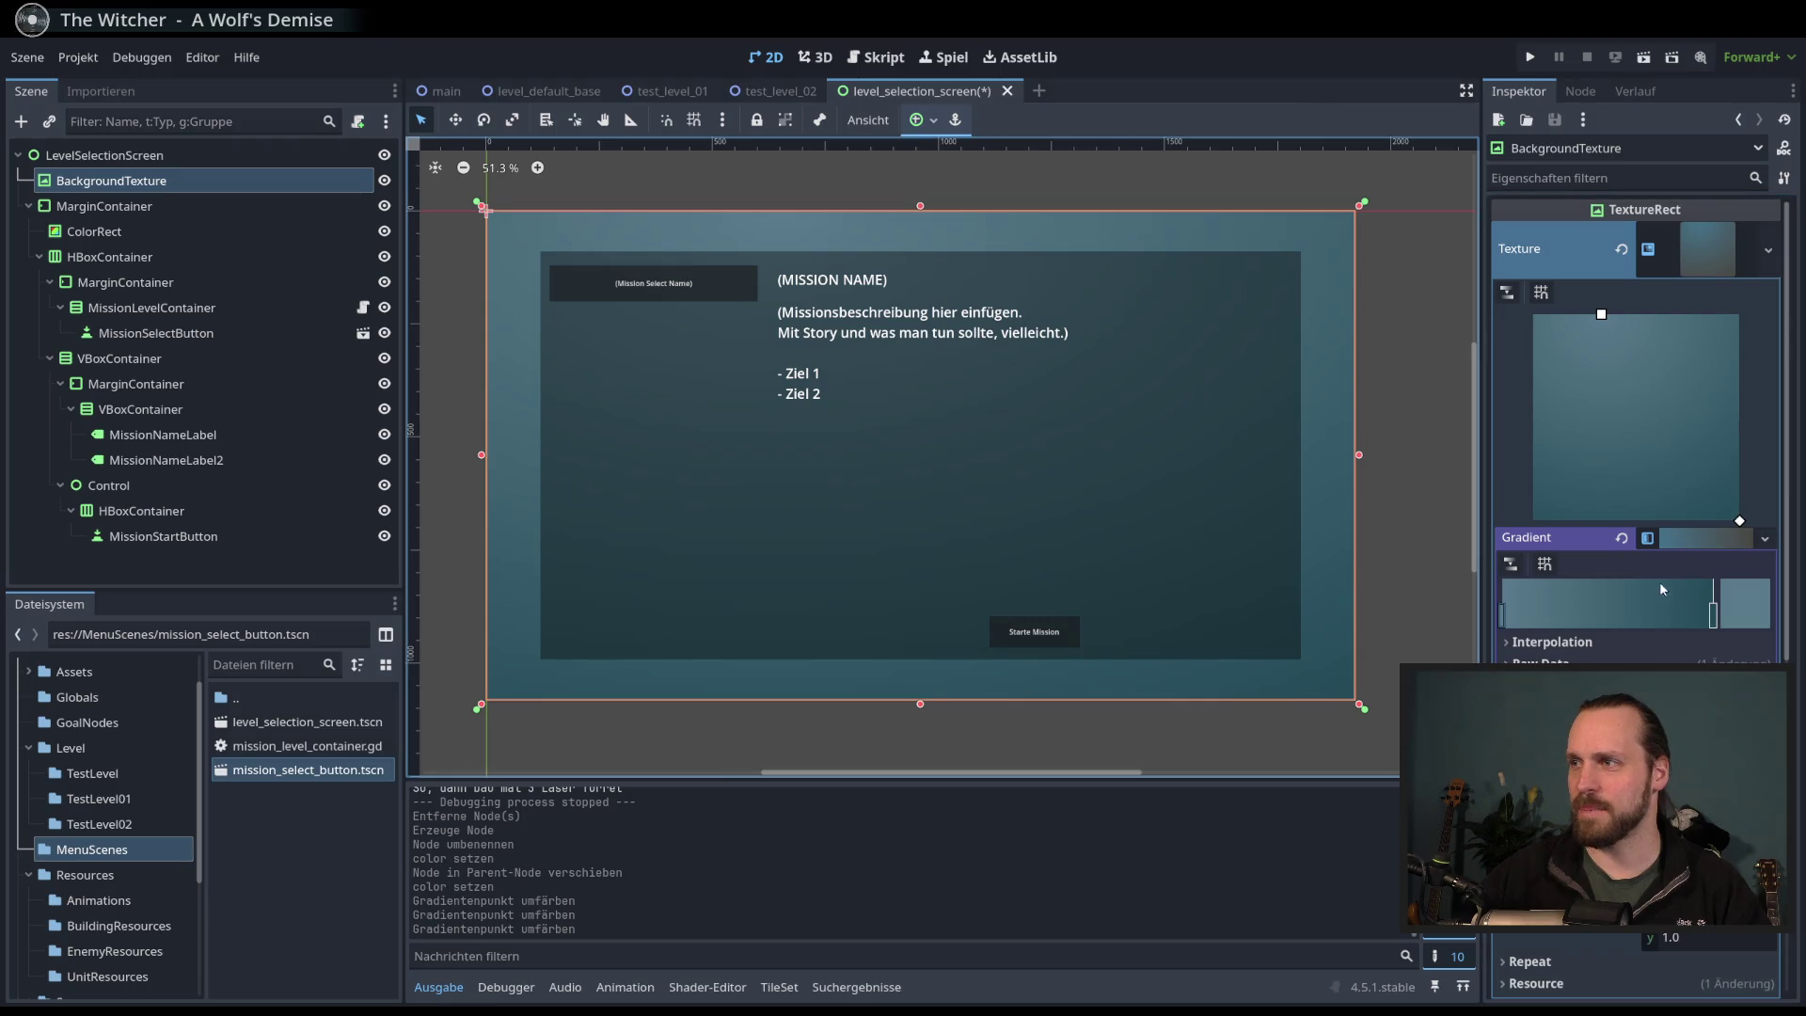
- Desaturate the right gradient stop to slate blue 405359 and save the scene
double_click(1714, 616)
left_click(1578, 384)
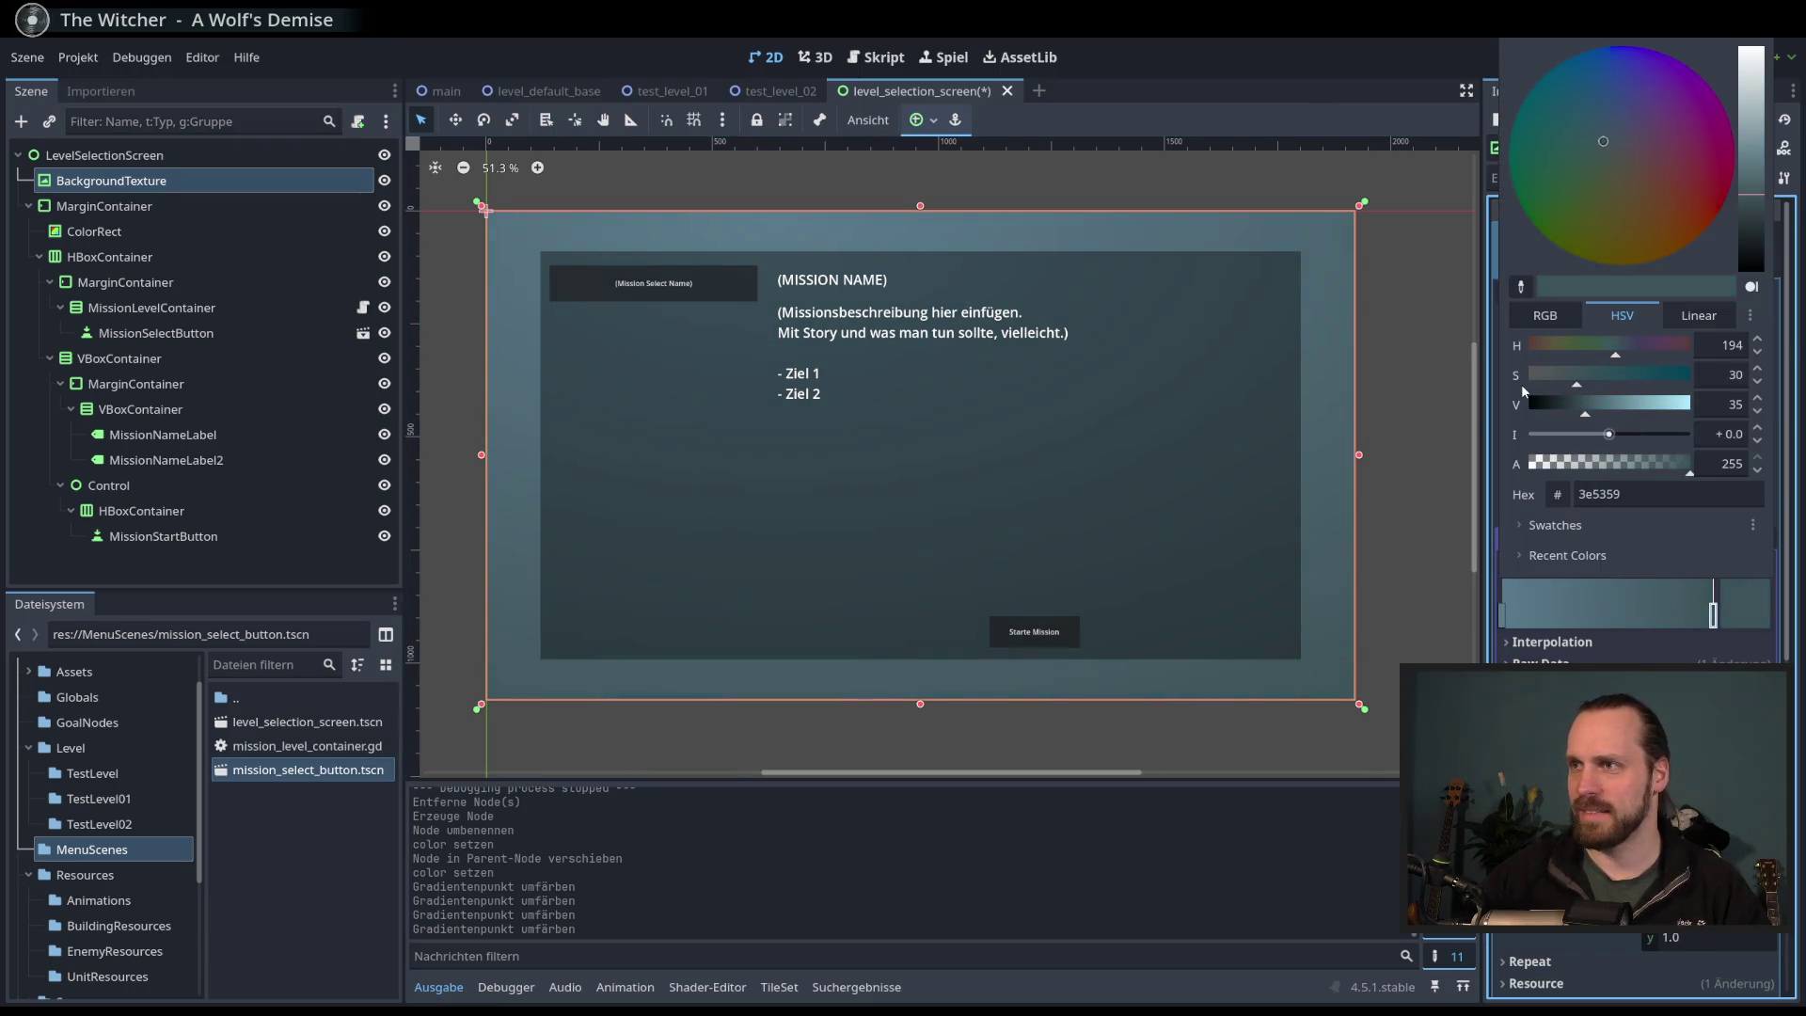
left_click_drag(1597, 381, 1572, 378)
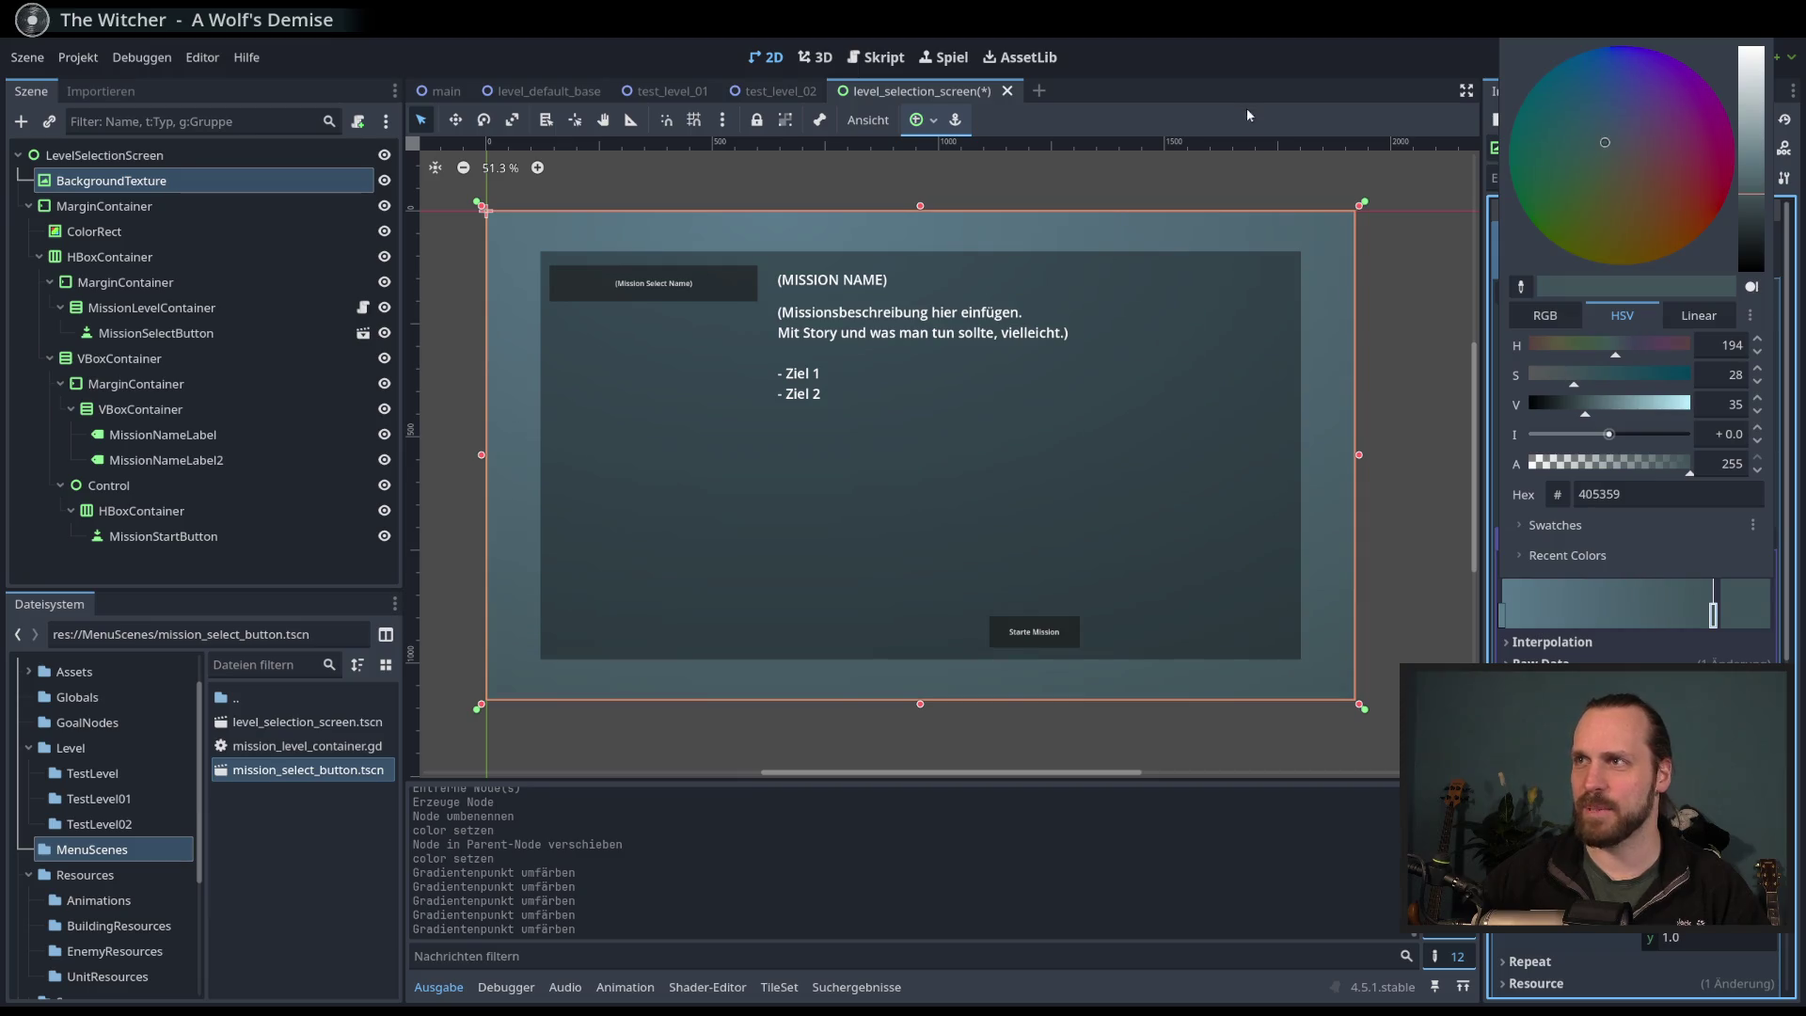
left_click(1373, 413)
left_click(1398, 427)
key("ctrl+s")
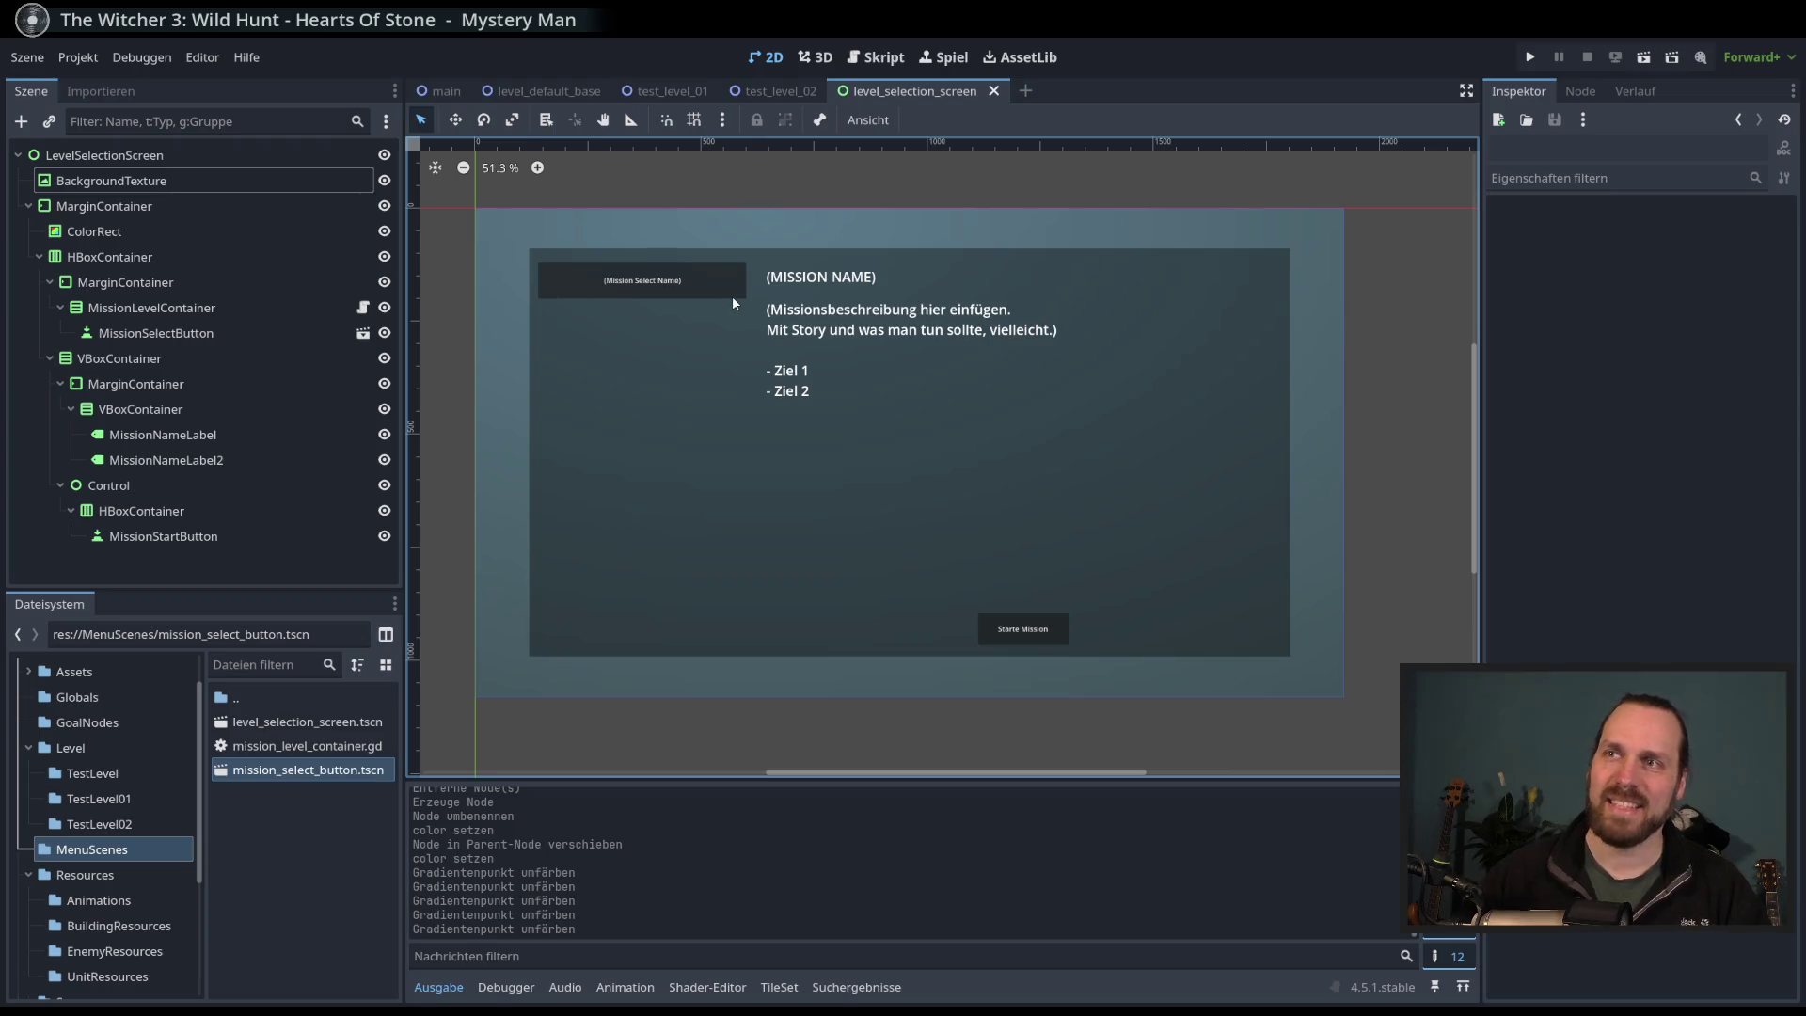
- Test-run the screen with F6, stop it, and open mission_level_container.gd to inspect line 15
key("F6")
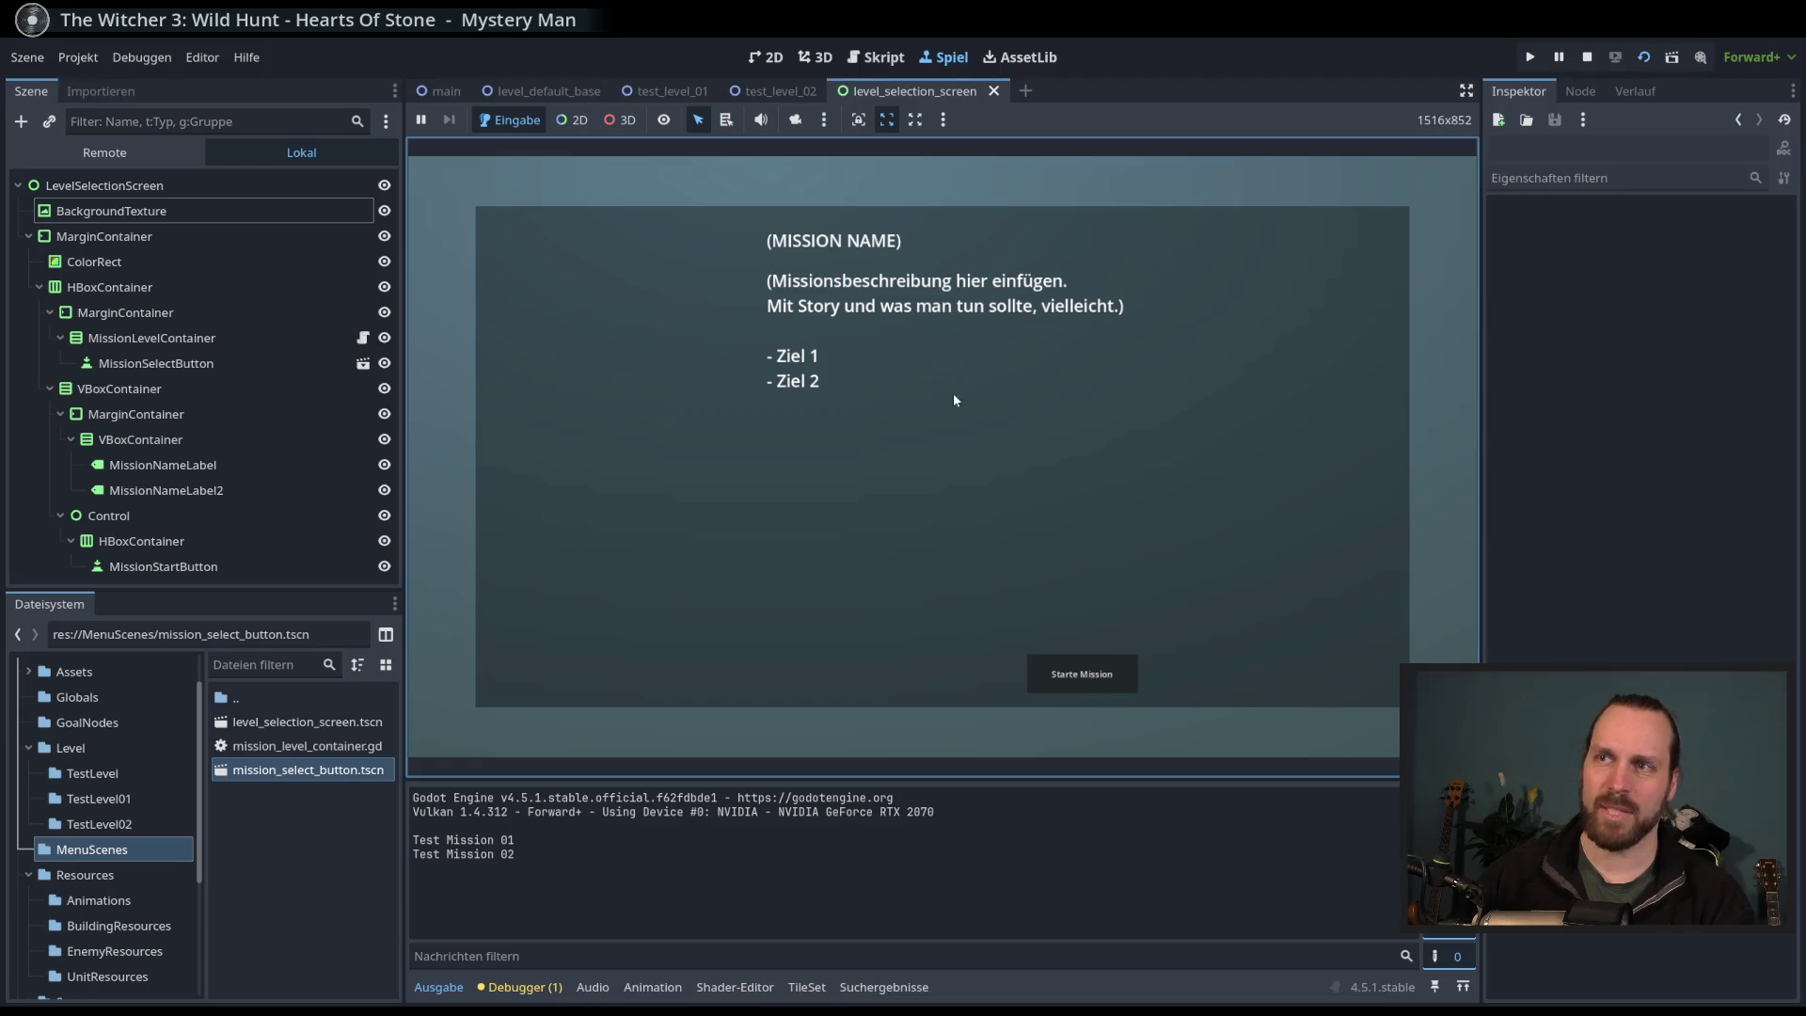
key("F8")
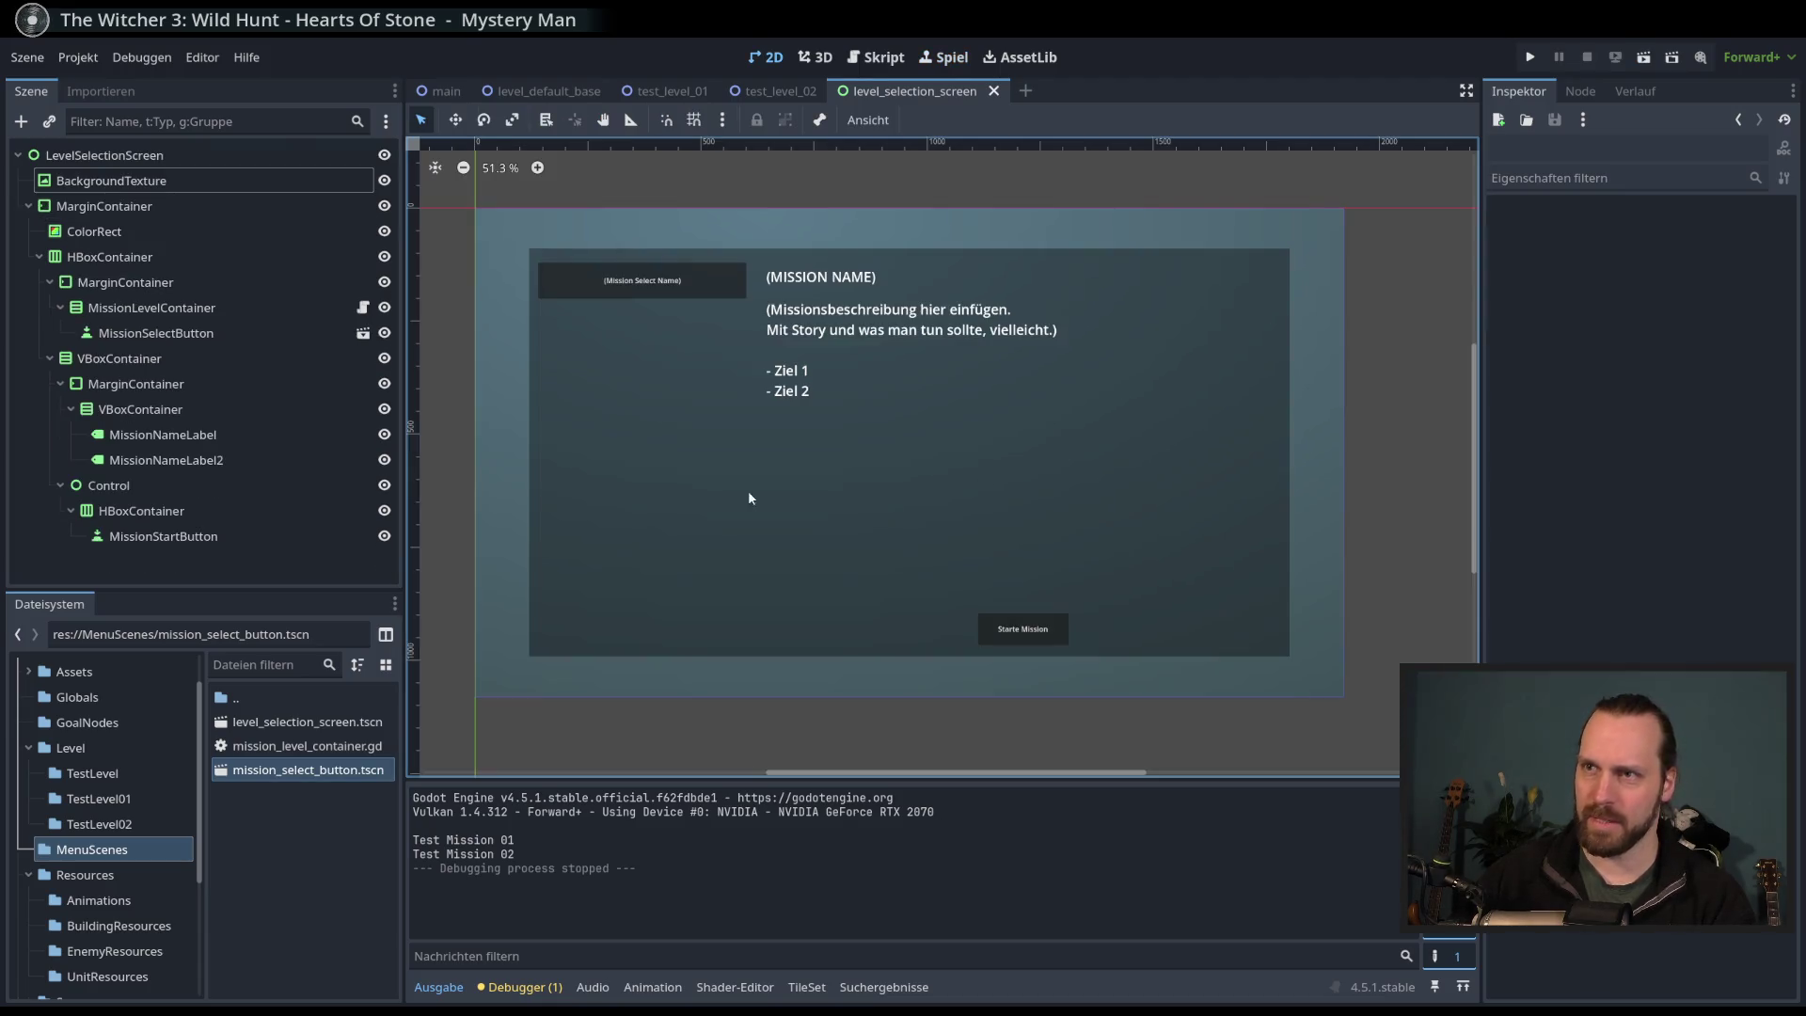
left_click(282, 308)
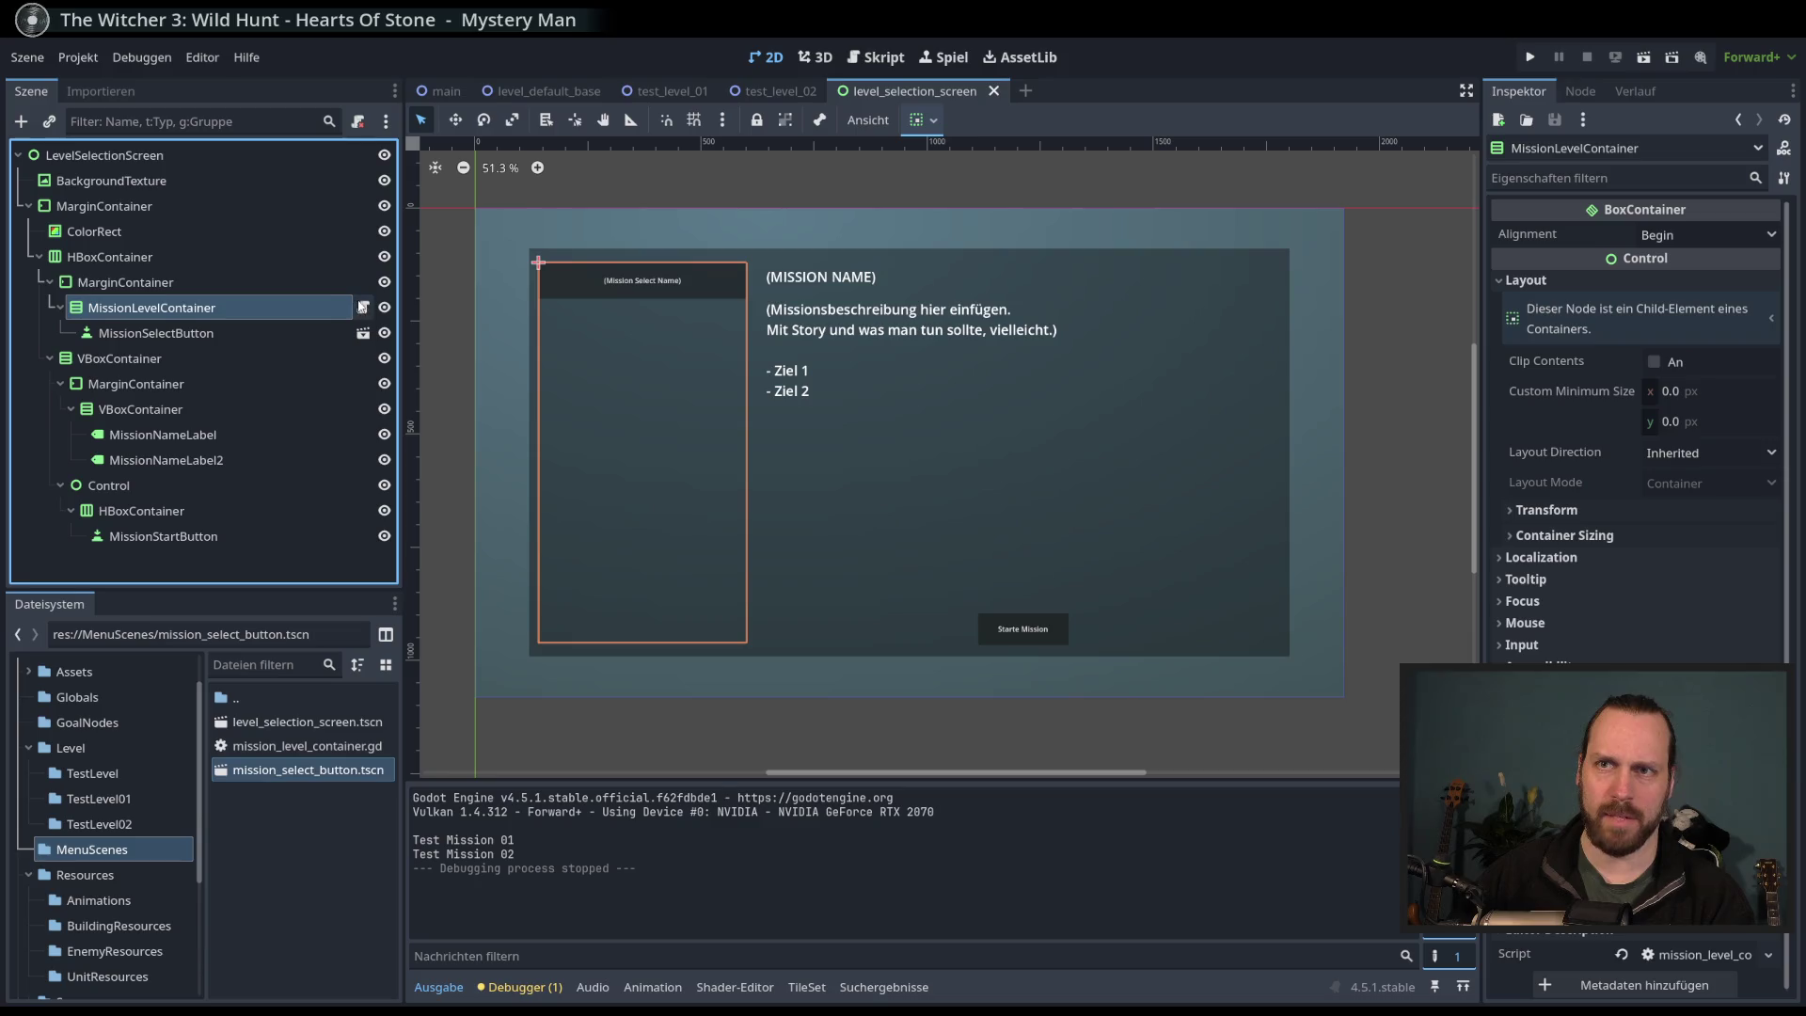
left_click(362, 308)
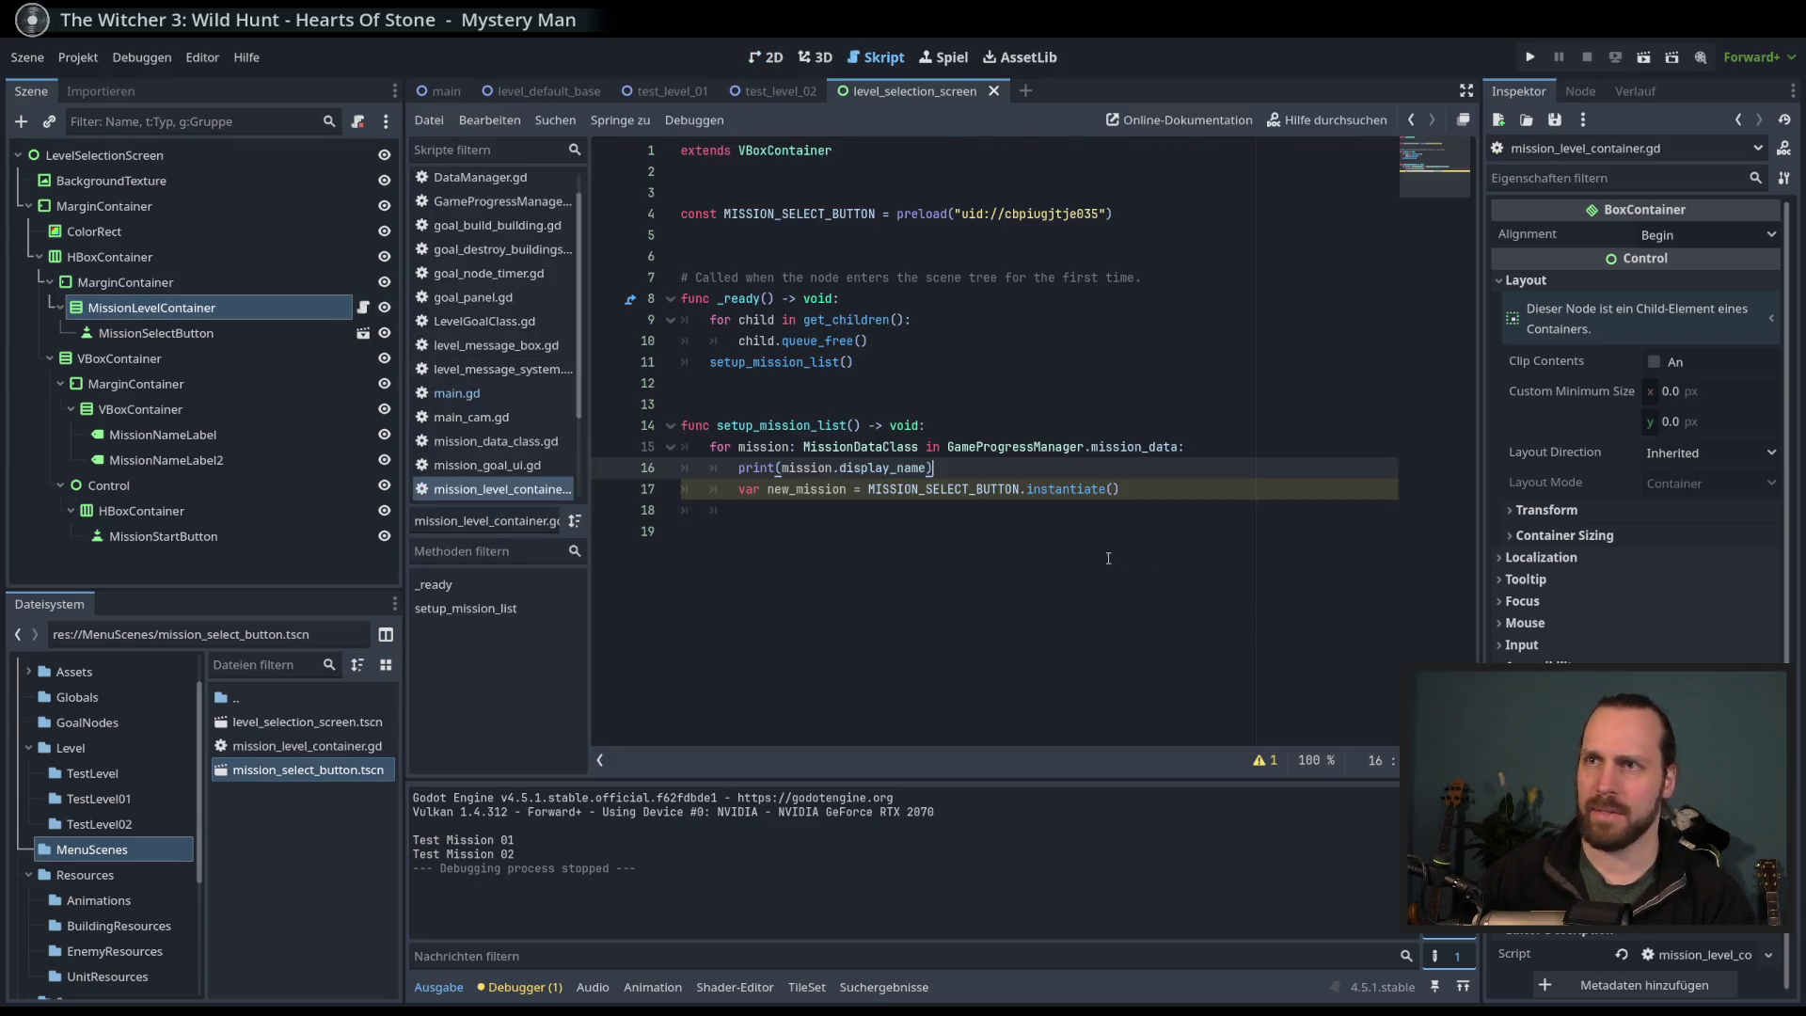
left_click(763, 446)
double_click(762, 447)
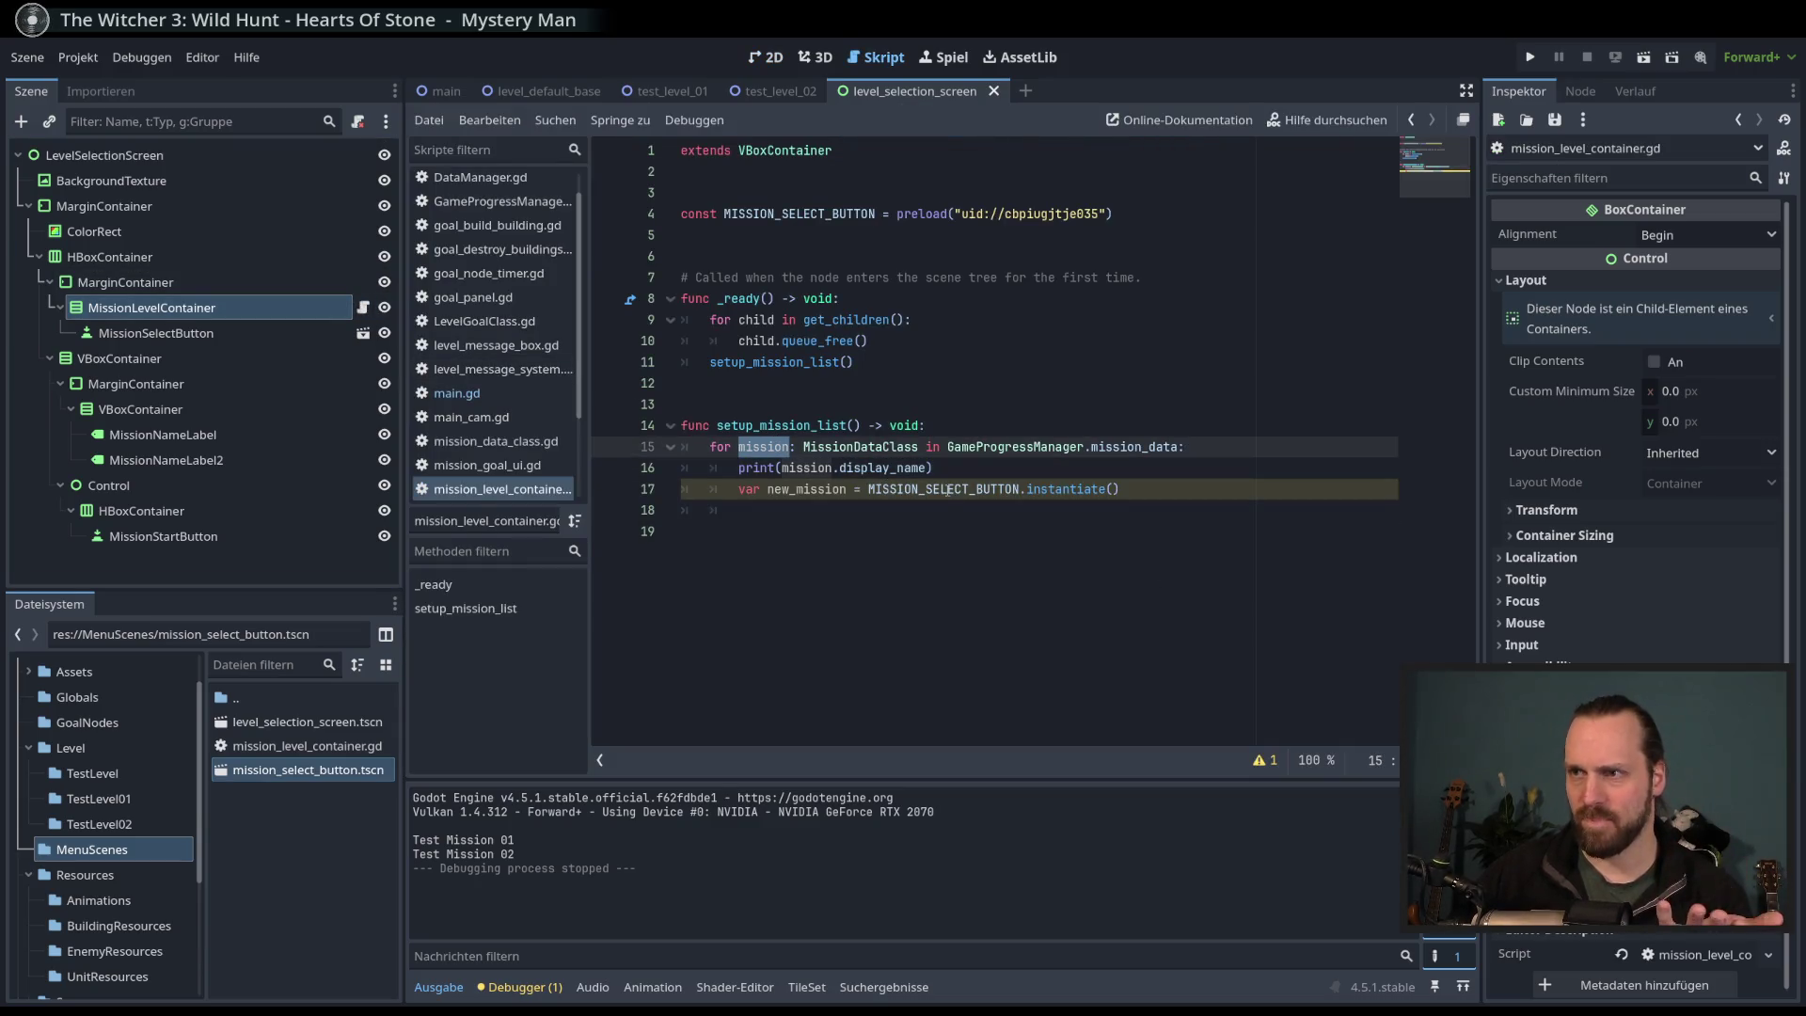
left_click_drag(514, 854, 447, 855)
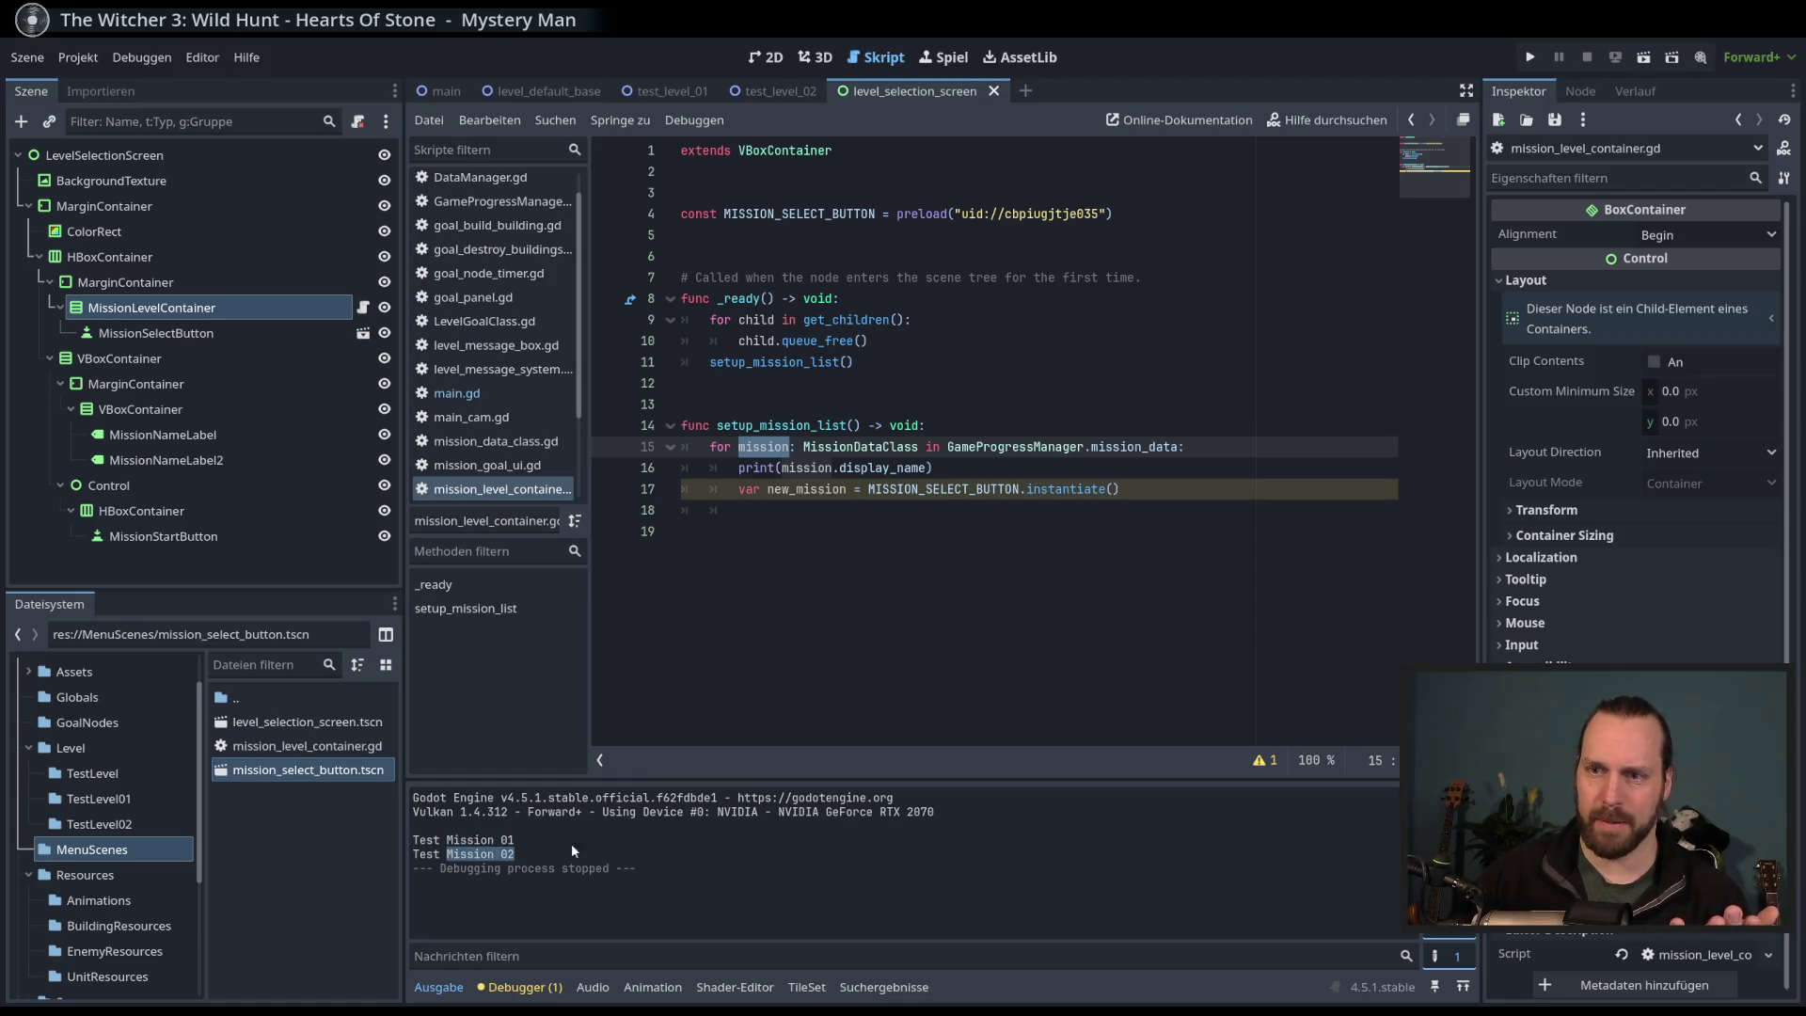
scroll(496, 348, "down", 5)
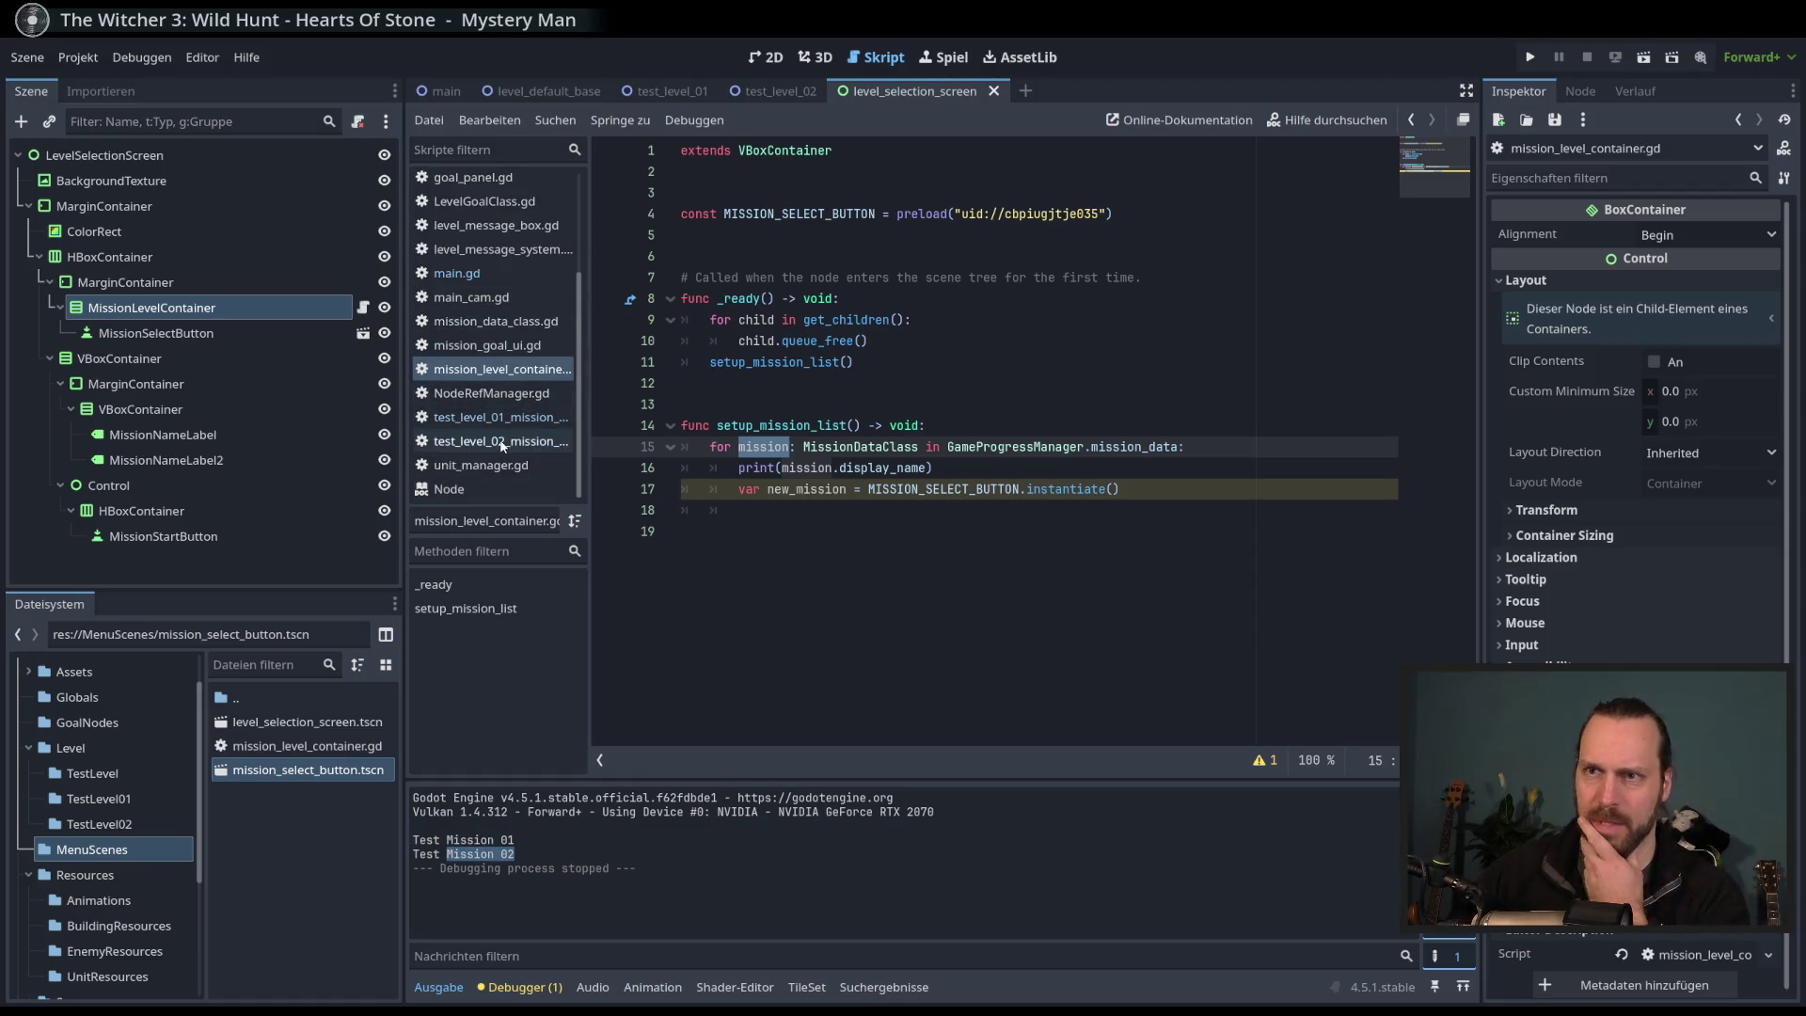
left_click(494, 321)
left_click(489, 369)
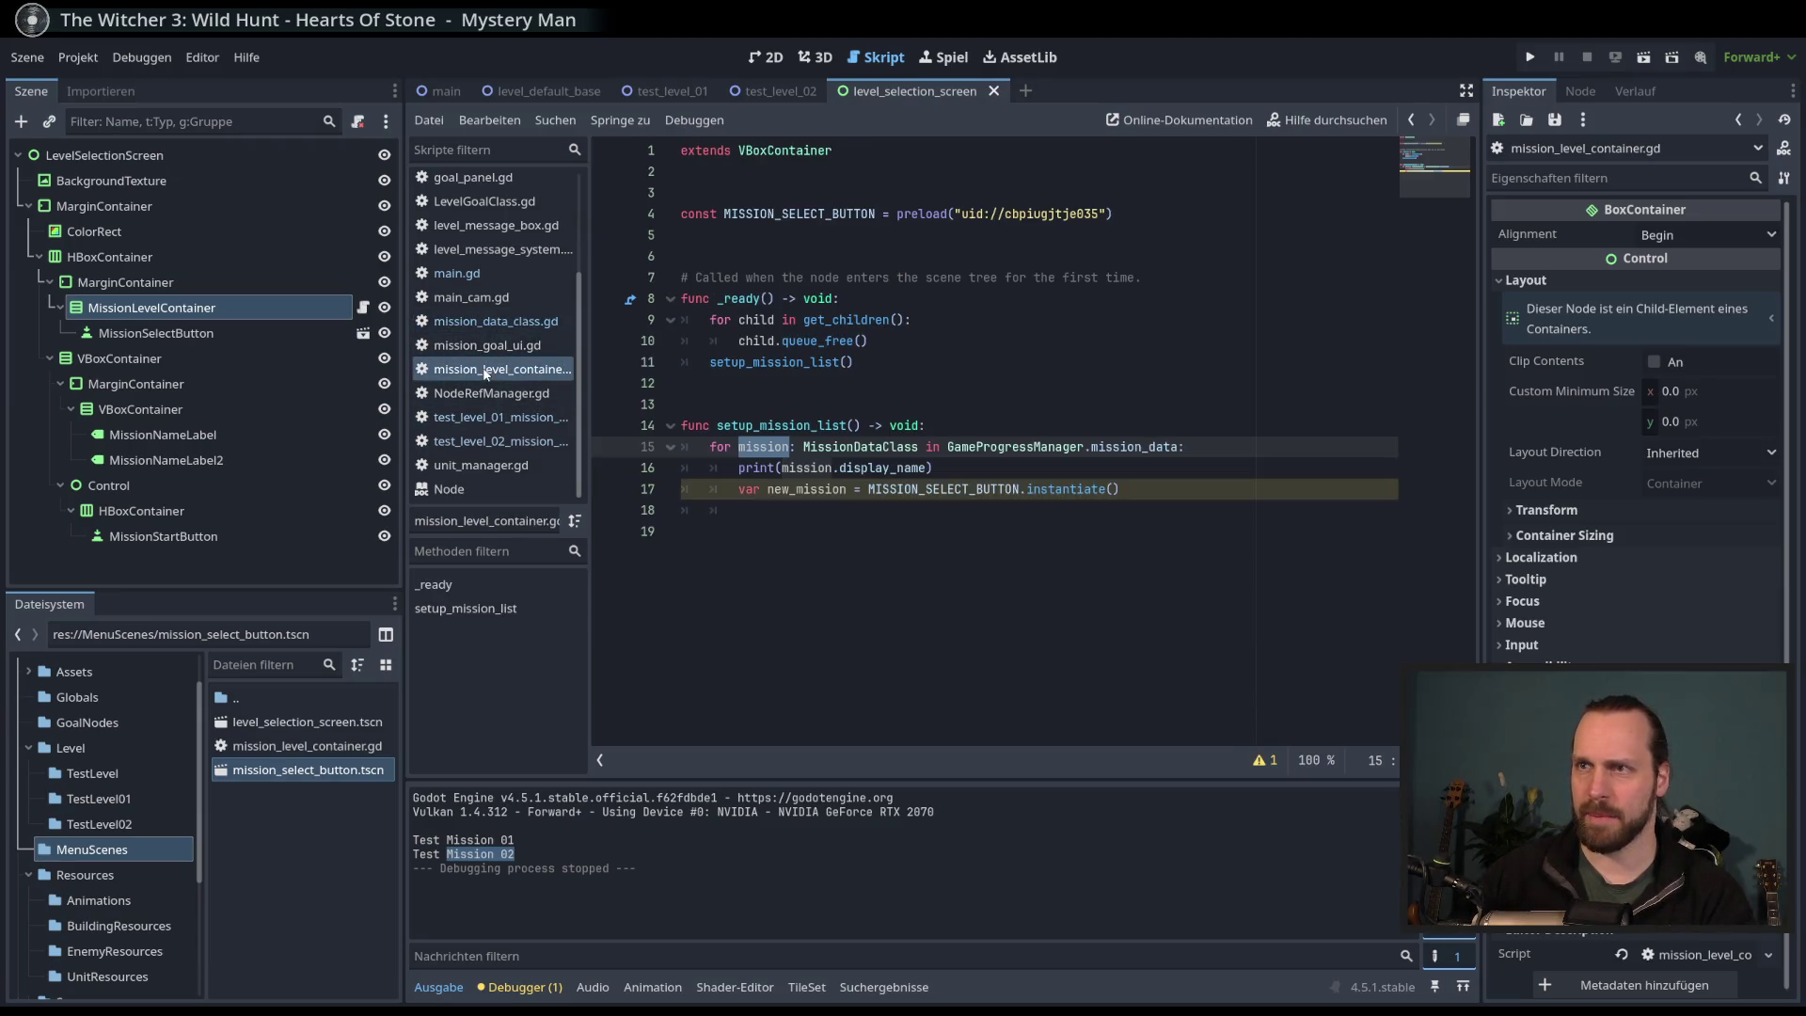
scroll(480, 447, "up", 3)
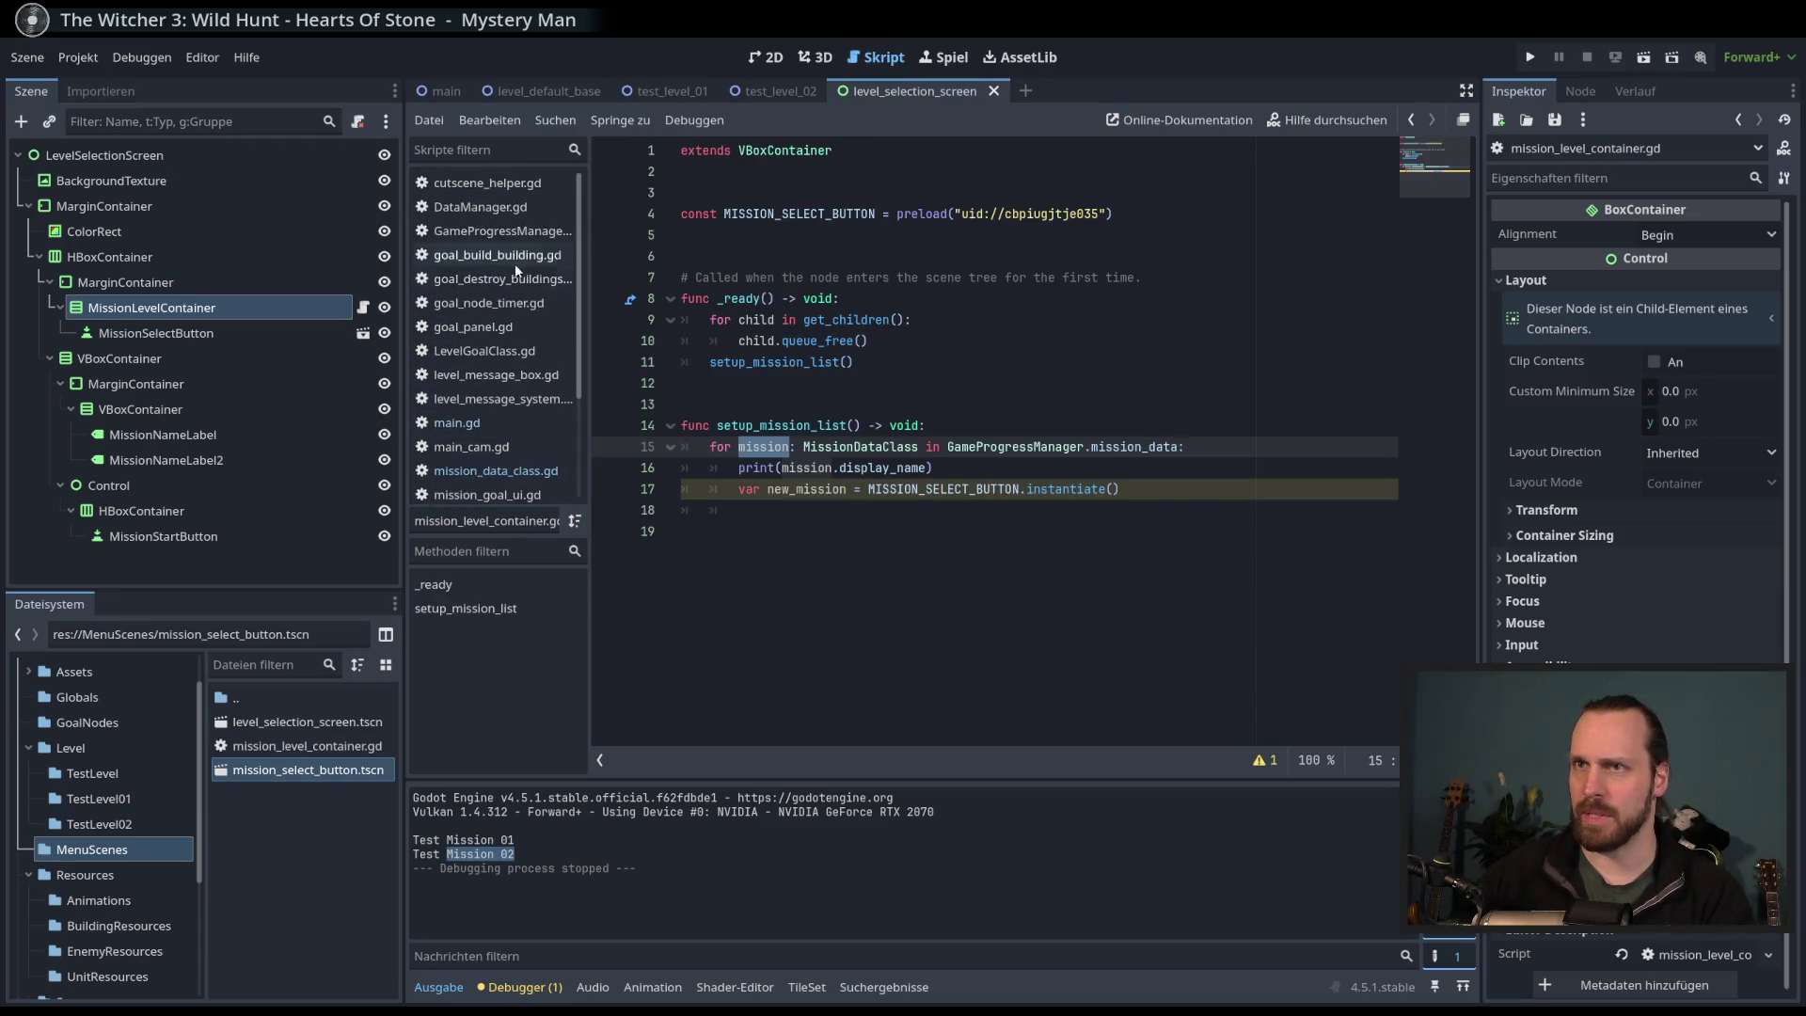
left_click(503, 253)
left_click(499, 231)
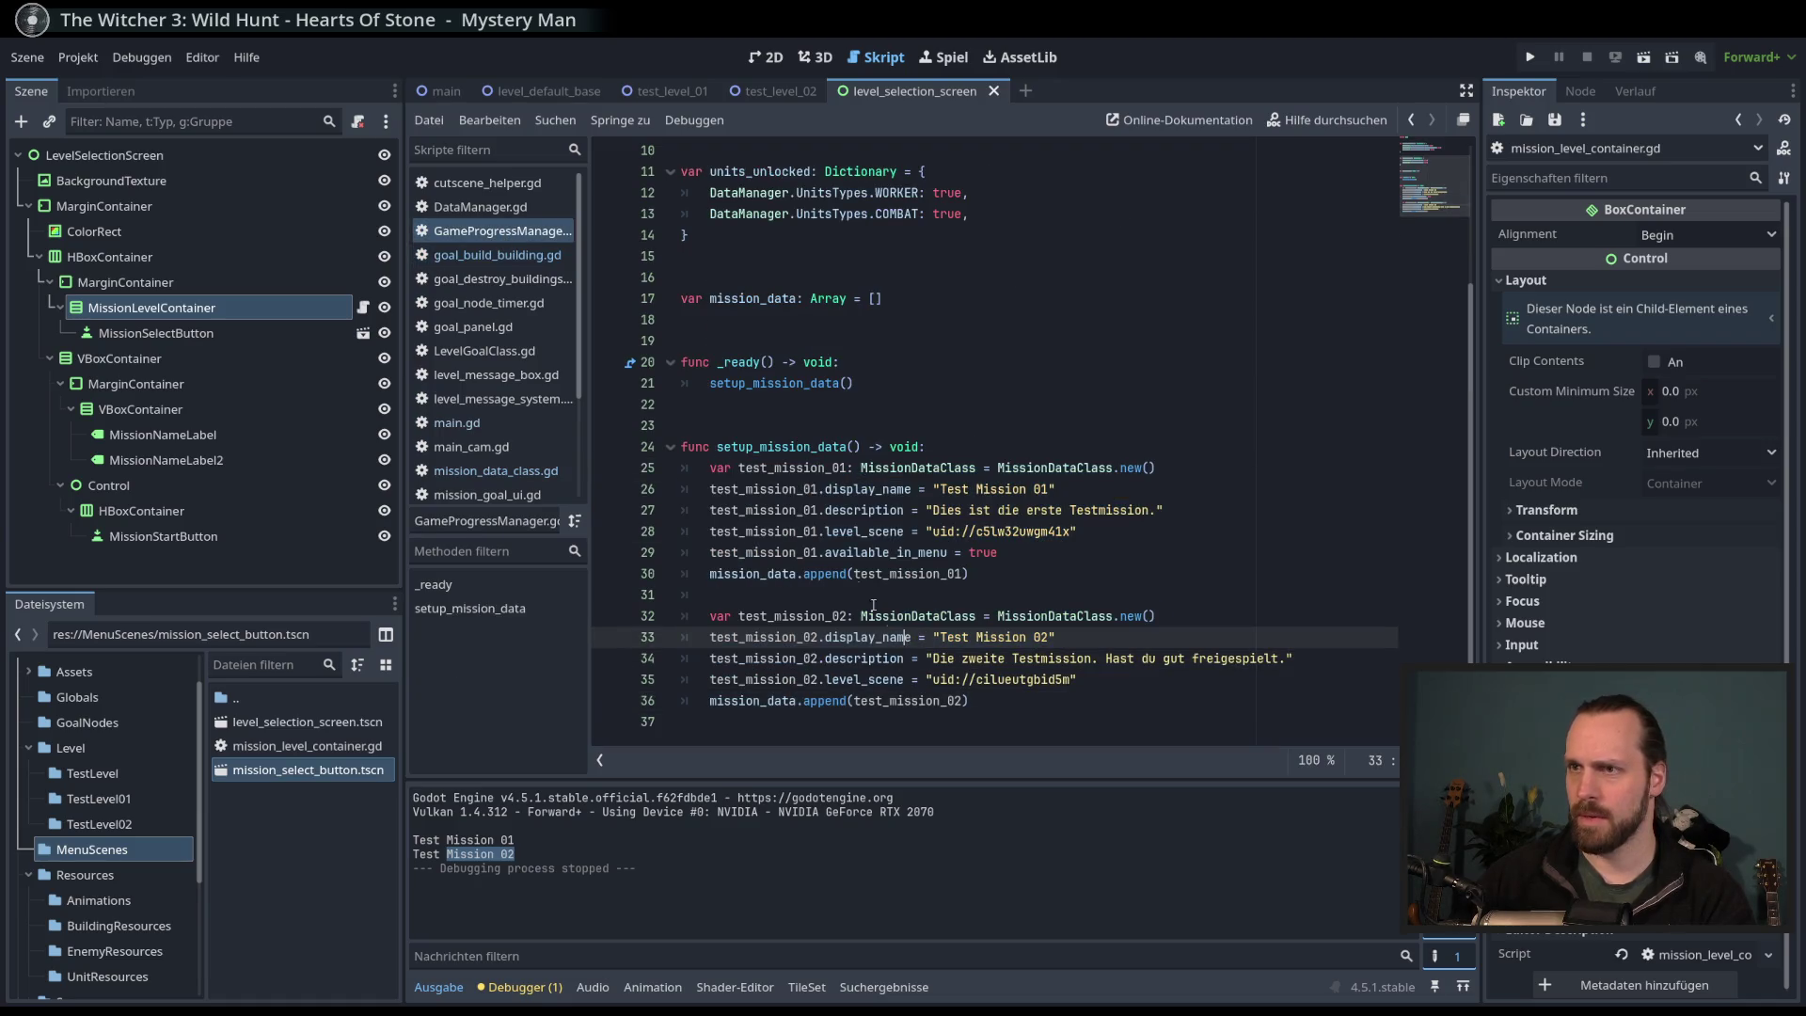
double_click(752, 298)
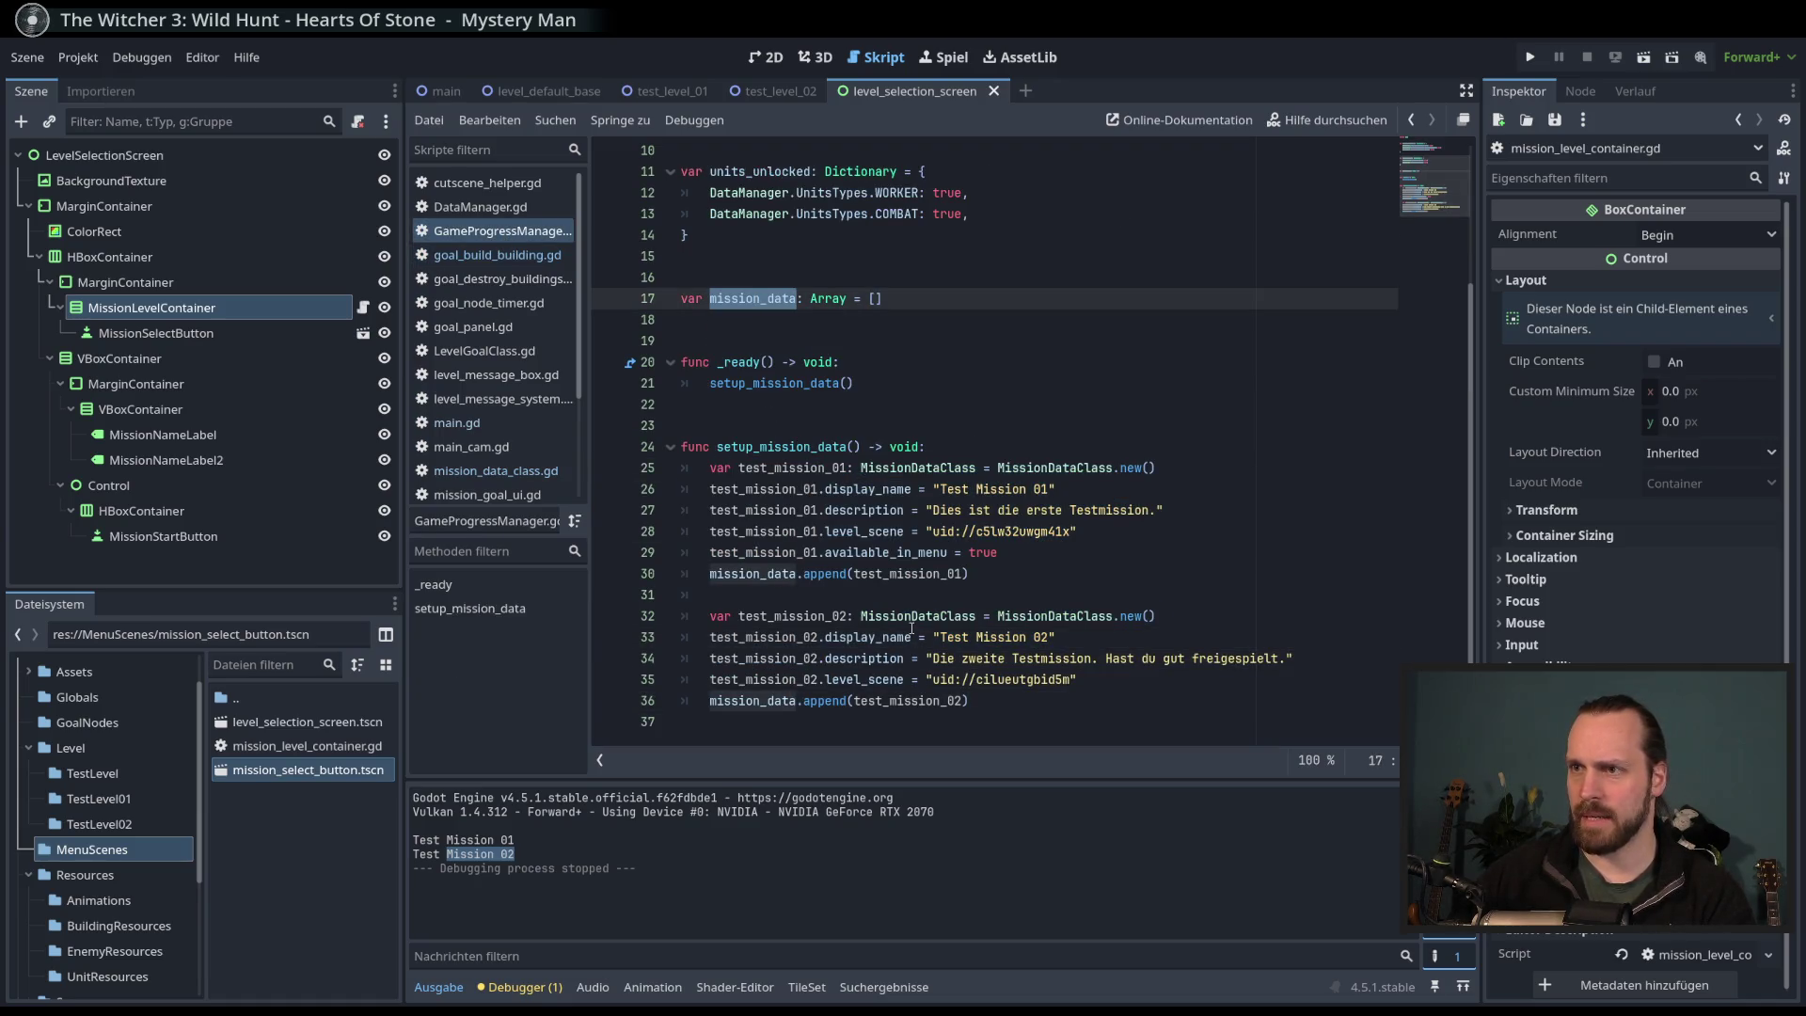
left_click(986, 553)
double_click(884, 552)
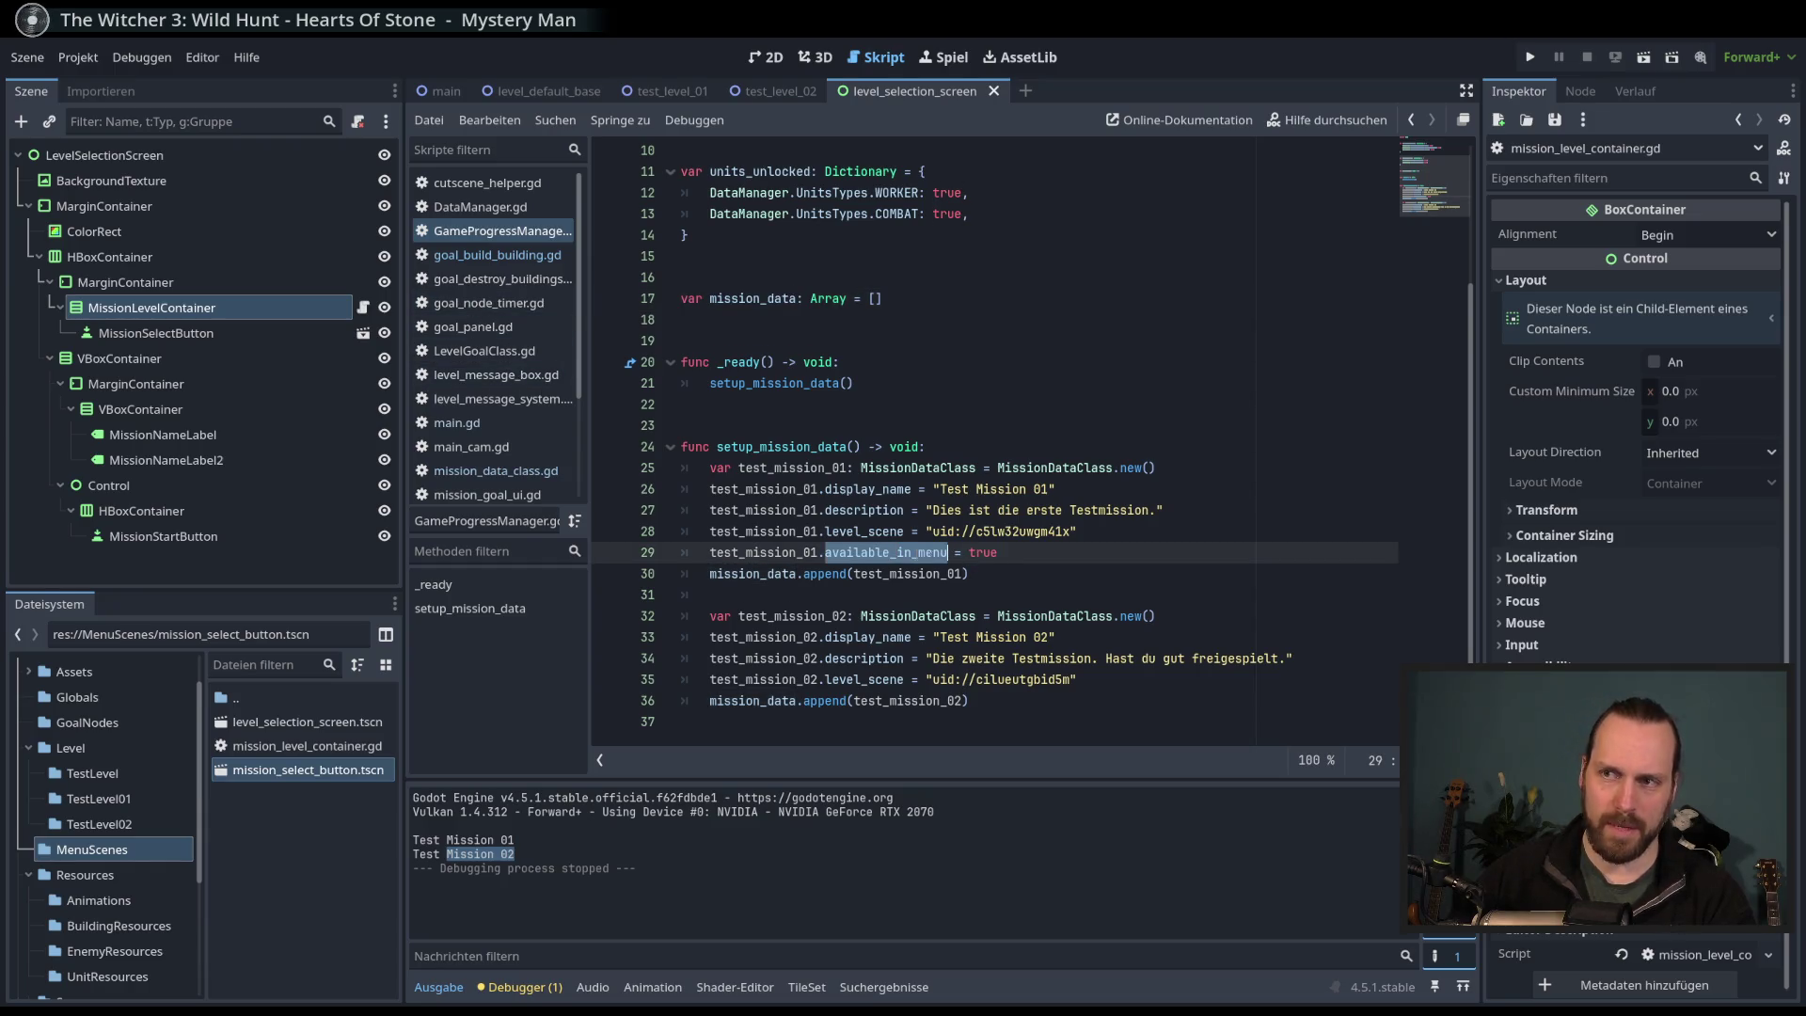
left_click(986, 553)
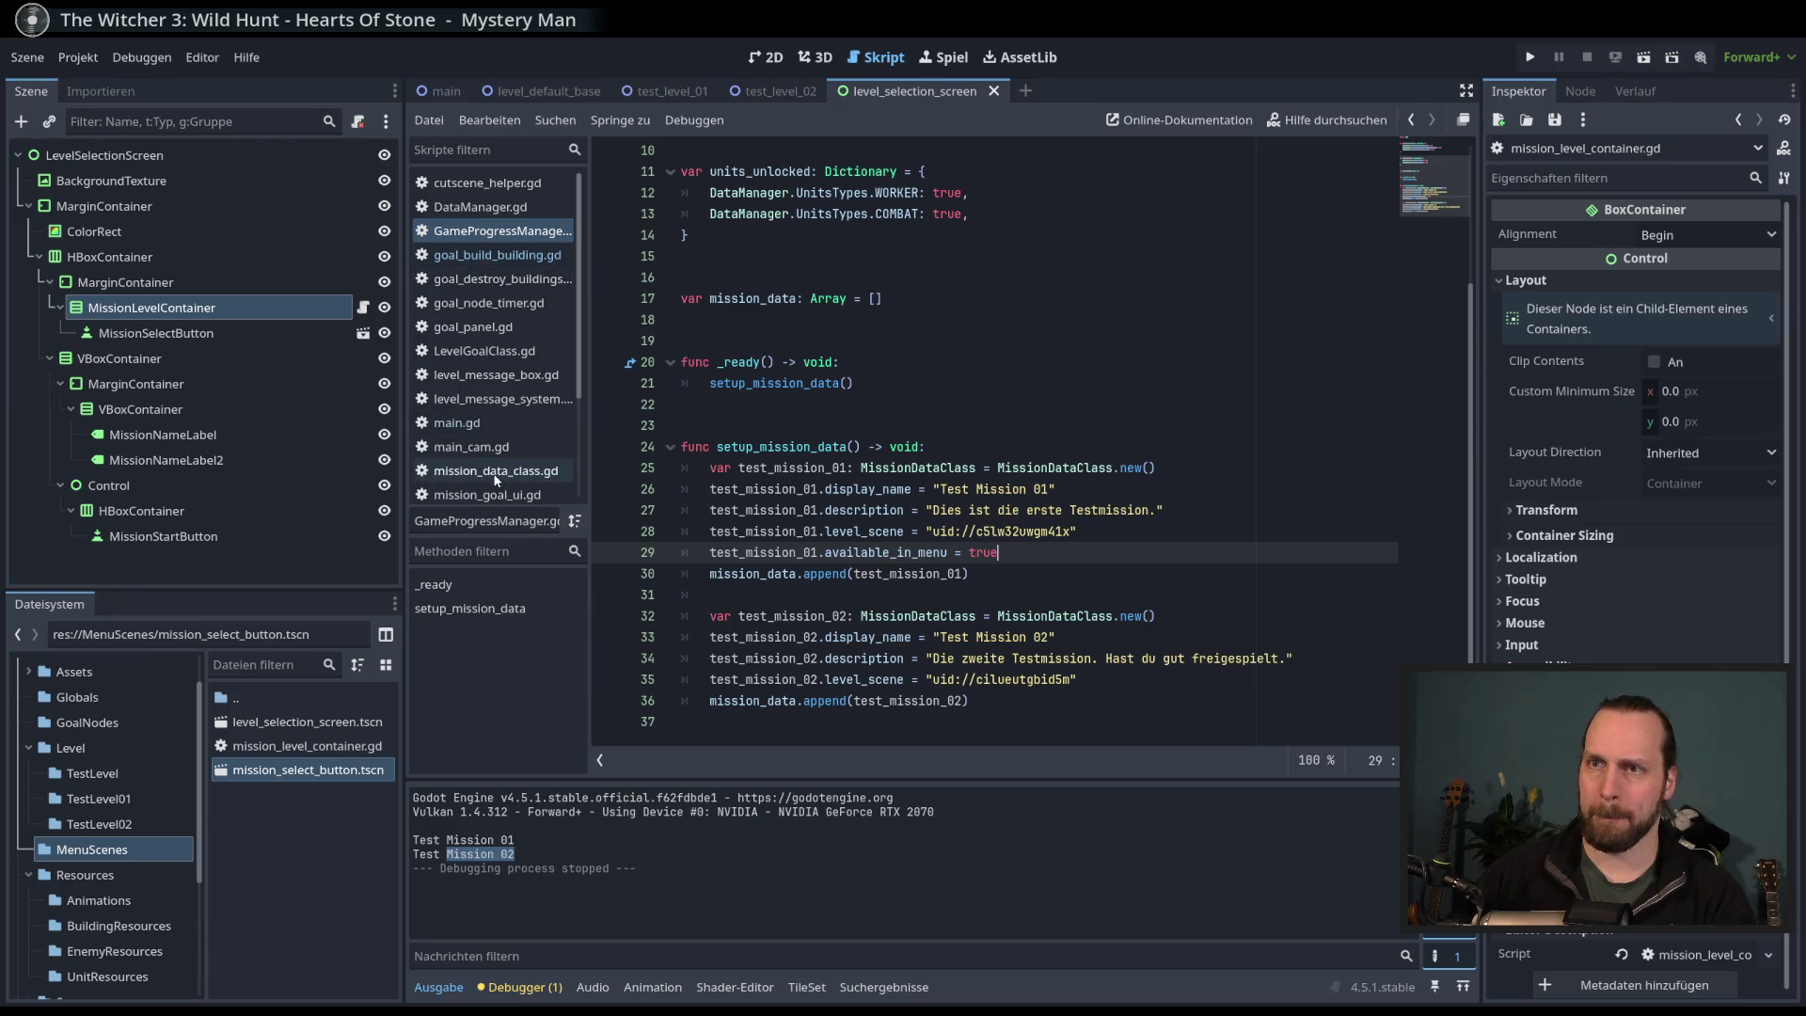
scroll(466, 432, "down", 3)
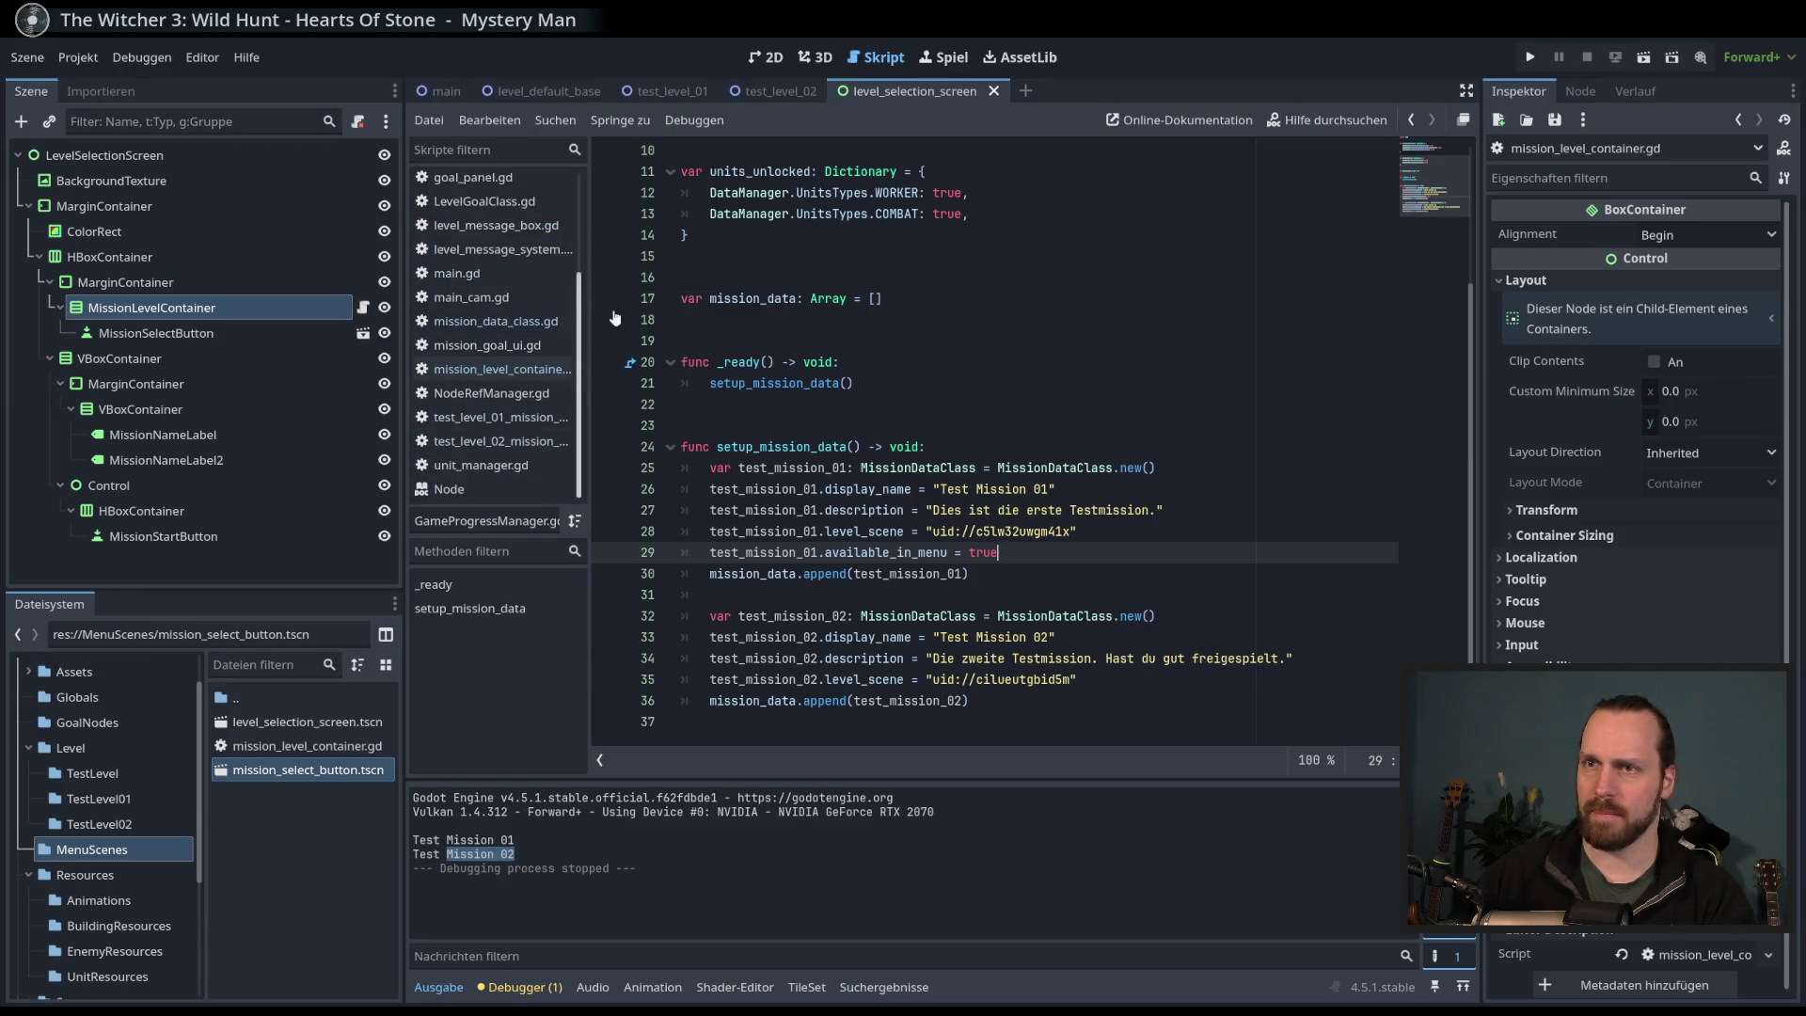
scroll(488, 327, "up", 3)
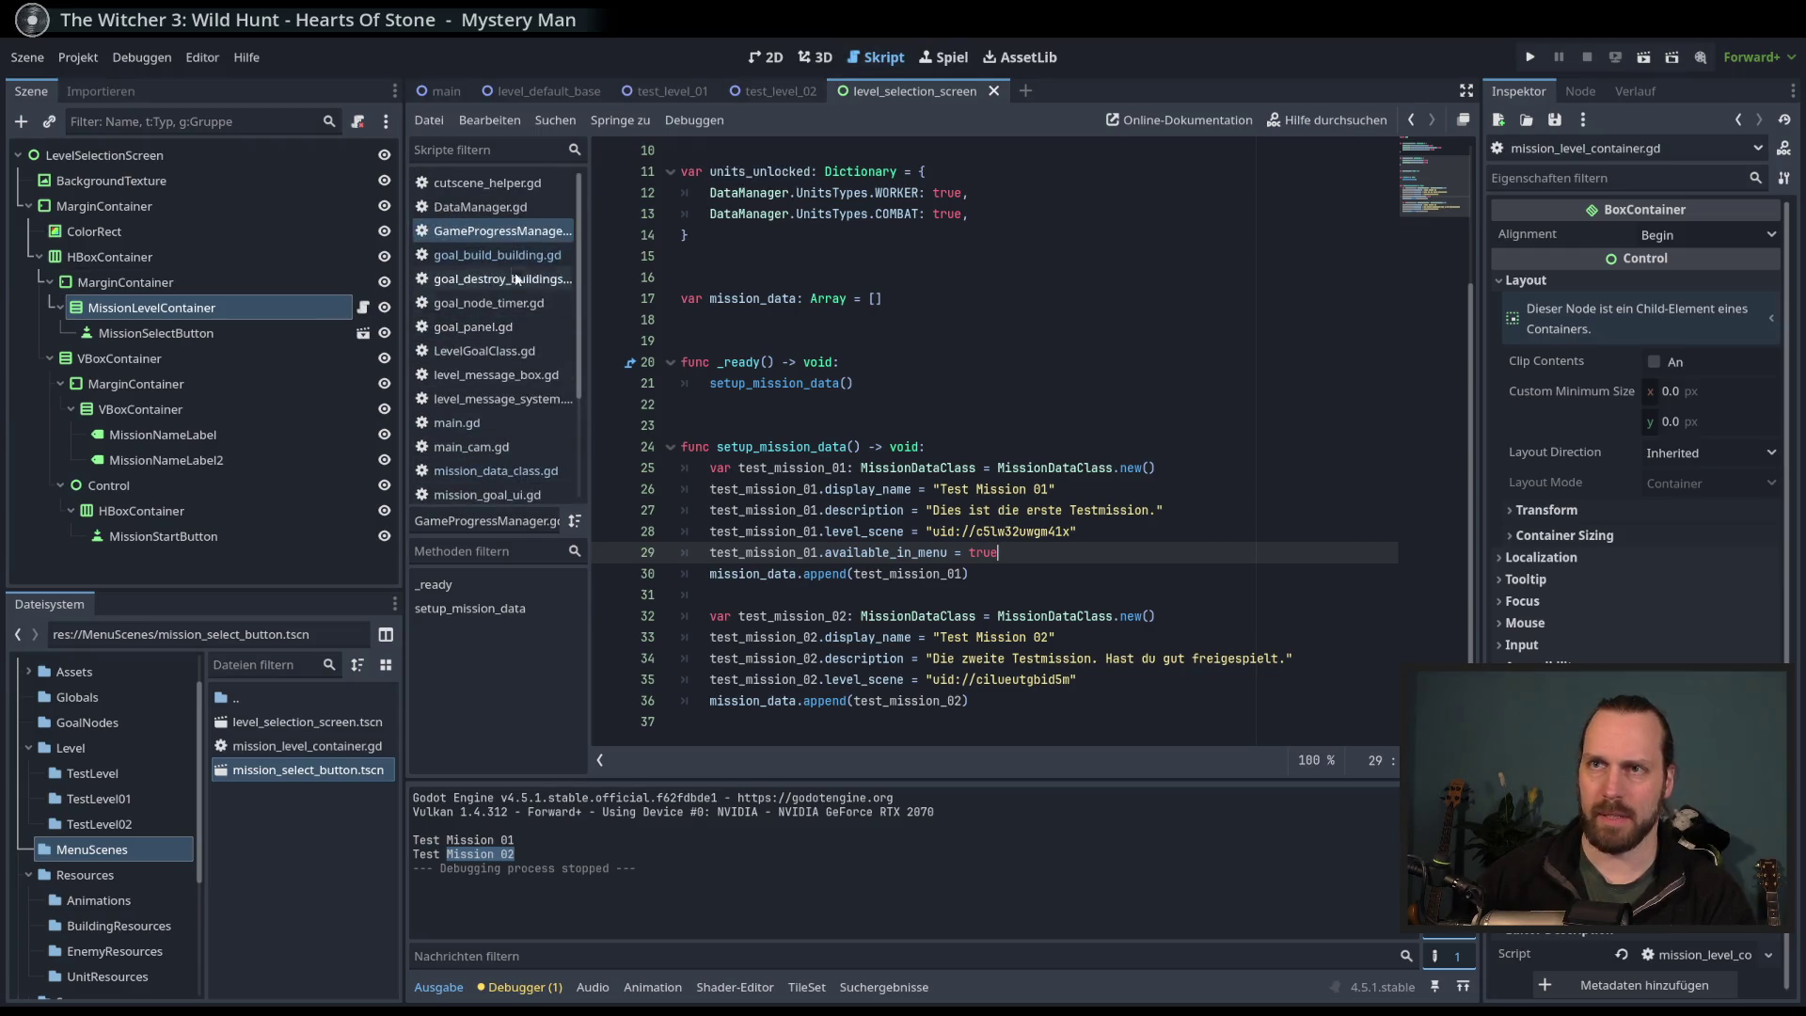
left_click(484, 258)
left_click(489, 230)
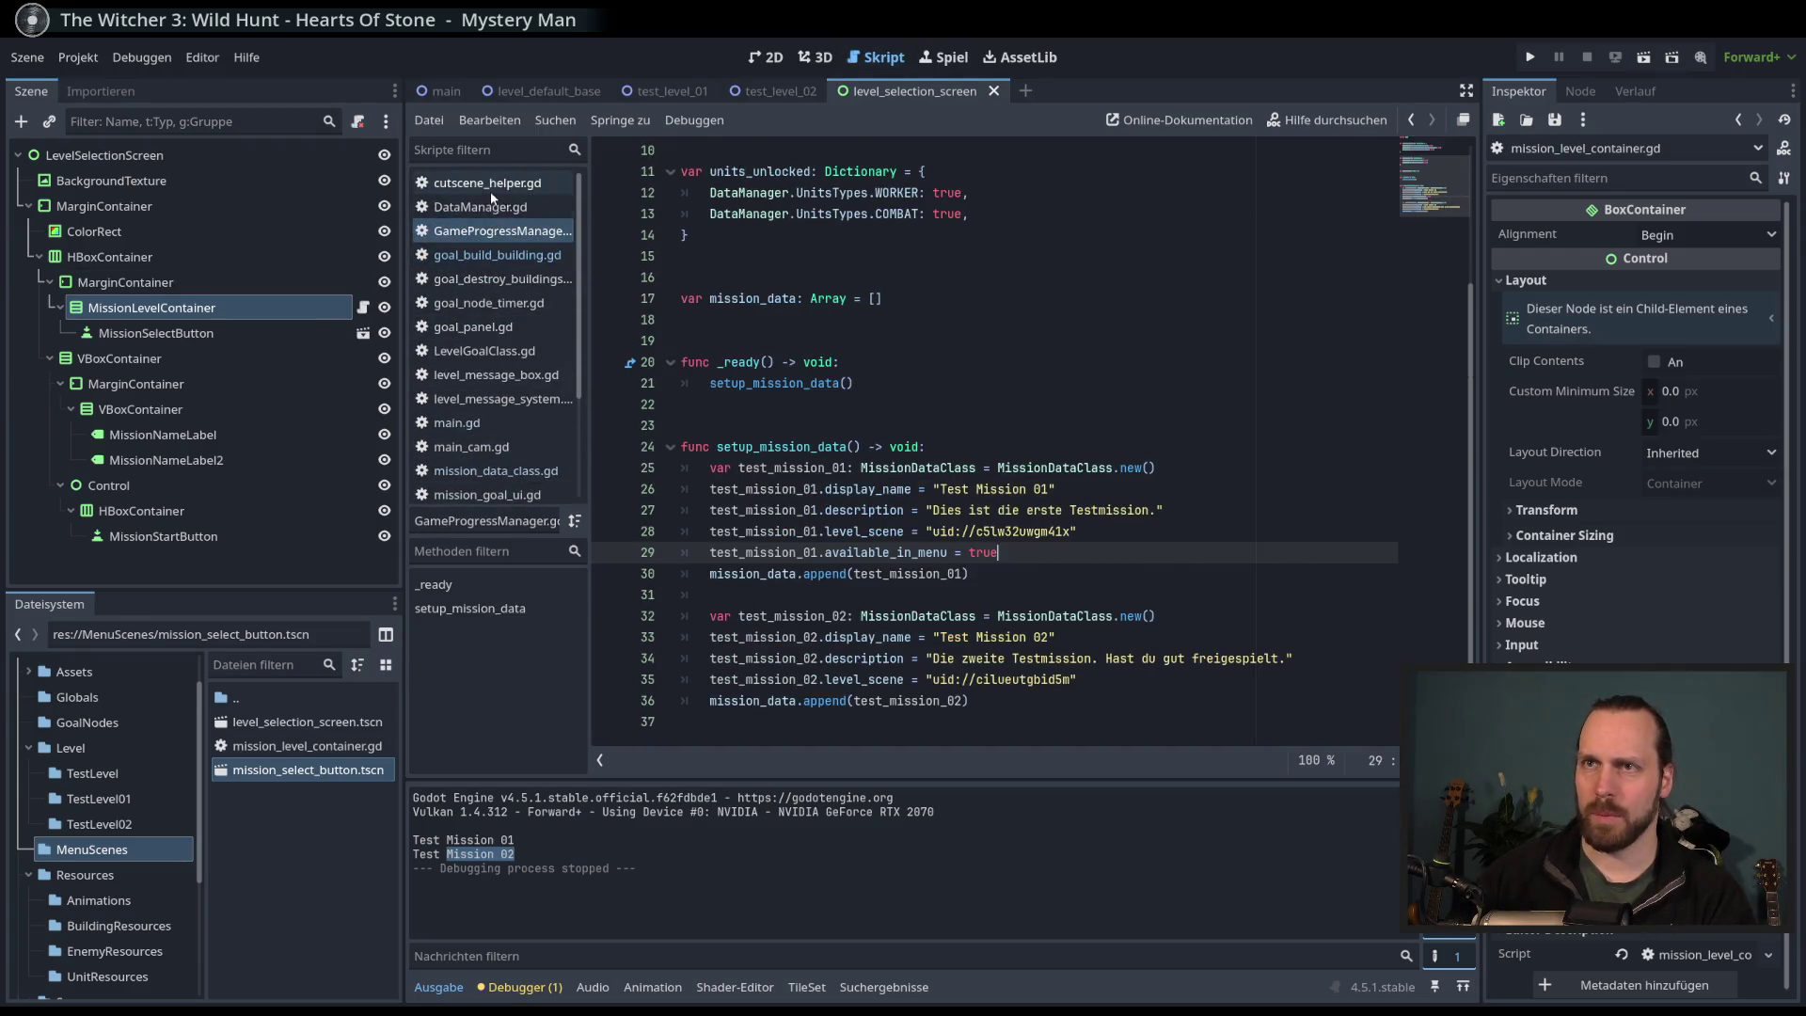
left_click(489, 190)
left_click(489, 255)
scroll(499, 319, "down", 3)
left_click(496, 370)
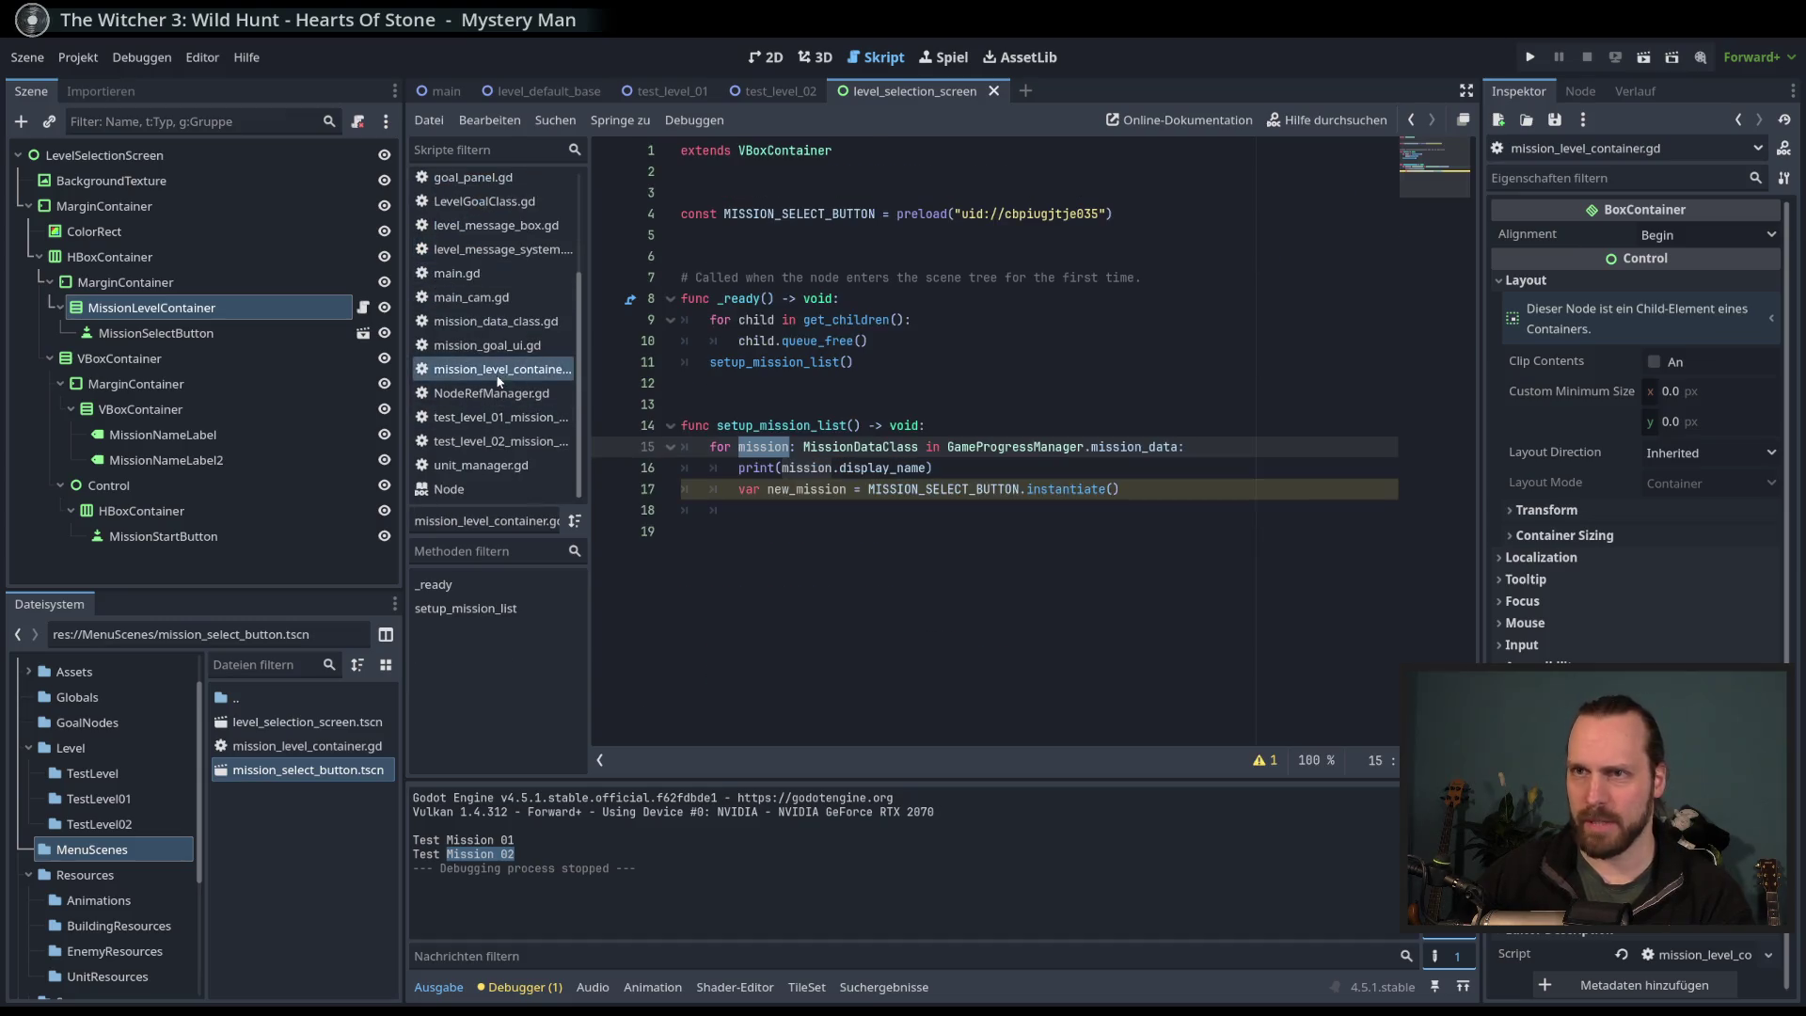
right_click(496, 371)
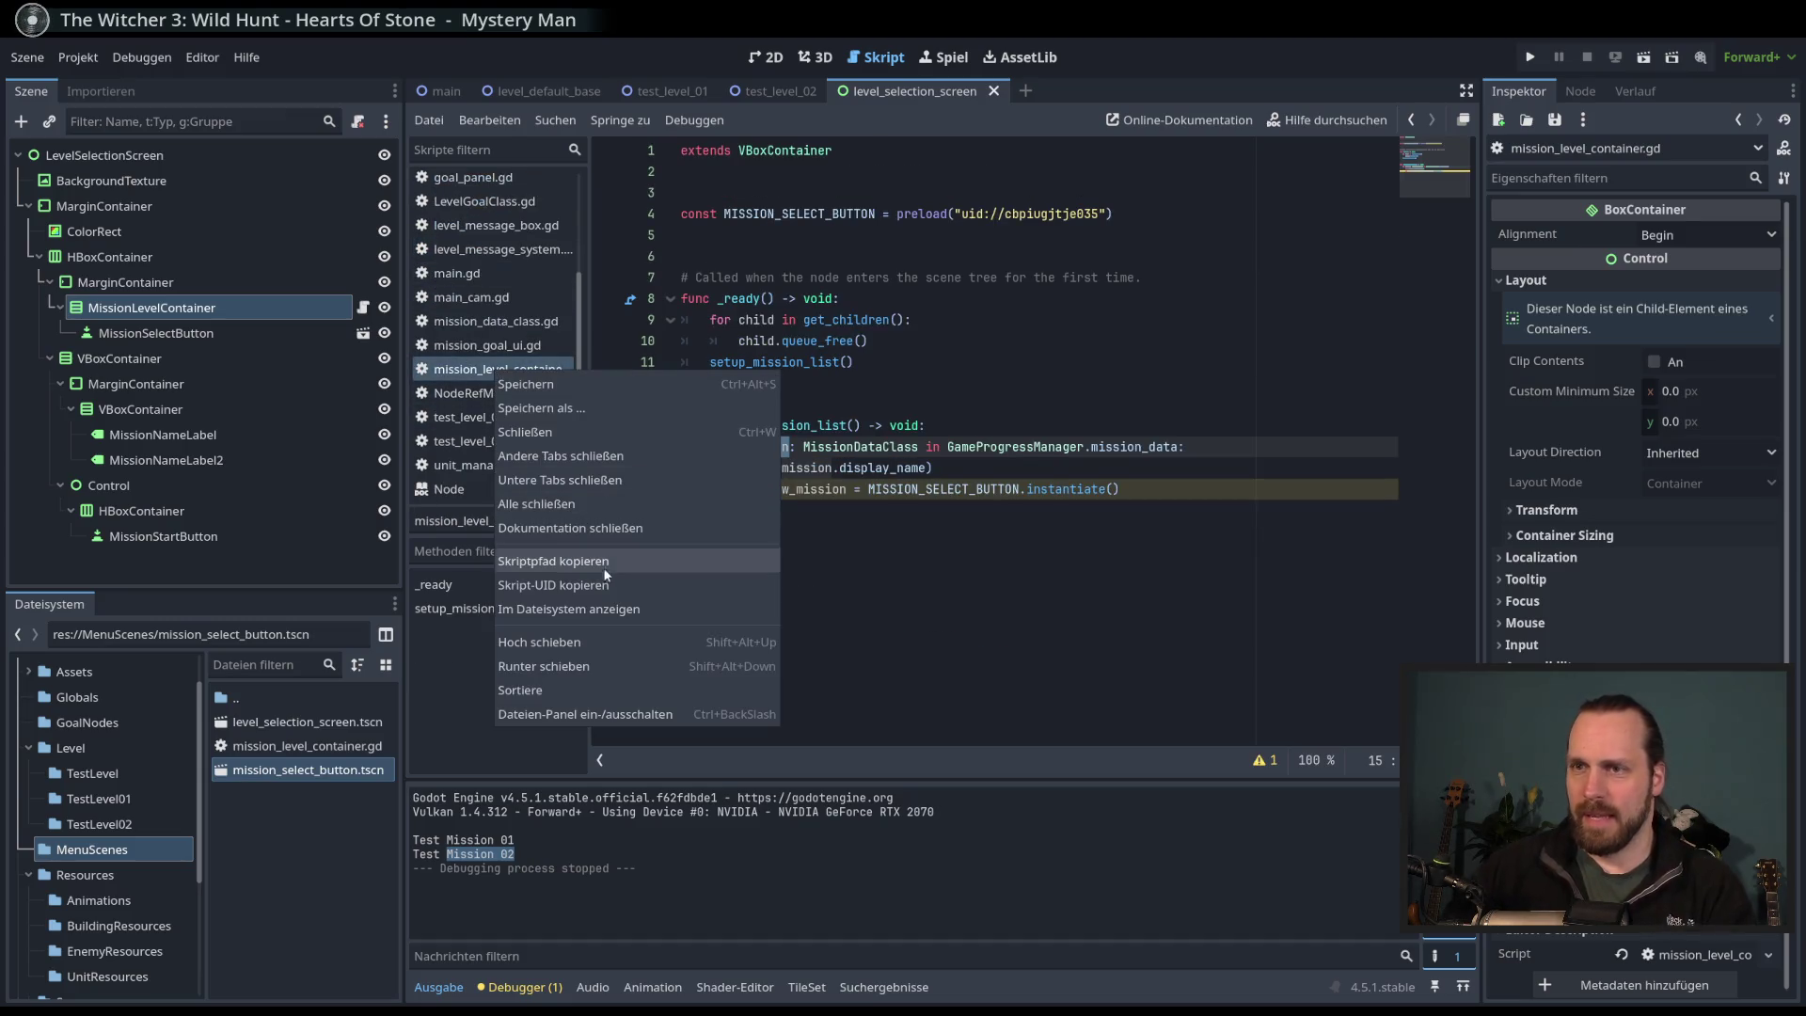
key("Escape")
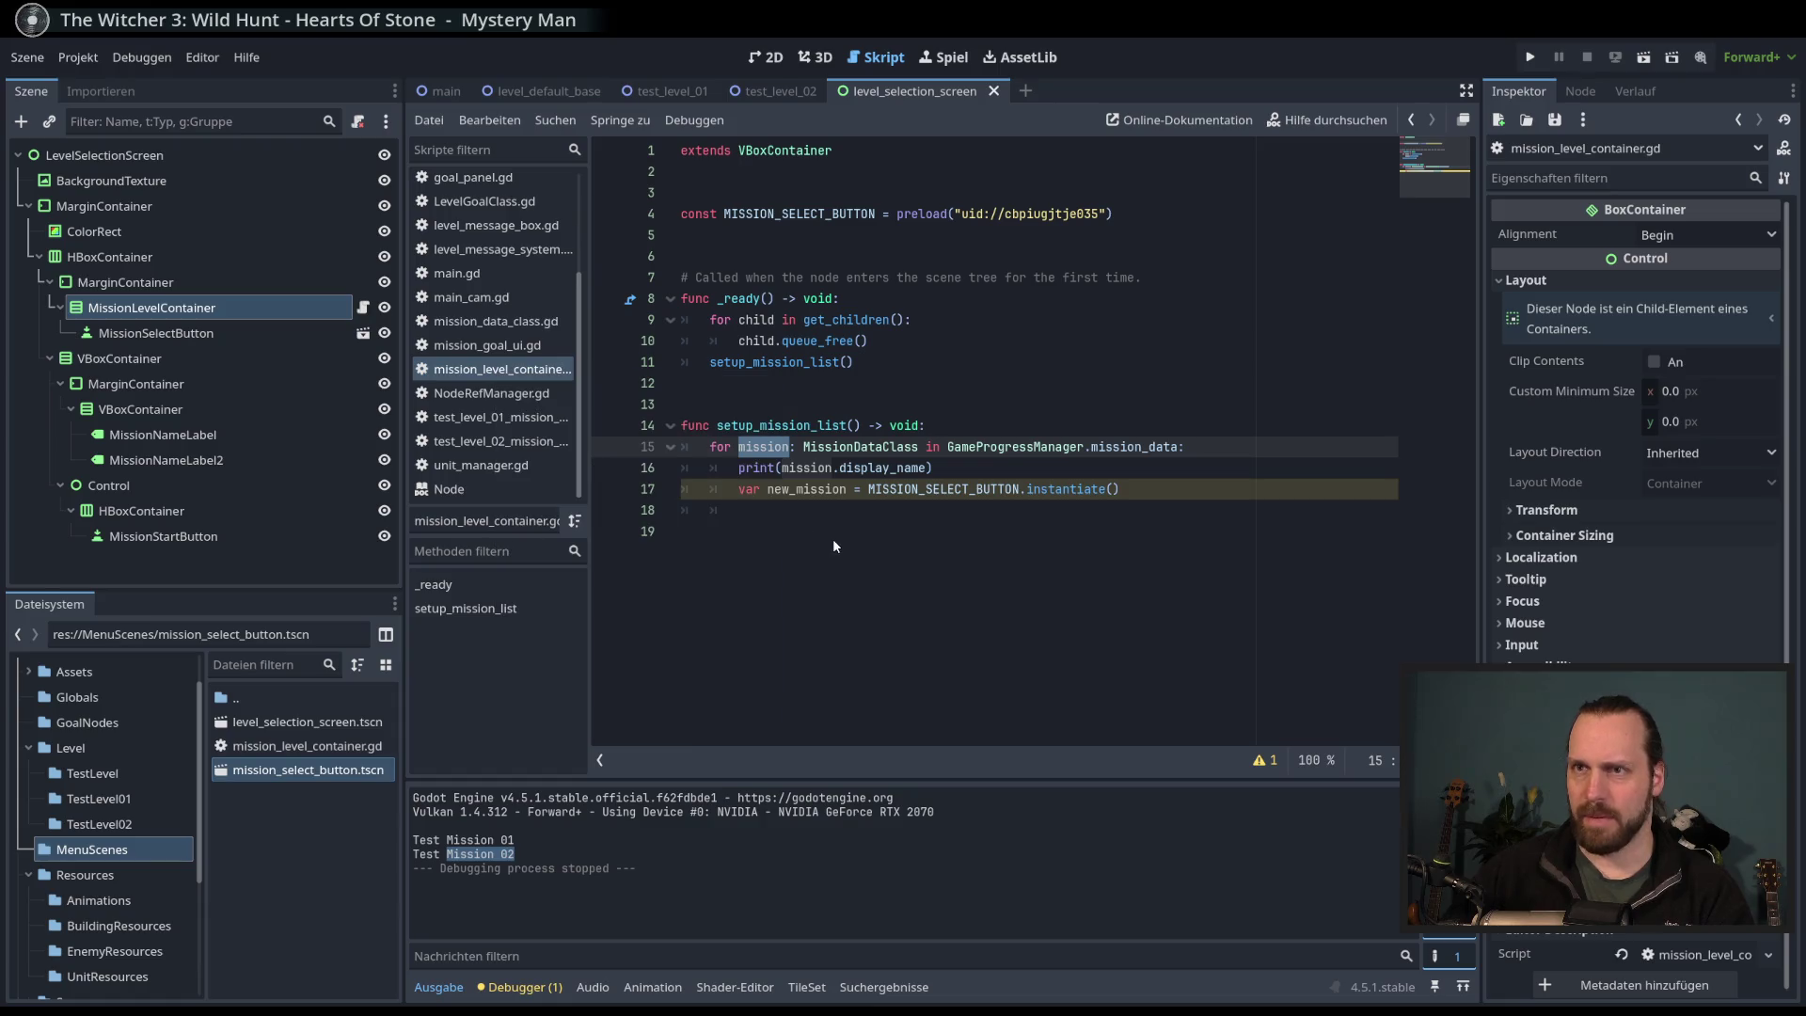
left_click(1120, 533)
- Add add_child(new_mission) on line 18, after the instantiate call
left_click(1121, 490)
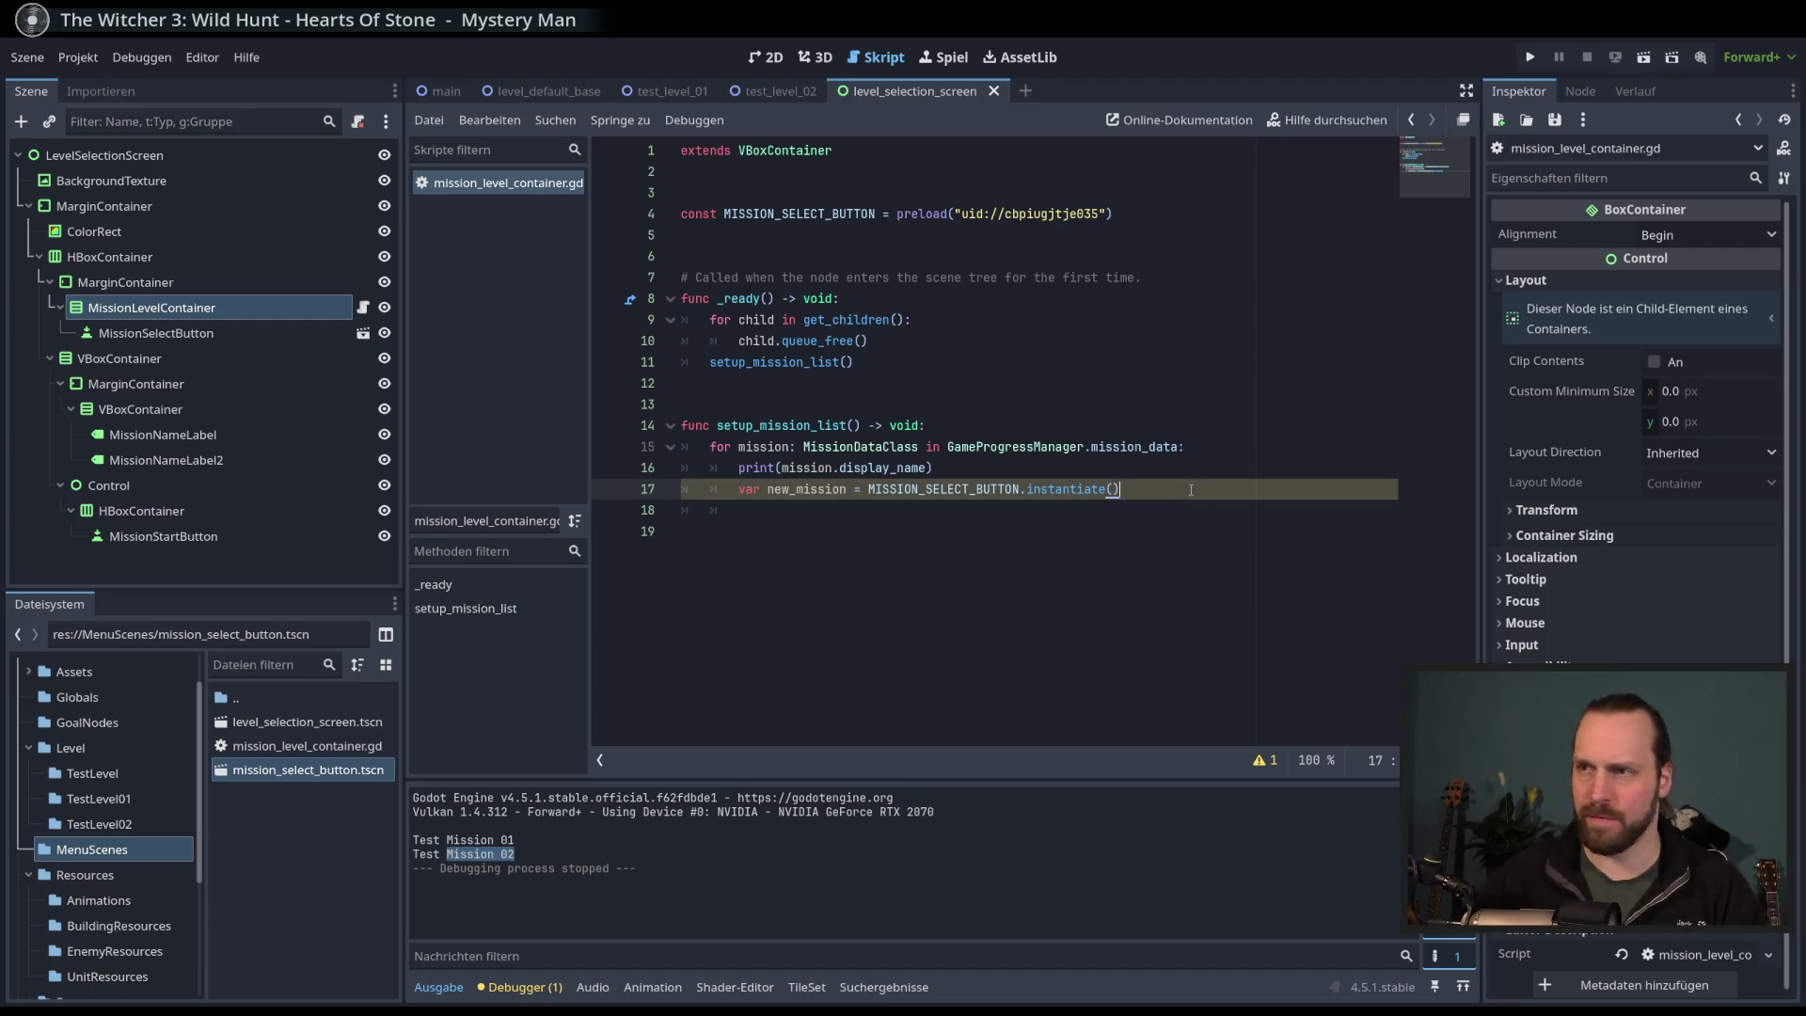
key("Return")
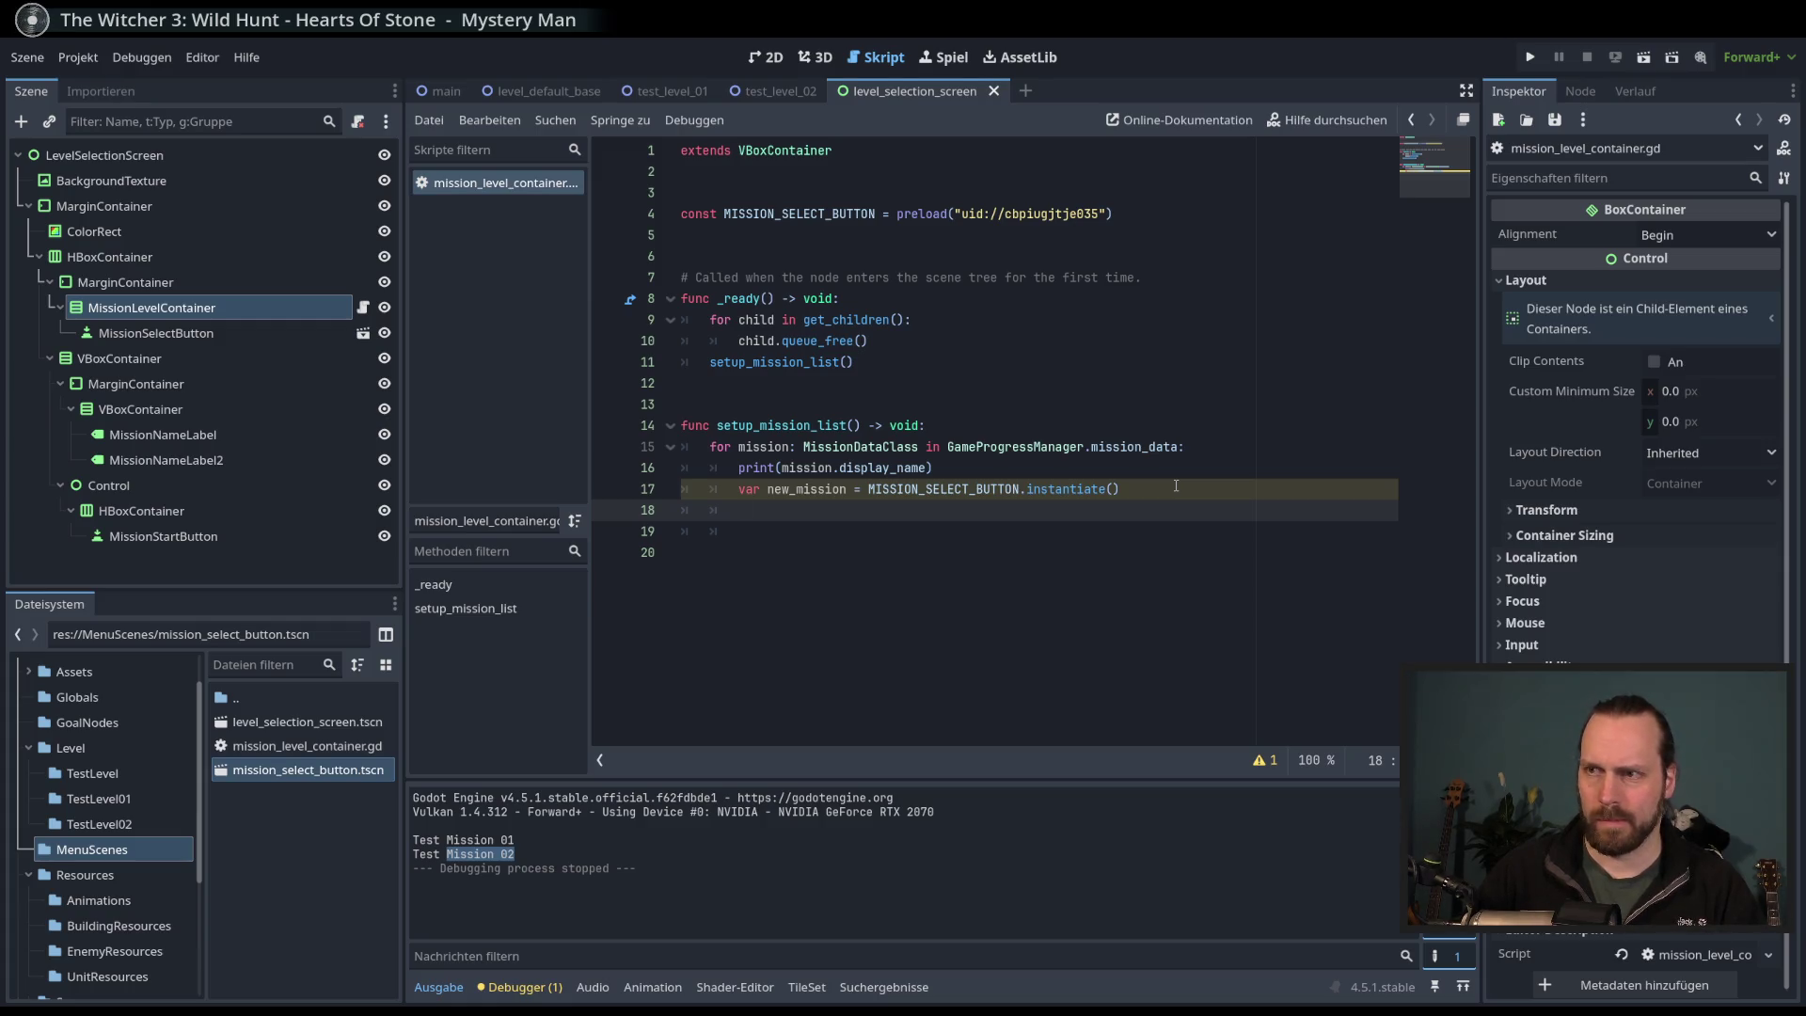
type("new")
key("Return")
type(".ad_c")
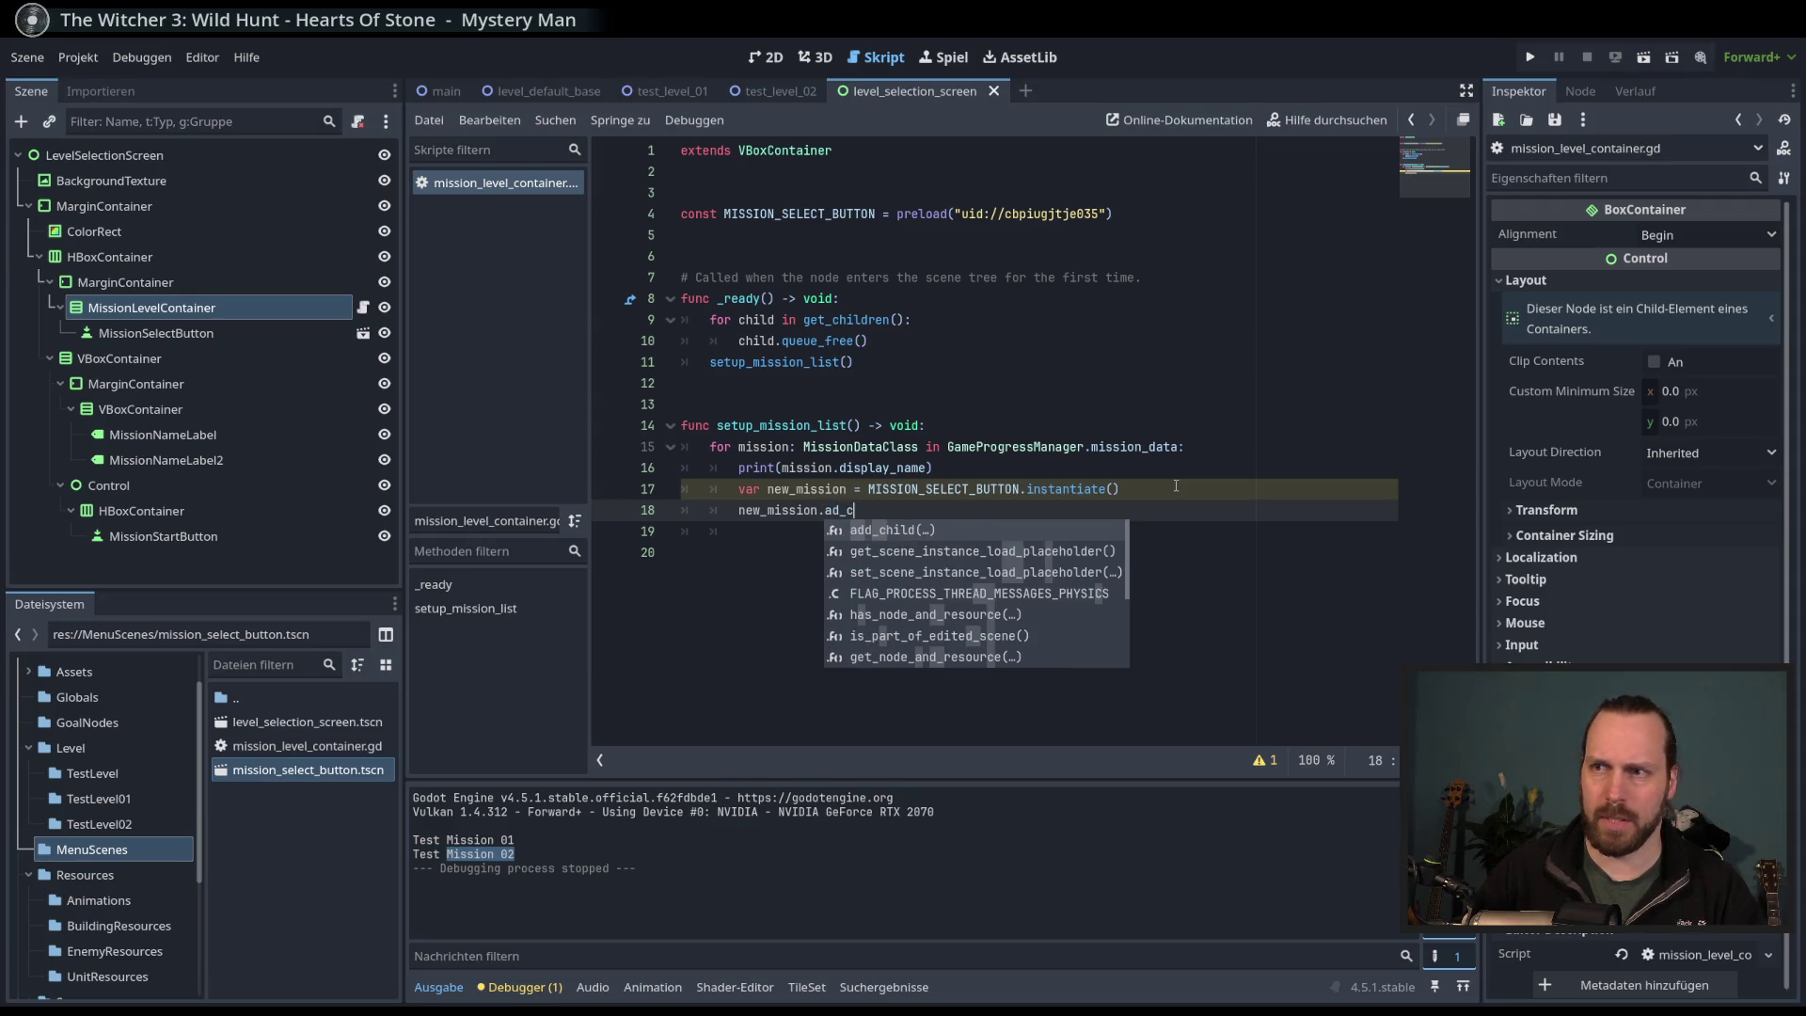
key("Return")
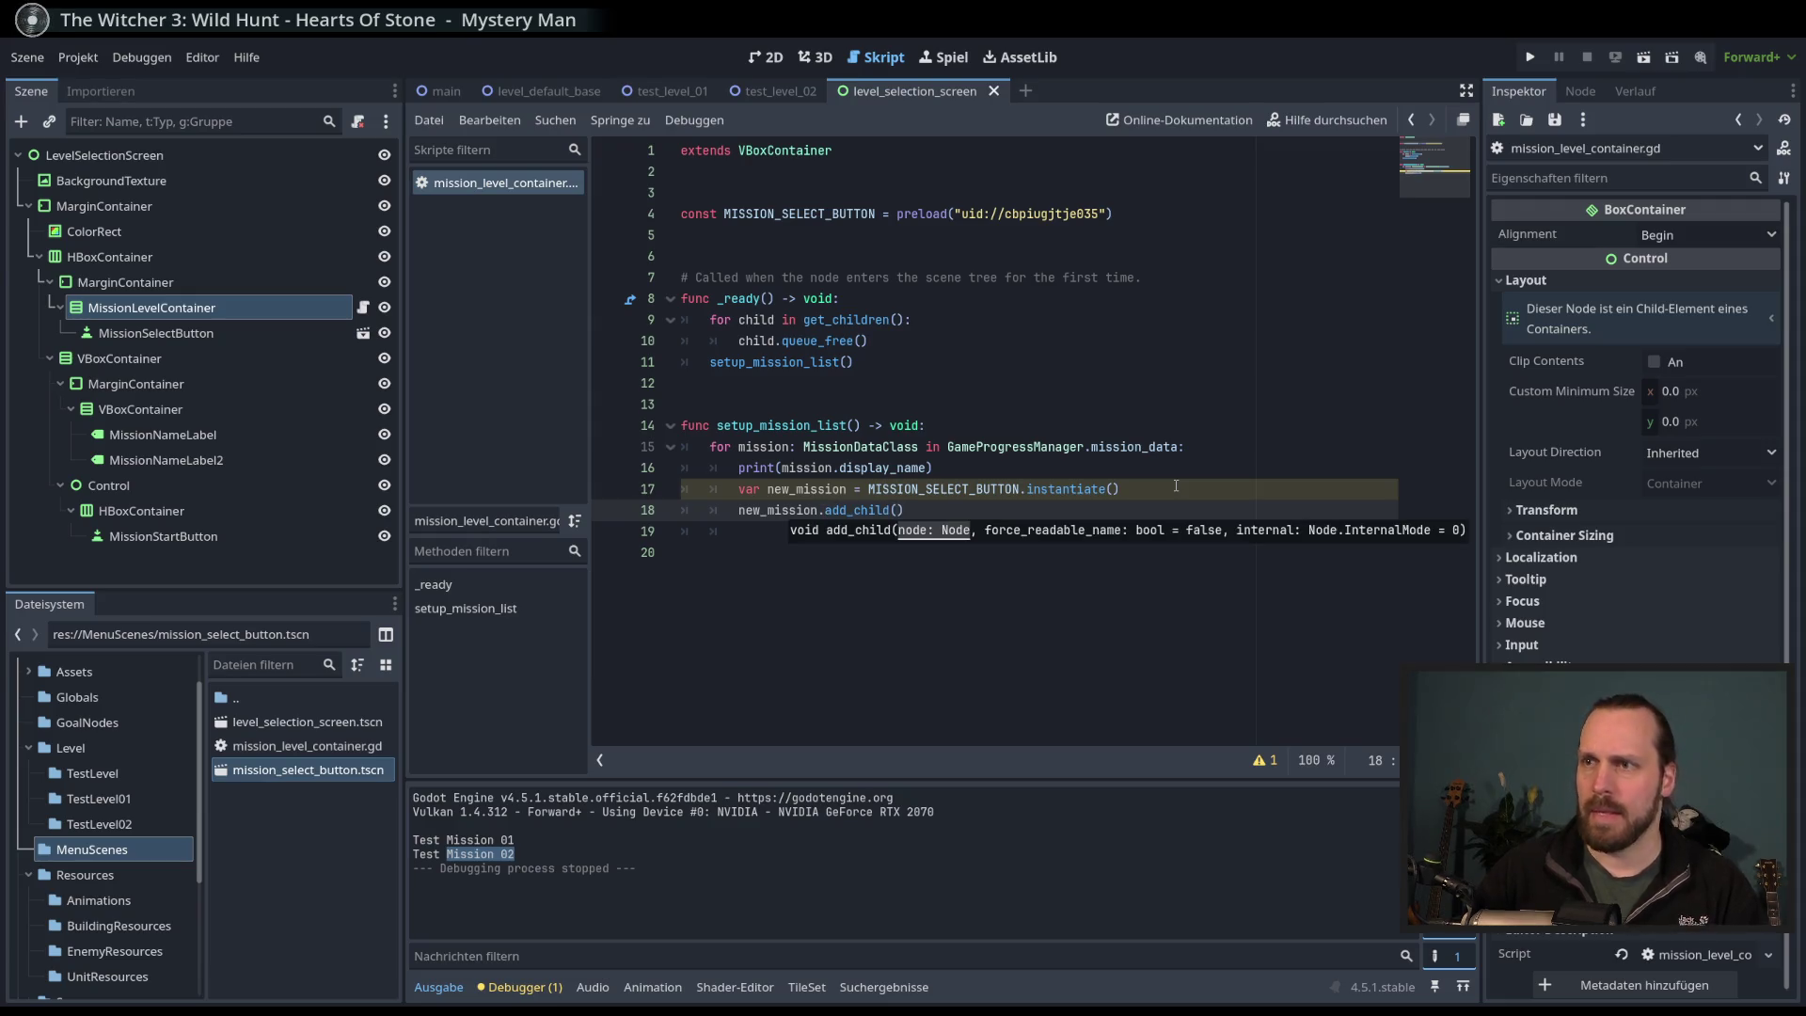
key("shift+Home")
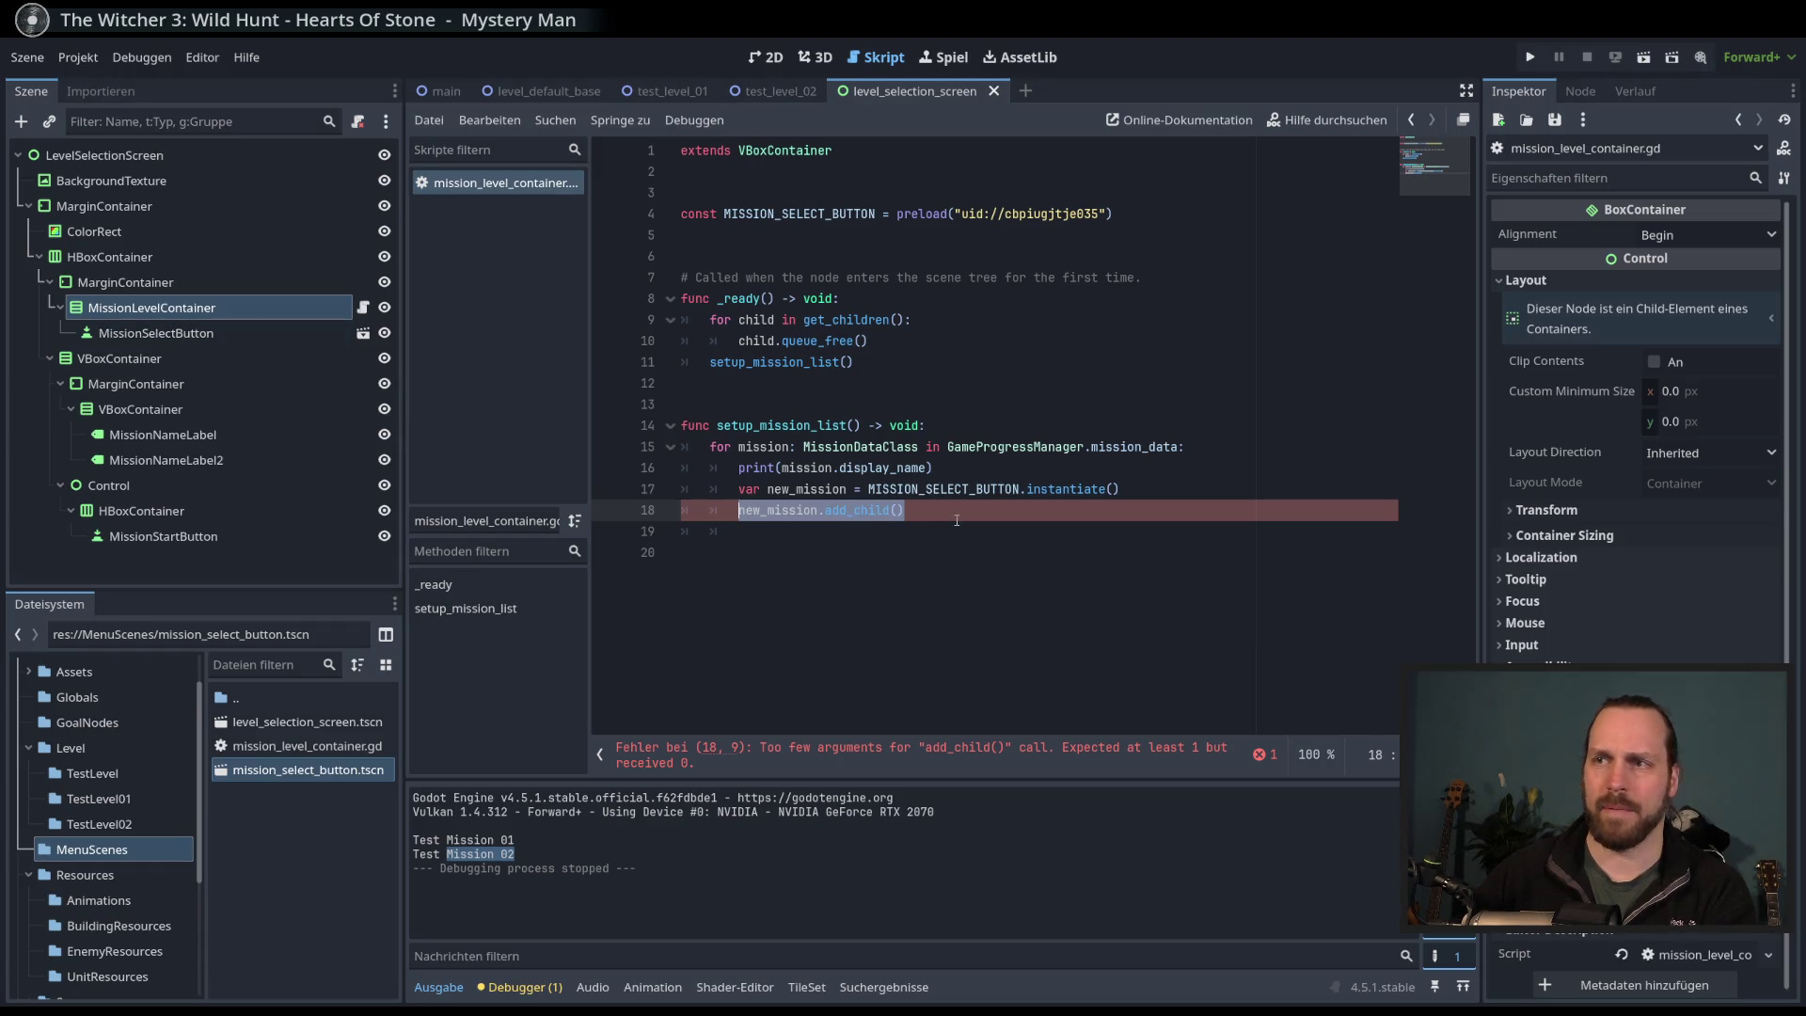
left_click_drag(825, 510, 737, 510)
key("BackSpace")
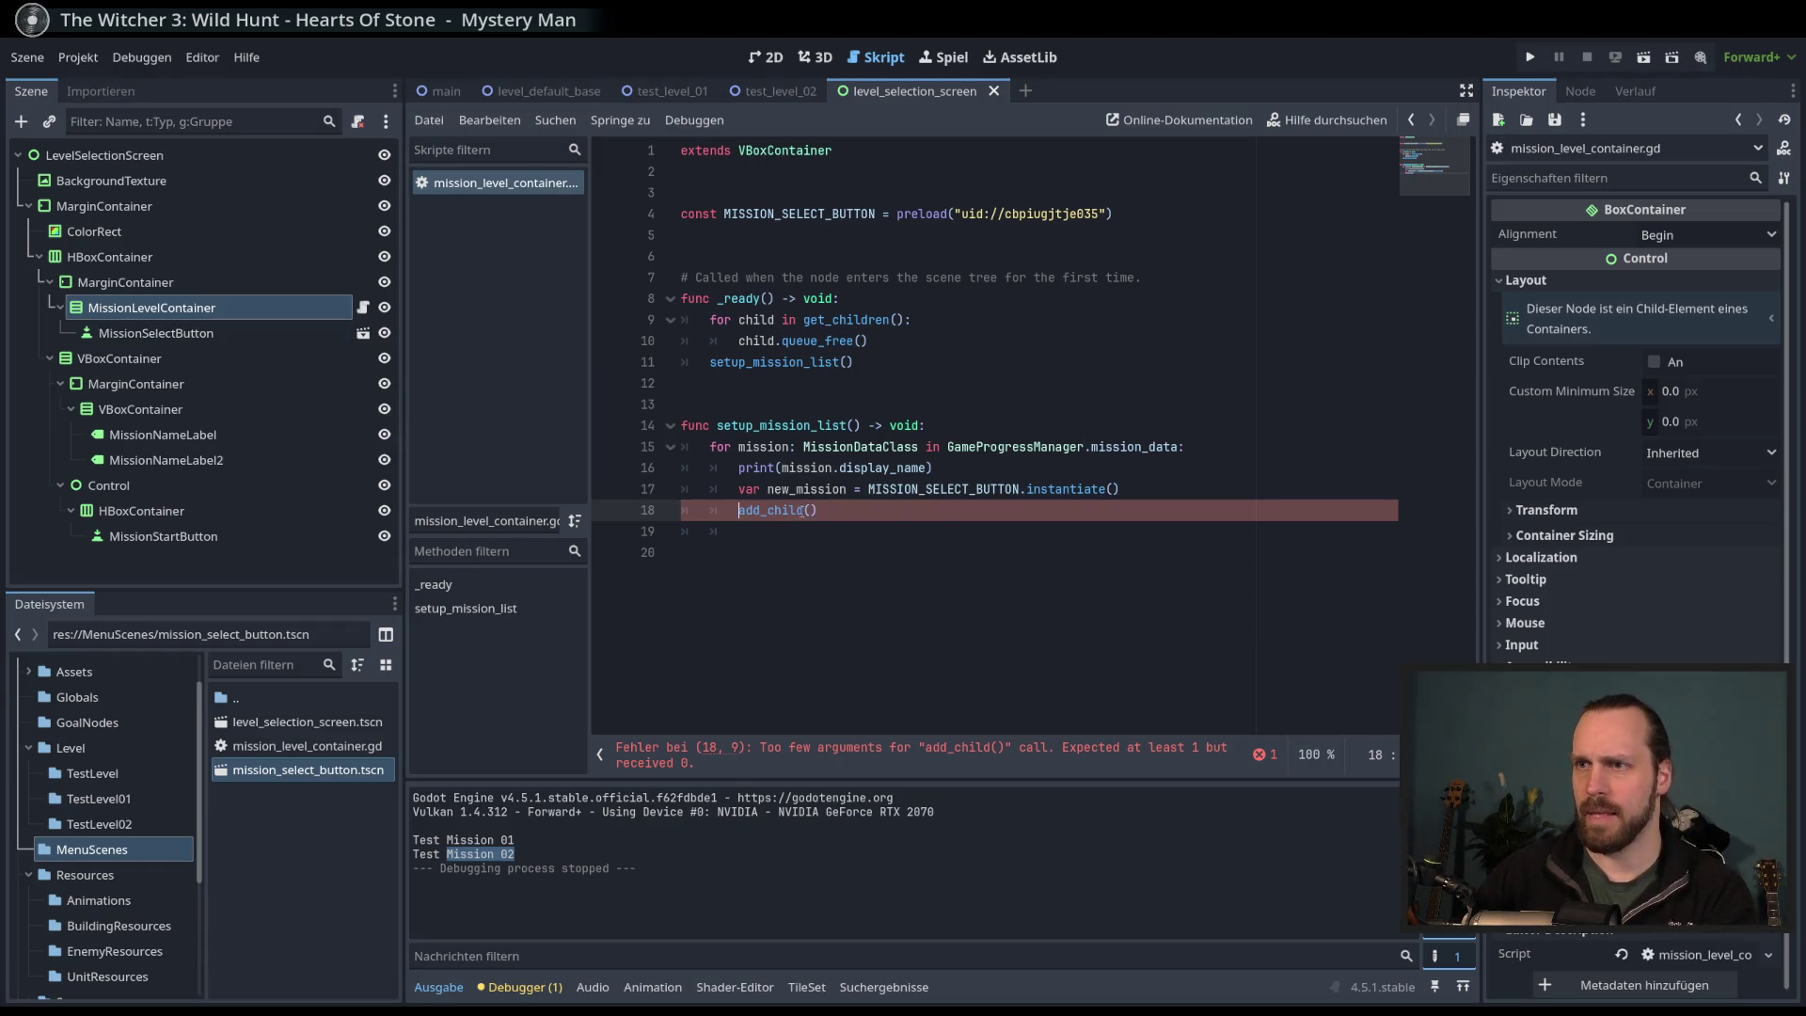
type("new")
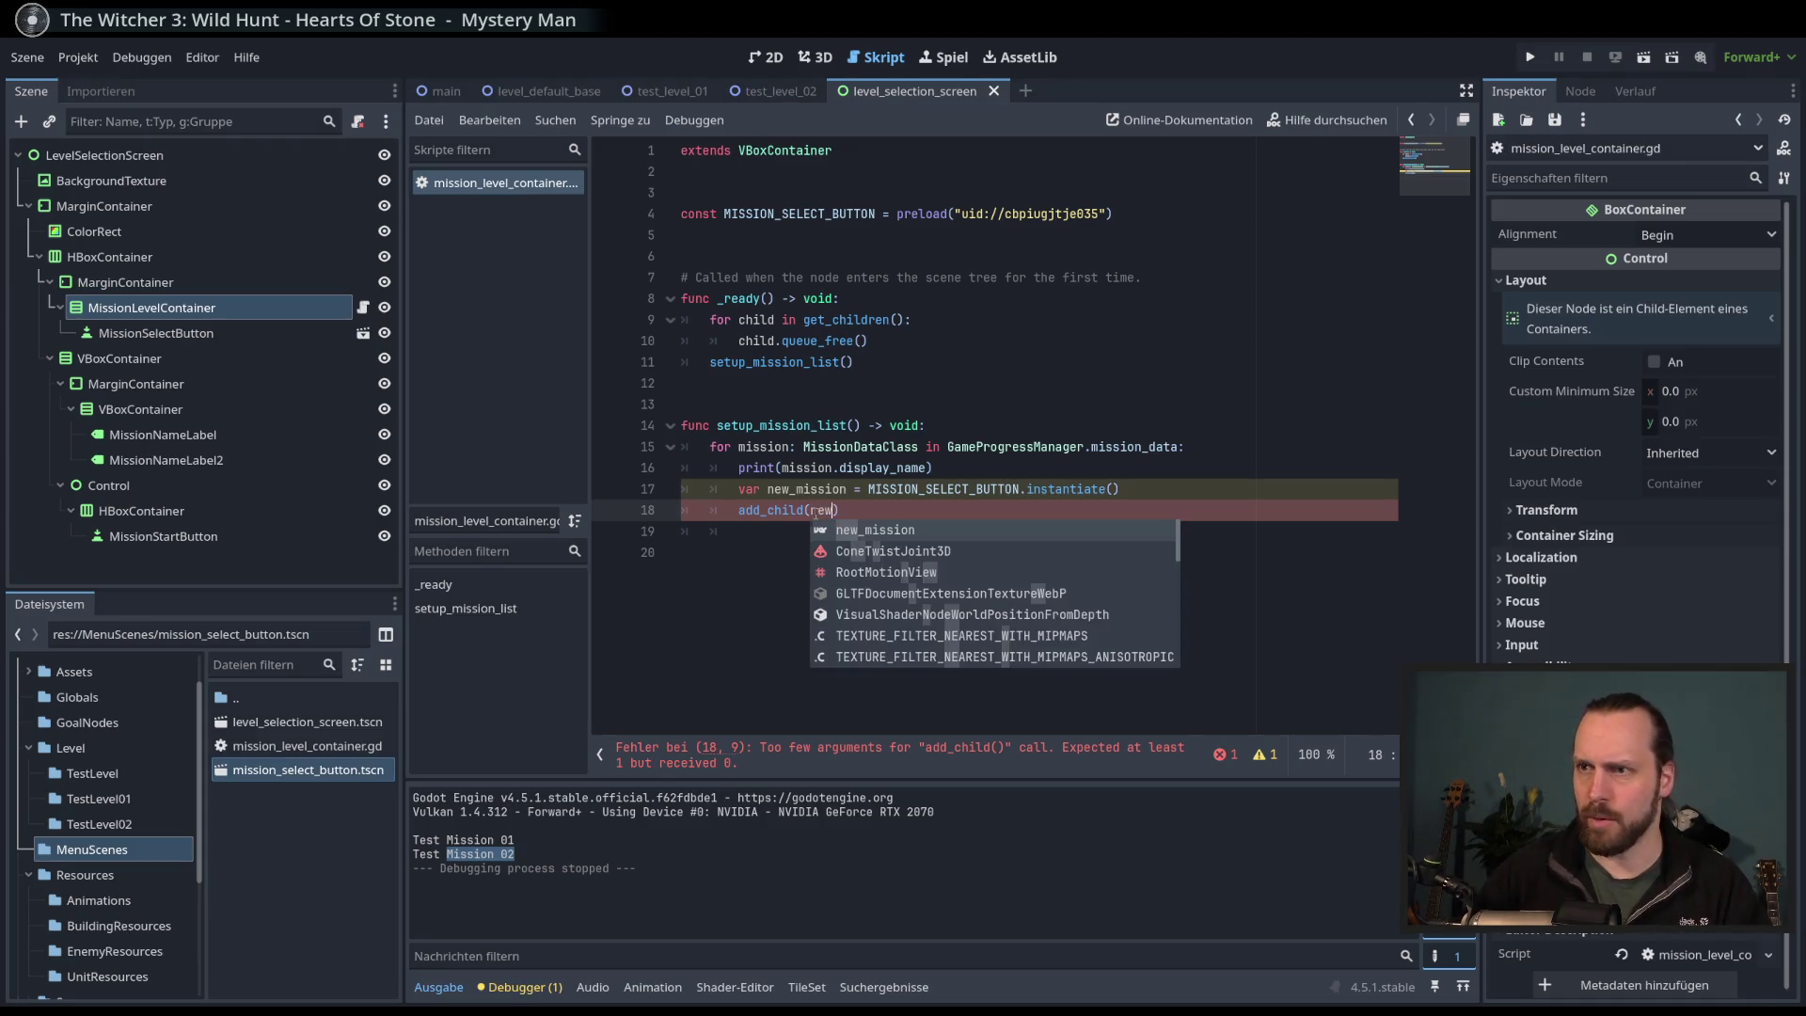
key("Return")
key("Return")
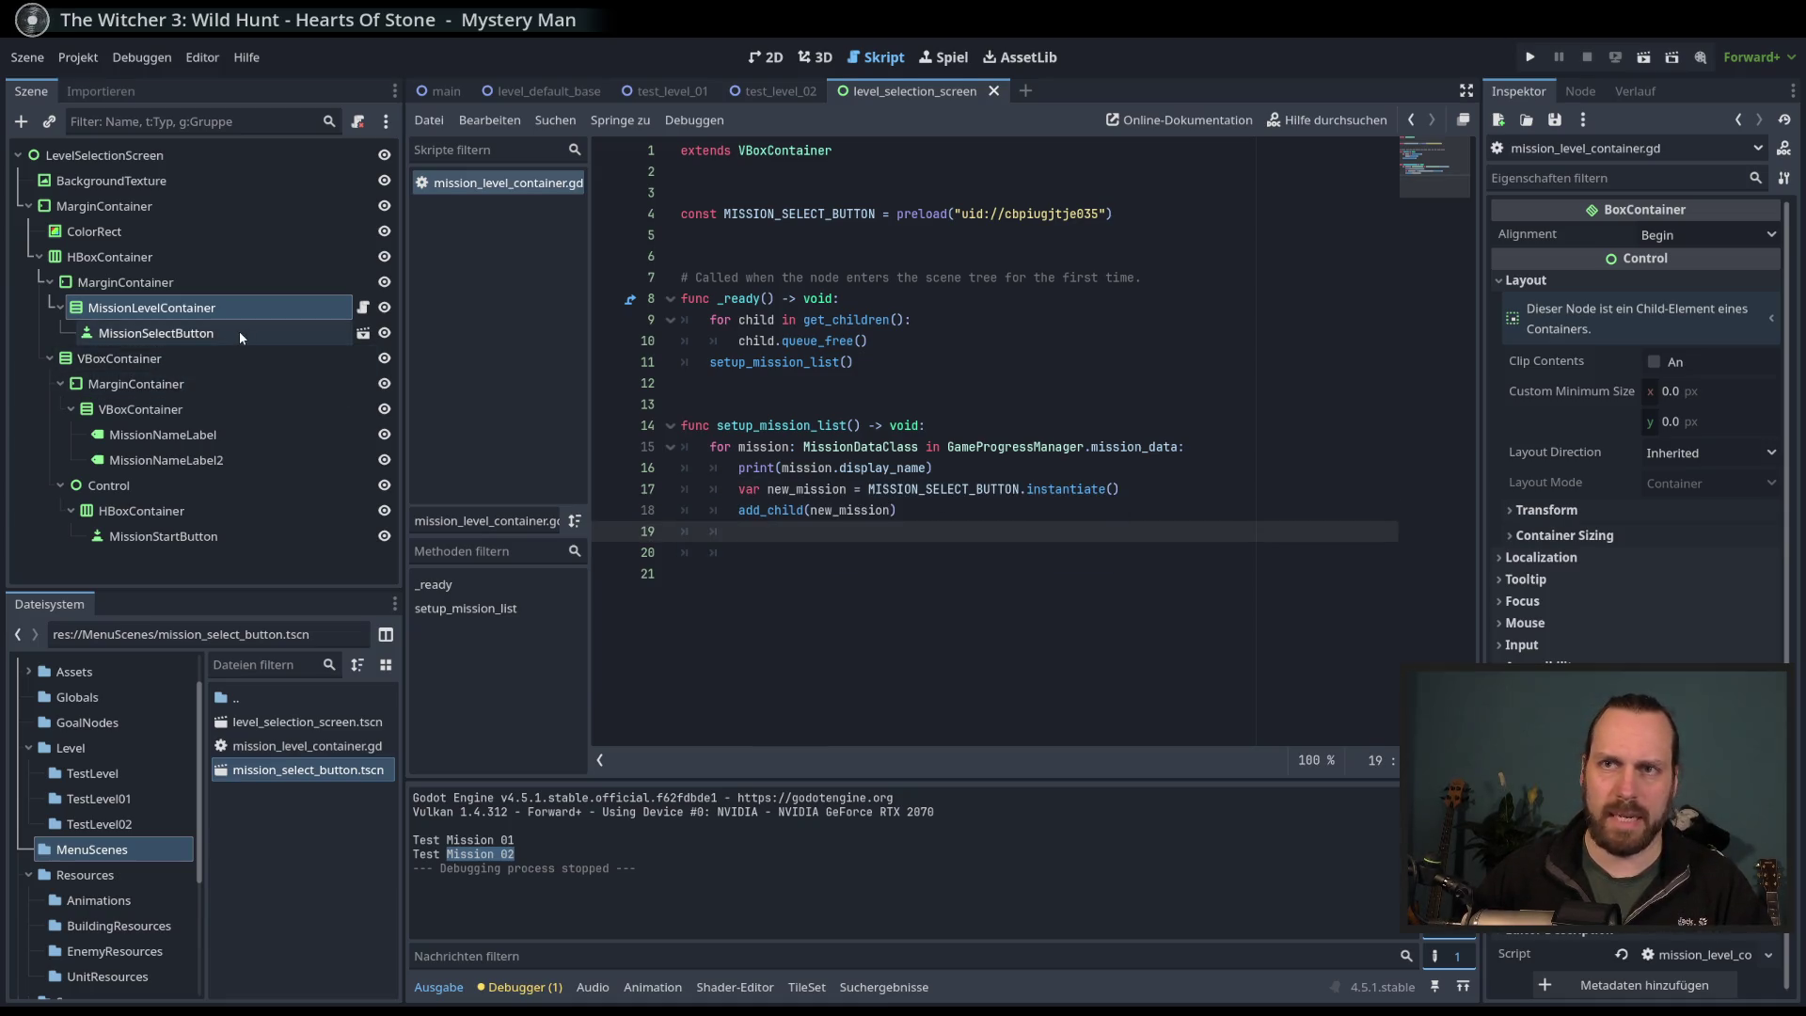
- Attach a new mission_select_button.gd script extending Button to the MissionSelectButton root
left_click(362, 333)
left_click(201, 157)
left_click(359, 123)
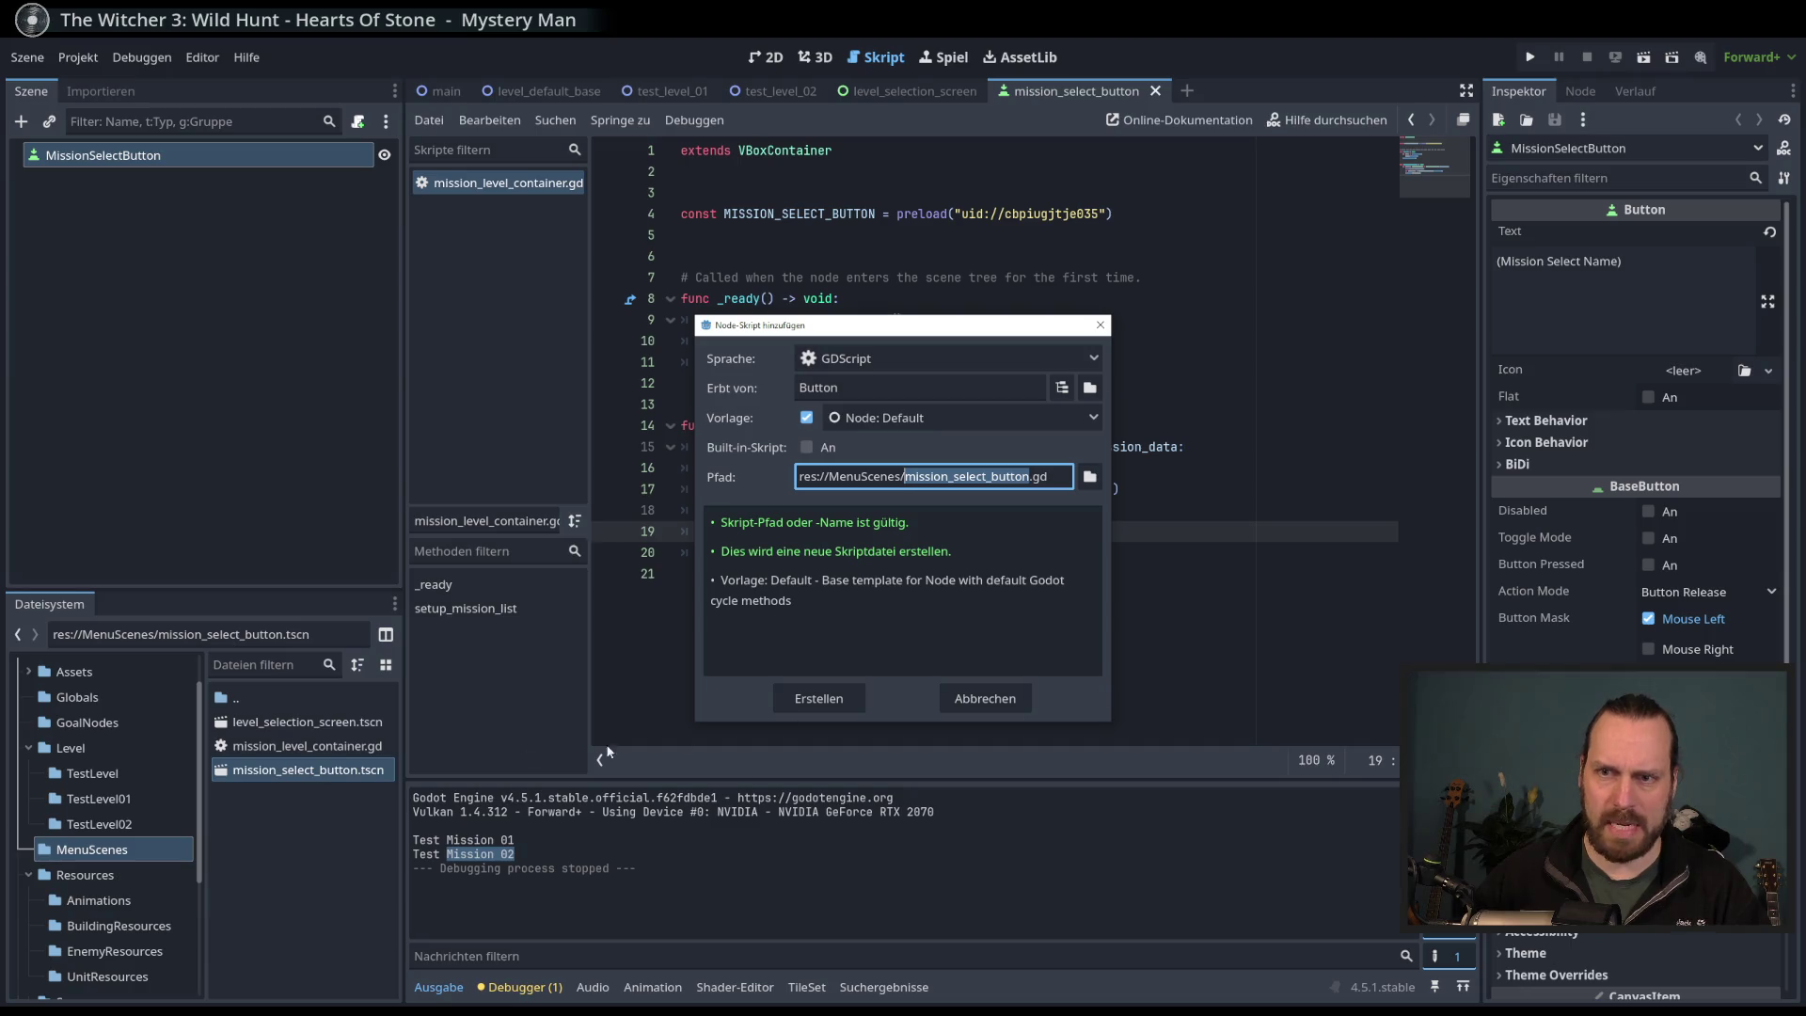
left_click(816, 698)
- Insert 'class_name MissionSelectButton' as line 1, above 'extends Button'
key("Home")
type("#")
key("BackSpace")
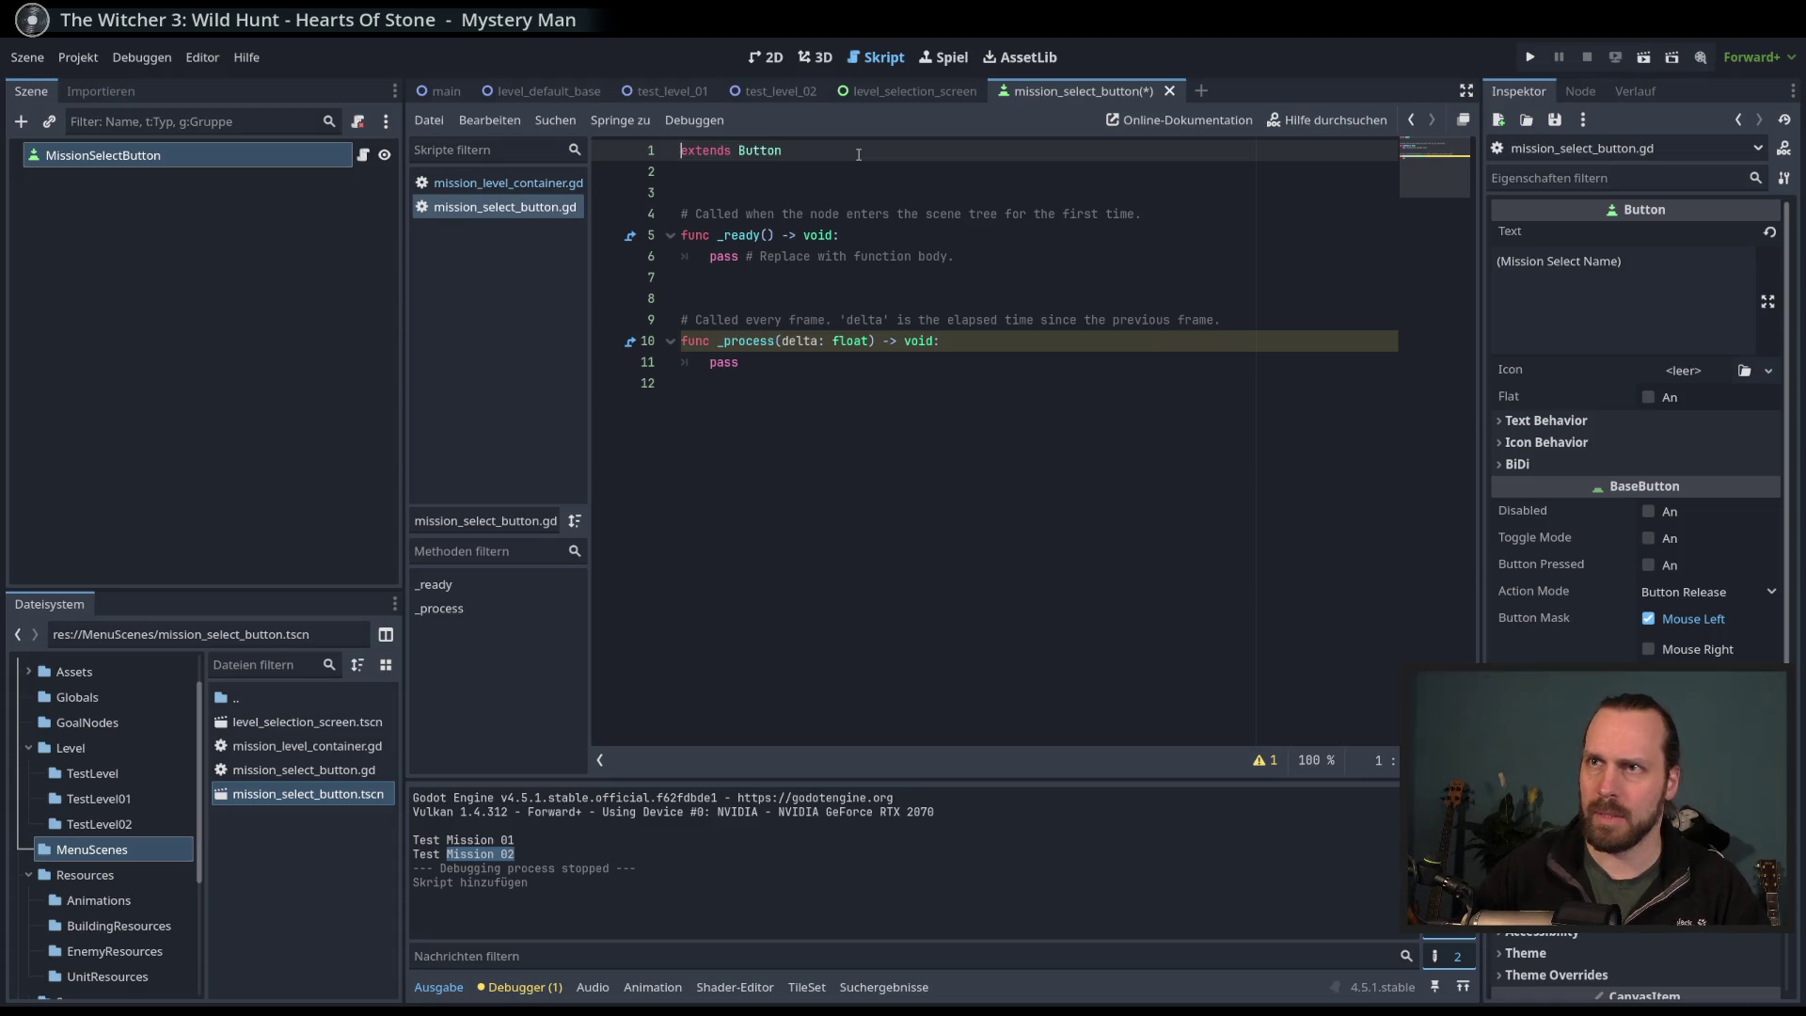
key("Return")
key("Up")
type("class_name ")
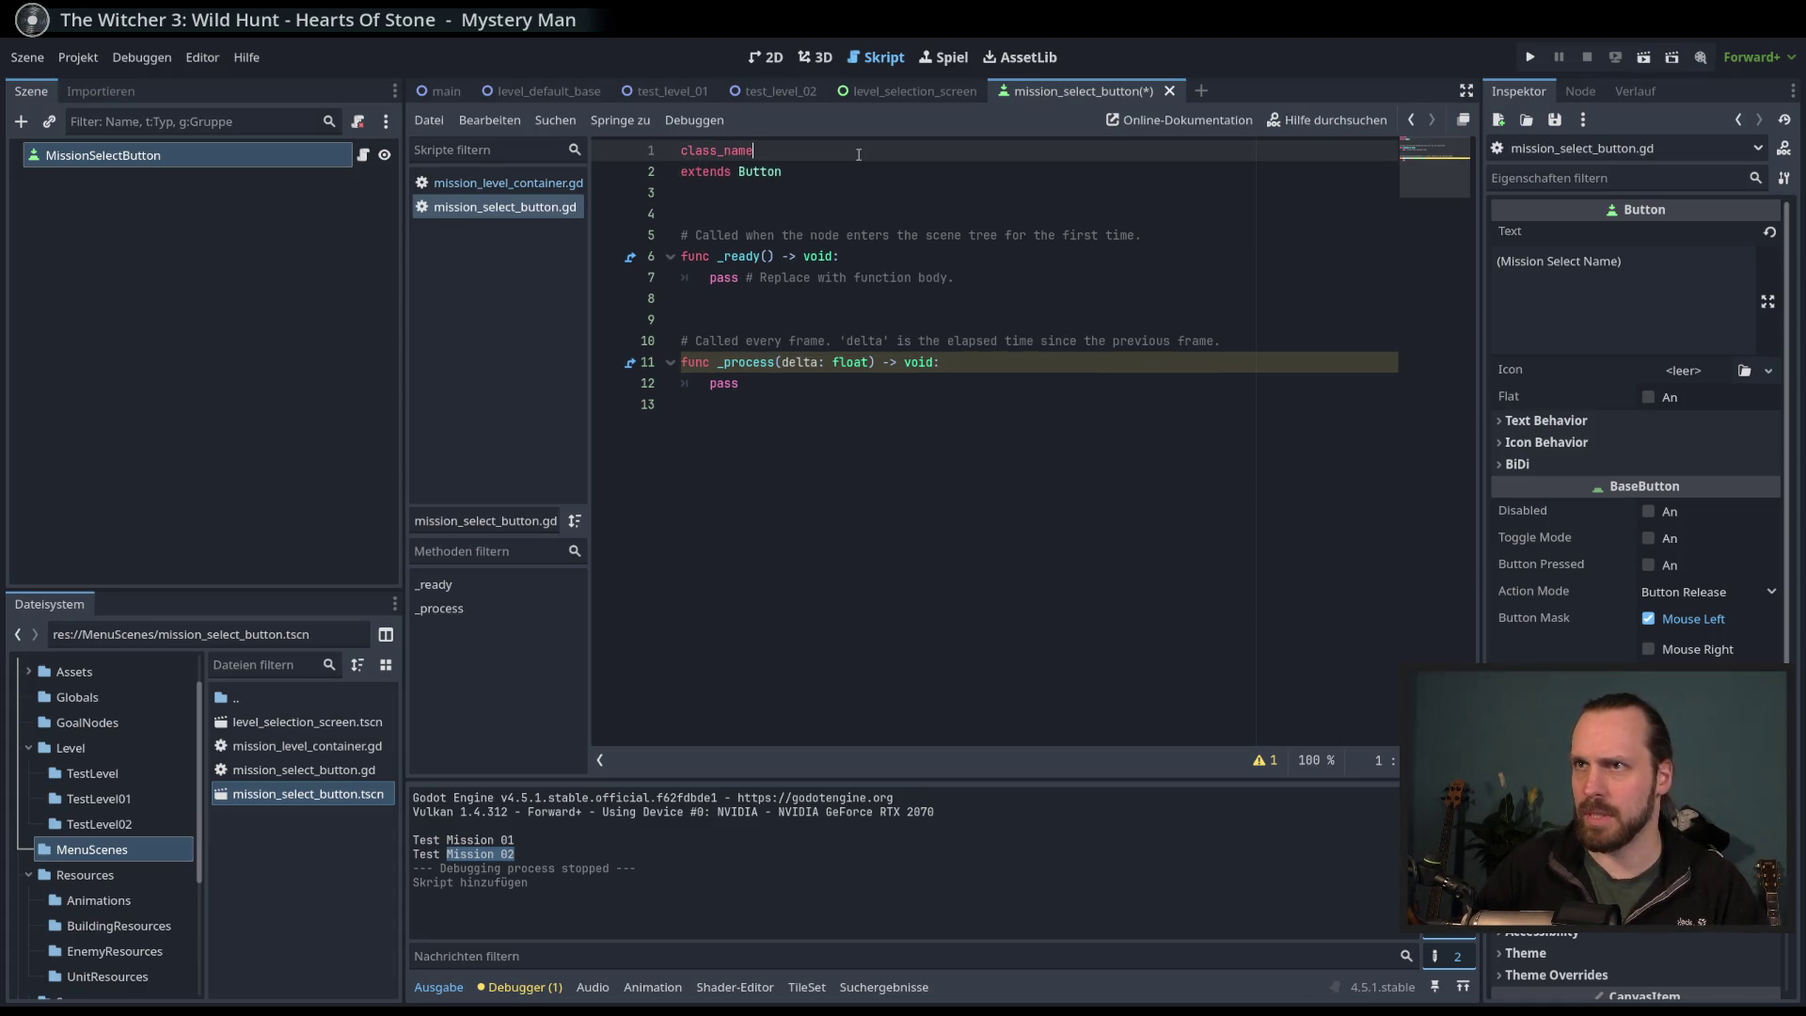
type("Mission")
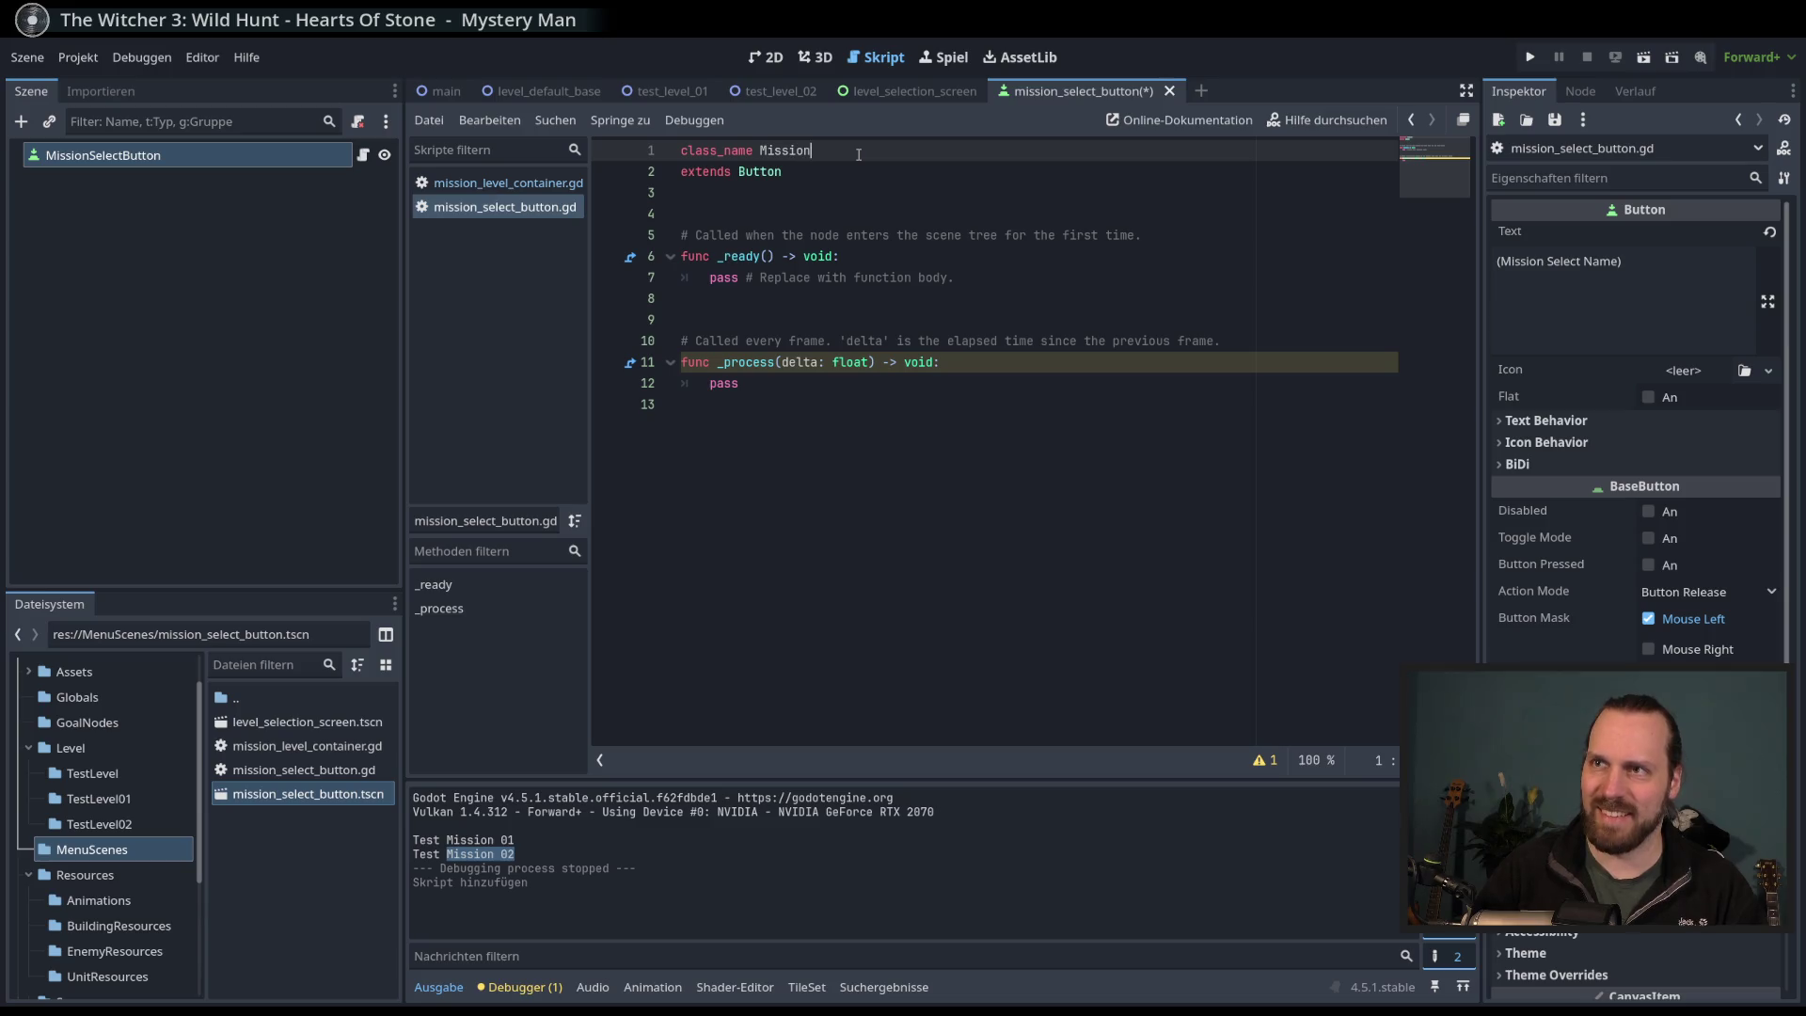
type("SelectButton")
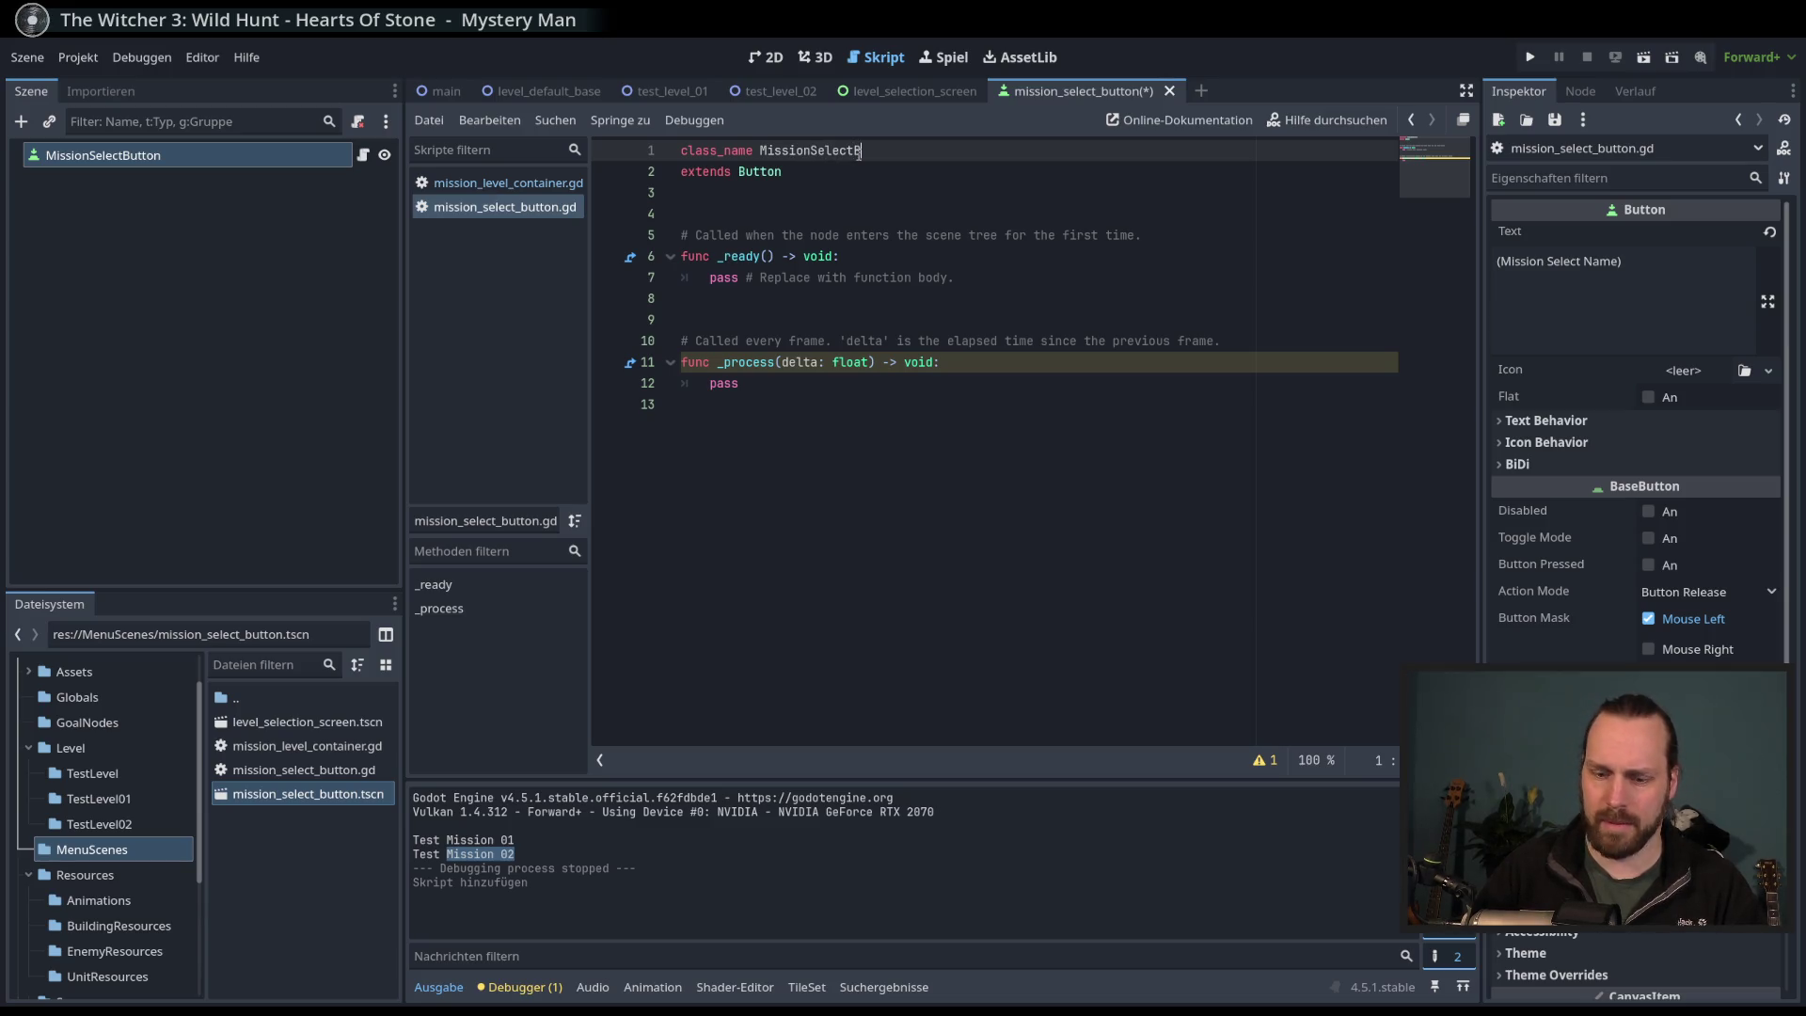
left_click(1026, 588)
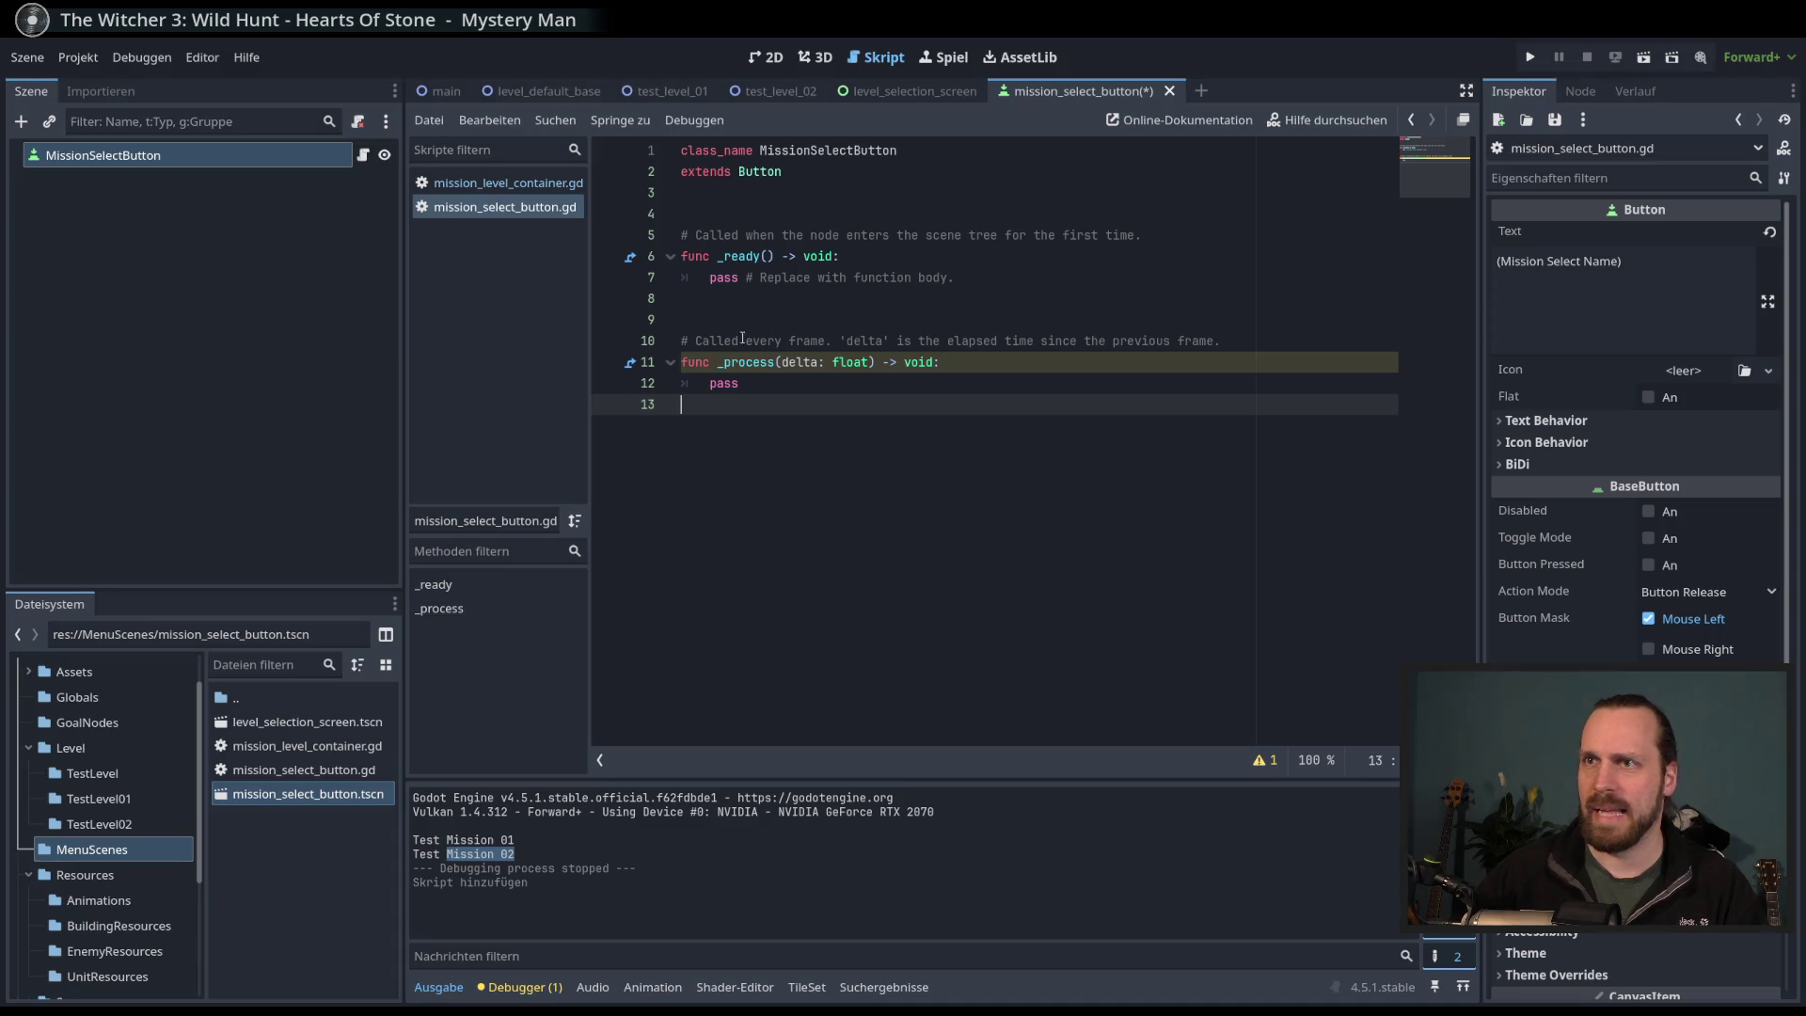
- Replace the _process stub with 'func setup_button(button_text: String) -> void:'
left_click_drag(738, 320, 725, 448)
key("BackSpace")
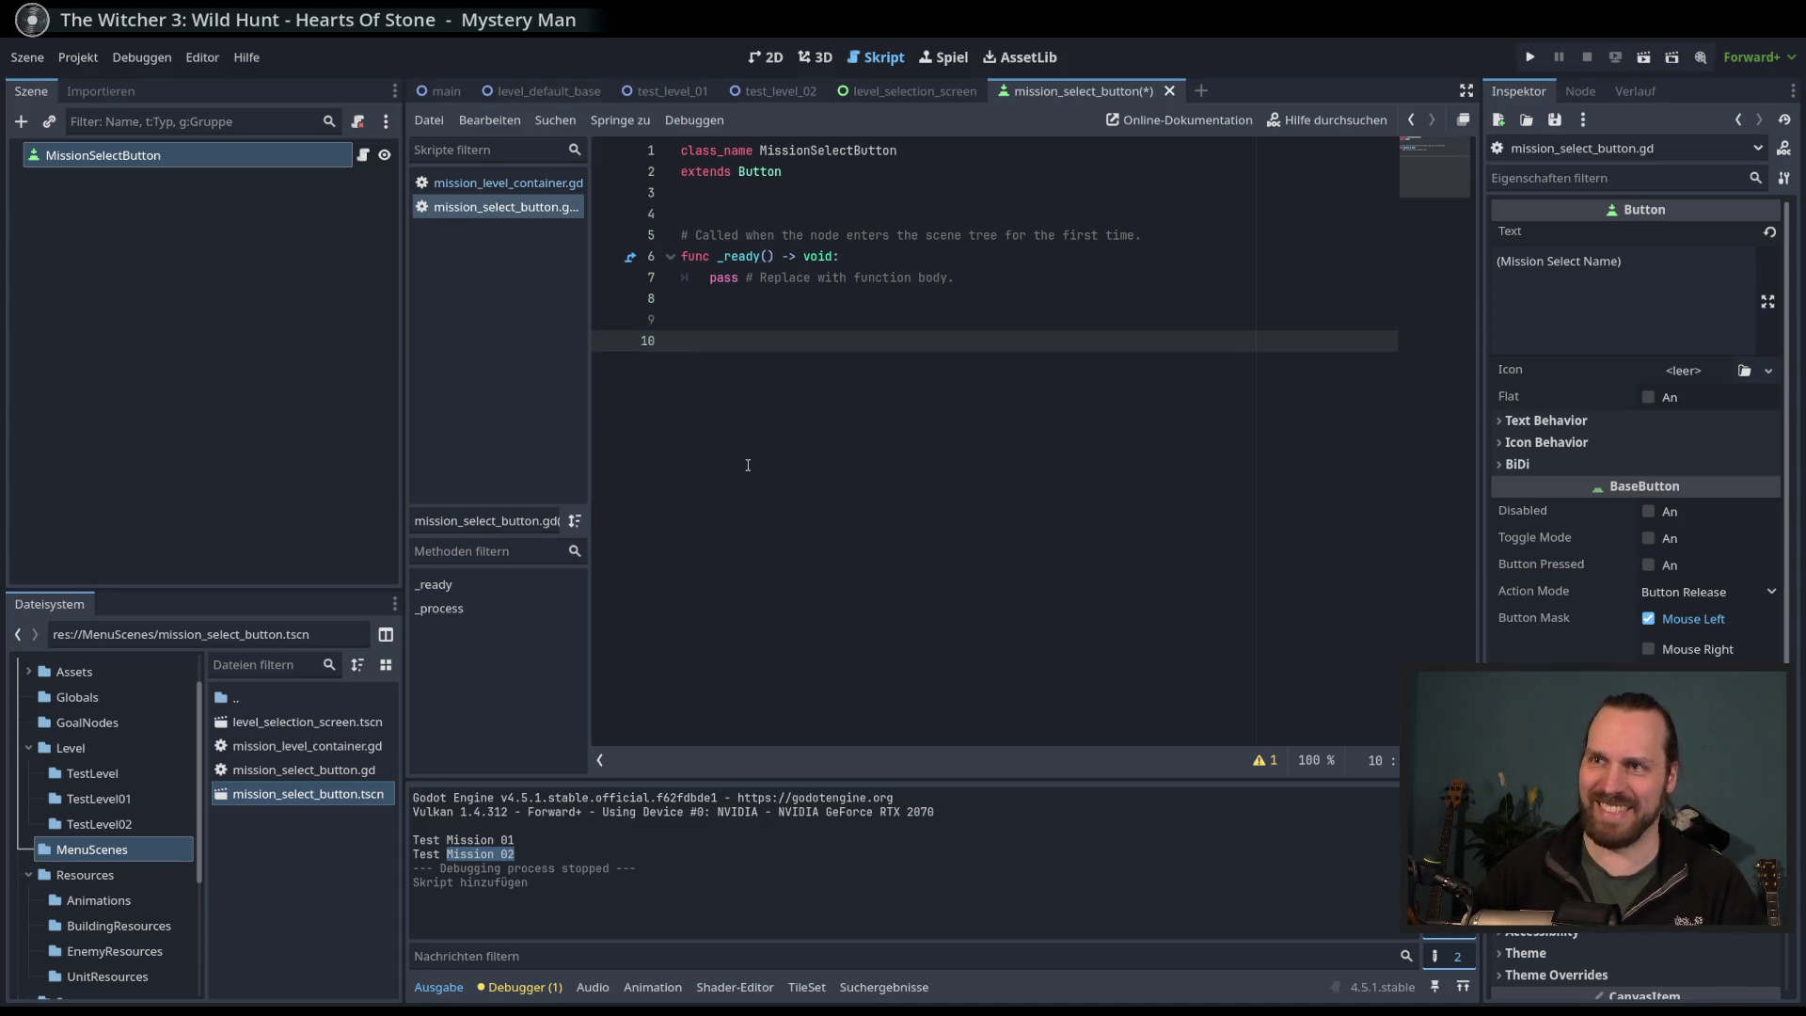
type("func setup_button(n")
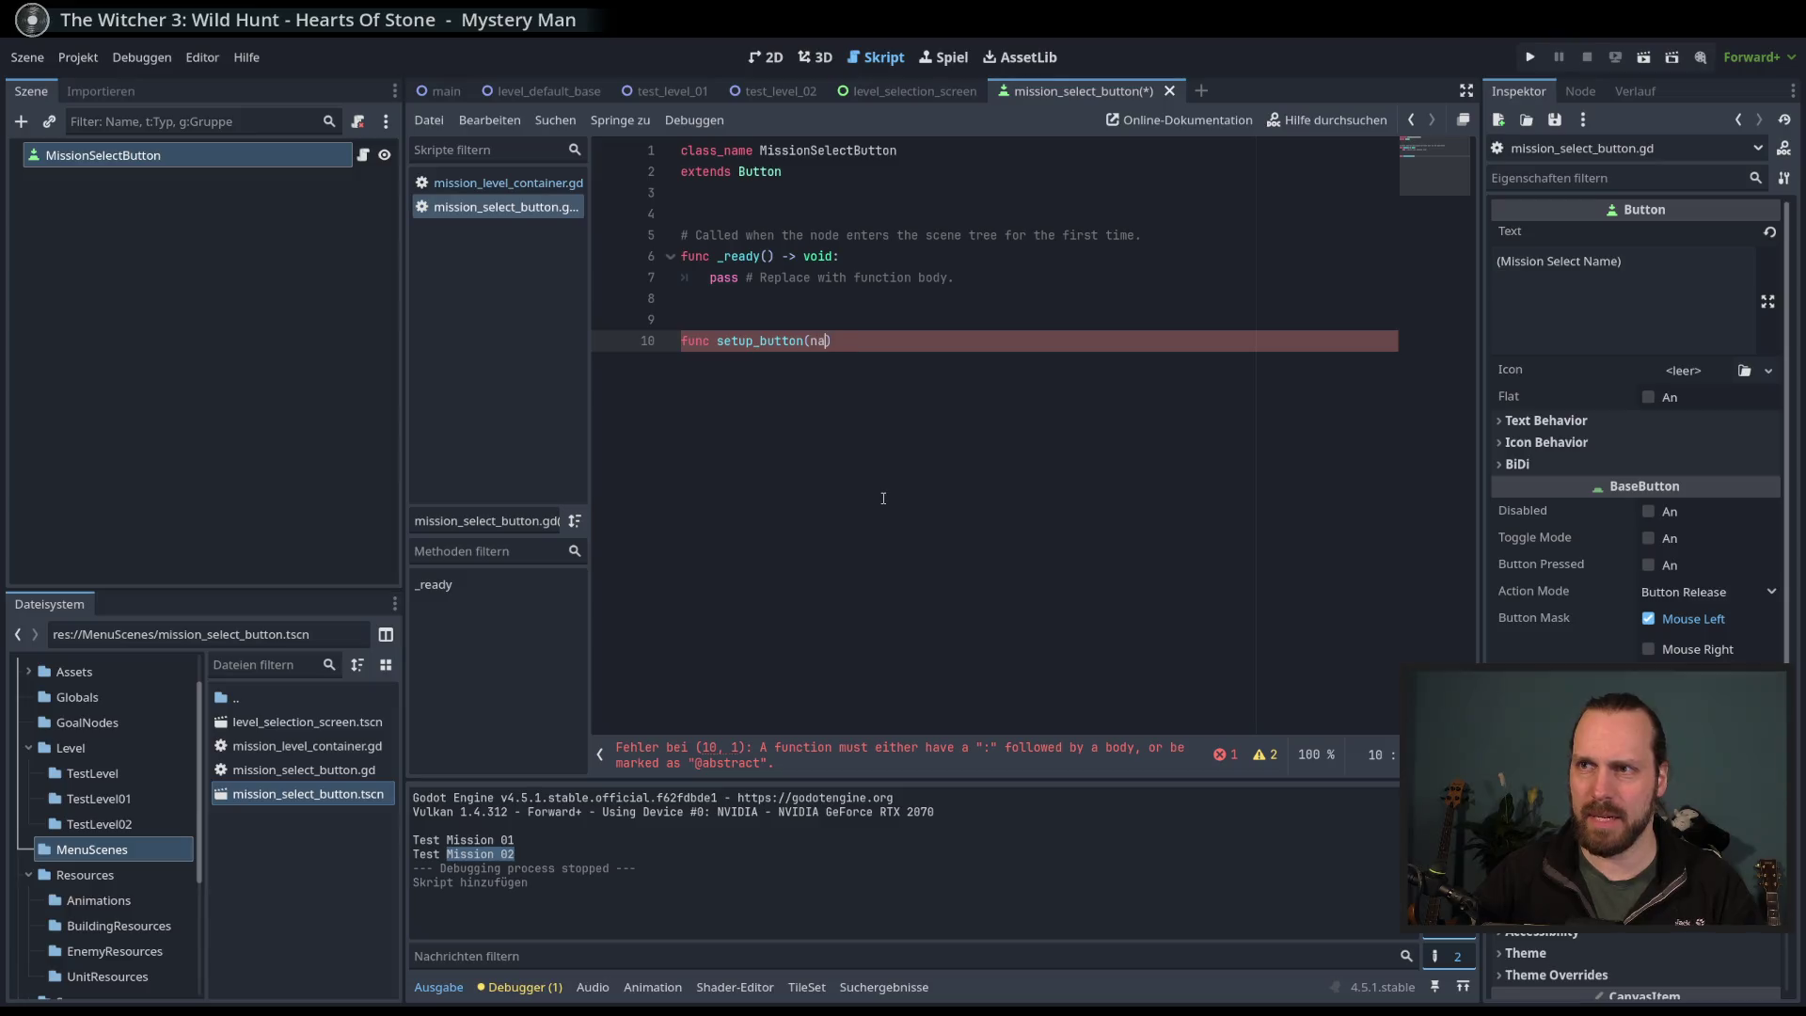
key("BackSpace")
type("button_text: t")
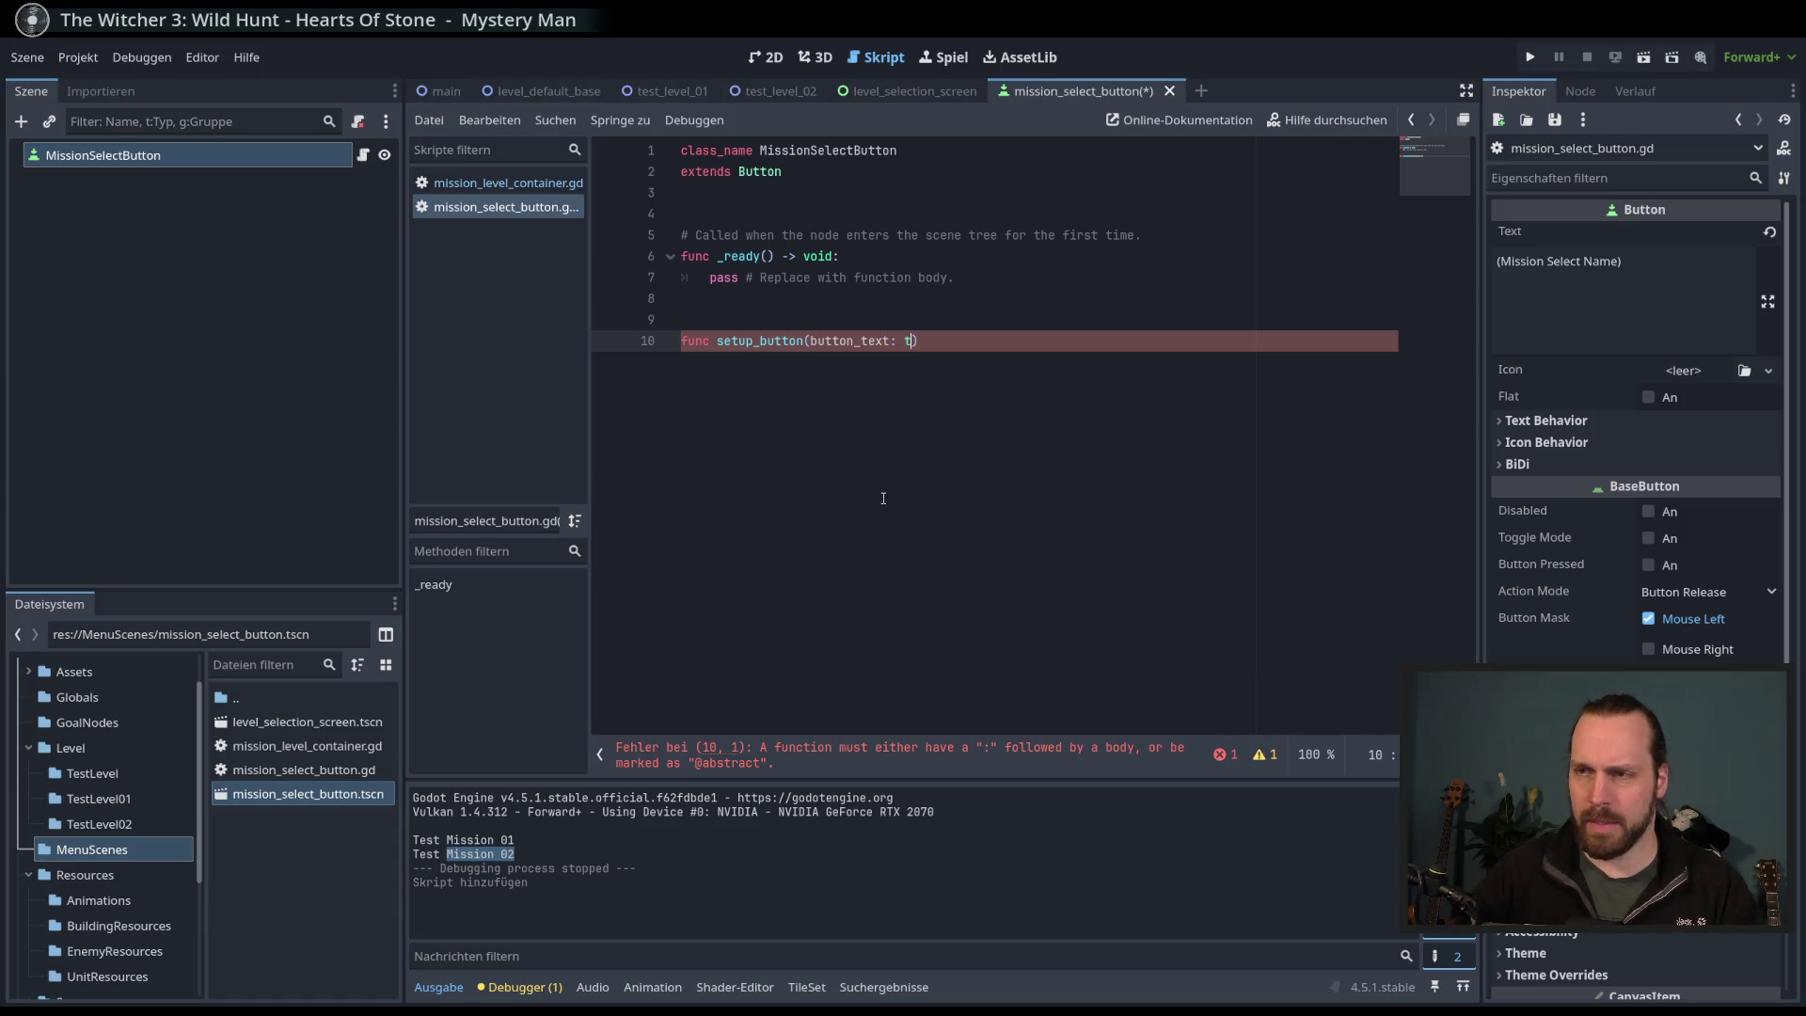
type("Sring")
key("BackSpace")
key("BackSpace")
key("BackSpace")
type("S")
key("Escape")
type("tring) -> void:")
key("Return")
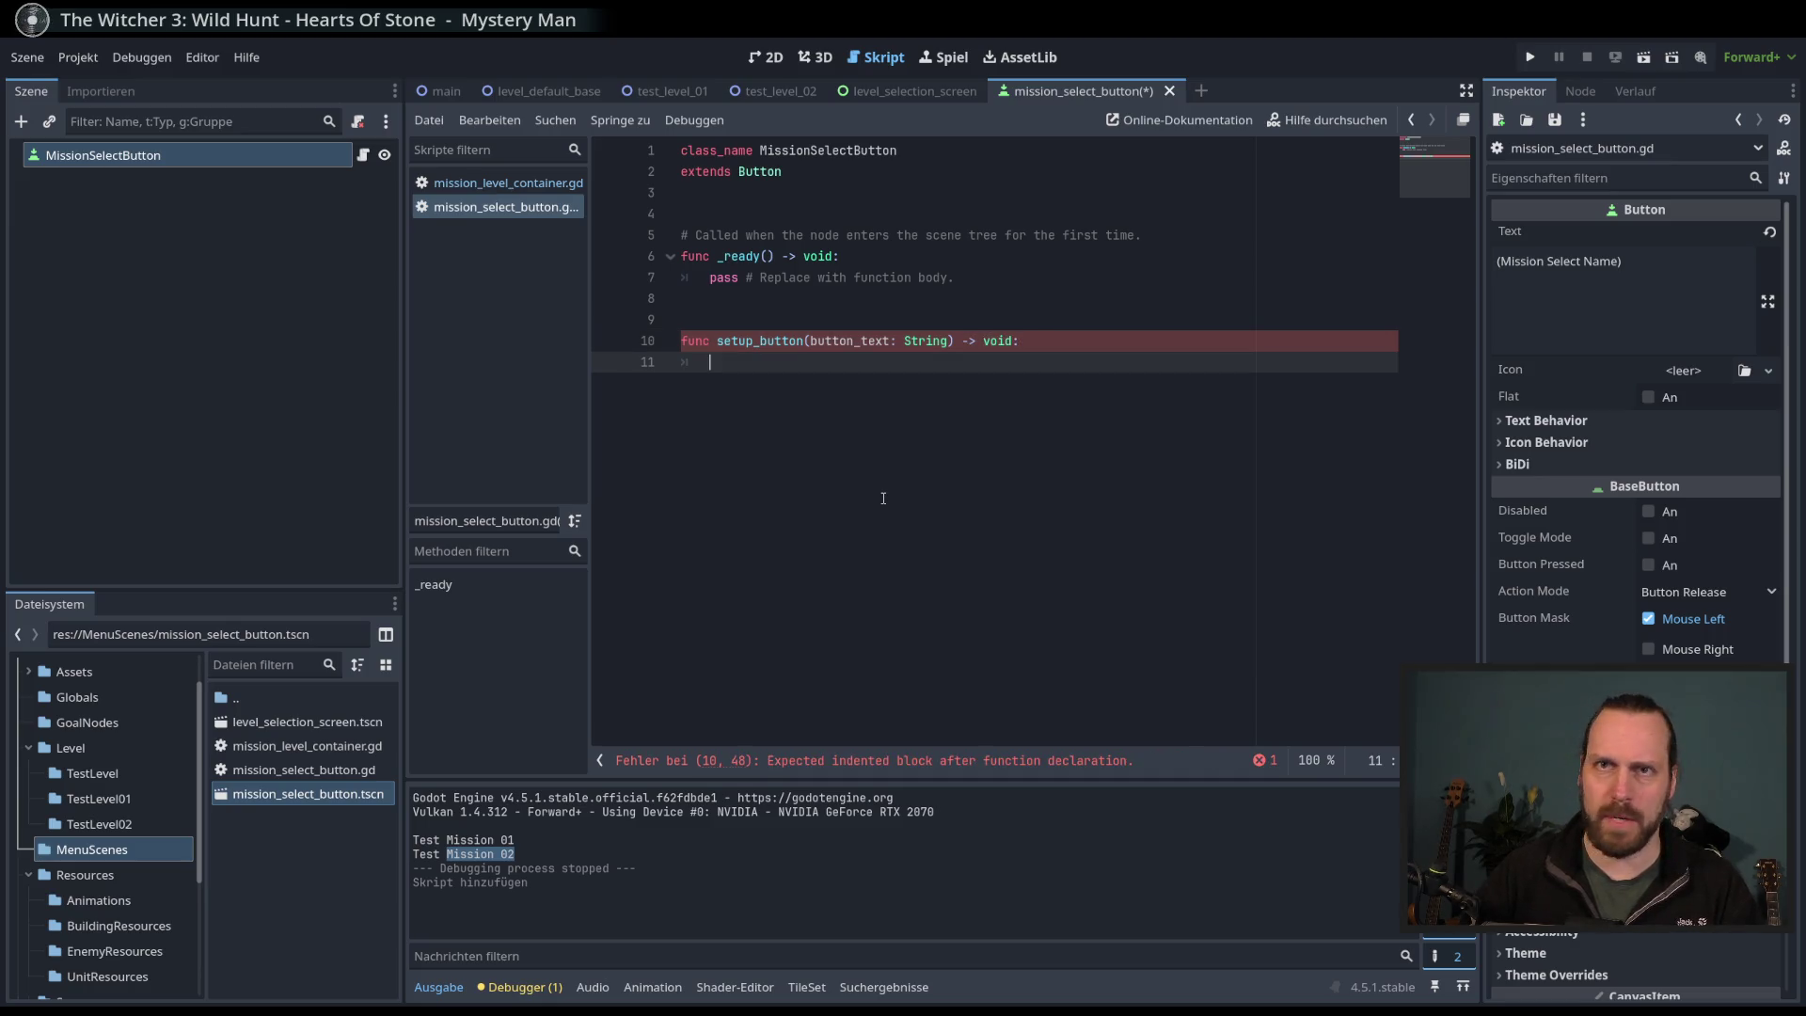
- Write the body 'text = button_text' and save the button script
type("te")
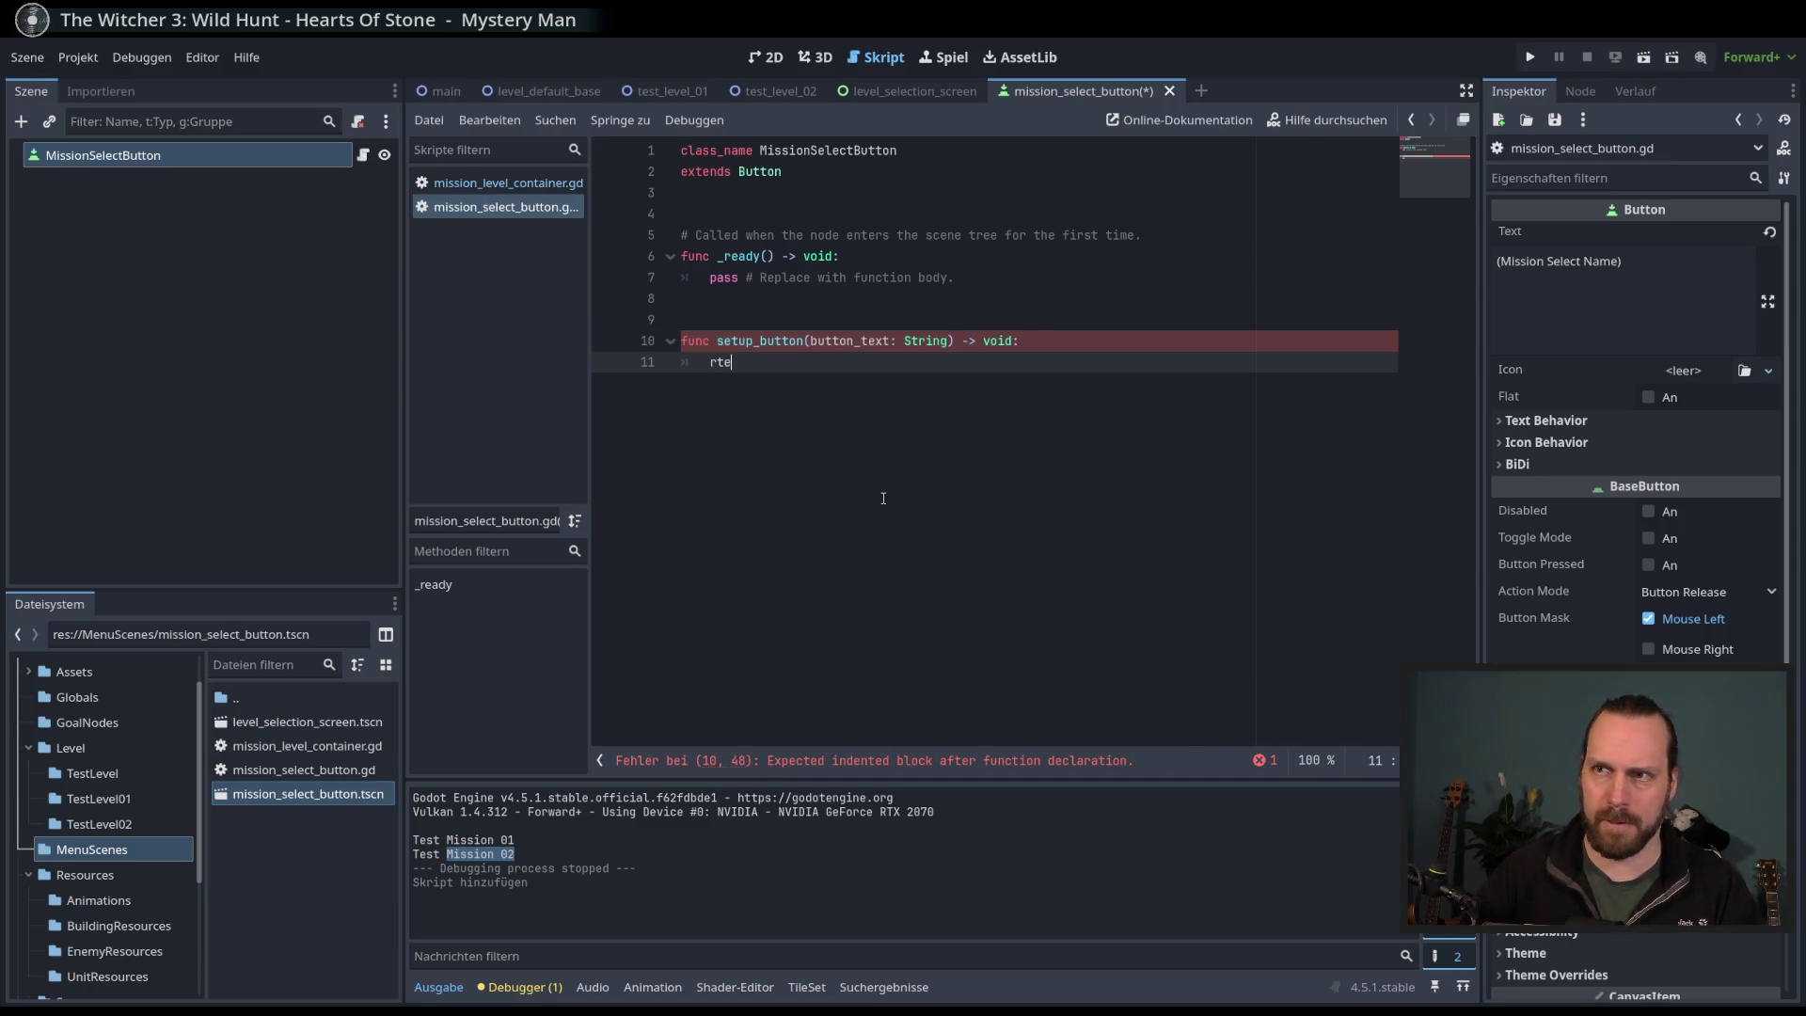
mouse_move(1509, 231)
left_mouse_down()
mouse_move(806, 560)
mouse_move(716, 365)
left_mouse_up()
left_click(710, 367, "shift")
type("te")
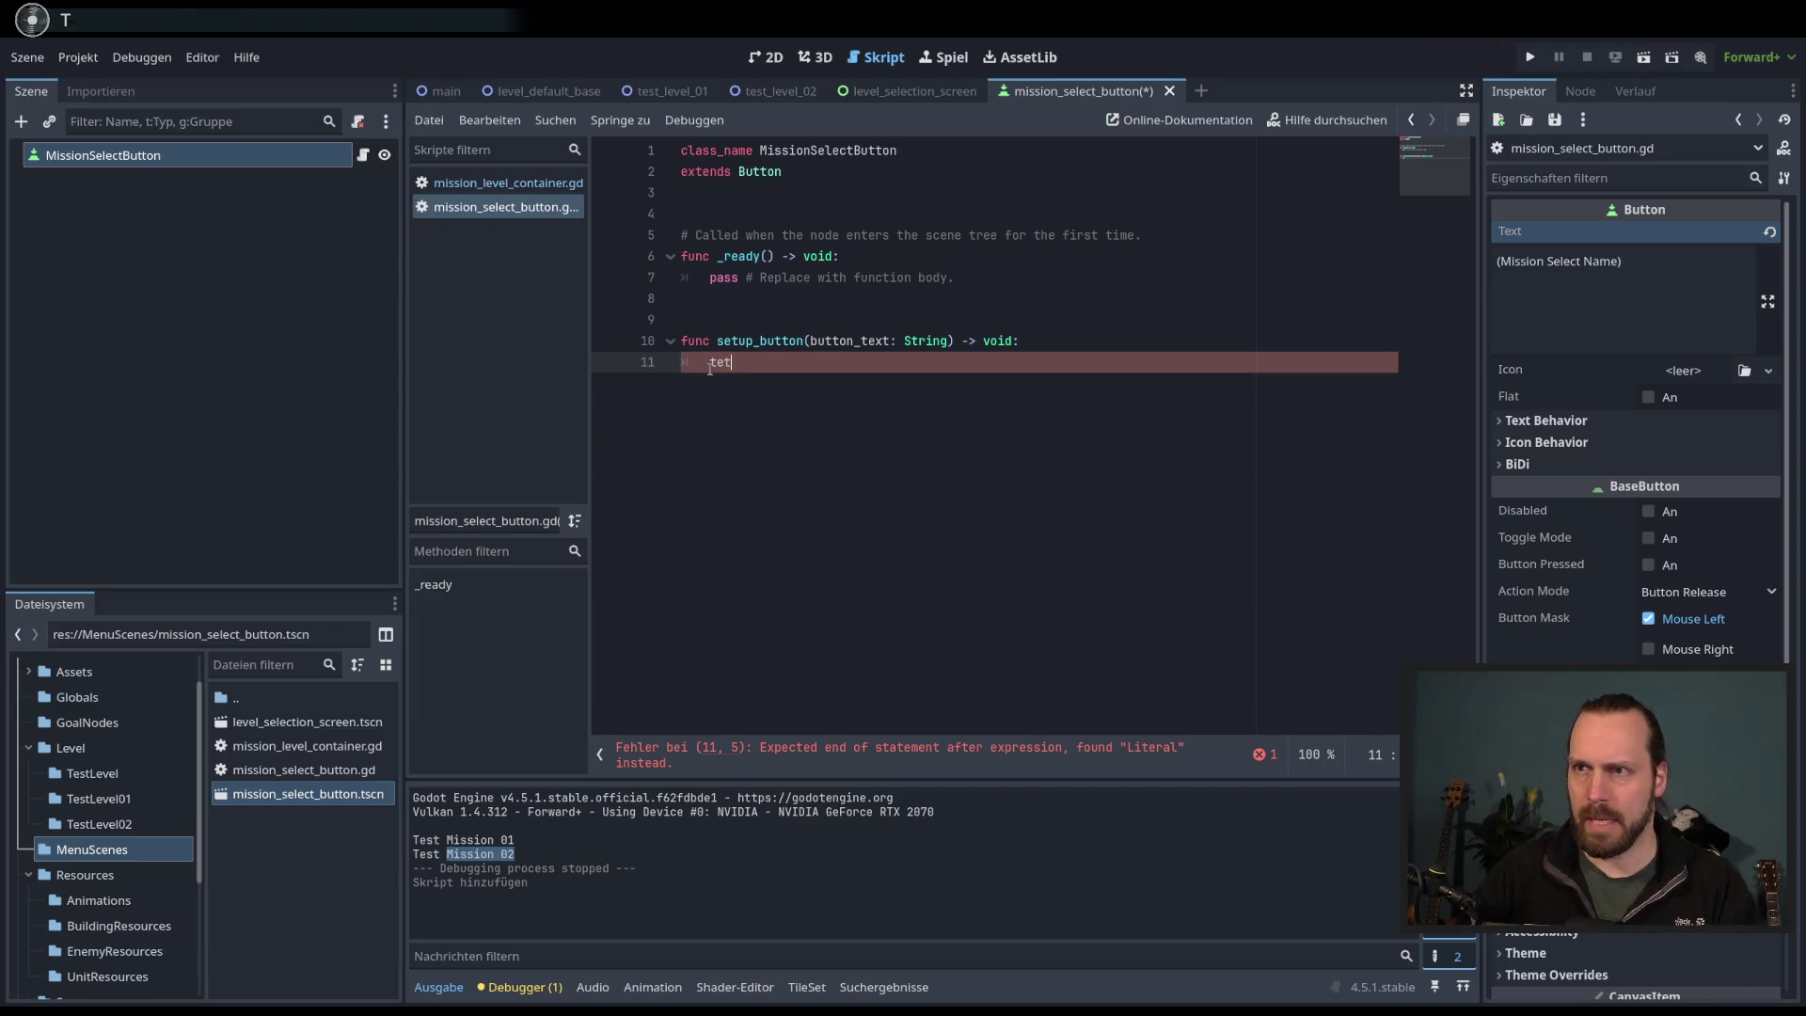
key("Return")
type(".")
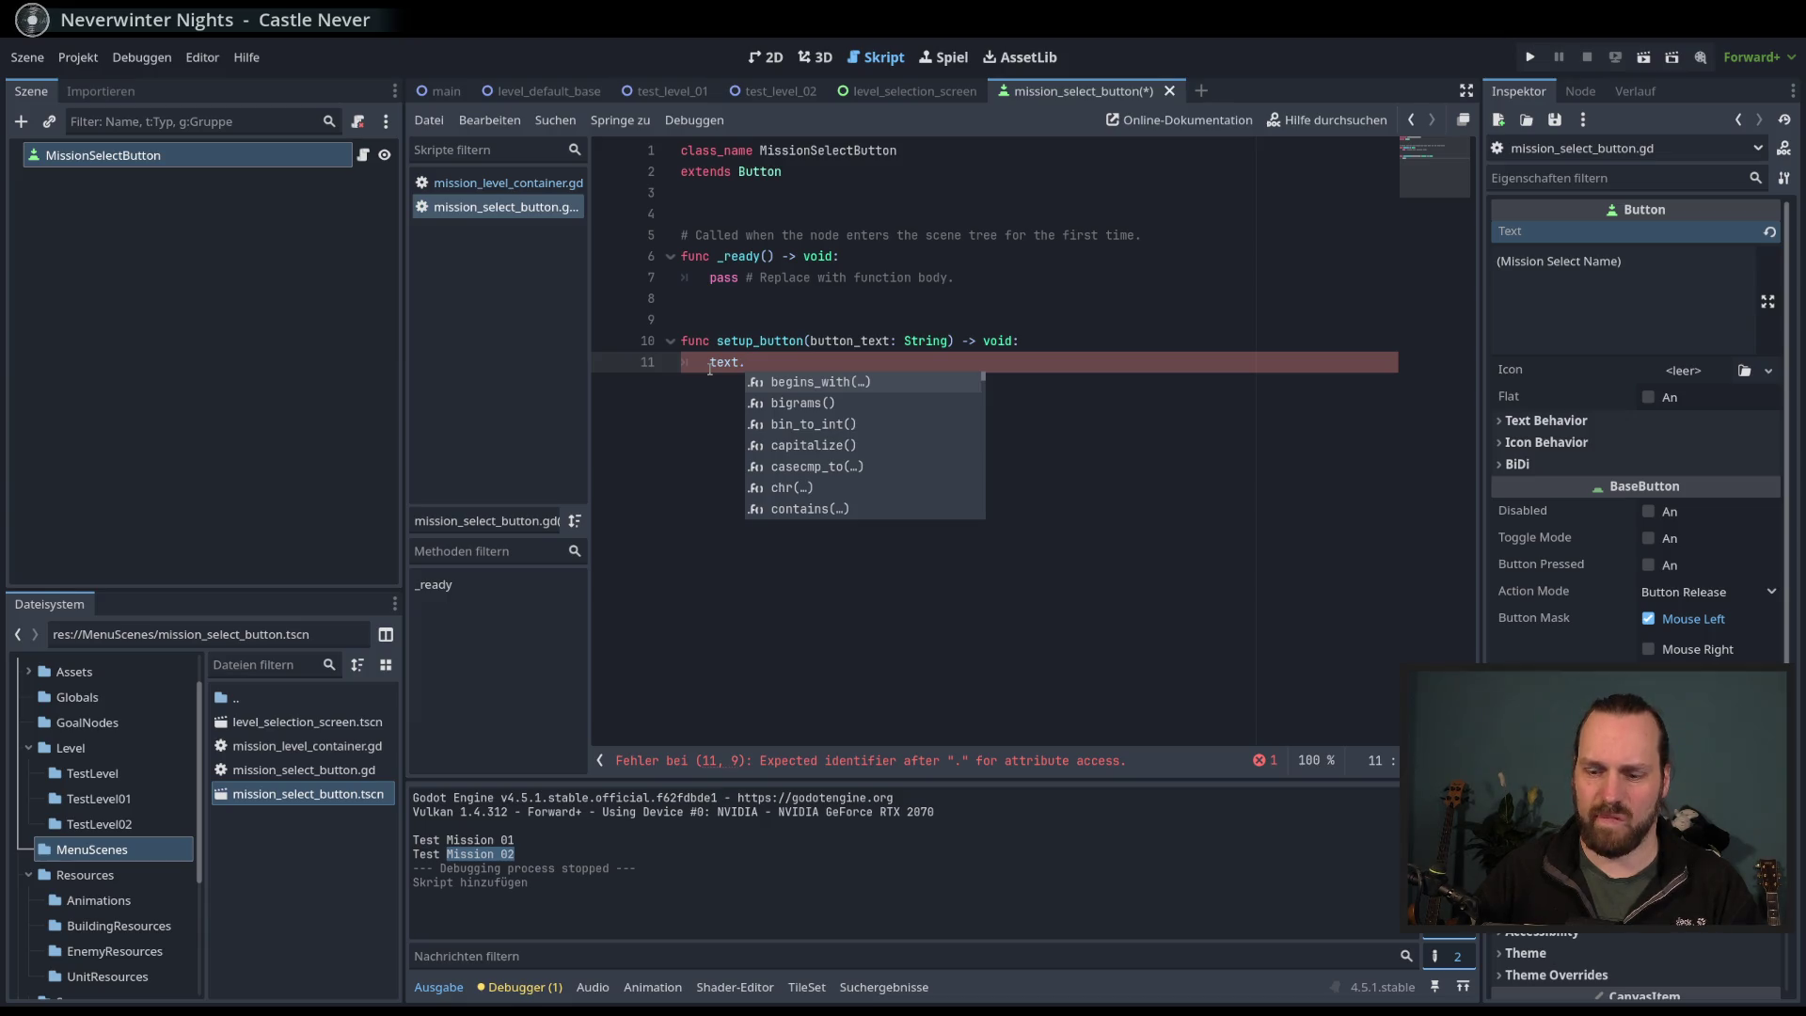
key("BackSpace")
type("= but")
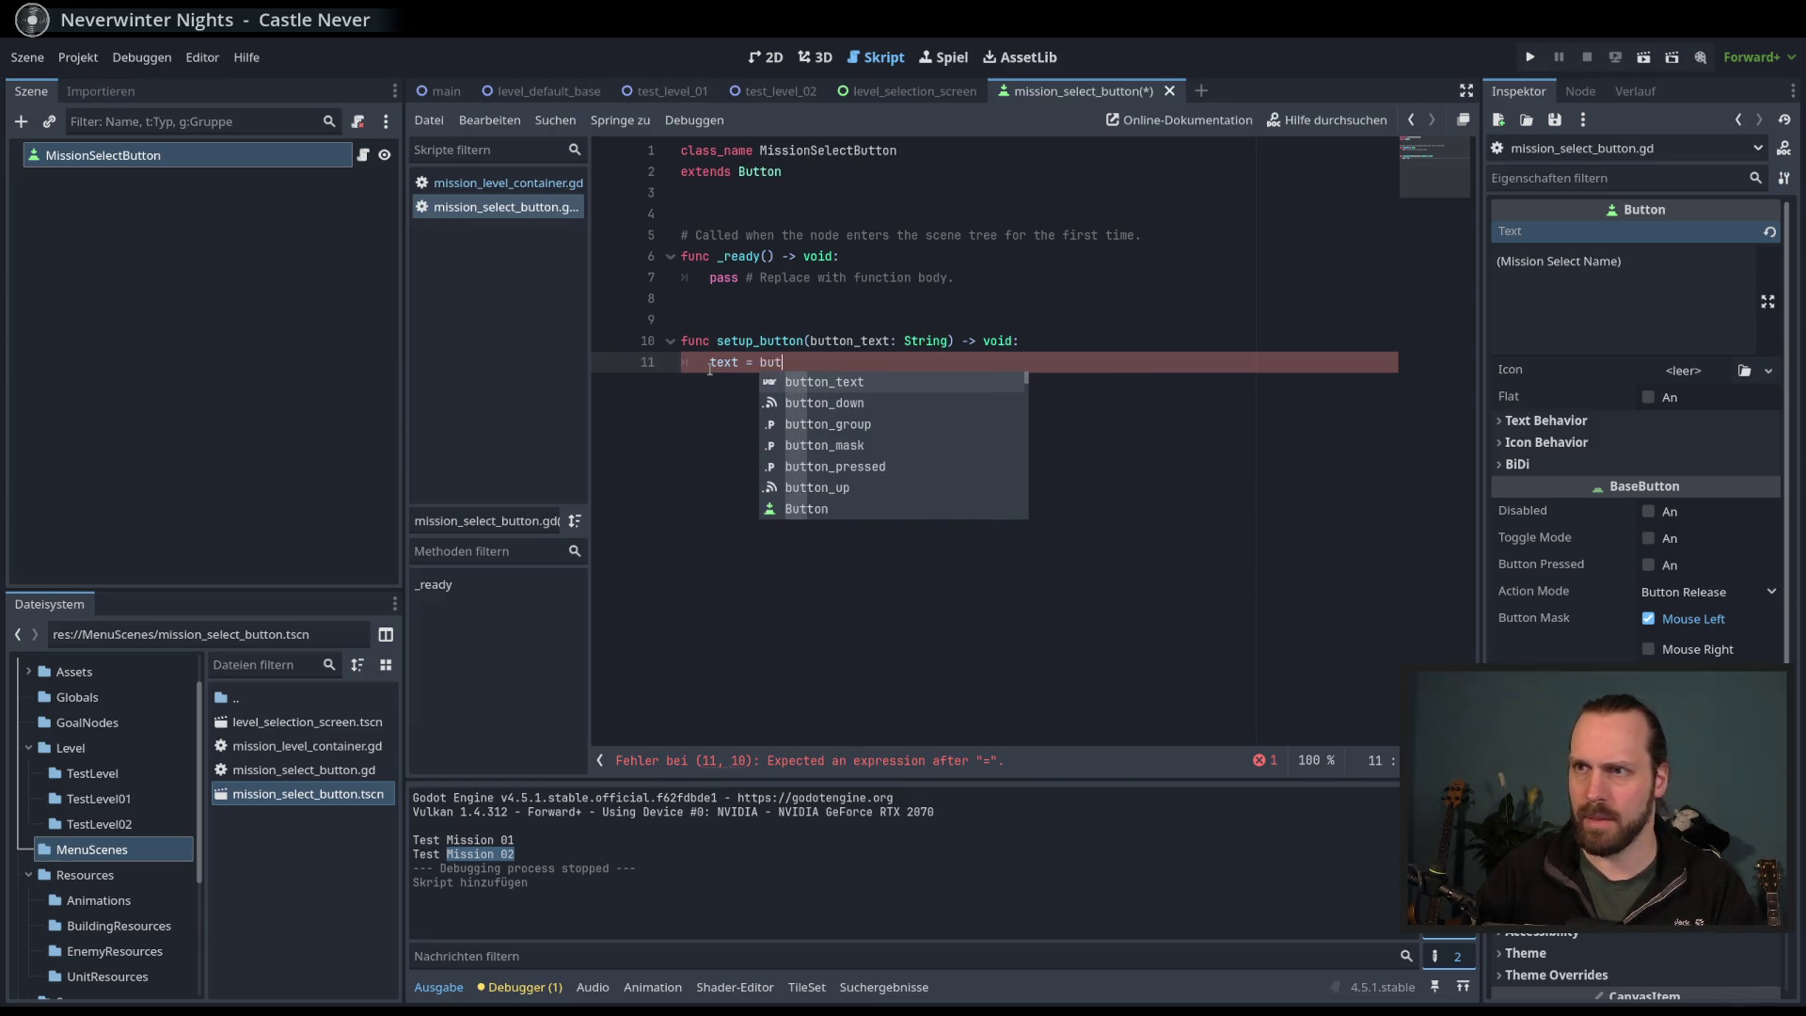
key("Return")
key("ctrl+s")
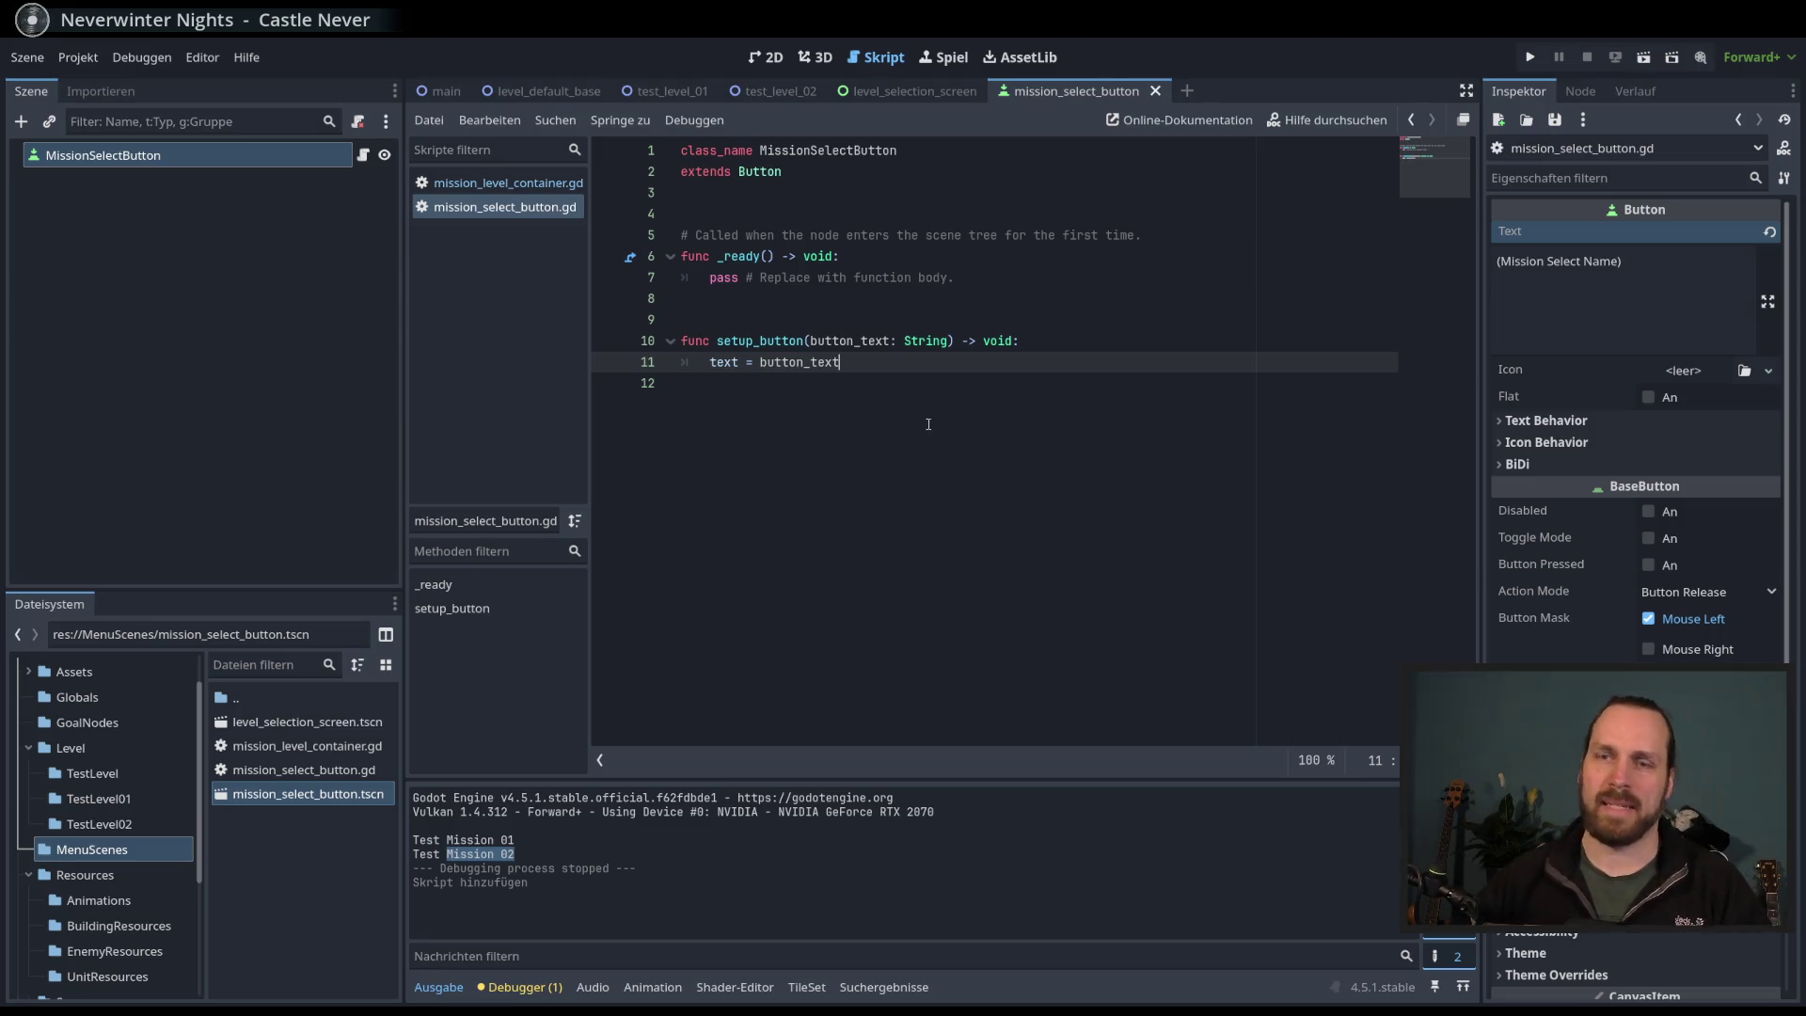
left_click(1082, 343)
left_click(1090, 363)
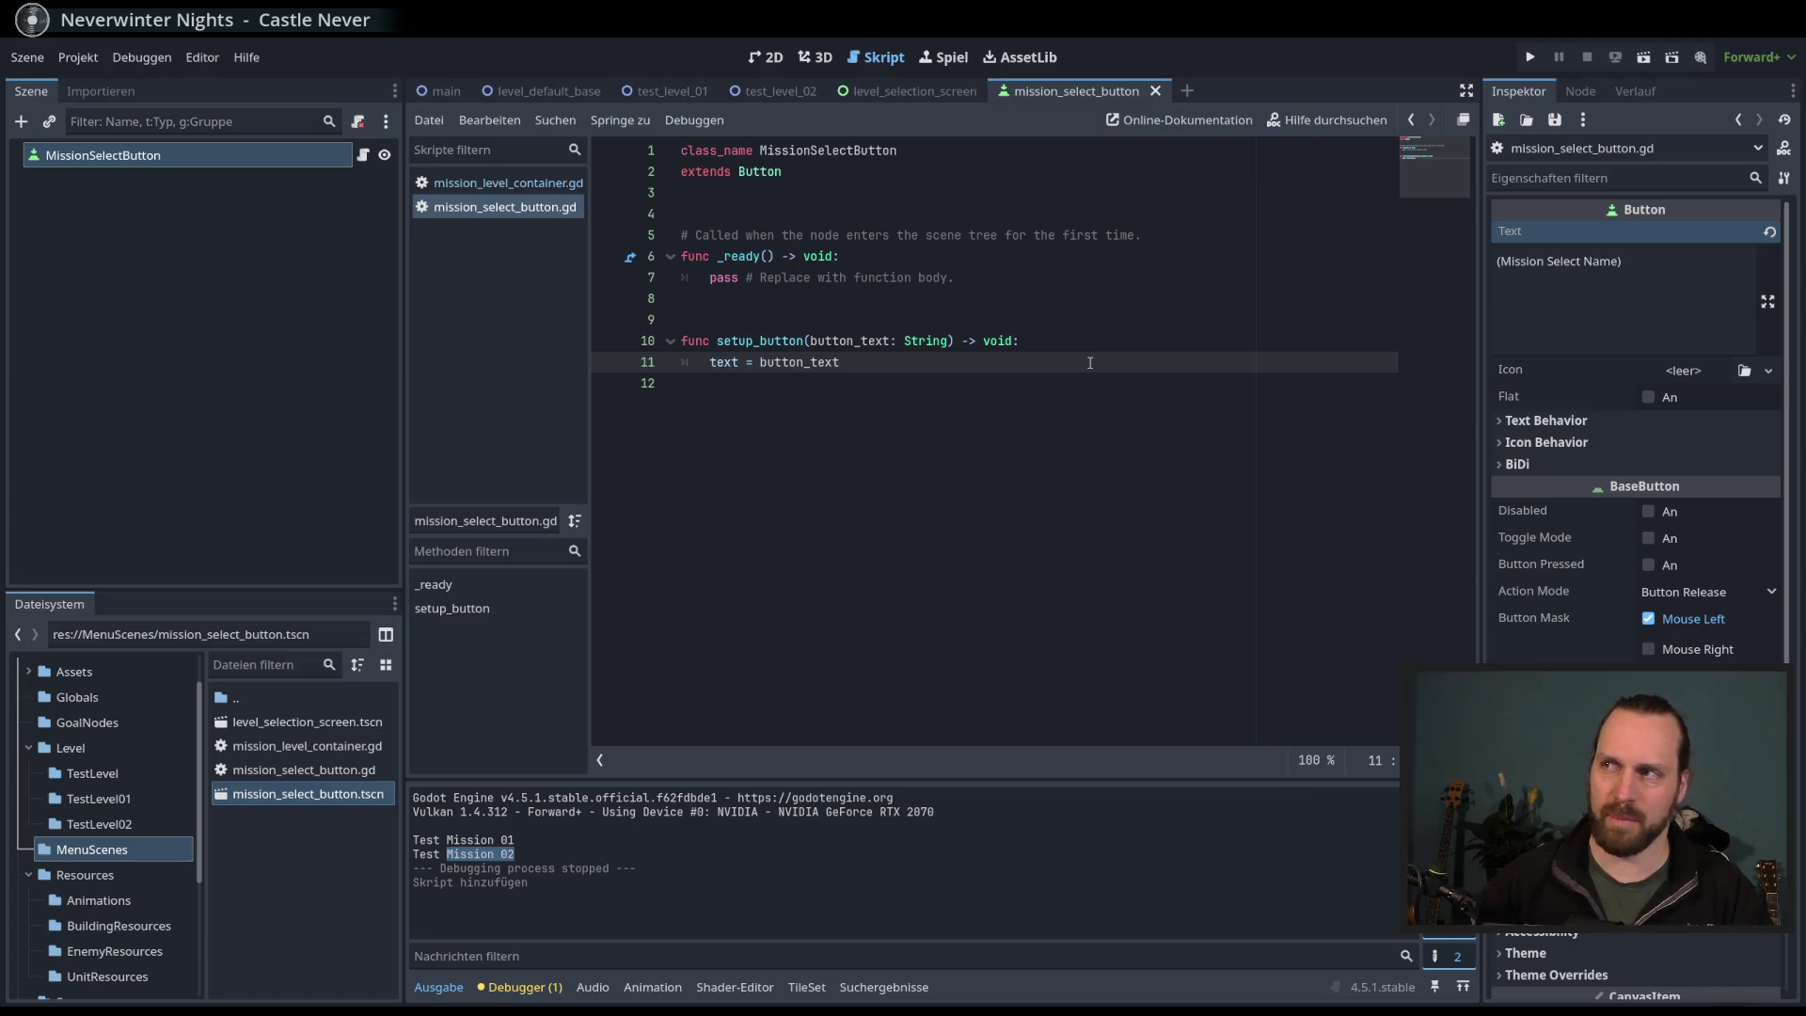
left_click(1084, 343)
left_click(1072, 363)
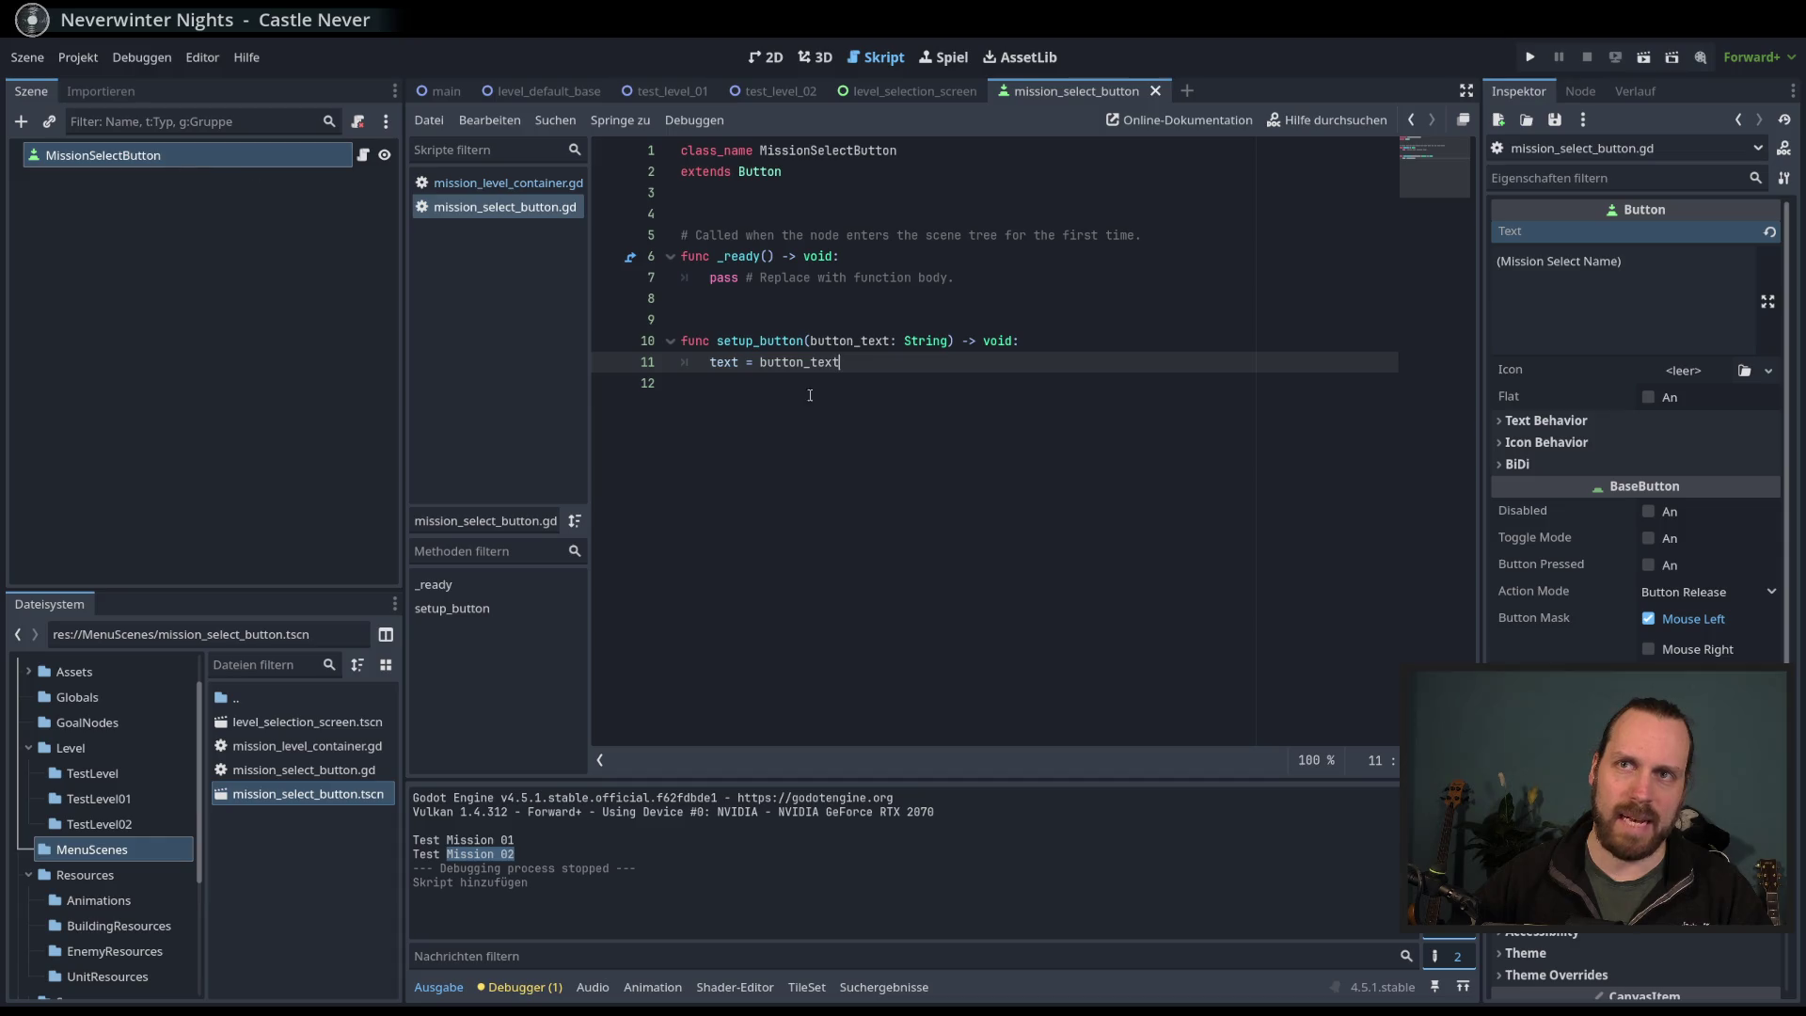
left_click(1121, 342)
left_click(1122, 359)
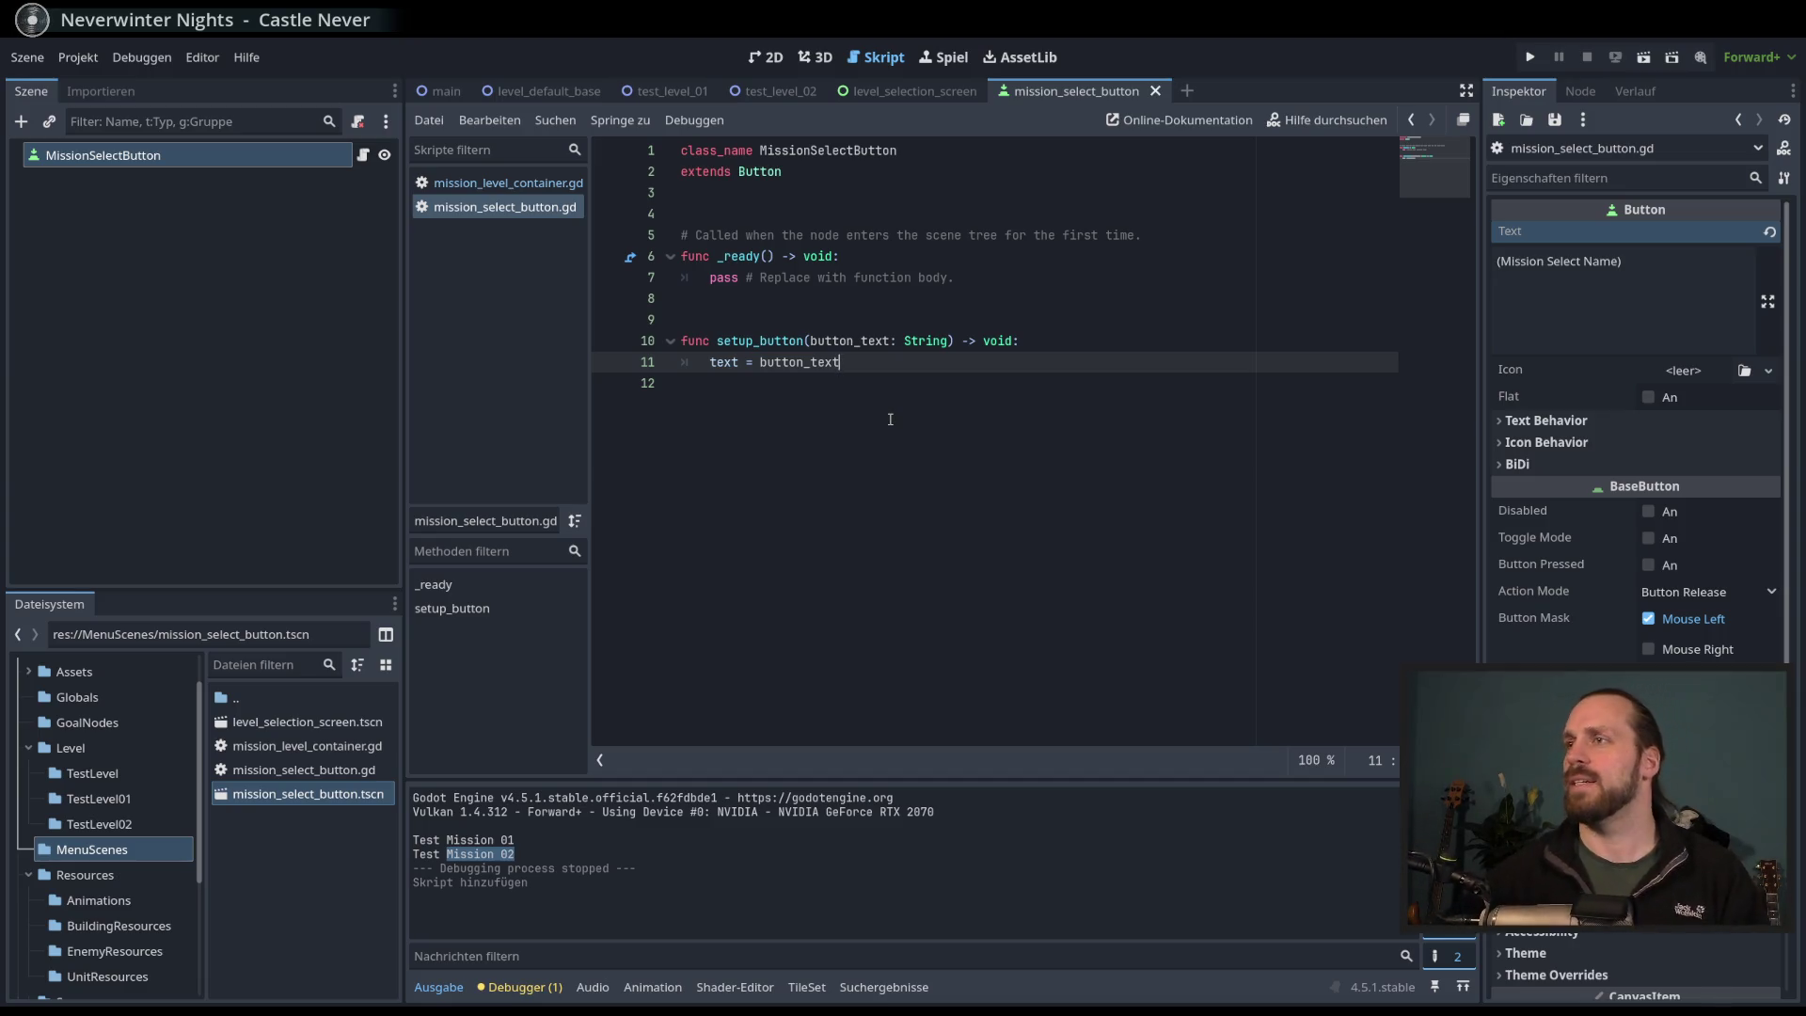
key("Up")
key("Down")
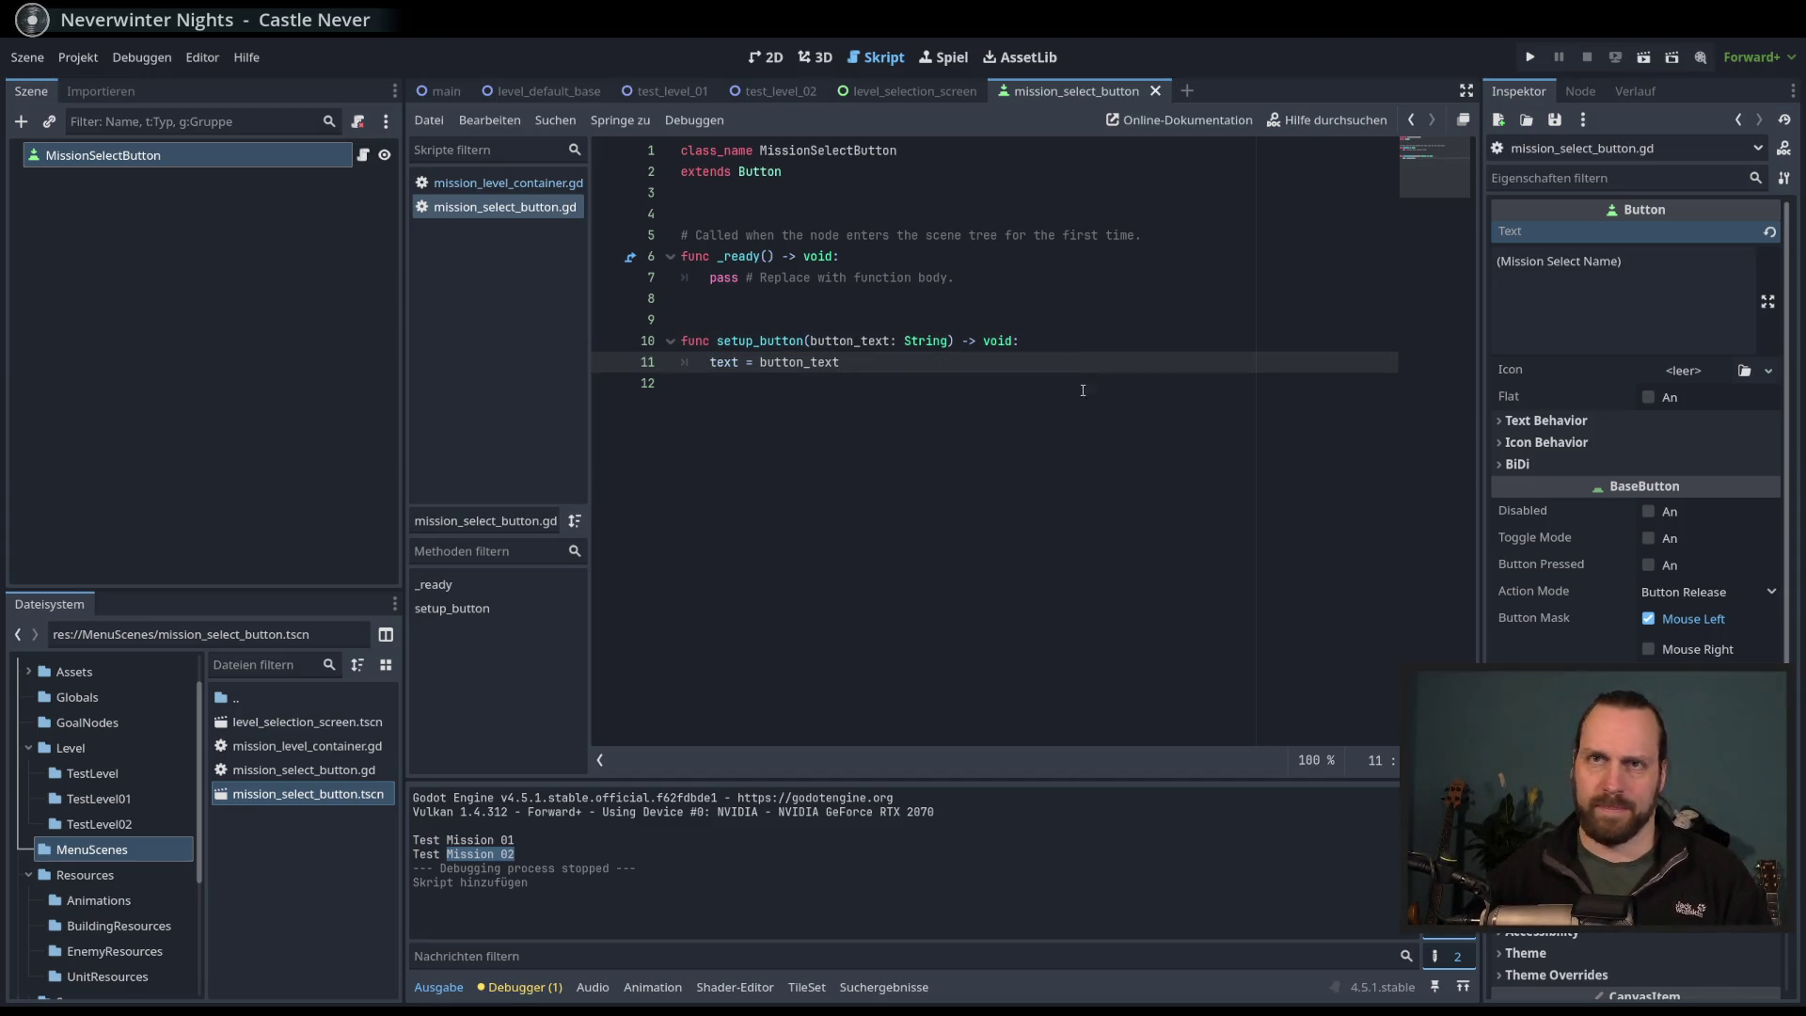
left_click(761, 341)
left_click(870, 385)
key("Up")
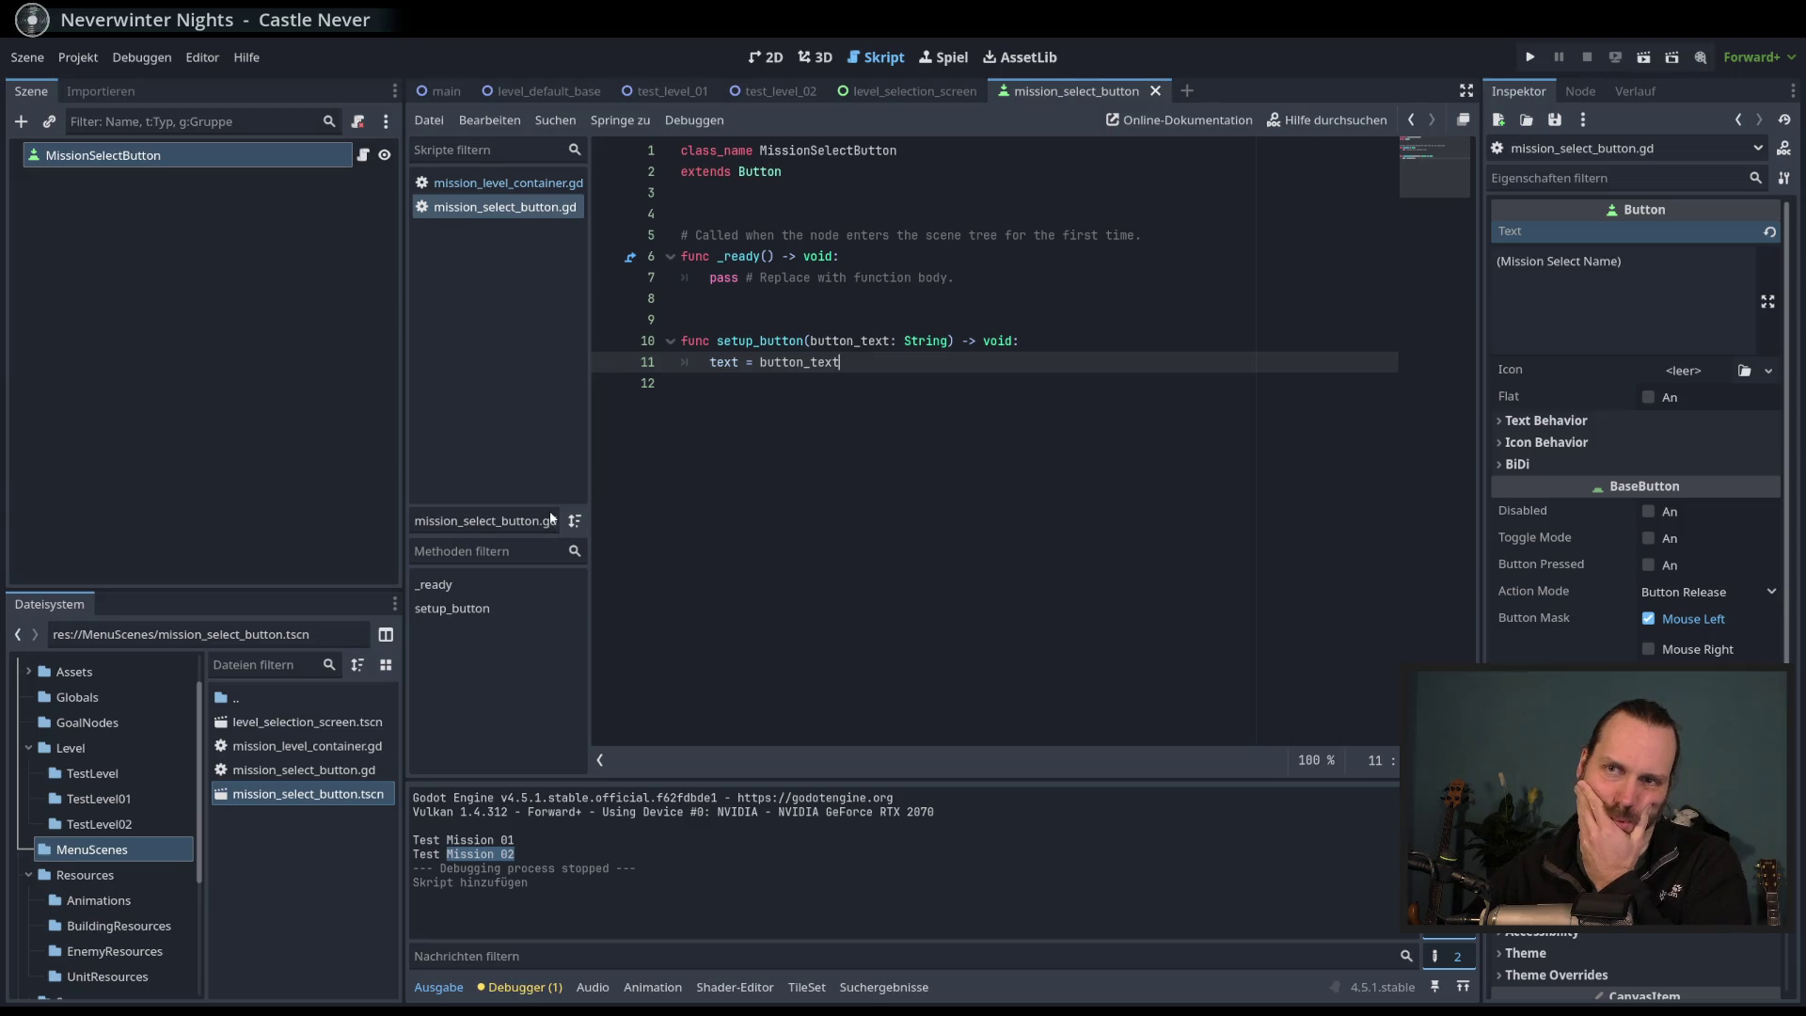
- Open GameProgressManager.gd from Globals and inspect the first mission's description and available_in_menu
left_click(94, 697)
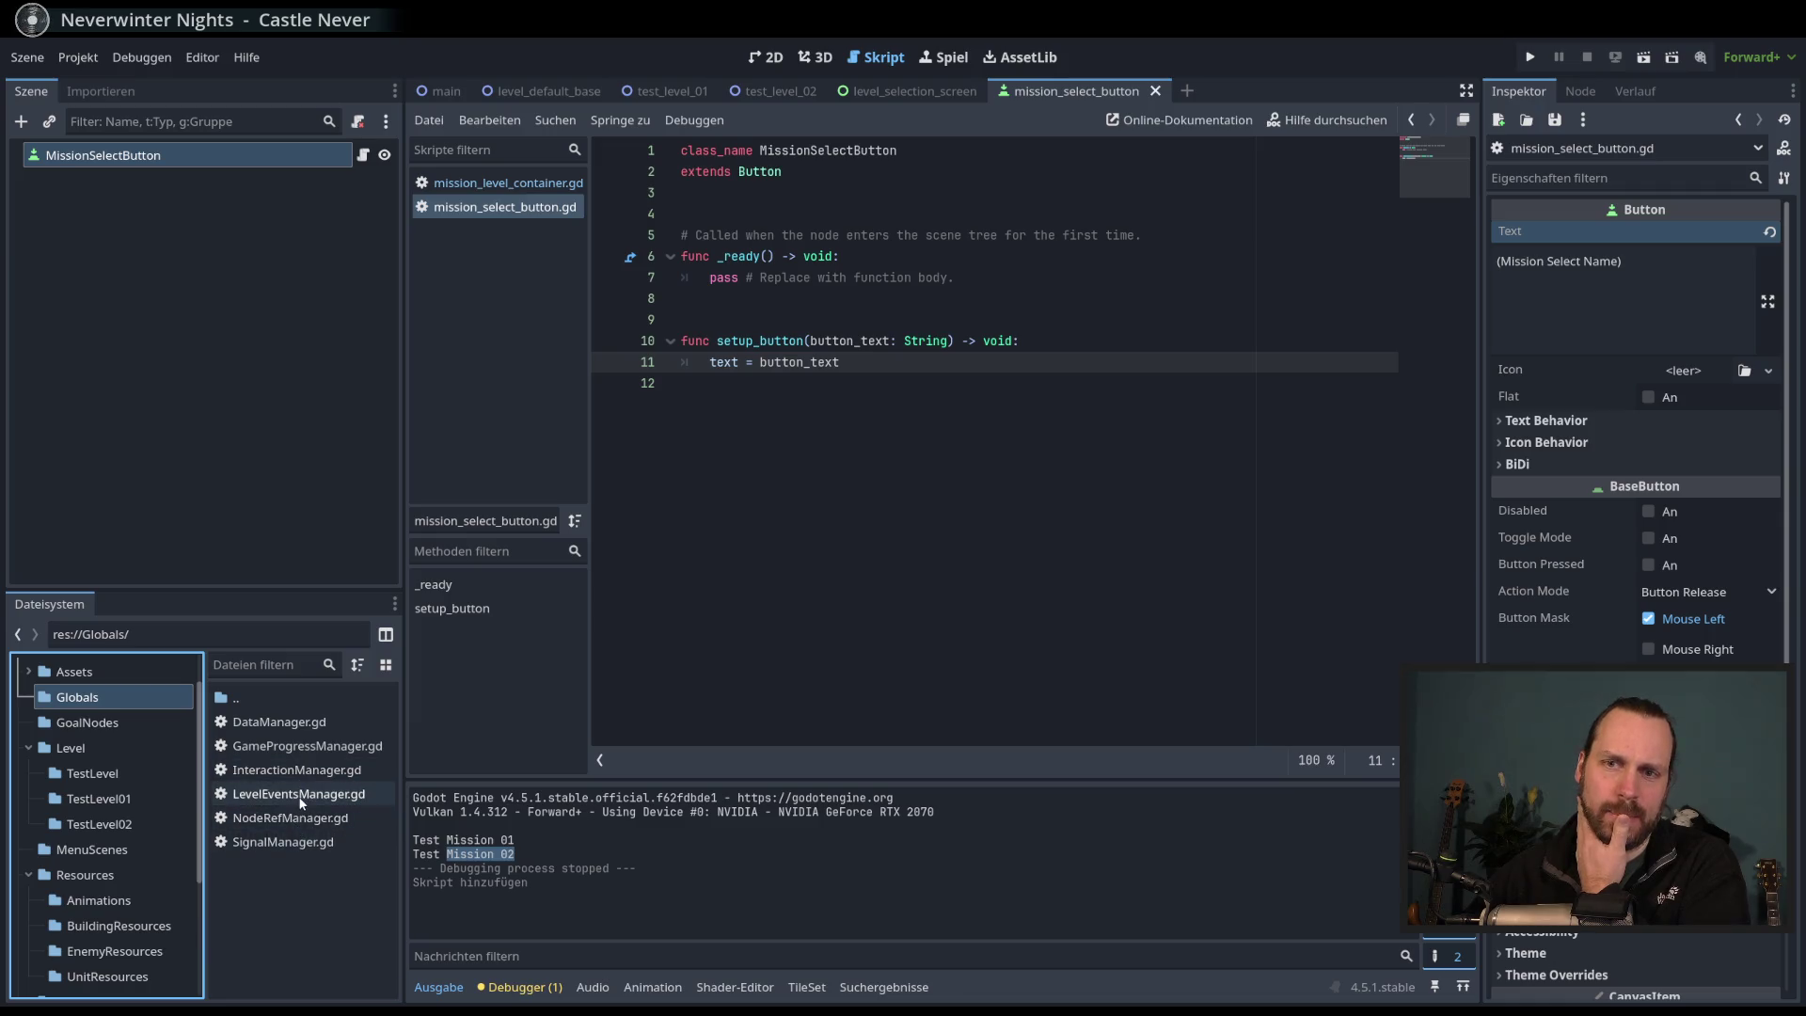
double_click(307, 746)
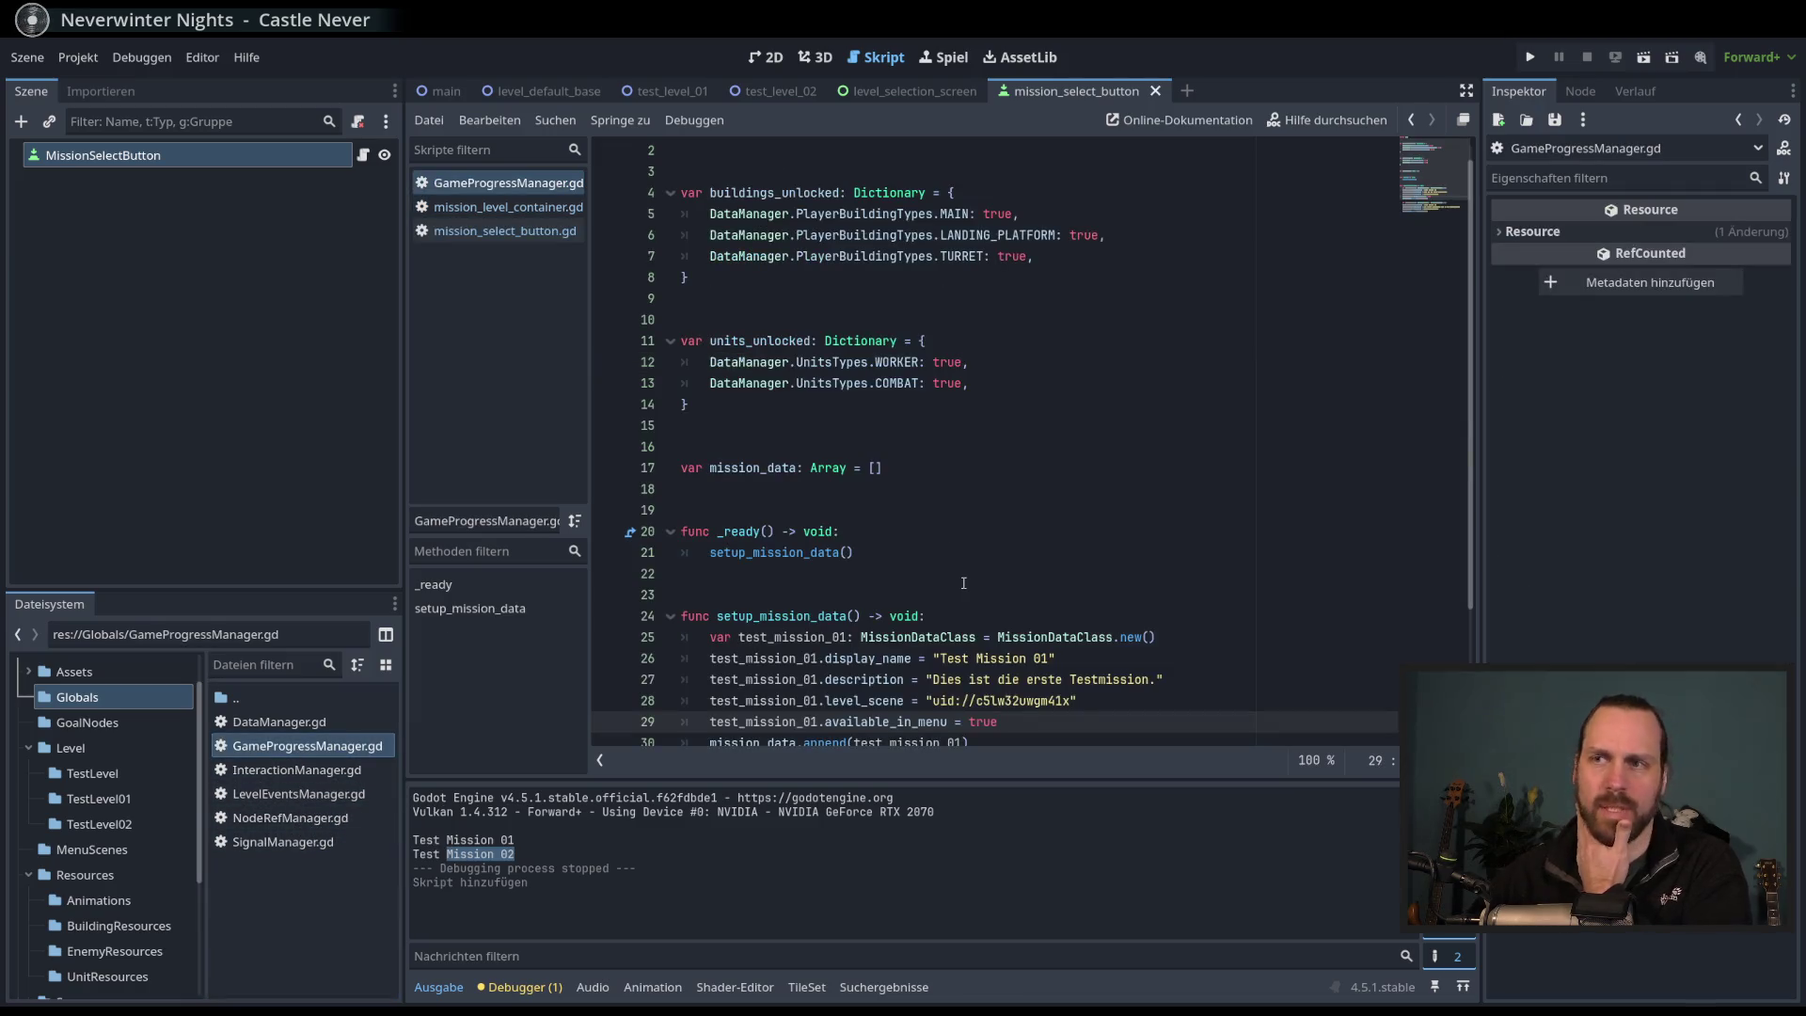
scroll(963, 583, "down", 3)
double_click(979, 510)
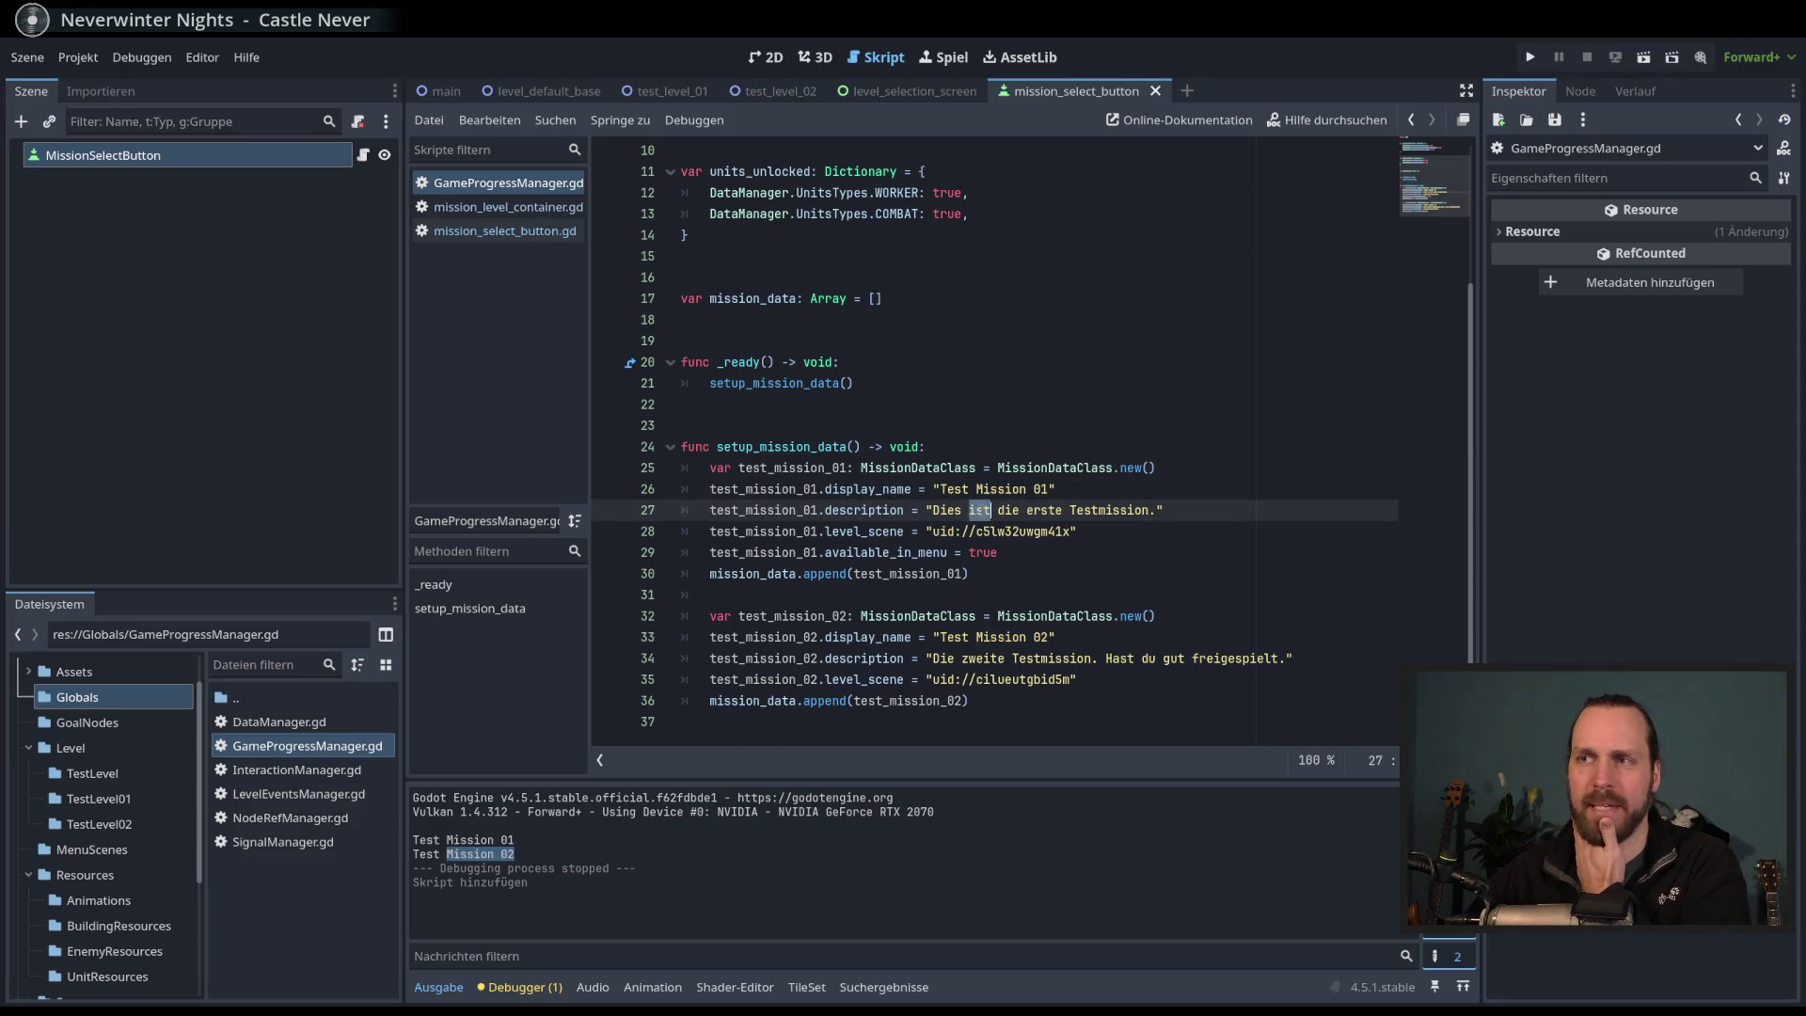
left_click(972, 552)
double_click(884, 552)
double_click(997, 553)
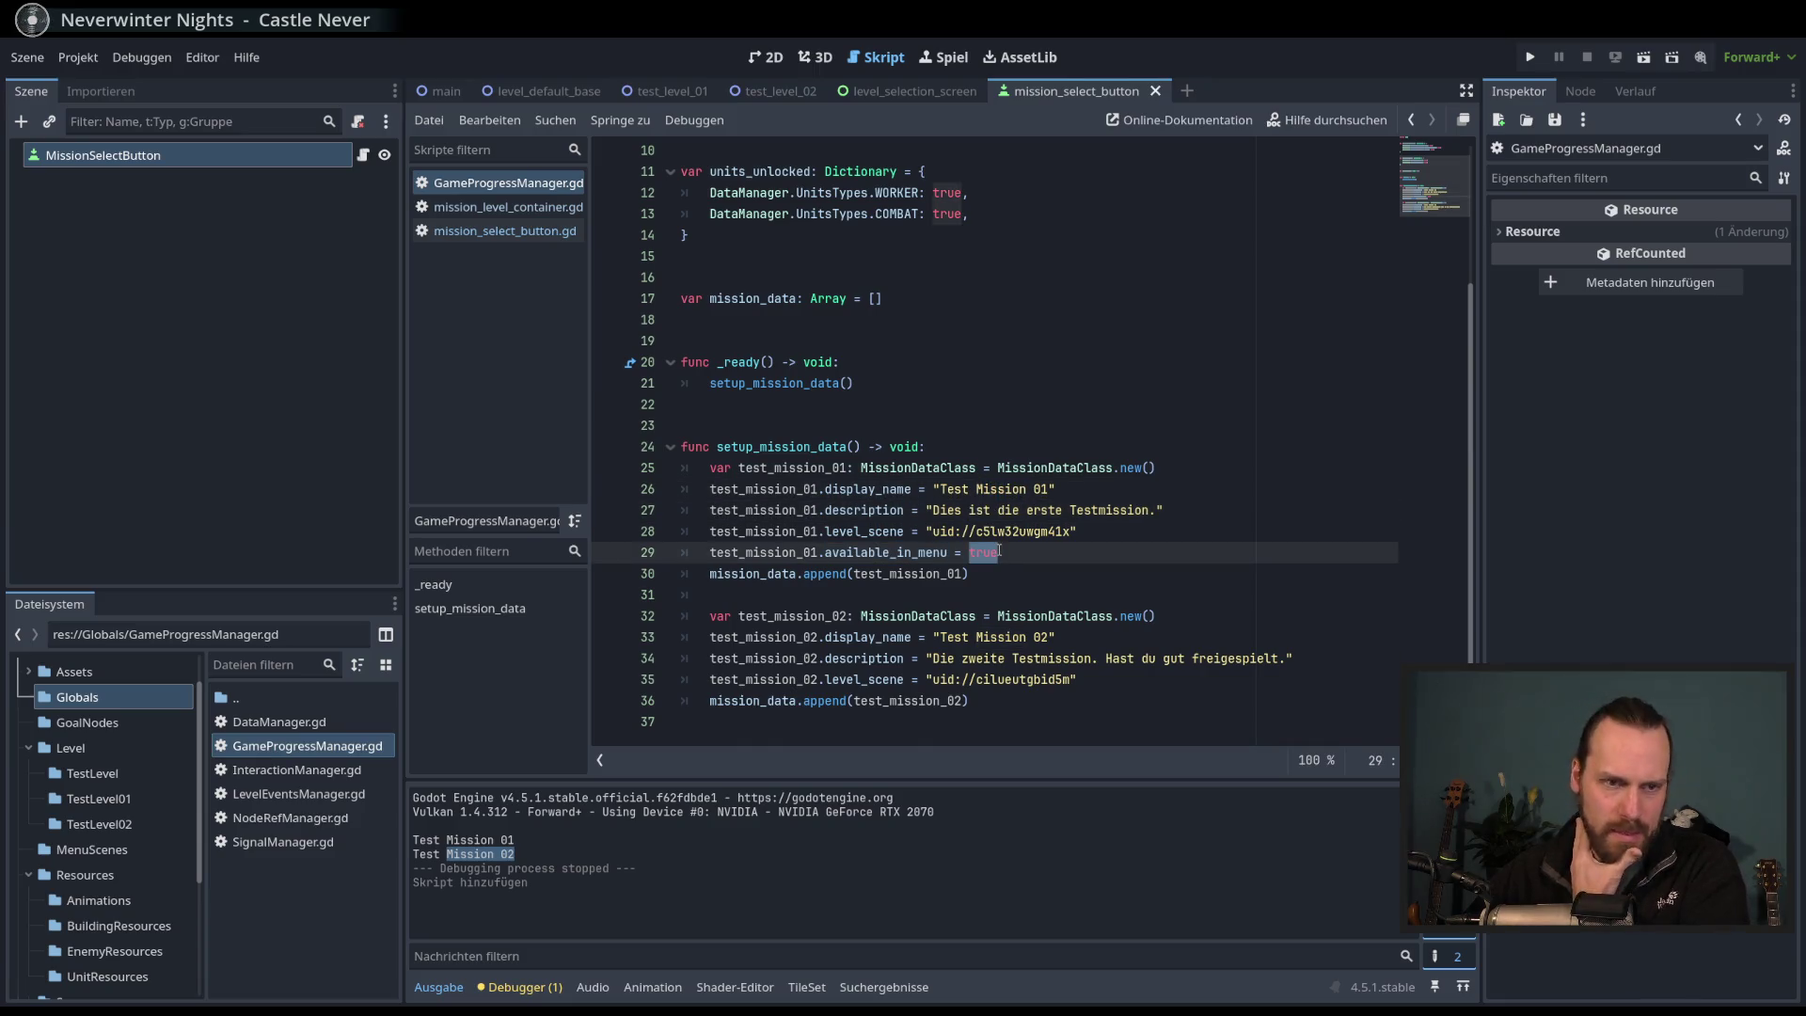
double_click(903, 552)
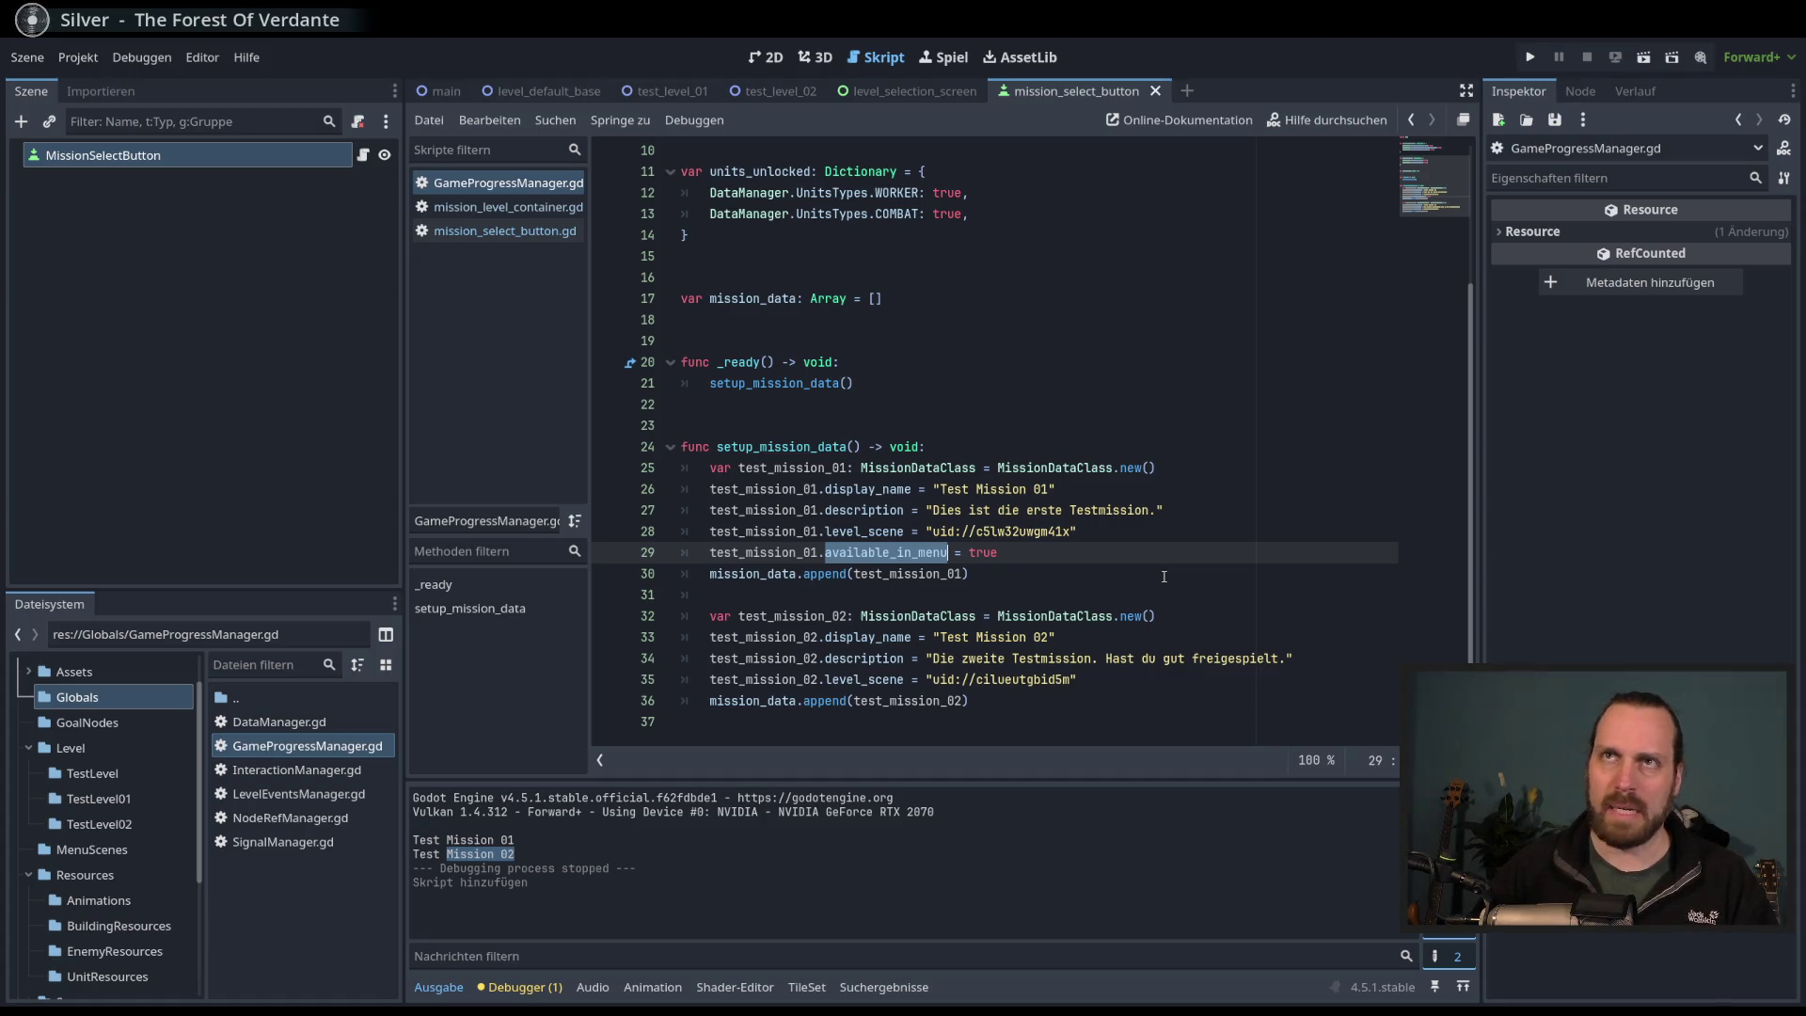
scroll(1129, 569, "up", 3)
scroll(1100, 563, "down", 3)
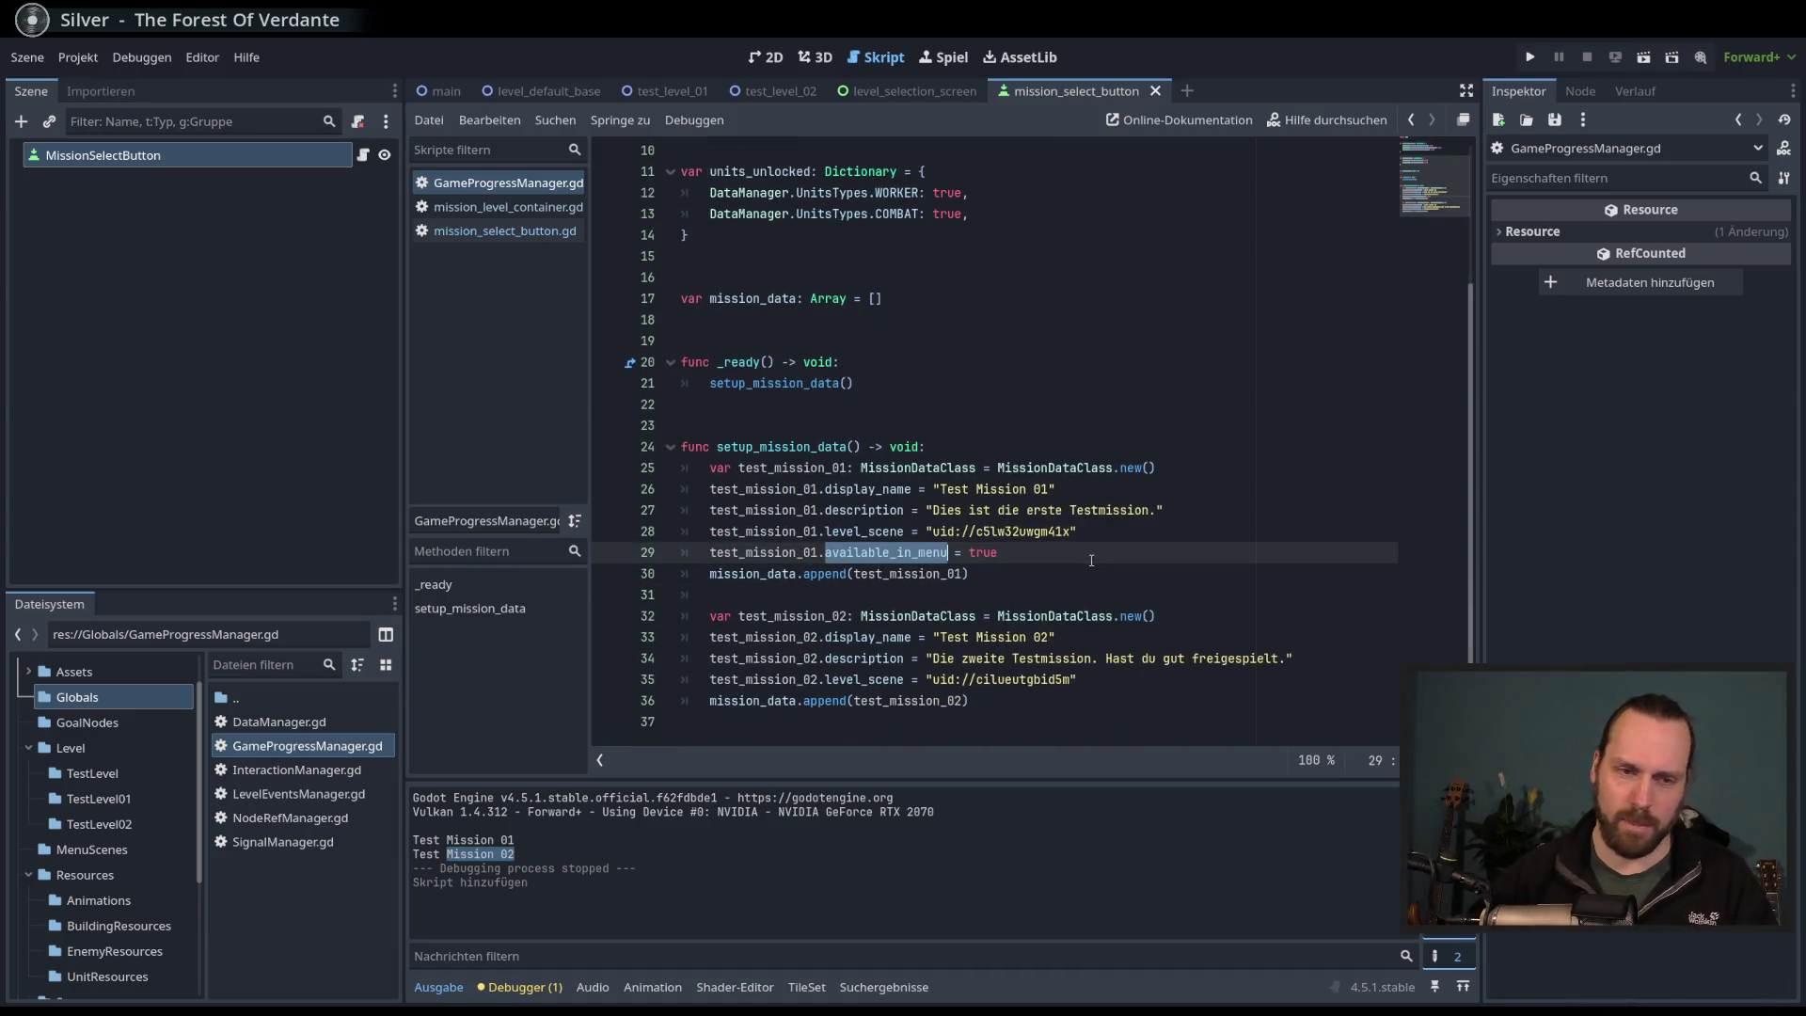
left_click(1127, 557)
key("Down")
key("Up")
left_click(1137, 572)
left_click(1149, 556)
left_click(1158, 583)
- Check where display_name is defined in MissionDataClass, then return to GameProgressManager.gd
left_click(884, 490, "ctrl")
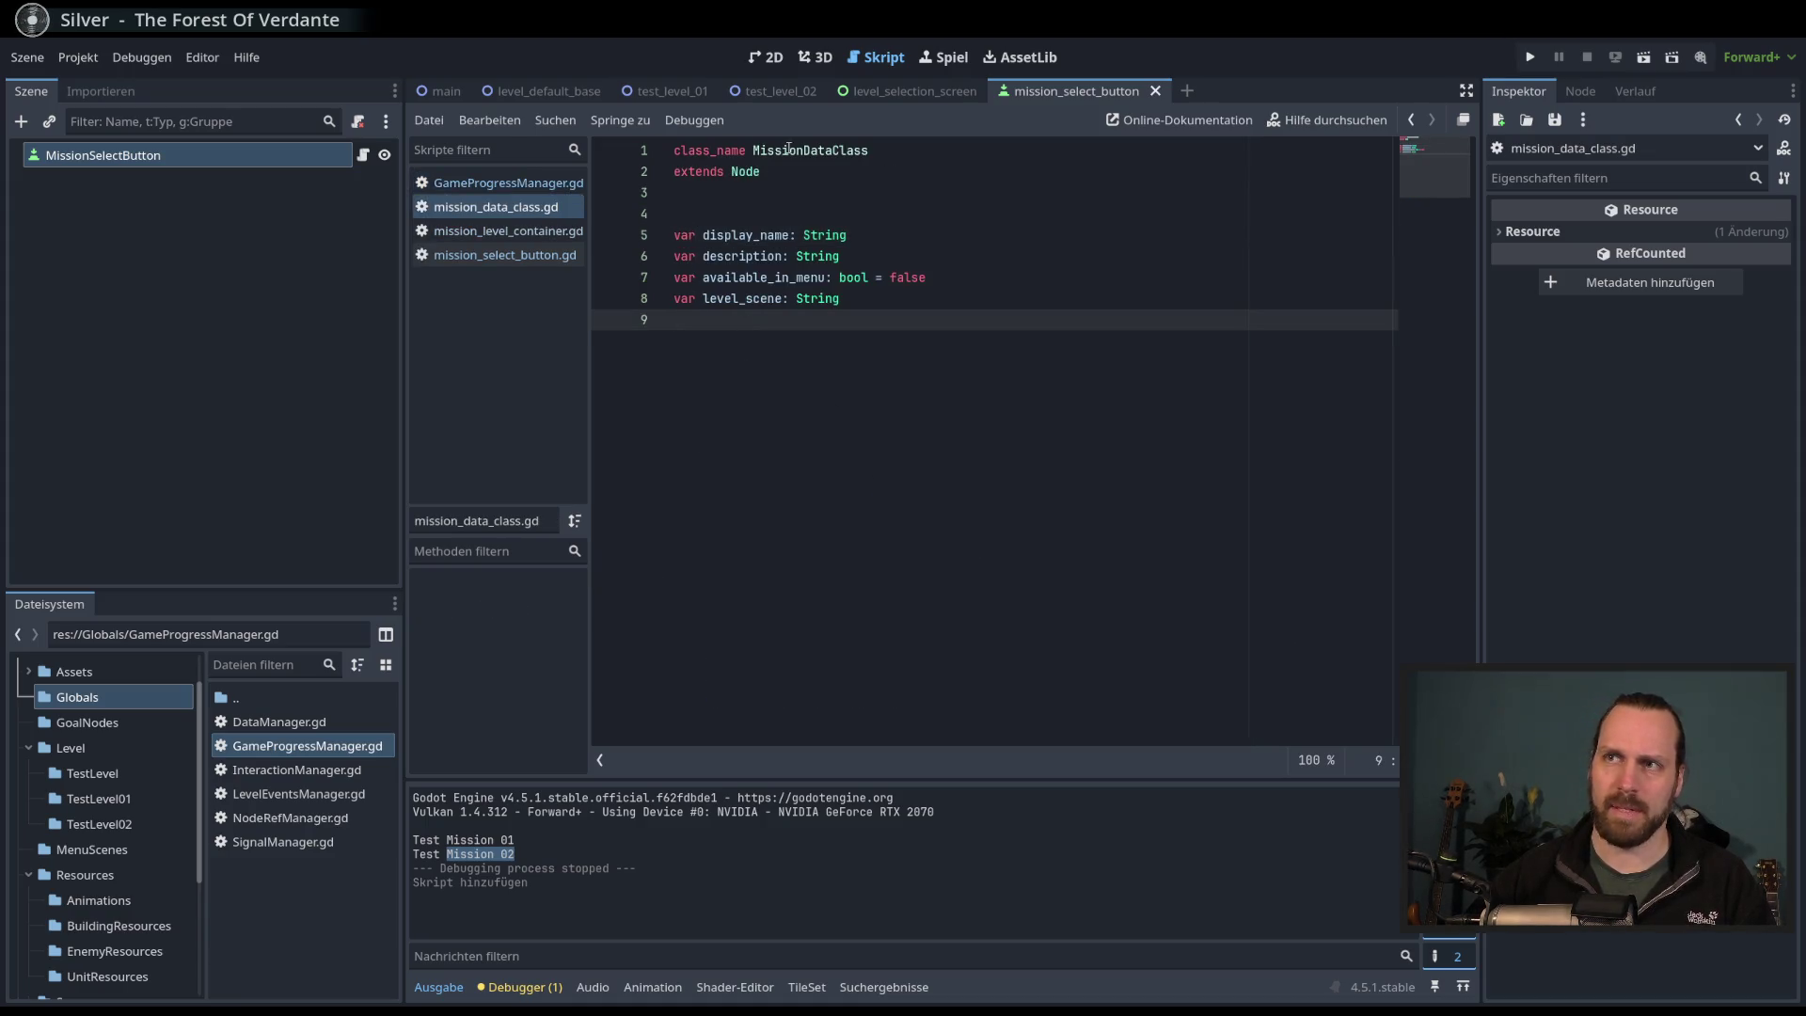
double_click(788, 149)
left_click(1028, 396)
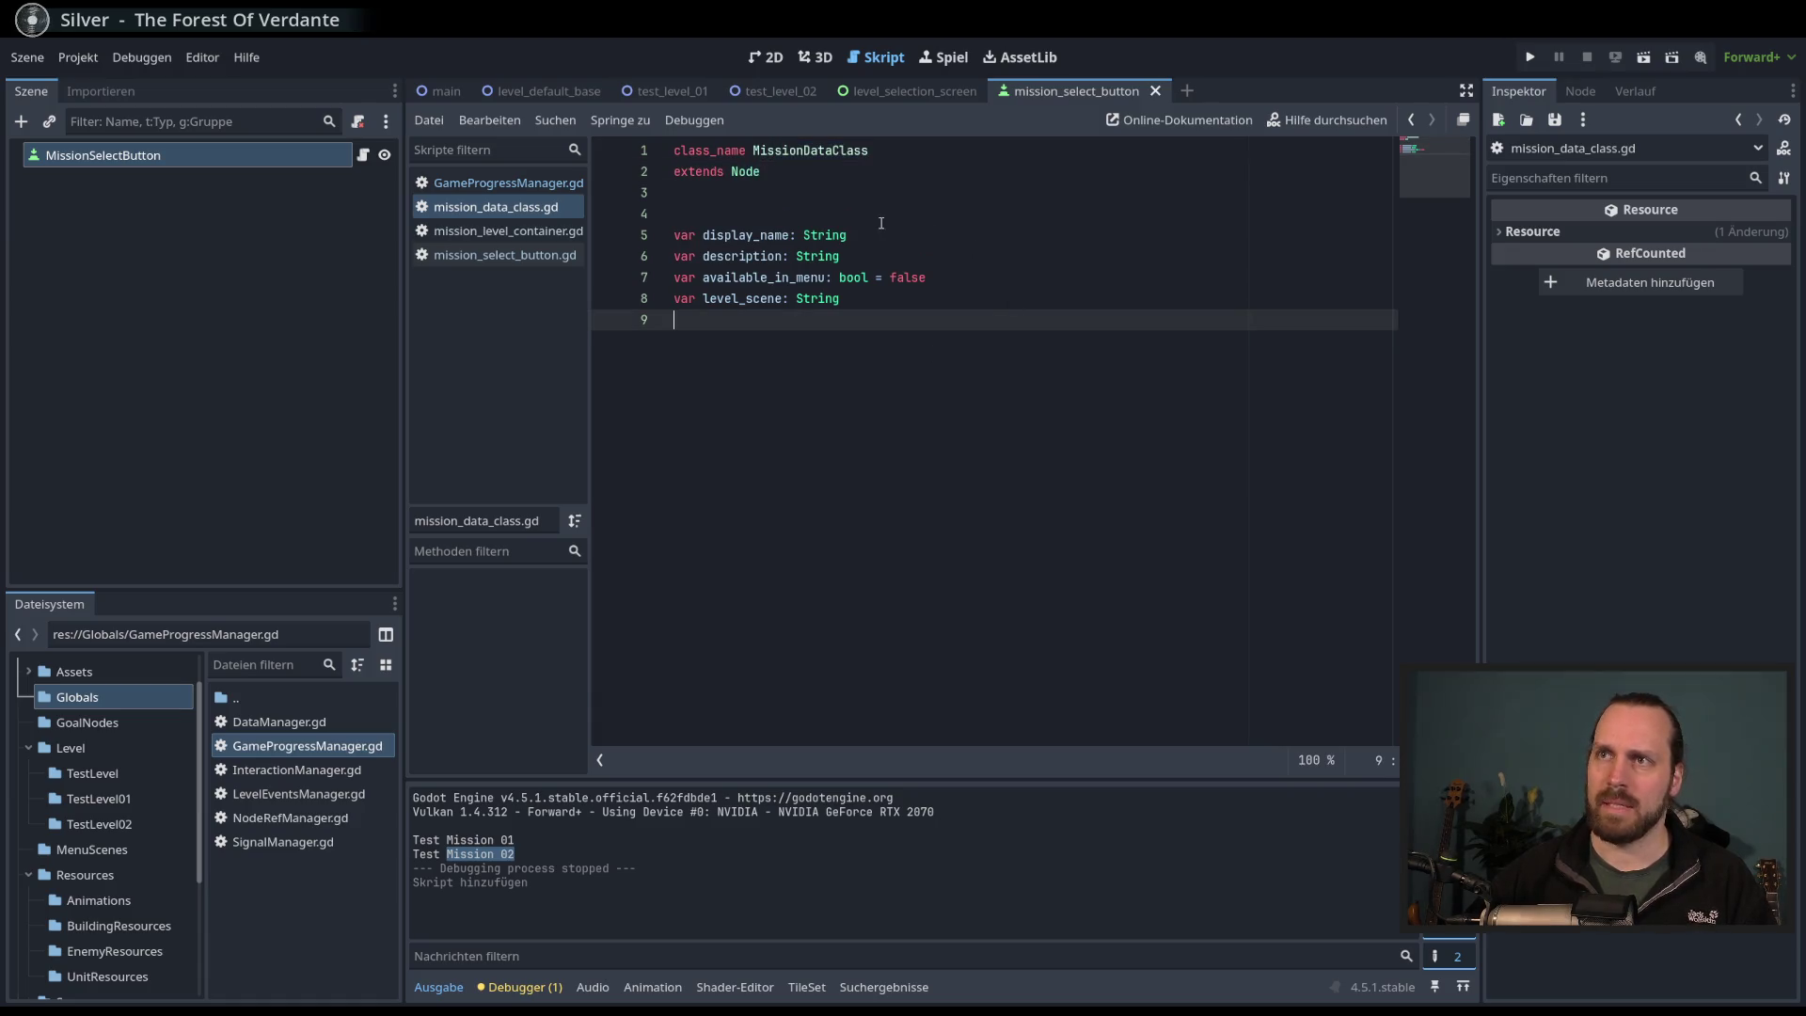
key("alt+Left")
key("alt+Left")
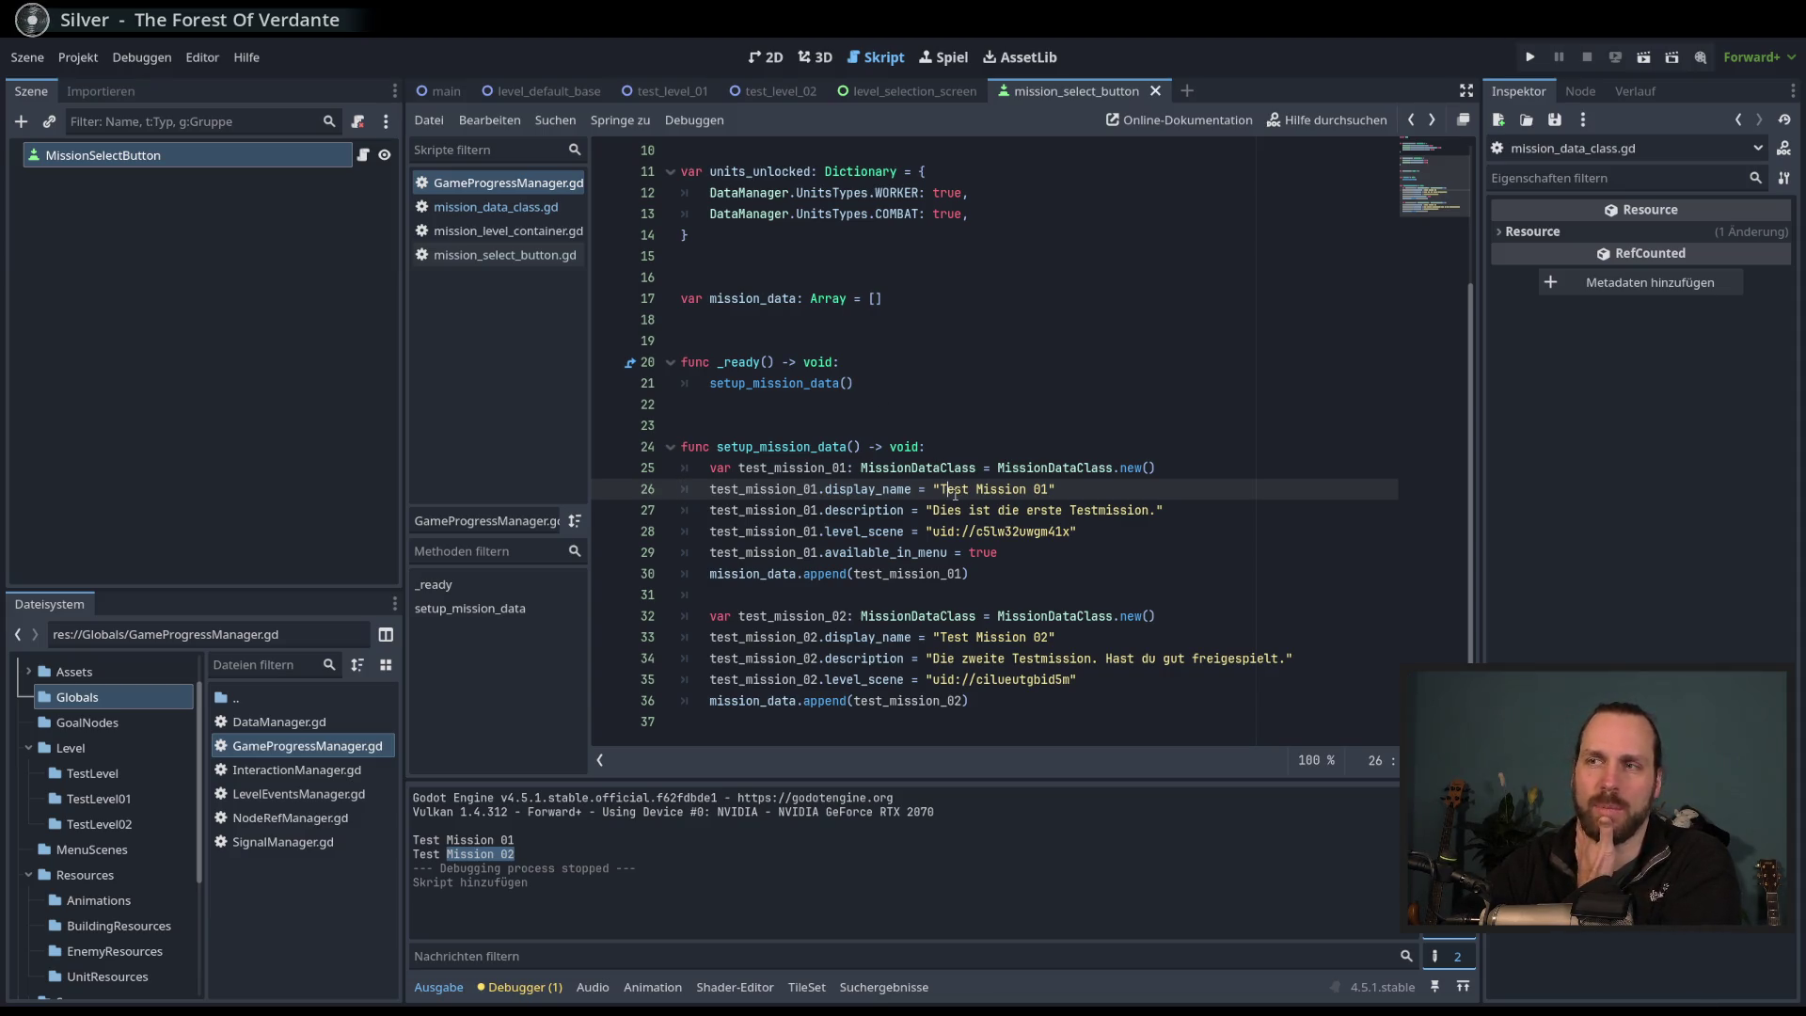
double_click(762, 468)
key("Down")
key("Down")
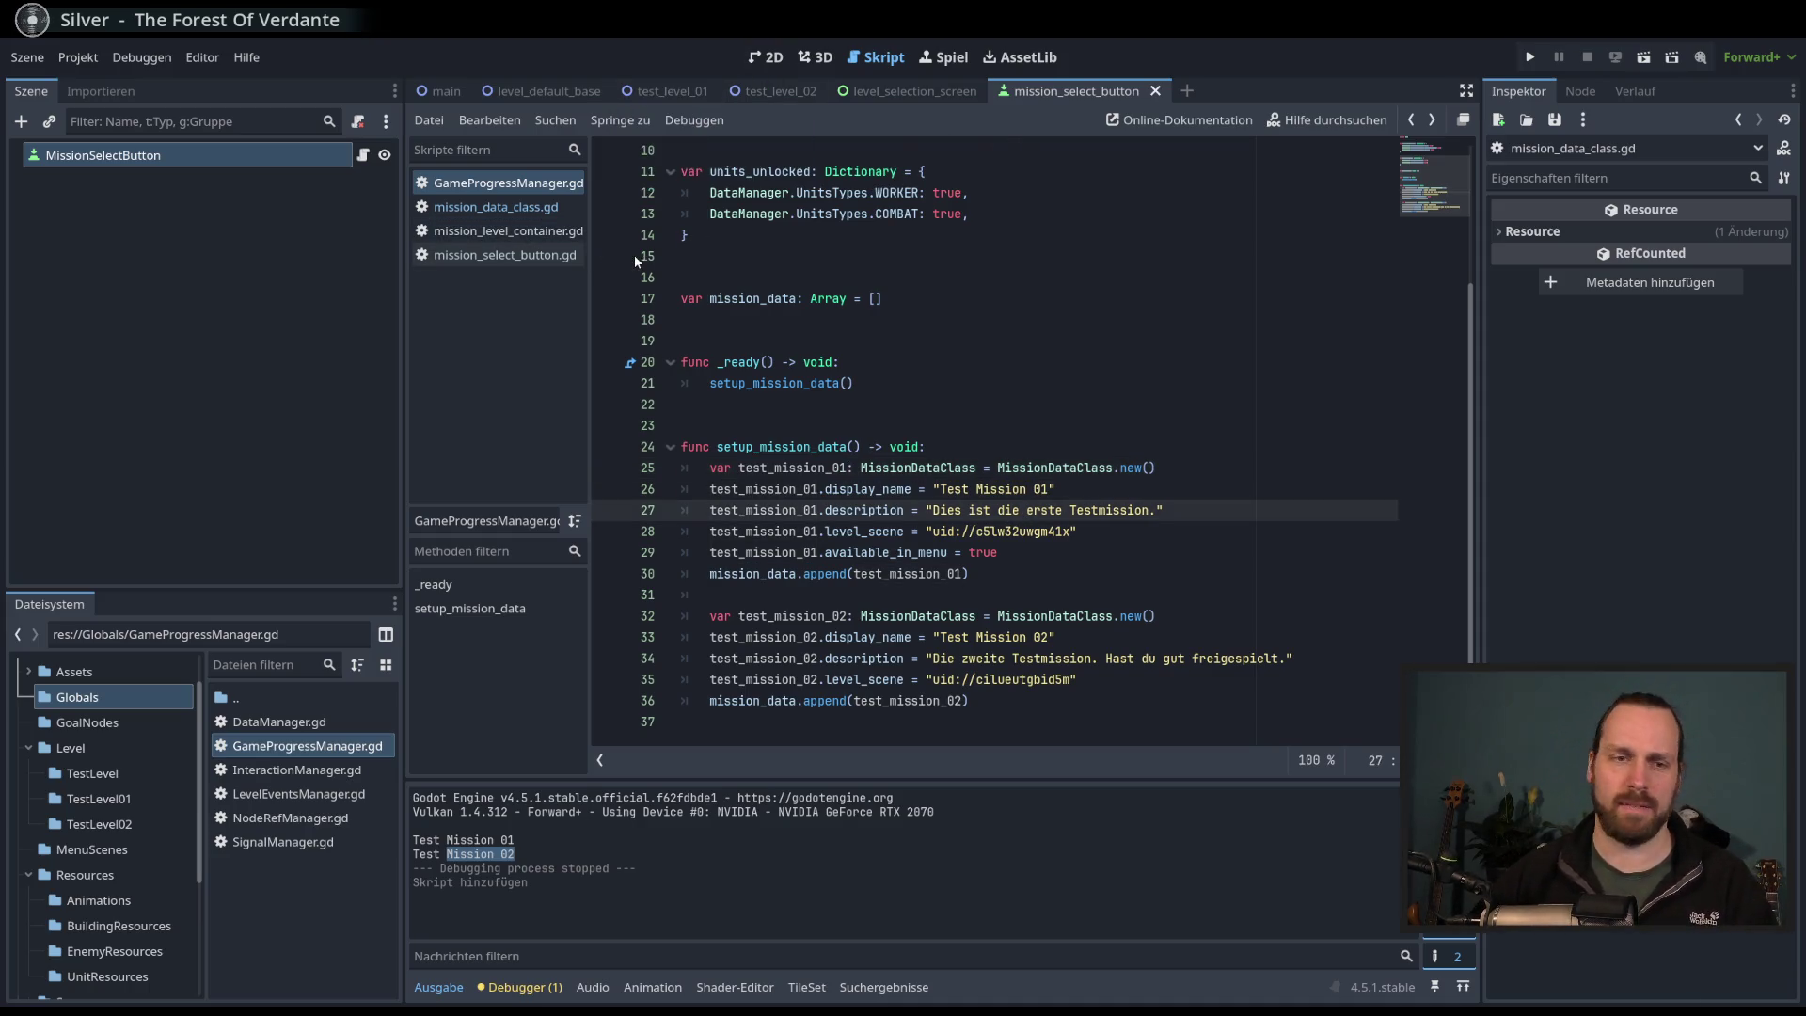
- Back in mission_level_container.gd, begin line 19 with new_mission
left_click(470, 209)
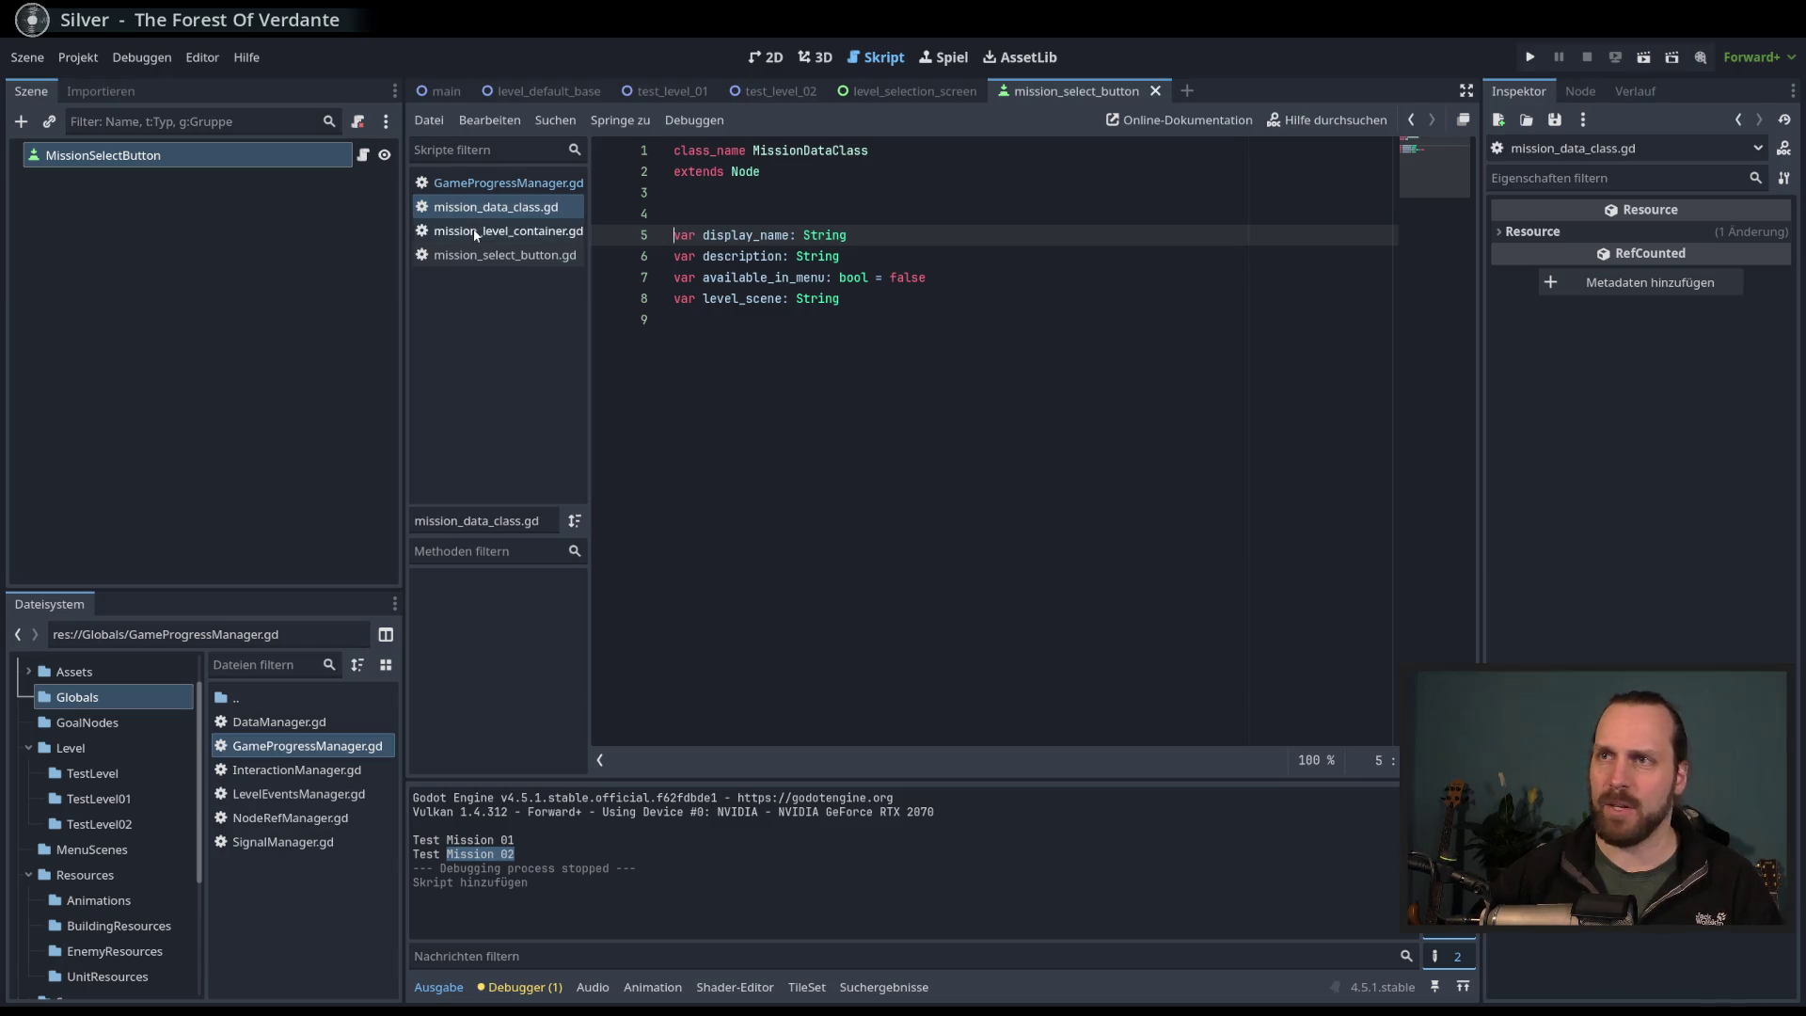
left_click(489, 231)
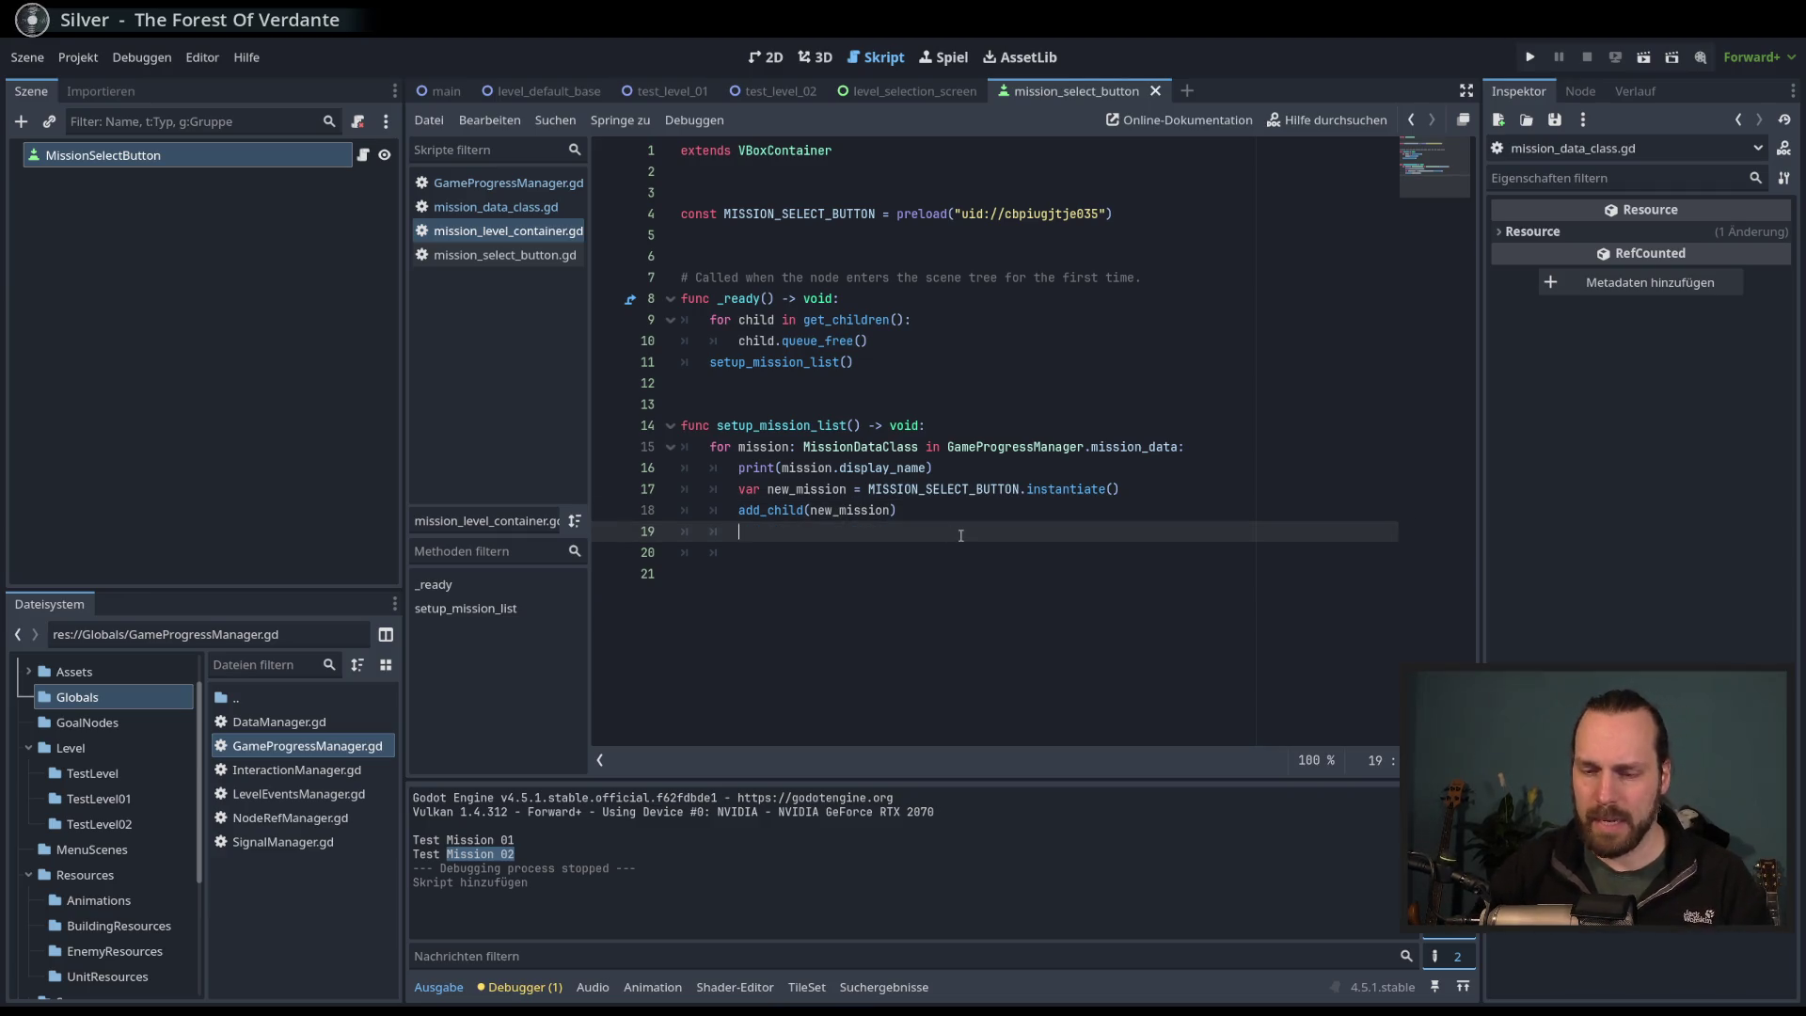
type("new_mission")
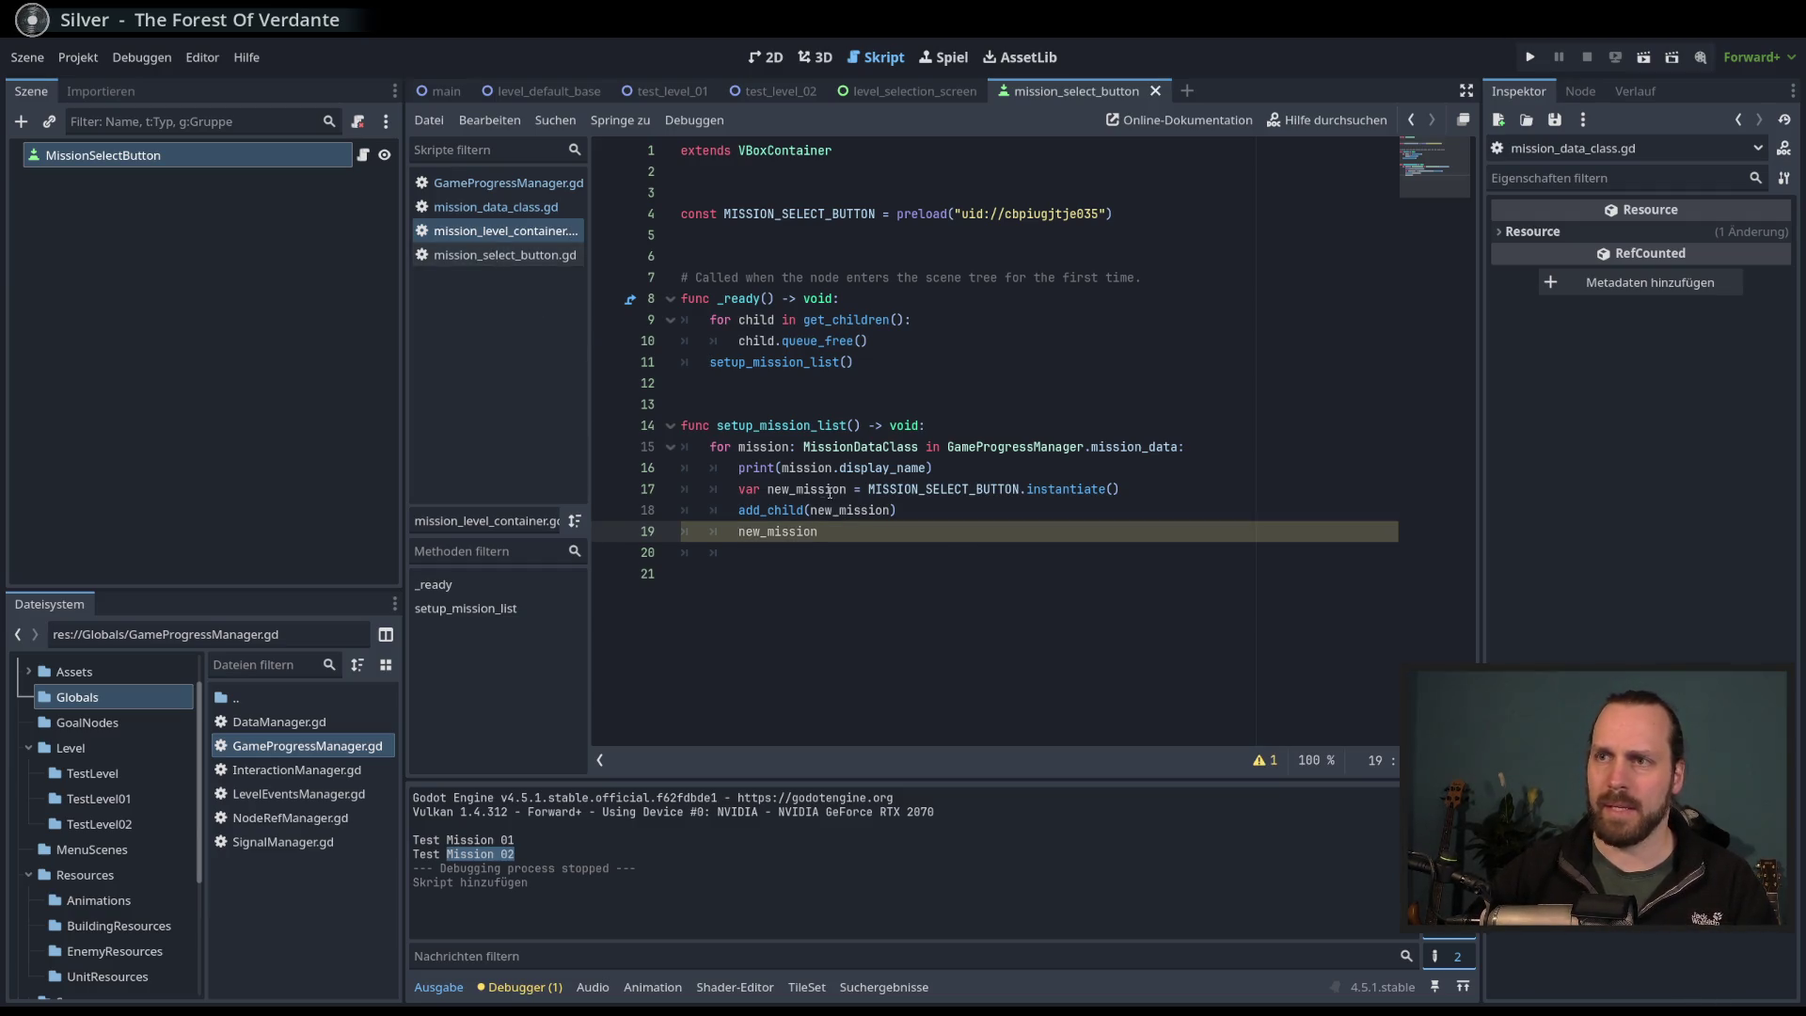
- Change setup_button's parameter from button_text: String to mission_data: MissionDataClass
left_click(861, 447, "ctrl")
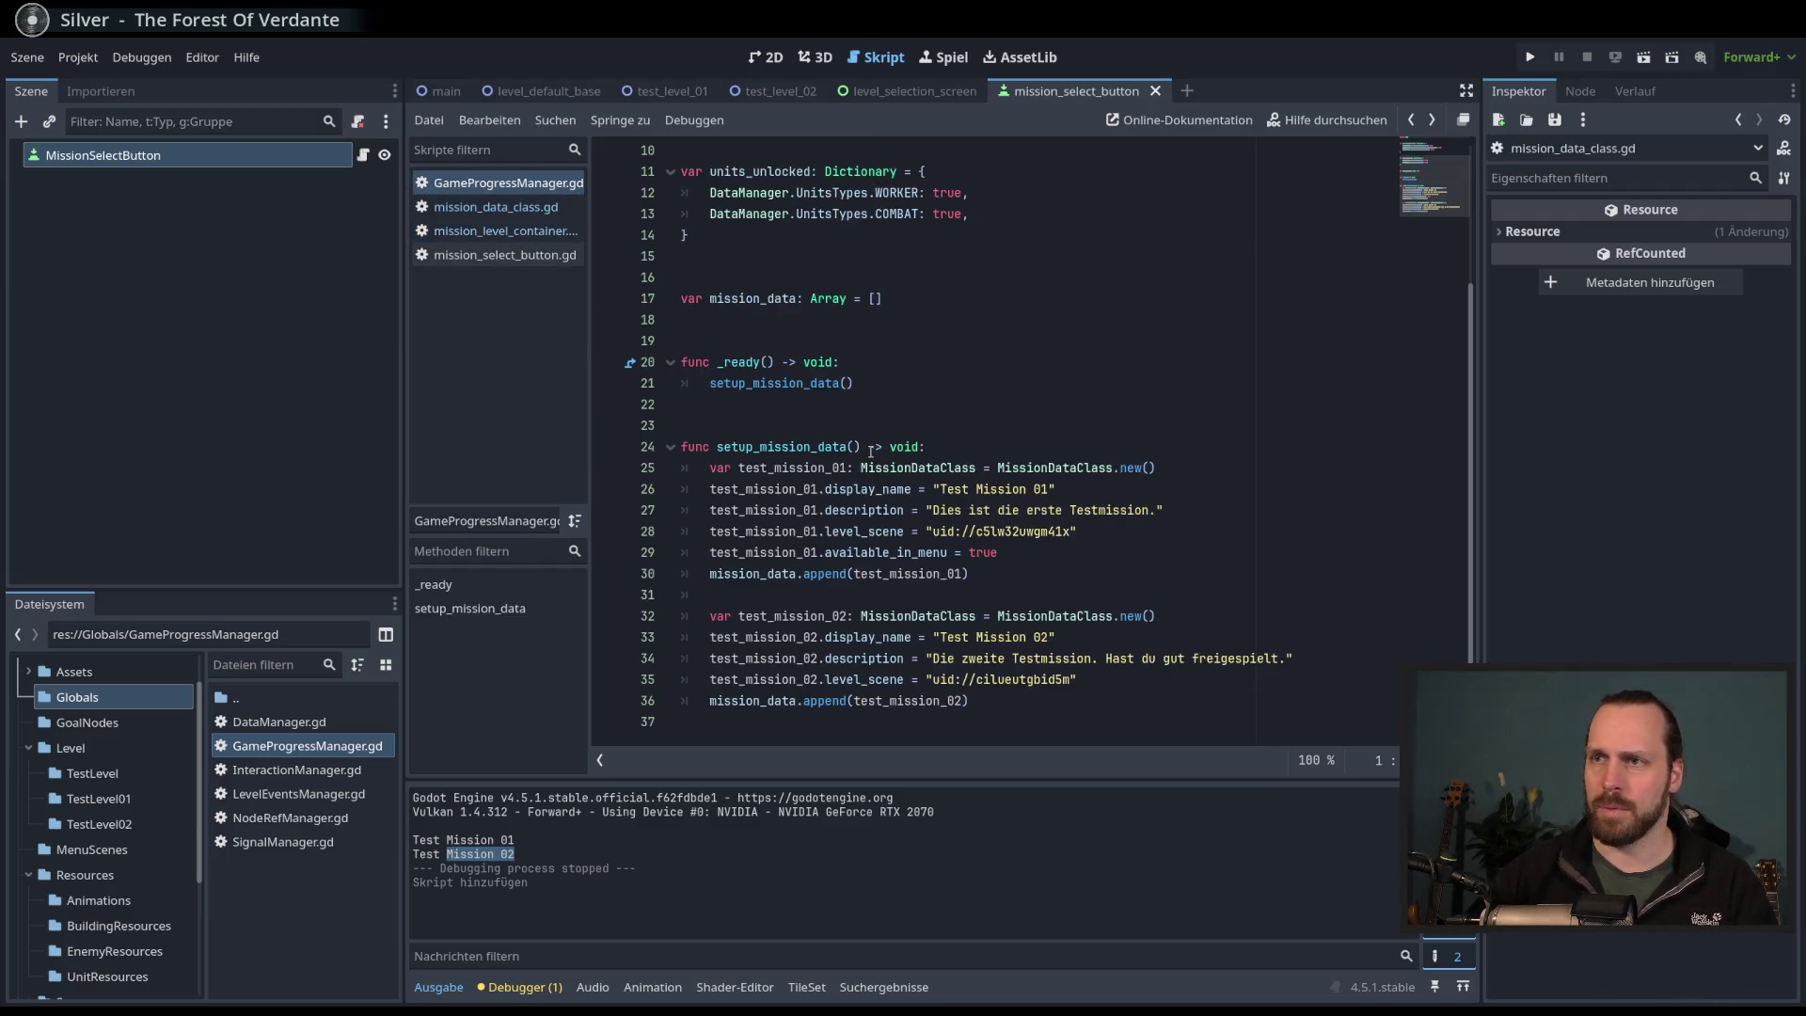
key("alt+Left")
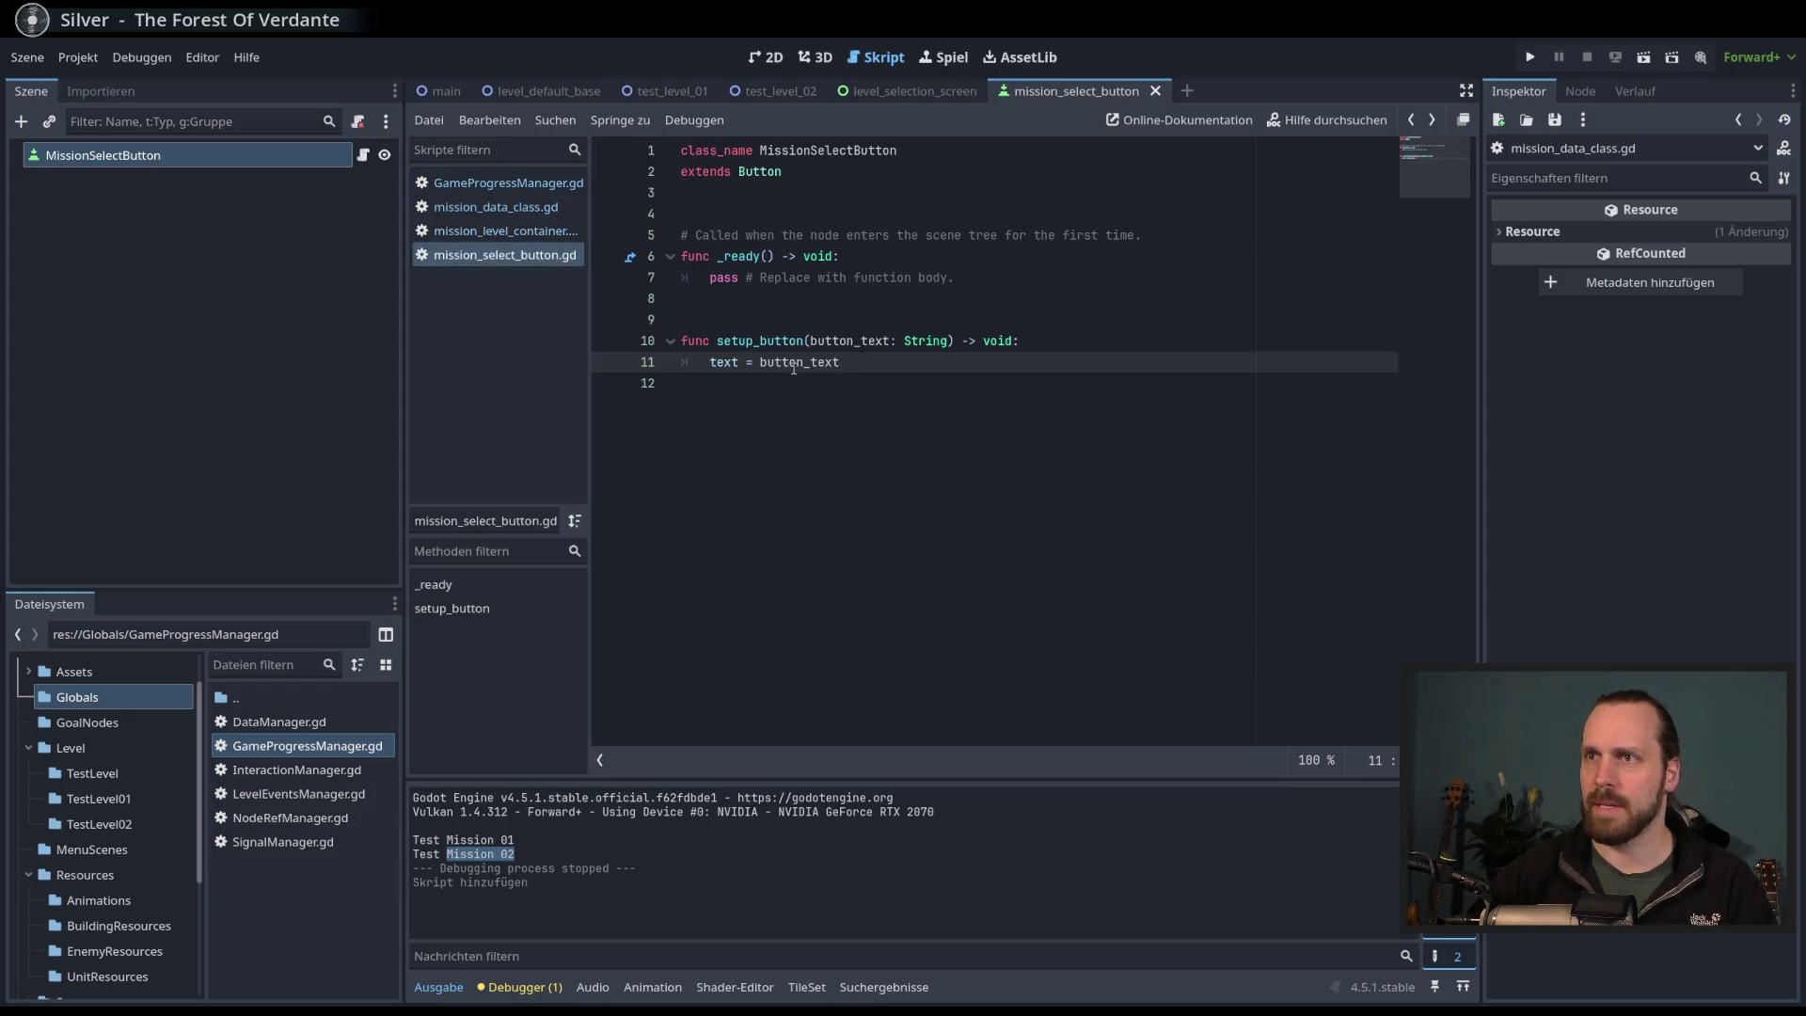
left_click(838, 341)
left_click_drag(809, 341, 949, 343)
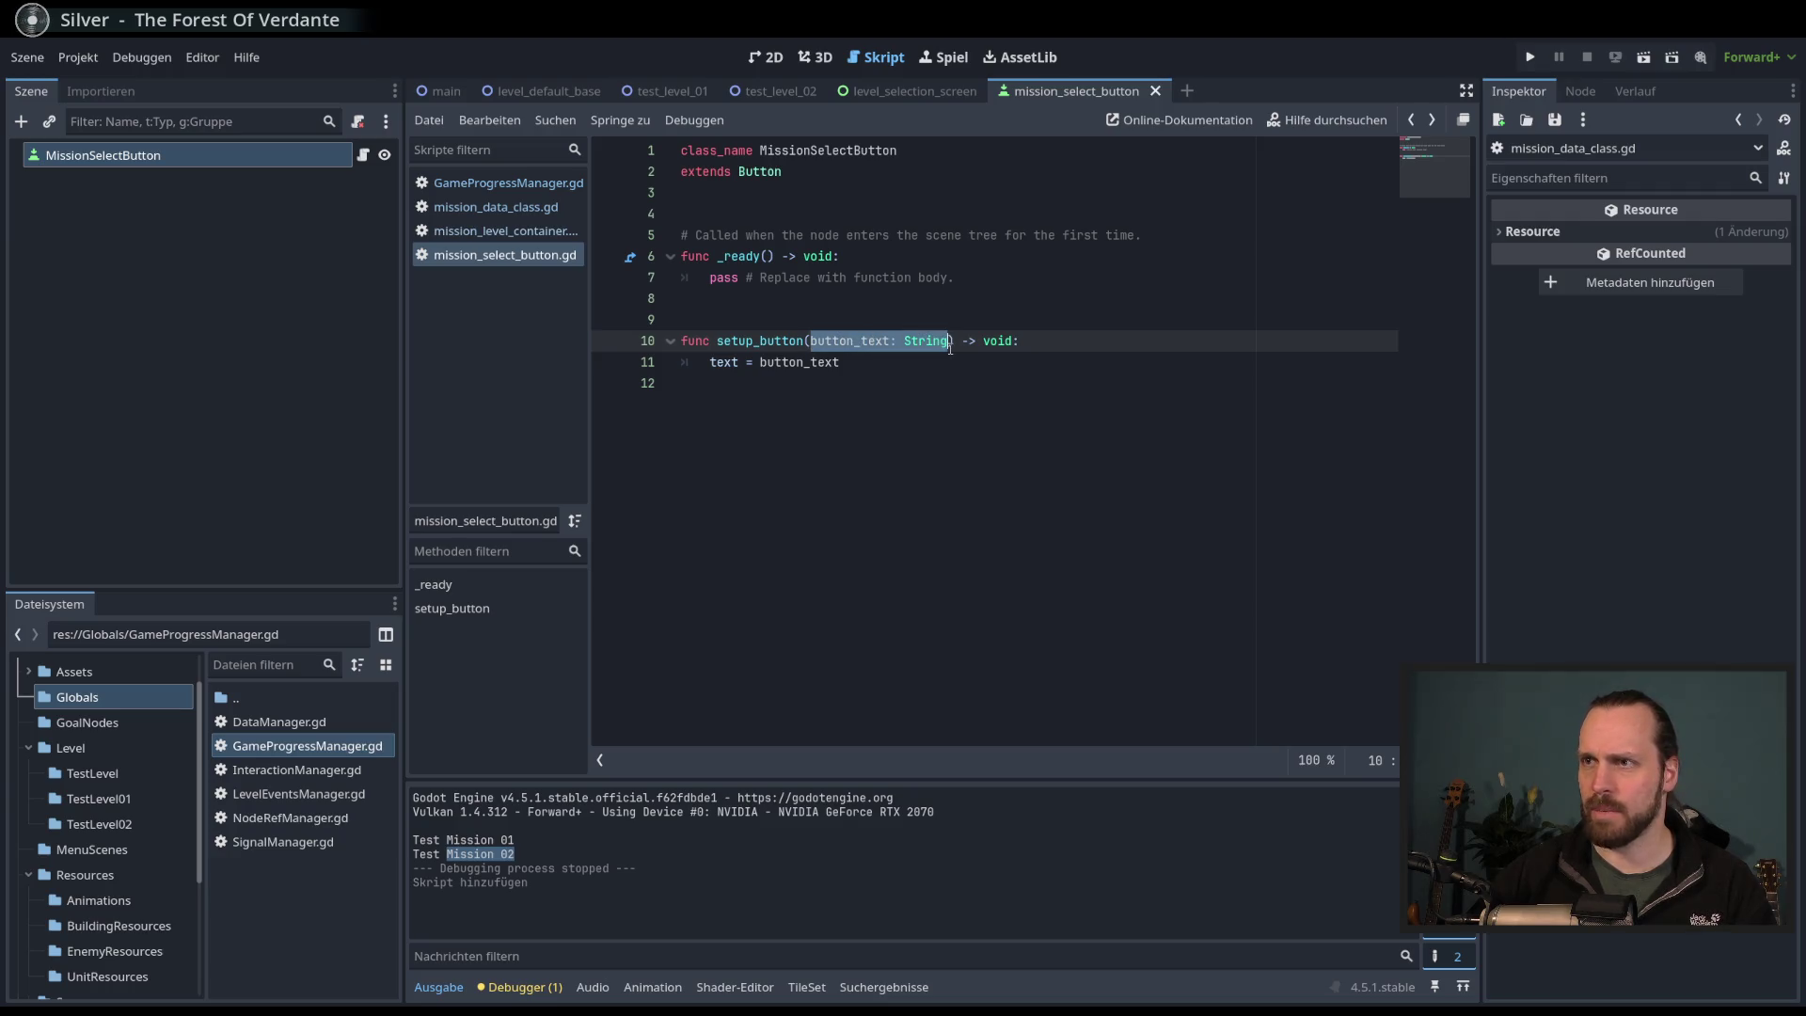
type("mi")
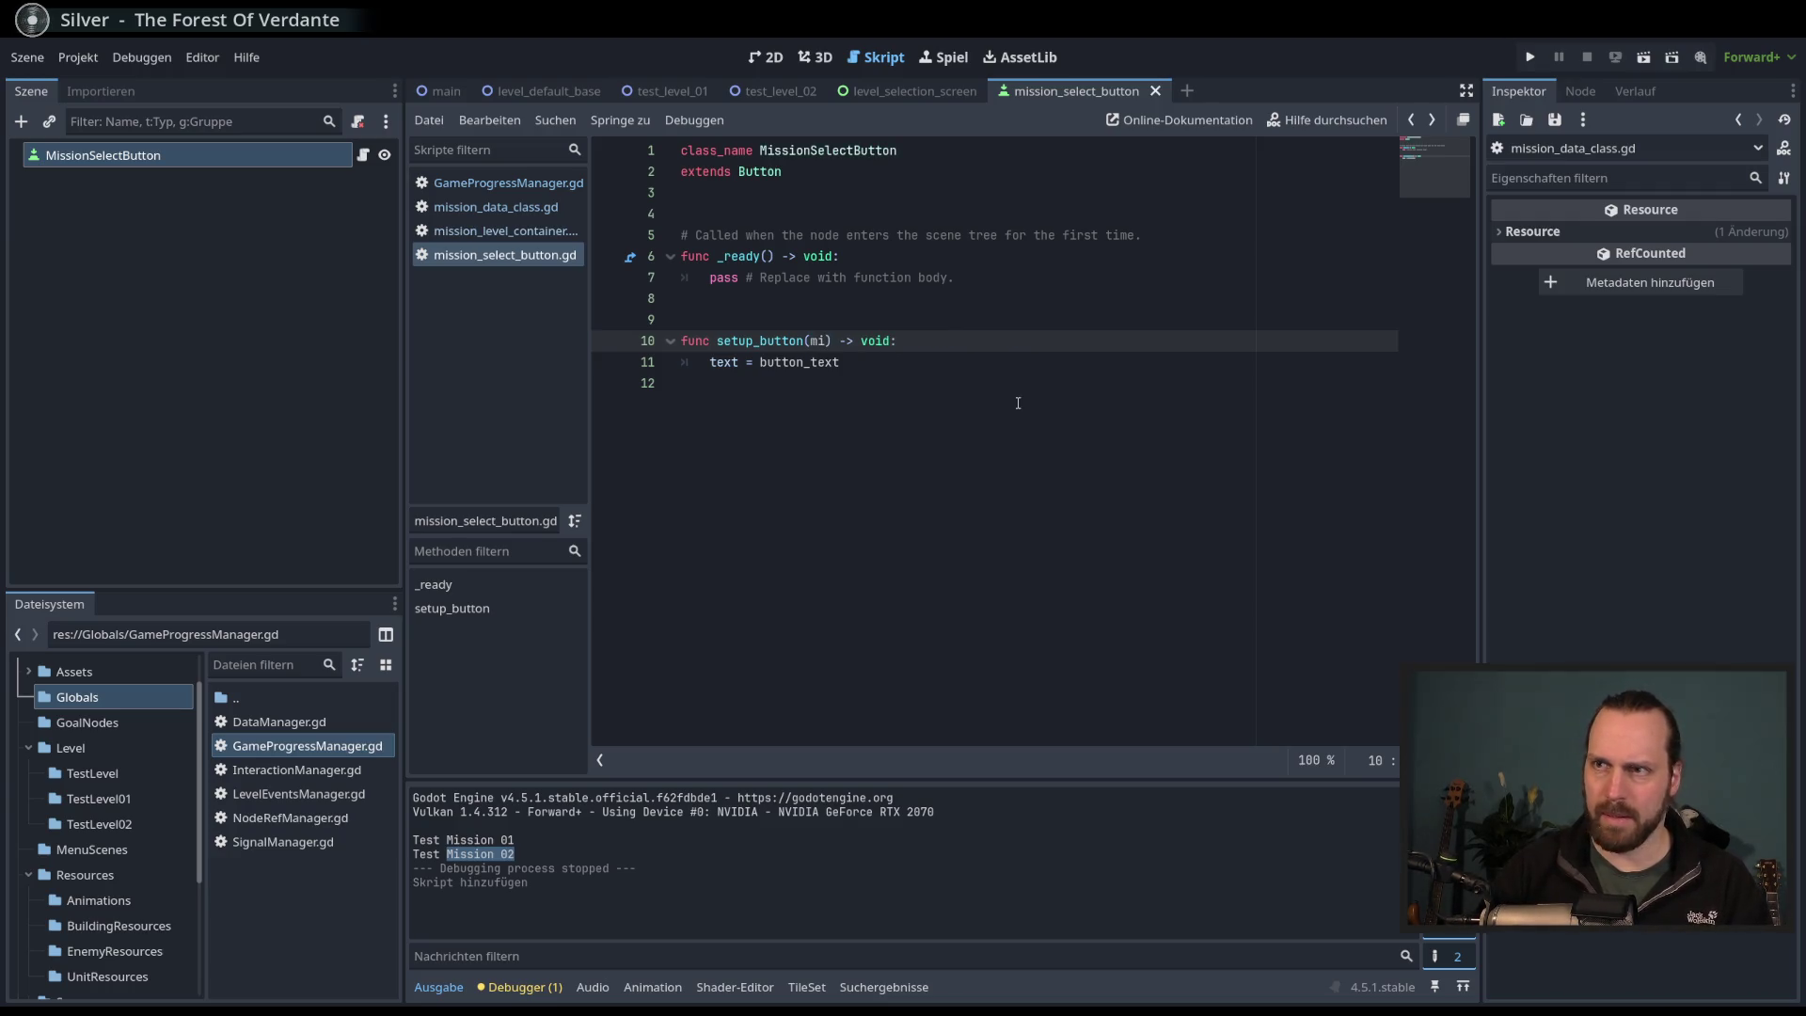
type("ssion")
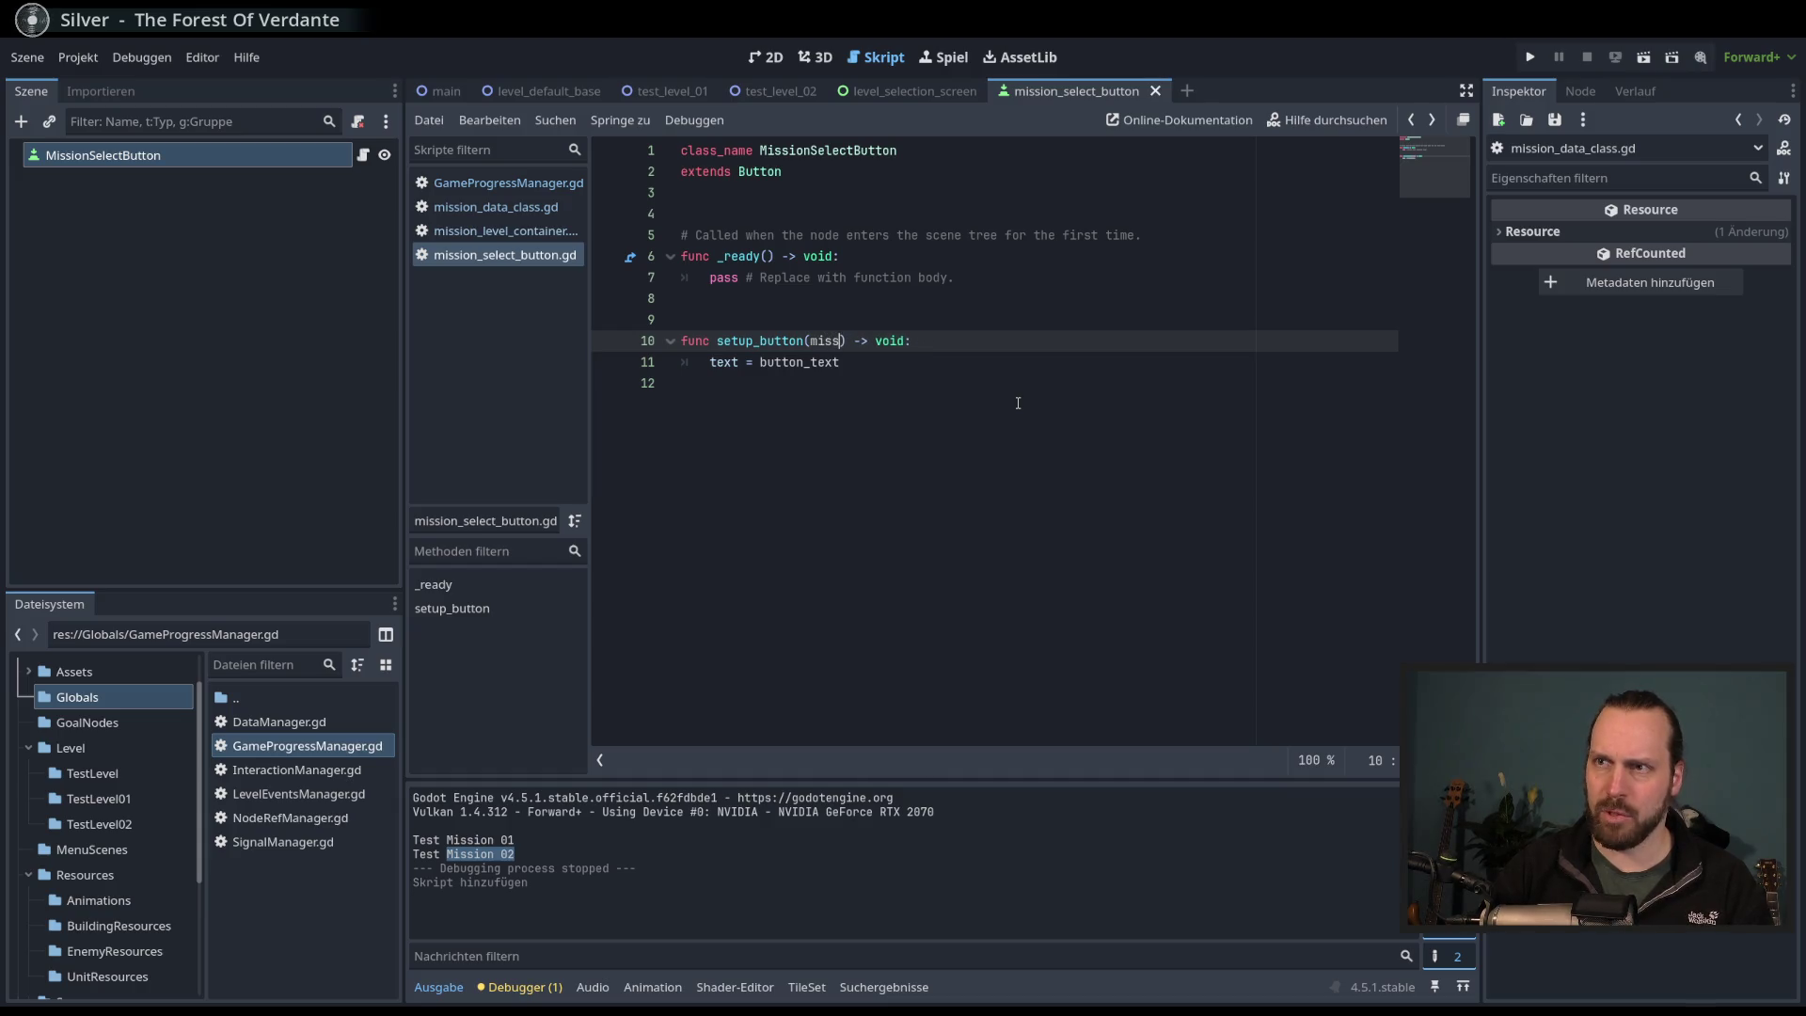
type("_data: ")
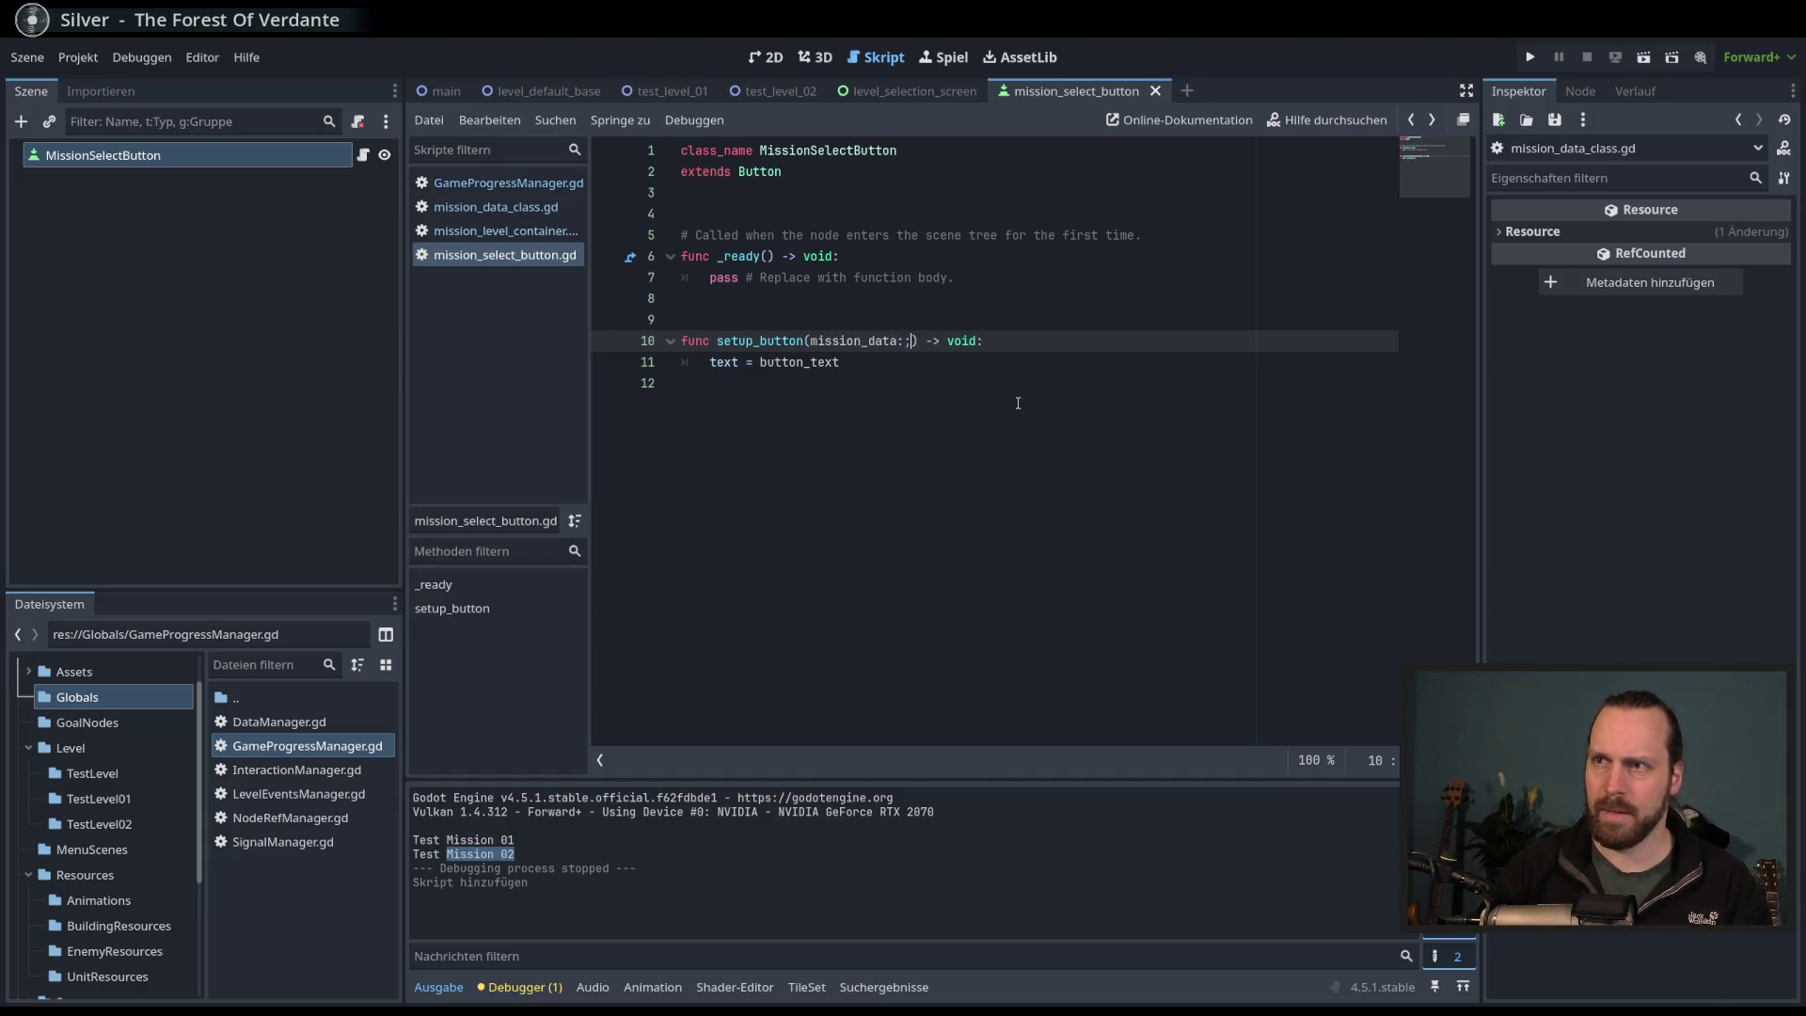
type("Miss")
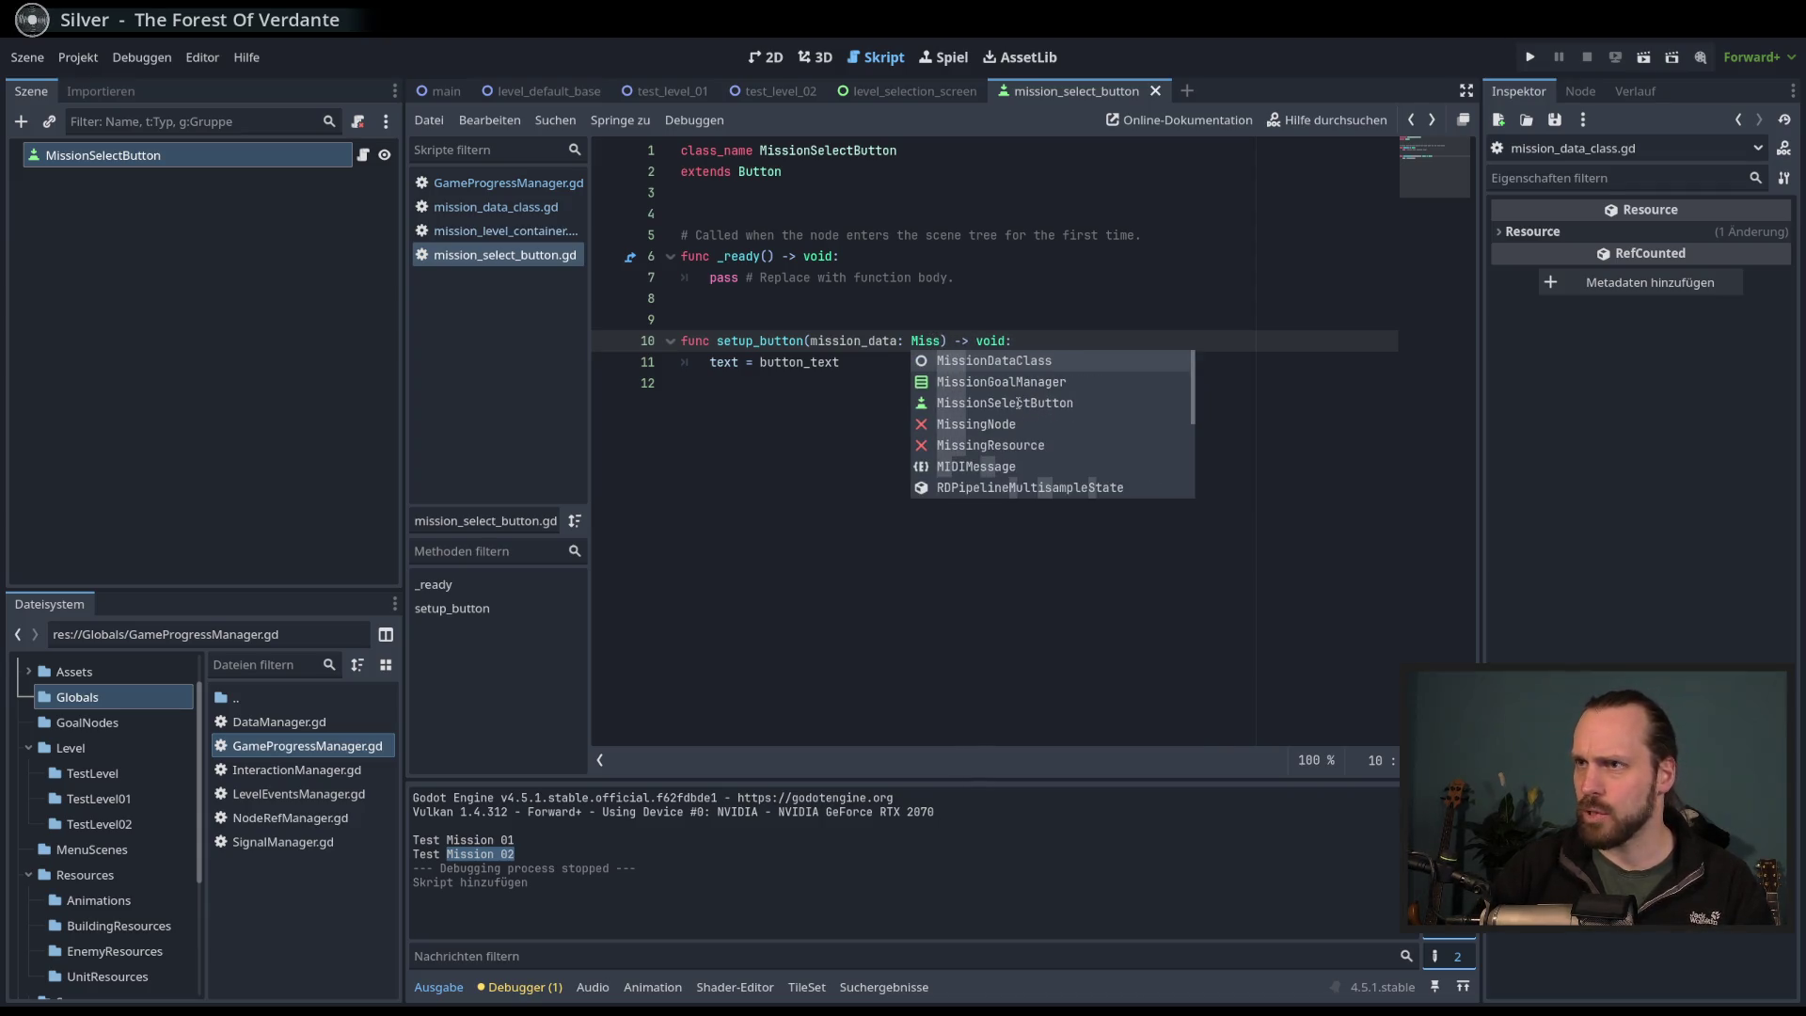
key("Return")
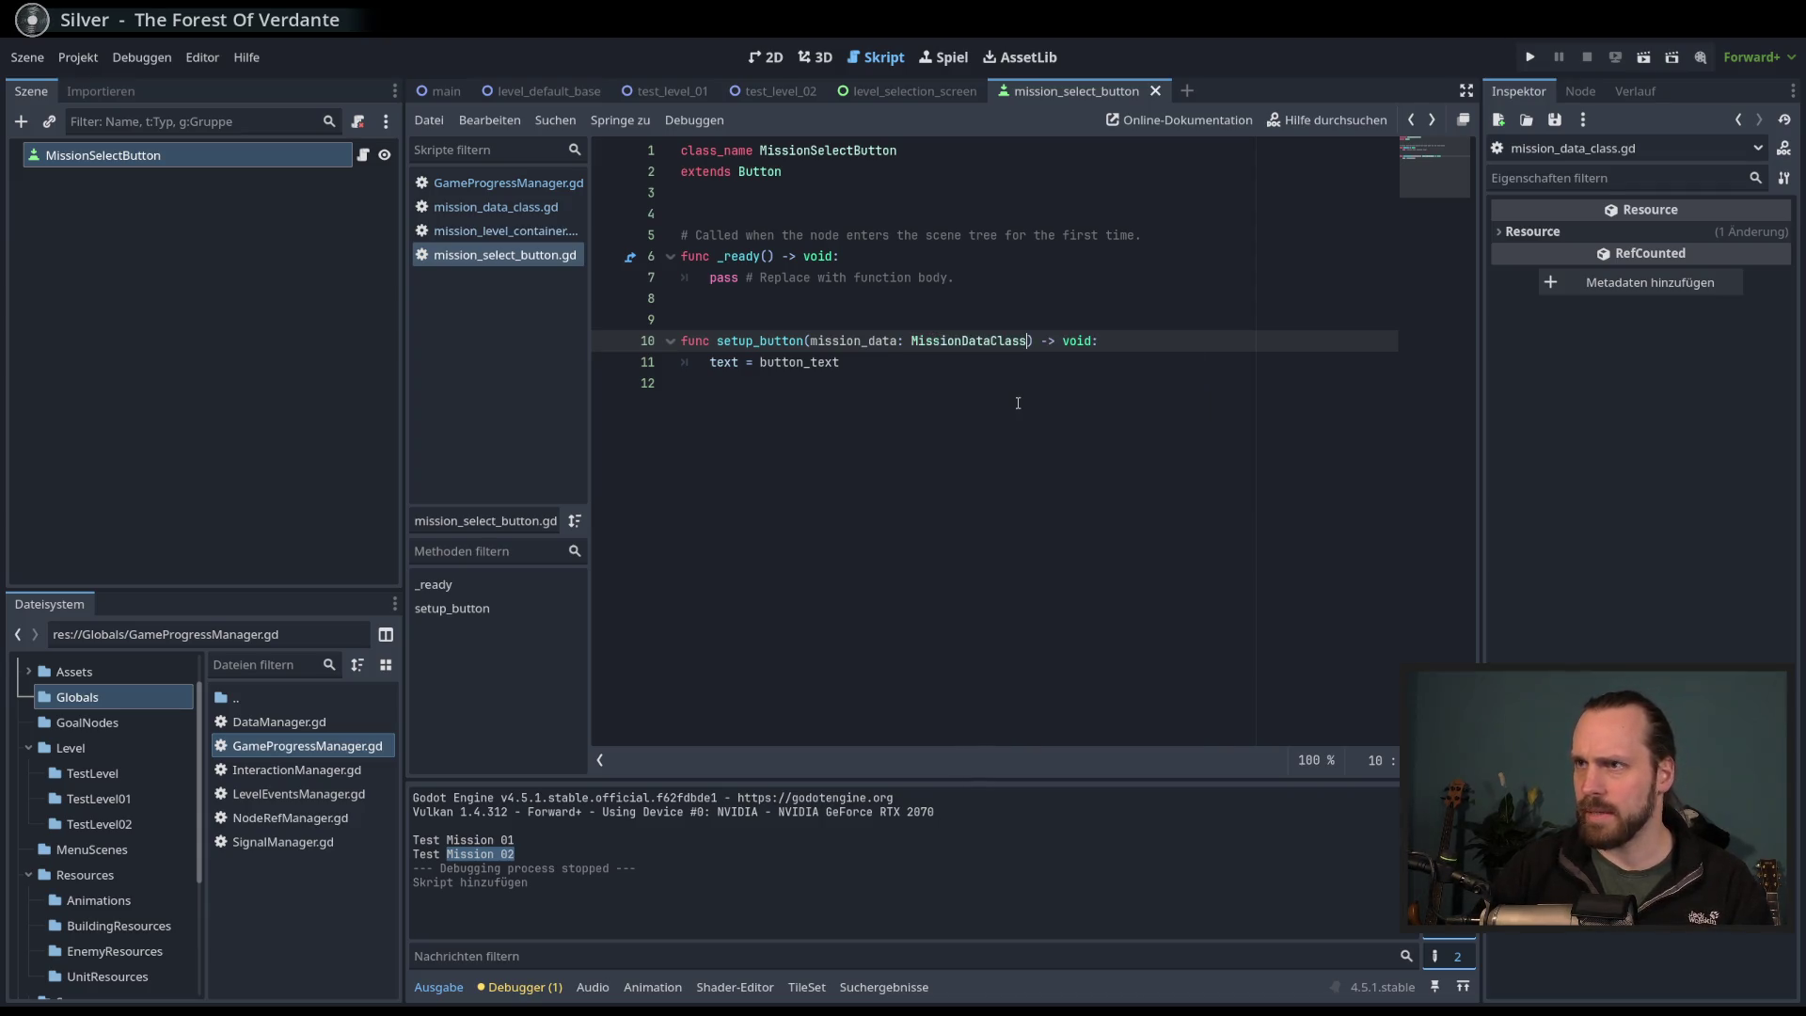
left_click(839, 384)
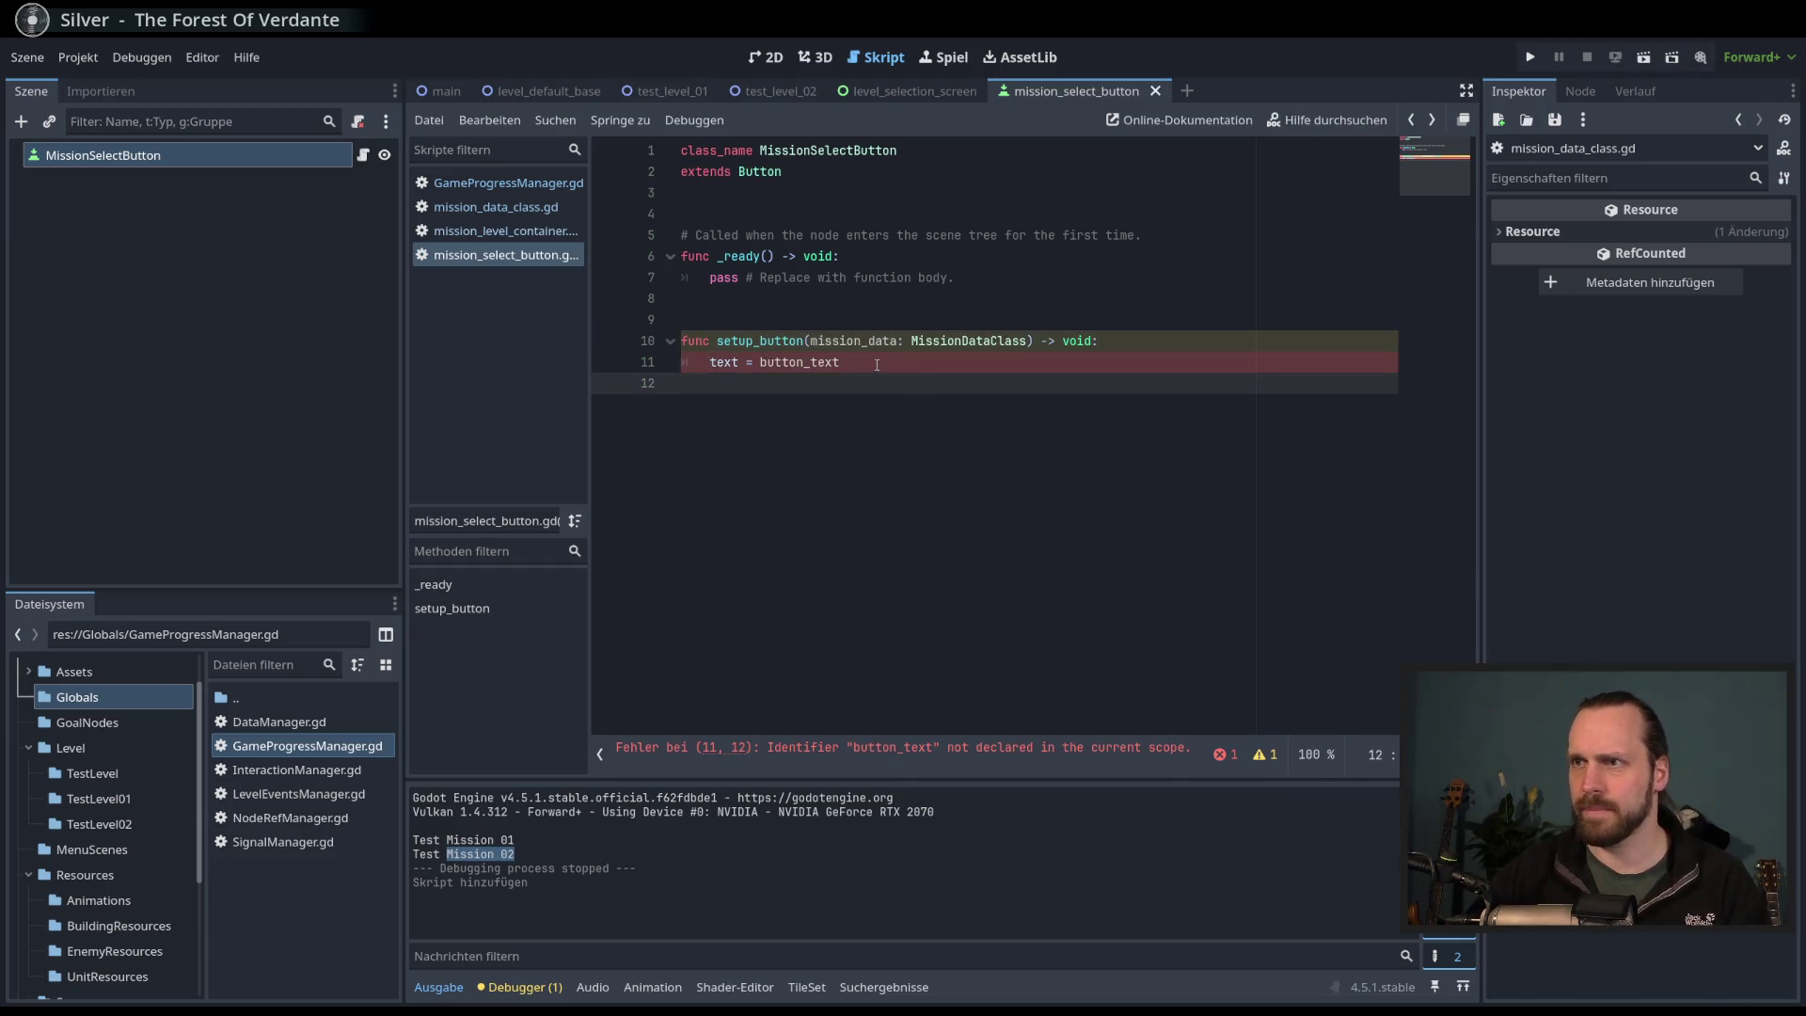
- Set the button text to mission_data.display_name, save, and return to mission_level_container.gd
double_click(800, 362)
left_click(751, 362)
left_click_drag(858, 362, 760, 364)
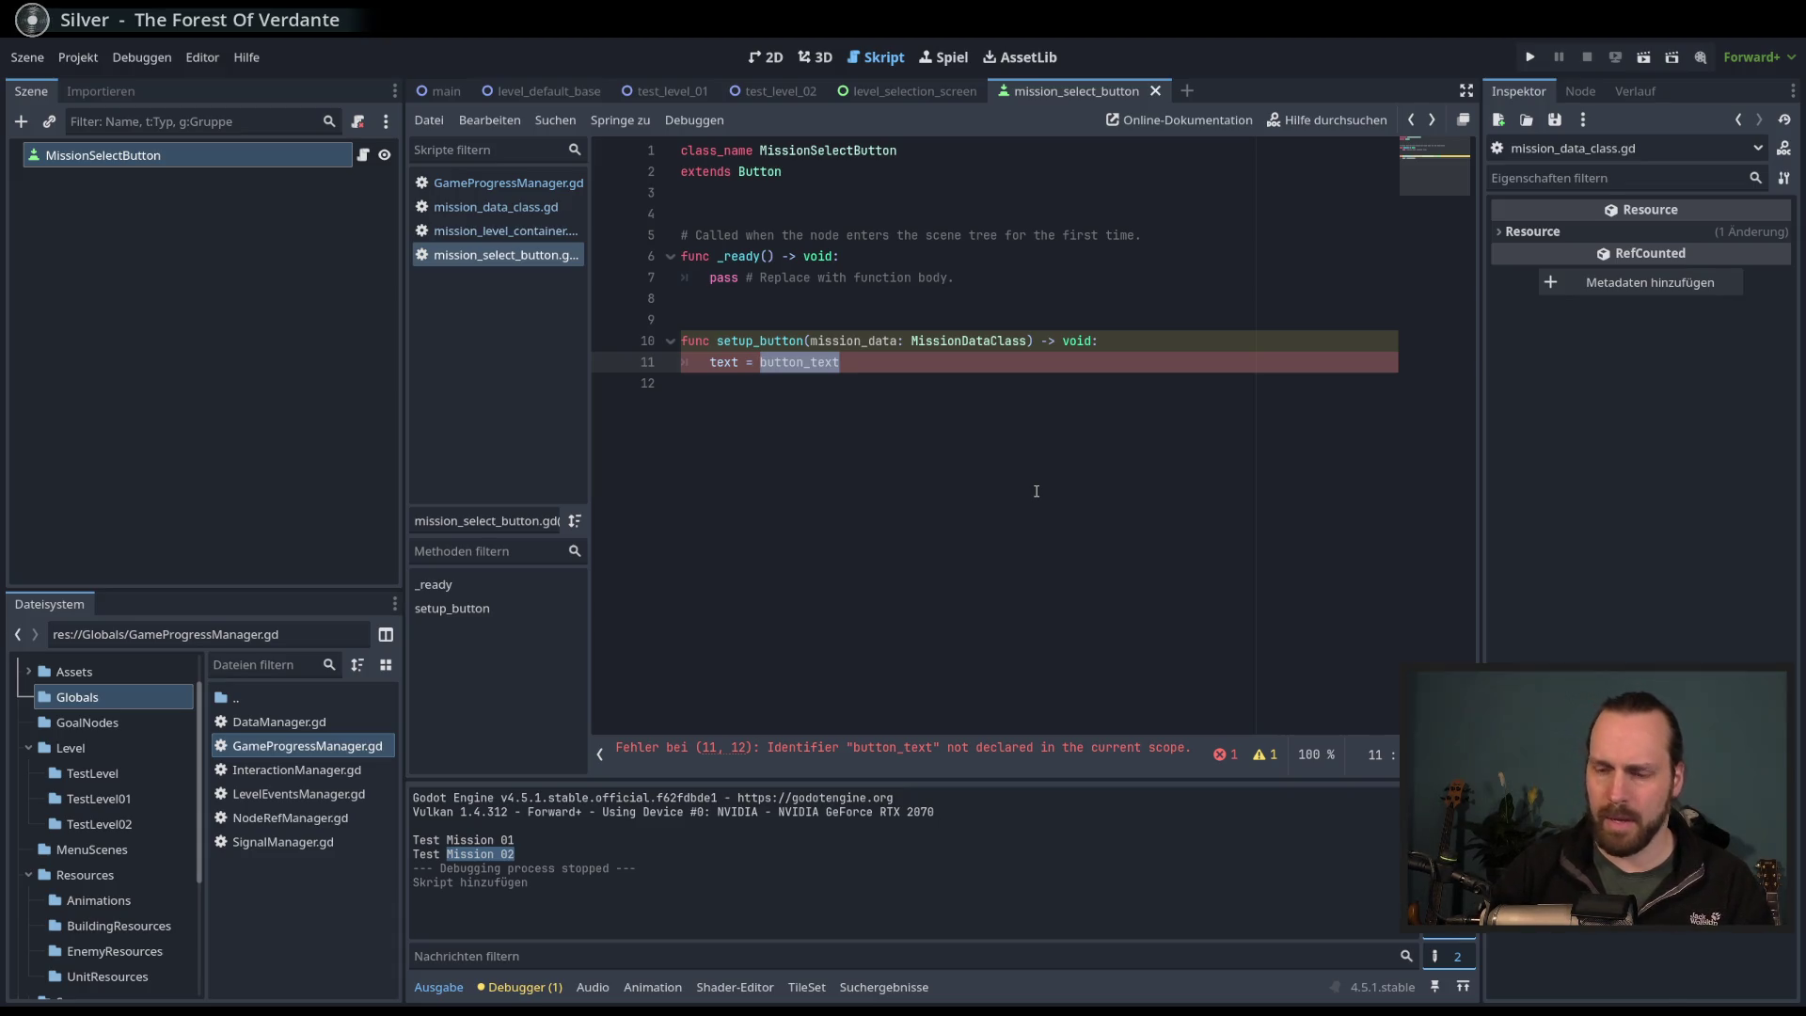
type("mission_data.")
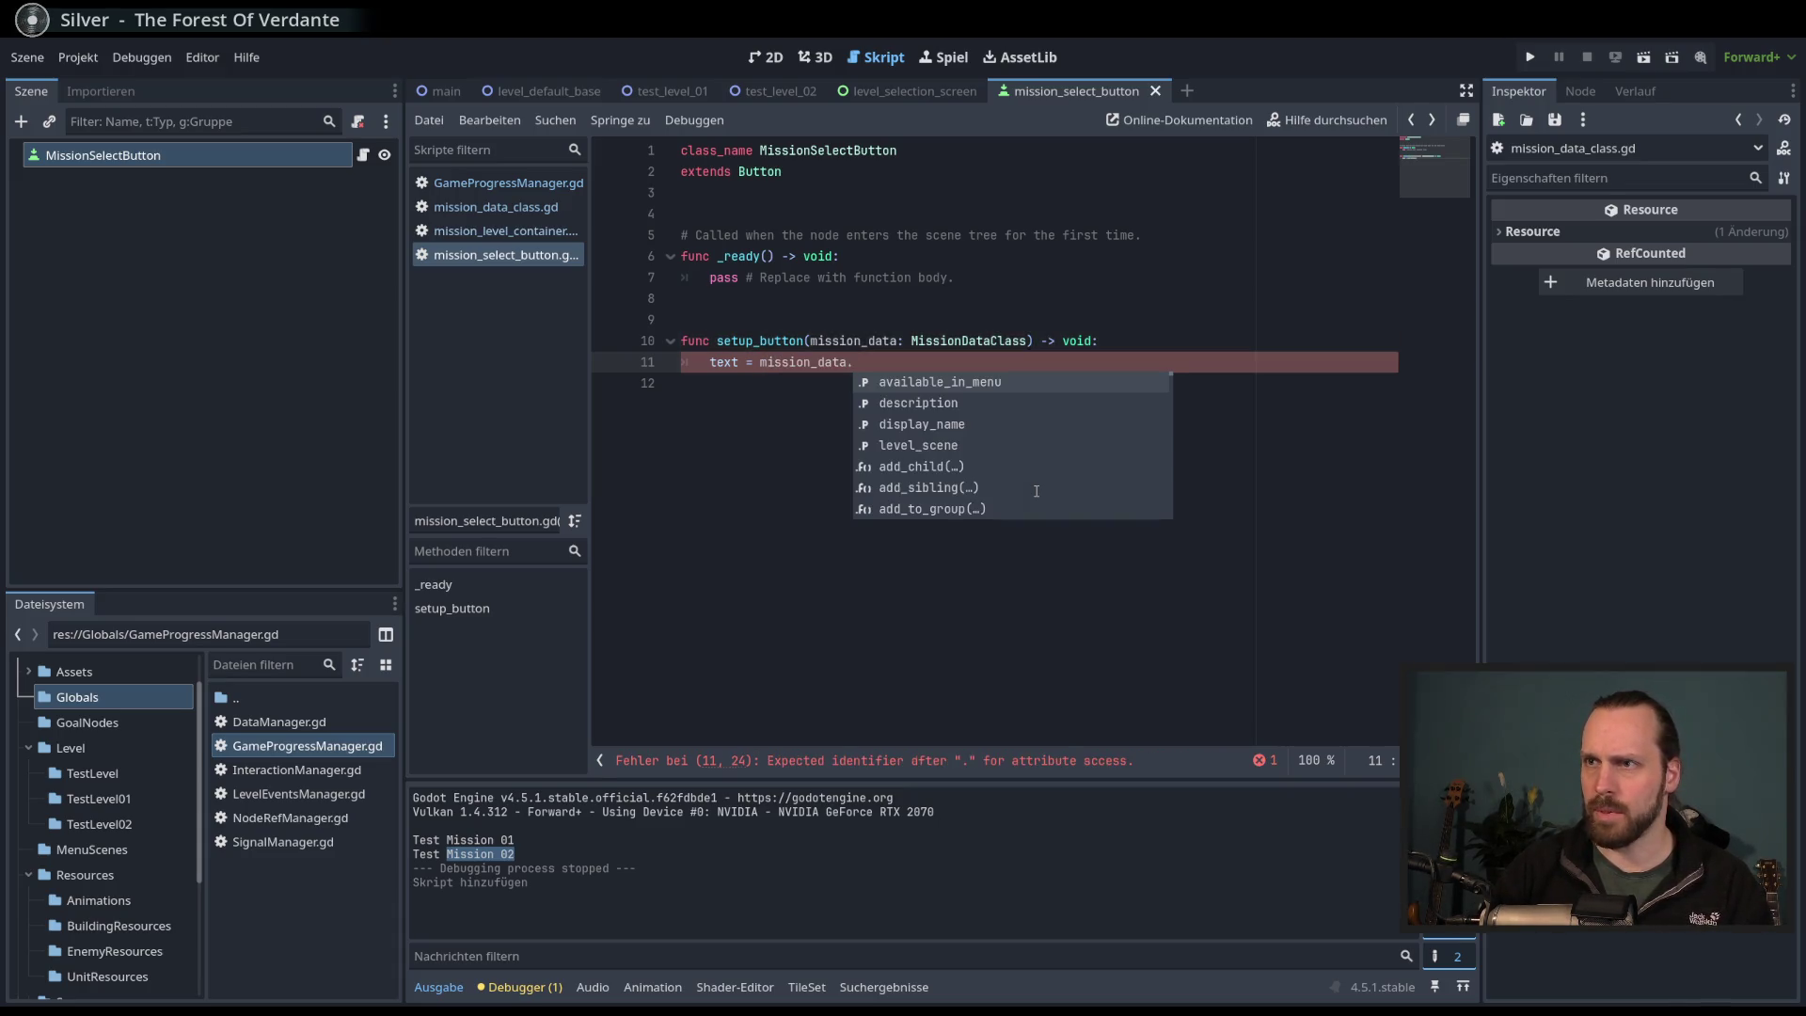
key("Down")
key("Down")
key("Return")
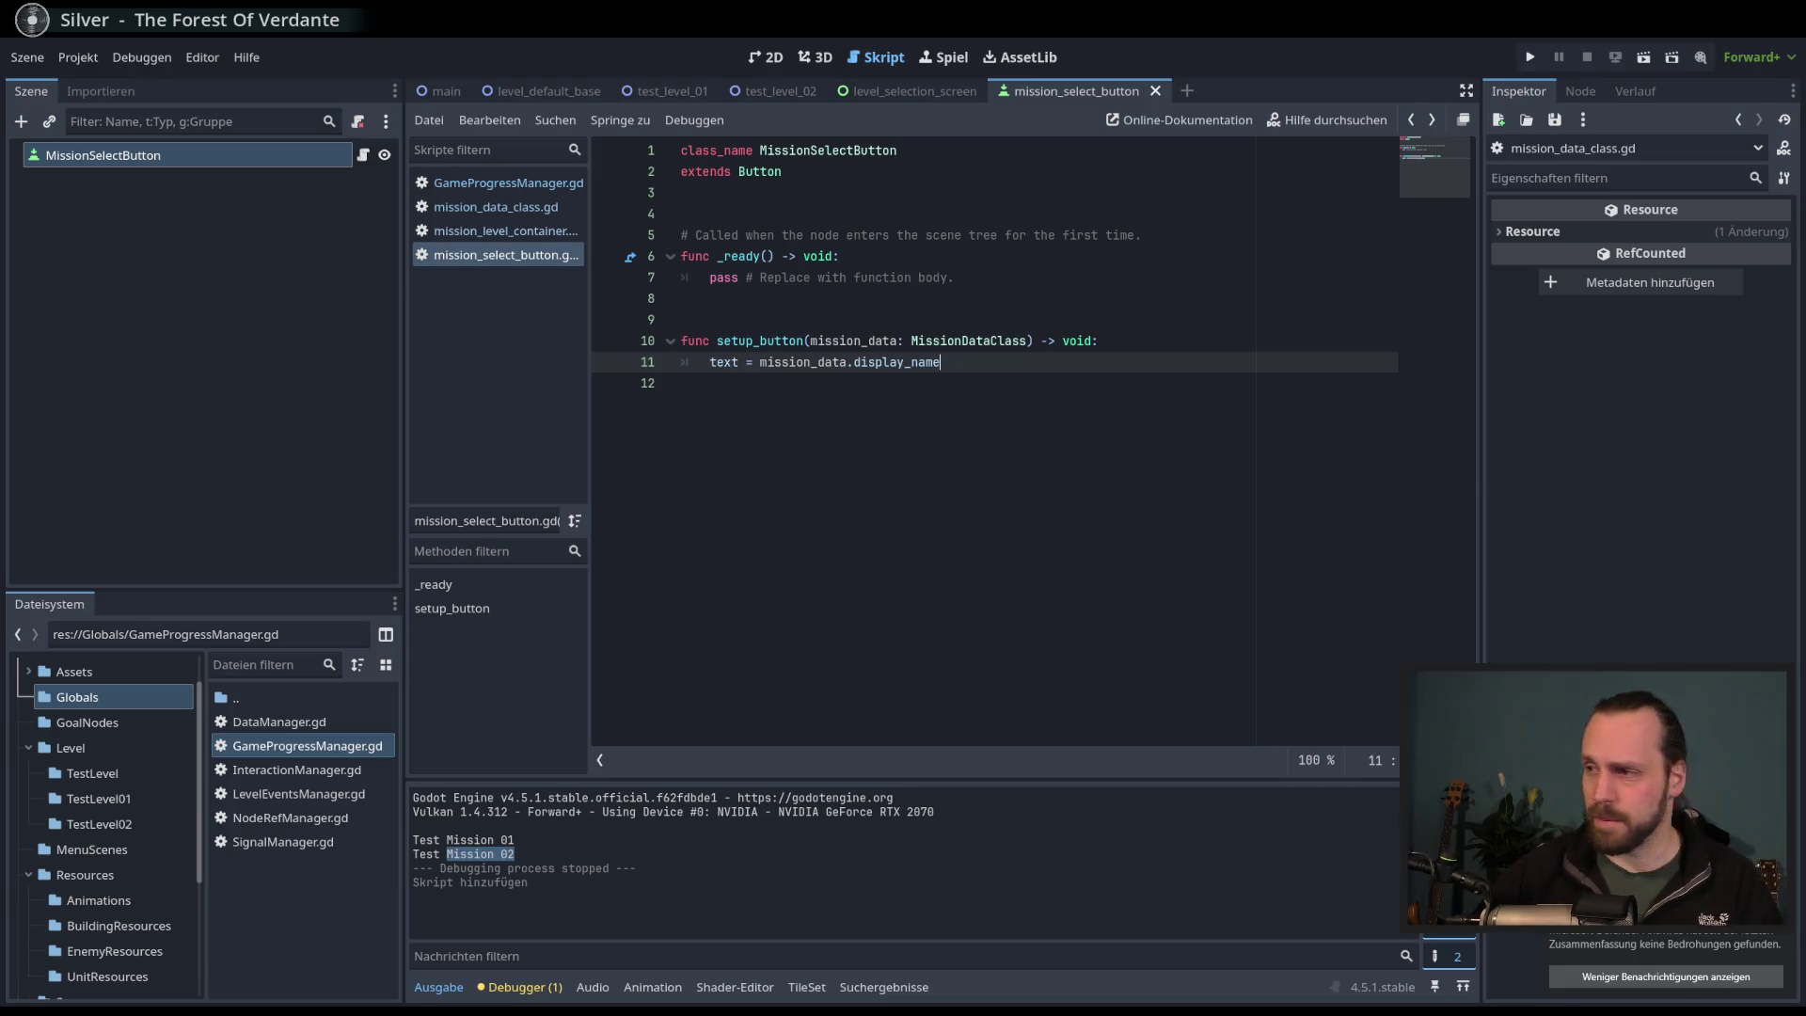
left_click(976, 461)
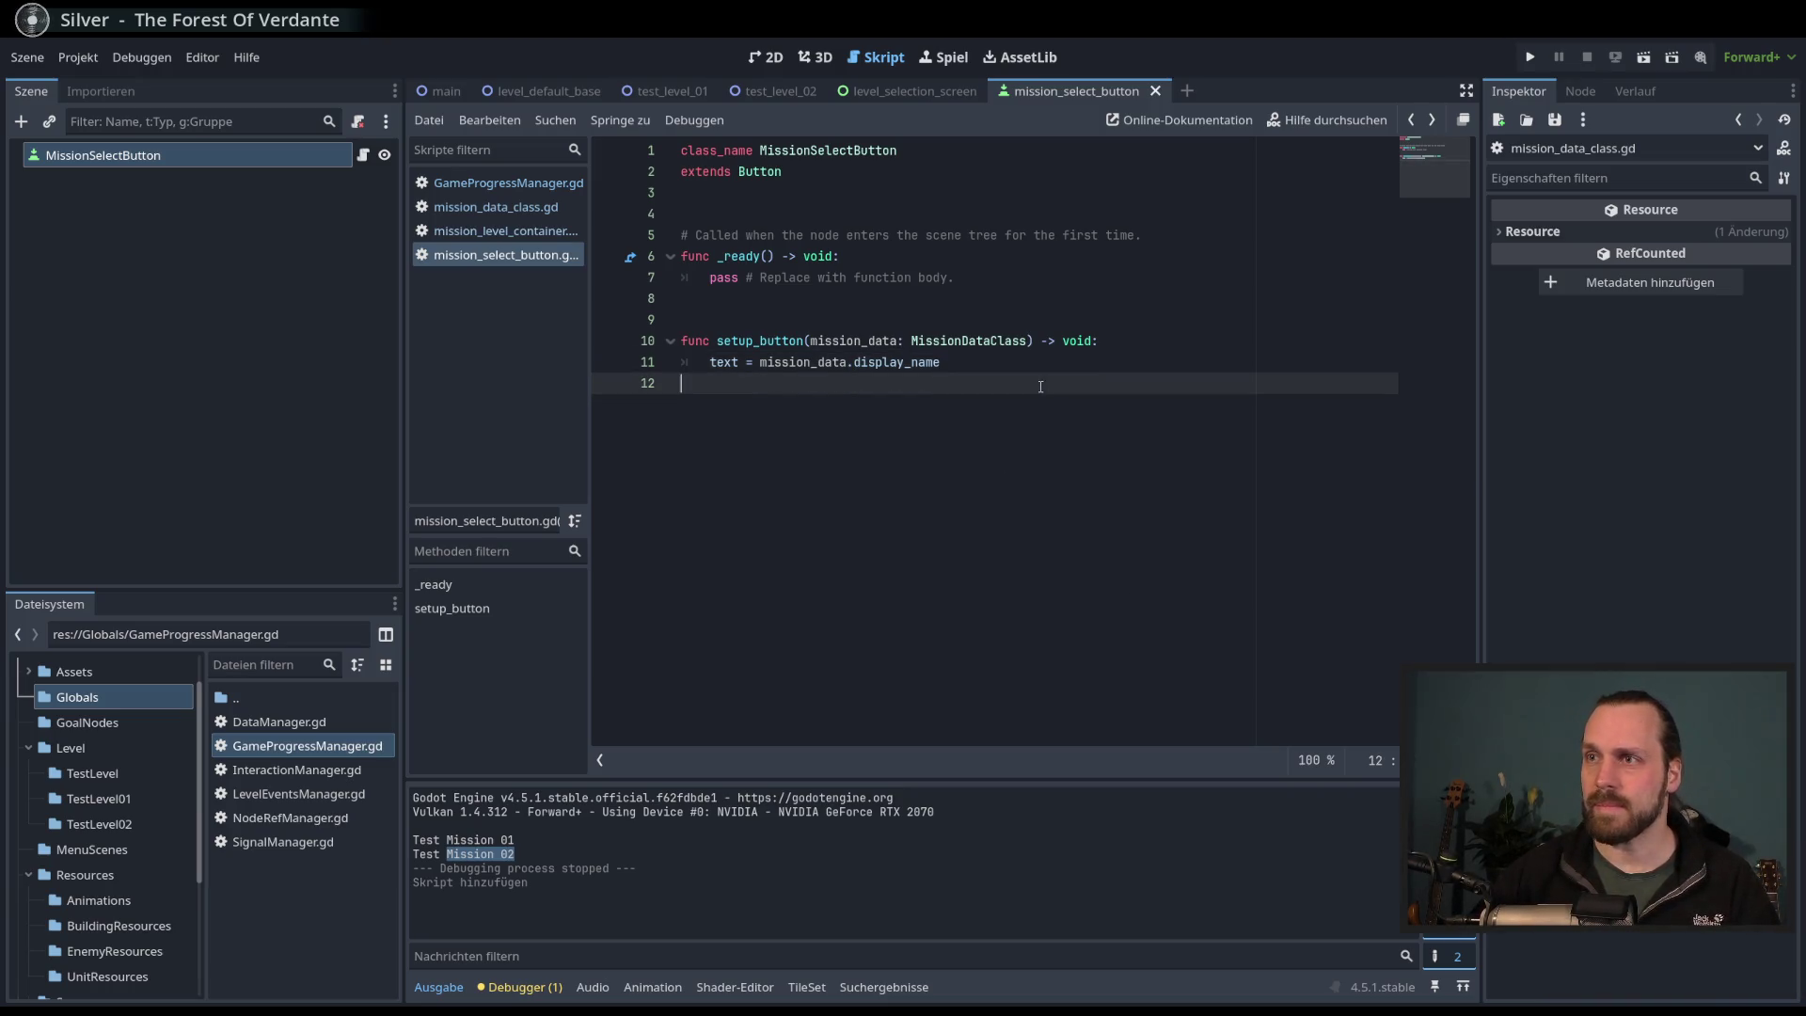
key("ctrl+s")
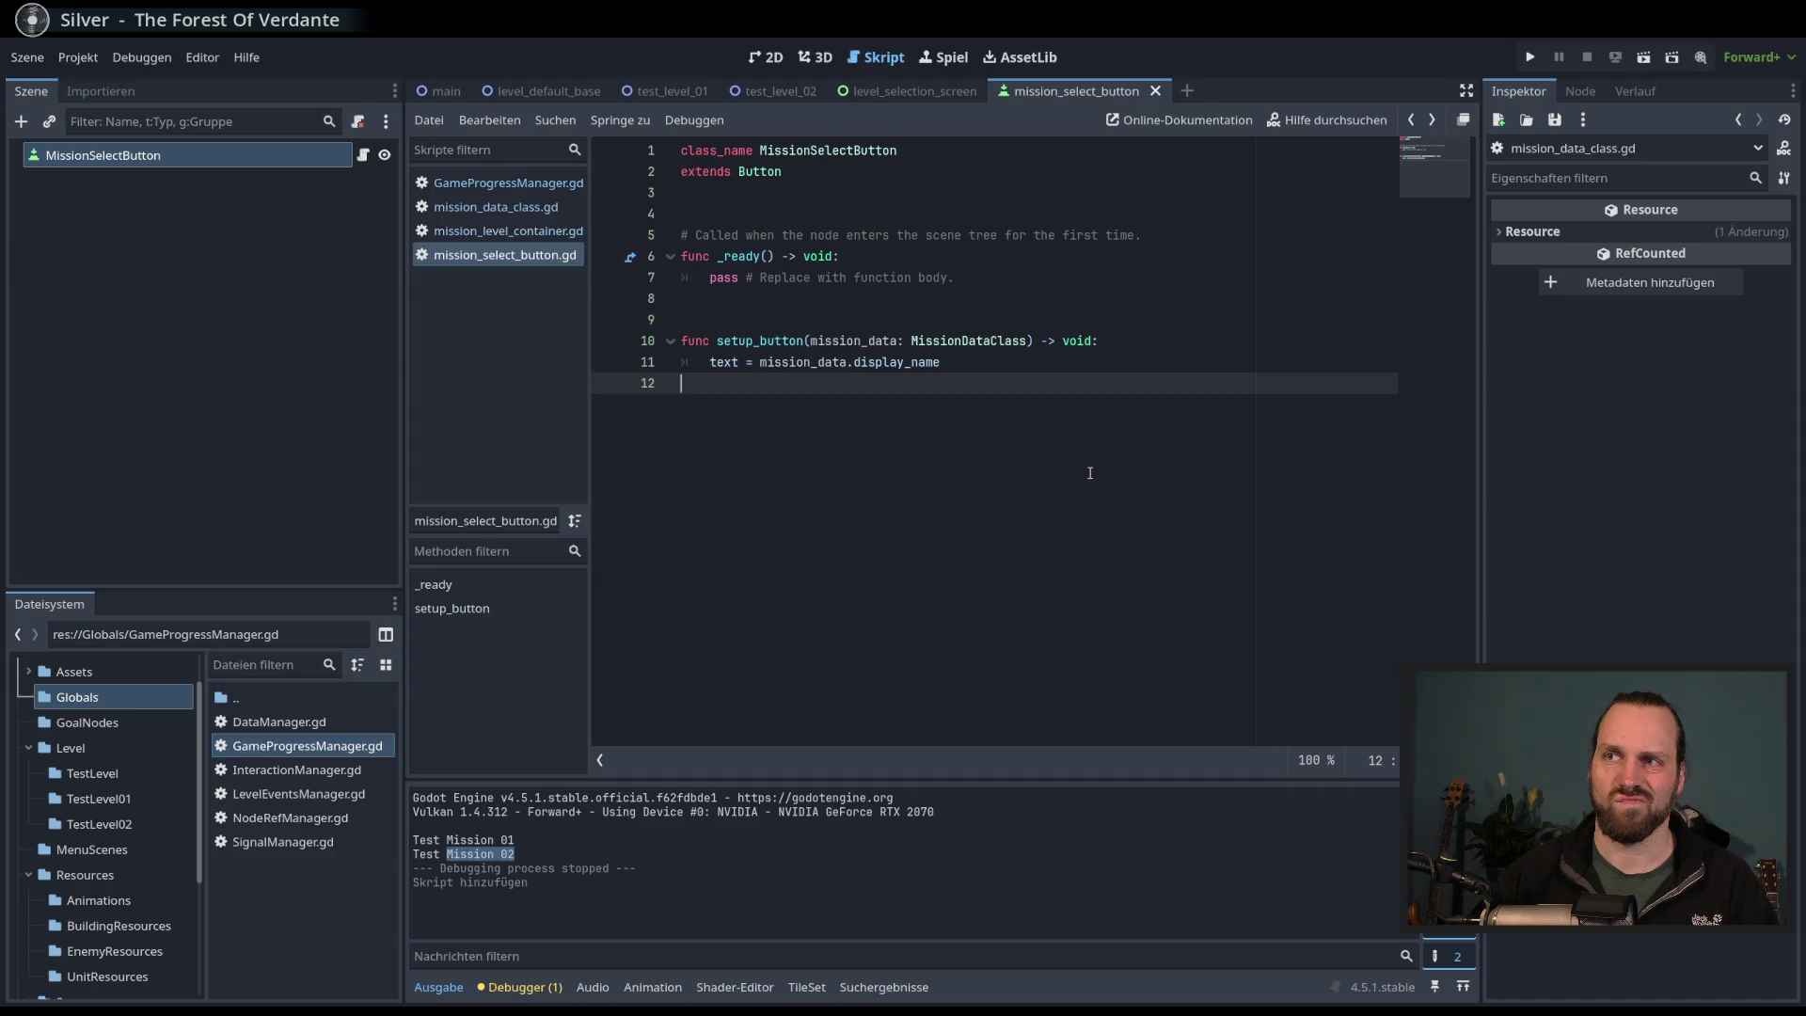
left_click(499, 232)
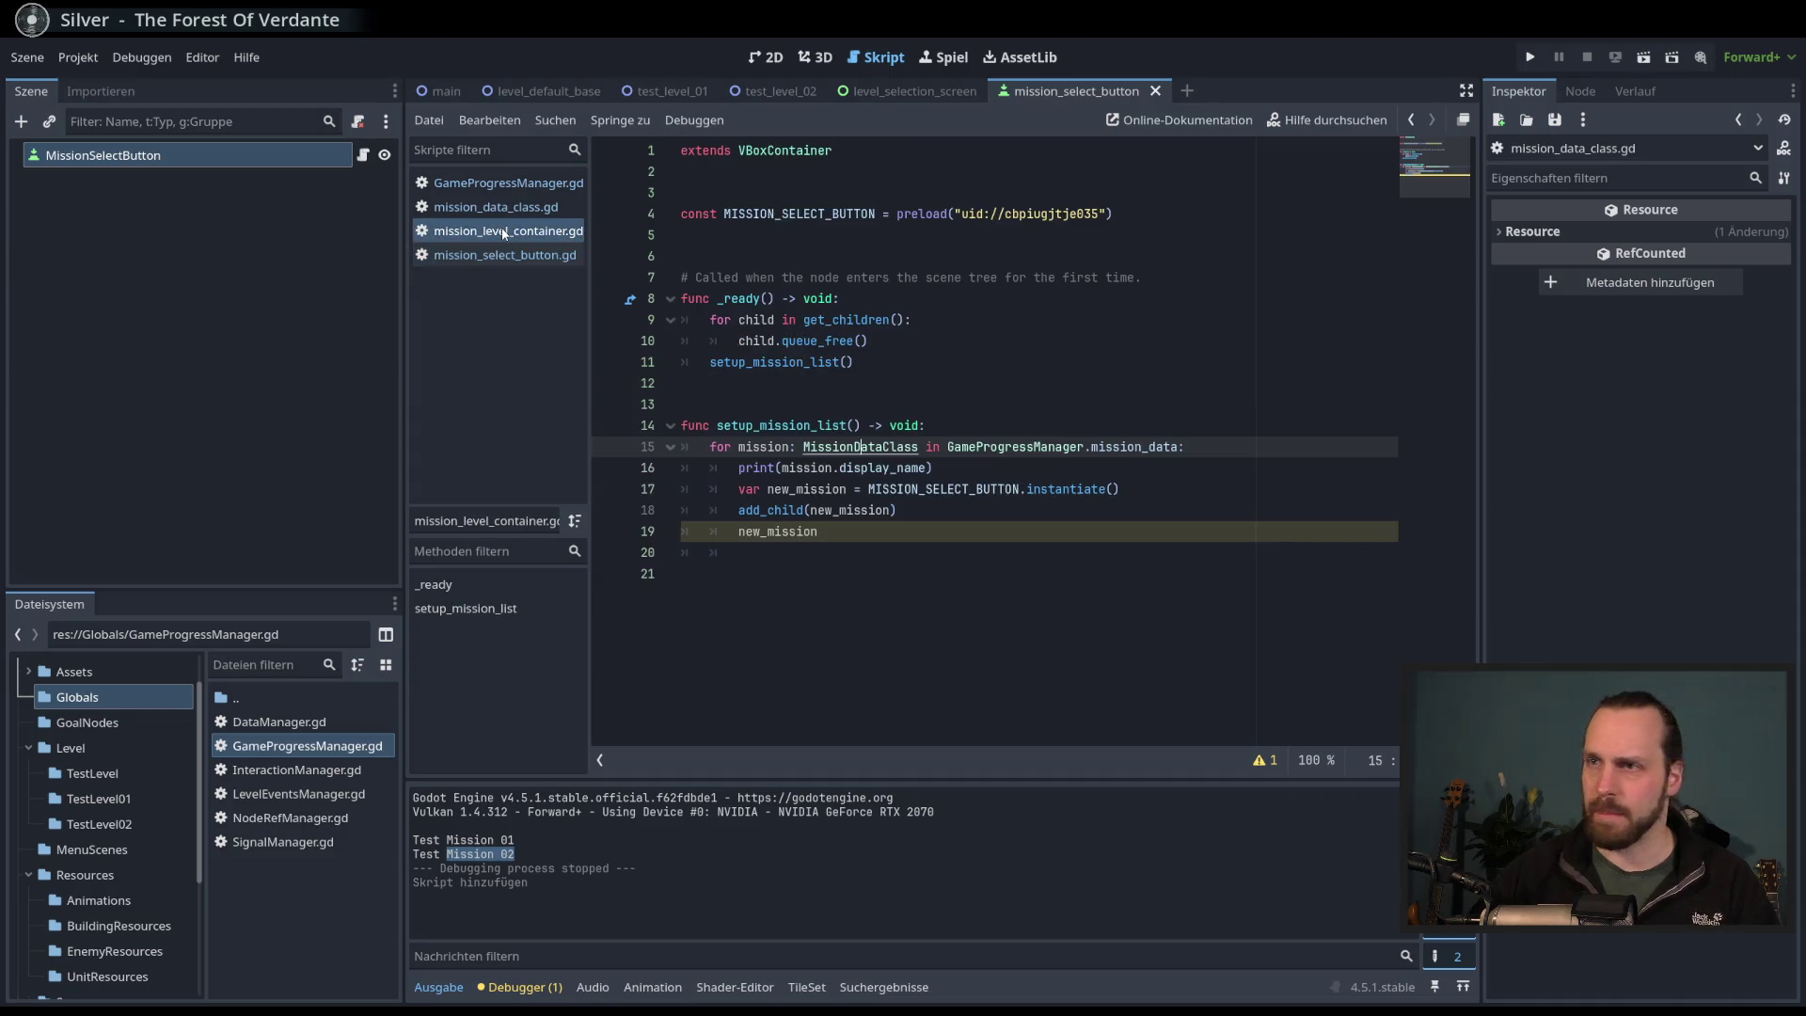
- Give new_mission the MissionSelectButton type, copying the class name from the button script
left_click(839, 533)
type(".se")
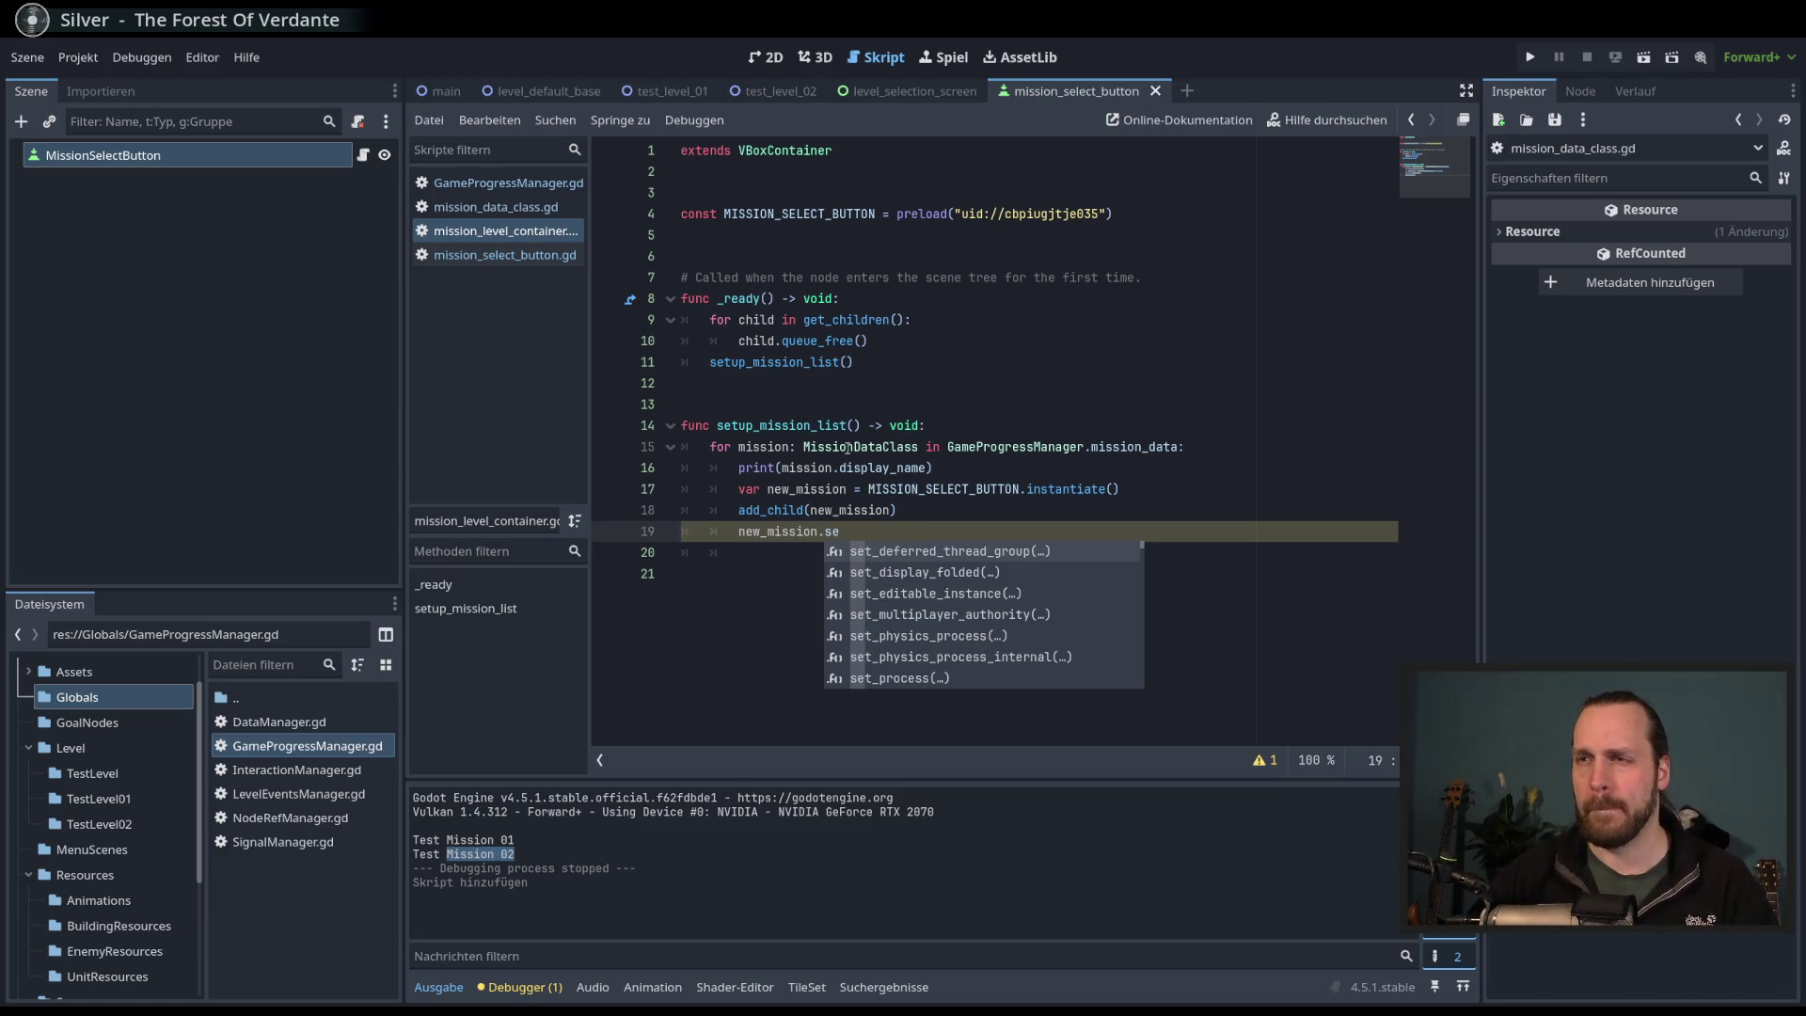
left_click(852, 489)
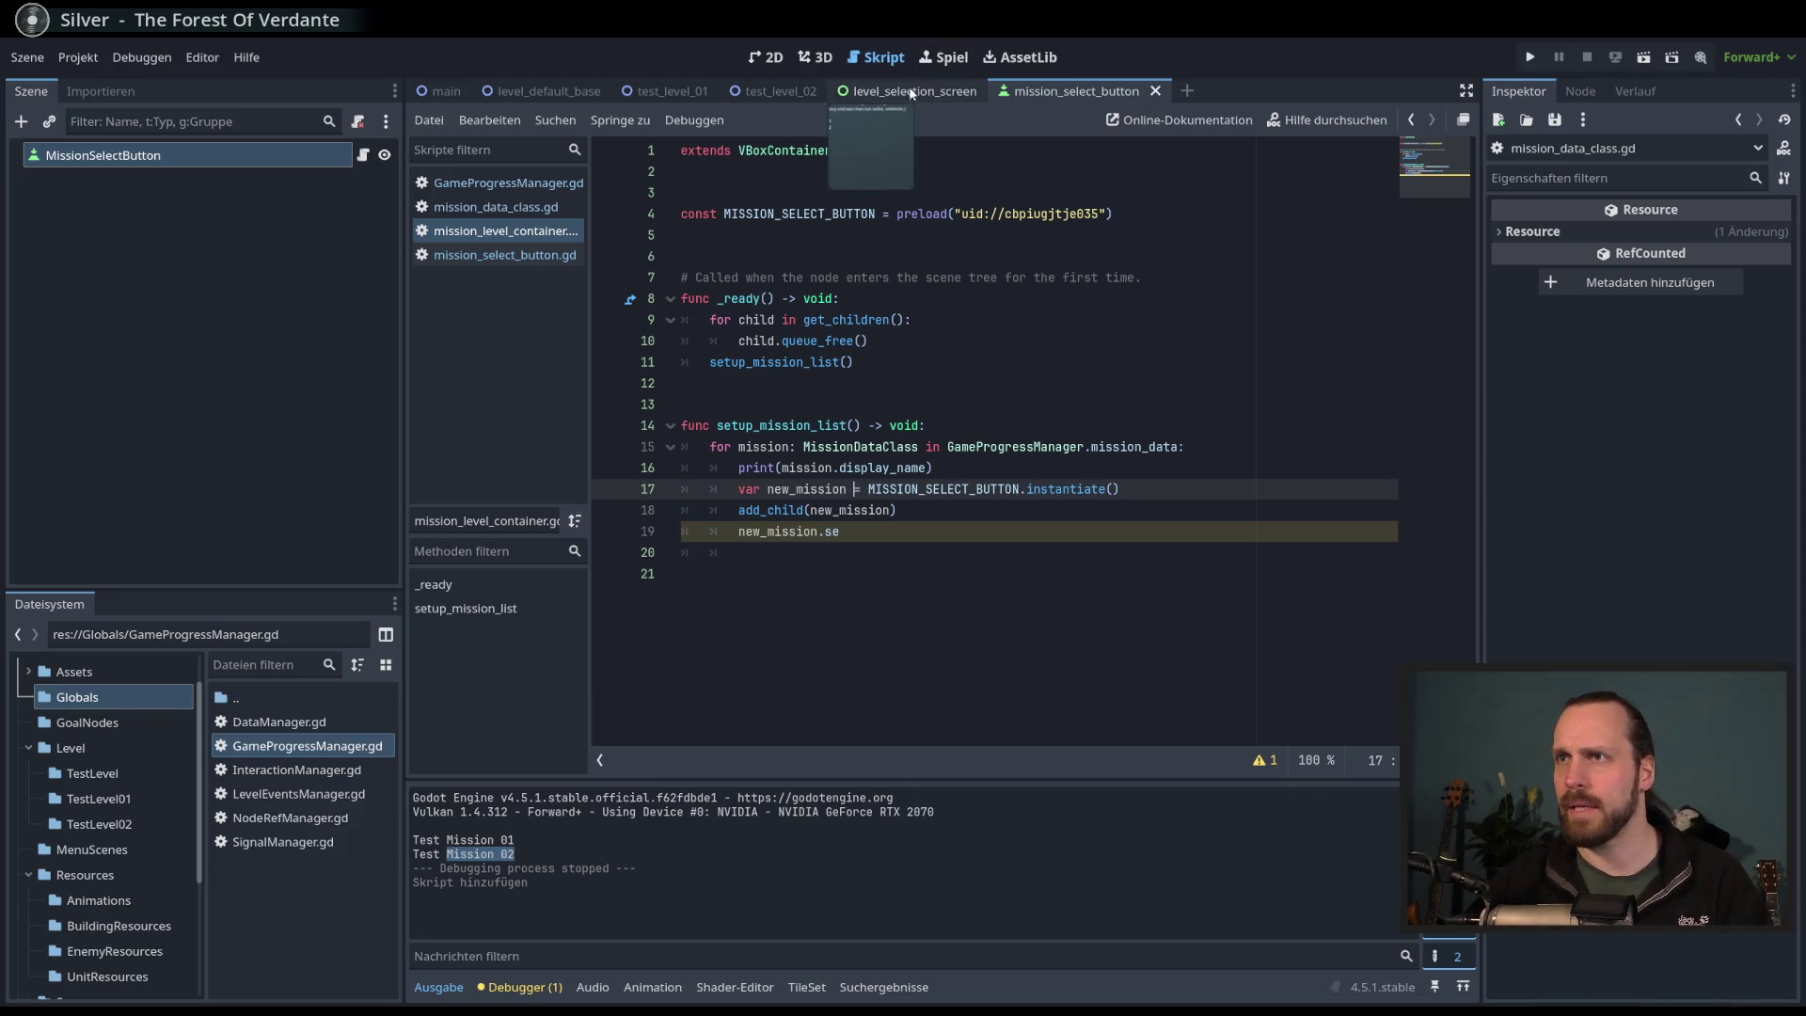
left_click(1050, 215)
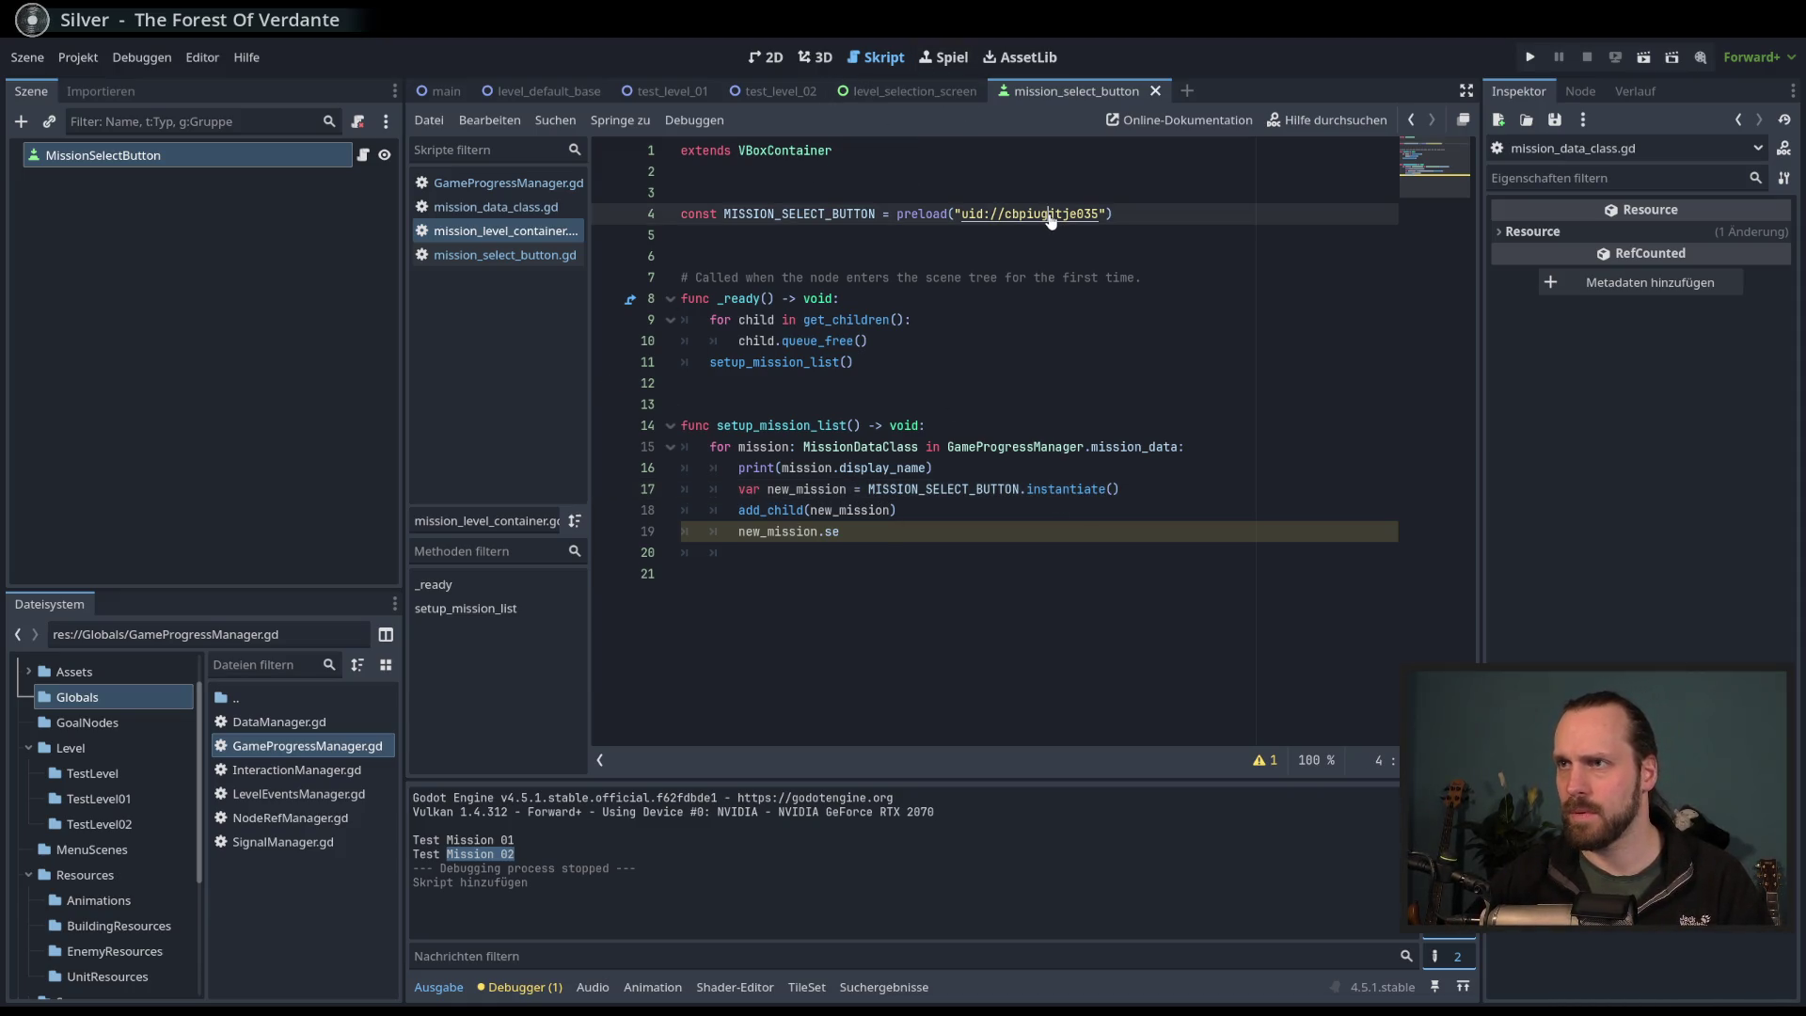
key("Left")
key("Left")
key("Left")
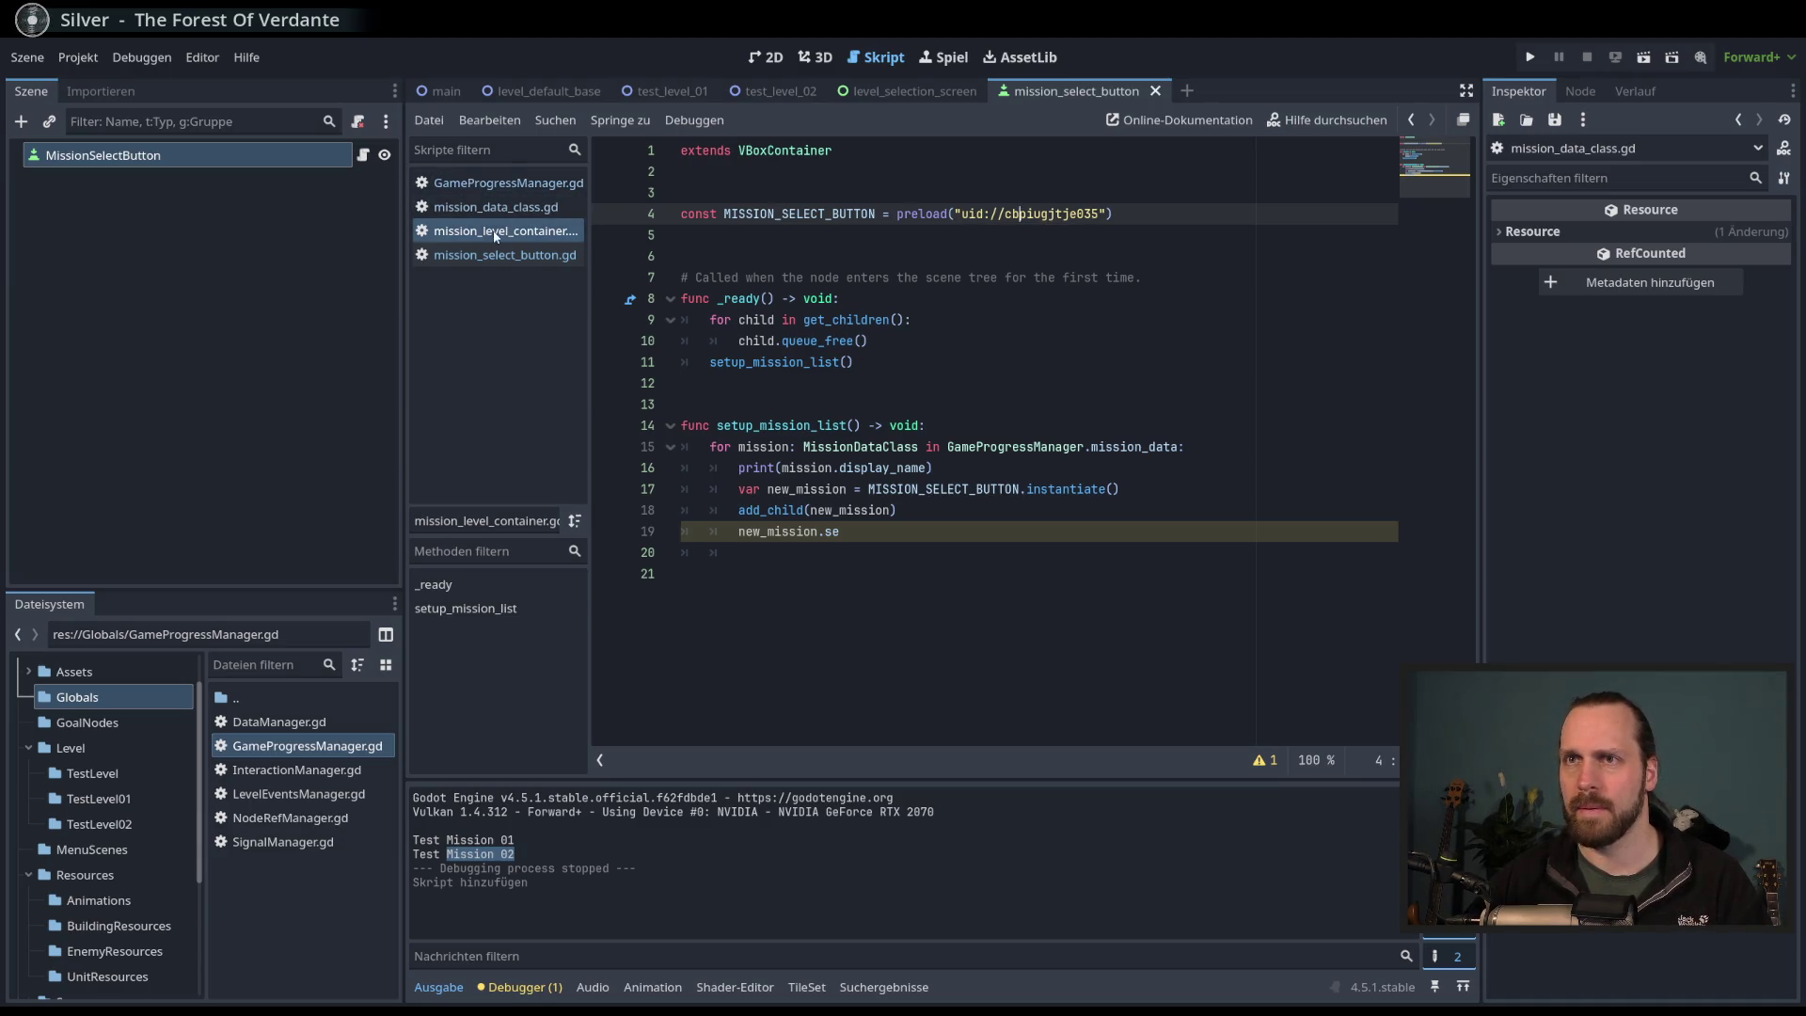
left_click(519, 257)
left_click(905, 150)
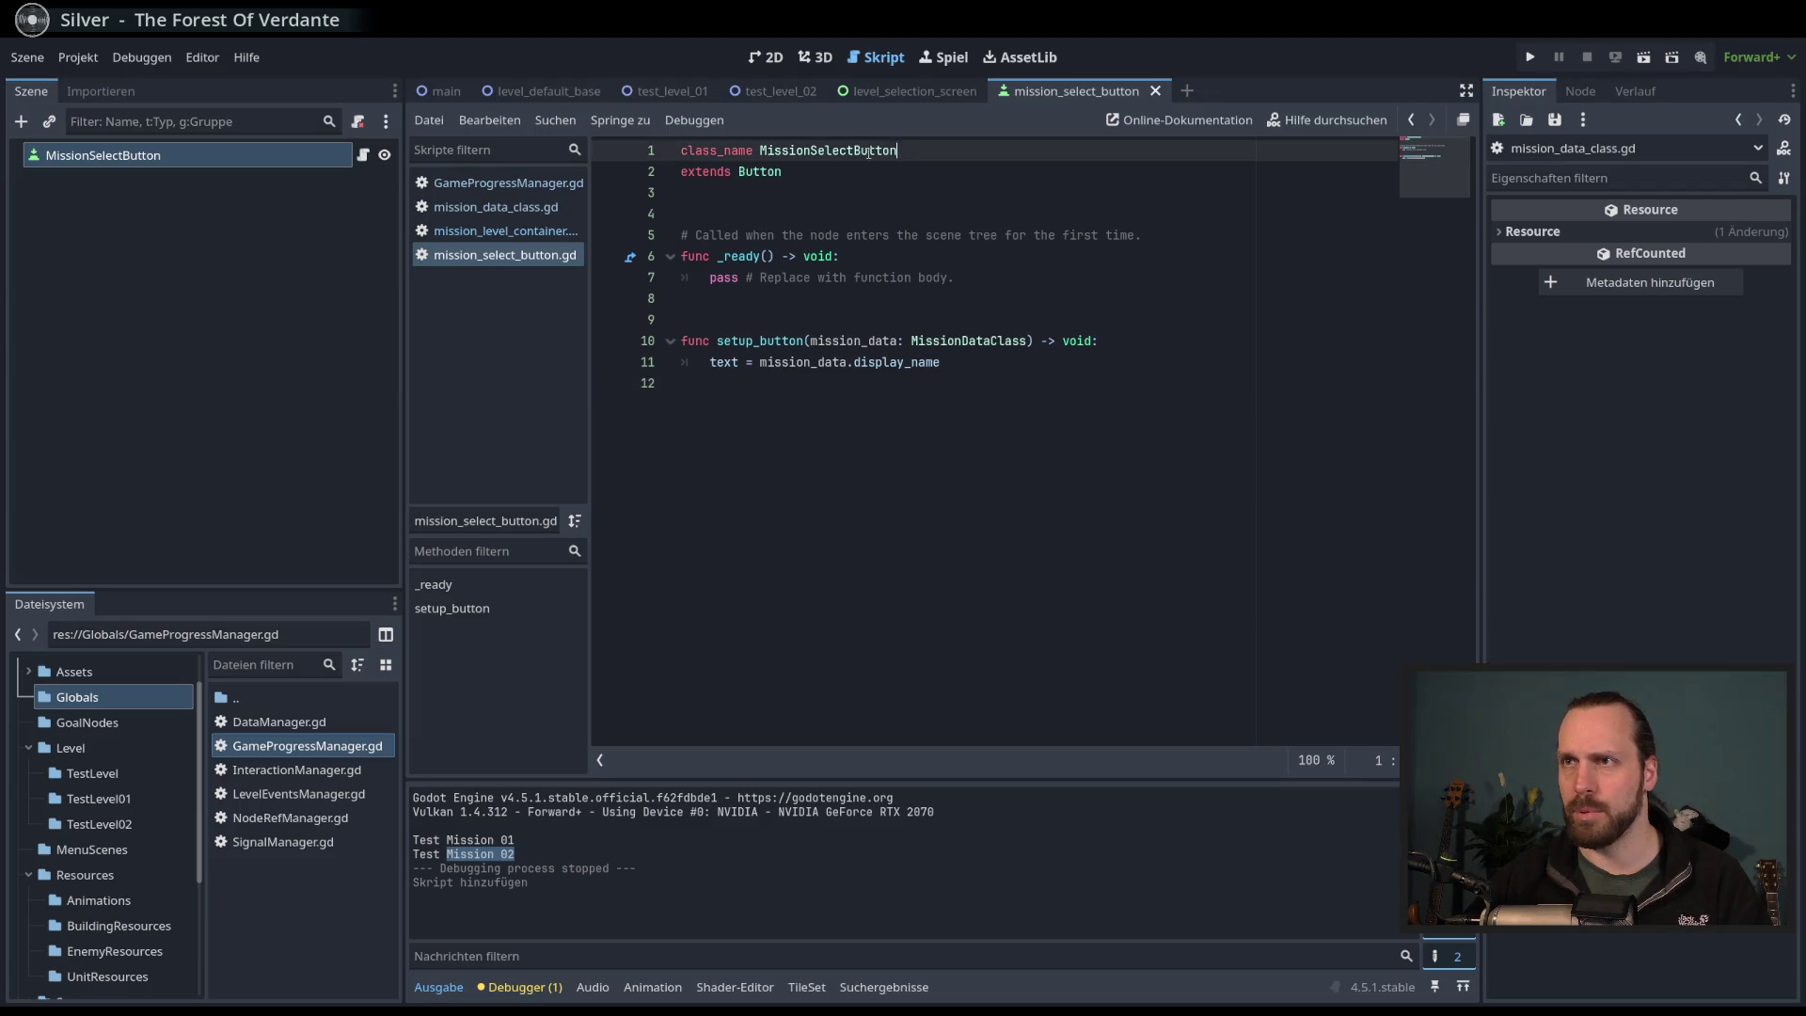
double_click(813, 152)
key("ctrl+c")
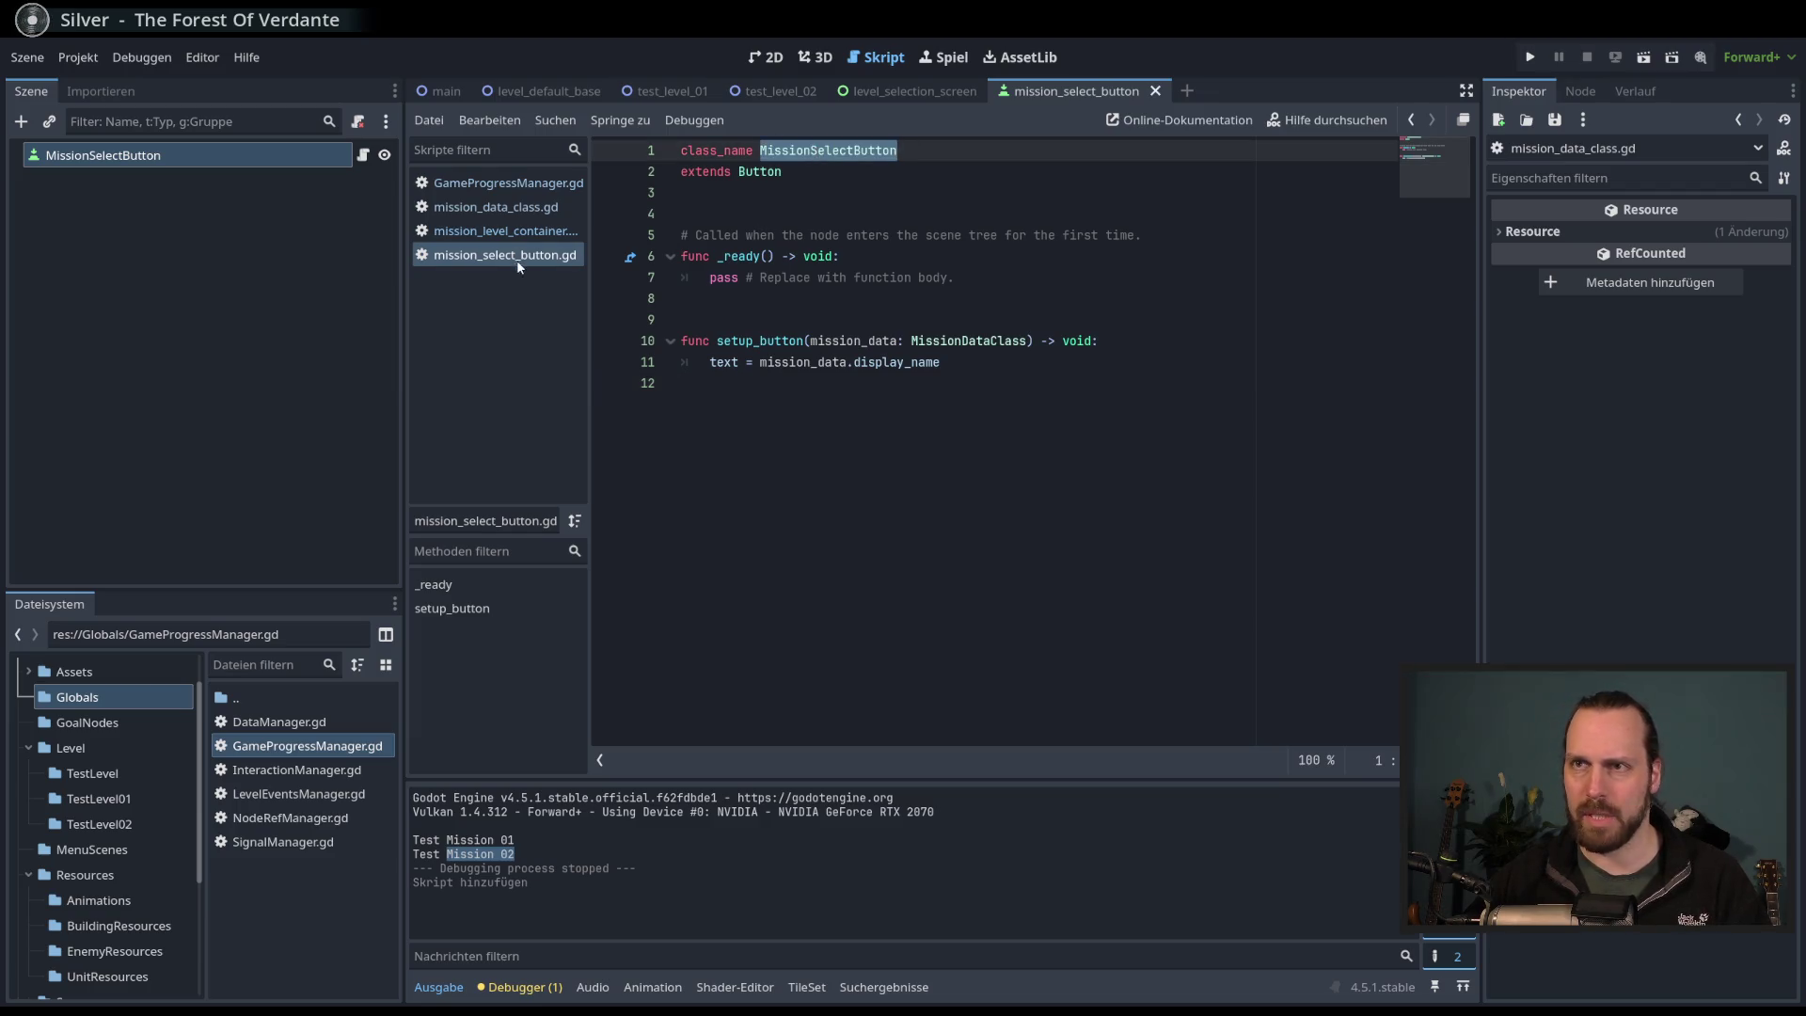
left_click(505, 230)
left_click(851, 489)
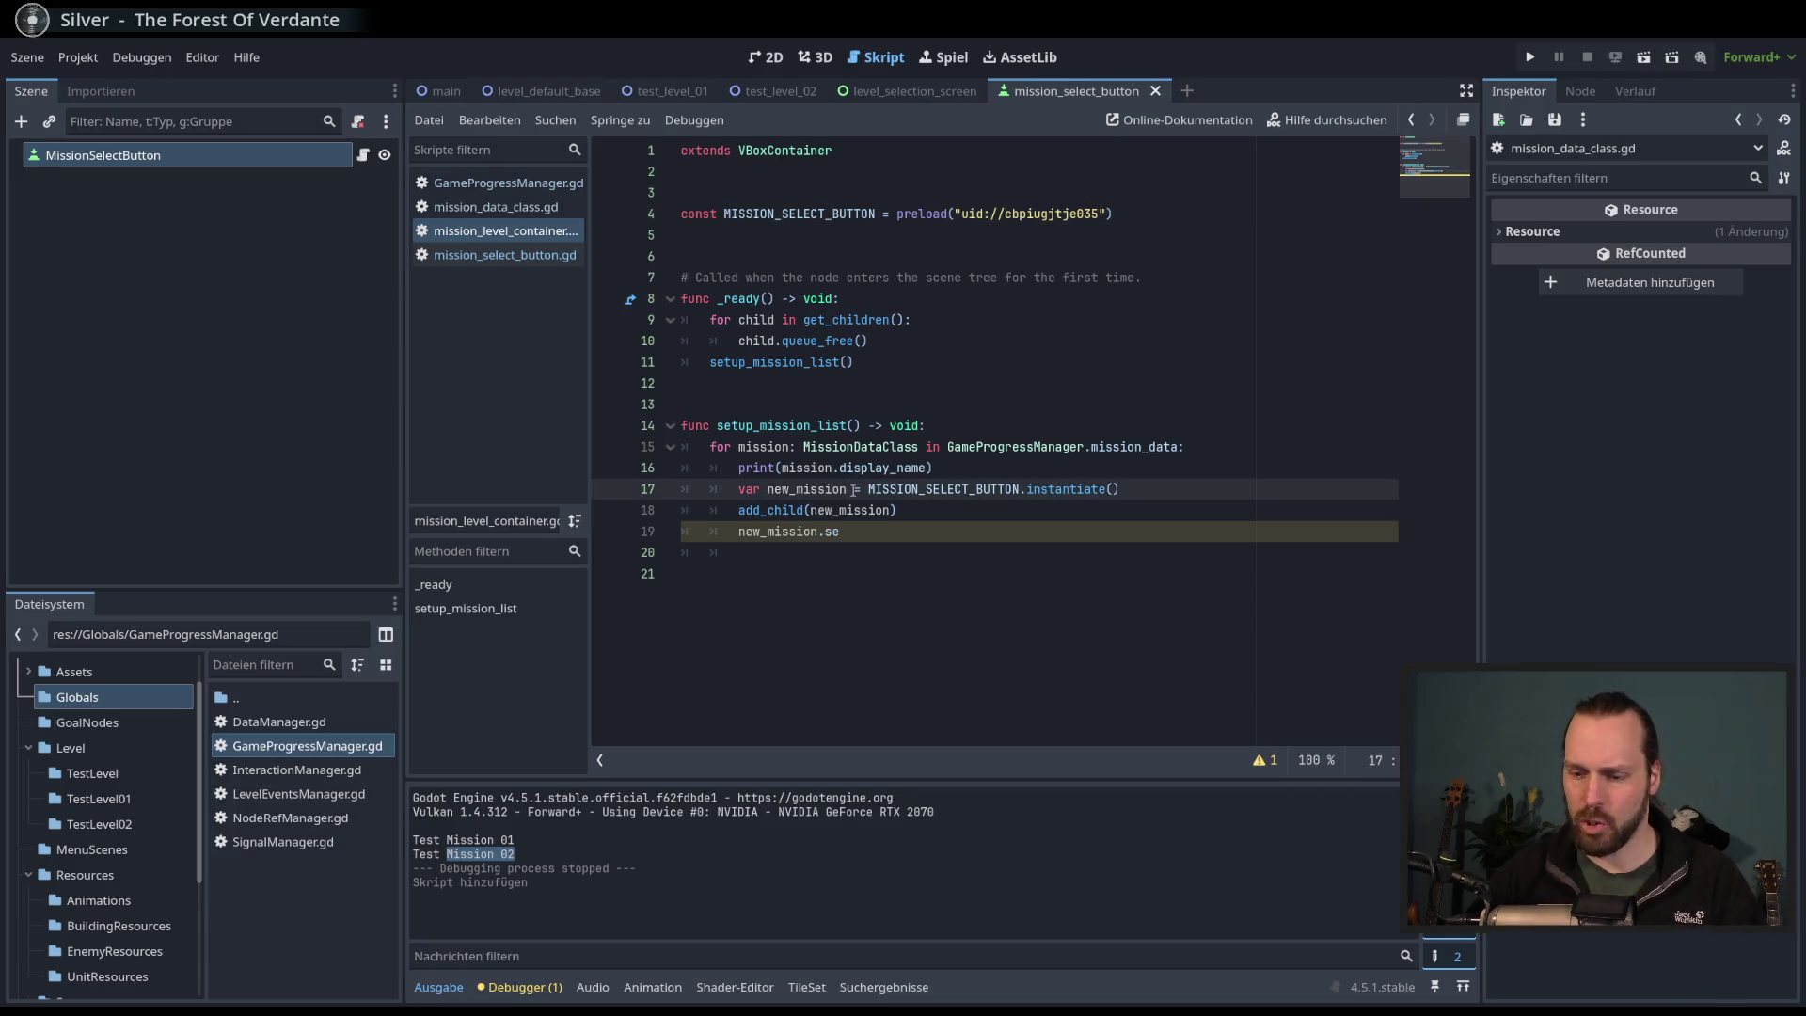
type(":")
key("ctrl+v")
- Call new_mission.setup_button(mission) for each mission in the loop
left_click(864, 531)
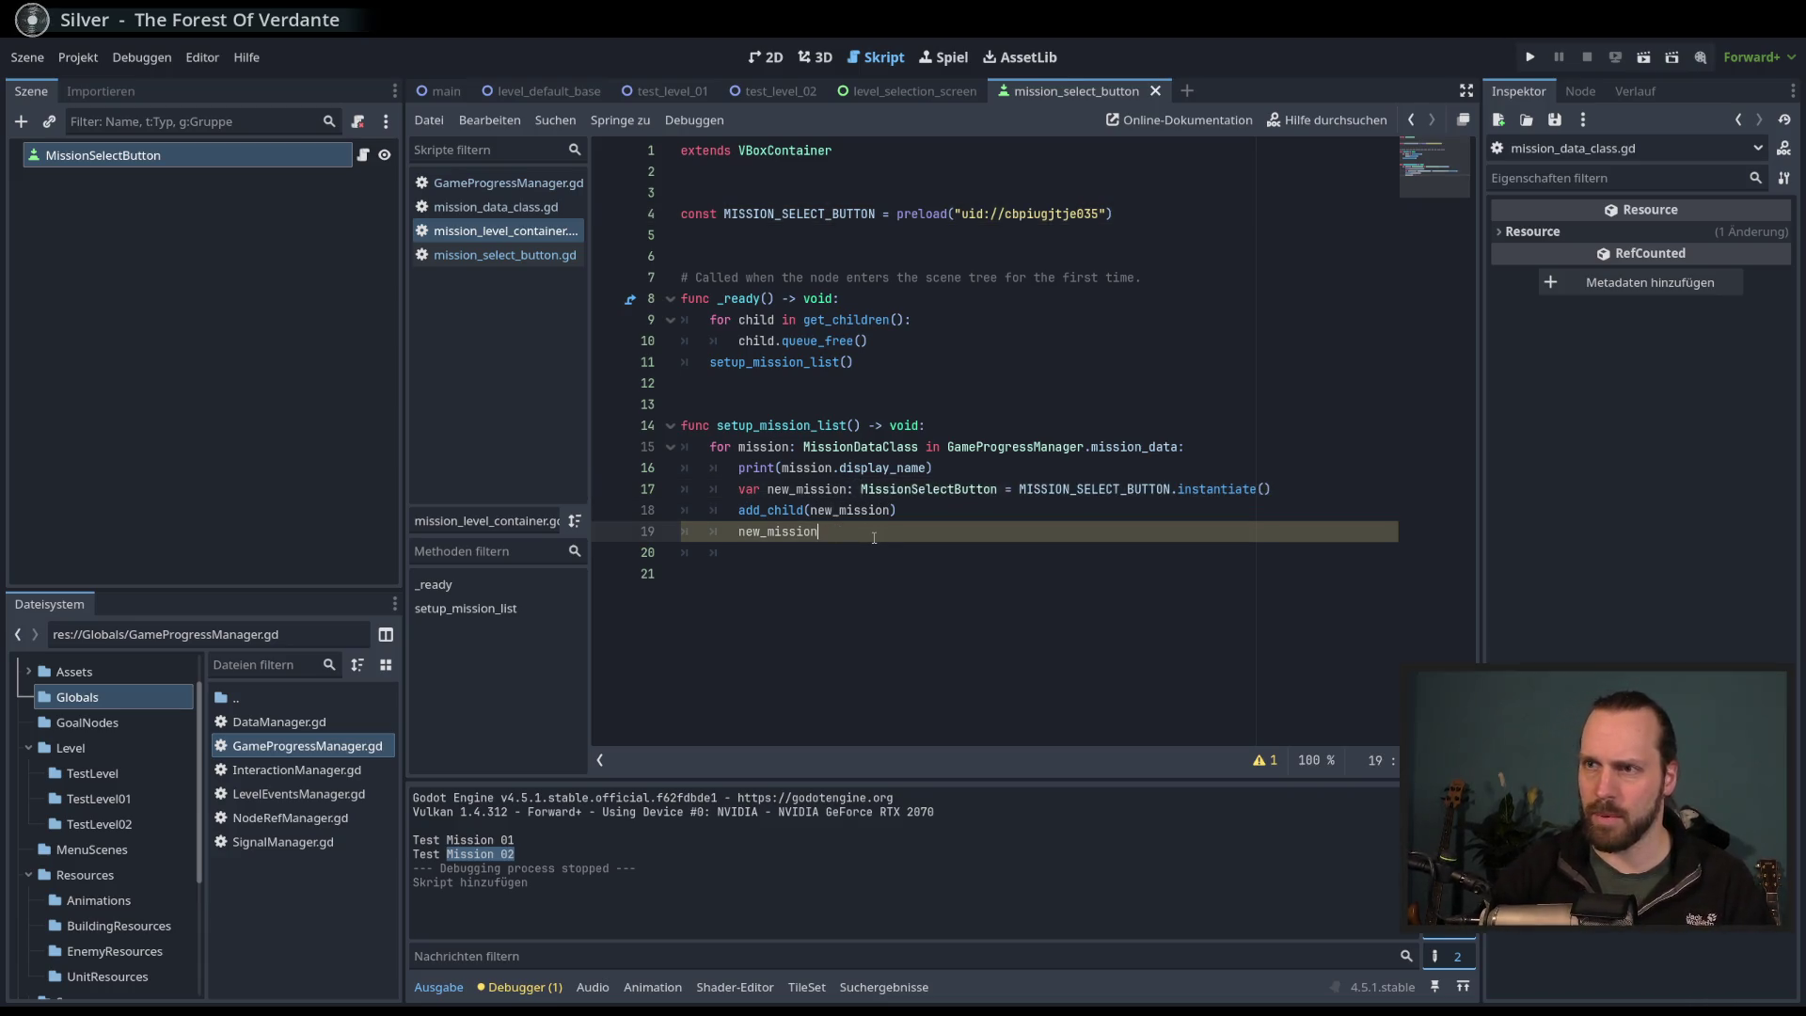
key("ctrl+space")
key("Return")
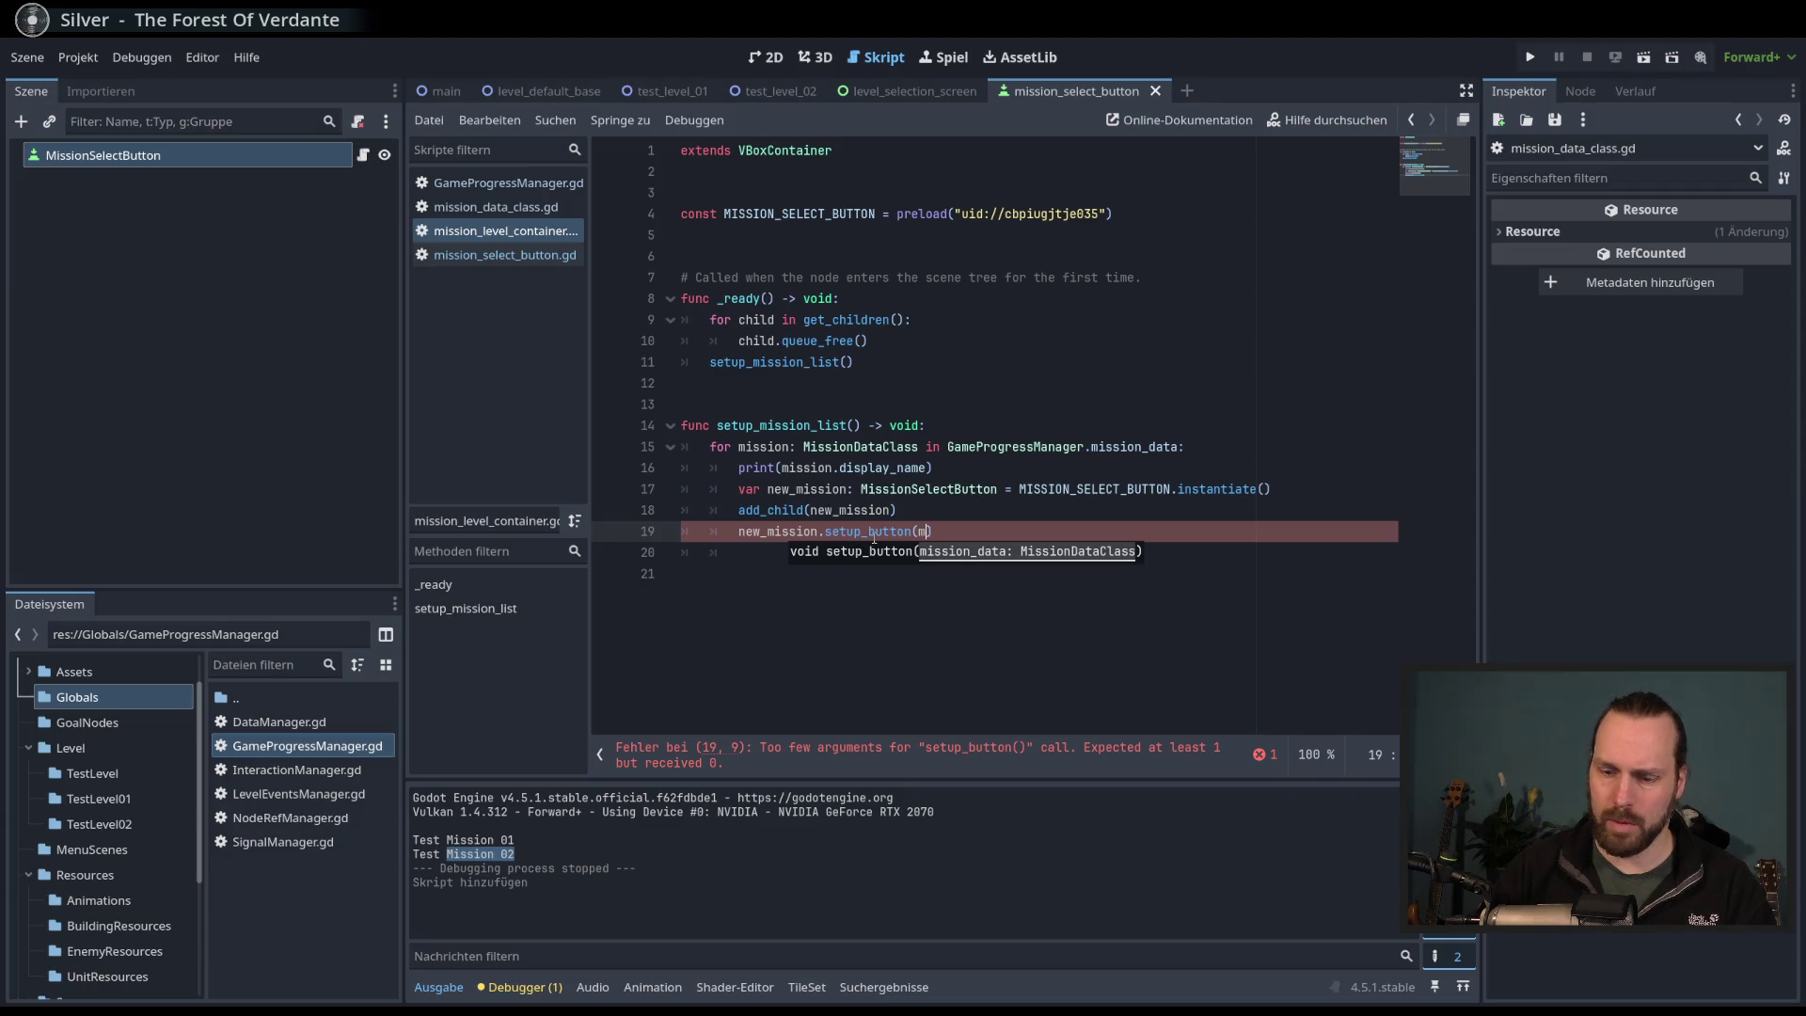
type("mission")
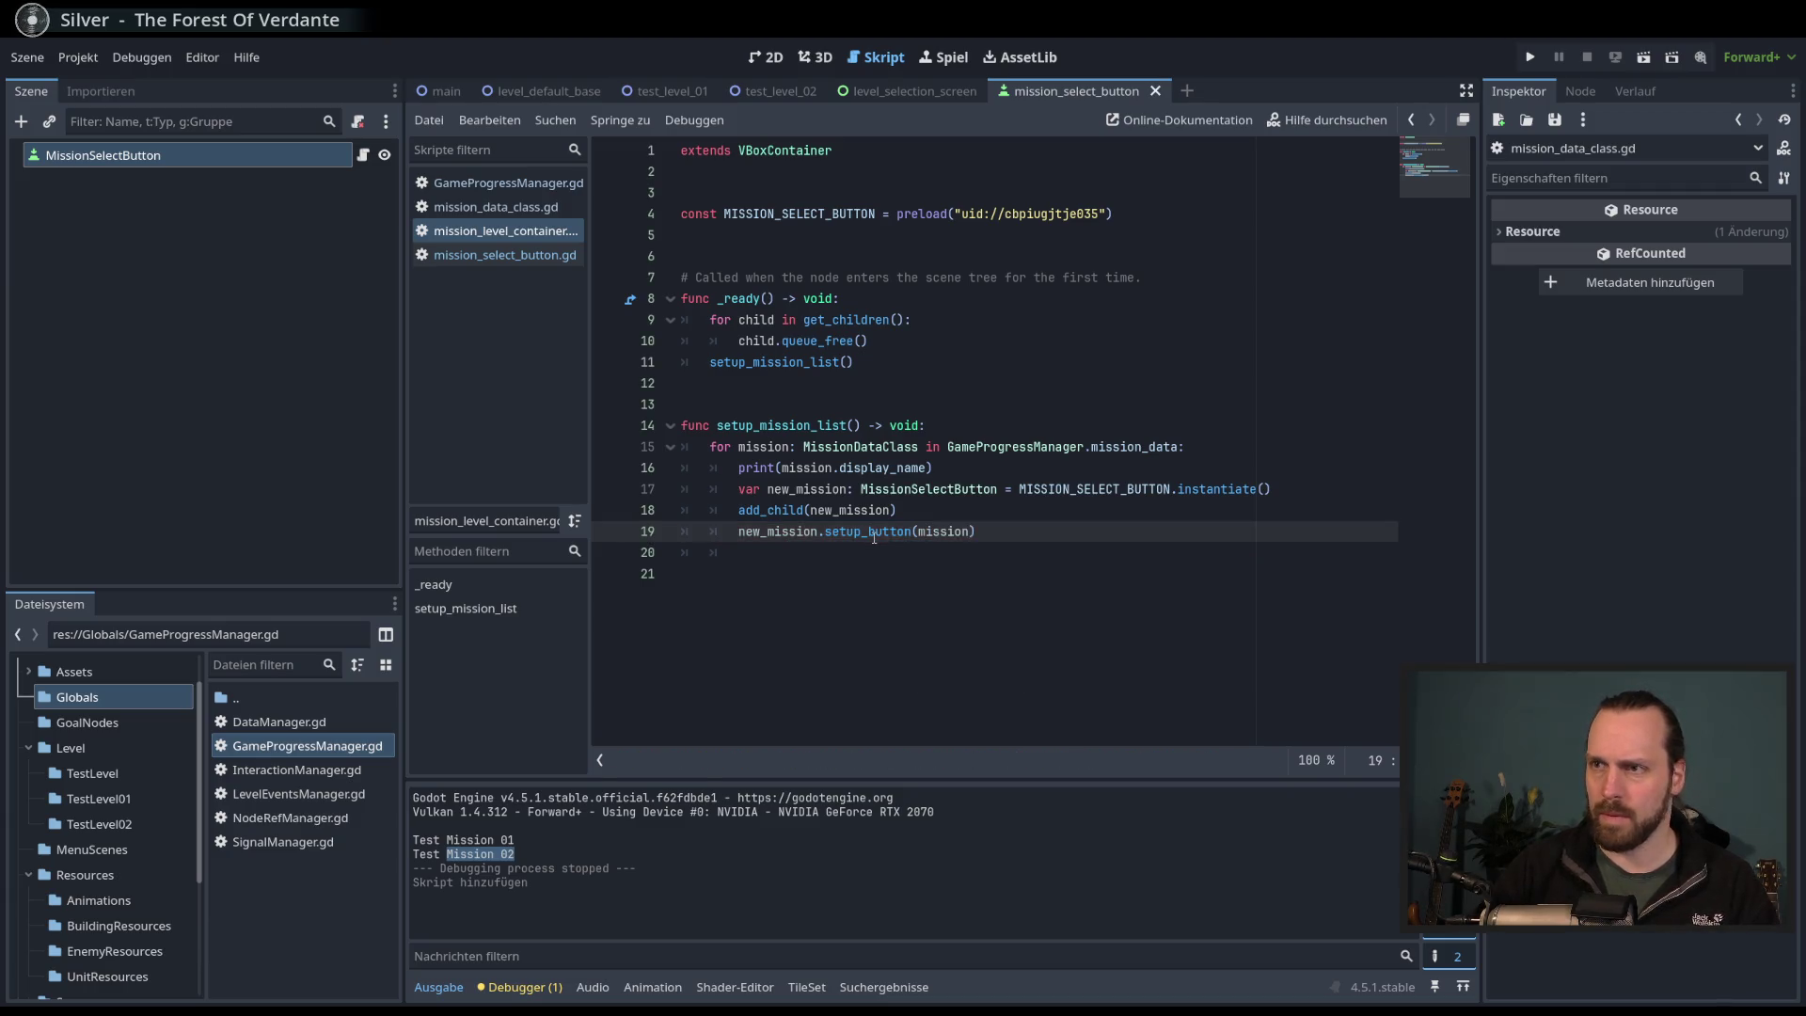
key("End")
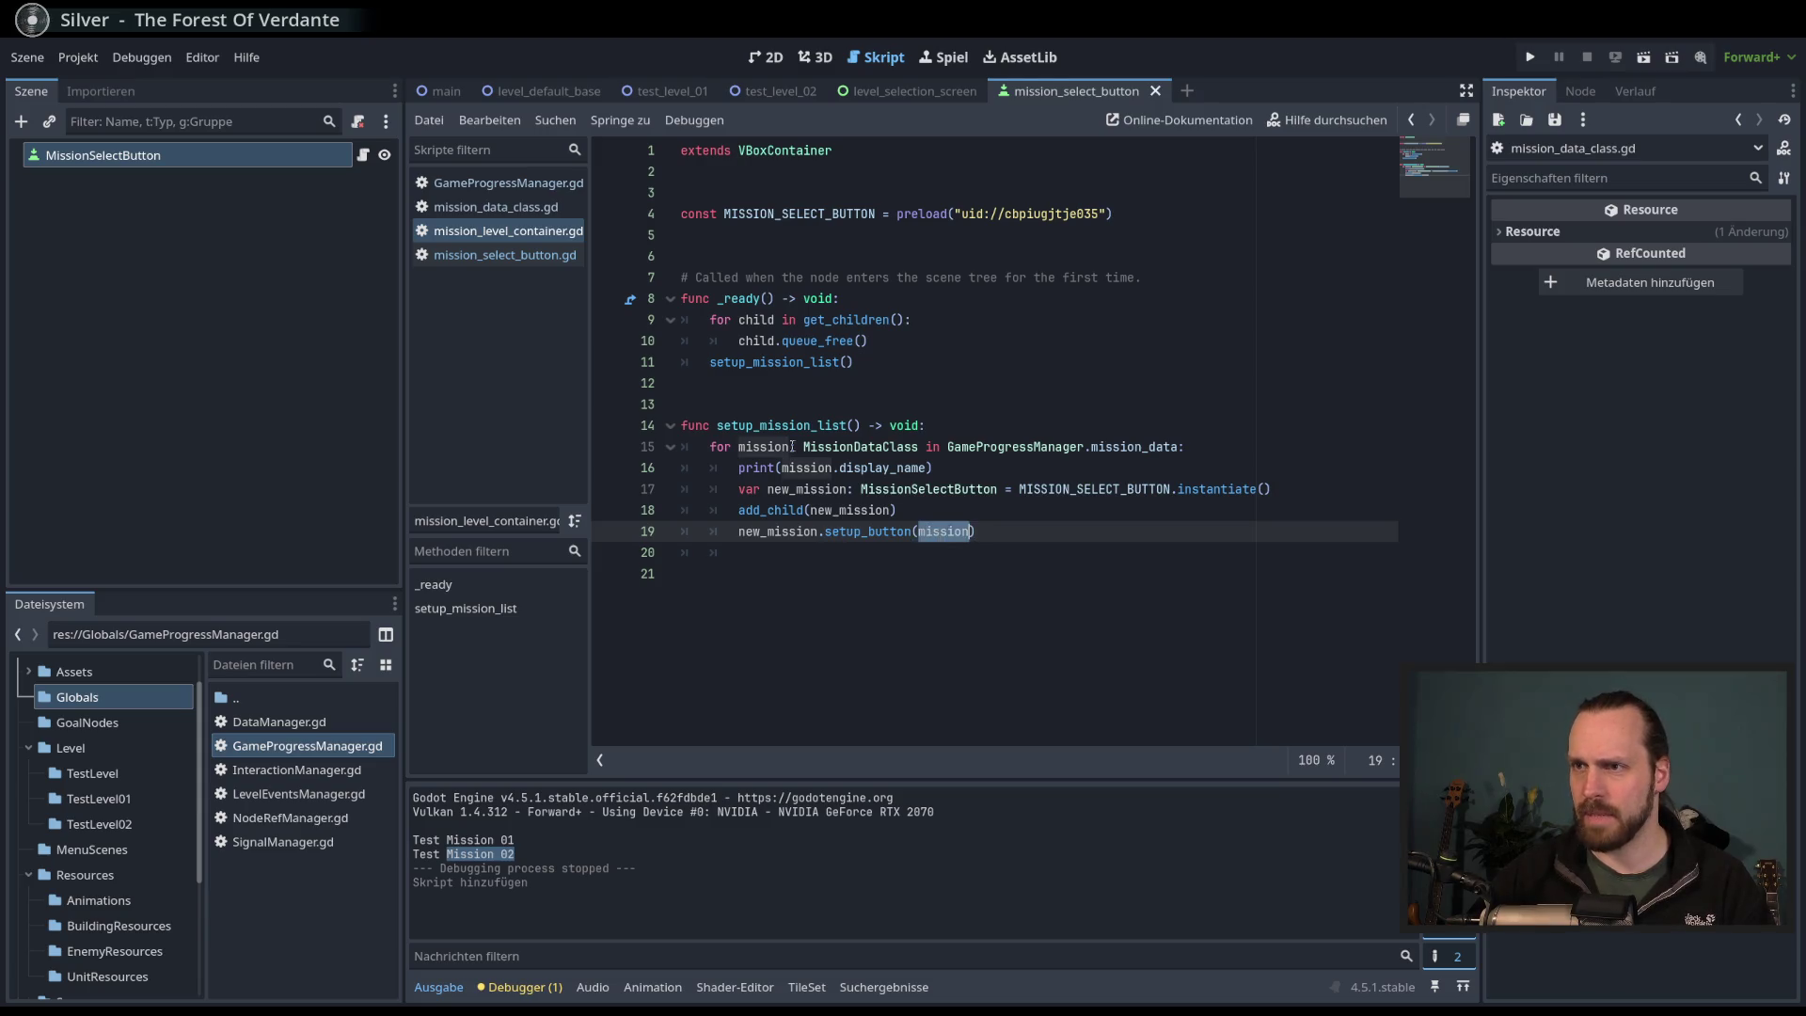
- Wrap the button creation lines in an 'if mission.available_in_menu:' block
left_click(1206, 448)
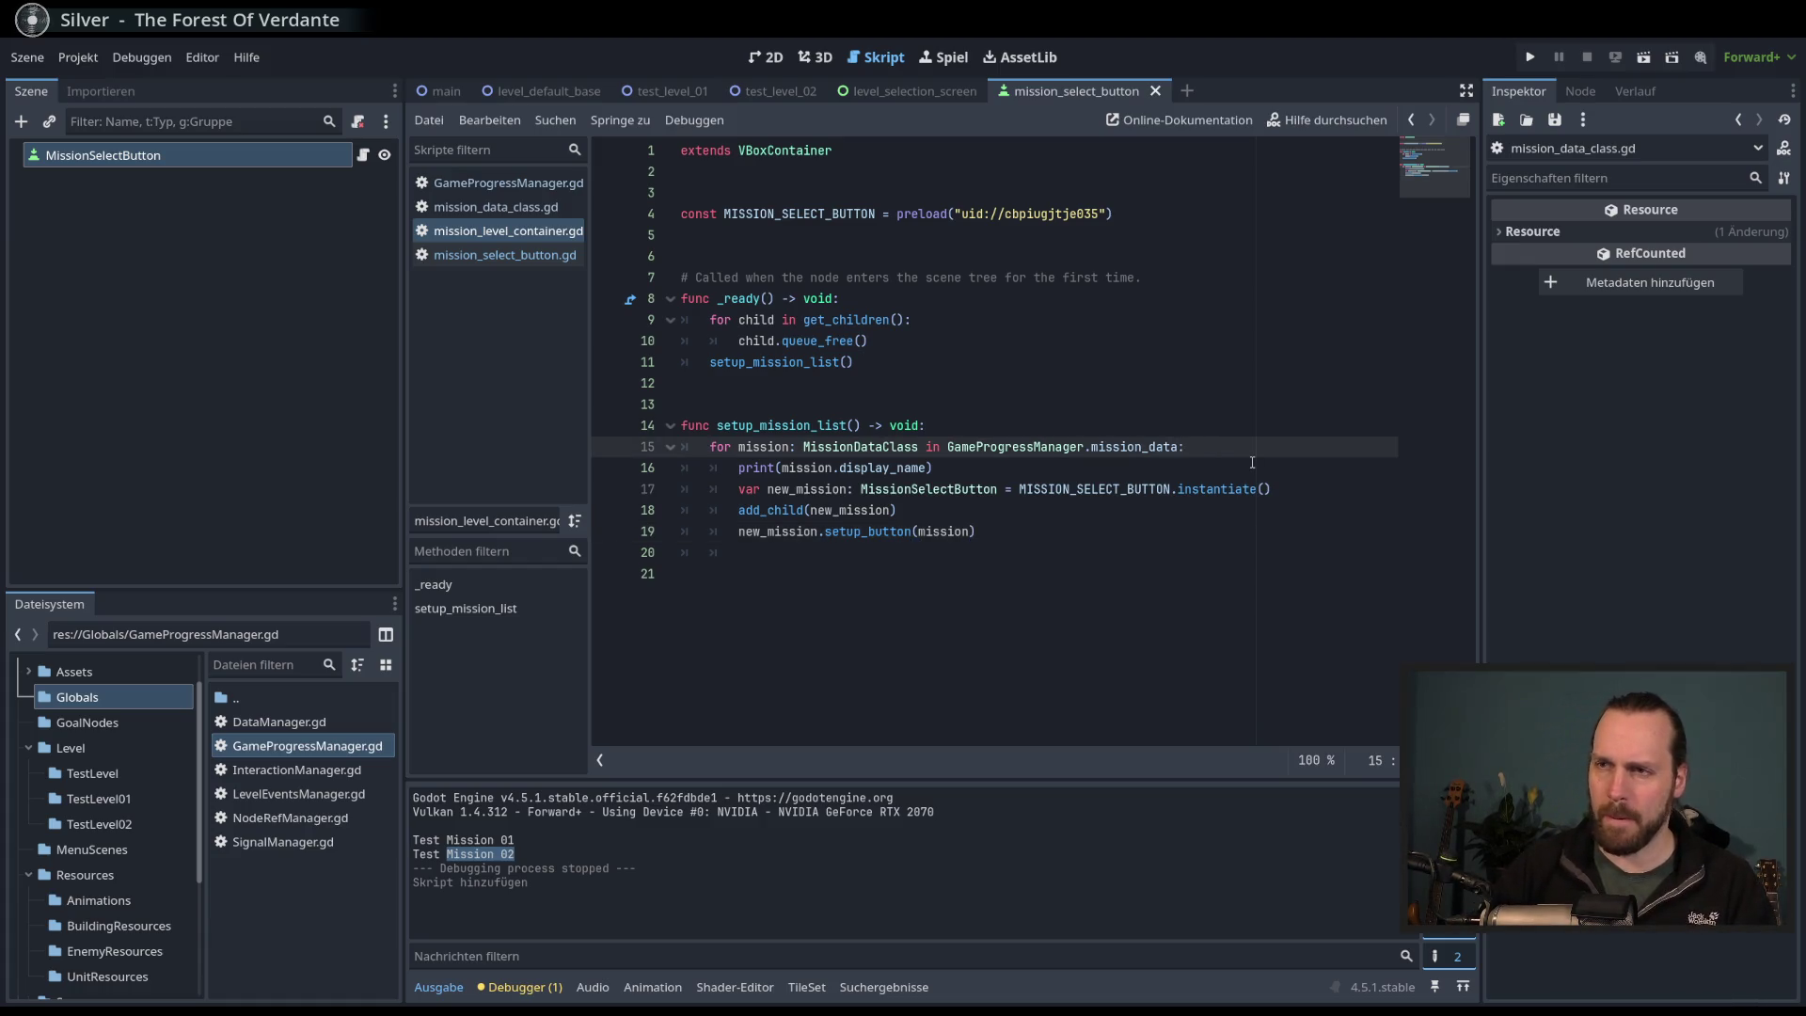
key("Down")
key("Return")
type("if m")
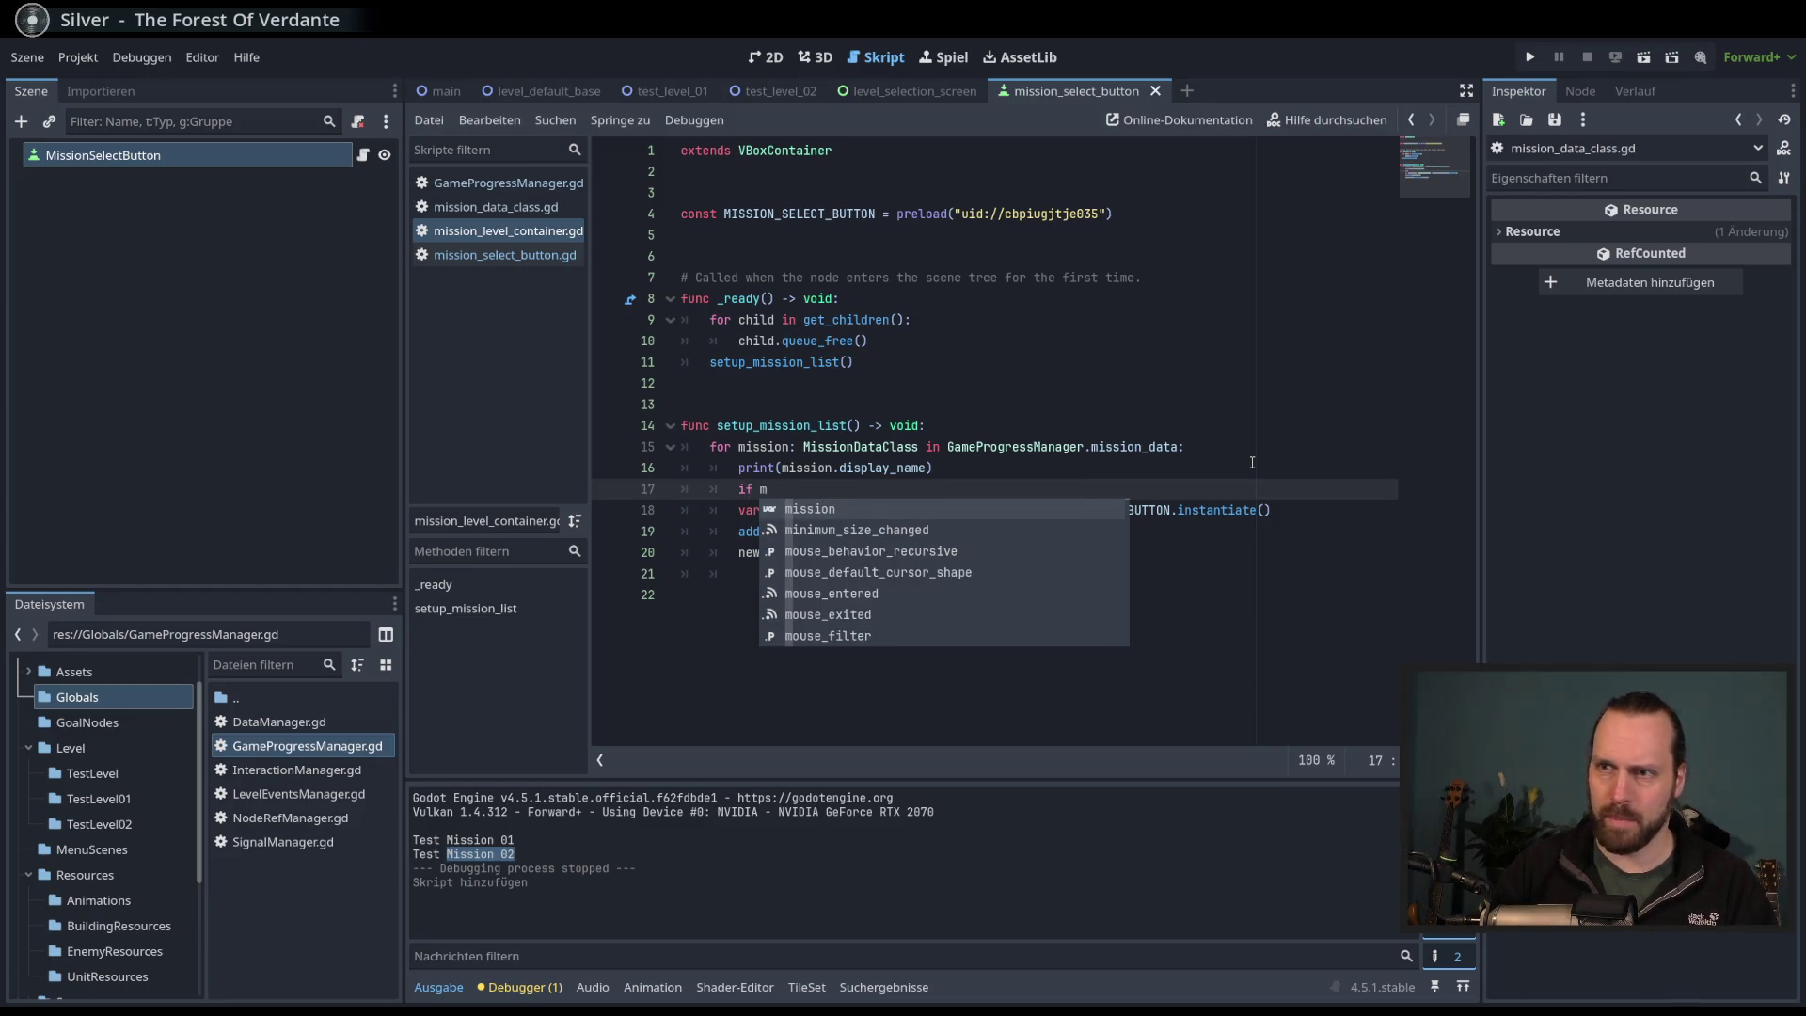
key("Return")
type(".available_in_menu:")
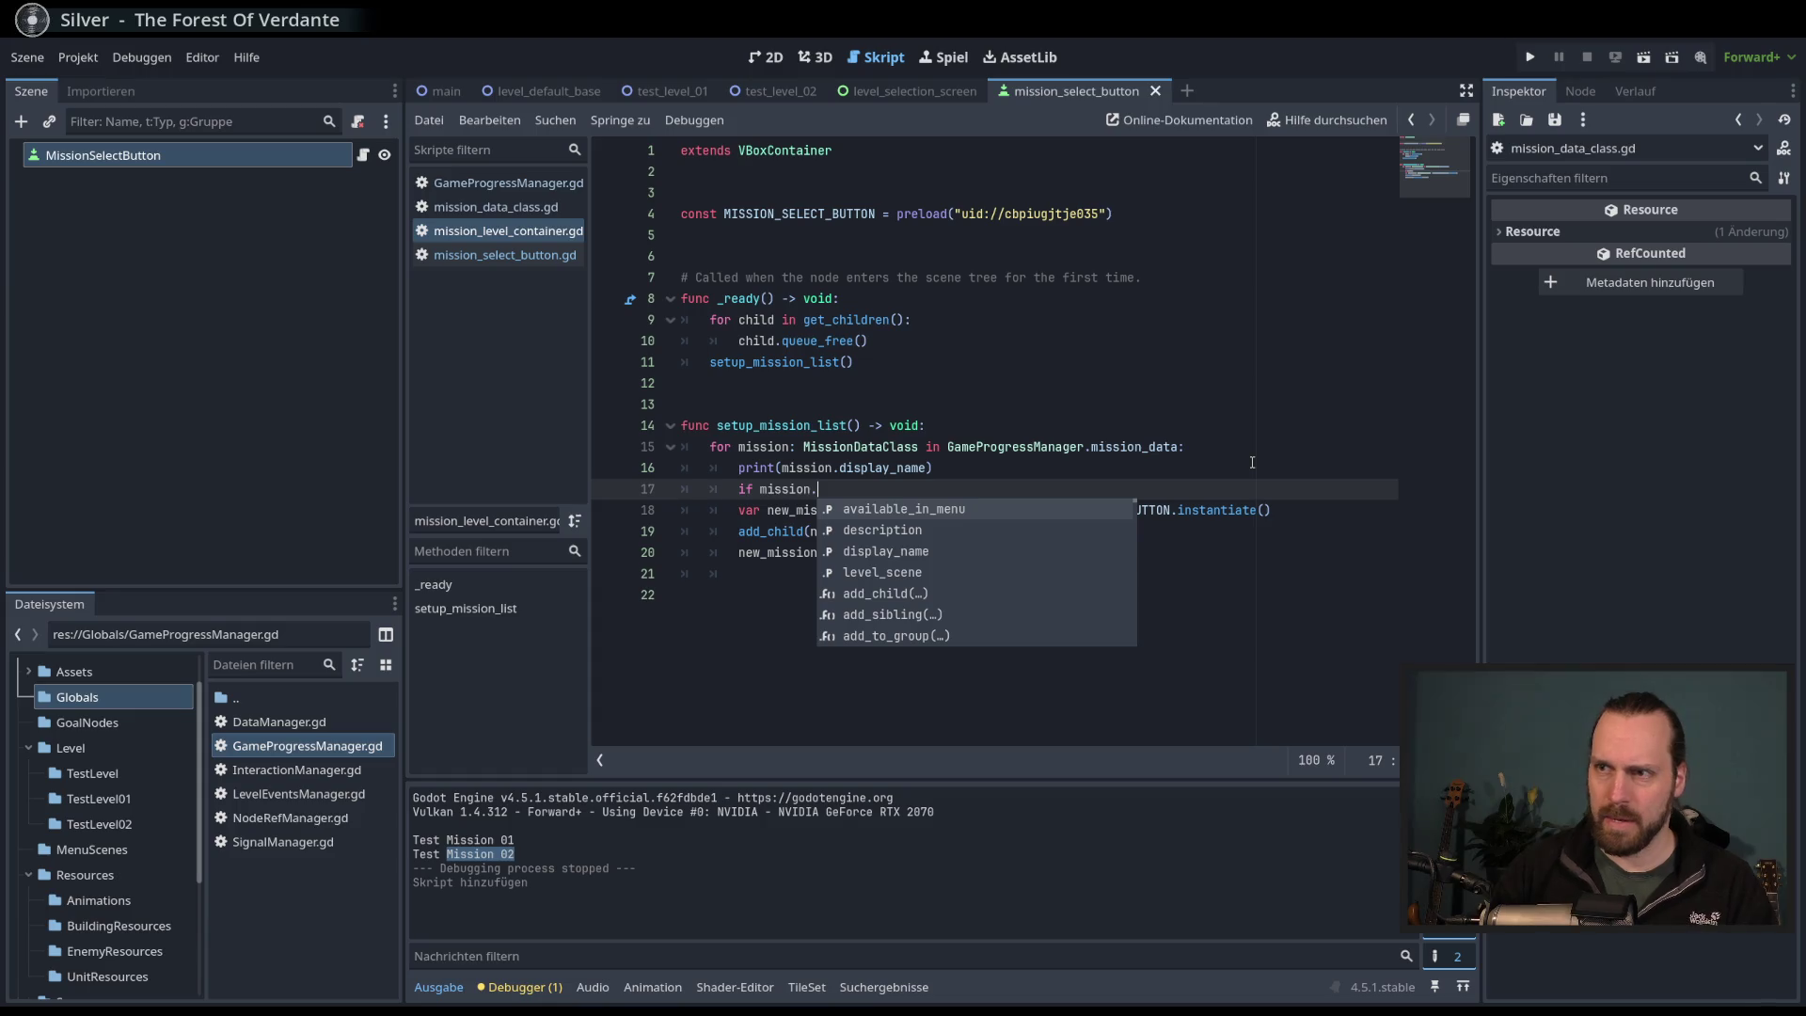
key("Return")
type(":")
key("Down")
key("shift+Down")
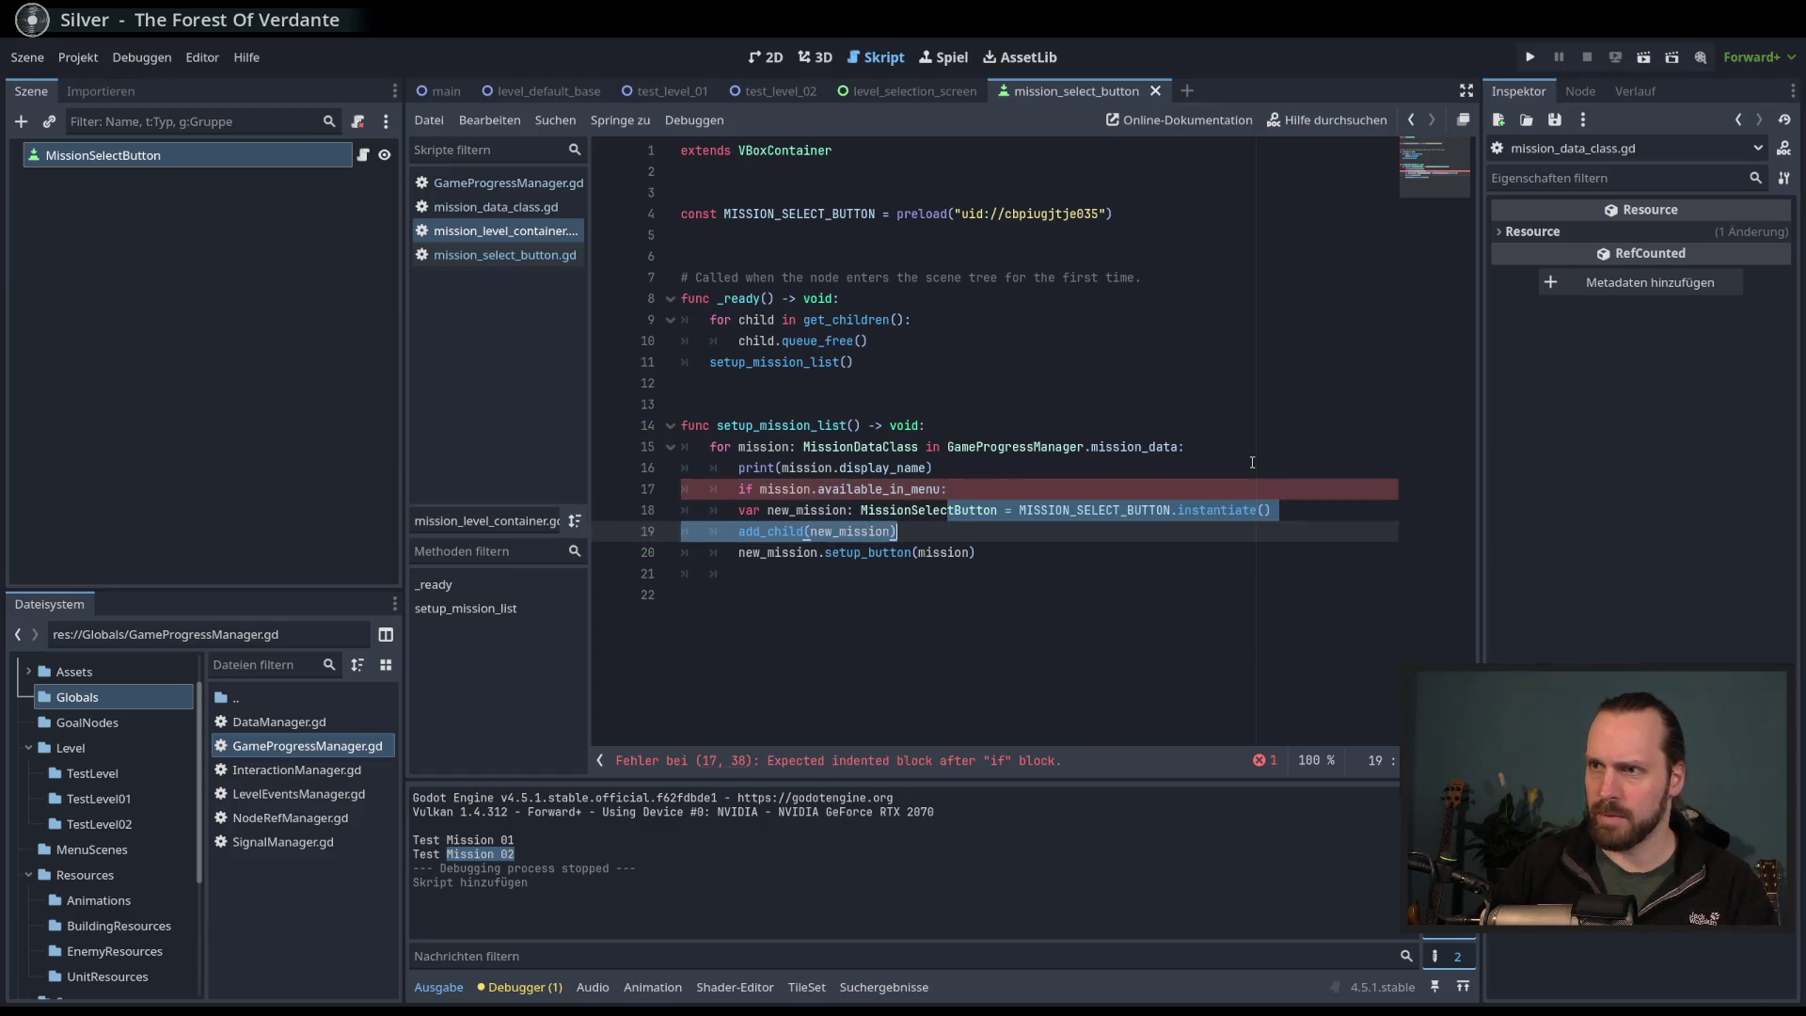
key("shift+Down")
type("q")
key("ctrl+z")
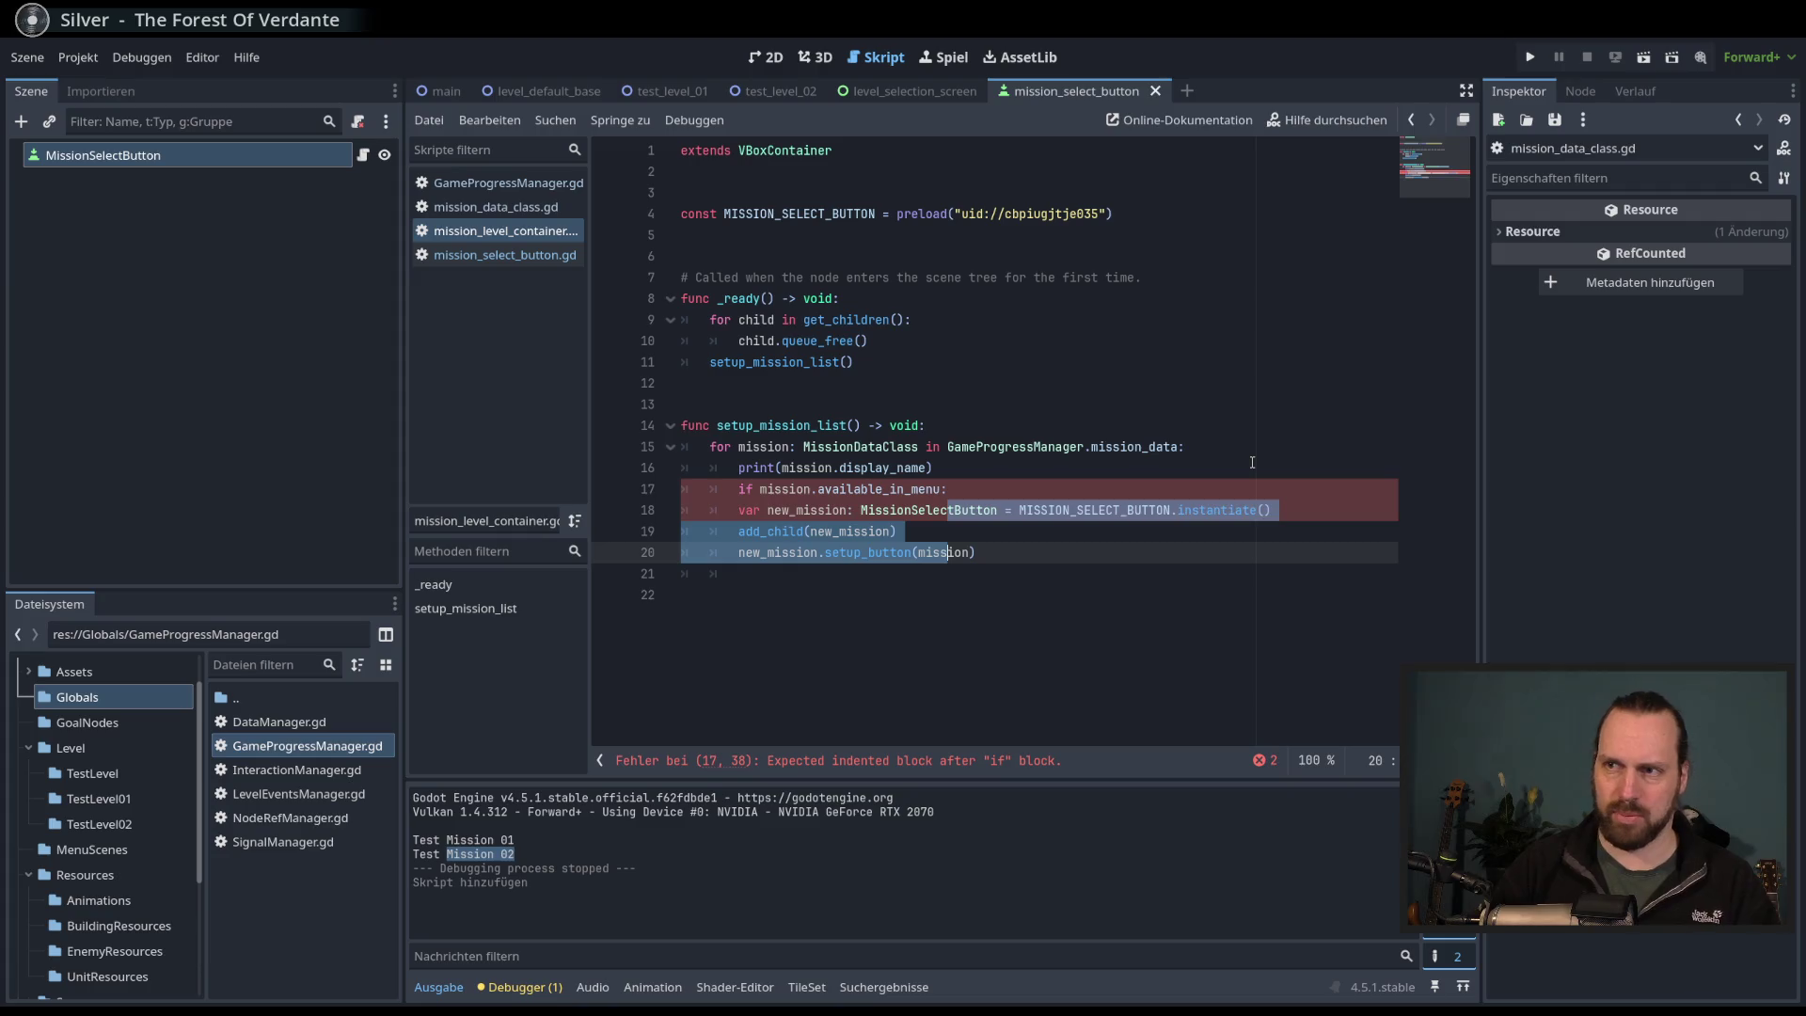
key("Tab")
key("End")
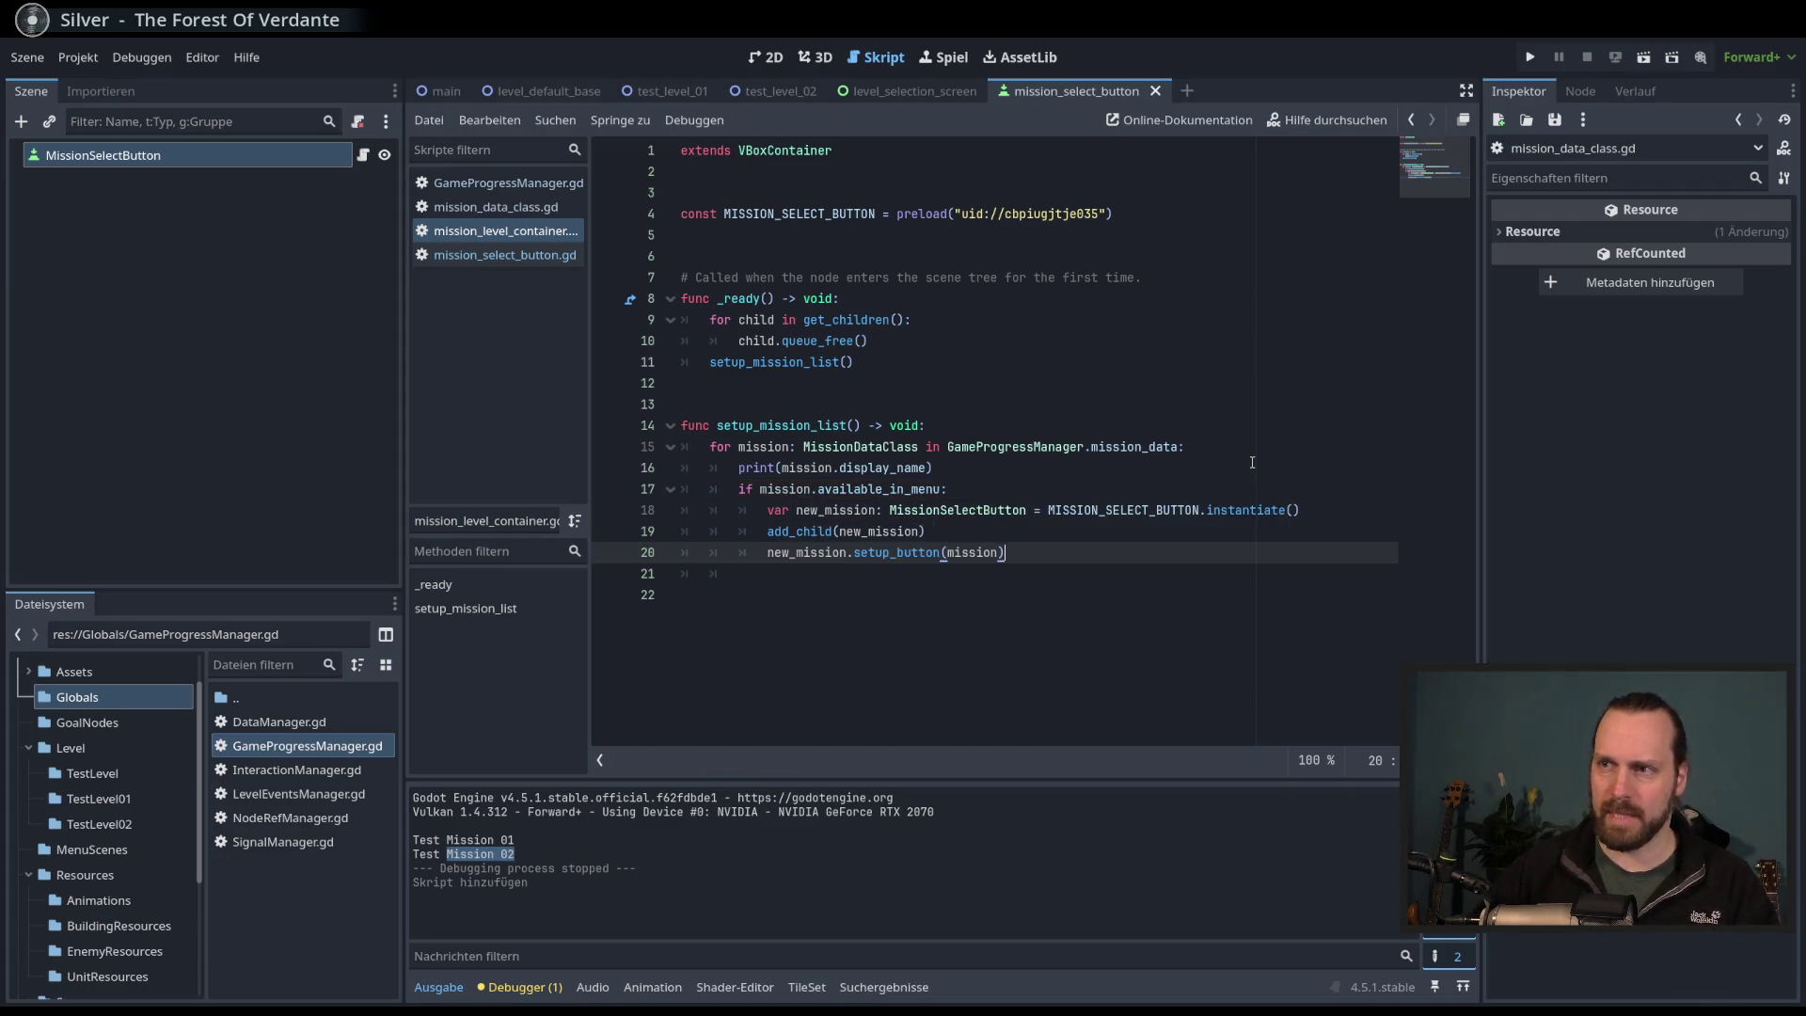
- Test-run the level_selection_screen scene showing only Test Mission 01, then open GameProgressManager.gd
key("F5")
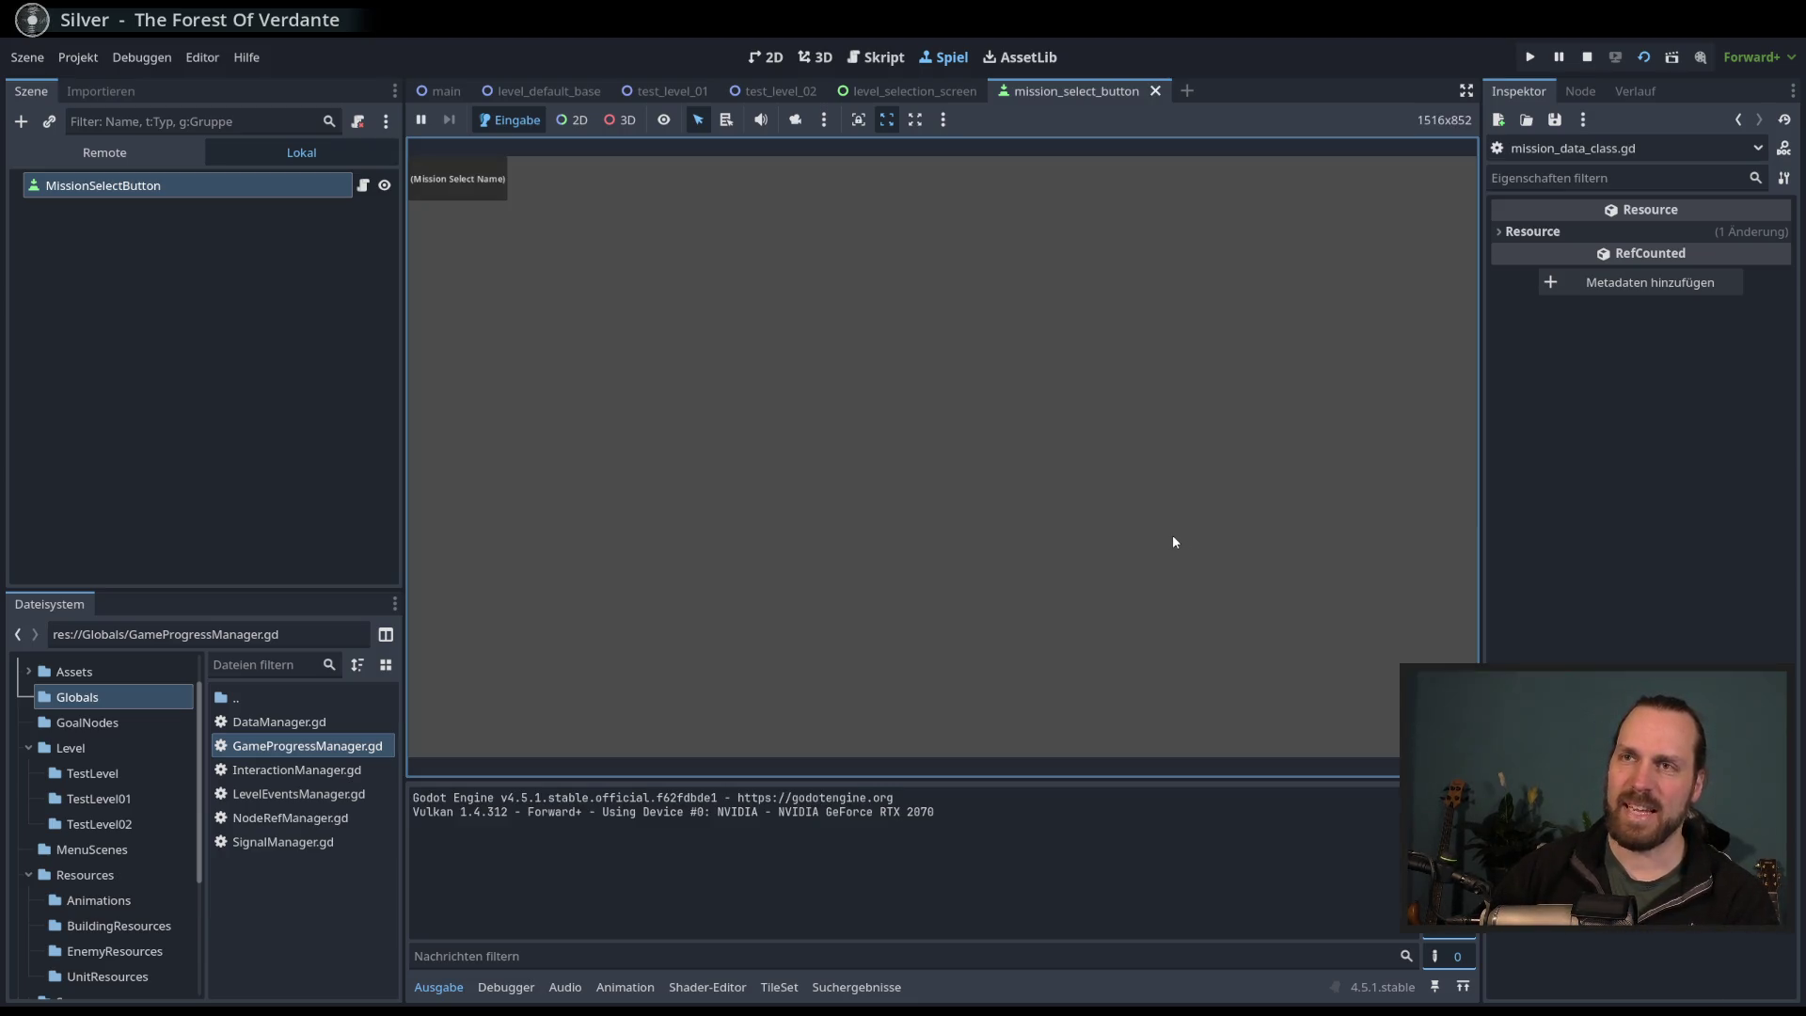
key("F8")
left_click(908, 92)
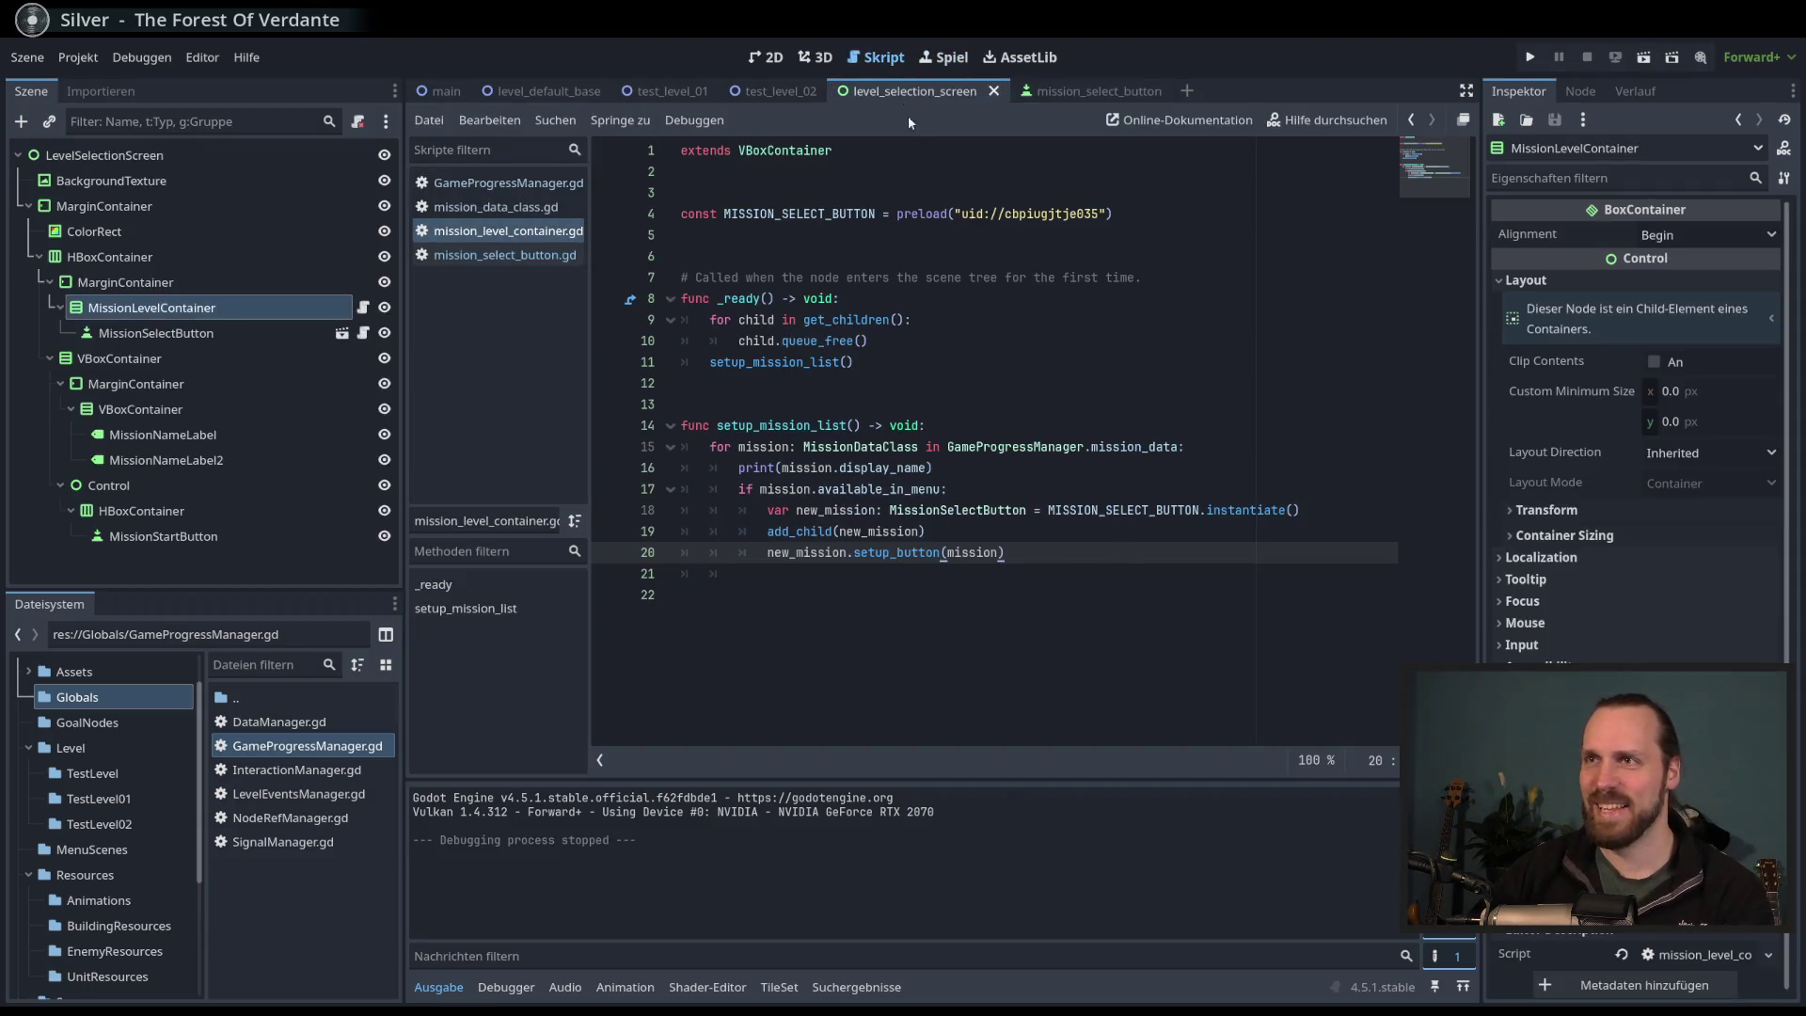
key("F6")
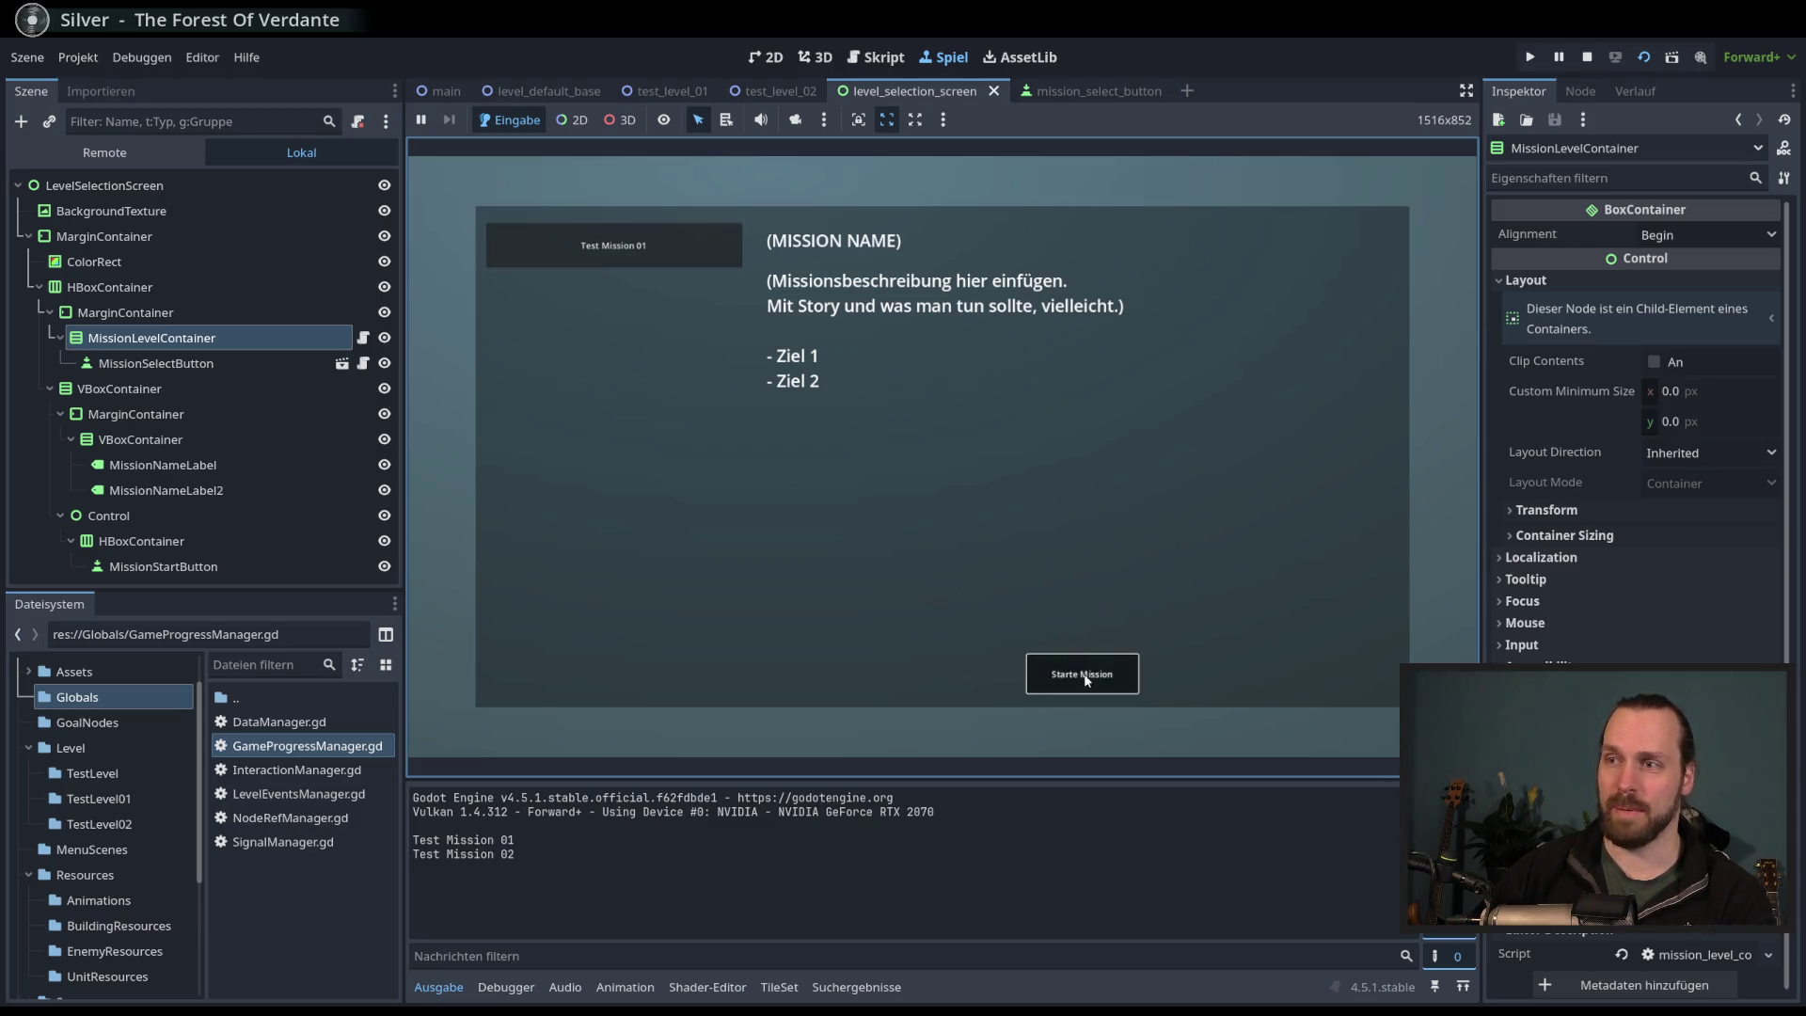
key("F8")
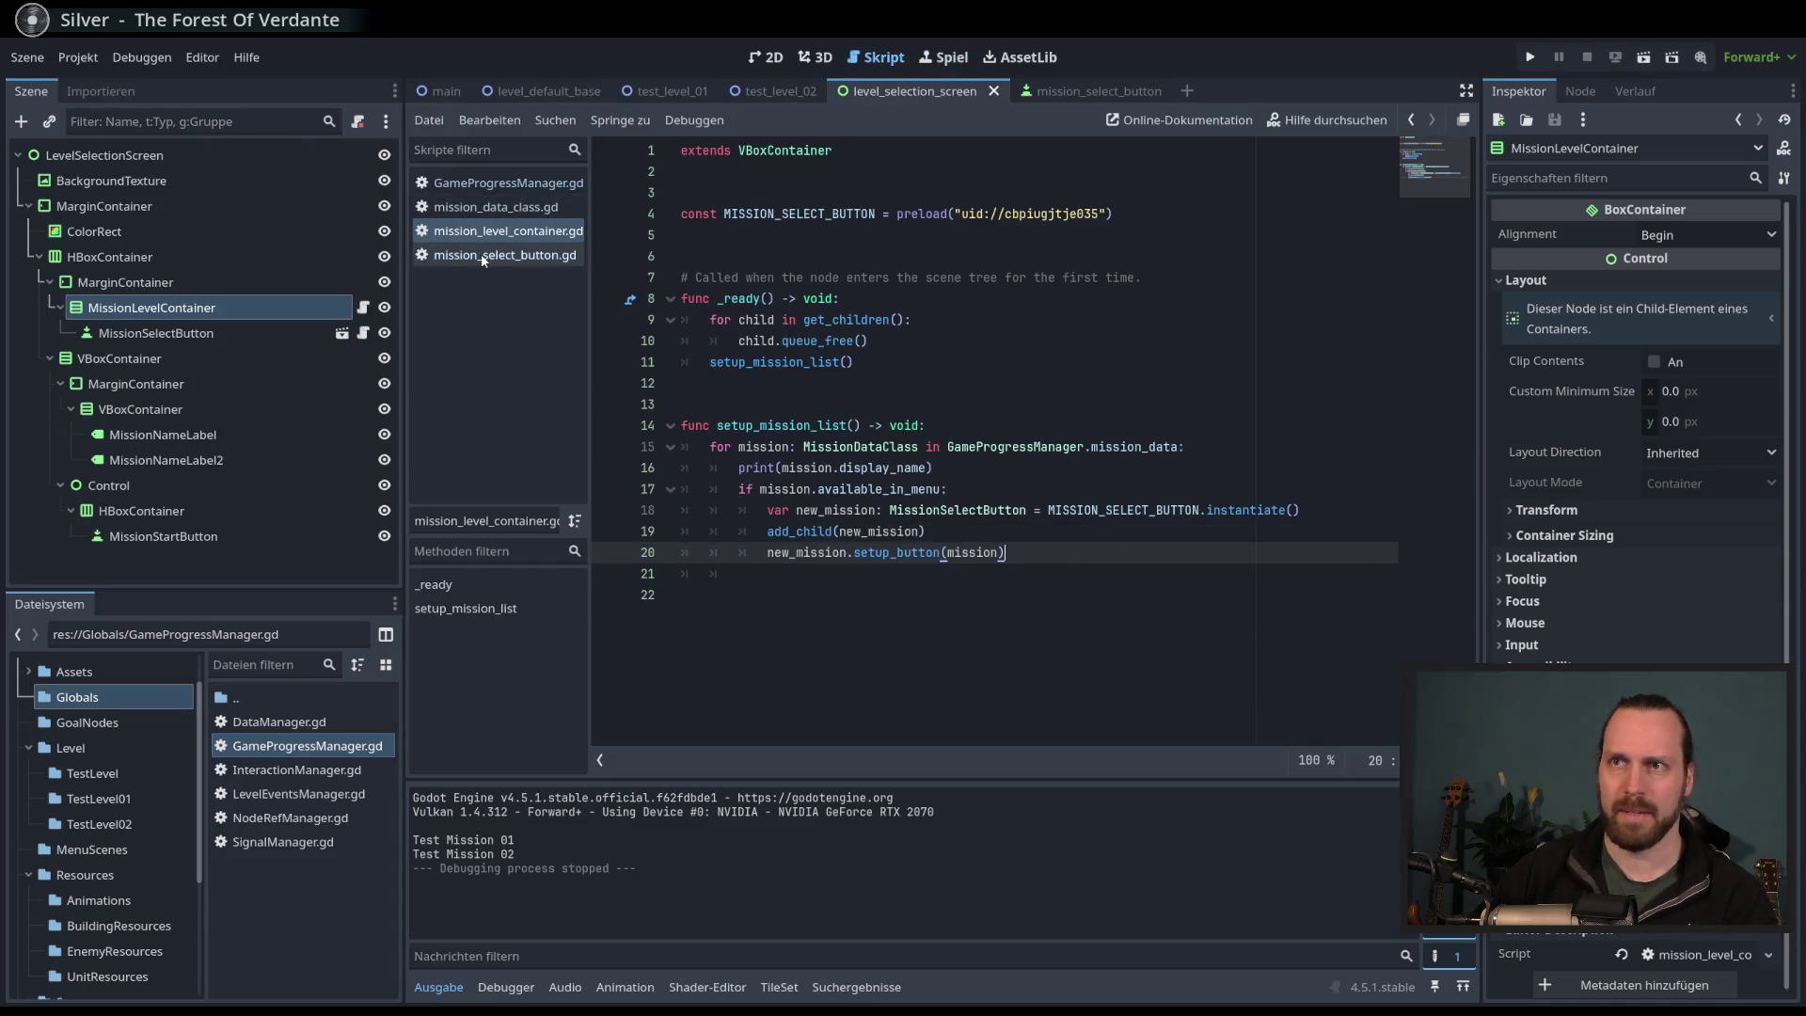
left_click(483, 184)
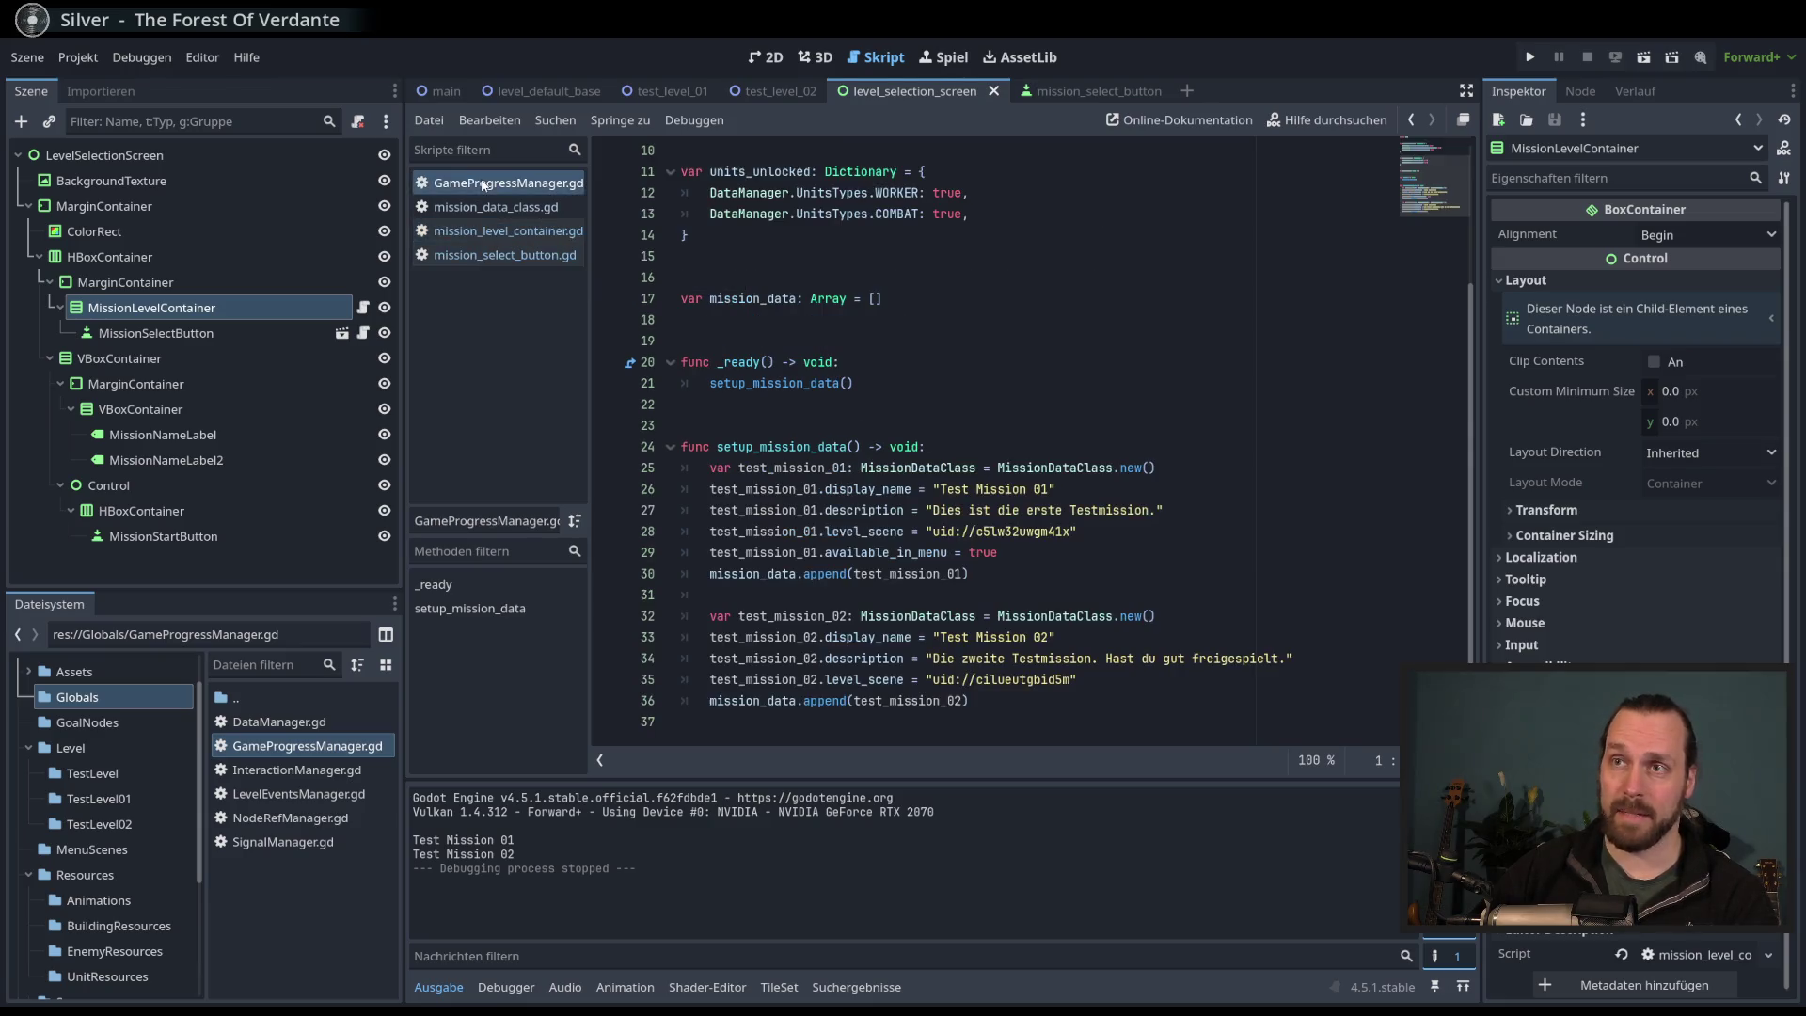
- Temporarily comment out the first mission's available_in_menu line, test-run, then restore it
left_click(1007, 553)
key("ctrl+k")
left_click(1073, 540)
key("F6")
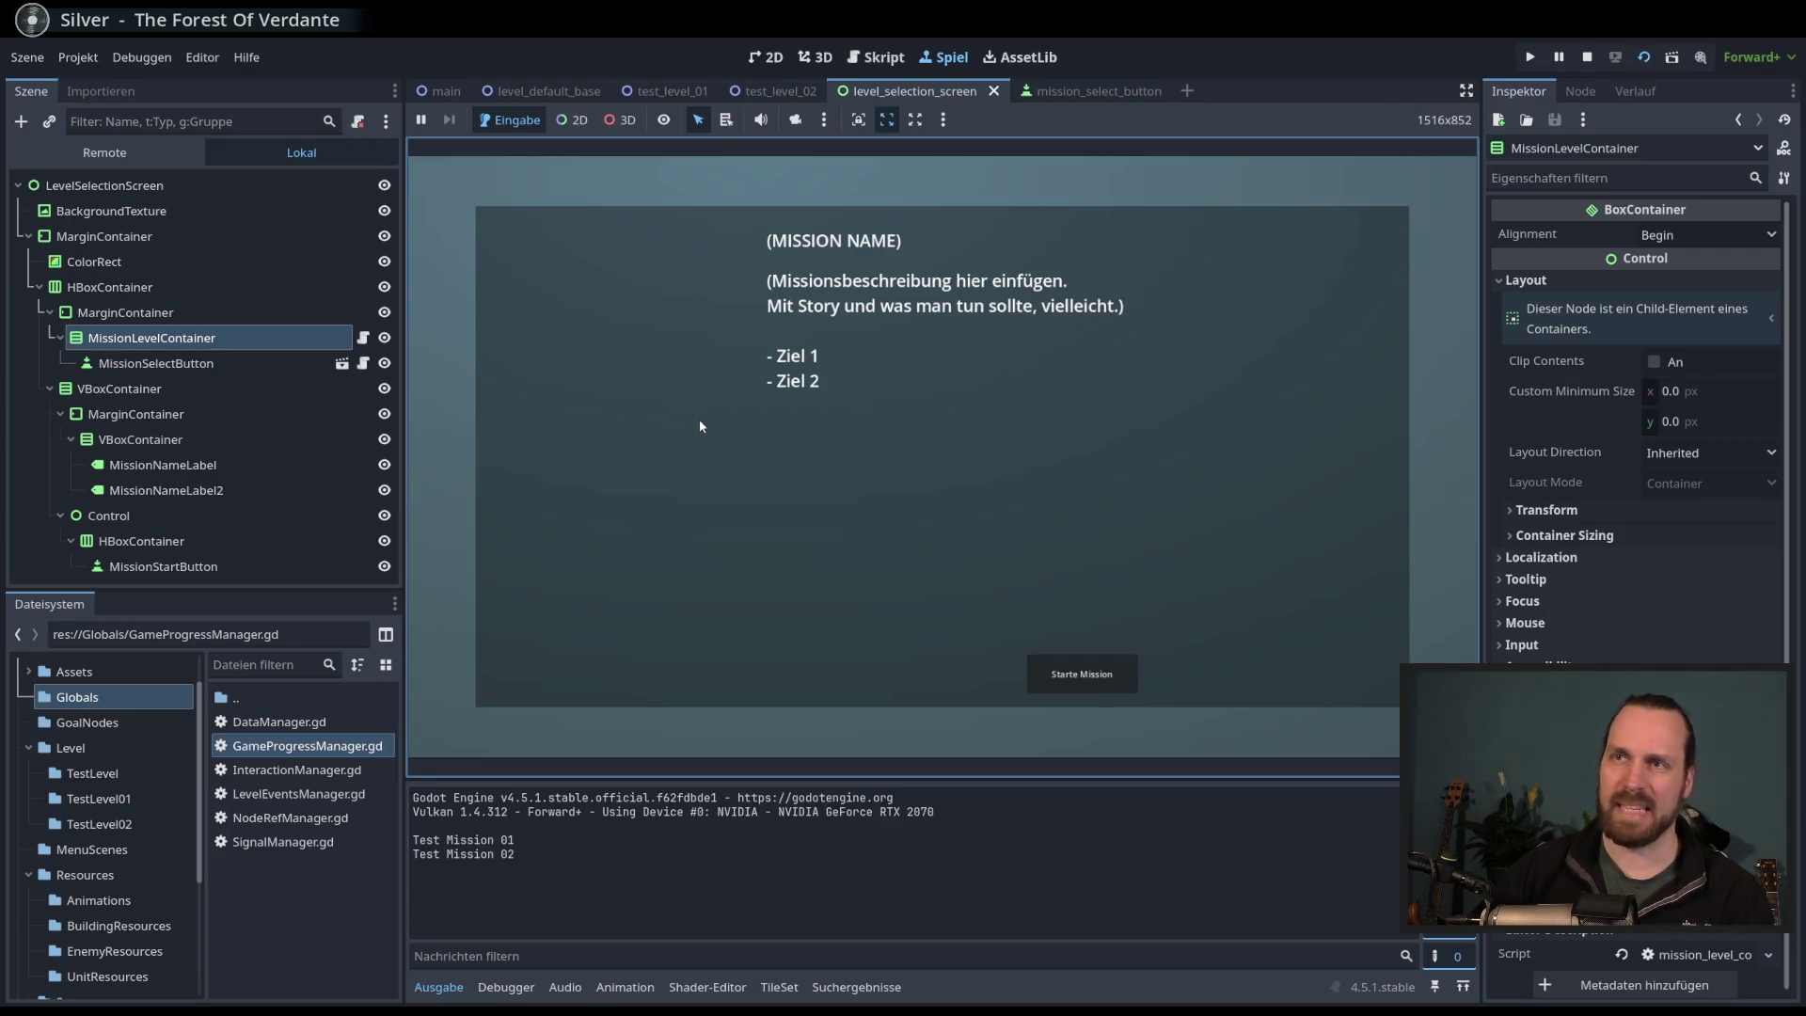
key("F8")
left_click(944, 552)
key("ctrl+k")
- Add 'test_mission_02.available_in_menu = true' on a new line after line 35
left_click(1092, 679)
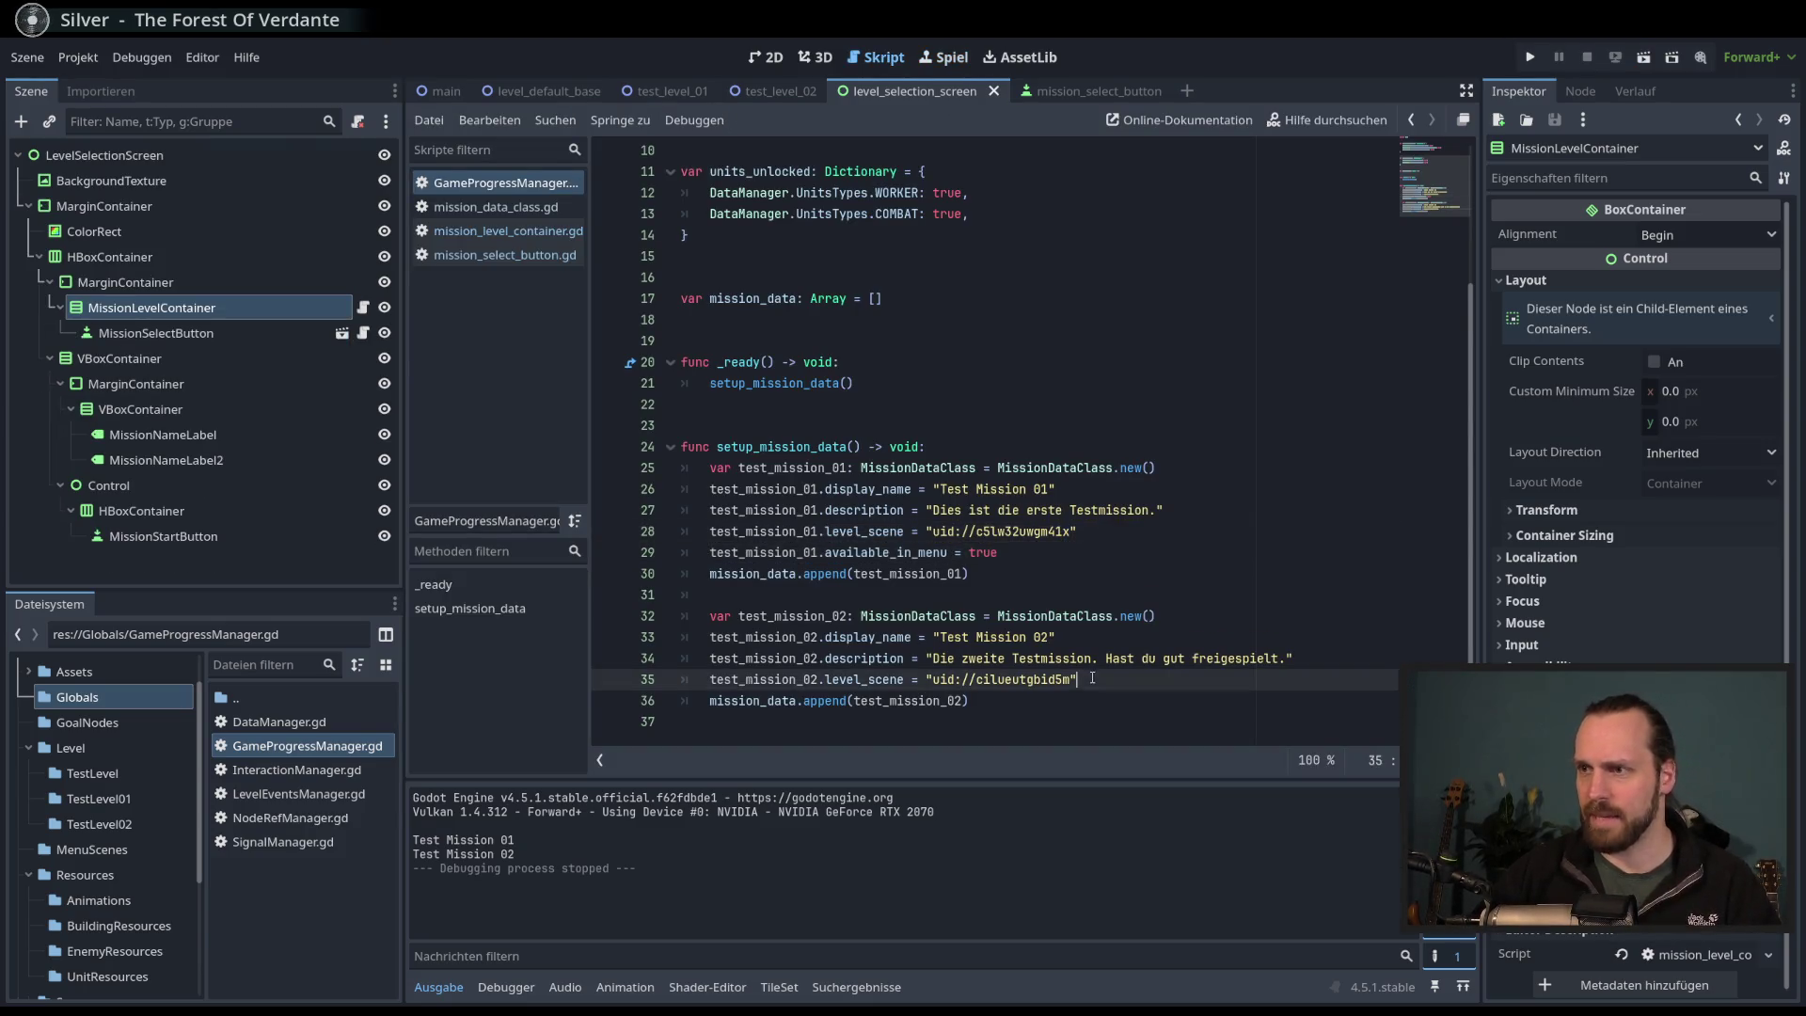
key("Return")
type("tets")
key("BackSpace")
key("BackSpace")
type("st_mission_02.")
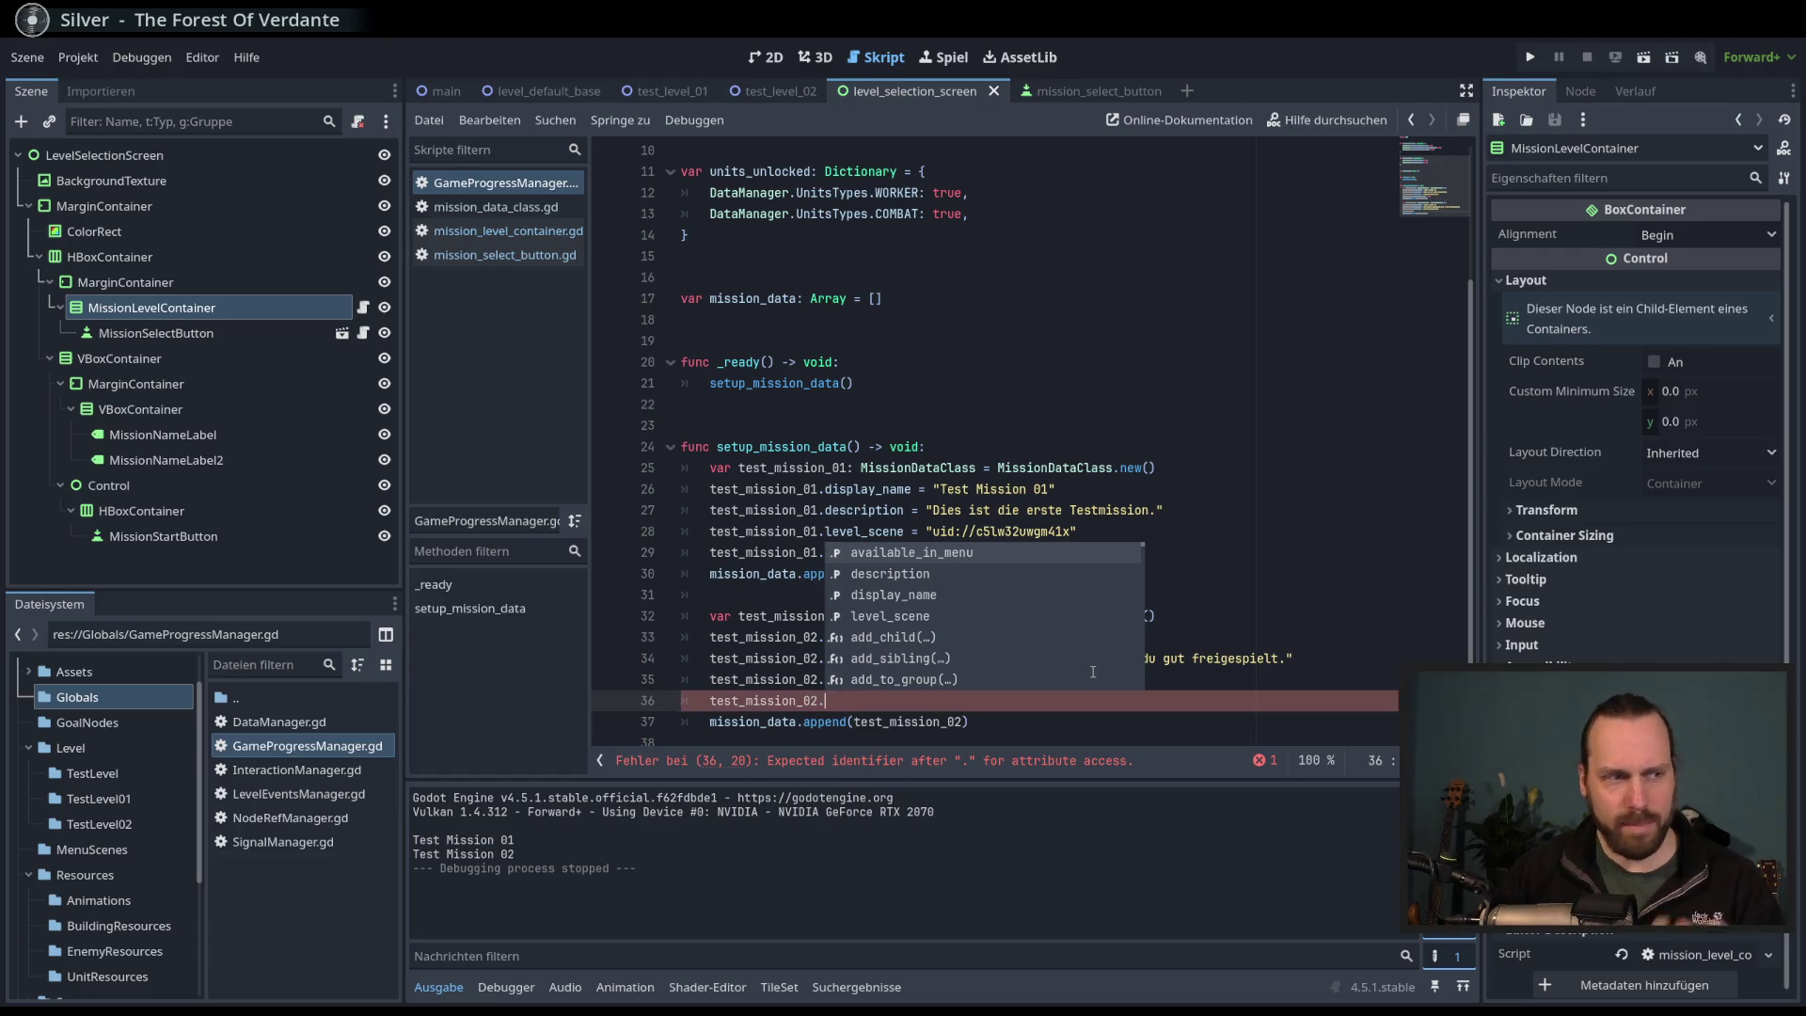
left_click(993, 450)
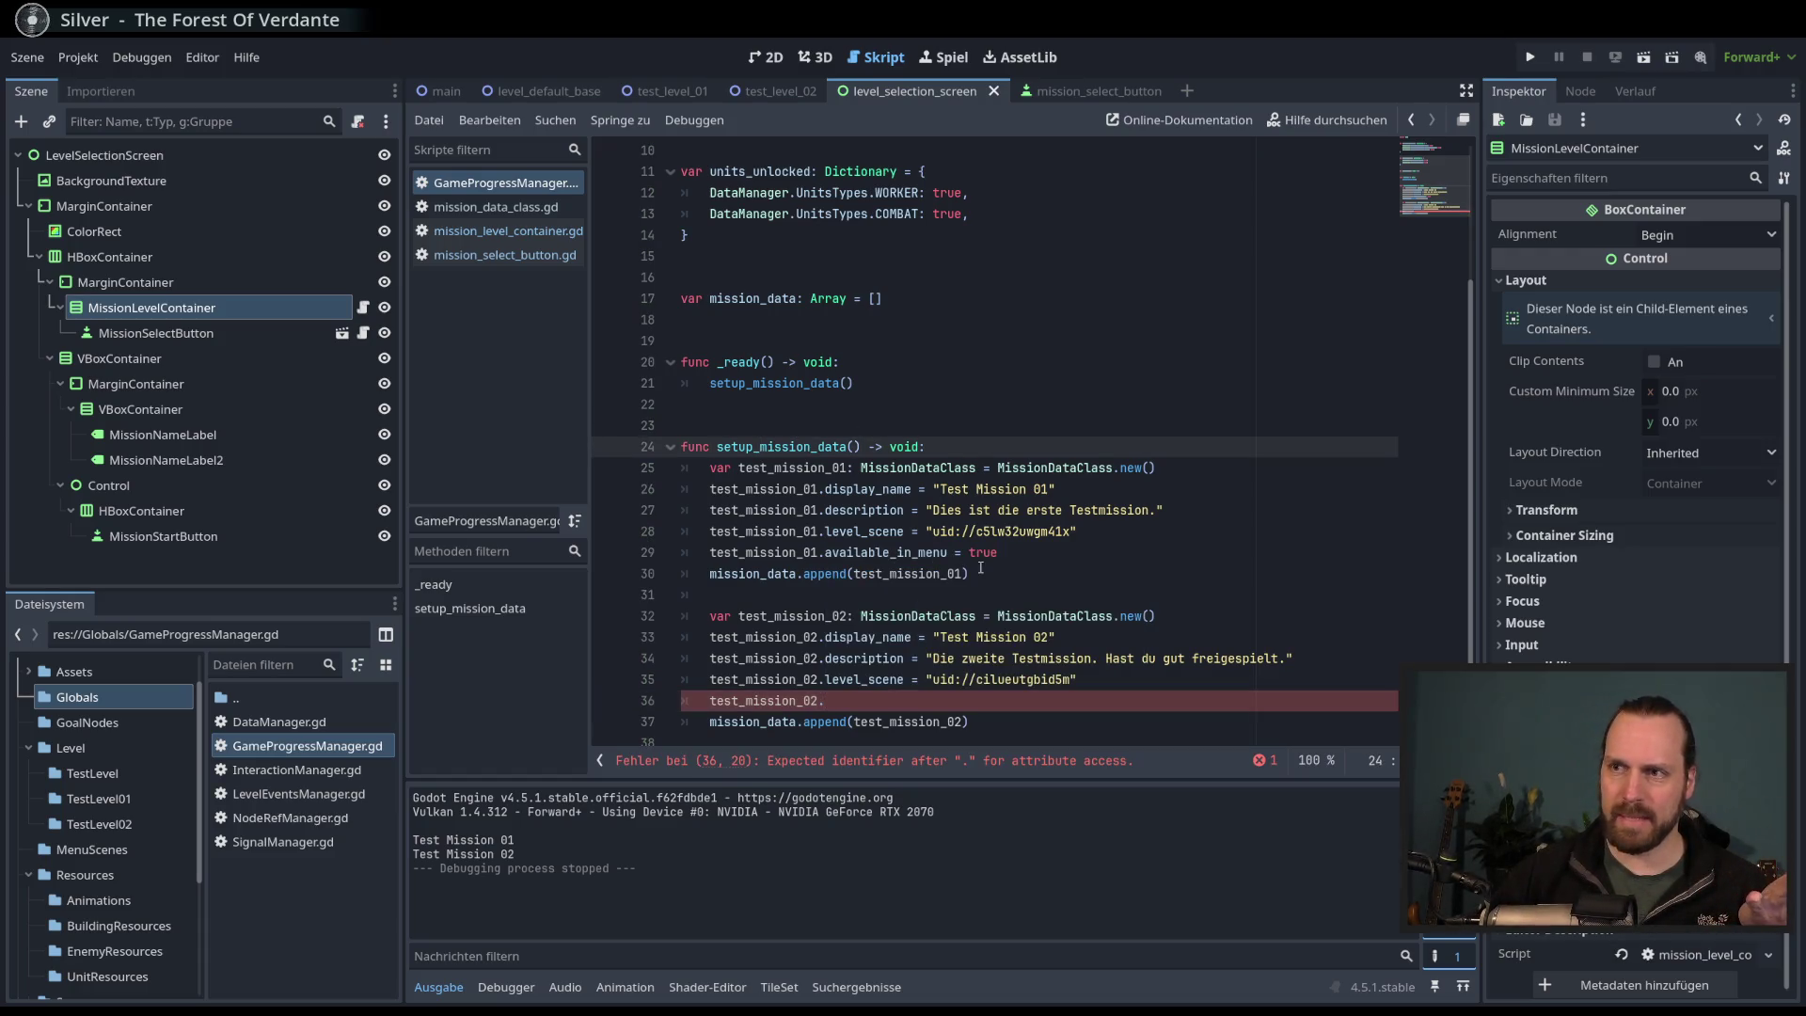
left_click(889, 704)
type("ava")
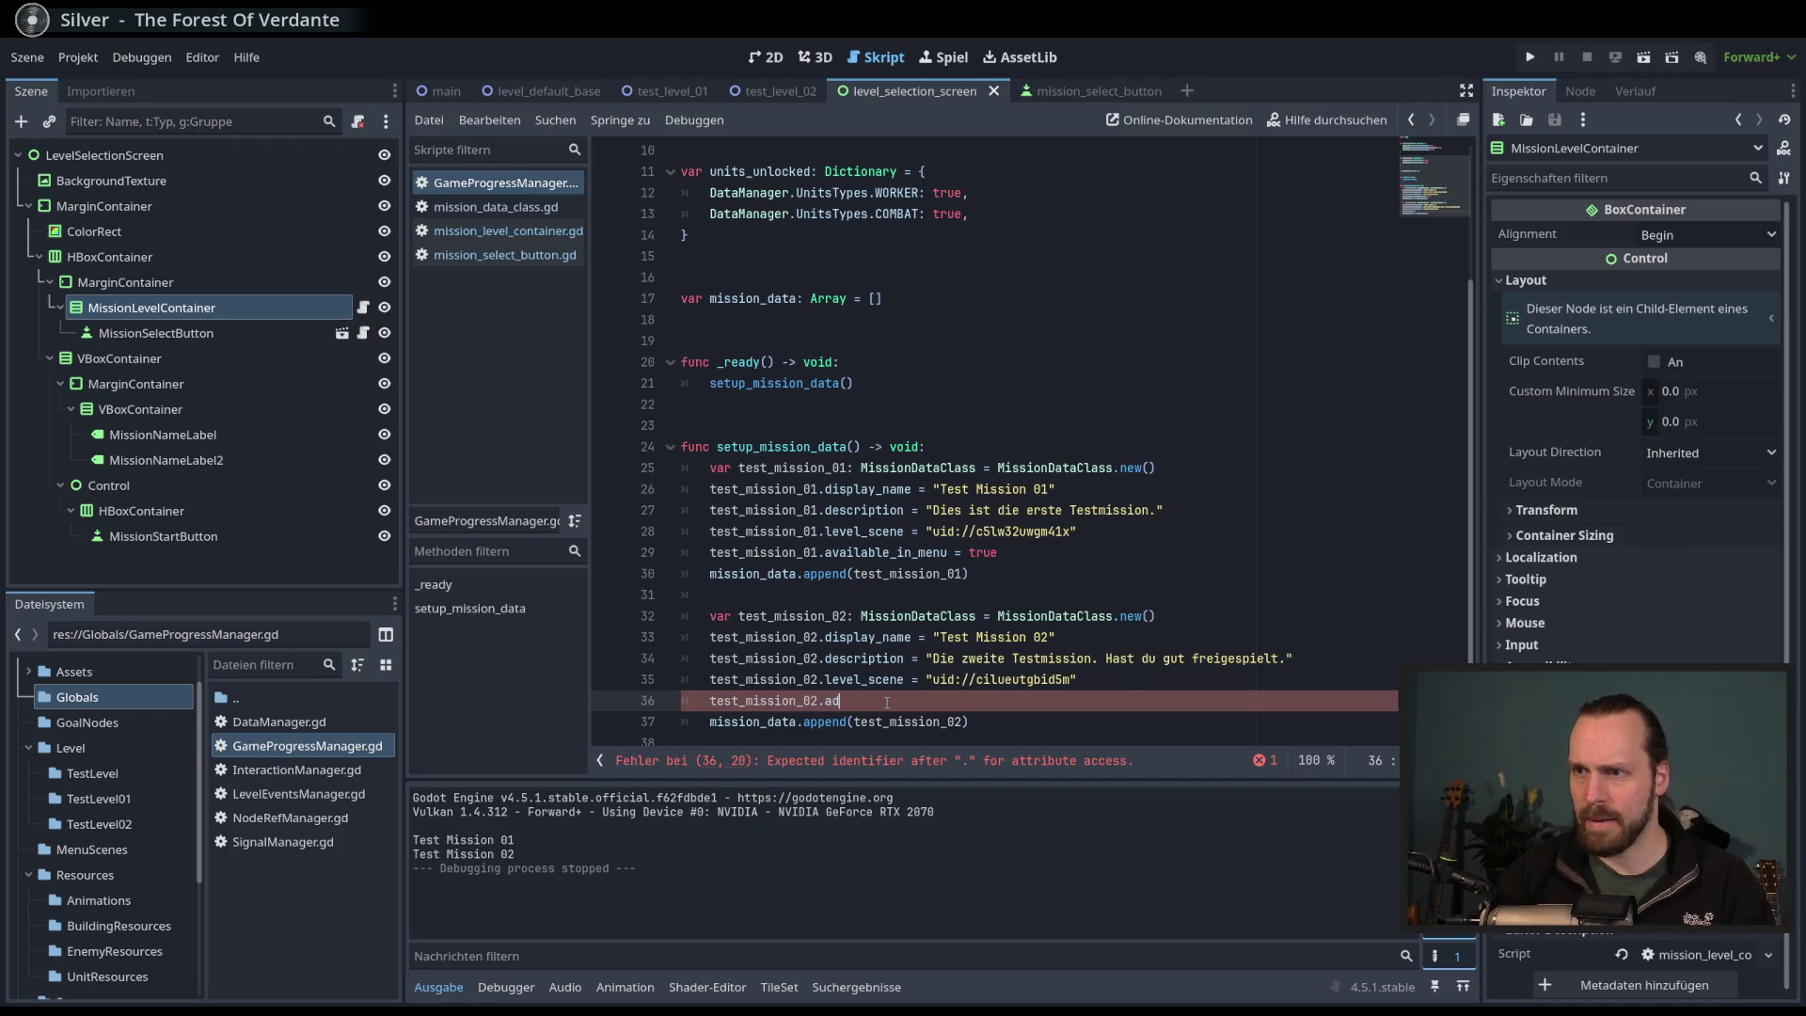
key("Return")
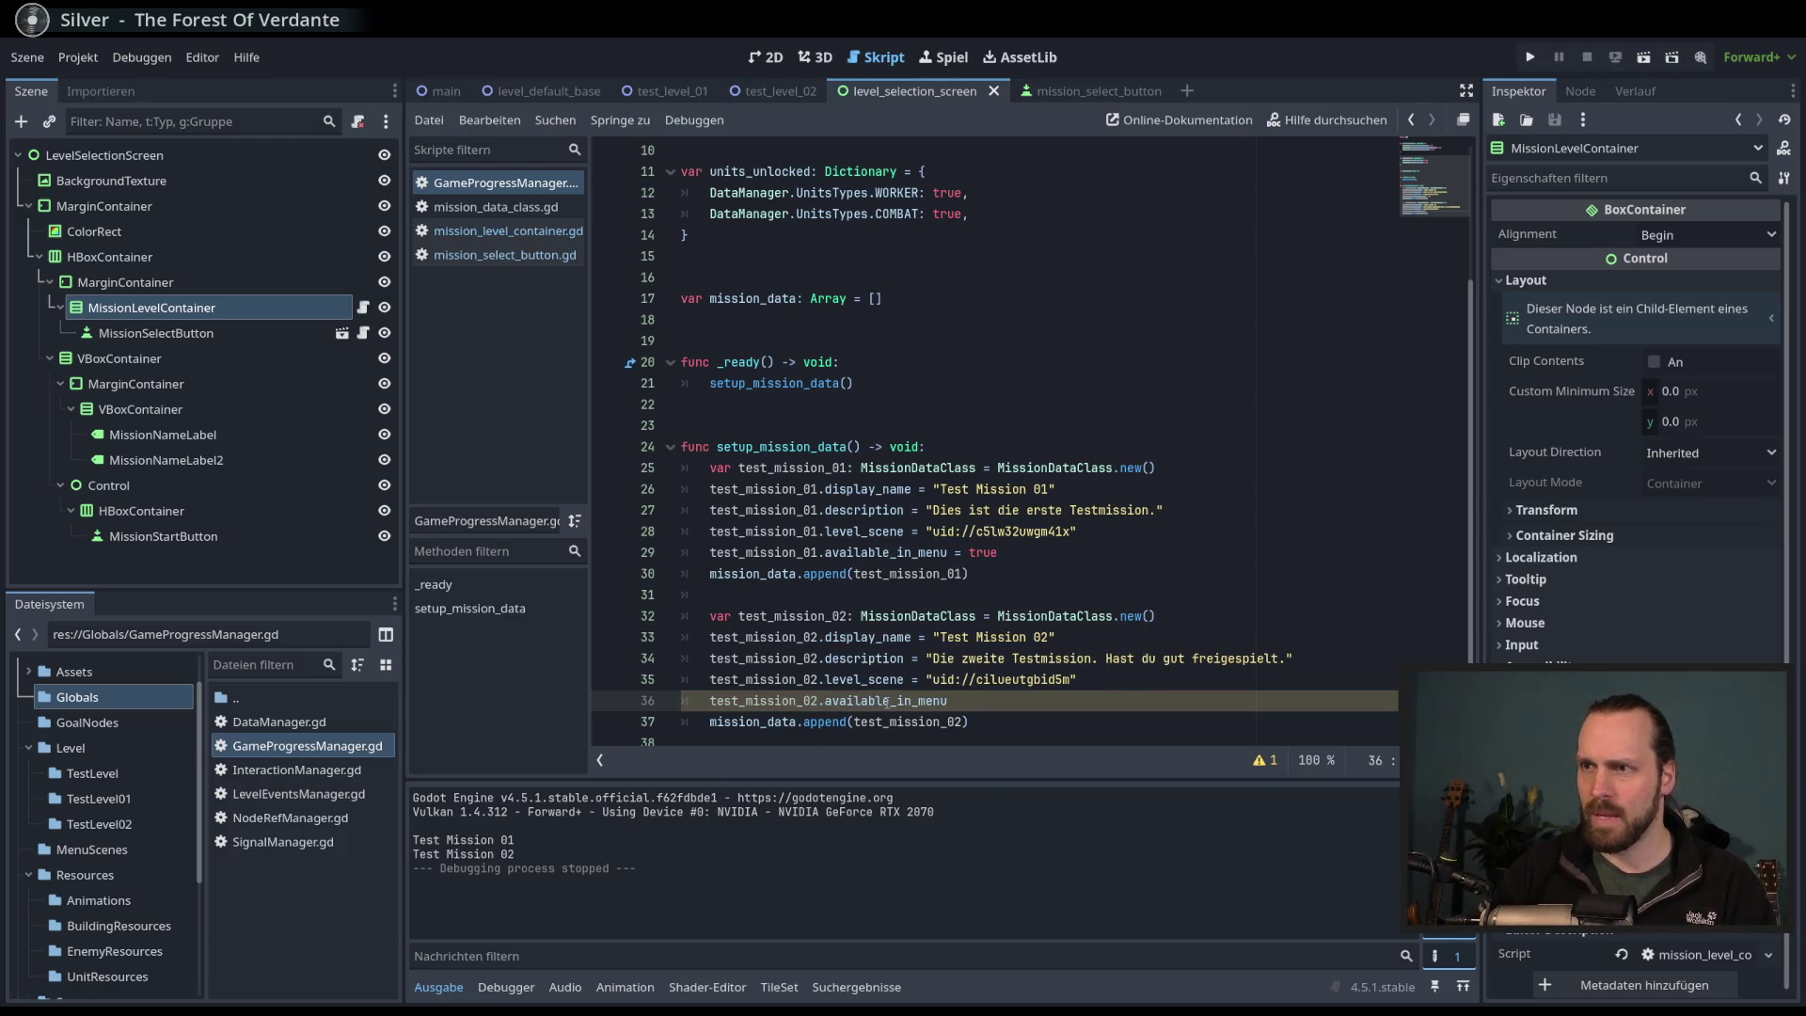
type(" = true")
key("Return")
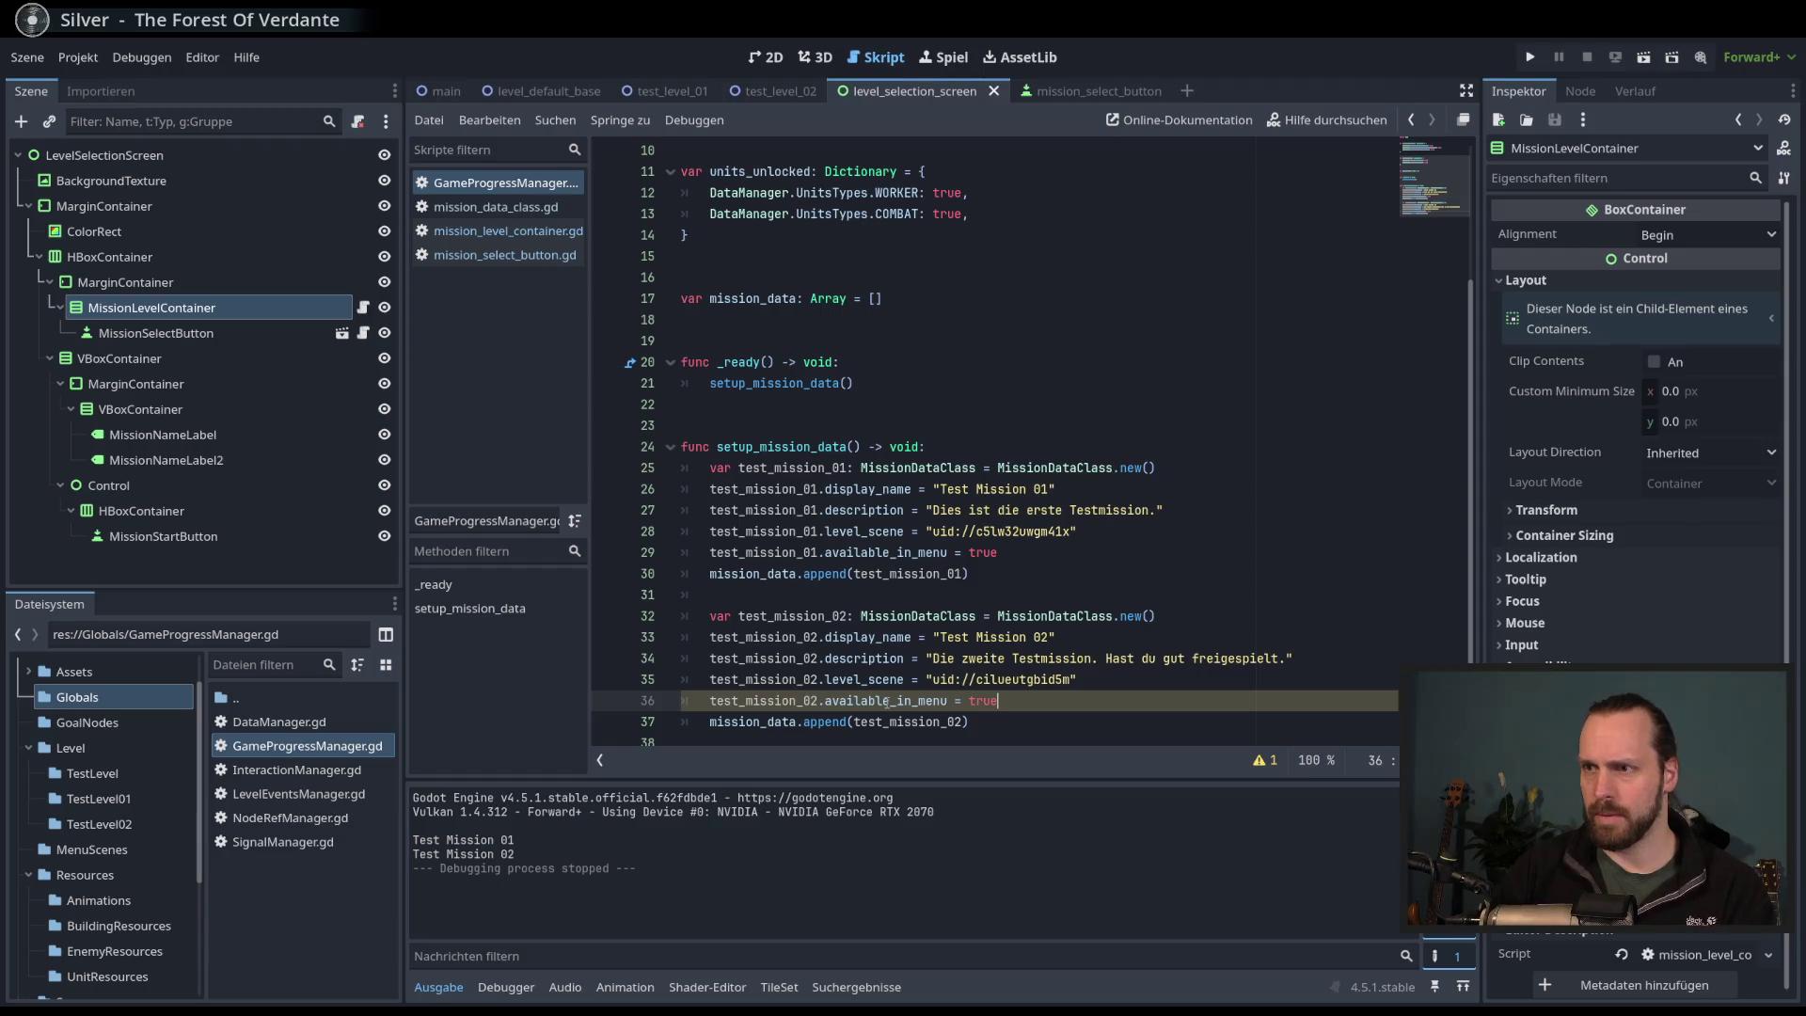
- Review the occurrences of test_mission_02 and level_scene in the script
scroll(887, 704, "down", 1)
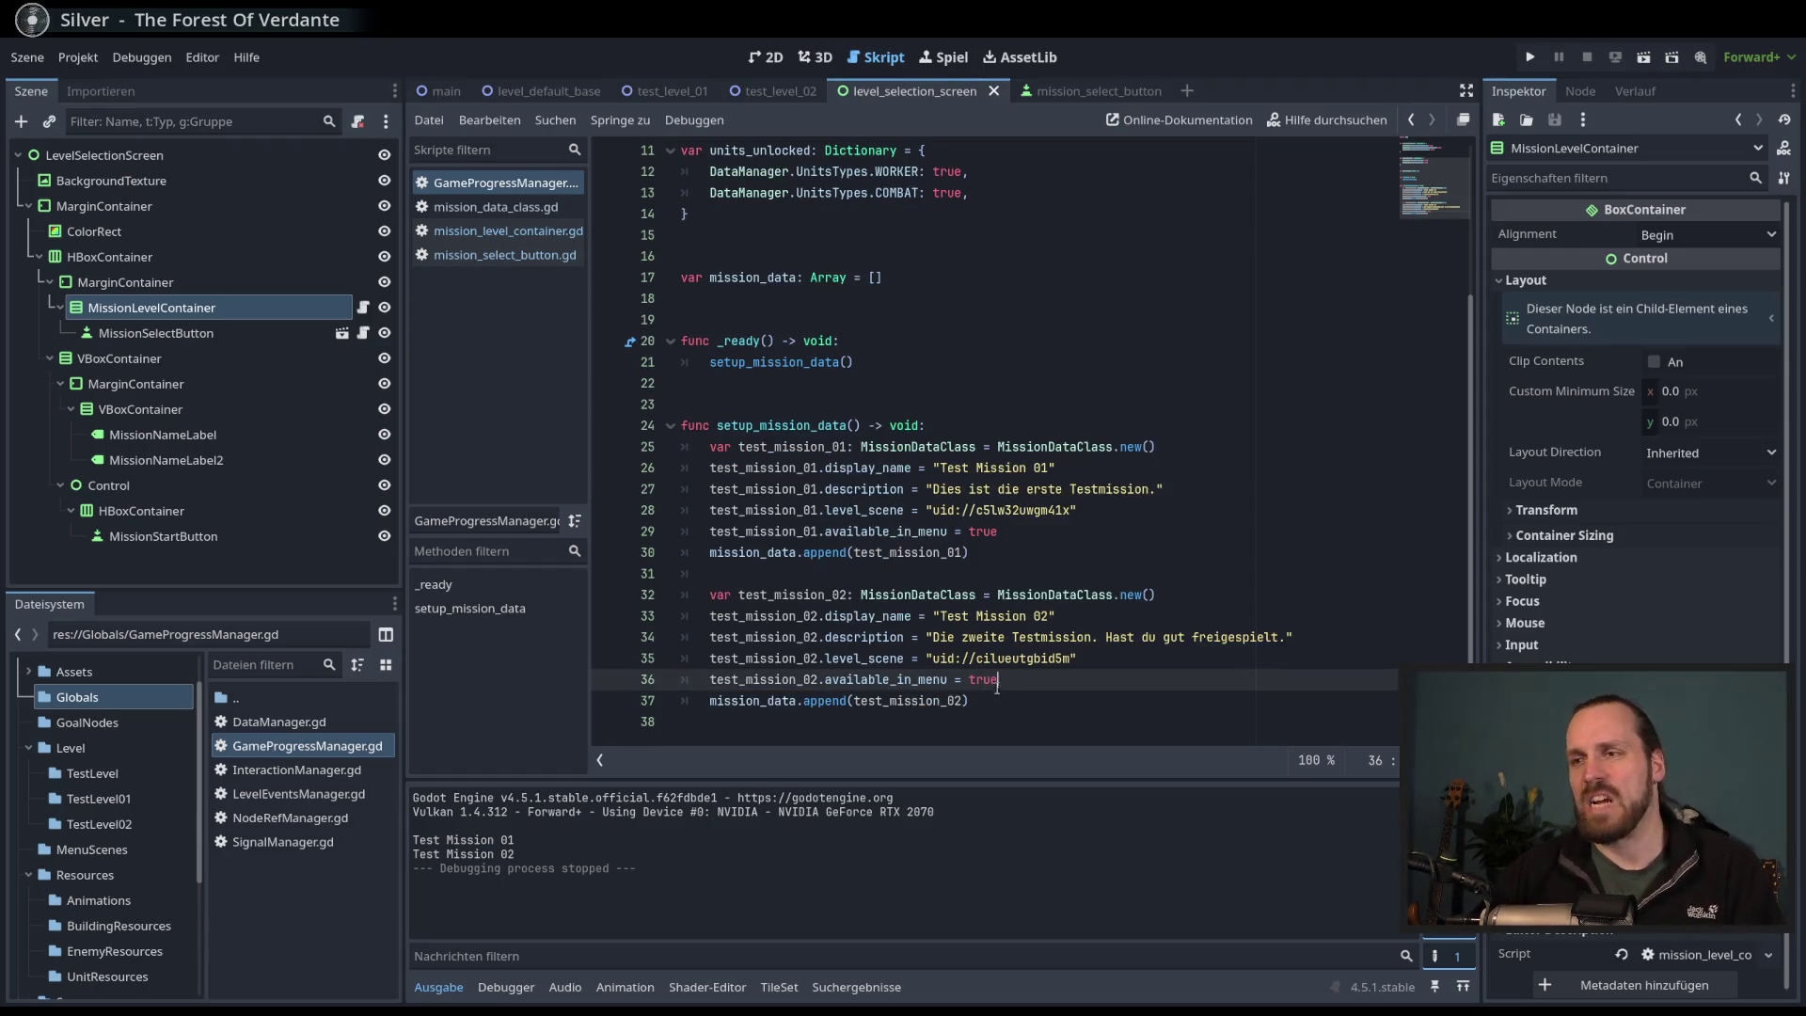
scroll(779, 397, "up", 3)
scroll(778, 433, "down", 3)
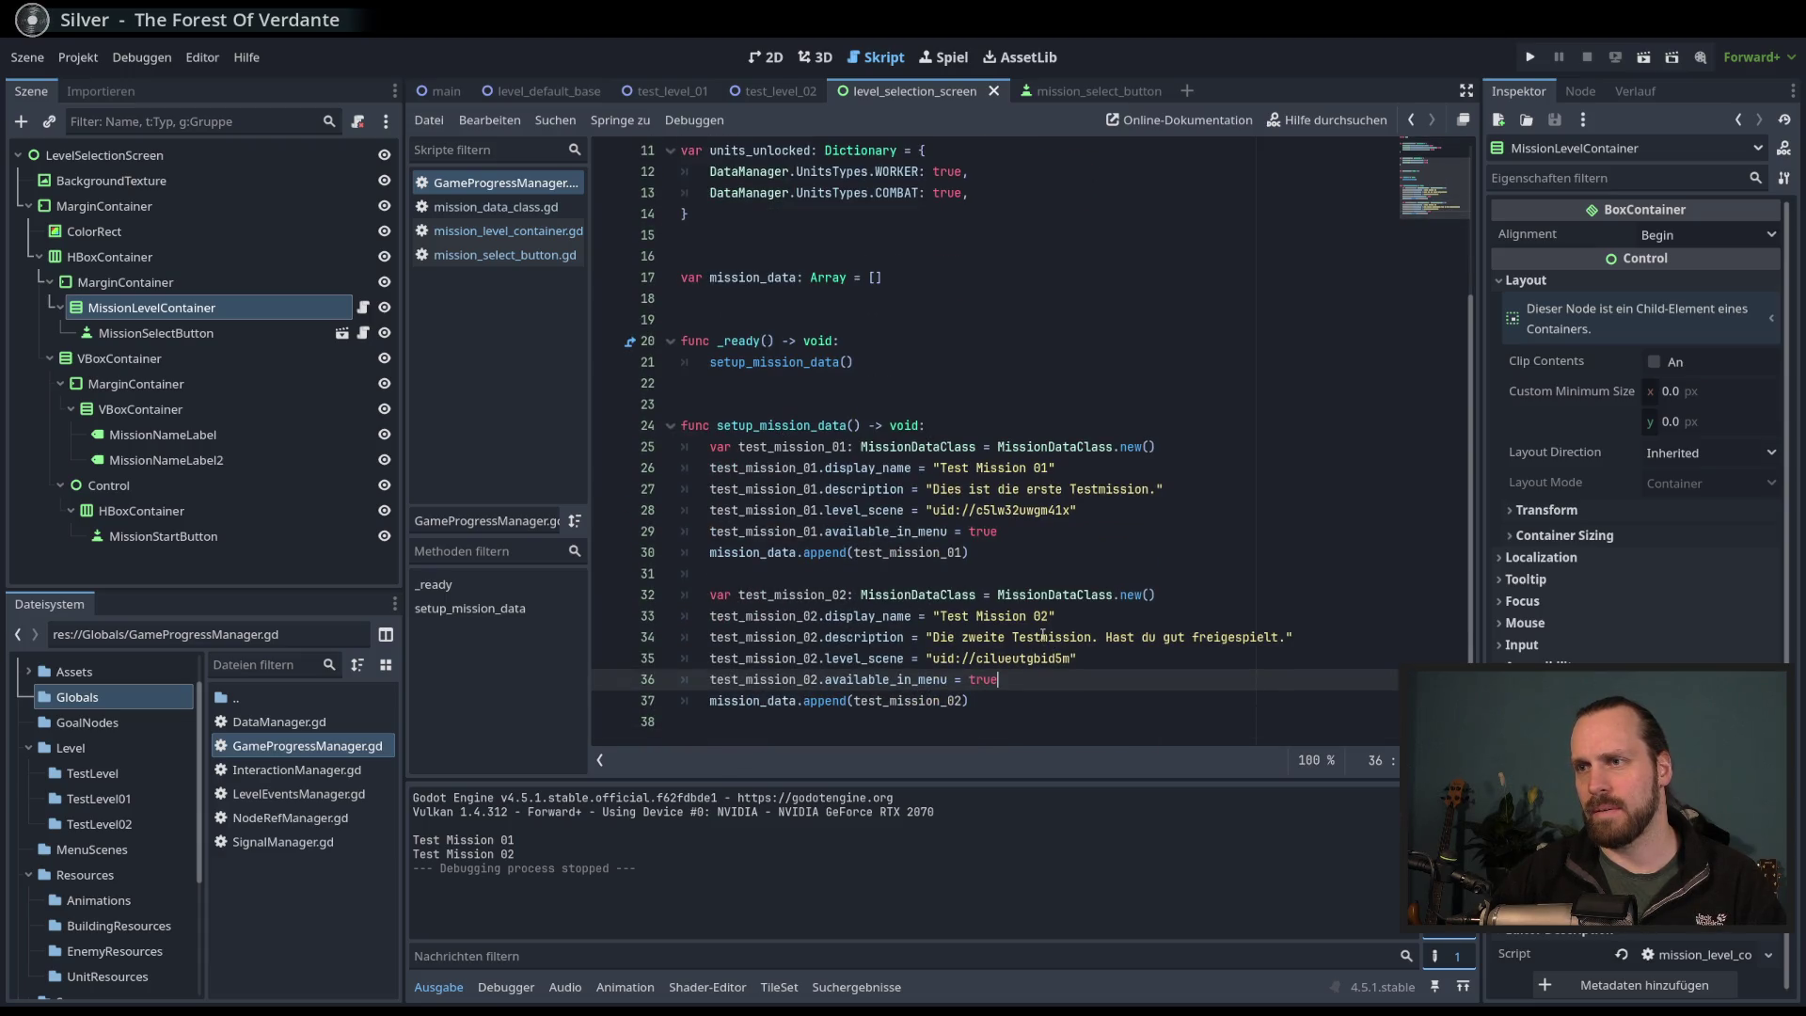
double_click(811, 596)
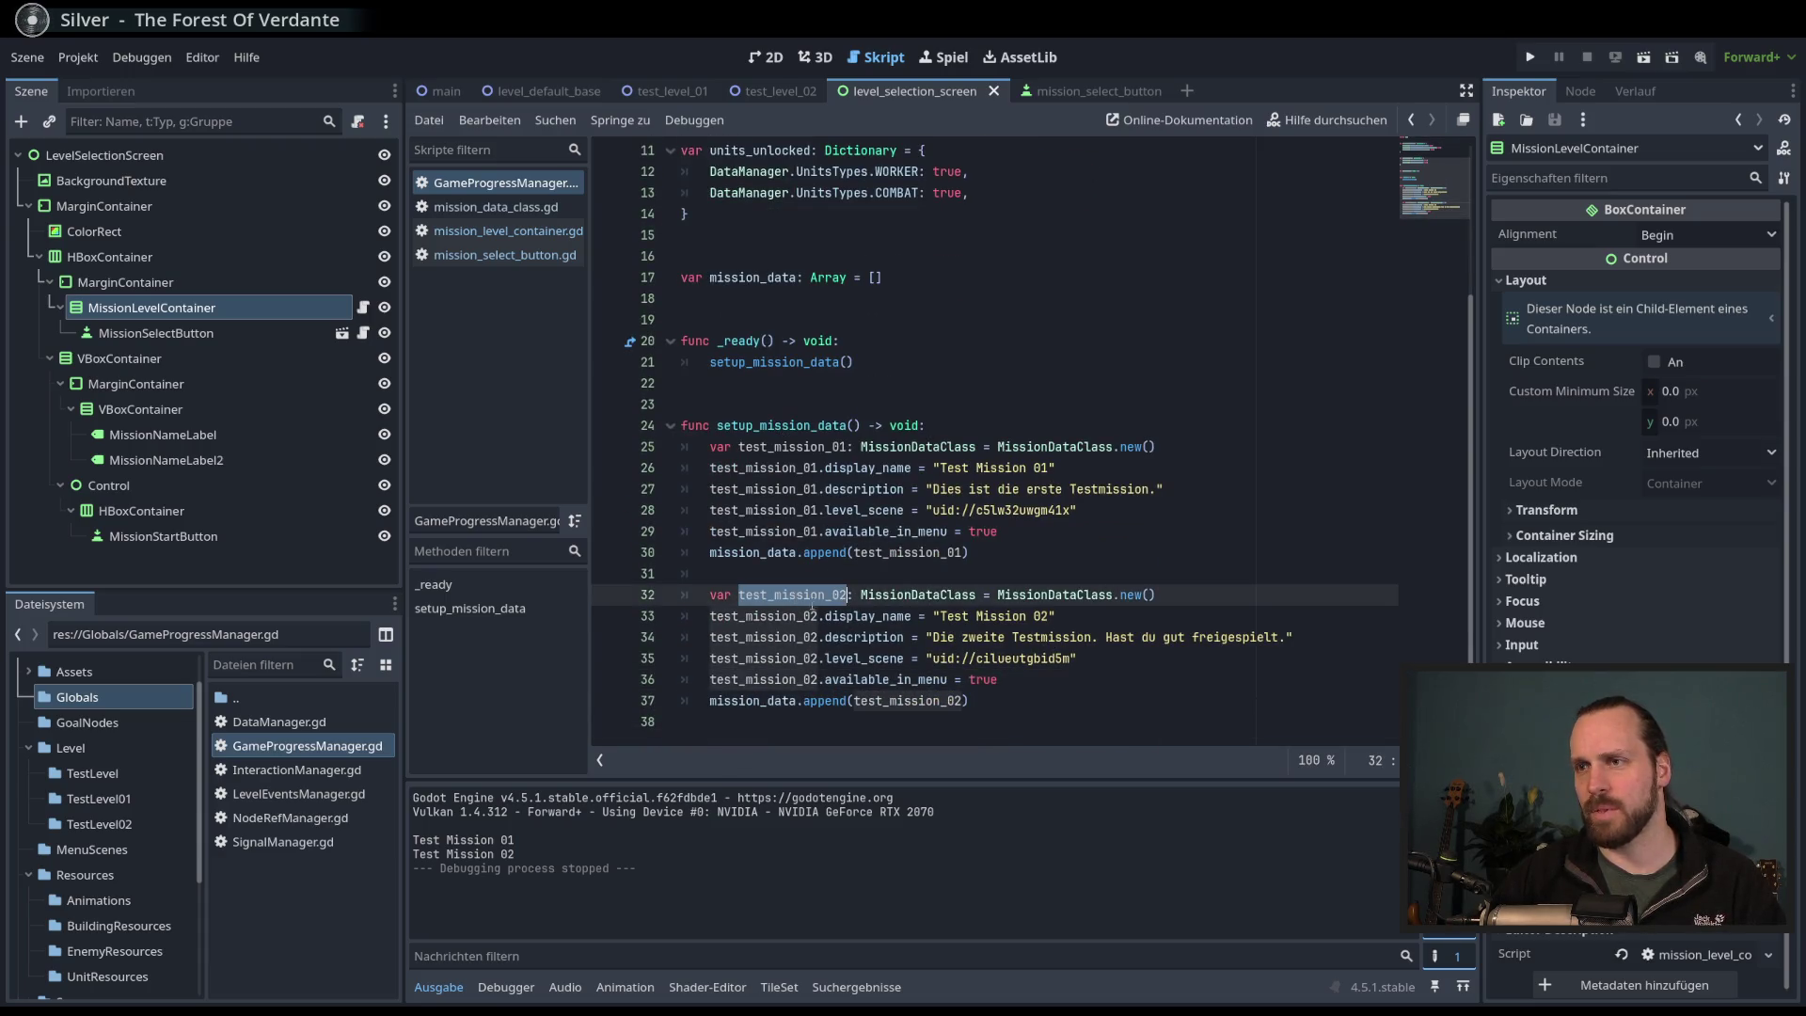
double_click(864, 659)
left_click(924, 679)
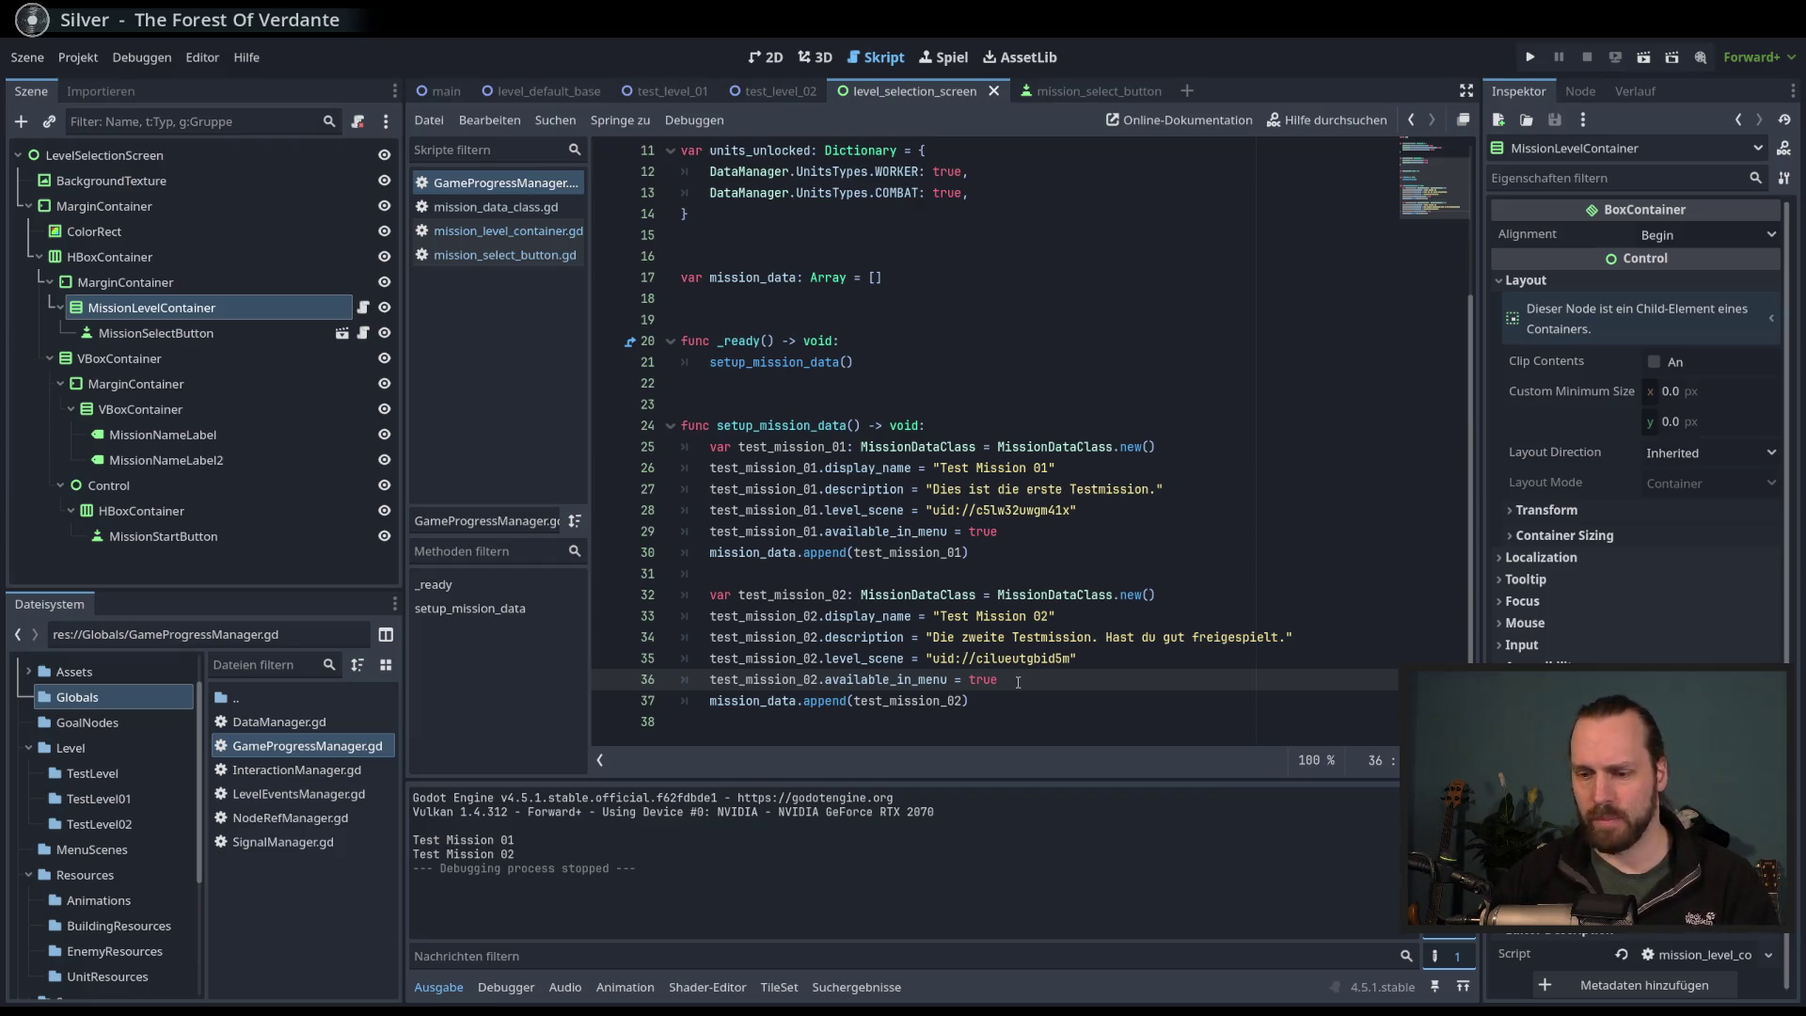
- Run the project, try the Test Mission 01 and 02 buttons, and return to the 2D view
key("F5")
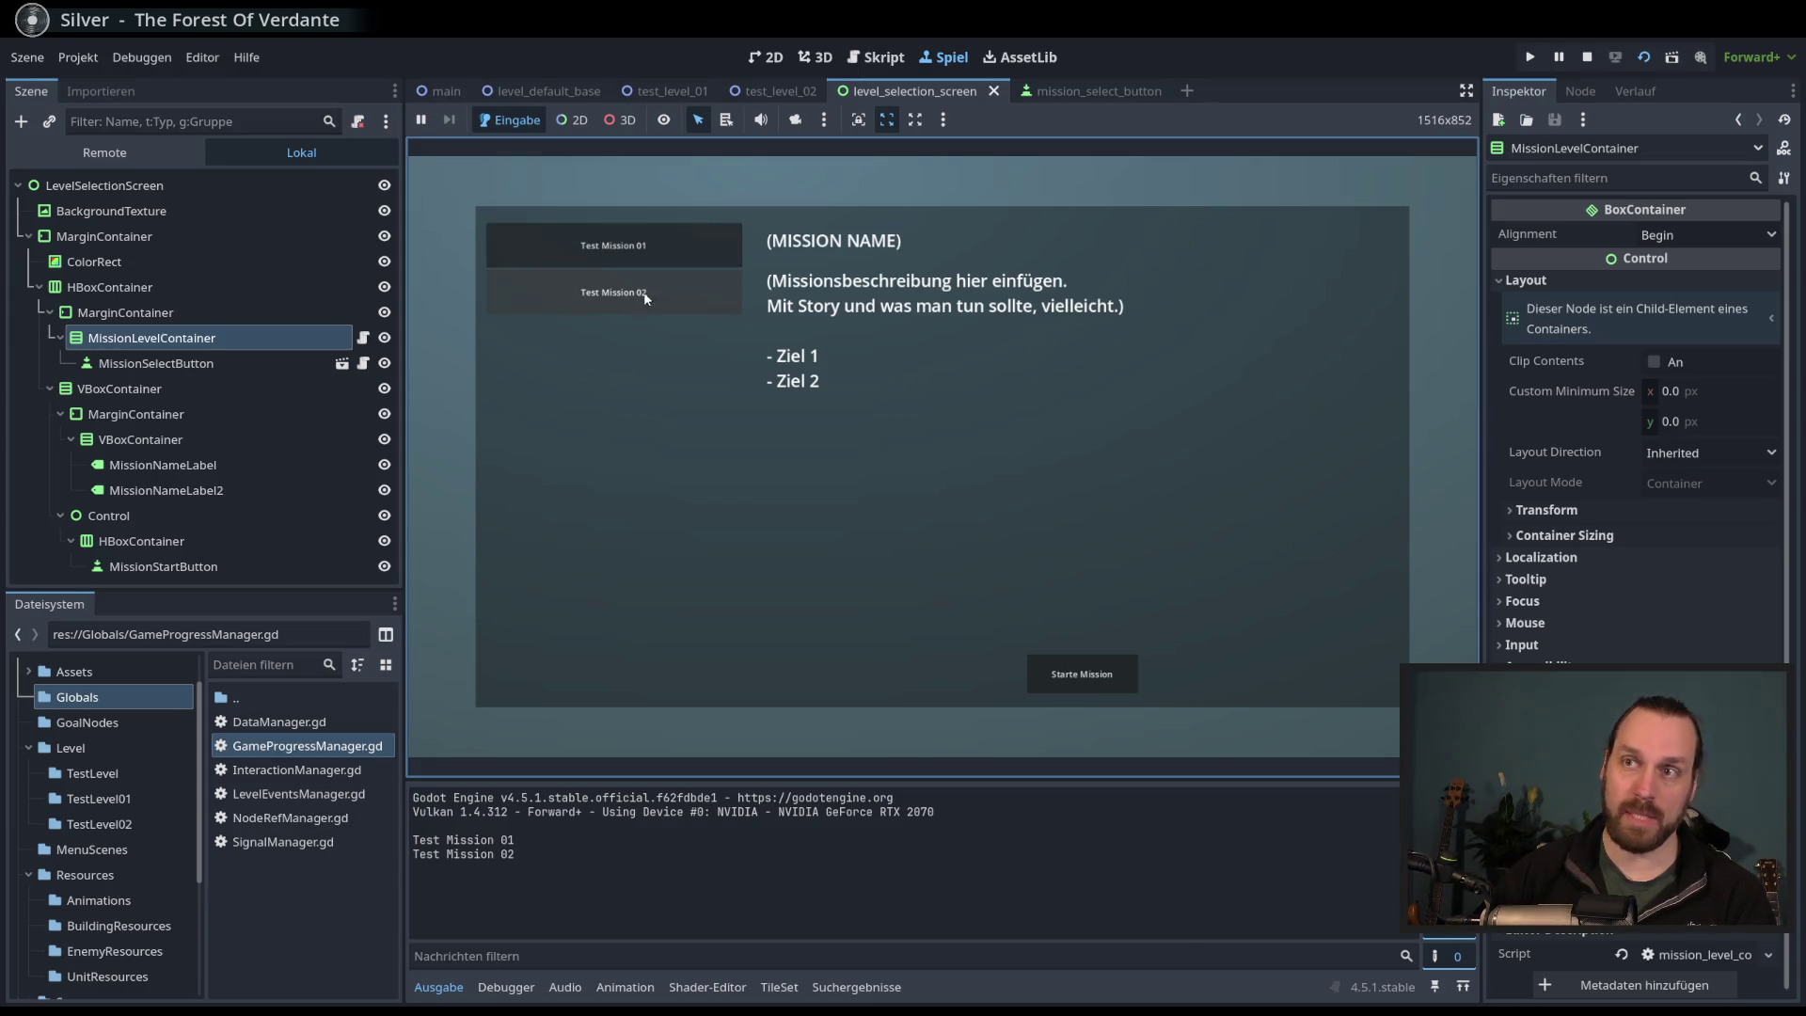
left_click(646, 298)
left_click(614, 246)
left_click(640, 294)
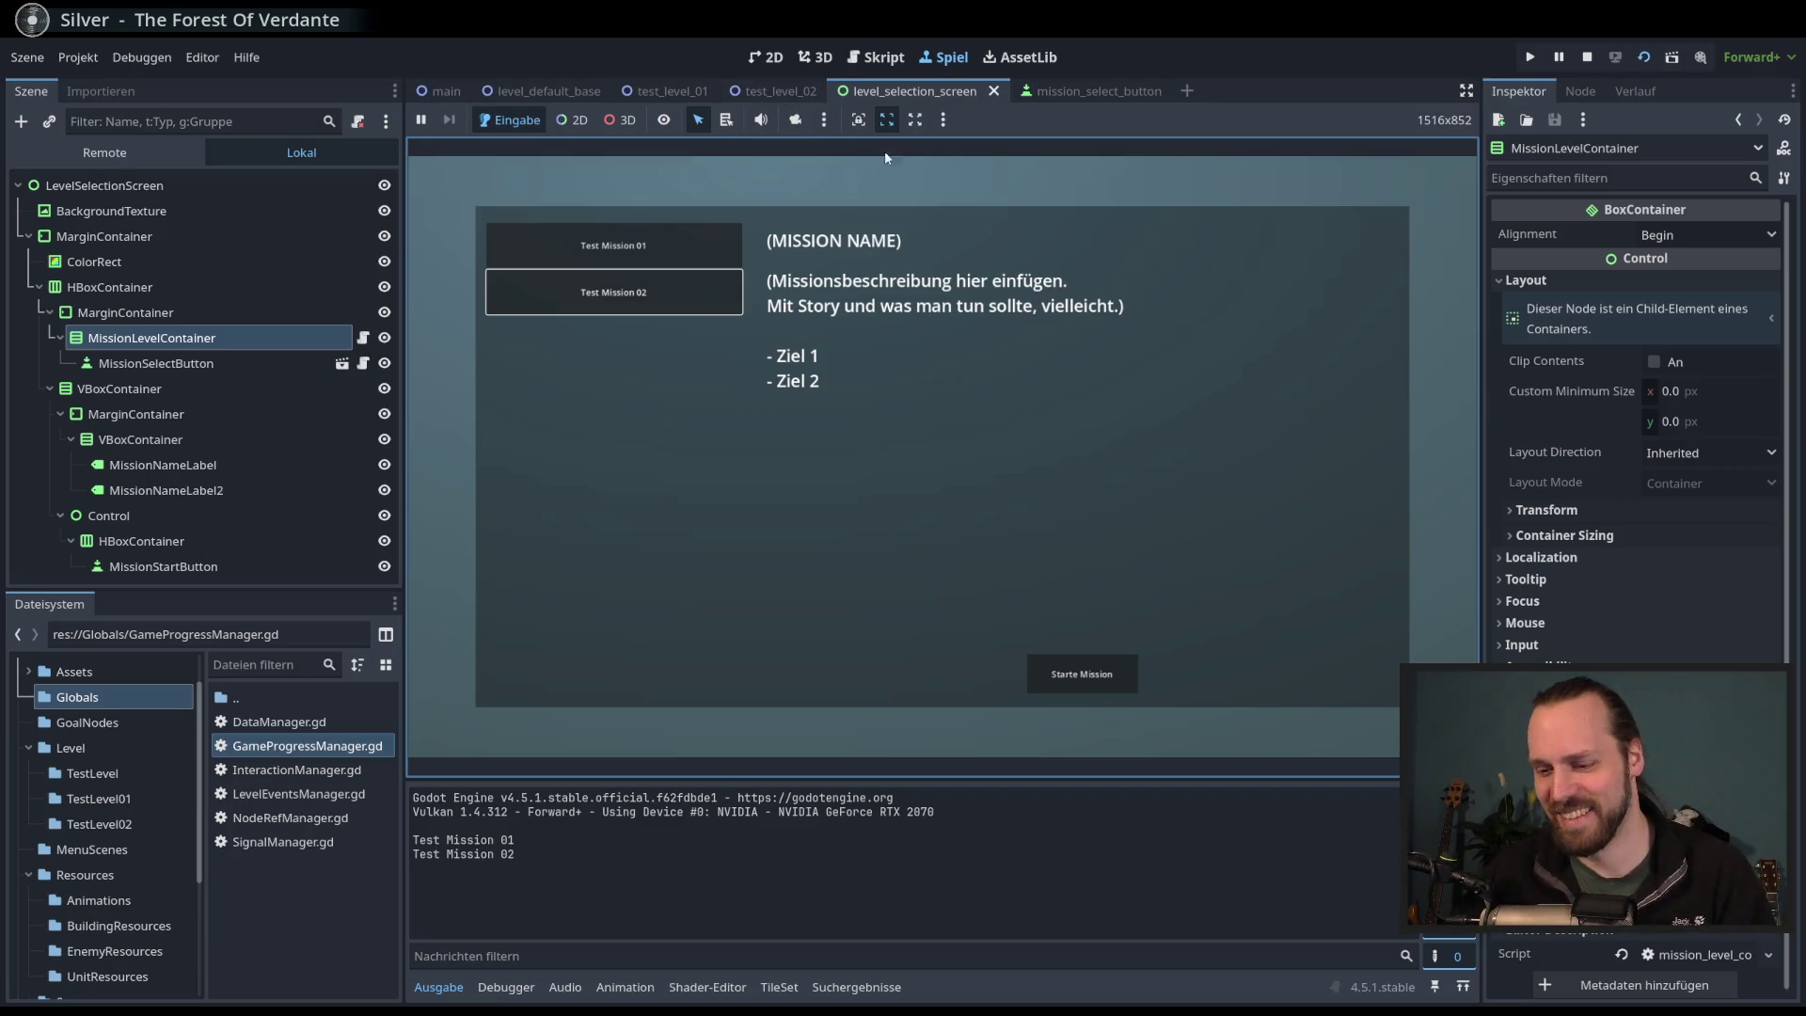
key("F8")
left_click(766, 57)
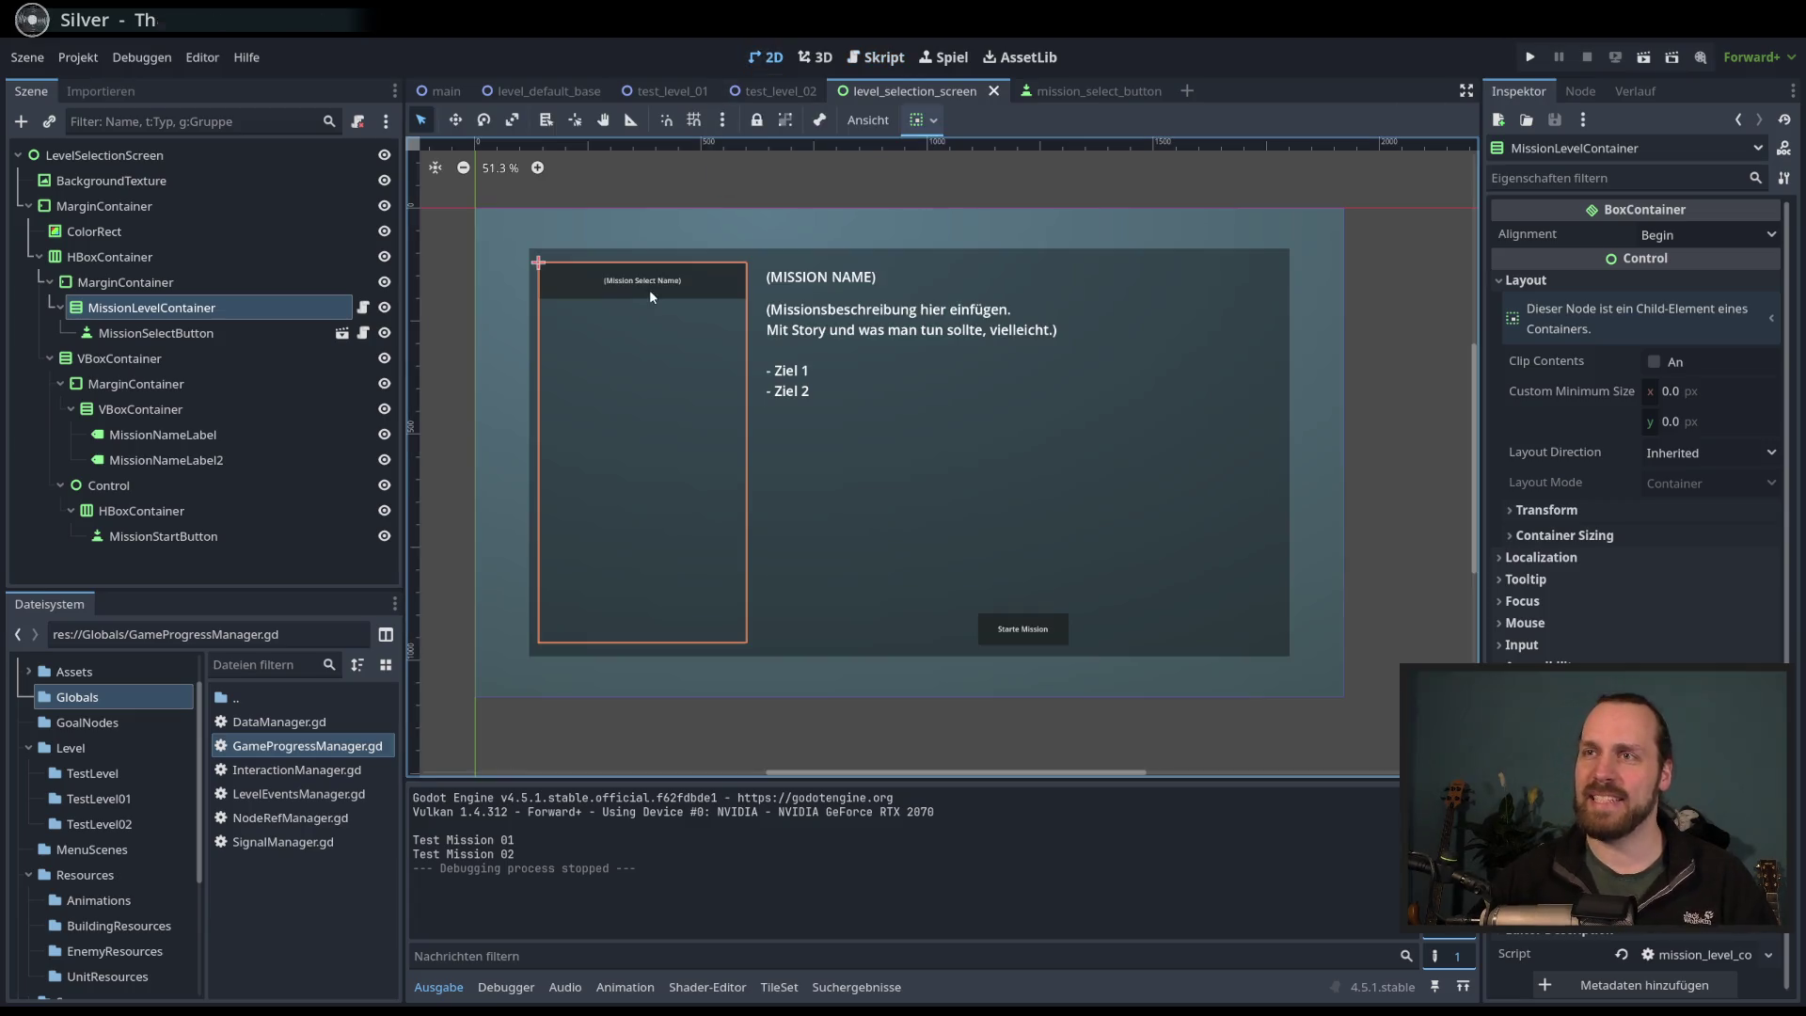
- Change MissionLevelContainer's item separation and save the level selection scene
left_click(180, 311)
key("Escape")
key("Up")
left_click(170, 311)
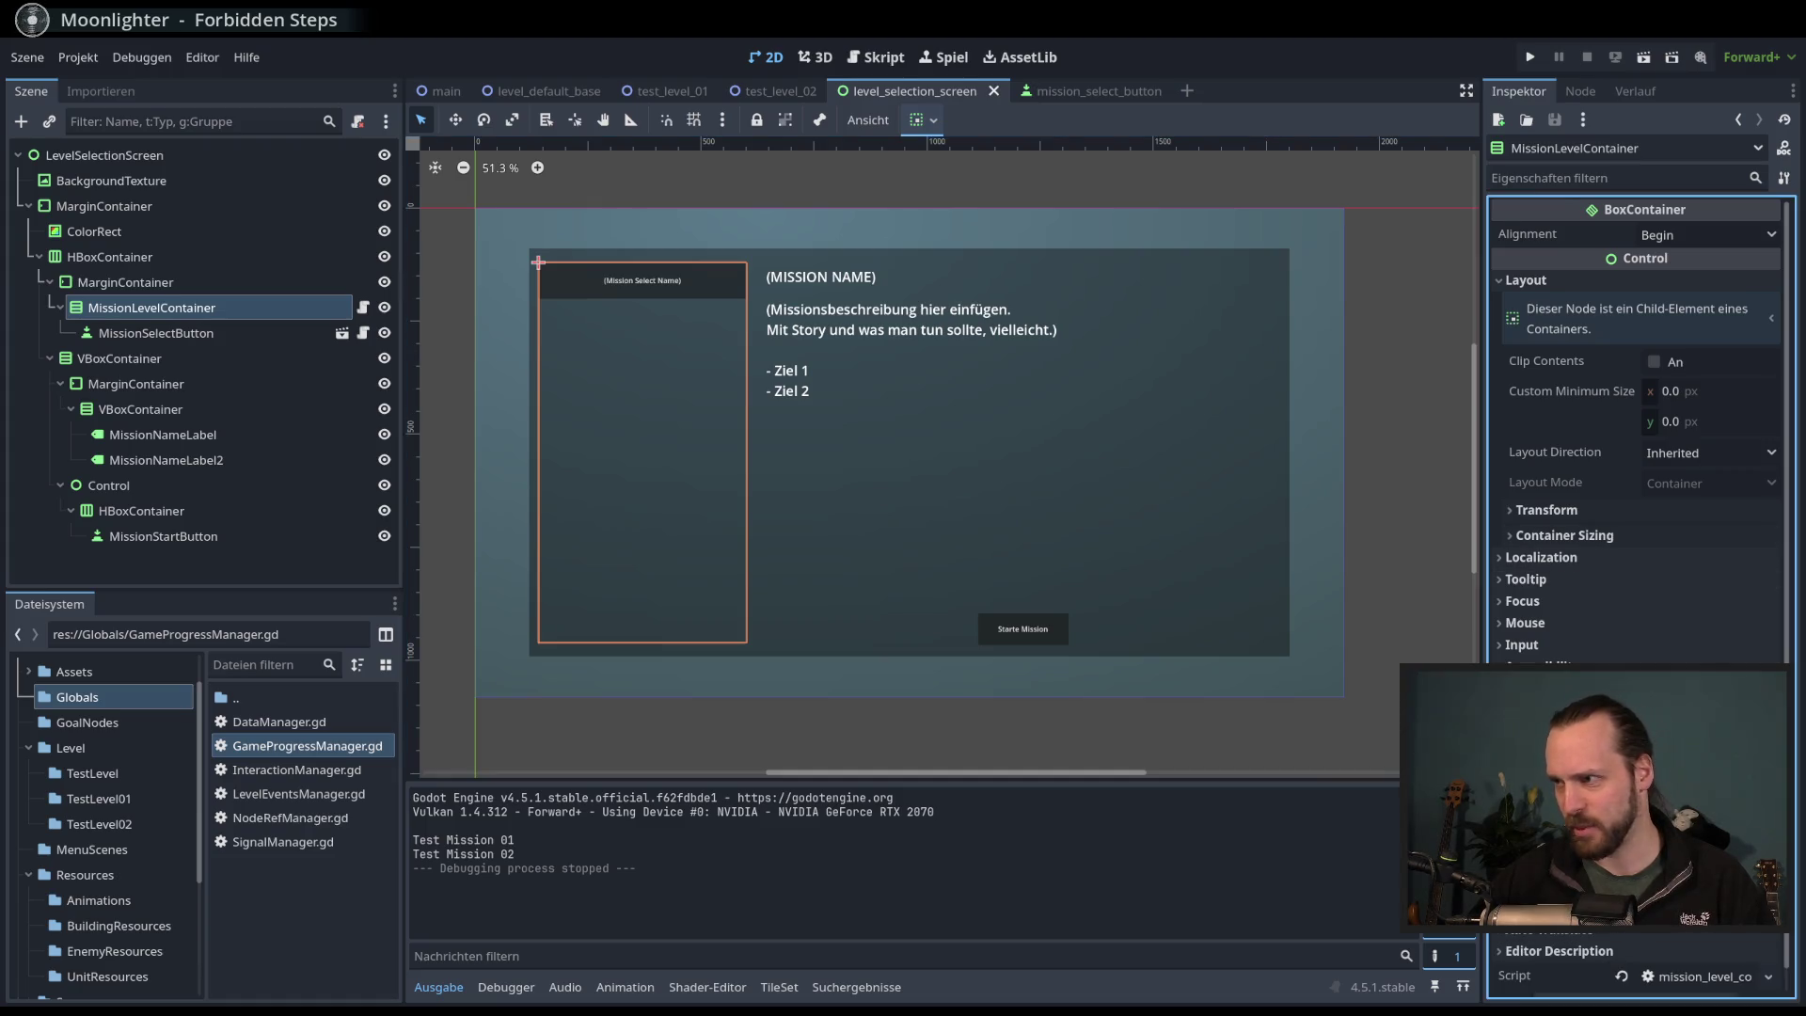
key("Return")
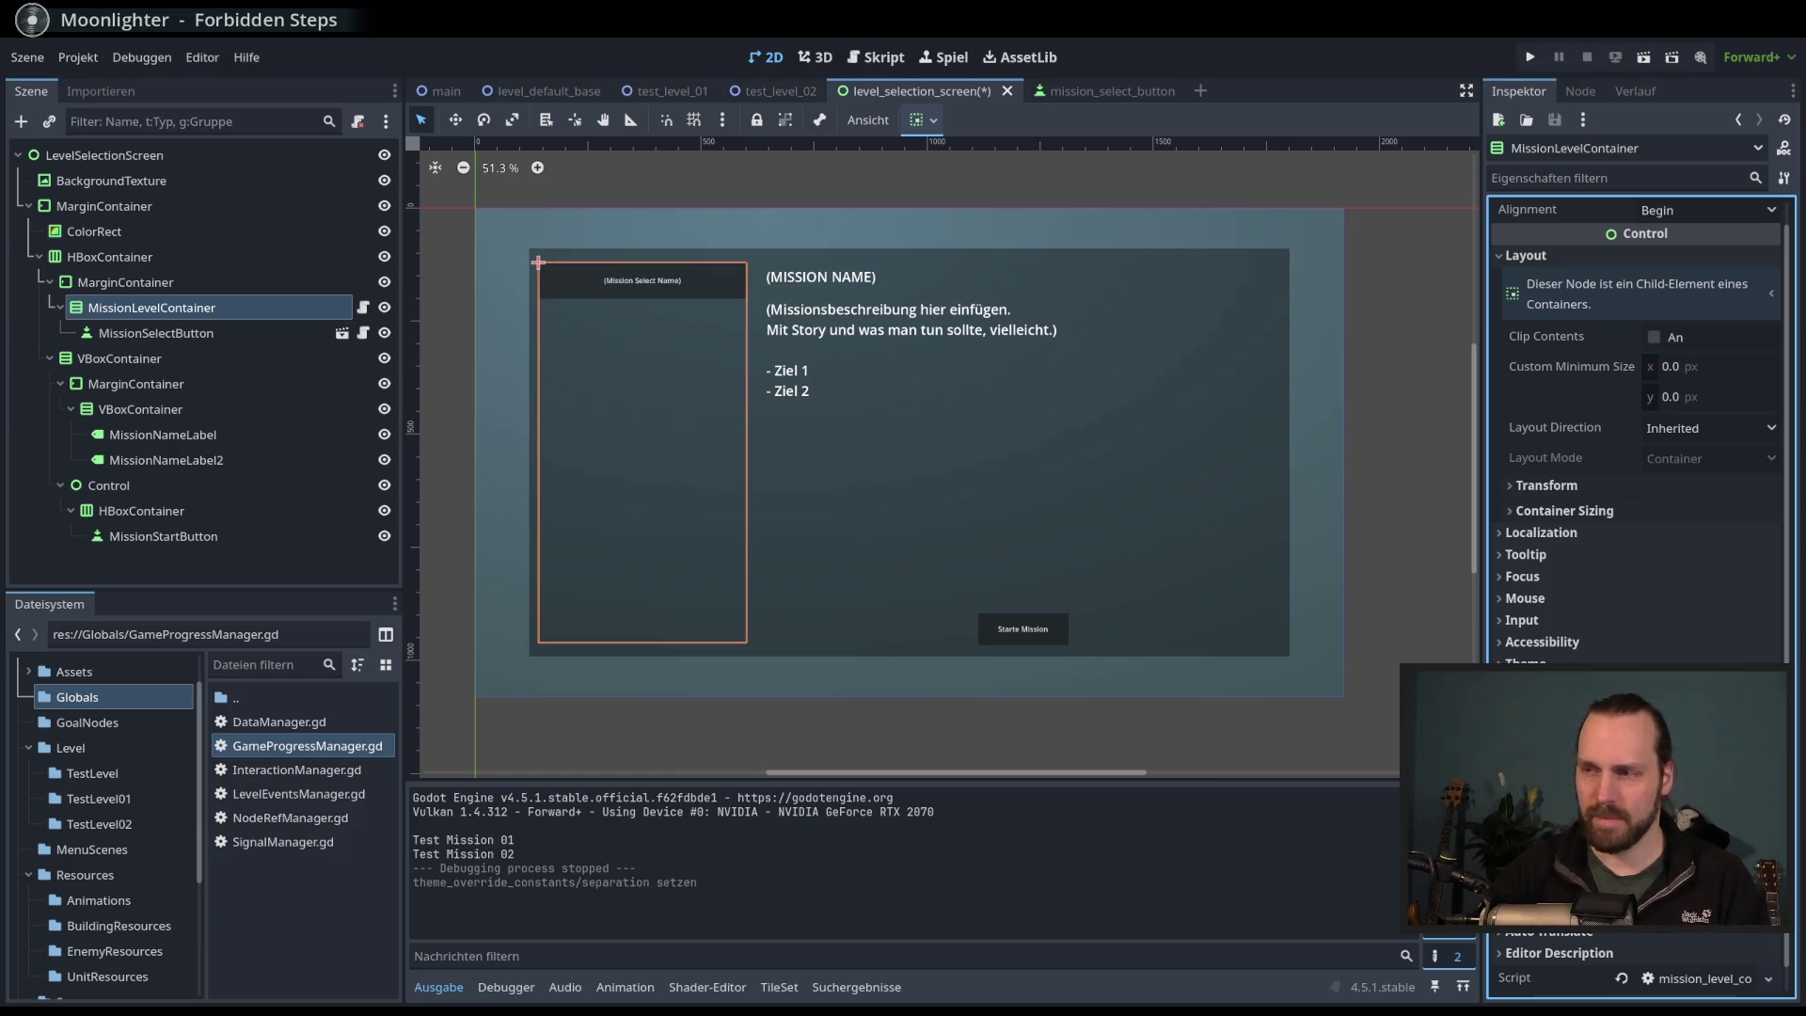
key("ctrl+s")
- Enlarge the mission_select_button's theme override font size and save that scene
left_click(1101, 91)
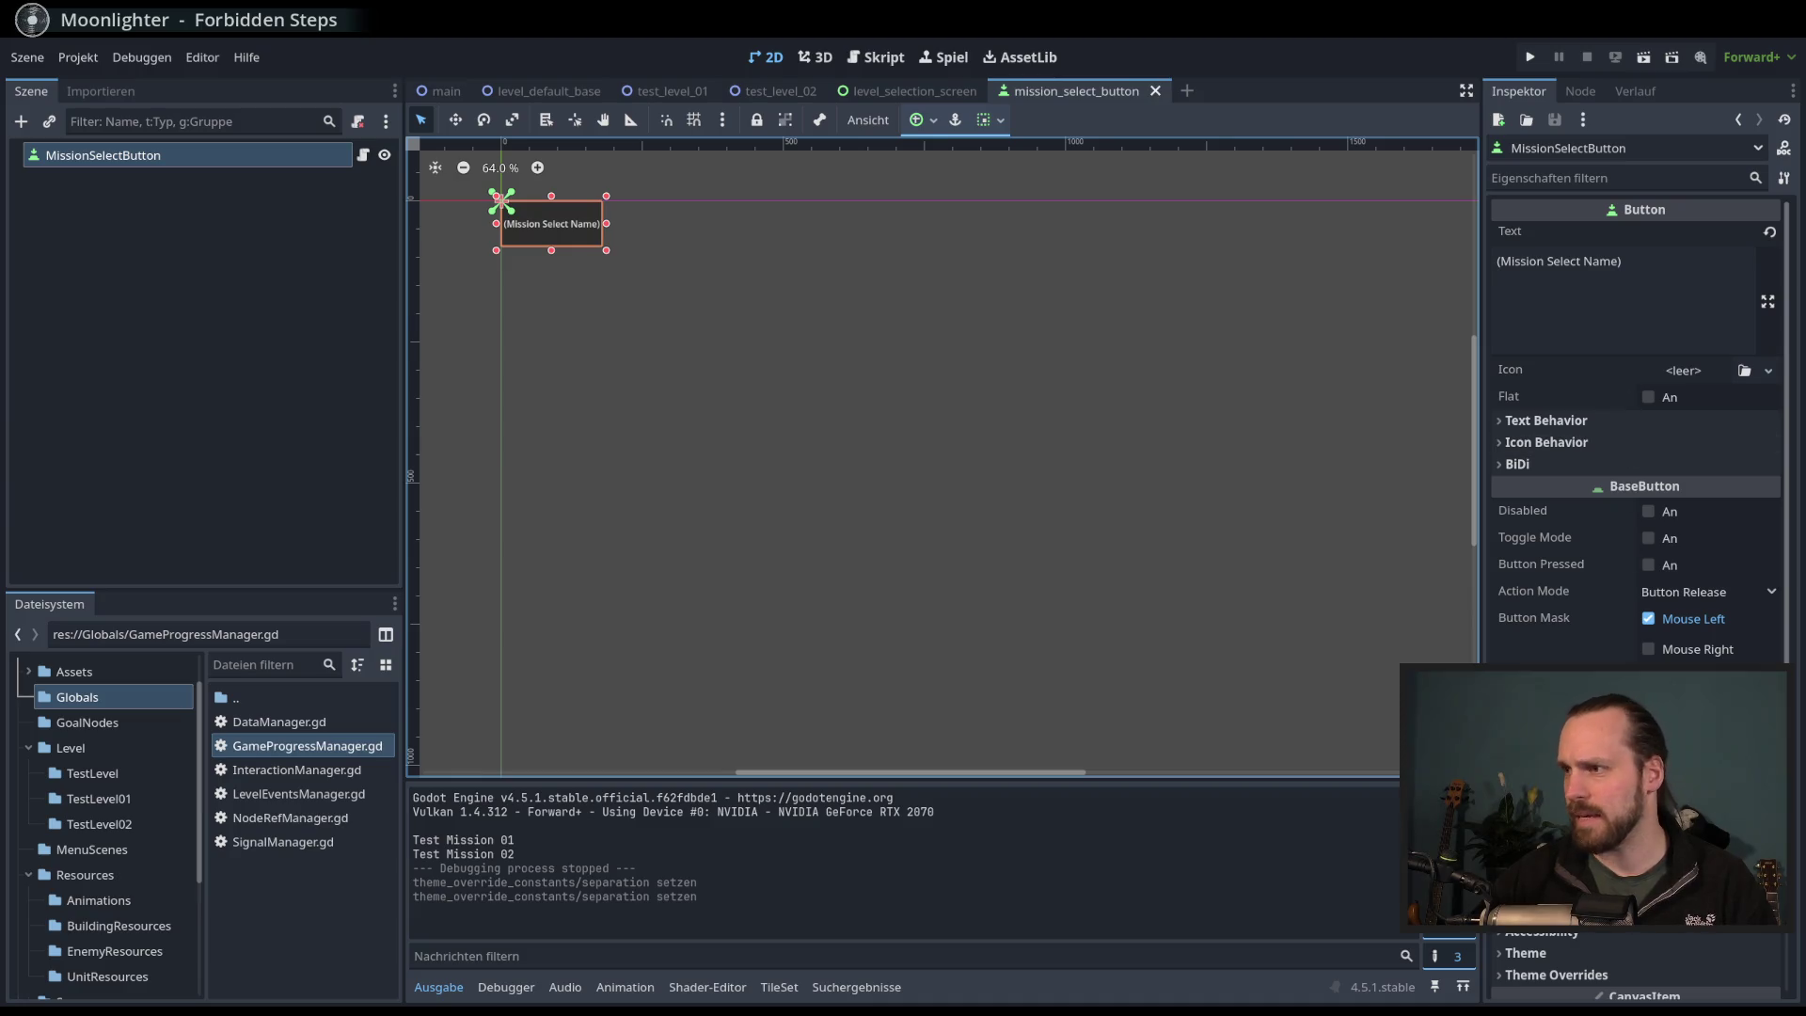
scroll(1637, 396, "down", 2)
left_click(1561, 874)
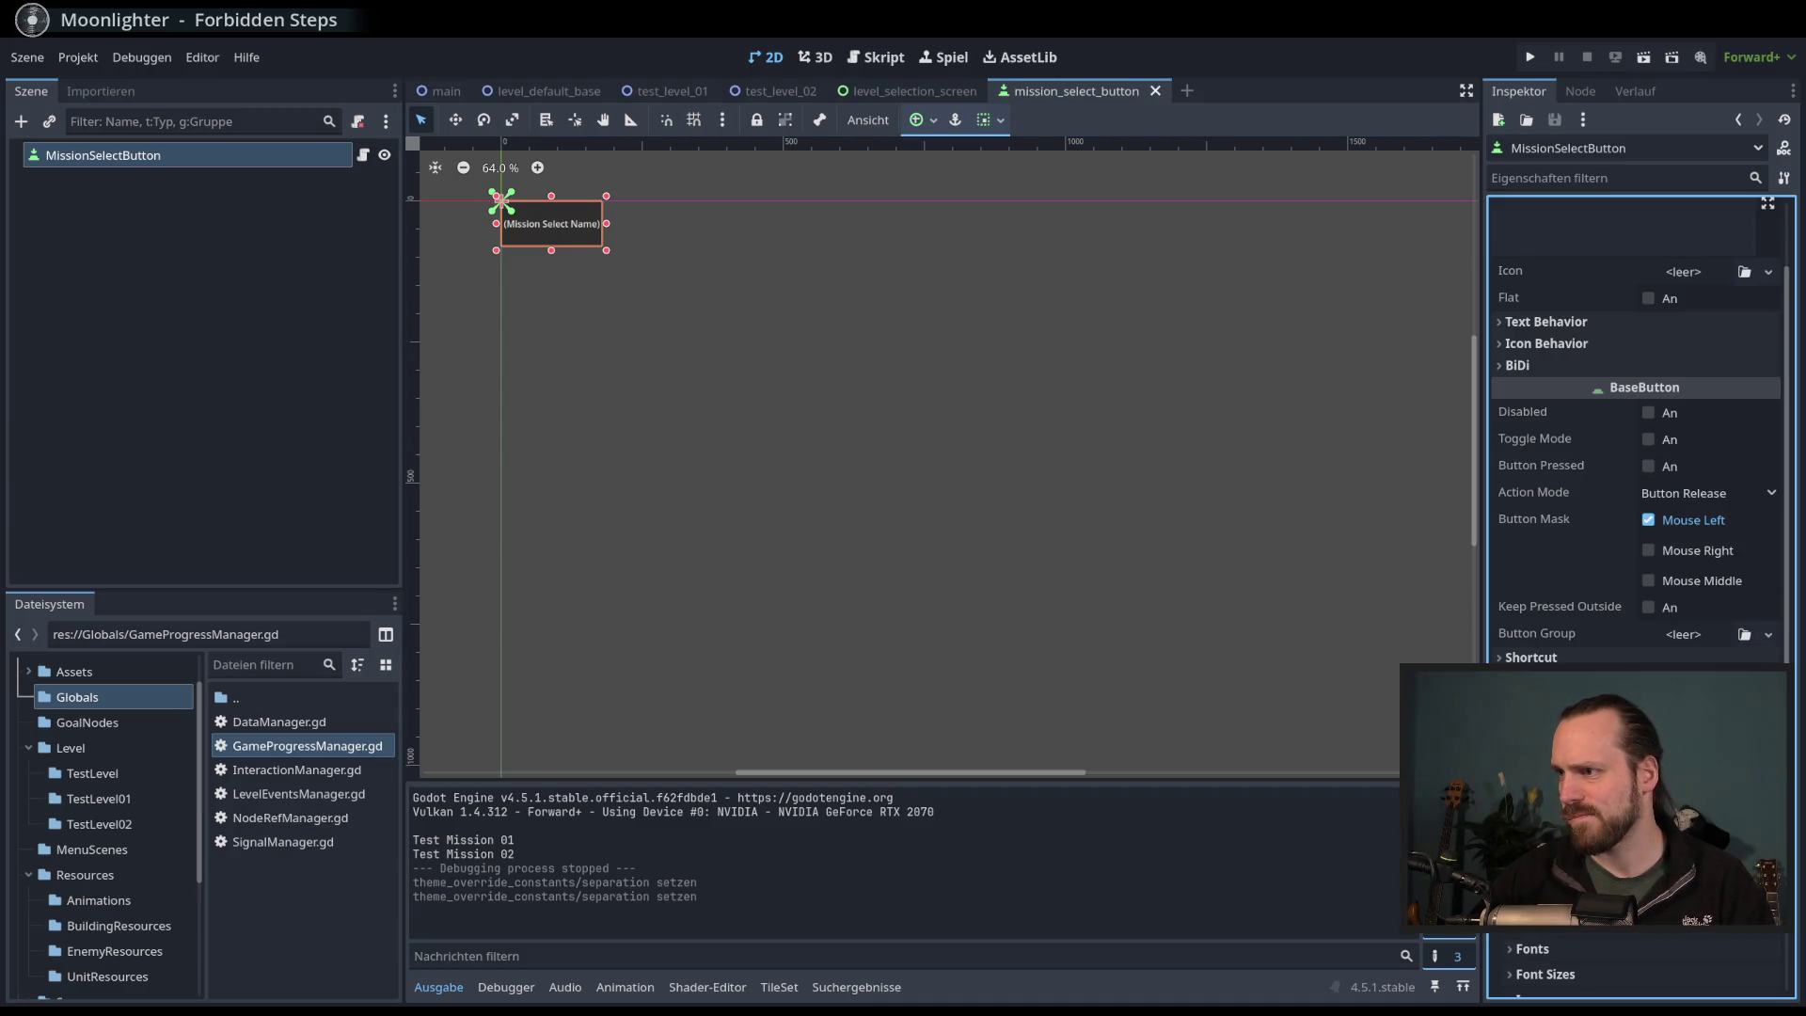
scroll(1637, 424, "down", 6)
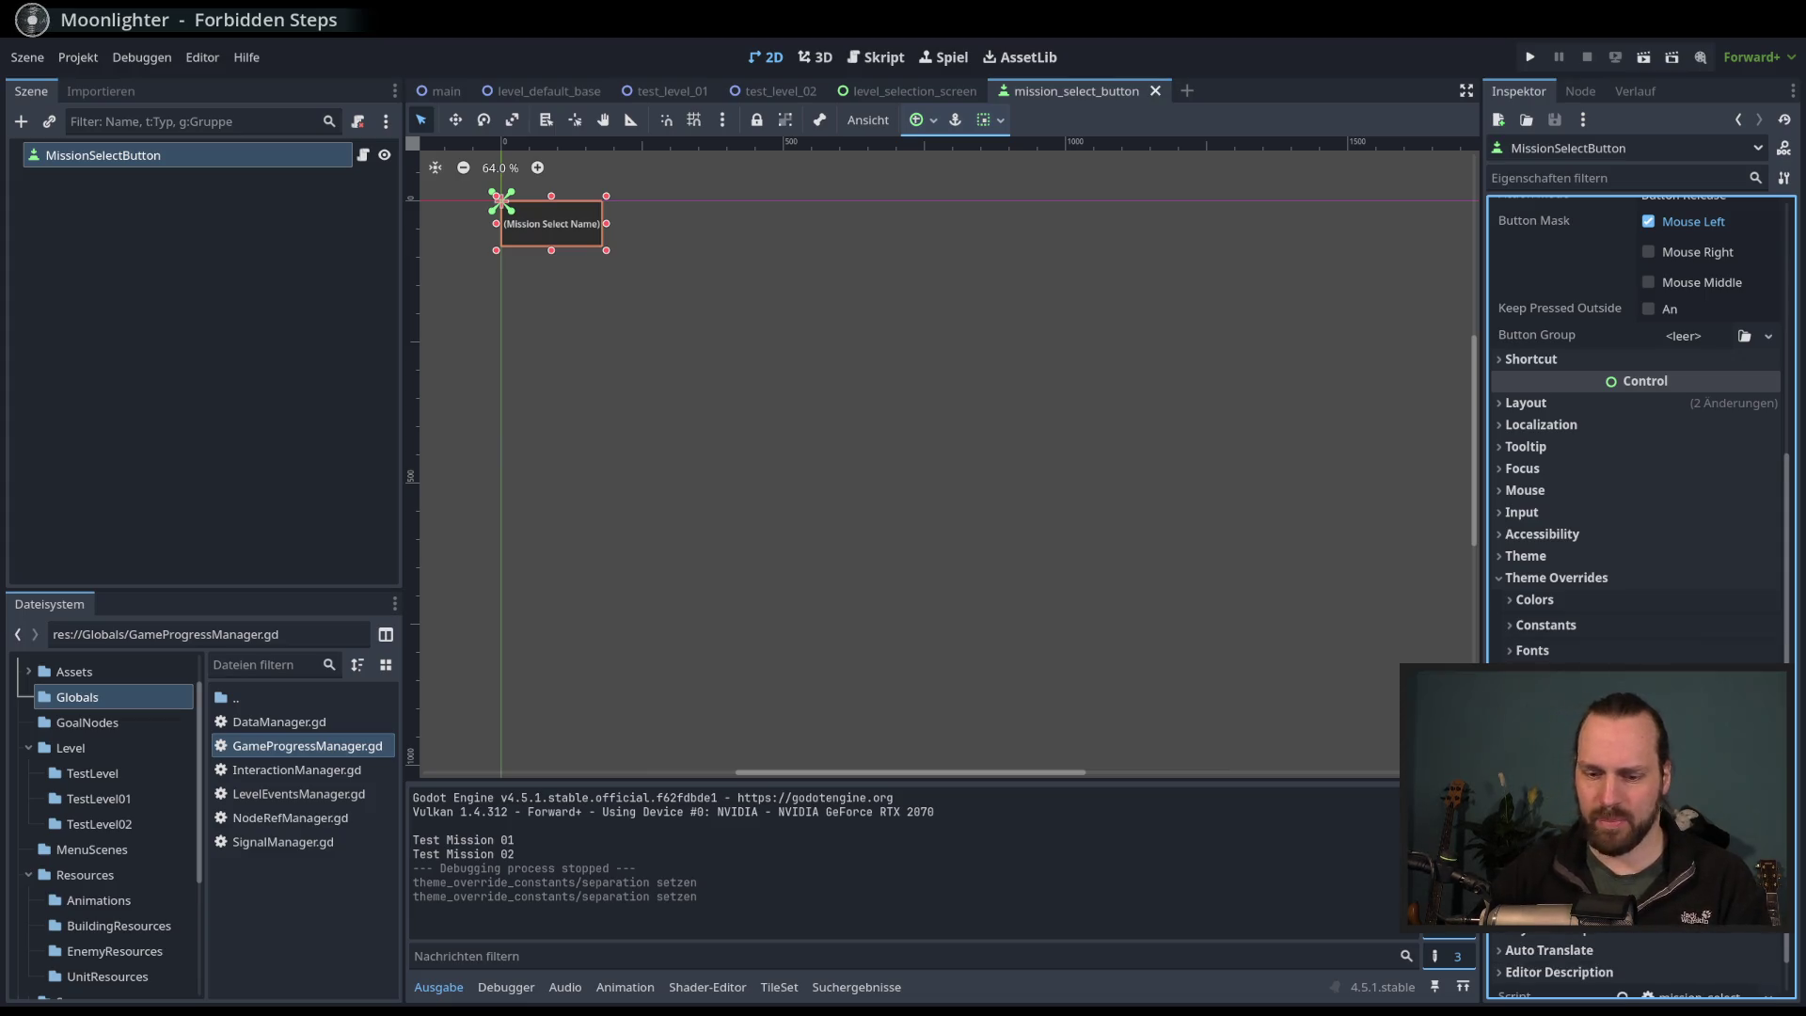
key("Return")
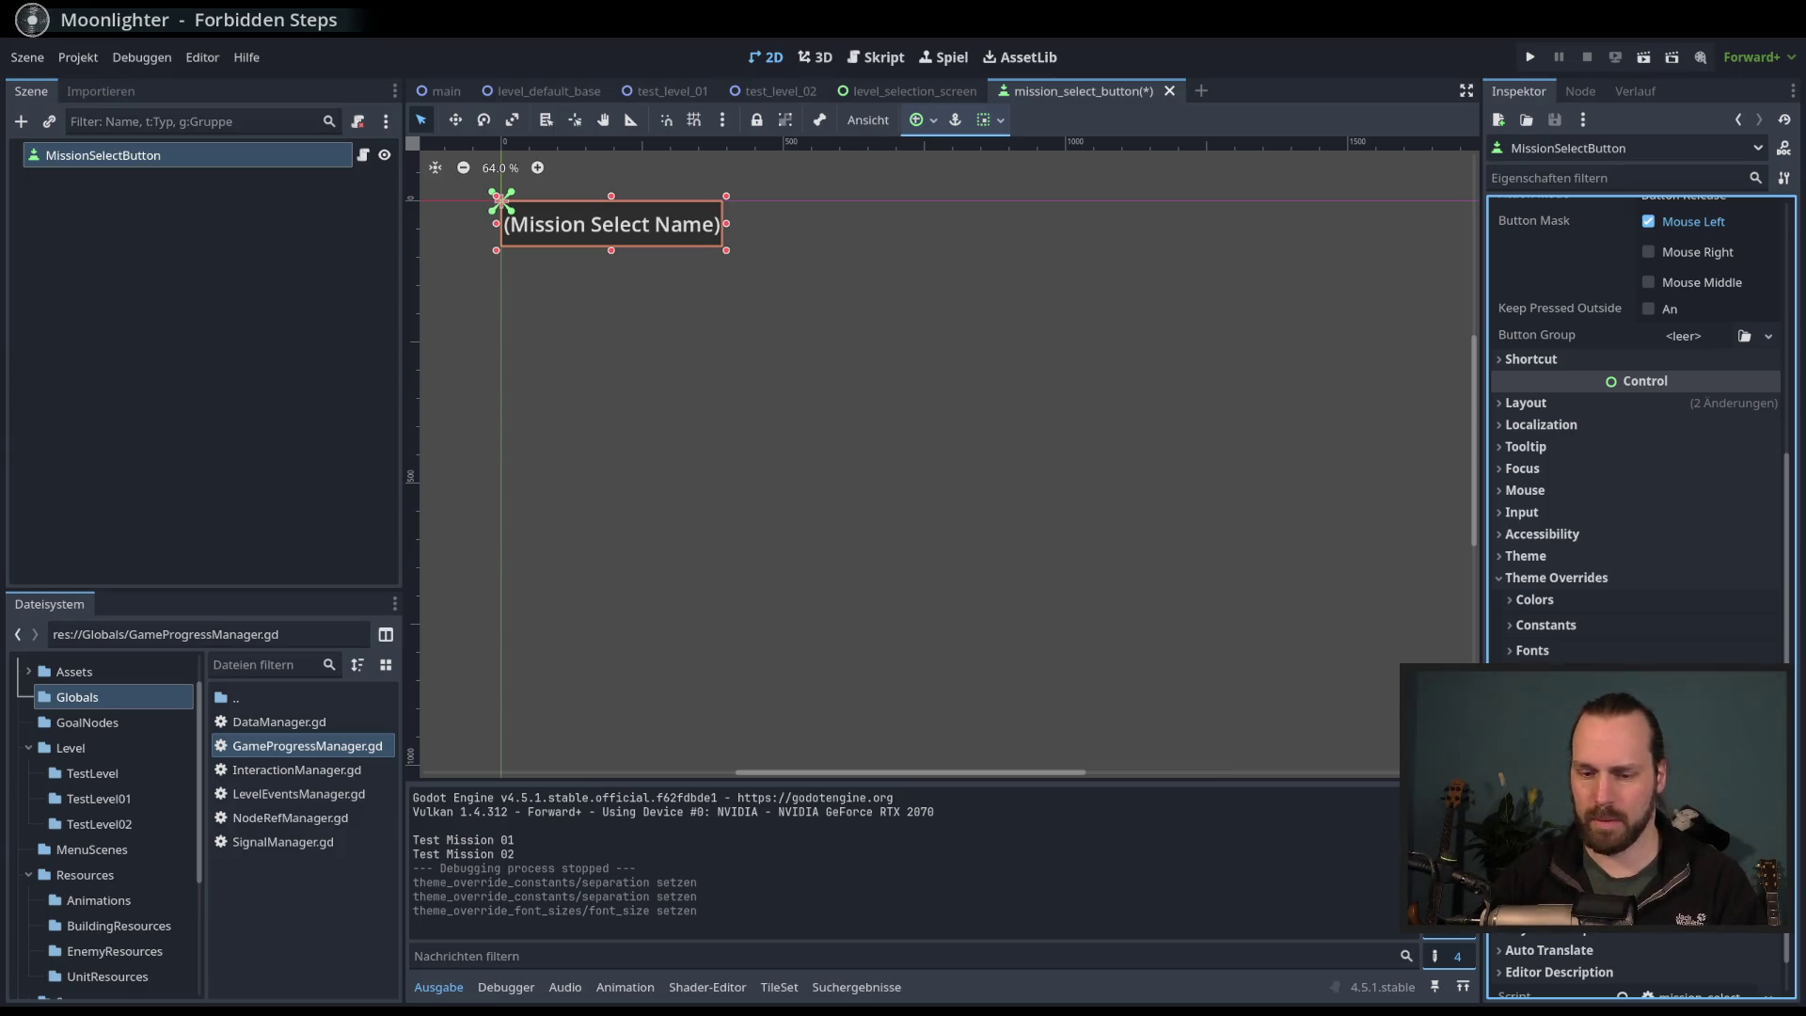
key("Return")
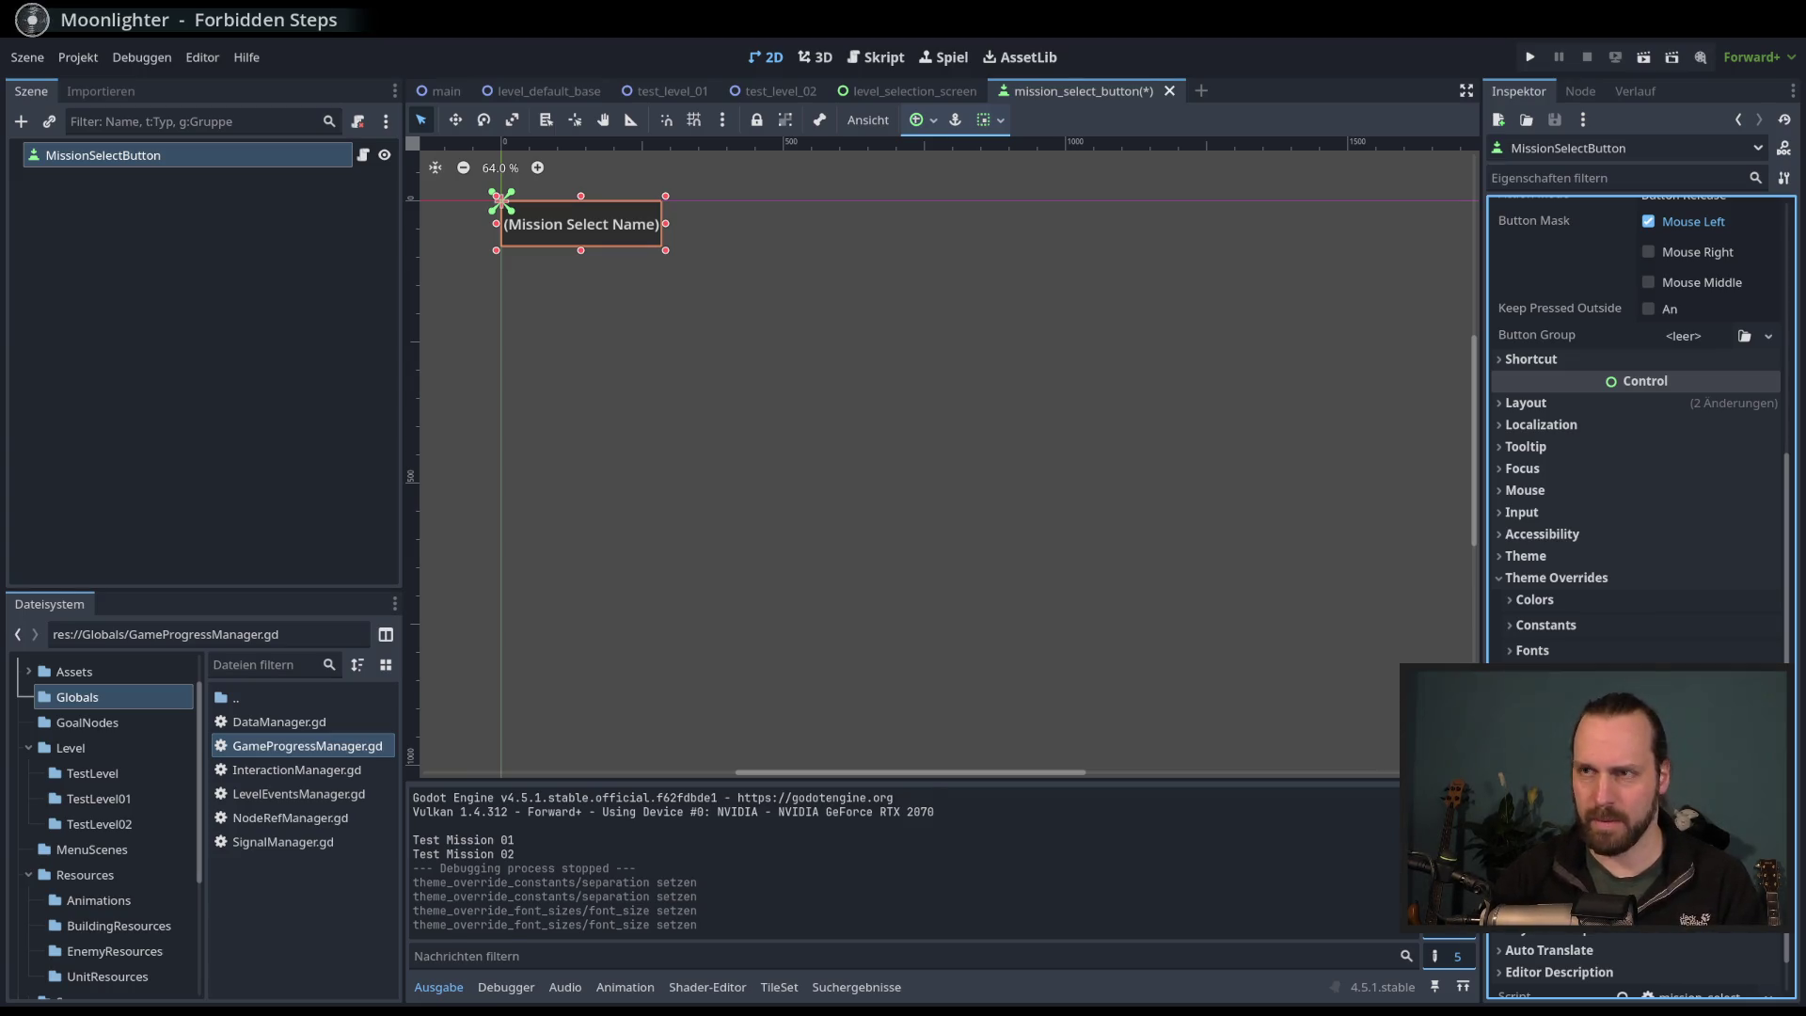
key("Return")
key("ctrl+s")
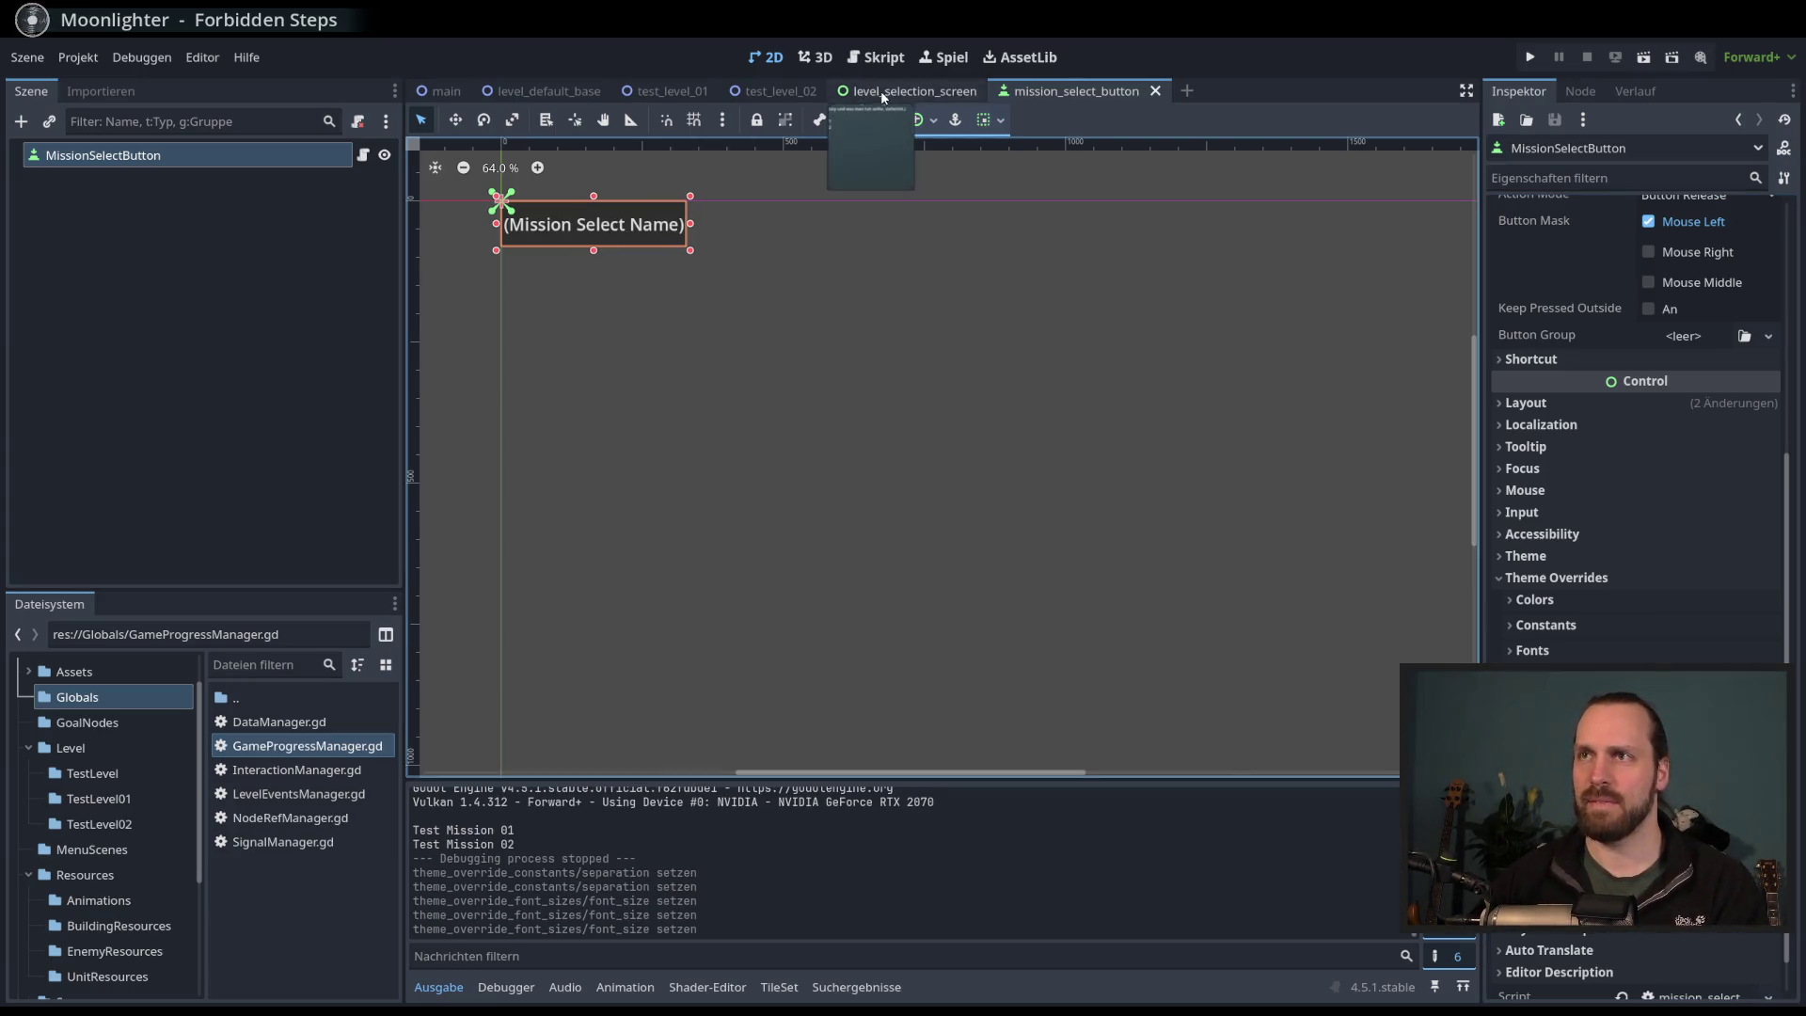
- Test-run the level selection scene to check the larger mission buttons
left_click(880, 90)
key("F6")
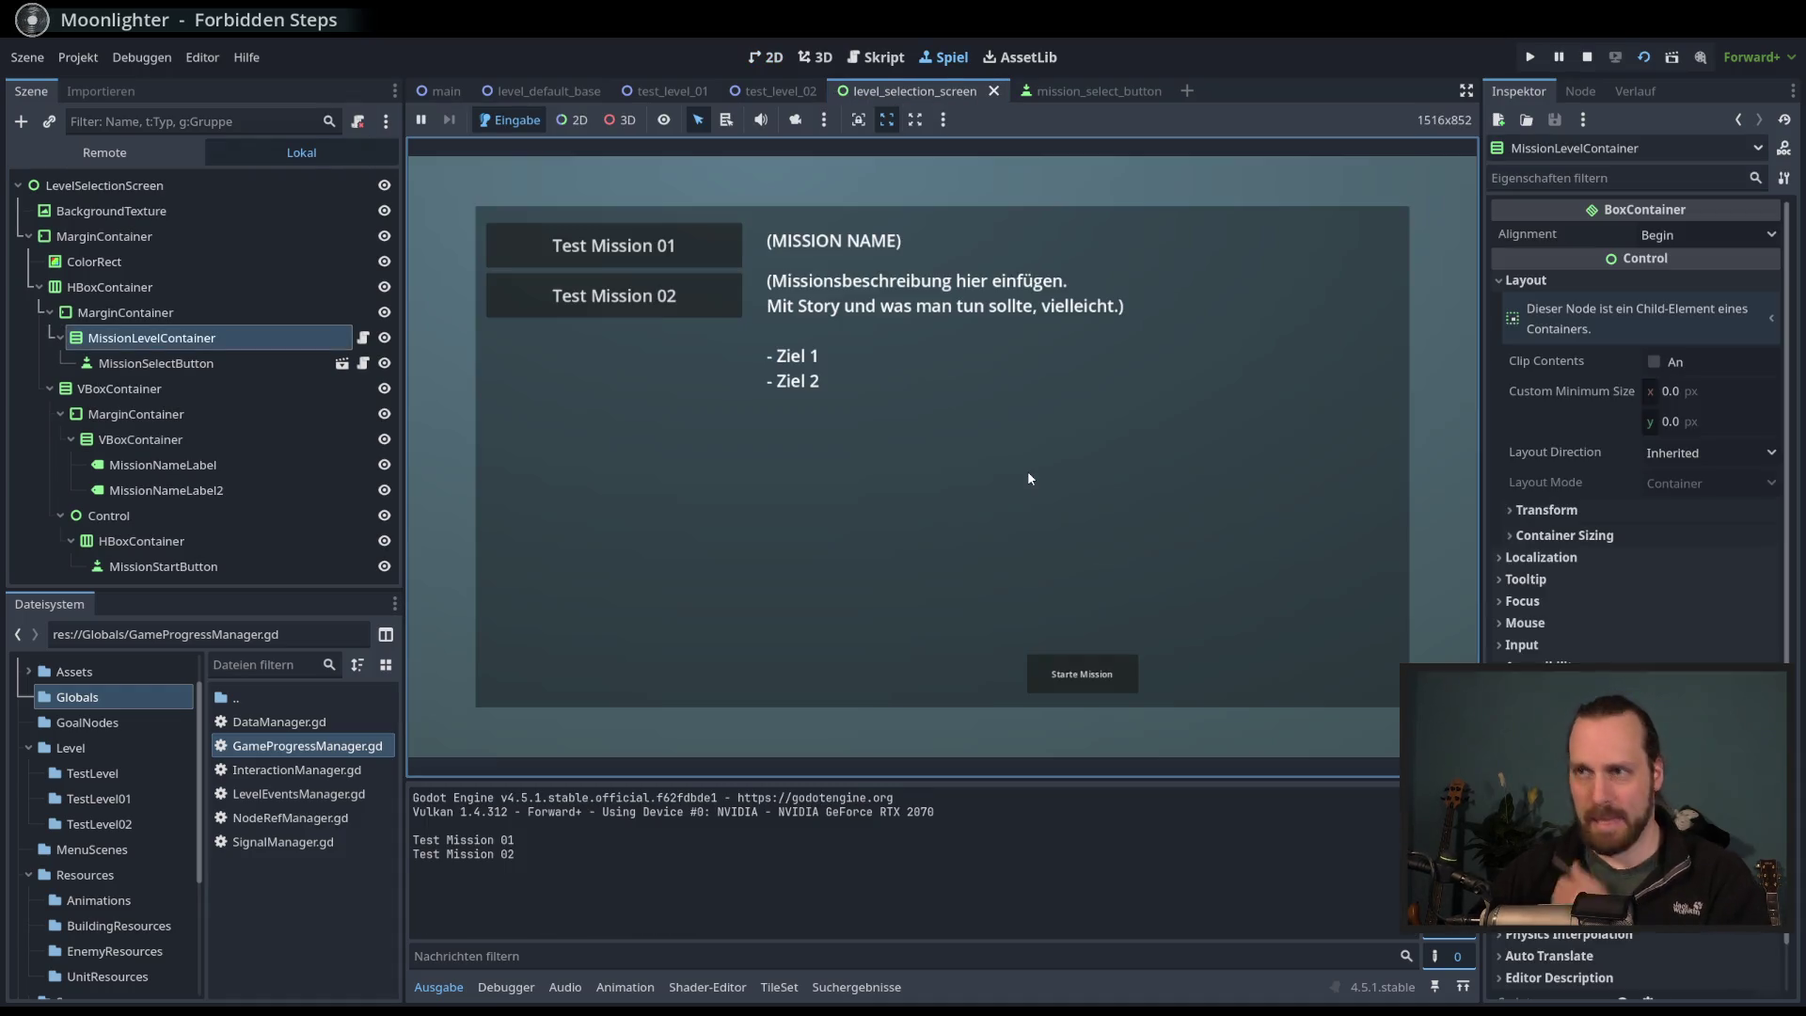
left_click(618, 228)
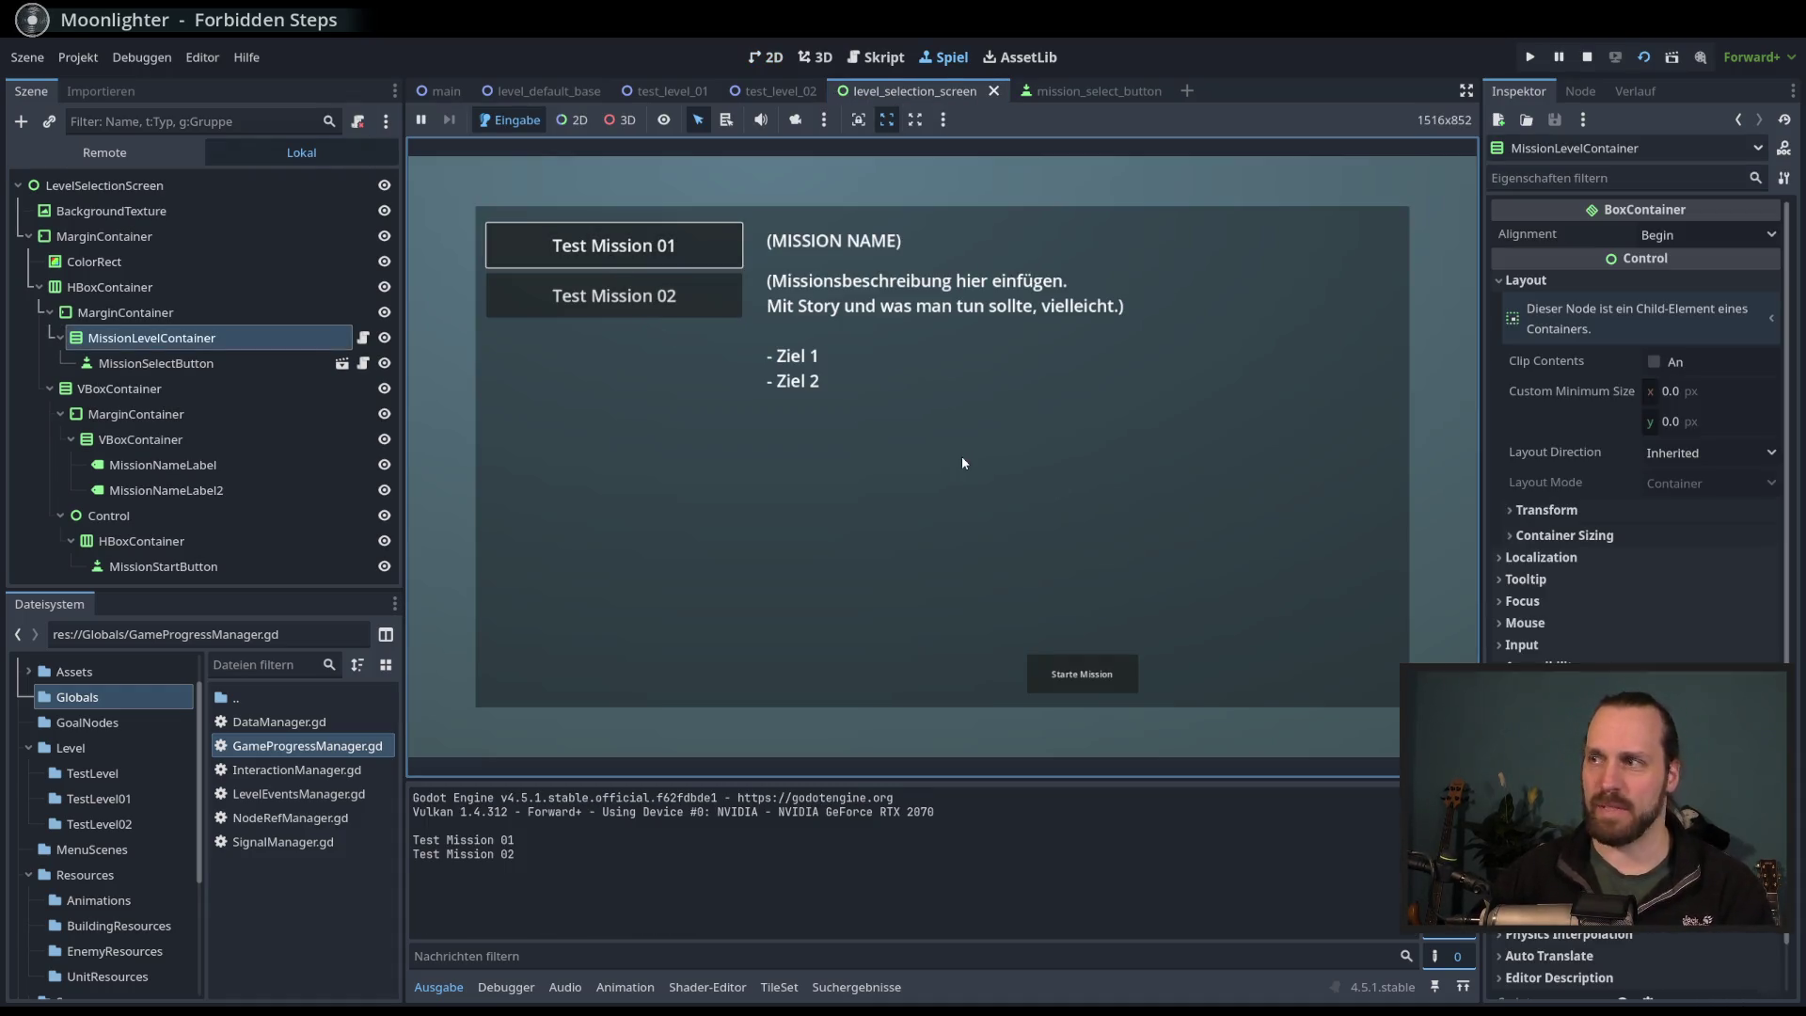
key("F8")
- Reduce the mission_select_button font size somewhat and save the scene
left_click(1072, 91)
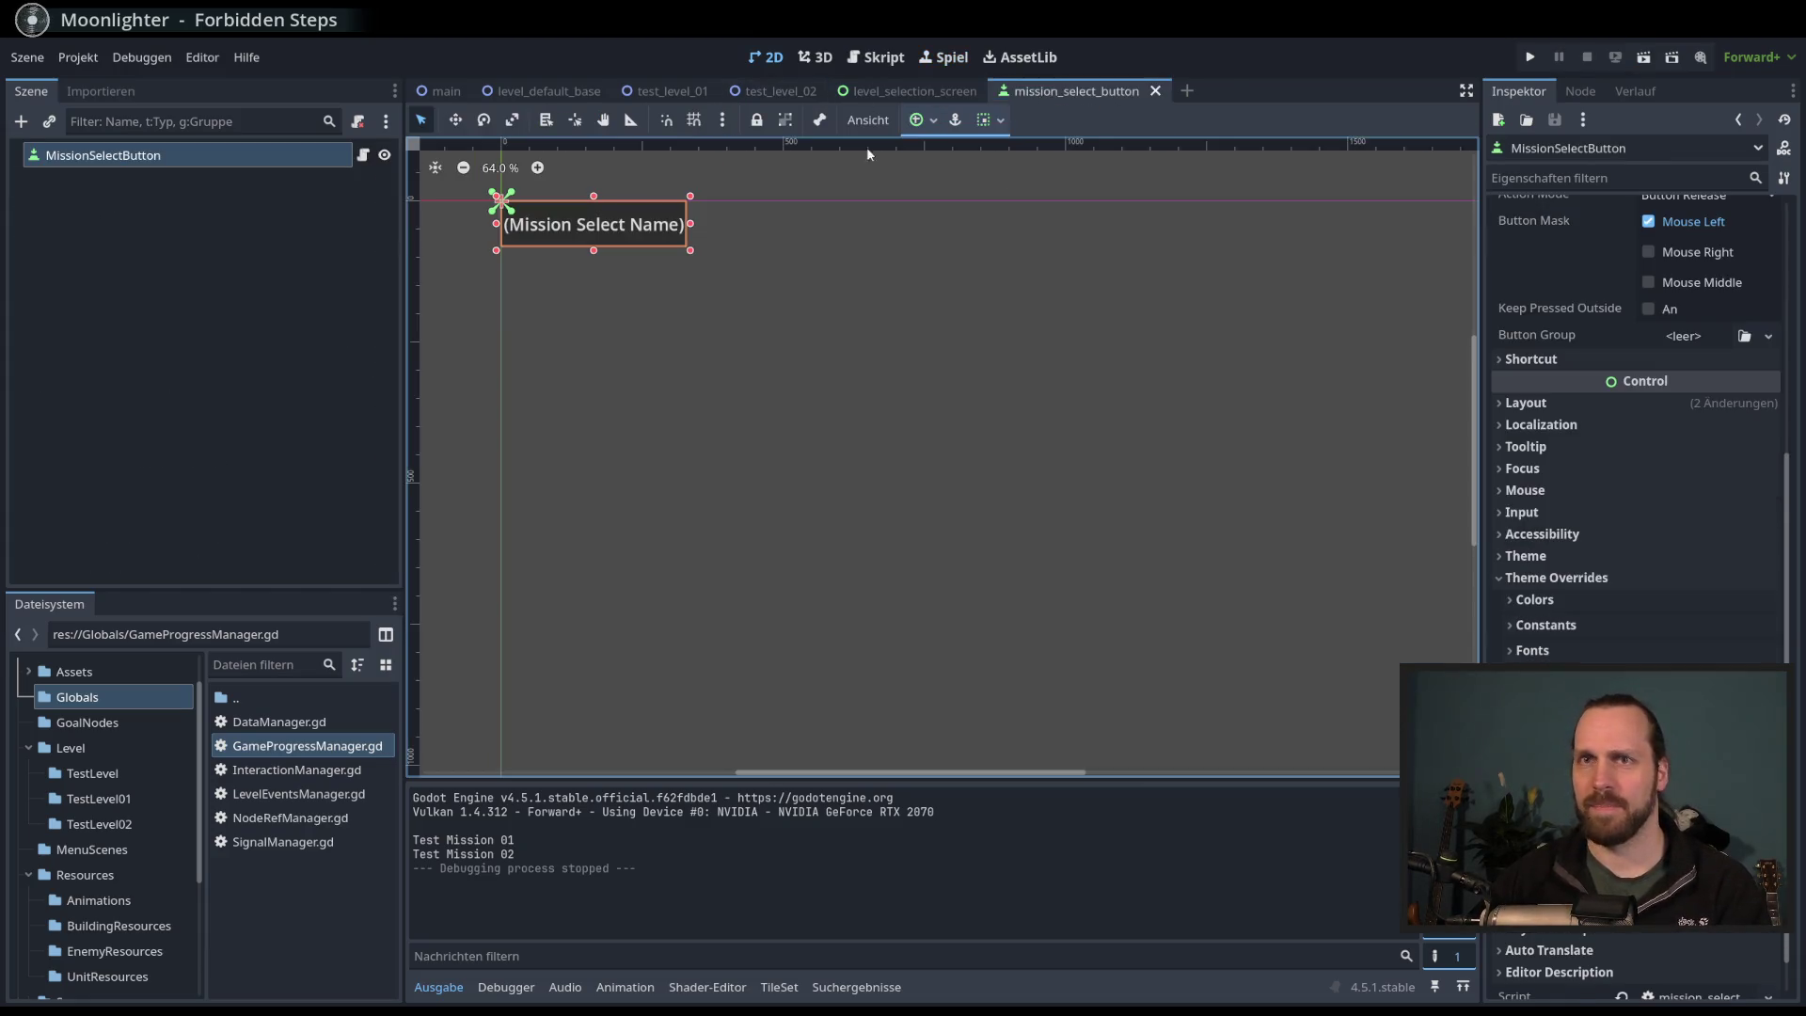
left_click(1599, 706)
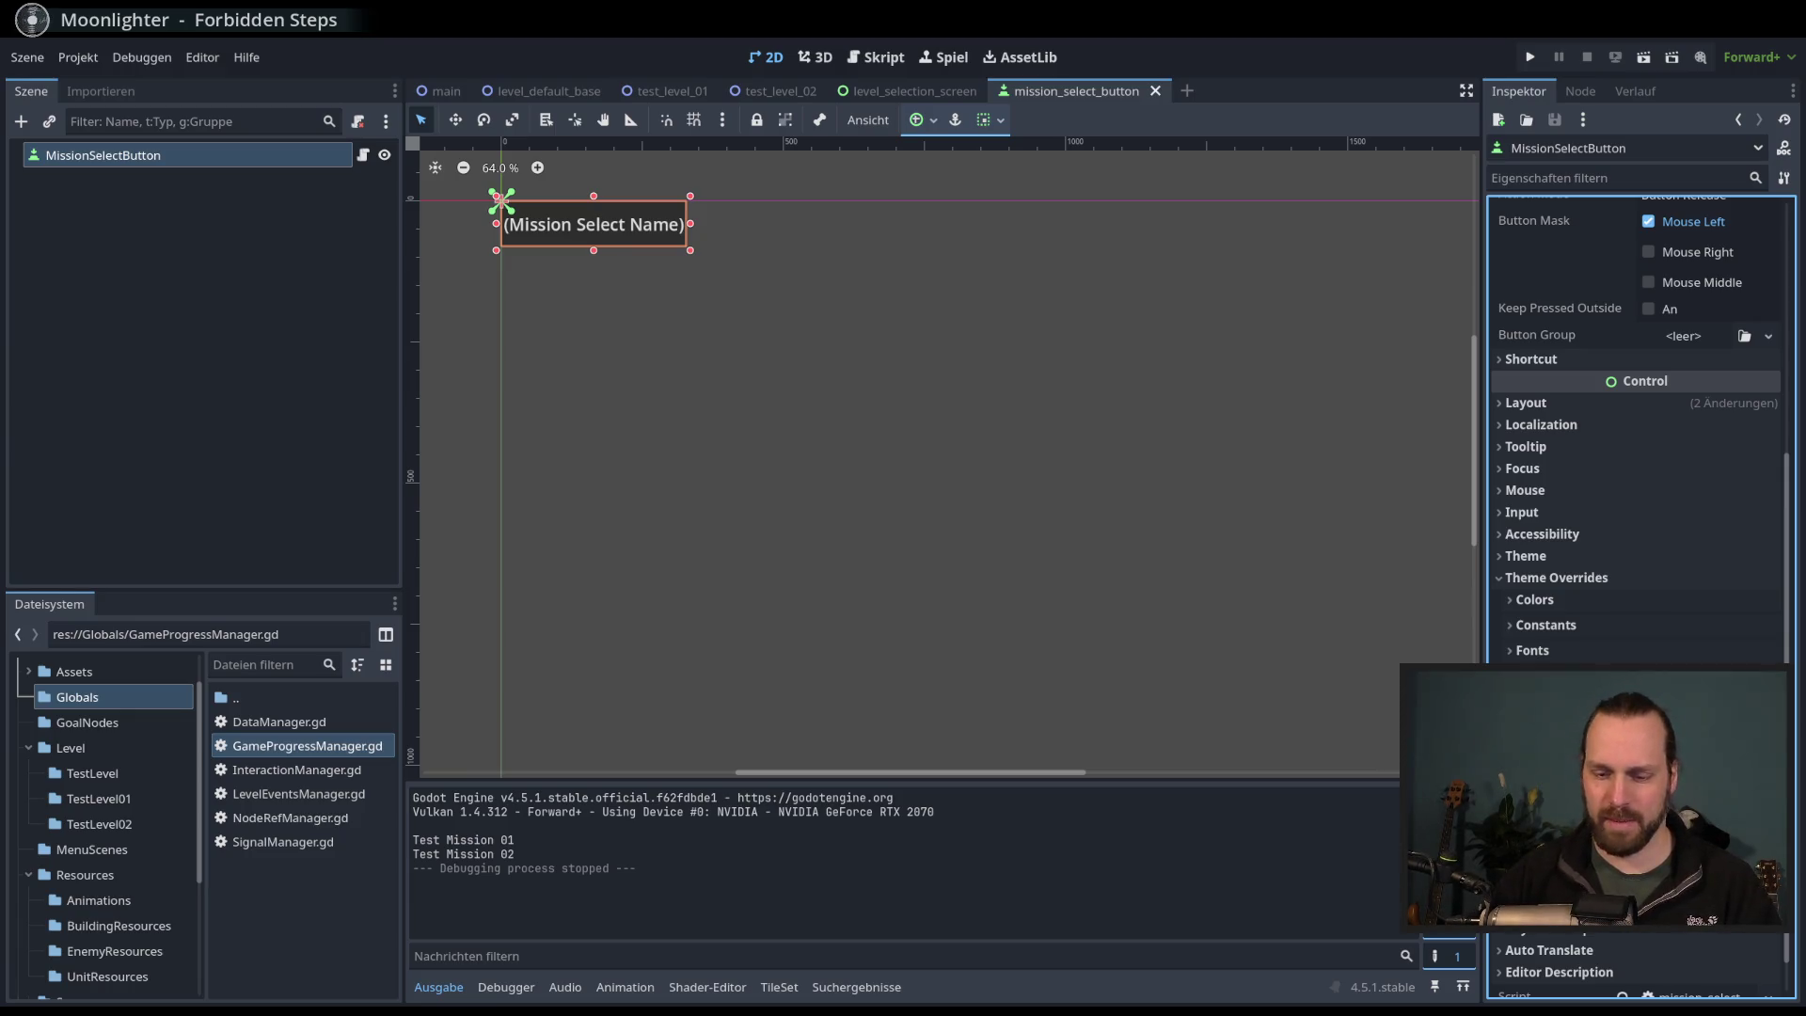
key("Return")
key("ctrl+s")
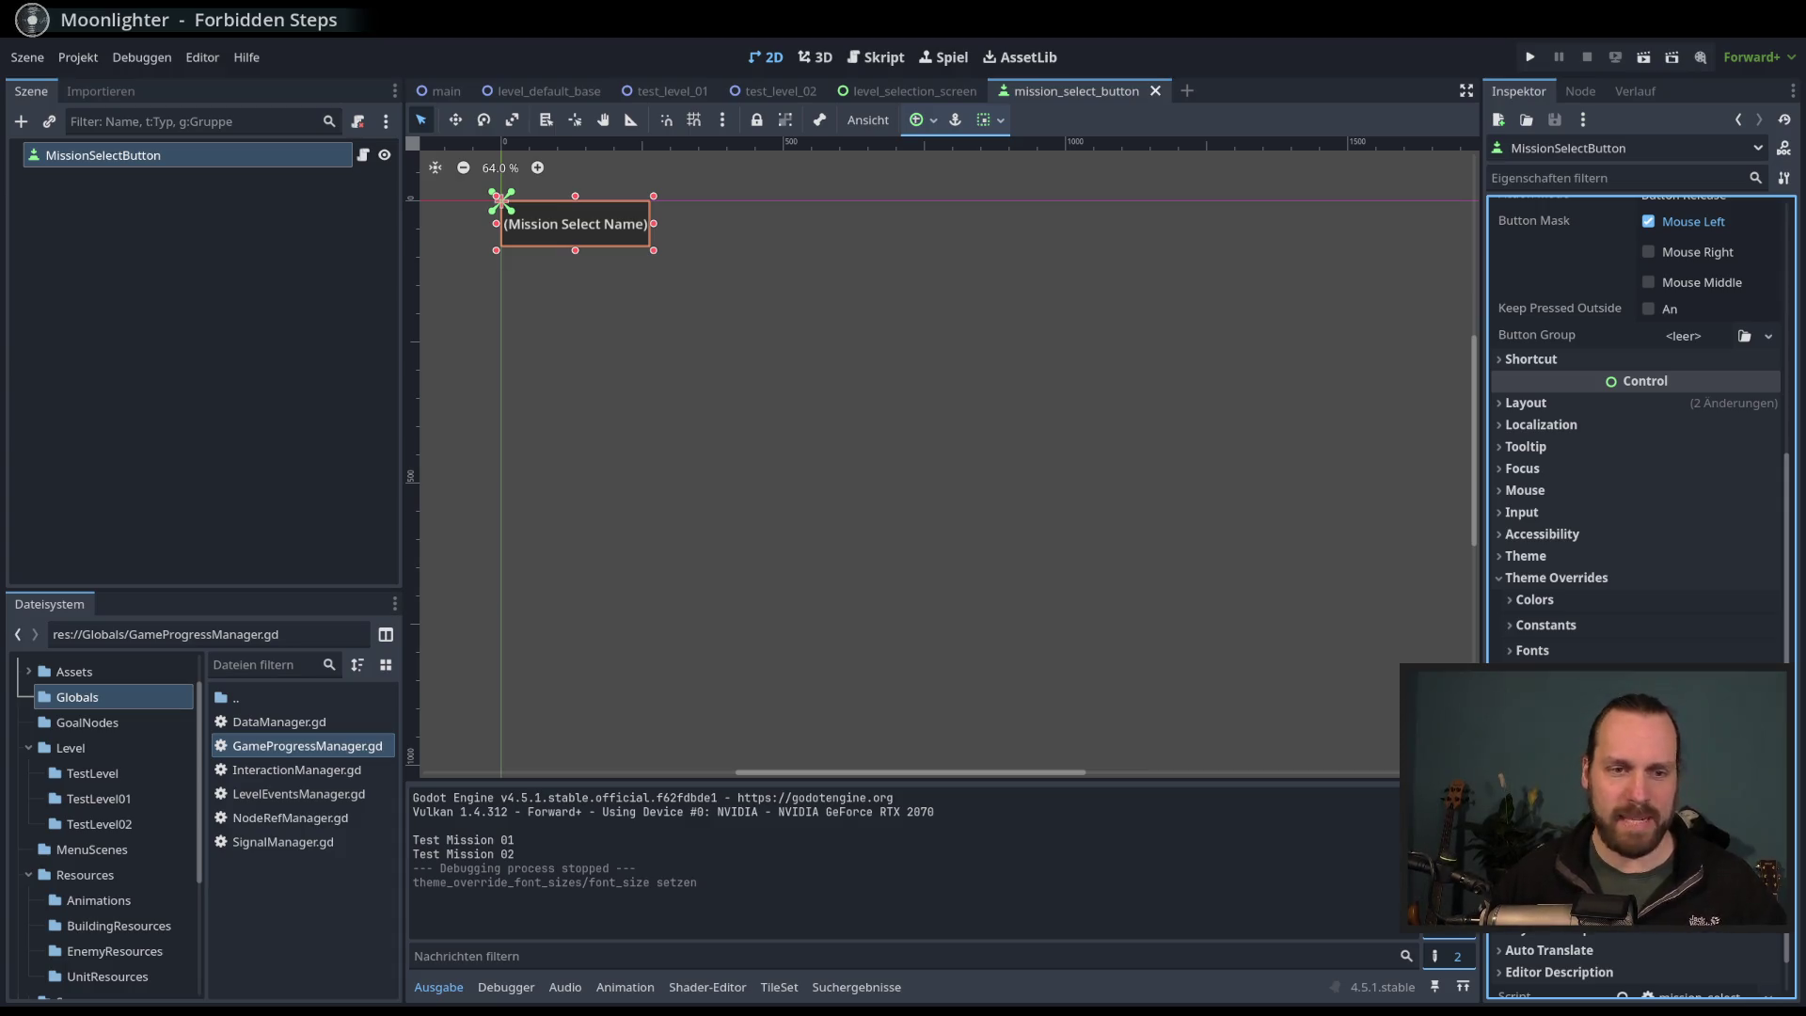
- Run the level selection scene again, trying the Test Mission 01 and 02 buttons
left_click(907, 94)
key("F6")
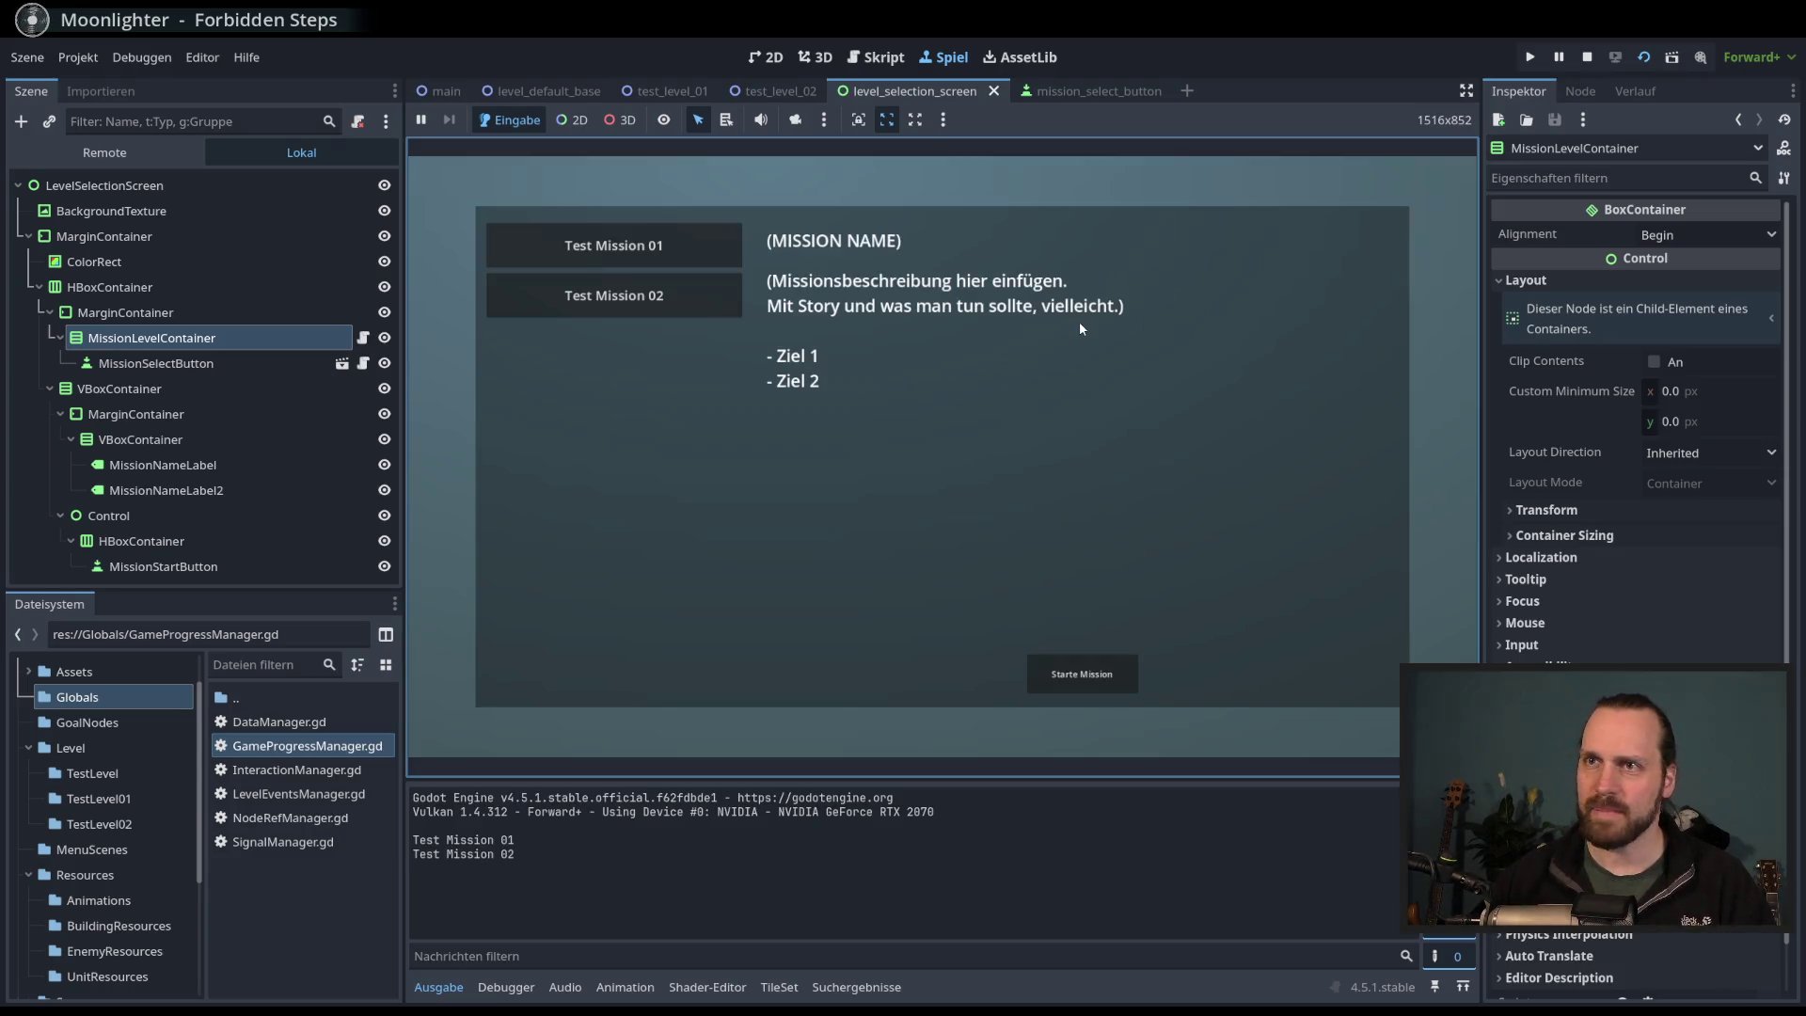
left_click(647, 301)
left_click(687, 250)
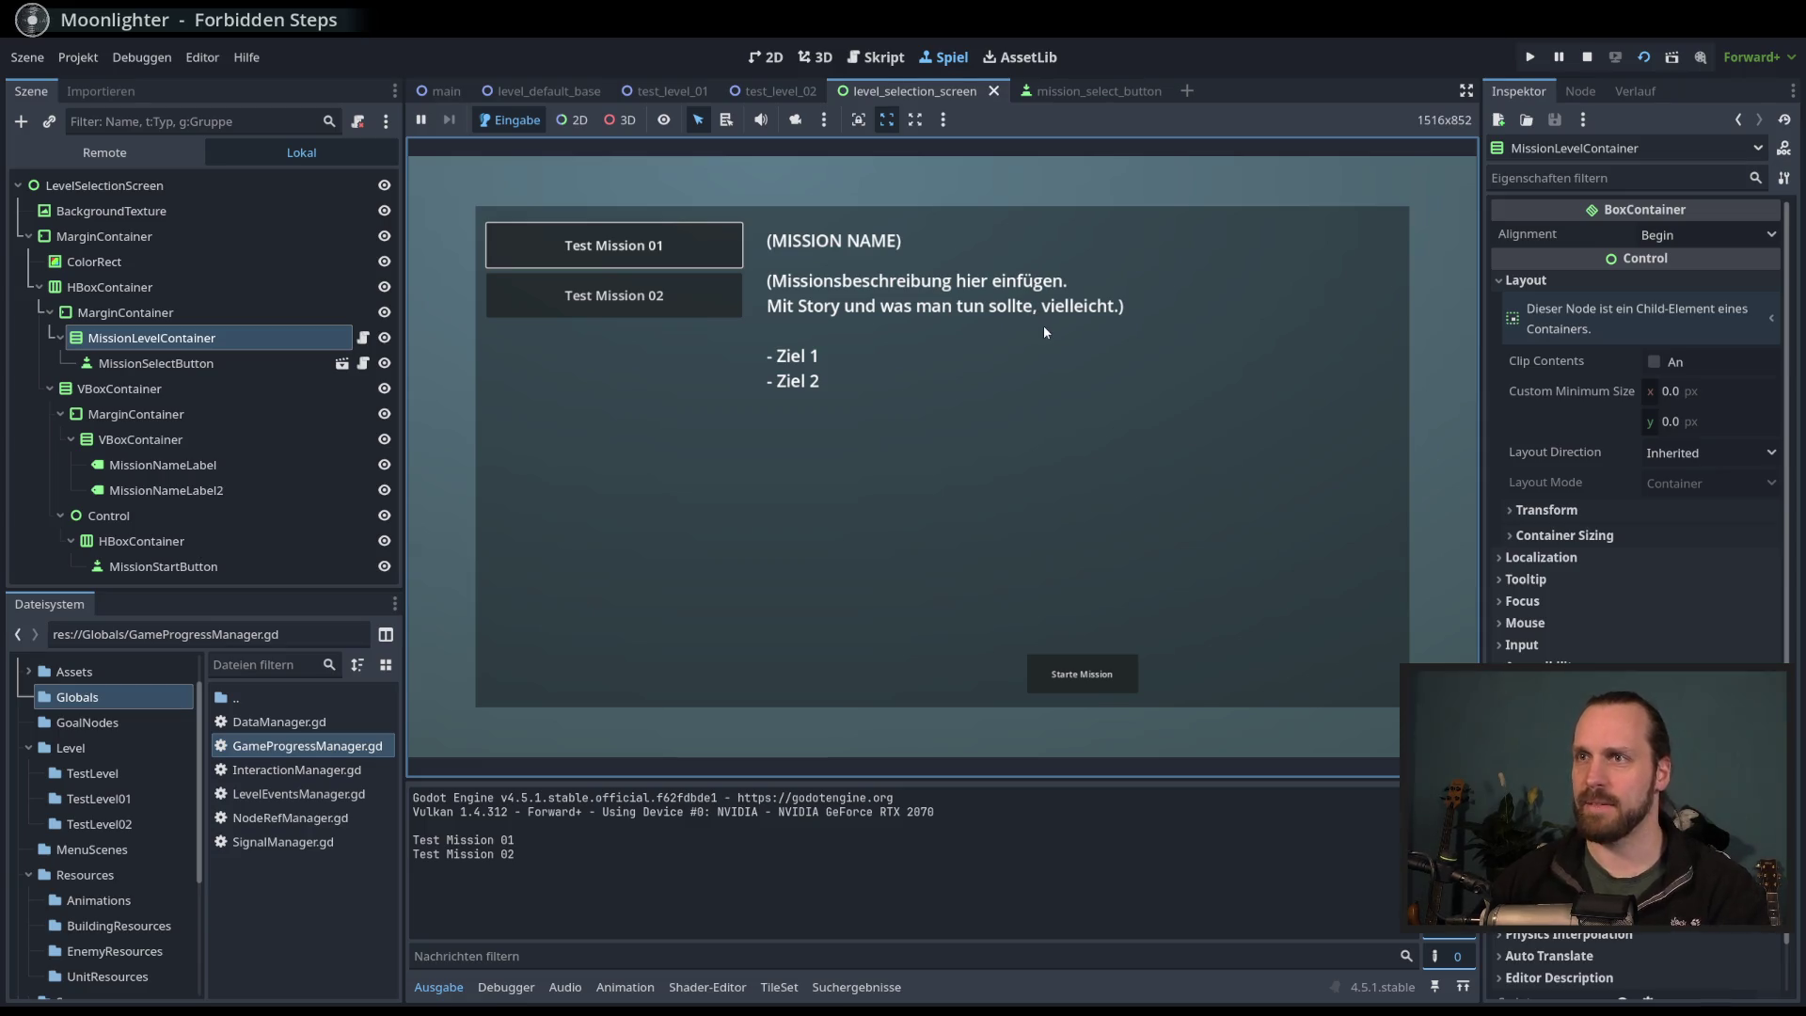
left_click(649, 293)
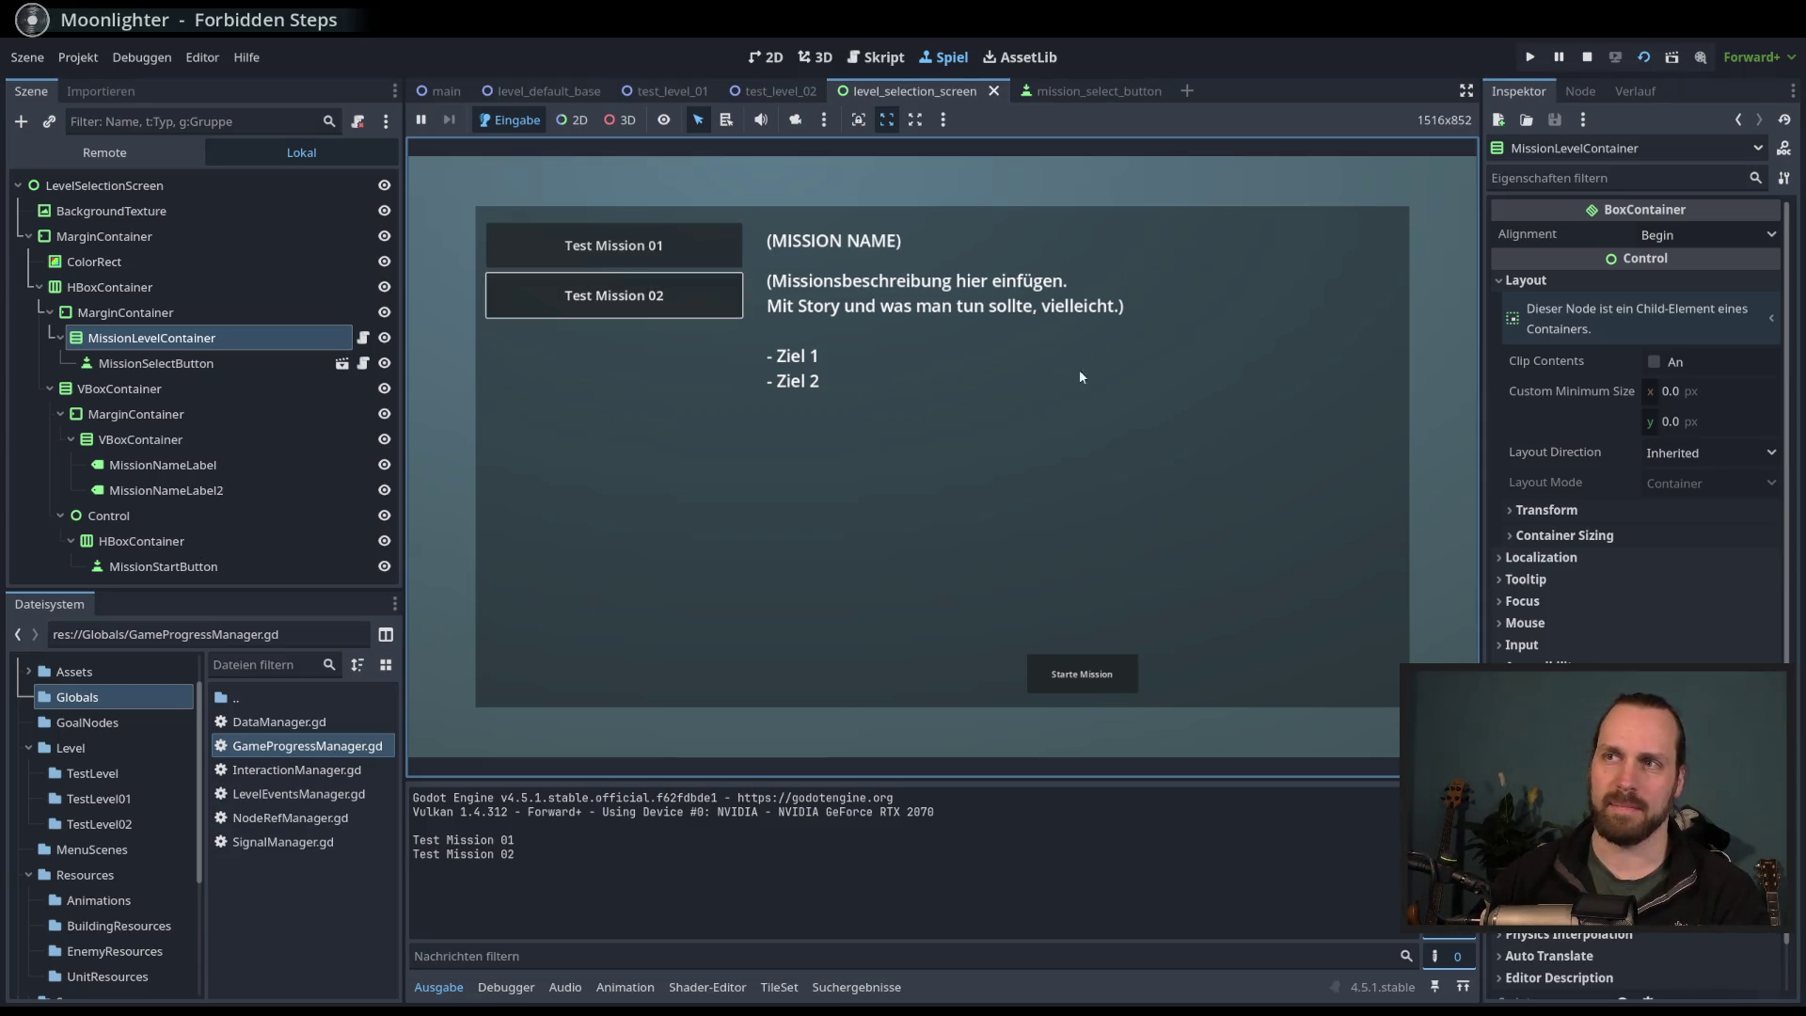
key("F8")
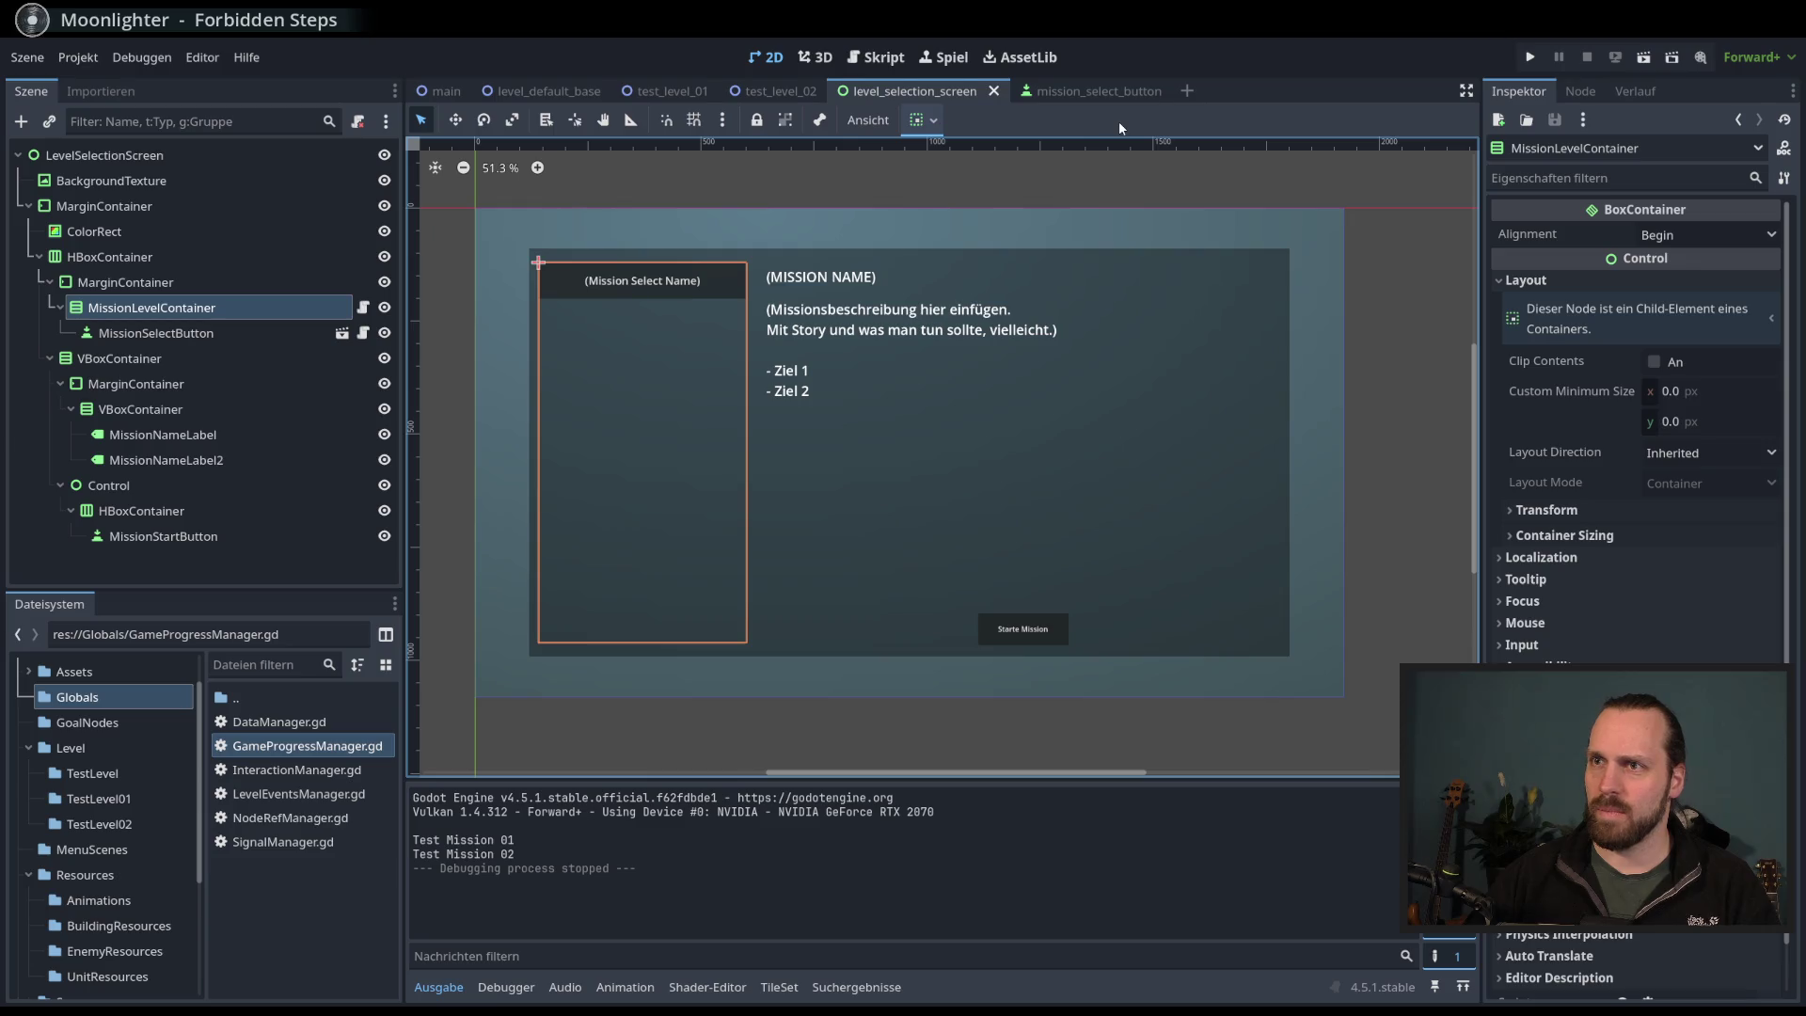
- Revert the mission description's font size to the smaller value and save the scene
left_click(165, 434)
left_click(199, 463)
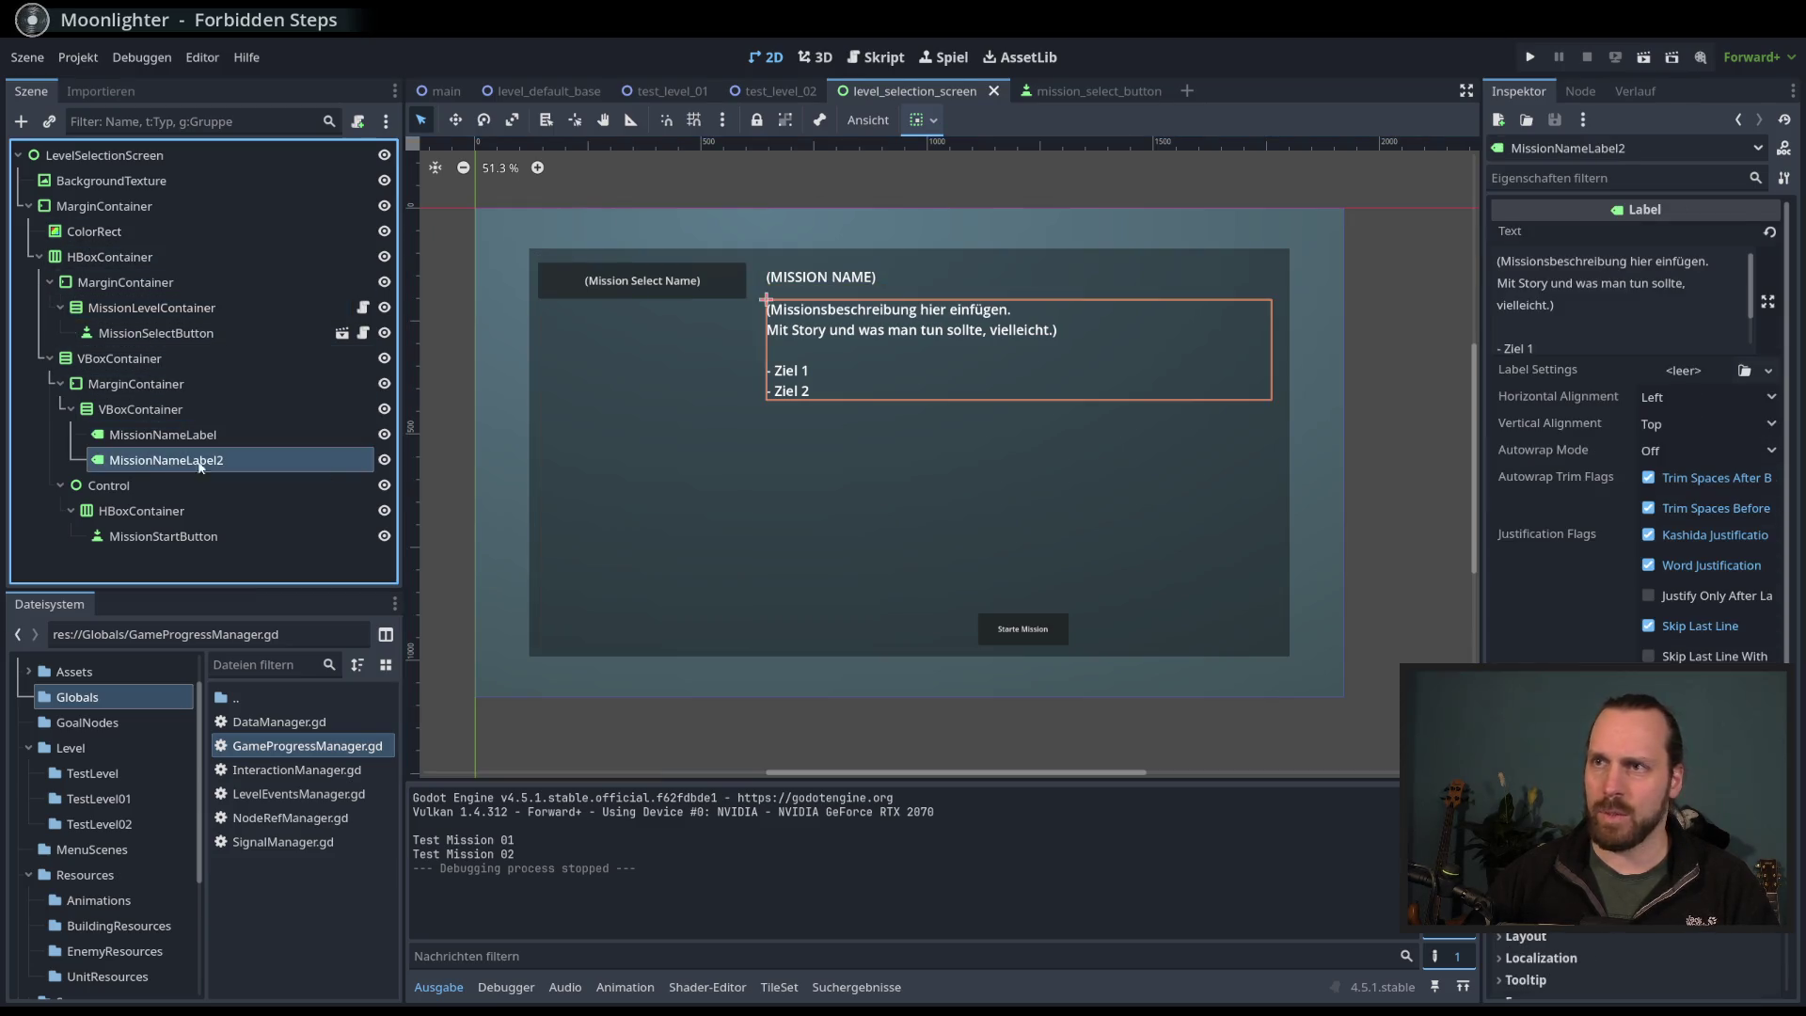
scroll(1726, 574, "down", 5)
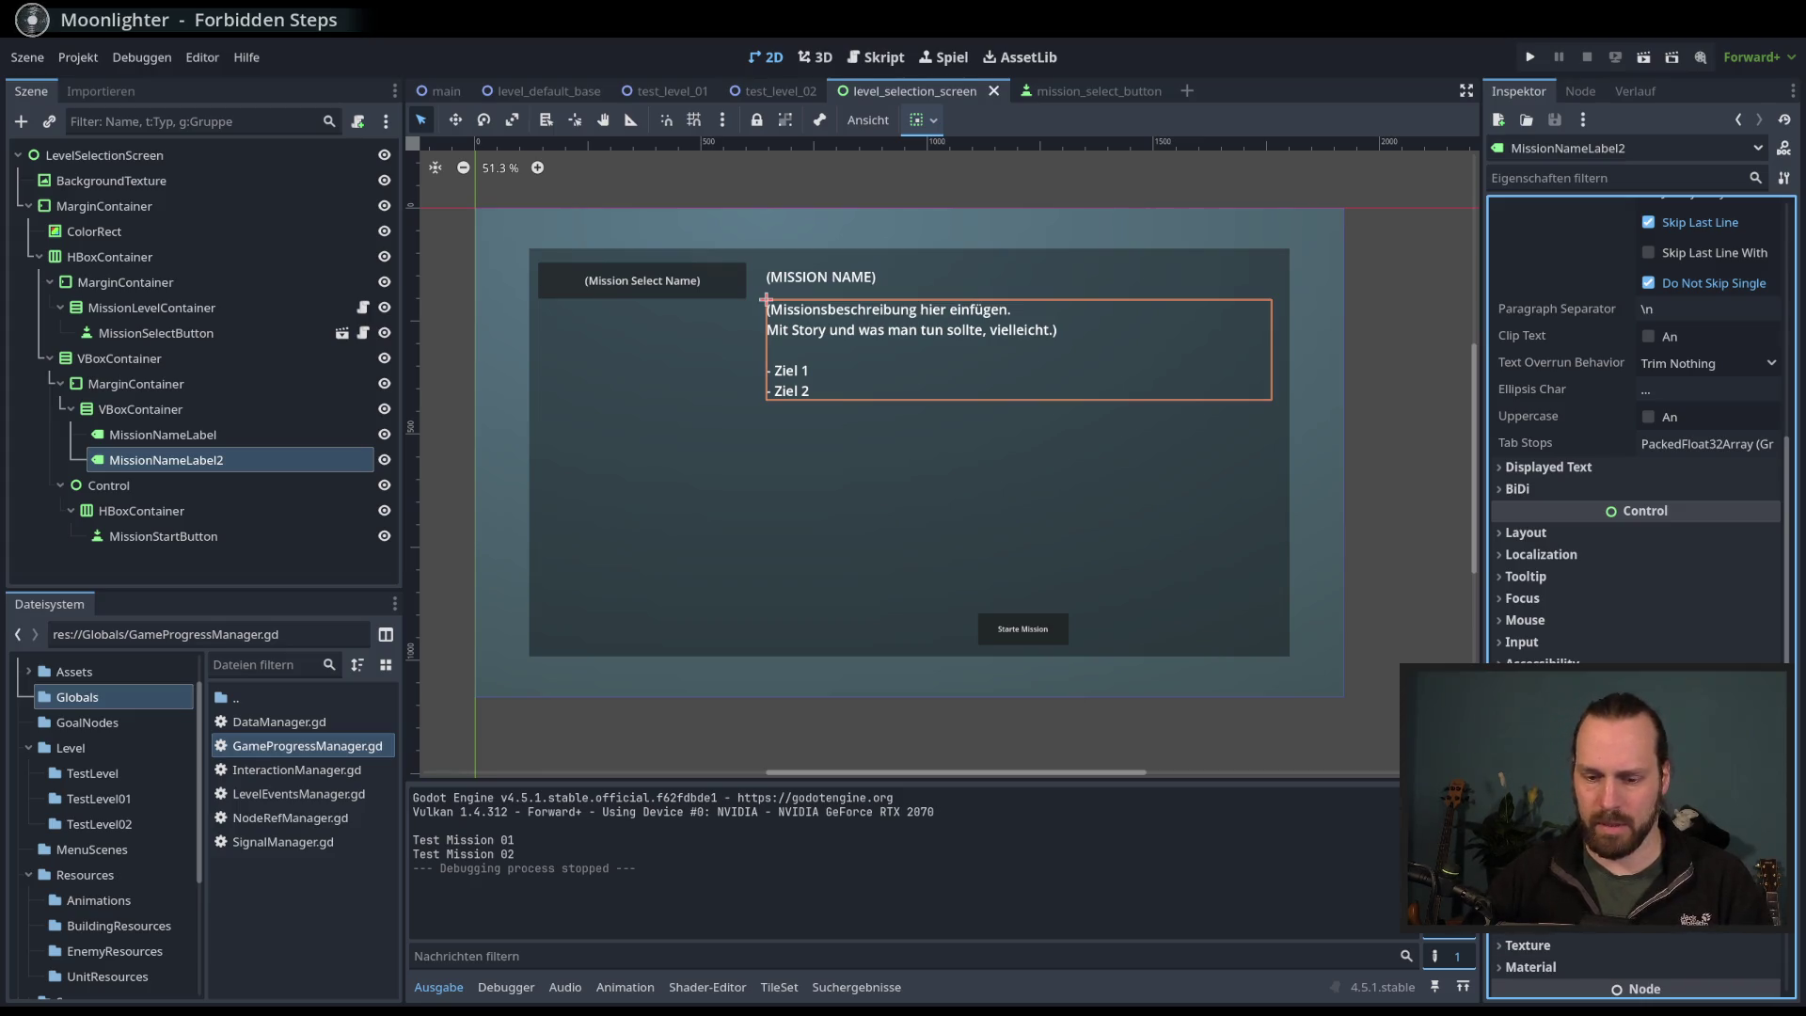
key("Return")
key("ctrl+s")
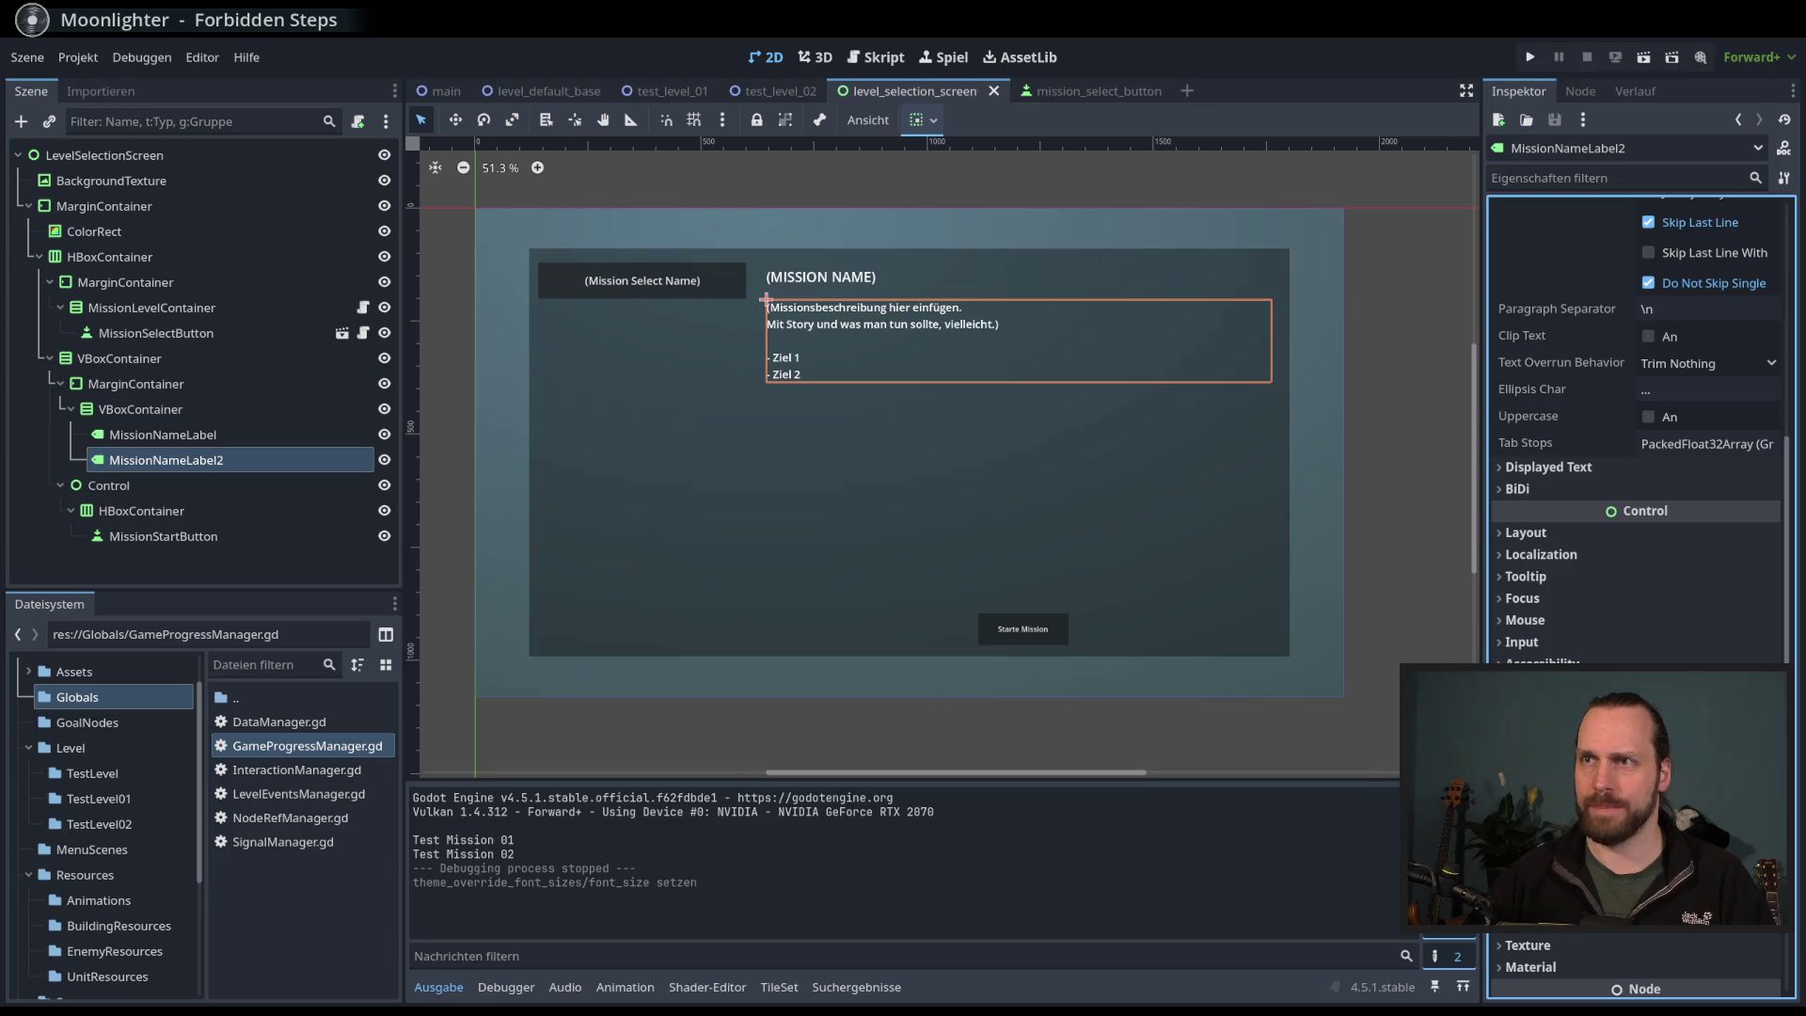
- Set the mission description label to expand vertically in its VBoxContainer
left_click(918, 119)
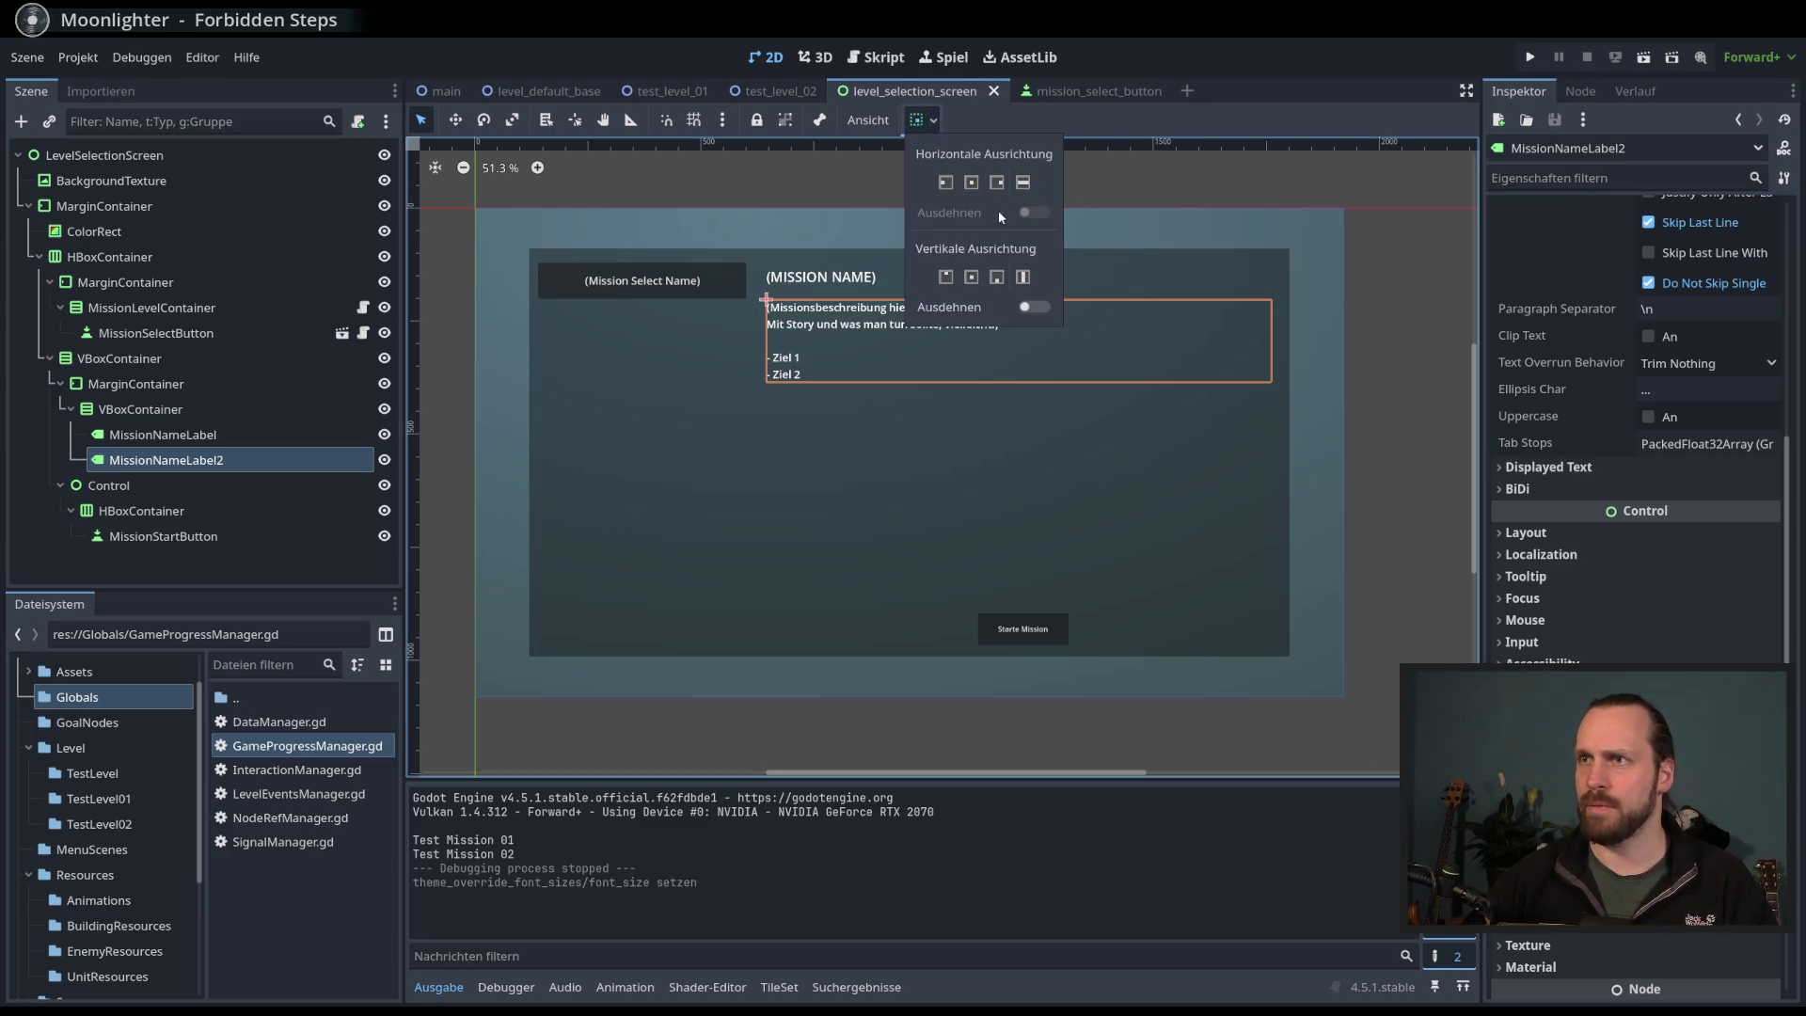
left_click(997, 277)
left_click(972, 276)
left_click(997, 277)
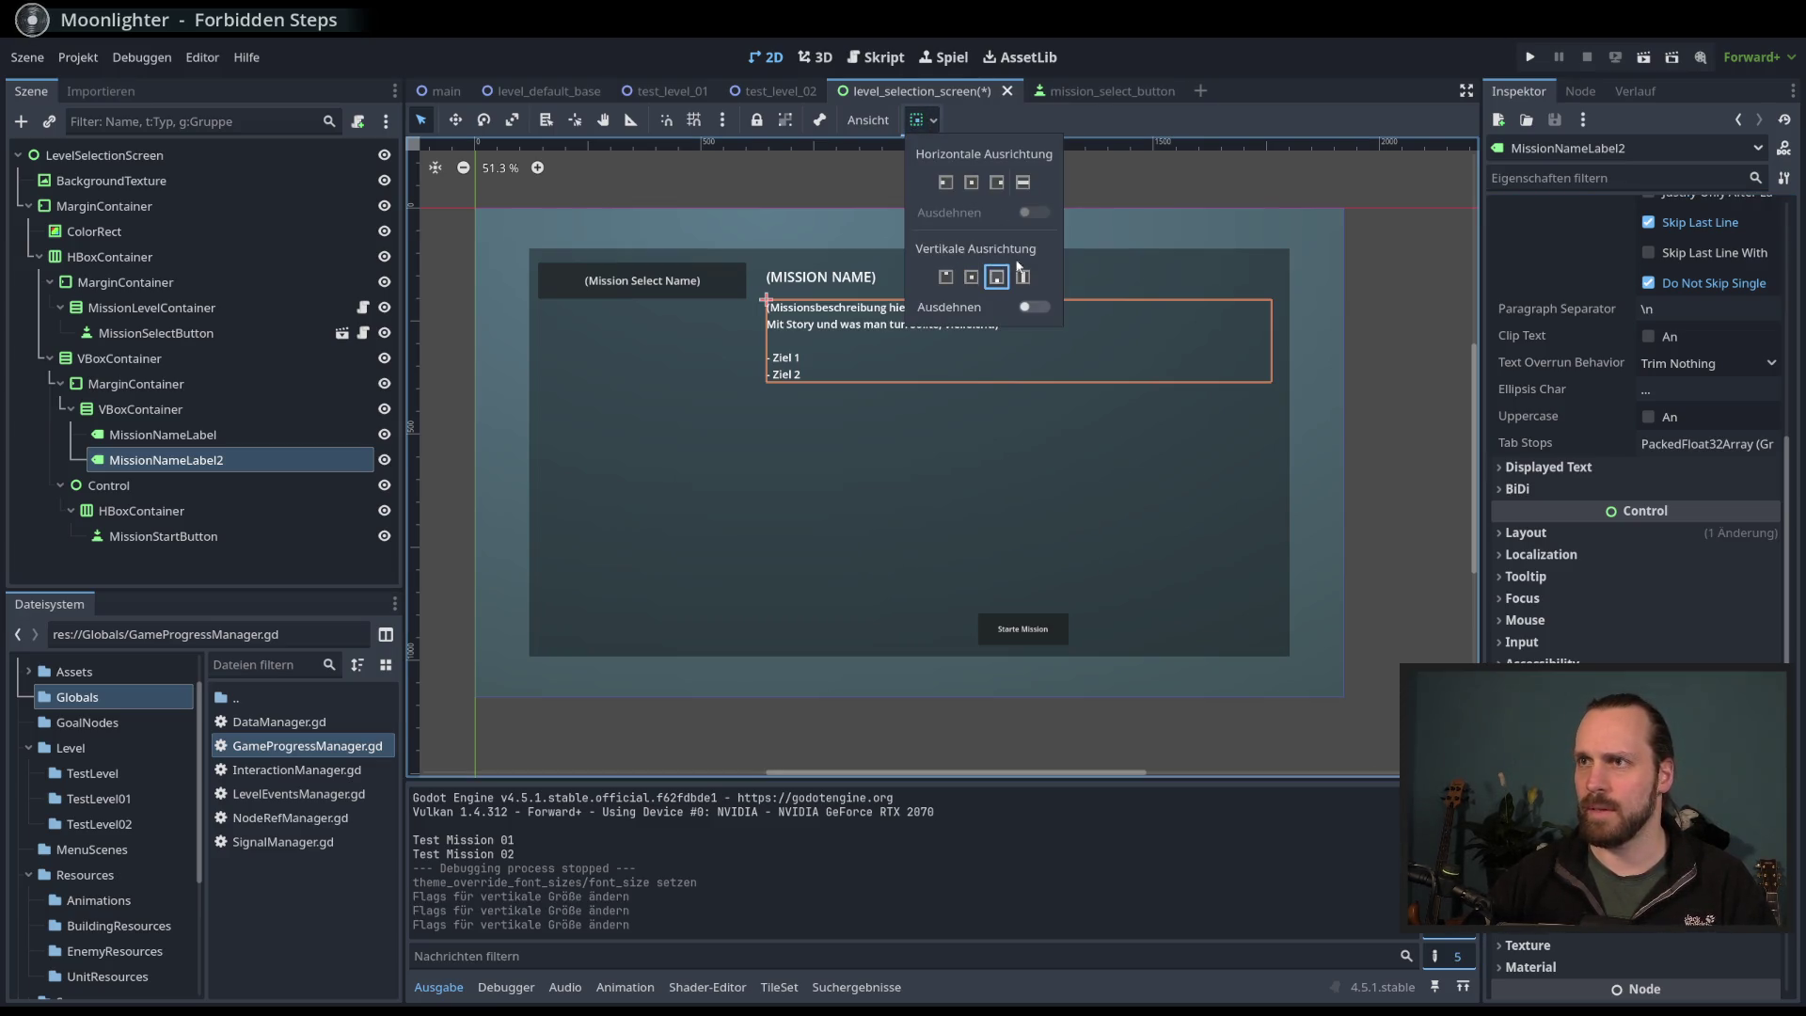
left_click(1136, 115)
left_click(188, 408)
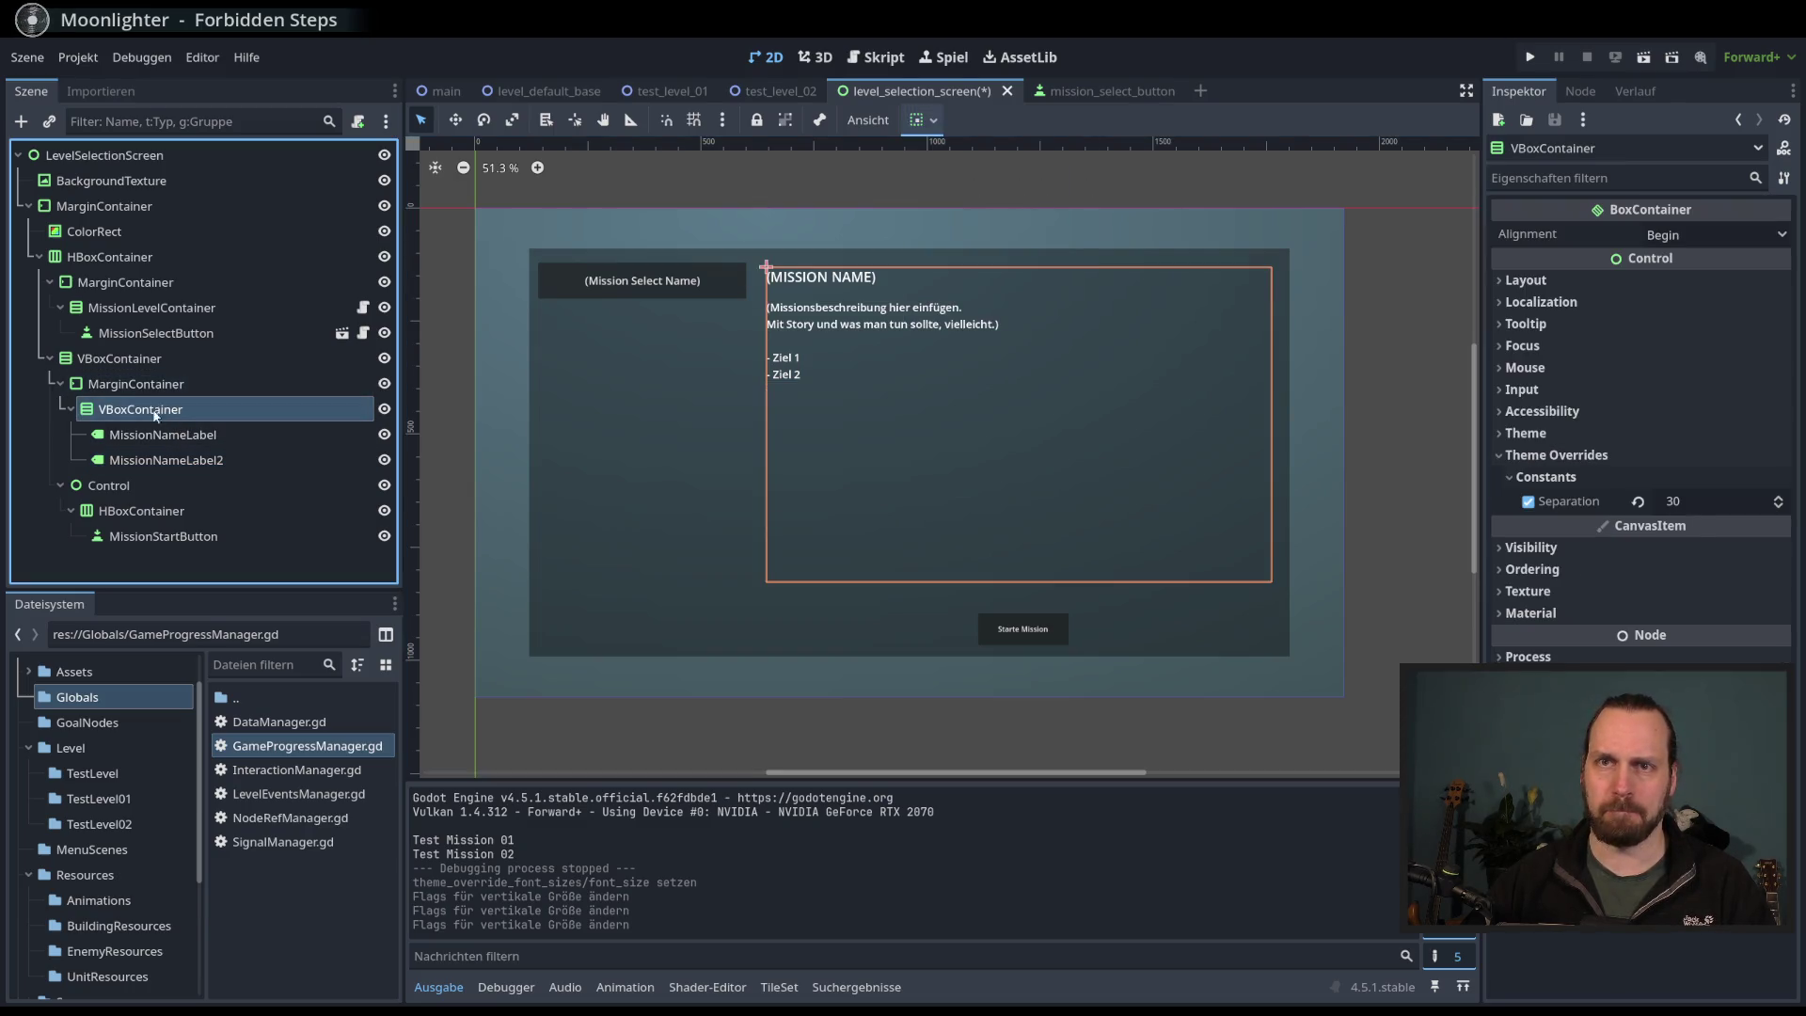
left_click(157, 461)
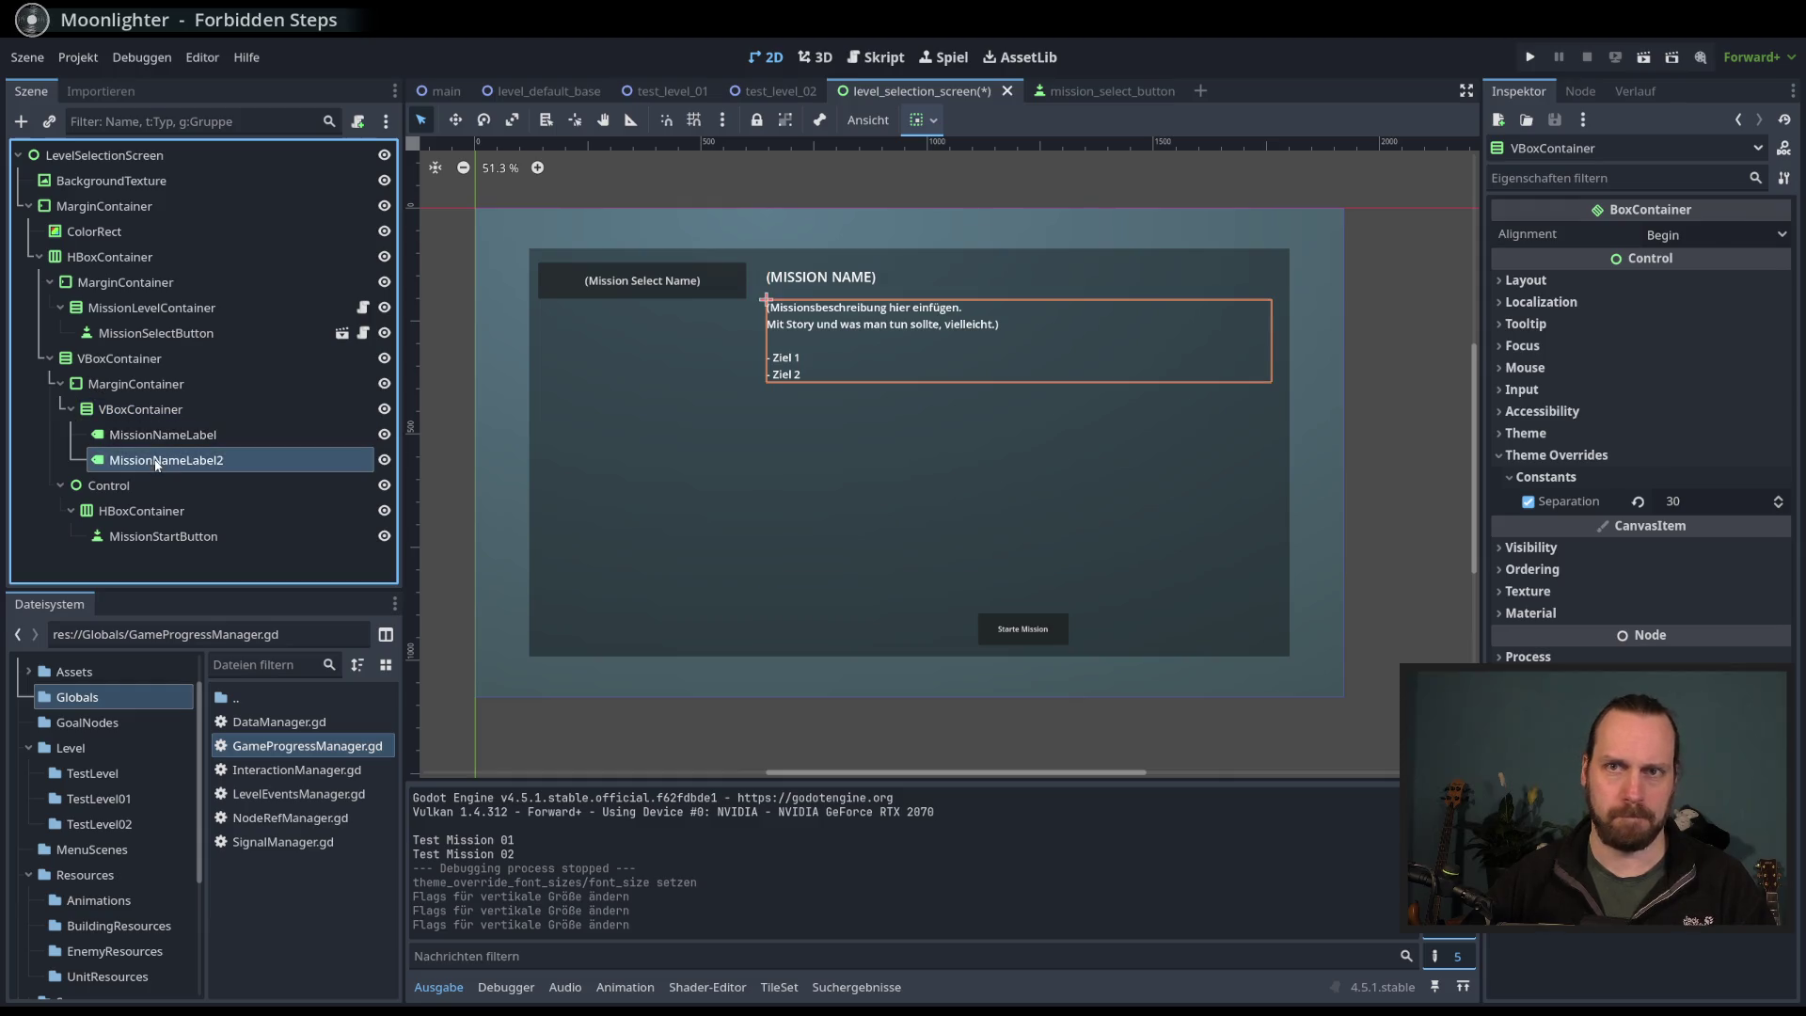
left_click(917, 120)
left_click(1026, 310)
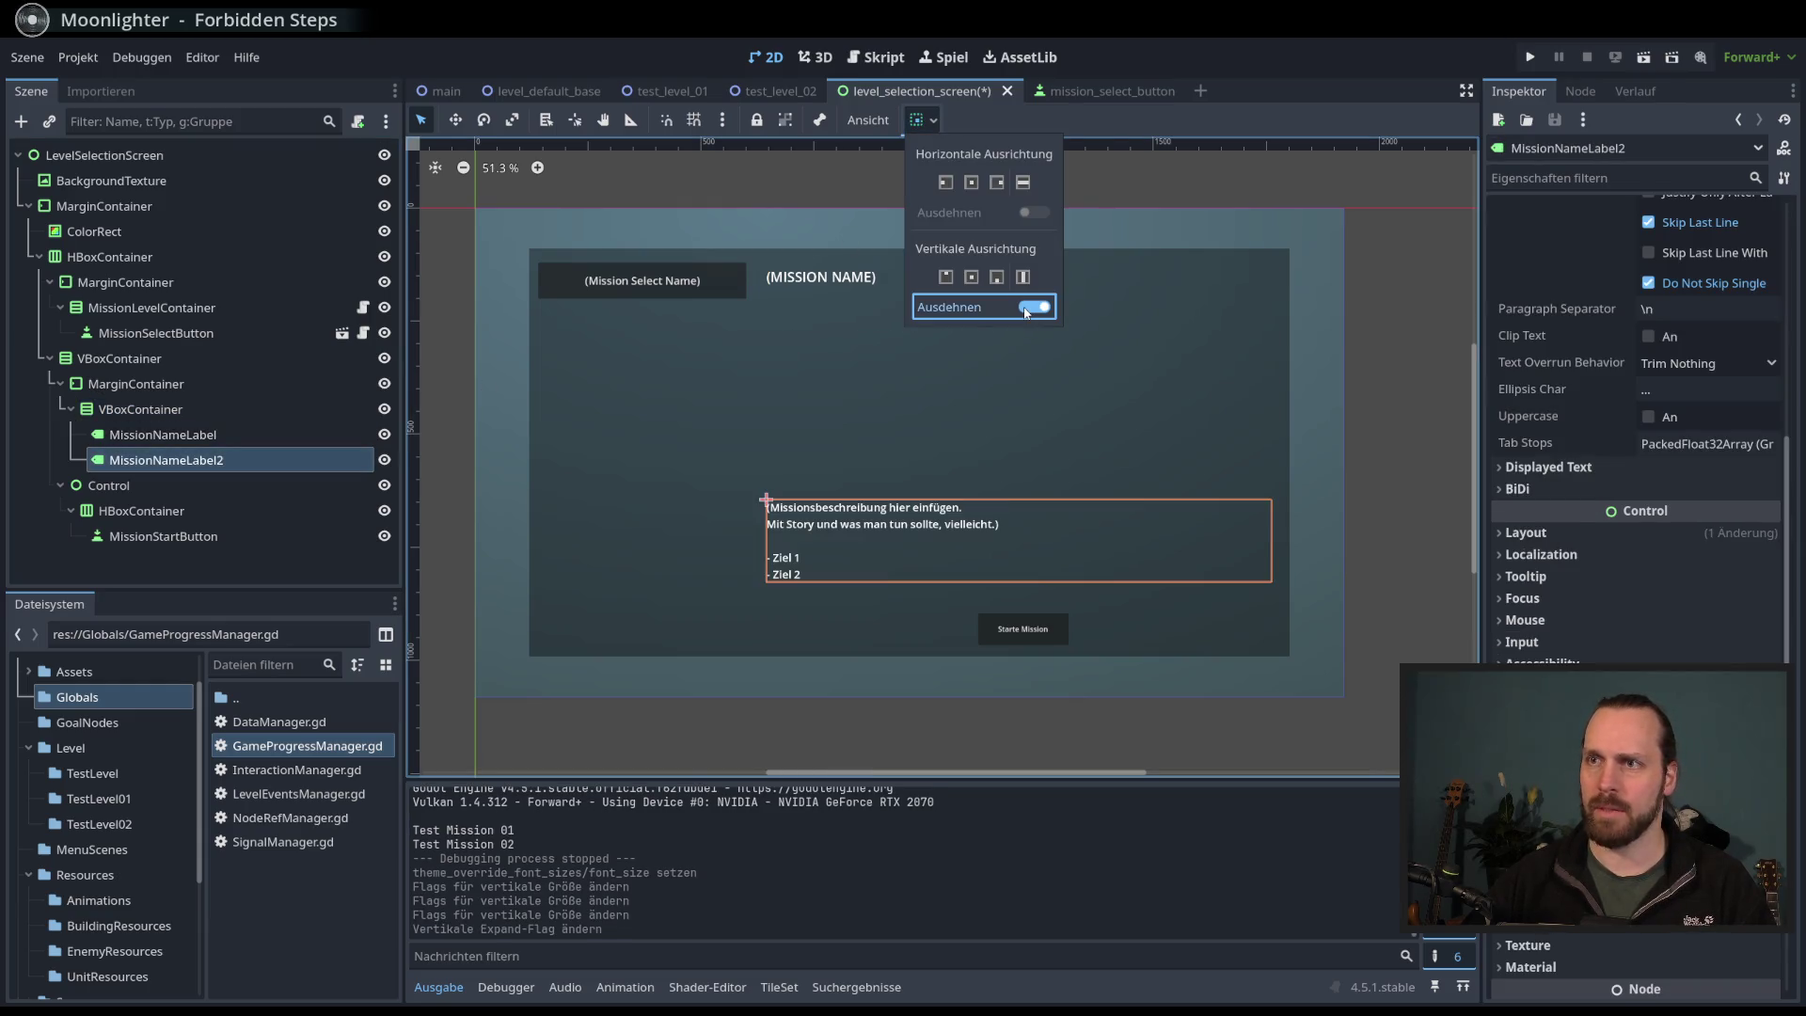
left_click(1141, 114)
left_click(1042, 399)
left_click(1430, 436)
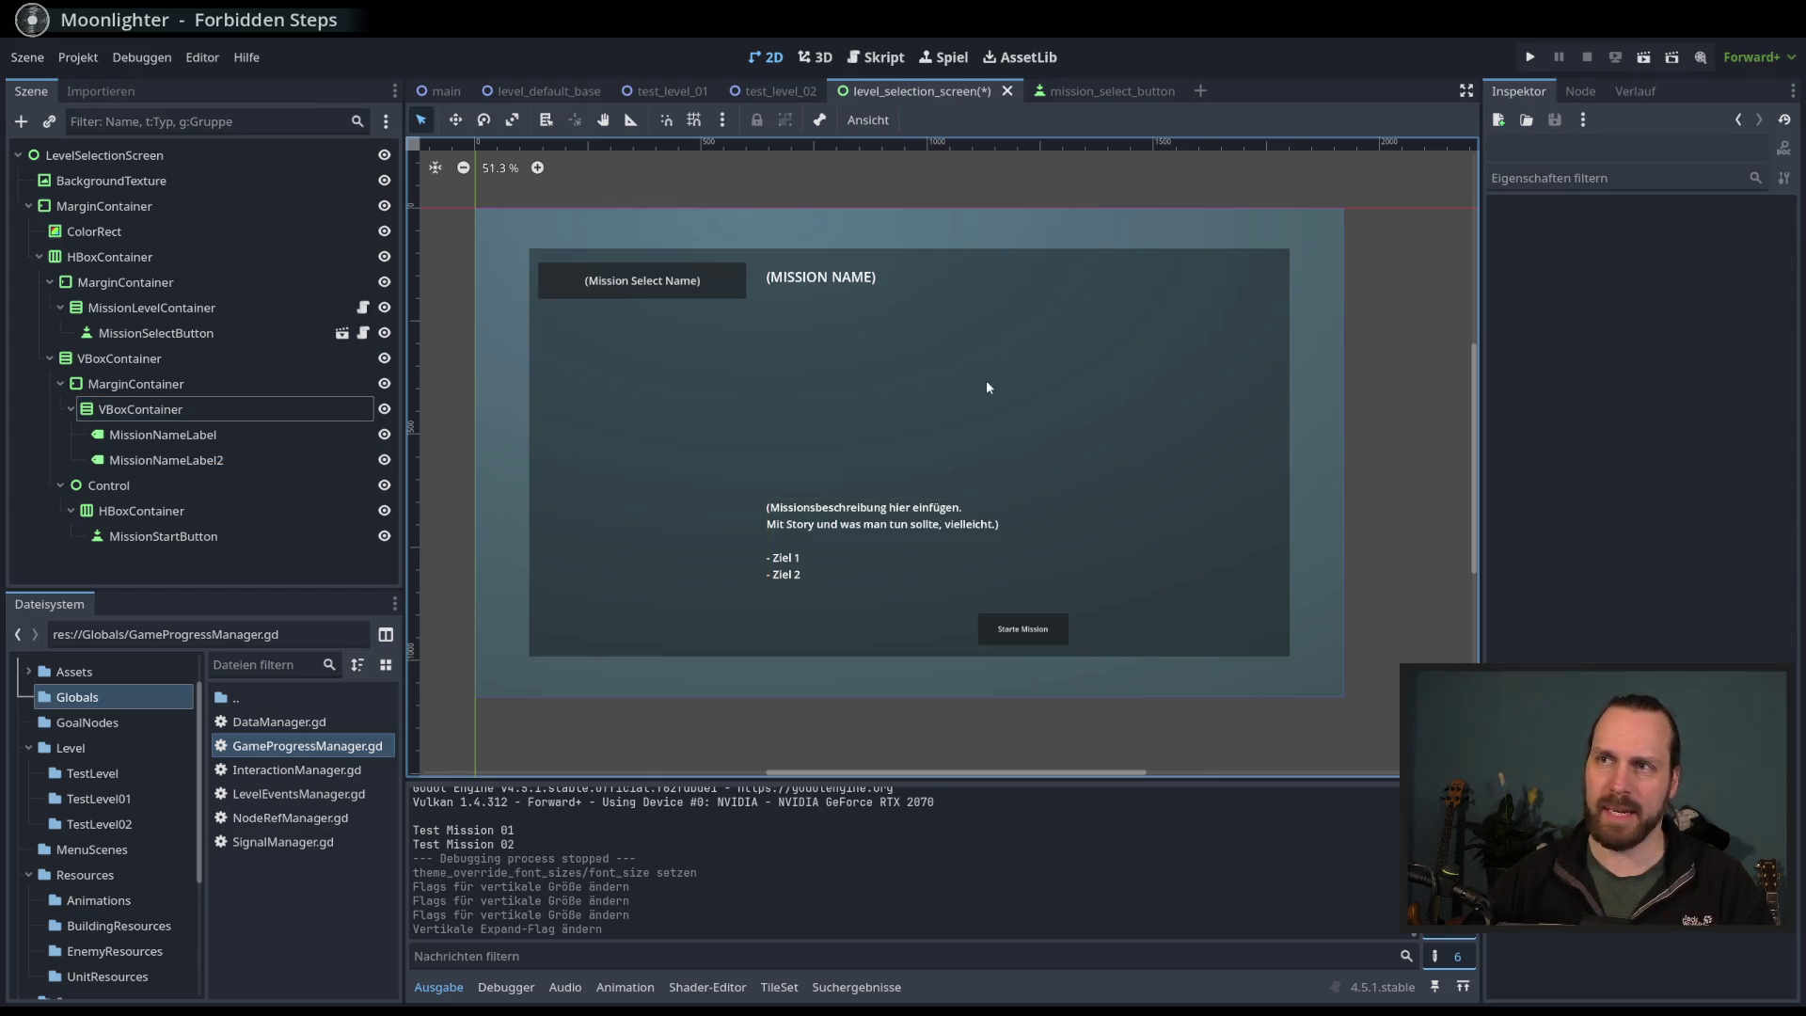
- Make MissionNameLabel expand vertically with its text aligned to the bottom
left_click(164, 460)
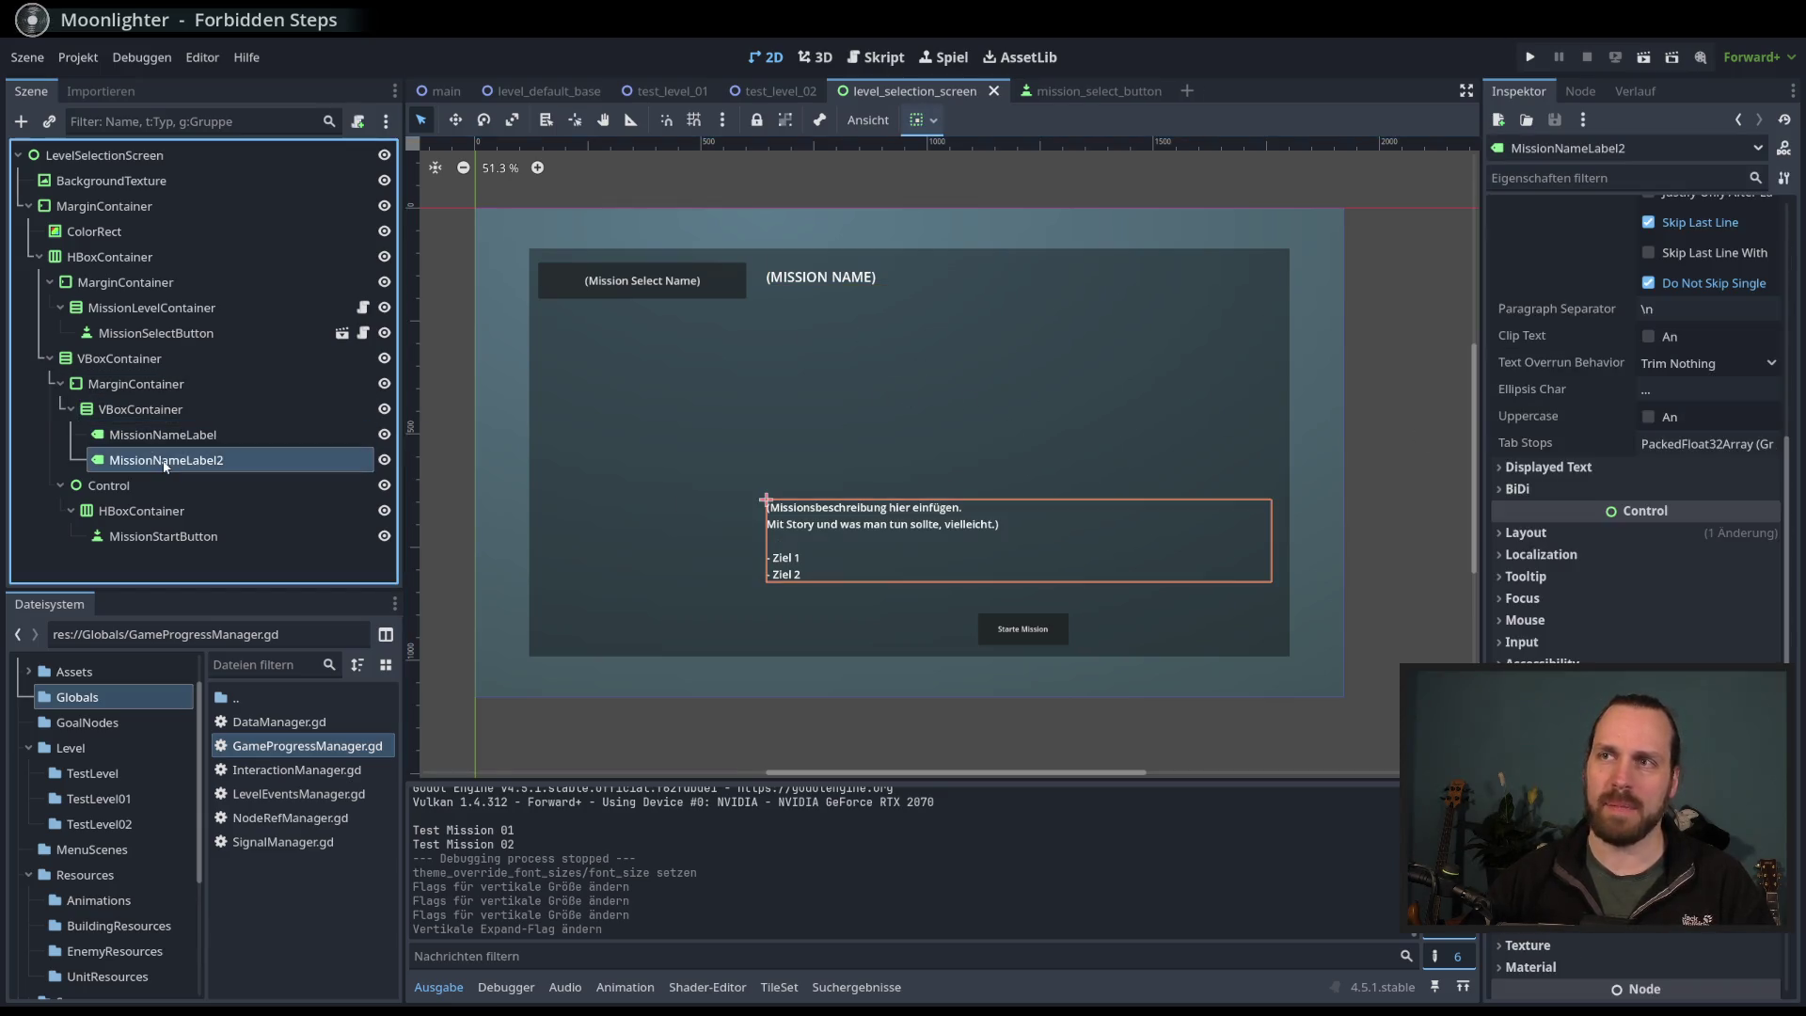
left_click(163, 435)
left_click(162, 411)
left_click(163, 435)
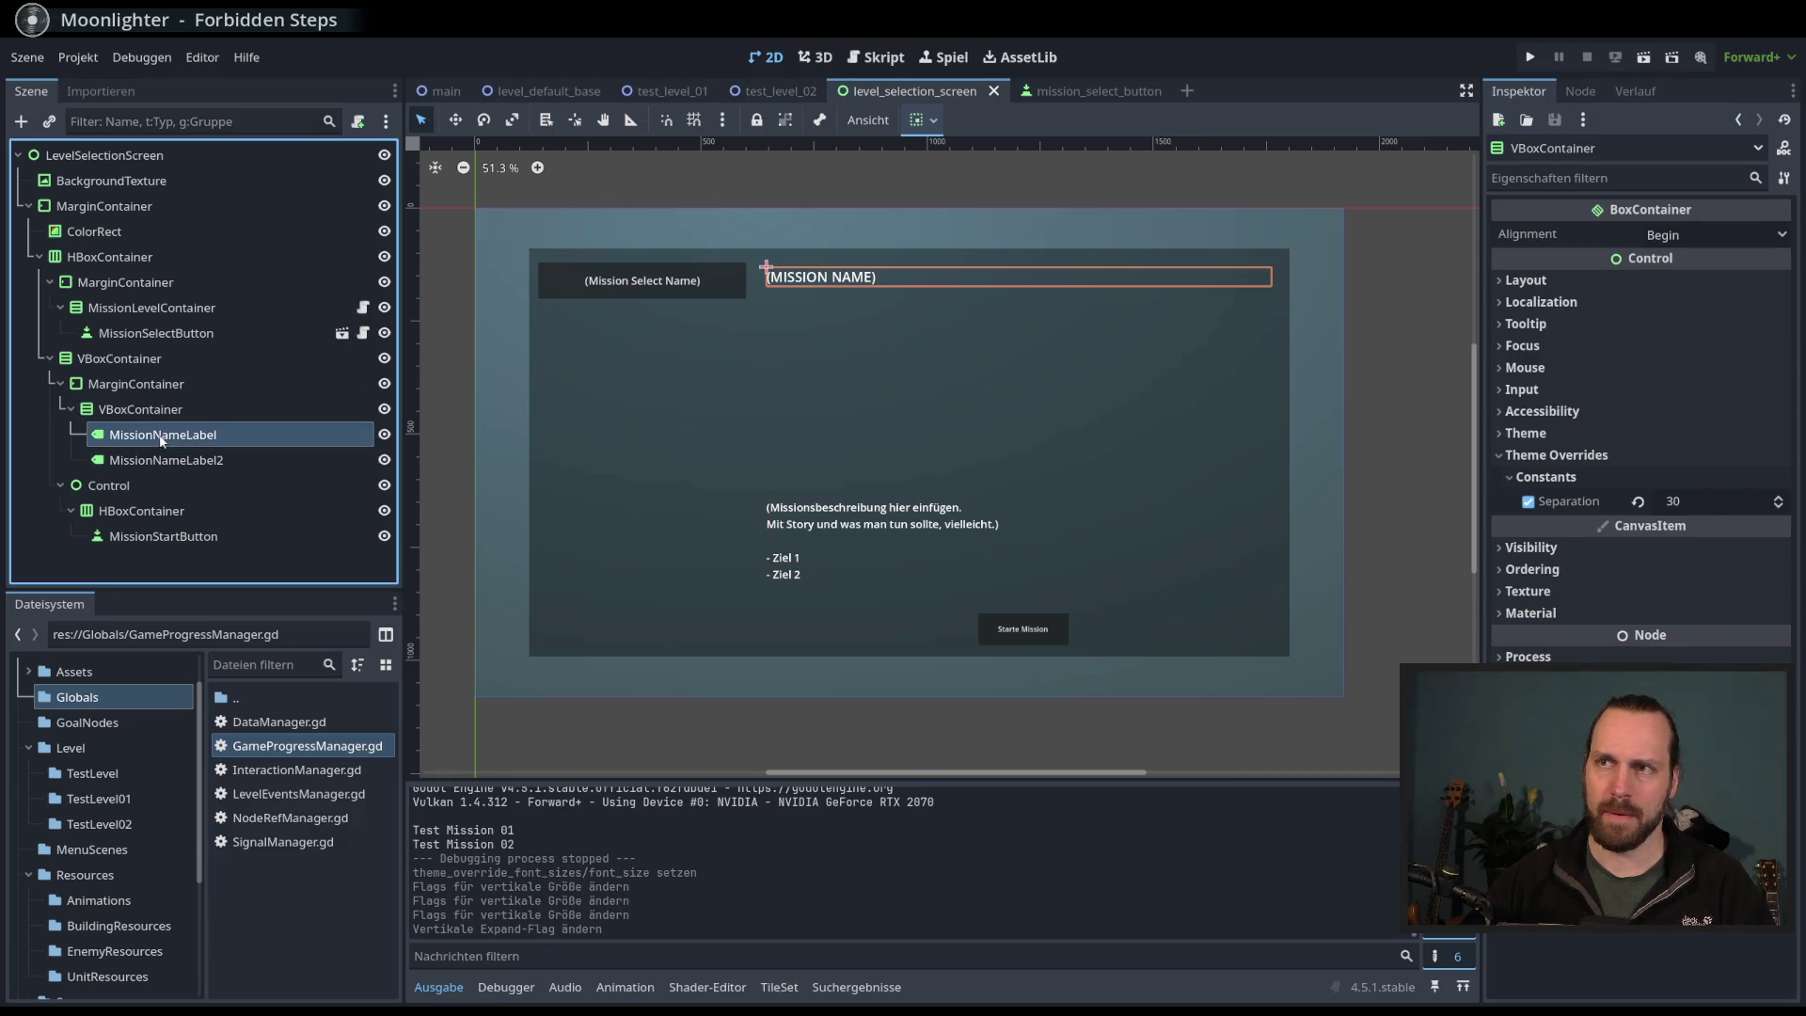
left_click(920, 119)
left_click(1035, 311)
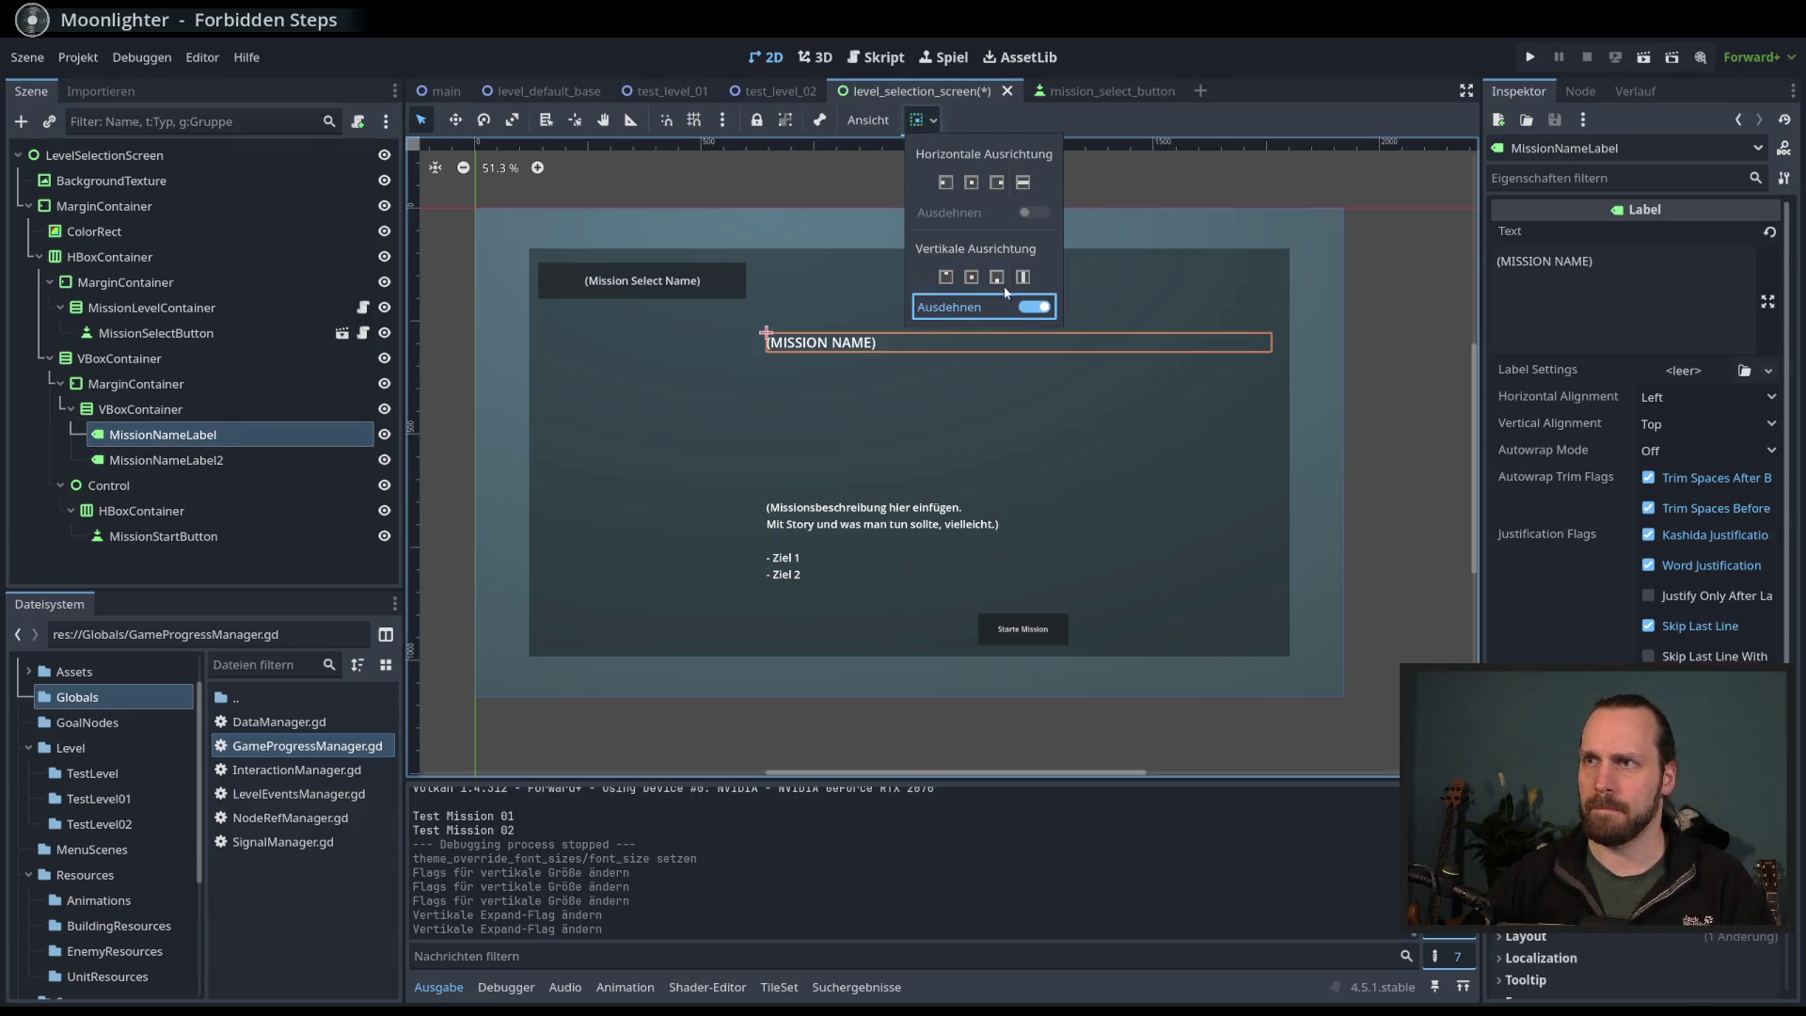
left_click(996, 277)
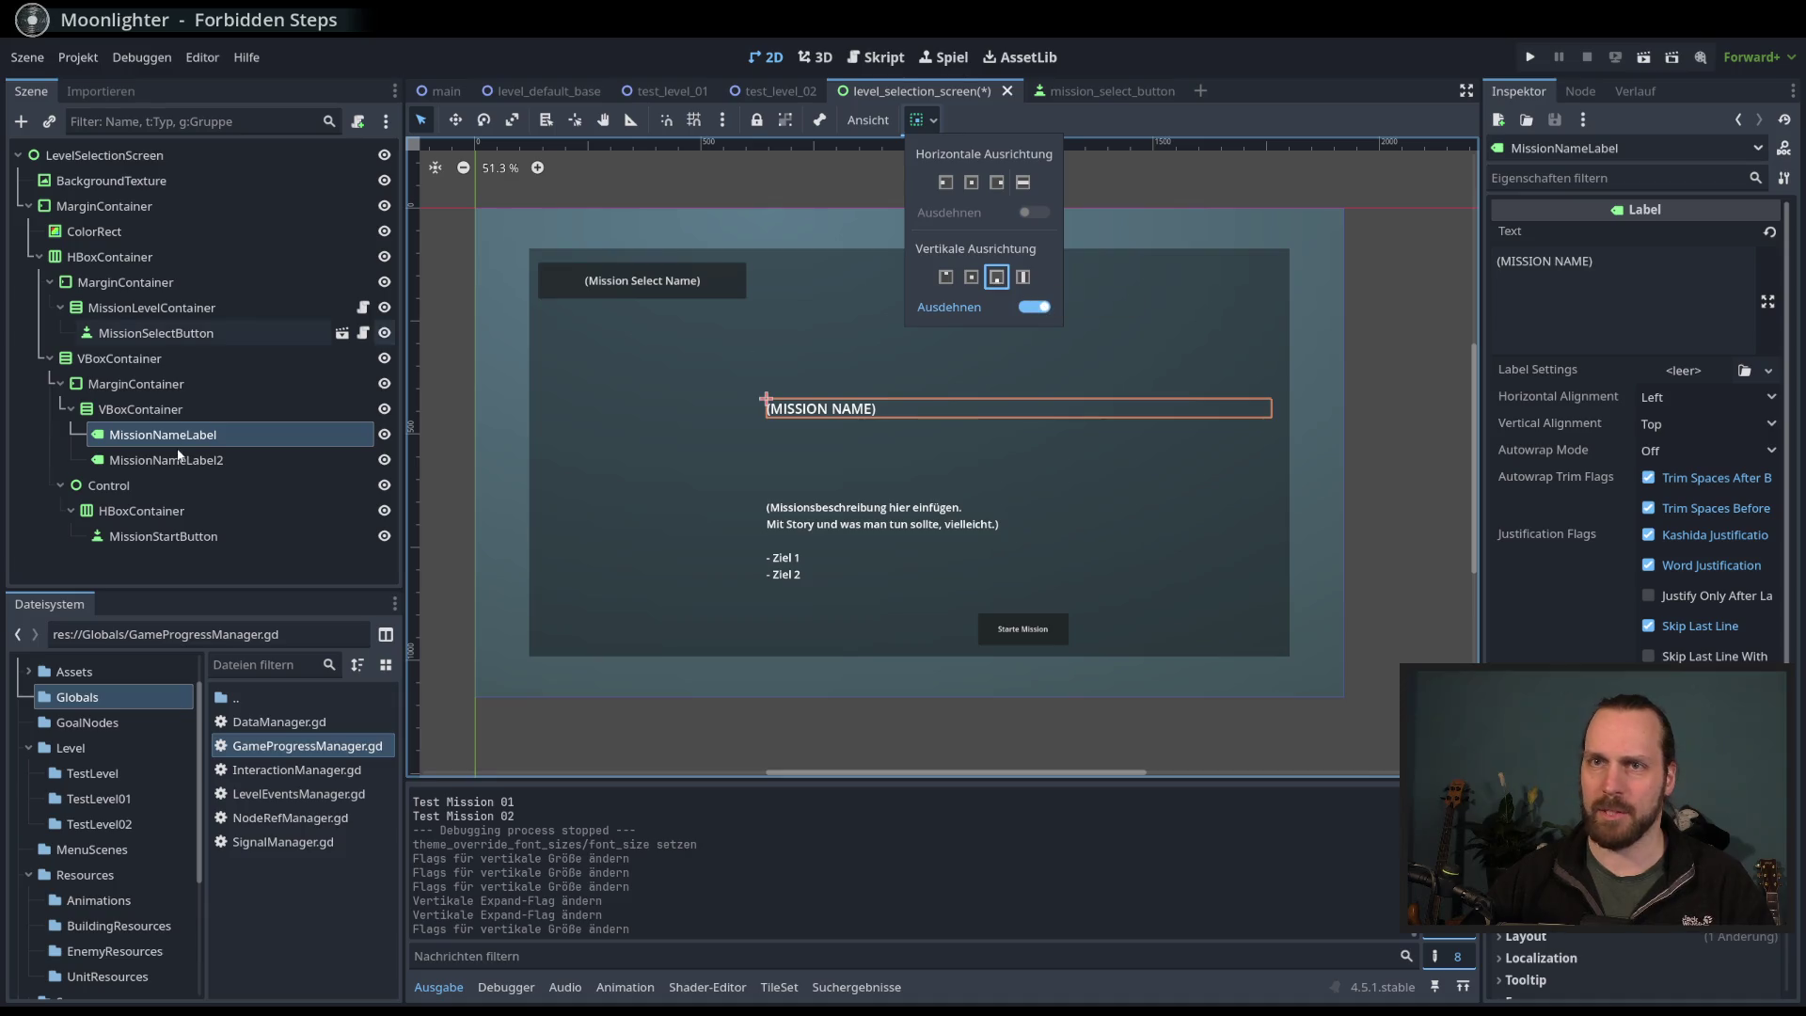
- Toggle vertical expand on the description label, save, and test-run the level selection scene
left_click(847, 541)
left_click(933, 120)
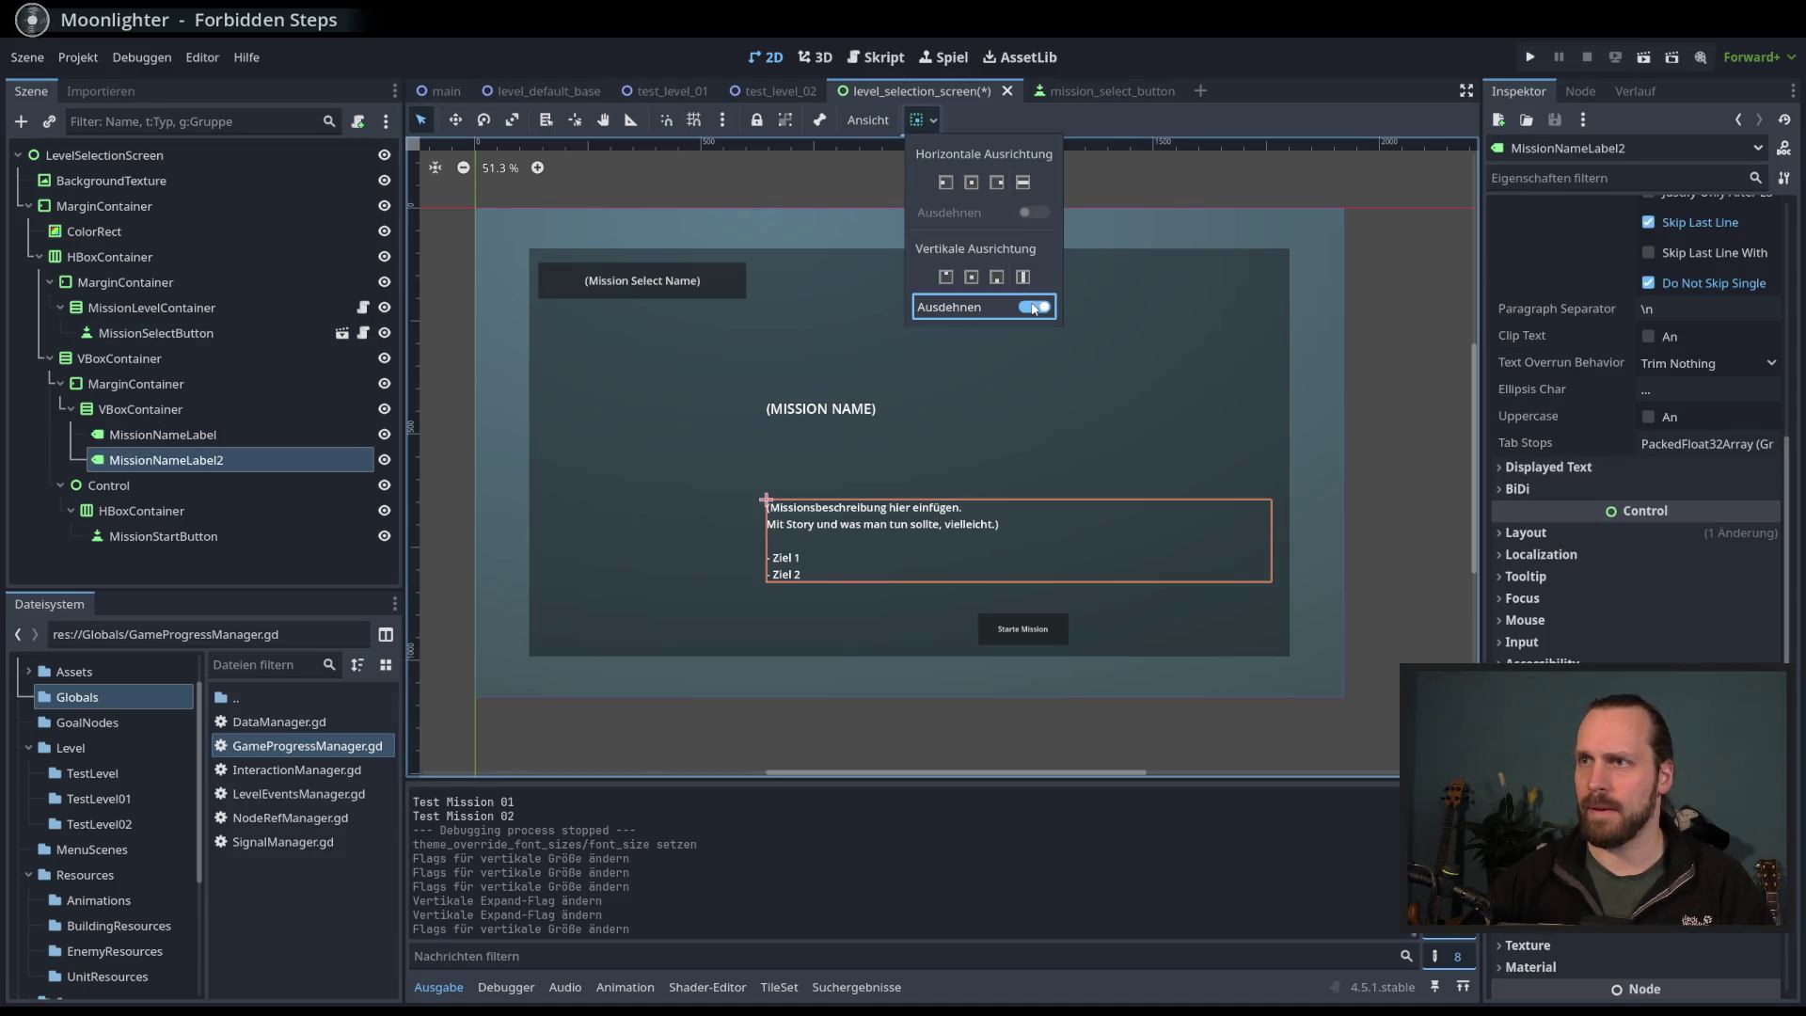
left_click(1035, 310)
left_click(1193, 201)
left_click(1409, 420)
key("ctrl+s")
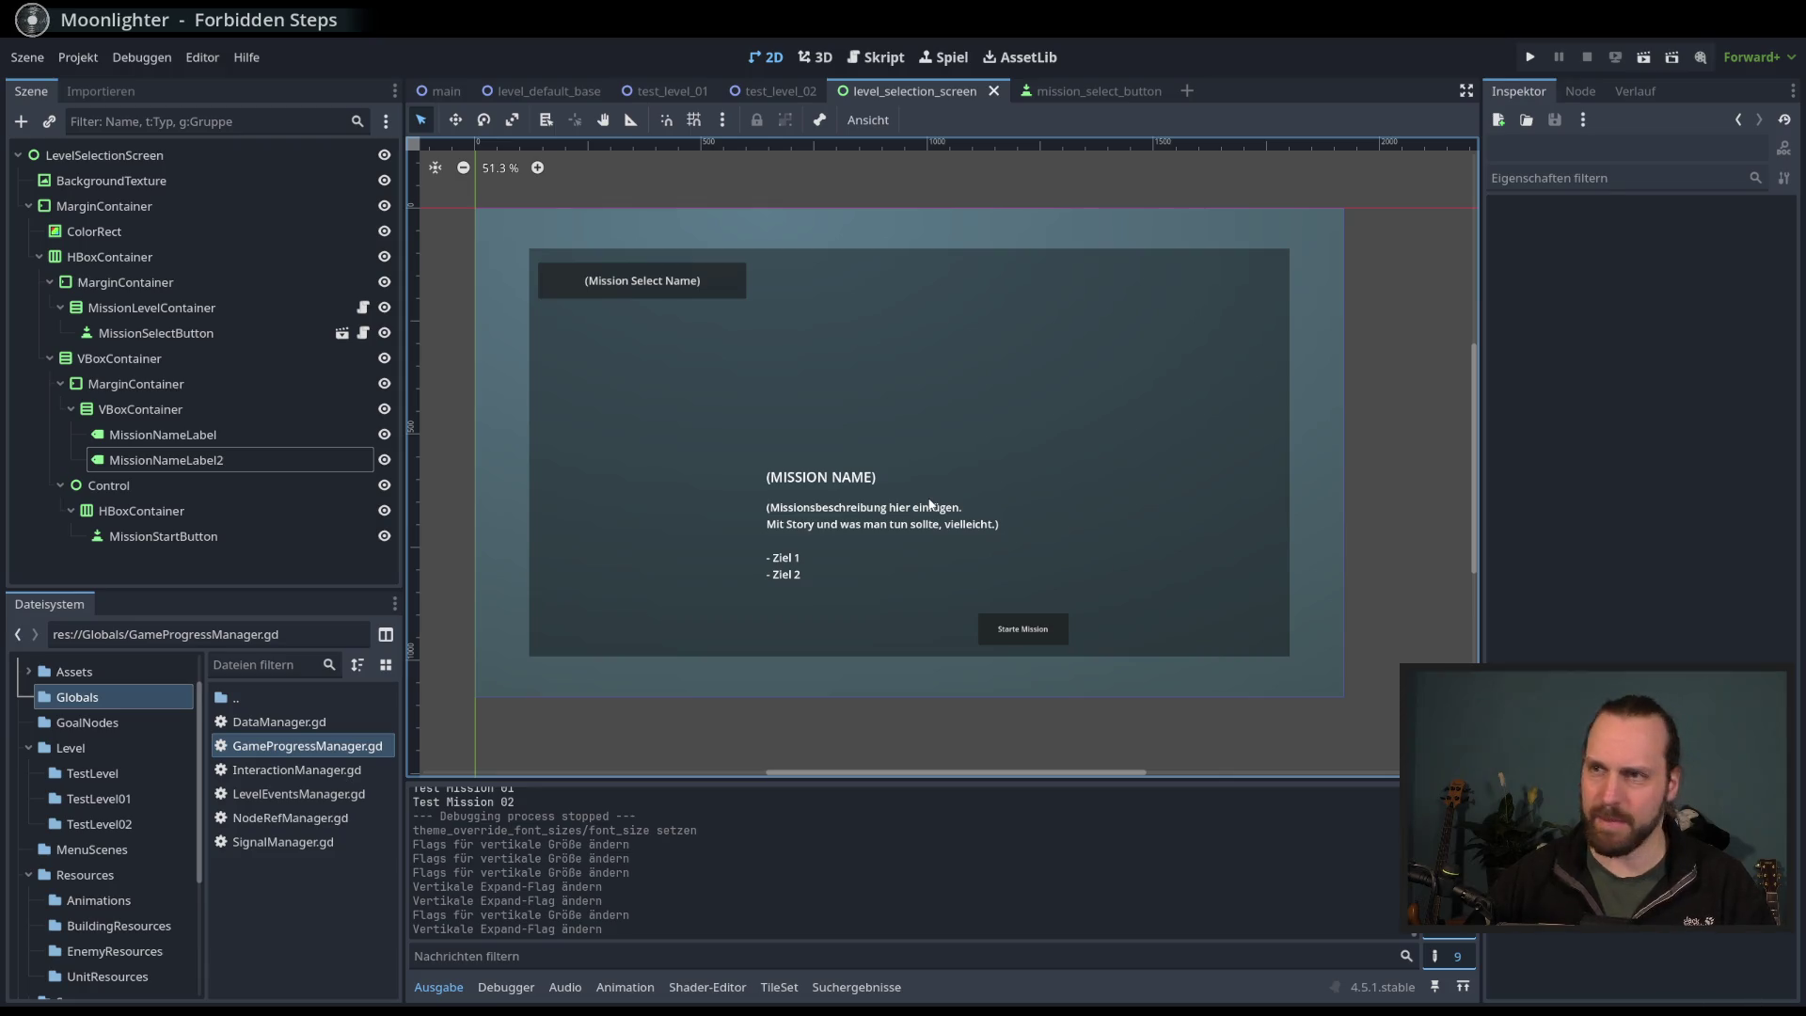
key("F6")
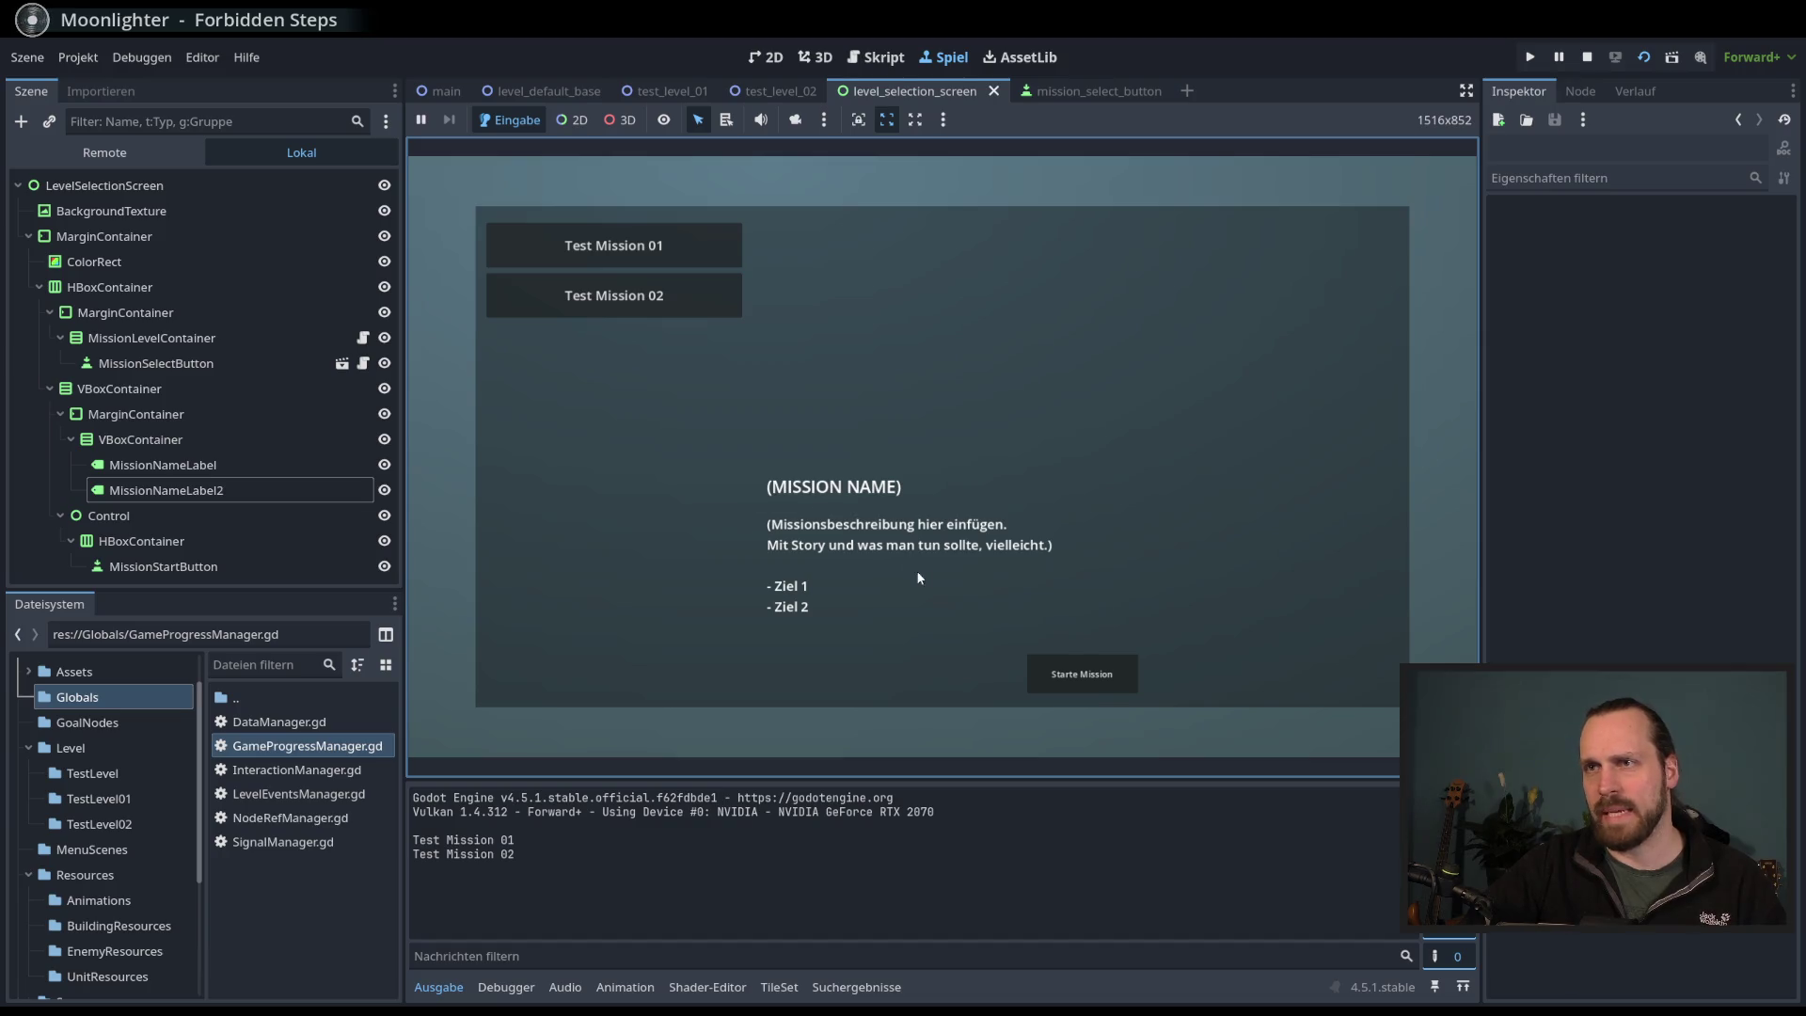
left_click(697, 258)
left_click(681, 295)
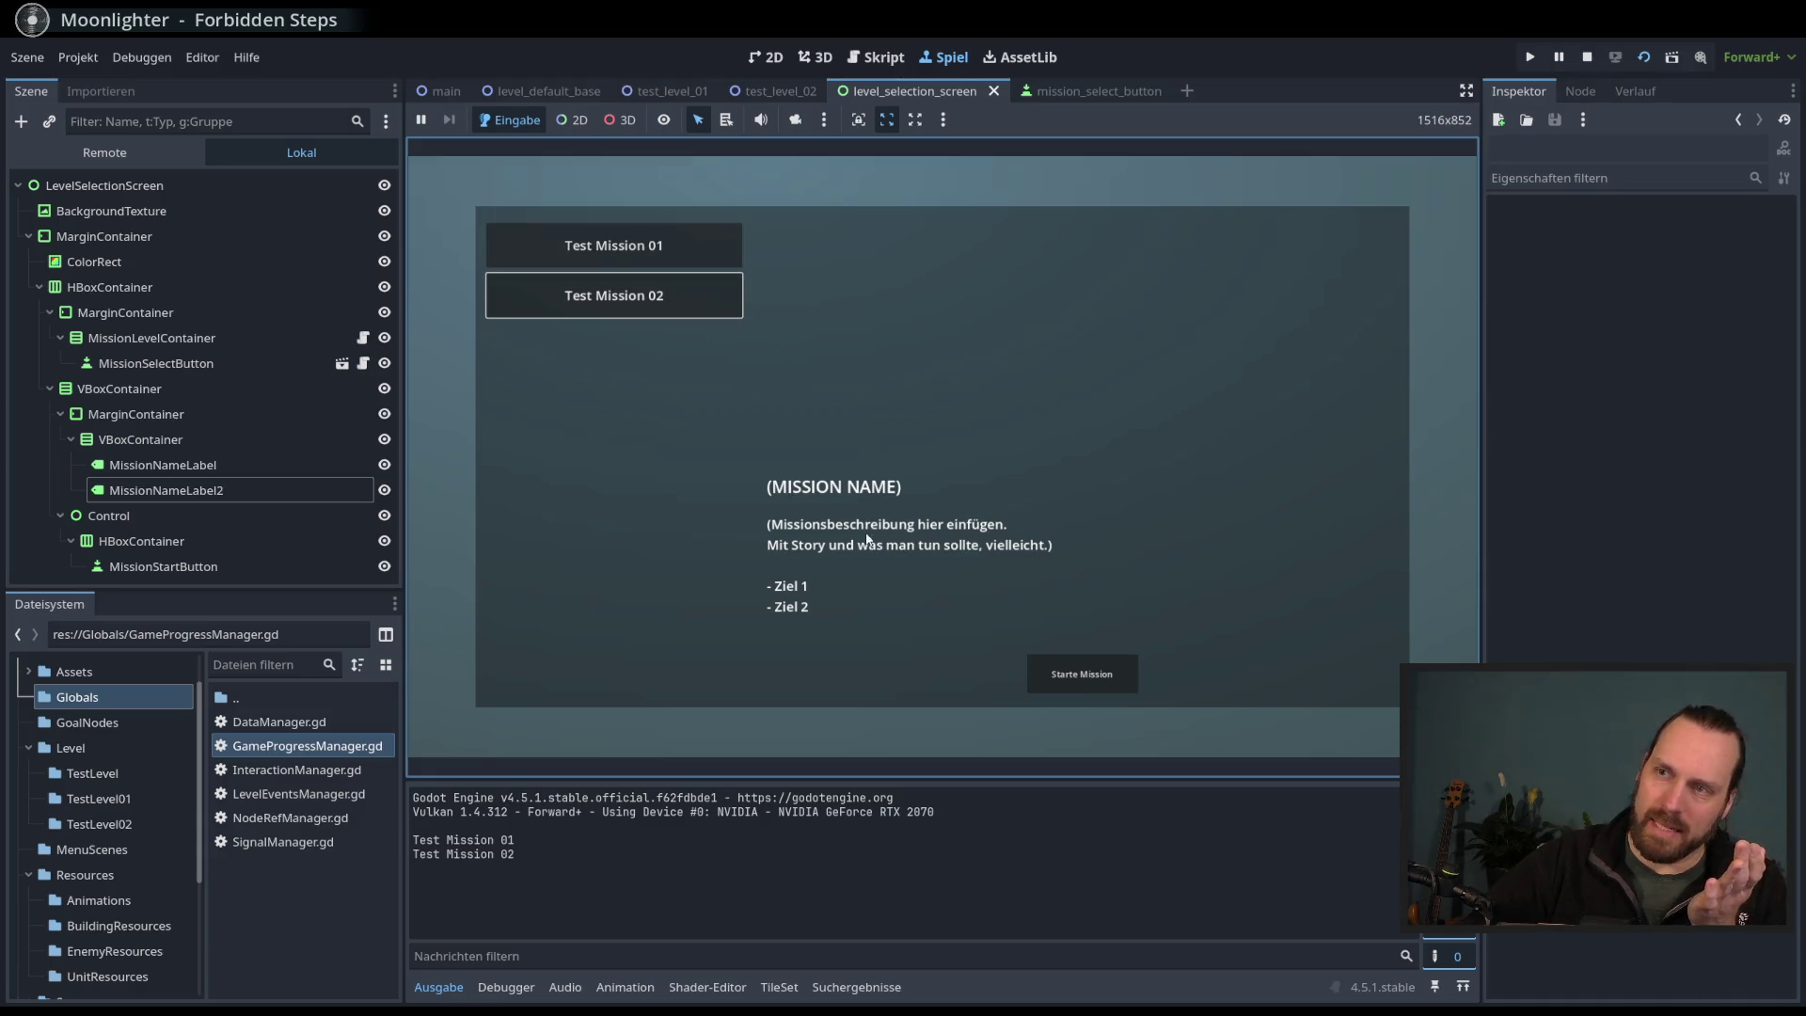
key("Up")
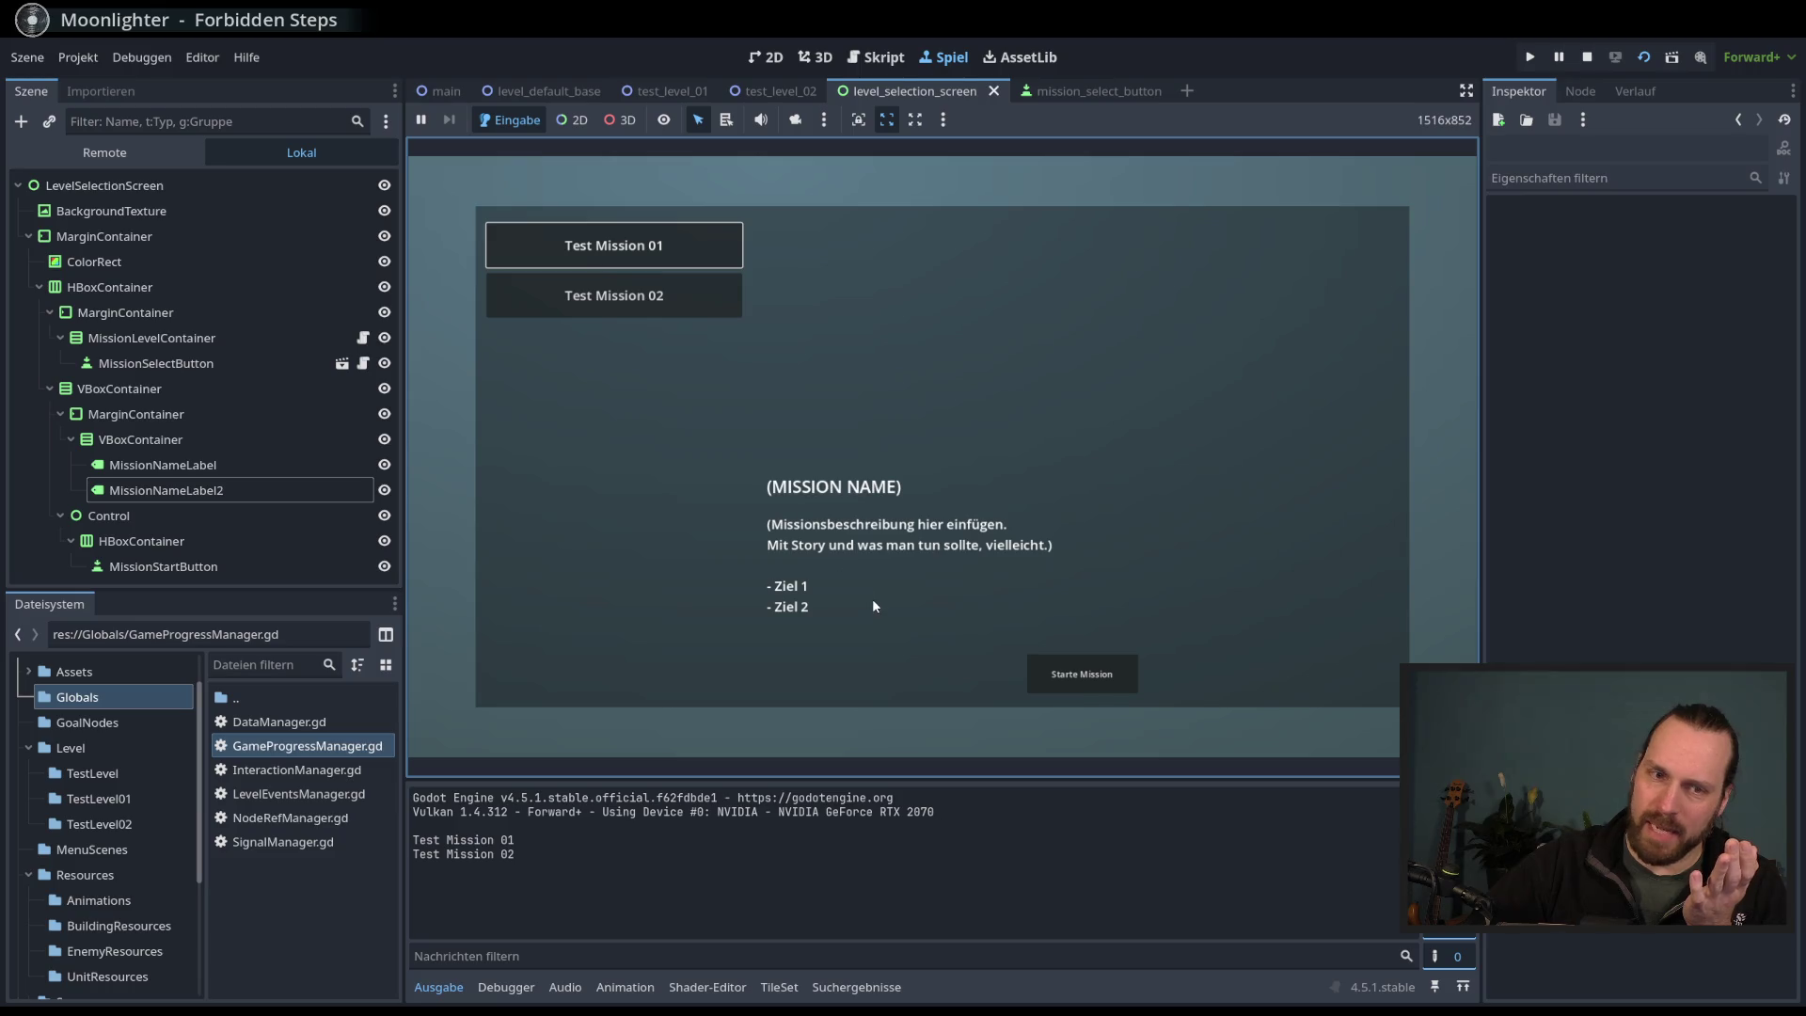
left_click(696, 288)
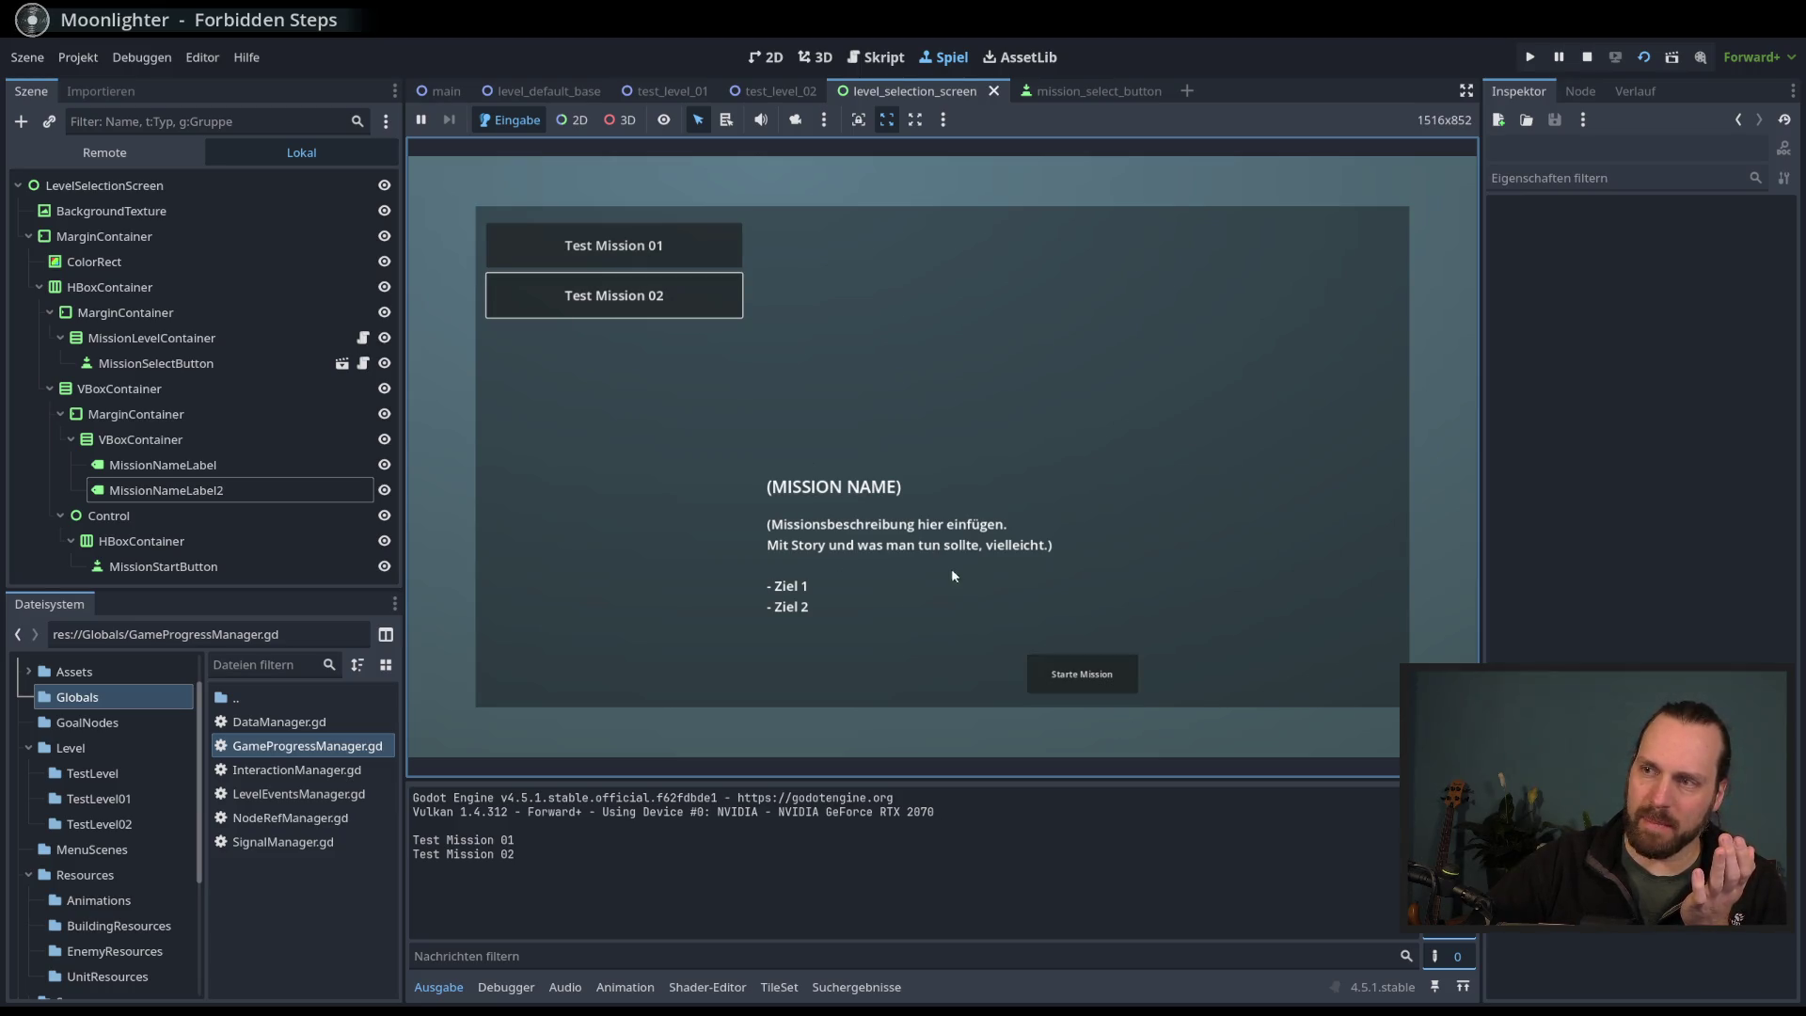
left_click(628, 246)
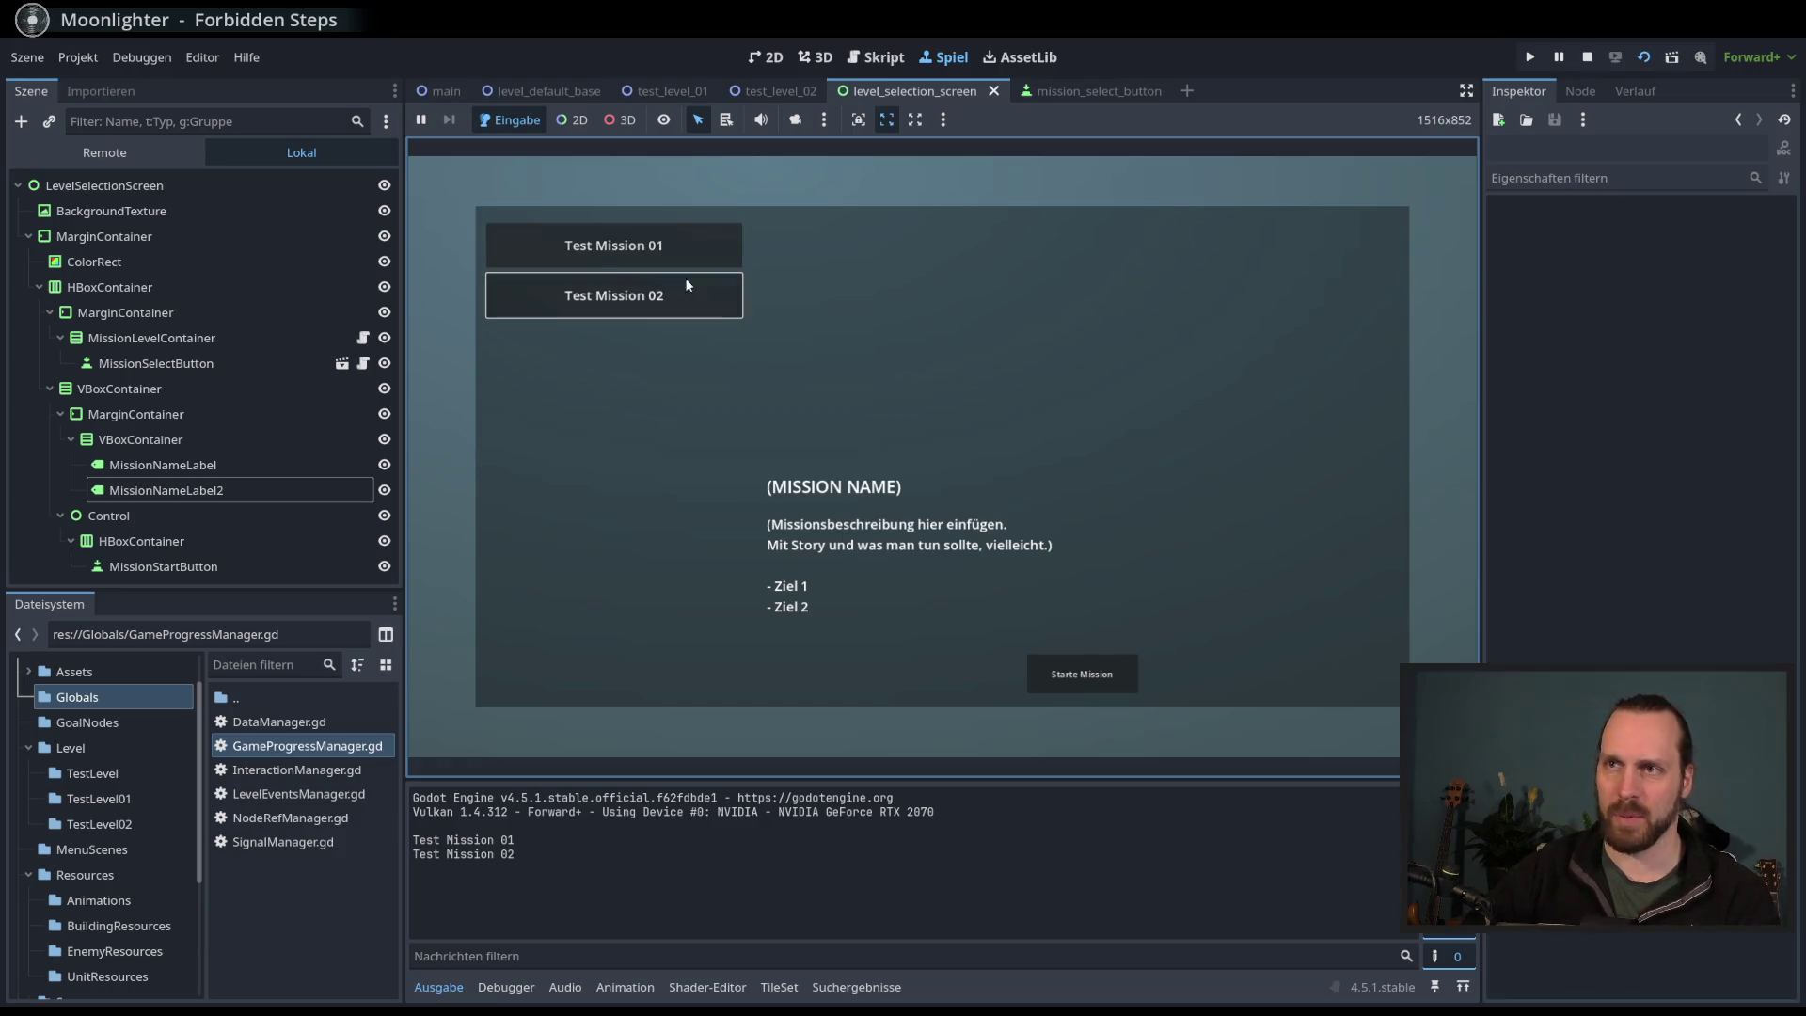
key("F8")
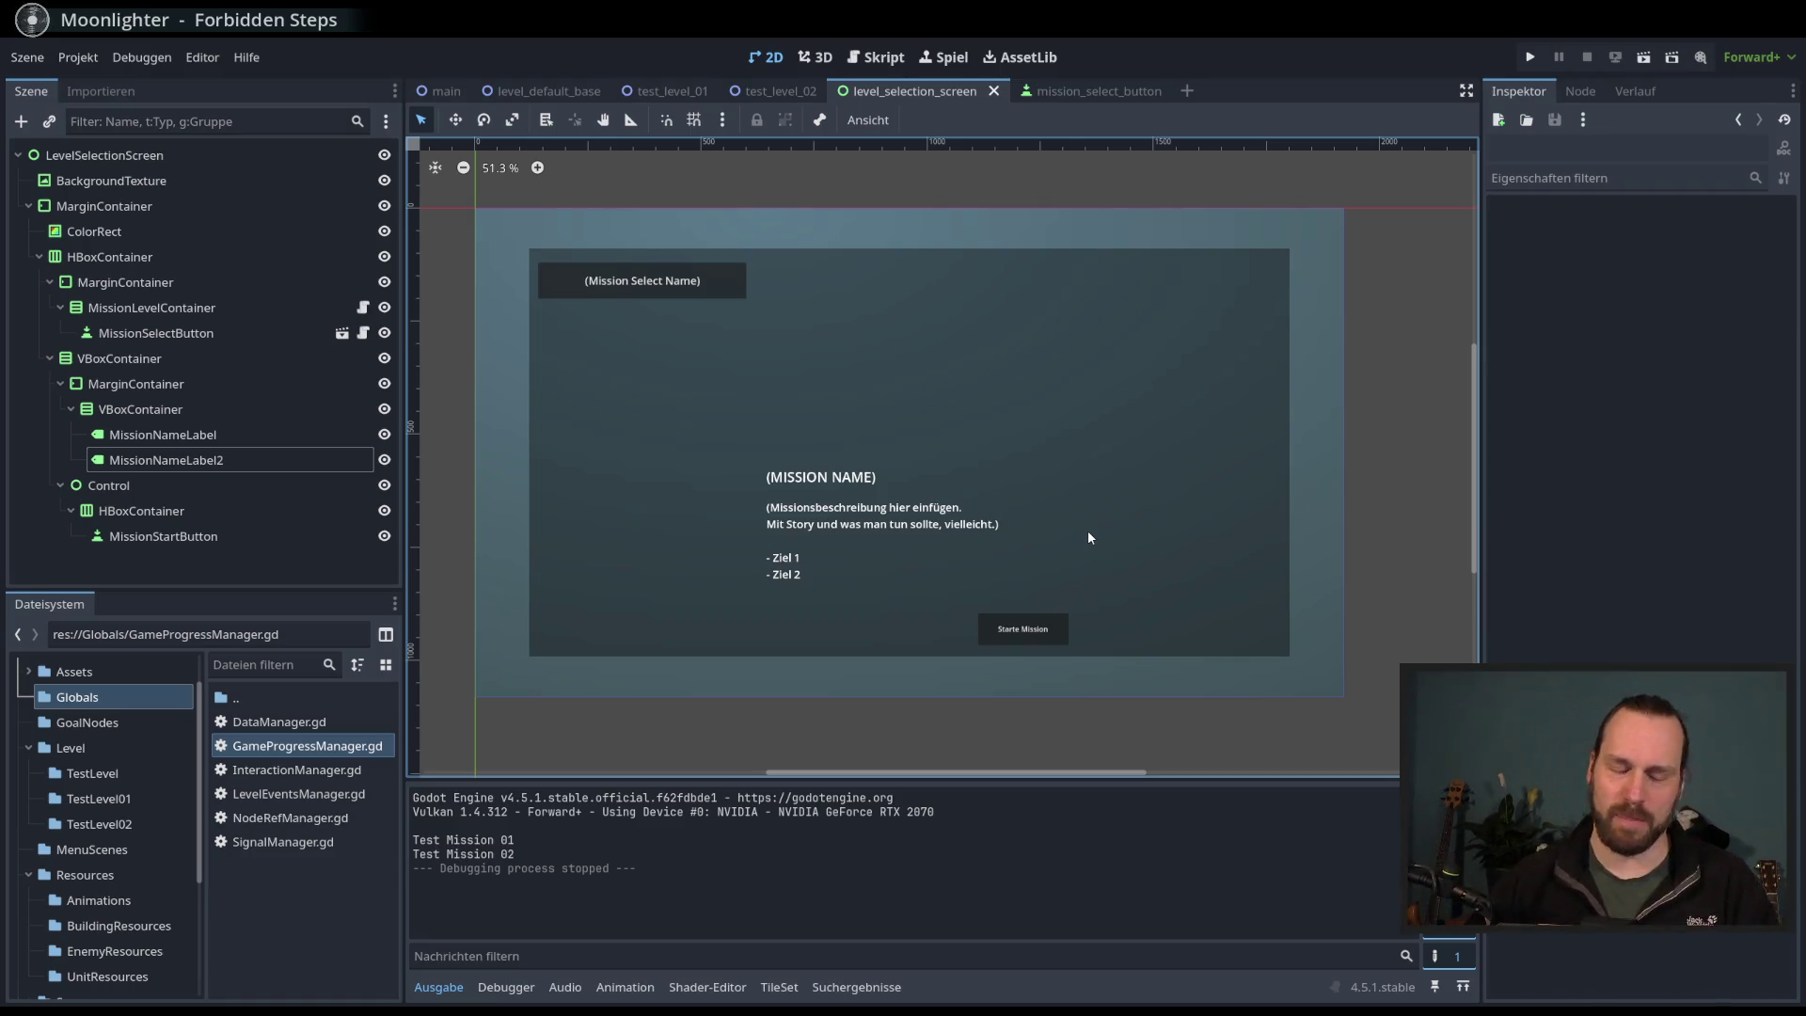
- Give MissionStartButton a 26 px font size override
left_click(257, 434)
left_click(221, 460)
left_click(192, 510)
left_click(186, 538)
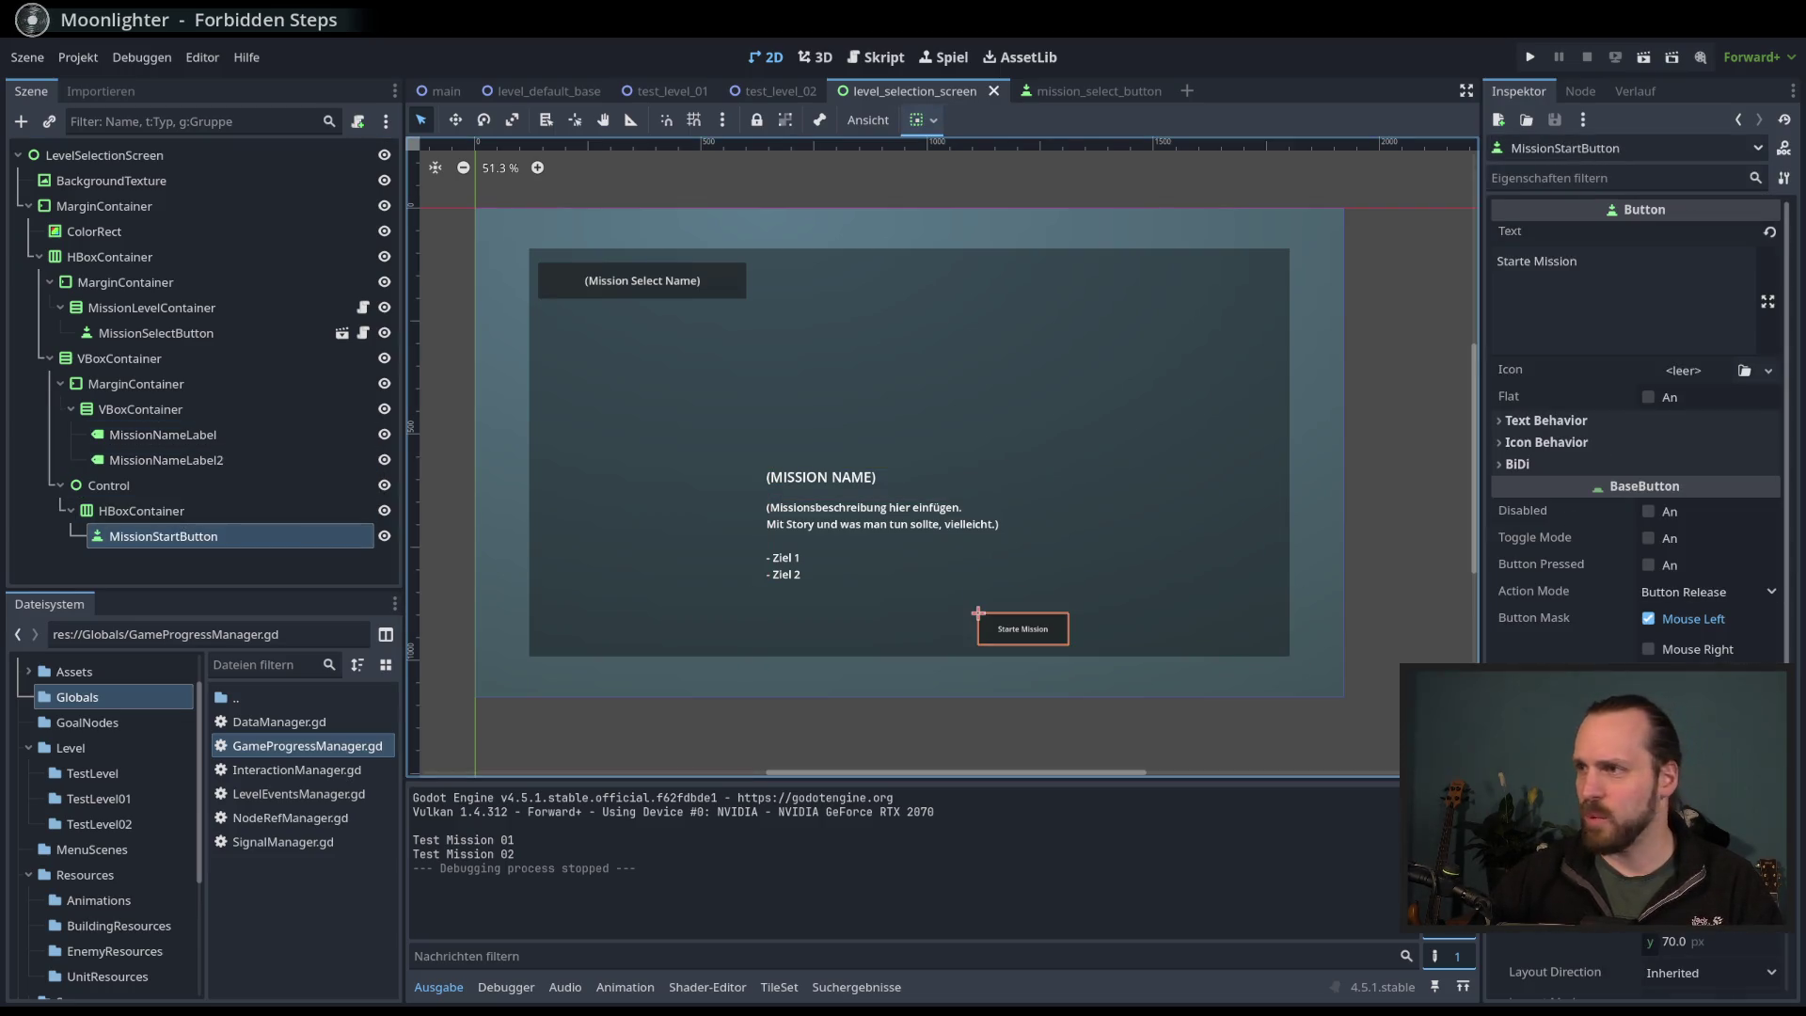
scroll(1694, 645, "down", 6)
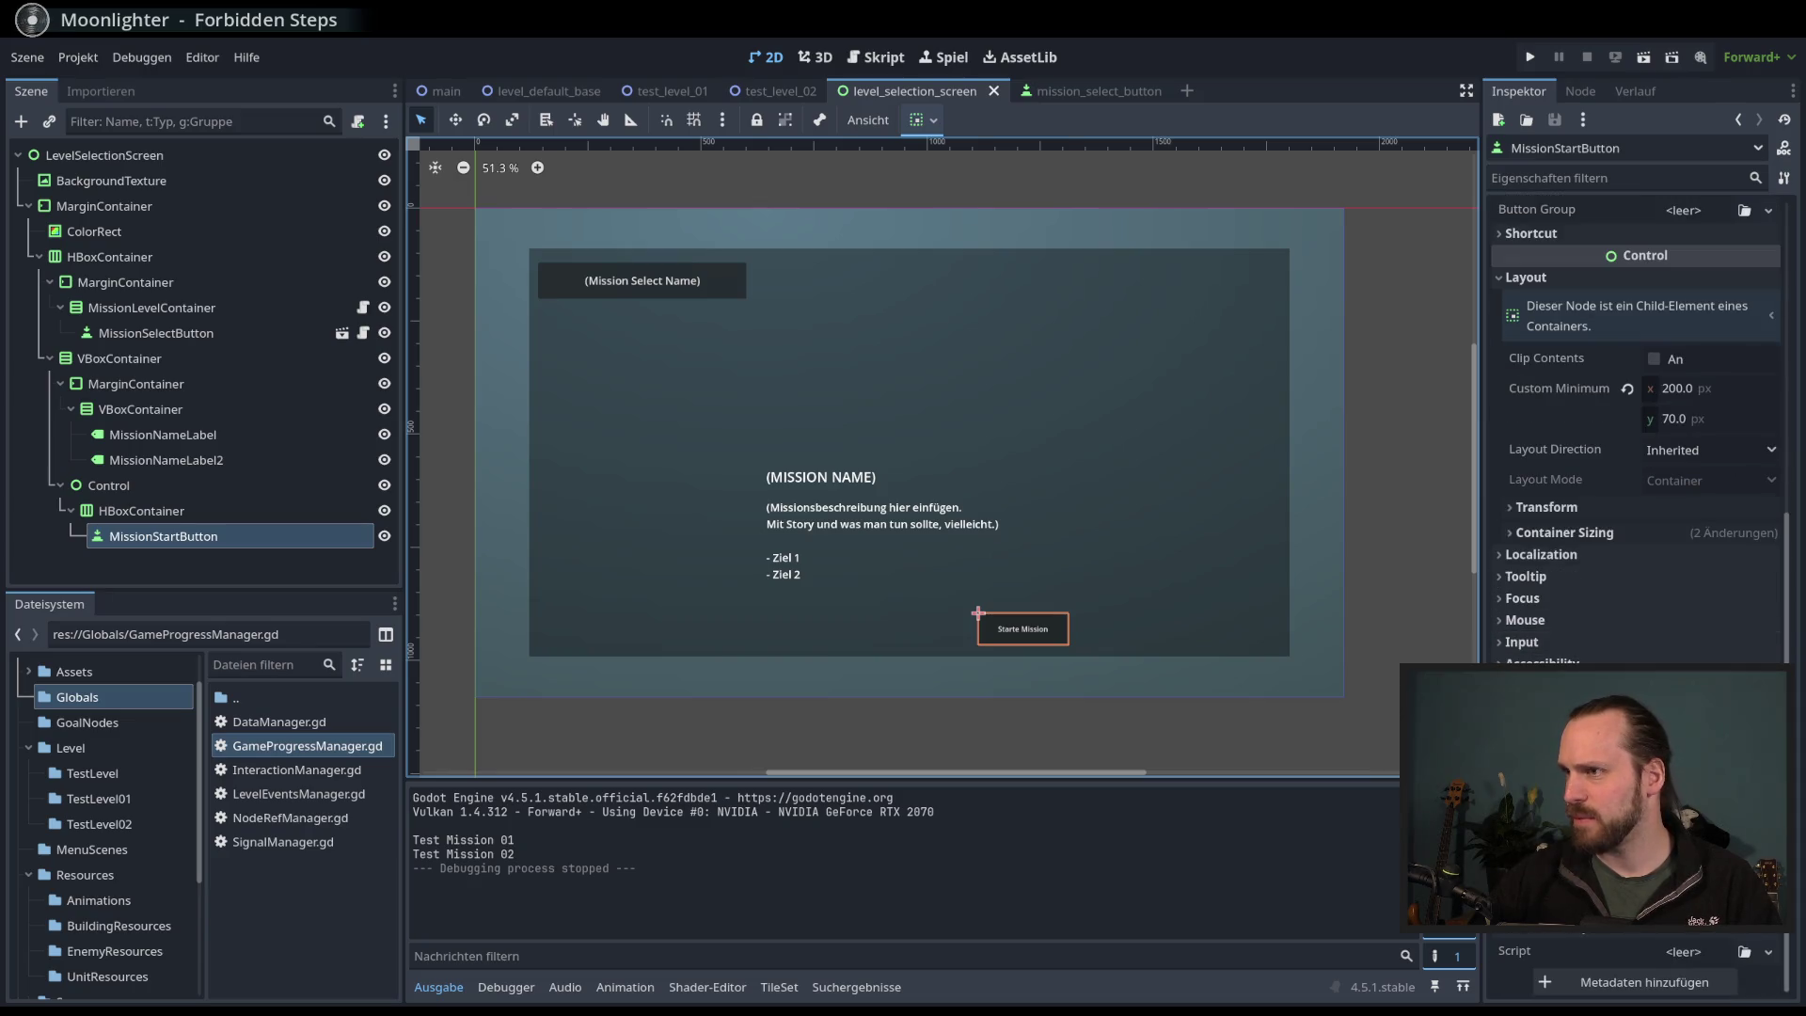
left_click(1562, 743)
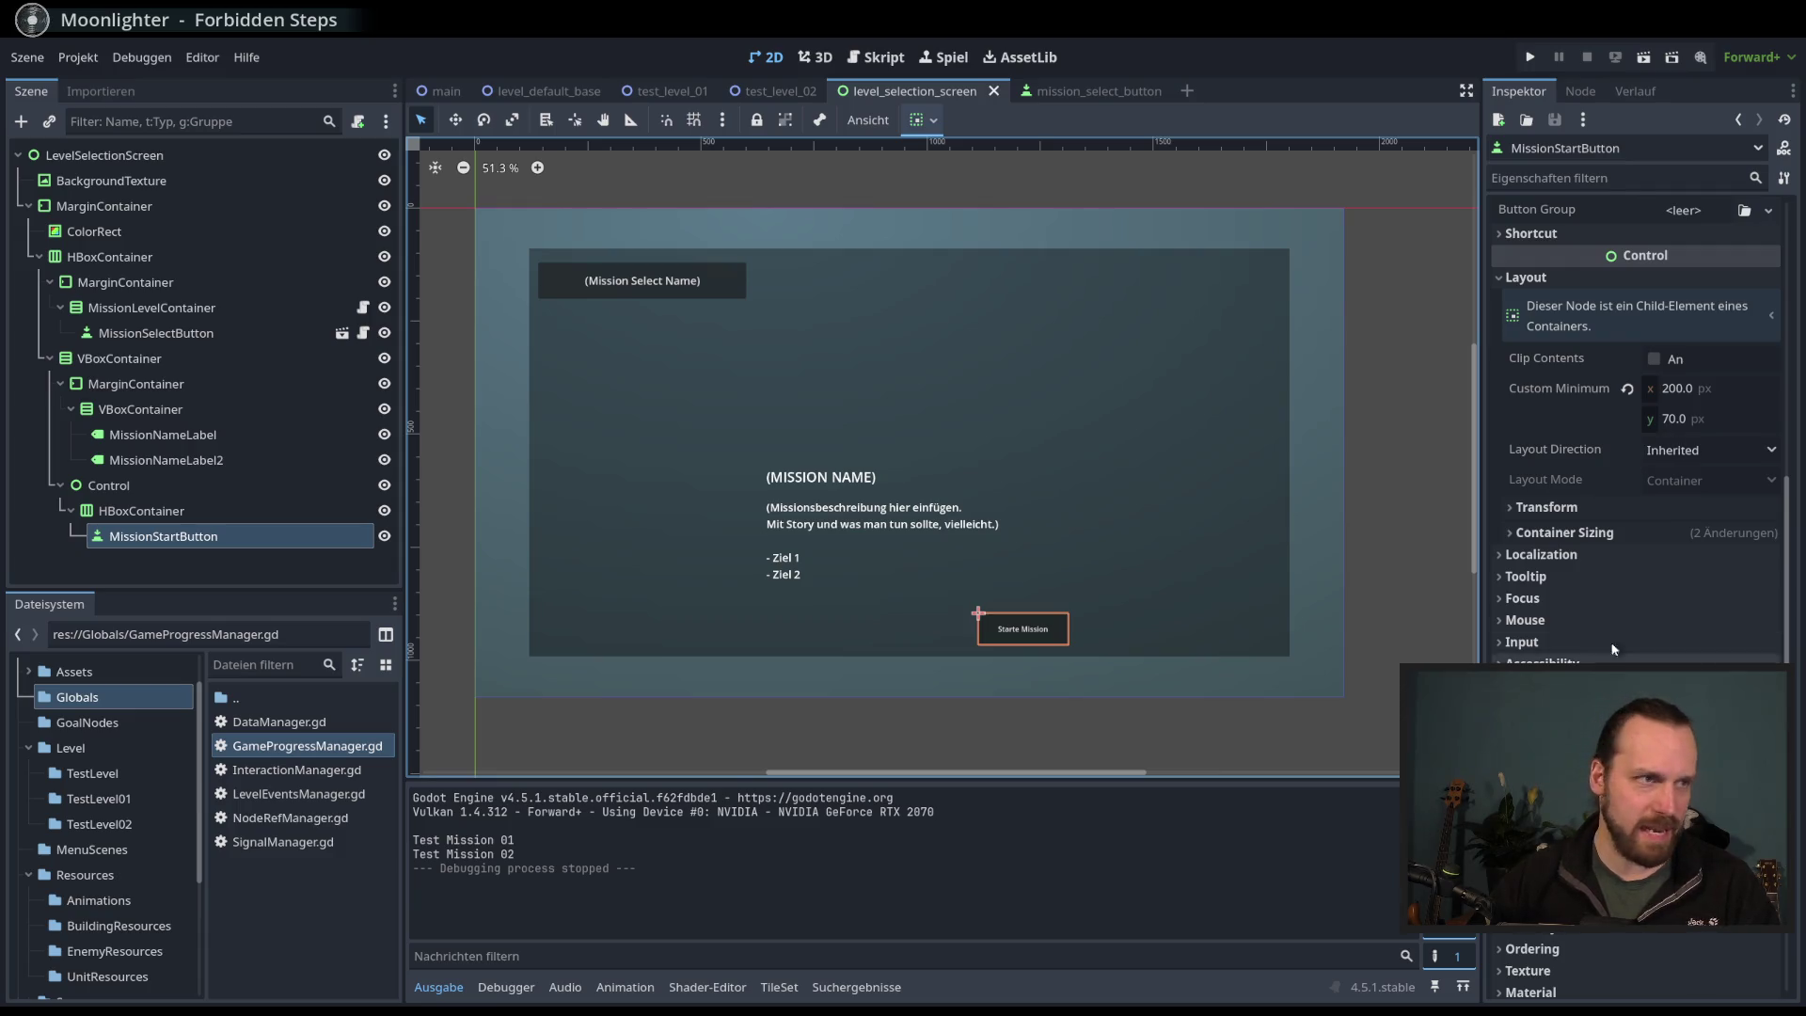
scroll(1613, 649, "down", 3)
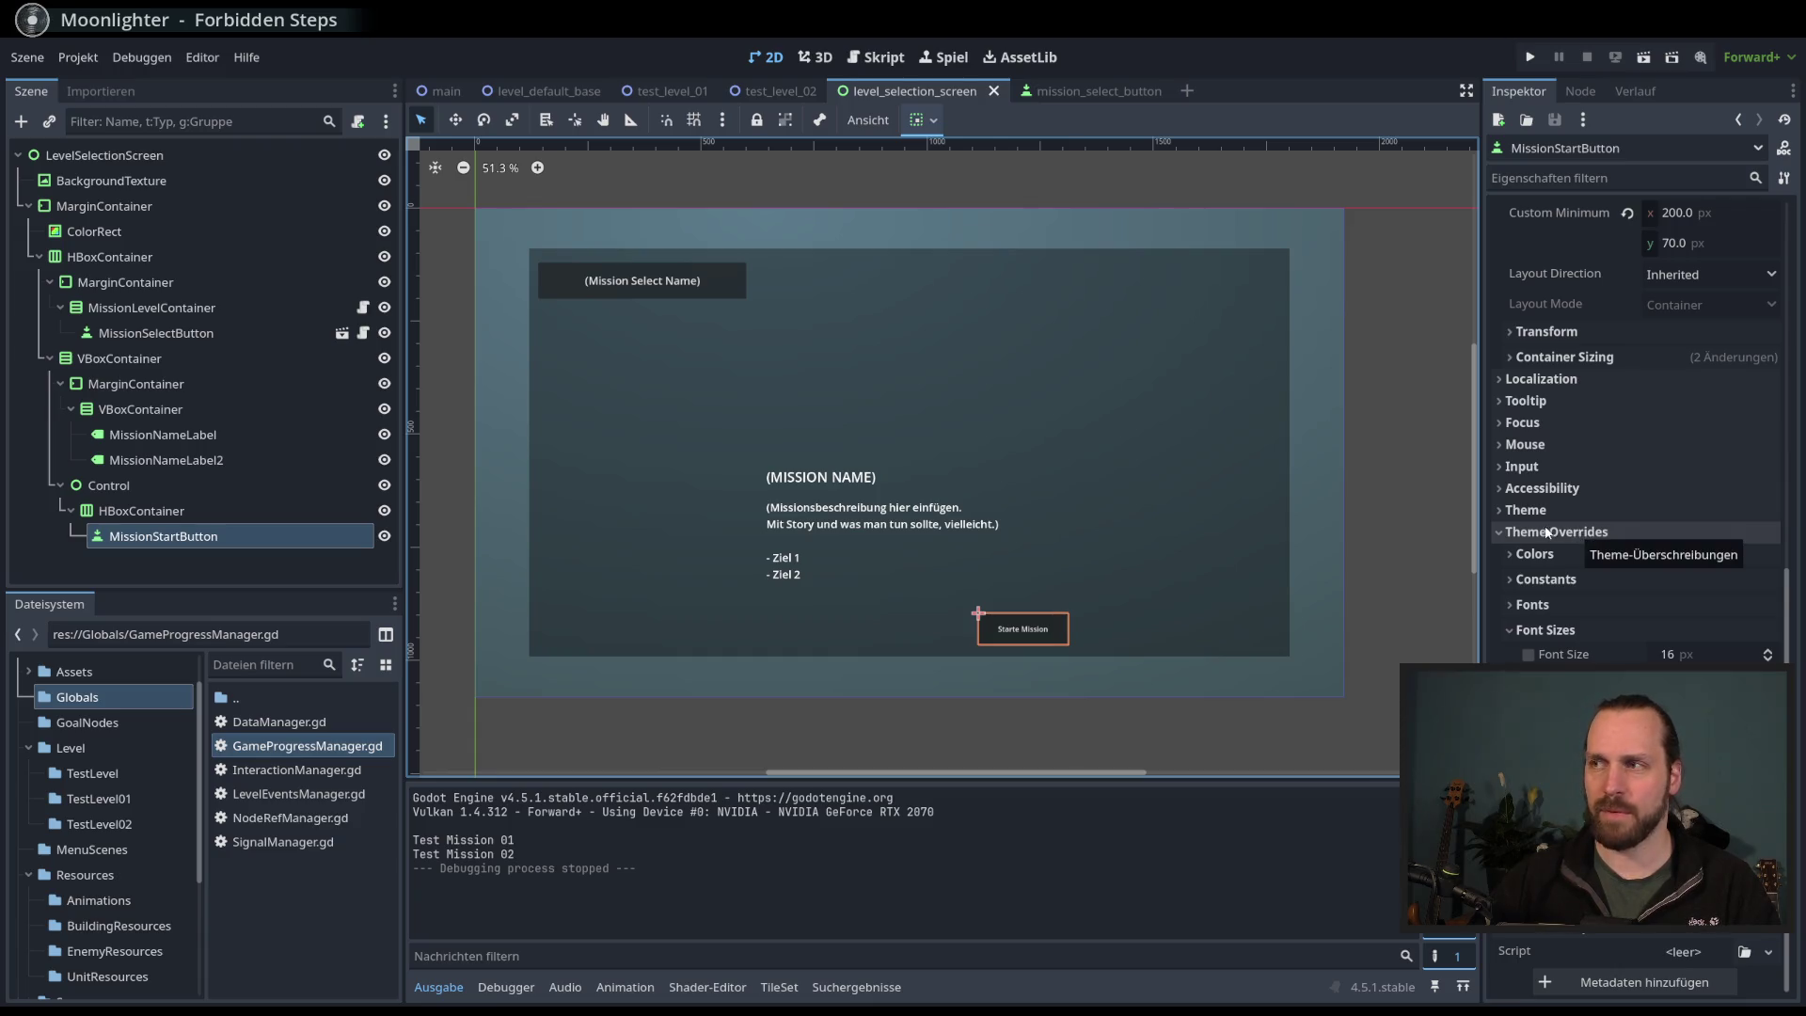
left_click(1702, 655)
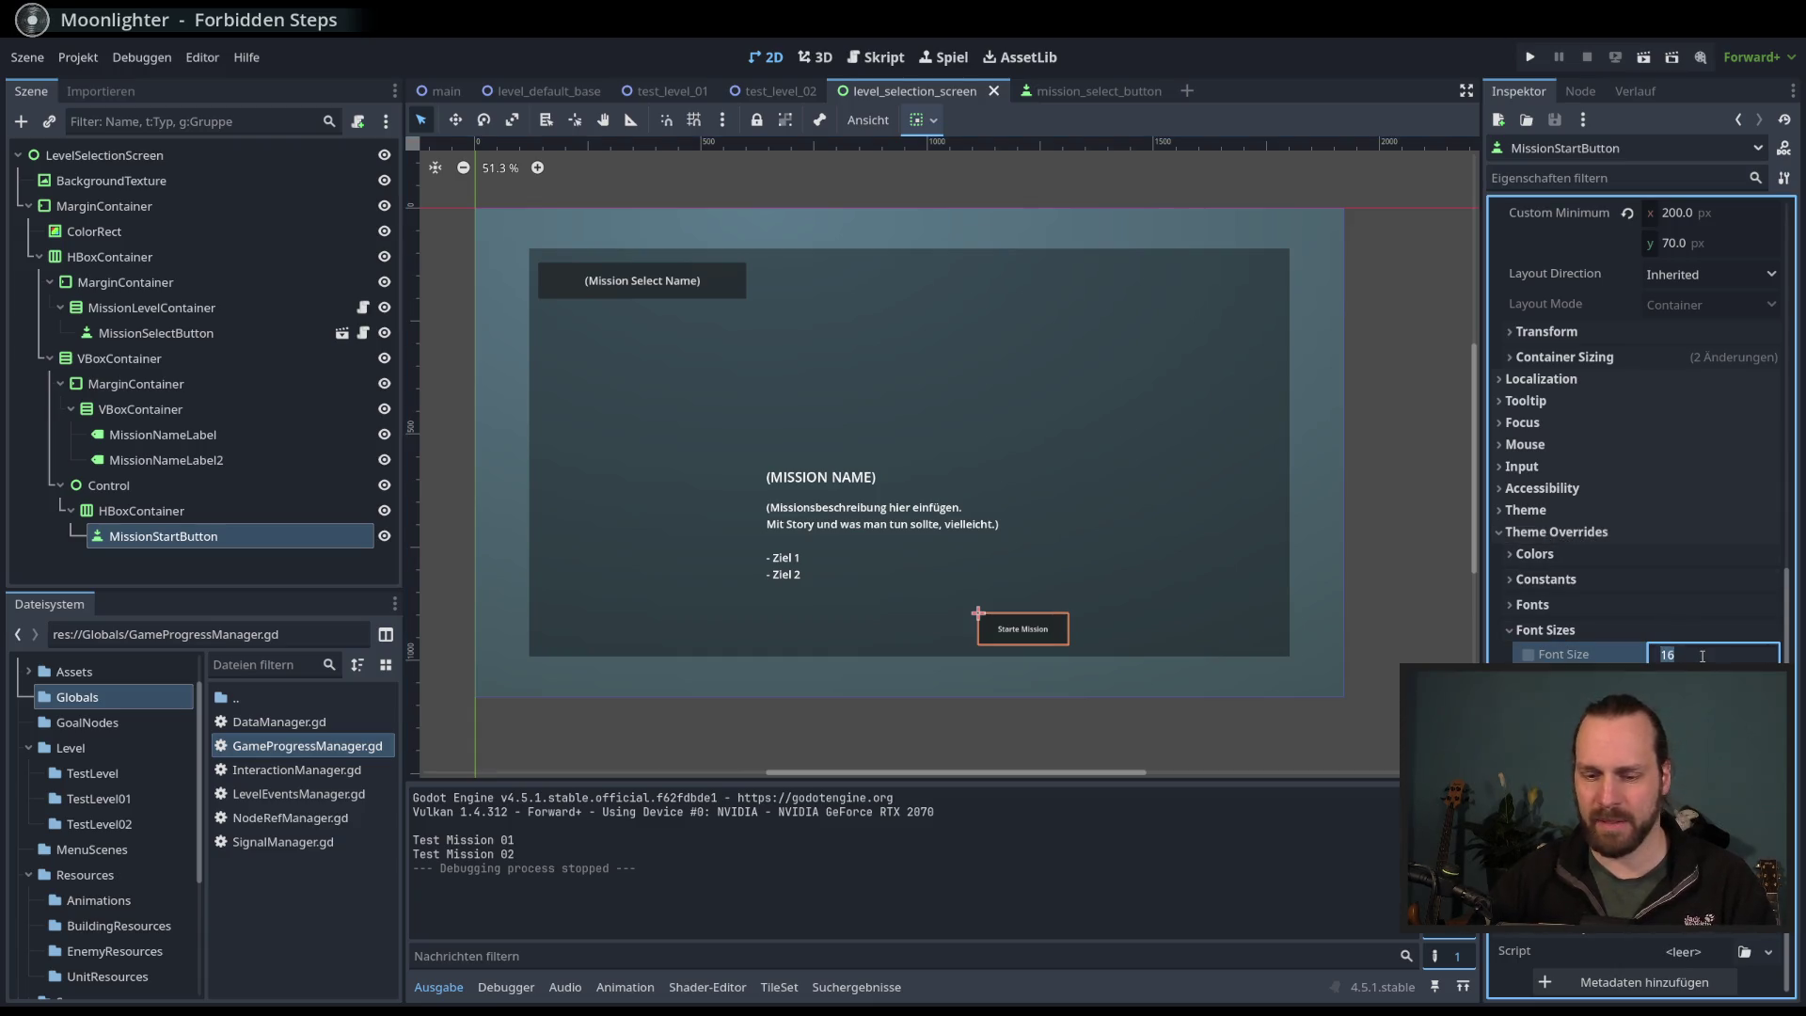
type("30")
key("Return")
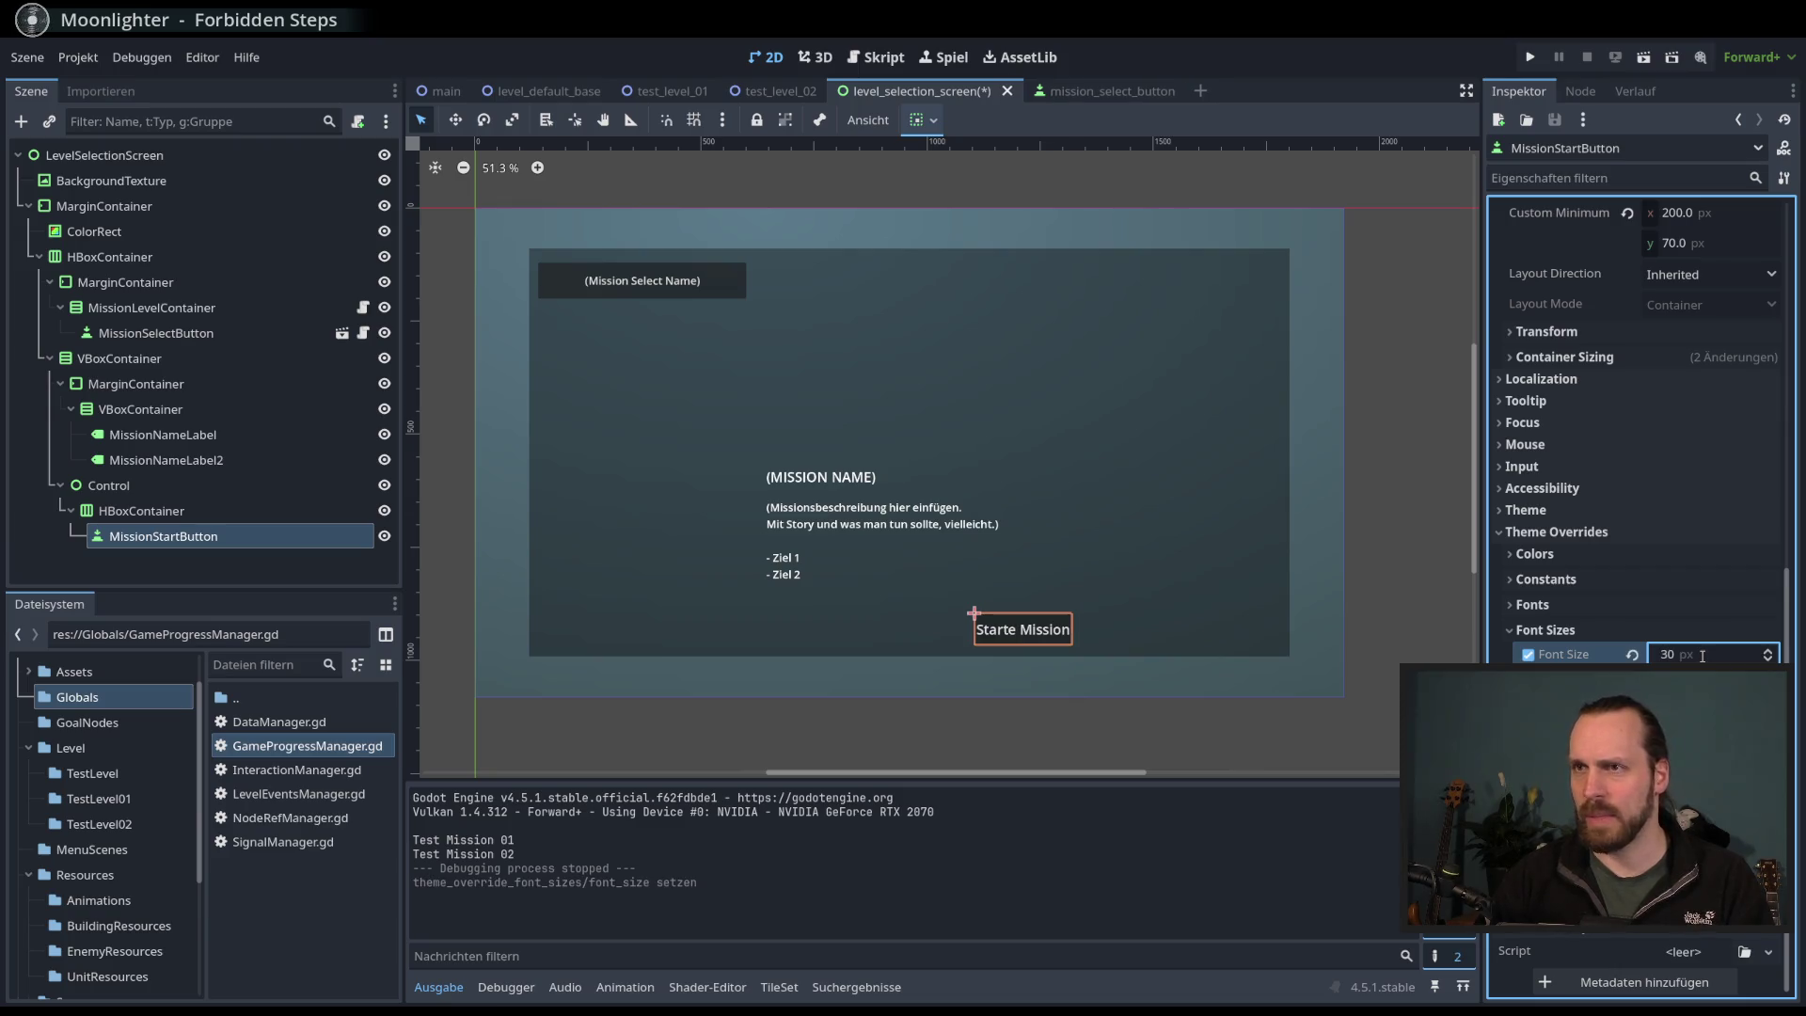
left_click(1702, 656)
type("2")
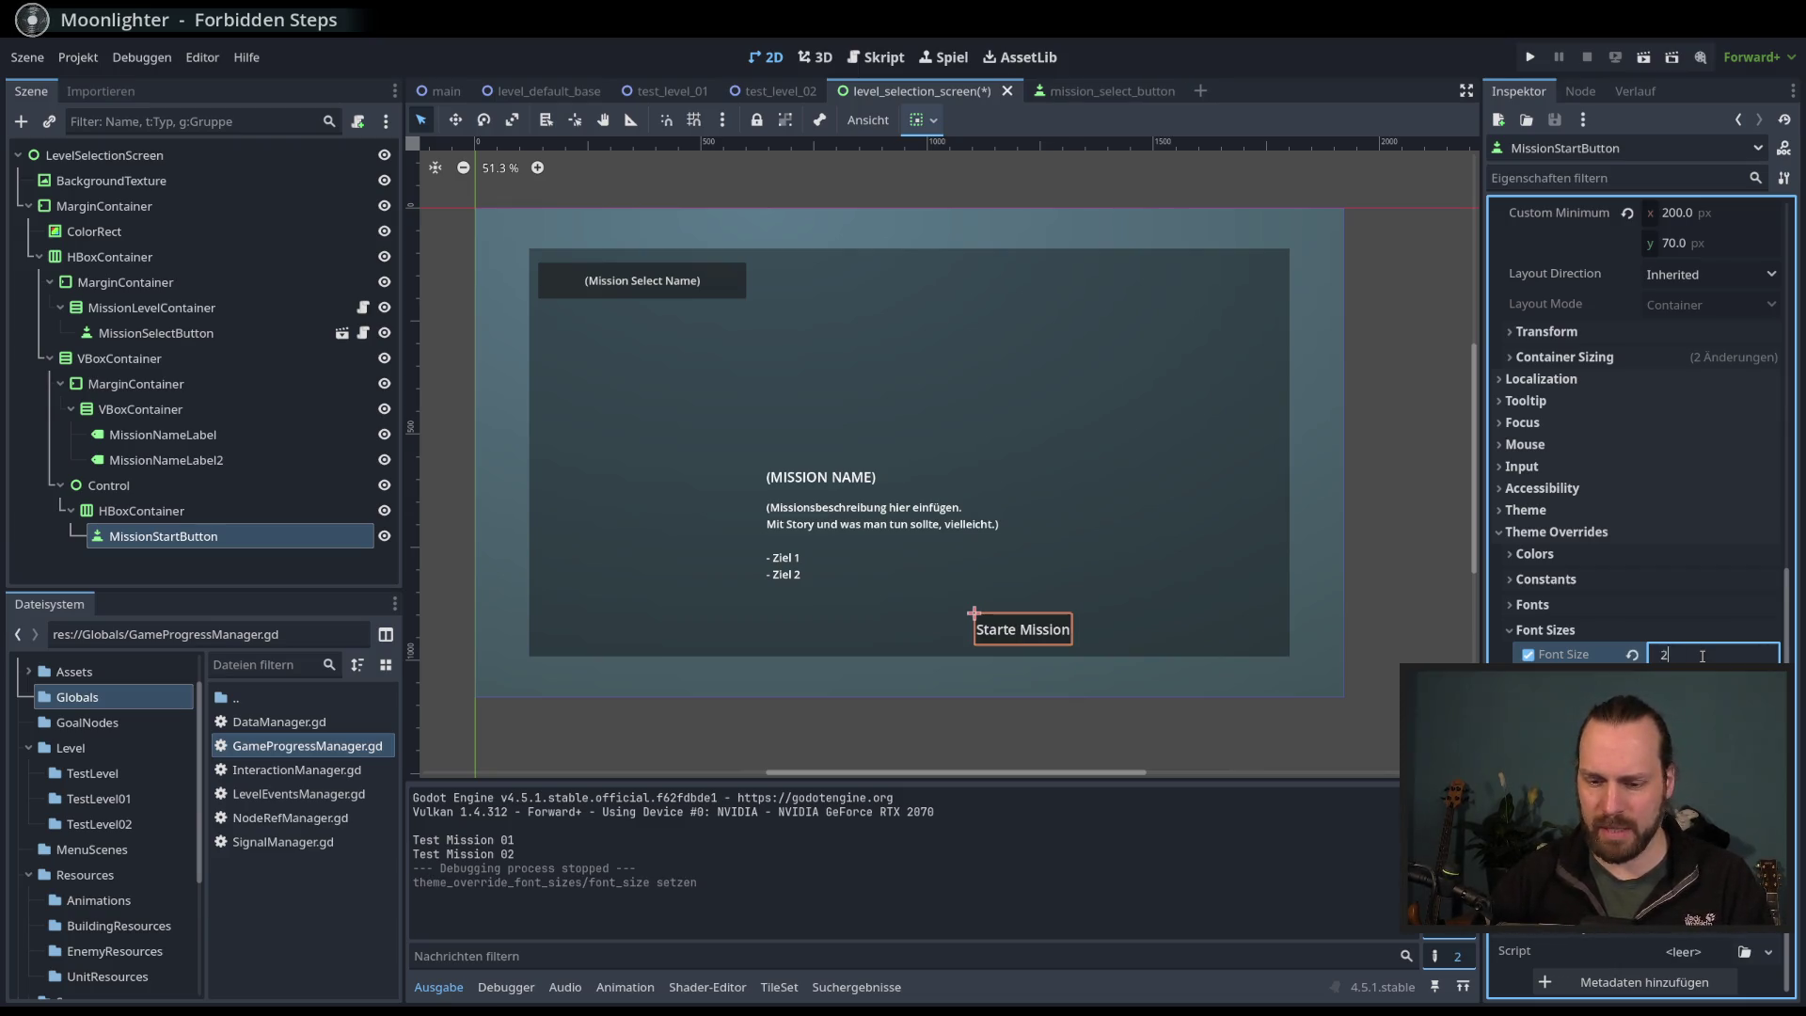
key("Return")
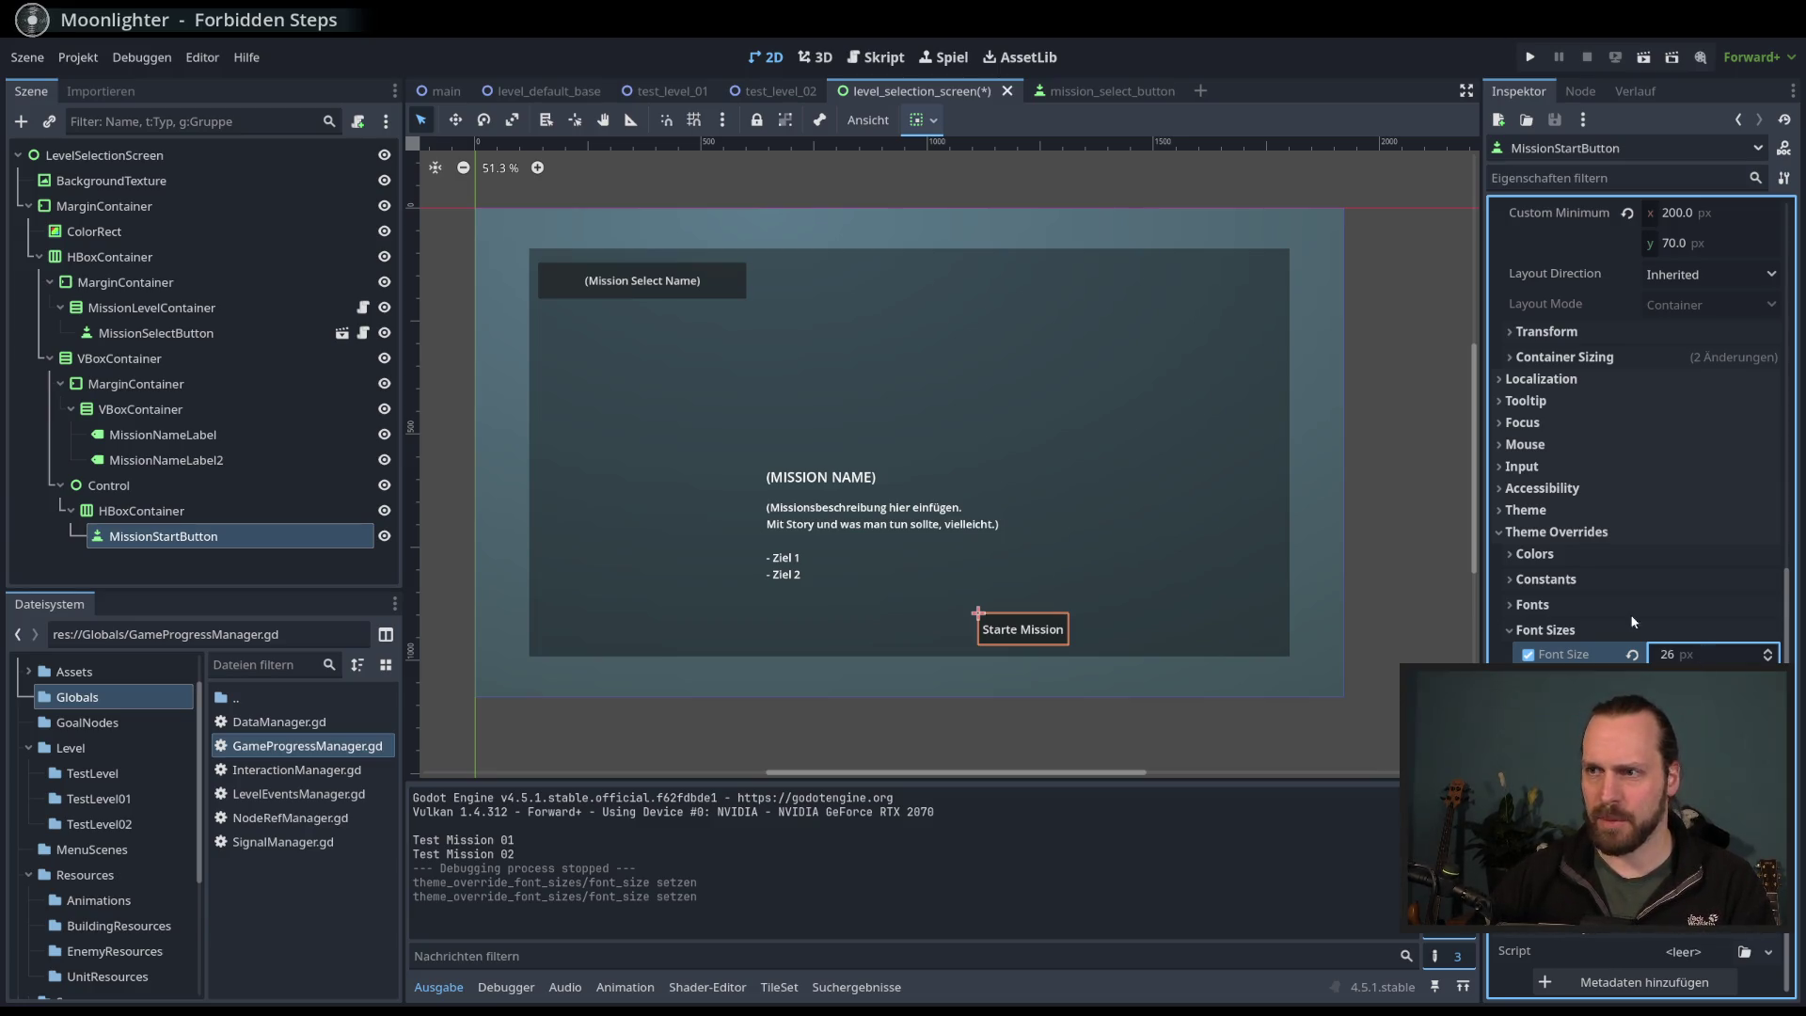
- Set the button's custom minimum width to 240 px, save, and run the scene
scroll(1662, 341, "up", 10)
scroll(1693, 534, "down", 5)
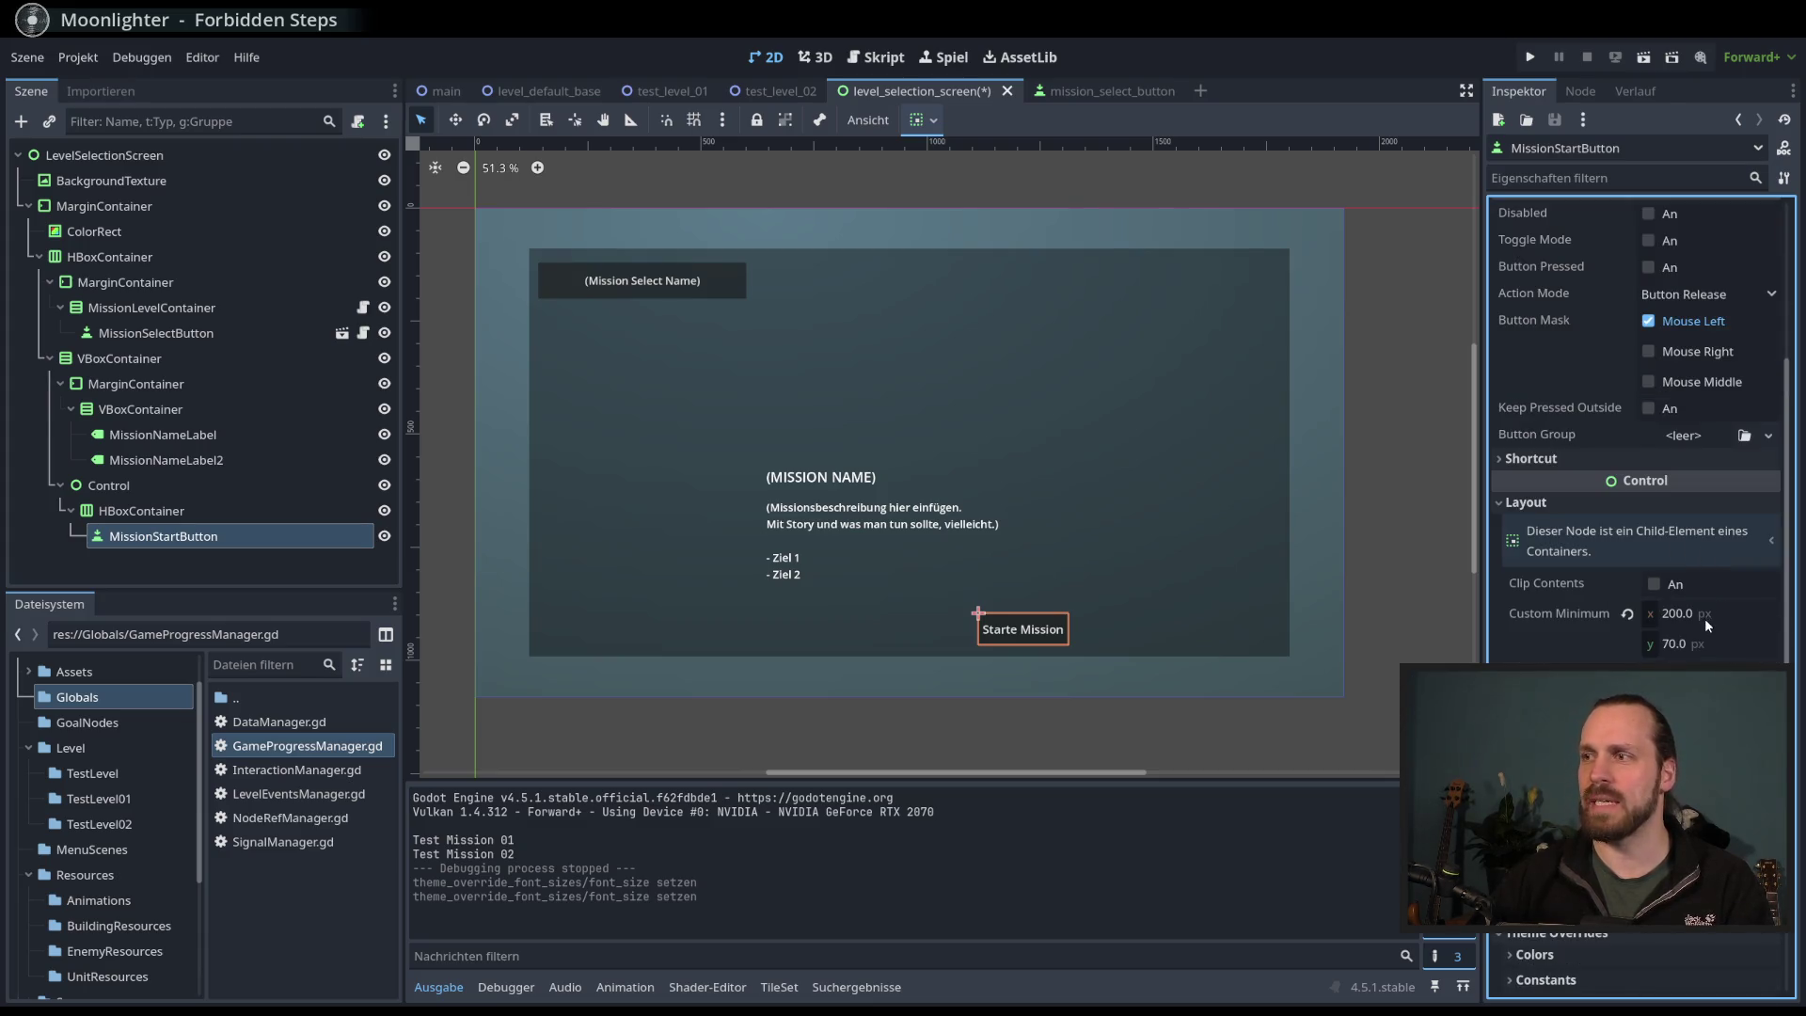
left_click(1704, 616)
type("240")
key("Return")
key("ctrl+s")
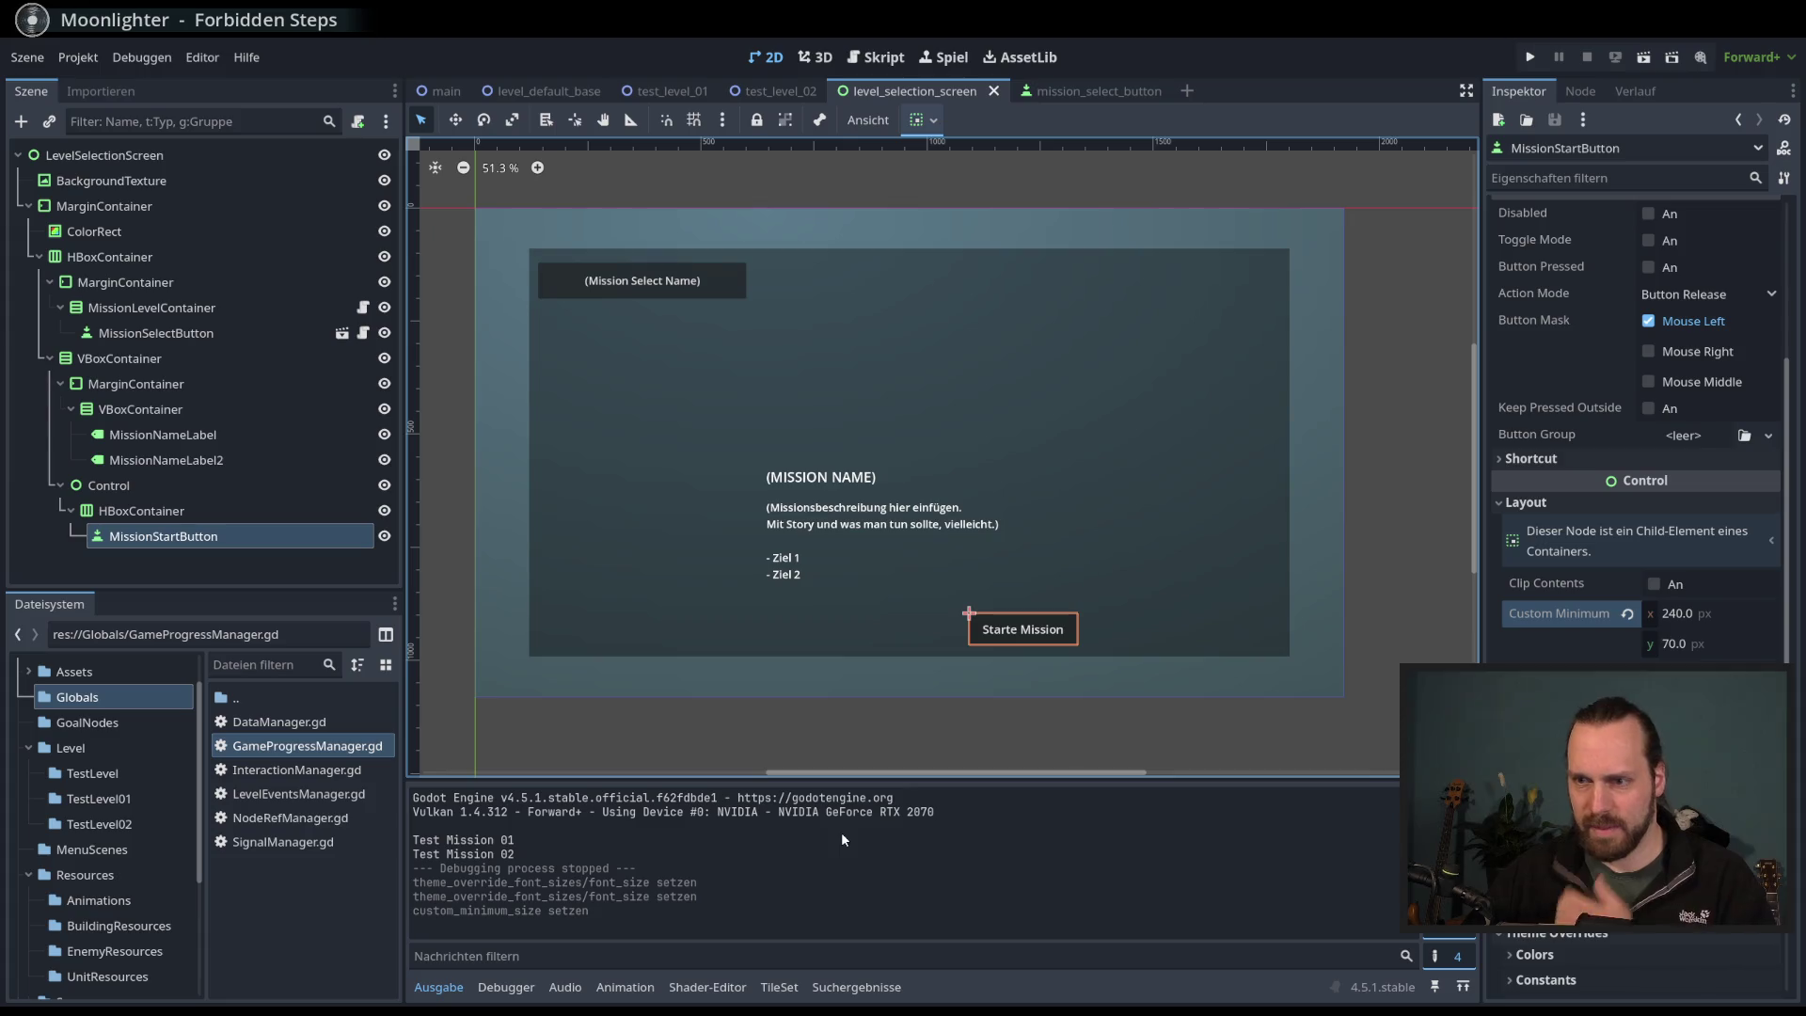
scroll(1251, 559, "left", 3)
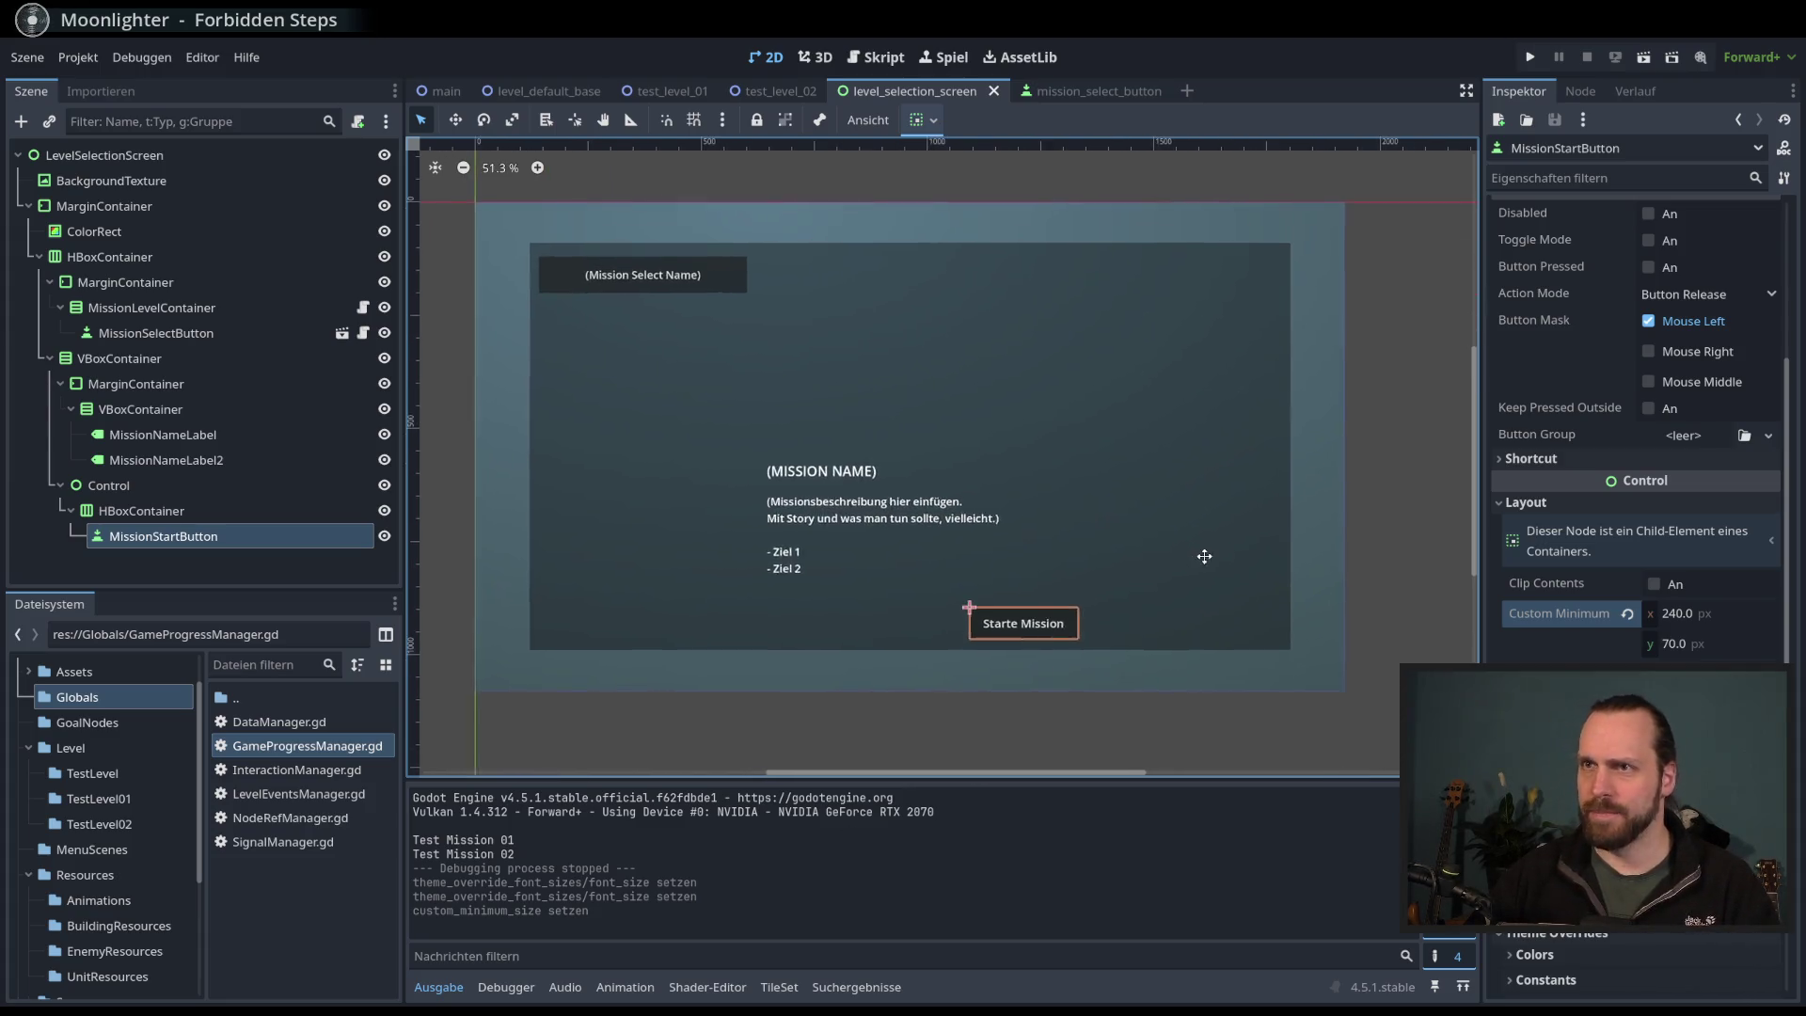
left_click_drag(1212, 551, 1205, 543)
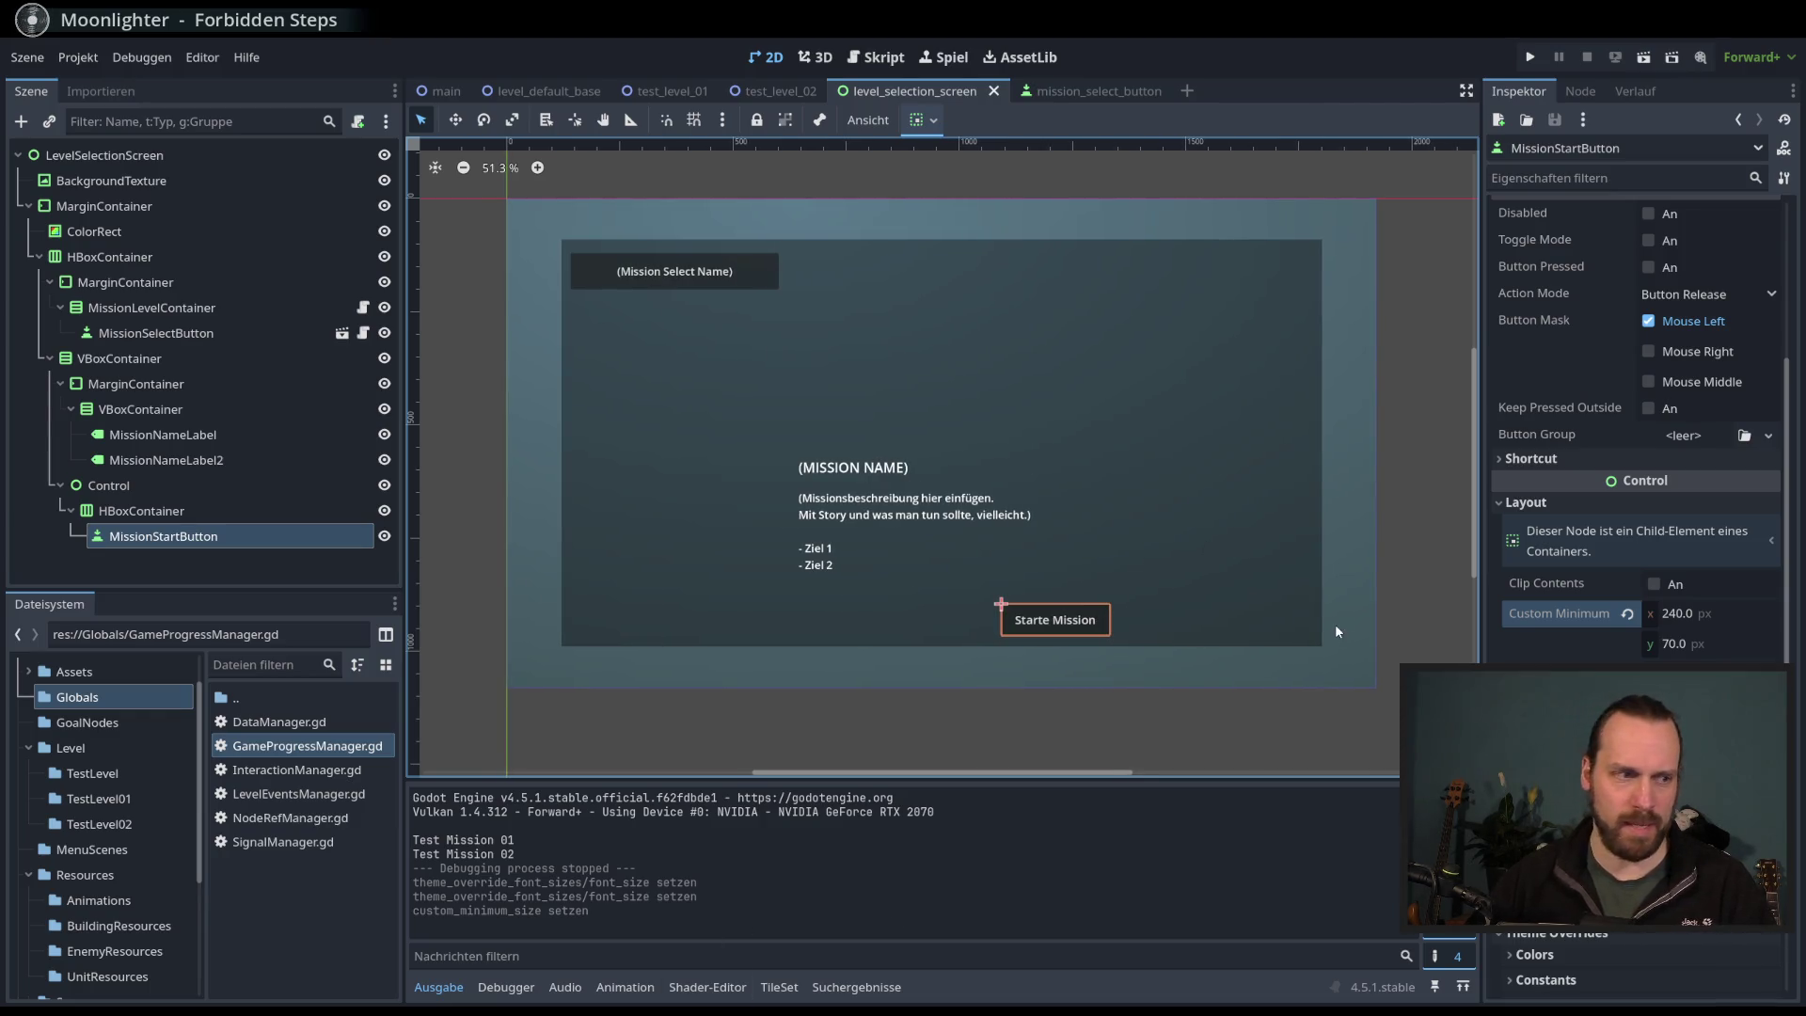
left_click_drag(1136, 473, 1129, 468)
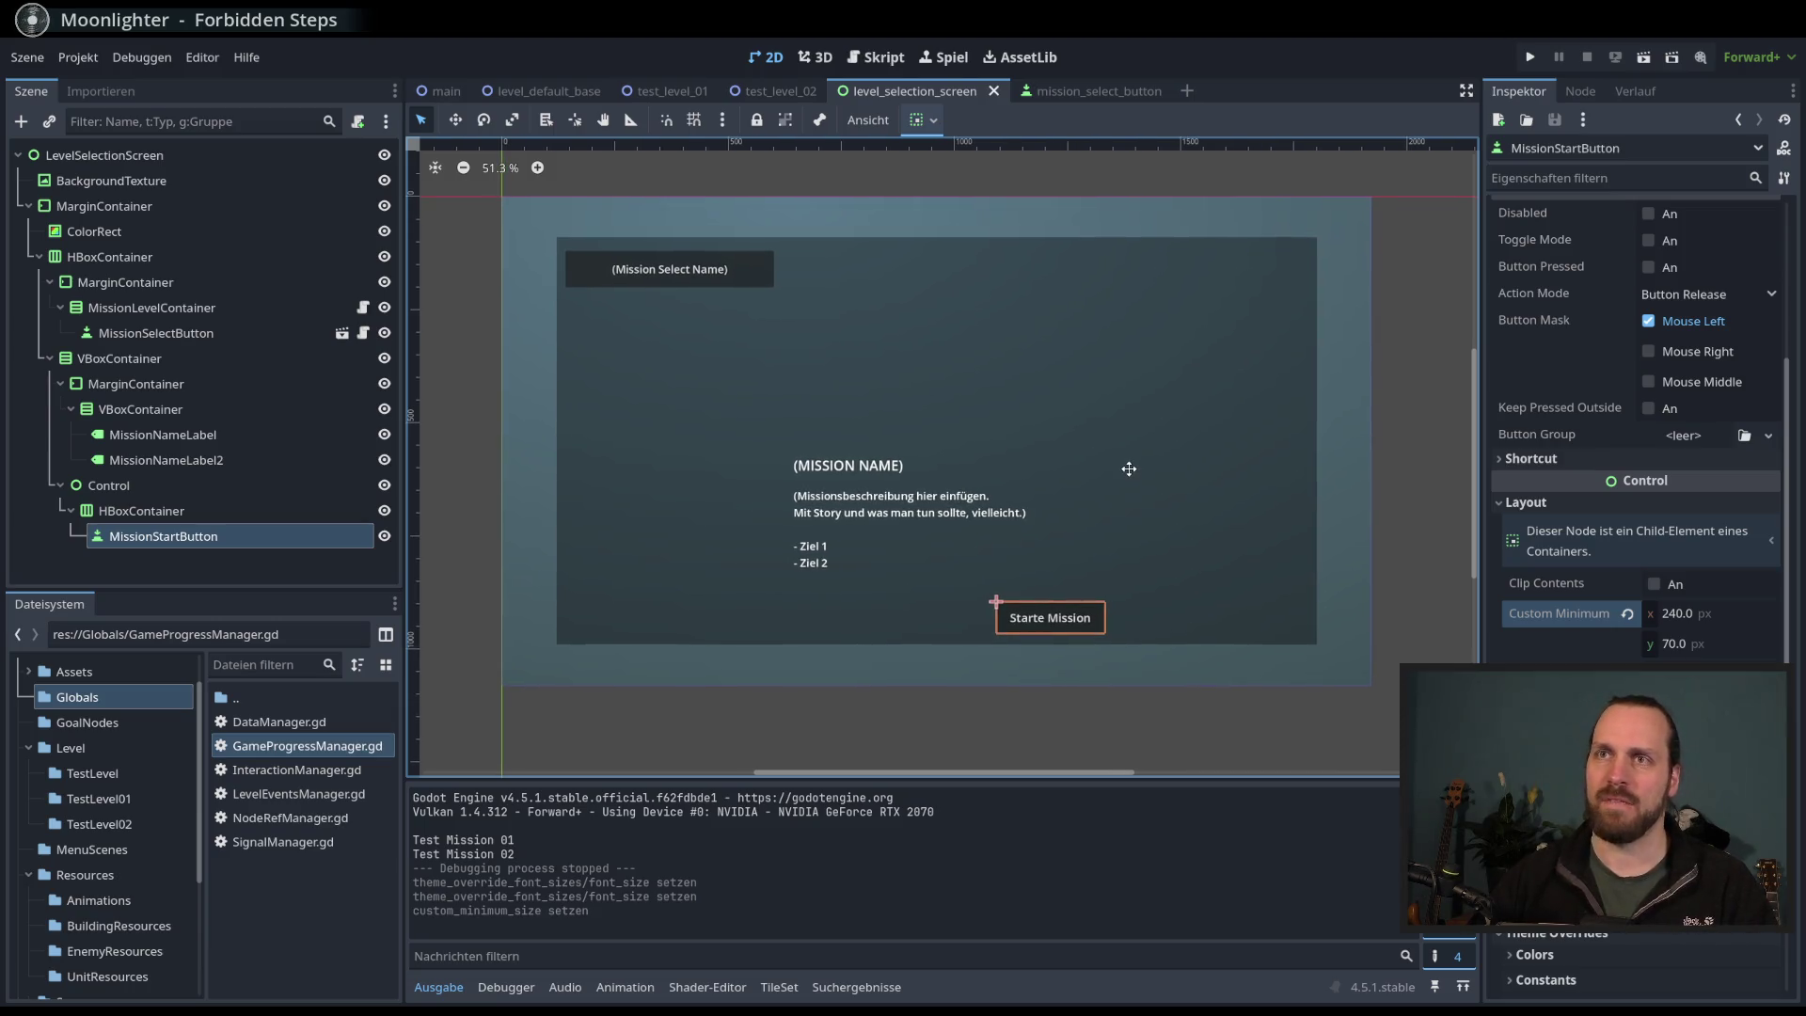
key("F6")
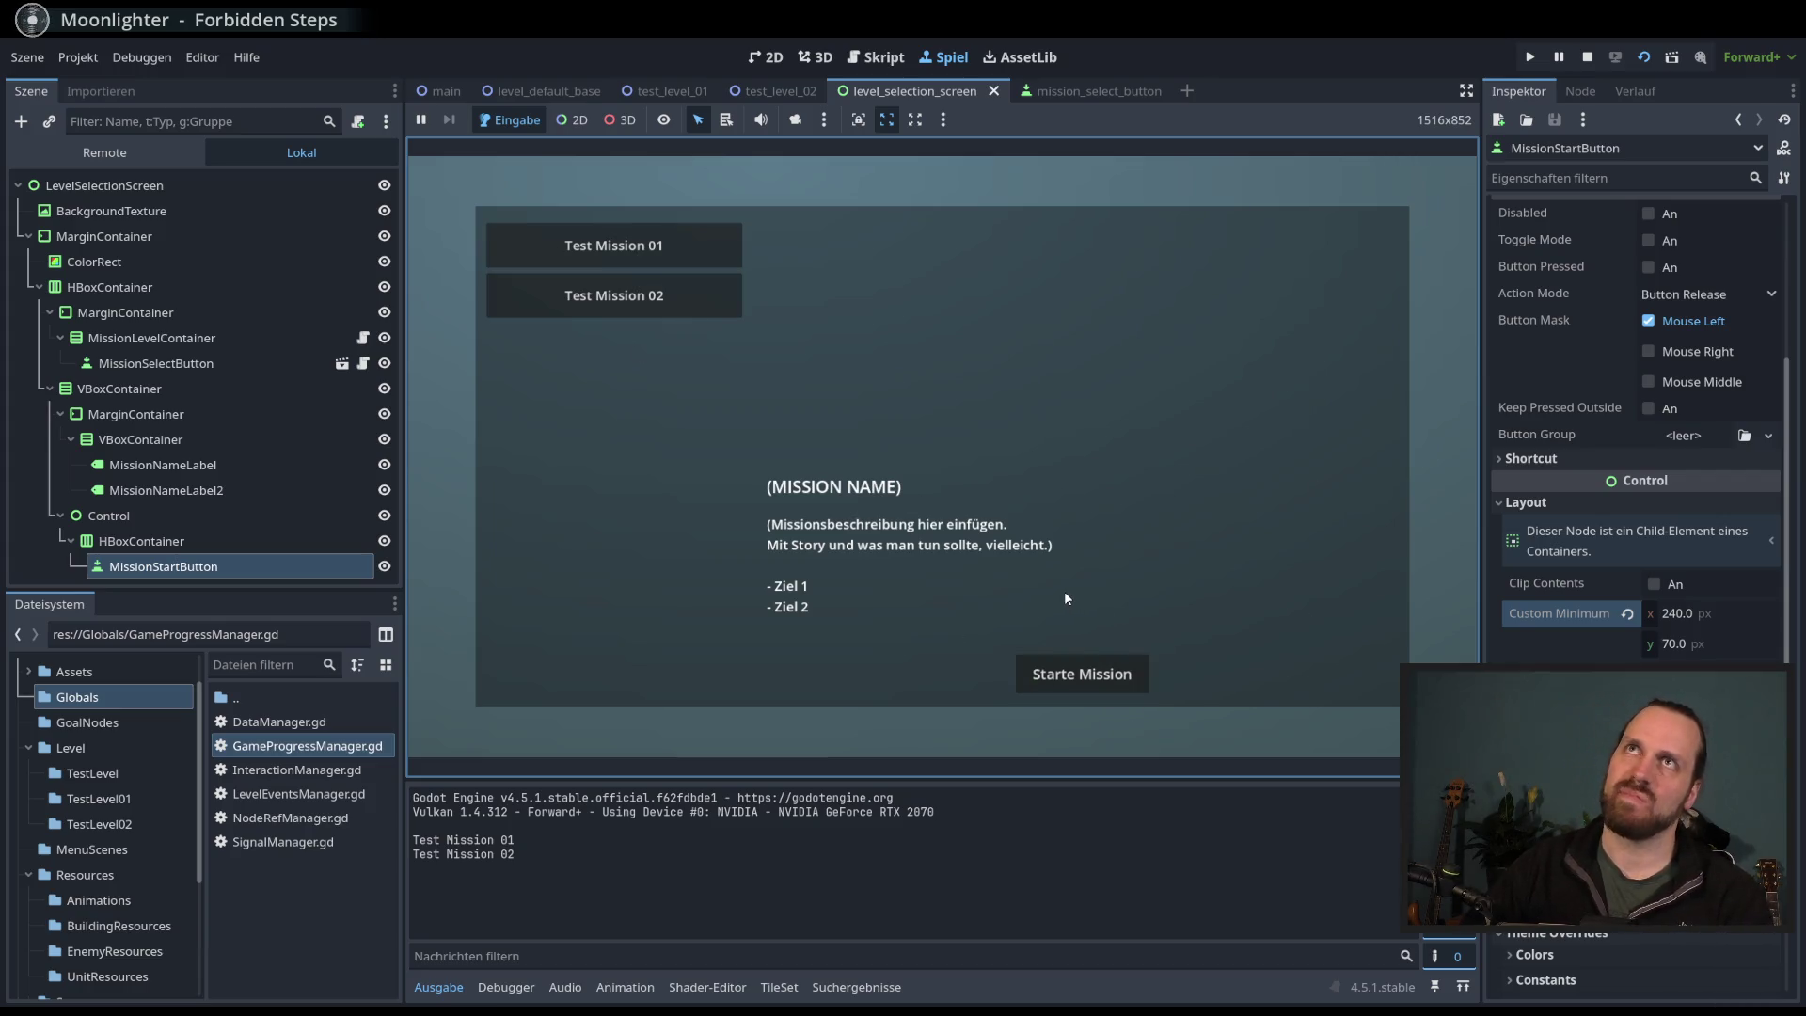
key("F8")
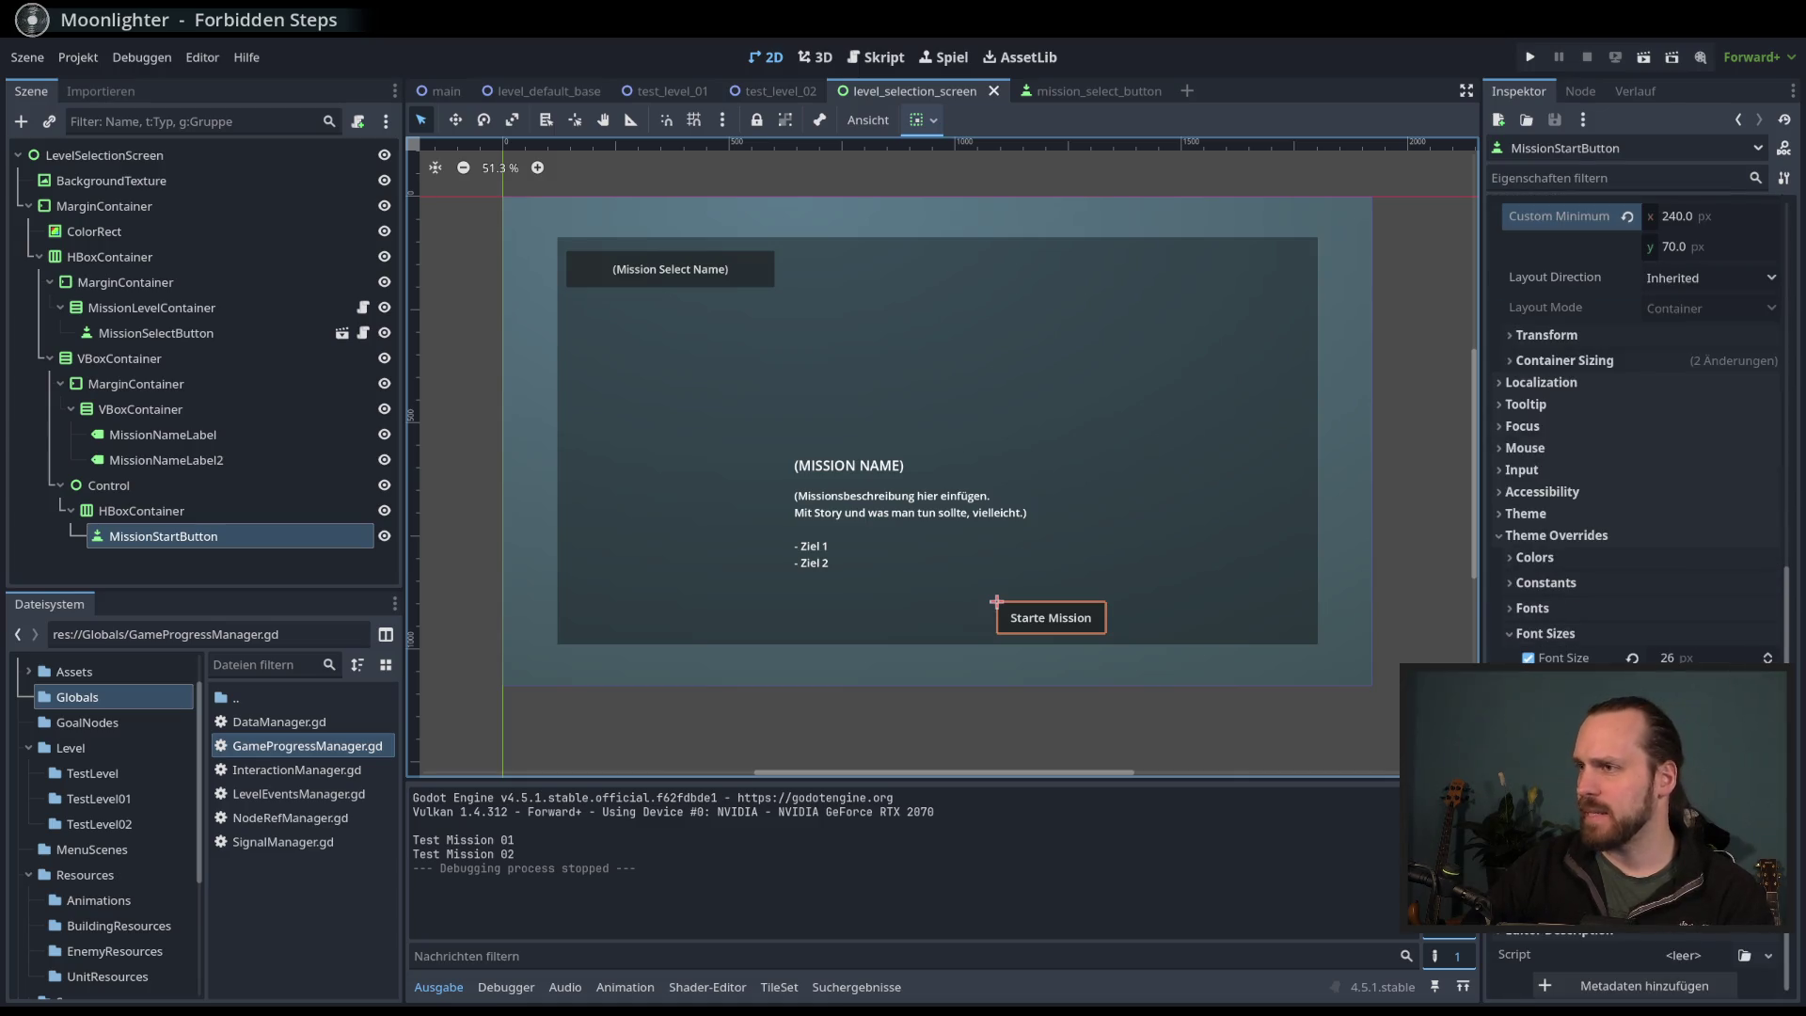
- Expand MissionStartButton's Theme section, then deselect it and run the level selection scene
left_click(1525, 514)
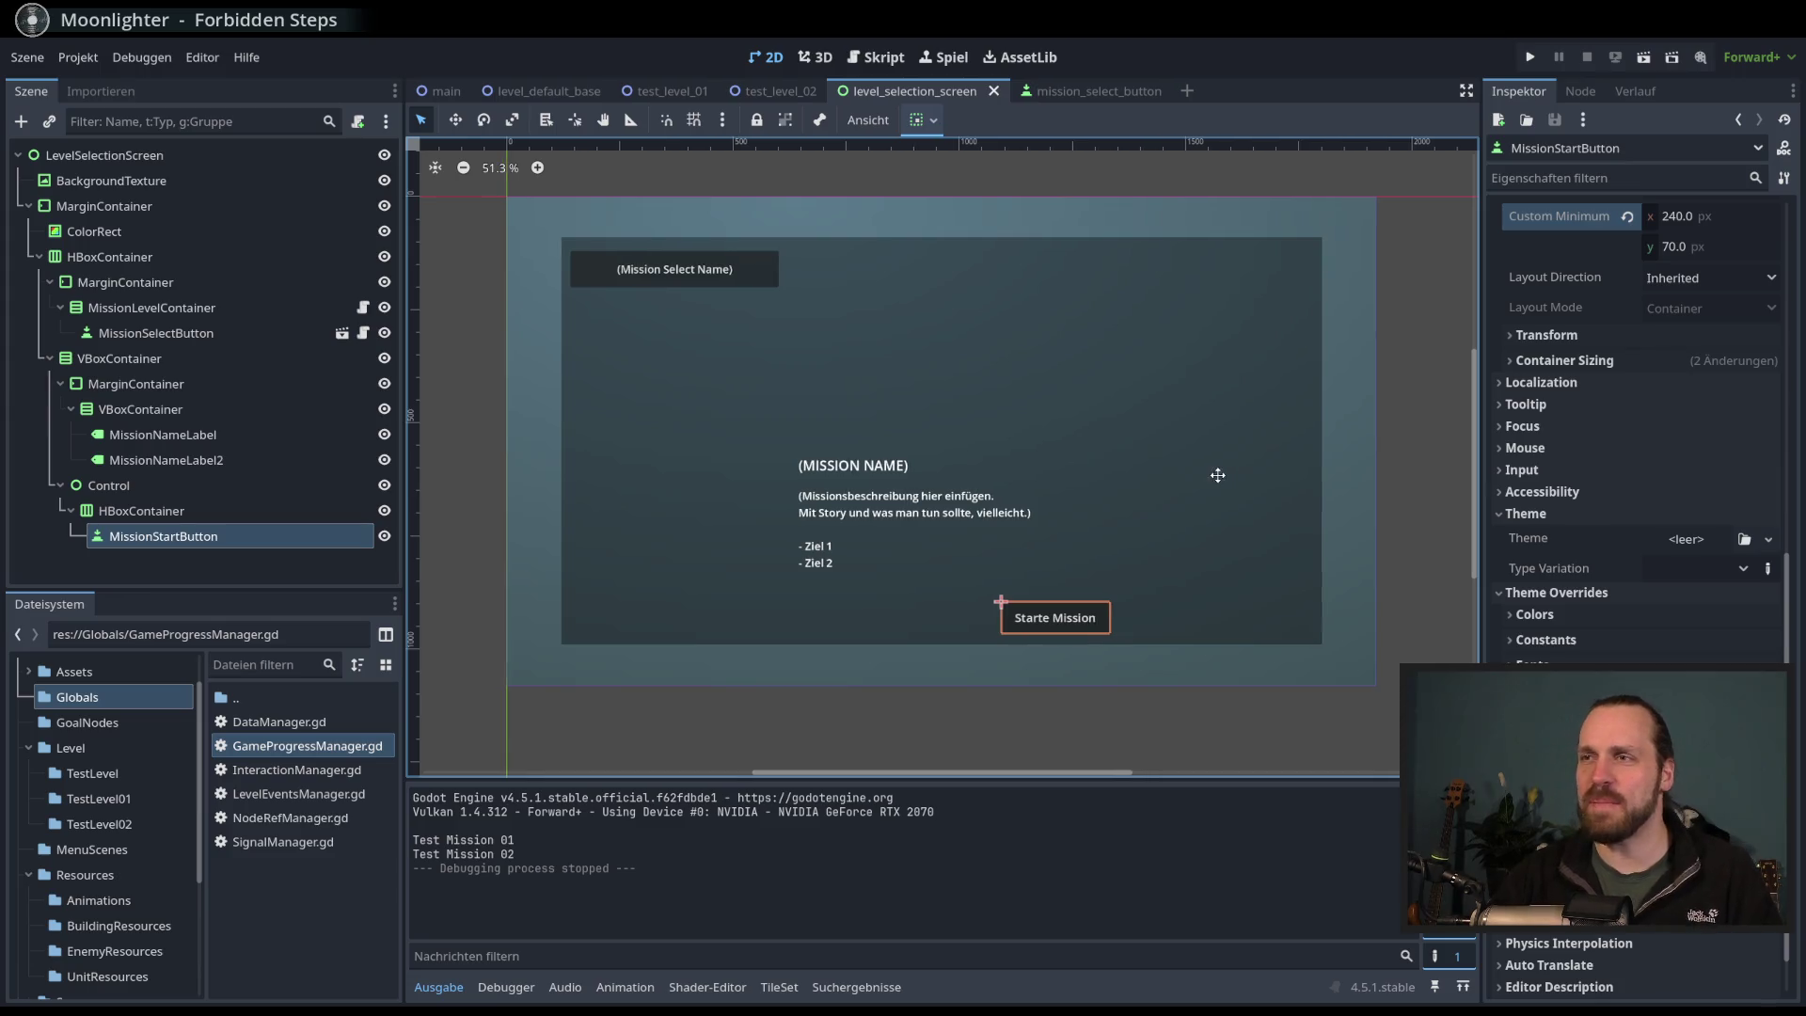
scroll(1221, 498, "up", 1)
left_click(195, 511)
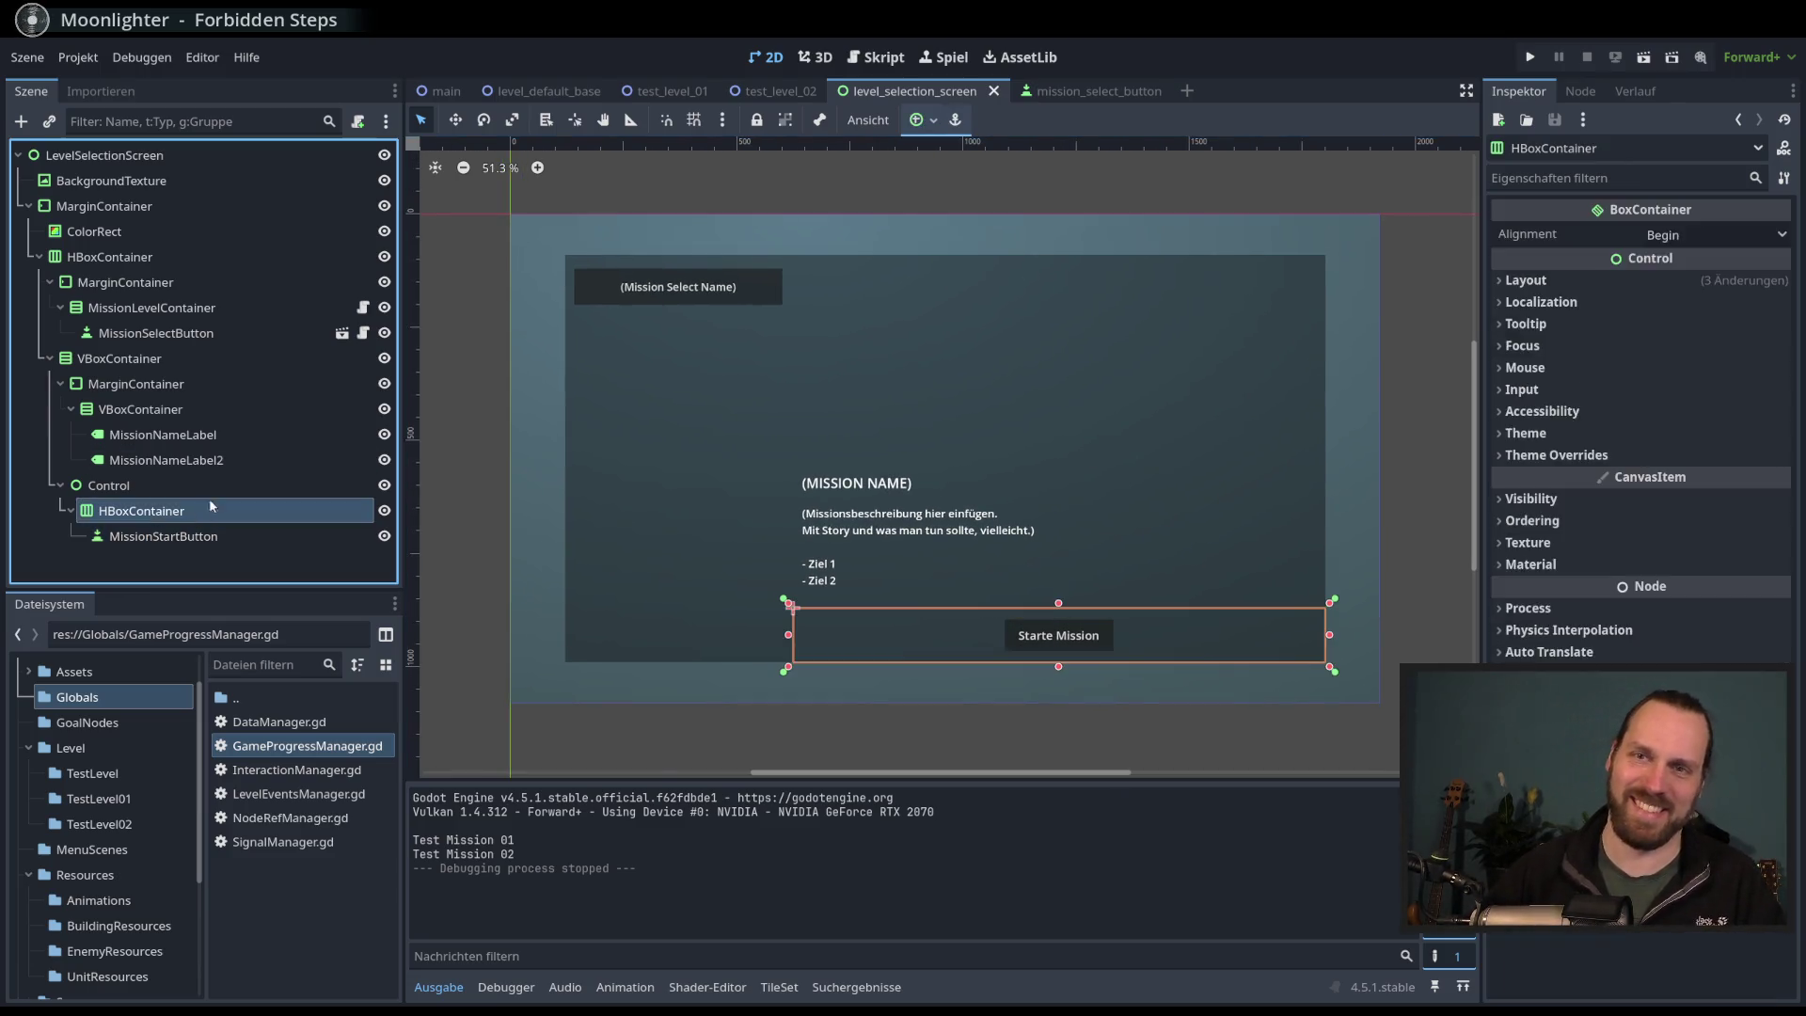
left_click(338, 536)
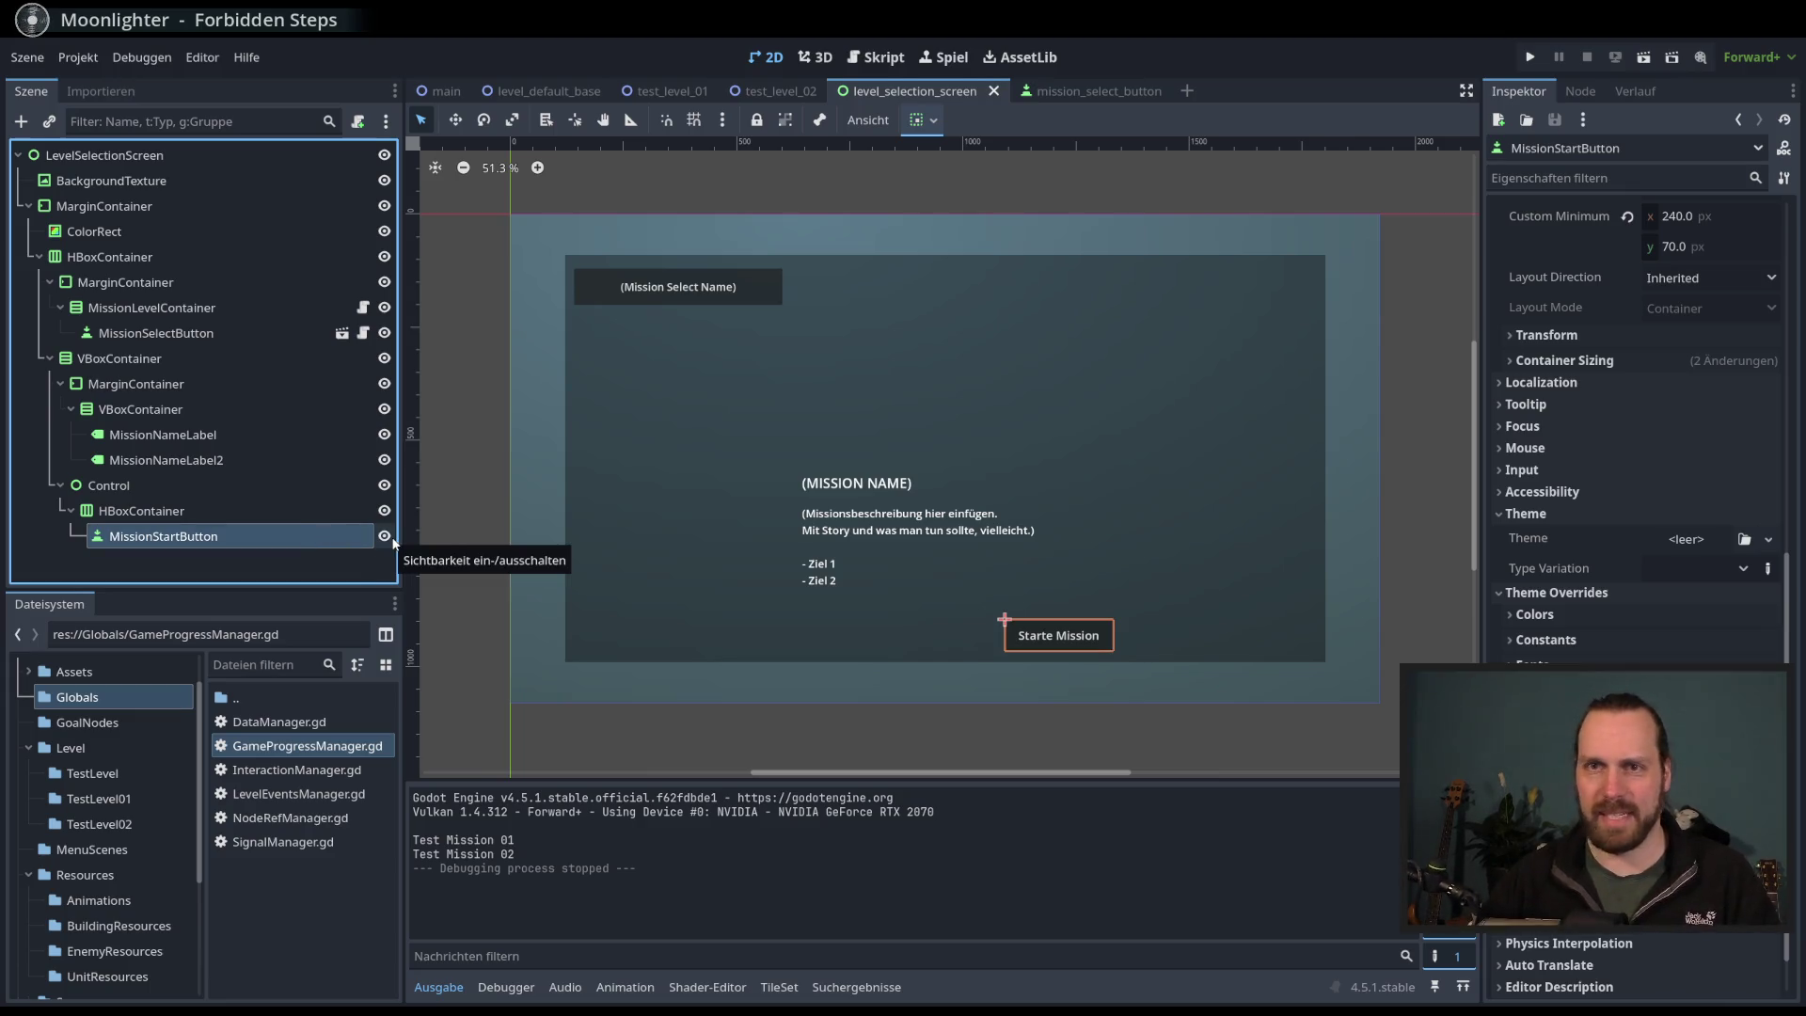
left_click(334, 577)
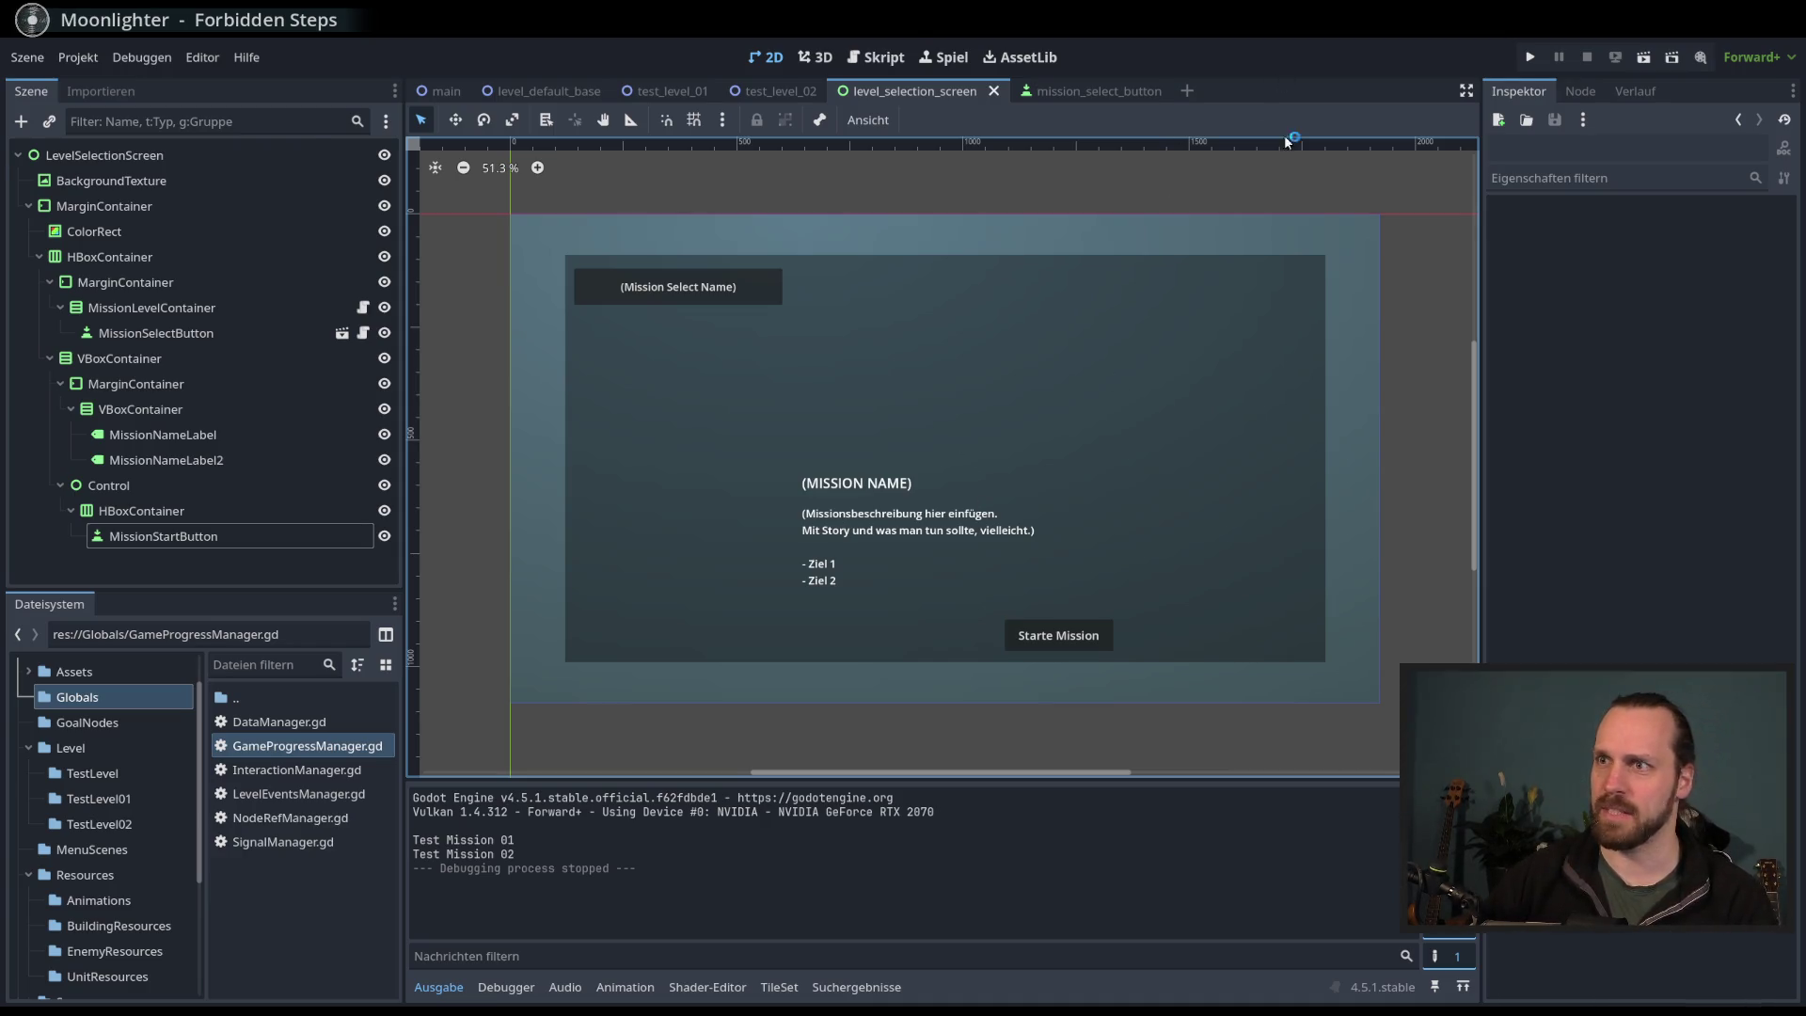
key("F6")
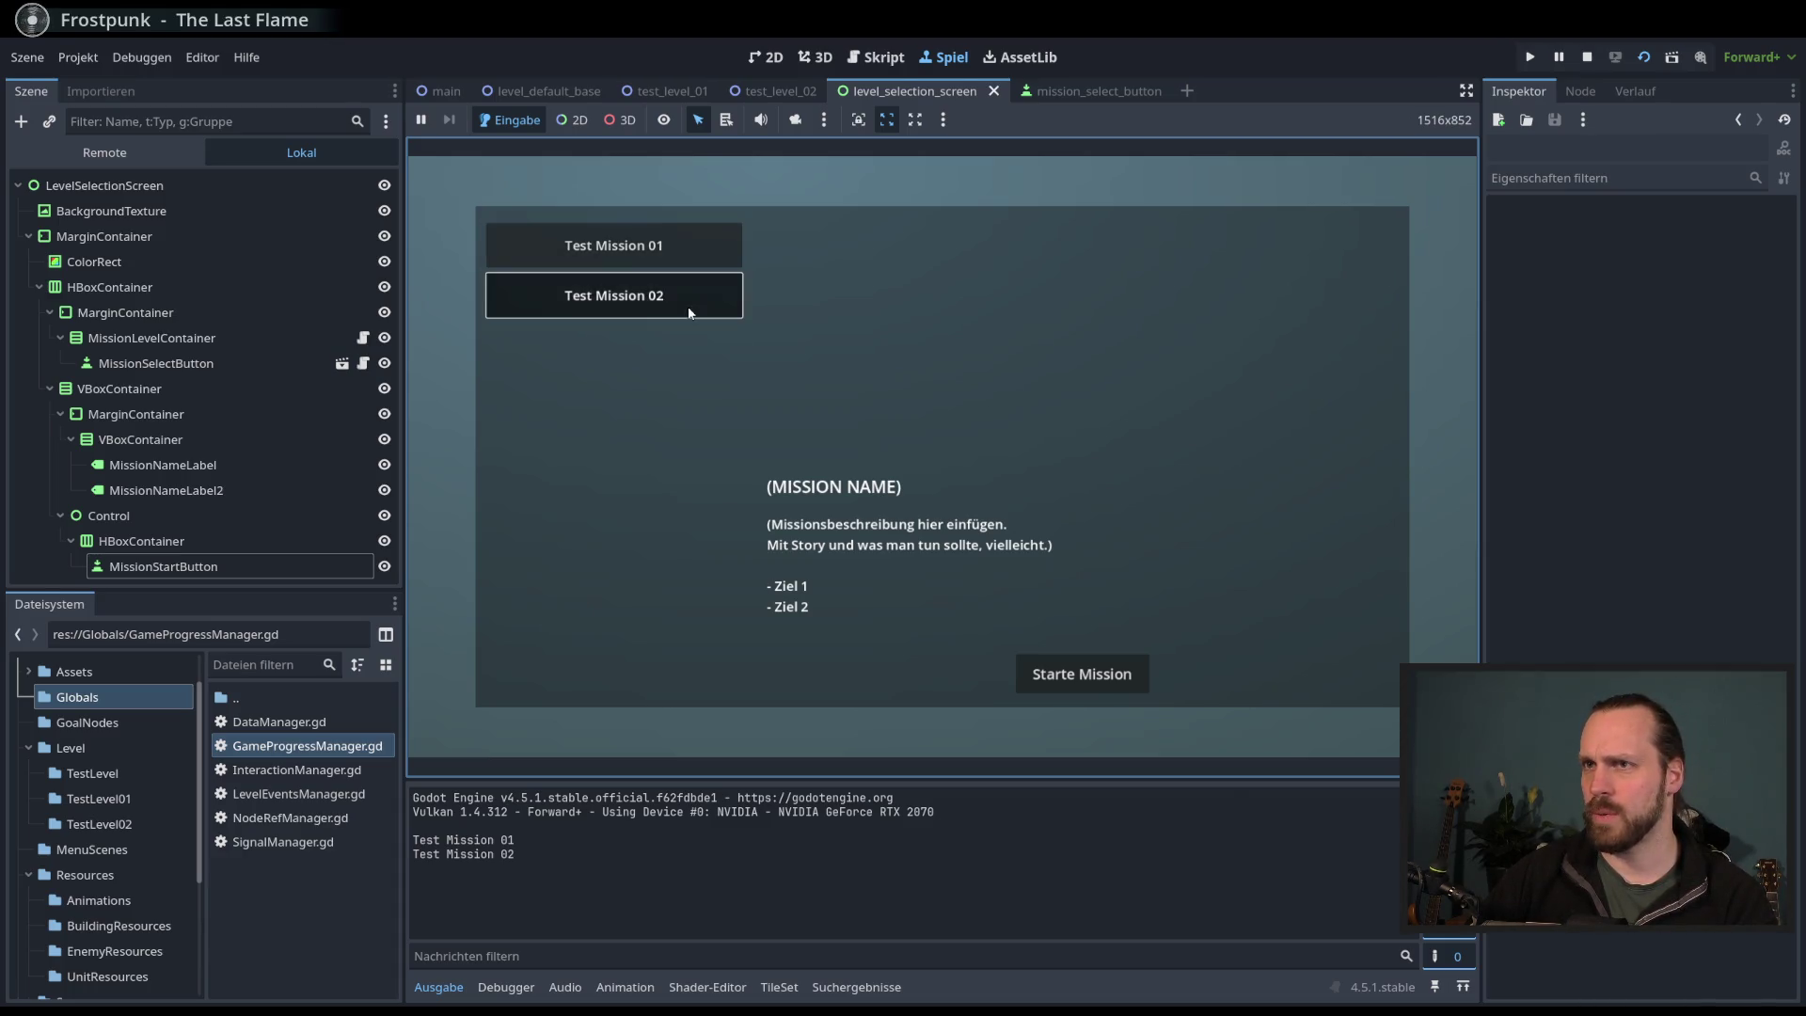
- Stop the test run showing Test Mission 01 and 02 with F8
key("F8")
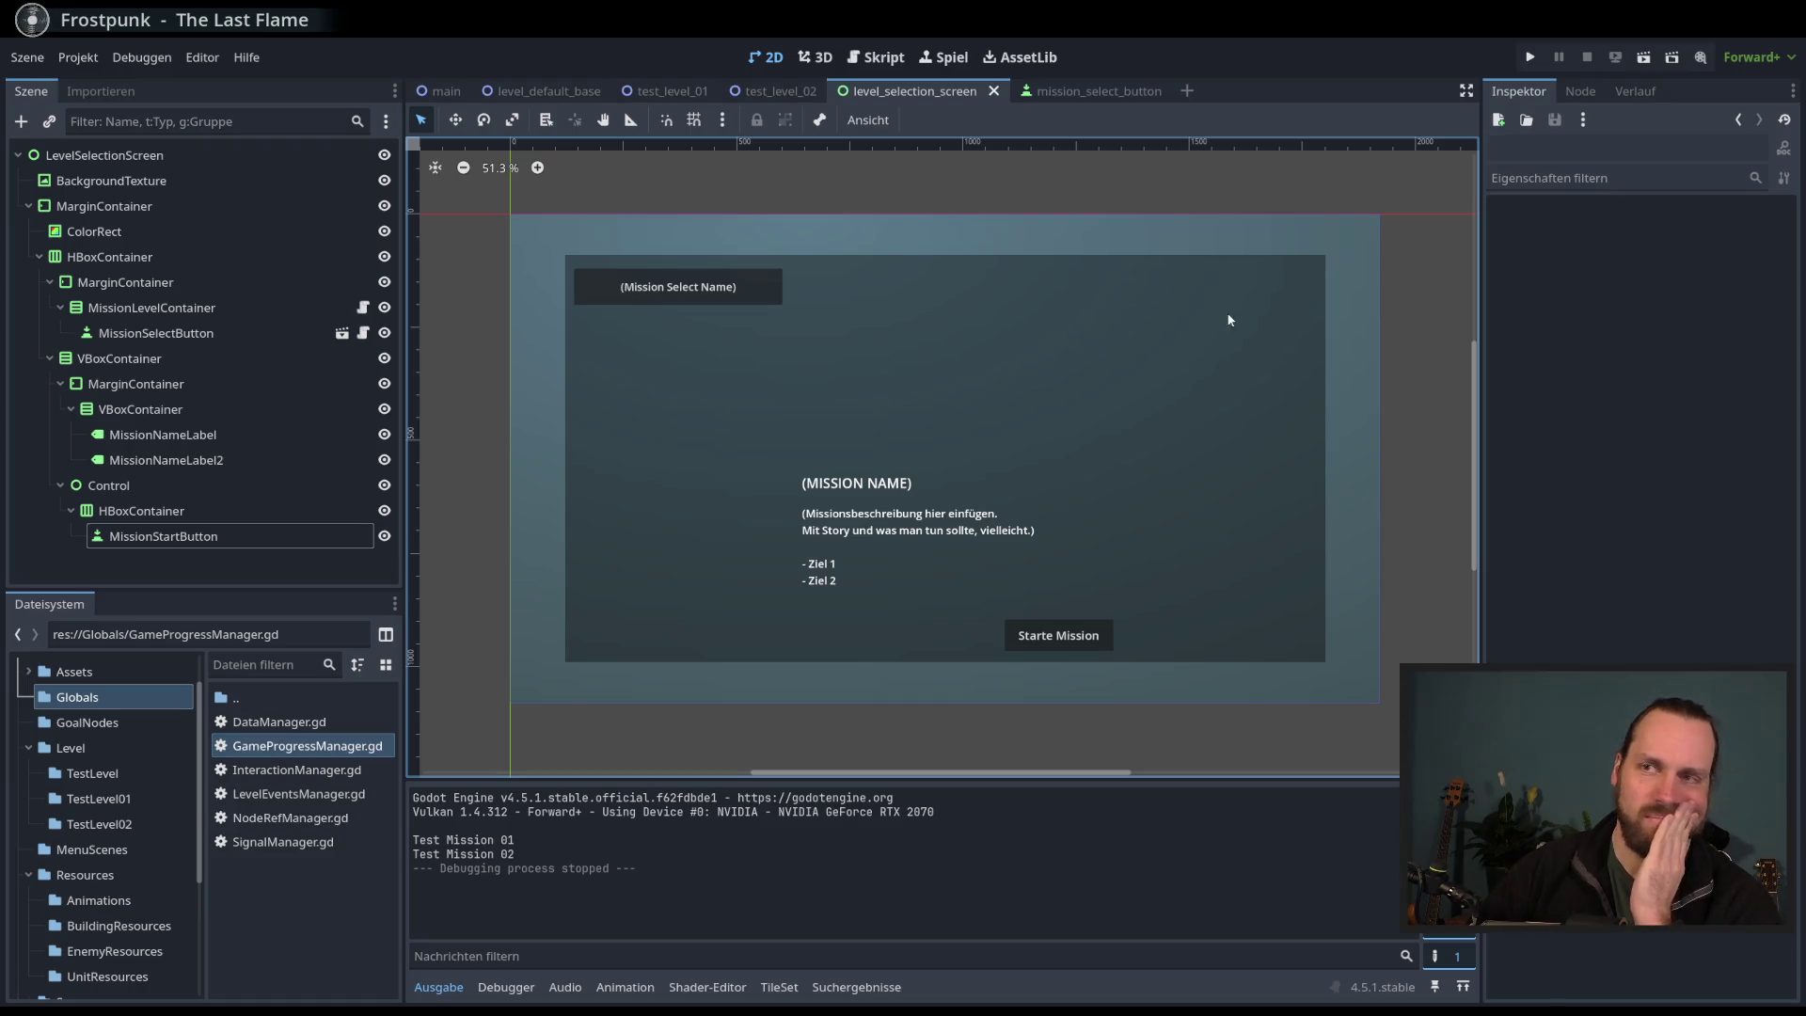
- Select MissionStartButton and scroll its Inspector to Theme and the 26 px font size override
left_click(222, 538)
left_click(226, 518)
left_click(246, 538)
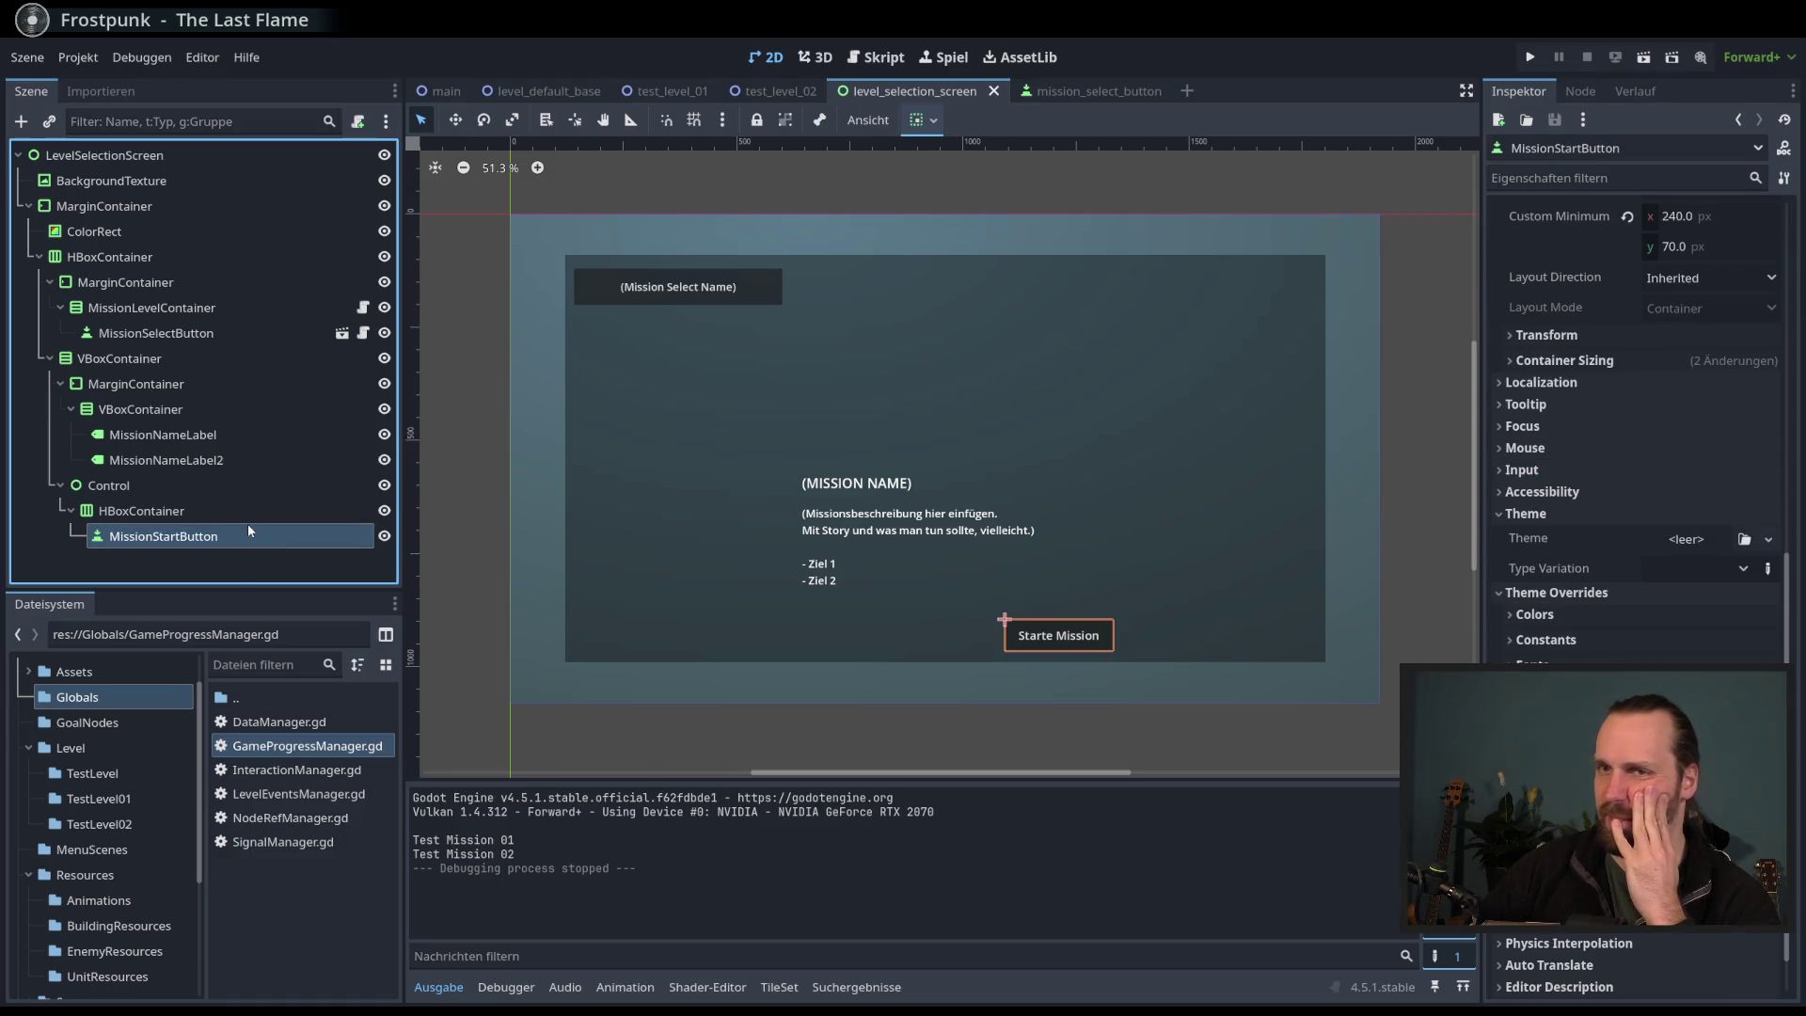
left_click(241, 514)
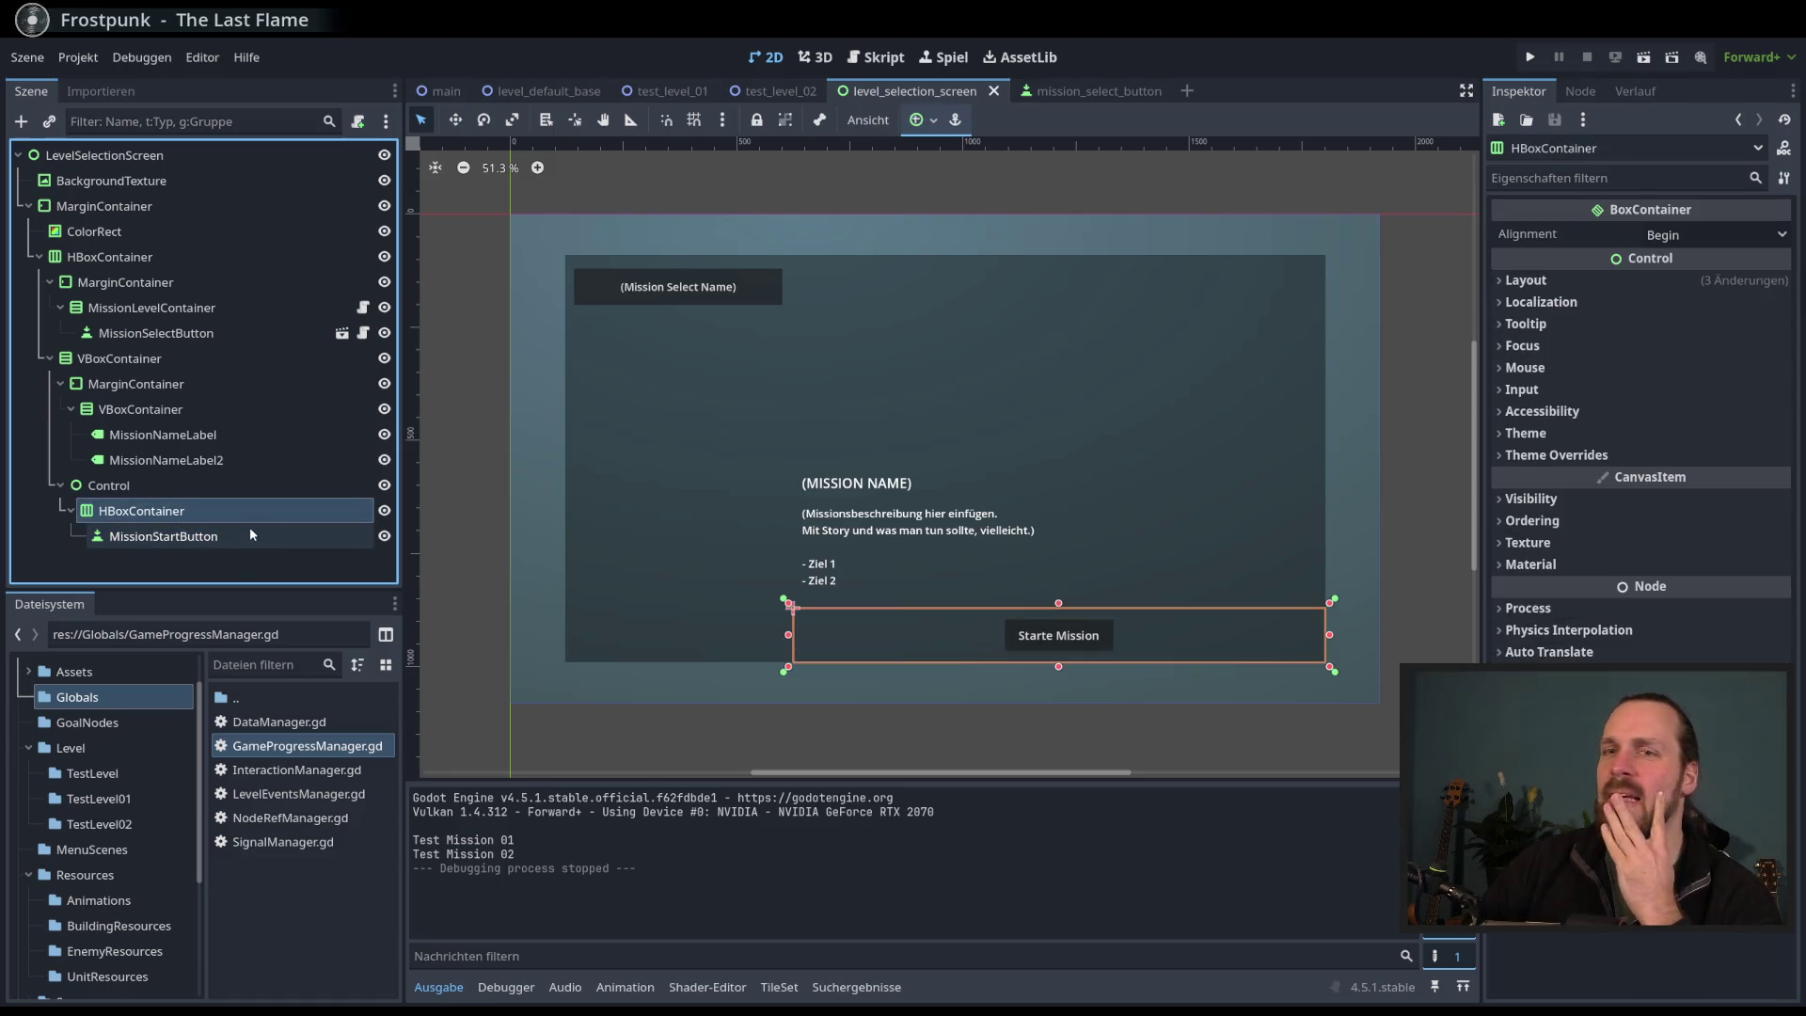
left_click(252, 535)
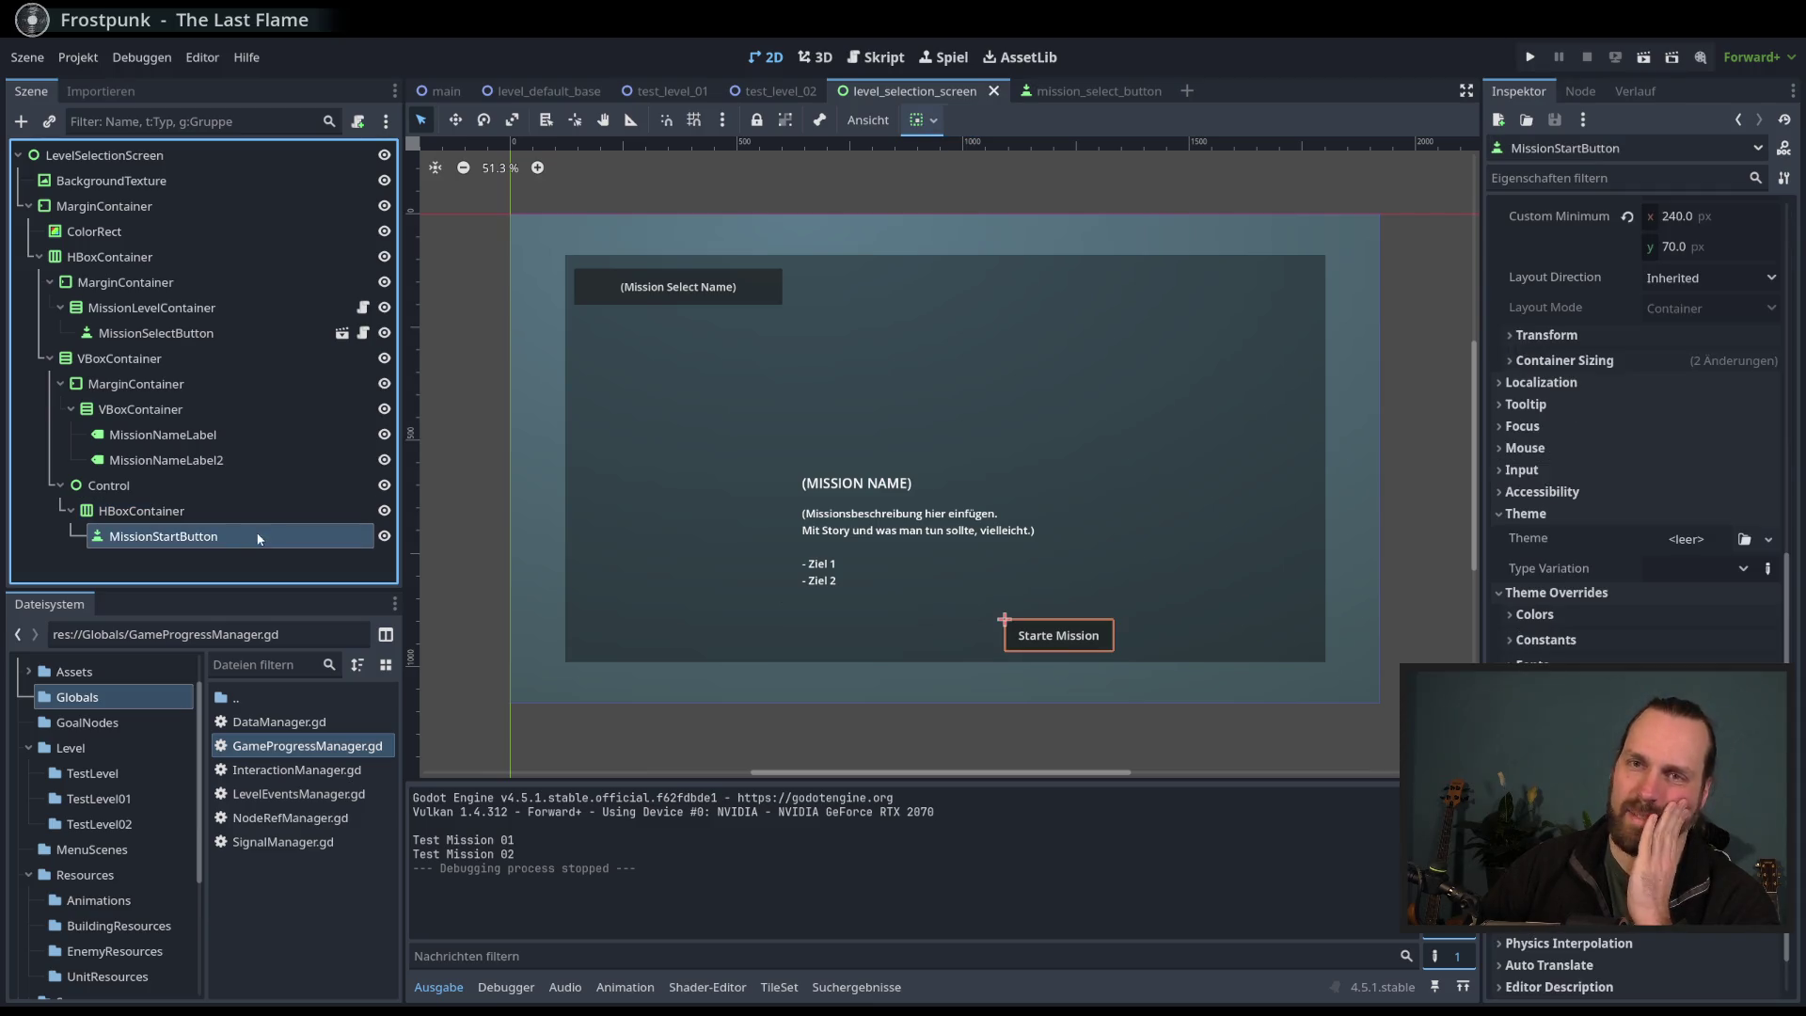
scroll(1637, 424, "down", 2)
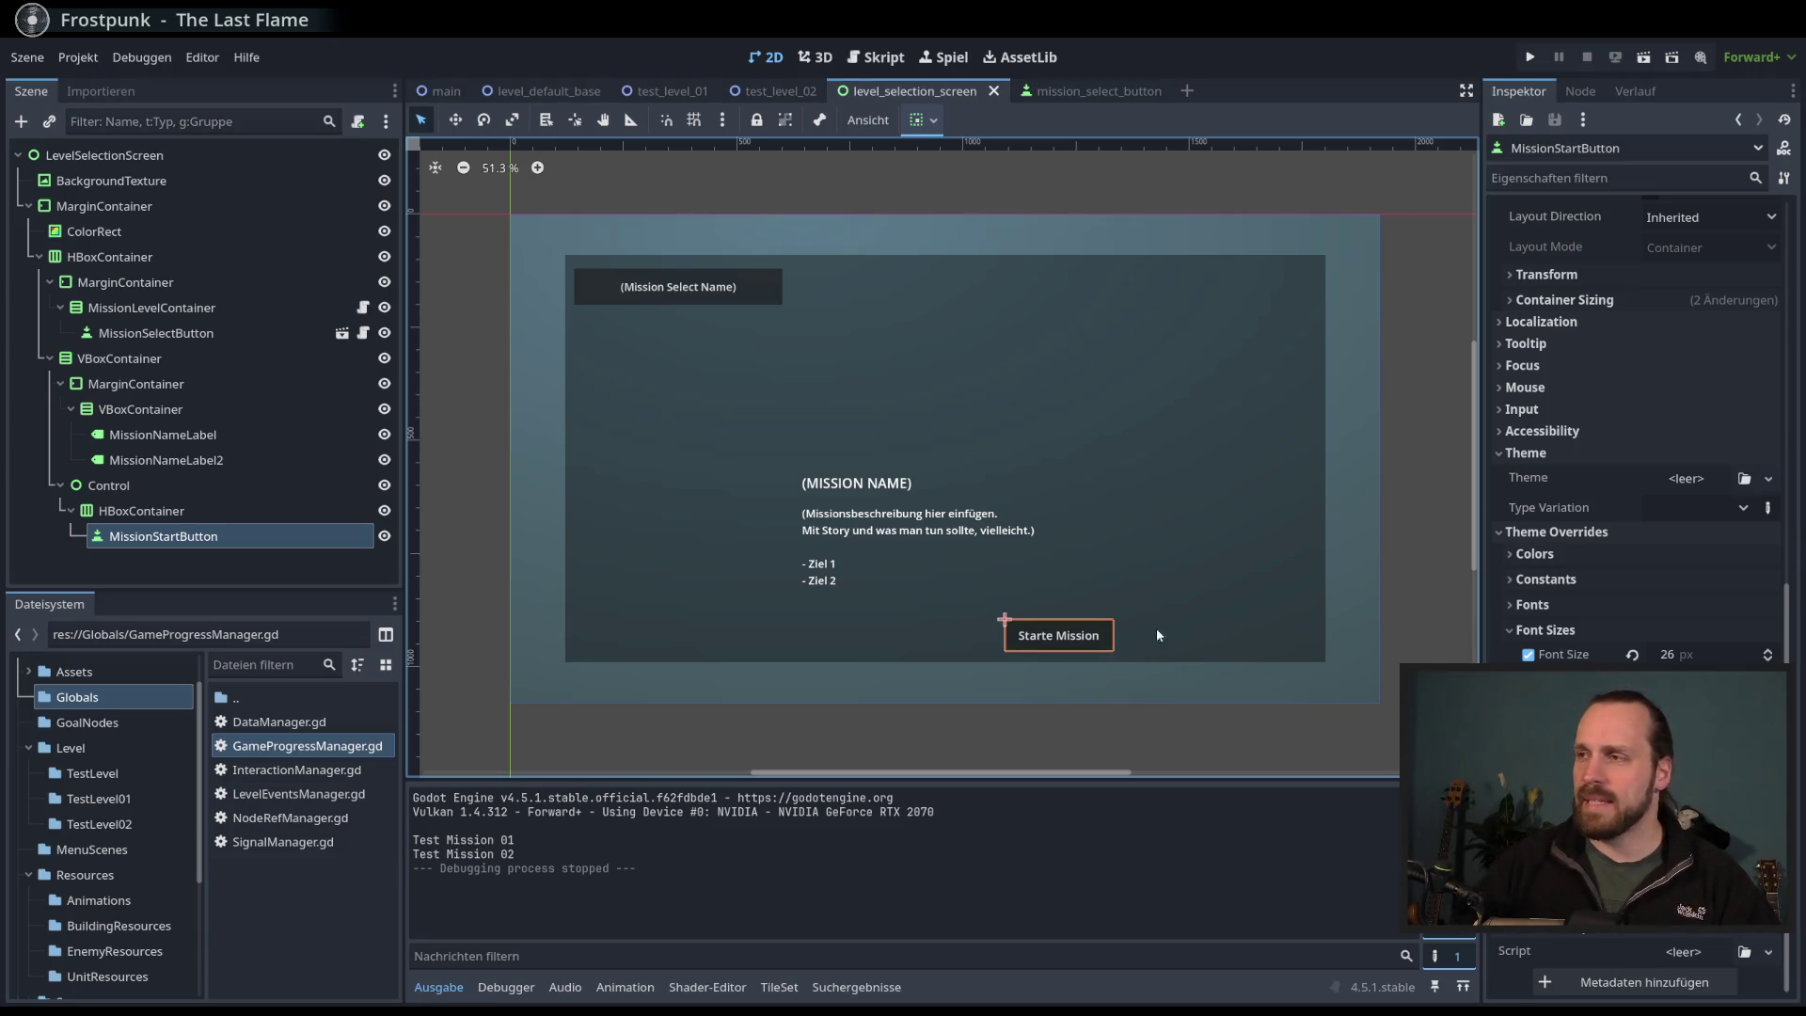
- Open the Assets folder in the FileSystem dock and bring up its context menu
left_click(141, 510)
left_click(163, 536)
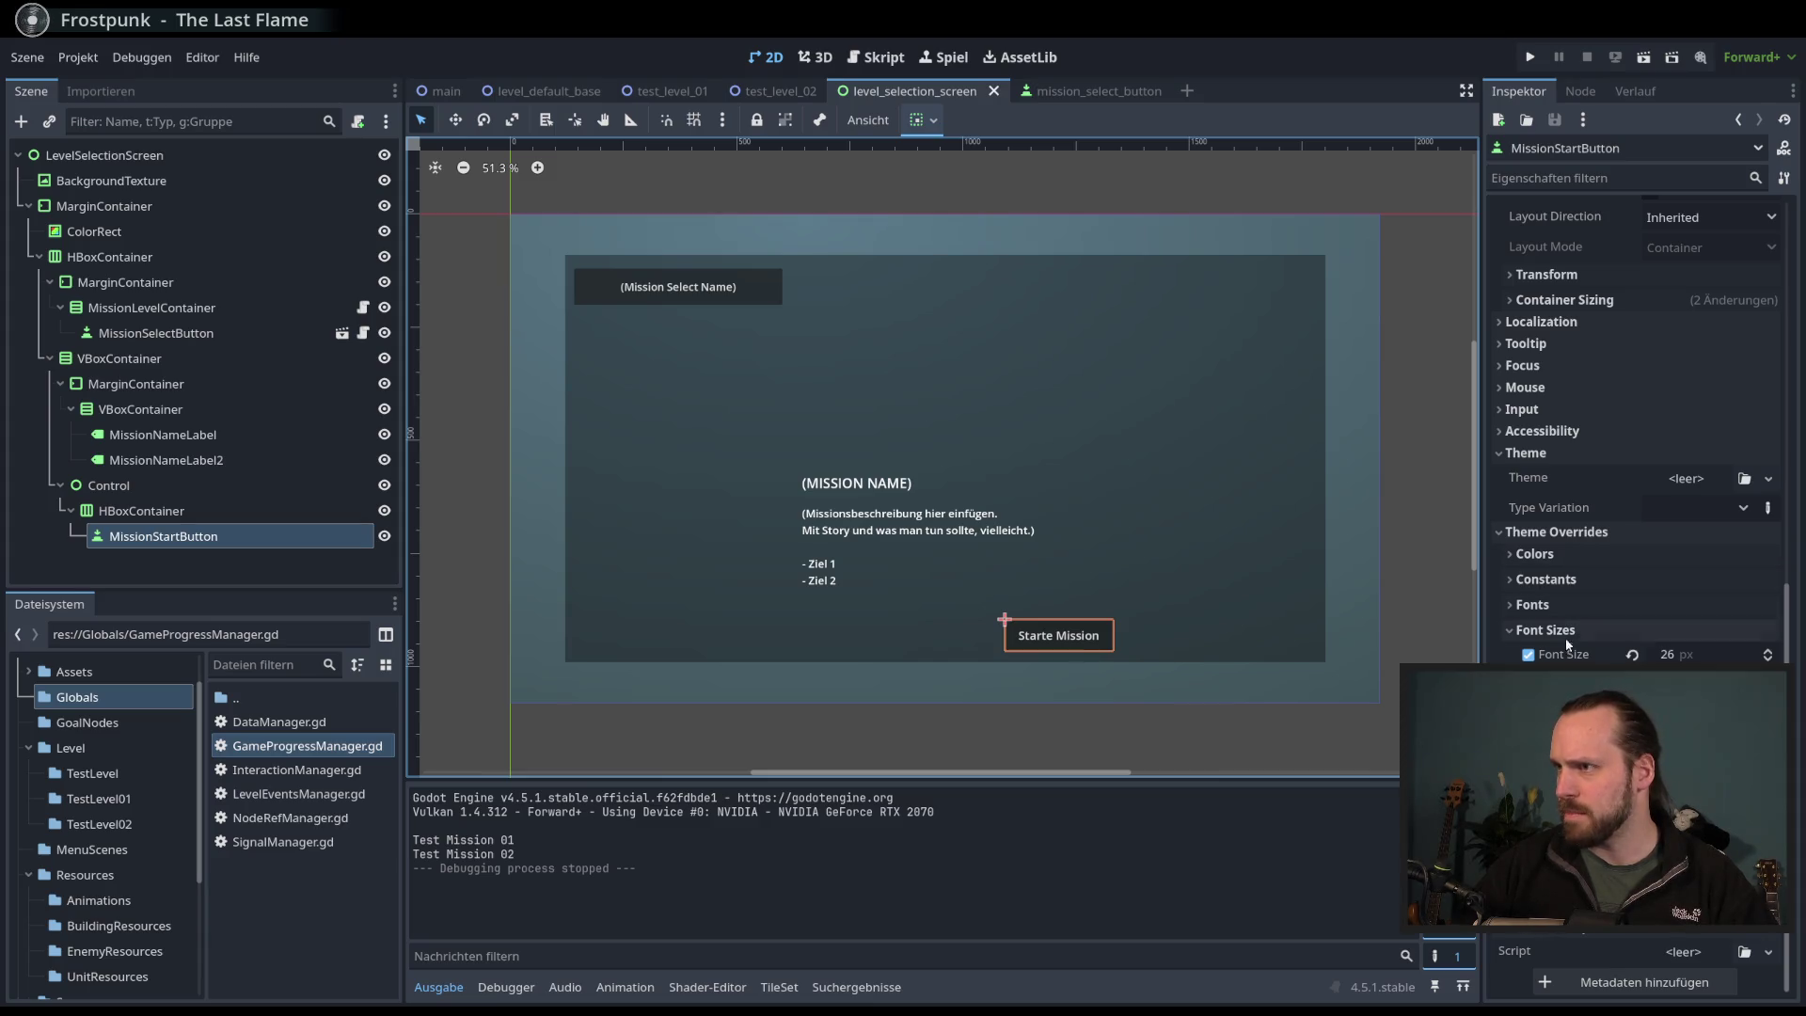
scroll(126, 758, "down", 3)
scroll(132, 764, "up", 4)
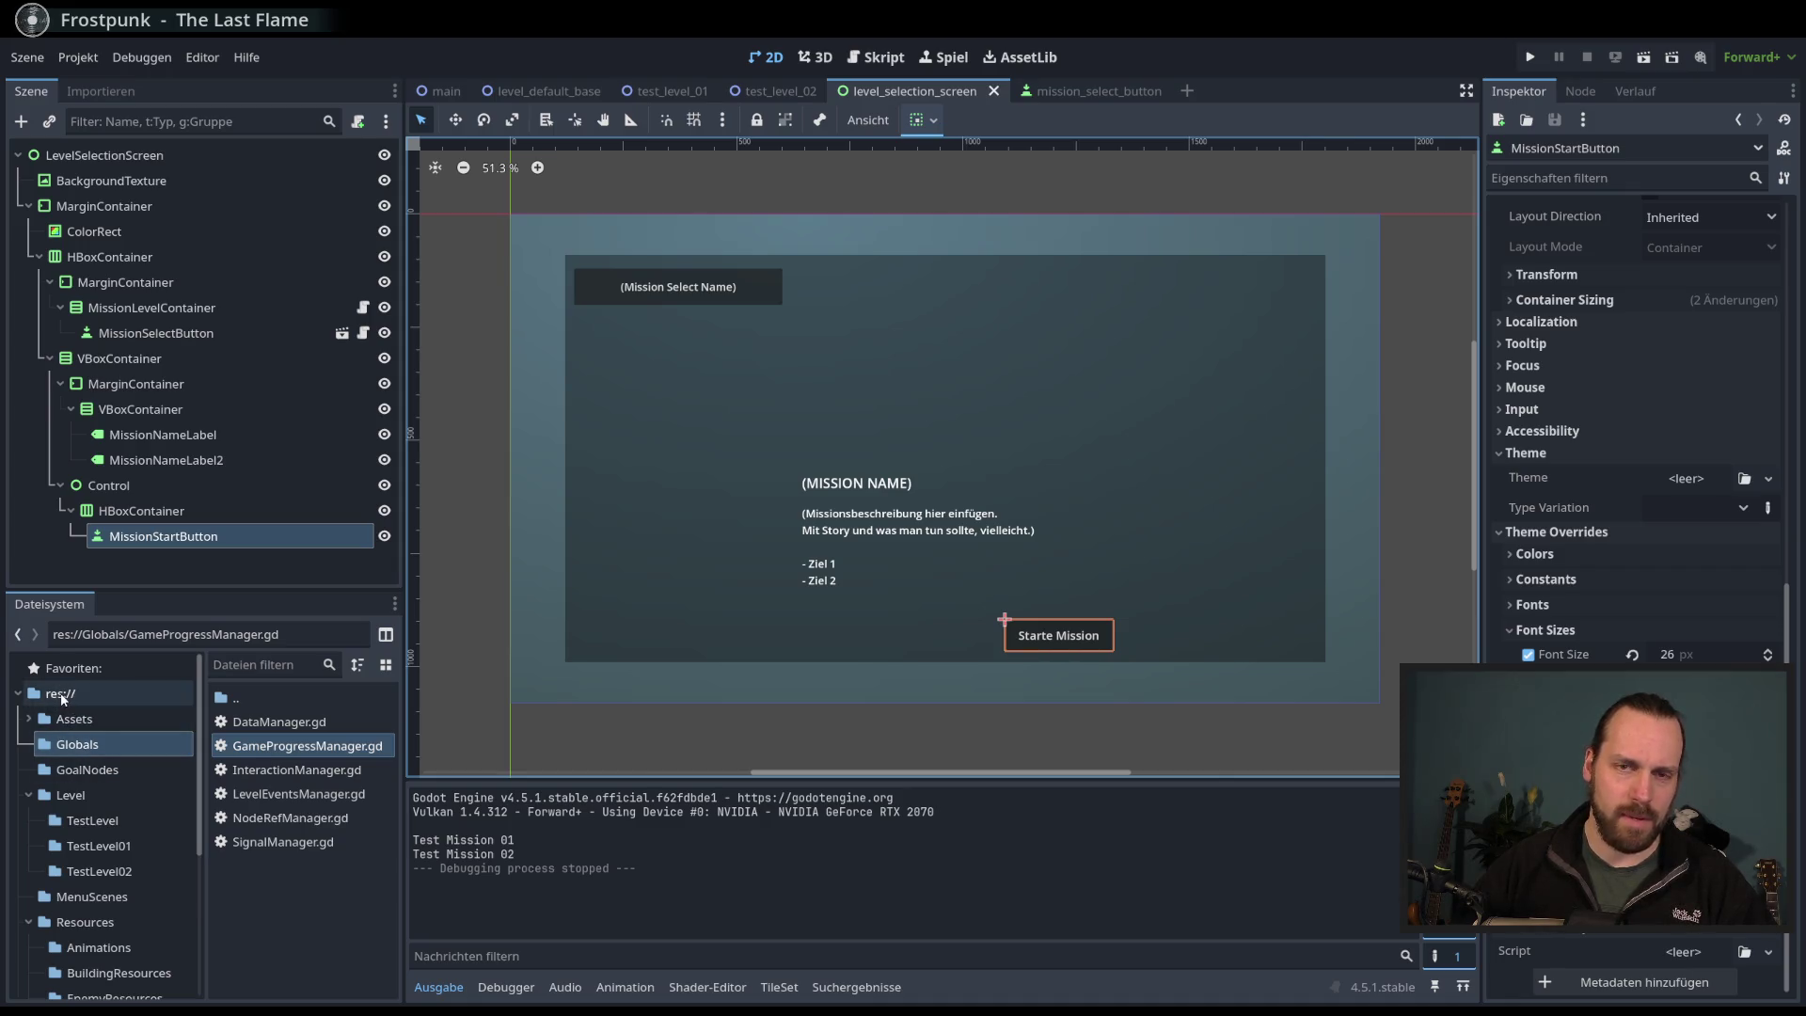
scroll(97, 755, "down", 5)
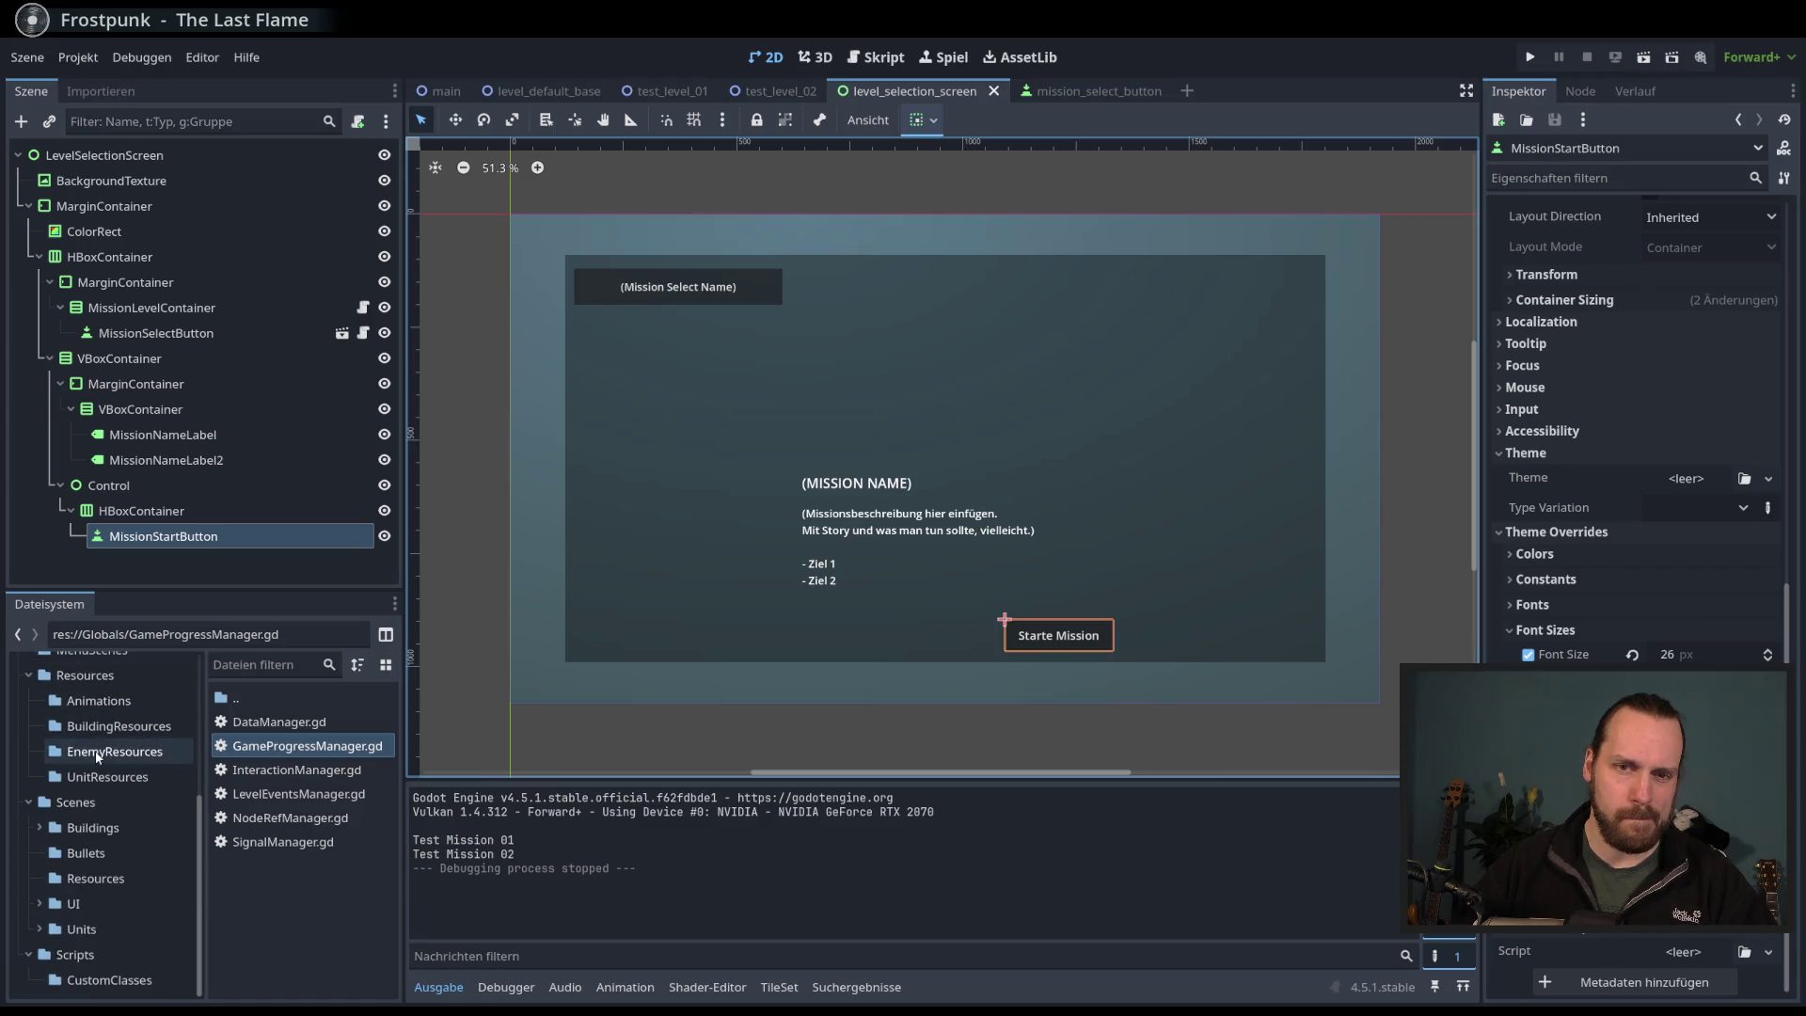
scroll(94, 755, "up", 5)
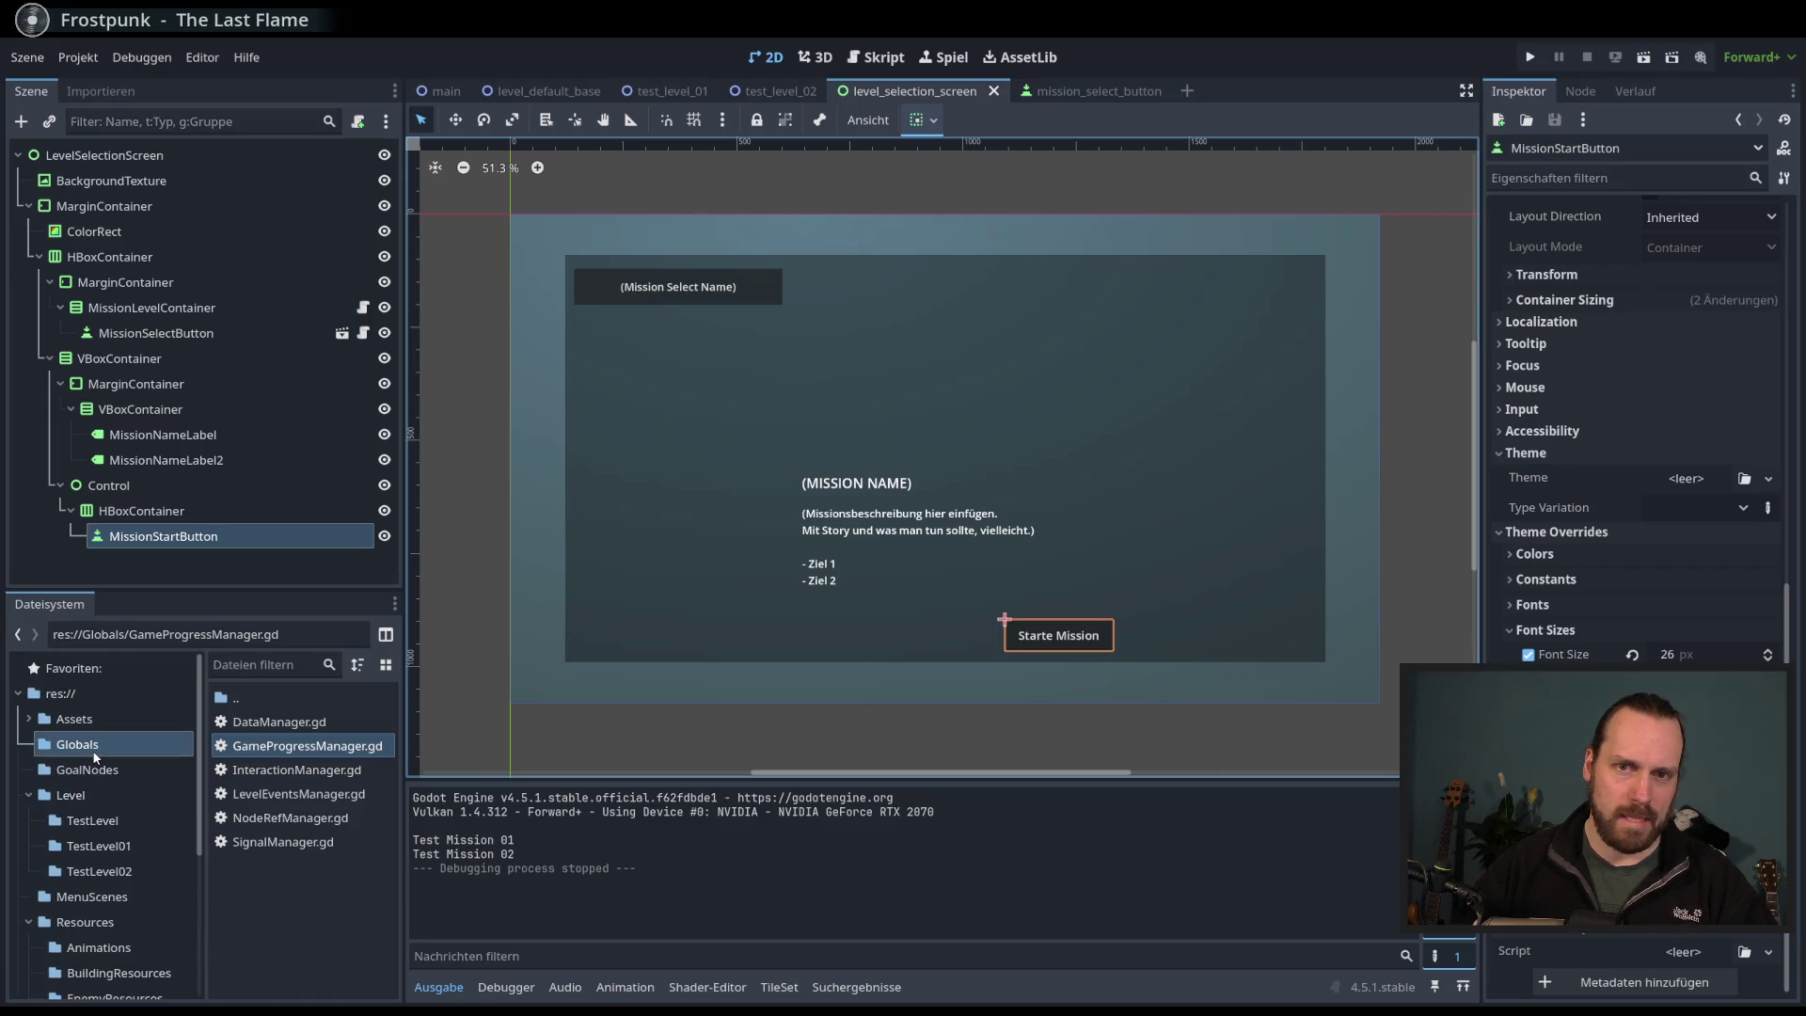
left_click(83, 718)
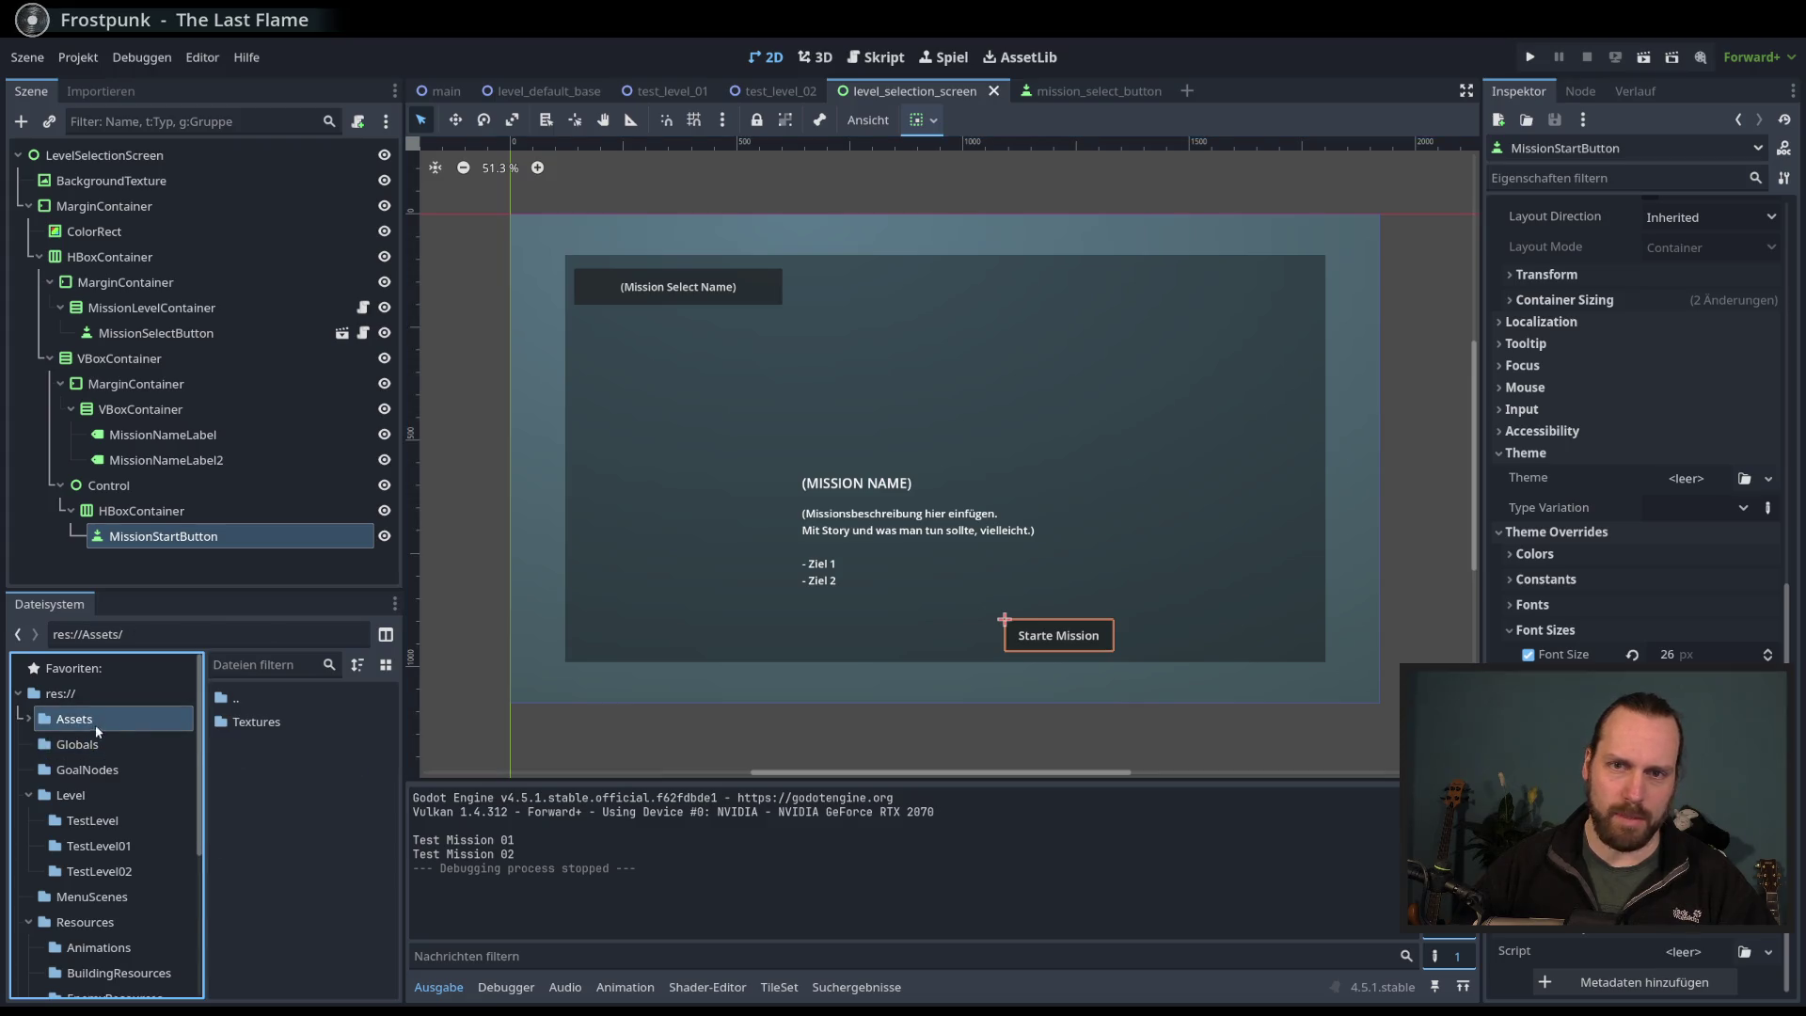
right_click(237, 760)
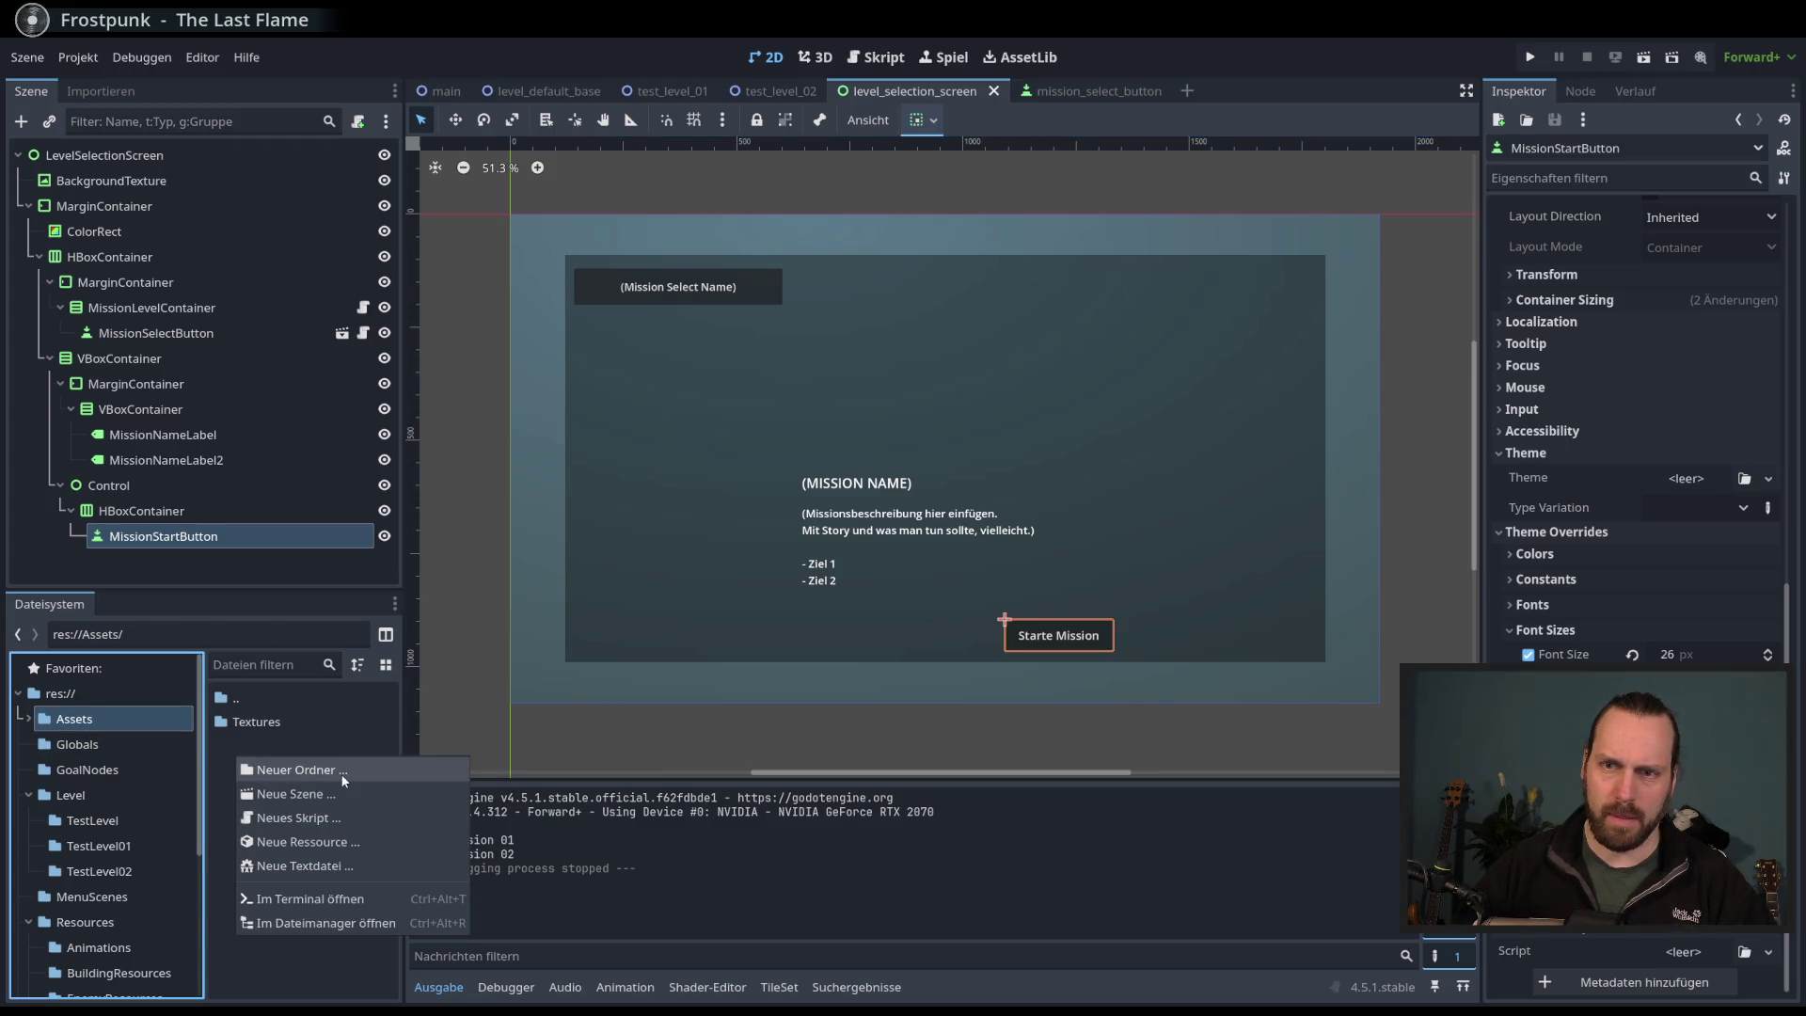
- Create a new folder named Themes inside res://Assets/
left_click(343, 776)
type("Re")
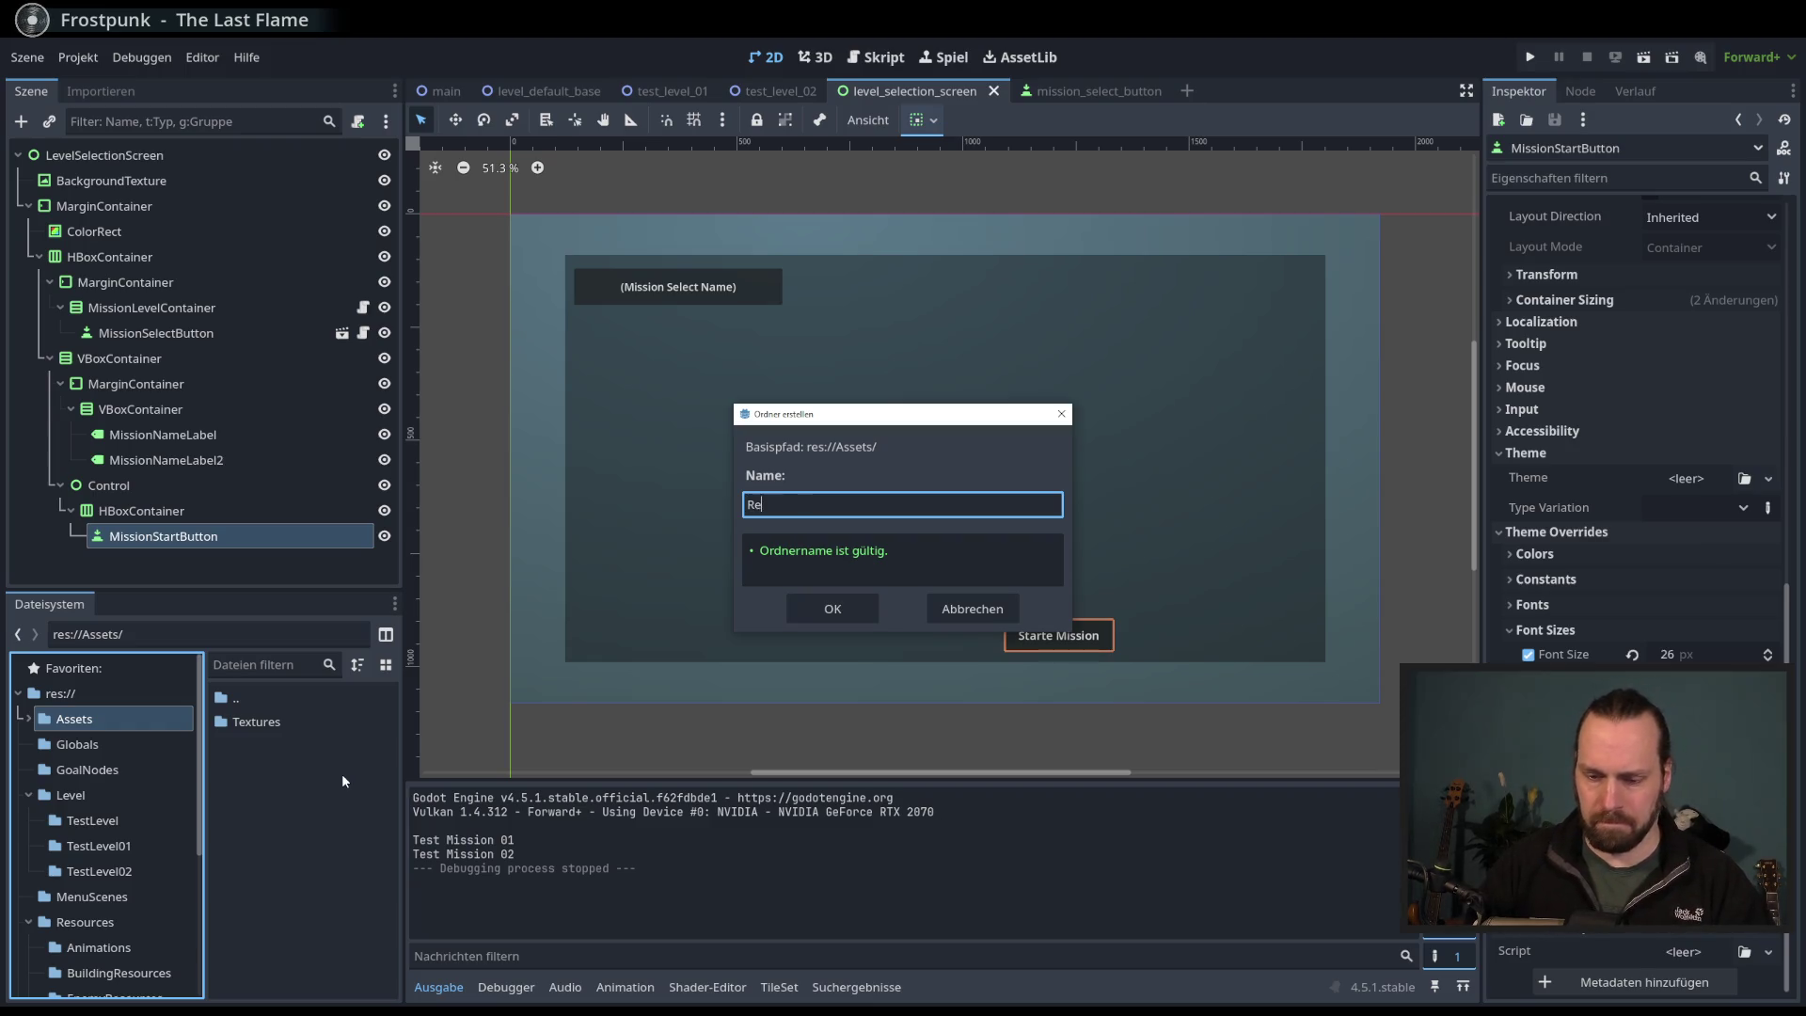
key("BackSpace")
key("BackSpace")
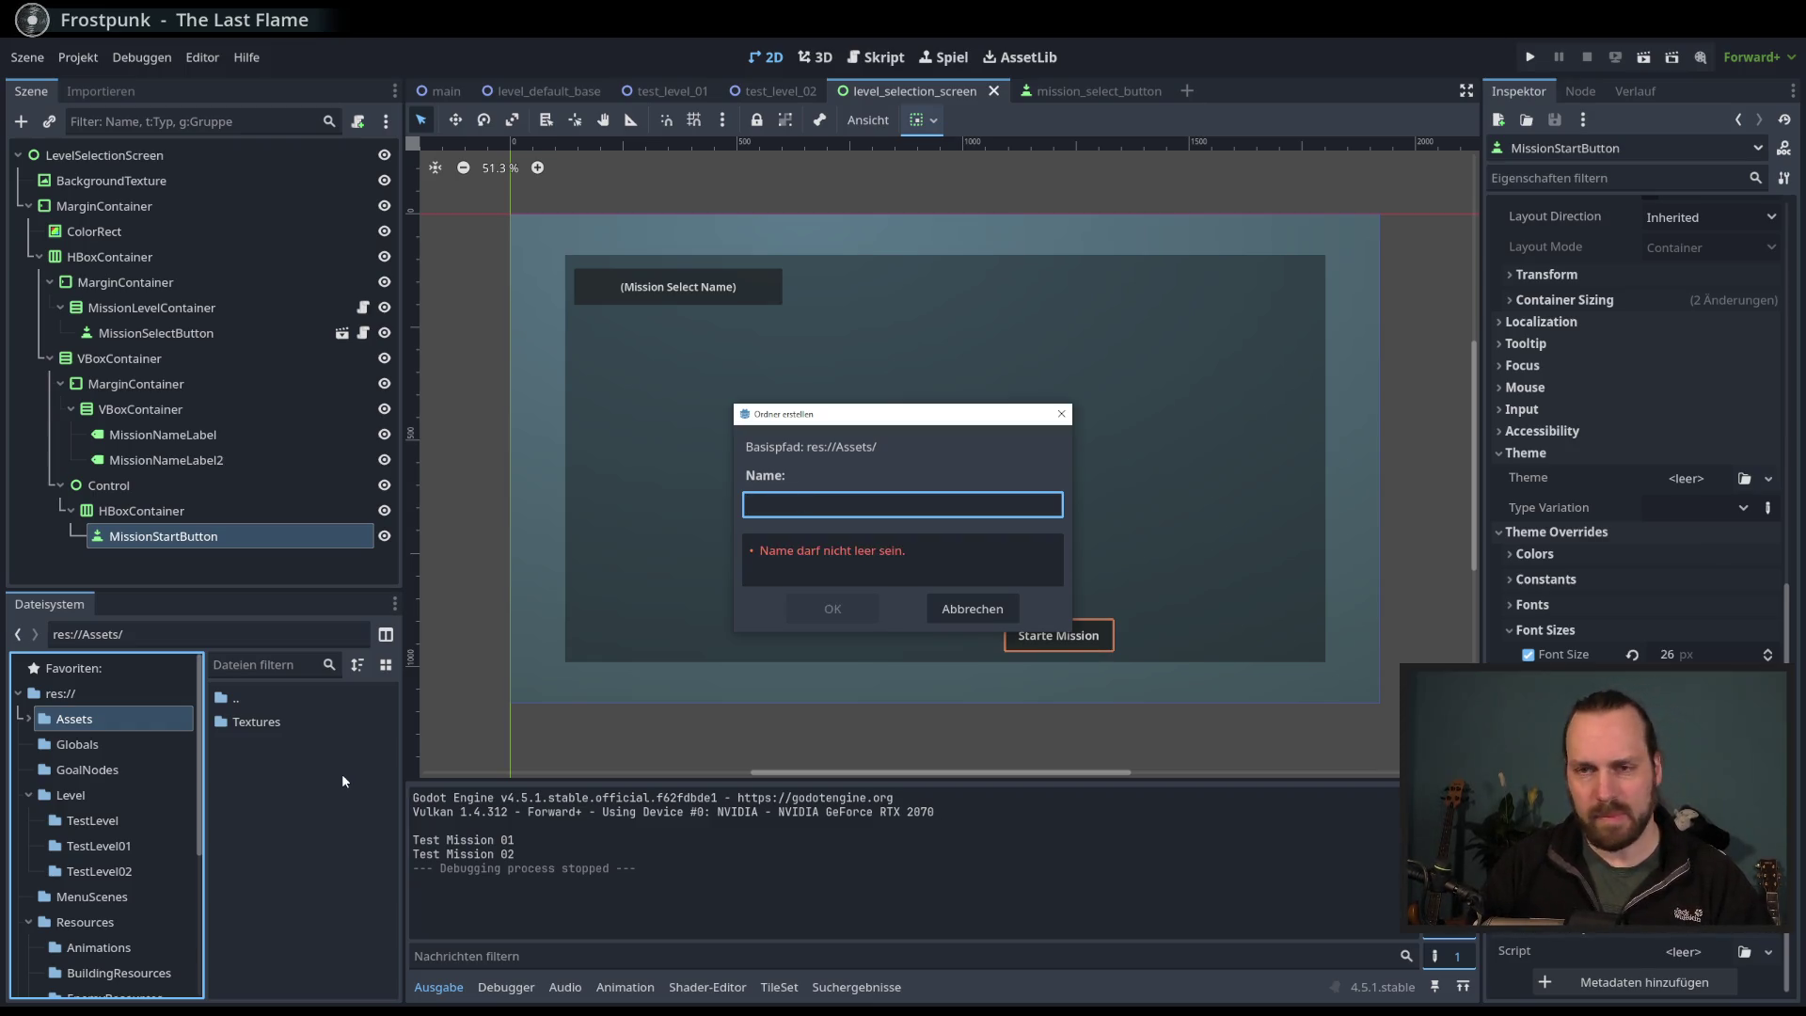
type("The")
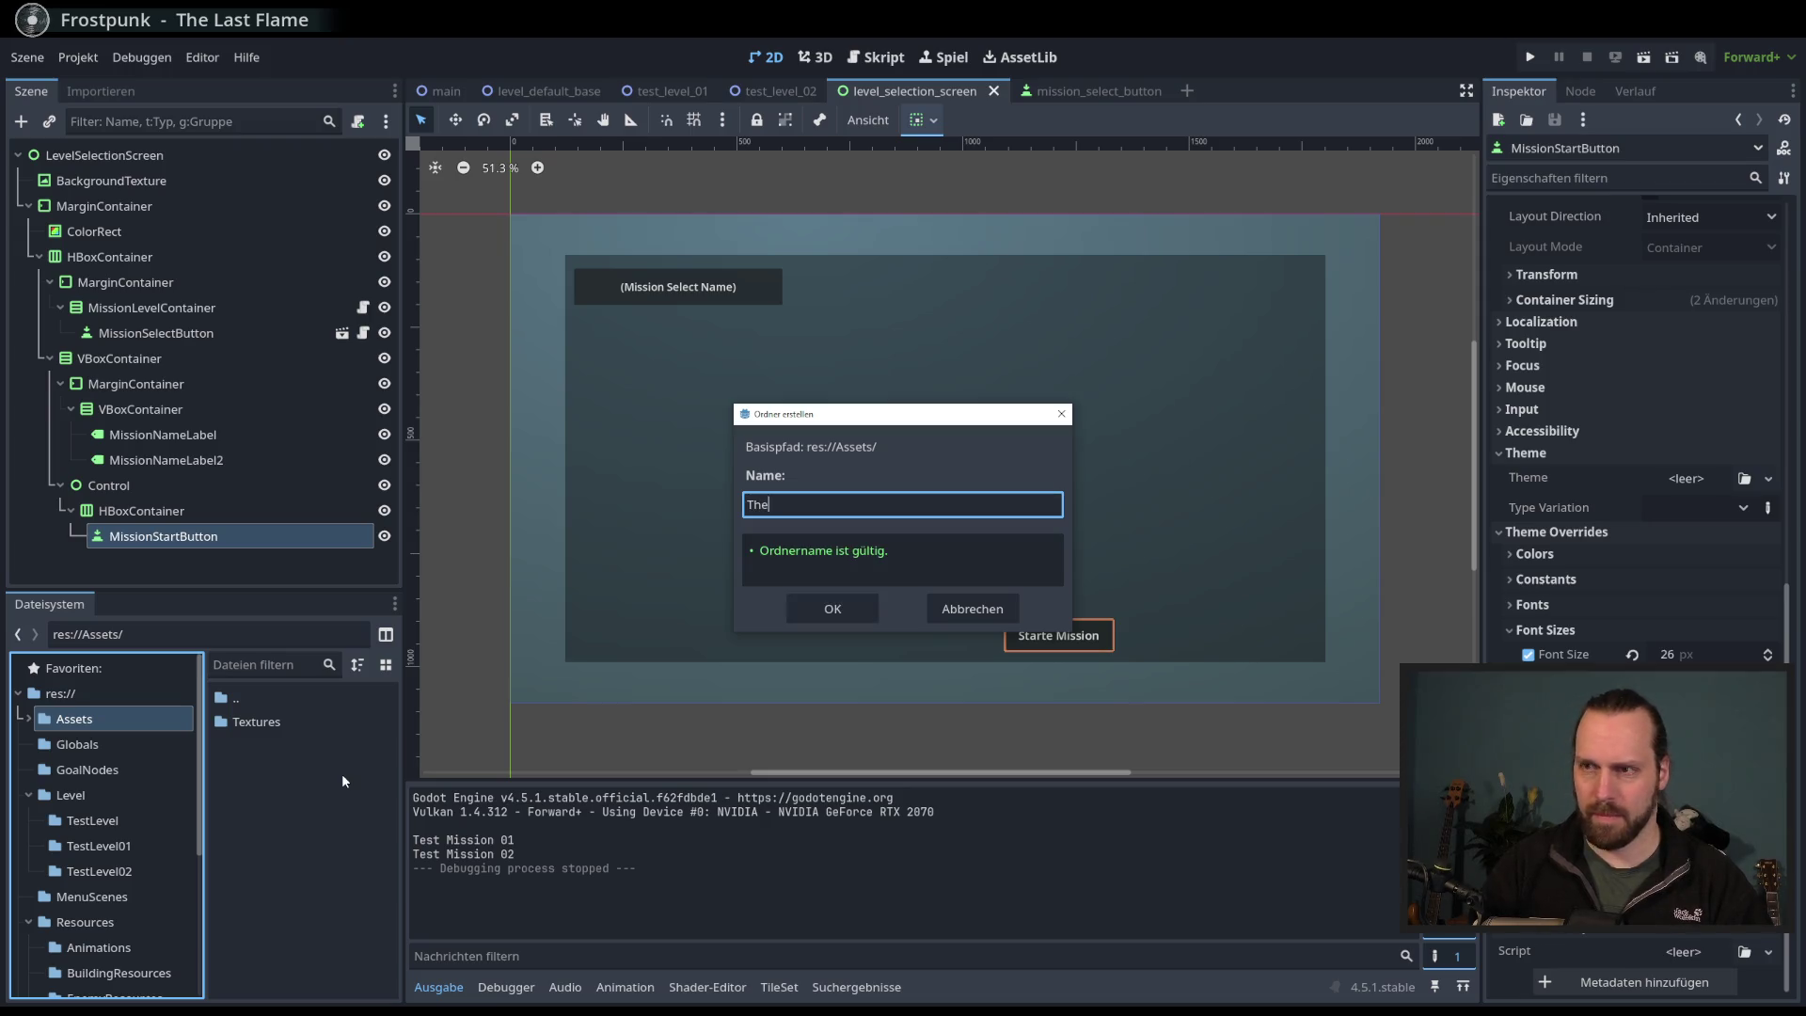
type("mes")
key("Return")
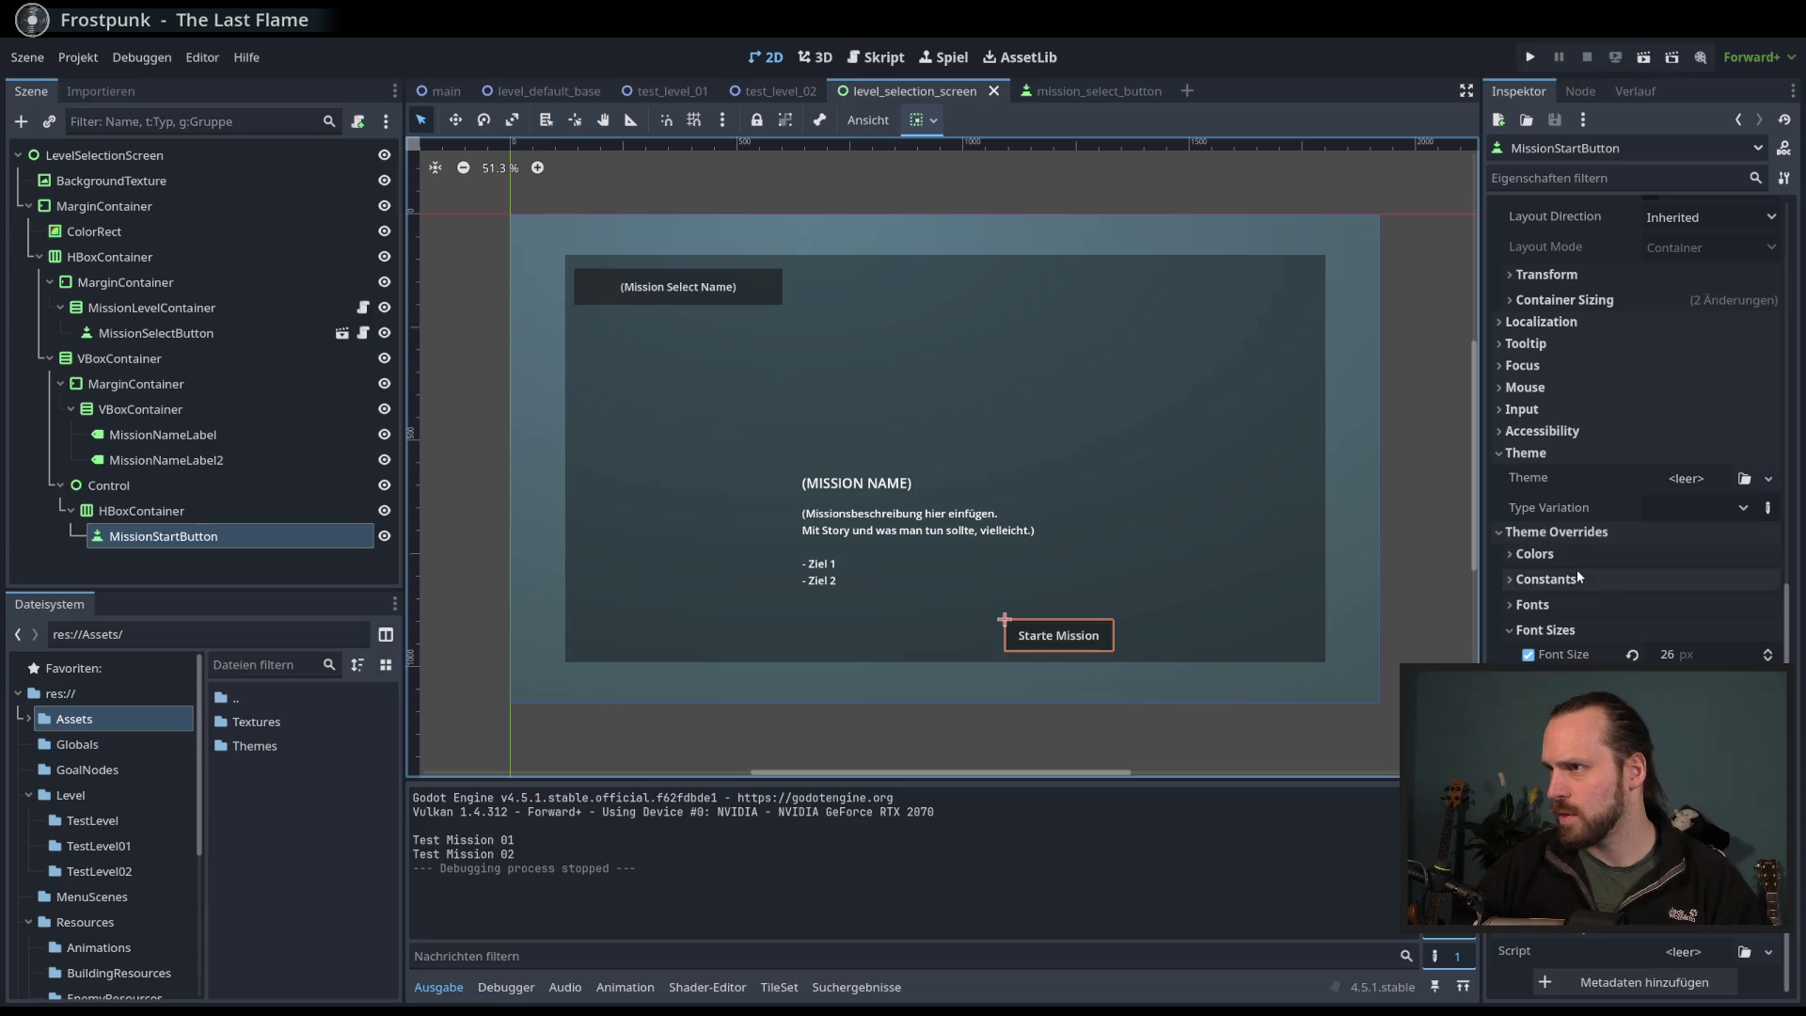
- Create a new Theme on MissionStartButton and pick Button from the theme preview for editing
left_click(1727, 478)
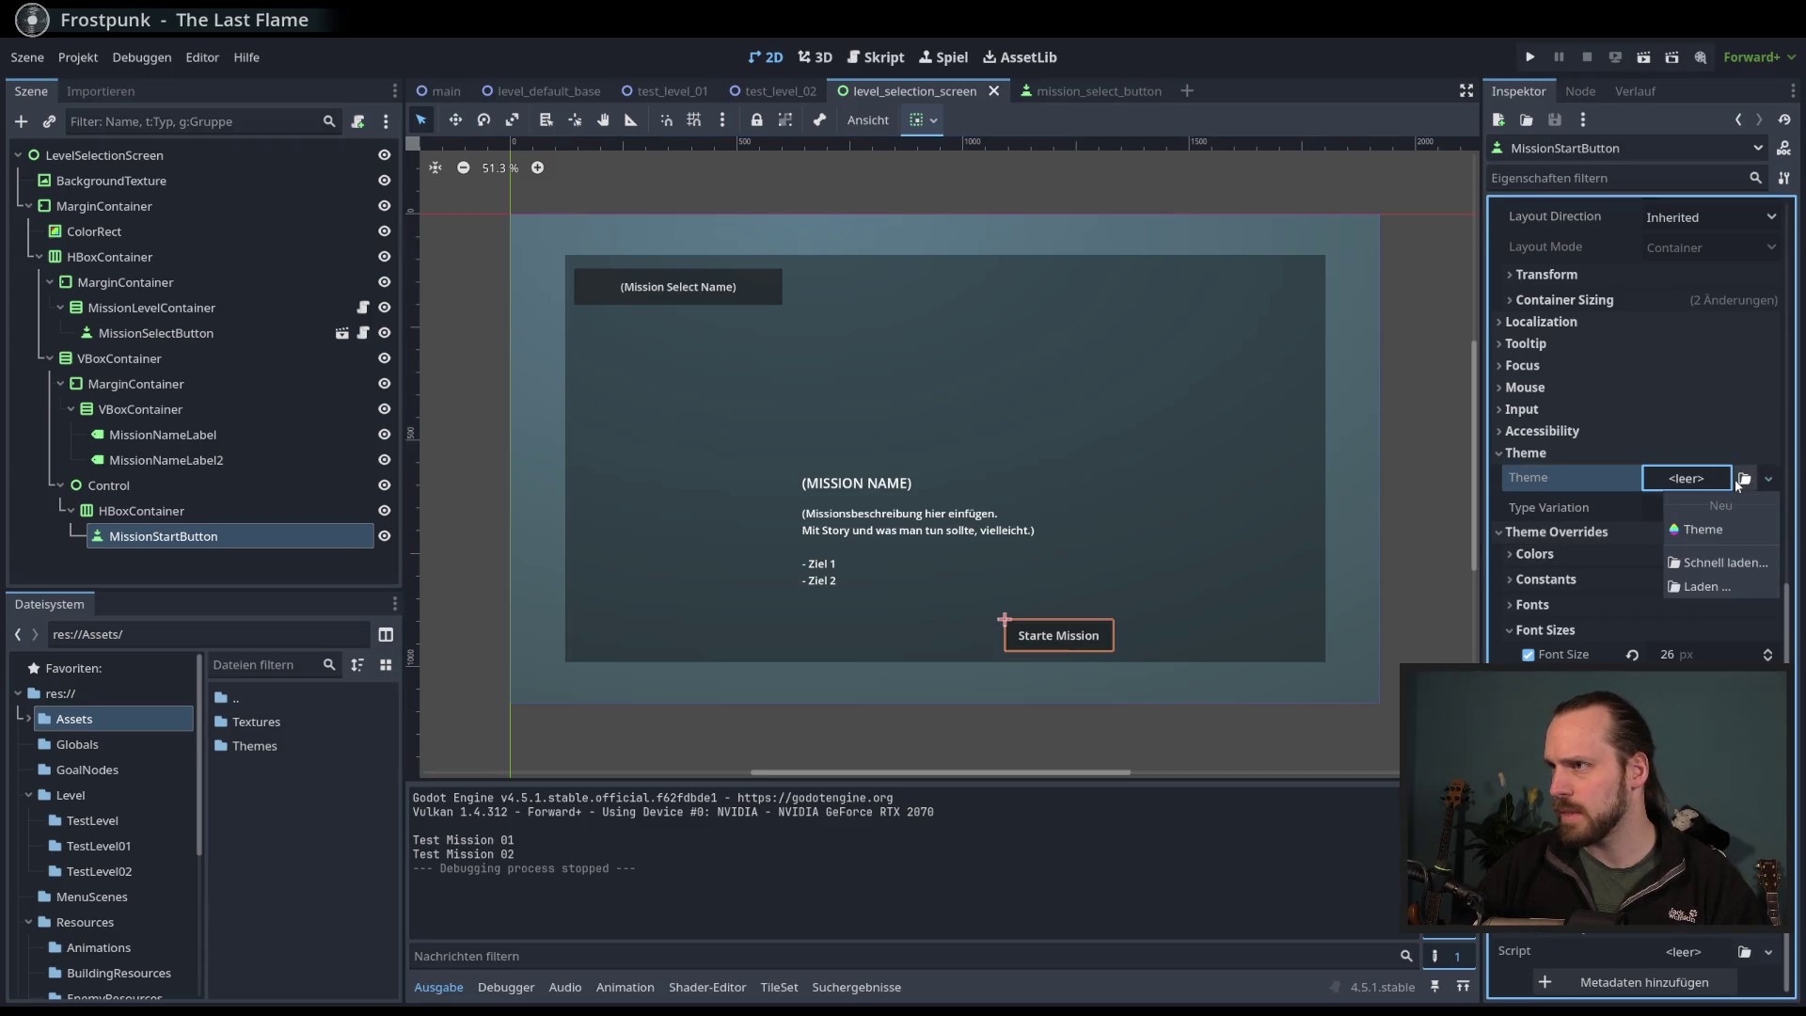
left_click(1697, 531)
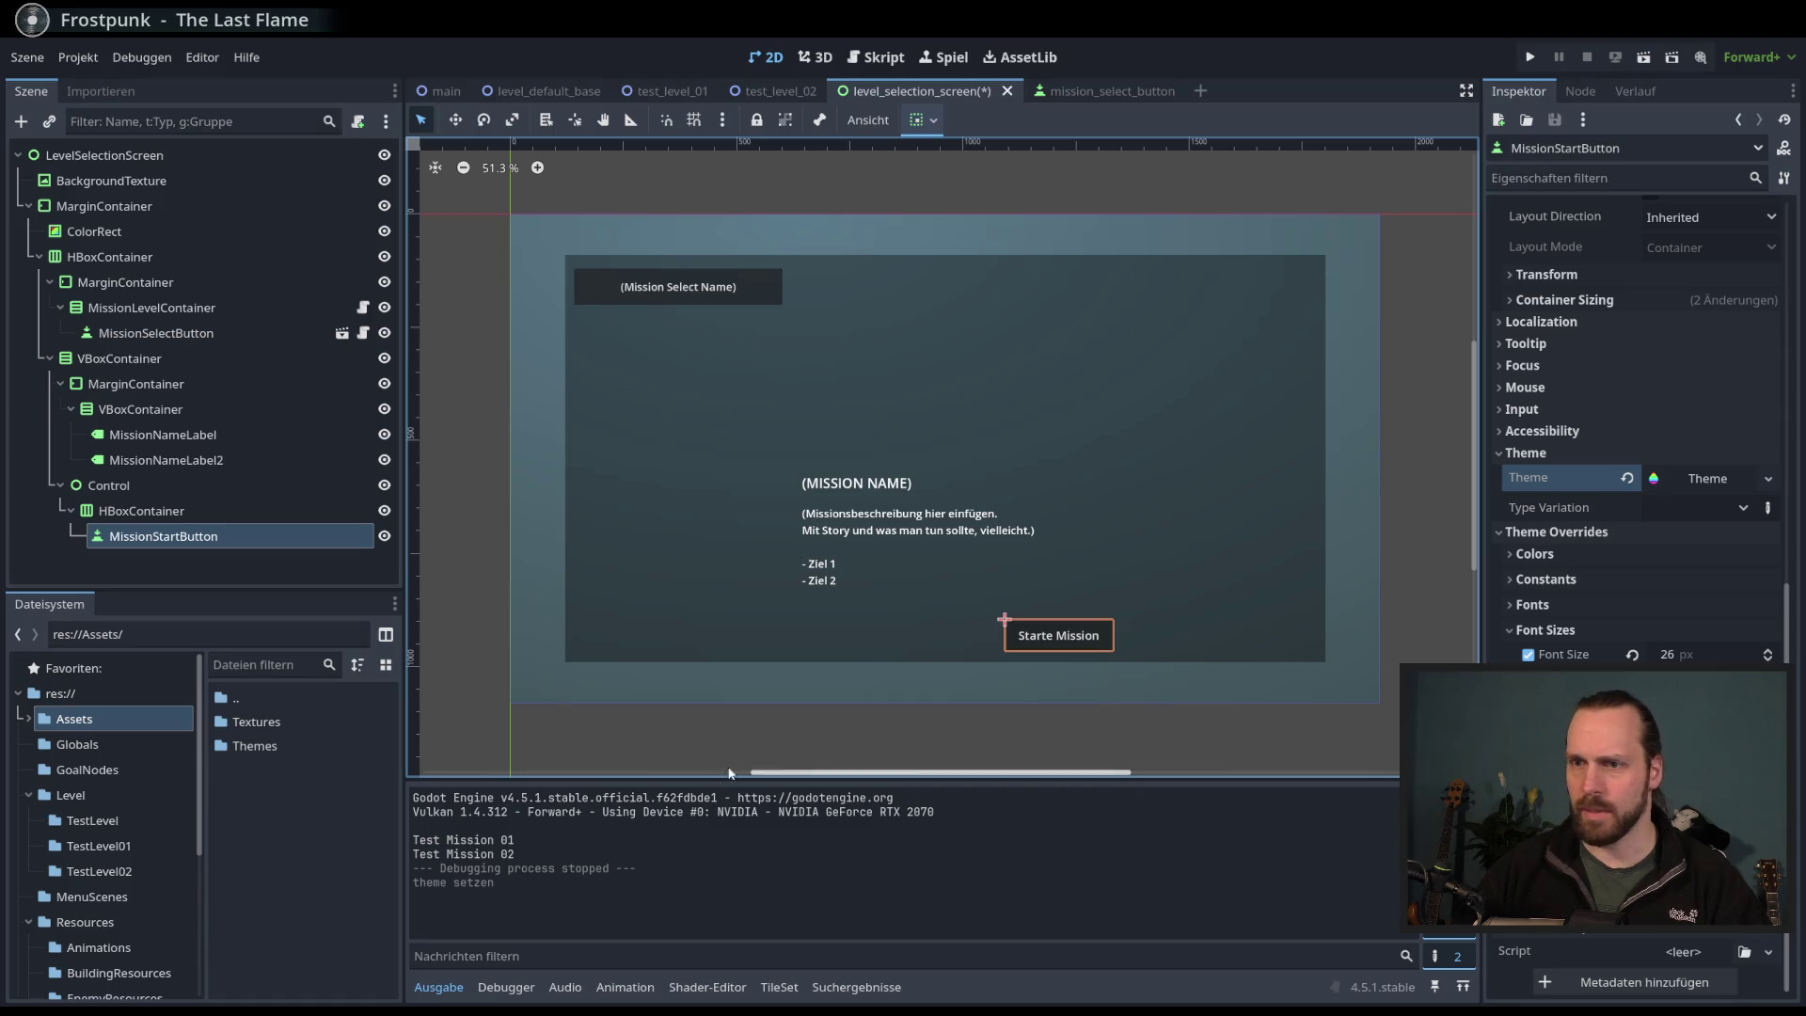
left_click(1675, 479)
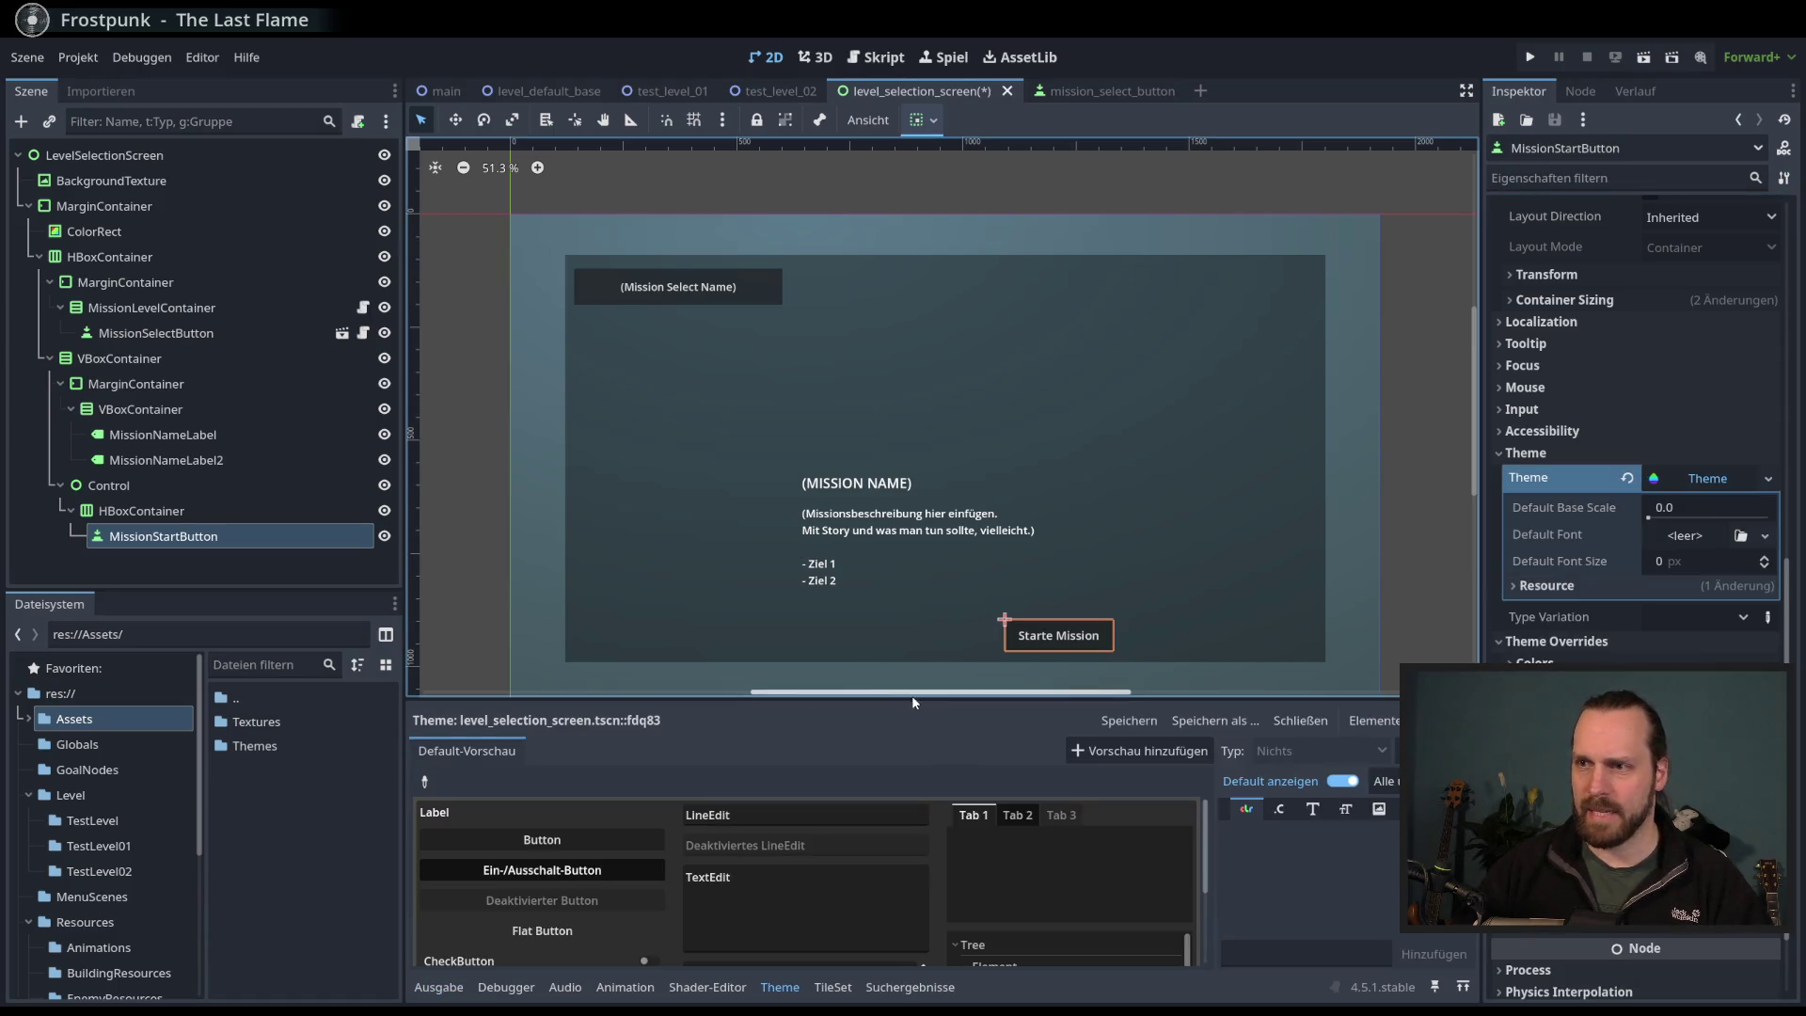
mouse_move(913, 702)
left_mouse_down()
mouse_move(912, 438)
mouse_move(912, 490)
left_mouse_up()
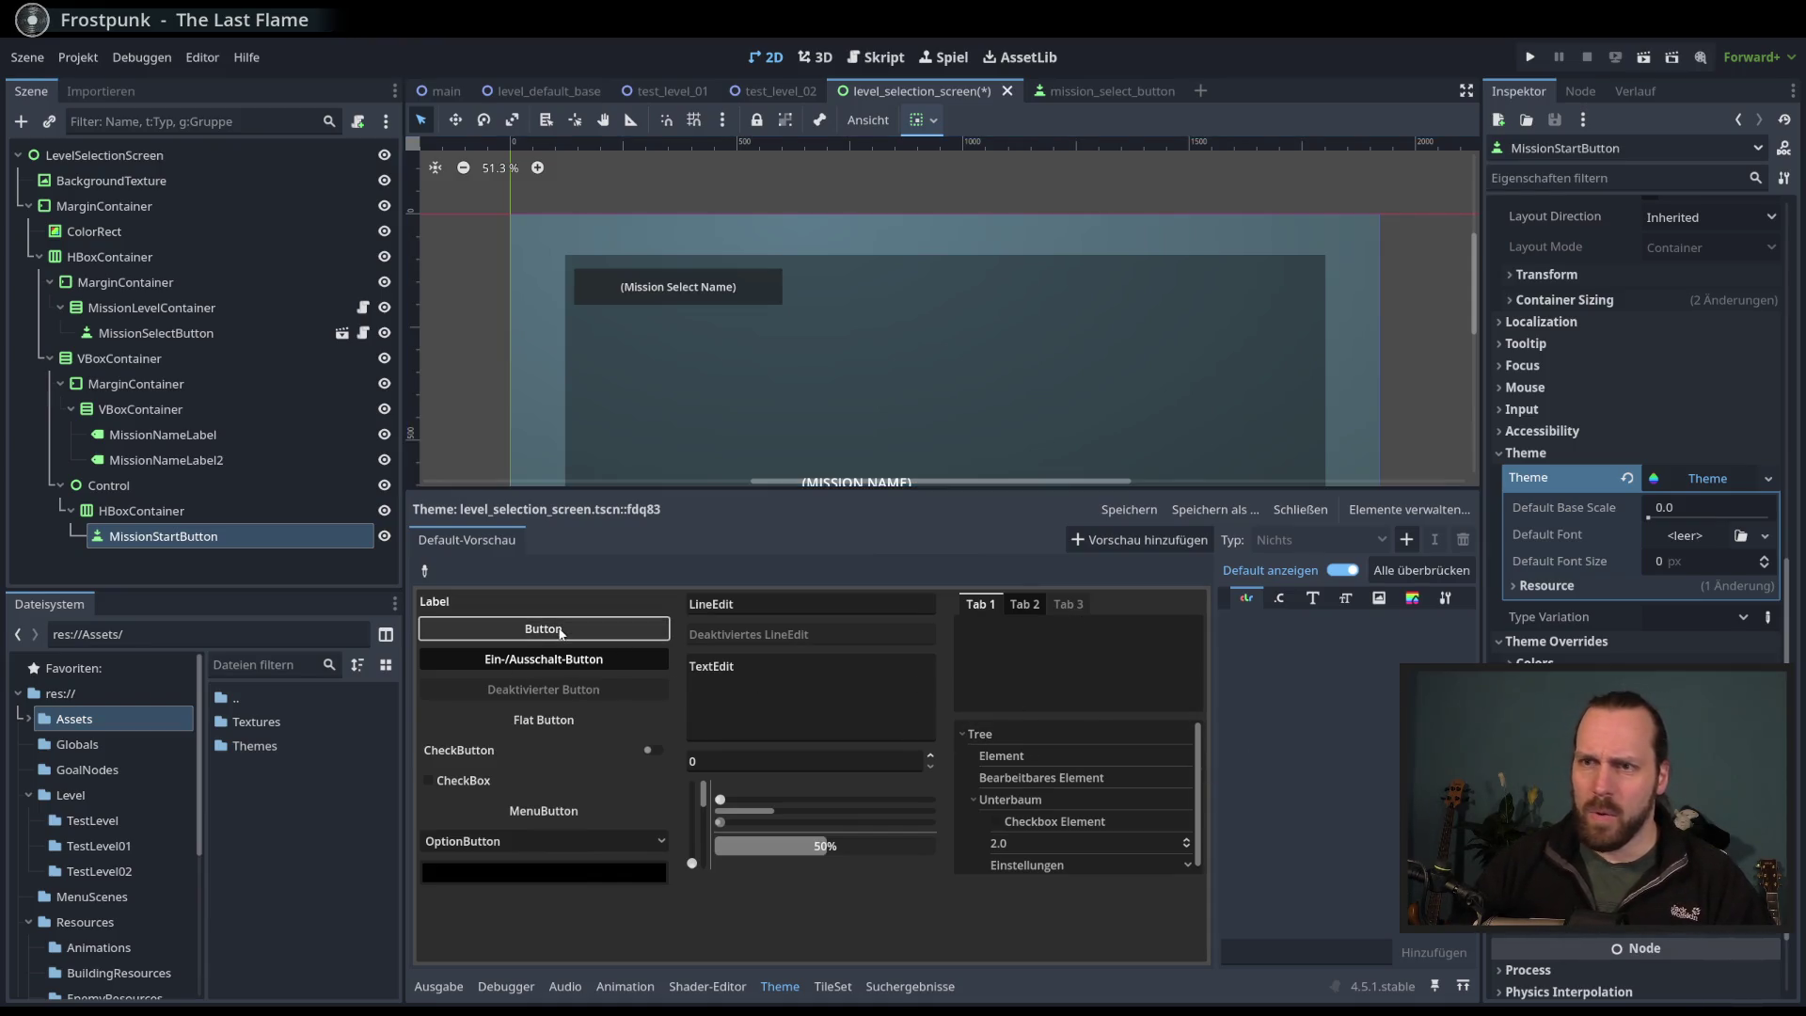
left_click(426, 571)
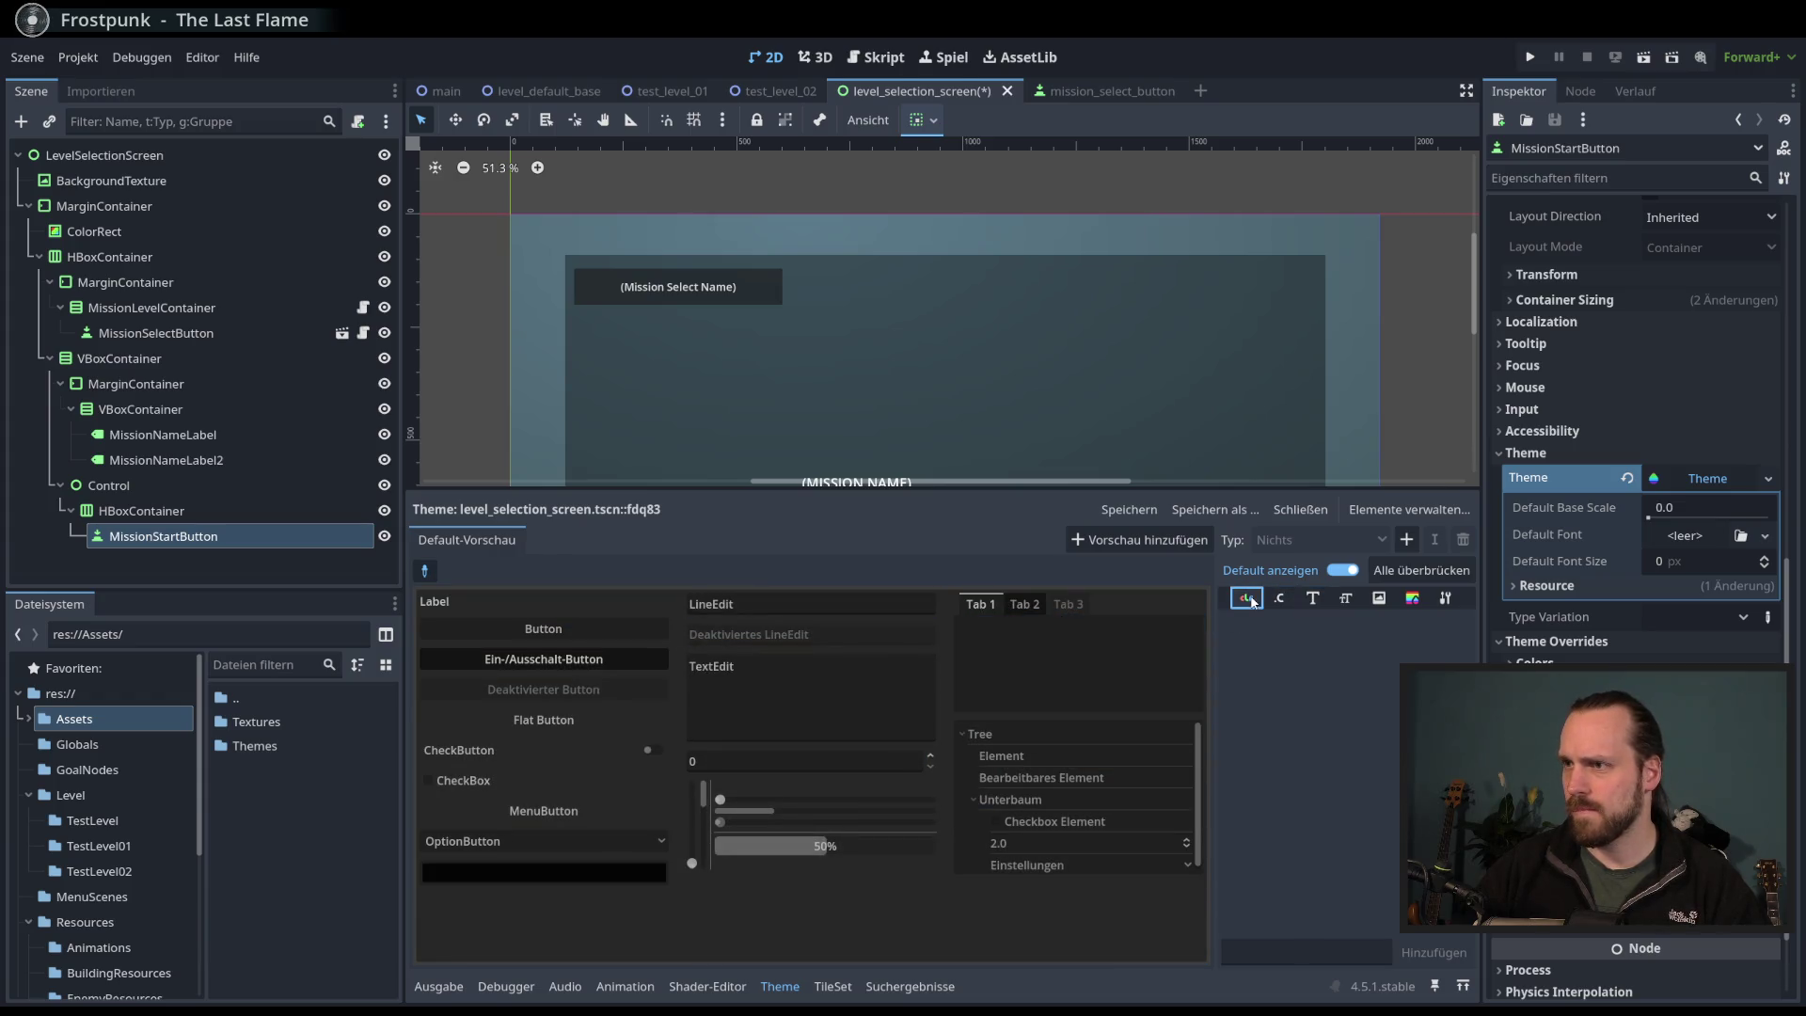
left_click(557, 631)
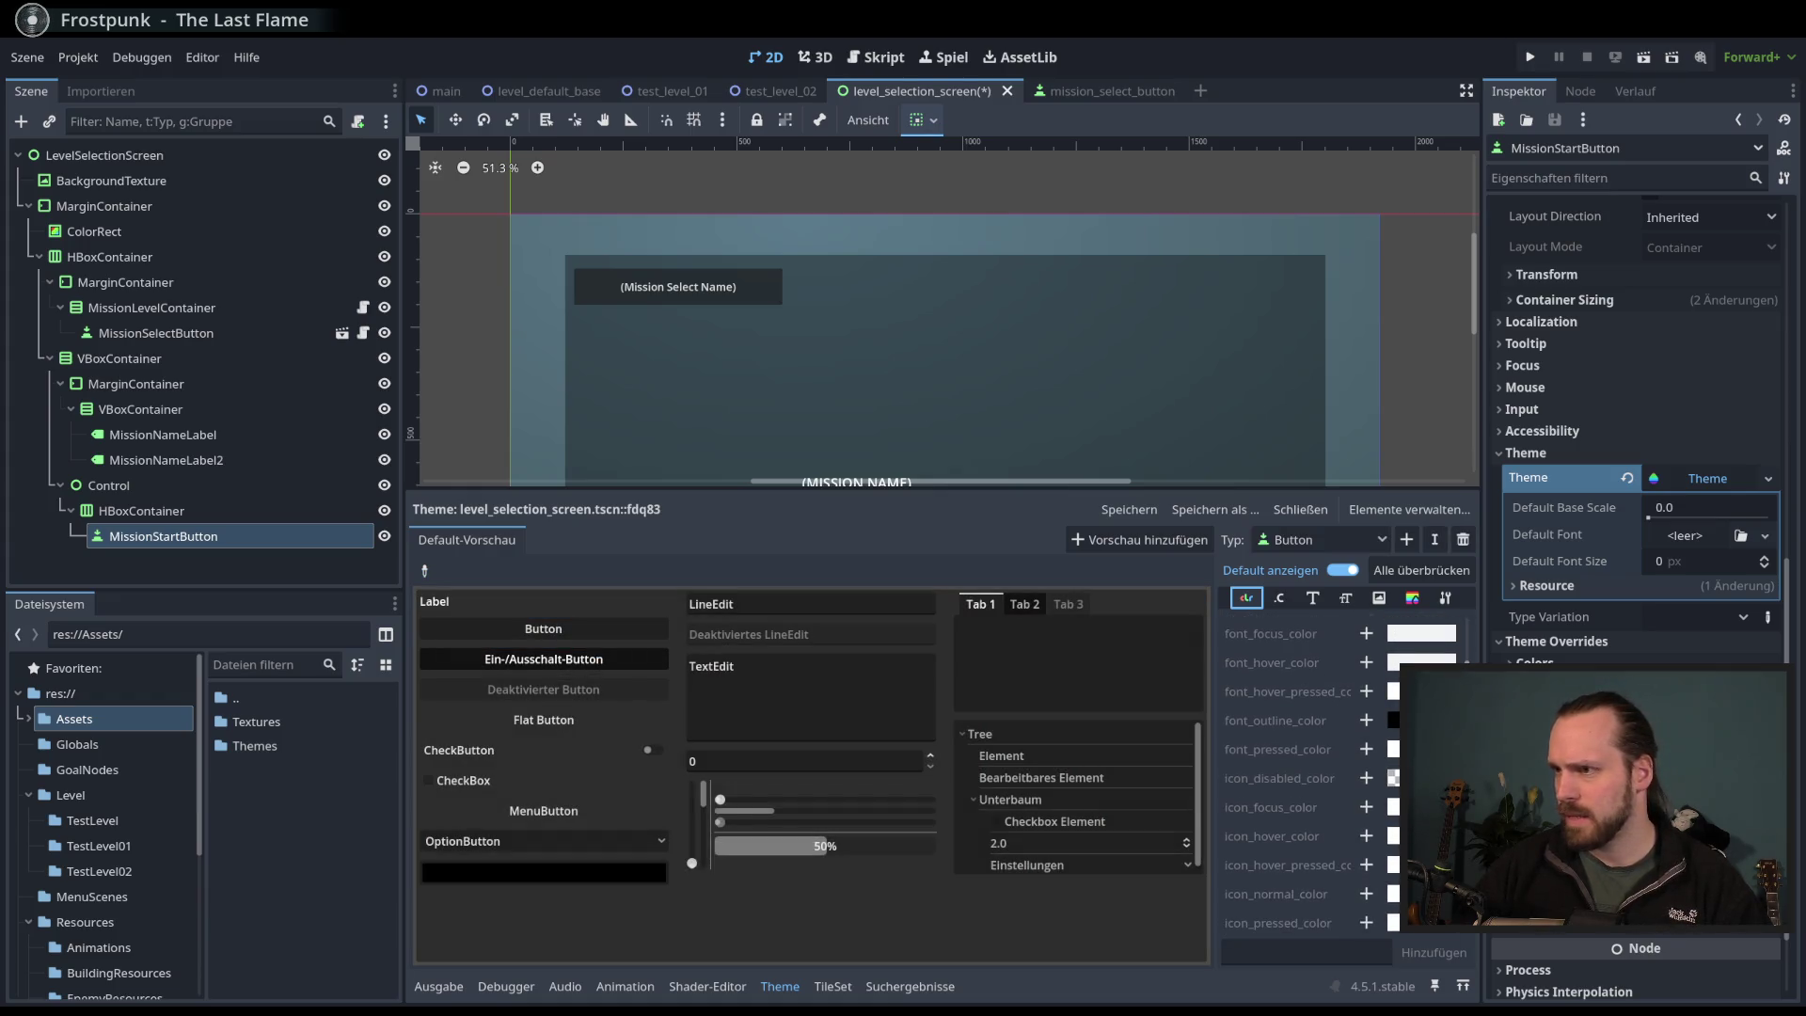
- Add a Button font_size item to the theme, initially set to 30
left_click(1280, 598)
left_click(1312, 599)
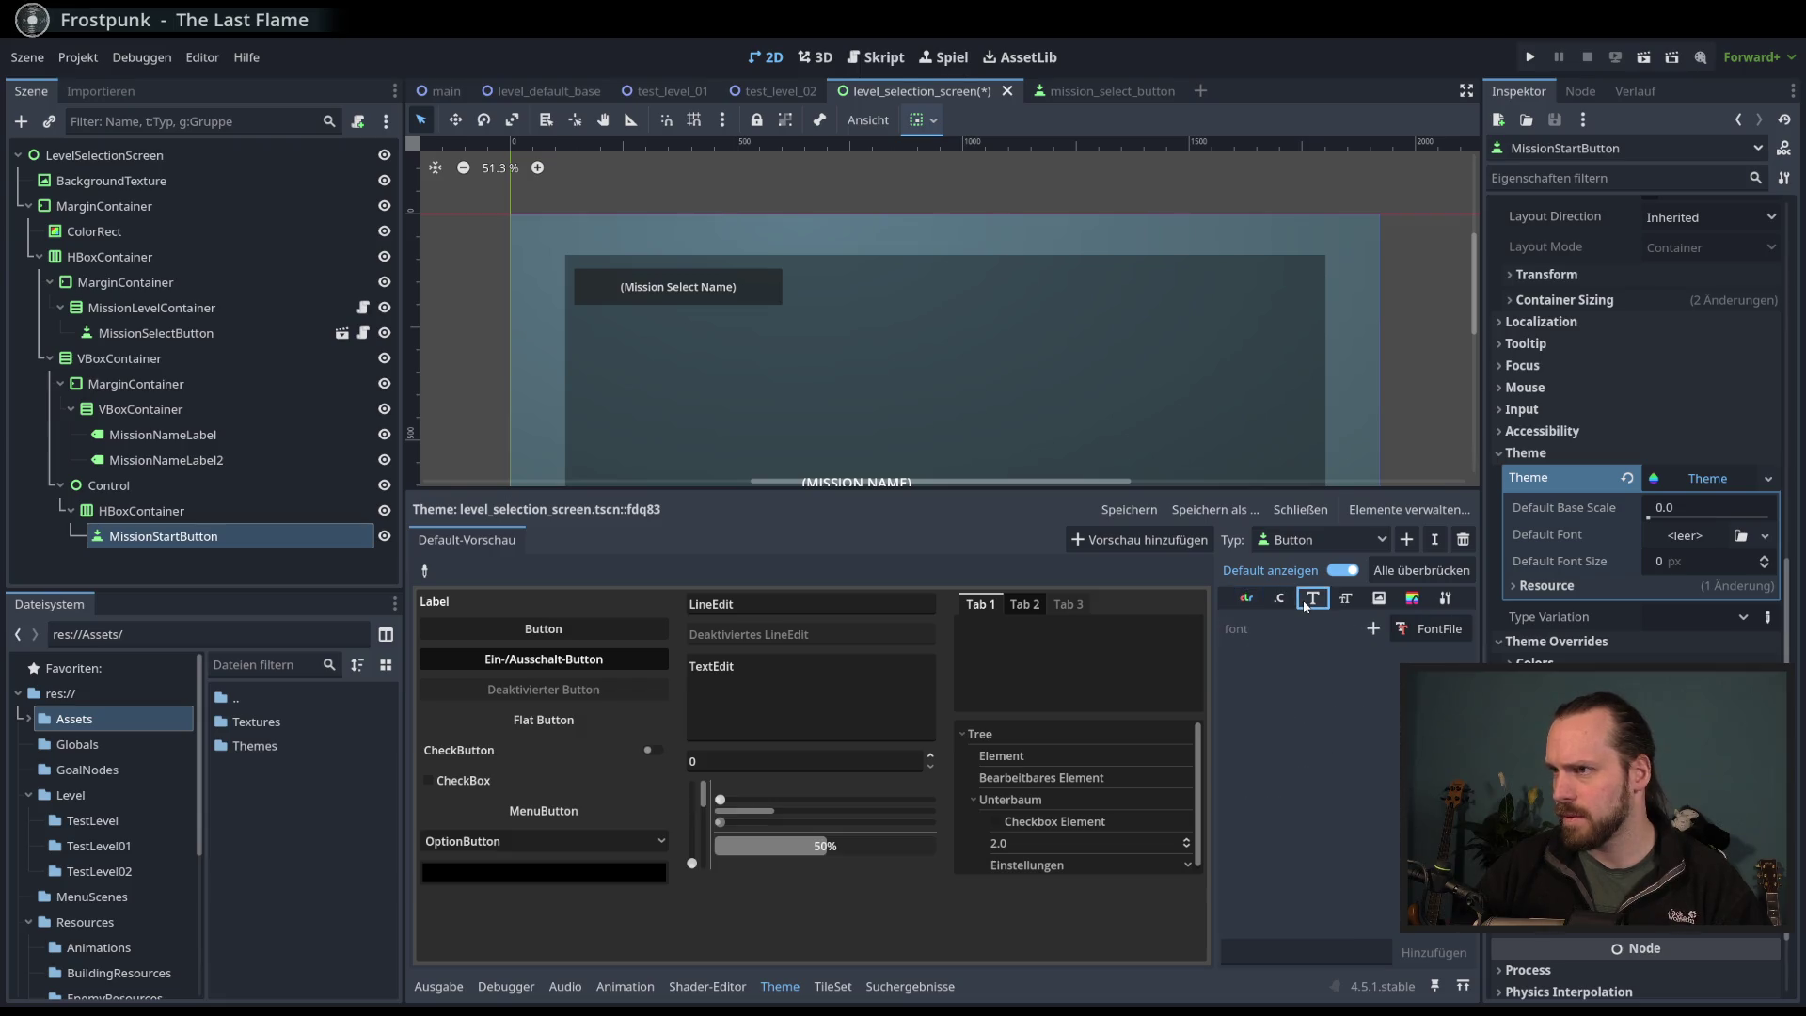
left_click(1347, 599)
left_click(1431, 635)
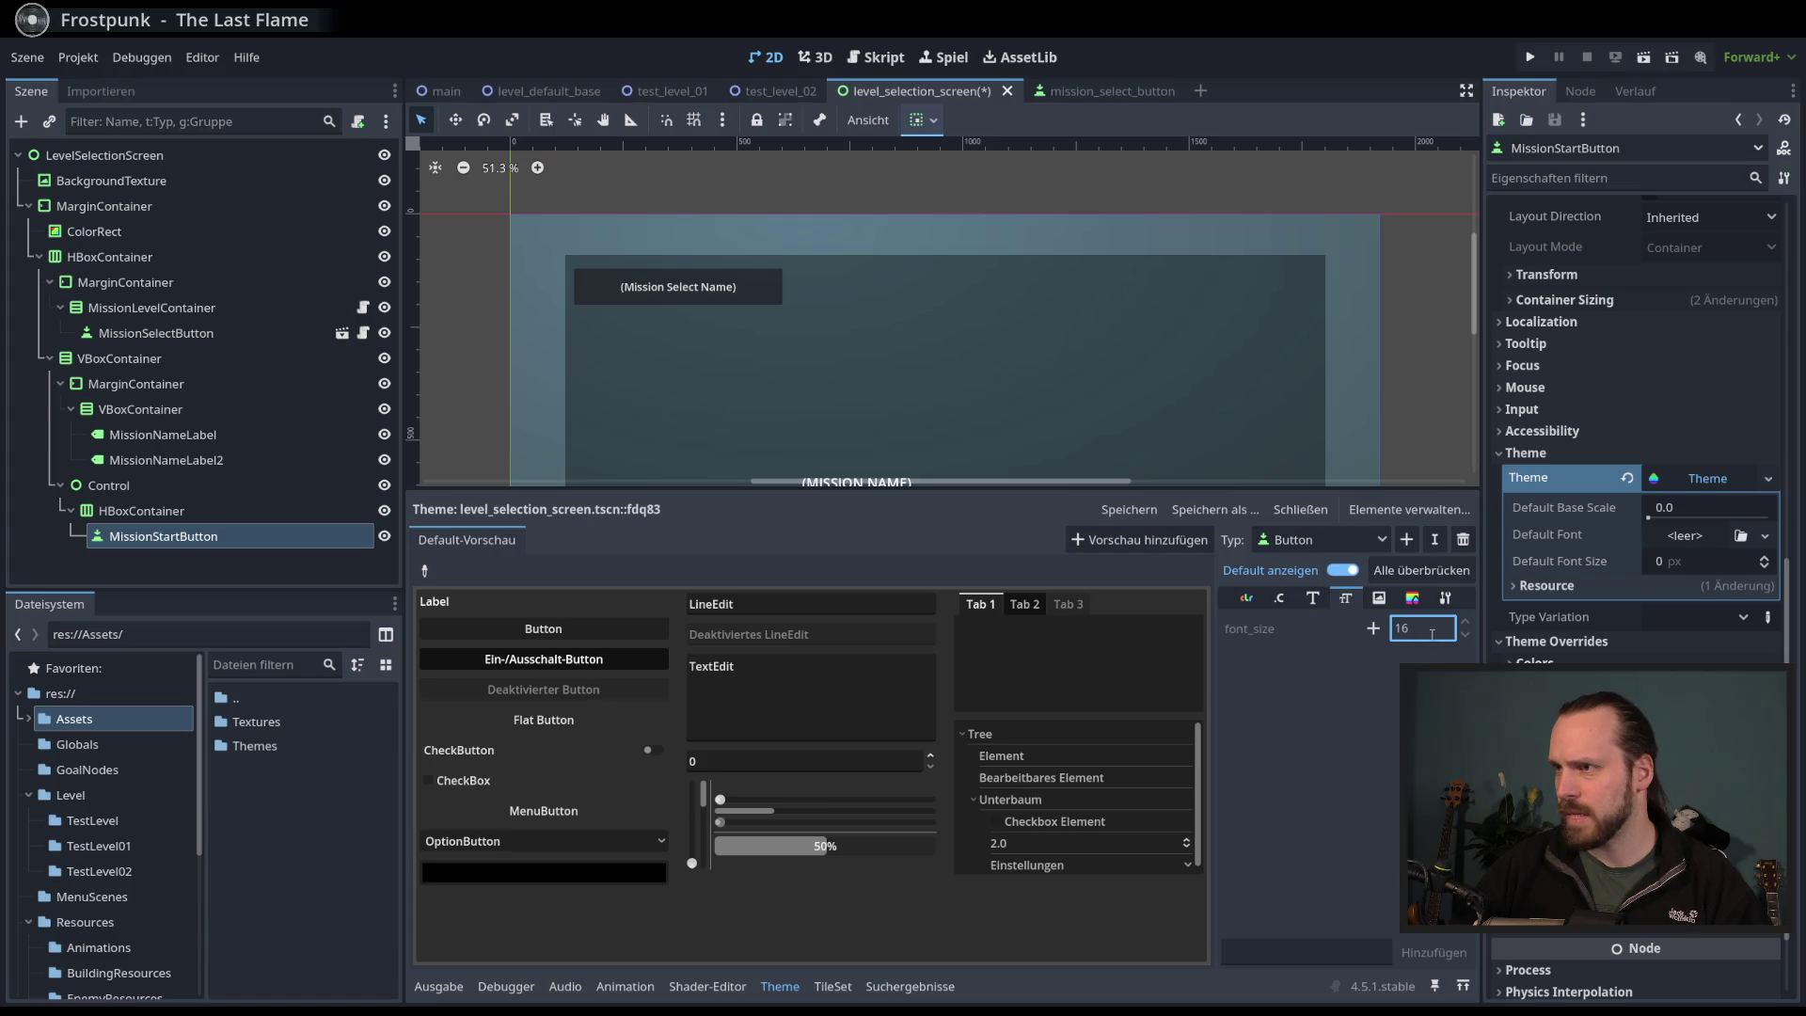
left_click(1374, 629)
left_click(1684, 561)
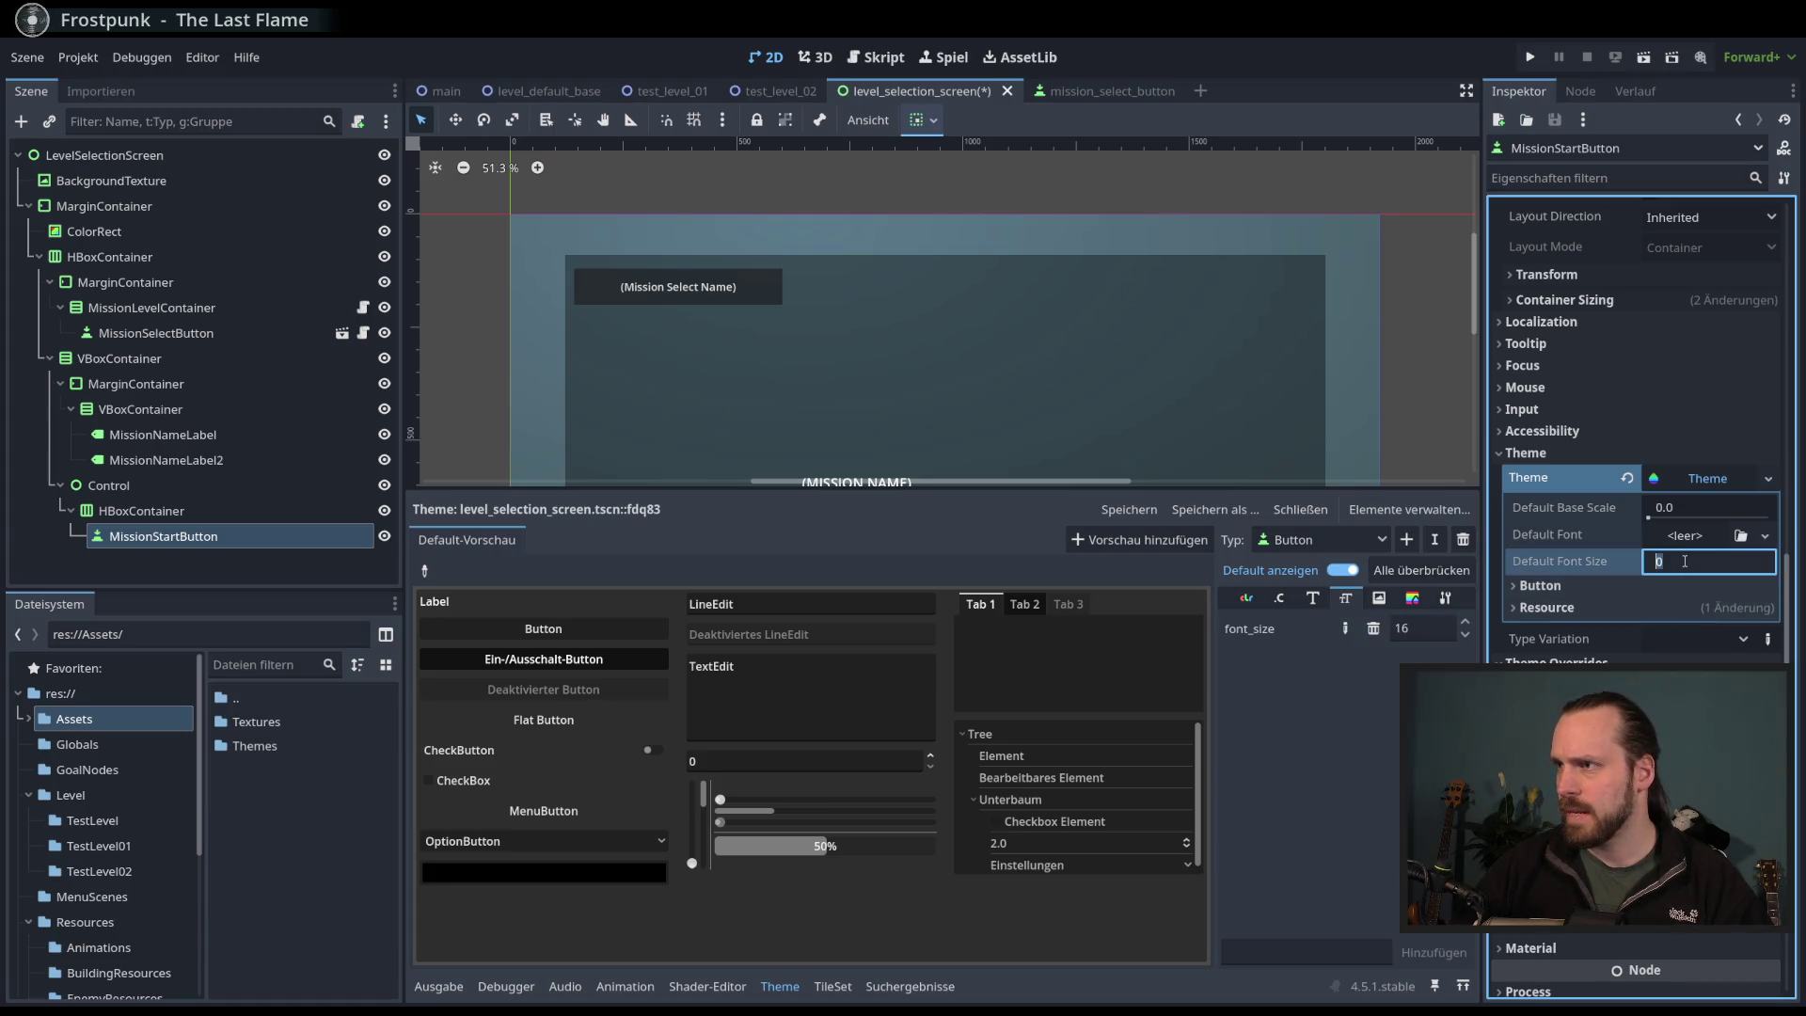
double_click(1416, 633)
type("30")
key("Return")
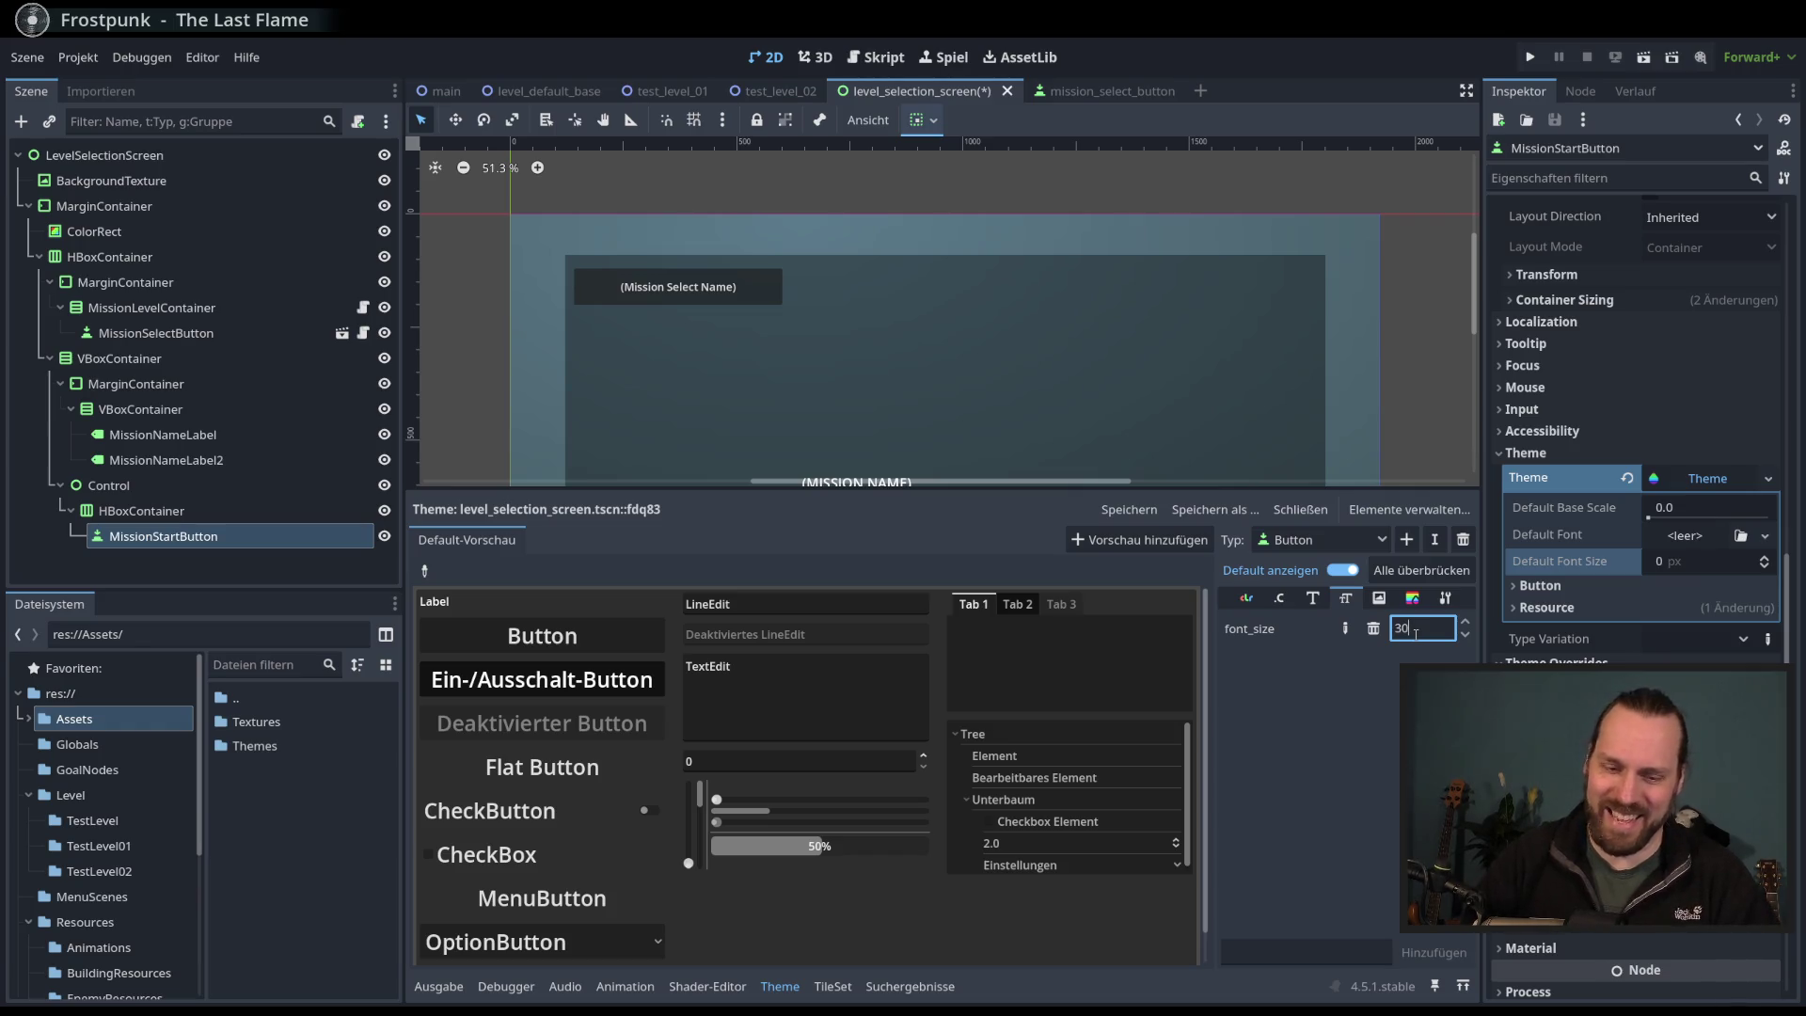
- Lower the Button font_size to 24 and check the Starte Mission button's new text size
key("BackSpace")
key("BackSpace")
type("24")
key("Return")
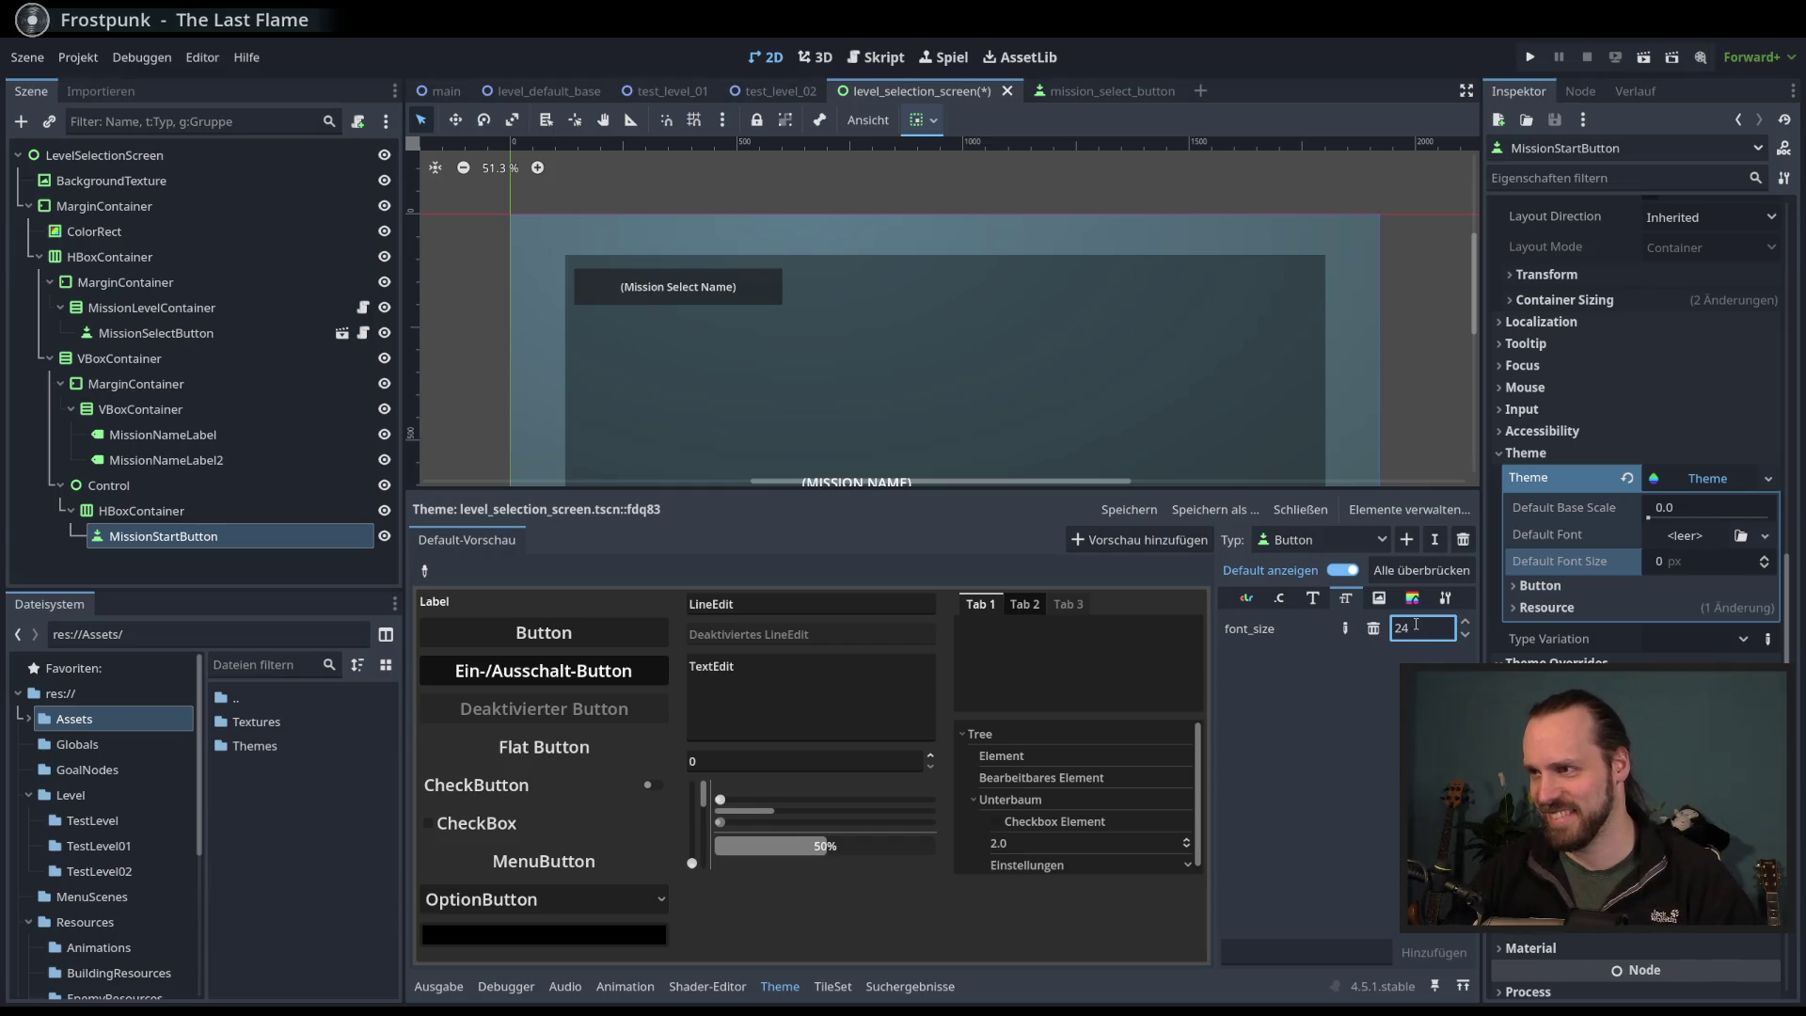
scroll(992, 309, "down", 2)
left_click_drag(992, 309, 941, 235)
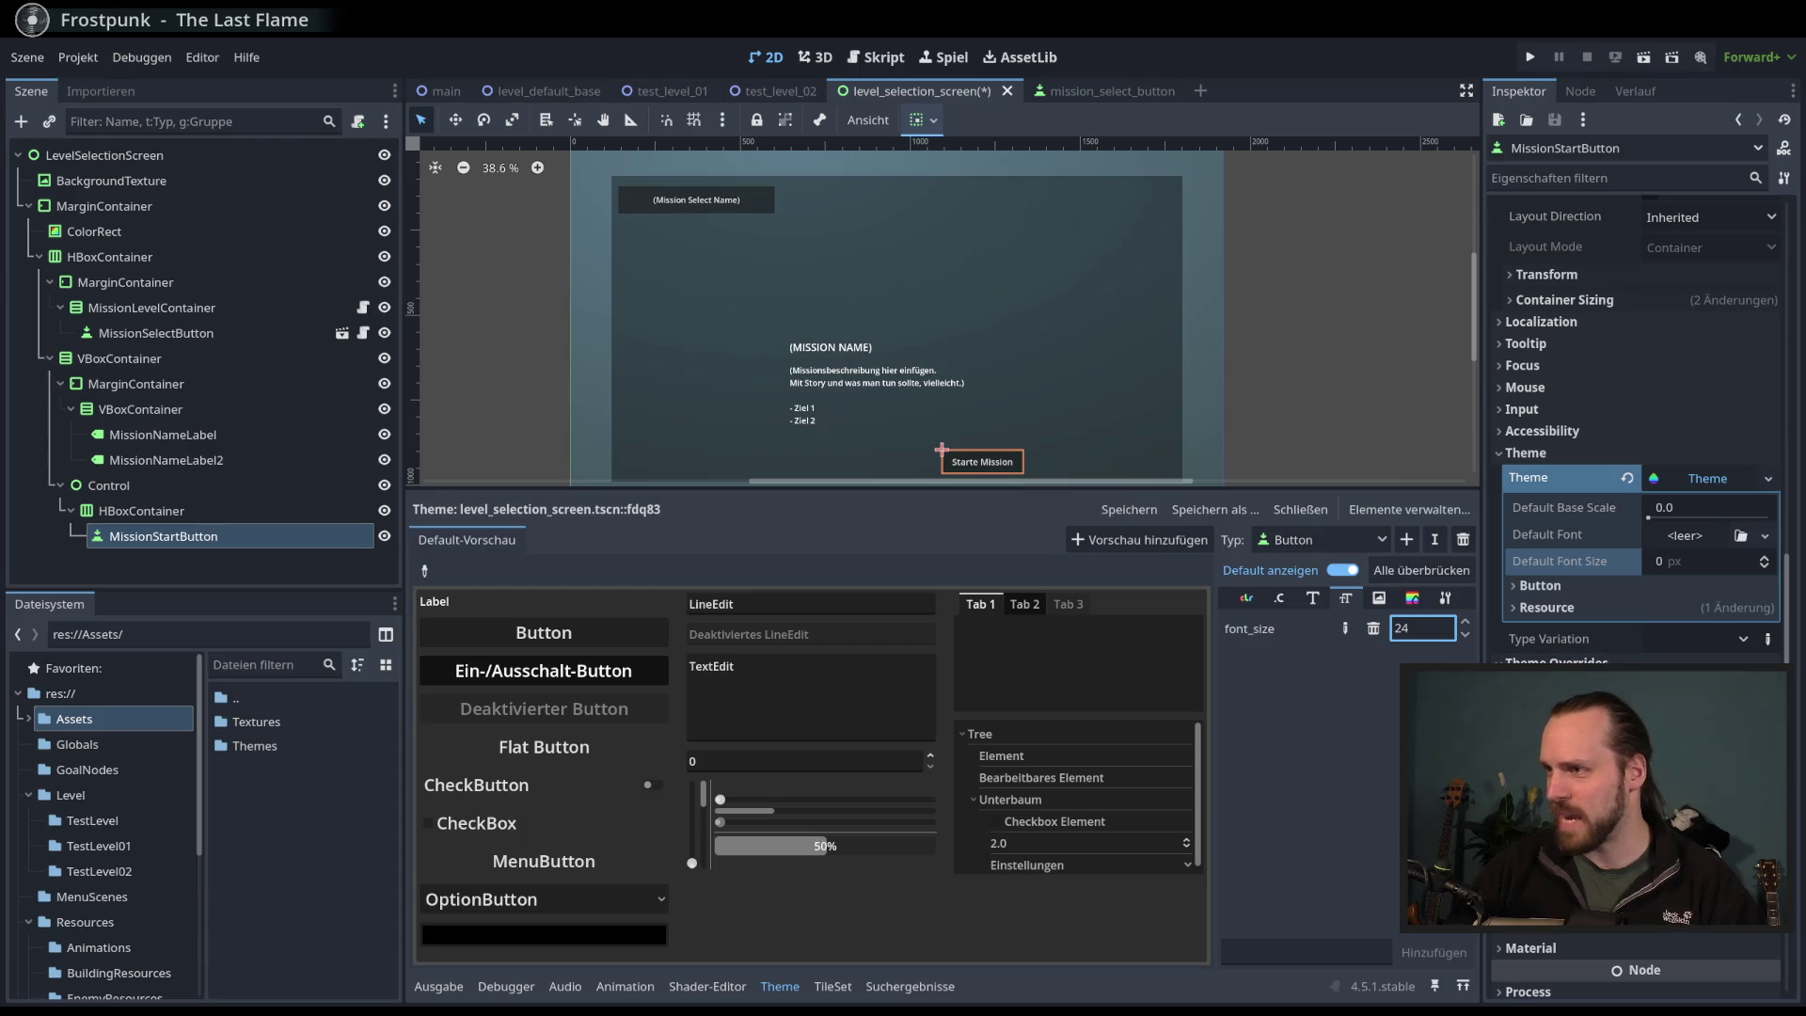
key("Return")
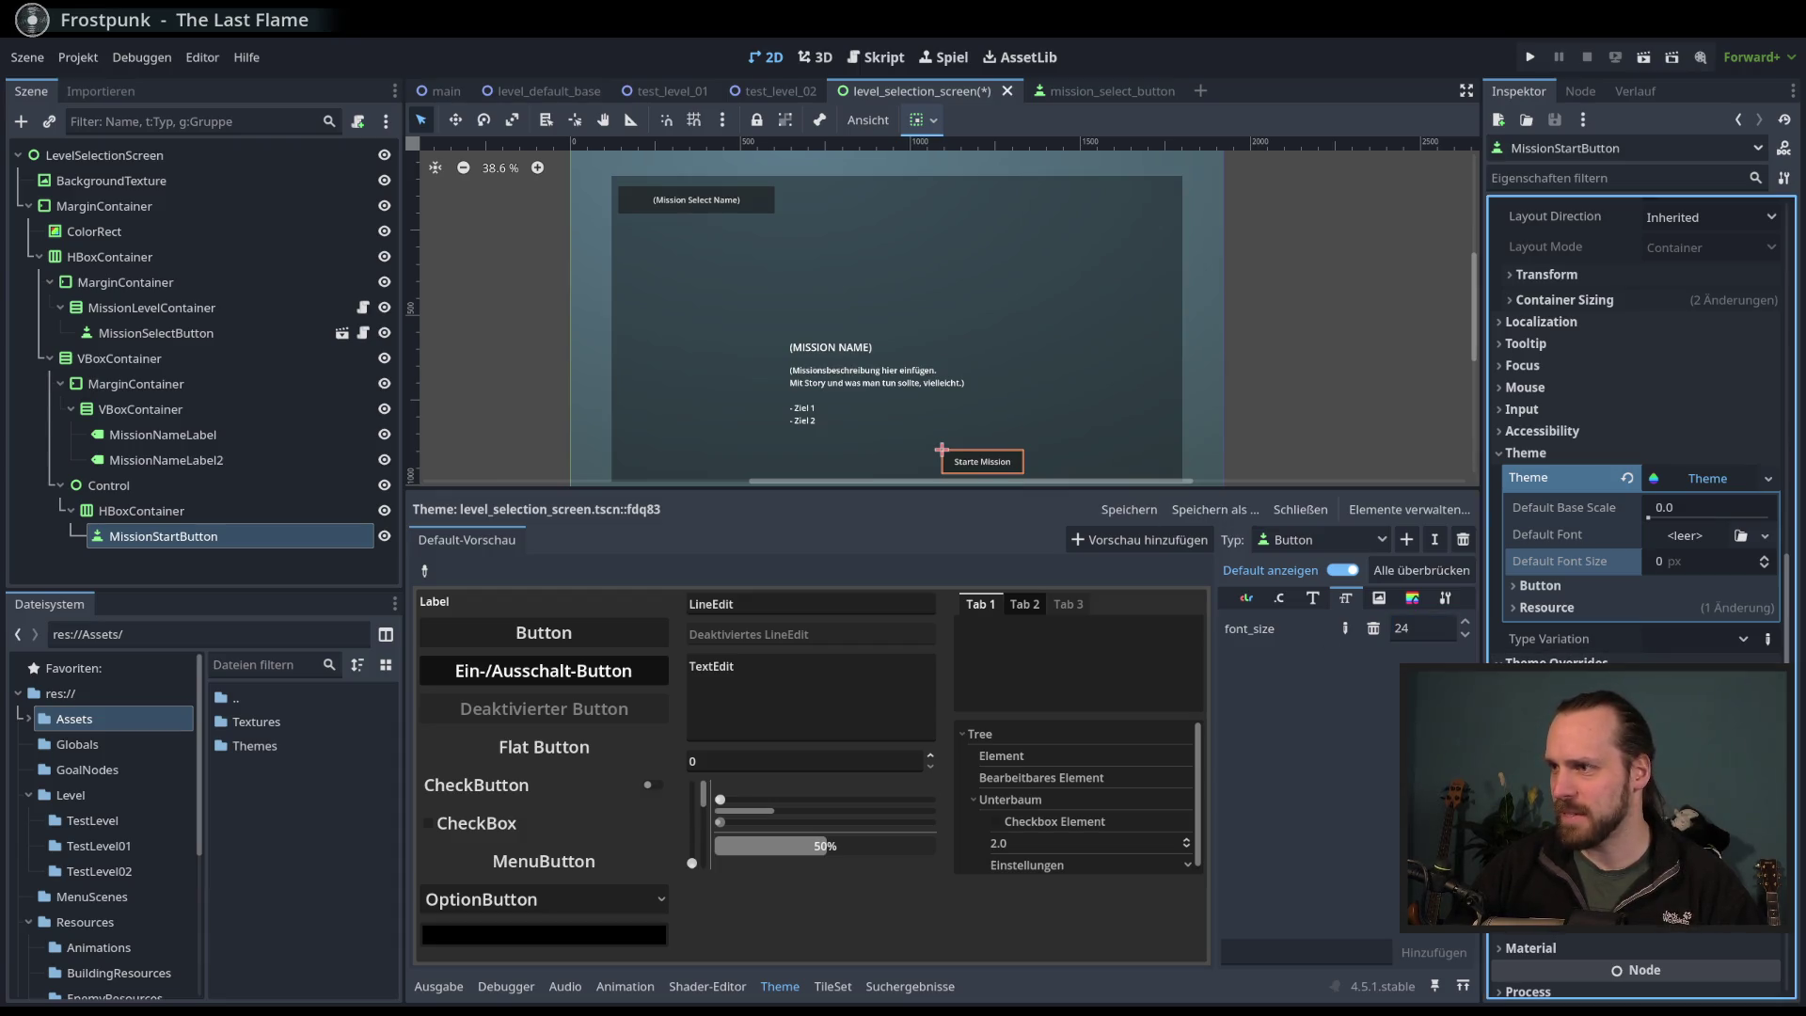
scroll(953, 381, "up", 2)
left_click(1422, 629)
type("2")
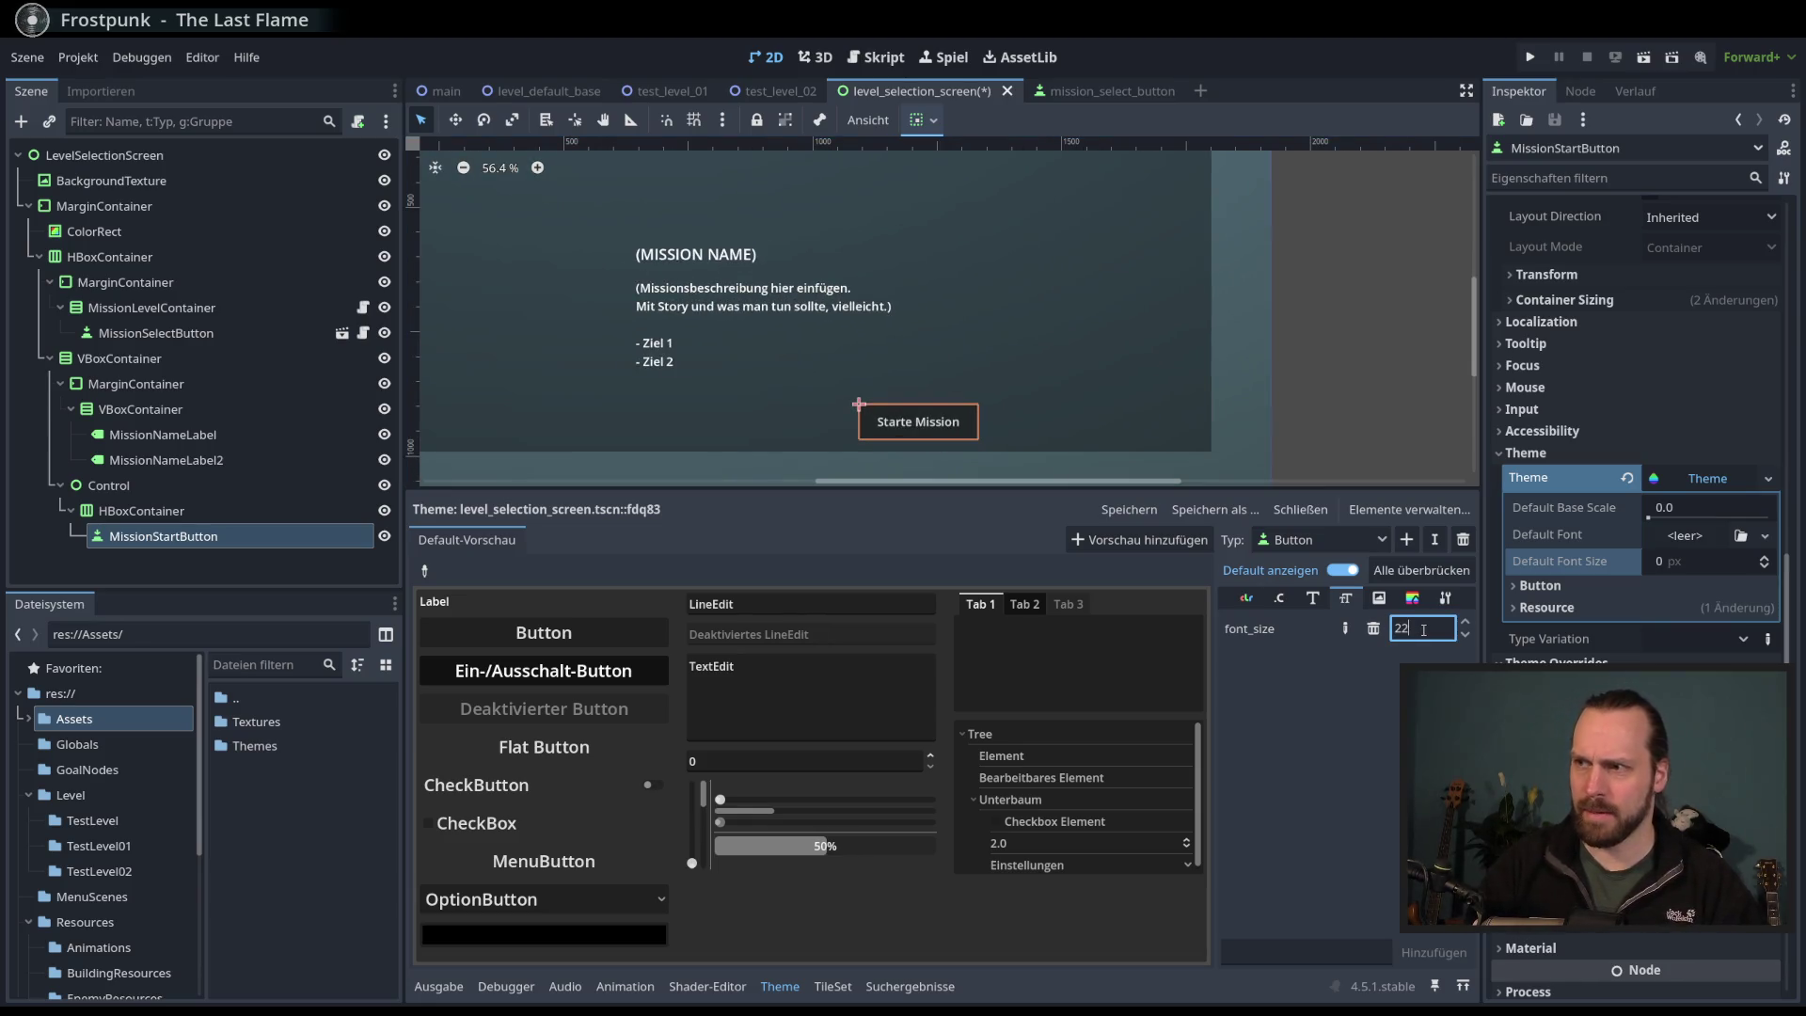
type("0")
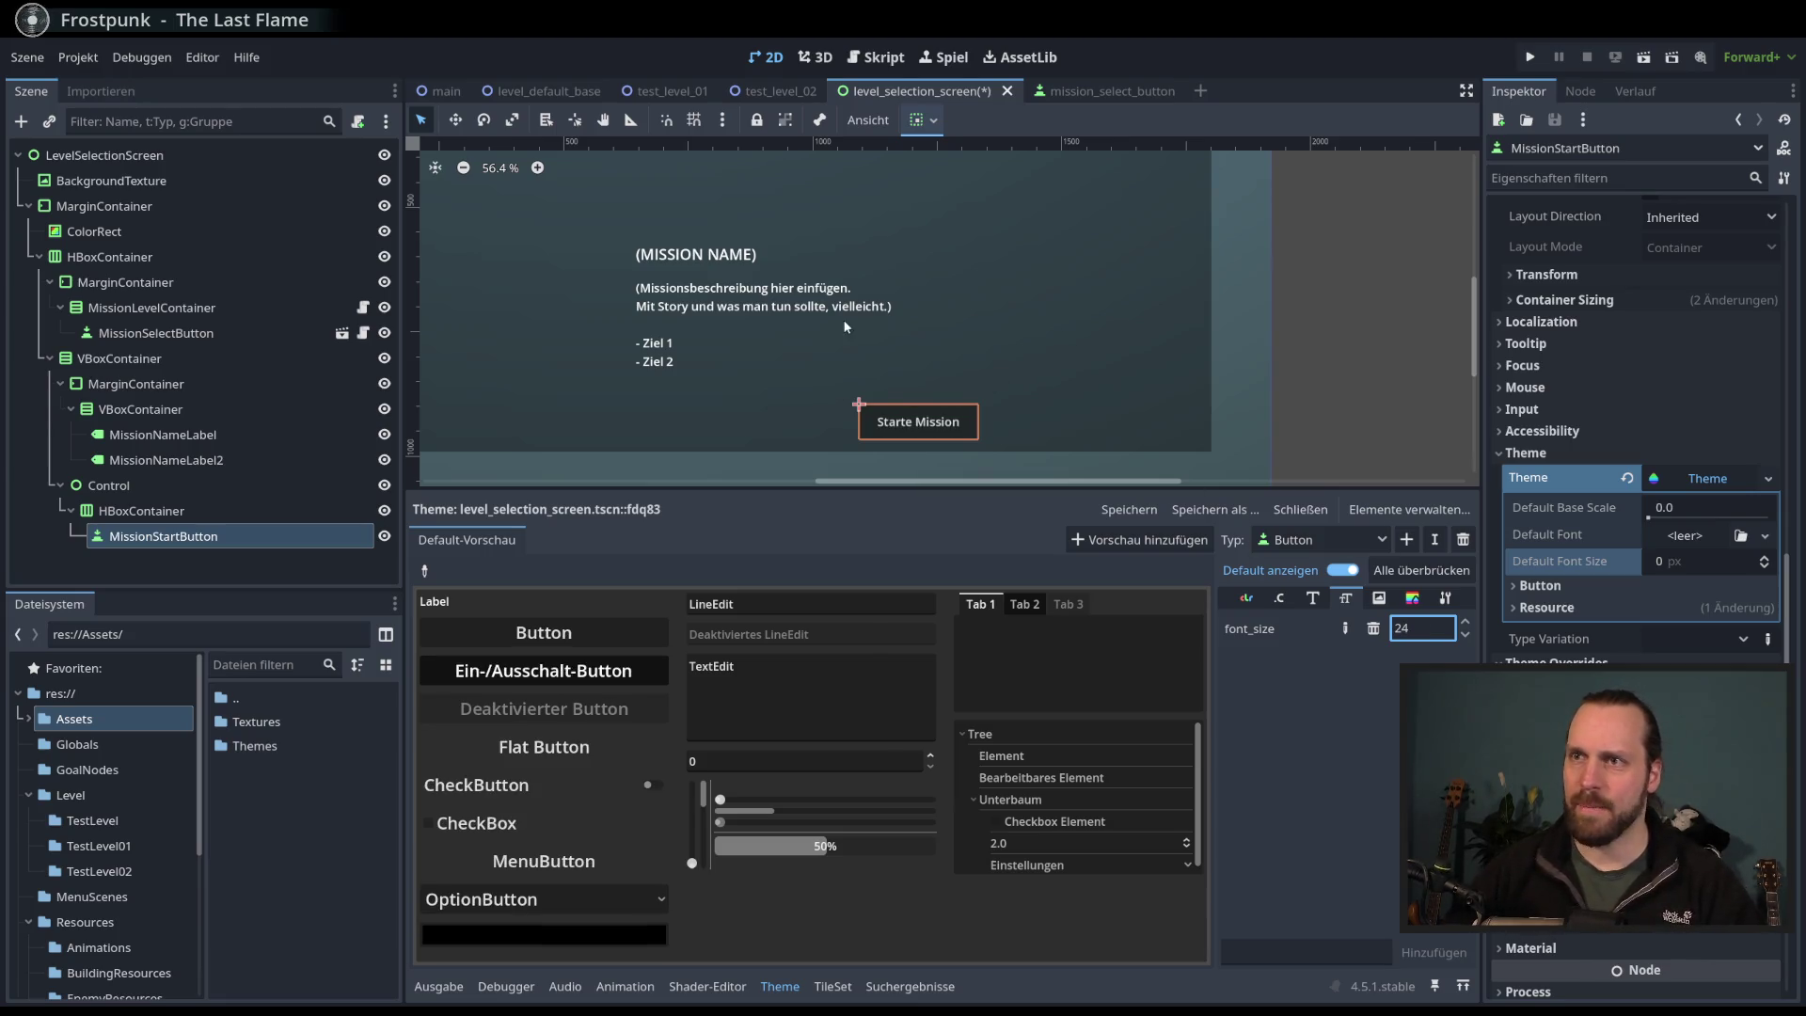
scroll(845, 326, "down", 3)
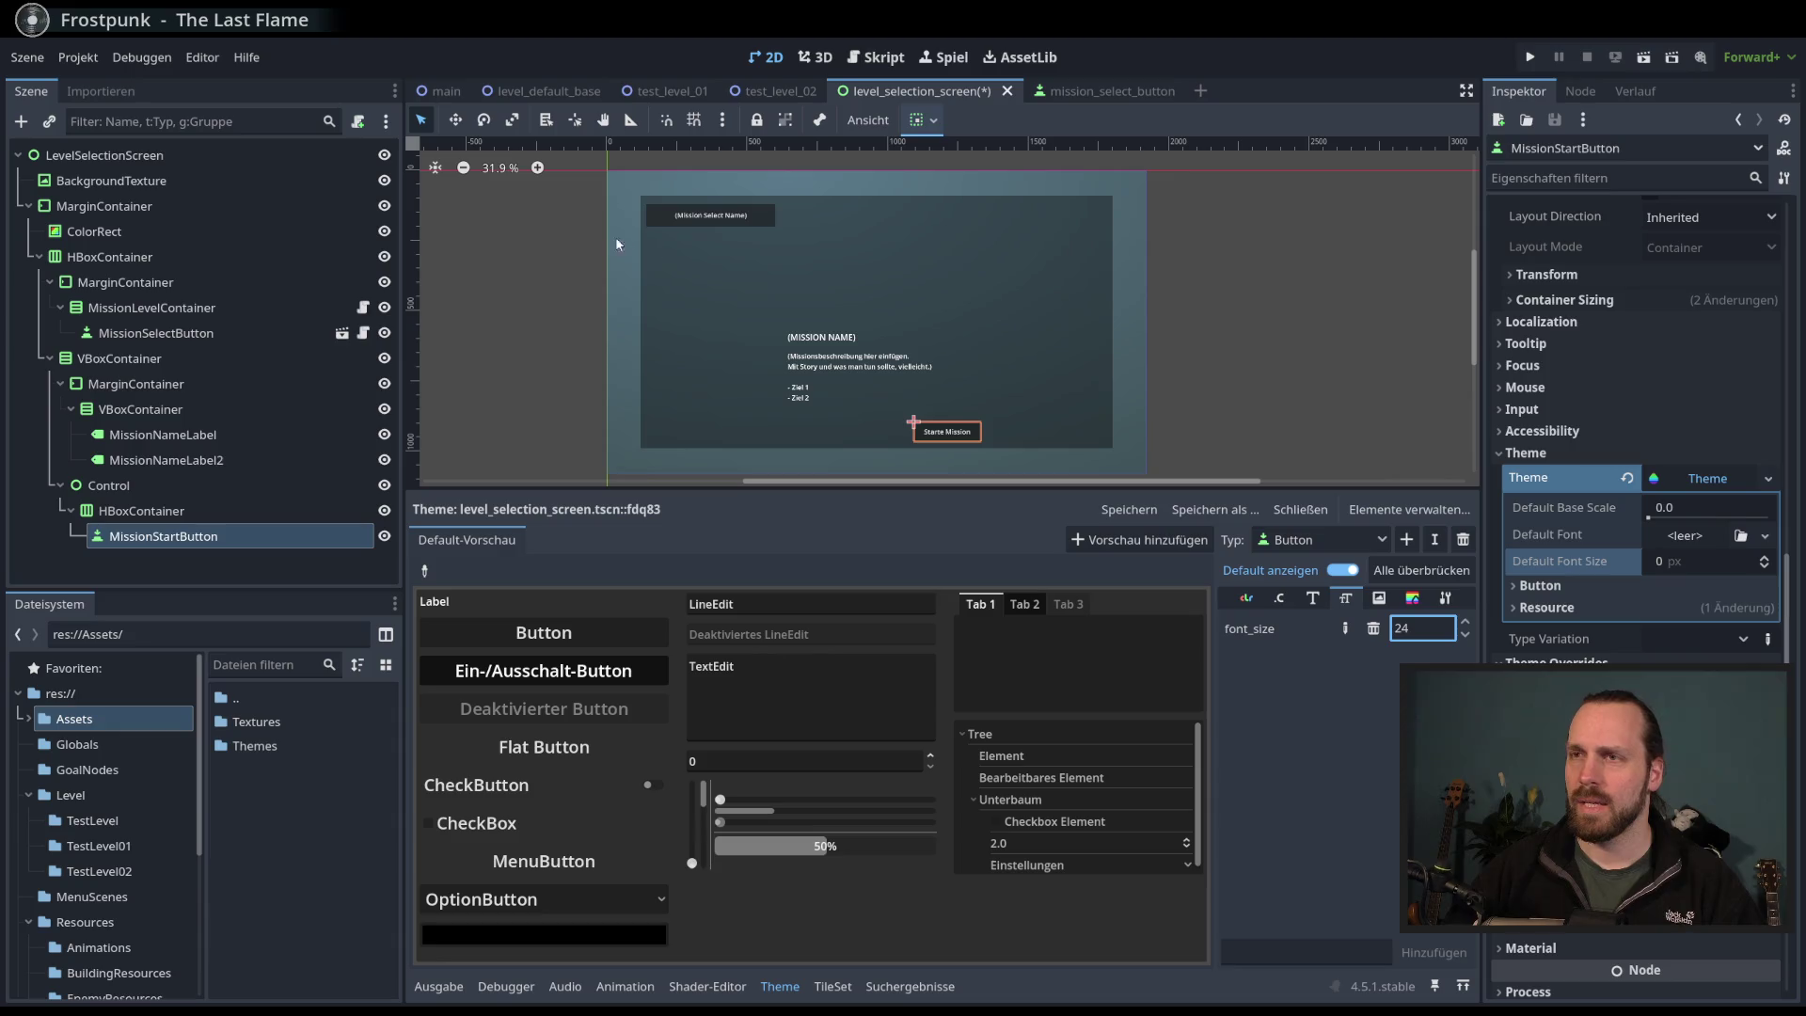
- Reselect MissionStartButton and open the dropdown for its Theme resource
left_click(204, 471)
key("Down")
key("Down")
key("Down")
key("Up")
key("Up")
key("Up")
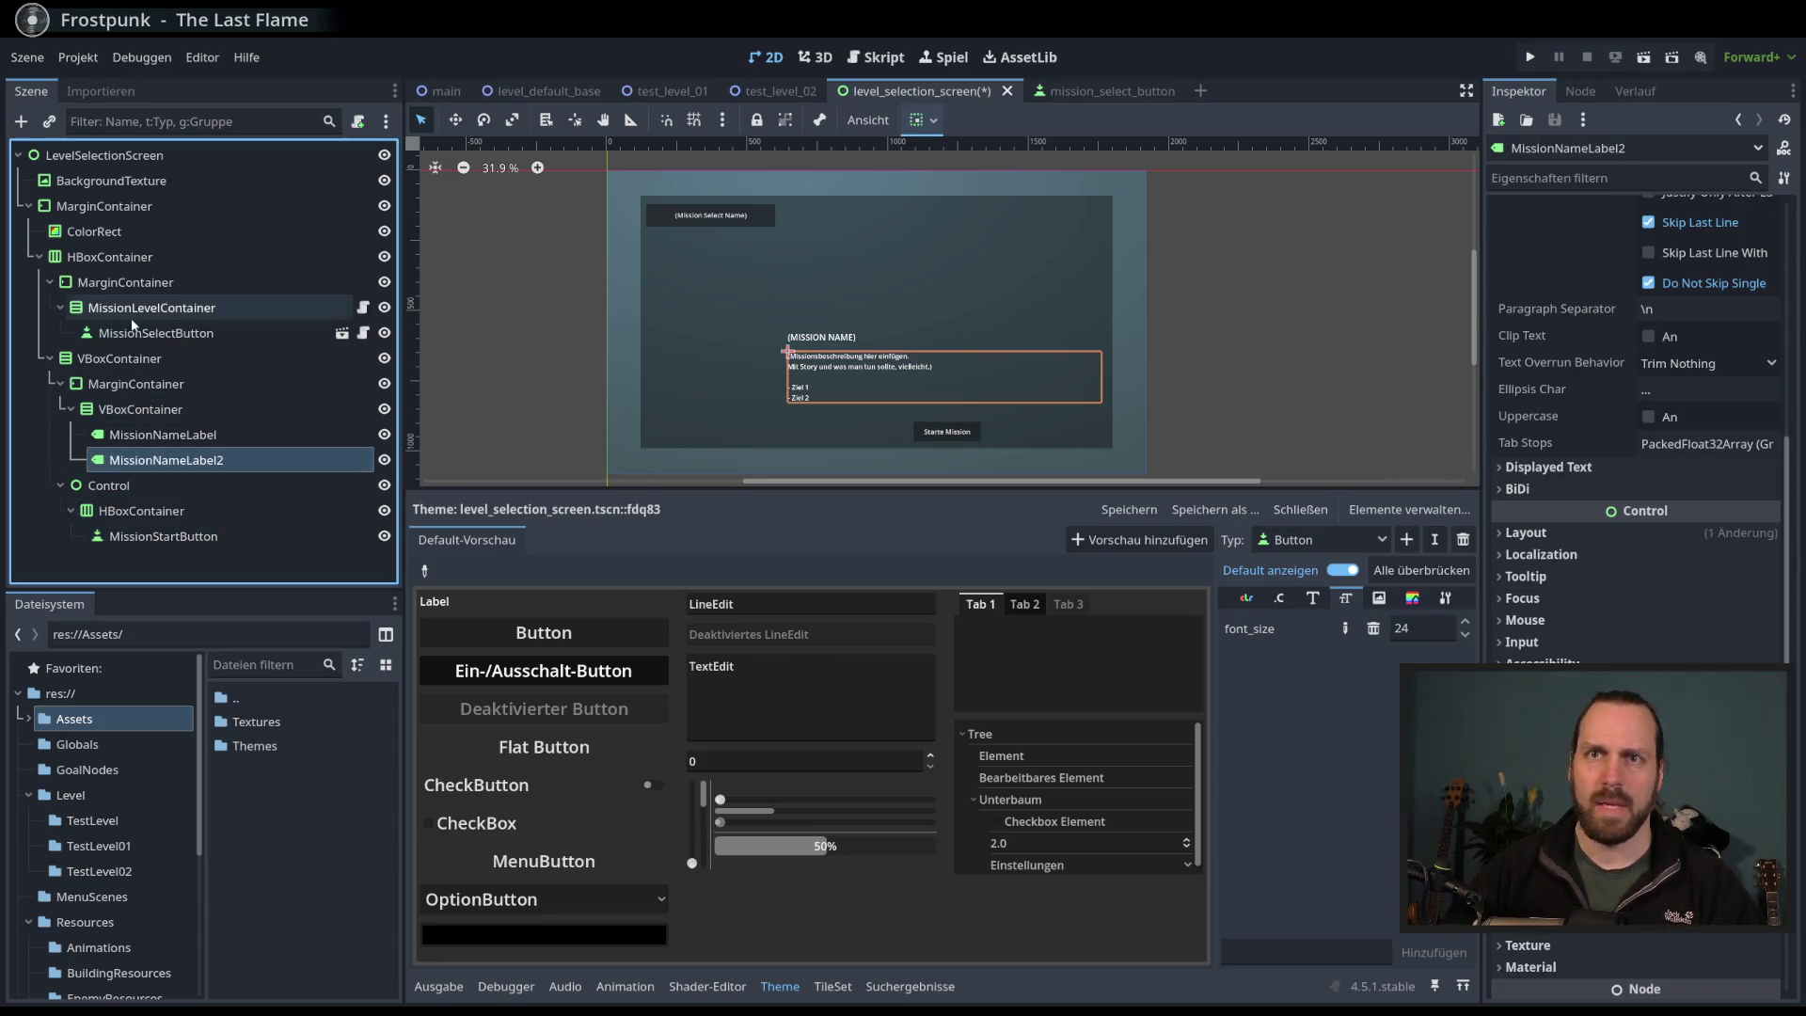
left_click(137, 331)
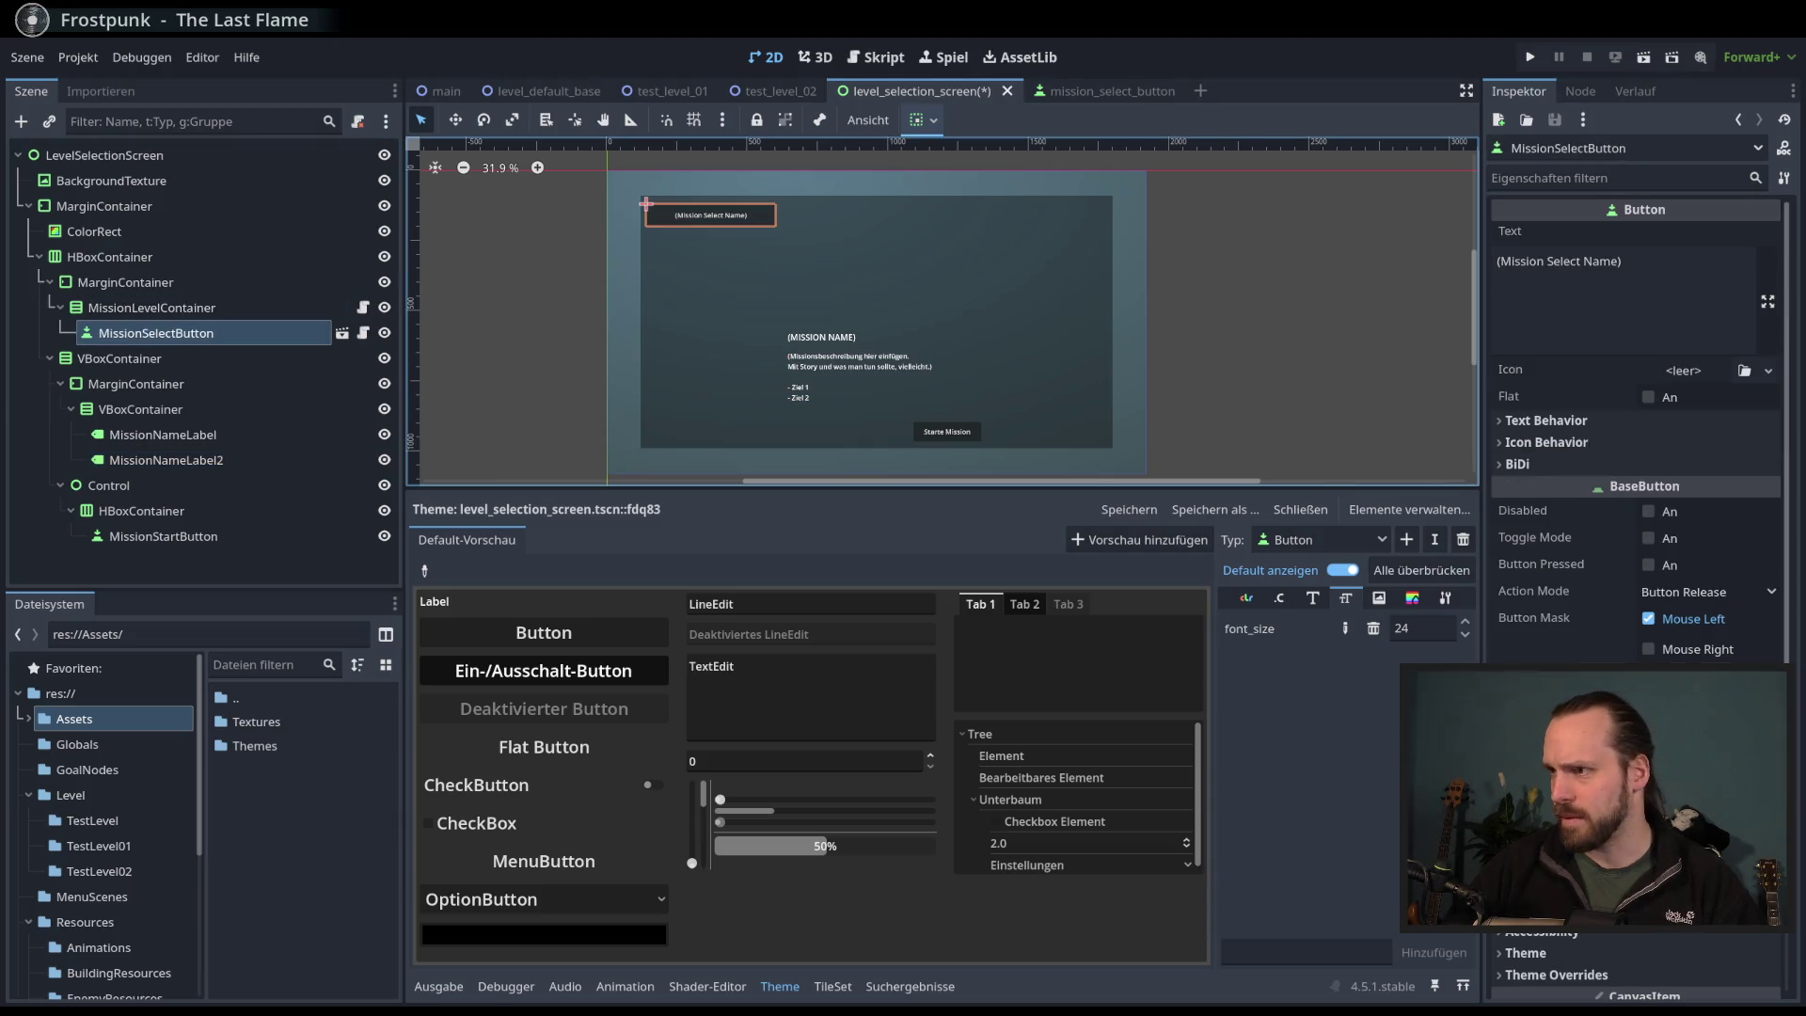
left_click(163, 536)
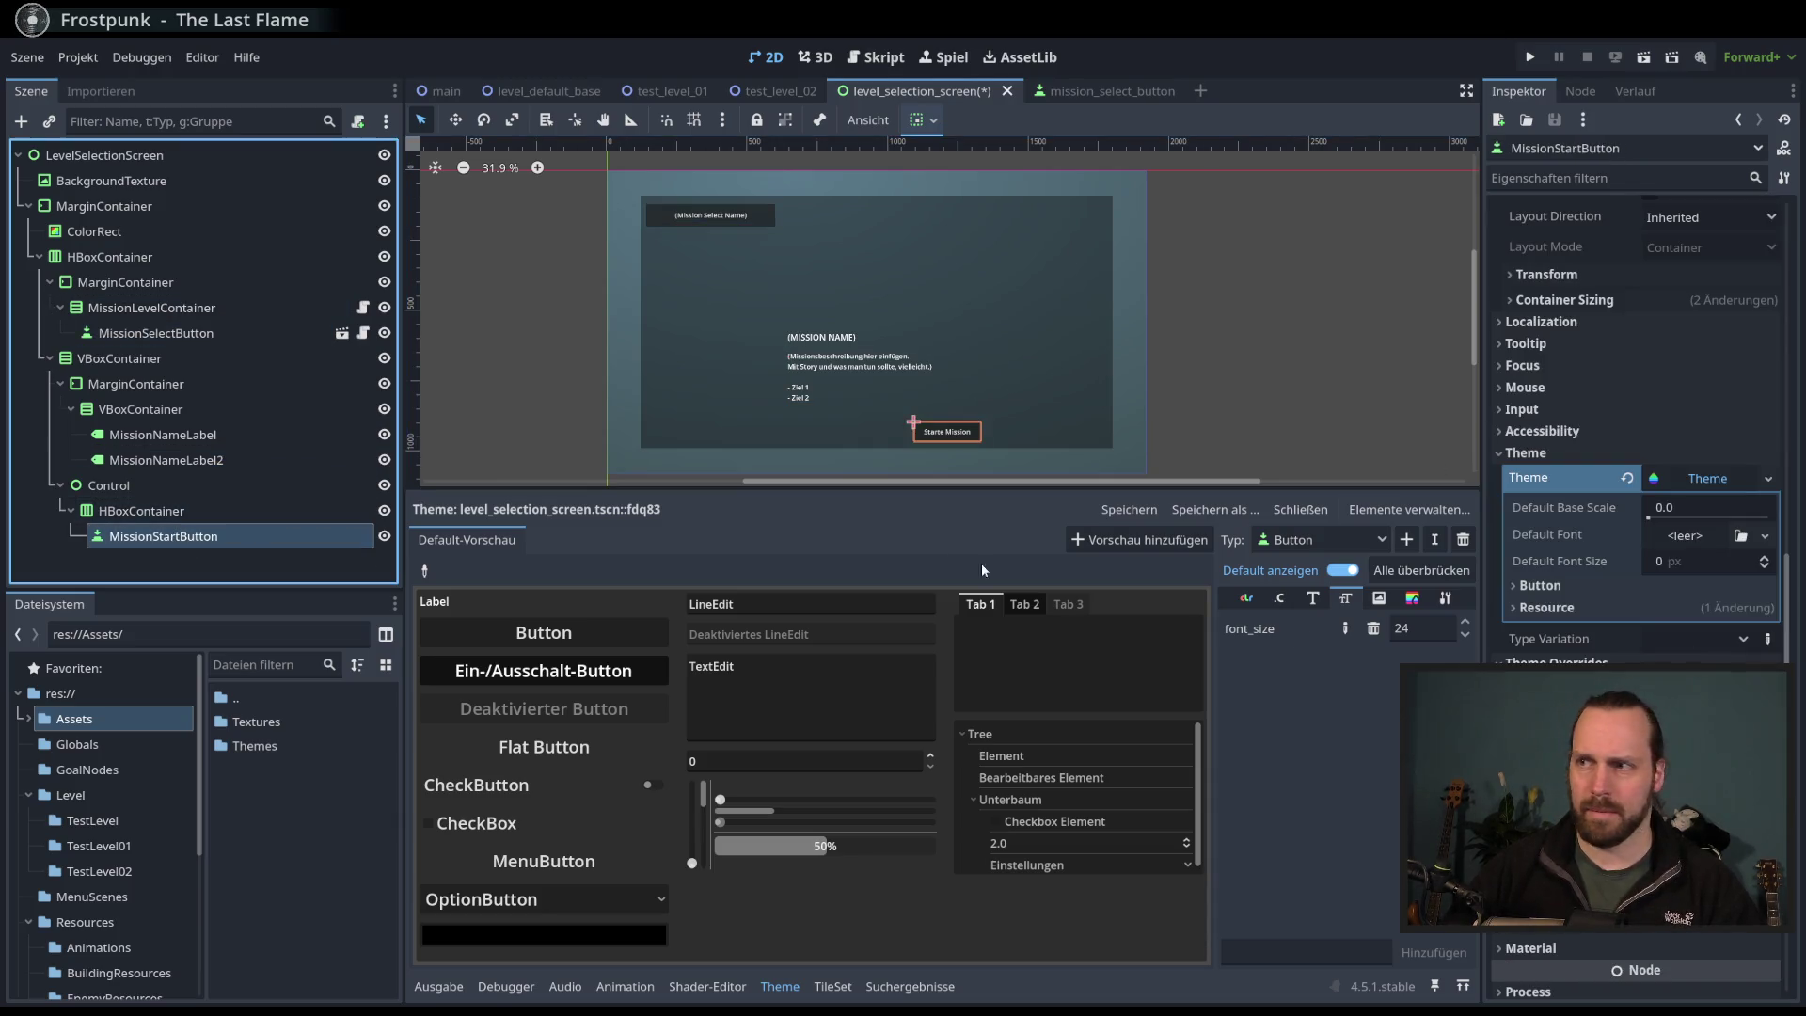
key("Up")
key("Down")
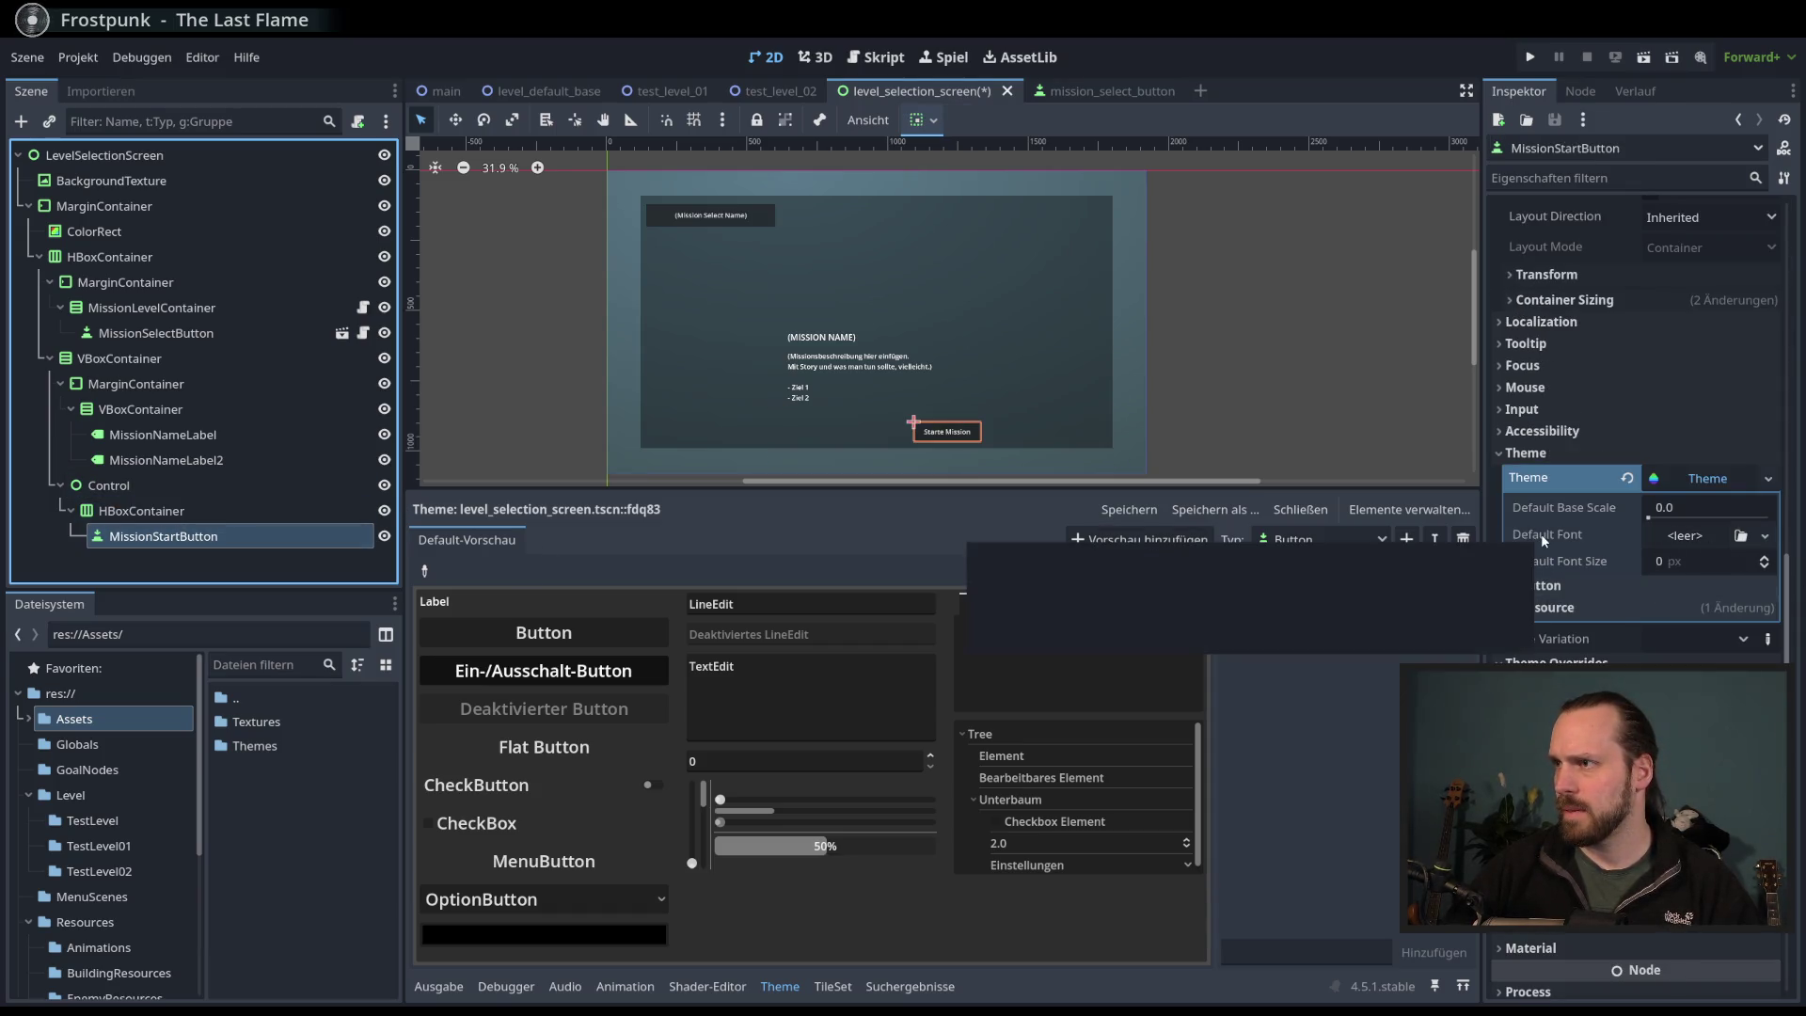
left_click(1768, 480)
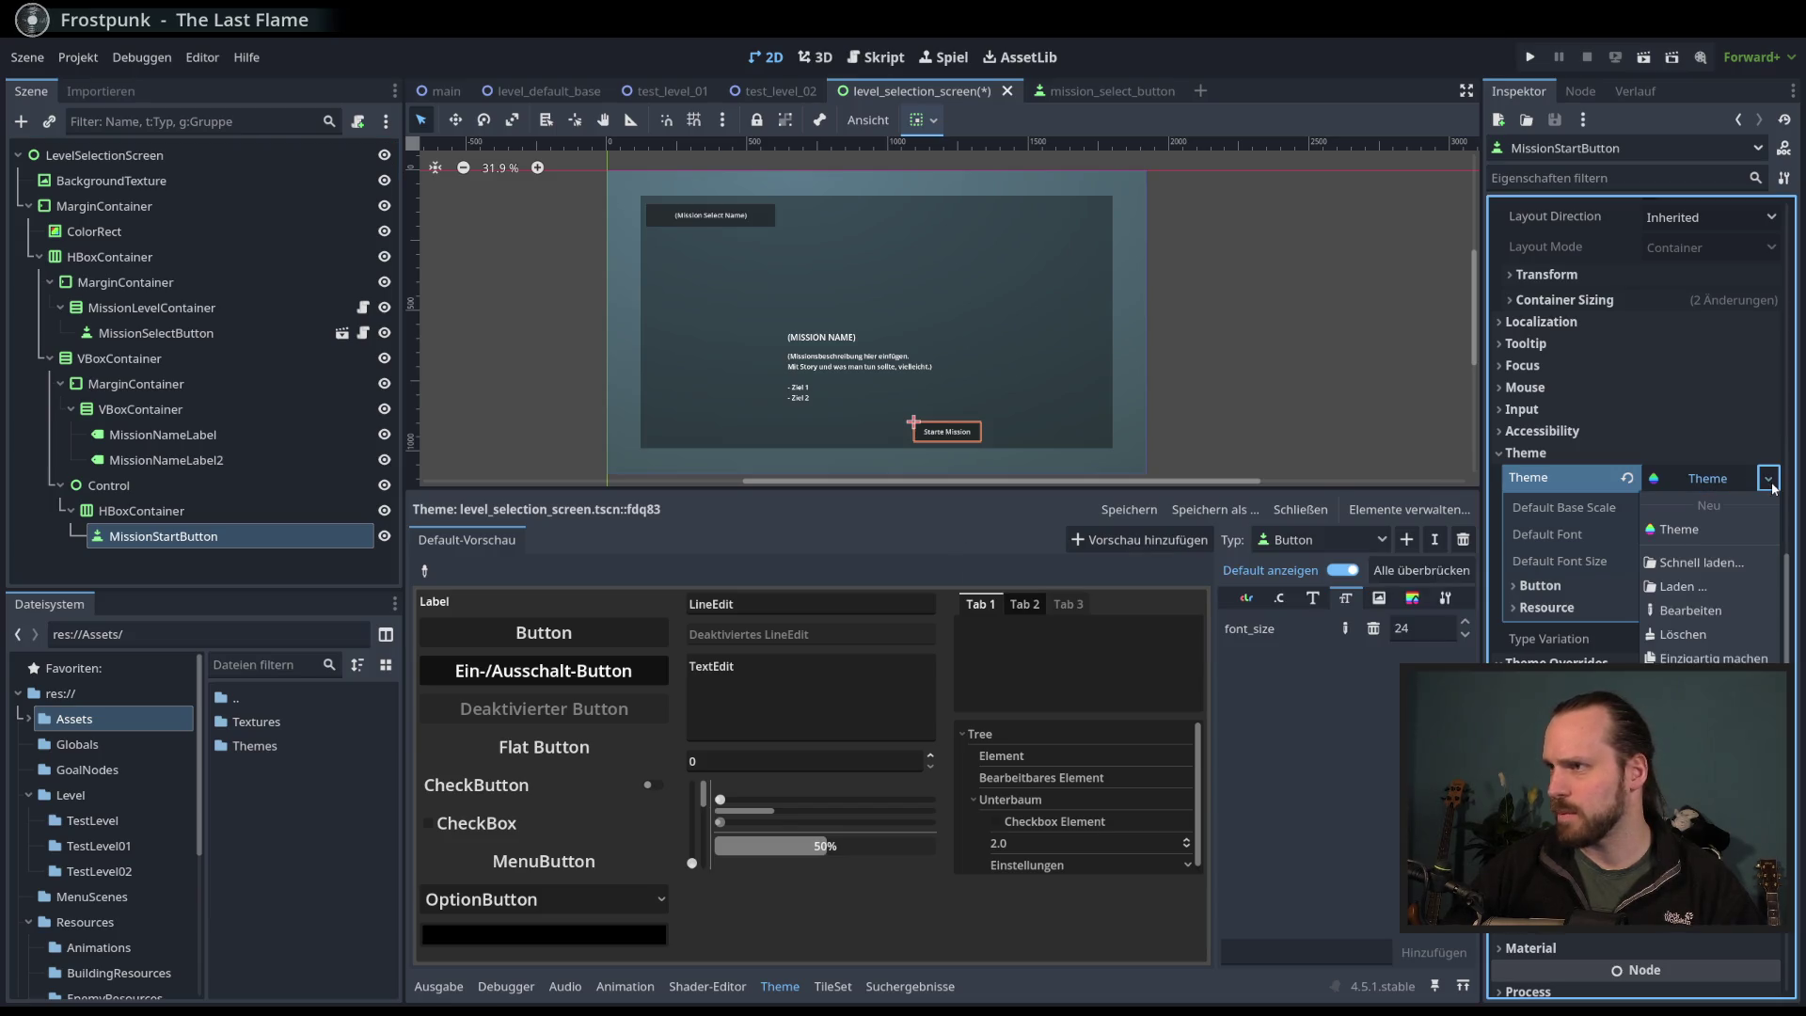
- Save MissionStartButton's theme as main_menu_theme.tres in res://Assets/Themes via Speichern als…
left_click(1693, 706)
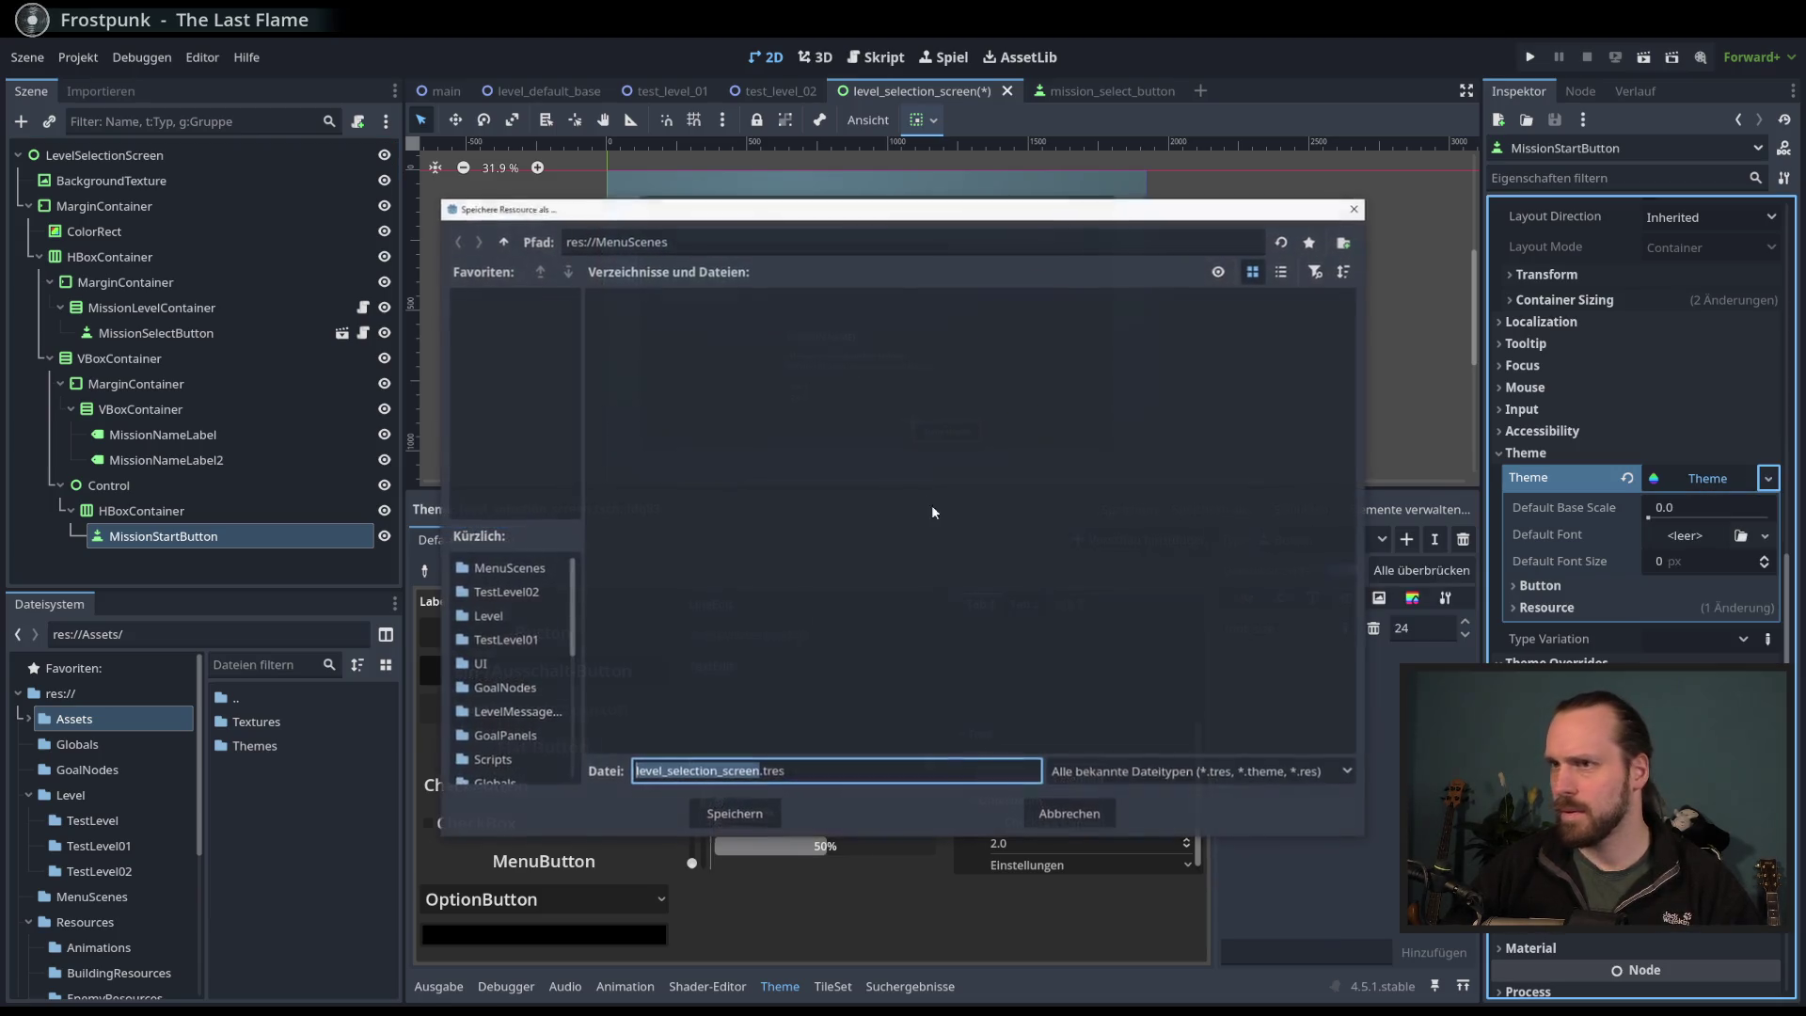
left_click(503, 242)
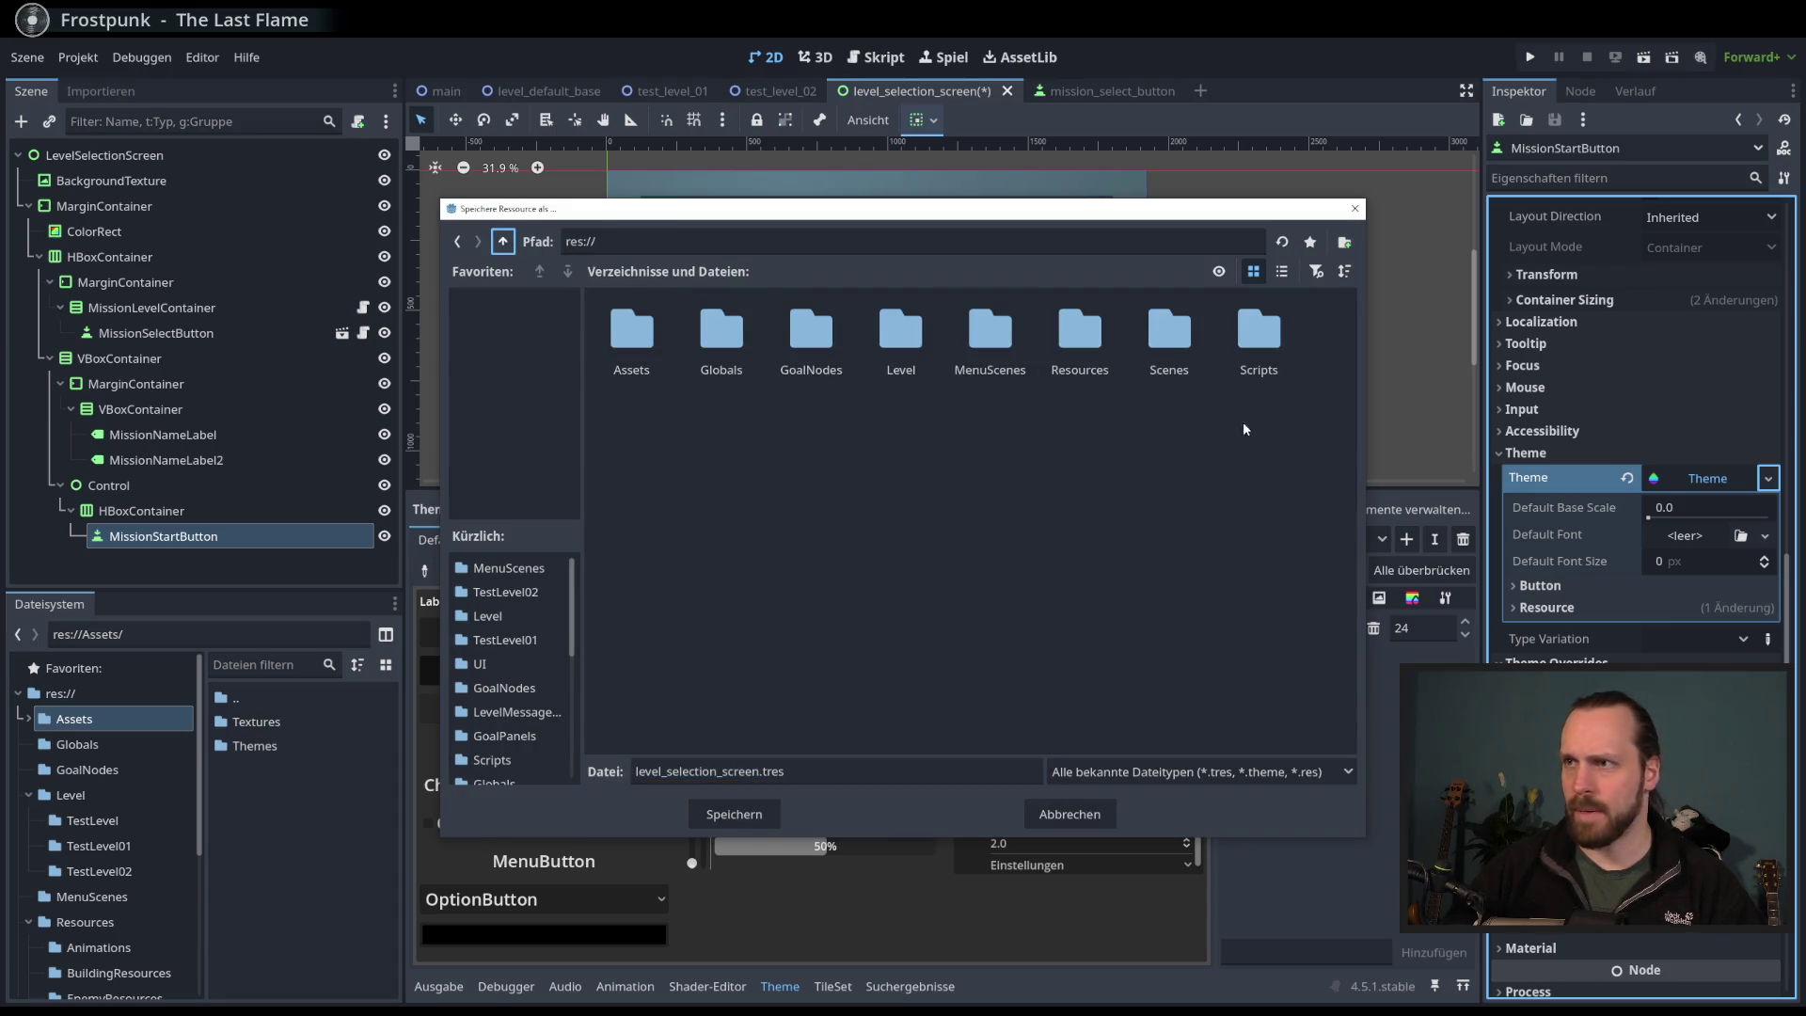
left_click(644, 359)
double_click(644, 360)
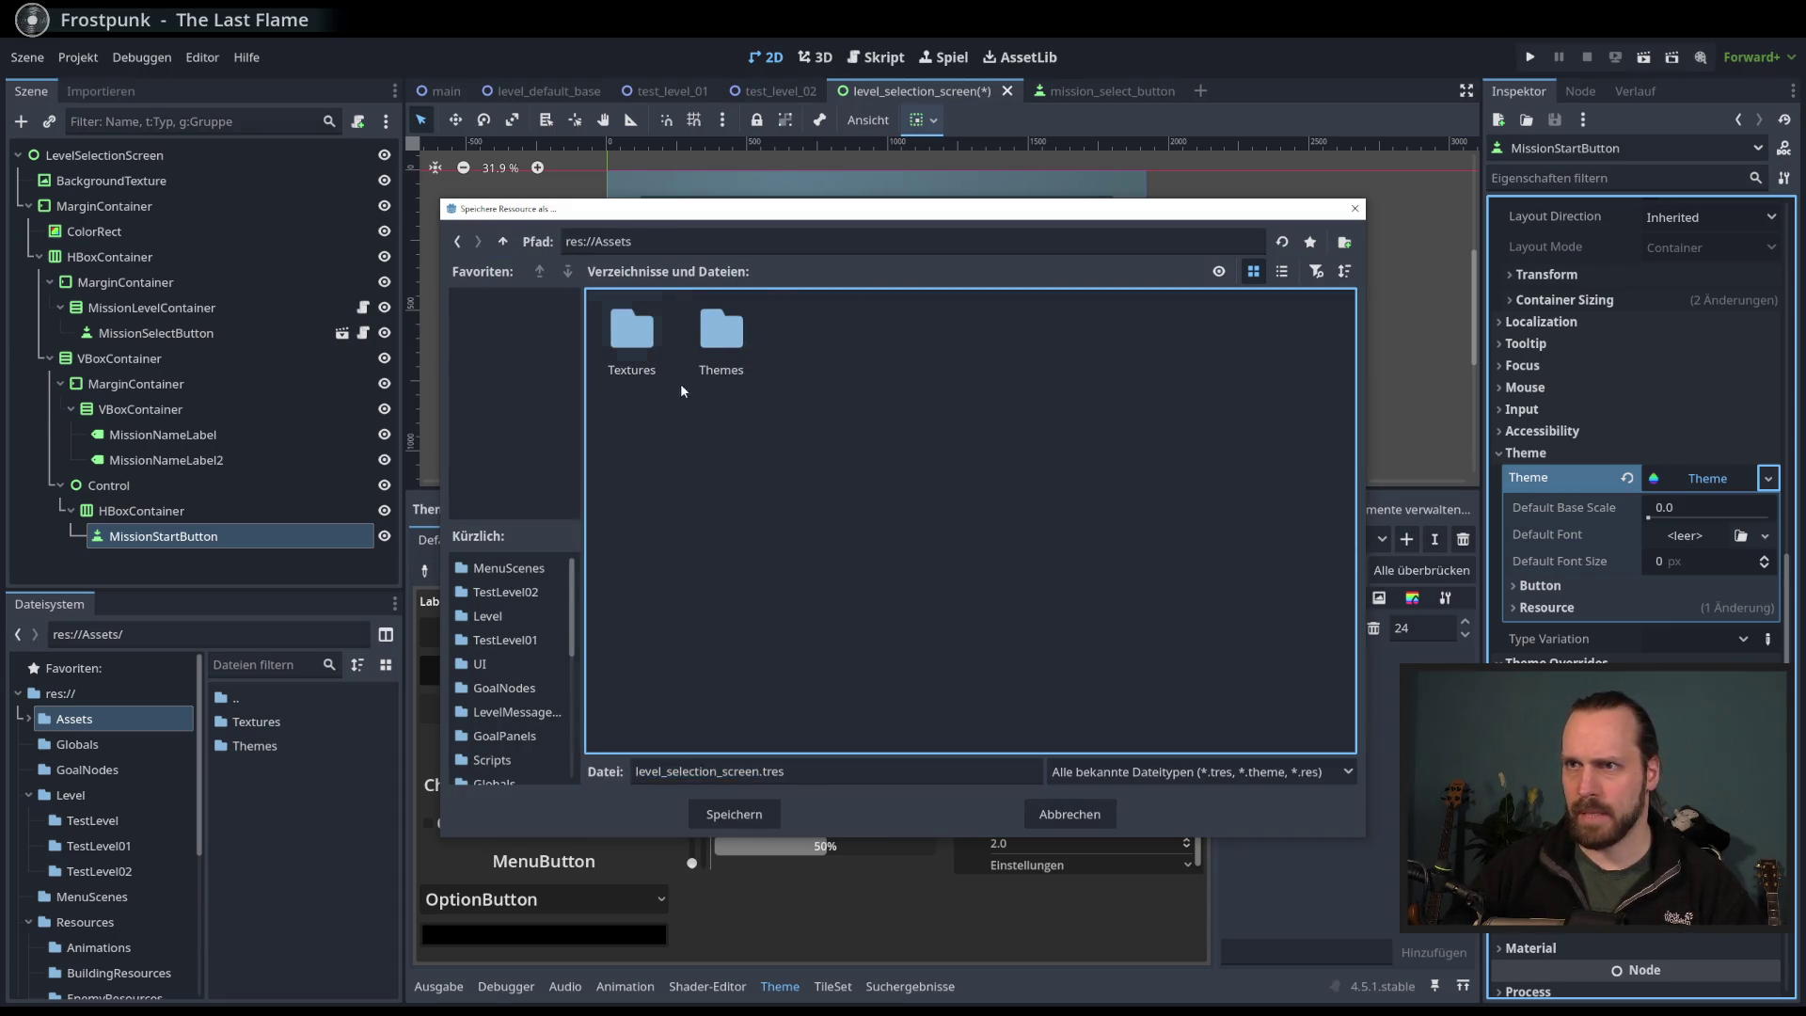
double_click(715, 348)
left_click(768, 772)
double_click(767, 771)
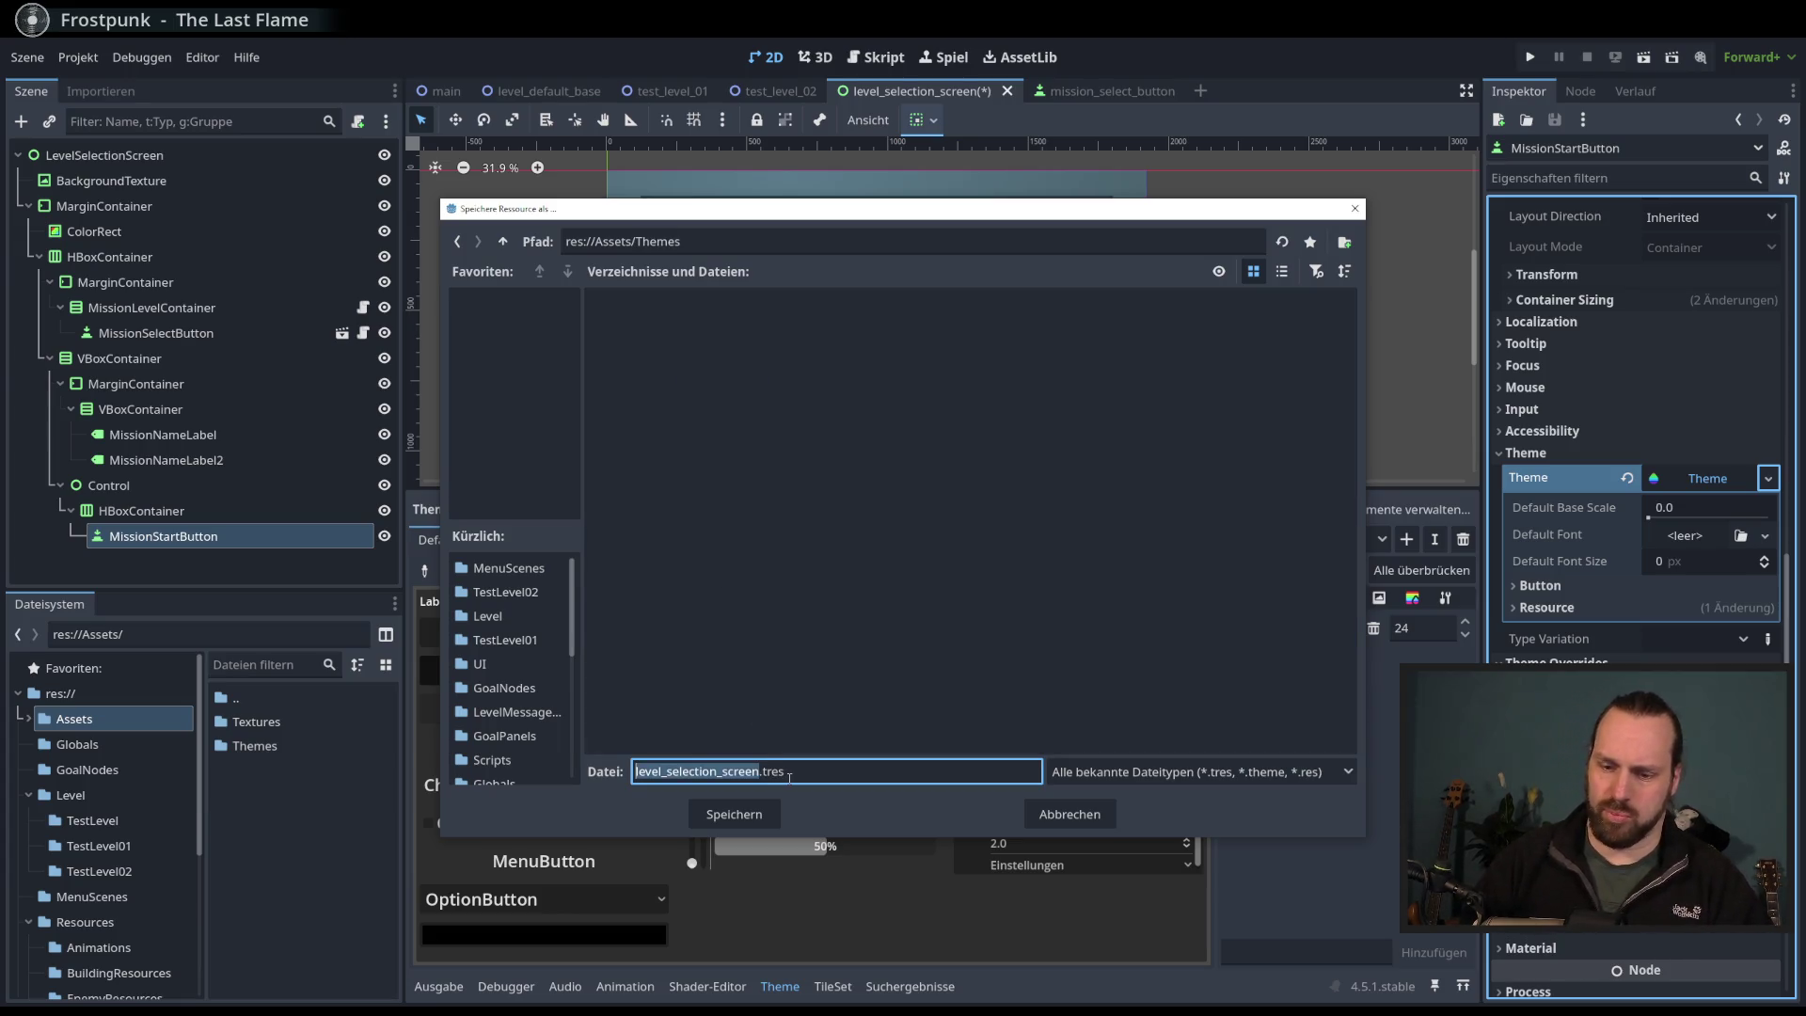
type("main_men")
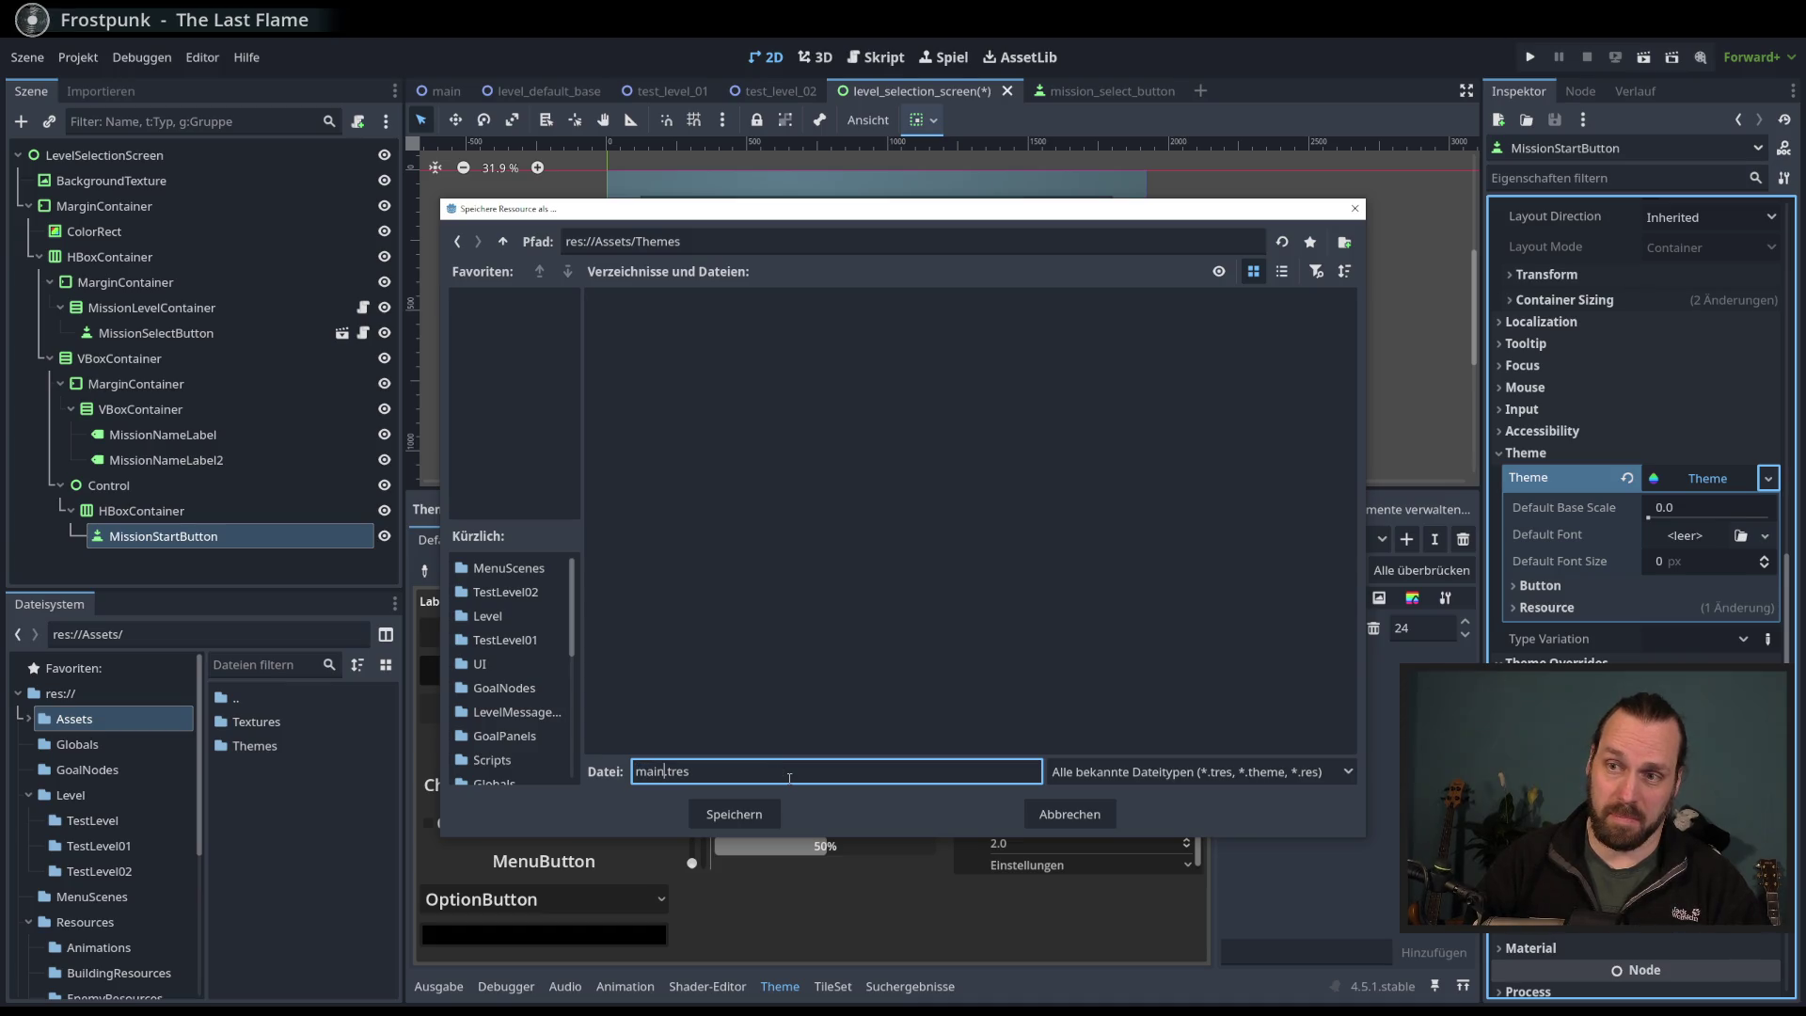
type("u_")
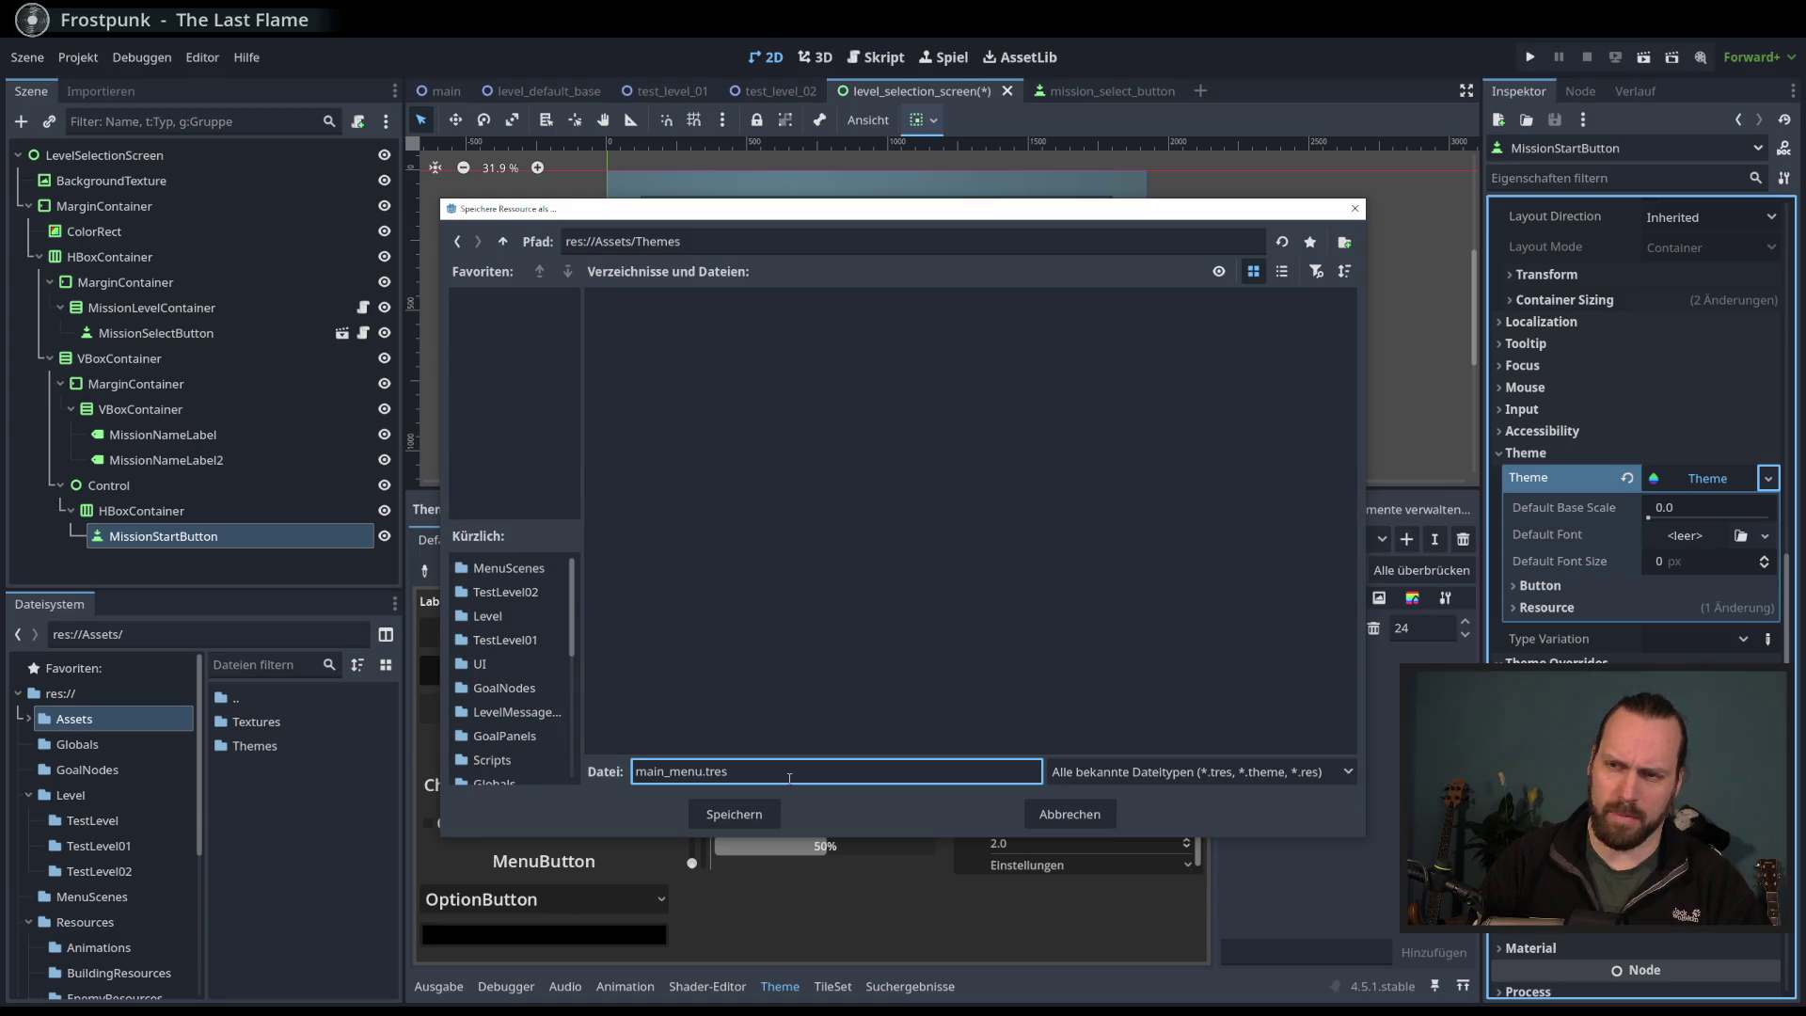
type("theme")
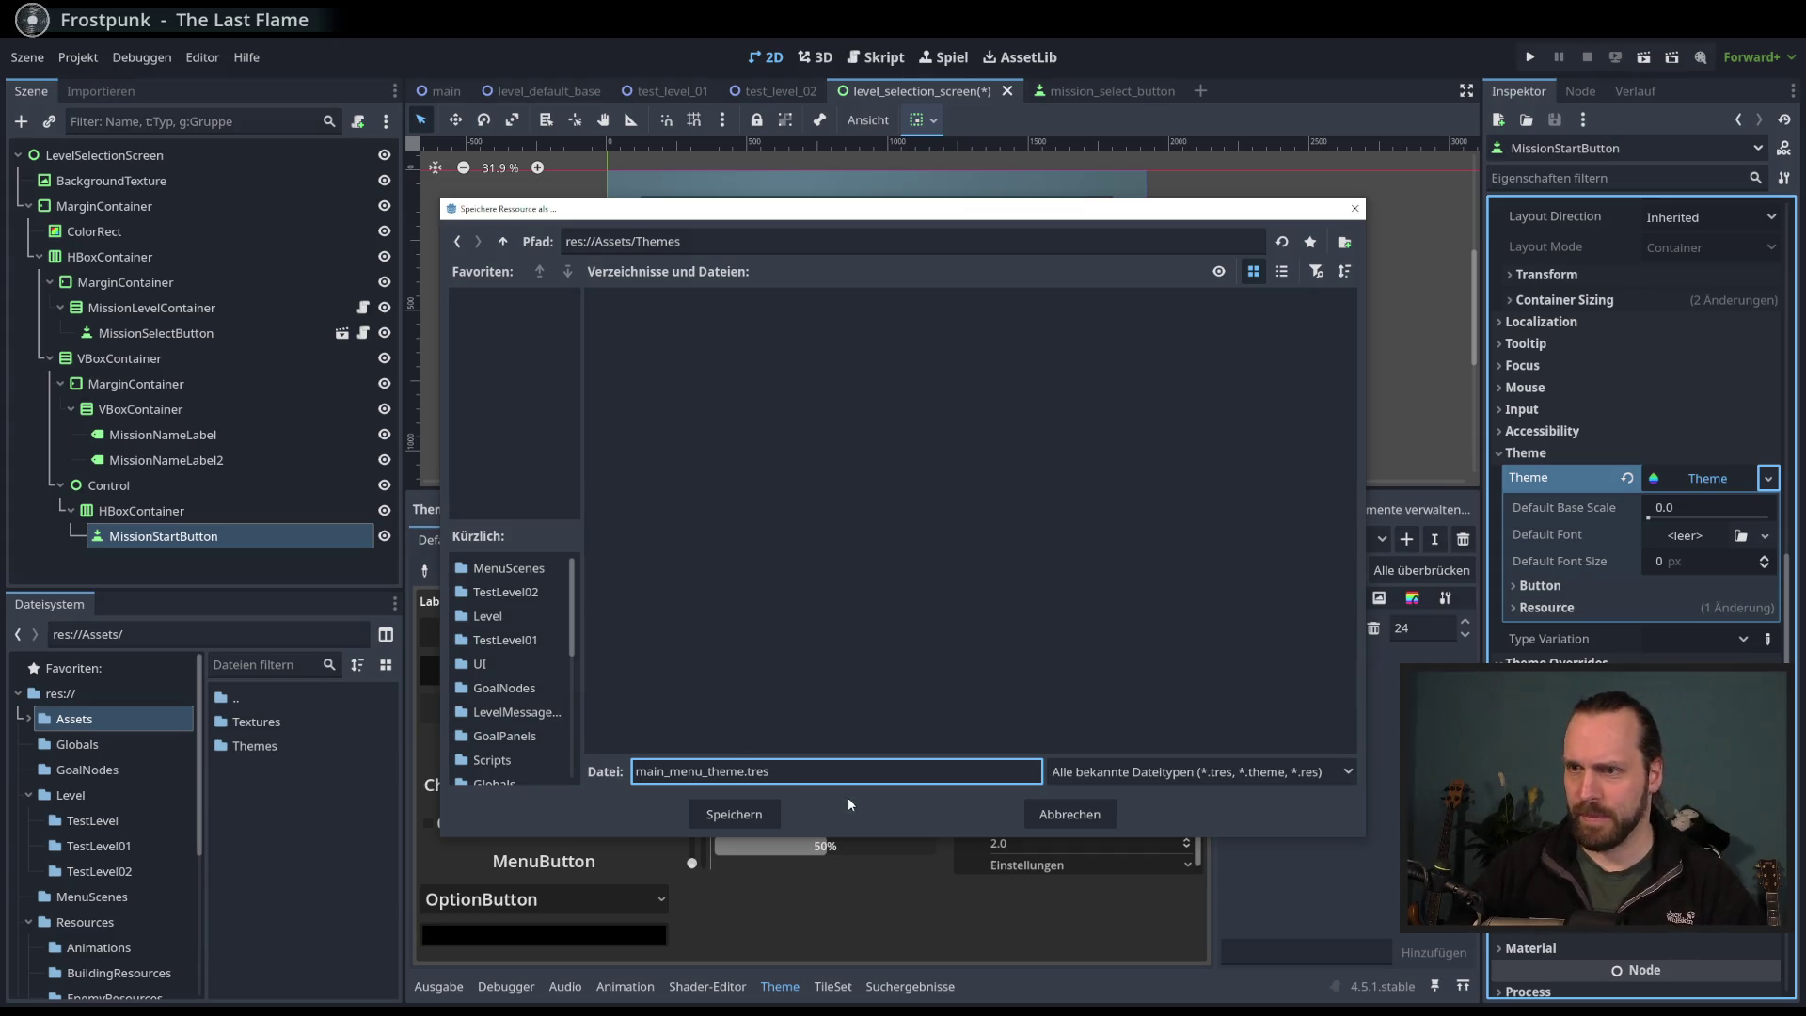
left_click(734, 815)
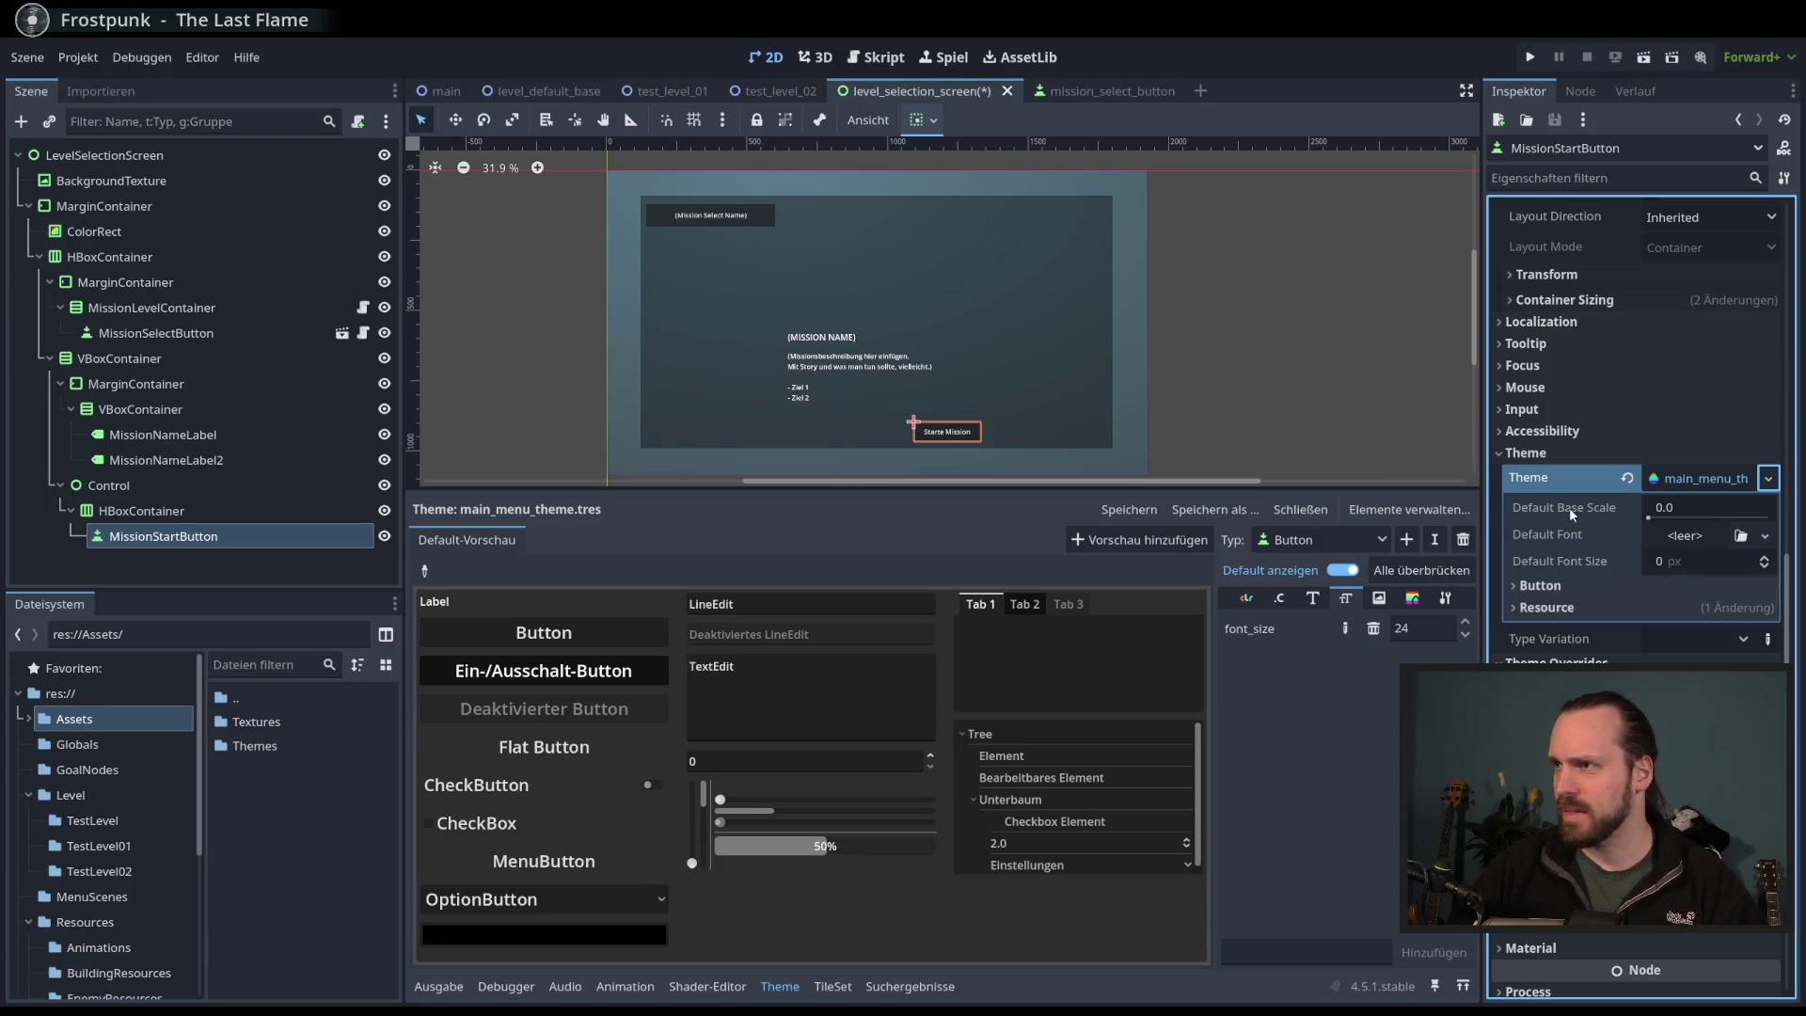
mouse_move(1543, 512)
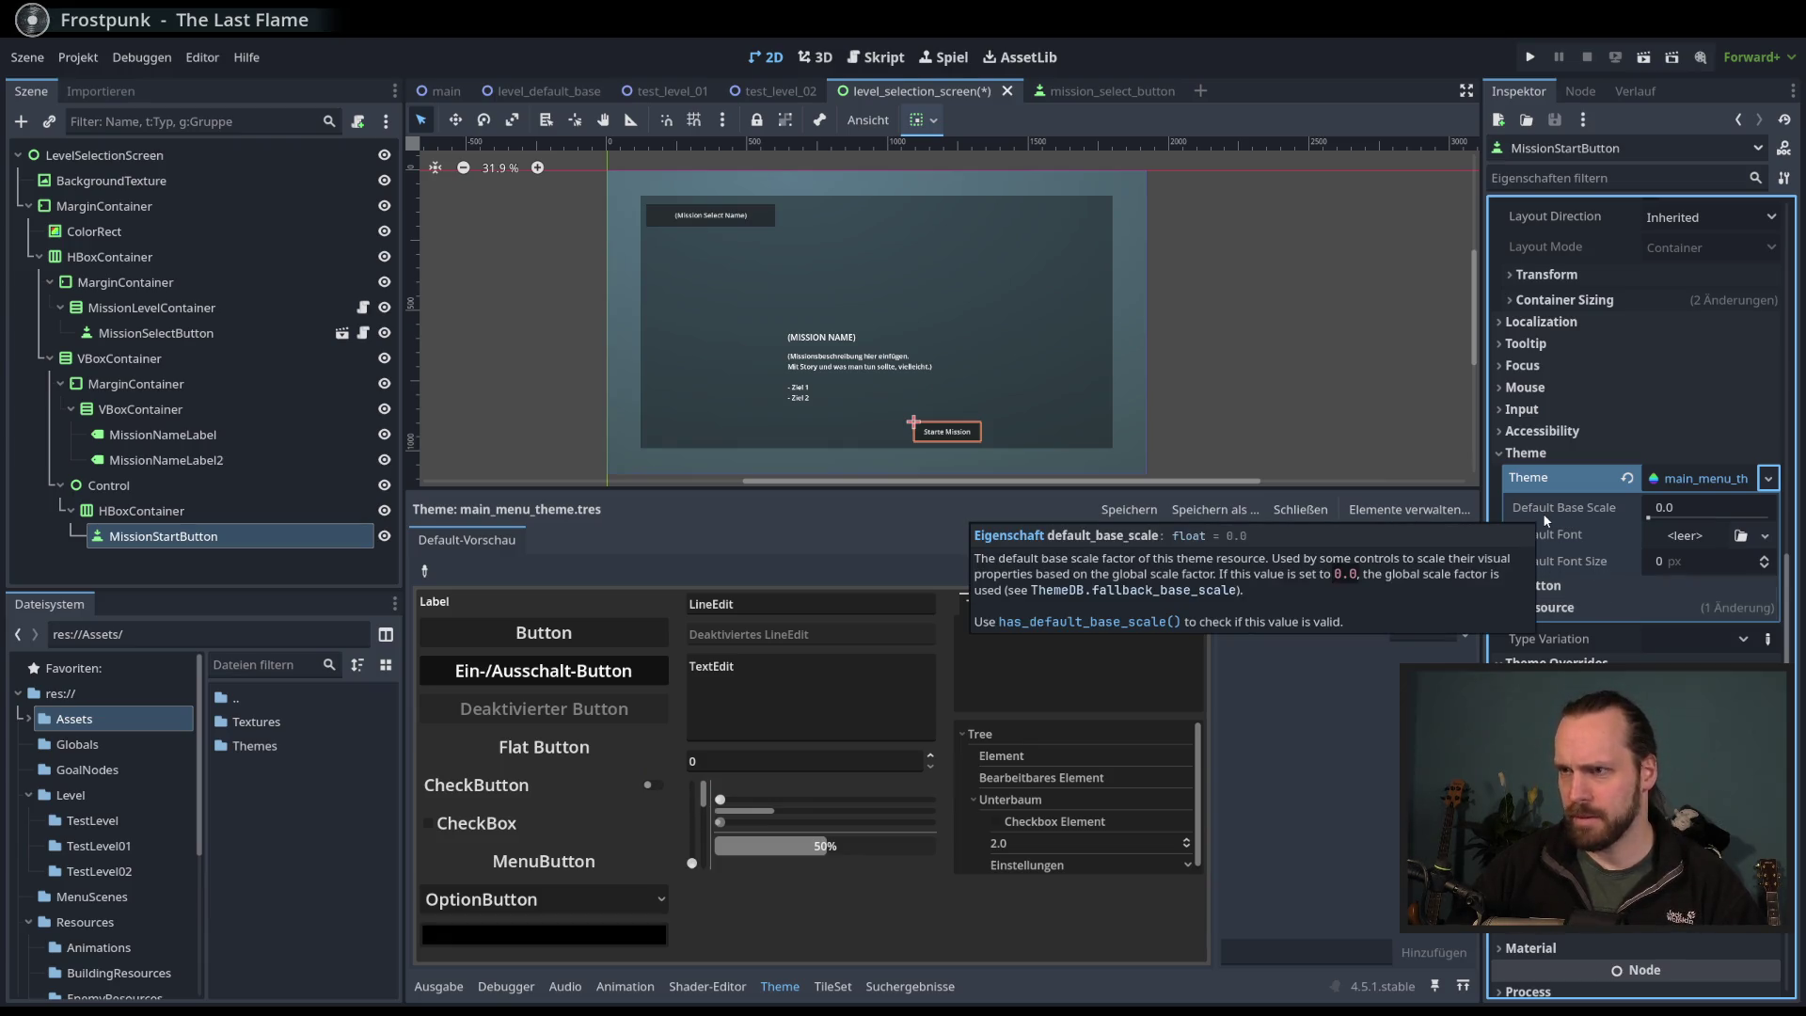
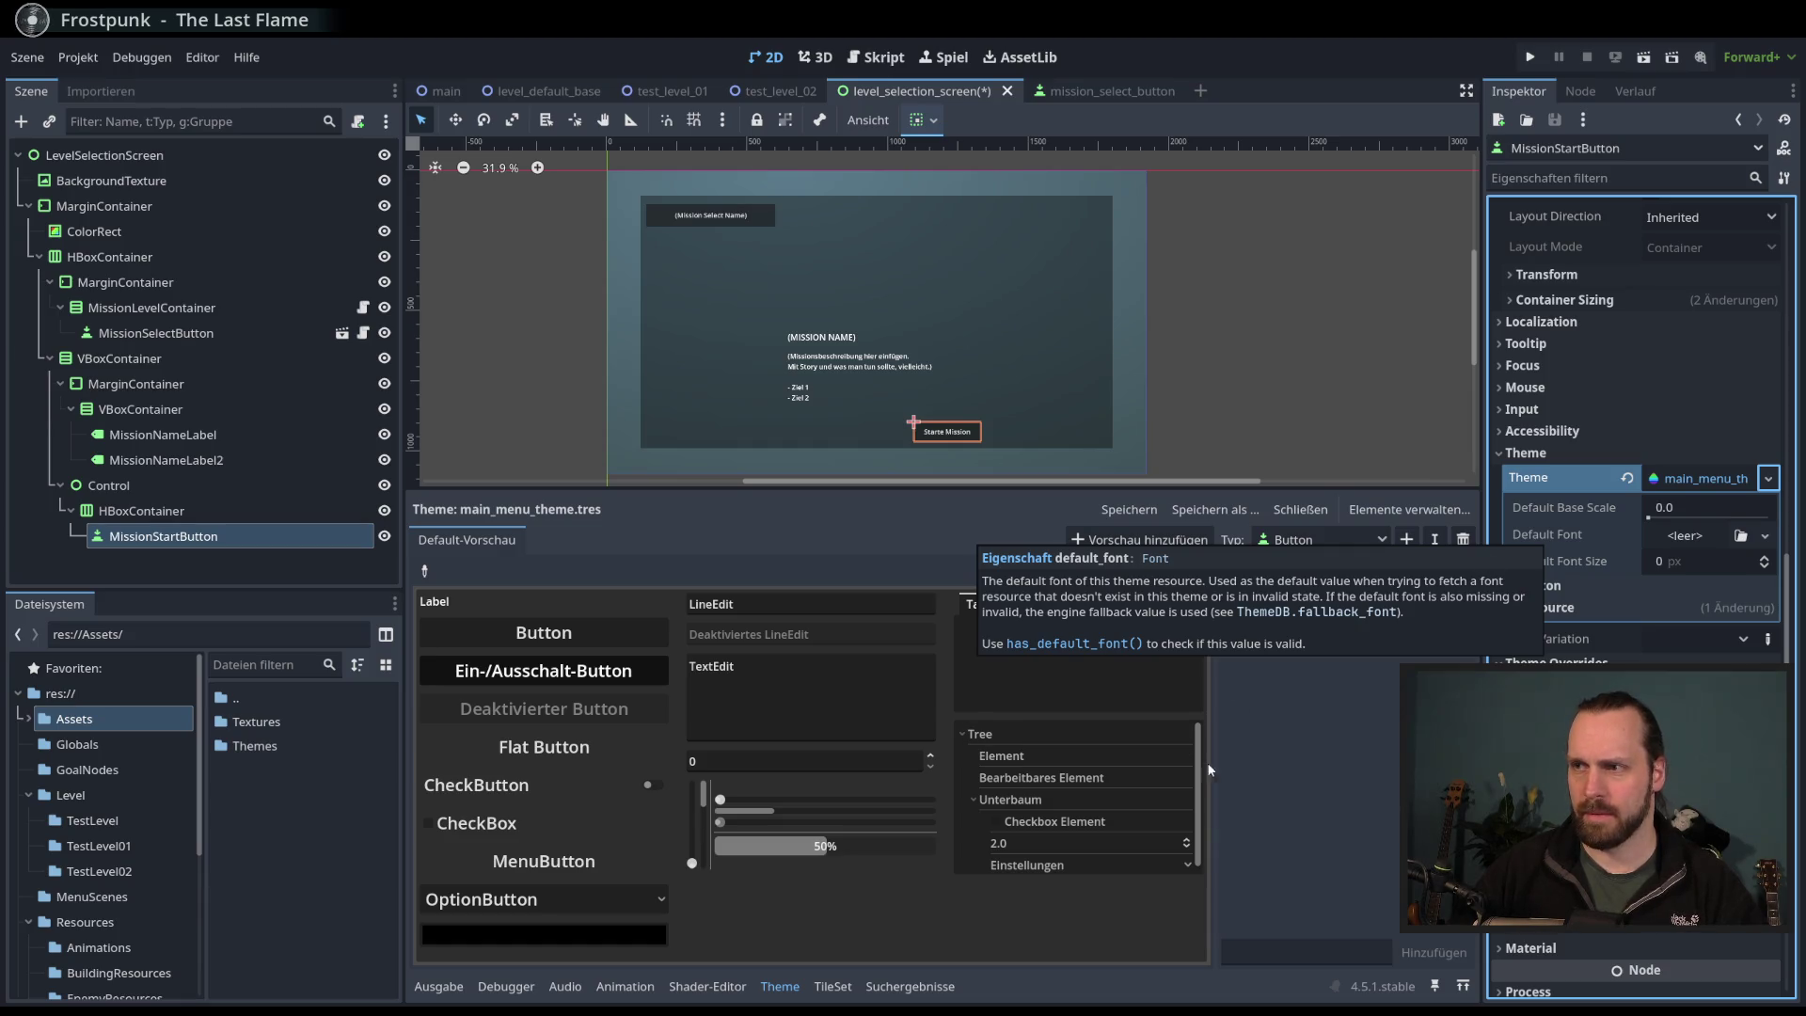
- Show the Button font size entries and the 24 px Default Font Size in the Inspector
left_click(1317, 598)
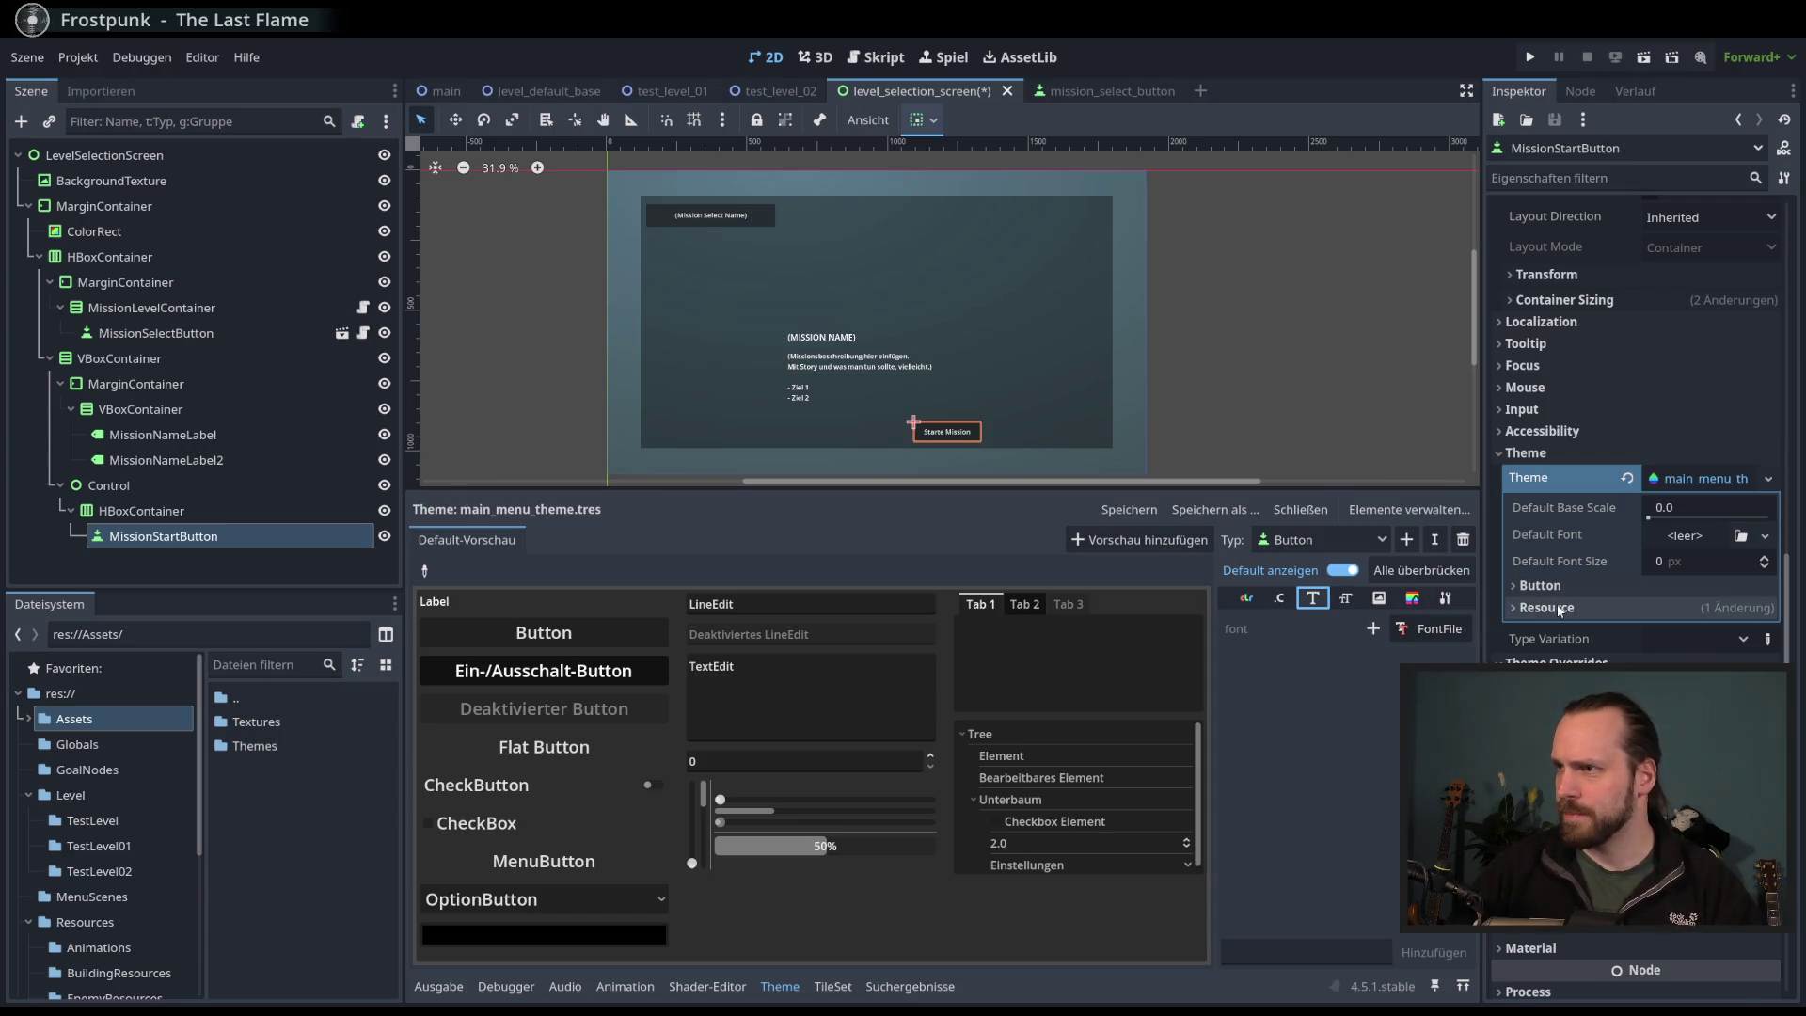
left_click(1348, 599)
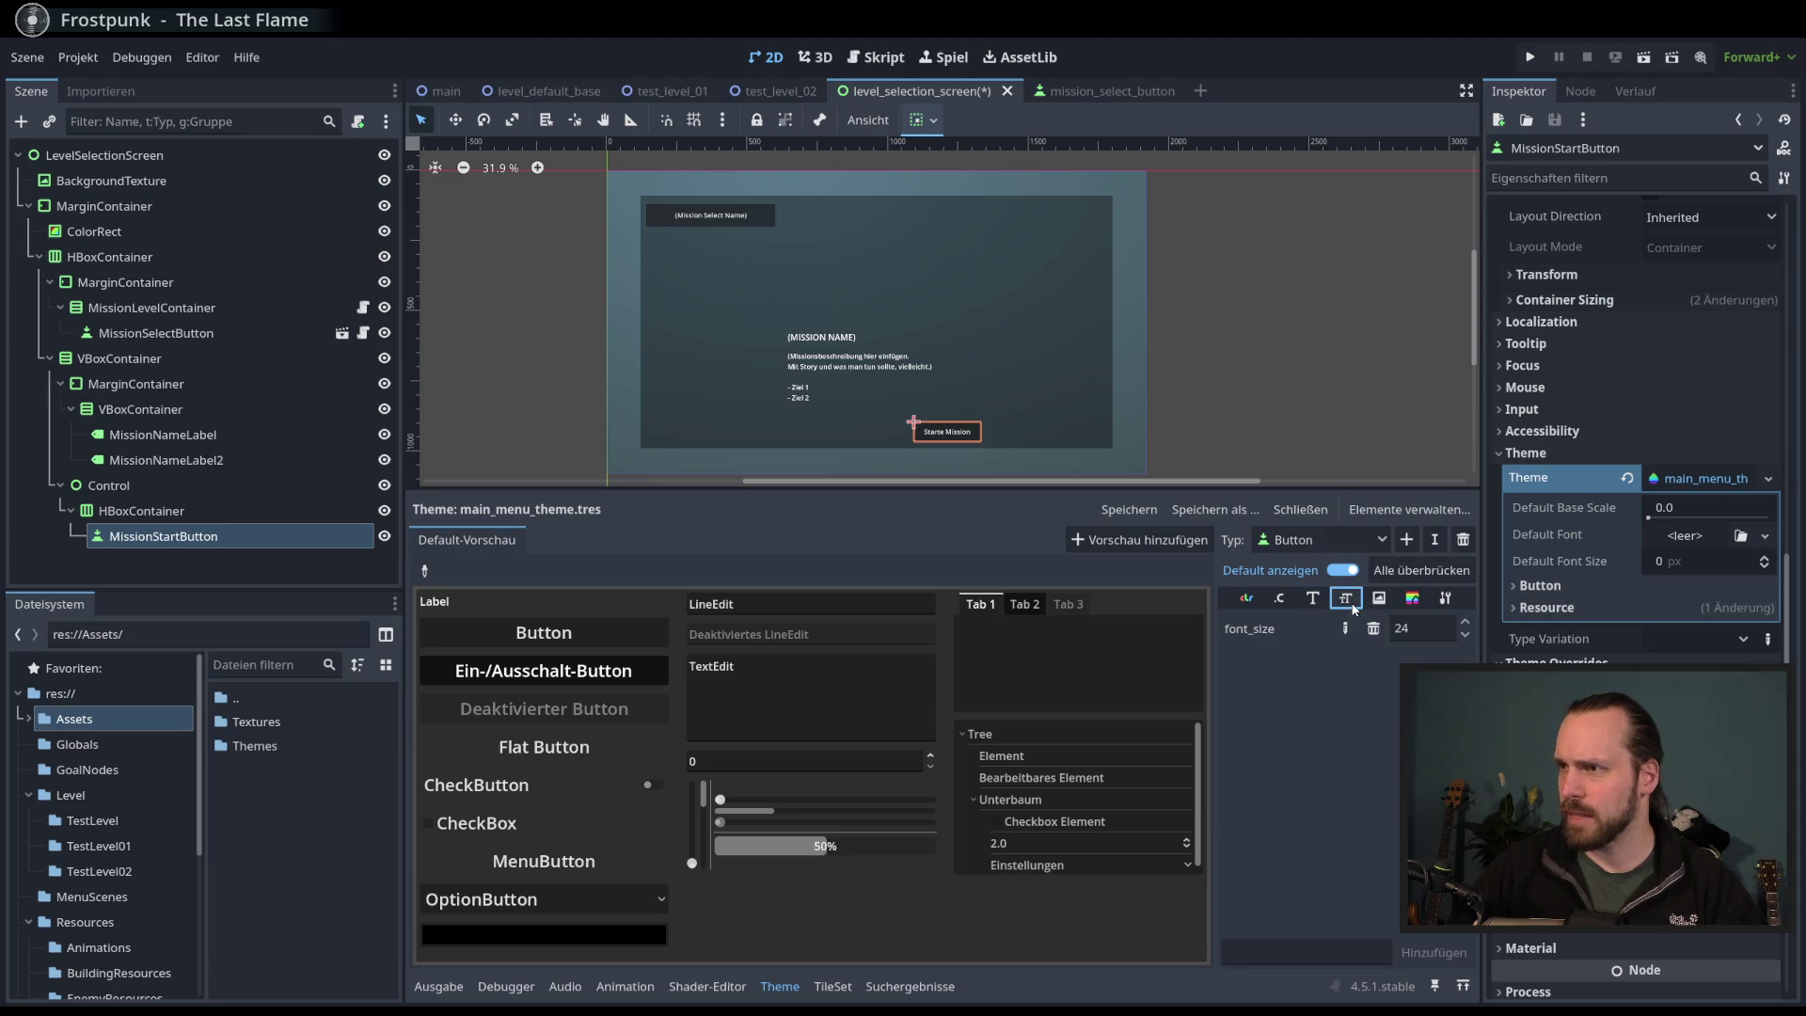
left_click(1695, 480)
left_click(1695, 480)
left_click(1541, 585)
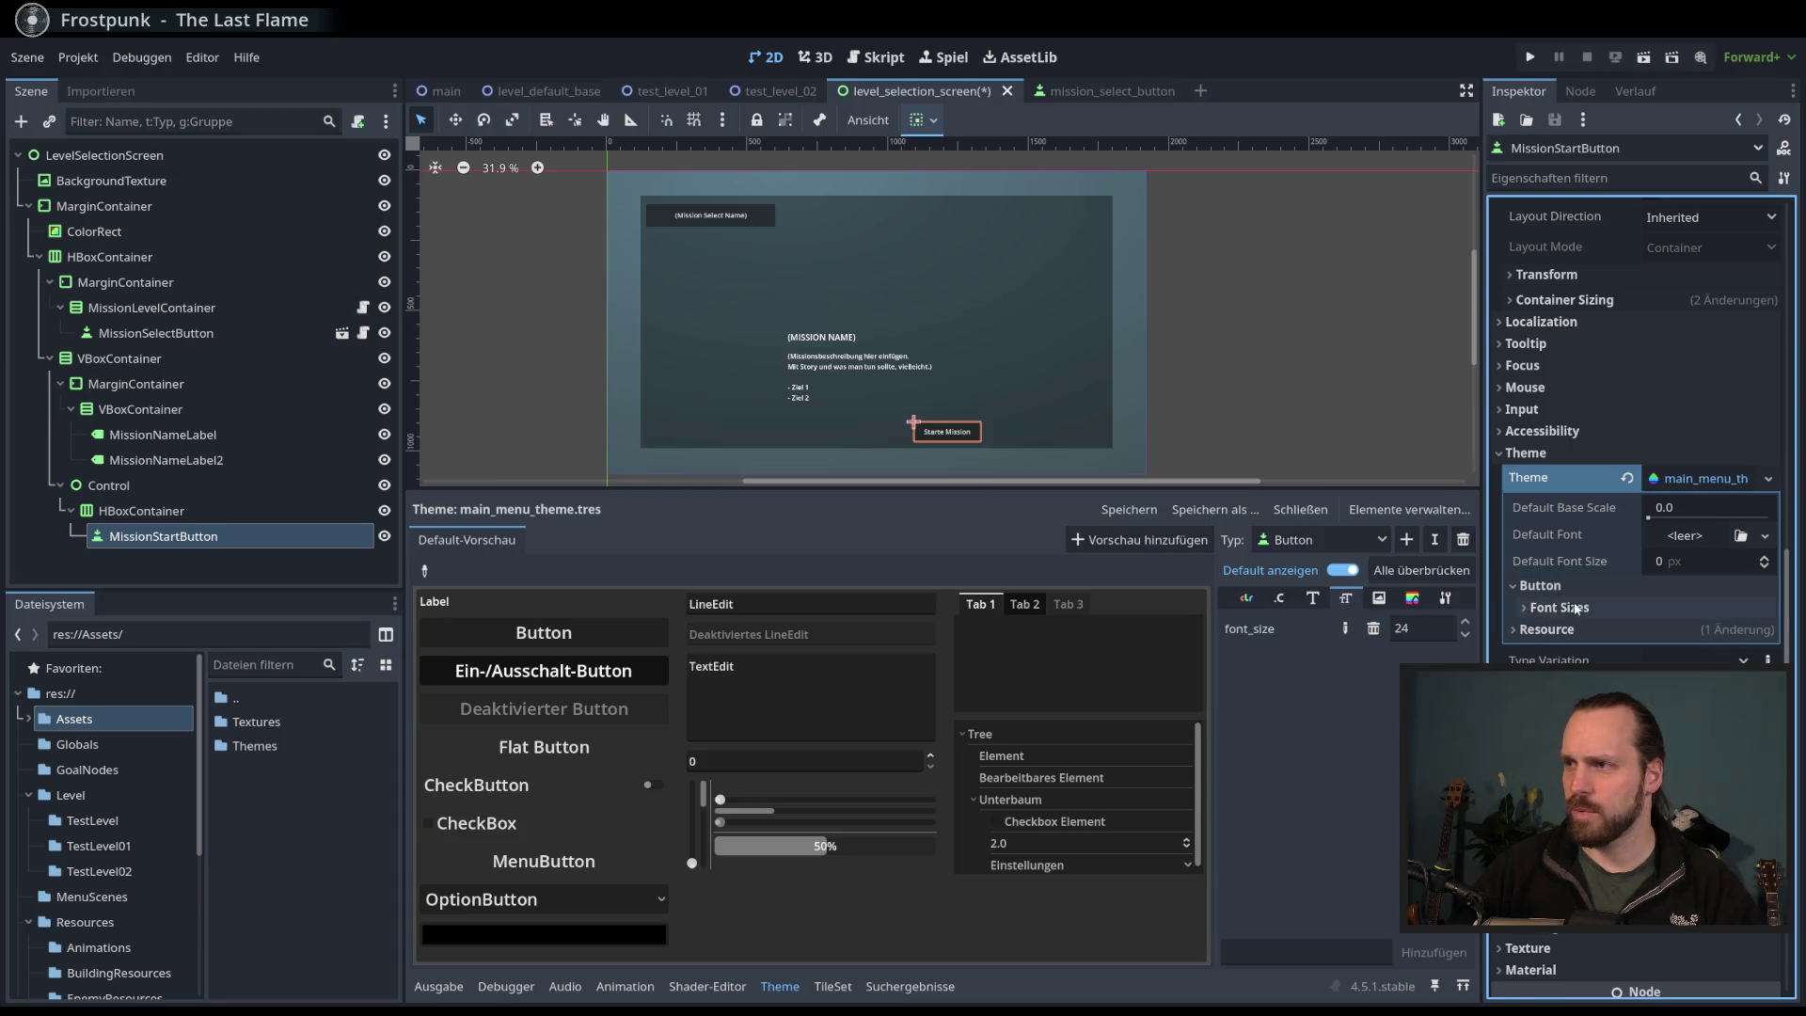
left_click(1561, 607)
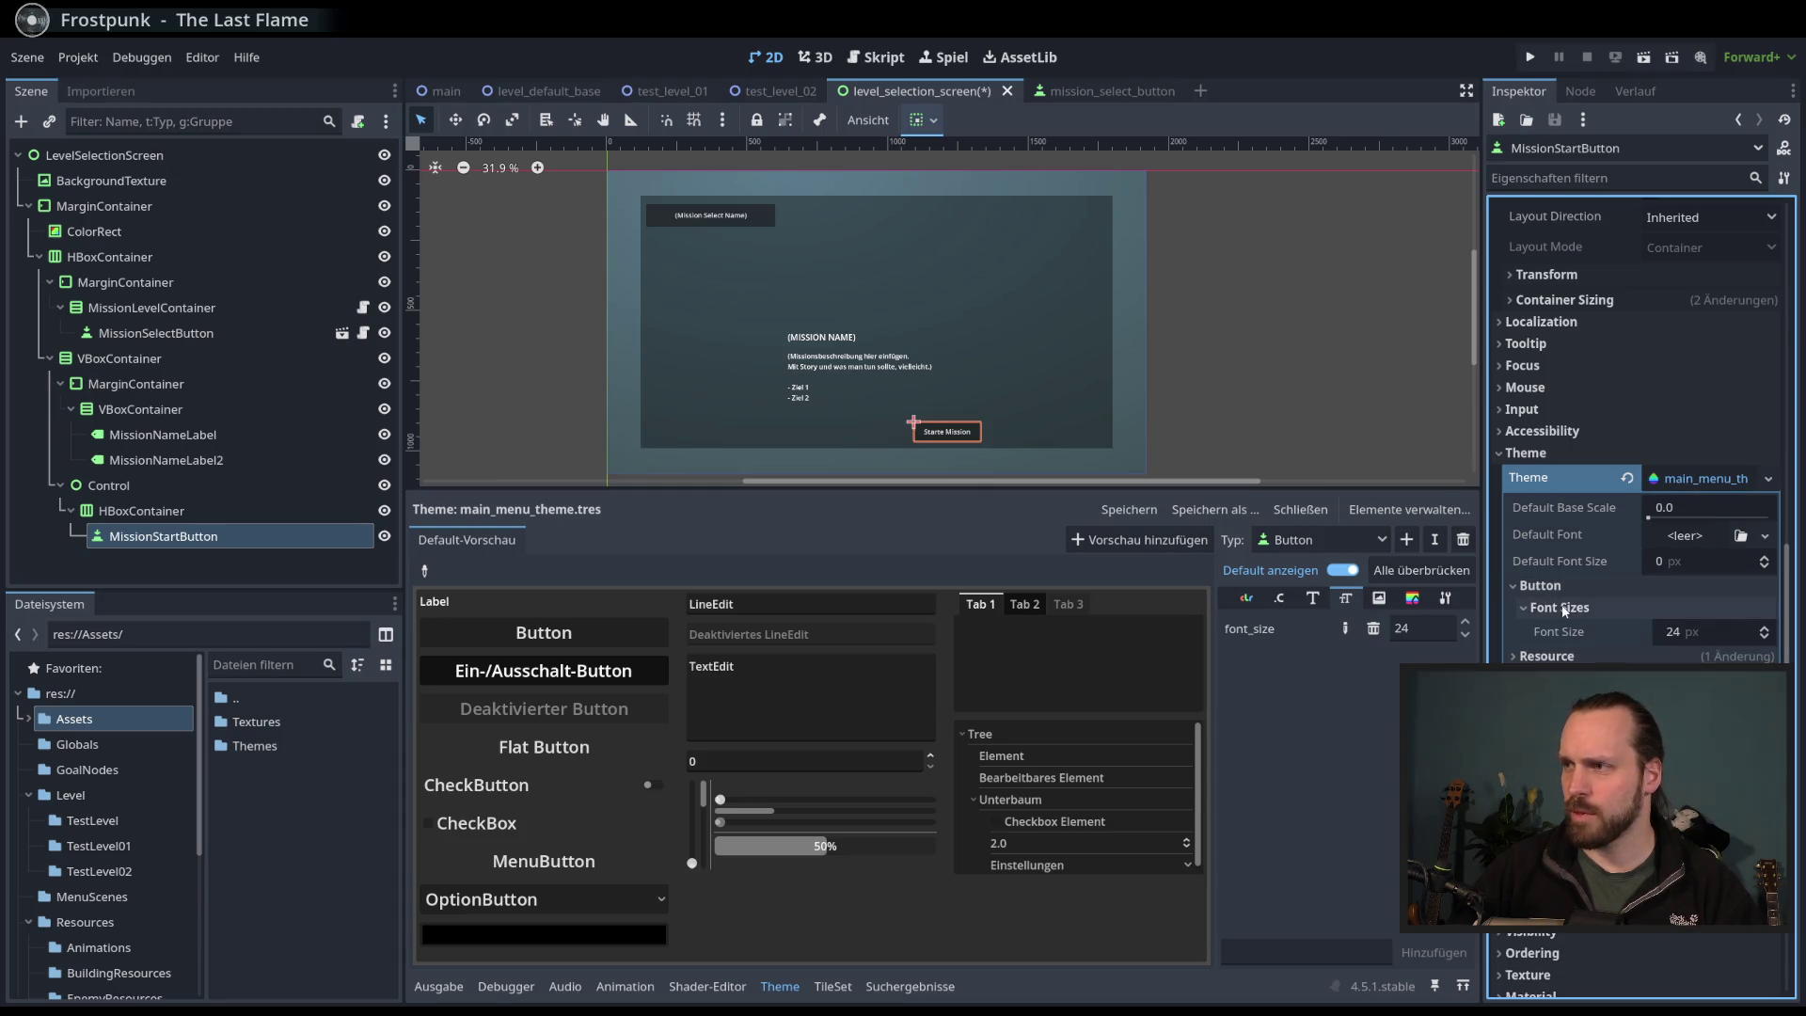
left_click(1675, 564)
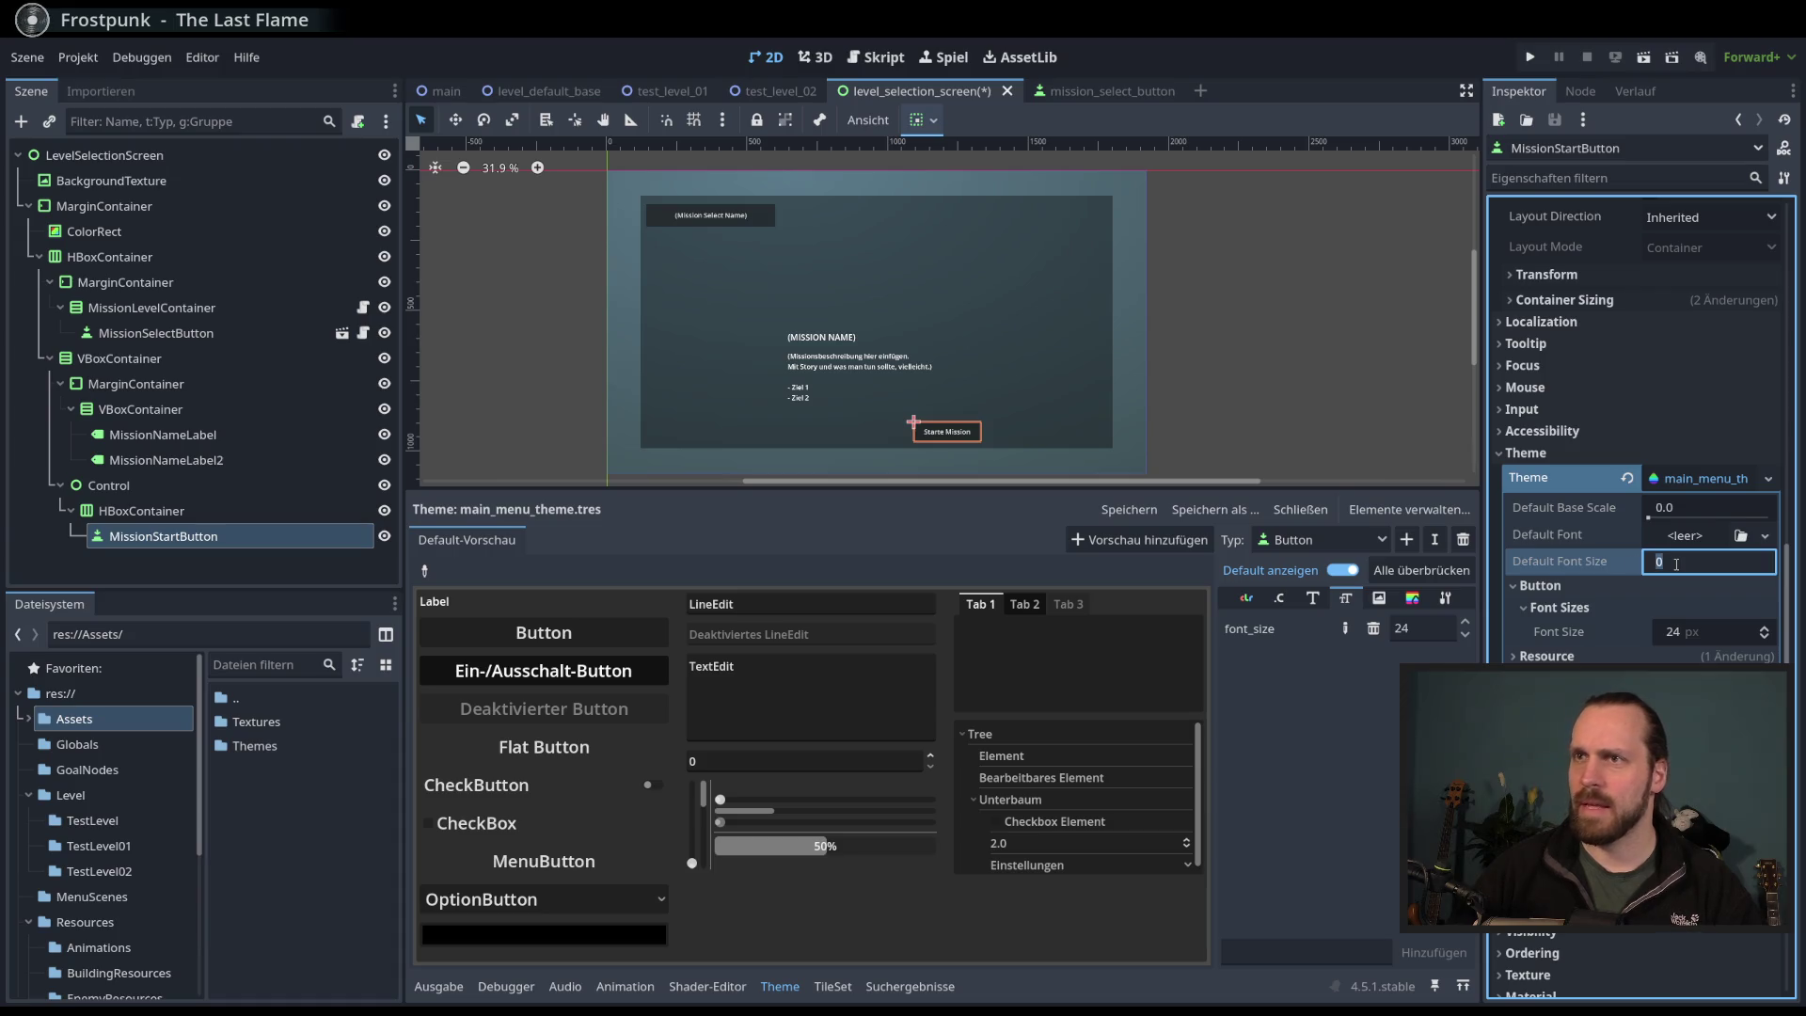
scroll(840, 311, "up", 2)
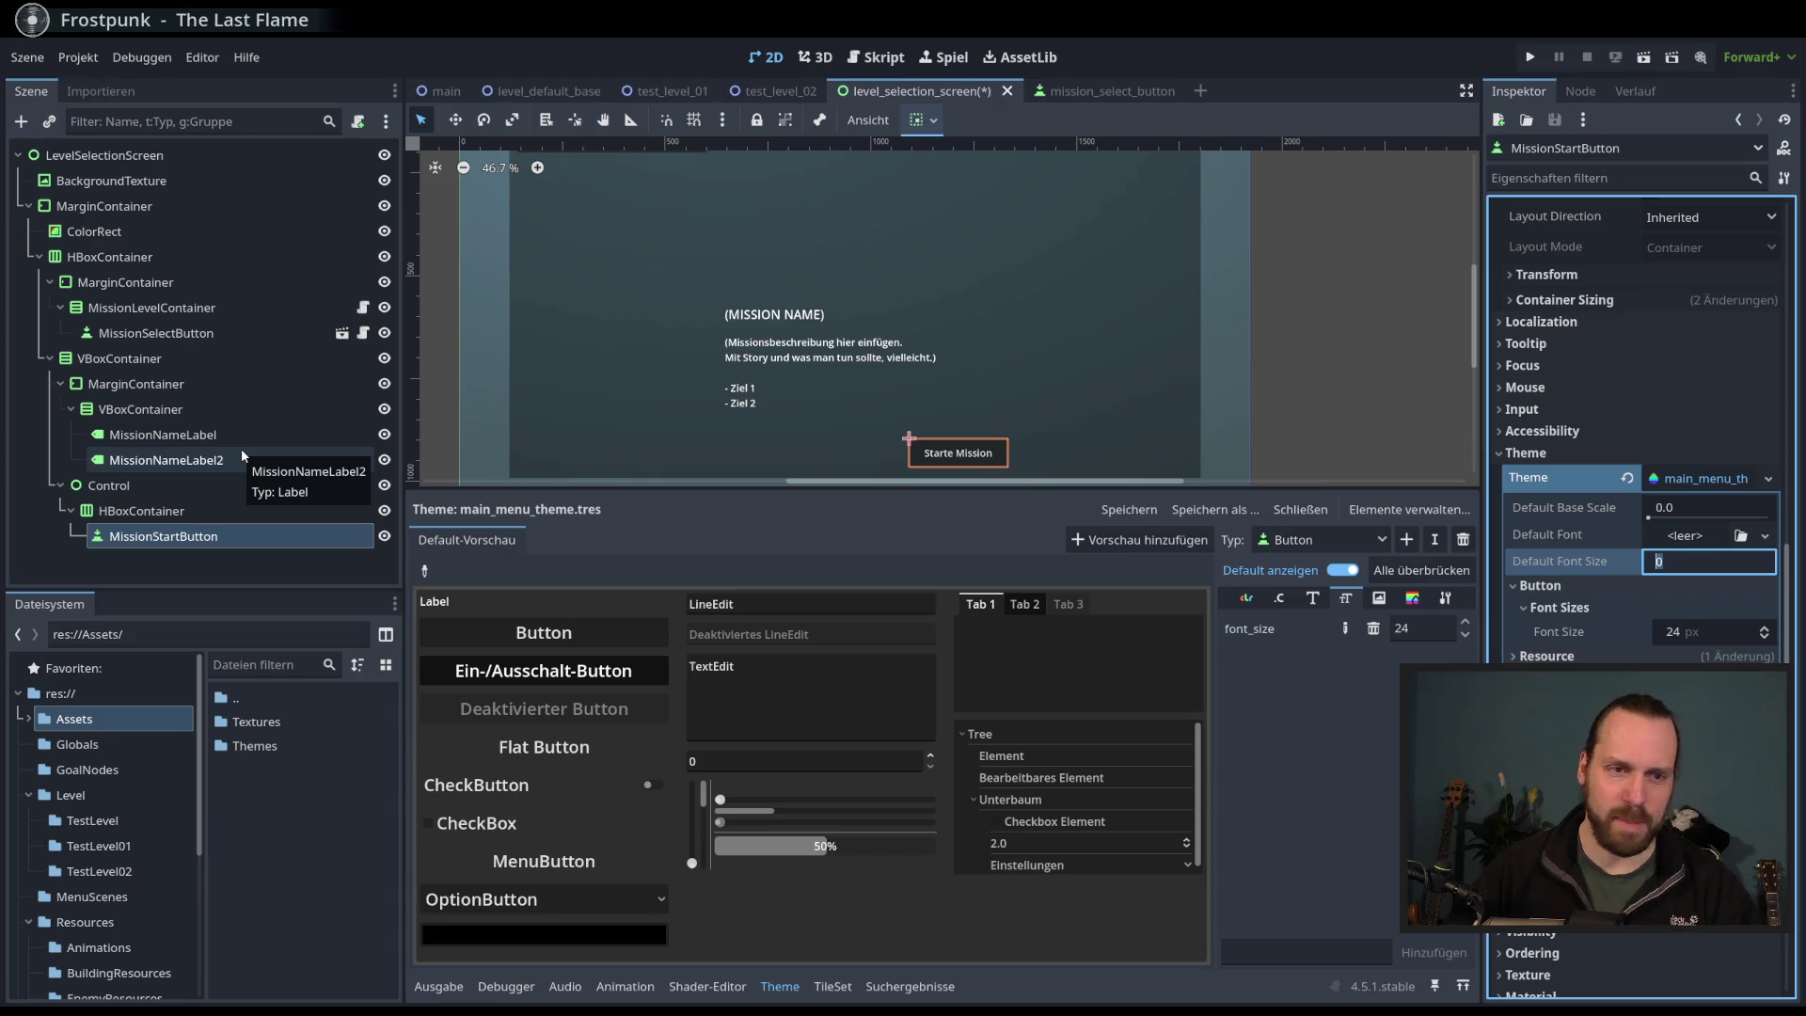
- Quick-load main_menu_theme.tres as the theme of MissionNameLabel2
left_click(164, 461)
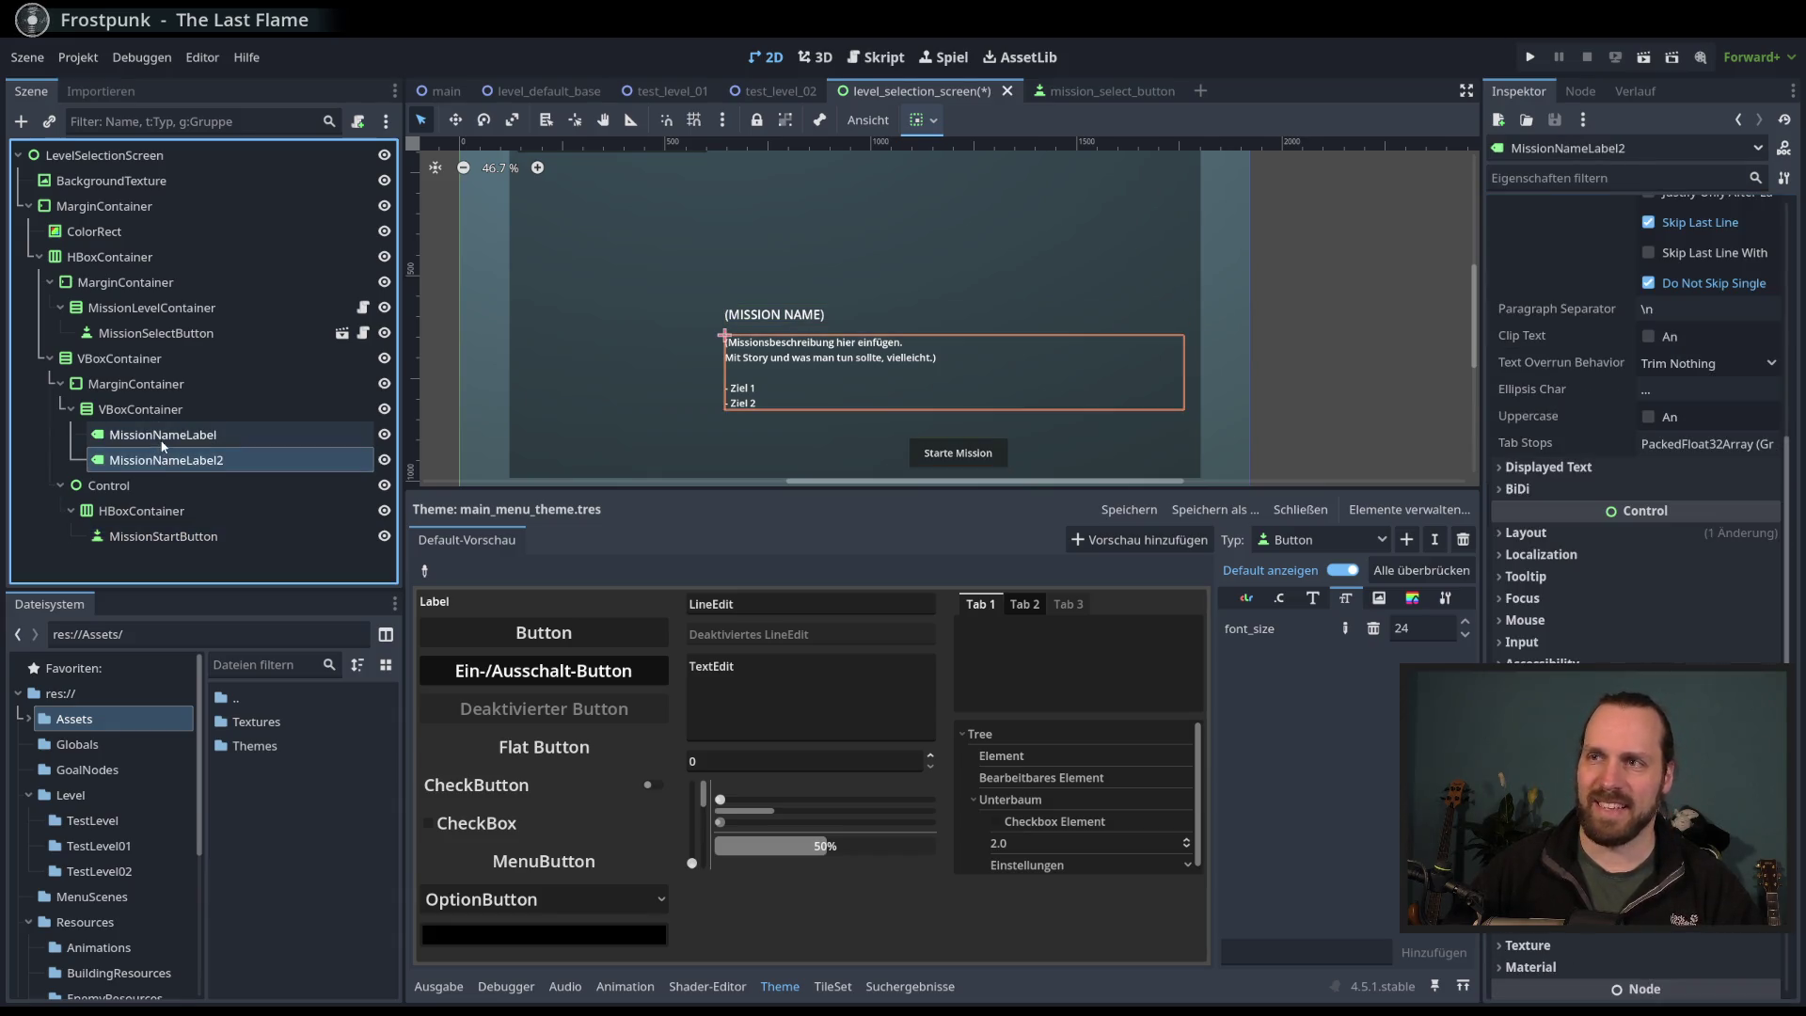
key("Up")
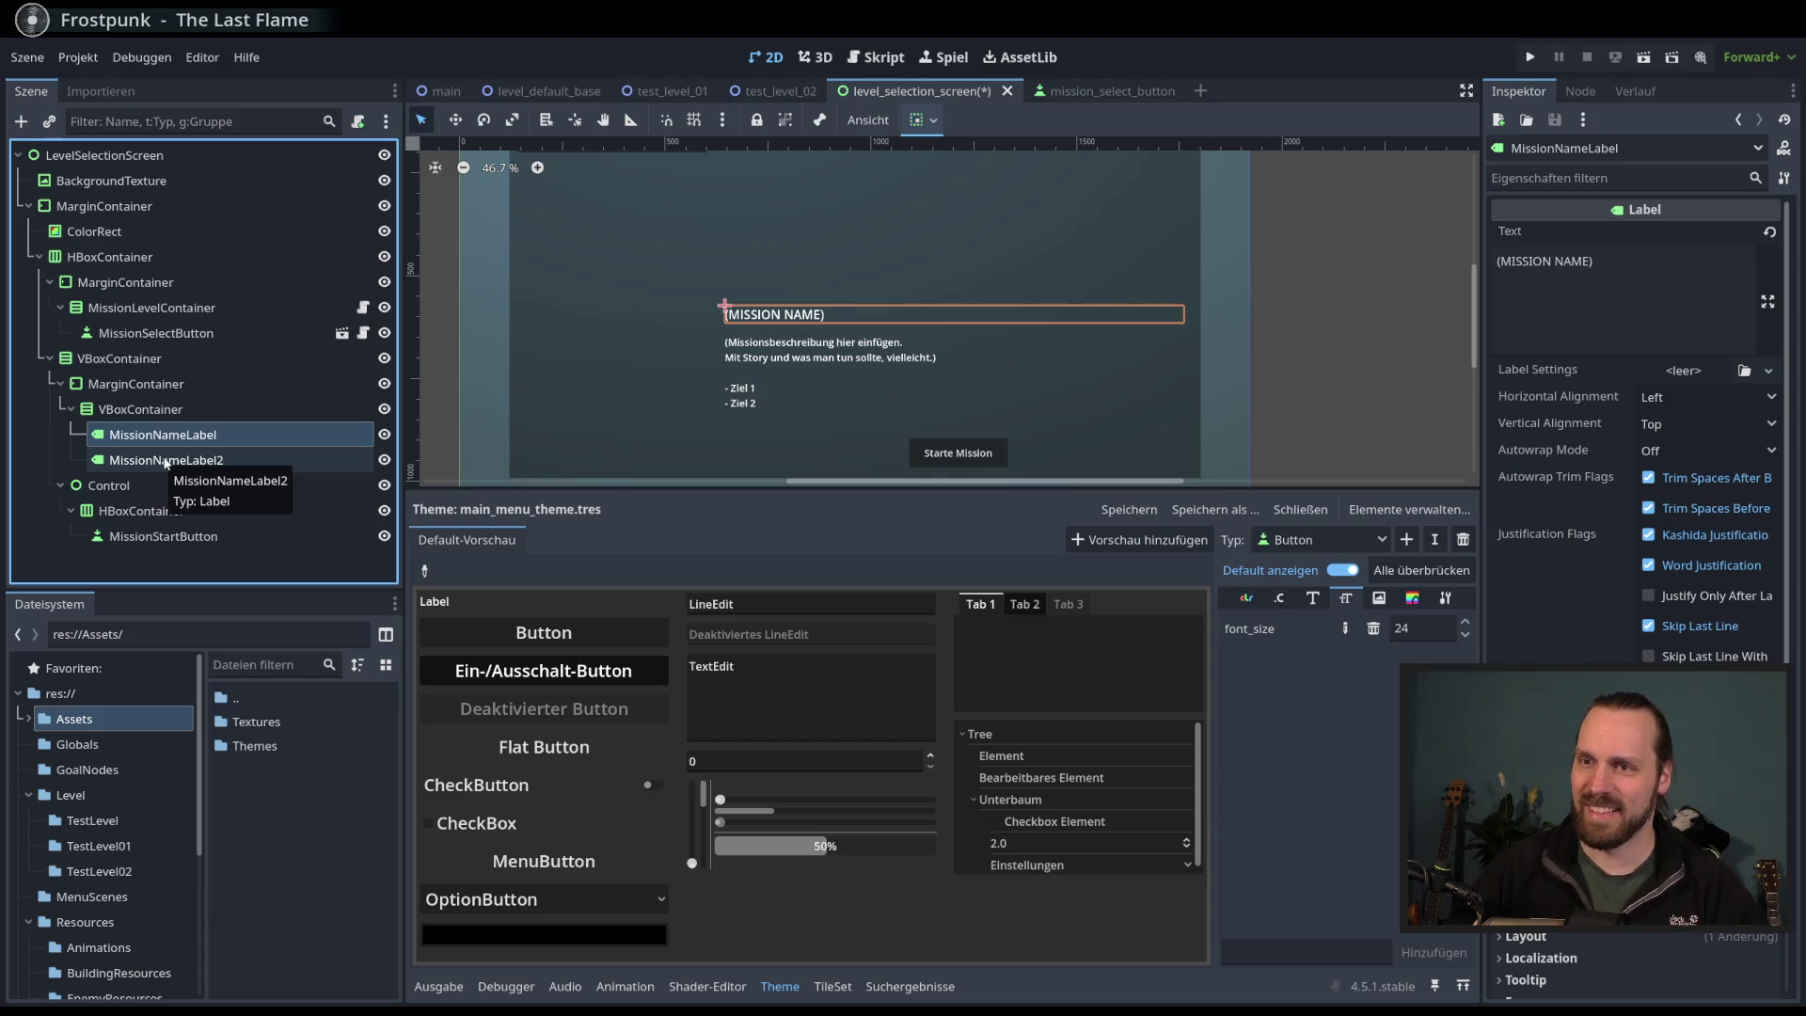
left_click(166, 462)
key("Up")
left_click(179, 462)
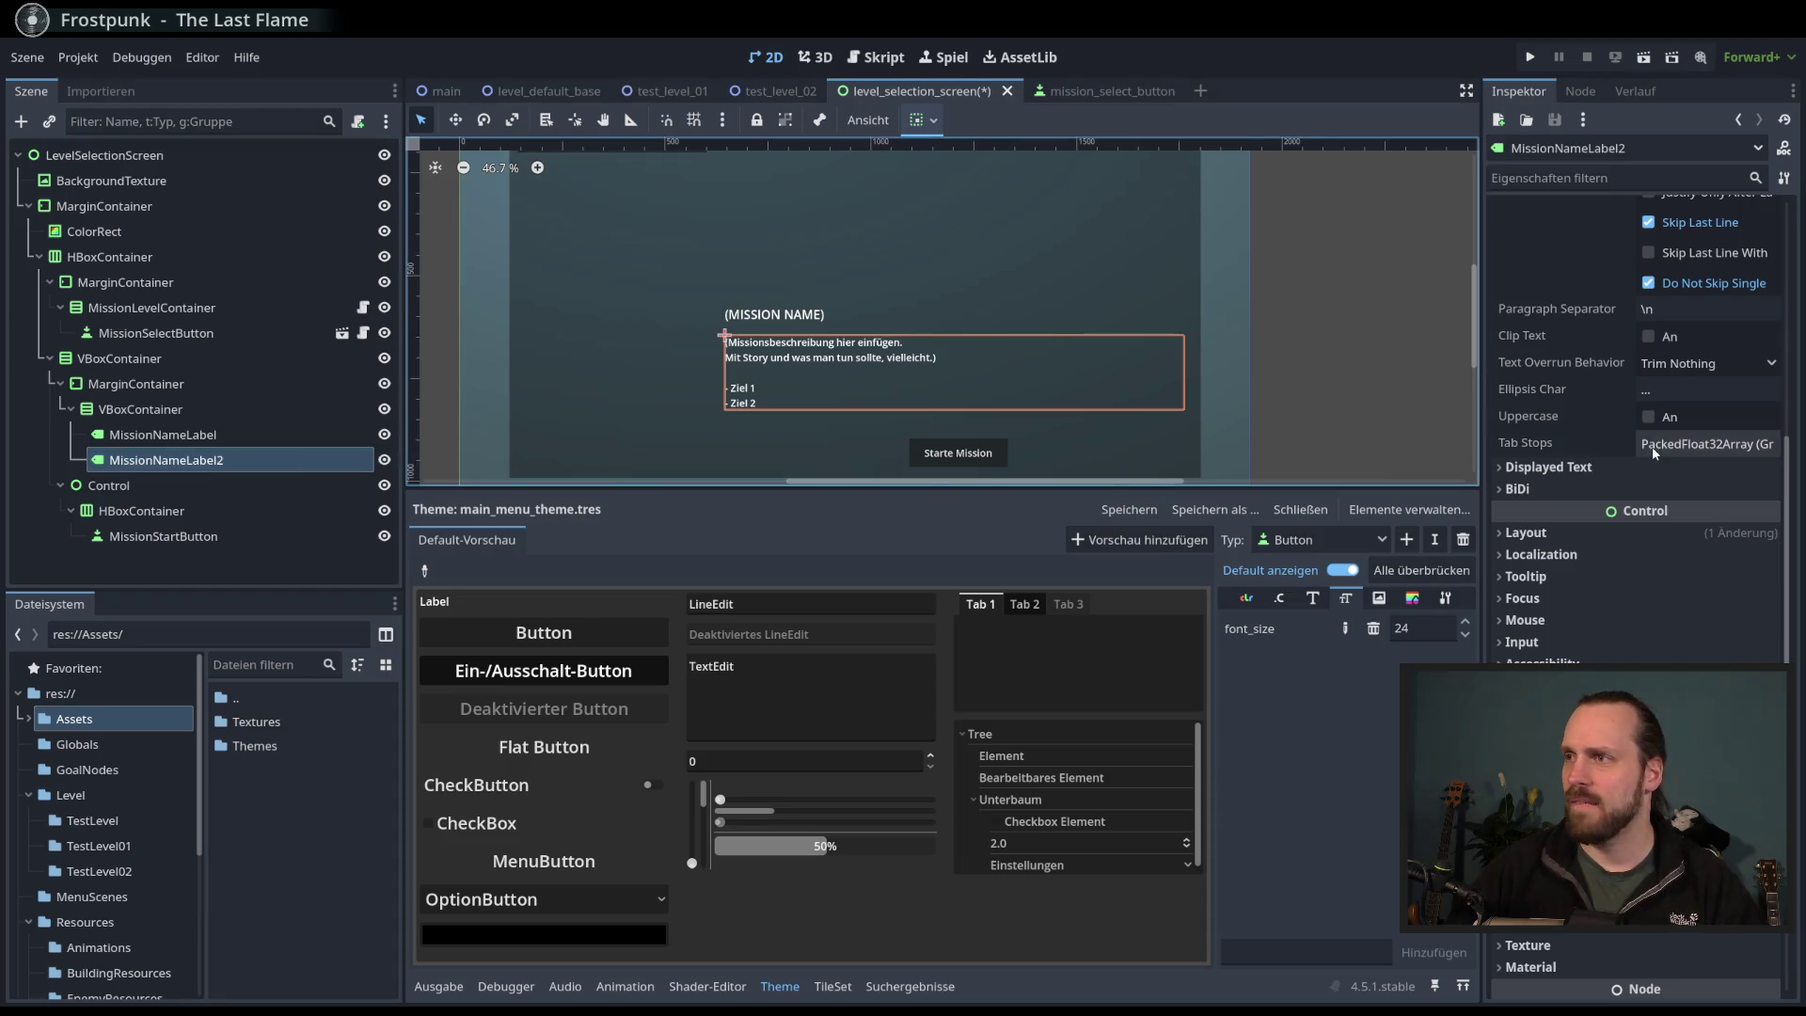
scroll(1625, 527, "up", 5)
scroll(1611, 601, "down", 5)
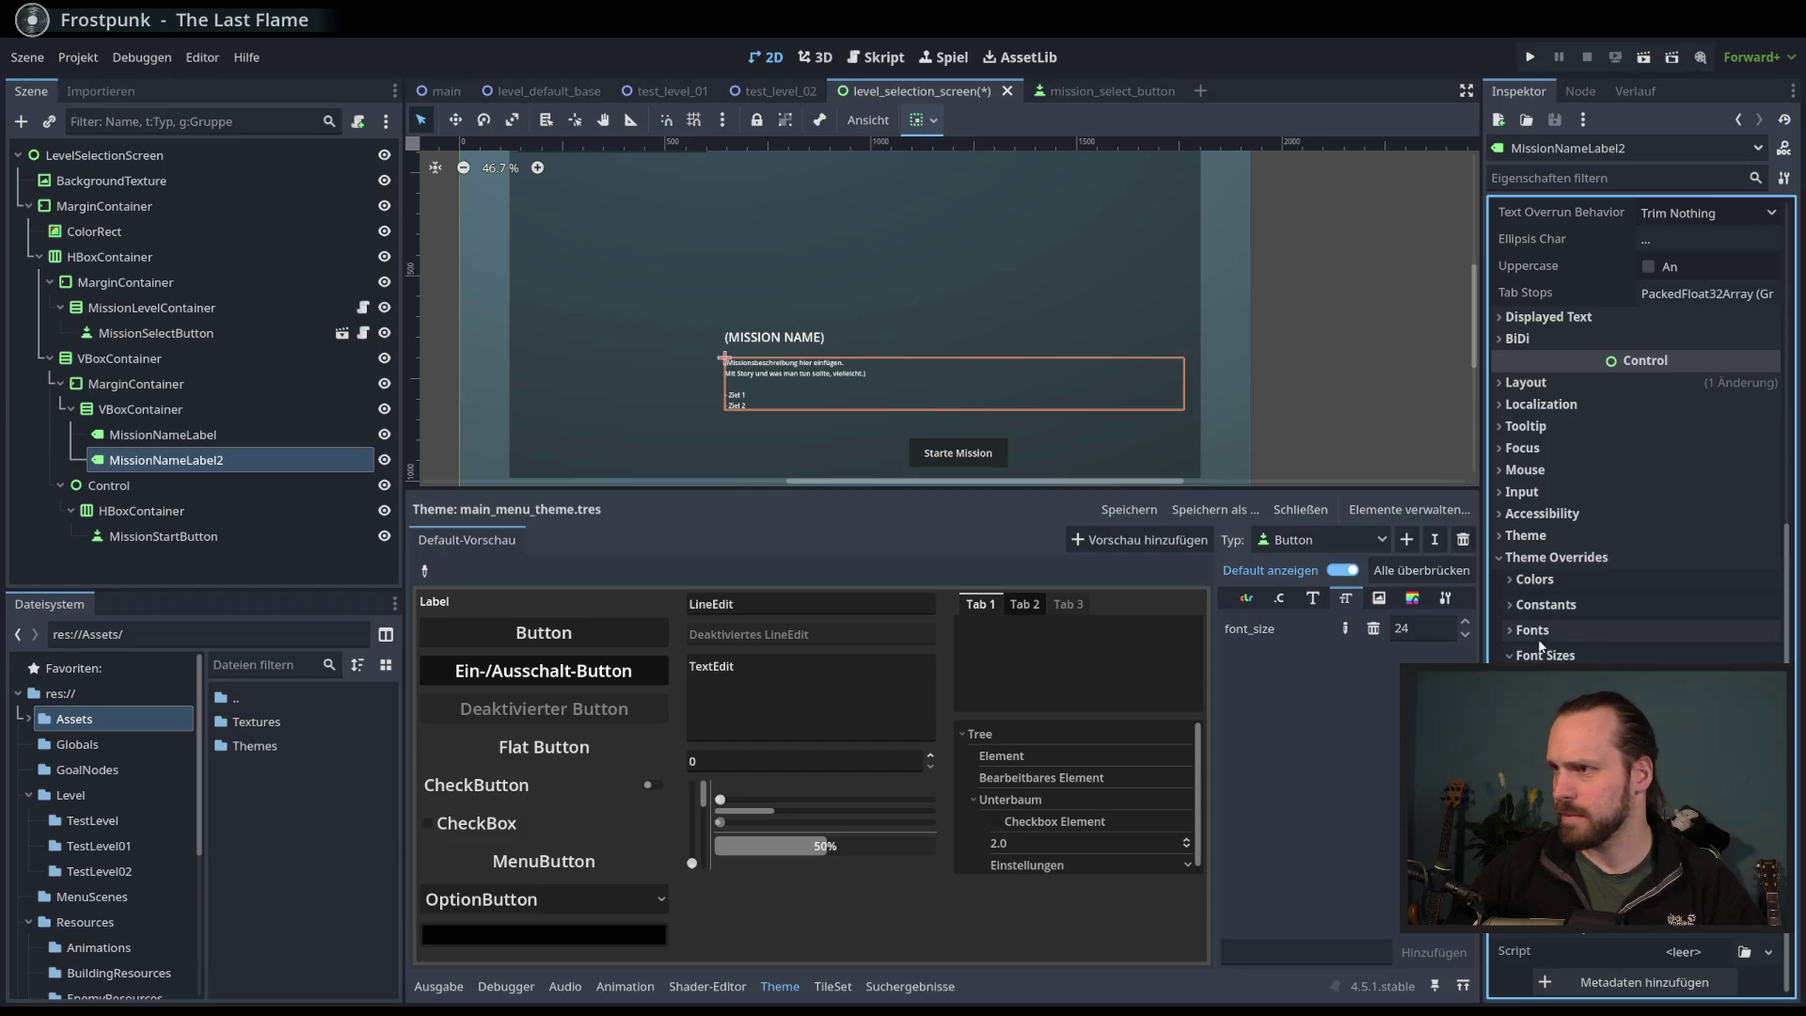
left_click(1625, 538)
left_click(1769, 562)
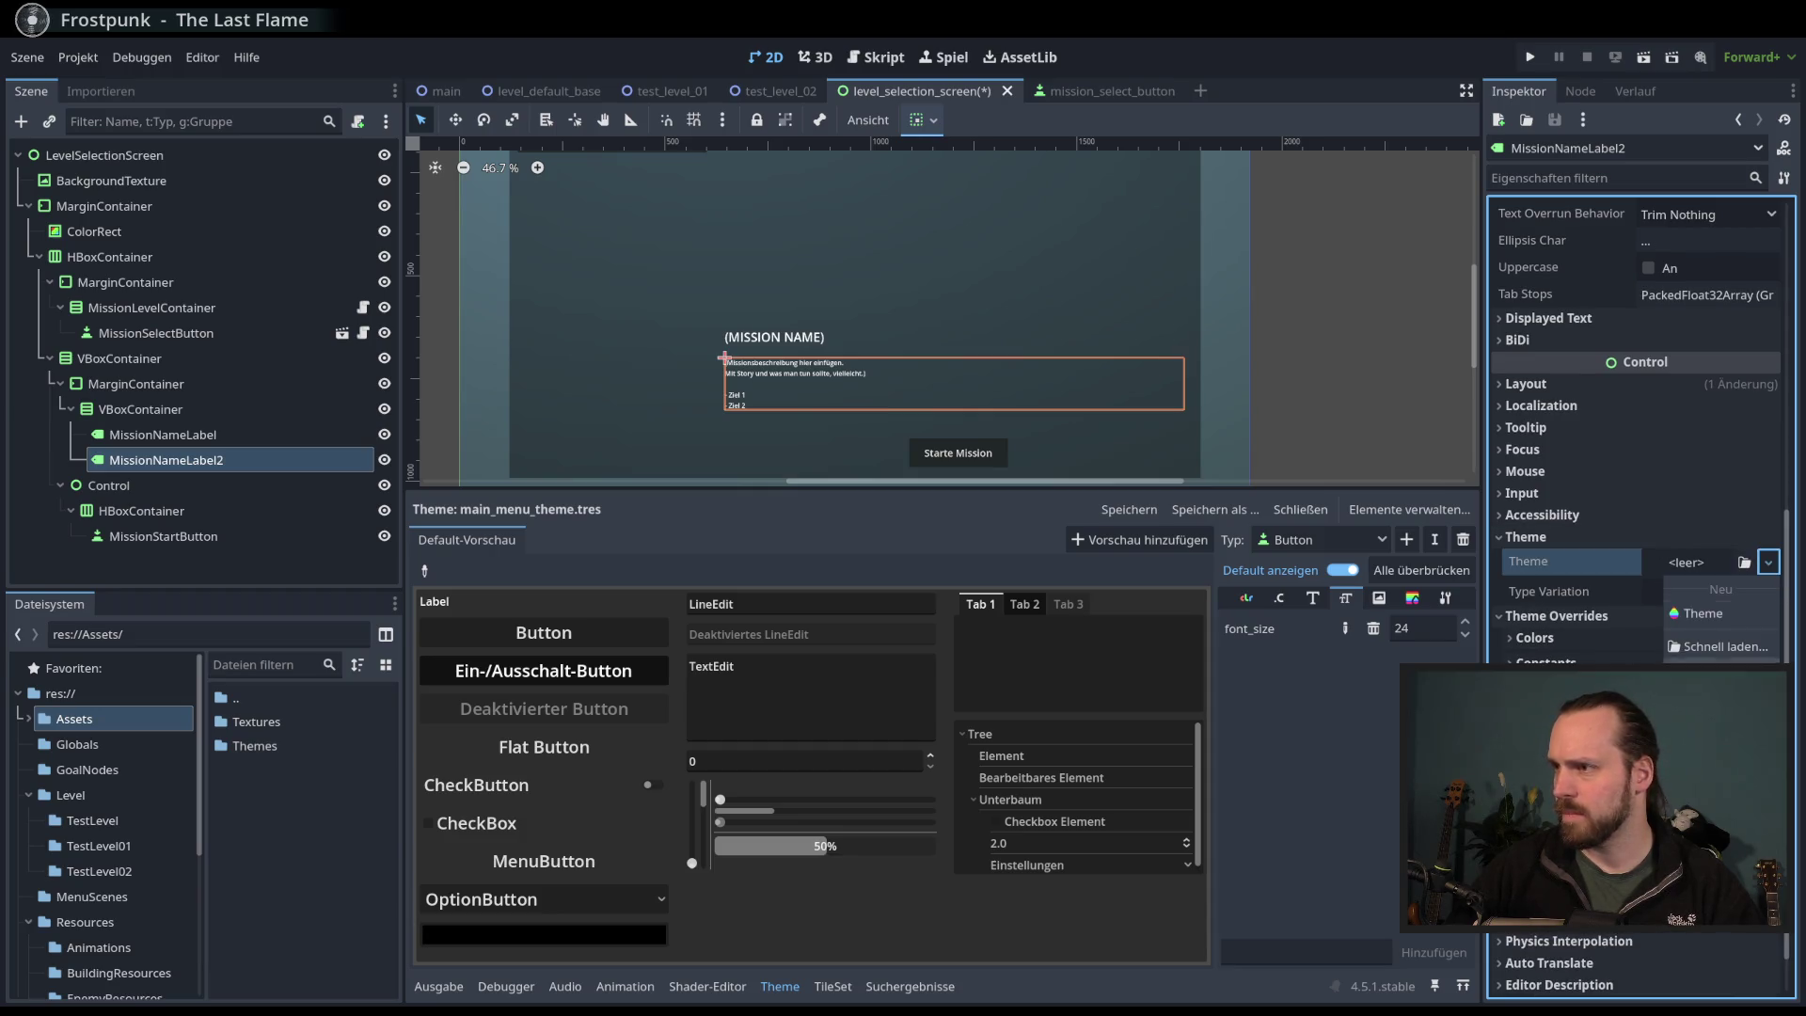
left_click(1728, 647)
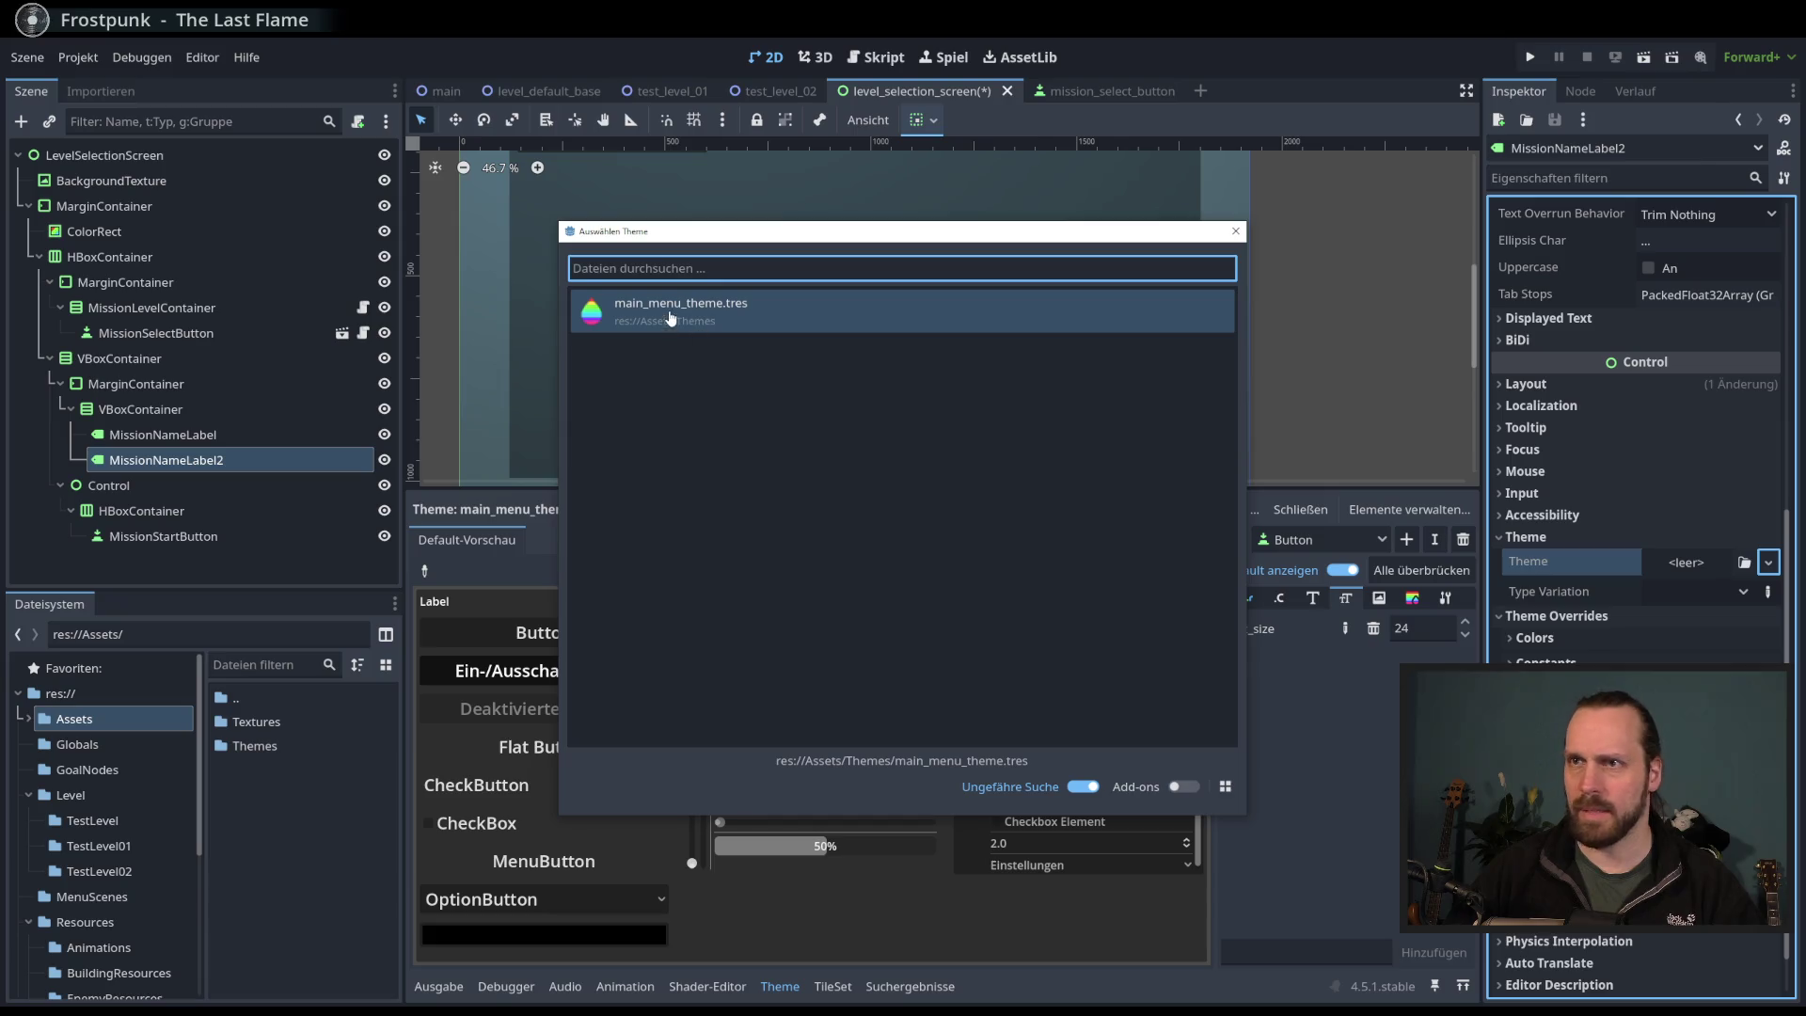
double_click(698, 325)
- Quick-load main_menu_theme.tres as the theme of MissionNameLabel
left_click(163, 435)
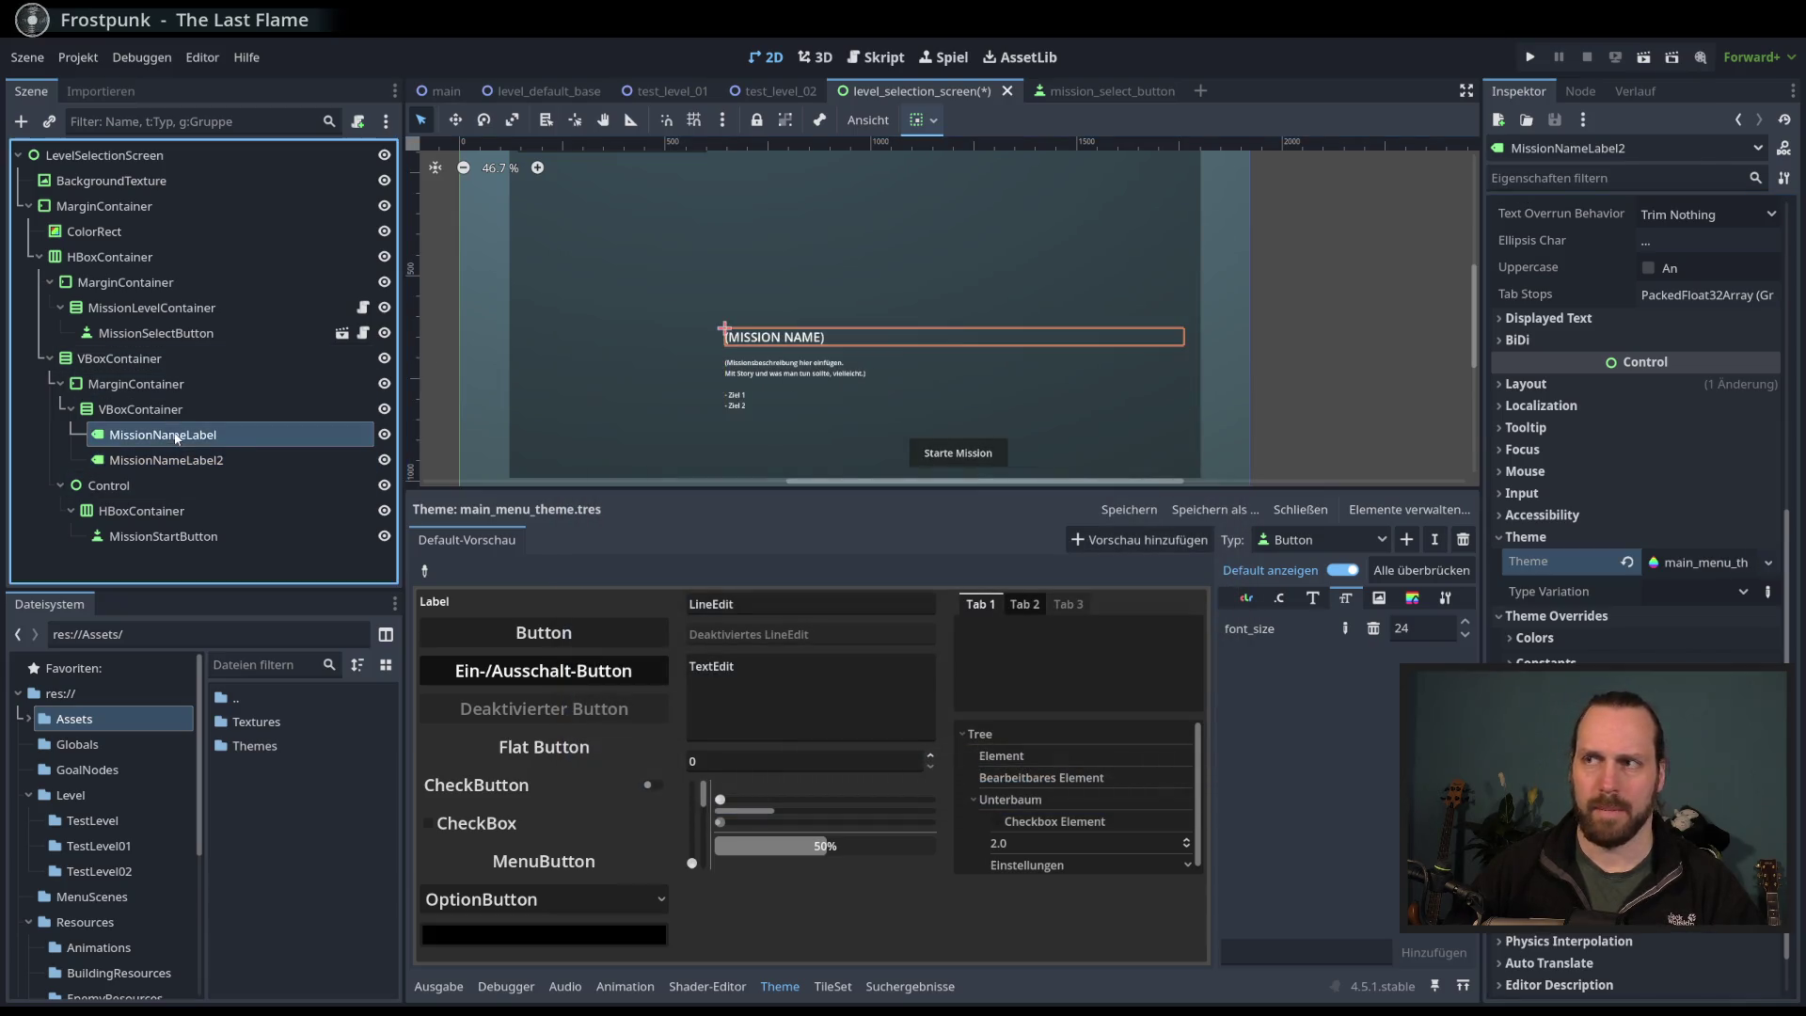
scroll(1637, 423, "down", 5)
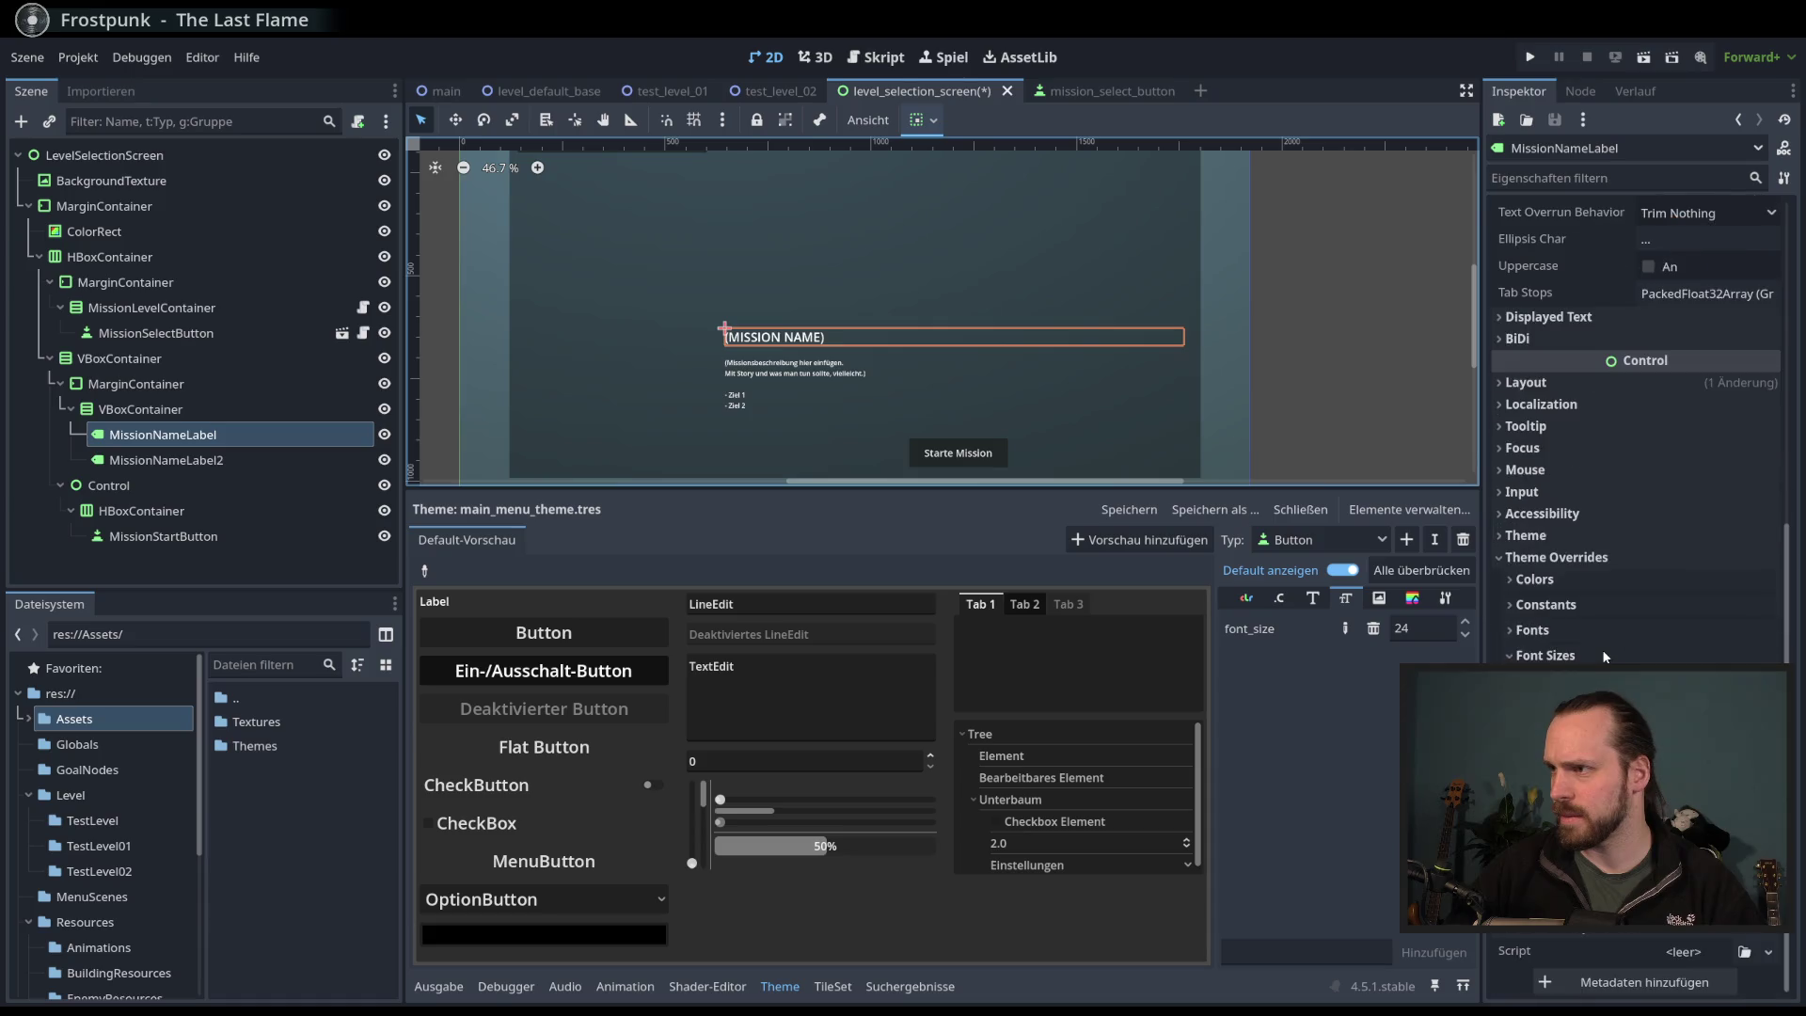
left_click(1618, 715)
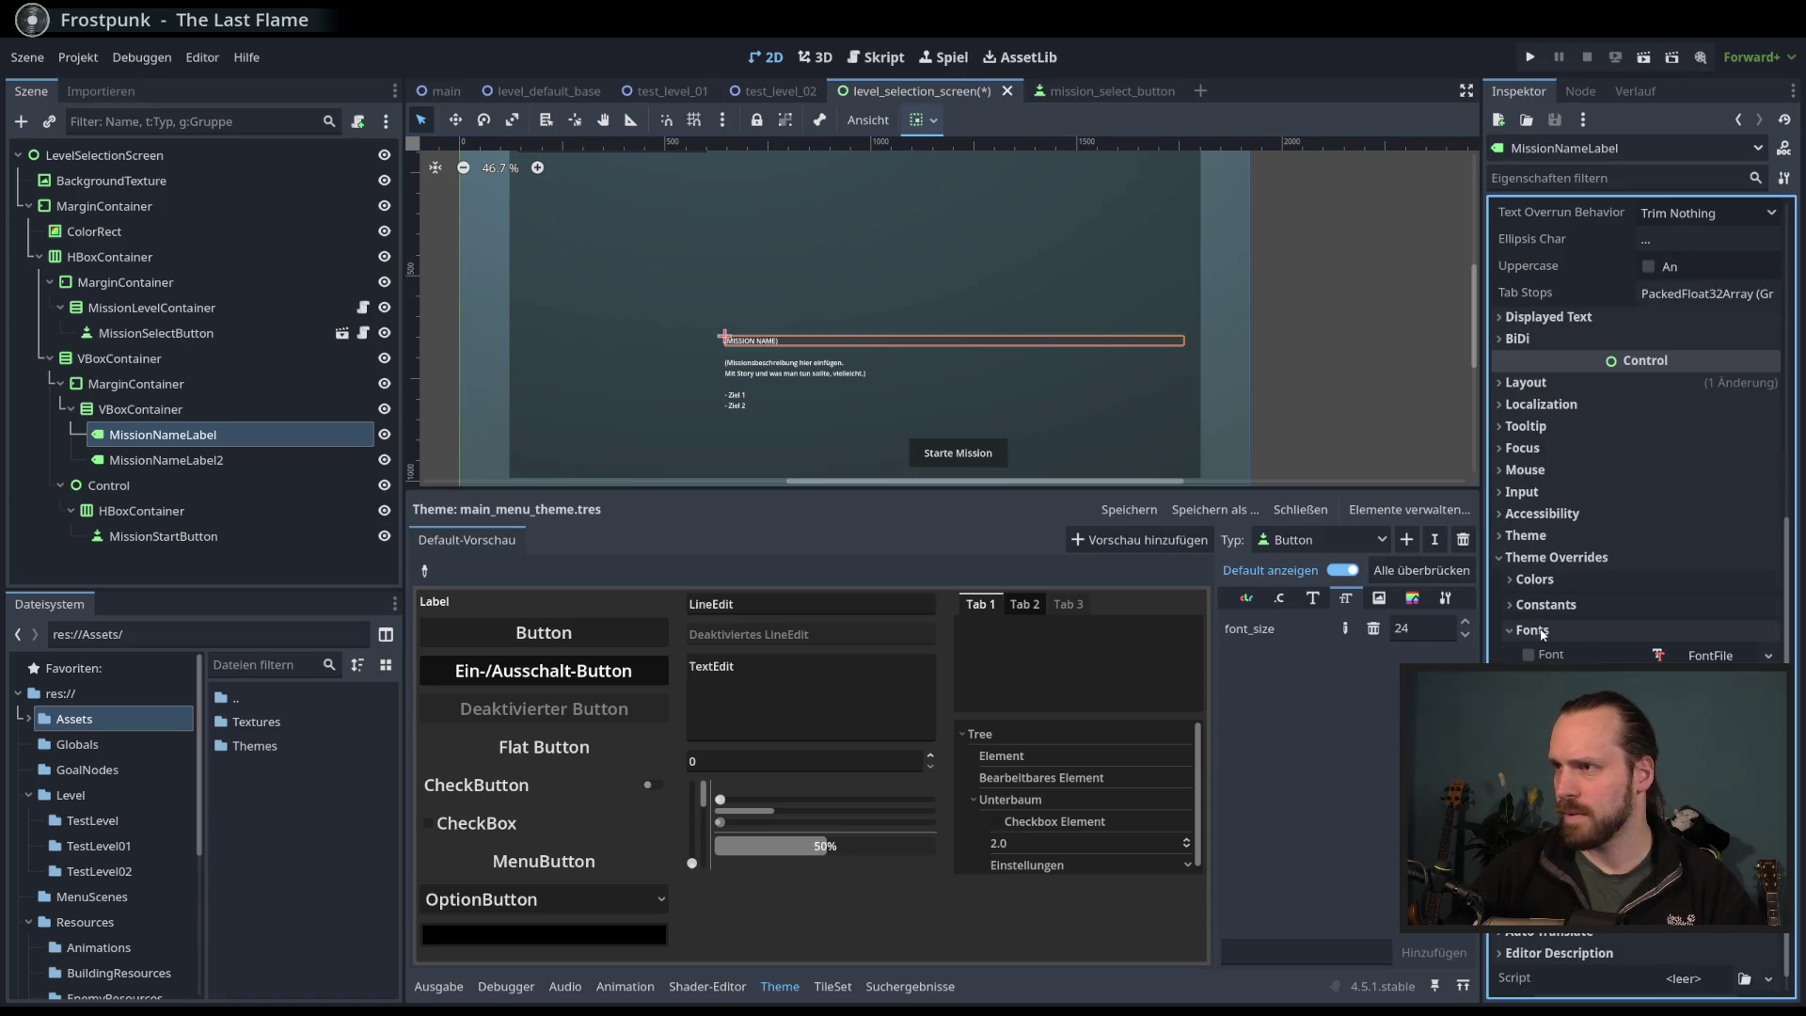
left_click(1526, 535)
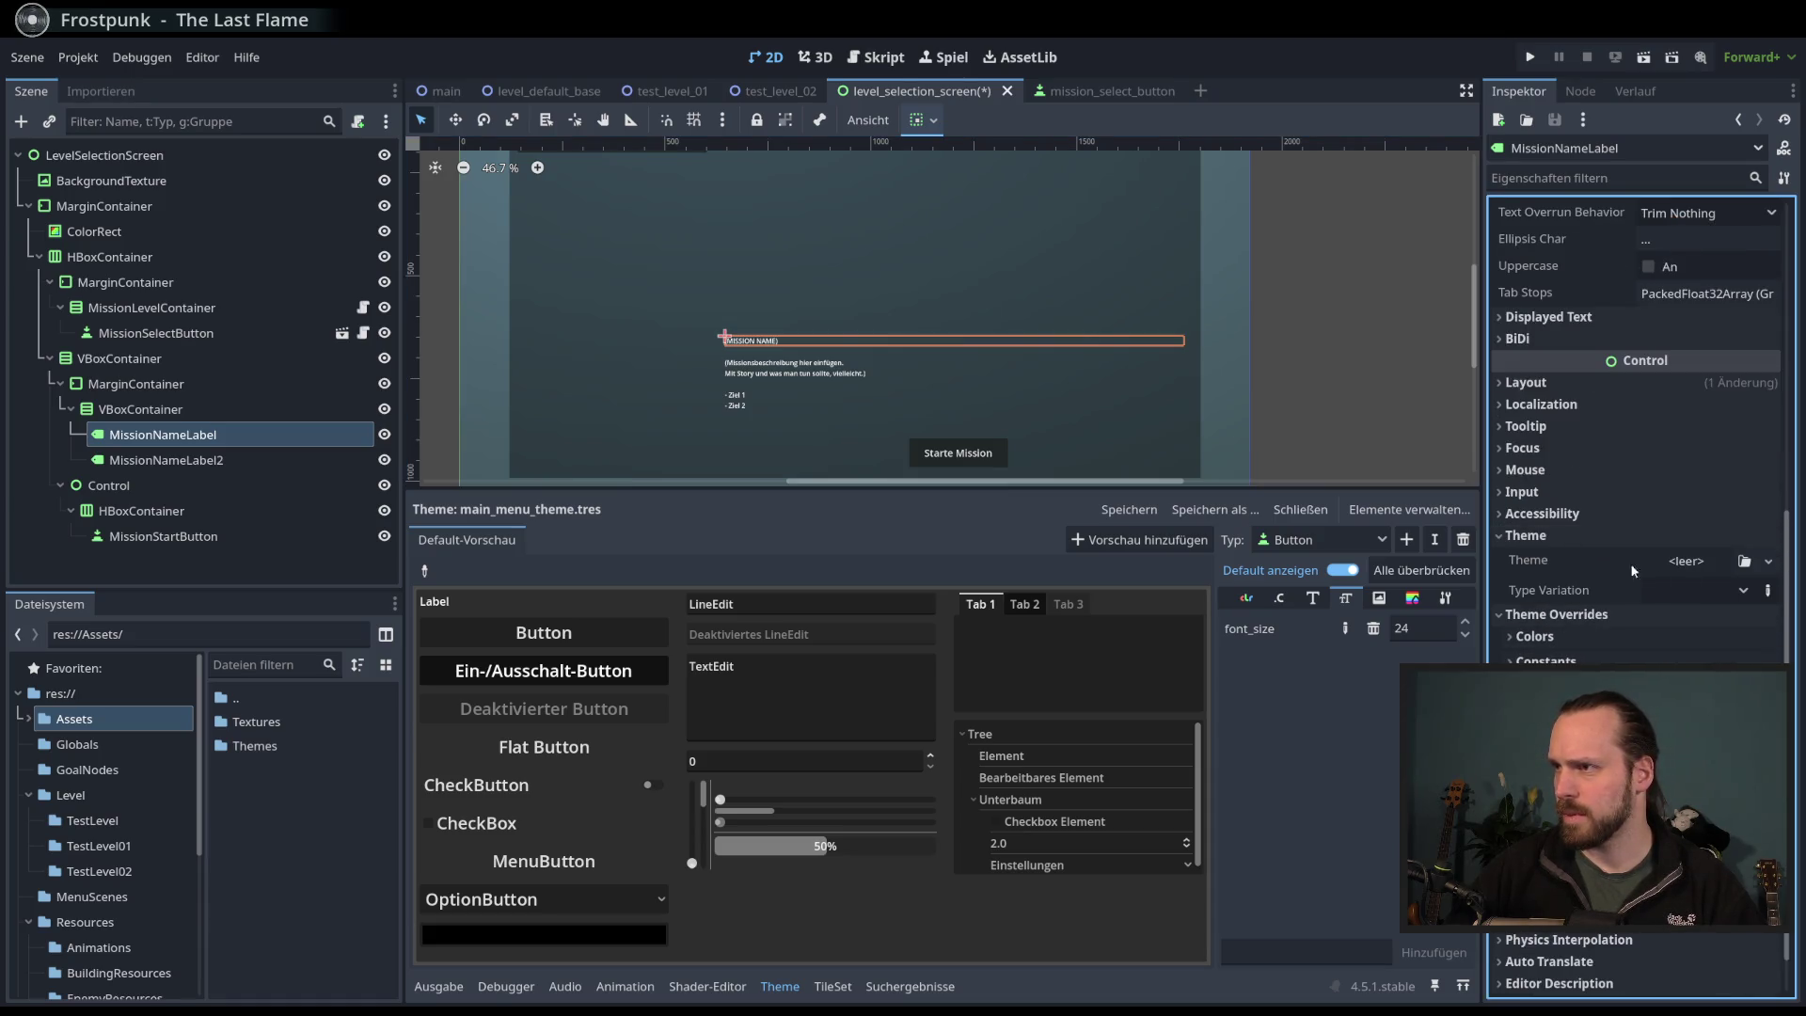
left_click(1769, 560)
left_click(1741, 657)
key("Return")
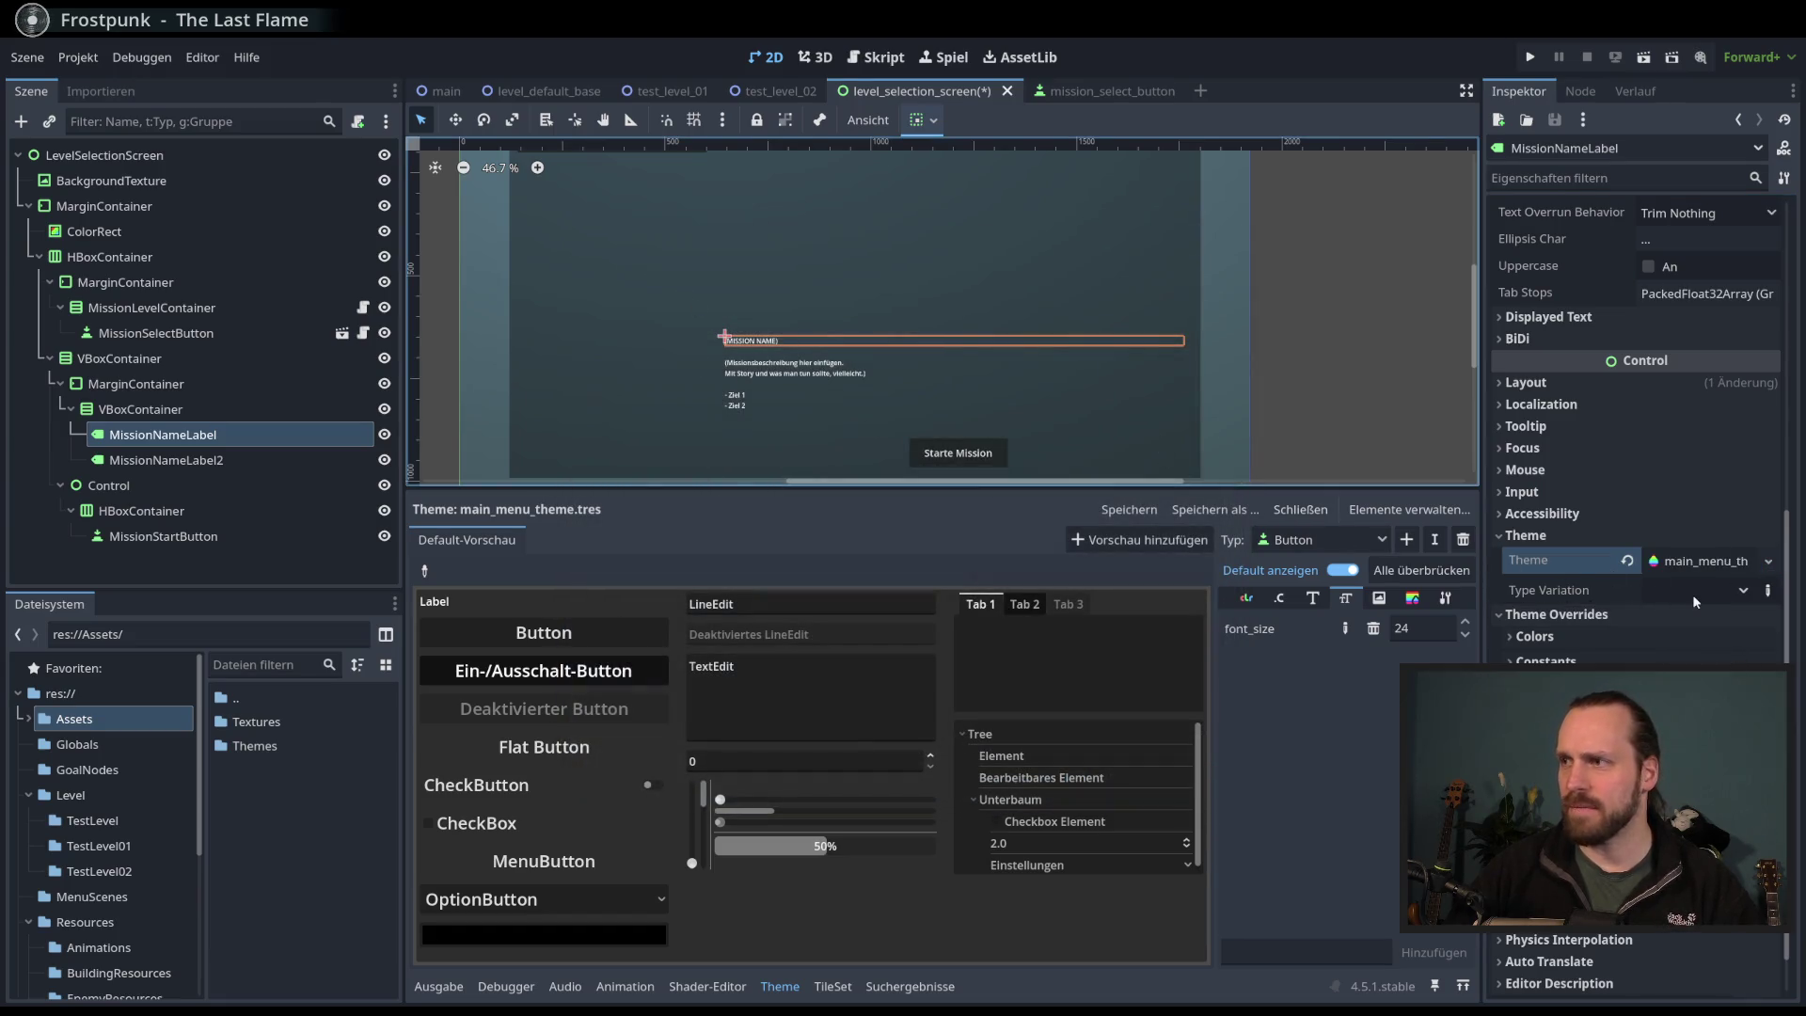
left_click(1726, 591)
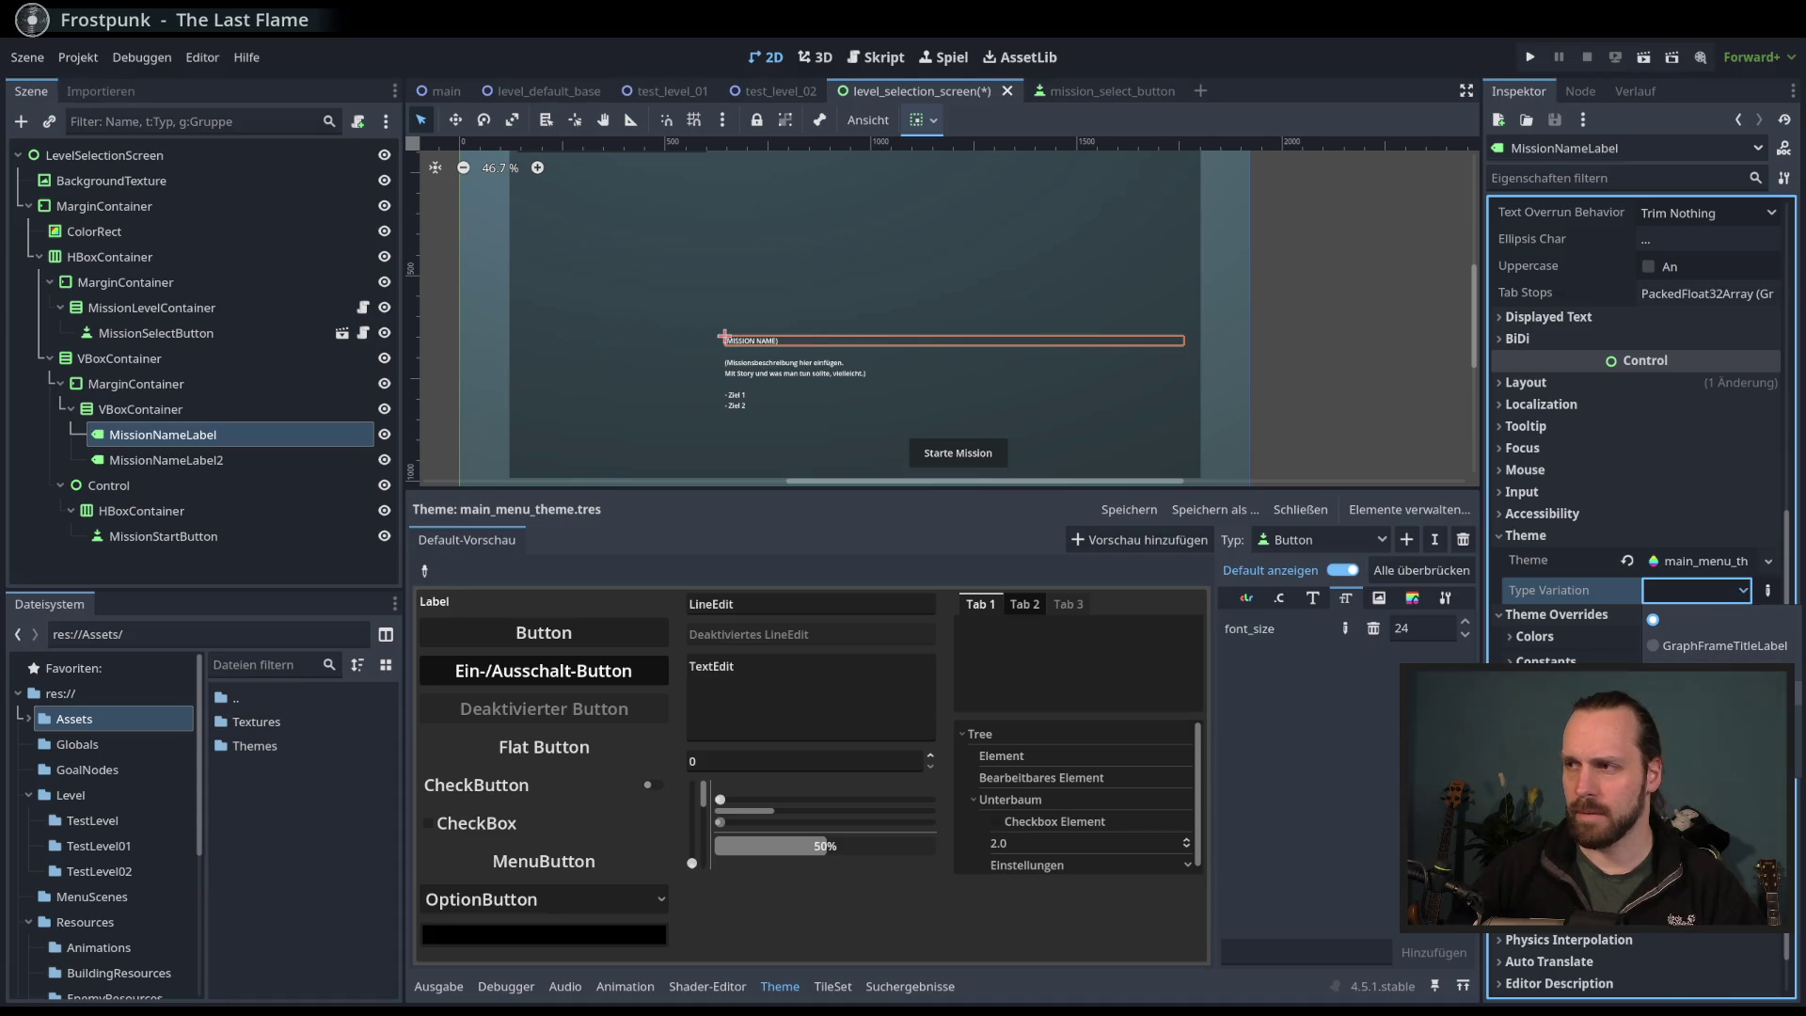
- Try HeaderMedium and GraphNodeTitleLabel, then set MissionNameLabel's Type Variation to HeaderLarge
left_click(1693, 671)
left_click(1726, 591)
left_click(1693, 698)
left_click(1704, 591)
left_click(1693, 672)
left_click(1704, 588)
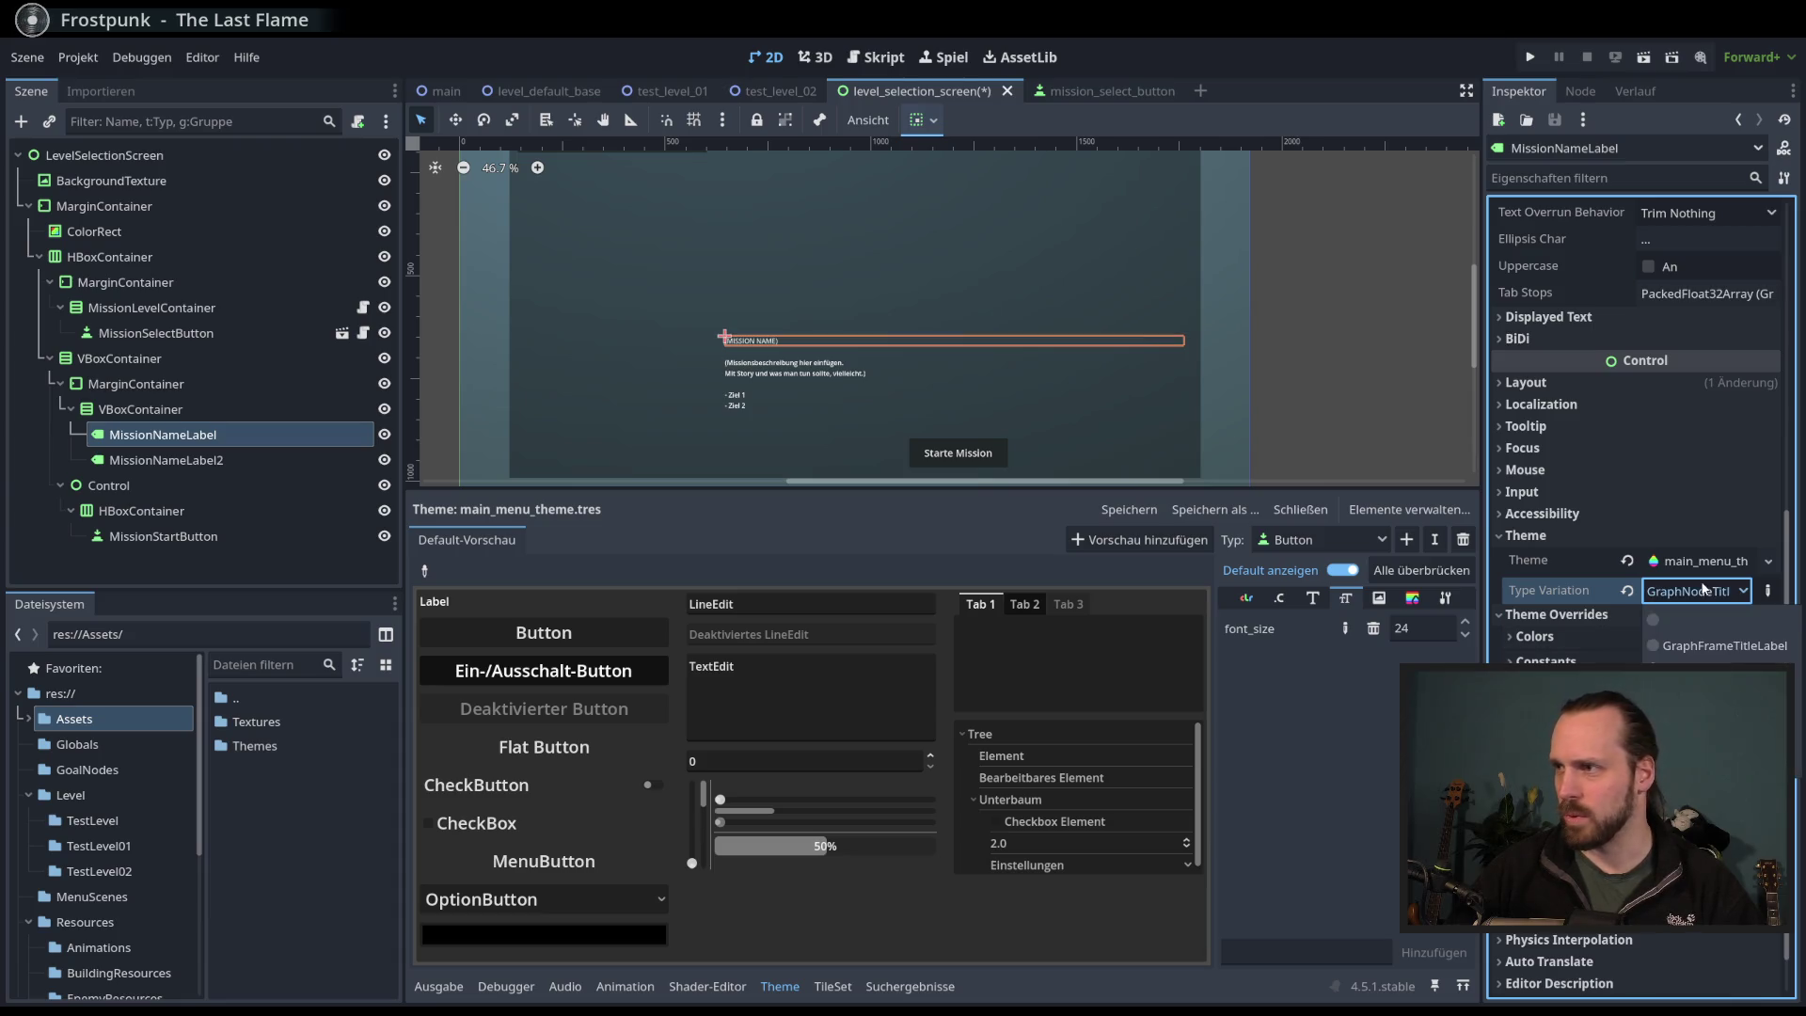
left_click(1694, 698)
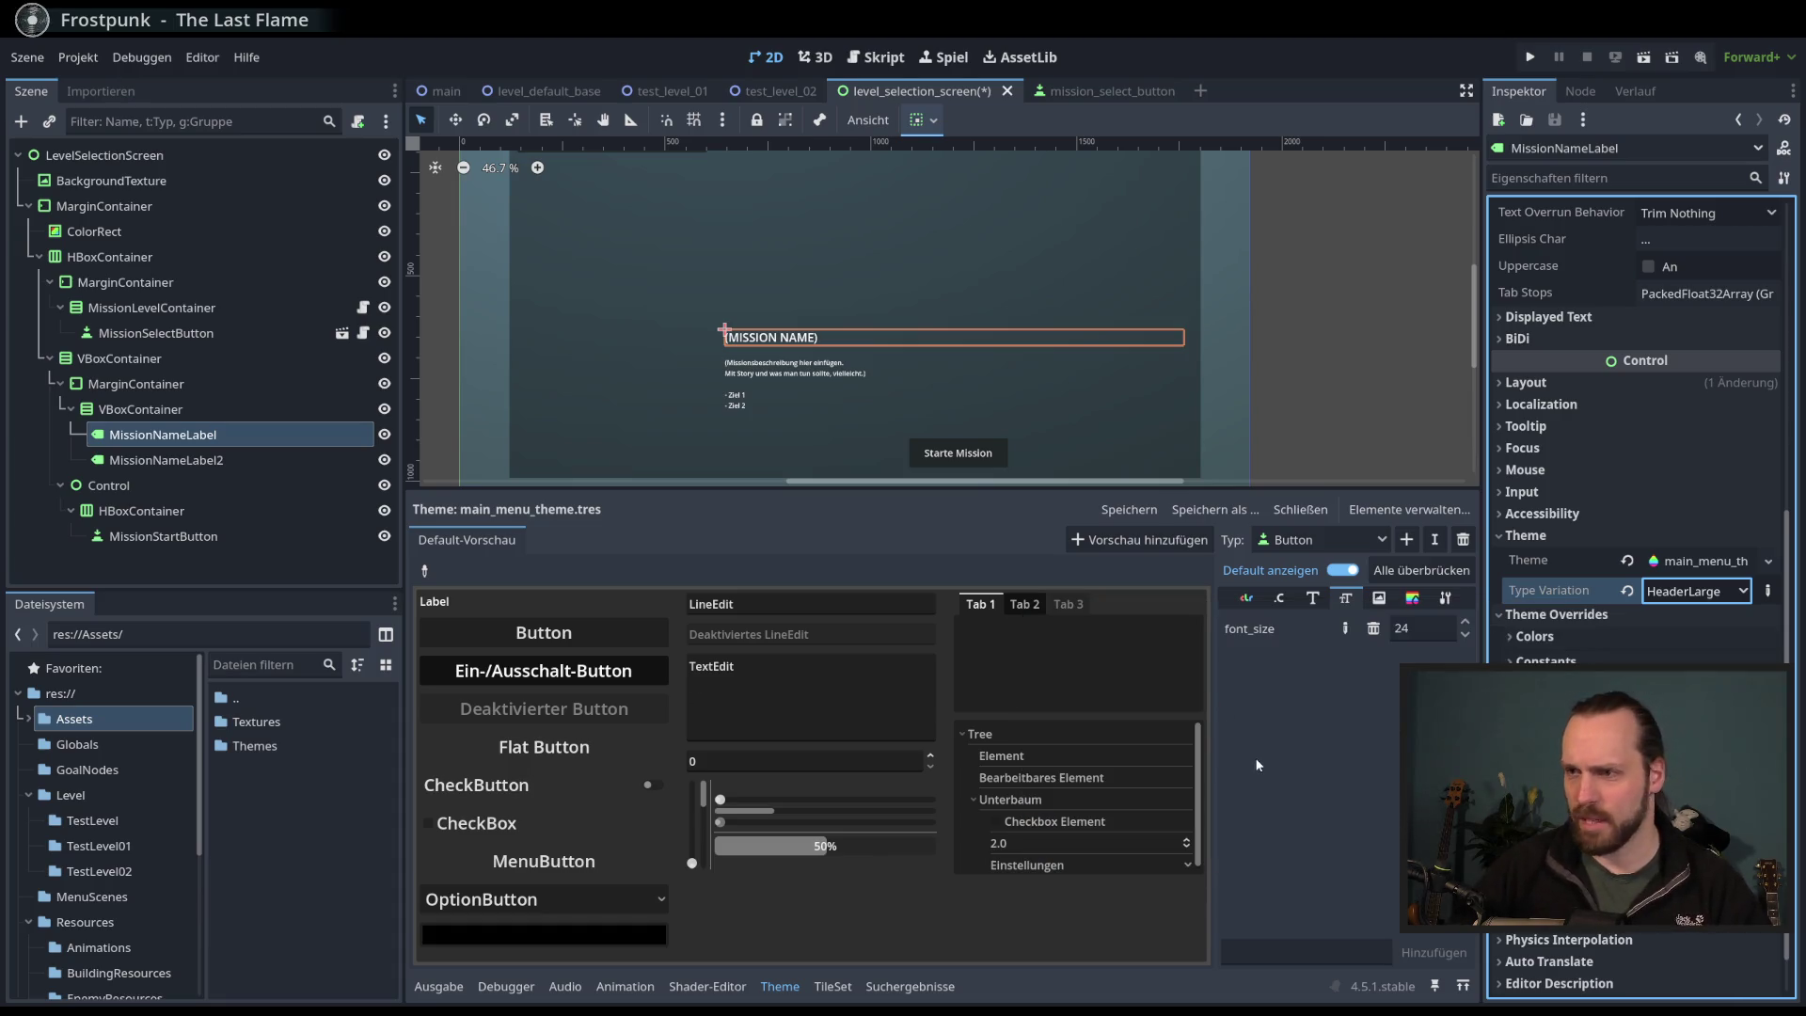
- View the Button colour entries and enlarge the scene view above the theme panel
left_click(1245, 599)
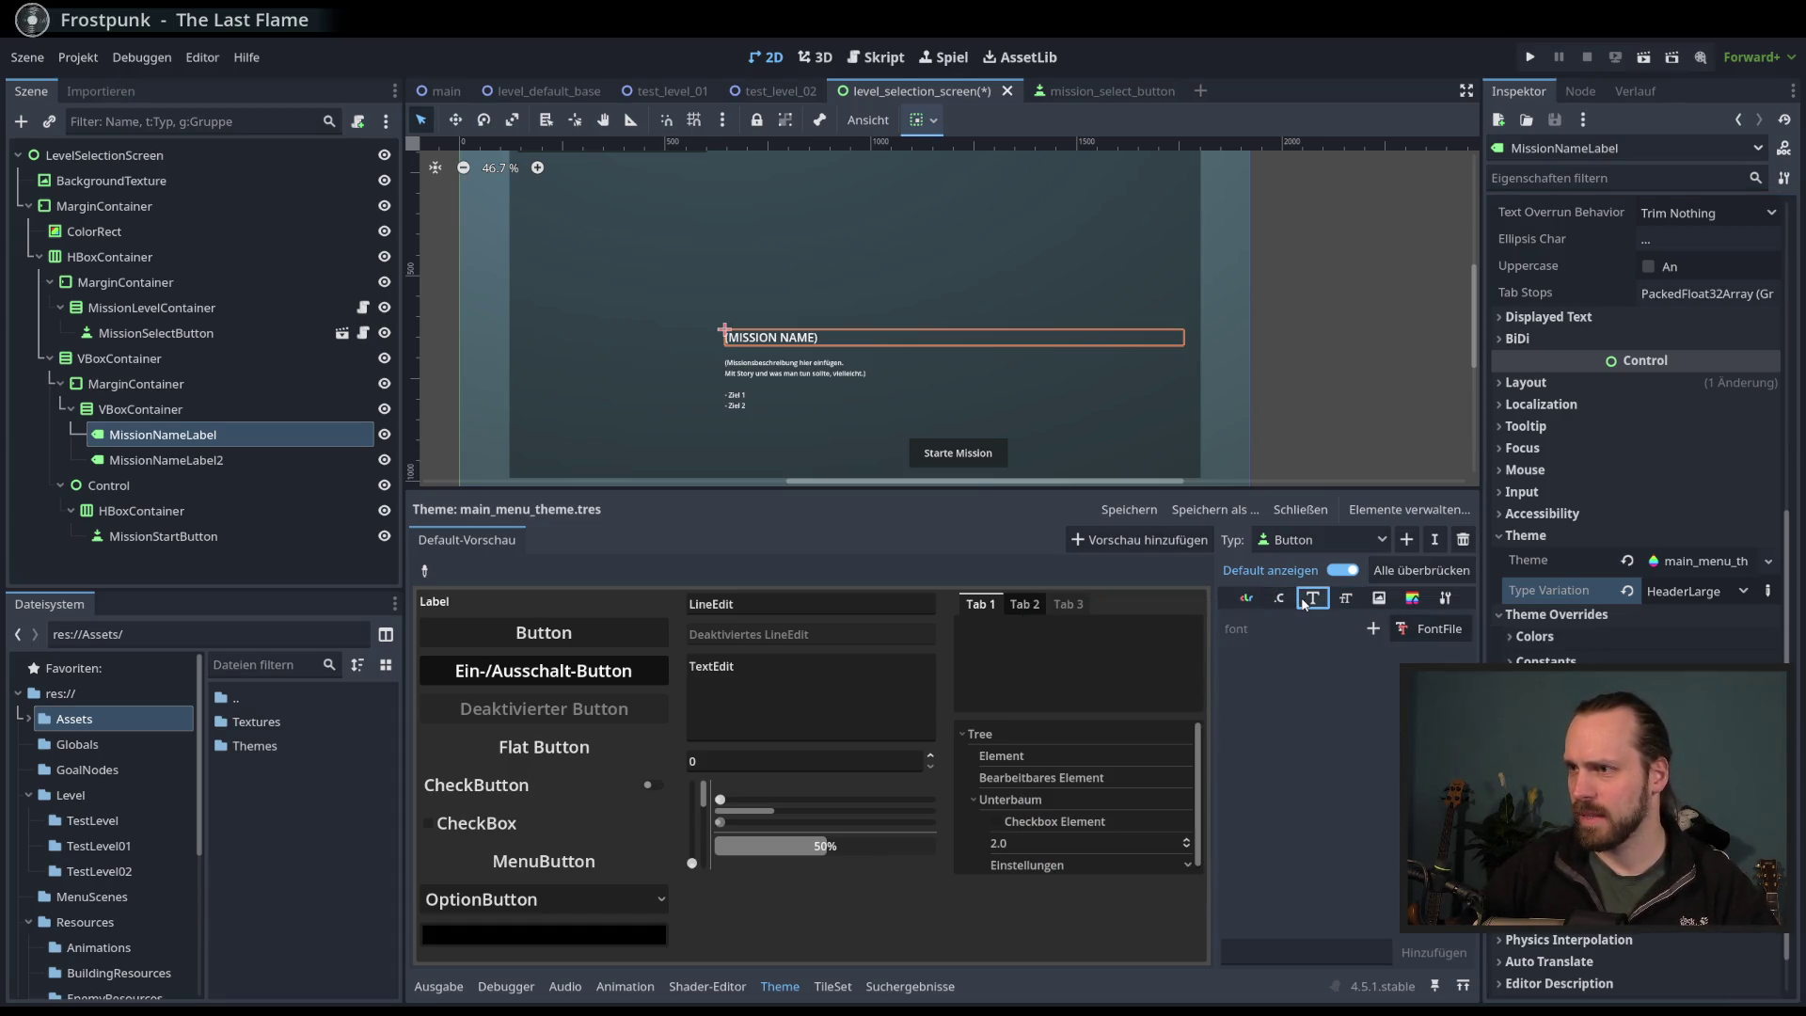
scroll(1294, 762, "down", 2)
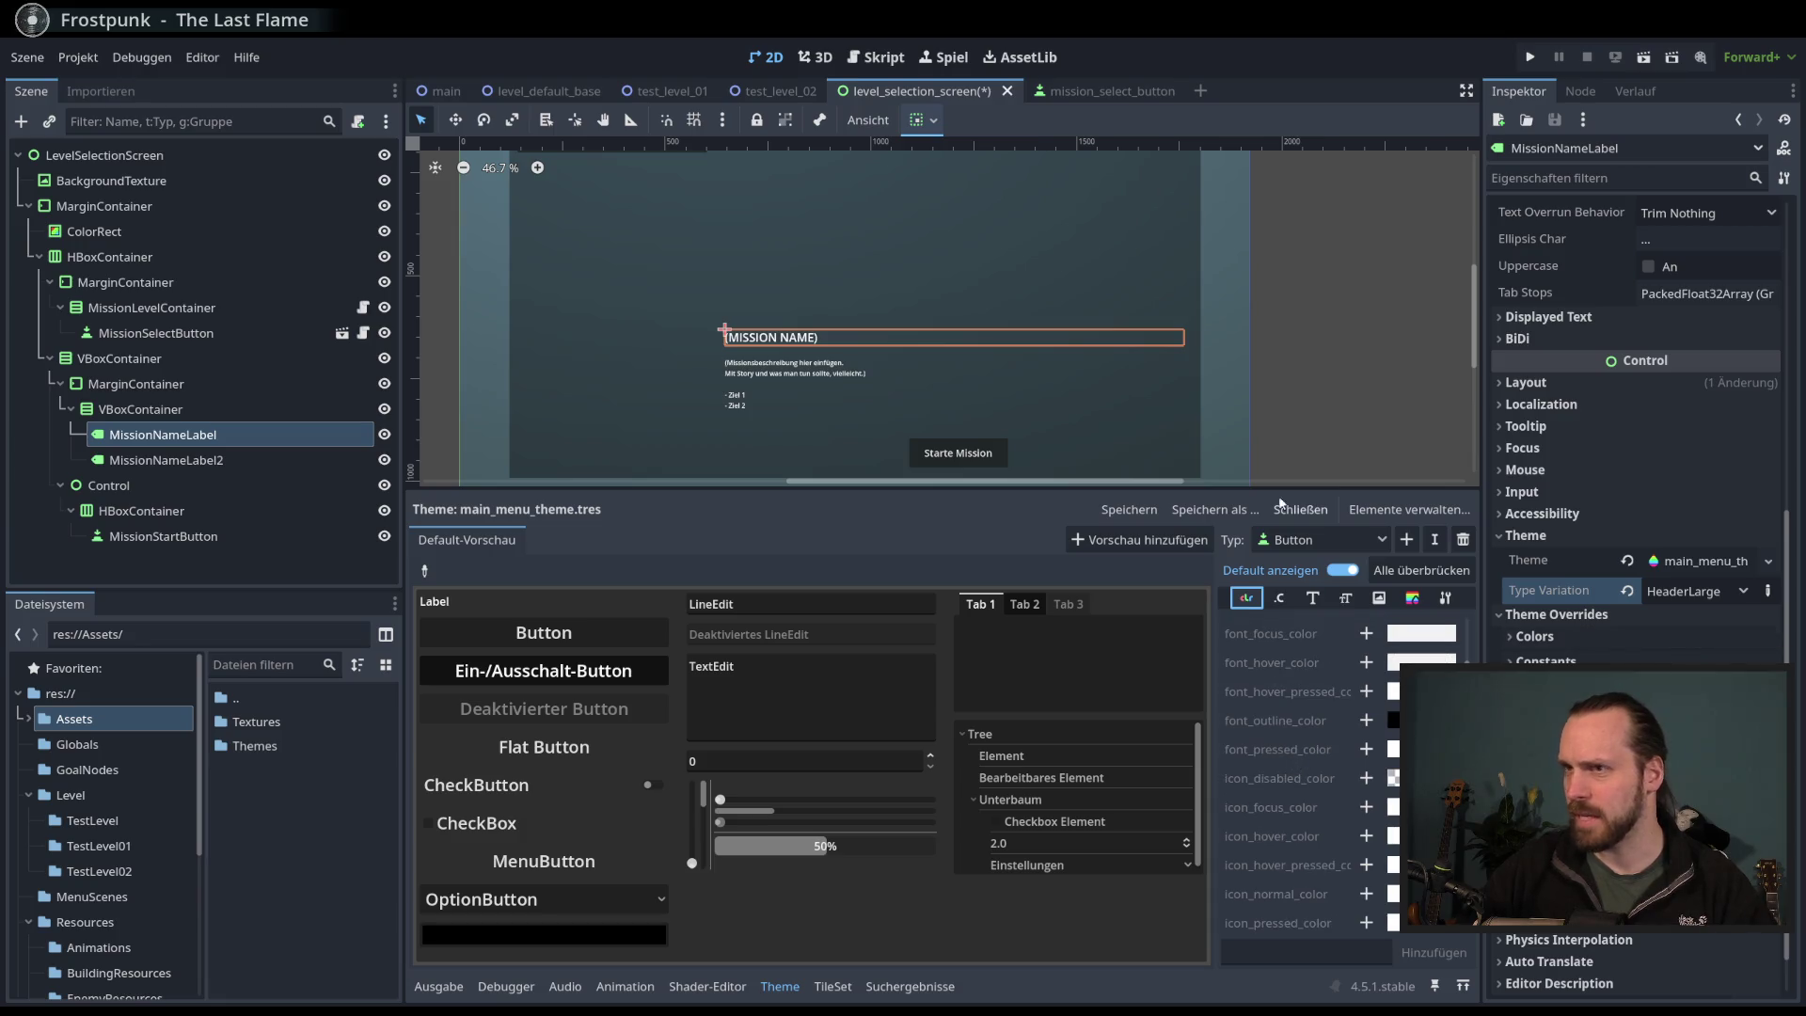
scroll(1001, 454, "down", 1)
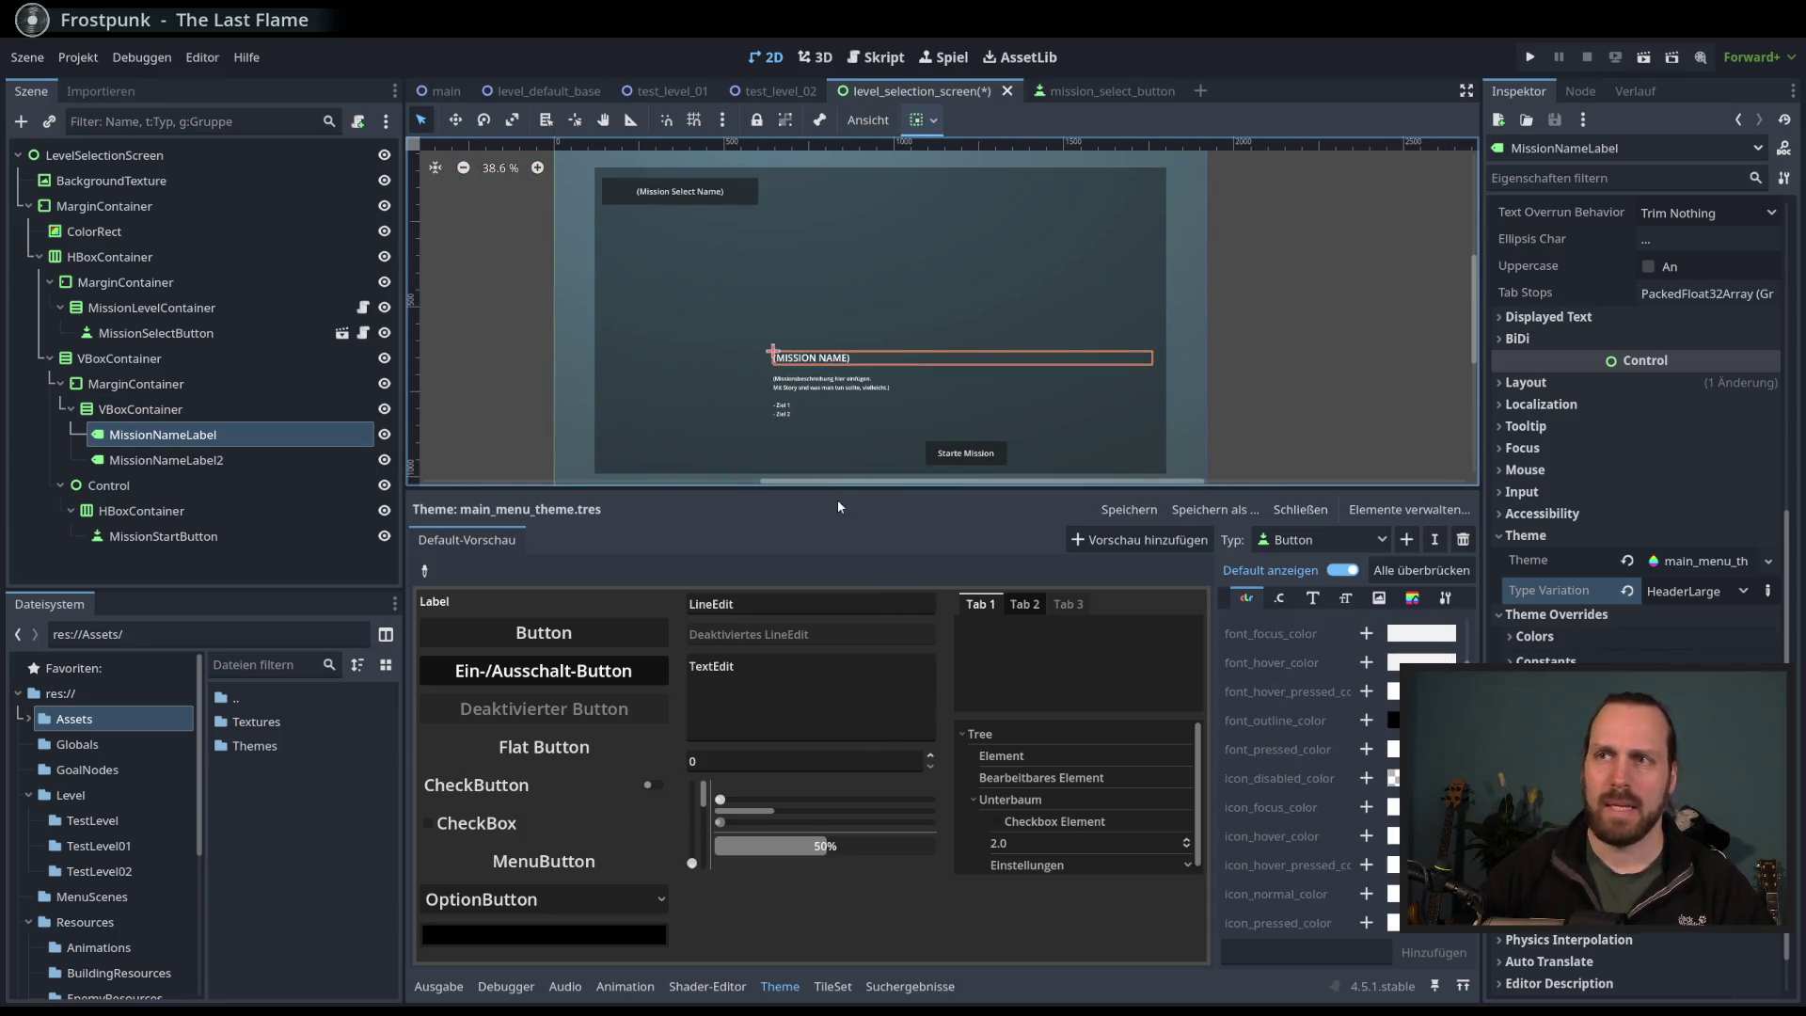
left_click_drag(845, 489, 861, 578)
scroll(816, 416, "up", 1)
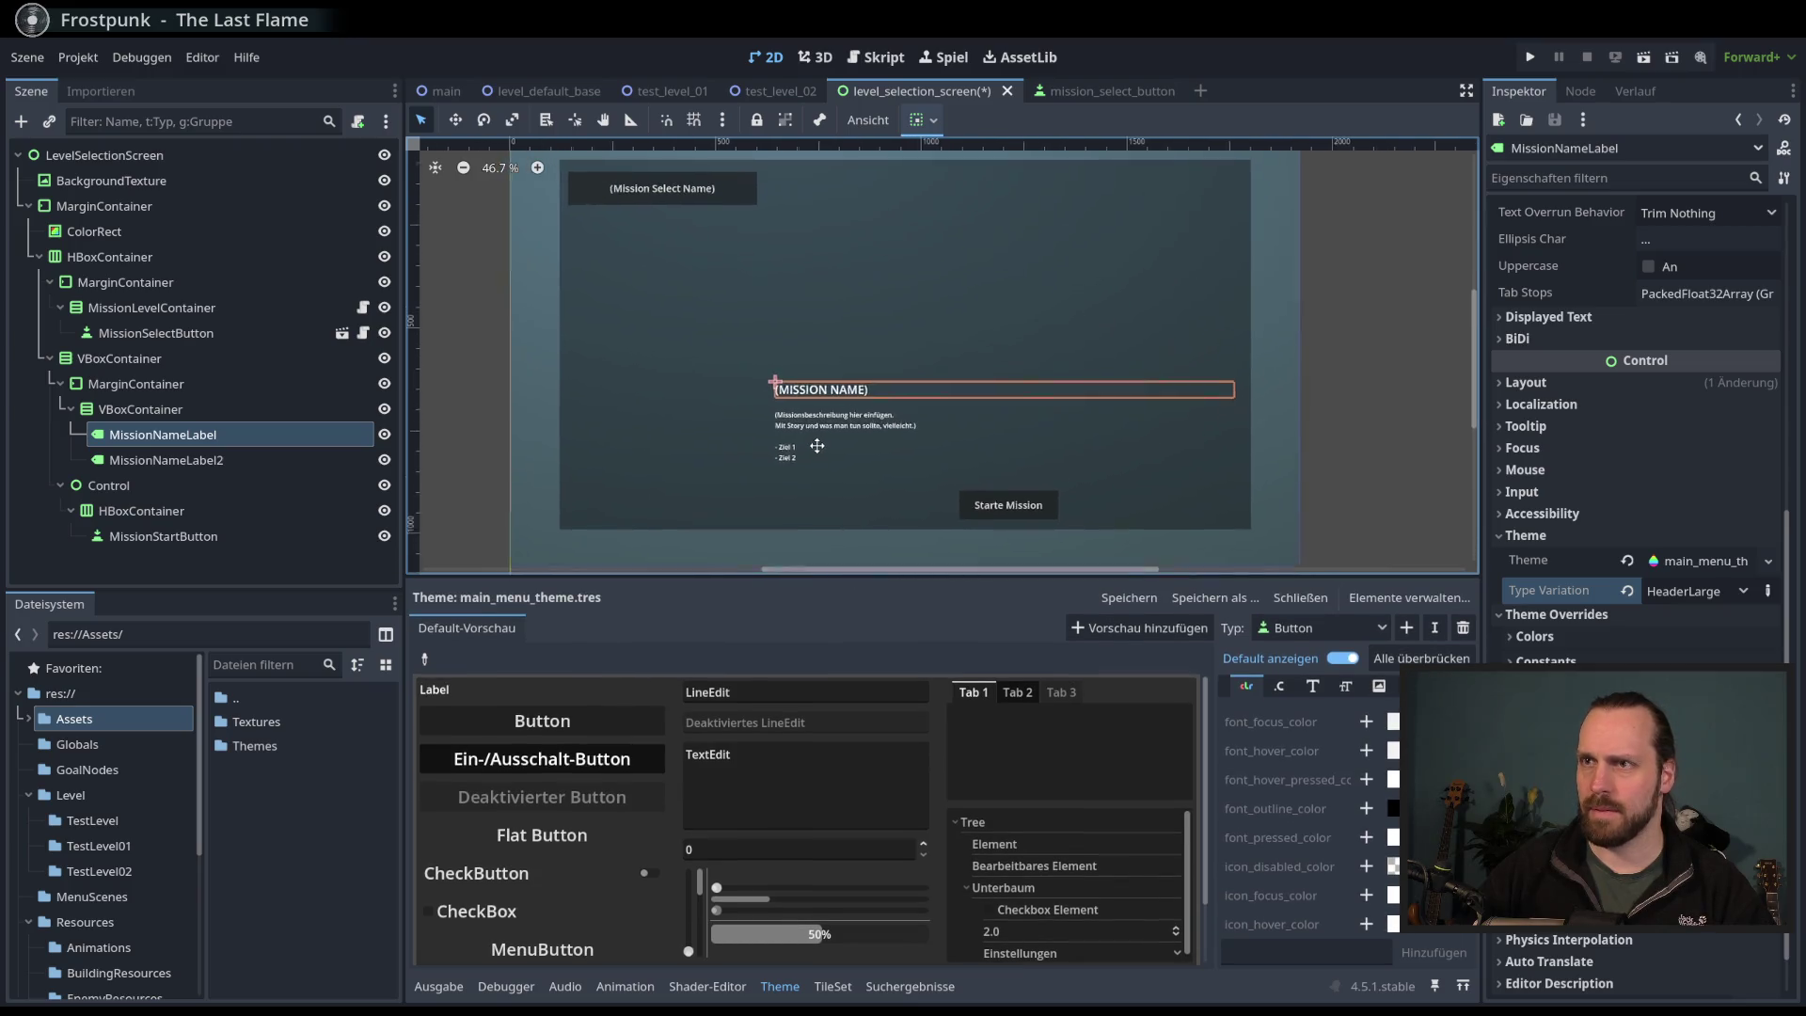
scroll(986, 830, "down", 2)
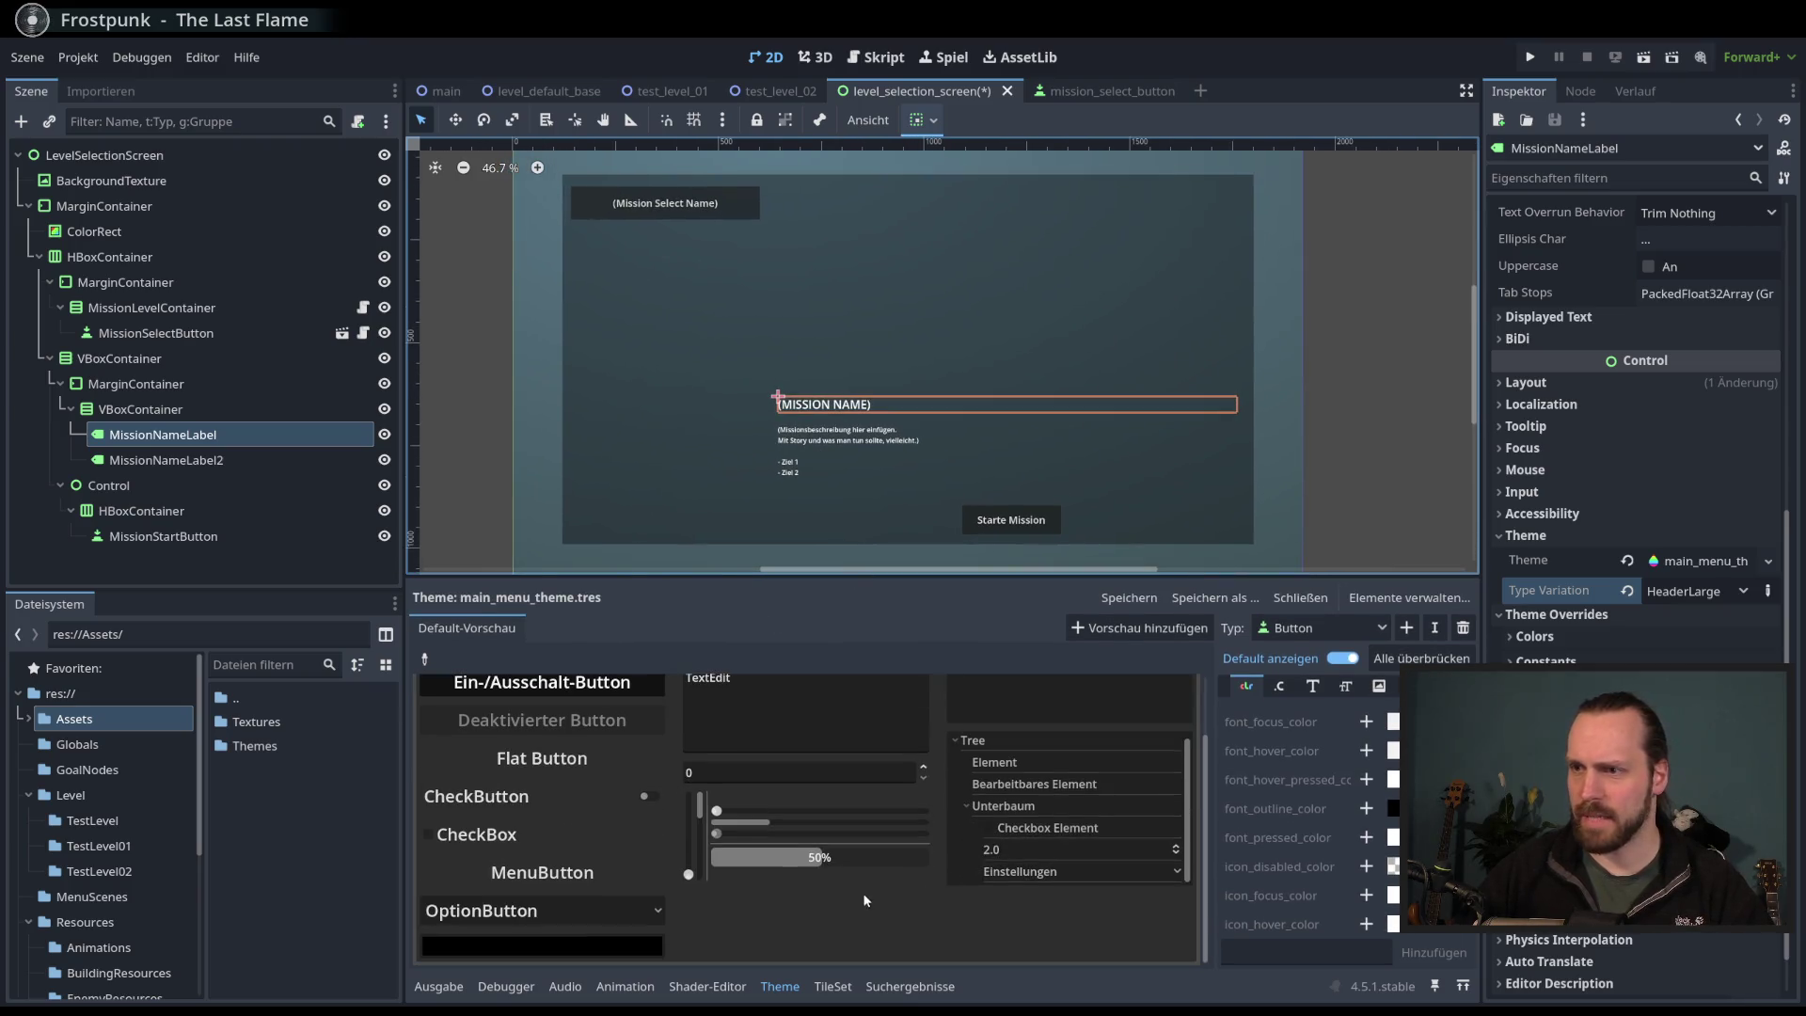
scroll(858, 895, "up", 2)
scroll(501, 843, "down", 3)
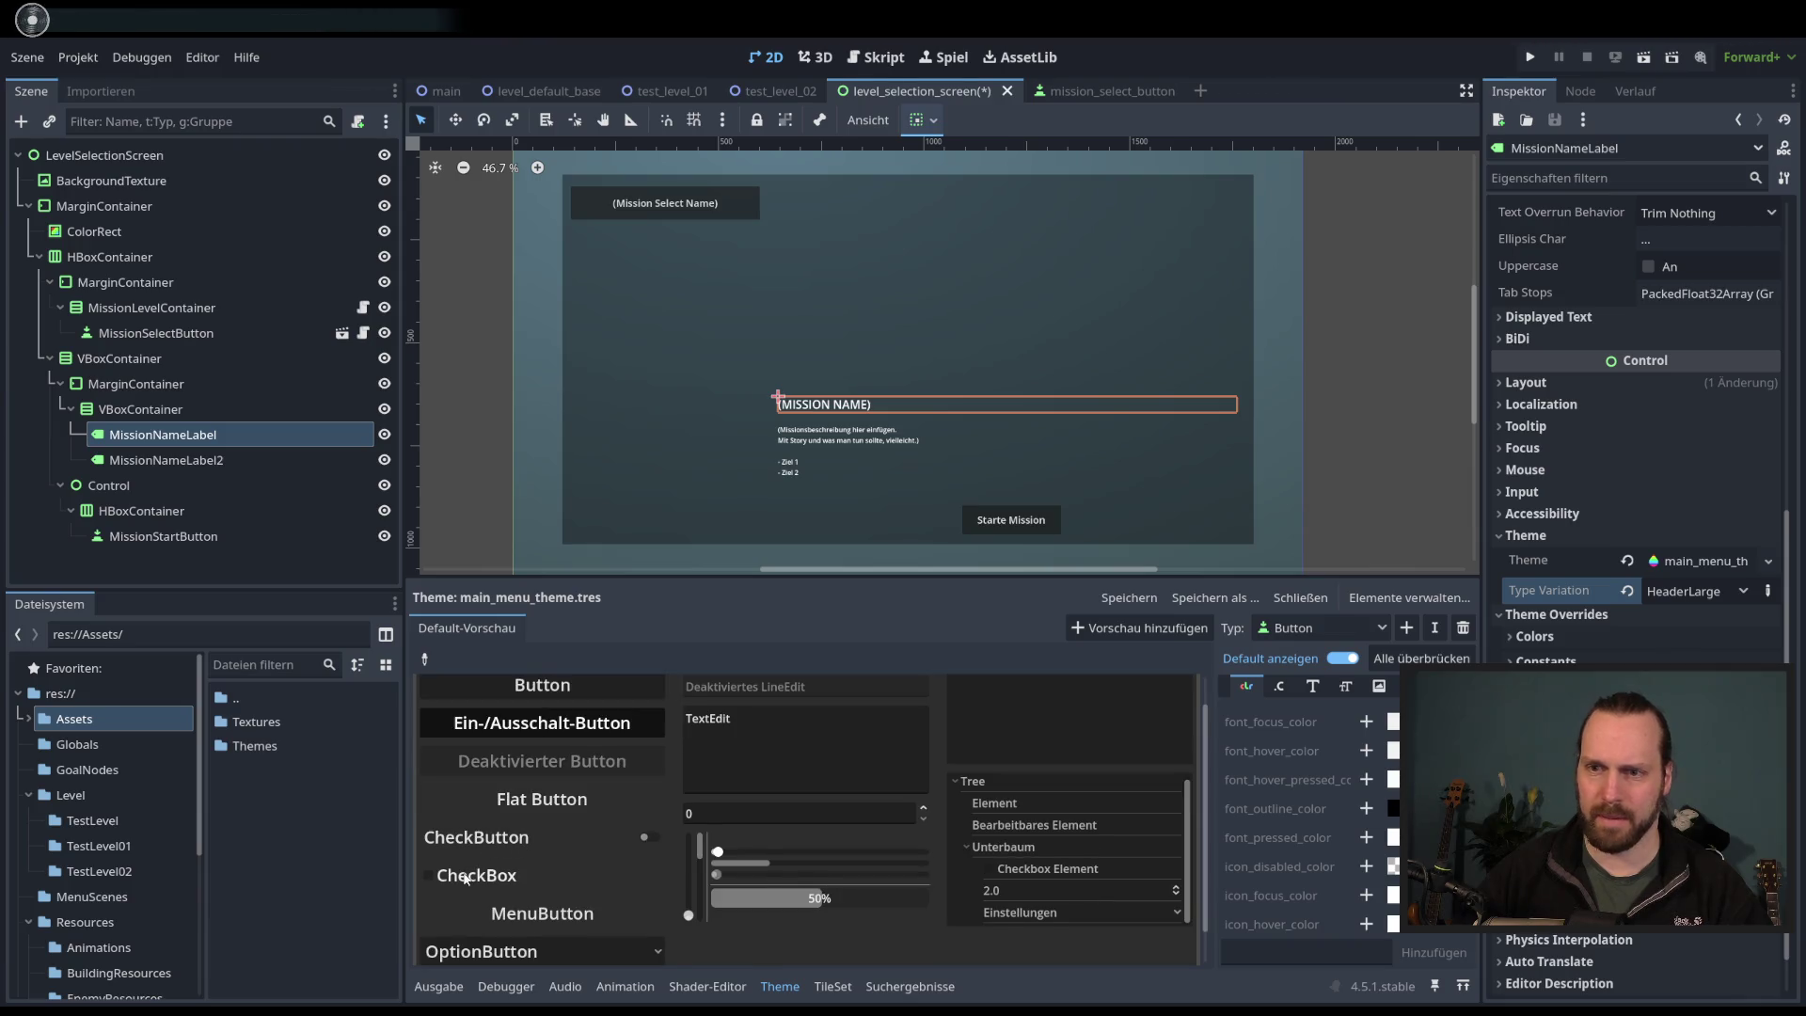
scroll(619, 907, "up", 3)
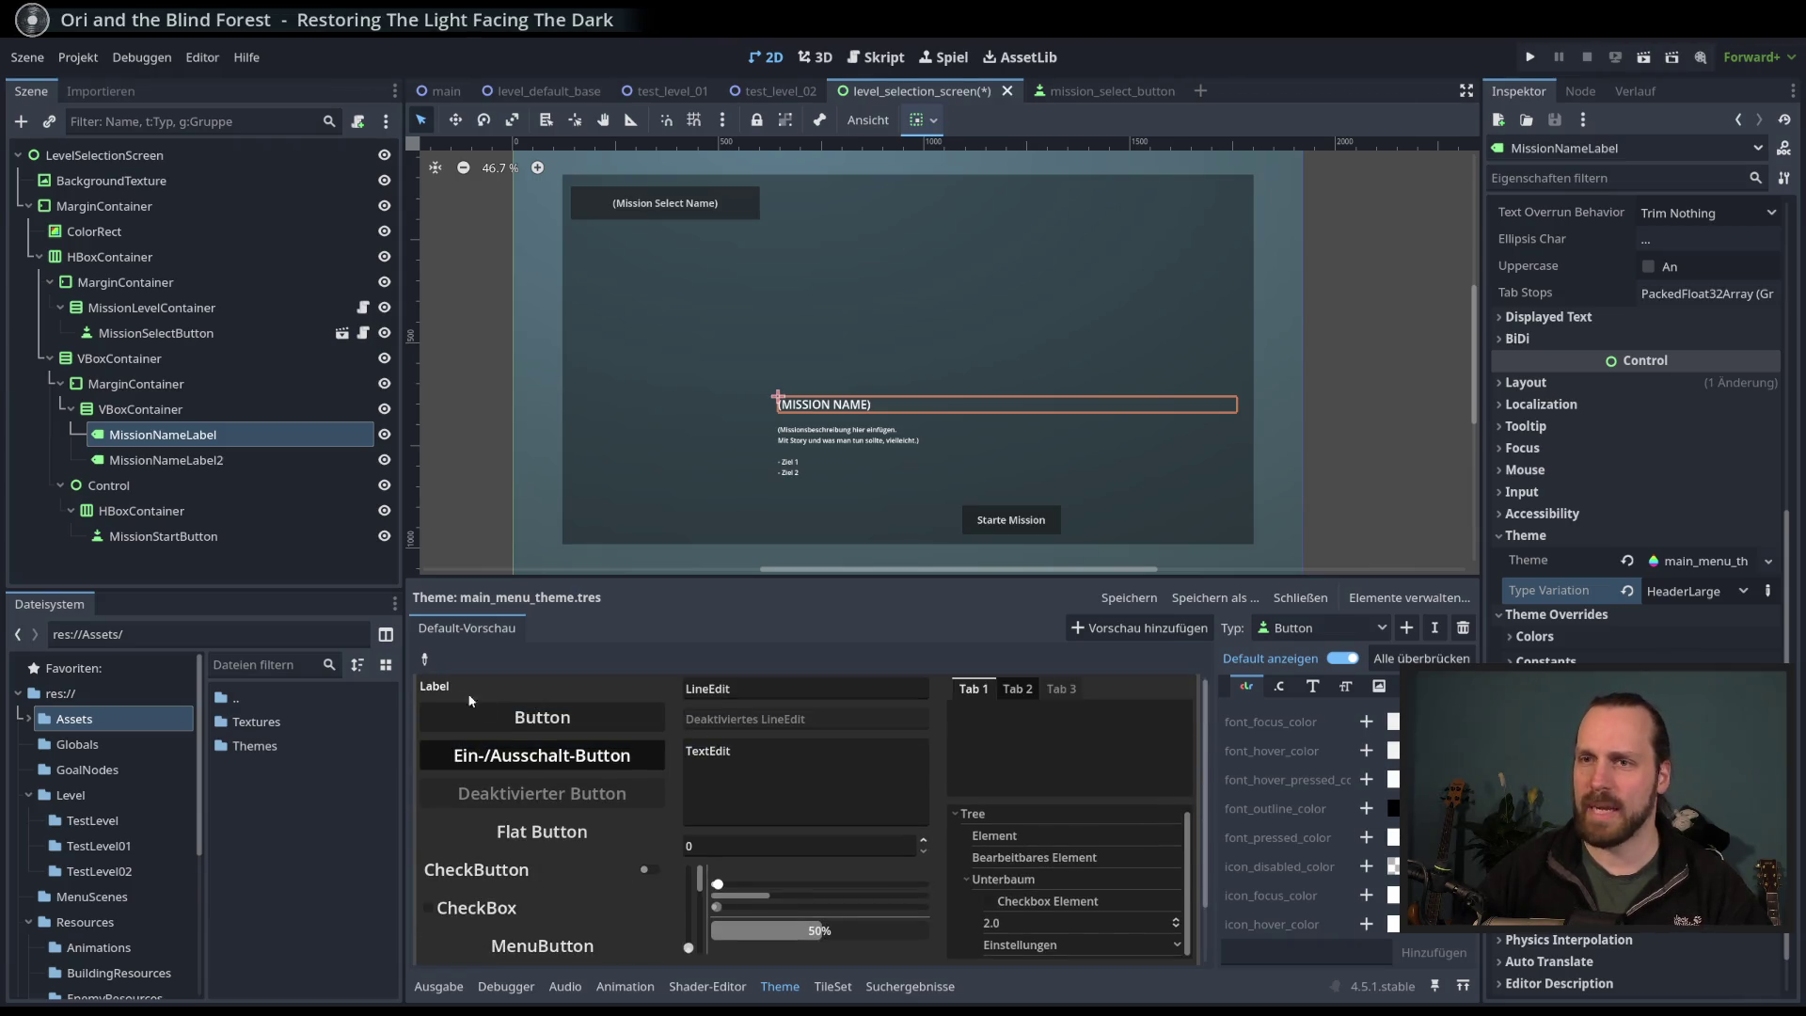
- Select the Label type in the theme preview and show its font size entries
left_click(418, 659)
left_click(439, 694)
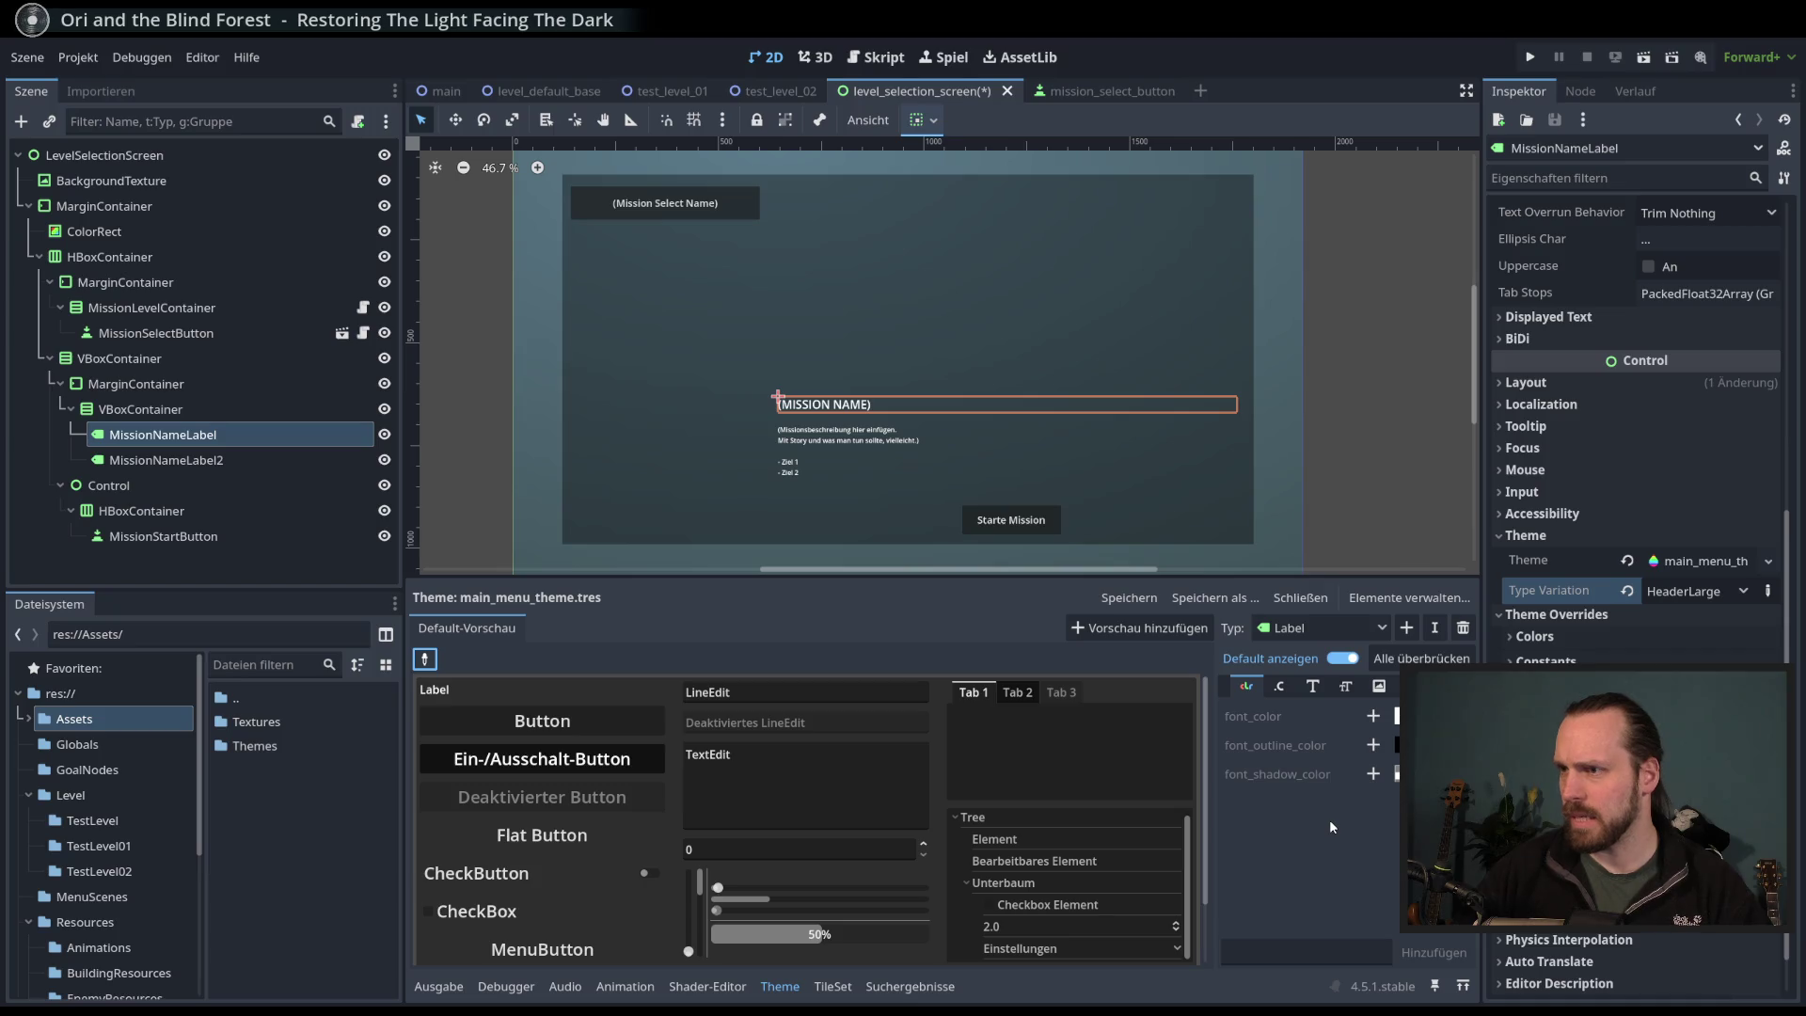
left_click(1280, 686)
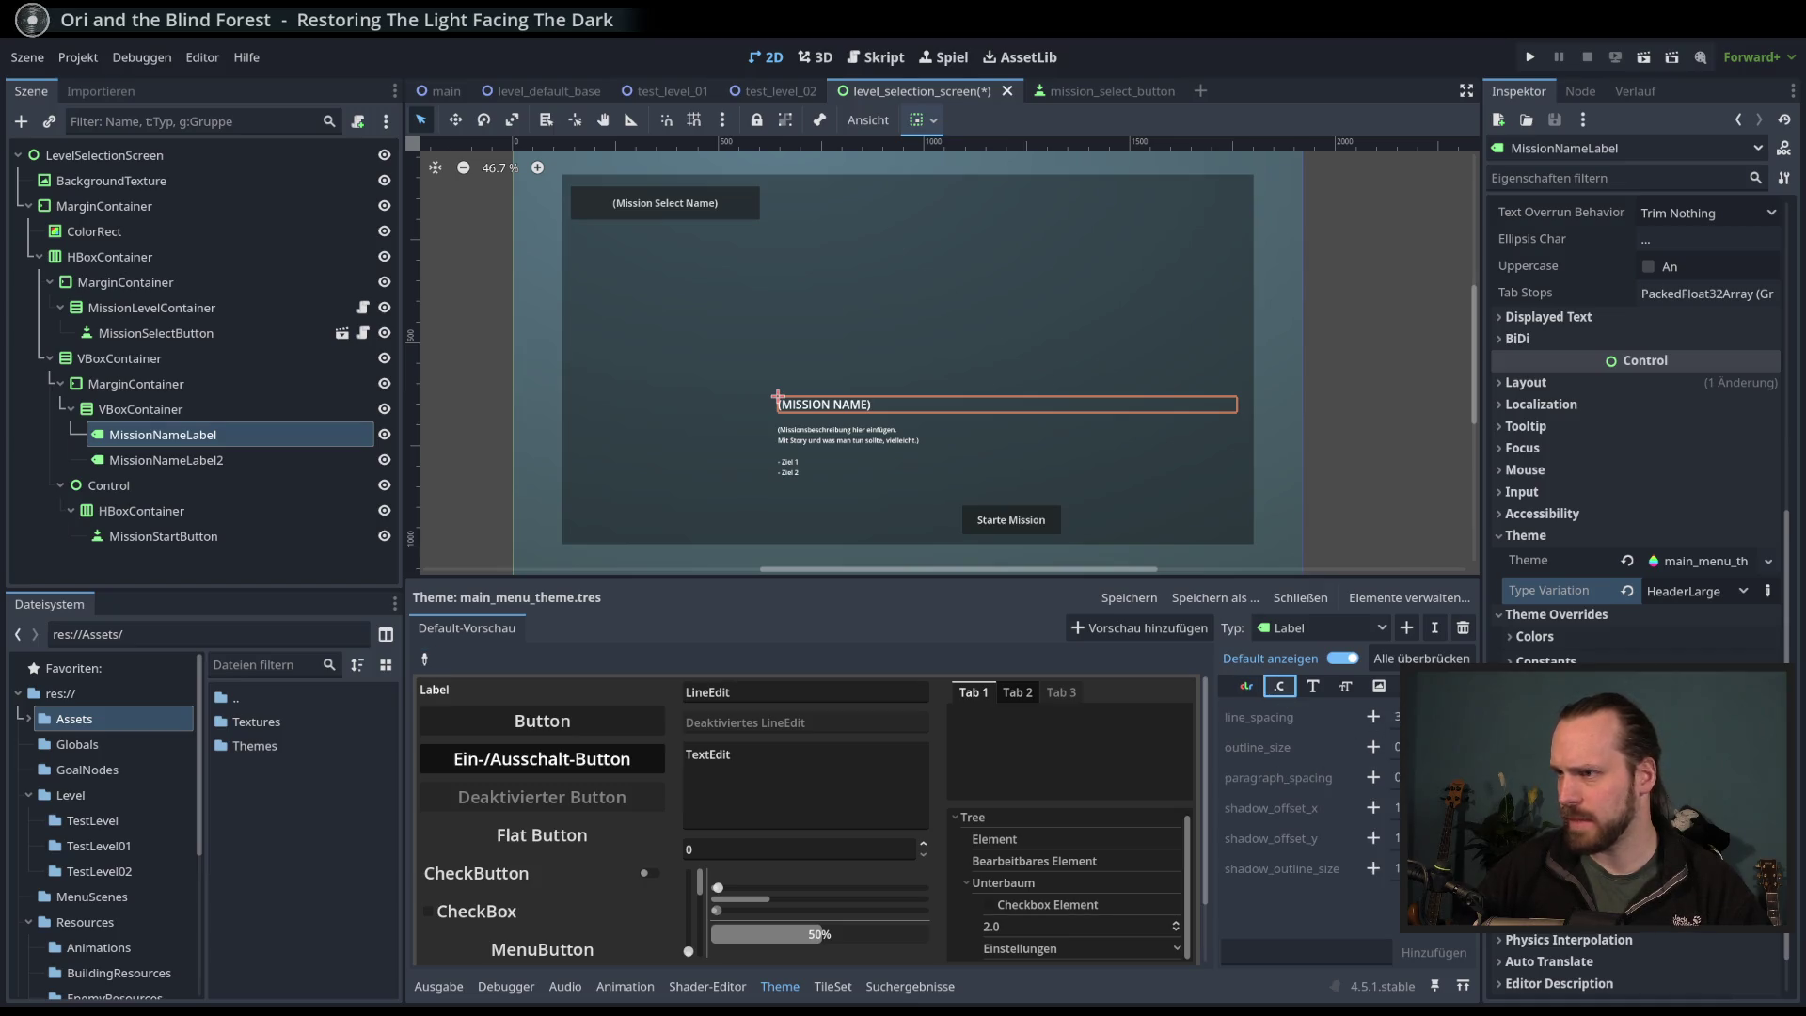
left_click(1314, 688)
left_click(1347, 687)
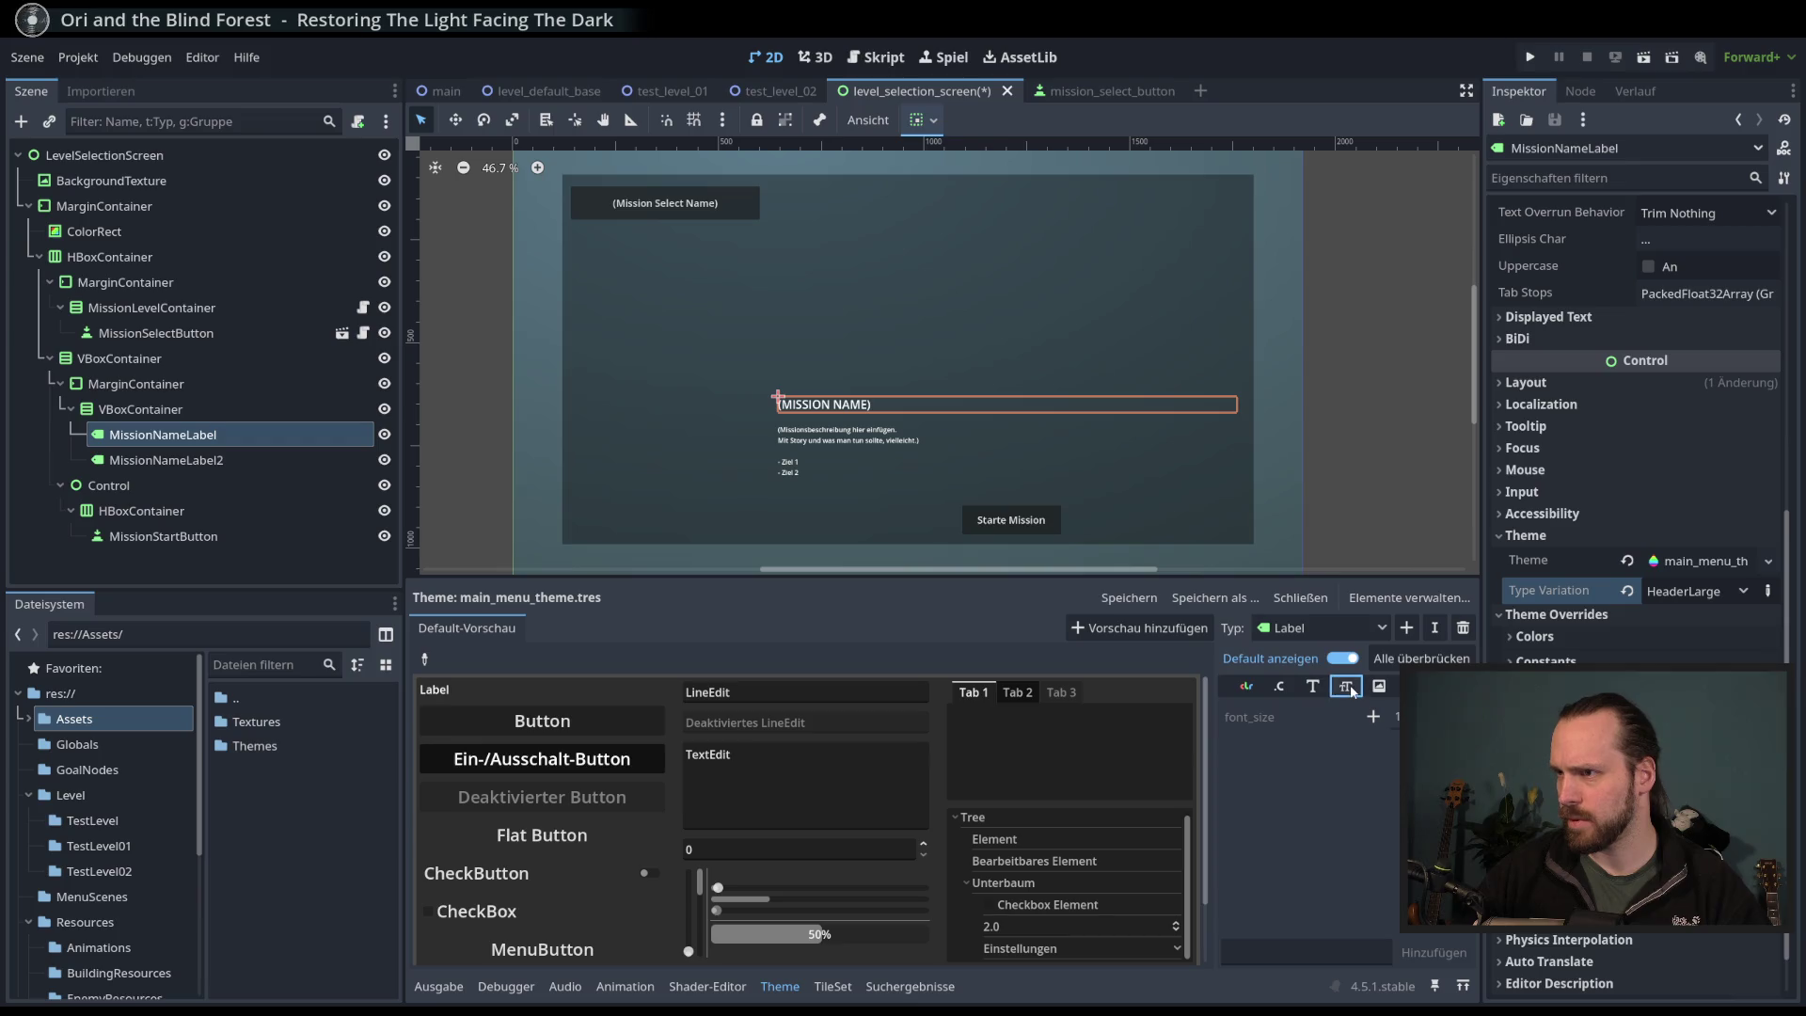
- Add a Label font_size override and raise its value three times
left_click(1396, 717)
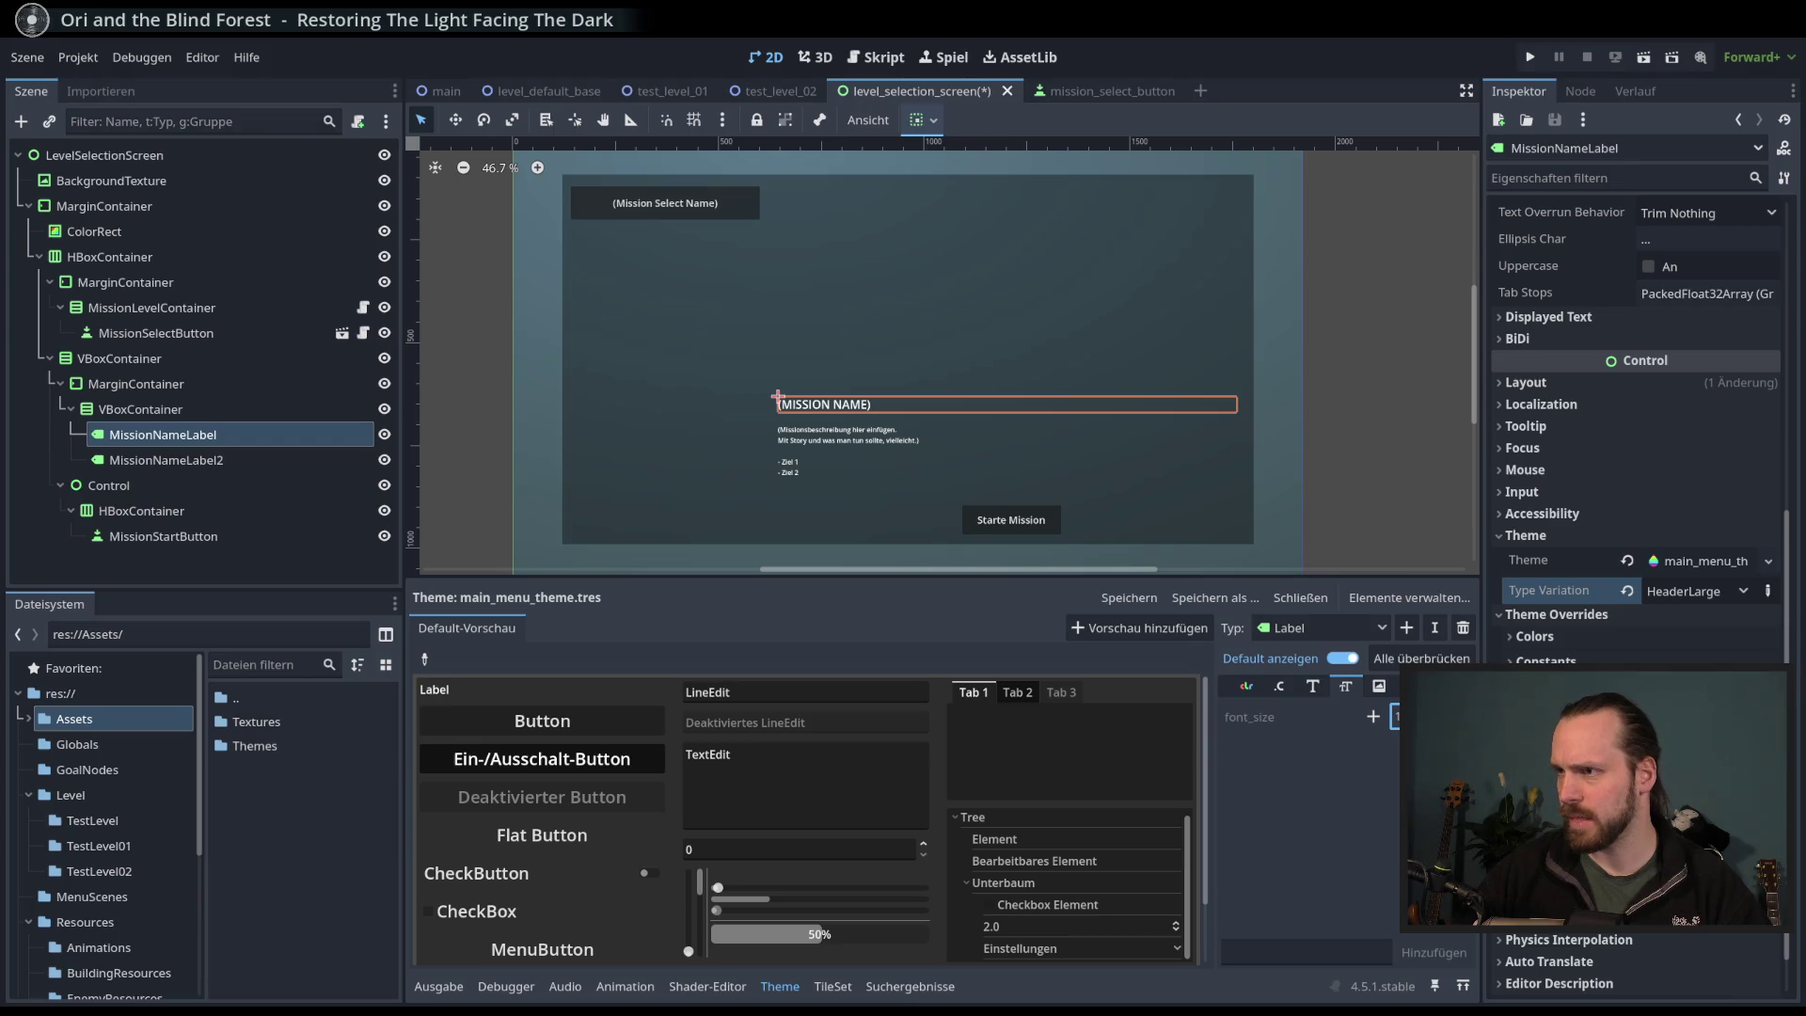
left_click(1373, 718)
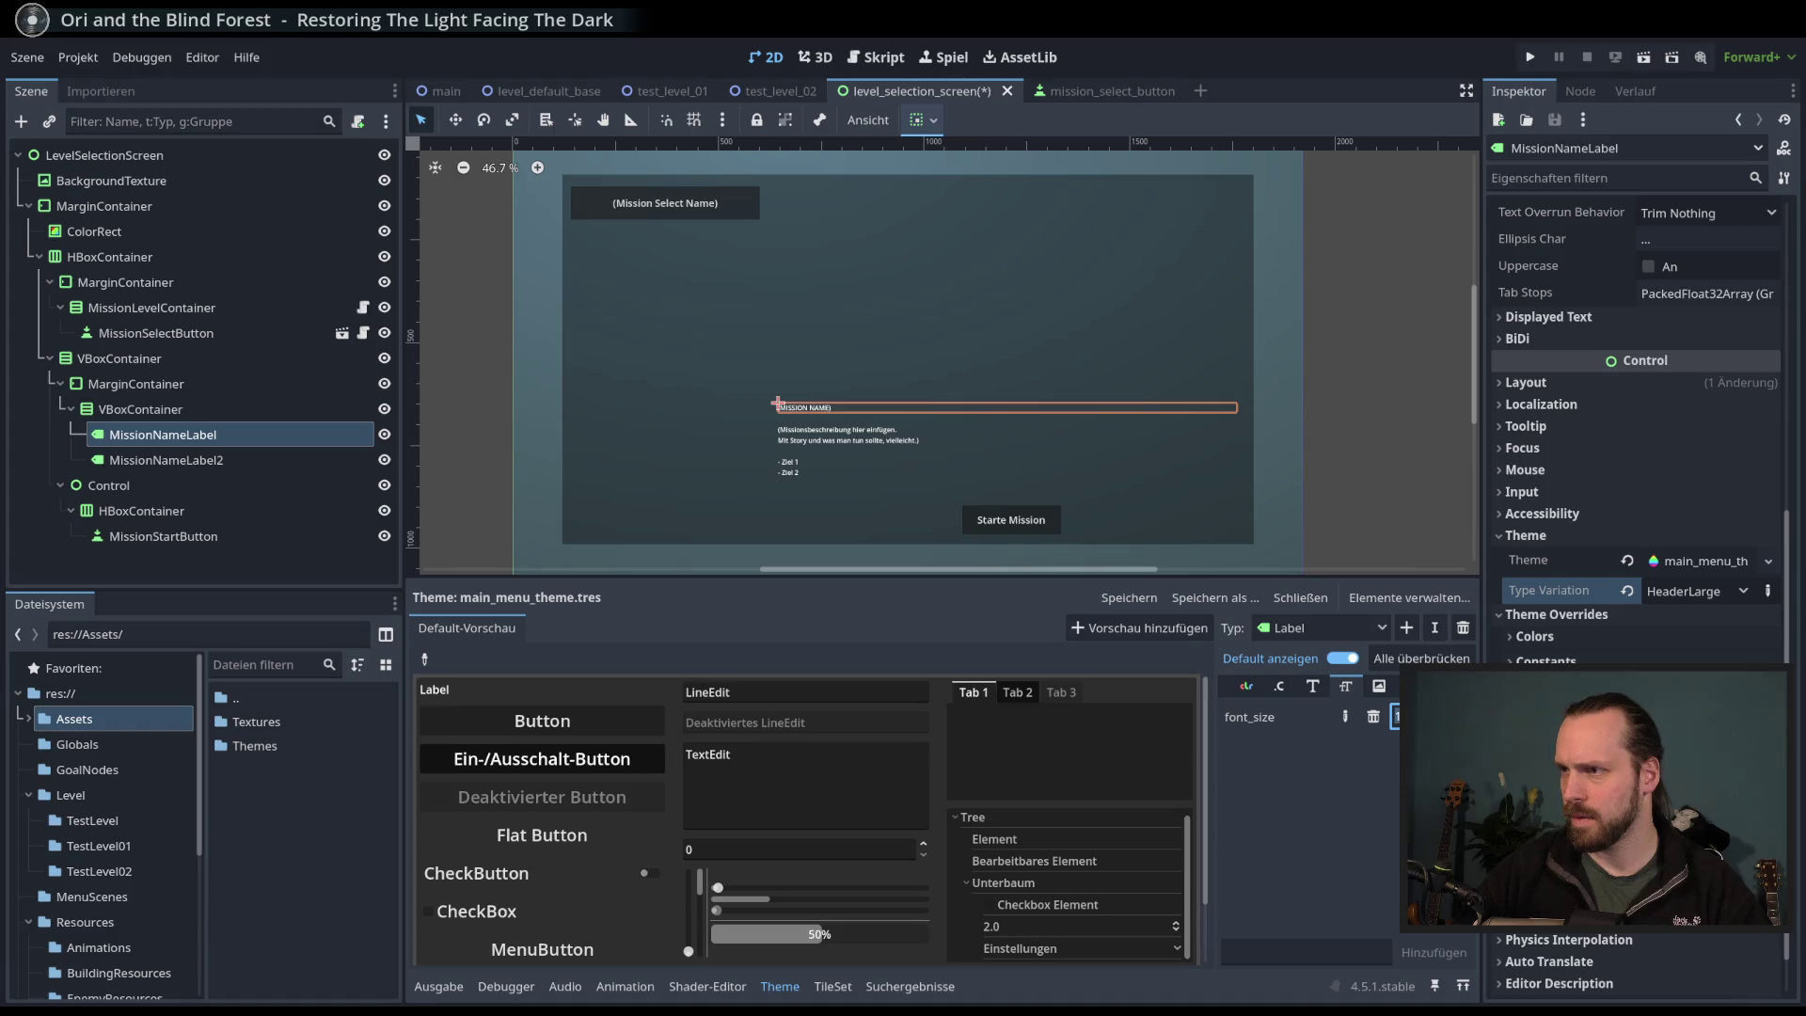
key("Return")
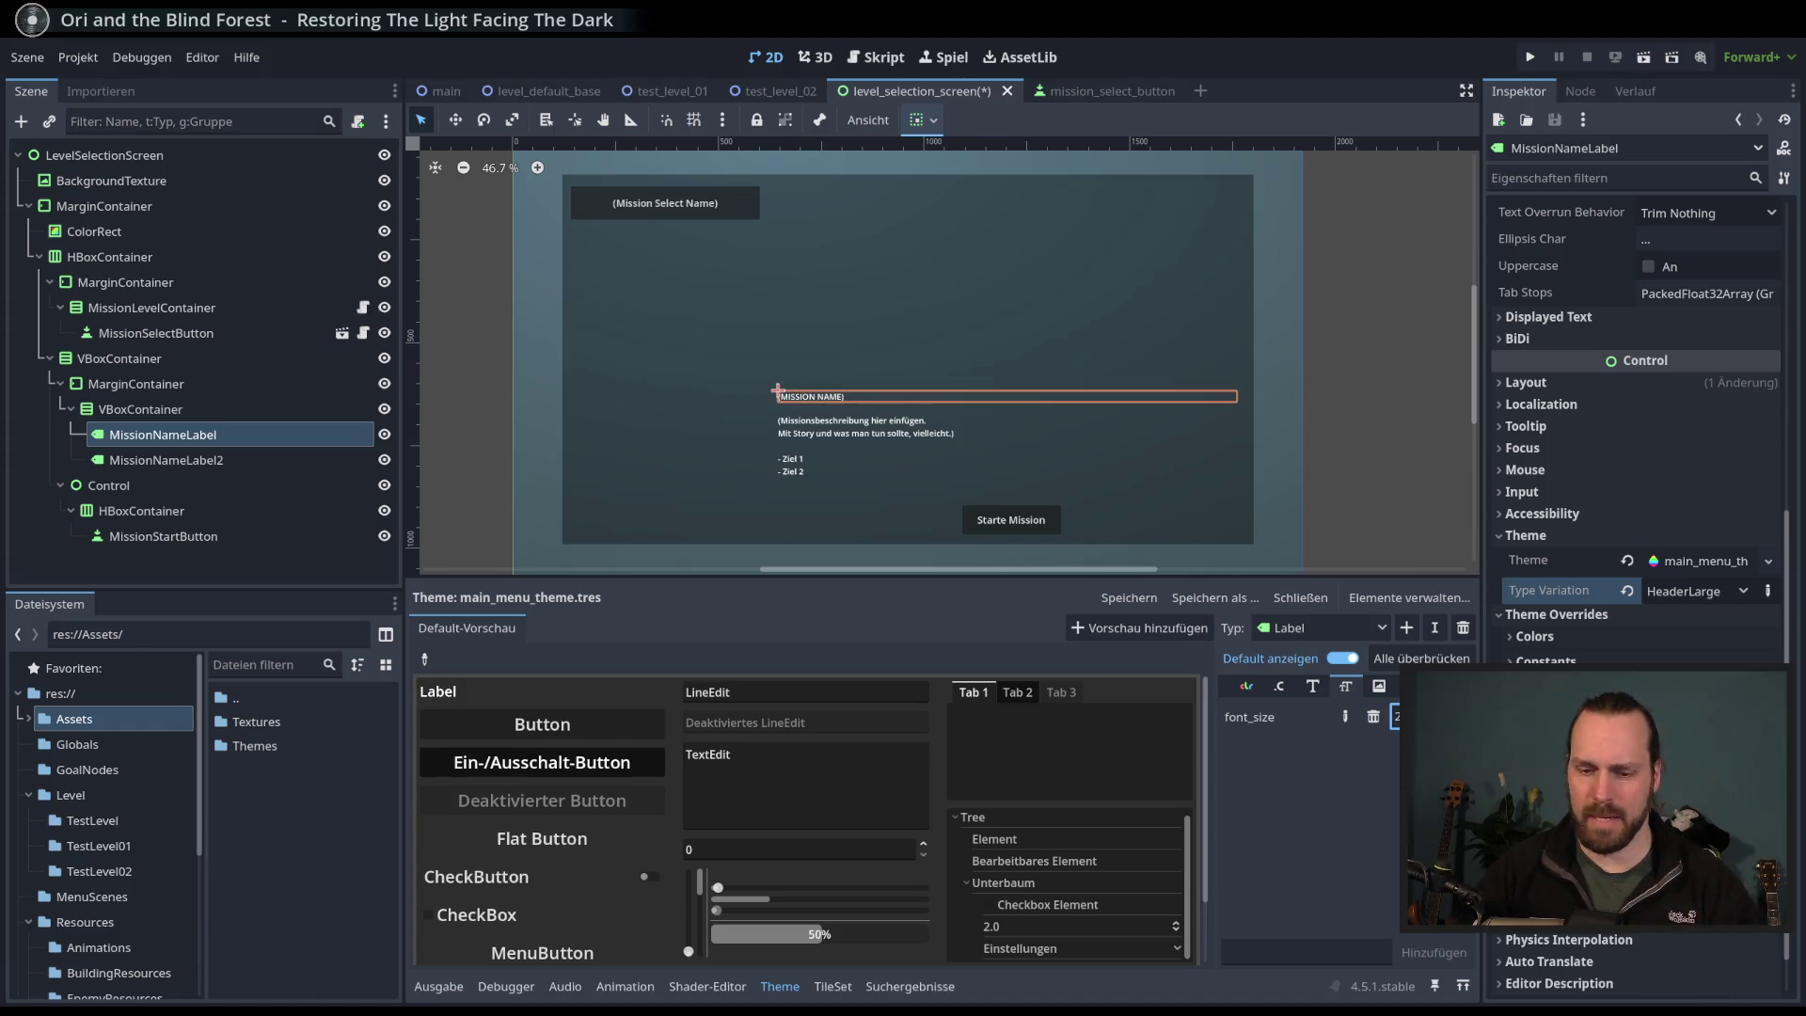
key("Return")
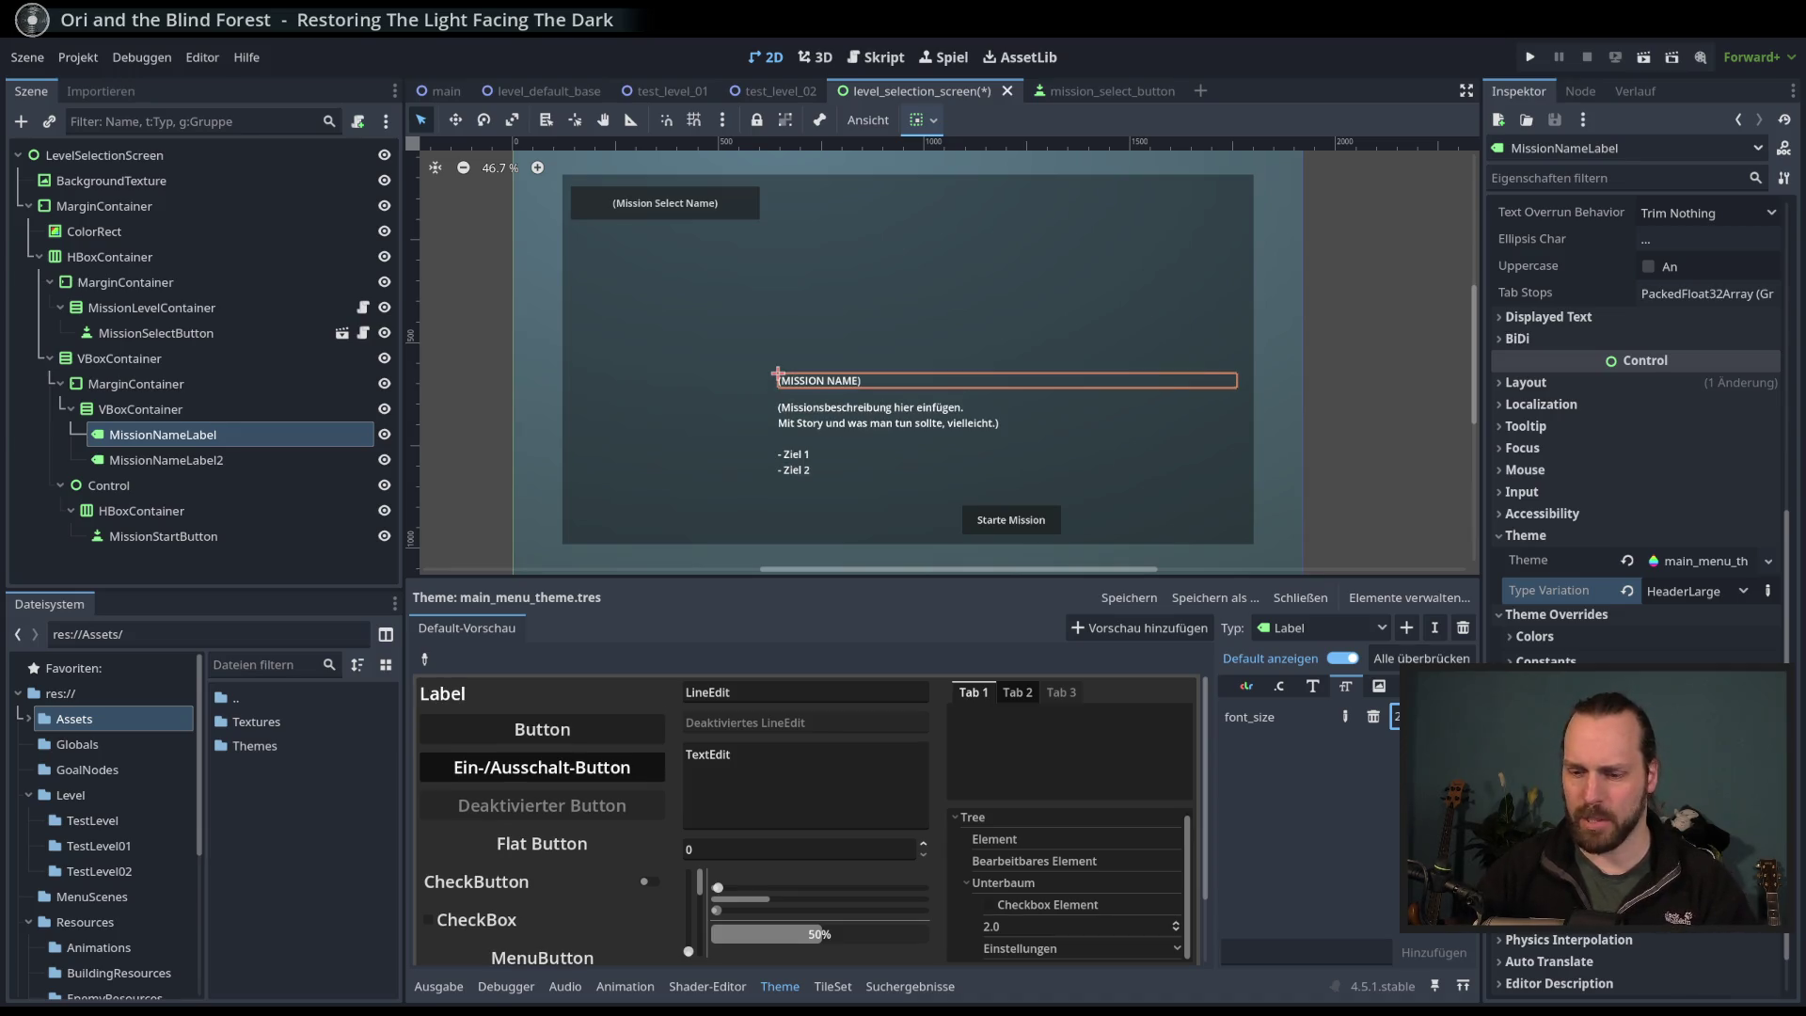
key("Return")
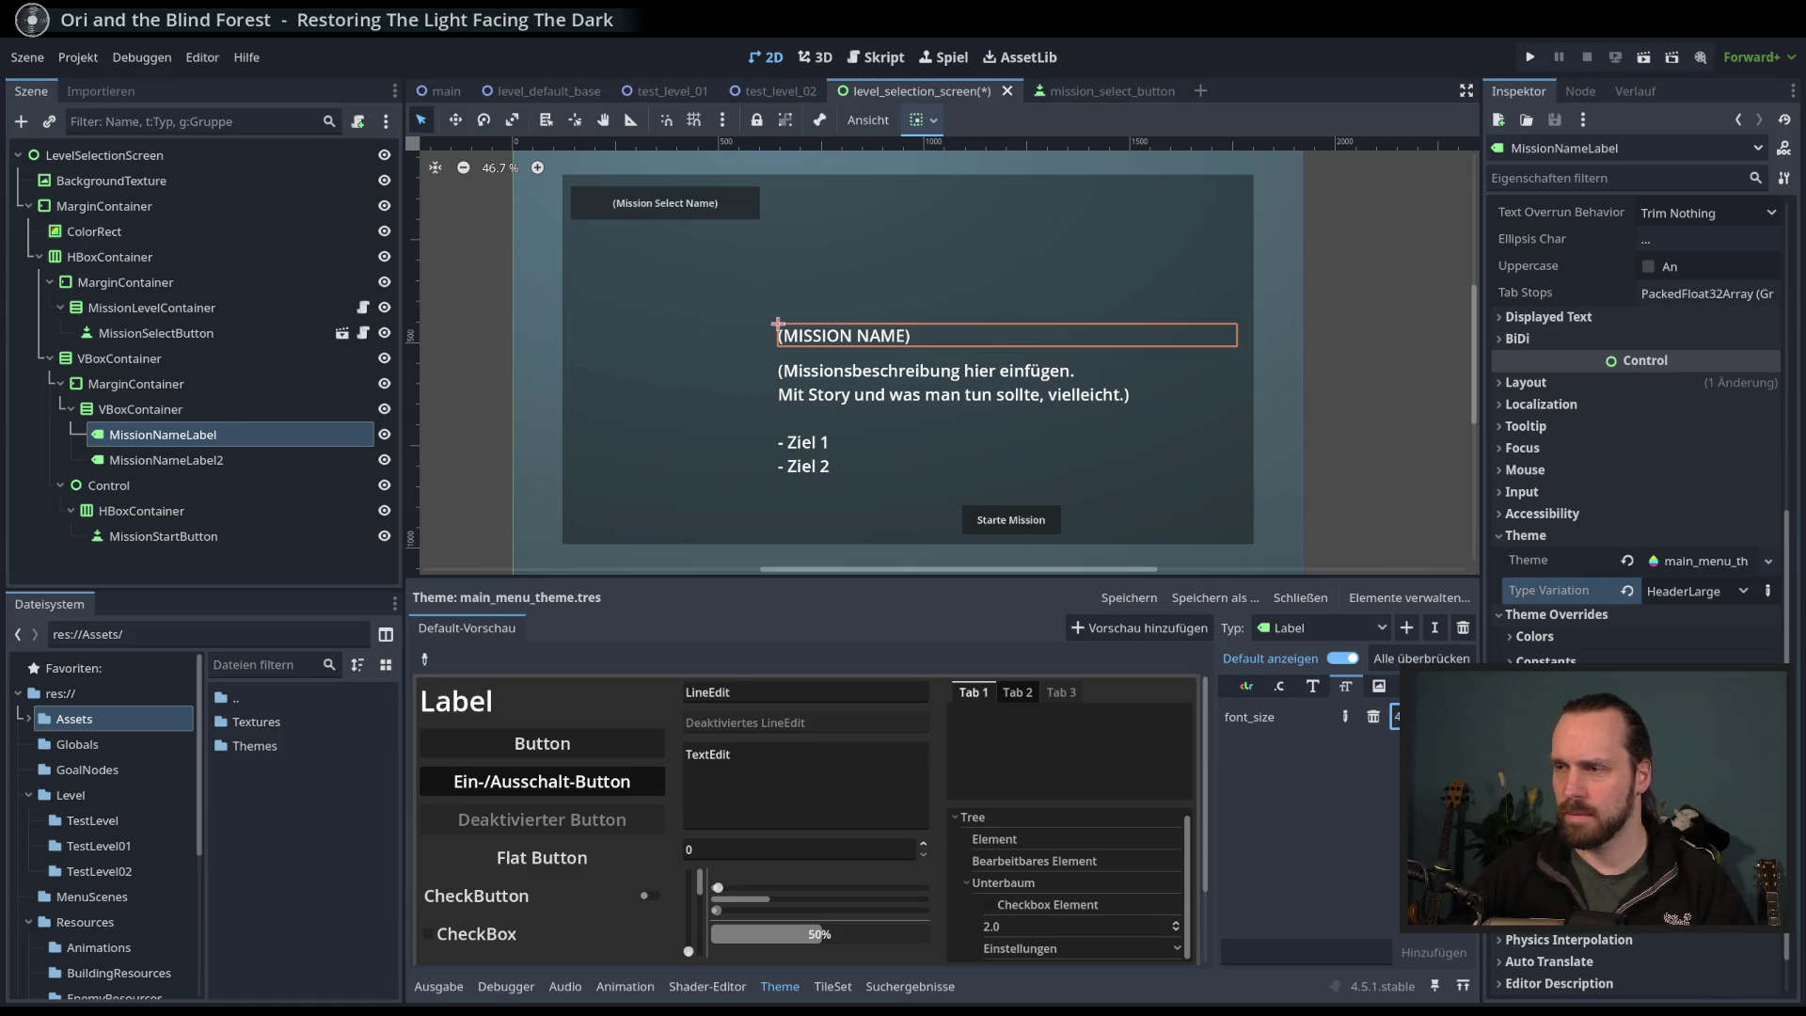
left_click(1409, 598)
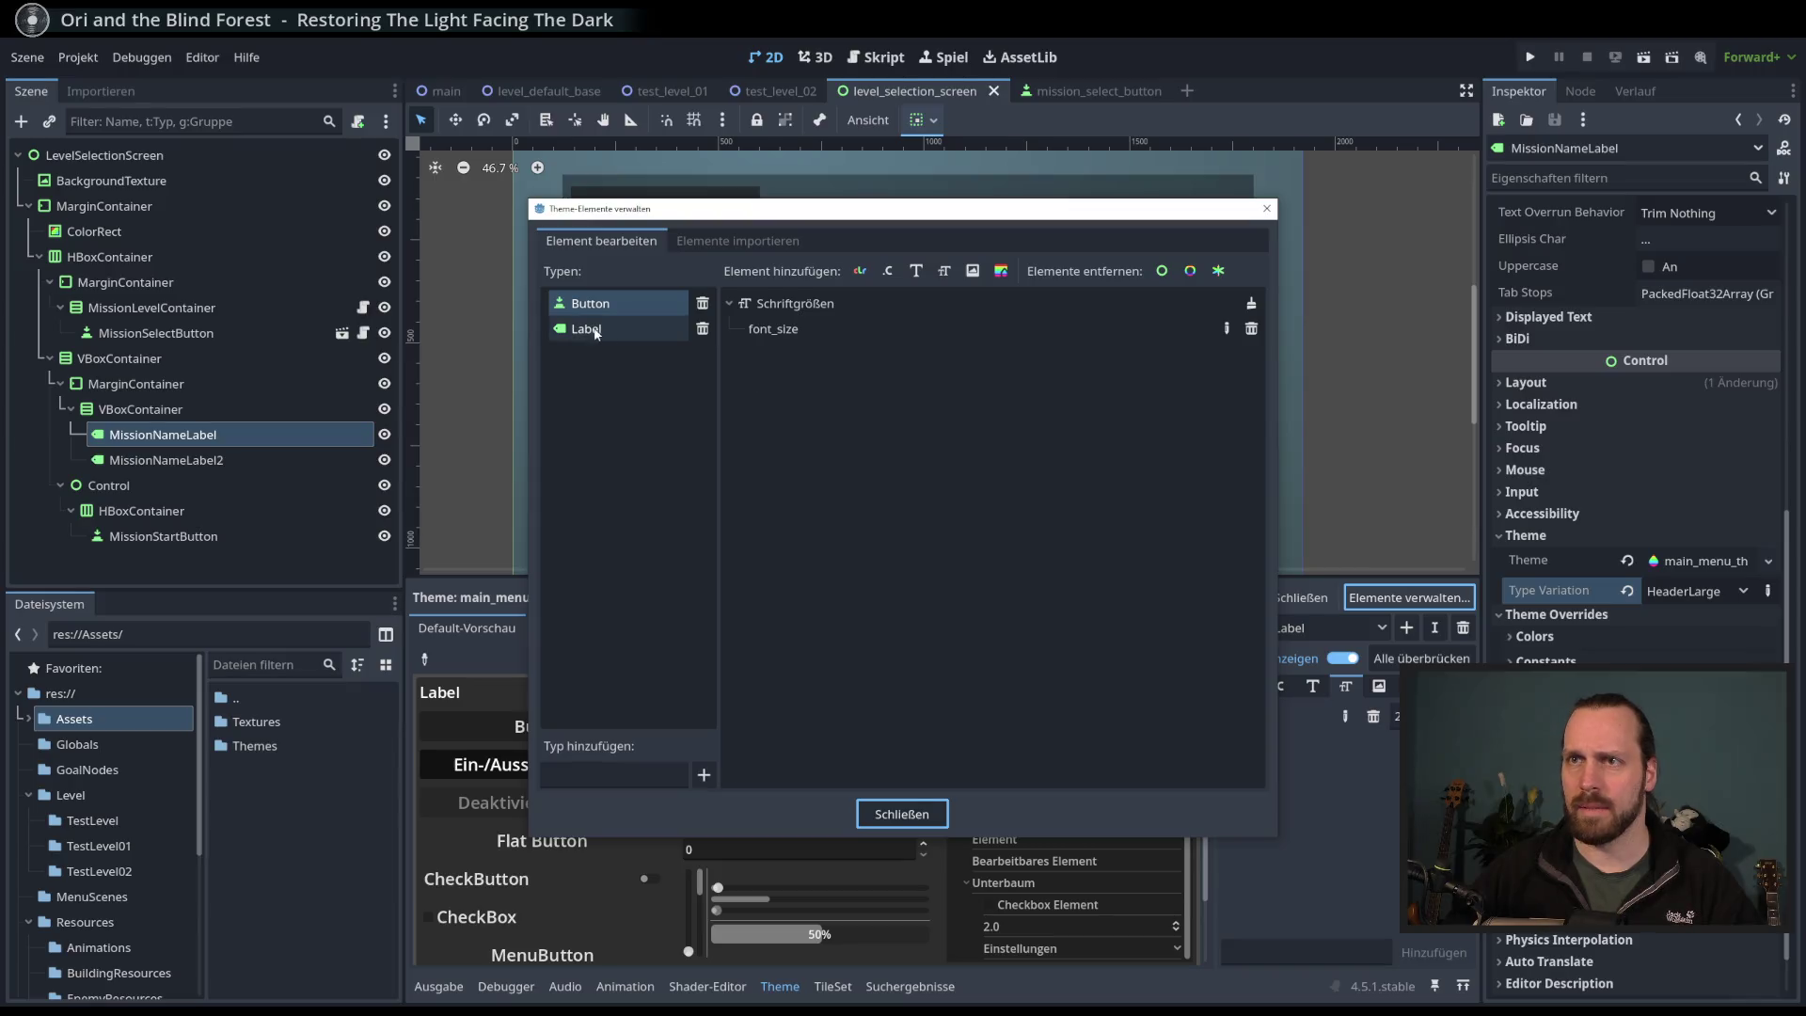
left_click(737, 240)
scroll(673, 478, "down", 5)
left_click_drag(1023, 480, 1016, 357)
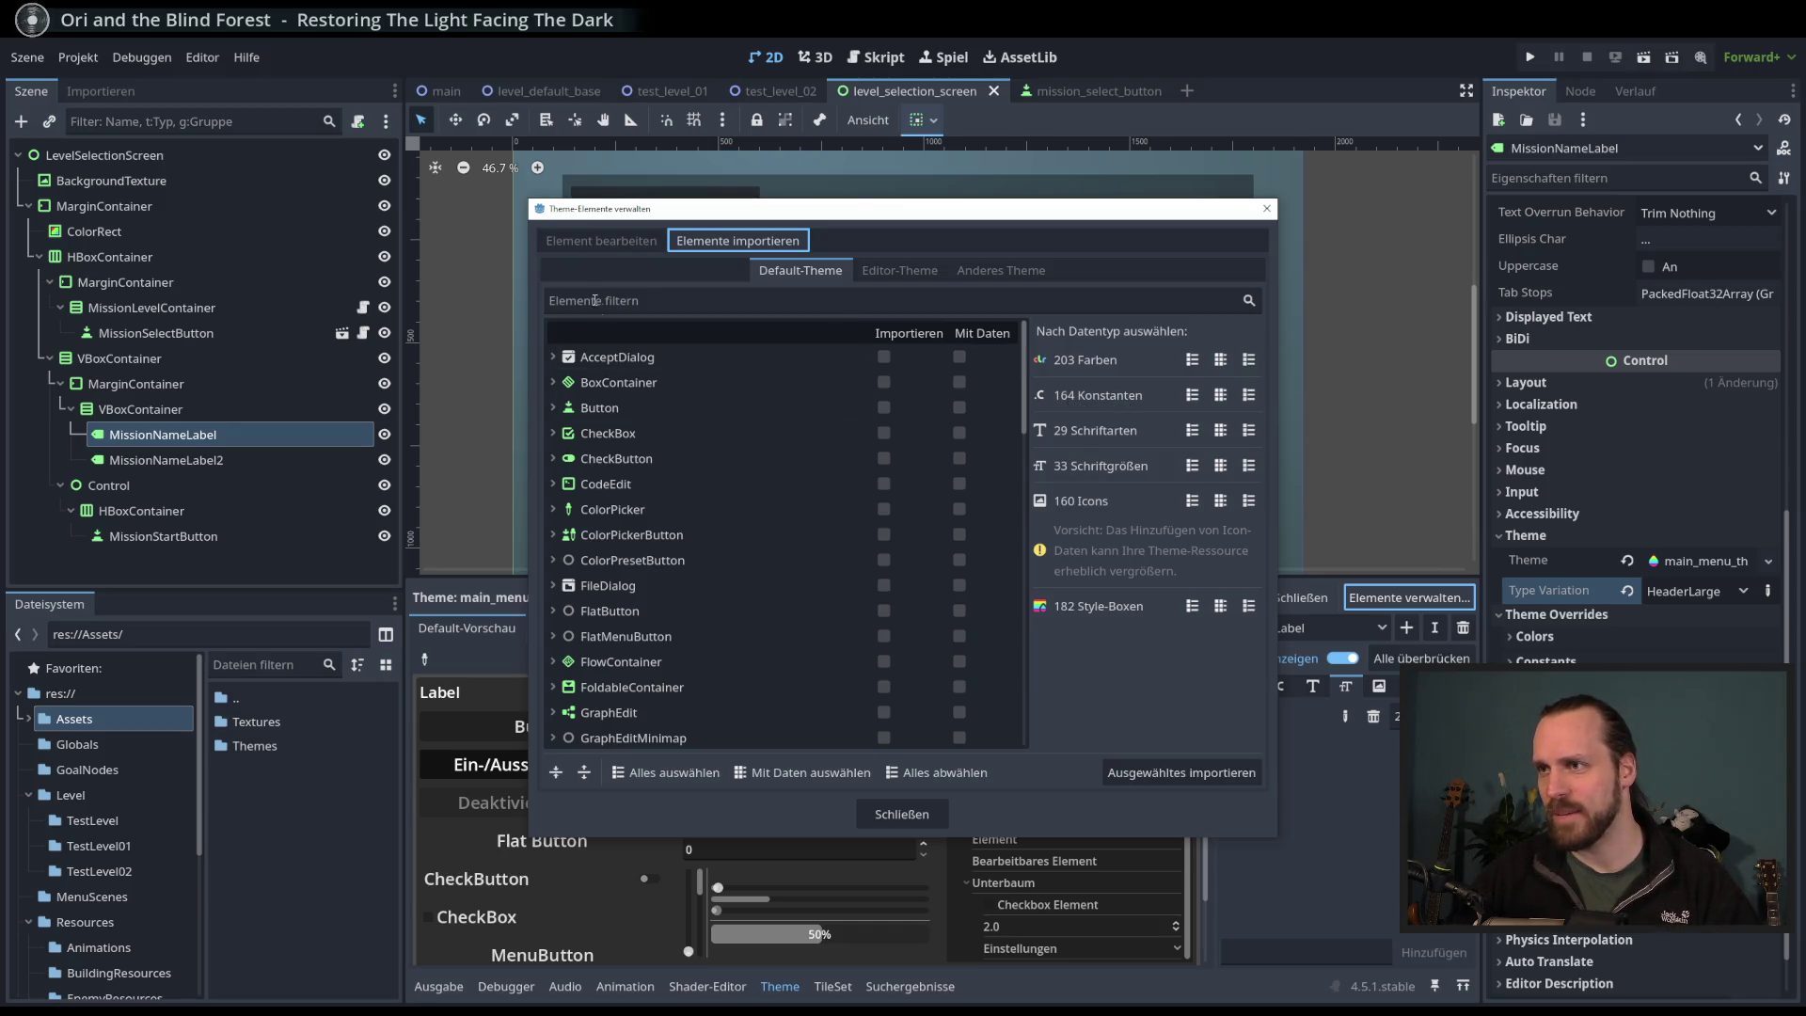
left_click(607, 240)
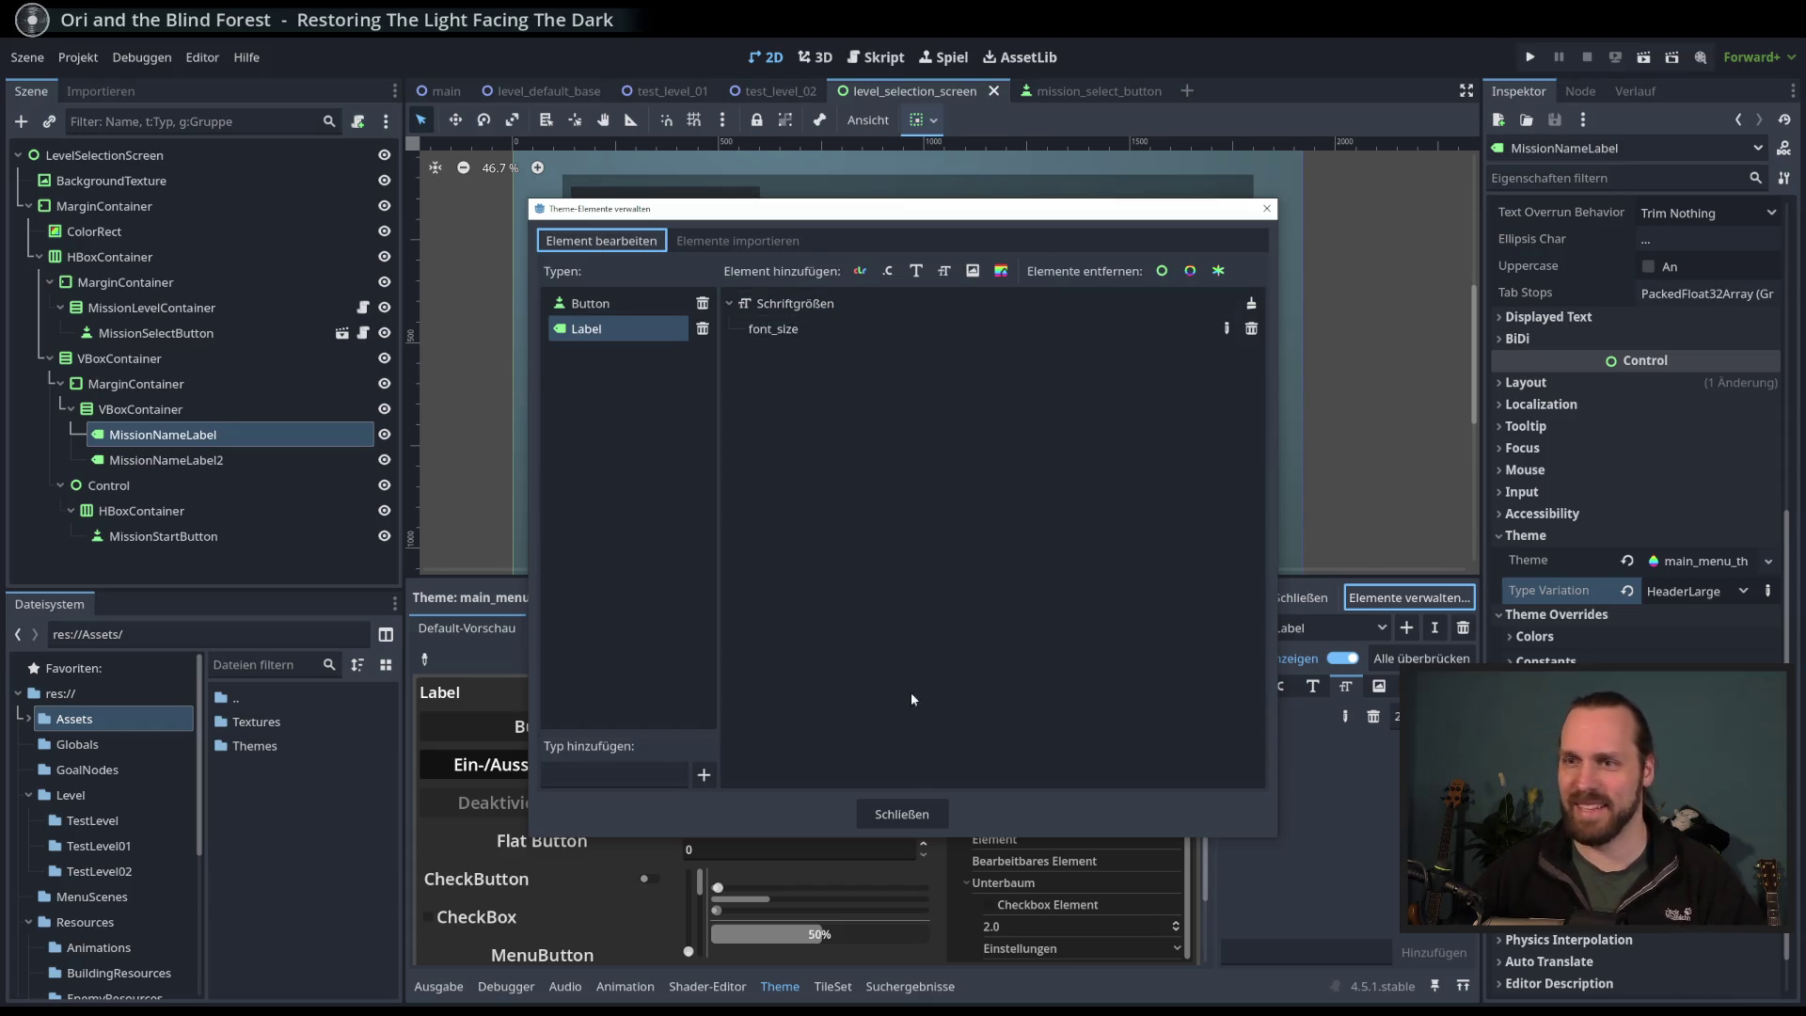
left_click(901, 813)
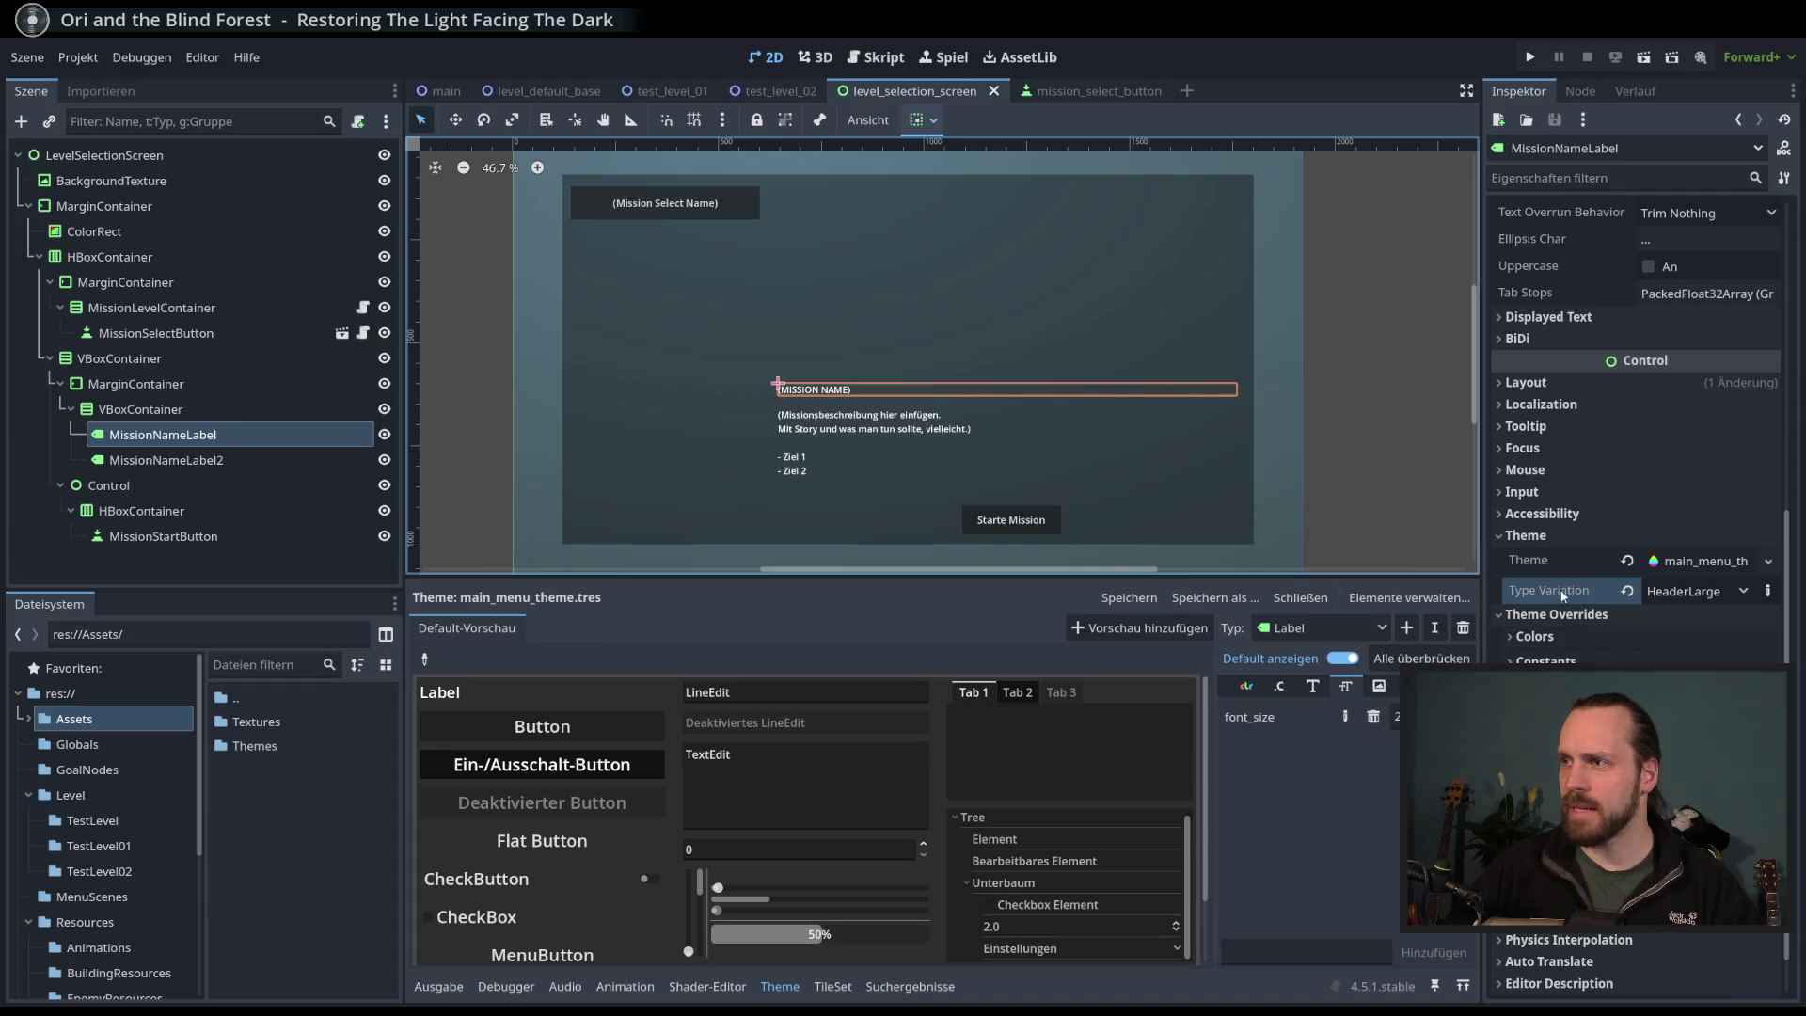
- Try other type variations on MissionNameLabel, including typing 'HeaderMediu'
left_click(1699, 599)
left_click(1688, 647)
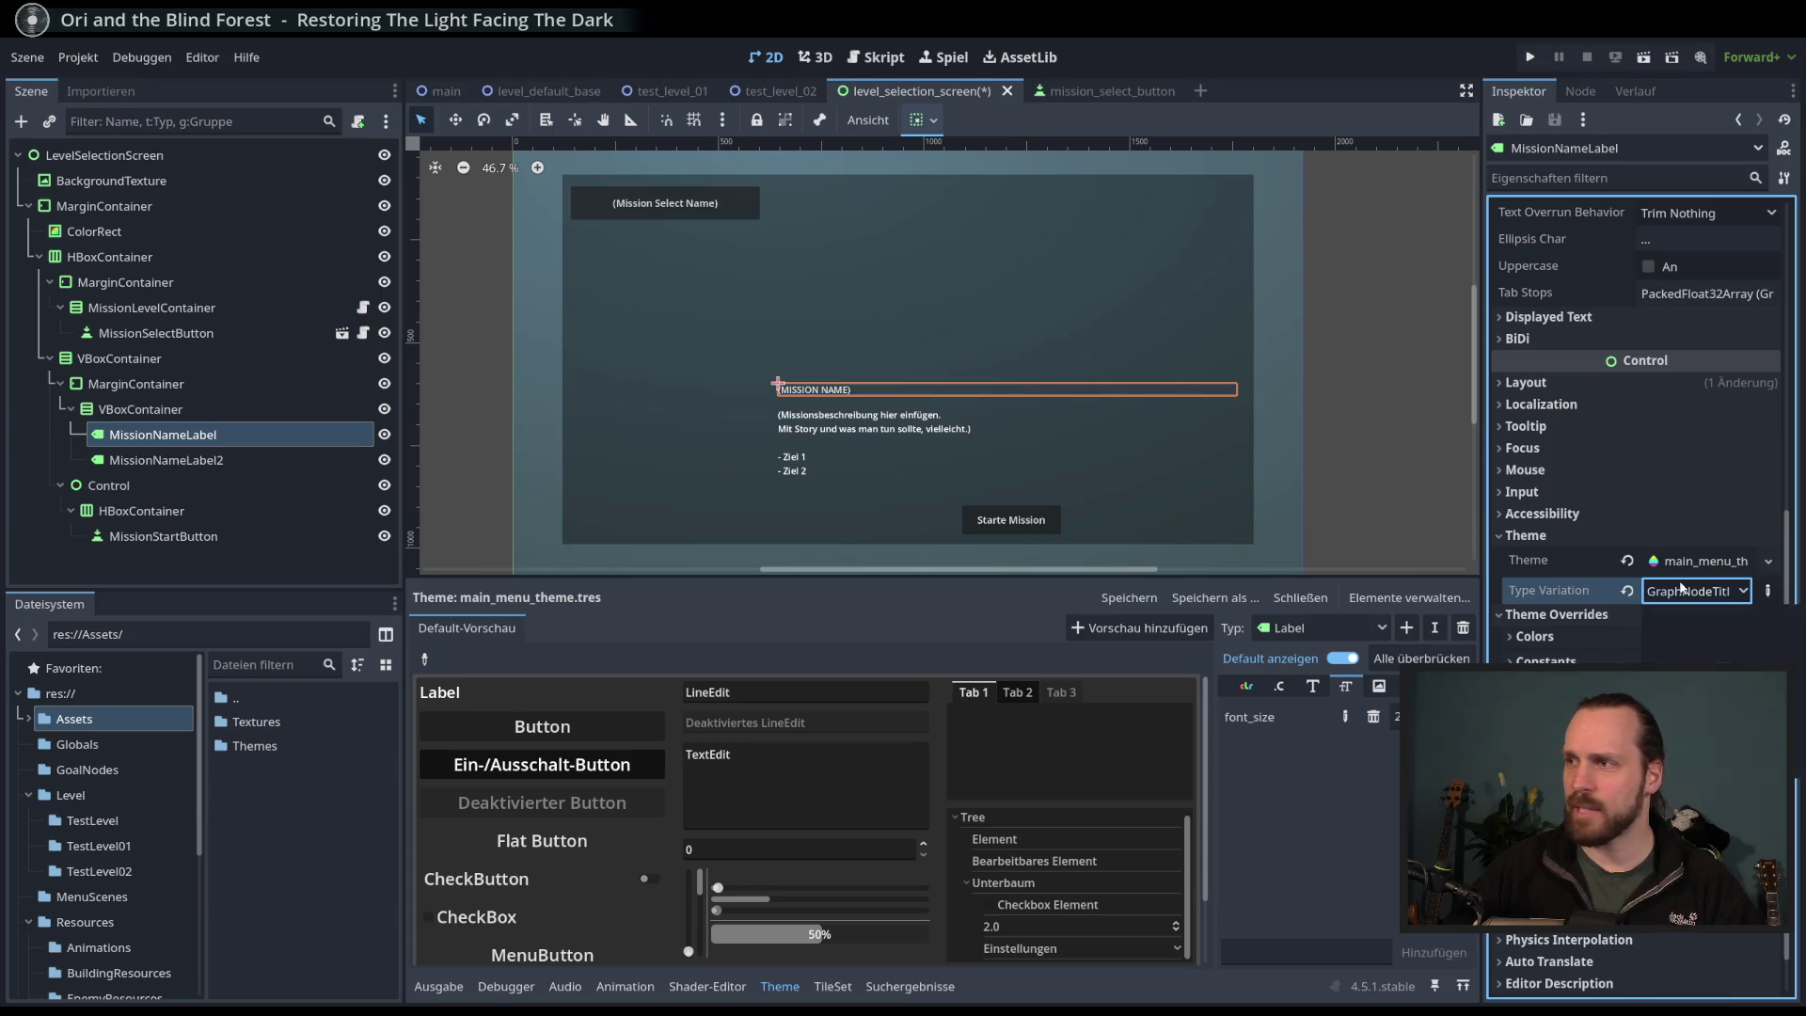
left_click(1681, 590)
left_click(1684, 670)
left_click(1677, 591)
left_click(1668, 621)
left_click(1684, 591)
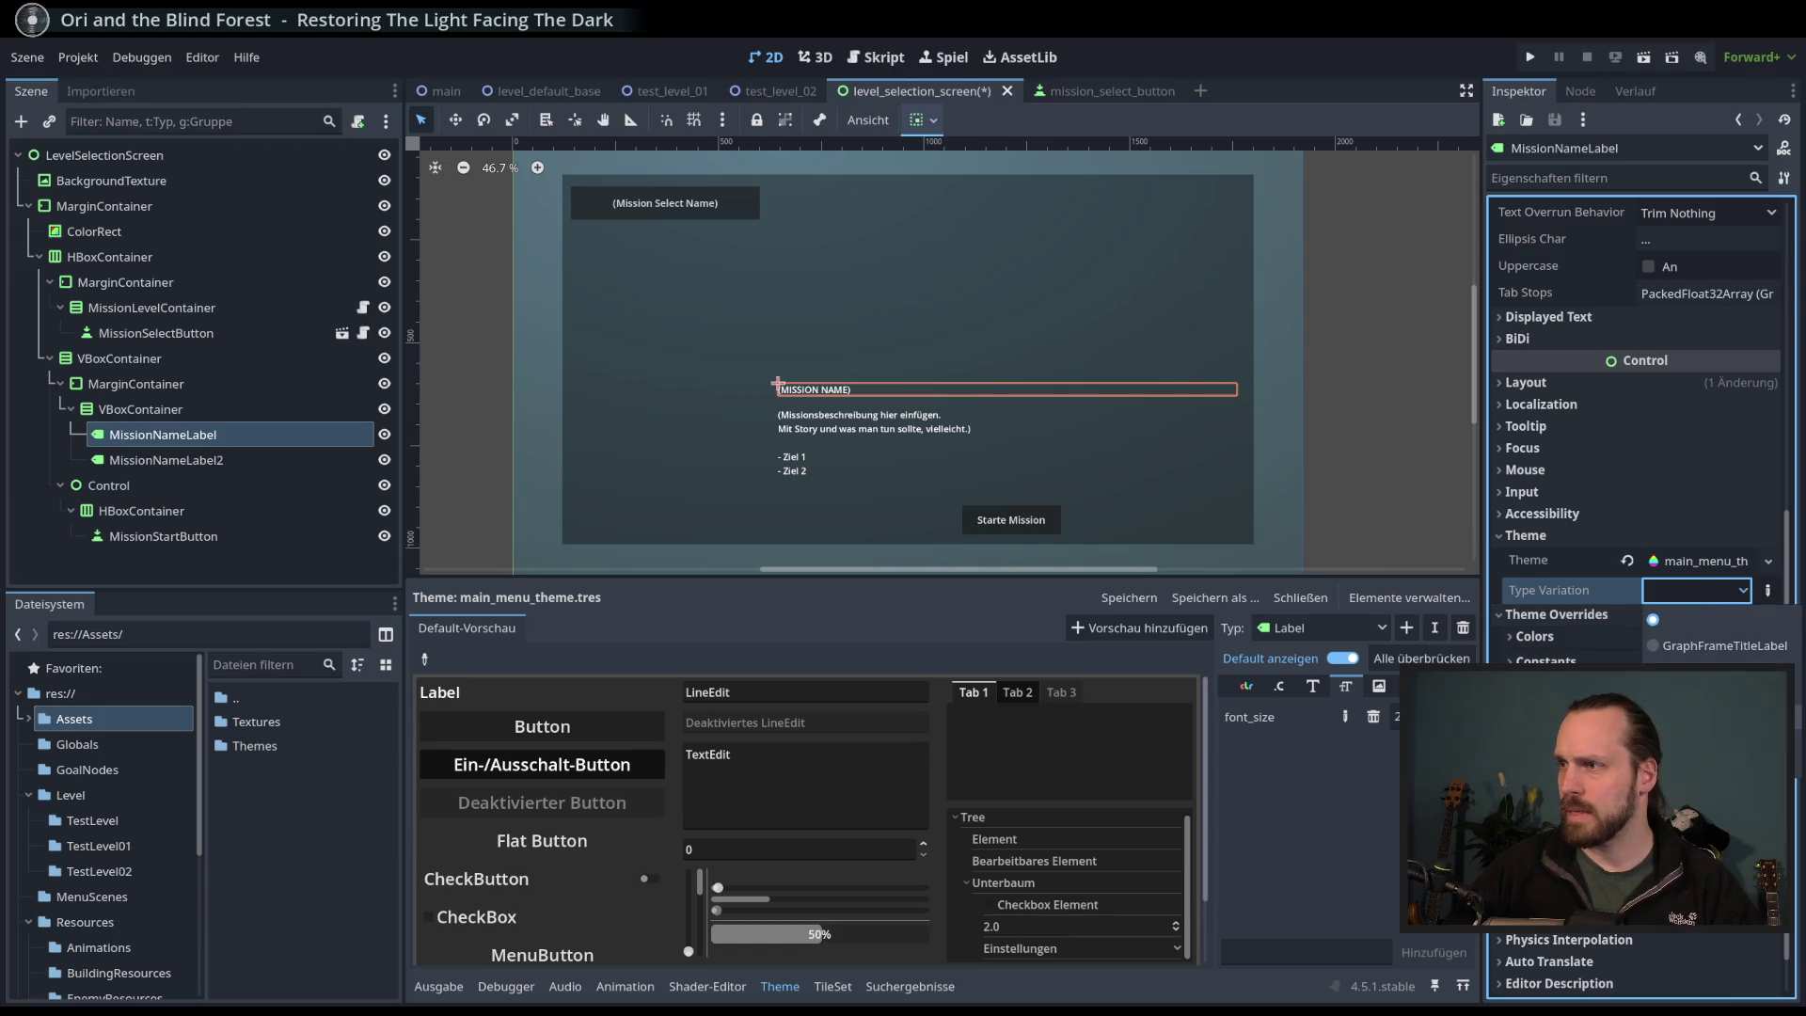
type("HeaderMediu")
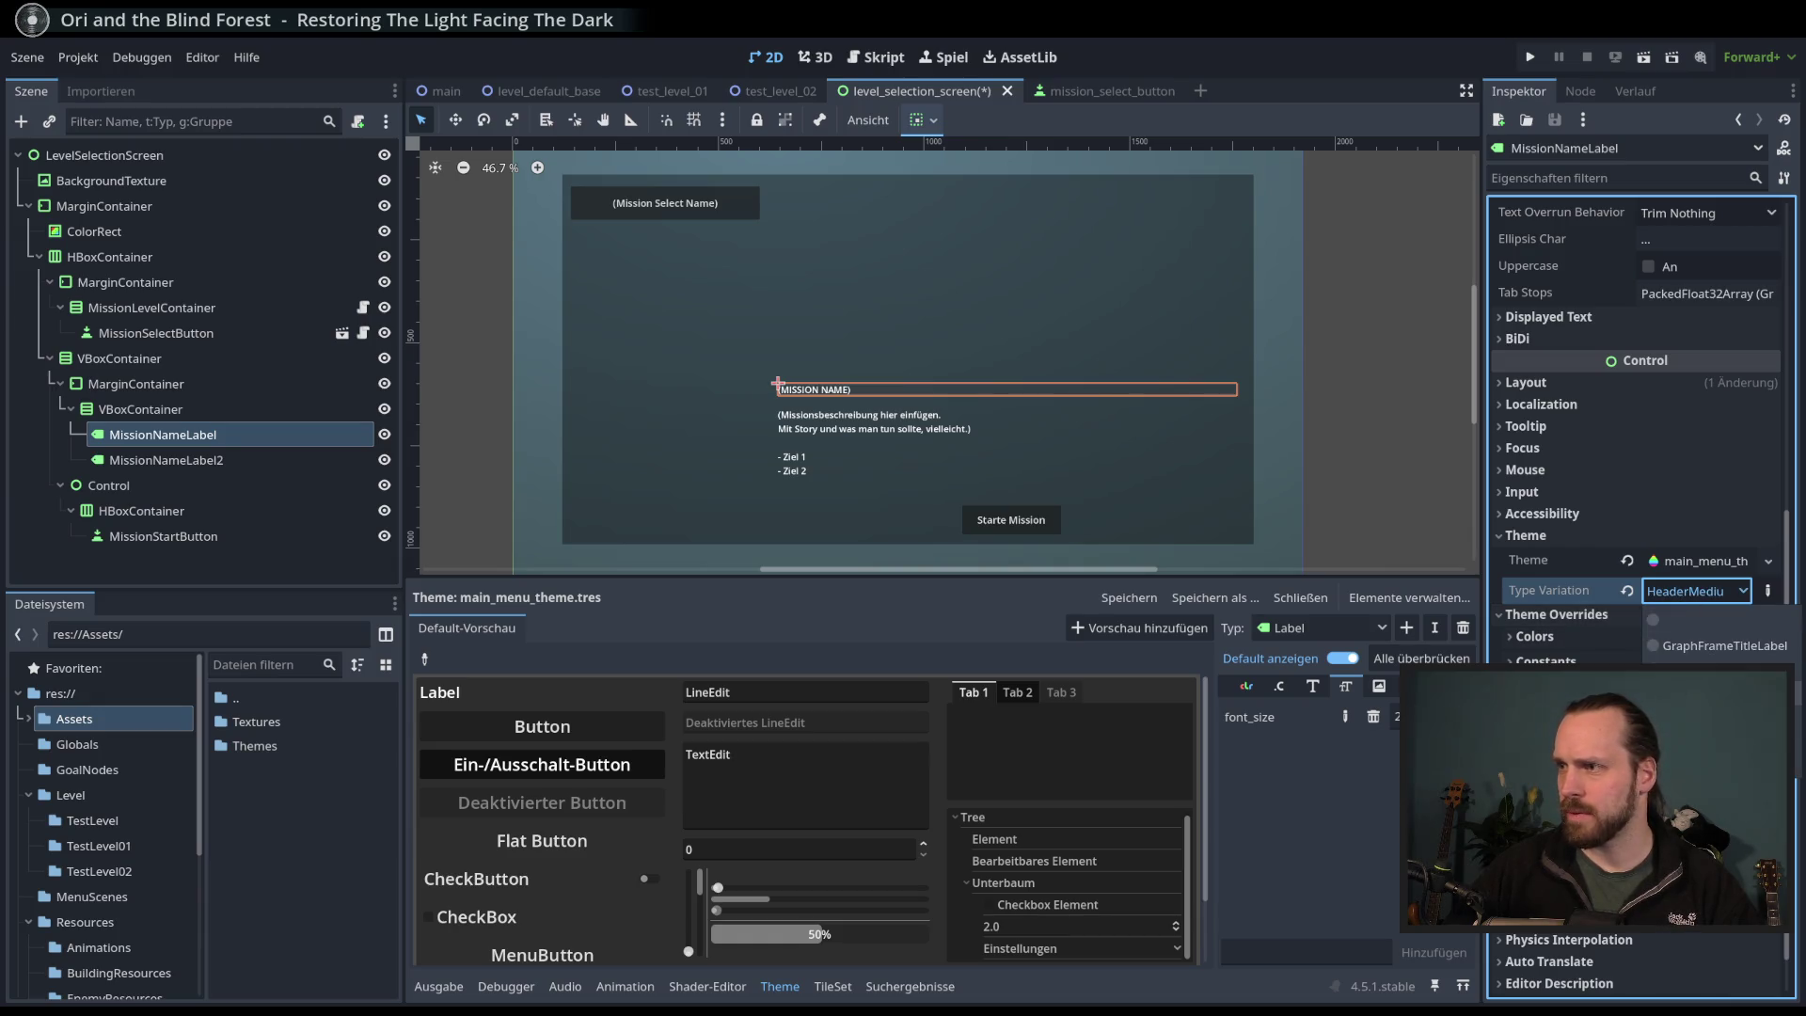
left_click(790, 389)
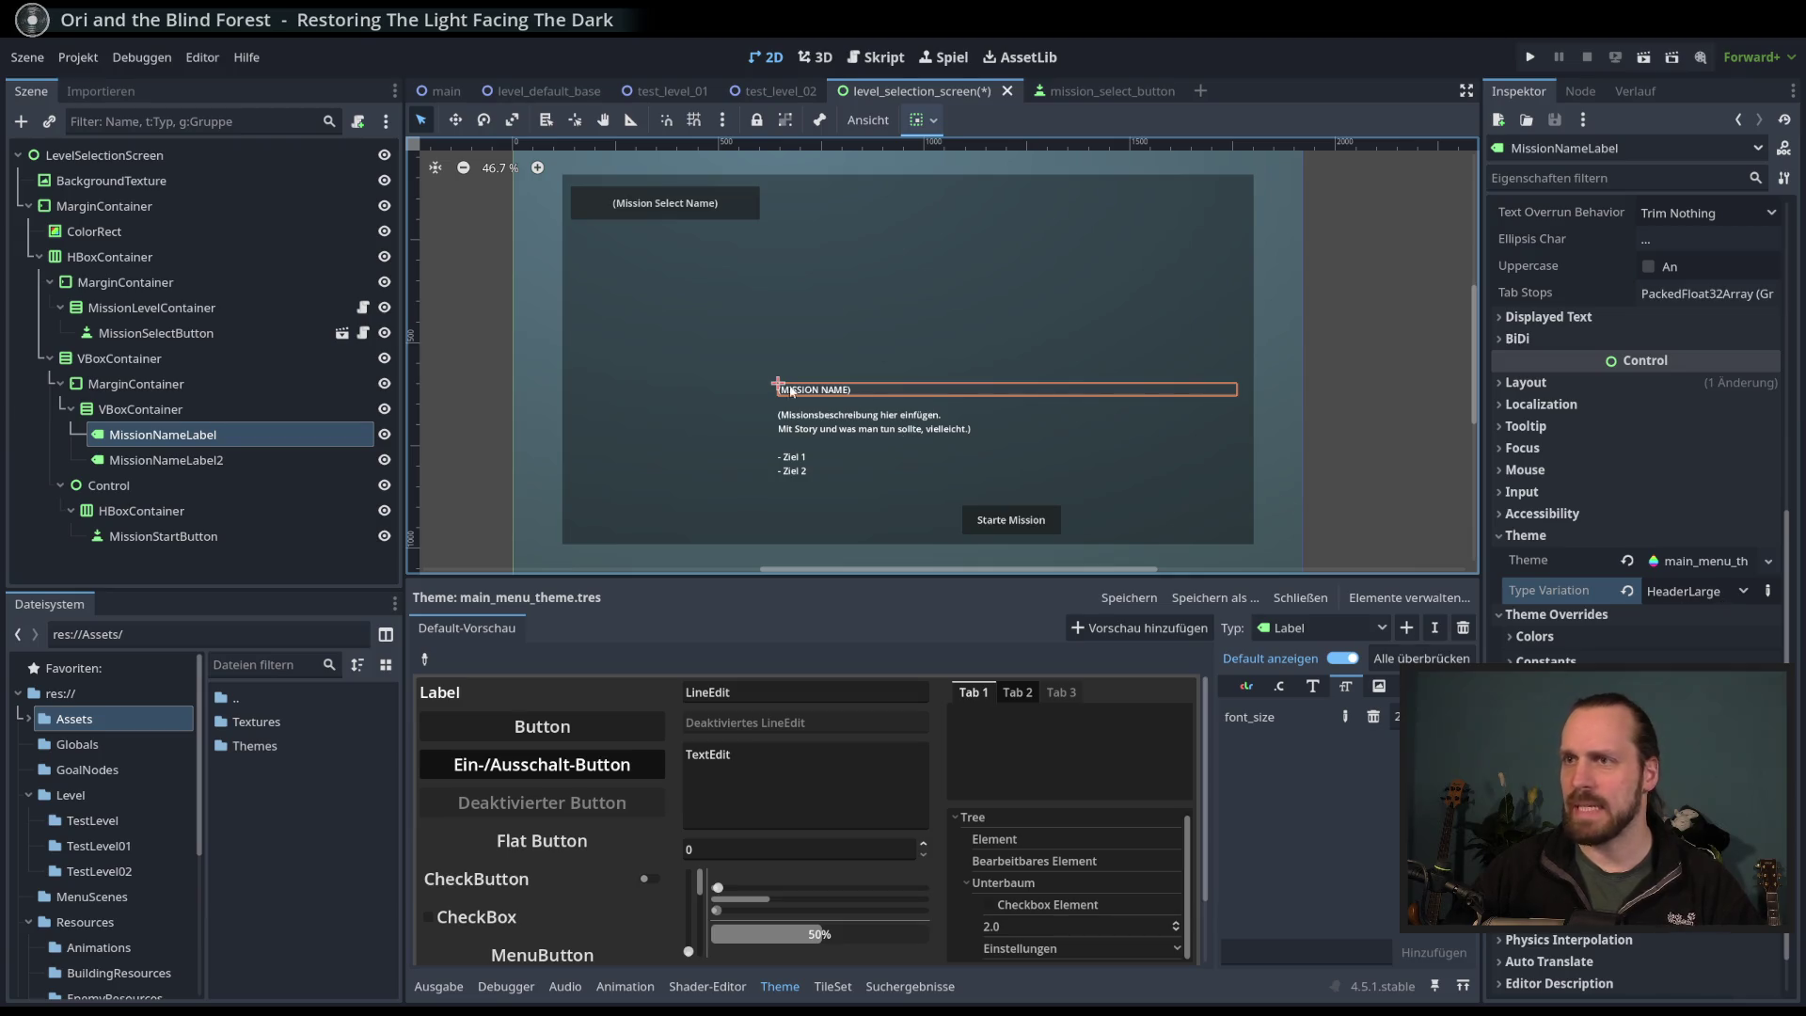
- Revert MissionNameLabel's Type Variation so it is empty
left_click(1767, 591)
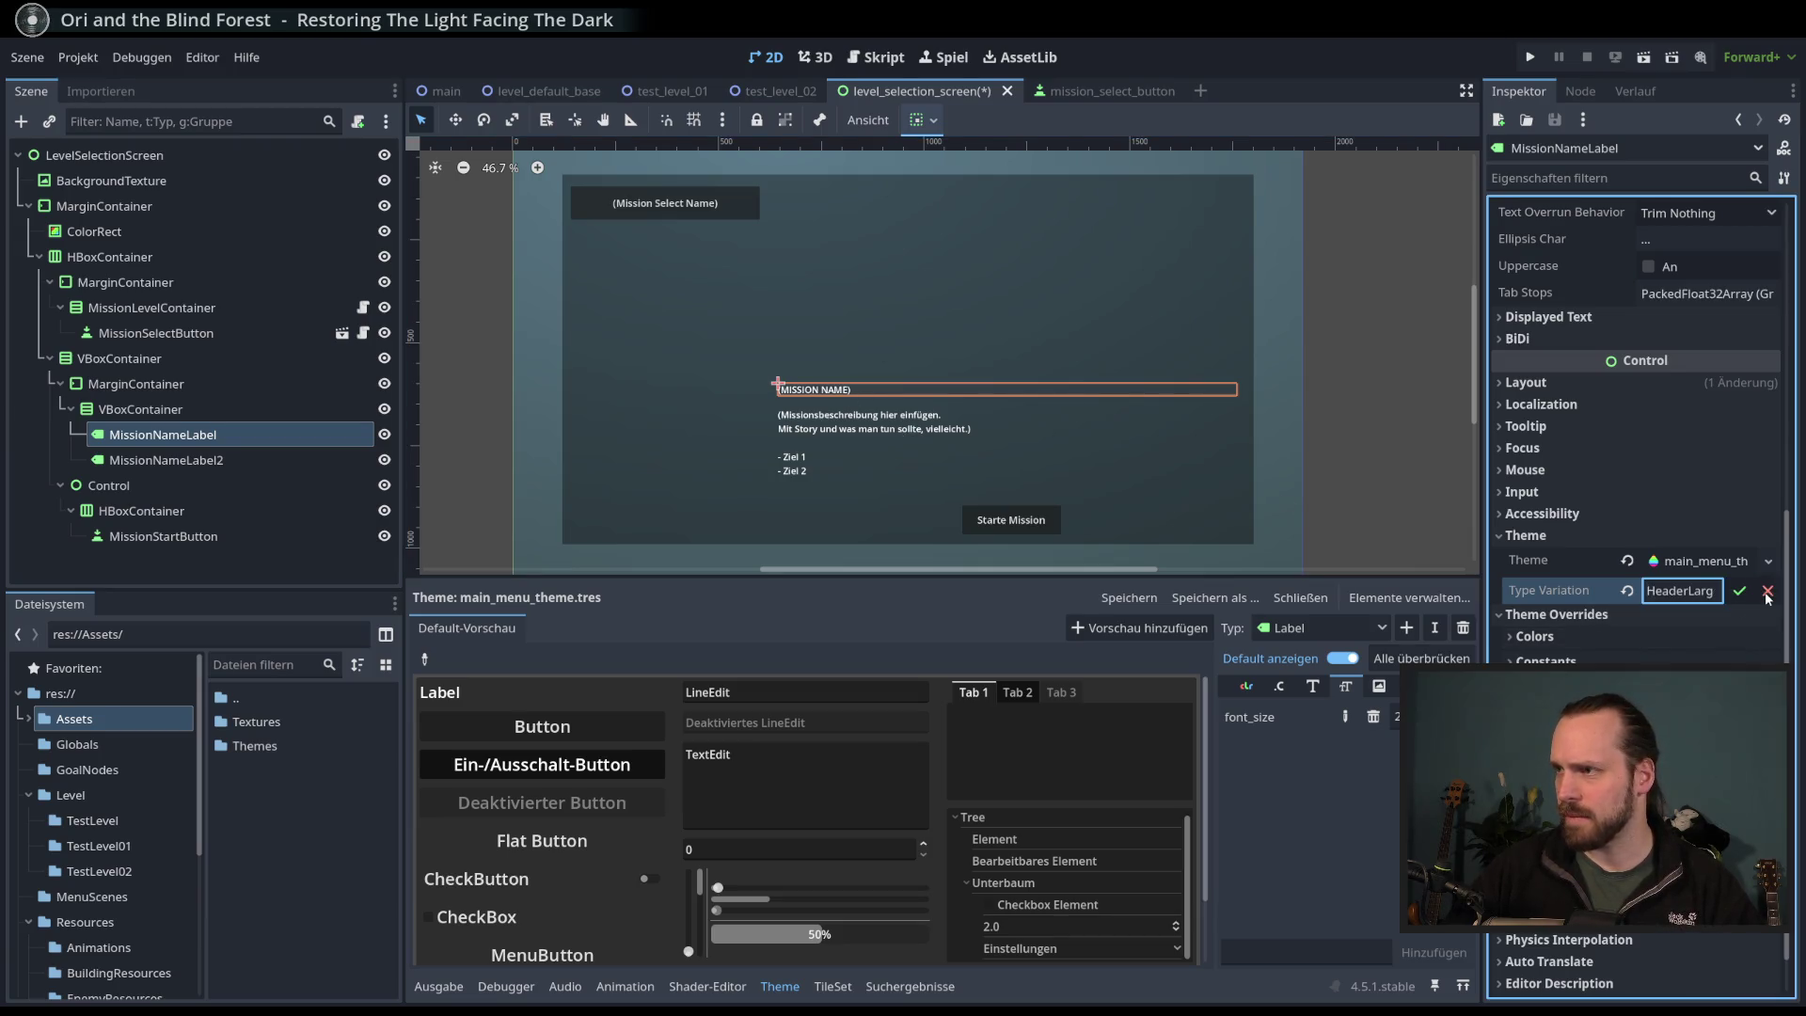
left_click(1741, 593)
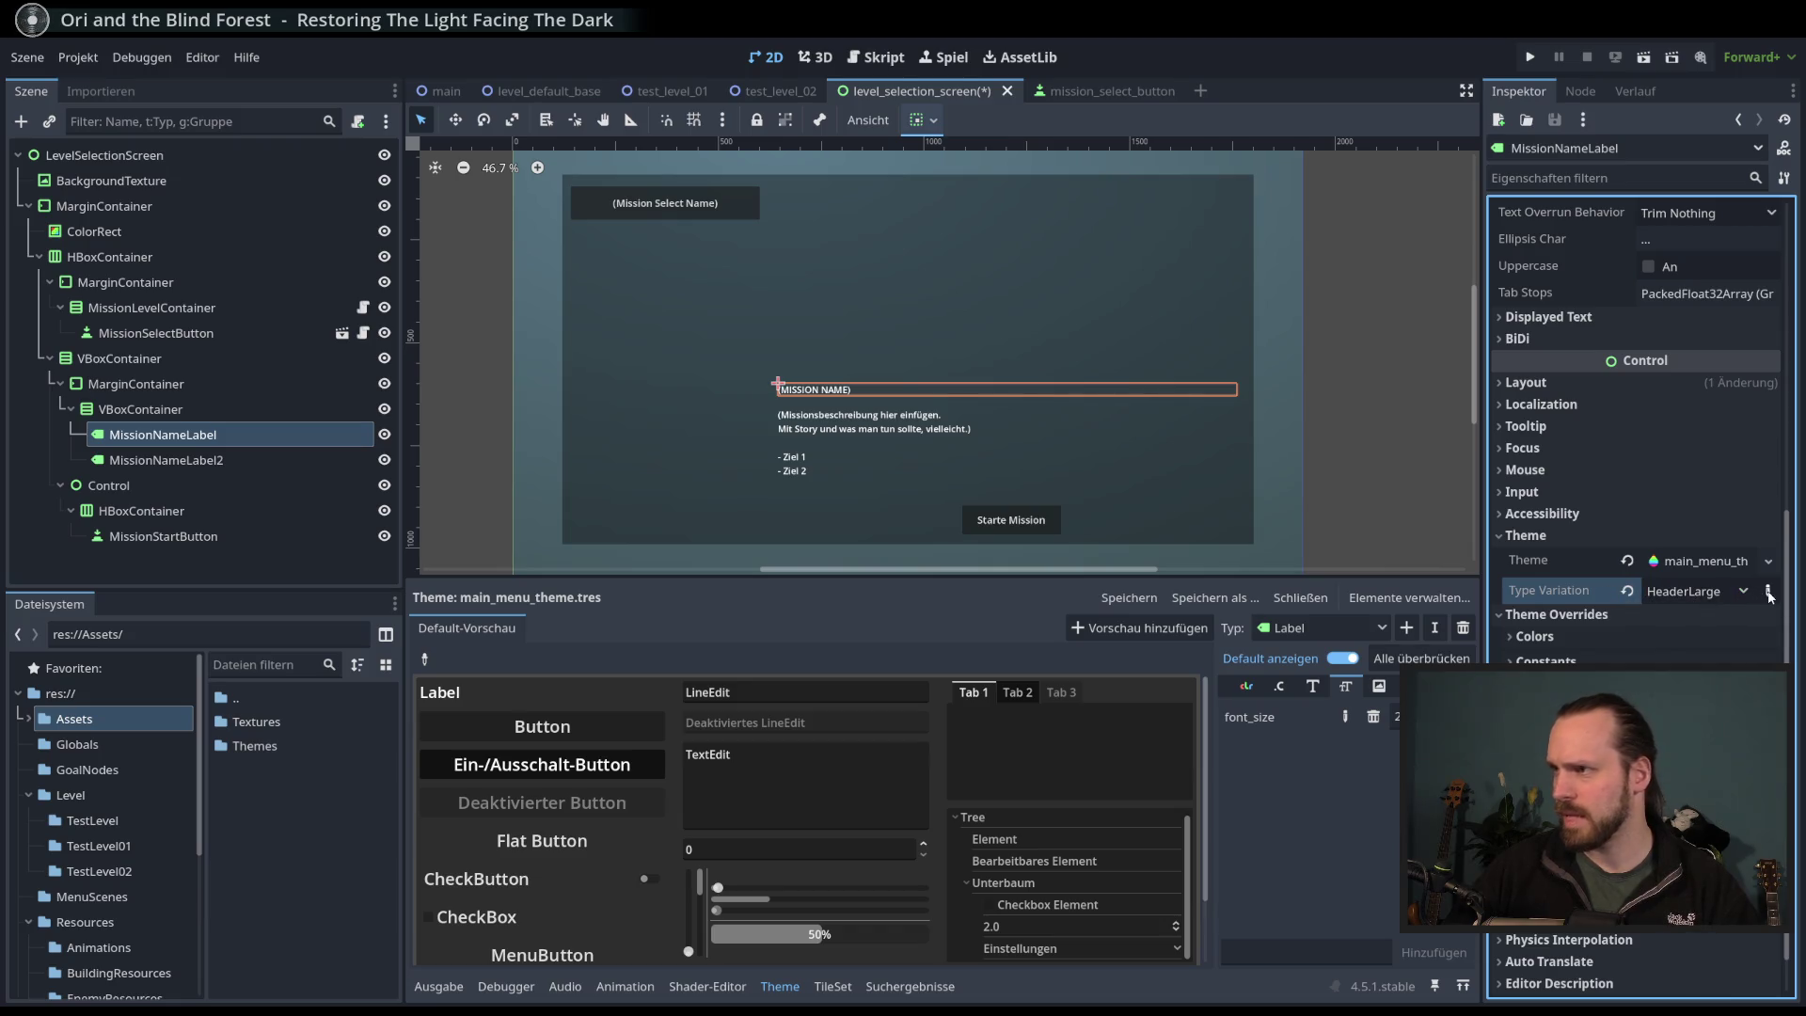
left_click(1769, 594)
left_click(1769, 593)
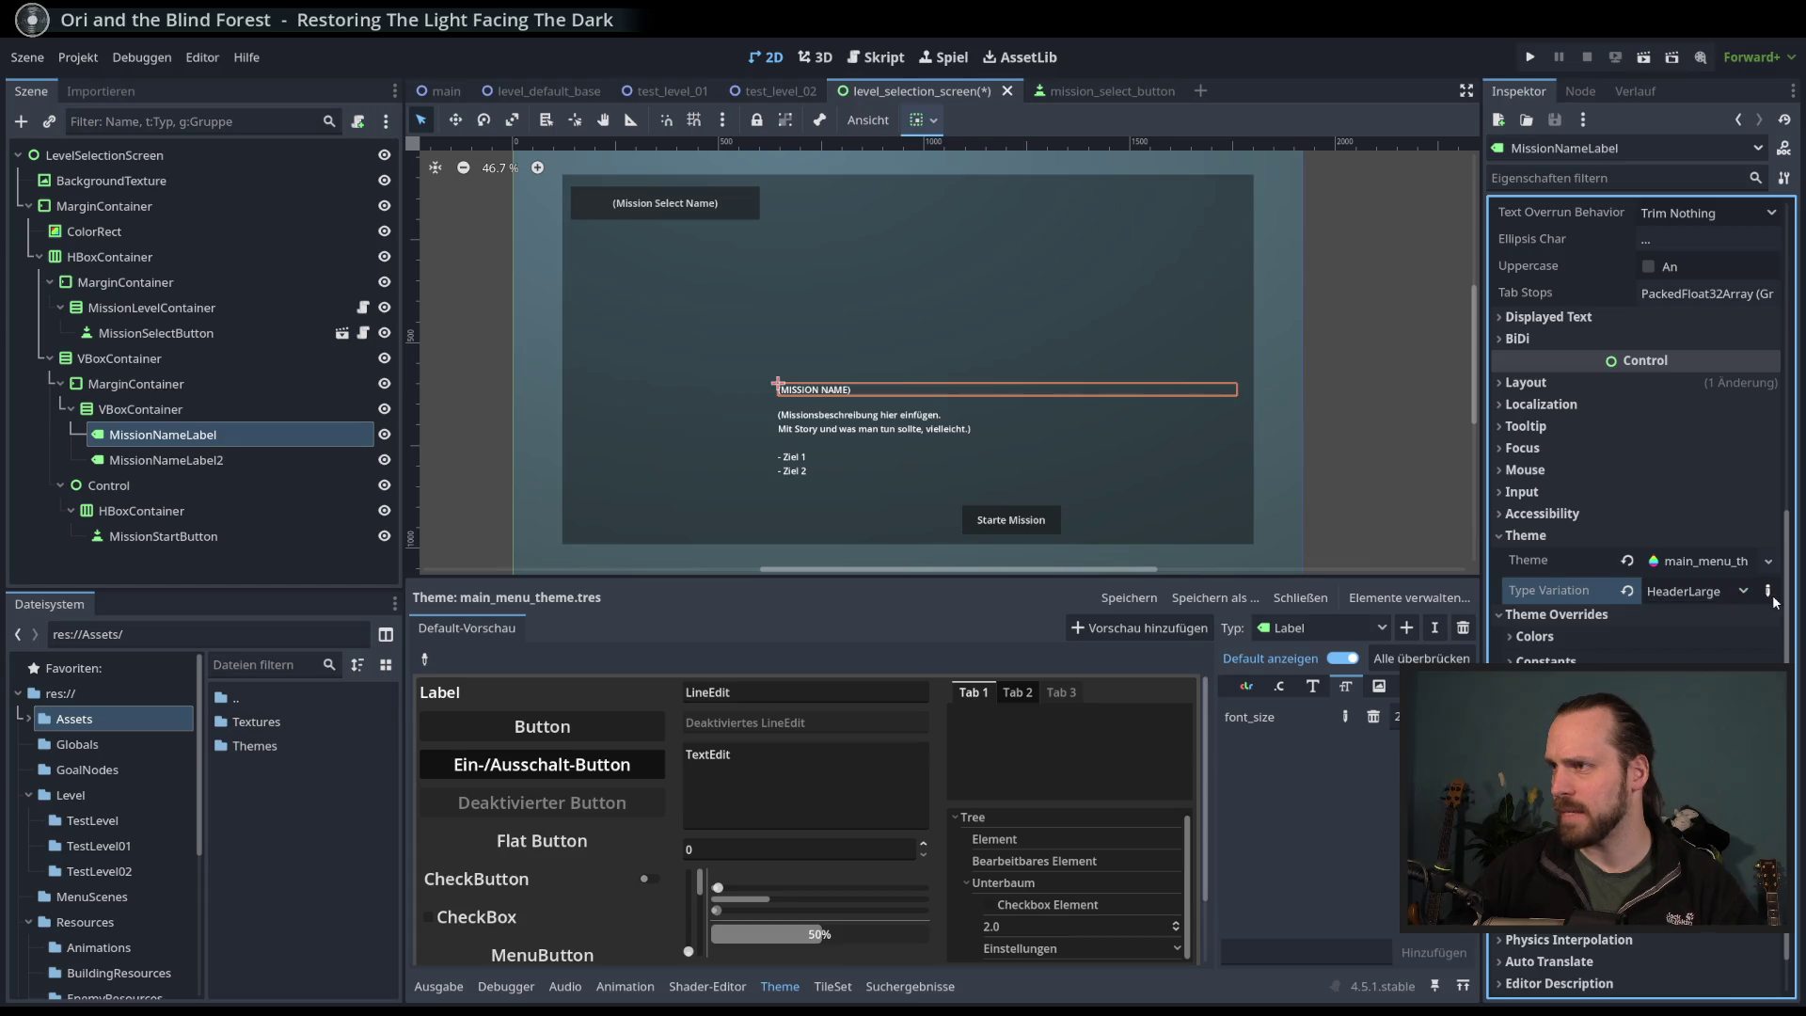
left_click(1627, 590)
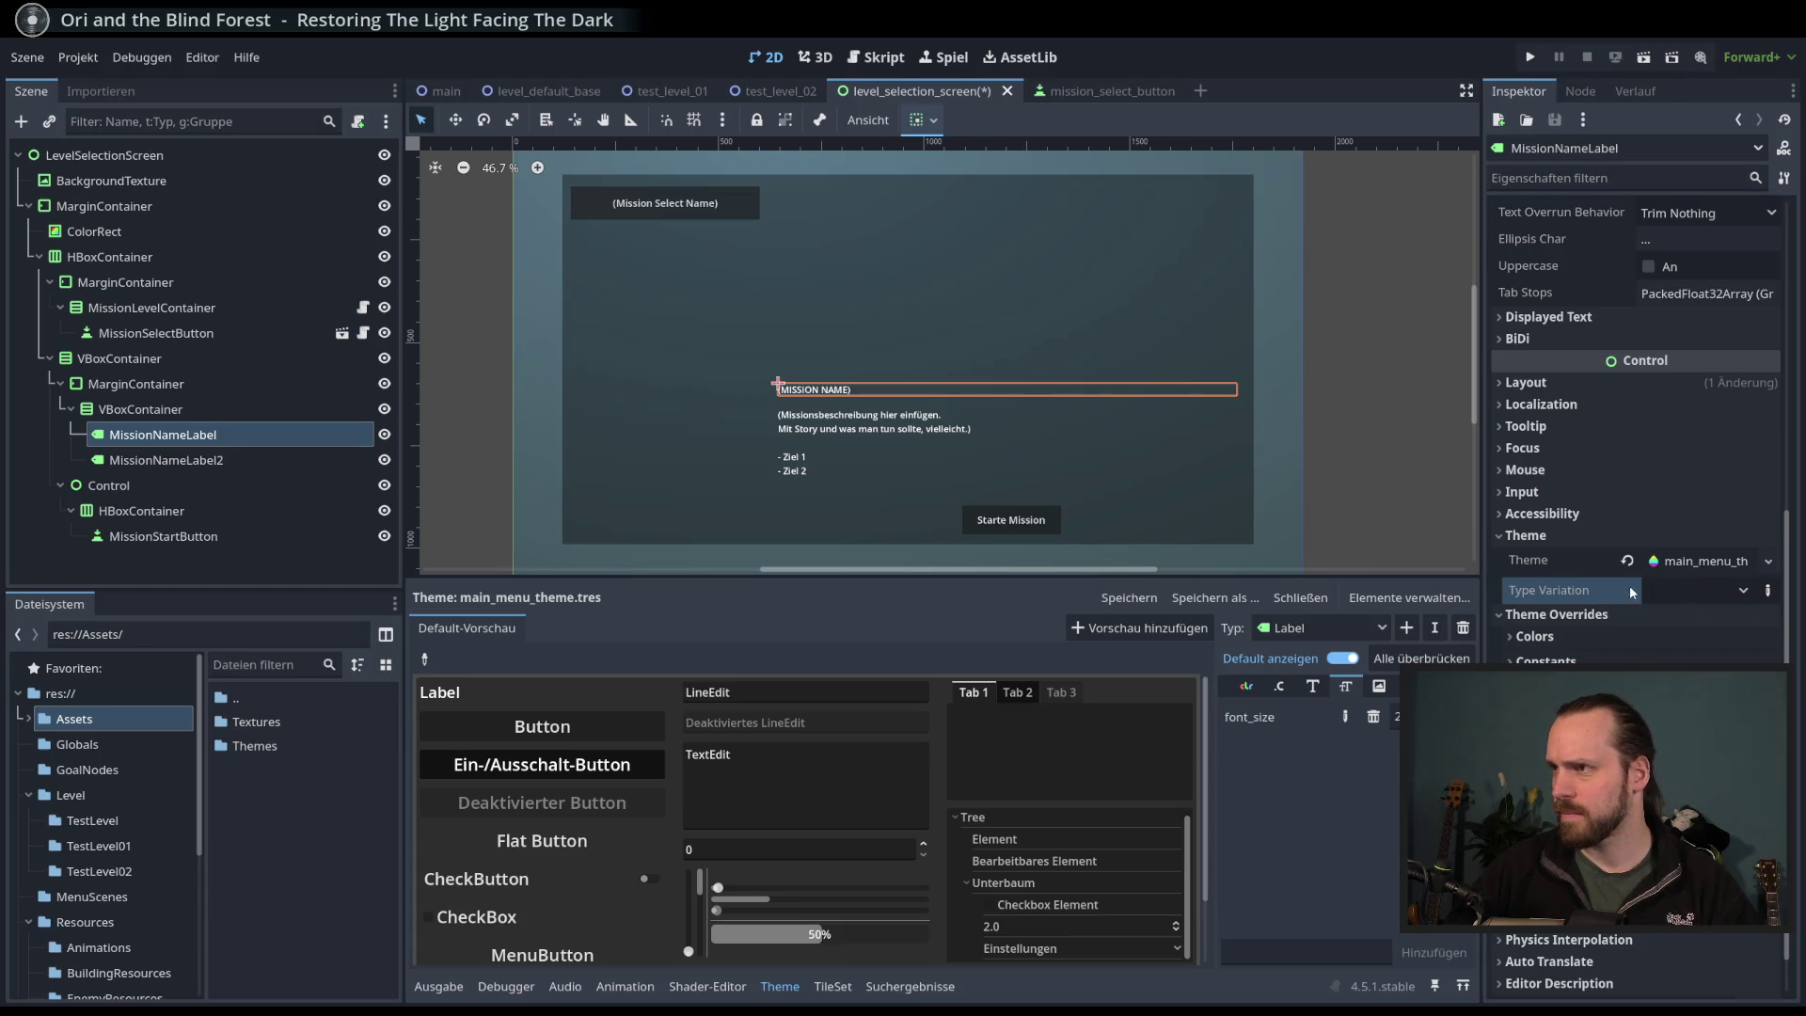
scroll(631, 810, "down", 2)
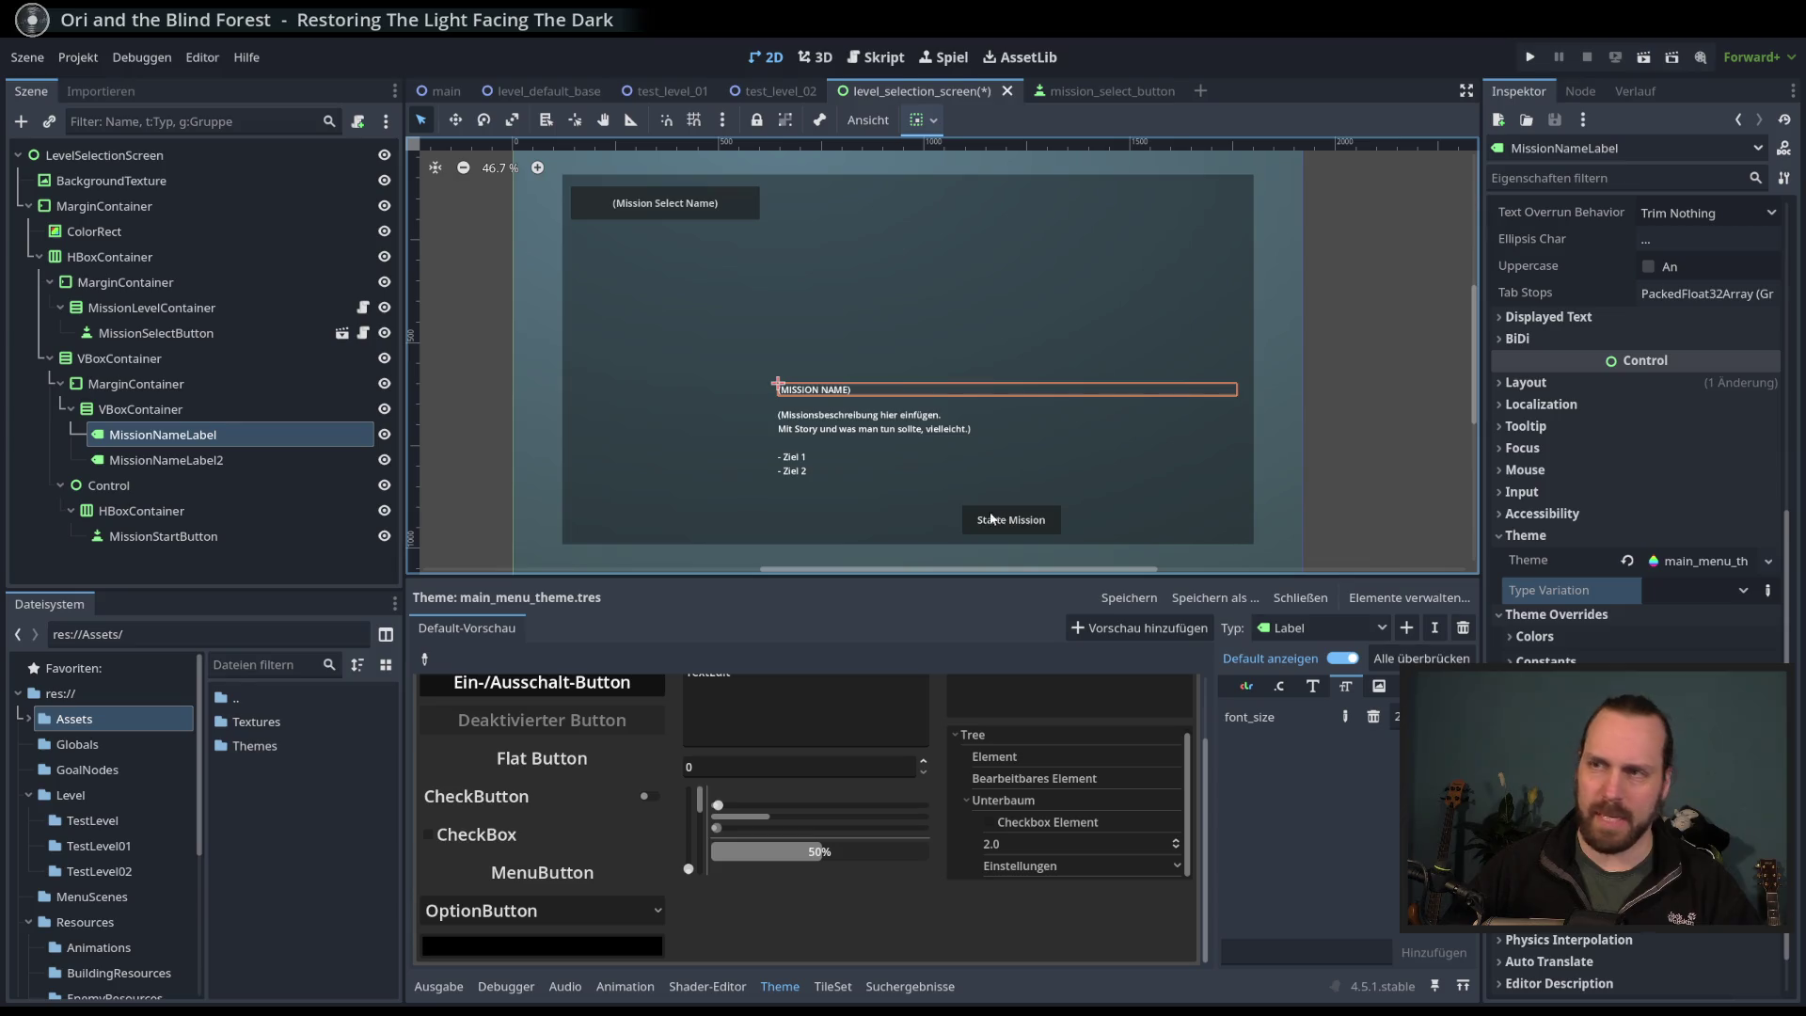
- Pick the Button type from the theme preview and show its StyleBox entries
scroll(887, 405, "right", 1)
scroll(886, 405, "left", 1)
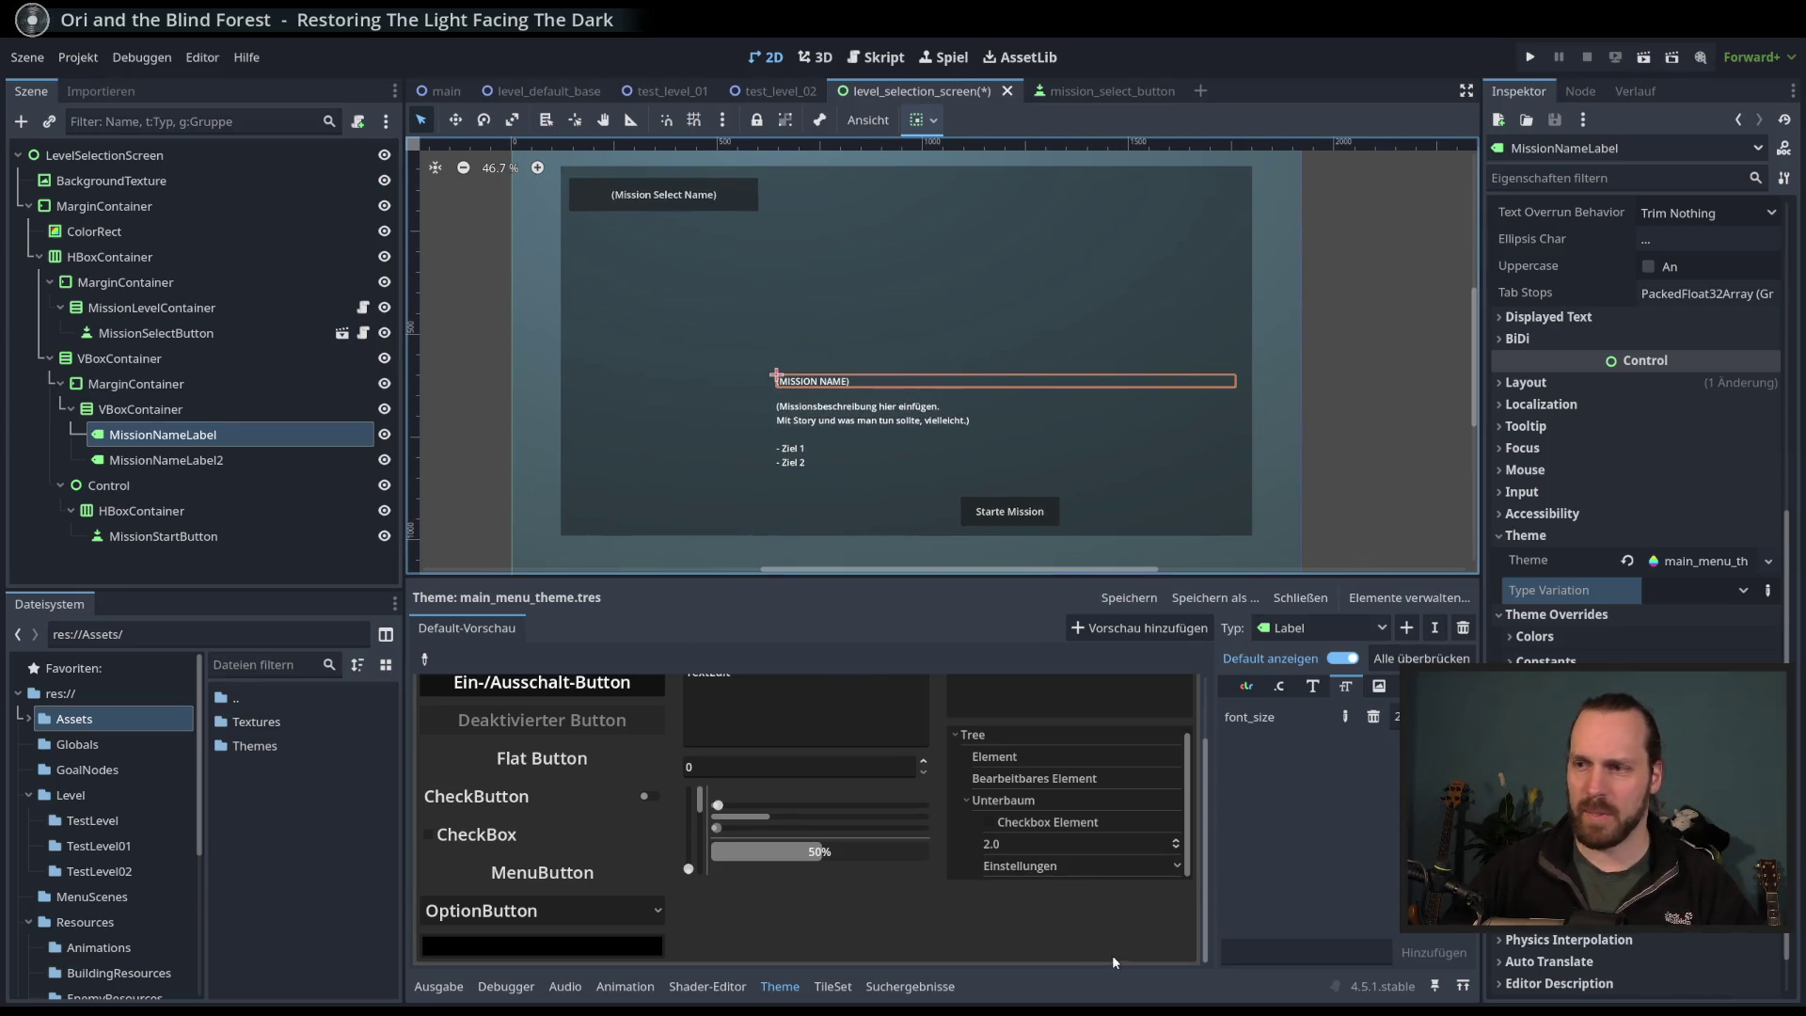
left_click(425, 658)
scroll(546, 796, "up", 2)
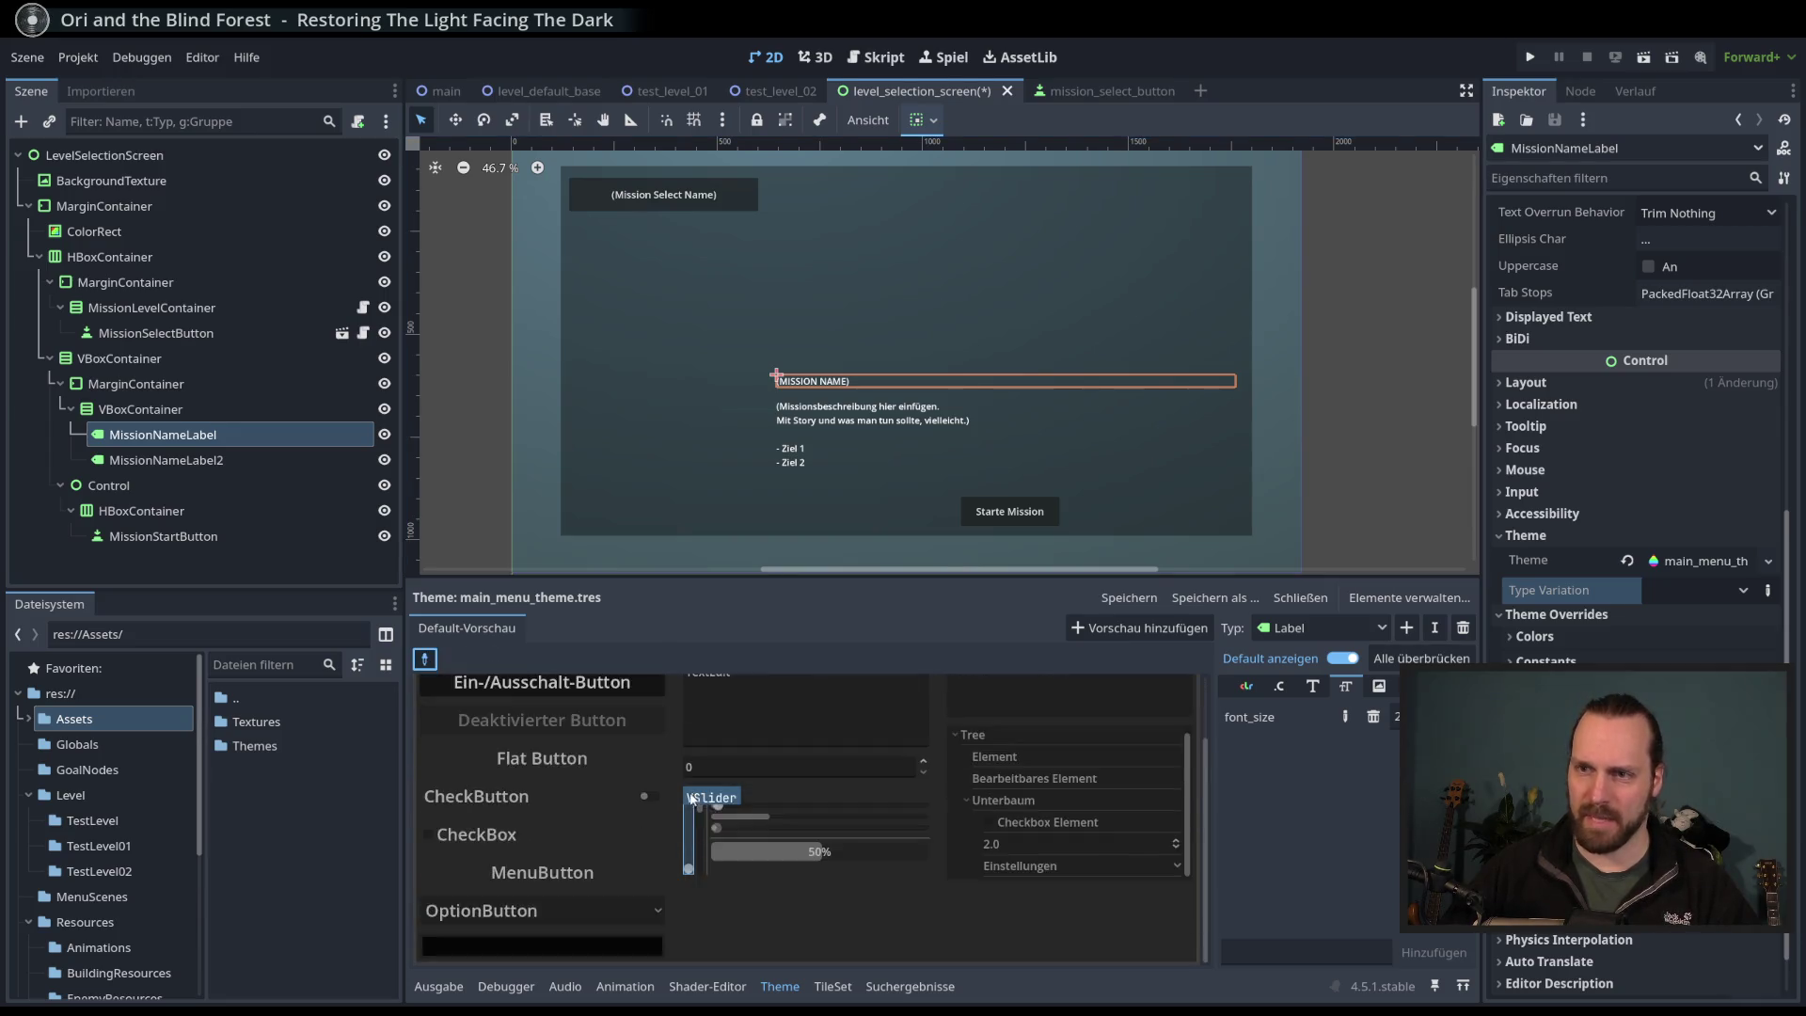
left_click(613, 714)
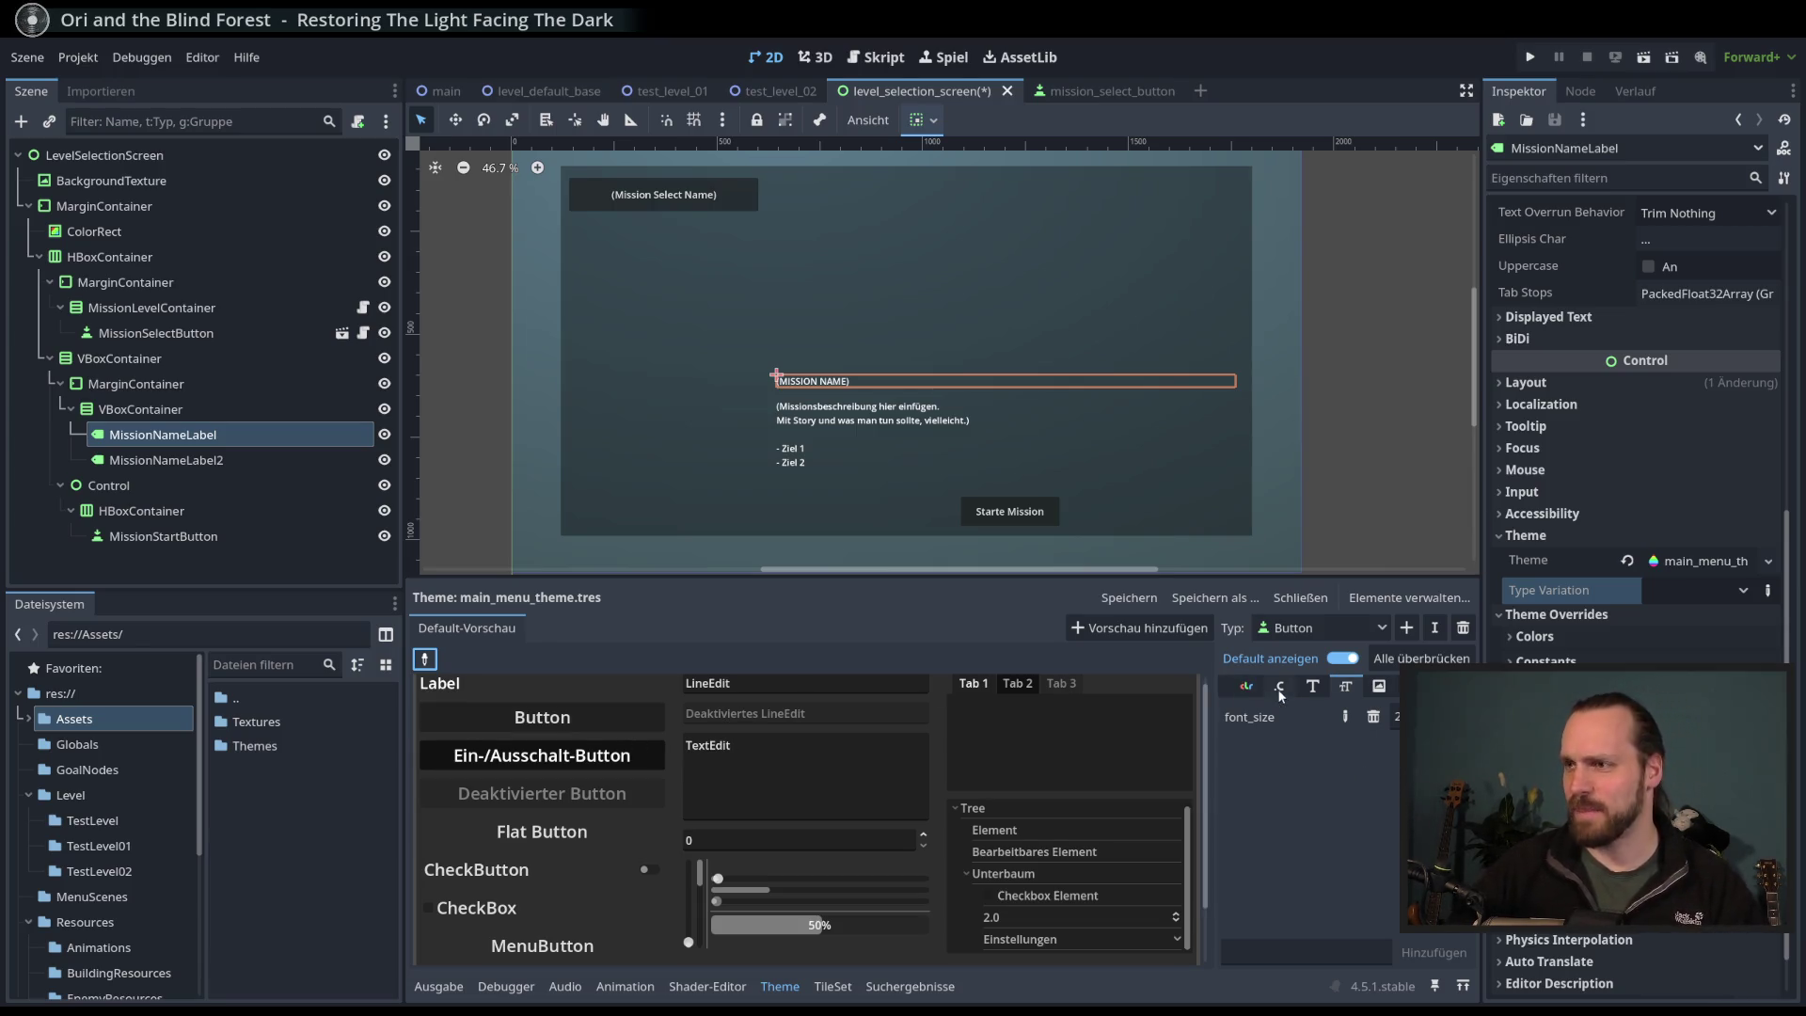
left_click(1378, 688)
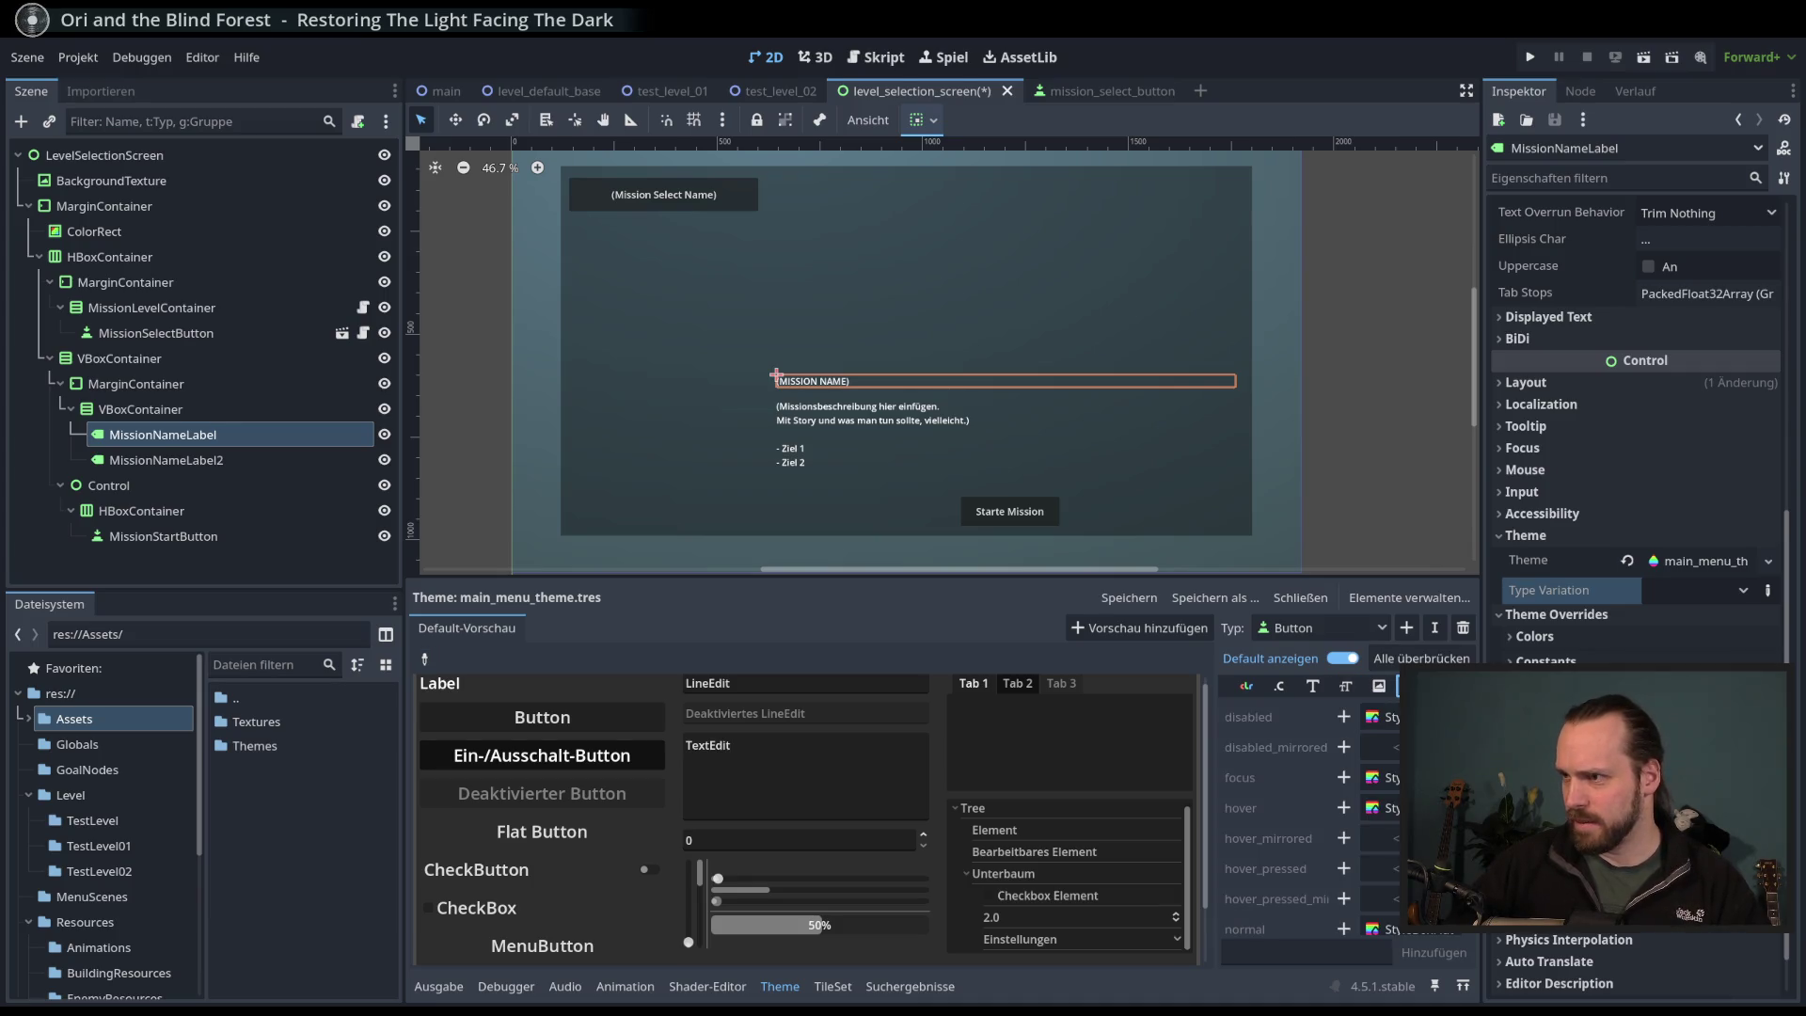
- Add an override for the Button 'normal' StyleBox
scroll(1279, 818, "down", 3)
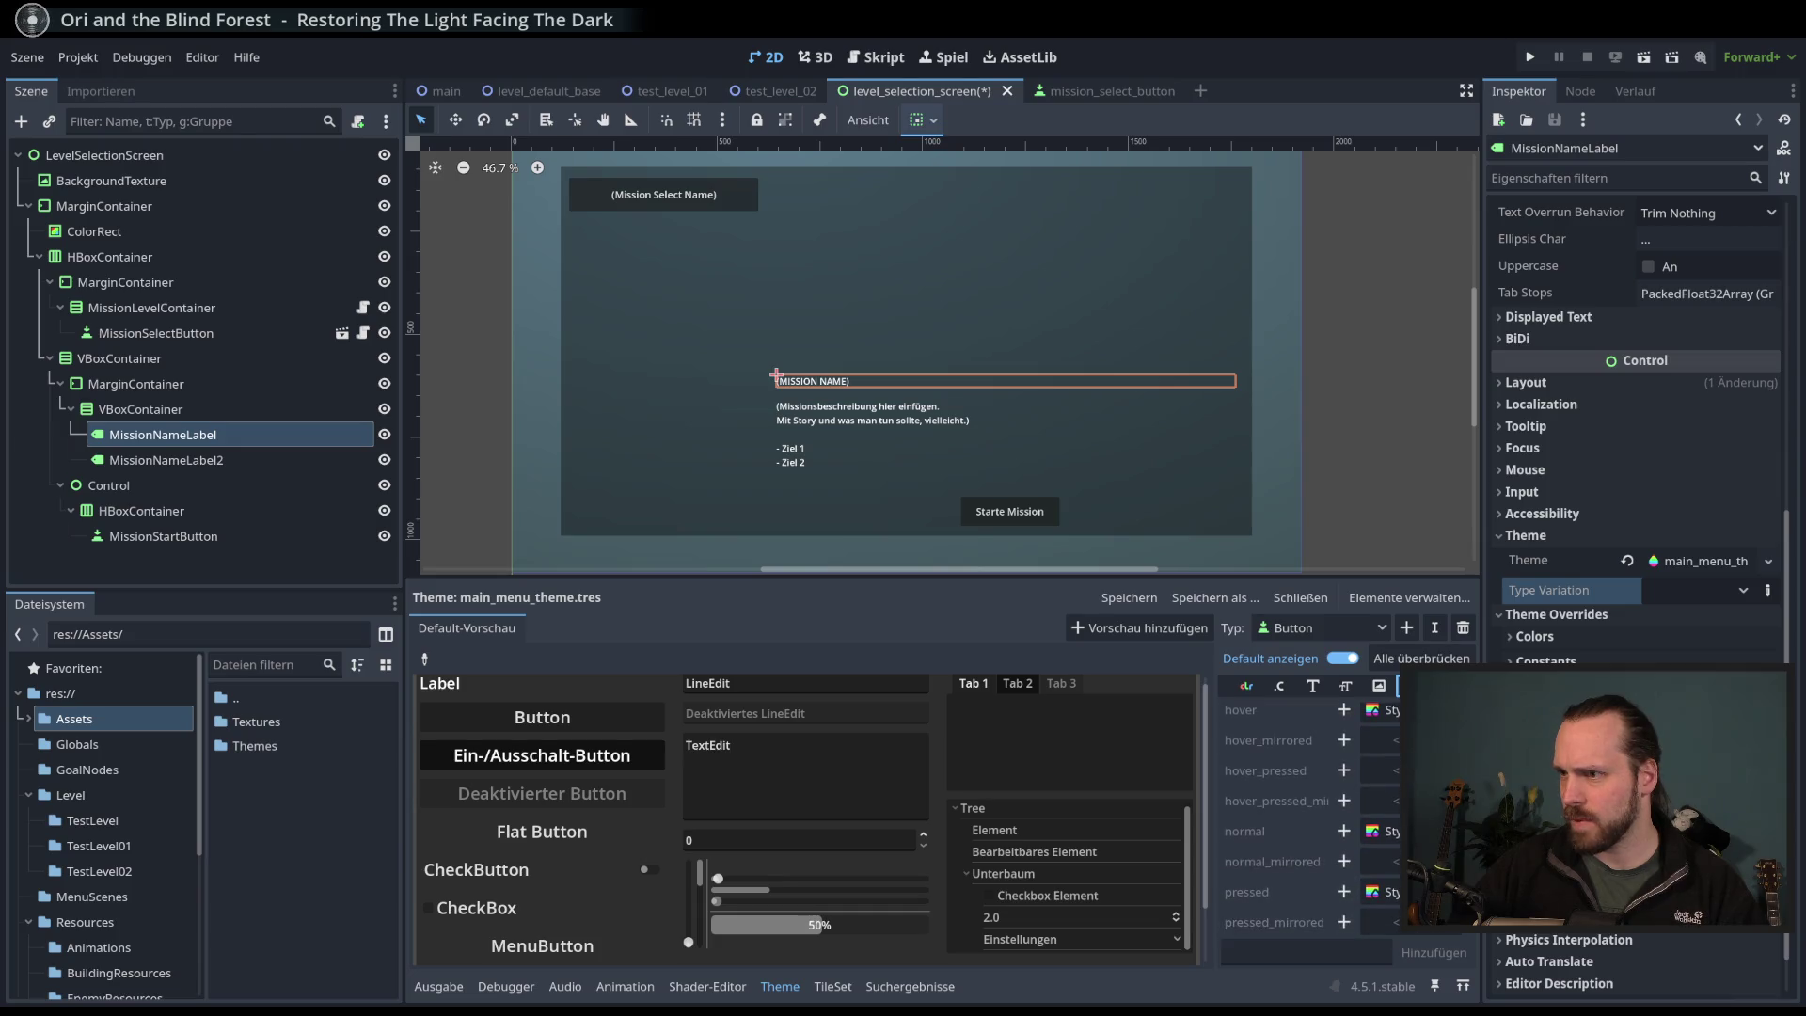
scroll(1279, 819, "up", 3)
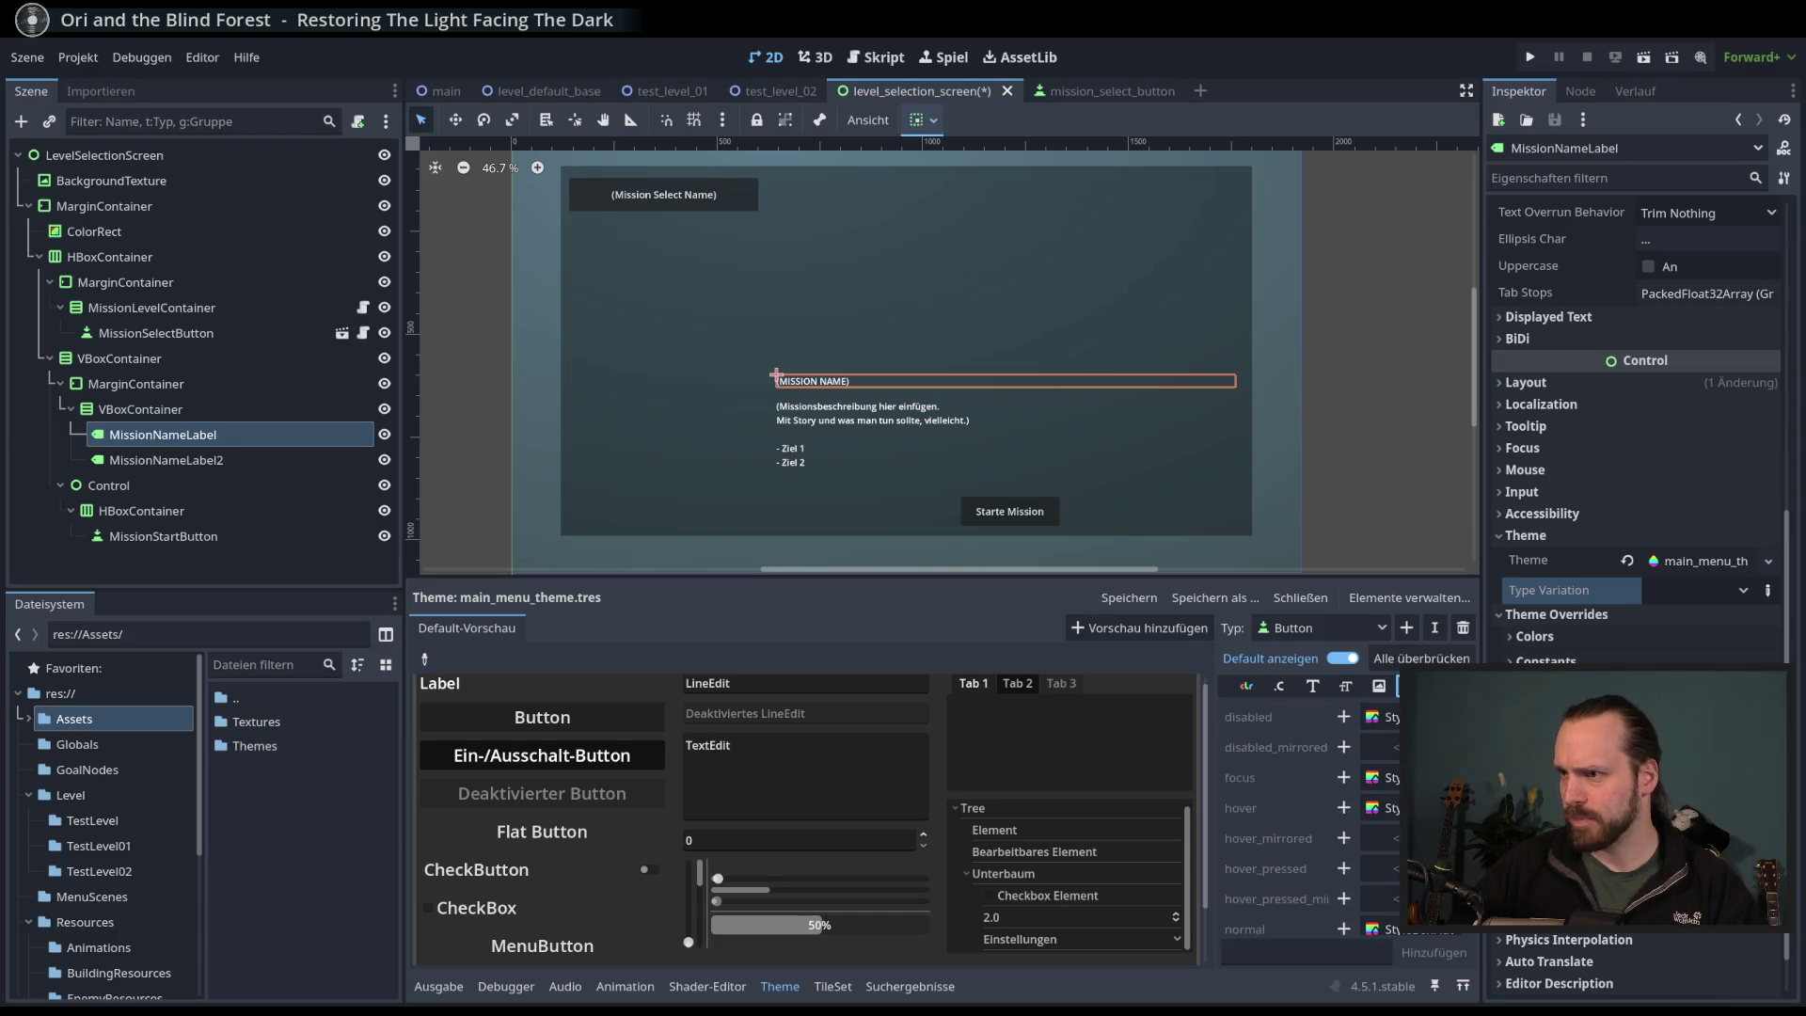
scroll(1279, 818, "down", 3)
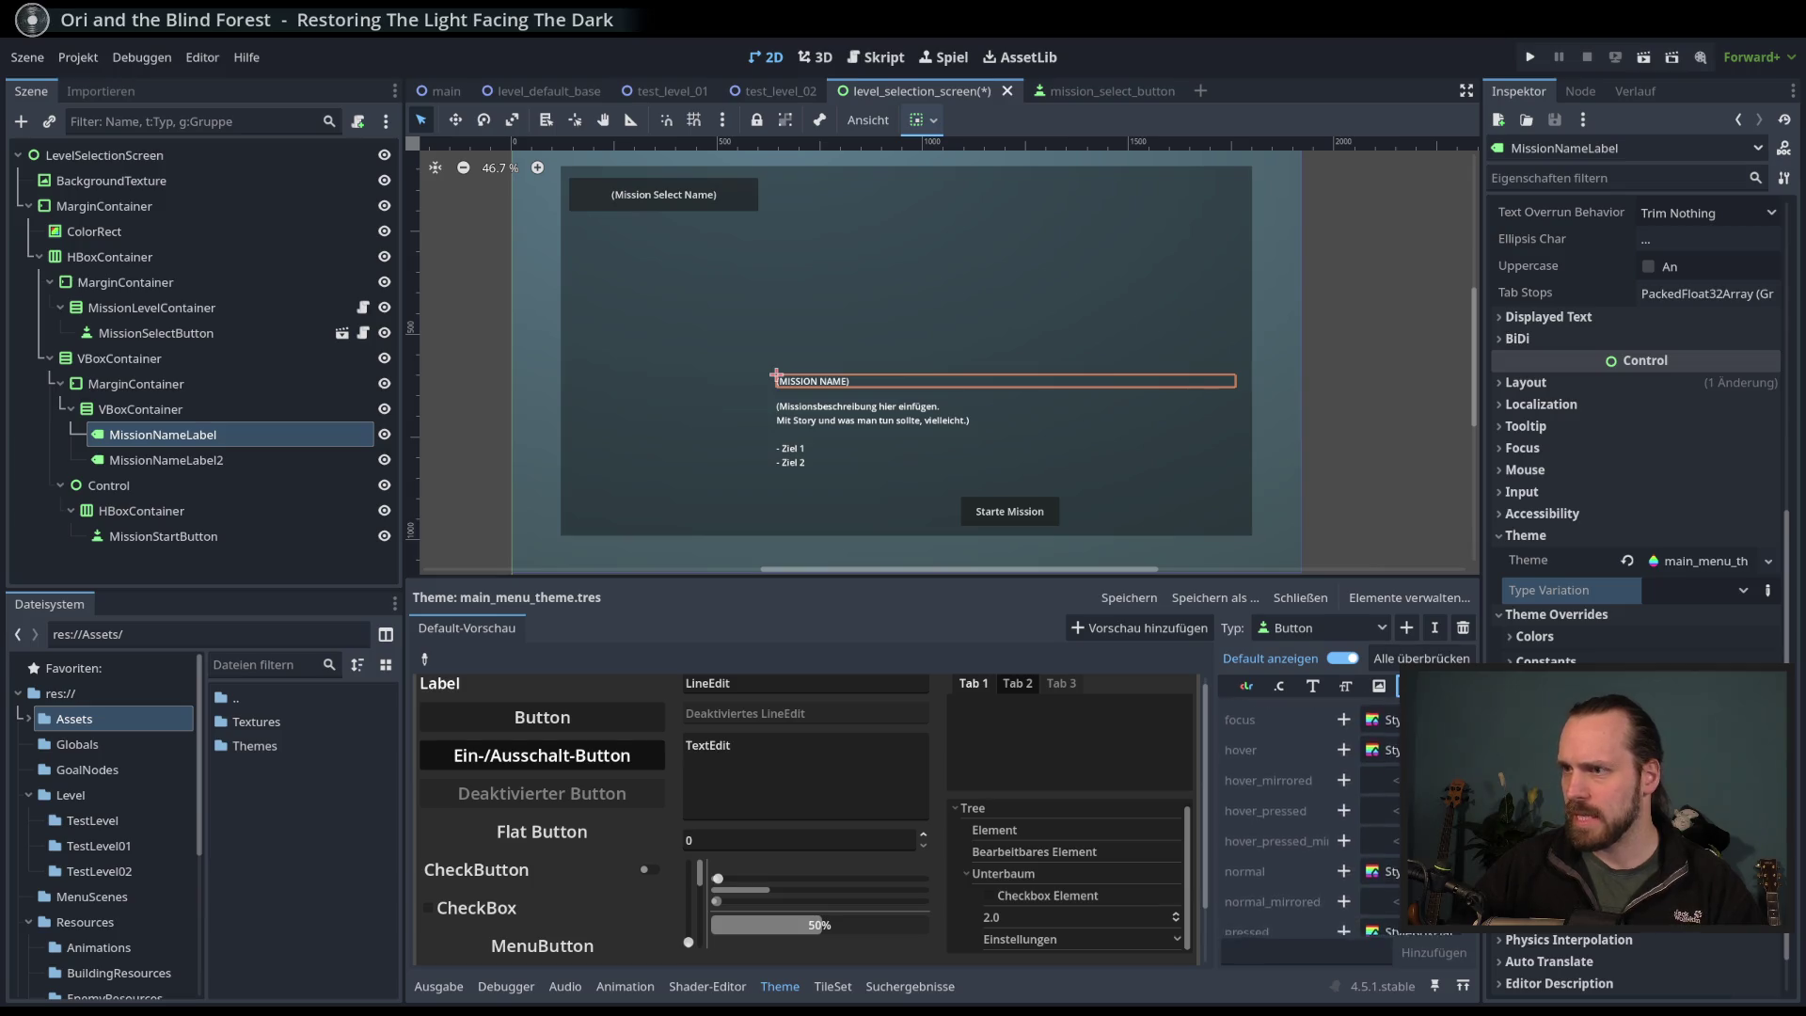
scroll(1241, 821, "down", 1)
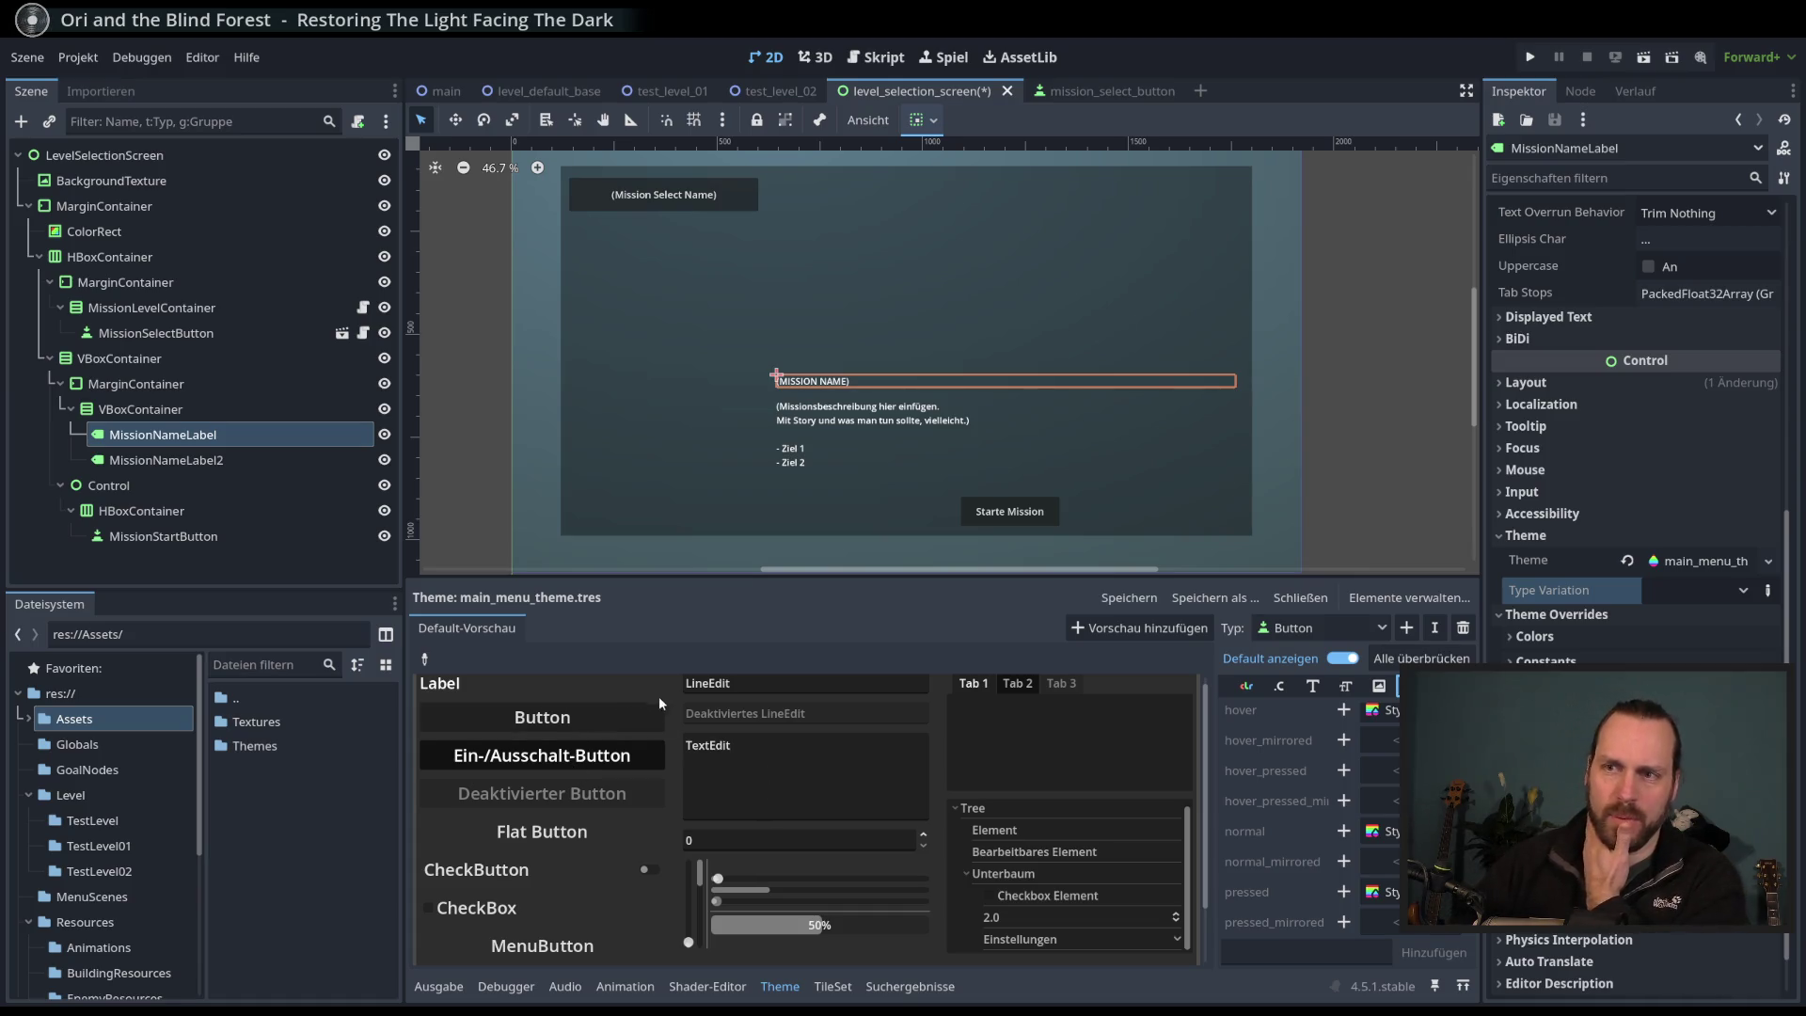
left_click(1445, 684)
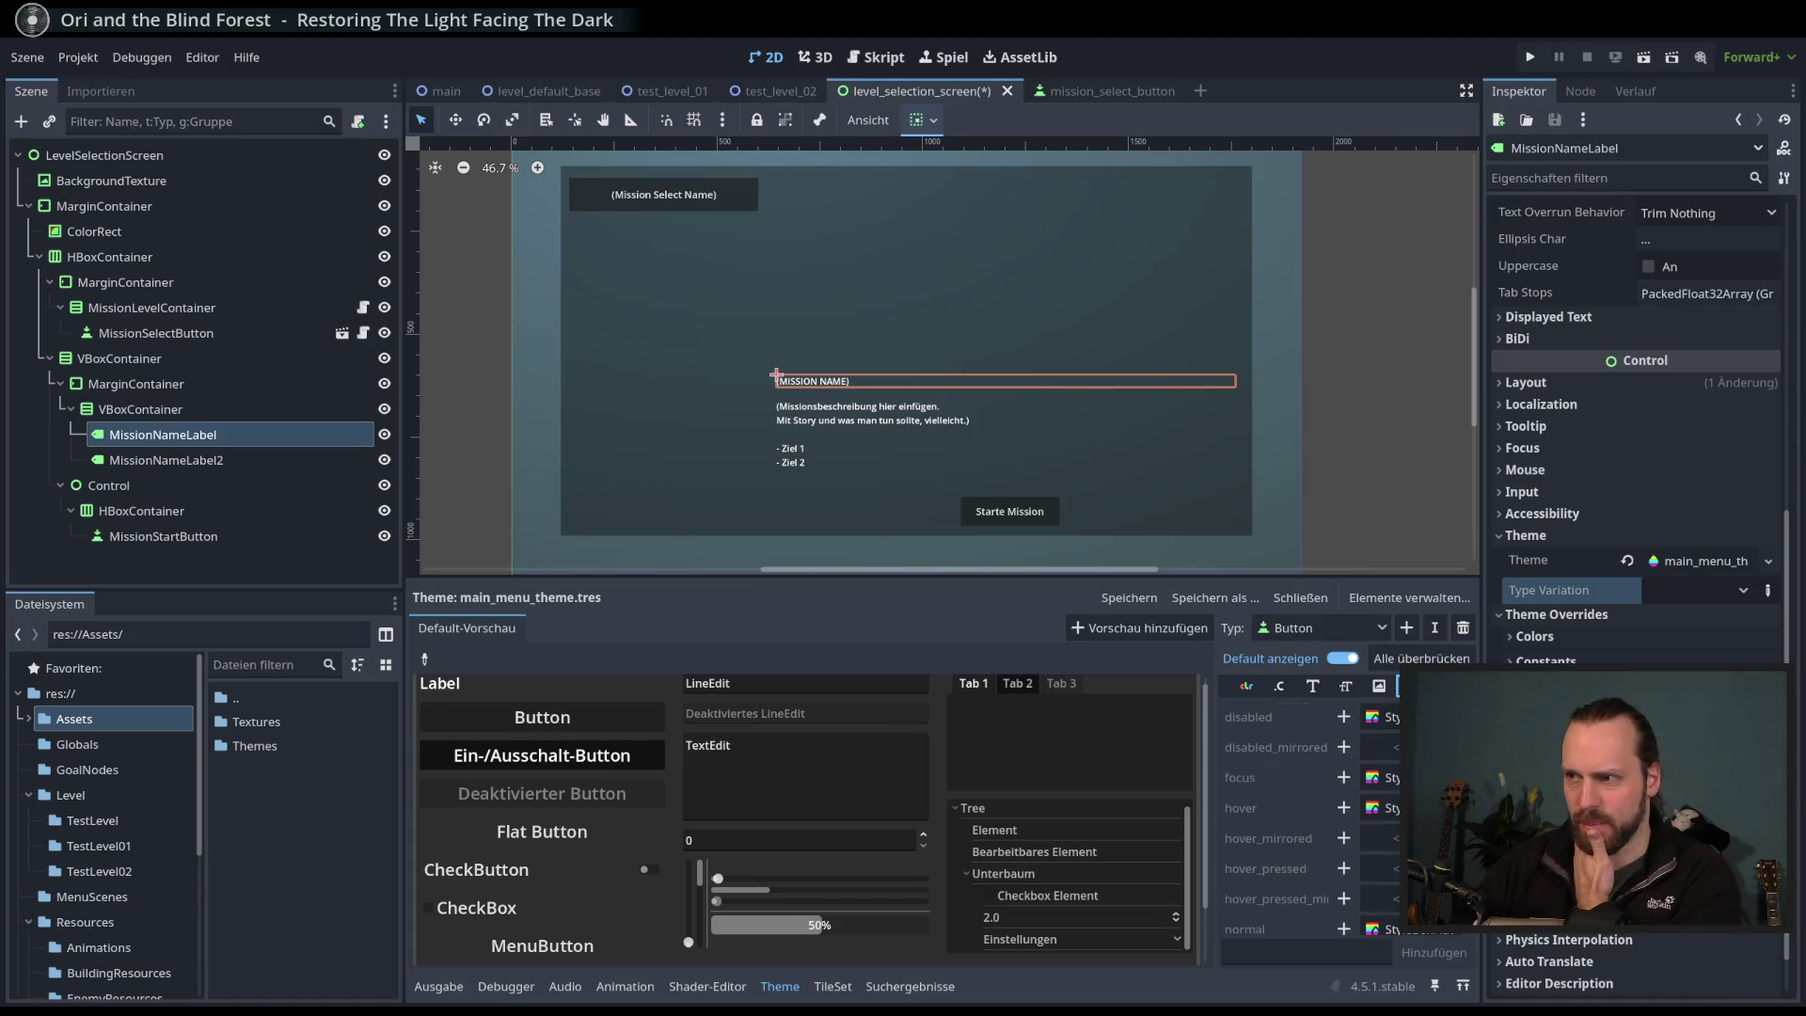
left_click(1412, 685)
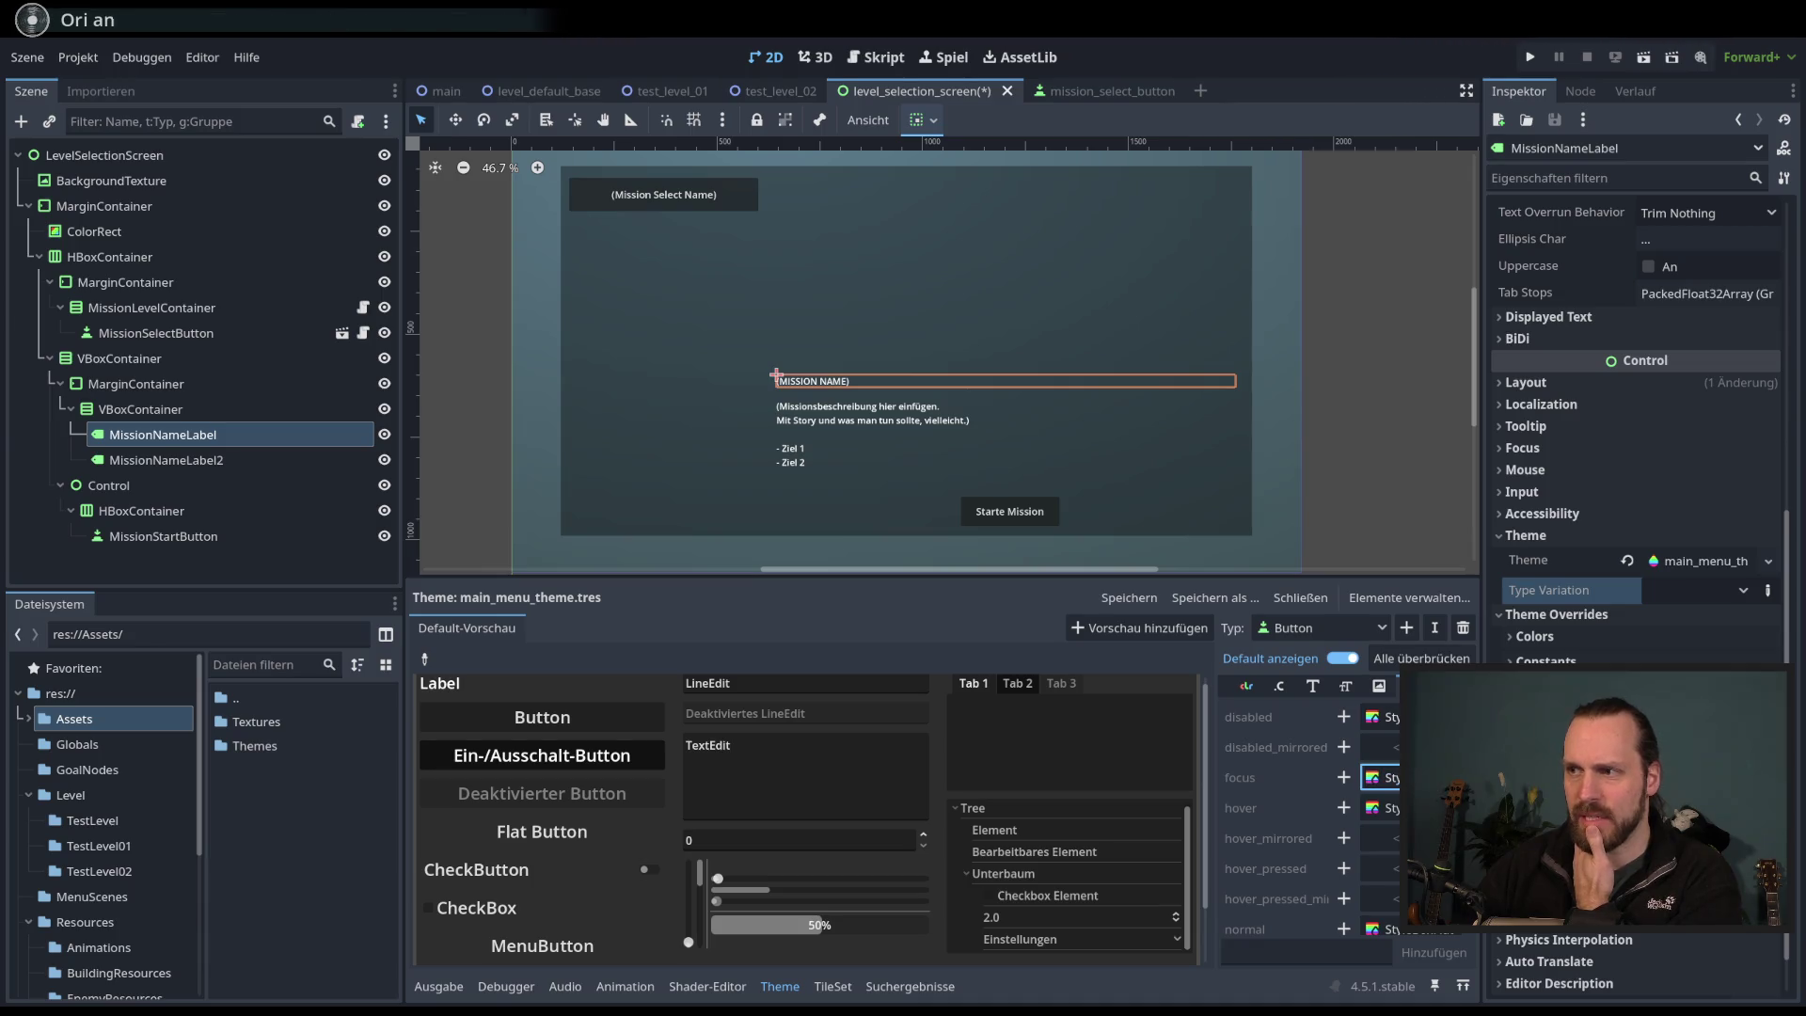
scroll(1374, 800, "down", 2)
scroll(1308, 818, "down", 2)
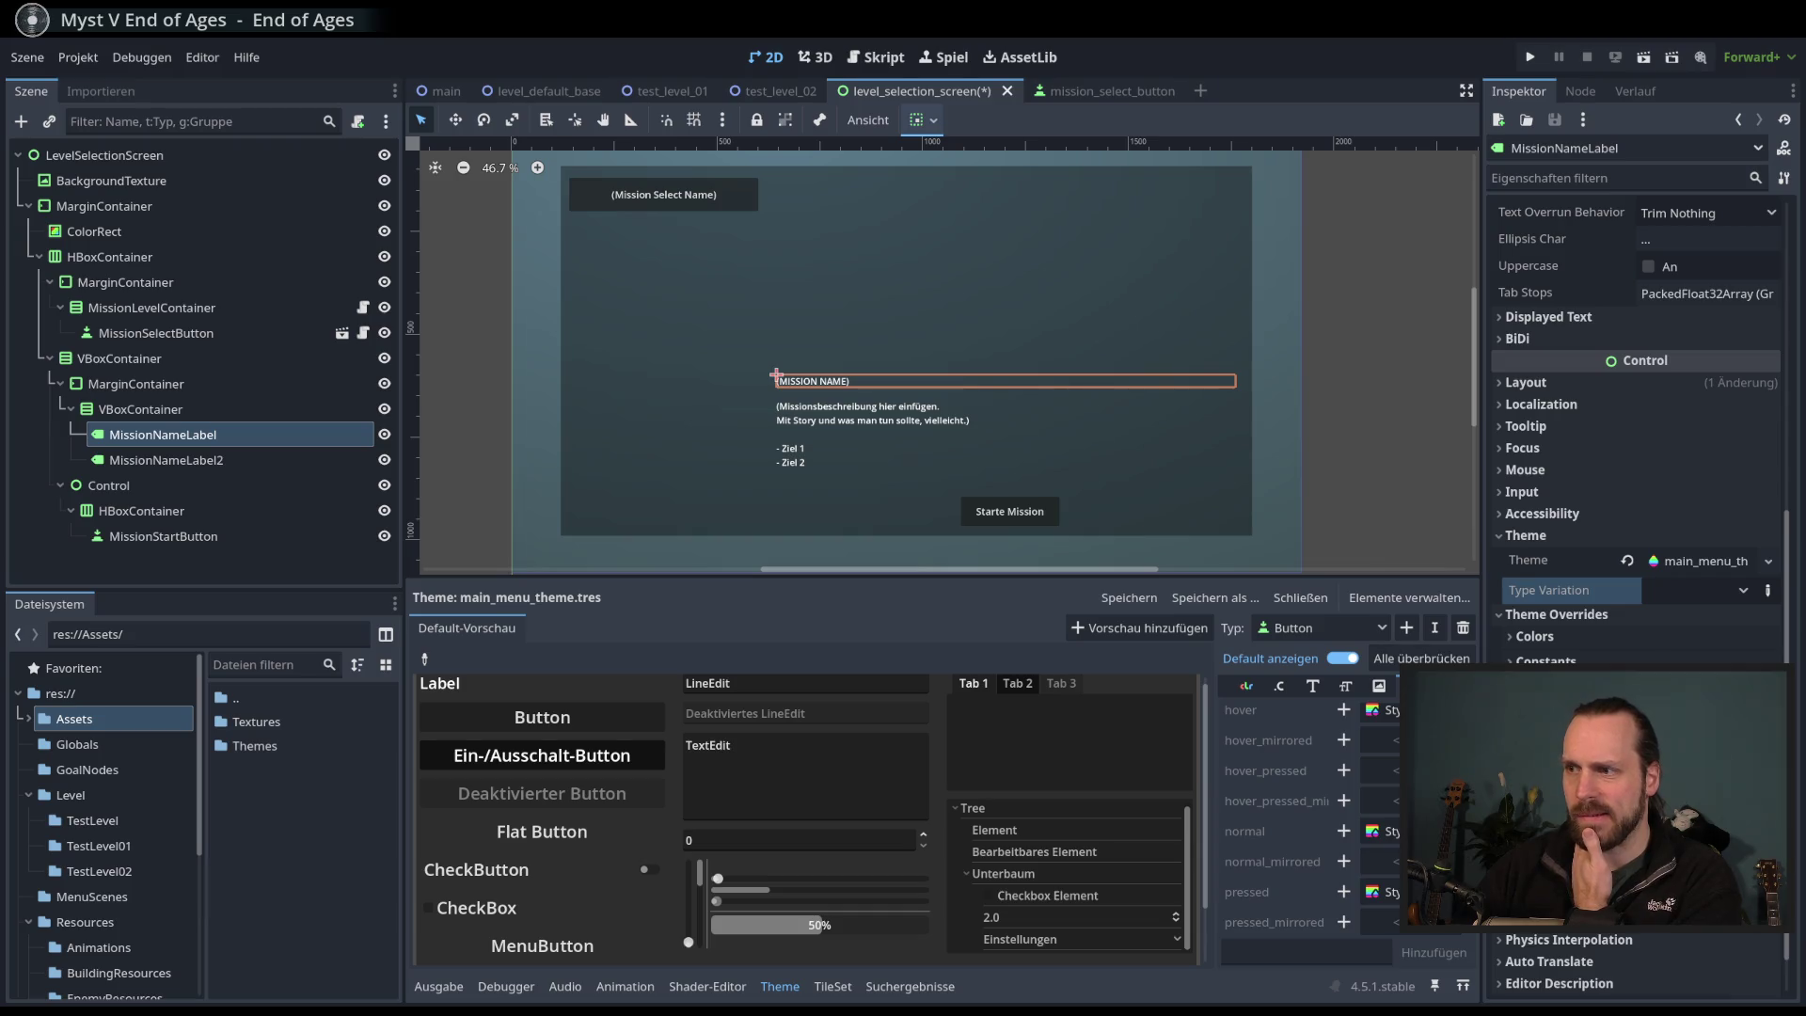
scroll(1308, 818, "up", 3)
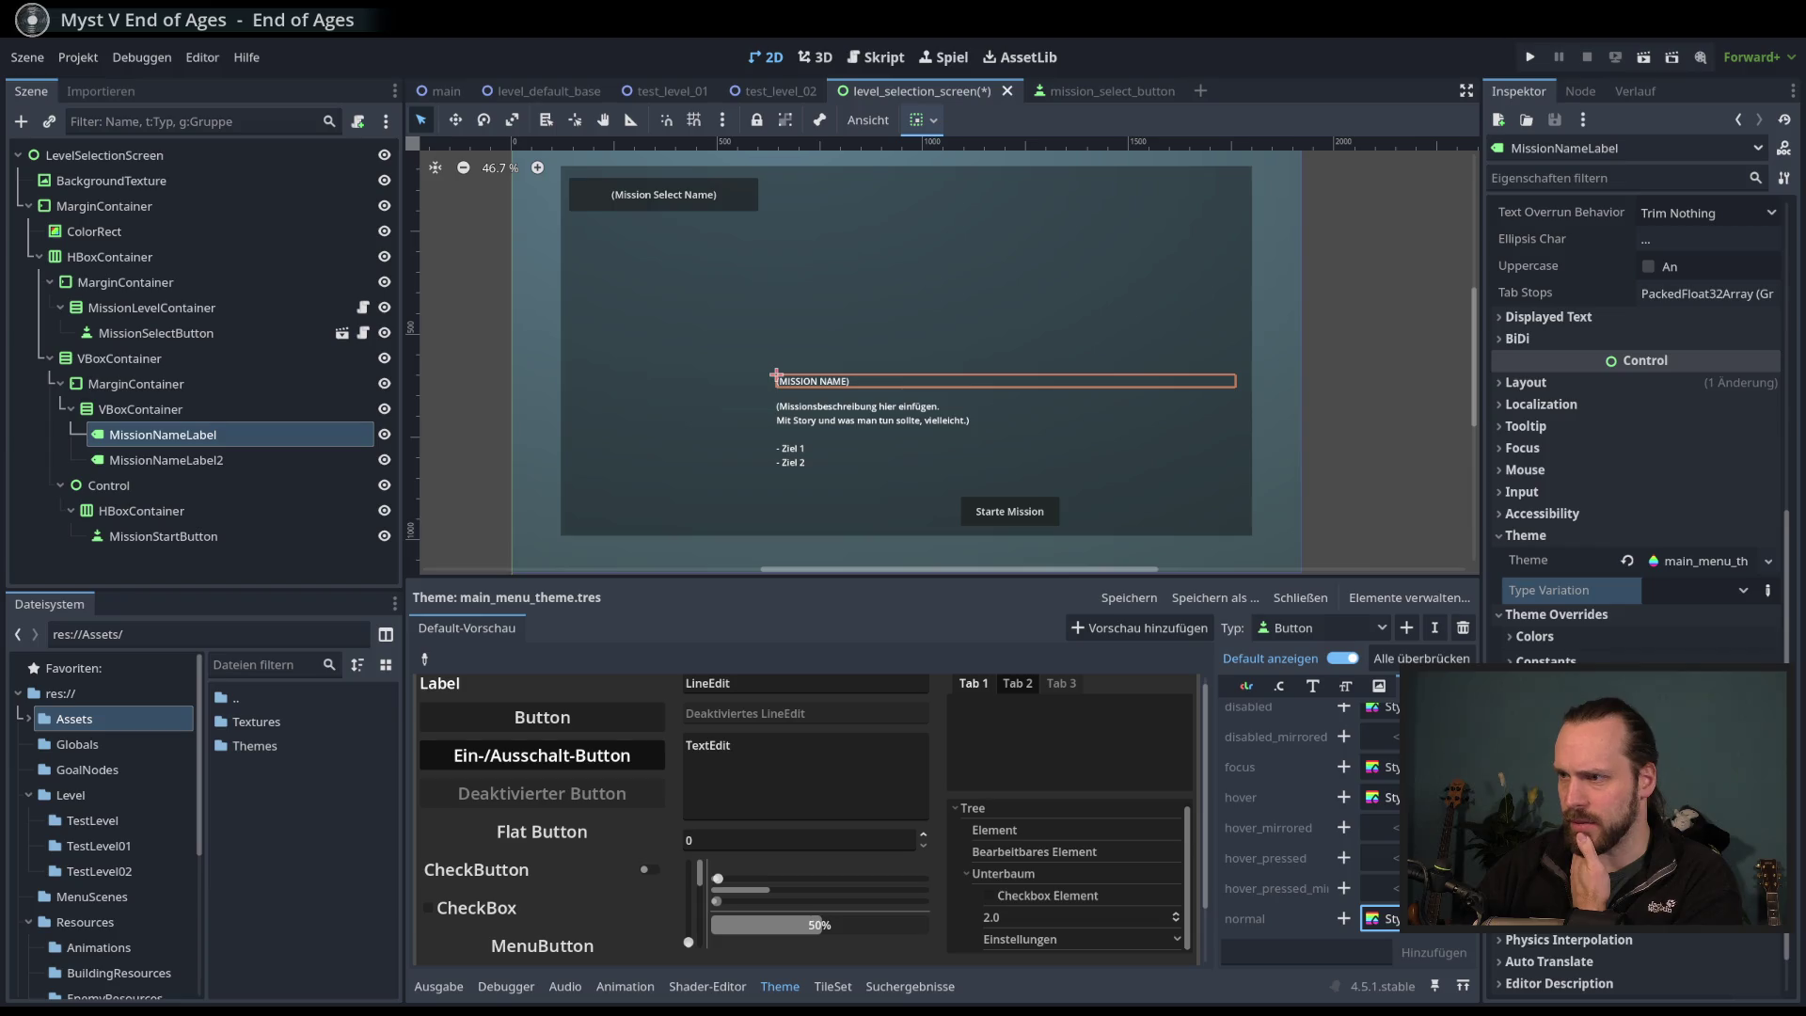
scroll(1291, 777, "up", 1)
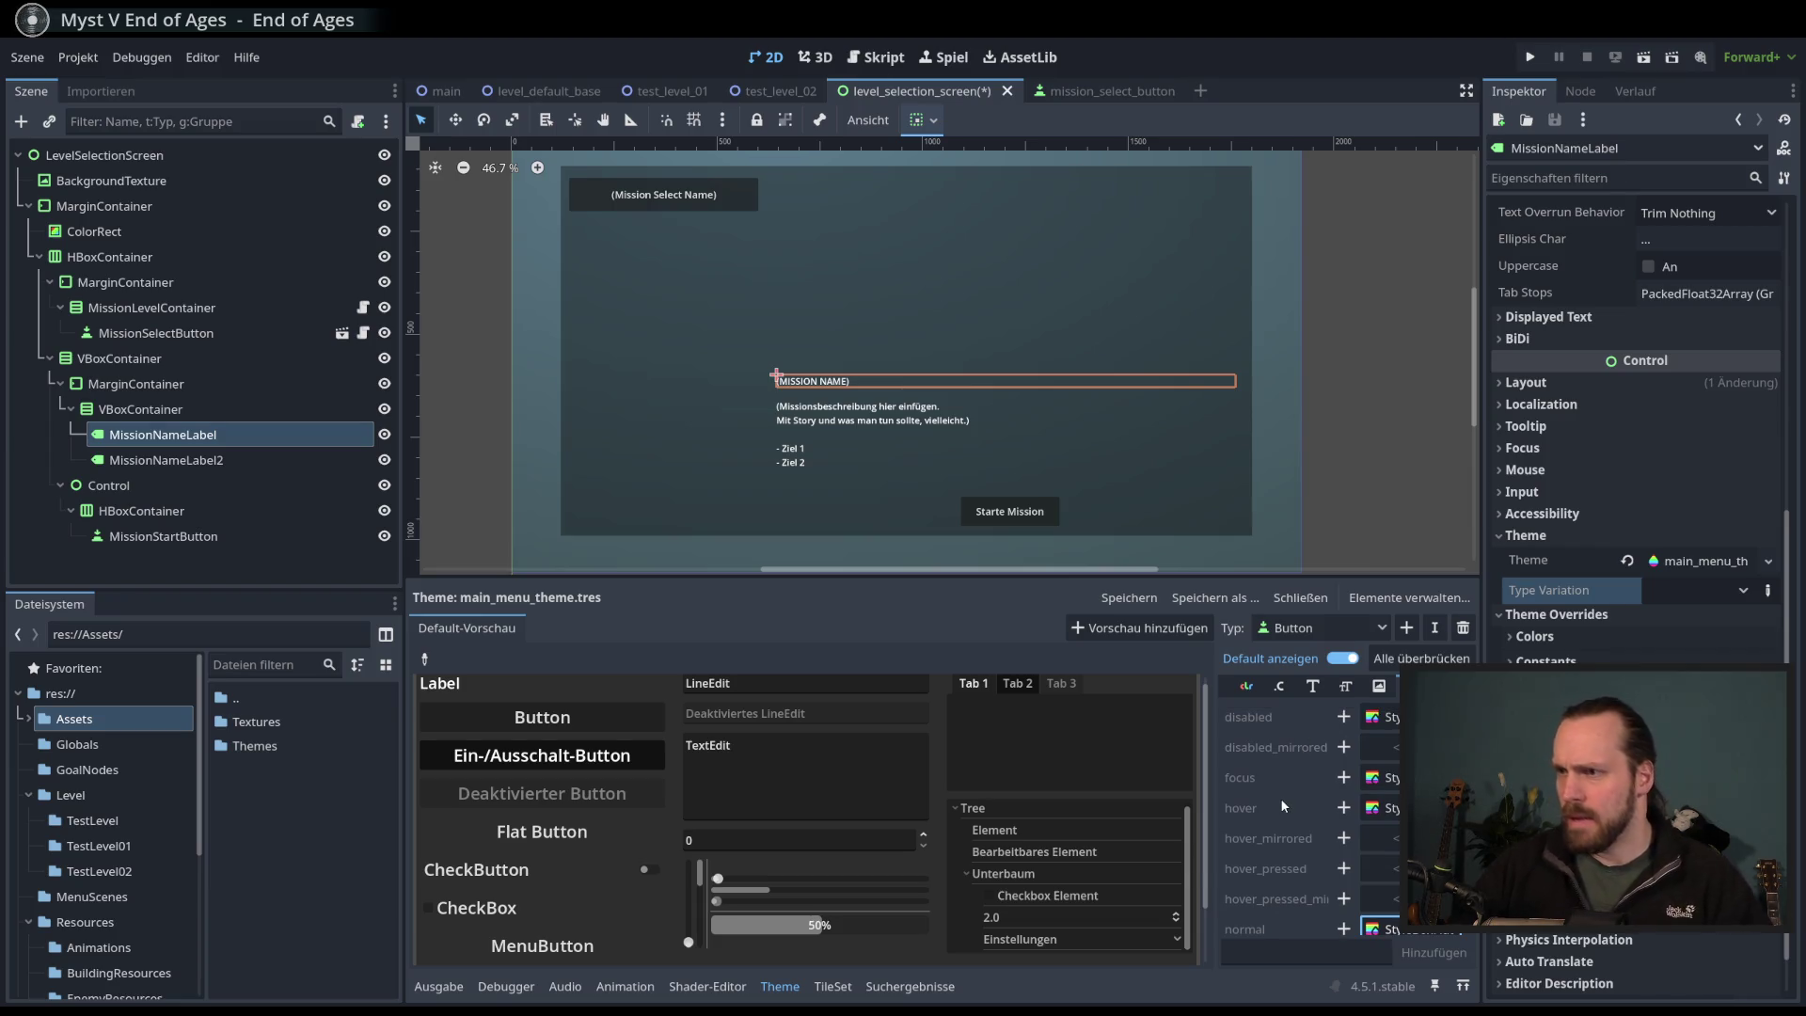
scroll(1312, 827, "down", 2)
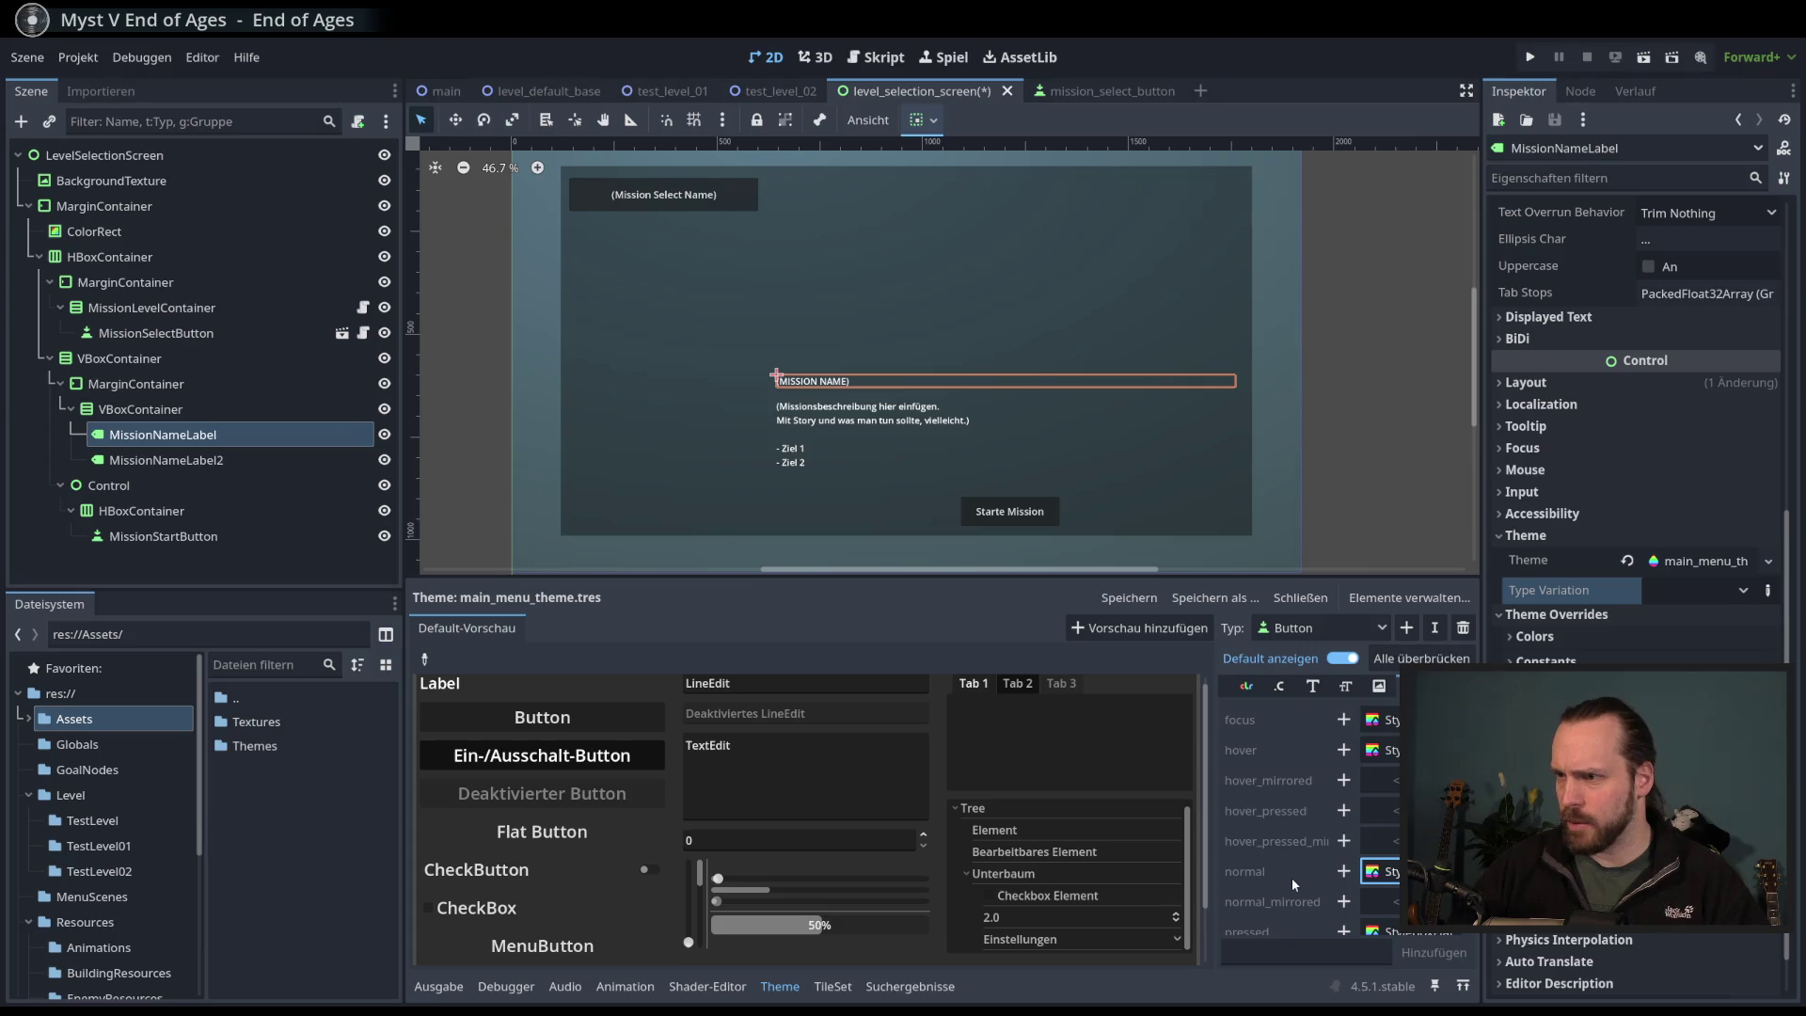
left_click(1347, 875)
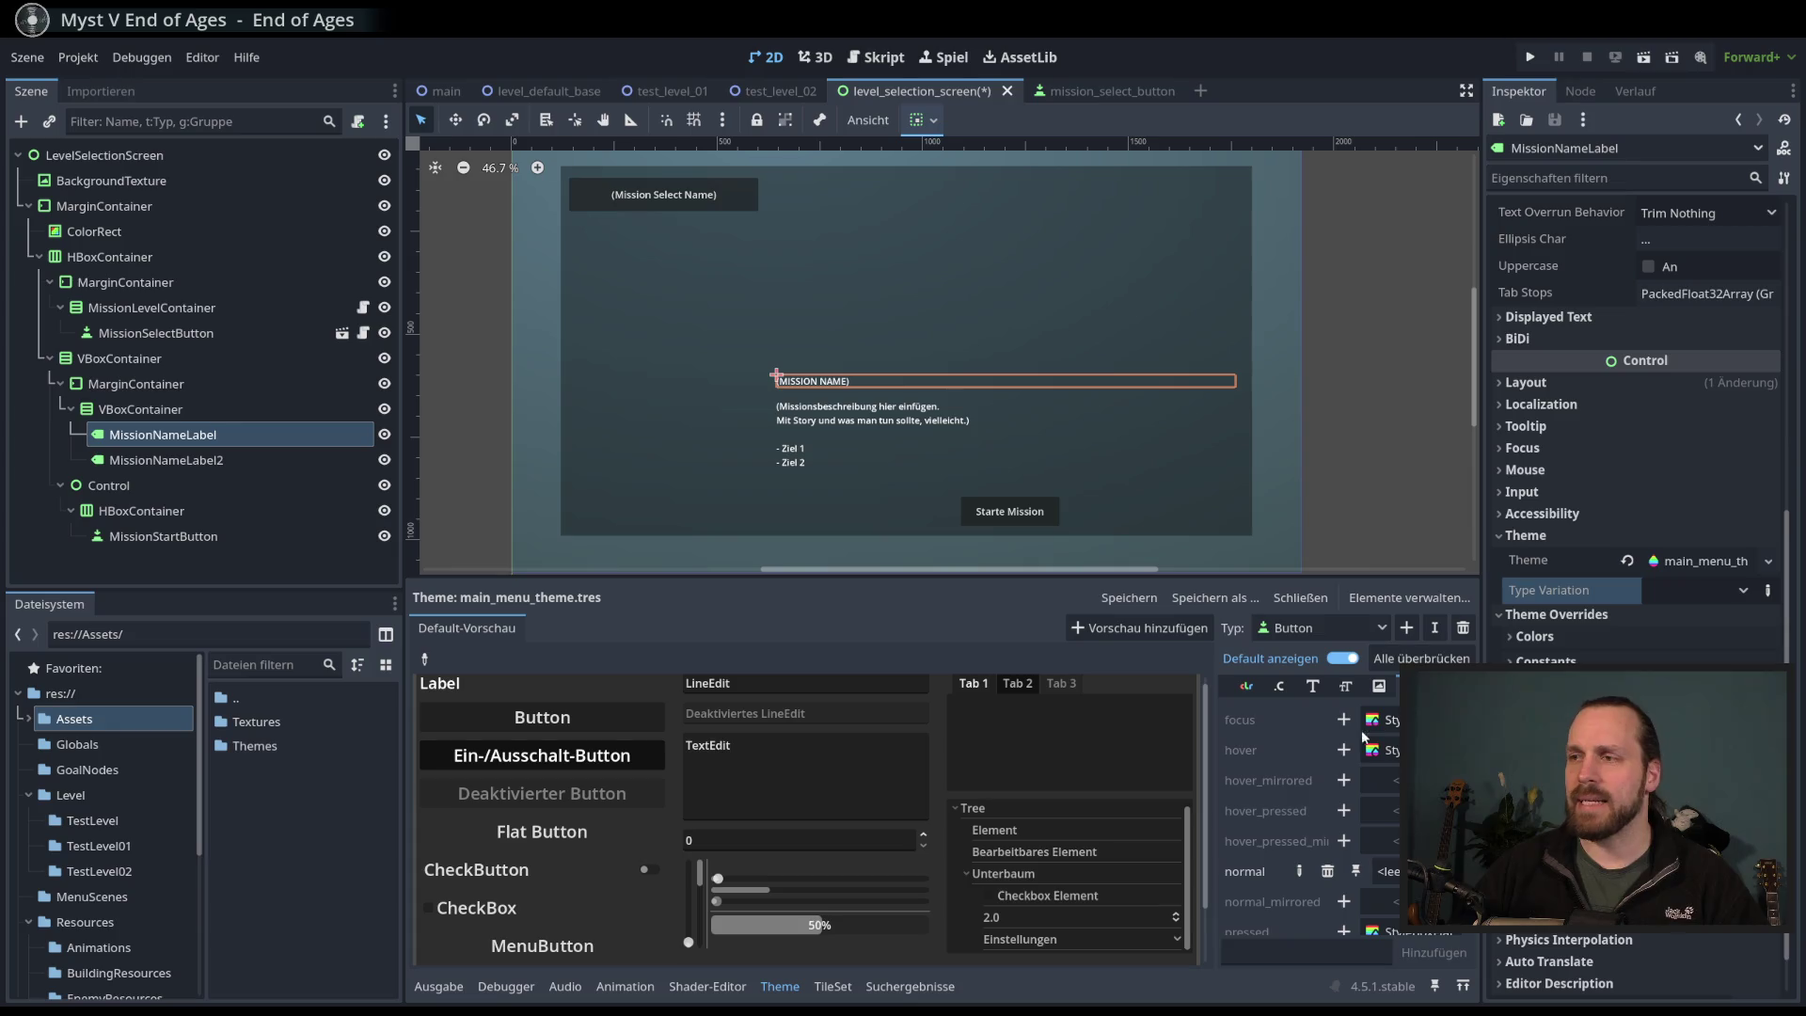
- Assign a new StyleBoxFlat to the Button normal style and open it for editing
left_click(1388, 872)
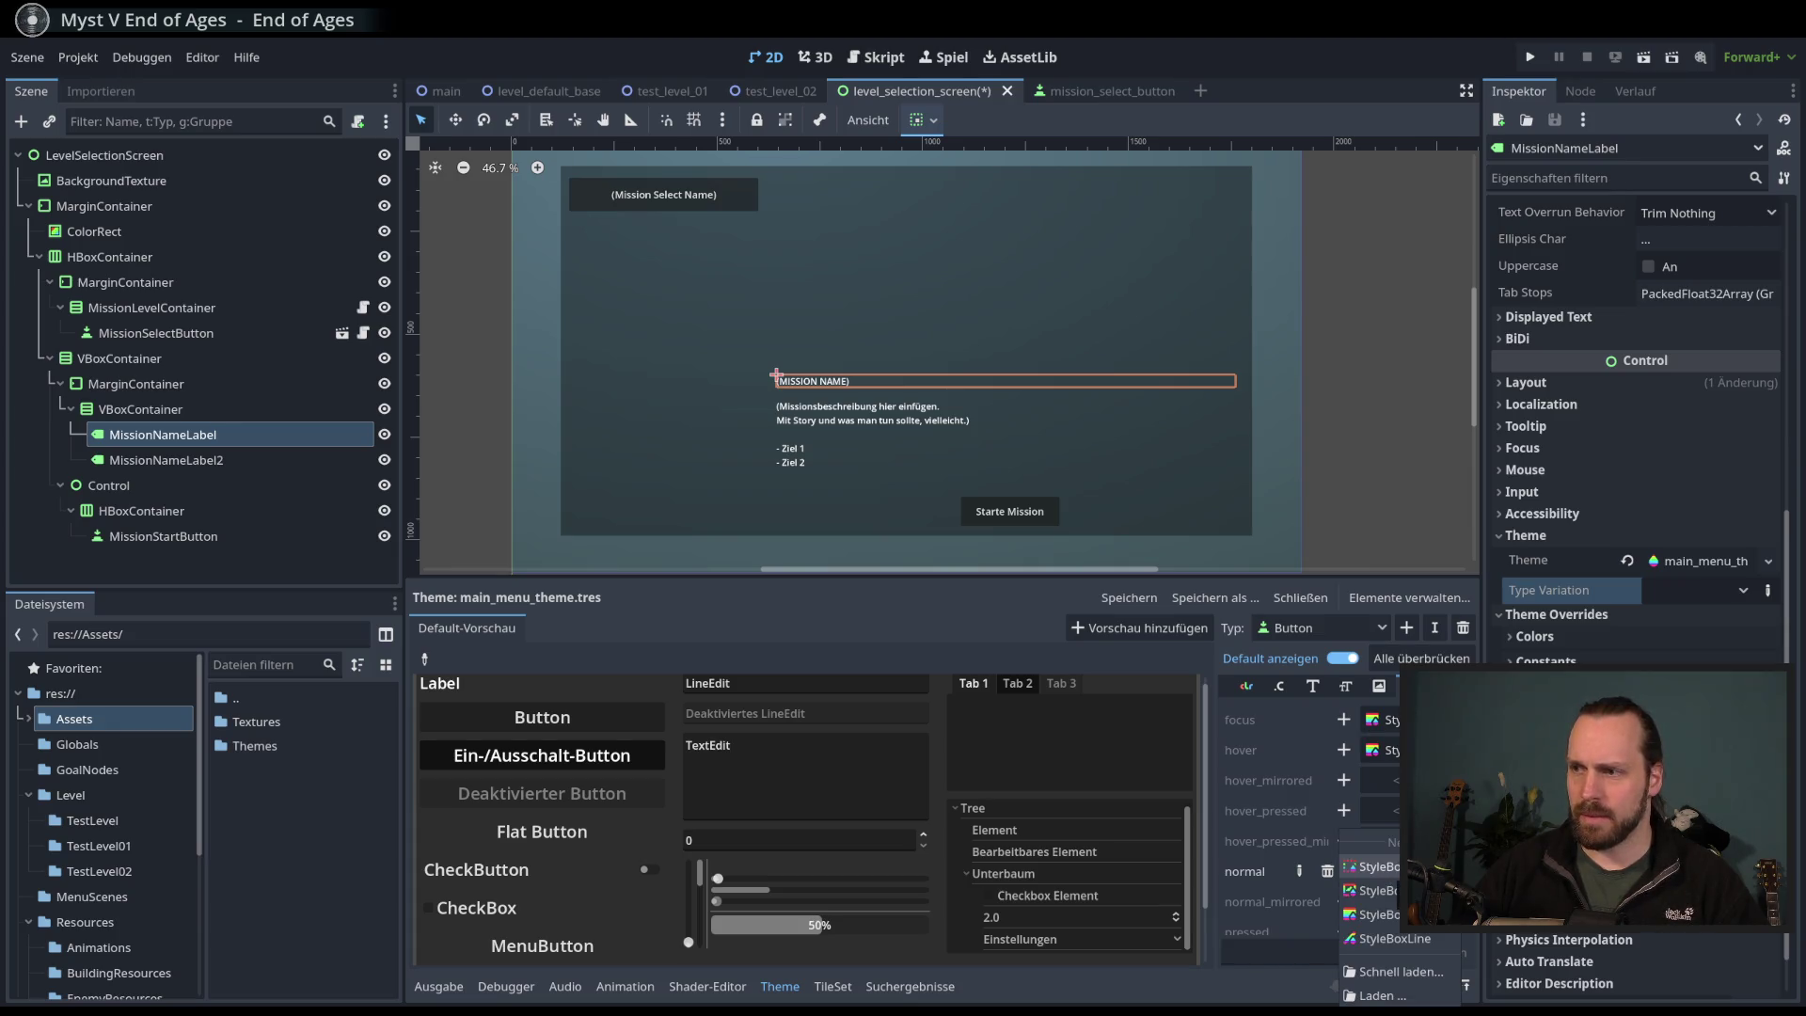
left_click(1383, 914)
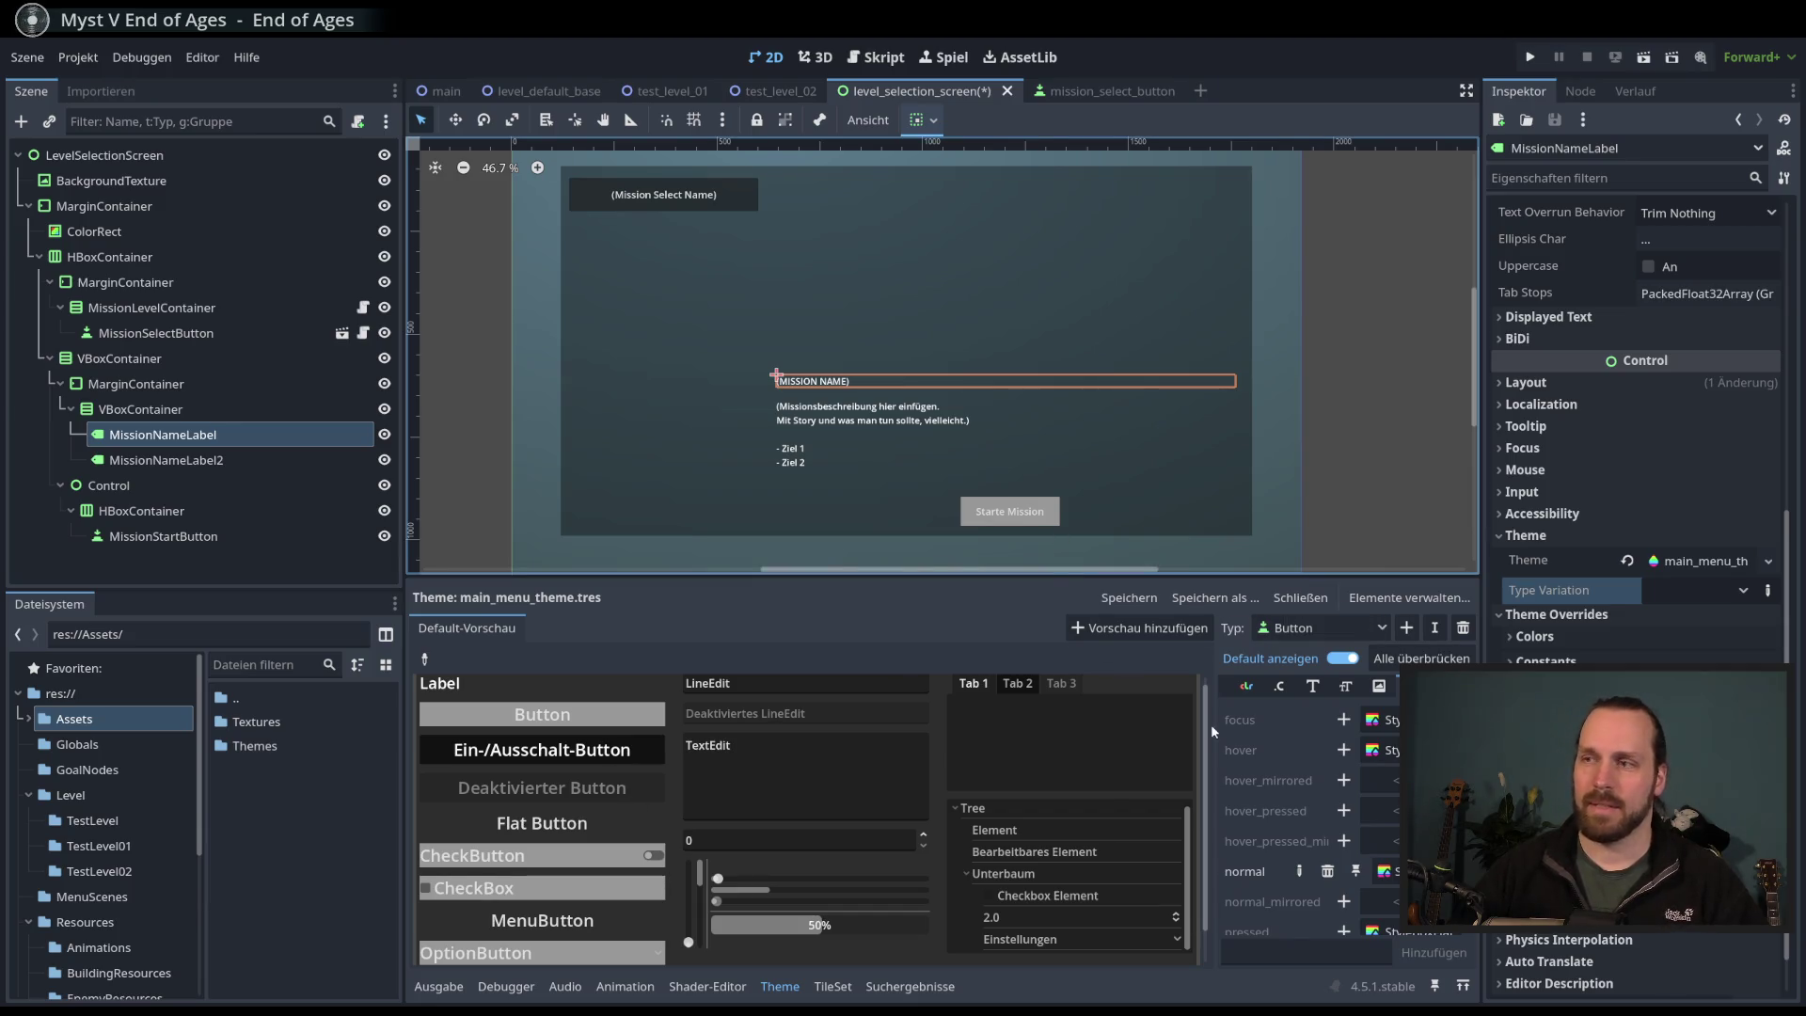
left_click(1383, 872)
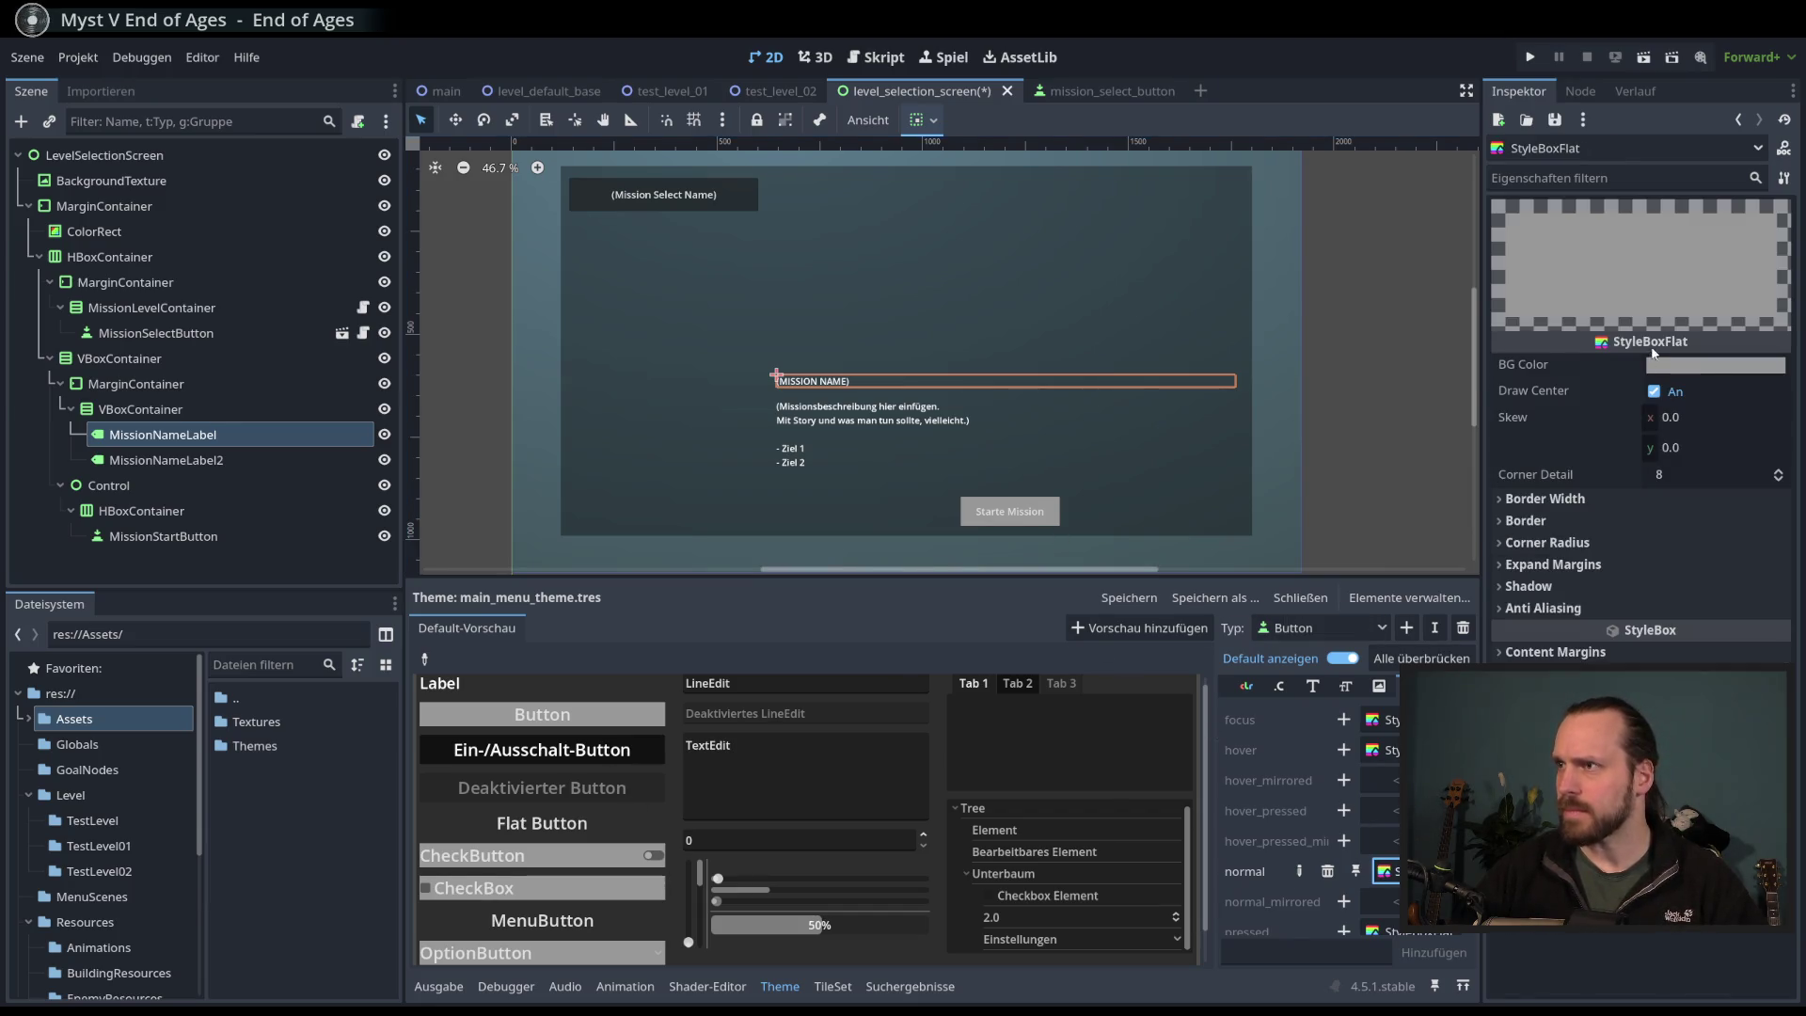
- Try skewing the flat button style, then reset Skew to 0
mouse_move(1680, 419)
left_mouse_down()
mouse_move(1729, 421)
mouse_move(1677, 448)
mouse_move(1665, 421)
mouse_move(1692, 423)
left_mouse_up()
left_click(1628, 418)
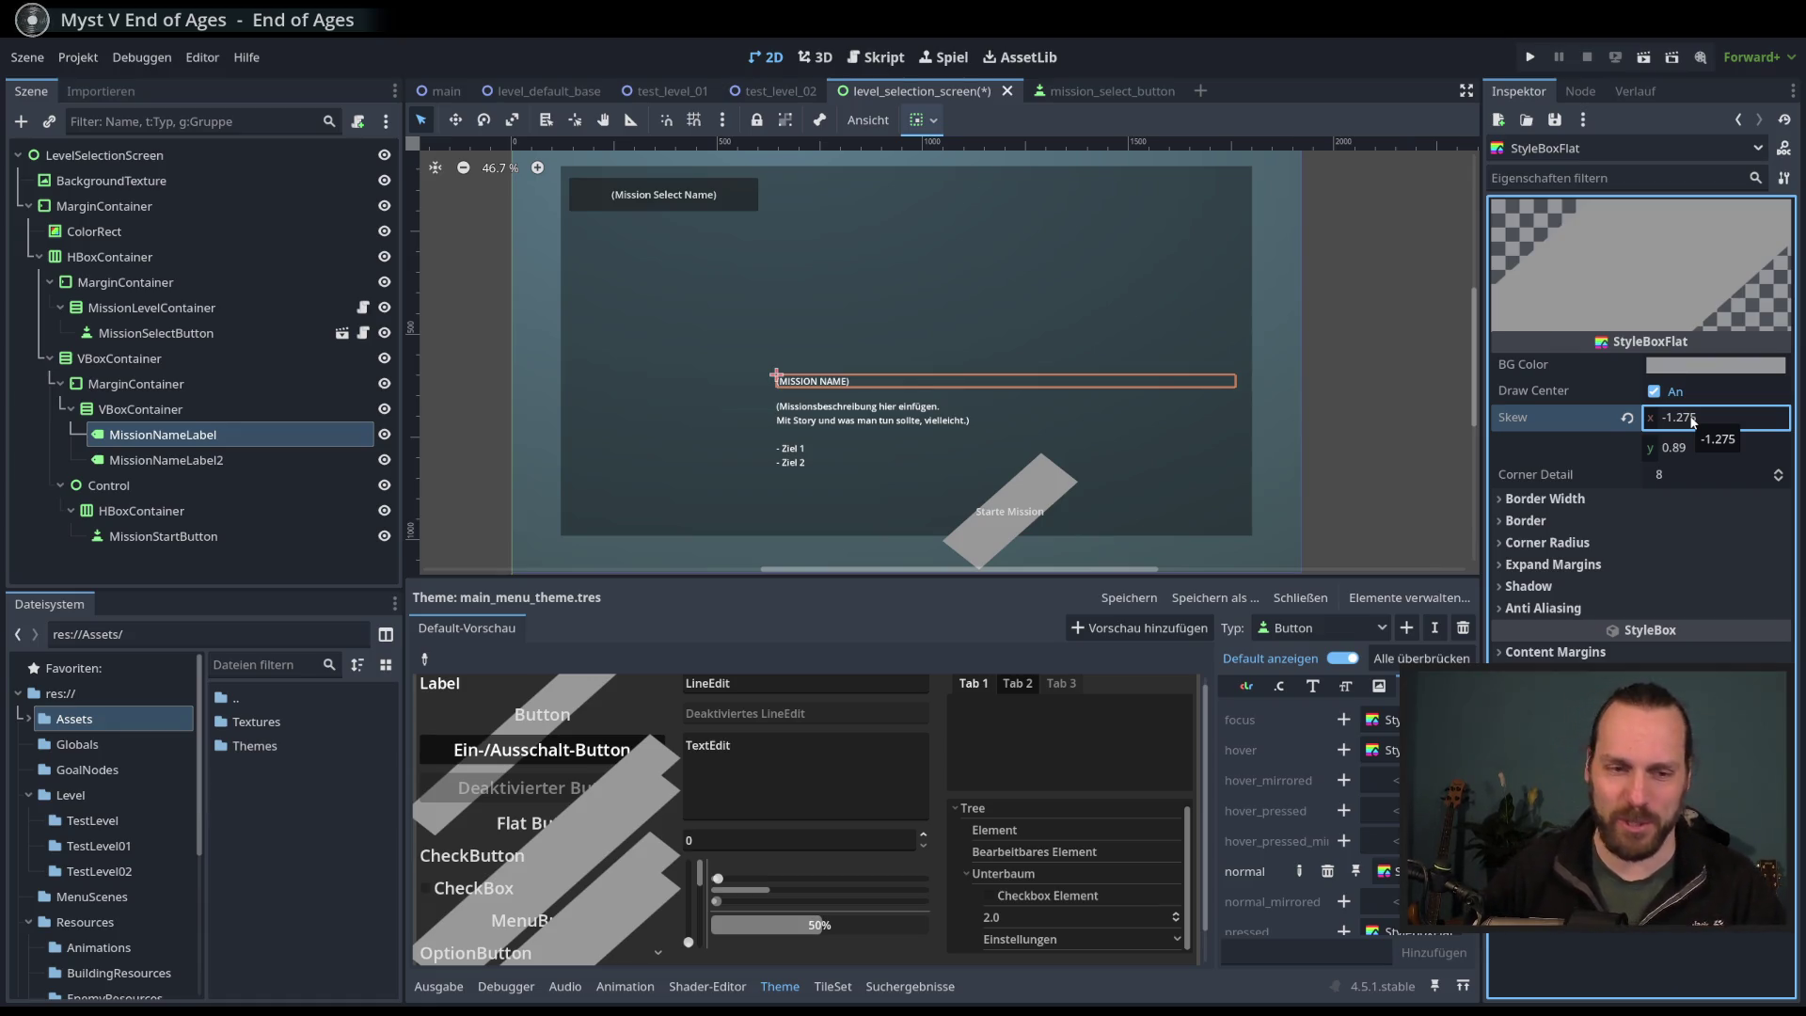
mouse_move(1692, 423)
left_mouse_down()
mouse_move(1740, 422)
mouse_move(1706, 418)
left_mouse_up()
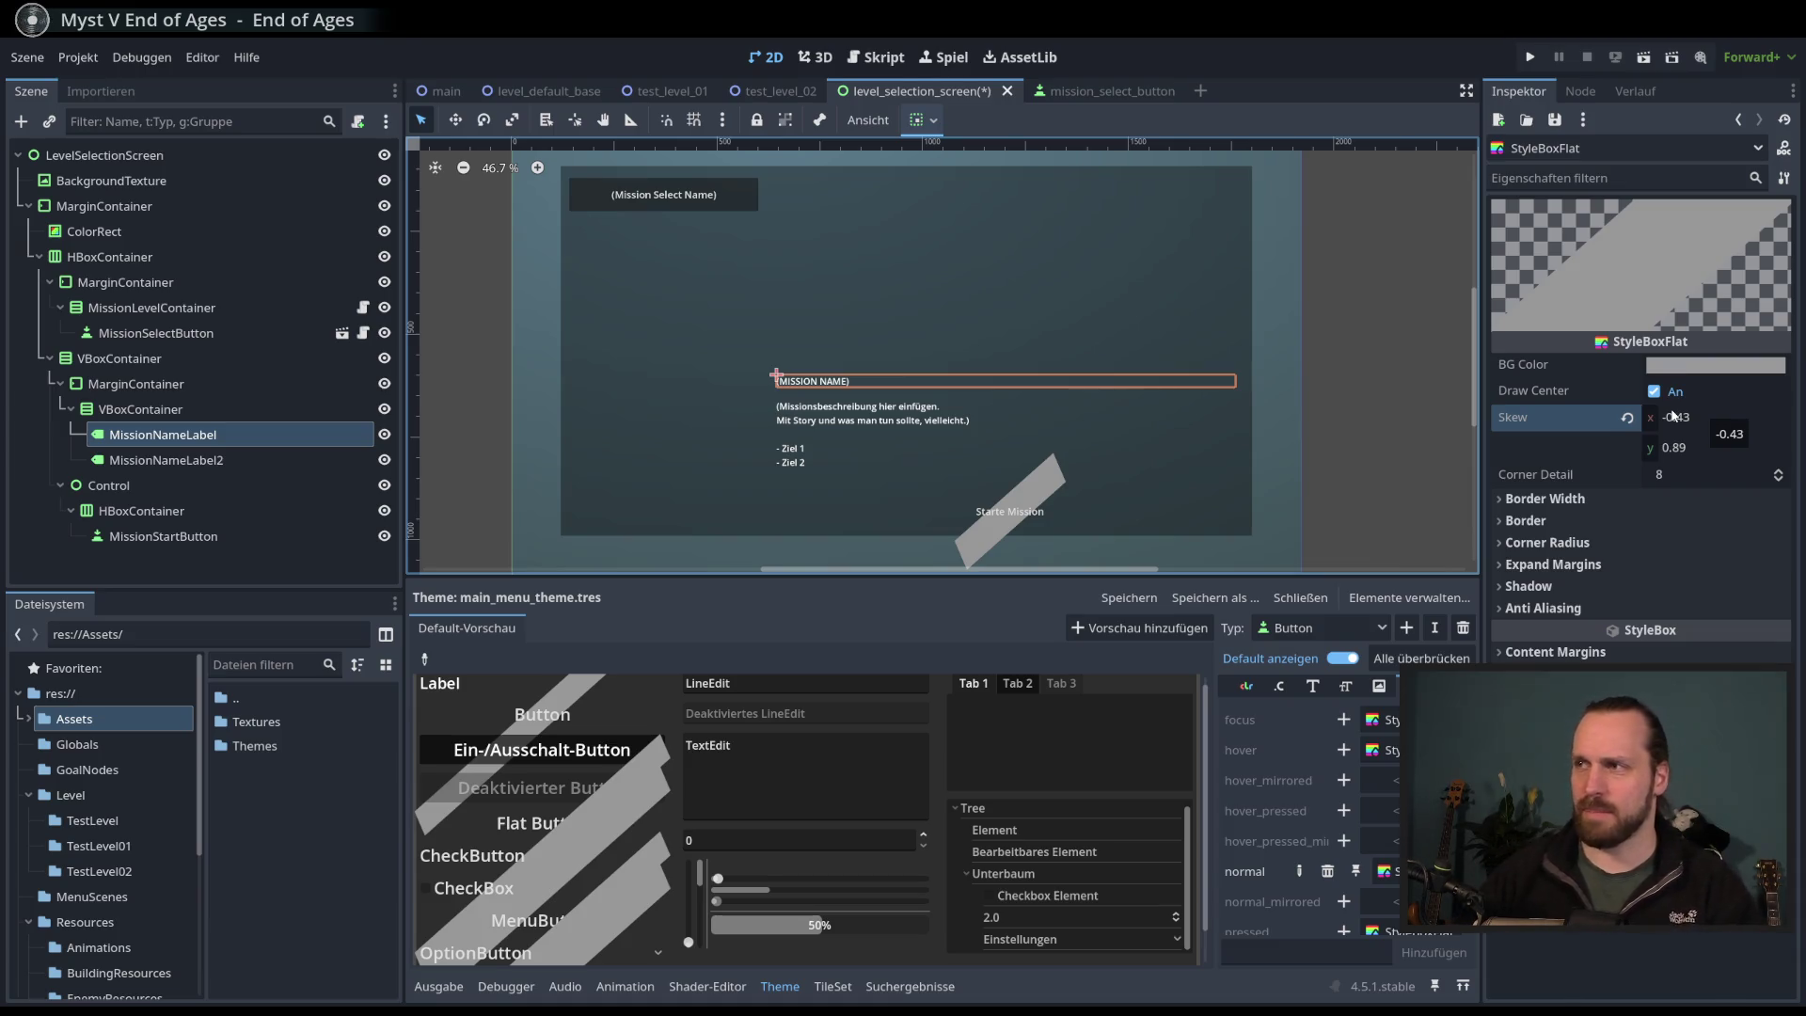
left_click(1629, 419)
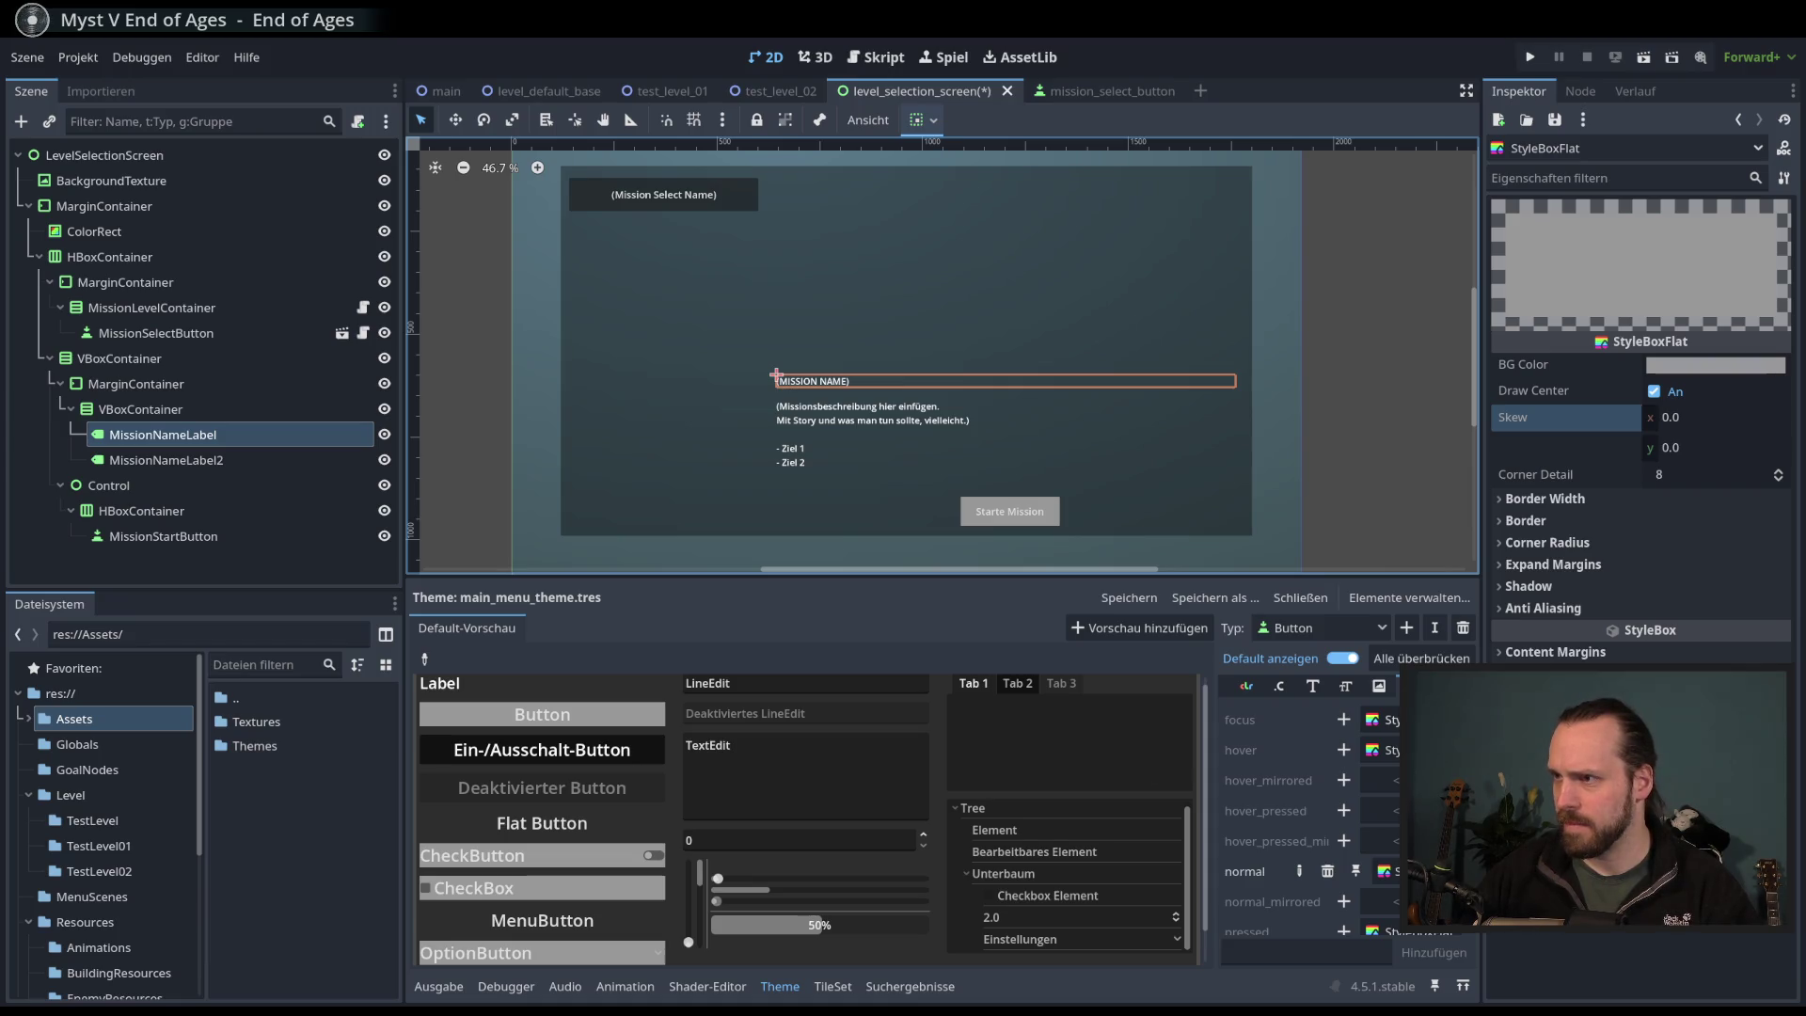
- Try a 215 px left border on the flat style, then reset it to 0 px
left_click(1411, 686)
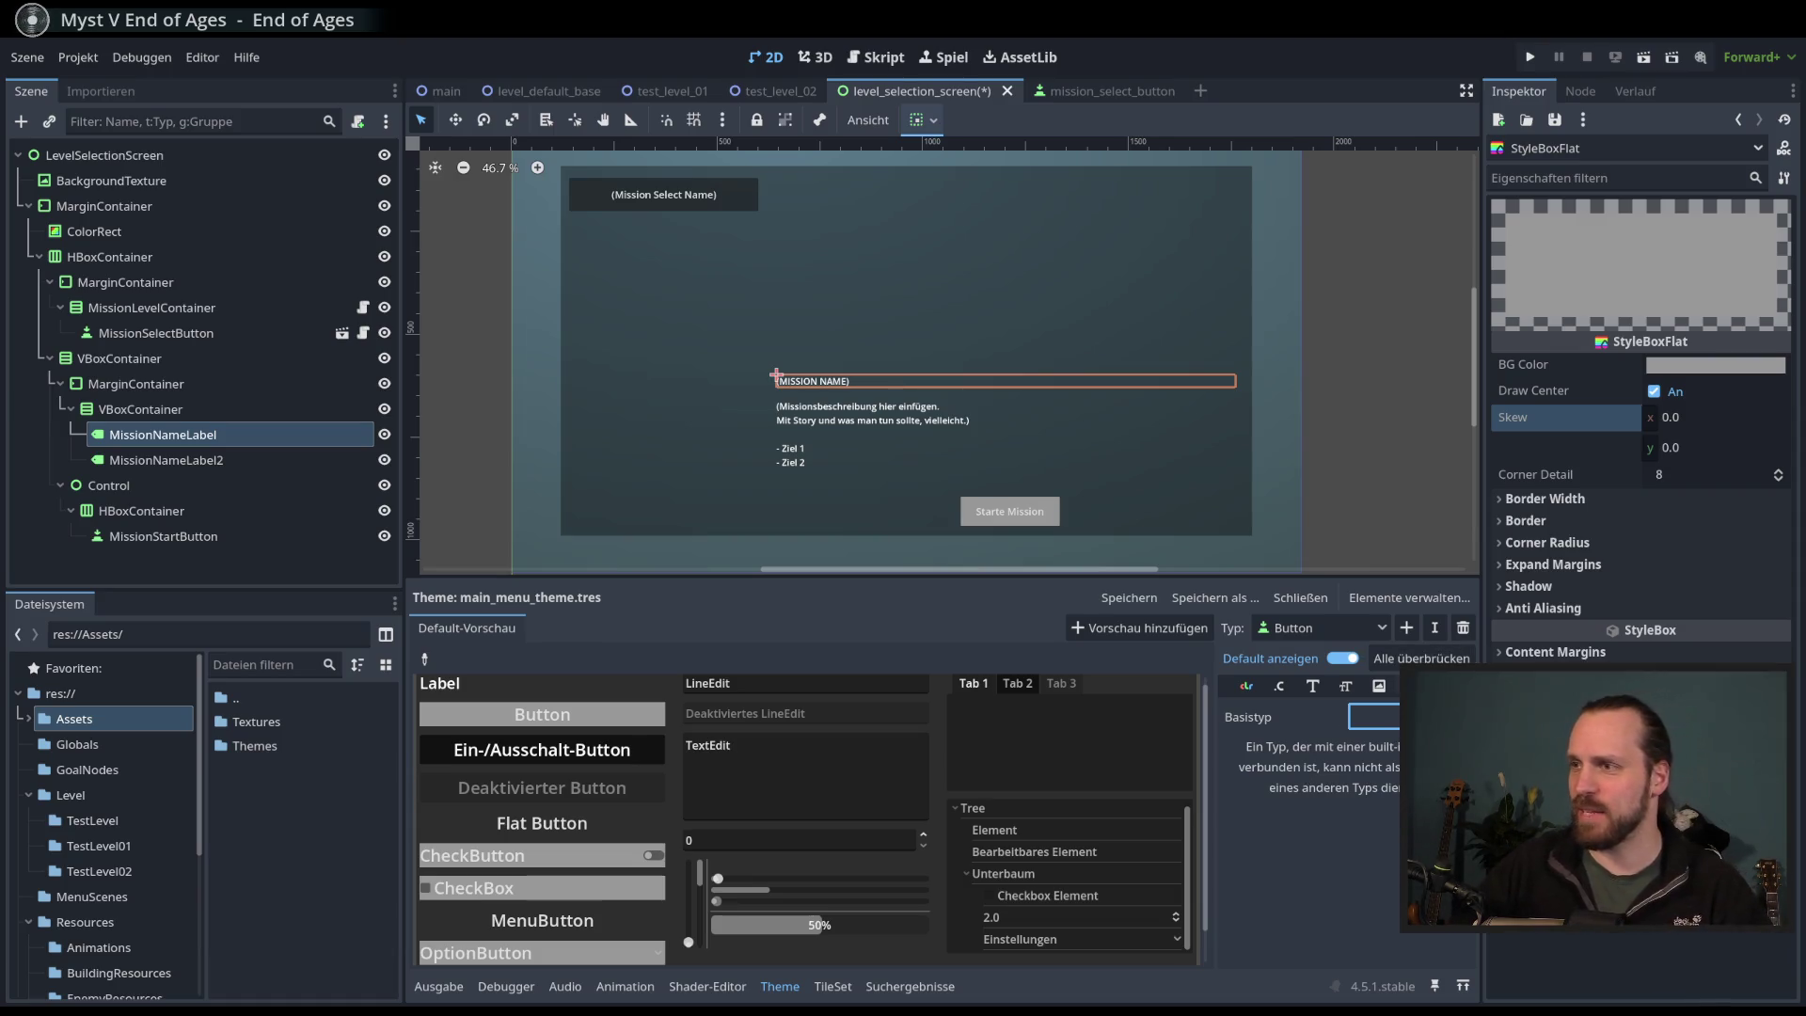
left_click(1397, 685)
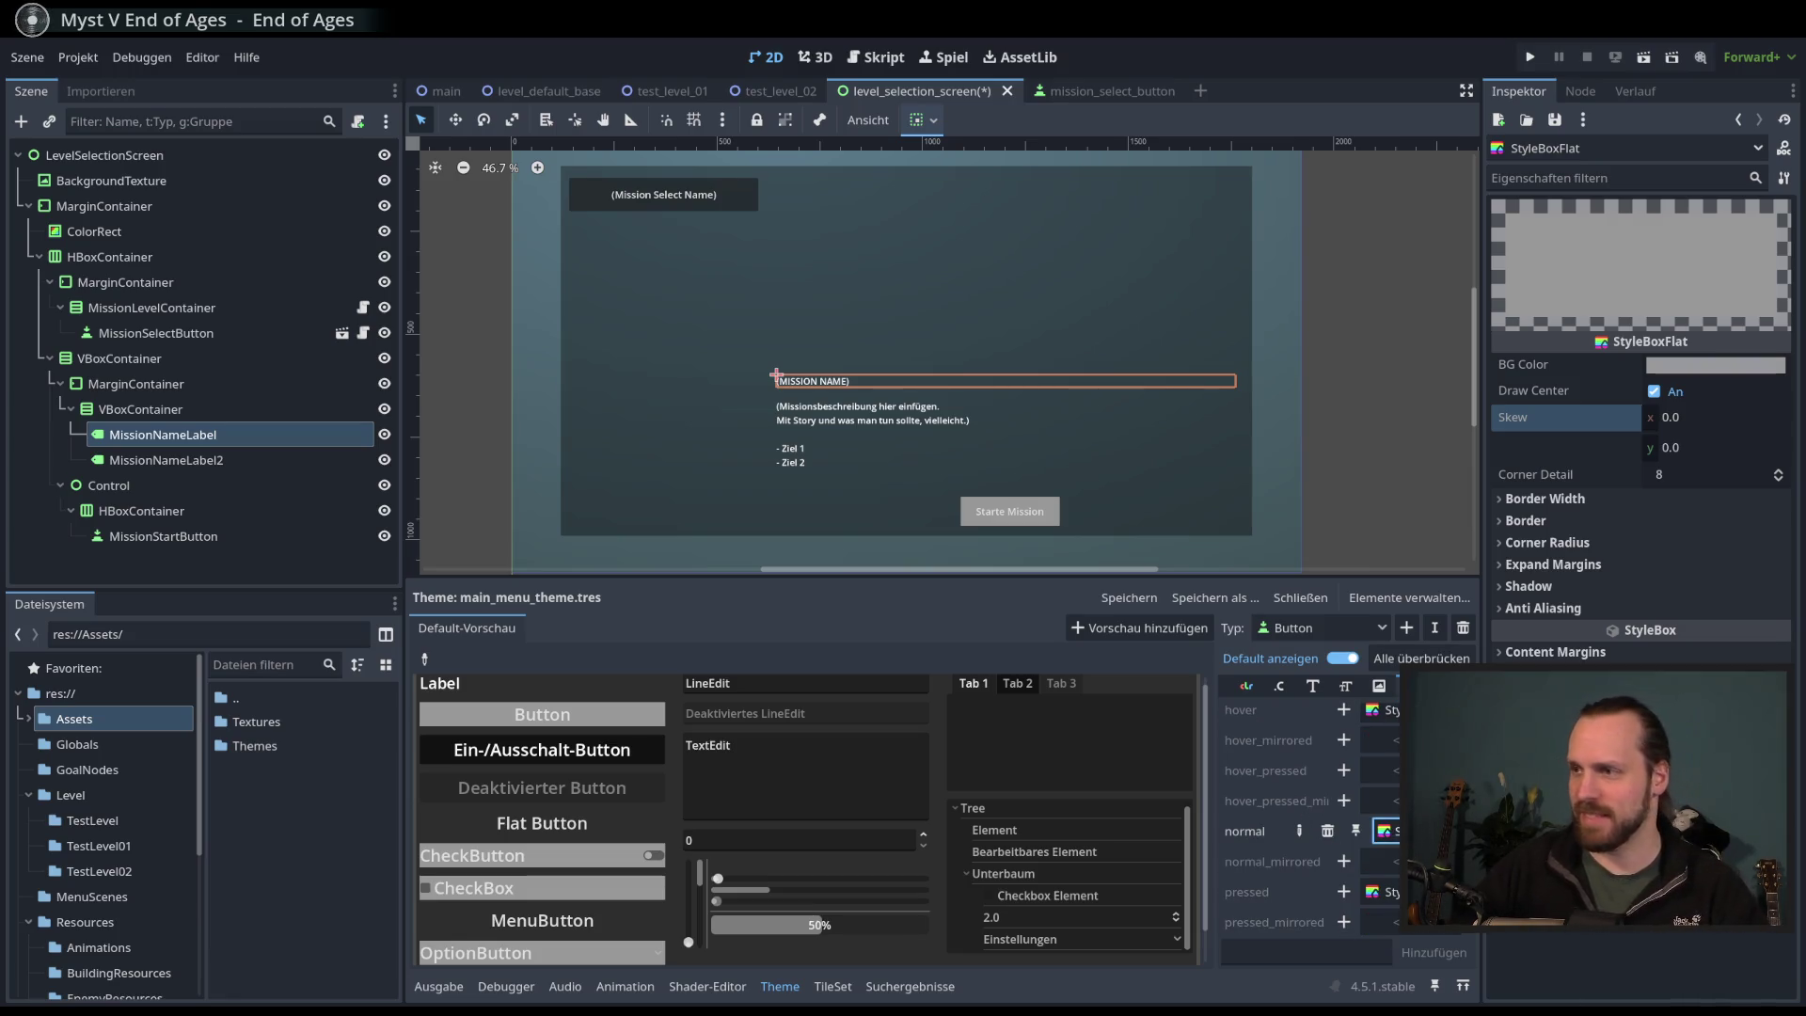
left_click(1545, 499)
left_click_drag(1684, 523, 1769, 523)
left_click(1632, 523)
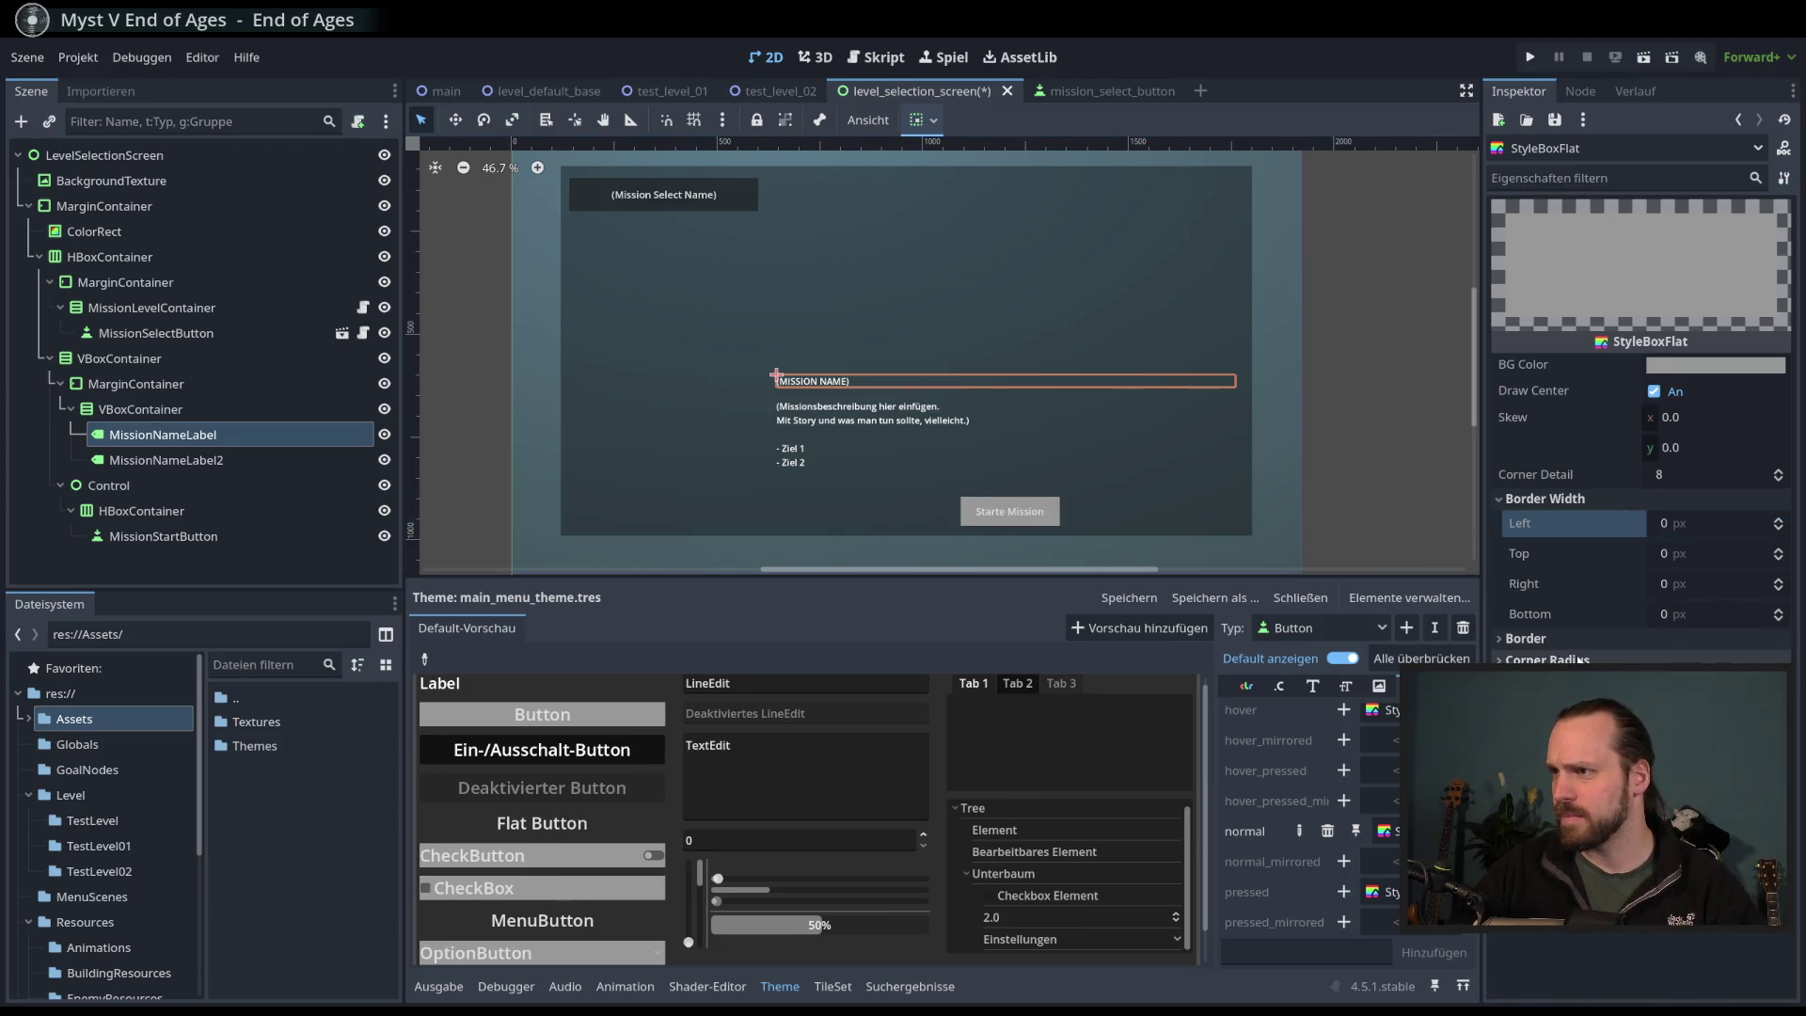
- Round the button style's corners and save the level selection scene
left_click(1548, 660)
mouse_move(1684, 690)
left_mouse_down()
mouse_move(1707, 690)
mouse_move(1683, 690)
left_mouse_up()
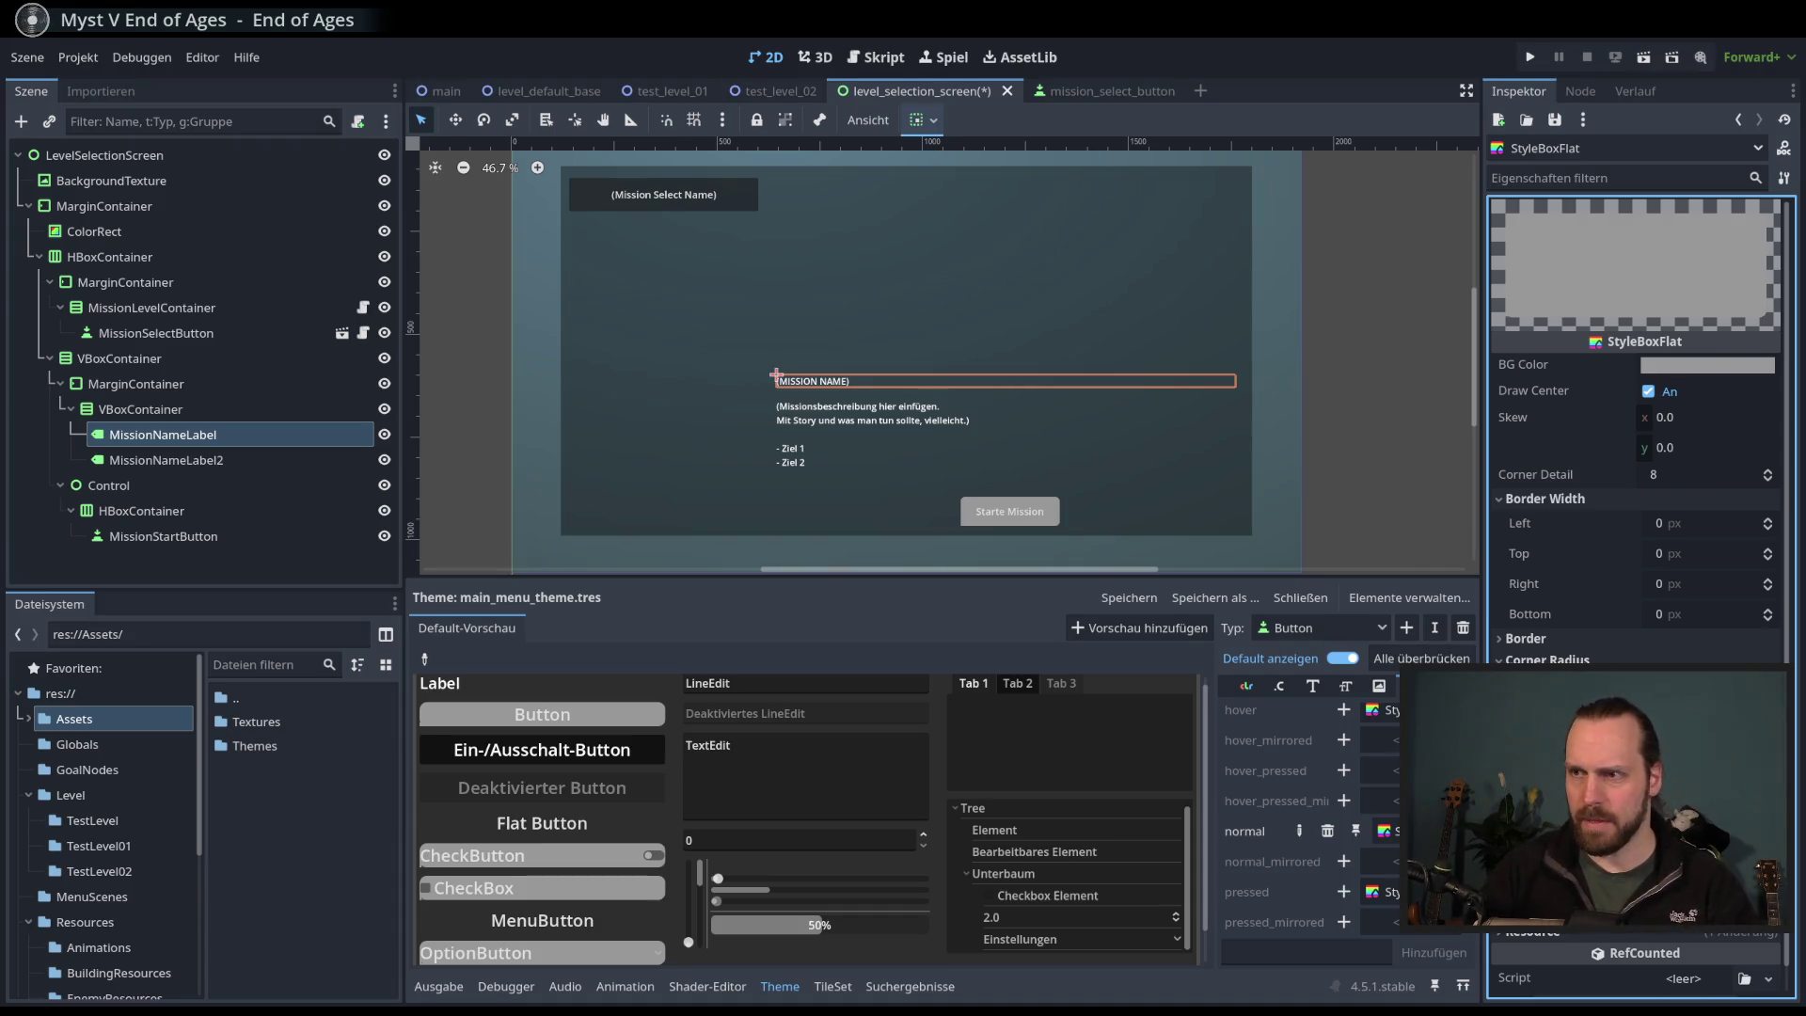
key("ctrl+s")
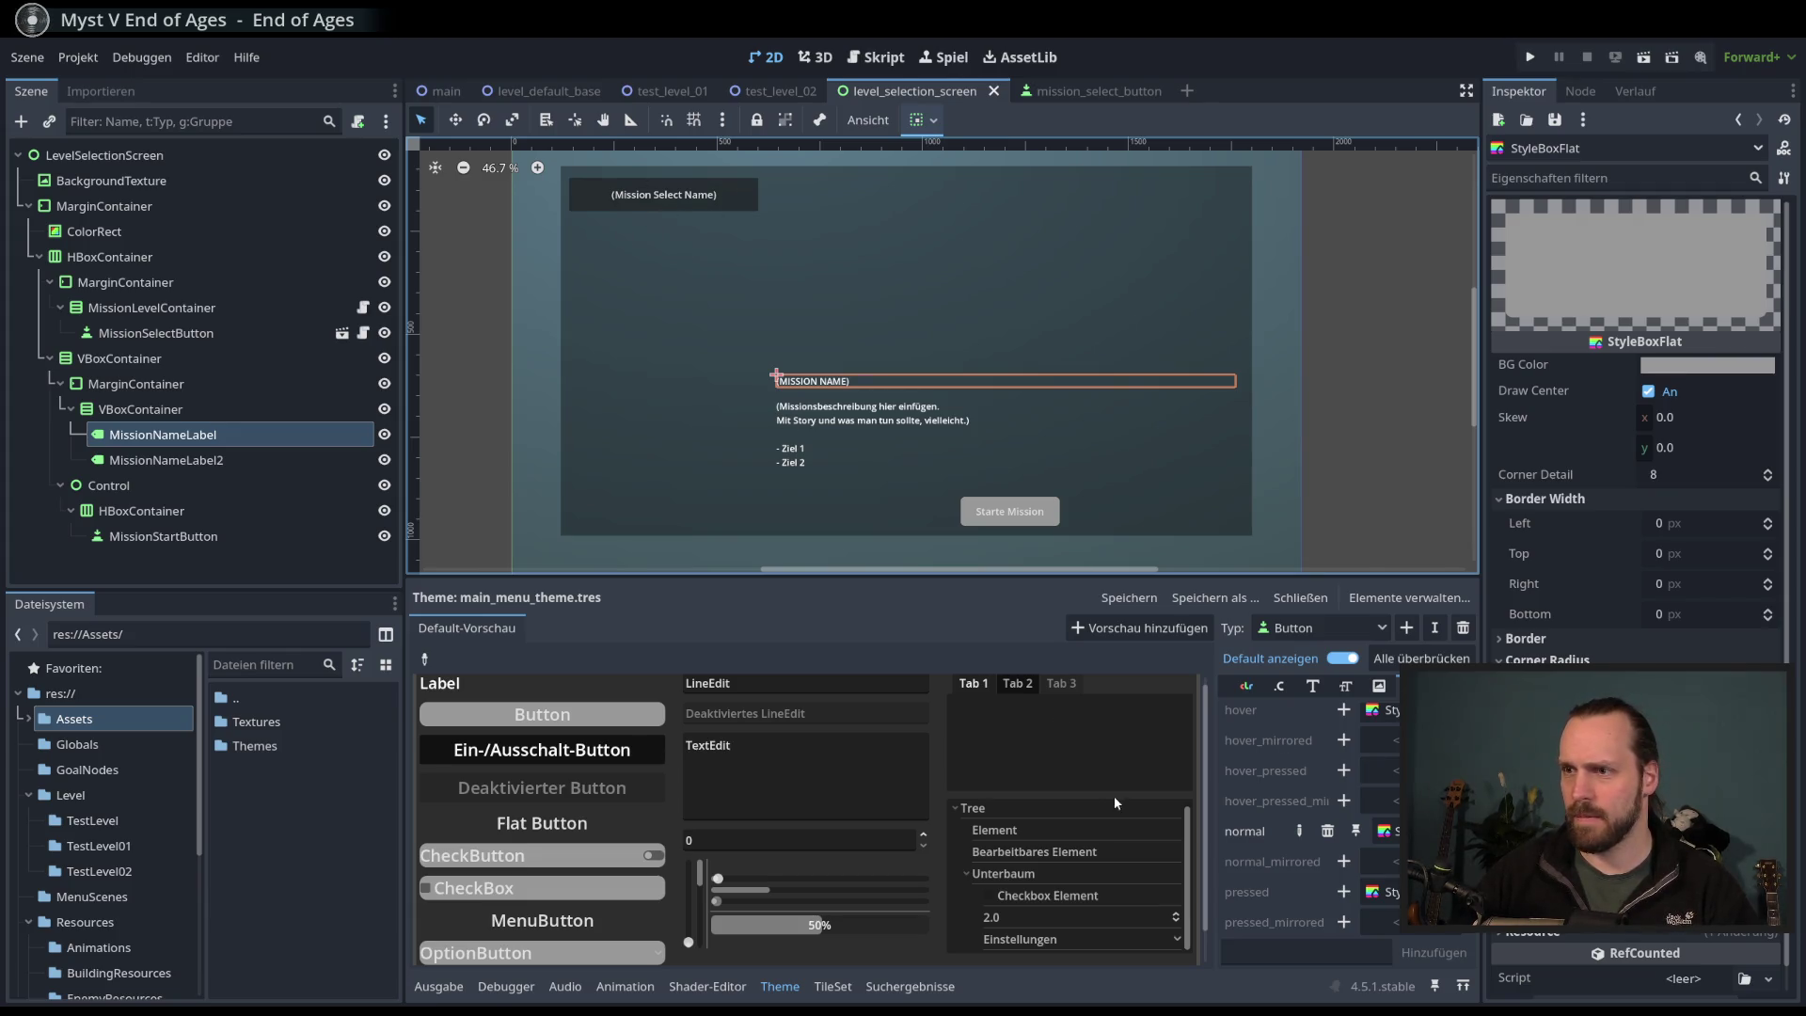
- Run the level selection scene with F6, showing Test Mission 01 and Test Mission 02
scroll(670, 820, "down", 2)
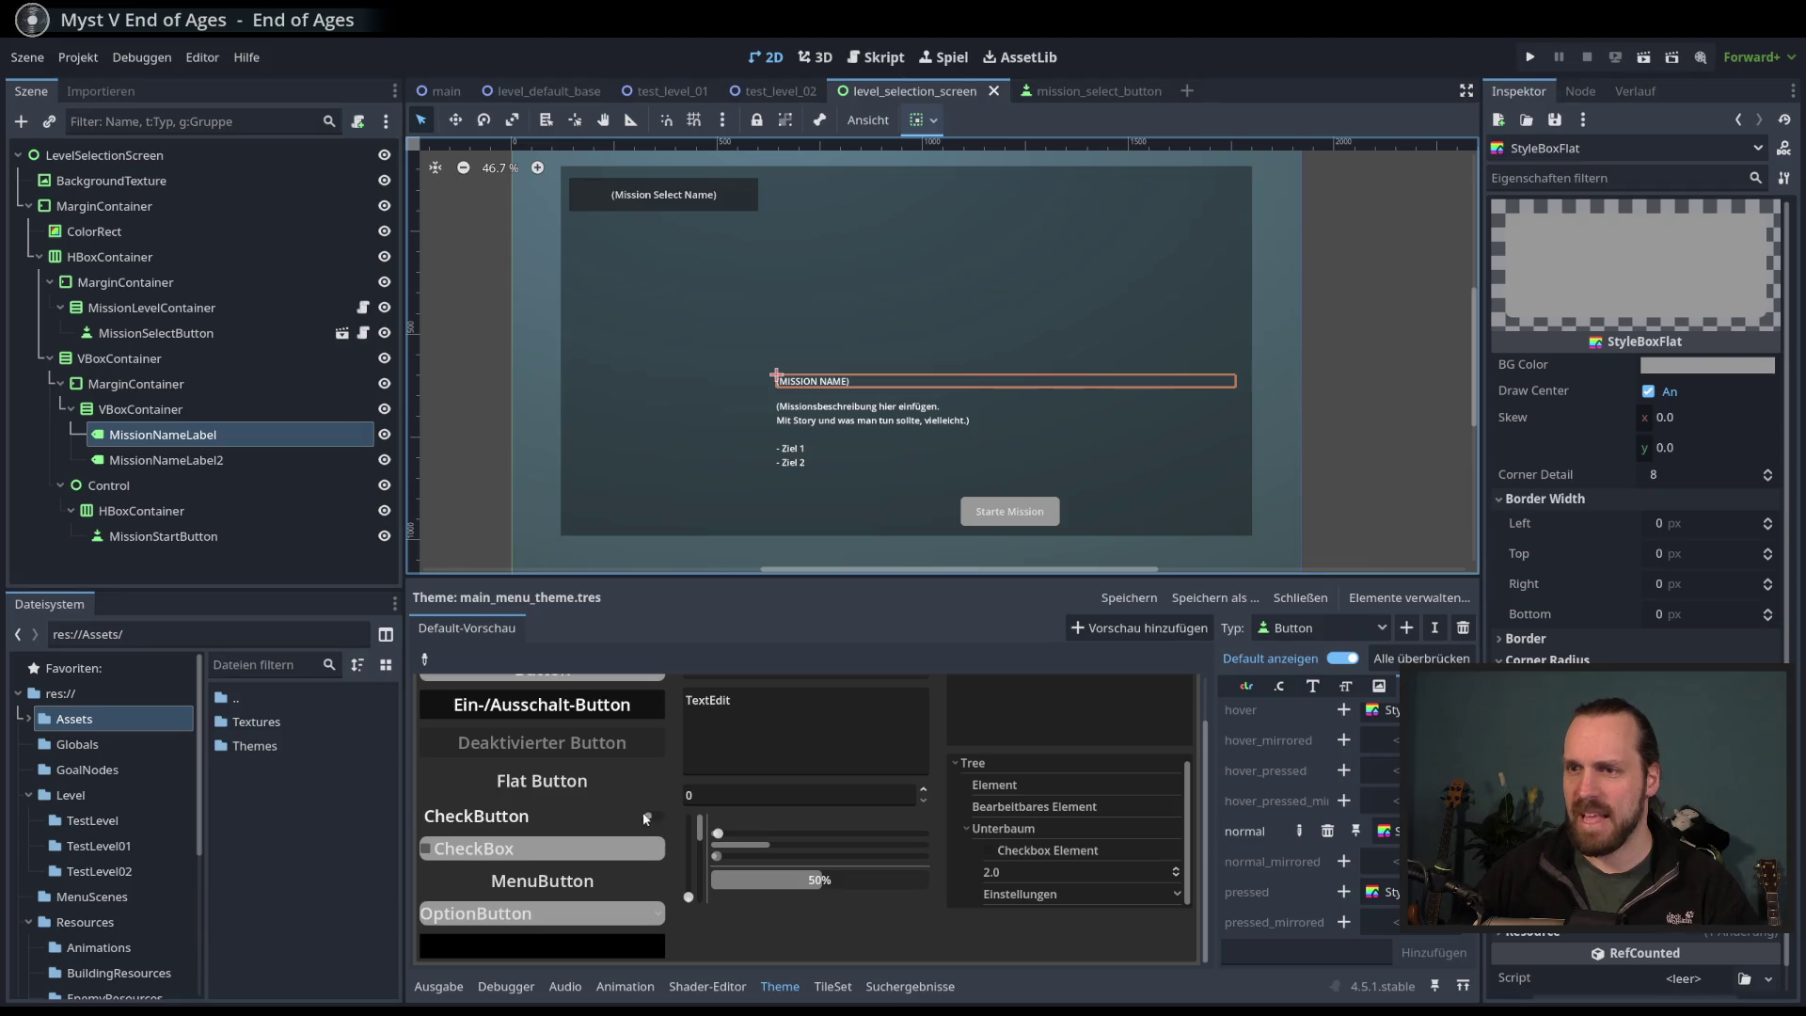
scroll(632, 819, "up", 3)
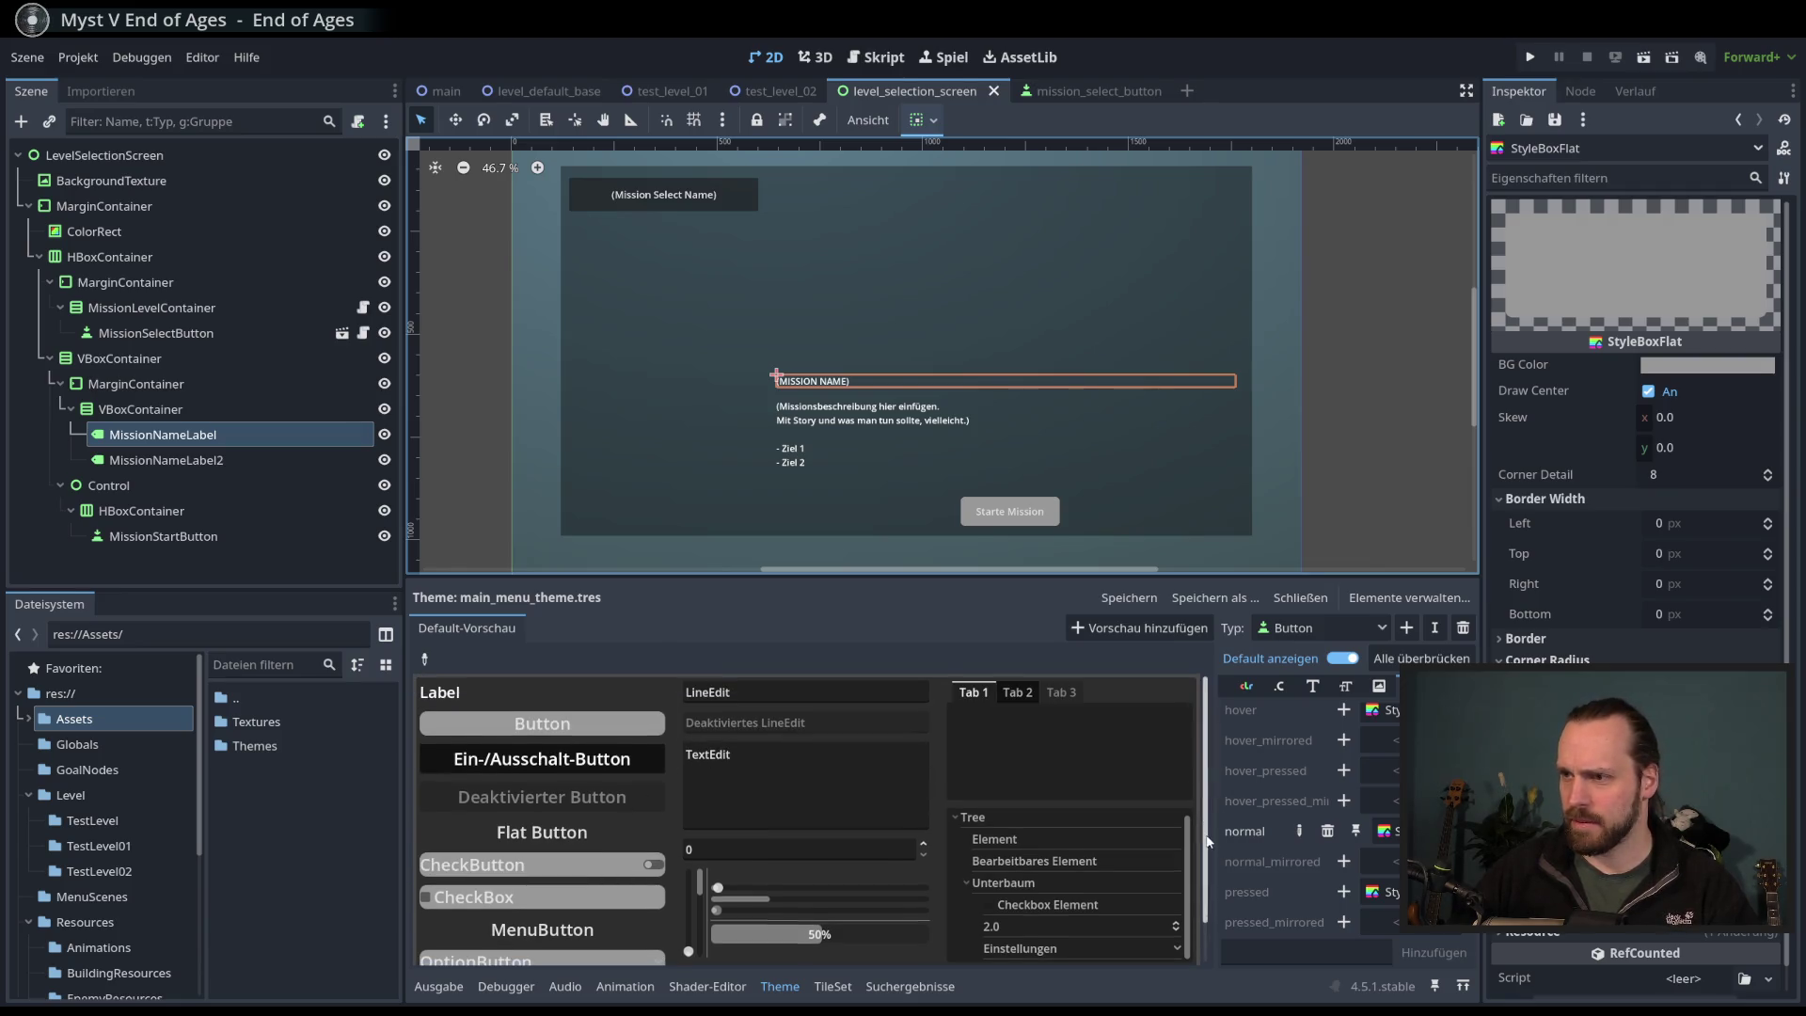
scroll(1201, 884, "down", 2)
scroll(1185, 838, "up", 3)
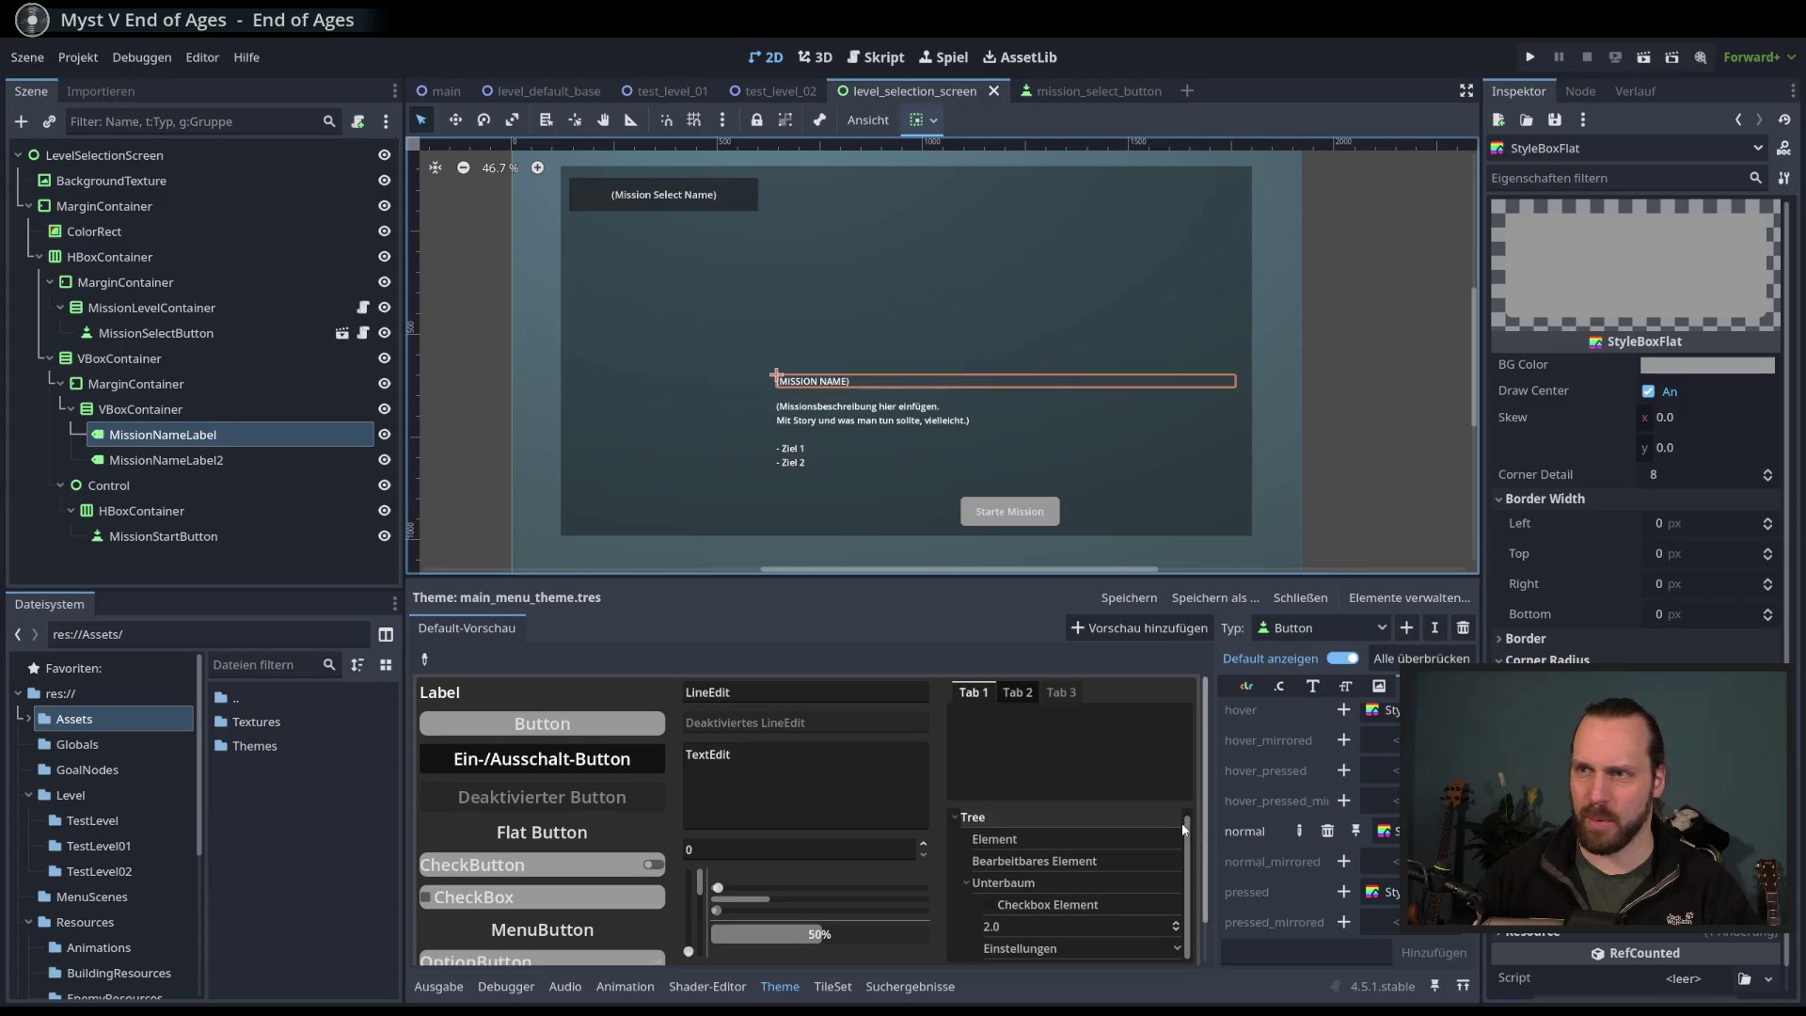
scroll(1183, 846, "down", 2)
scroll(1190, 877, "up", 2)
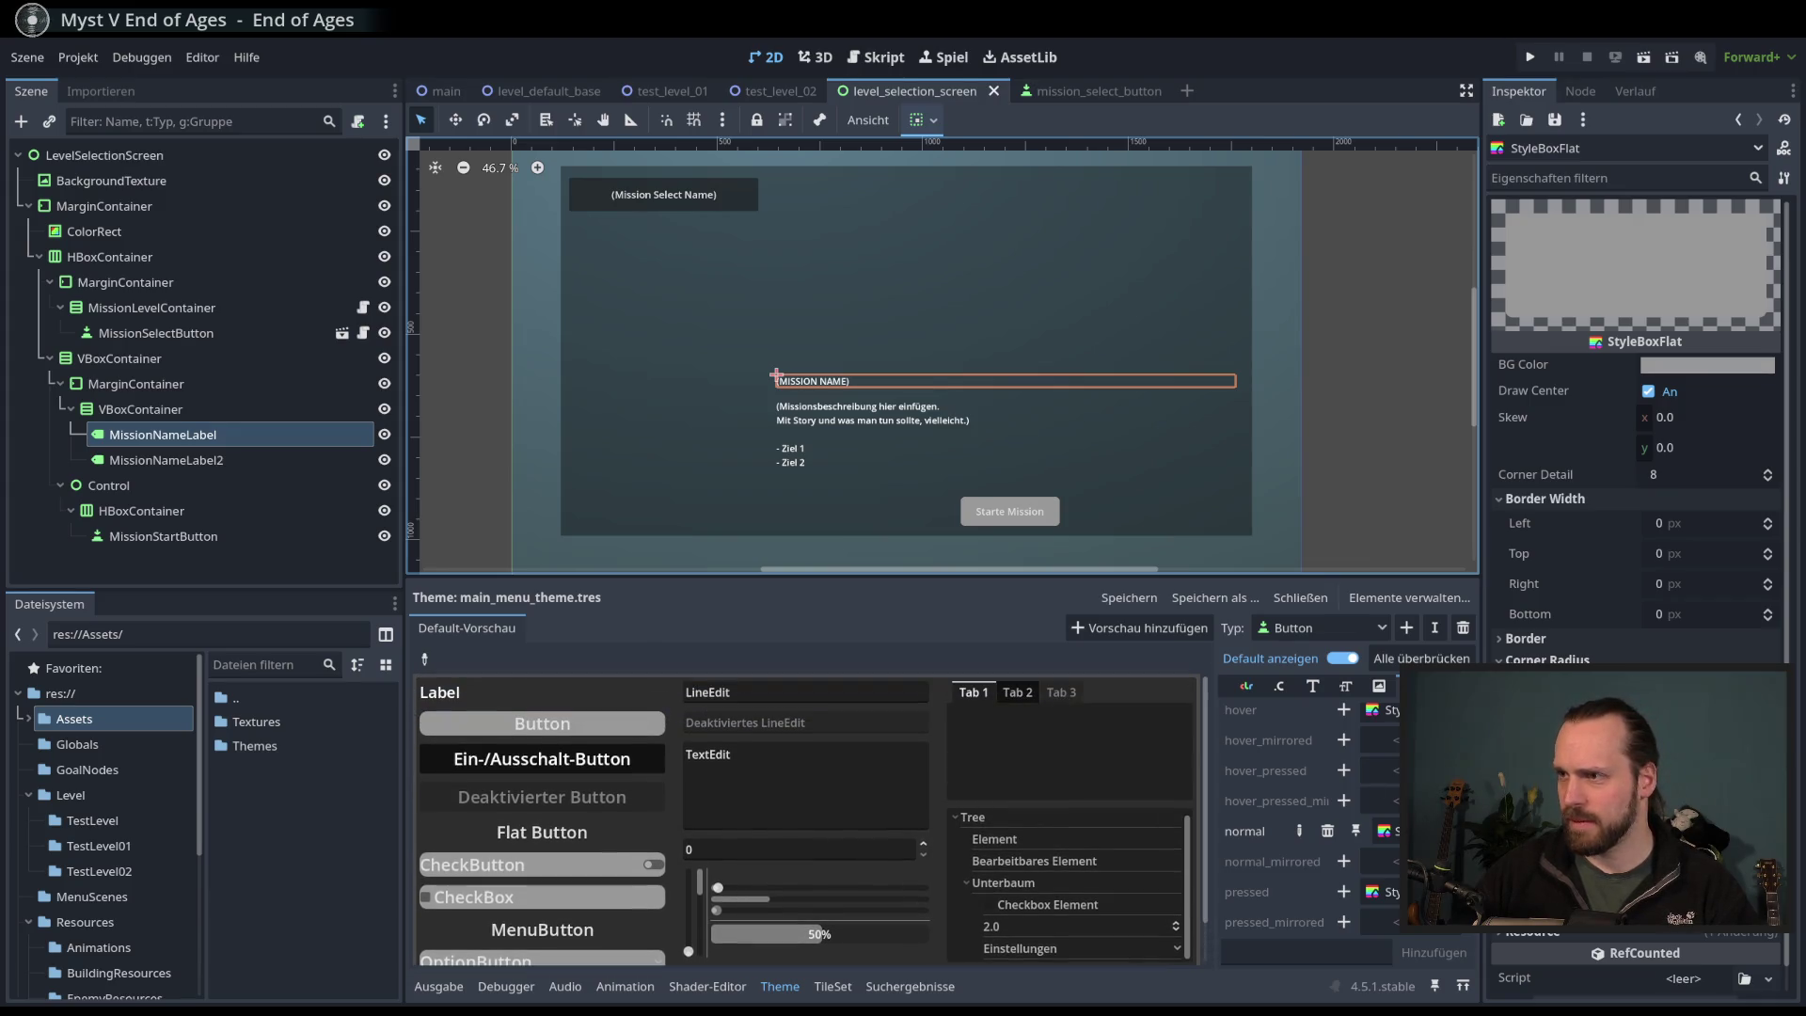
scroll(1263, 737, "up", 3)
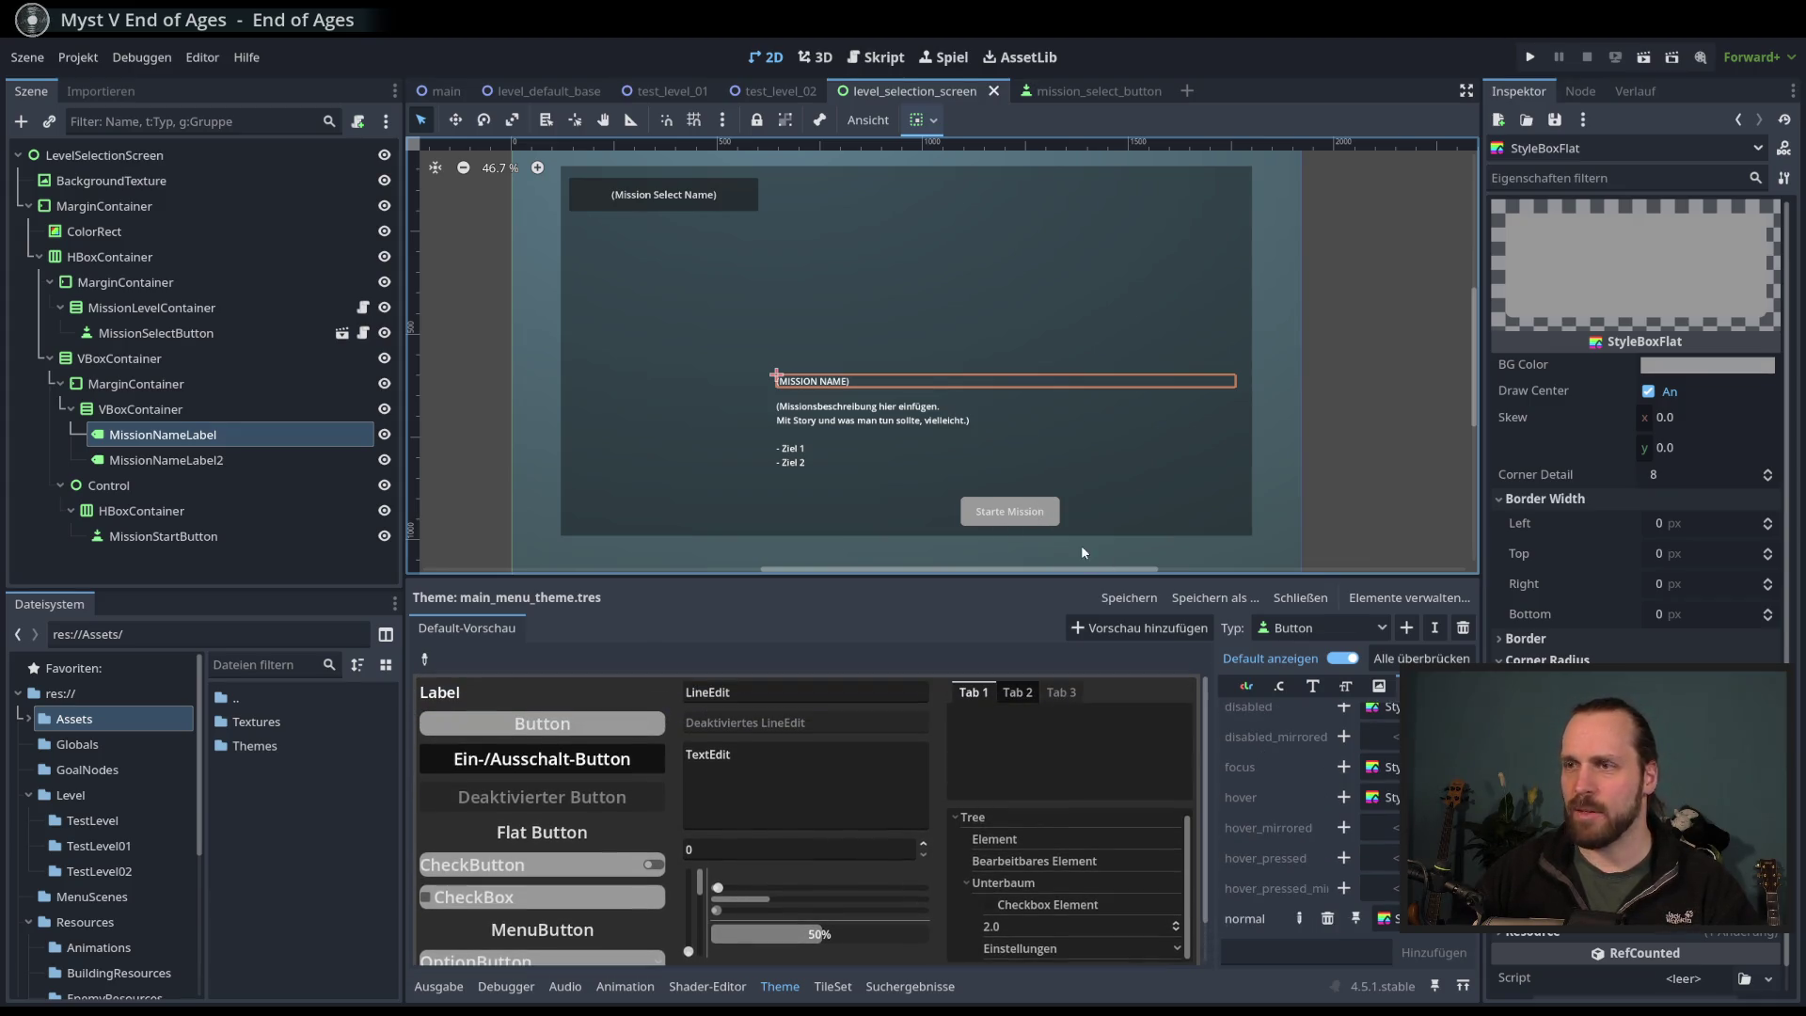
key("F6")
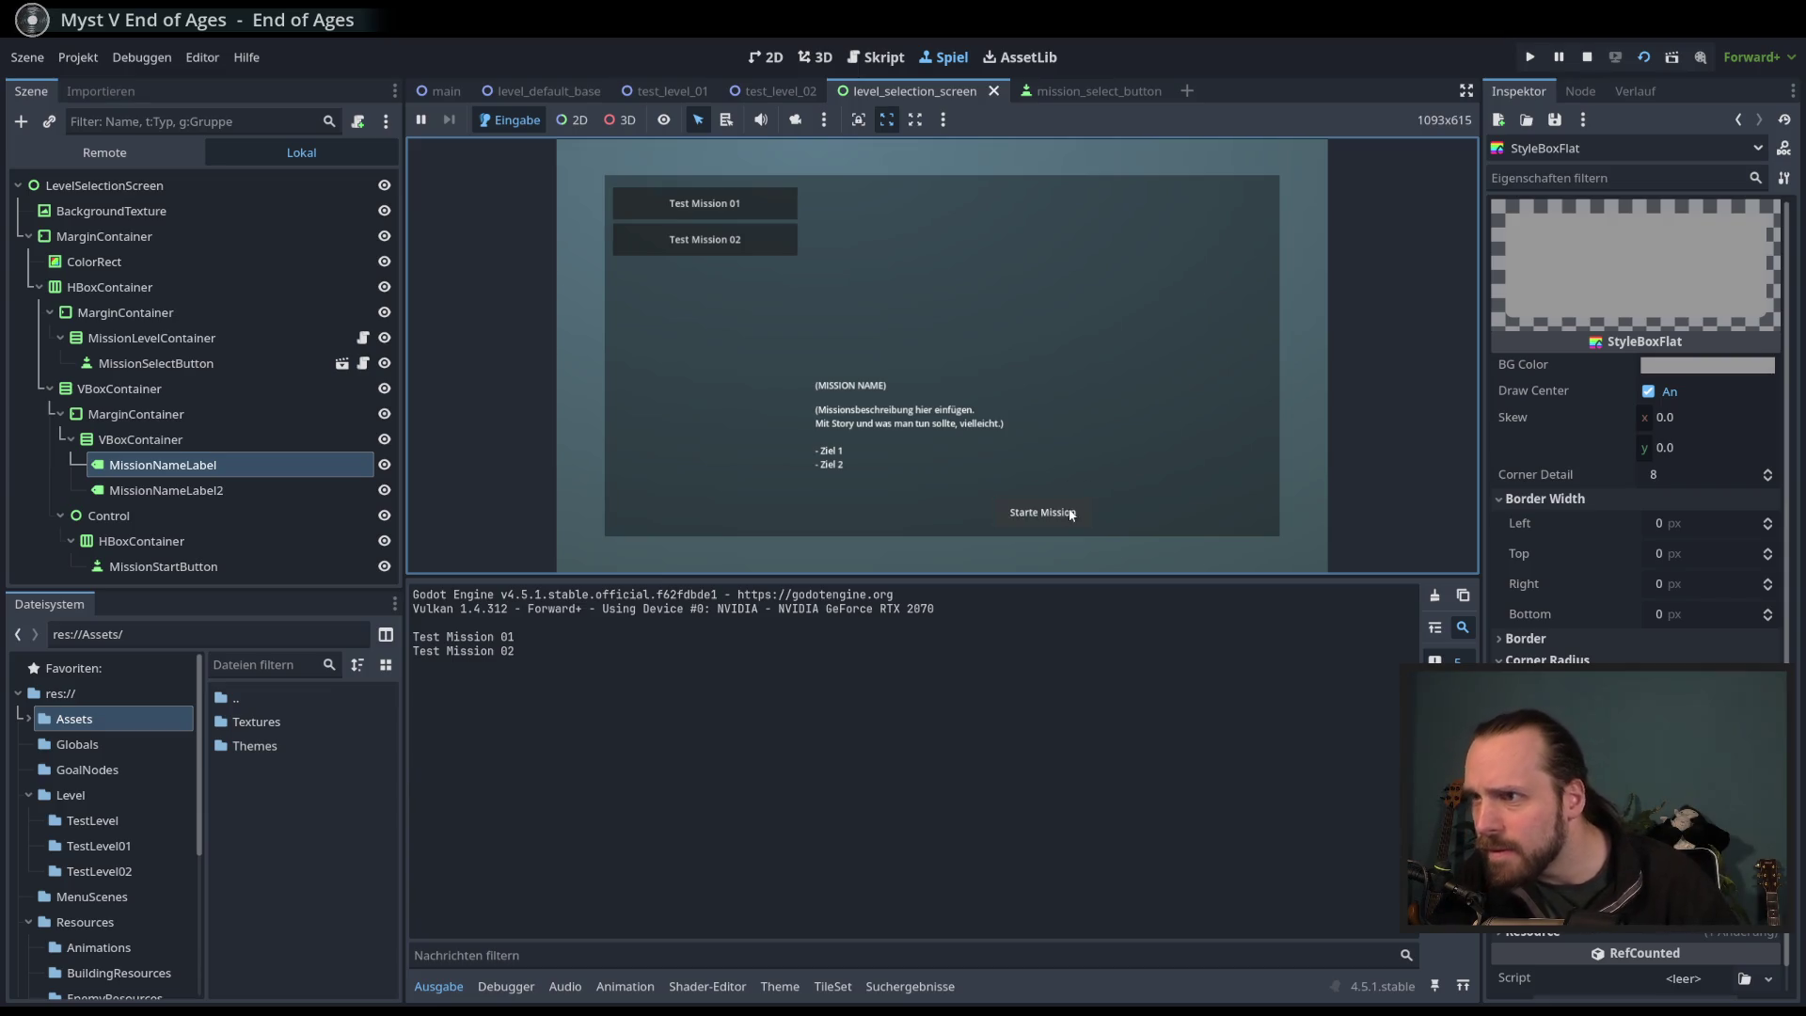
- Test Starte Mission in the game, stop it, and set the button BG Color to black
left_click(1071, 513)
key("F8")
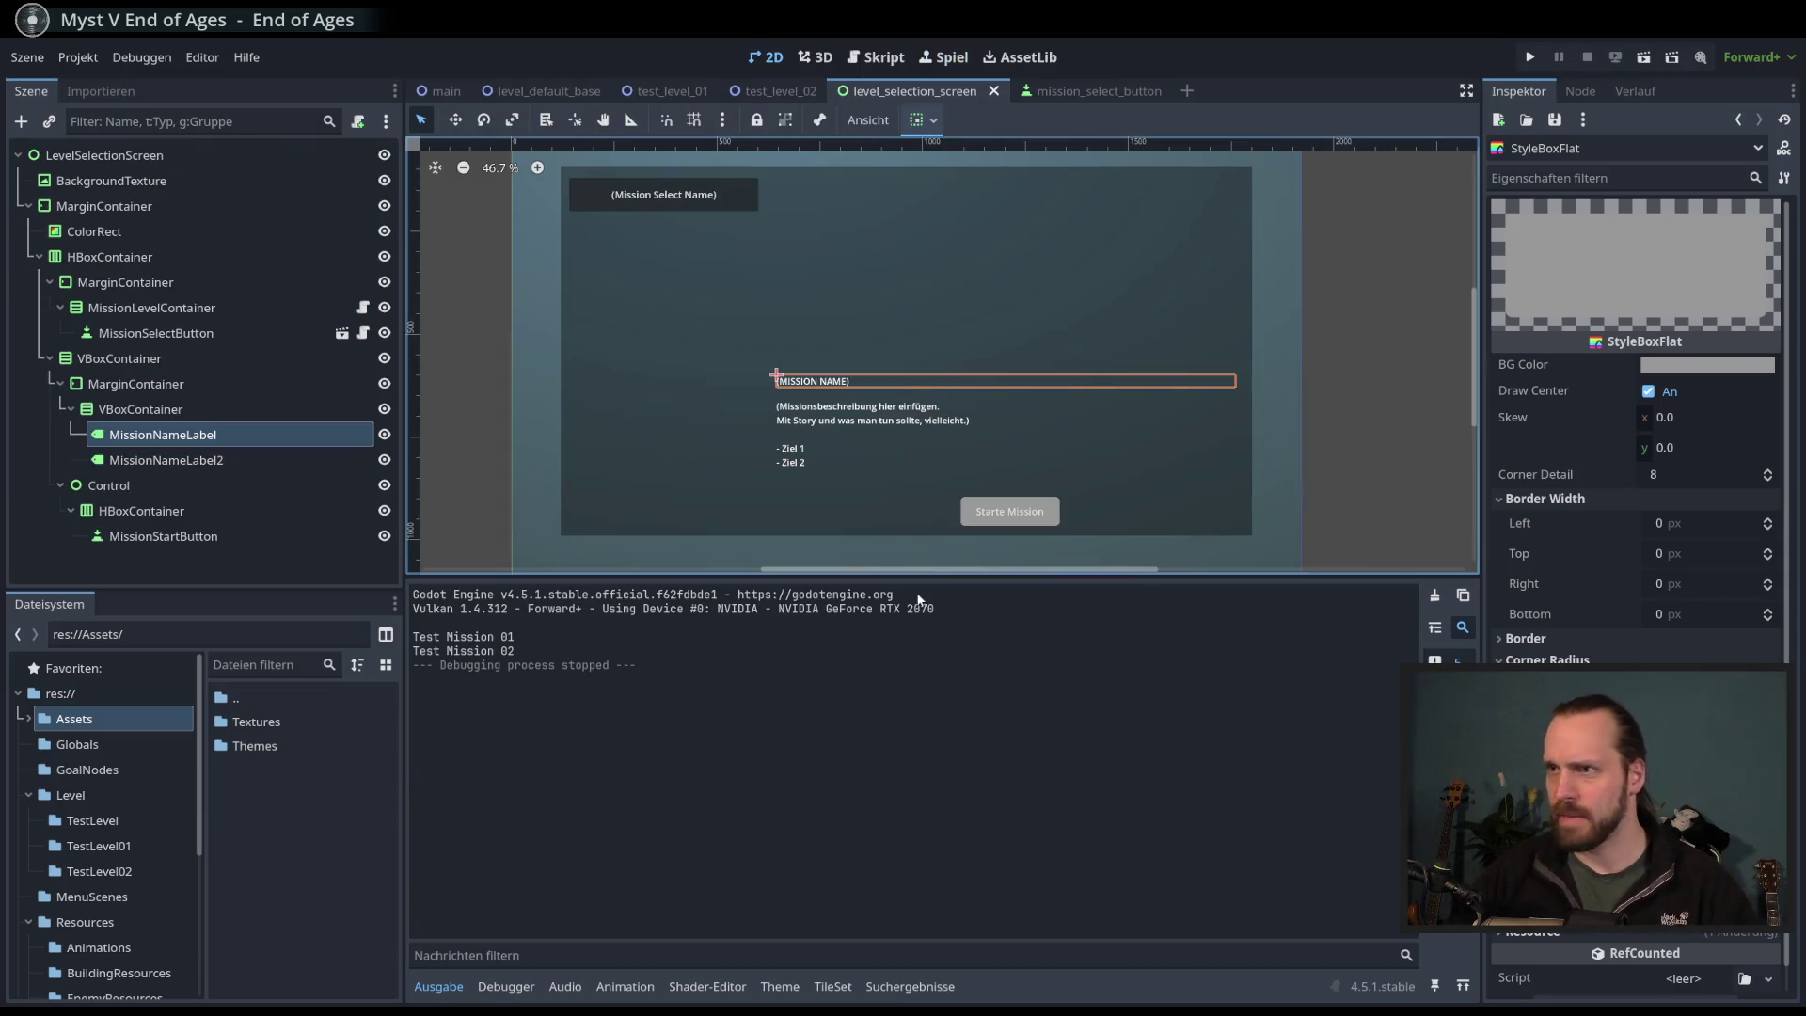
left_click(823, 996)
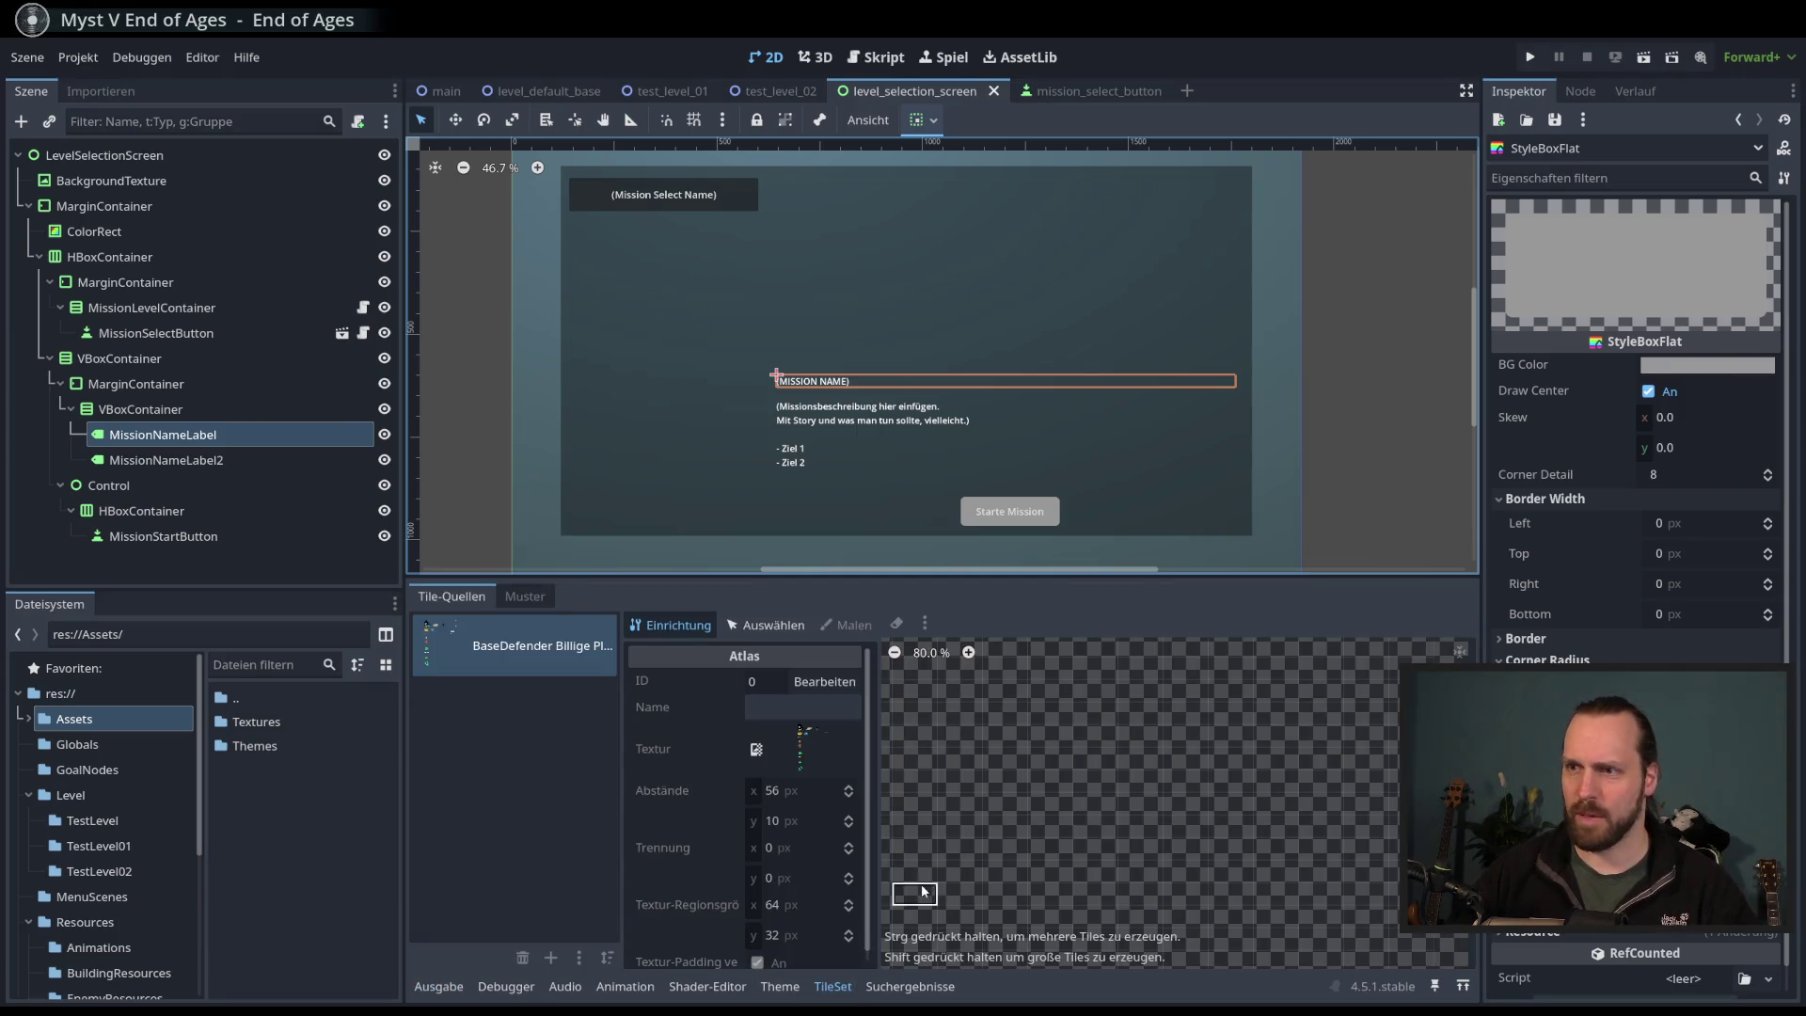
left_click(780, 986)
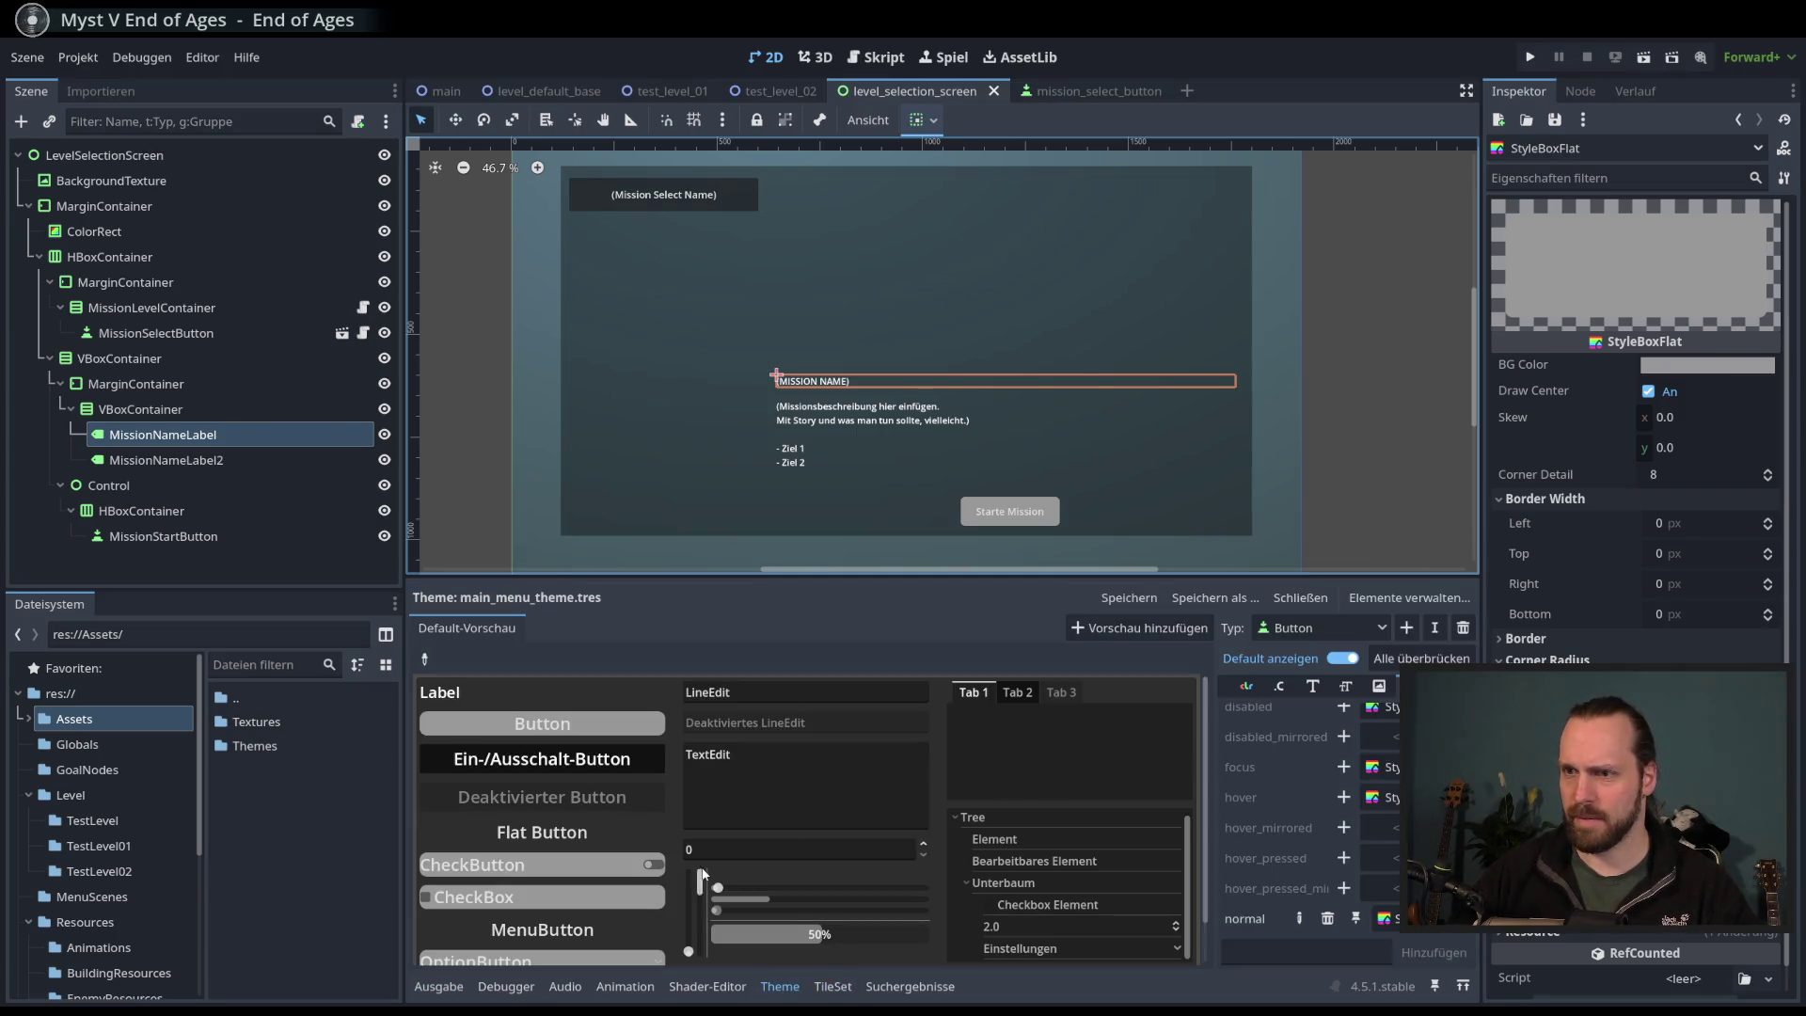
left_click(1695, 367)
mouse_move(1783, 595)
left_mouse_down()
mouse_move(1794, 644)
mouse_move(1783, 414)
mouse_move(1788, 650)
left_mouse_up()
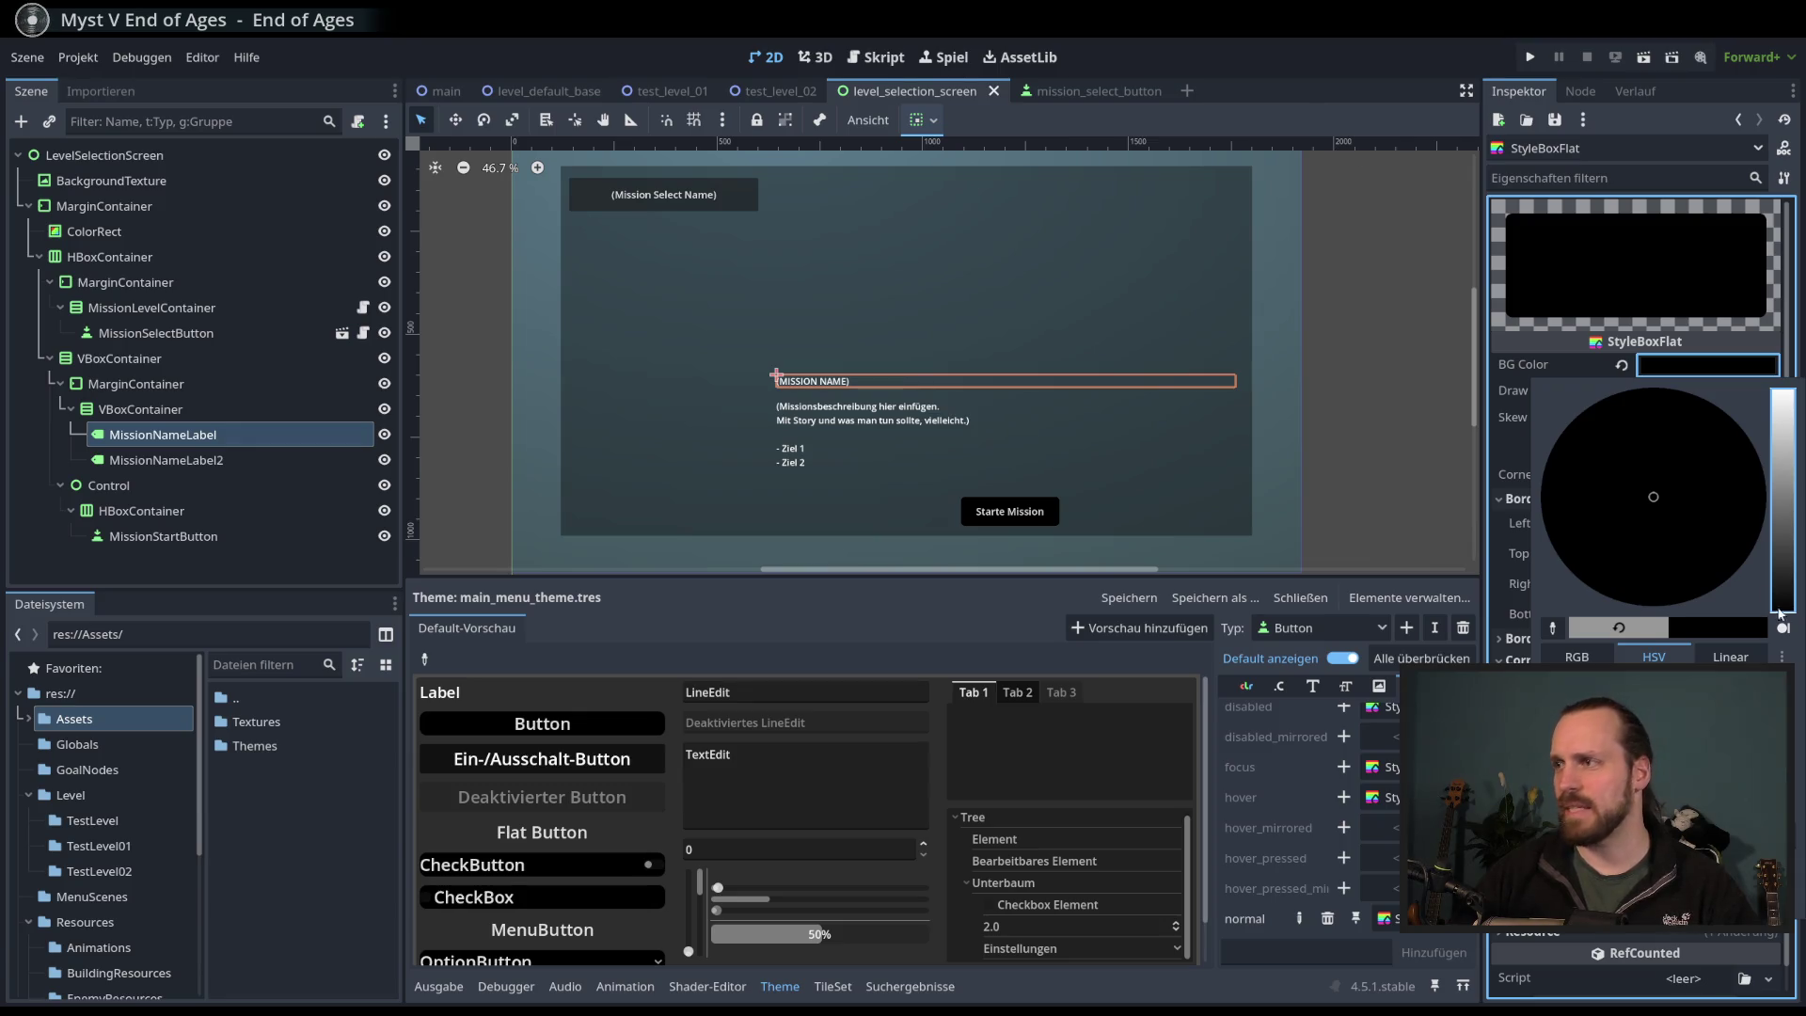
- Adjust the flat style's BG Color to a dark grey-teal and close the colour picker
left_click_drag(1780, 597, 1782, 587)
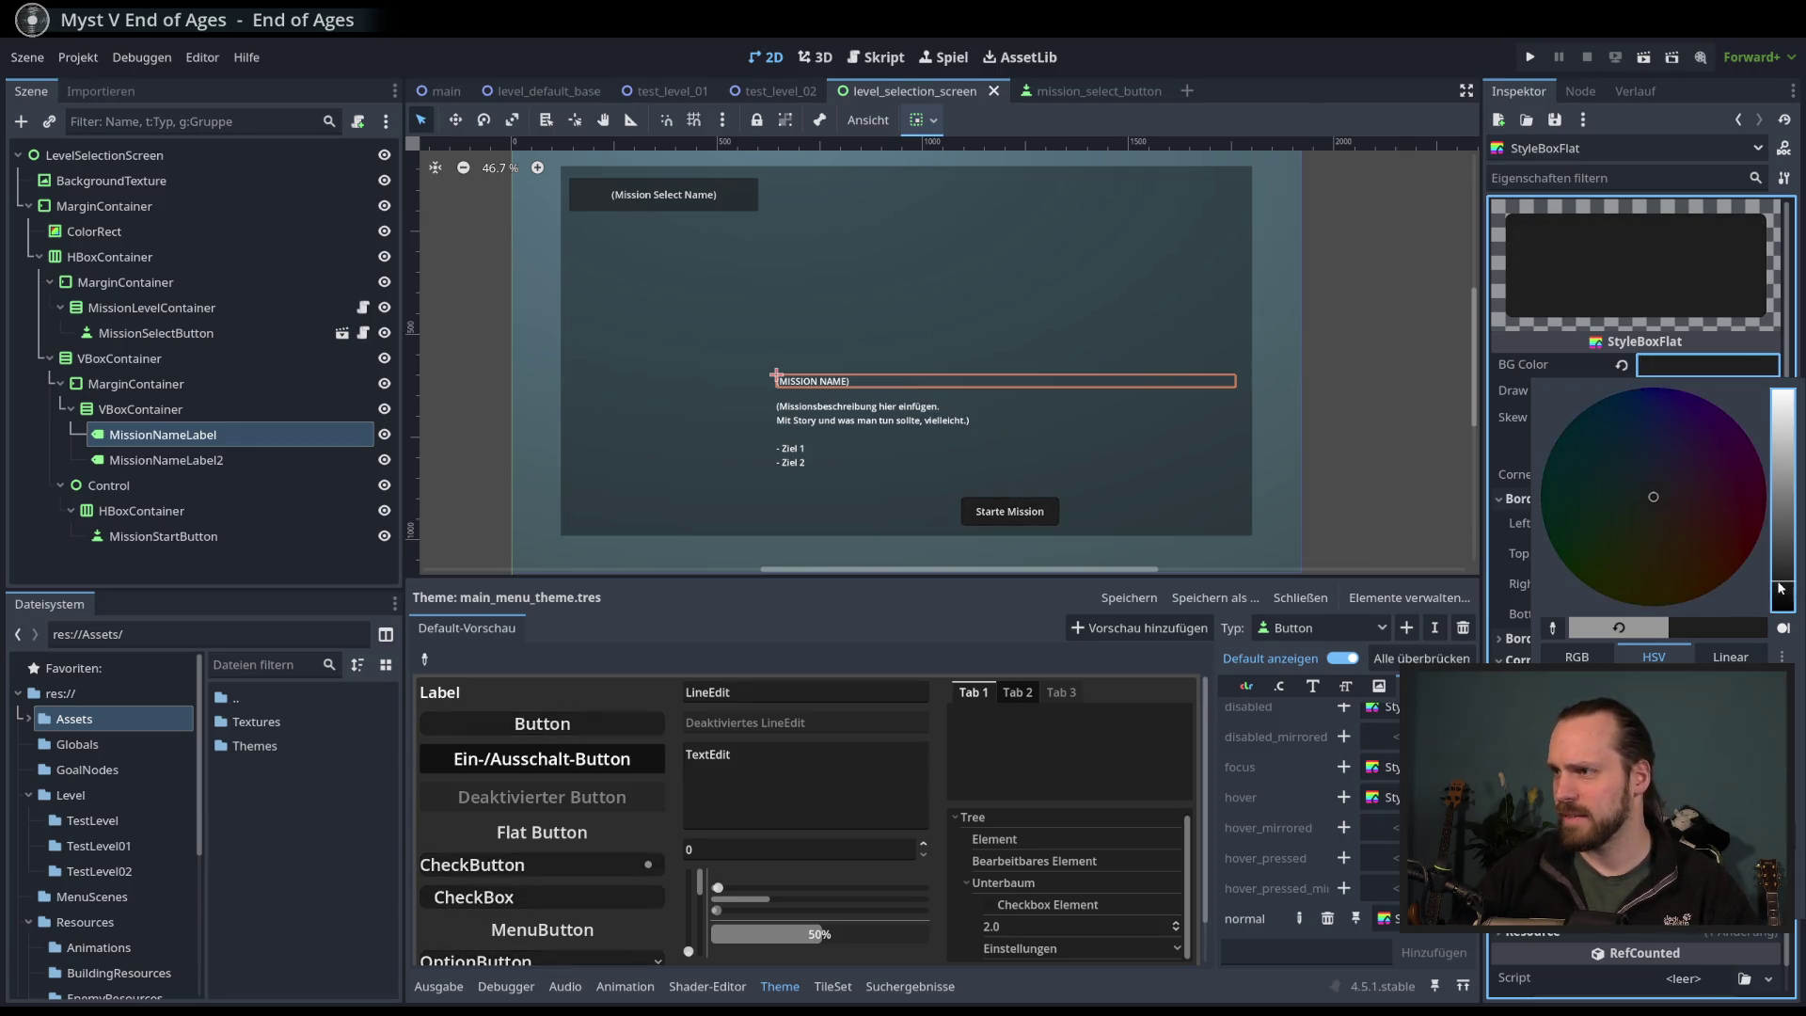
left_click_drag(1660, 539, 1604, 454)
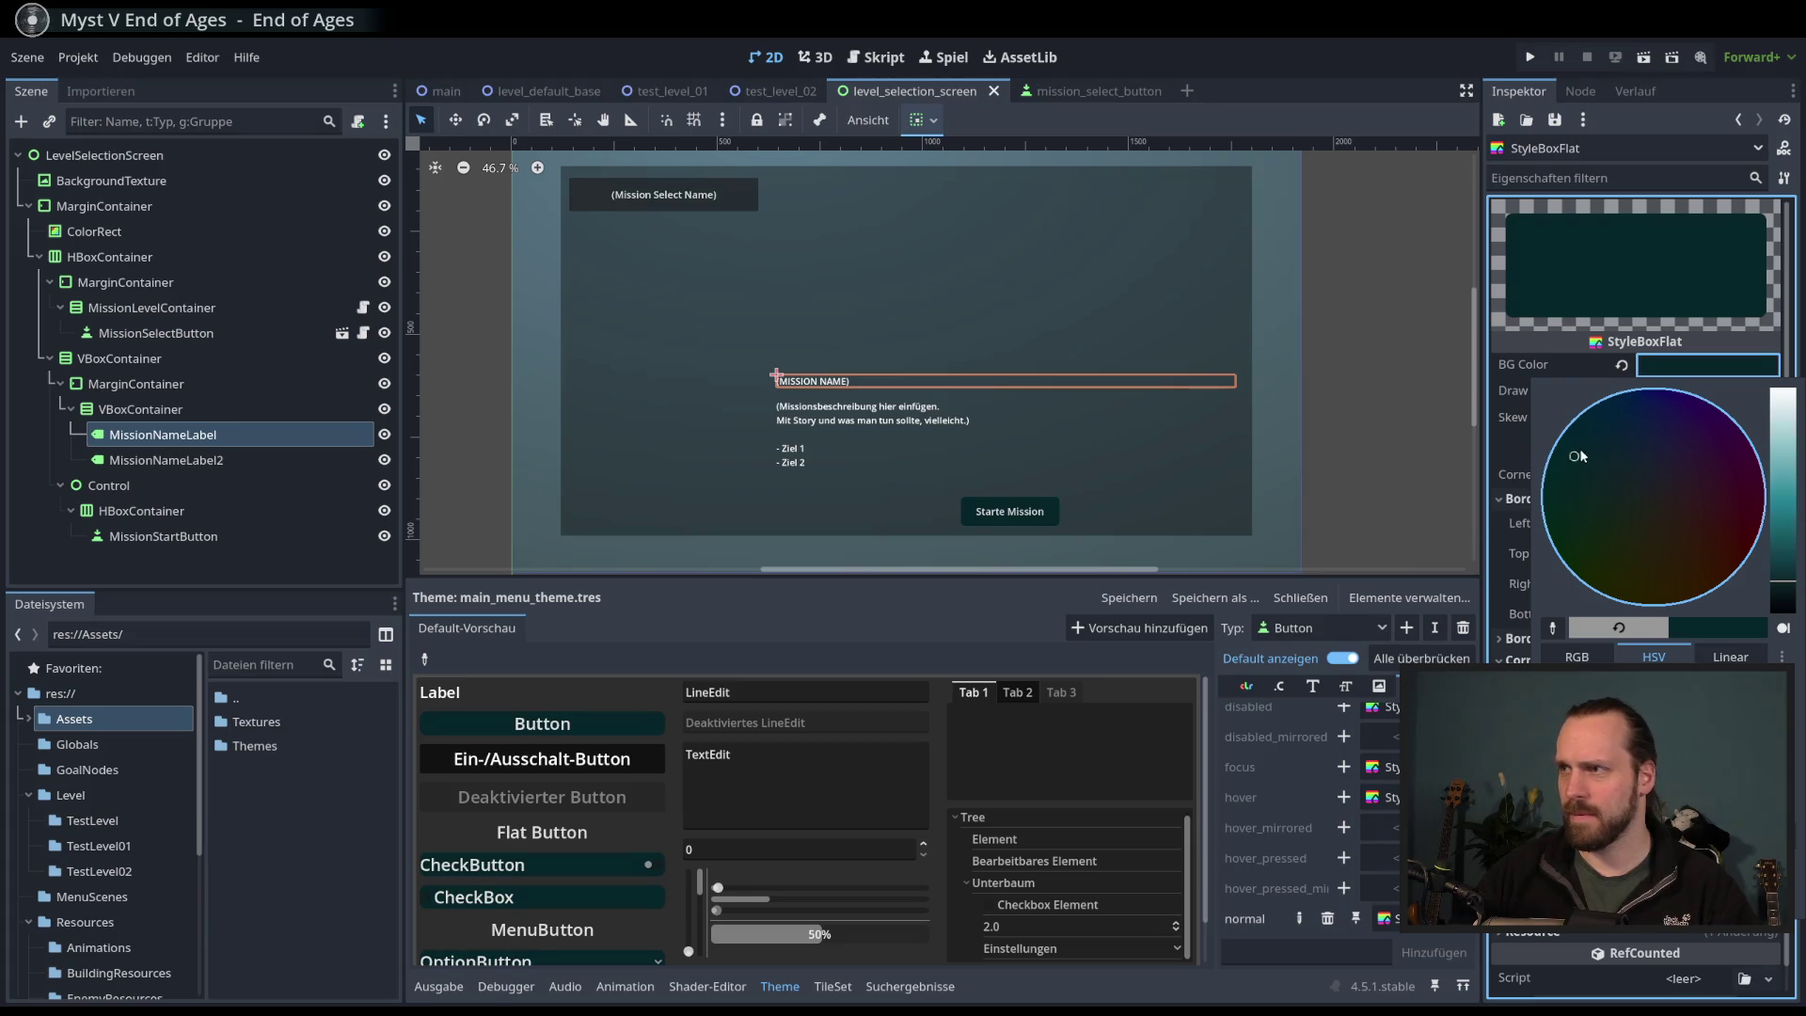
left_click_drag(1616, 453, 1632, 478)
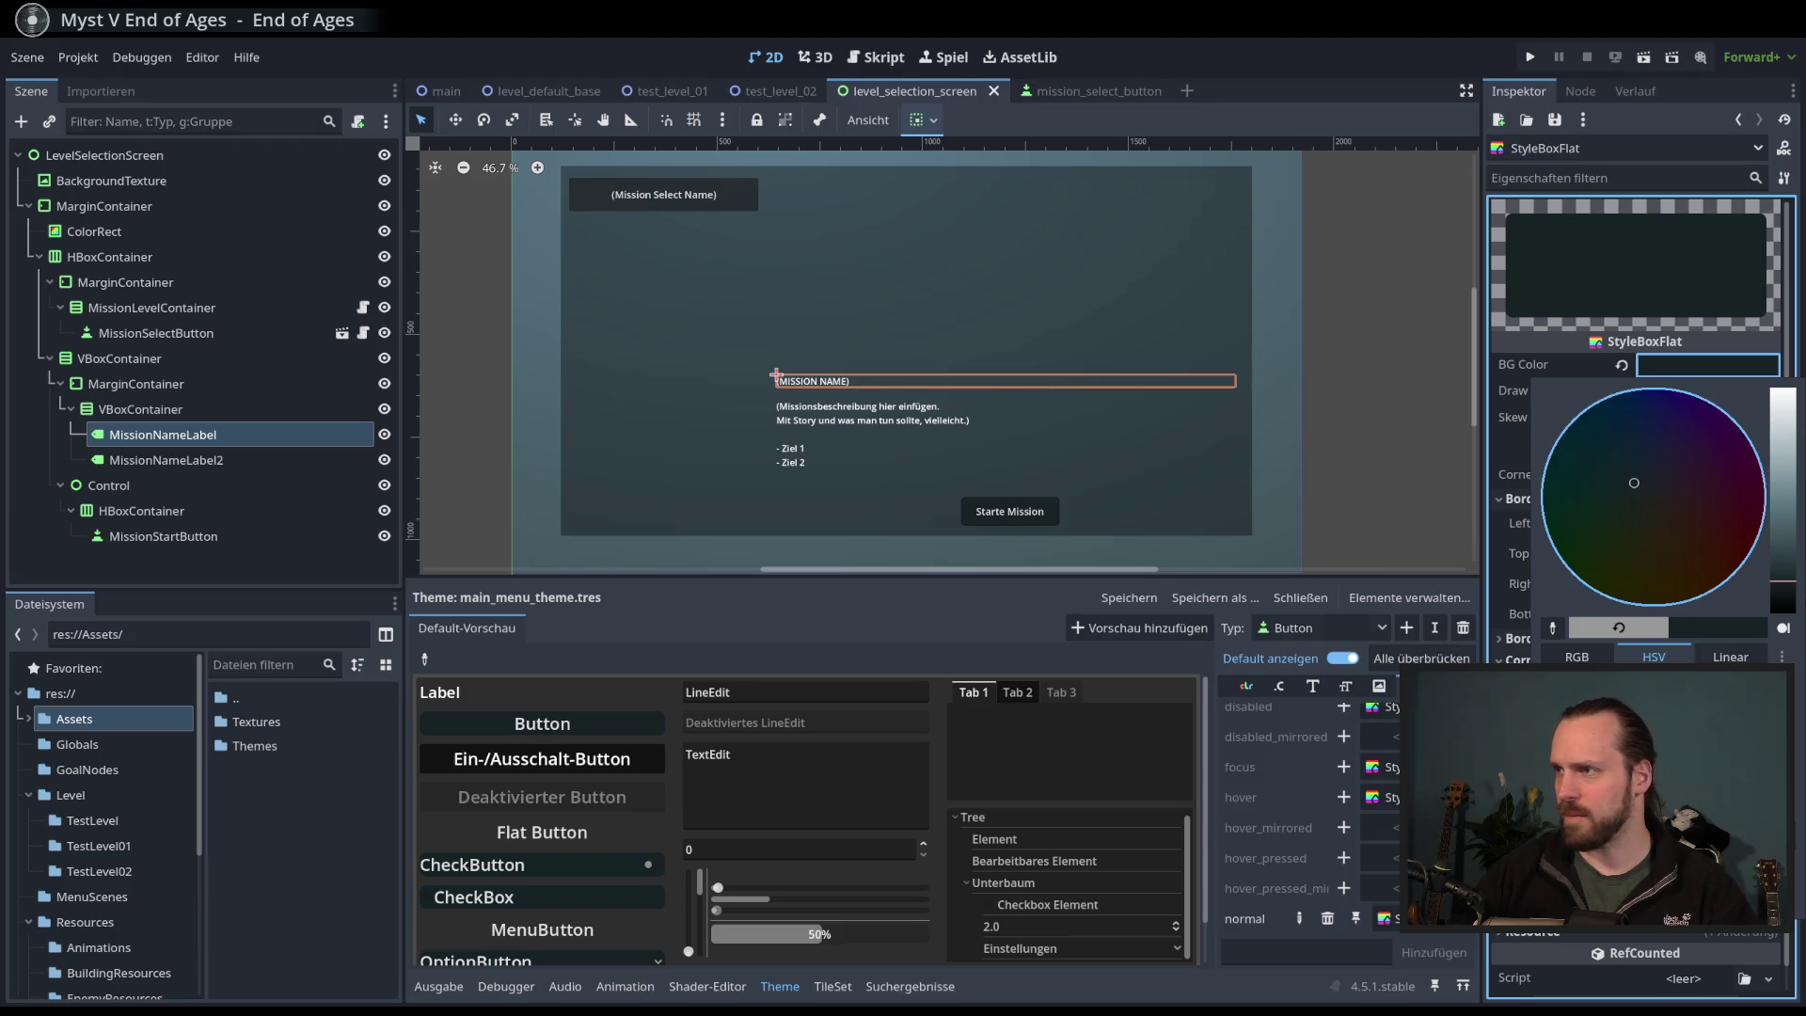
left_click(1367, 198)
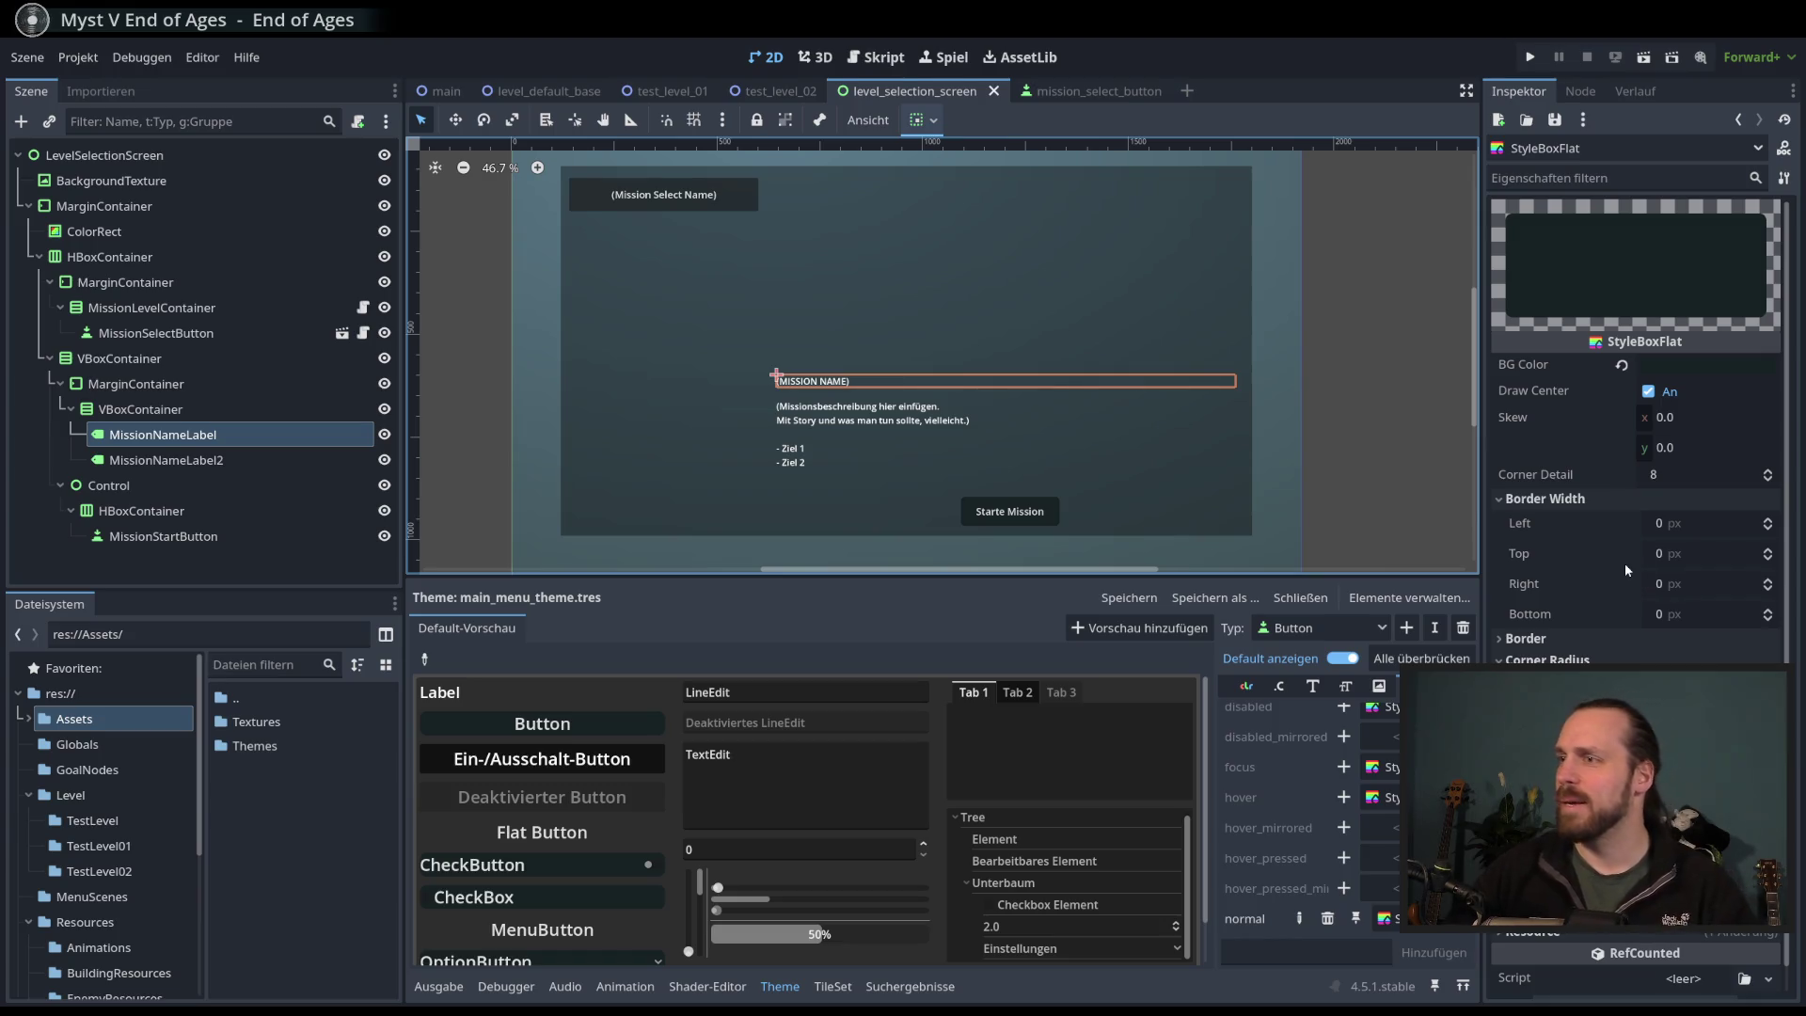
- Try left border widths of 40 px, then 0, then 5 px
mouse_move(1694, 521)
left_mouse_down()
mouse_move(1731, 521)
mouse_move(1707, 521)
mouse_move(1730, 522)
mouse_move(1741, 561)
mouse_move(1698, 562)
mouse_move(1726, 562)
left_mouse_up()
scroll(1041, 525, "up", 6)
scroll(979, 422, "down", 2)
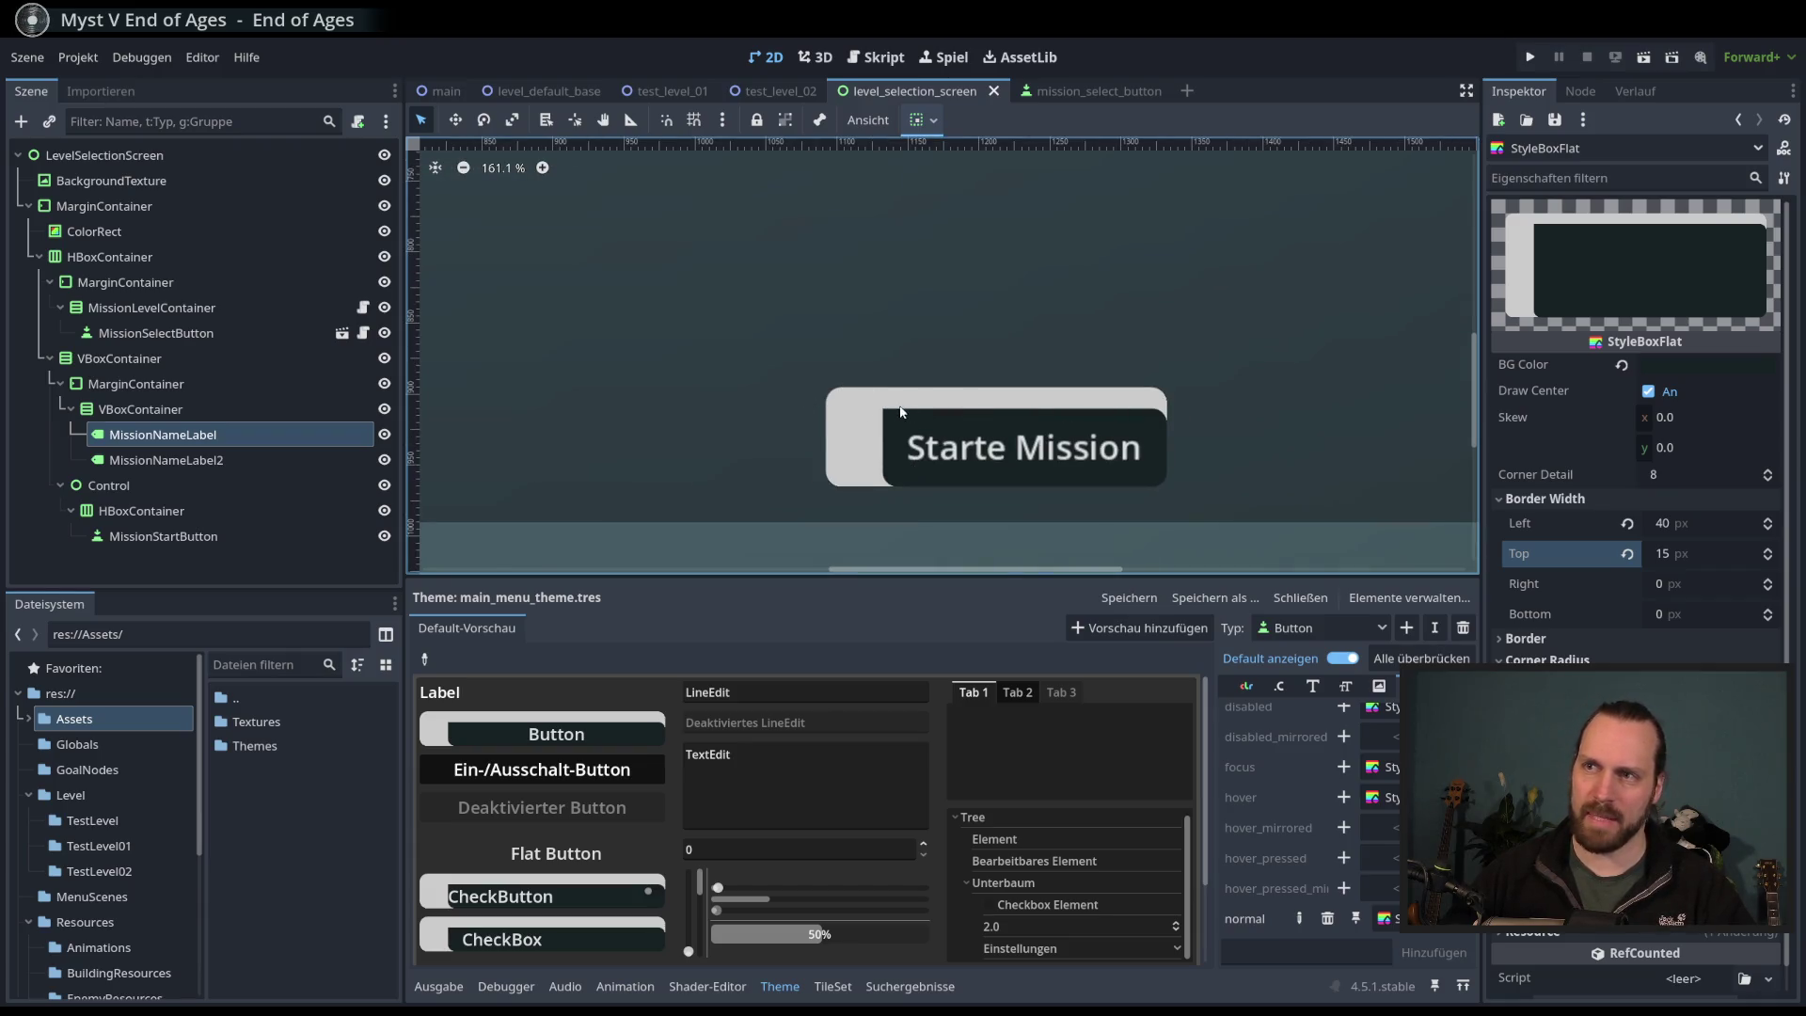
left_click(1663, 525)
type("0")
key("Return")
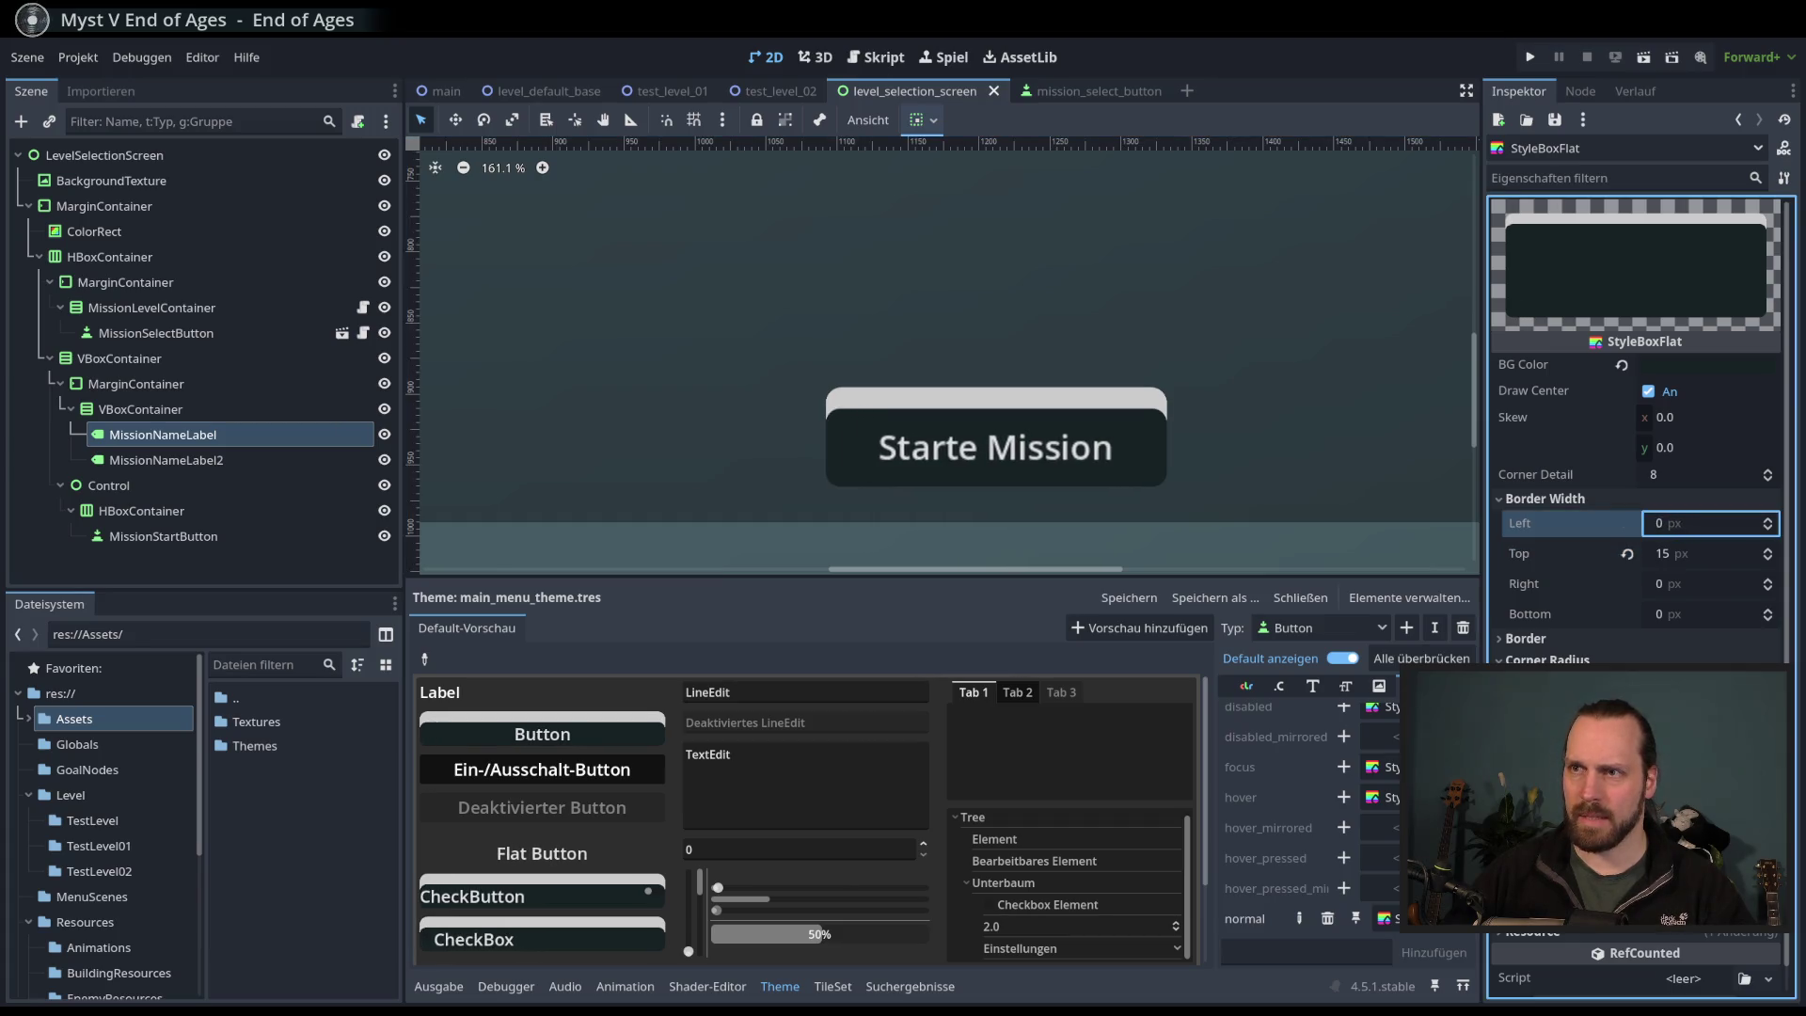
type("5")
key("Return")
- Raise the top border to 23 px and the left to 11 px, then reset both to 0
left_click(1769, 550)
left_click(1768, 550)
left_click(1769, 550)
left_click(1769, 520)
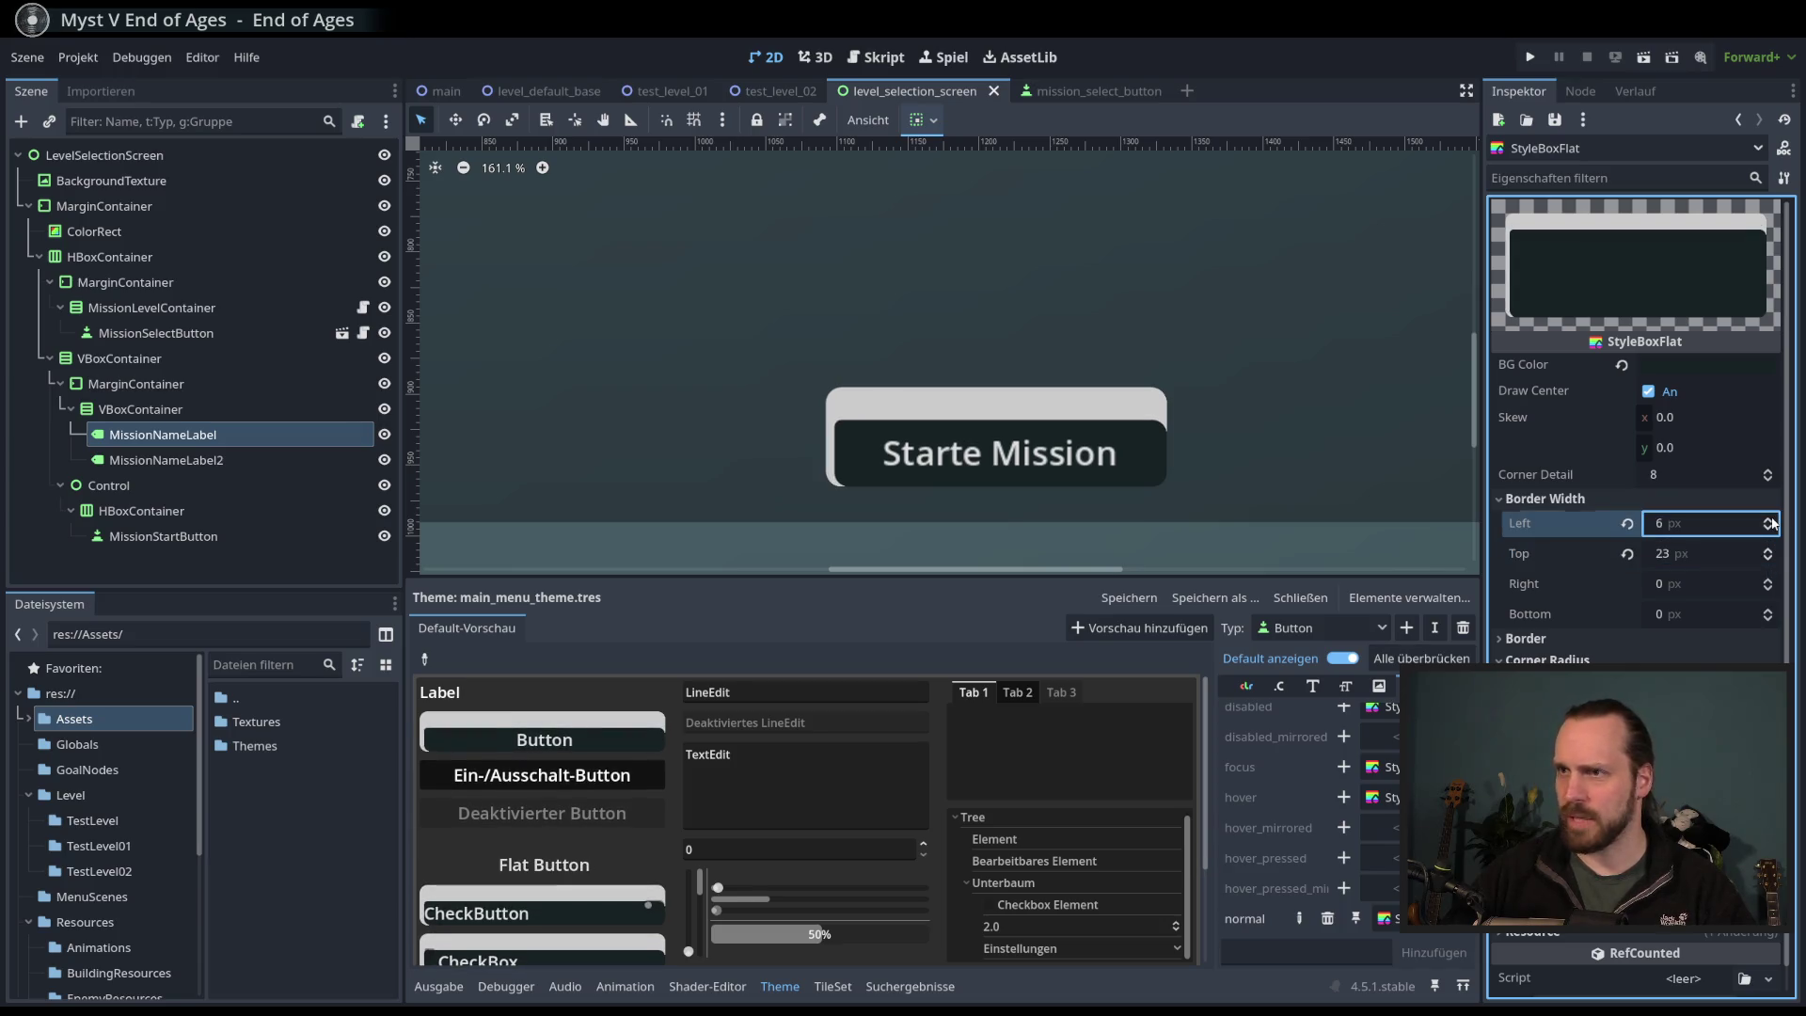
left_click(1770, 520)
left_click(1770, 520)
left_click(1770, 521)
left_click(1770, 521)
left_click(1769, 520)
left_click(1627, 523)
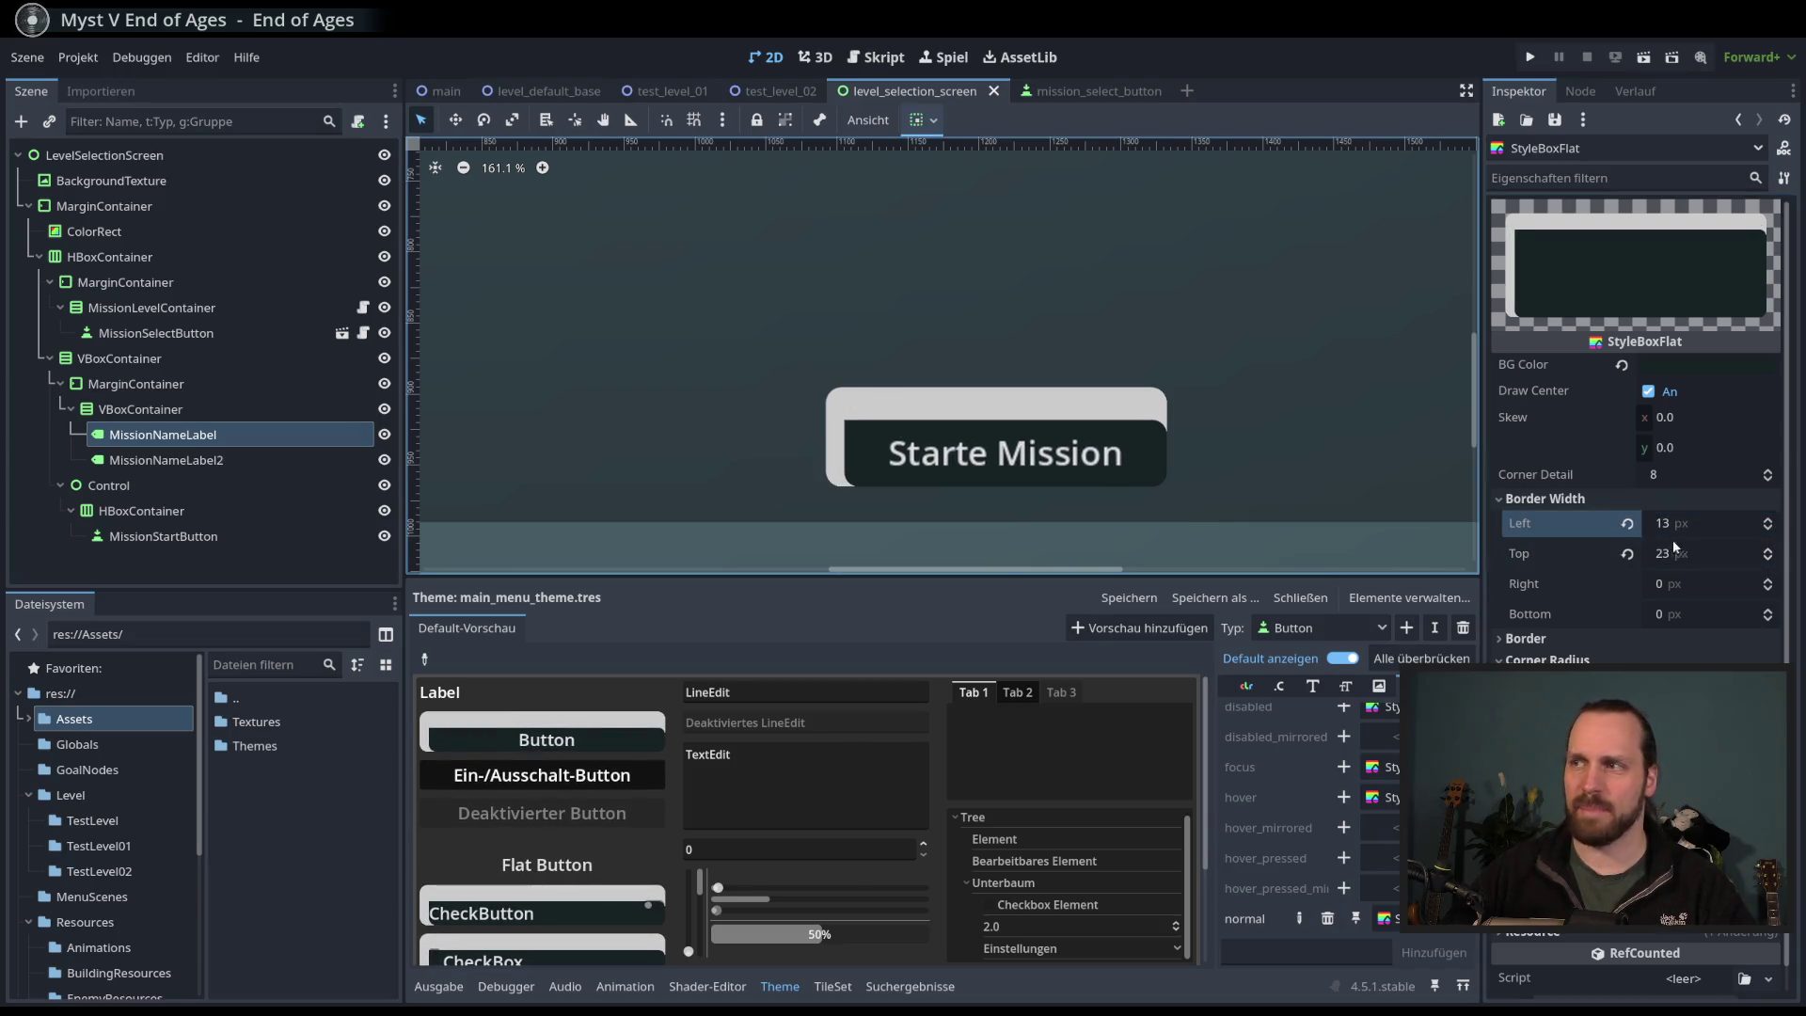
left_click(1627, 553)
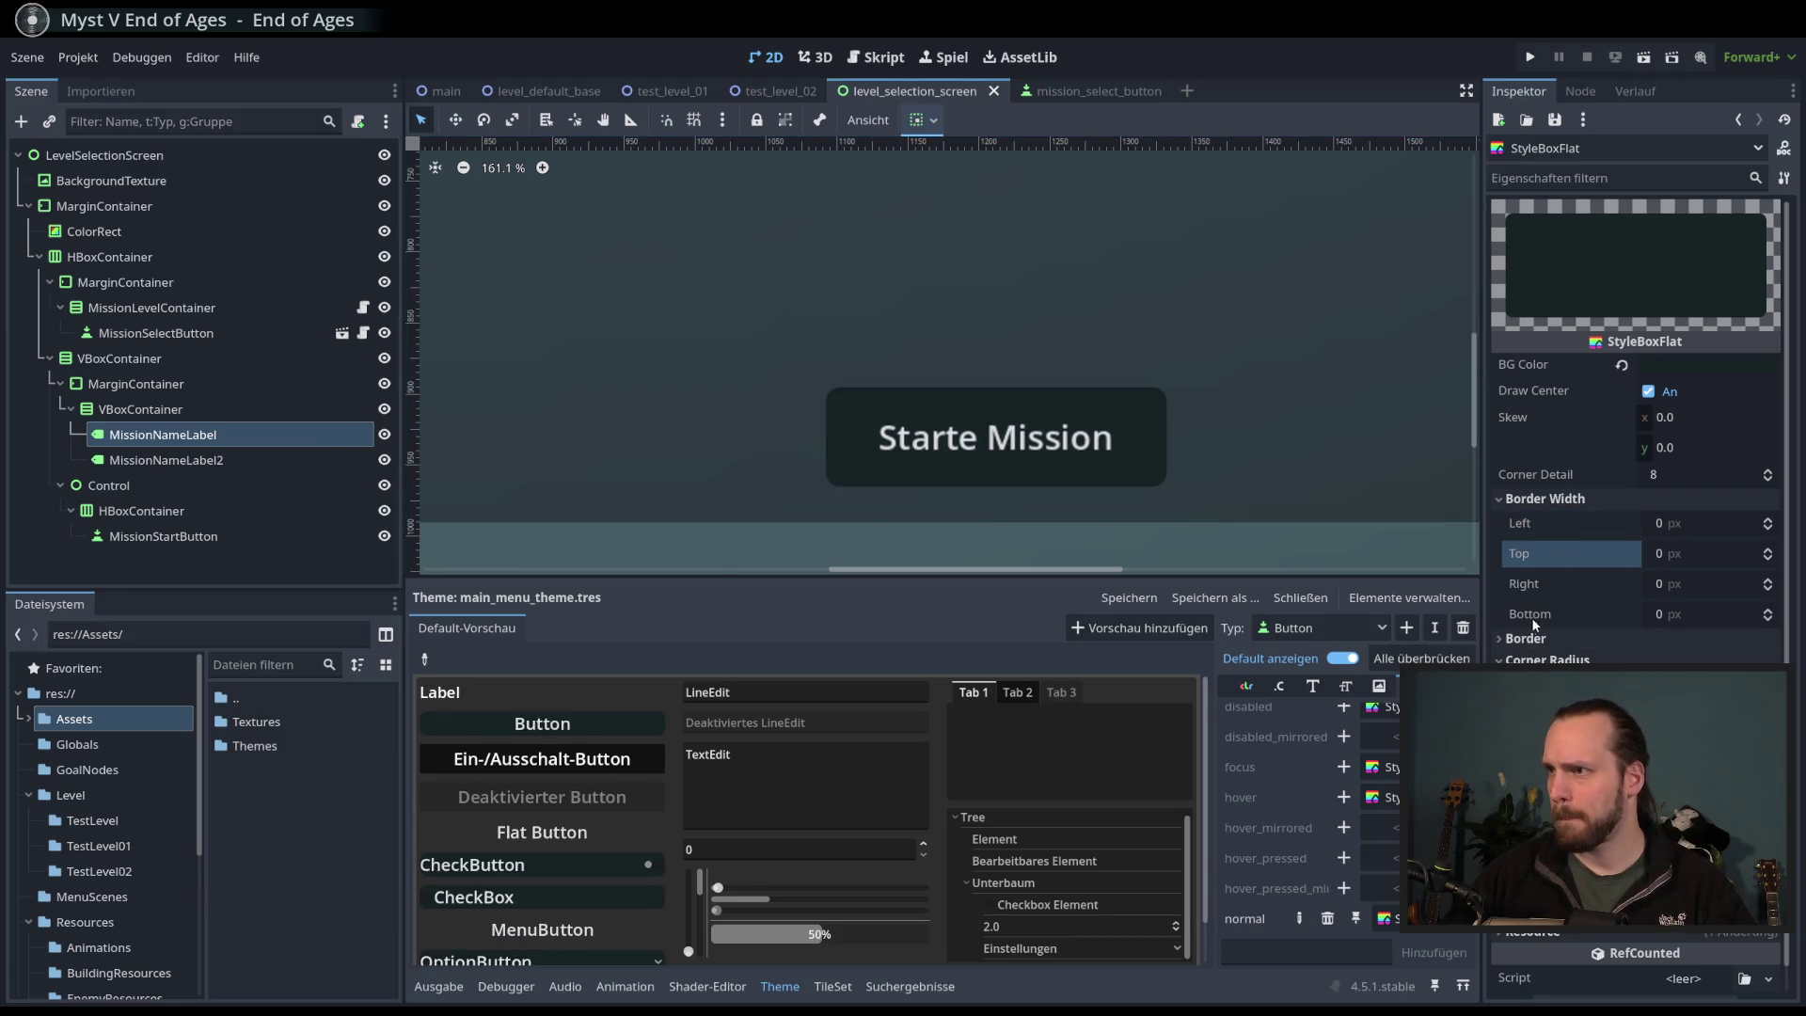
- Turn on Border Blend and check the border colour
left_click(1526, 499)
left_click(1521, 523)
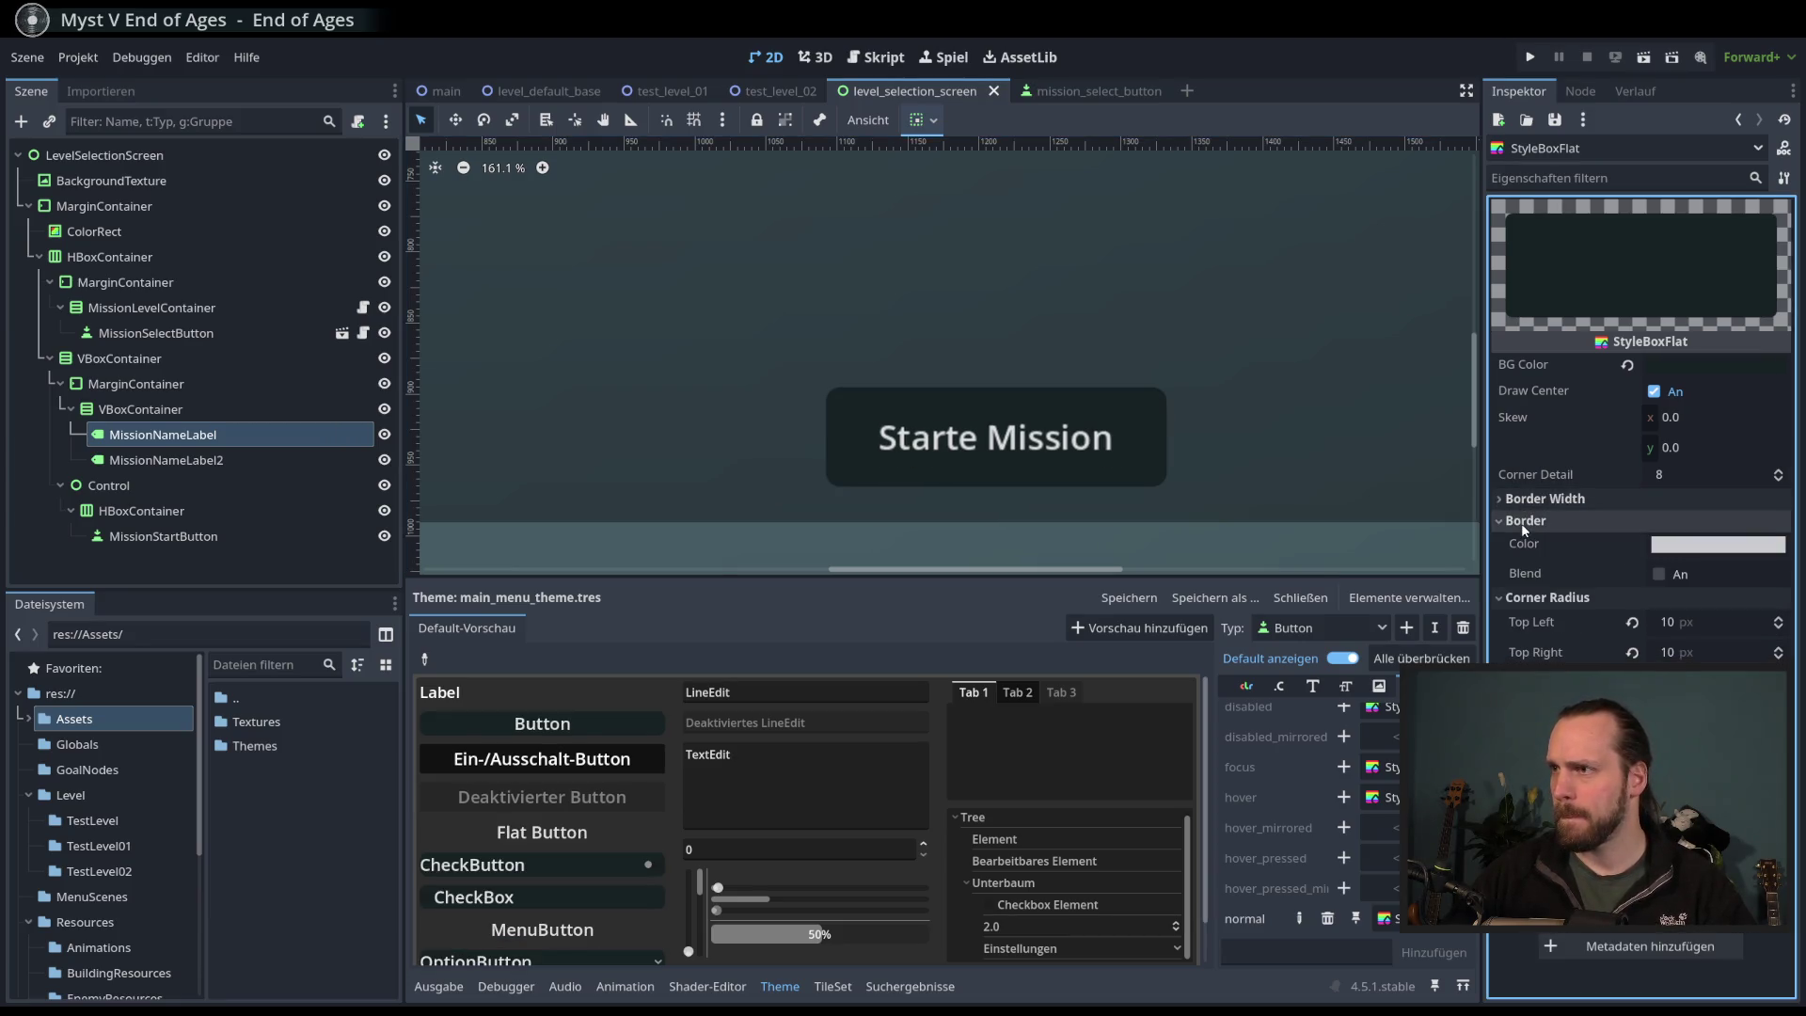
left_click(1659, 574)
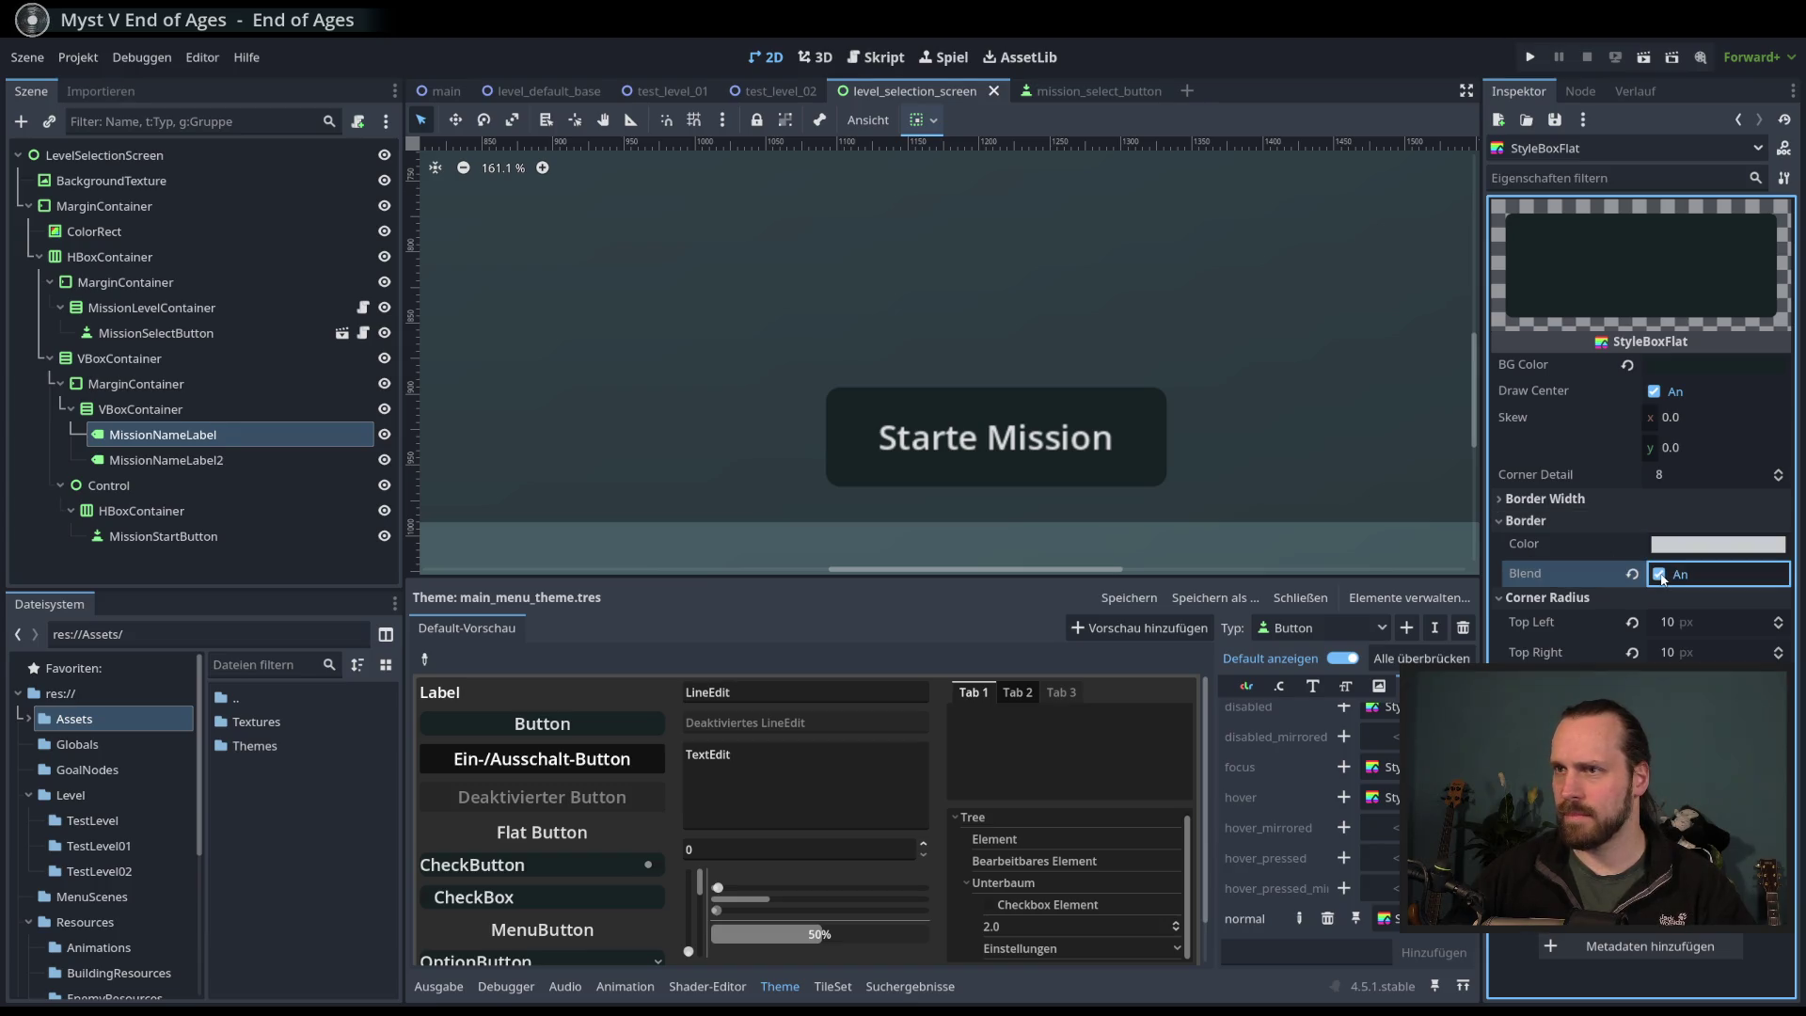
left_click(1664, 546)
left_click(1524, 551)
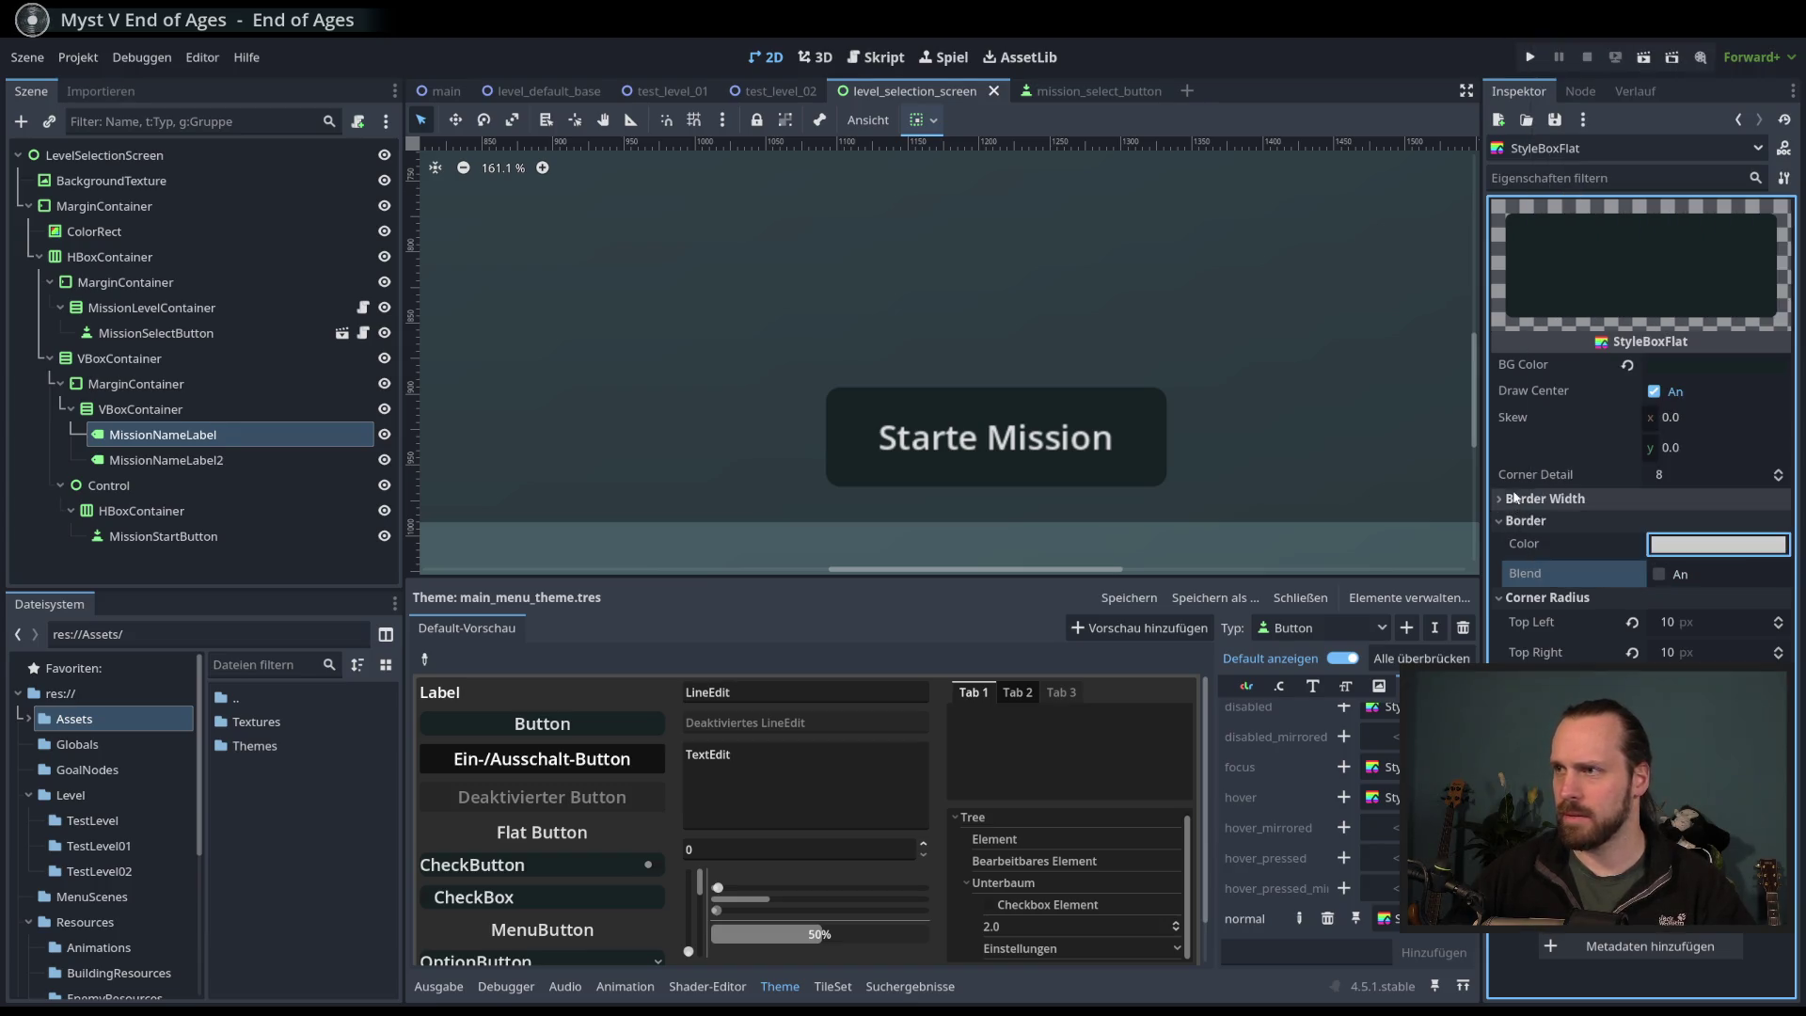
- Widen the left border to 75 px with blending, then reset it to 0
left_click(1542, 499)
left_click_drag(1678, 526, 1750, 527)
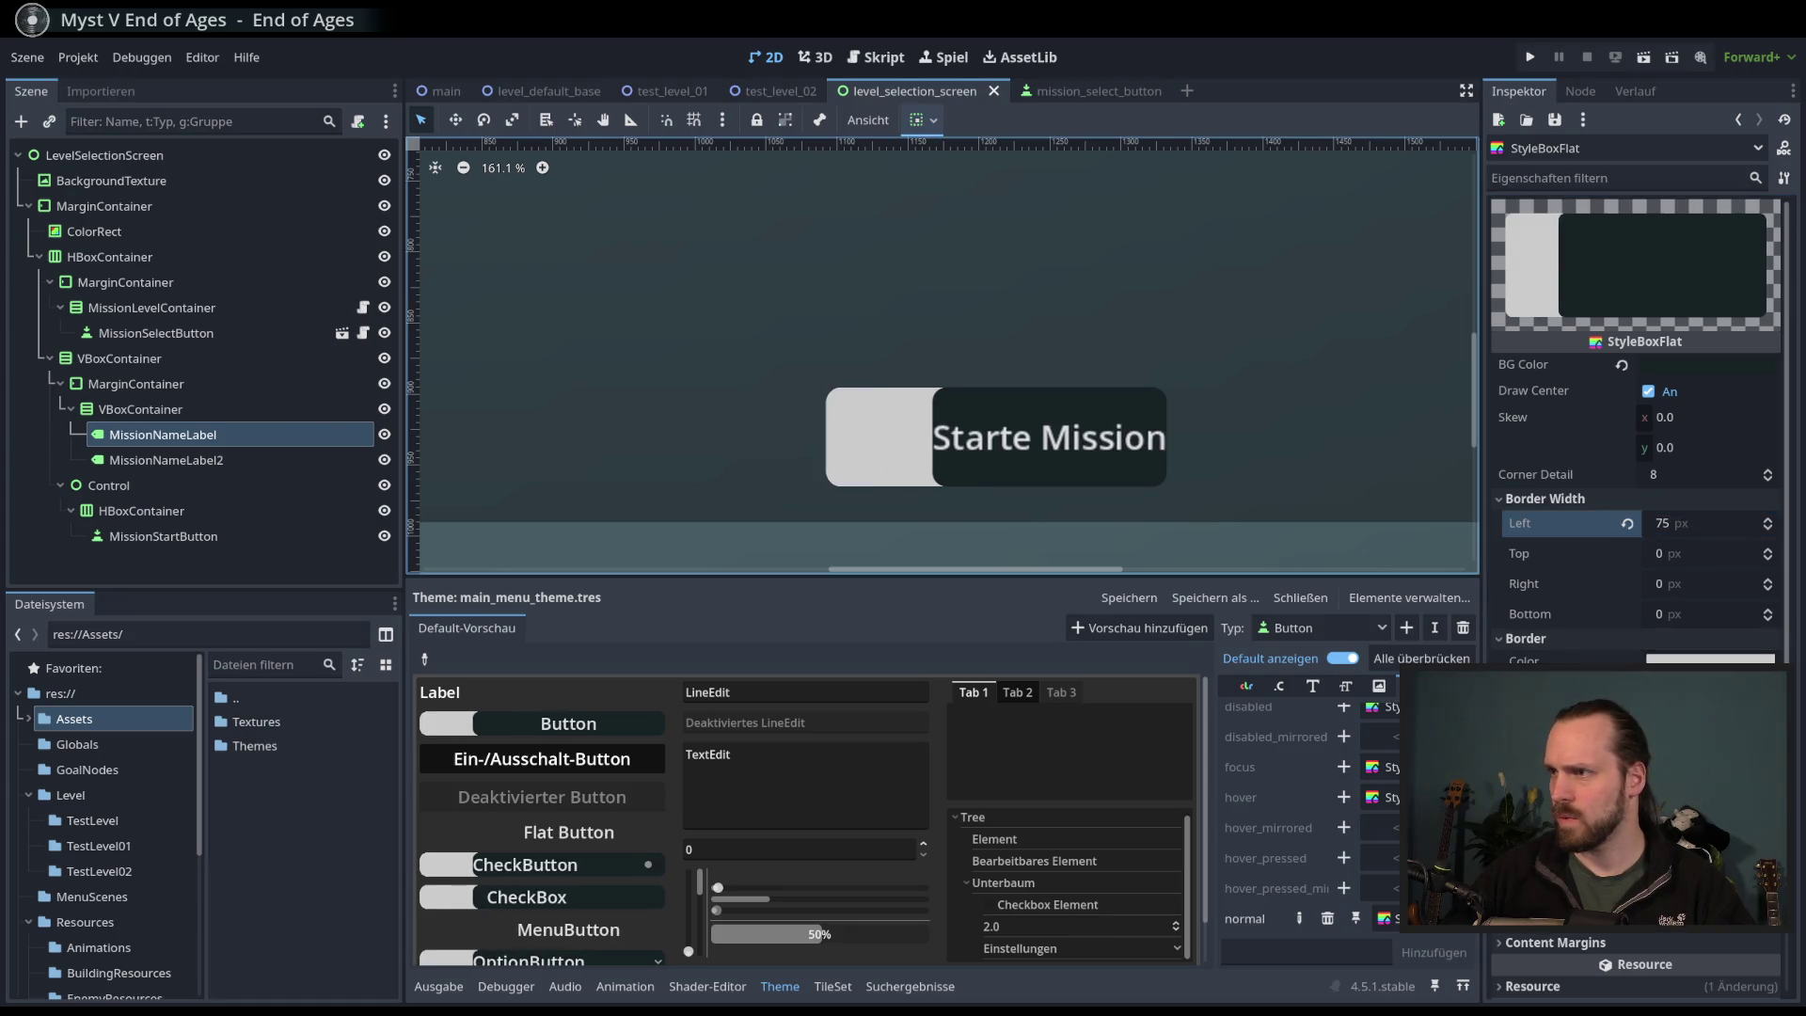
left_click(1648, 691)
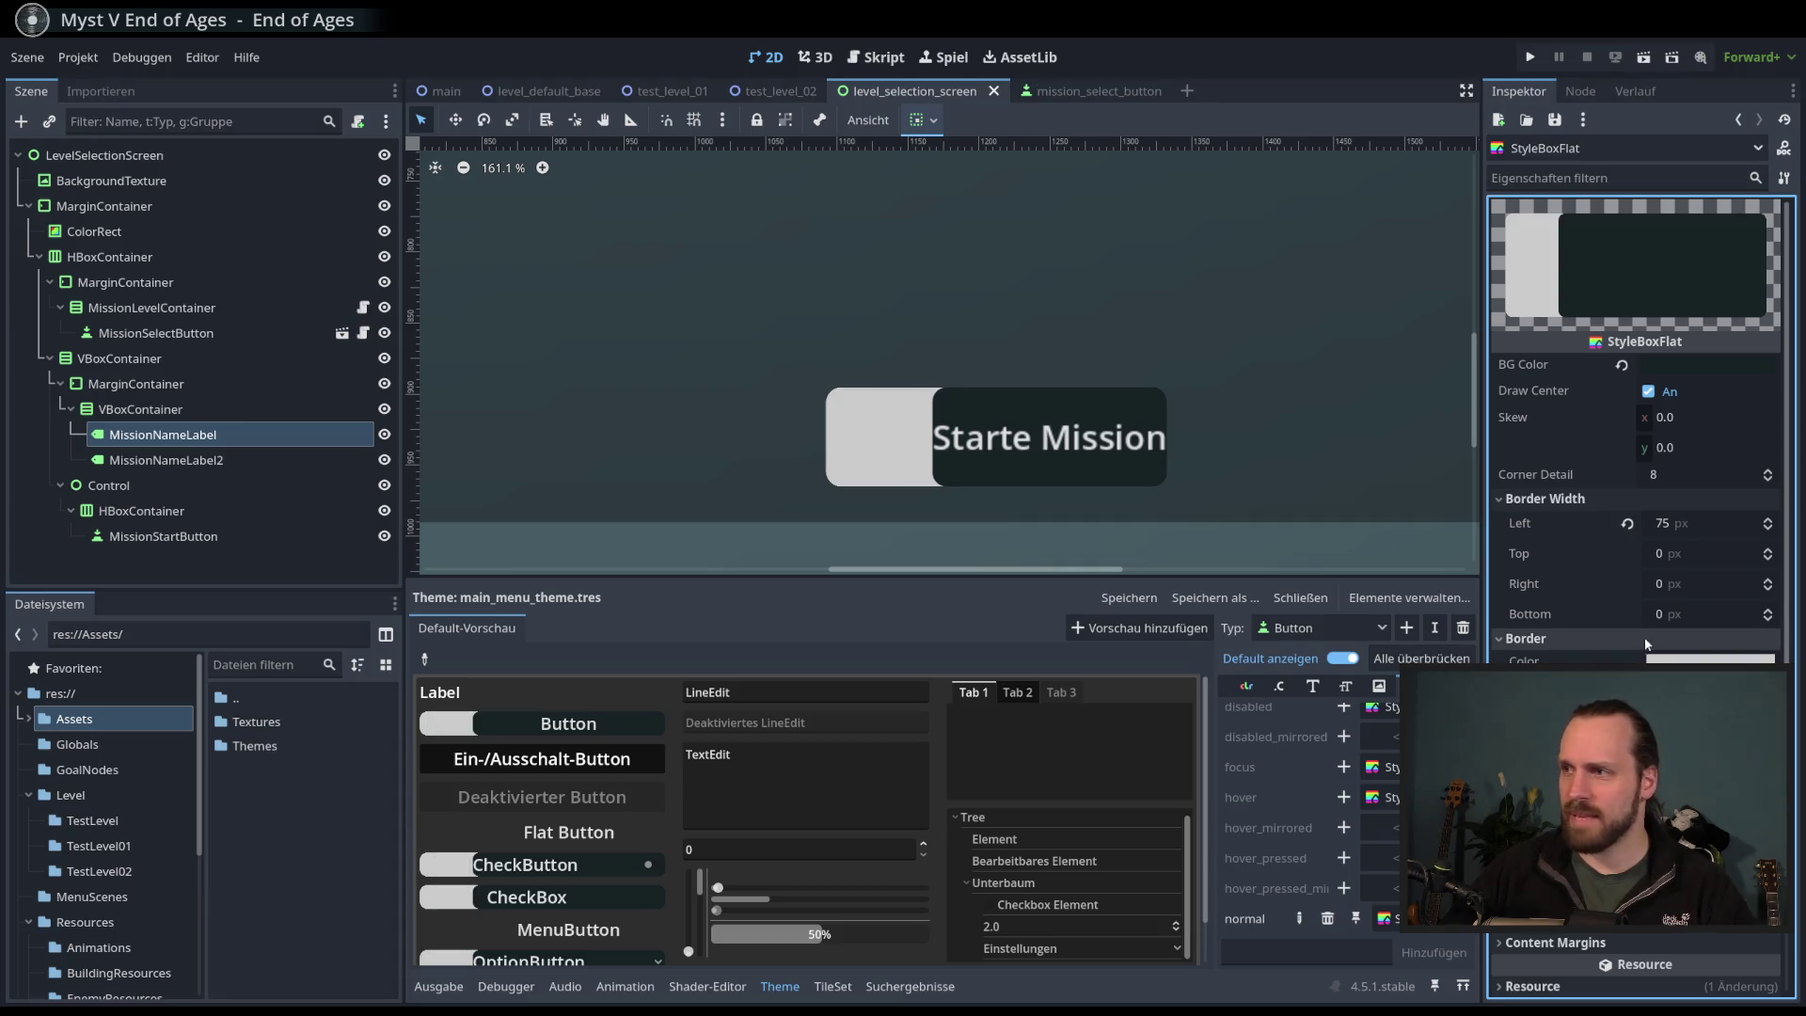
left_click(1628, 523)
- Give the scene canvas more vertical room and adjust the view
scroll(1025, 399, "down", 4)
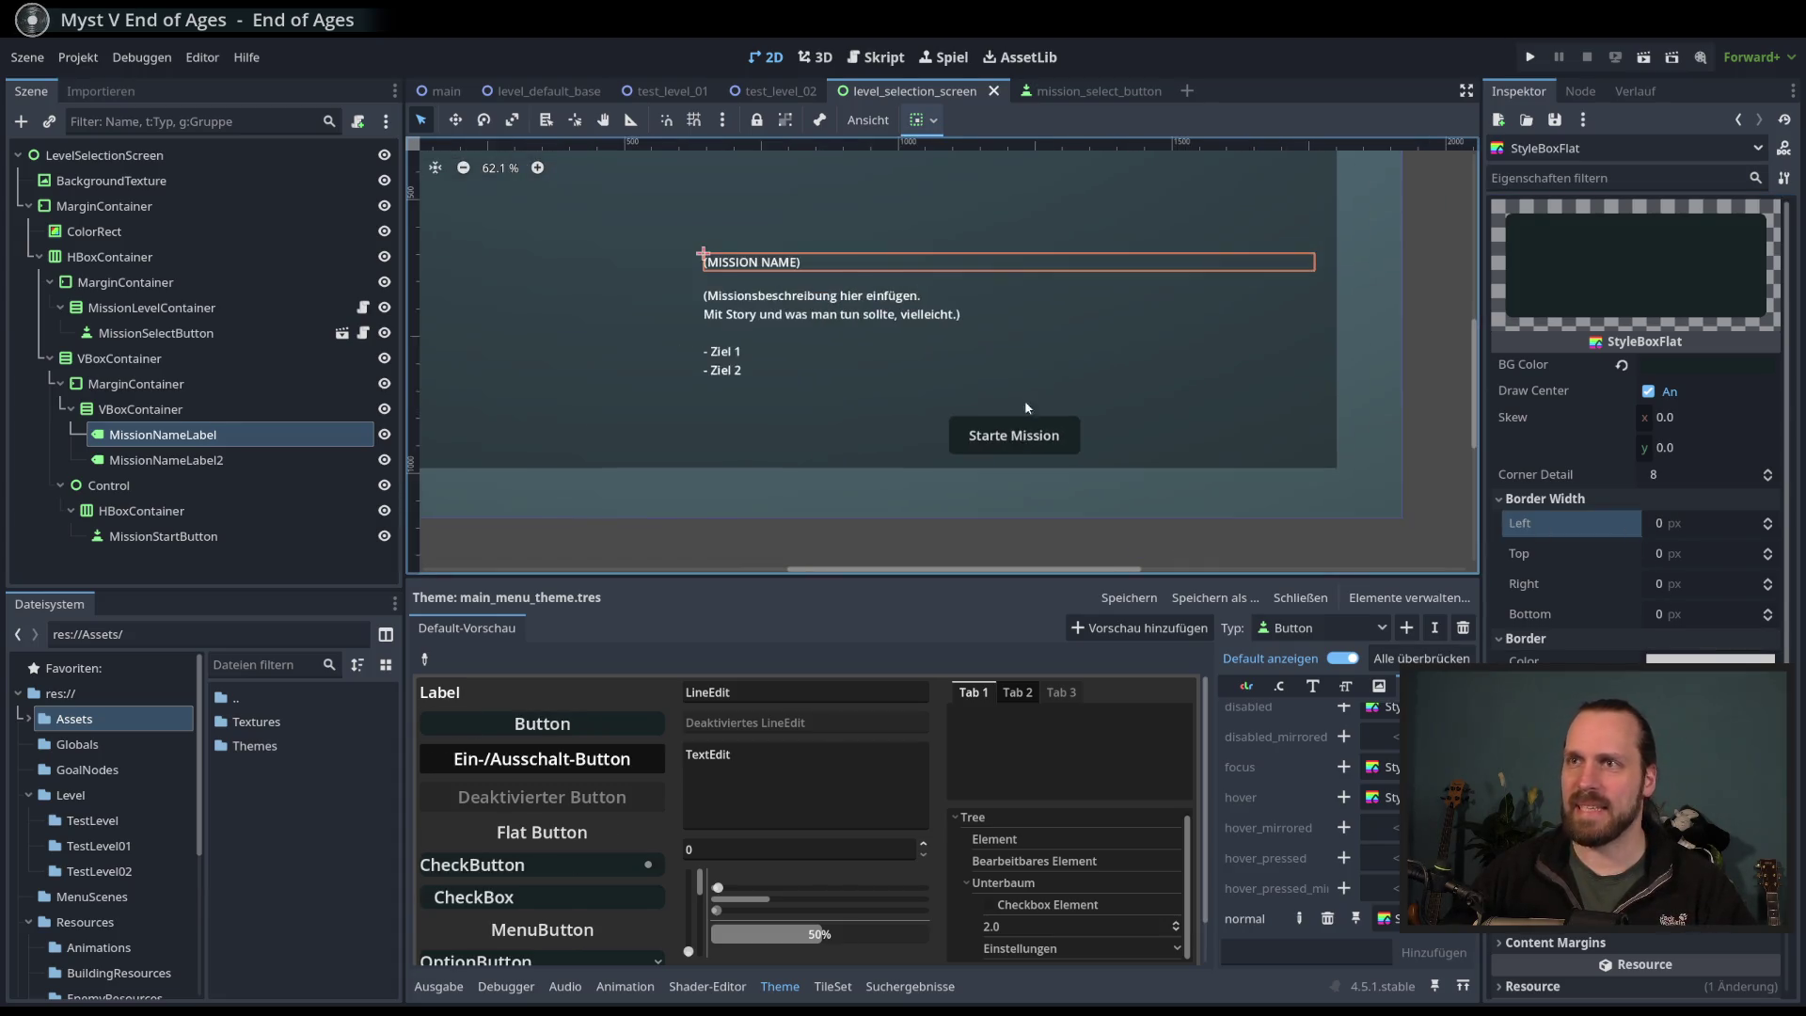
scroll(850, 353, "down", 3)
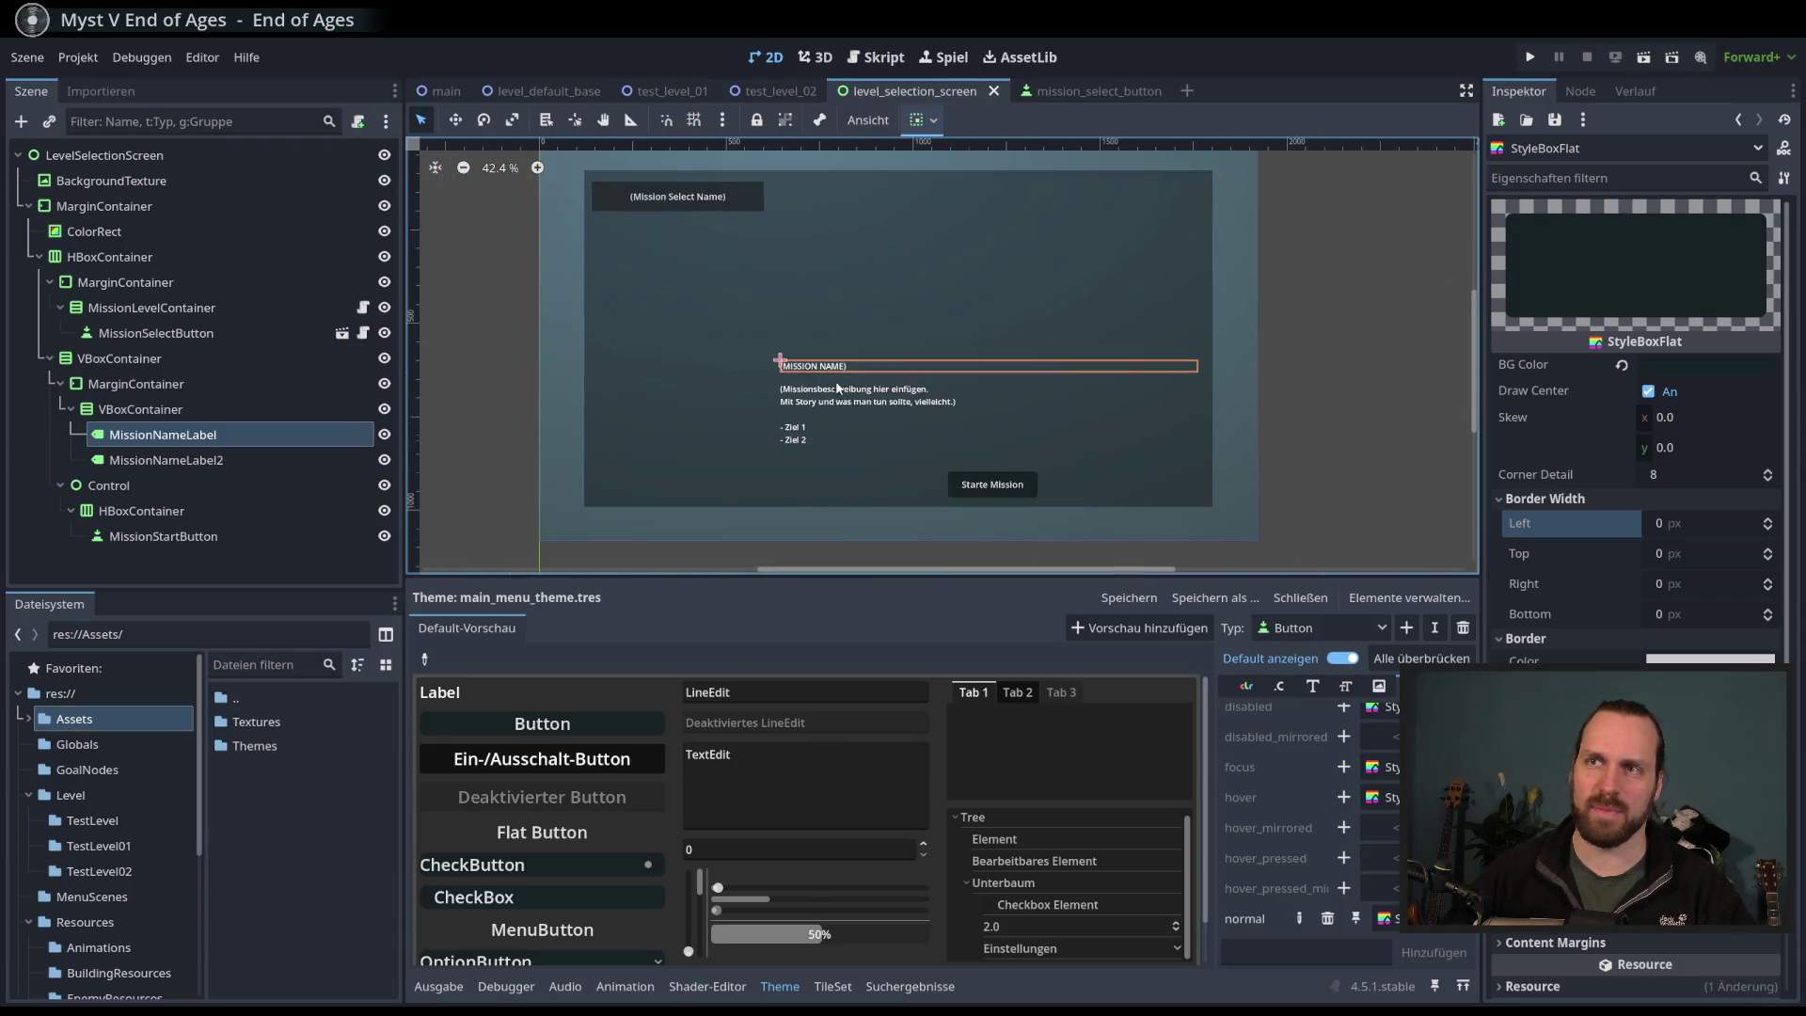
scroll(1053, 485, "down", 1)
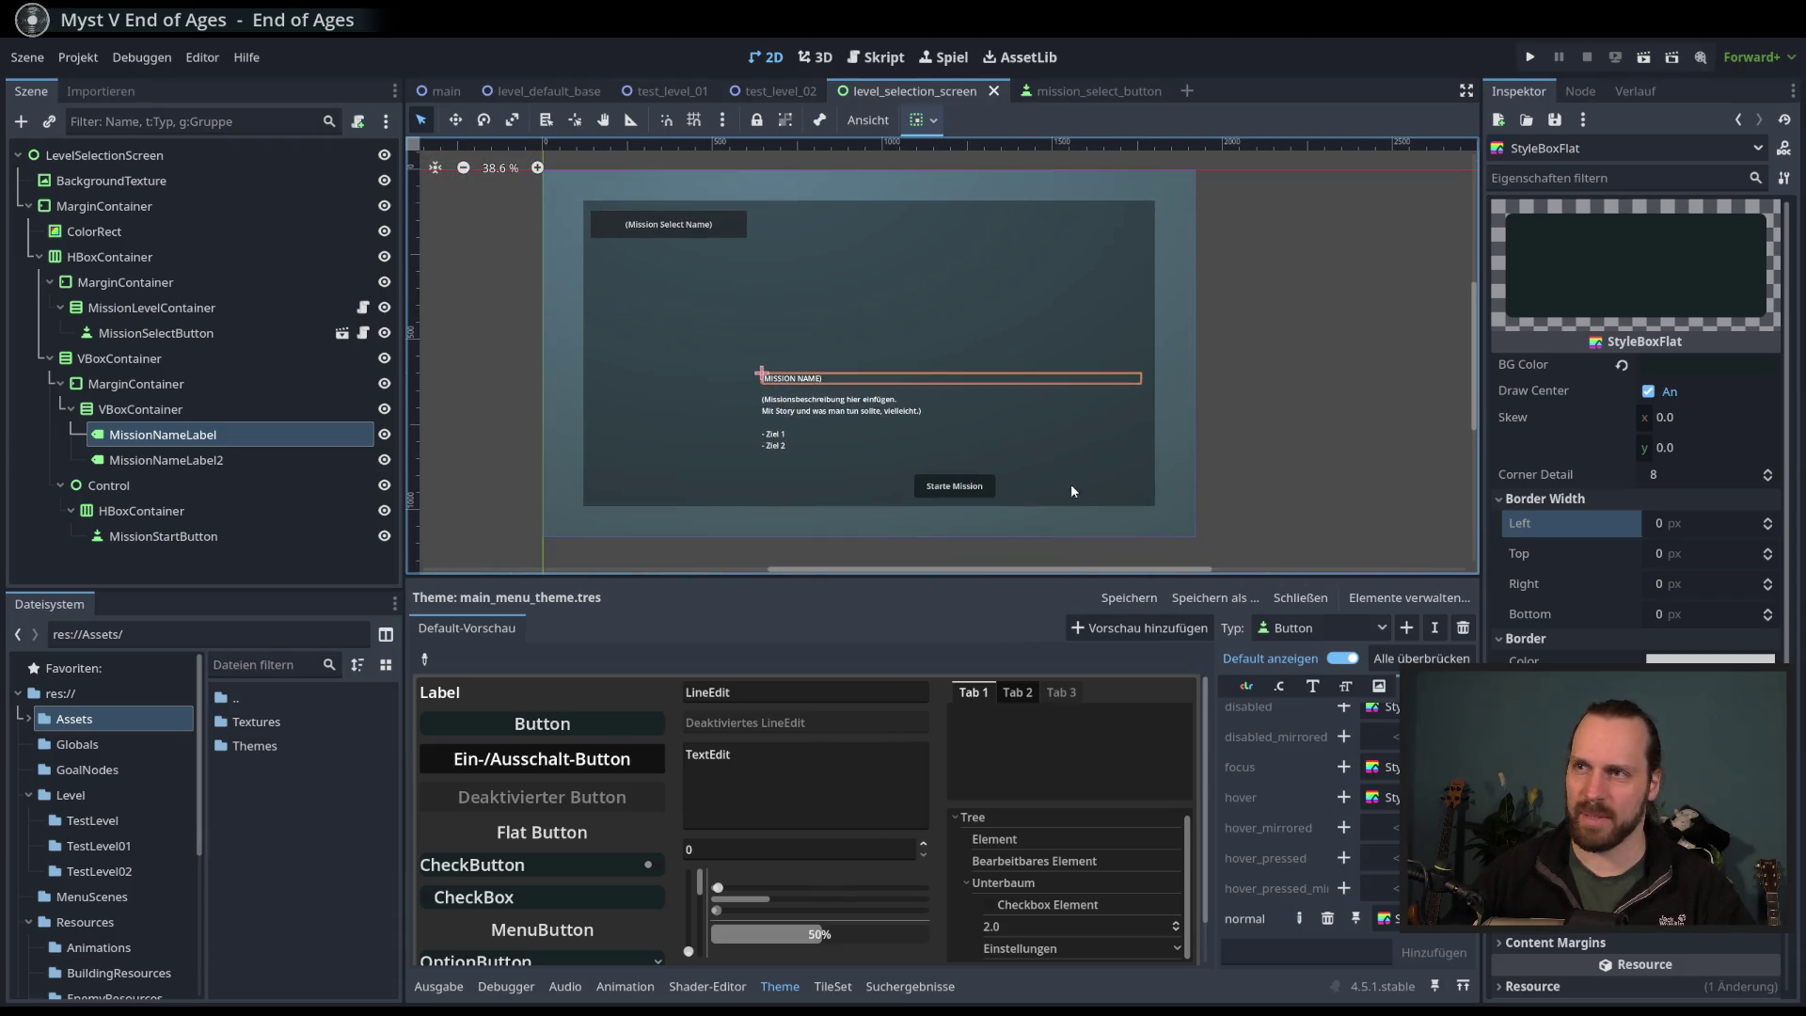
scroll(1030, 491, "up", 5)
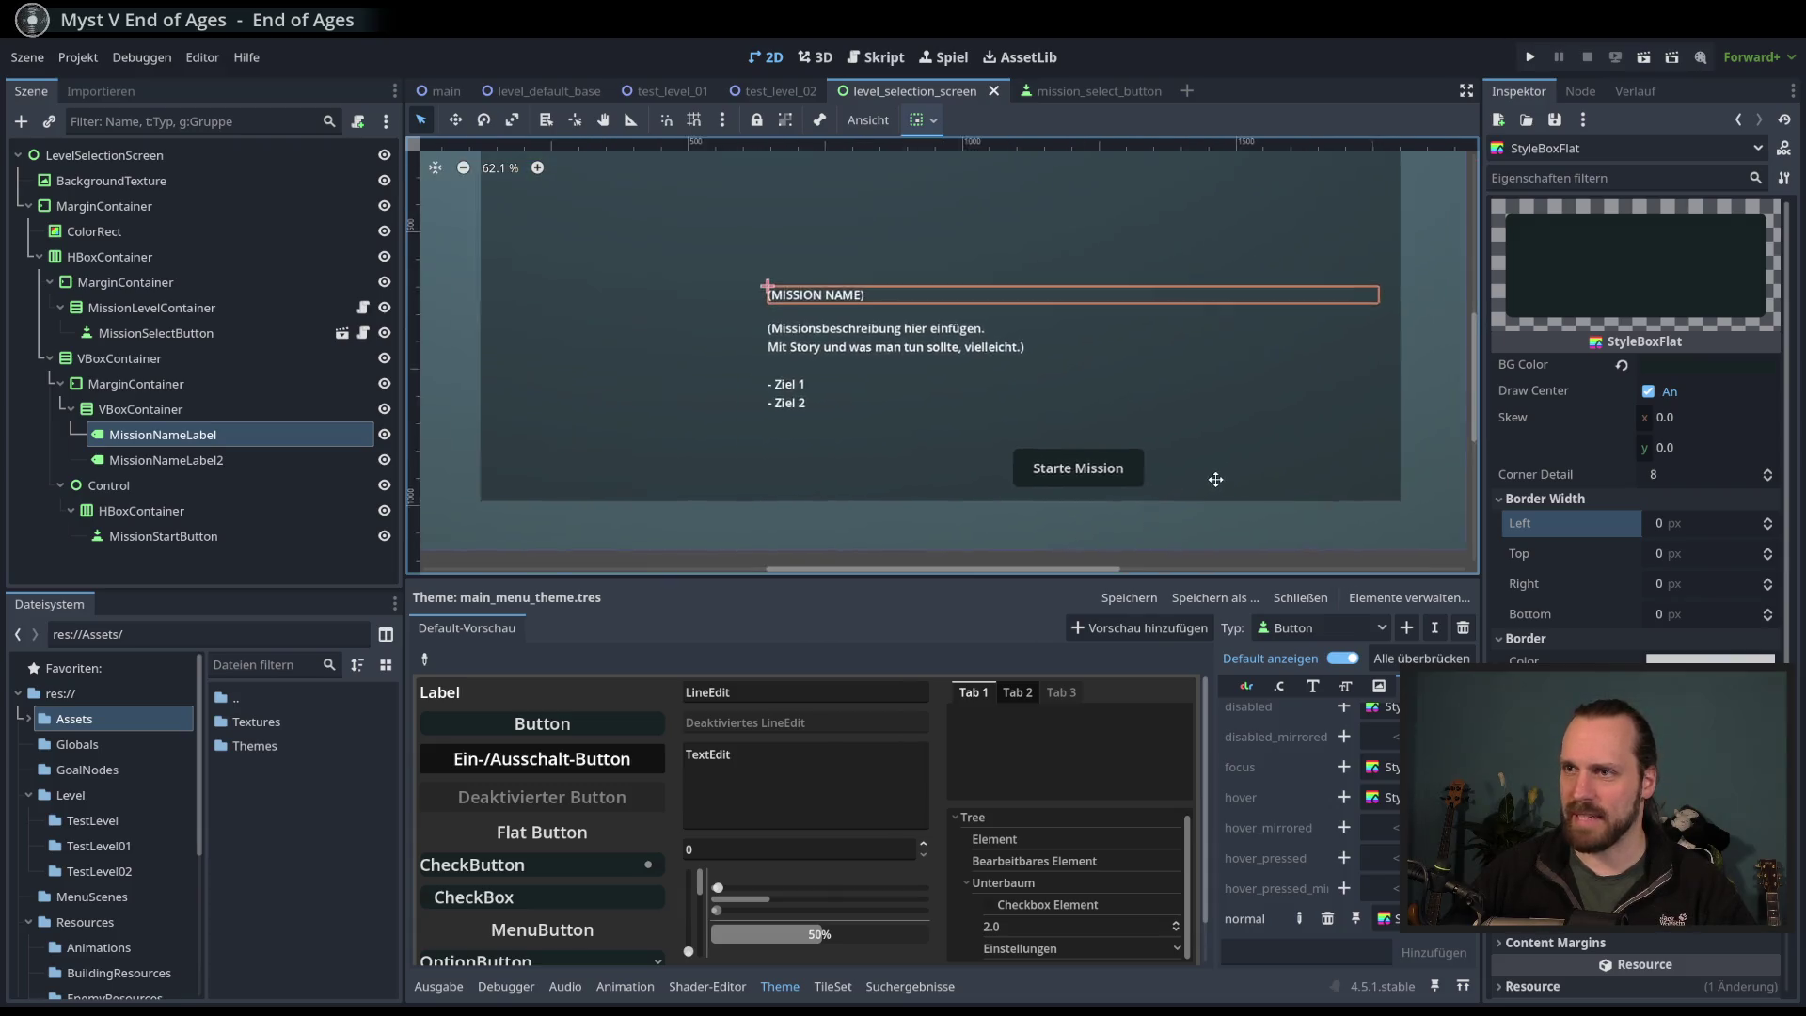
mouse_move(1167, 577)
left_mouse_down()
mouse_move(1167, 649)
mouse_move(1168, 612)
left_mouse_up()
scroll(1060, 534, "down", 3)
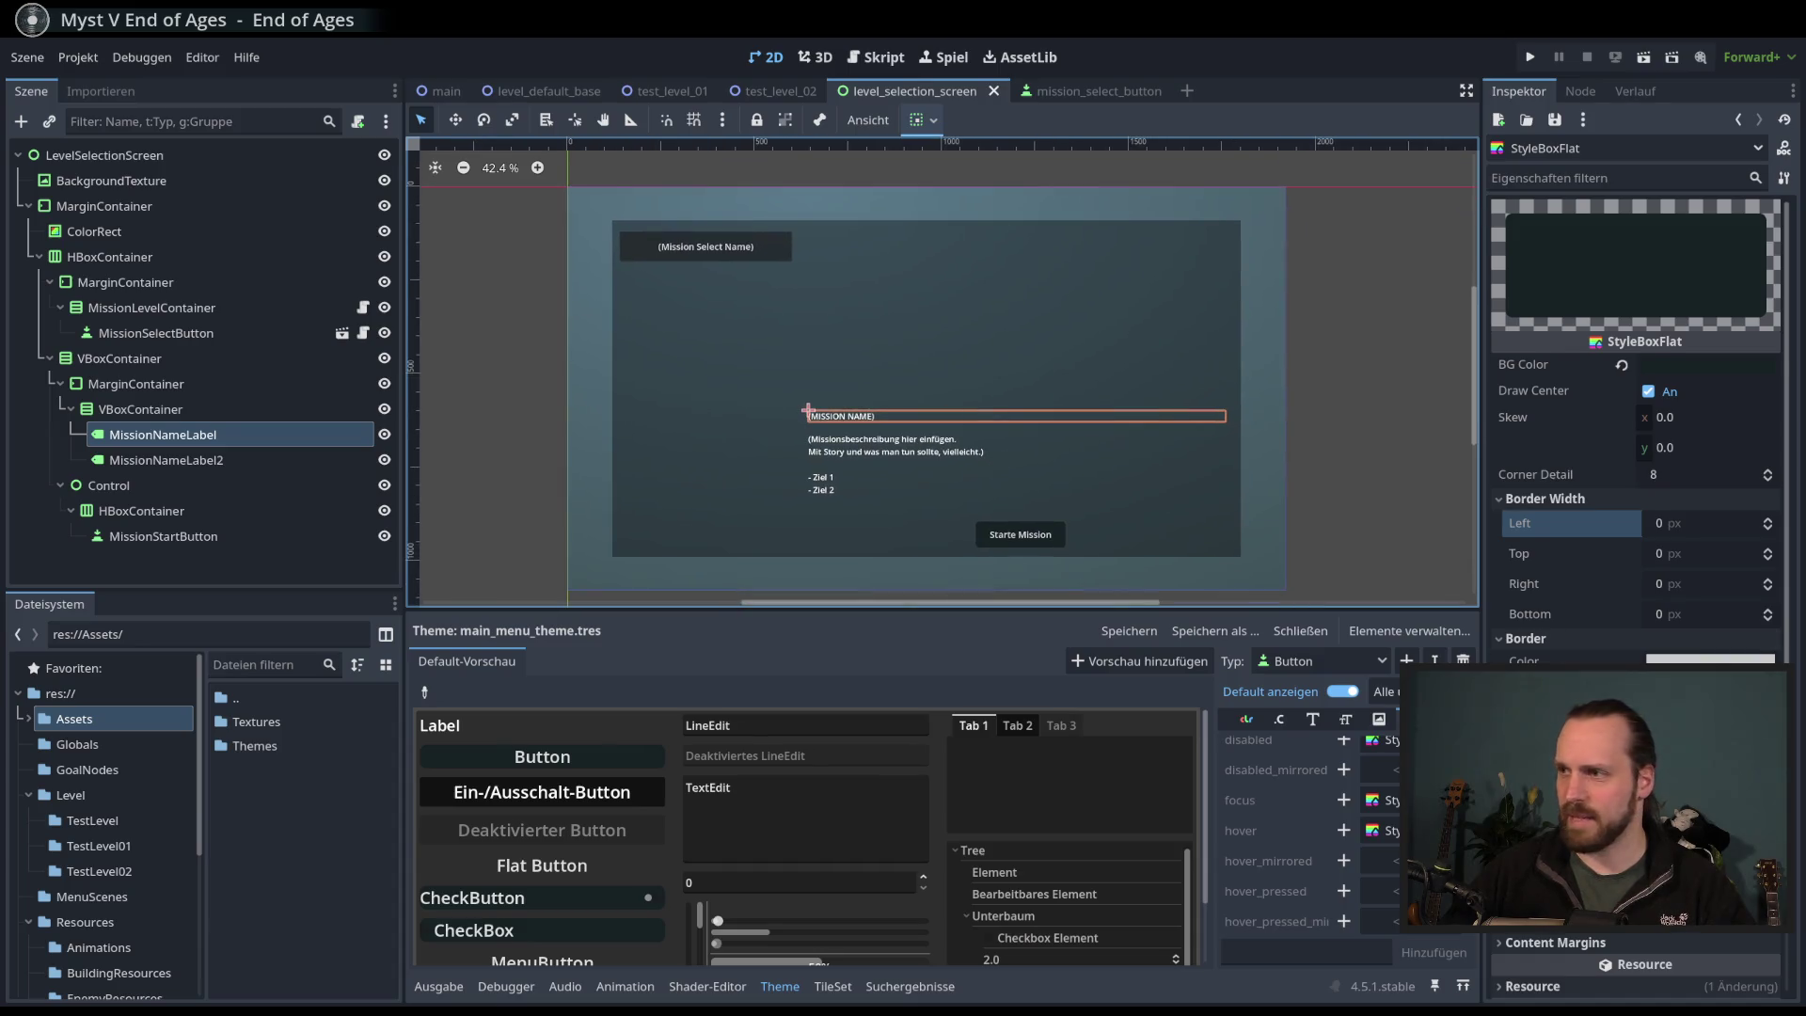
scroll(1627, 565, "down", 2)
scroll(1082, 470, "right", 1)
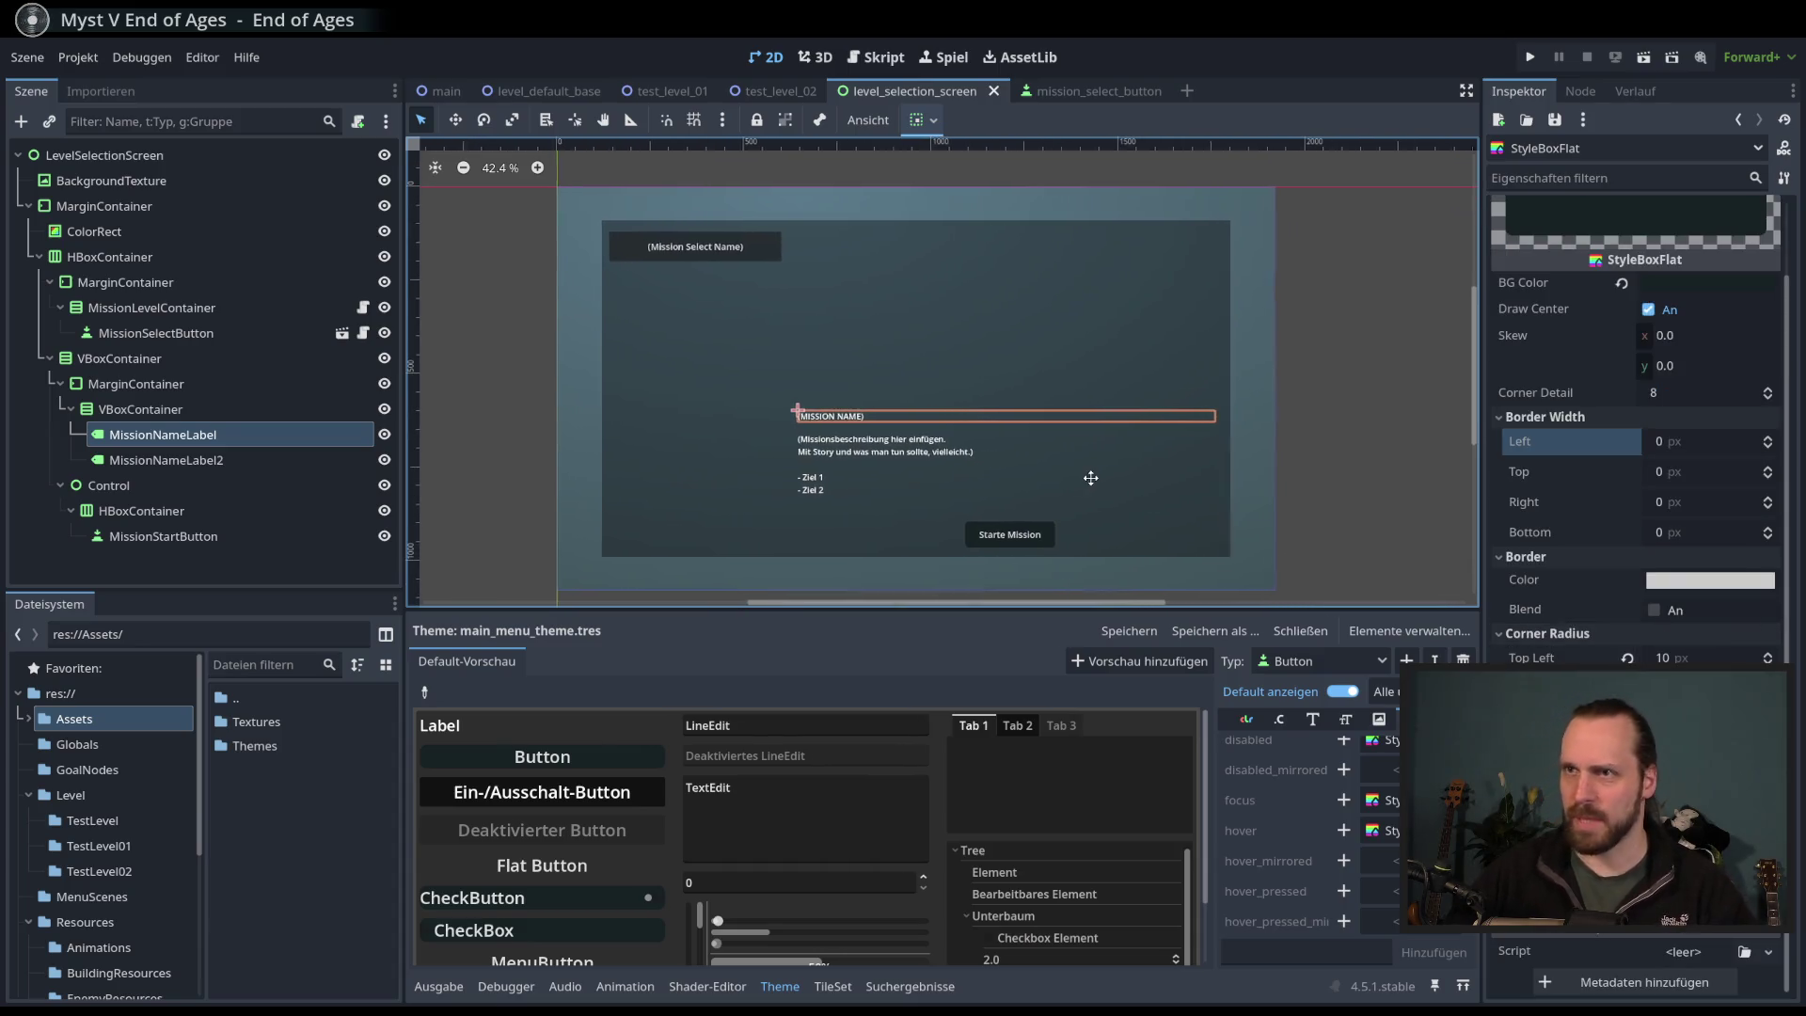
- Select MissionNameLabel2, MissionNameLabel, VBoxContainer and Control in turn in the Scene dock
left_click(179, 461)
left_click(178, 431)
left_click(177, 356)
left_click(145, 483)
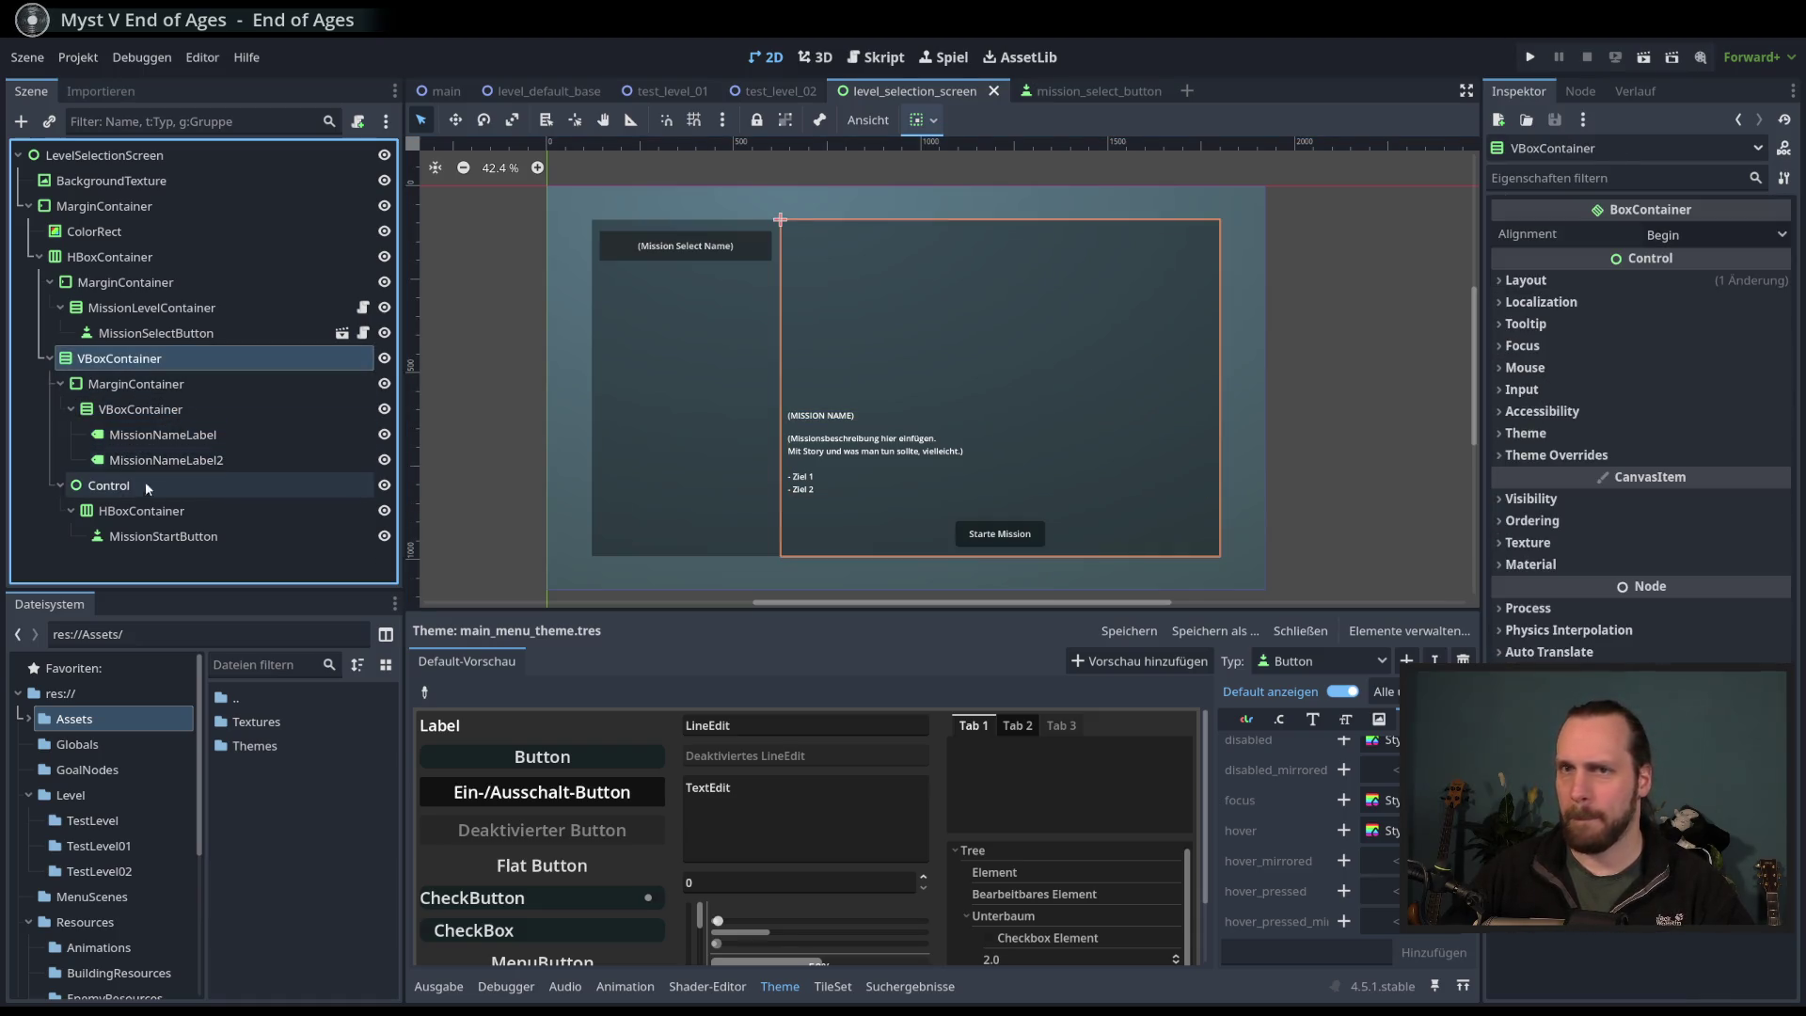
- Select MissionStartButton and bring up the theme's normal StyleBox resource options
left_click(162, 536)
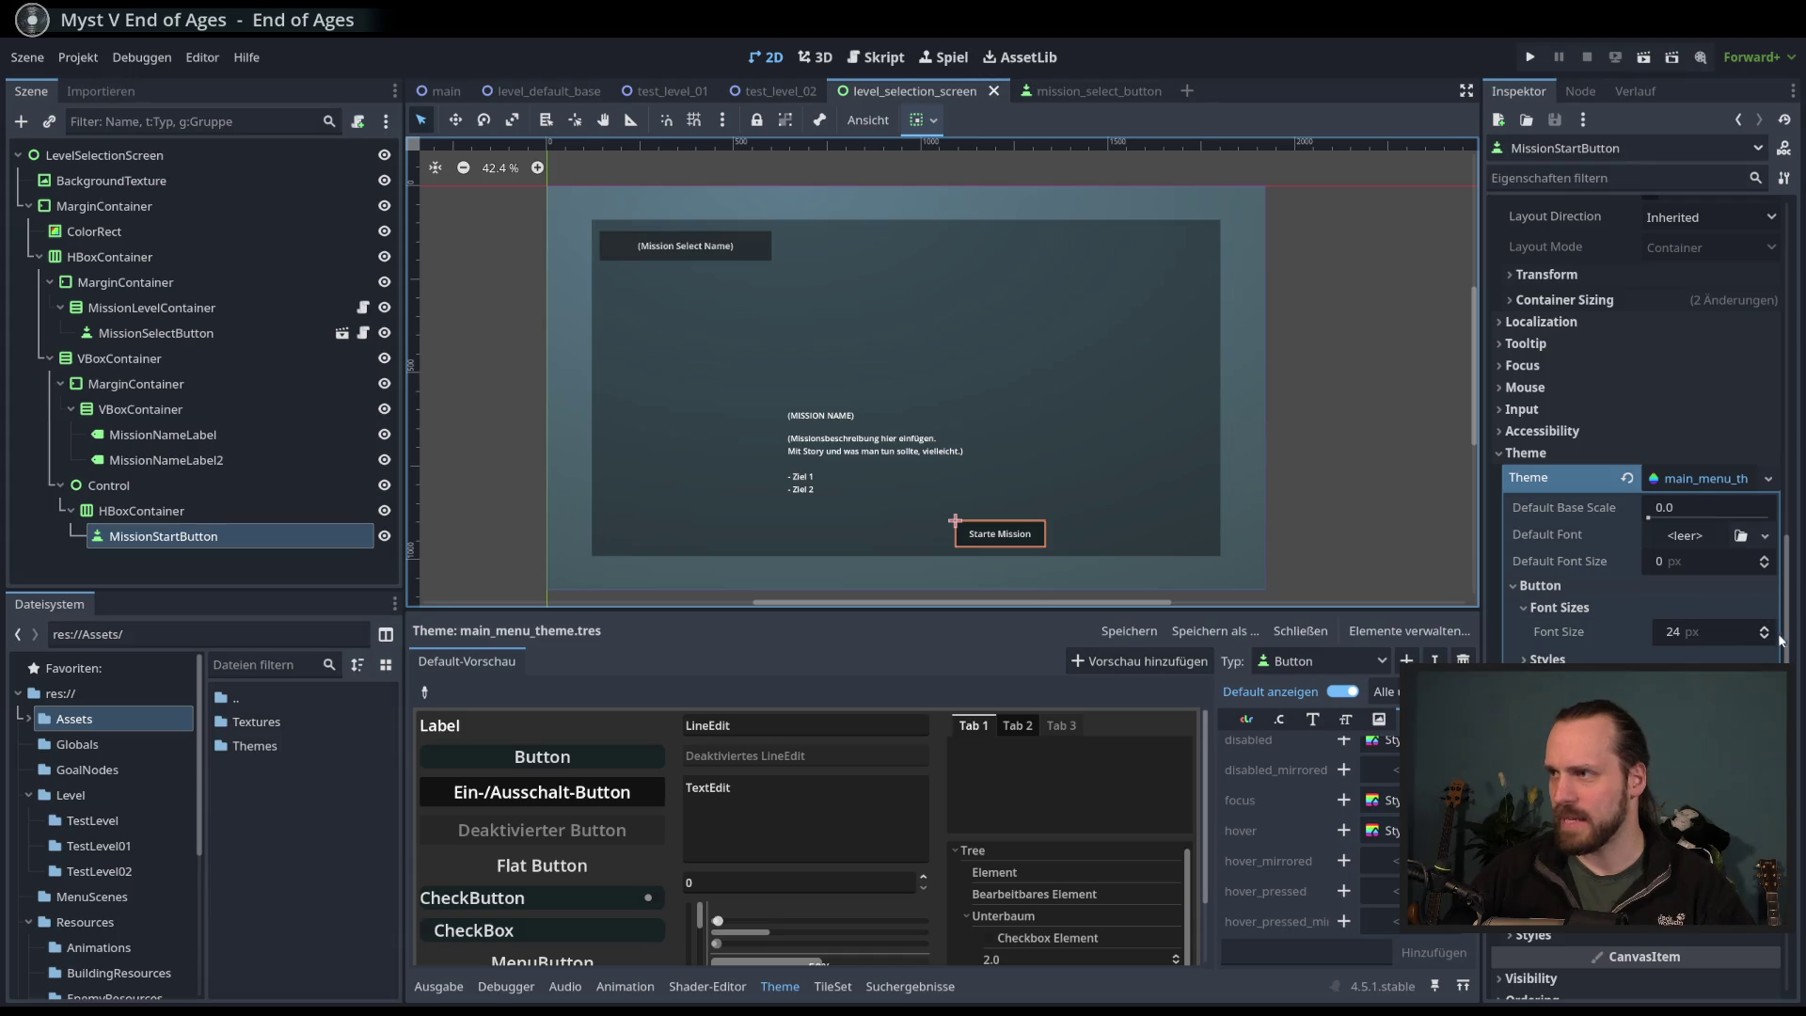
scroll(1694, 593, "up", 2)
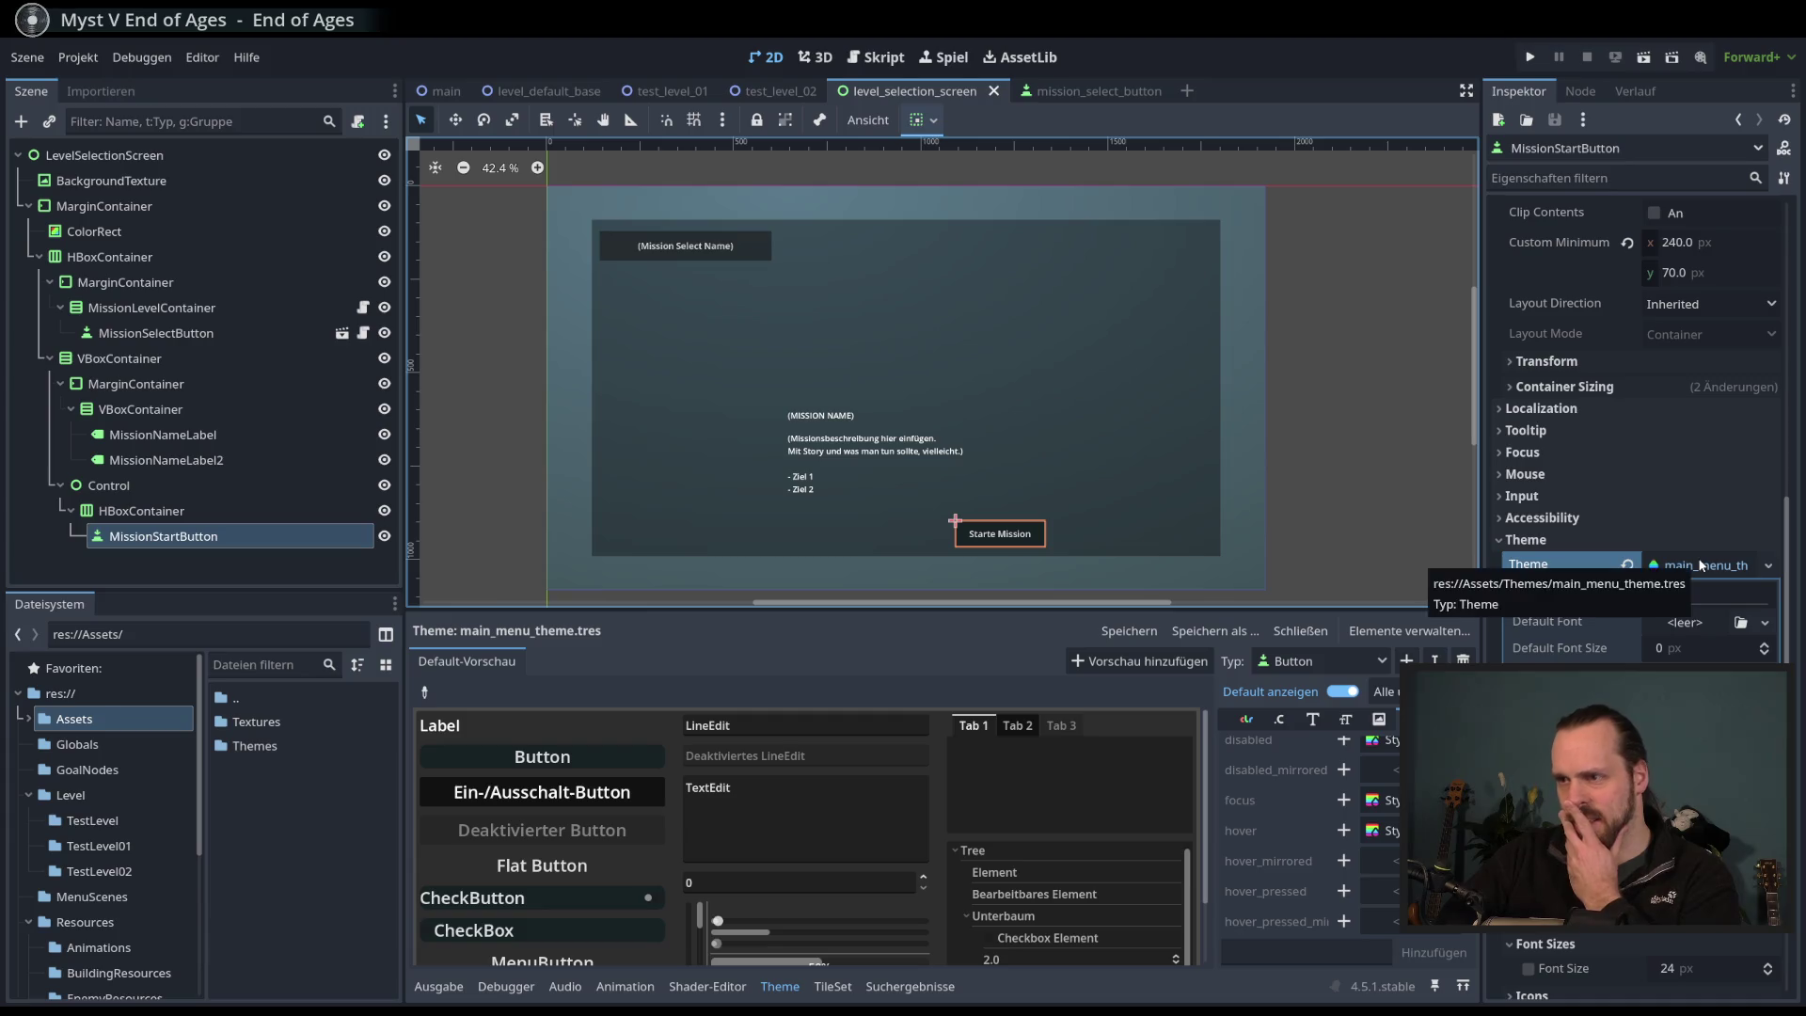
scroll(1386, 835, "down", 1)
scroll(1387, 835, "down", 1)
left_click(1385, 901)
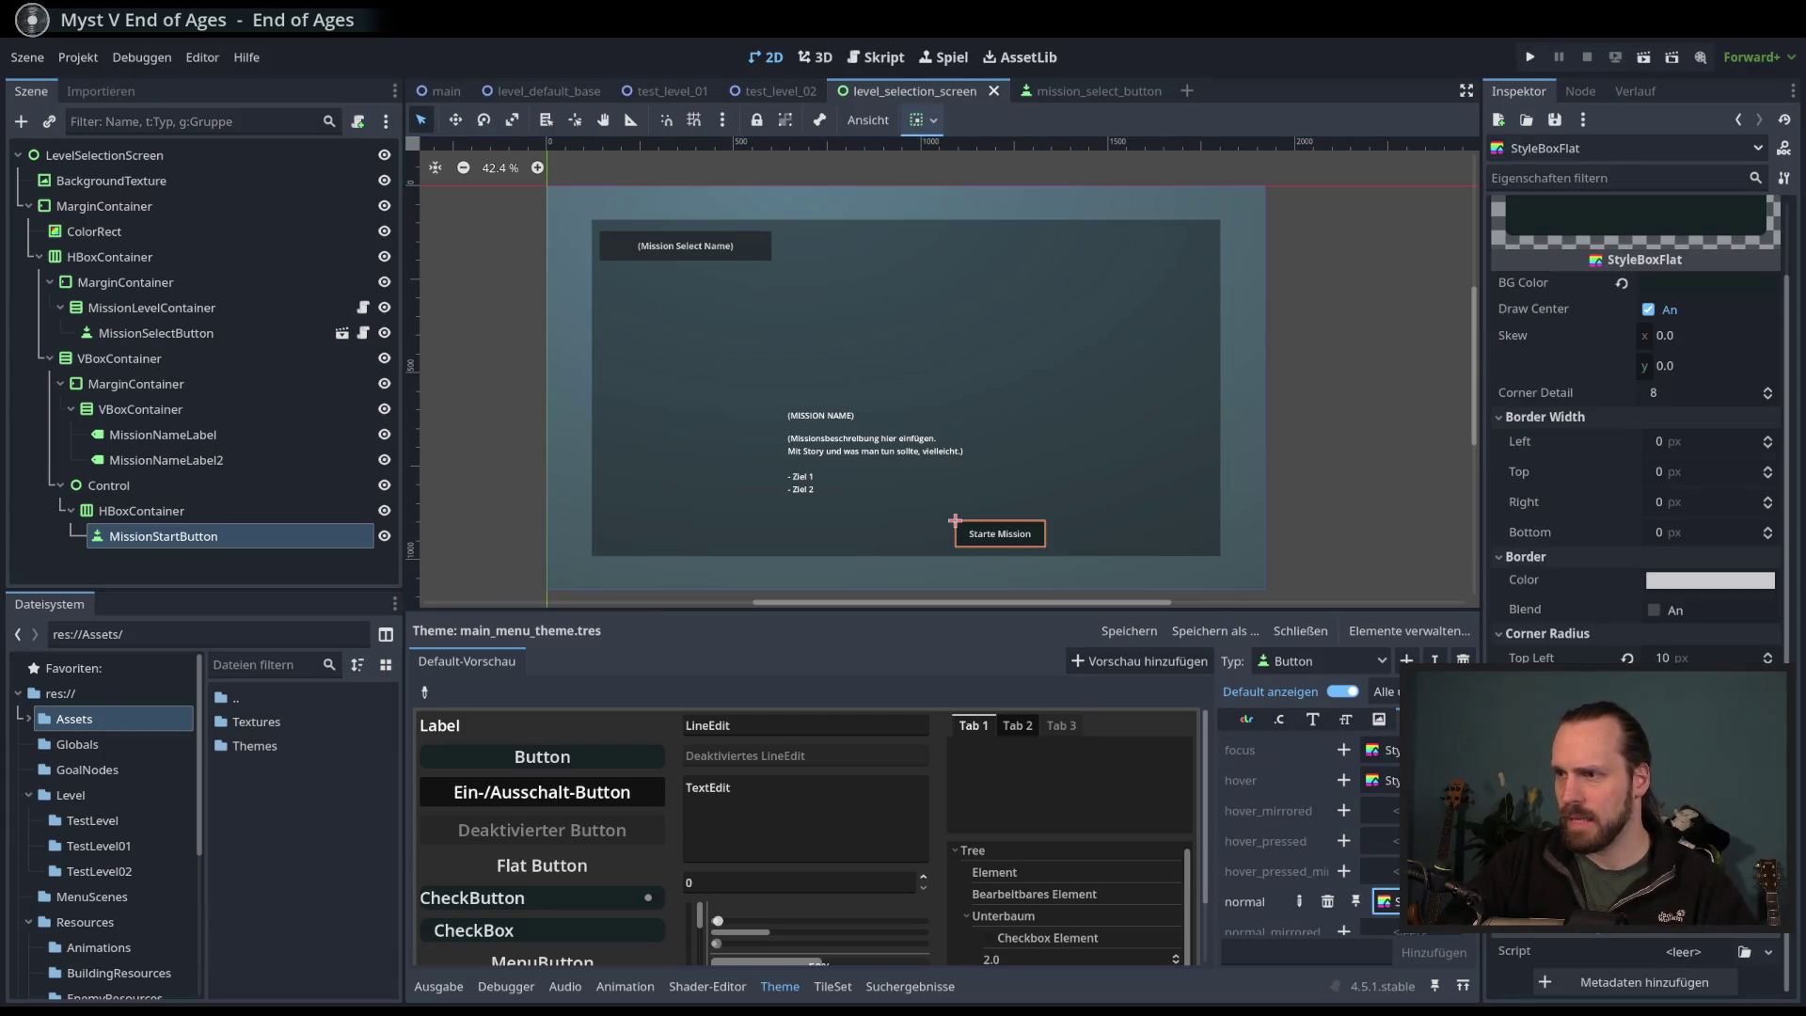
left_click(1453, 901)
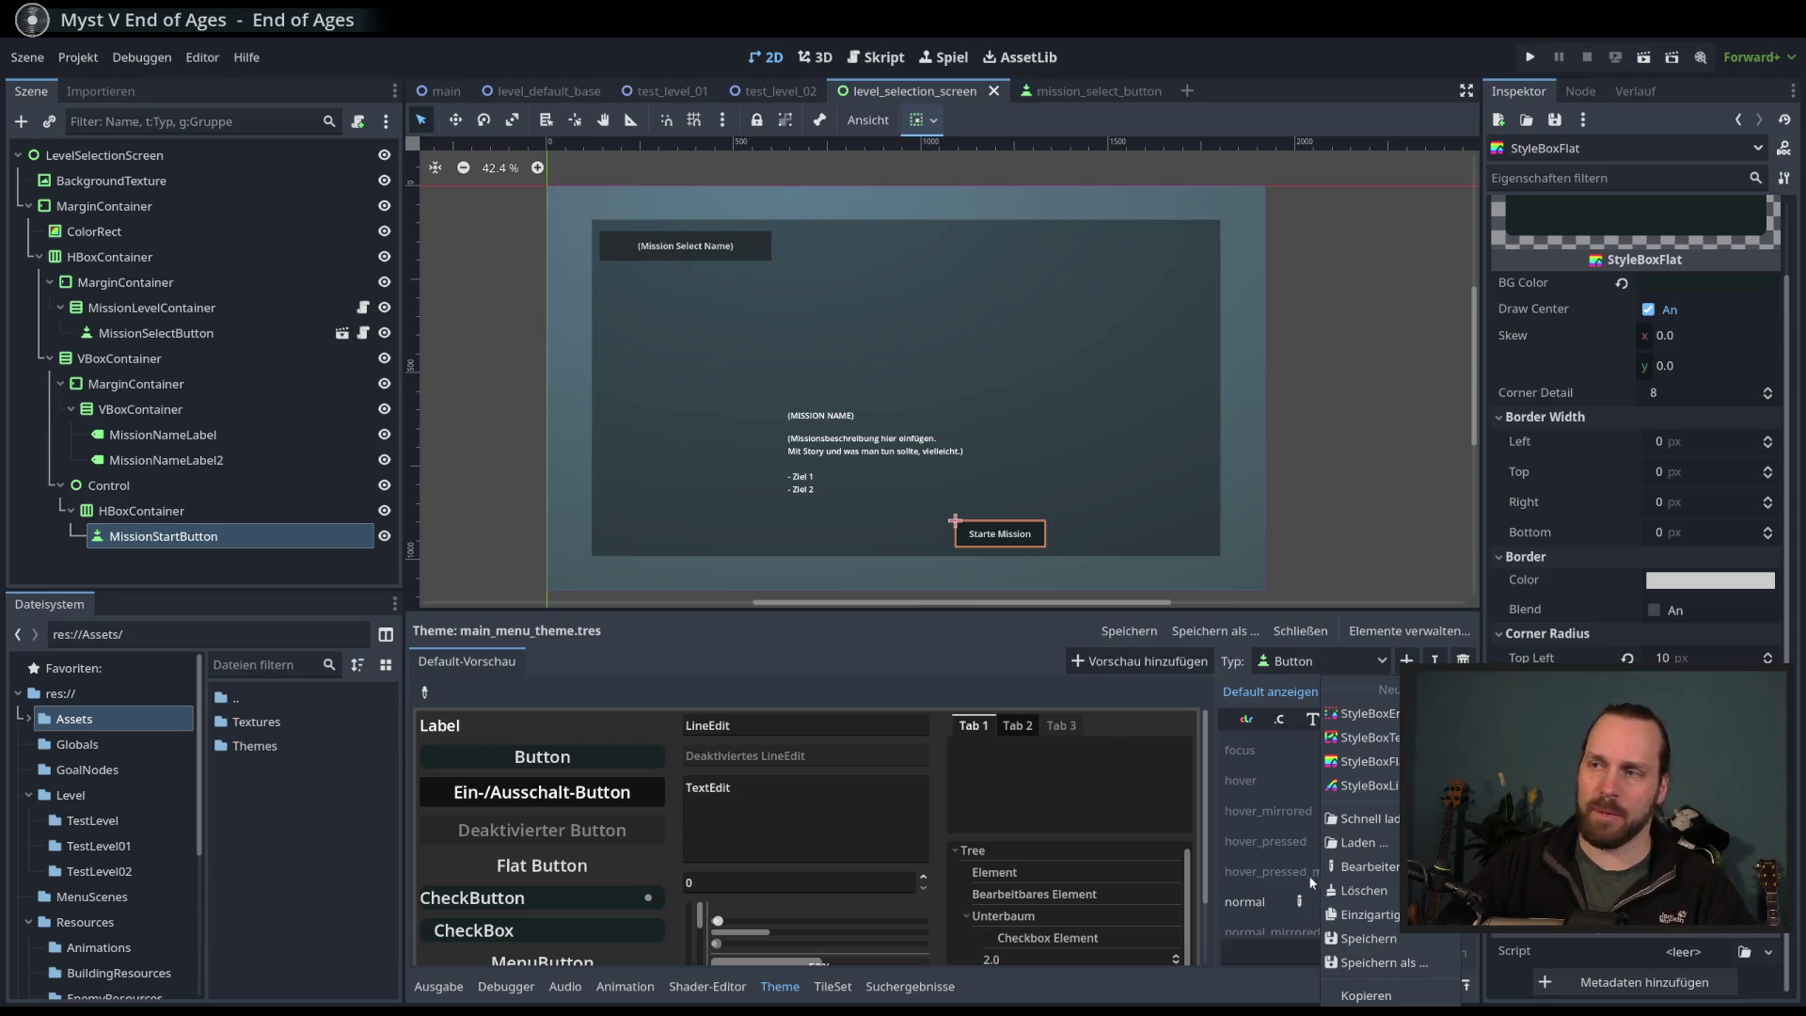
- Attempt to save the normal style box, dismiss the warning, and make it unique
left_click(1407, 962)
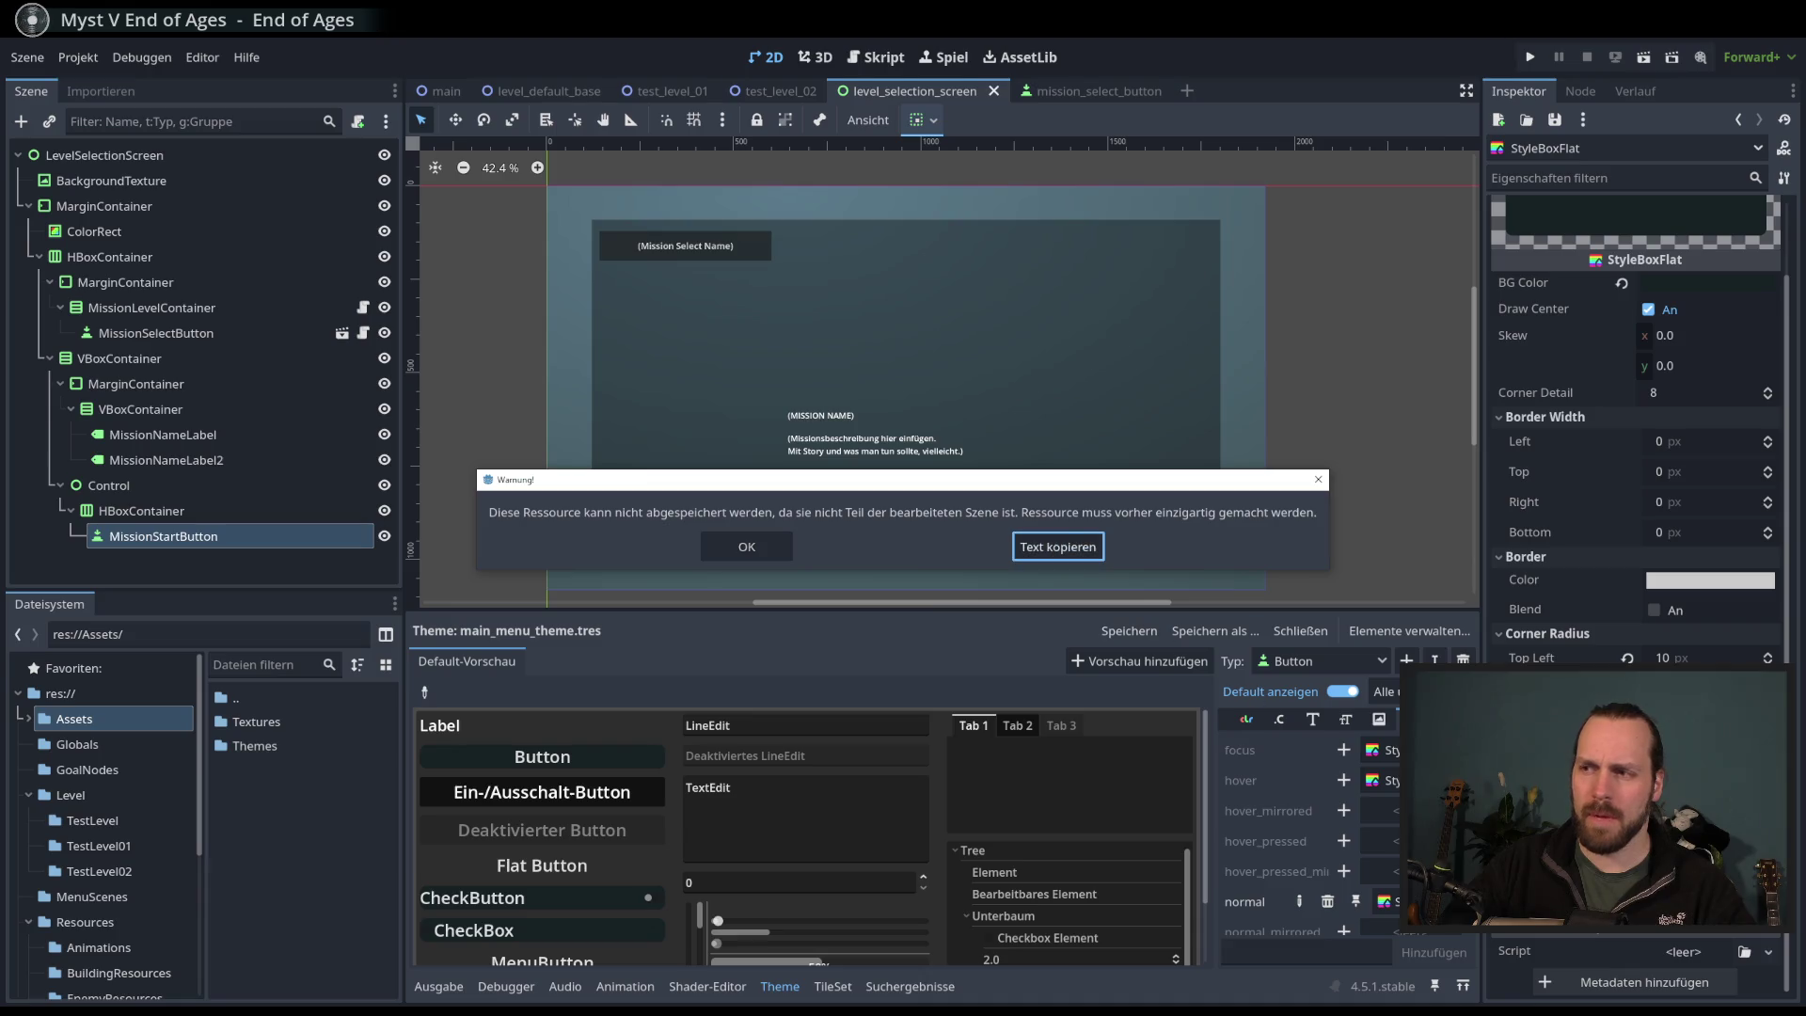
left_click(782, 558)
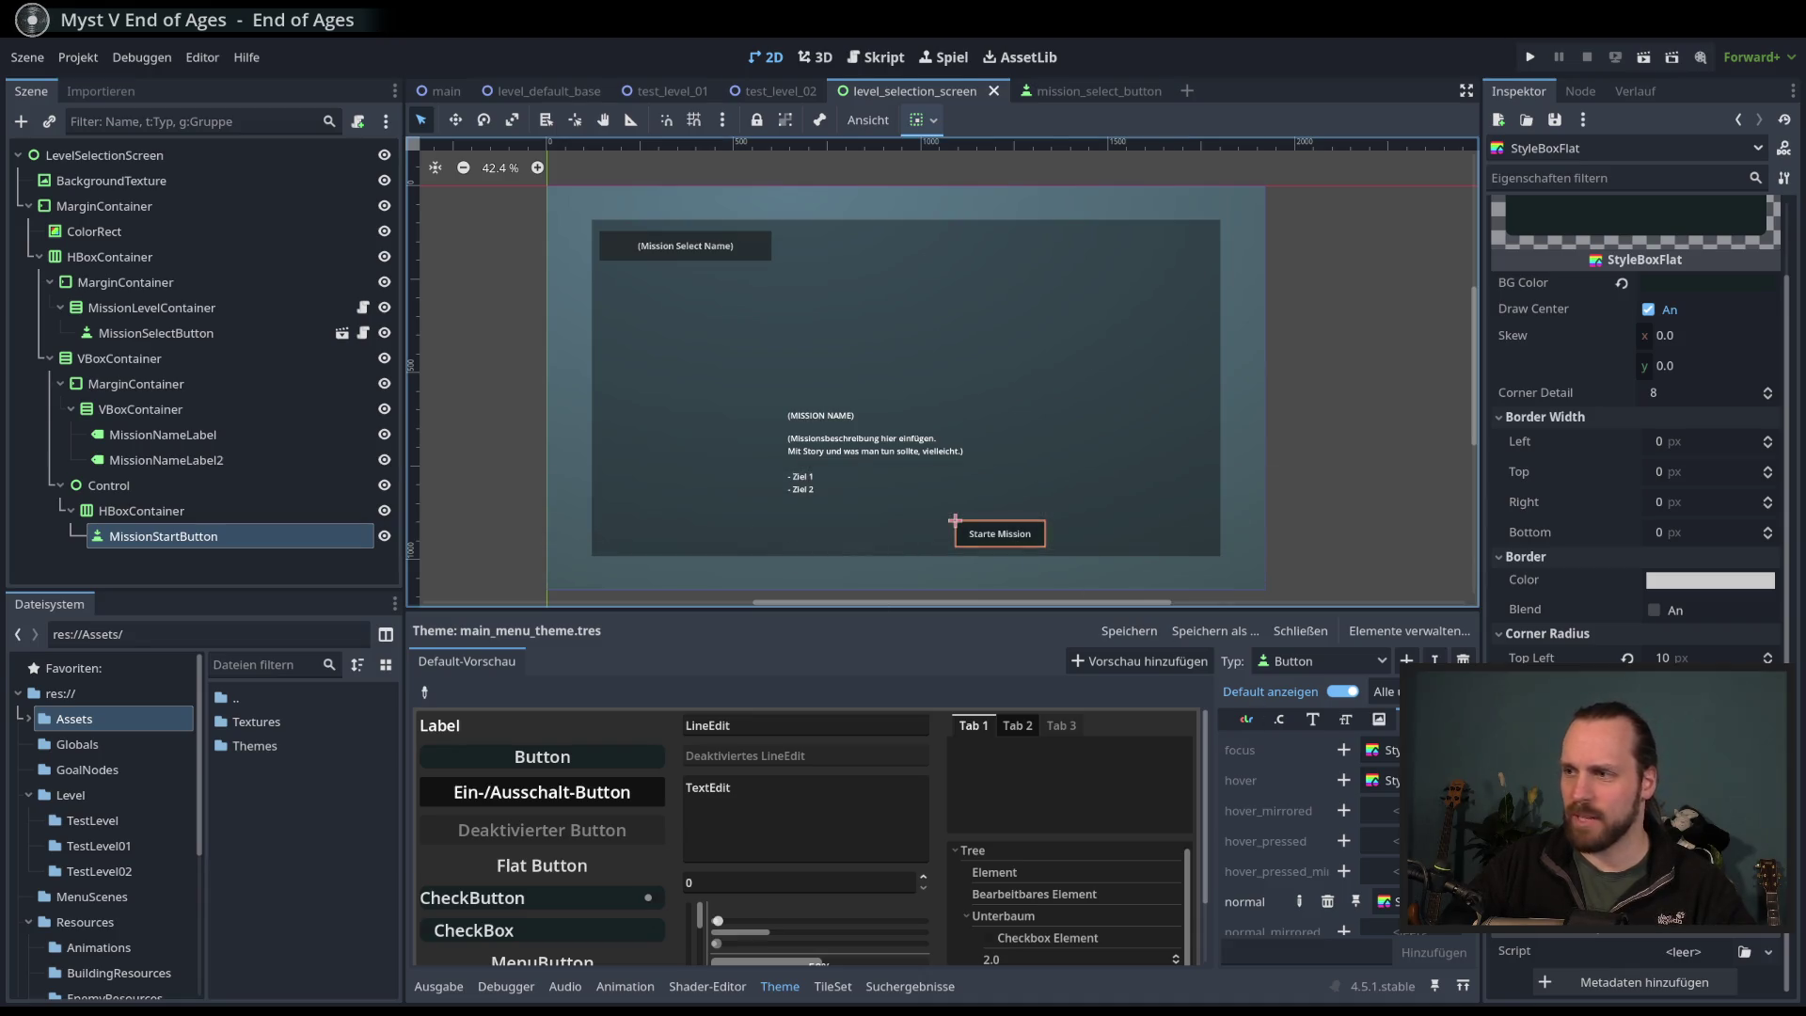
left_click(1453, 902)
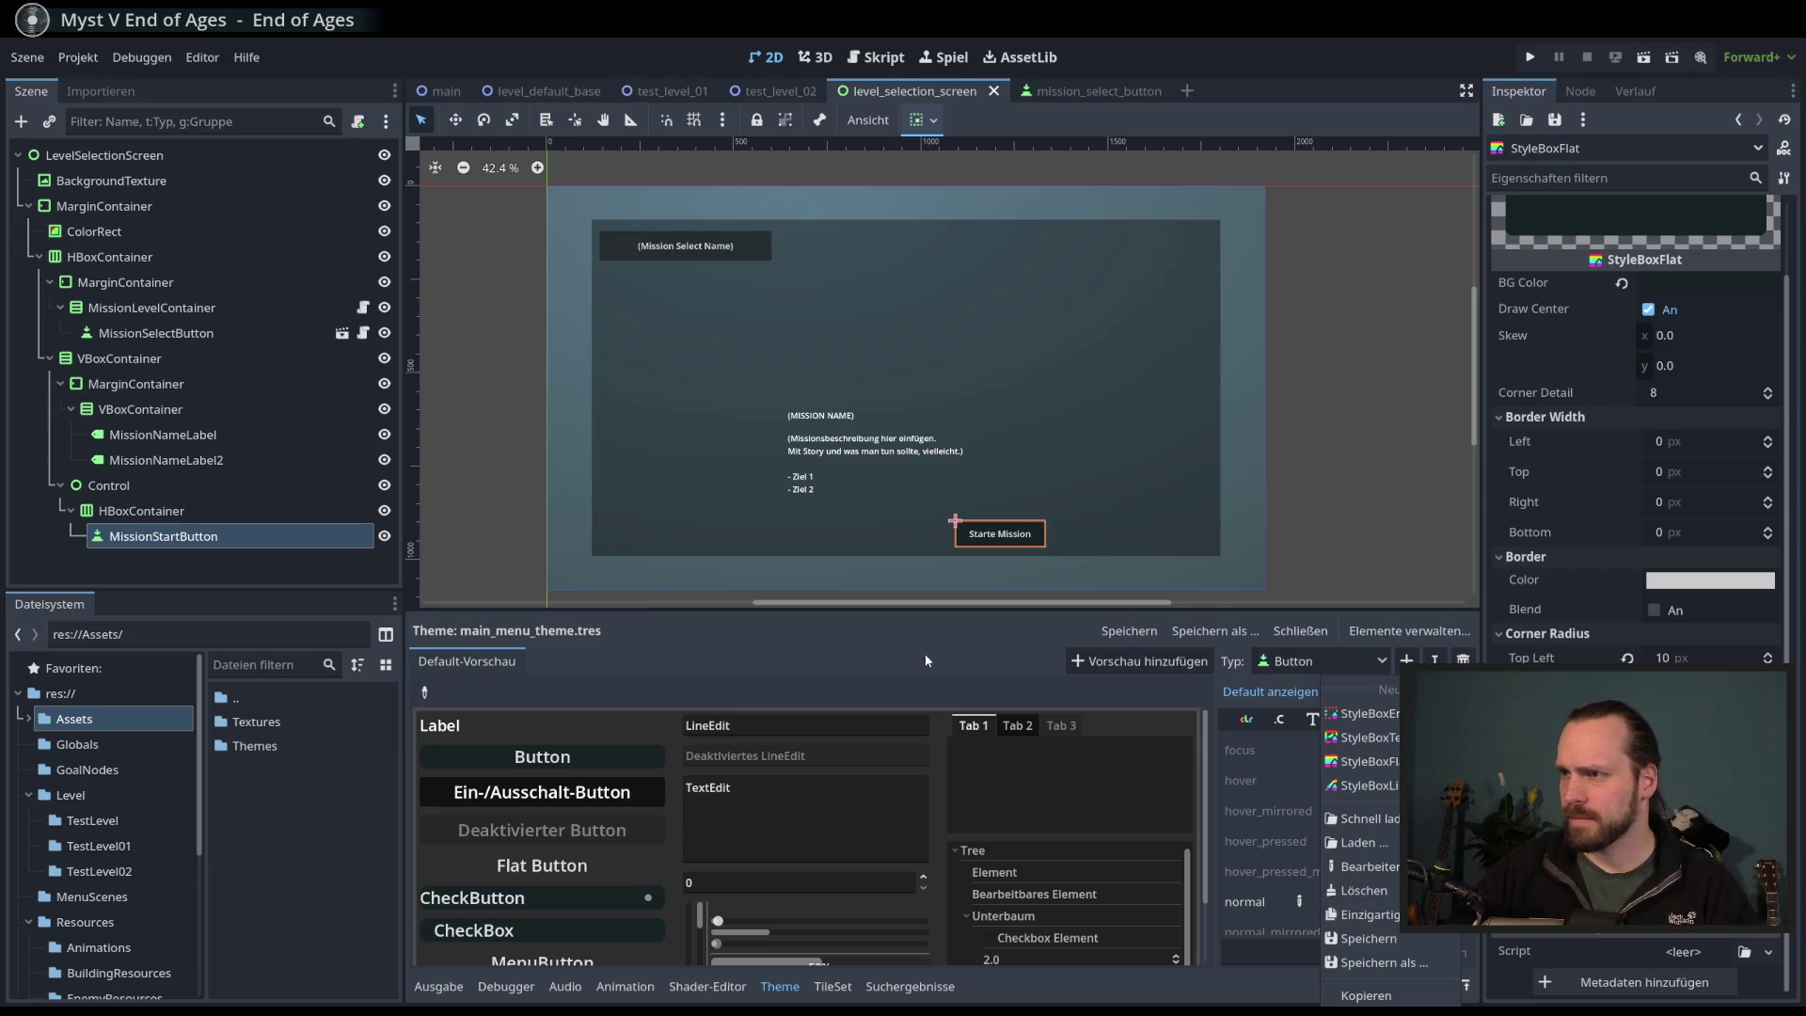
left_click(1364, 914)
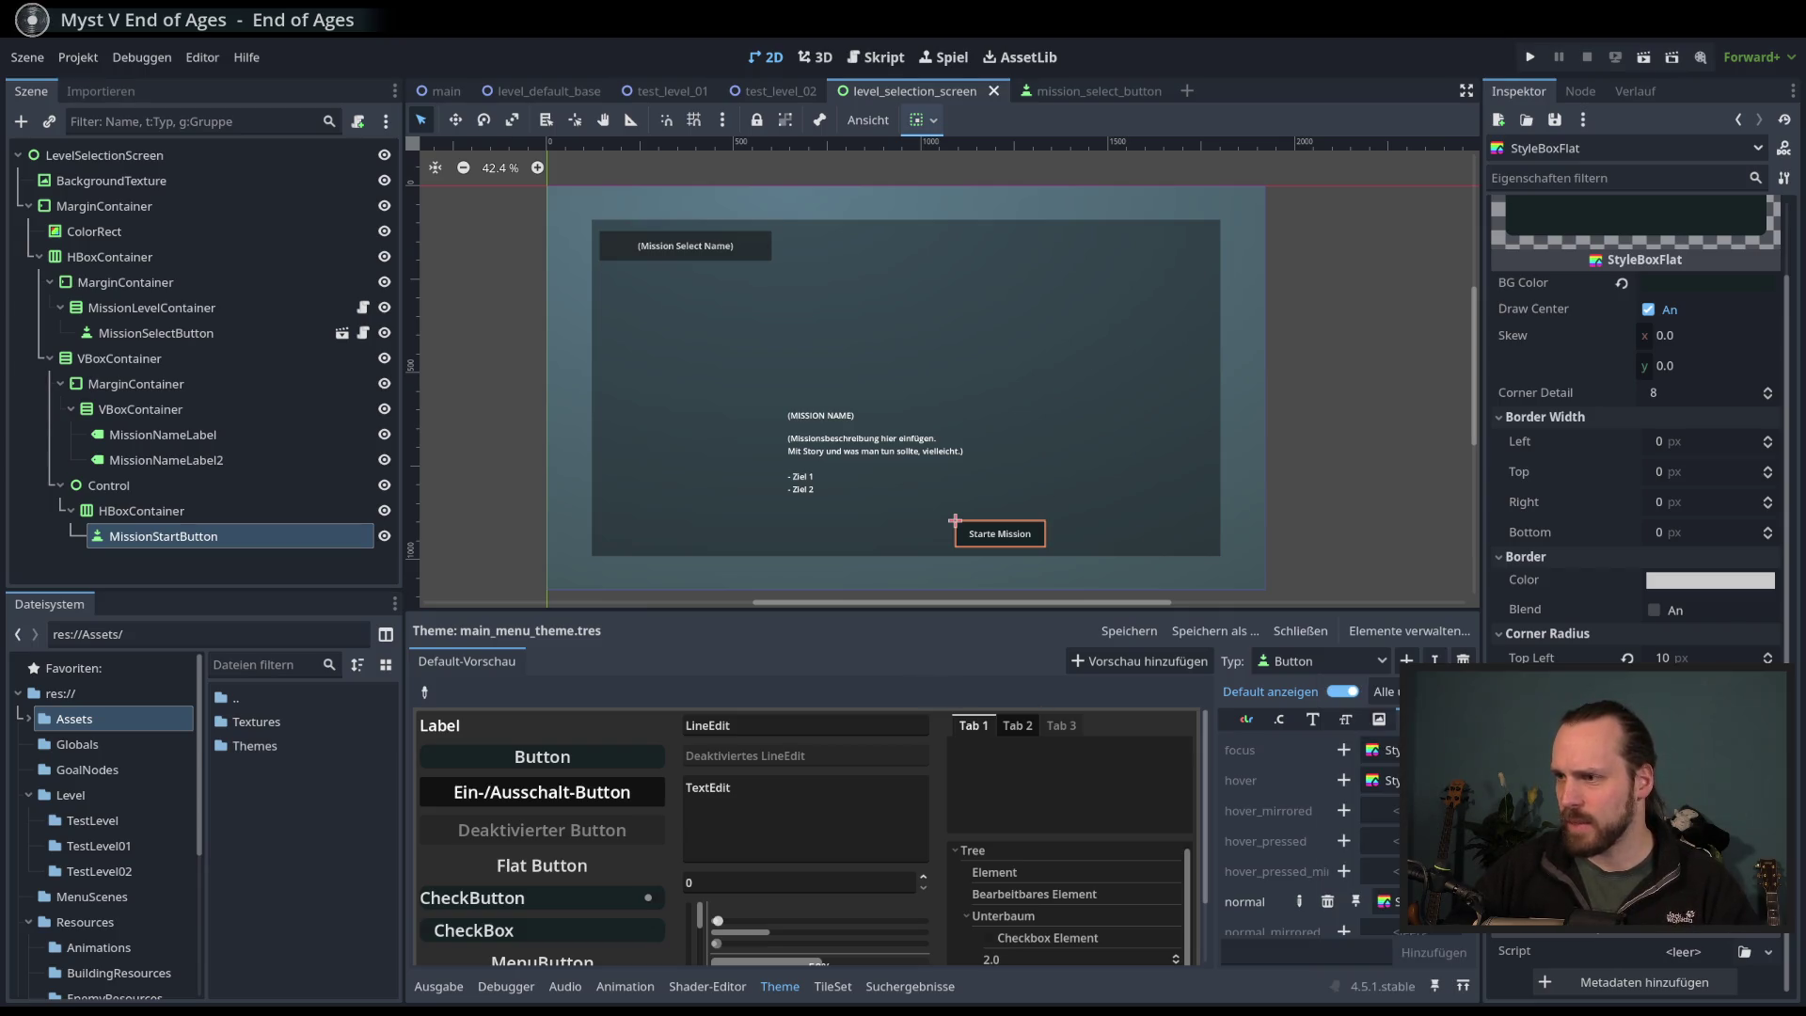
- Open the save dialog for the normal style box, then cancel it
left_click(1453, 901)
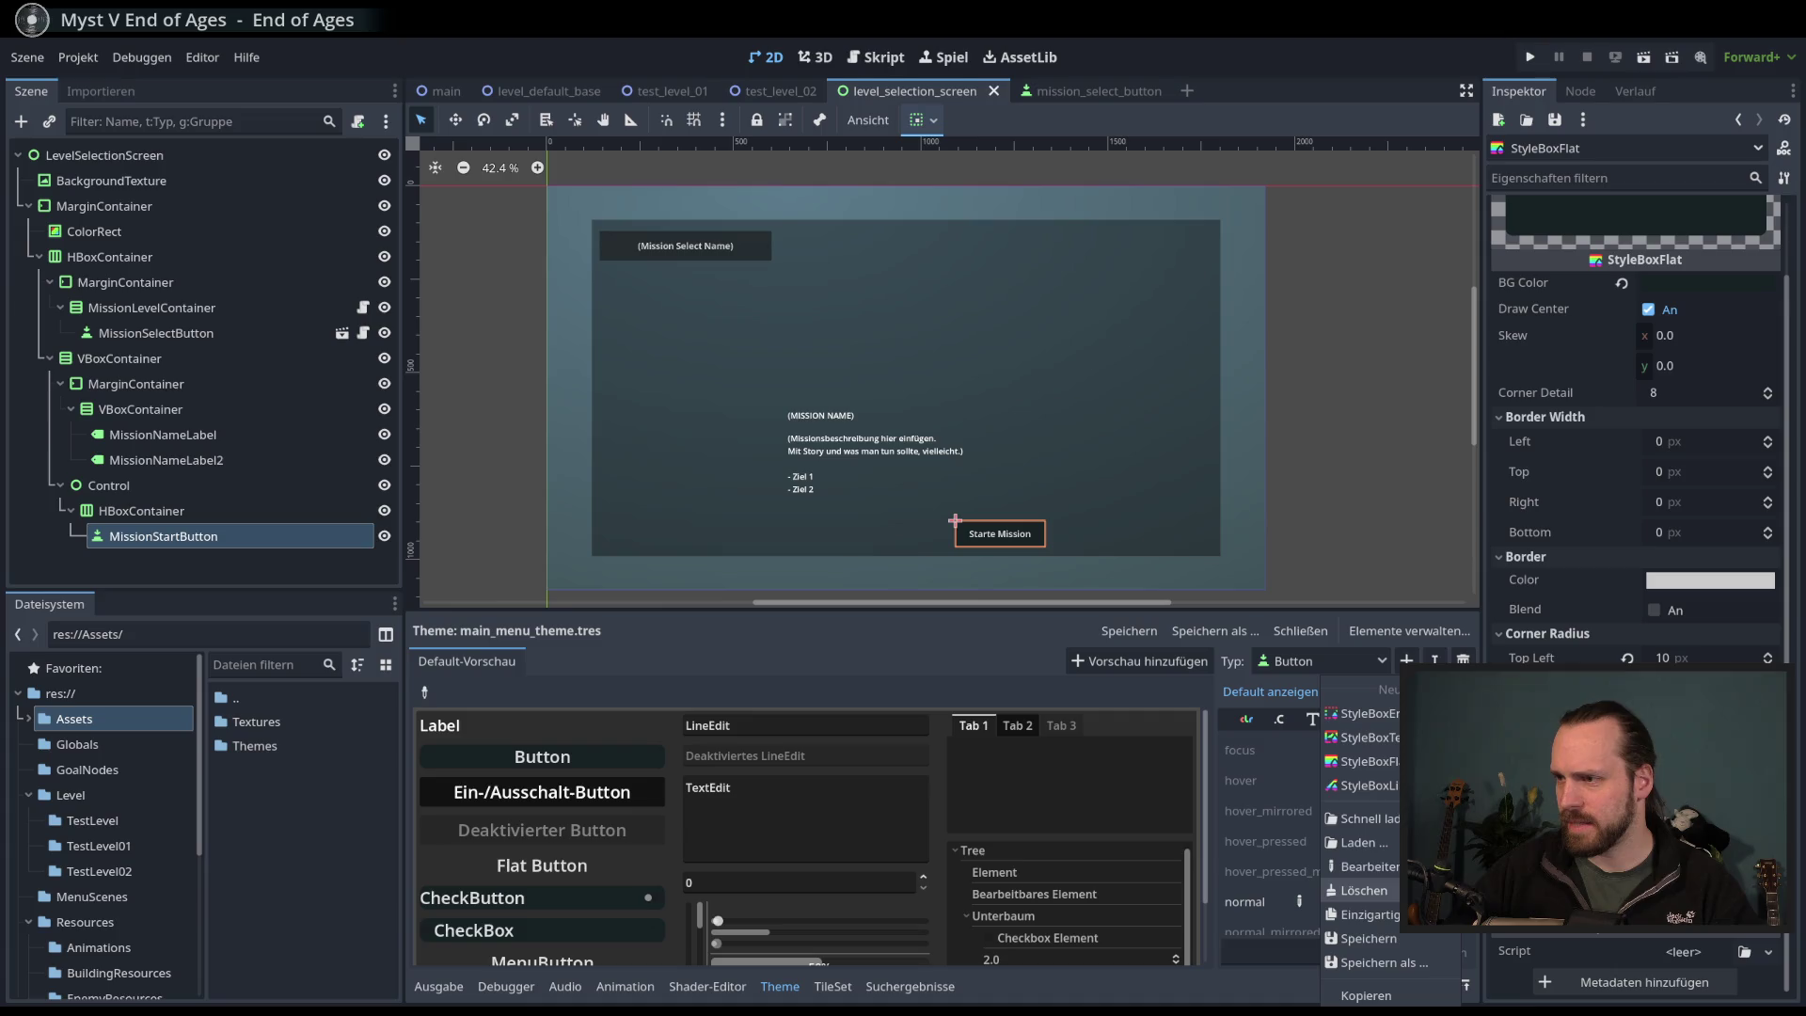
left_click(1389, 938)
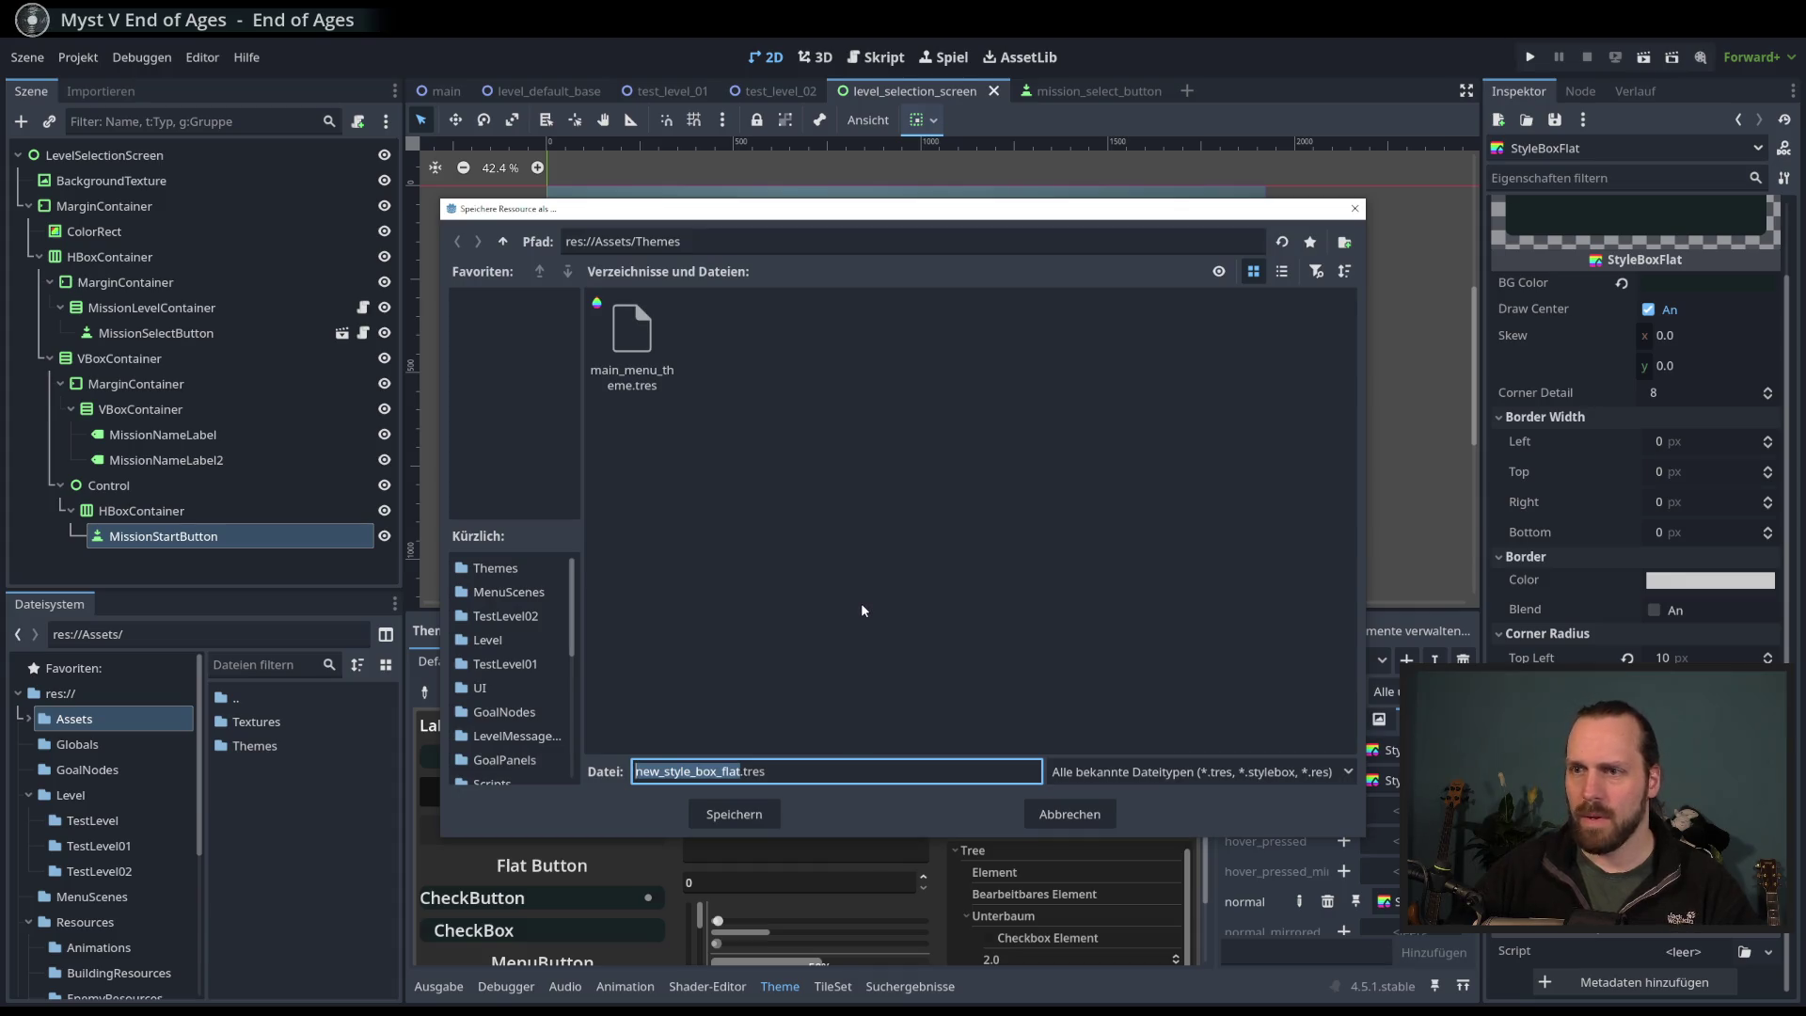
left_click(1070, 814)
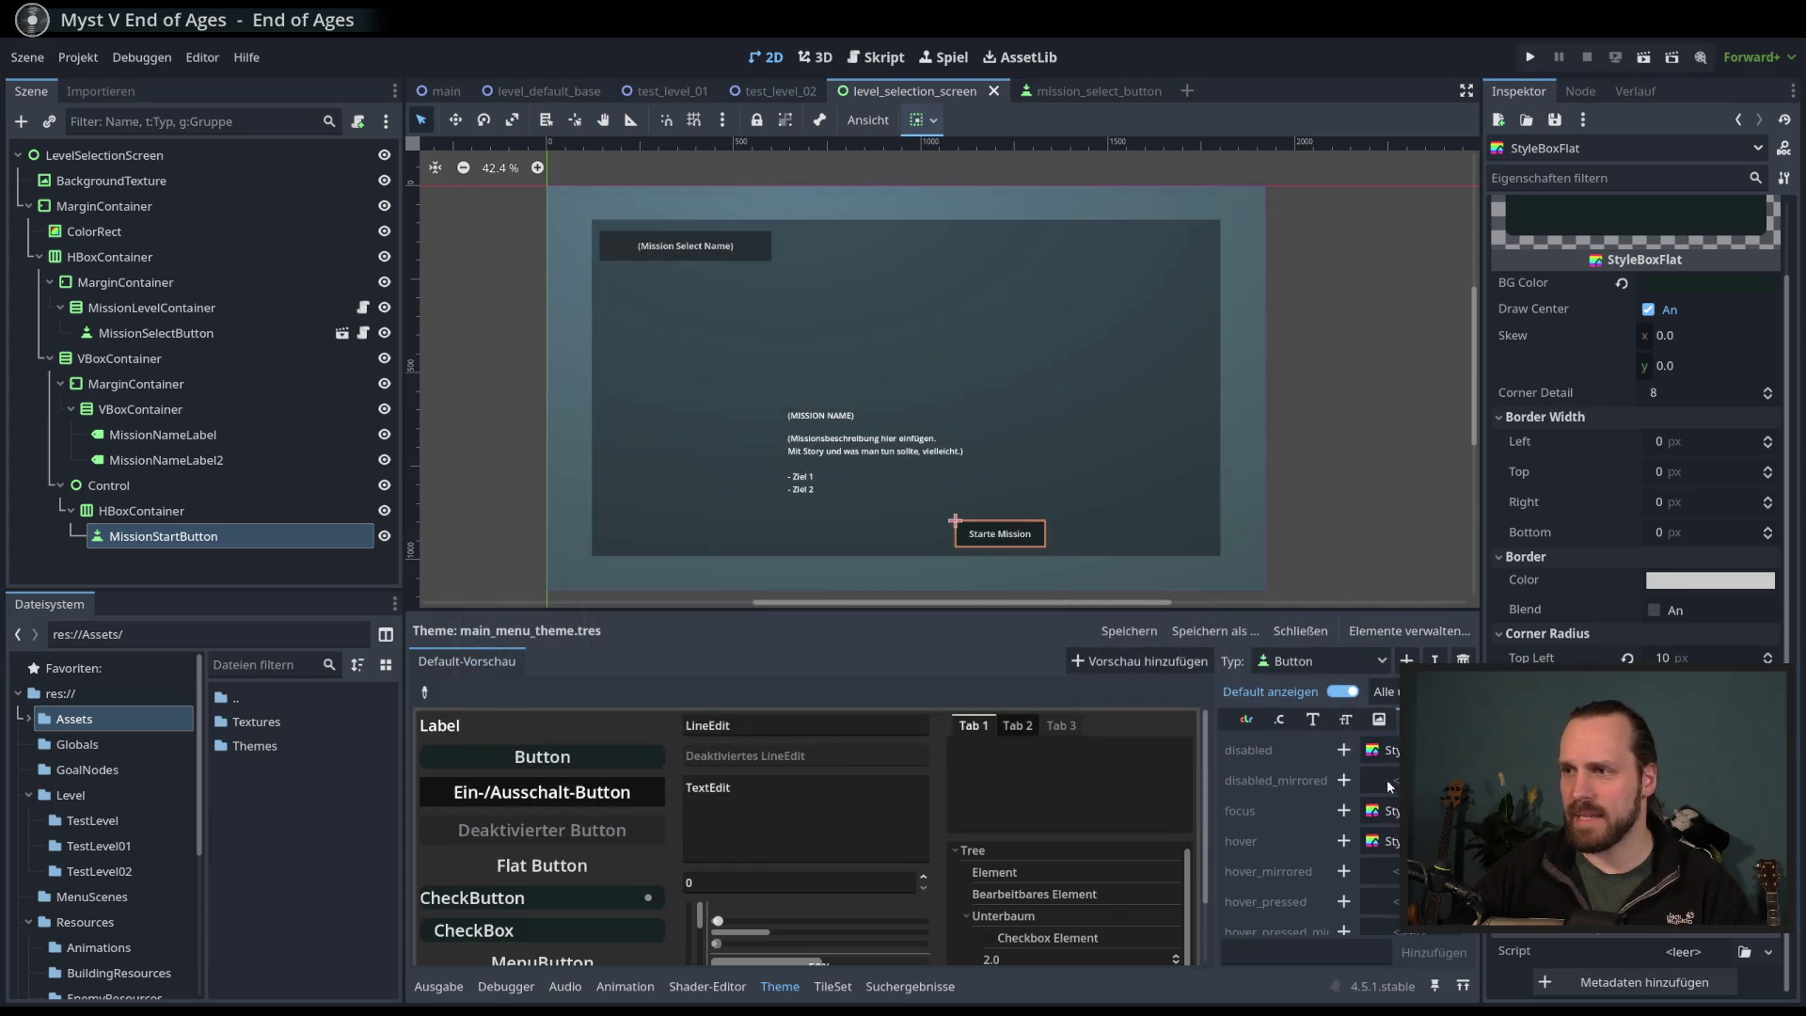
- Add an empty hover style override for Button in the theme
scroll(1387, 821, "up", 1)
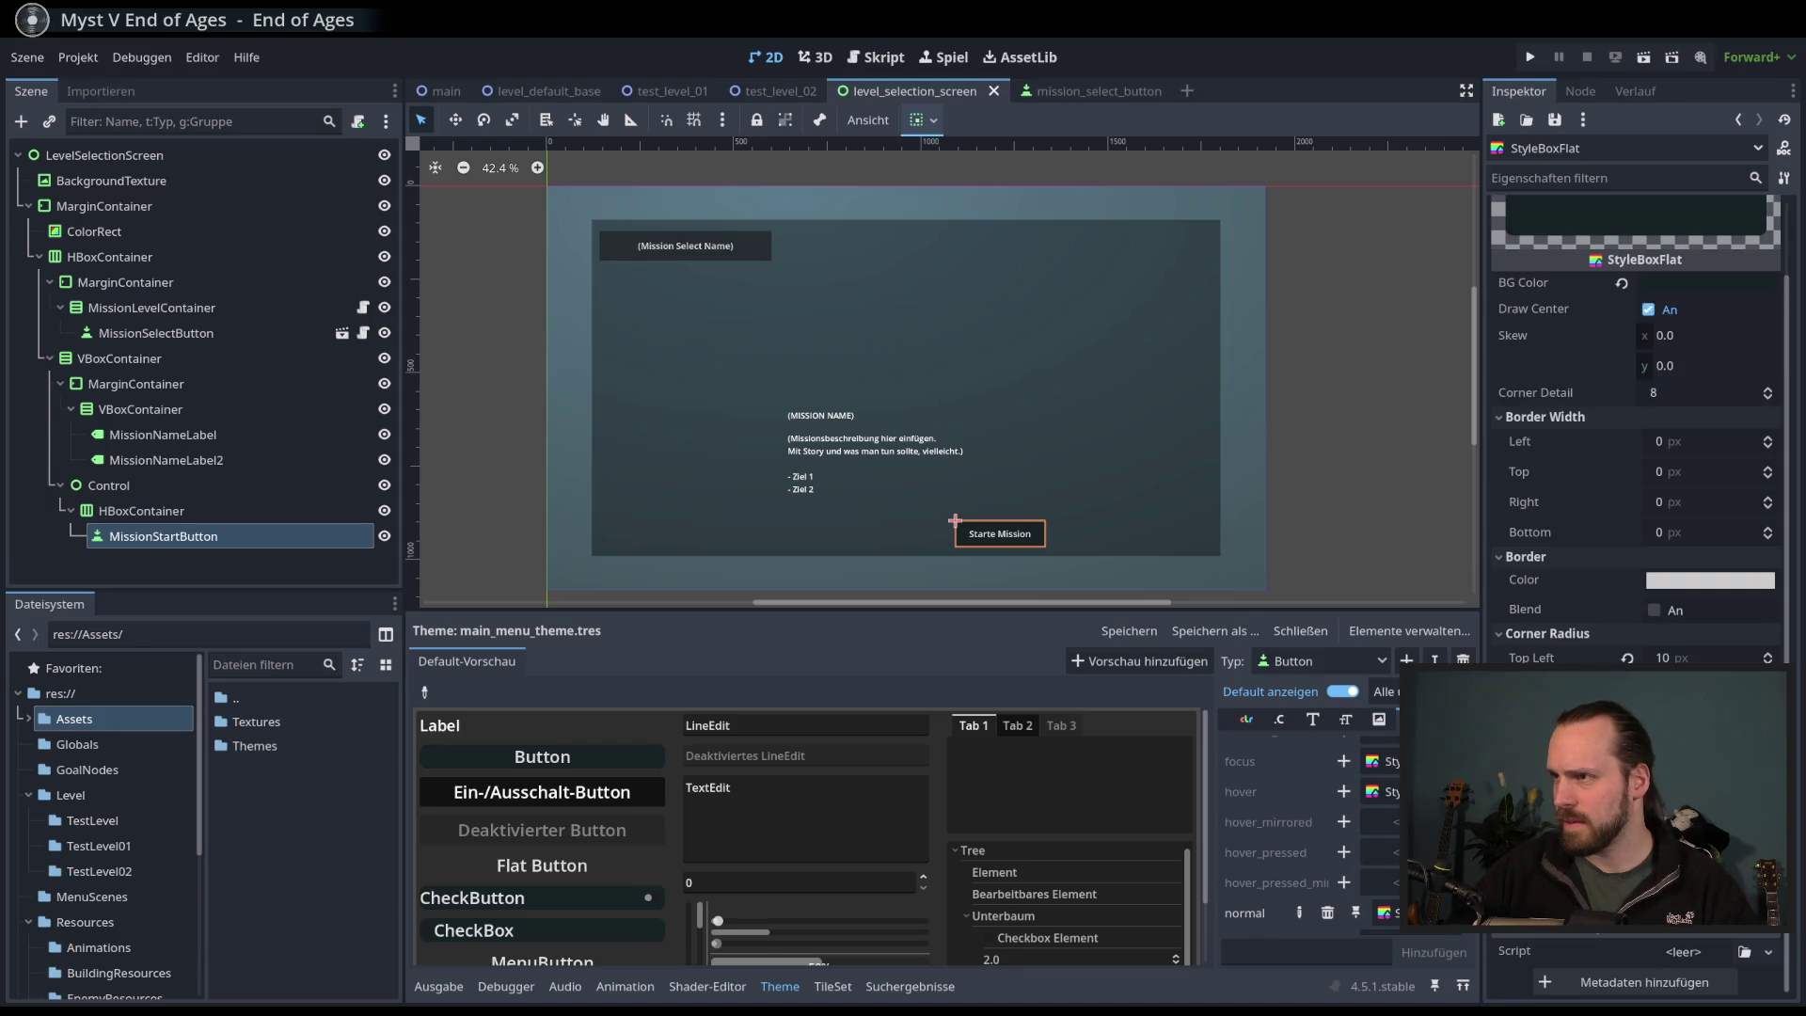
scroll(1548, 597, "up", 2)
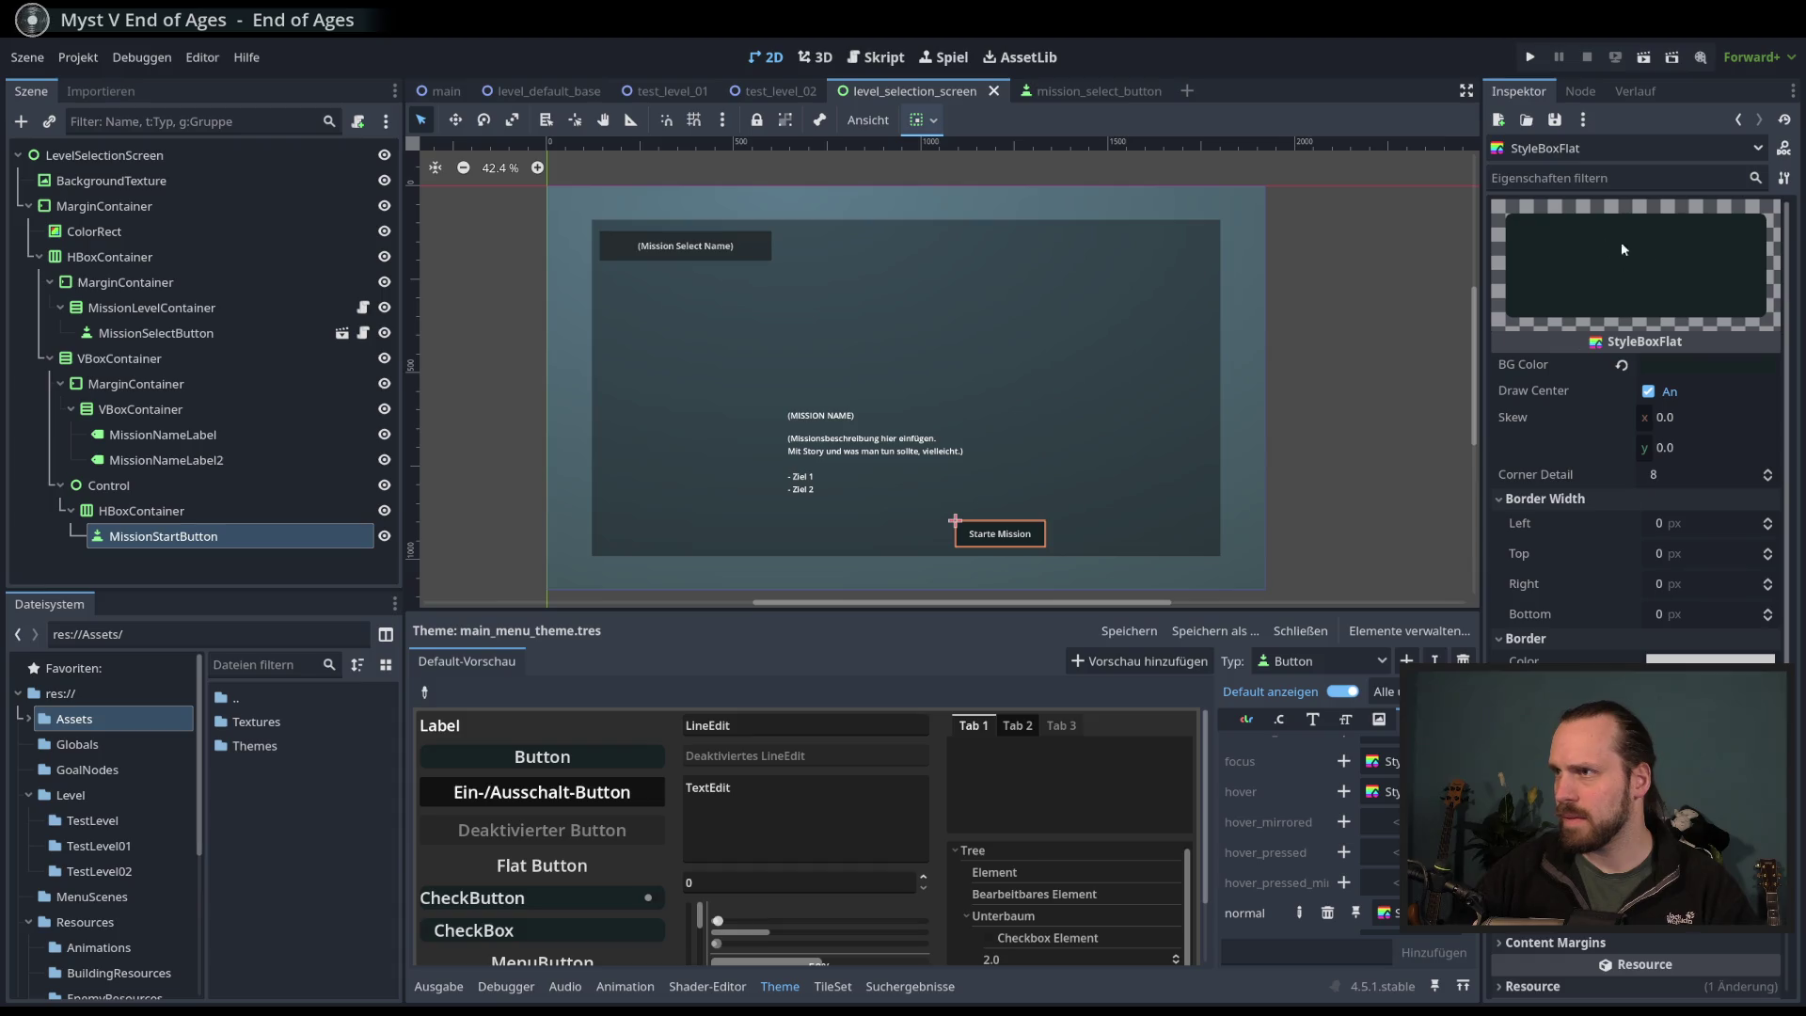
scroll(1261, 866, "down", 2)
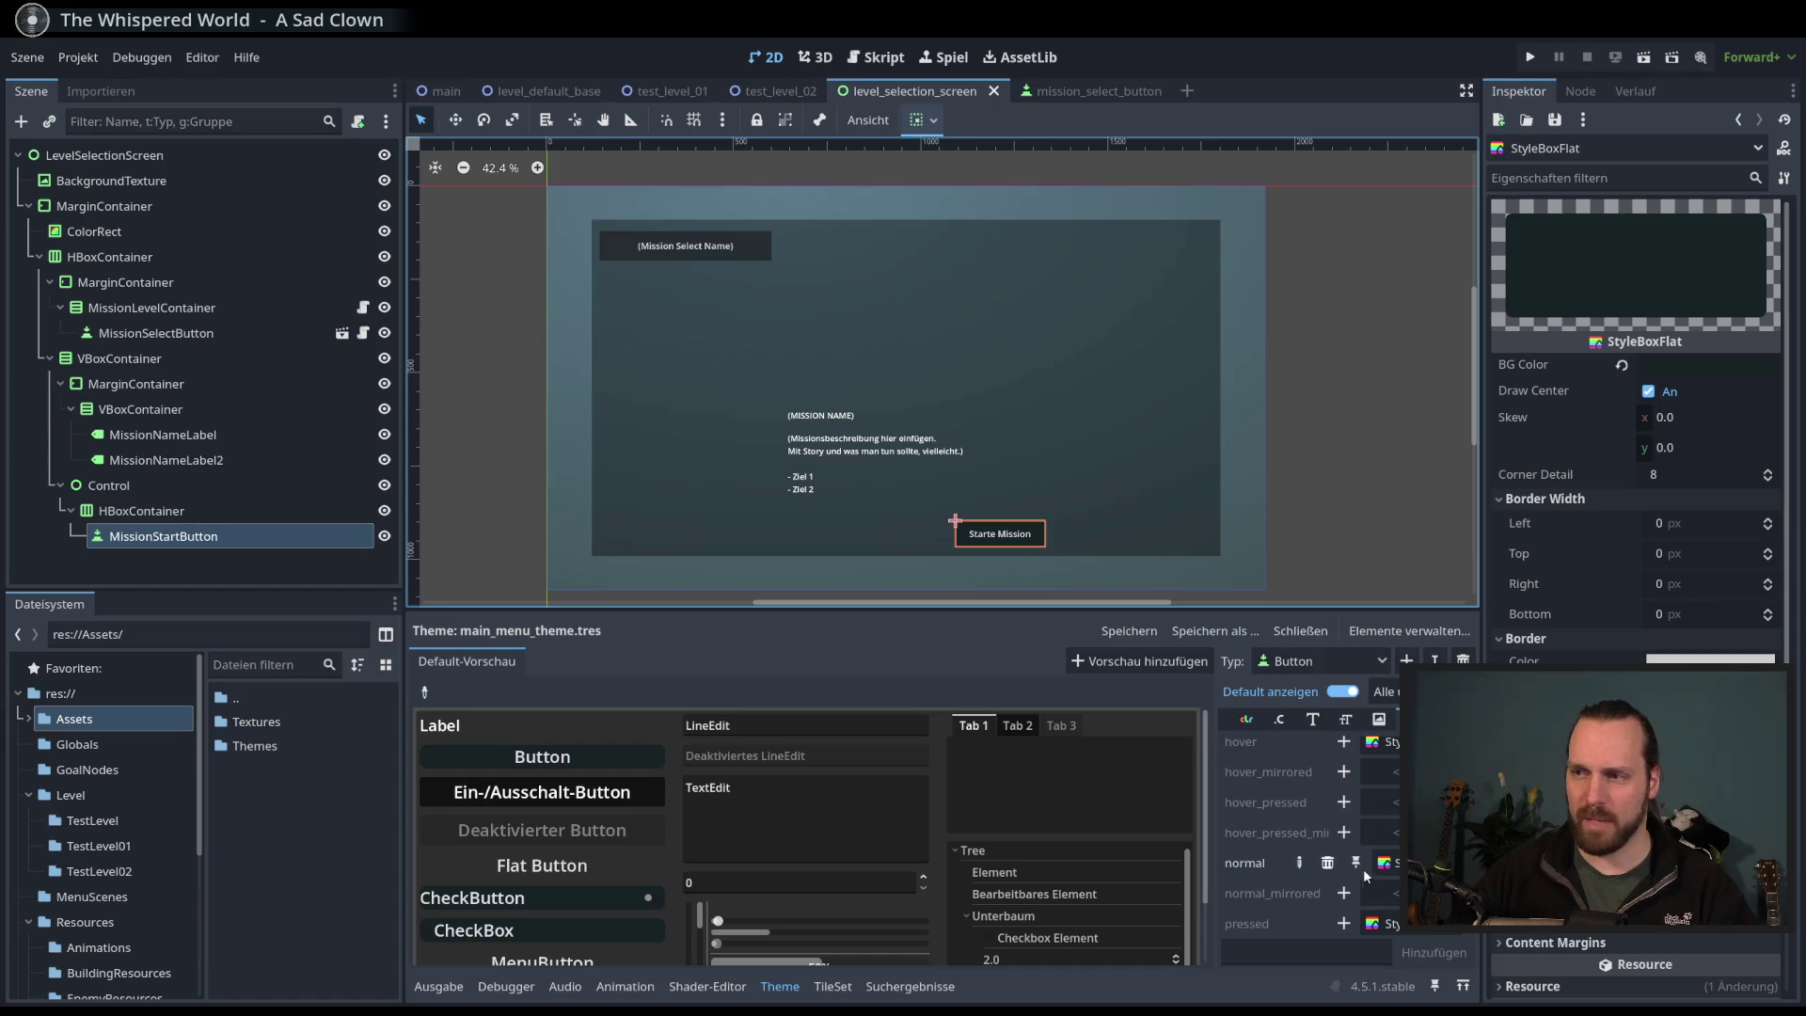
scroll(1637, 753, "down", 2)
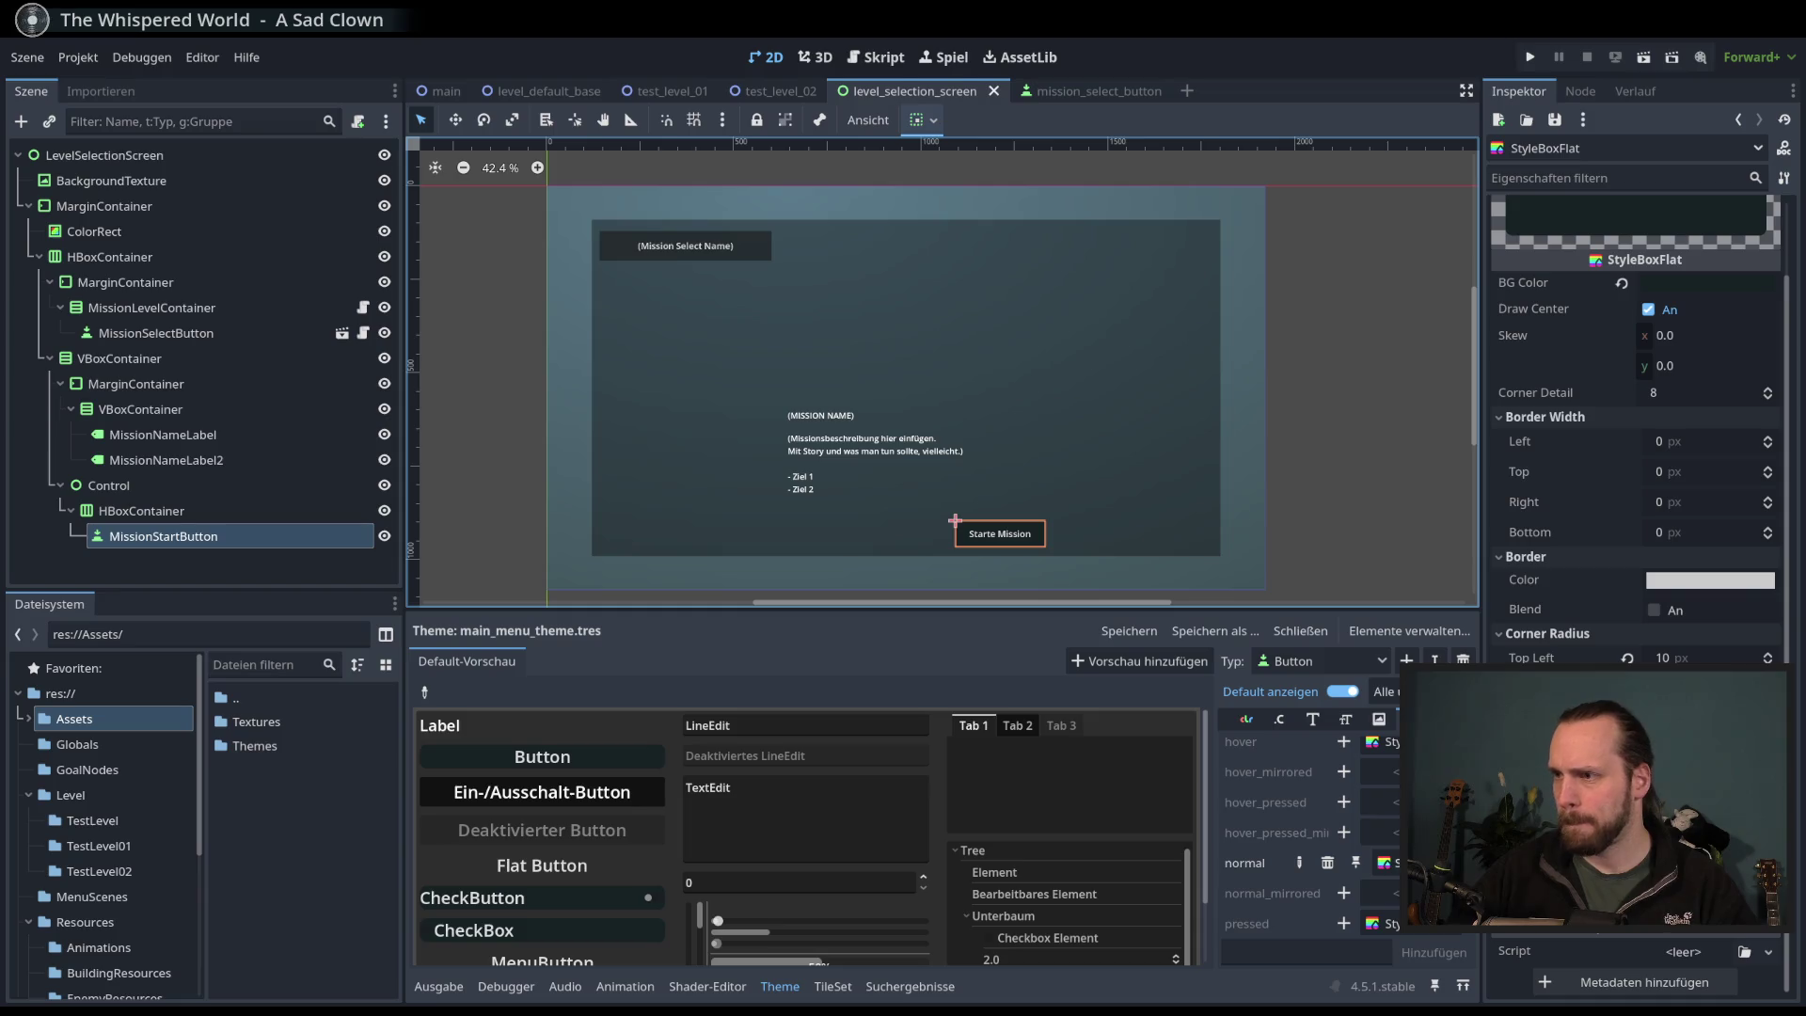
scroll(1279, 828, "up", 2)
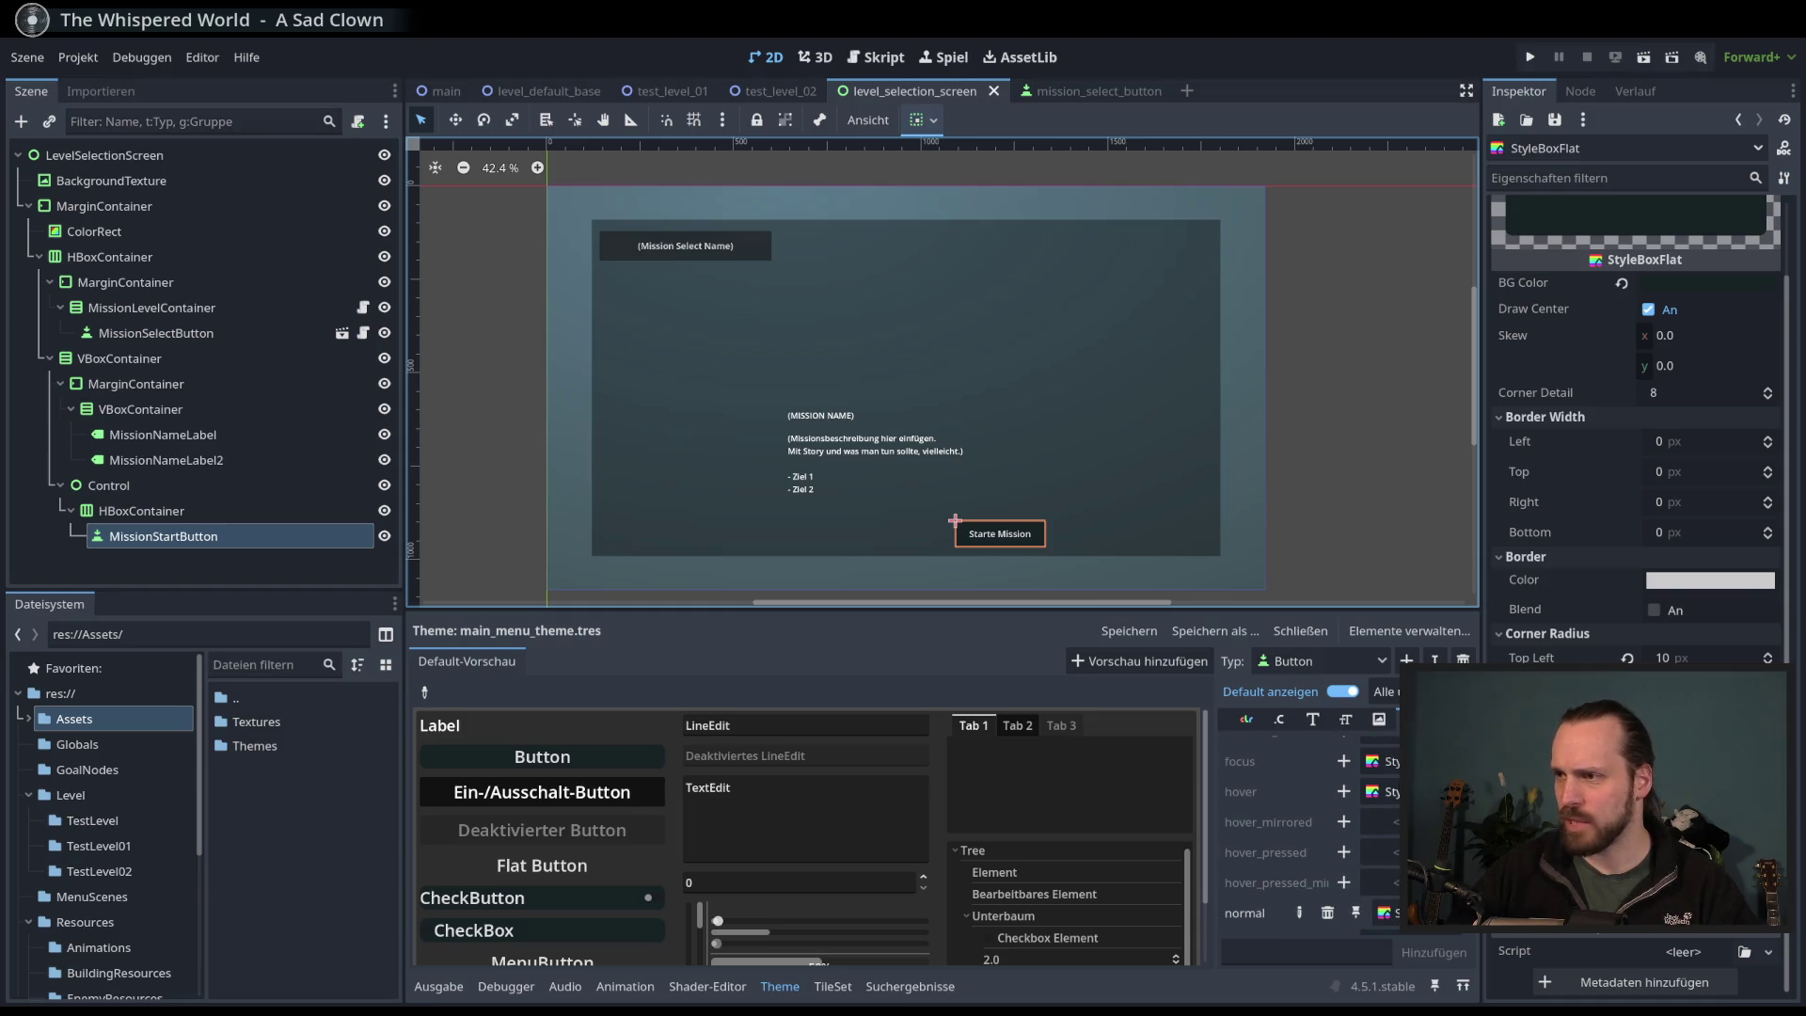
left_click(1344, 791)
left_click(1389, 791)
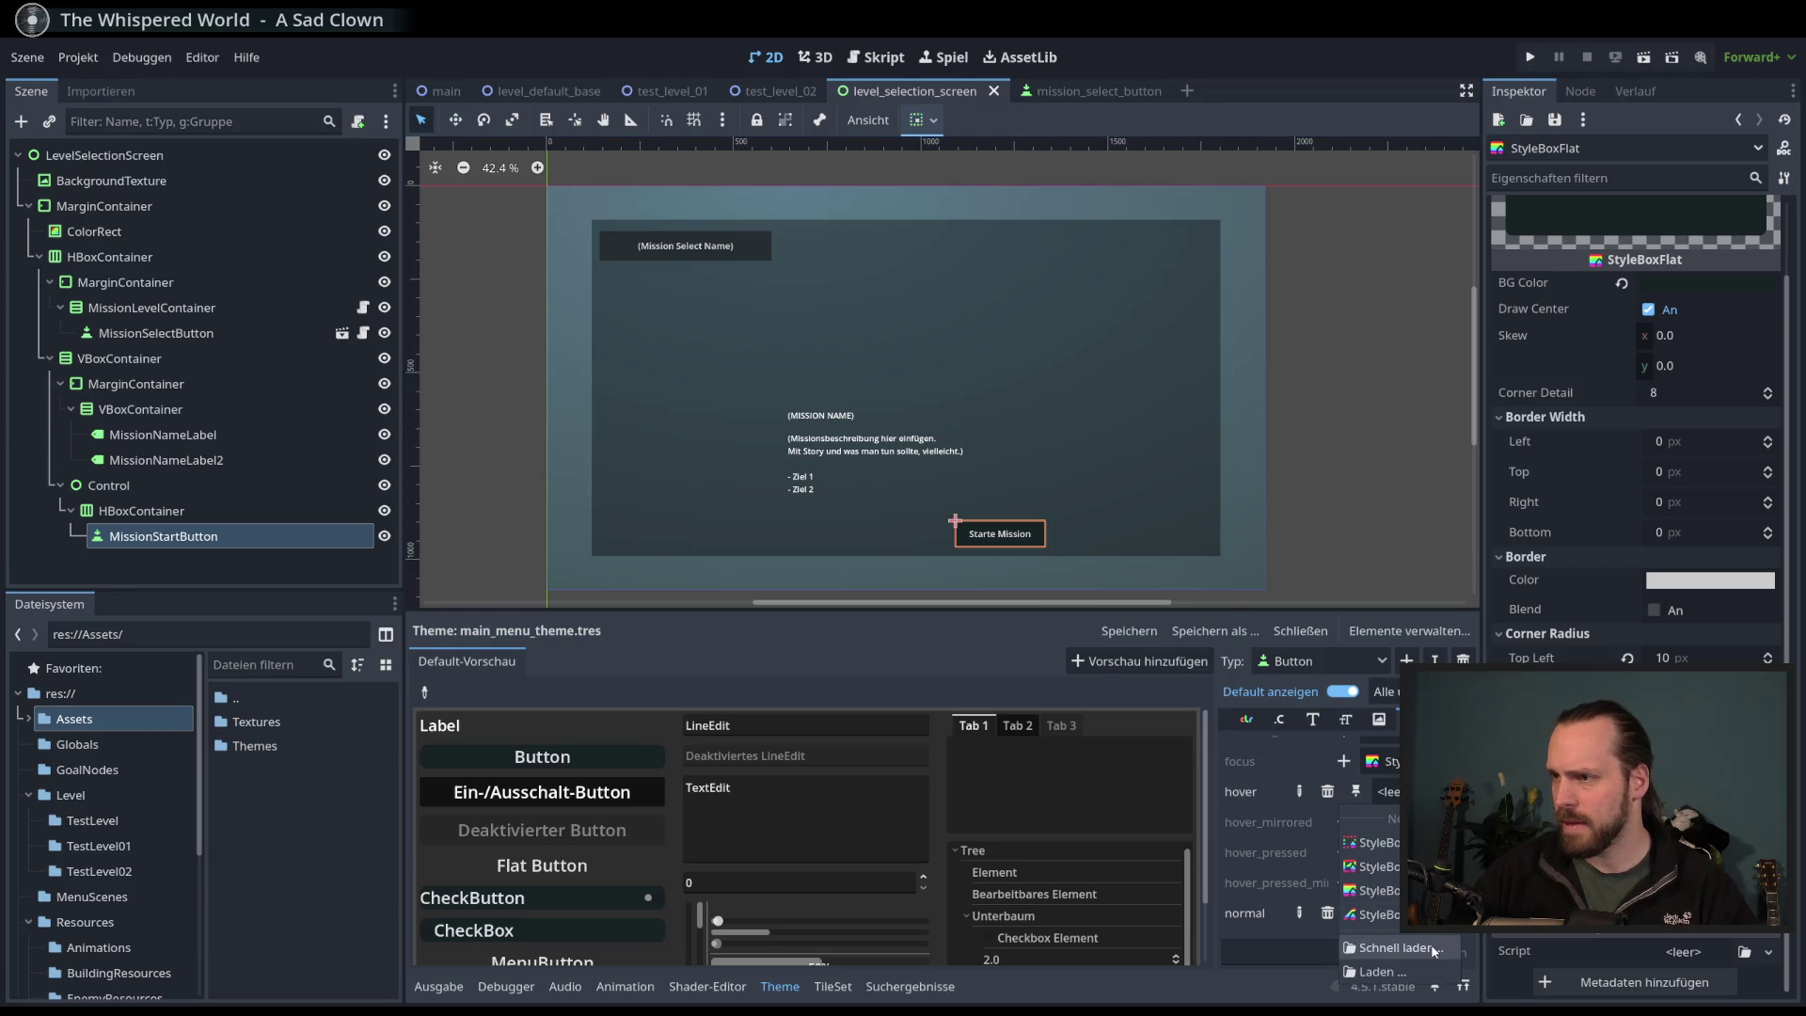
left_click(1396, 947)
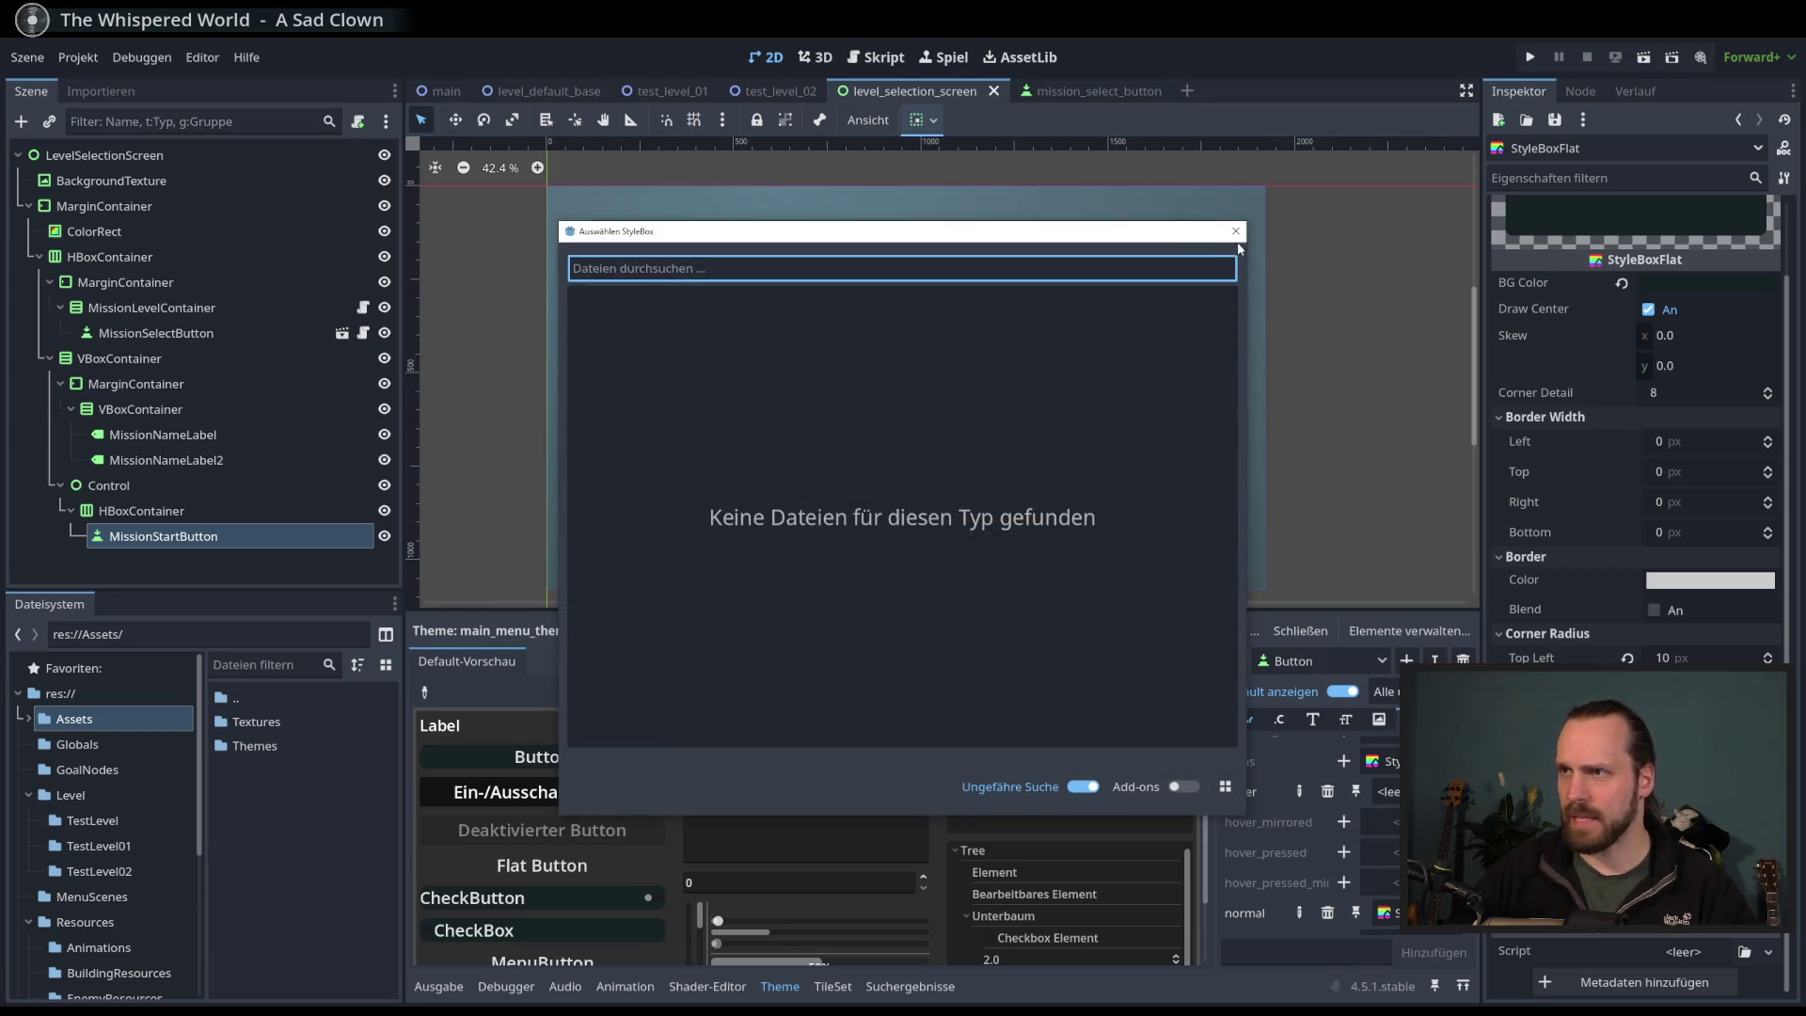
left_click(1235, 231)
- Save the normal style box as menu_button_stylebox_flat.tres
left_click(1387, 767)
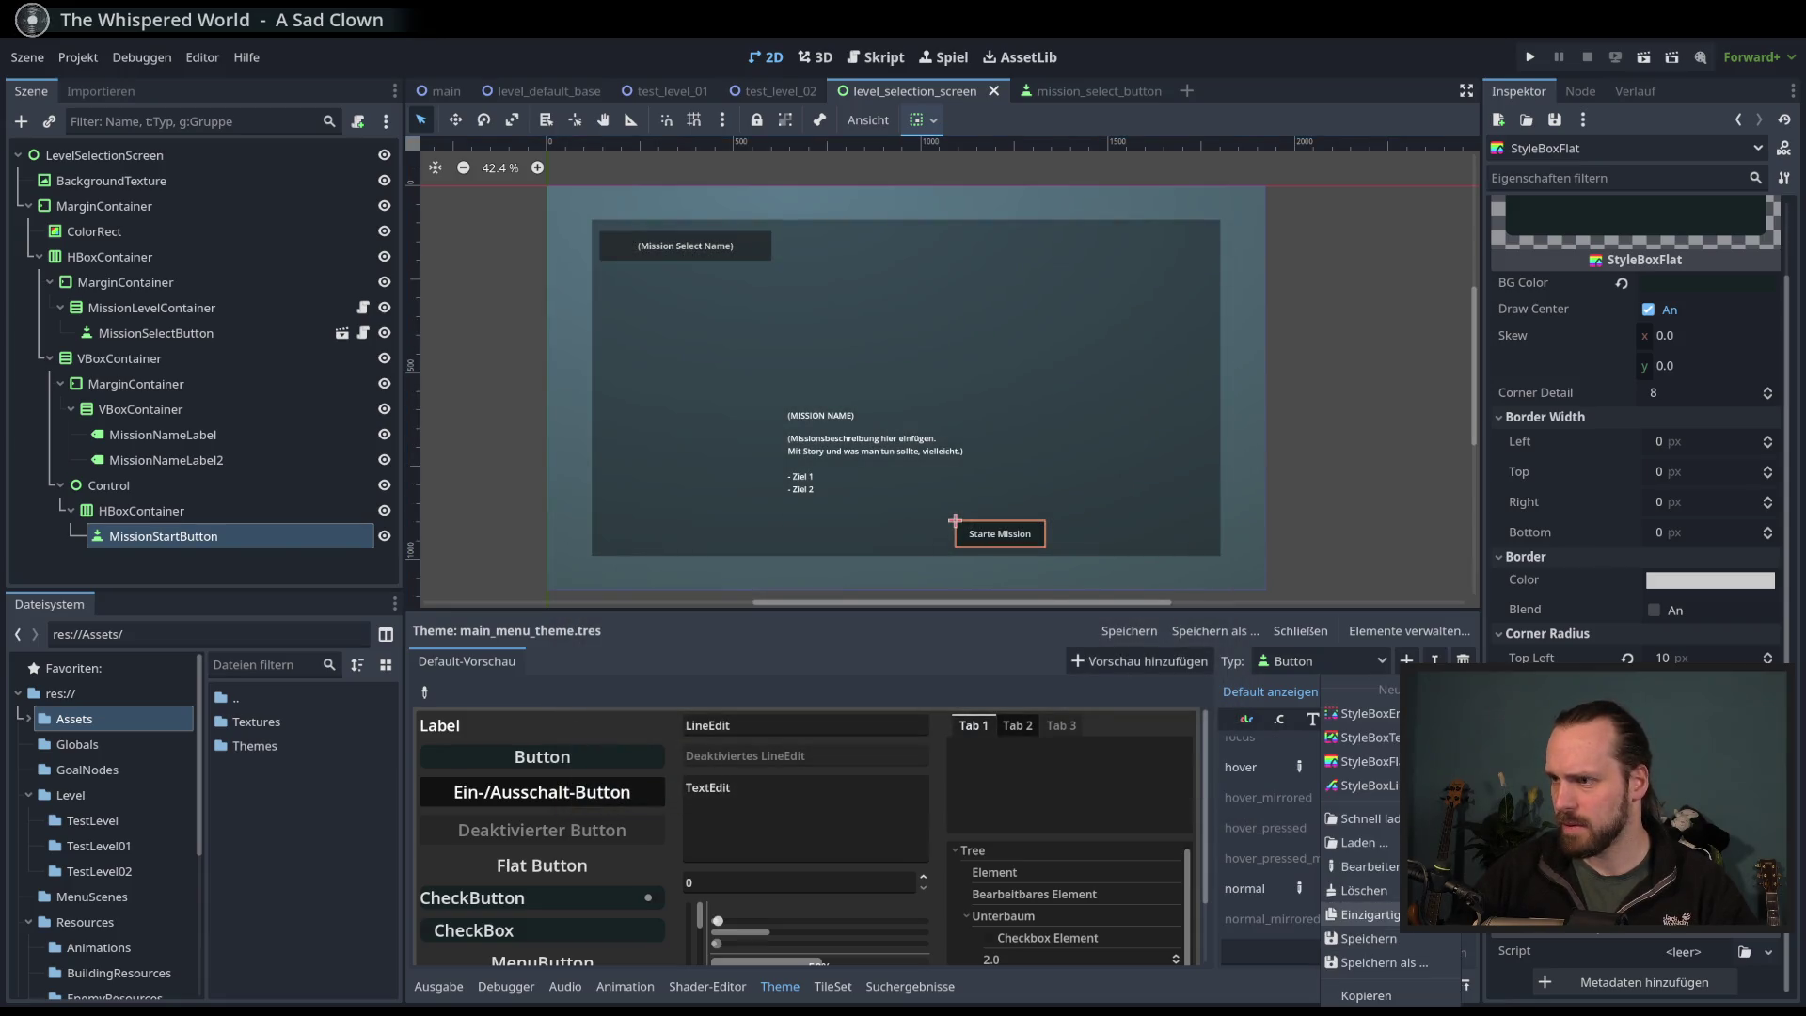
left_click(1378, 962)
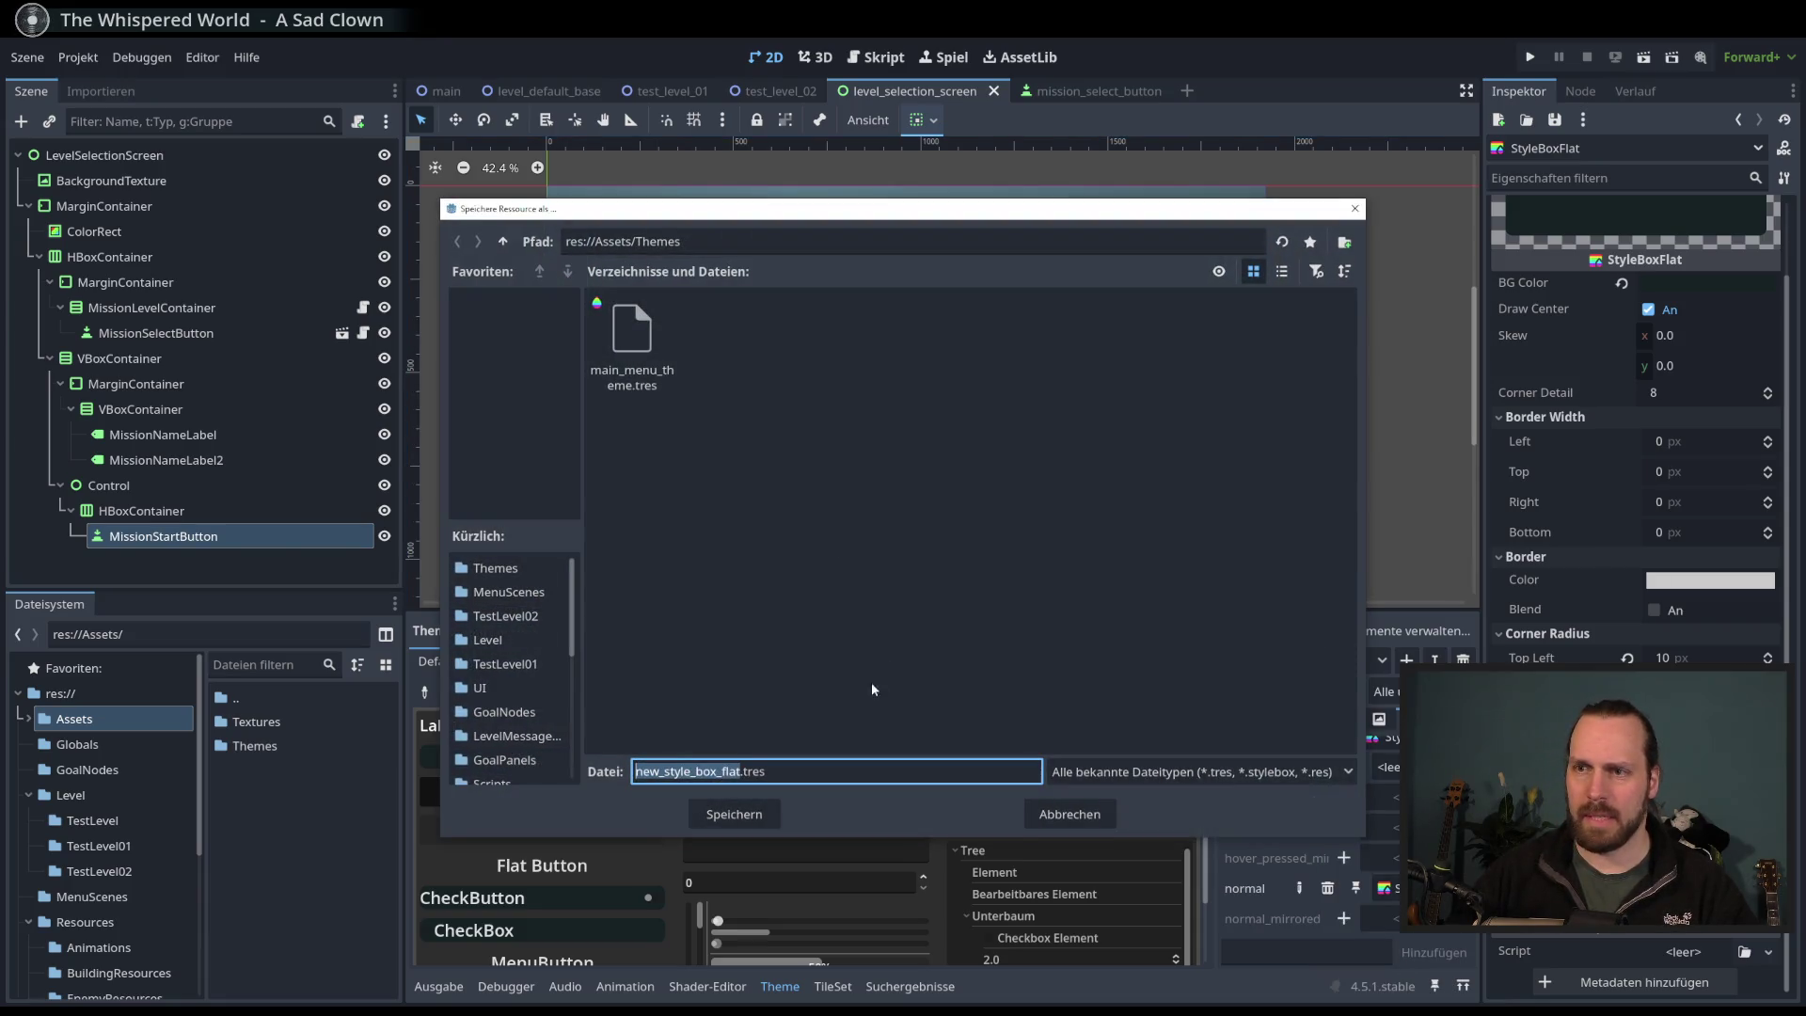
type("menu:")
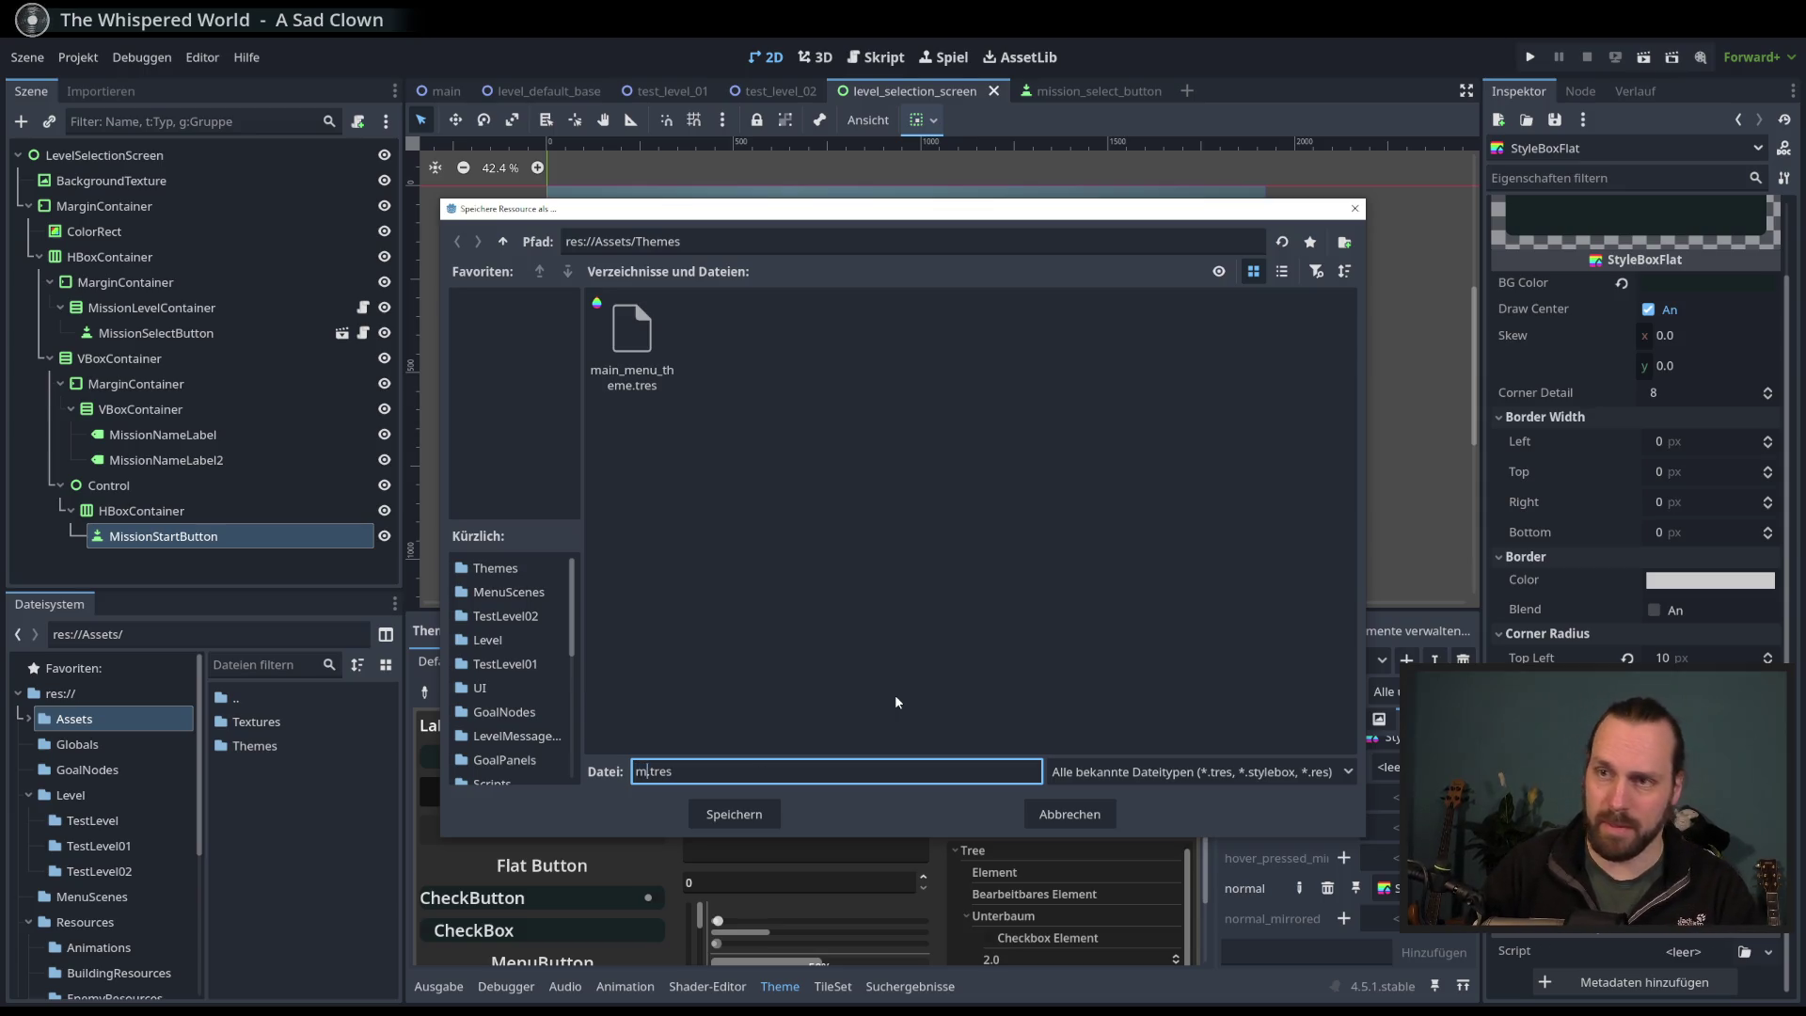
key("BackSpace")
type("_butto")
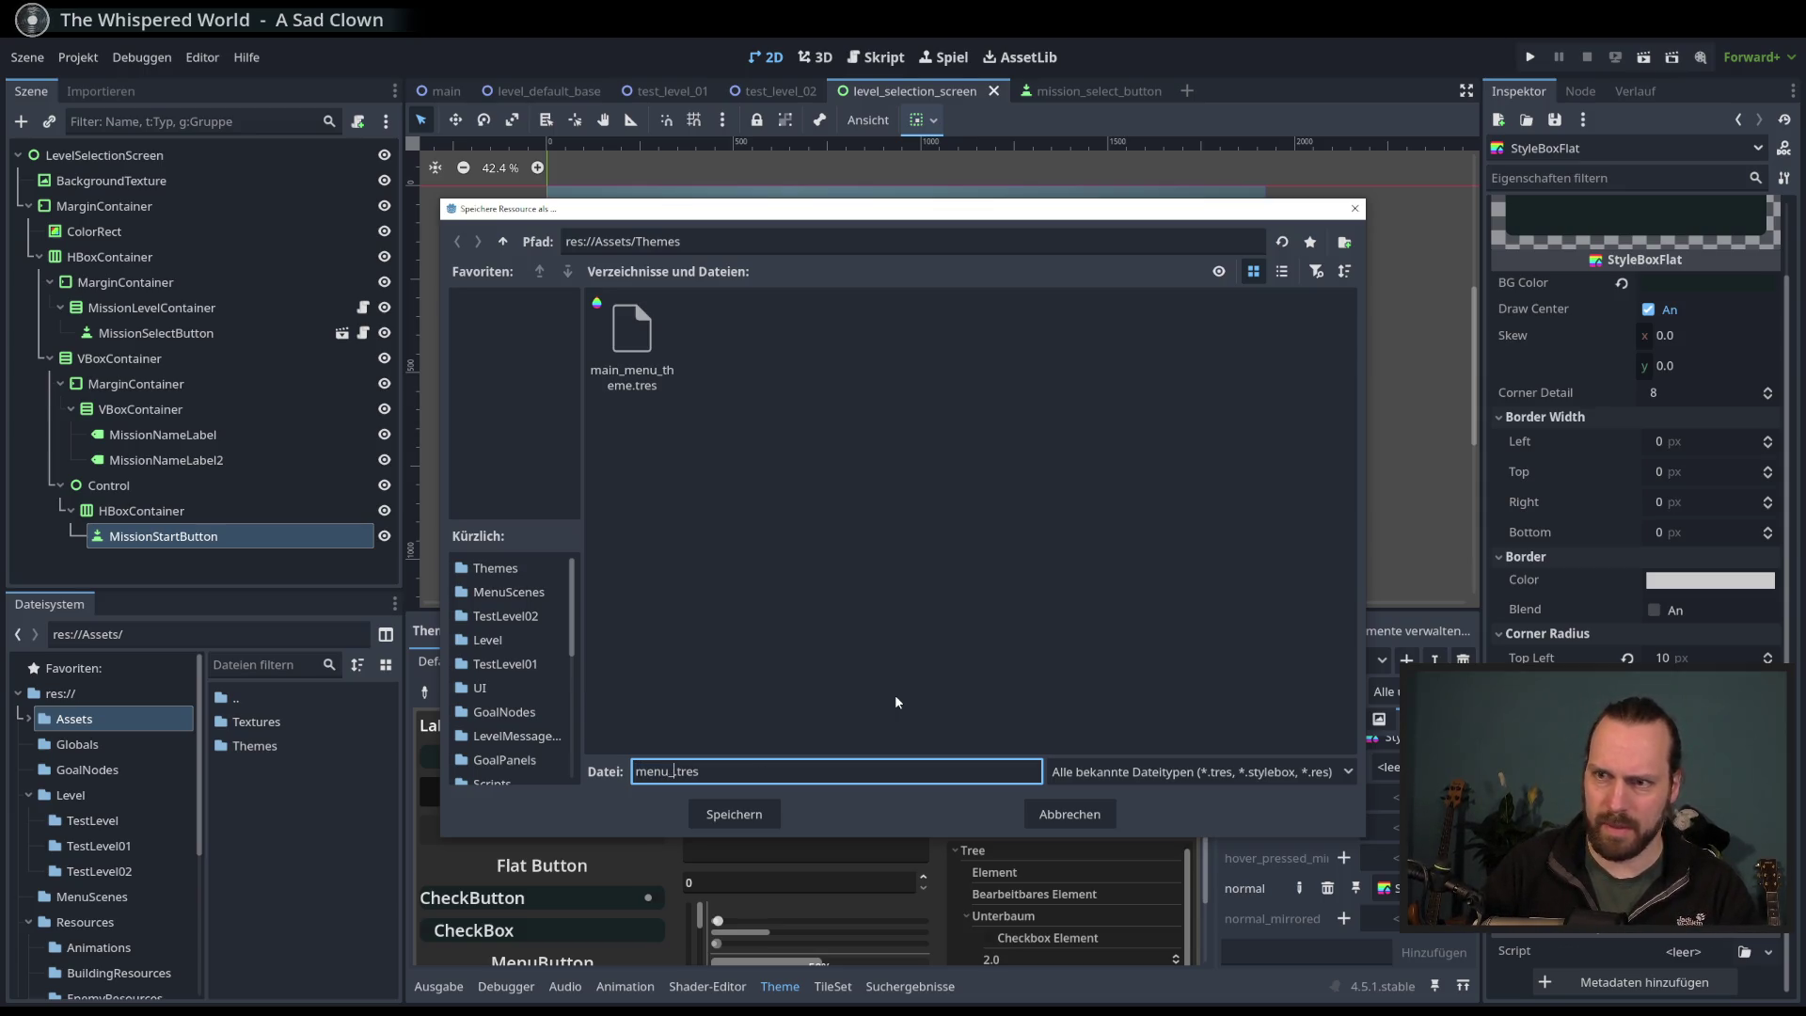
key("BackSpace")
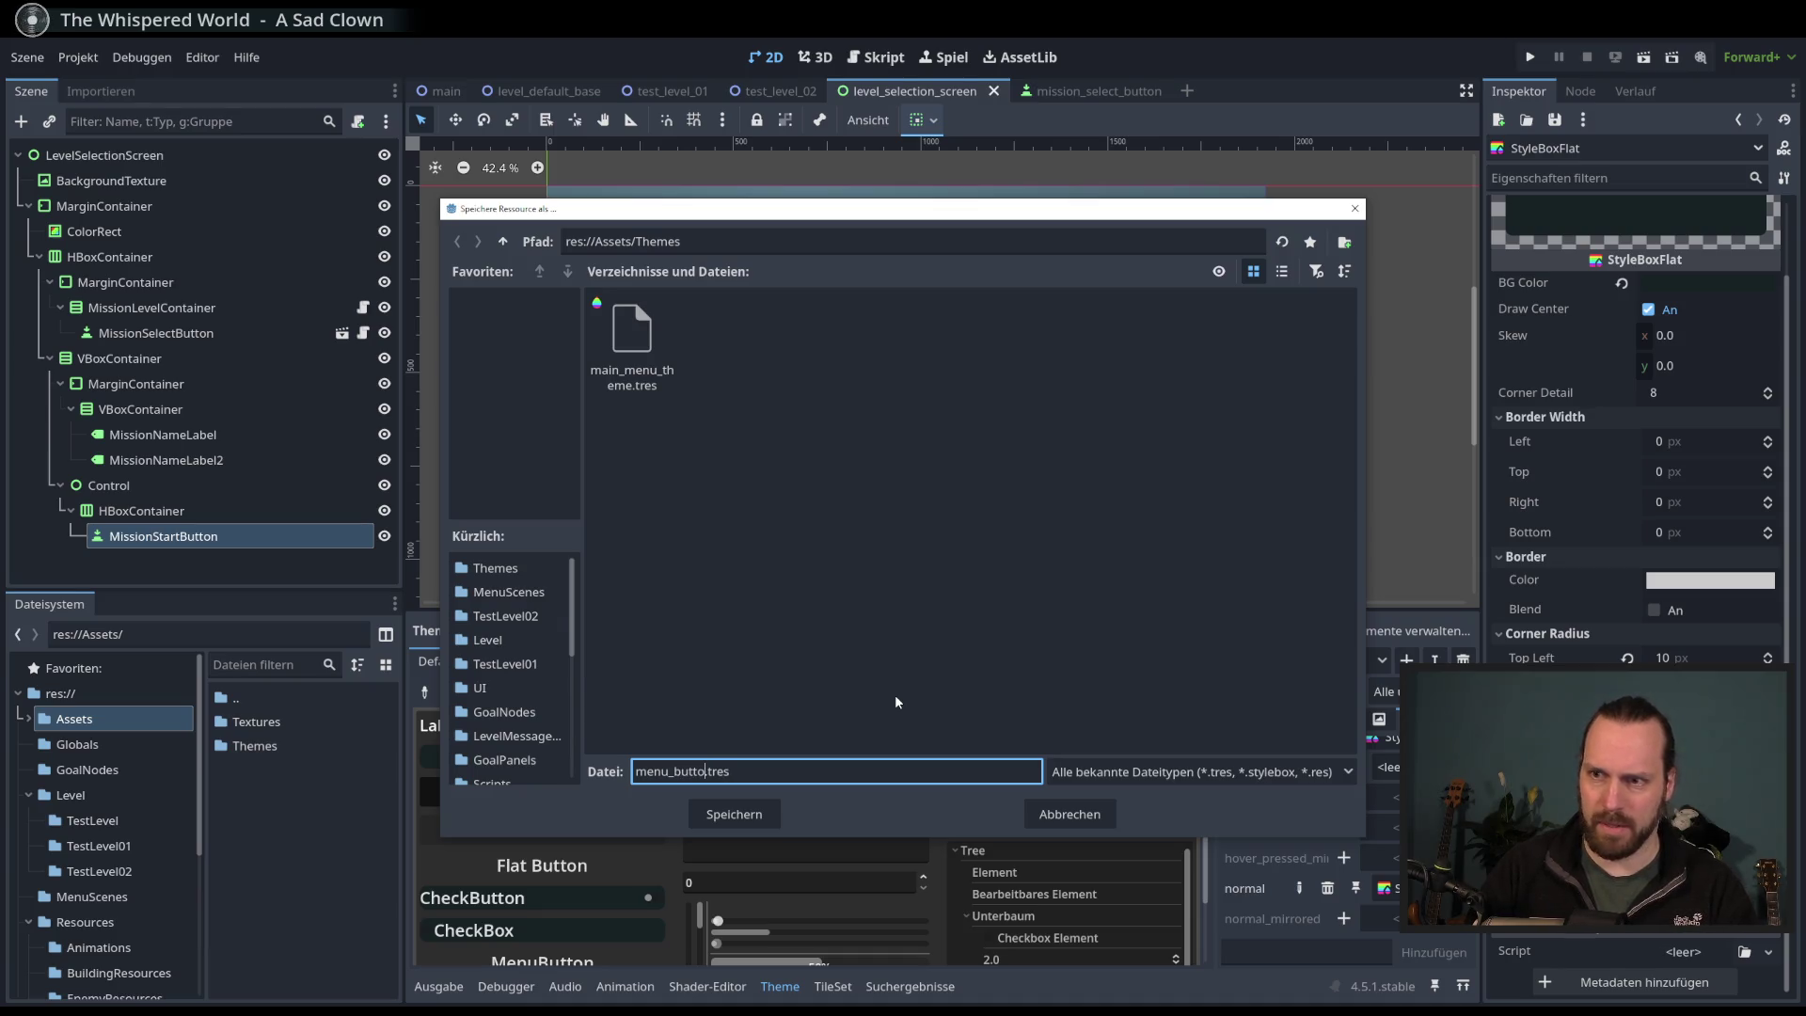
type("n")
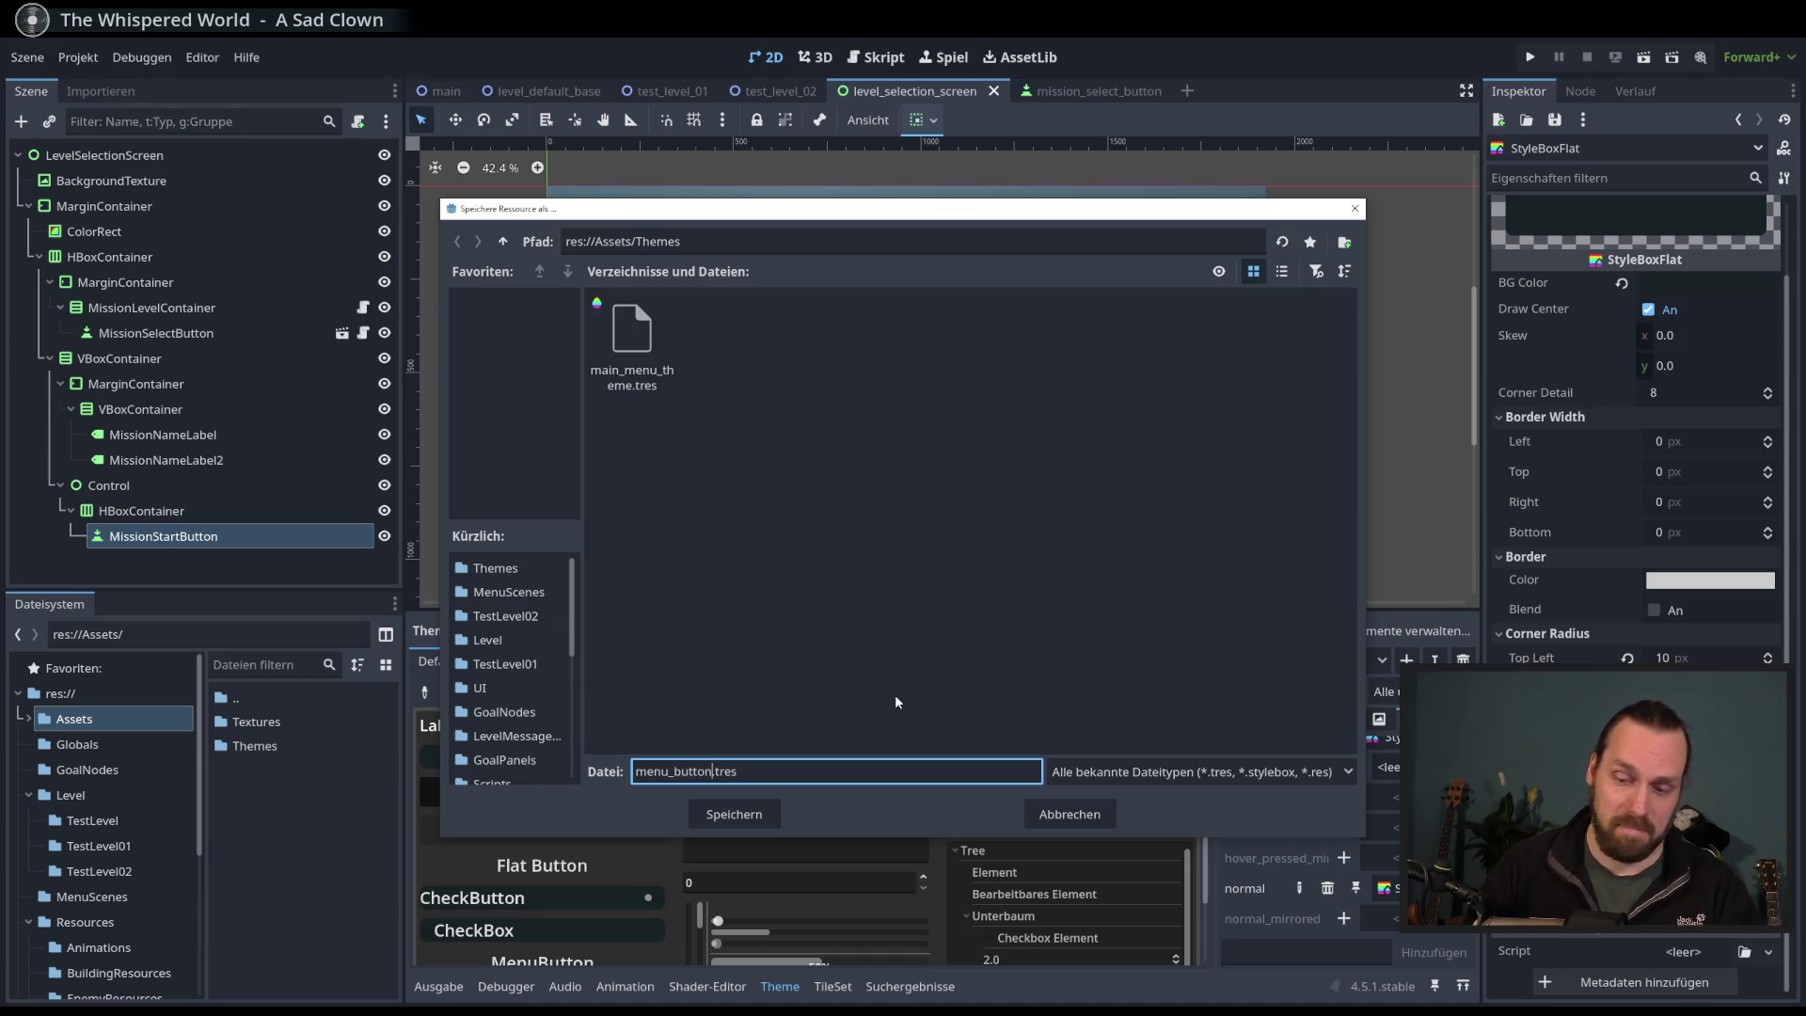
type("_sty")
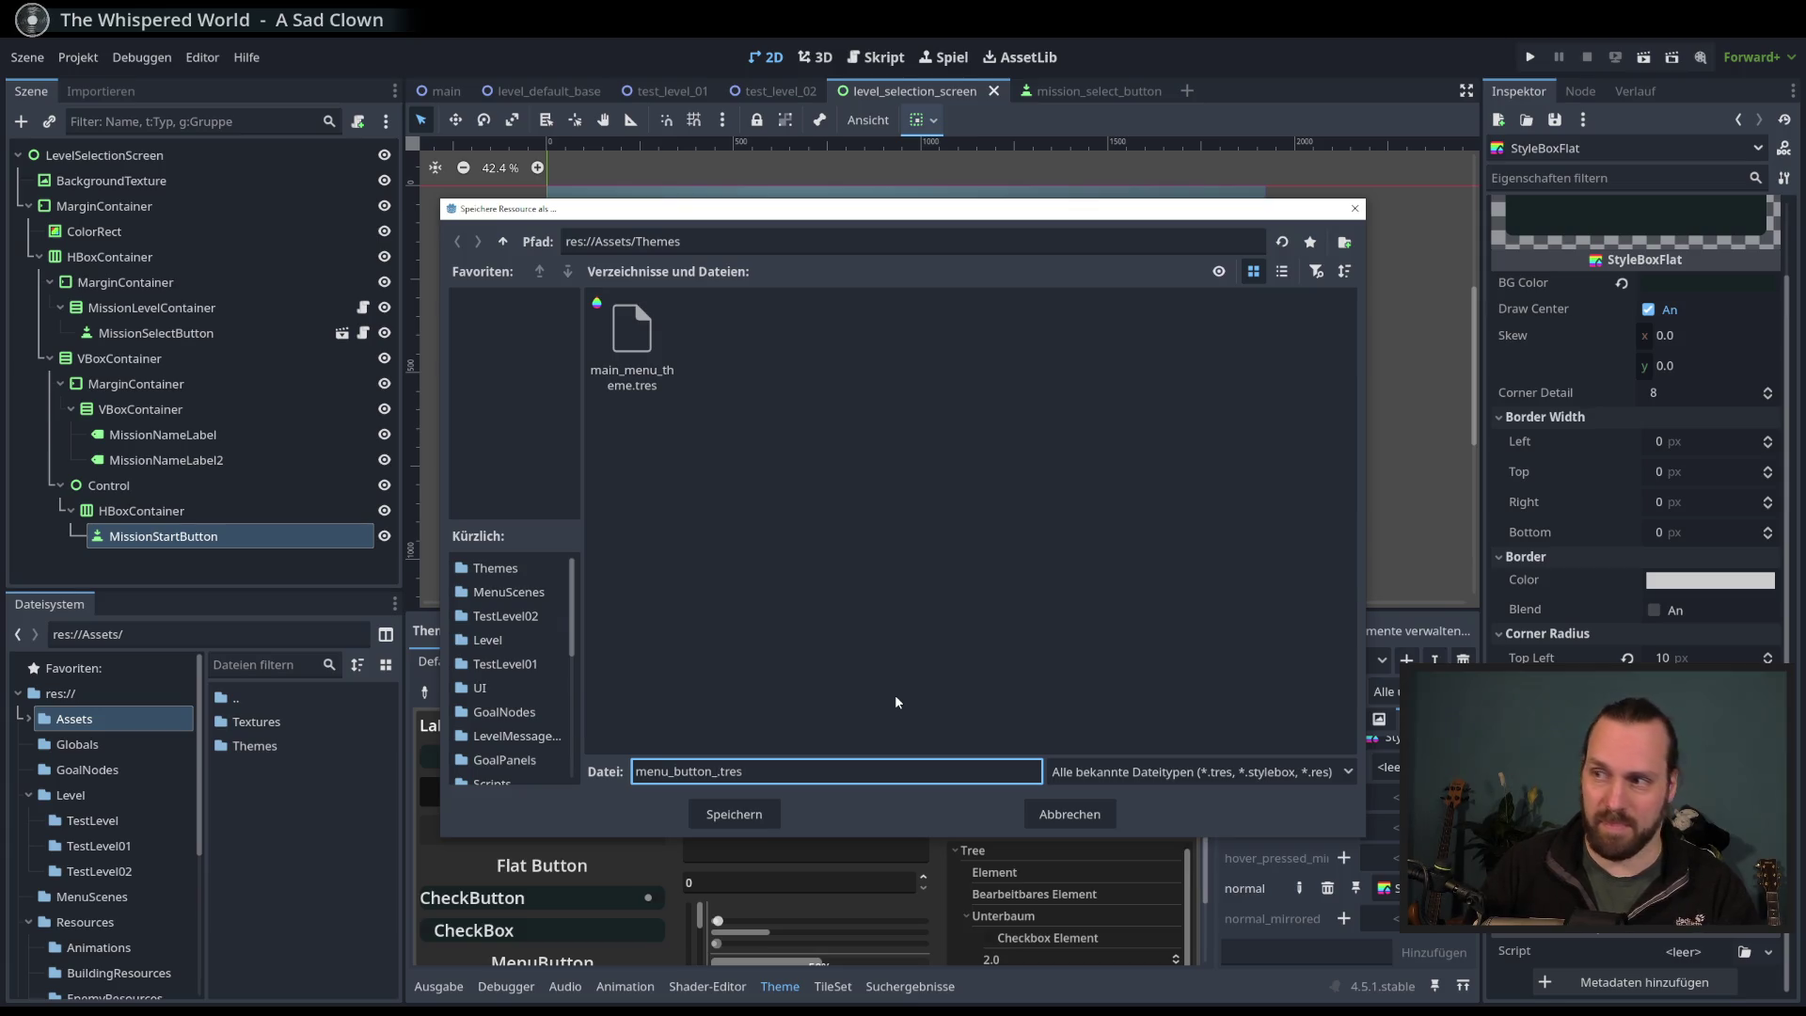
type("lebo")
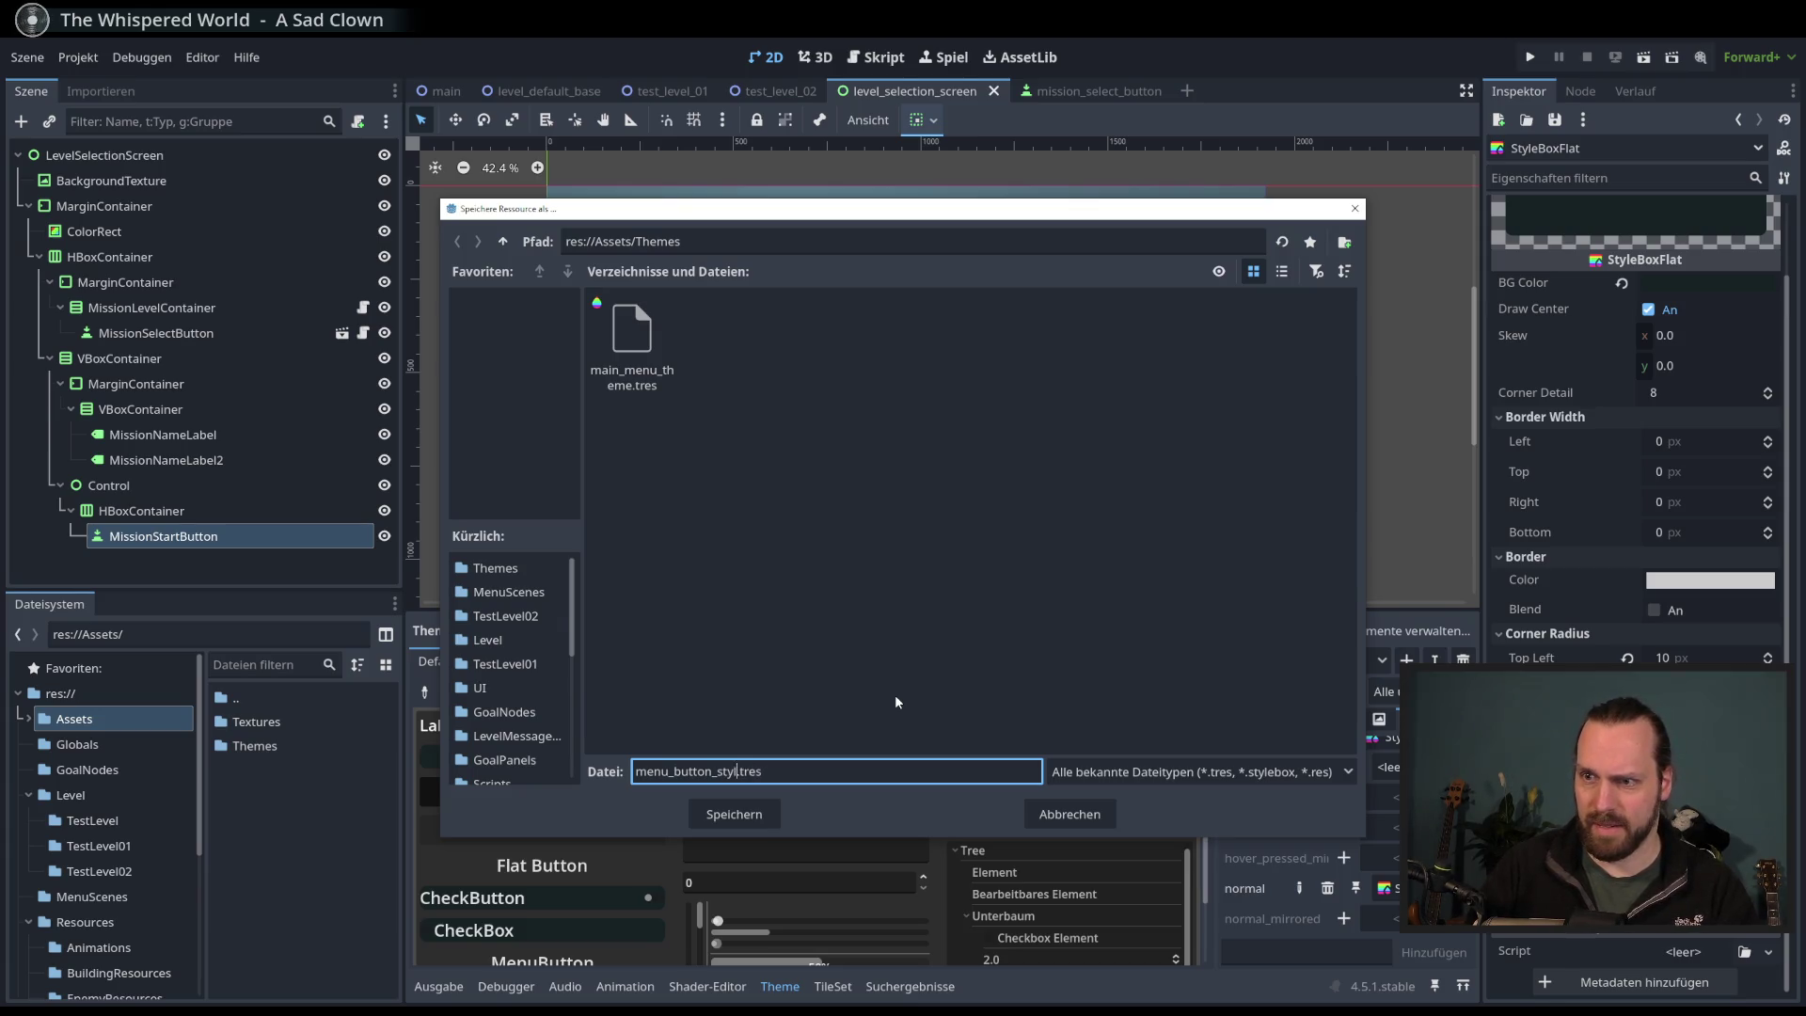
type("x_fal")
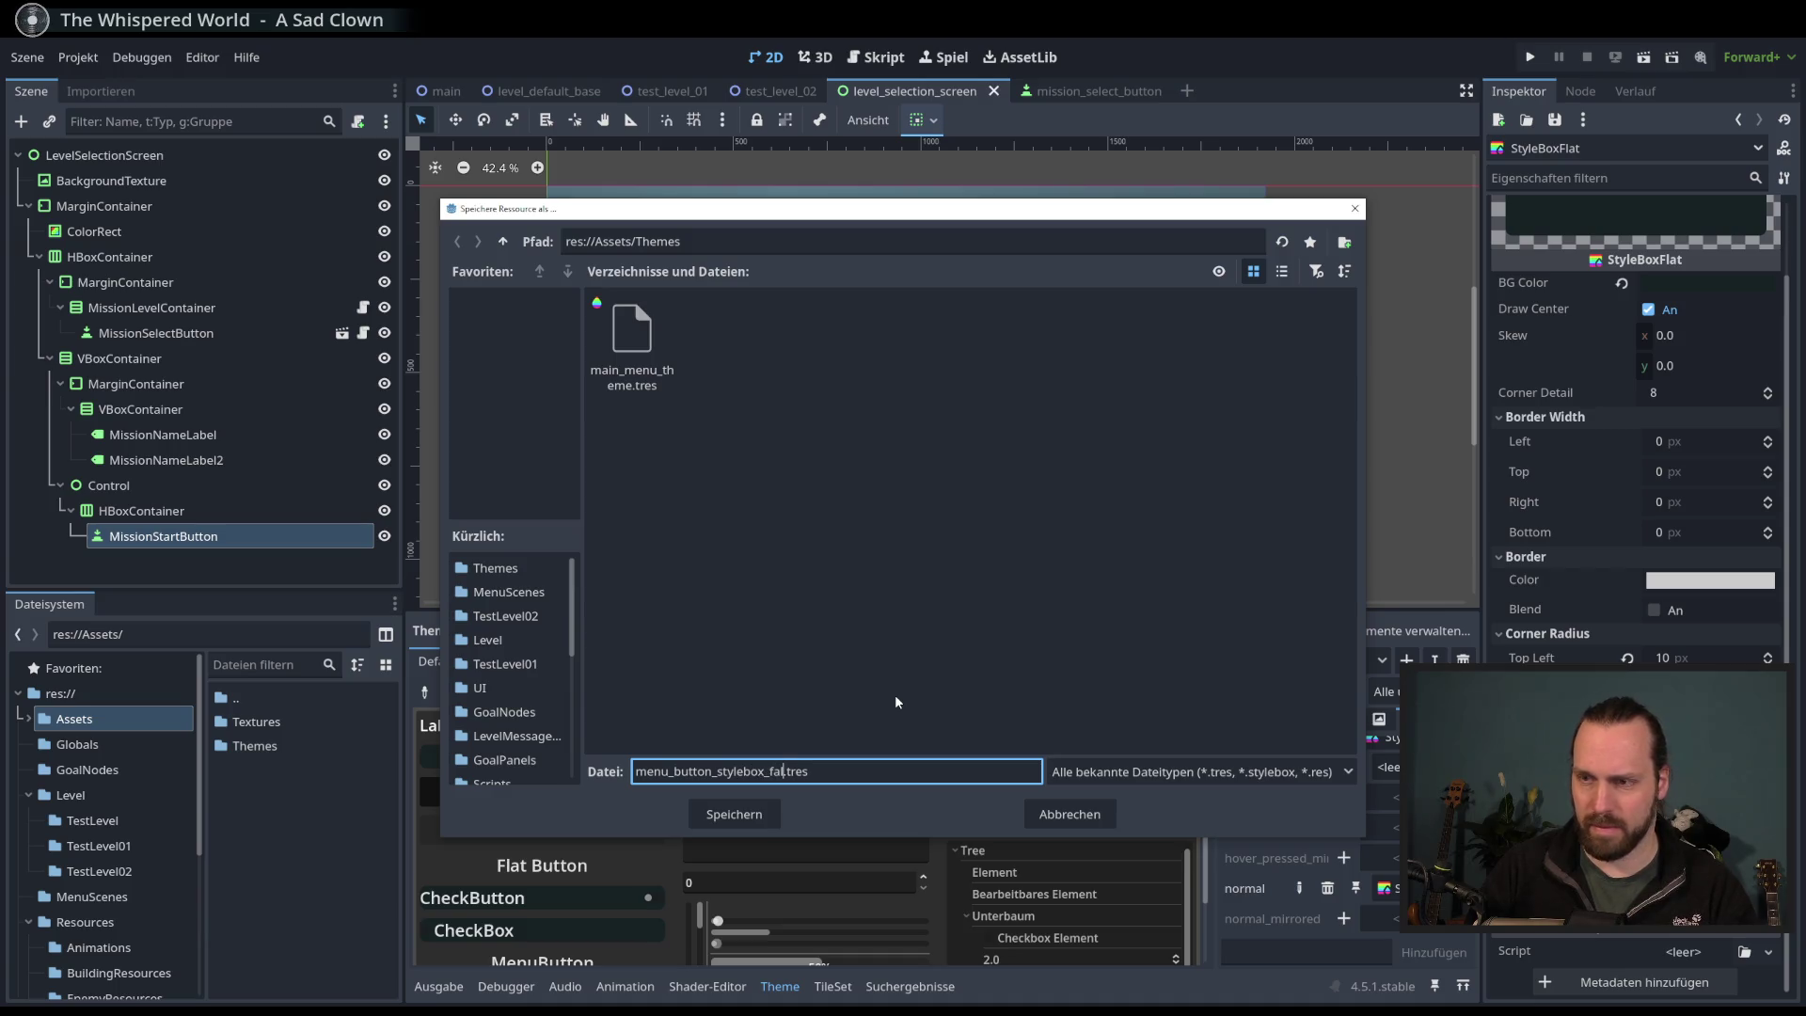
type("t")
key("Return")
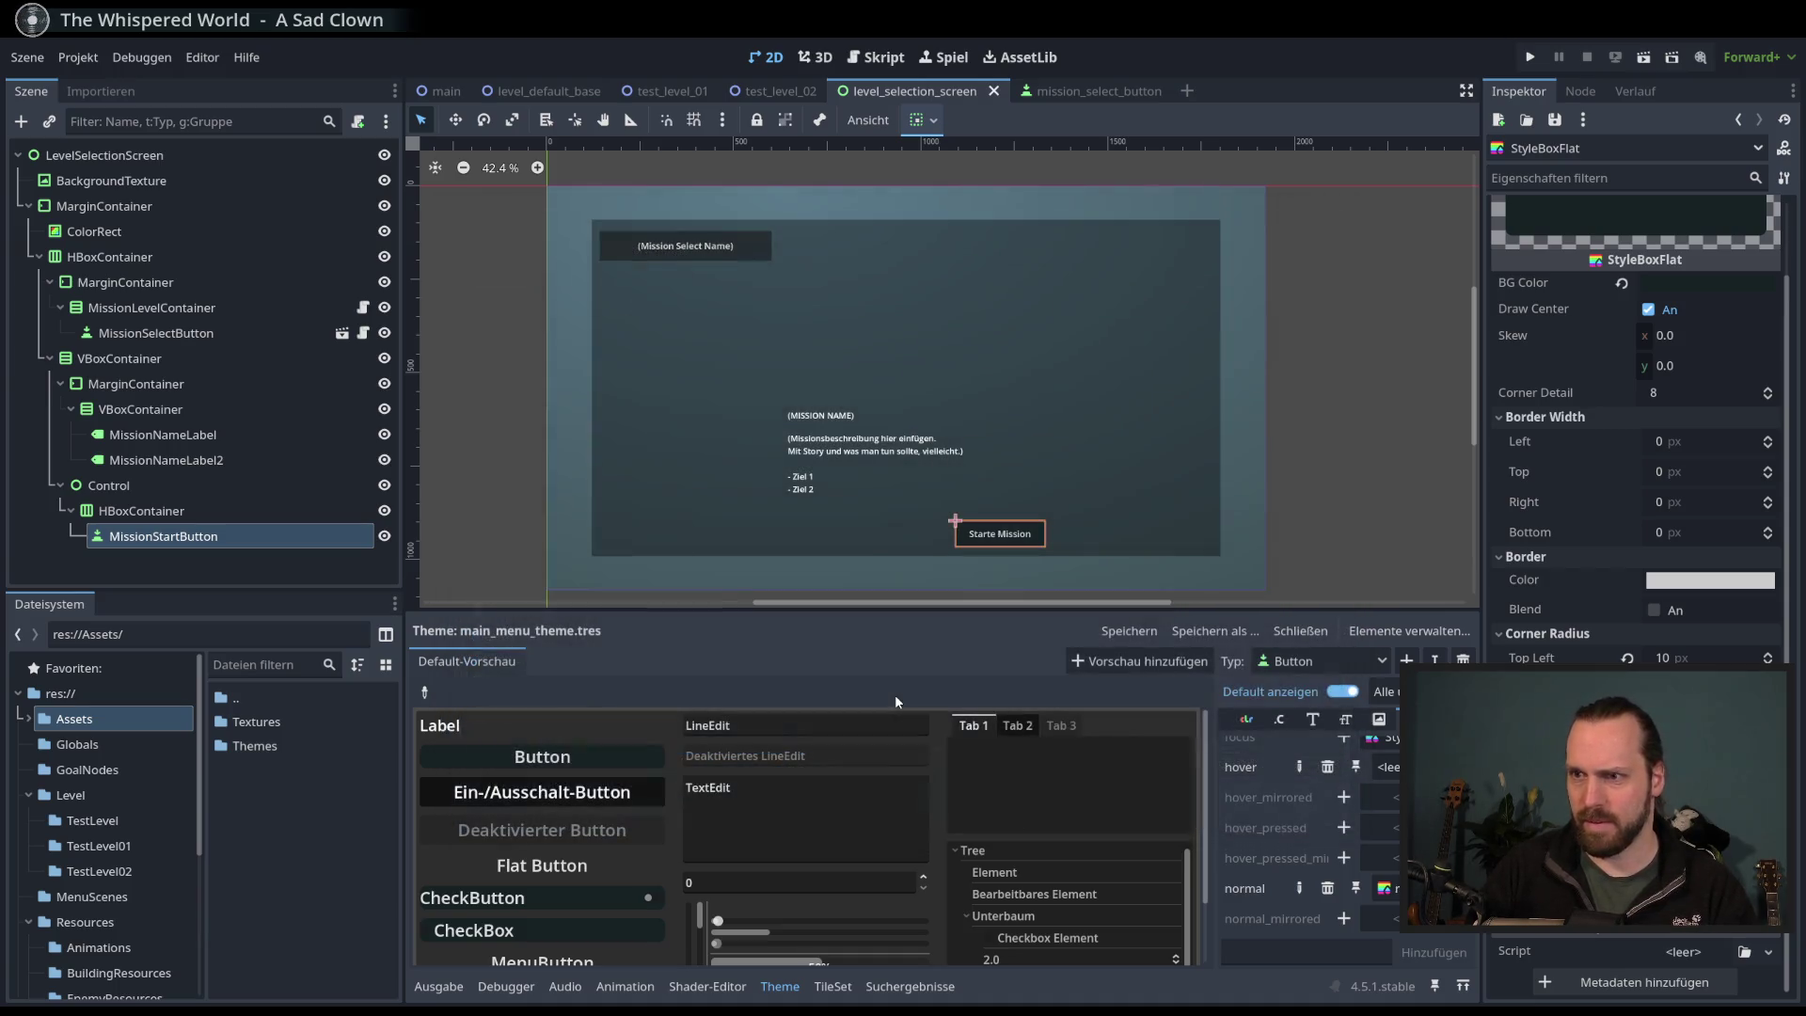
- Load menu_button_stylebox_flat.tres into the Button hover slot
left_click(1389, 766)
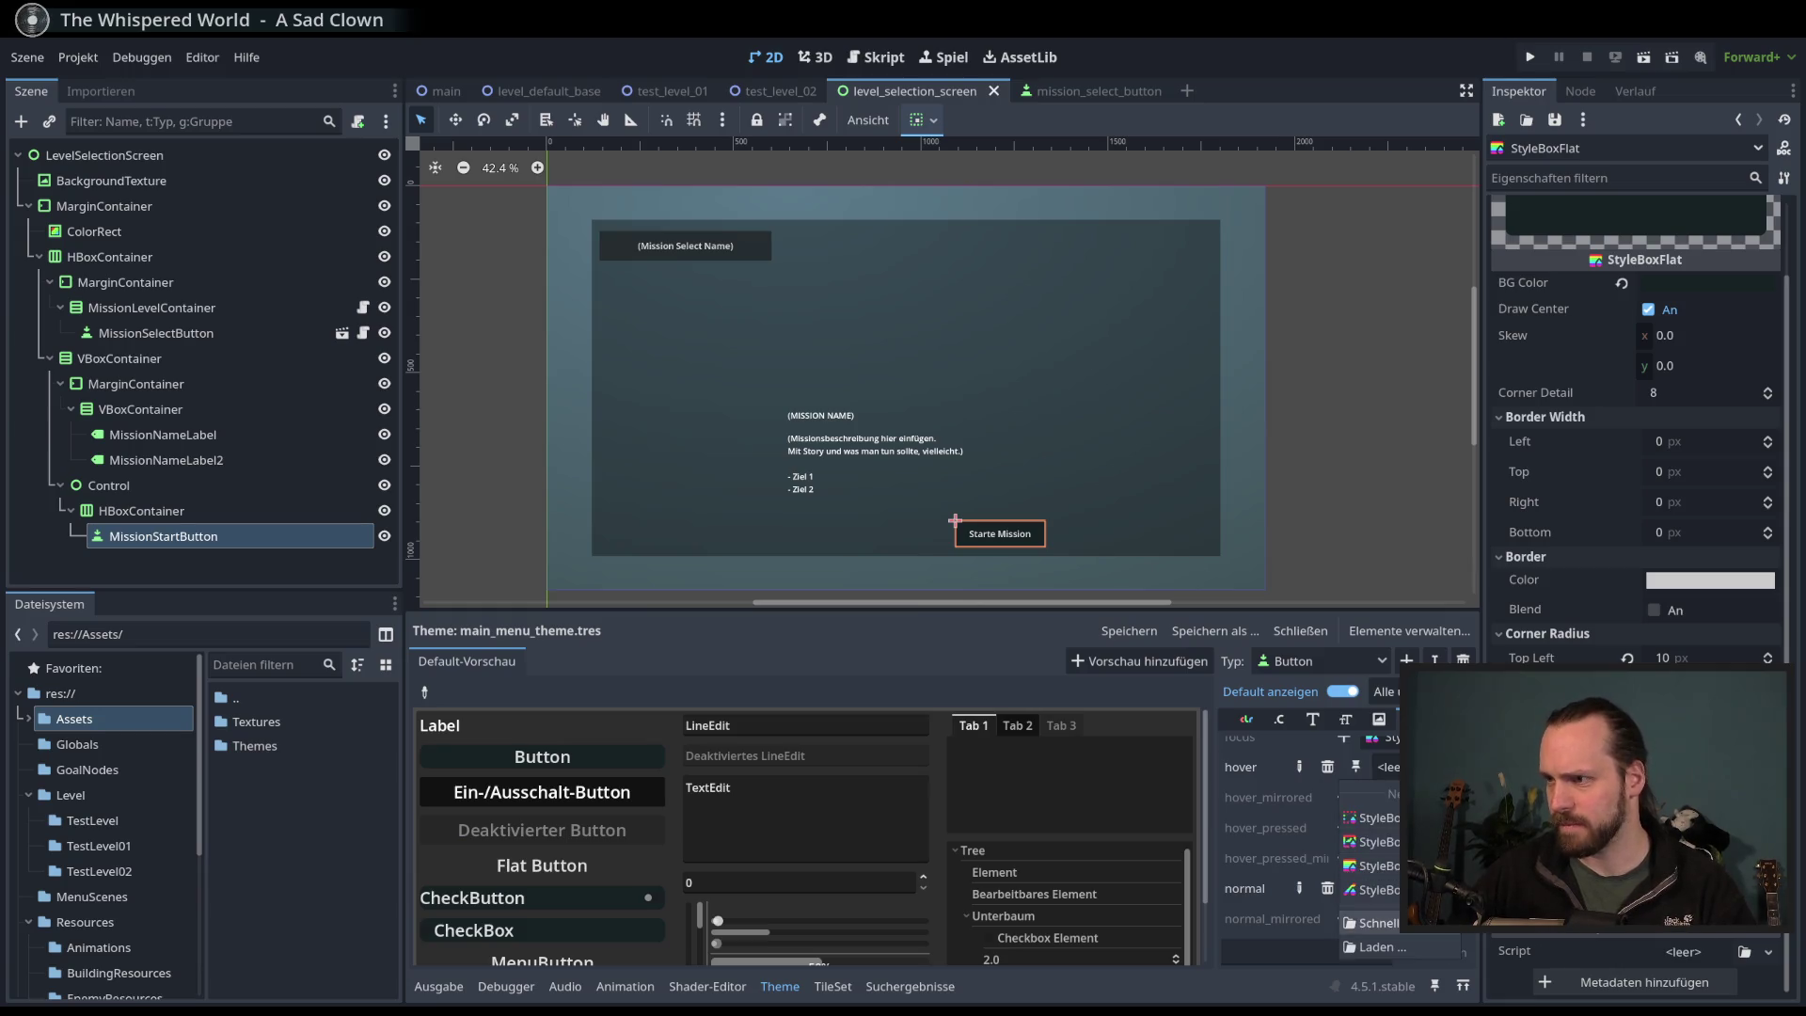
left_click(1369, 923)
double_click(732, 311)
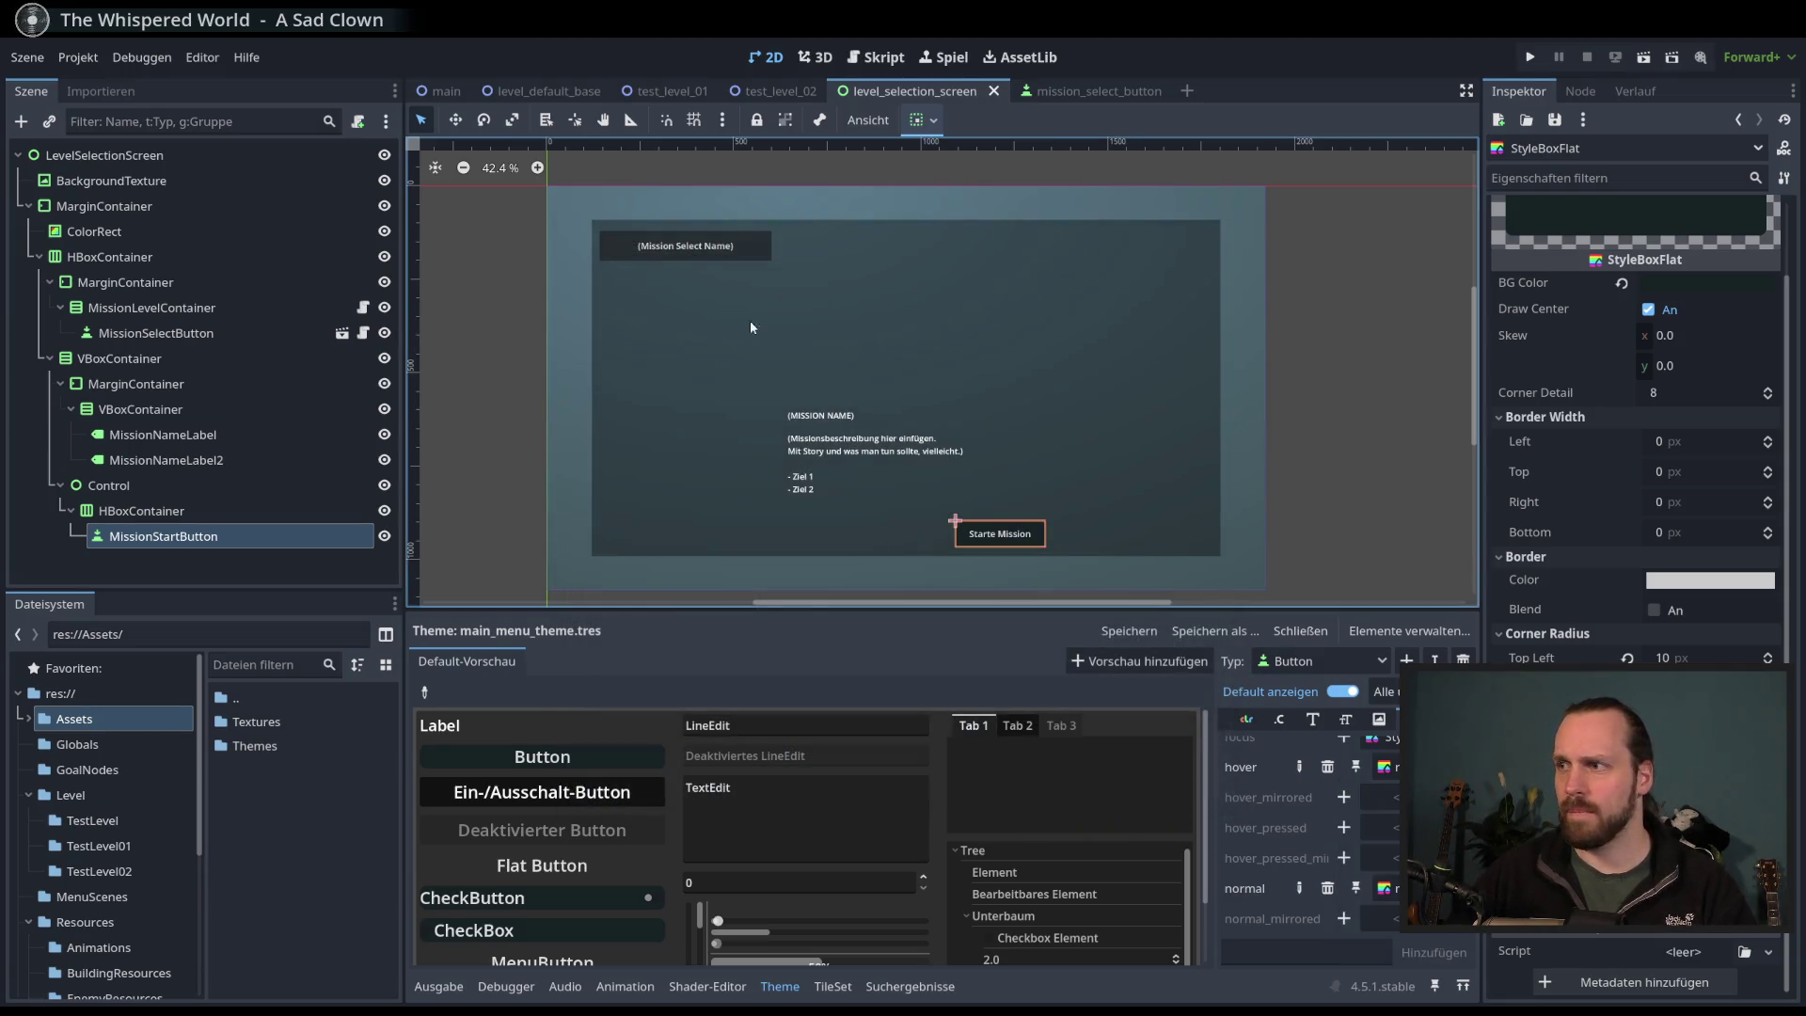
- Brighten the style box's BG Color, then test-run the scene with F6 and stop it
left_click(1384, 766)
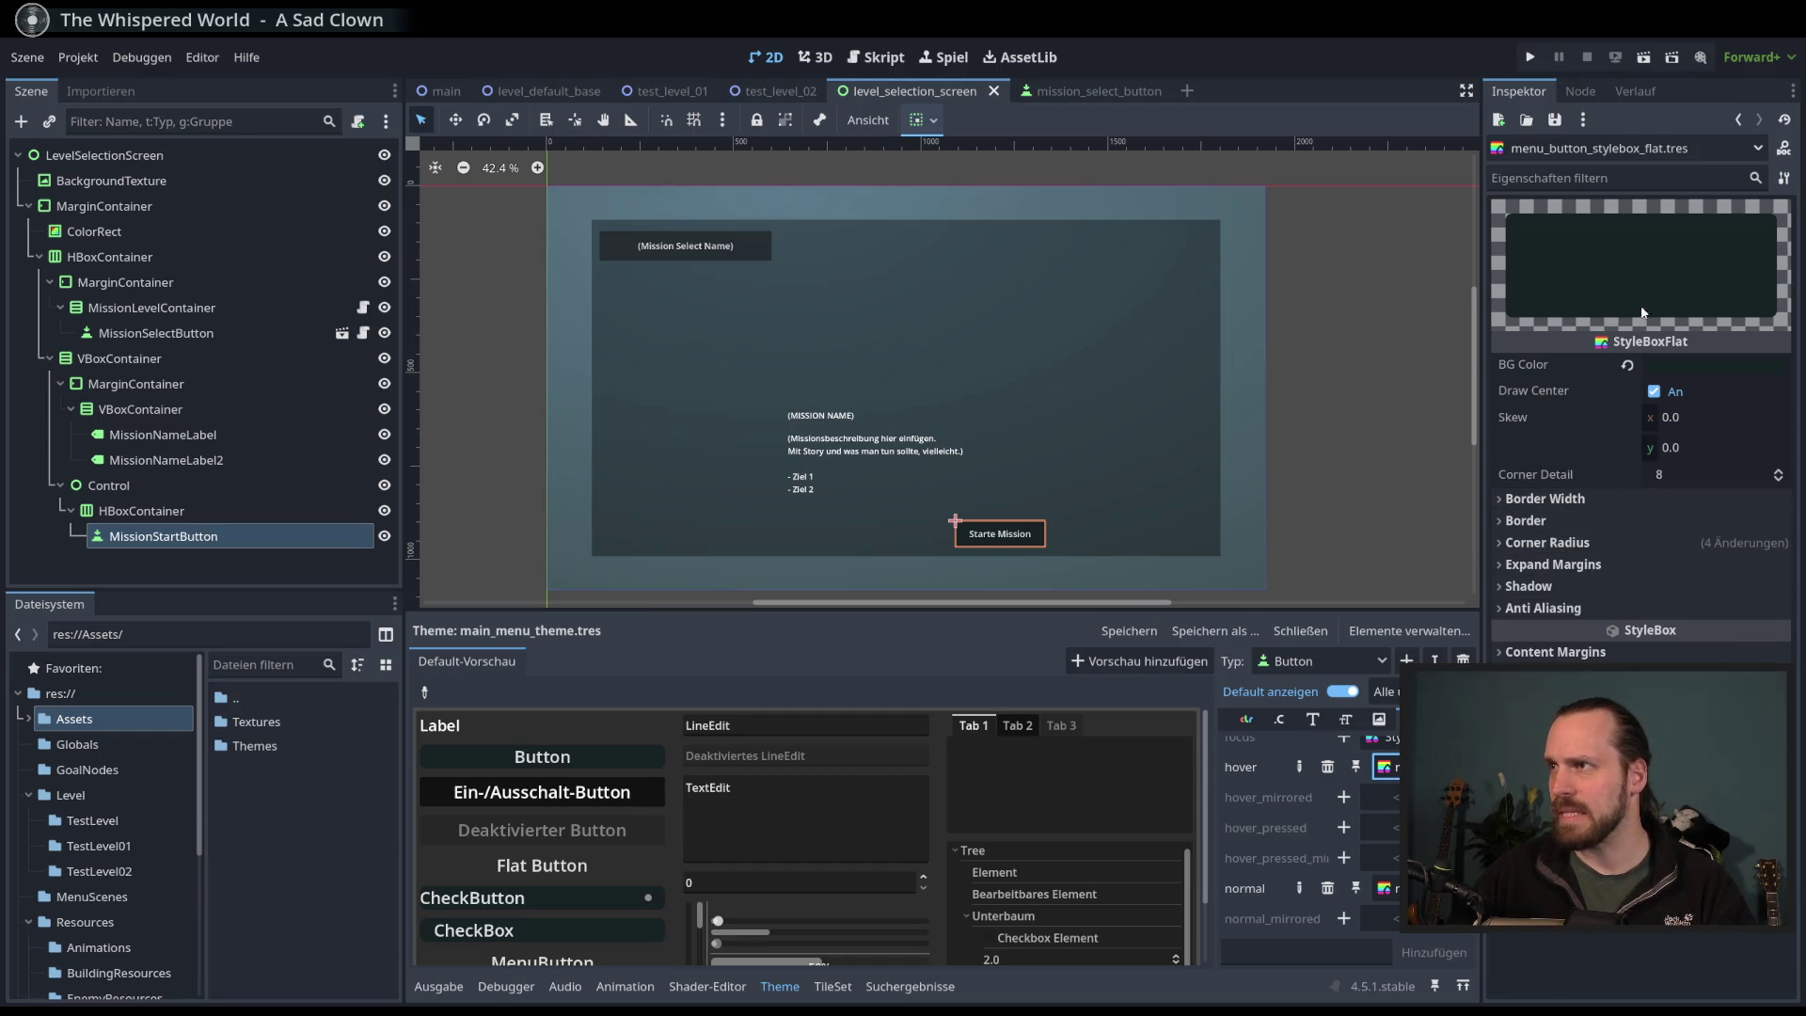
left_click(1454, 766)
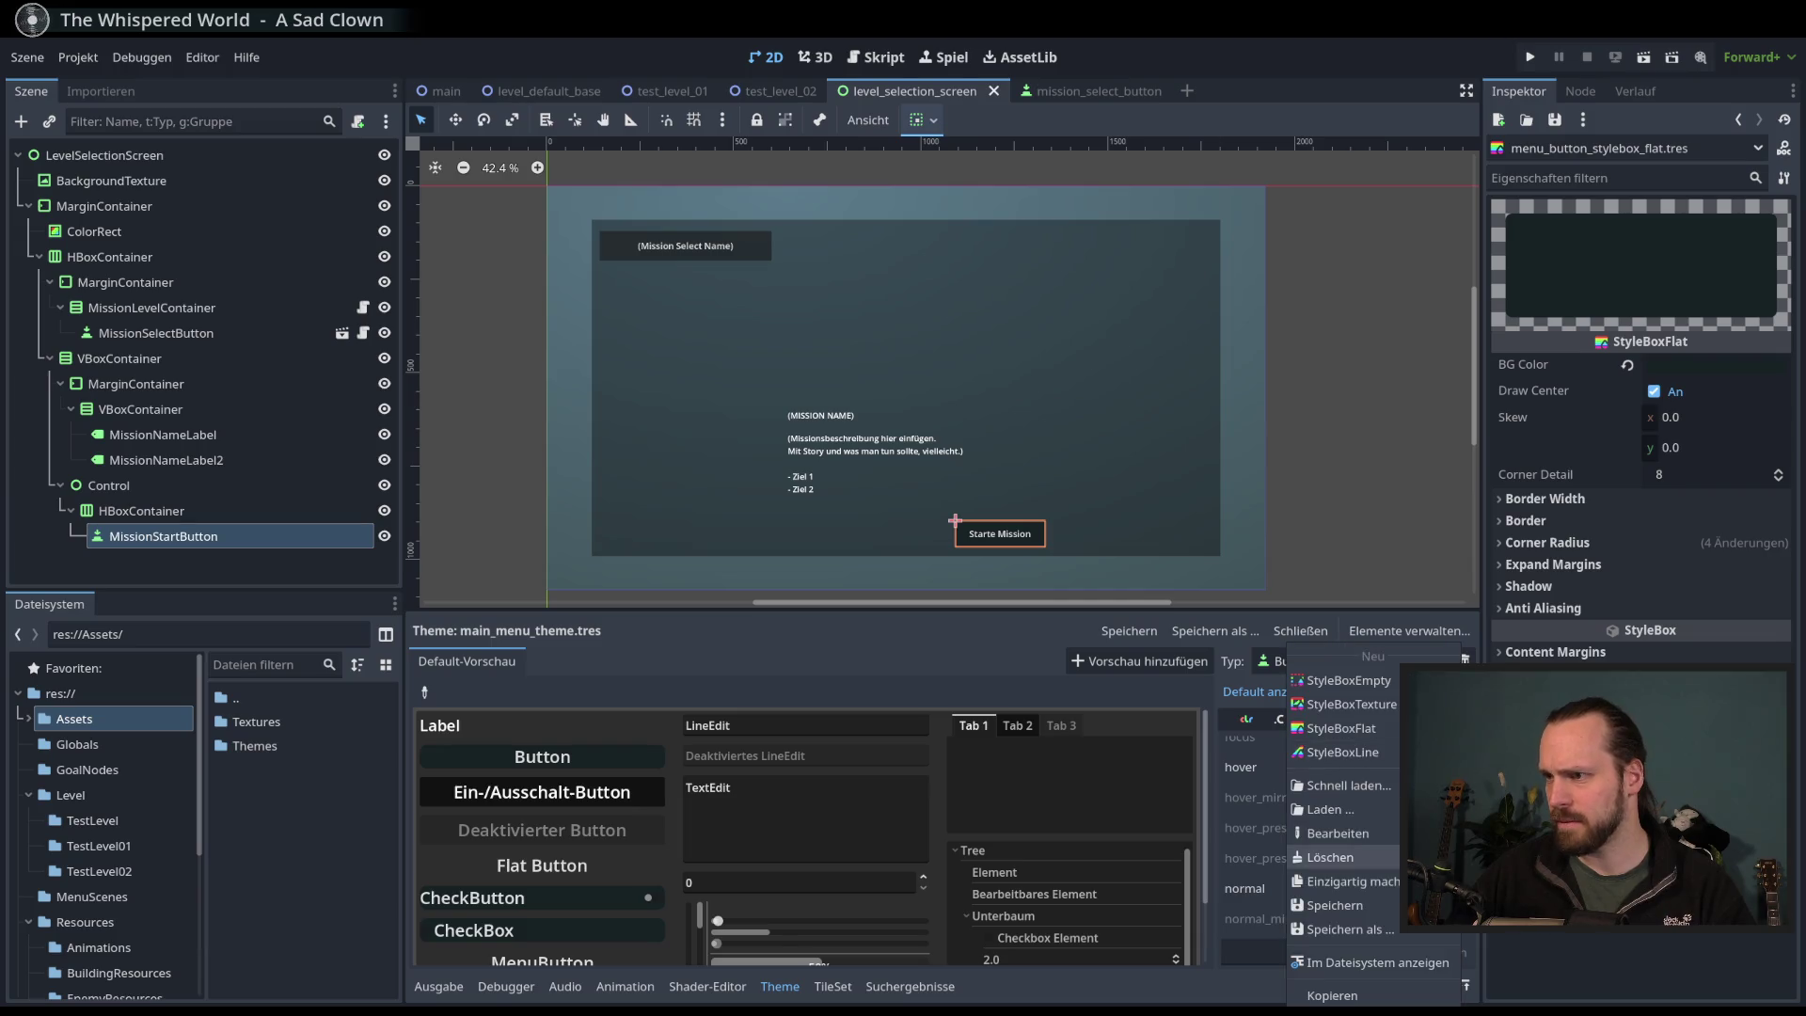
key("Escape")
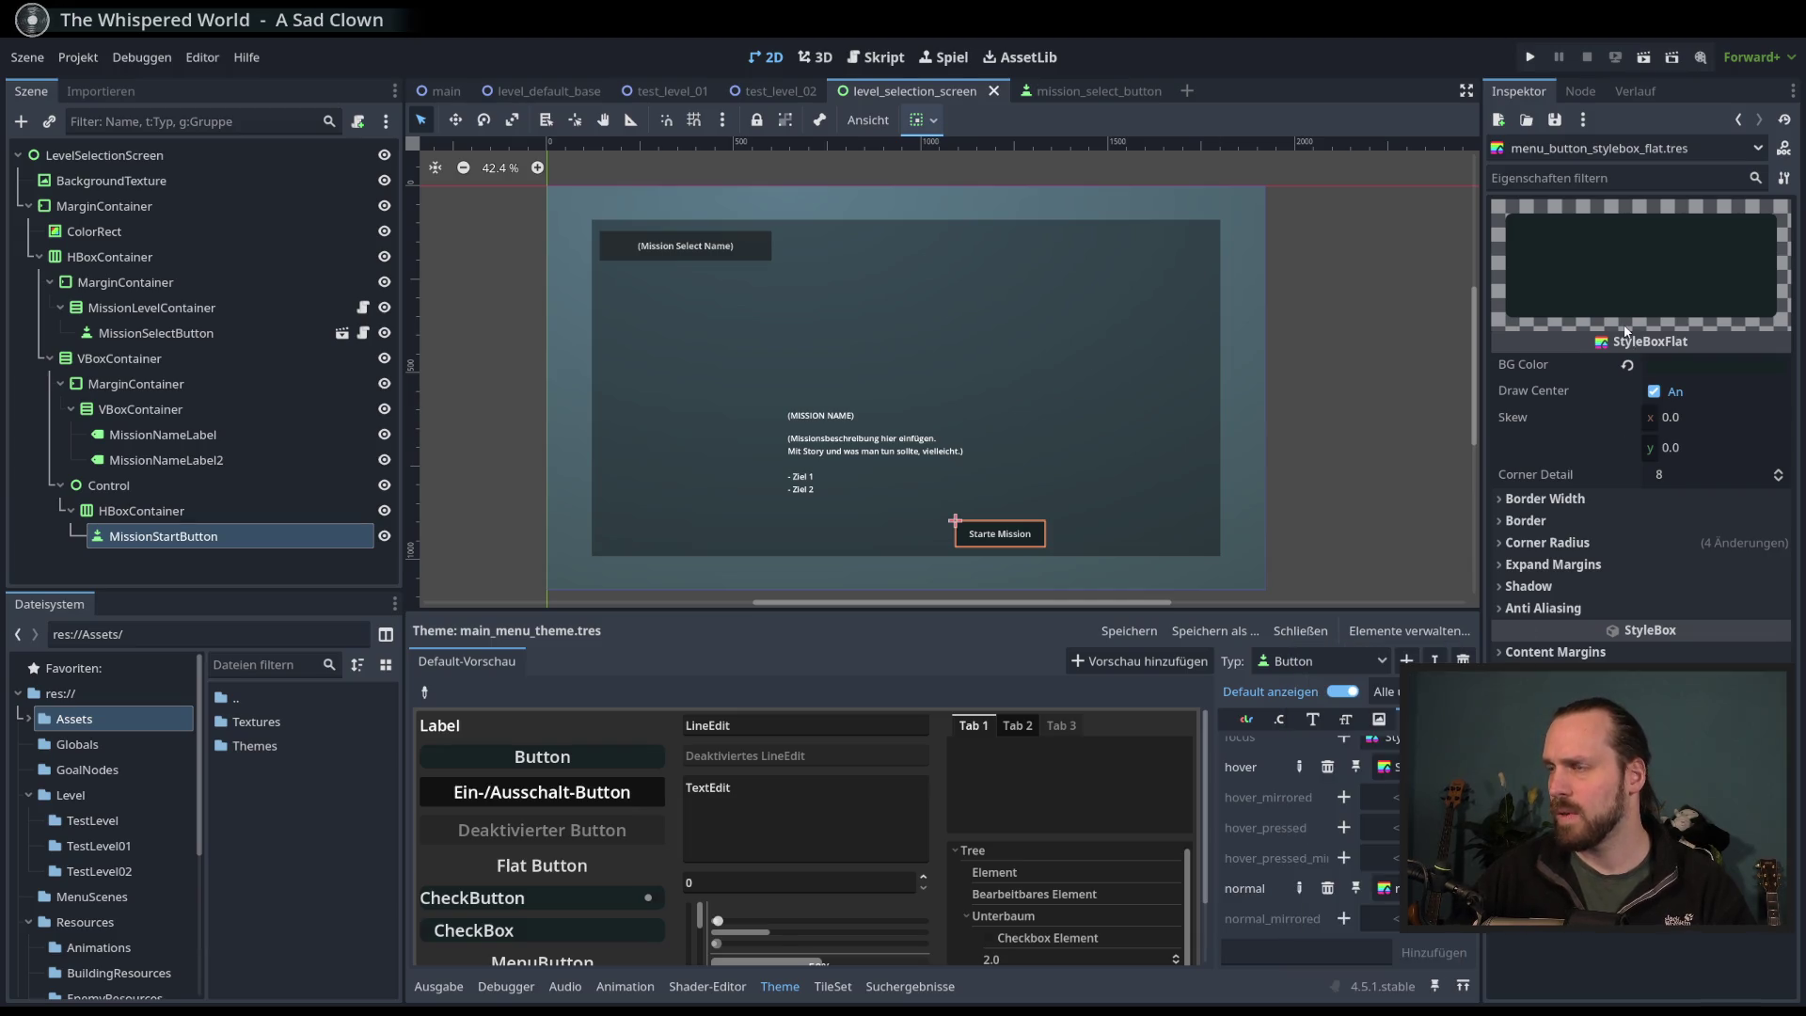
left_click(1679, 367)
left_click(1781, 555)
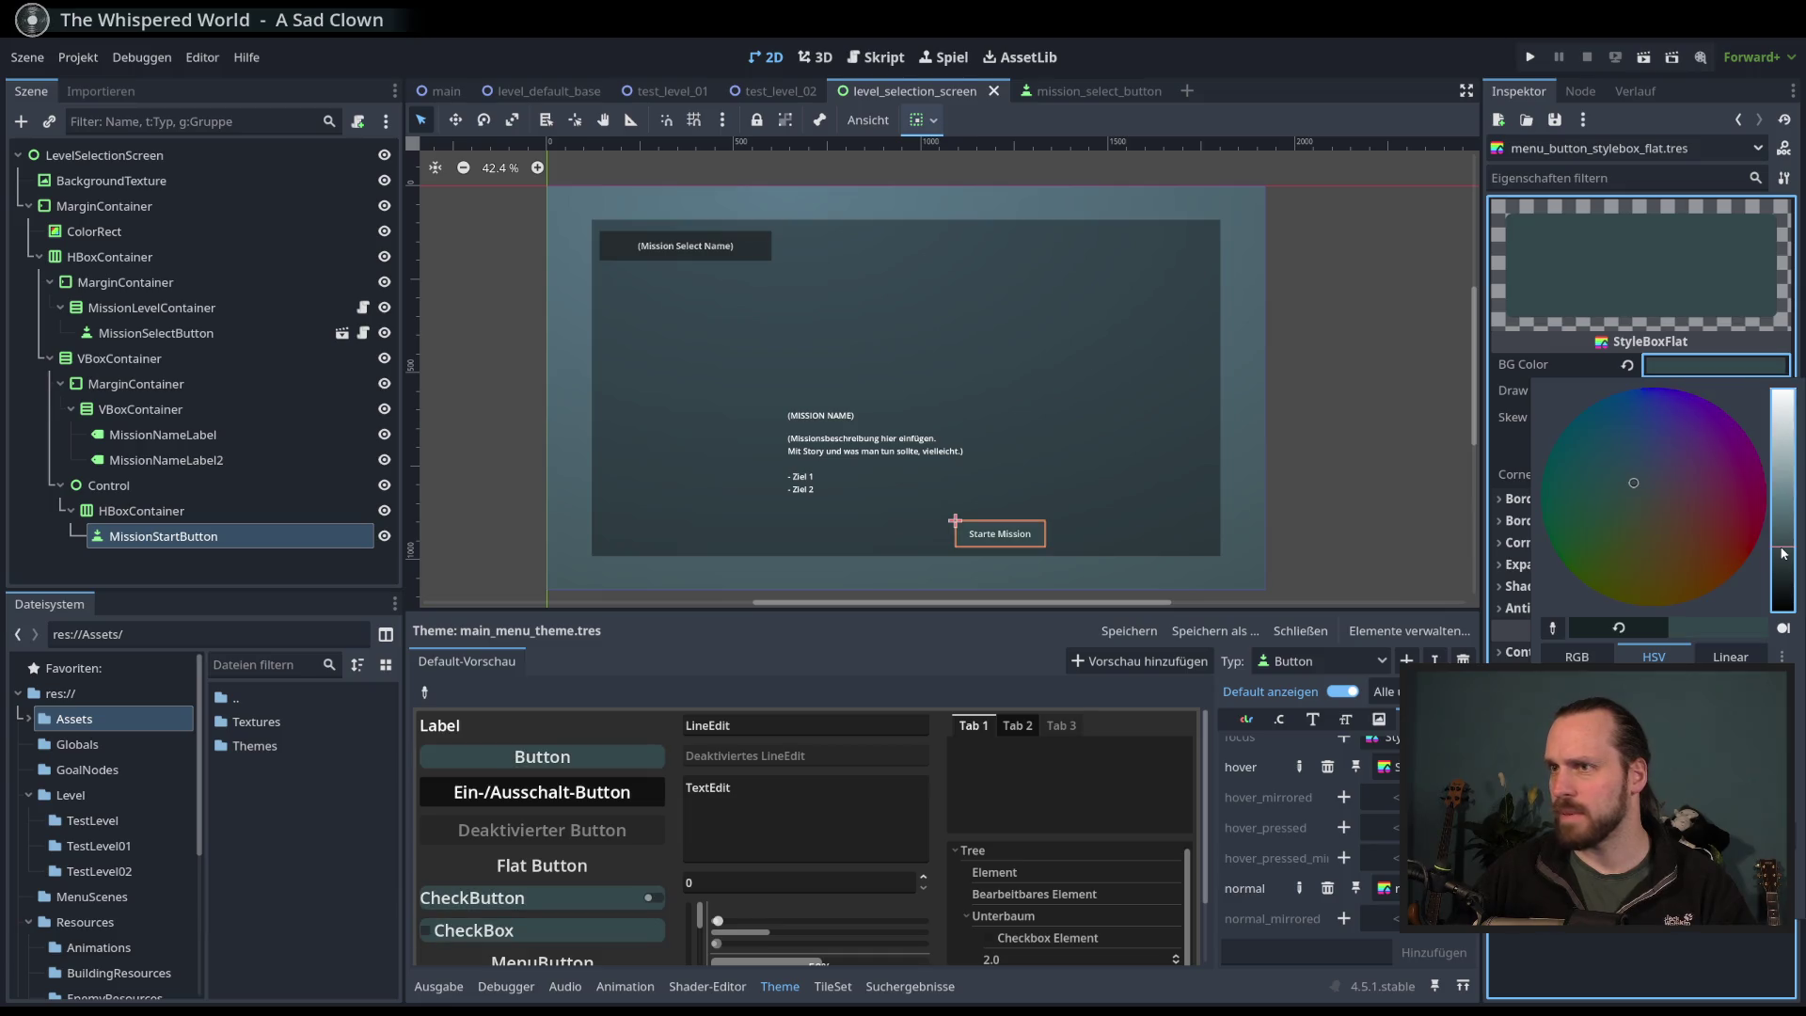
key("F6")
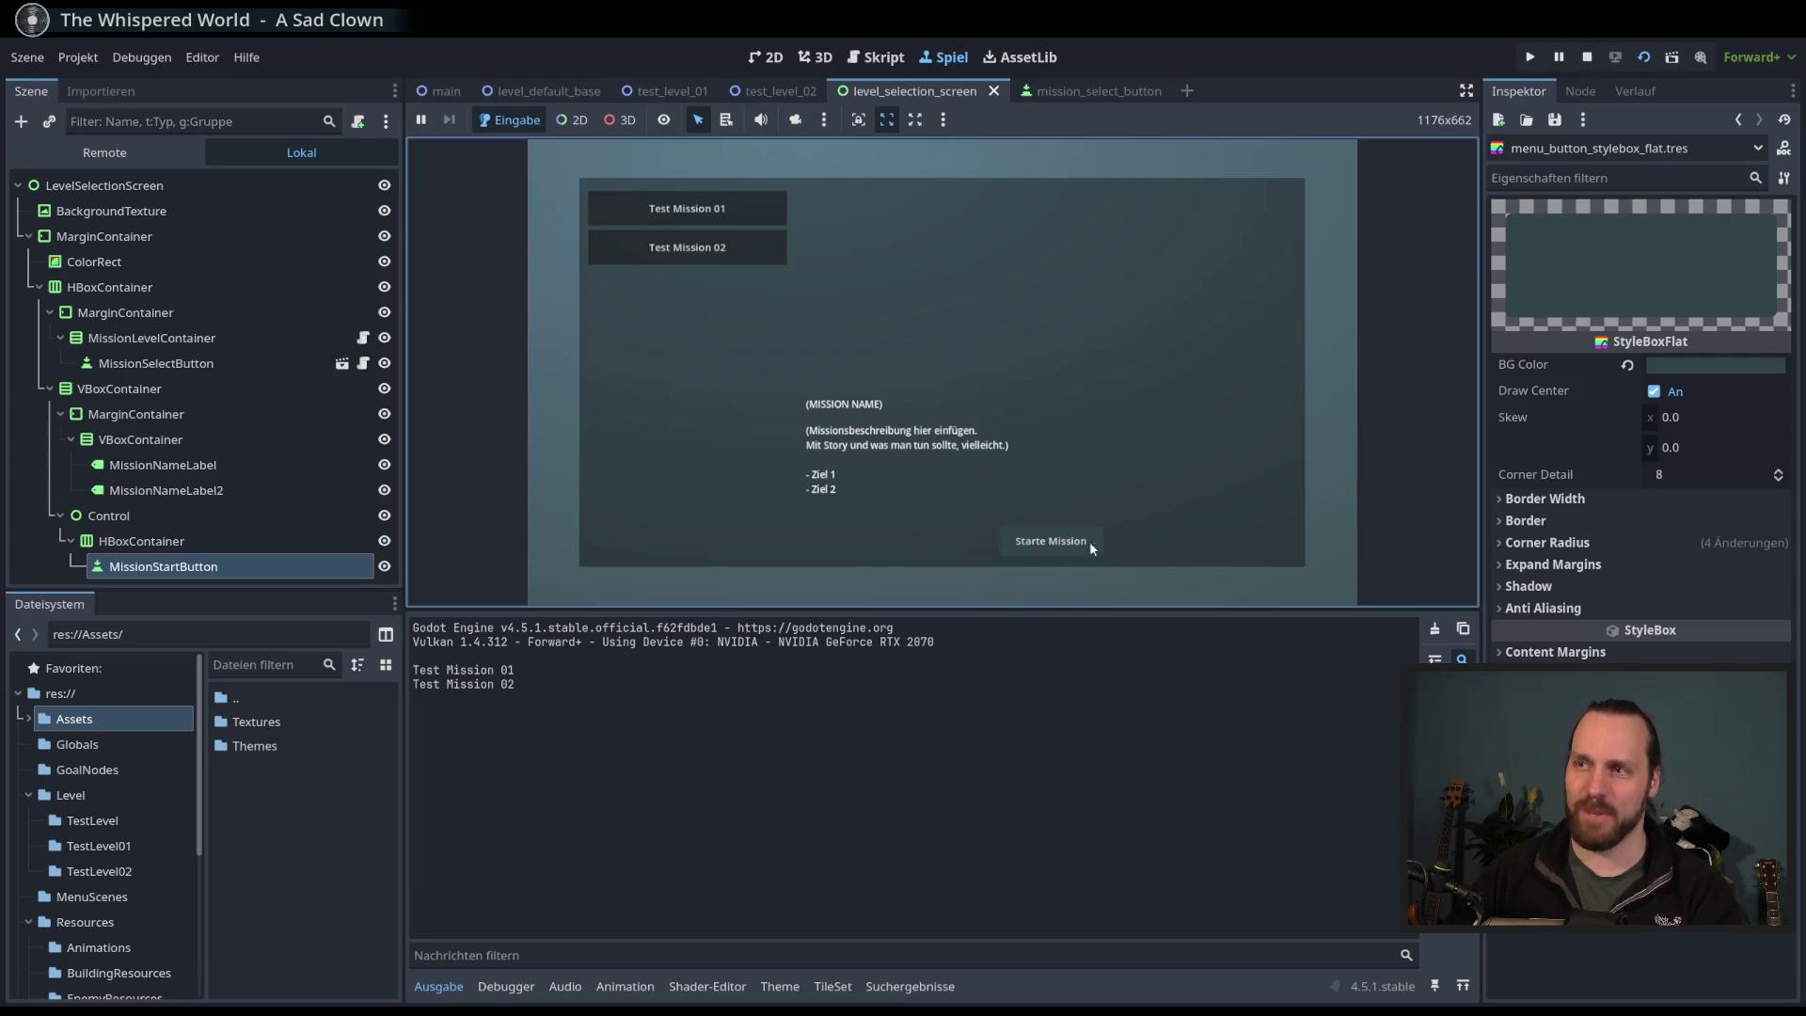
key("F8")
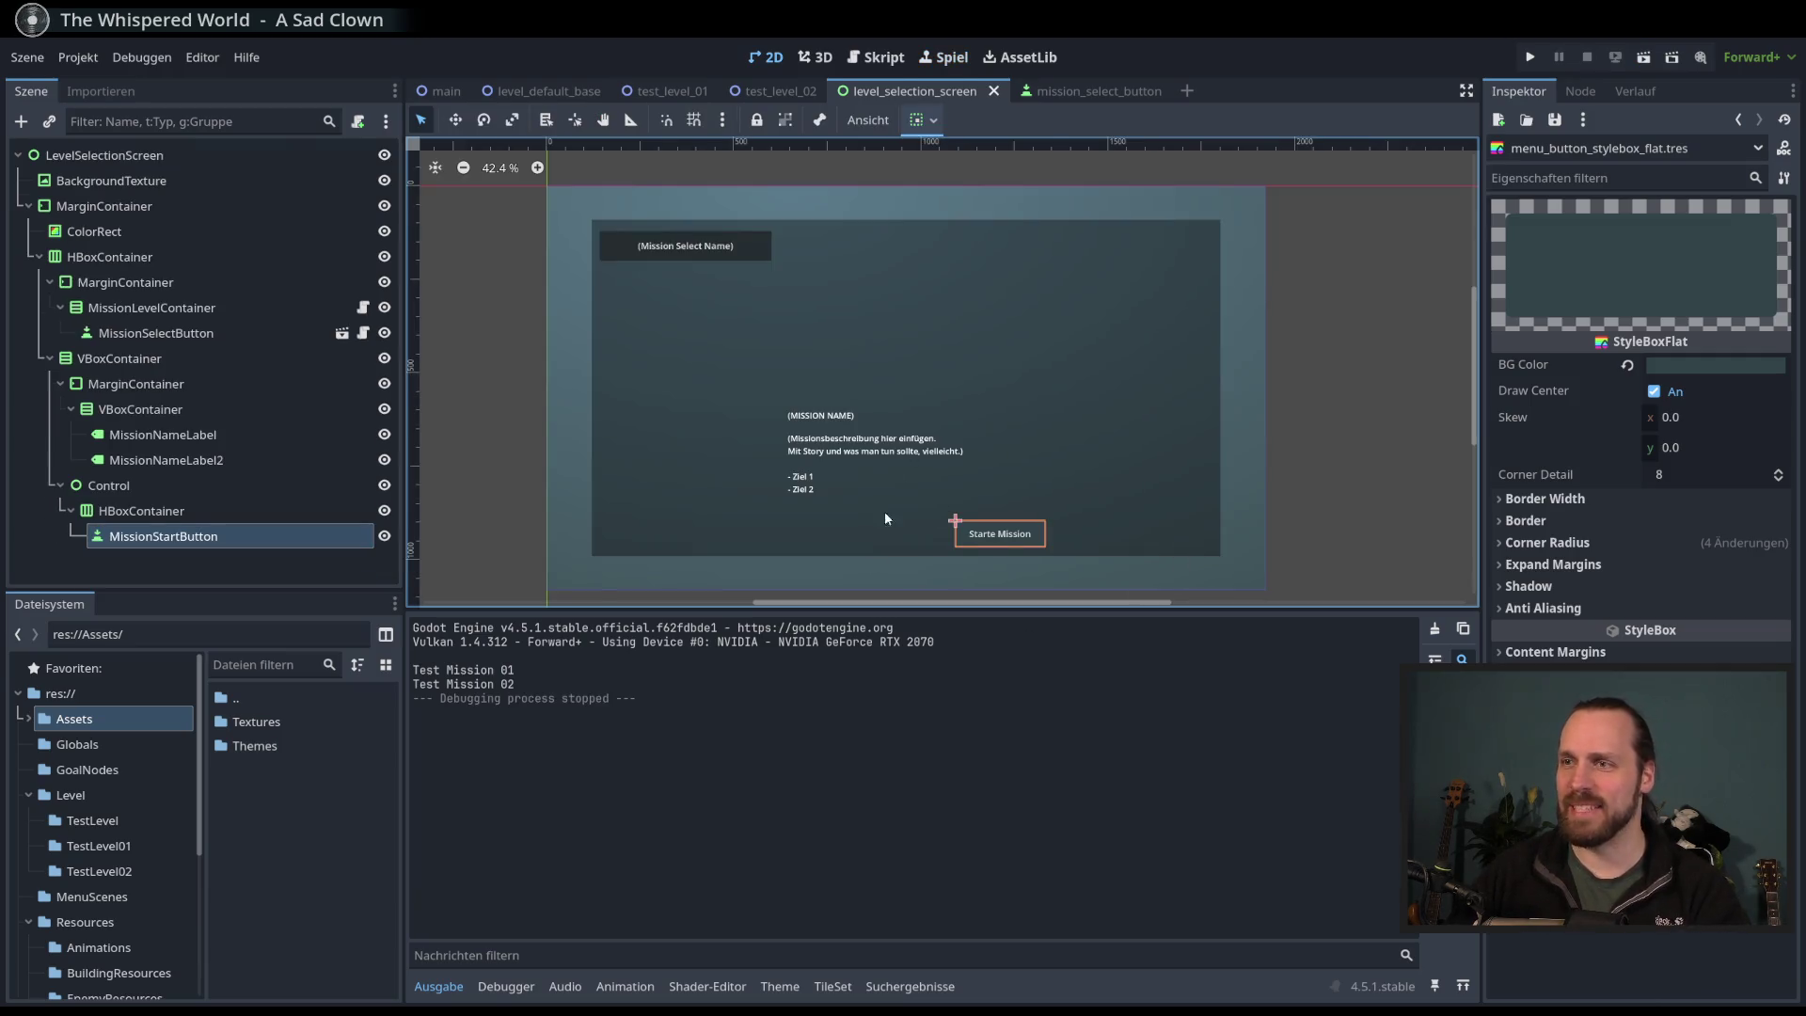
- Run the scene again to check the Starte Mission button's hover look, then stop it
left_click(802, 984)
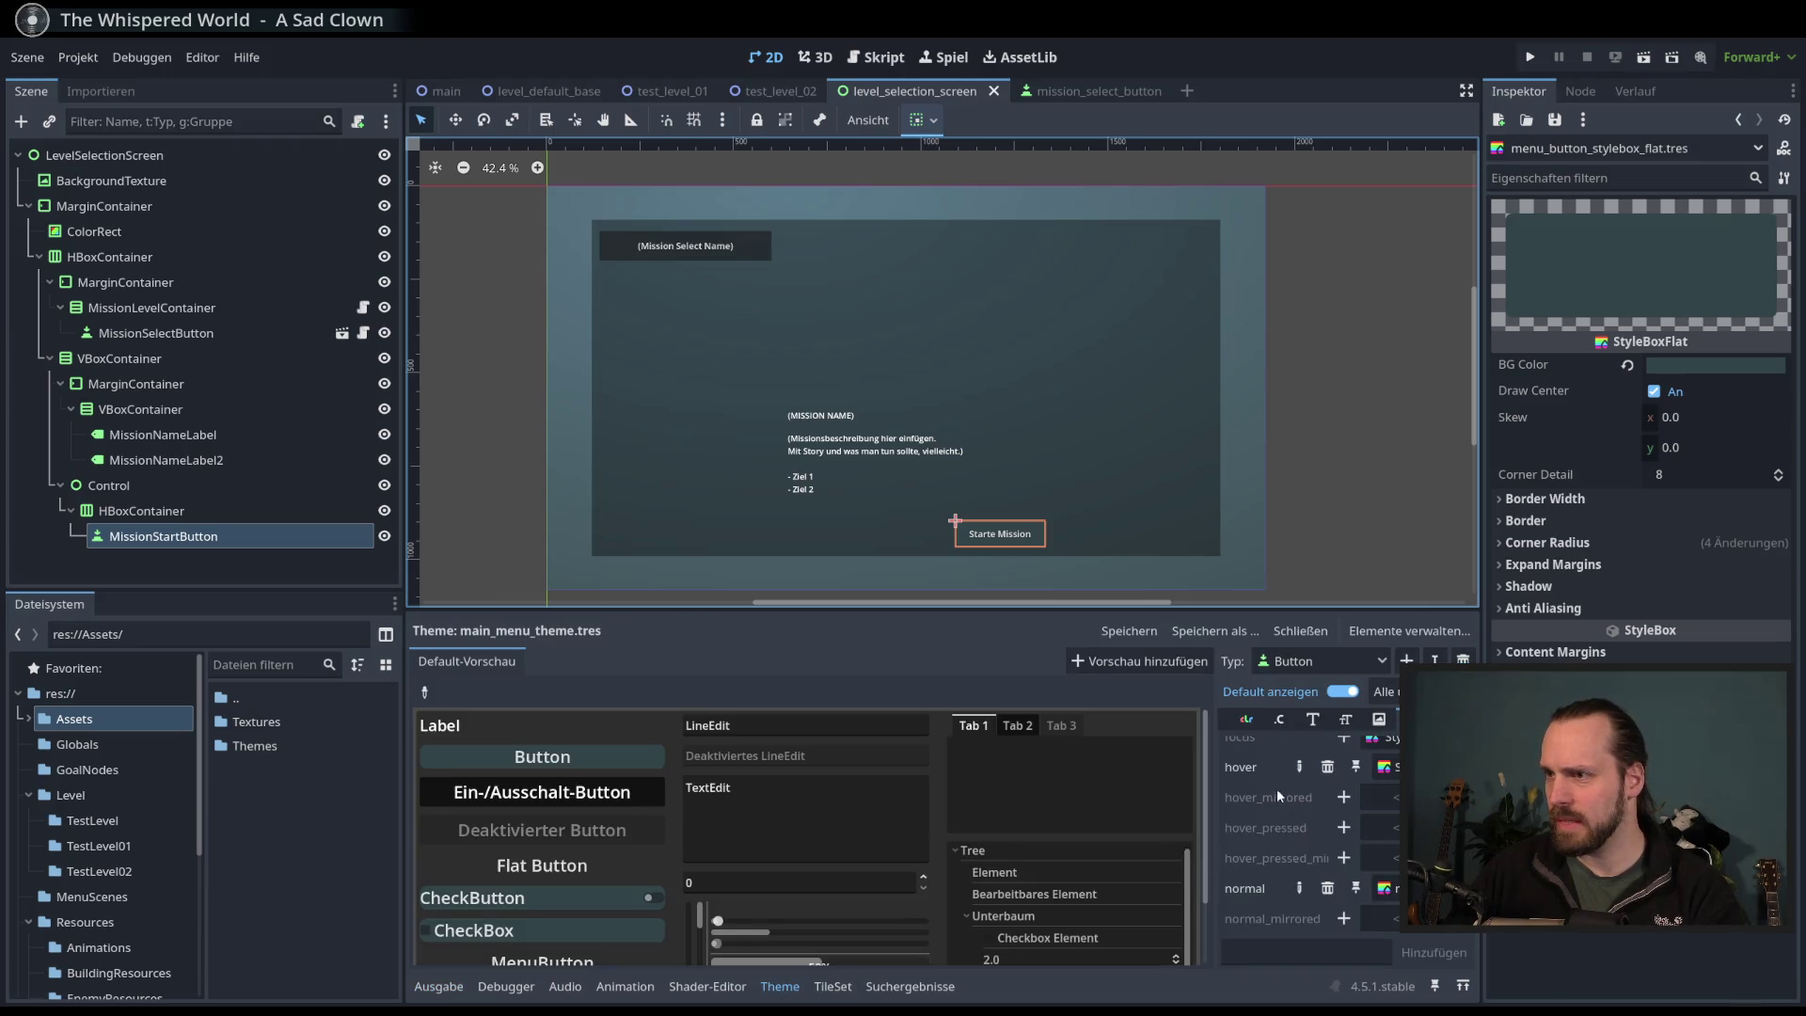
key("F6")
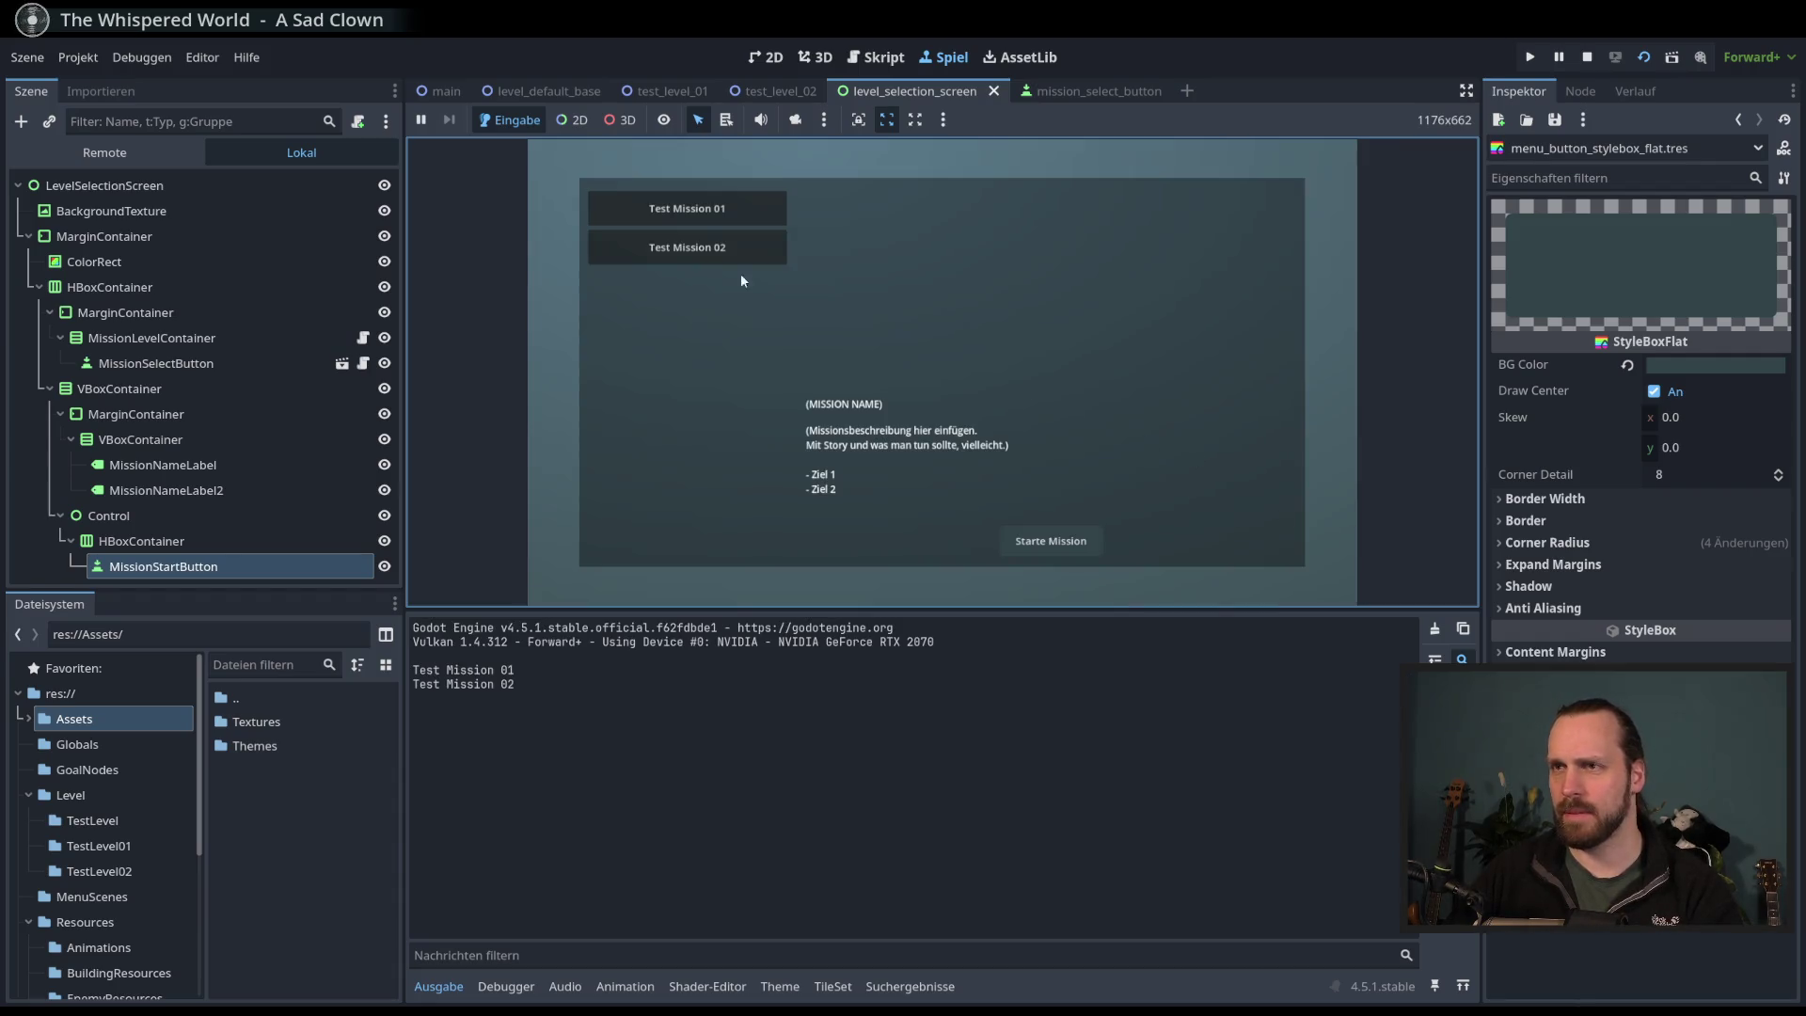
left_click(1053, 542)
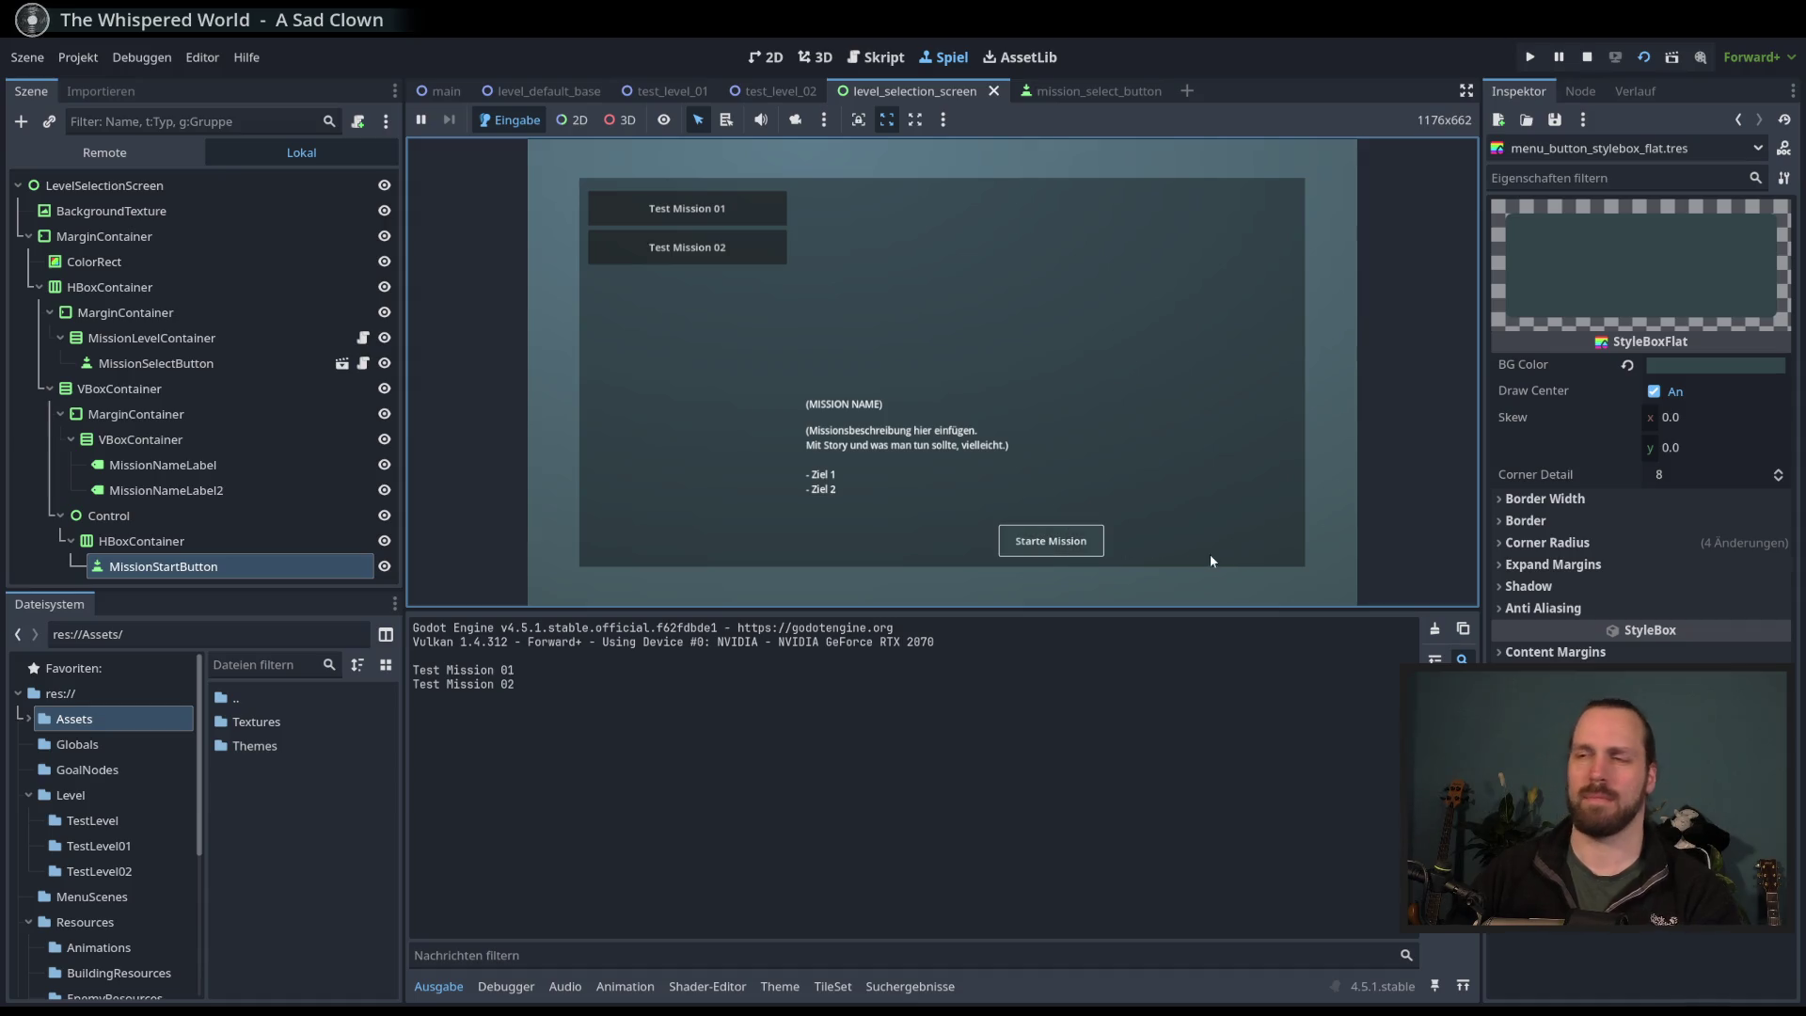
key("F8")
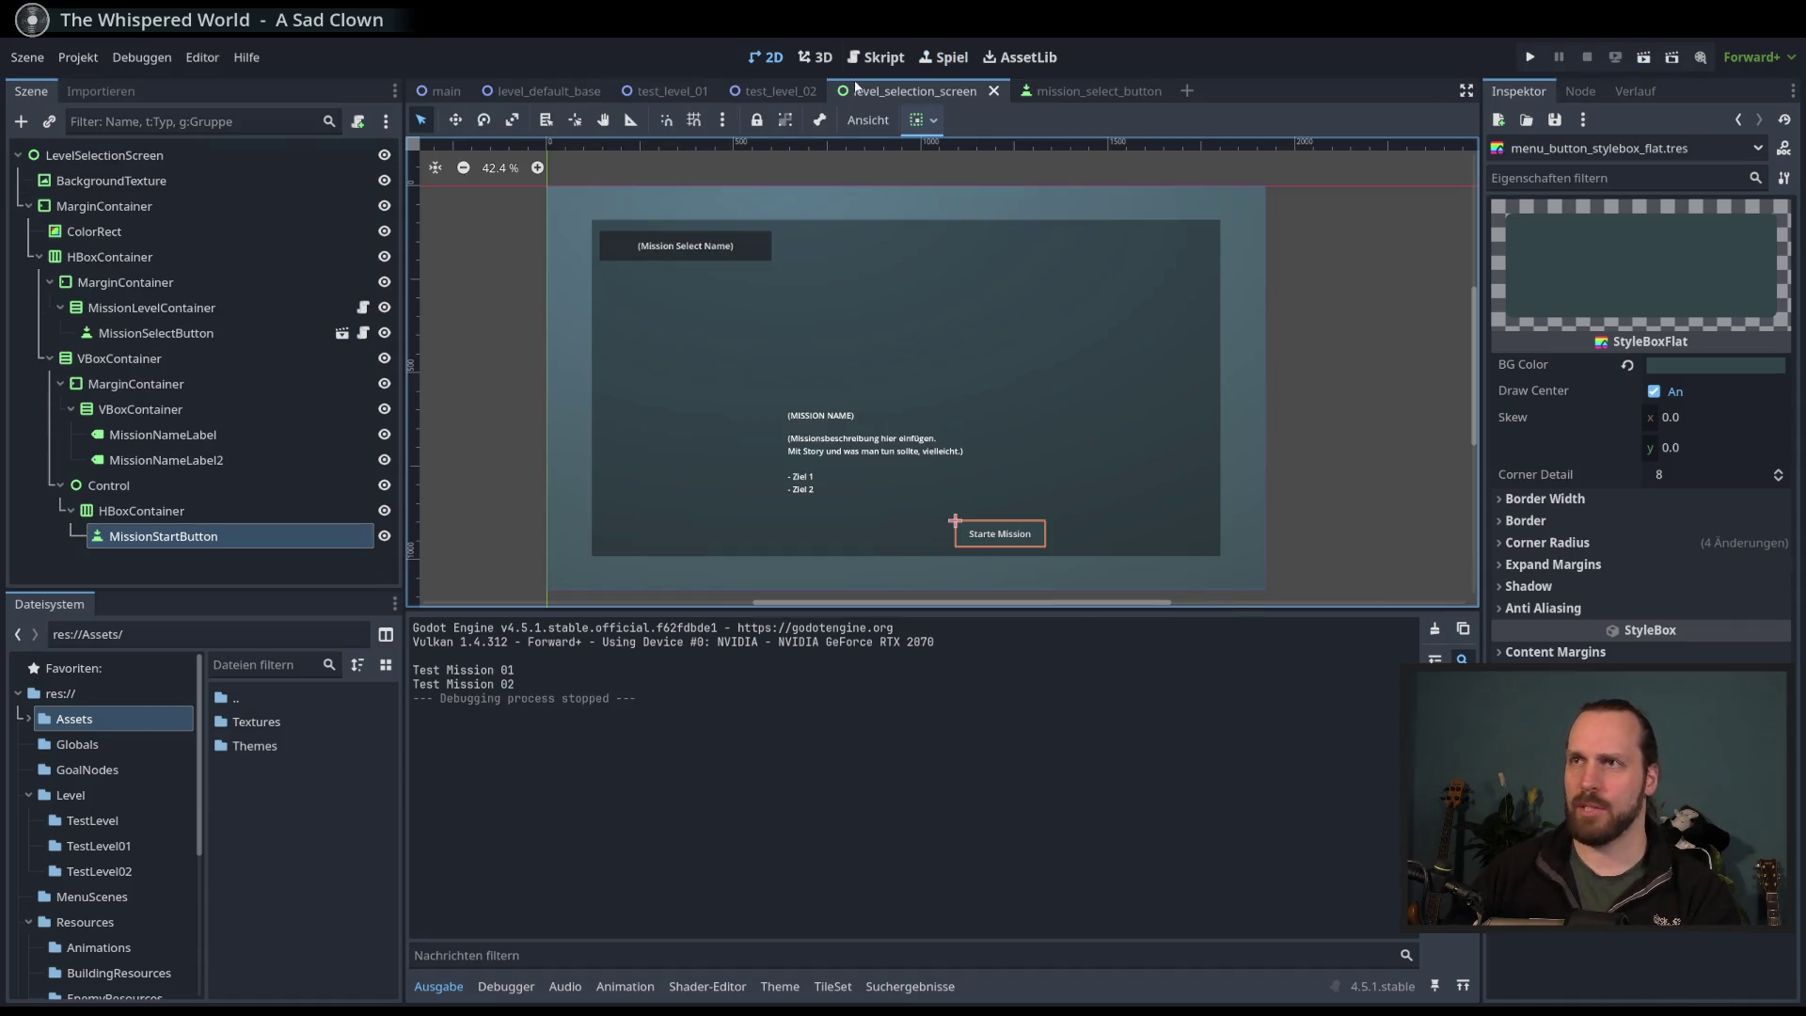
- Retune the Button normal style's BG Color to a darker grey-teal
left_click(780, 986)
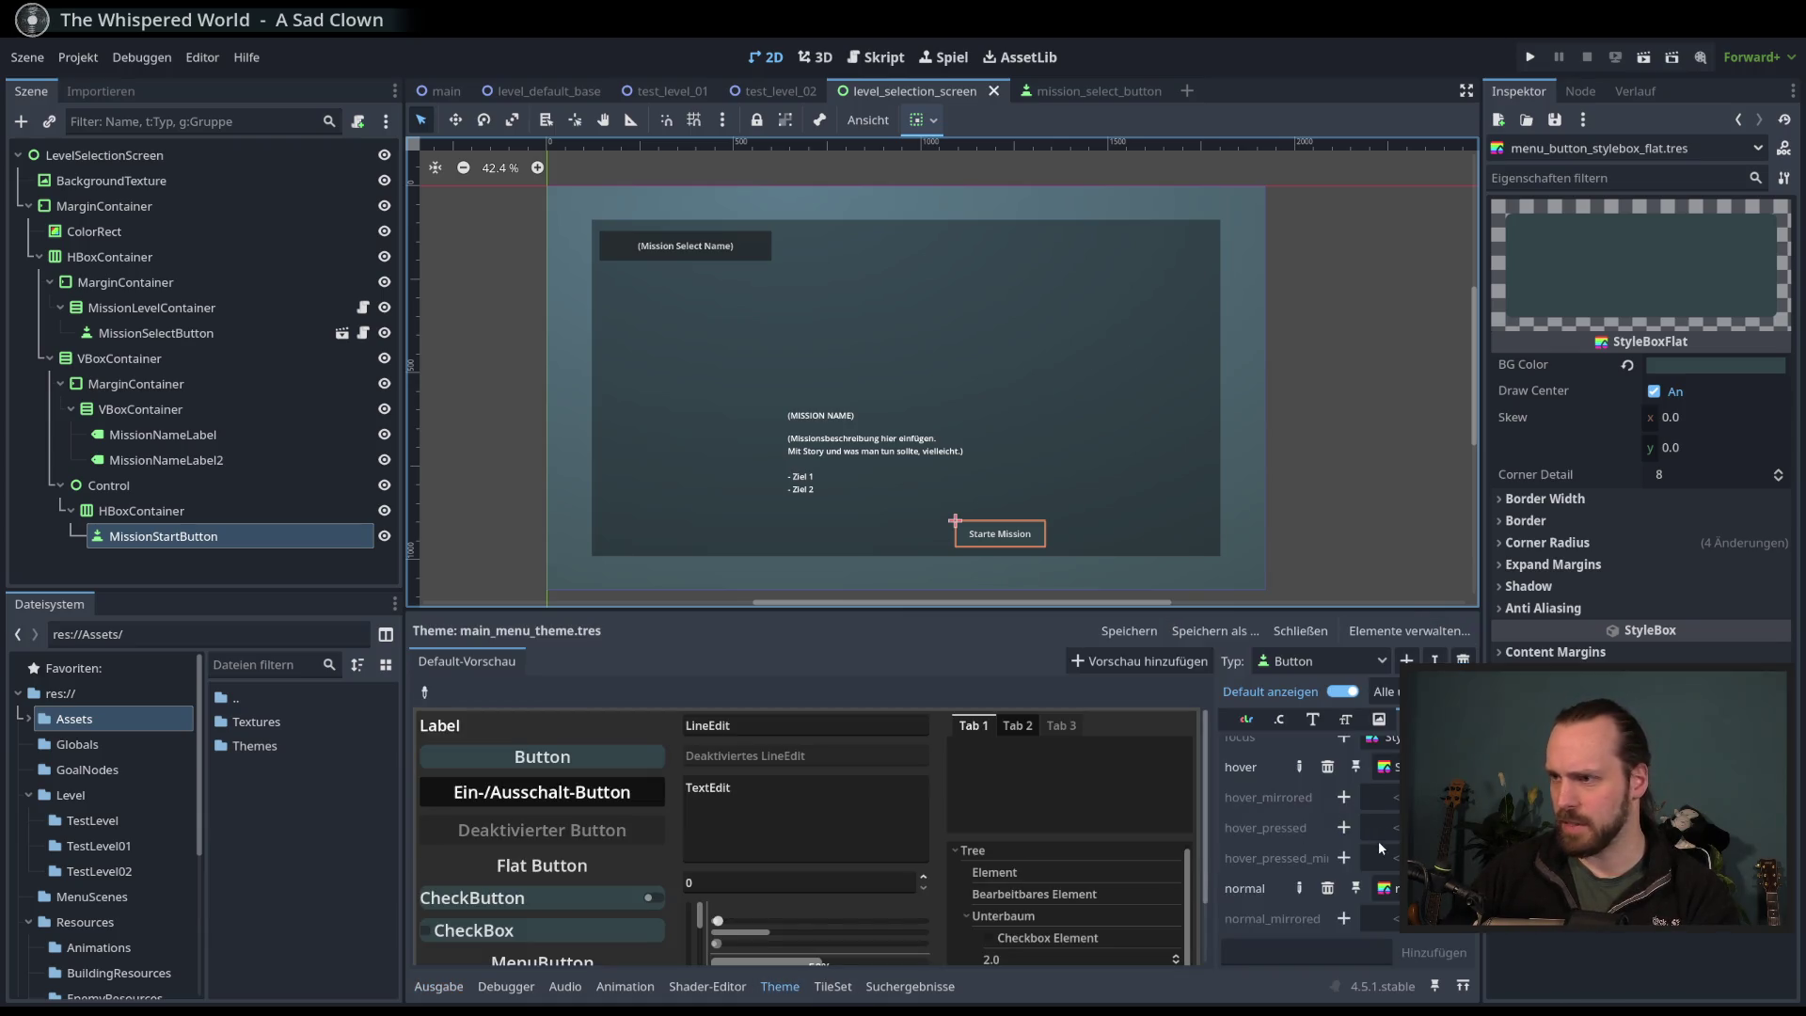
mouse_move(1240, 766)
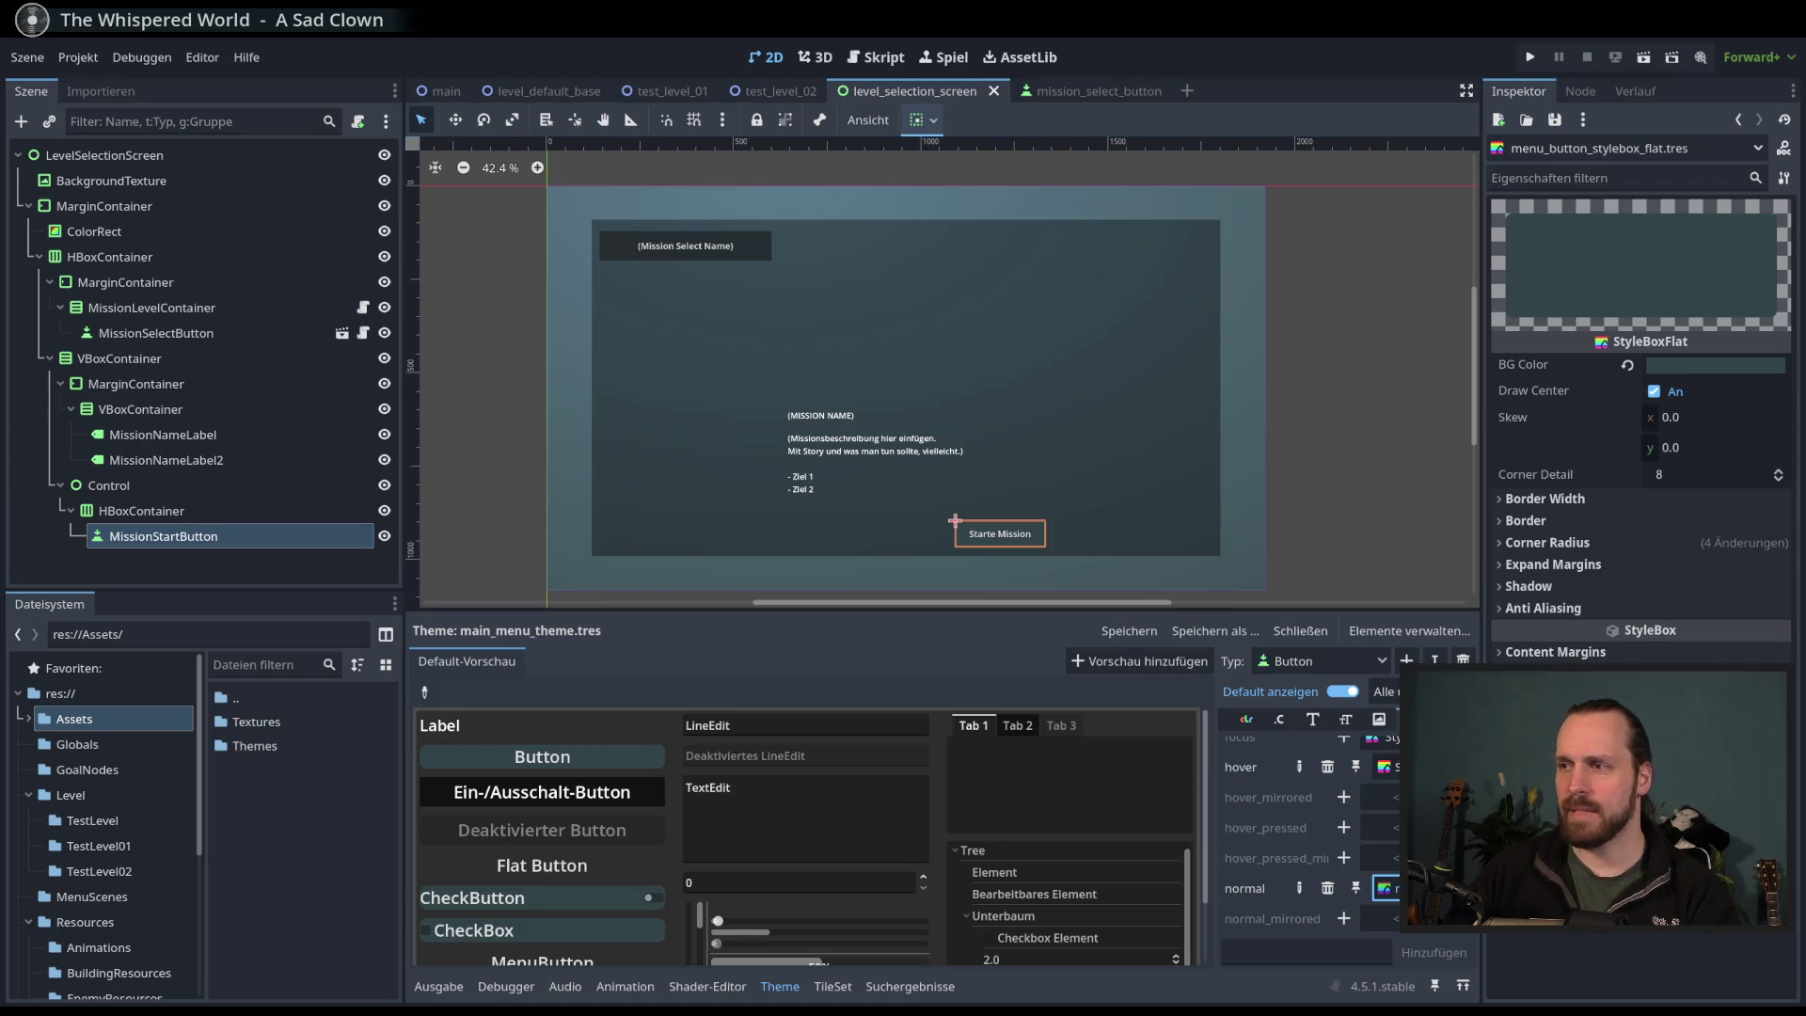
left_click(1385, 767)
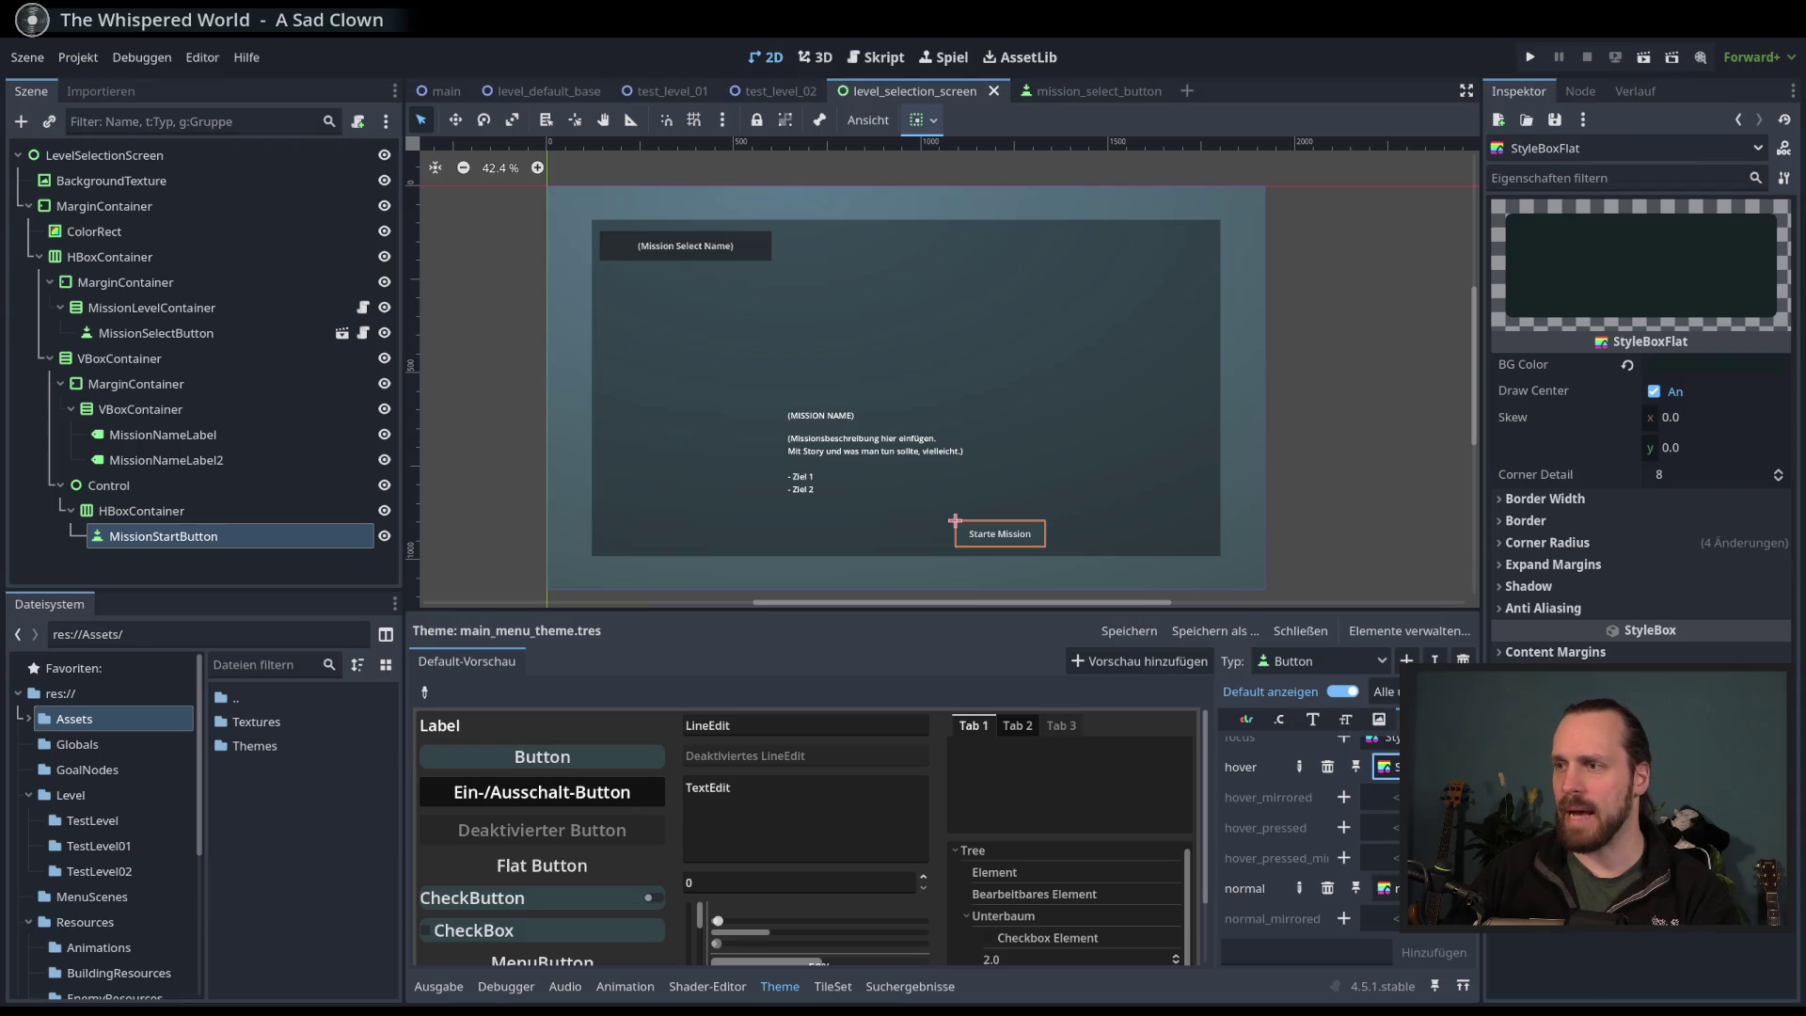
left_click(1385, 888)
left_click(1627, 364)
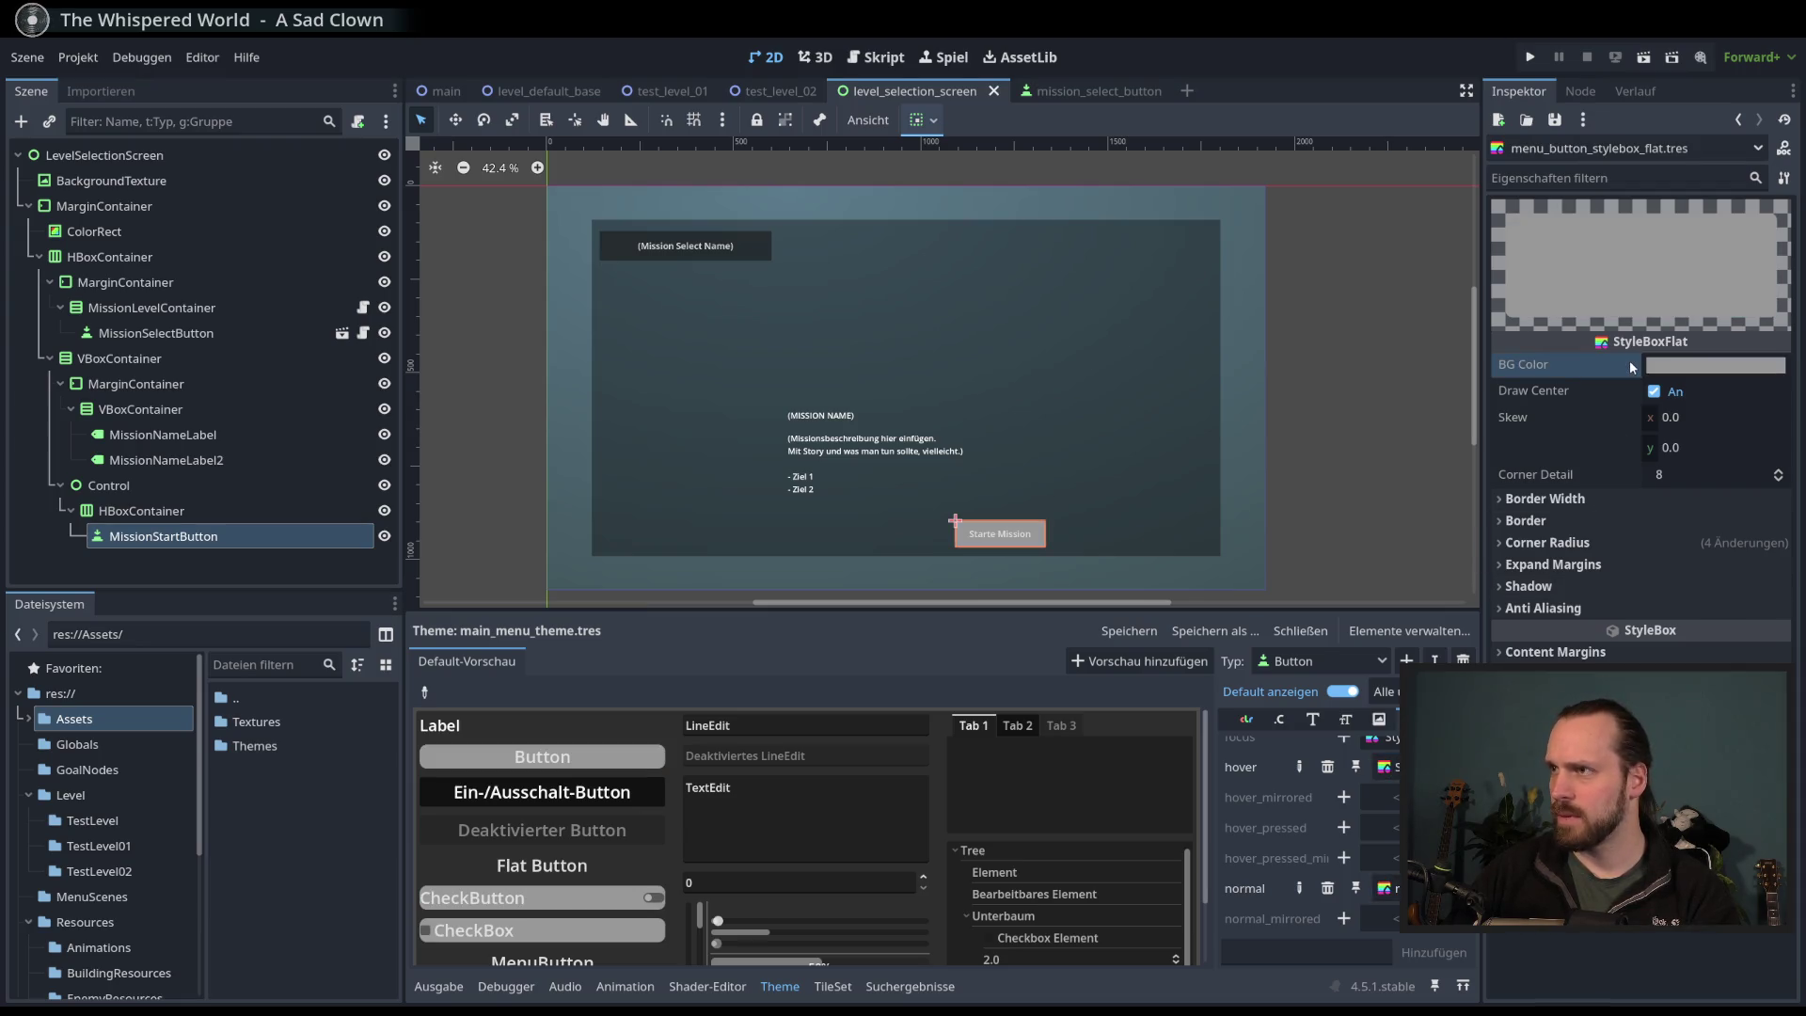
left_click(1692, 371)
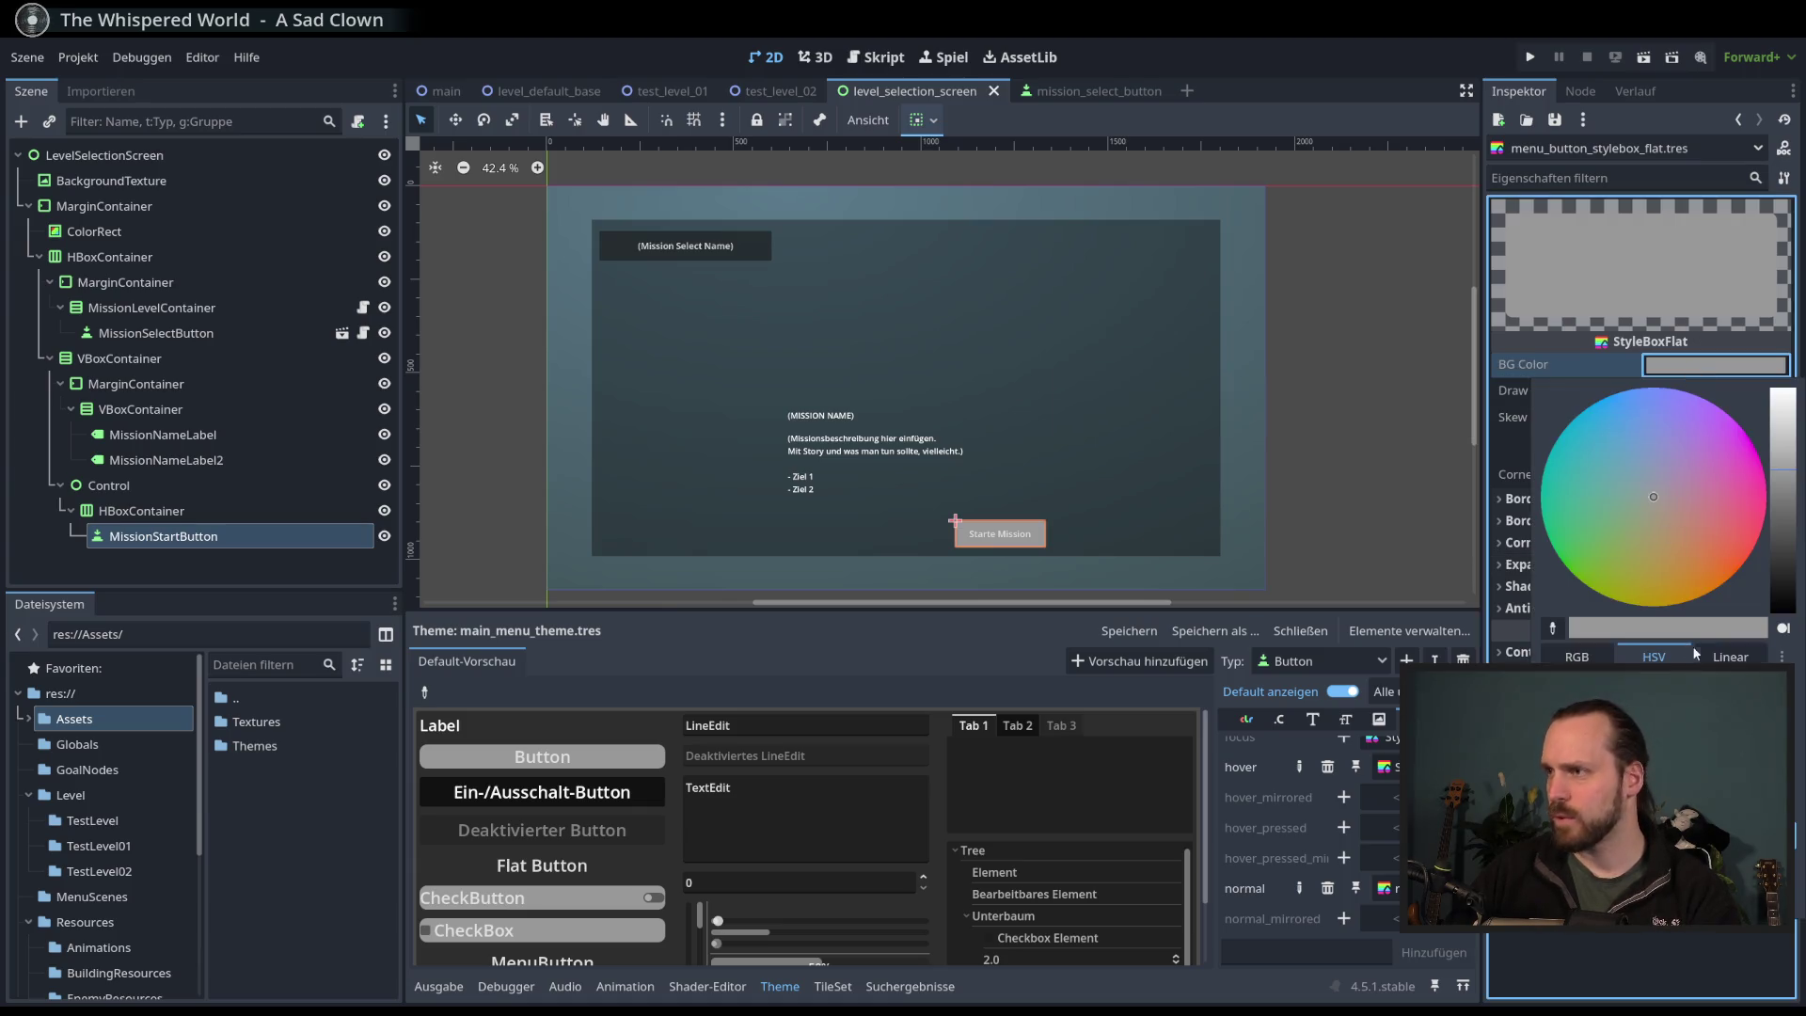
key("ctrl+z")
left_click(1329, 246)
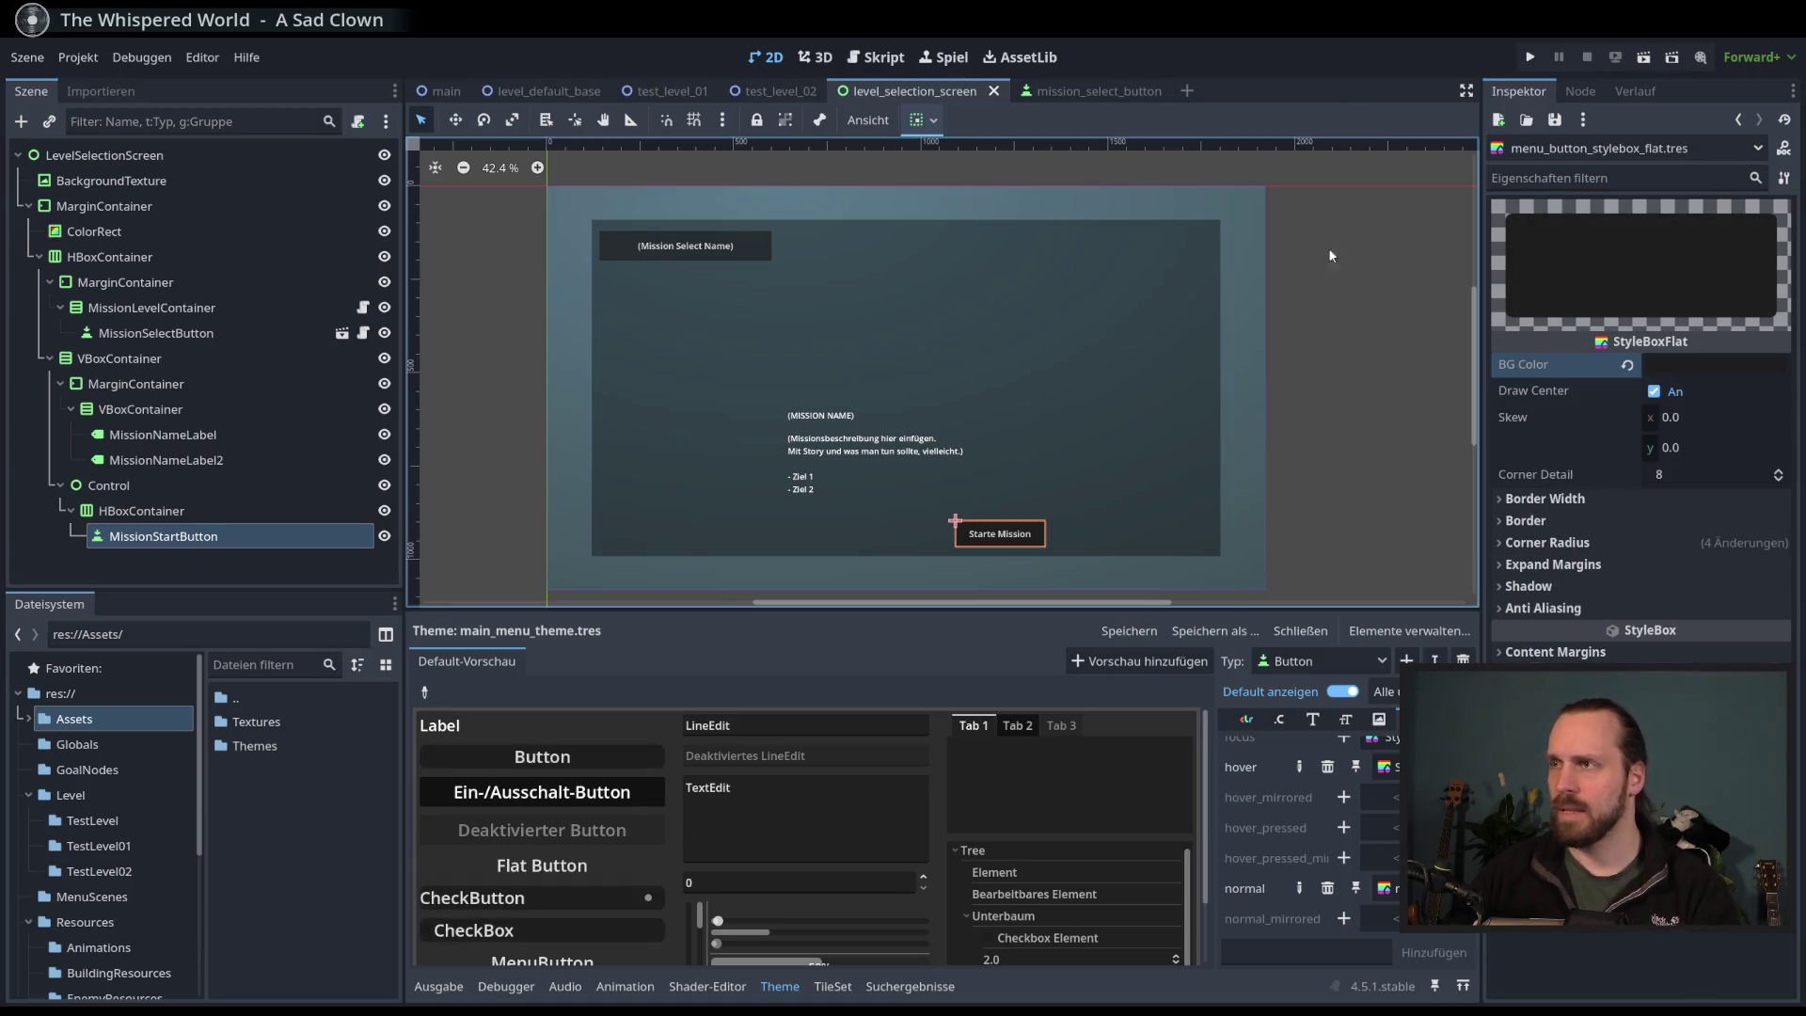
key("ctrl+z")
key("ctrl+z")
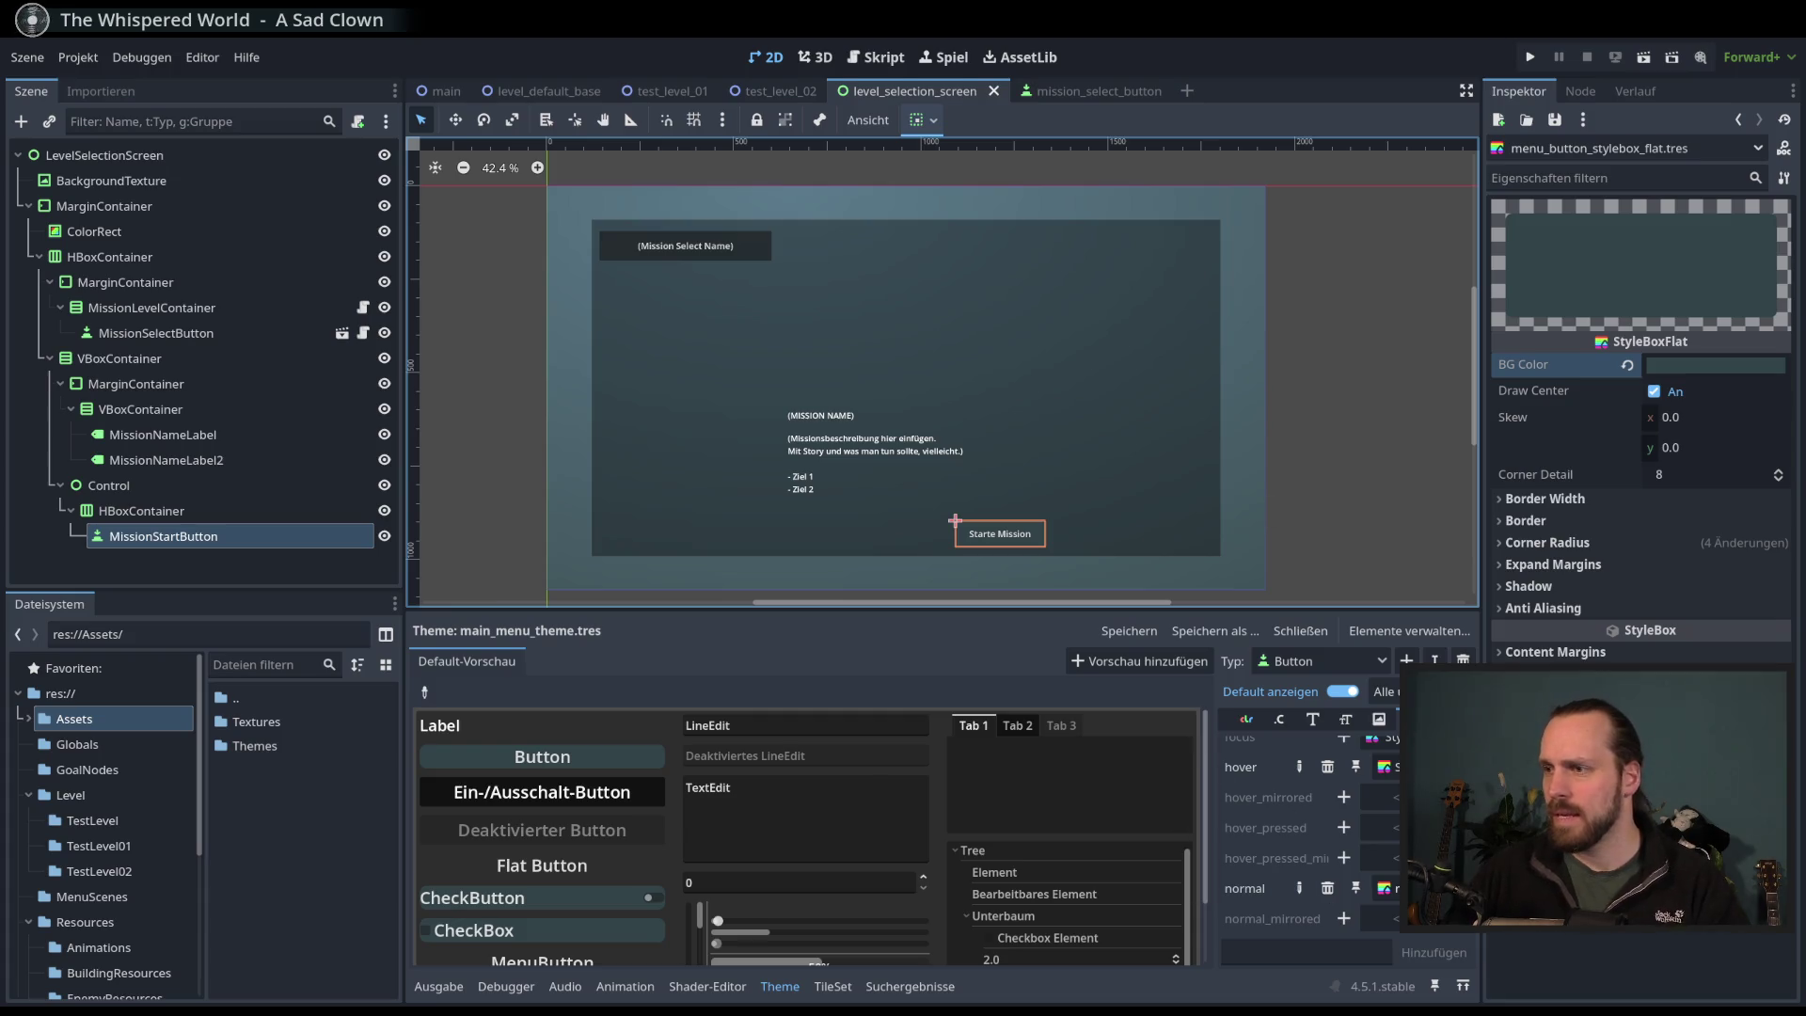
left_click(1697, 369)
left_click(1781, 564)
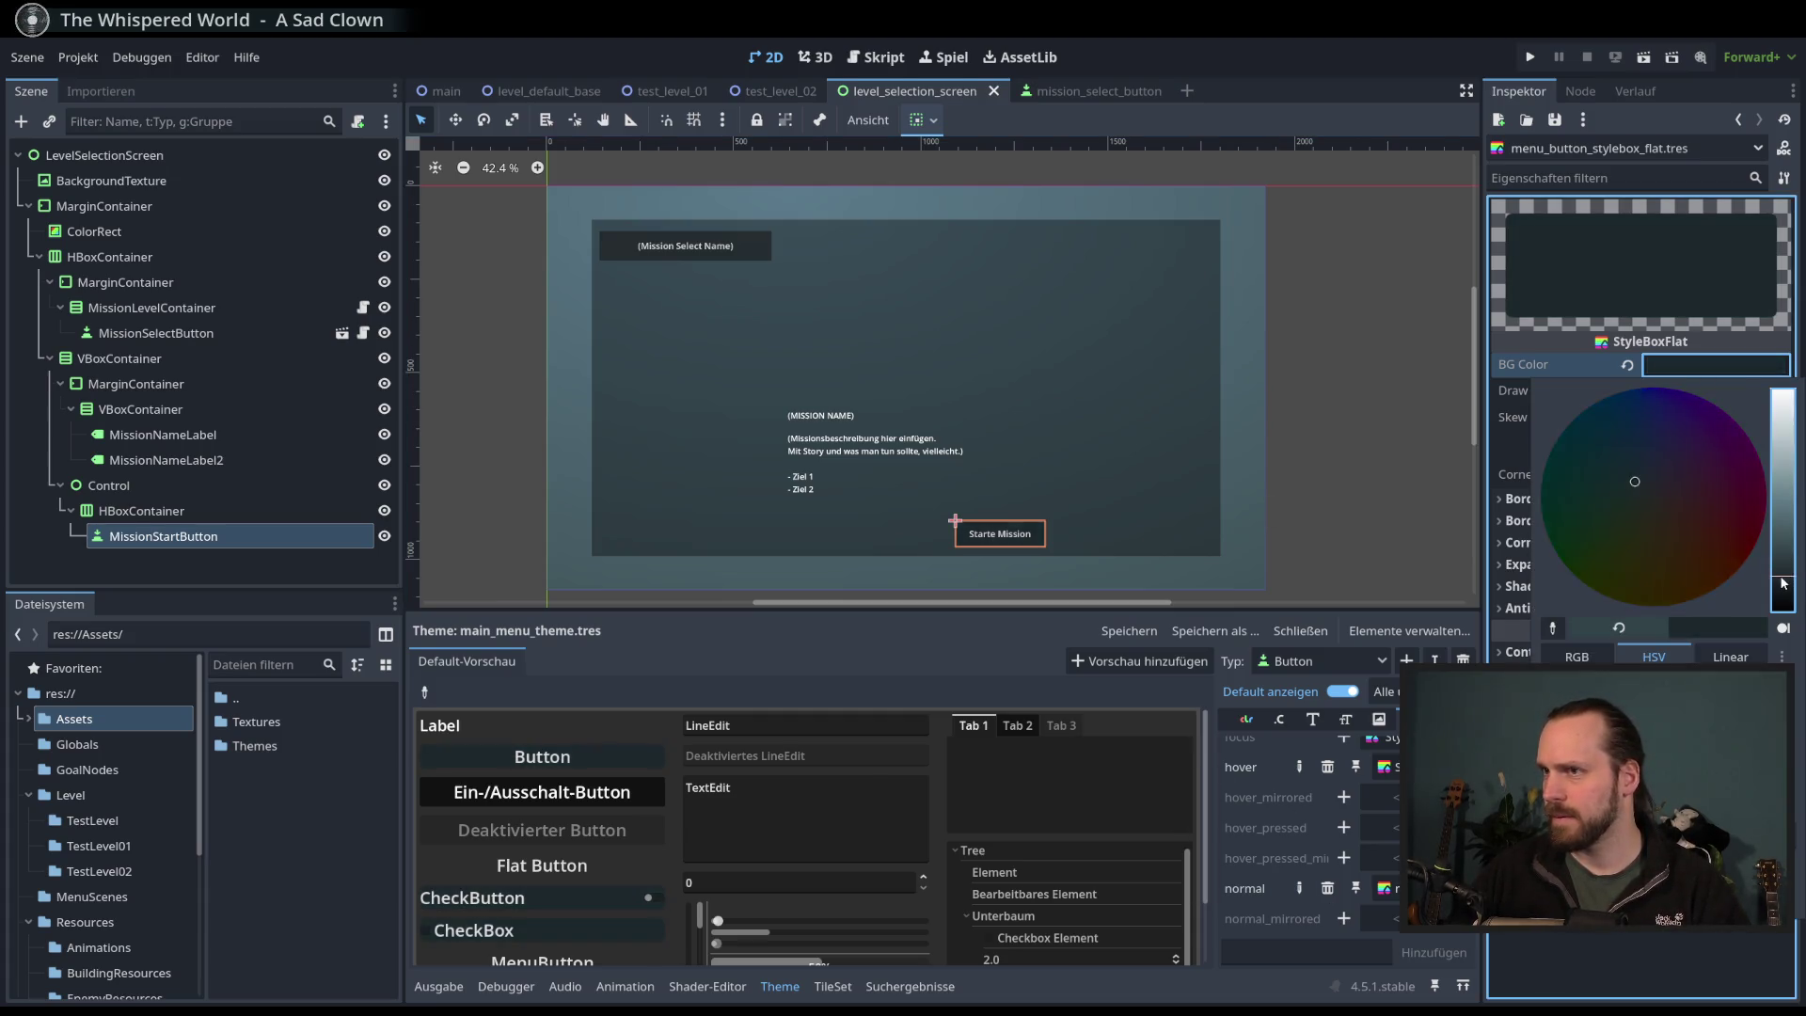
key("Escape")
- Brighten the Button hover style's BG Color
left_click(1385, 767)
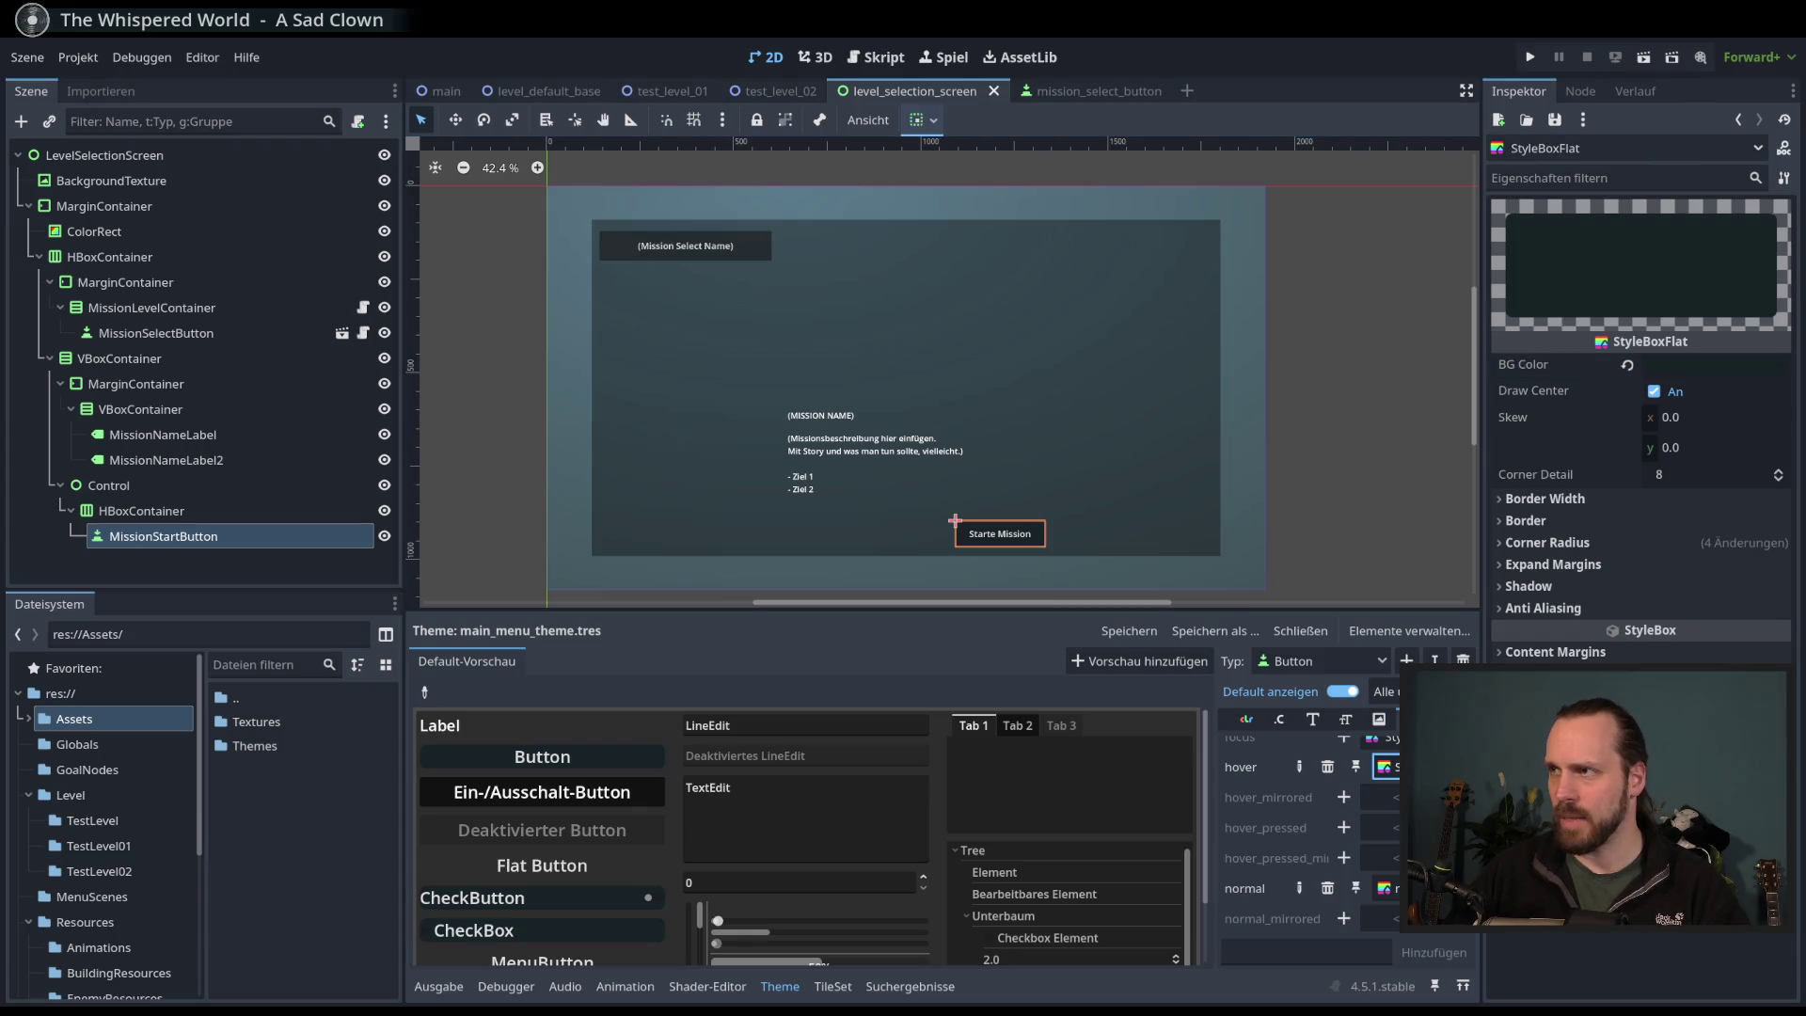
left_click(1697, 364)
left_click(1782, 565)
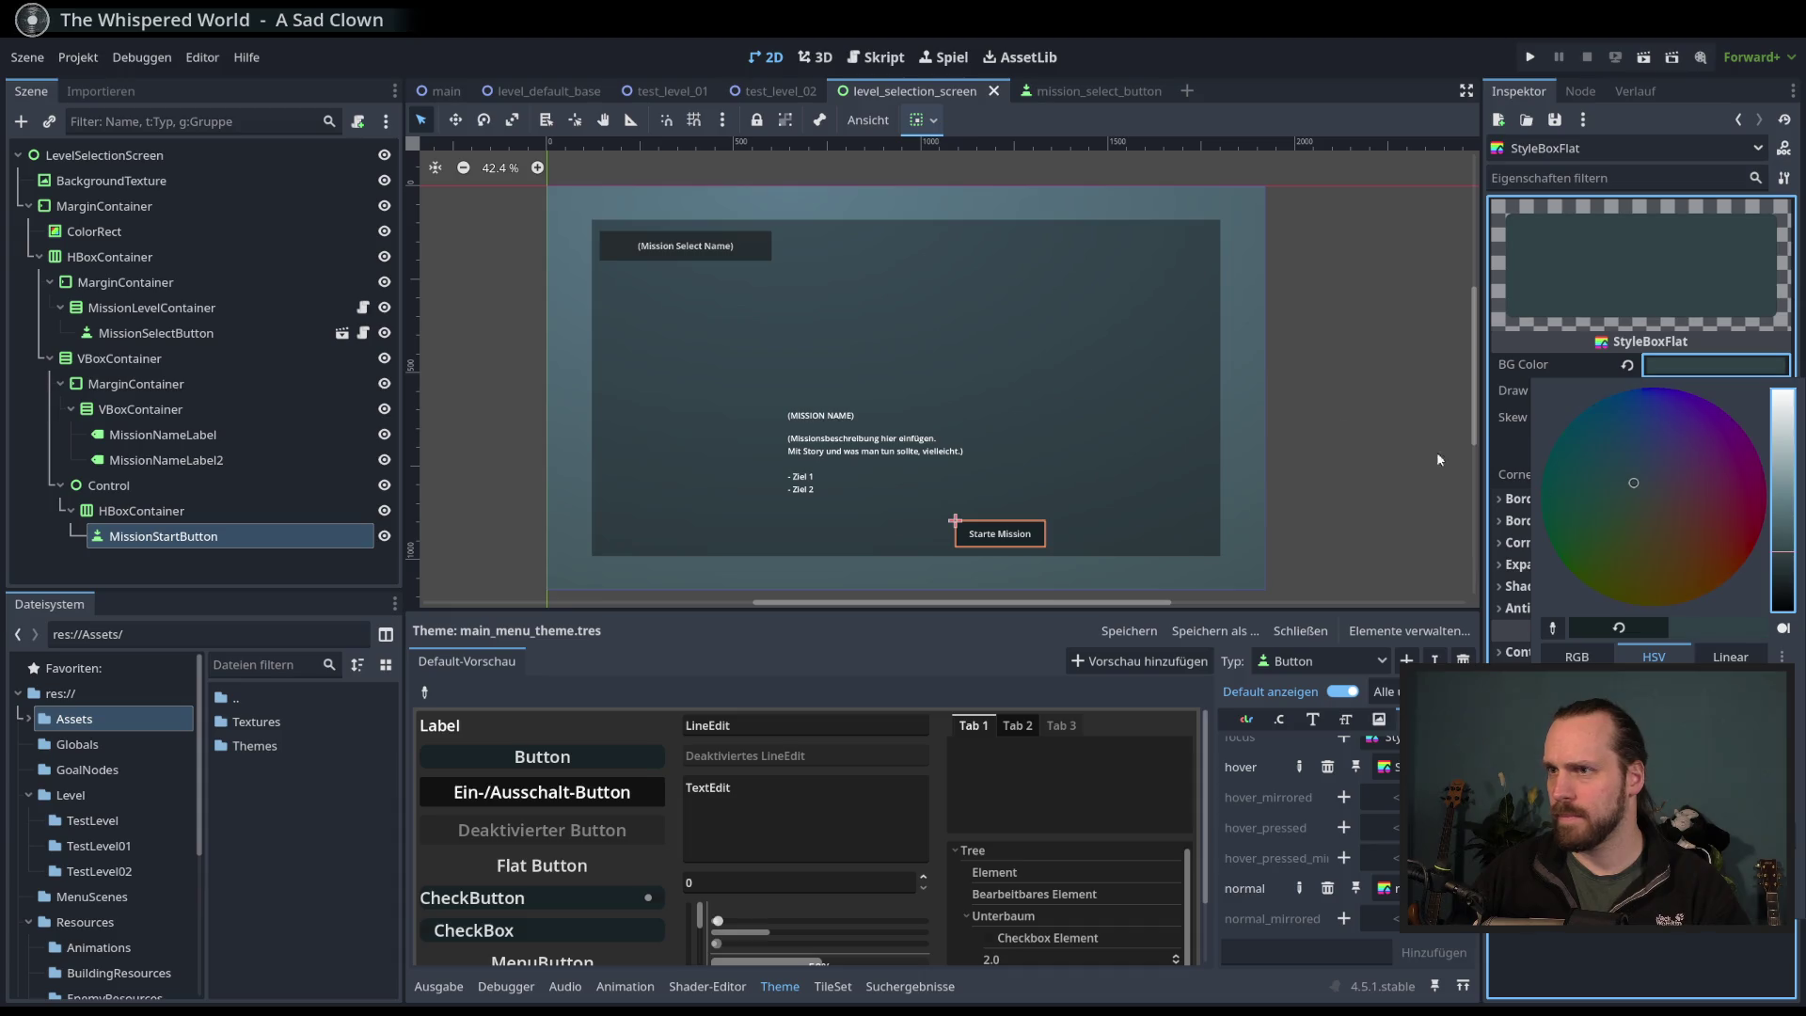
left_click(1319, 515)
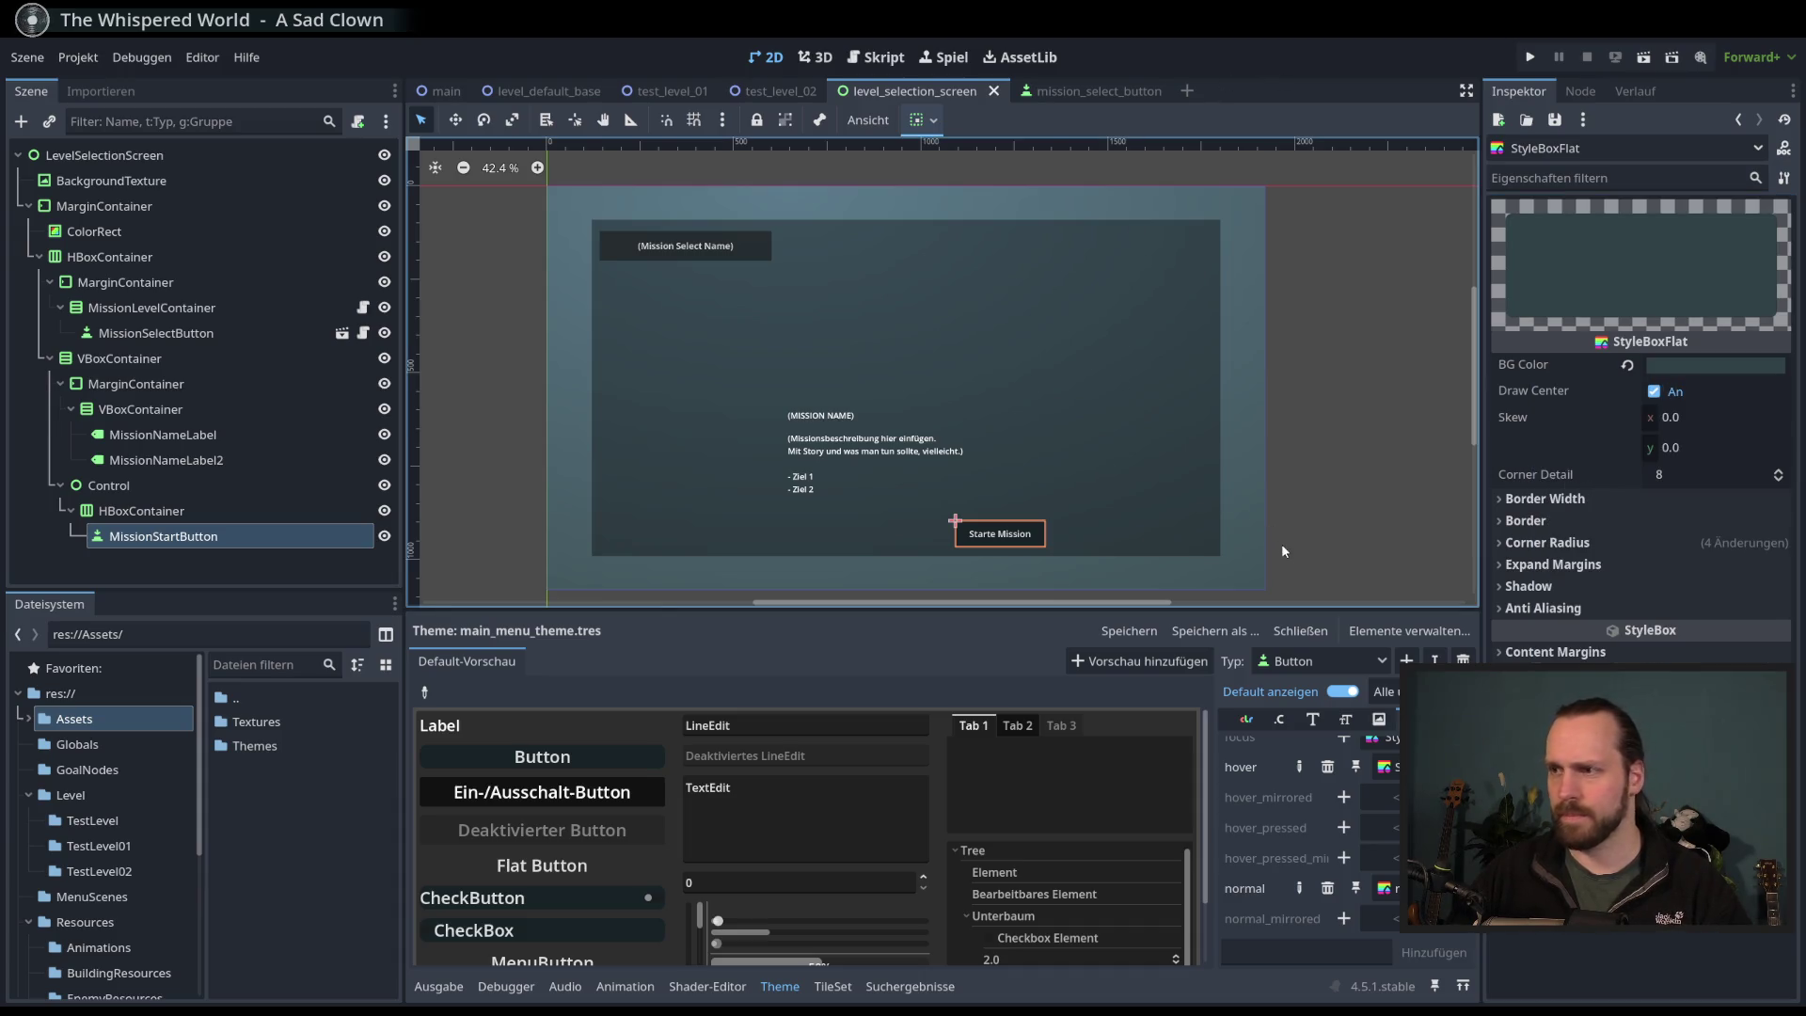
scroll(1268, 779, "up", 2)
scroll(1268, 779, "down", 3)
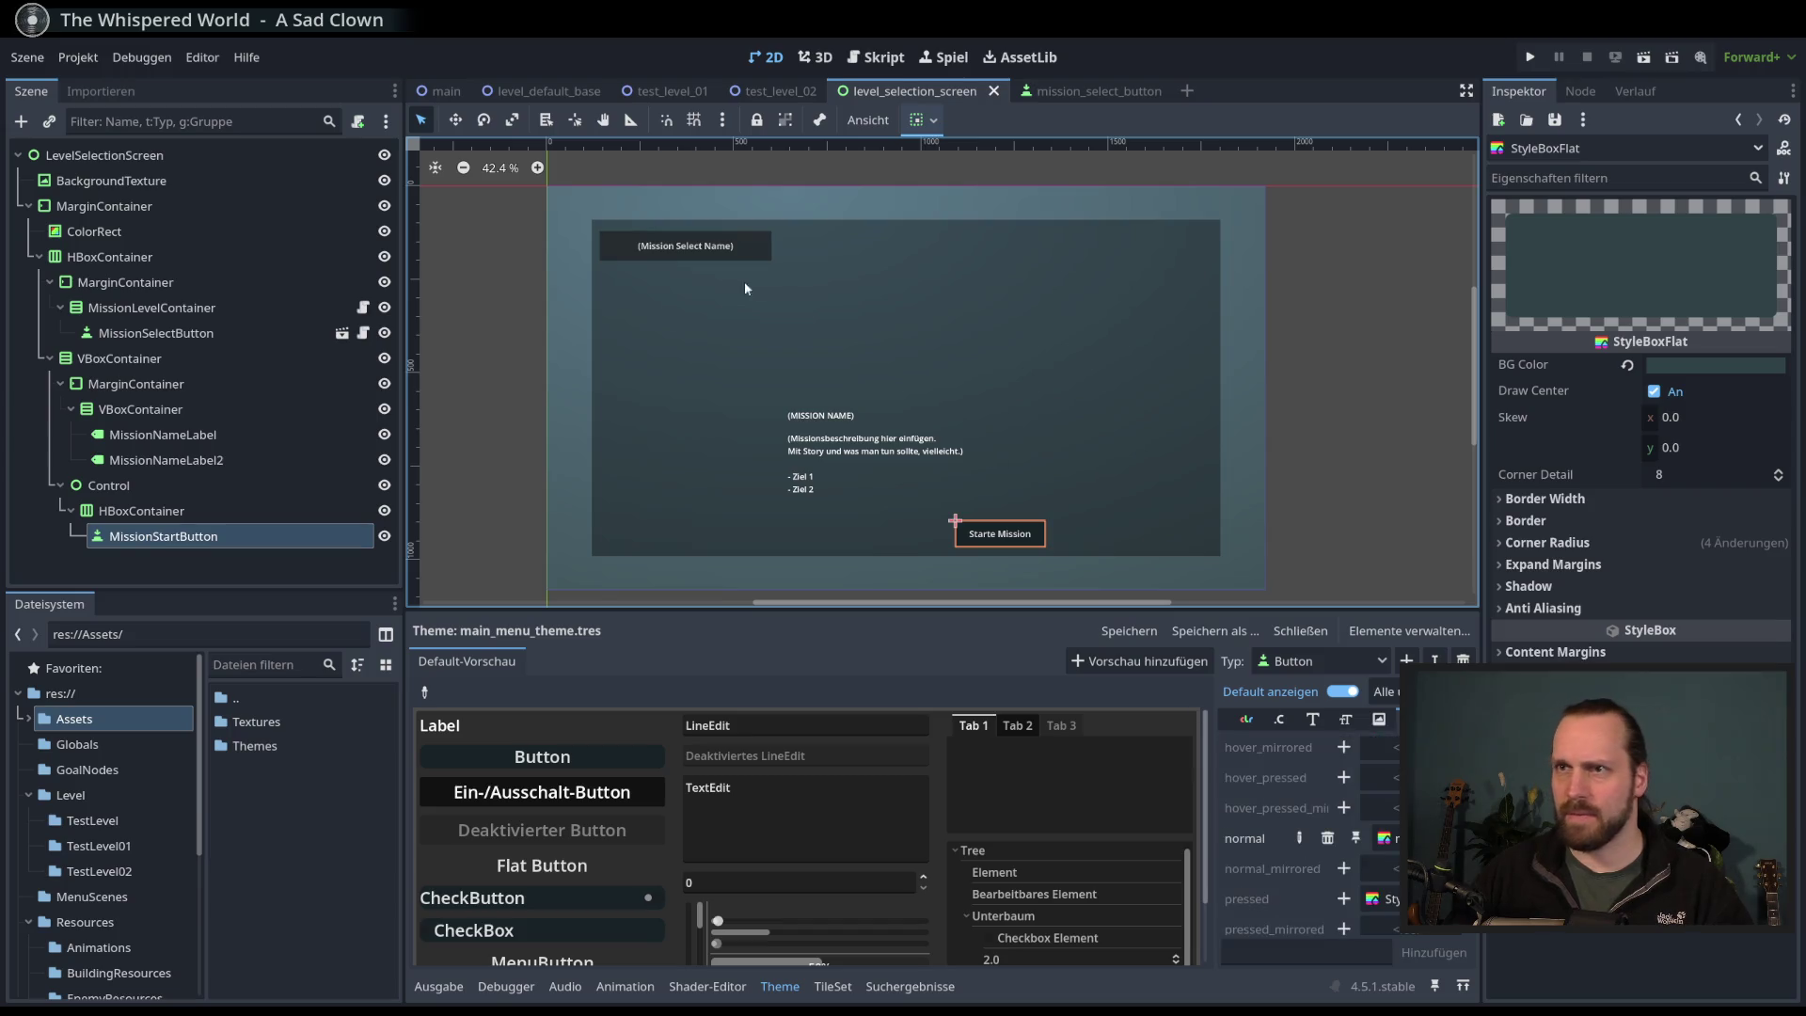
- Select MissionSelectButton and open its scene for editing
left_click(155, 434)
left_click(141, 385)
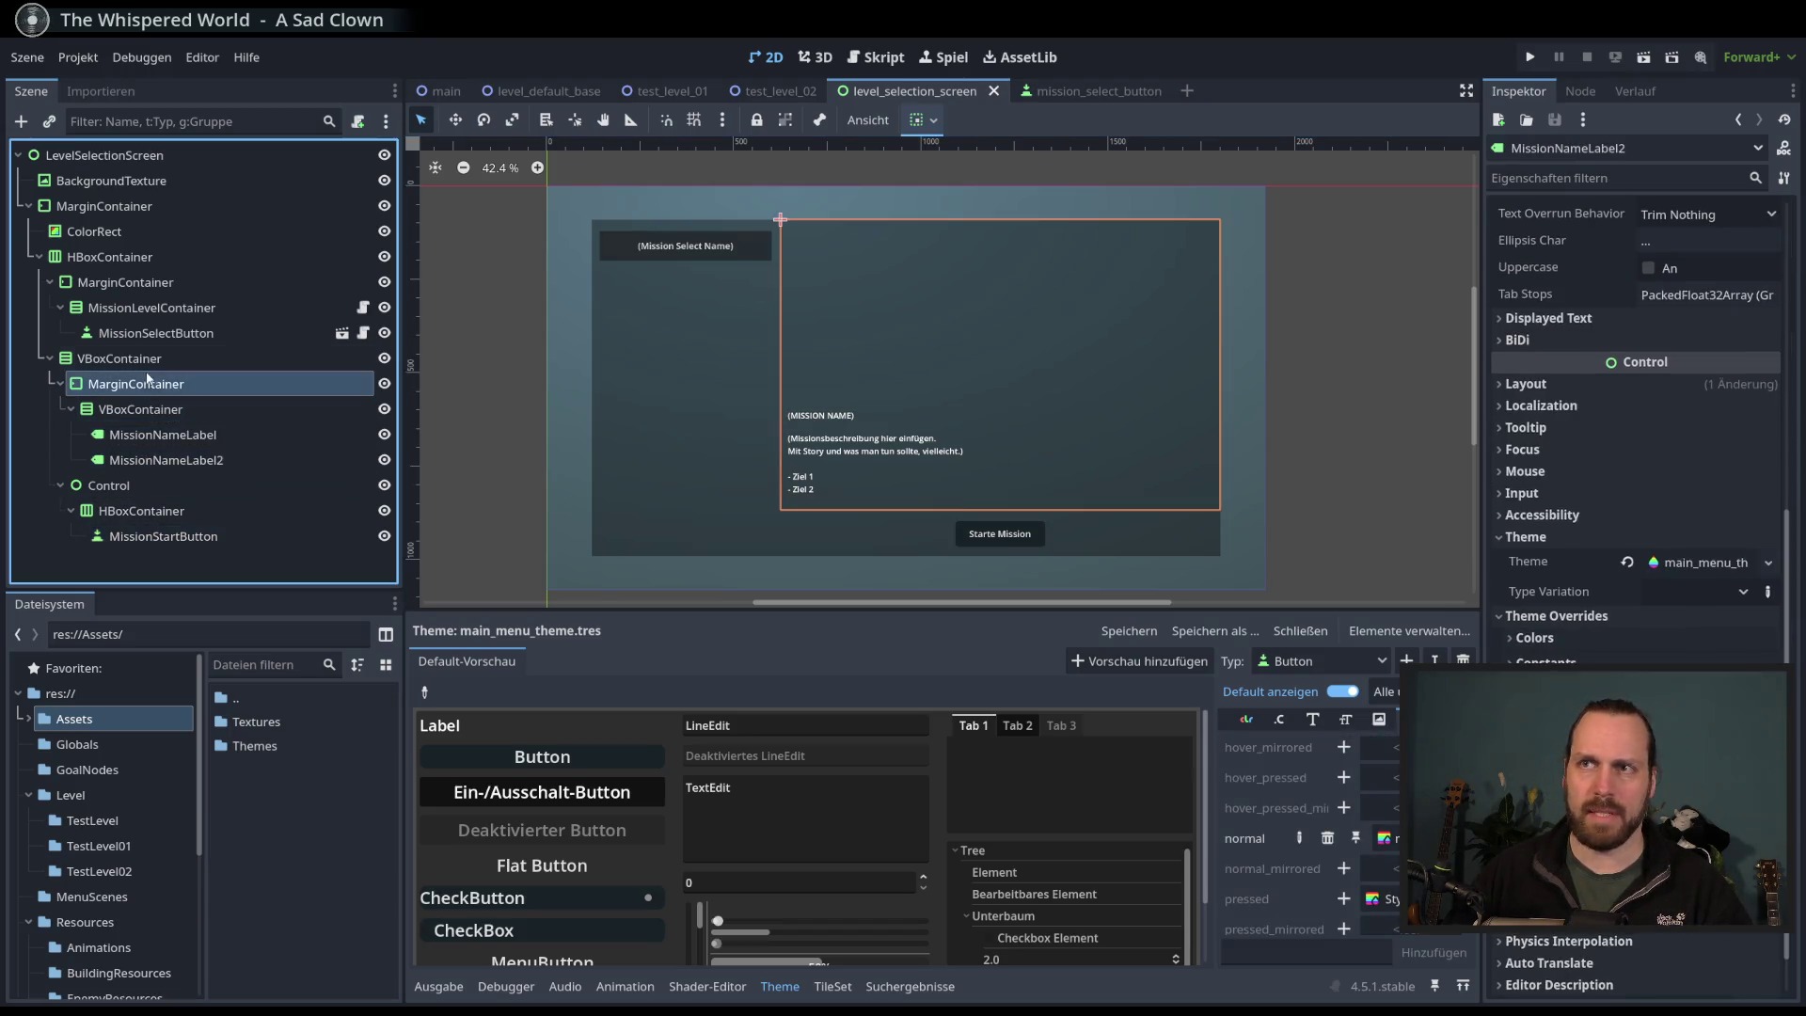
left_click(156, 337)
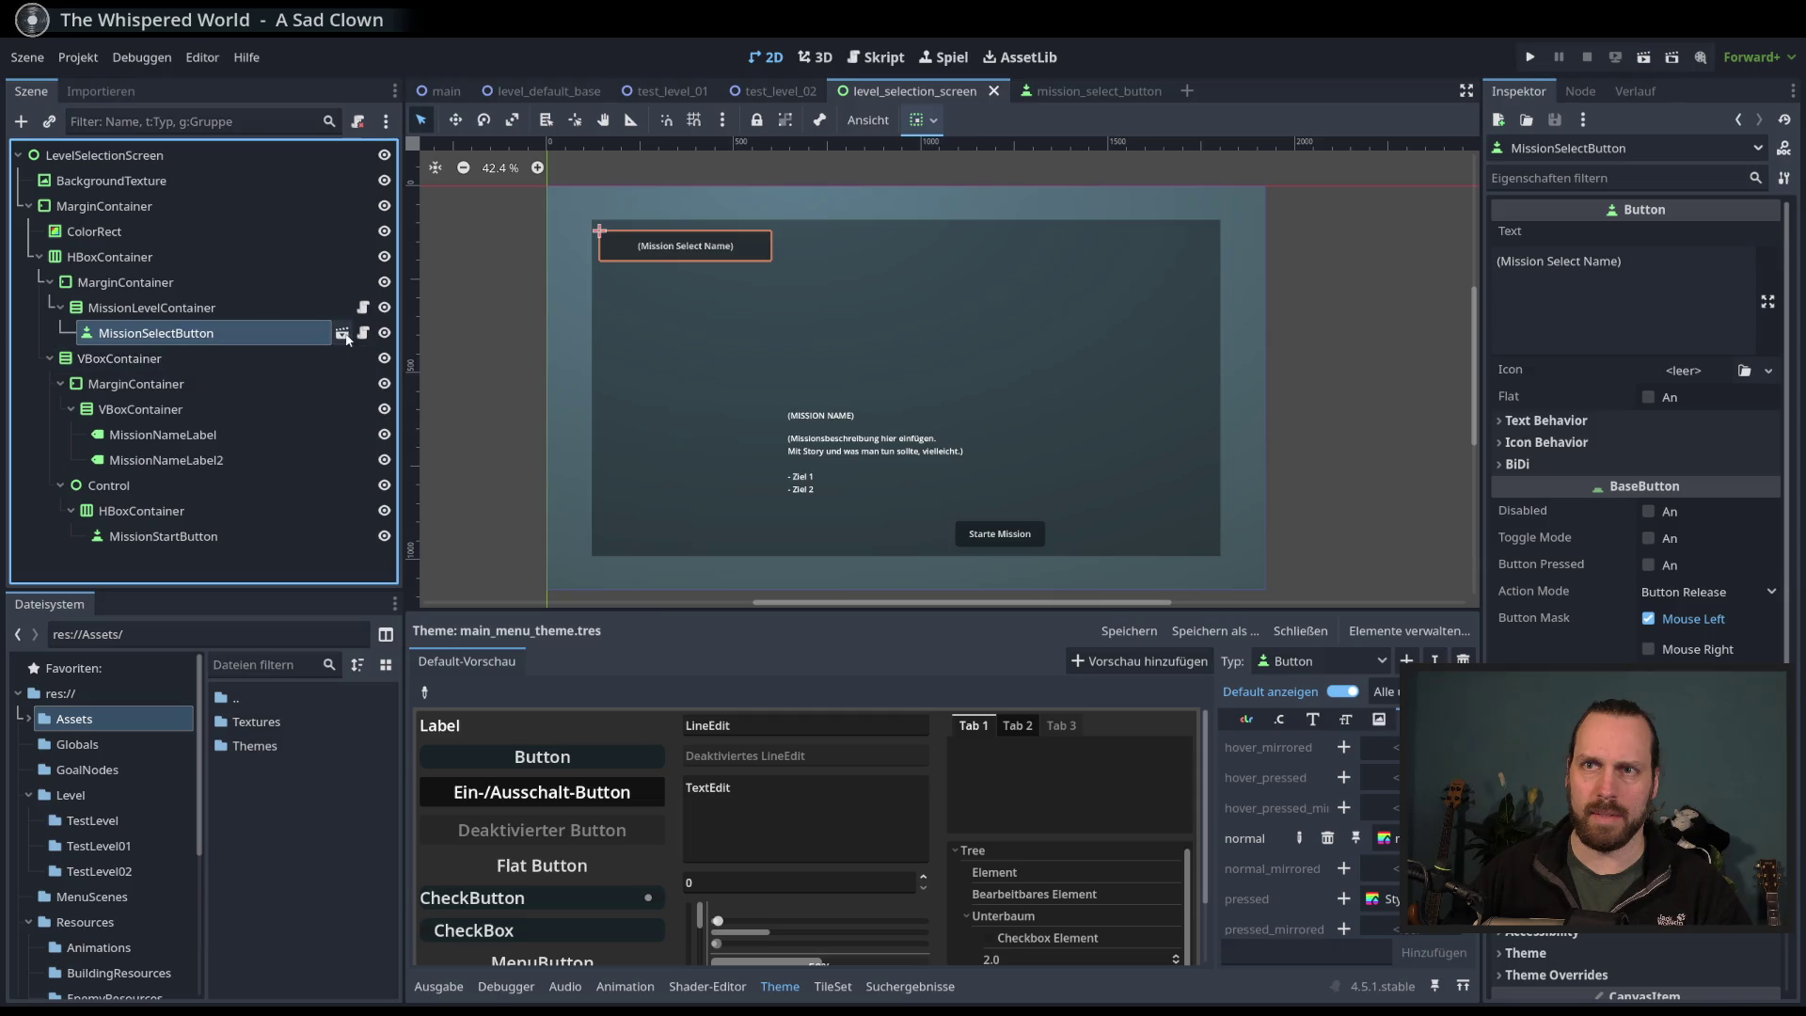
left_click(342, 333)
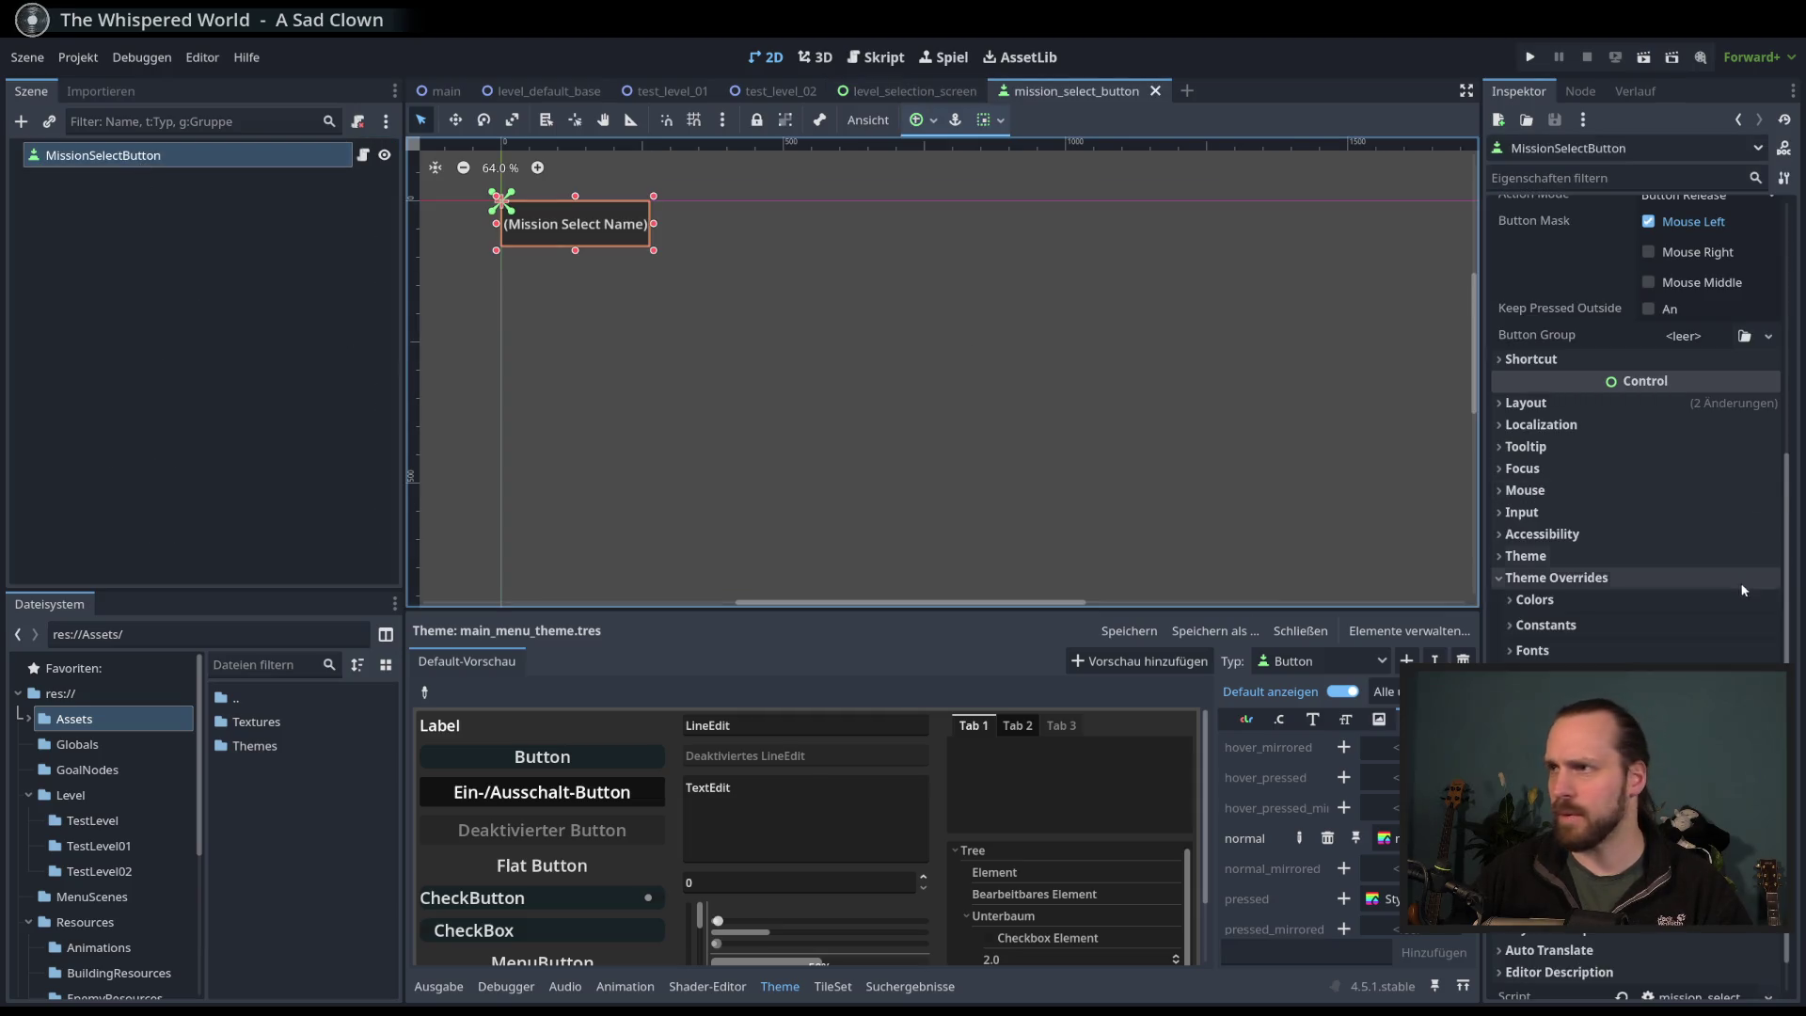
- Override the MissionSelectButton font size to 16 px
scroll(1637, 518, "down", 1)
left_click(1546, 631)
left_click(1529, 655)
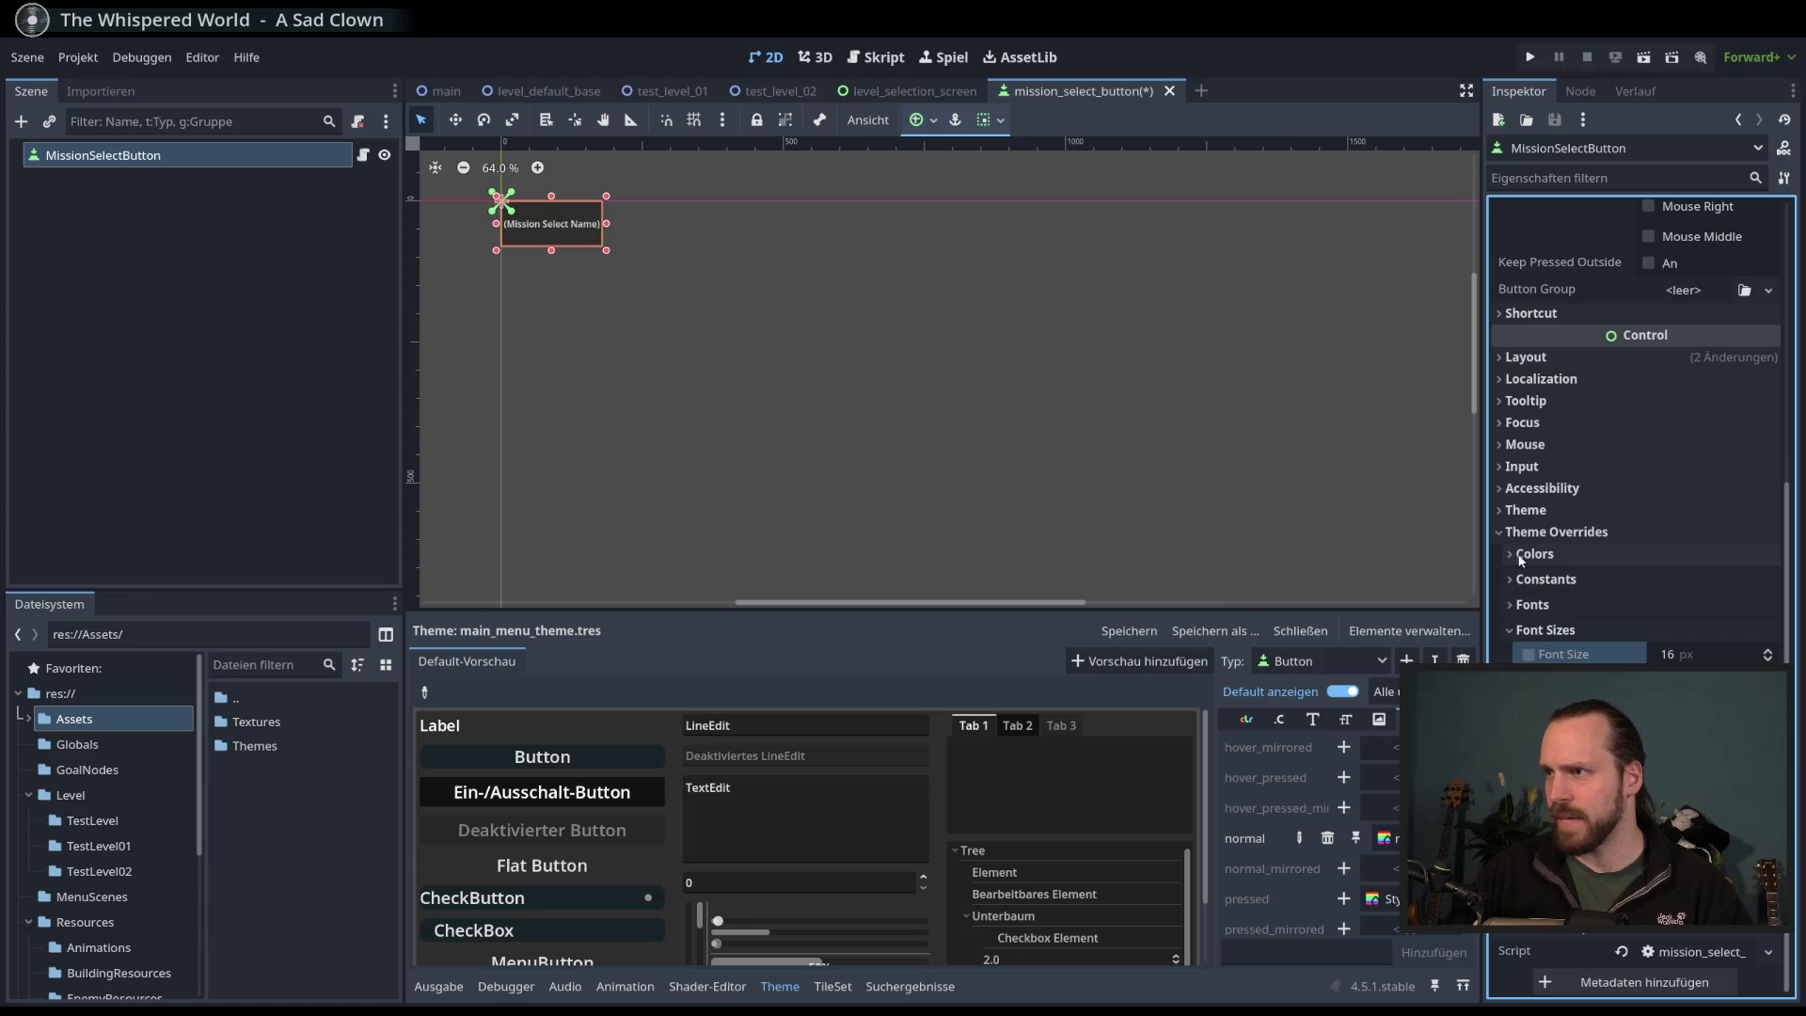
scroll(1542, 545, "up", 2)
scroll(1636, 565, "down", 1)
- Apply main_menu_theme.tres as the MissionSelectButton's theme
left_click(1525, 629)
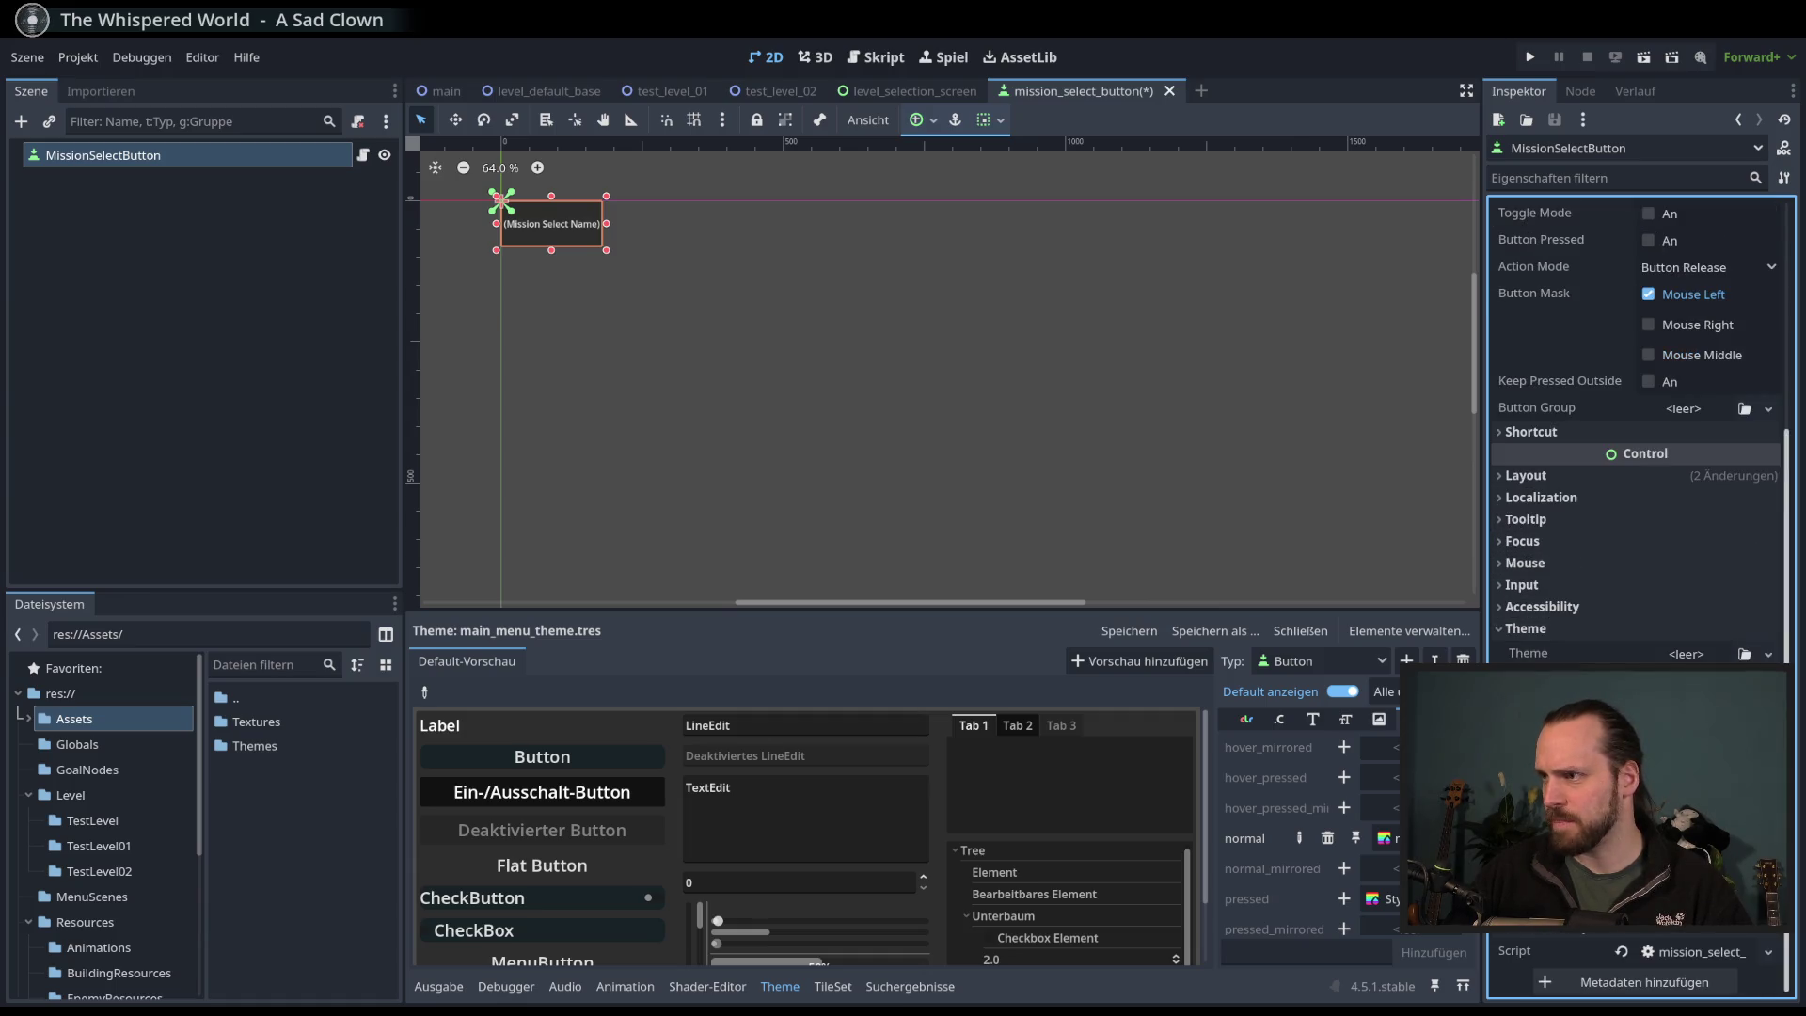
left_click(1745, 653)
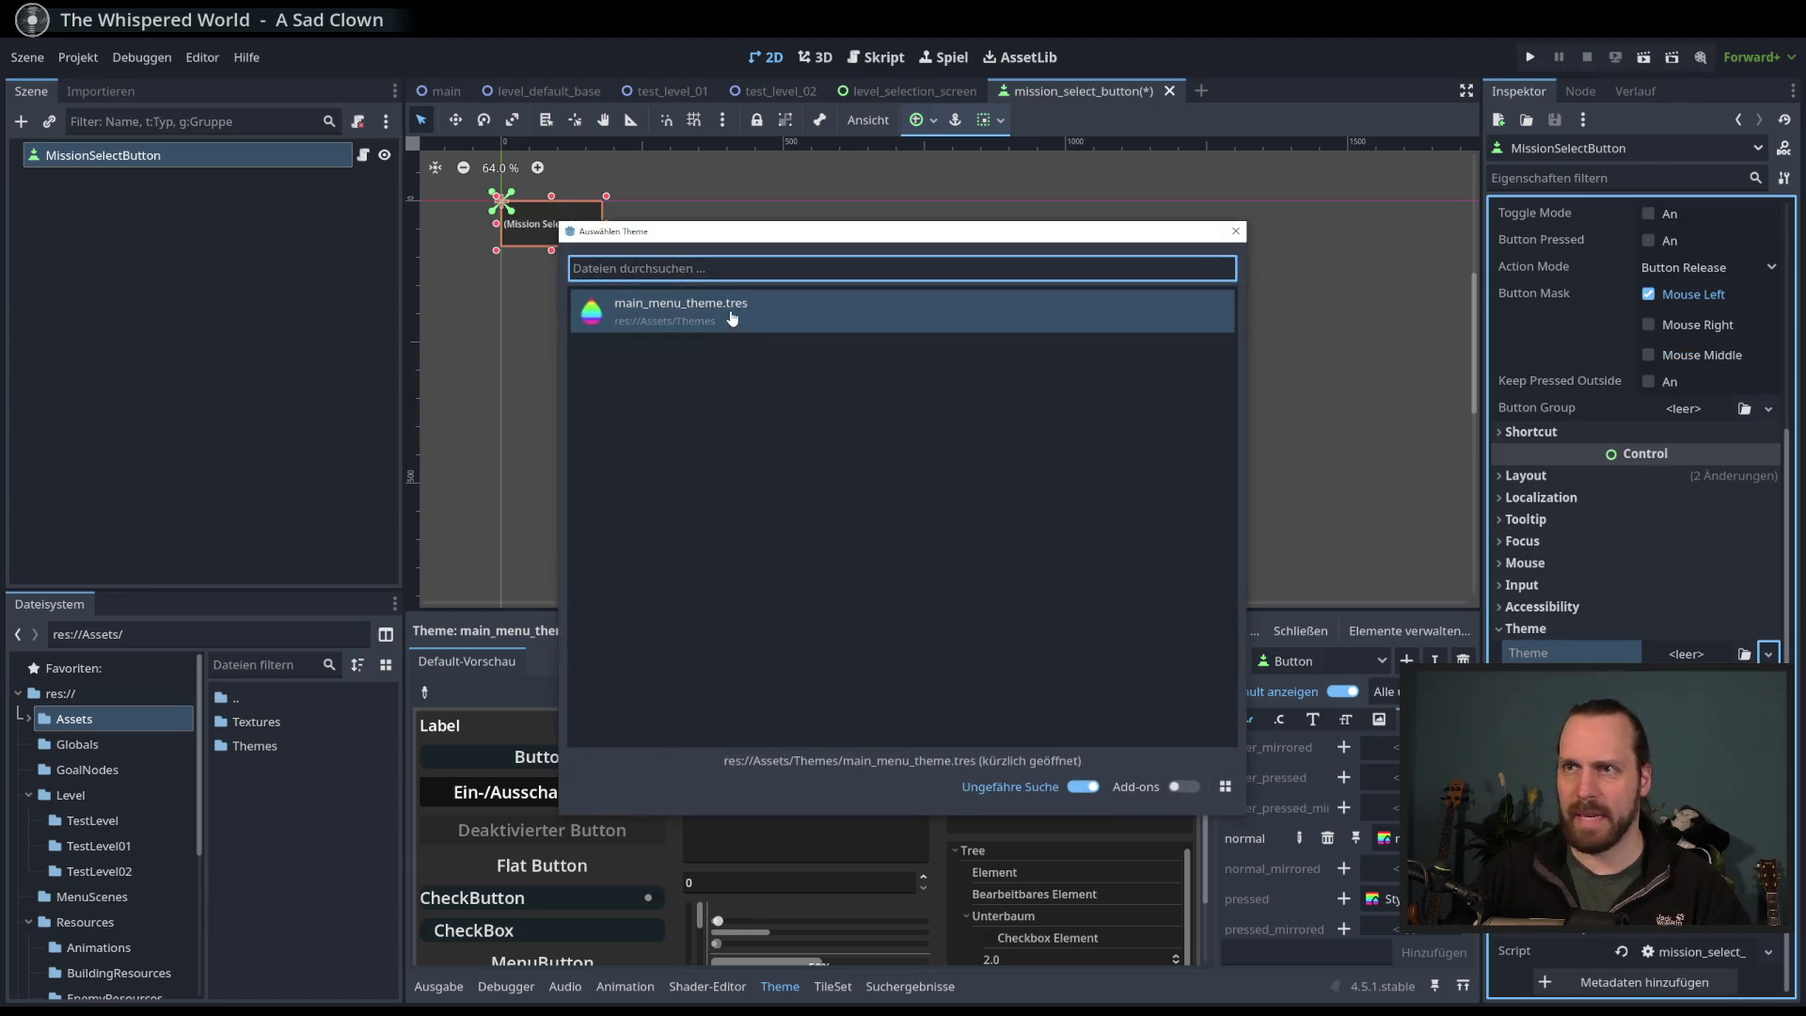
left_click(731, 318)
scroll(713, 325, "up", 5)
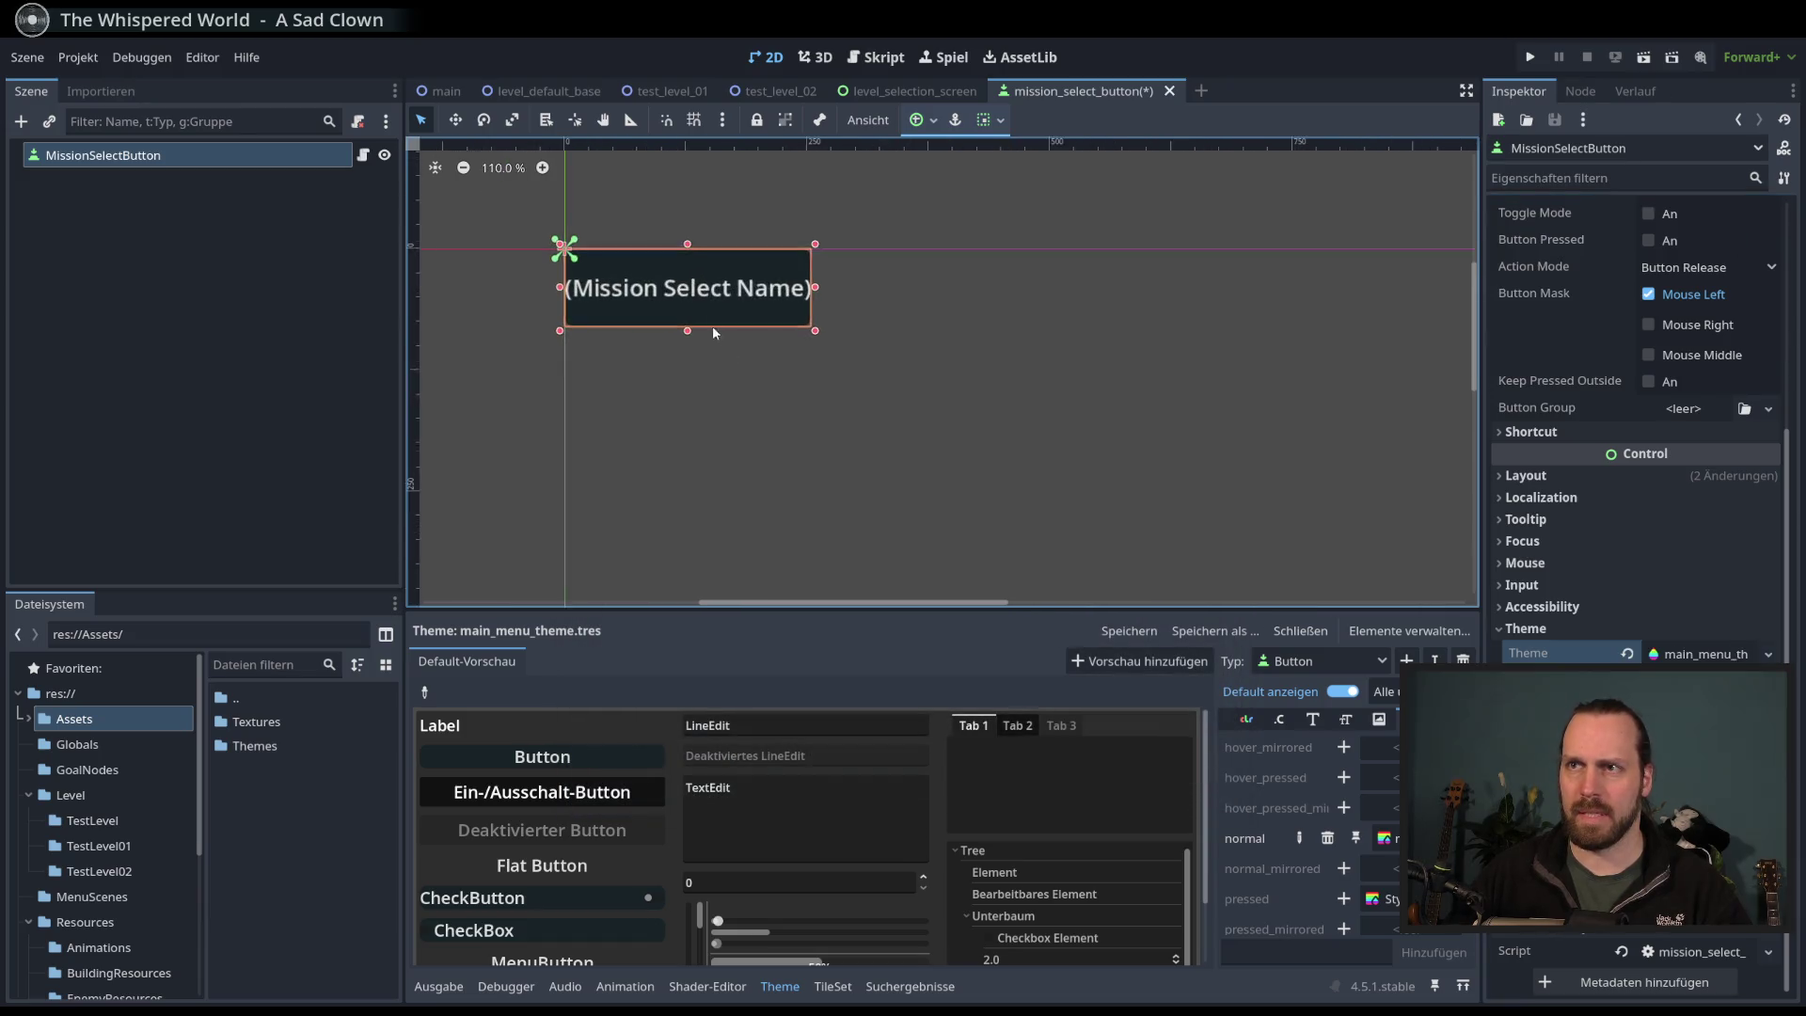
left_click(935, 476)
scroll(714, 387, "down", 4)
scroll(809, 408, "left", 2)
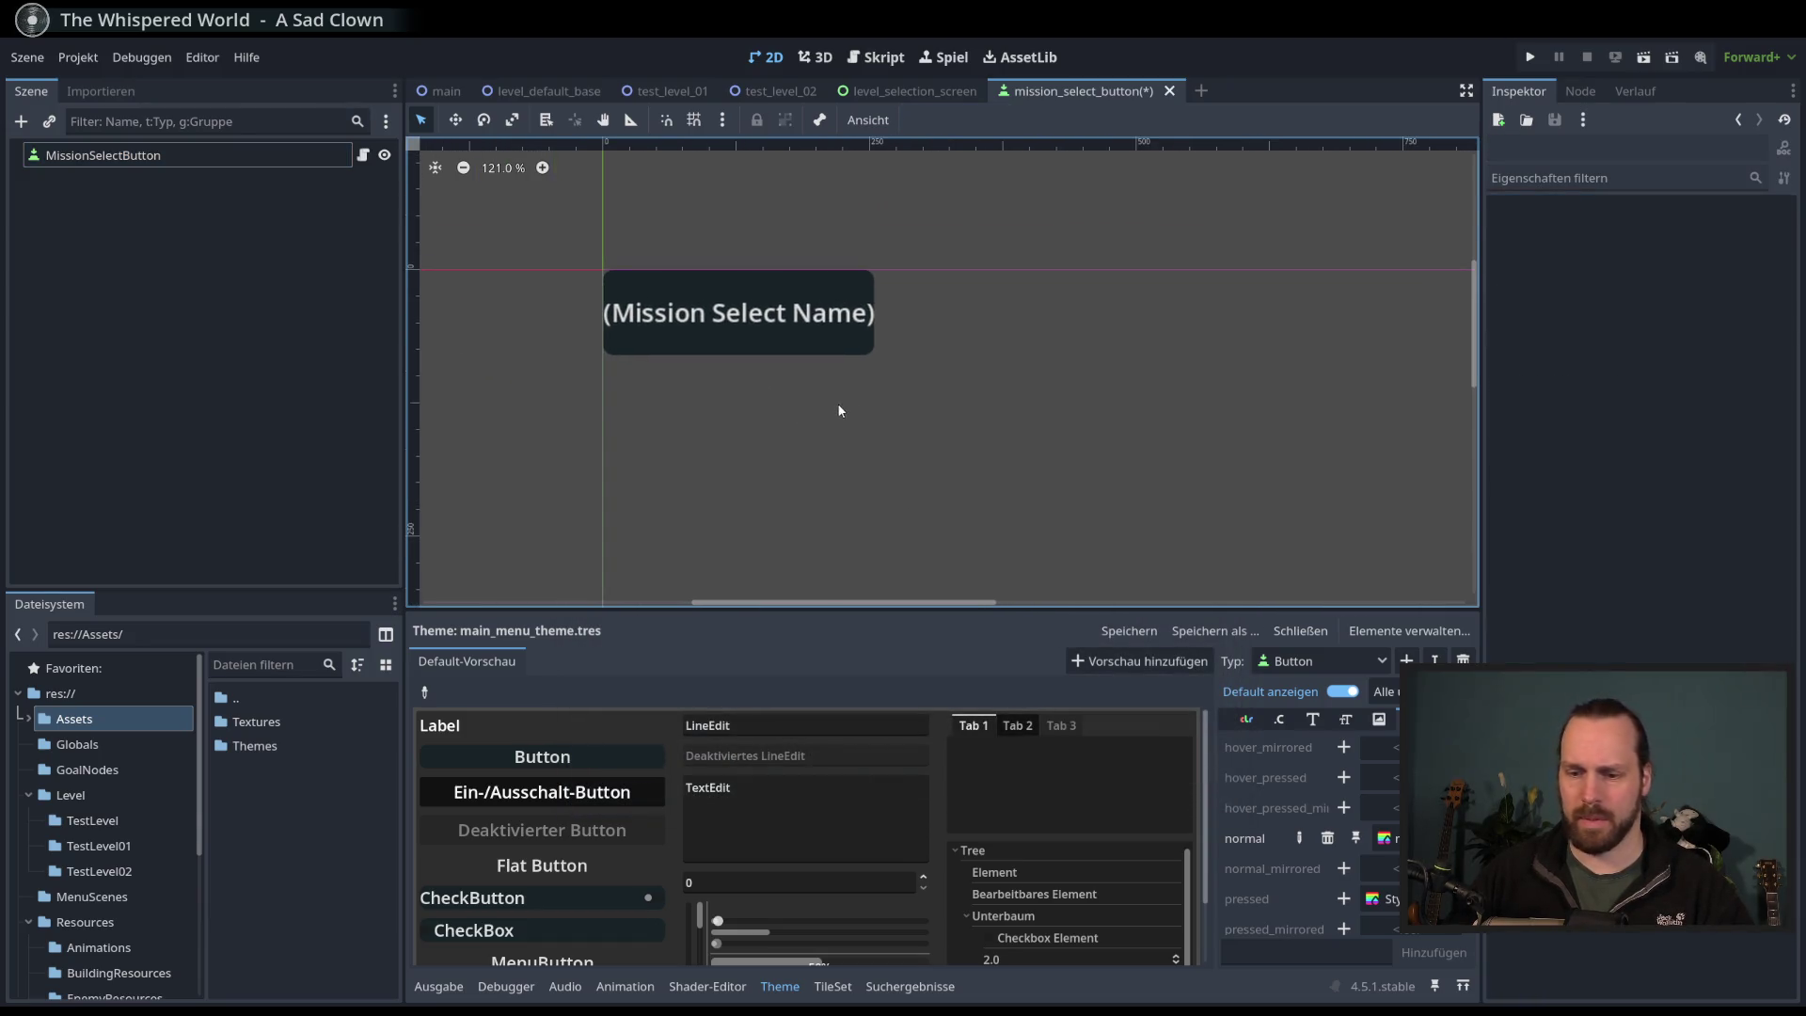
- Run the game from the level_selection_screen scene and enlarge the game view
key("F6")
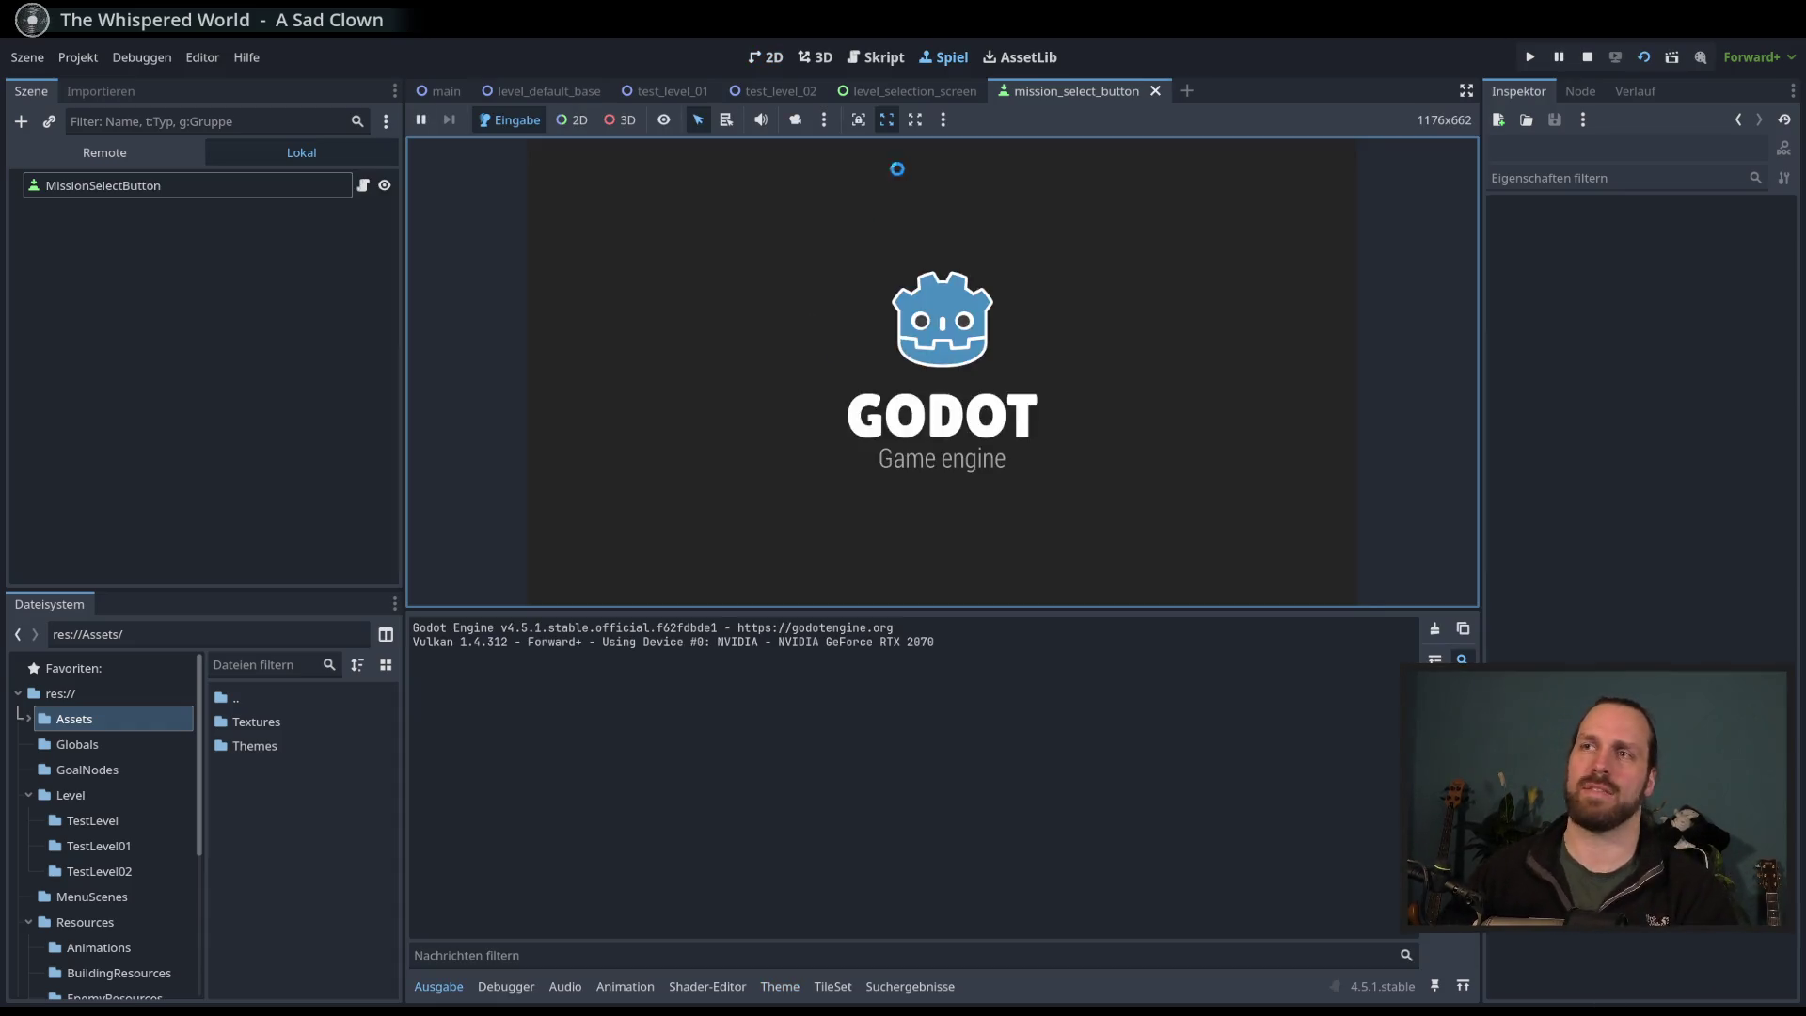
left_click(910, 92)
key("F6")
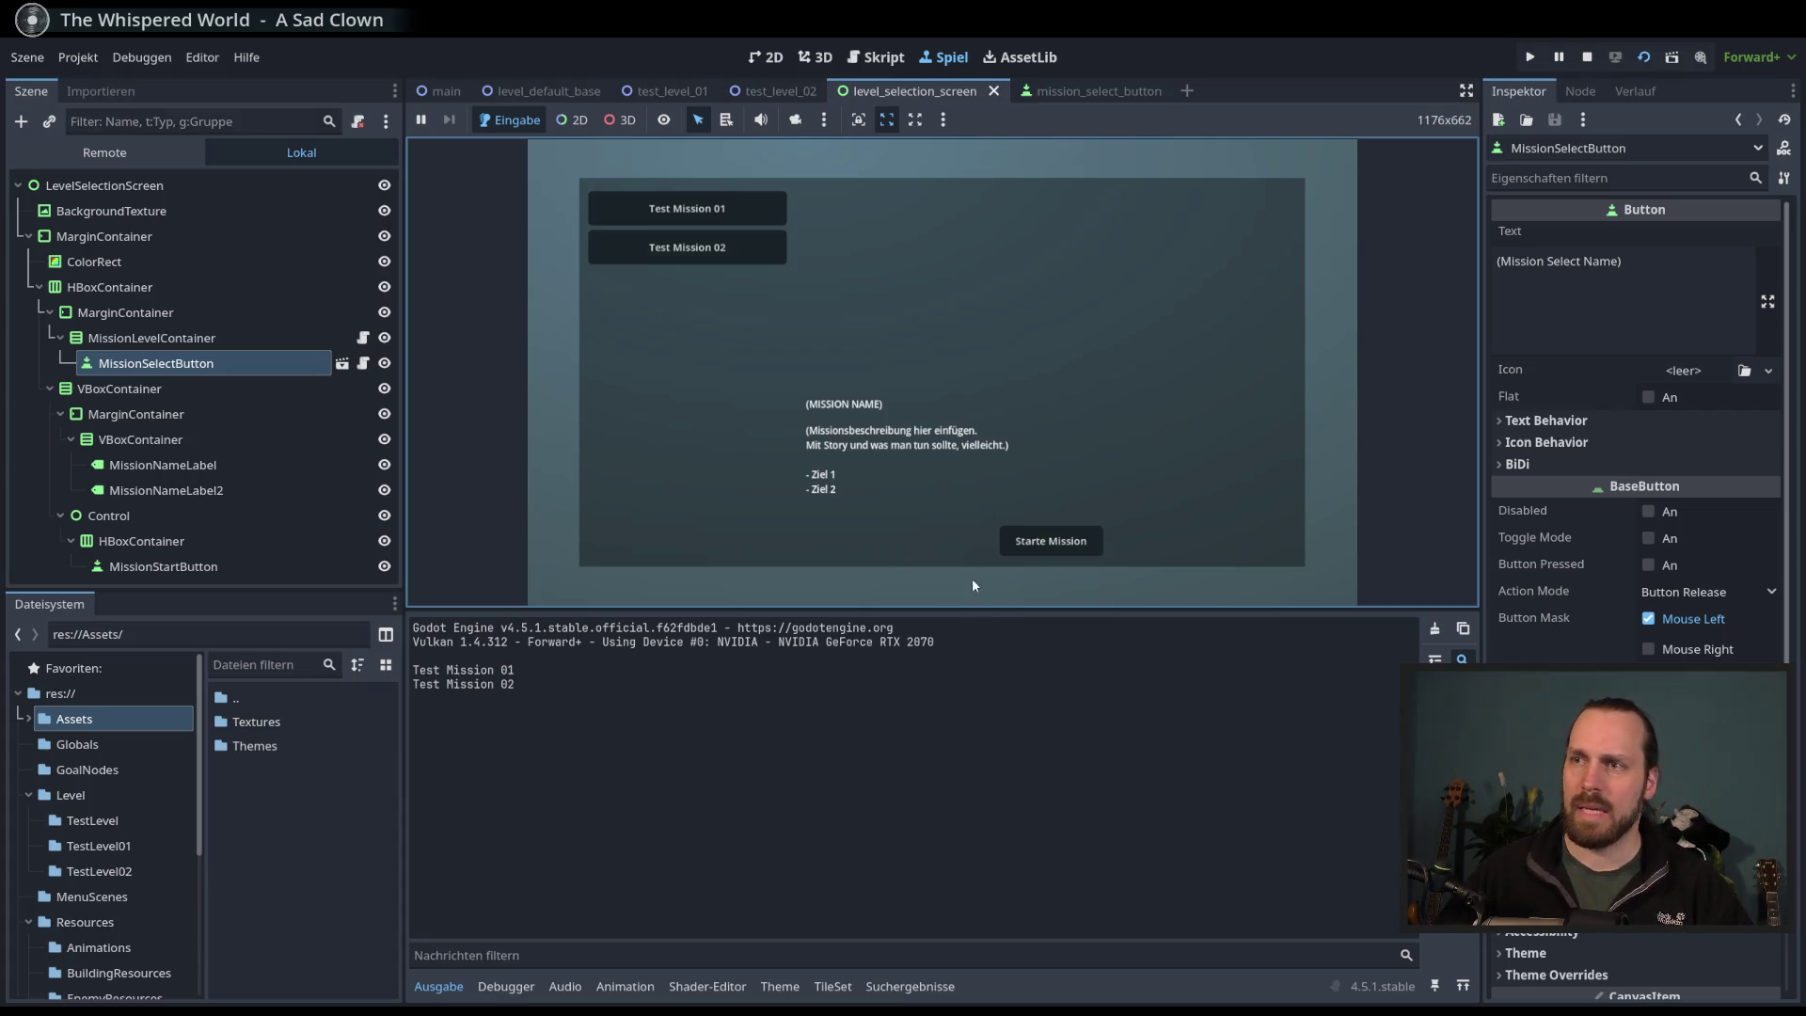
left_click_drag(974, 613, 950, 780)
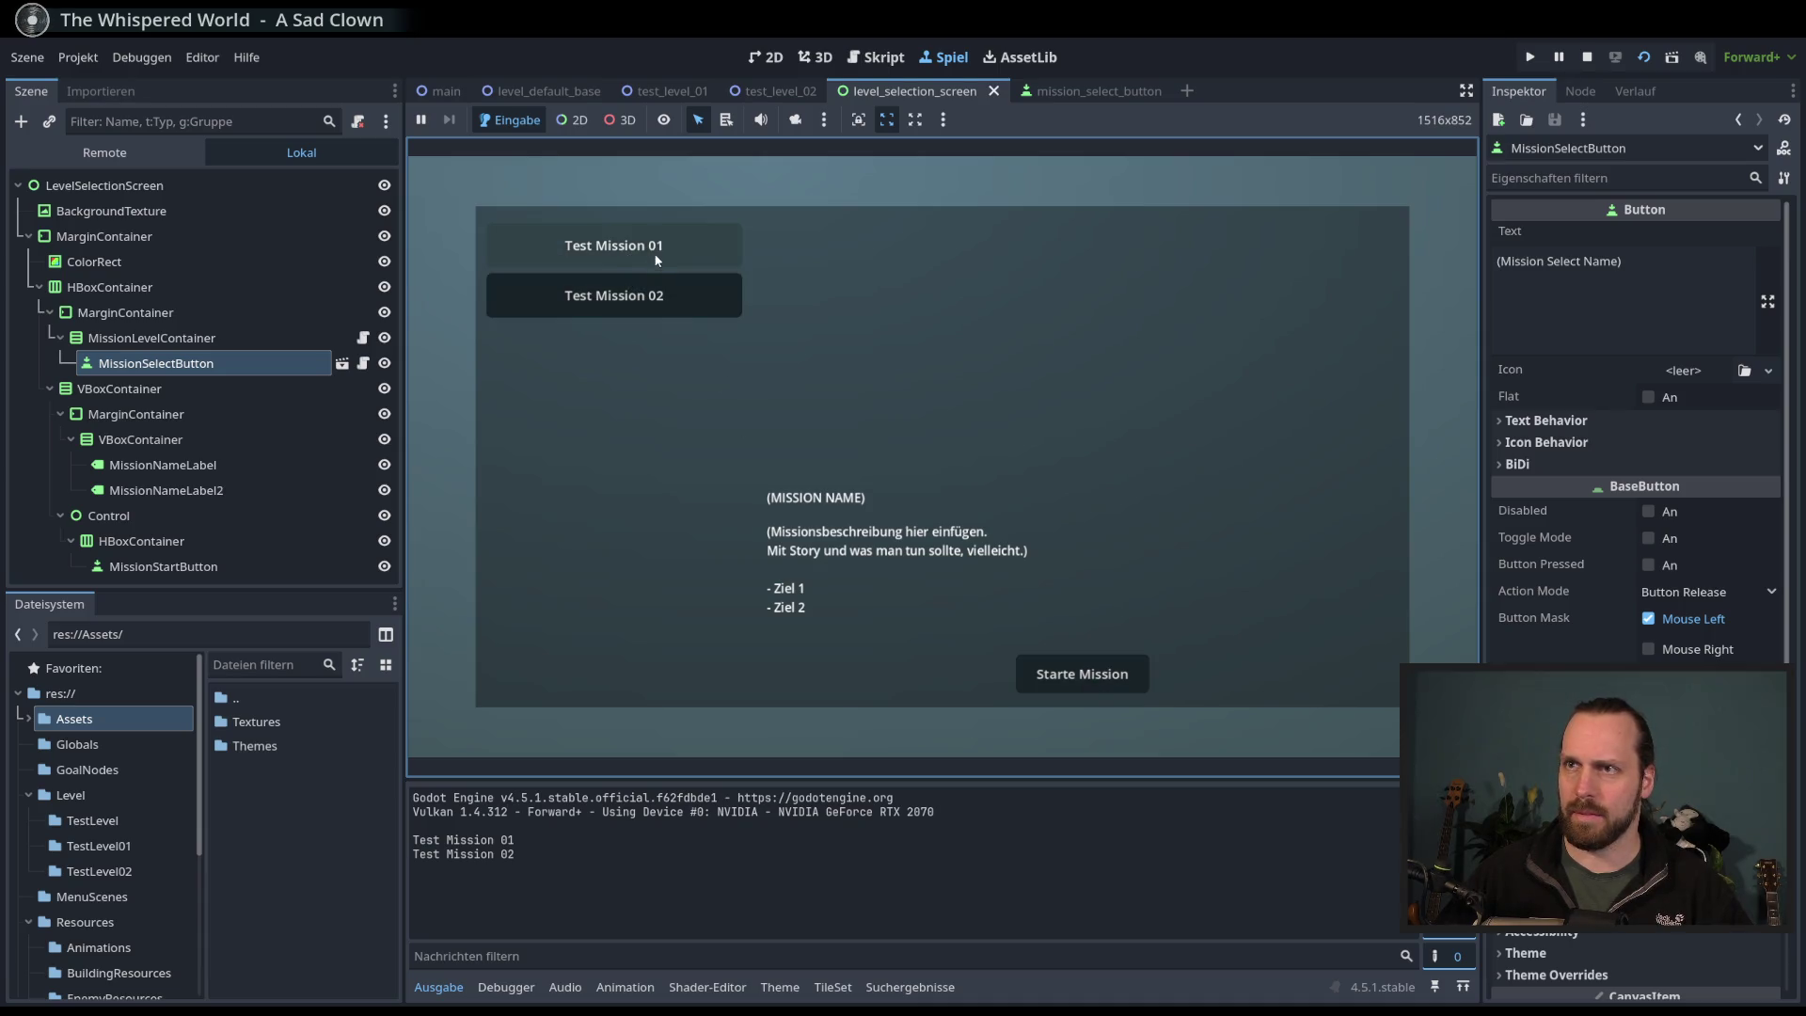
- Click Starte Mission and alternate between Test Mission 01 and 02 in the running game
left_click(1091, 674)
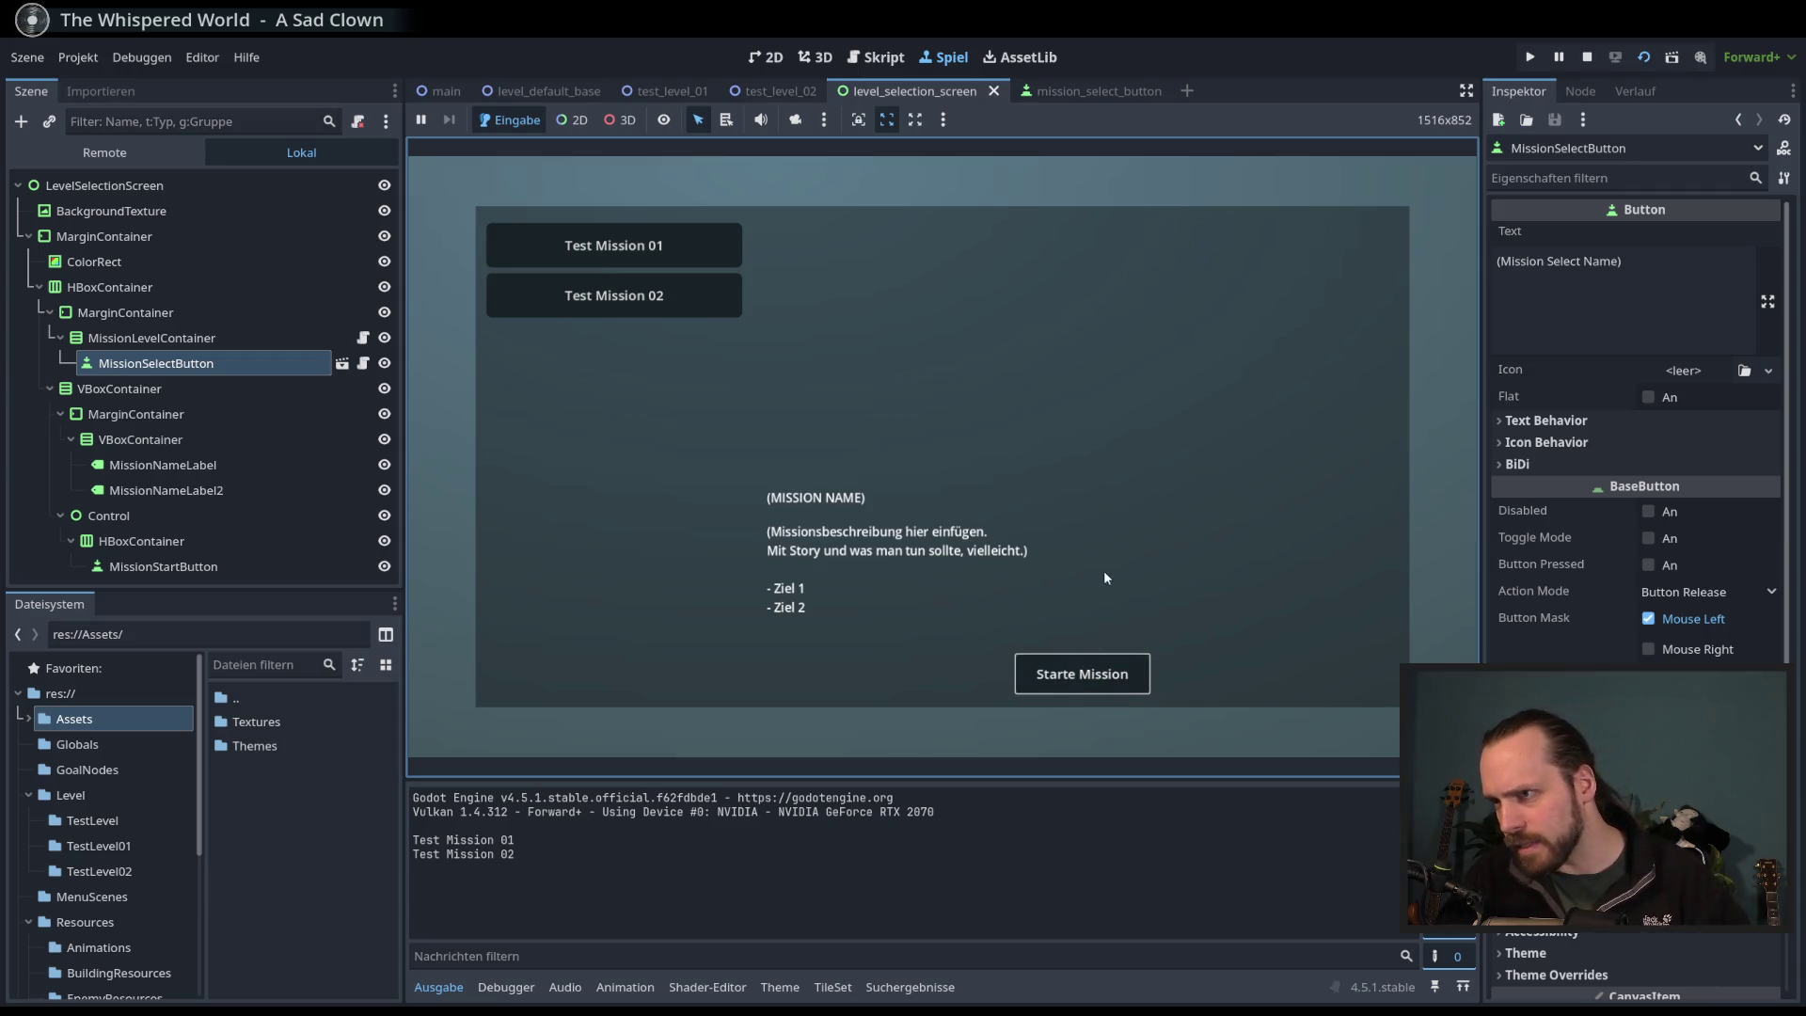
left_click(674, 299)
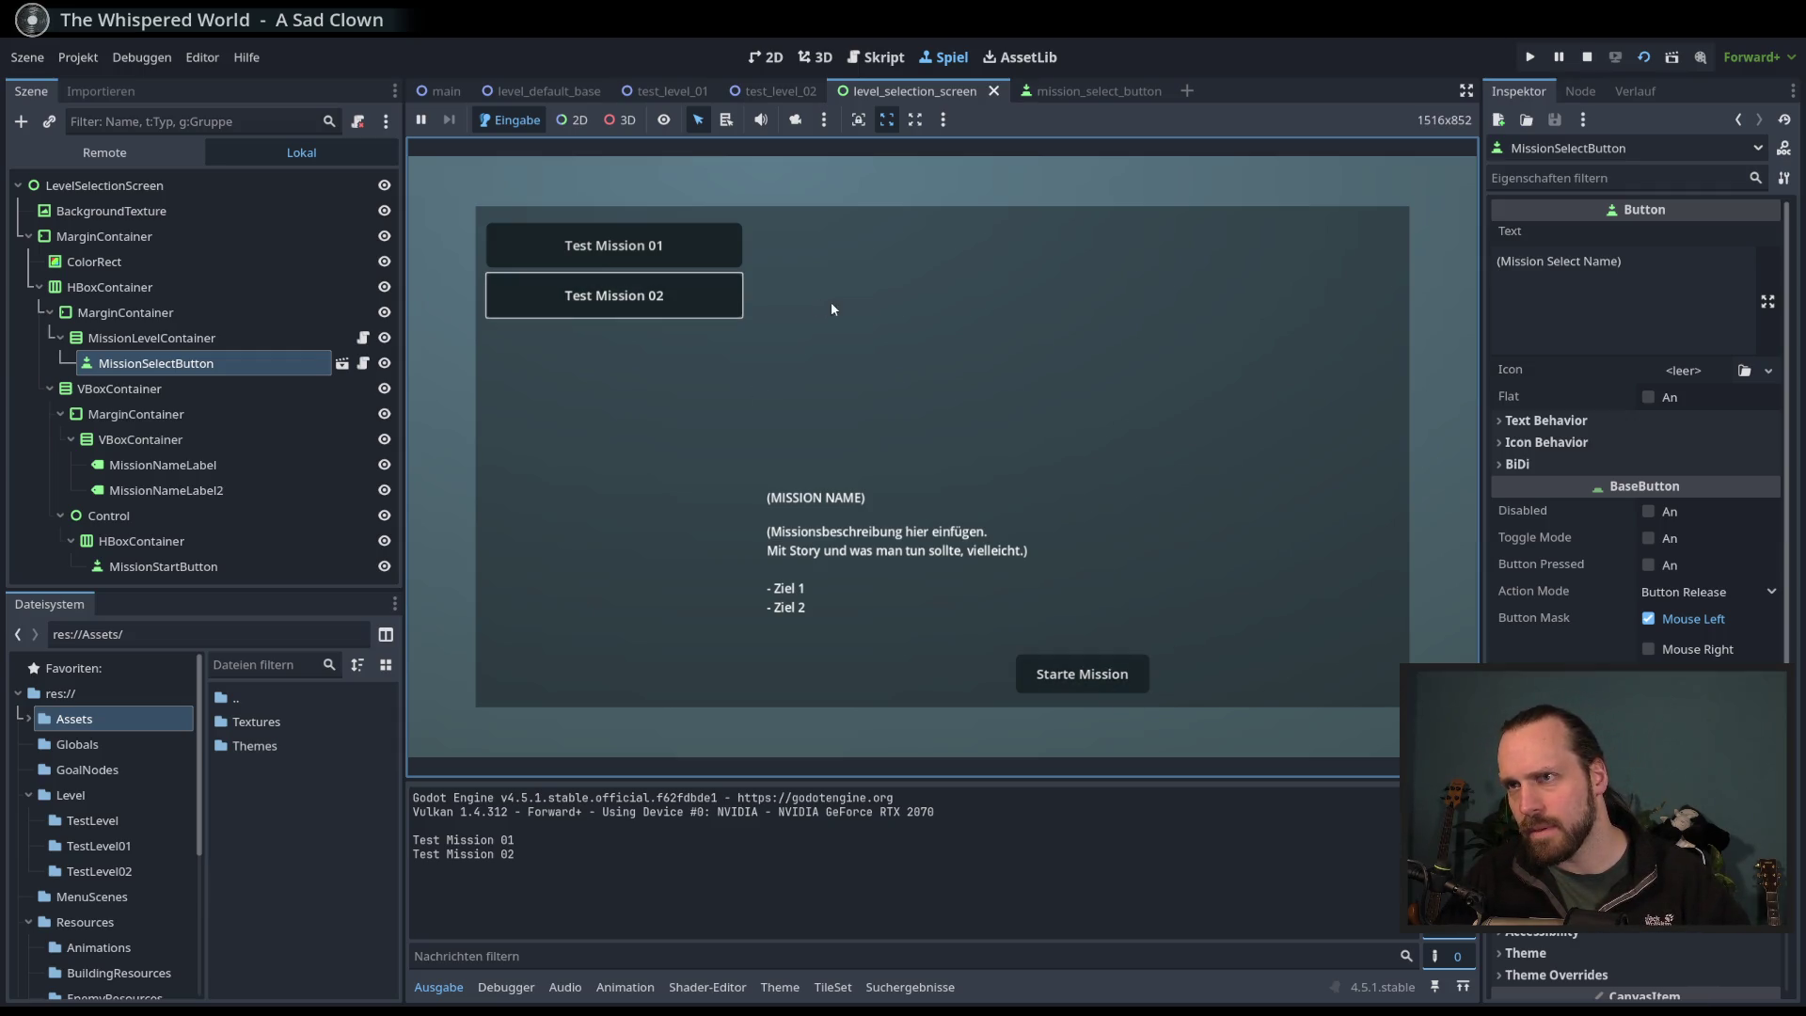
left_click(691, 241)
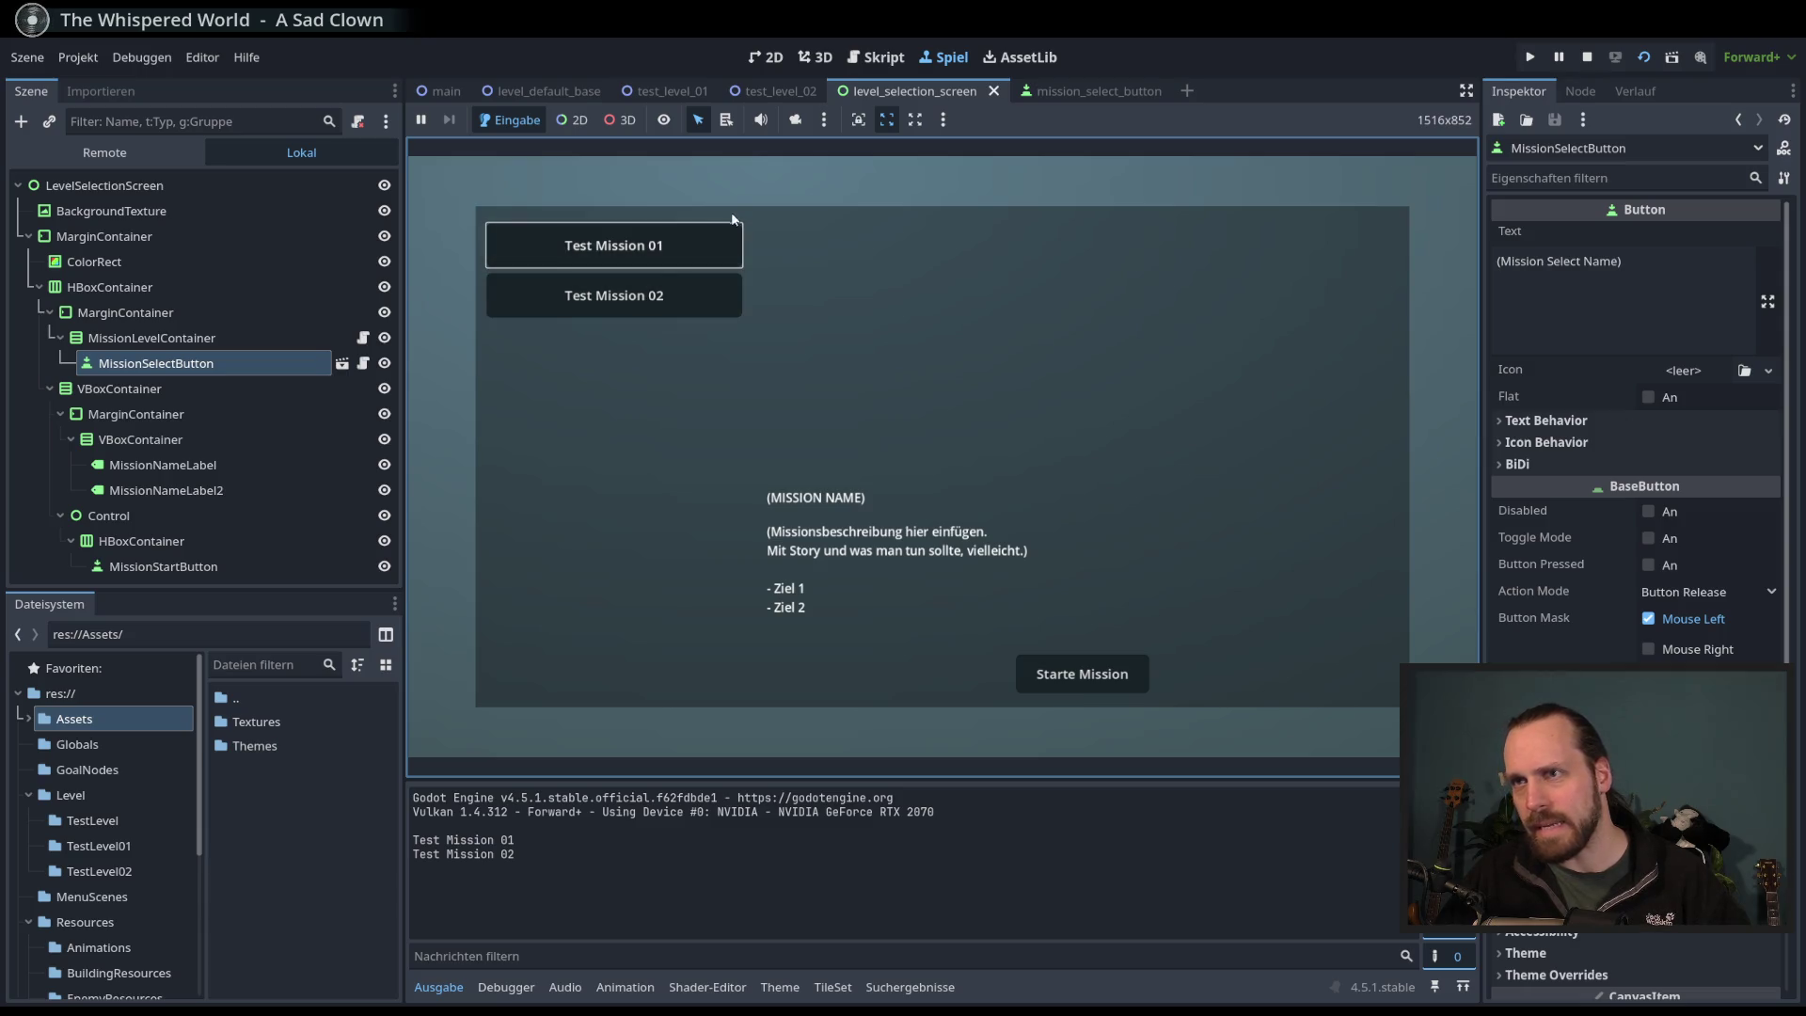
left_click(677, 299)
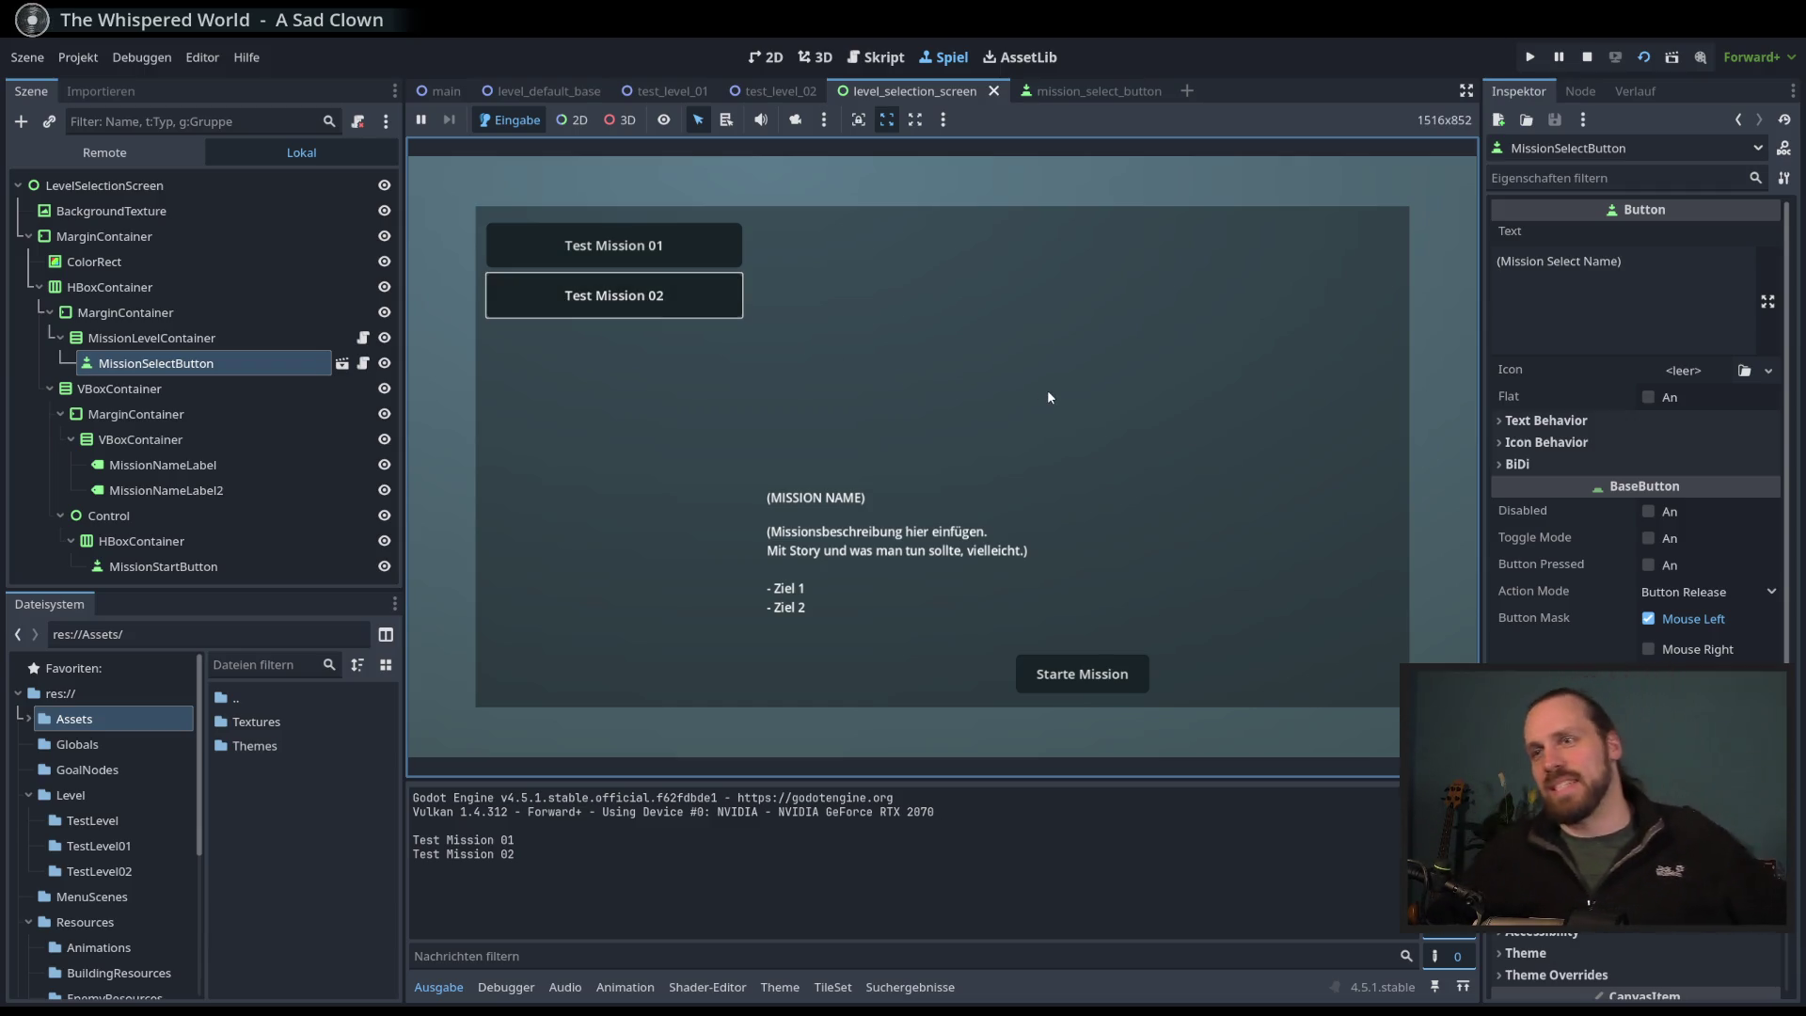
left_click(718, 245)
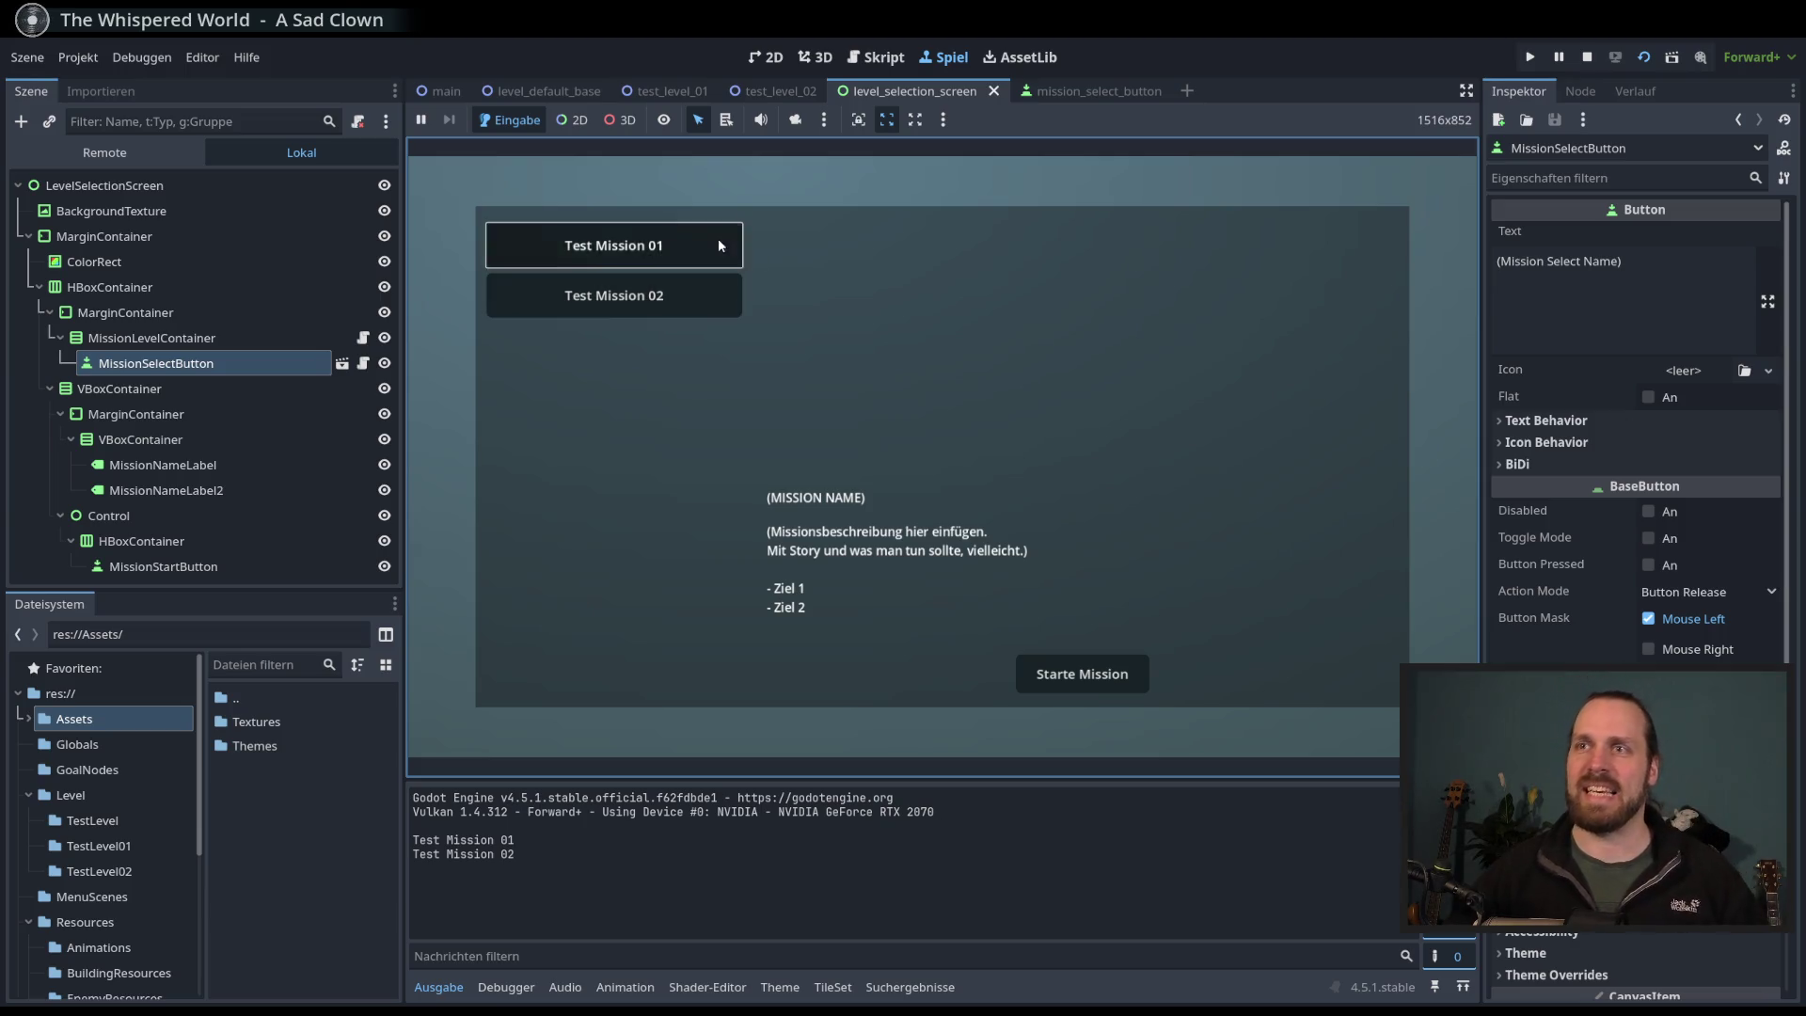
key("Down")
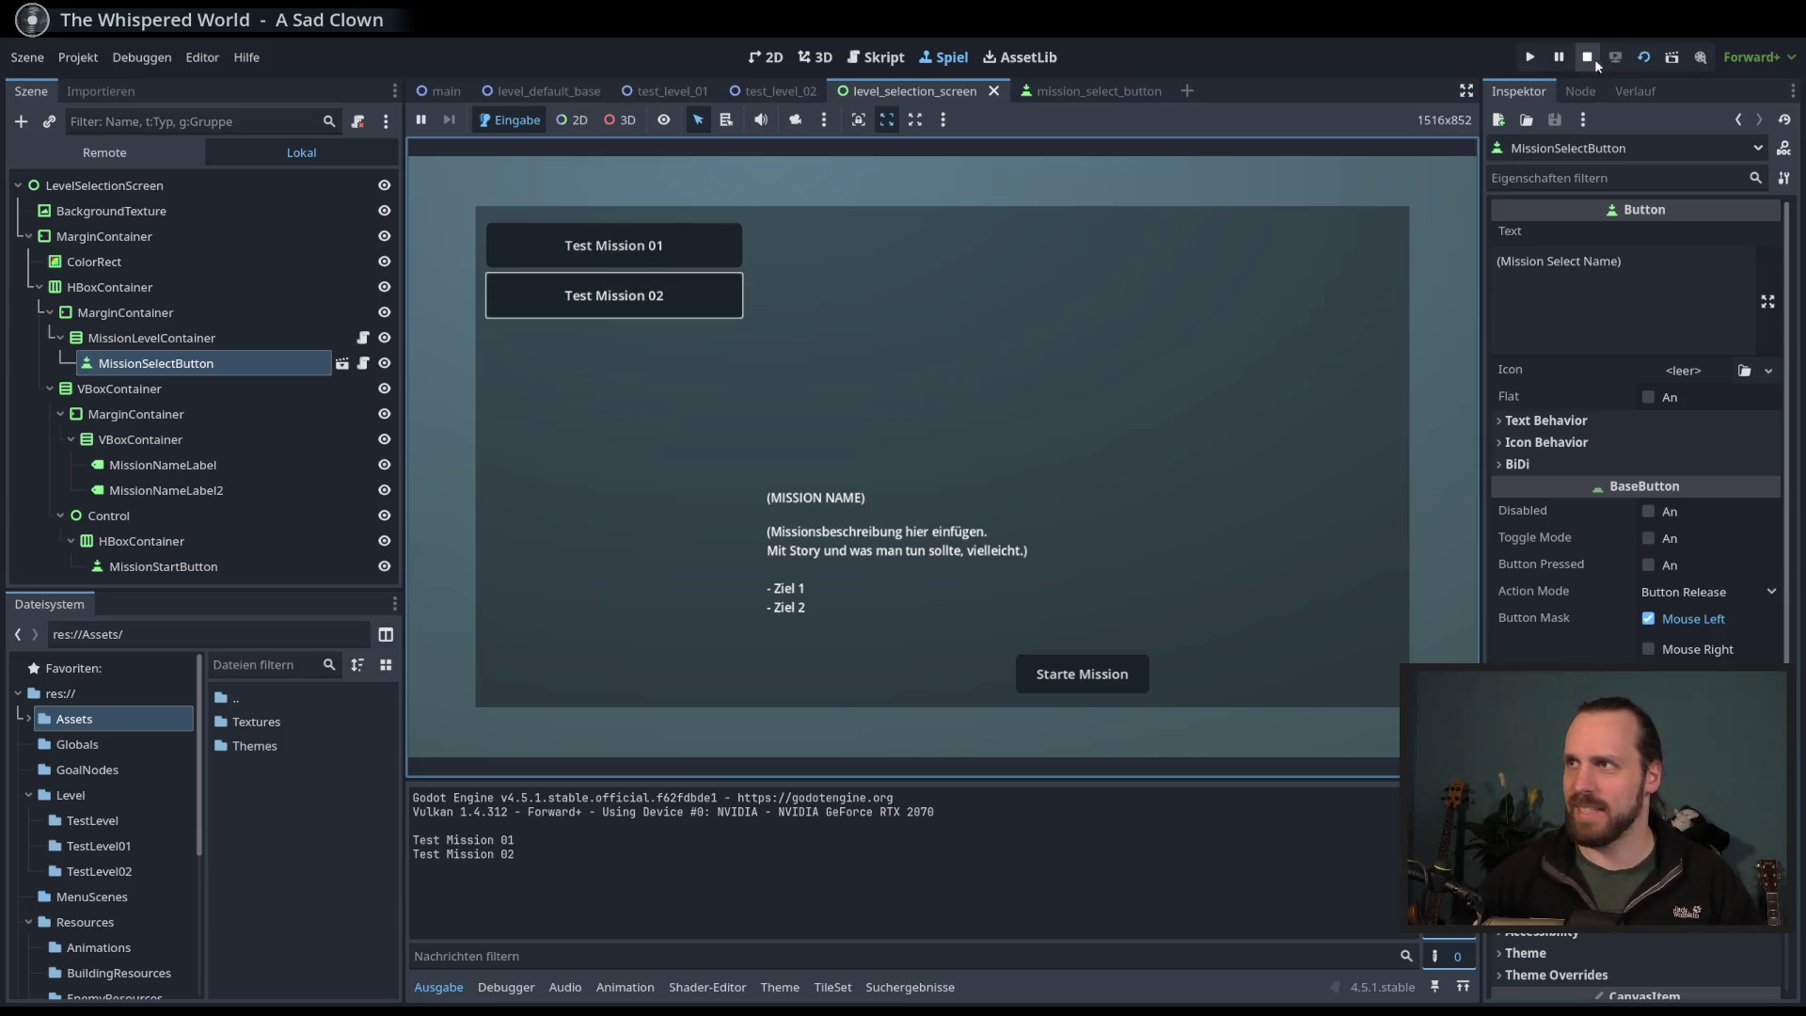
- Stop the running game and return to the level selection screen's 2D canvas
left_click(1587, 59)
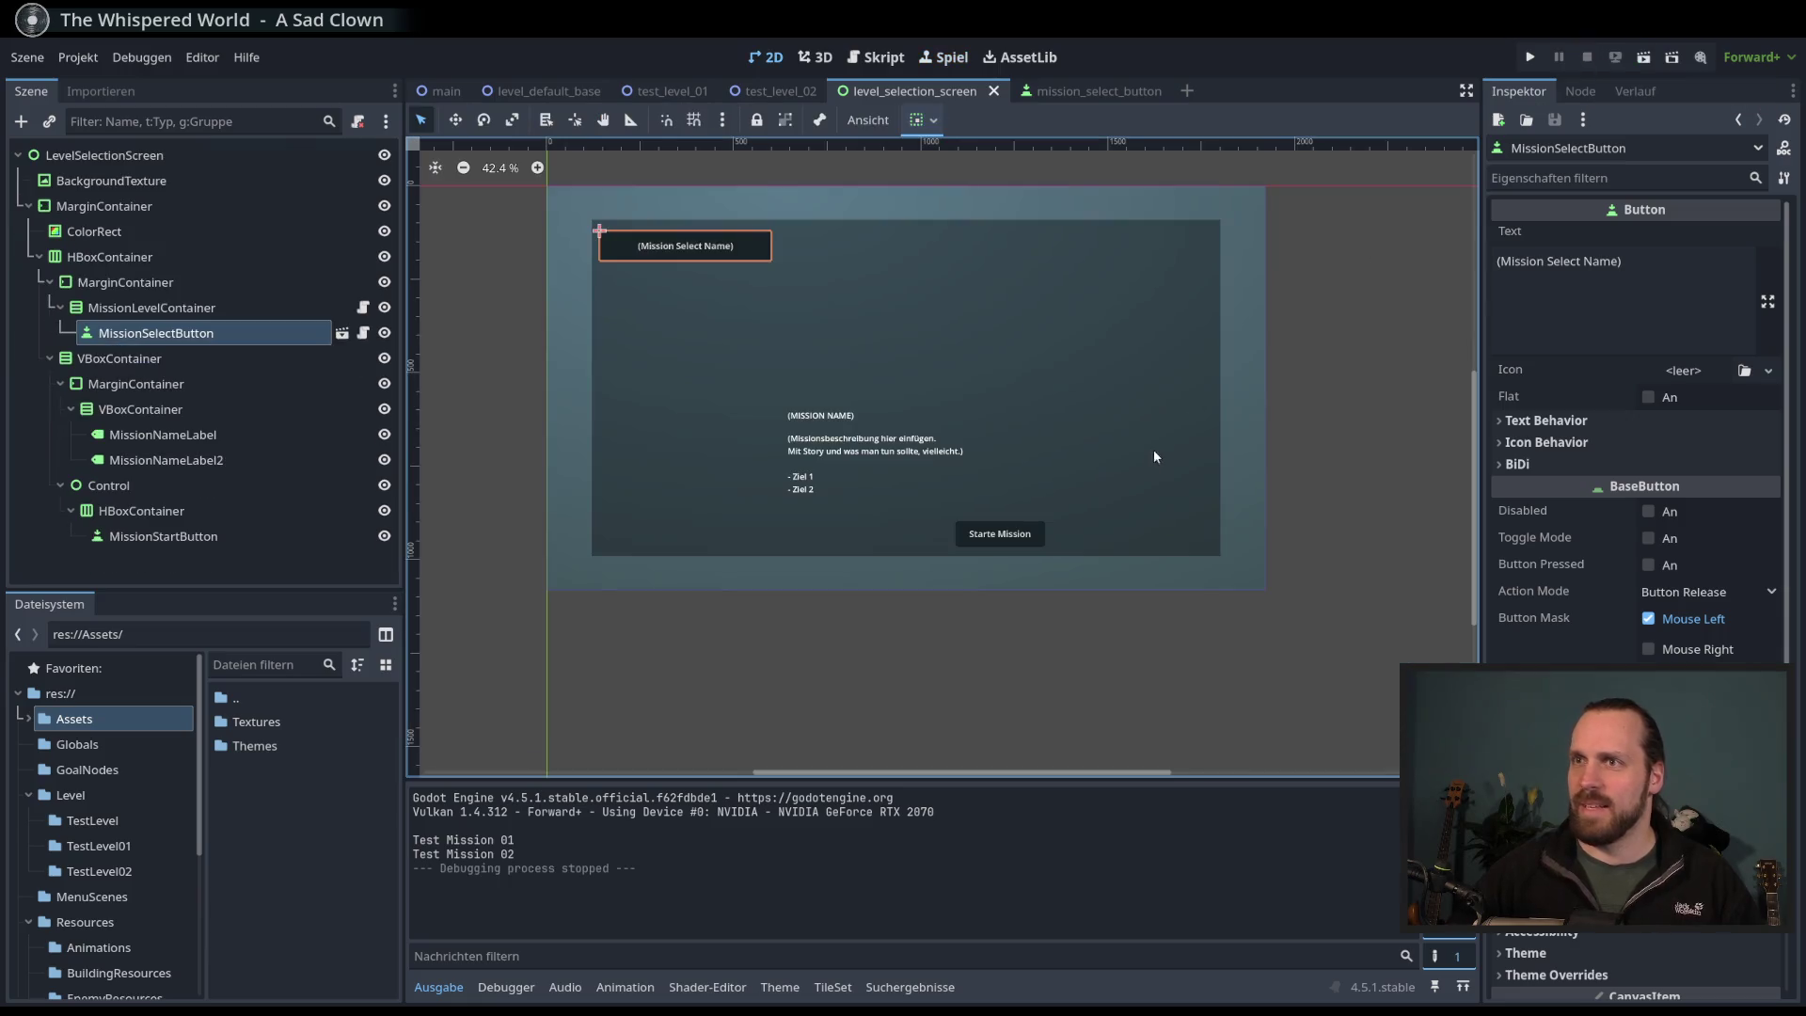
scroll(1158, 488, "up", 4)
scroll(1194, 499, "down", 2)
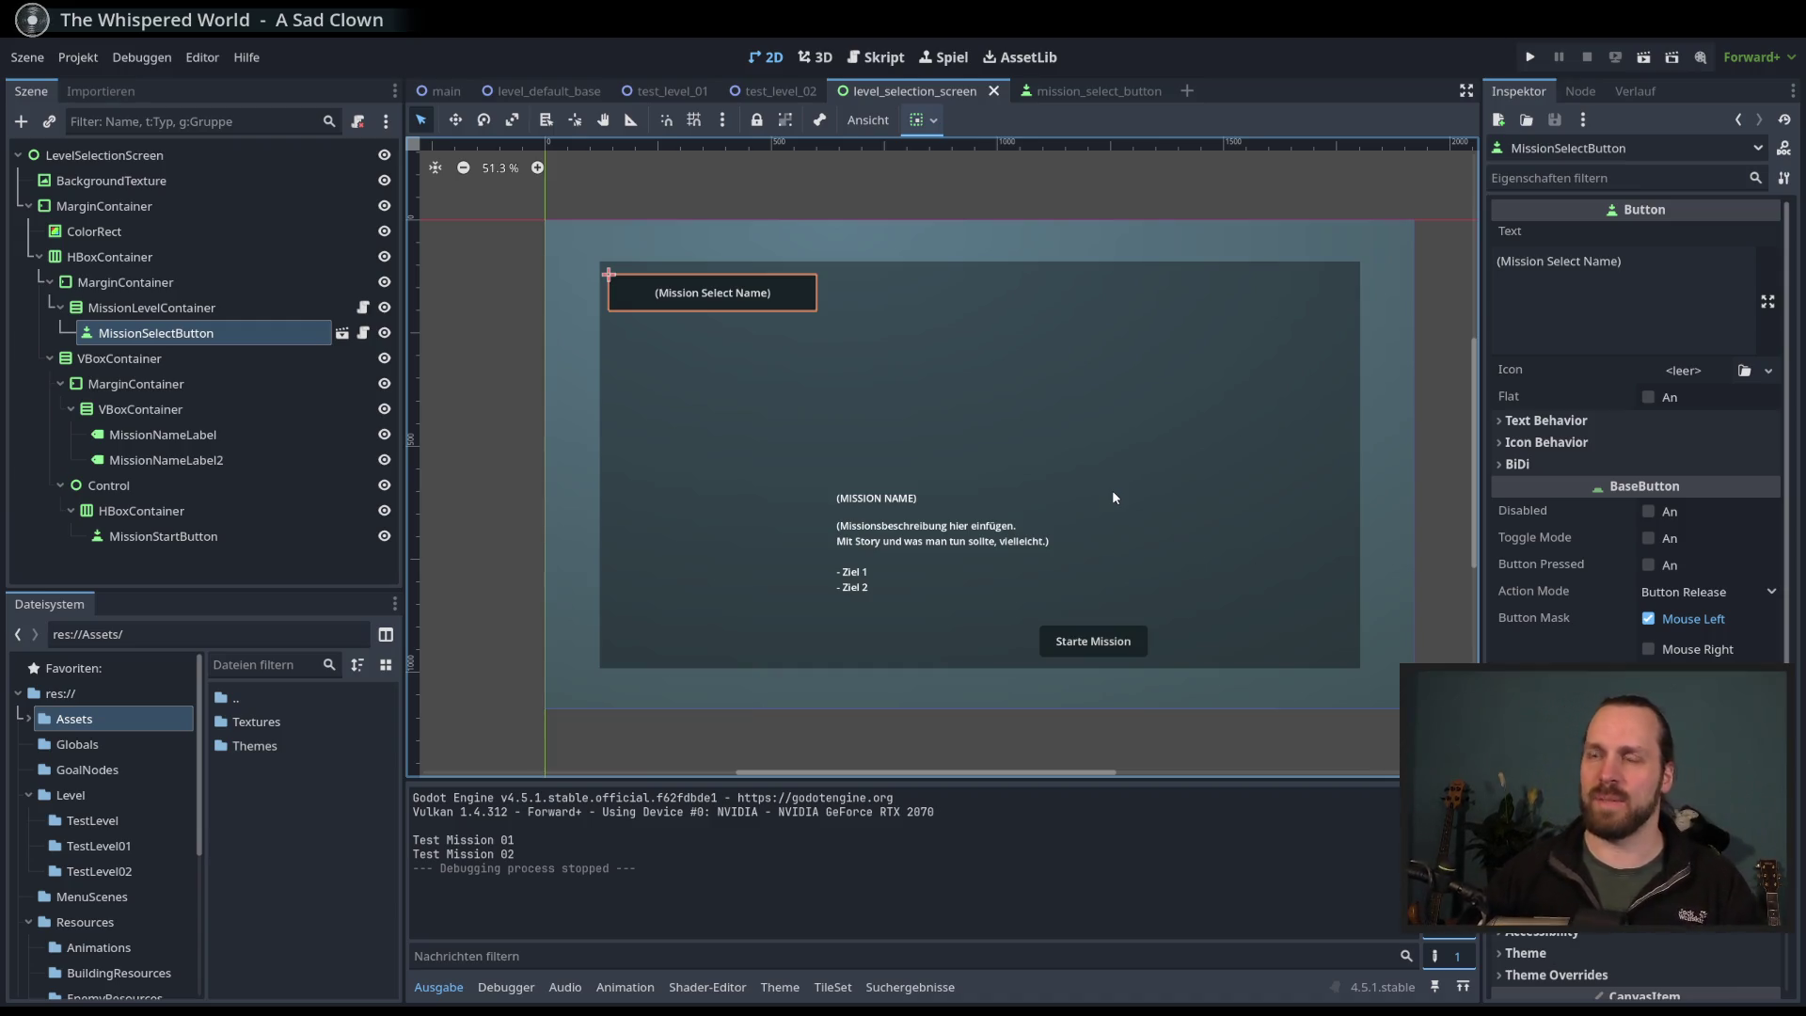
left_click_drag(905, 336, 883, 332)
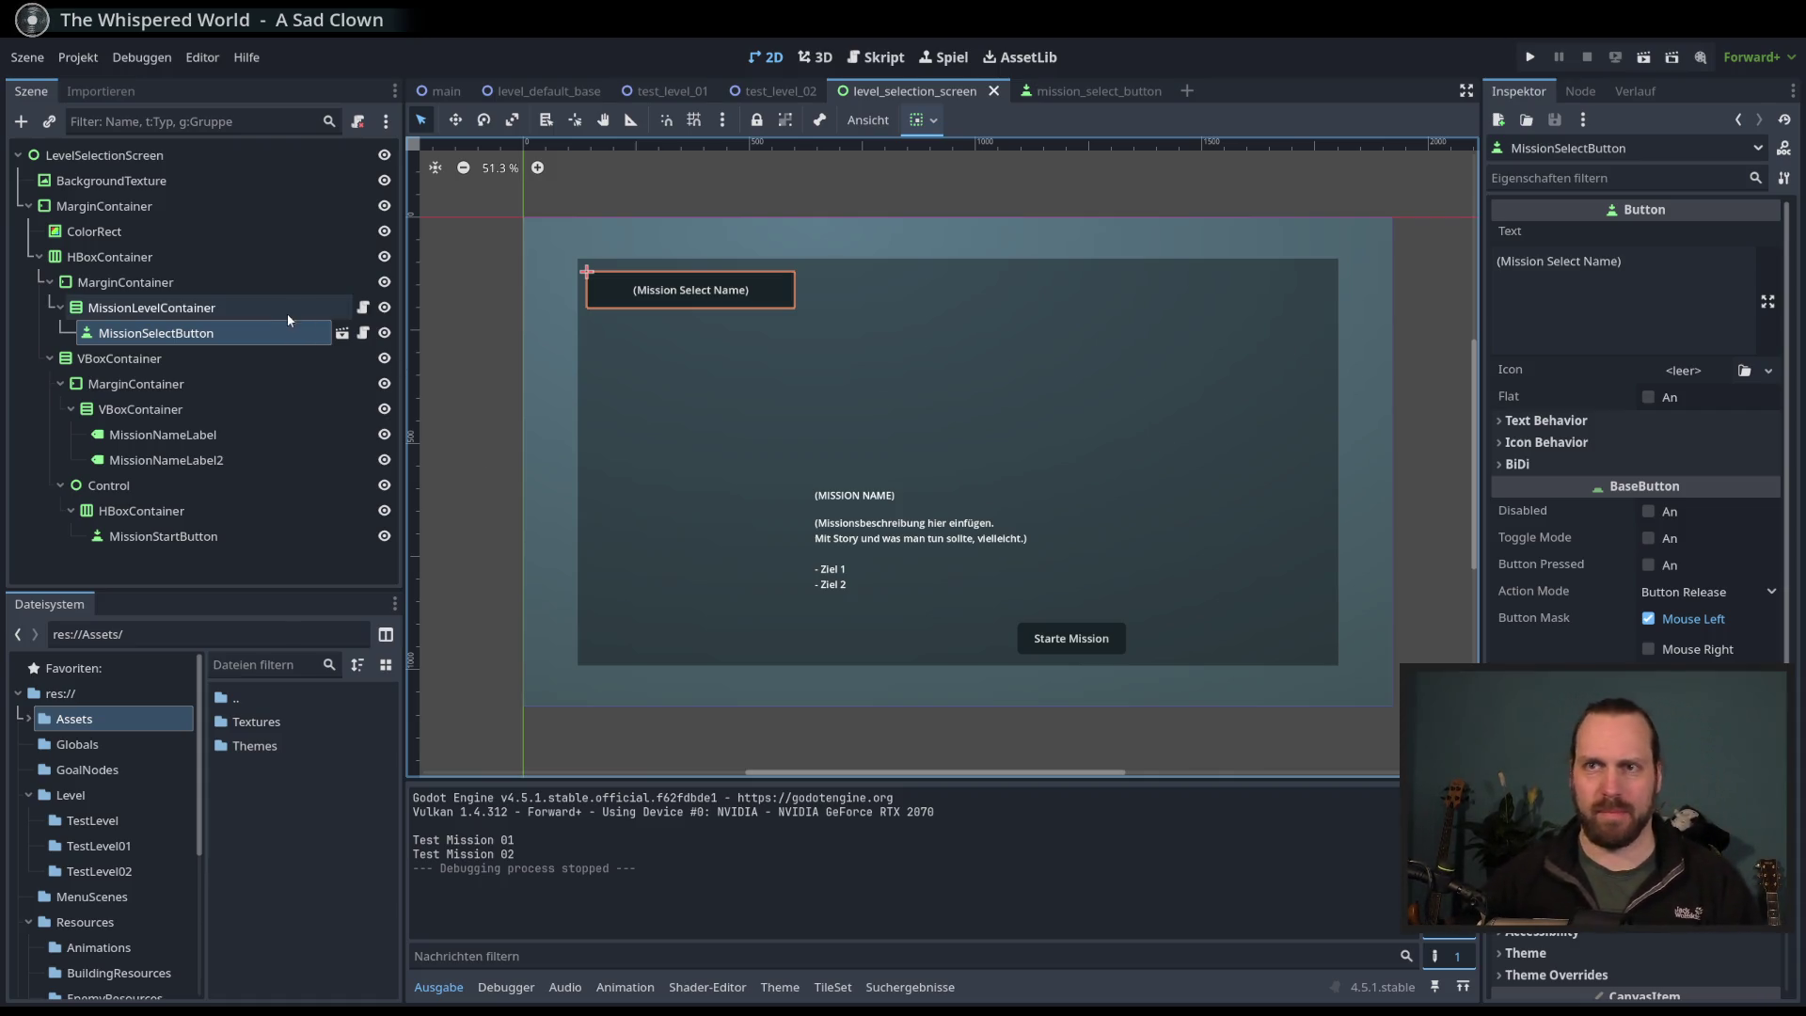
- Select MissionLevelContainer and show the Theme editor below the canvas, resizing its panel
left_click(224, 313)
left_click(224, 337)
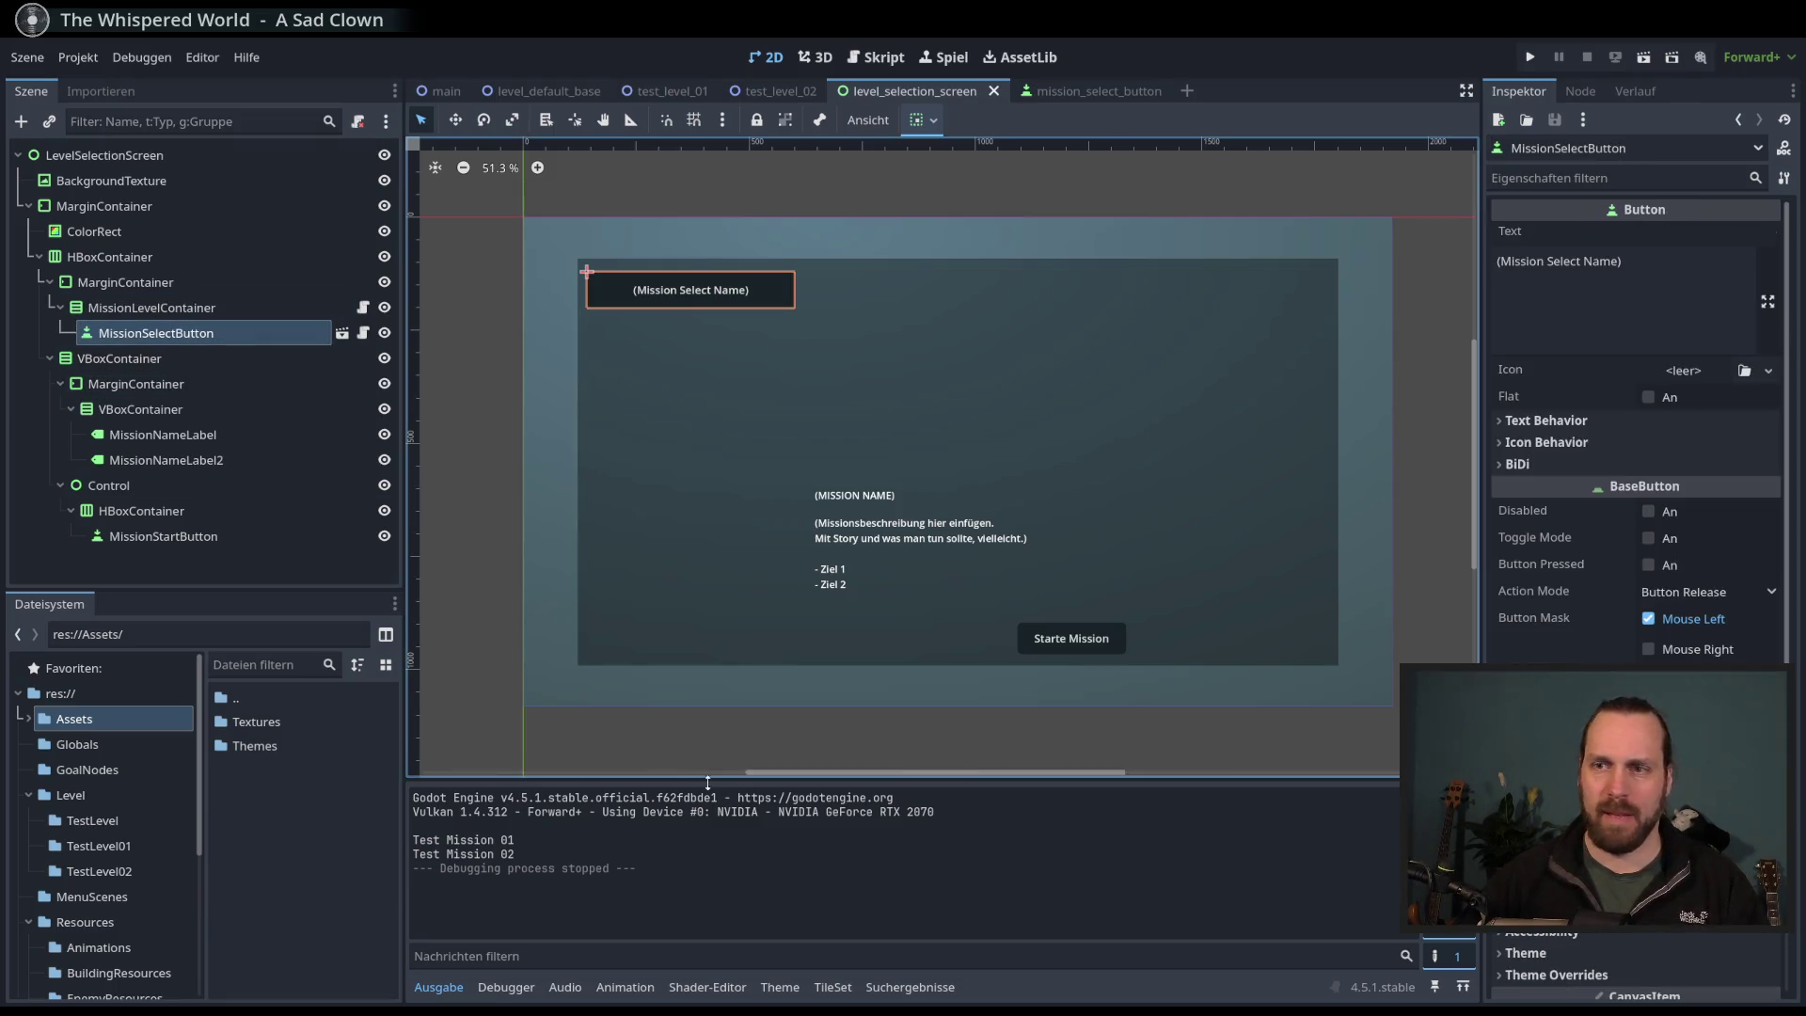
left_click(780, 986)
mouse_move(1142, 700)
left_mouse_down()
mouse_move(1166, 679)
mouse_move(1232, 442)
mouse_move(1298, 406)
left_mouse_up()
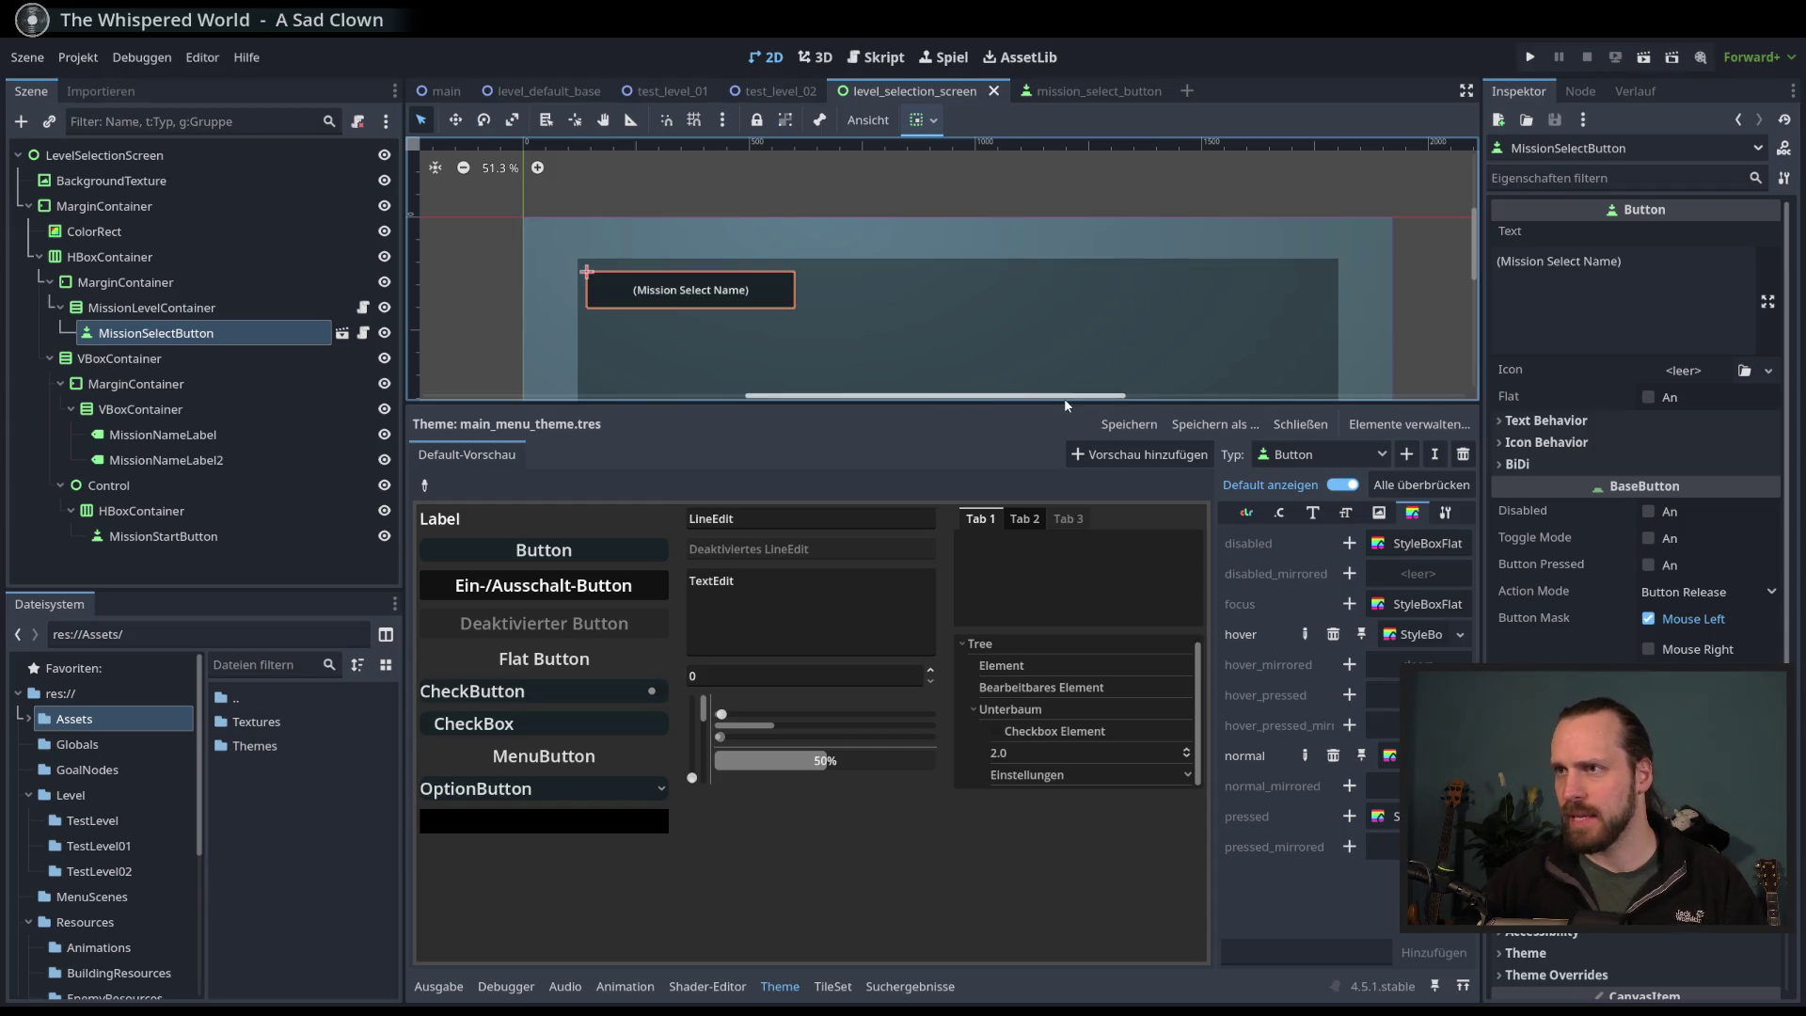
mouse_move(1064, 398)
left_mouse_down()
mouse_move(1064, 746)
mouse_move(1064, 633)
mouse_move(1065, 701)
left_mouse_up()
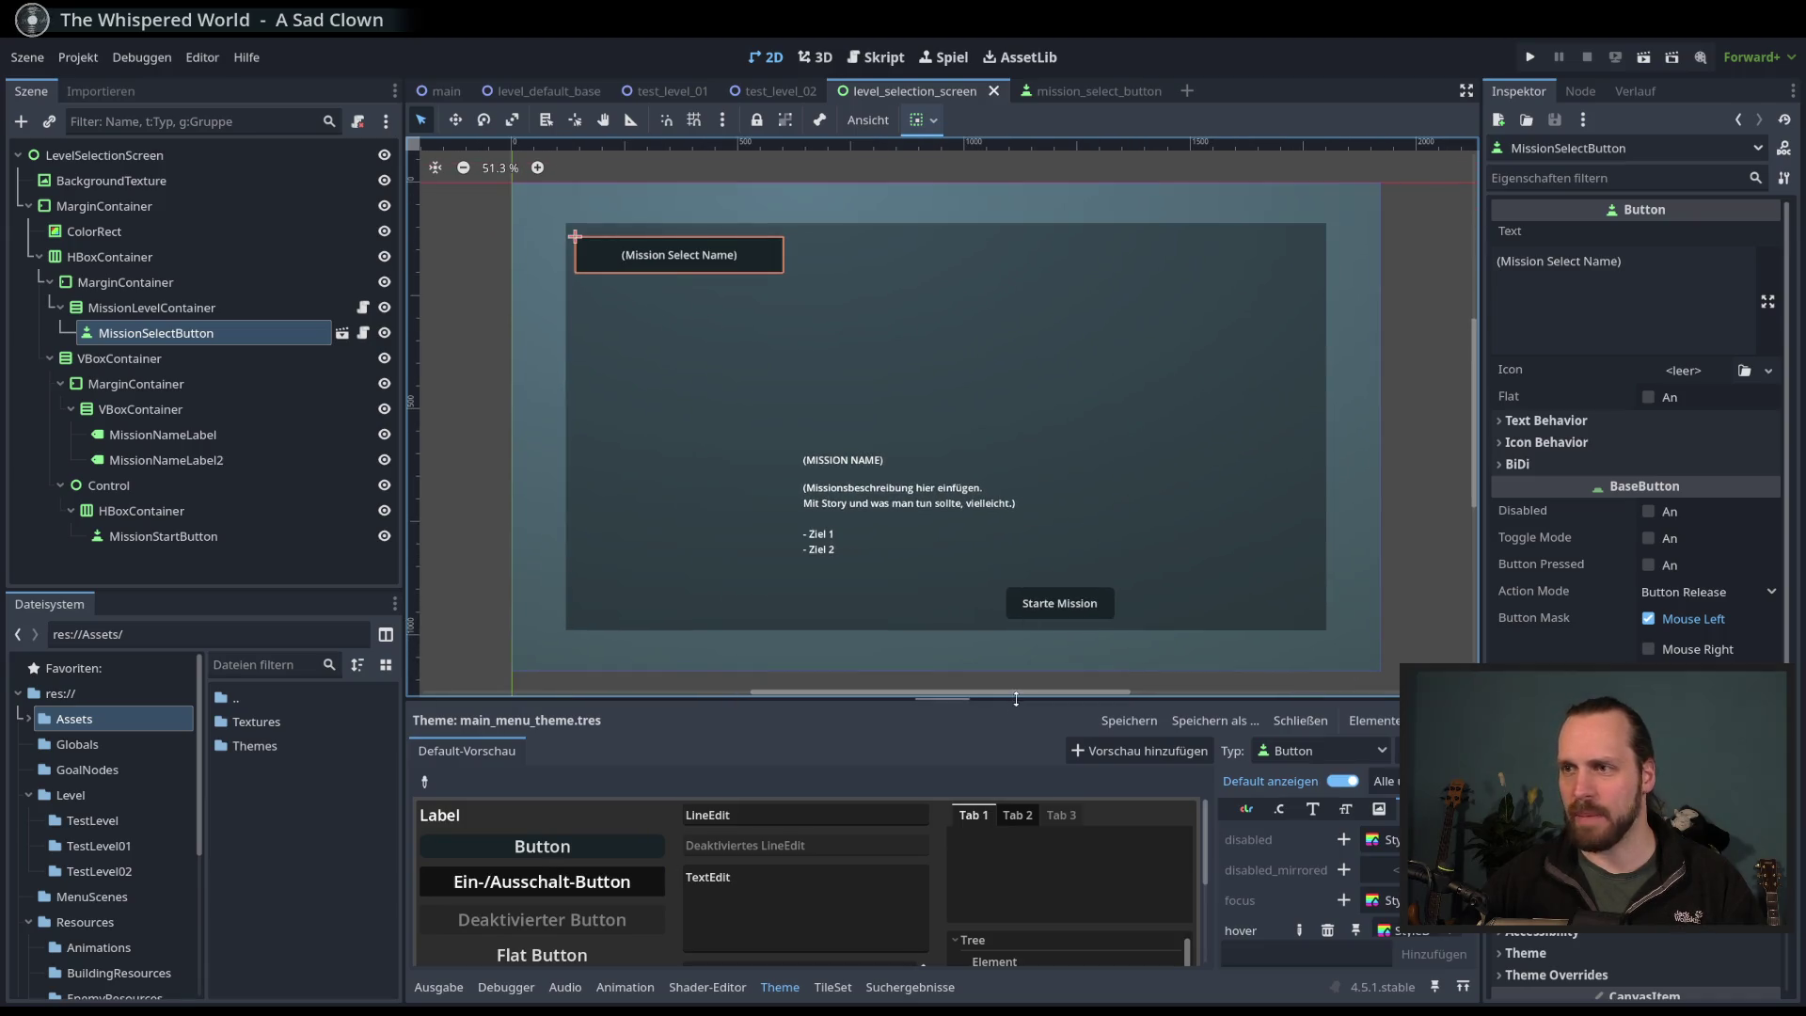
- Switch the bottom panel back to the output log and shrink it to enlarge the canvas
left_click(438, 987)
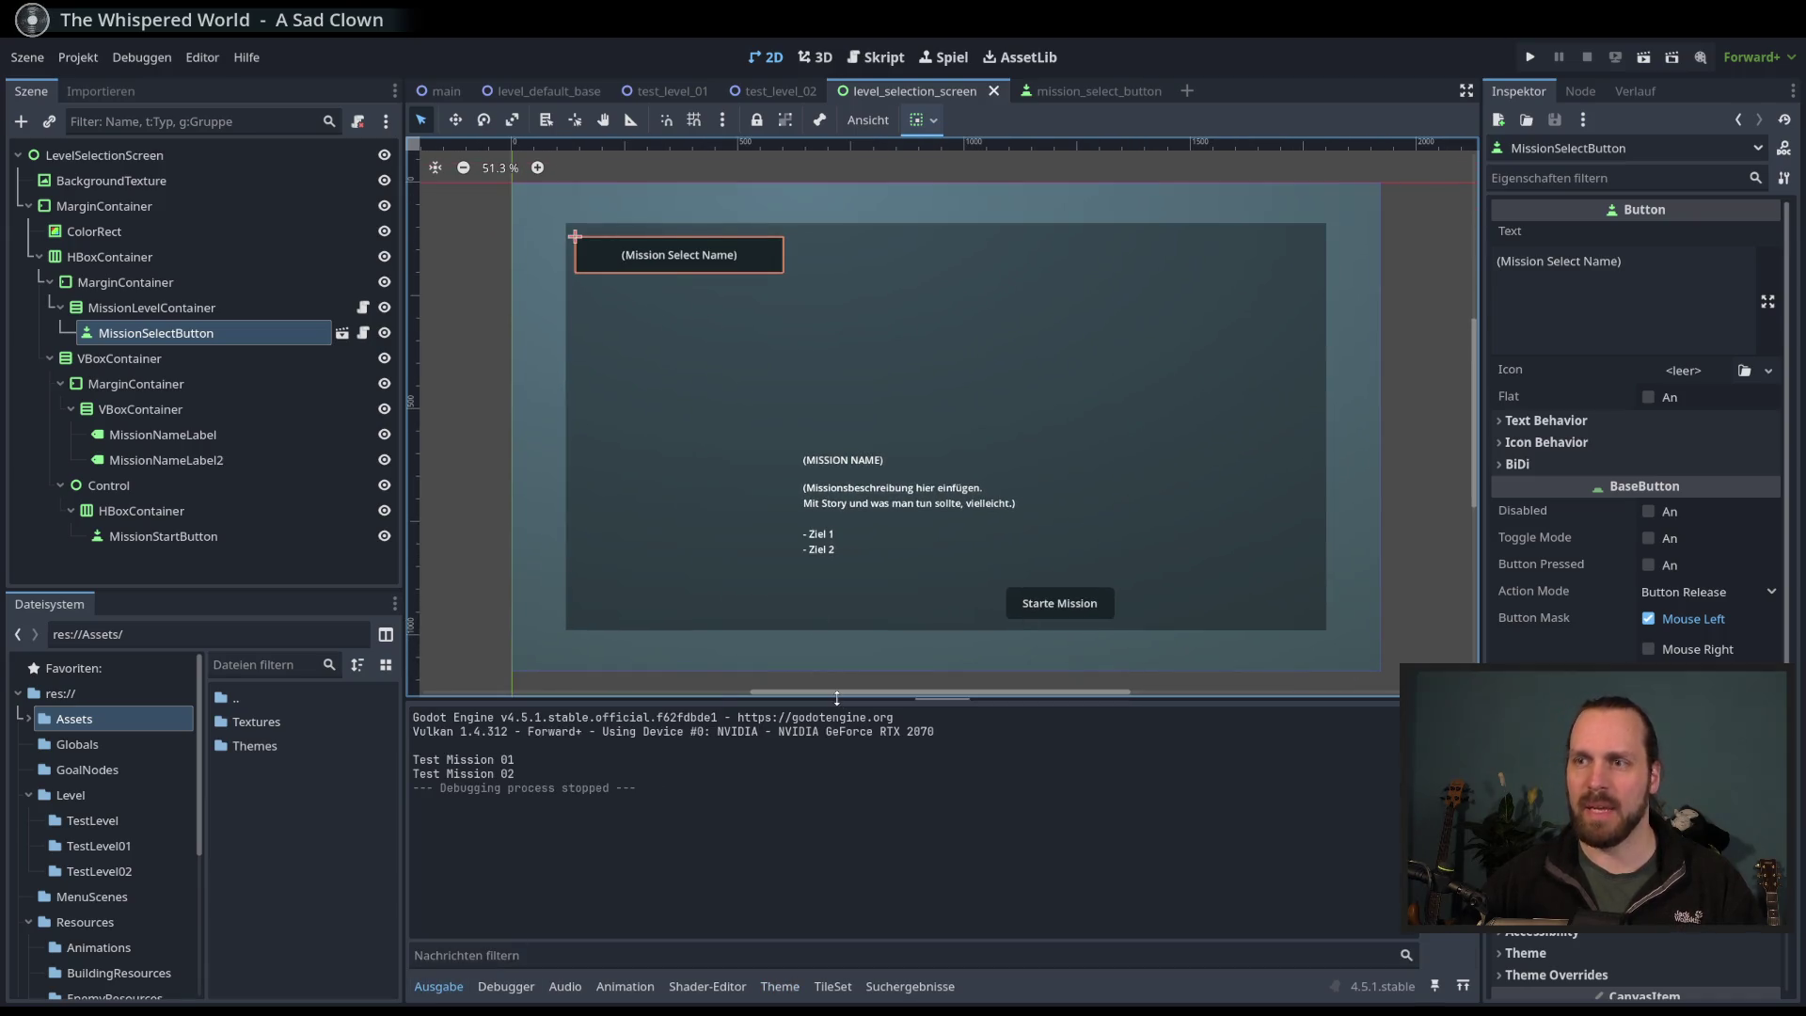
left_click_drag(837, 730, 837, 784)
scroll(849, 642, "up", 1)
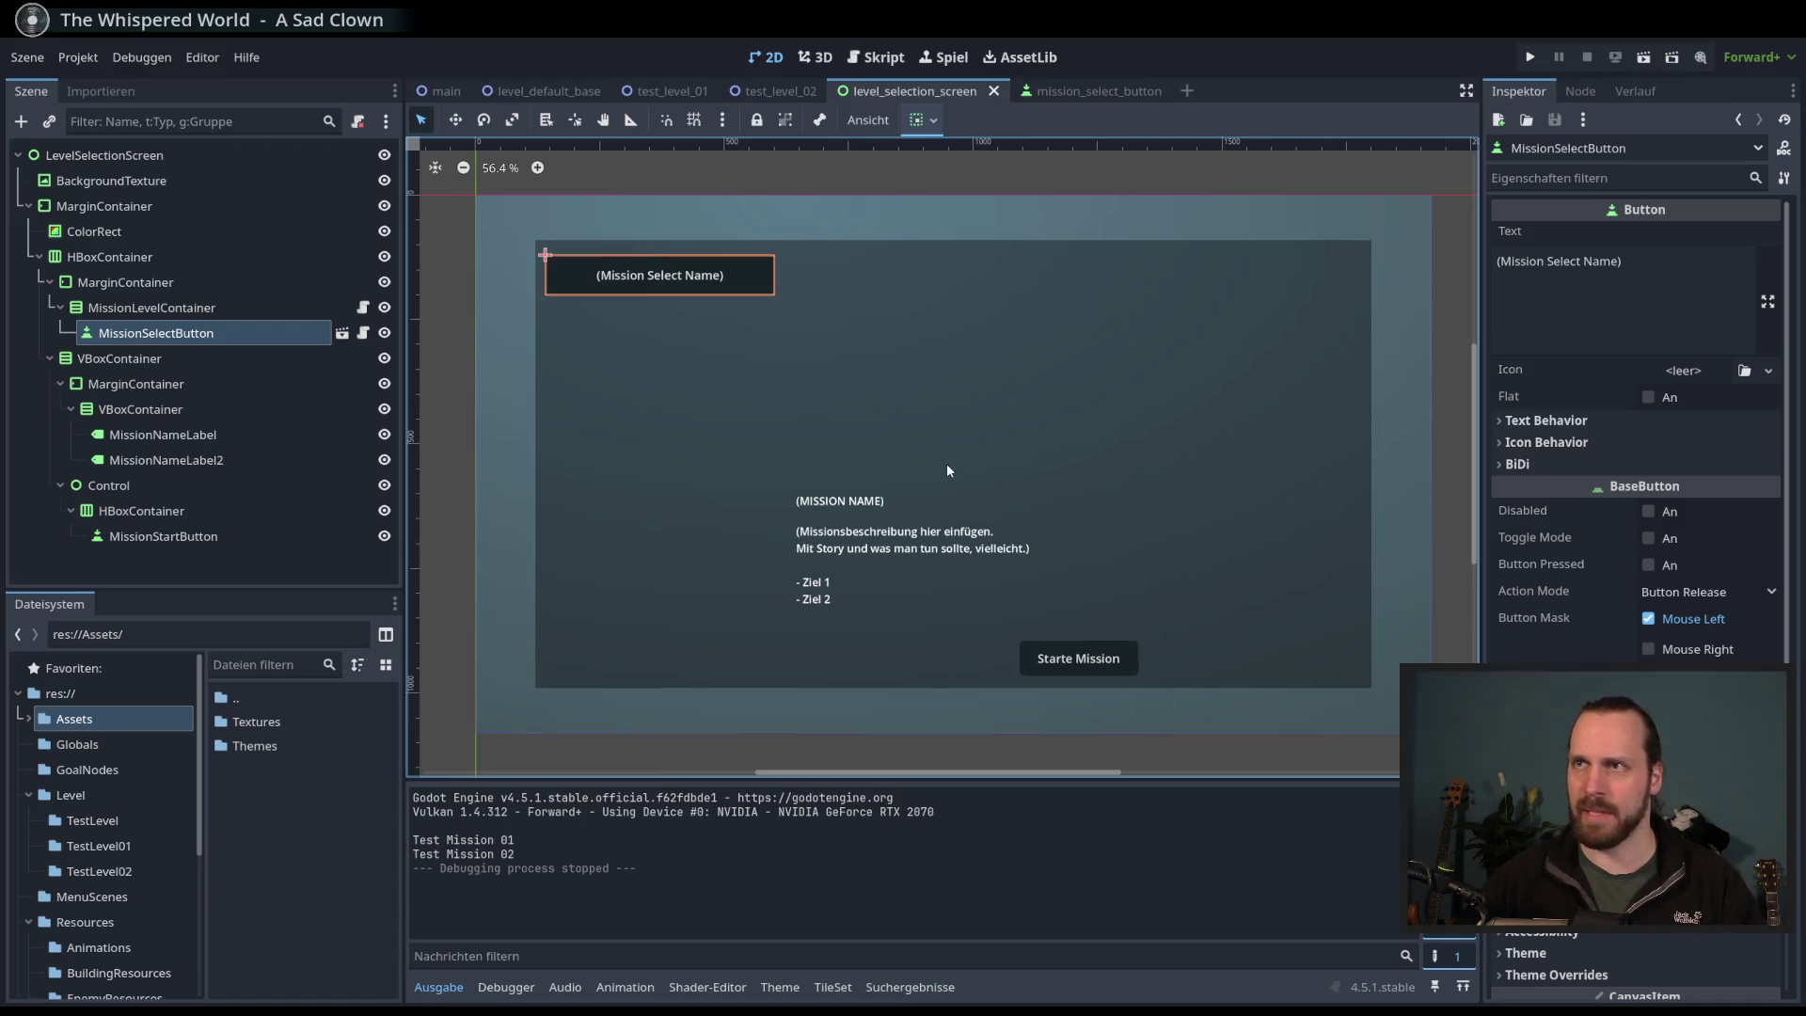
scroll(922, 458, "down", 1)
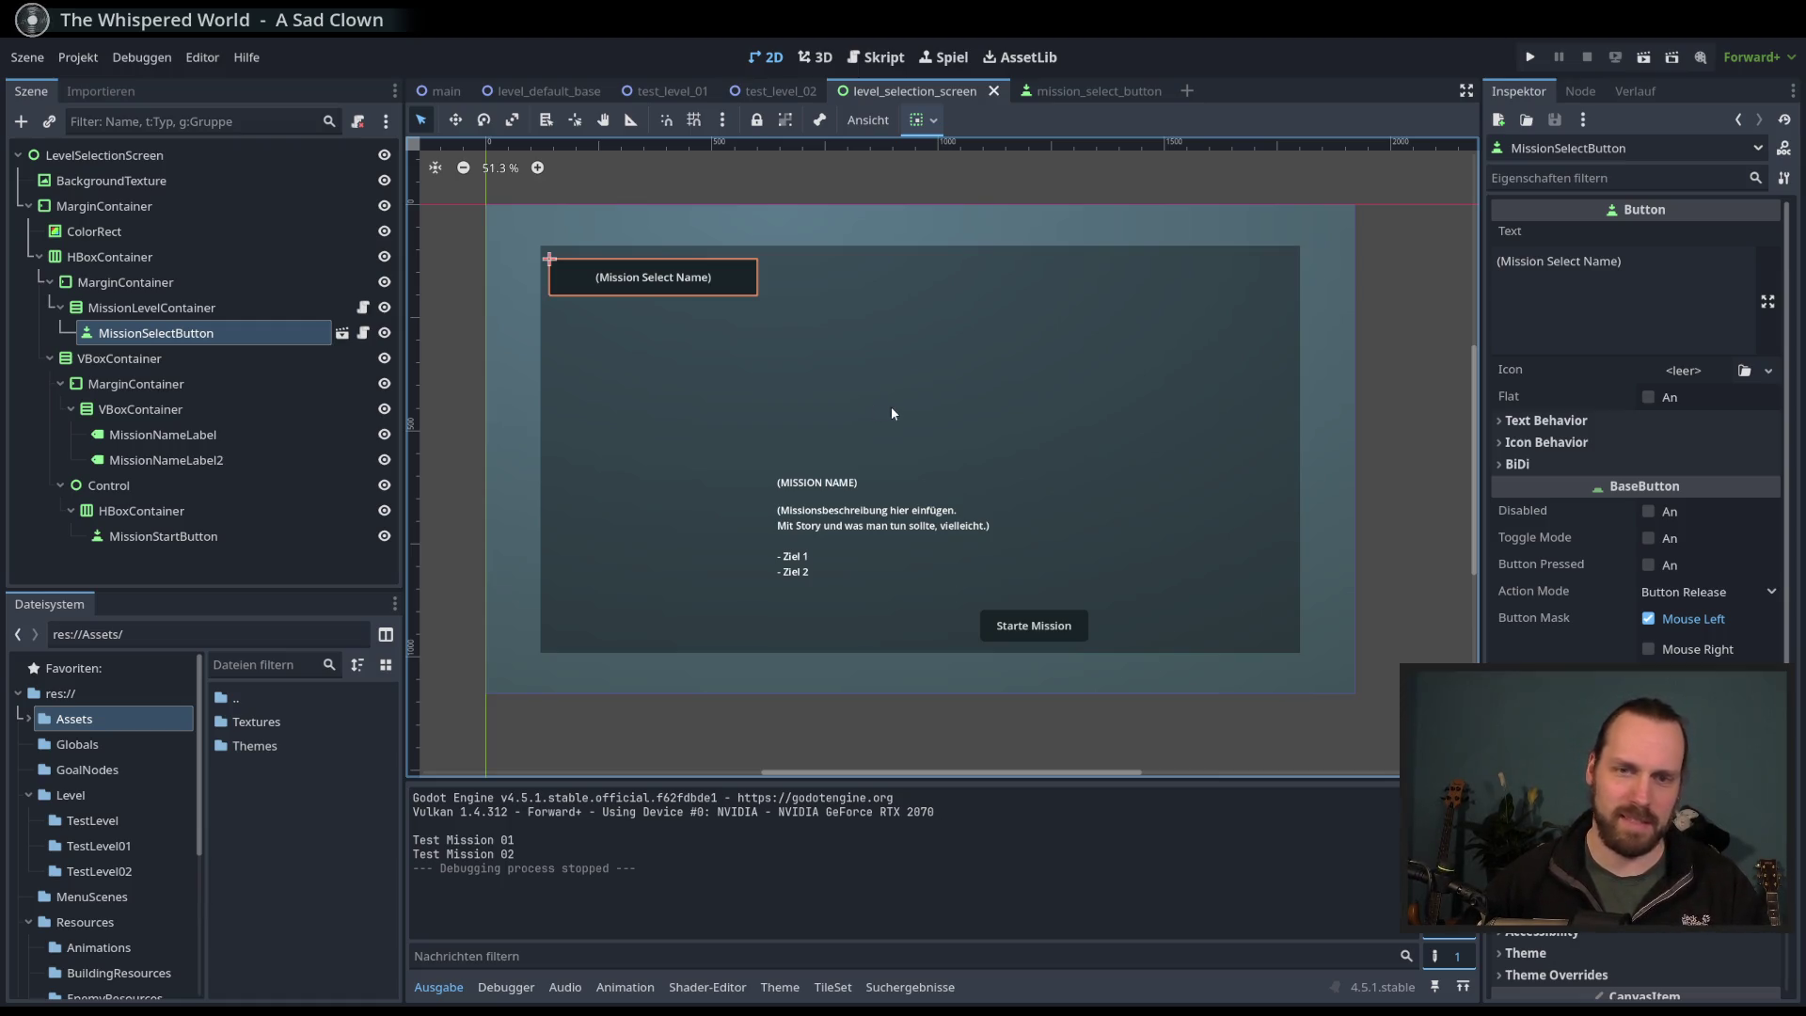
scroll(1024, 630, "up", 6)
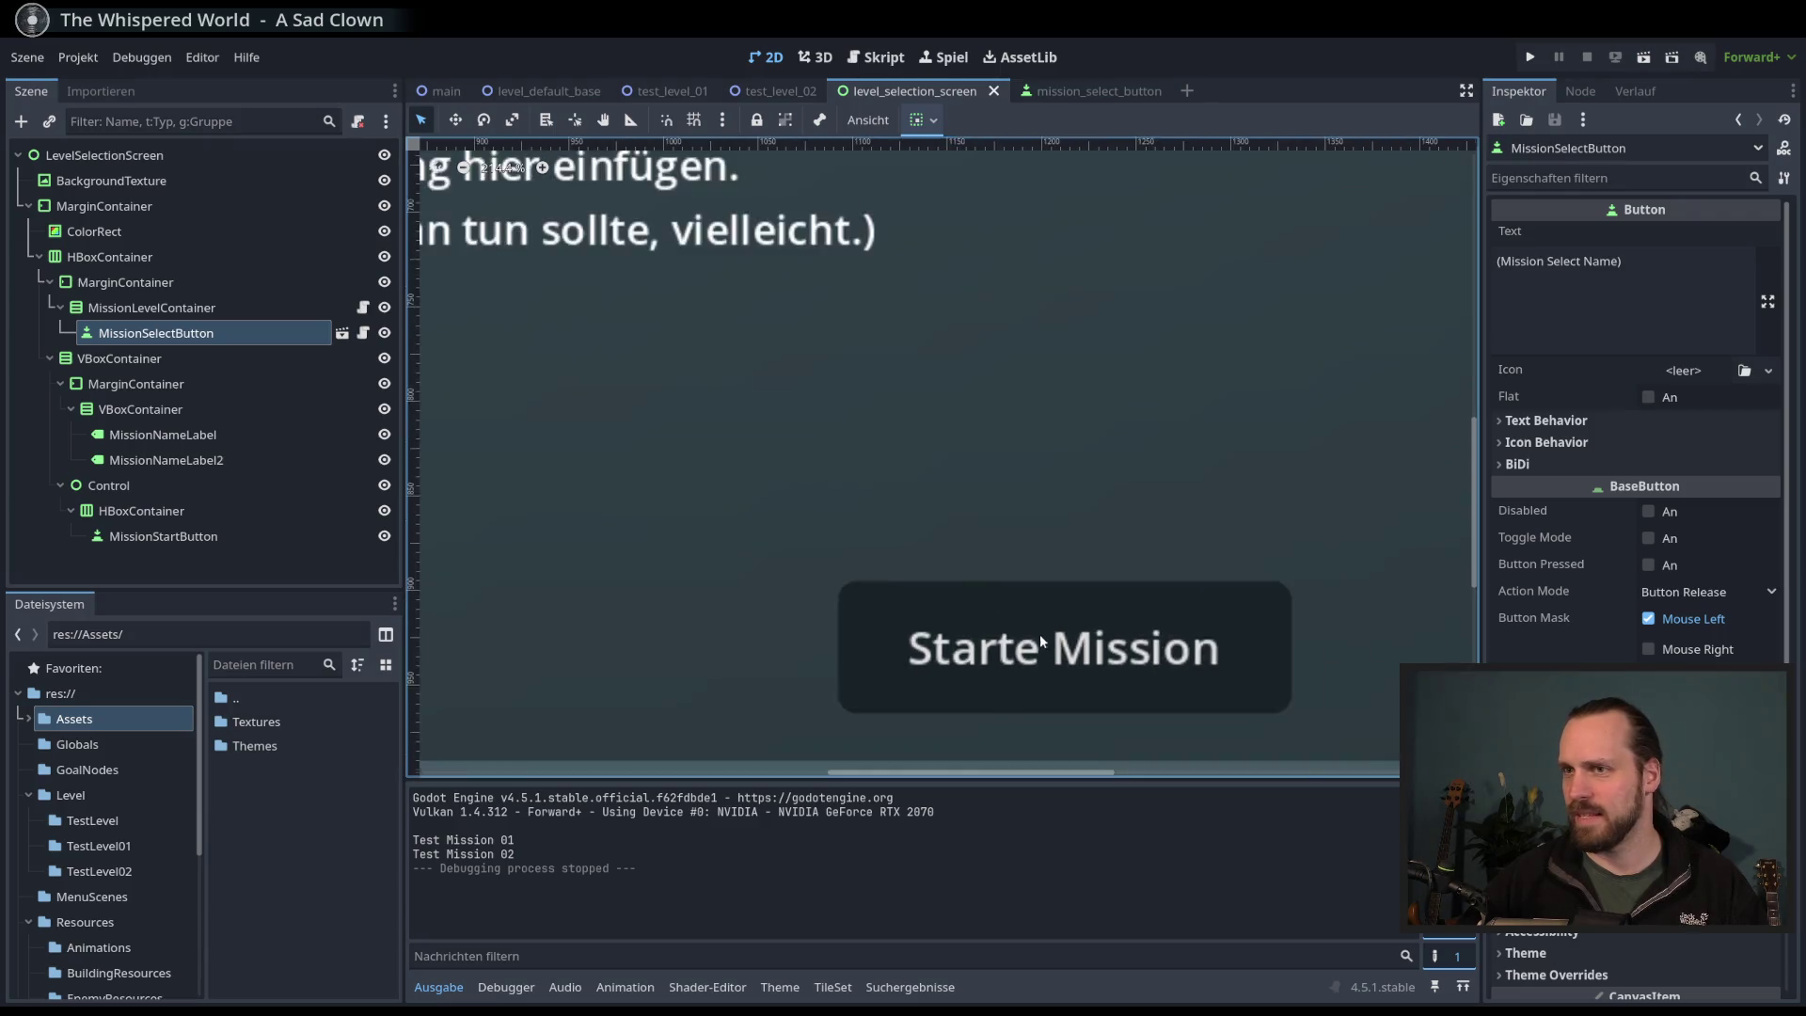
scroll(911, 512, "down", 5)
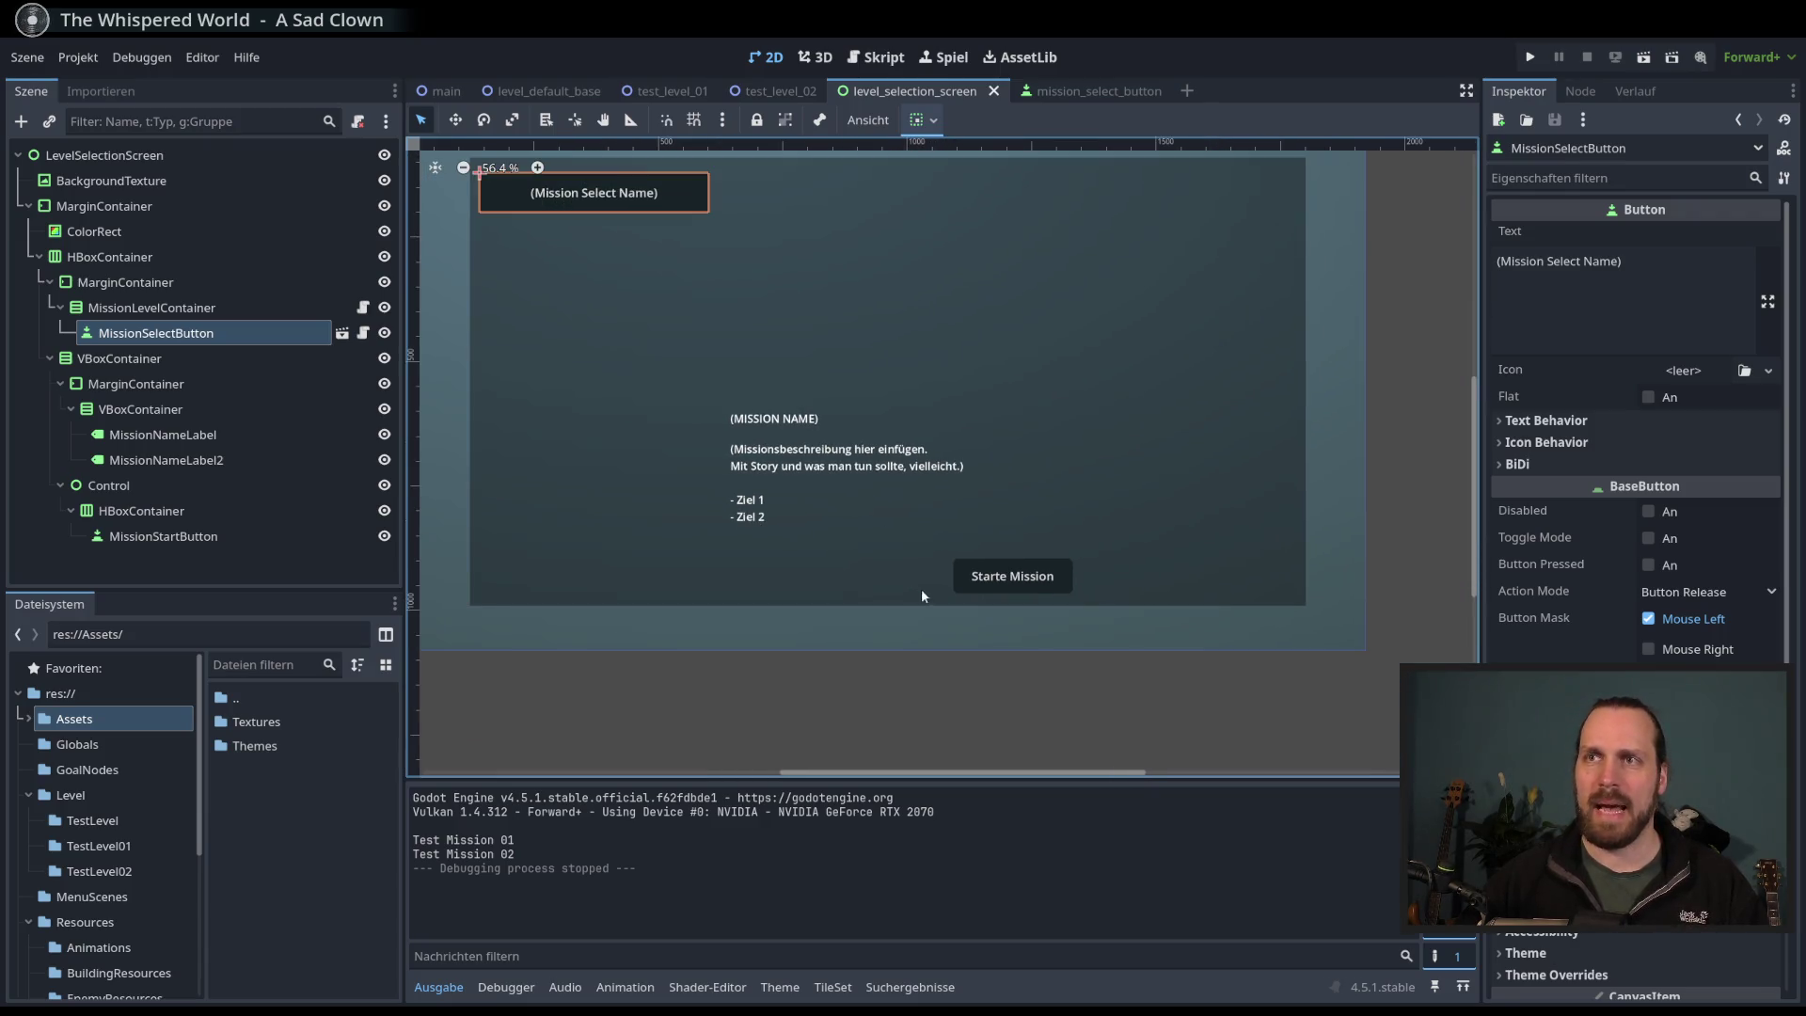
scroll(922, 589, "down", 1)
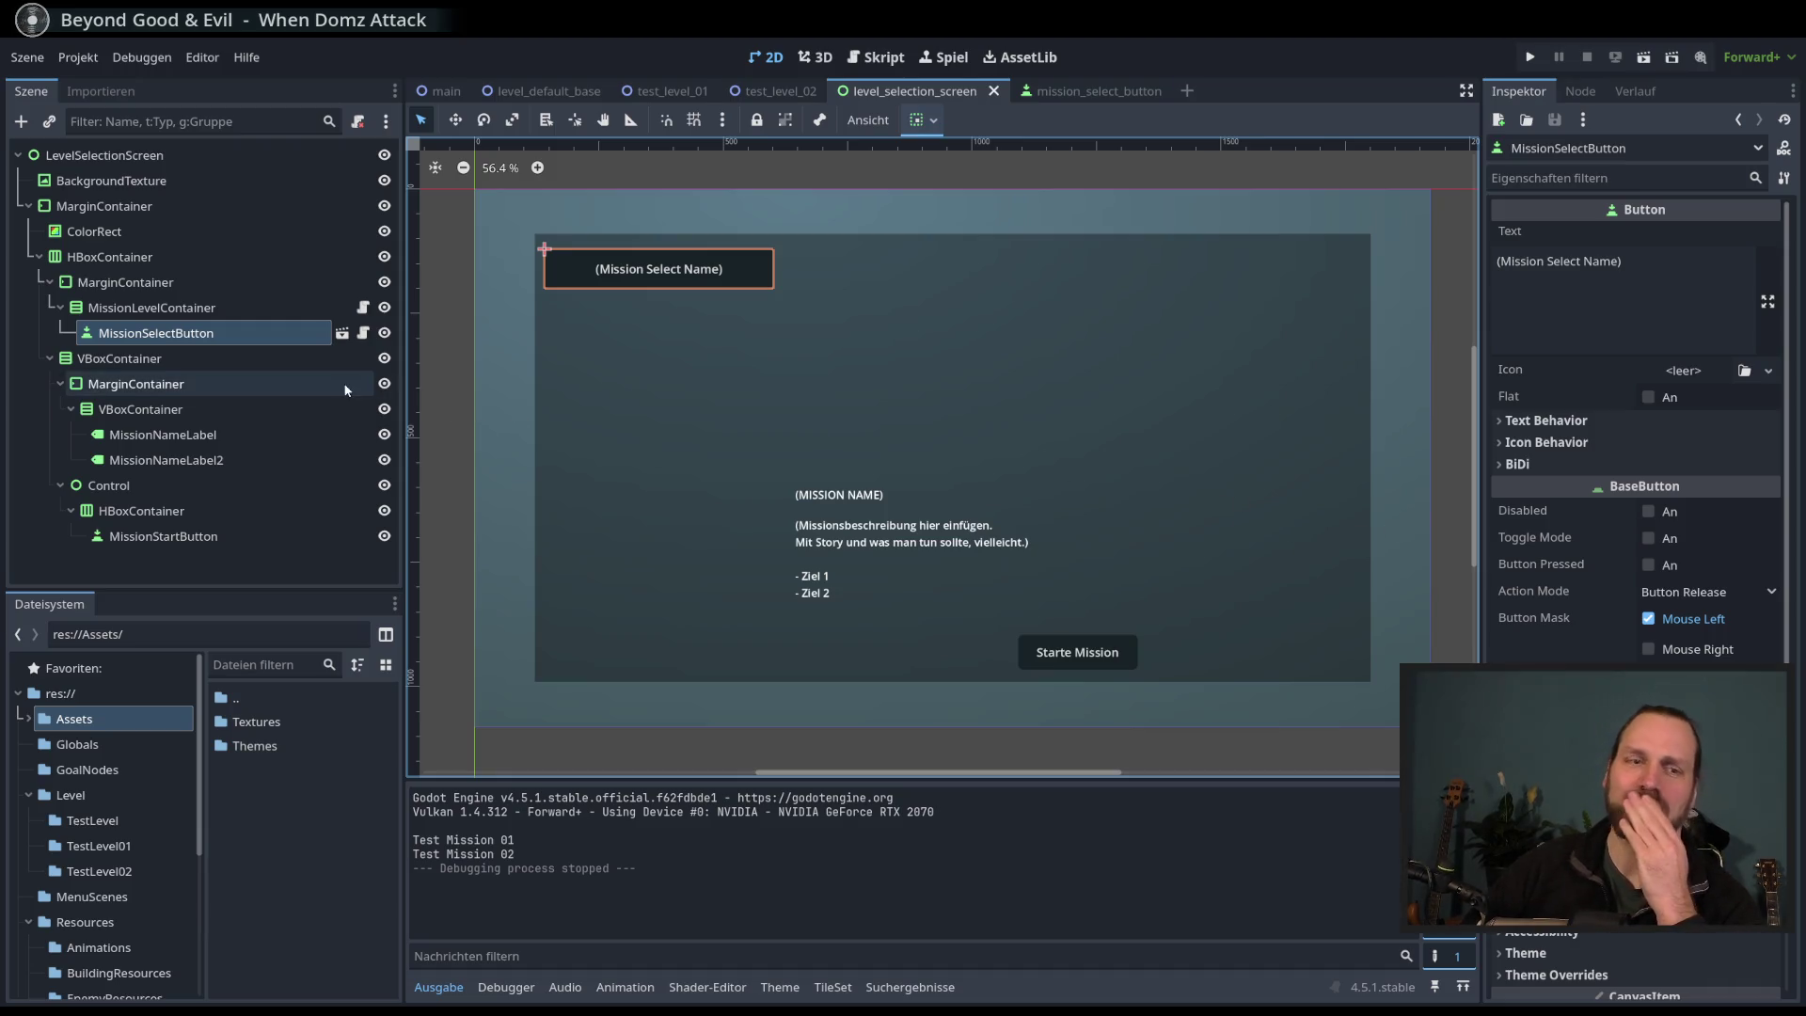
left_click(250, 310)
left_click(254, 333)
left_click(265, 303)
left_click(268, 333)
left_click(265, 308)
left_click(257, 335)
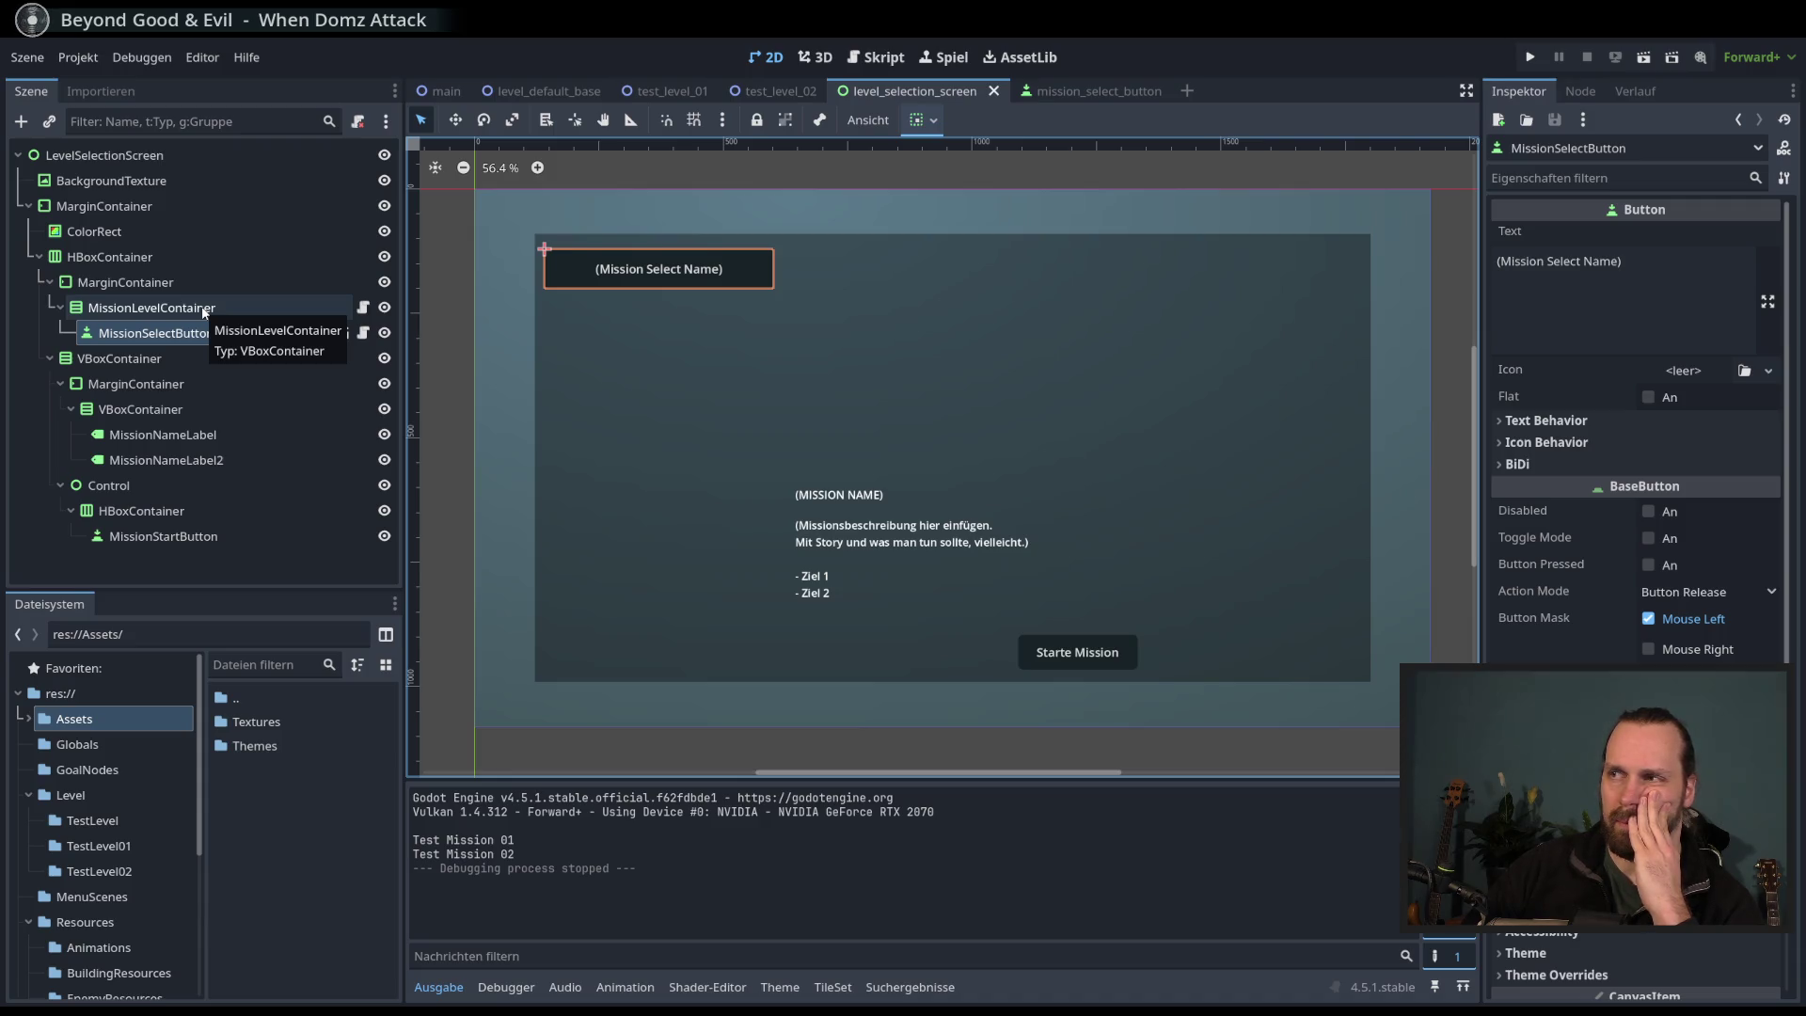
left_click(200, 309)
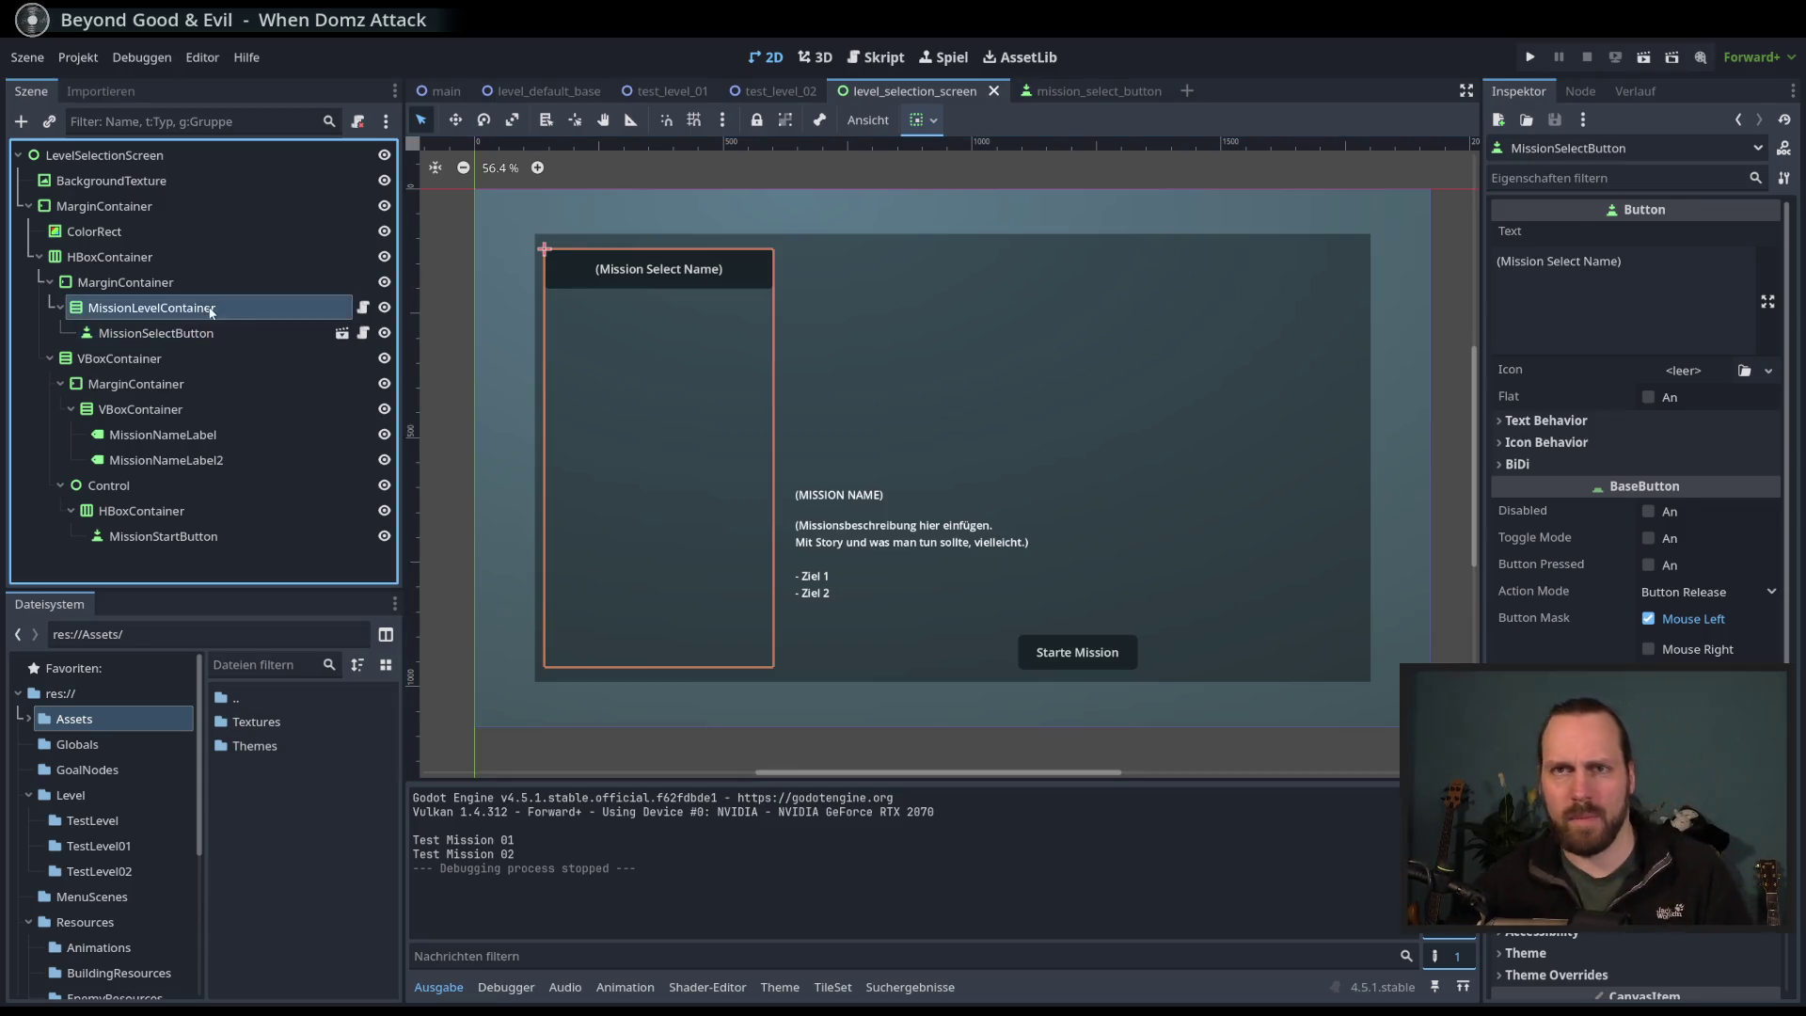
left_click(252, 339)
left_click(254, 309)
left_click(265, 330)
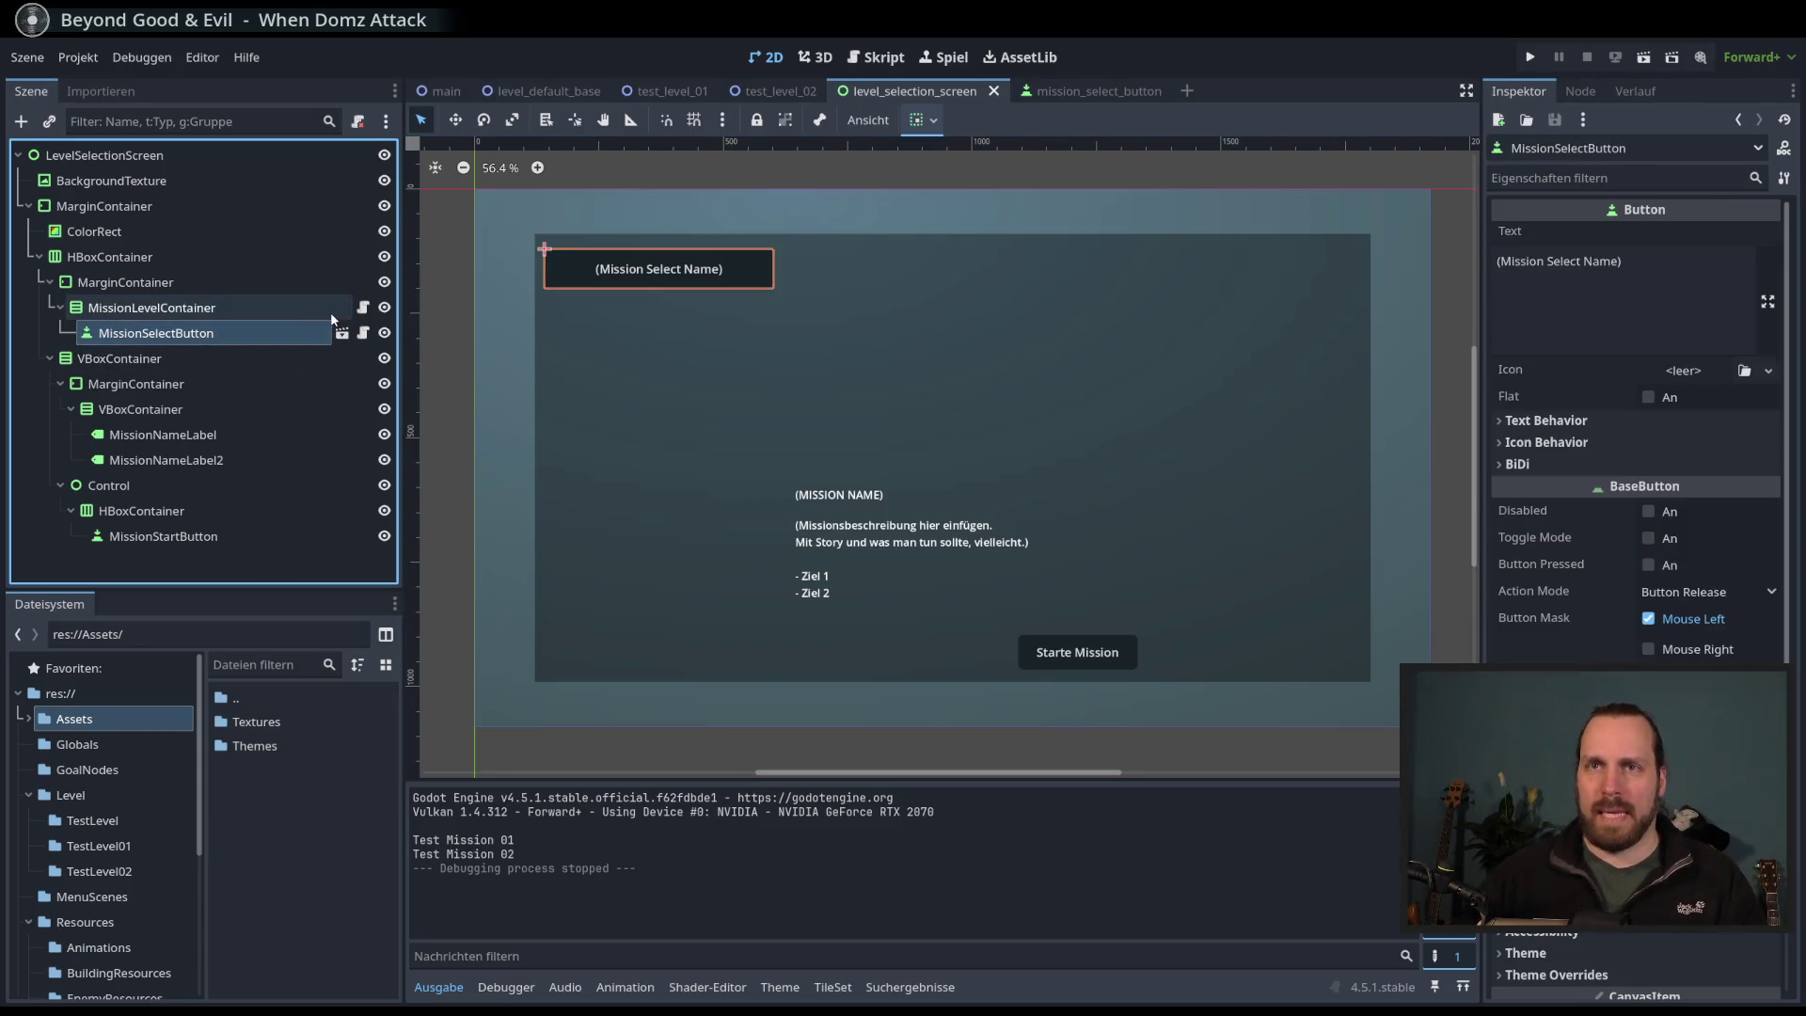
left_click(284, 314)
left_click(282, 338)
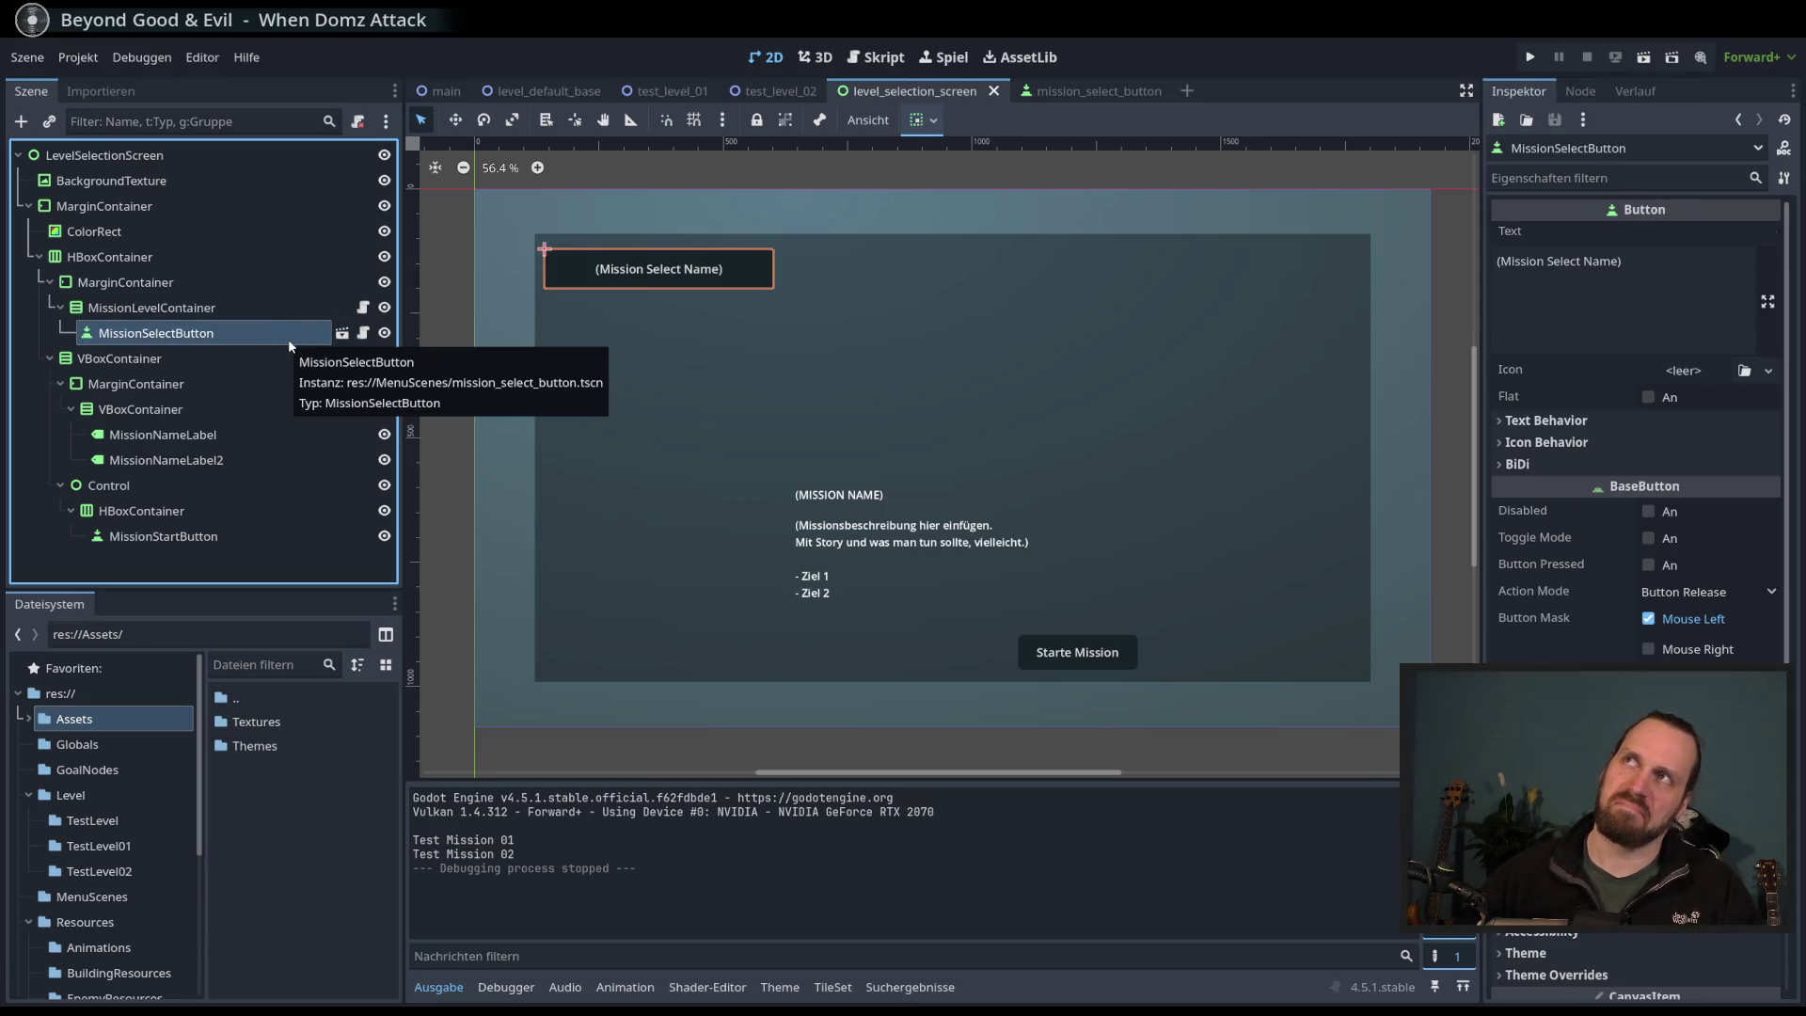
left_click(282, 155)
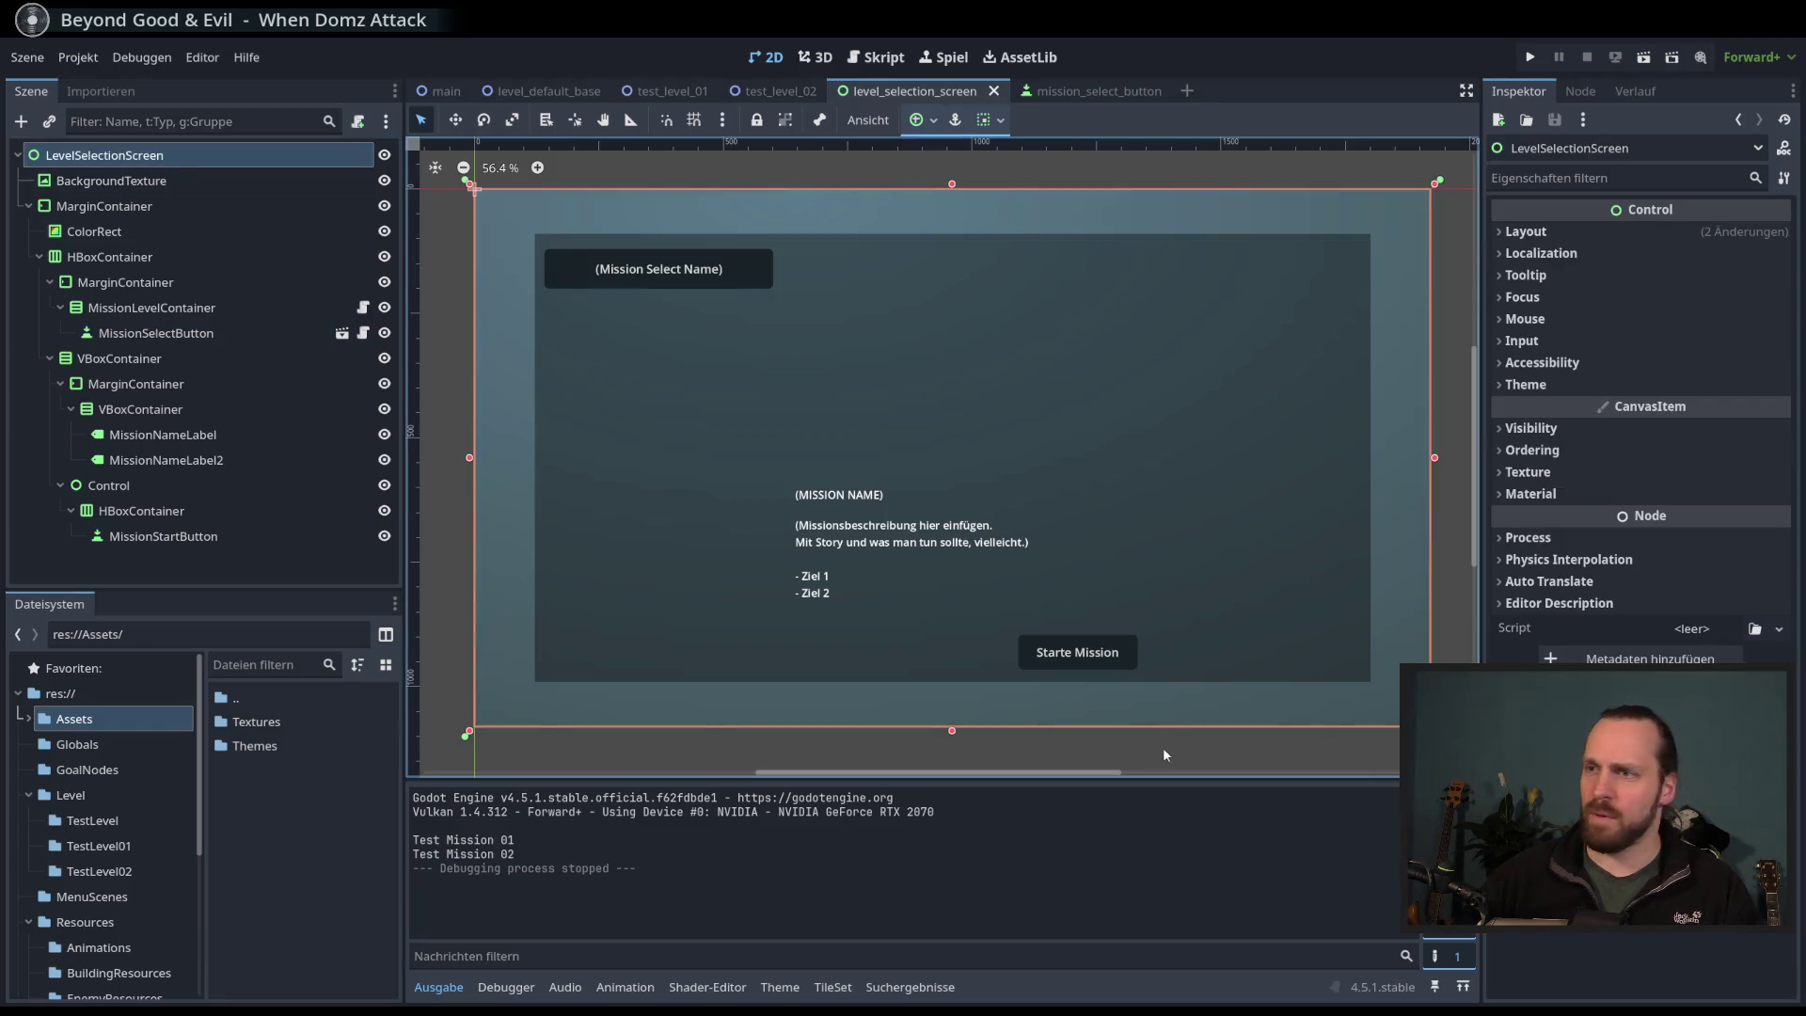
- Select MissionStartButton, its HBoxContainer, then the parent Control node to view its layout
left_click(235, 536)
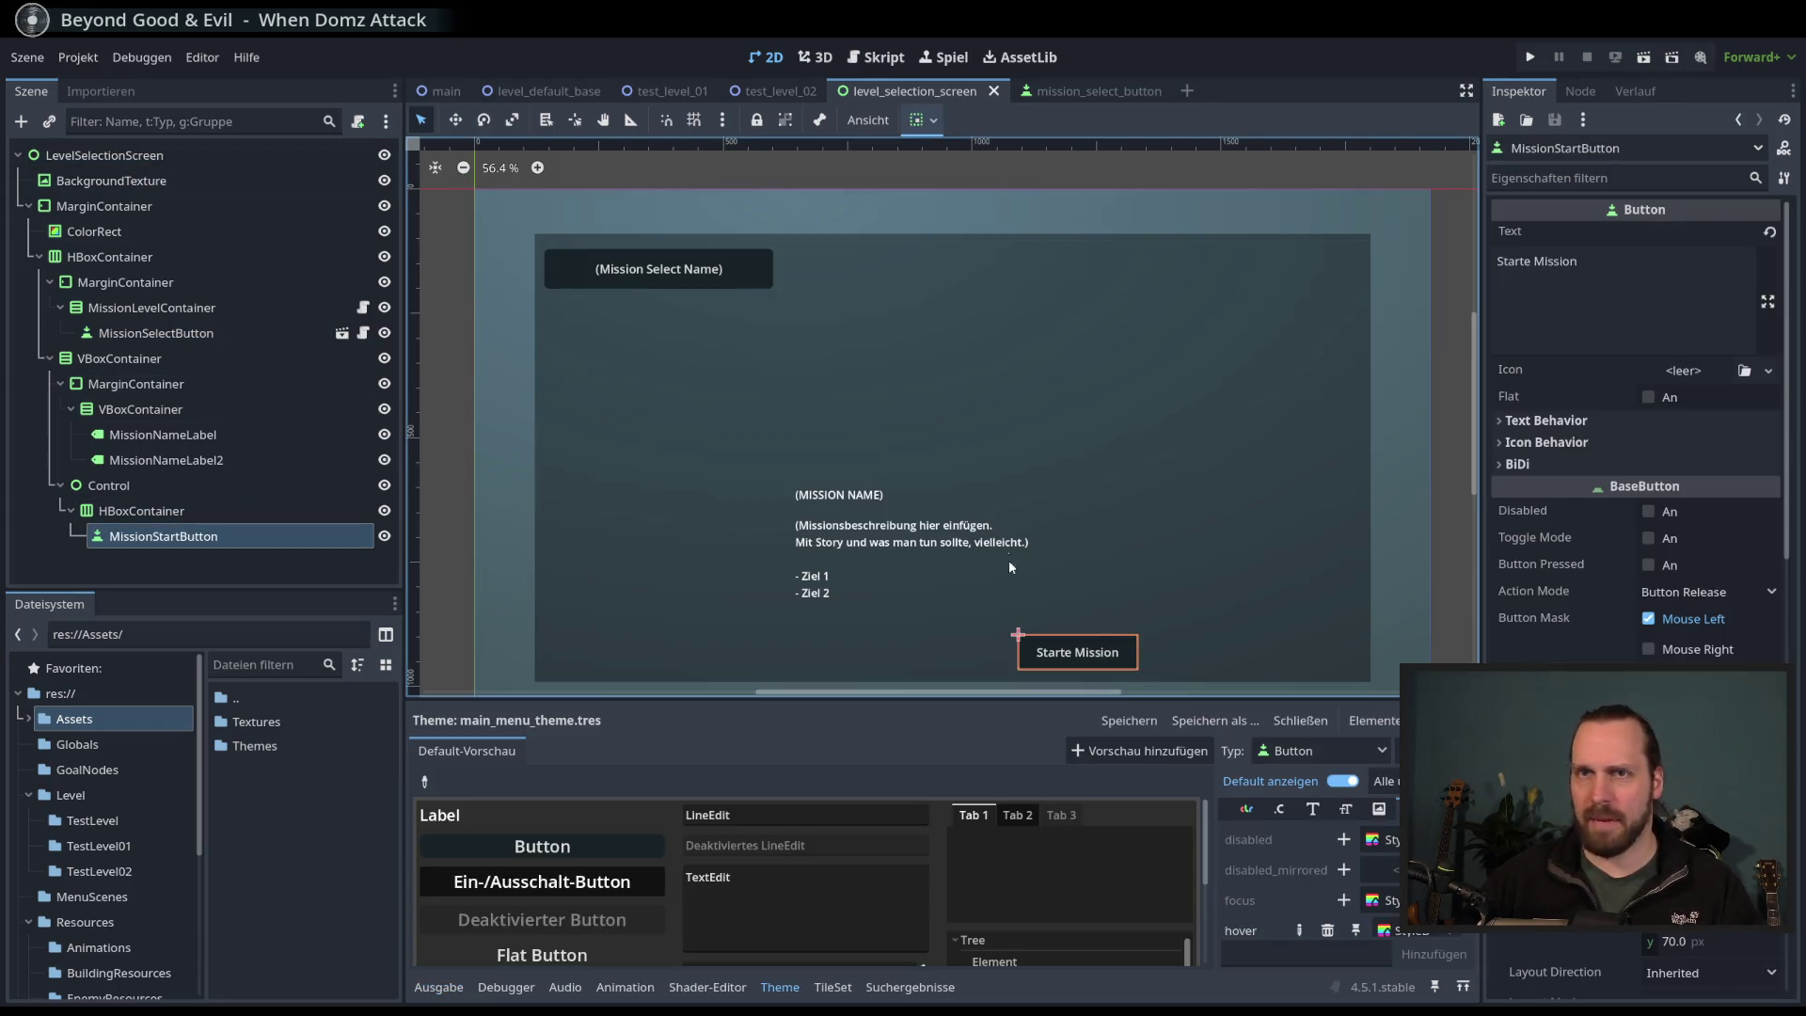
scroll(991, 480, "down", 2)
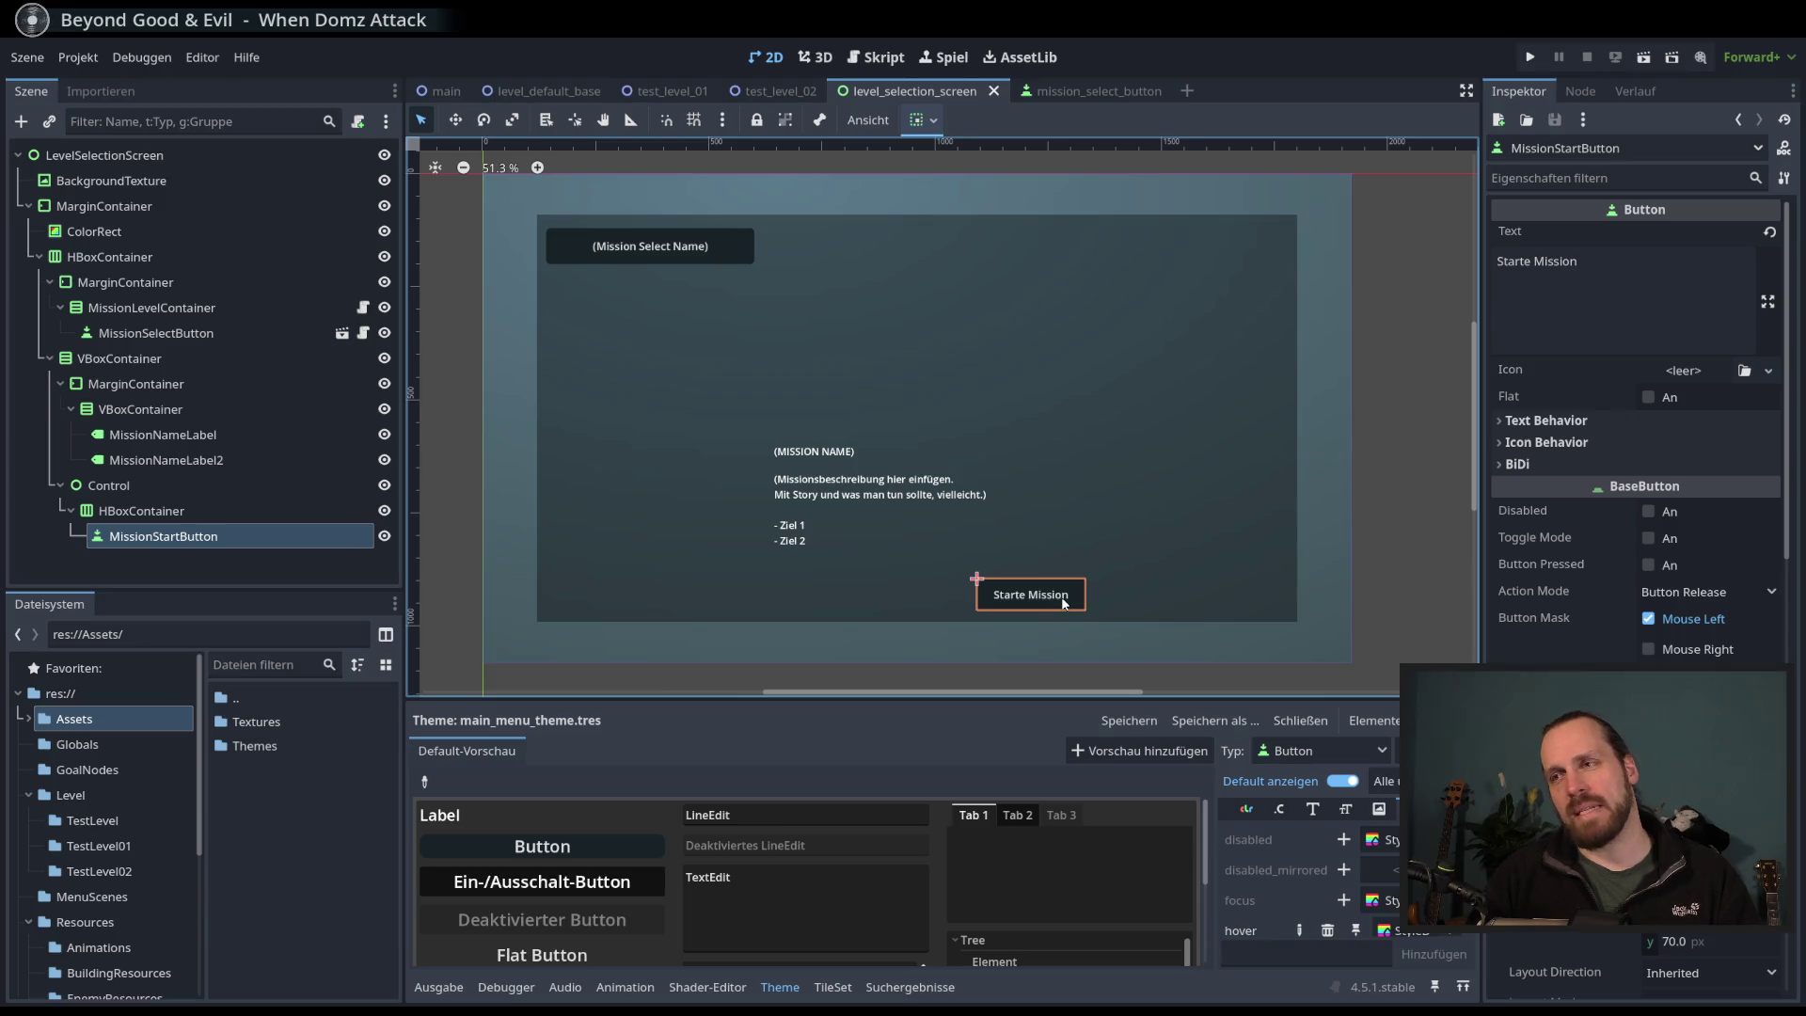
left_click(188, 508)
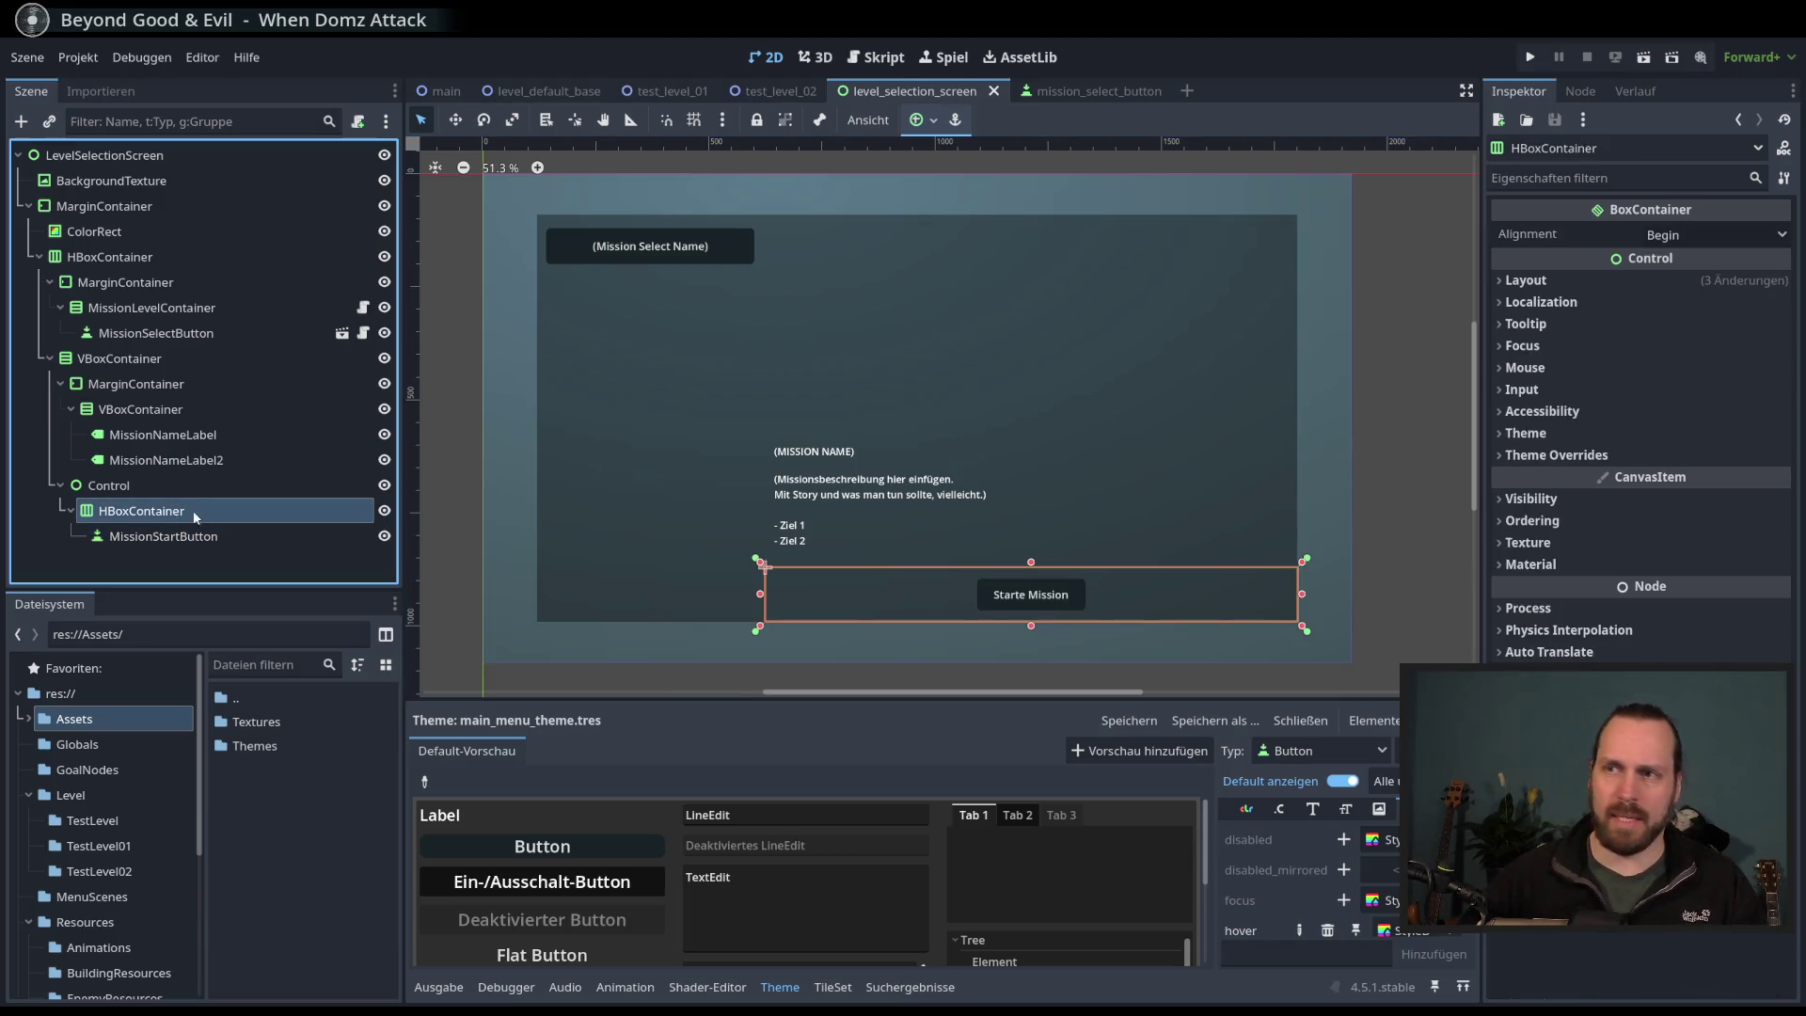
left_click(173, 481)
key("Down")
key("Down")
key("Up")
key("Up")
key("Down")
key("Down")
key("Up")
key("Up")
left_click(188, 493)
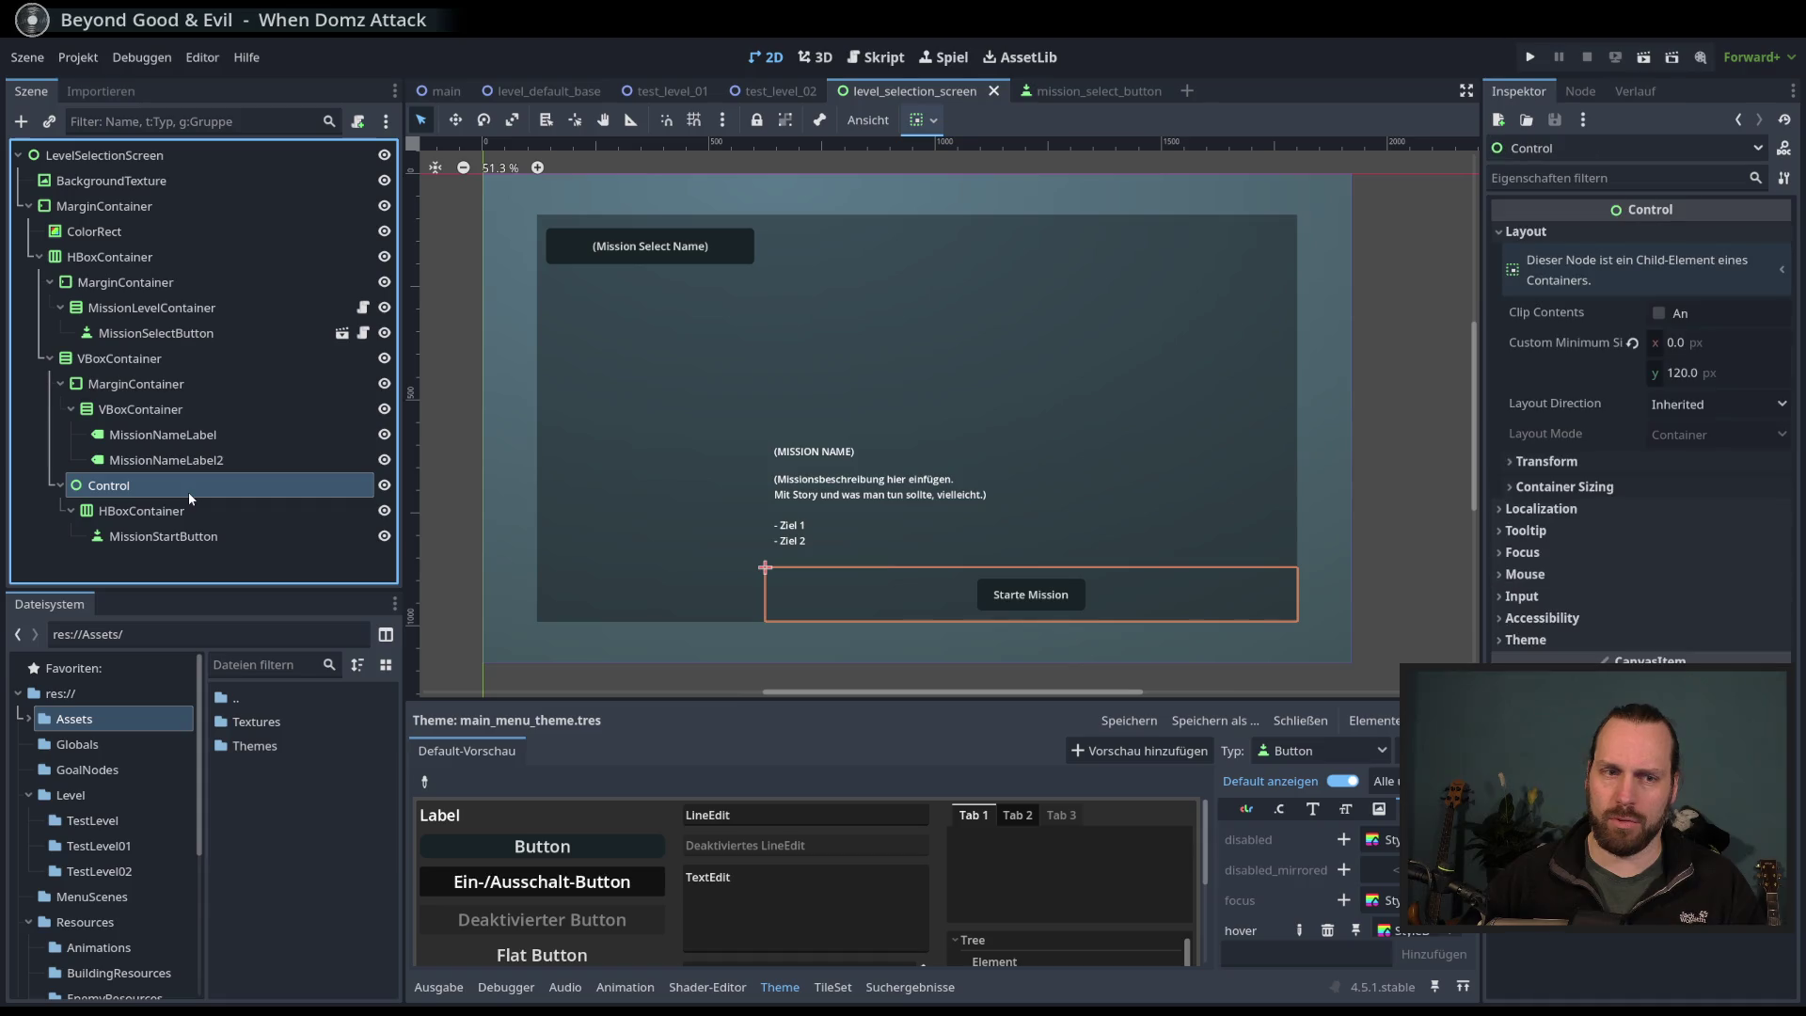
- Open the Attach Script dialog for the Control node, cancel it, and open its context menu
left_click(358, 121)
key("Escape")
left_click(111, 486)
right_click(131, 486)
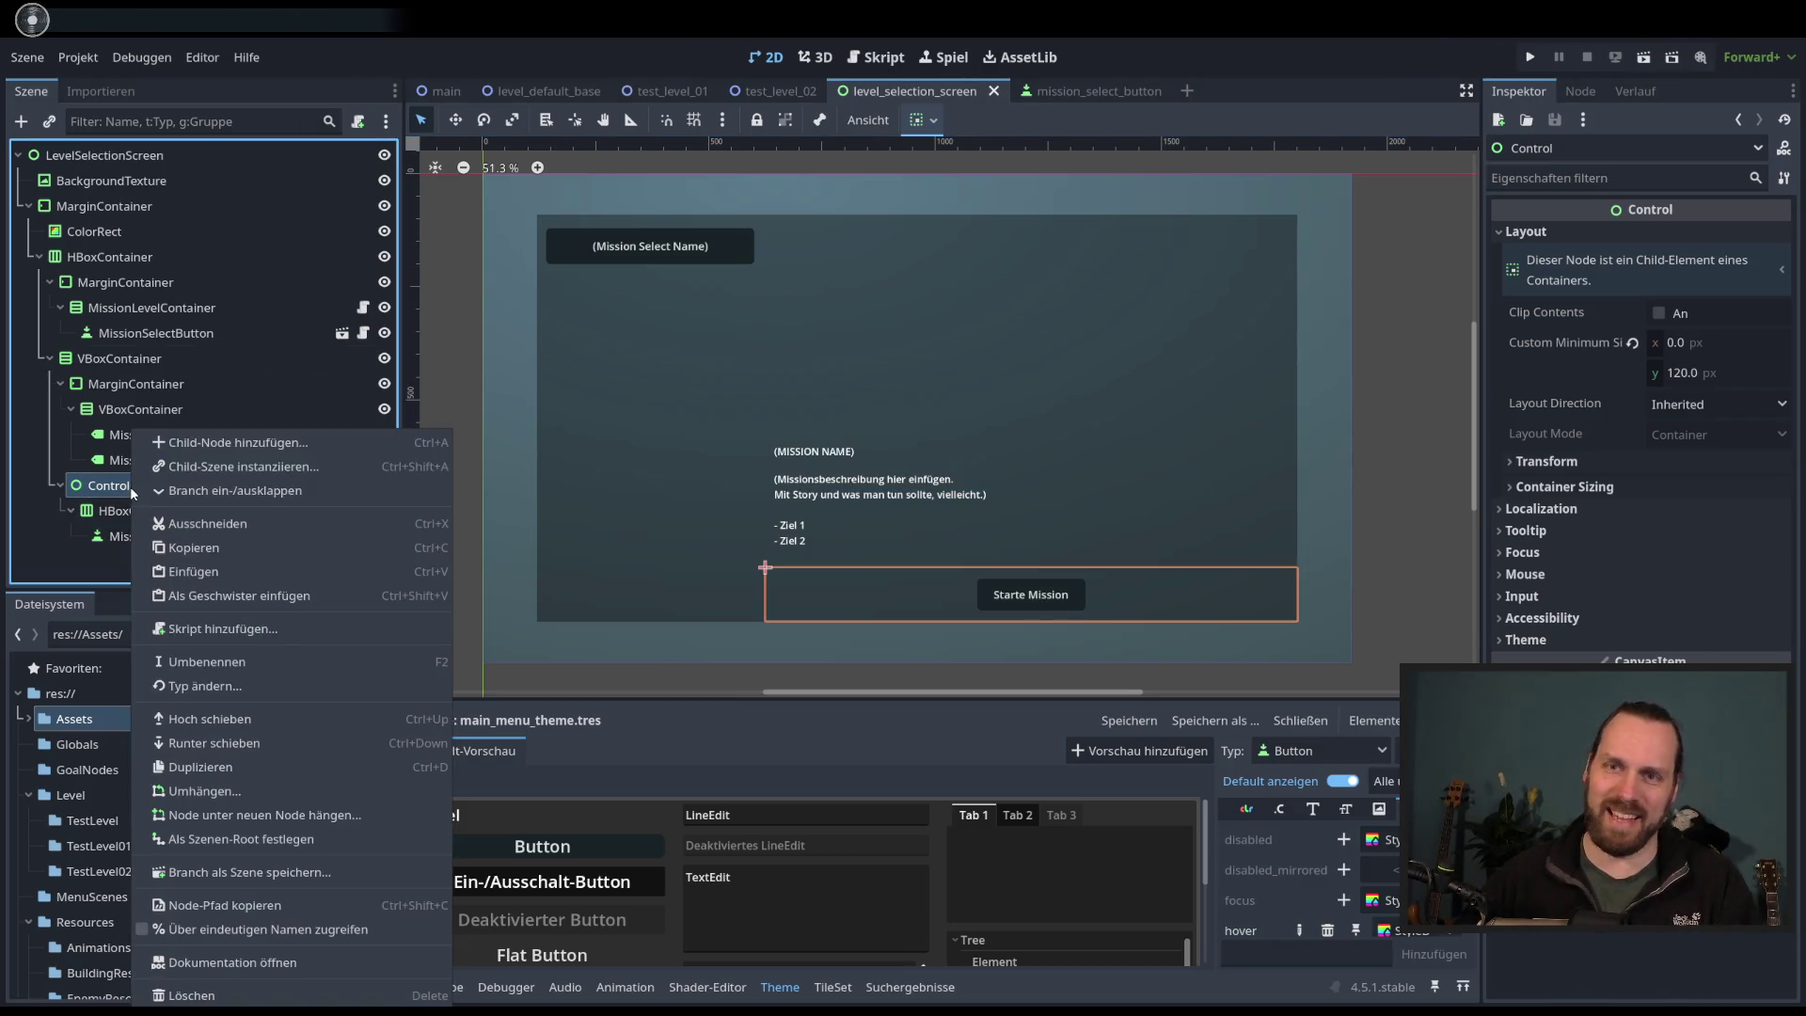
- Rename the Control node to MissionMenuStartOptions and open the Attach Script dialog for it
left_click(237, 663)
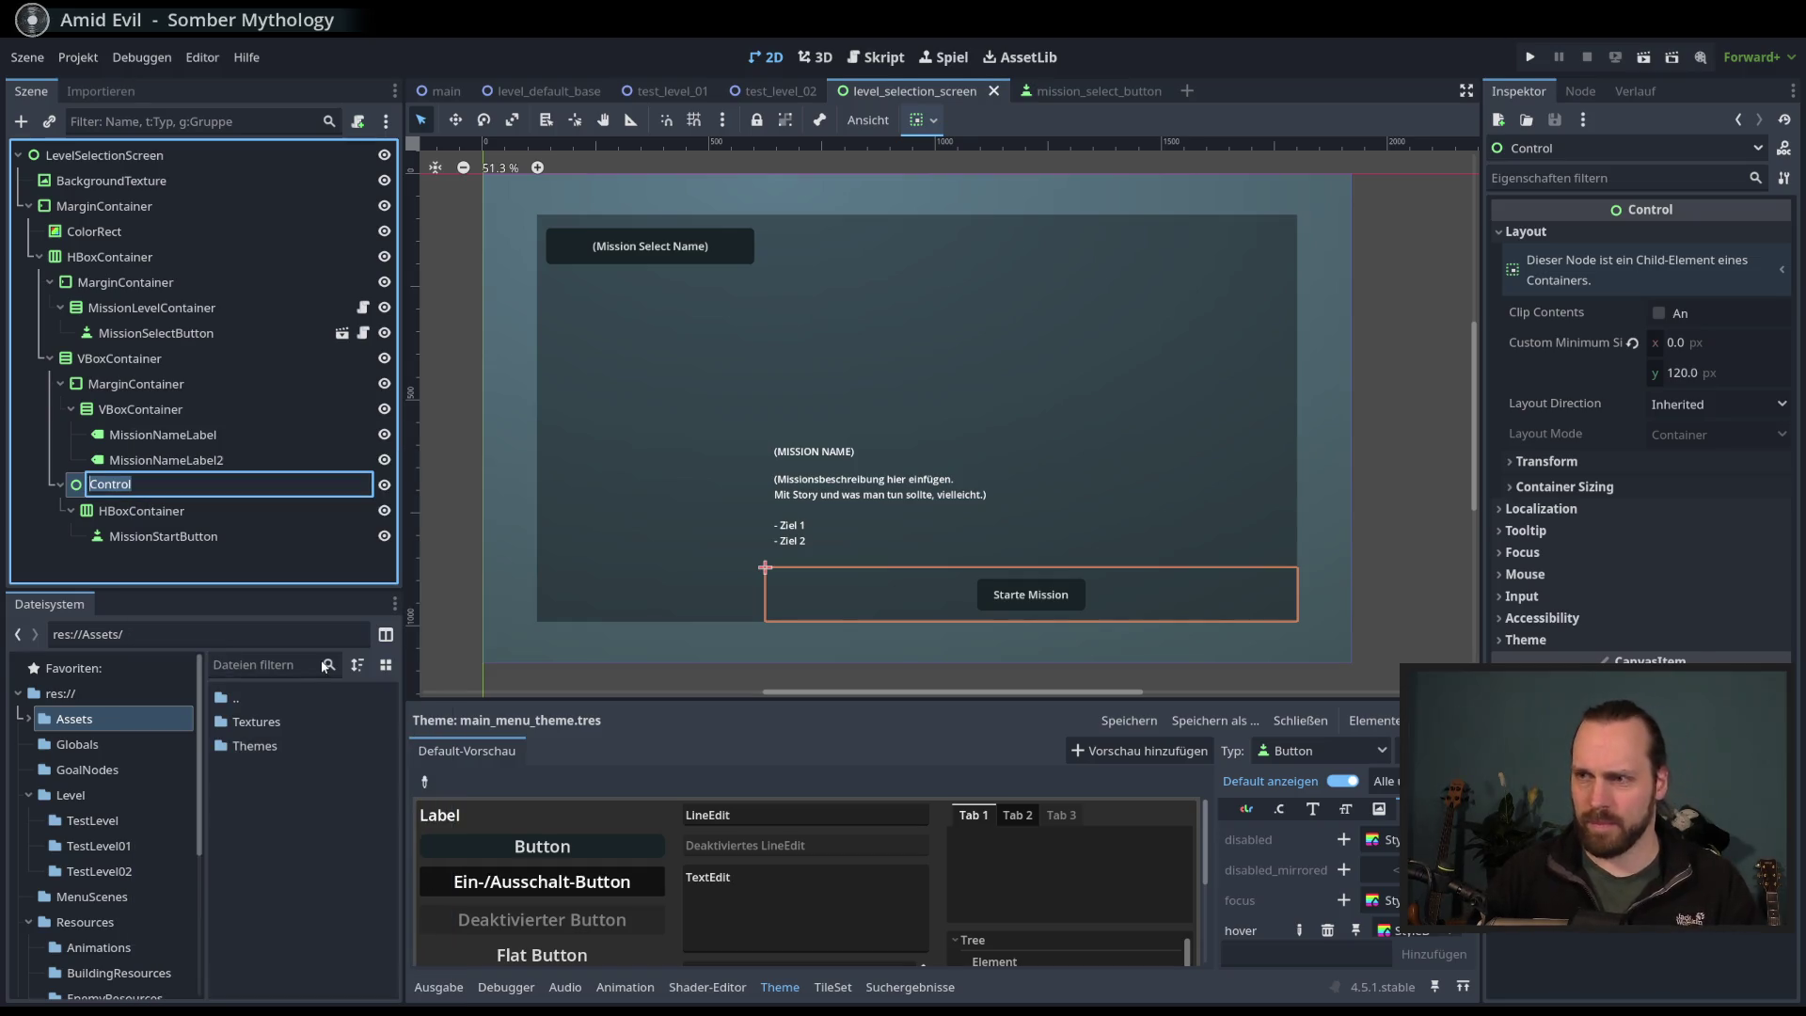
type("Missions")
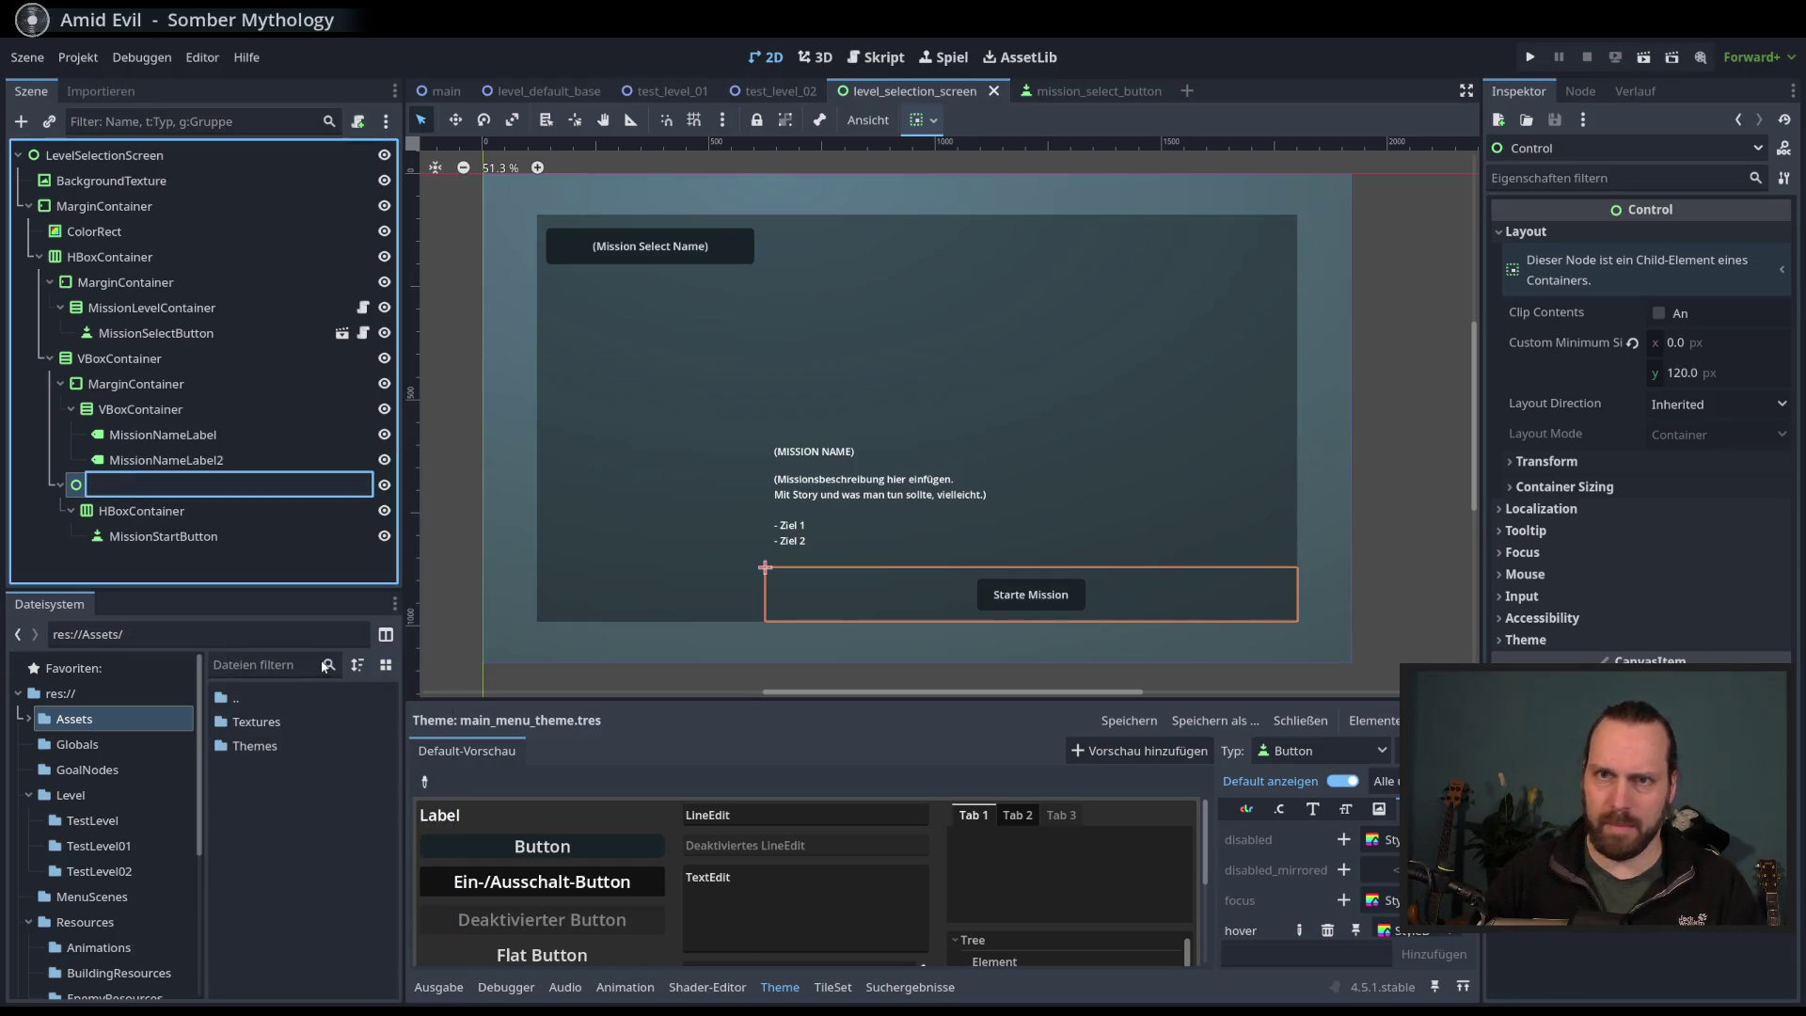
type("S")
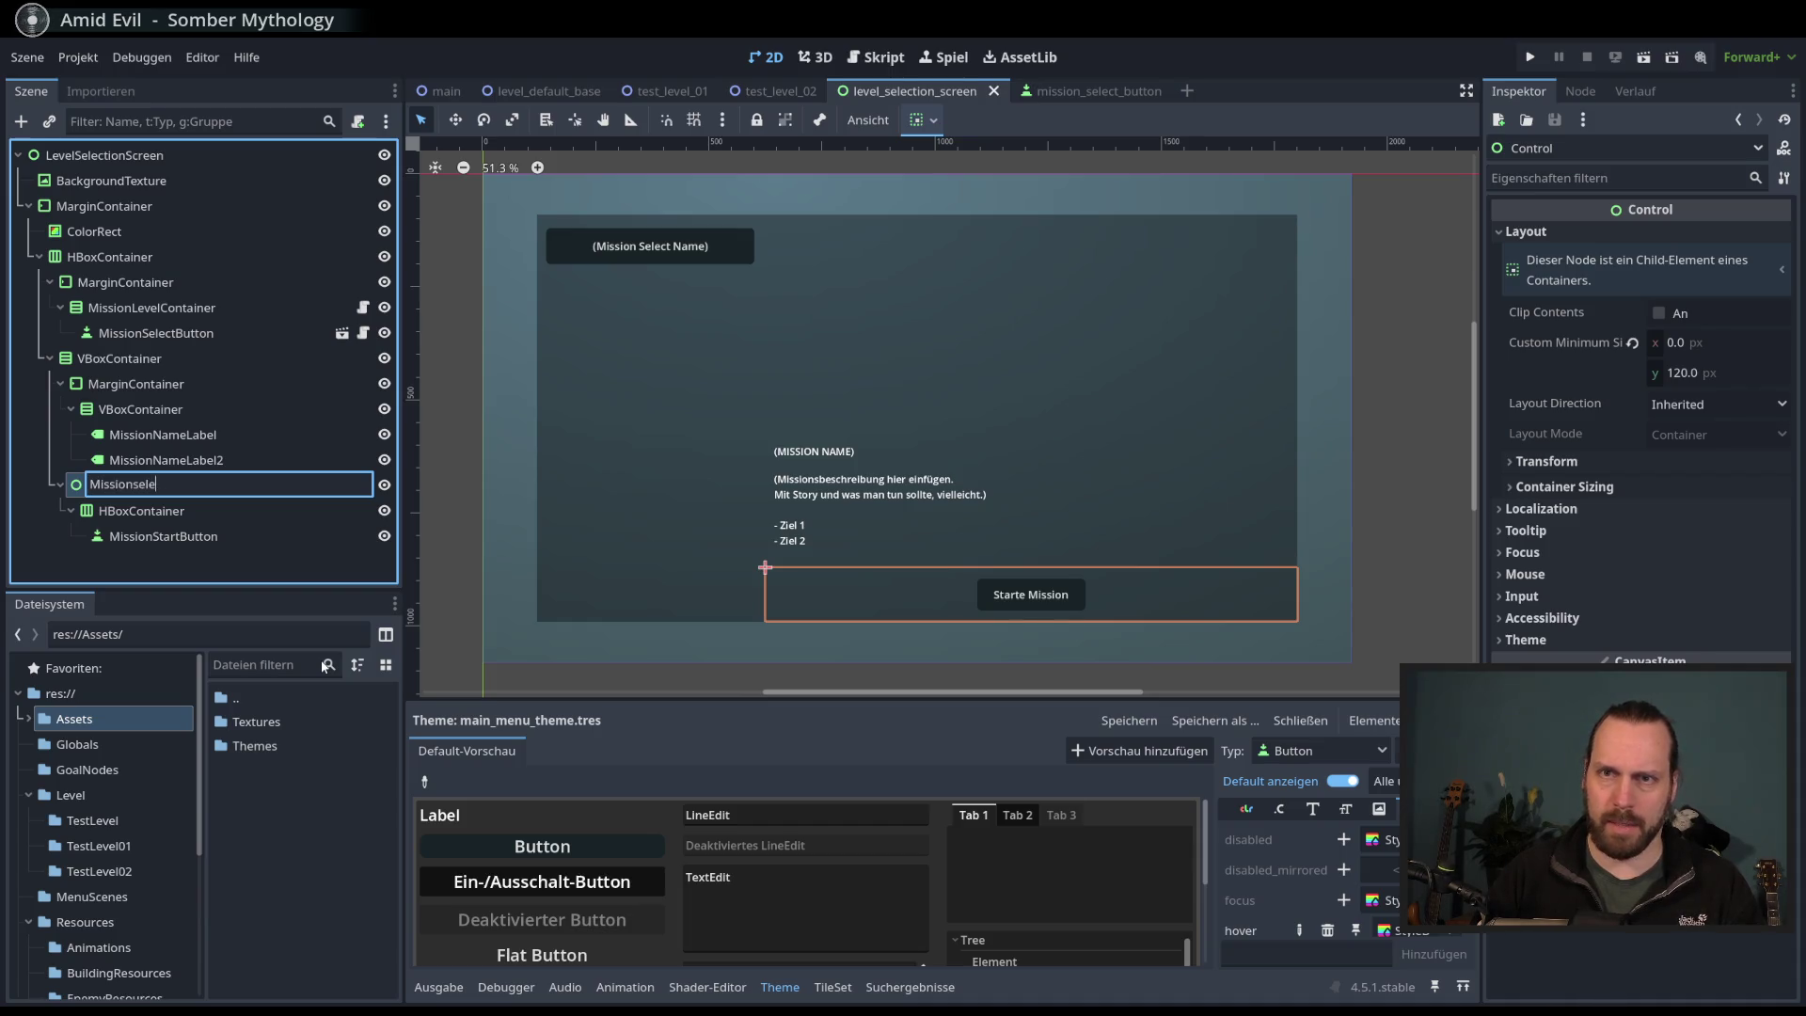
key("BackSpace")
type("Men")
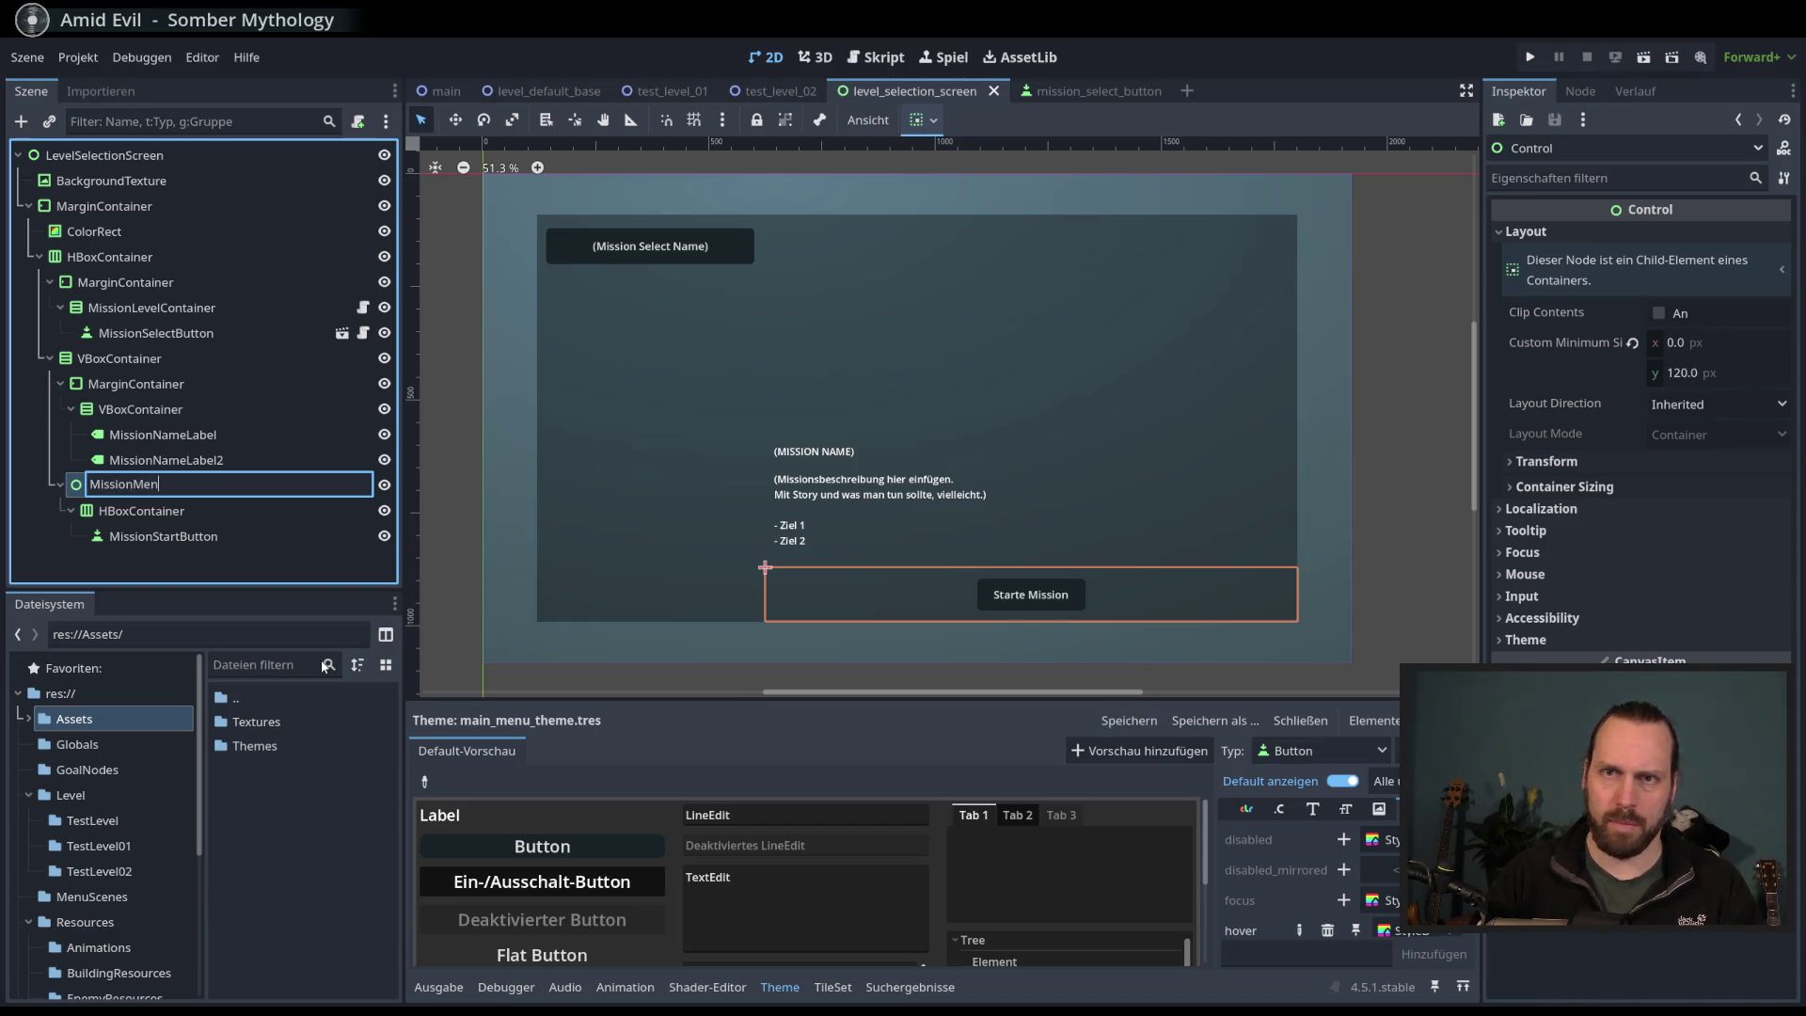
type("uSTta")
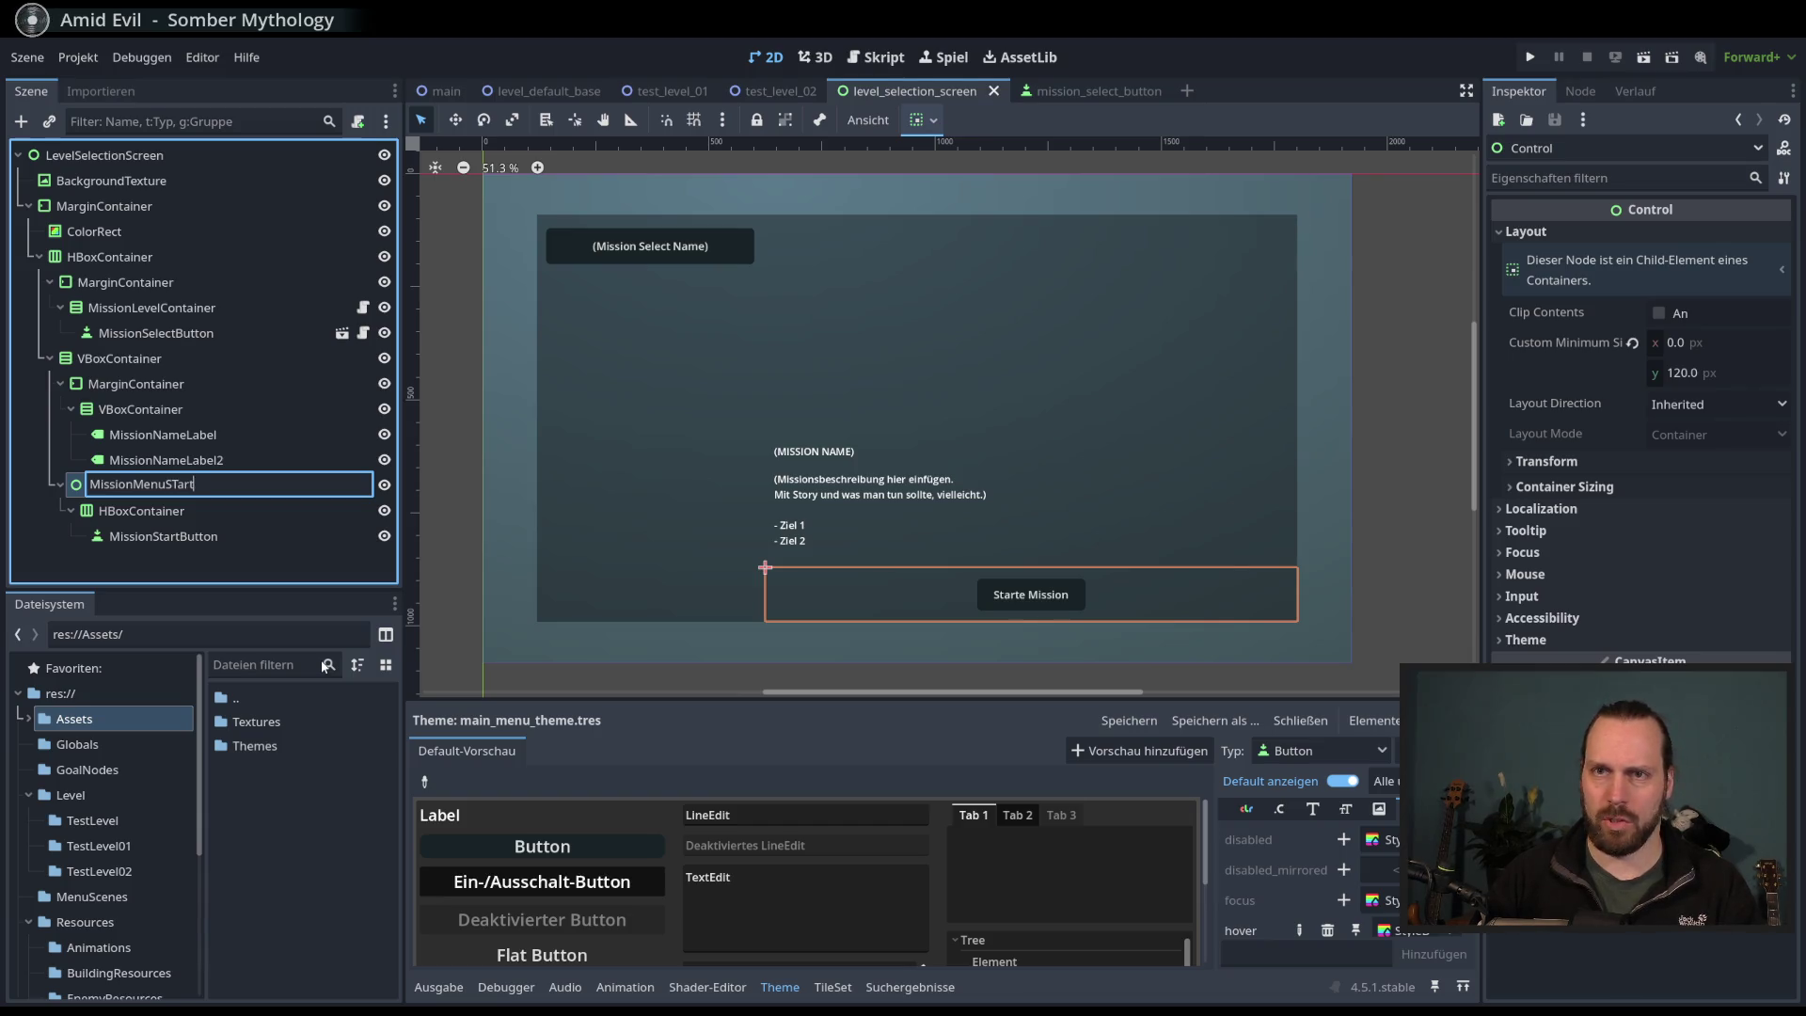
key("BackSpace")
key("BackSpace")
key("BackSpace")
type("tar")
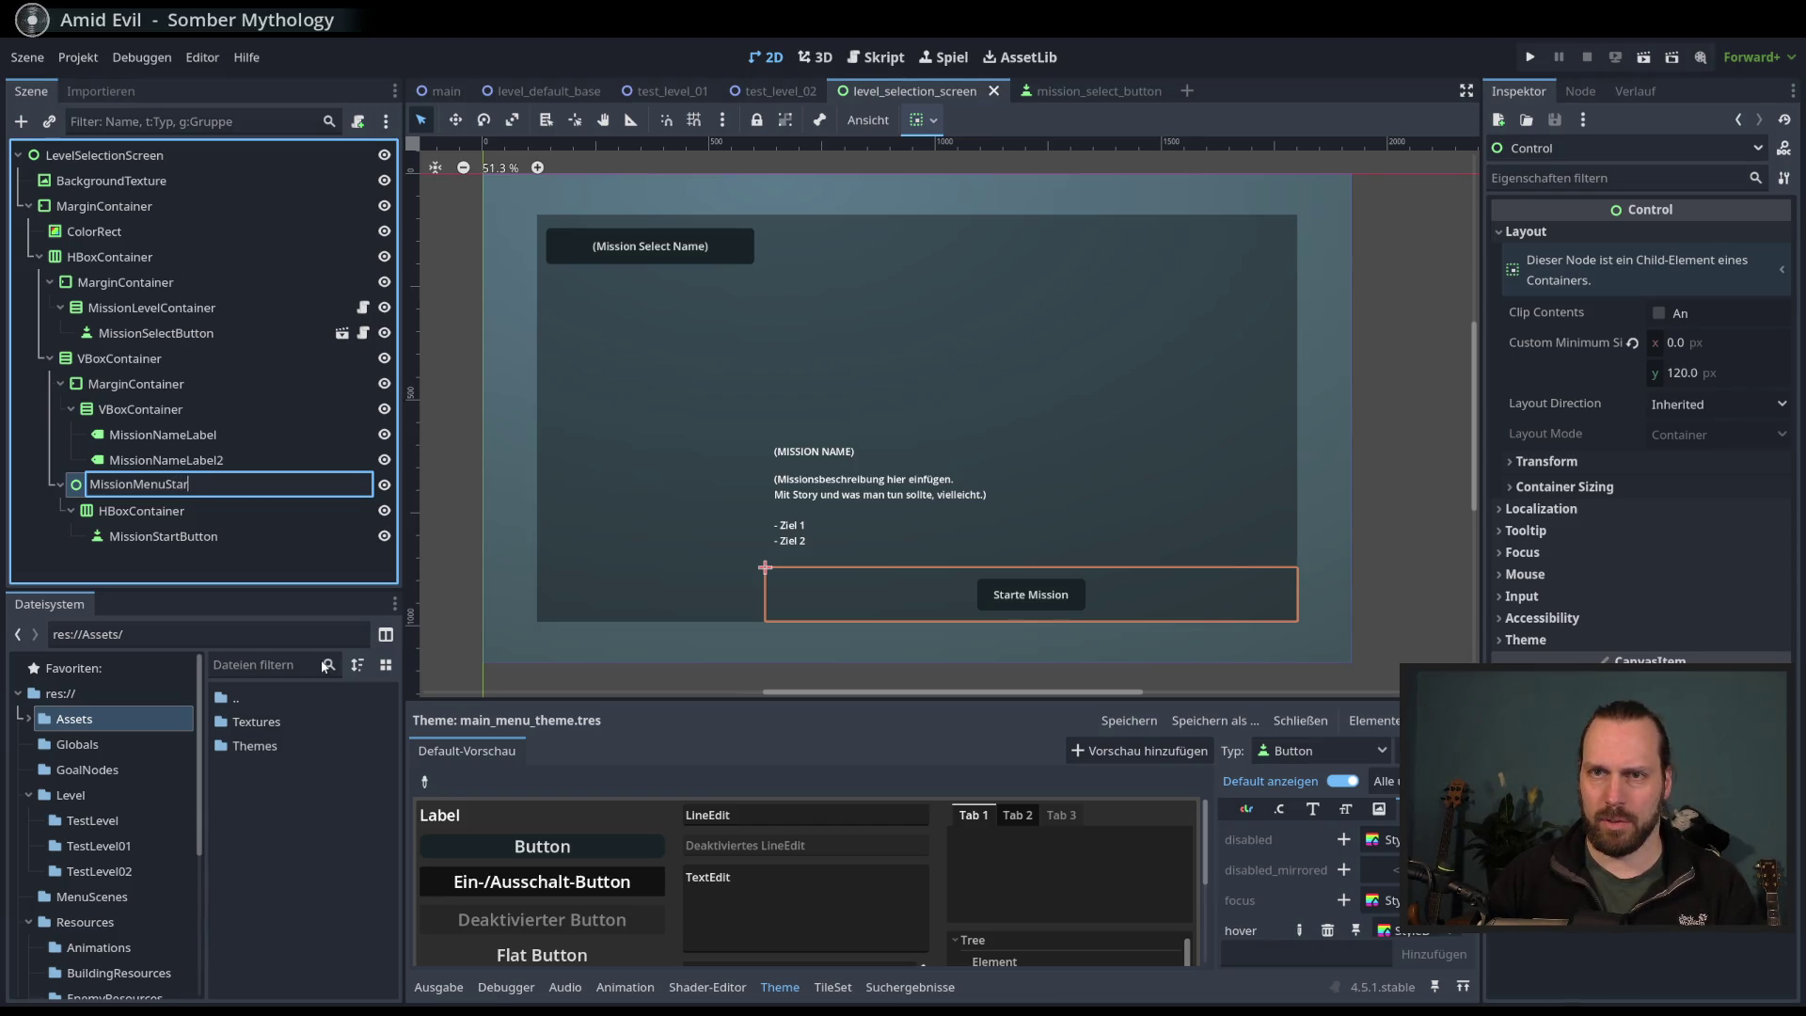
type("tArea")
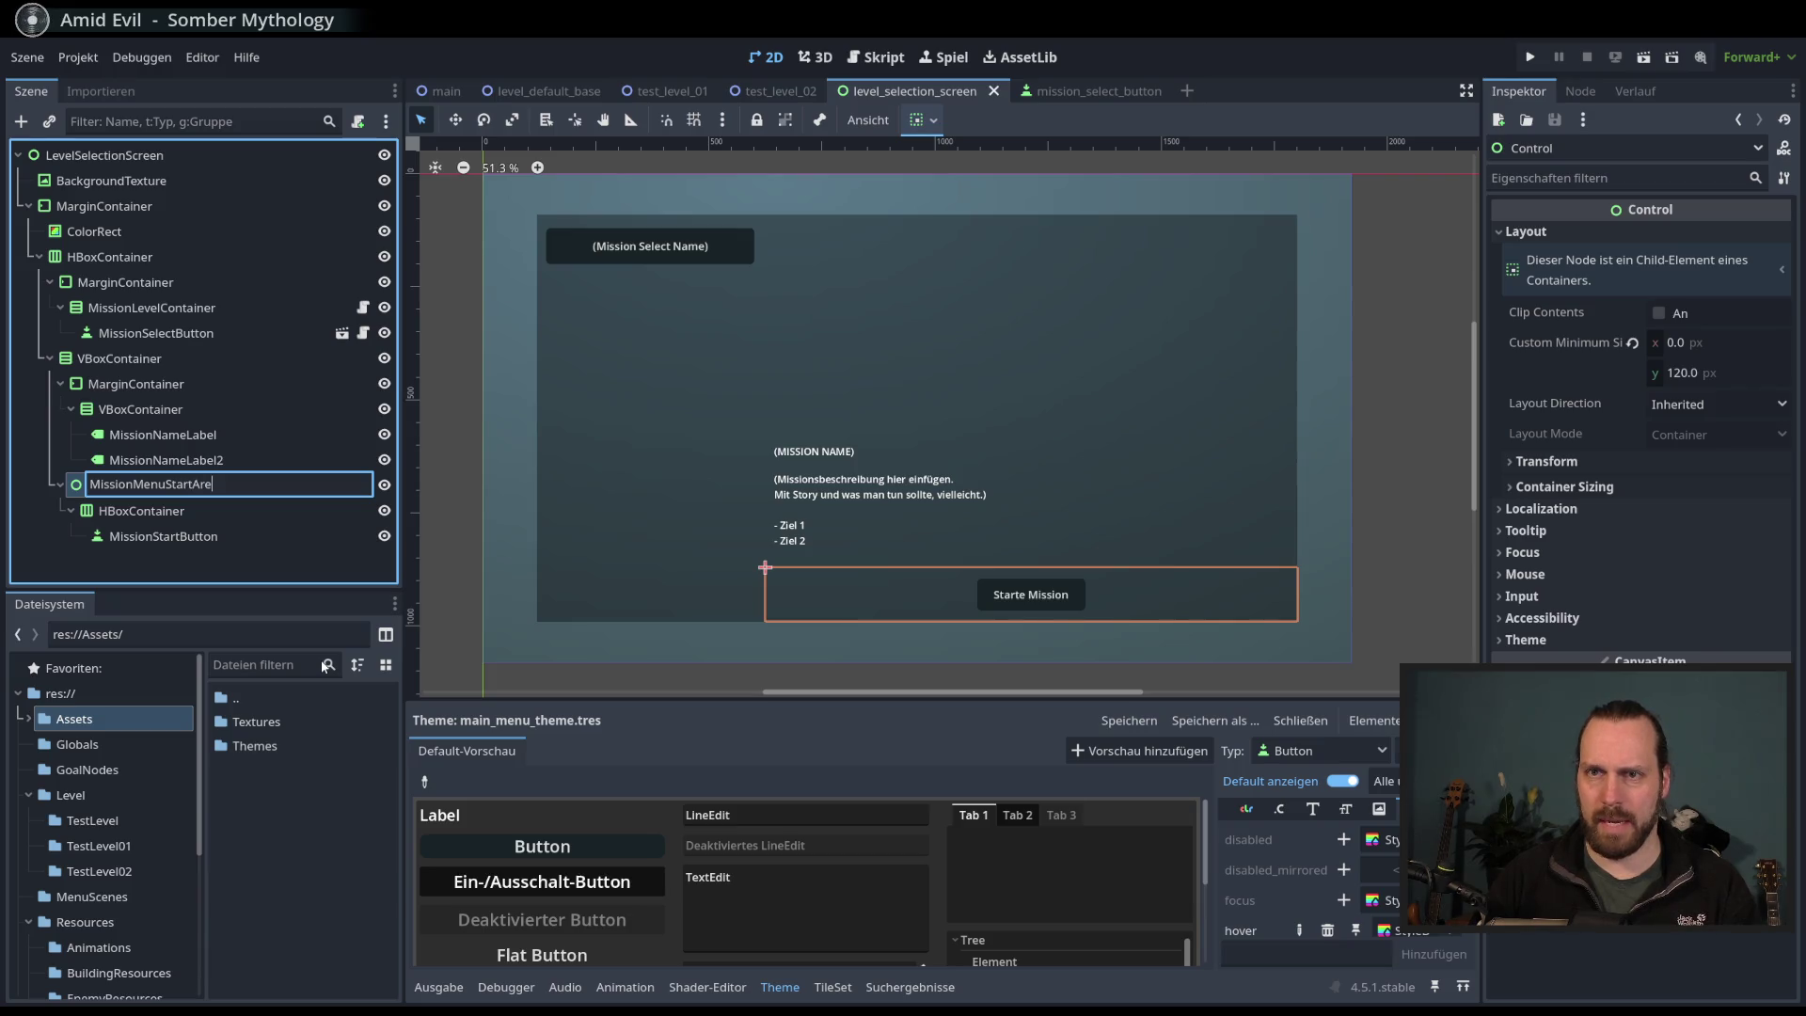
key("BackSpace")
key("BackSpace")
key("BackSpace")
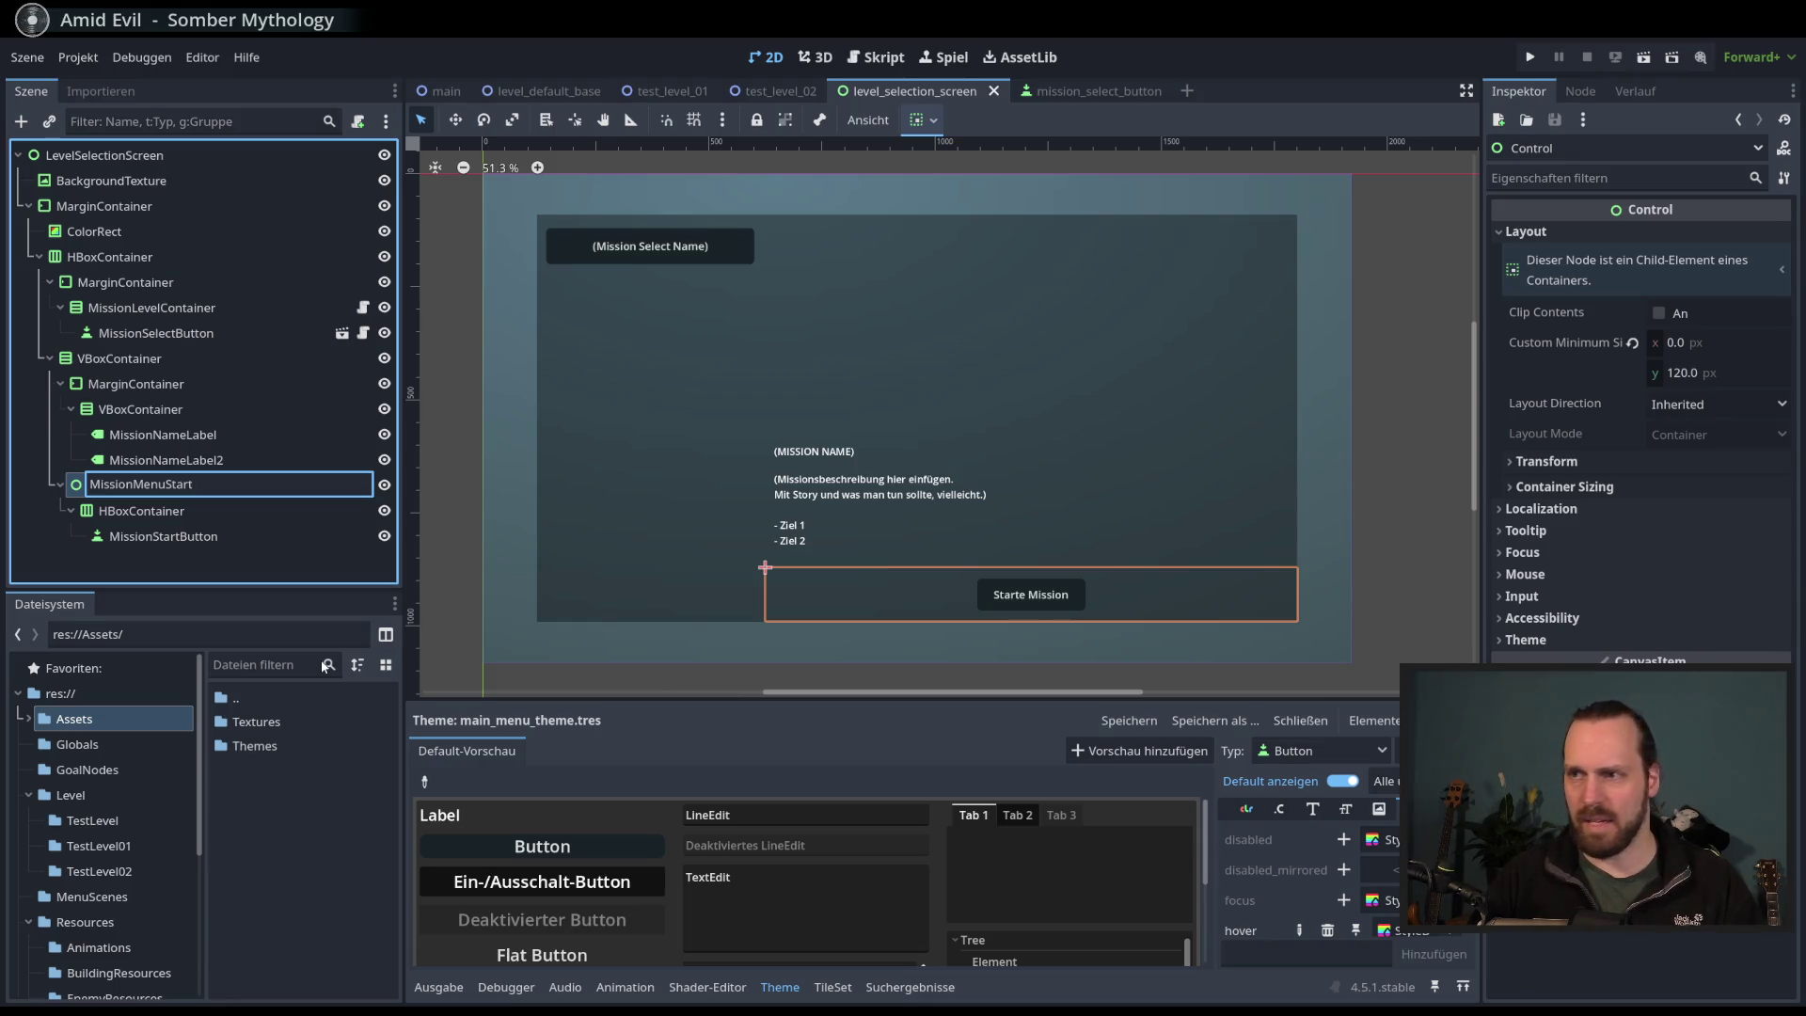
type("Options")
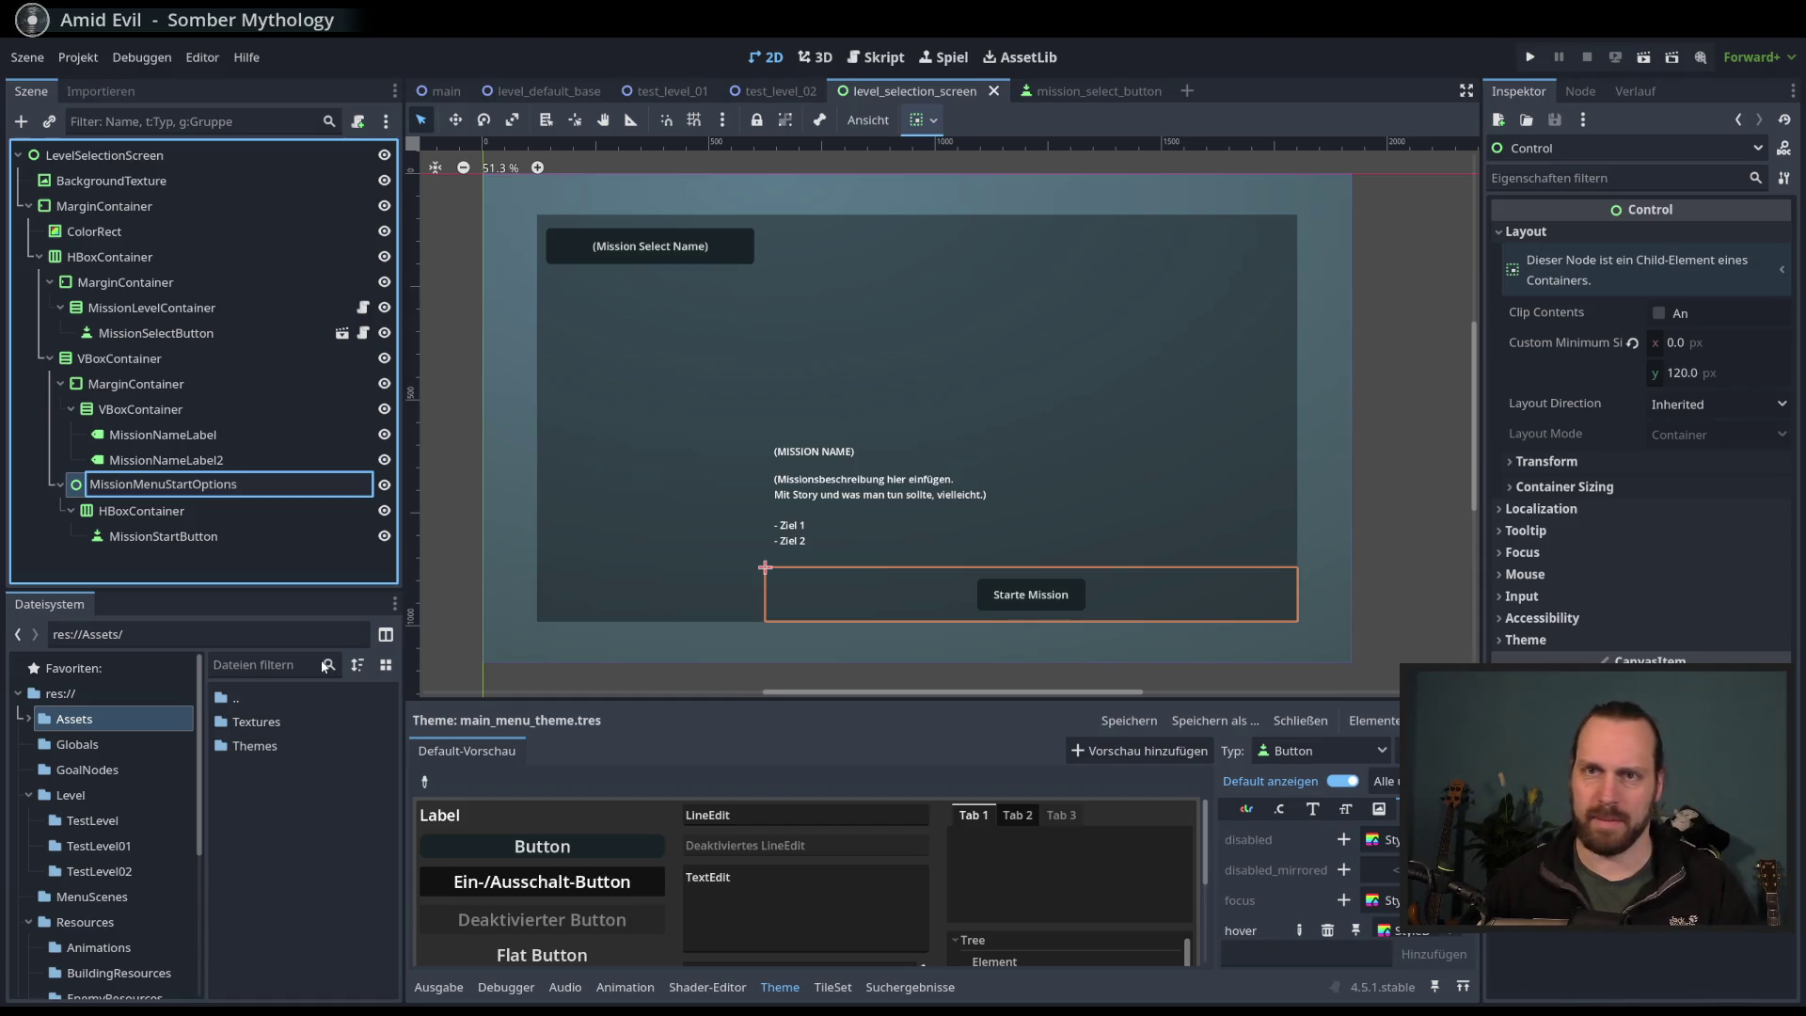
key("Return")
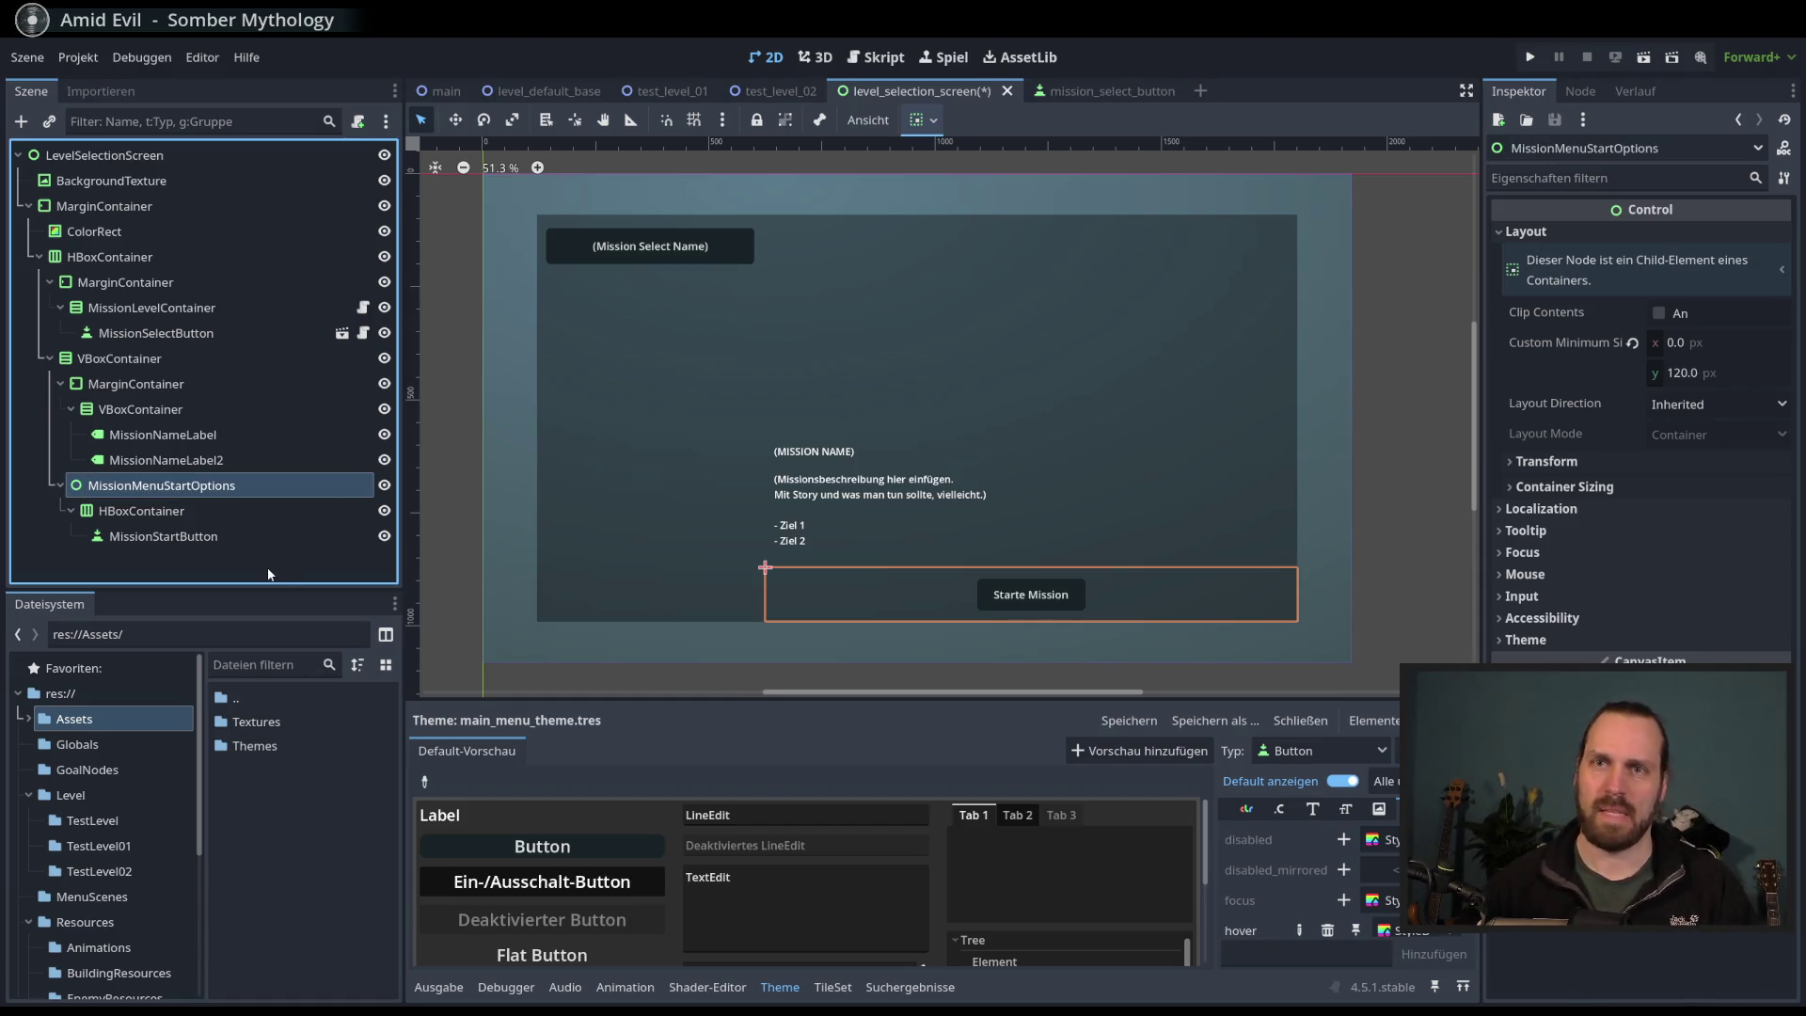
left_click(357, 121)
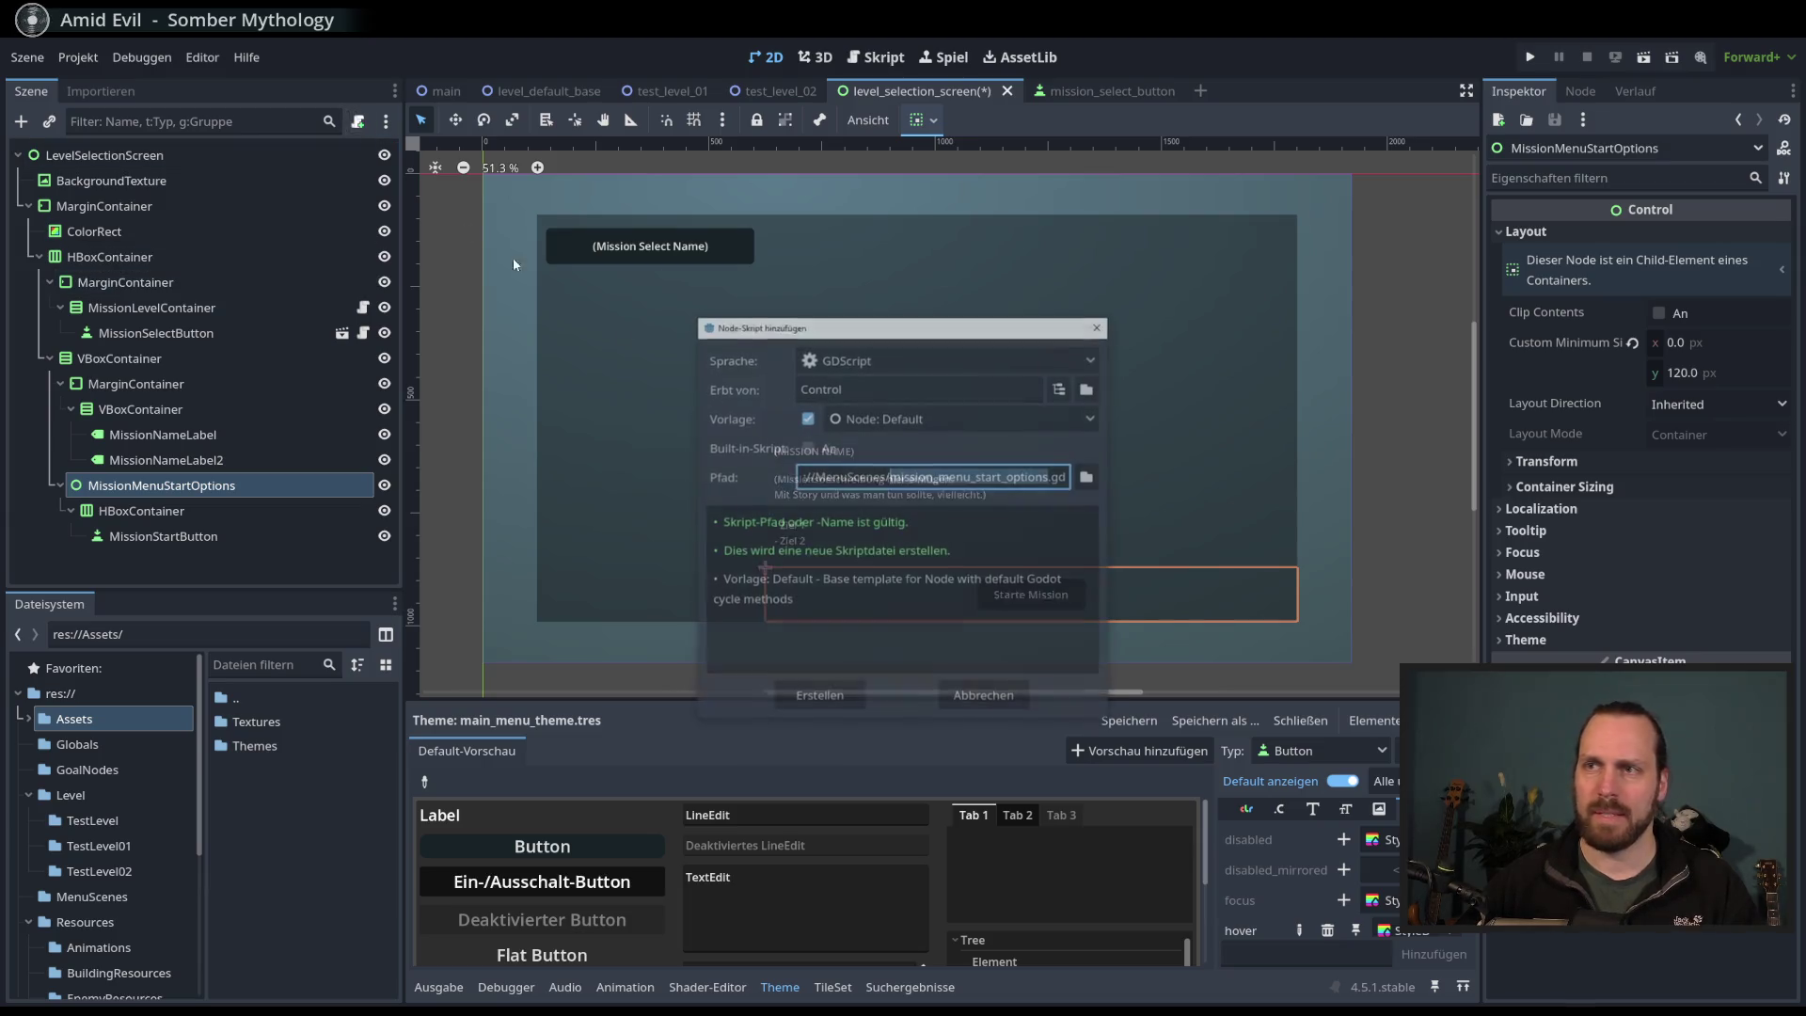
- Create mission_menu_start_options.gd with default settings and delete its empty _process function
left_click(815, 698)
left_click(162, 537)
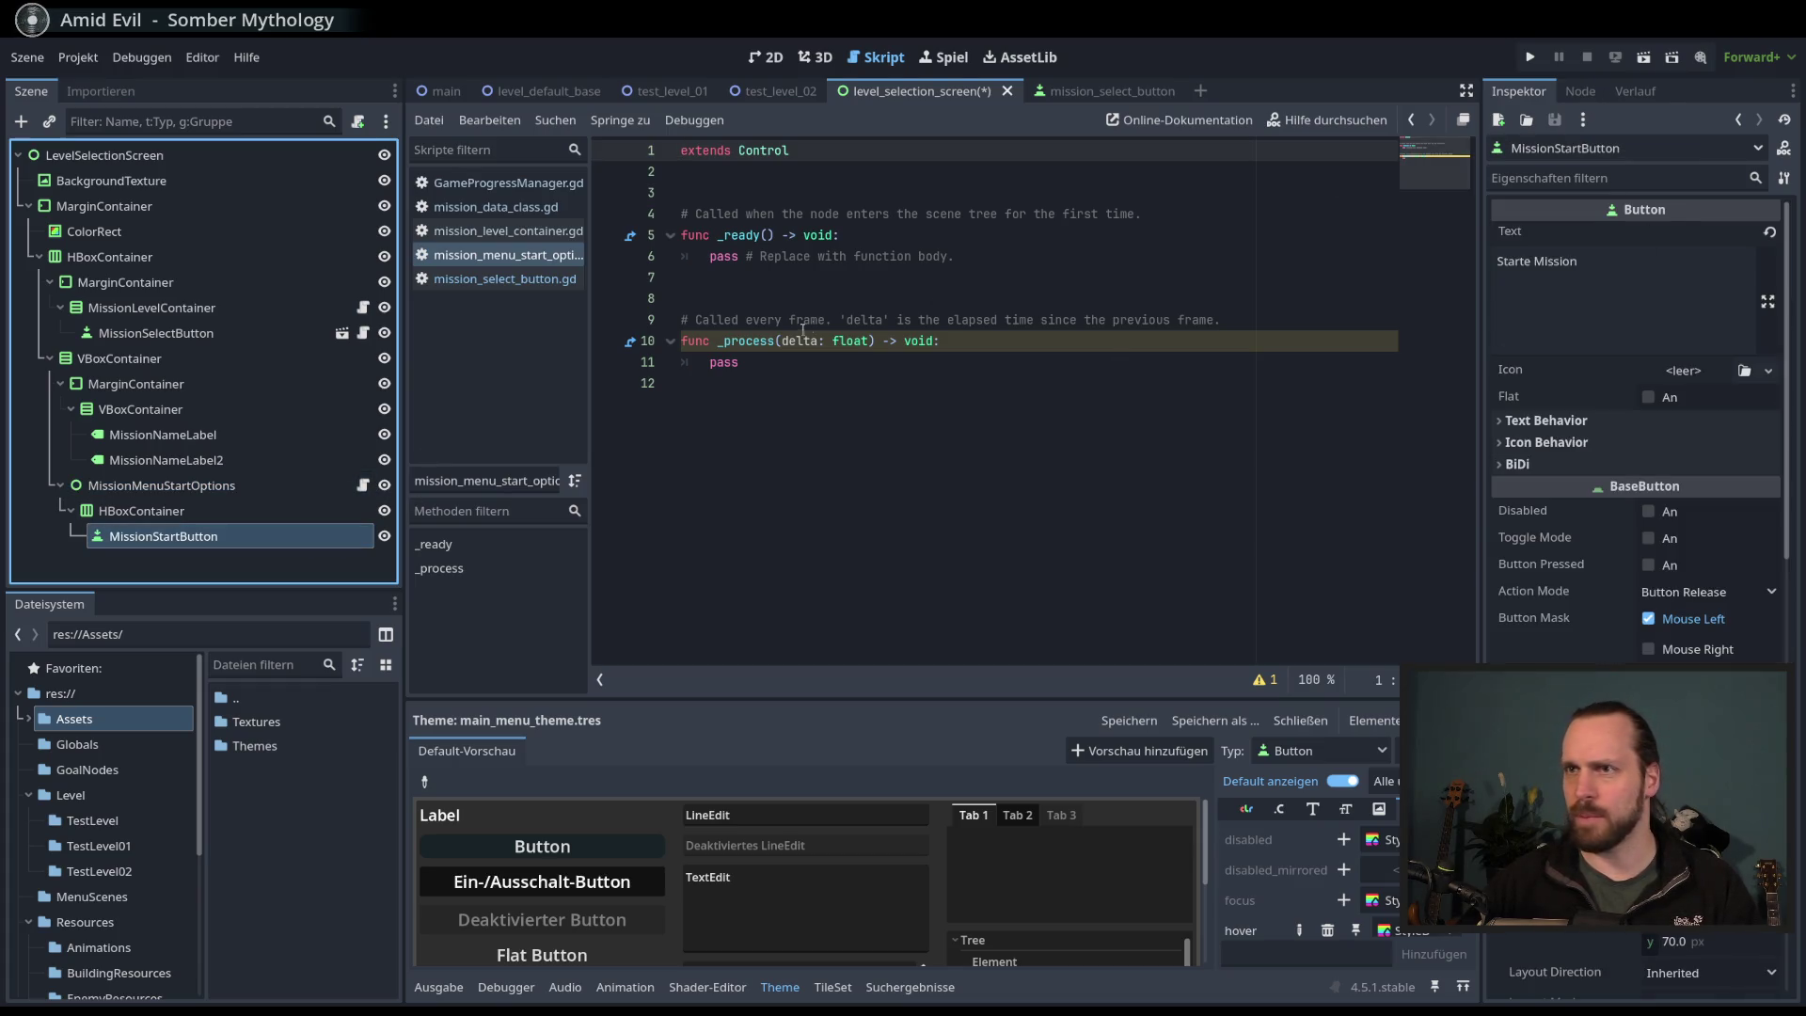
left_click_drag(681, 298, 829, 442)
key("BackSpace")
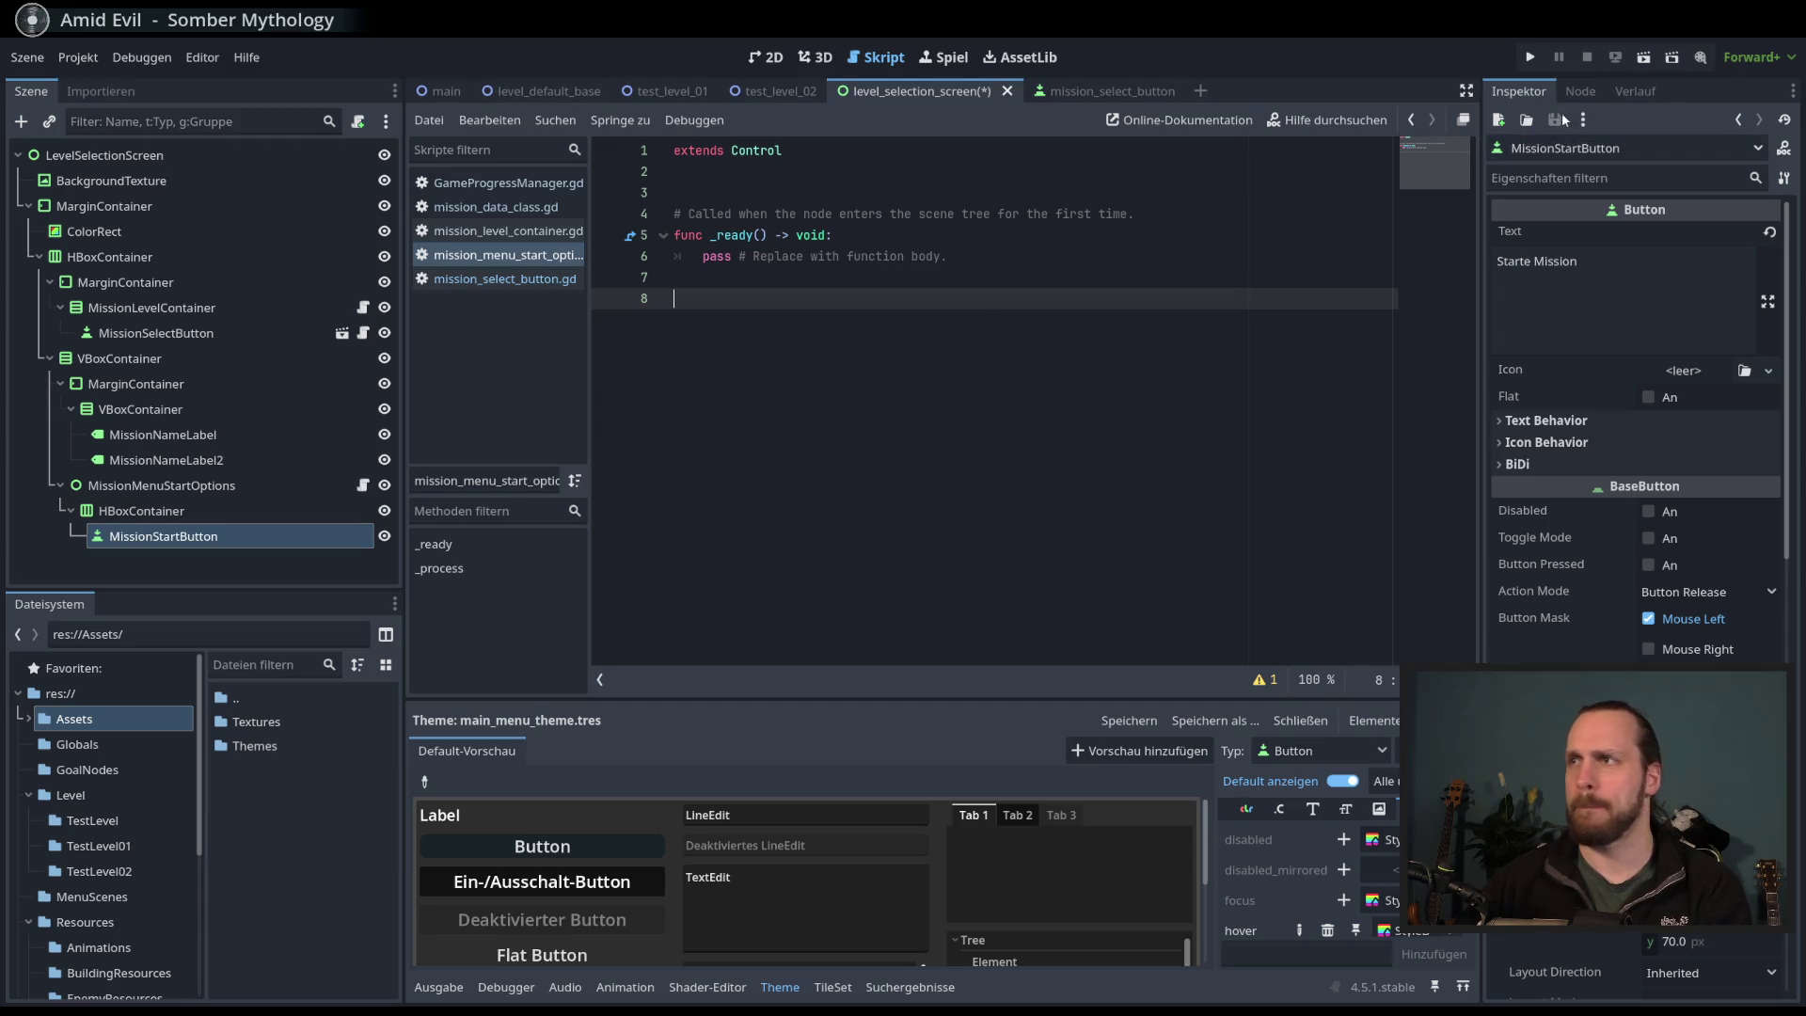
- Reselect MissionMenuStartOptions in the 2D view and go back to its script
left_click_drag(263, 485, 263, 523)
left_click(264, 527)
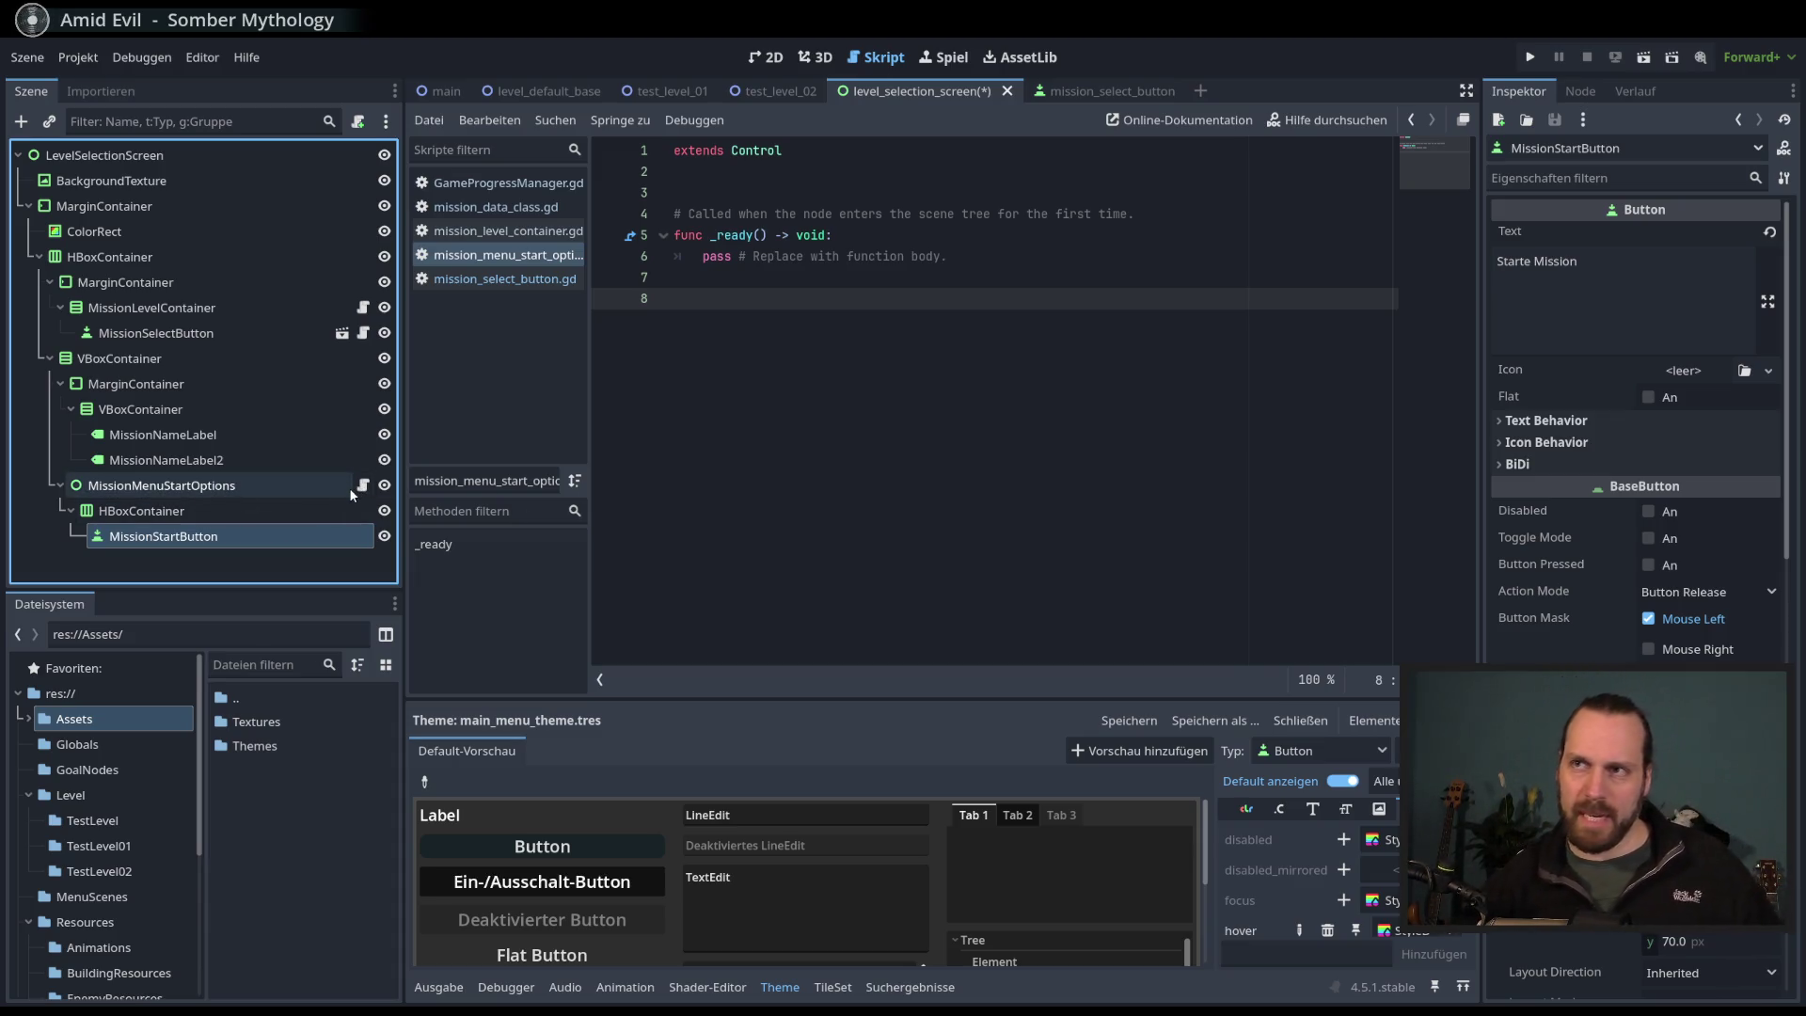
left_click(767, 57)
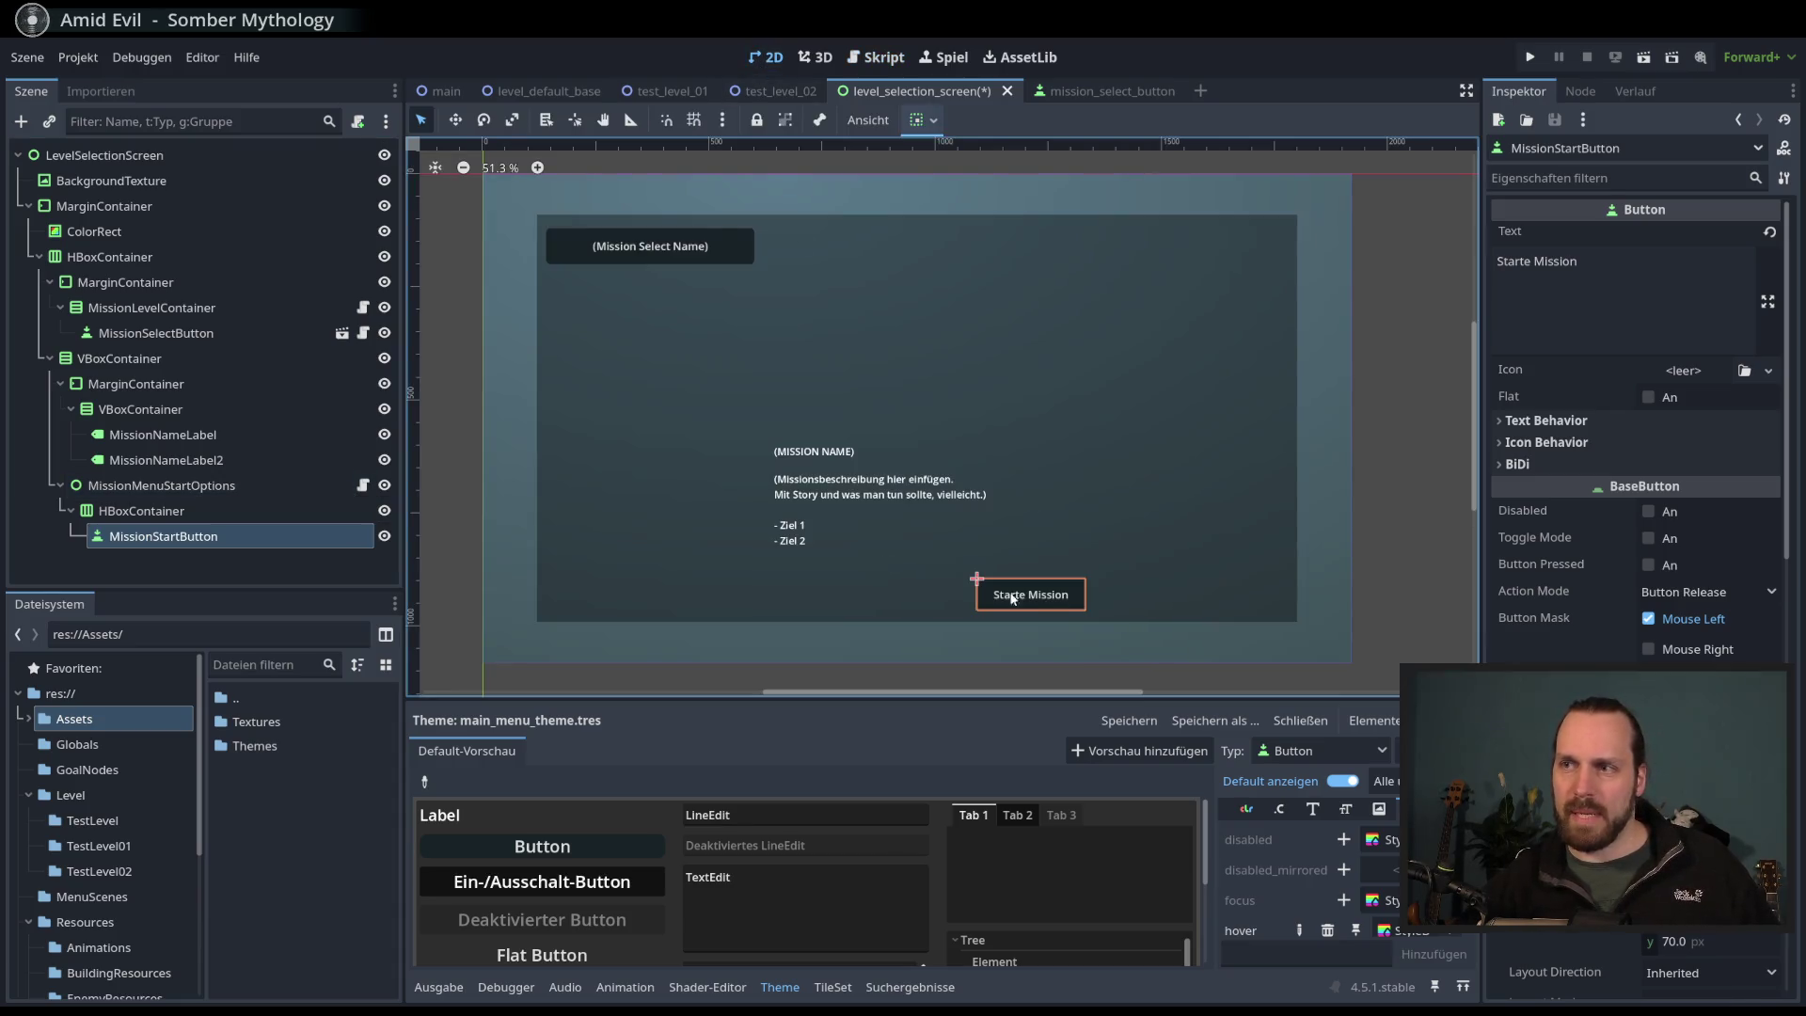
left_click(217, 486)
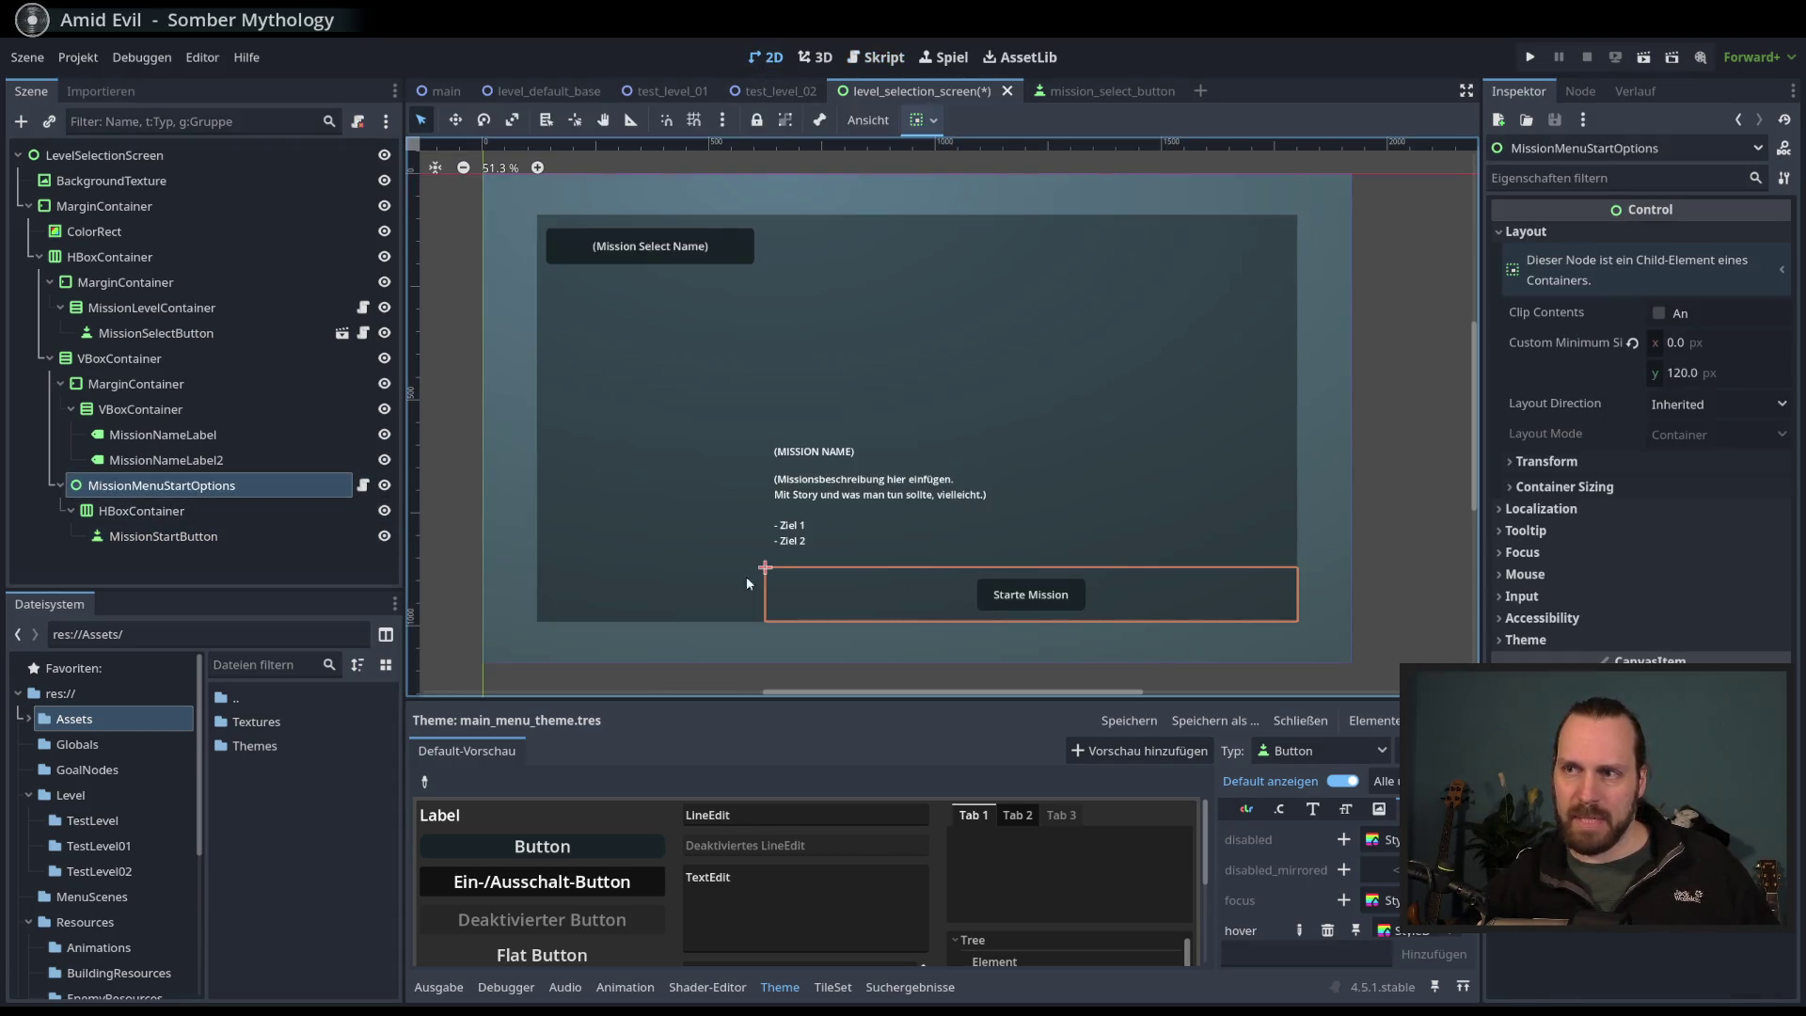
left_click(363, 486)
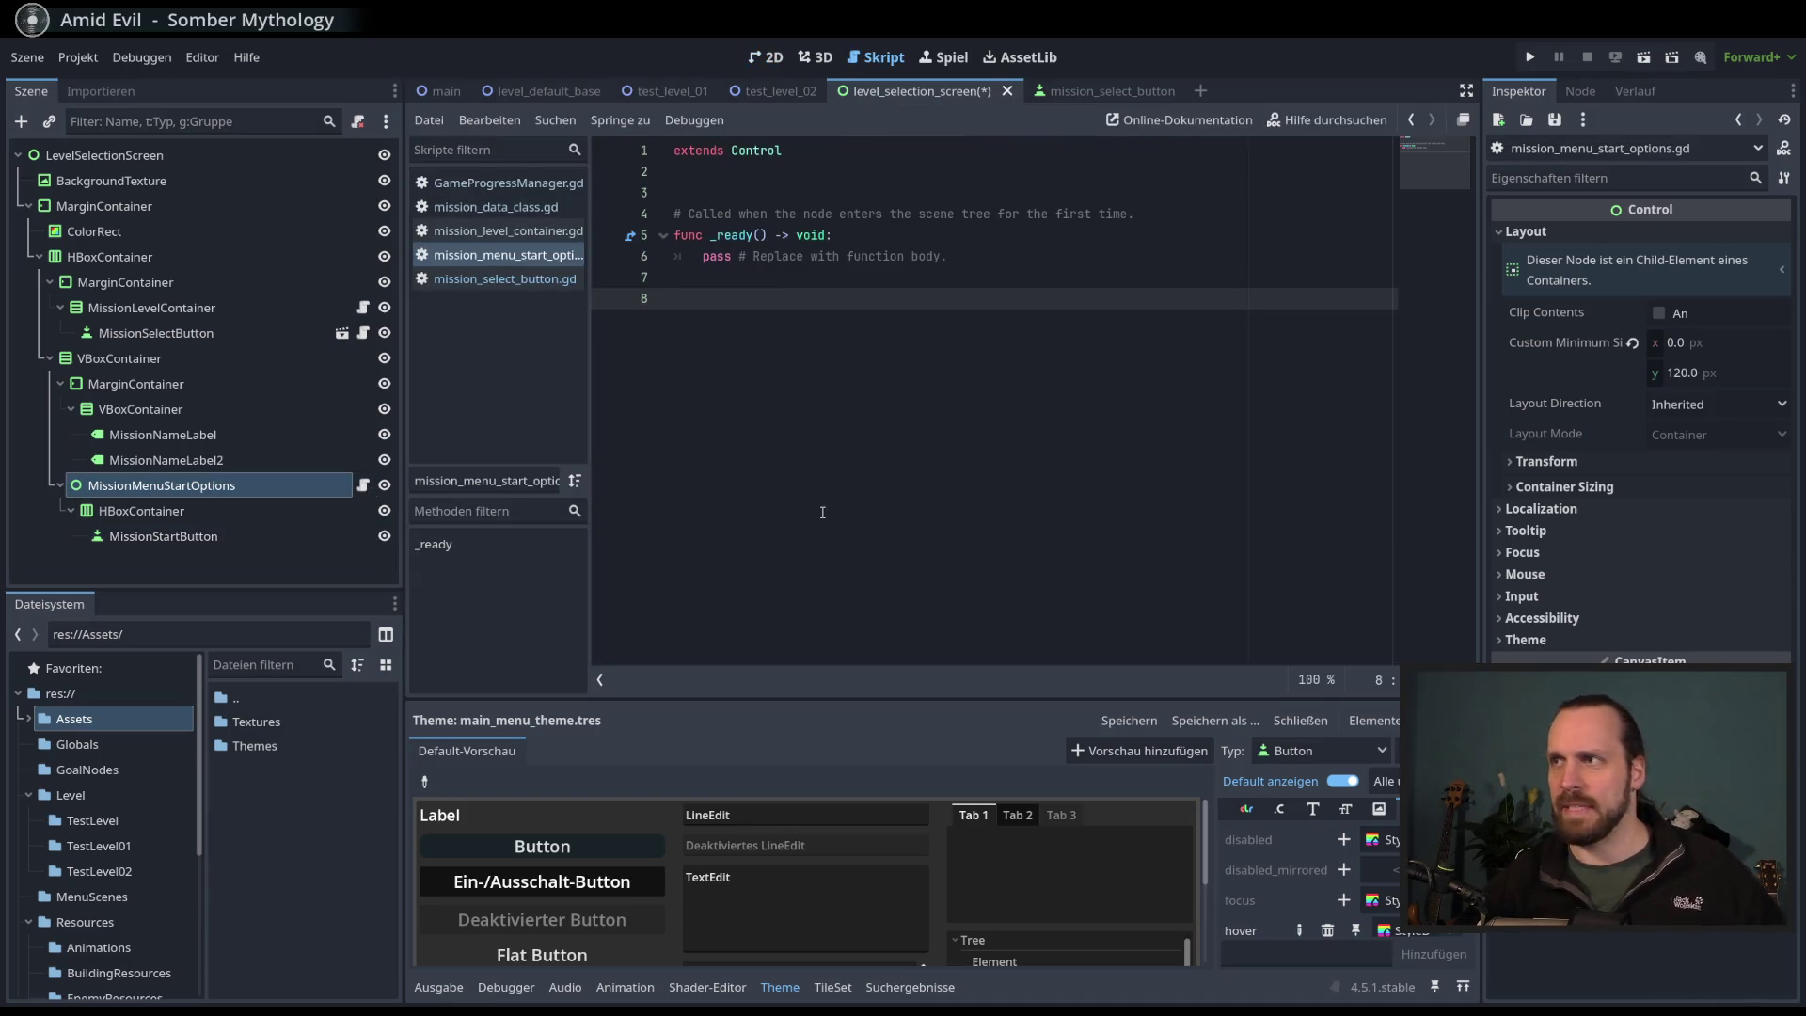
- Connect MissionStartButton's pressed() signal to MissionMenuStartOptions, creating _on_mission_start_button_pressed
left_click(1580, 91)
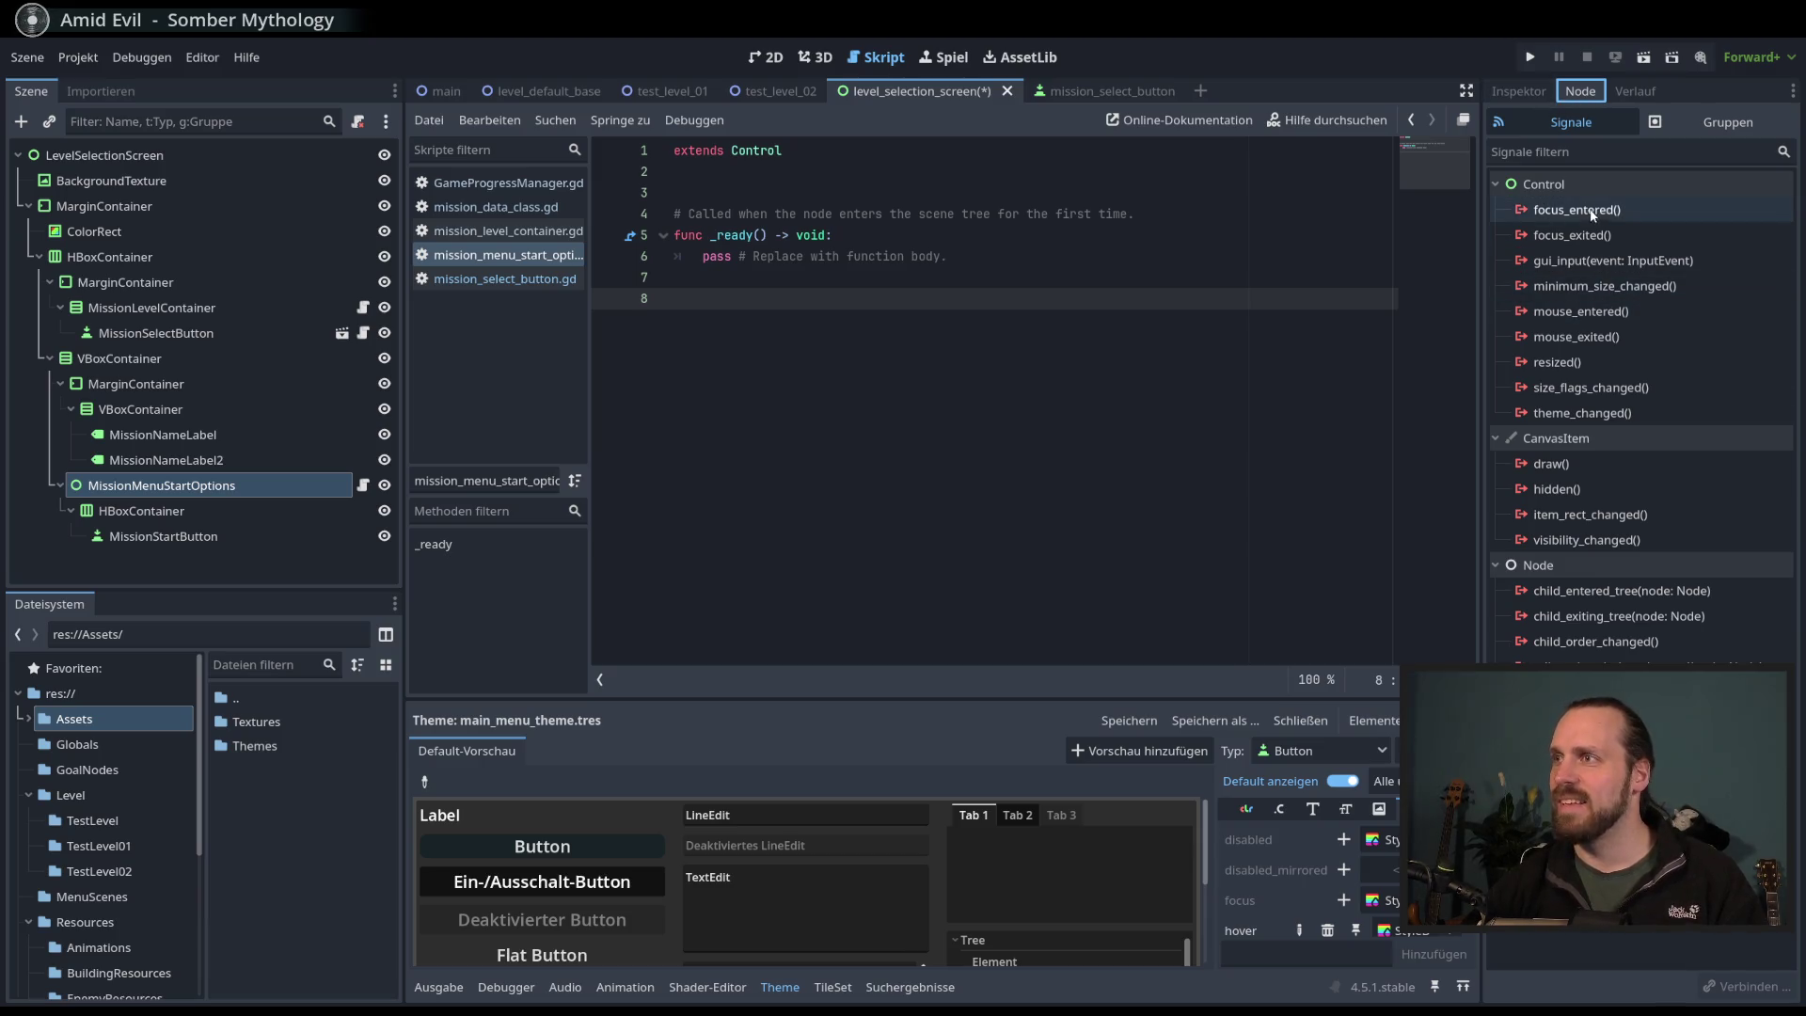
left_click(201, 529)
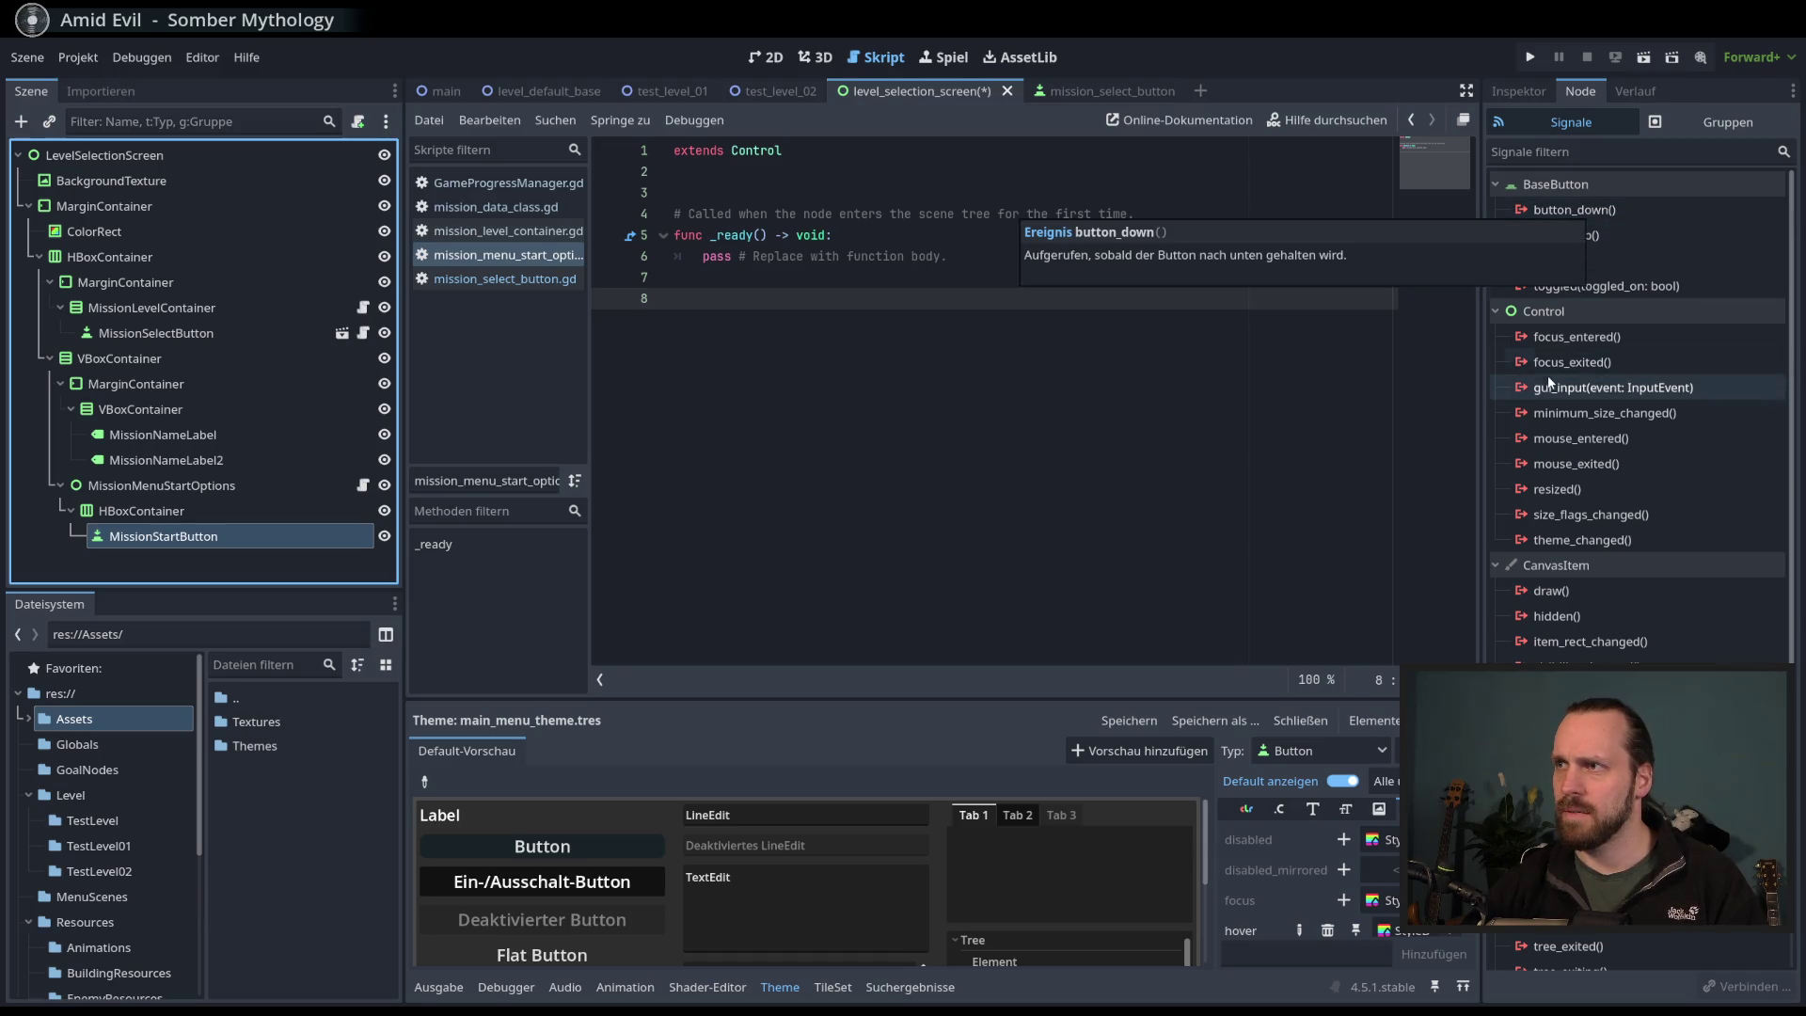
double_click(1567, 262)
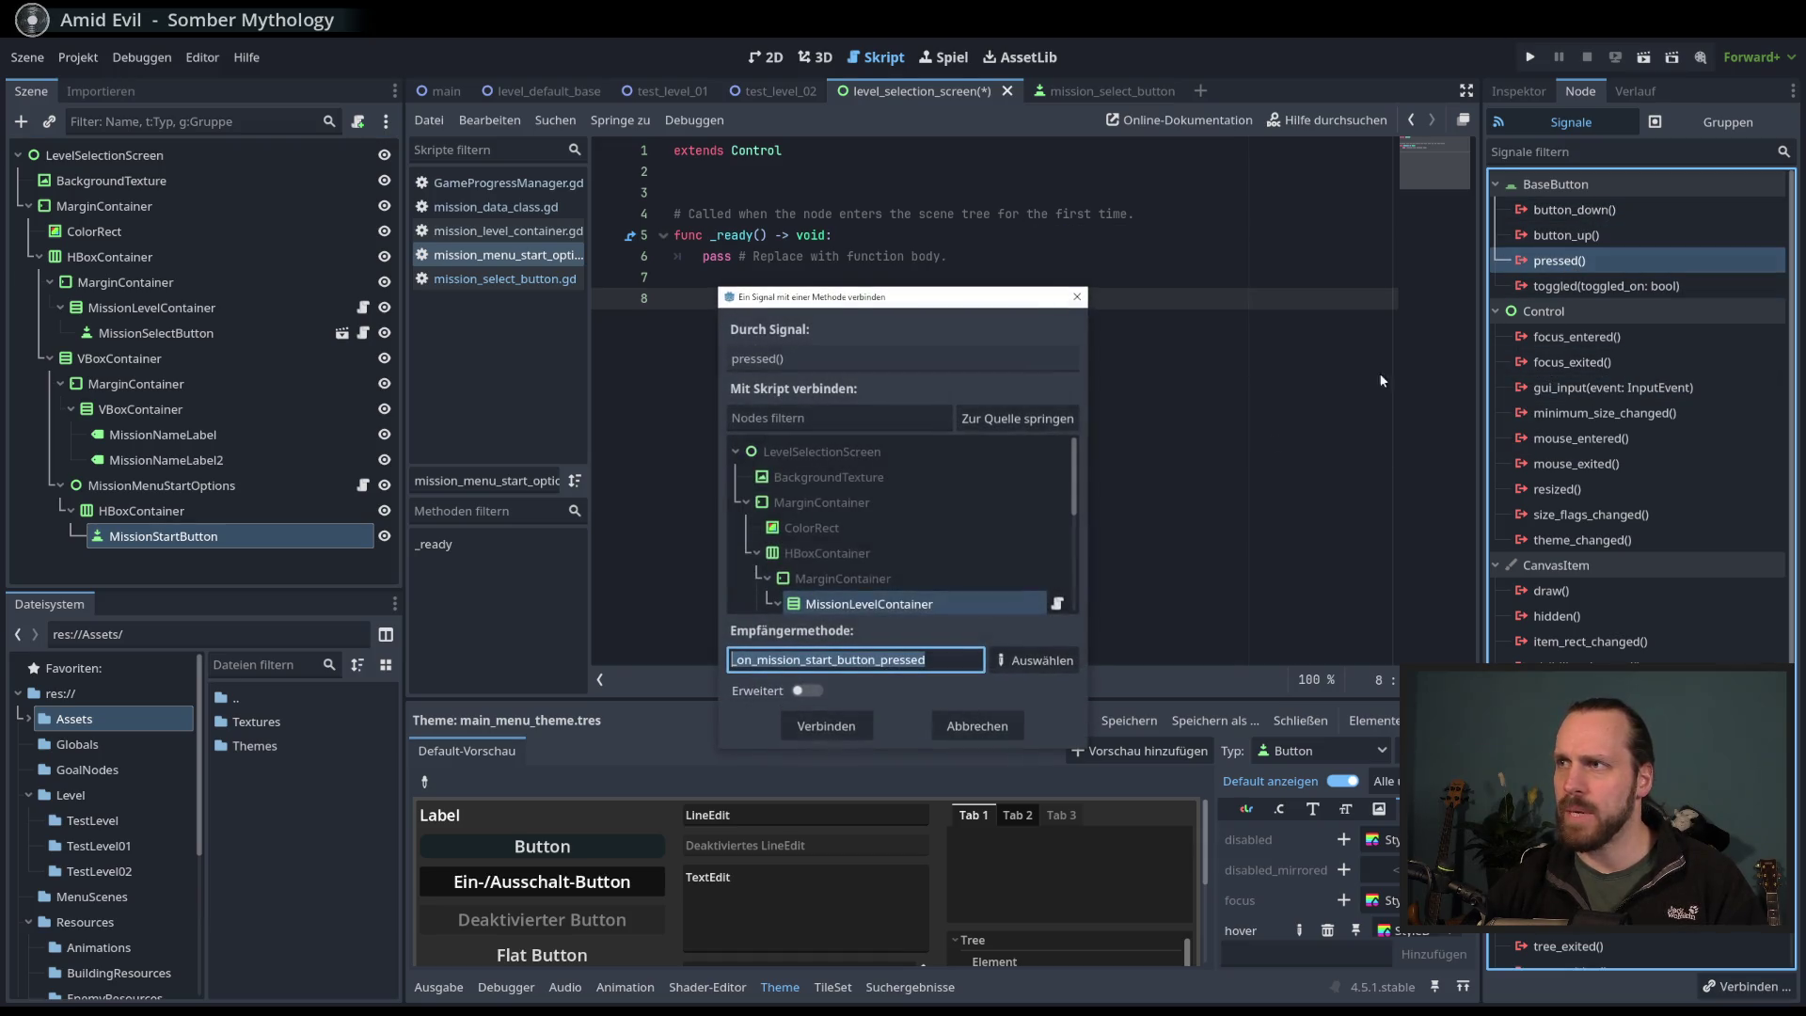
scroll(941, 562, "up", 2)
scroll(832, 595, "down", 3)
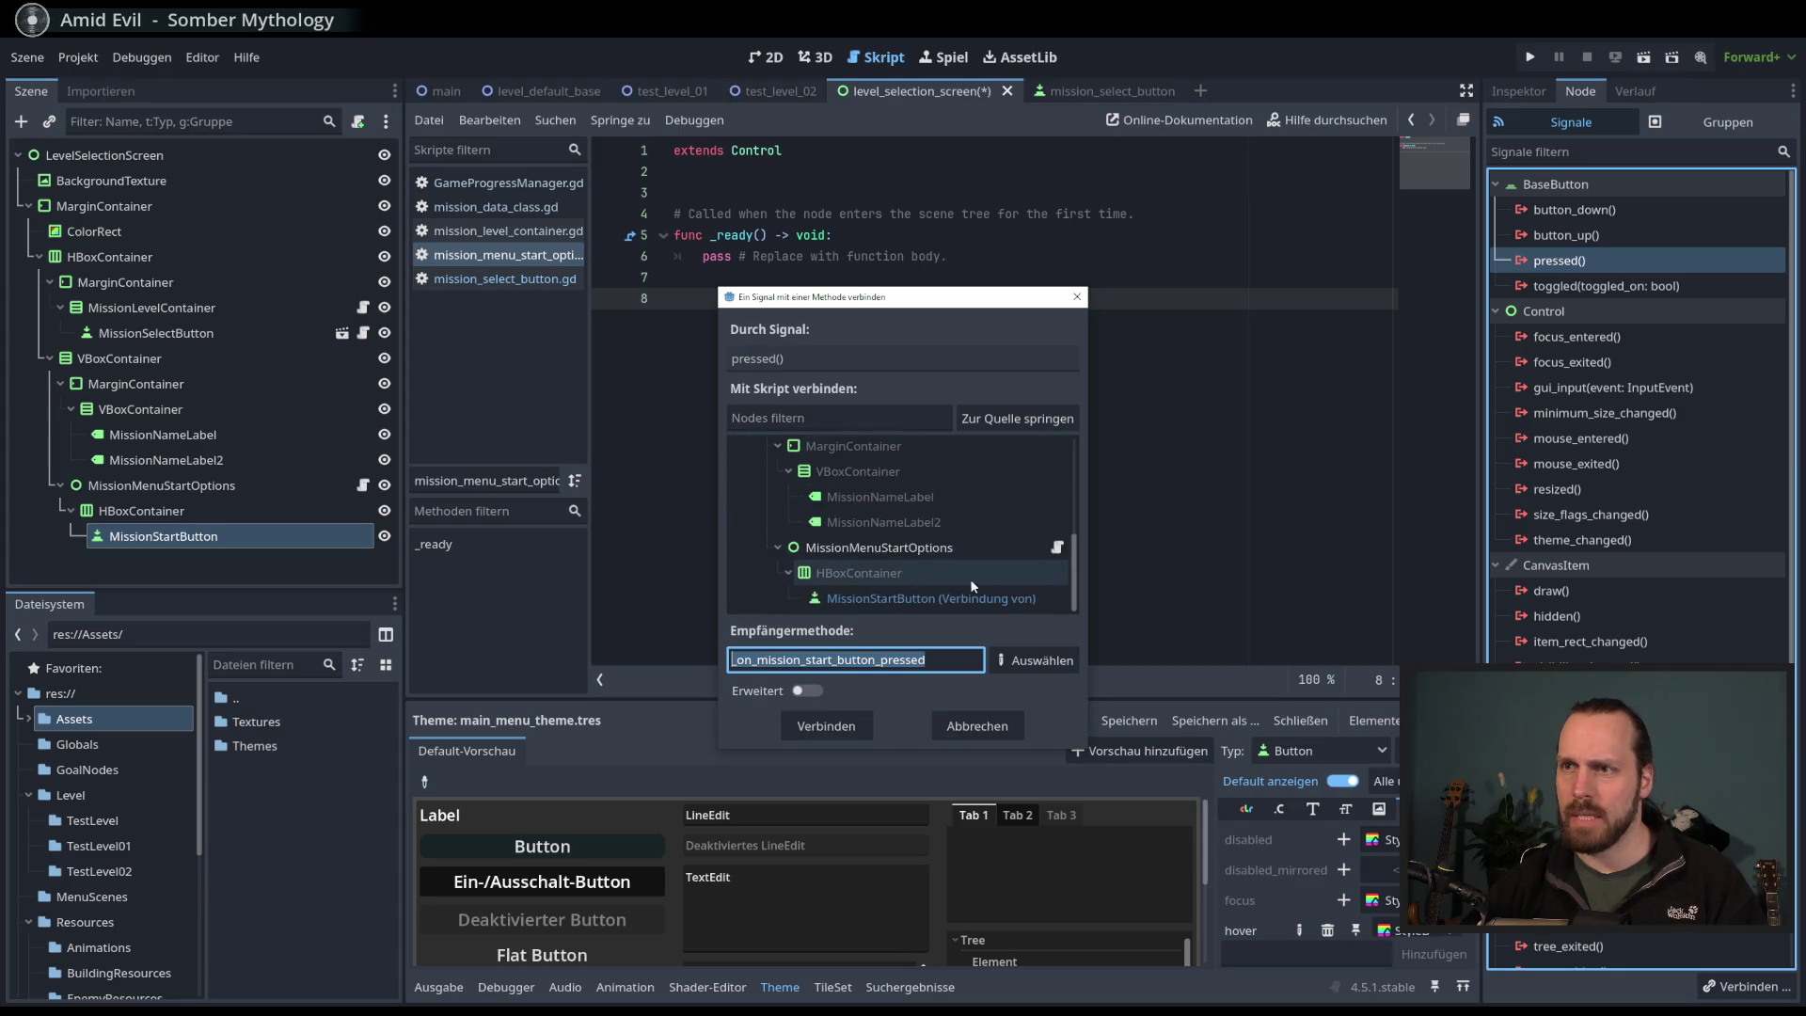
left_click(941, 548)
left_click(826, 726)
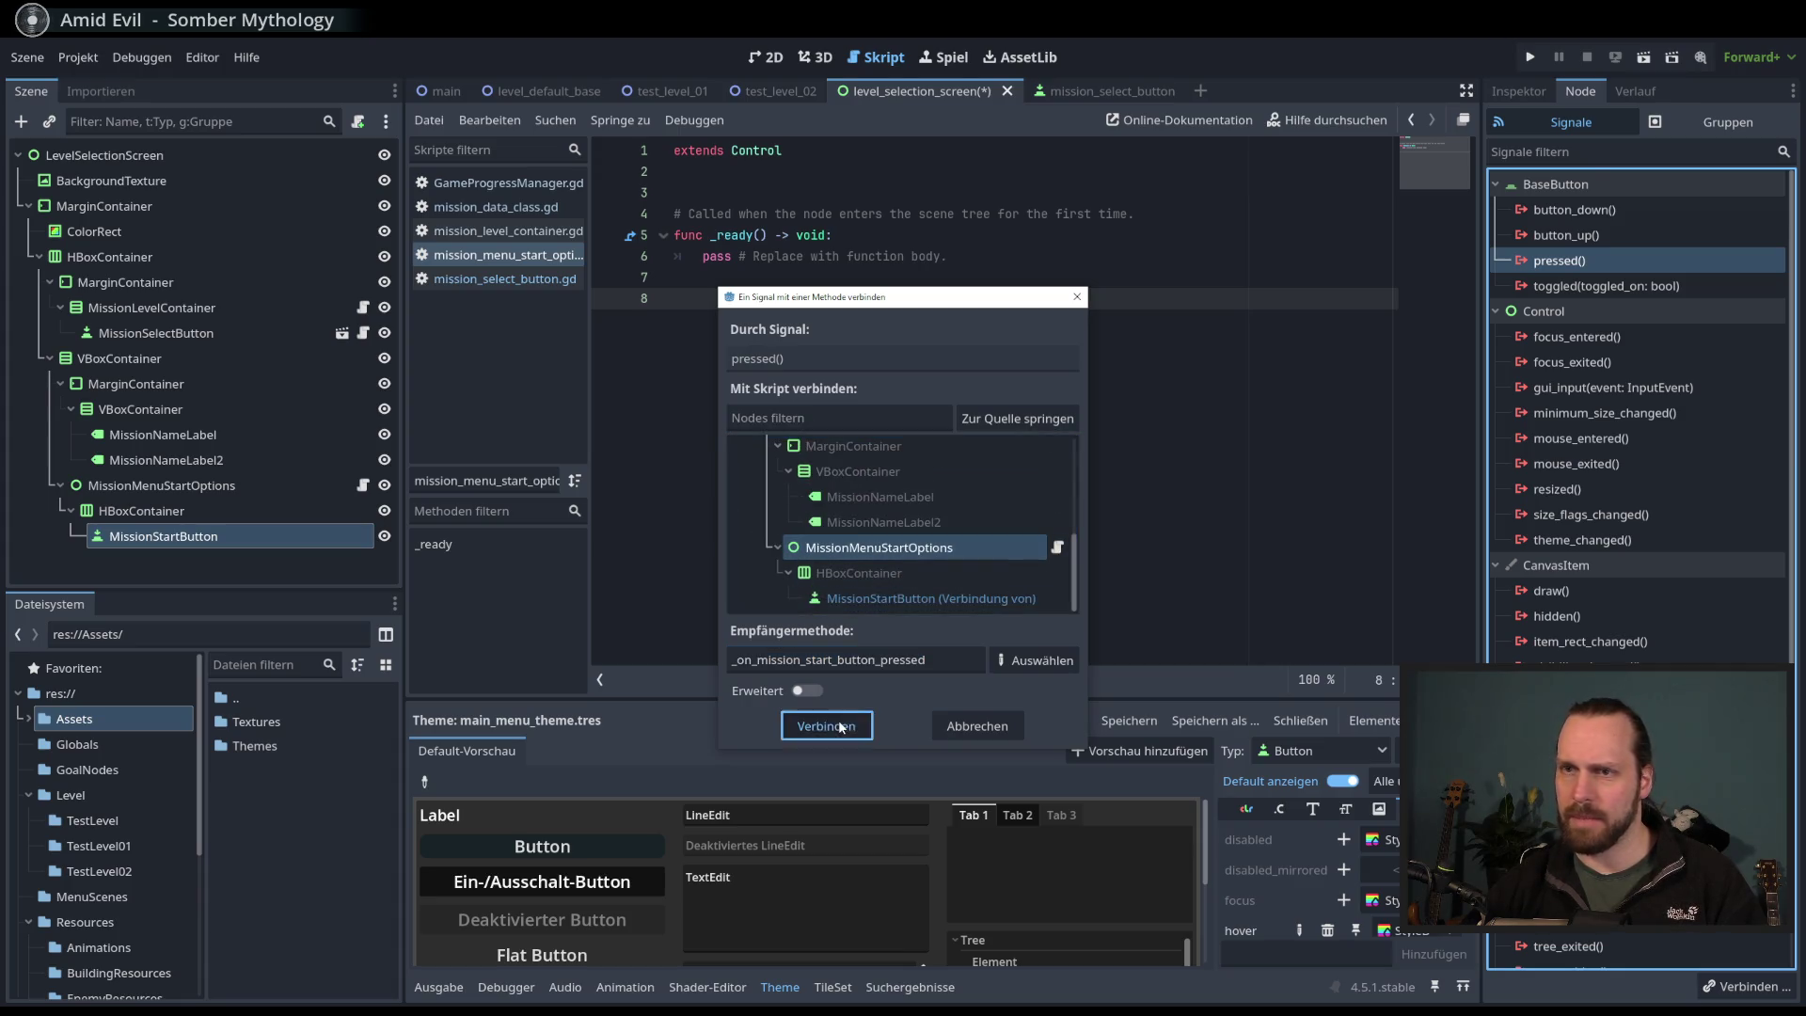
- Remove the extra blank line before the new handler and save the script
key("BackSpace")
left_click(927, 416)
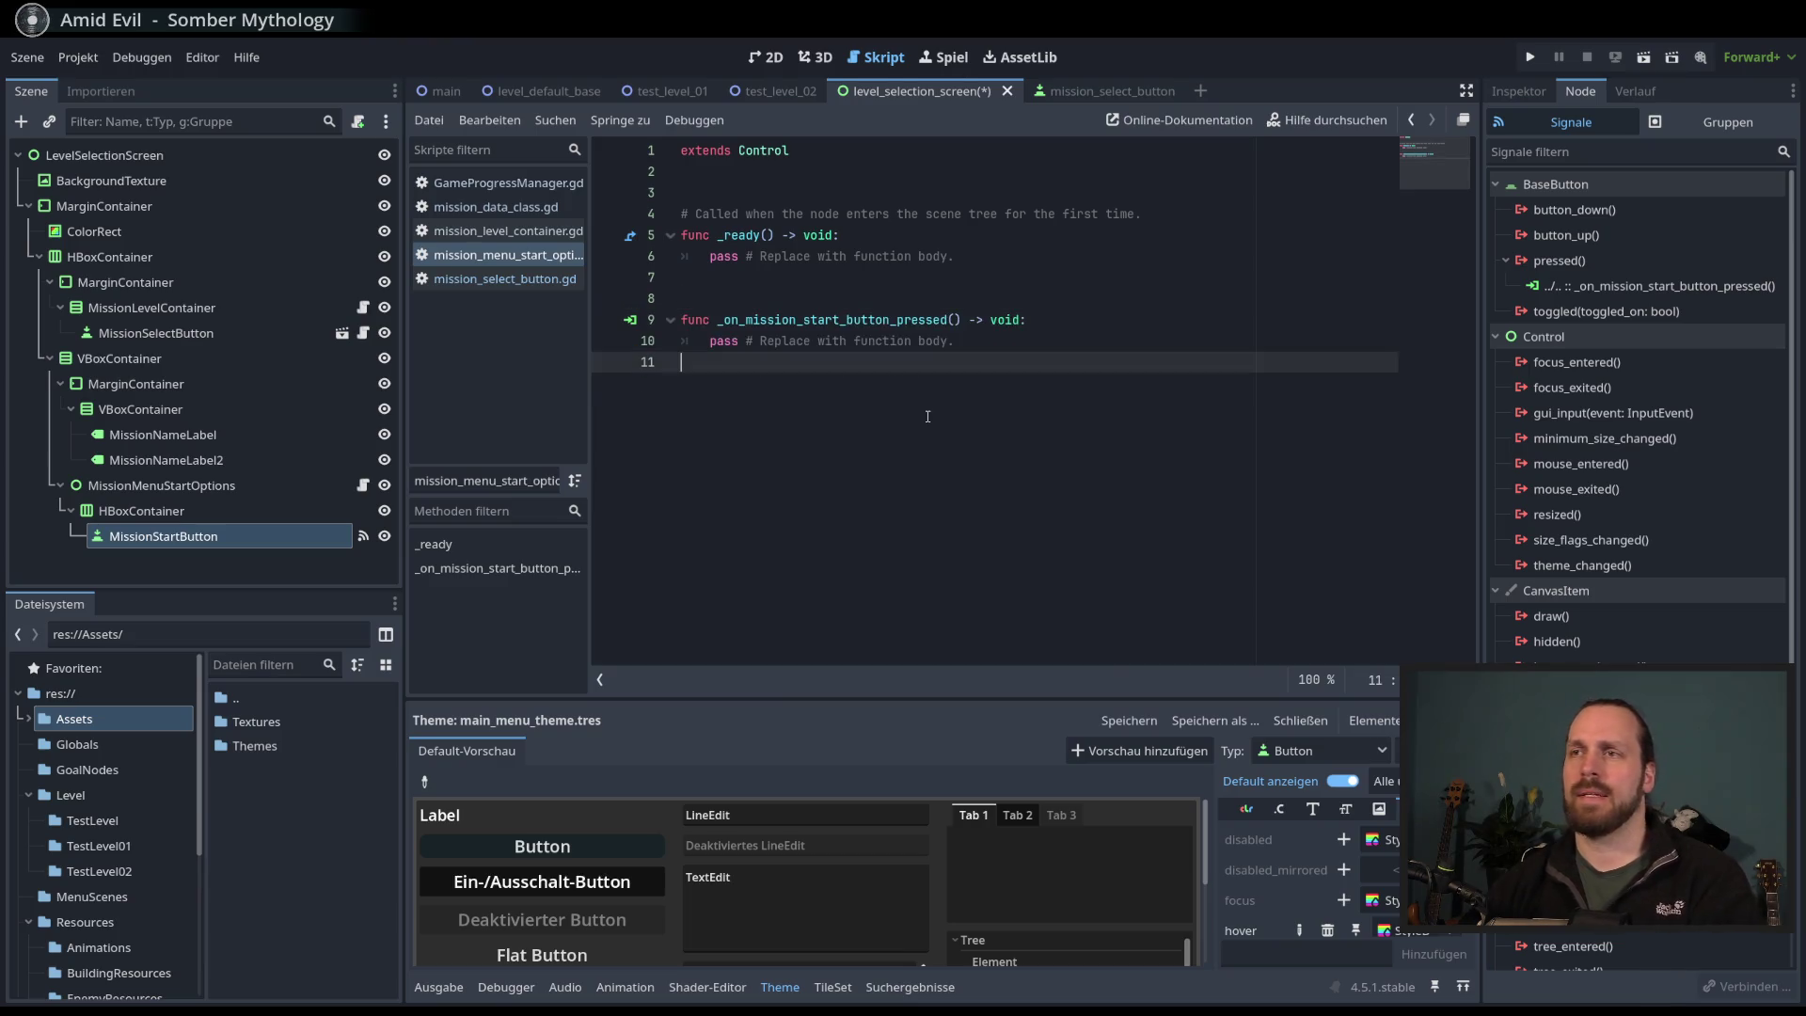
key("ctrl+s")
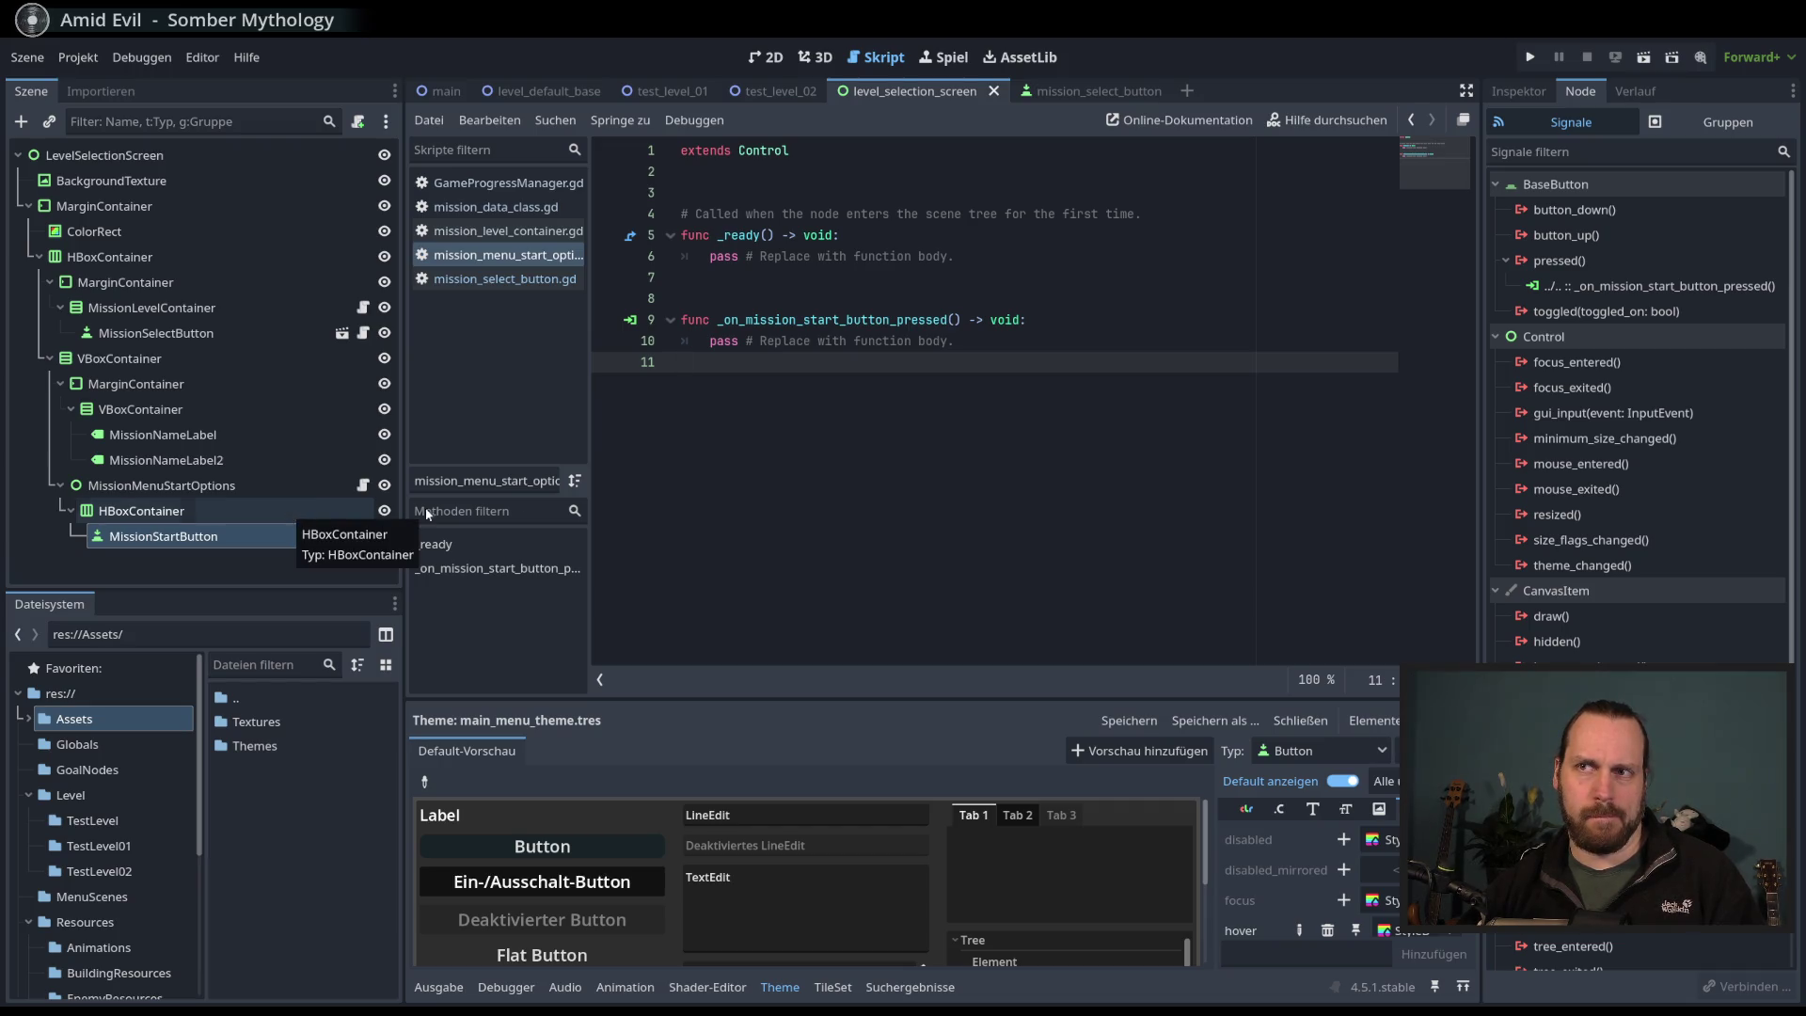
left_click(200, 487)
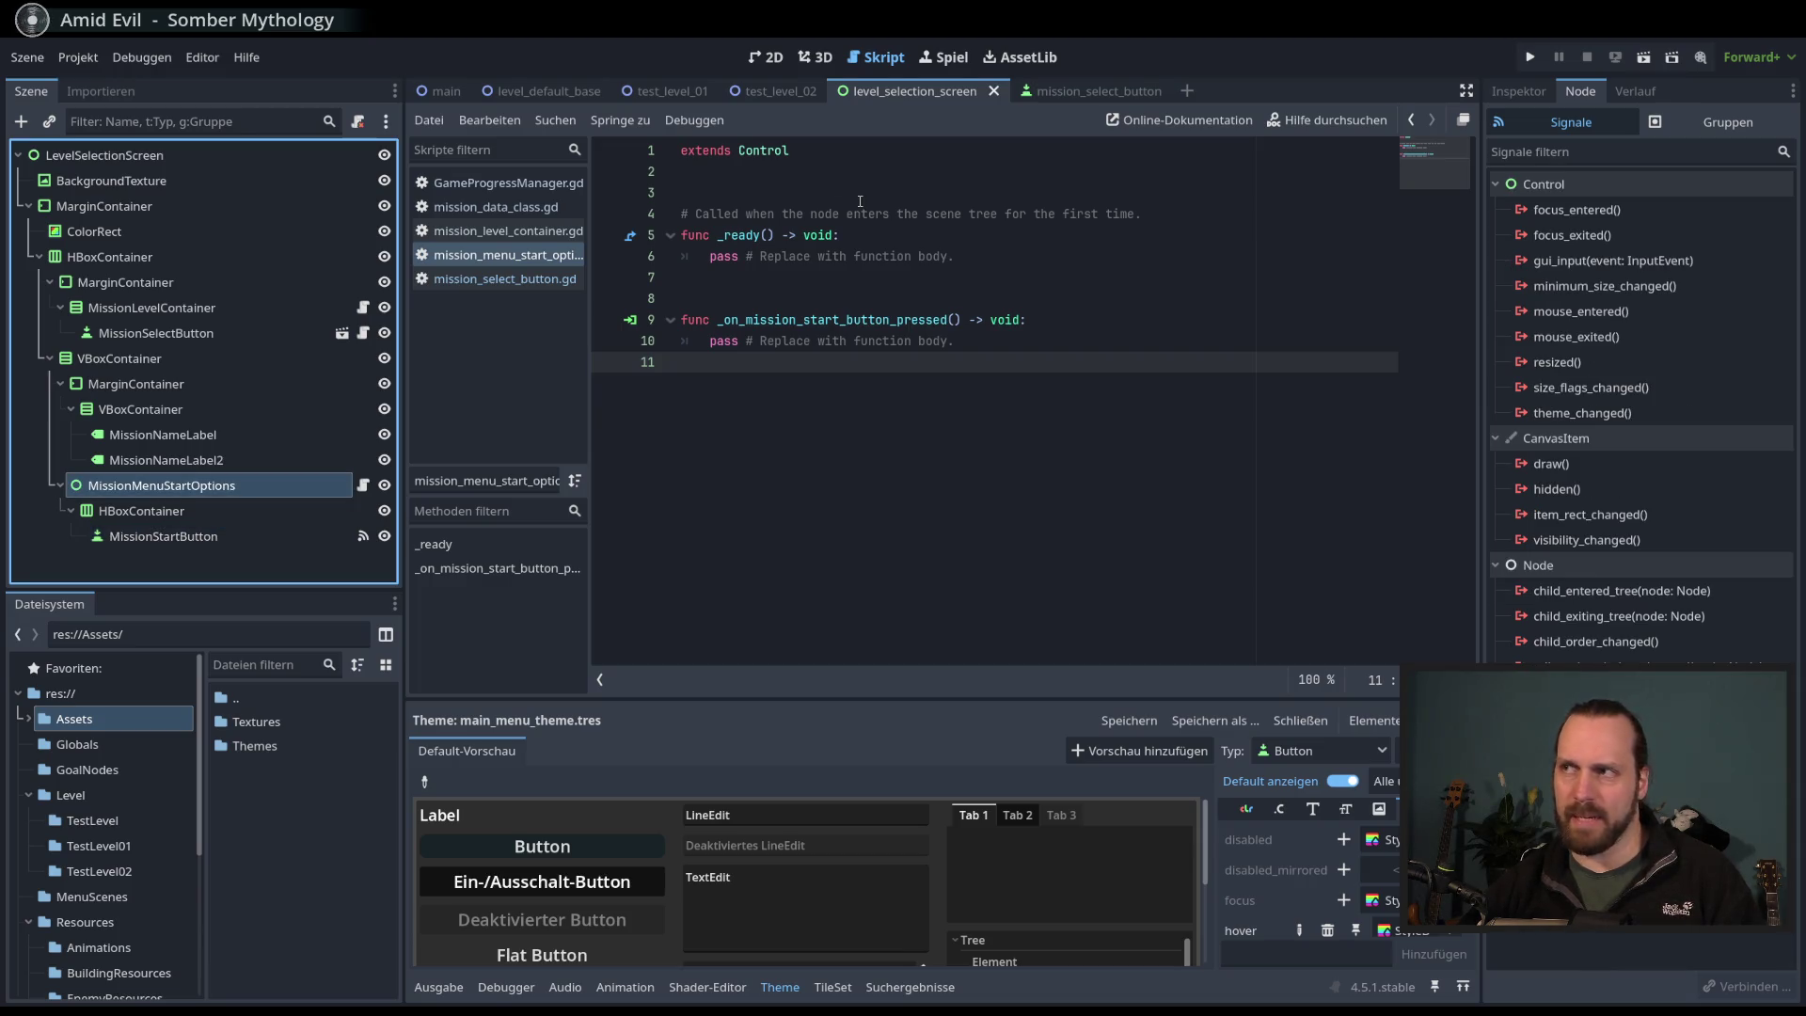
- Add 'class_name MissionMenuStartOptions' above extends Control, save, and widen the script list
left_click(862, 193)
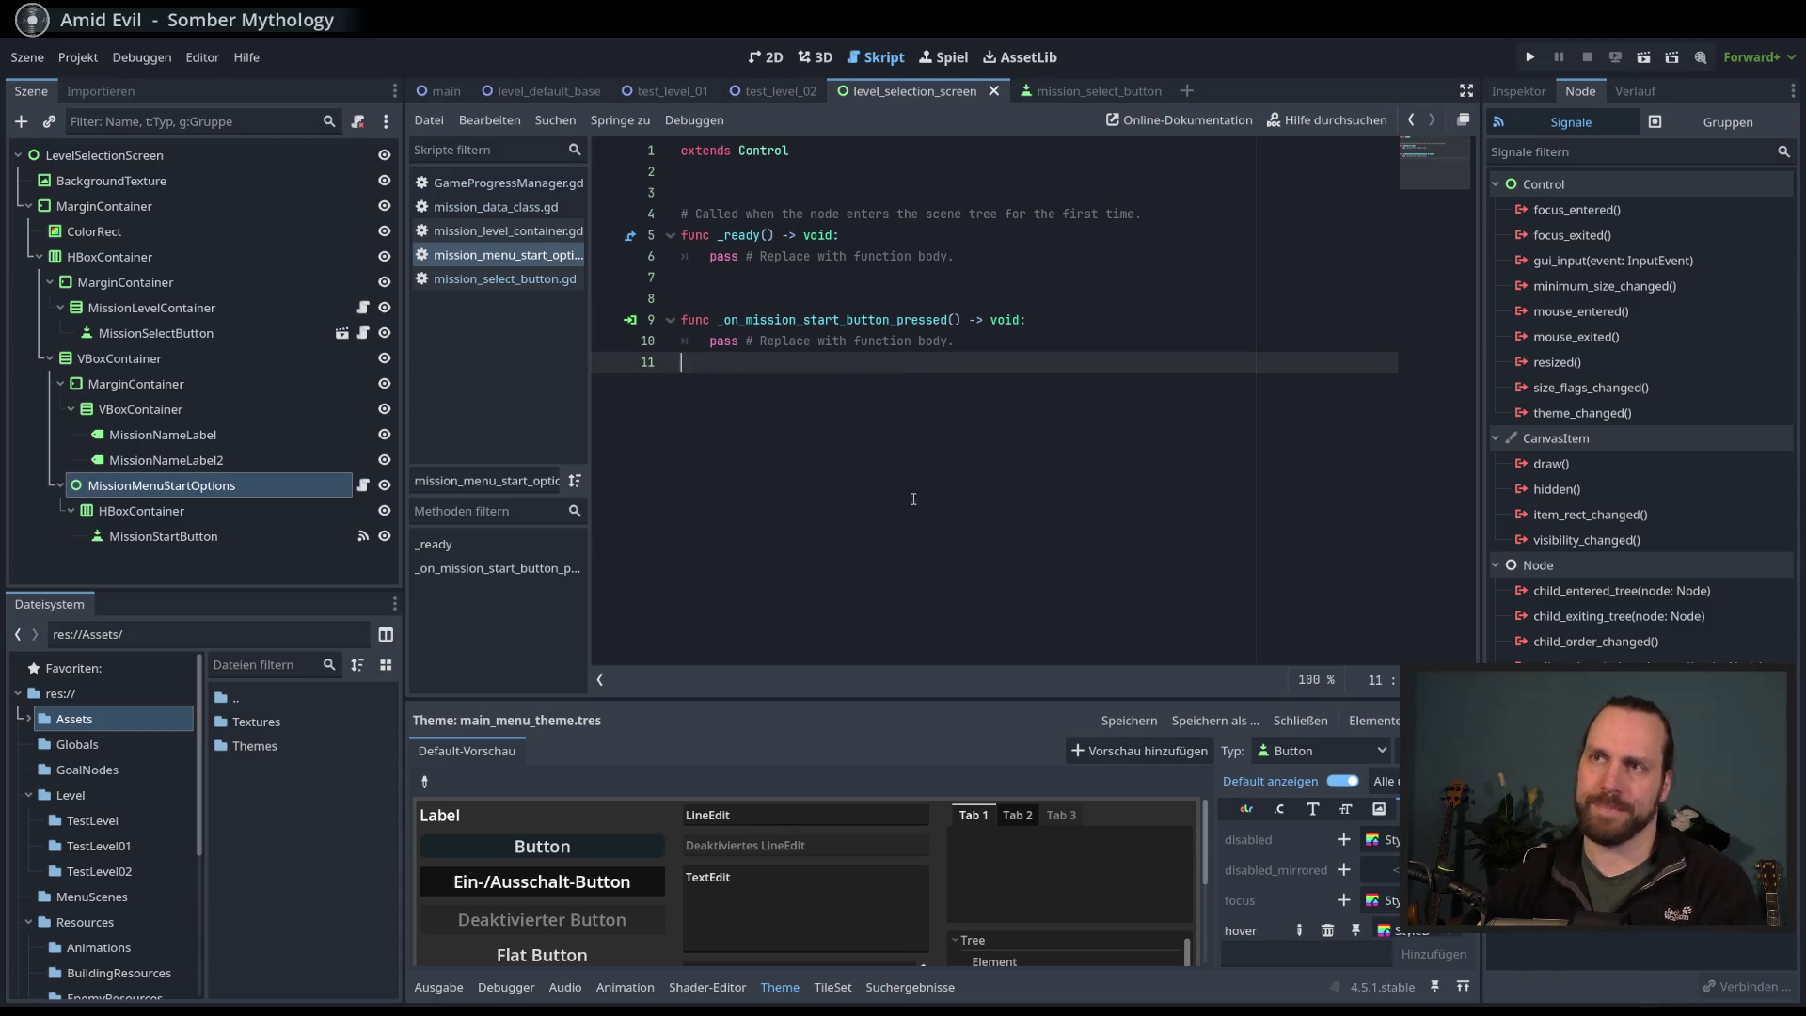
left_click(809, 144)
key("Home")
key("Return")
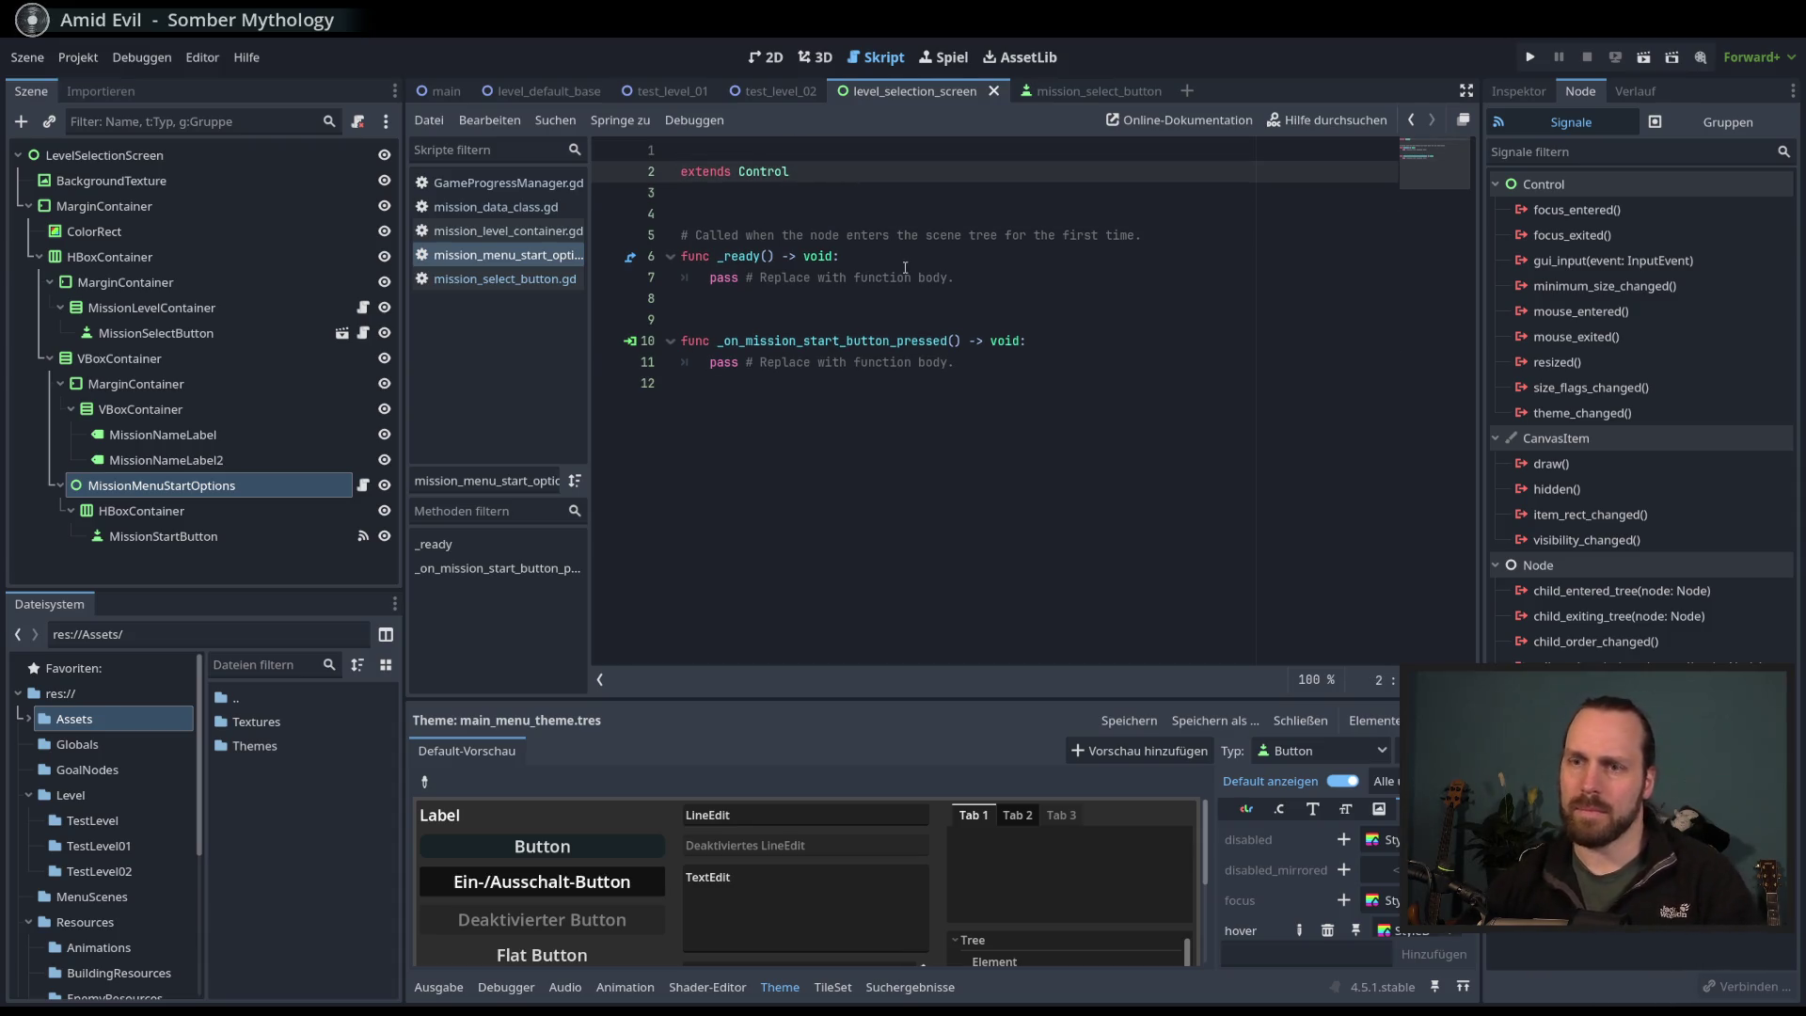
key("Up")
type("class_name ")
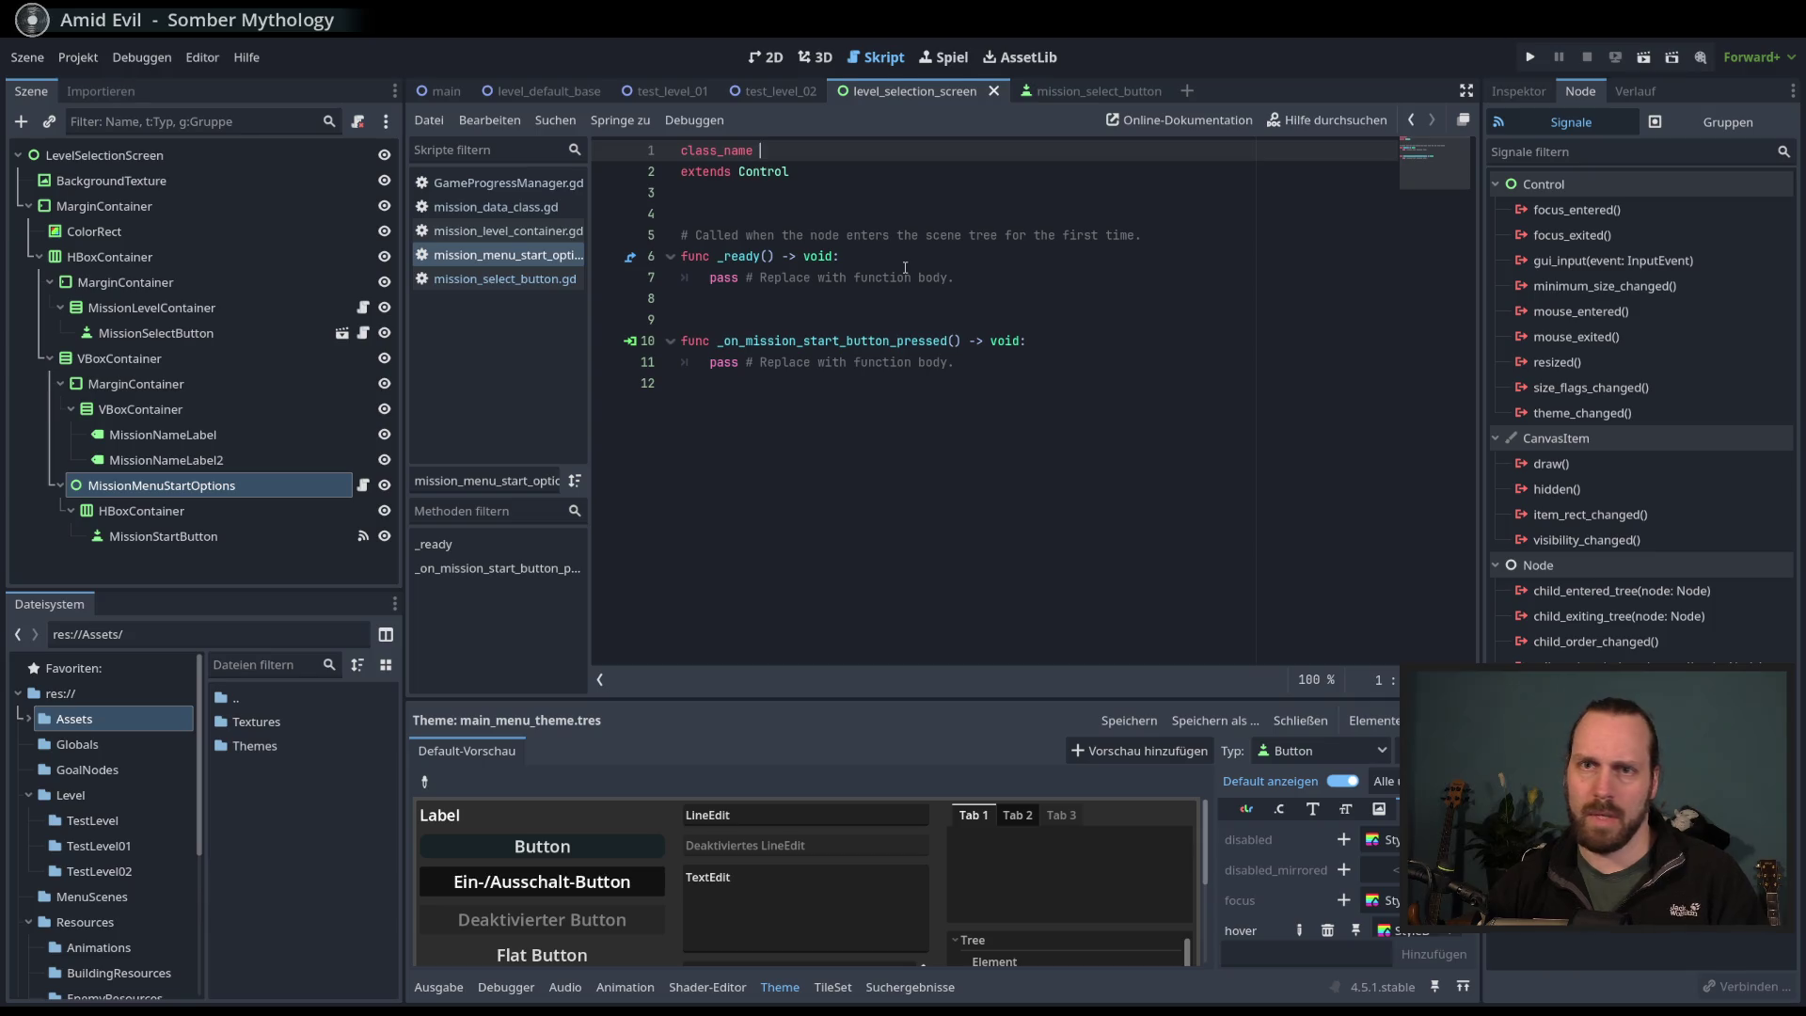
type("Mis")
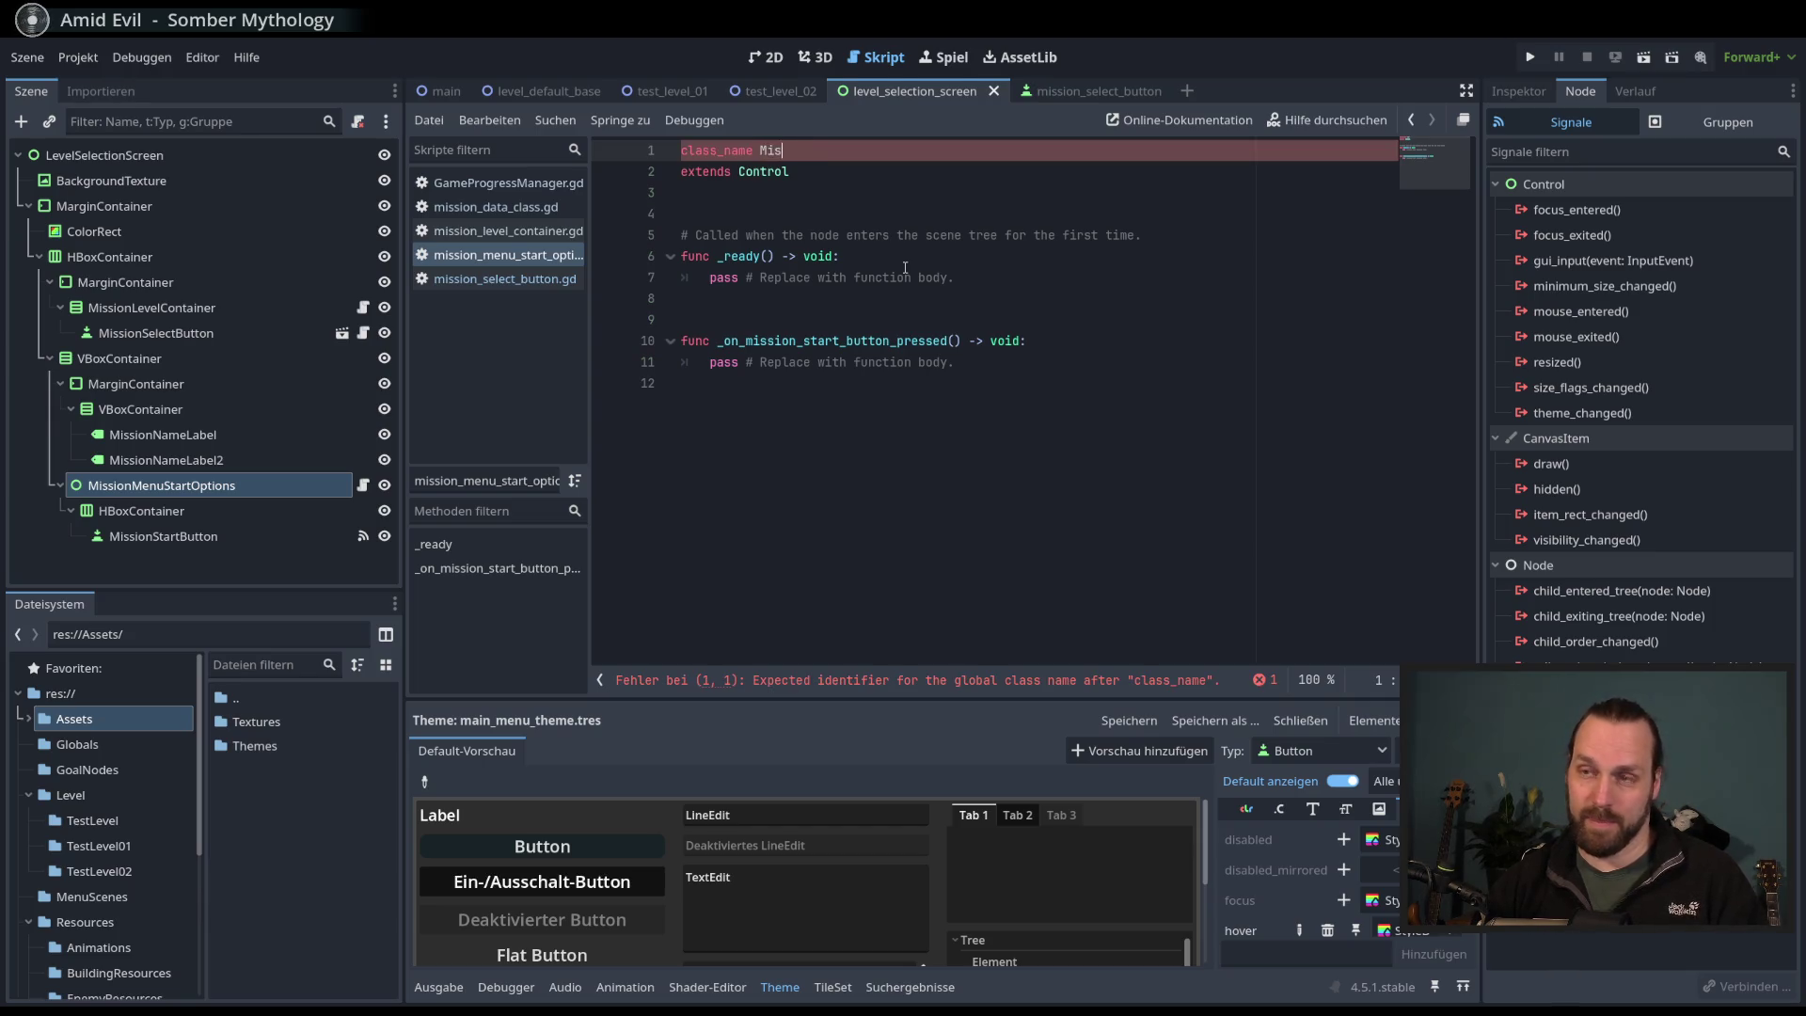
type("sionMenu")
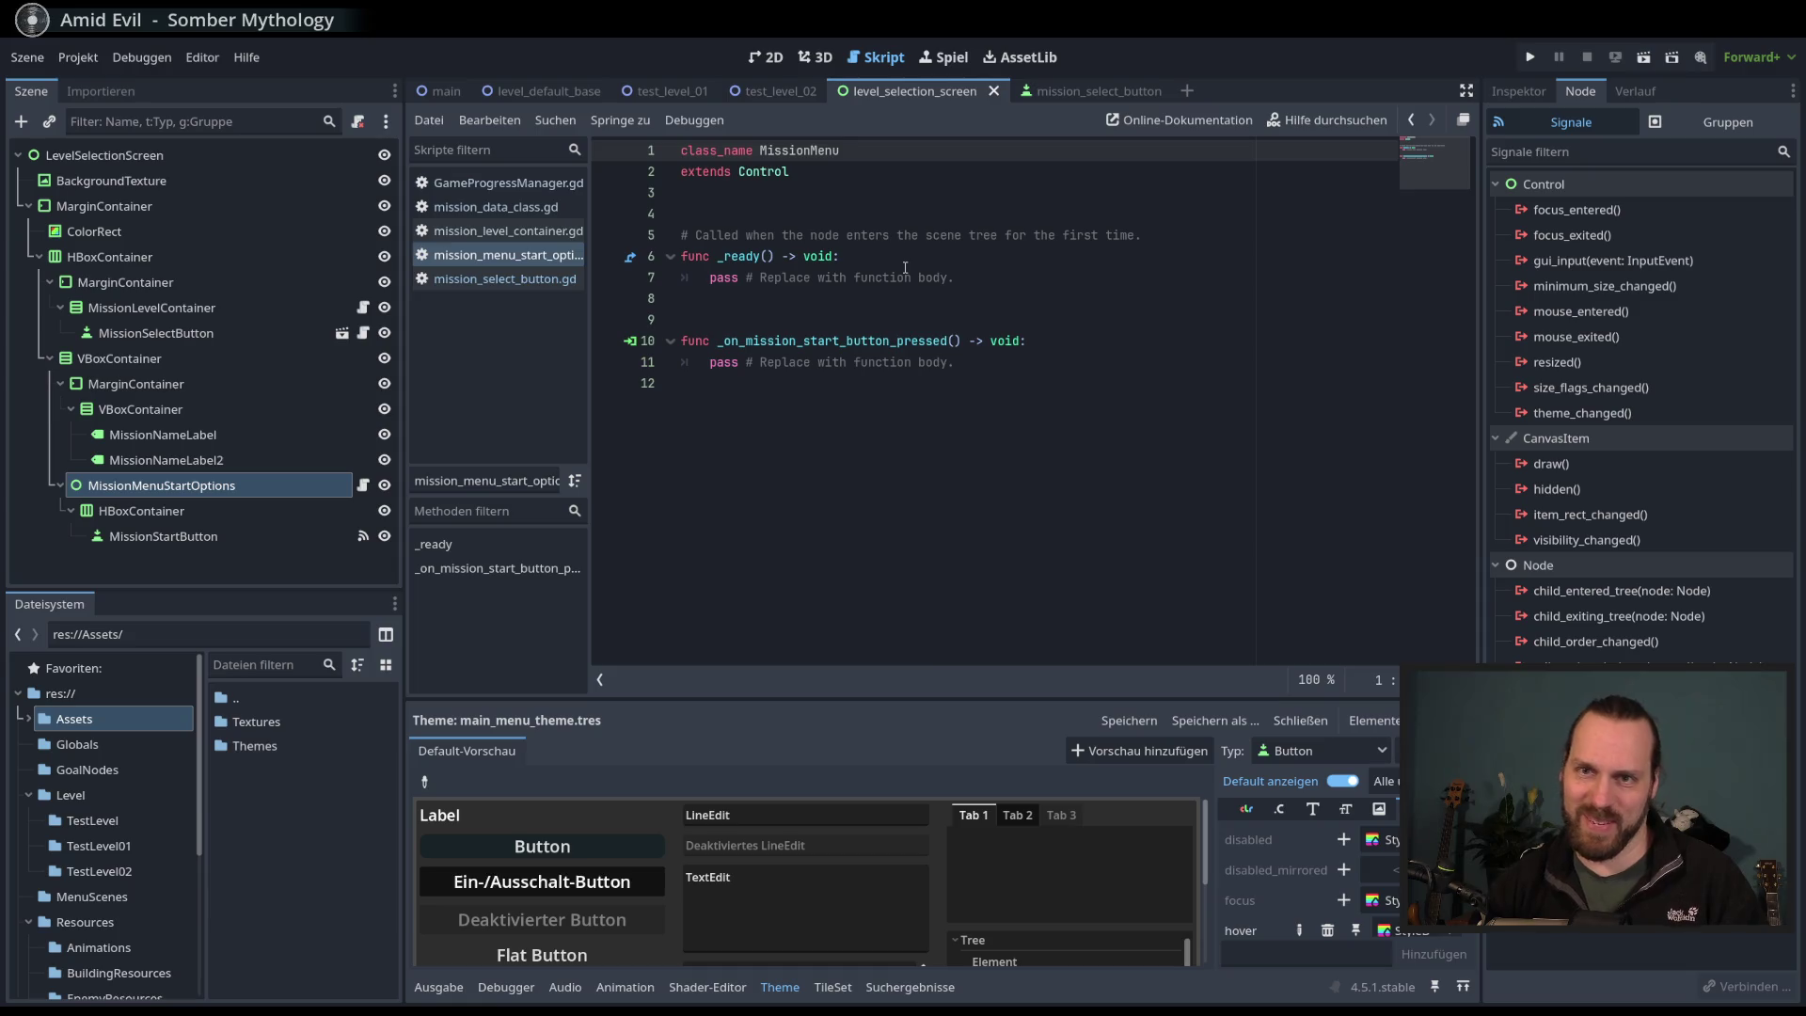
type("StartOptions")
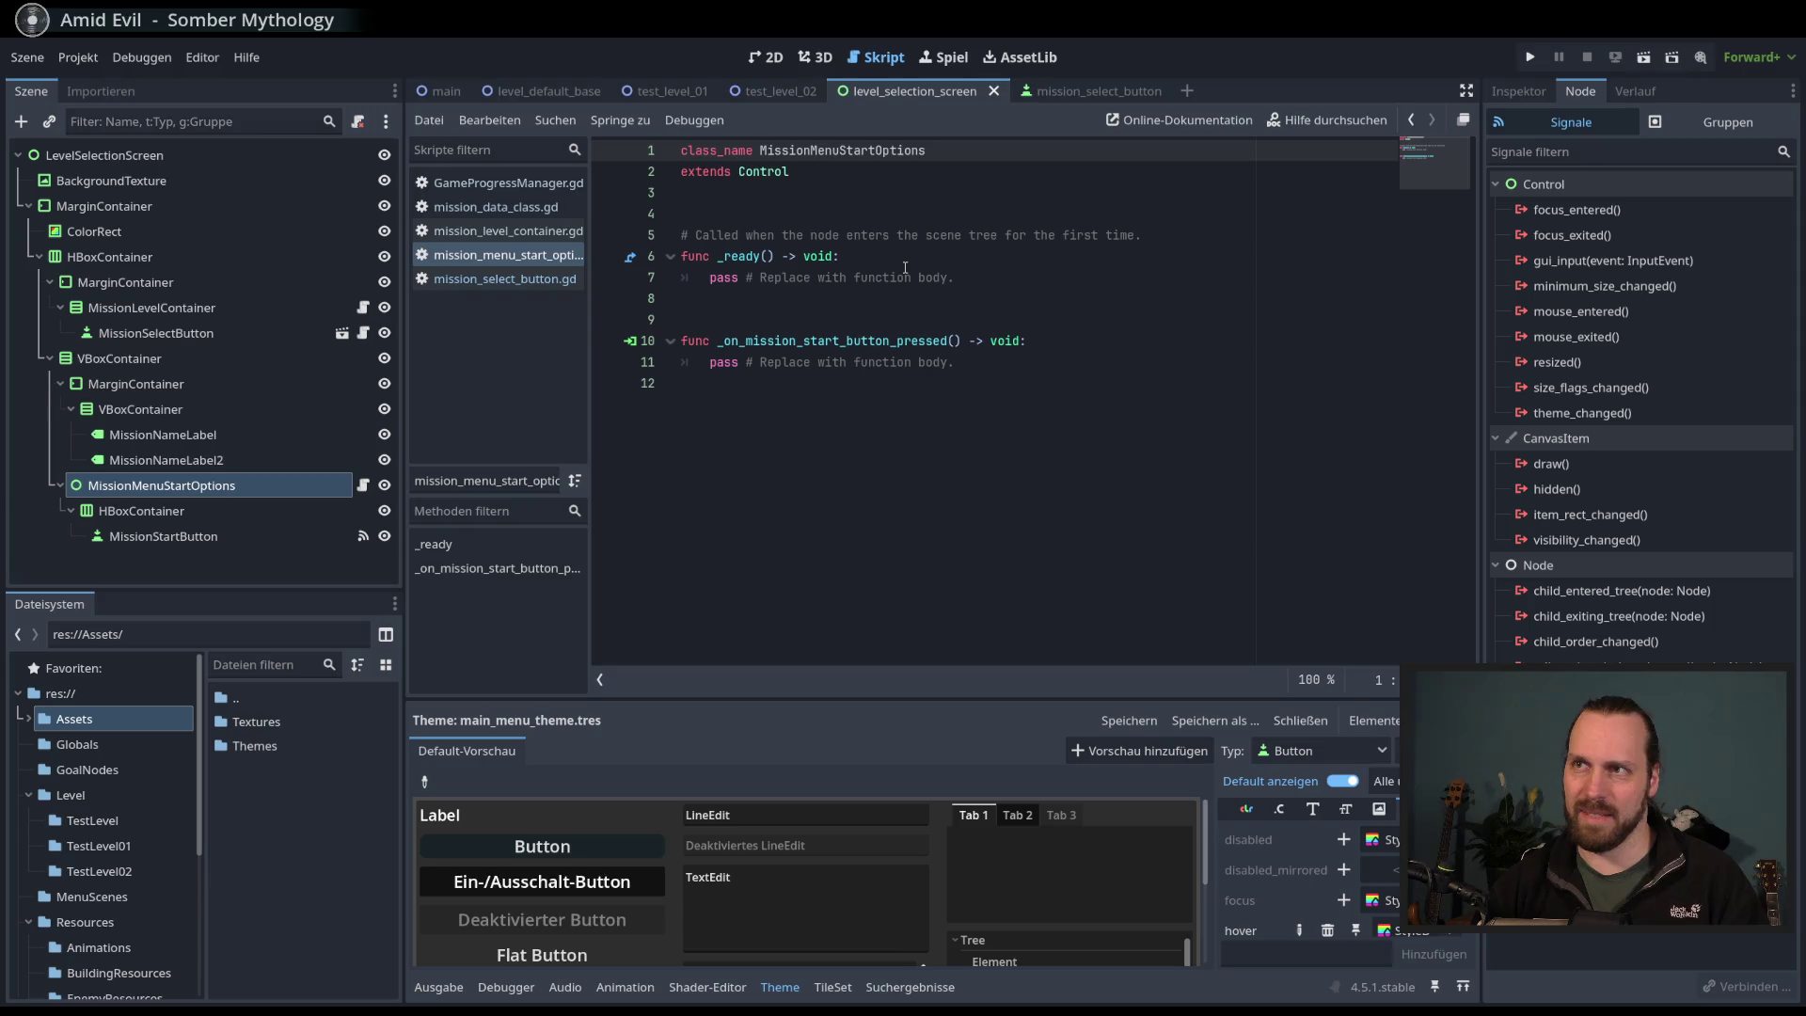
left_click(1142, 406)
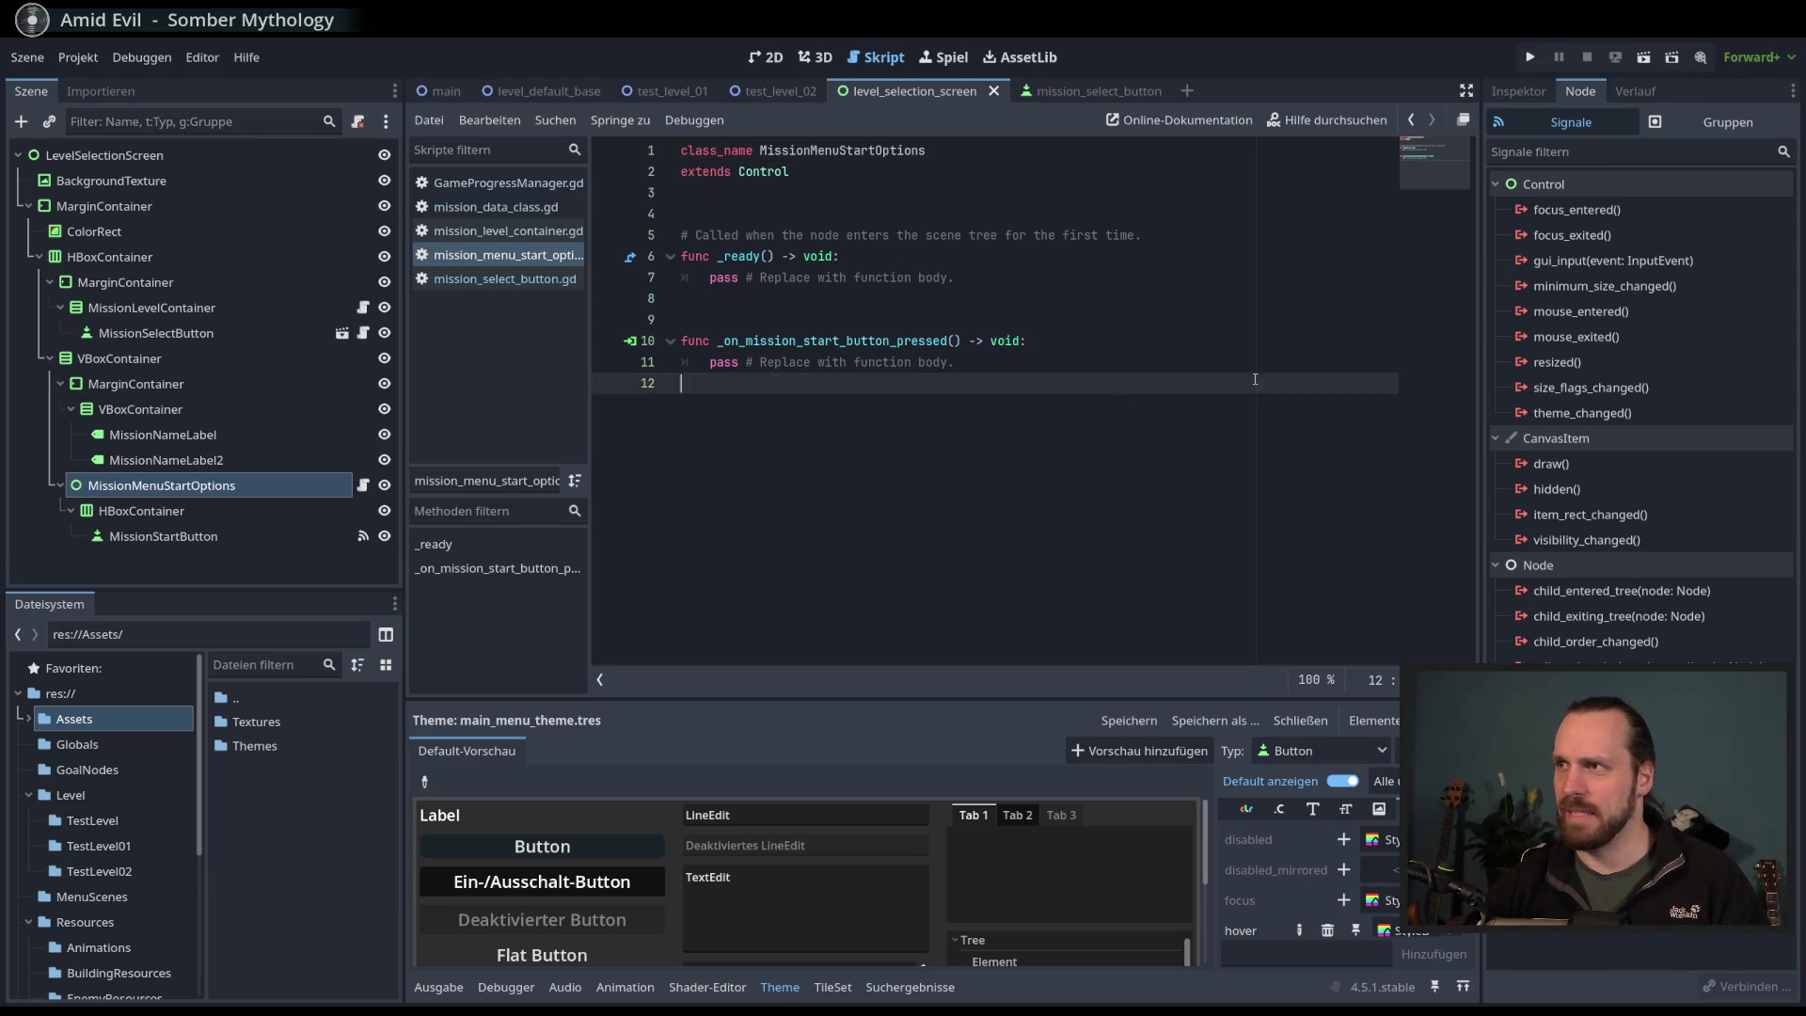
left_click(975, 279)
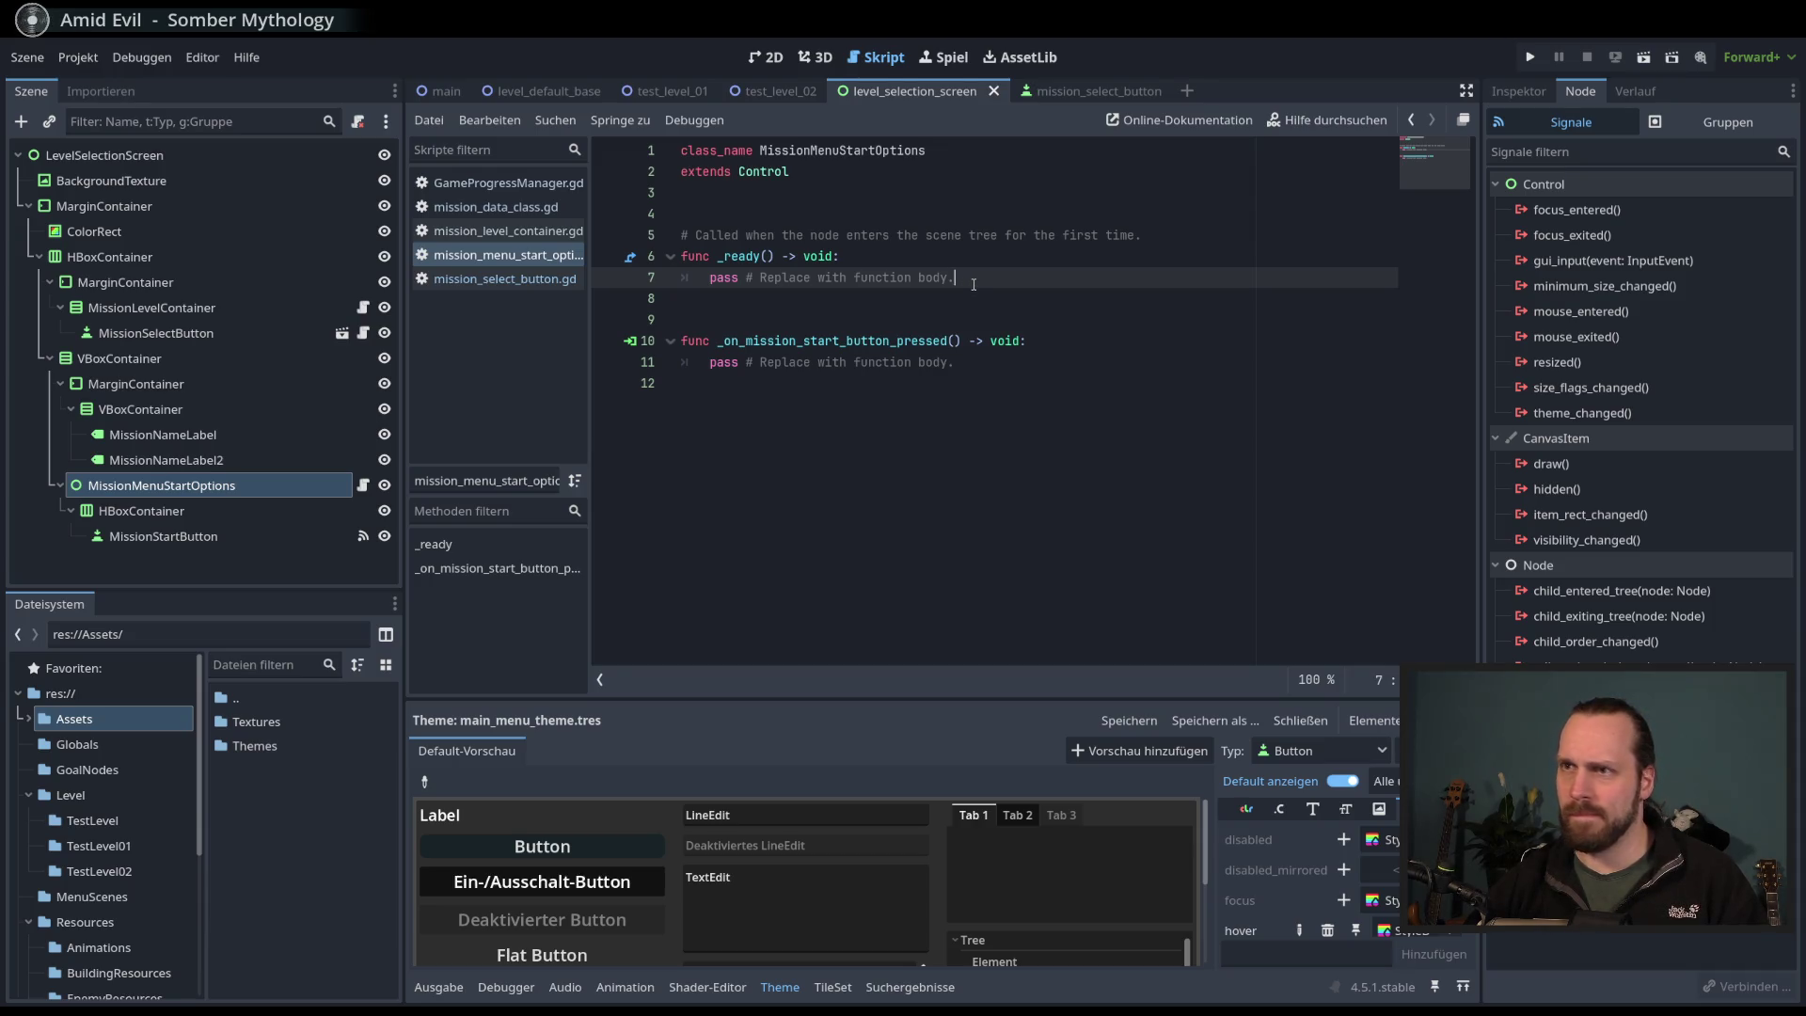
left_click(920, 223)
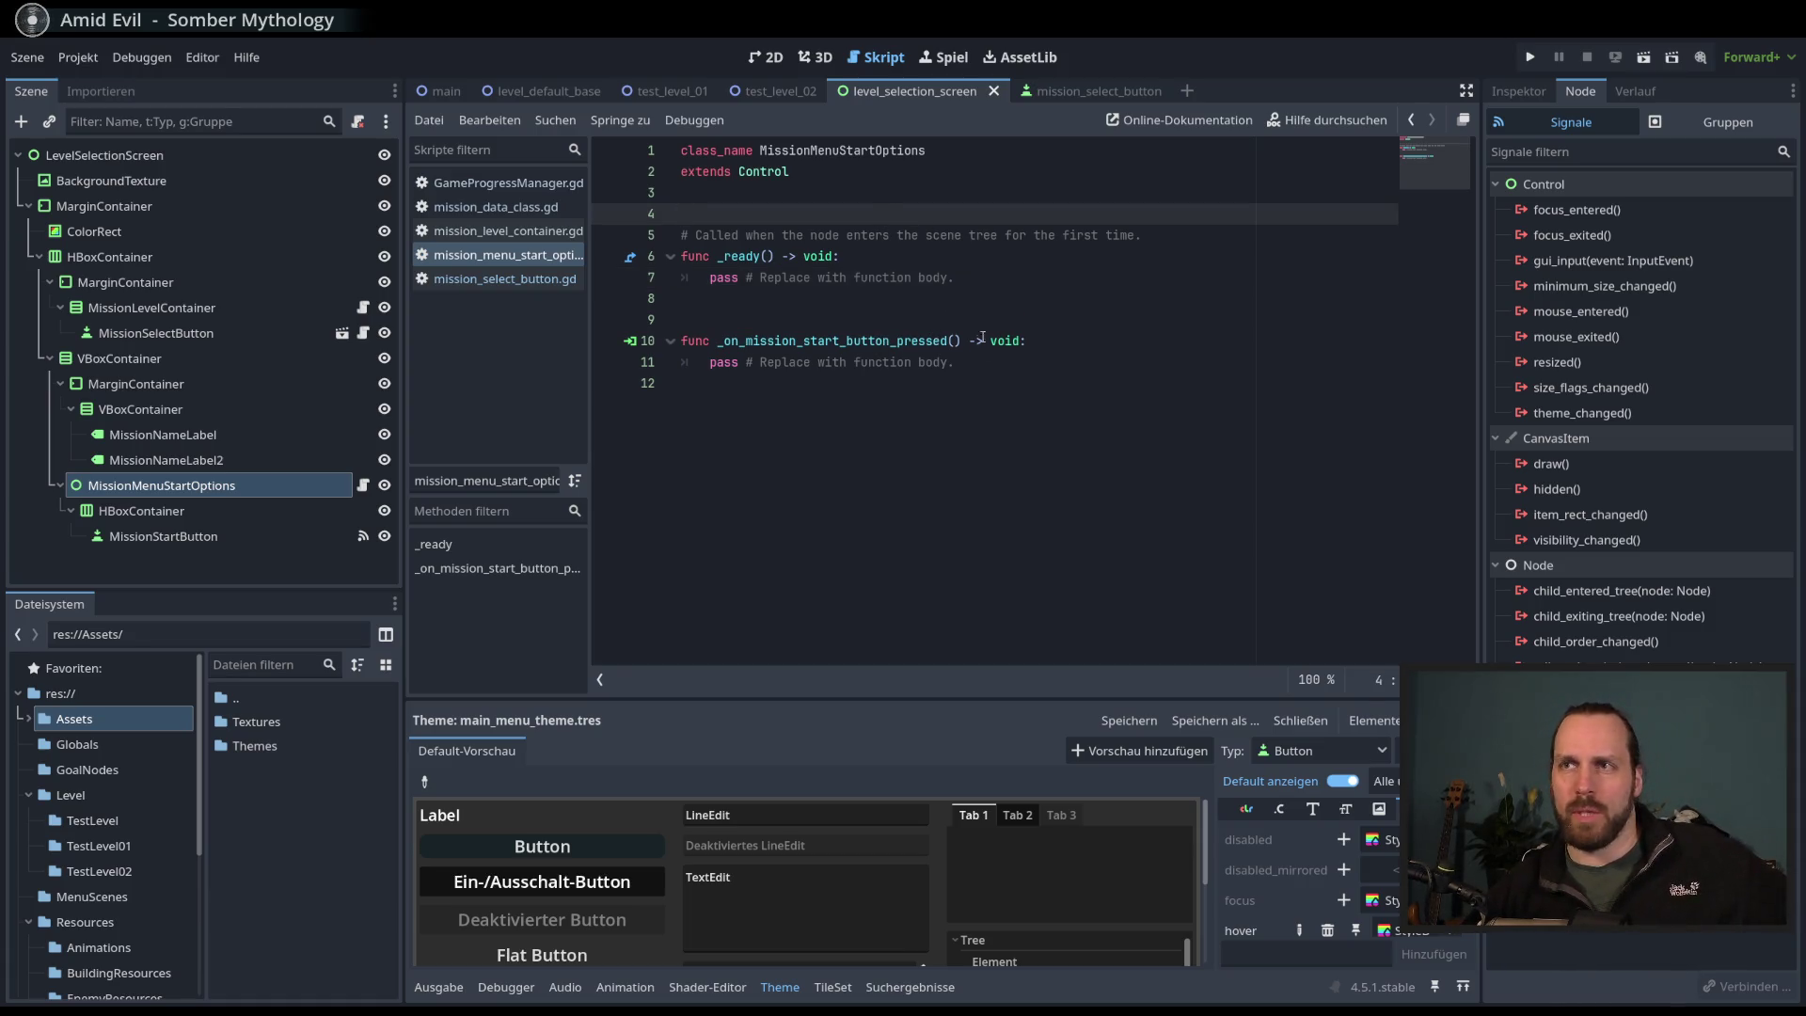
left_click(899, 403)
key("ctrl+s")
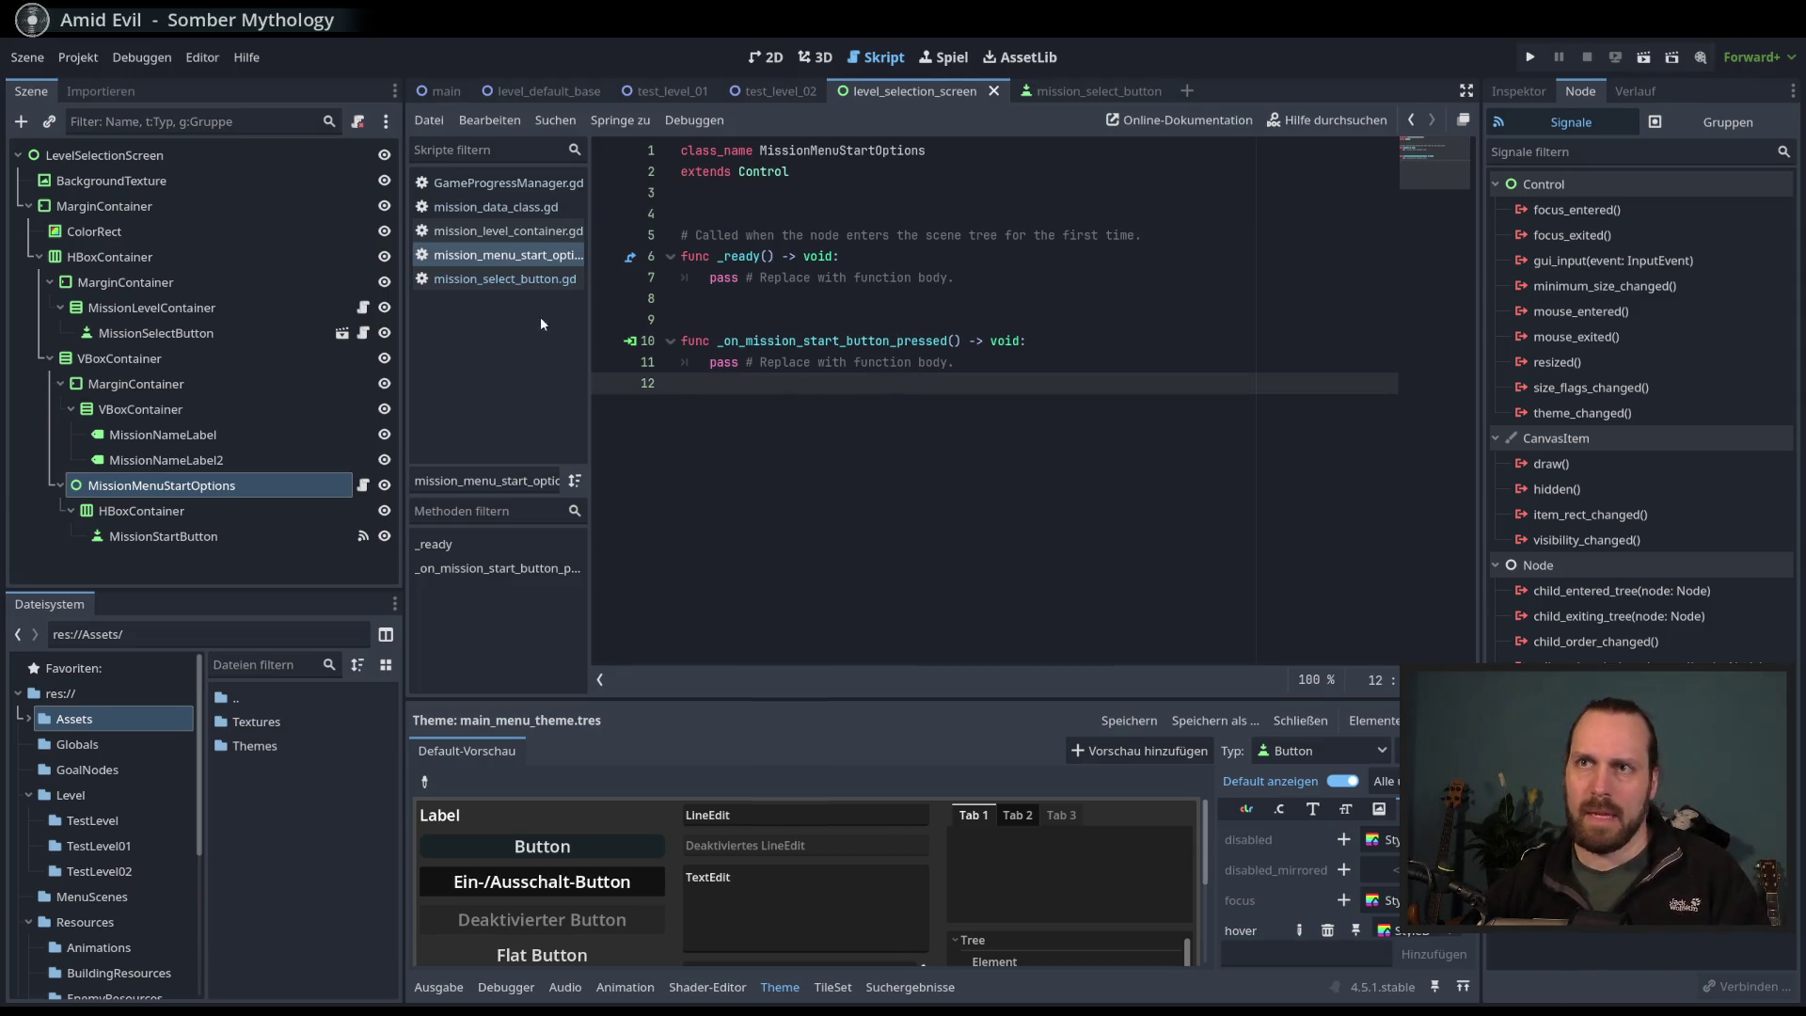
left_click_drag(589, 313, 610, 318)
- Open Globals/NodeRefManager.gd and add a blank line after its last variable
left_click(77, 744)
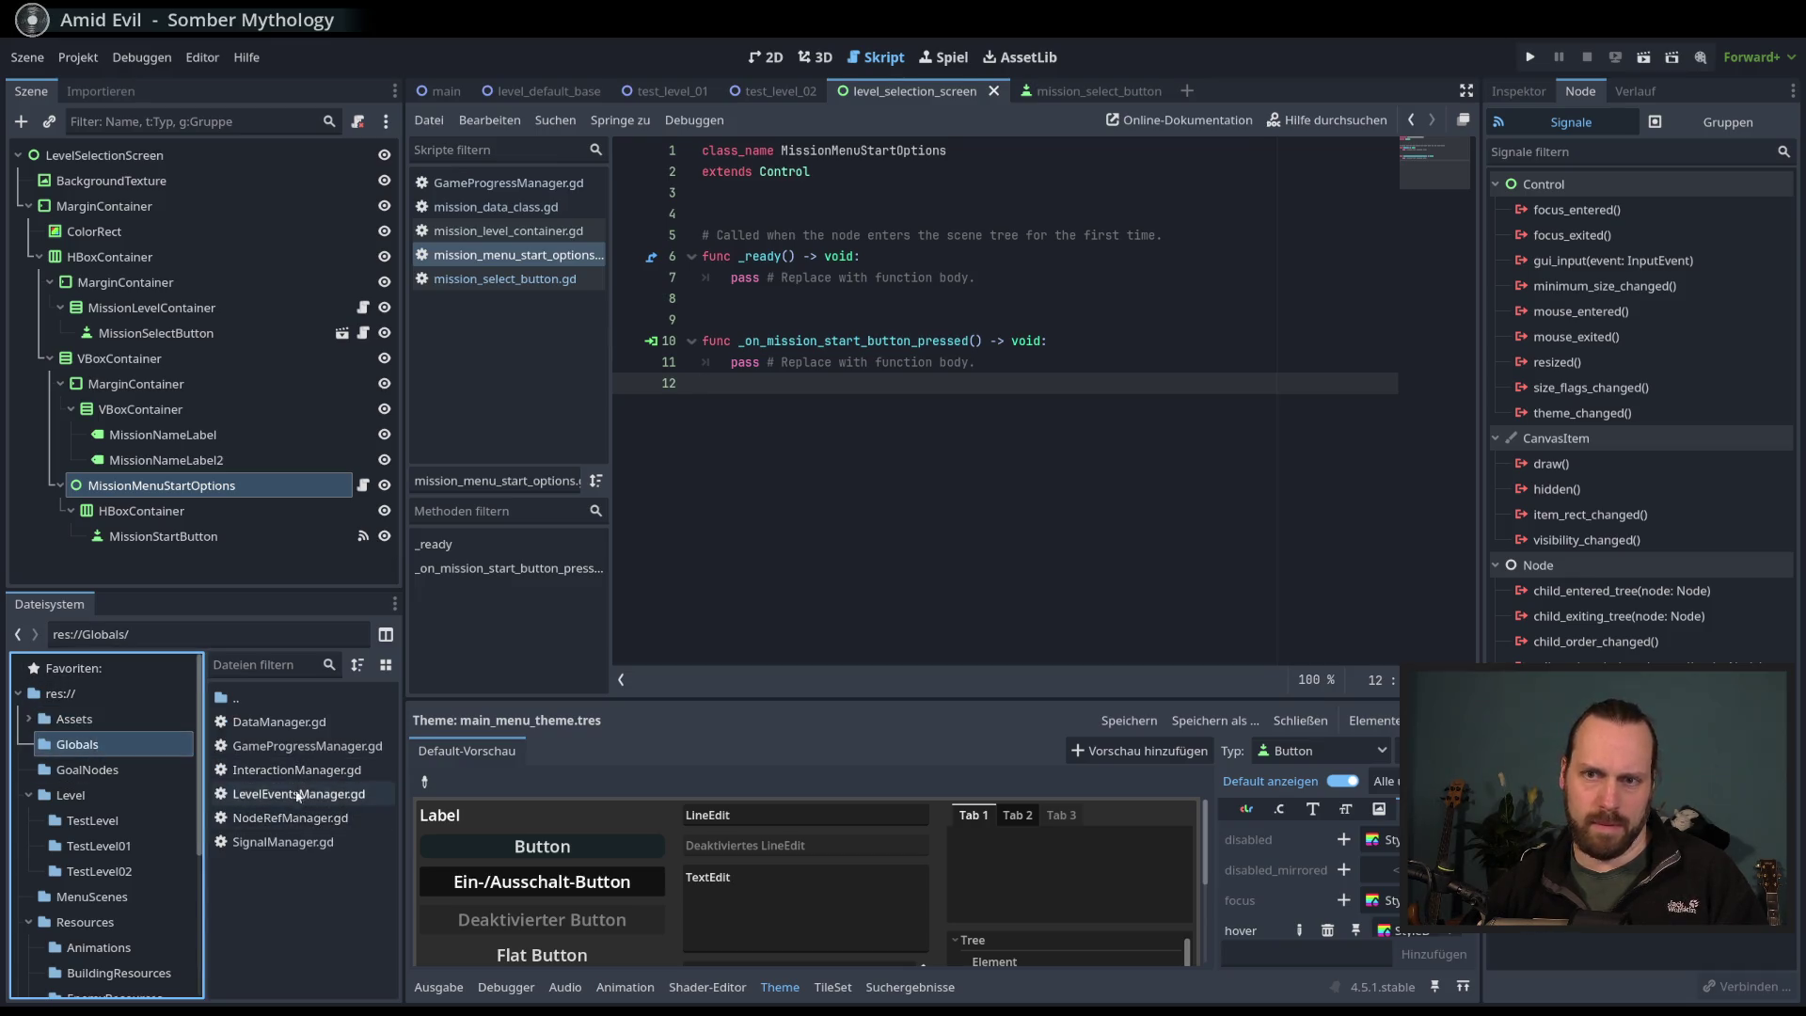
double_click(292, 819)
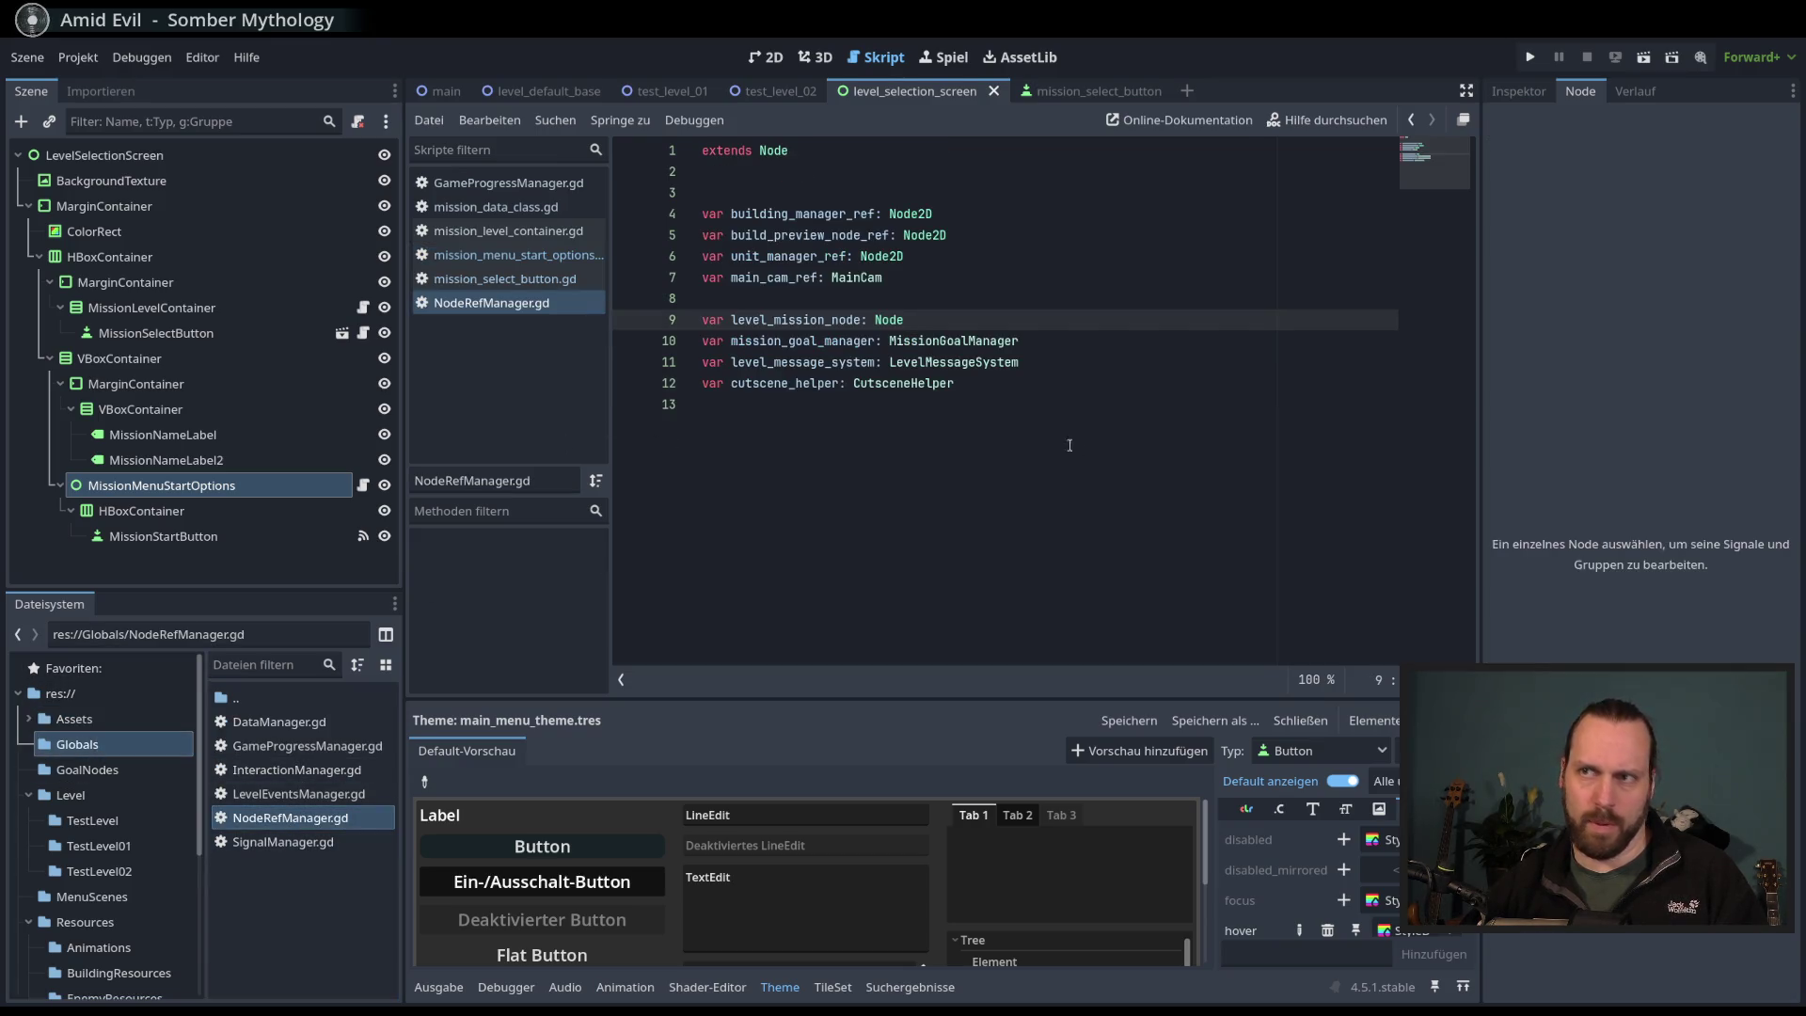
left_click(1032, 392)
key("Return")
type("var")
key("BackSpace")
key("BackSpace")
key("BackSpace")
key("Return")
- Declare 'var mission_menu_start_options: MissionMenuStartOptions' in NodeRefManager.gd and save it
type("var ")
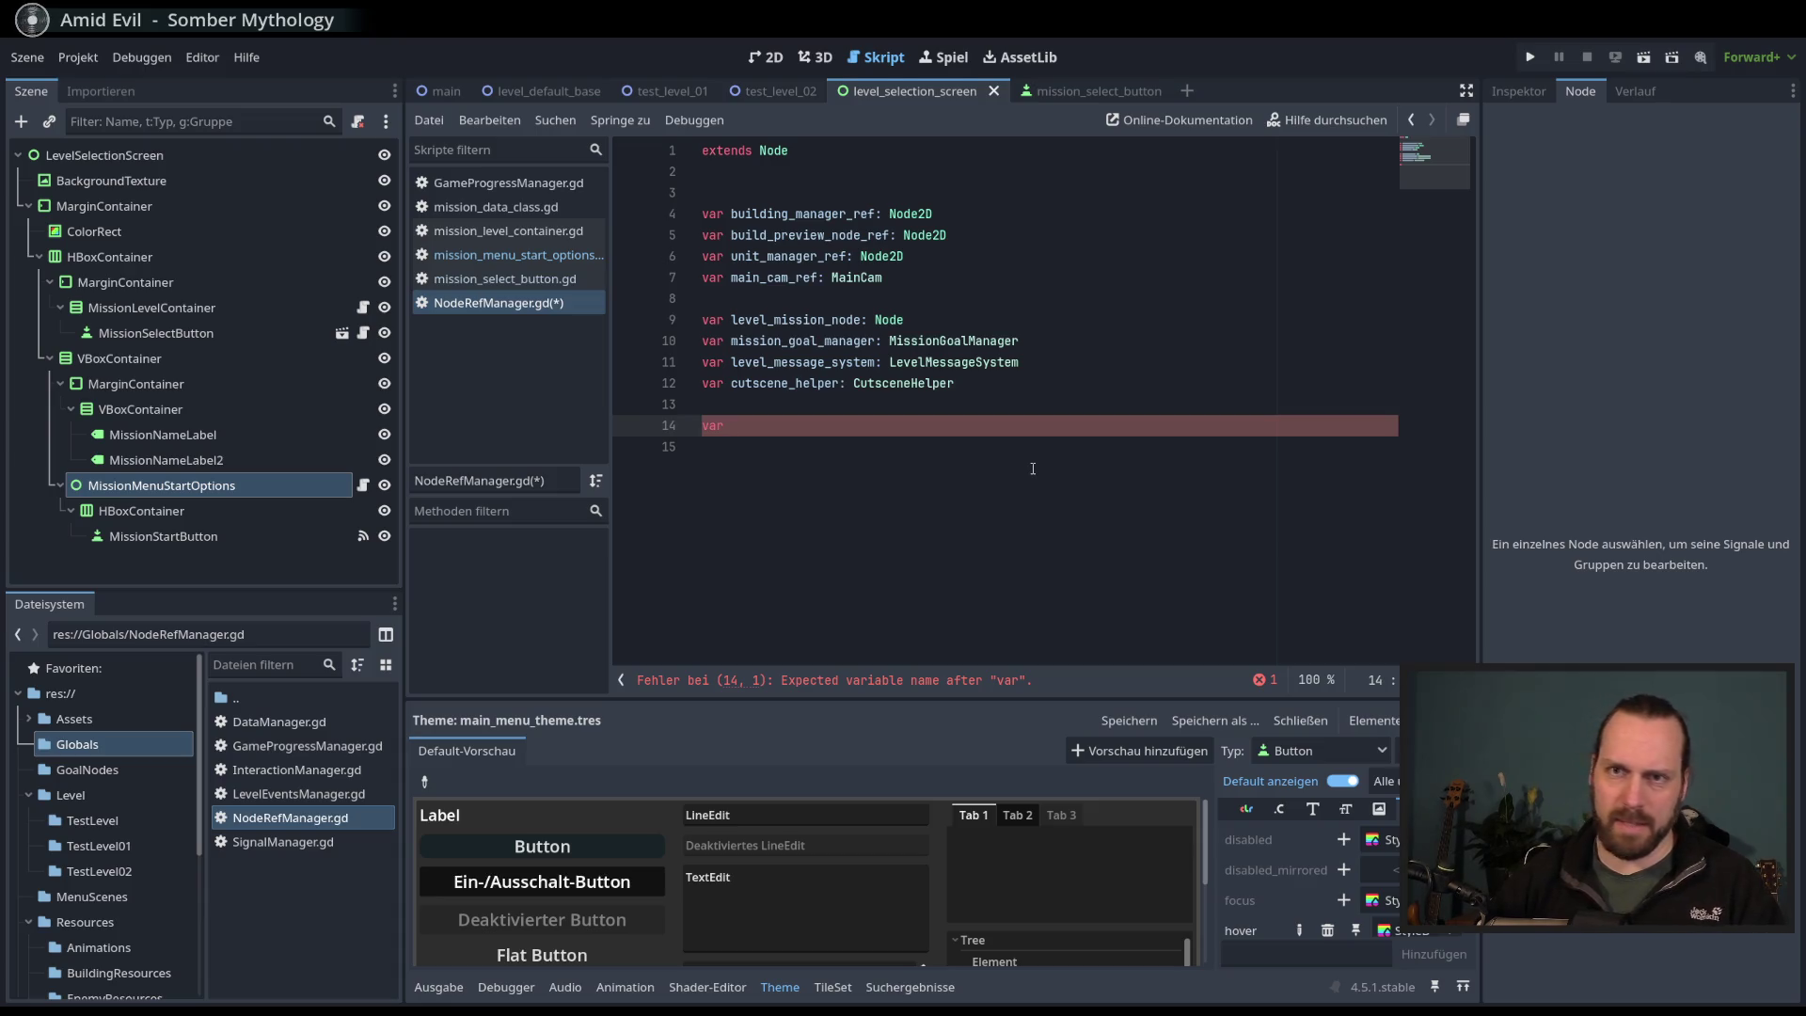
type("mission_")
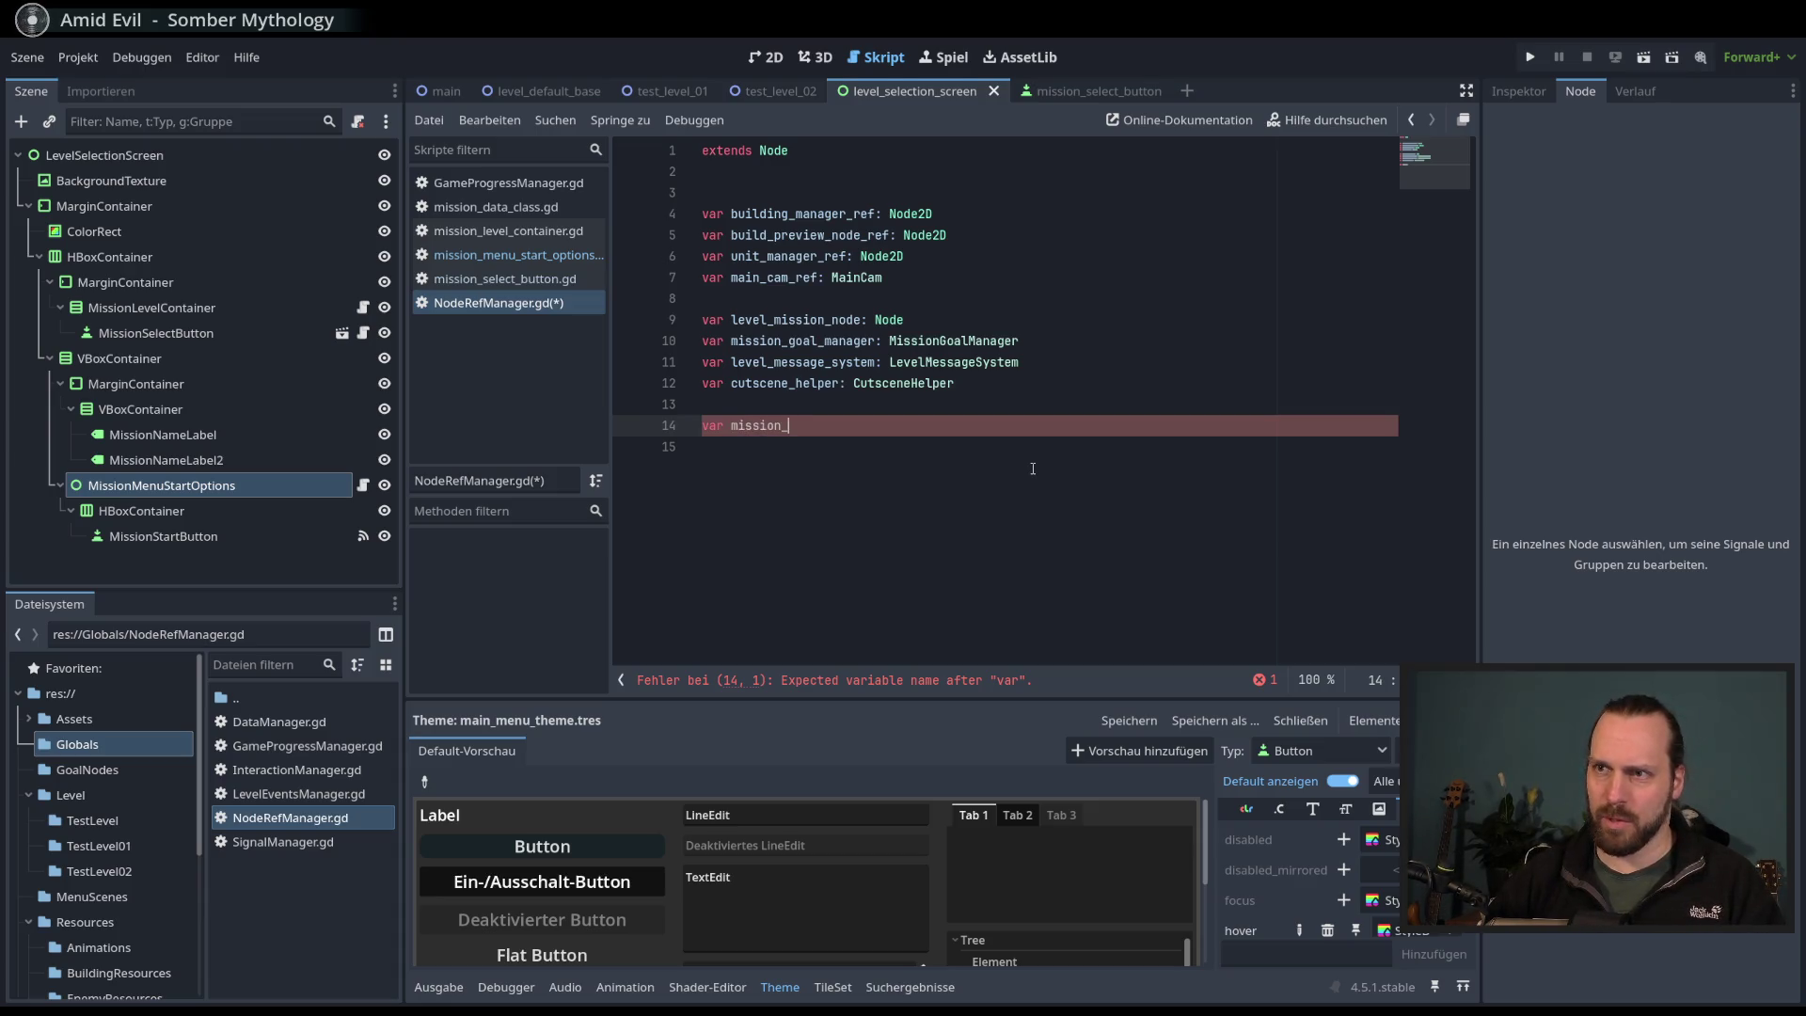
type("menu_")
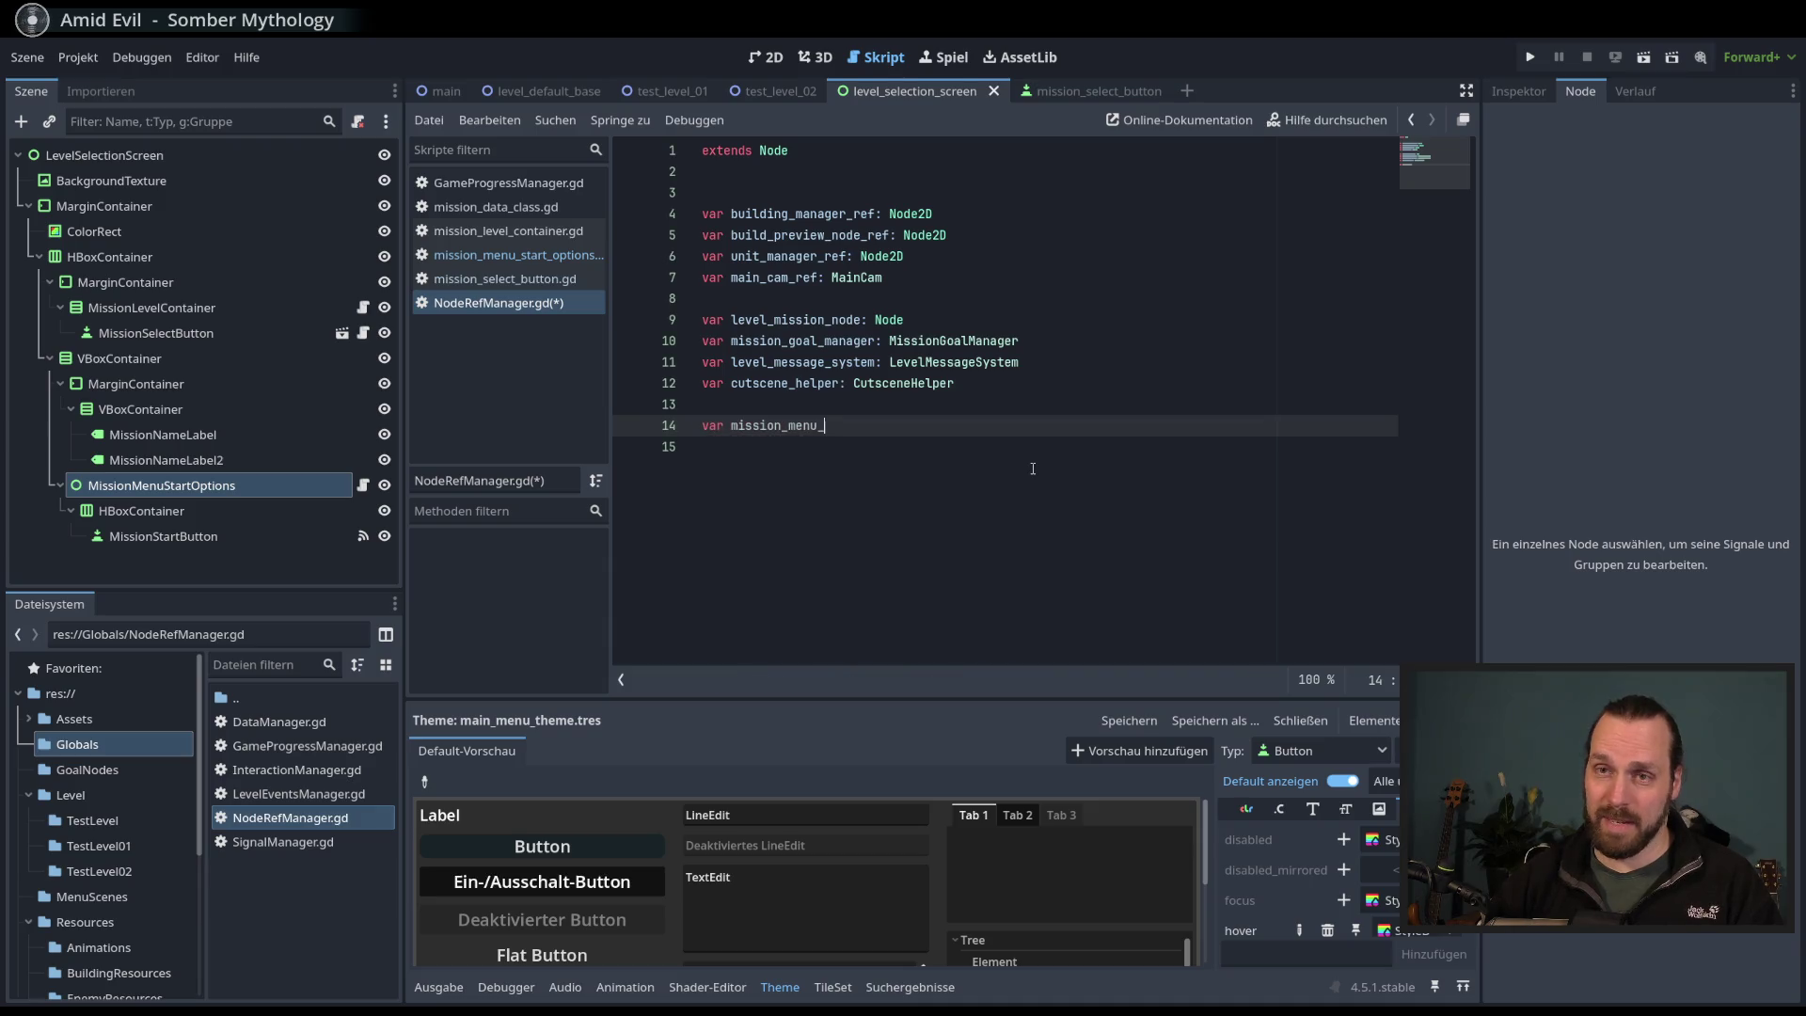
type("start_iop")
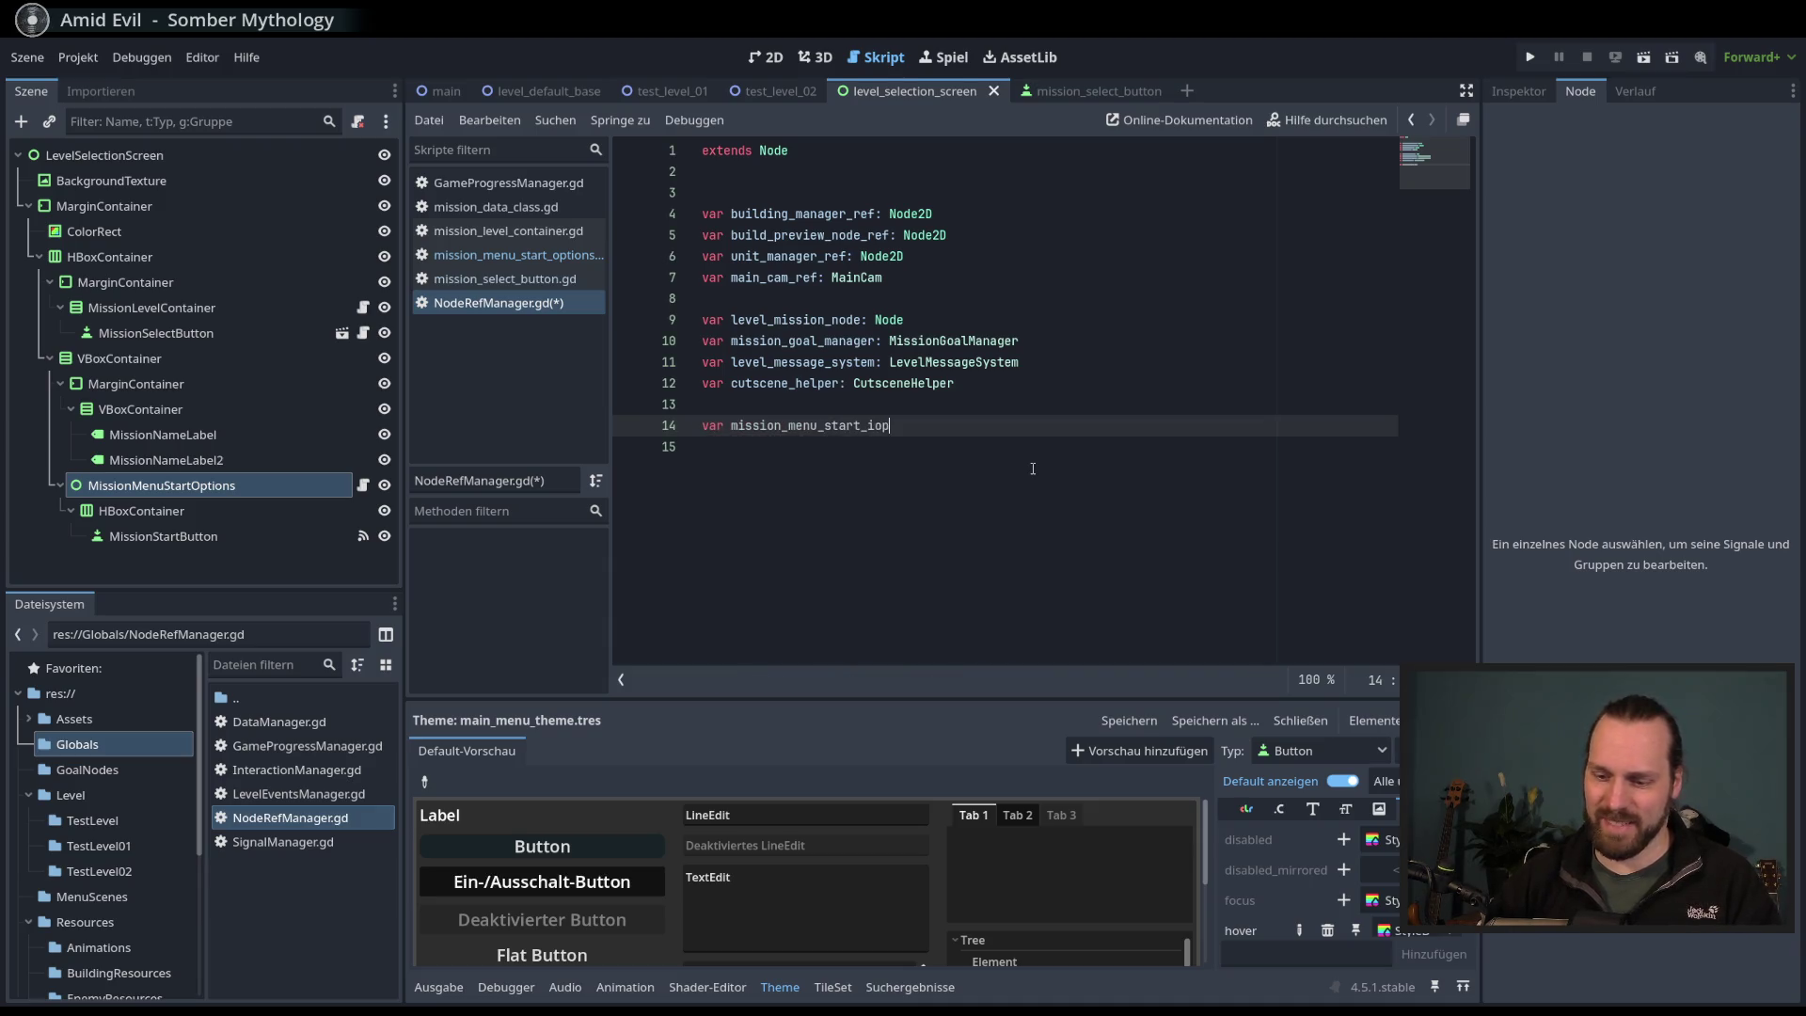
key("BackSpace")
type("optio")
key("BackSpace")
key("BackSpace")
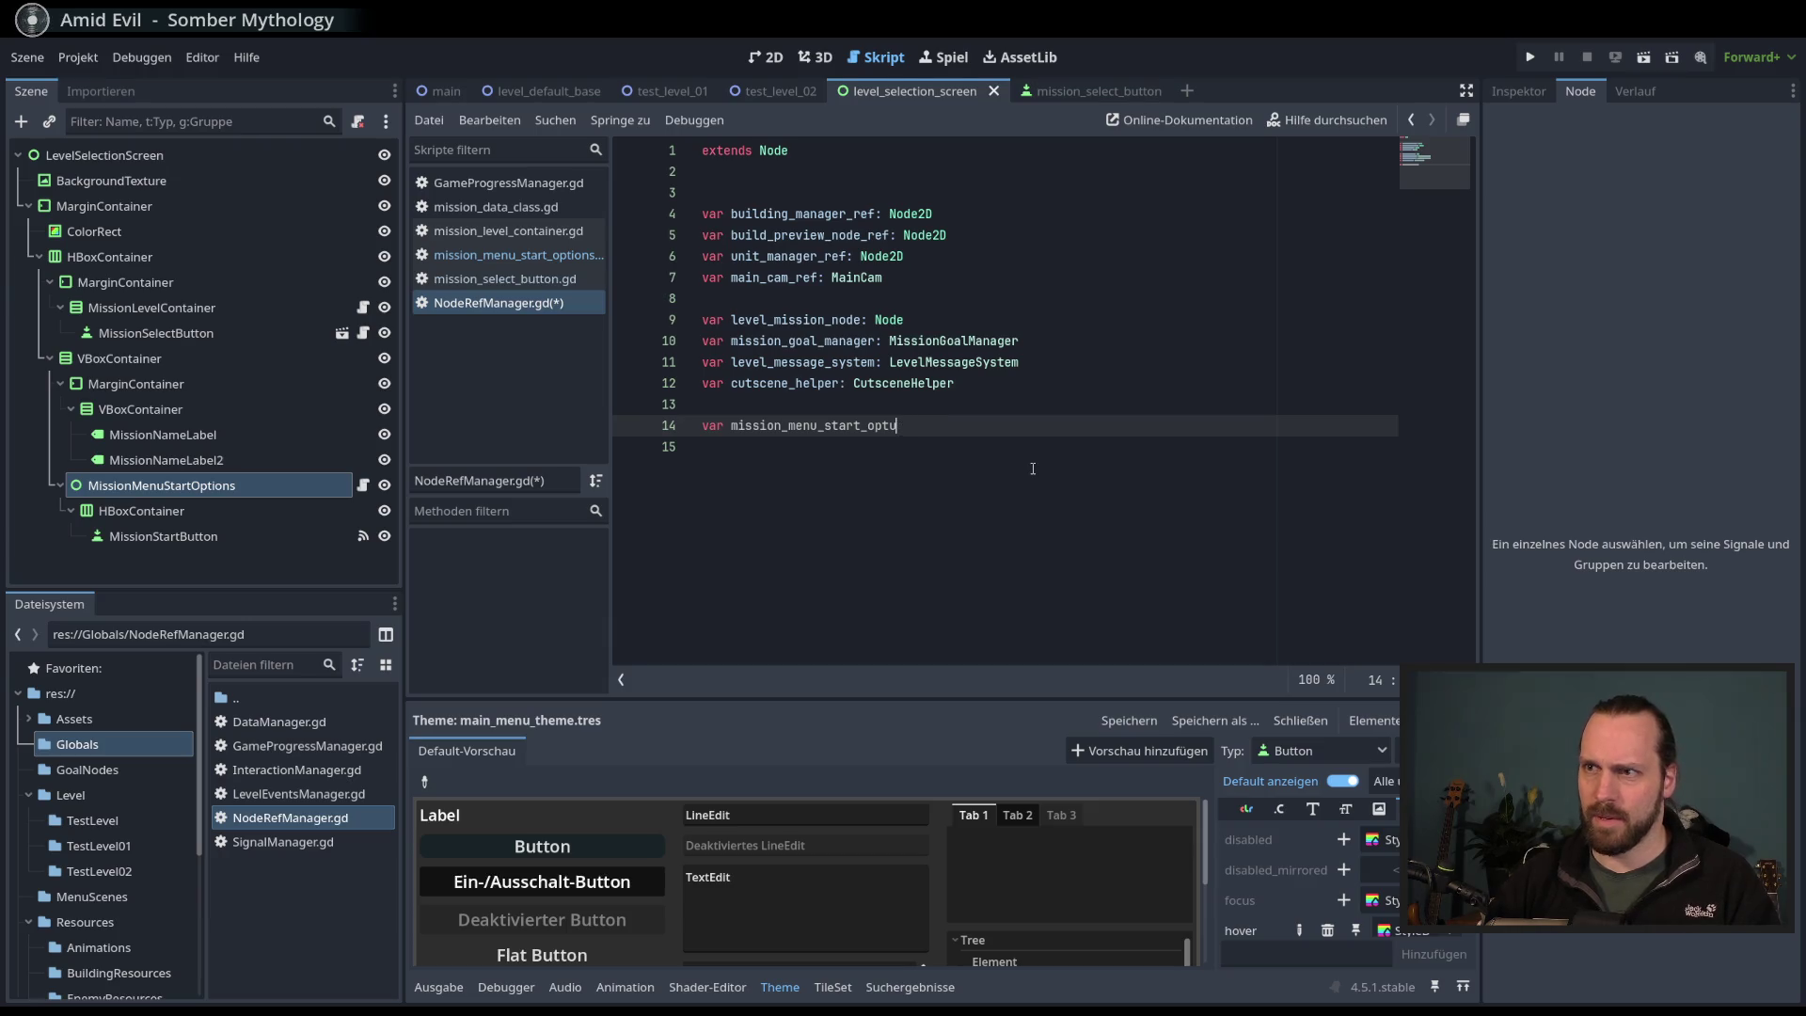
type("ions: ")
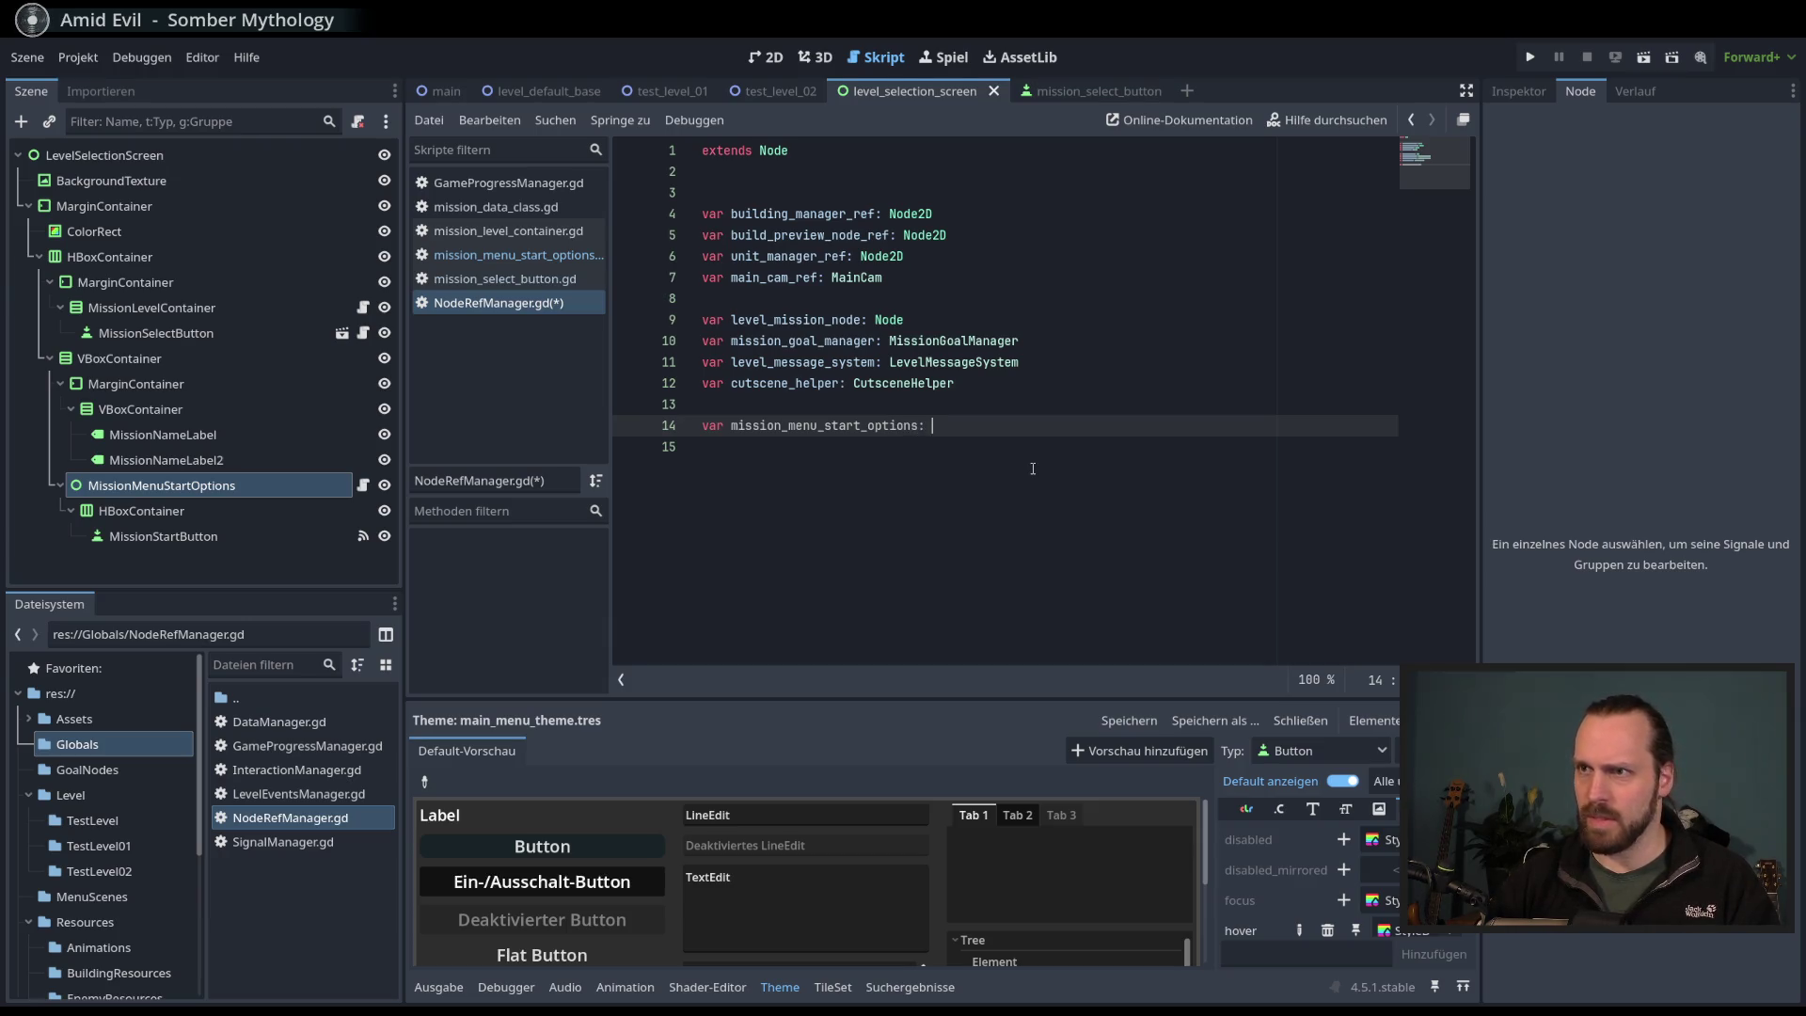
type("Mis")
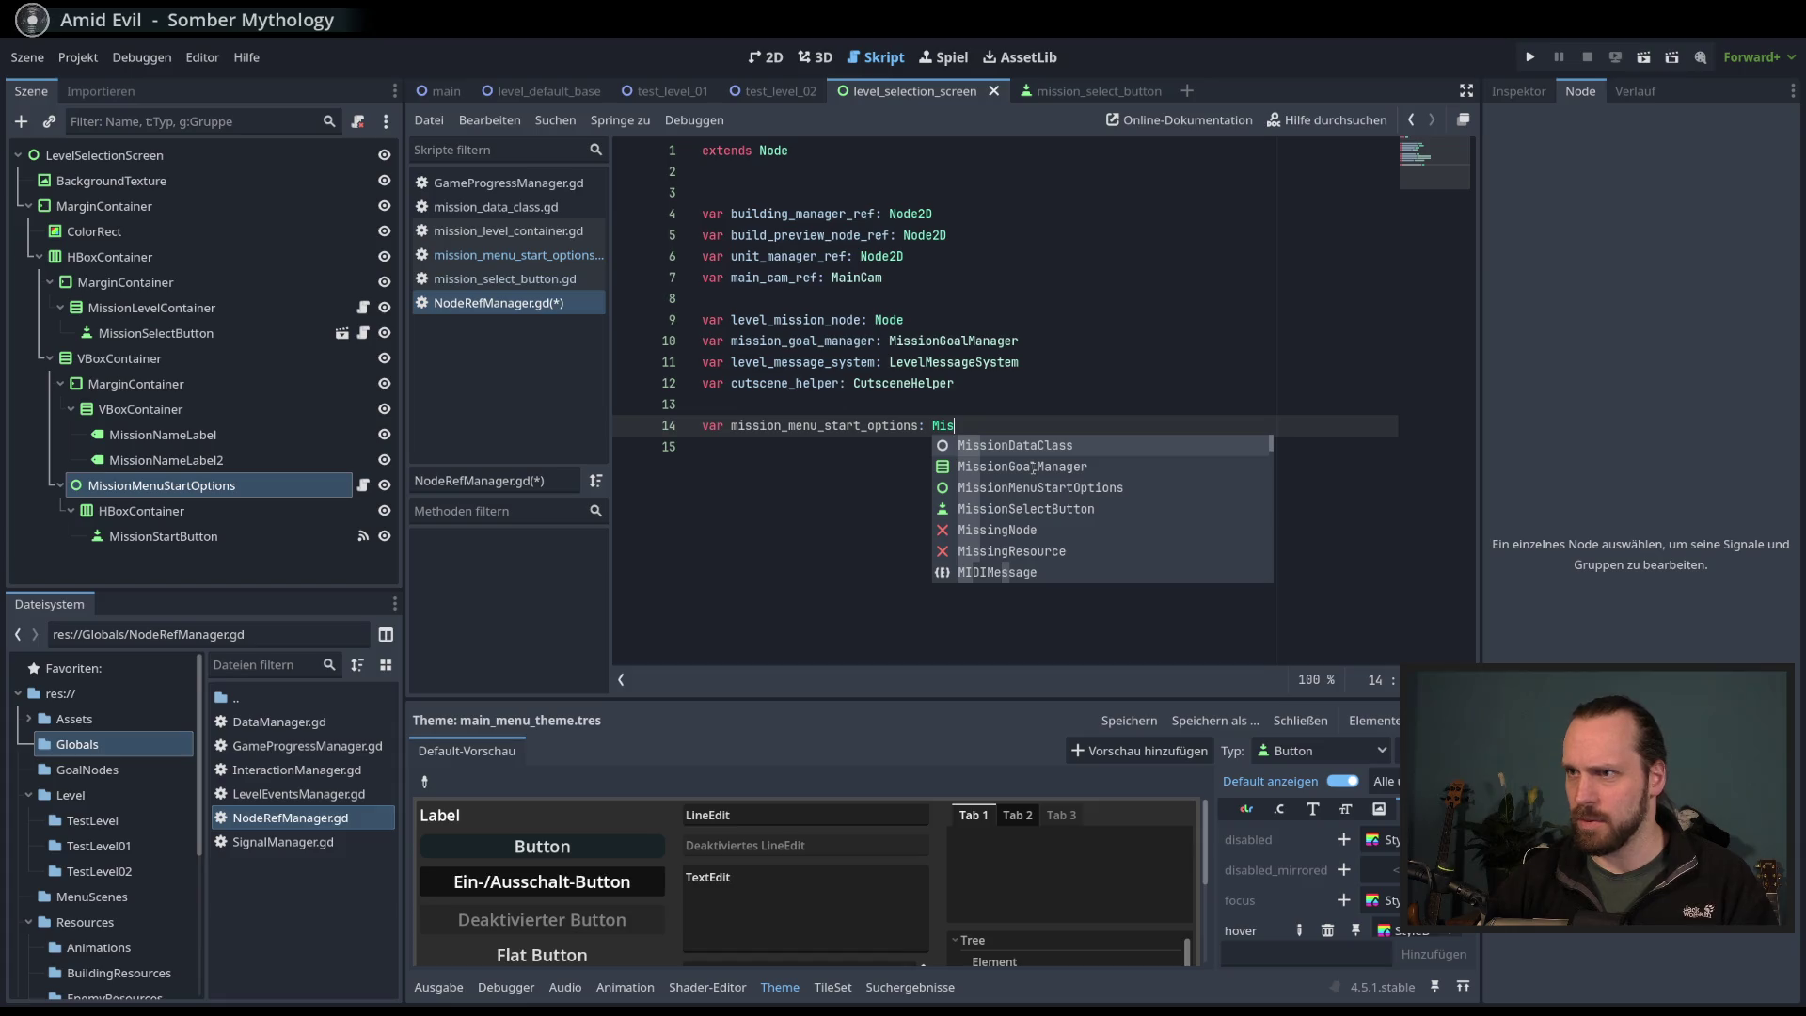
key("Down")
key("Down")
key("Return")
key("ctrl+s")
left_click(515, 255)
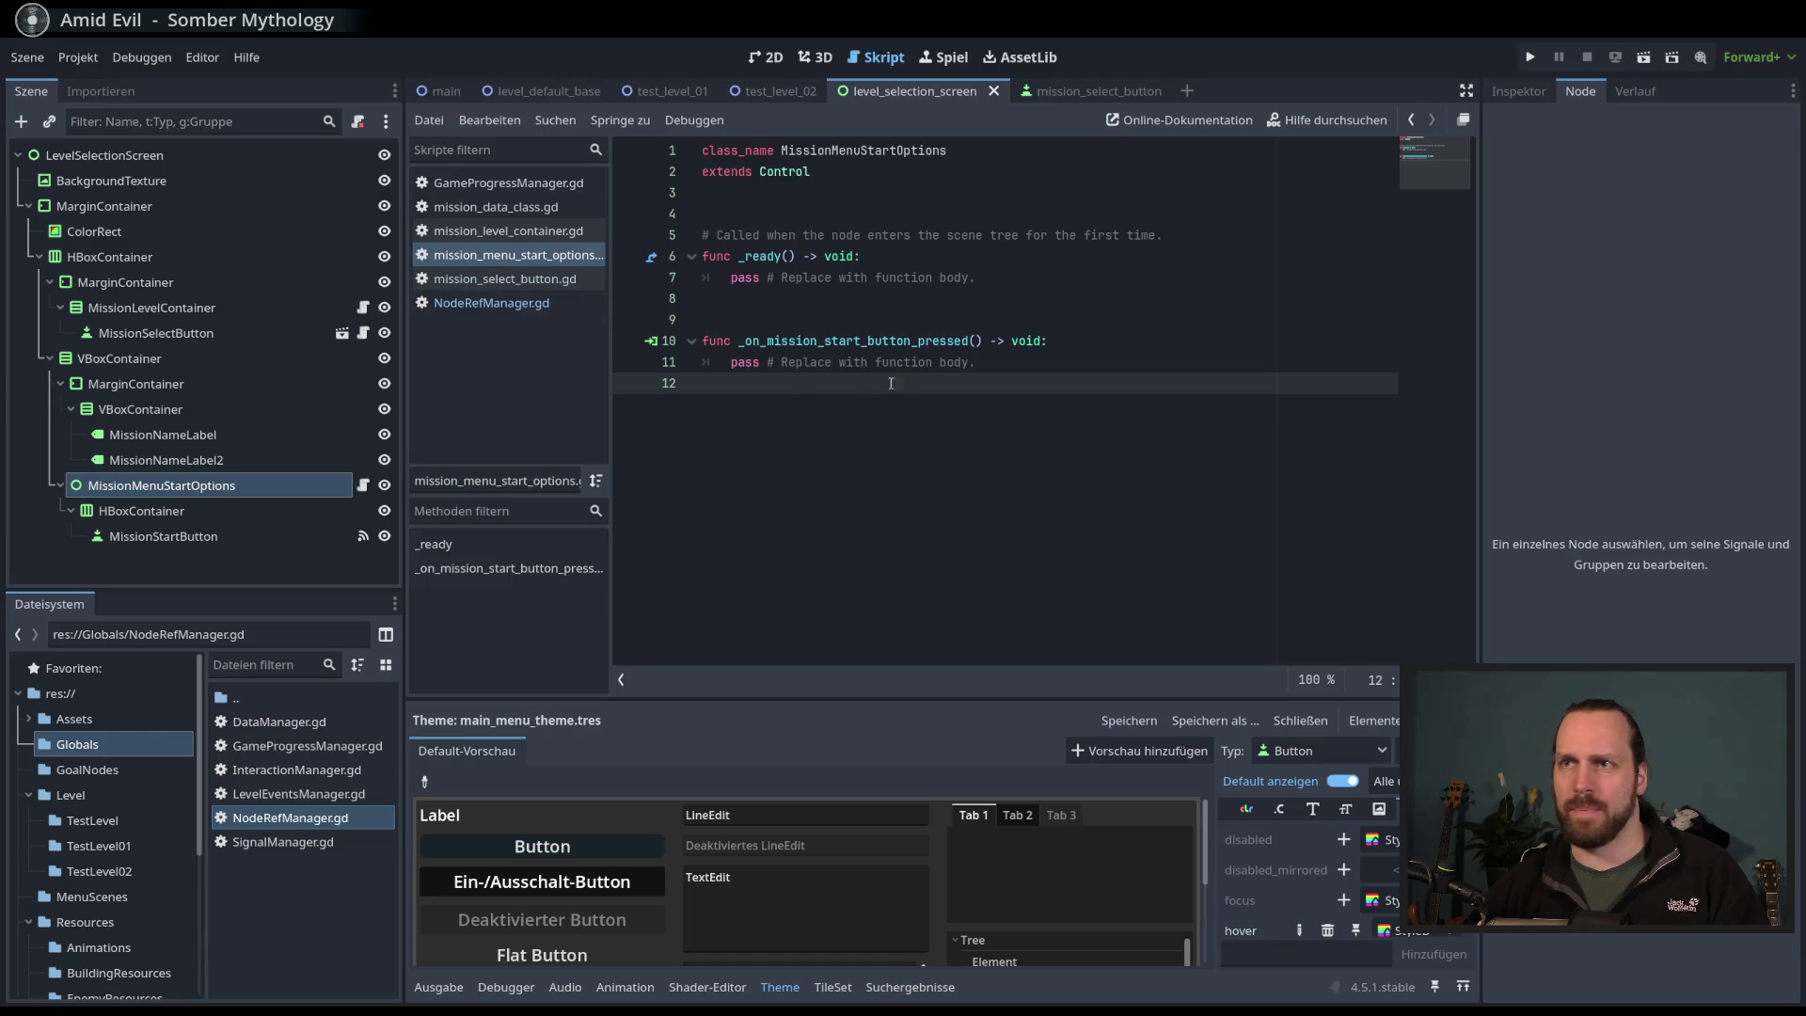
- Replace pass in _ready with 'NodeRefManager.mission_menu_start_options = self', then view mission_select_button
left_click_drag(976, 278, 733, 277)
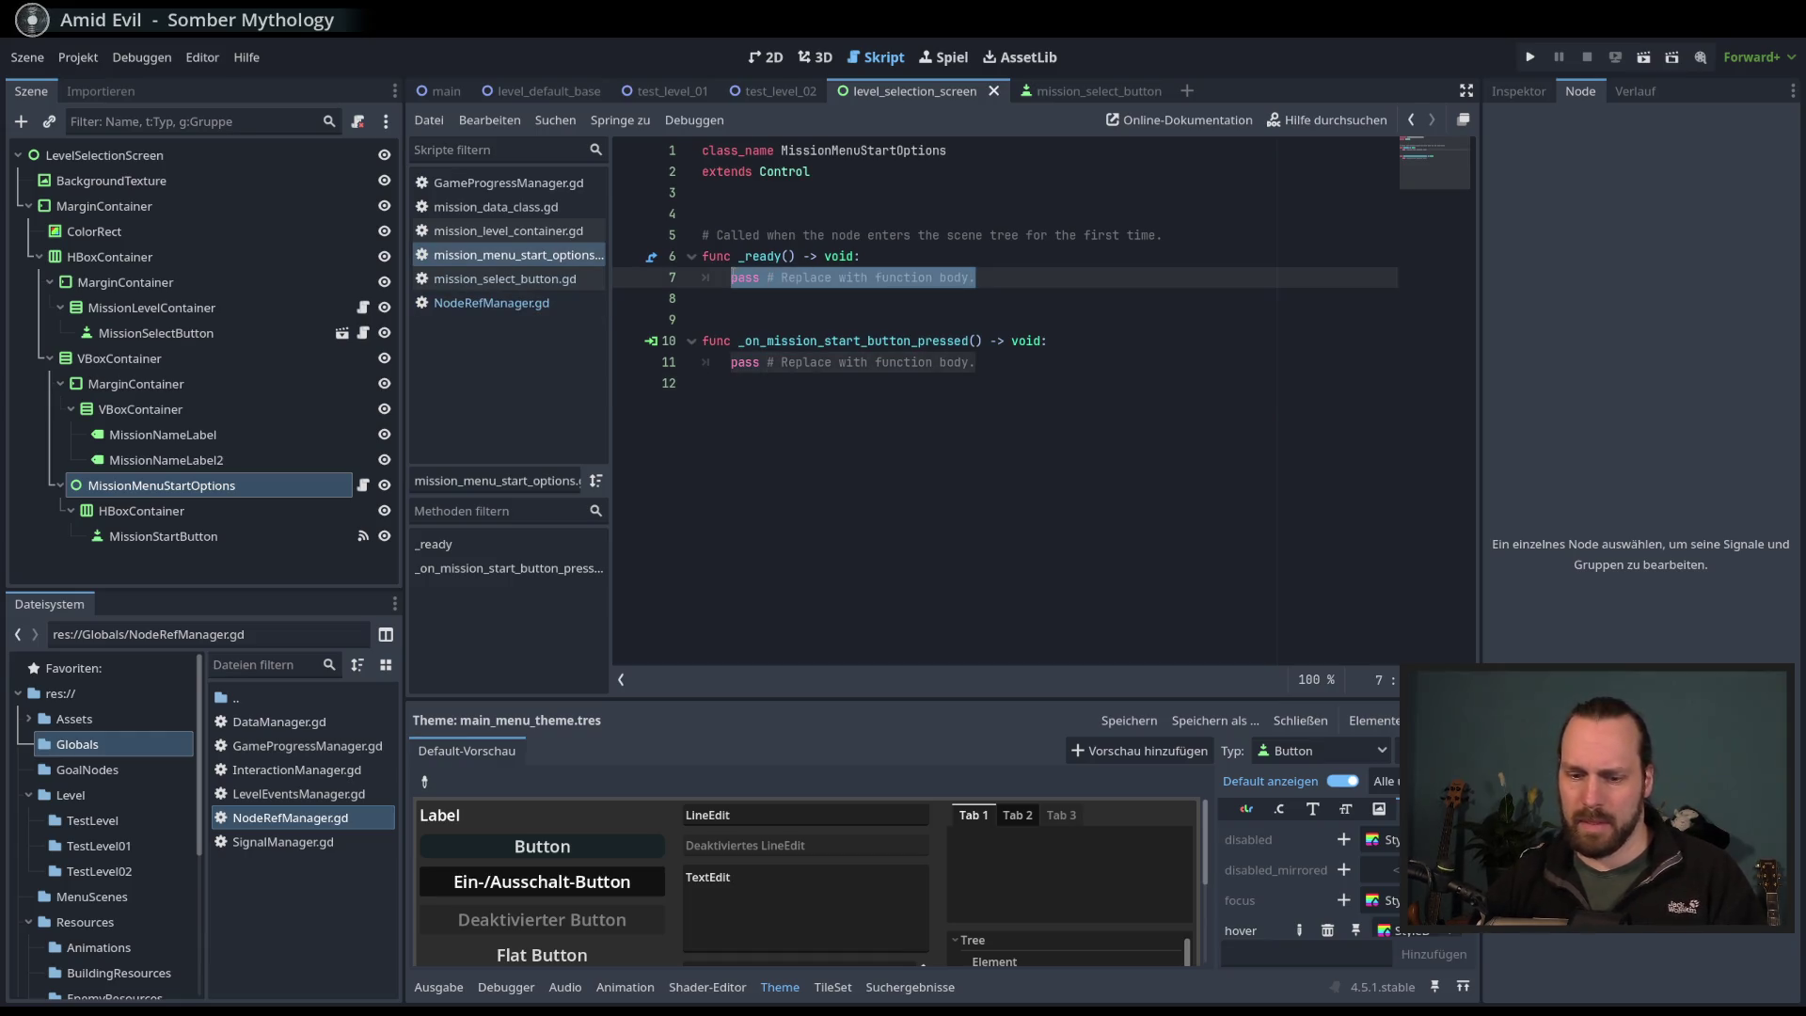
type("NodeRe")
key("Return")
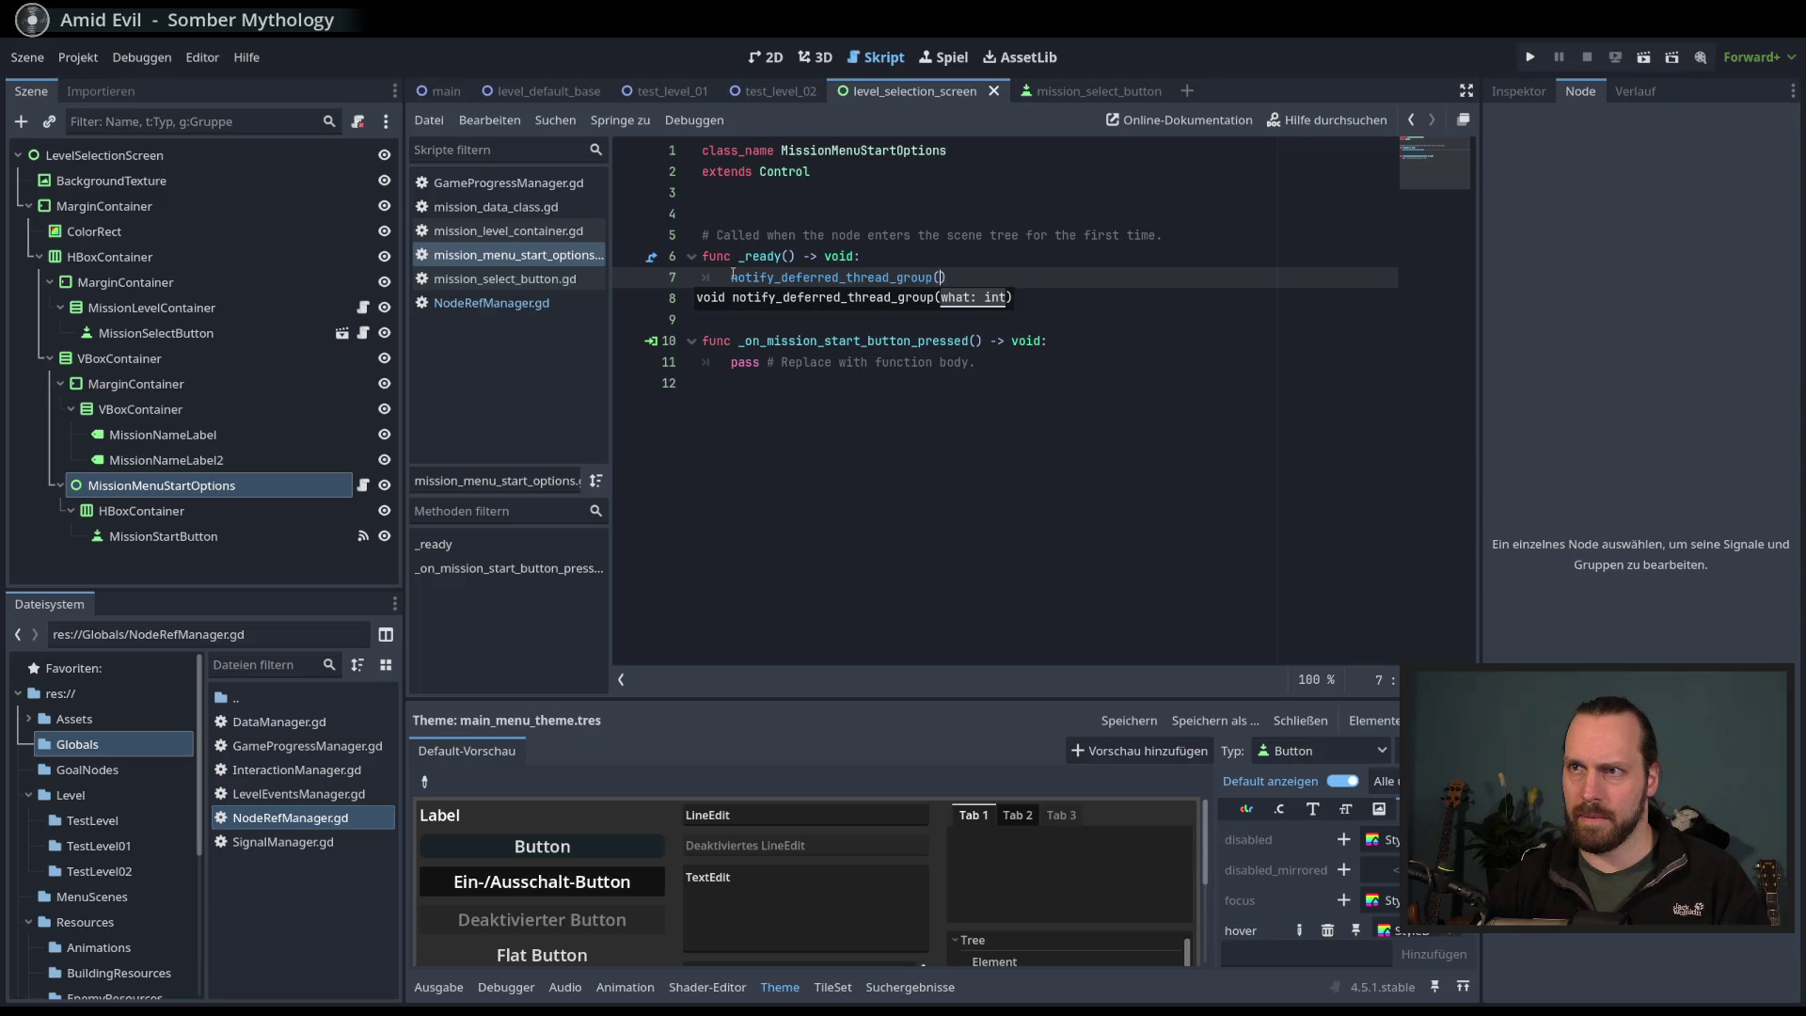
key("ctrl+BackSpace")
type("NodeRe")
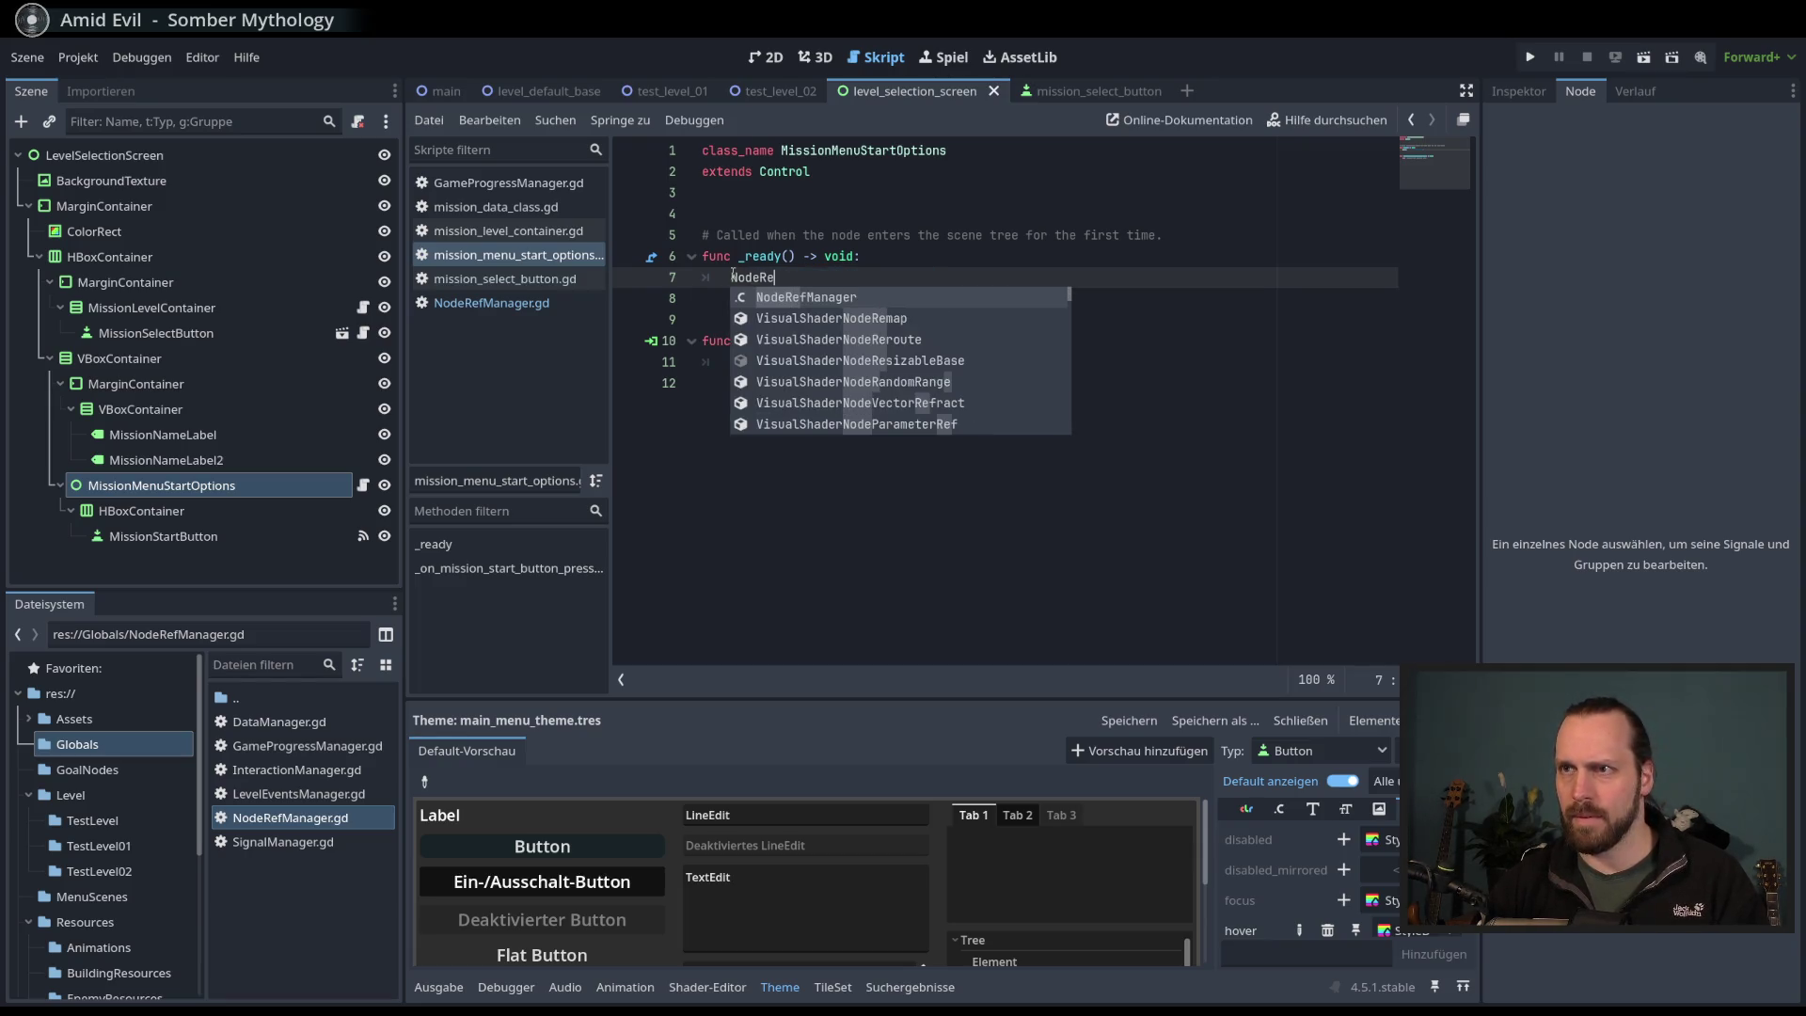
key("Return")
type(".mi")
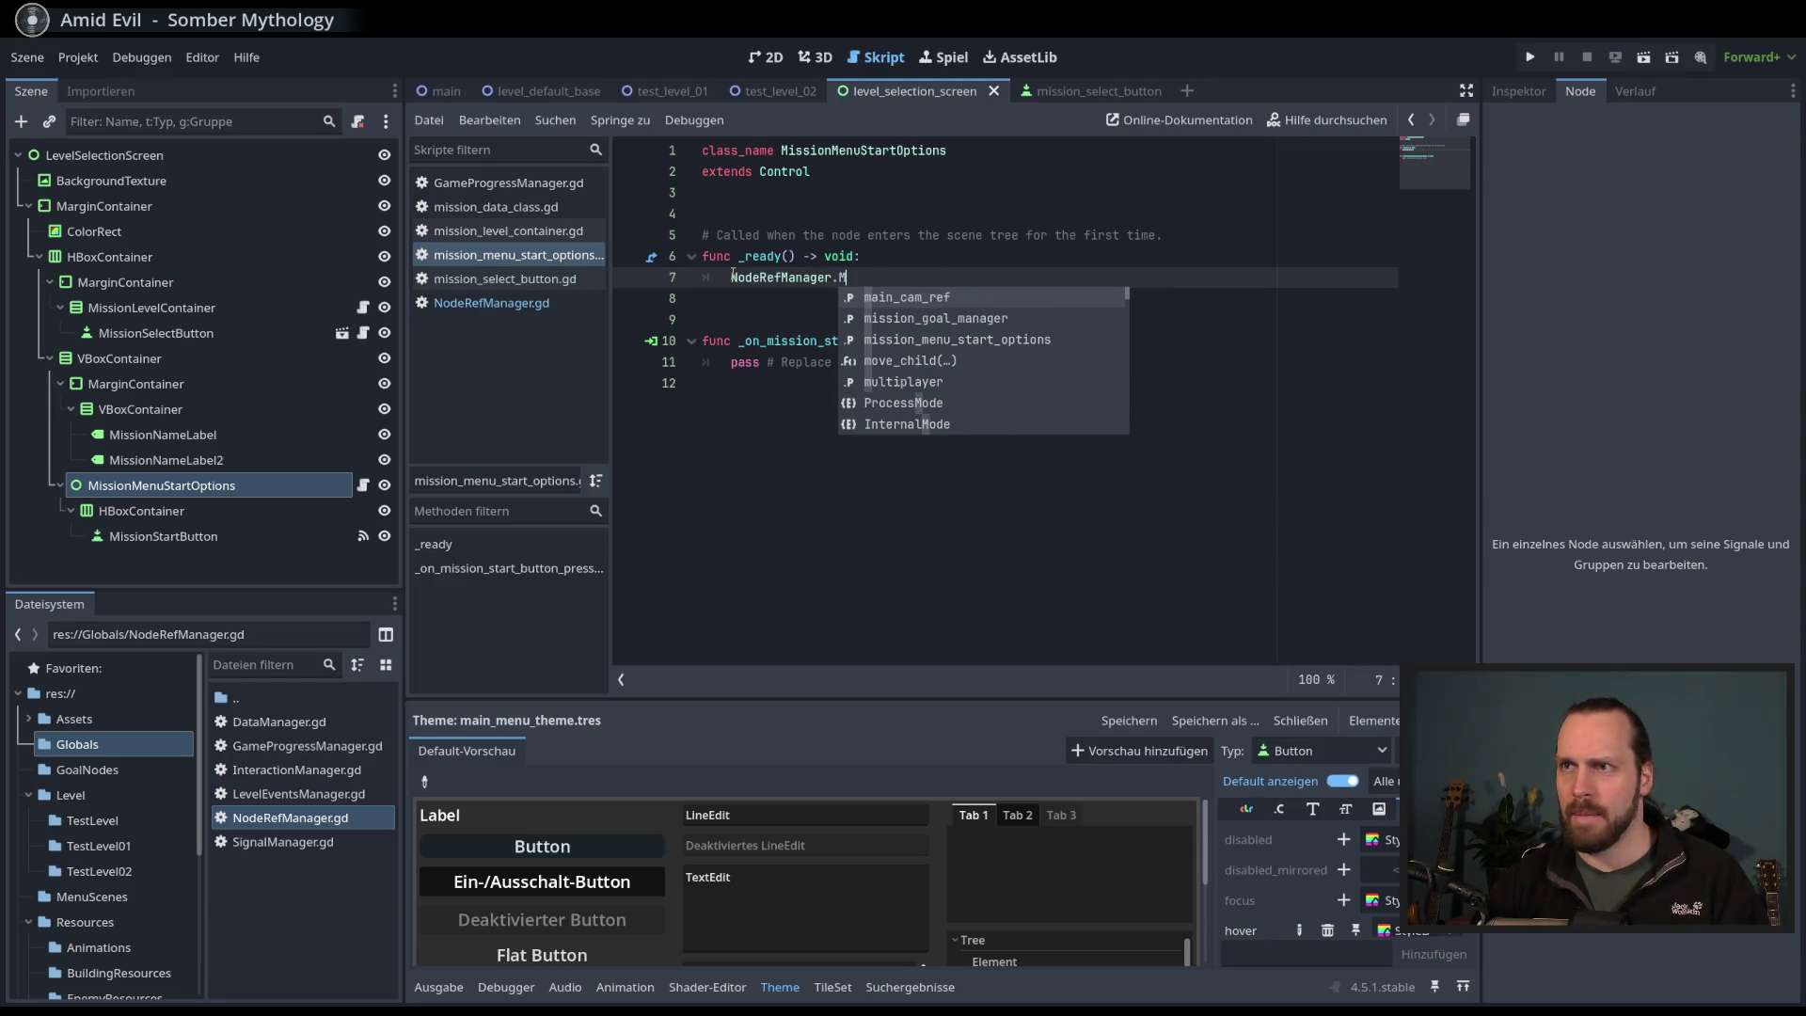
key("Down")
key("Return")
type("= self")
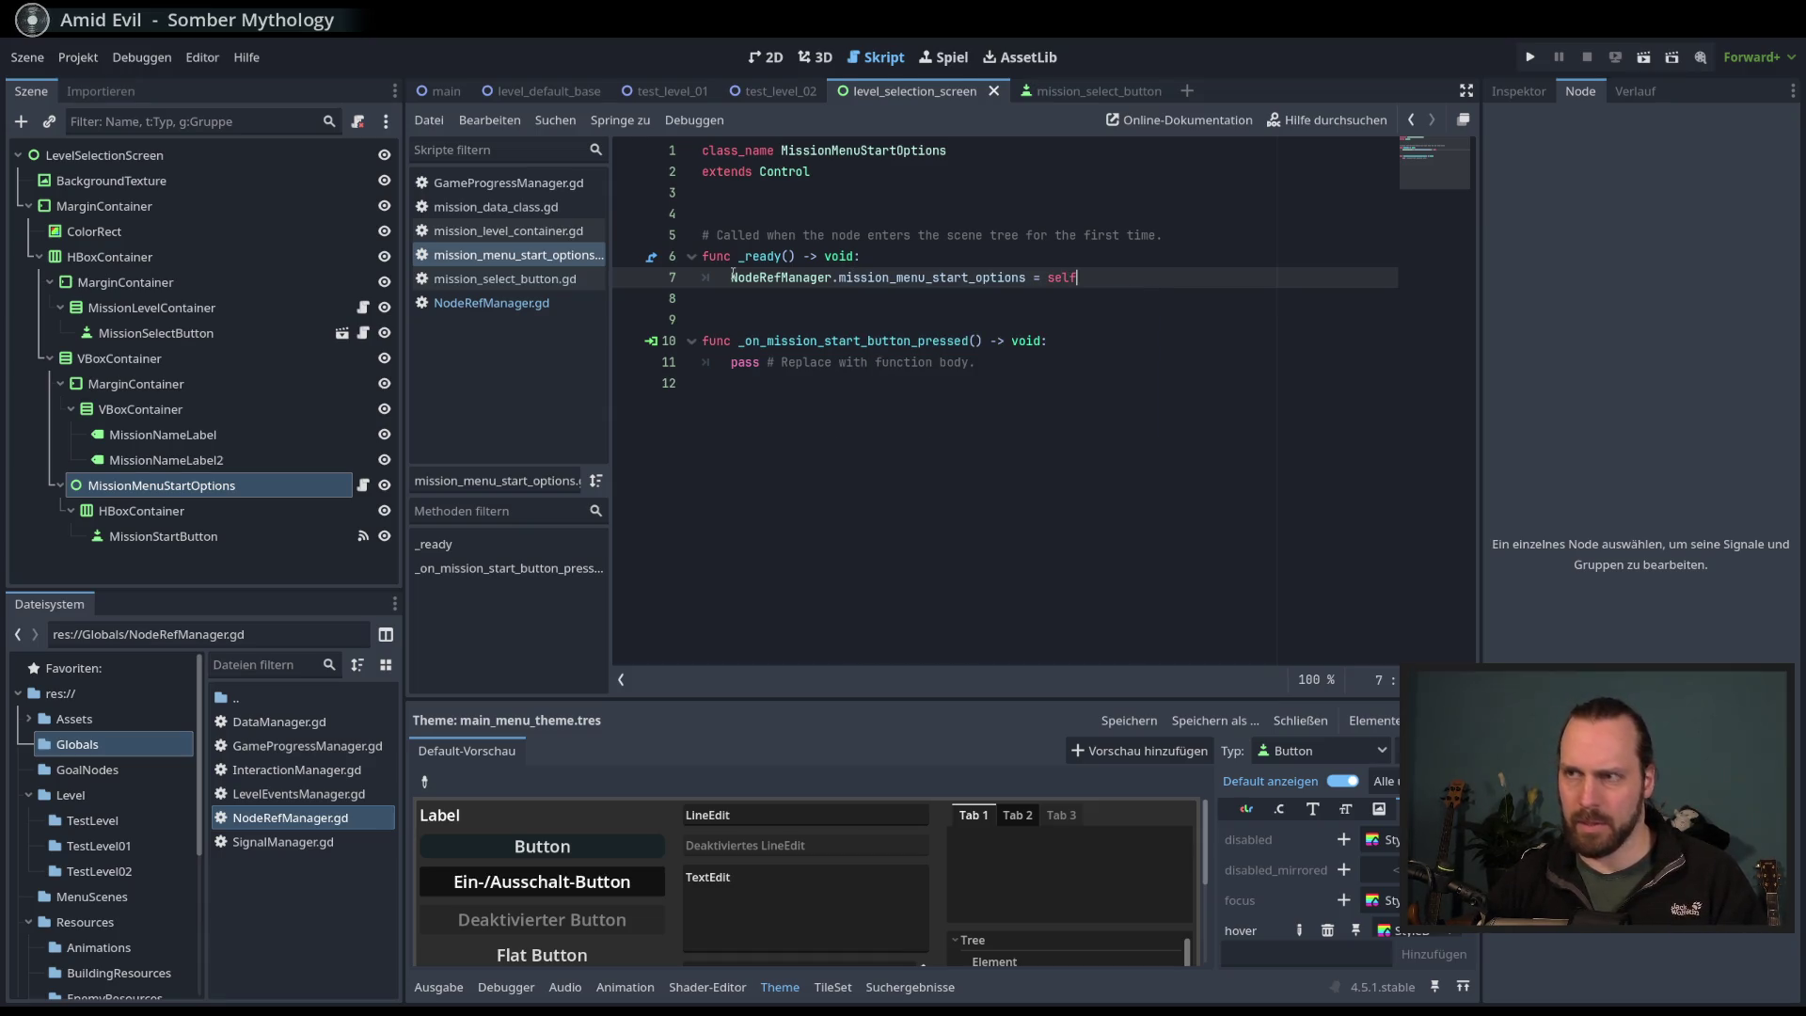
left_click(696, 423)
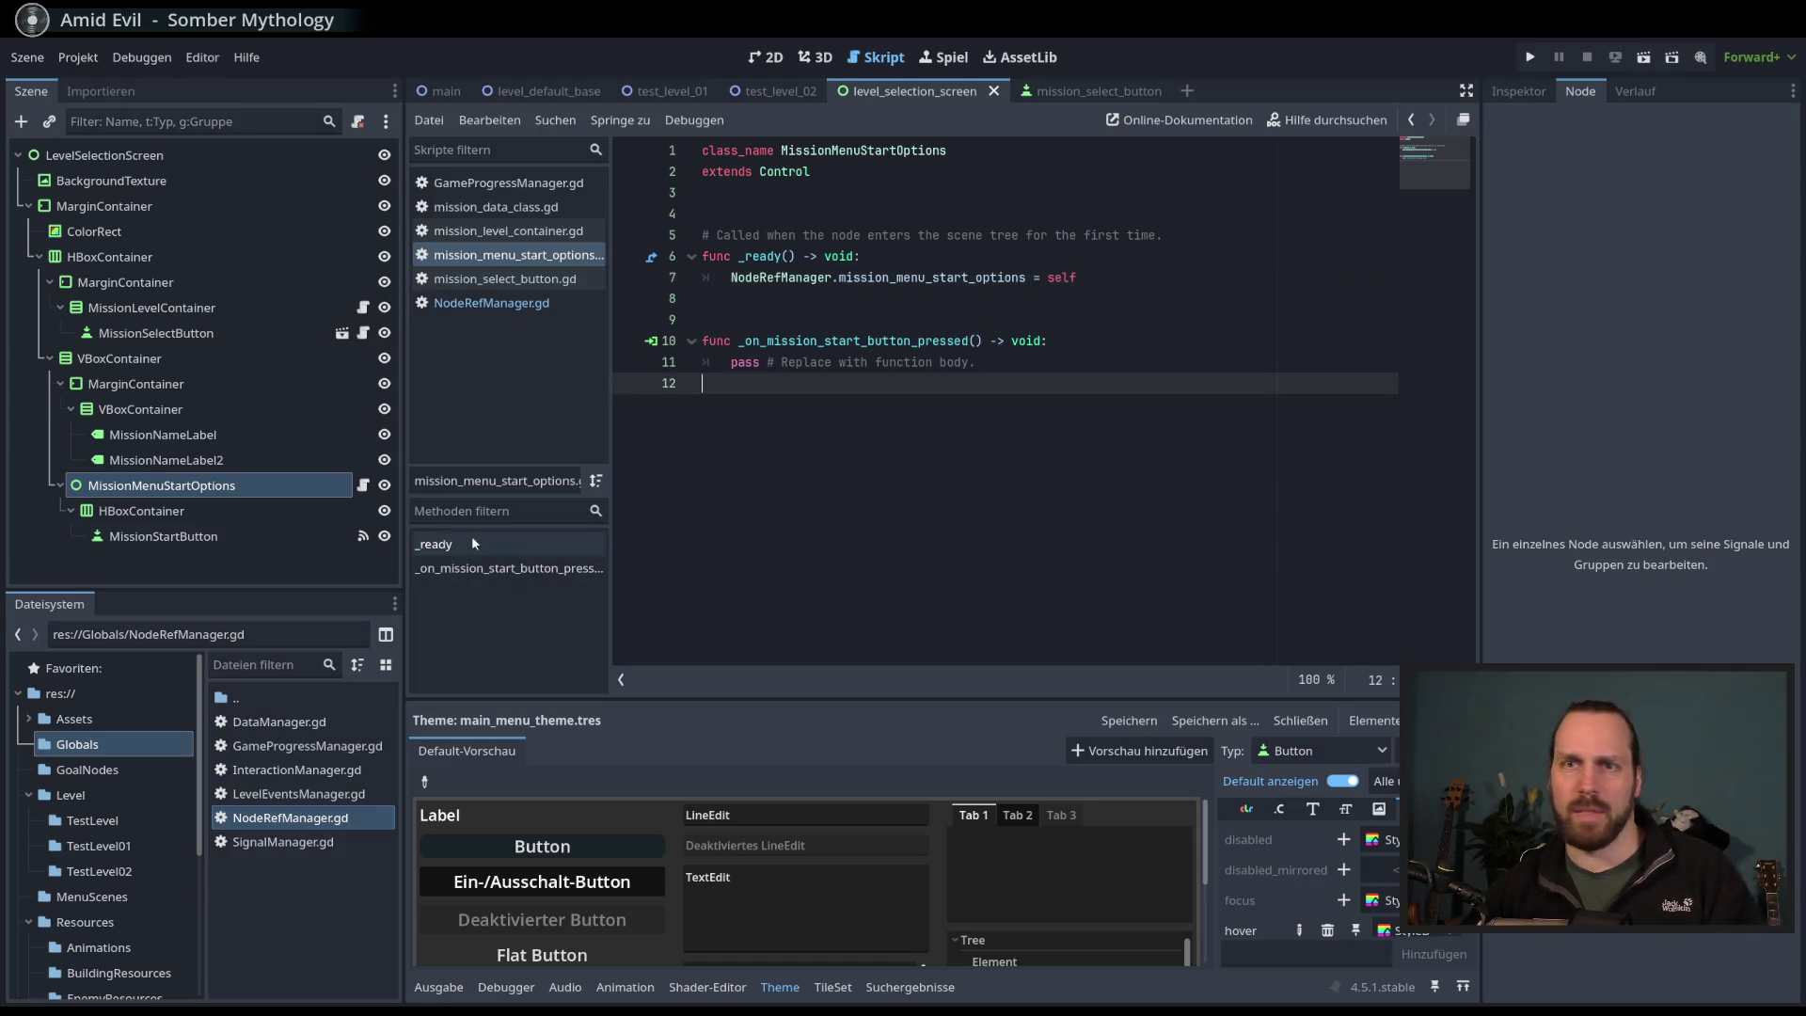
left_click(1103, 93)
left_click(946, 169)
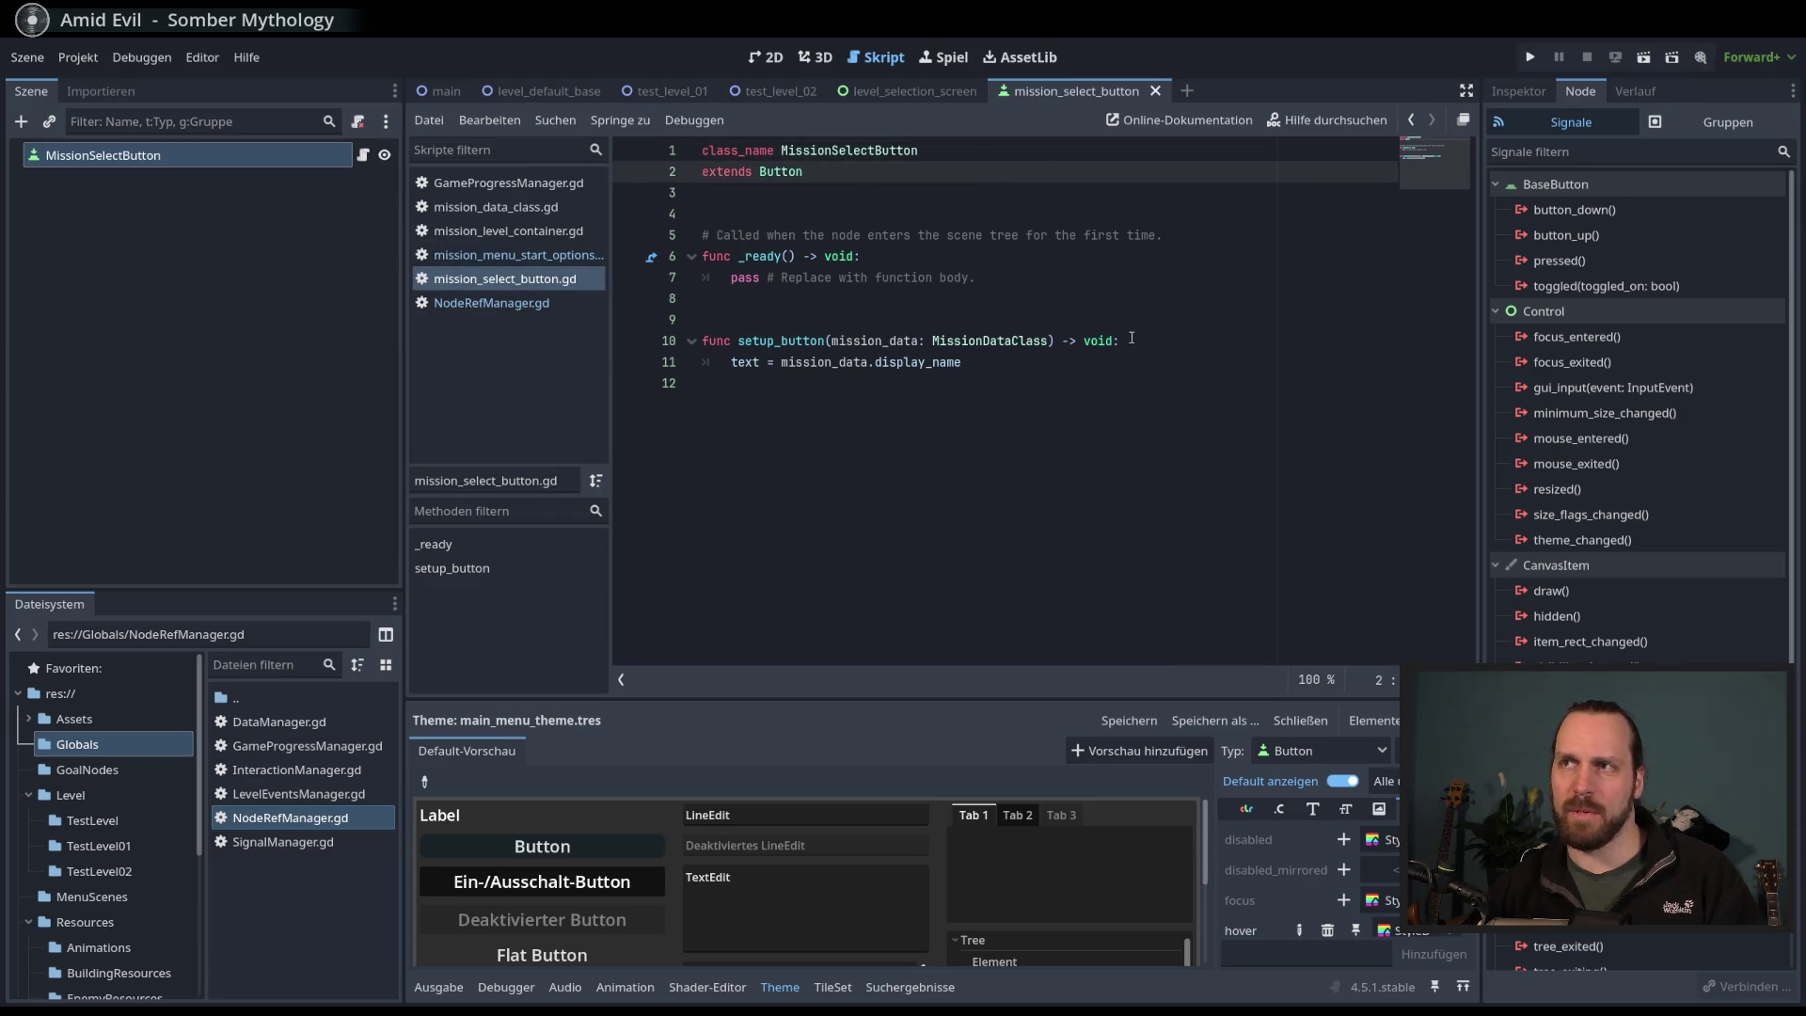
- Return to level_selection_screen, select MissionMenuStartOptions, and detach its script
key("ctrl+shift+Tab")
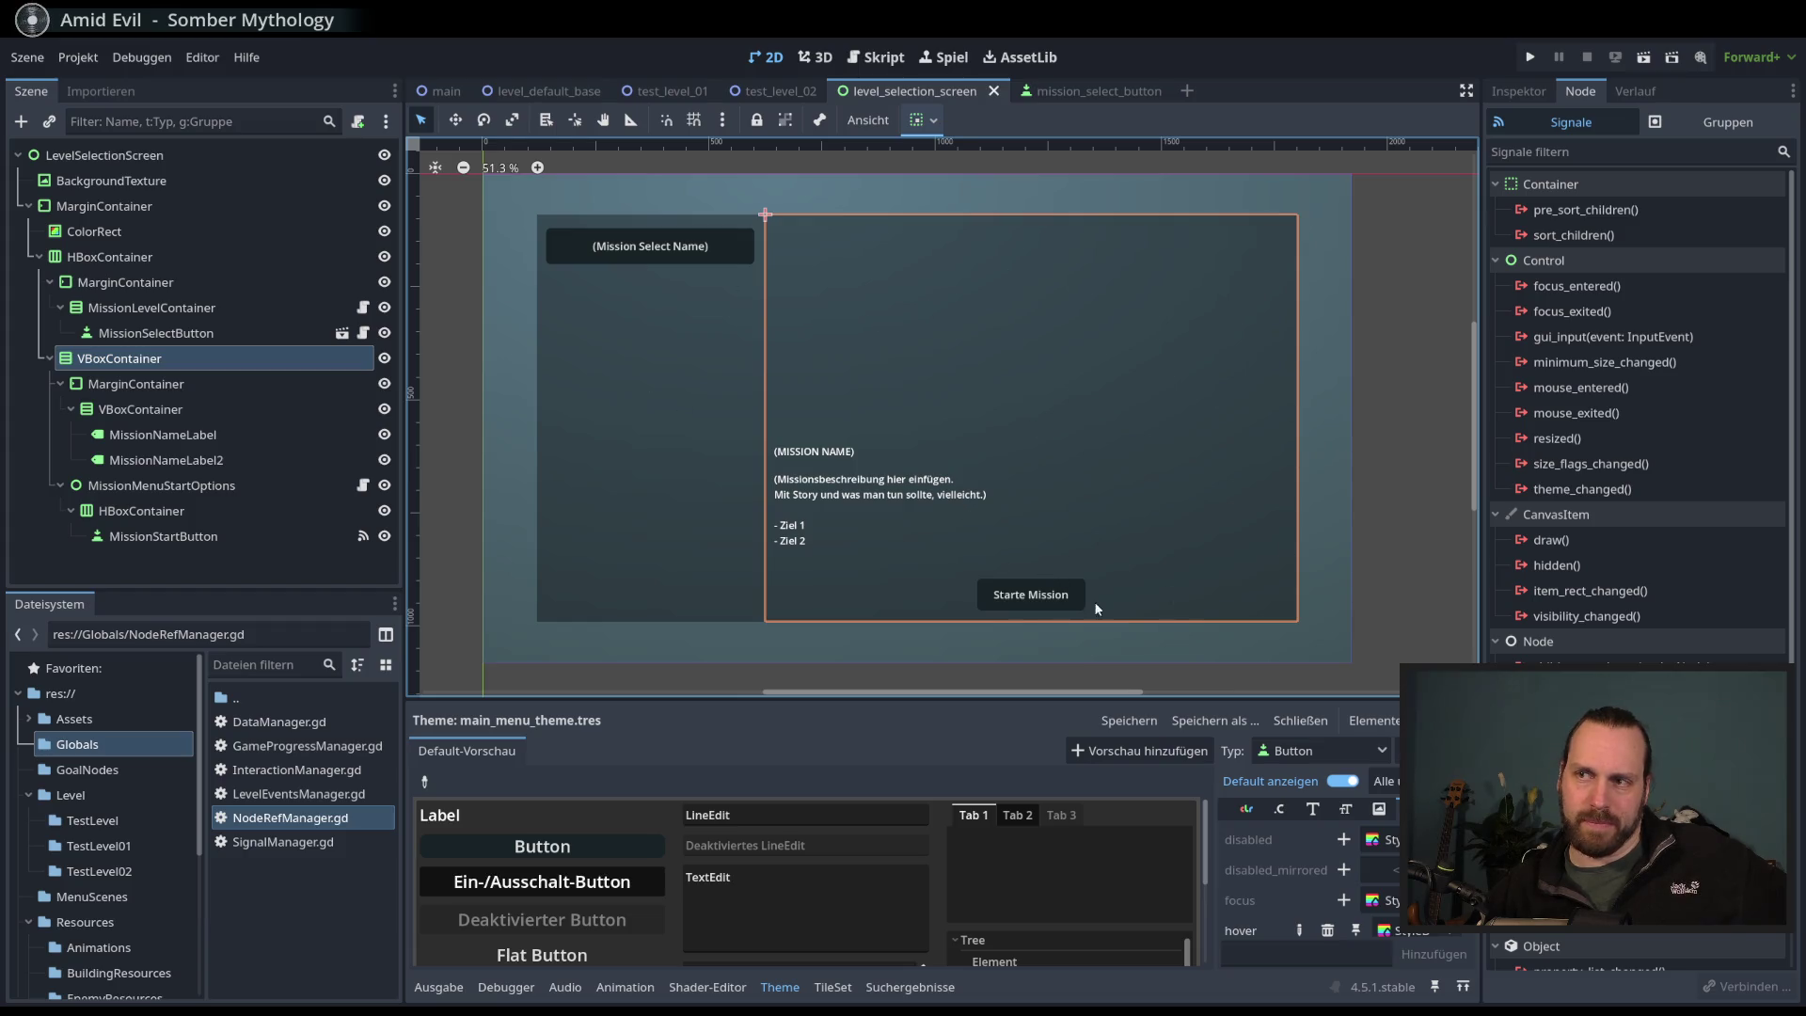
left_click(282, 359)
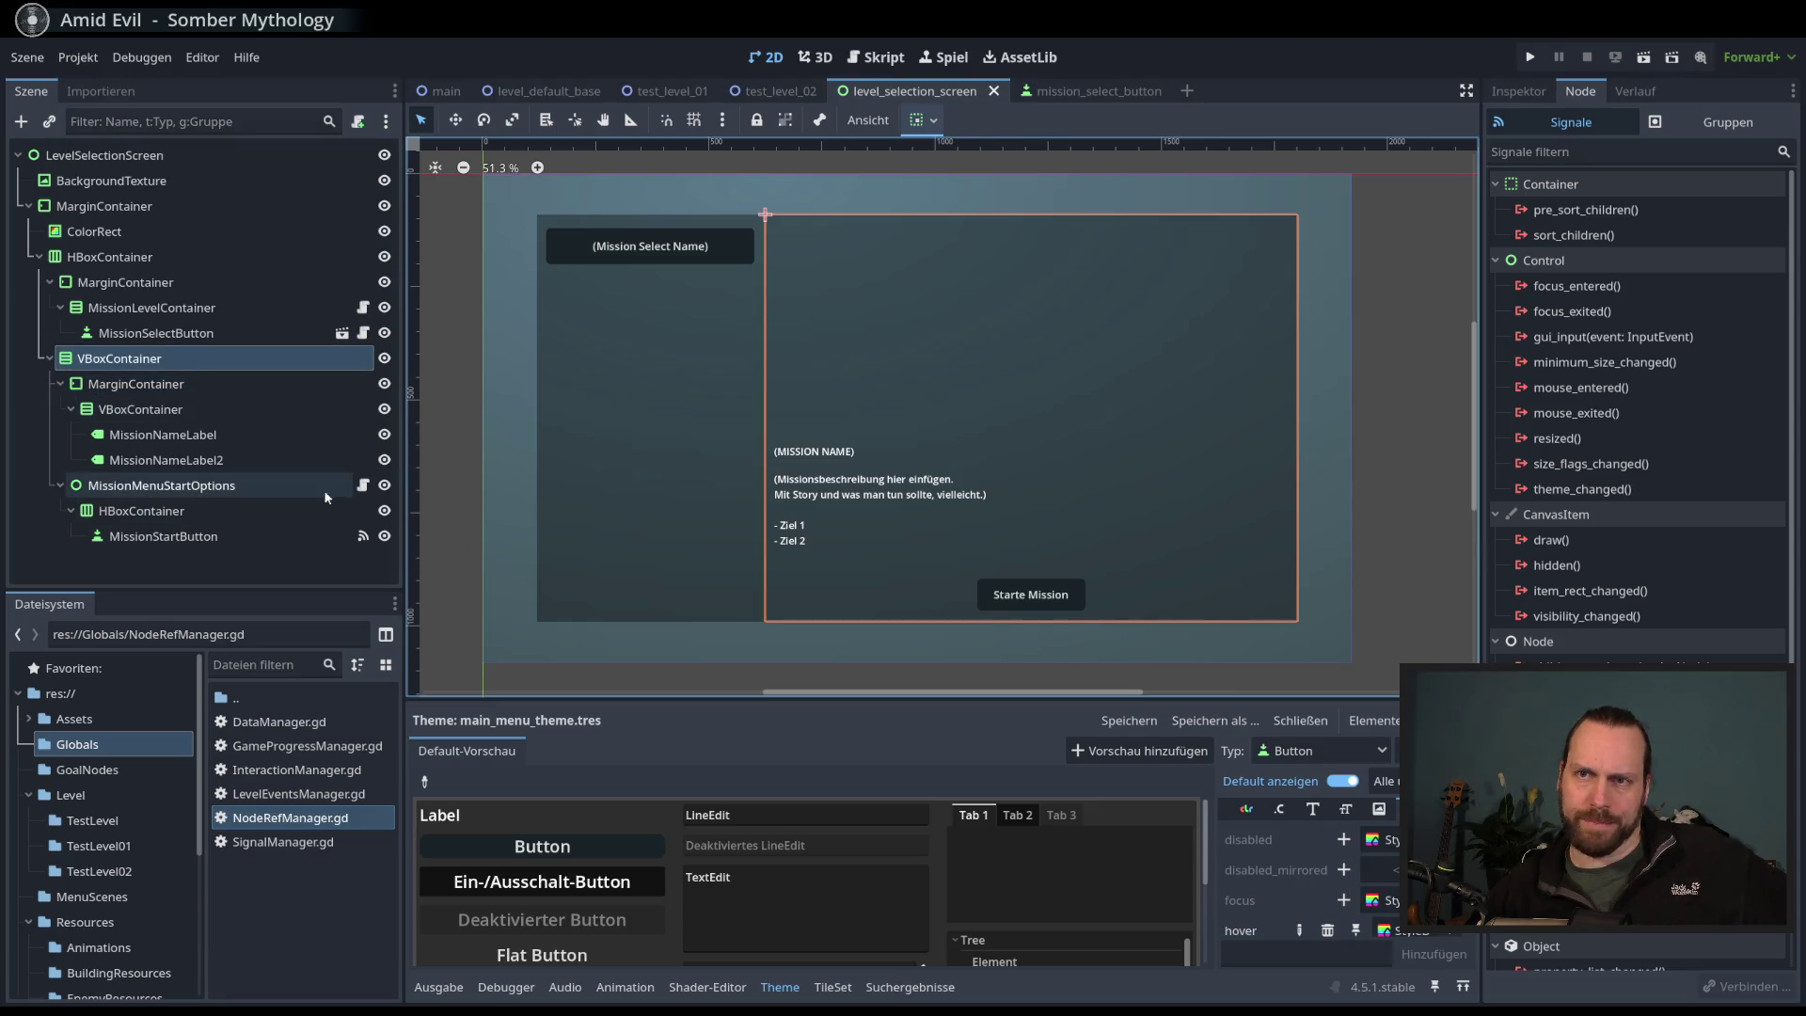
left_click(282, 485)
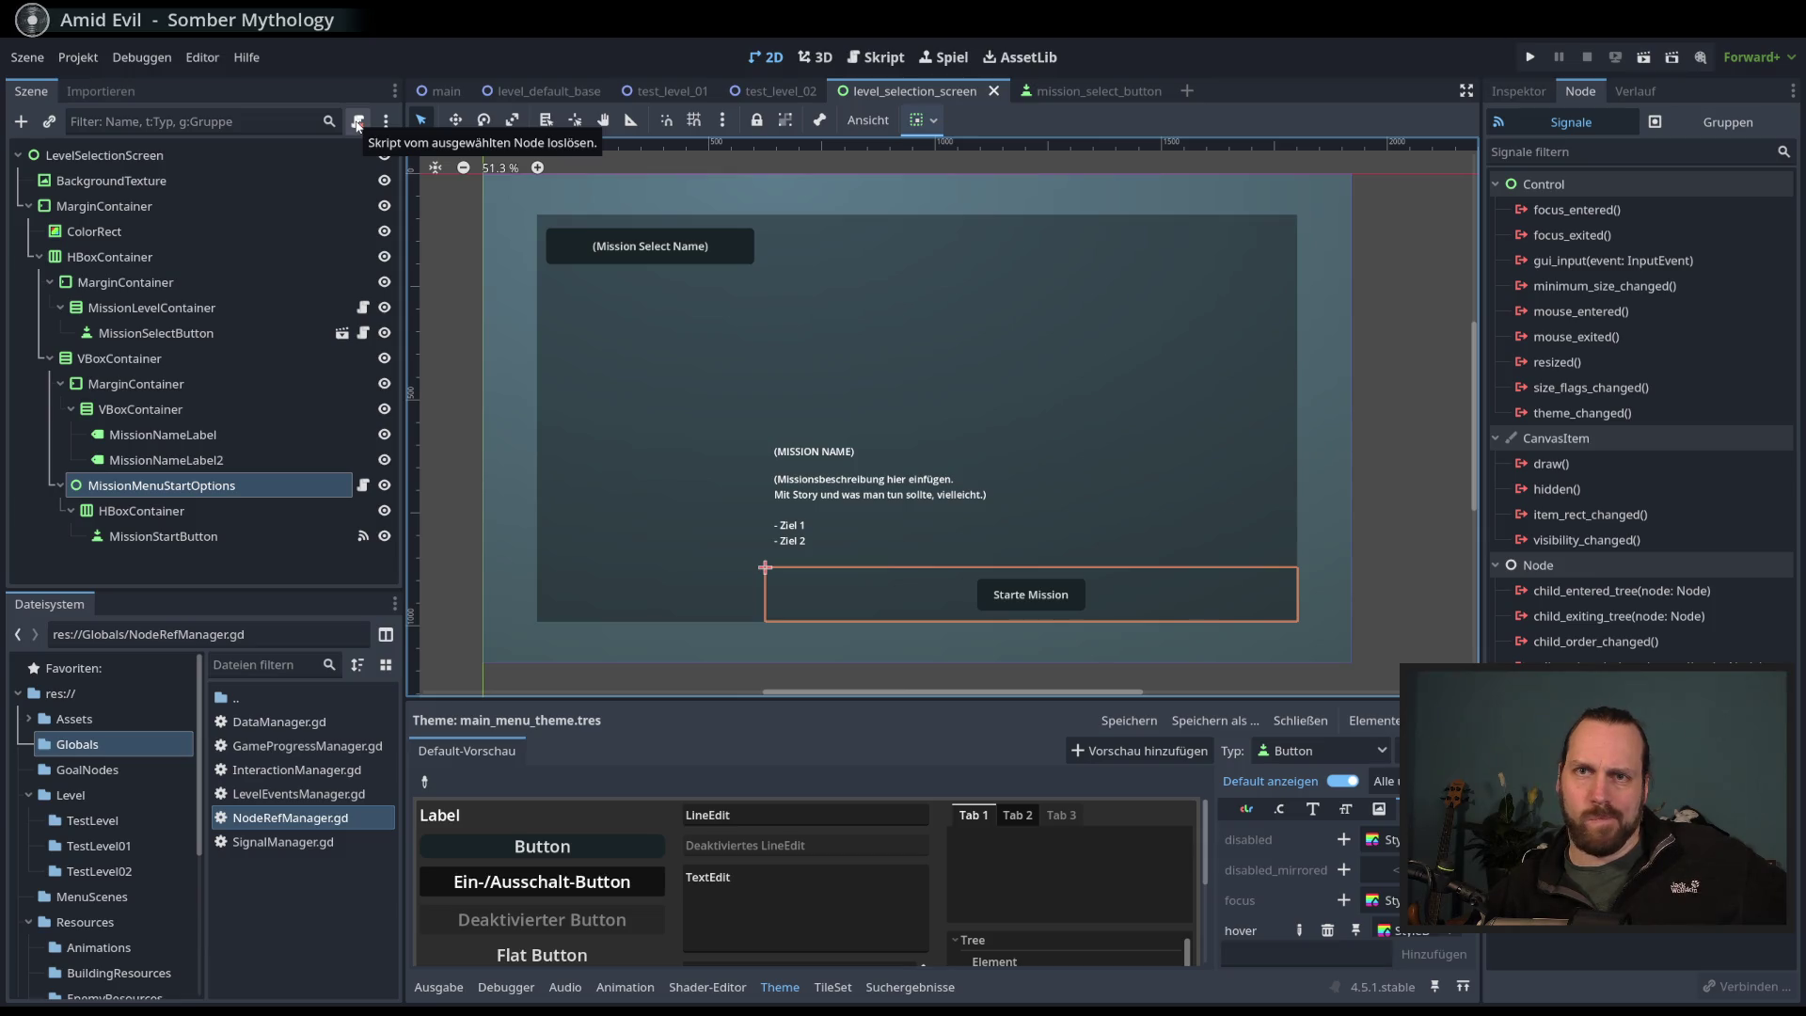
left_click(358, 125)
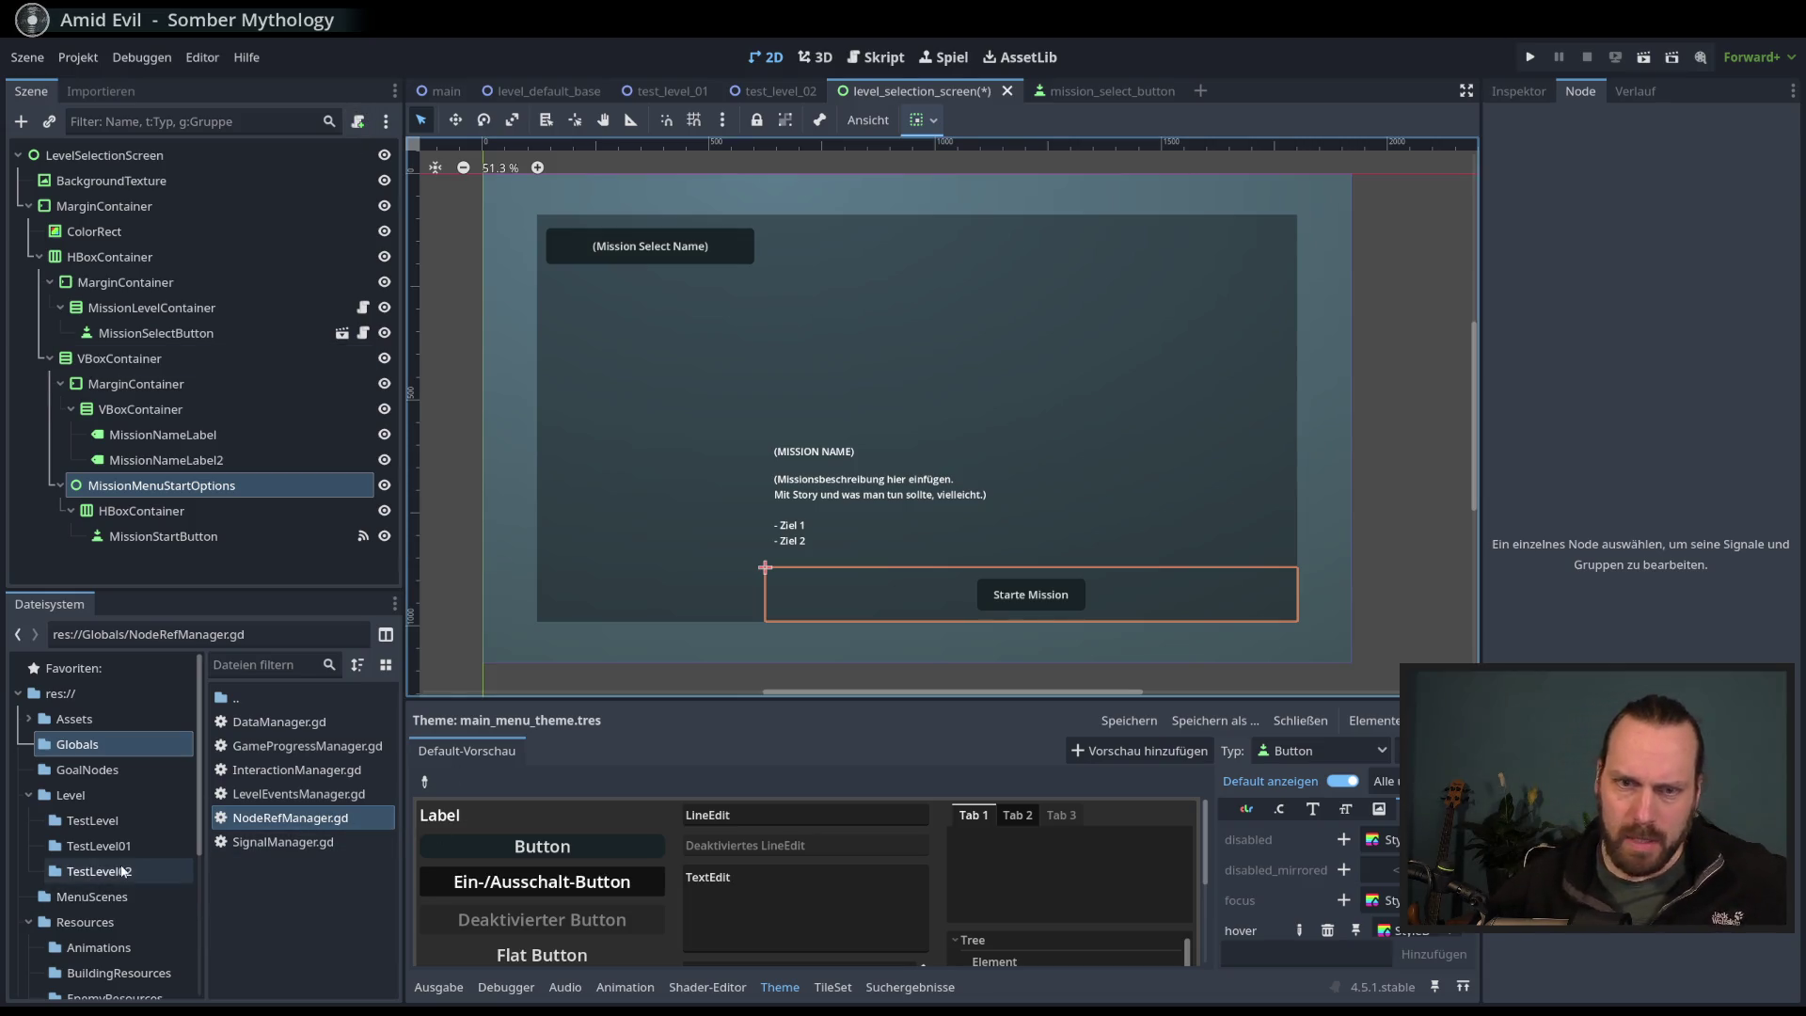
- Browse the Scripts, Resources and Globals folders in the FileSystem dock
scroll(133, 872, "down", 5)
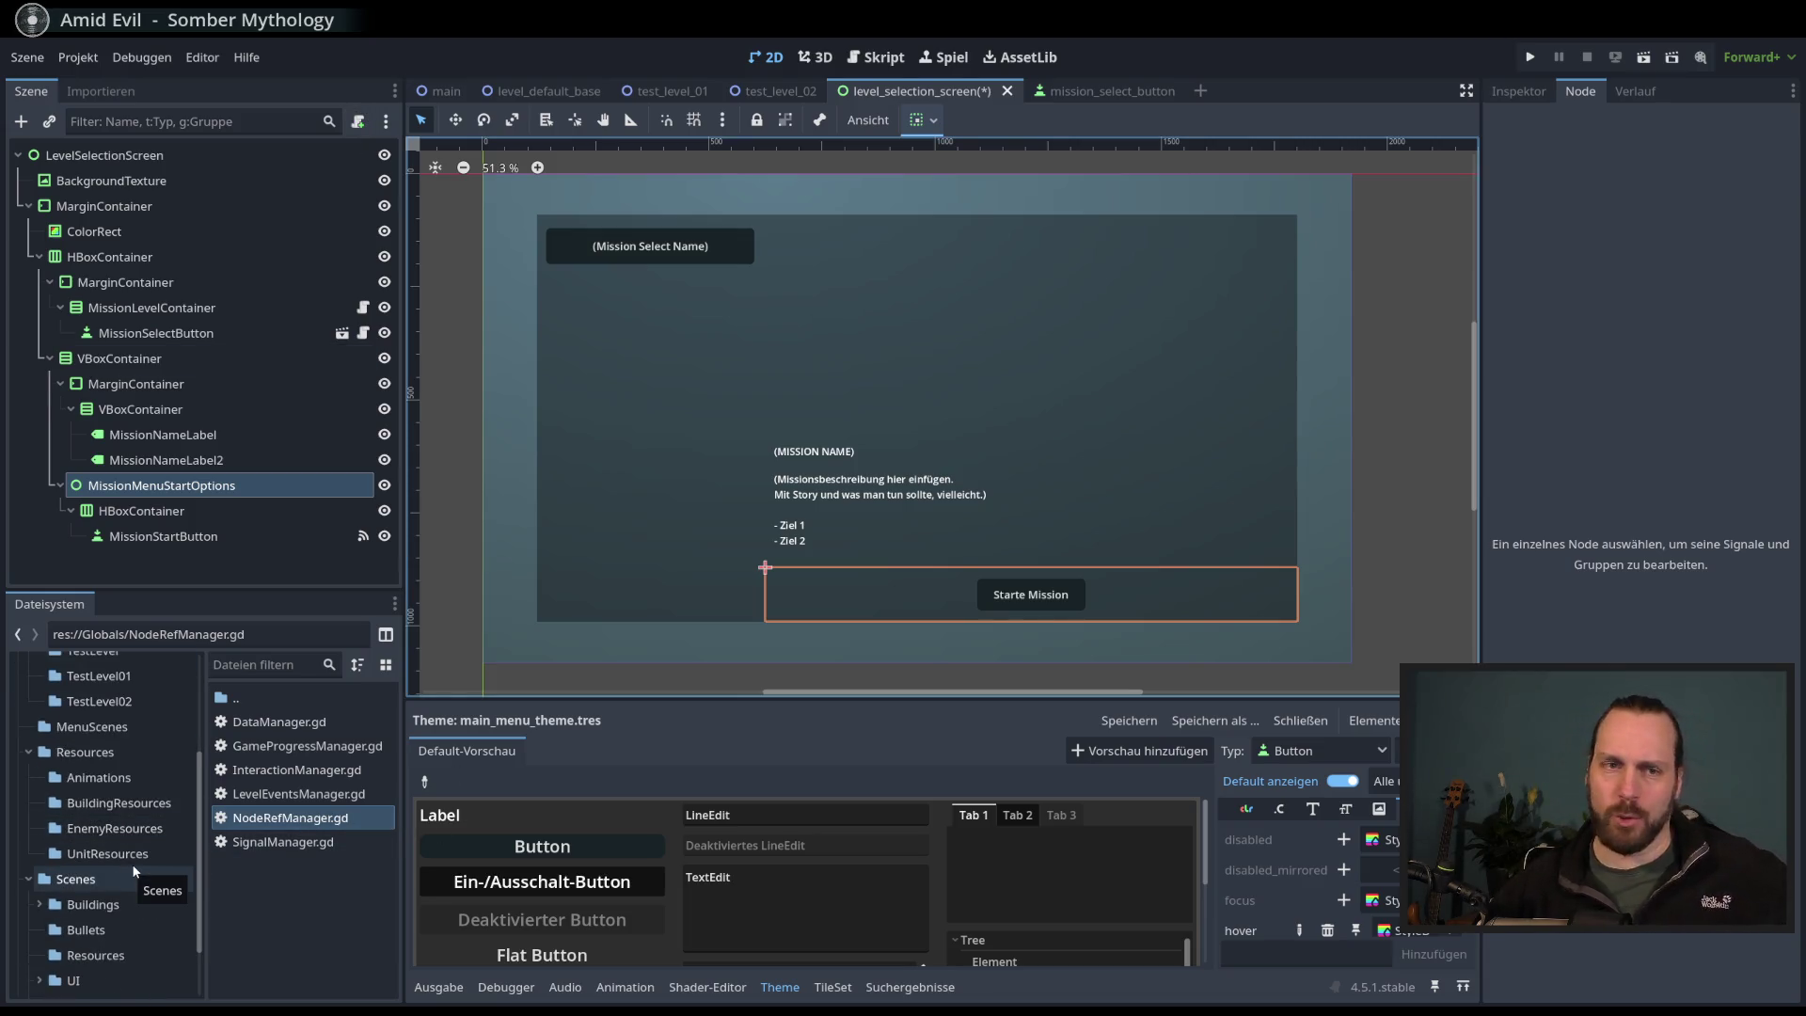
scroll(132, 864, "down", 2)
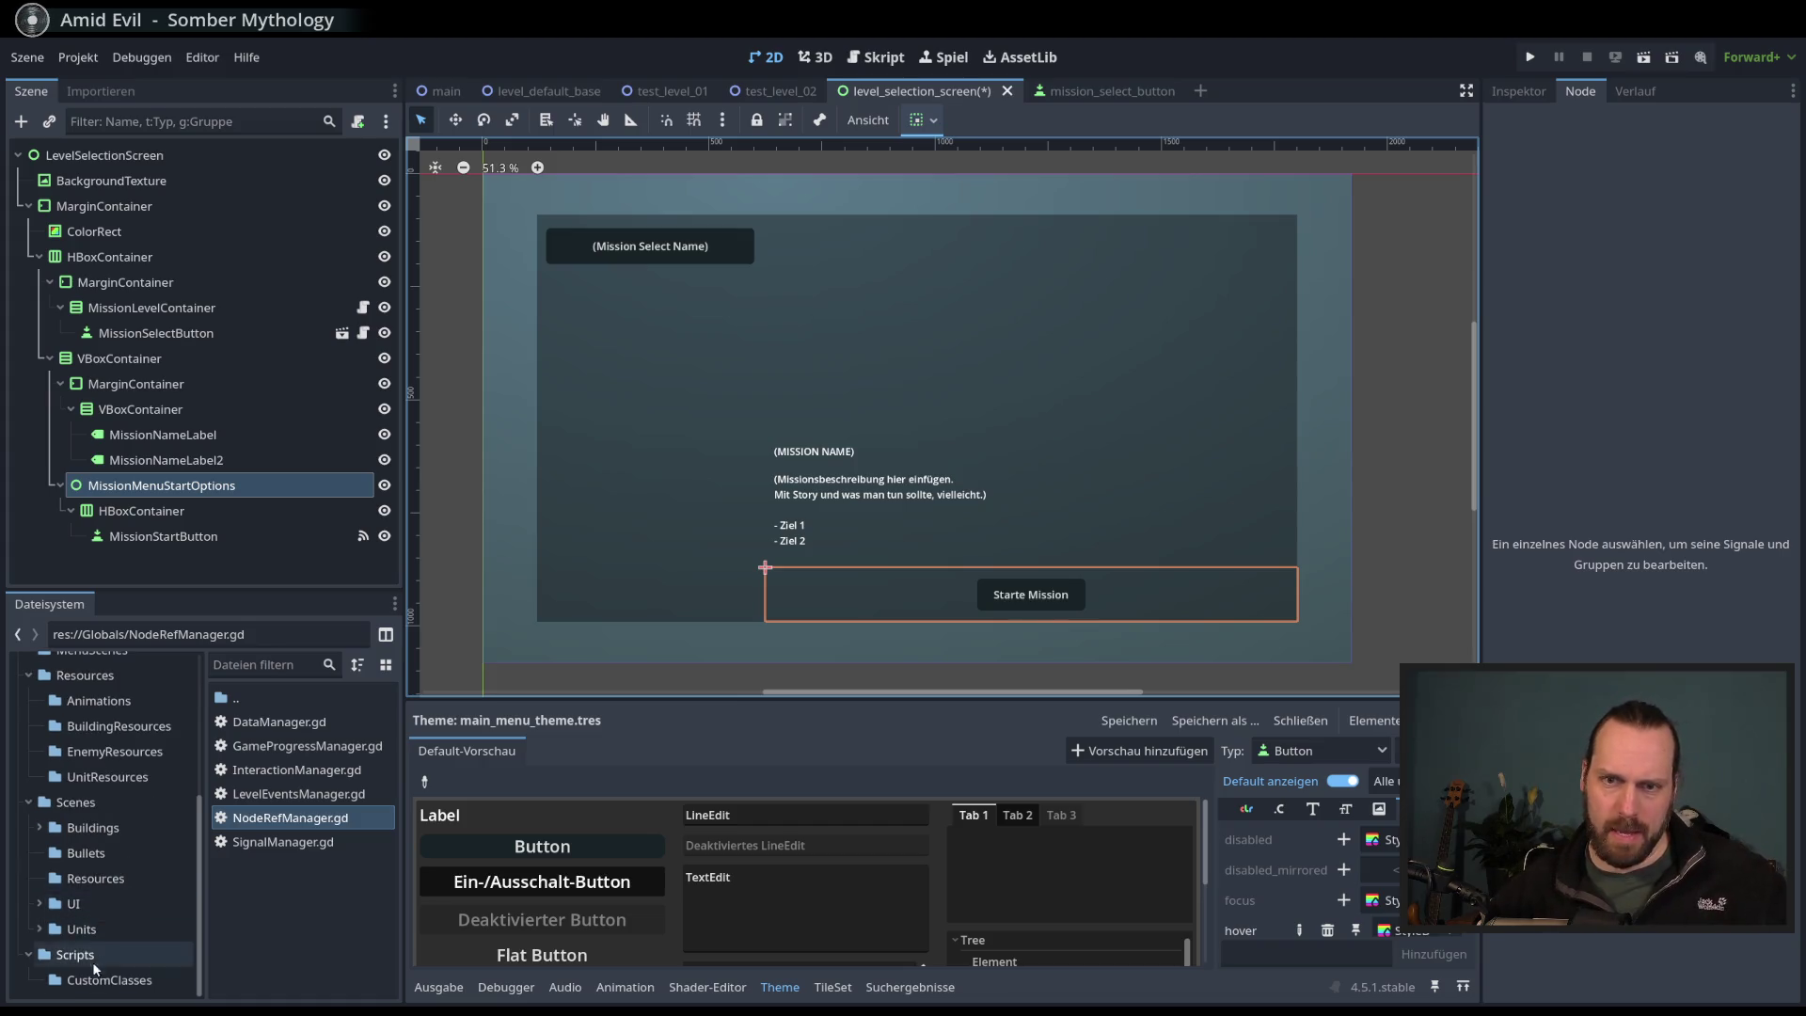
left_click(93, 955)
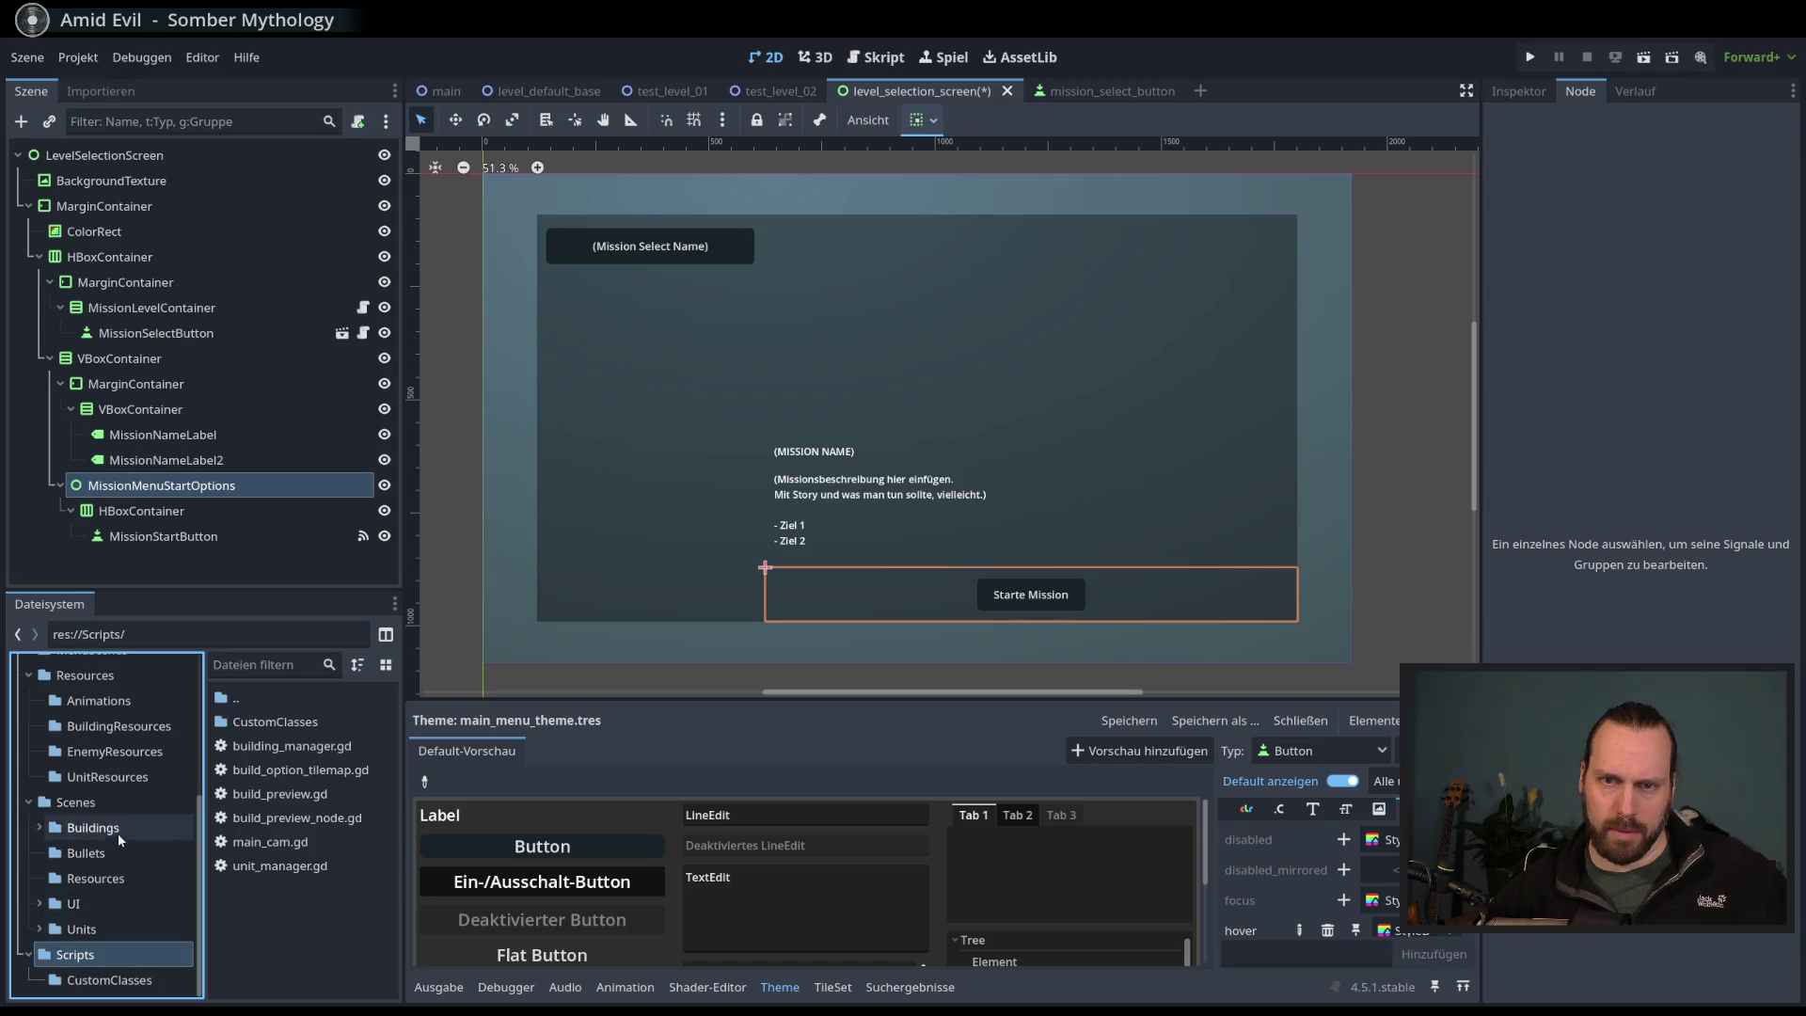
scroll(118, 829, "up", 5)
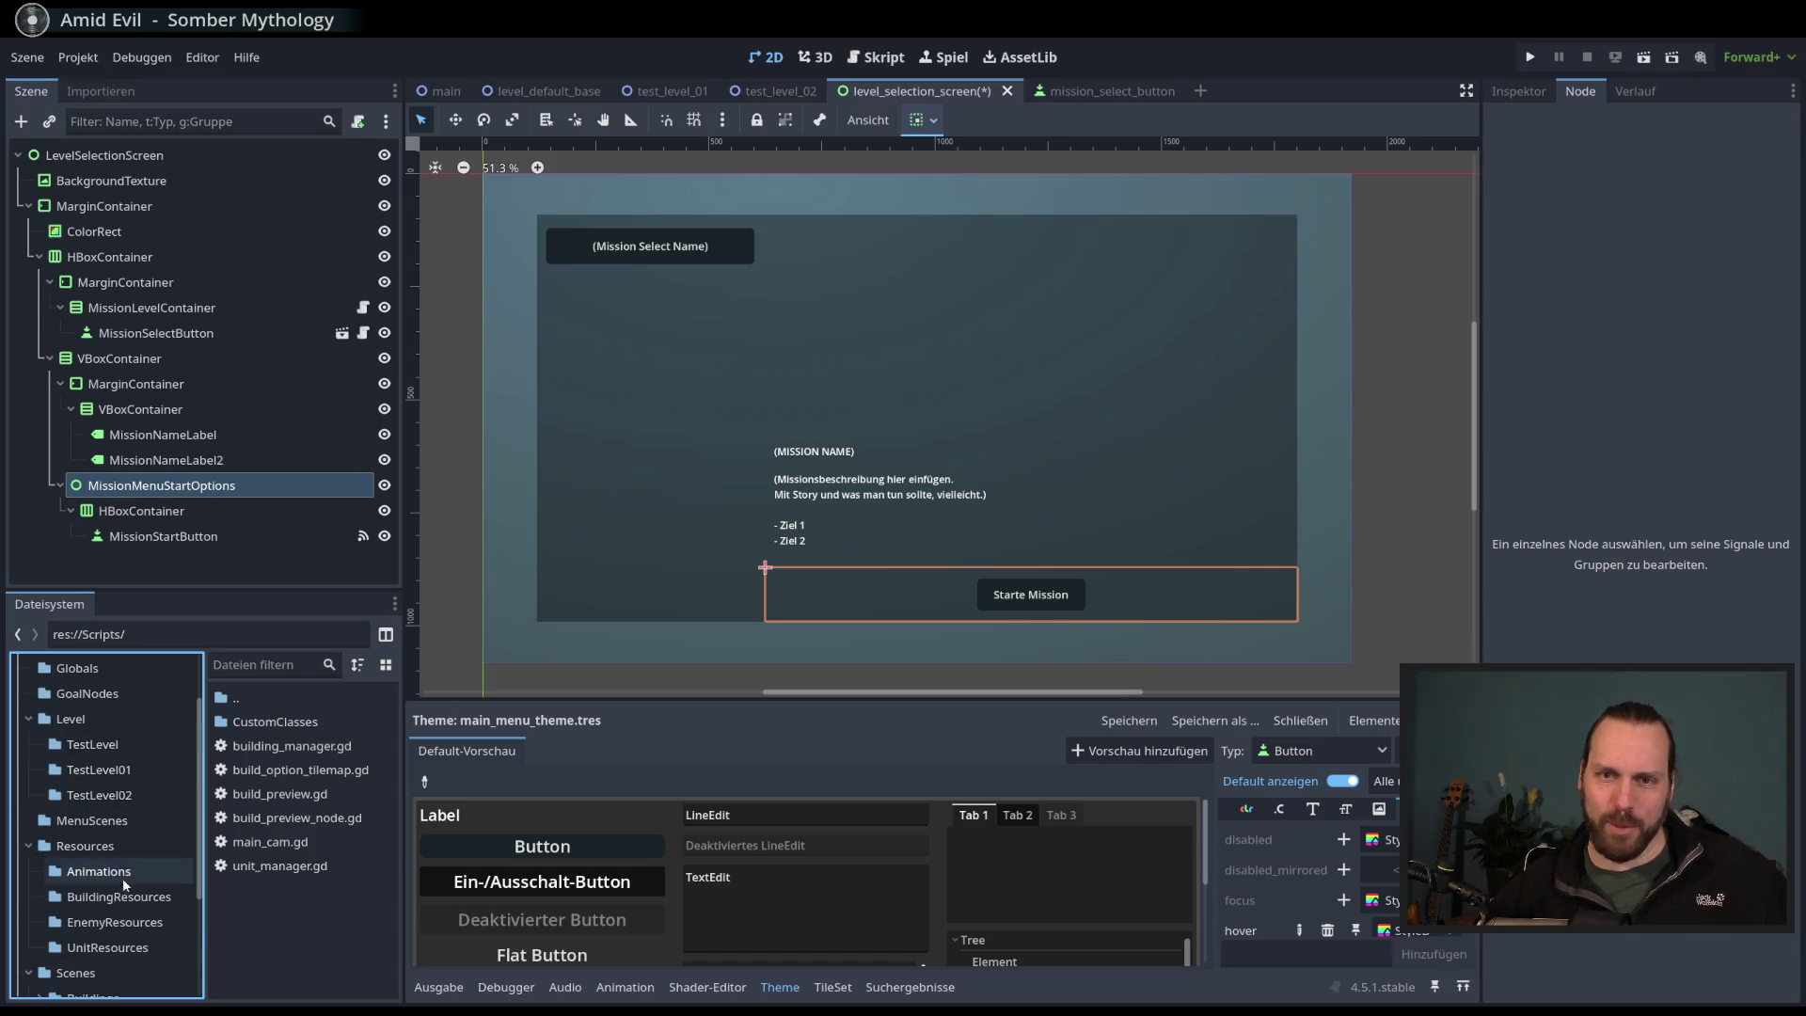
right_click(80, 846)
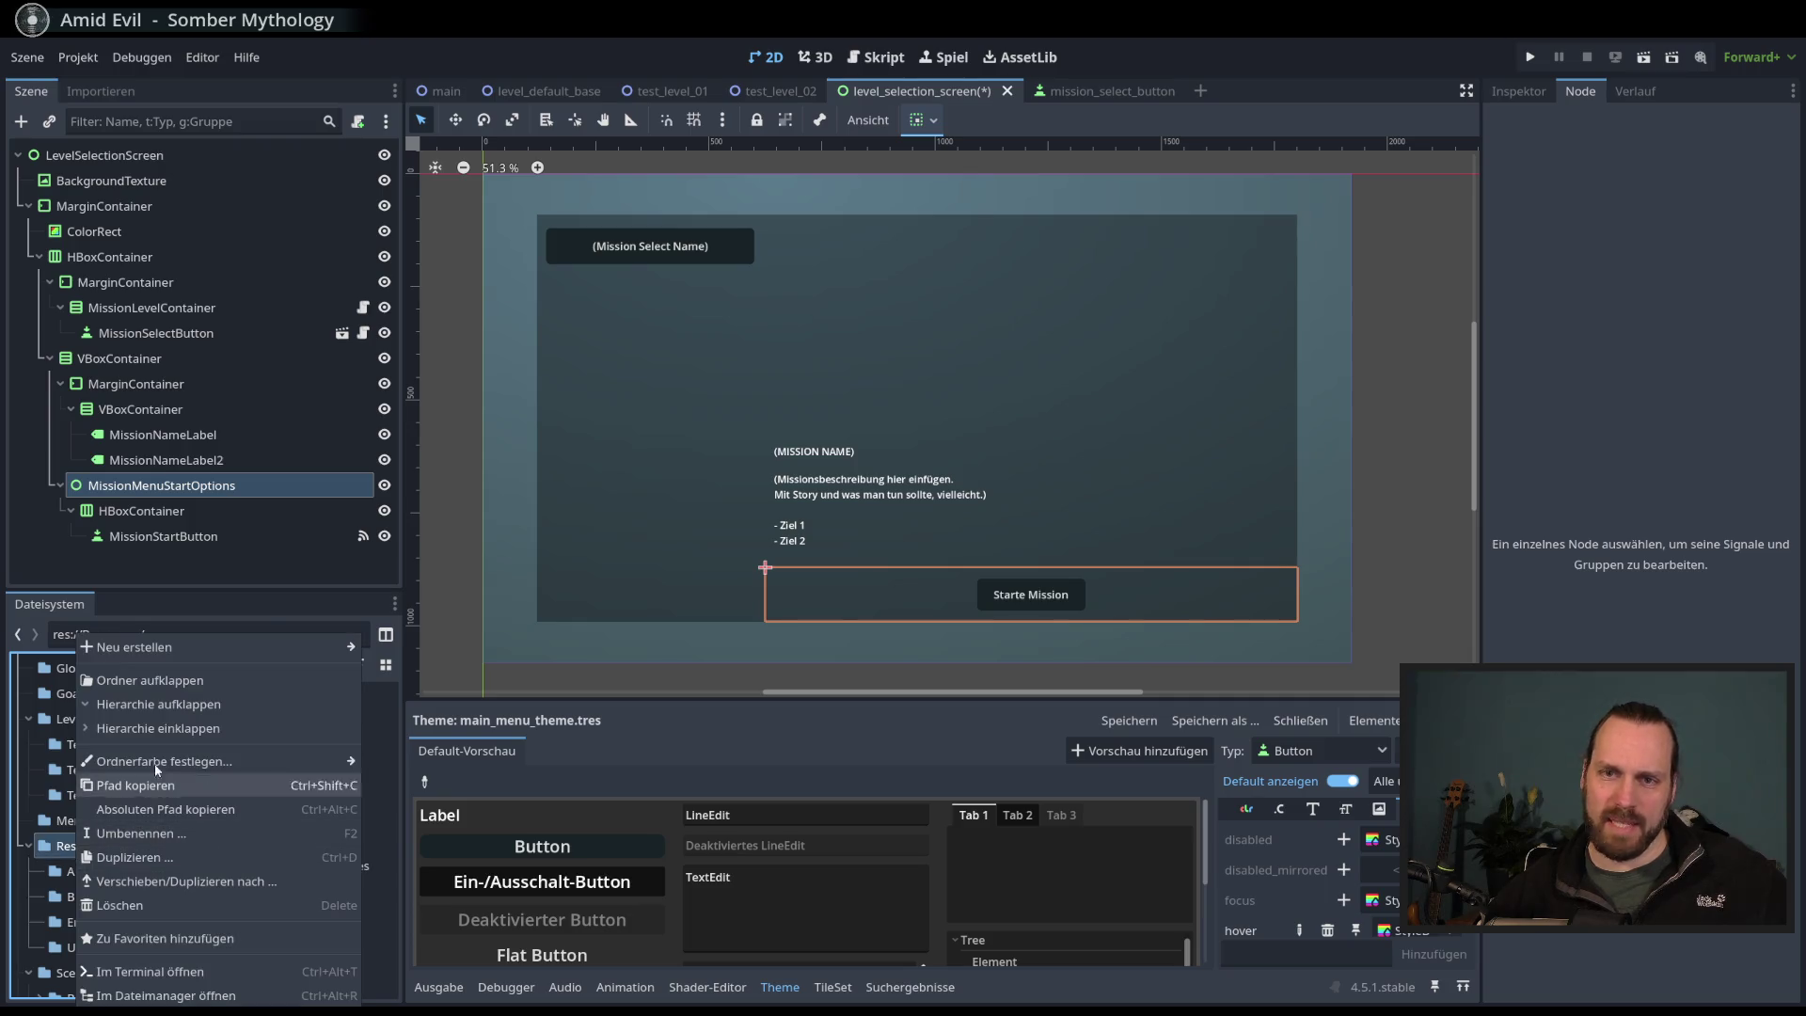
left_click(385, 634)
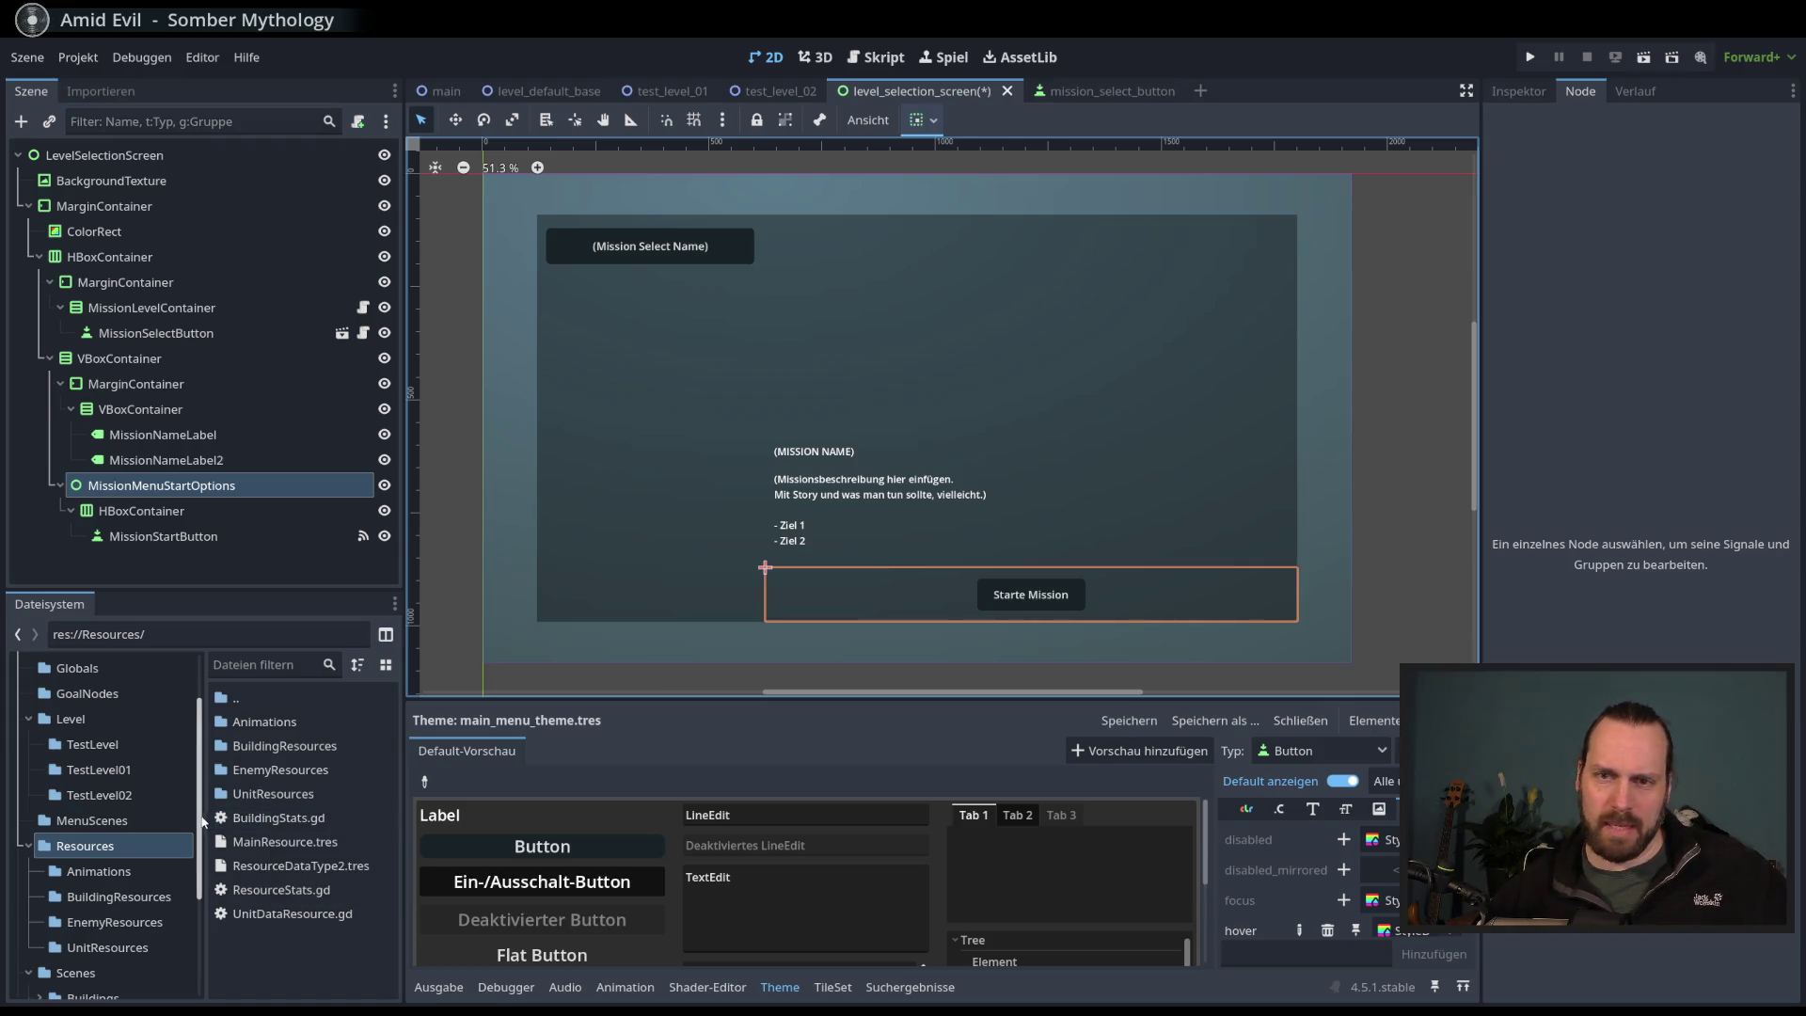
scroll(139, 776, "up", 3)
left_click(85, 735)
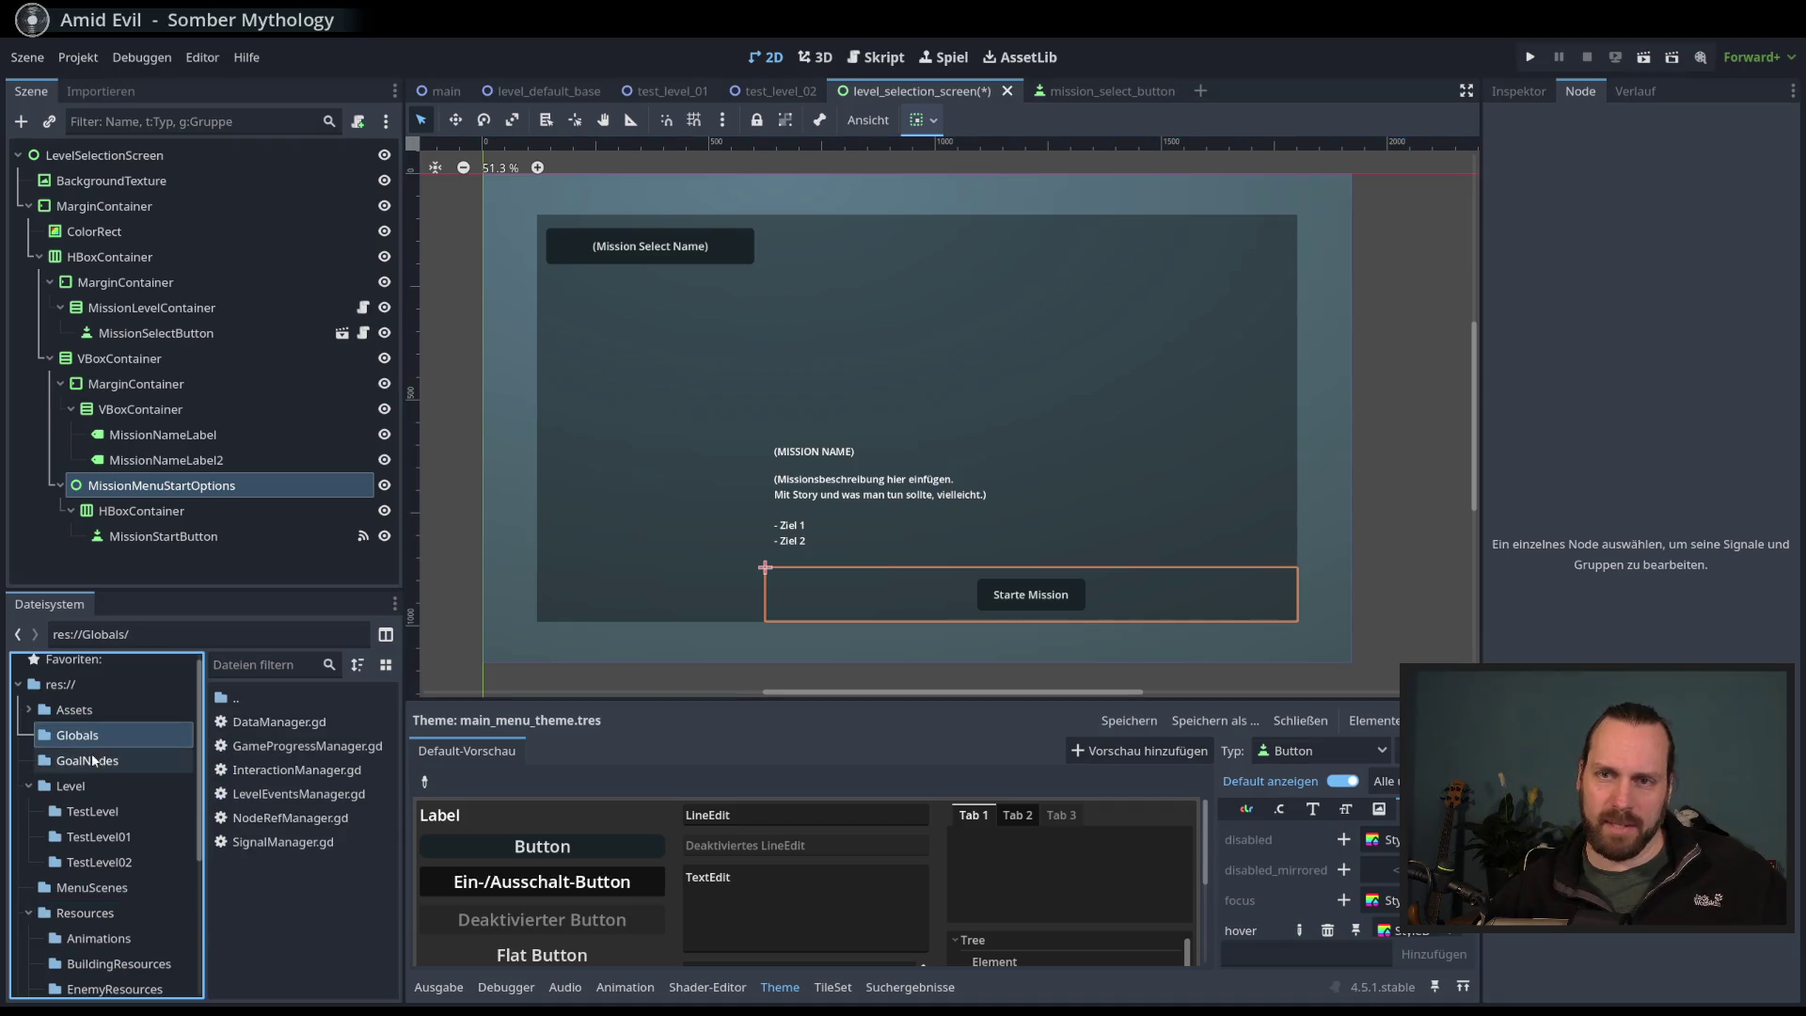
scroll(201, 790, "down", 1)
scroll(202, 788, "up", 1)
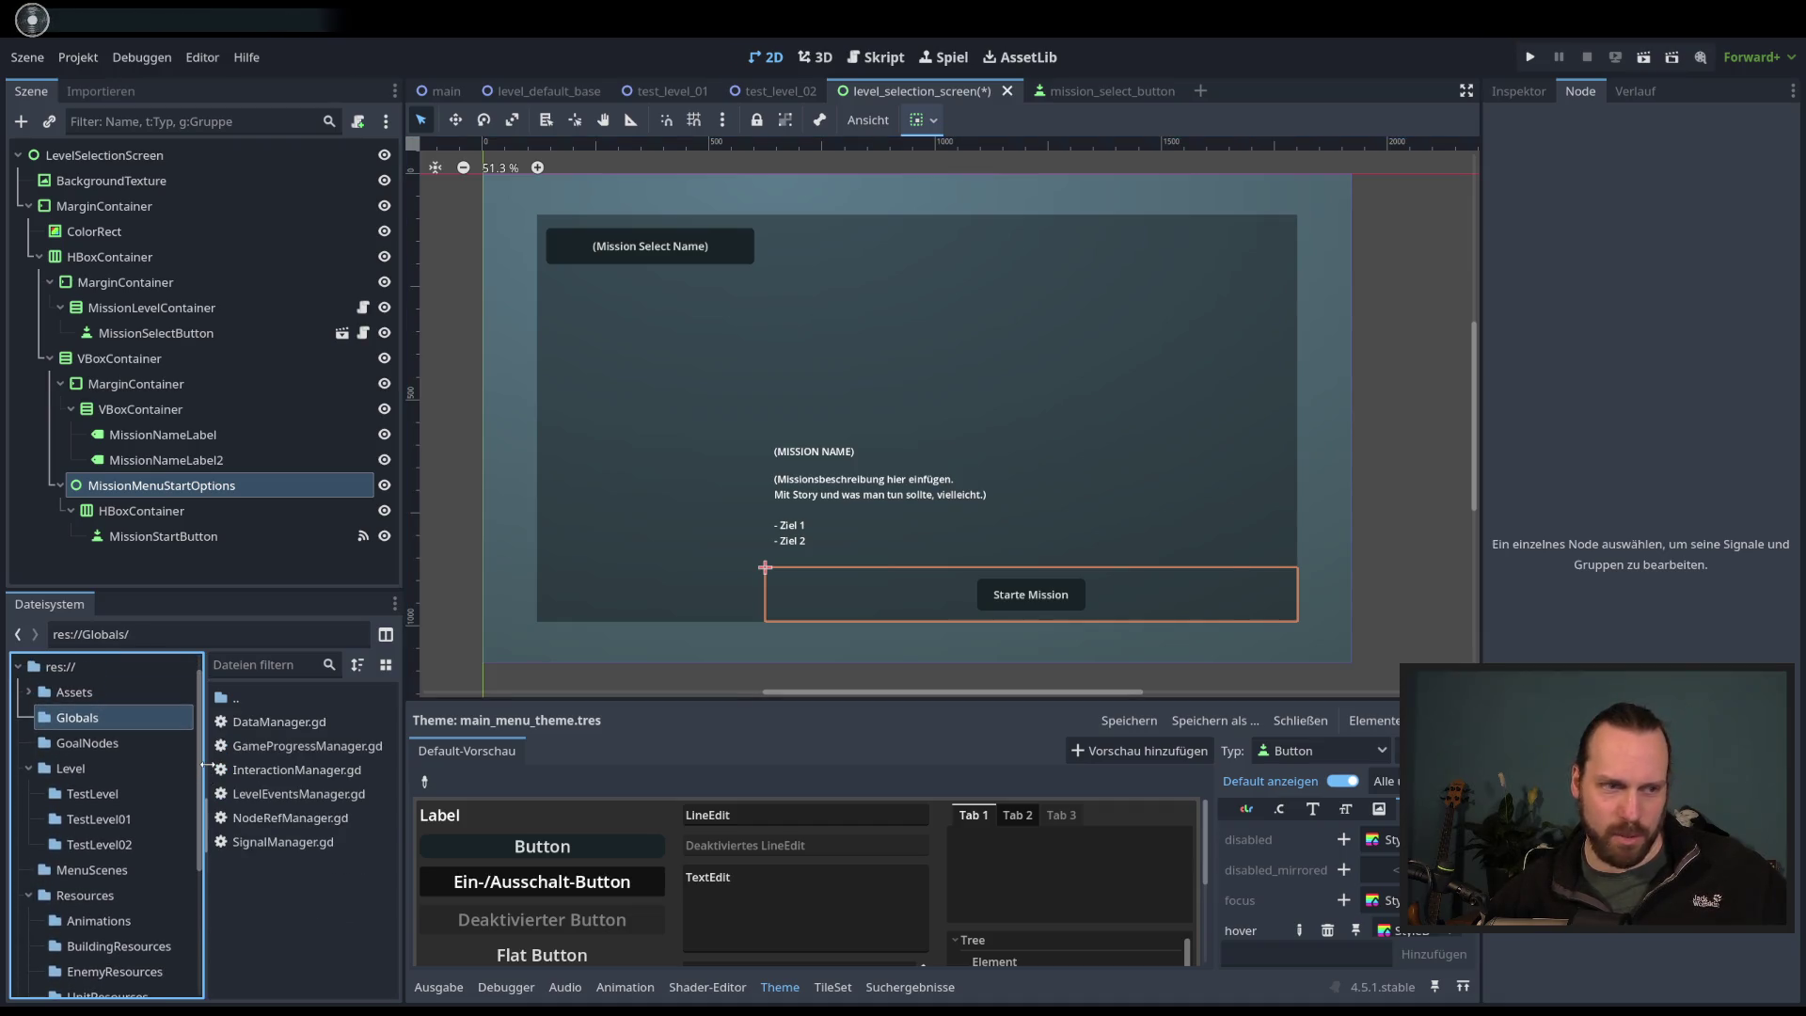
- Look through TestLevel01 and TestLevel02, then list the MenuScenes folder's files
key("Down")
key("Down")
key("Down")
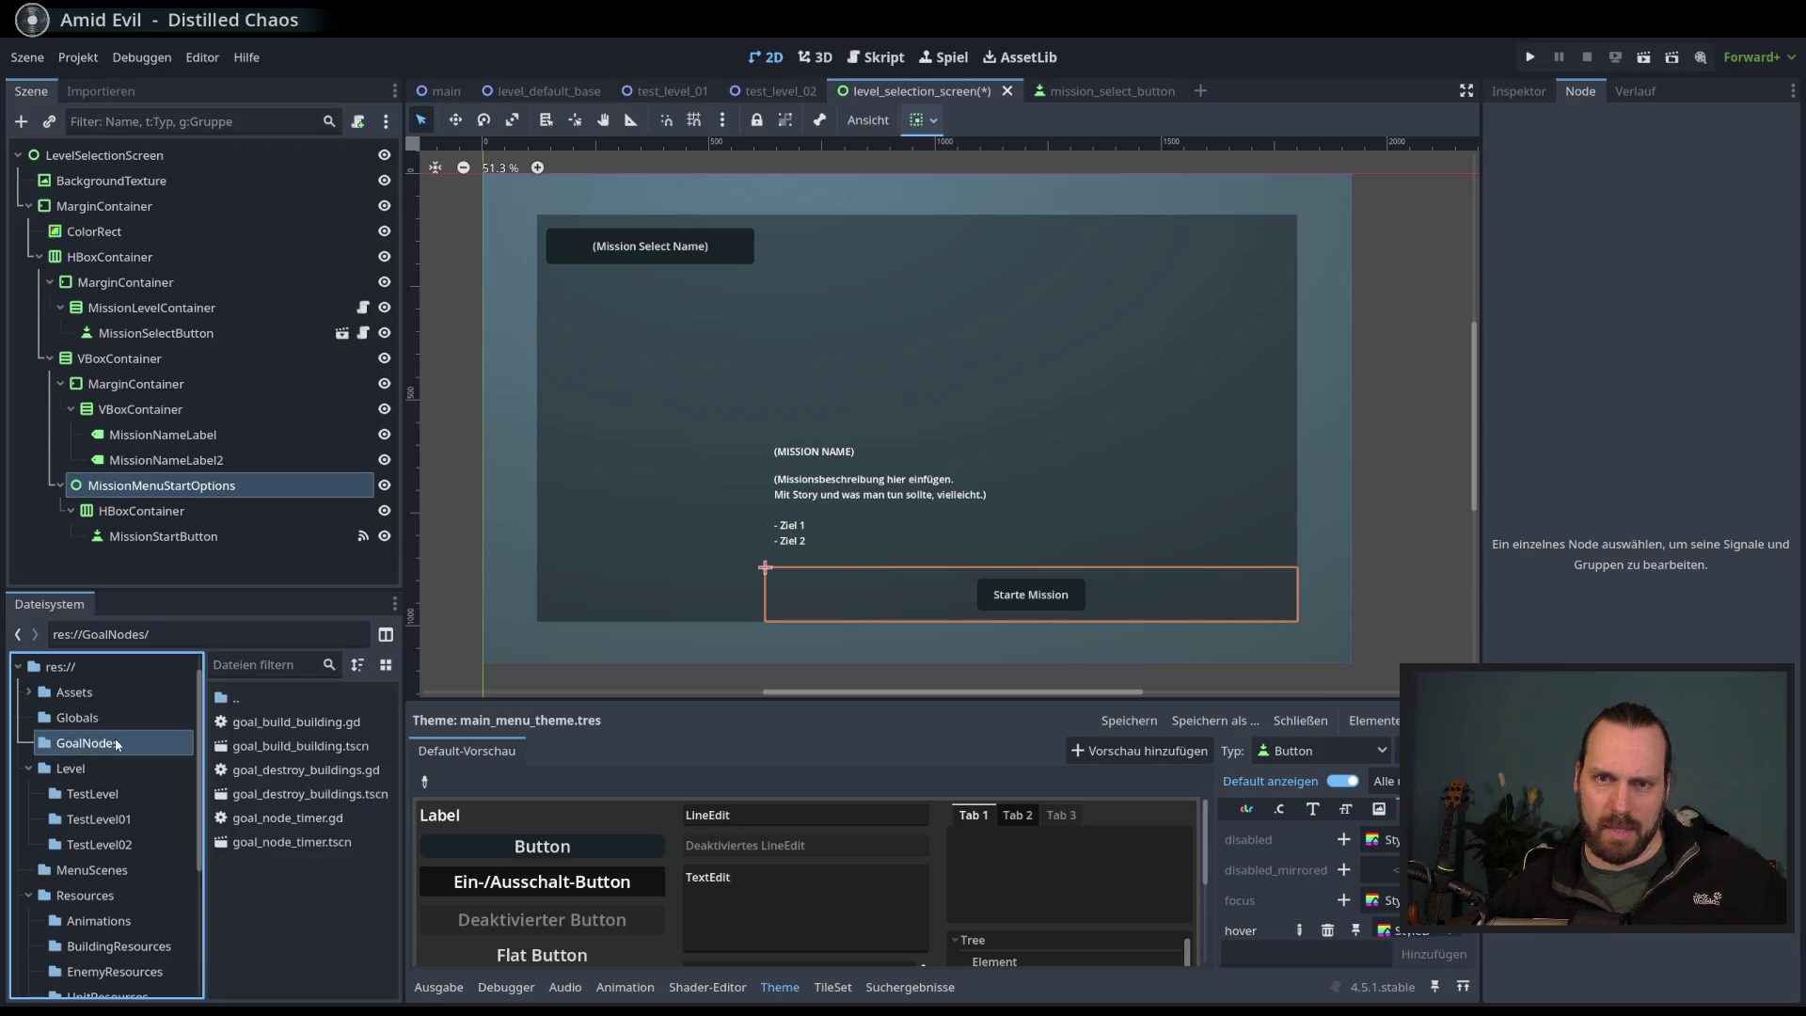
left_click(132, 818)
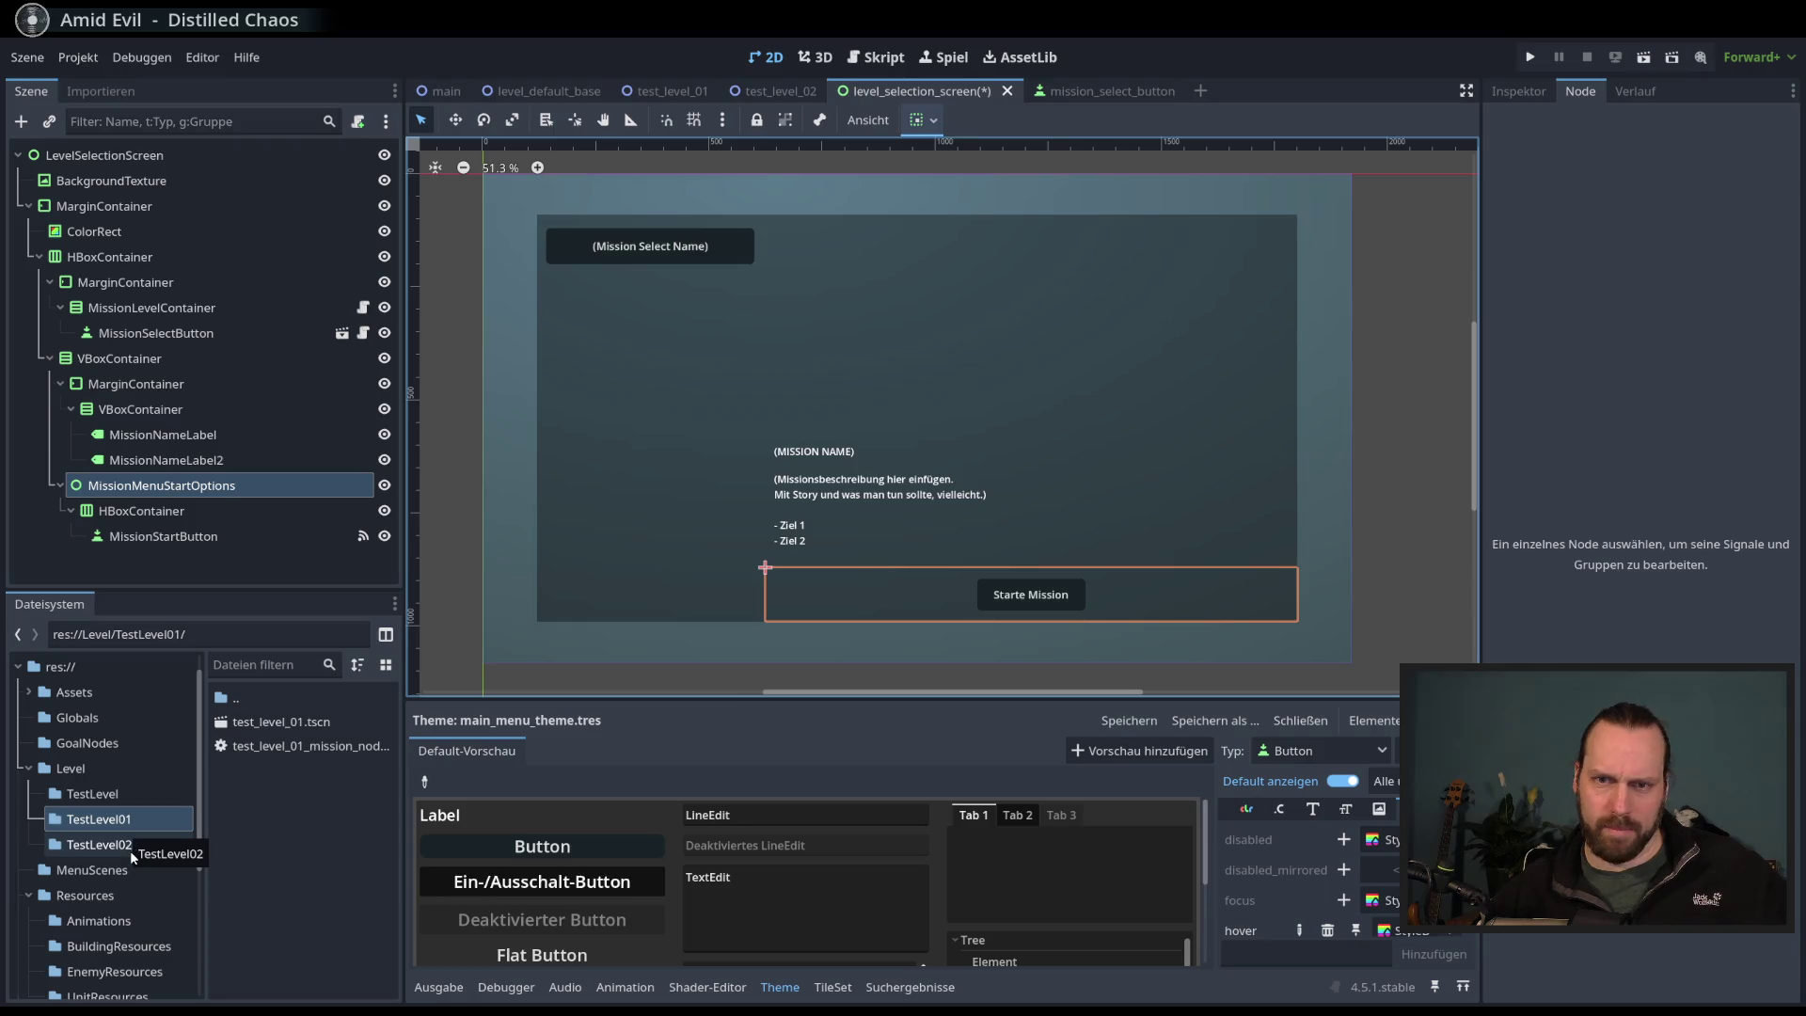
scroll(201, 894, "down", 4)
scroll(201, 893, "up", 2)
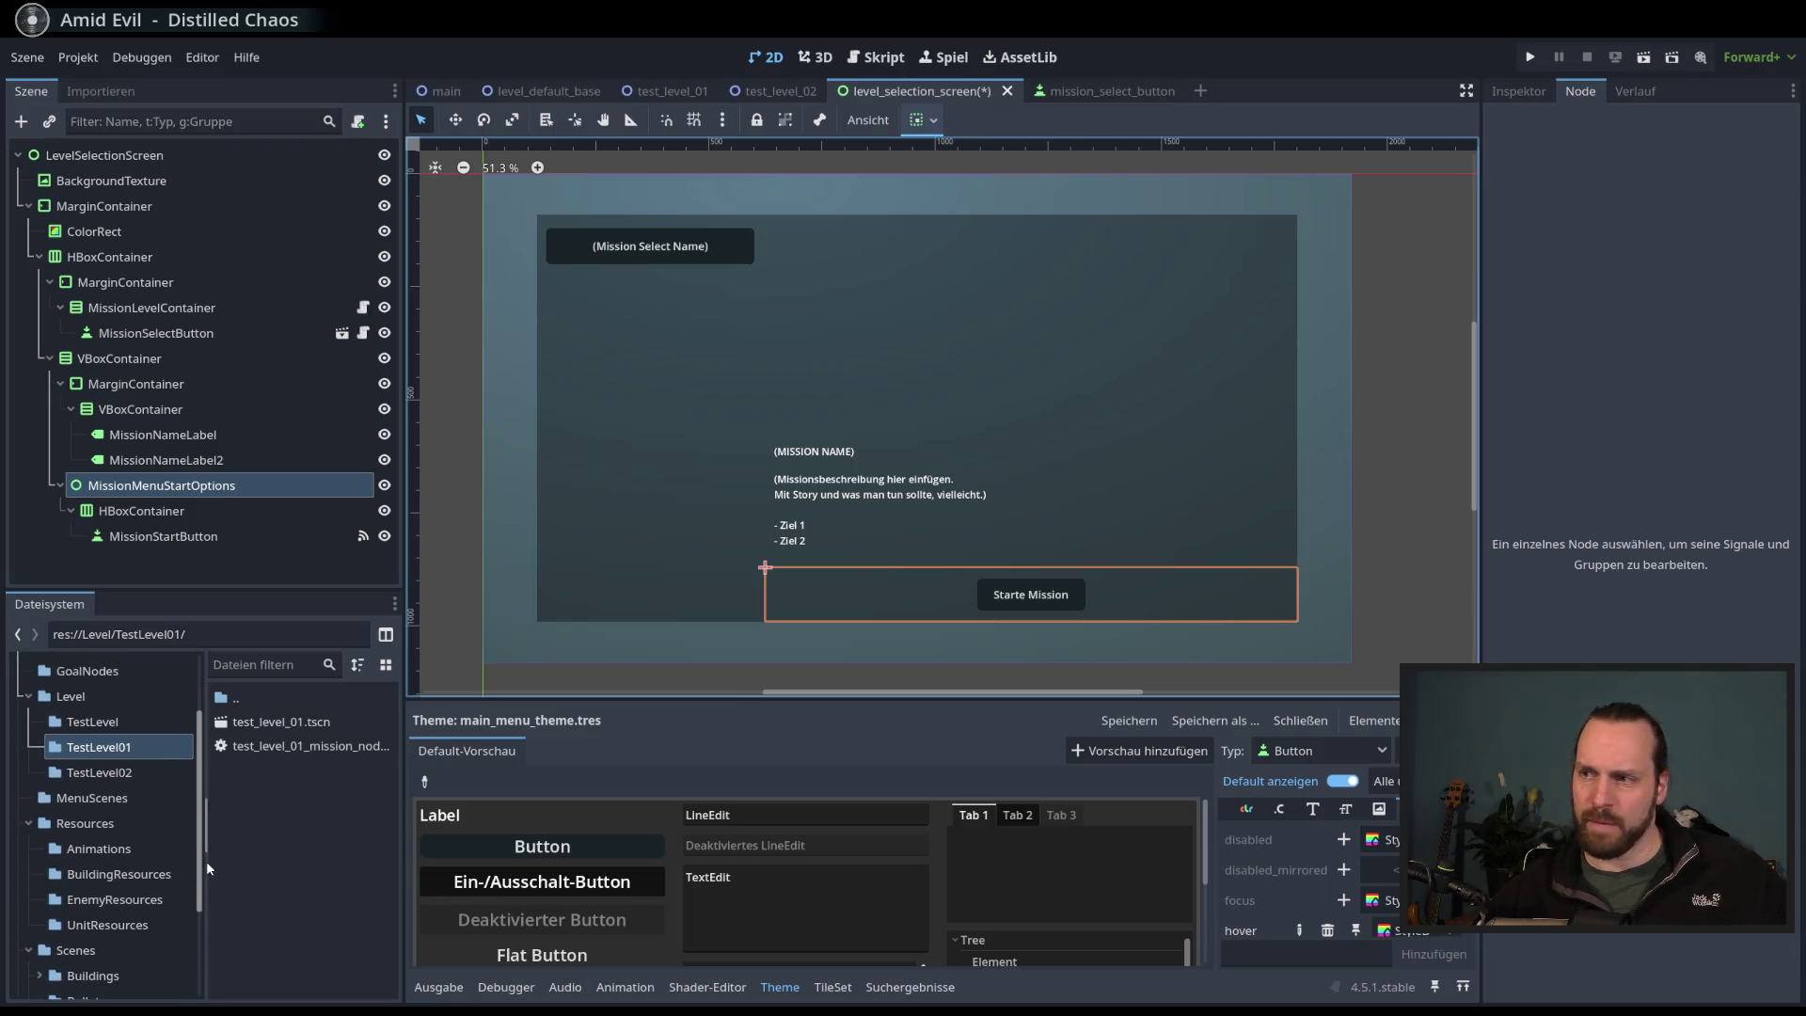
left_click(132, 775)
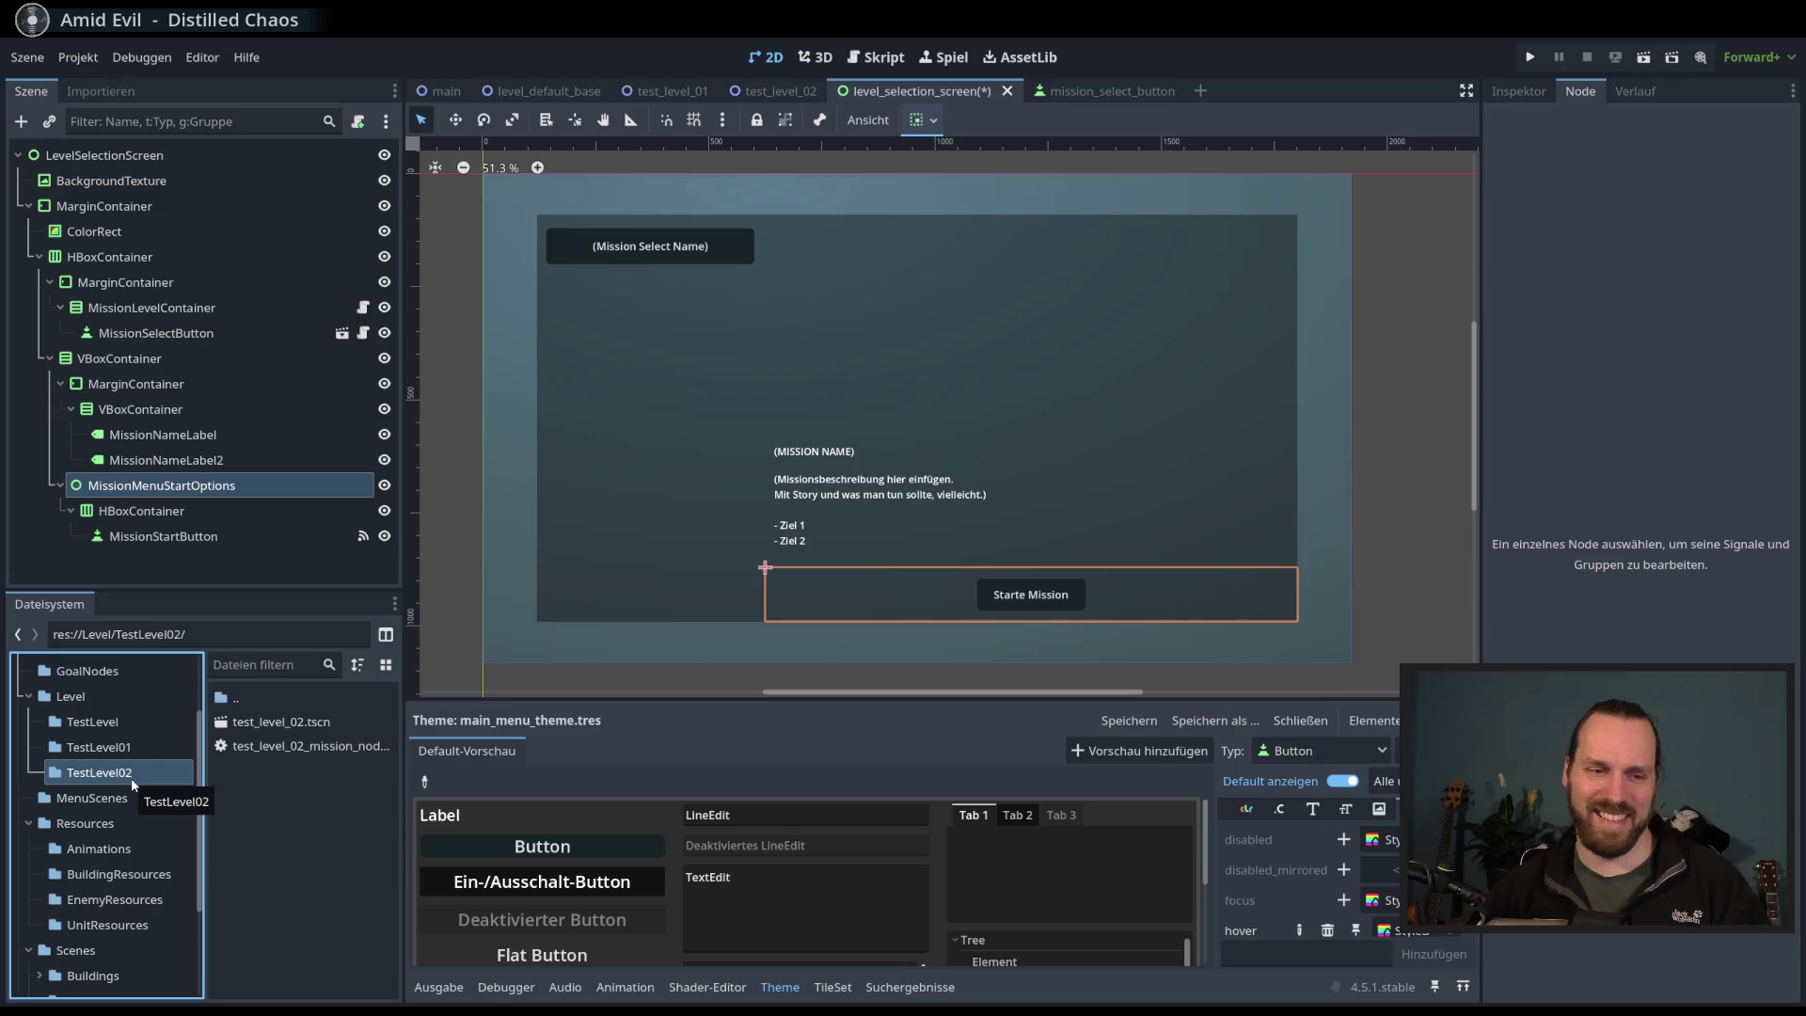
left_click(152, 790)
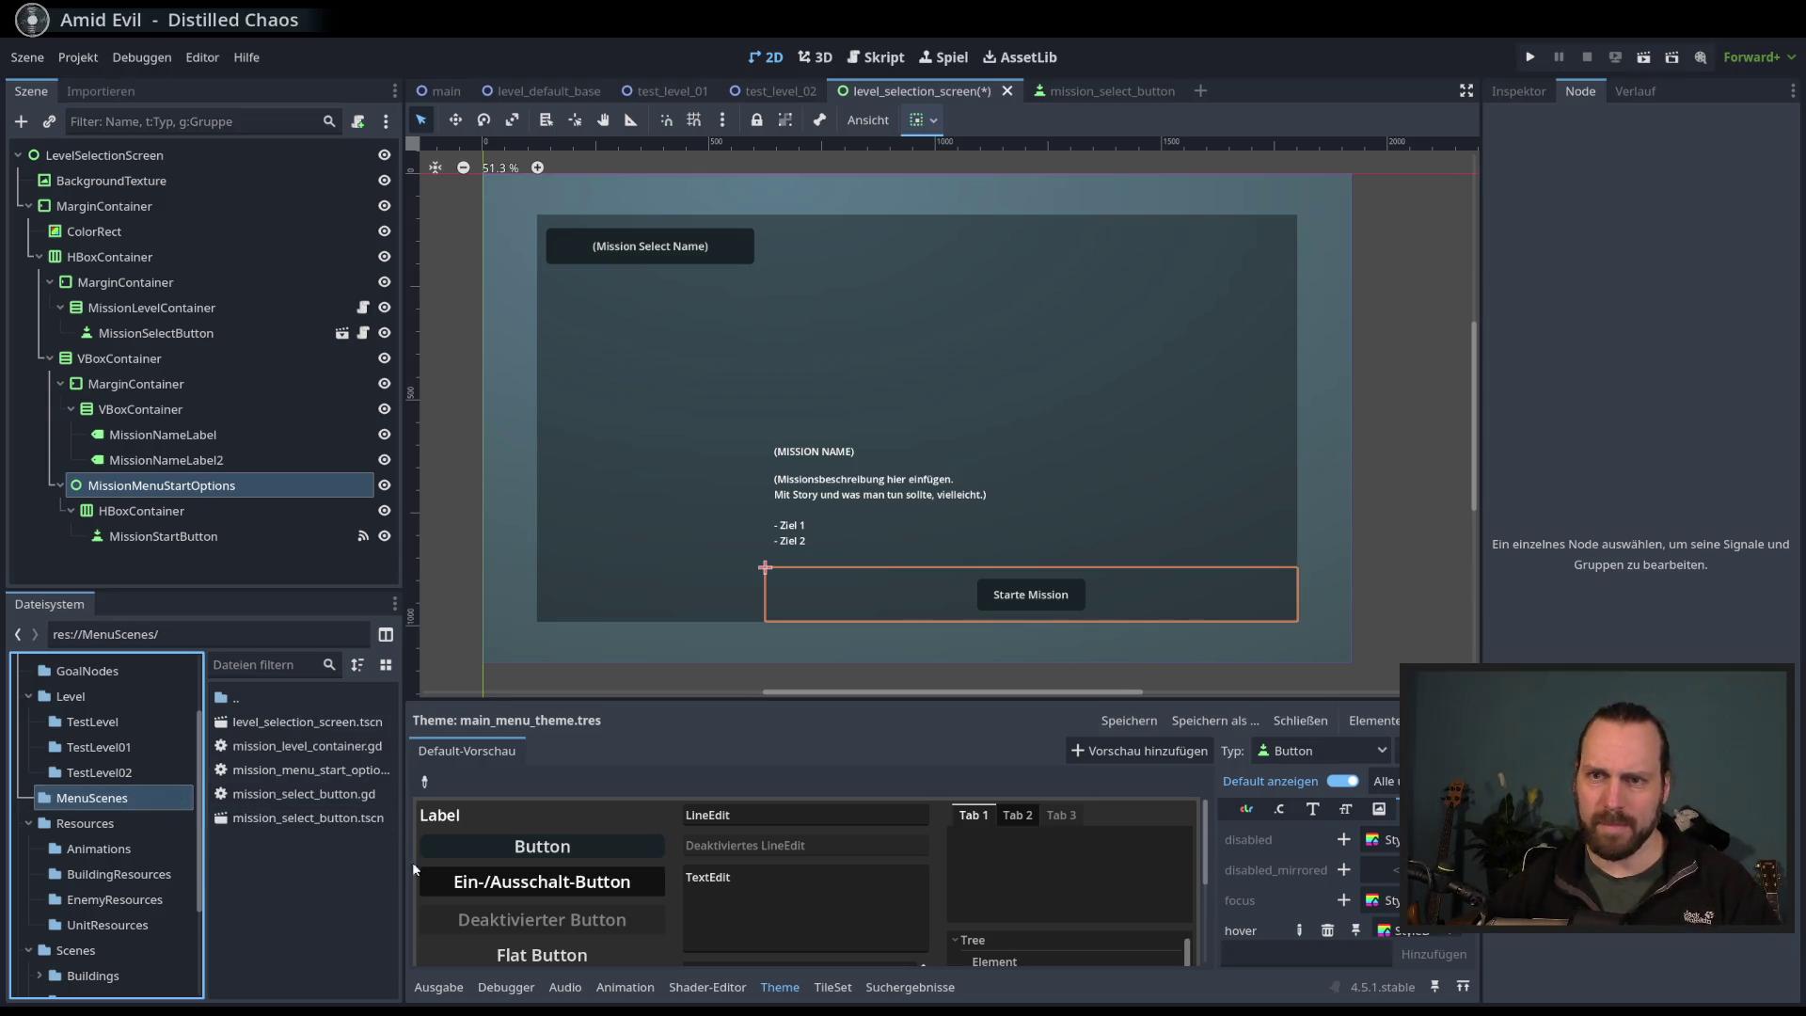
- Widen the side panels and rename the mission_menu_start_options.gd file to mission_selected_screen.gd
left_click_drag(403, 818, 428, 819)
left_click(361, 772)
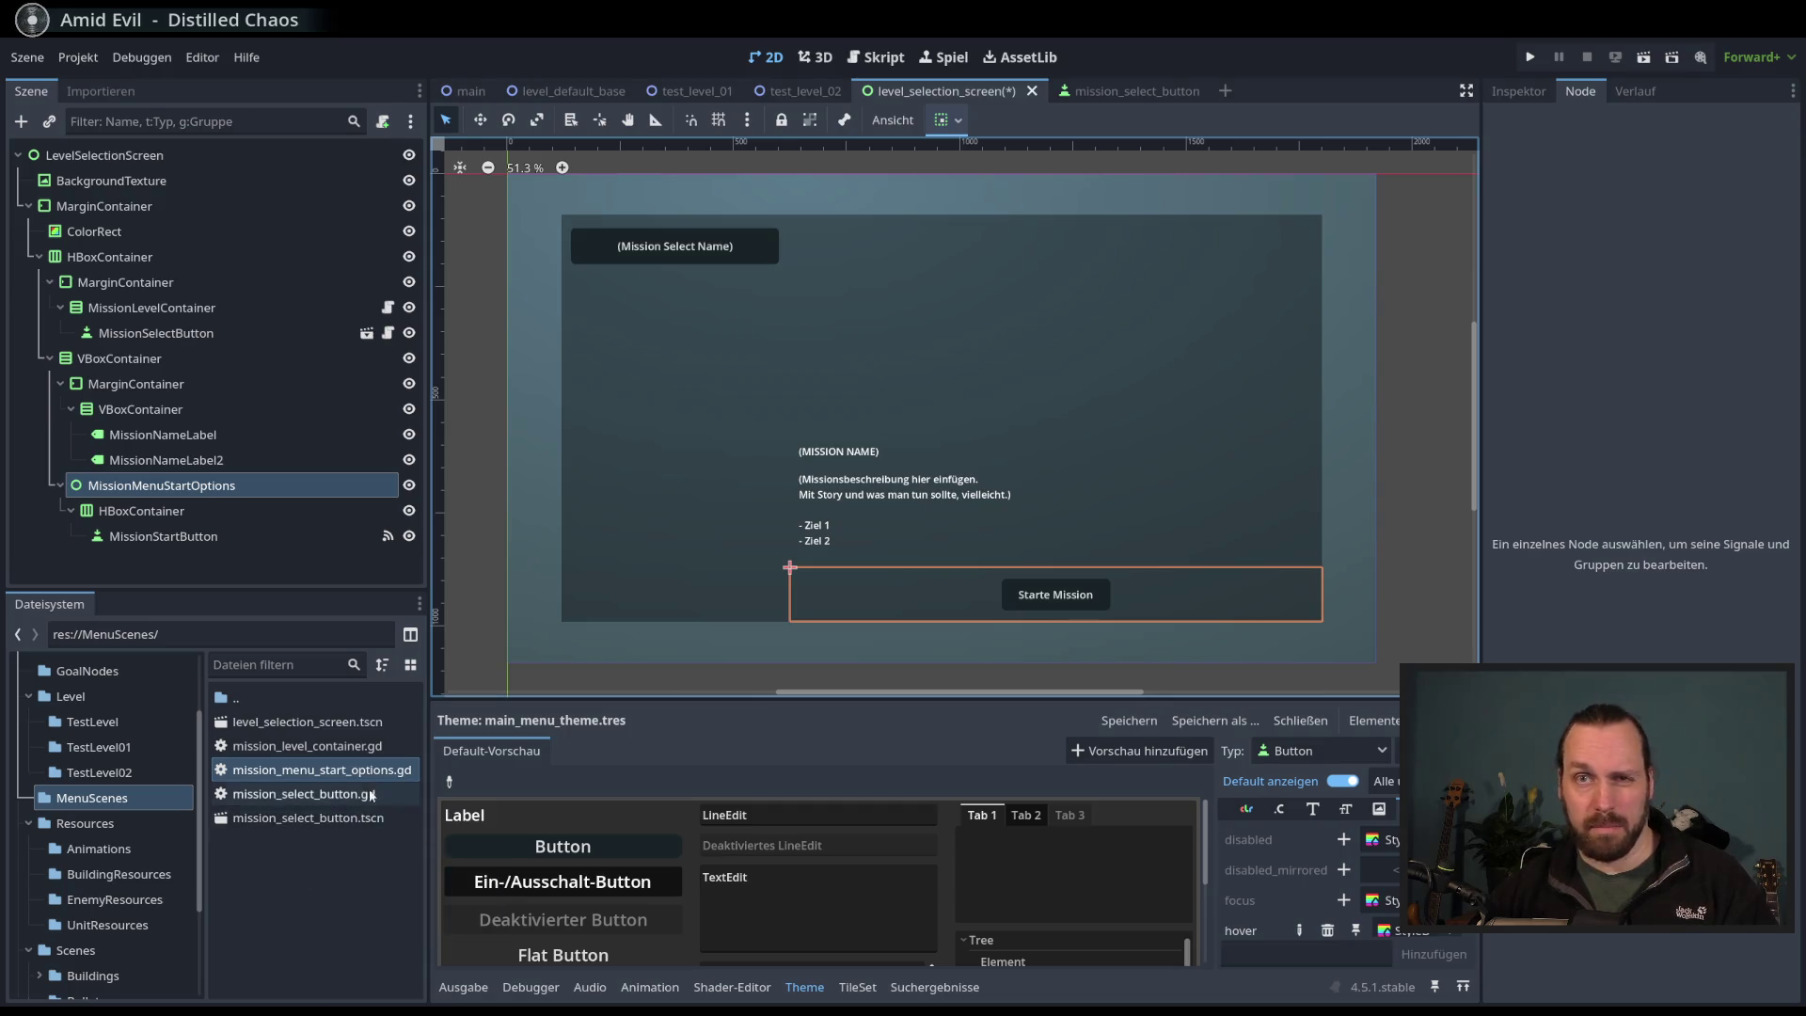
right_click(332, 773)
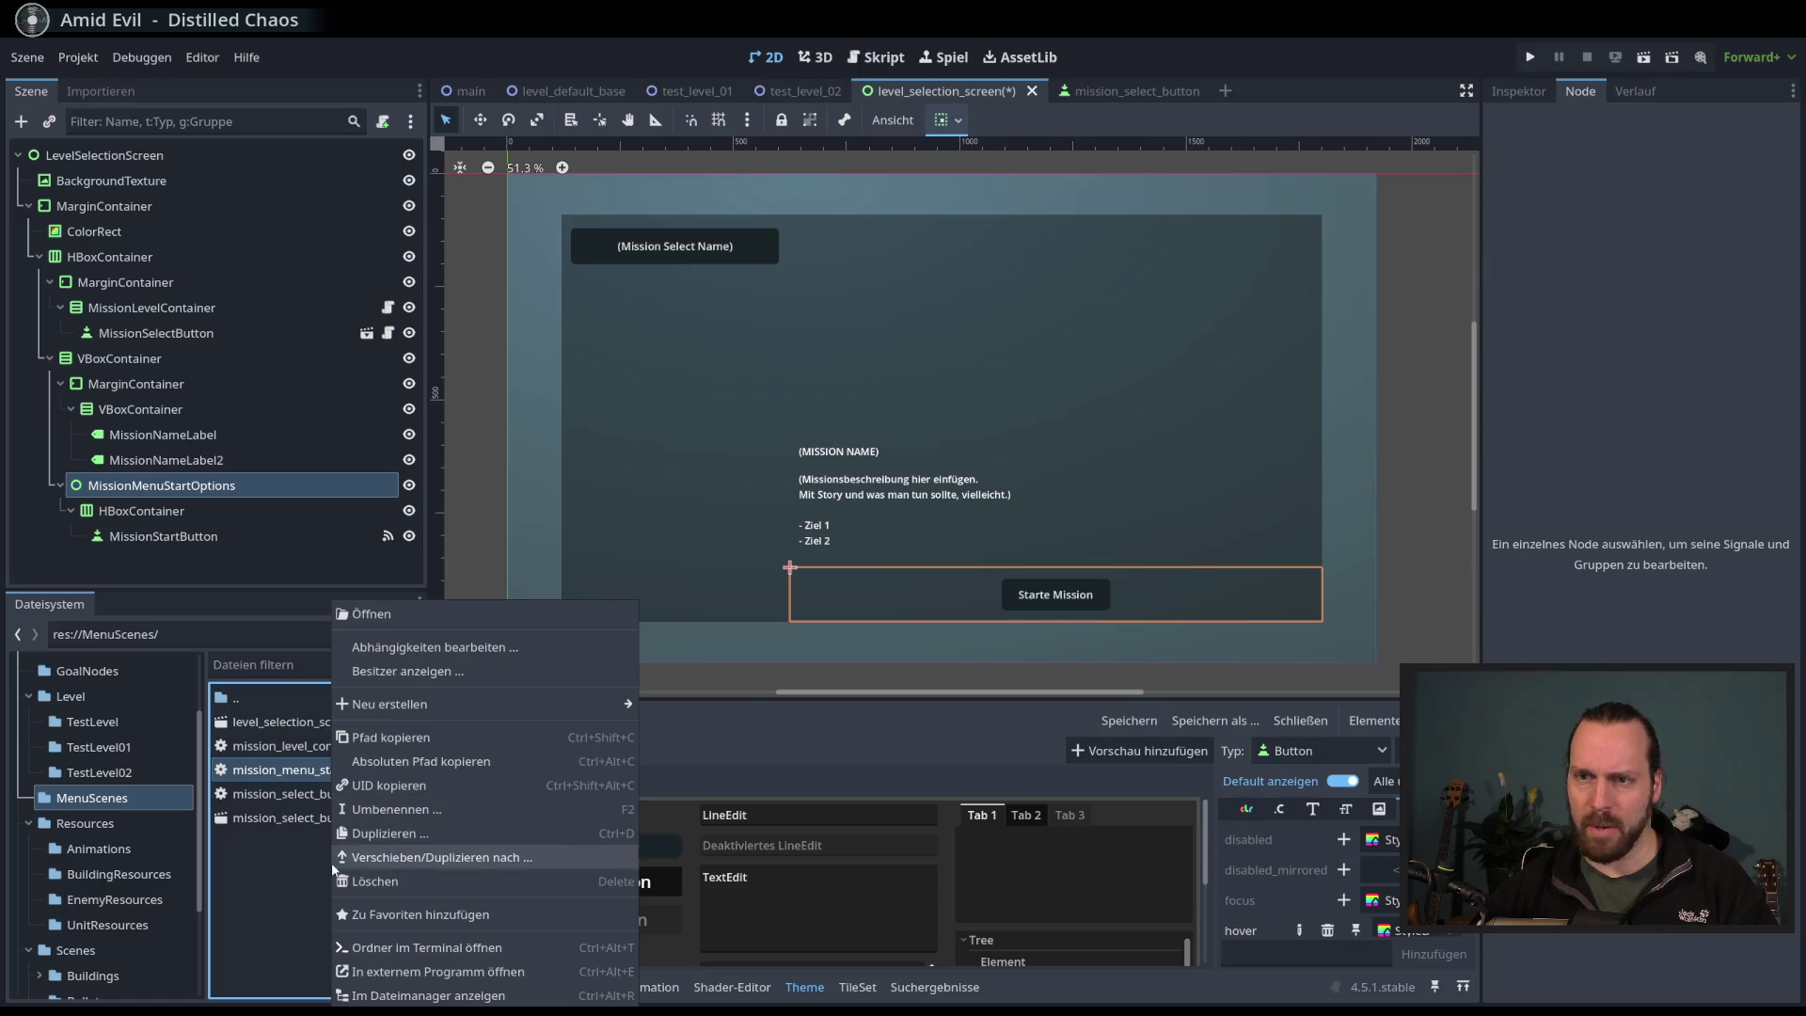
left_click(311, 783)
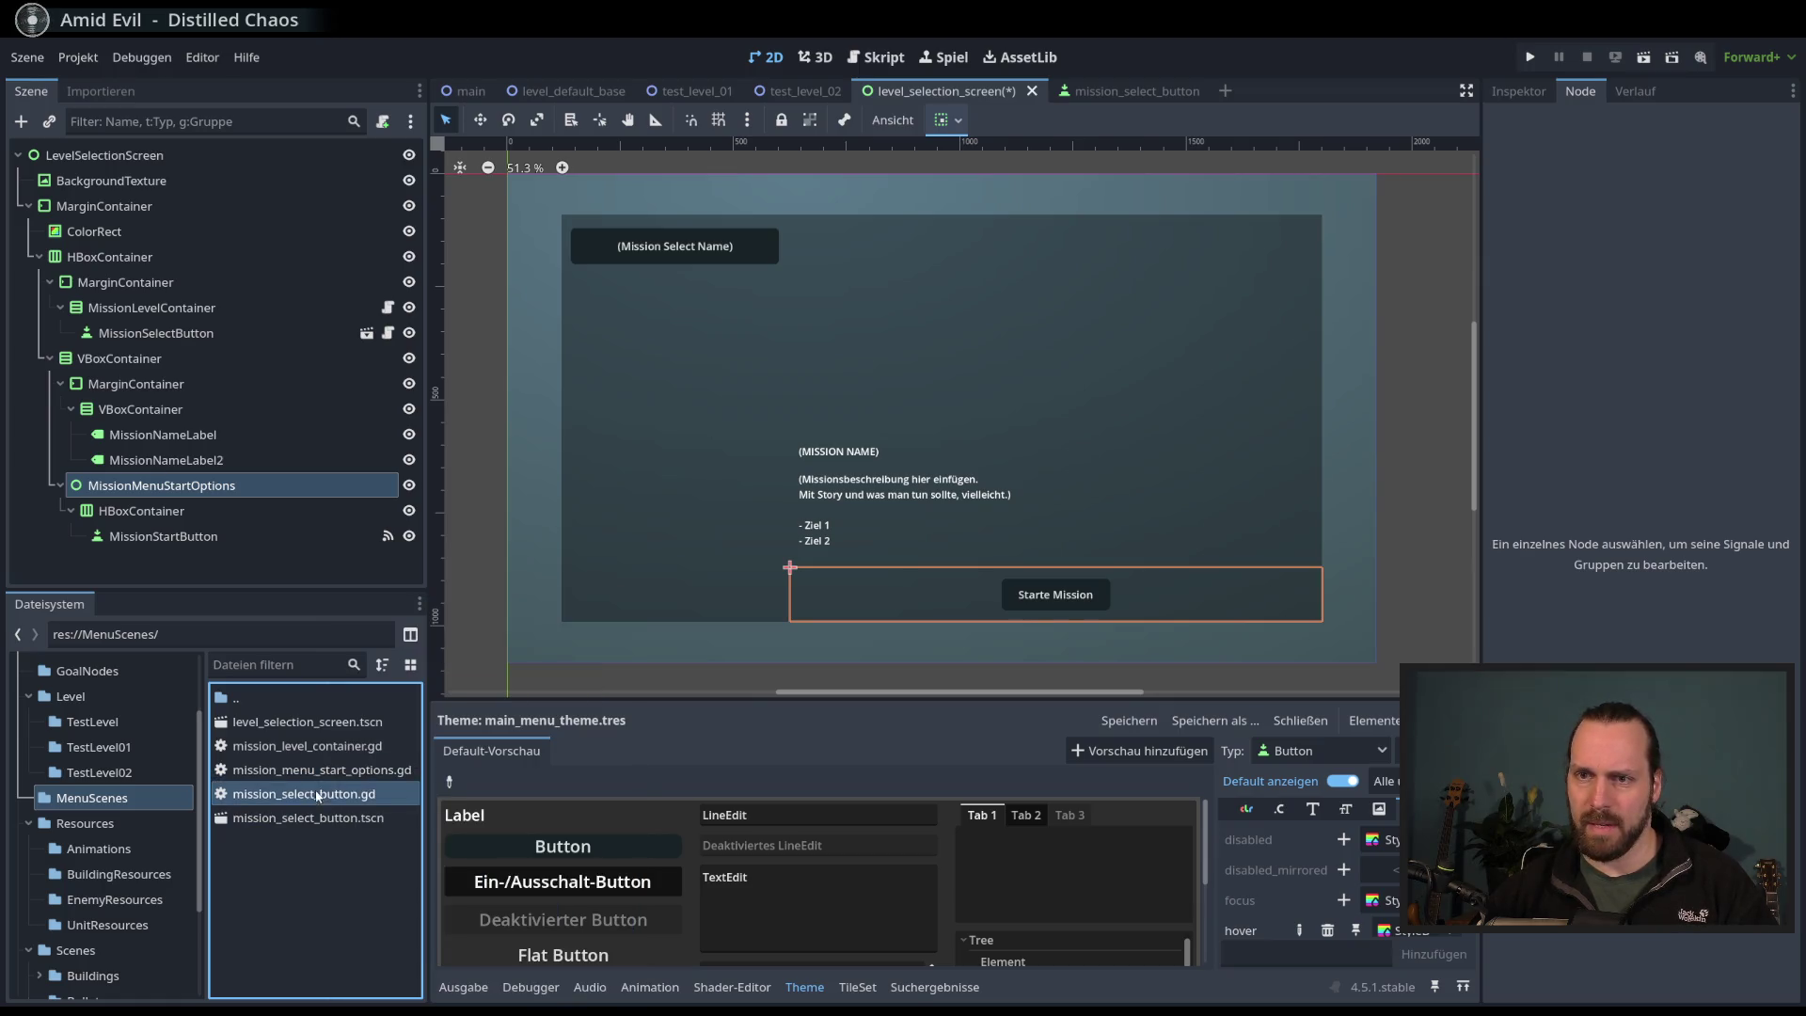
right_click(323, 777)
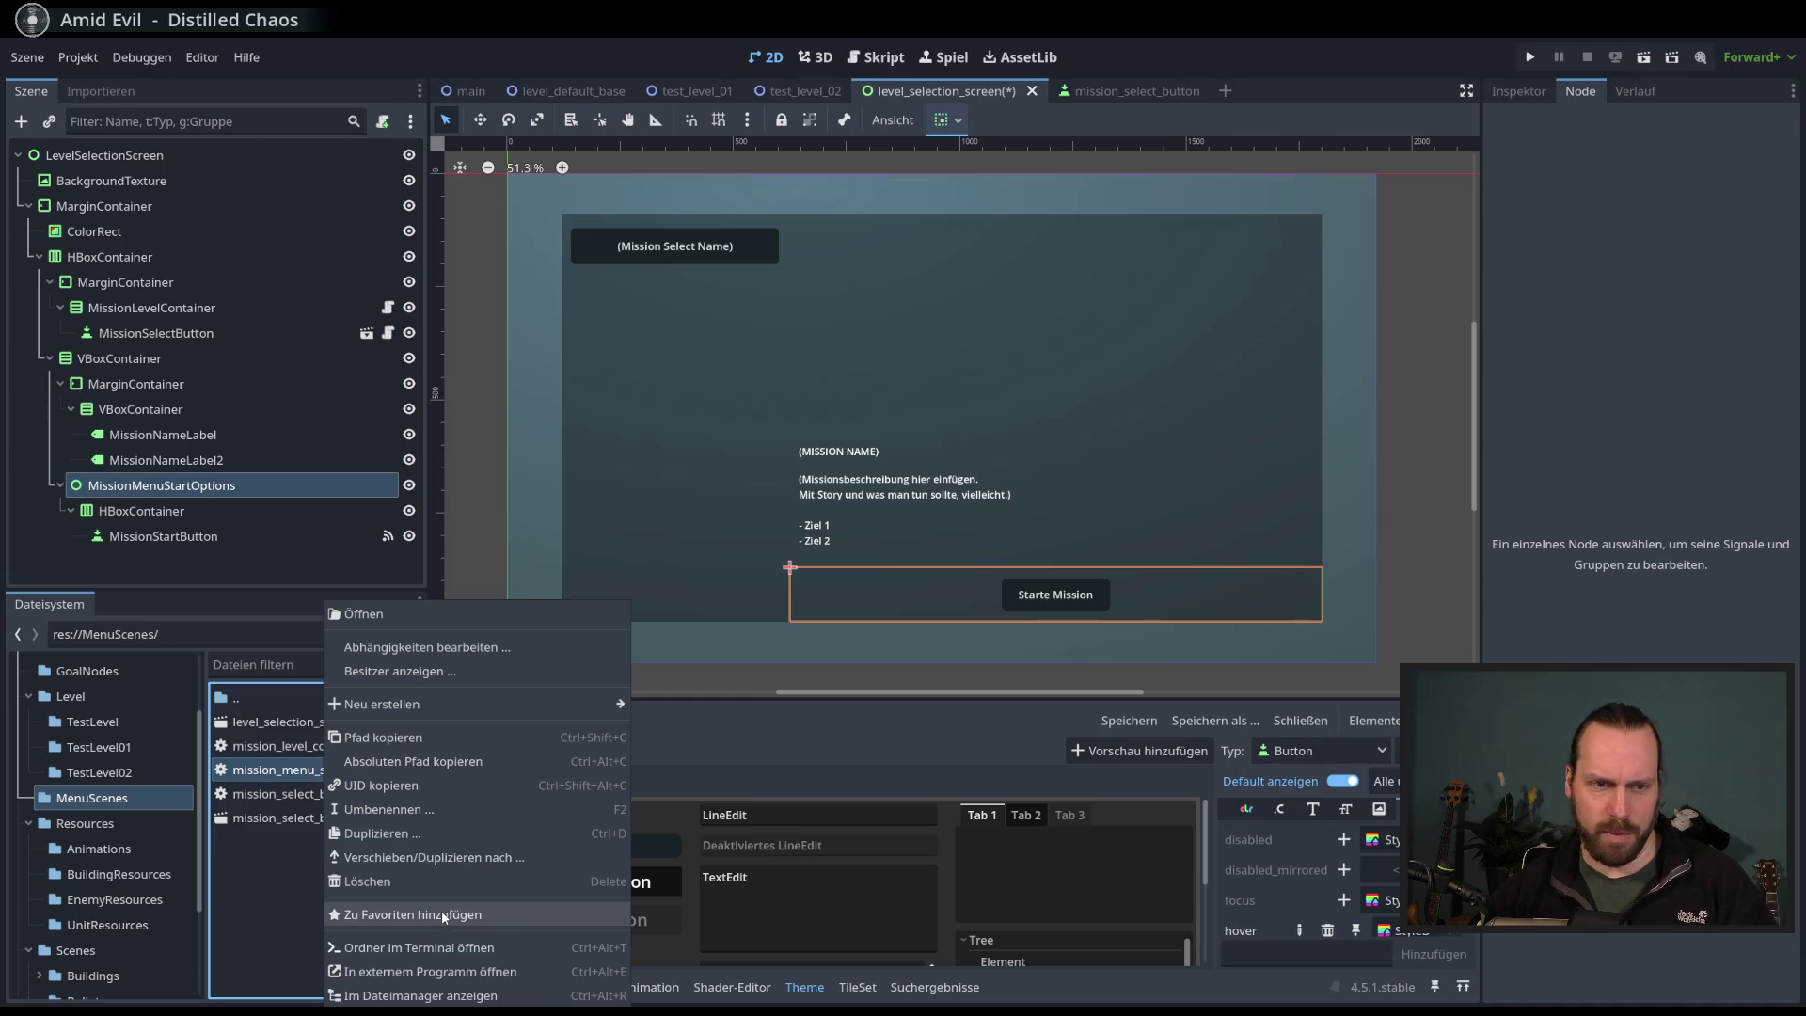
key("Up")
key("Up")
key("Up")
key("Return")
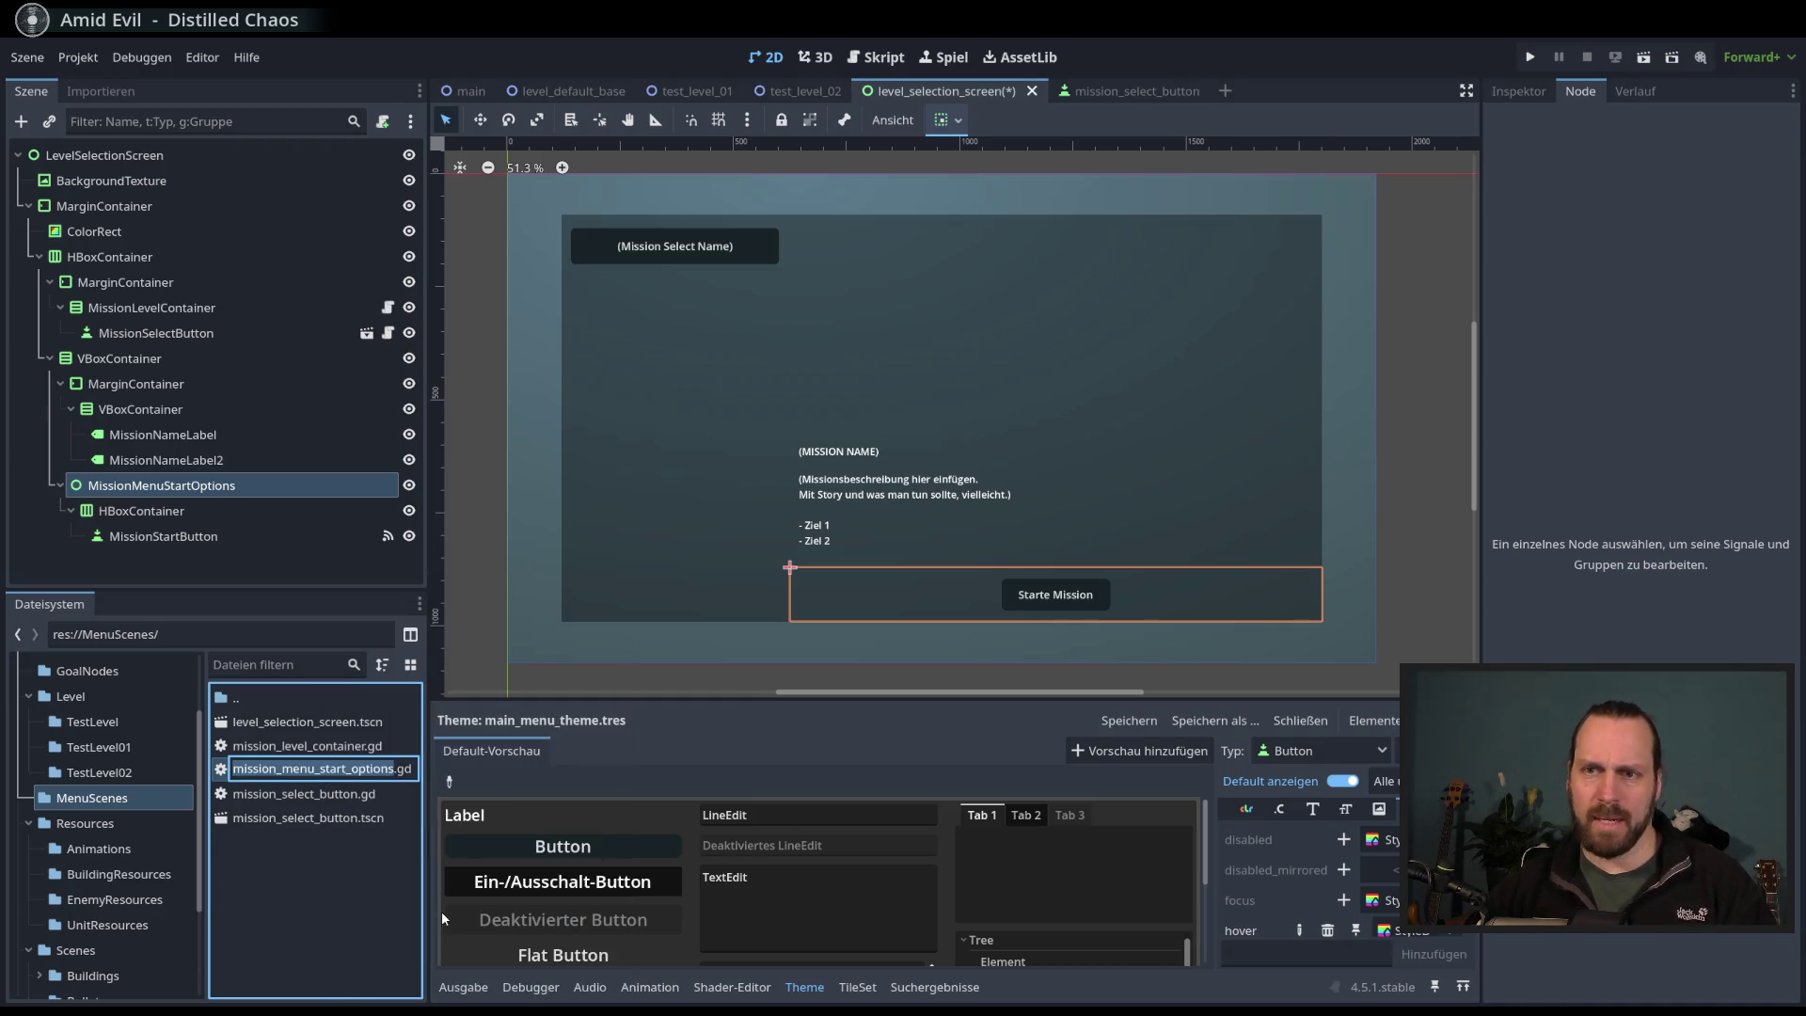
type("mission")
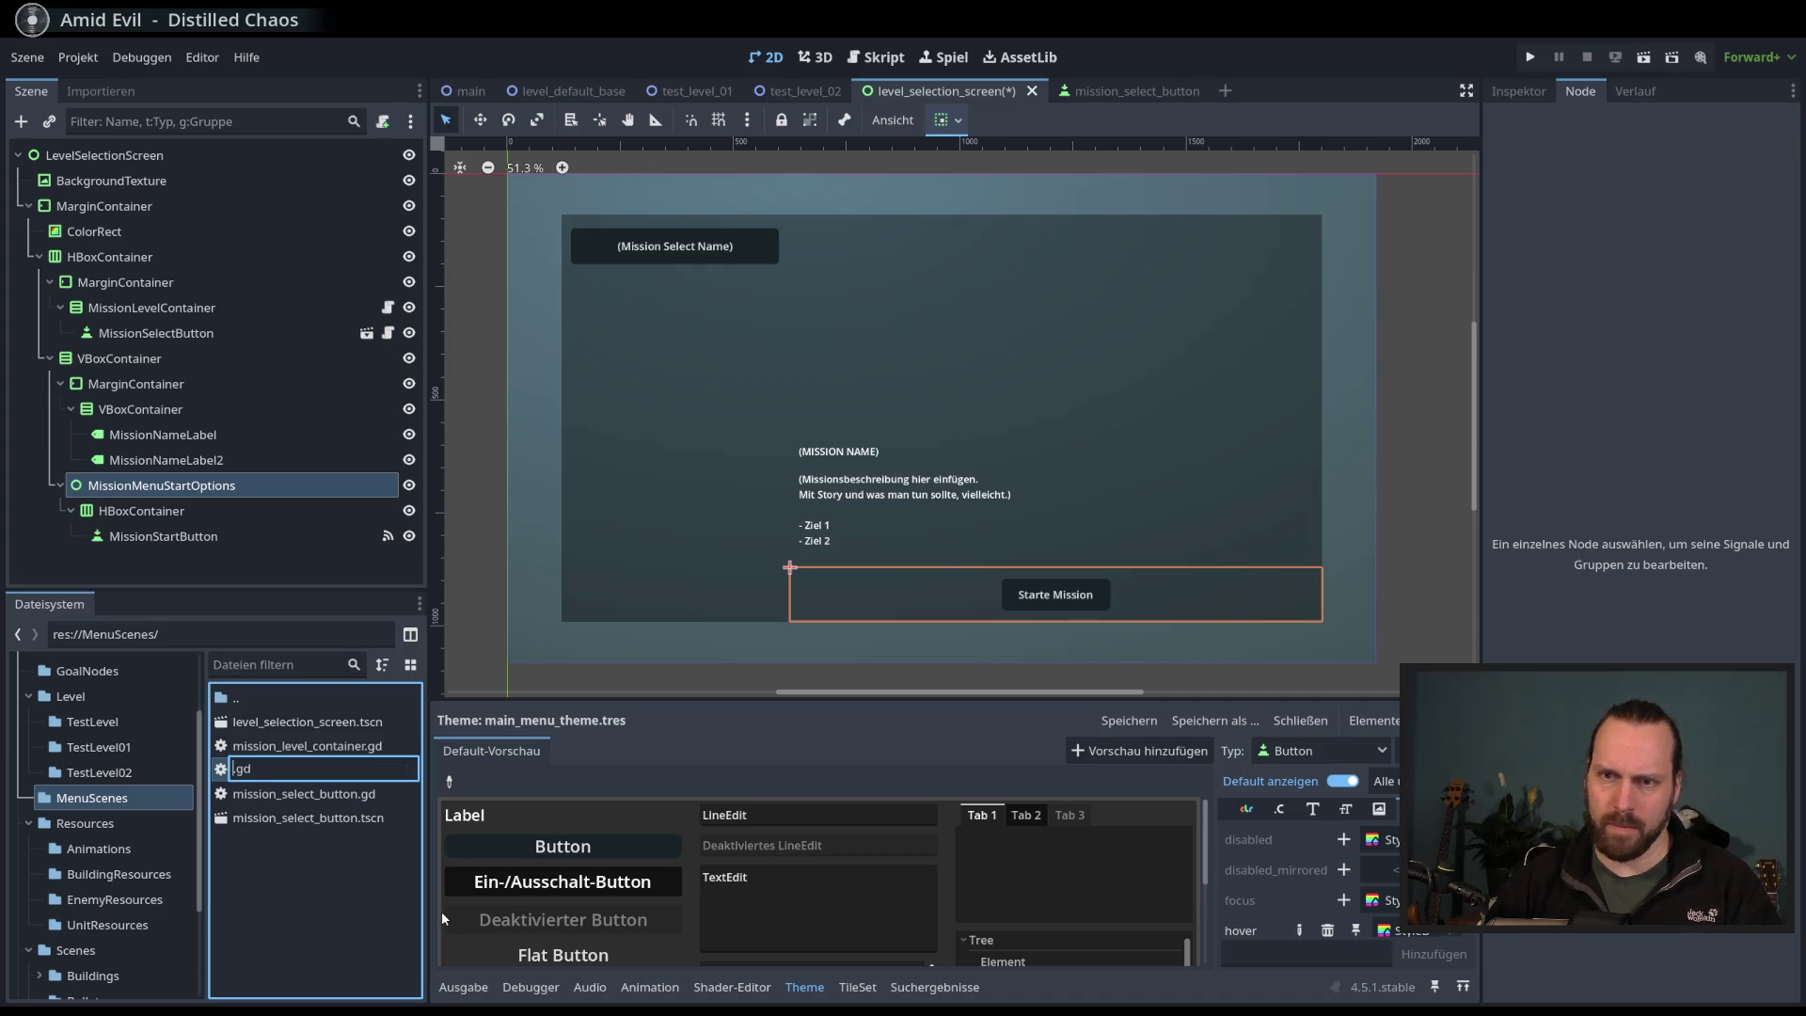
type("_selected")
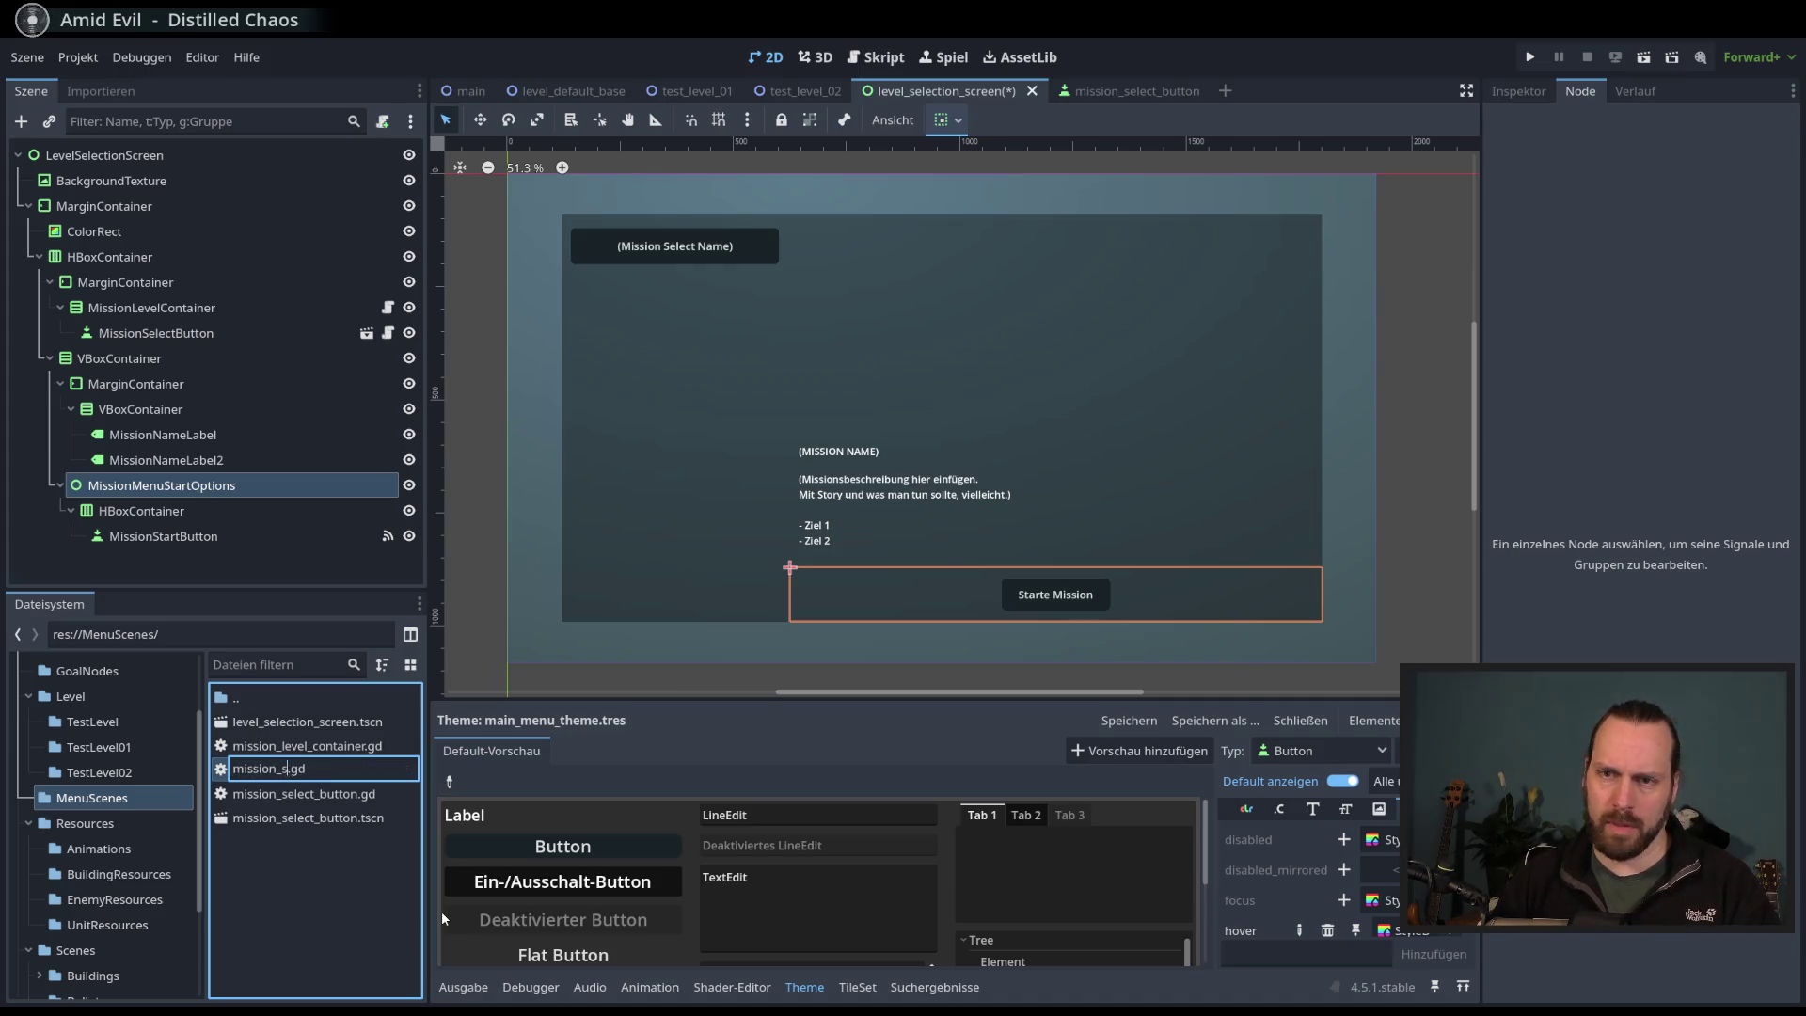
type("_screen")
key("Return")
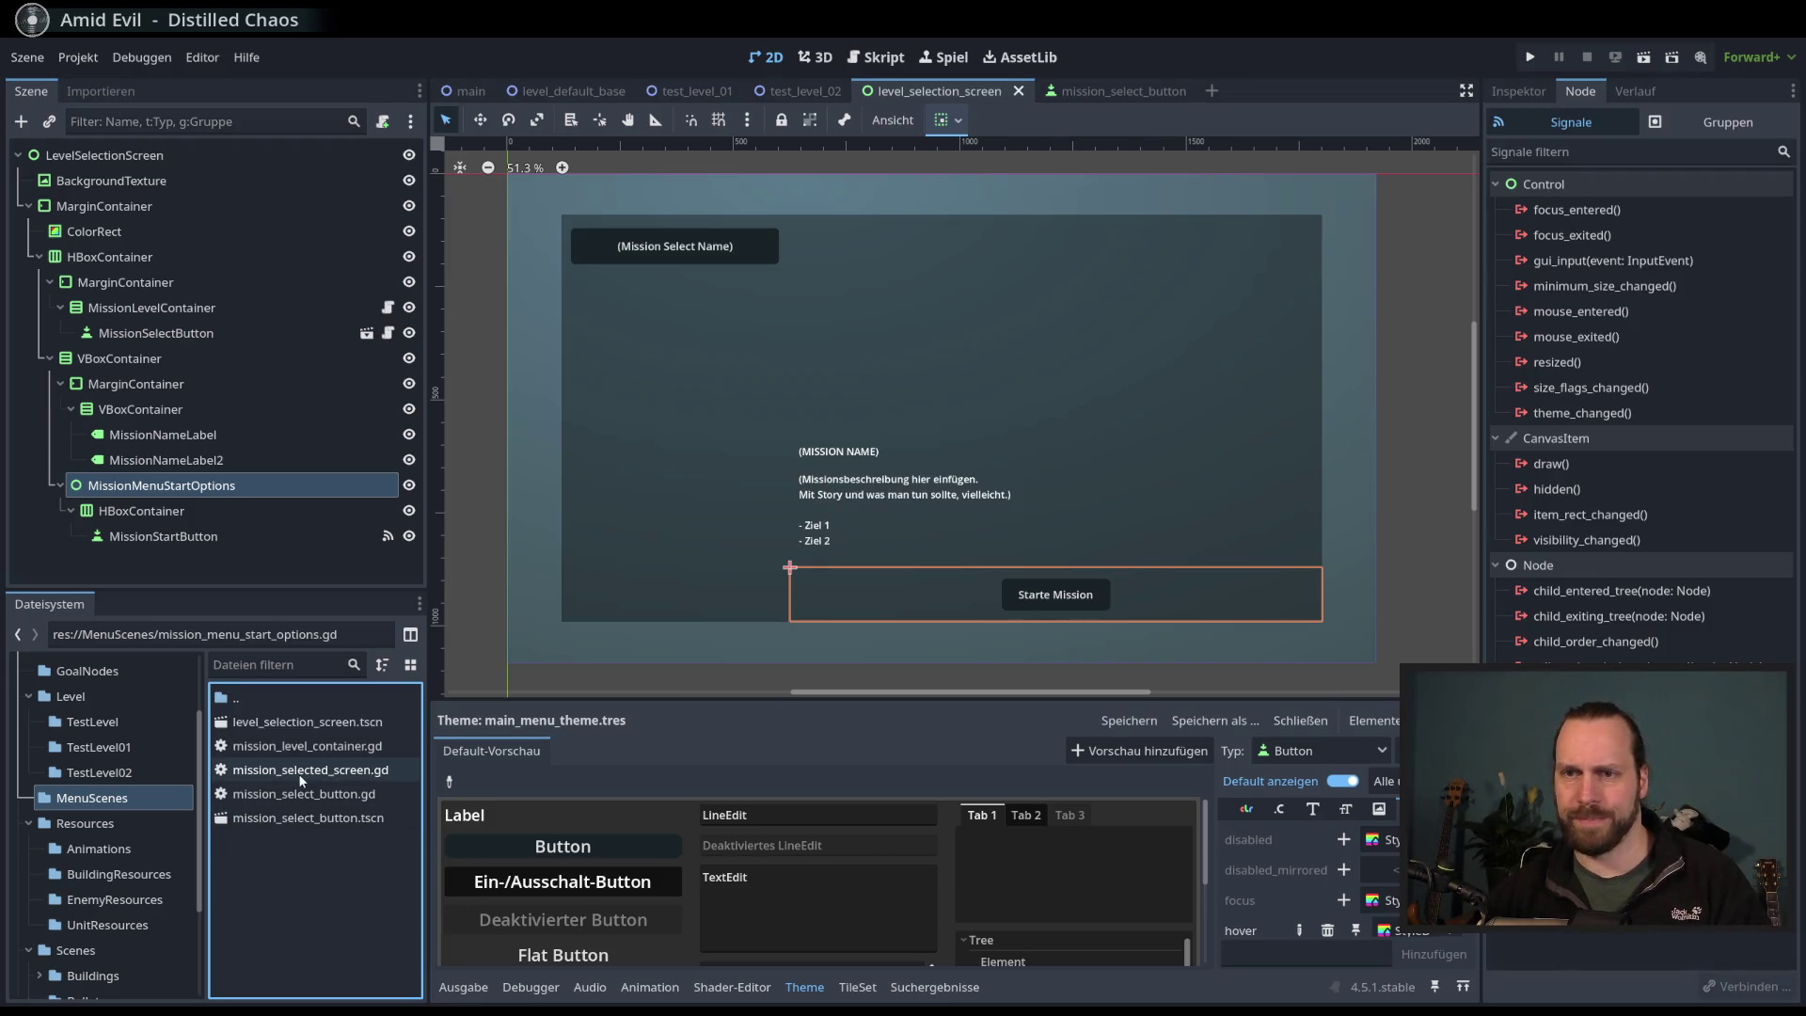
- Rename the VBoxContainer under HBoxContainer > MarginContainer to MissionSelectedScreen and load mission_selected_screen.gd as its script
left_click(297, 773)
left_click(170, 259)
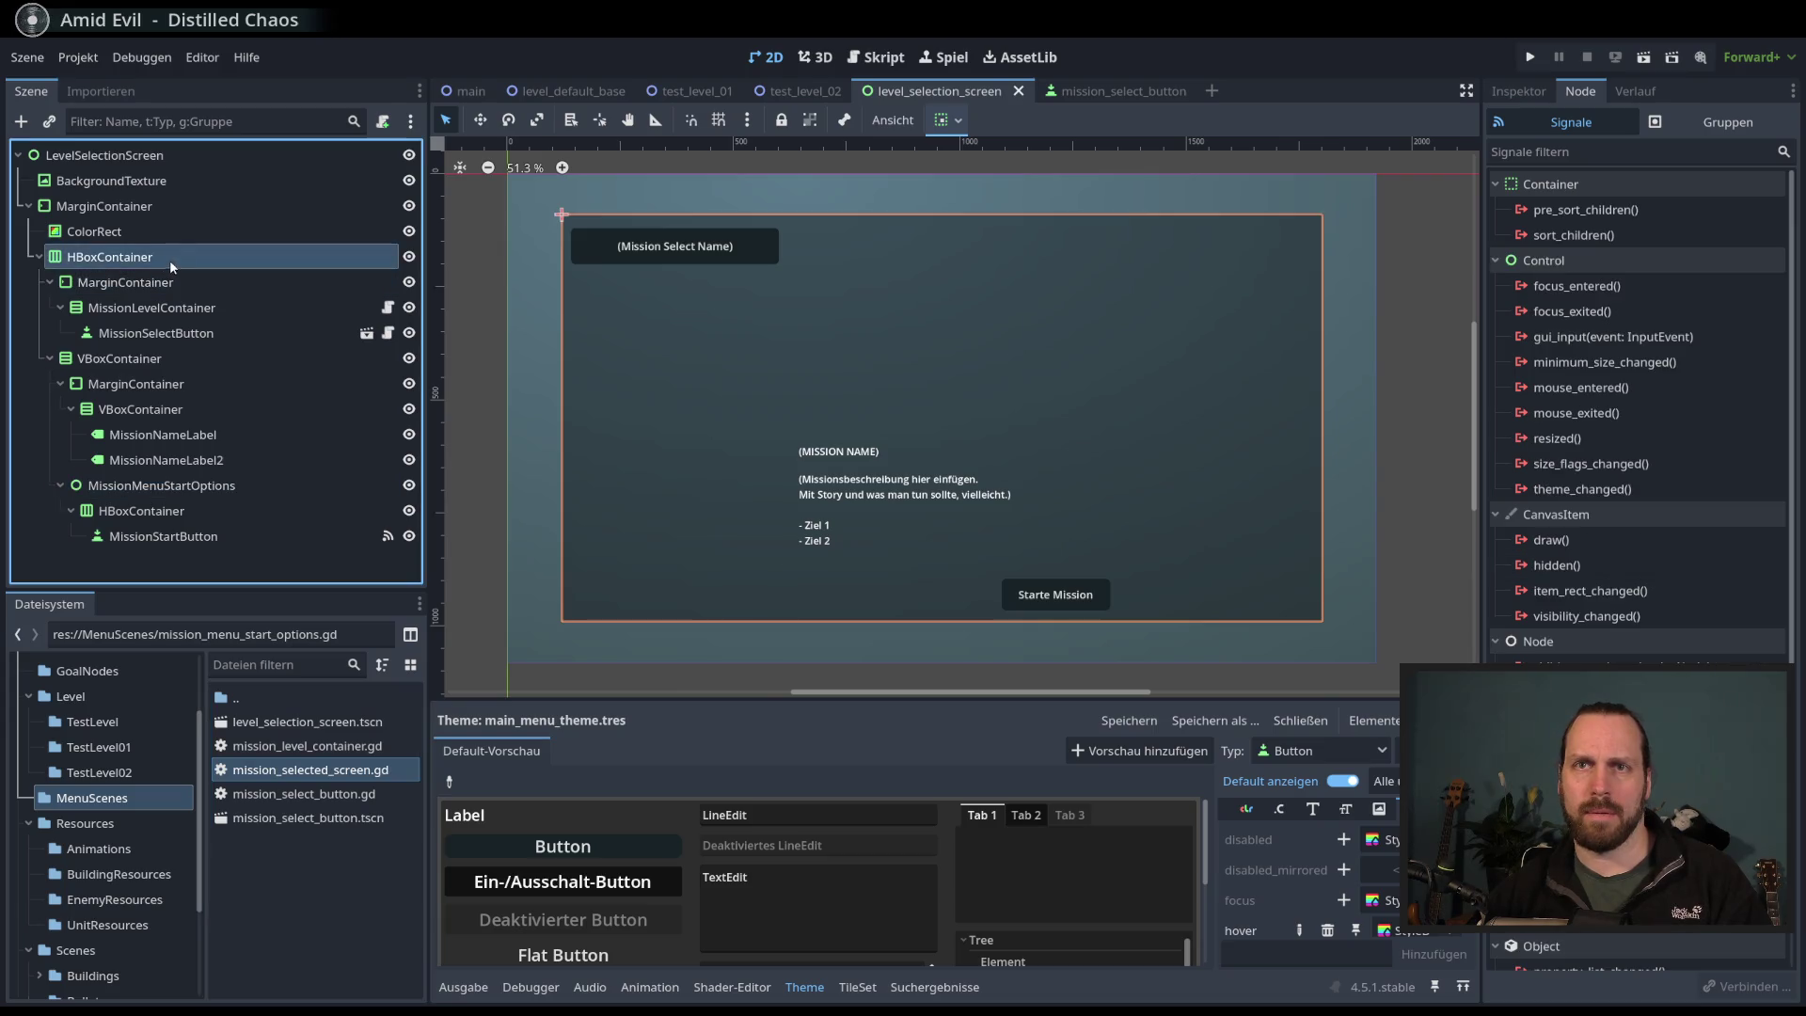
left_click(132, 286)
left_click(127, 361)
right_click(127, 363)
key("F2")
type("MissionSelected")
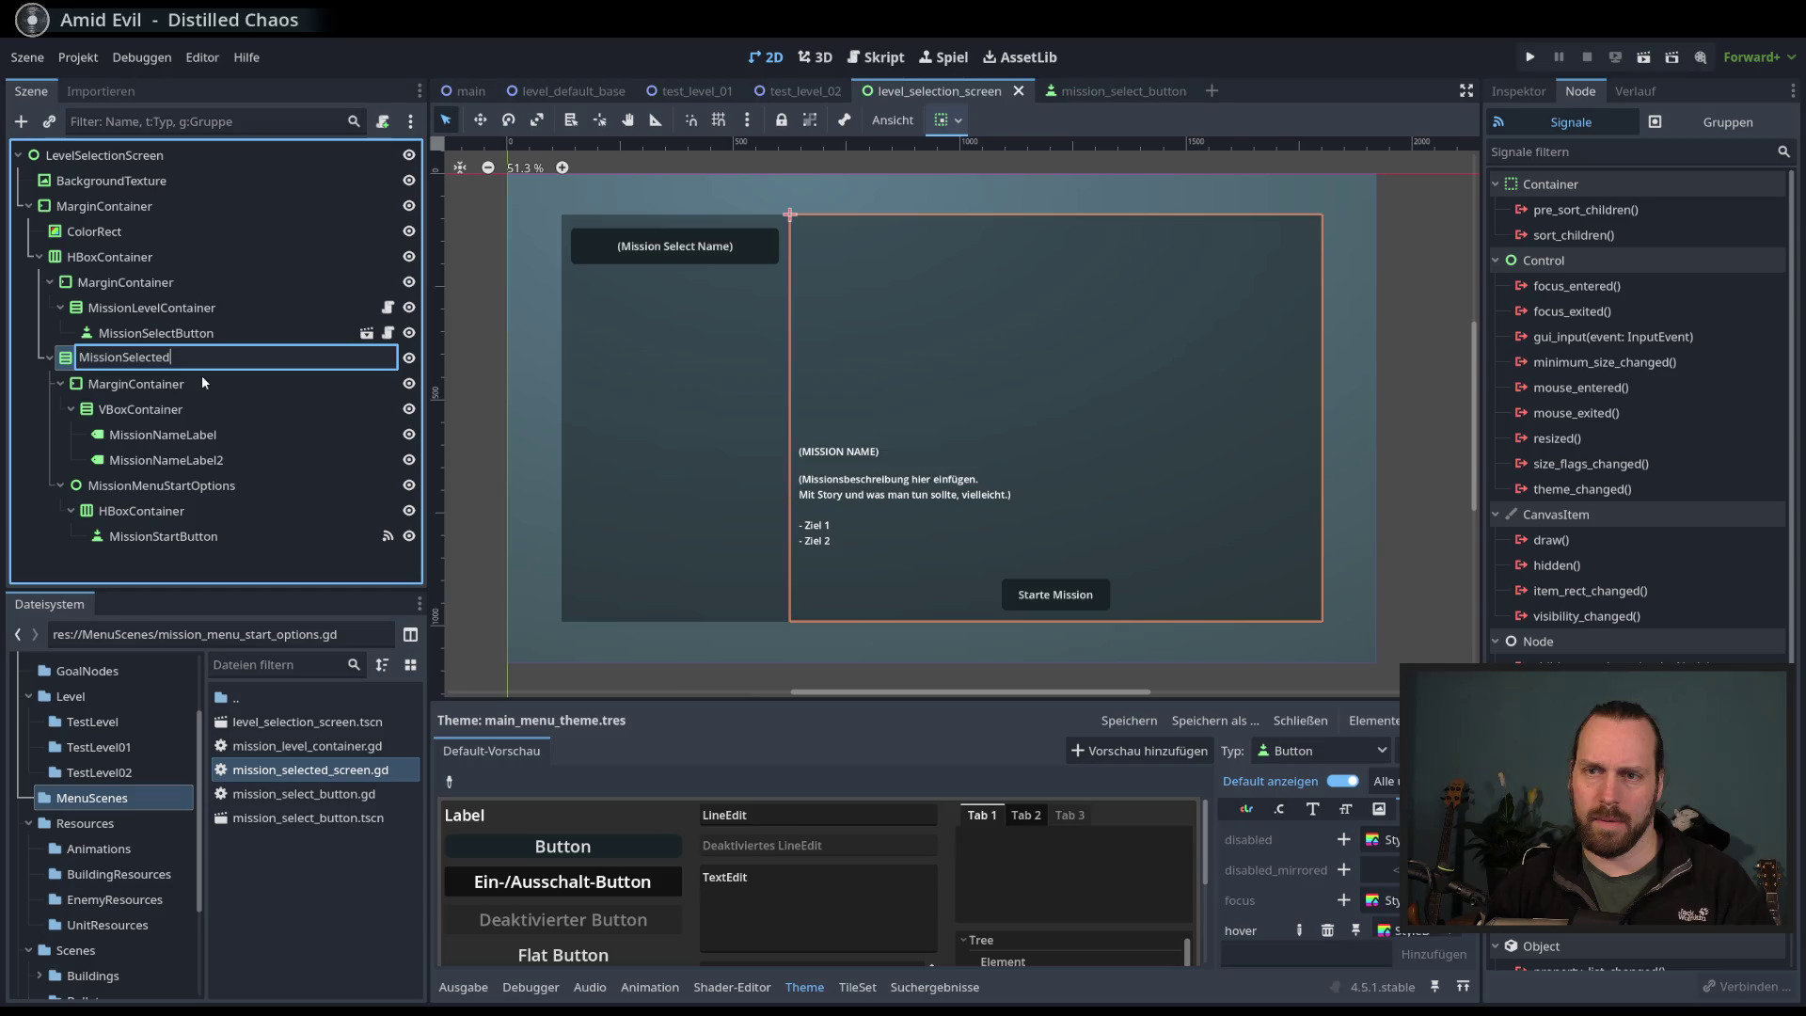
type("Screen")
key("Return")
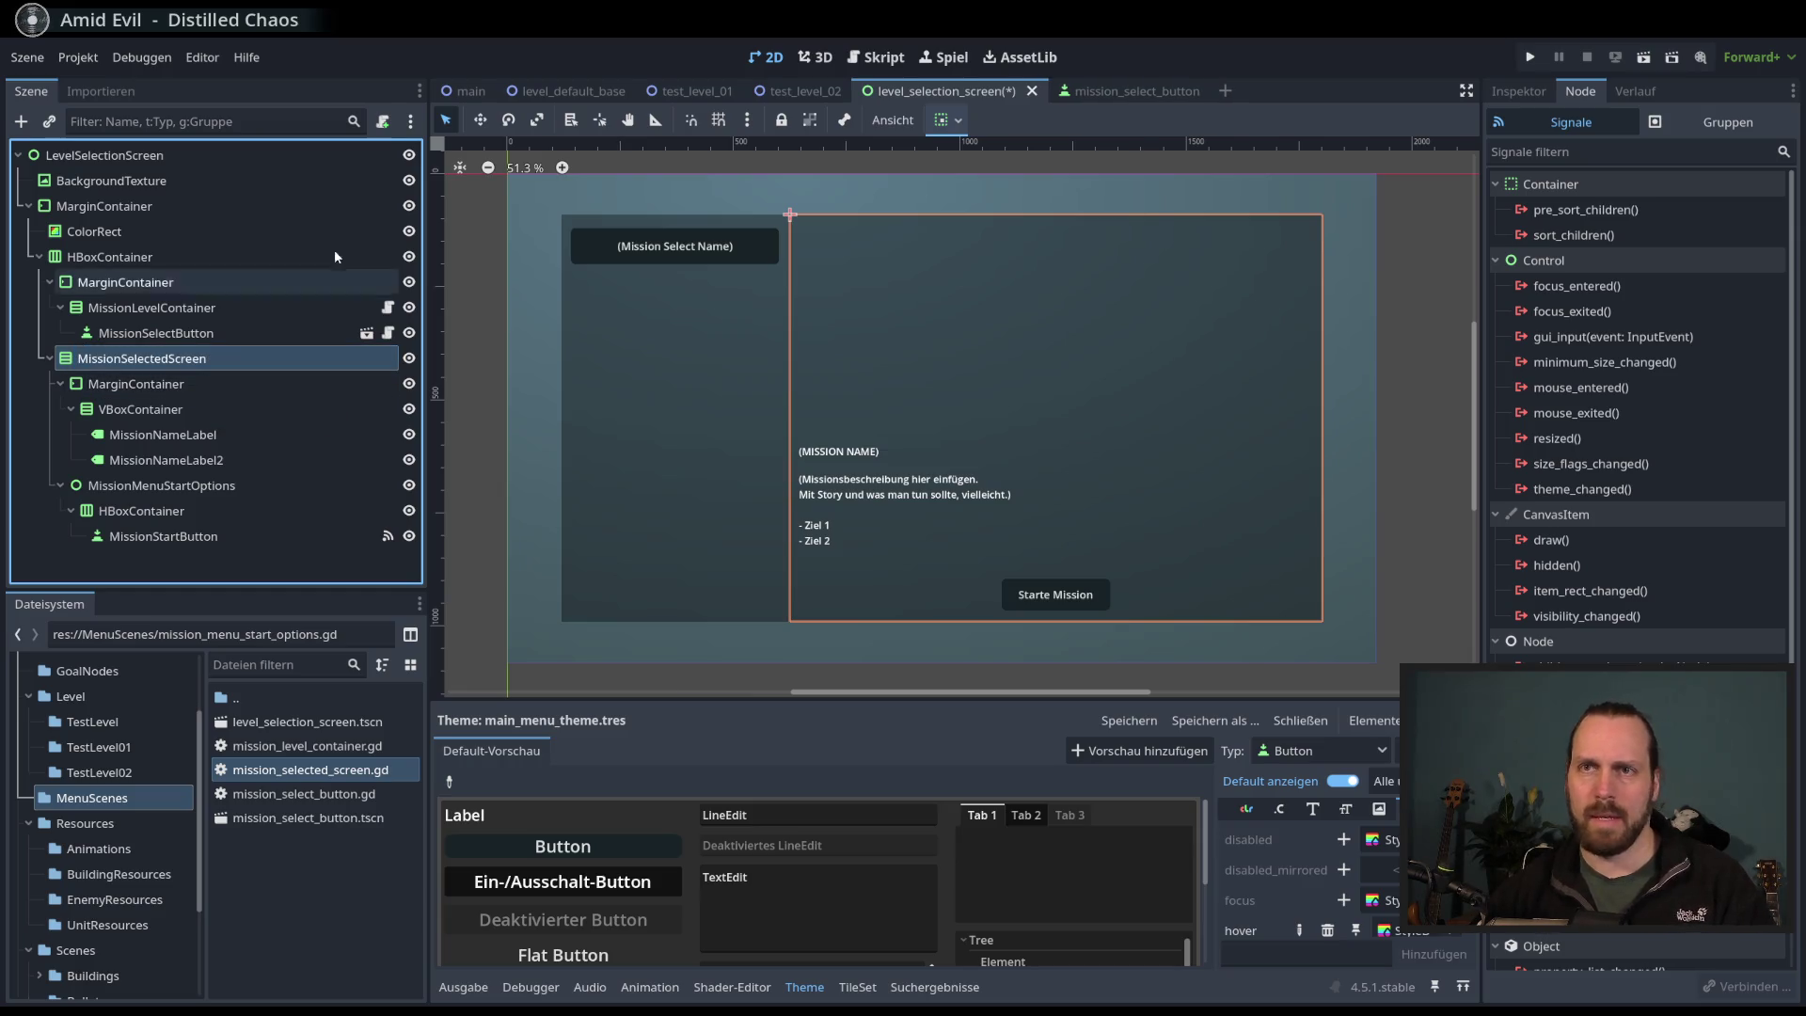
left_click(385, 125)
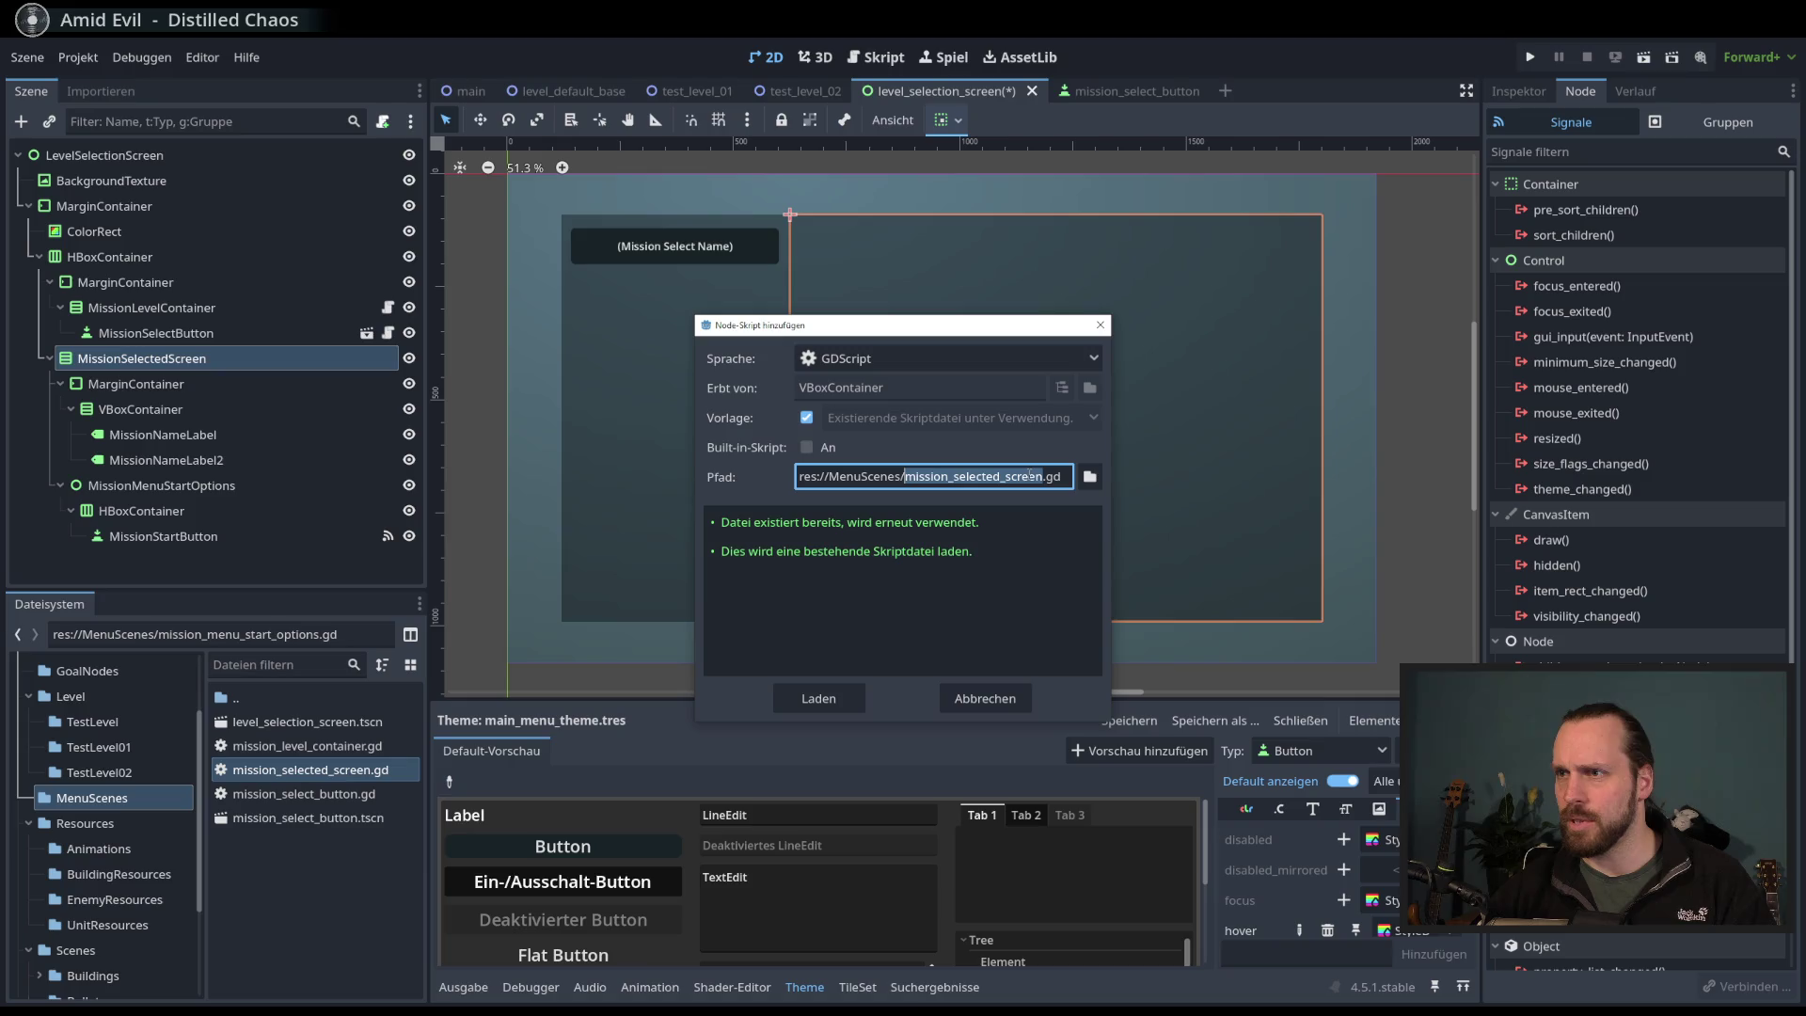
left_click(818, 698)
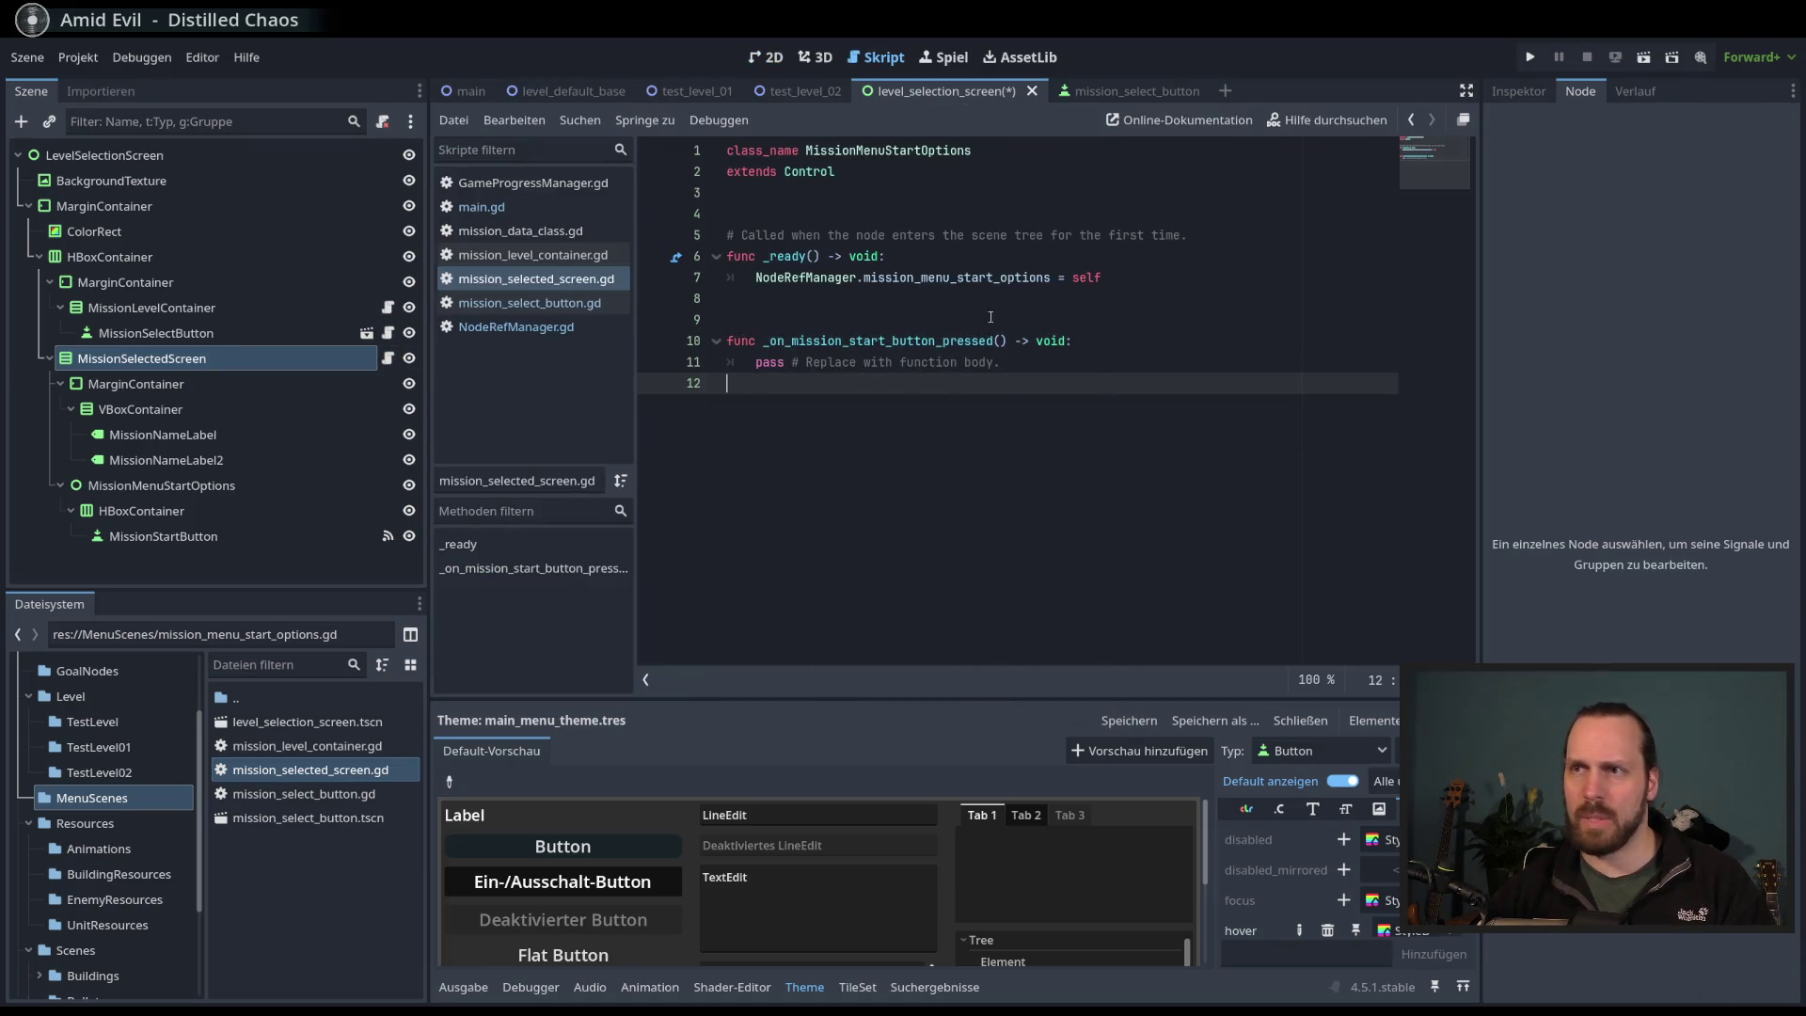
- Select MissionStartButton and disconnect its old pressed signal connection
left_click(846, 362)
left_click(231, 536)
right_click(231, 537)
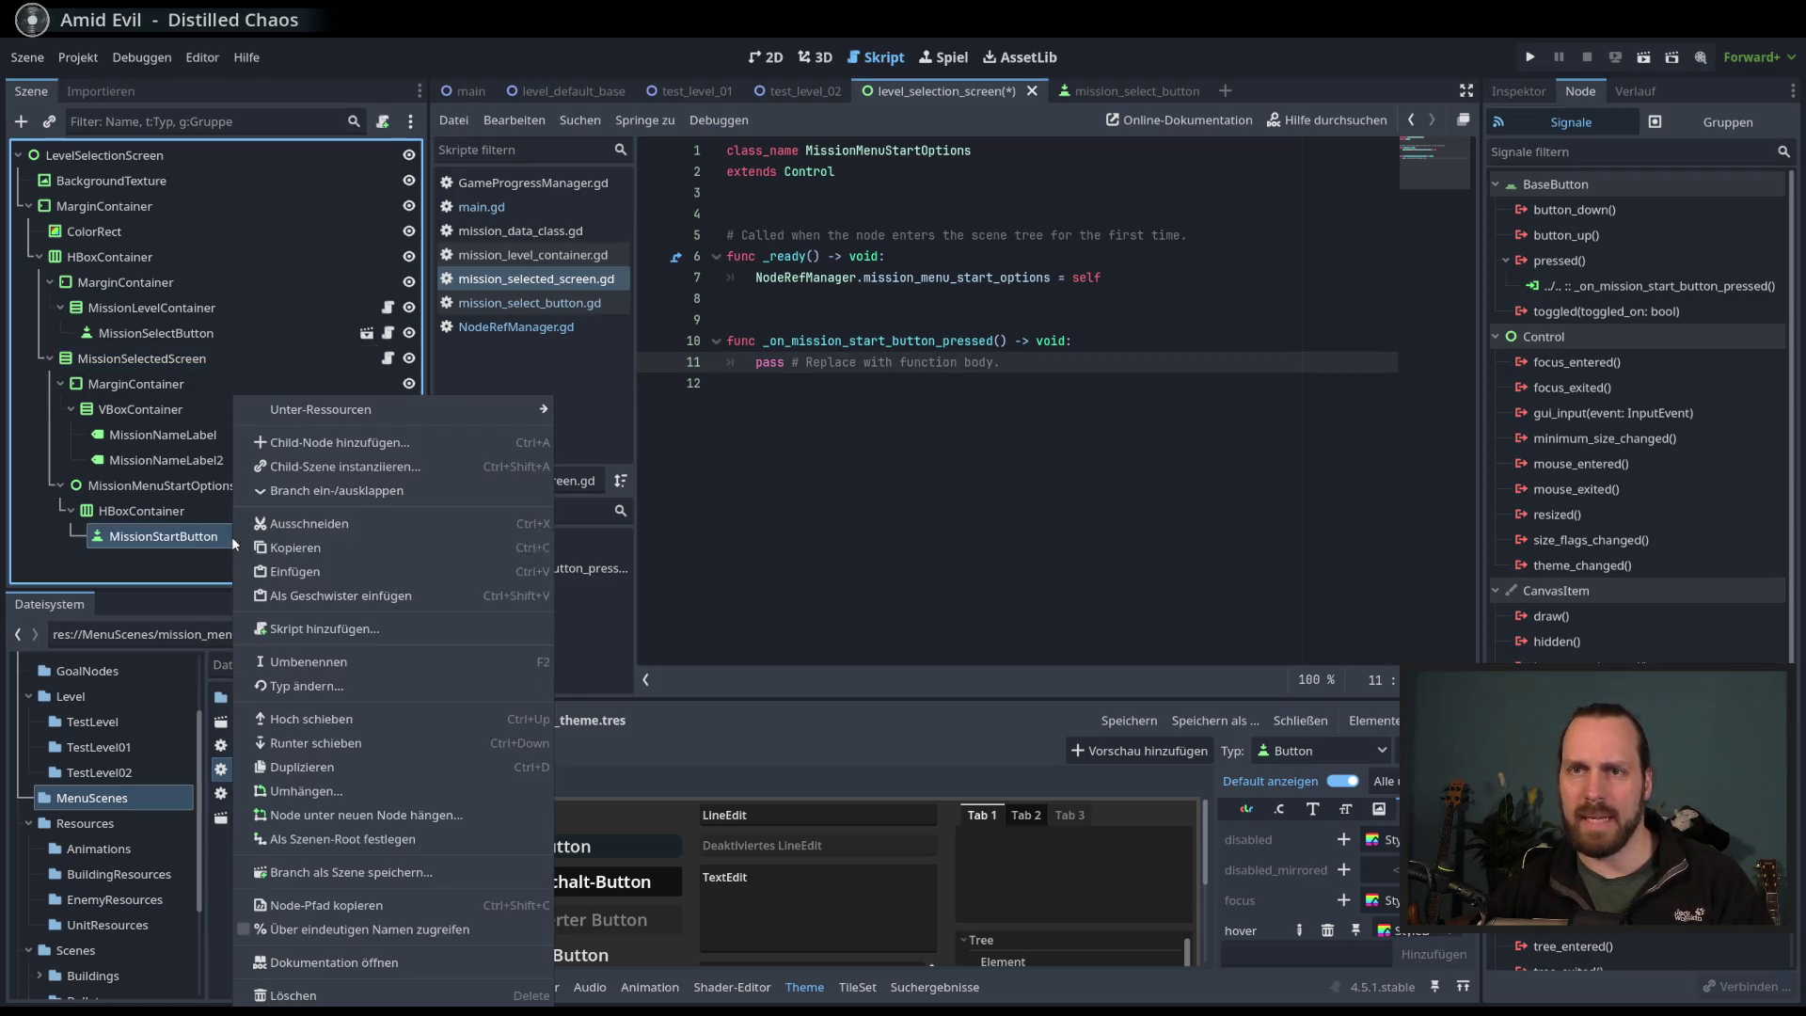
right_click(1621, 287)
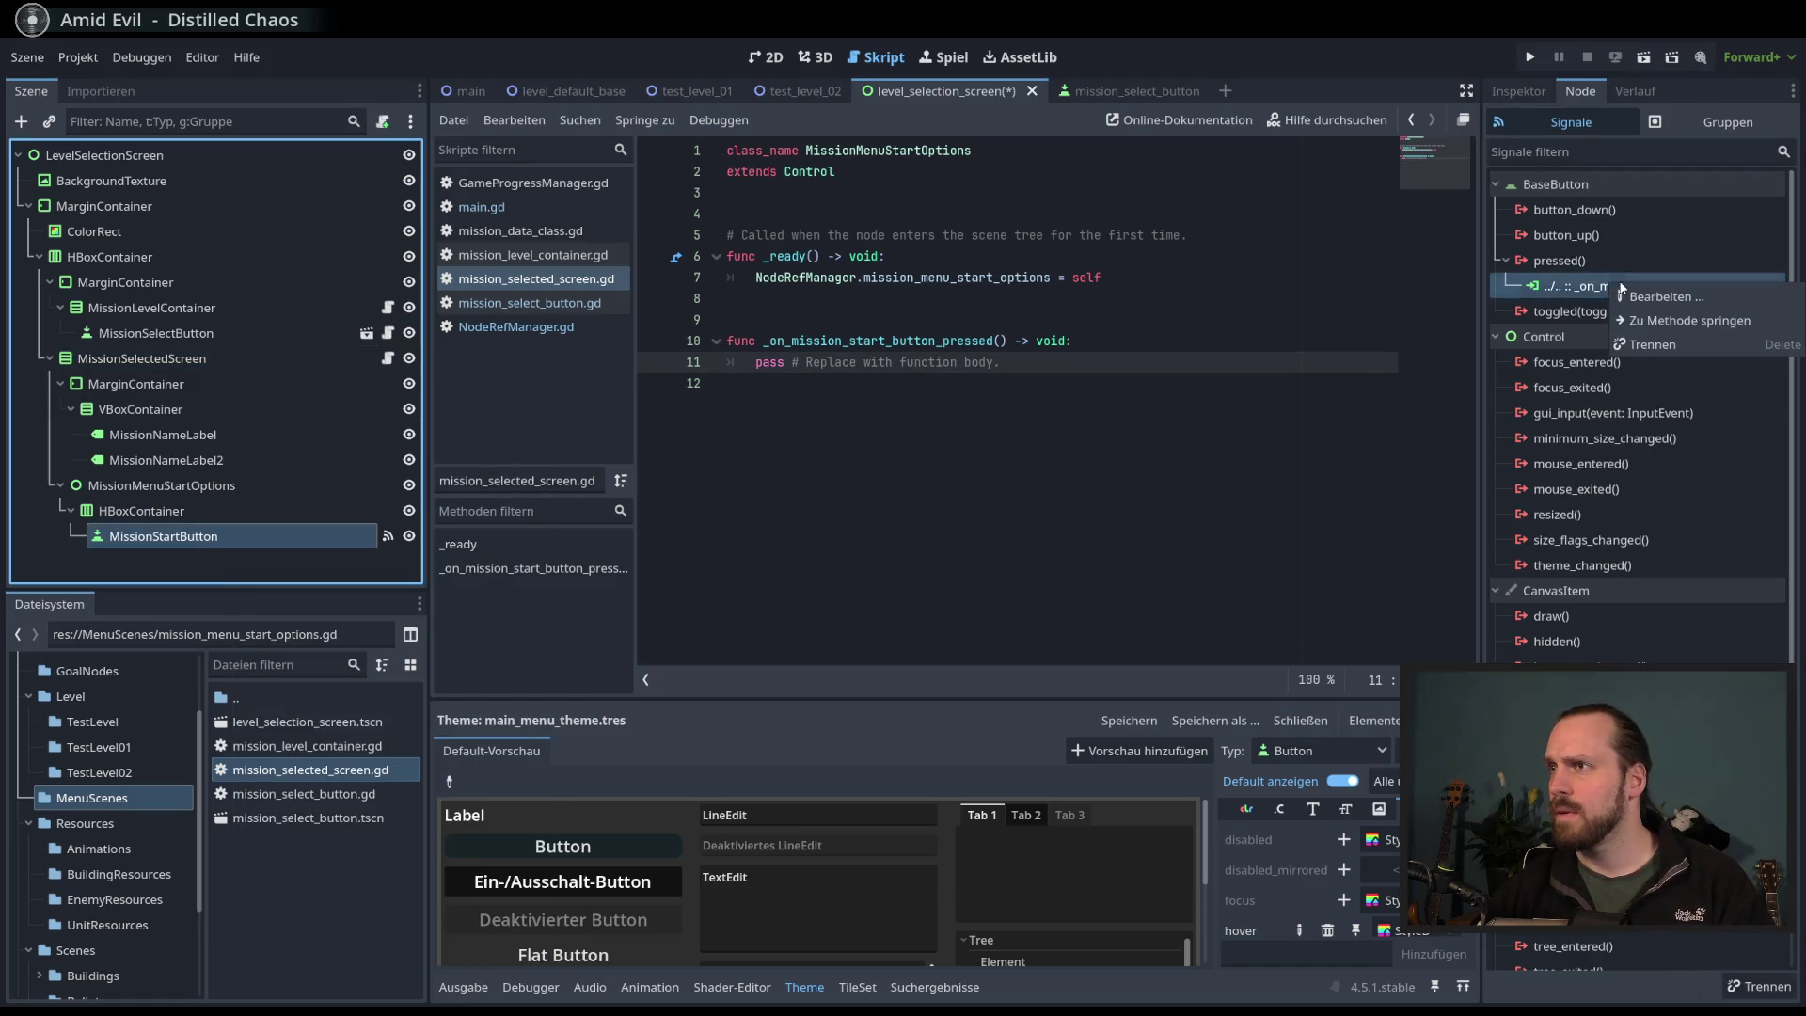
left_click(1655, 345)
- Connect MissionStartButton's pressed signal to _on_mission_start_button_pressed on MissionSelectedScreen
key("F2")
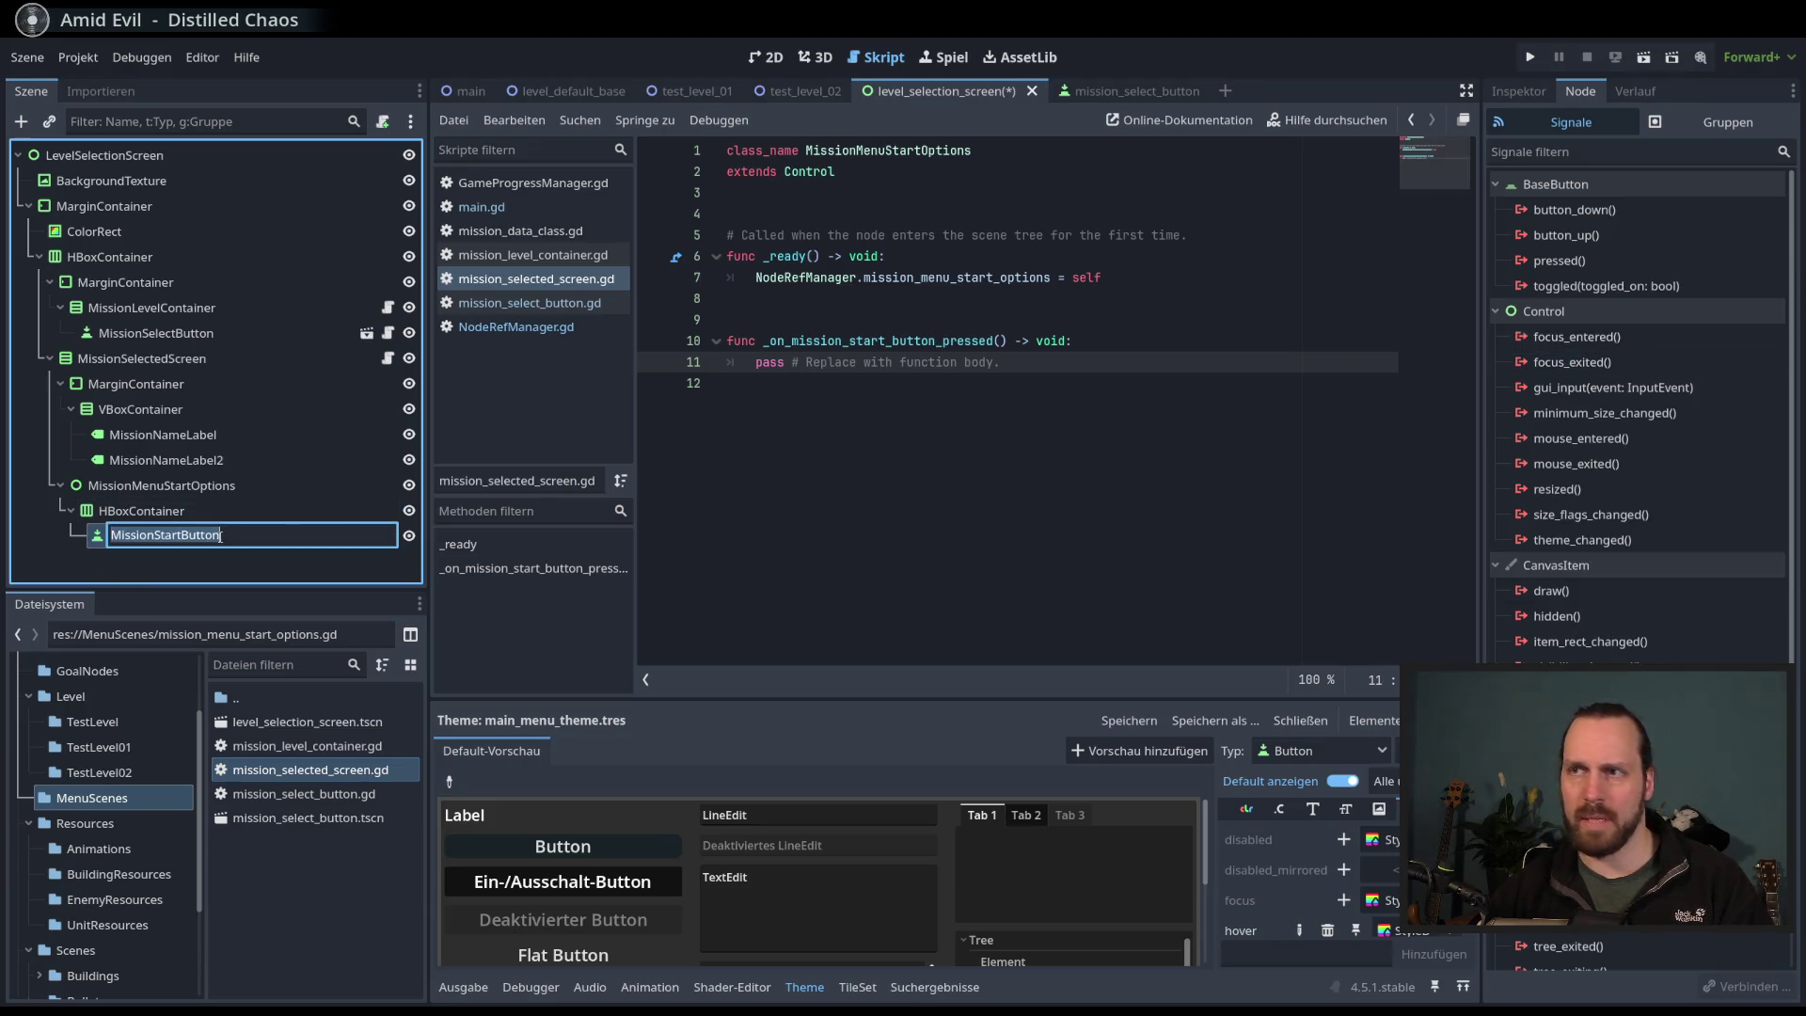
double_click(1595, 260)
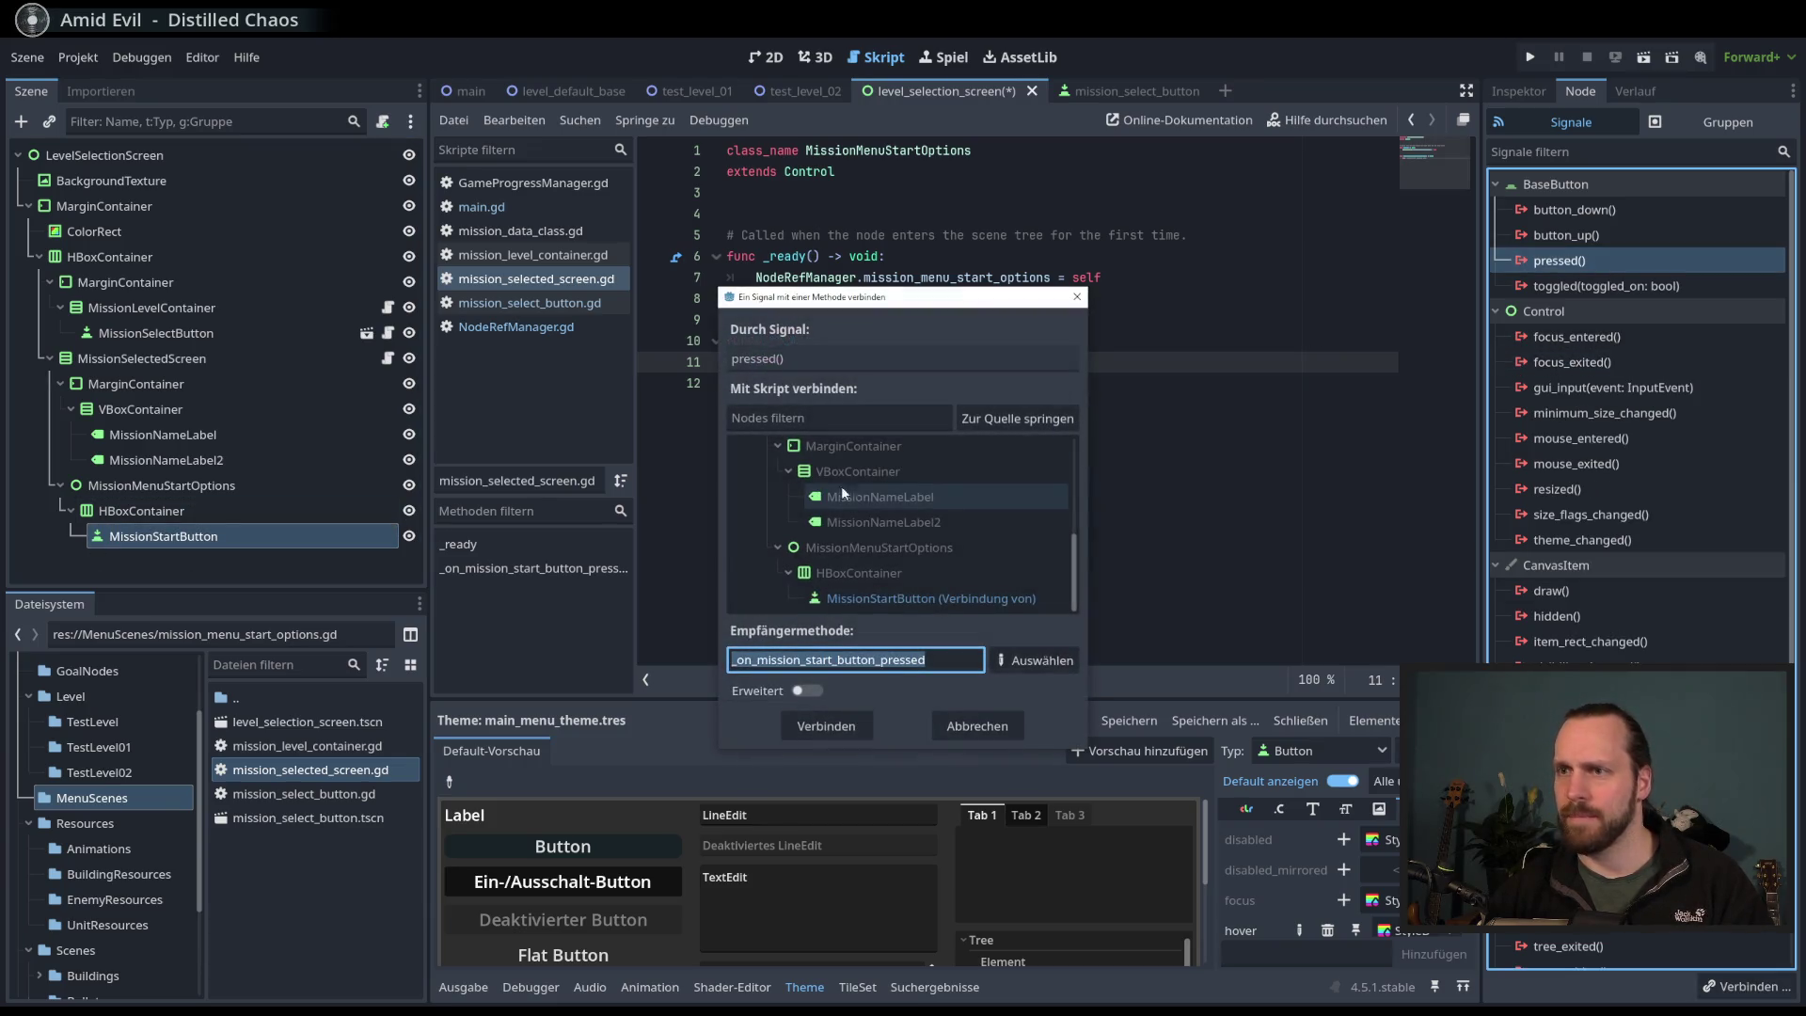
scroll(1054, 545, "up", 3)
left_click(931, 537)
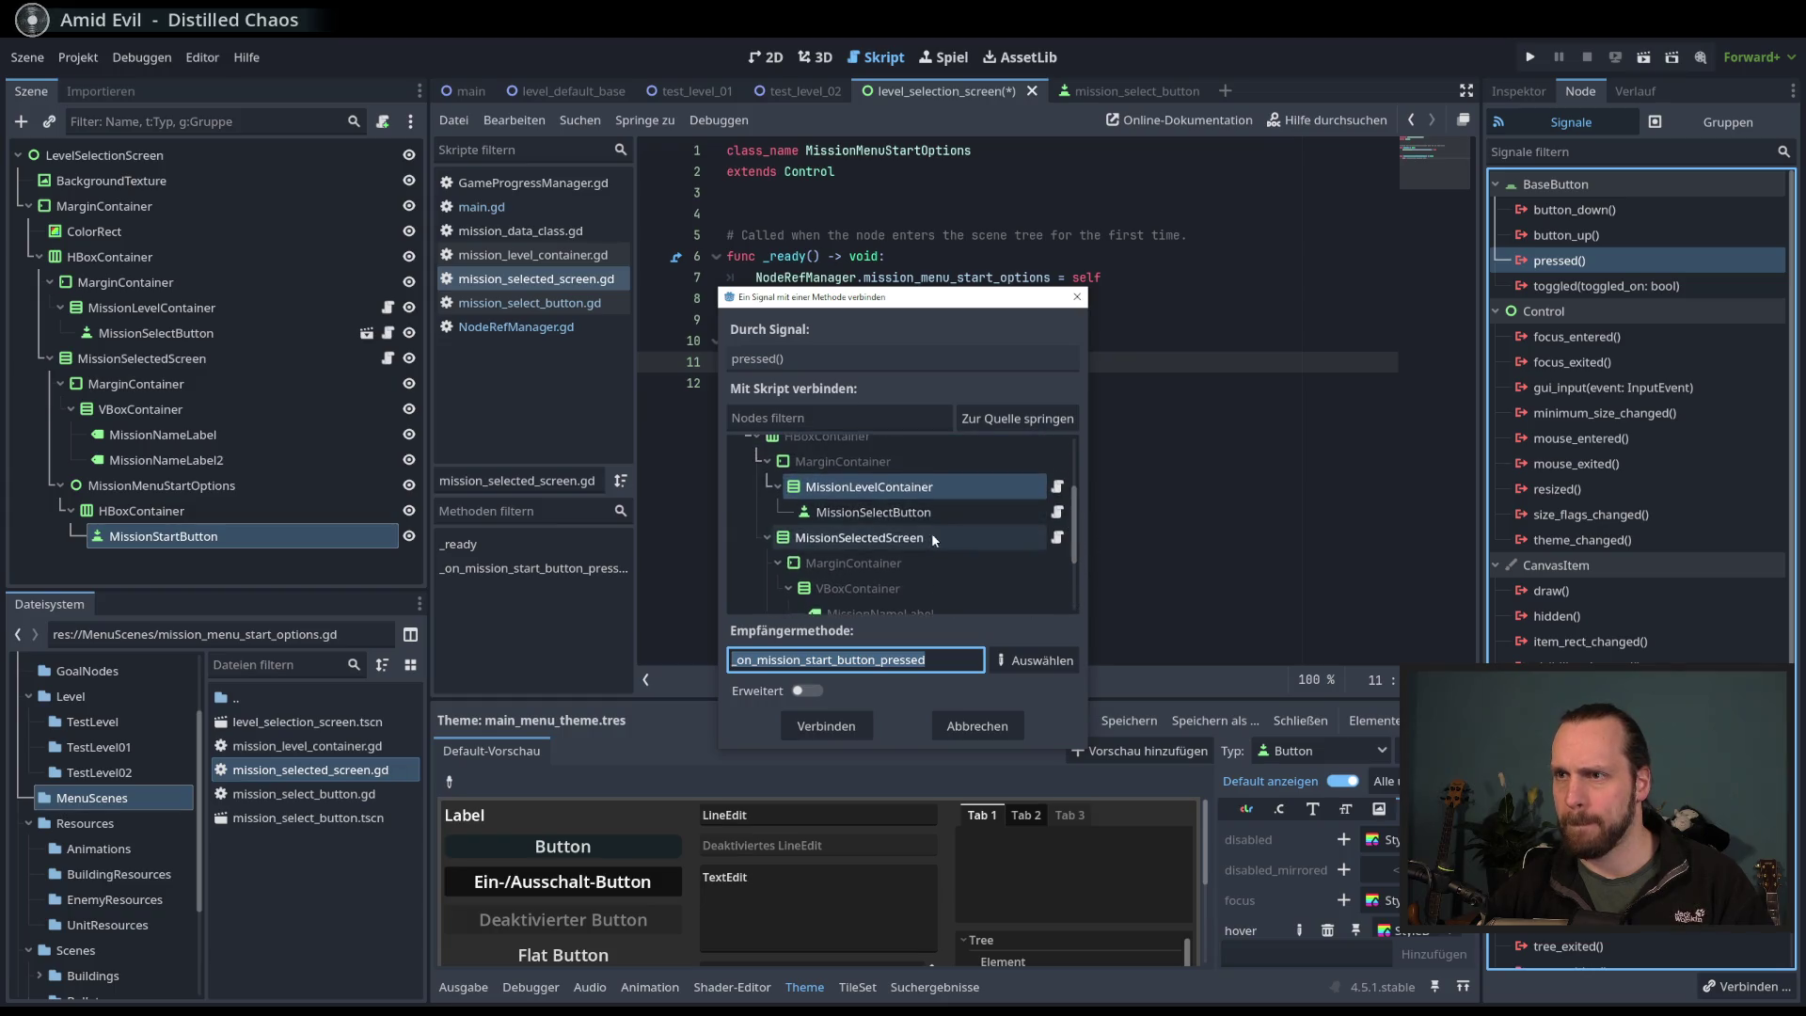
left_click(846, 726)
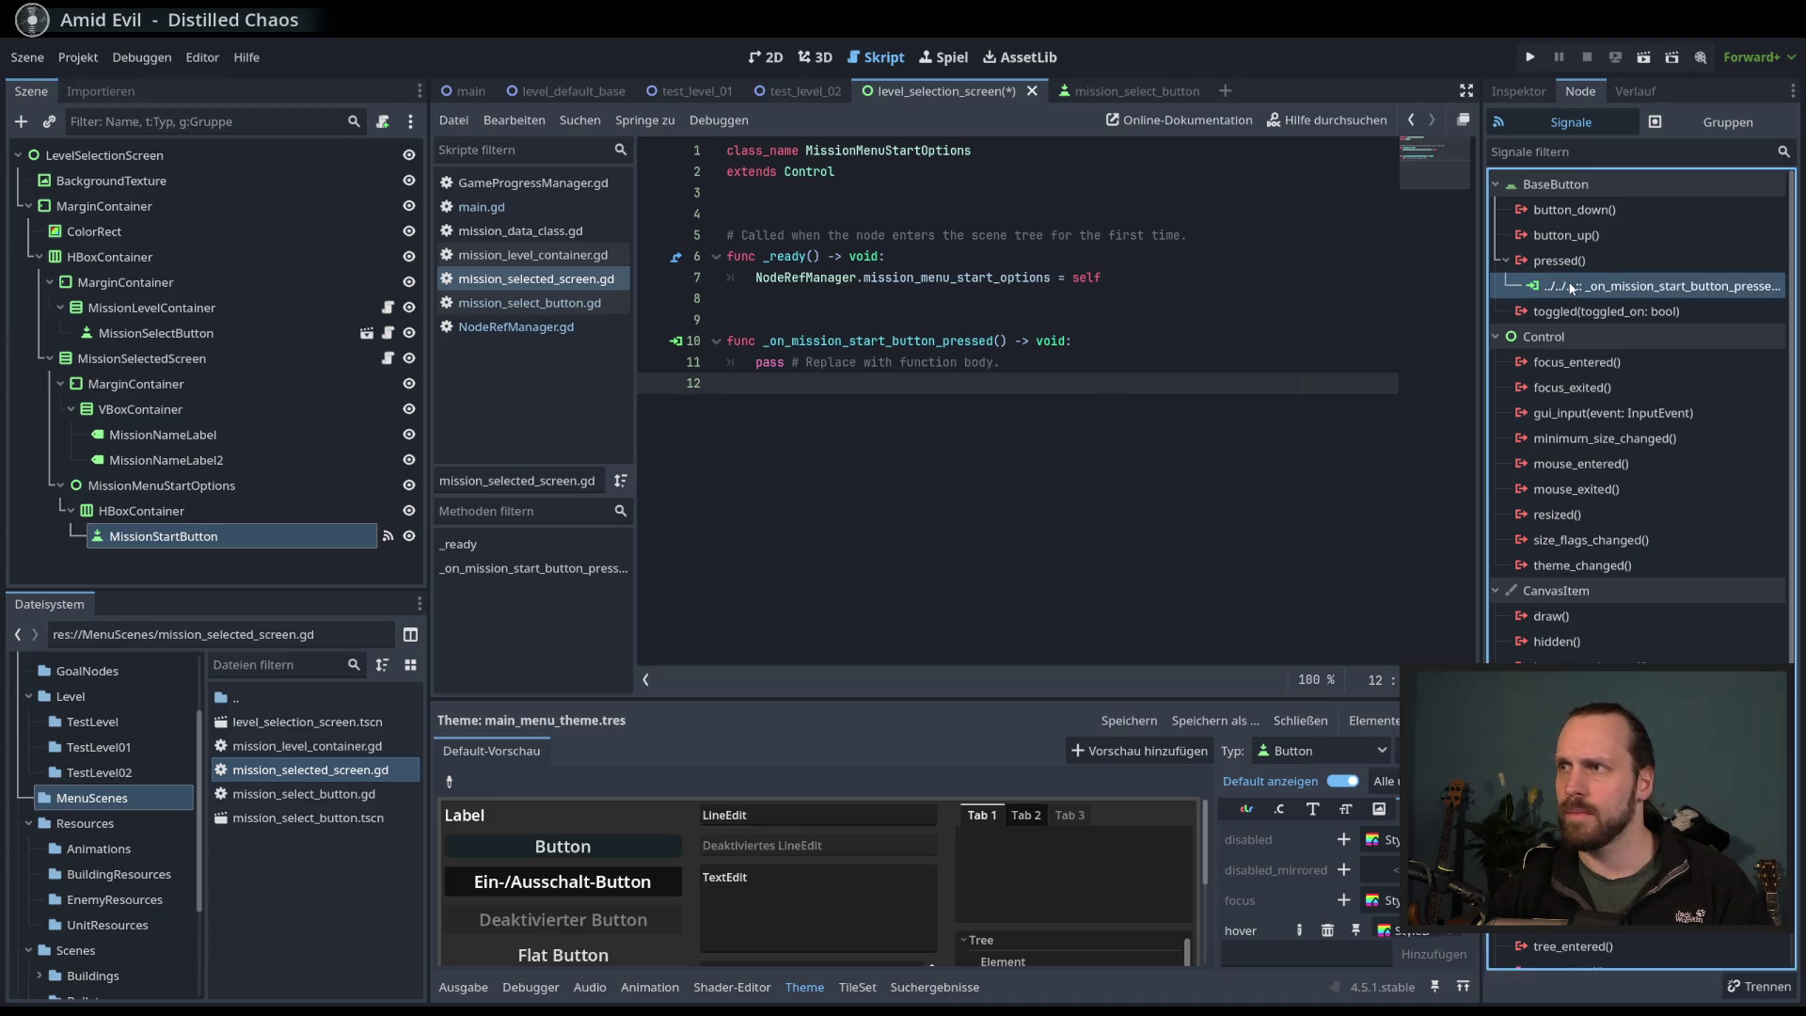
left_click(1127, 371)
left_click(891, 340)
left_click(1064, 364)
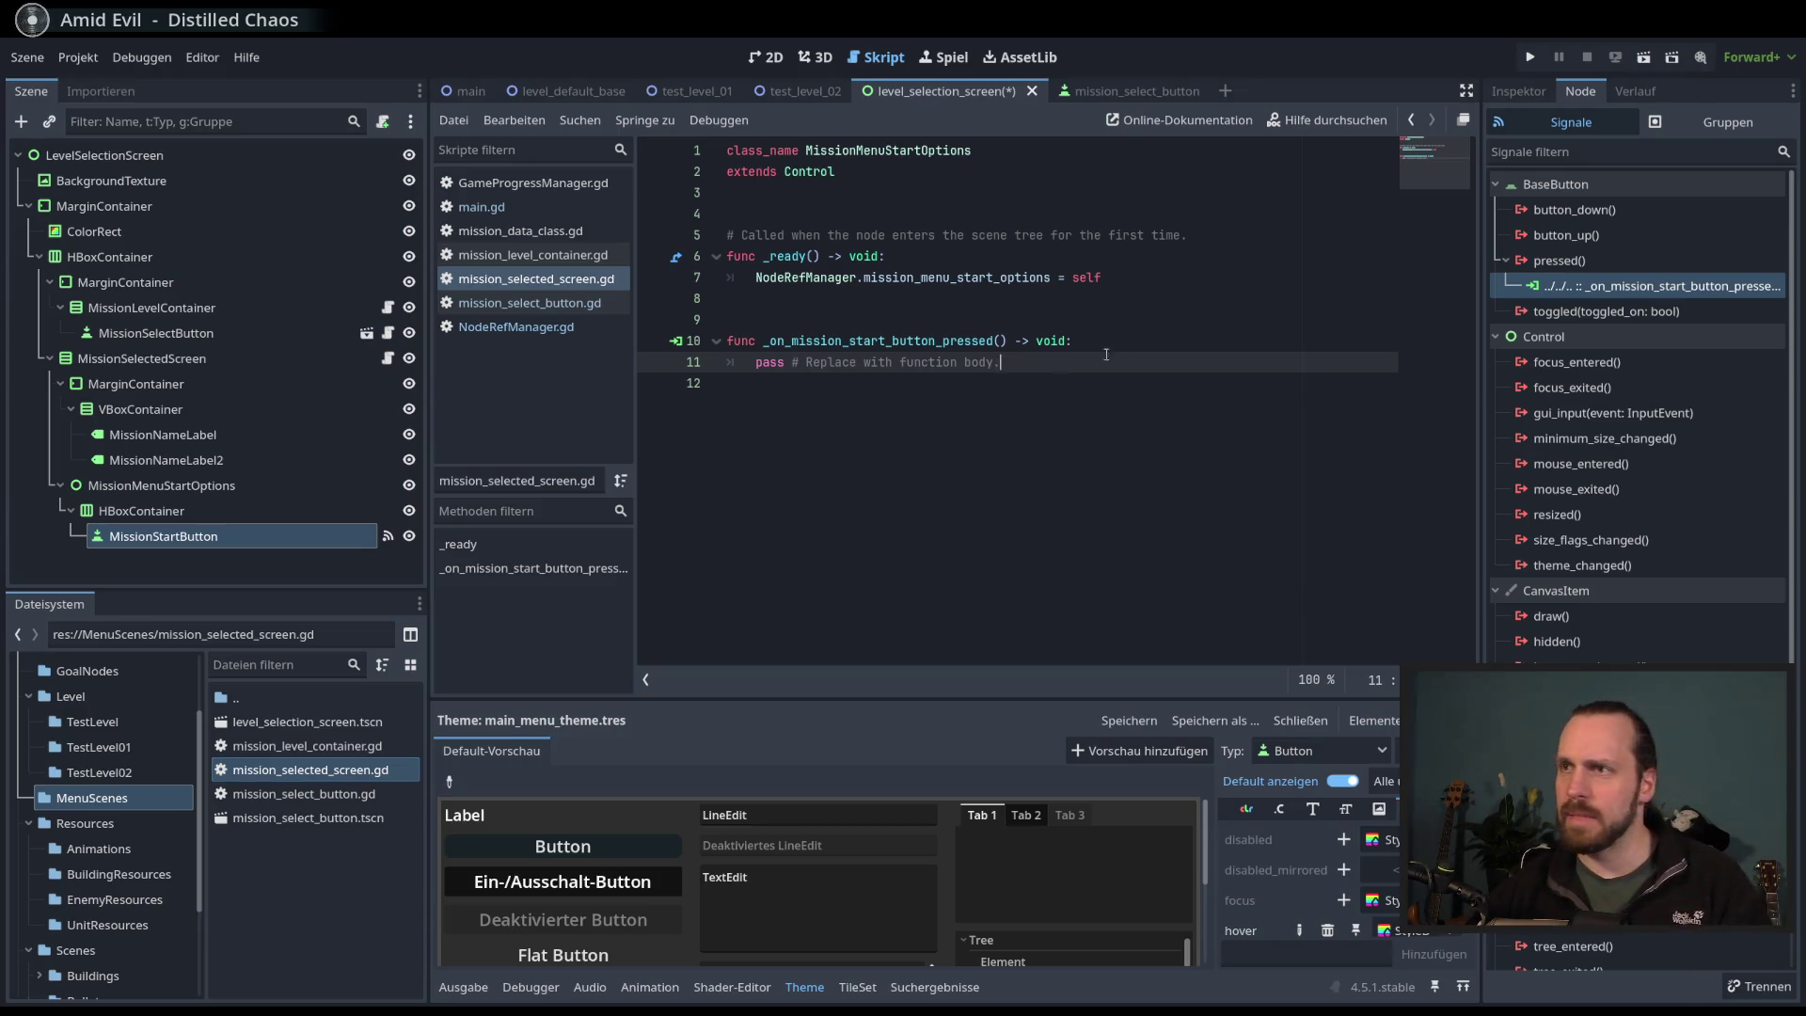
- Replace the handler's pass line with print( and insert blank lines after extends Control
left_click_drag(1000, 363, 755, 364)
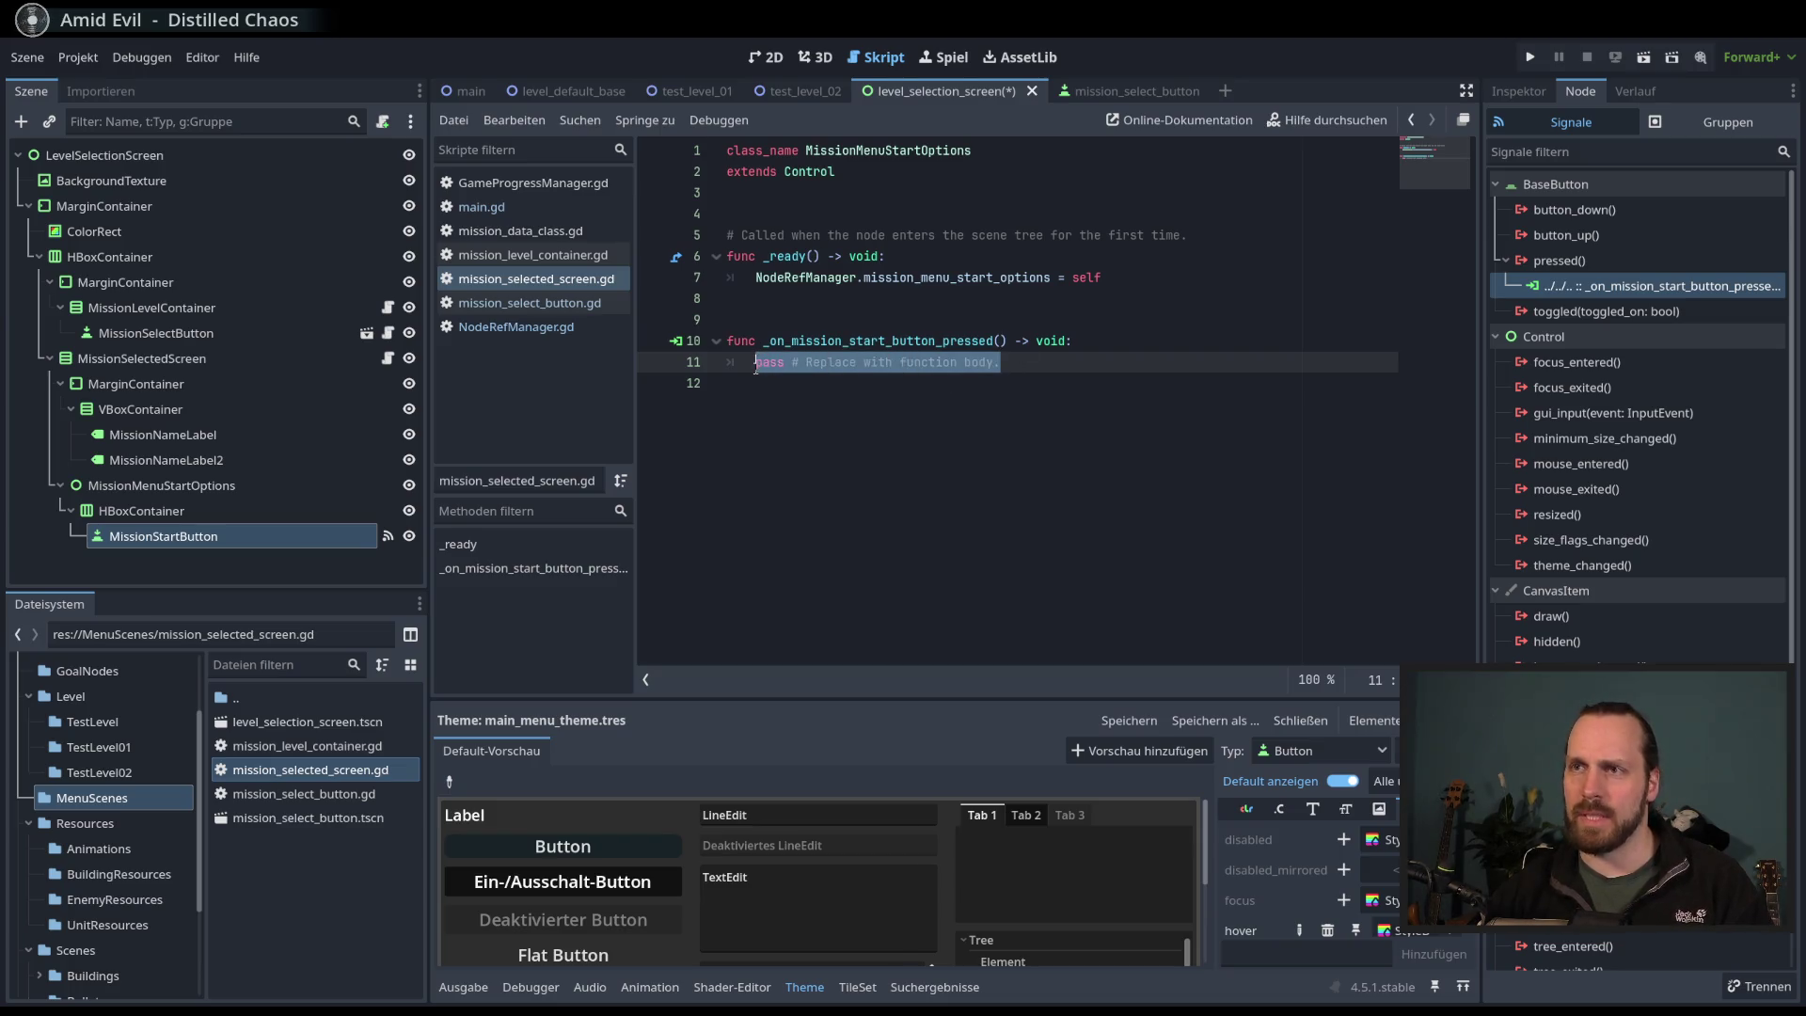
type("print(")
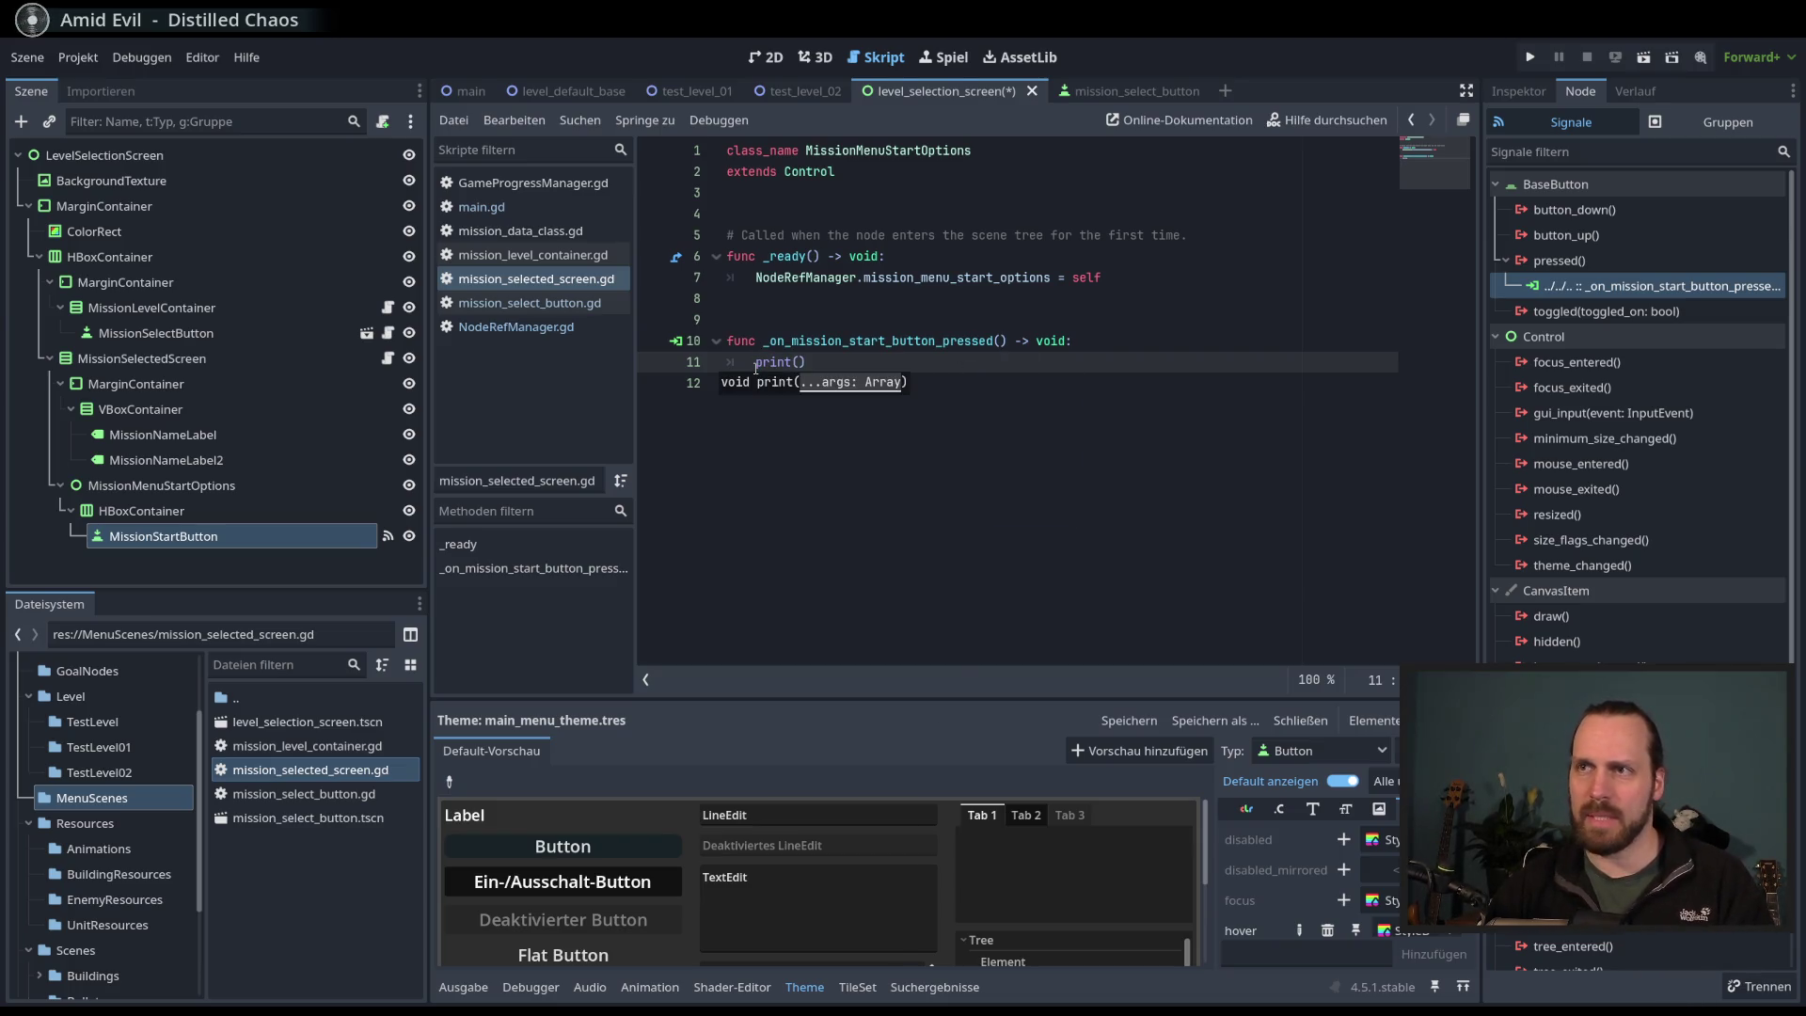
left_click(838, 193)
key("Return")
key("Return")
key("Return")
left_click(845, 217)
left_click(849, 243)
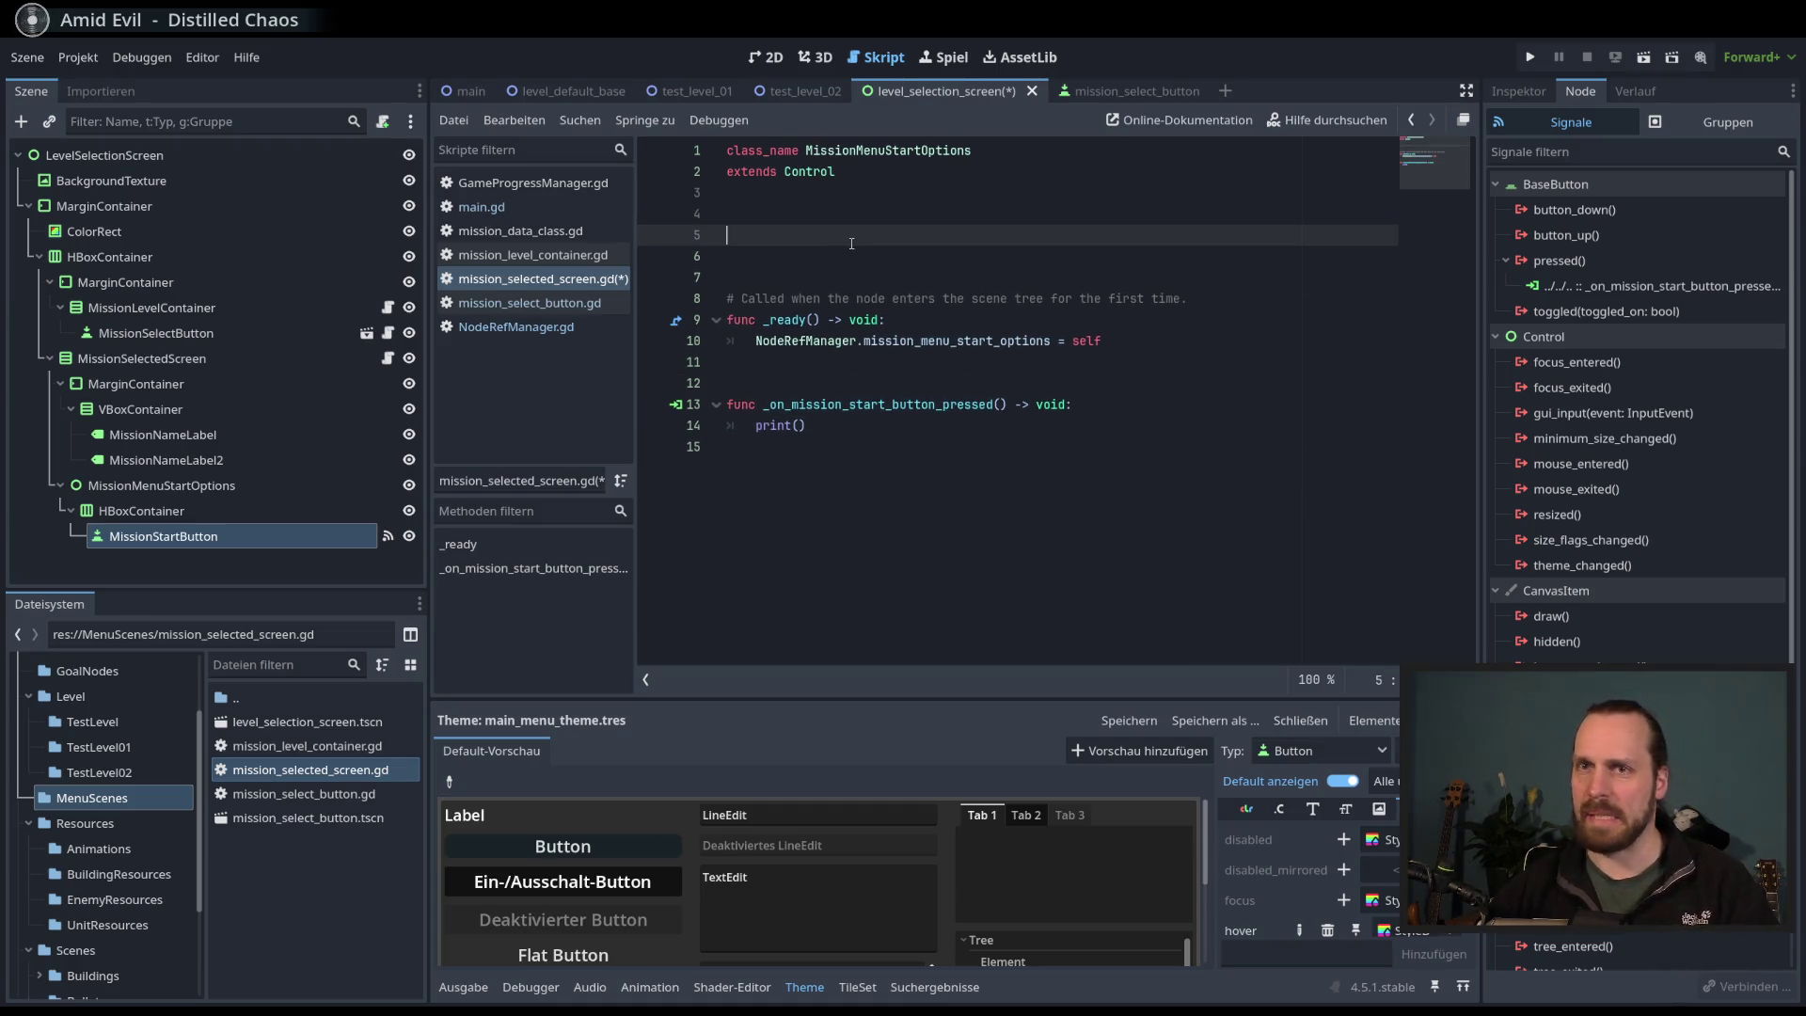
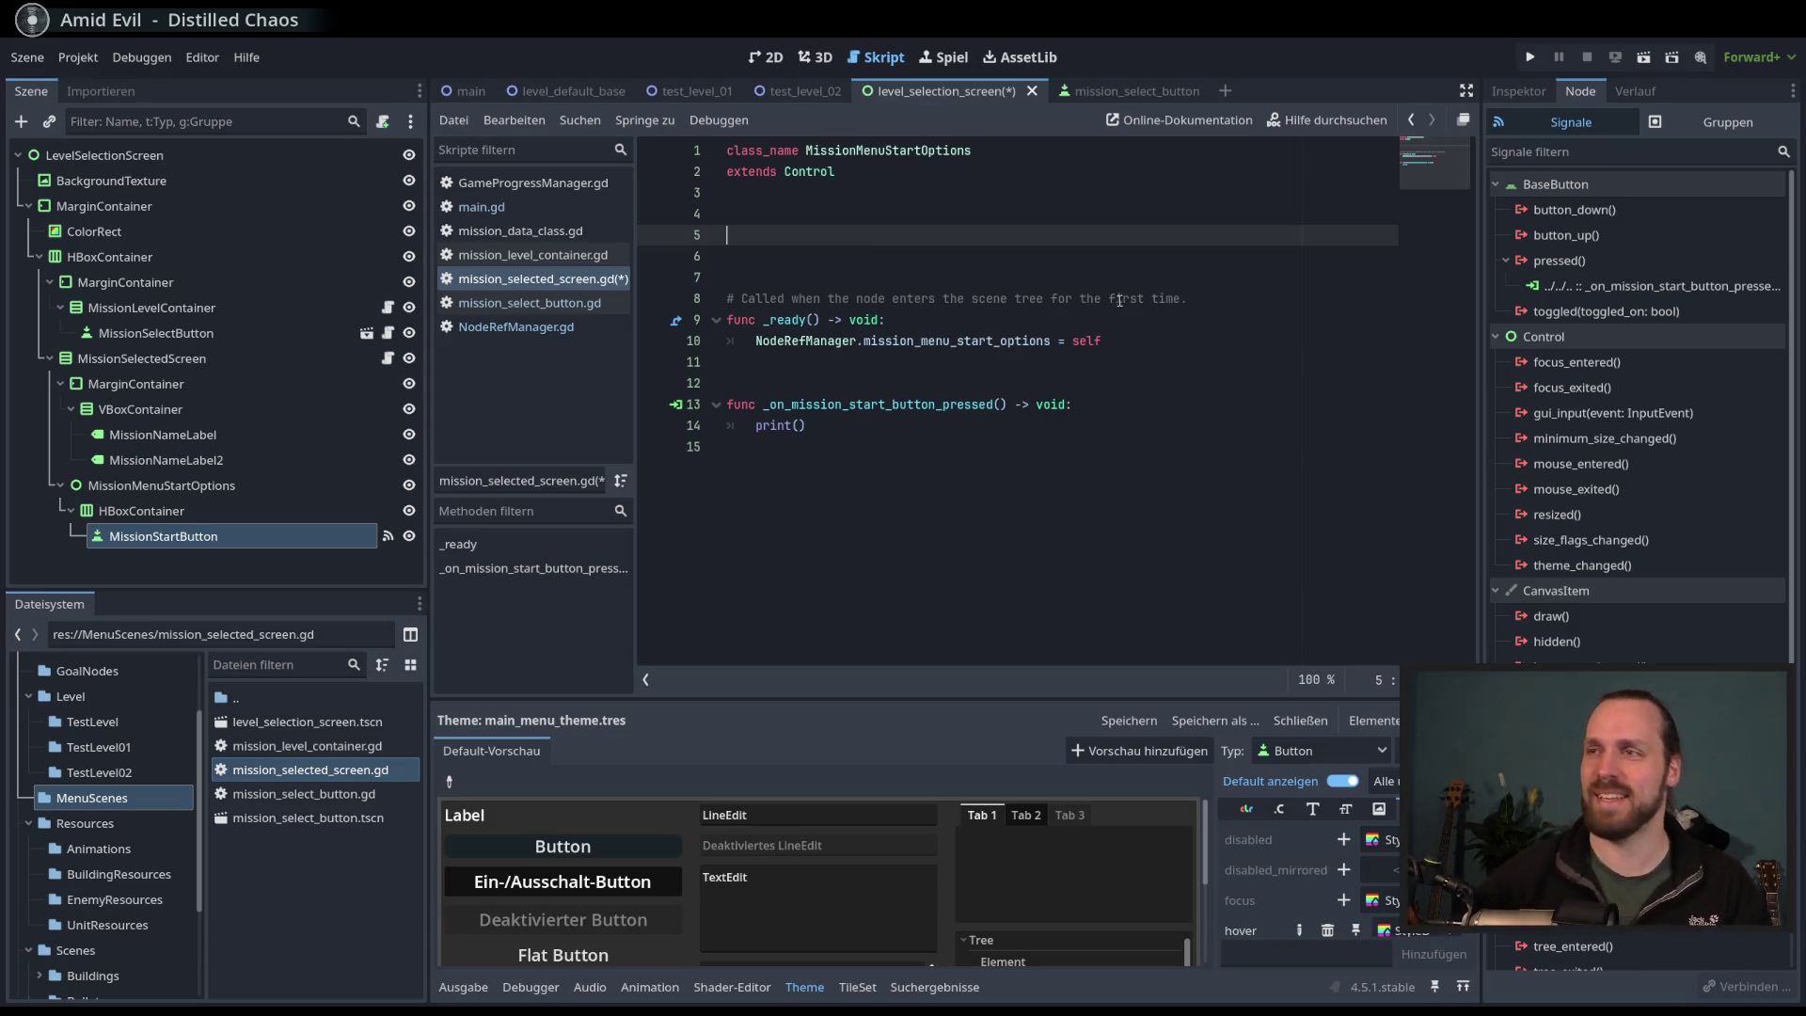
- Declare 'var mission_data: MissionDataClass' on line 5 and save the script
left_click(1071, 261)
left_click(1081, 237)
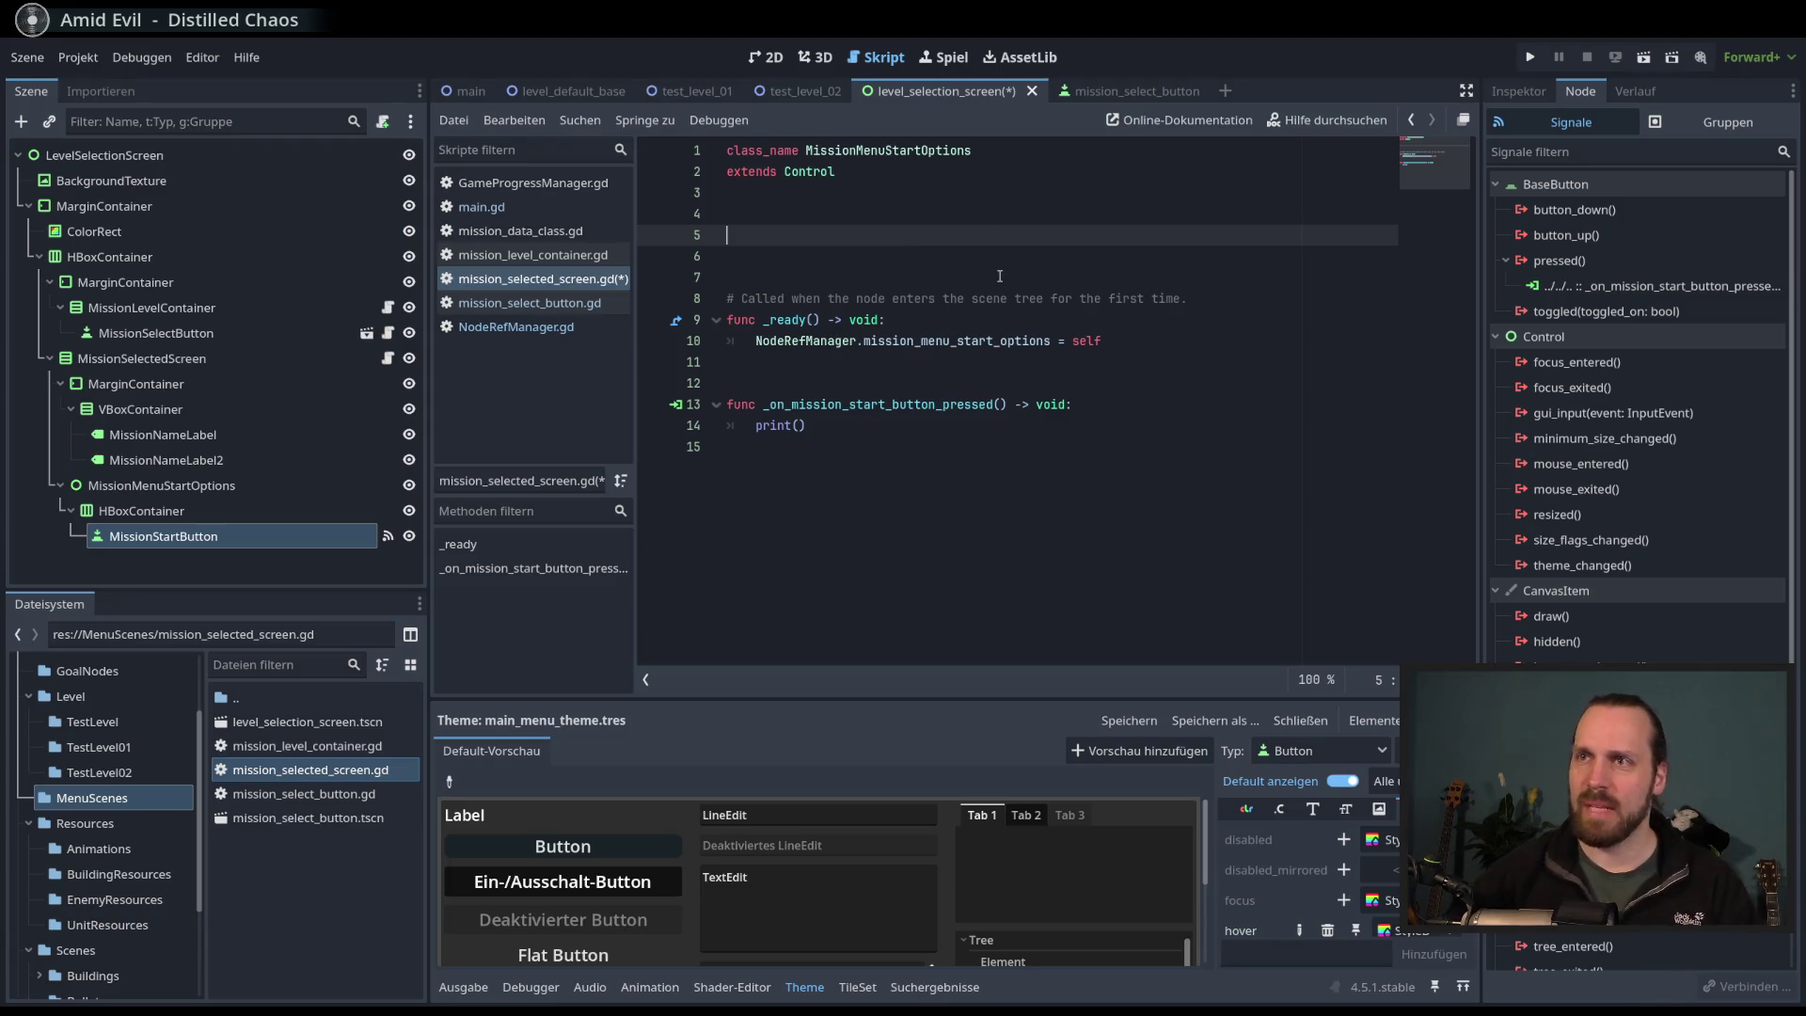
type("var ")
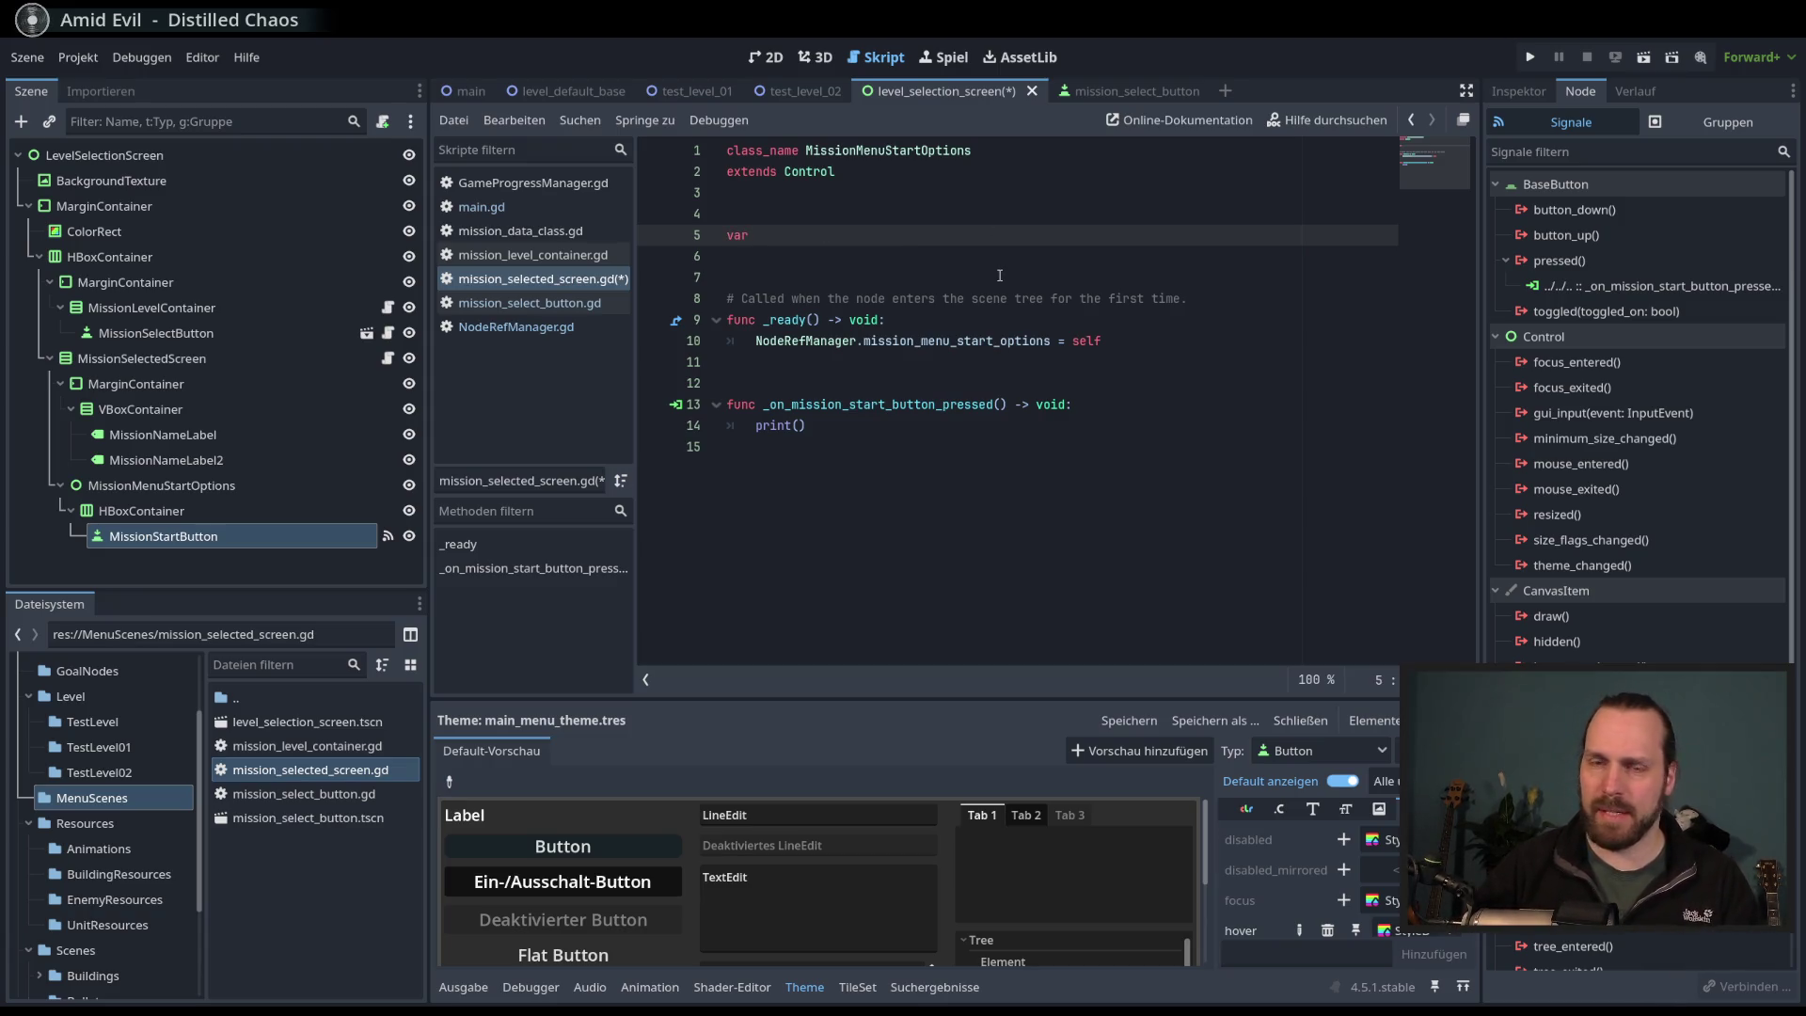
type("mission_data")
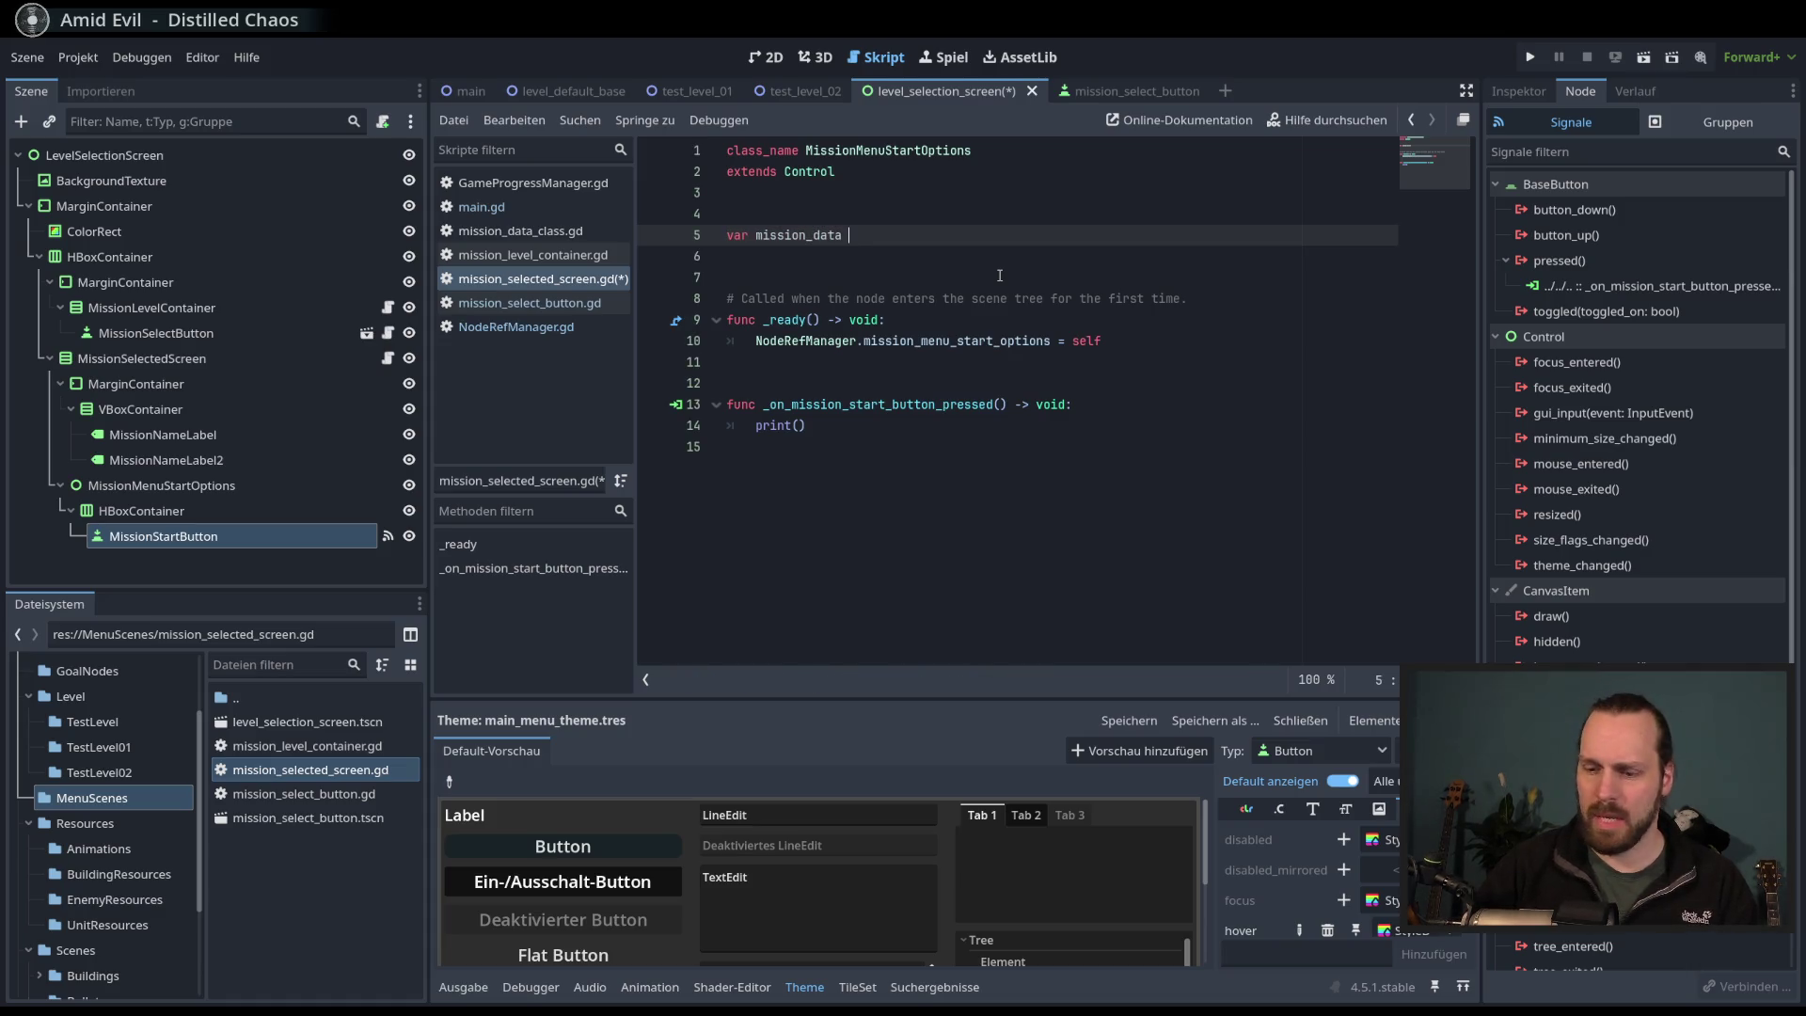
key("BackSpace")
key("BackSpace")
key("BackSpace")
type(": ")
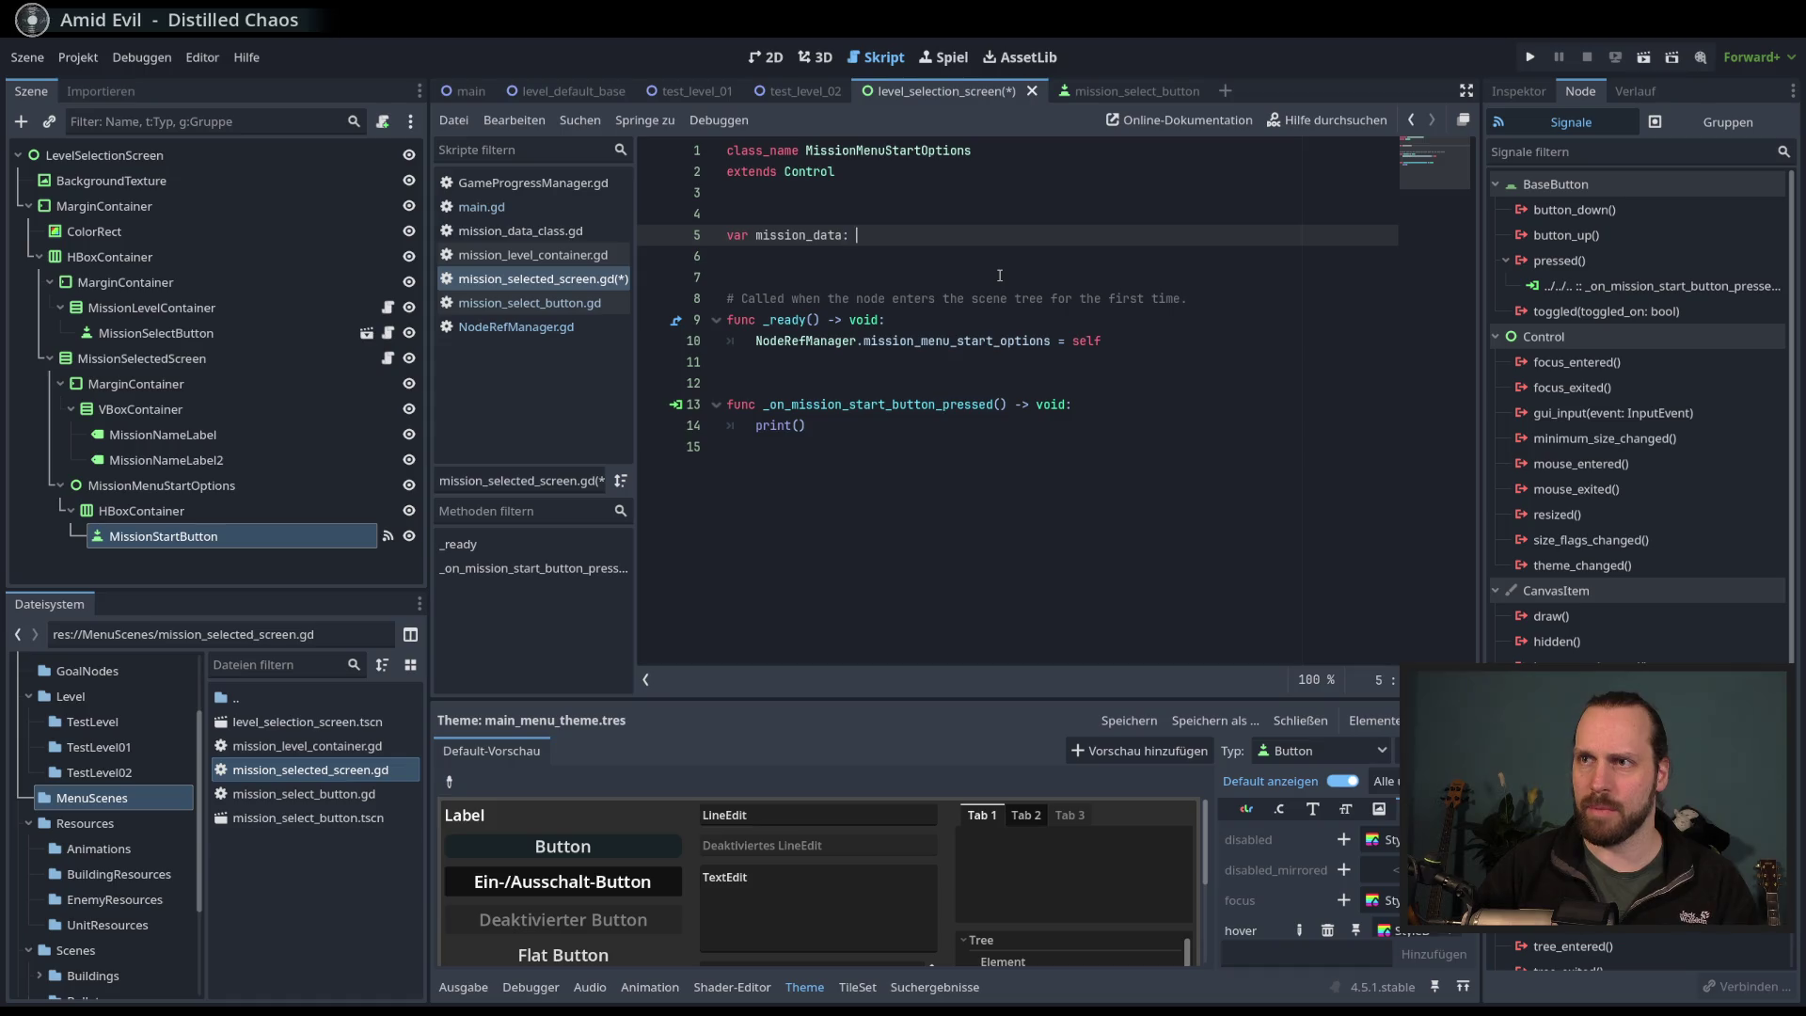
type("Miss")
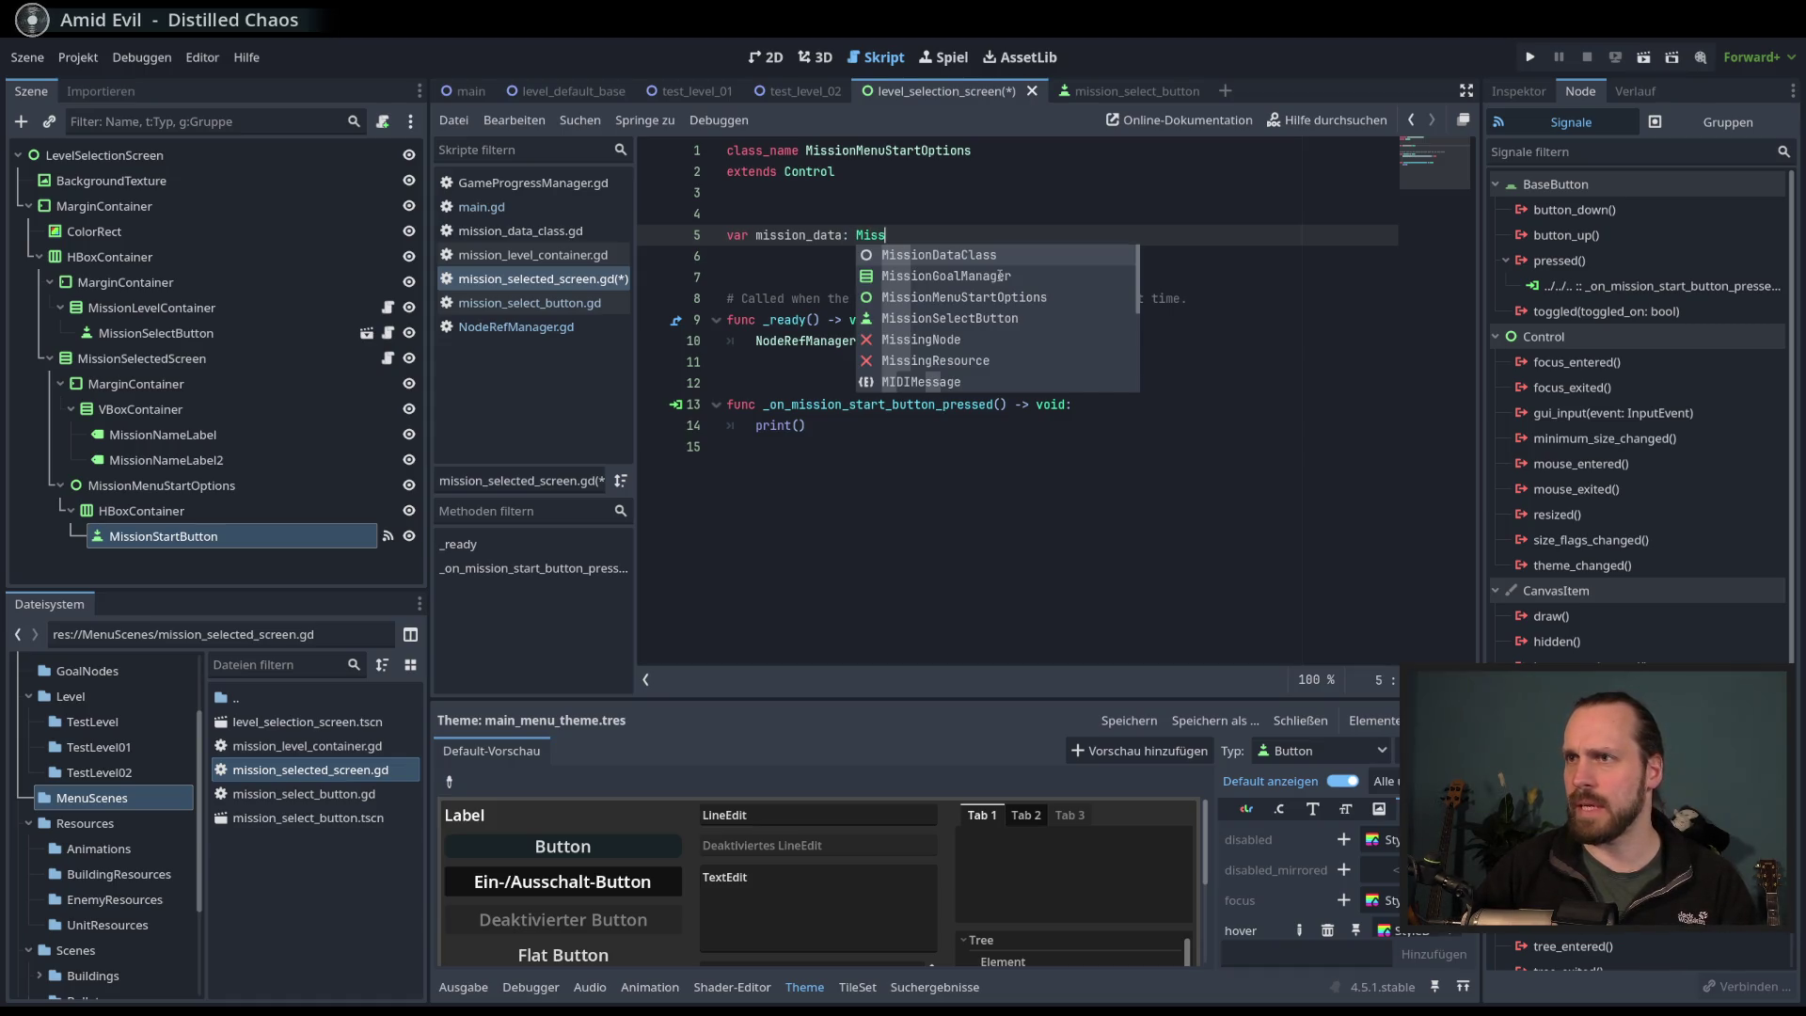
key("Return")
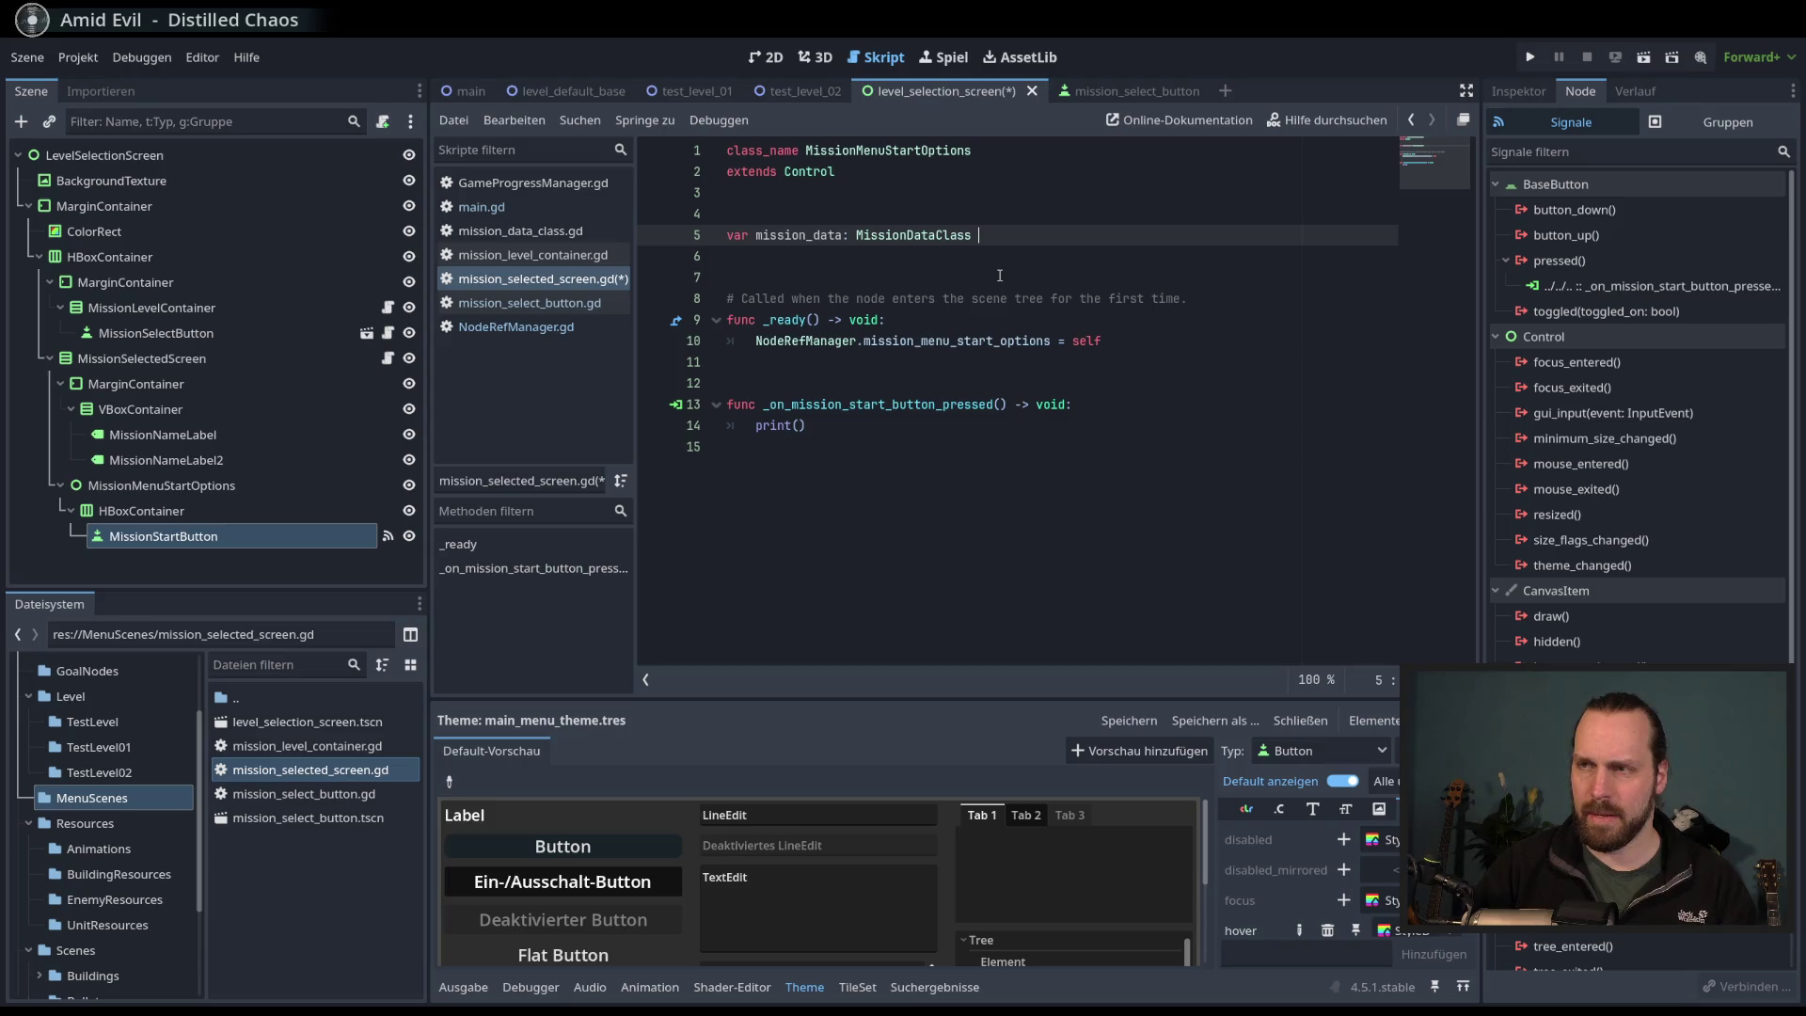
key("ctrl+s")
- Add 'func set_mission_data(data: MissionDataClass) -> void:' whose body sets mission_data = data
left_click(875, 381)
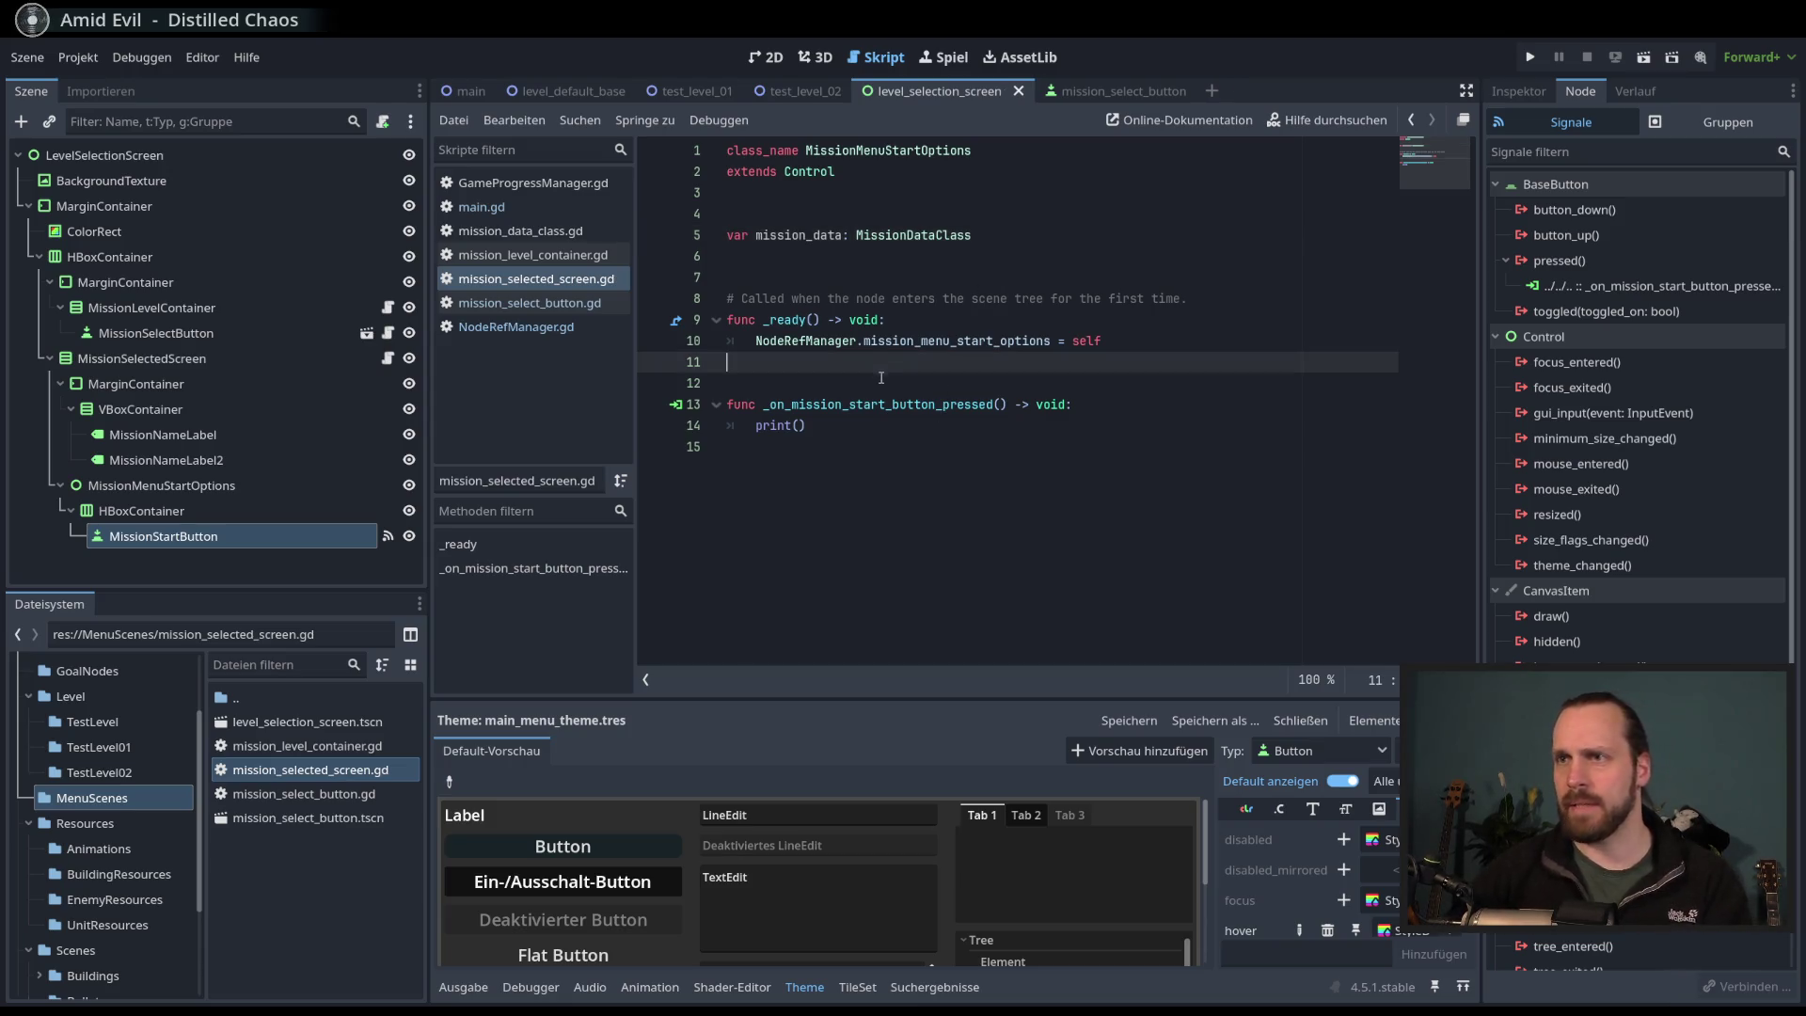
key("Return")
key("Return")
key("Return")
left_click(837, 399)
type("func se")
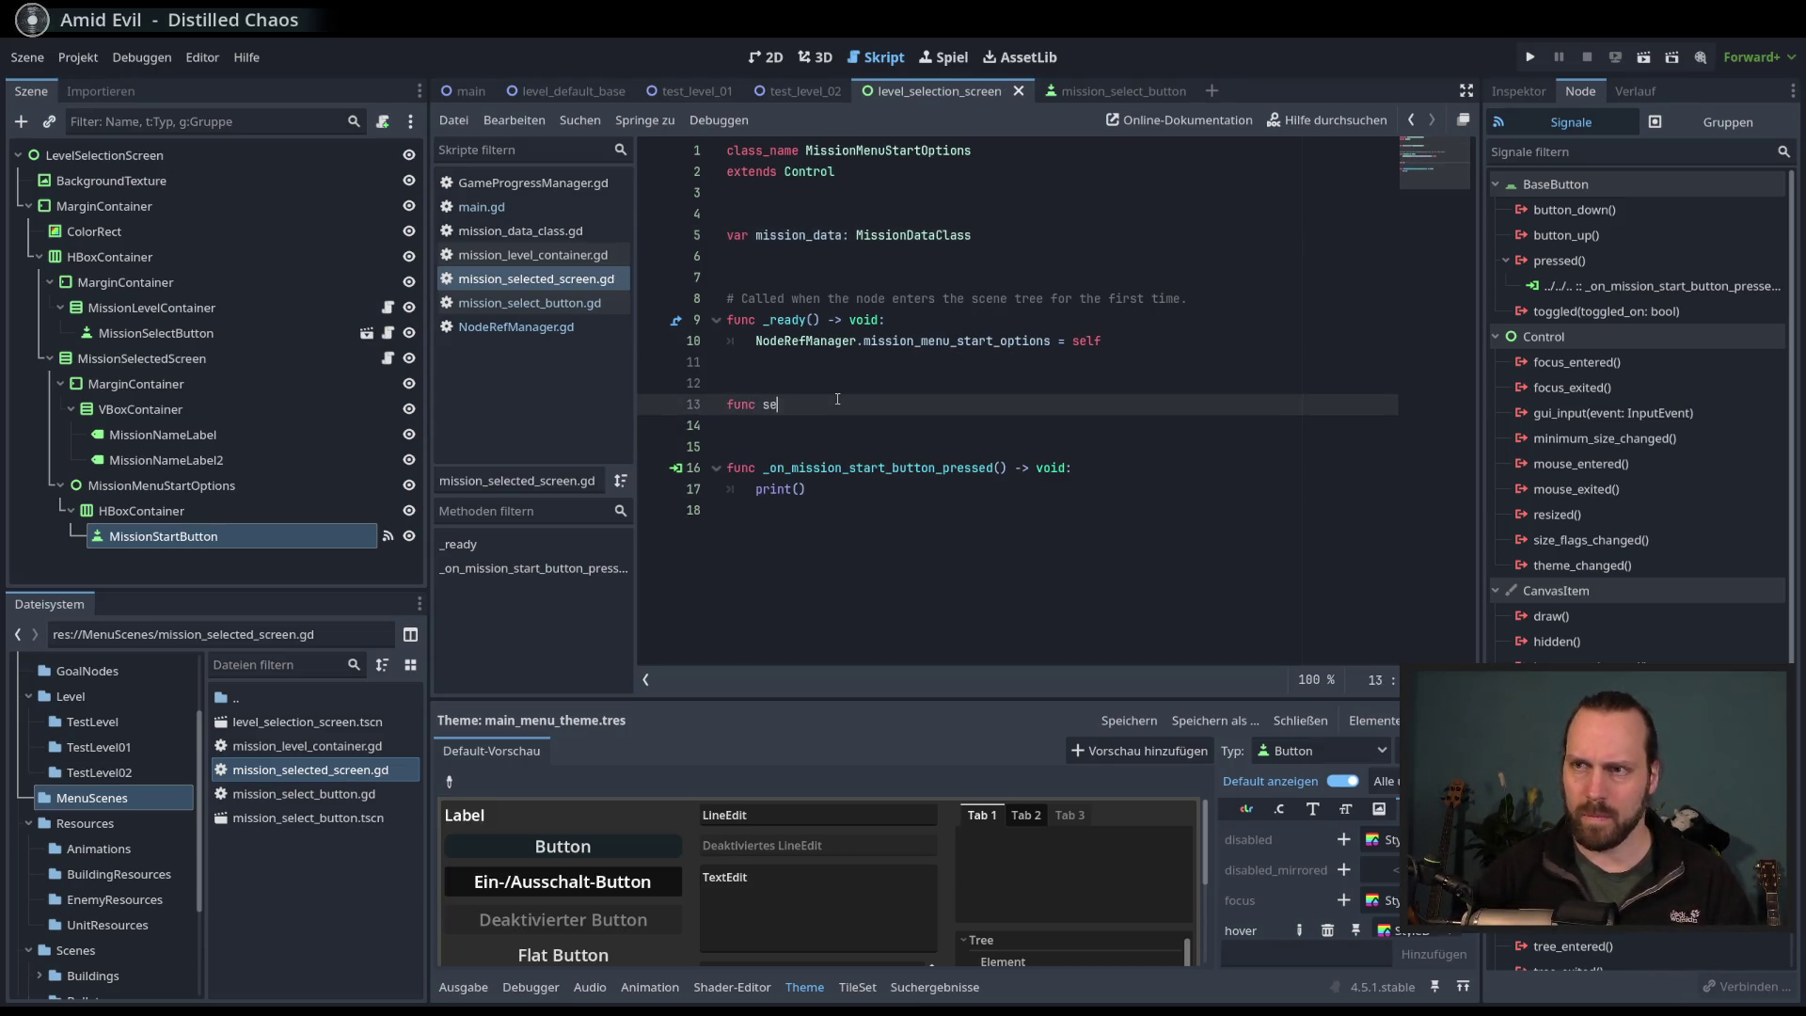
type("t_mission_data")
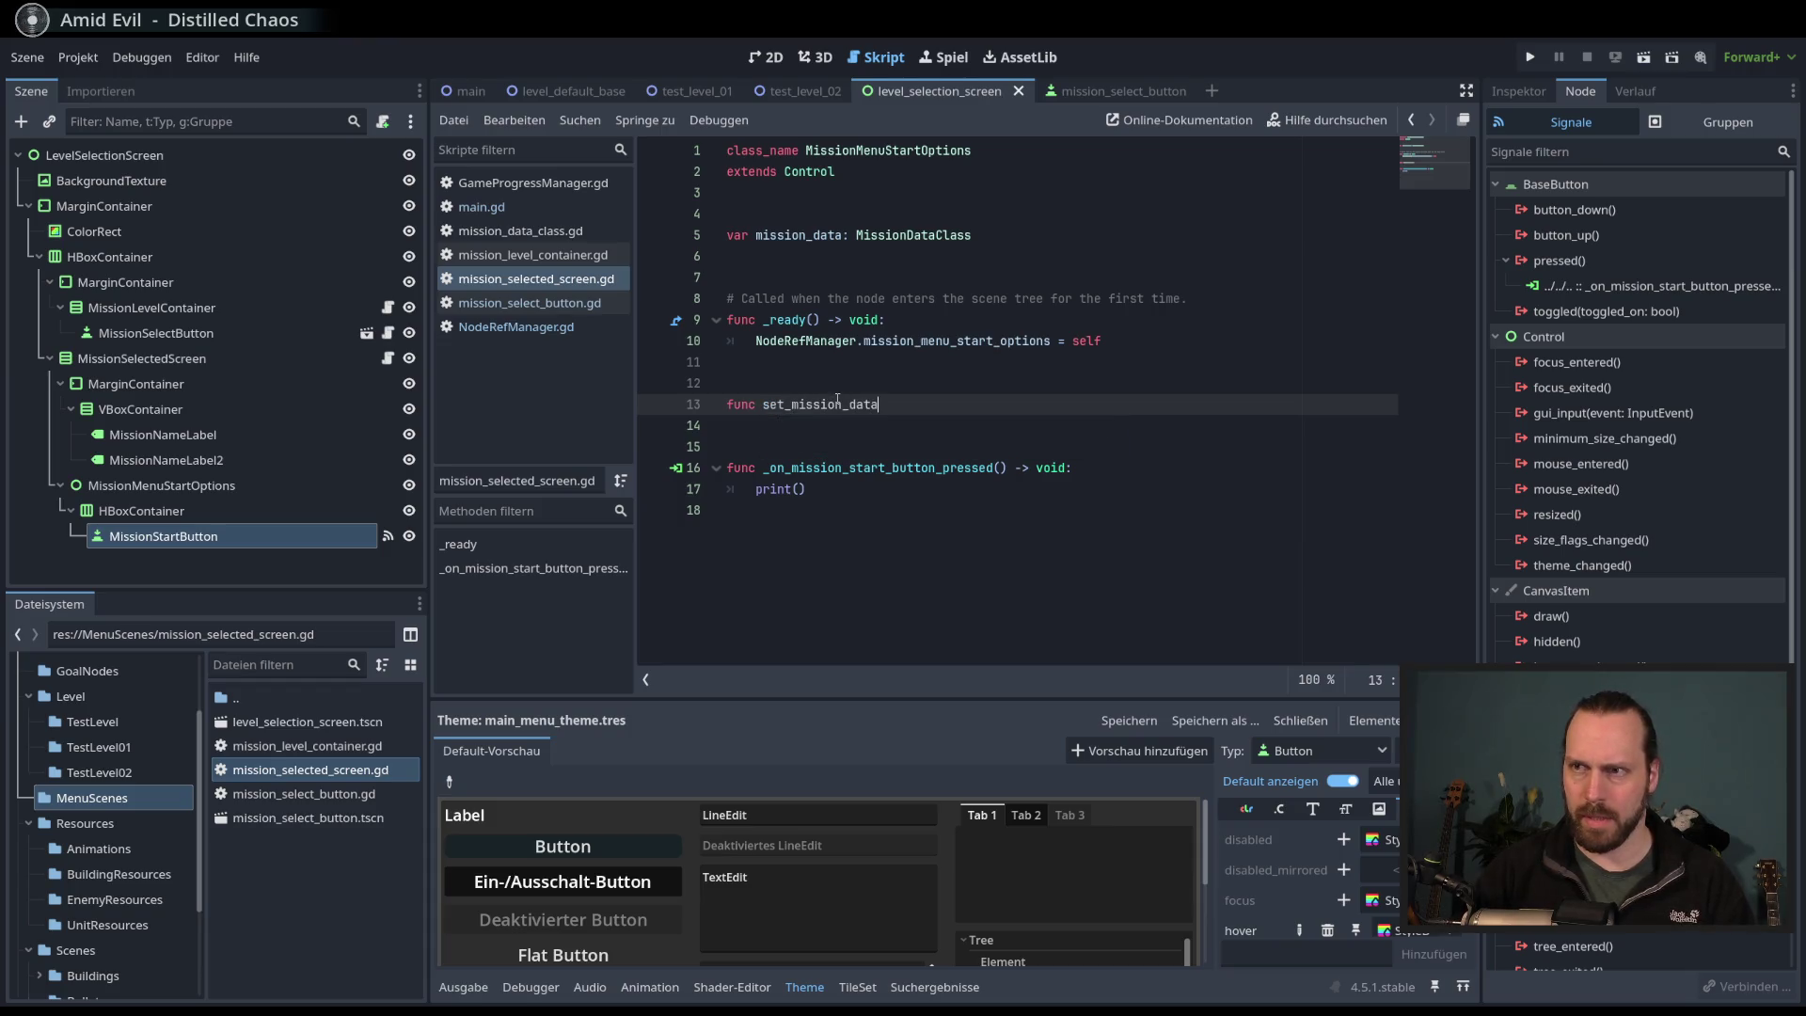
type("(")
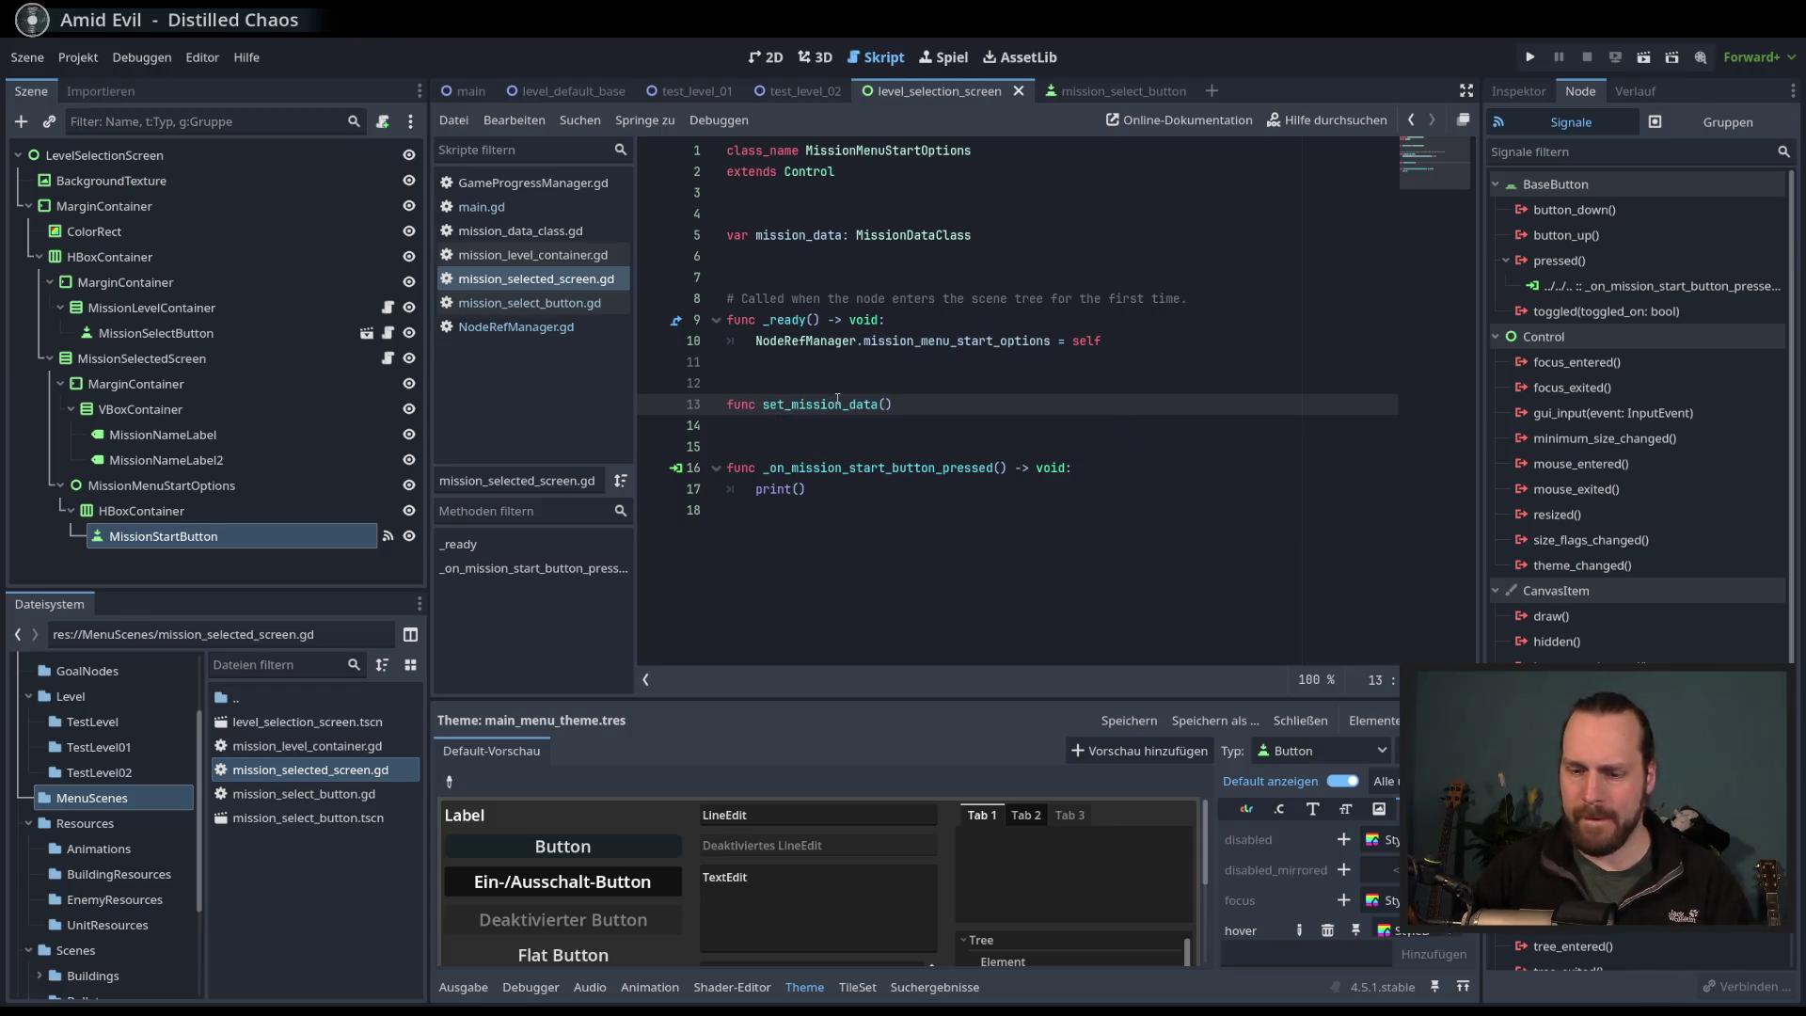
type("data: Miss")
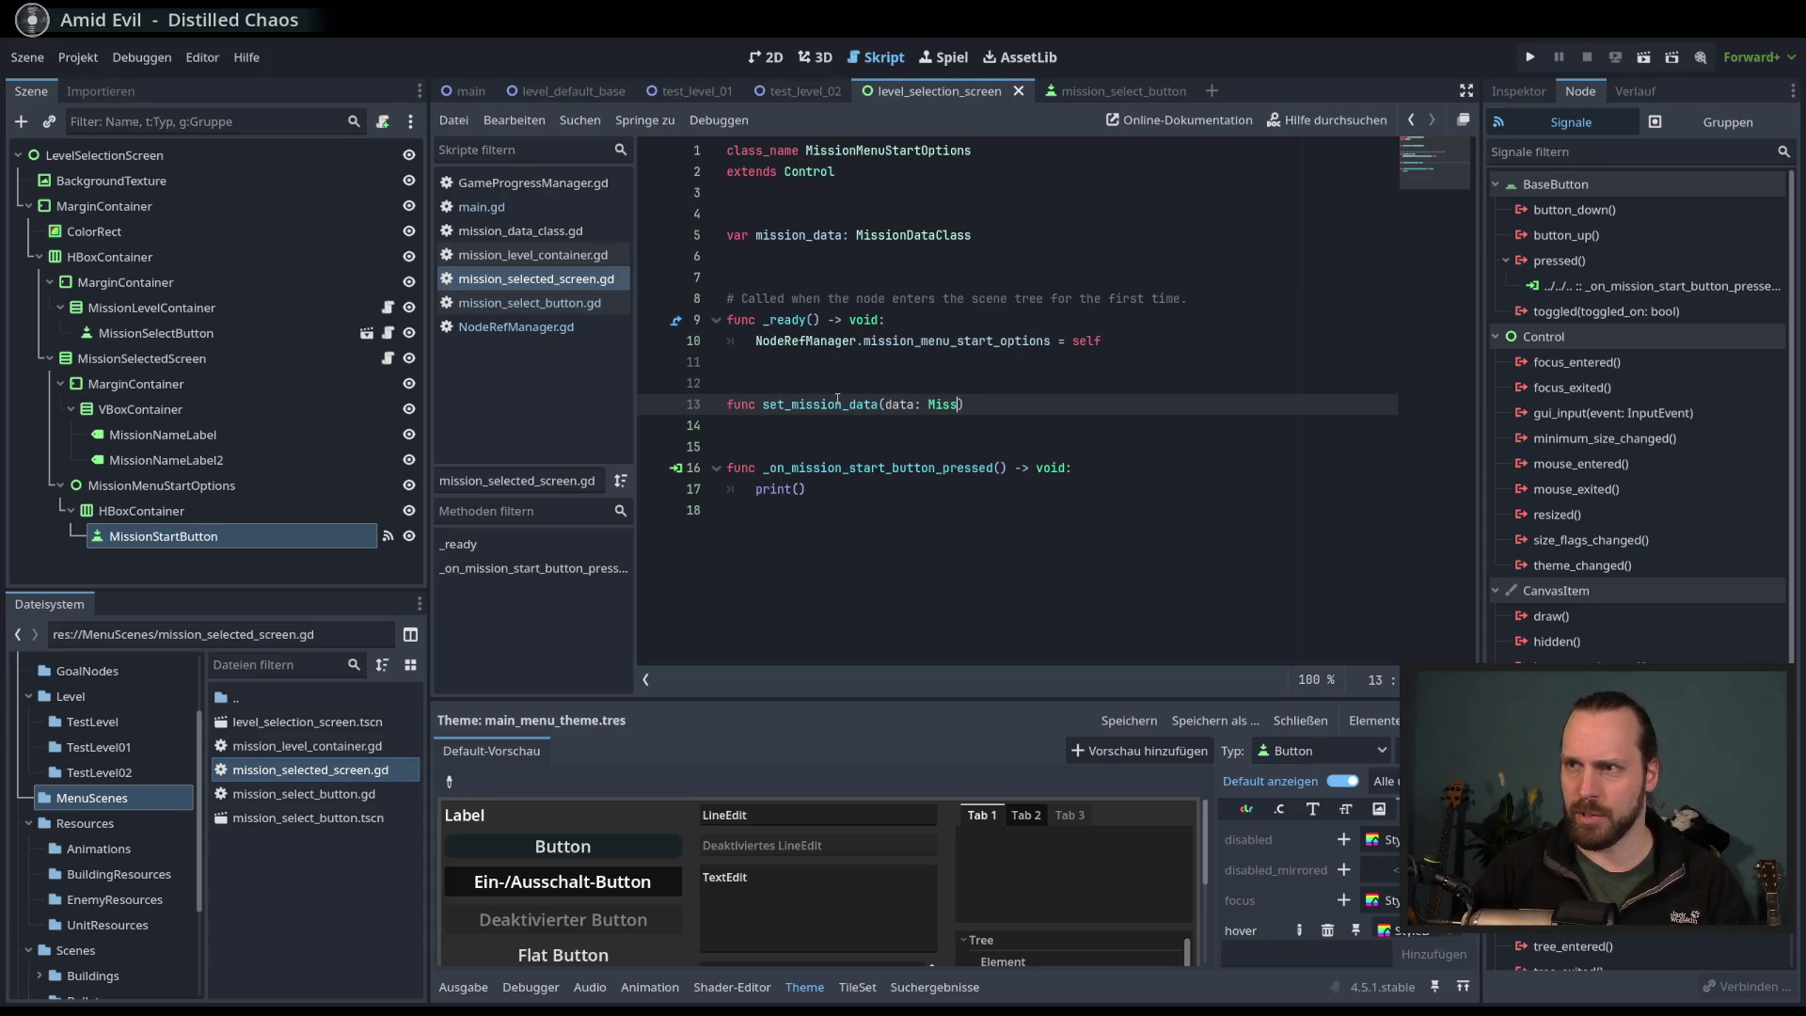
key("Return")
type("-")
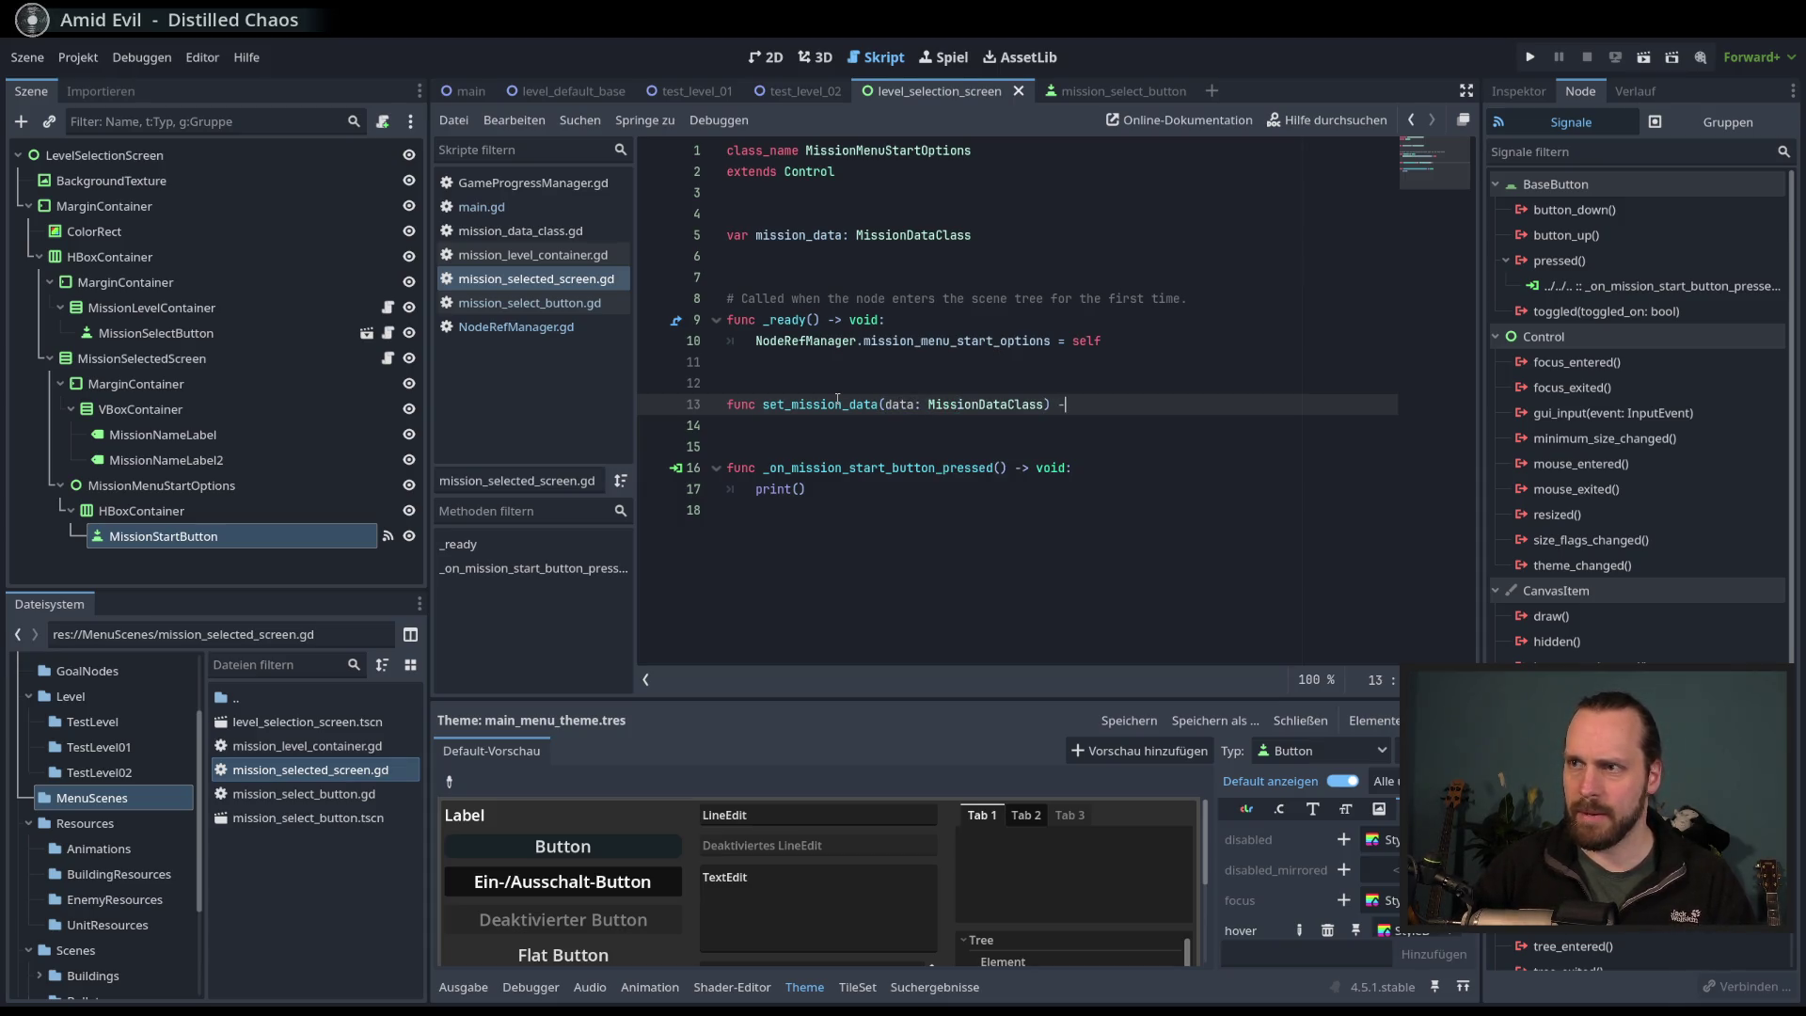
type("> void:")
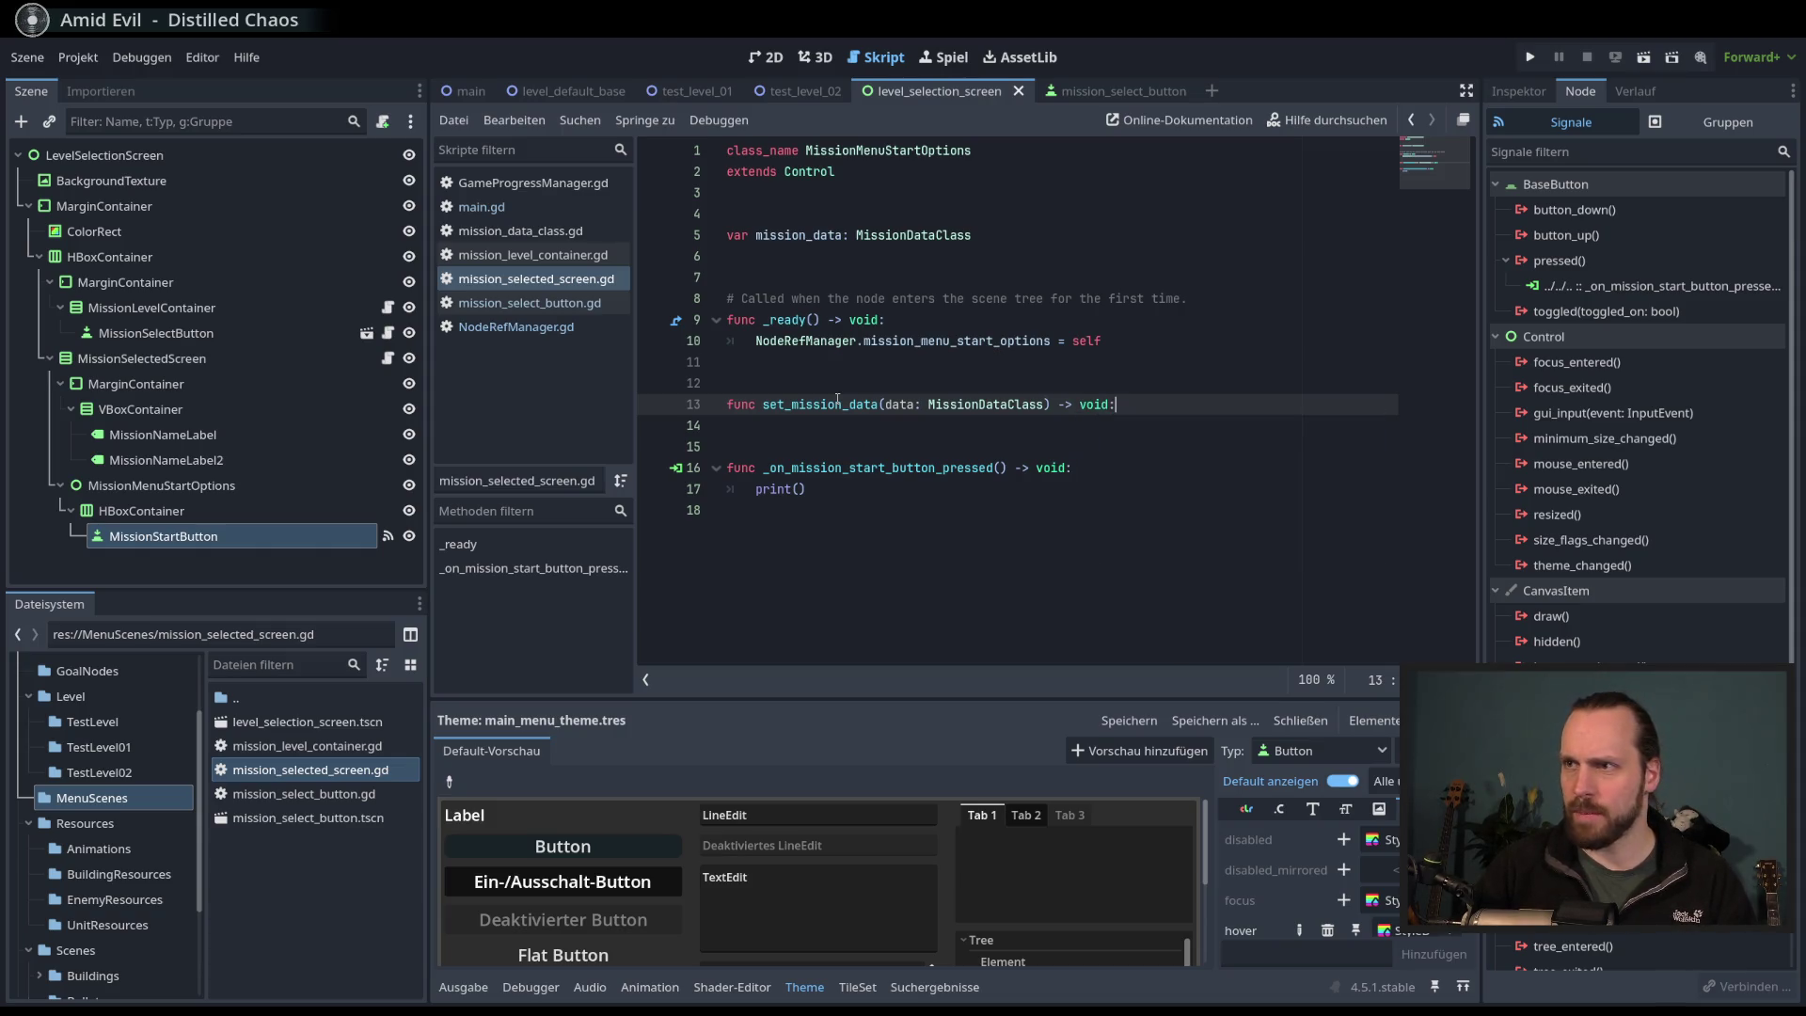
key("Return")
type("miss")
key("Return")
type("data = data")
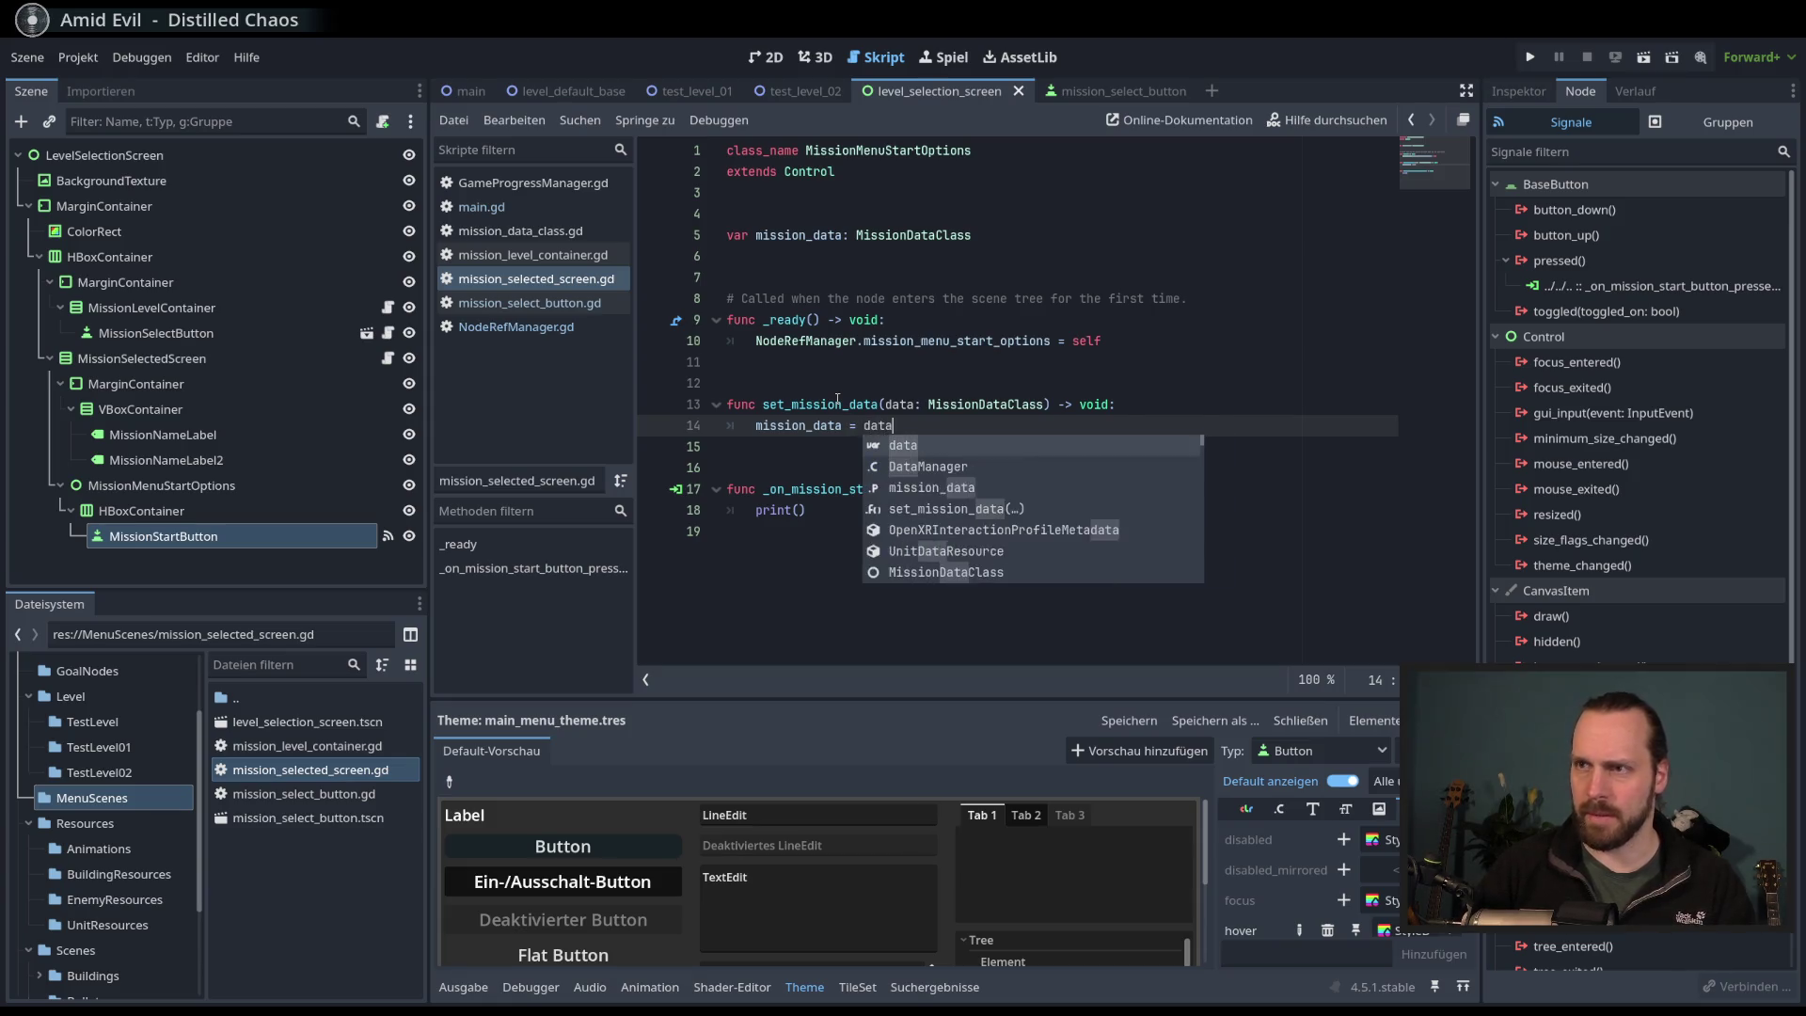
key("Escape")
left_click(972, 508)
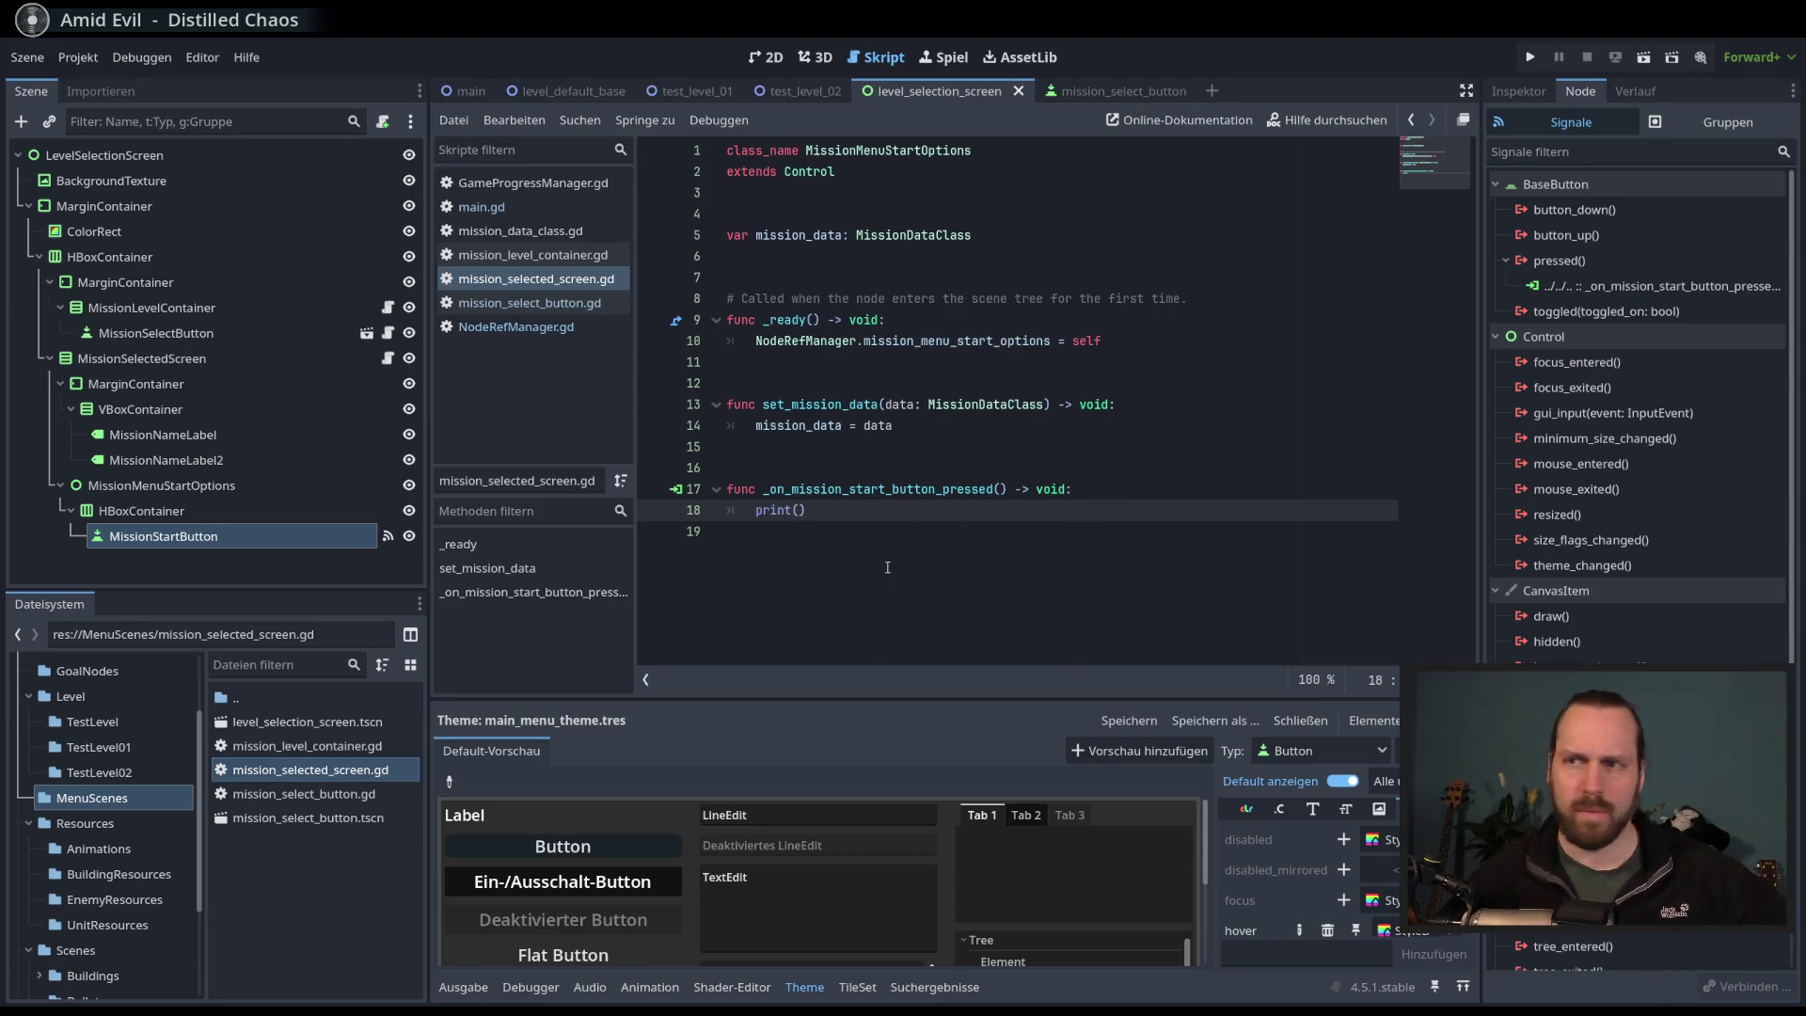
- Change the start-button handler's print call to print(mission_data.display_name) and save
type("mis")
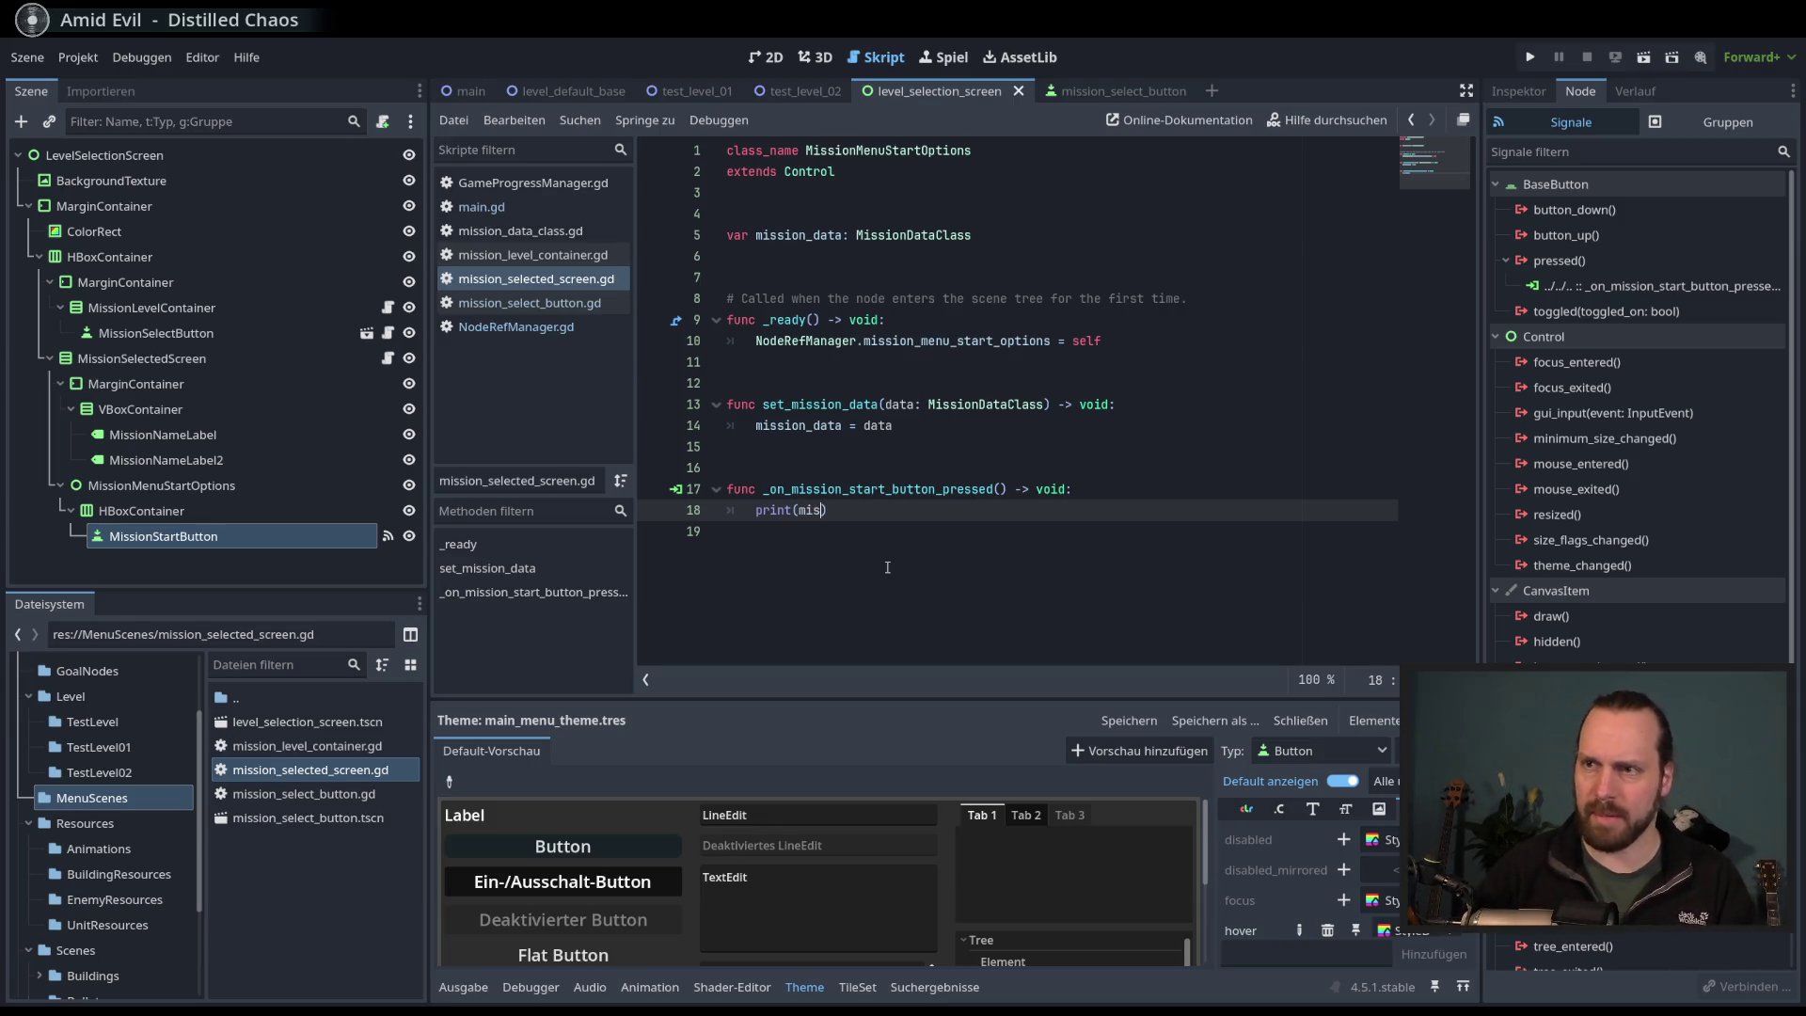
key("Return")
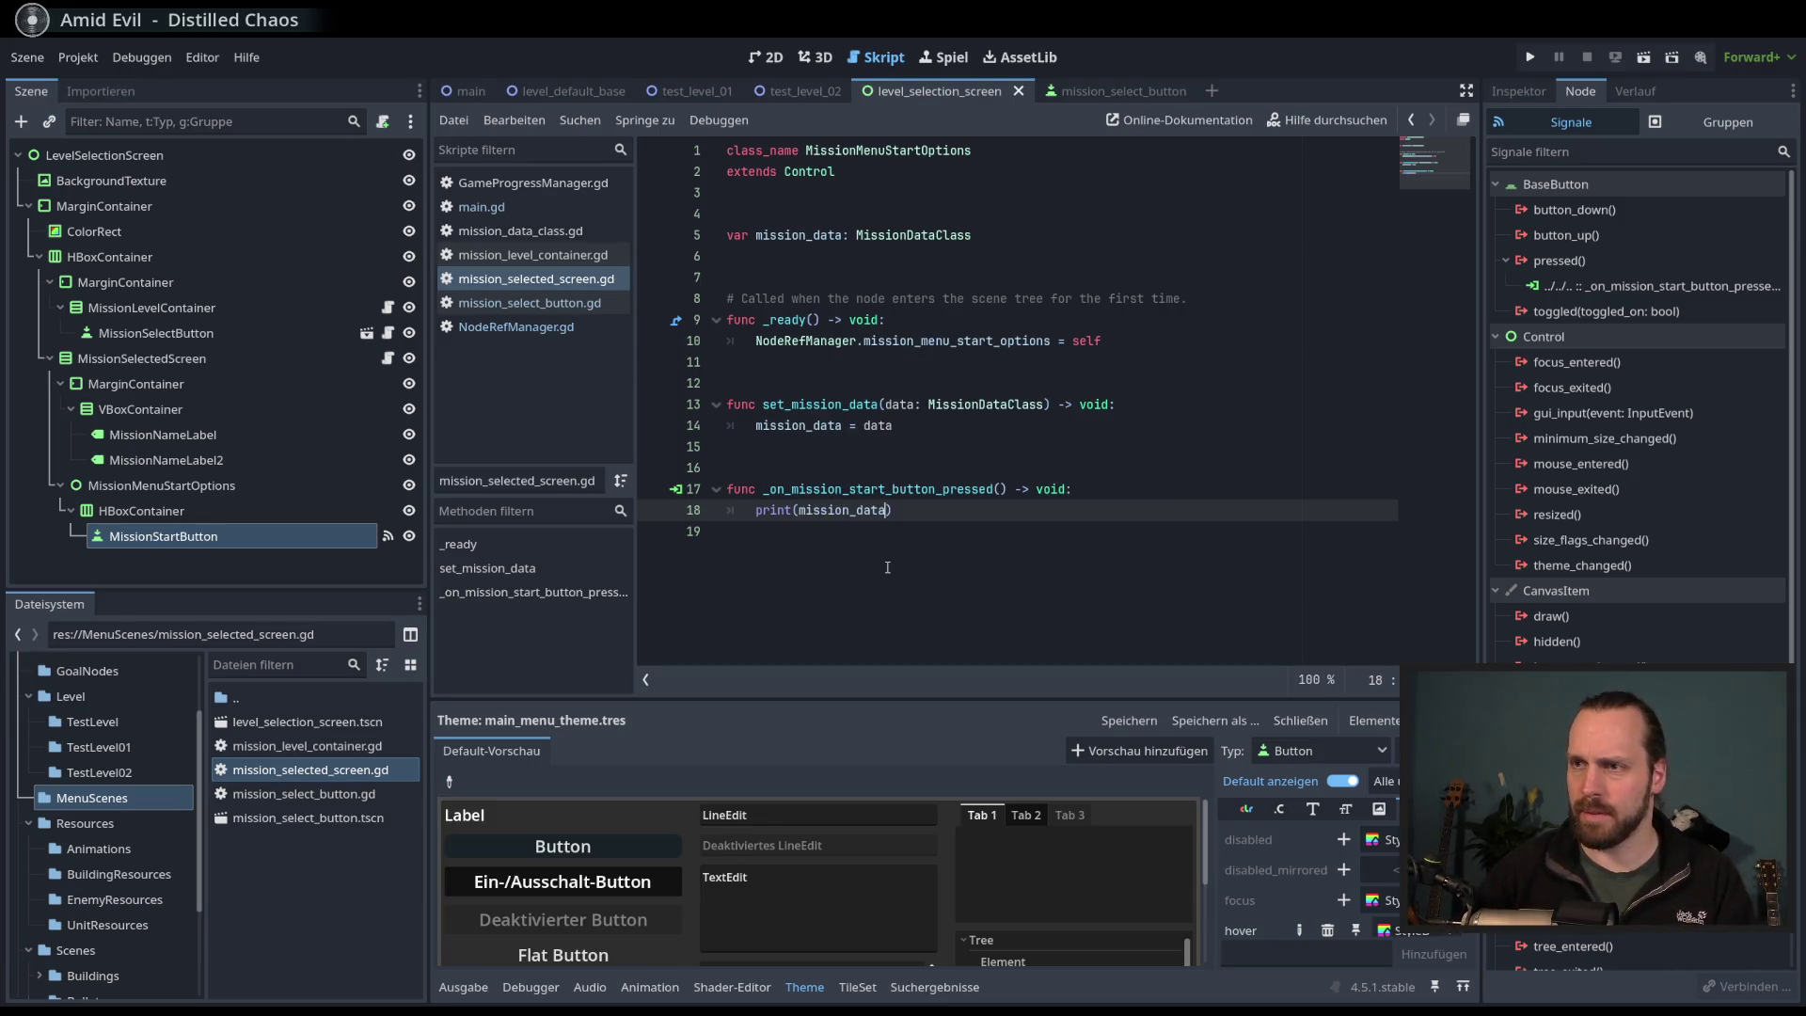
type(".")
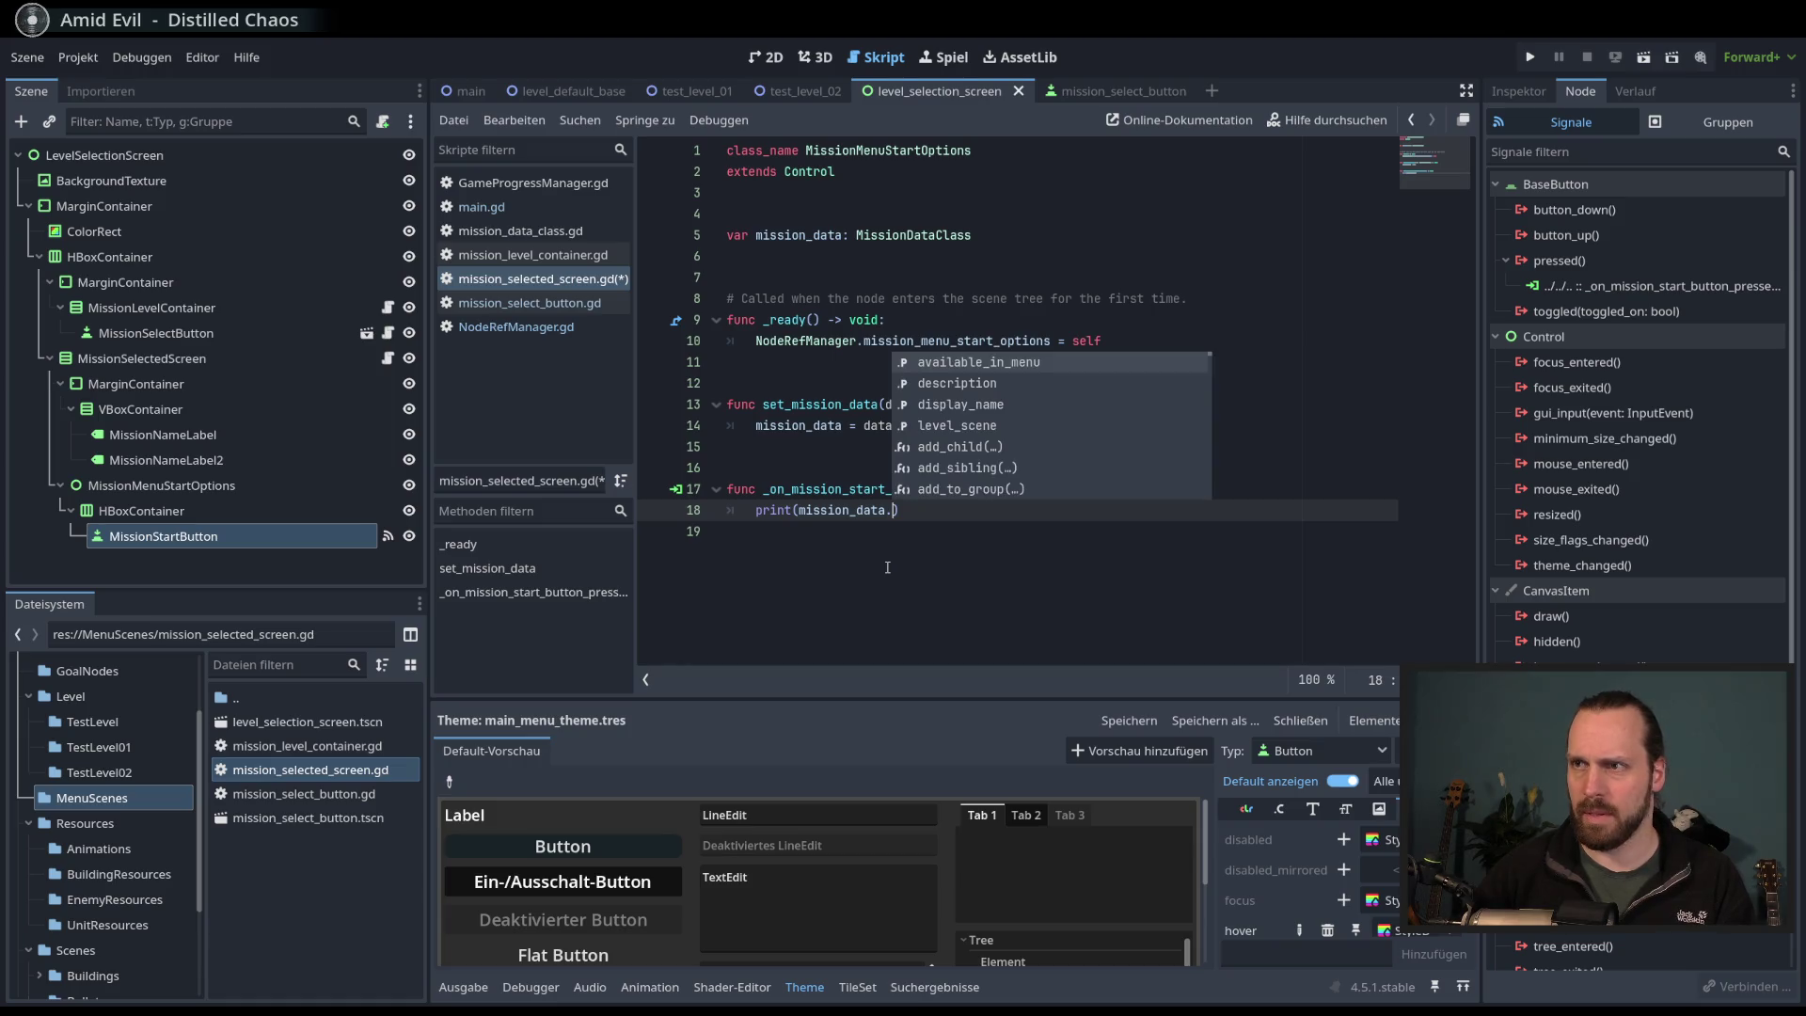
key("Down")
key("Down")
key("Return")
key("ctrl+s")
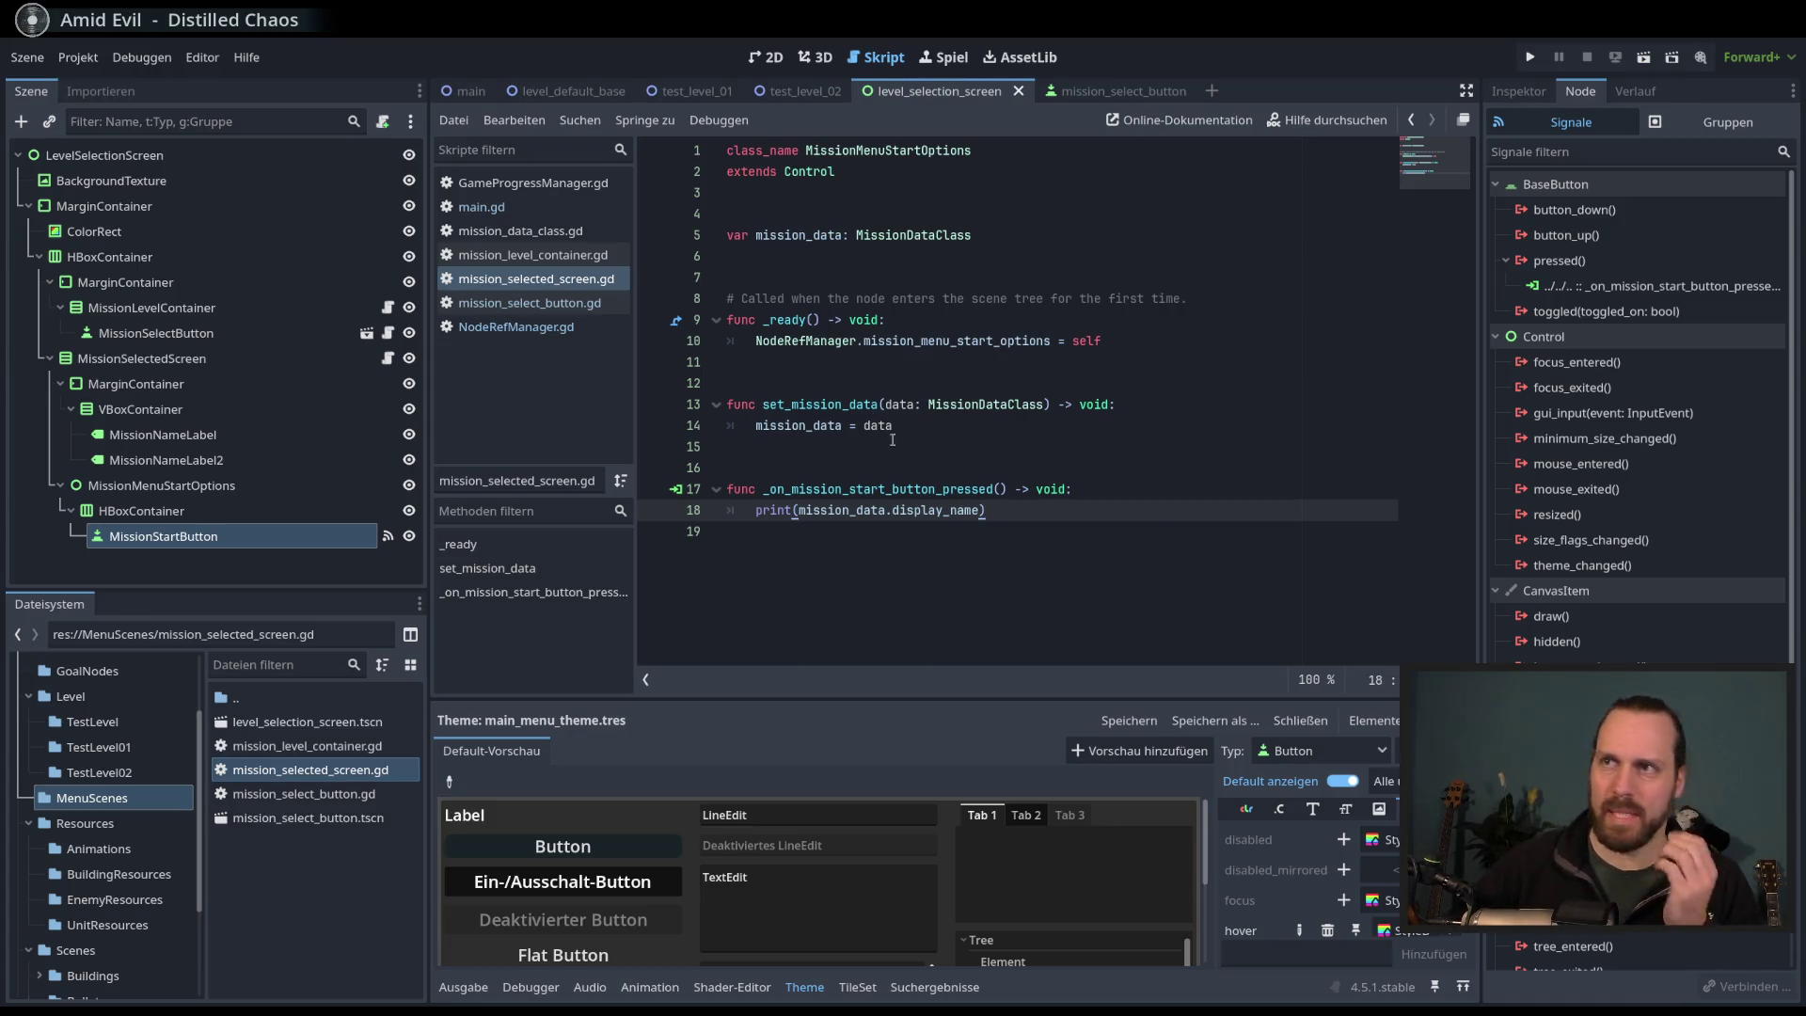
double_click(969, 150)
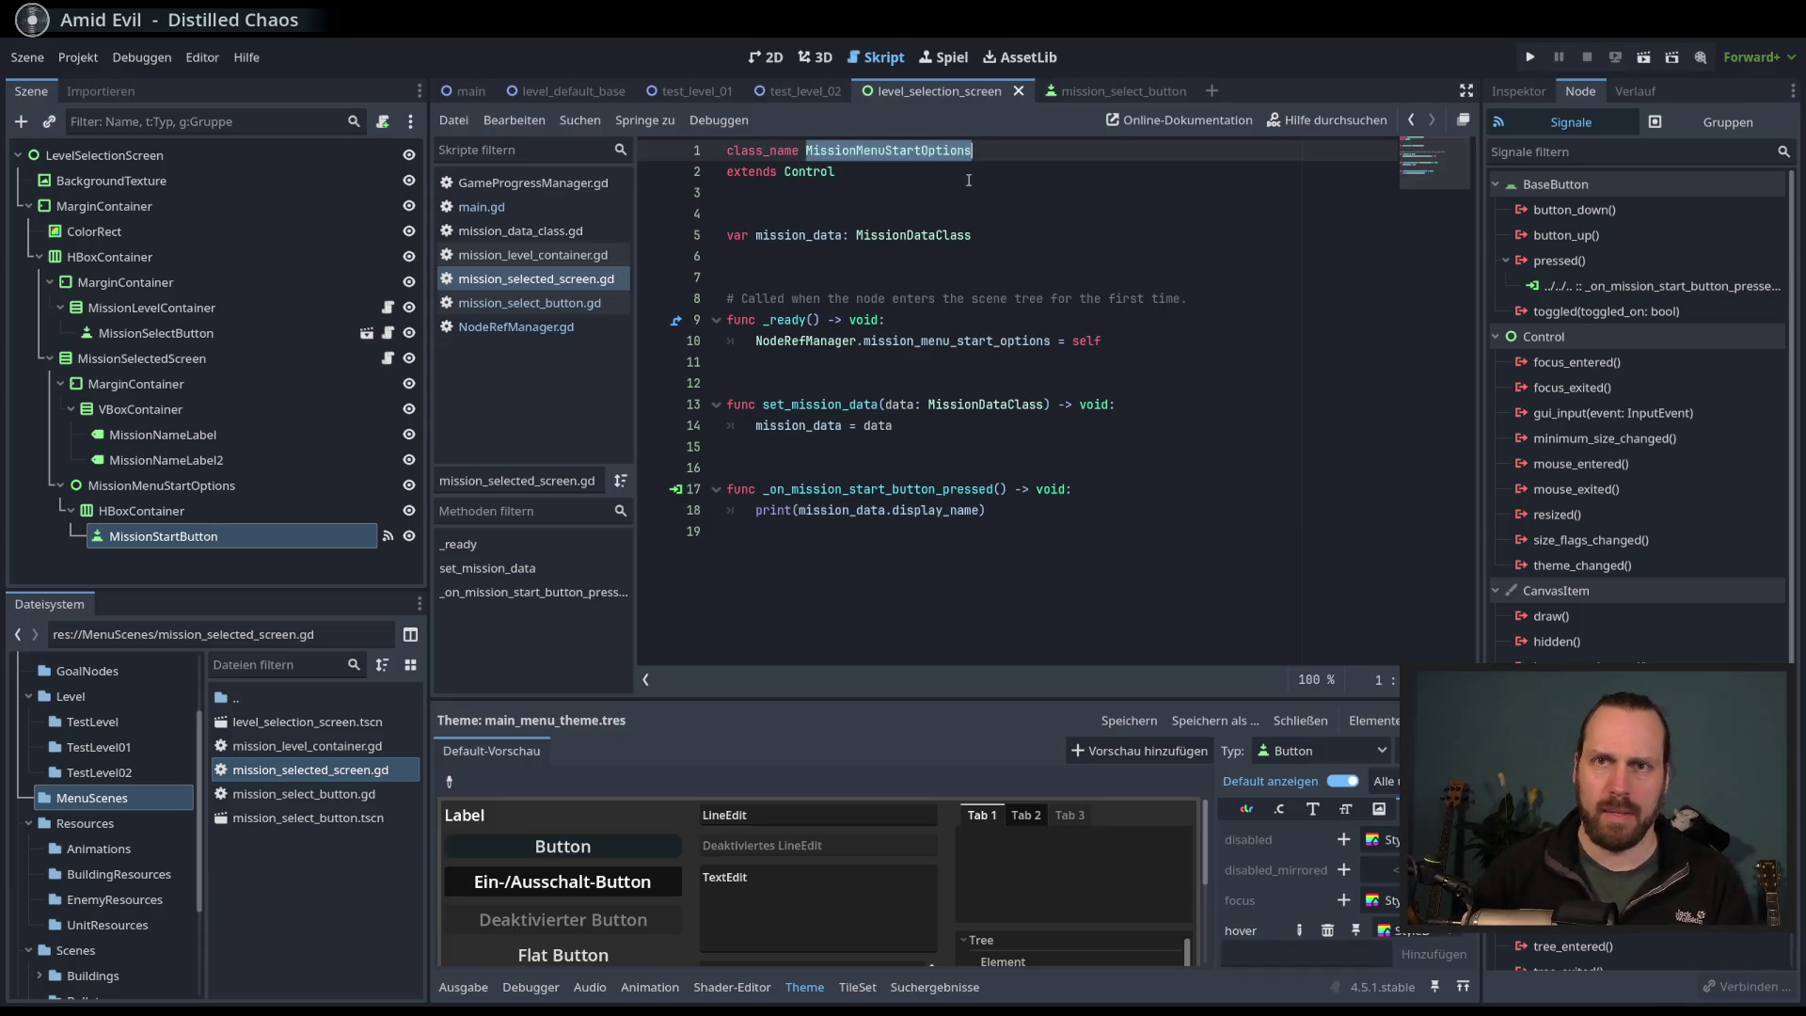
- Rename the script's class_name to MissionSelectScreen
type("MissionSelesc")
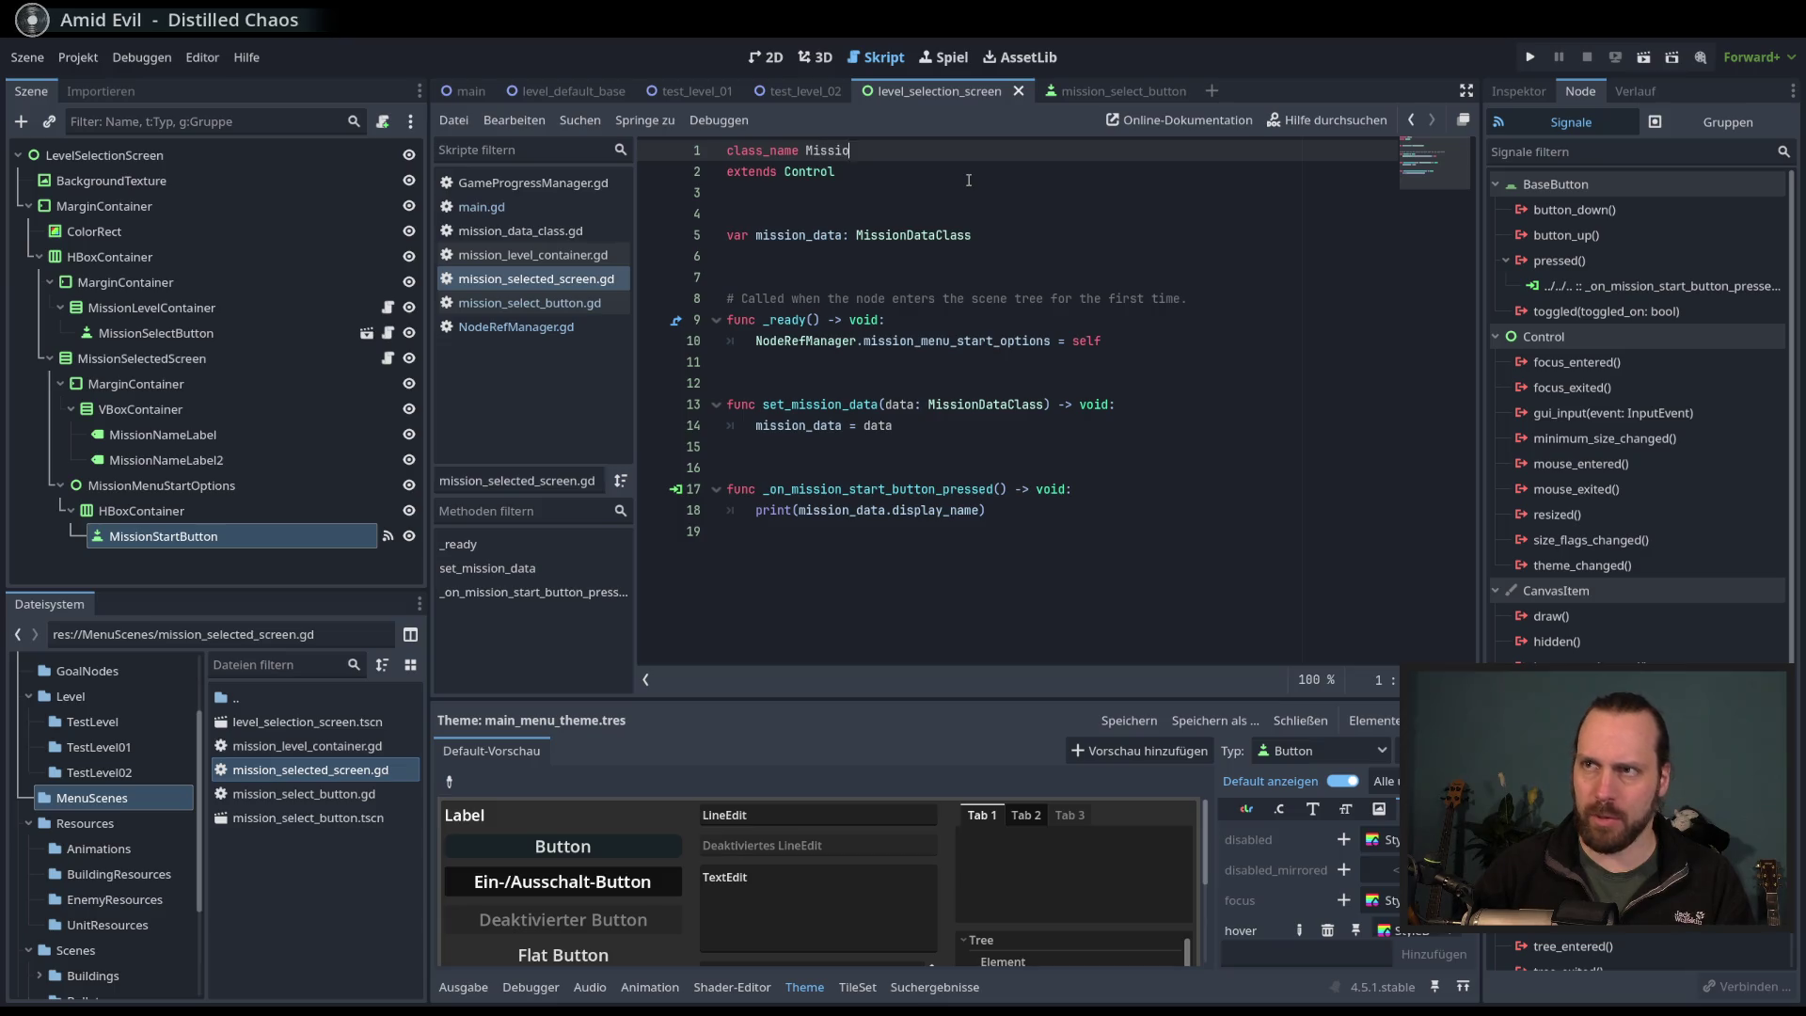
key("BackSpace")
key("BackSpace")
type("c")
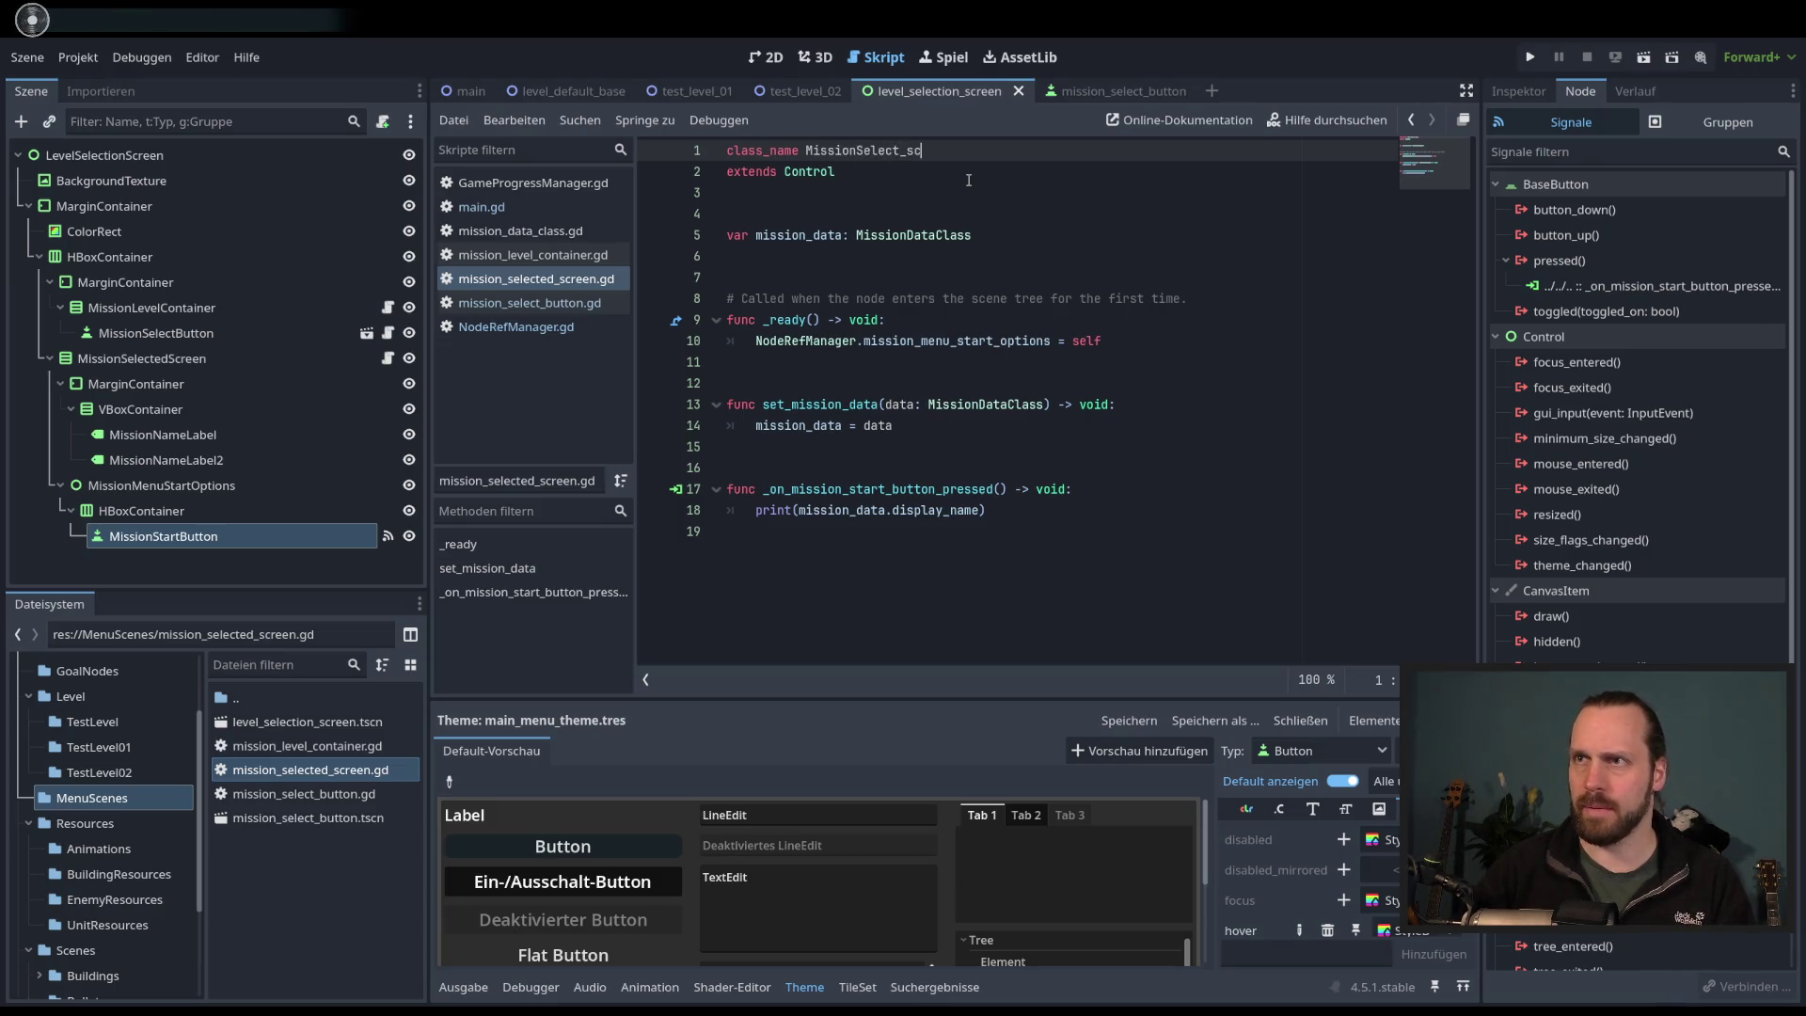
type("tScreen")
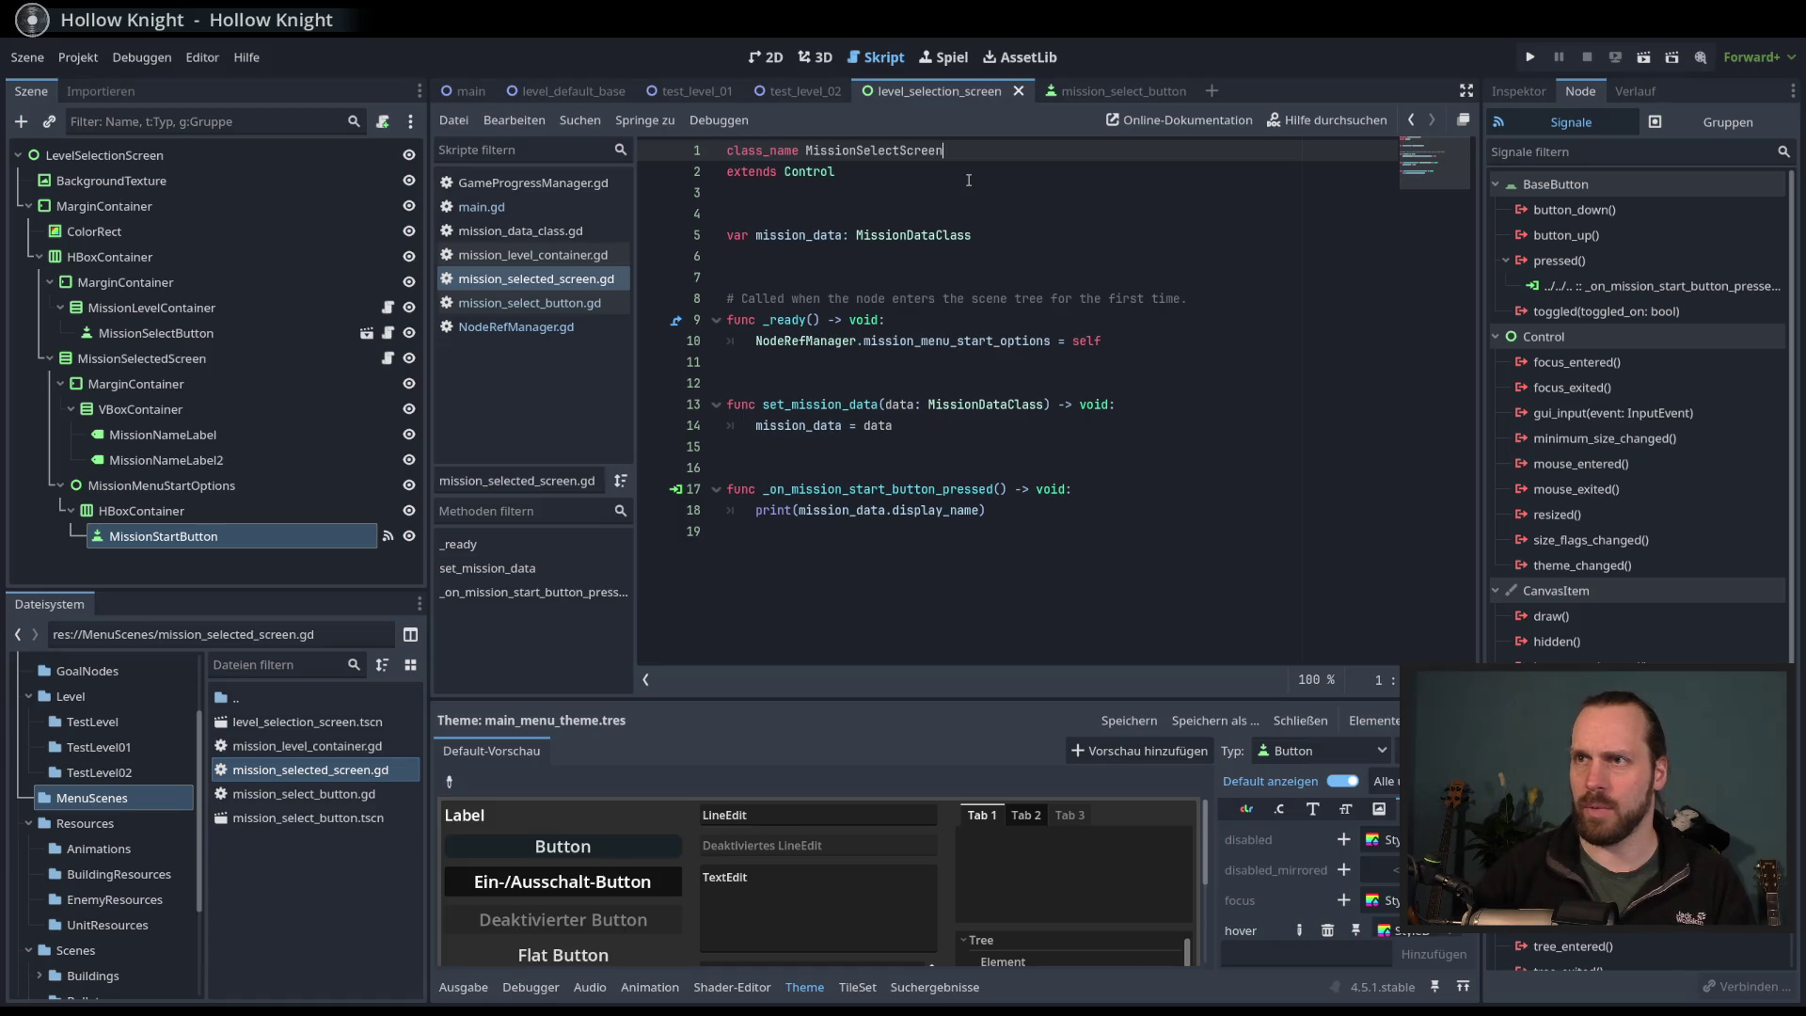
- In NodeRefManager, rename the variable to mission_select_screen of type MissionSelectScreen and save
double_click(898, 154)
key("ctrl+c")
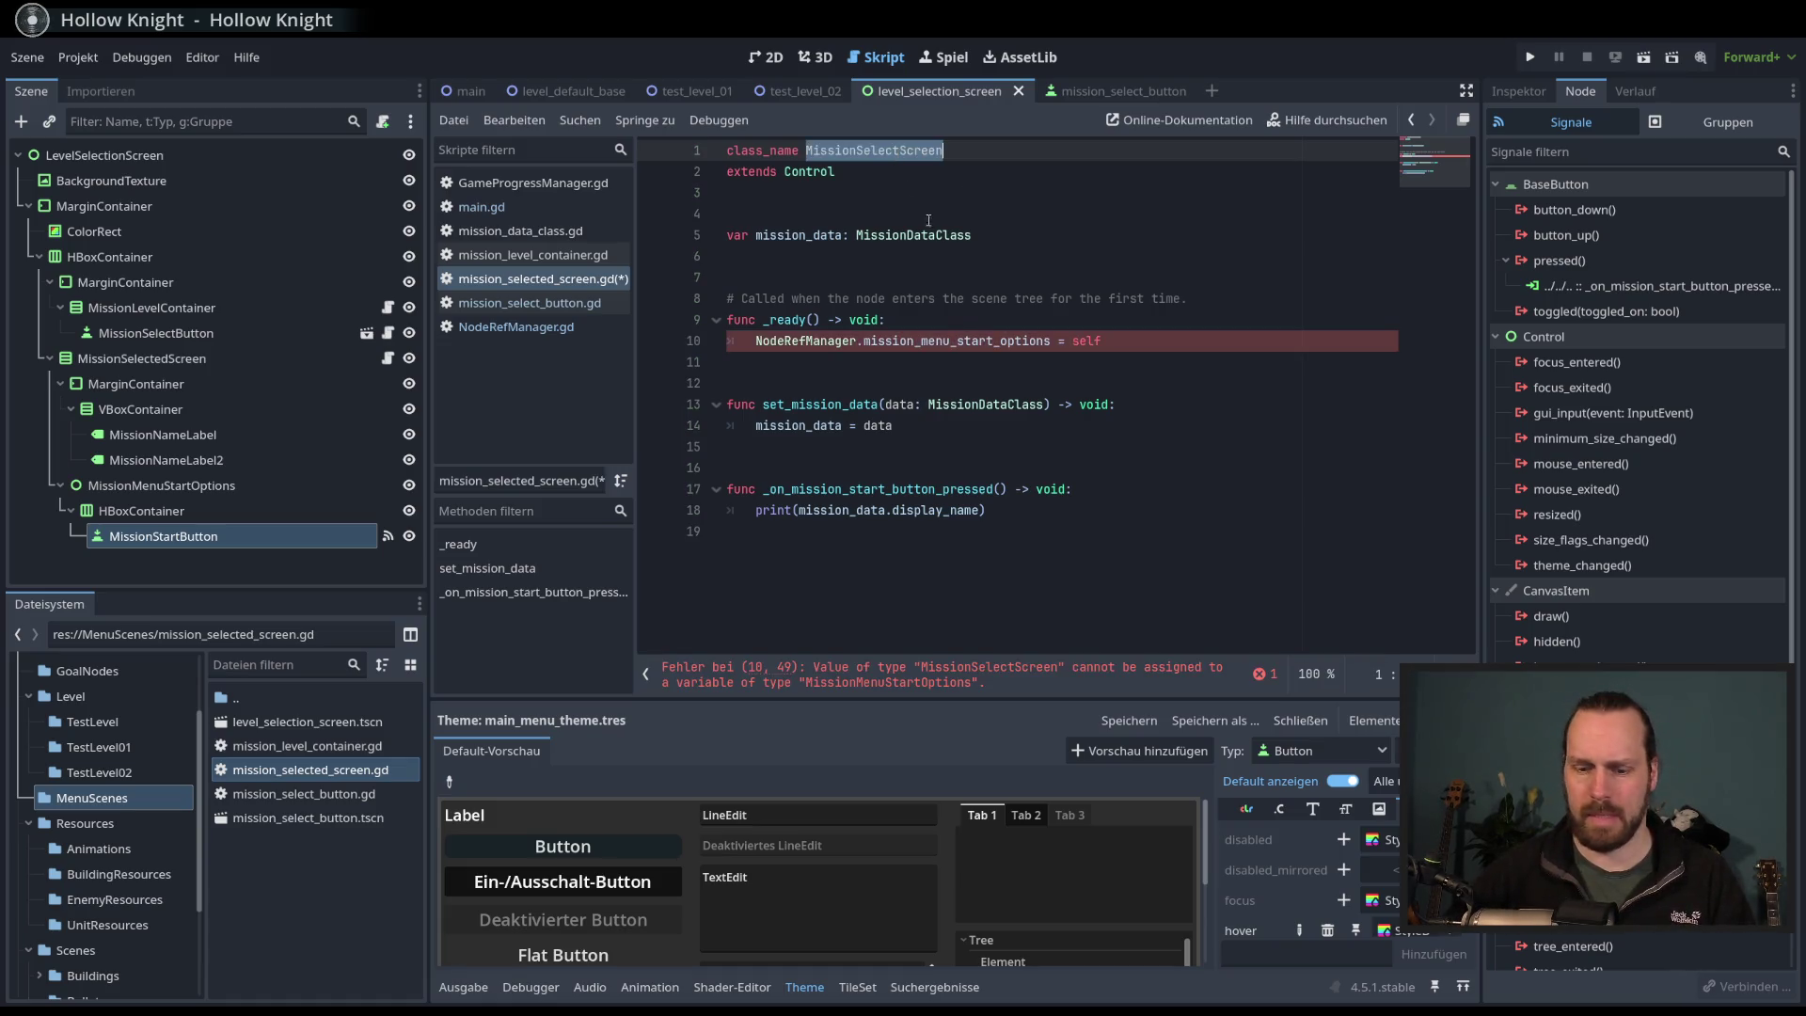
left_click(825, 342, "ctrl")
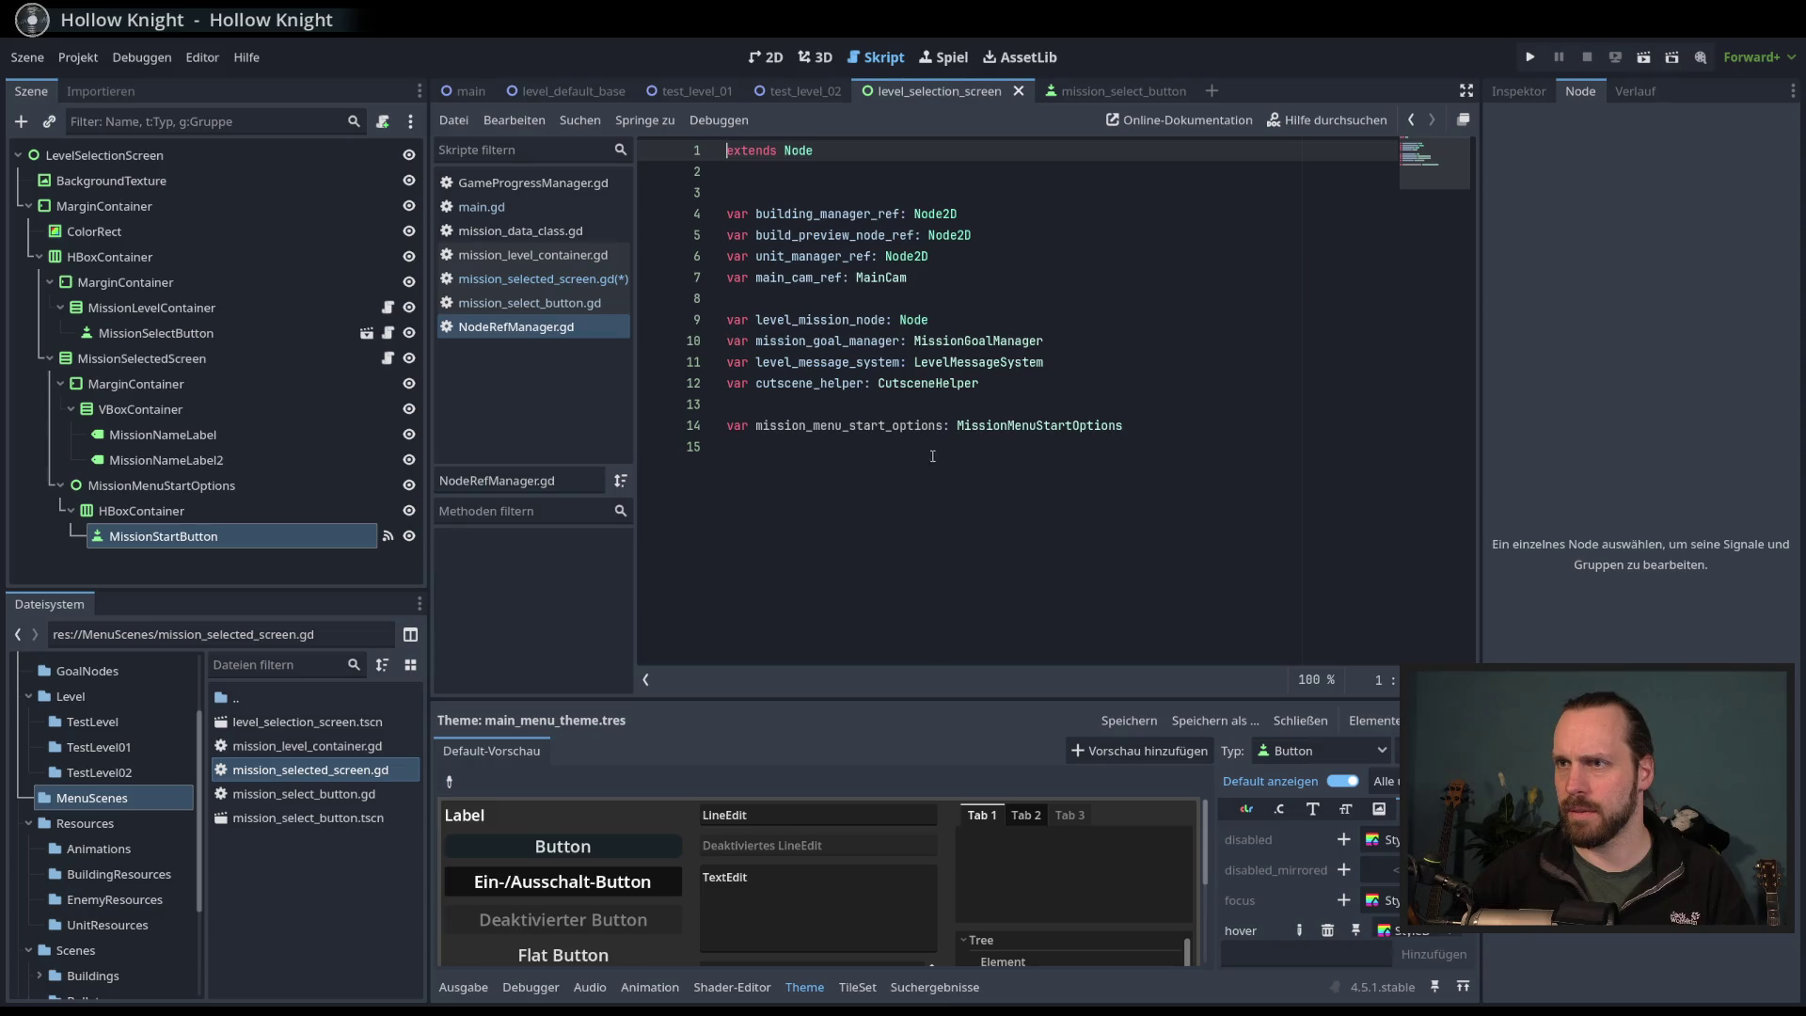
type("missio")
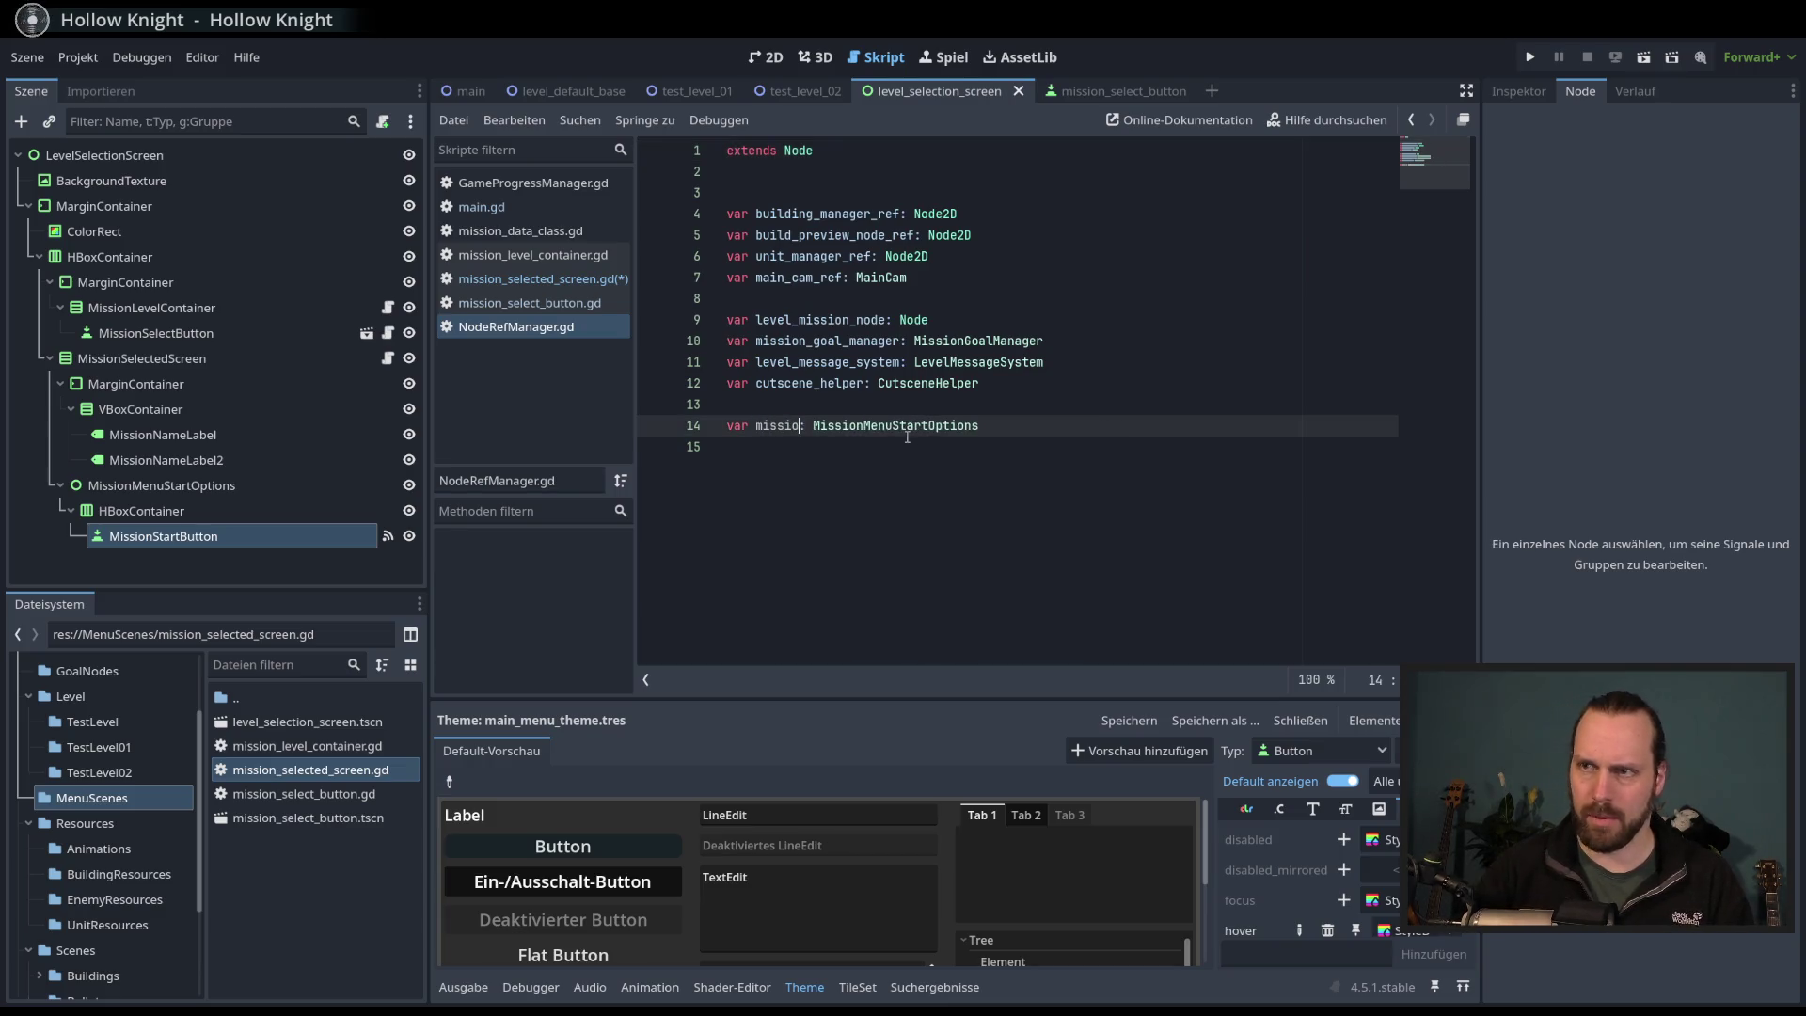
type("n_selec")
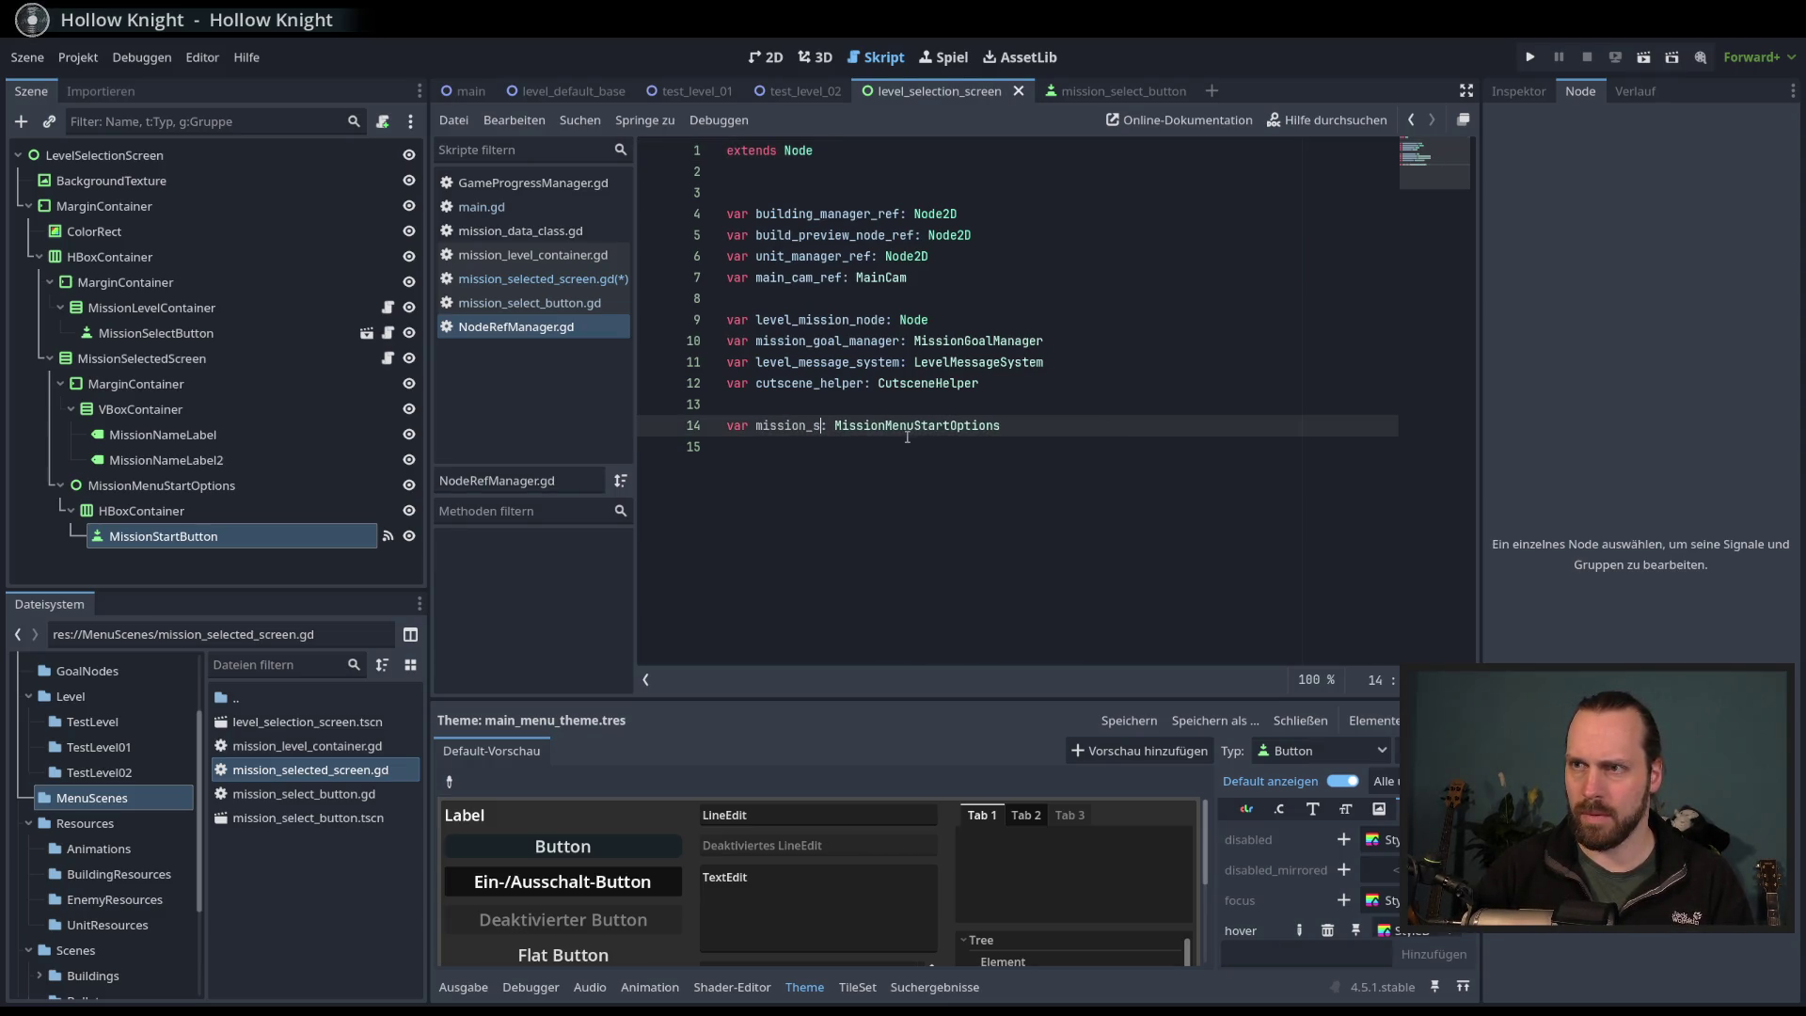
type("t_screen")
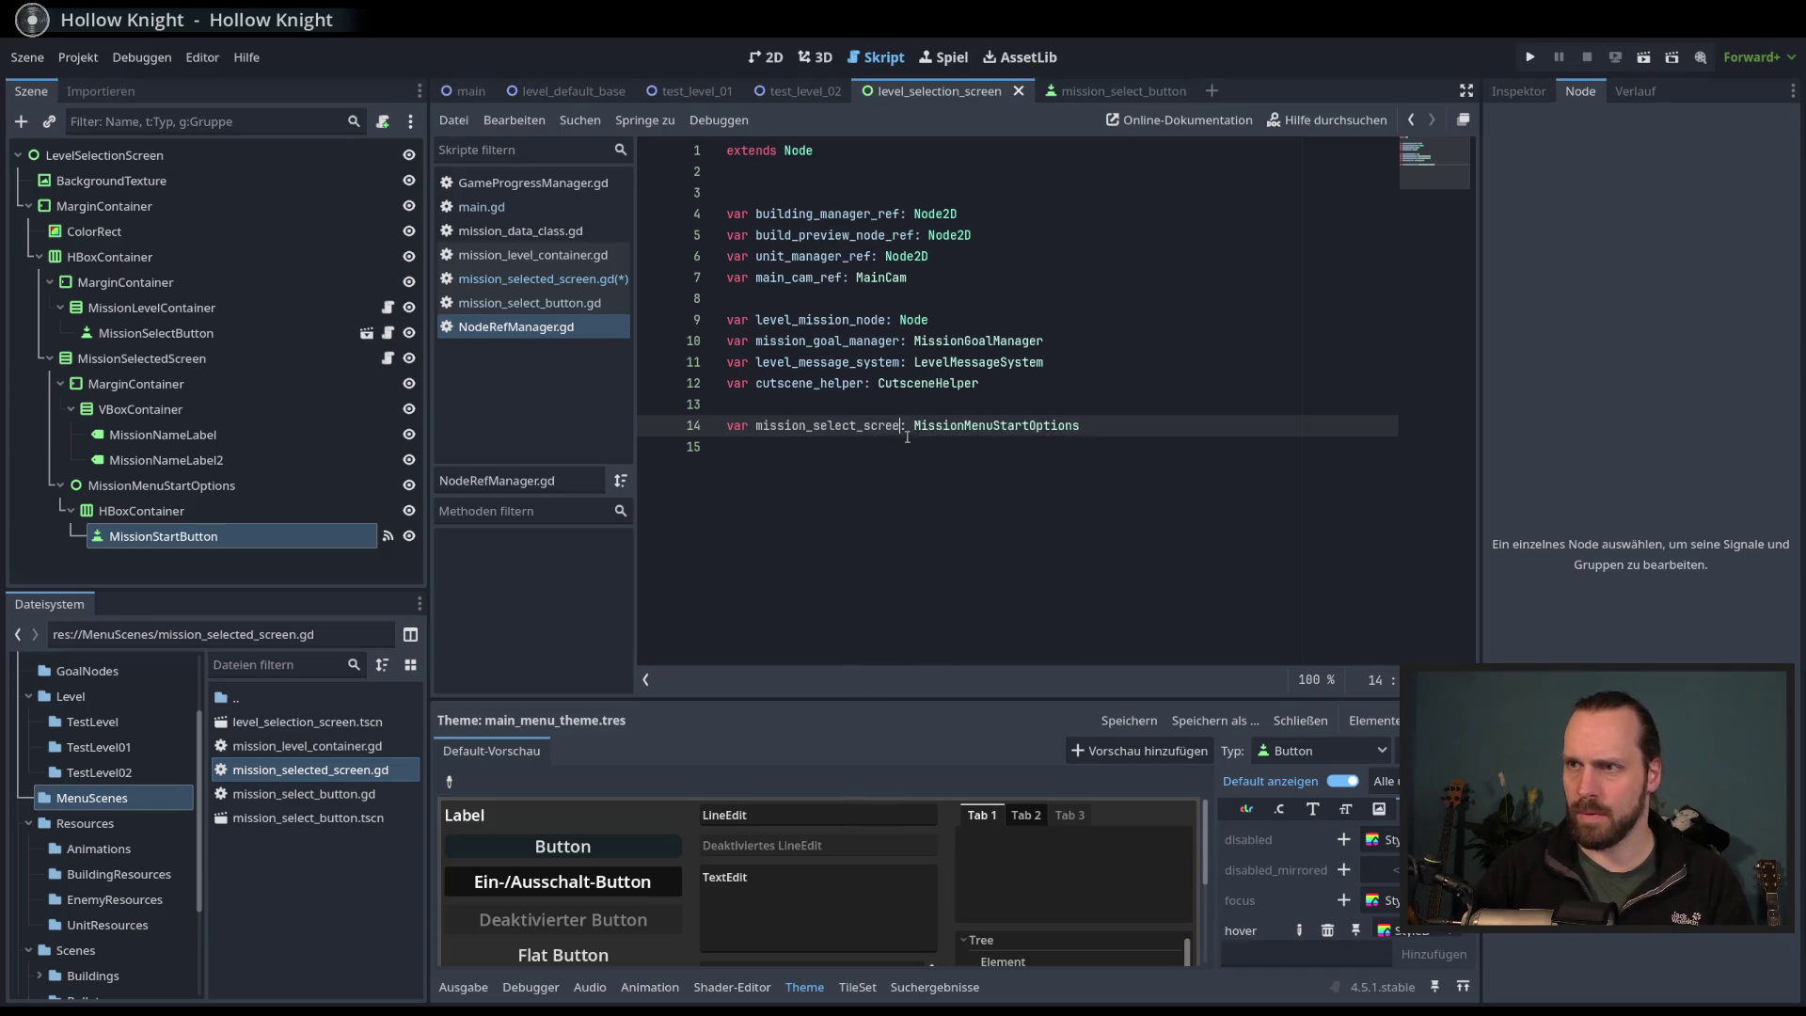
double_click(953, 426)
key("ctrl+v")
key("Down")
key("ctrl+s")
left_click(970, 427, "ctrl")
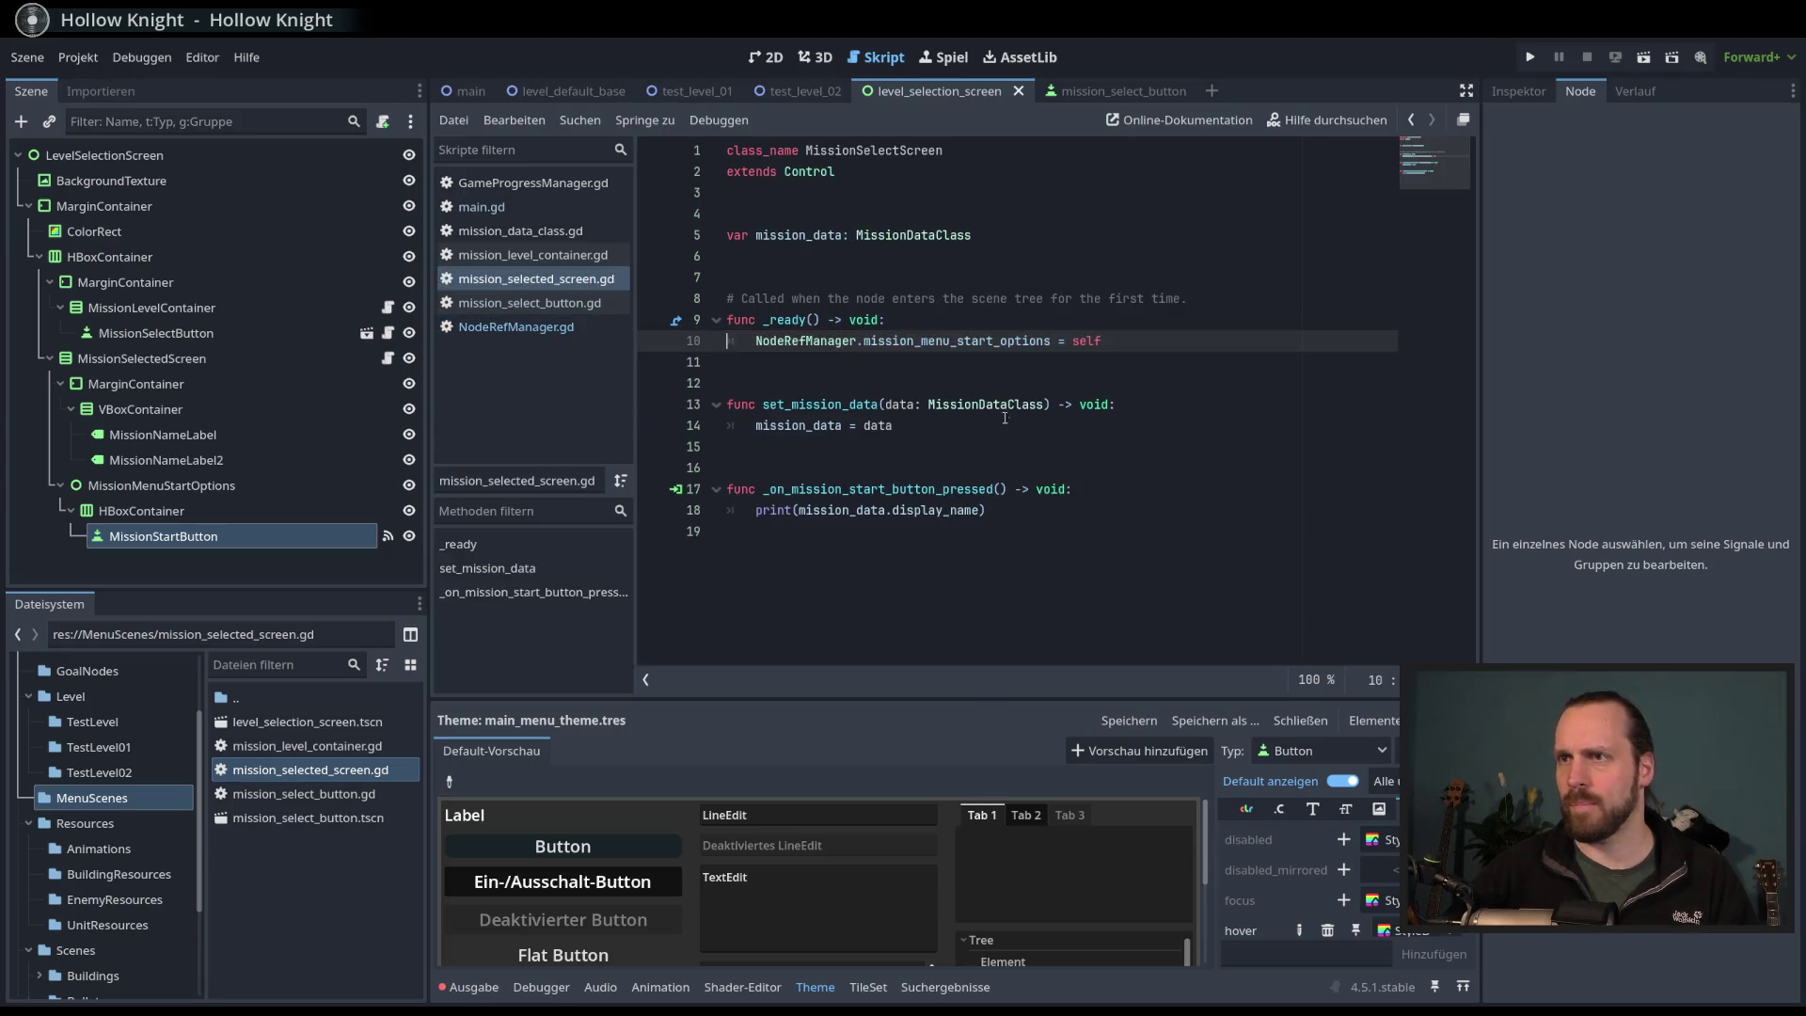
left_click(1087, 515)
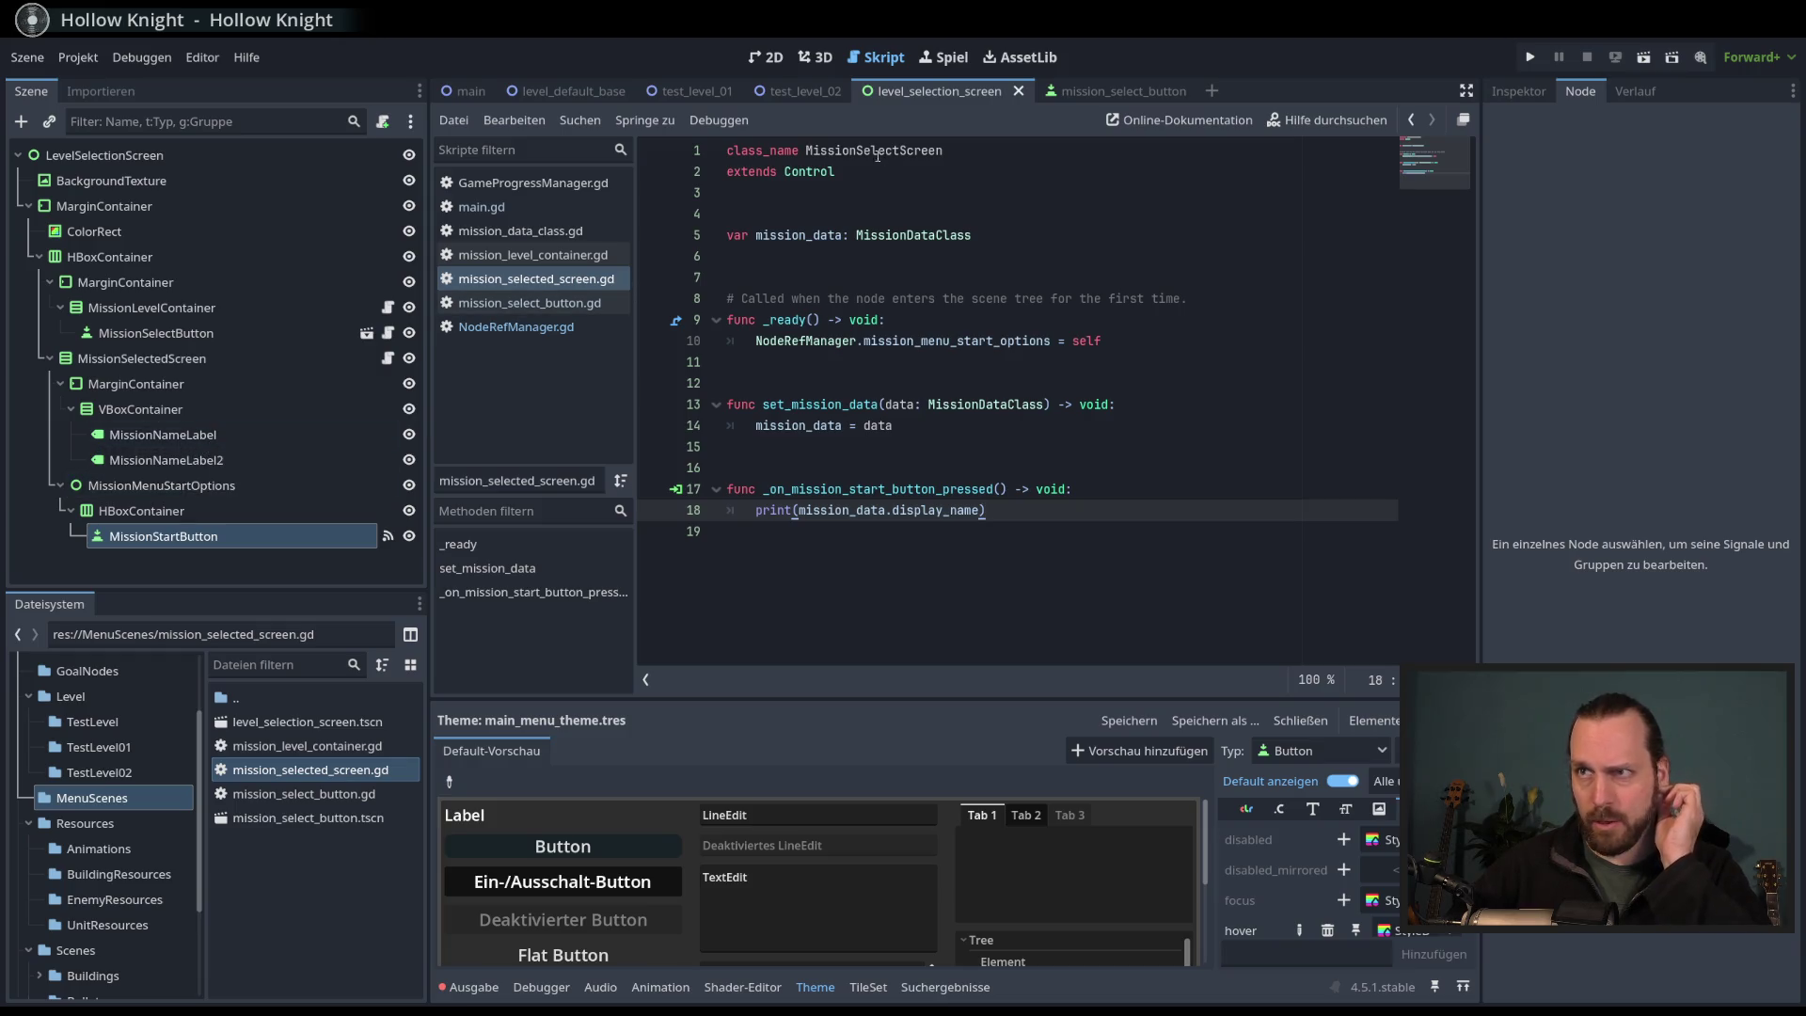
left_click(1121, 91)
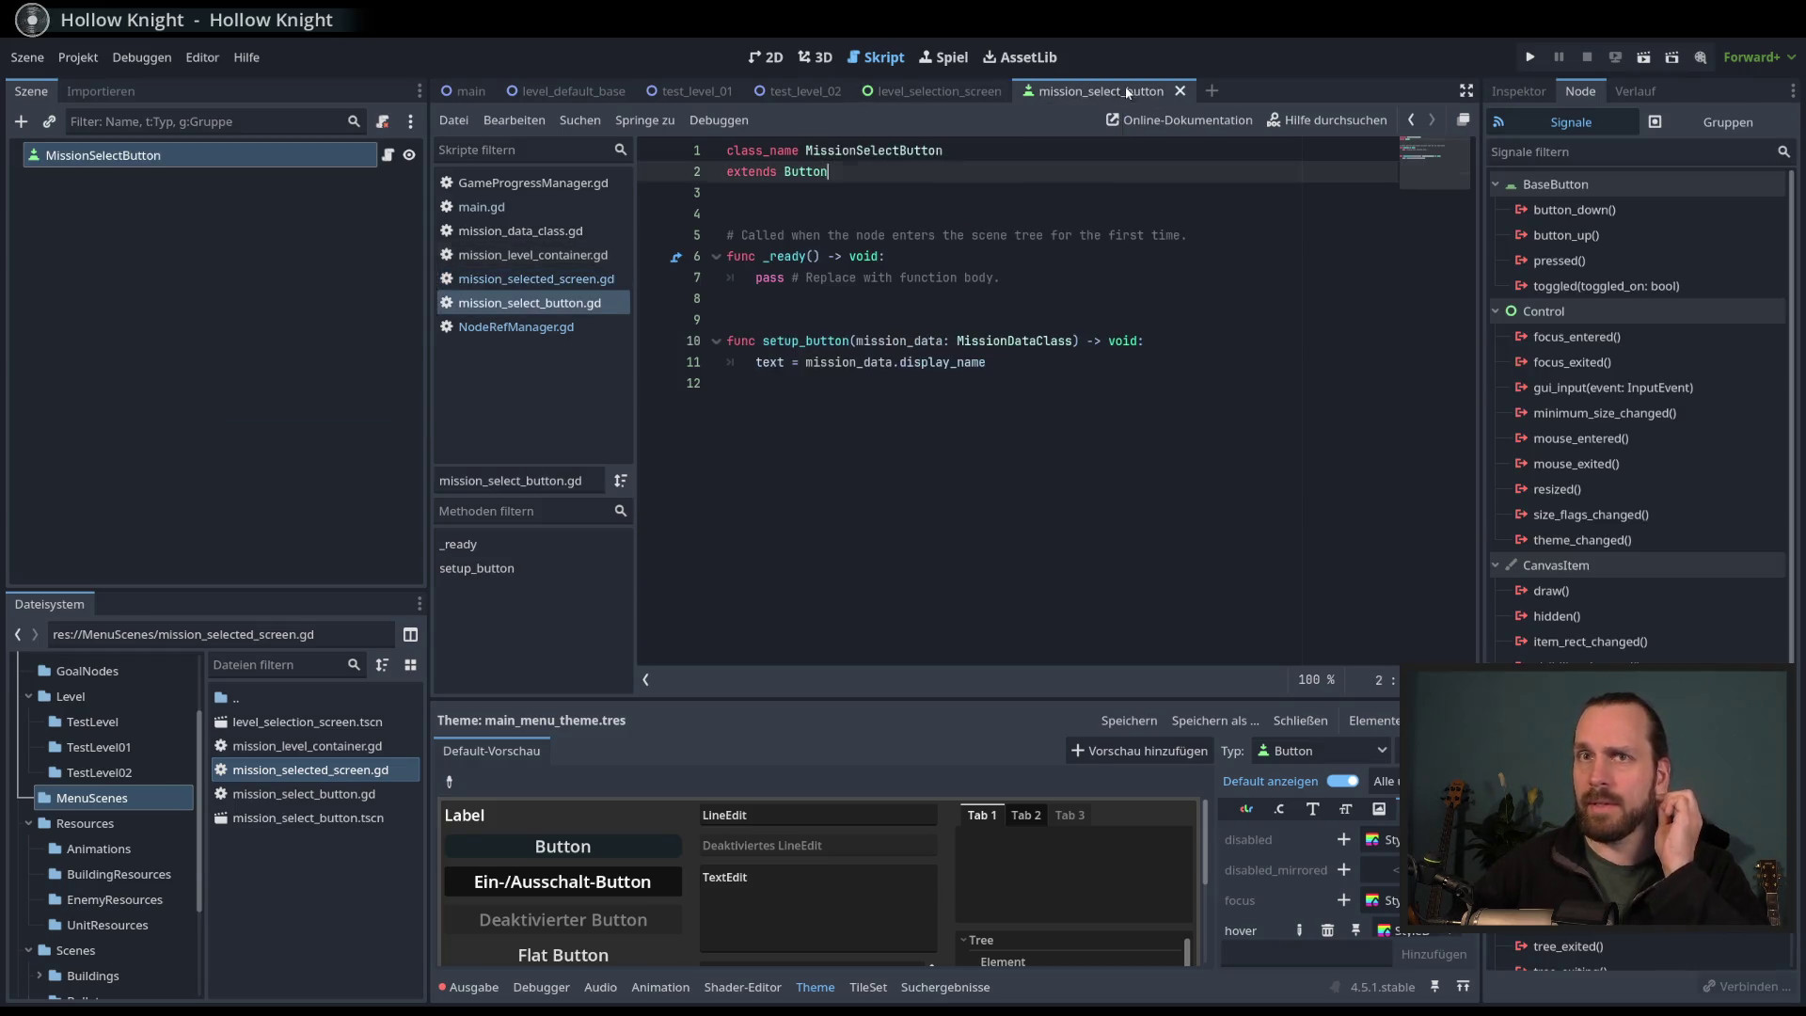
left_click(1063, 362)
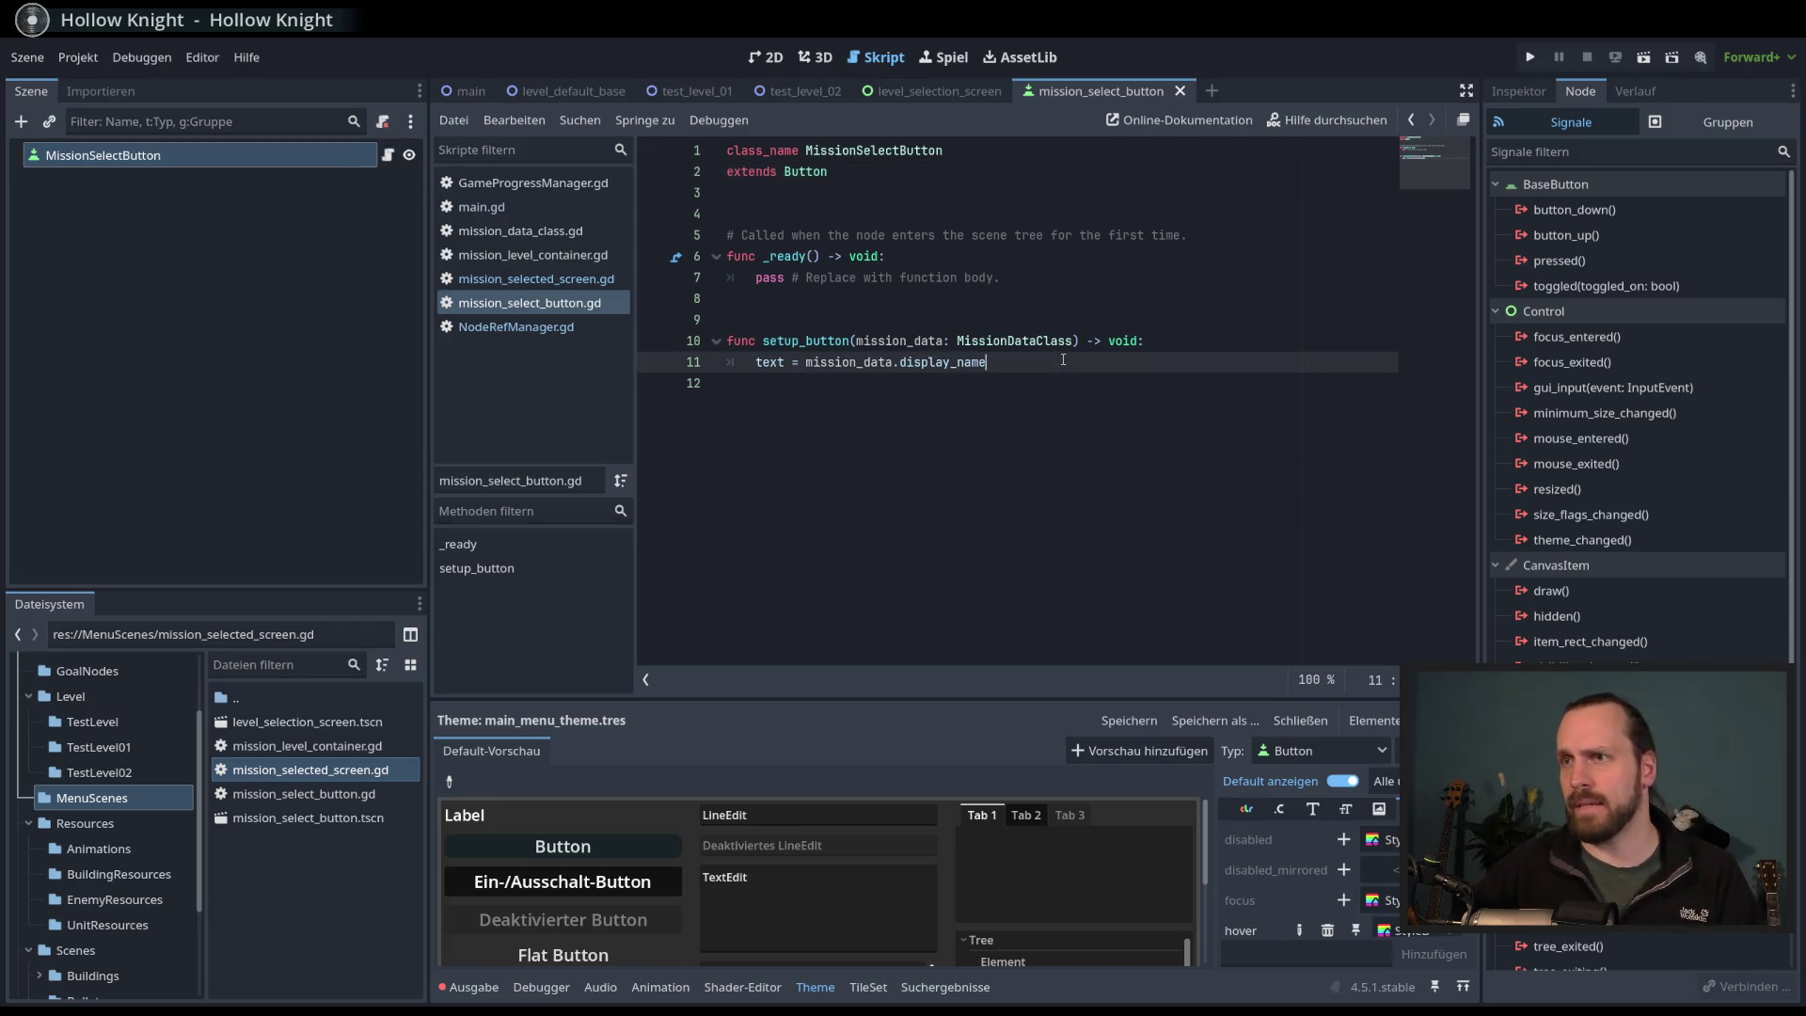
left_click(939, 93)
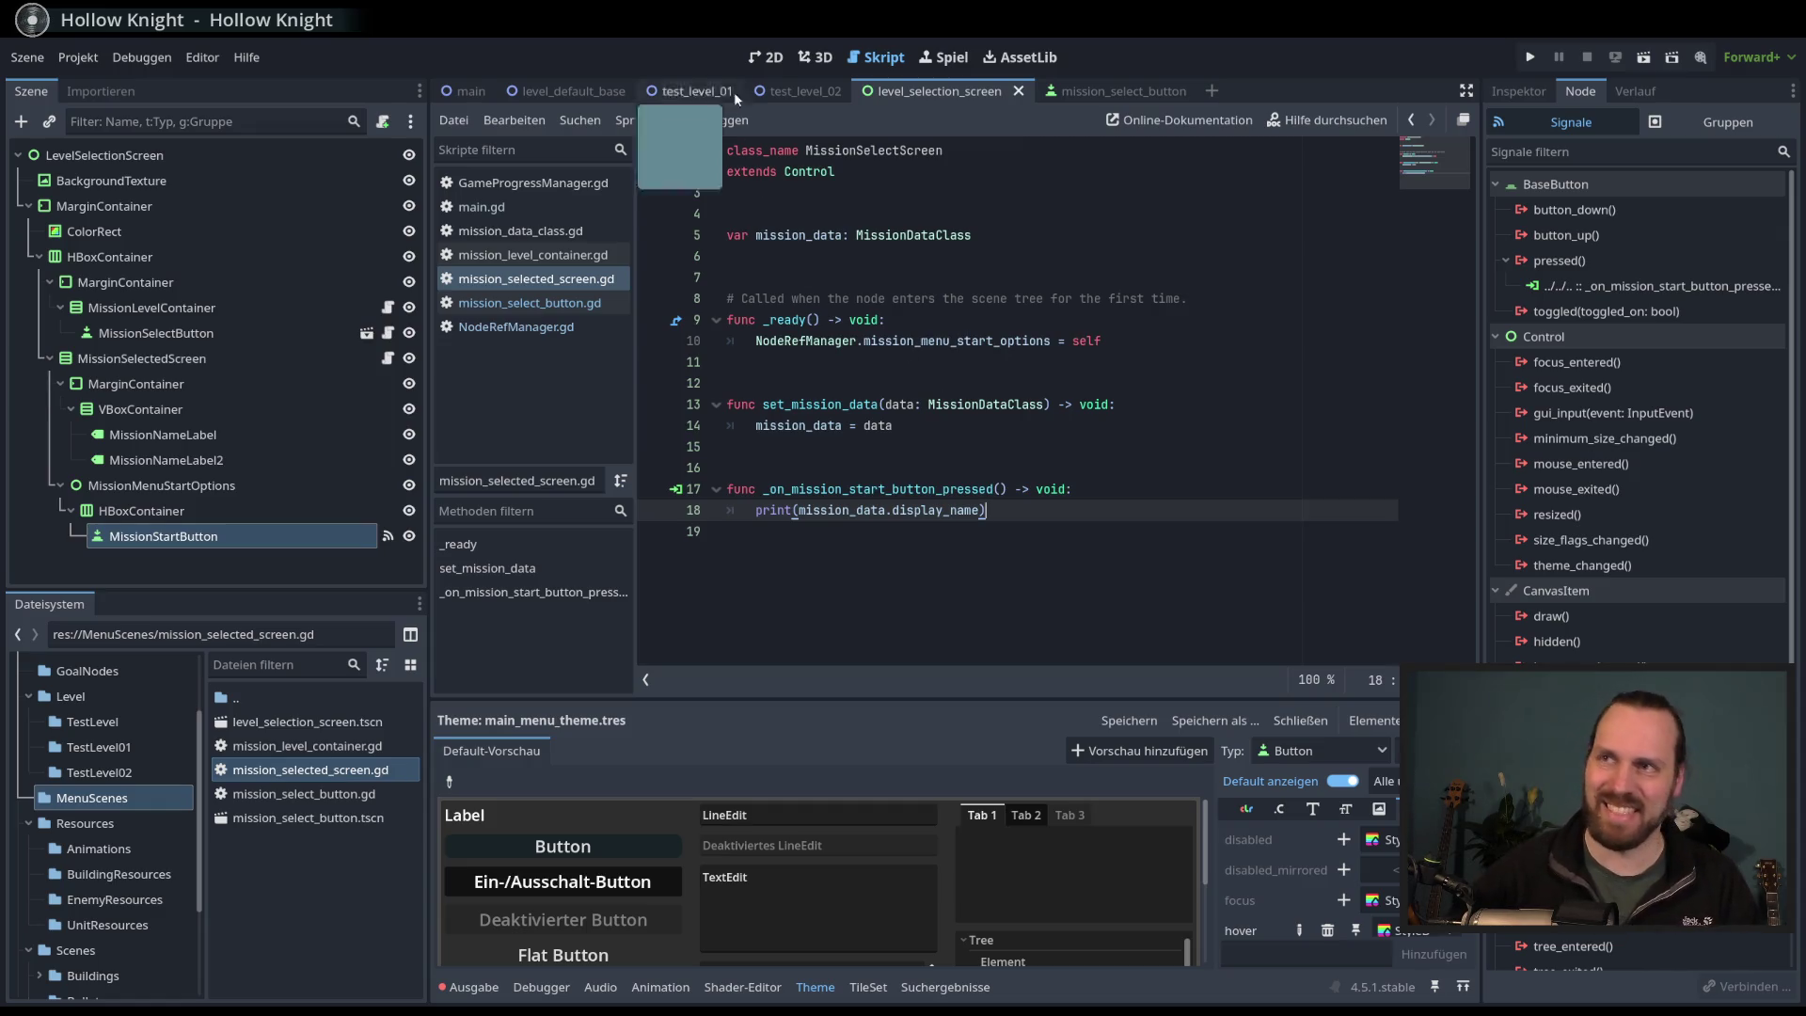
left_click(766, 57)
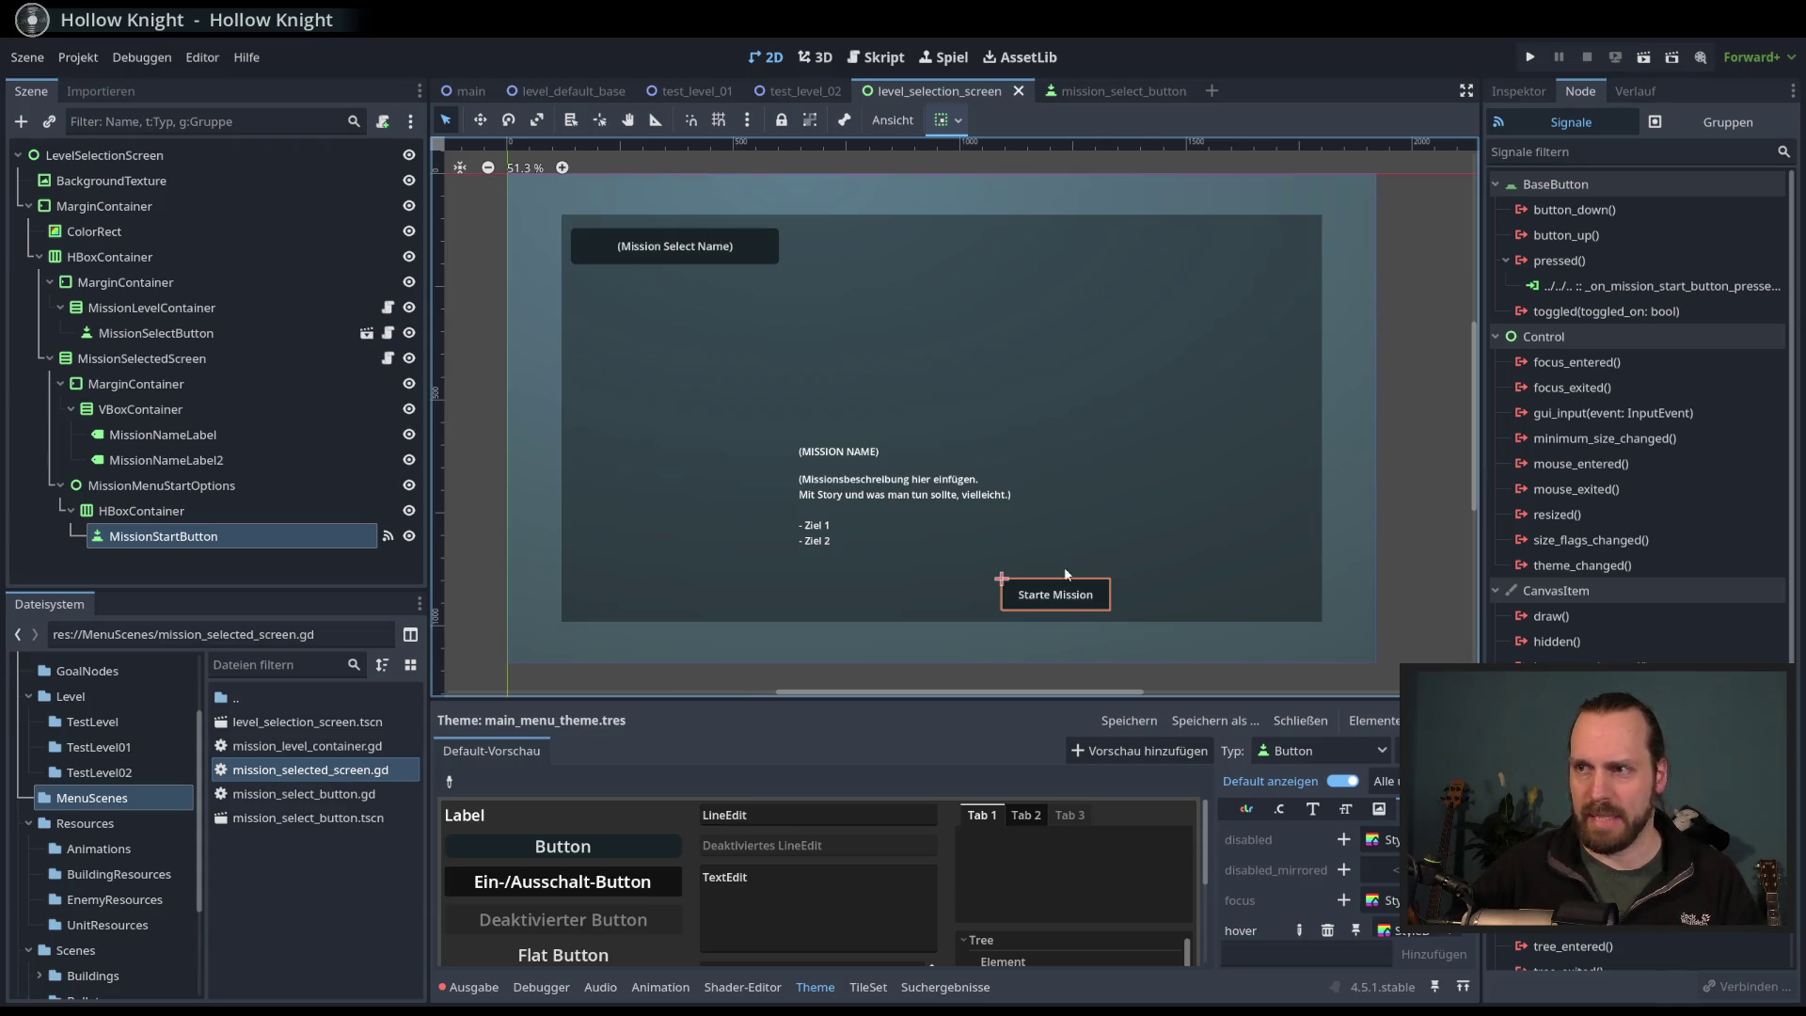
left_click(663, 246)
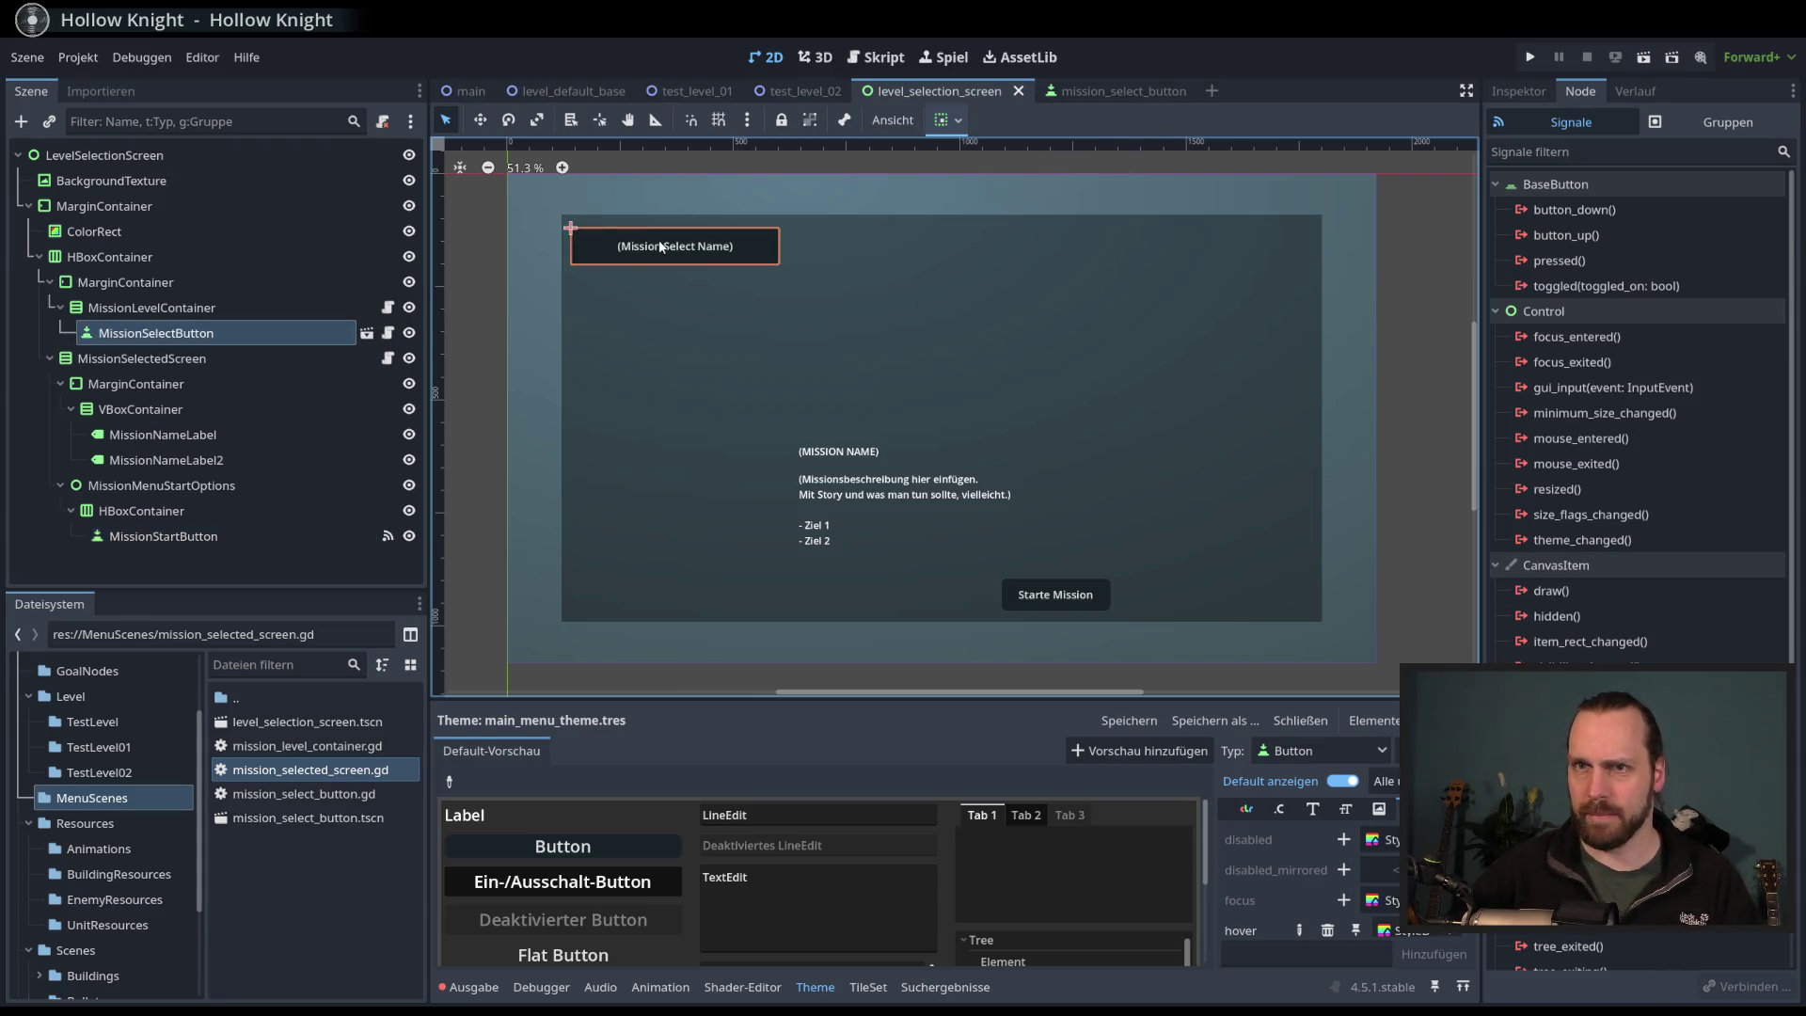
left_click(366, 333)
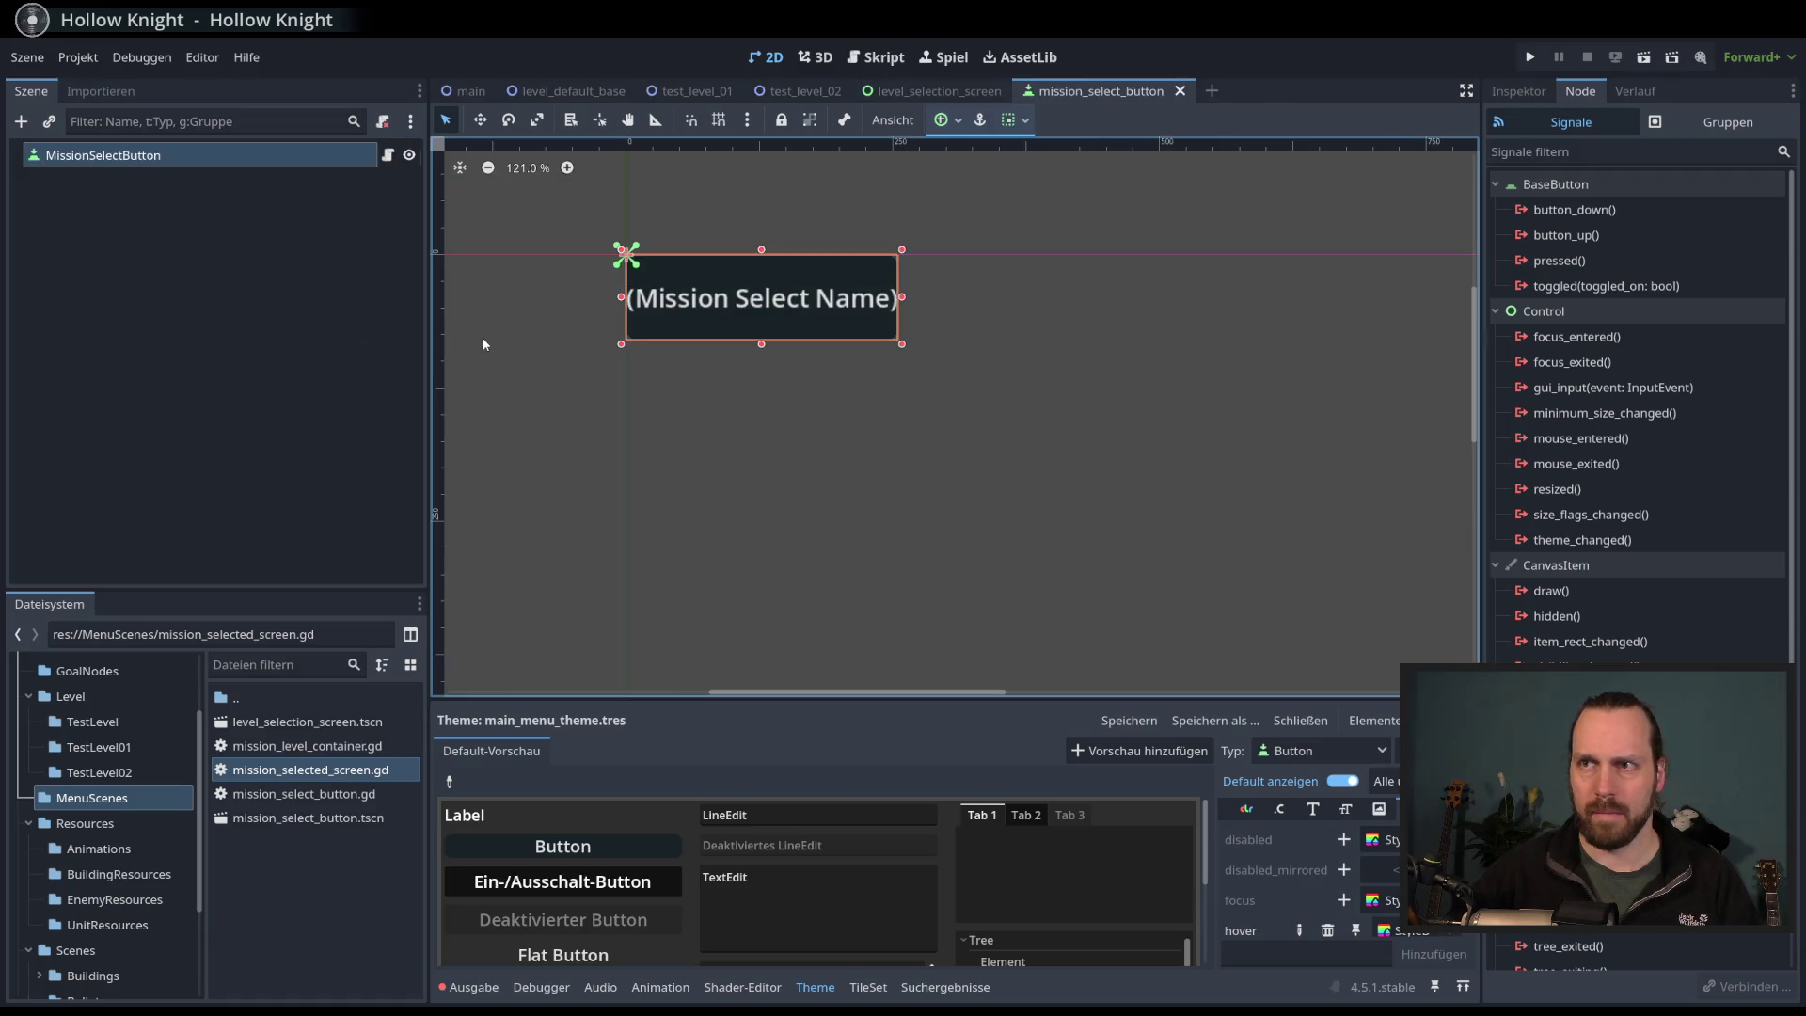
left_click(392, 158)
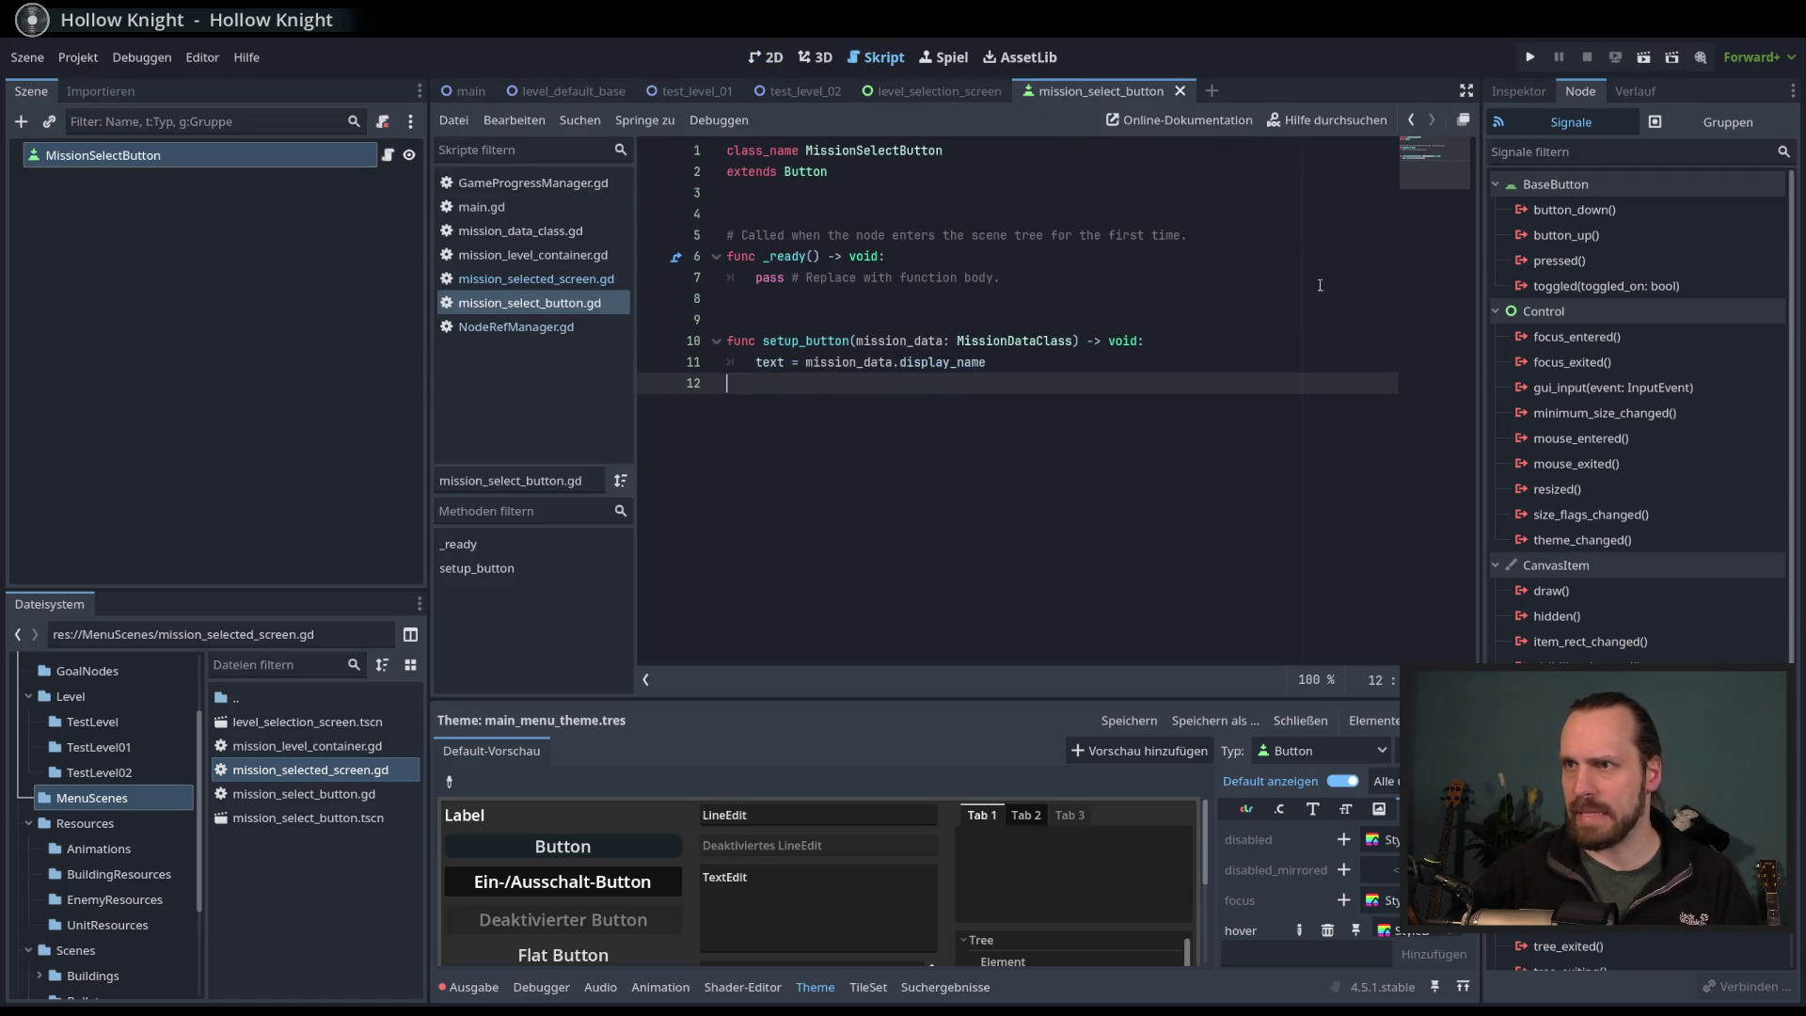
left_click(952, 234)
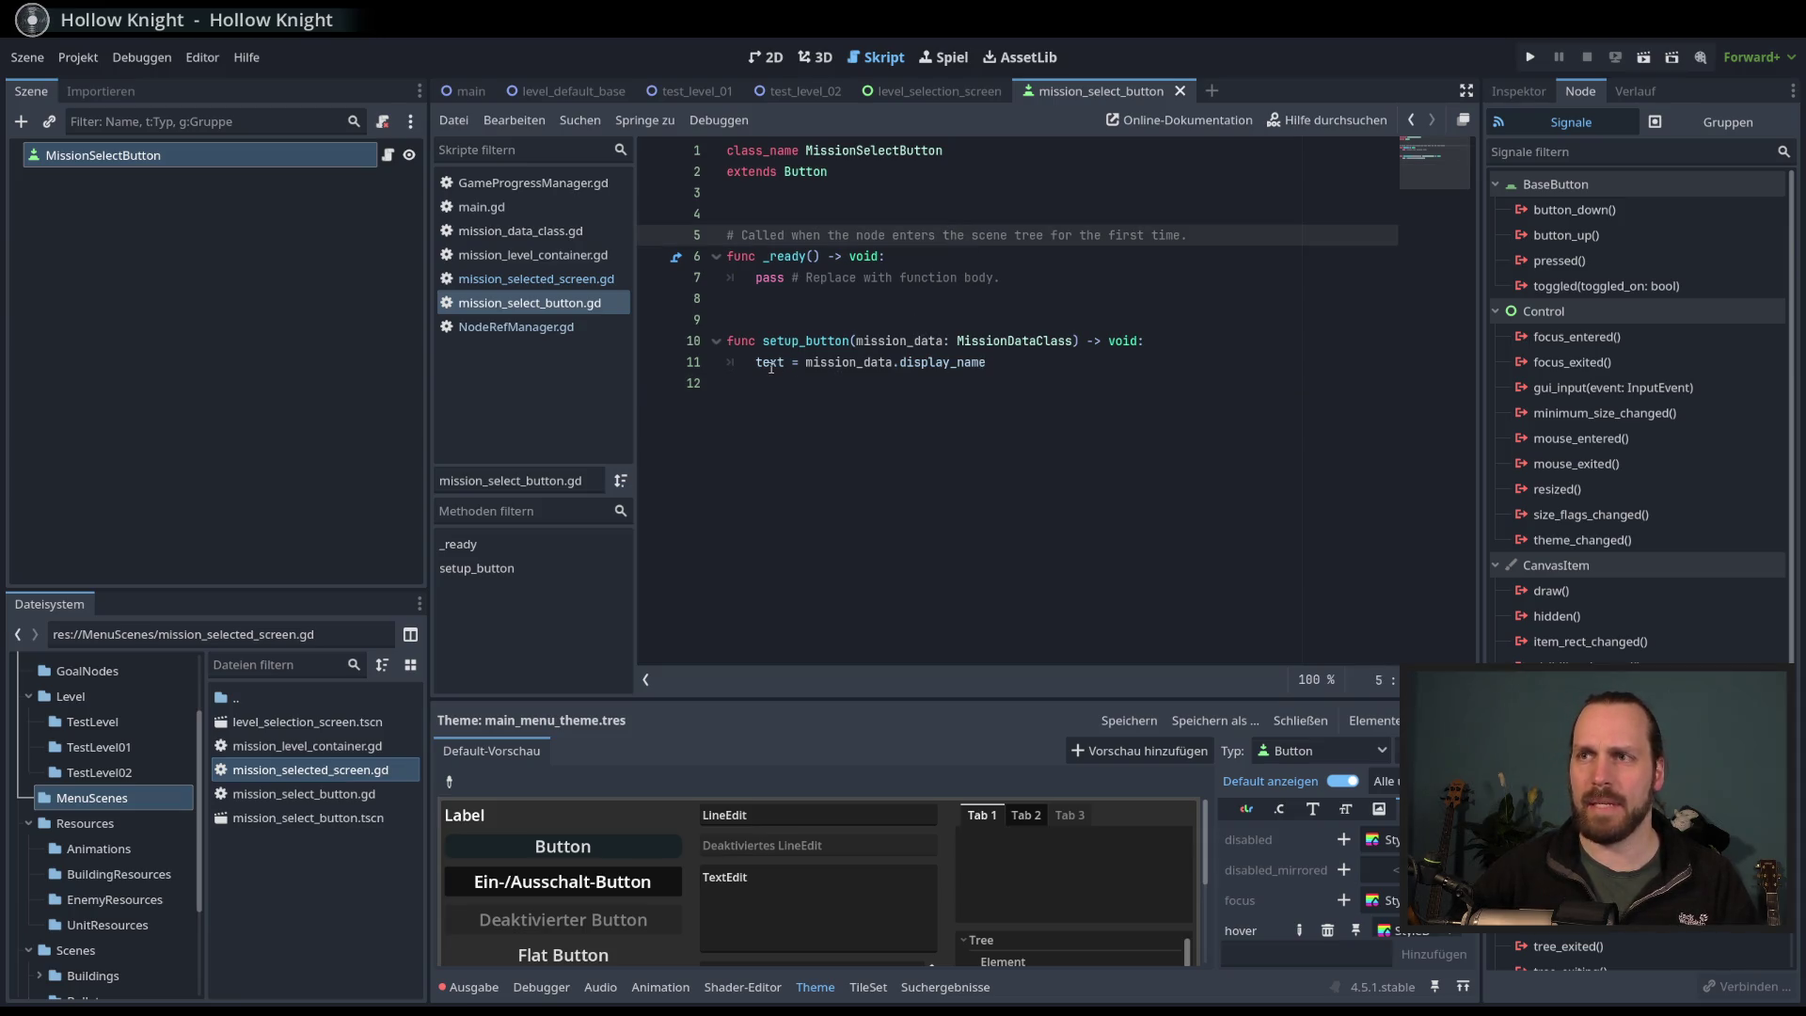
double_click(852, 366)
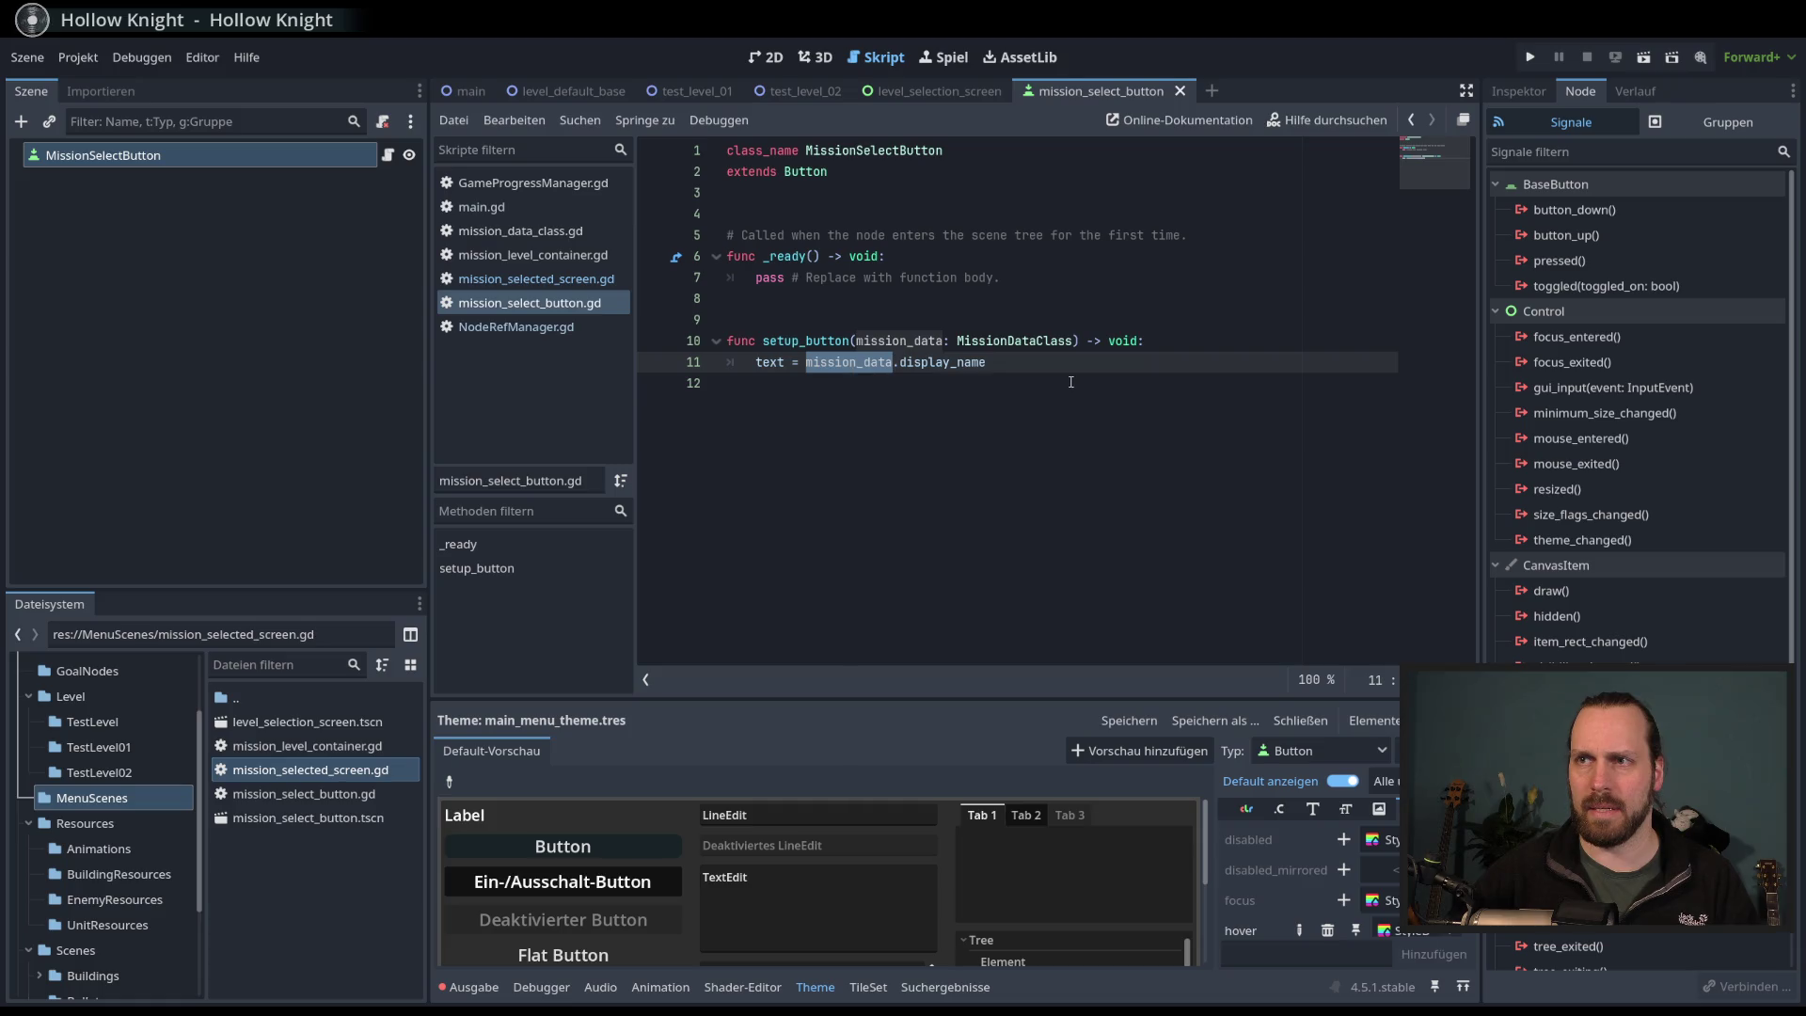
- Declare 'var mission_data: MissionDataClass' near the top of the button script
left_click(850, 217)
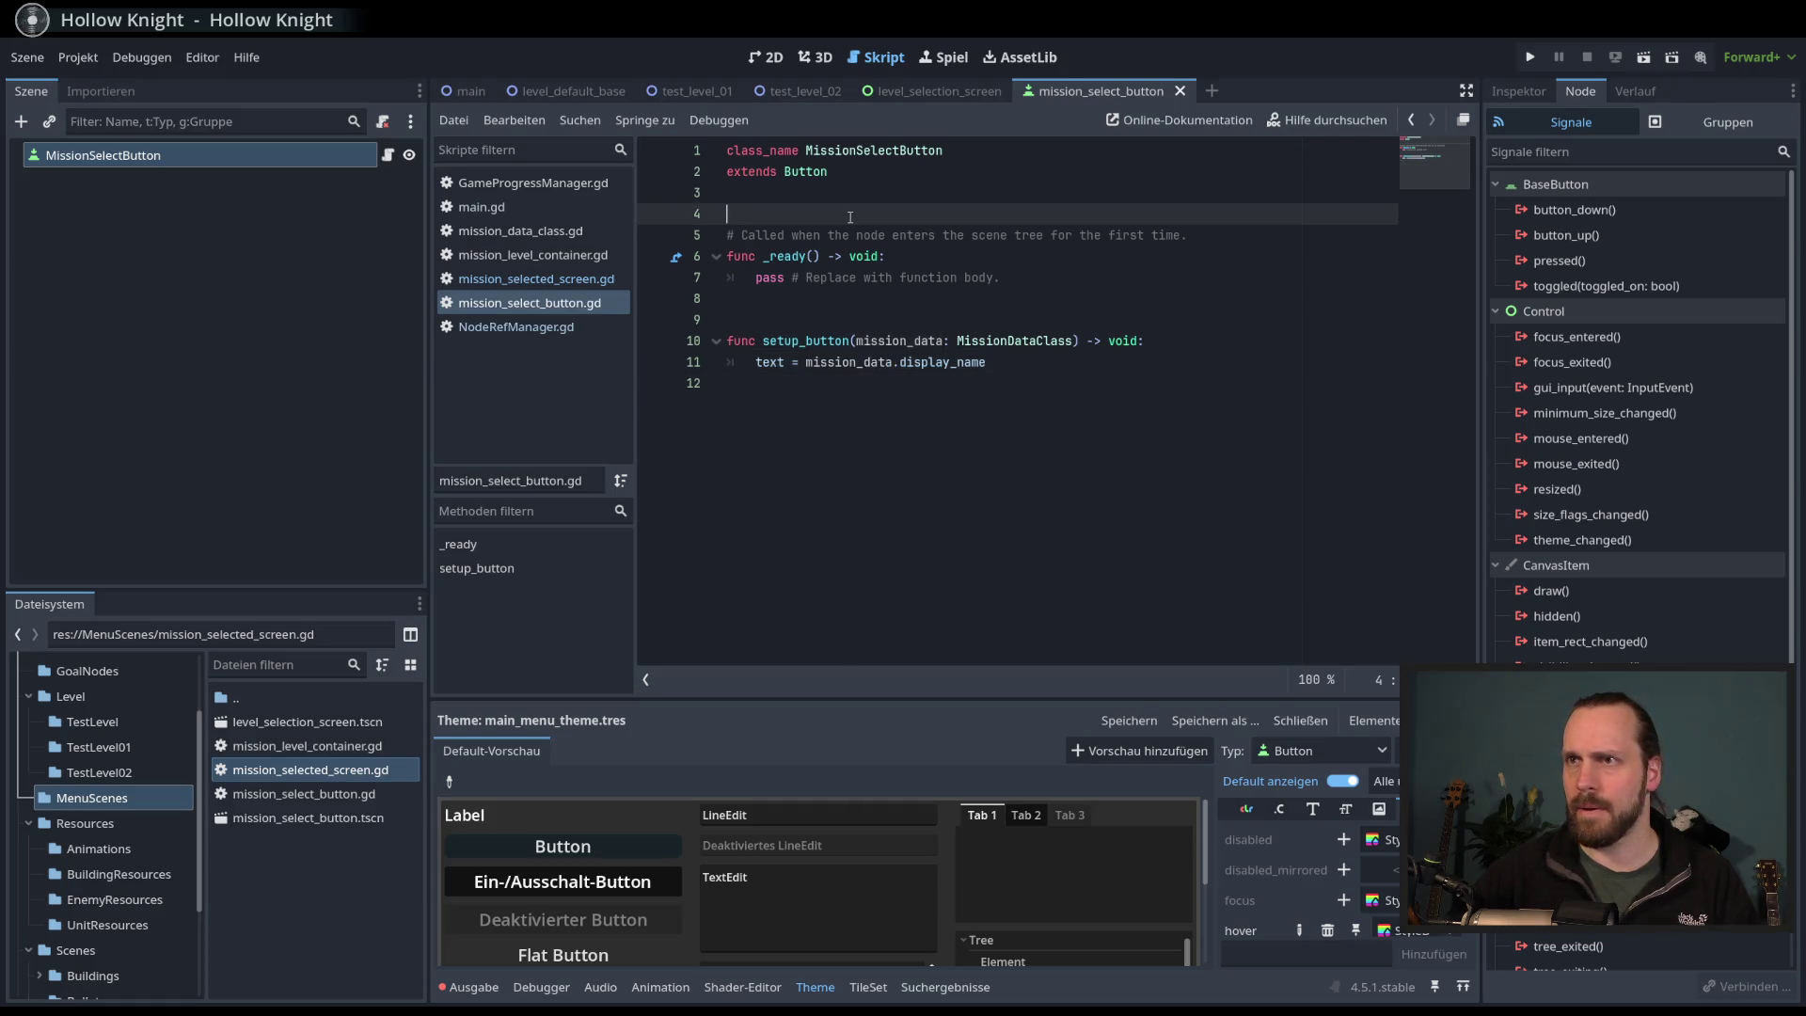
key("Return")
key("Return")
key("Return")
key("Up")
key("Up")
type("v")
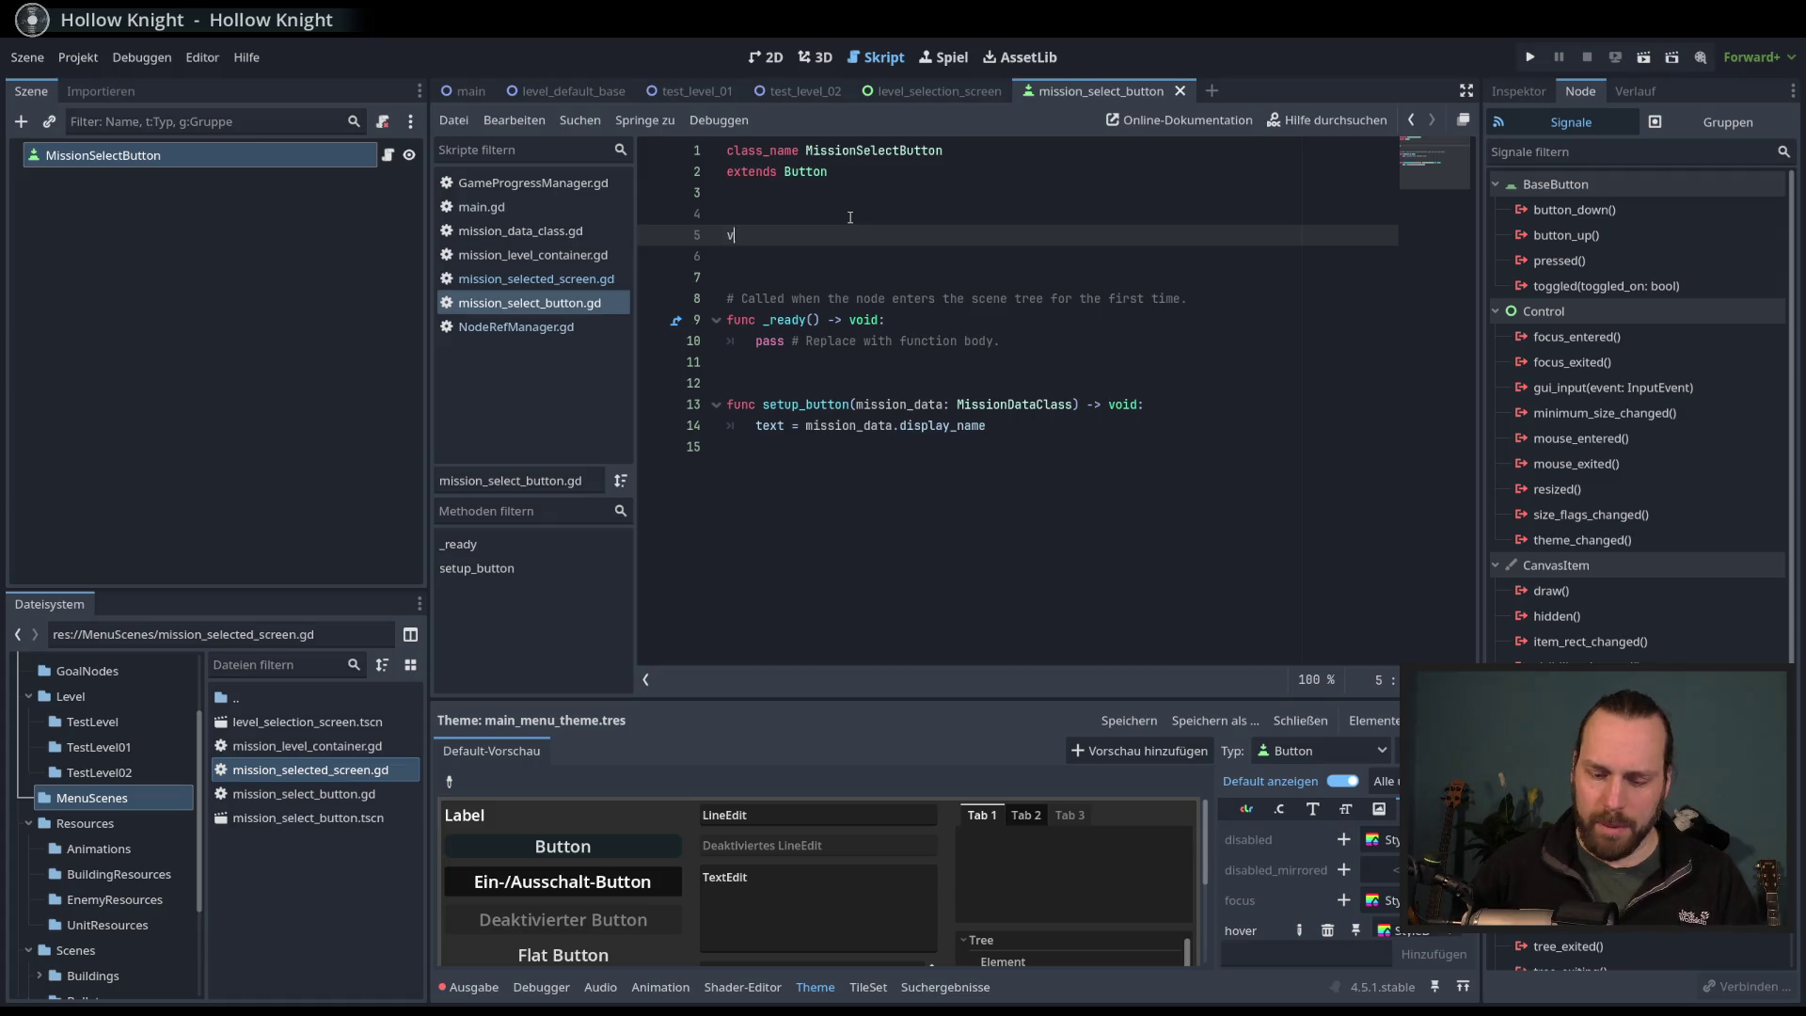
type("ar mission:")
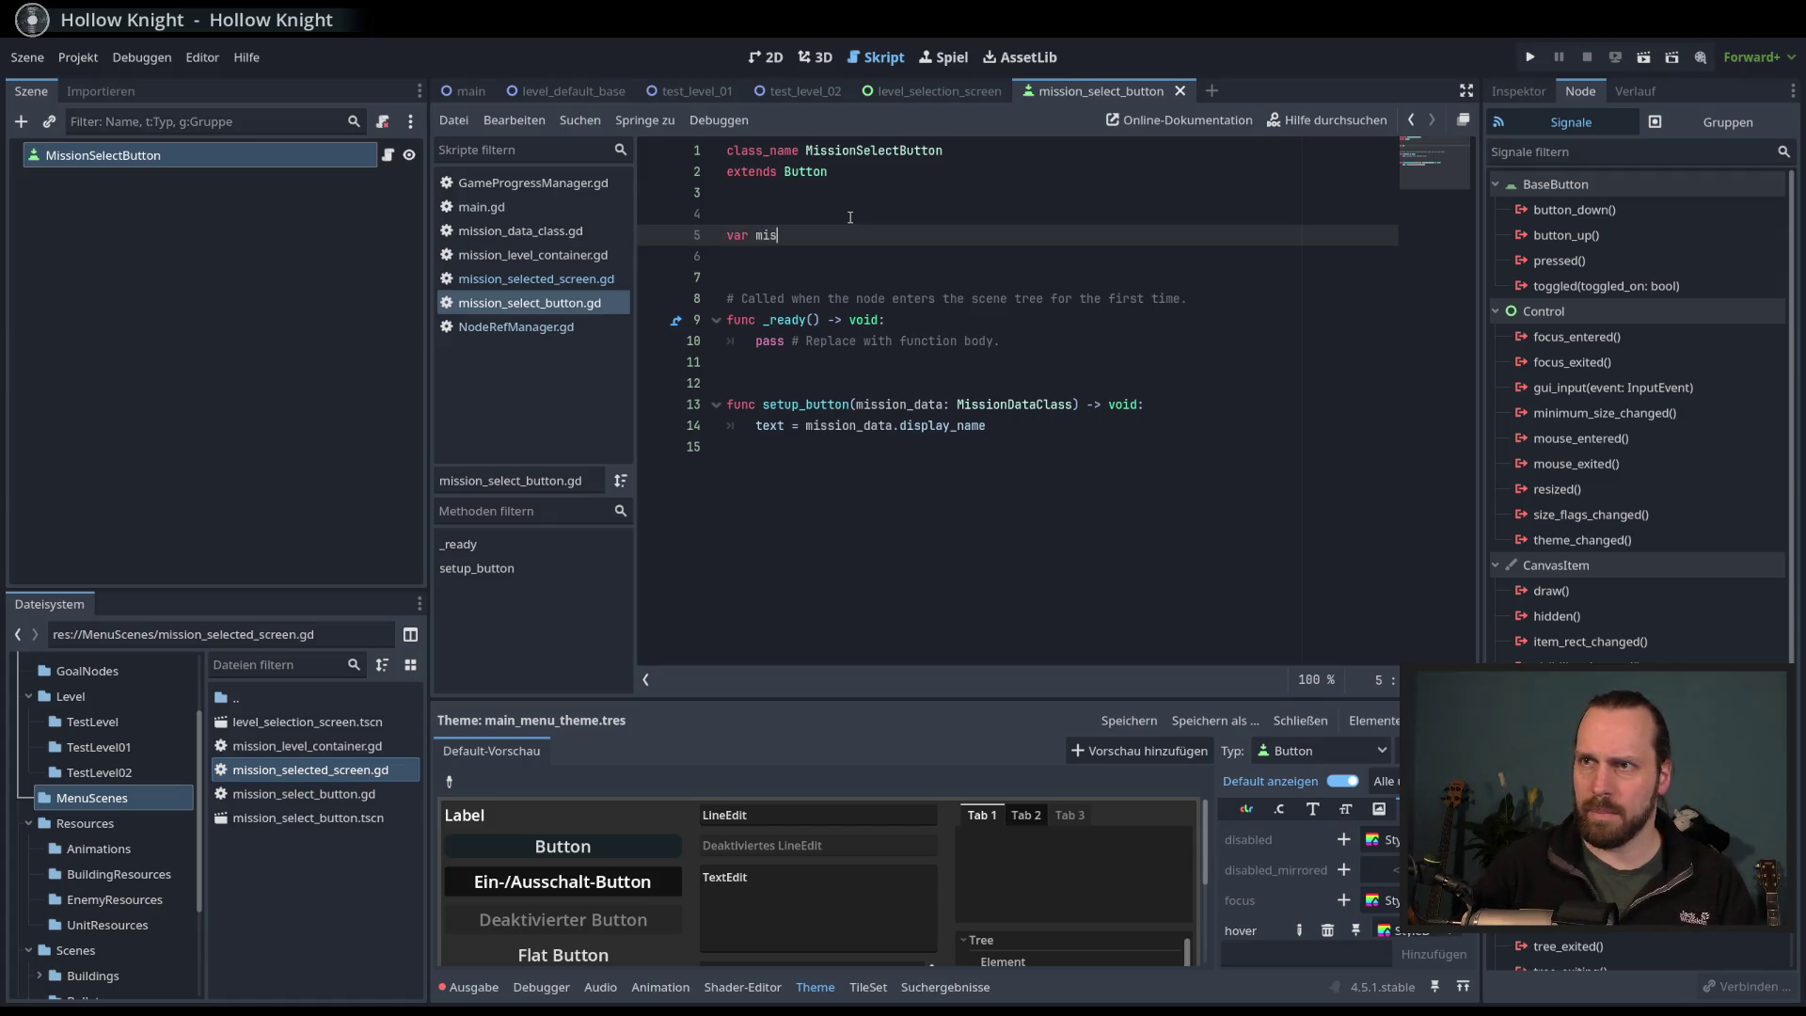
key("BackSpace")
type("_da")
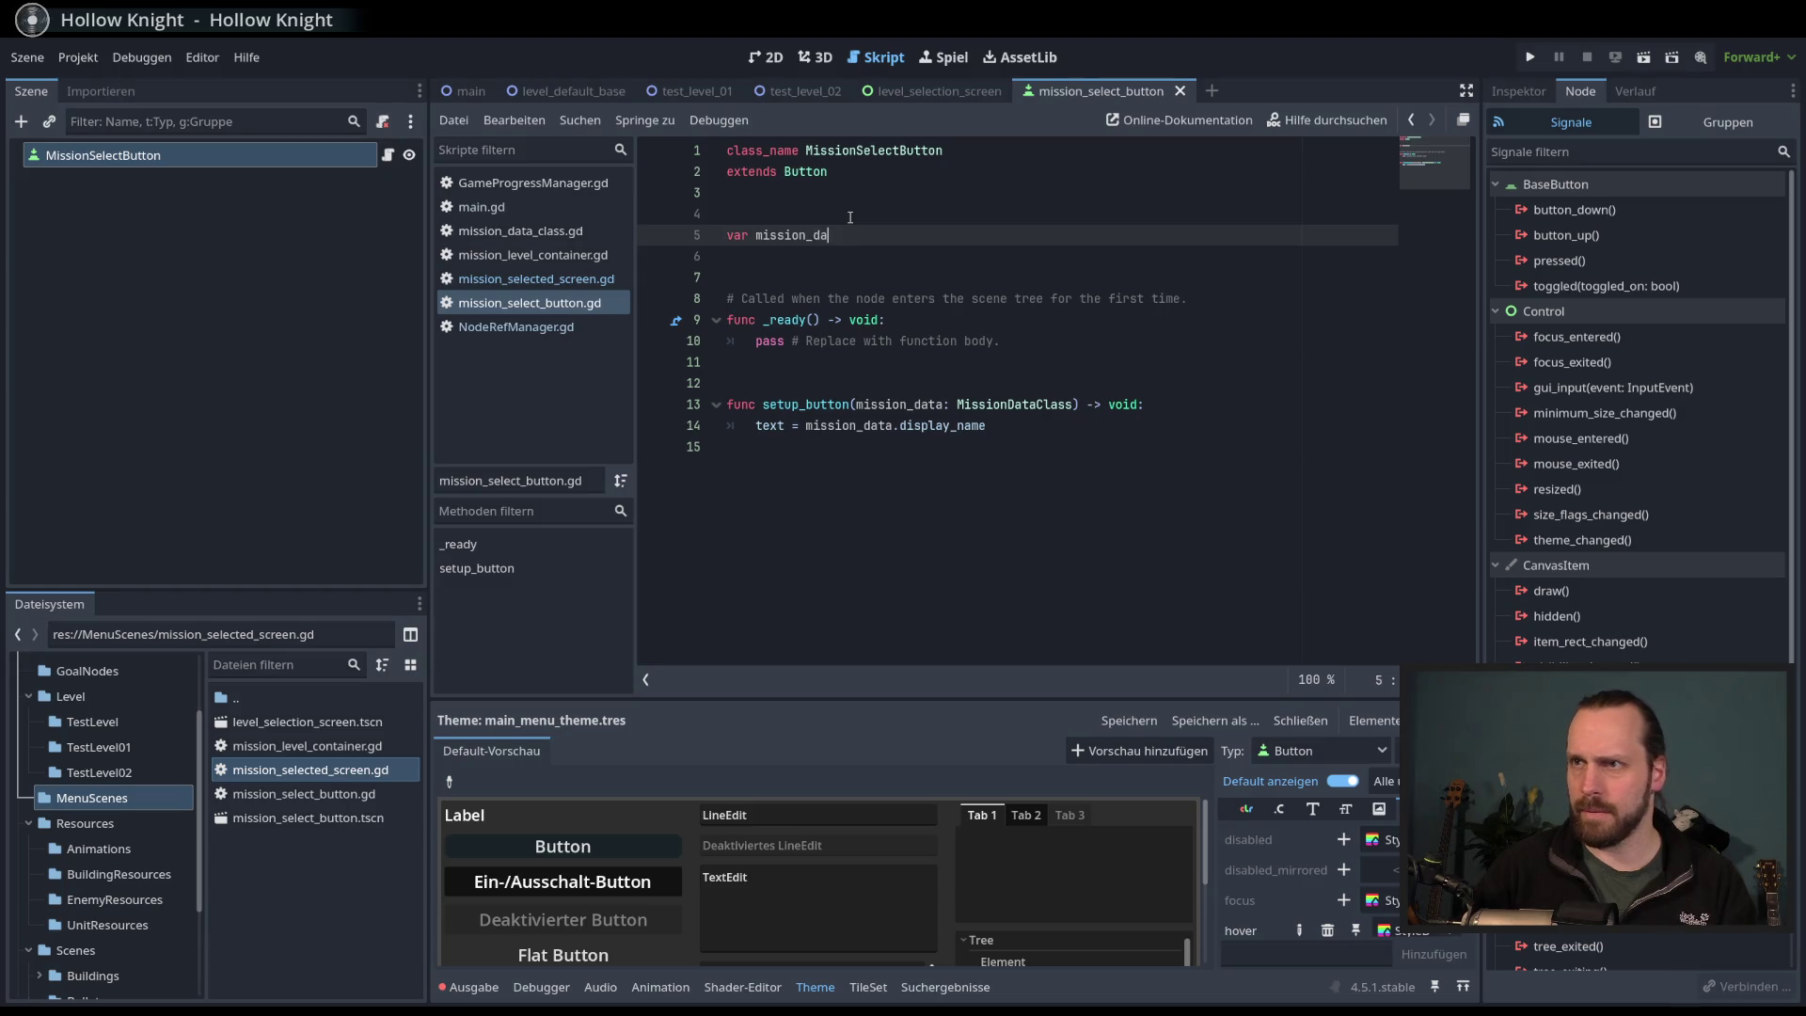
type("ta: Miss")
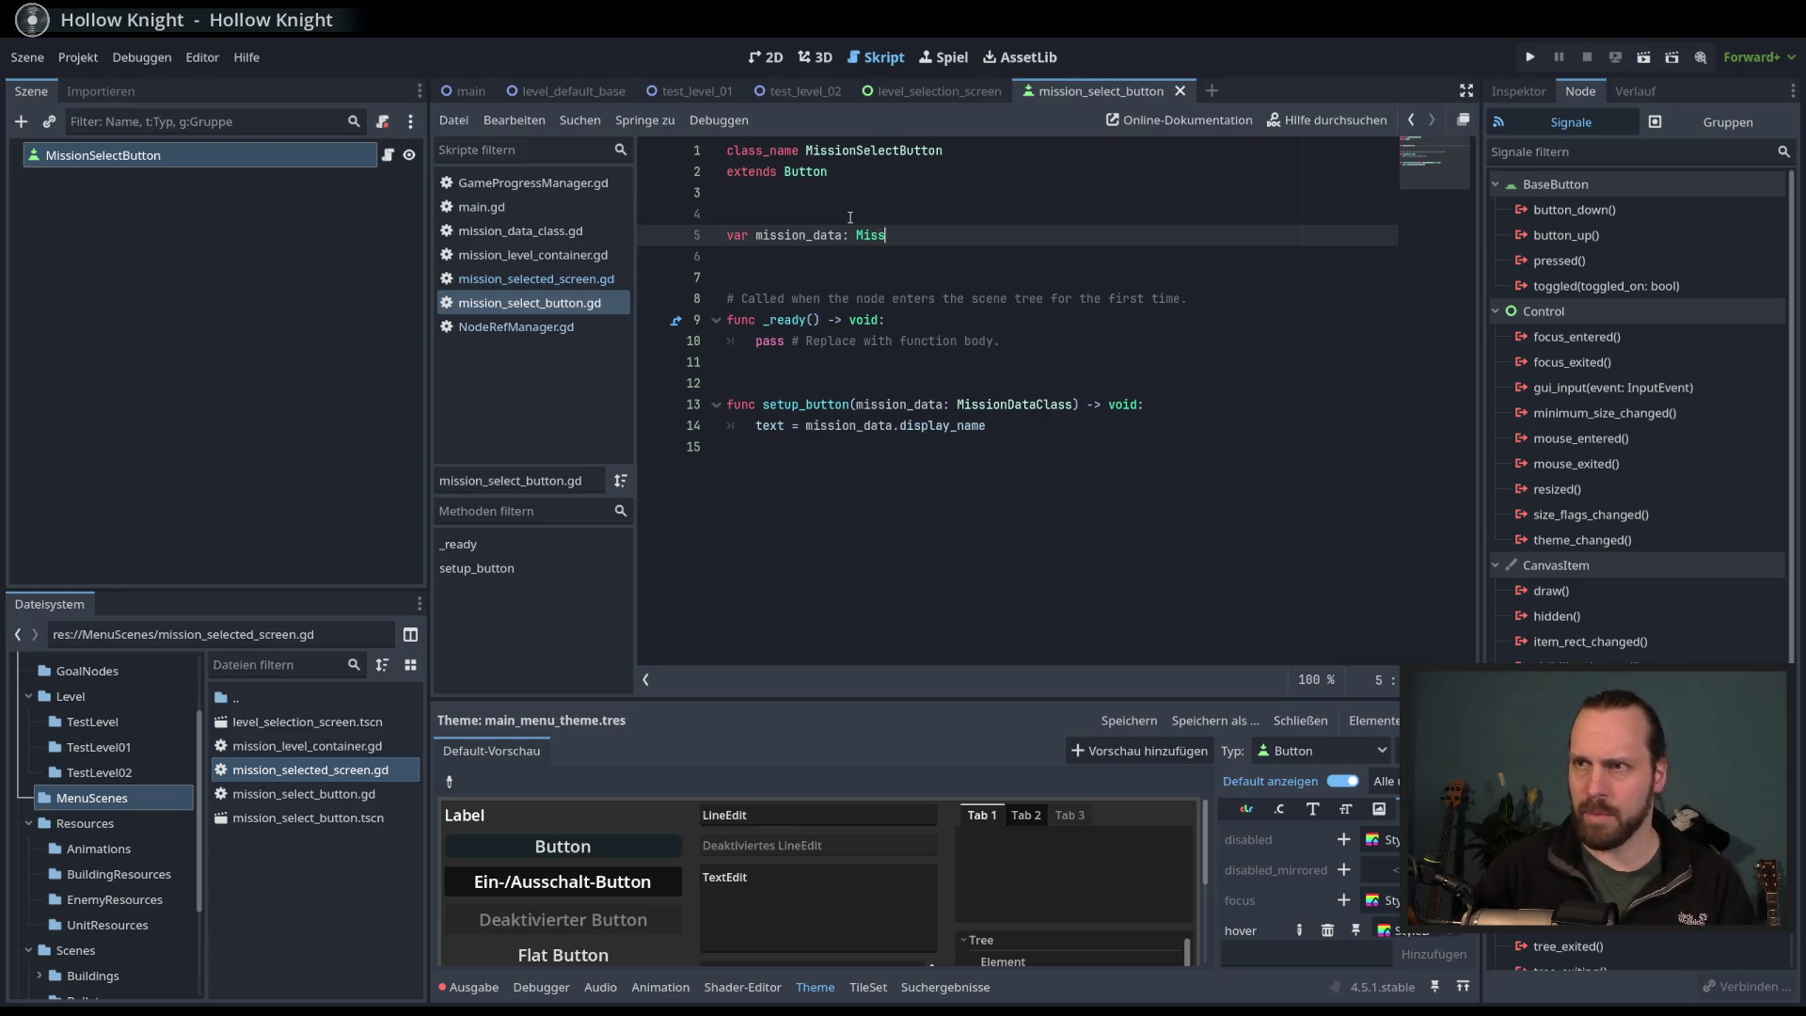
key("Return")
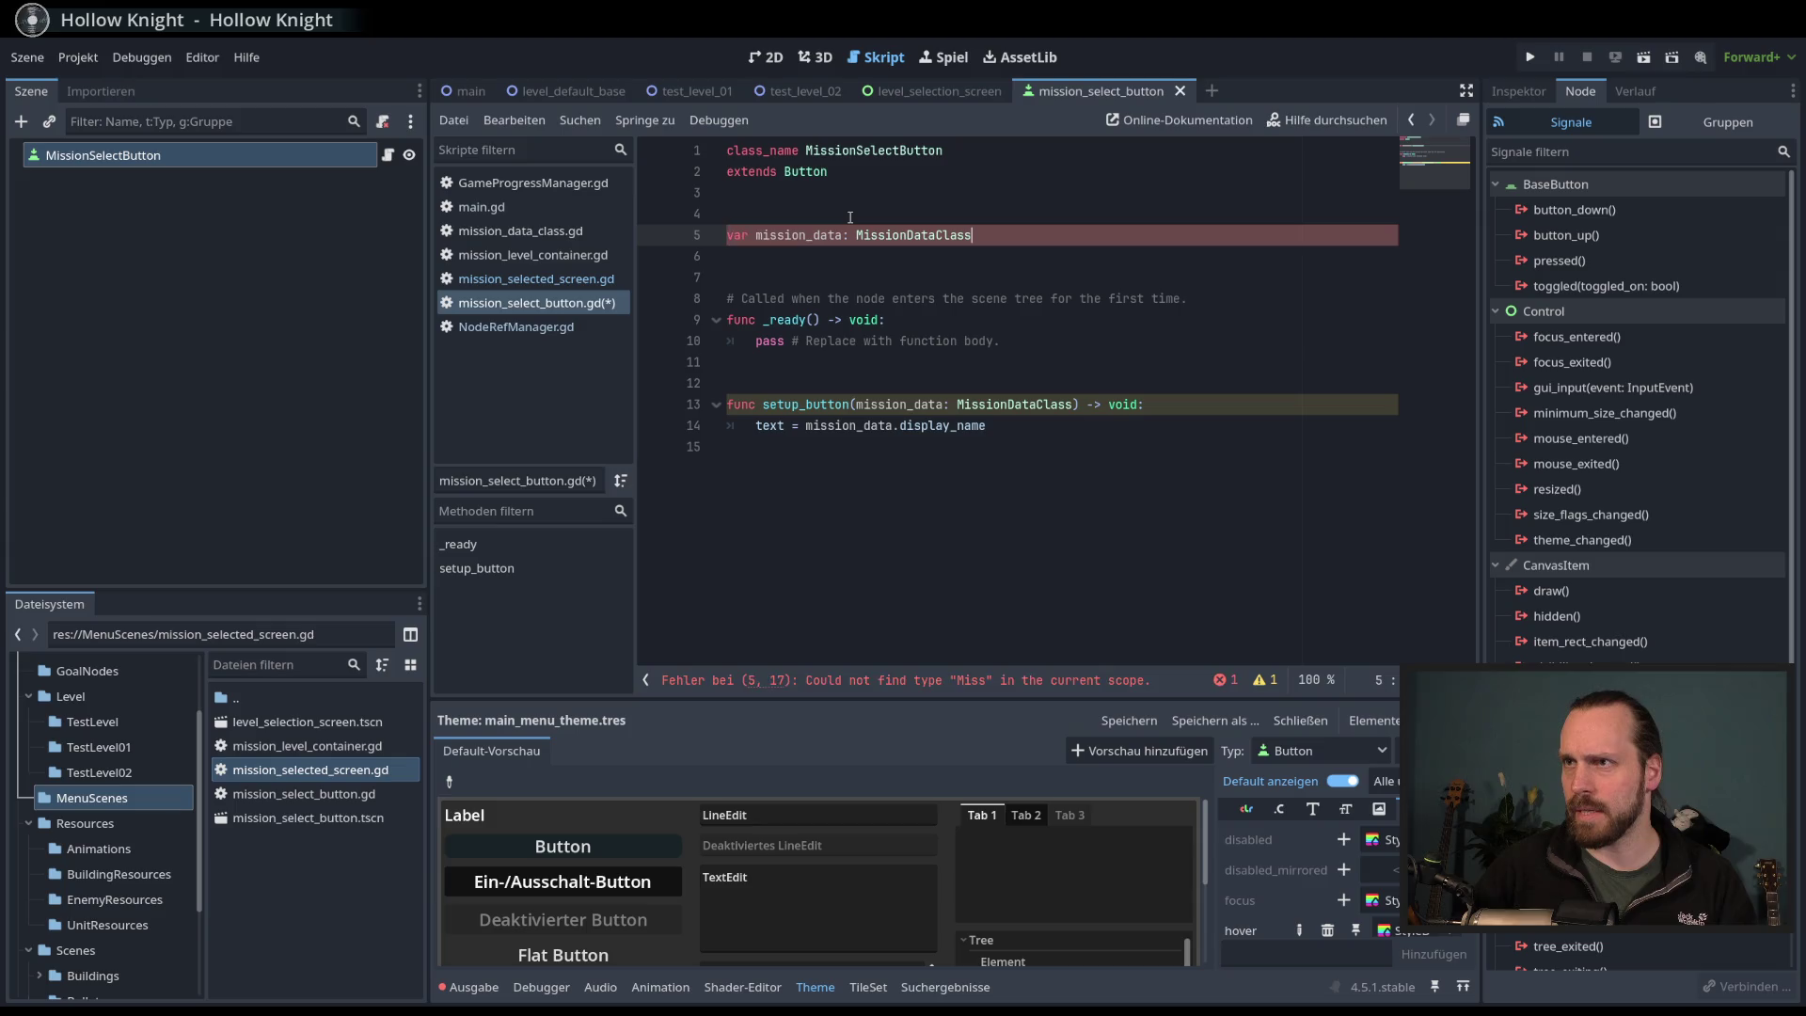
- Rename setup_button's parameter to data and assign mission_data = data
left_click_drag(915, 404, 857, 410)
key("BackSpace")
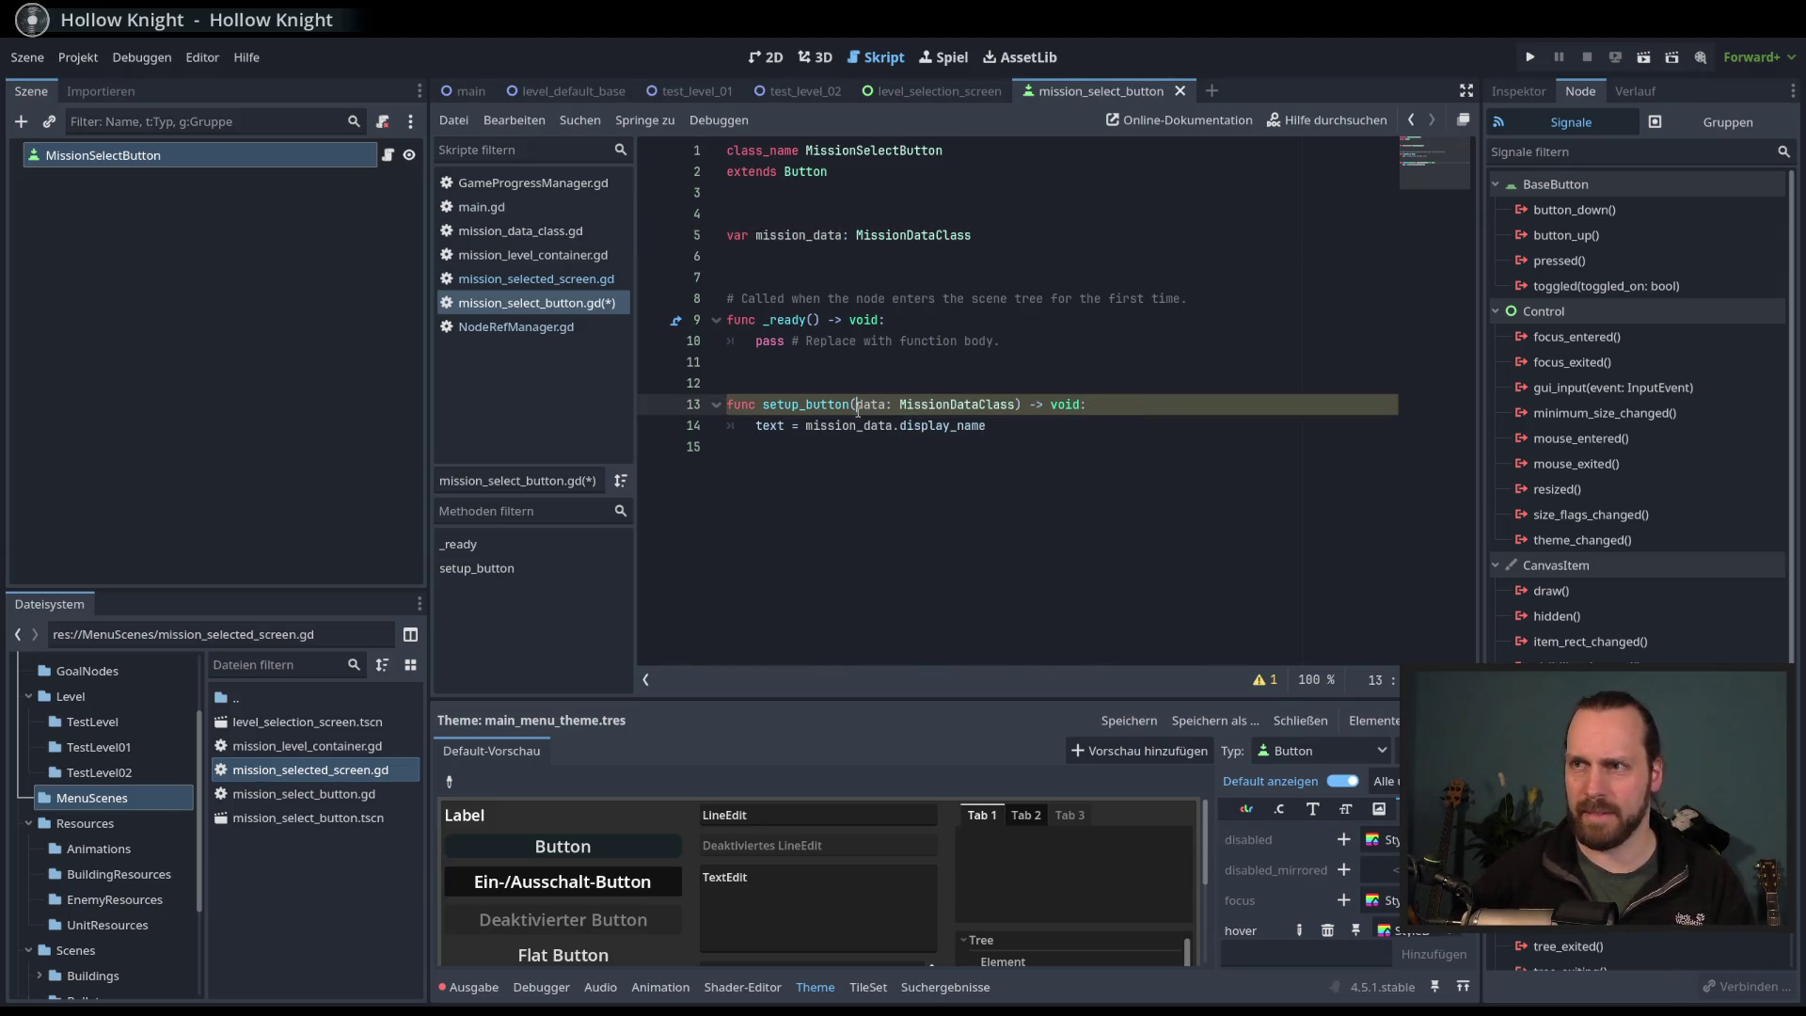
left_click(1052, 429)
double_click(851, 426)
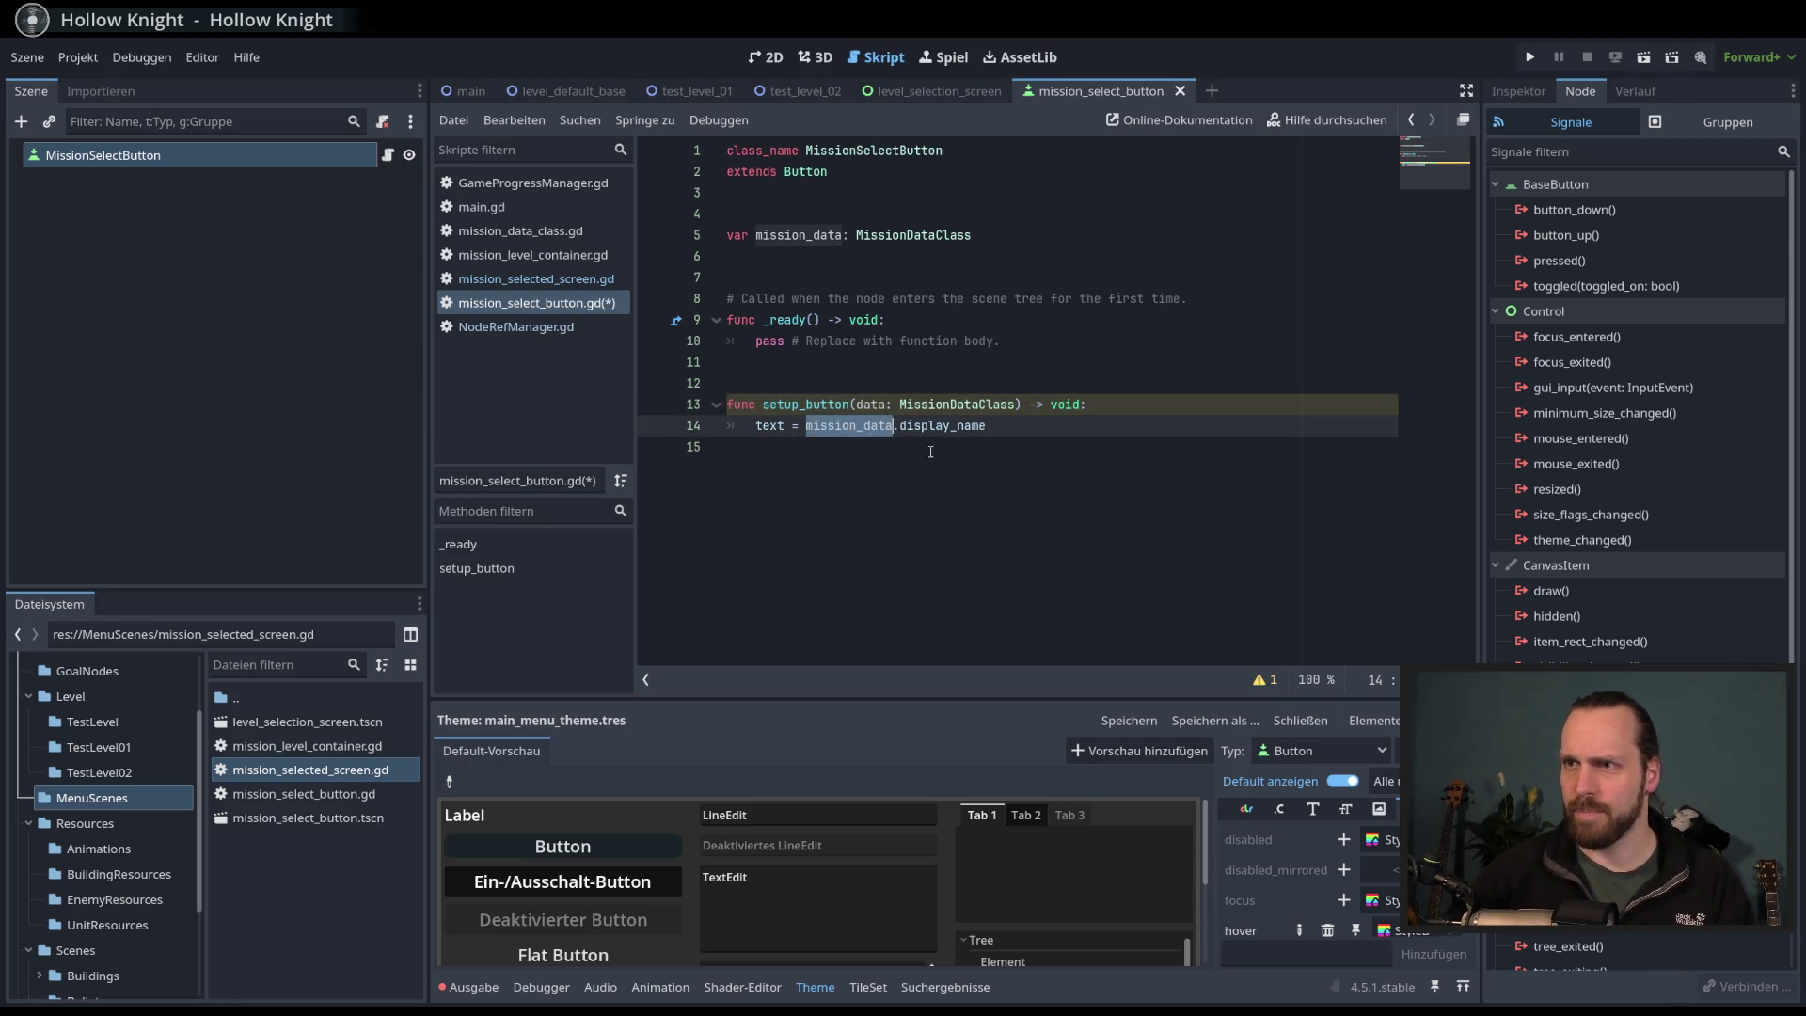
left_click_drag(997, 427, 750, 430)
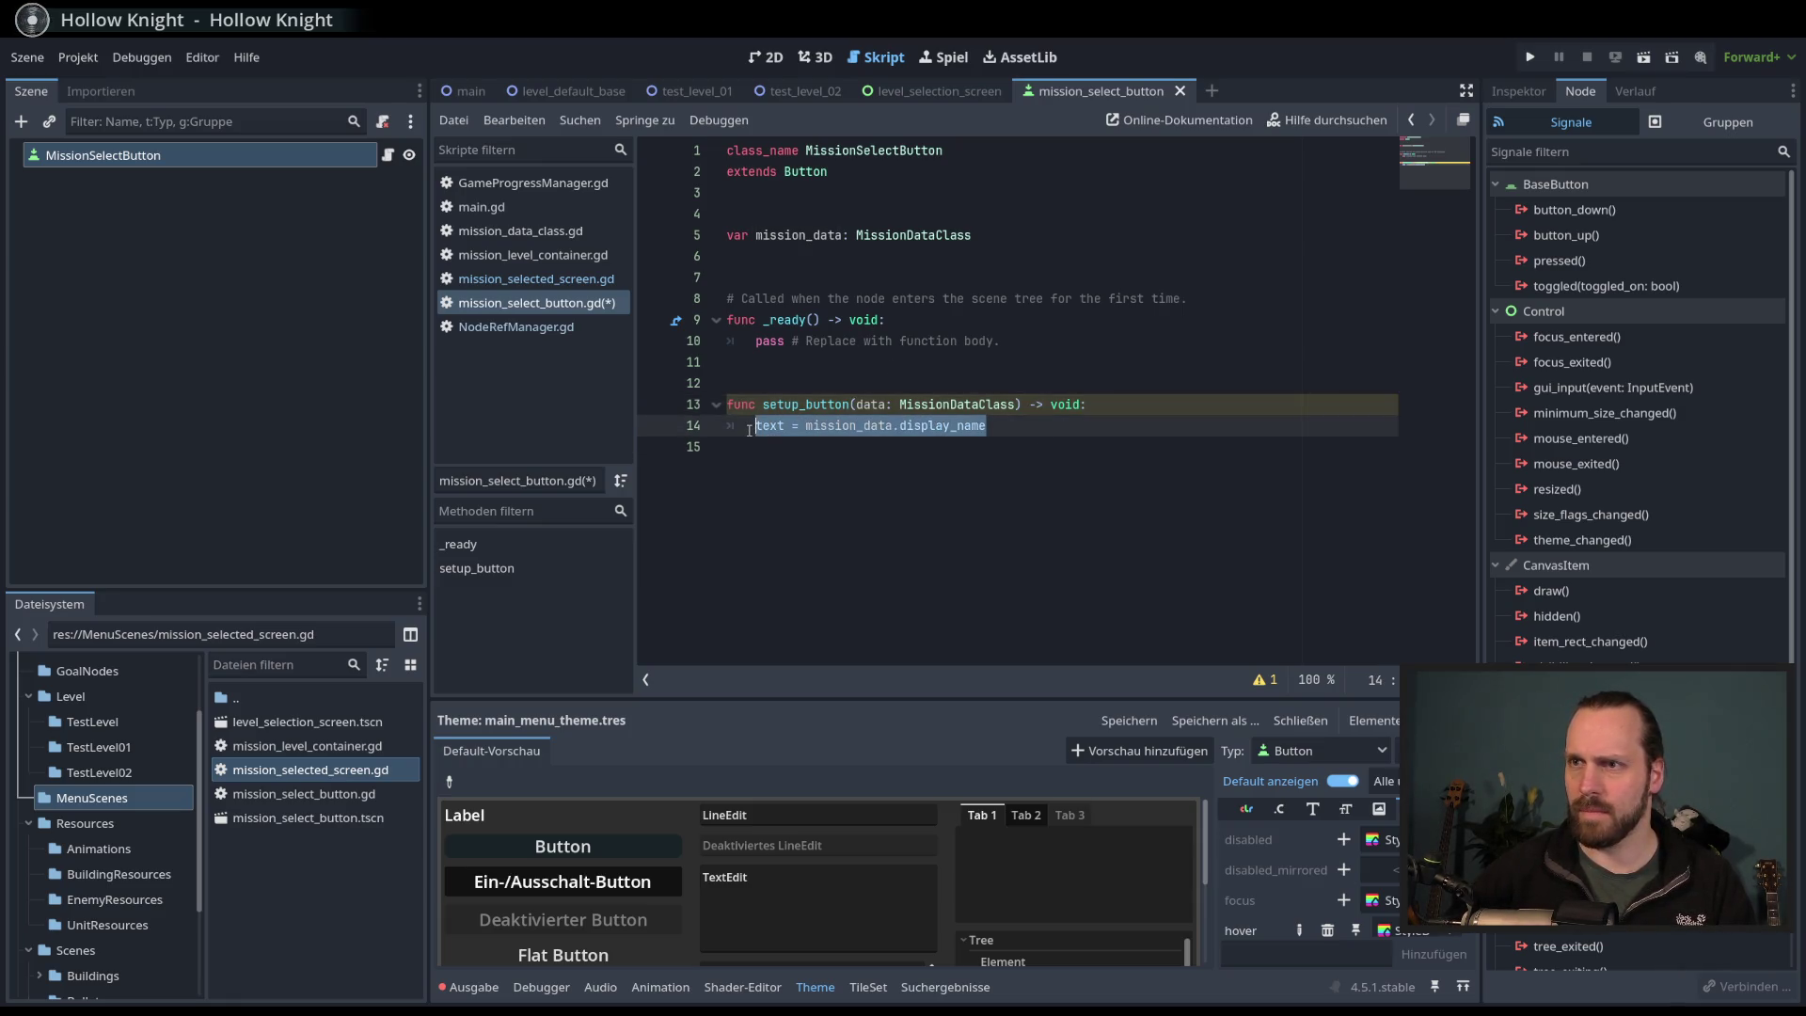
type("Miss")
key("Return")
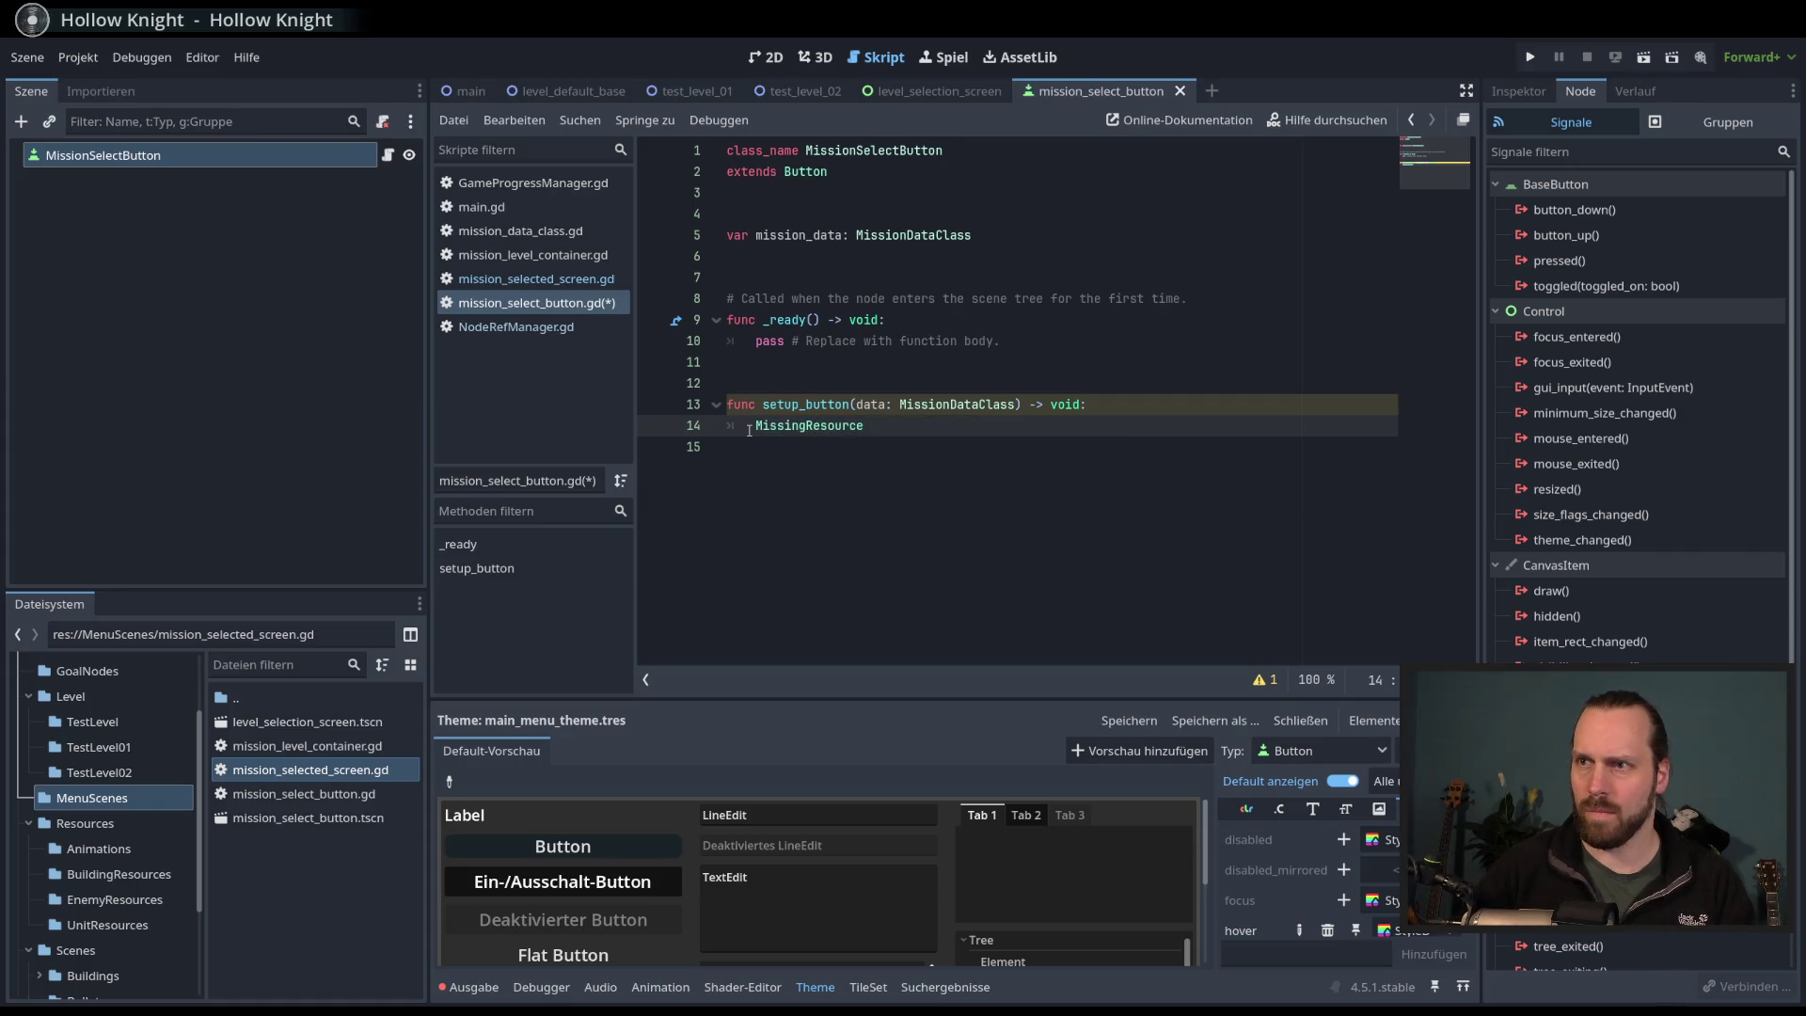
key("ctrl+BackSpace")
type("missio")
key("Return")
type("data = da")
- Set text = mission_data.display_name on the line after the assignment
key("Return")
key("Return")
type("te")
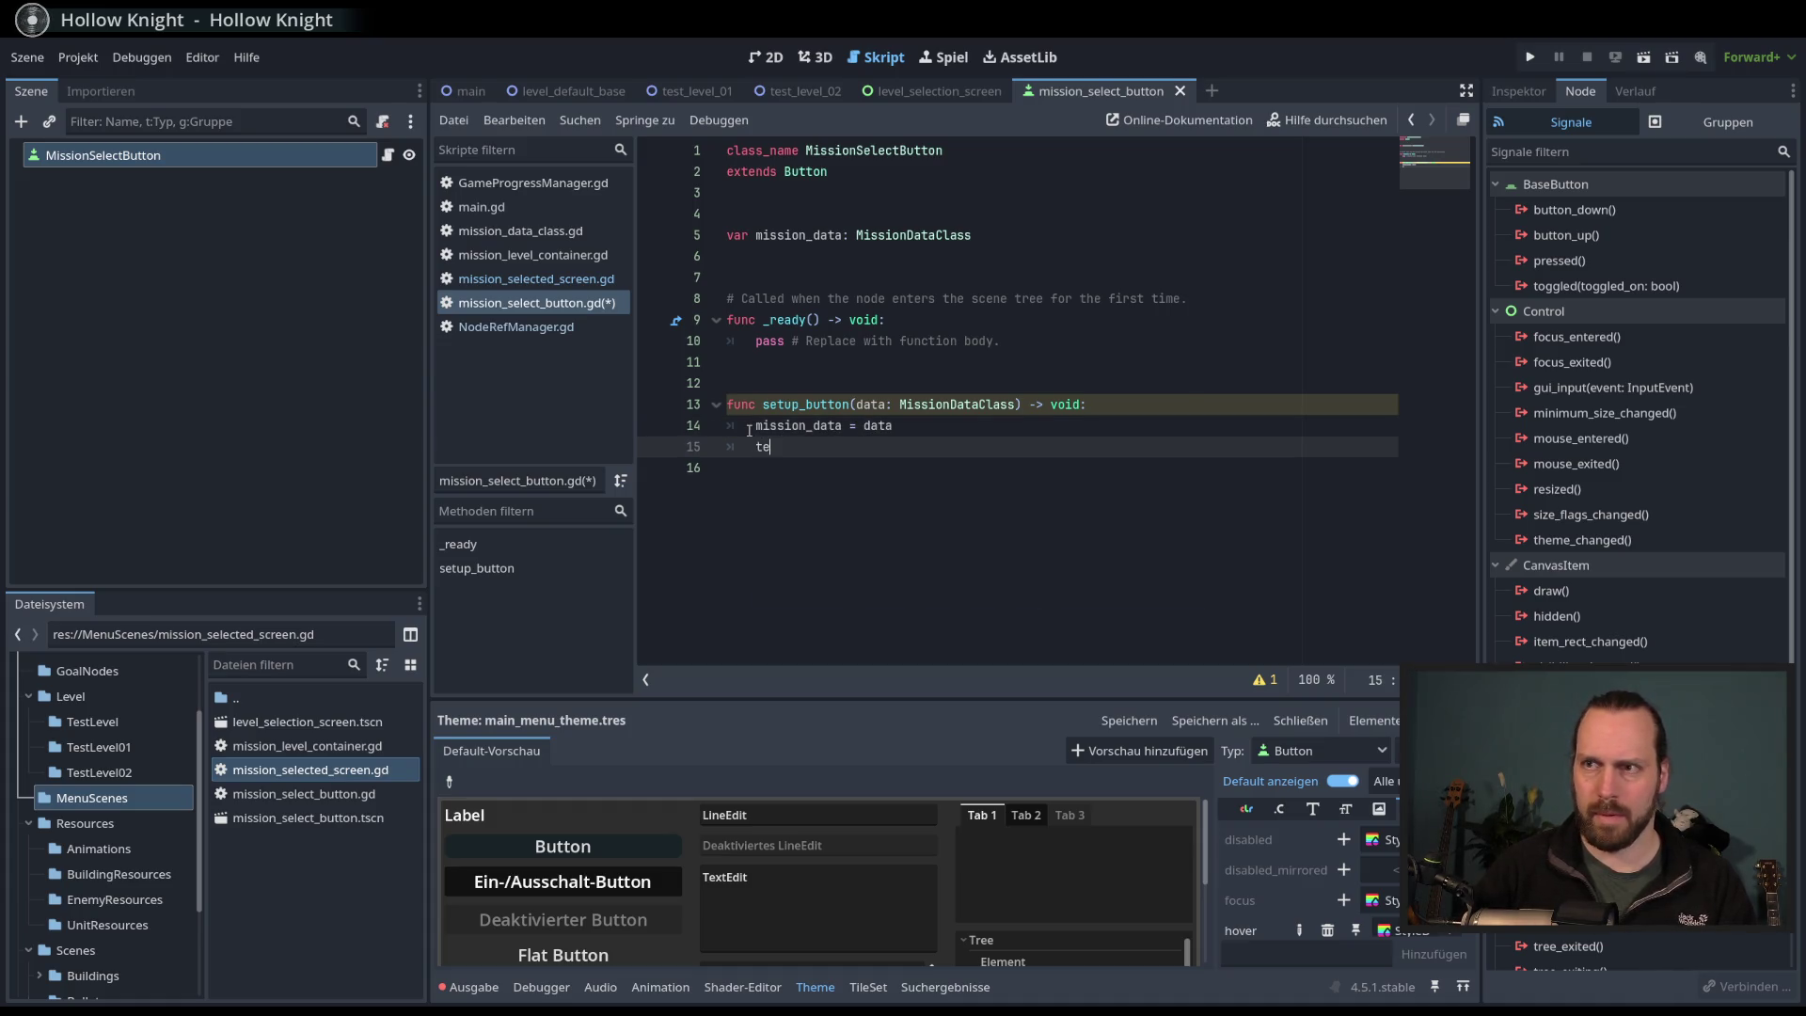
type("xt = mission_data.")
key("Down")
key("Down")
key("Return")
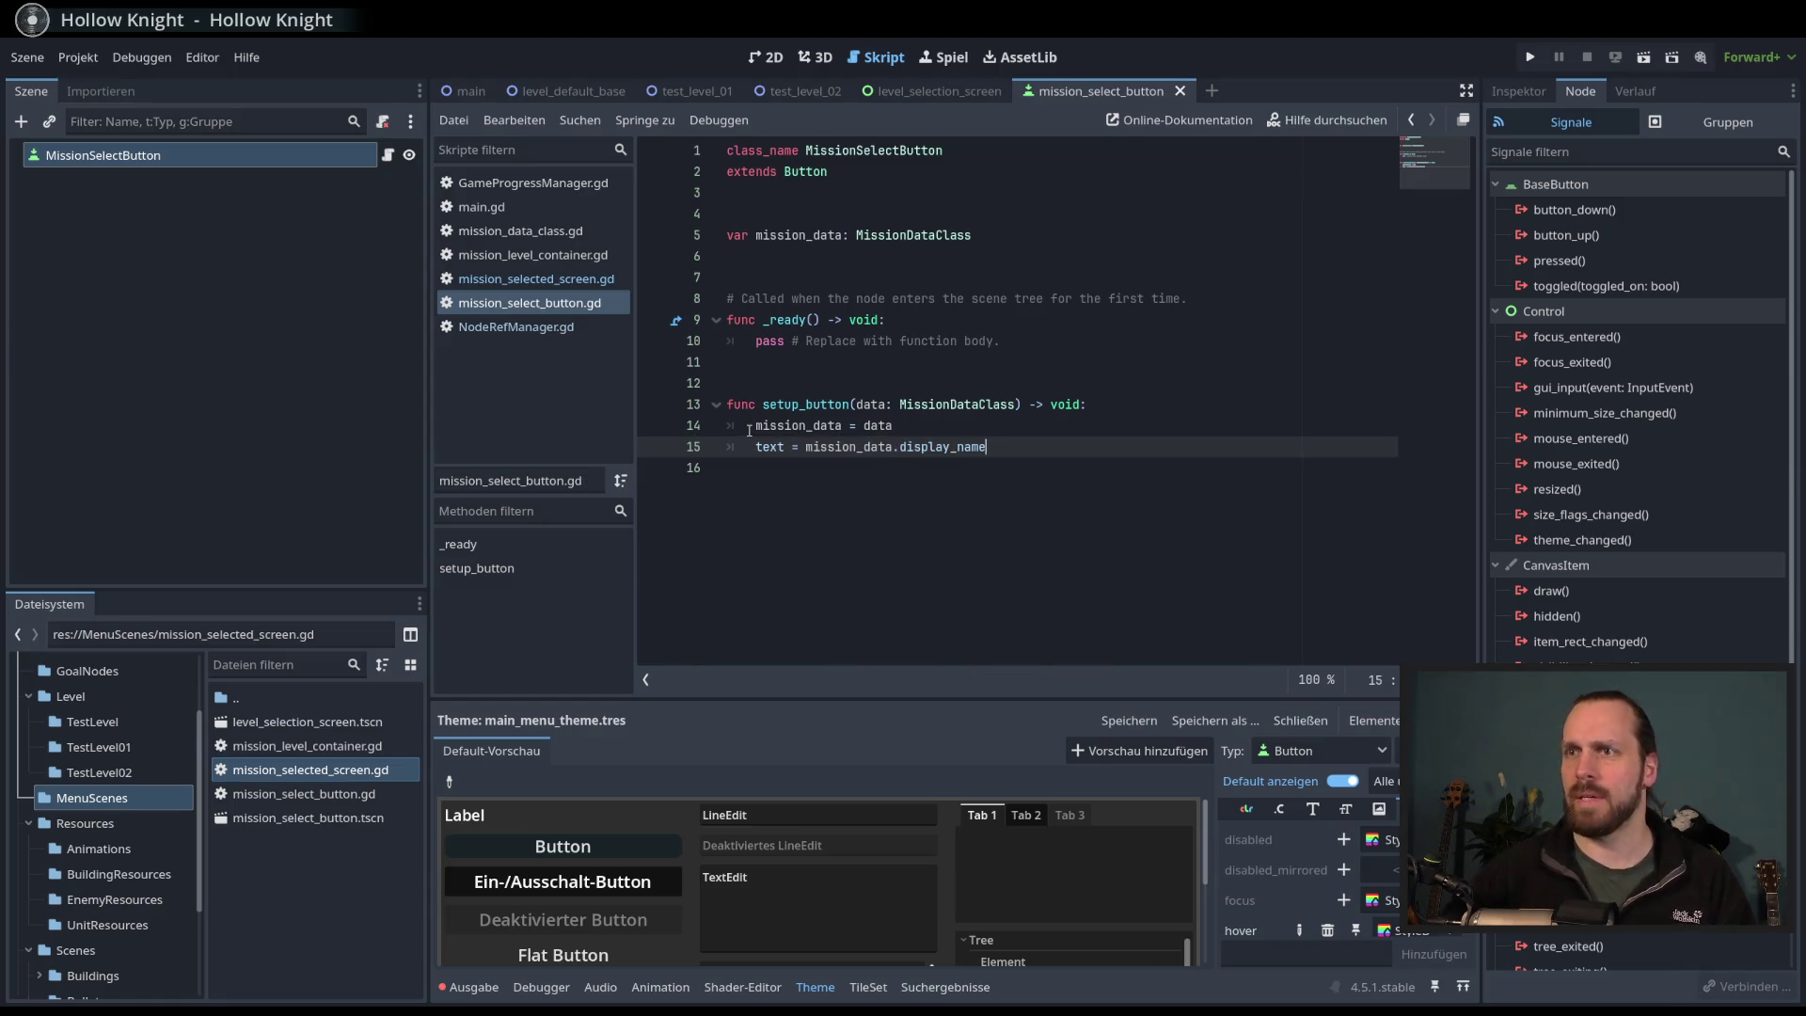
left_click(1104, 518)
key("Return")
key("Return")
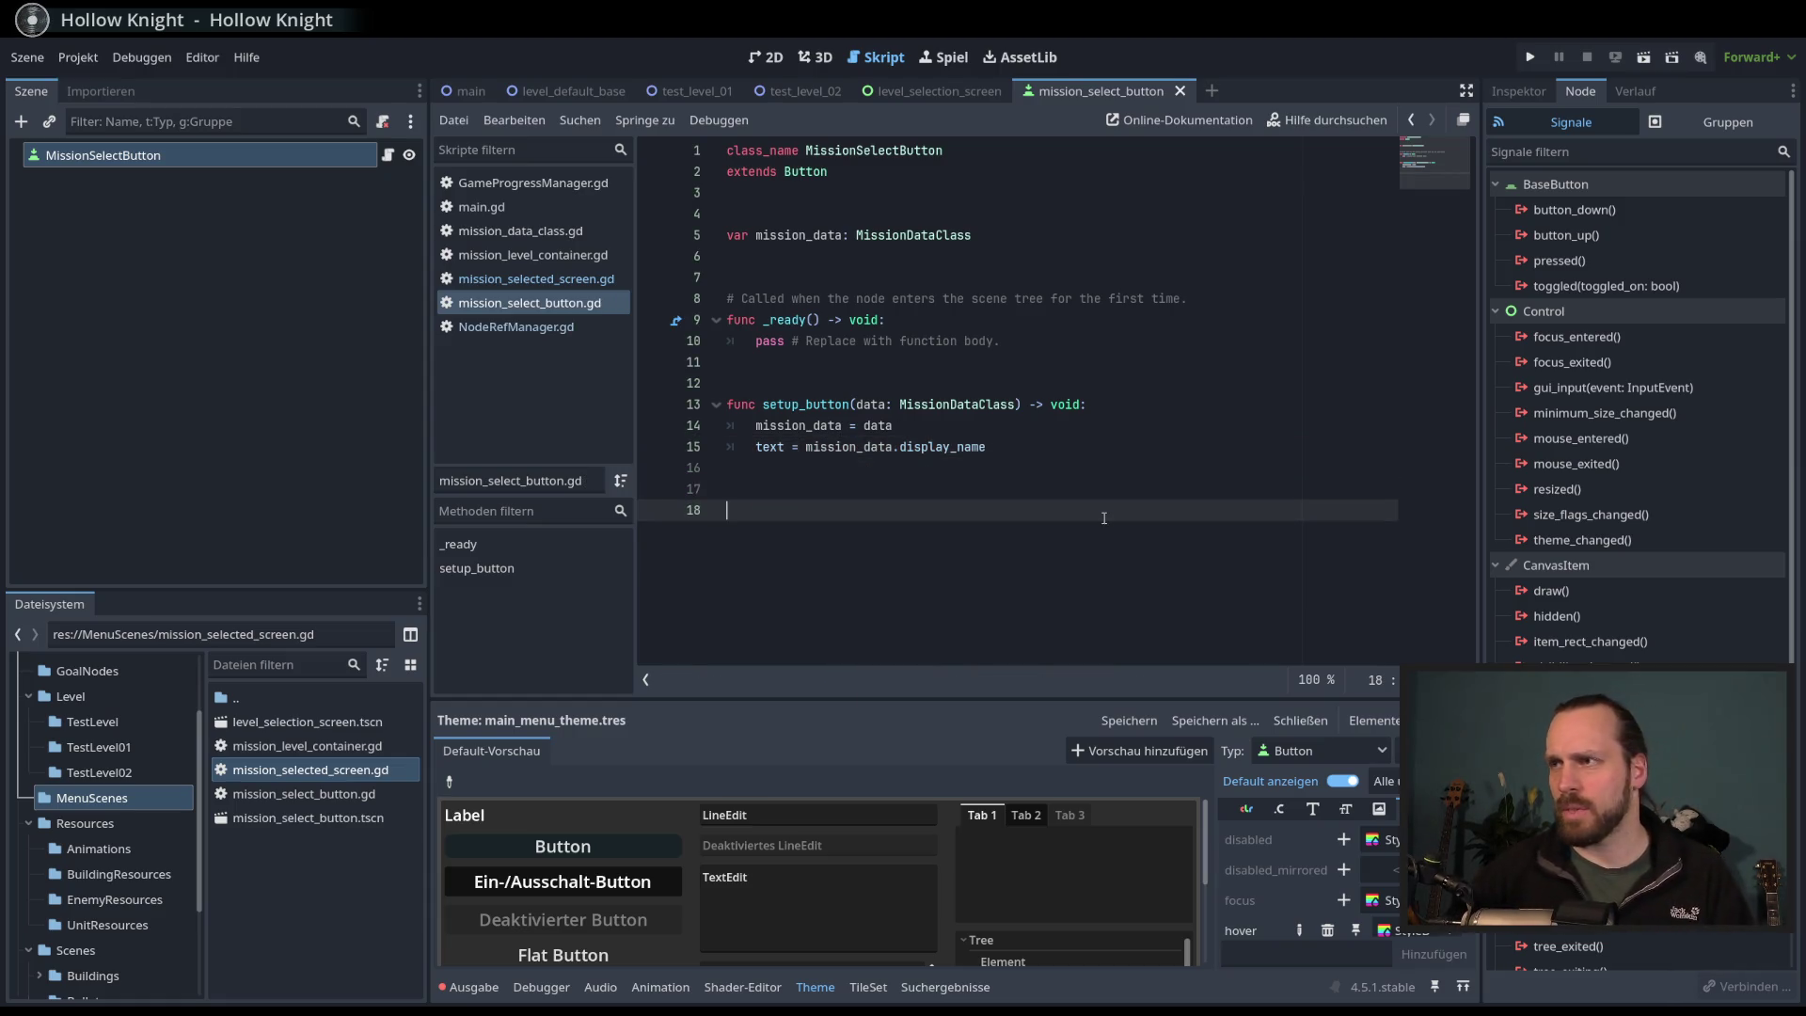
- Connect the button's pressed() signal to a new _on_pressed function and tidy the blank lines
double_click(1604, 262)
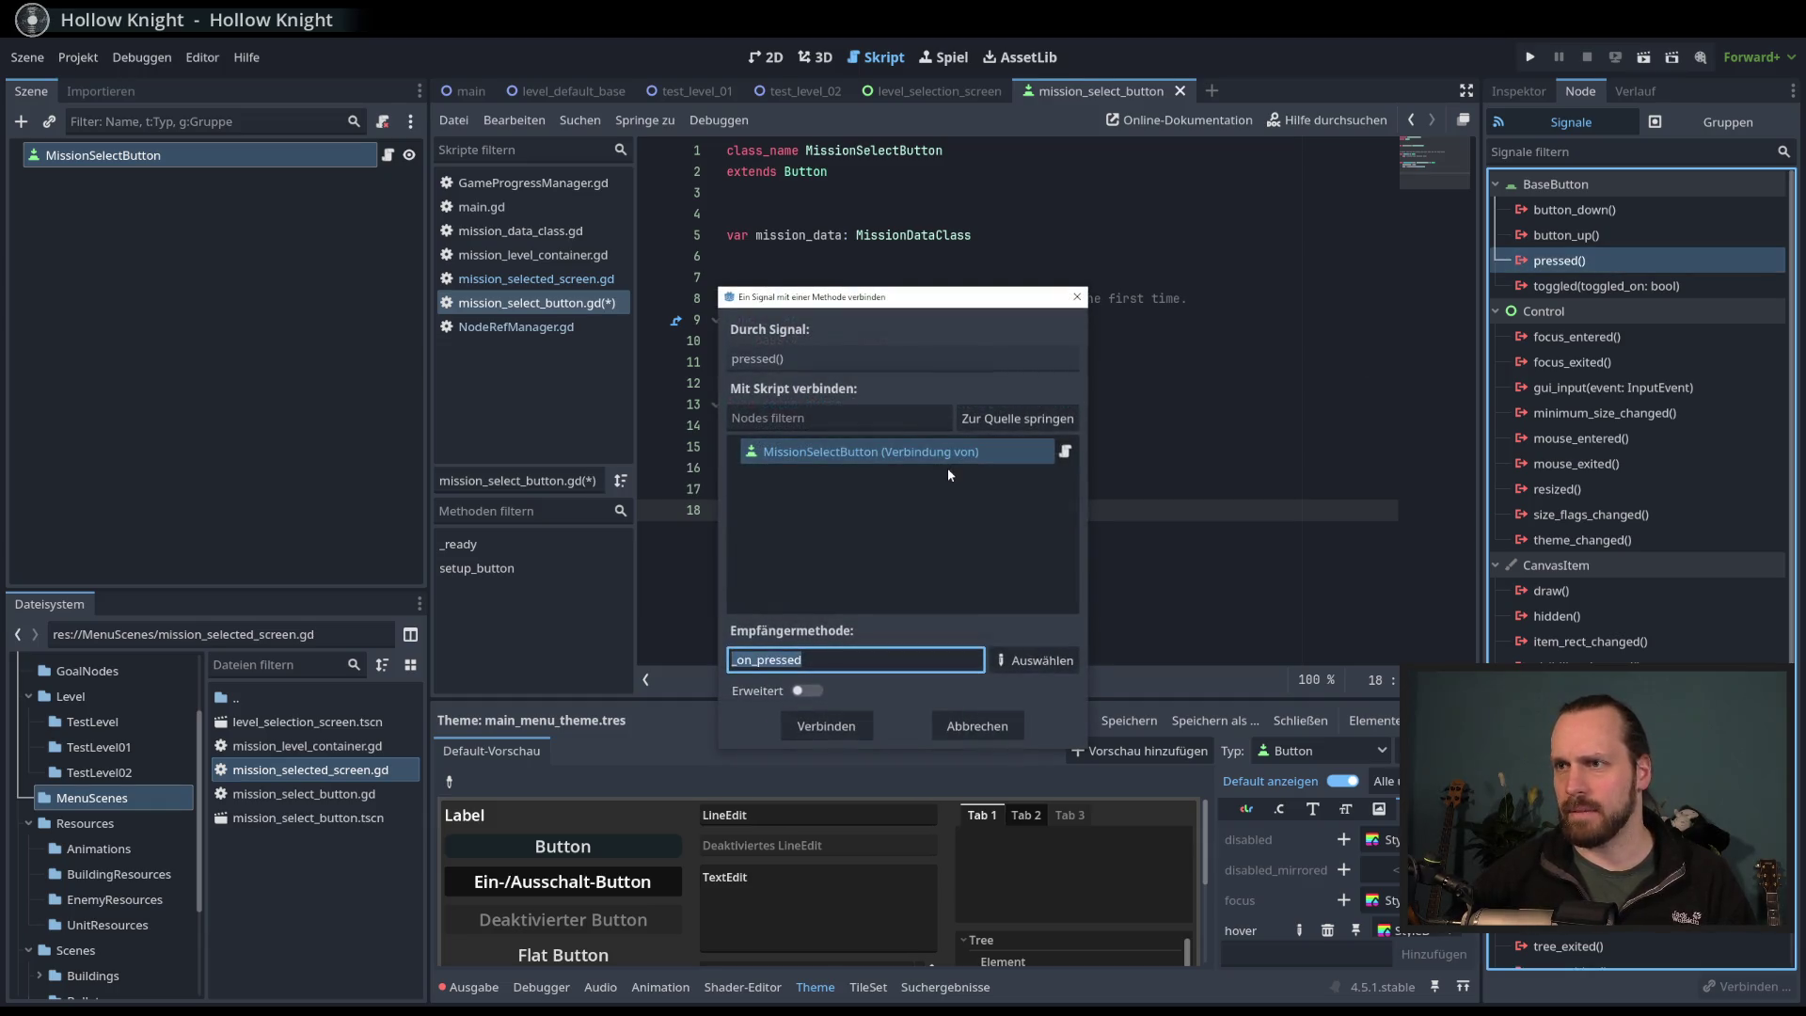
left_click(824, 727)
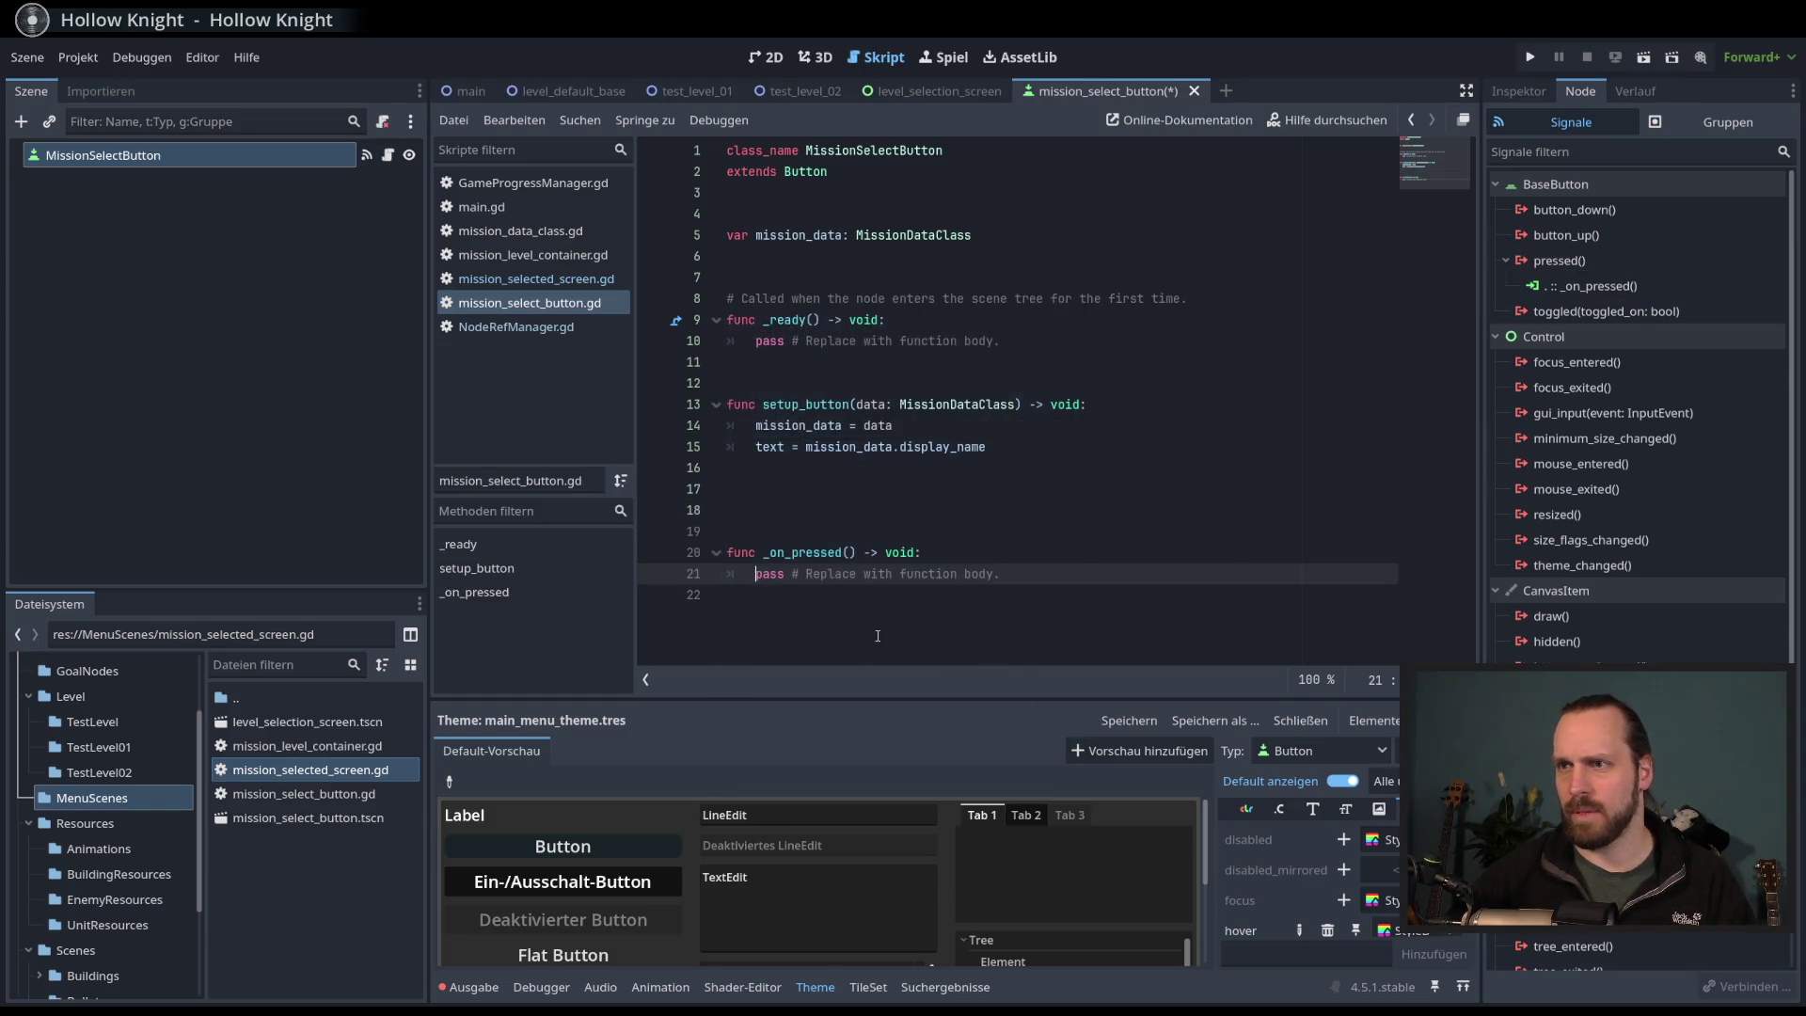
left_click_drag(817, 530, 726, 468)
key("BackSpace")
left_click(919, 486)
key("ctrl+shift+Return")
key("Down")
key("Down")
key("Home")
key("shift+End")
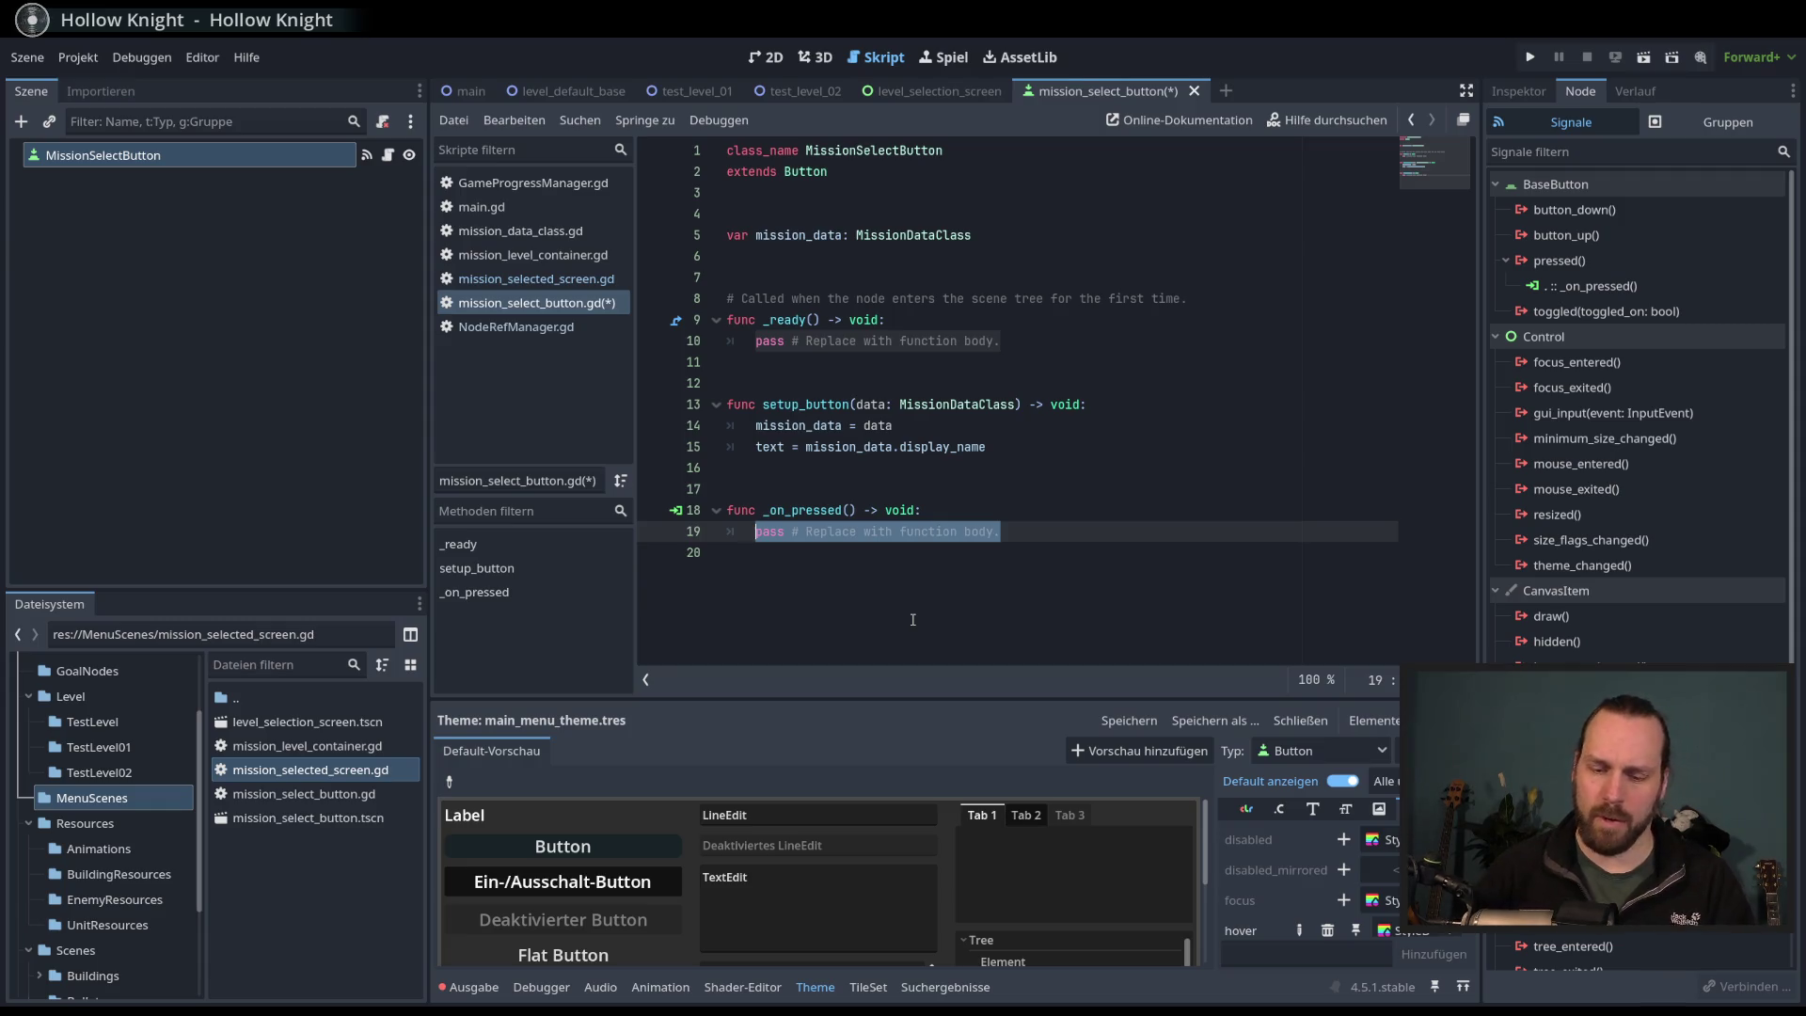
- Make _on_pressed call NodeRefManager.mission_select_screen.set_mission_data(mission_data) and save
type("NodeRe")
key("Return")
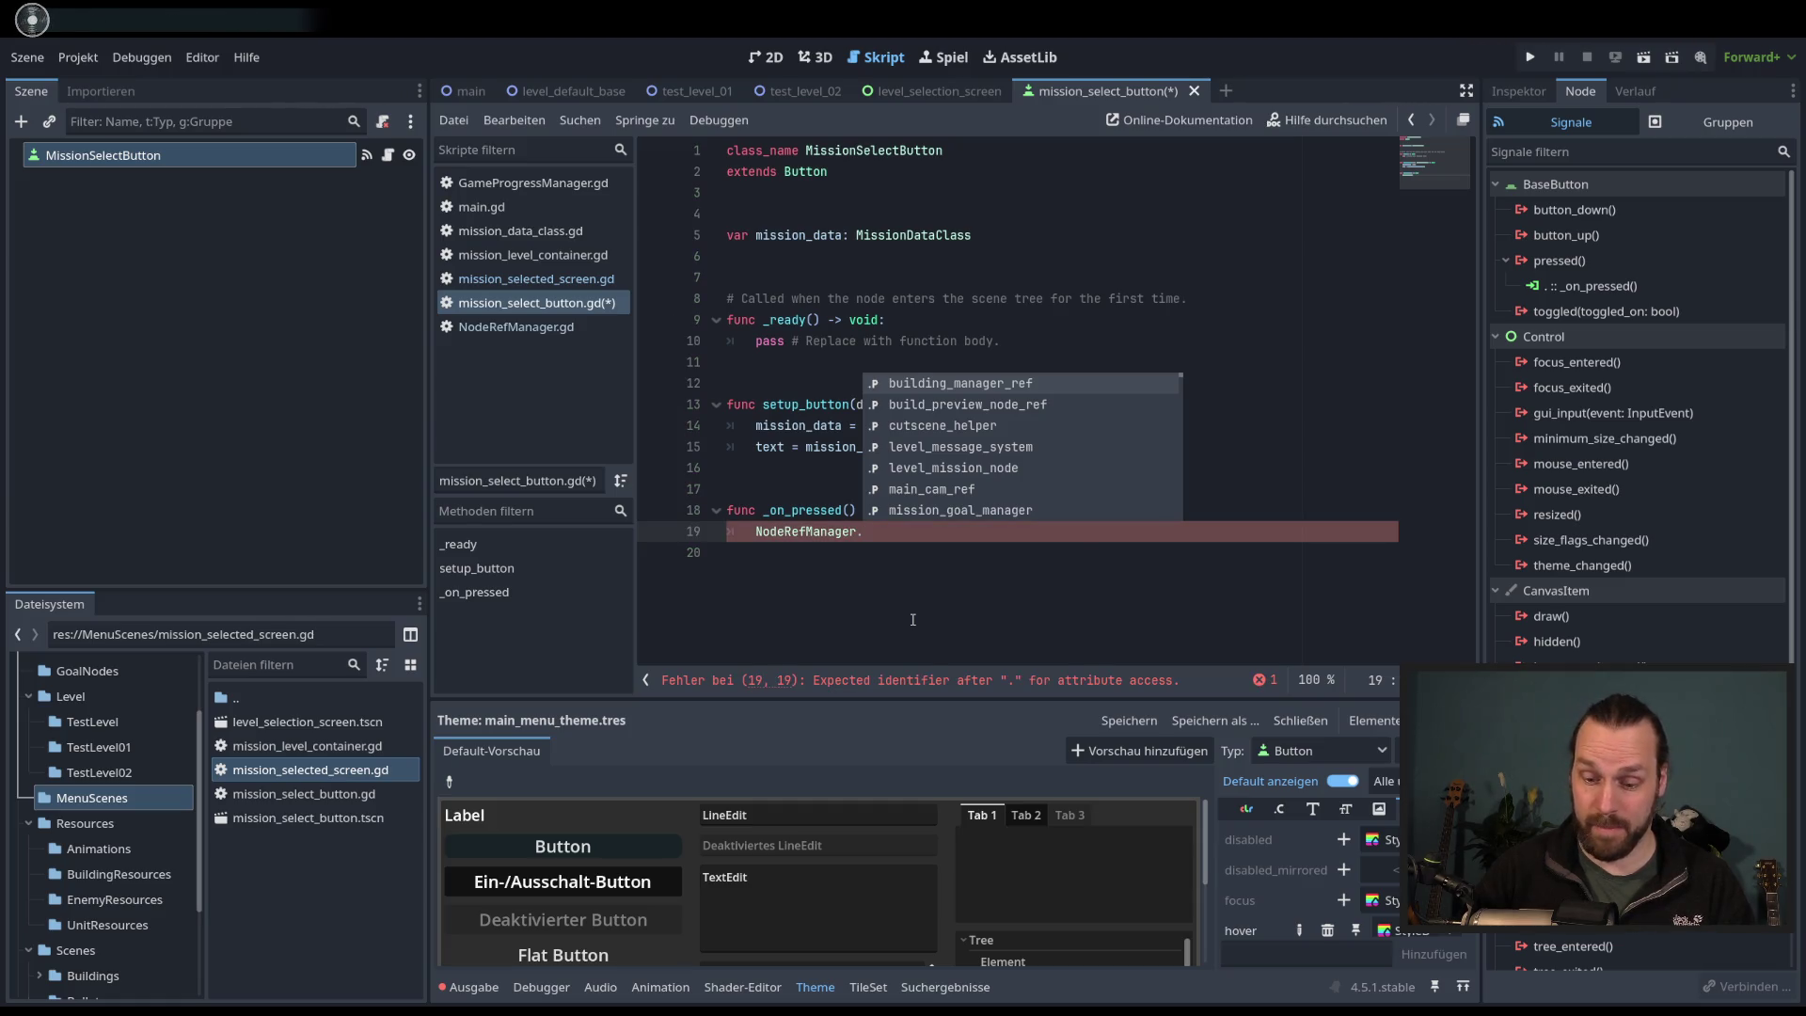
type("levl")
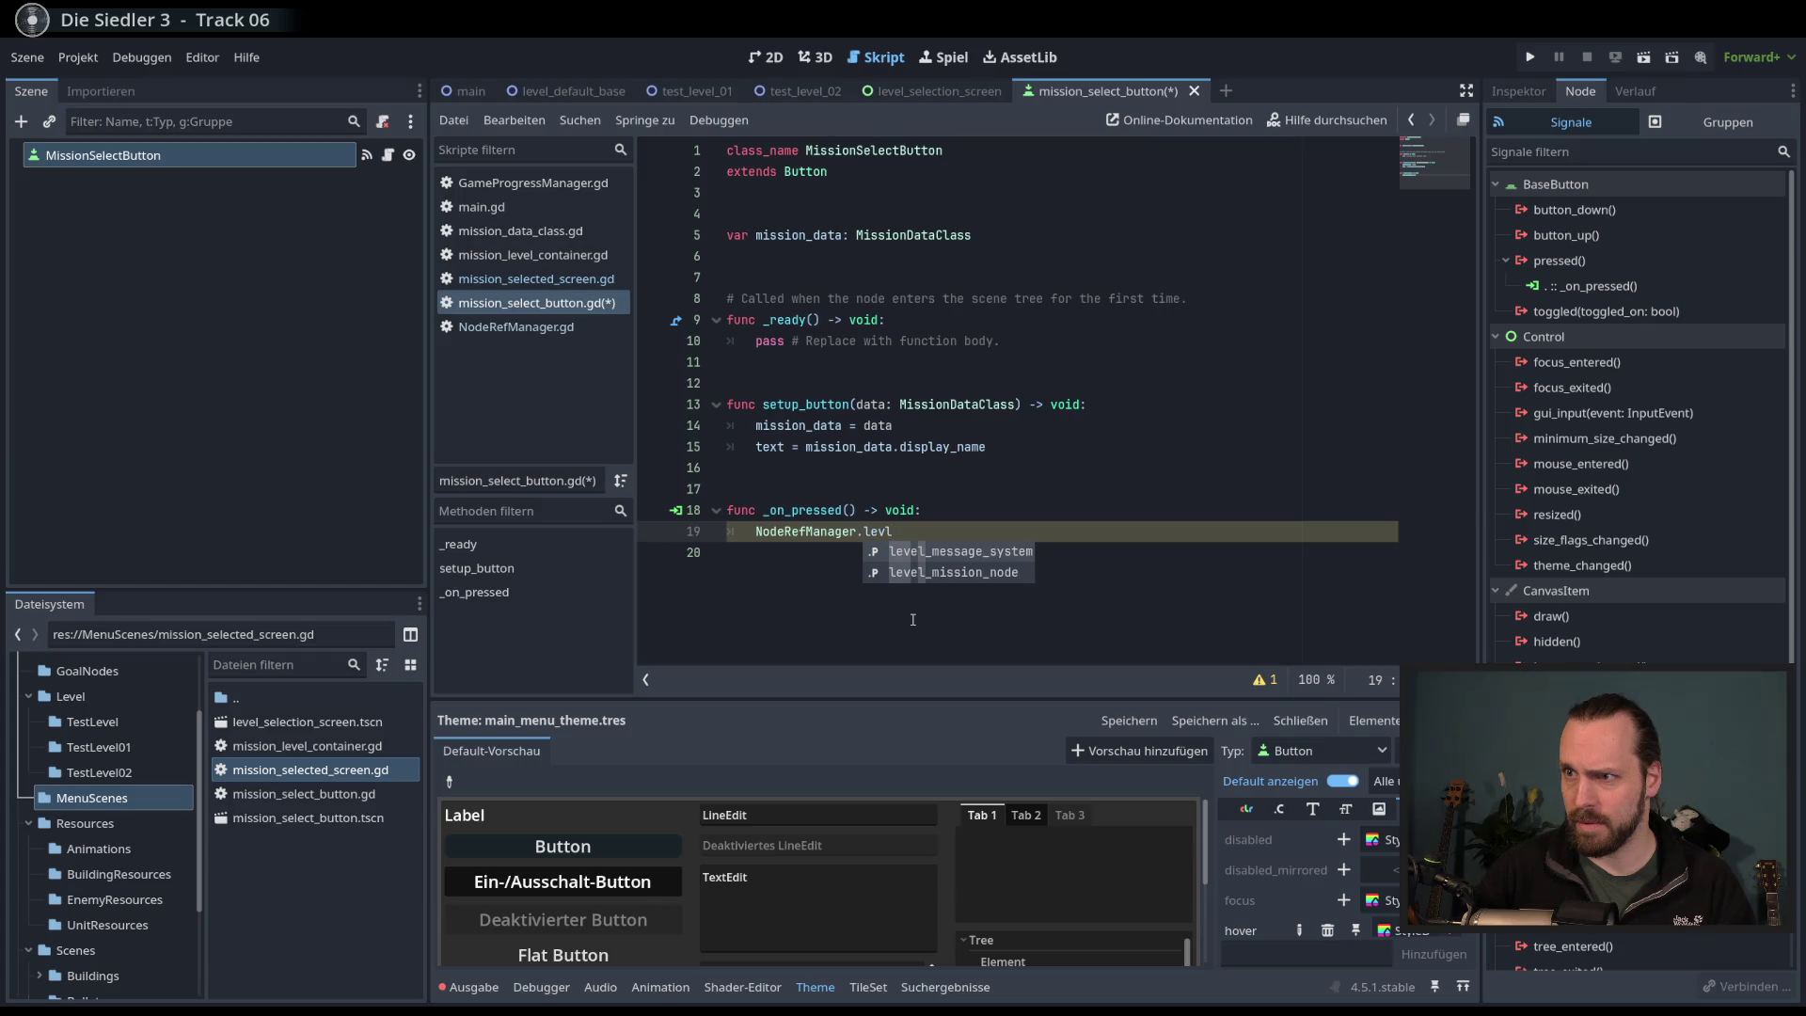
key("BackSpace")
key("BackSpace")
key("BackSpace")
type("miss")
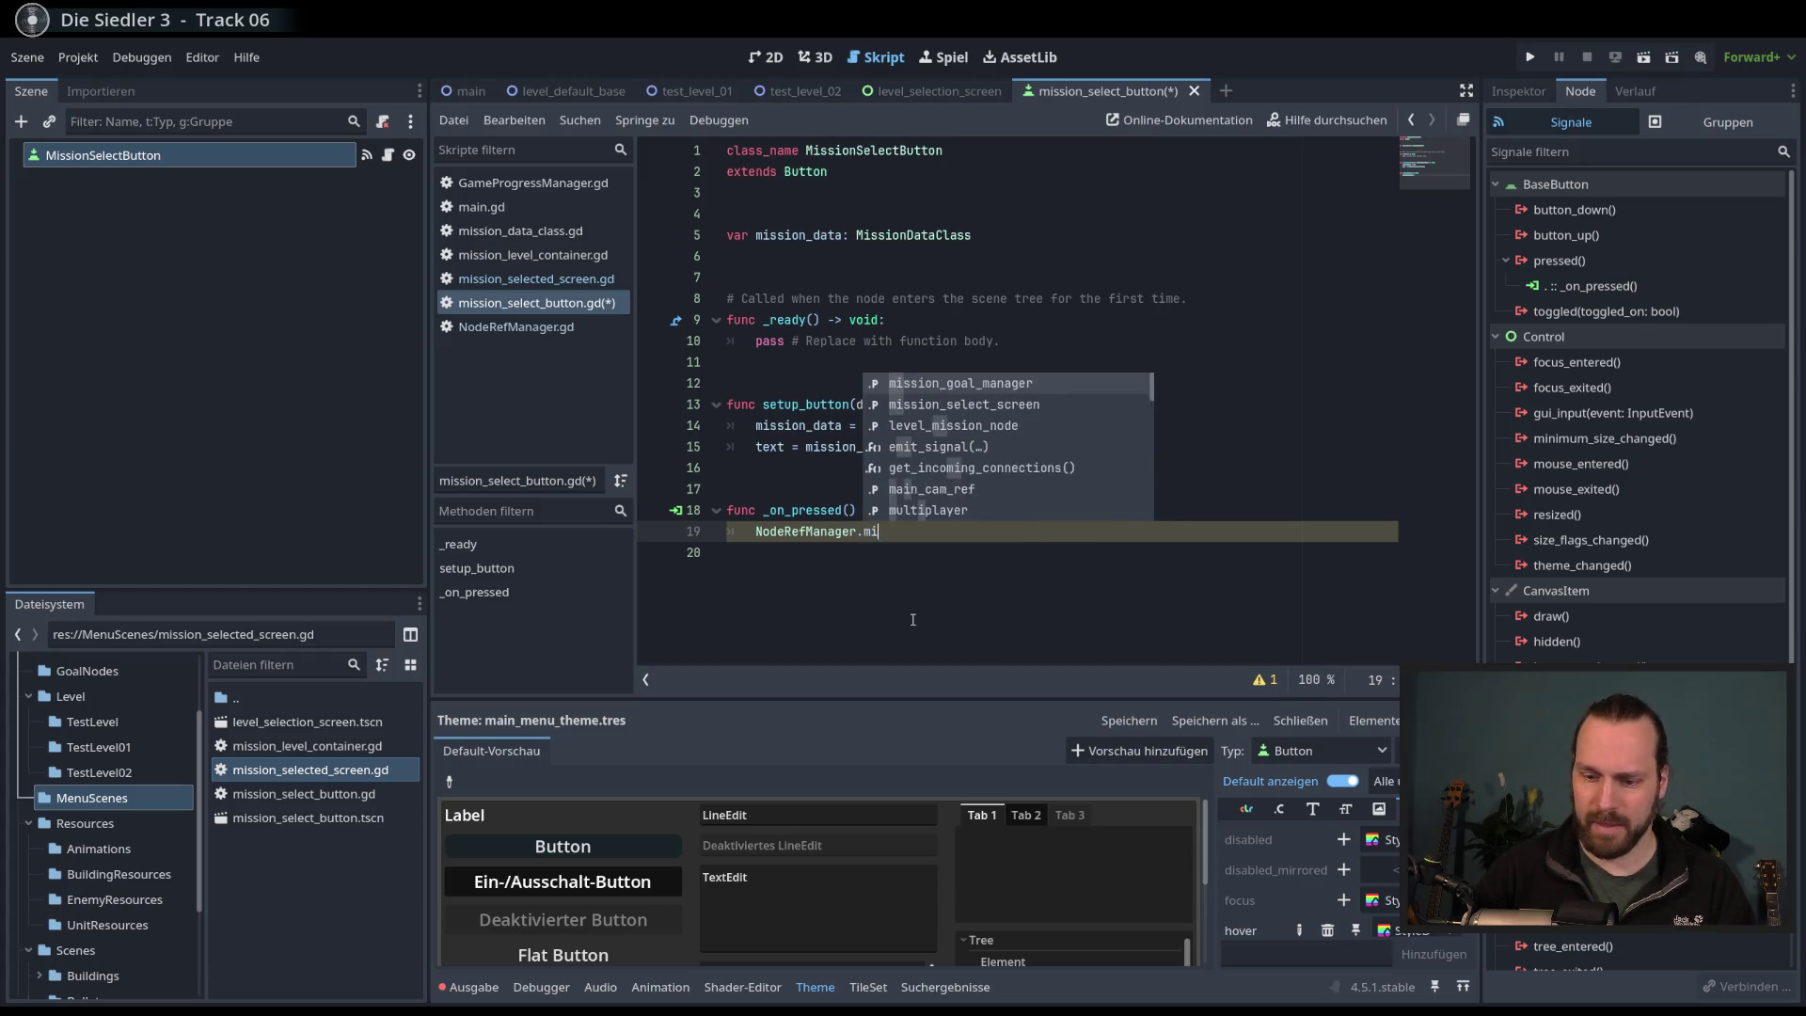
key("Down")
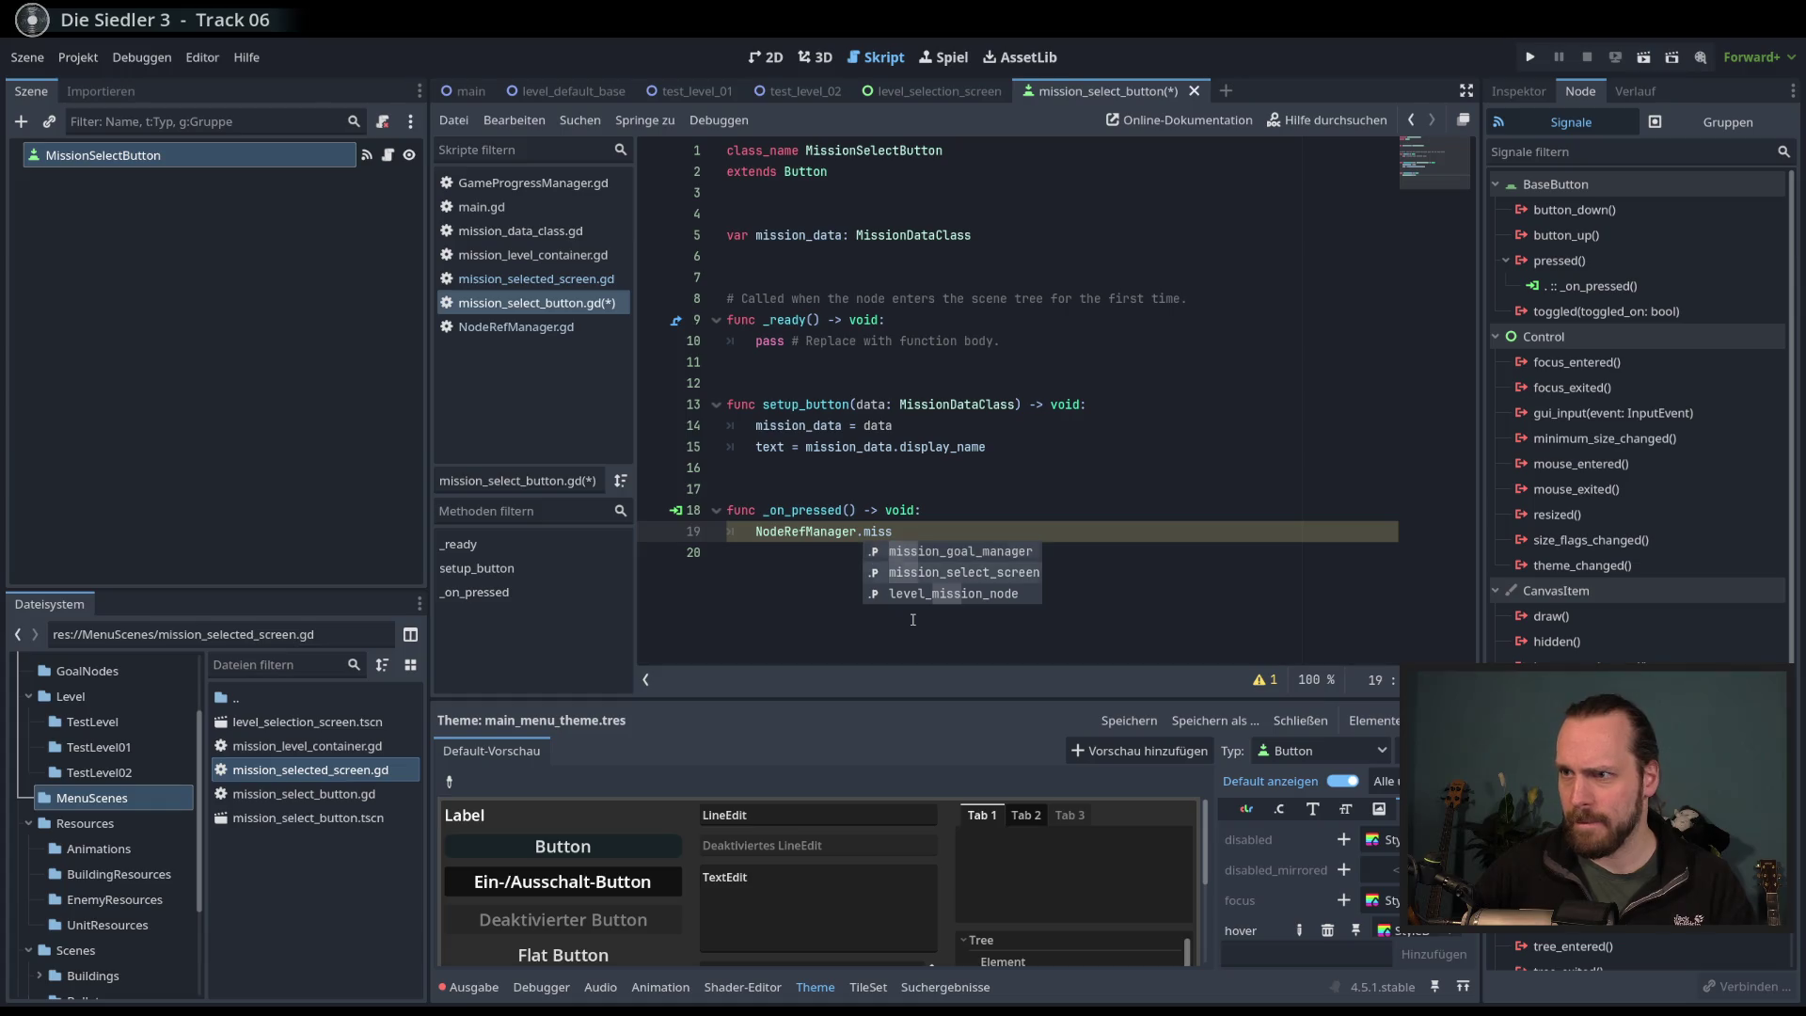
key("Return")
type(".")
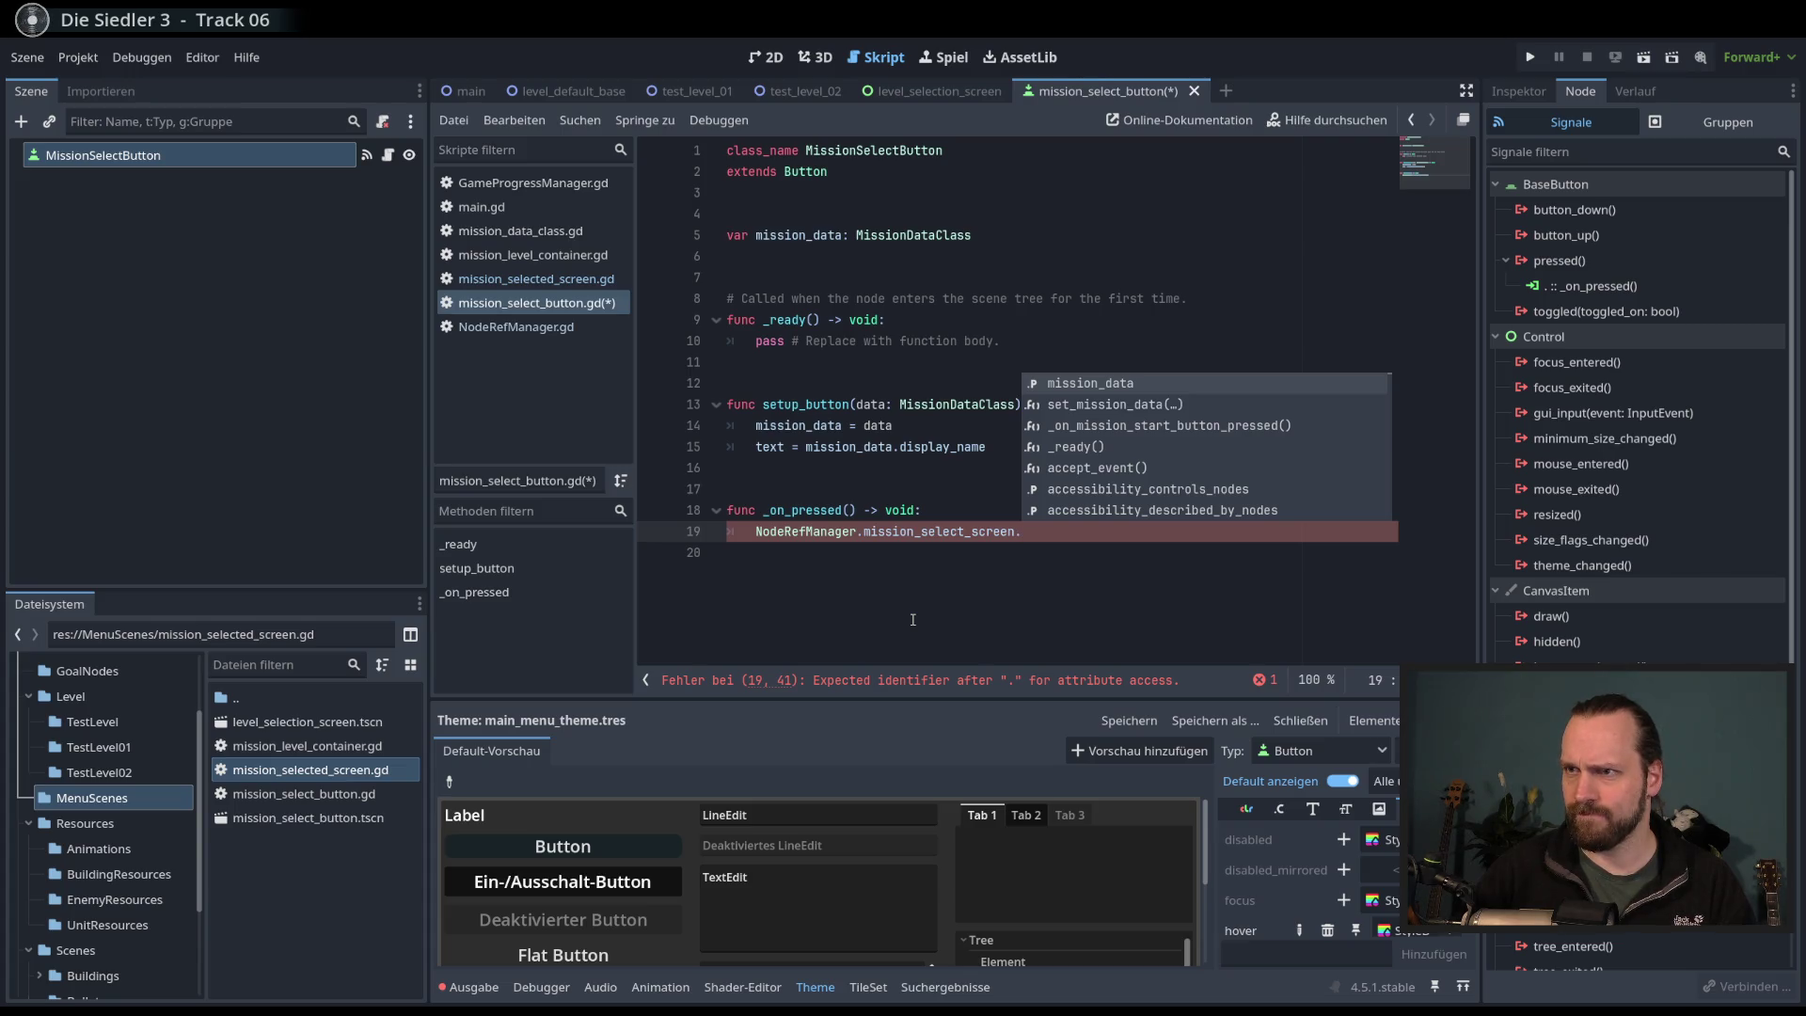
key("Down")
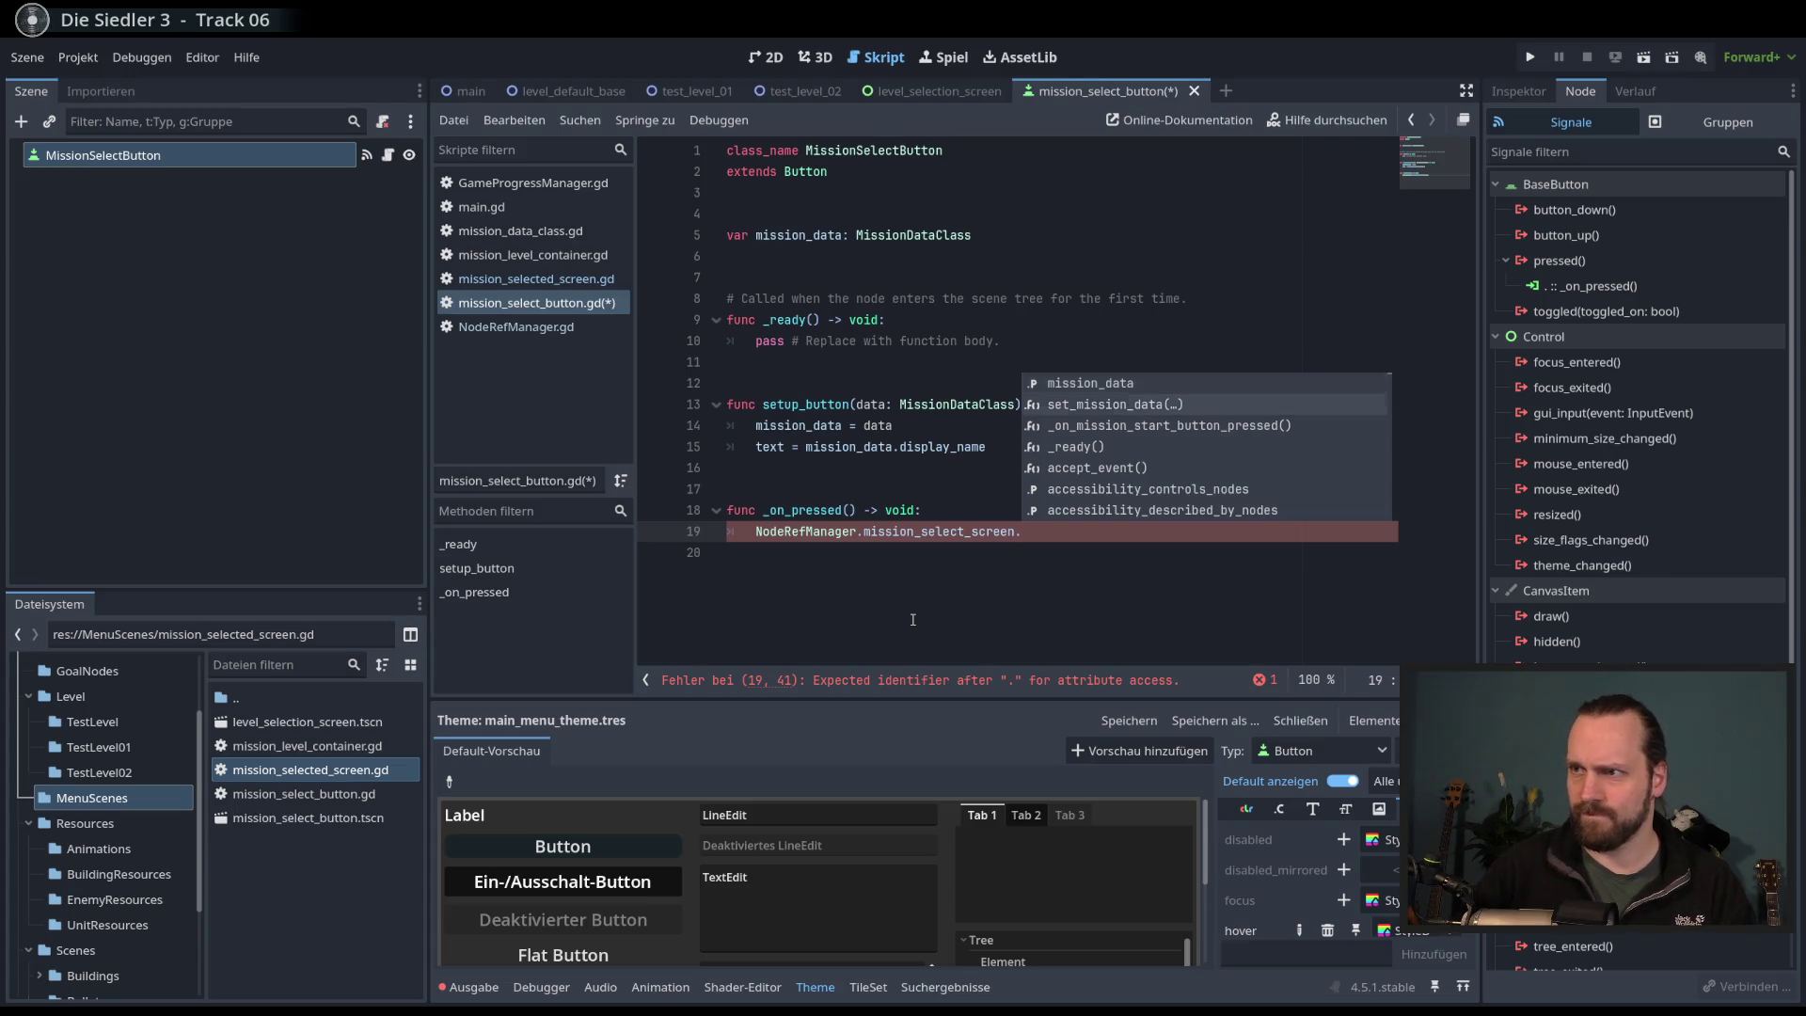
key("Return")
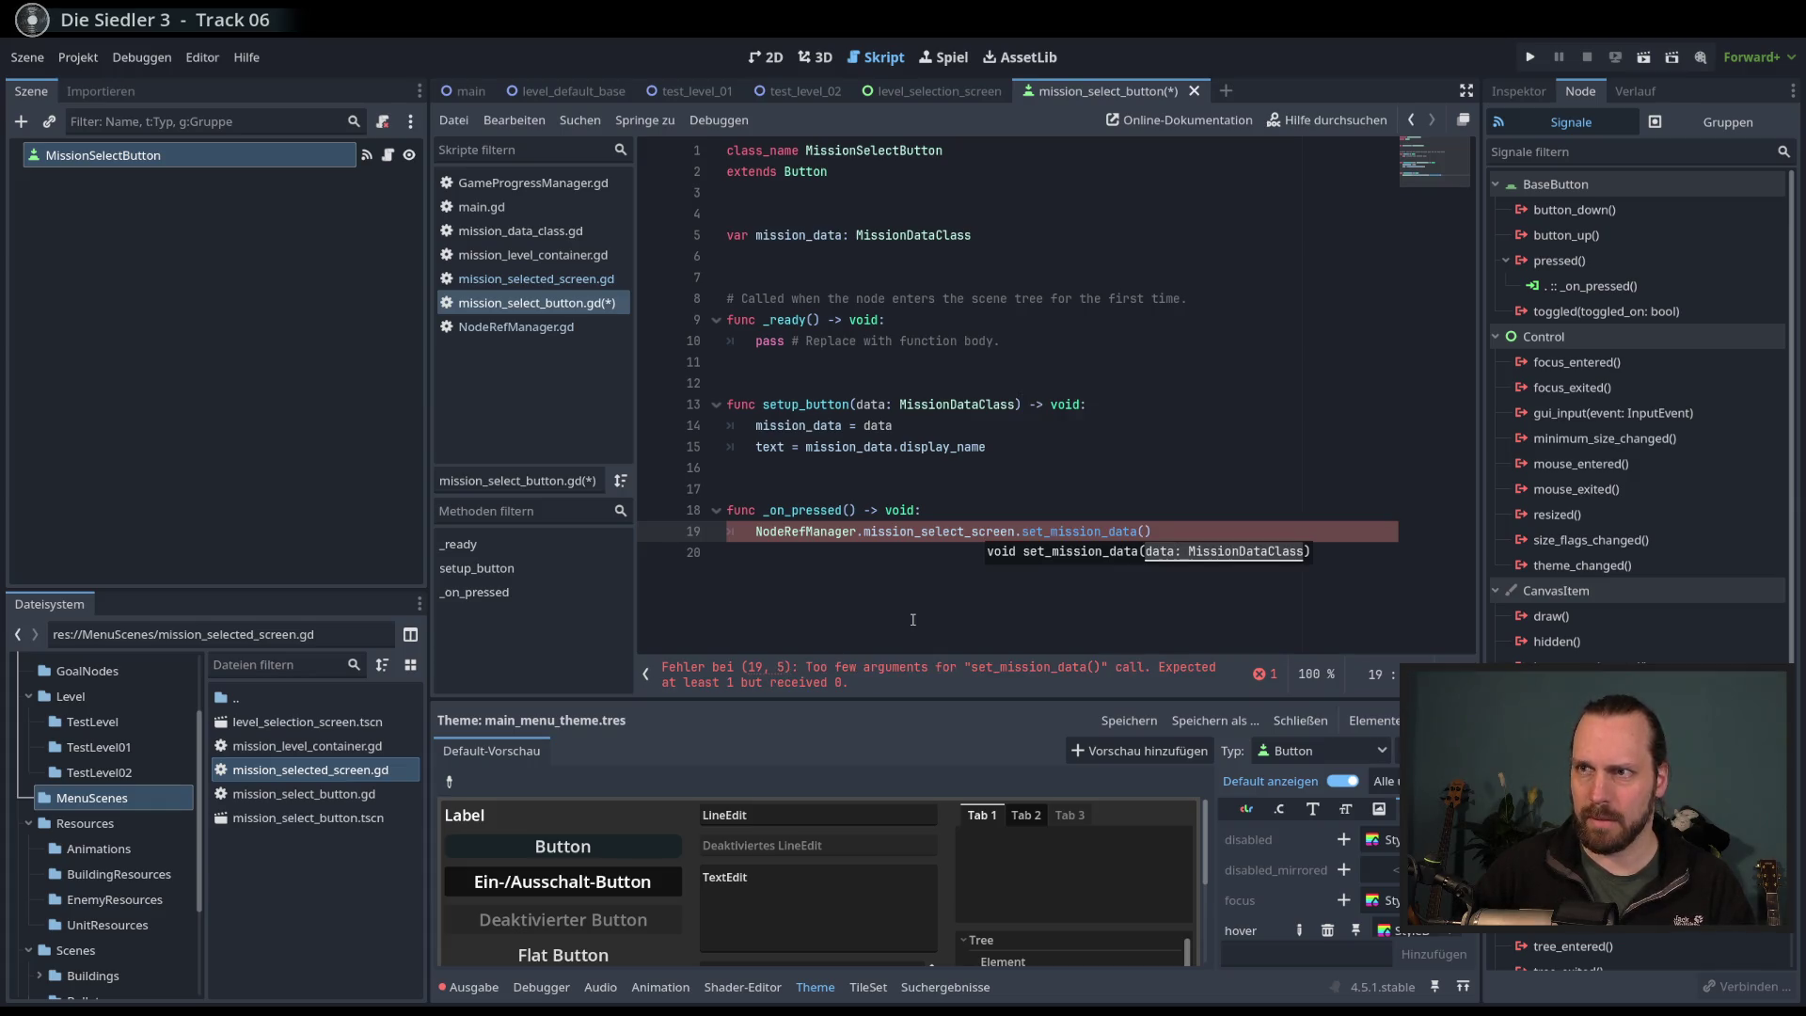
type("mis")
key("Return")
key("ctrl+s")
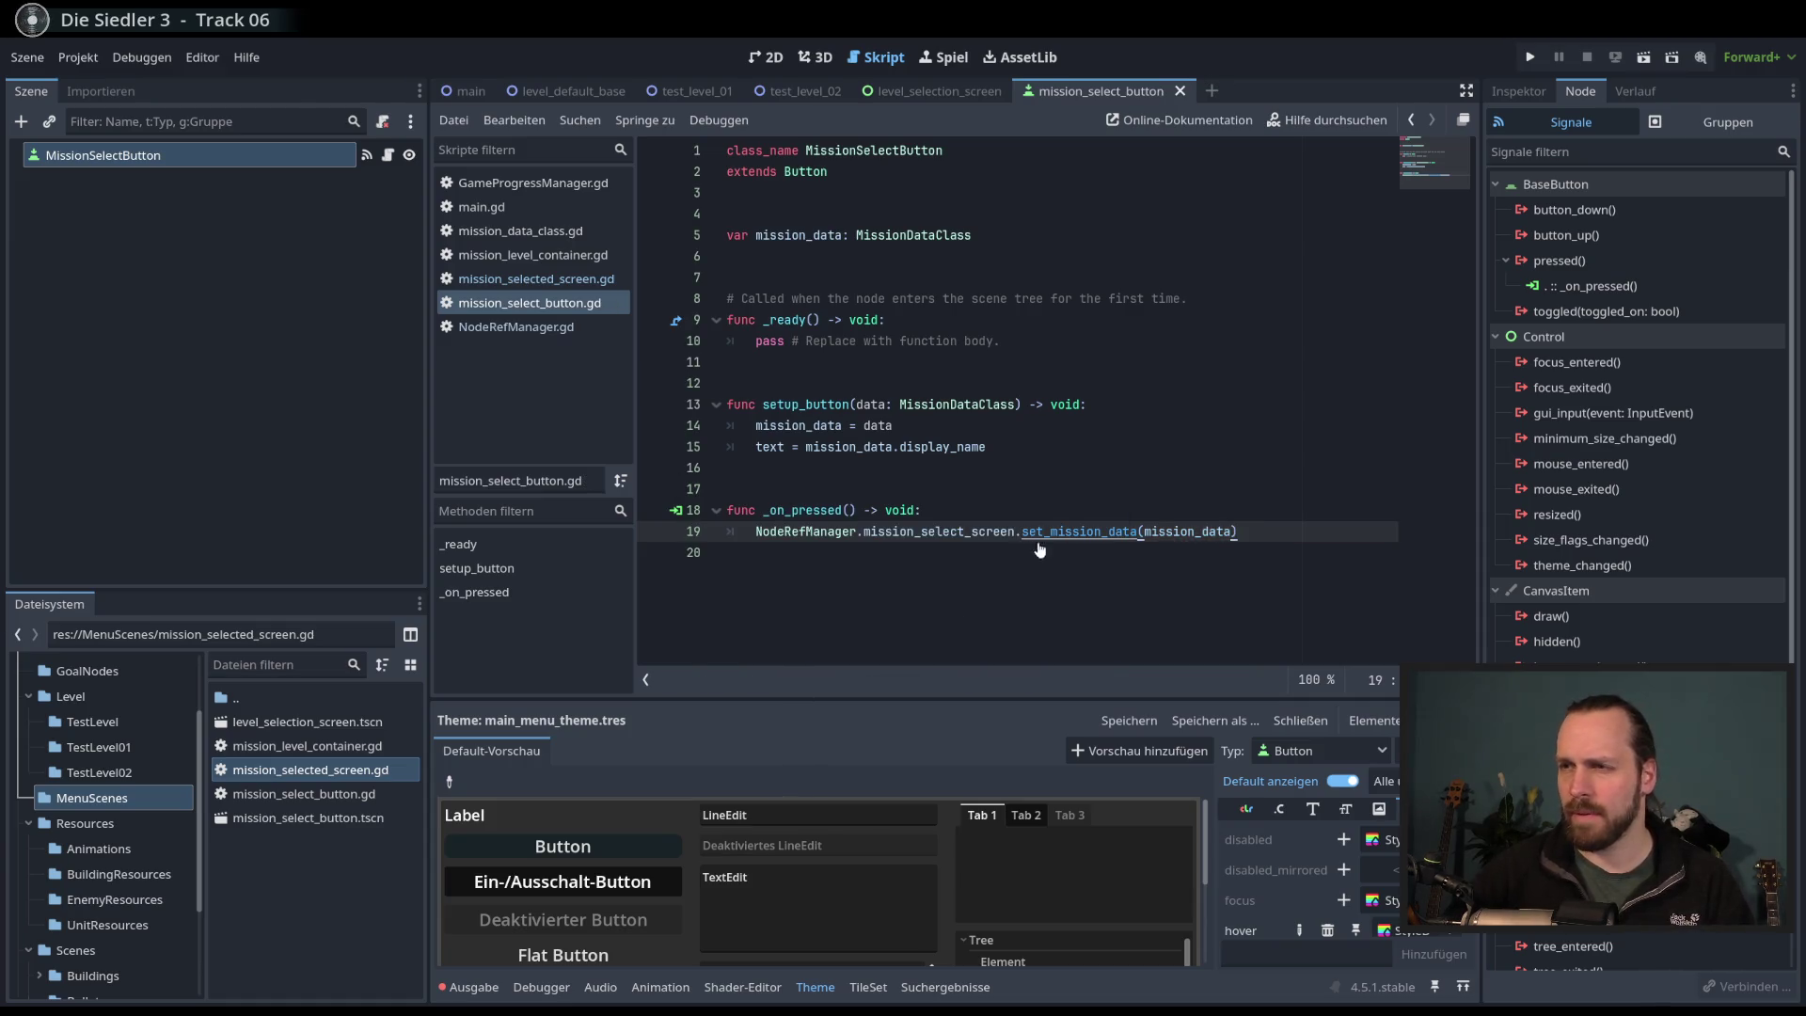
left_click(1053, 532, "ctrl")
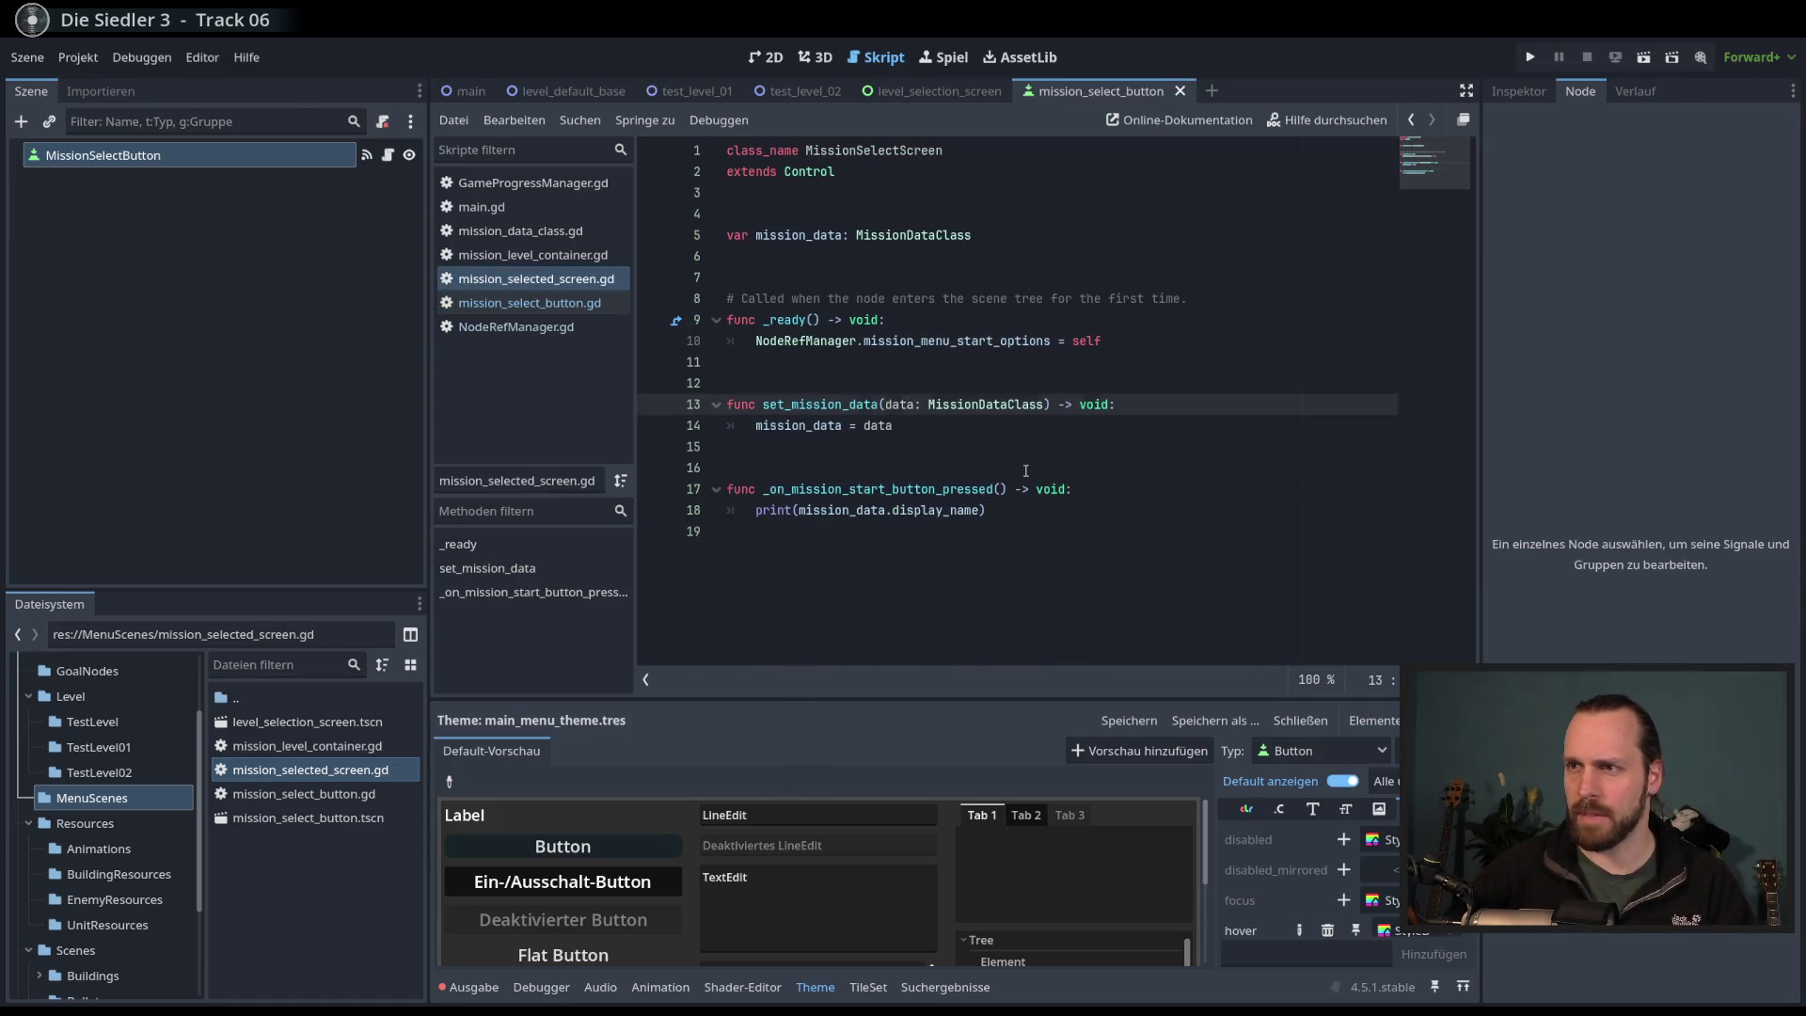
- Add print(mission_data) below the mission_data = data assignment
left_click(960, 425)
key("Return")
type("print(")
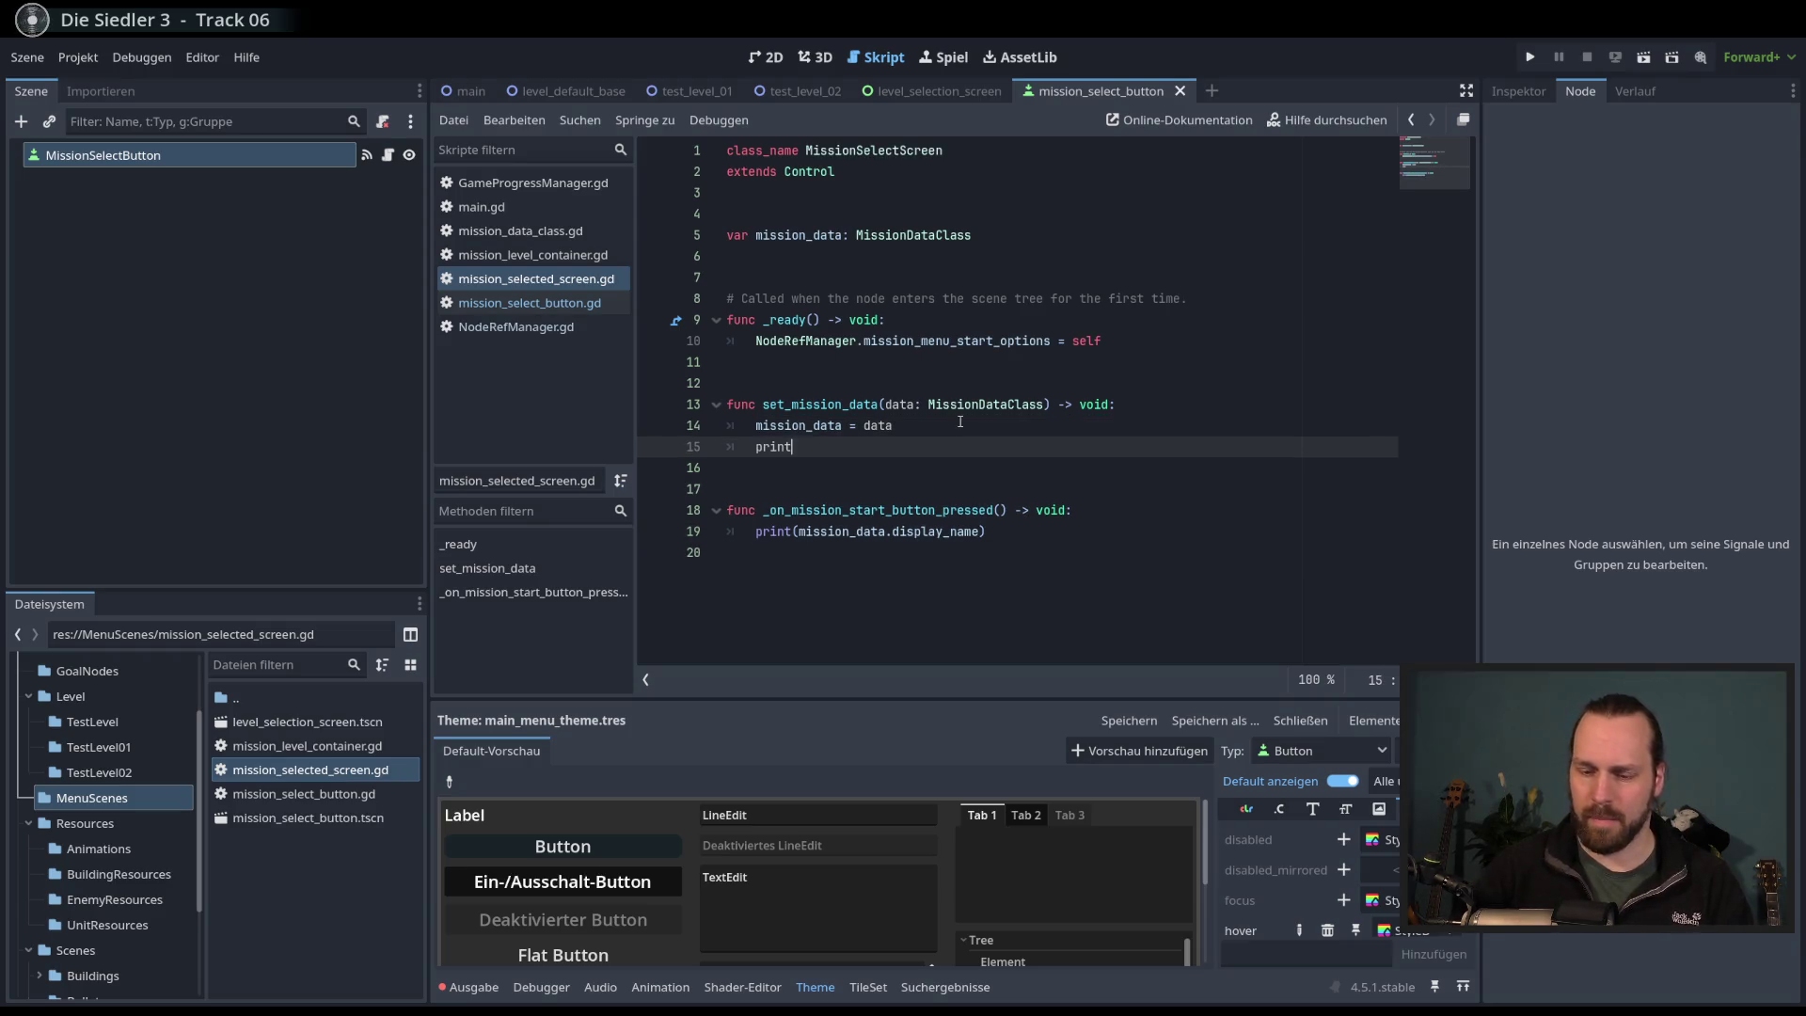
type("mission_data")
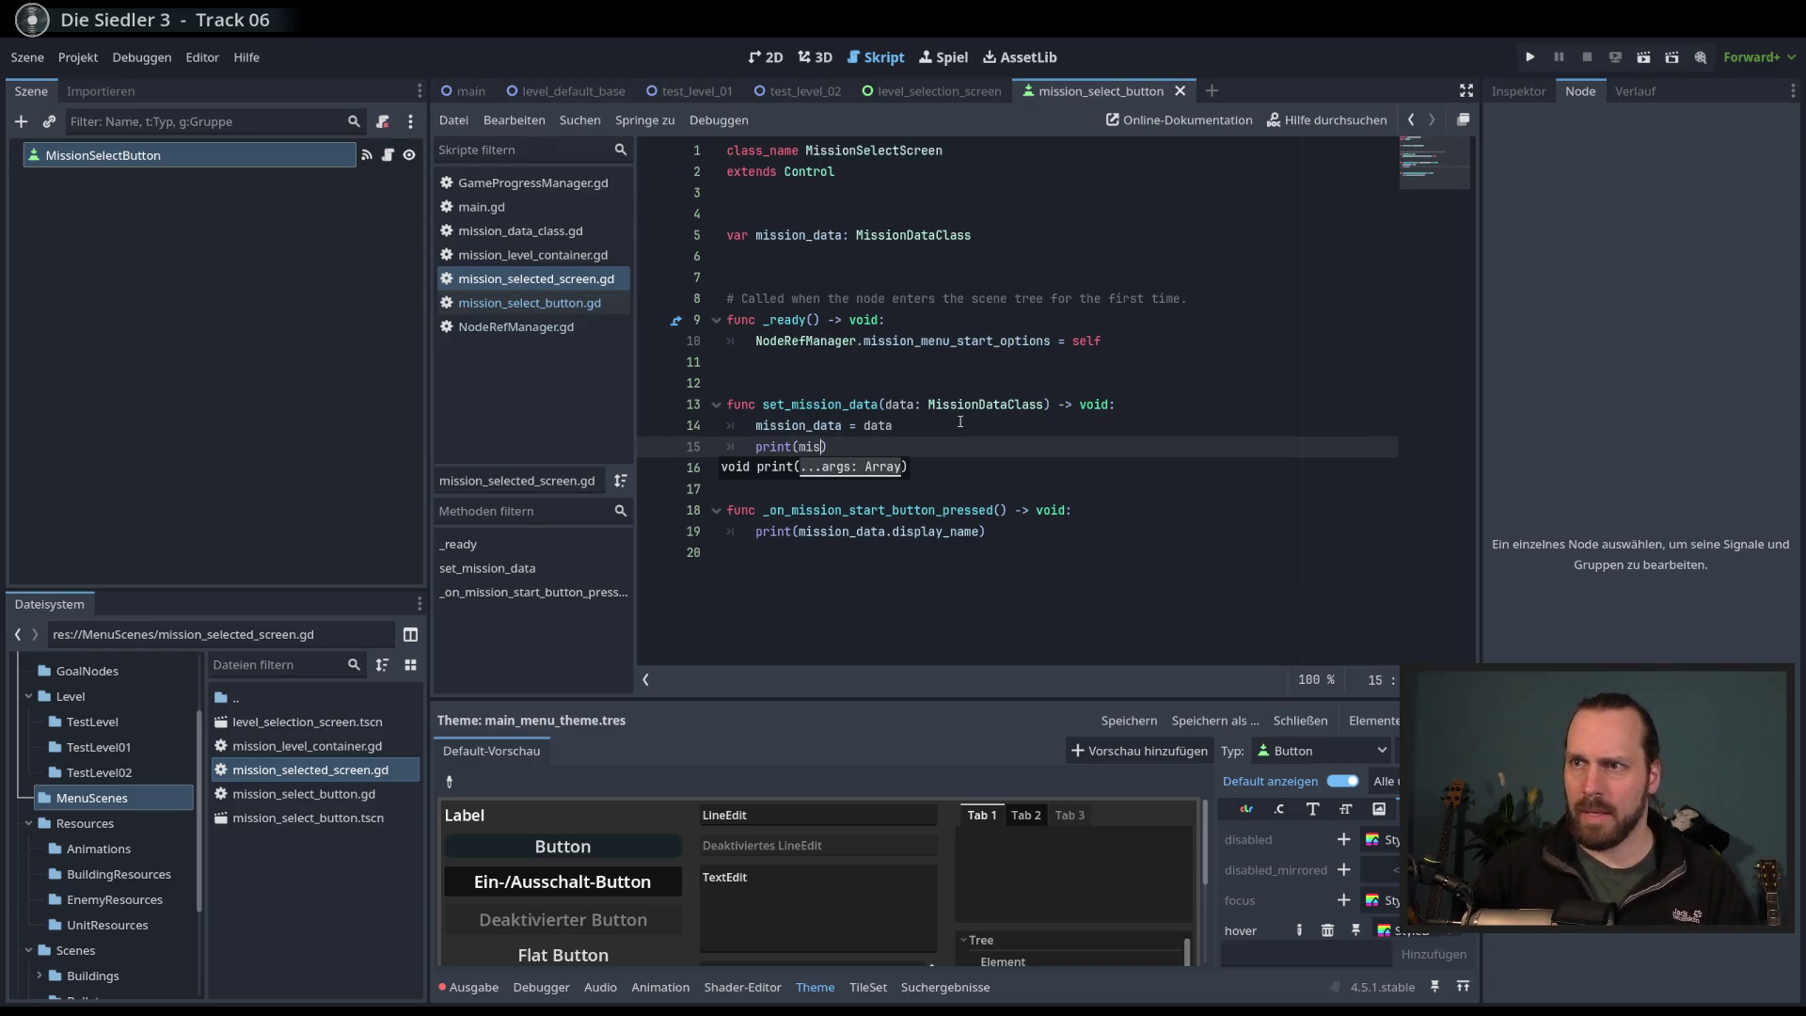
key("Right")
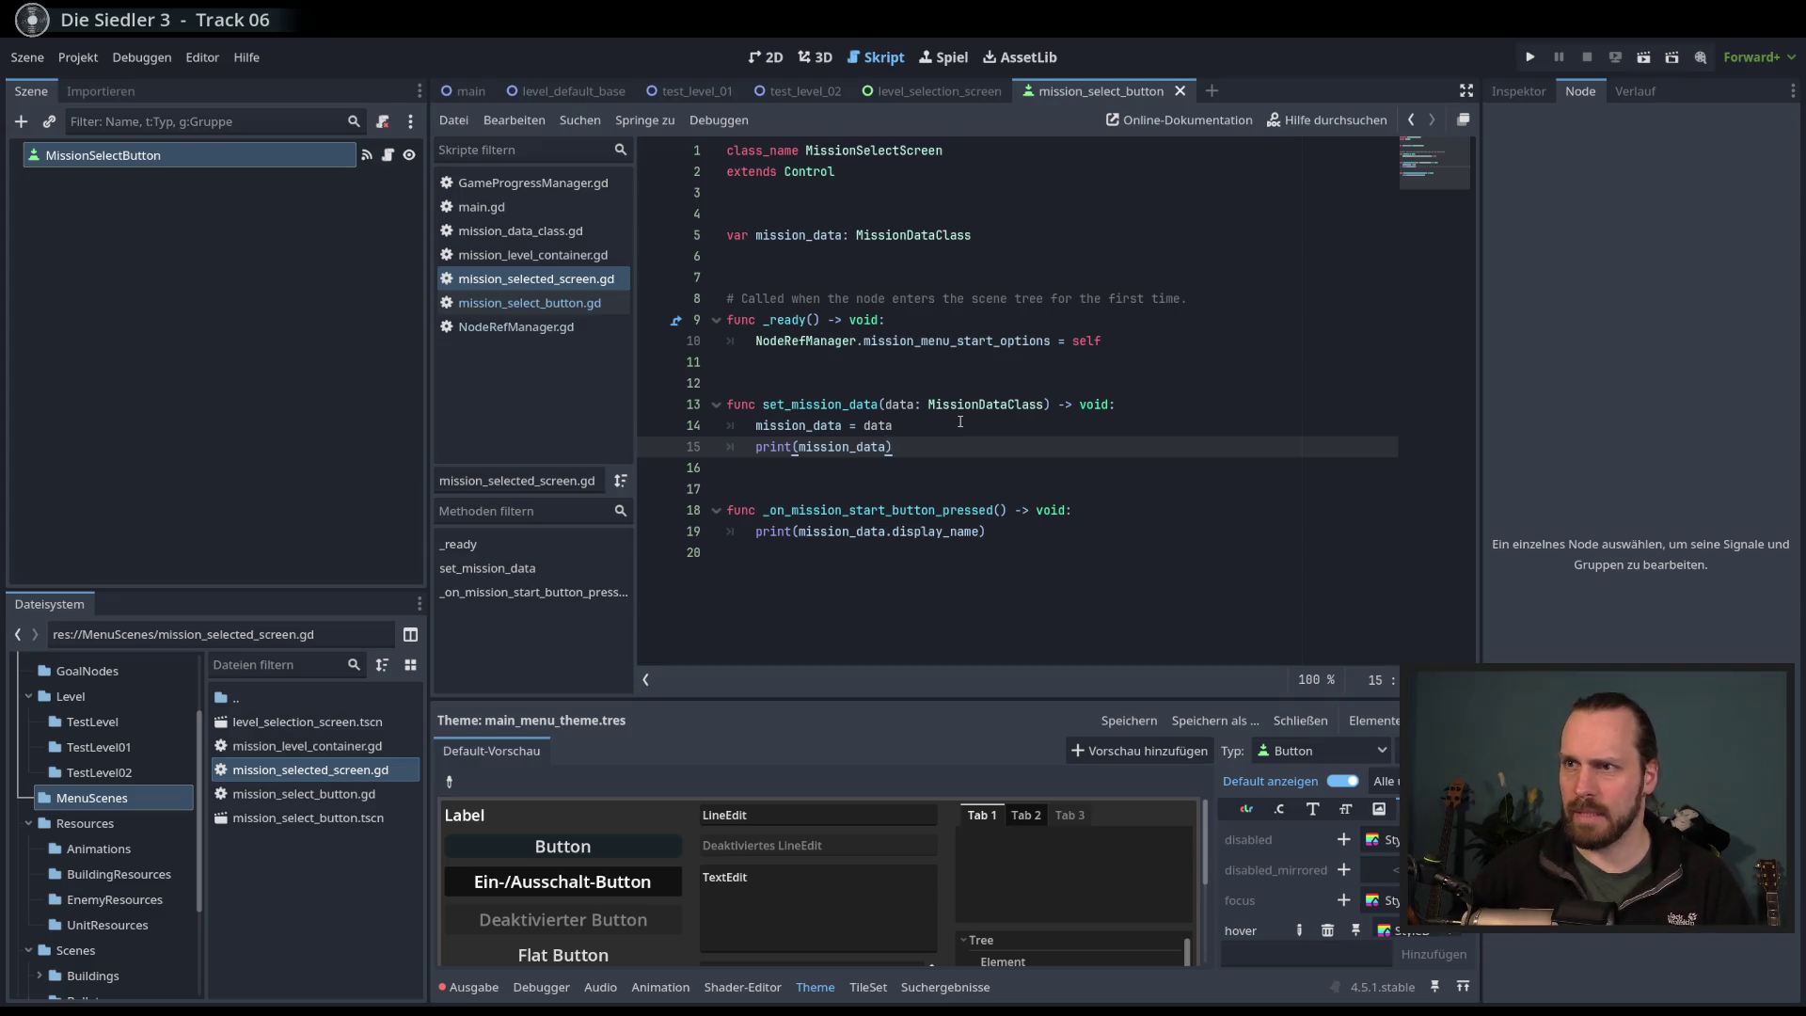
- Run the game briefly, stop it, and return to the level_selection_screen scene
left_click(960, 421)
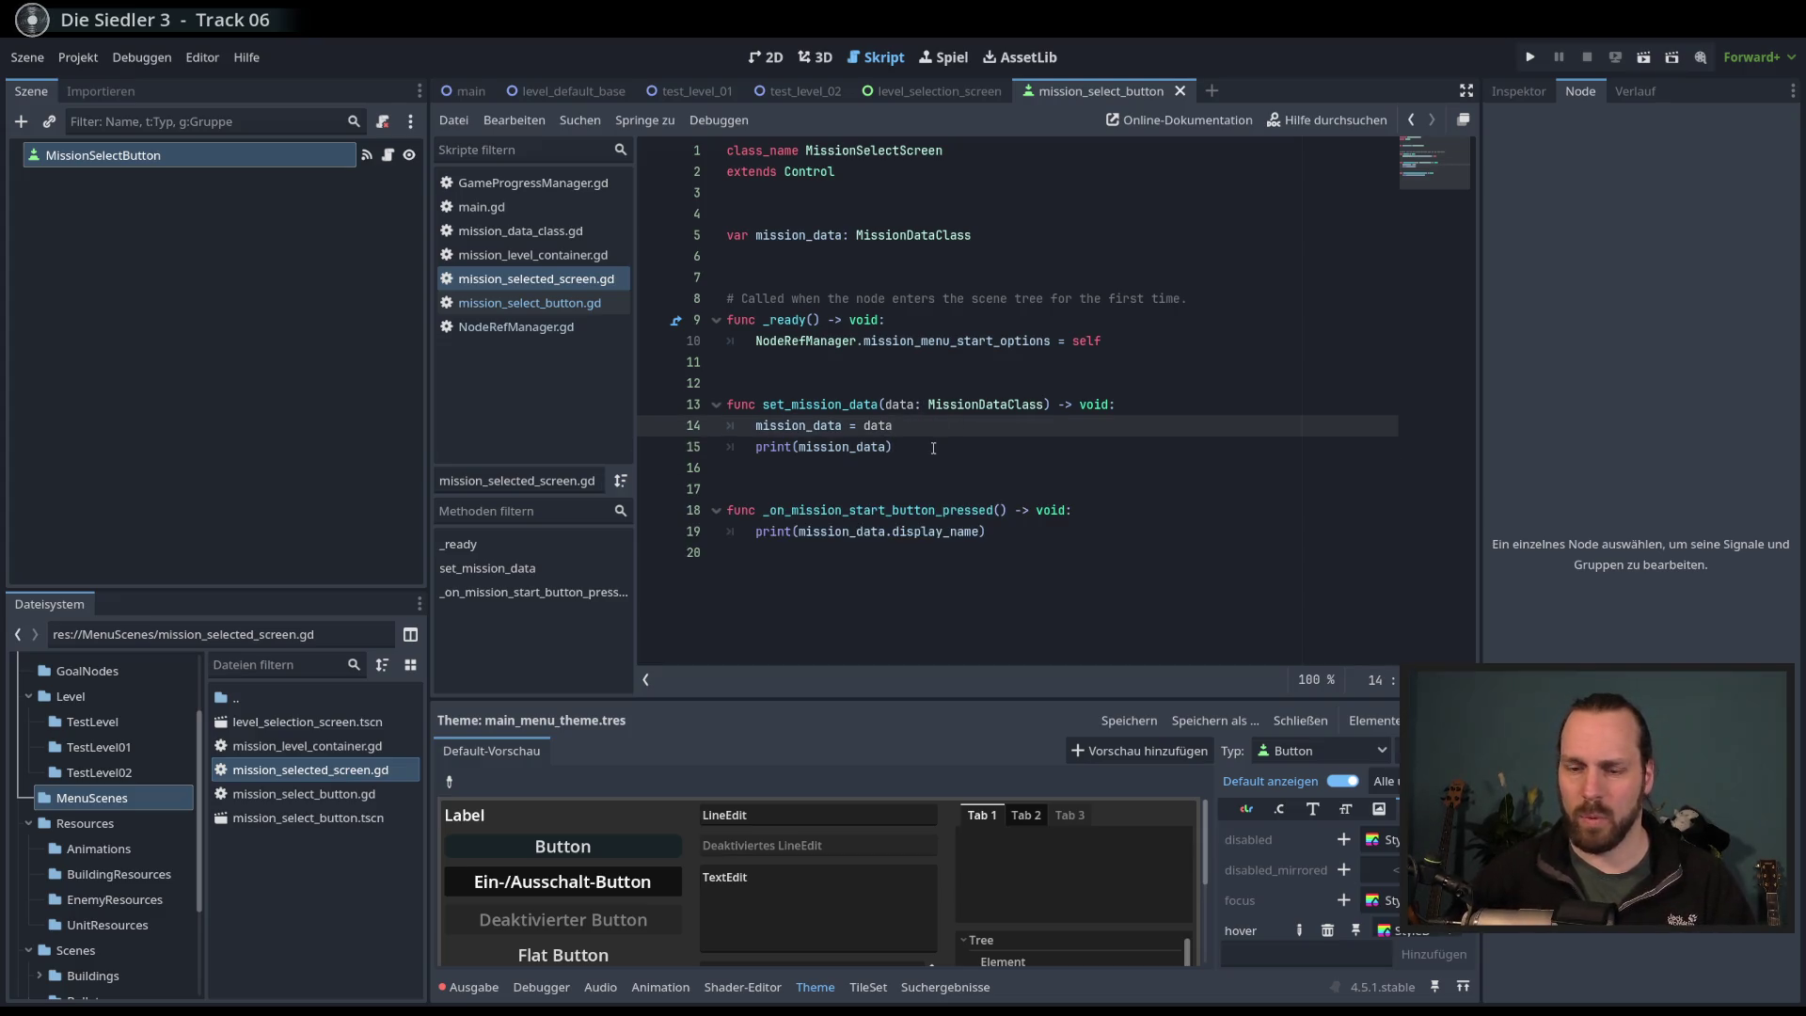
key("F5")
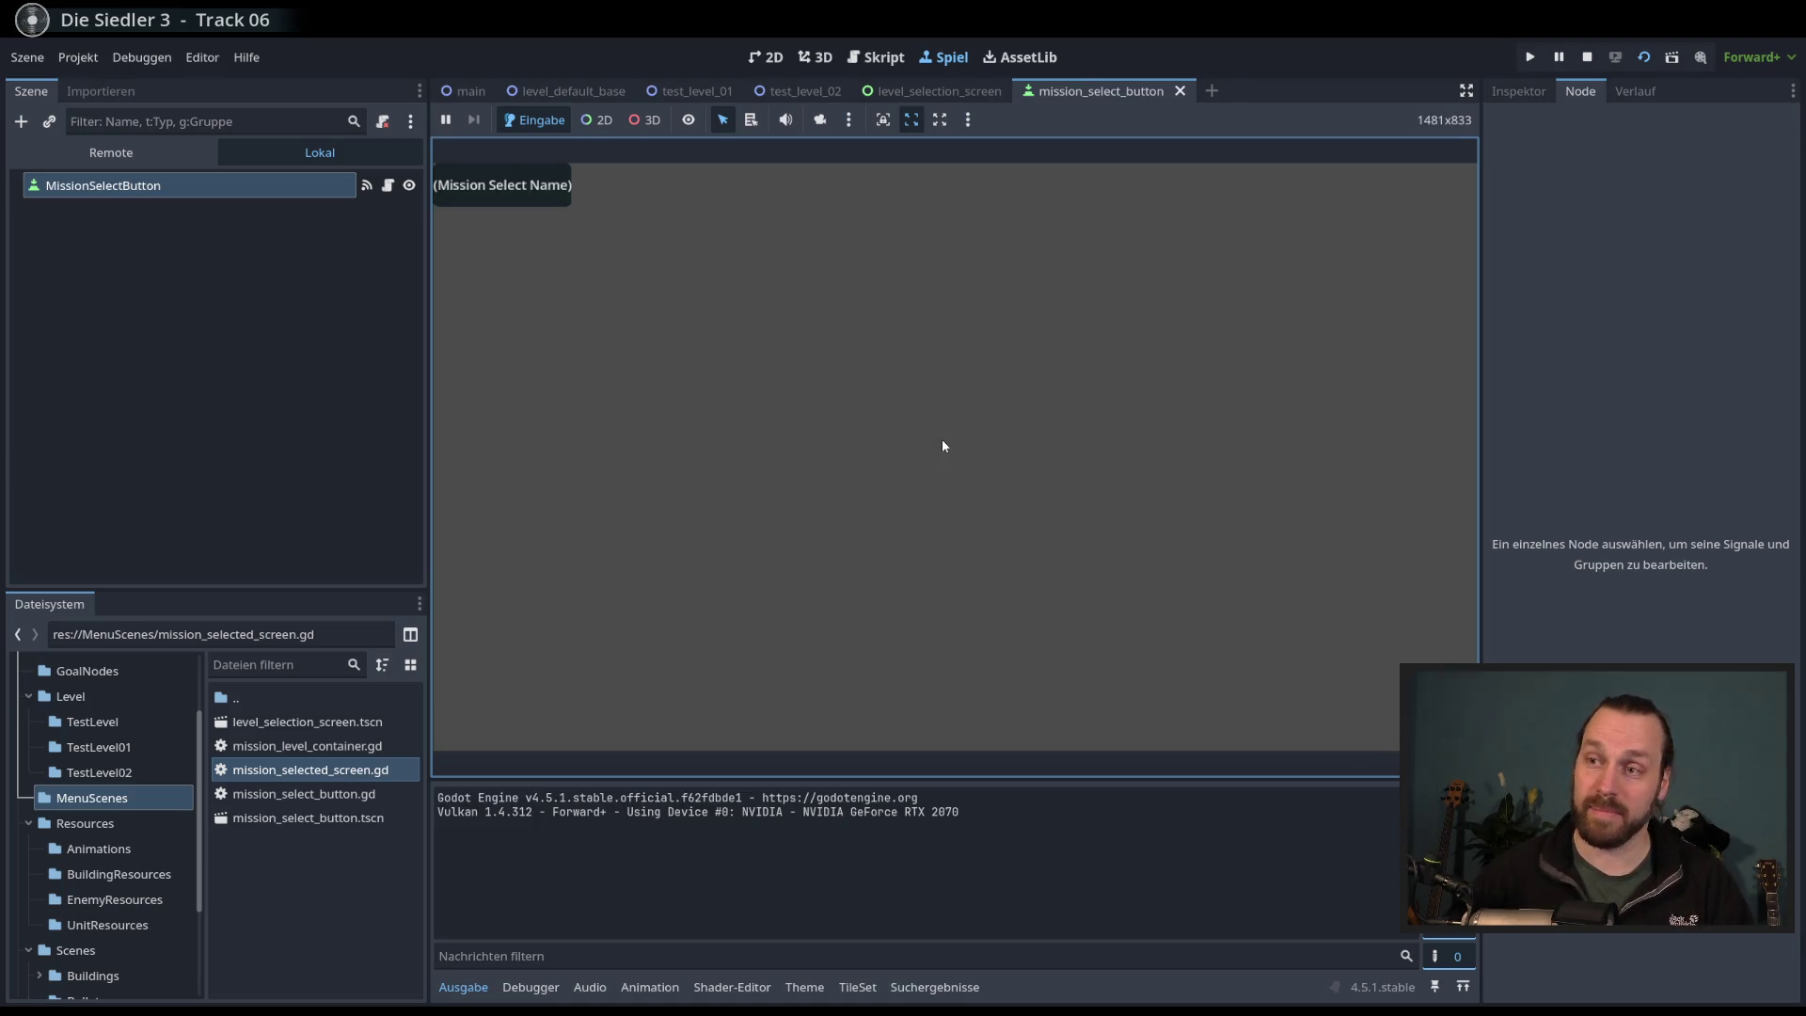
key("F8")
left_click(941, 93)
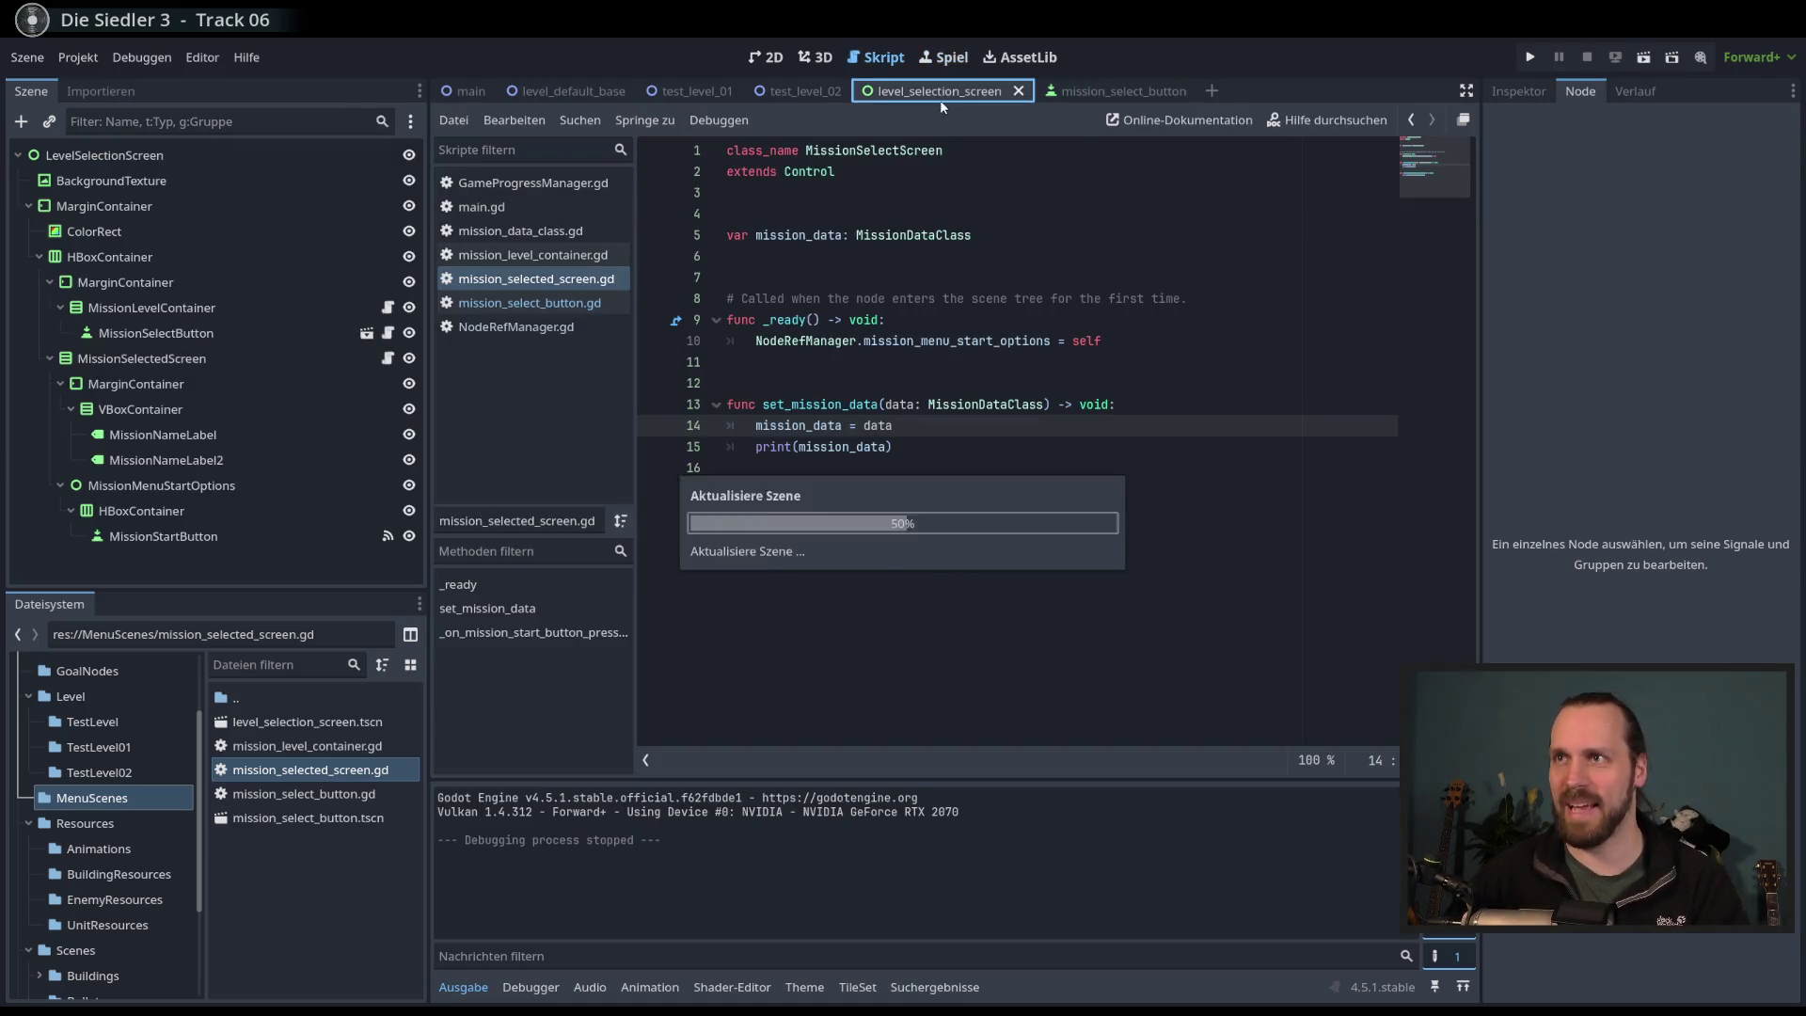
- Run the scene, hit the error, and check NodeRefManager's mission_select_screen variable name
key("F6")
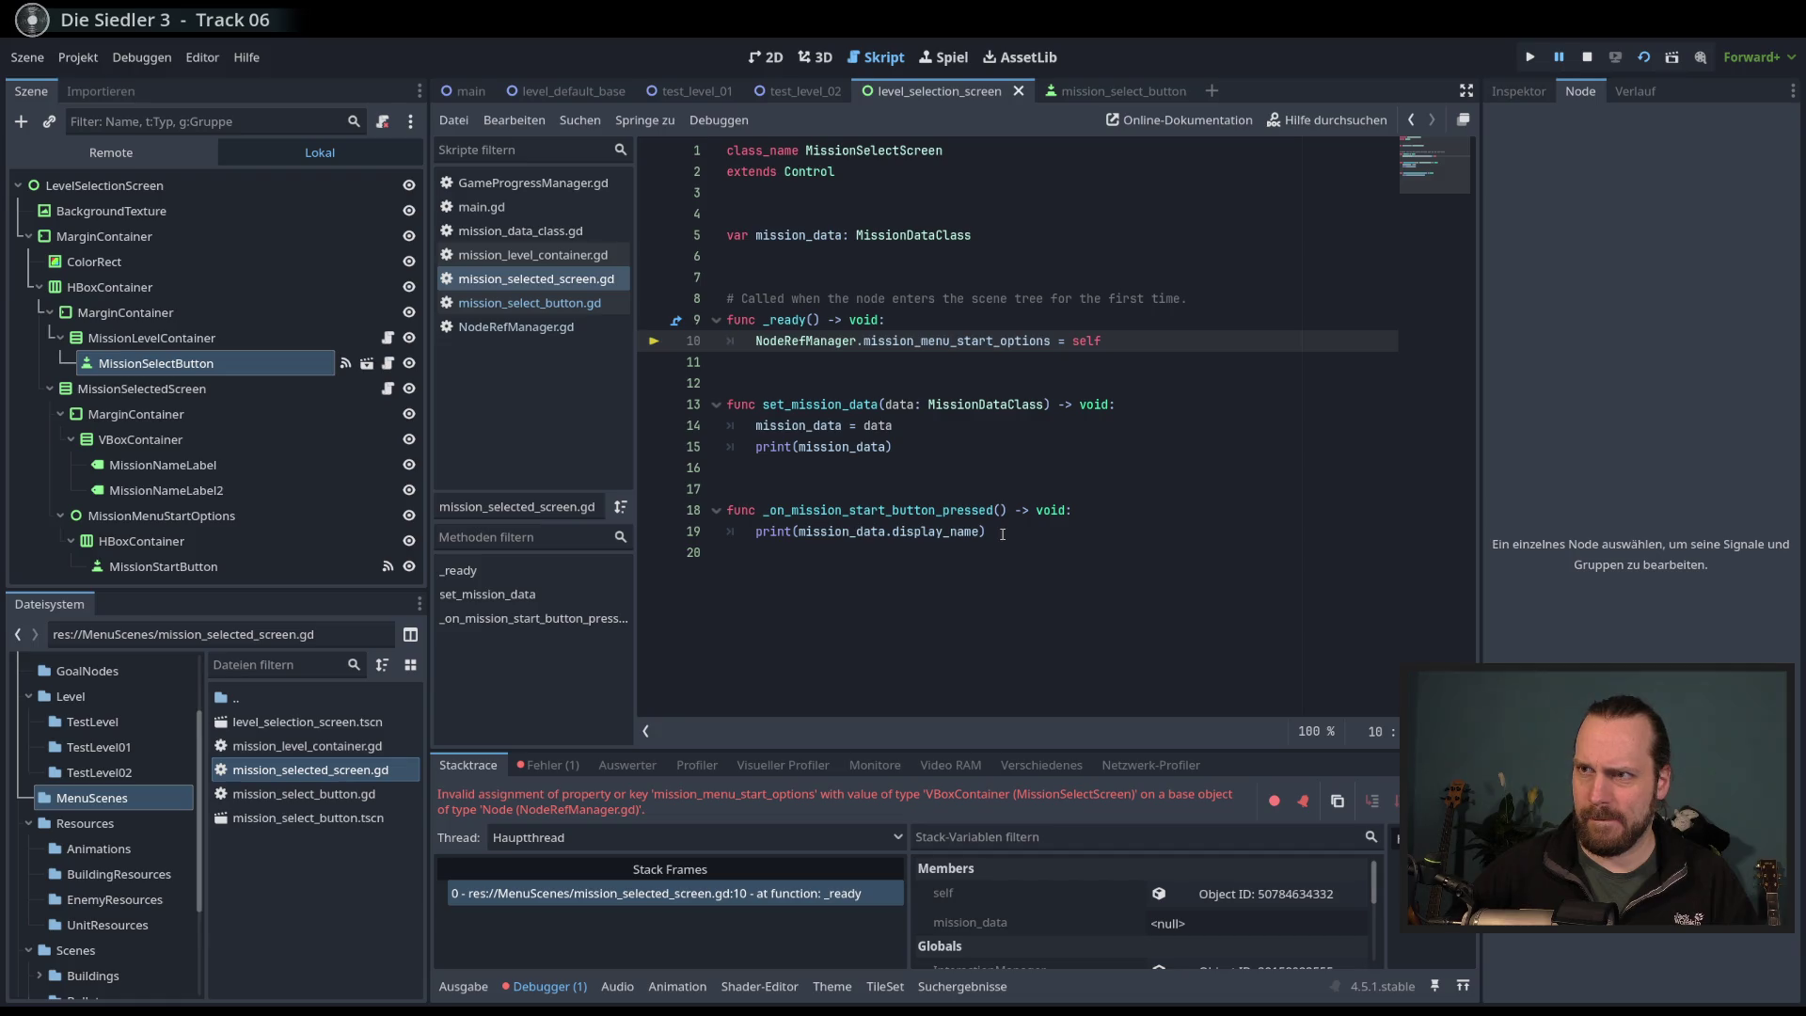
key("F8")
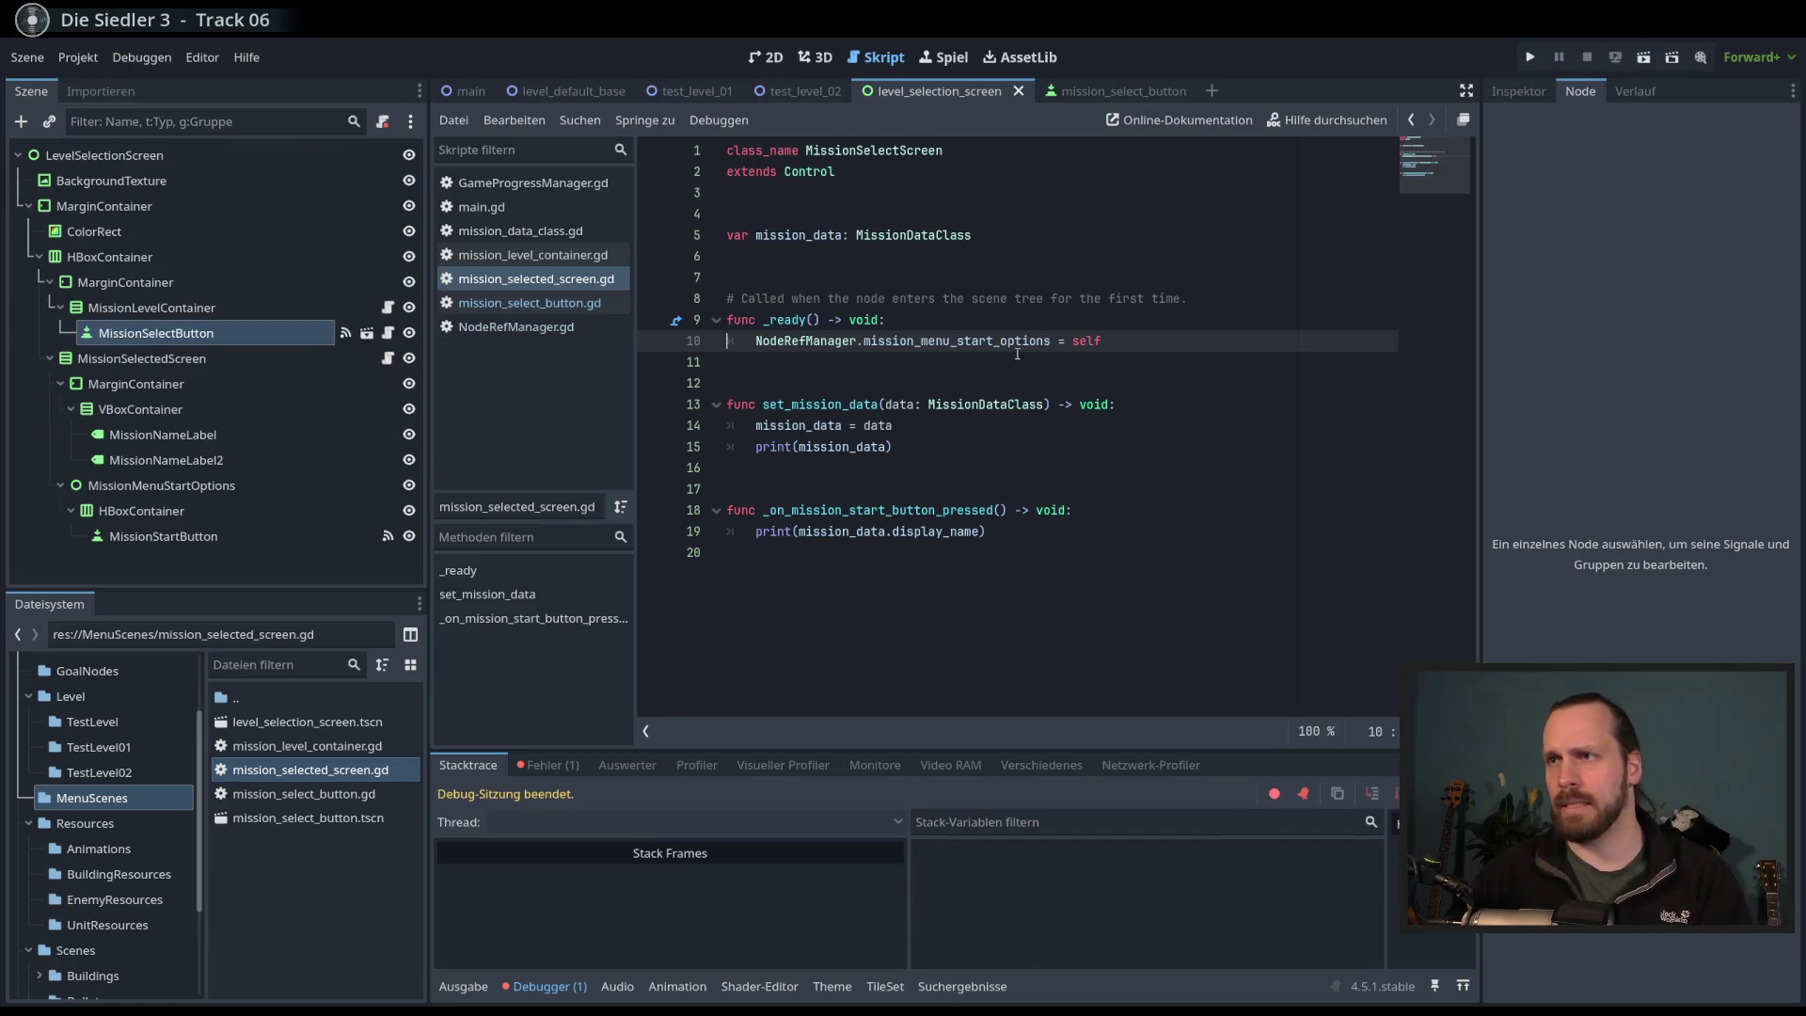
left_click(820, 346, "ctrl")
left_click(1009, 425)
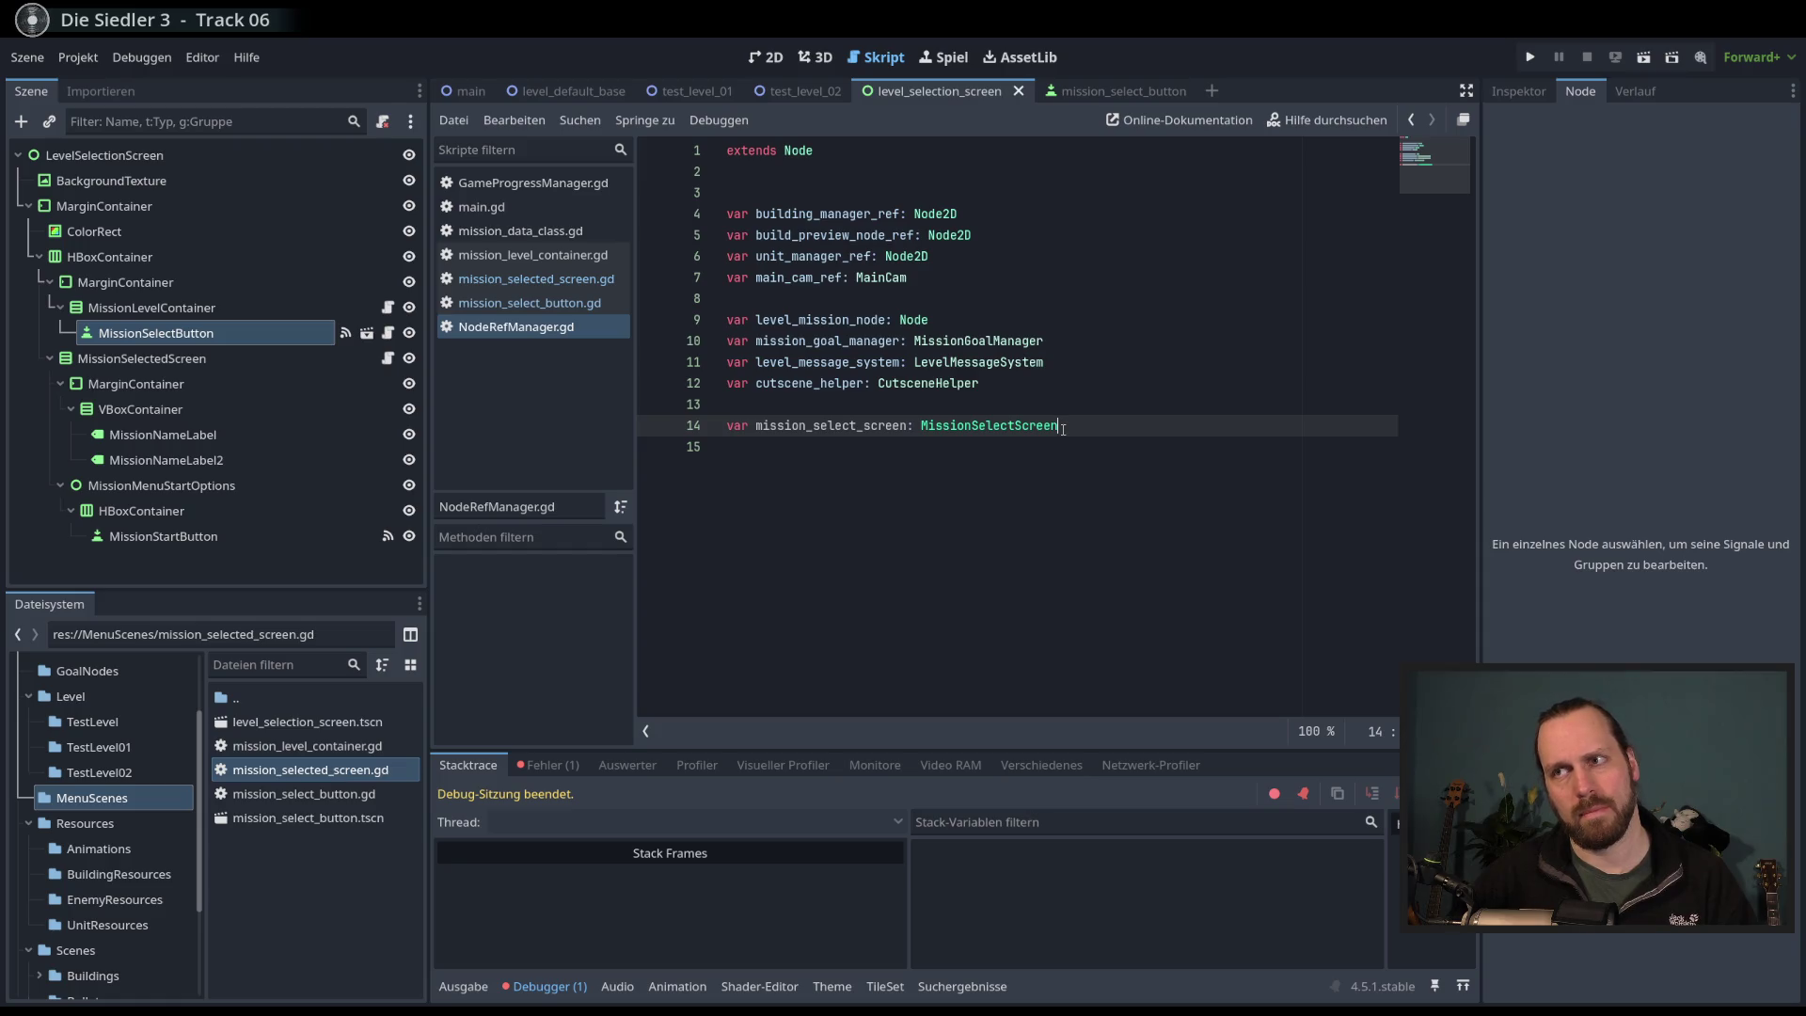
key("F6")
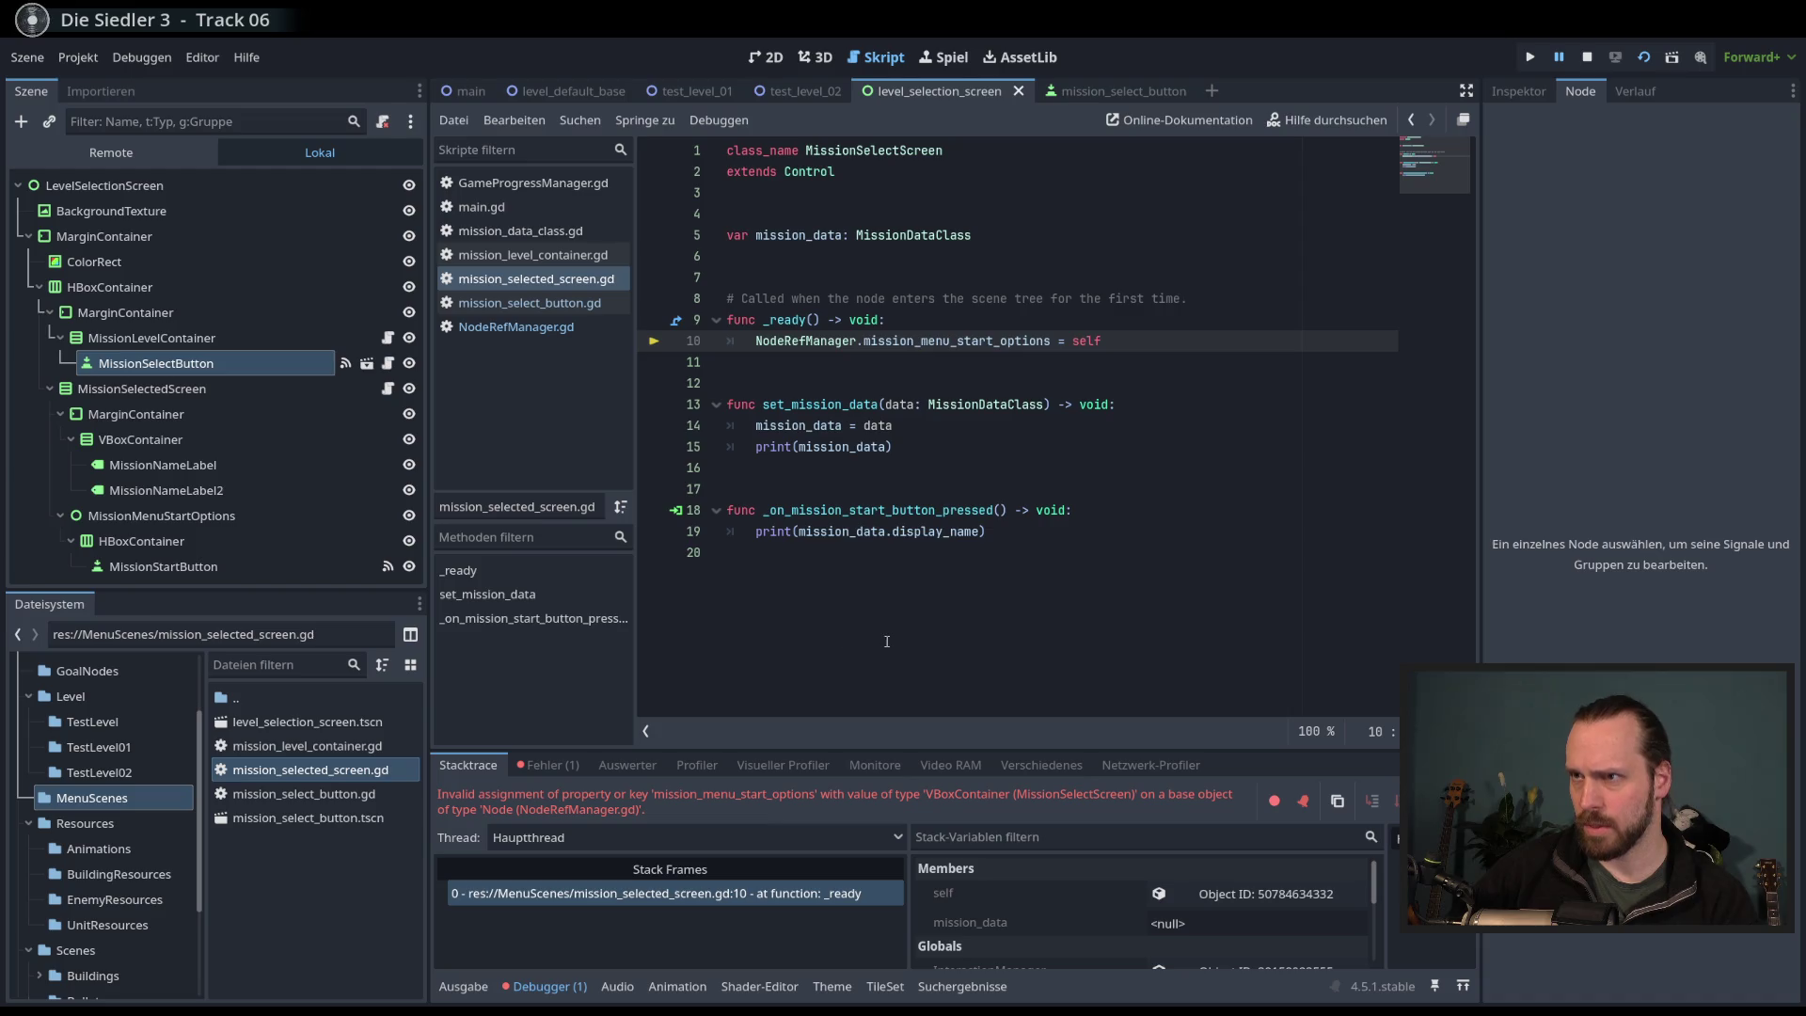
- Replace mission_menu_start_options with mission_select_screen in the _ready assignment
double_click(942, 347)
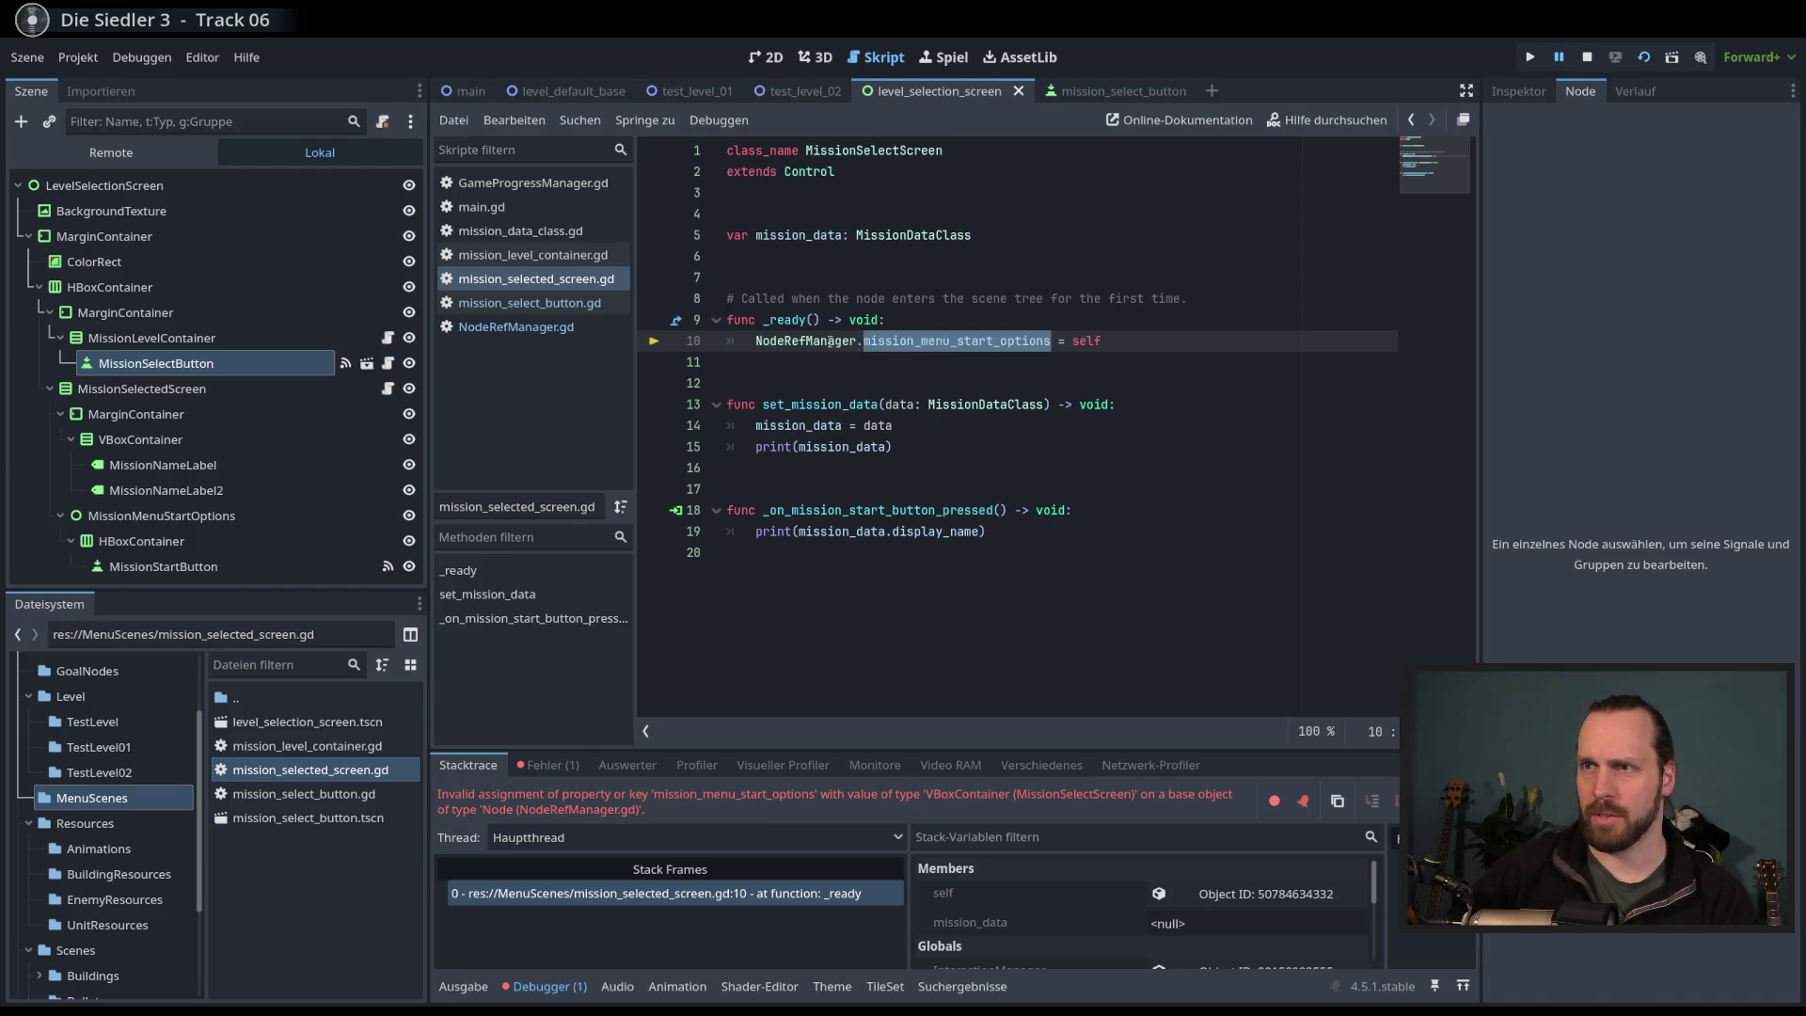
key("BackSpace")
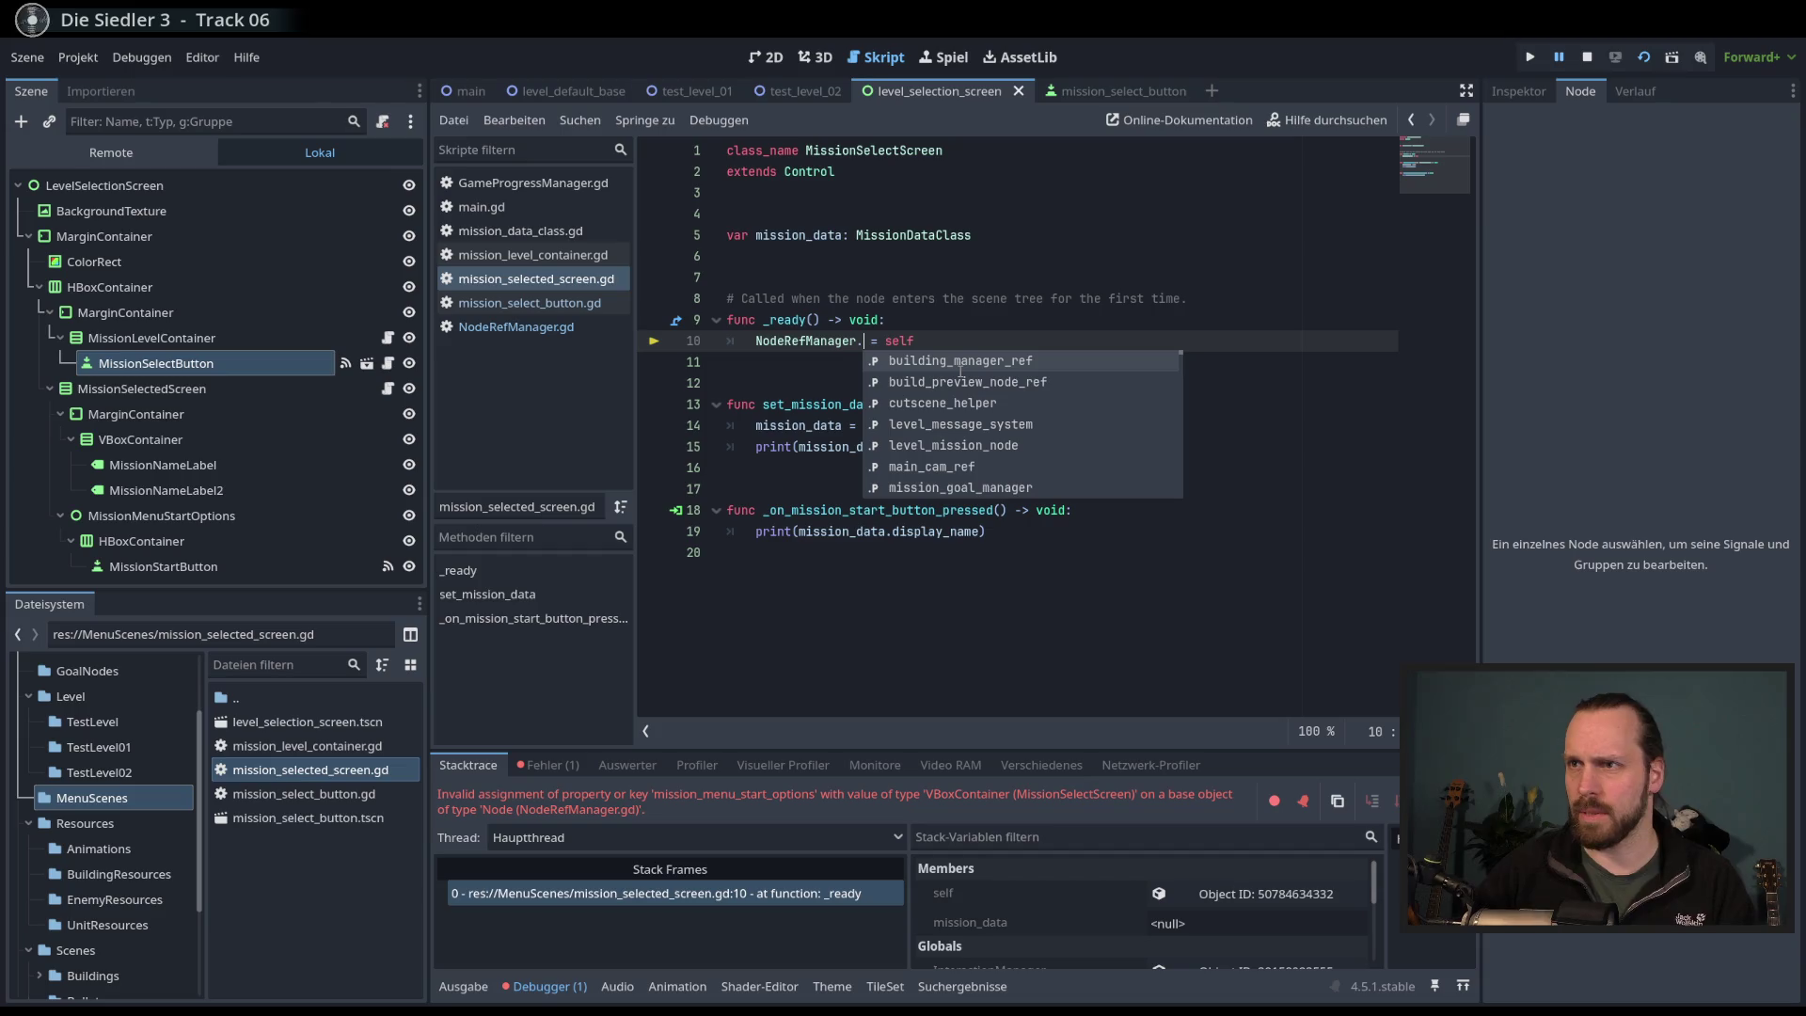
type("miss")
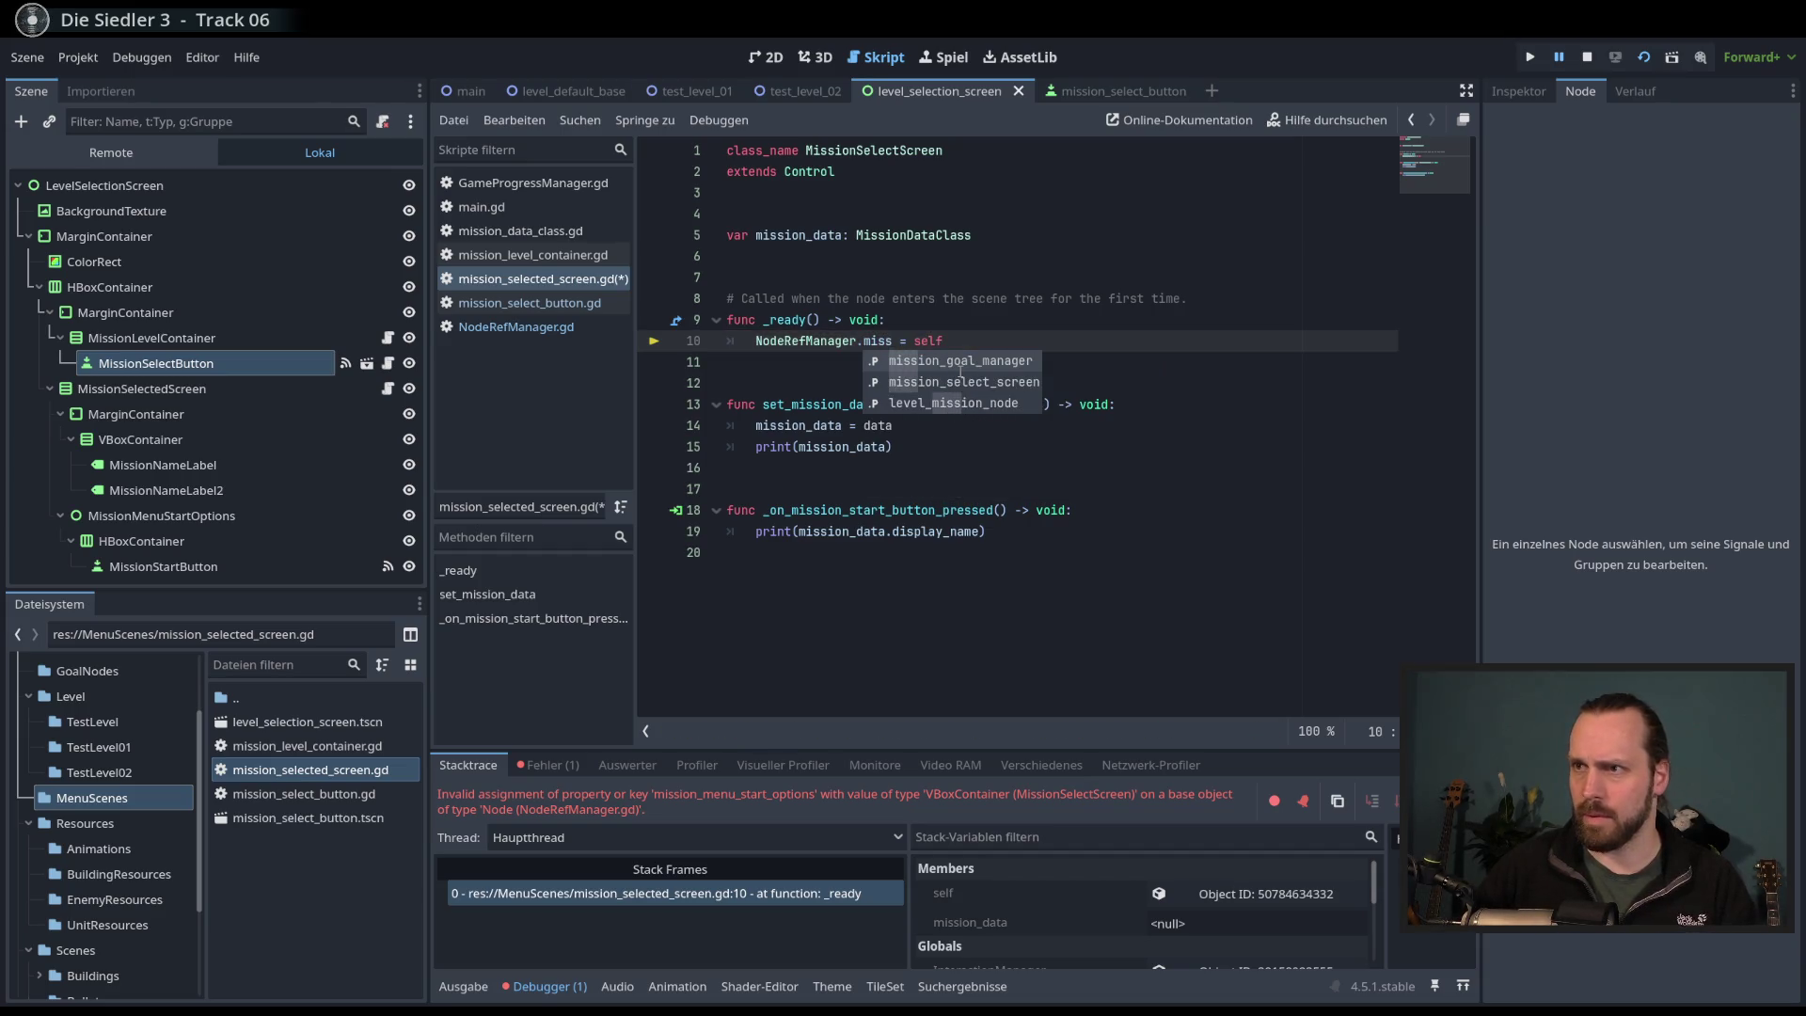
left_click(960, 373)
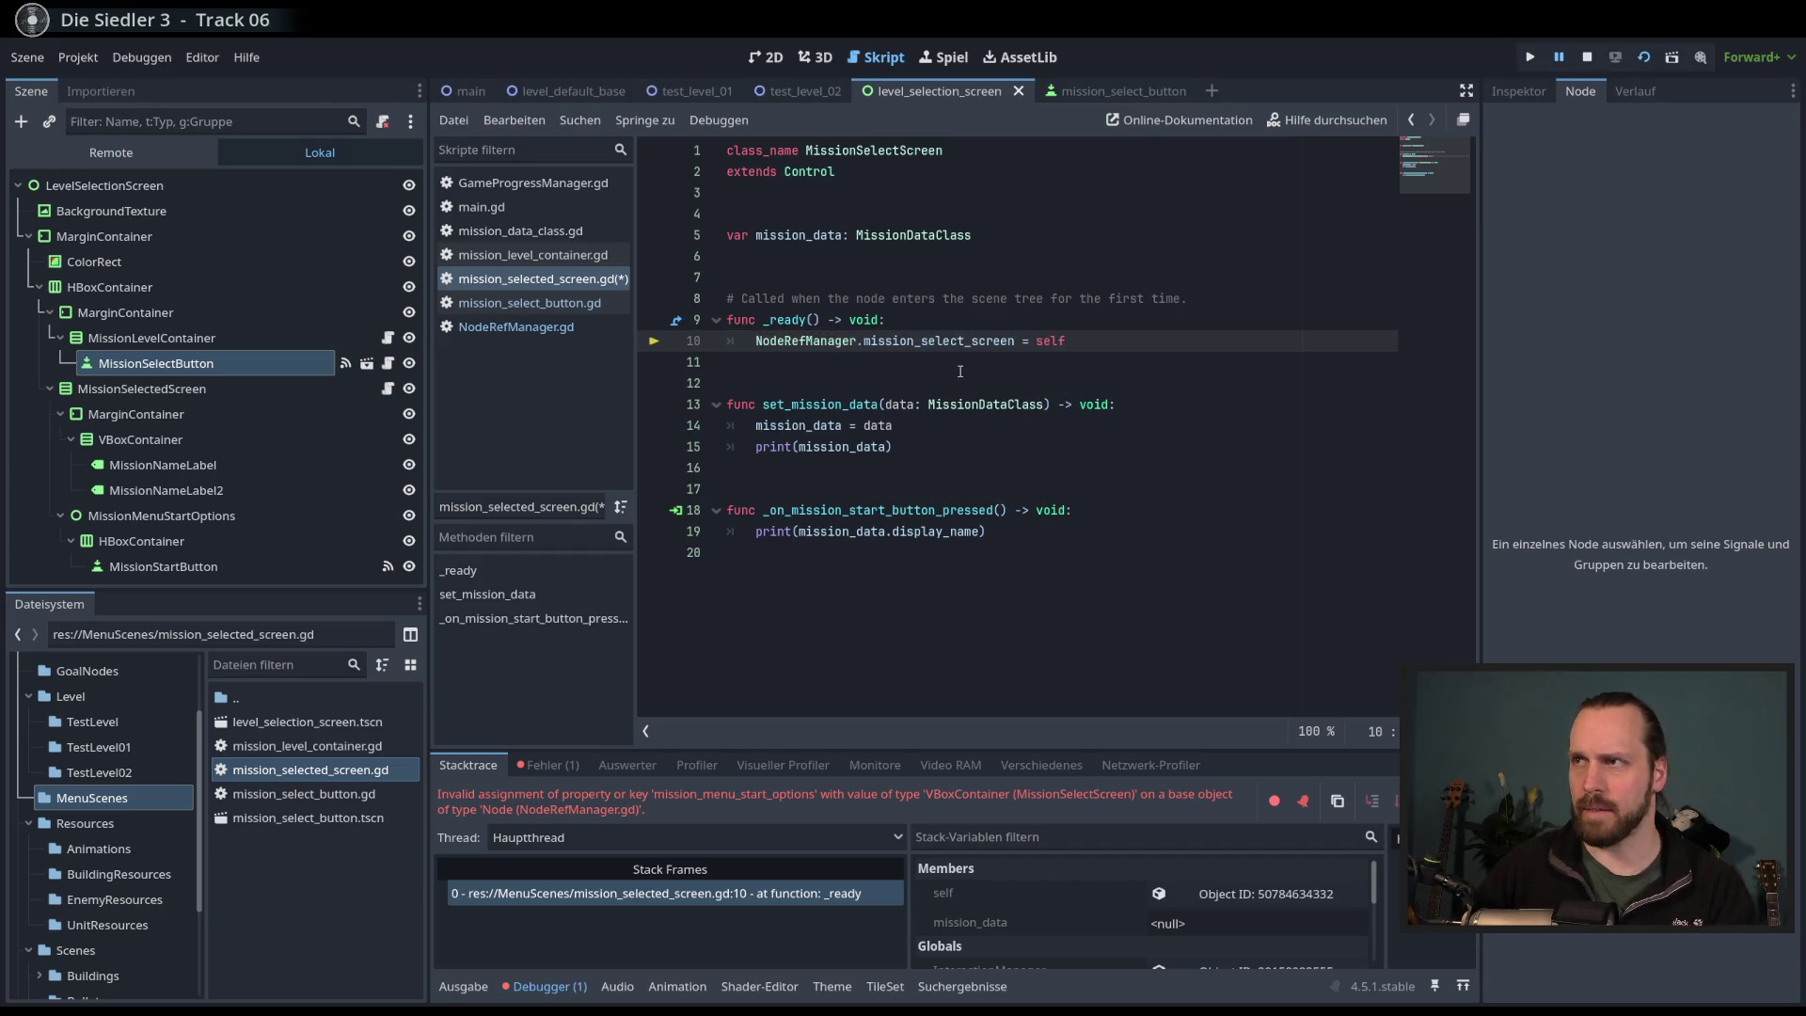
- Run the game, press Test Mission 01 and Test Mission 02, check their printed names, then stop
key("F5")
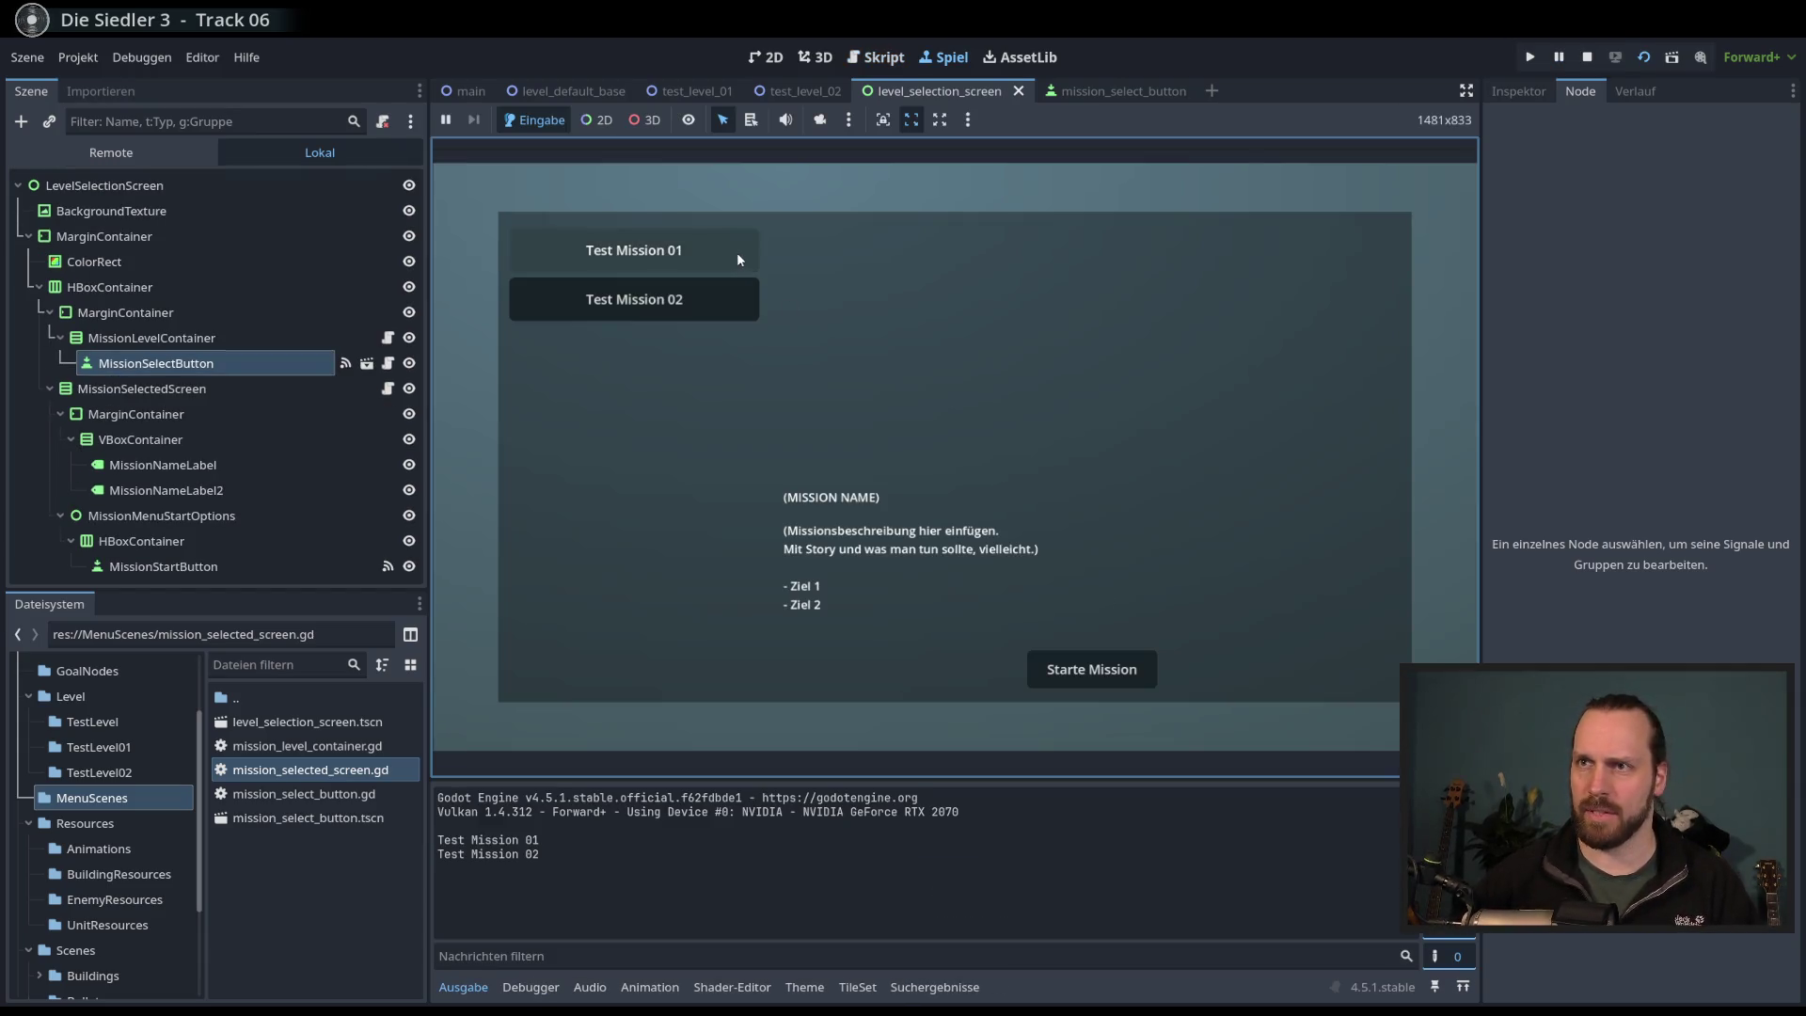
left_click(724, 252)
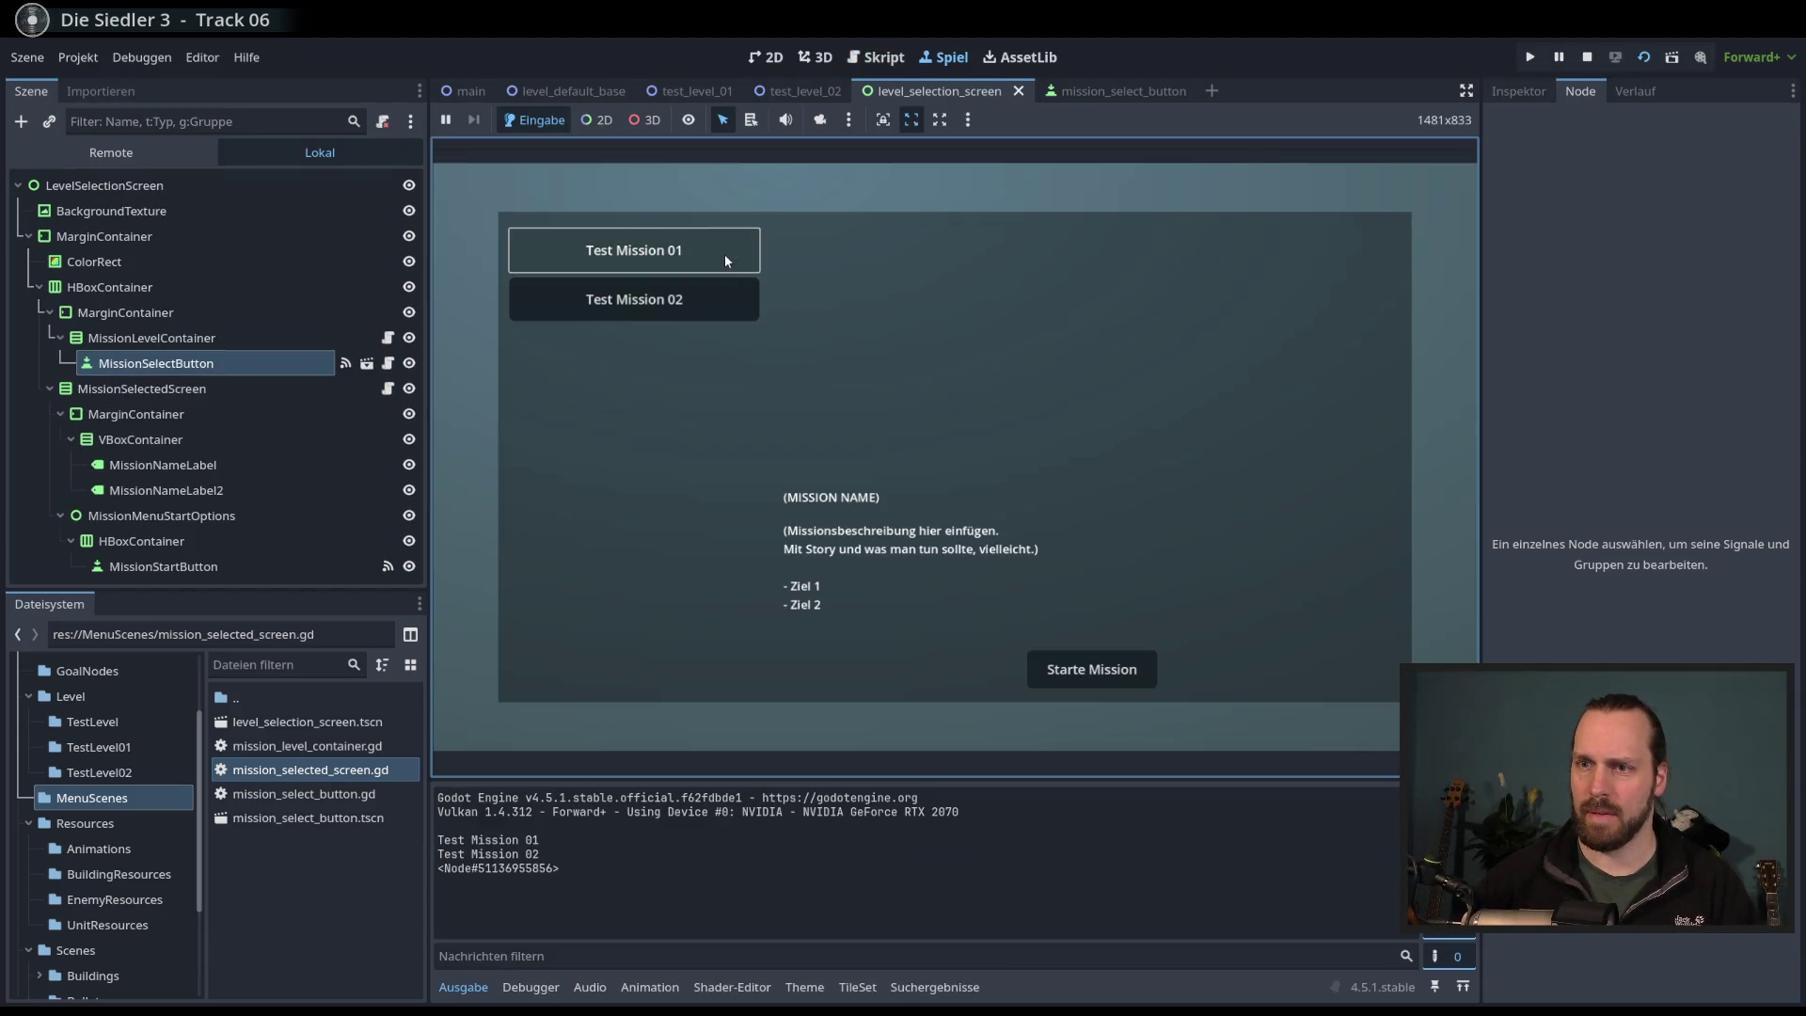
left_click_drag(478, 867, 561, 868)
left_click(633, 299)
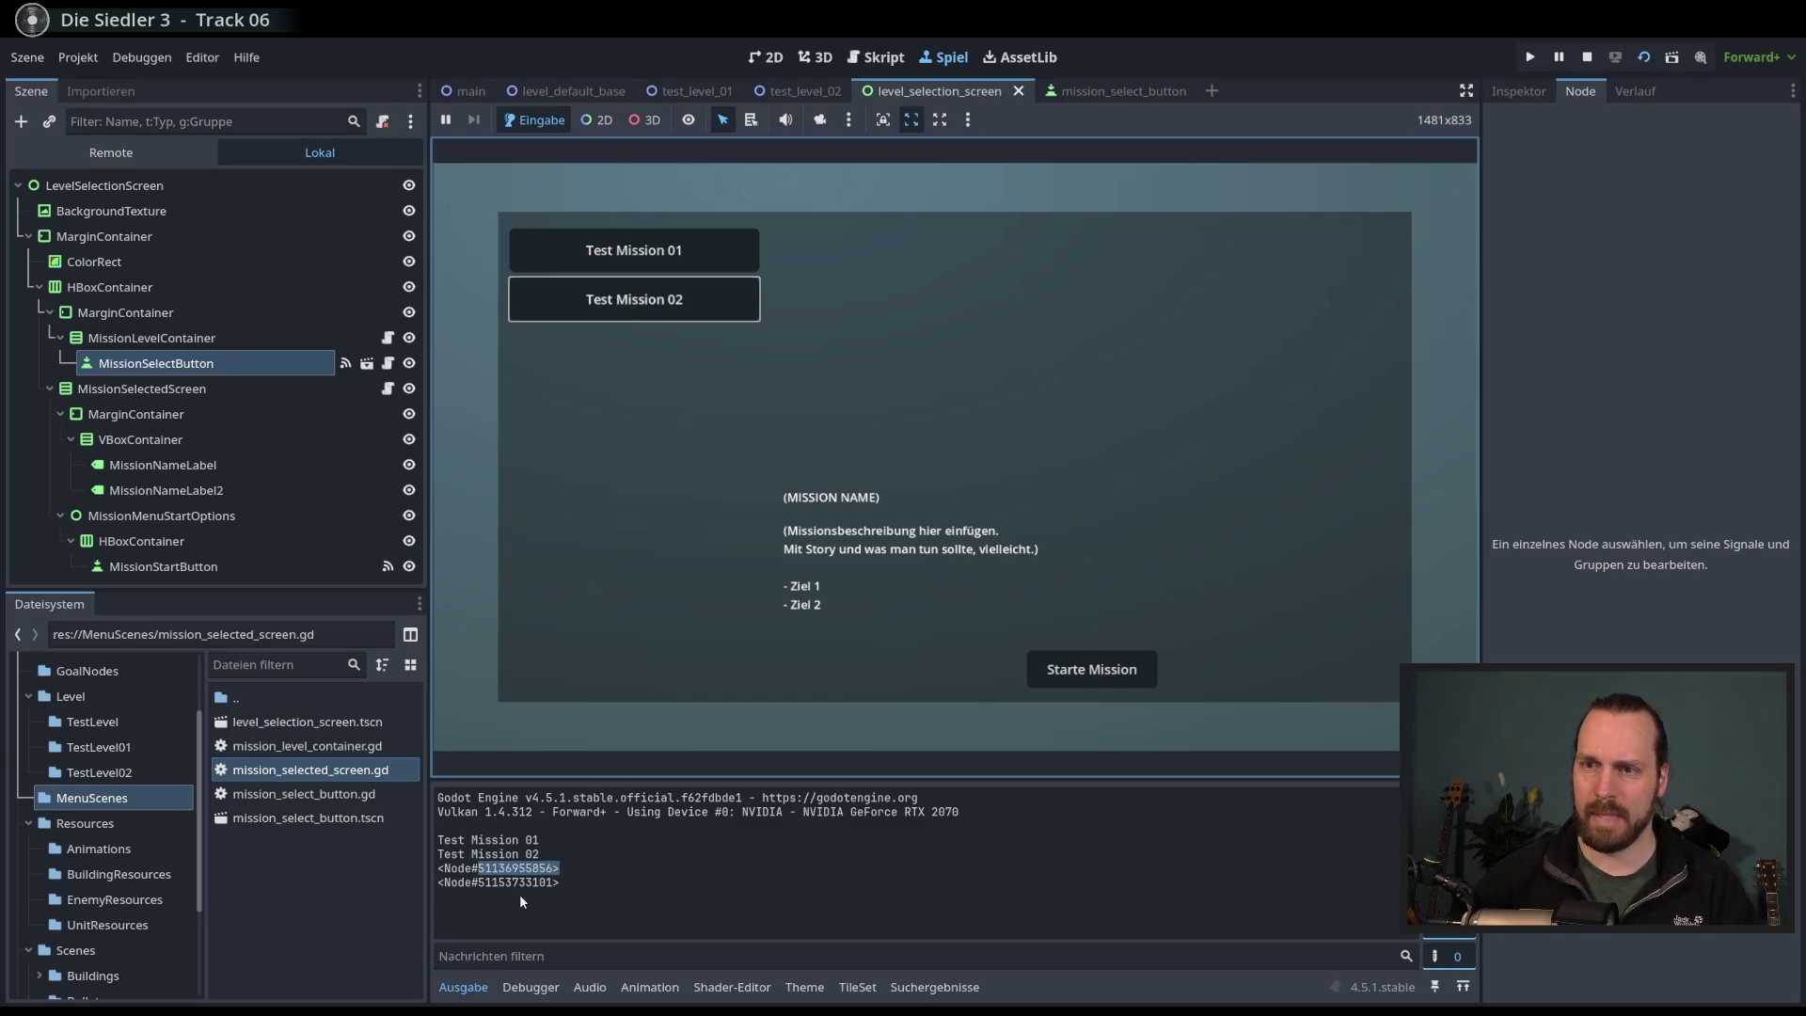
left_click(520, 894)
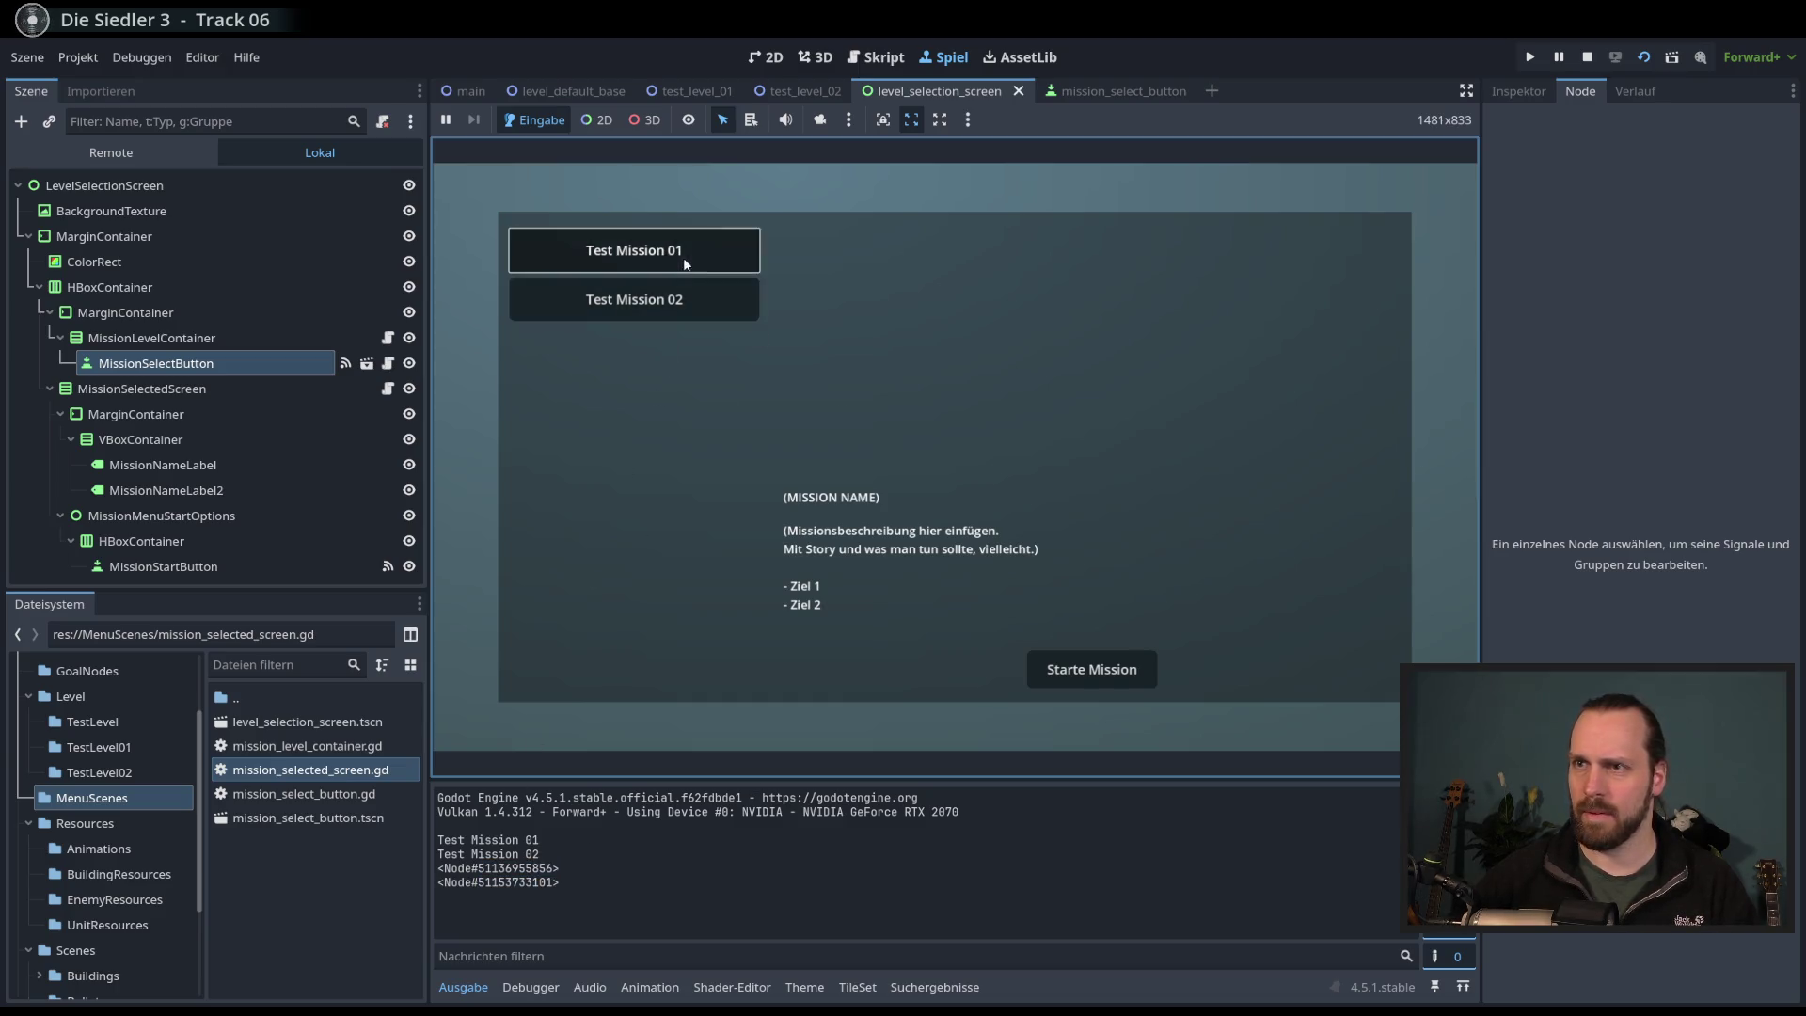
mouse_move(696, 299)
left_click(656, 254)
left_click(673, 294)
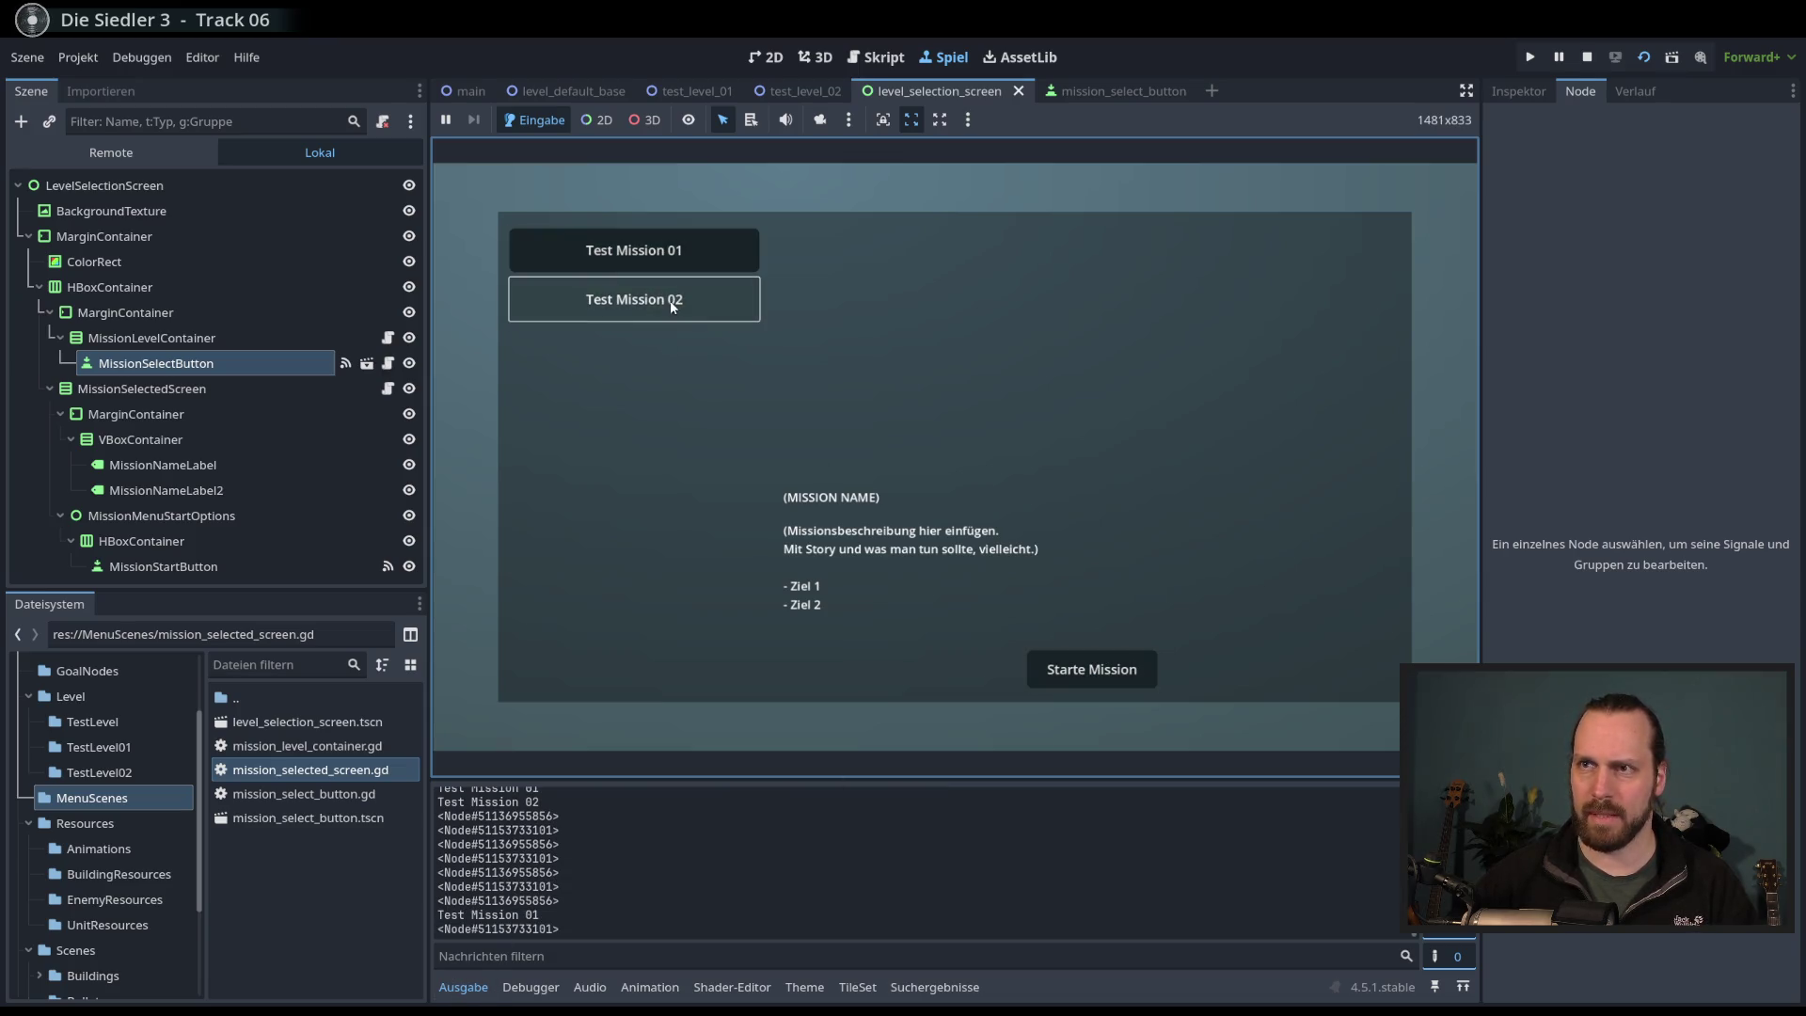
left_click_drag(505, 930, 553, 931)
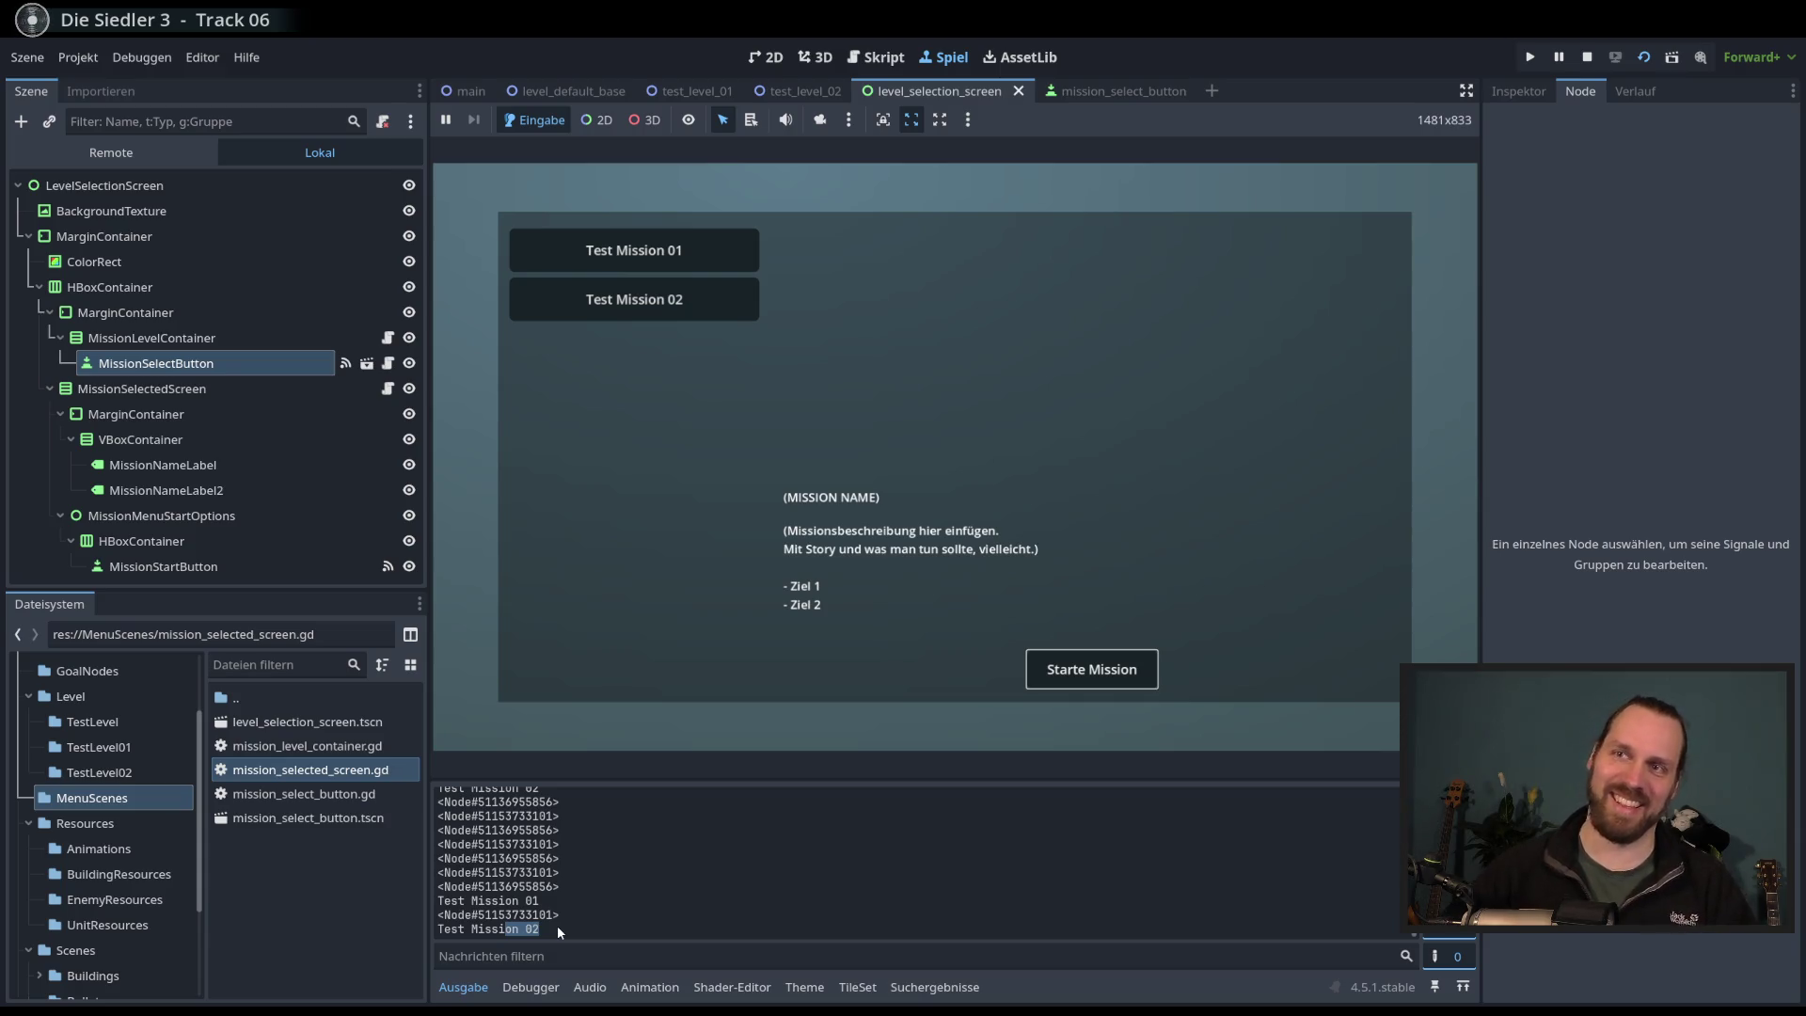
key("F8")
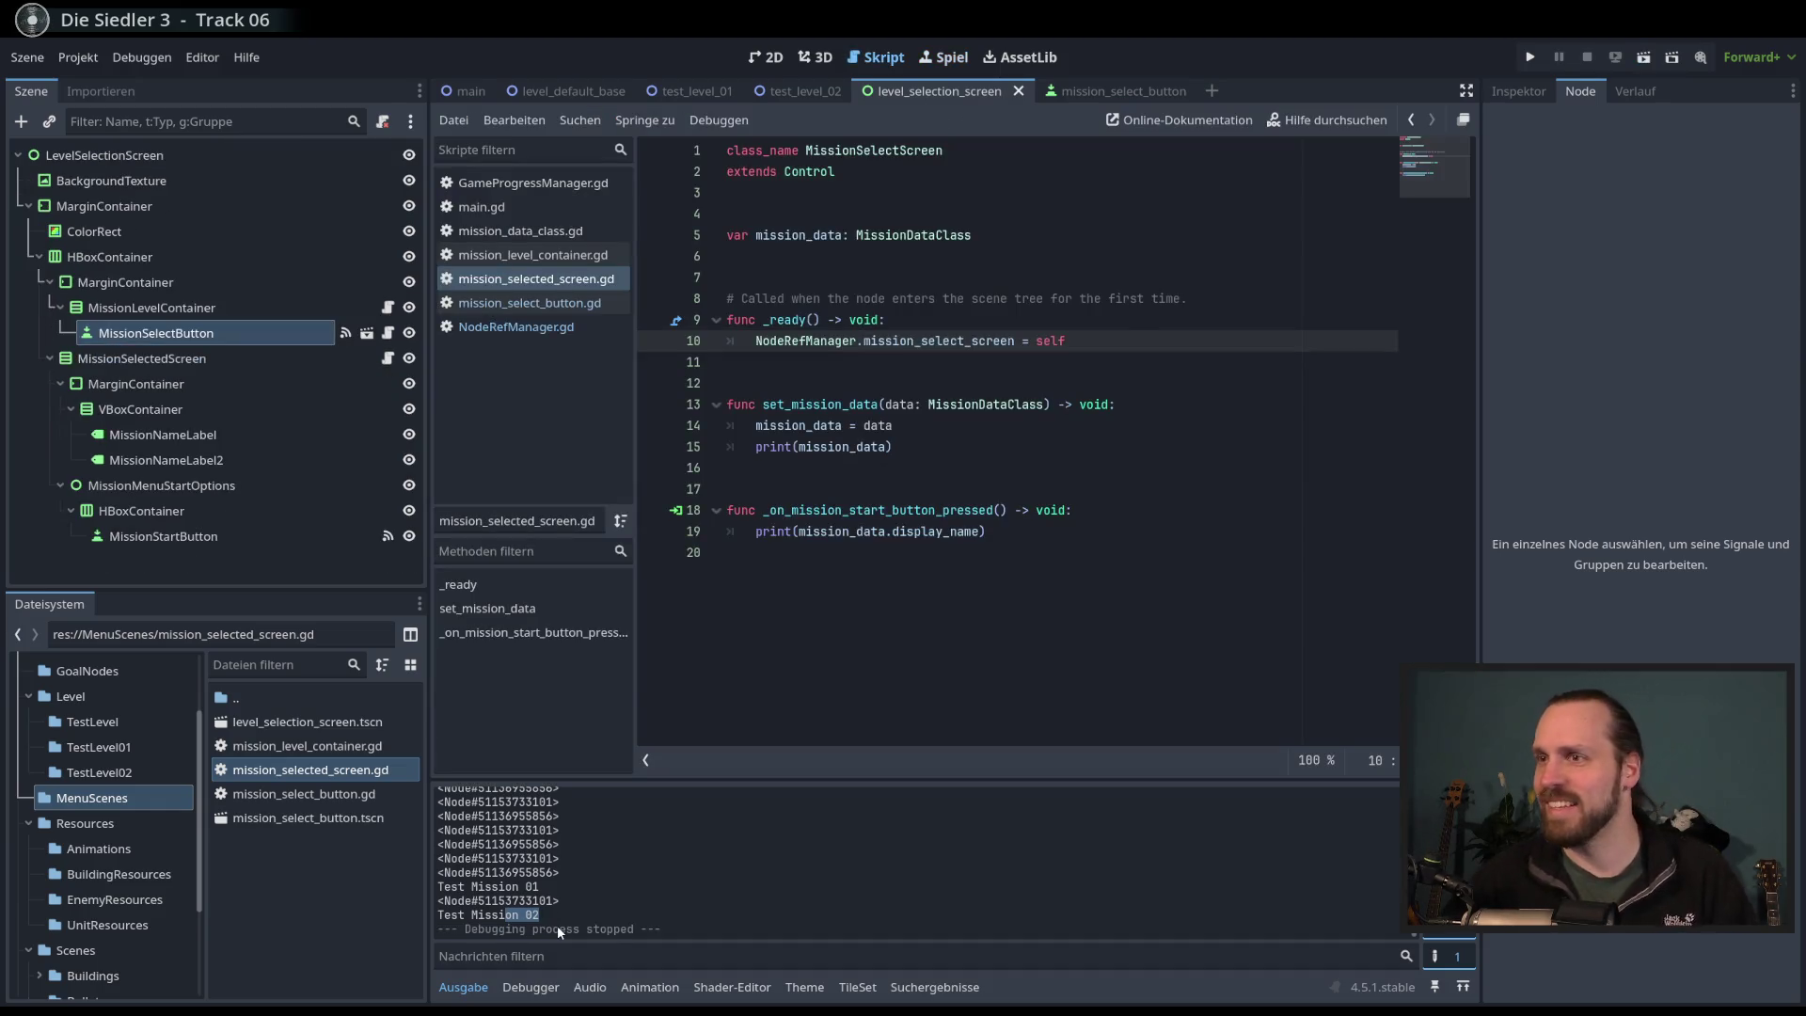
- Look over the start-button handler on lines 18–19, then switch to the 2D workspace
key("Down")
key("Down")
key("Down")
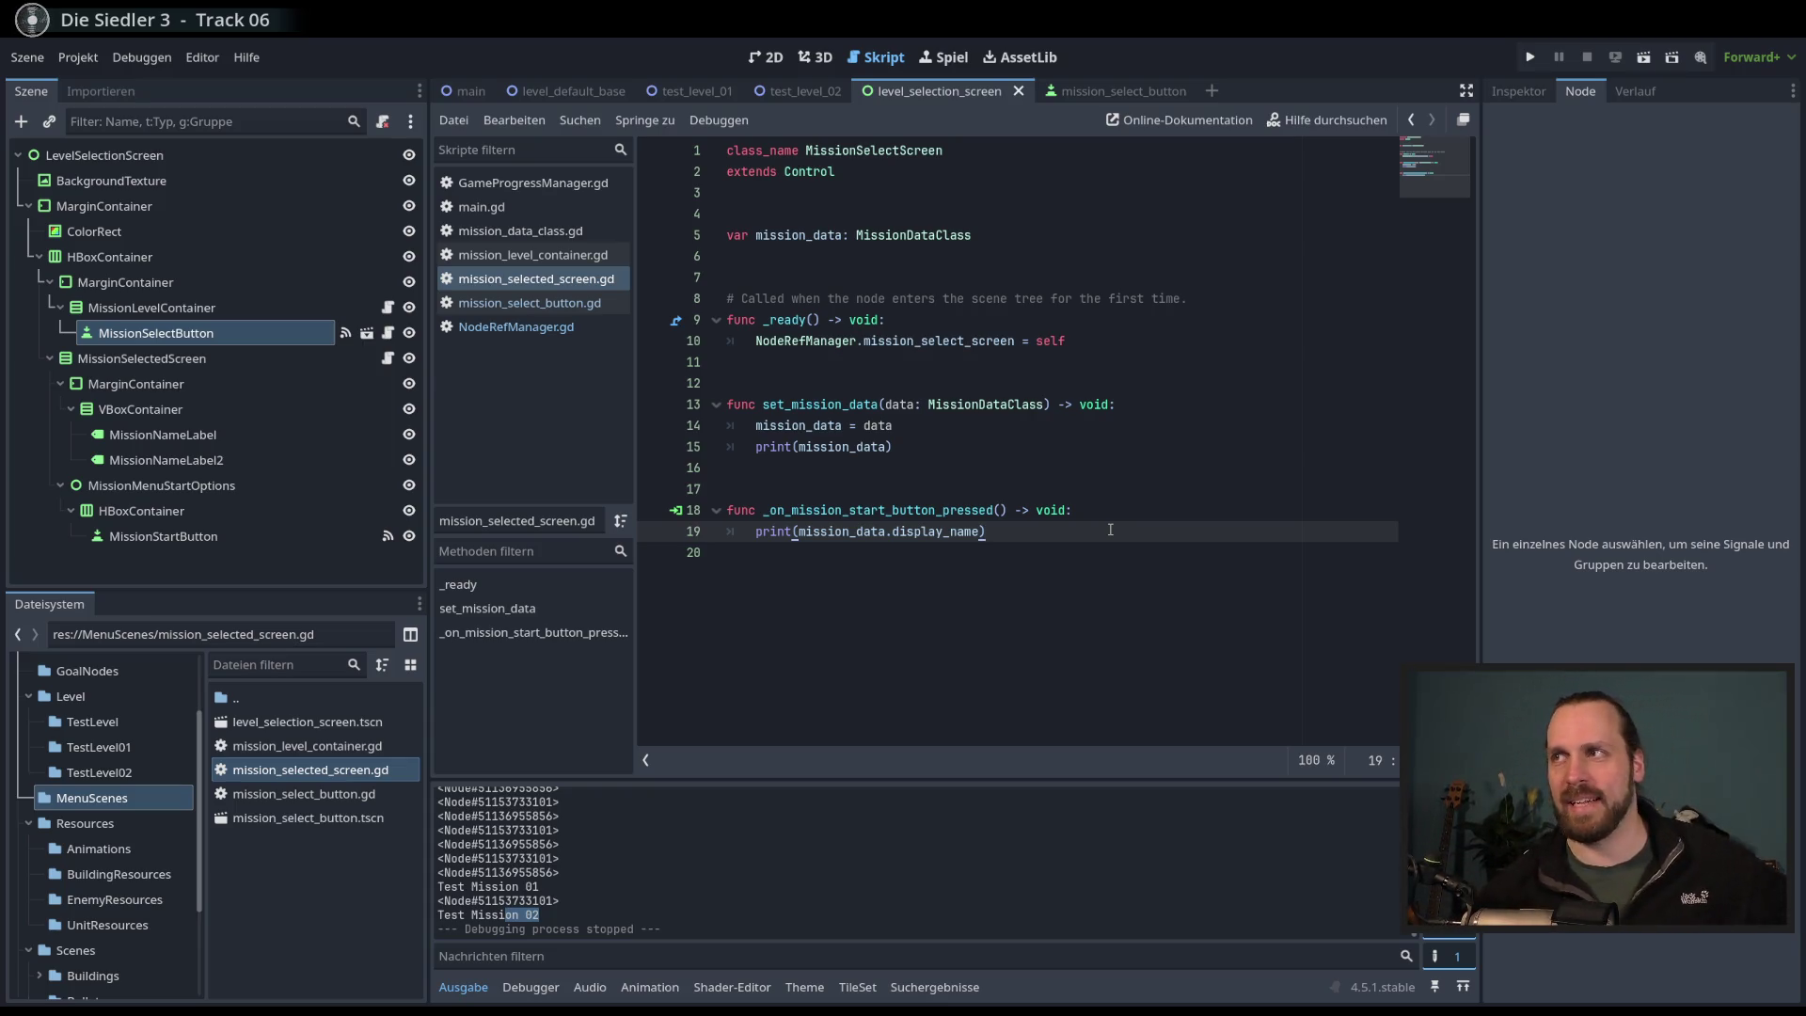
left_click(1149, 512)
left_click(1156, 532)
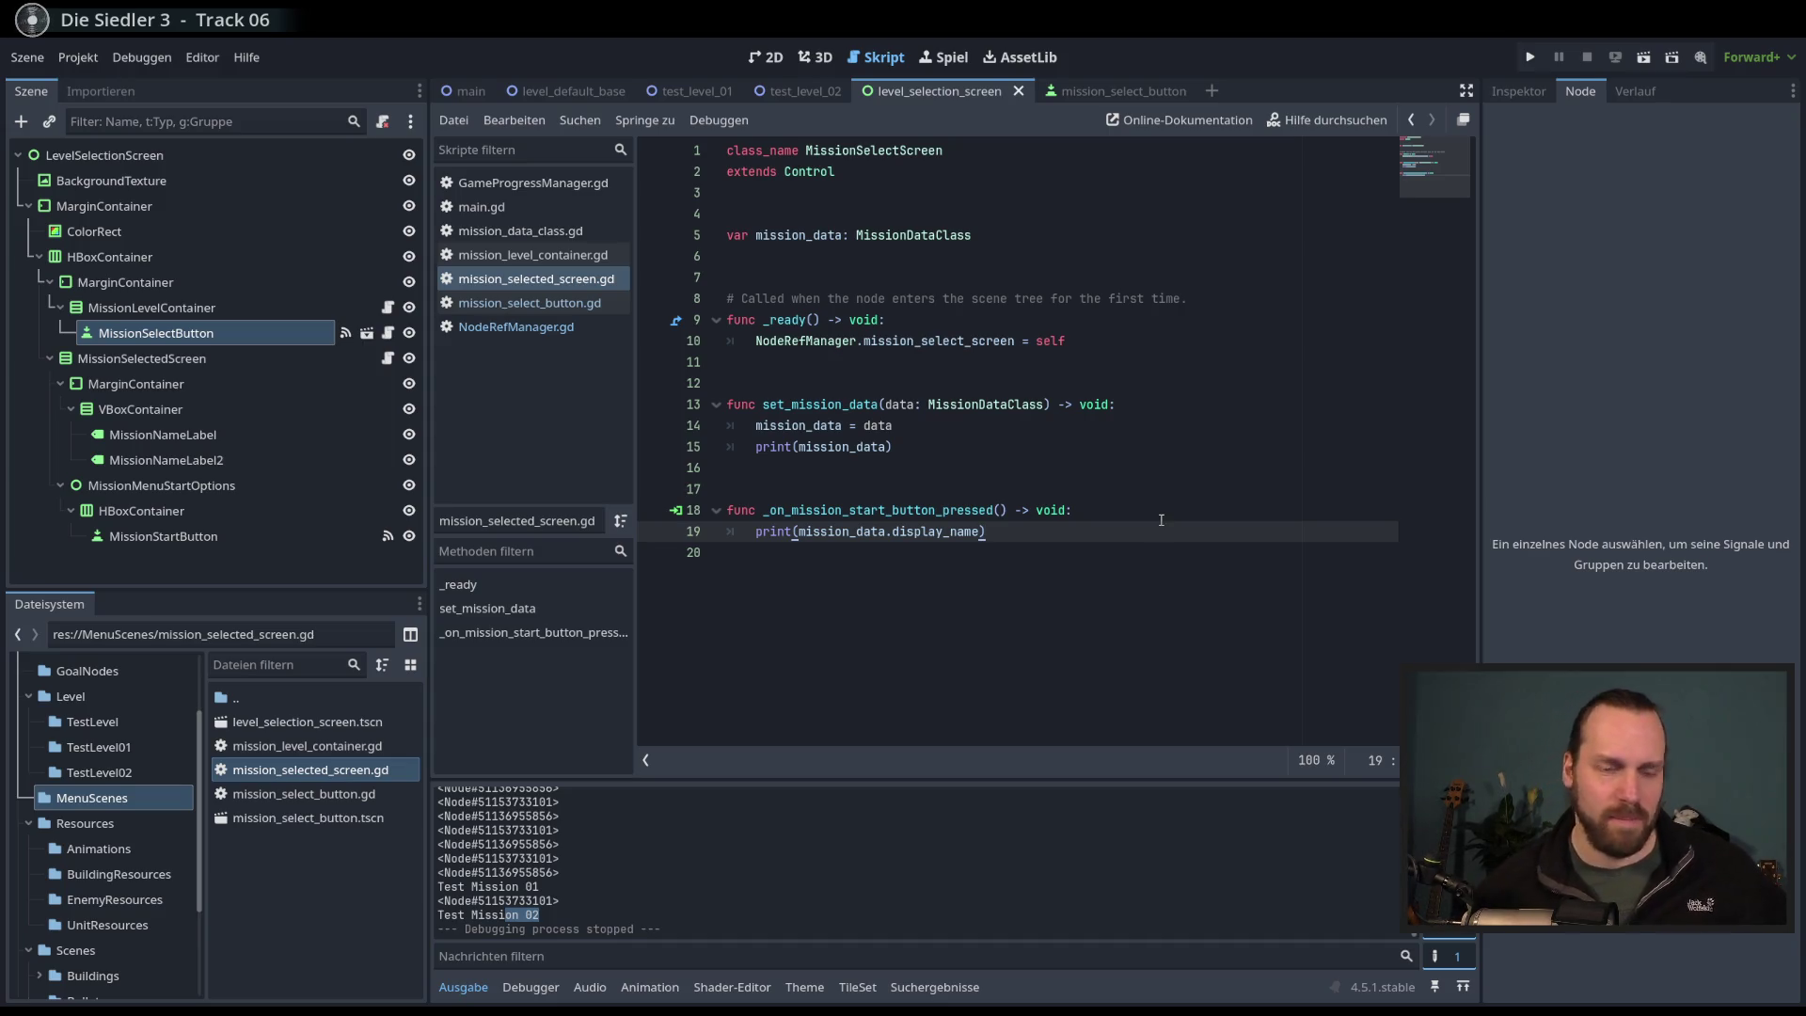
left_click(1119, 513)
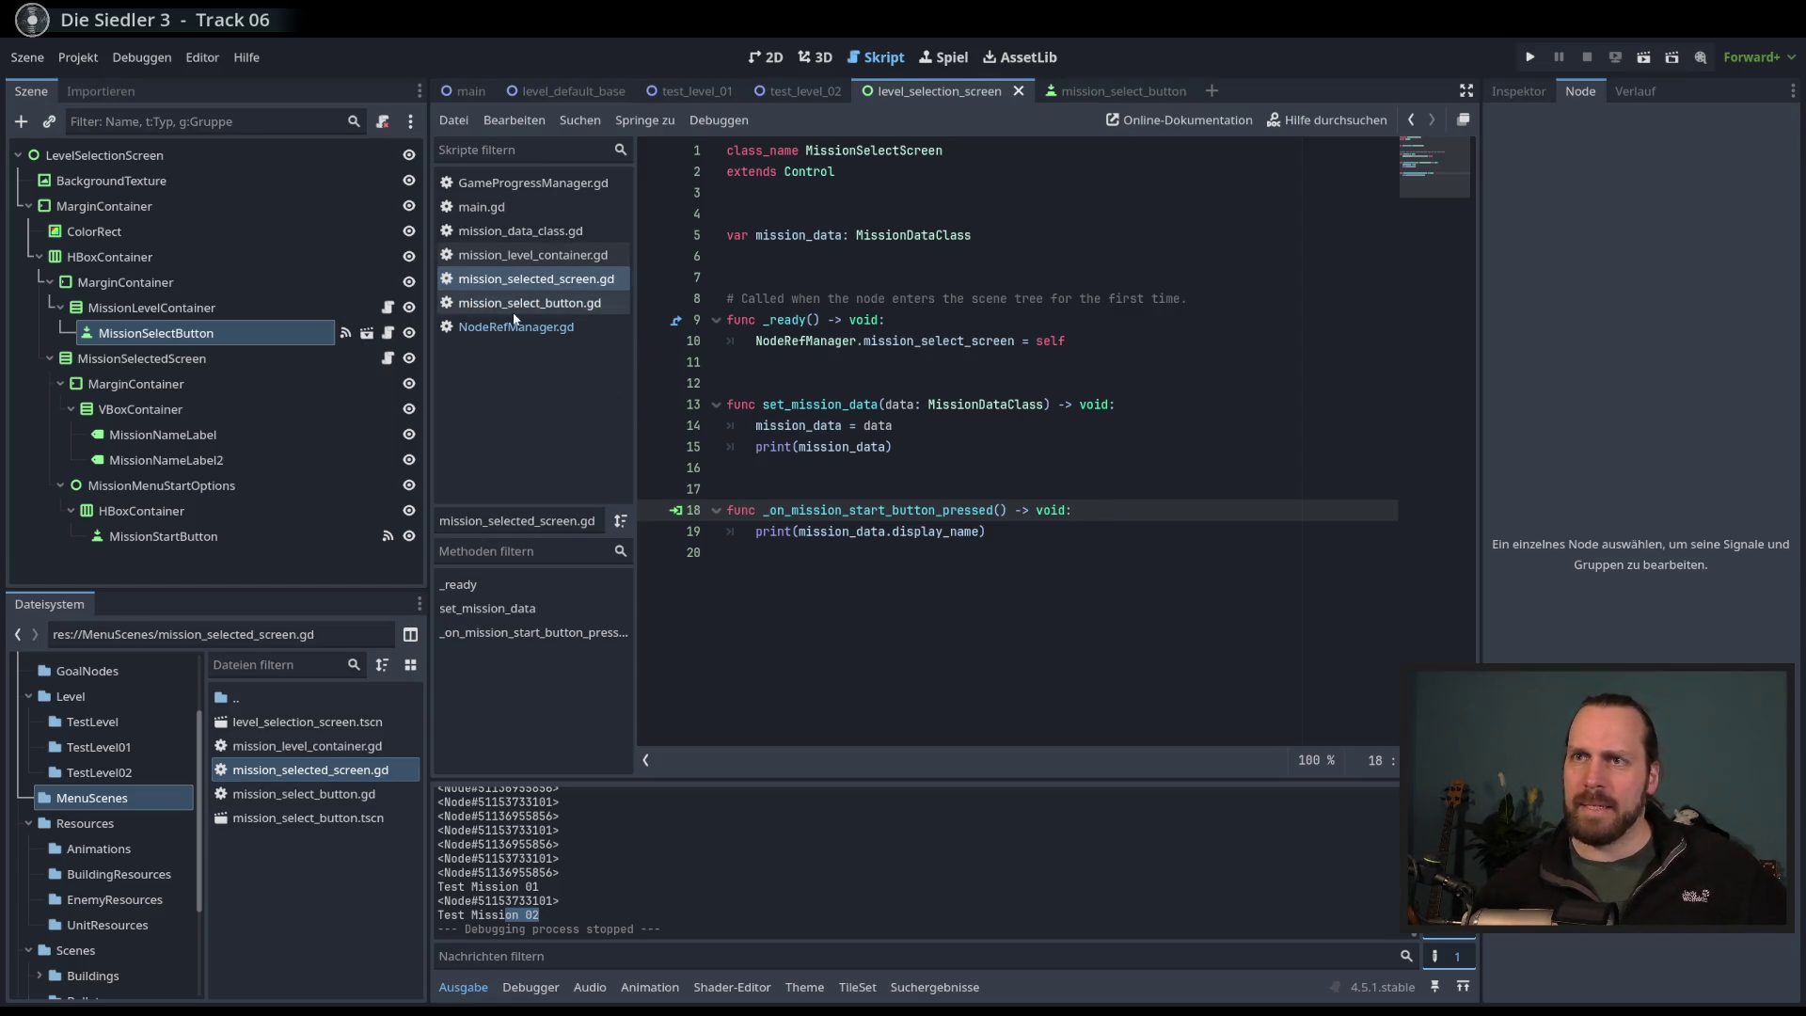
key("ctrl+F1")
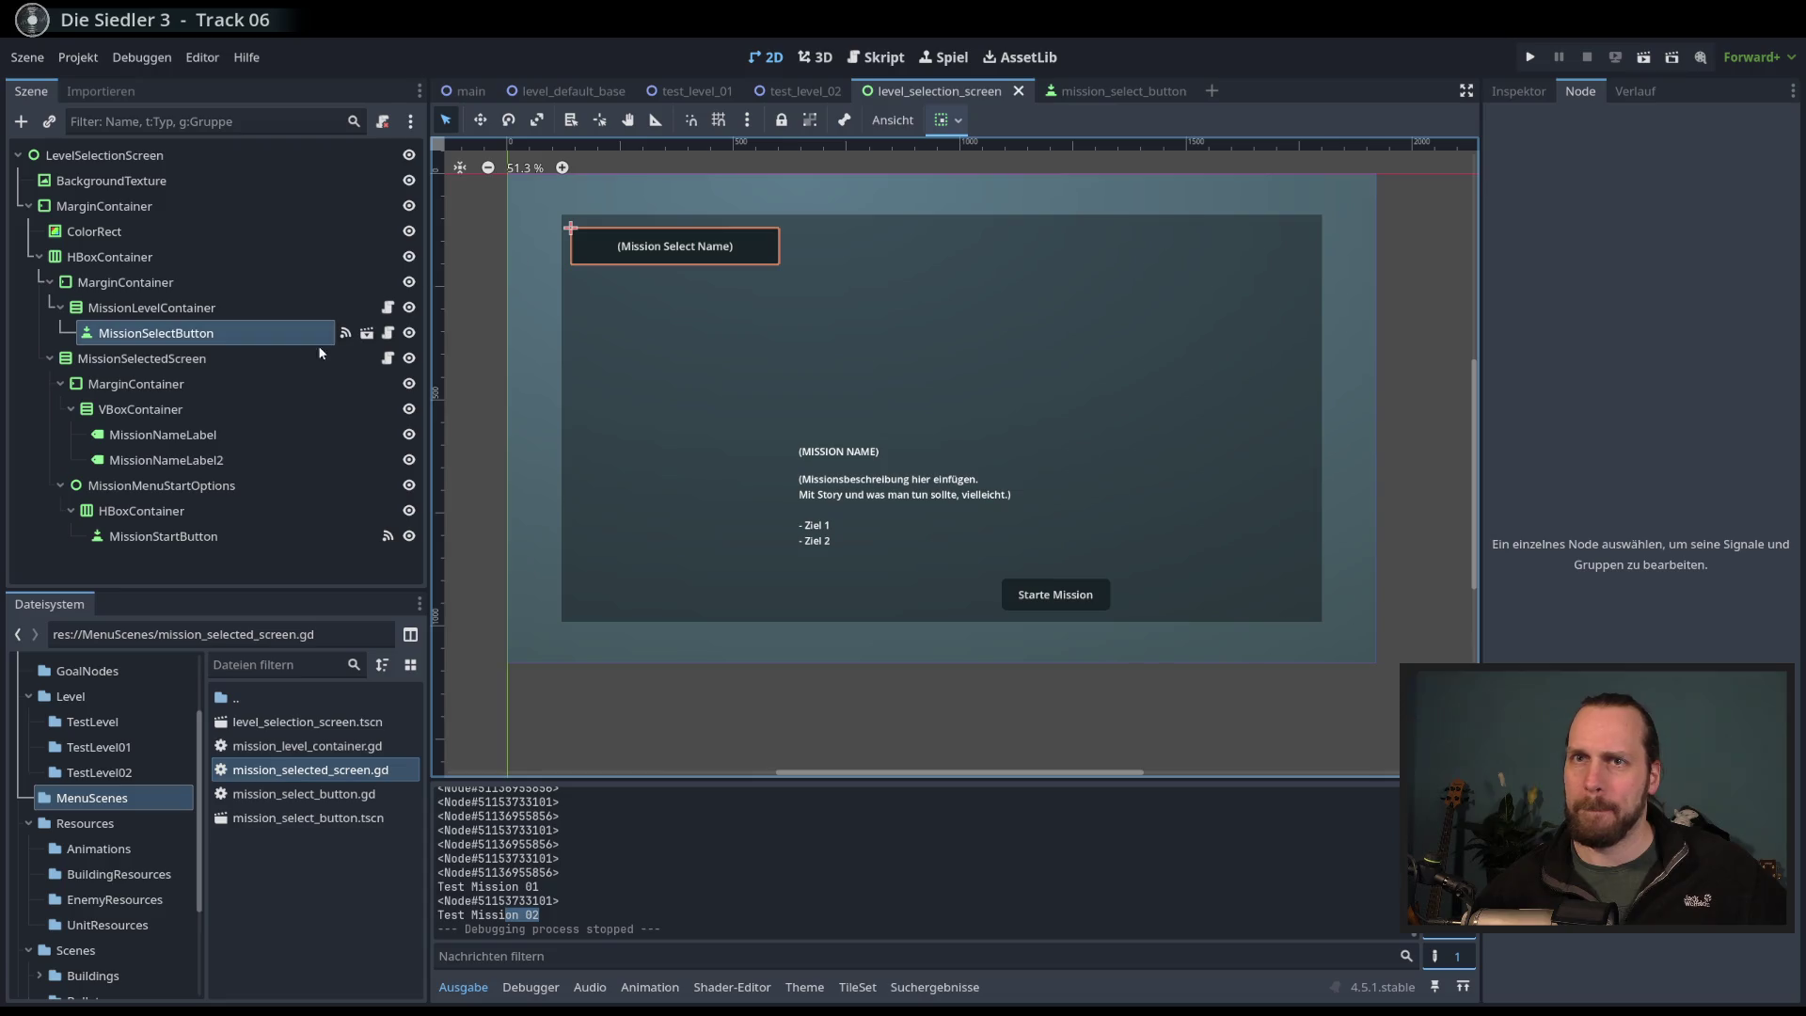
- Check MissionLevelContainer's and MissionSelectButton's signals, confirming pressed connects to _on_pressed, then select the top MarginContainer
left_click(234, 331)
left_click(227, 308)
left_click(234, 333)
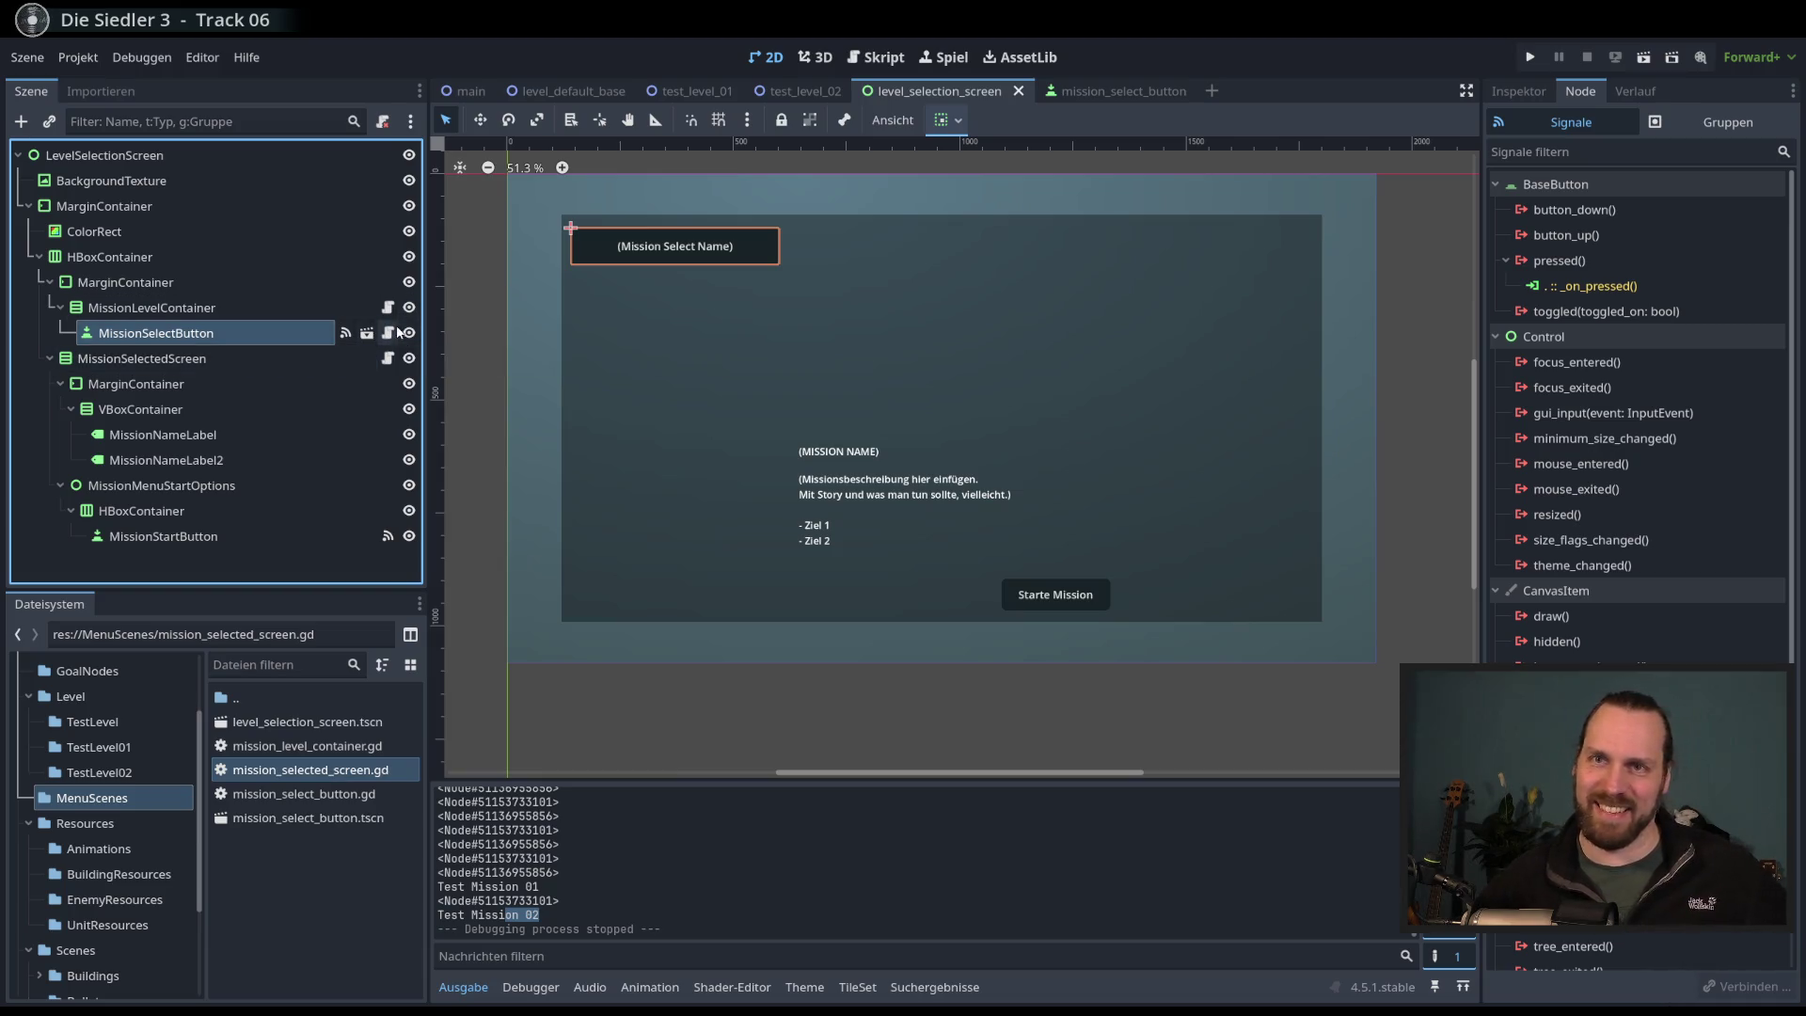
left_click(119, 207)
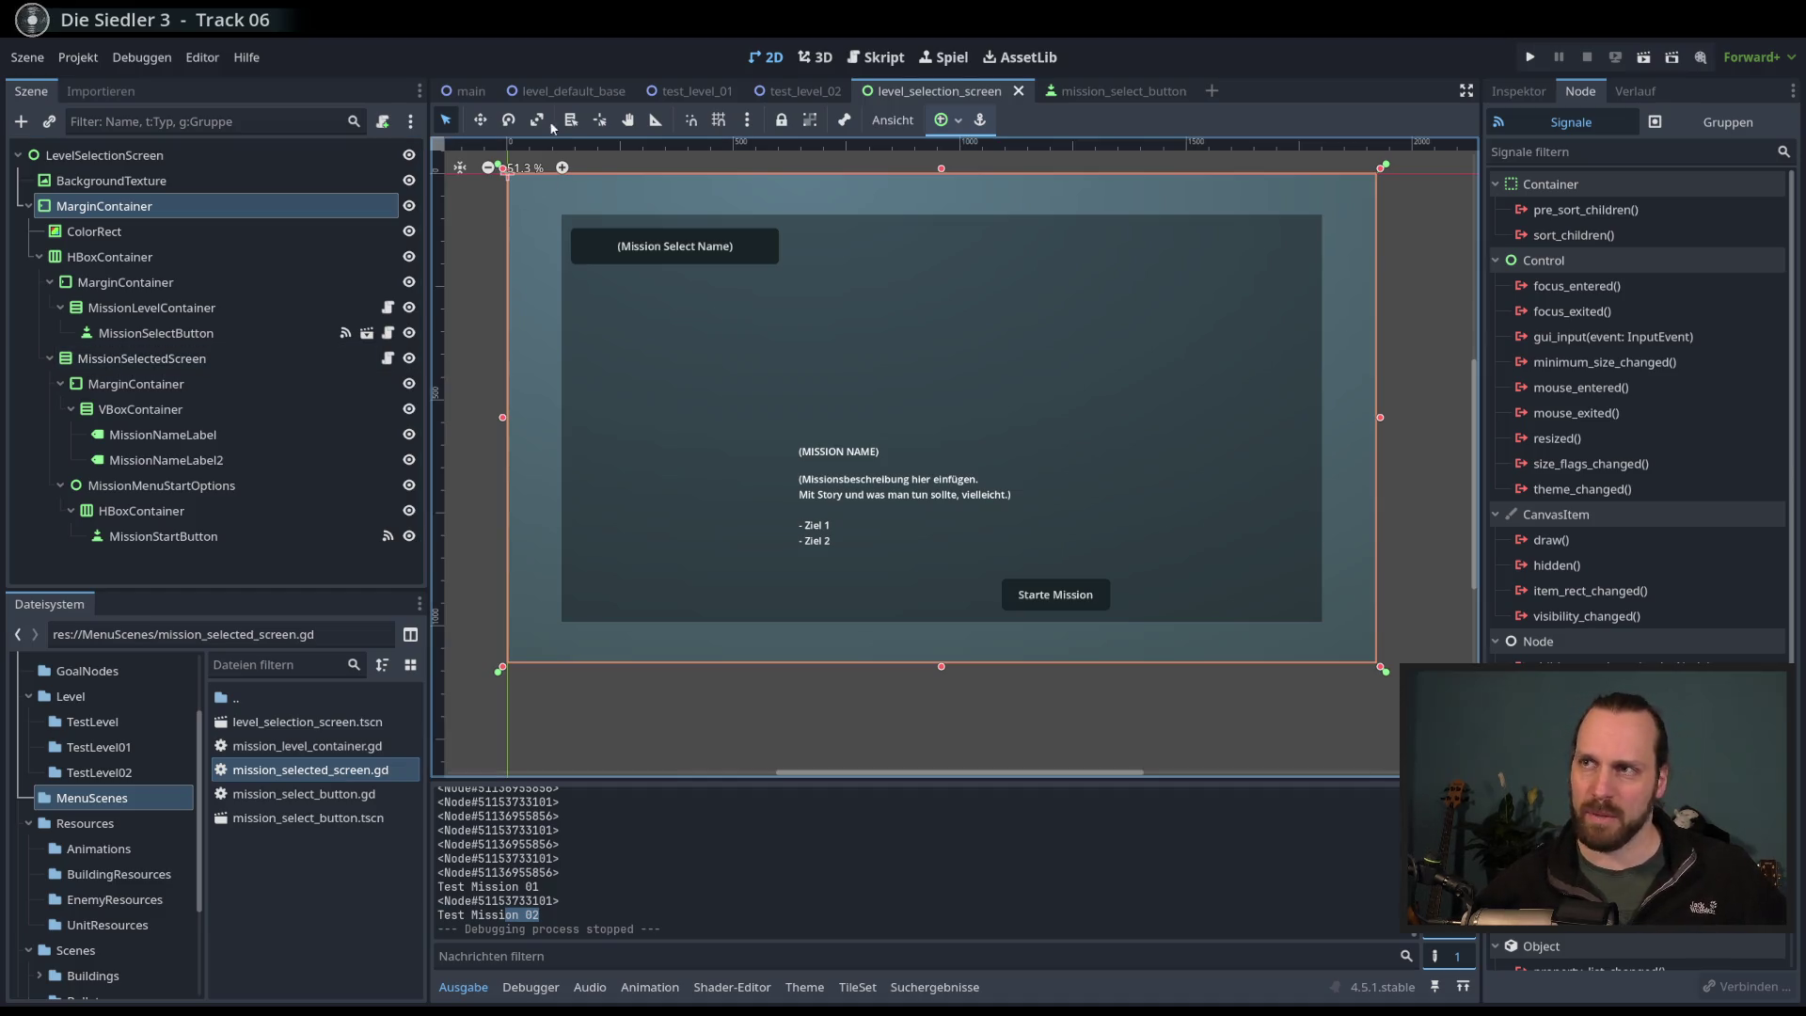
- Adjust the layout view, then open mission_selected_screen.gd with the cursor at line 18's end
scroll(829, 376, "up", 2)
left_click_drag(828, 377, 814, 372)
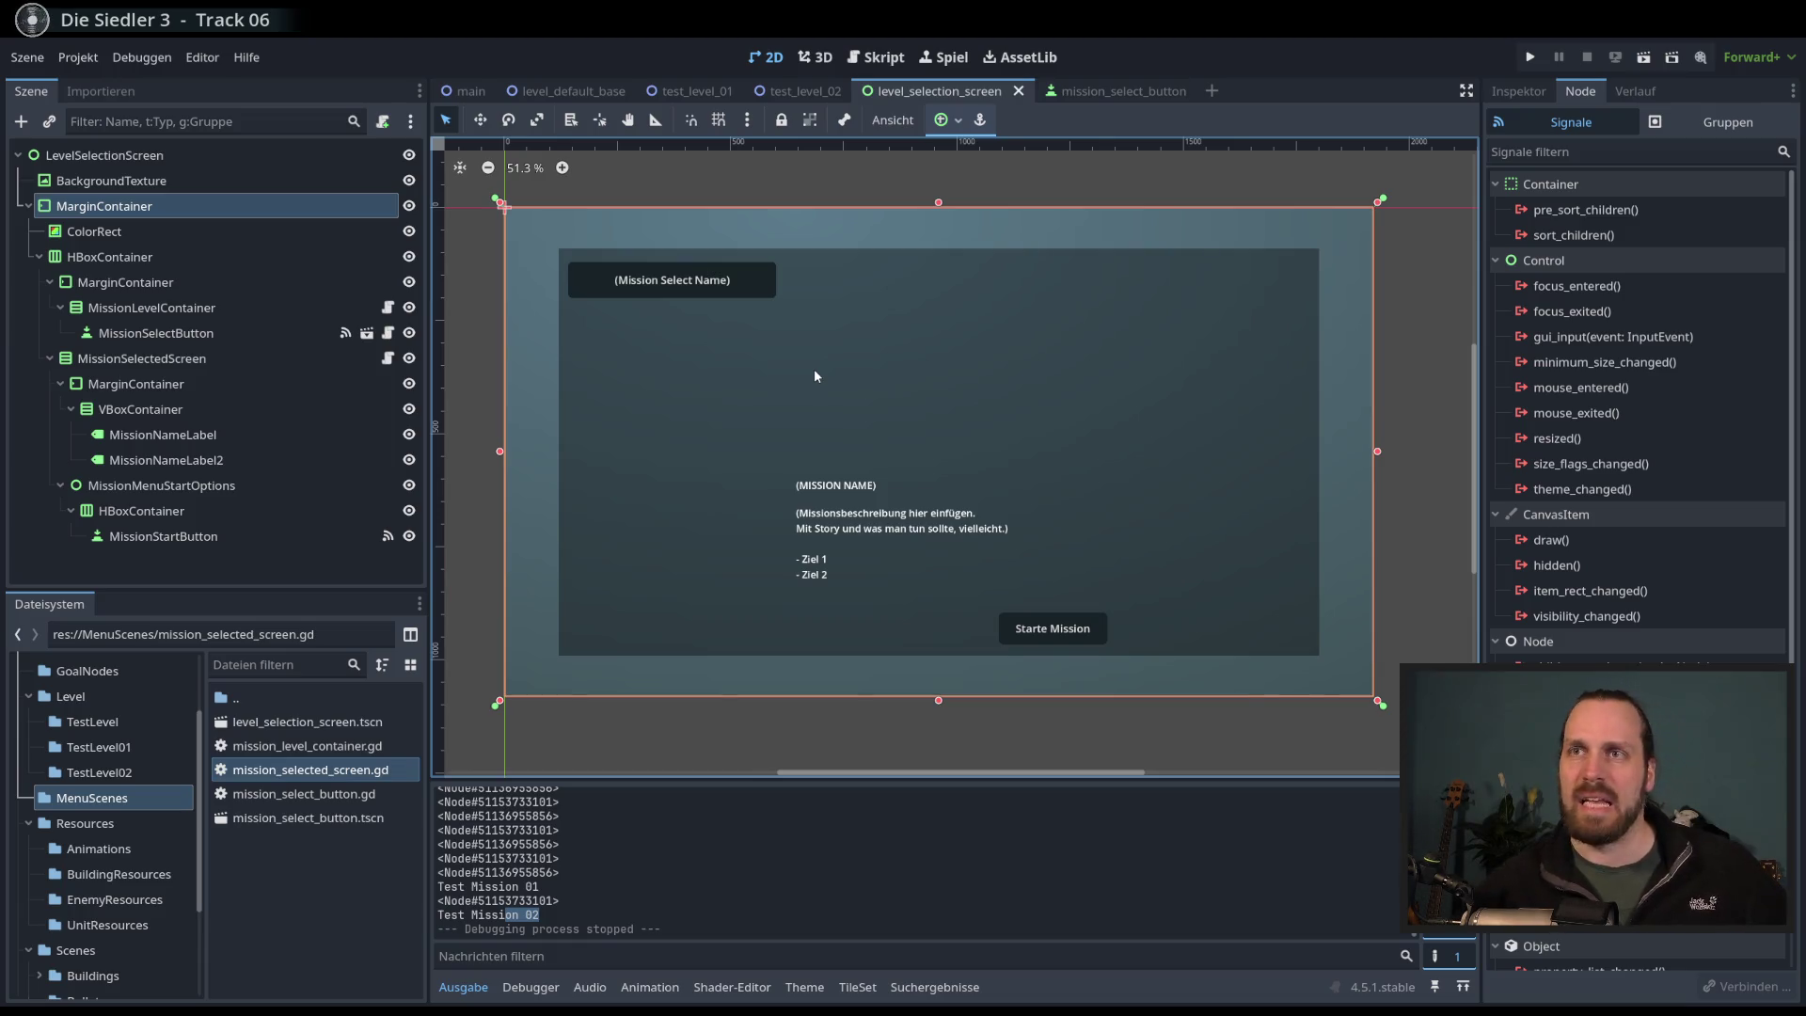
left_click_drag(793, 401, 791, 393)
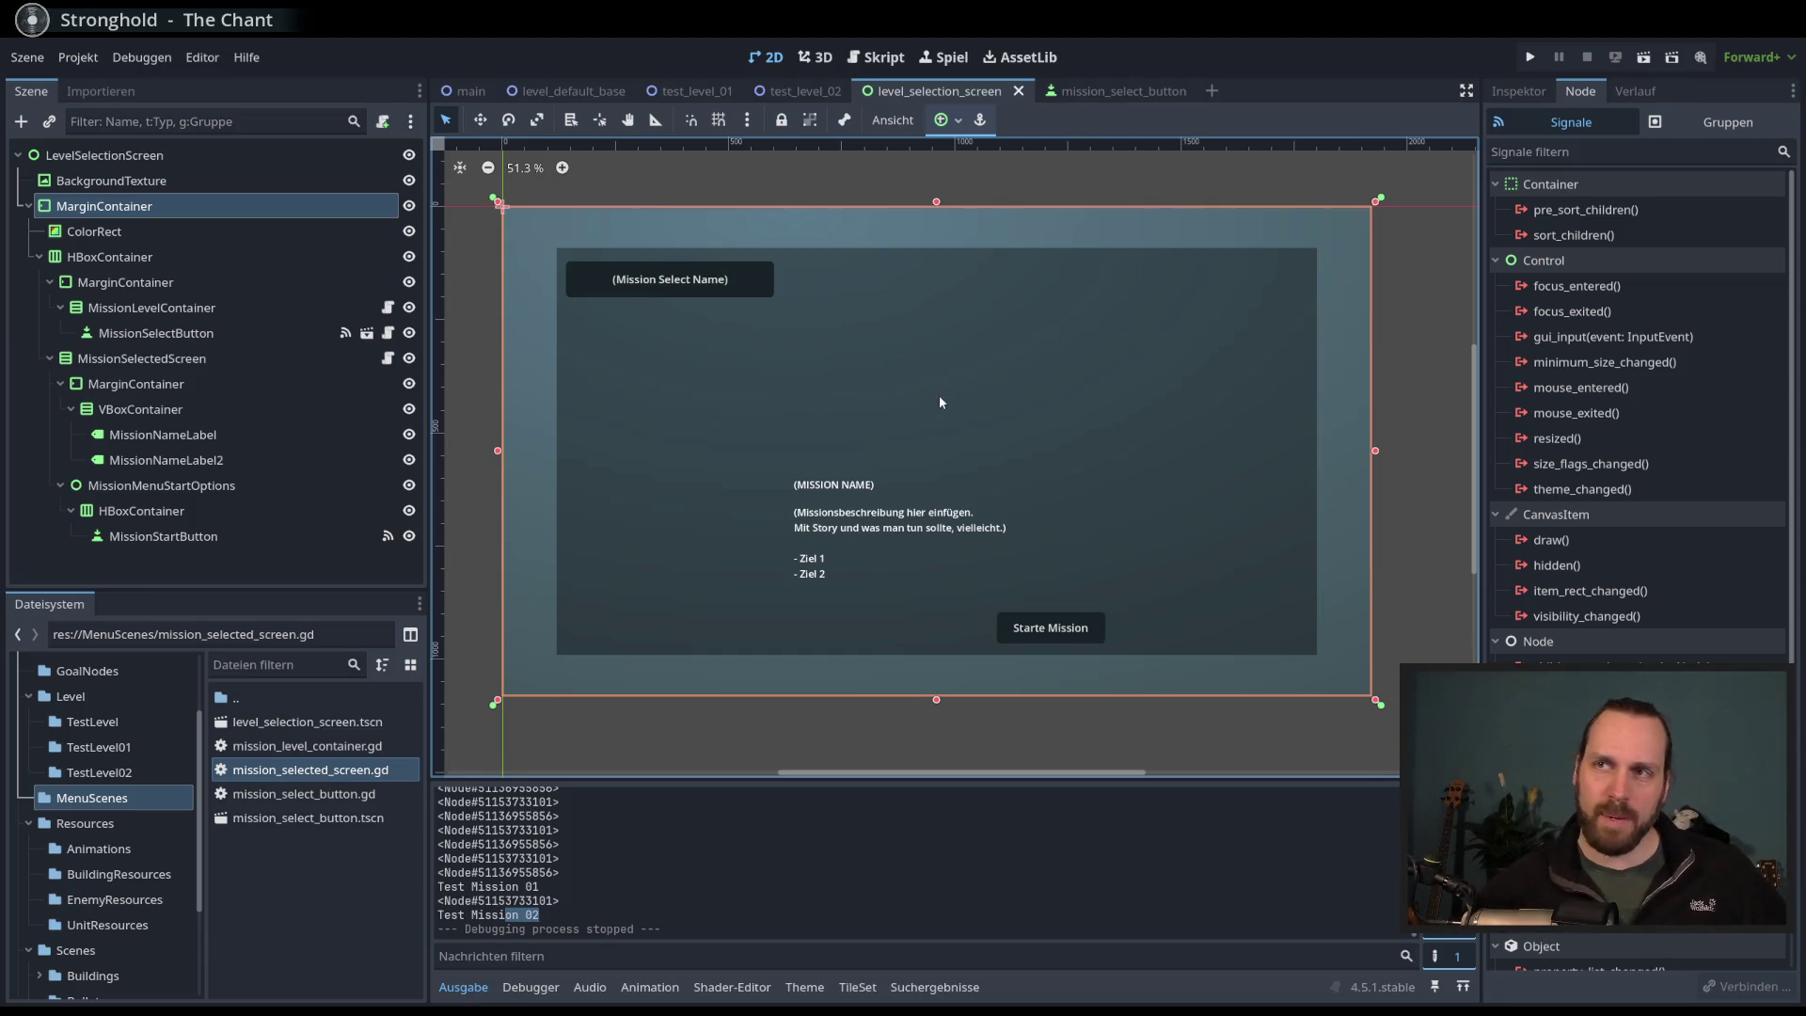
scroll(976, 454, "down", 1)
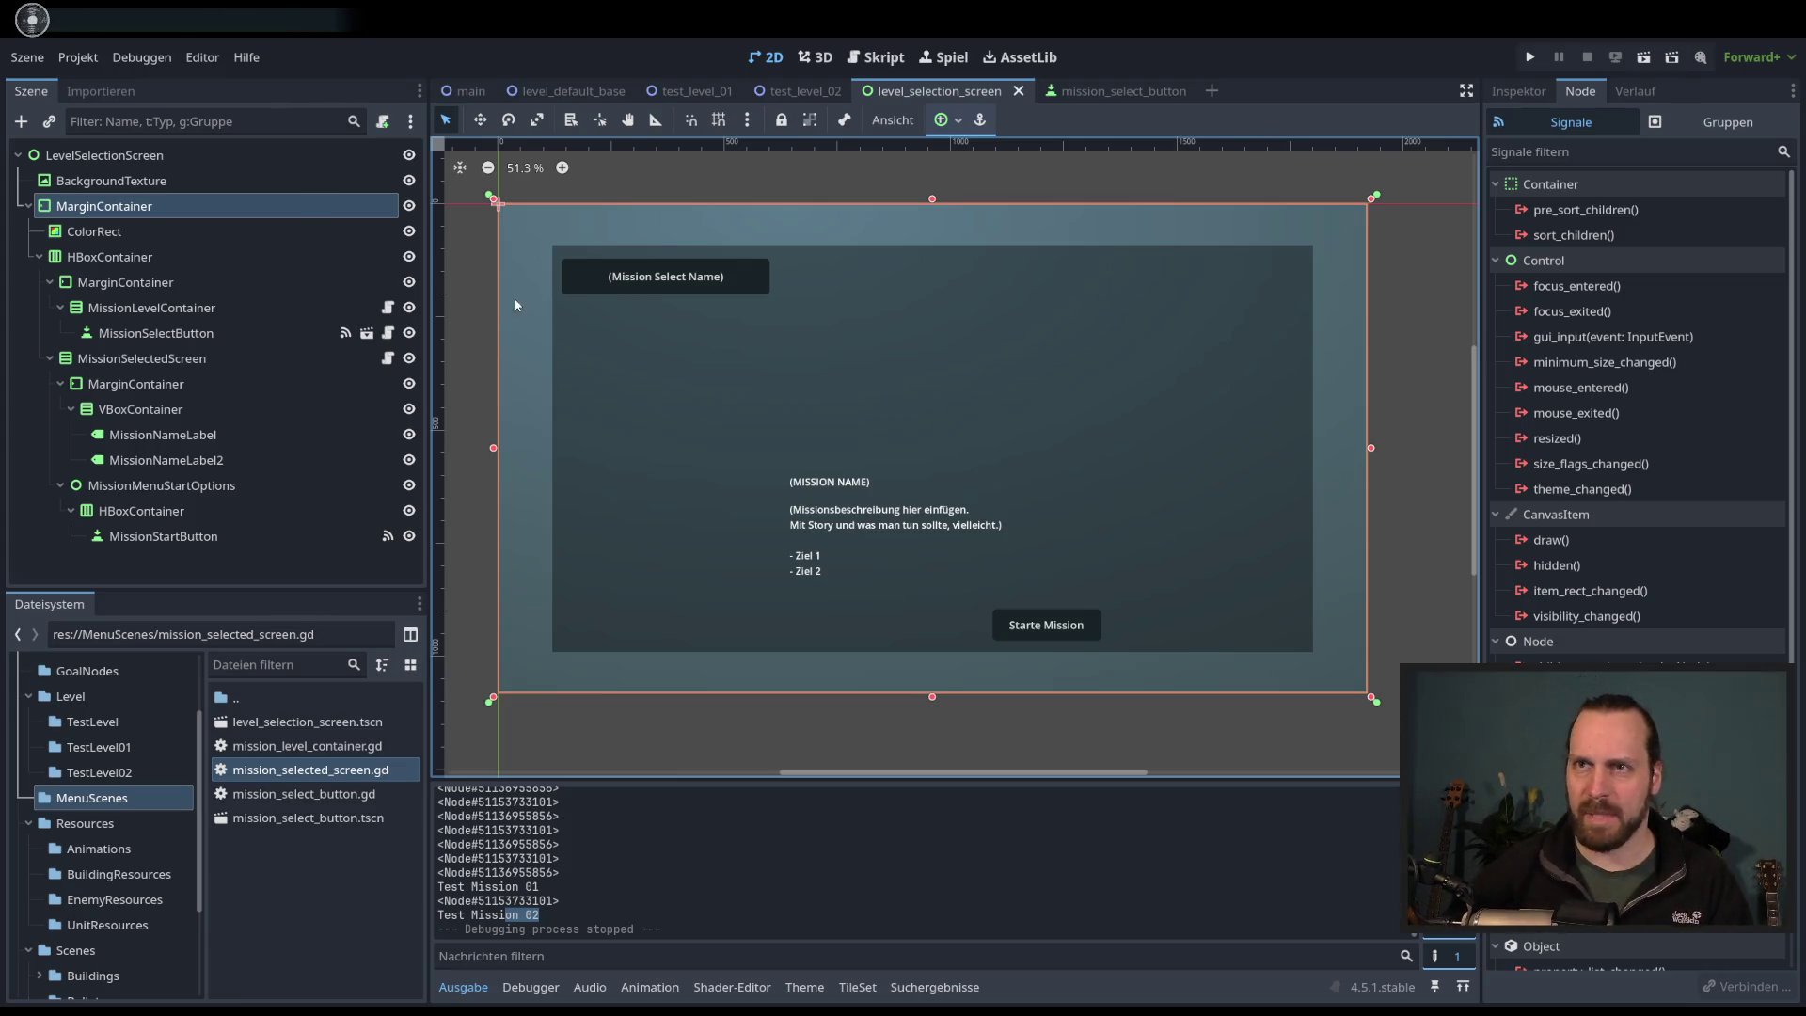
left_click_drag(760, 523, 773, 525)
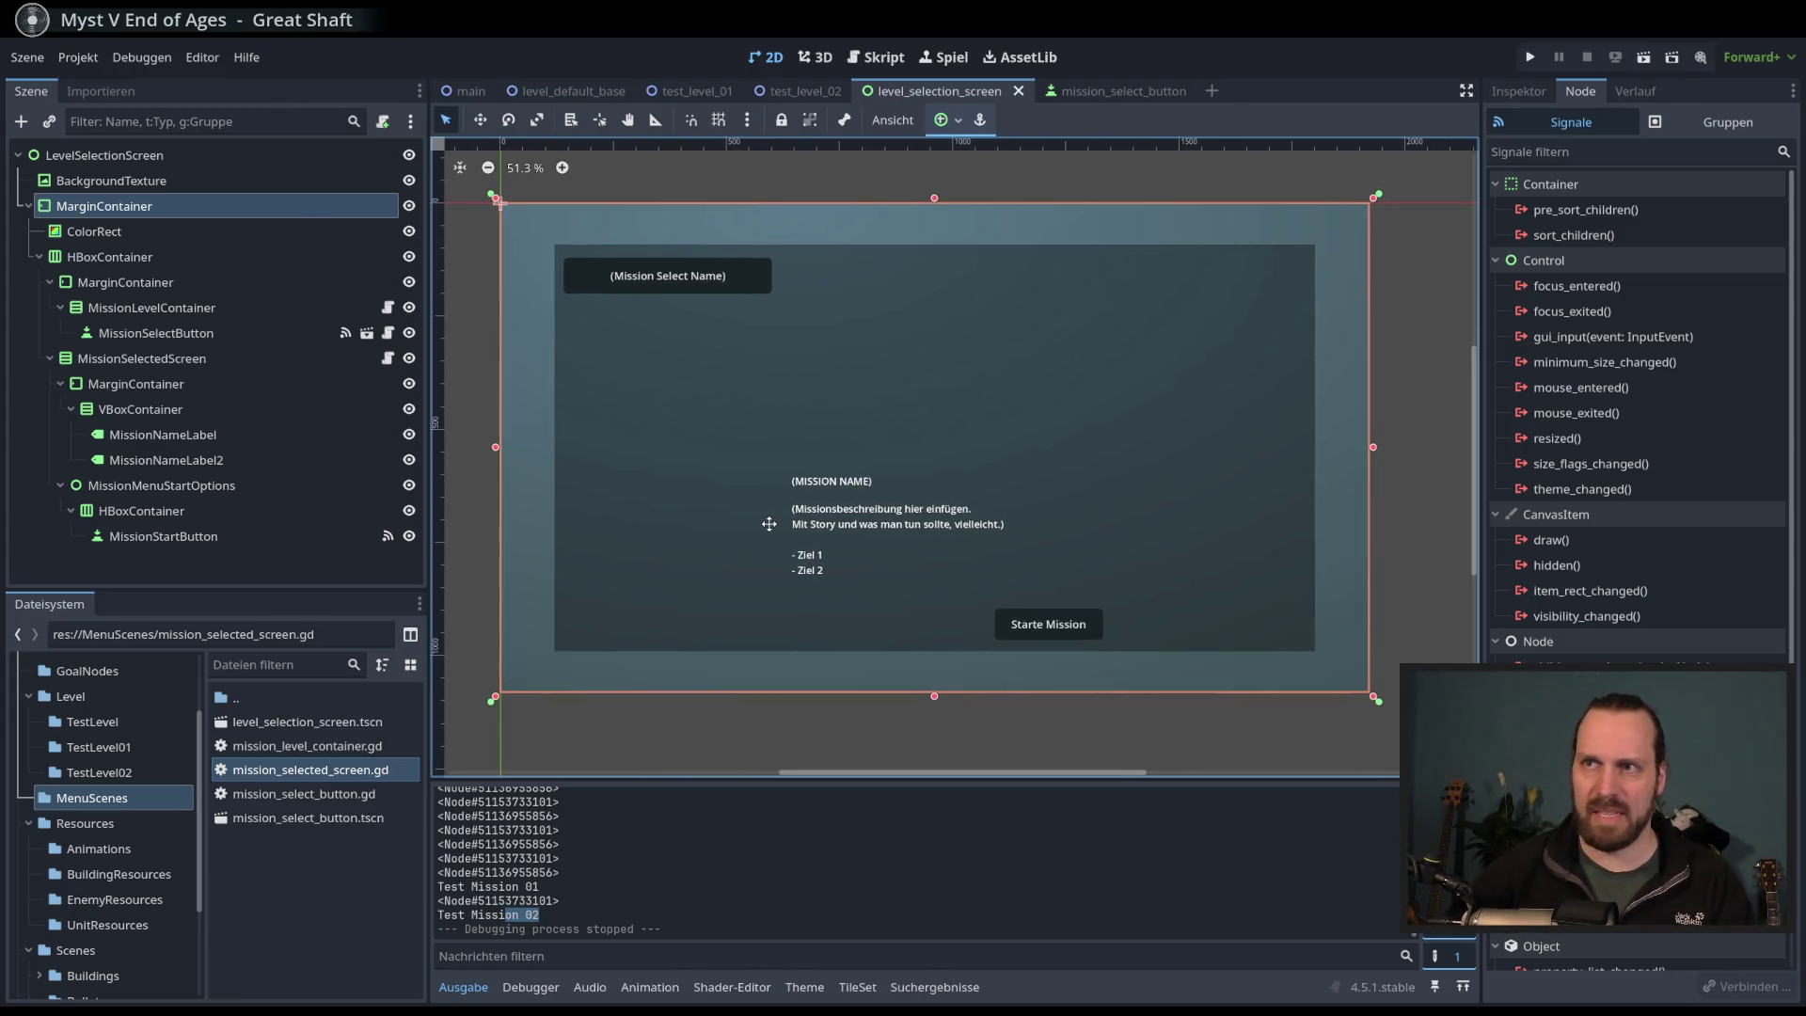
scroll(771, 532, "up", 1)
scroll(765, 539, "up", 1)
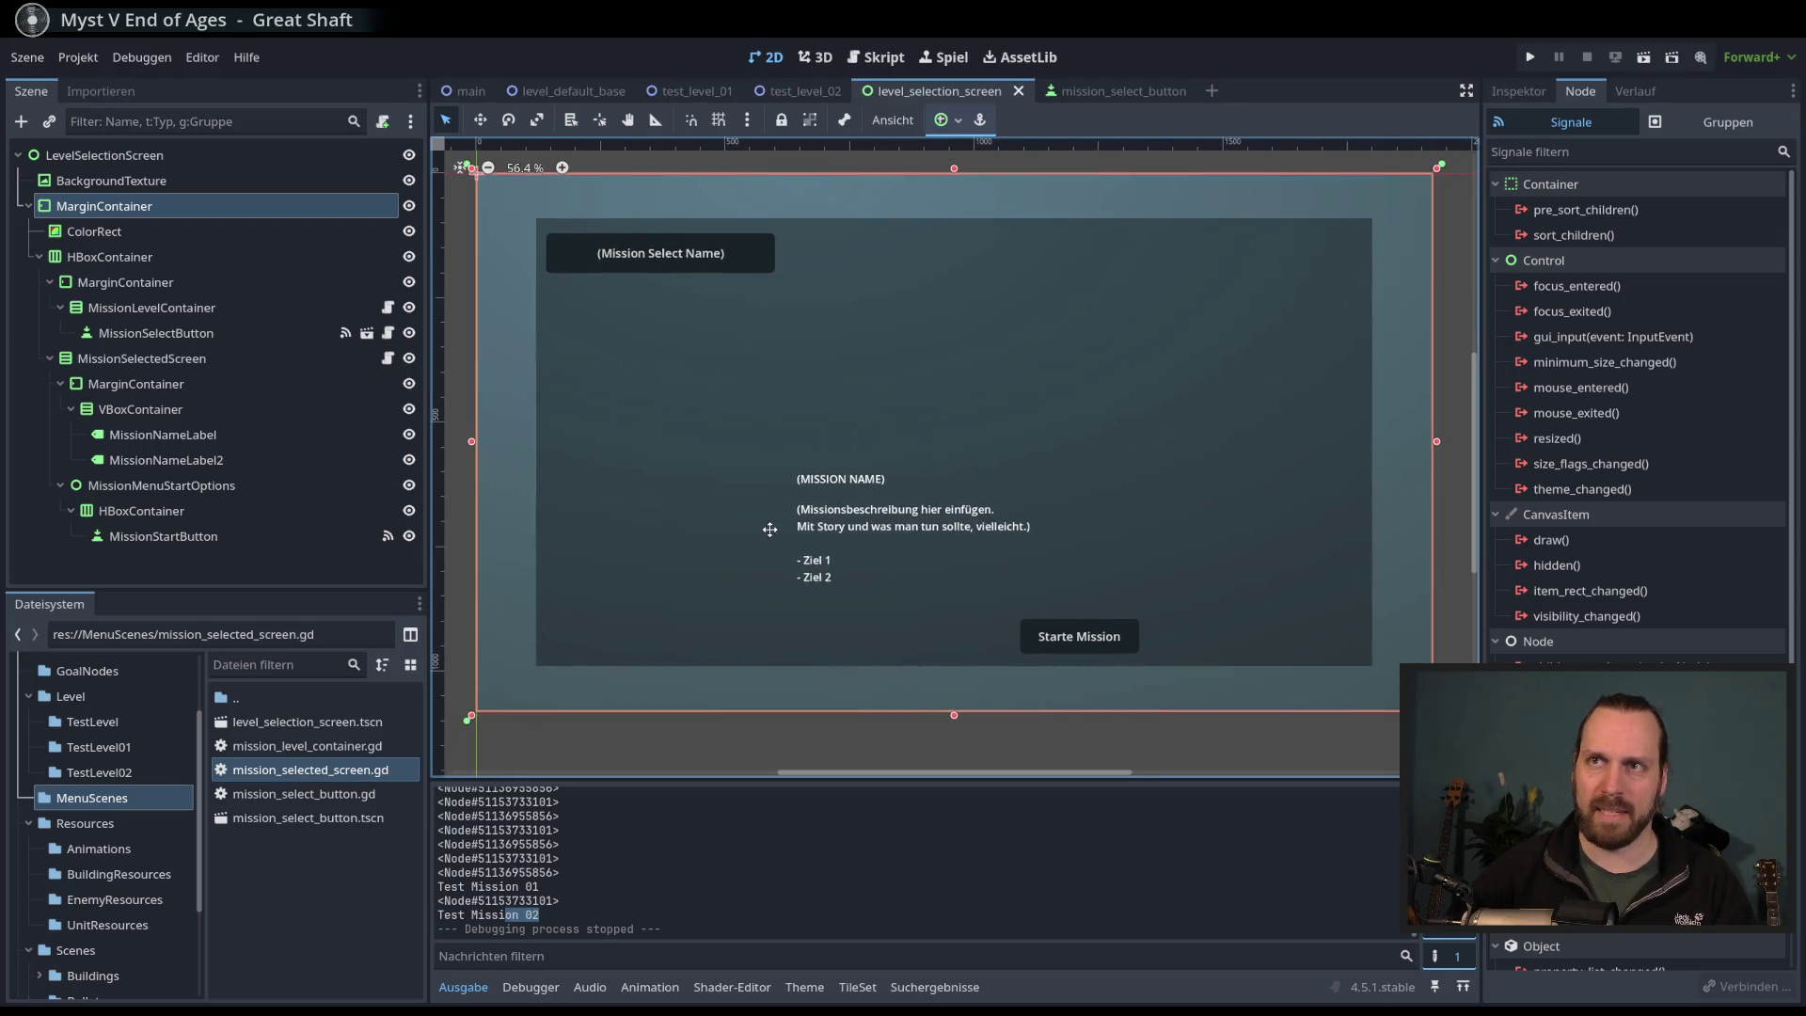
scroll(764, 539, "down", 1)
left_click_drag(764, 539, 763, 548)
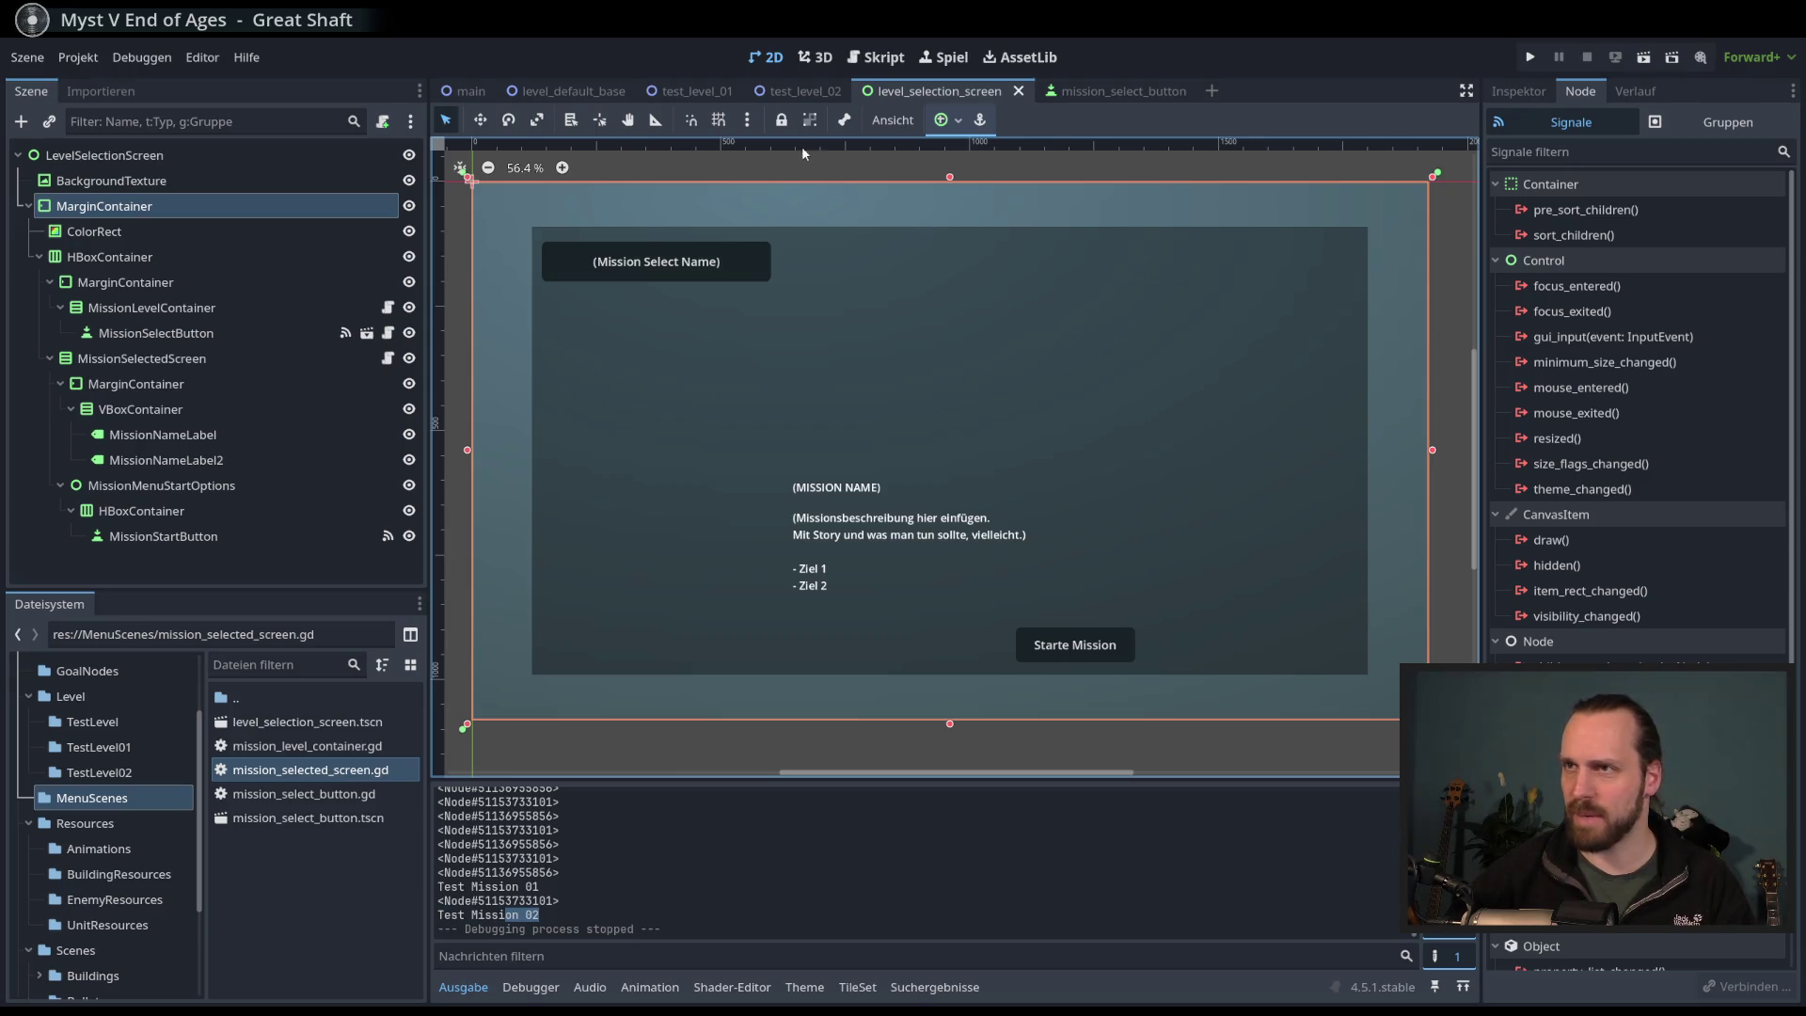
left_click(881, 58)
left_click(1127, 513)
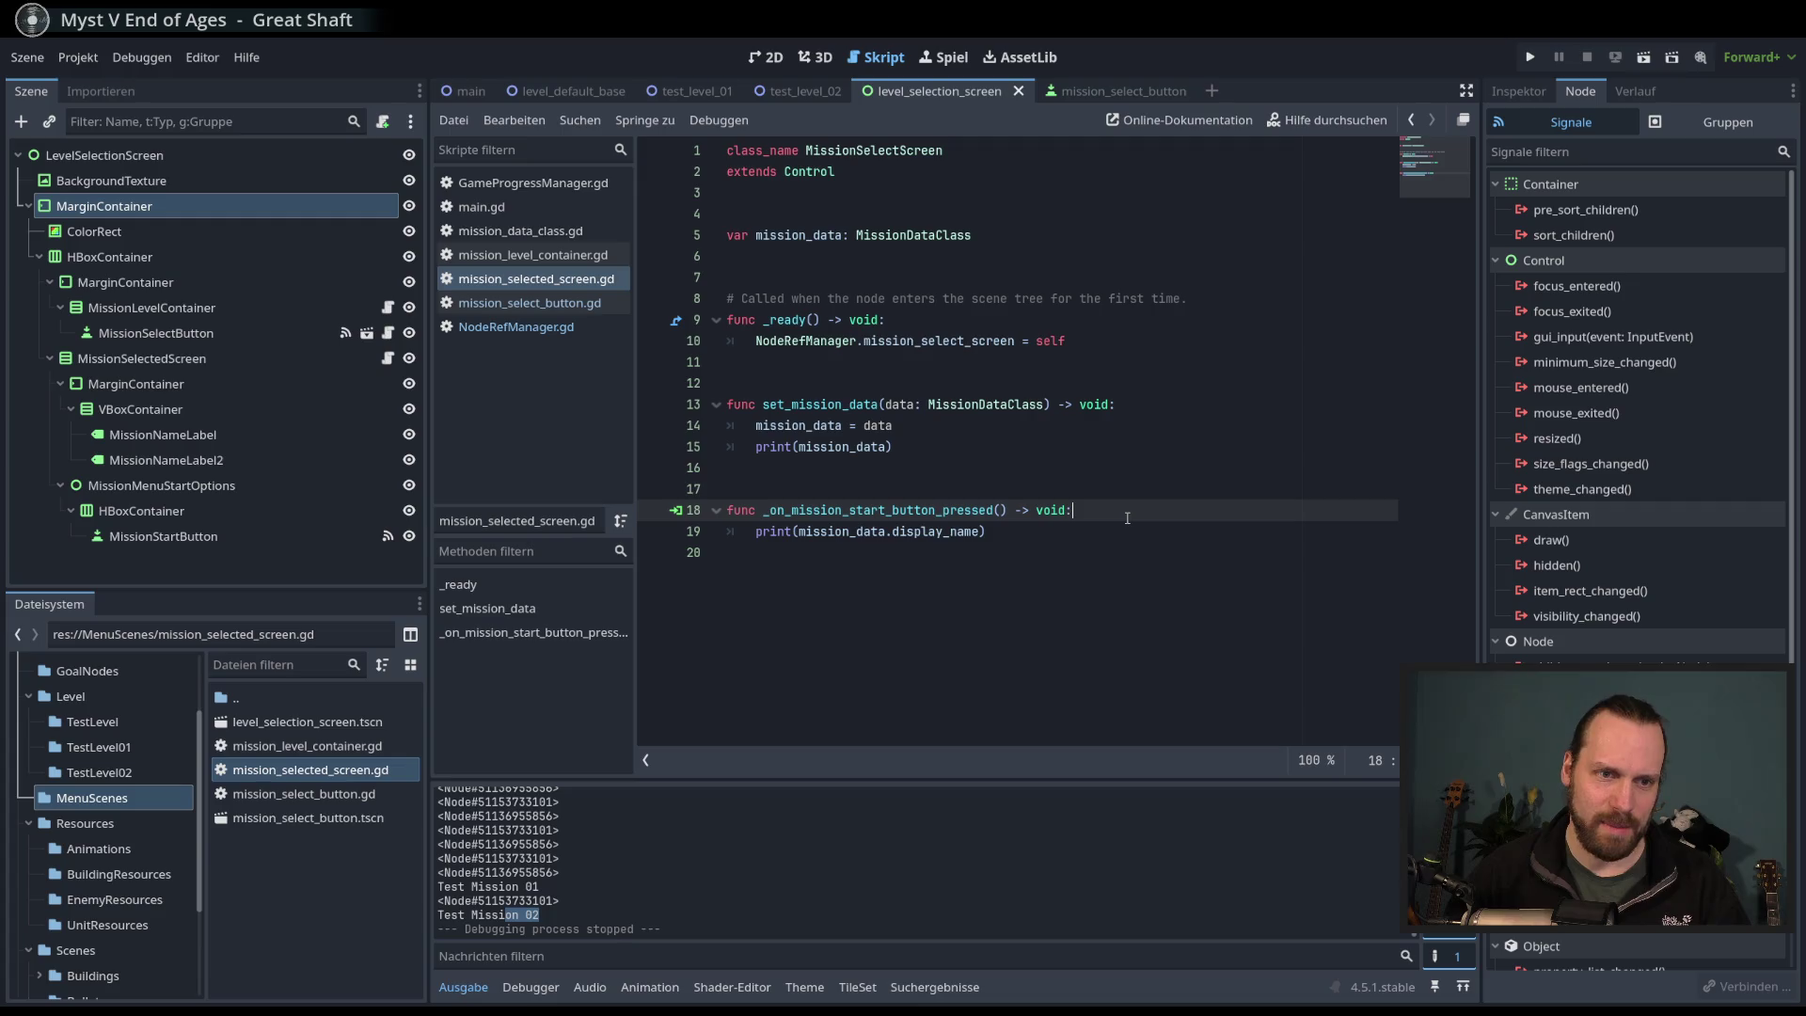
key("Up")
key("Up")
key("Up")
key("Down")
key("Down")
key("Down")
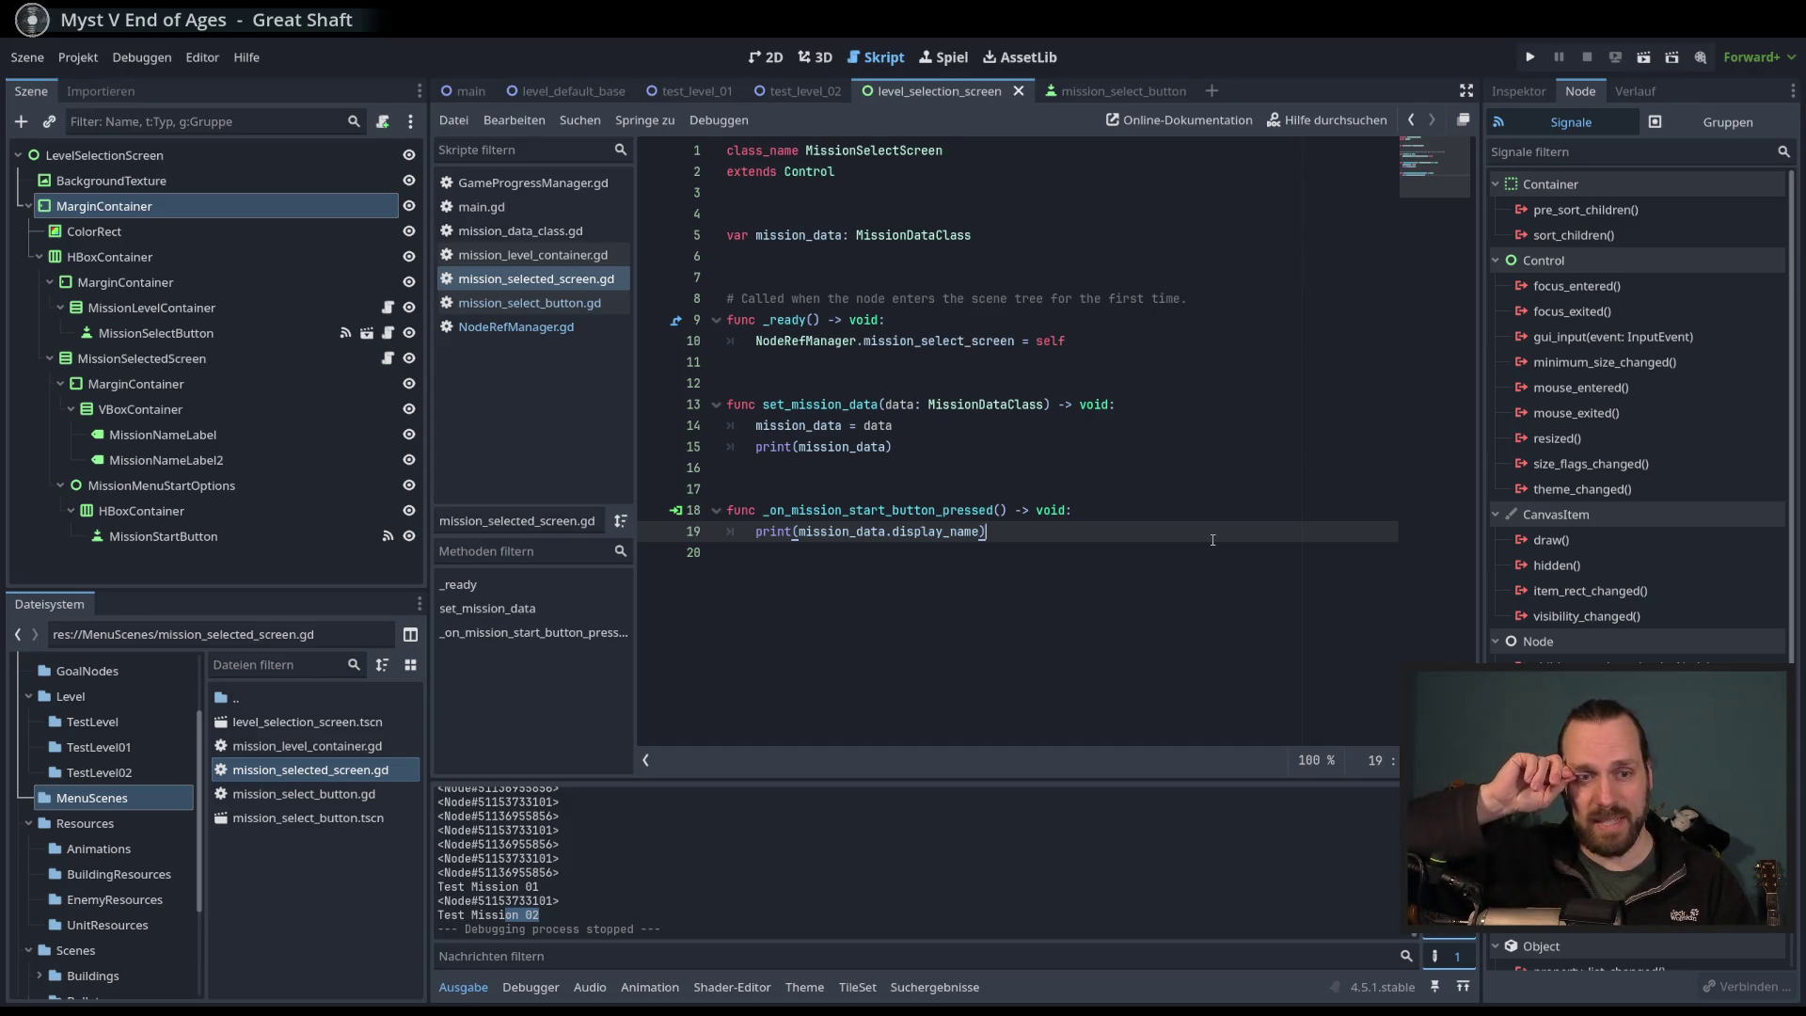
key("Up")
key("Down")
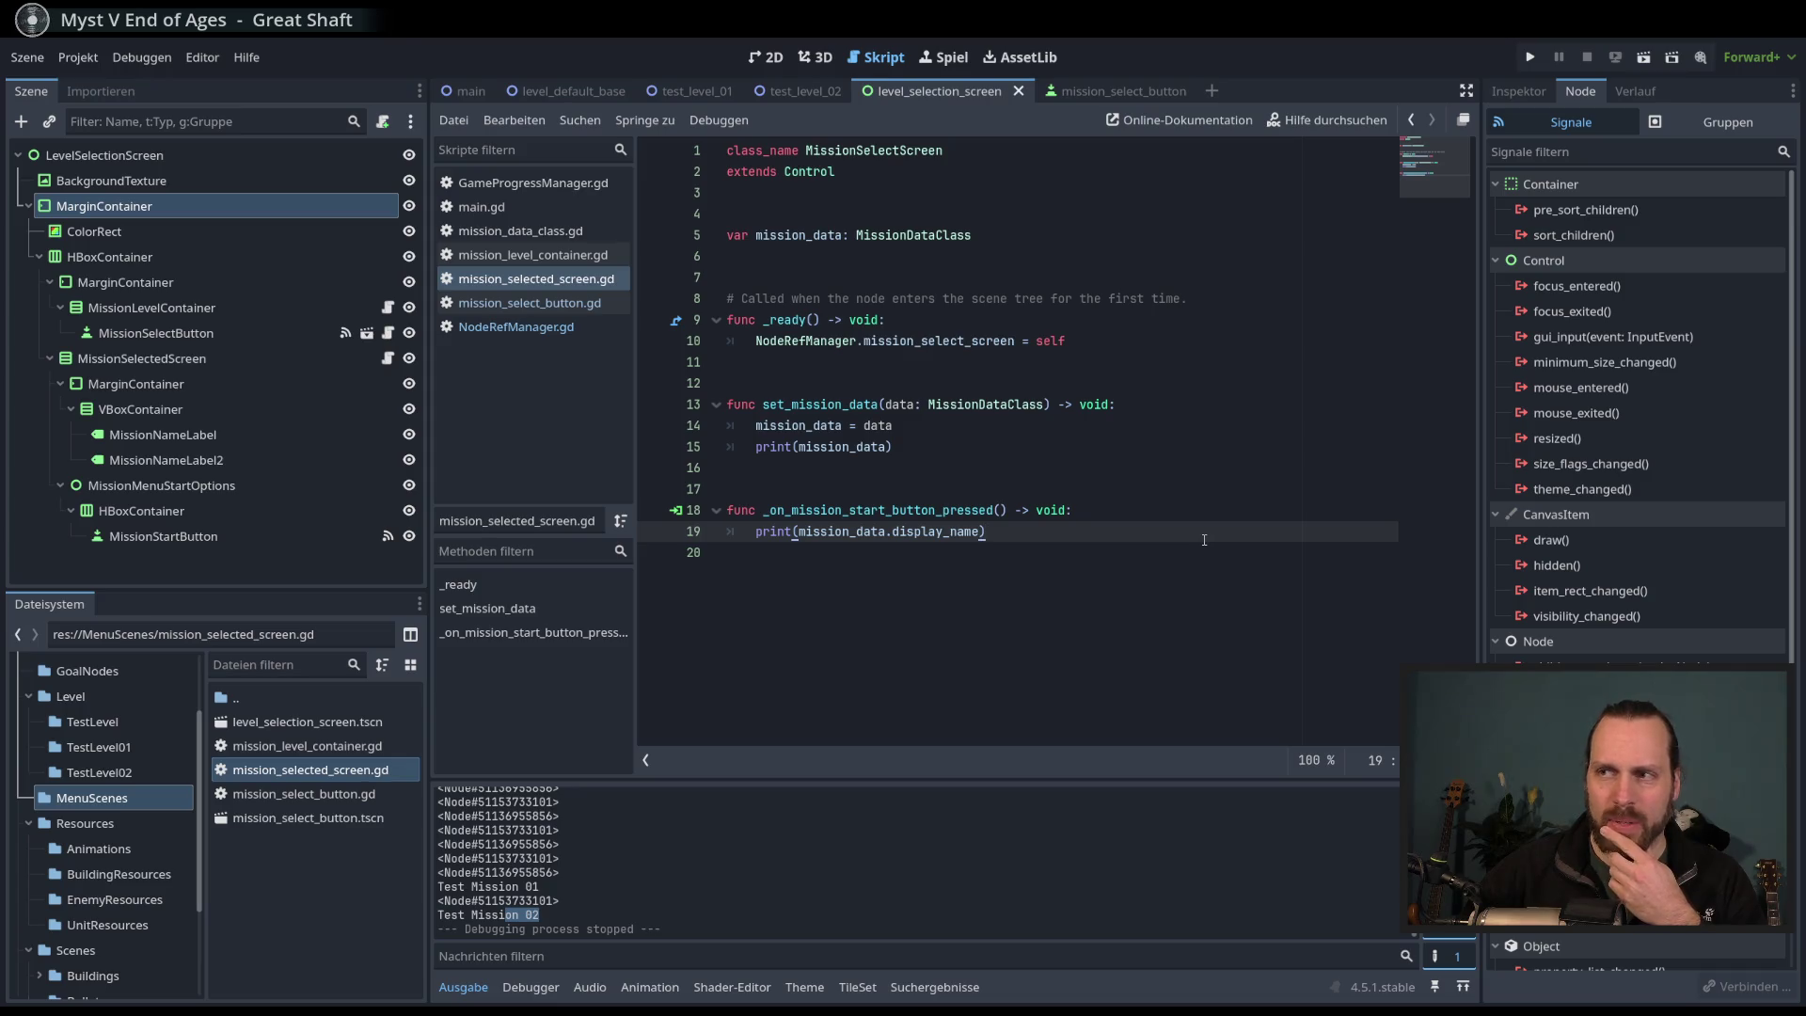
key("Up")
key("Down")
key("Down")
key("Up")
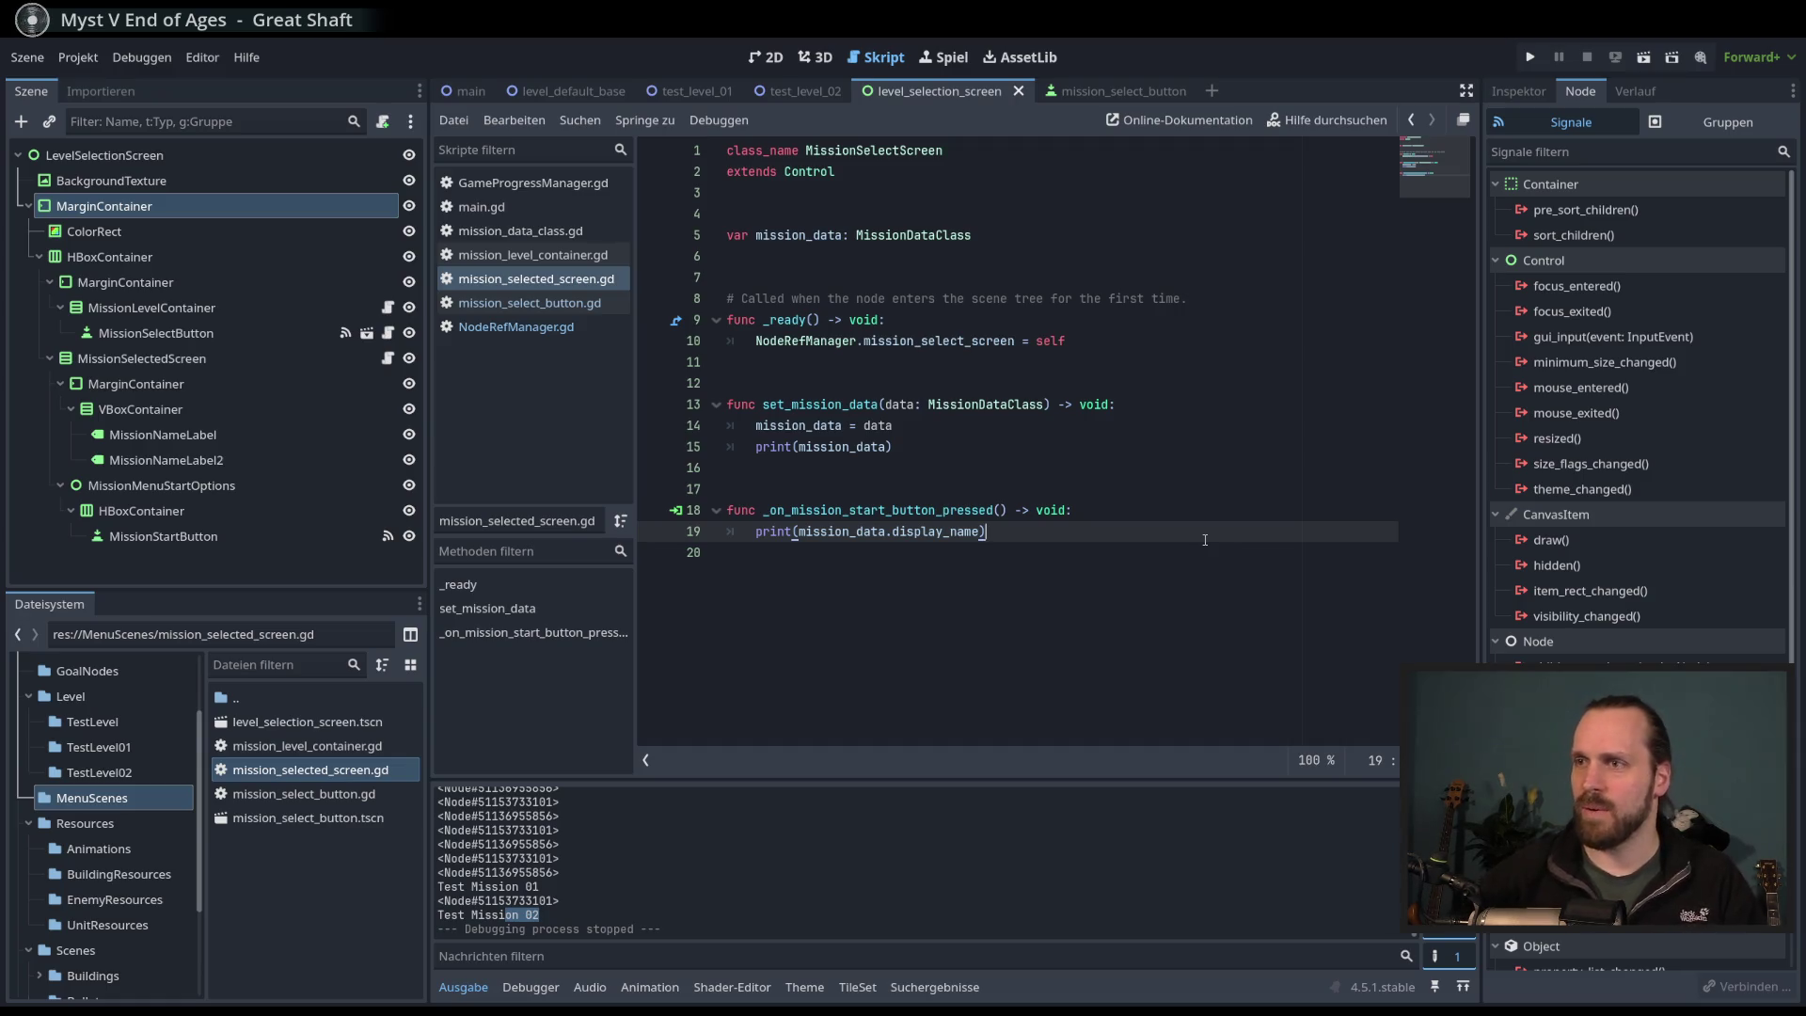
left_click(1209, 516)
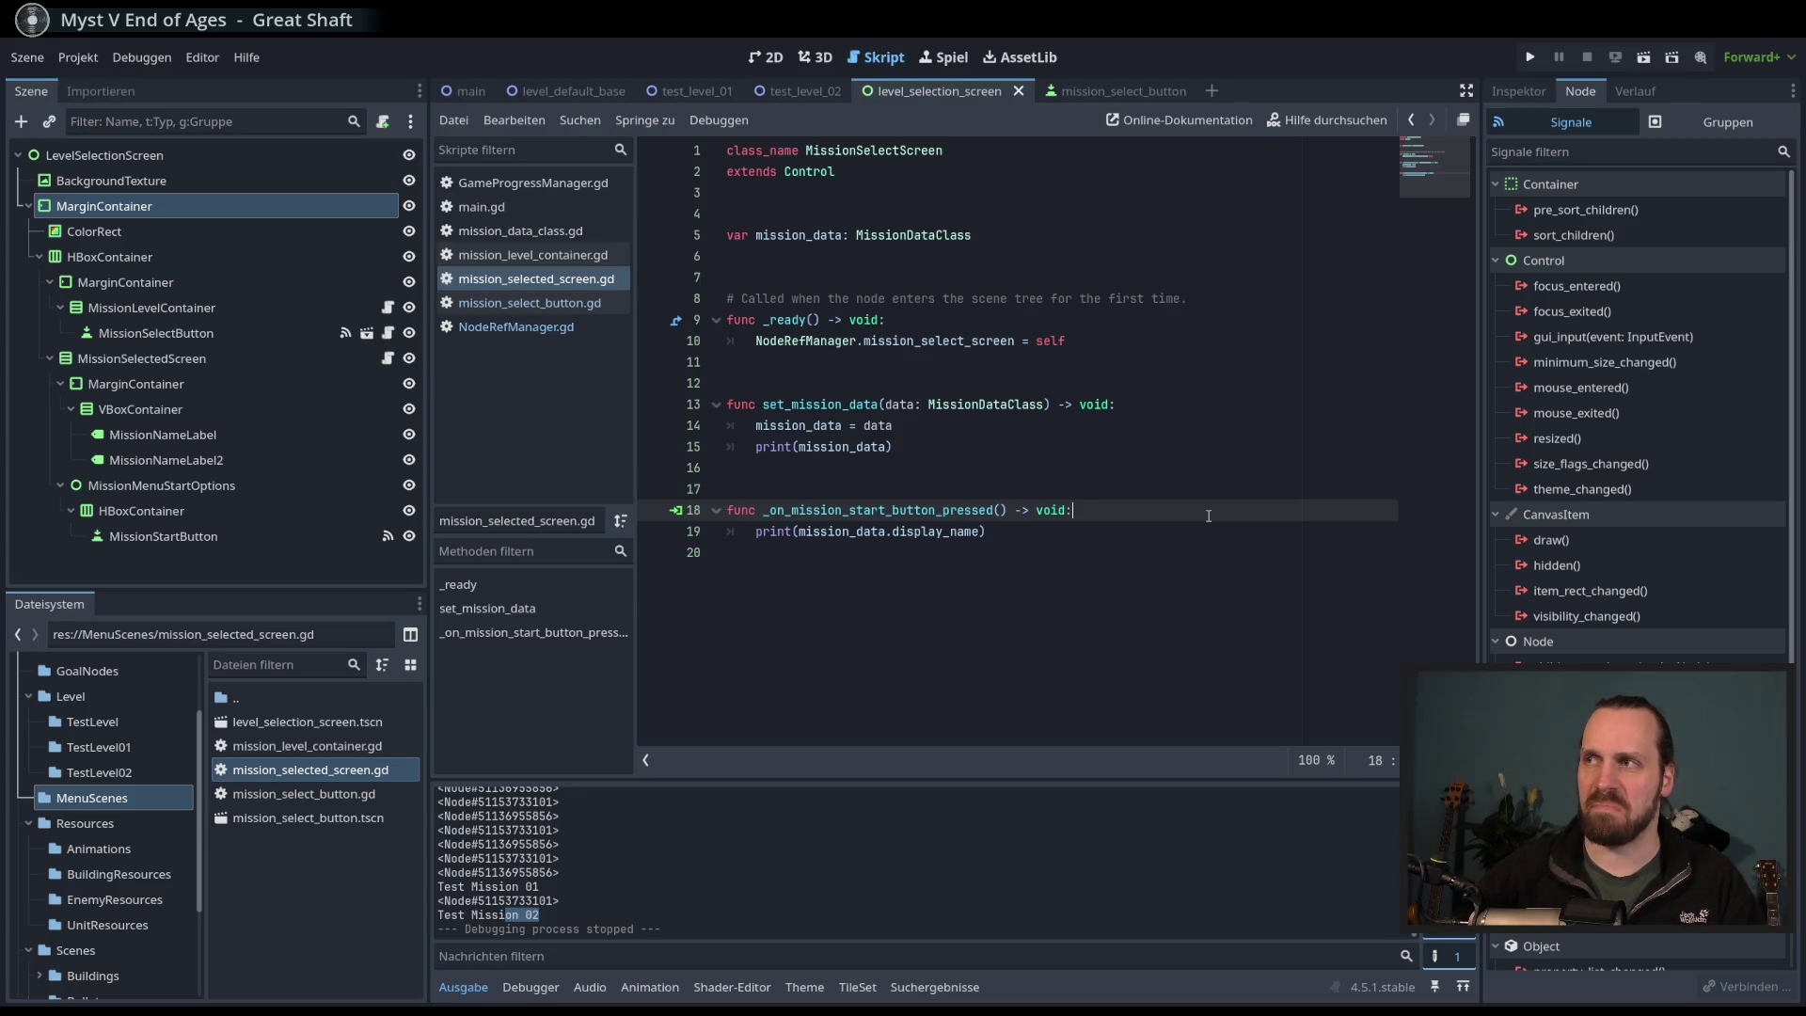
left_click(1204, 531)
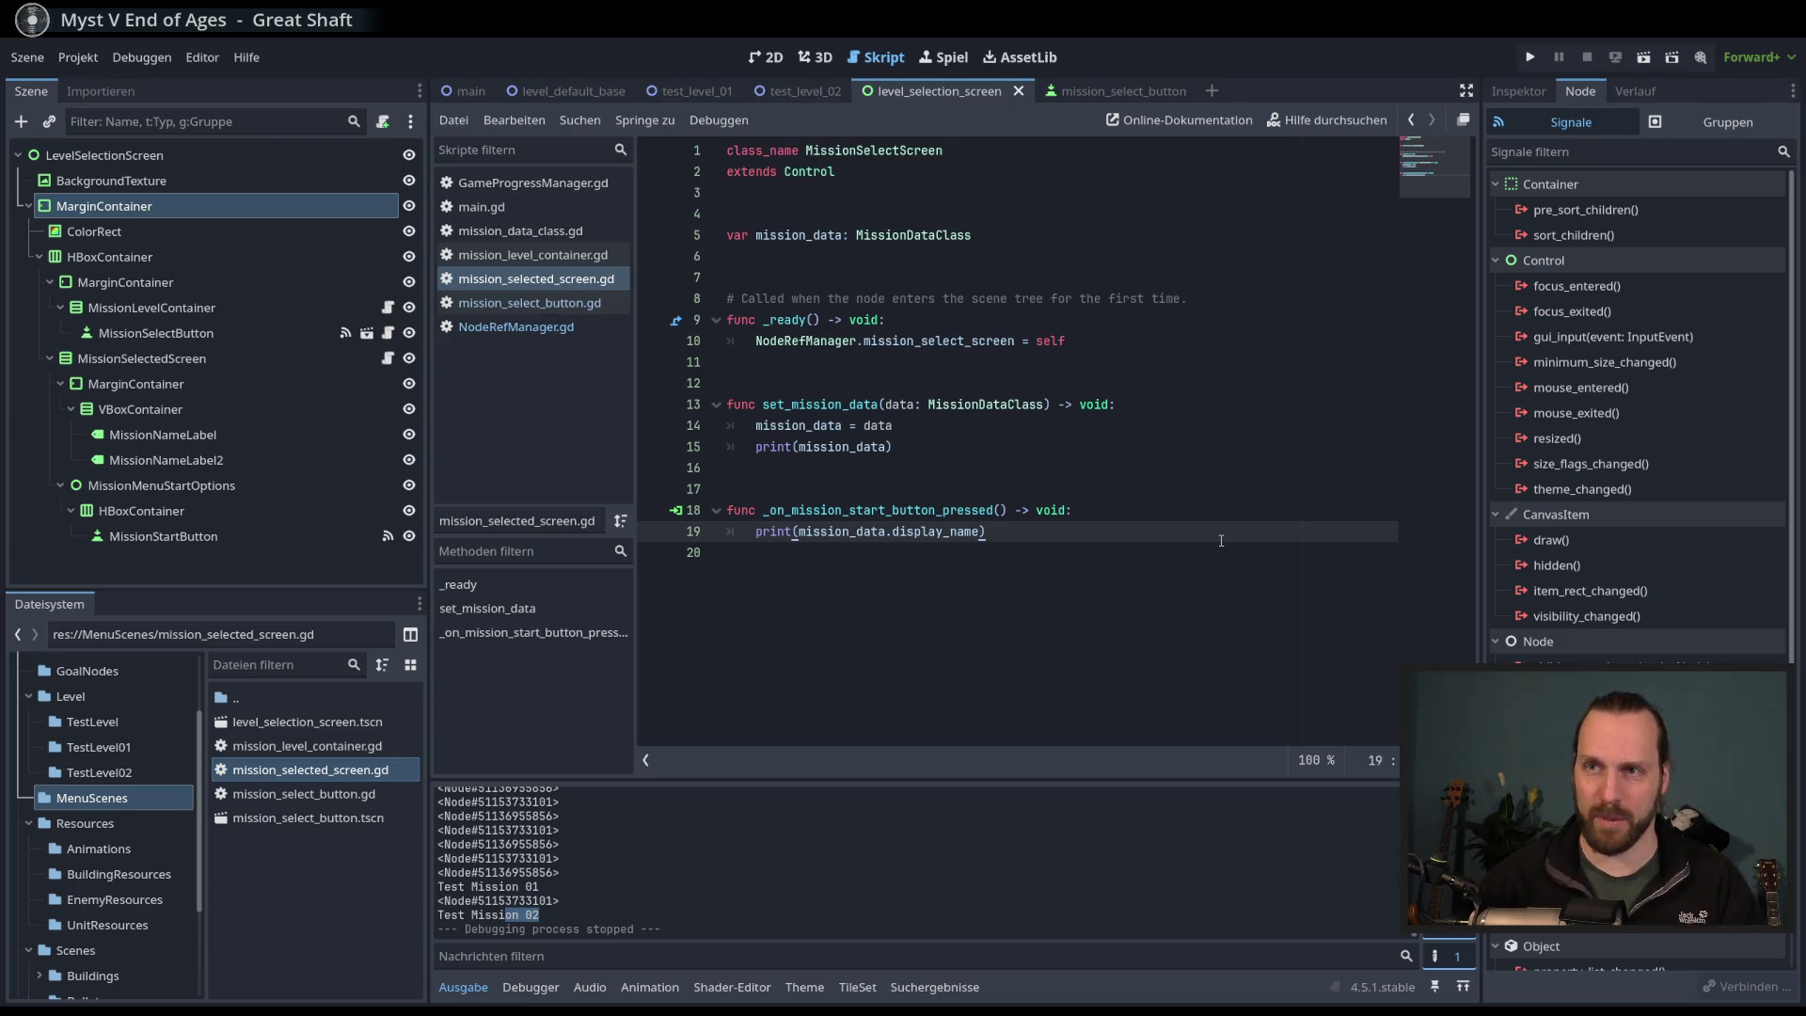
left_click(529, 327)
left_click(529, 303)
double_click(1079, 532)
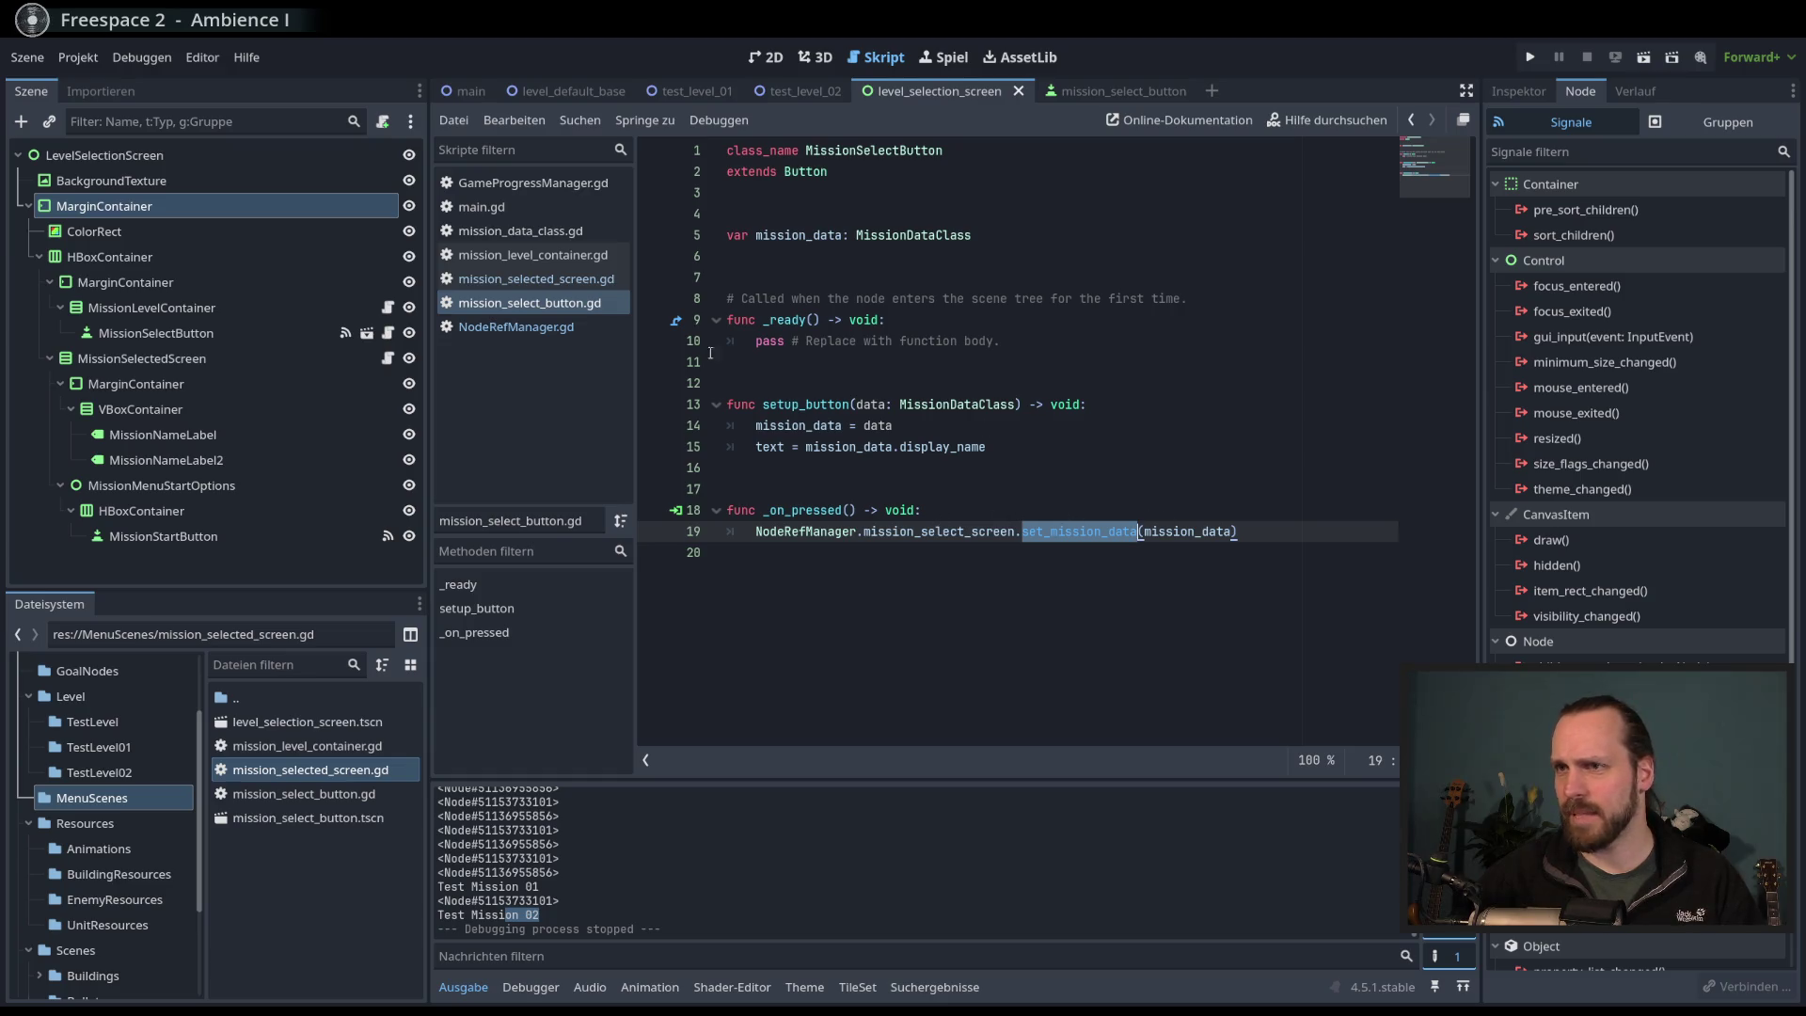
left_click(536, 279)
left_click(1031, 543)
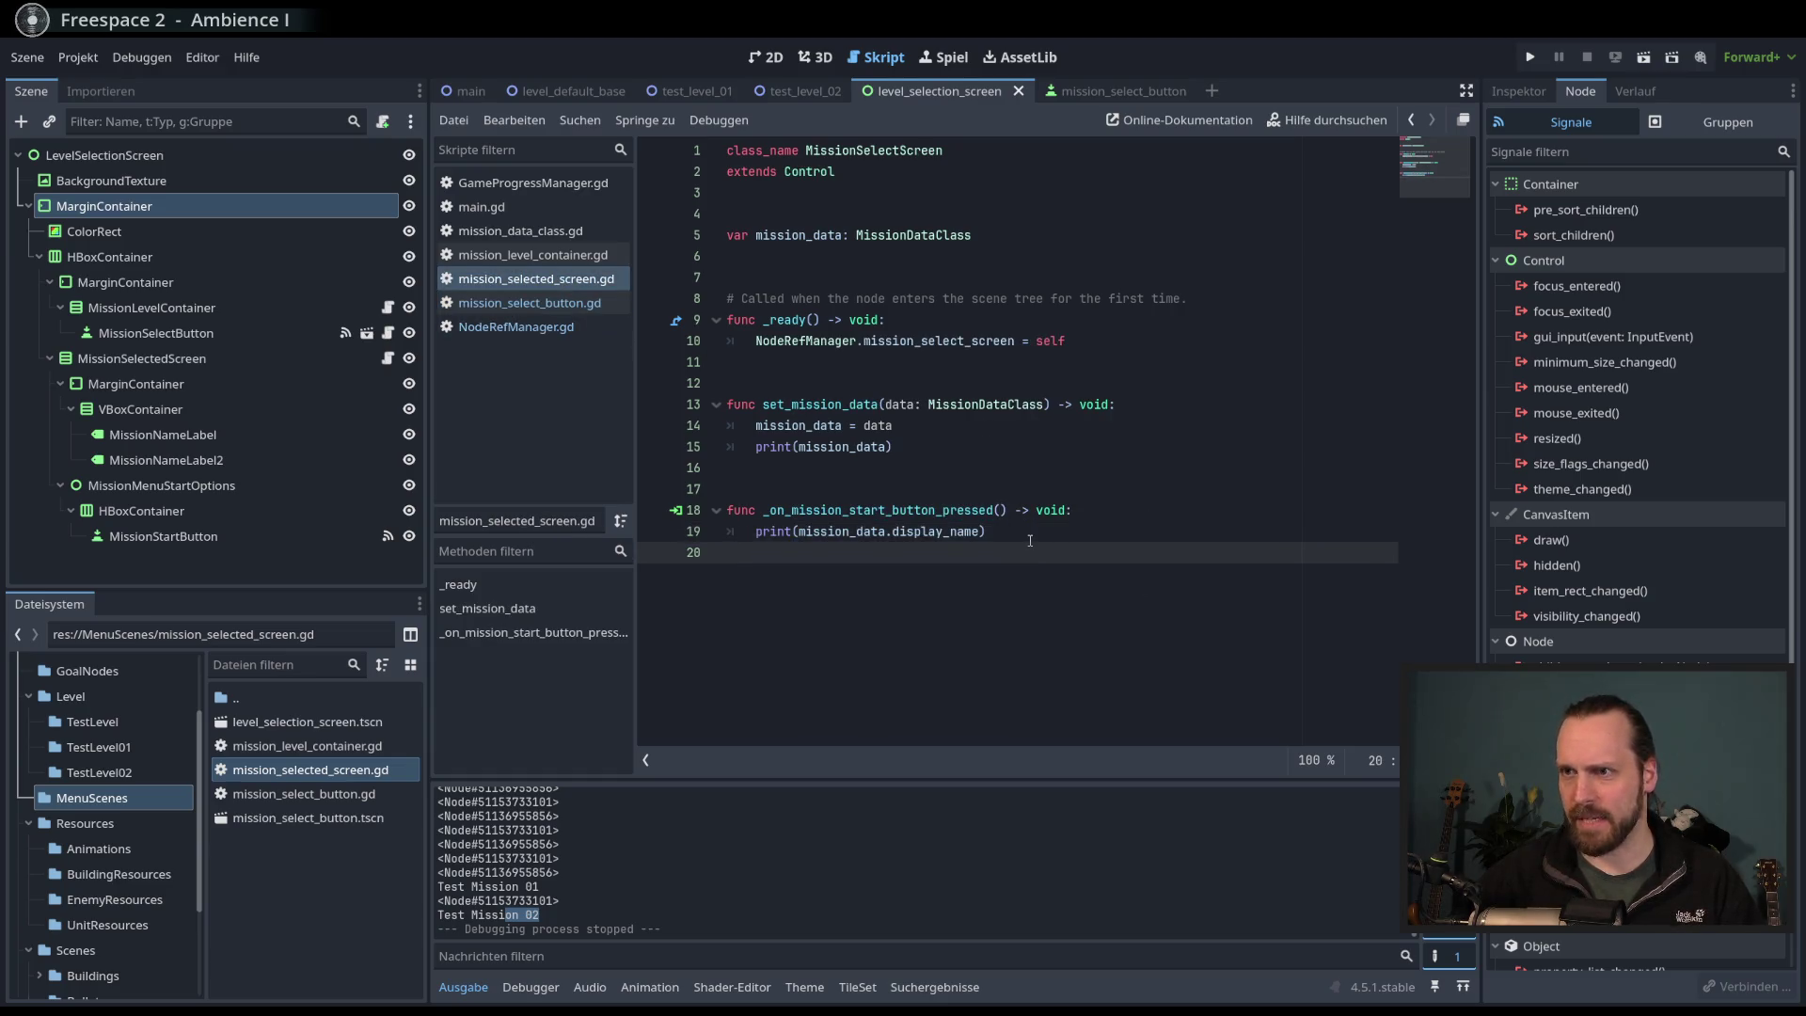
left_click(837, 532)
left_click(1051, 510)
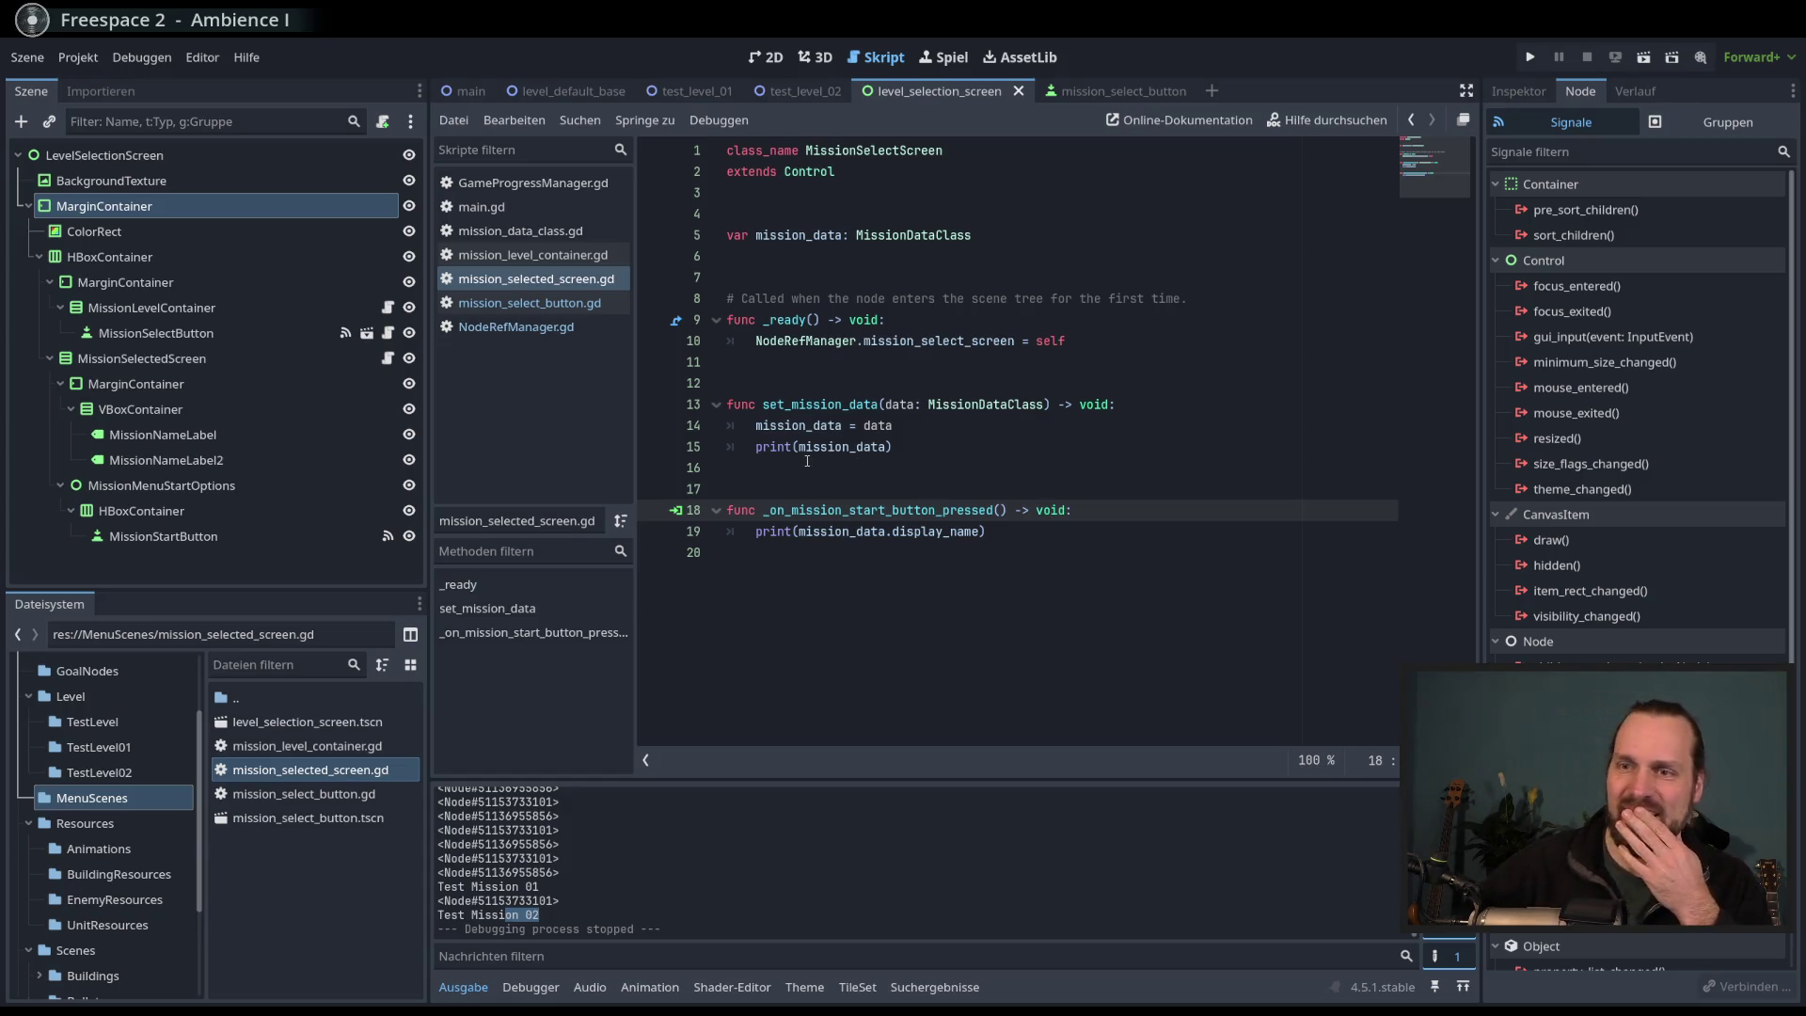
left_click(904, 447)
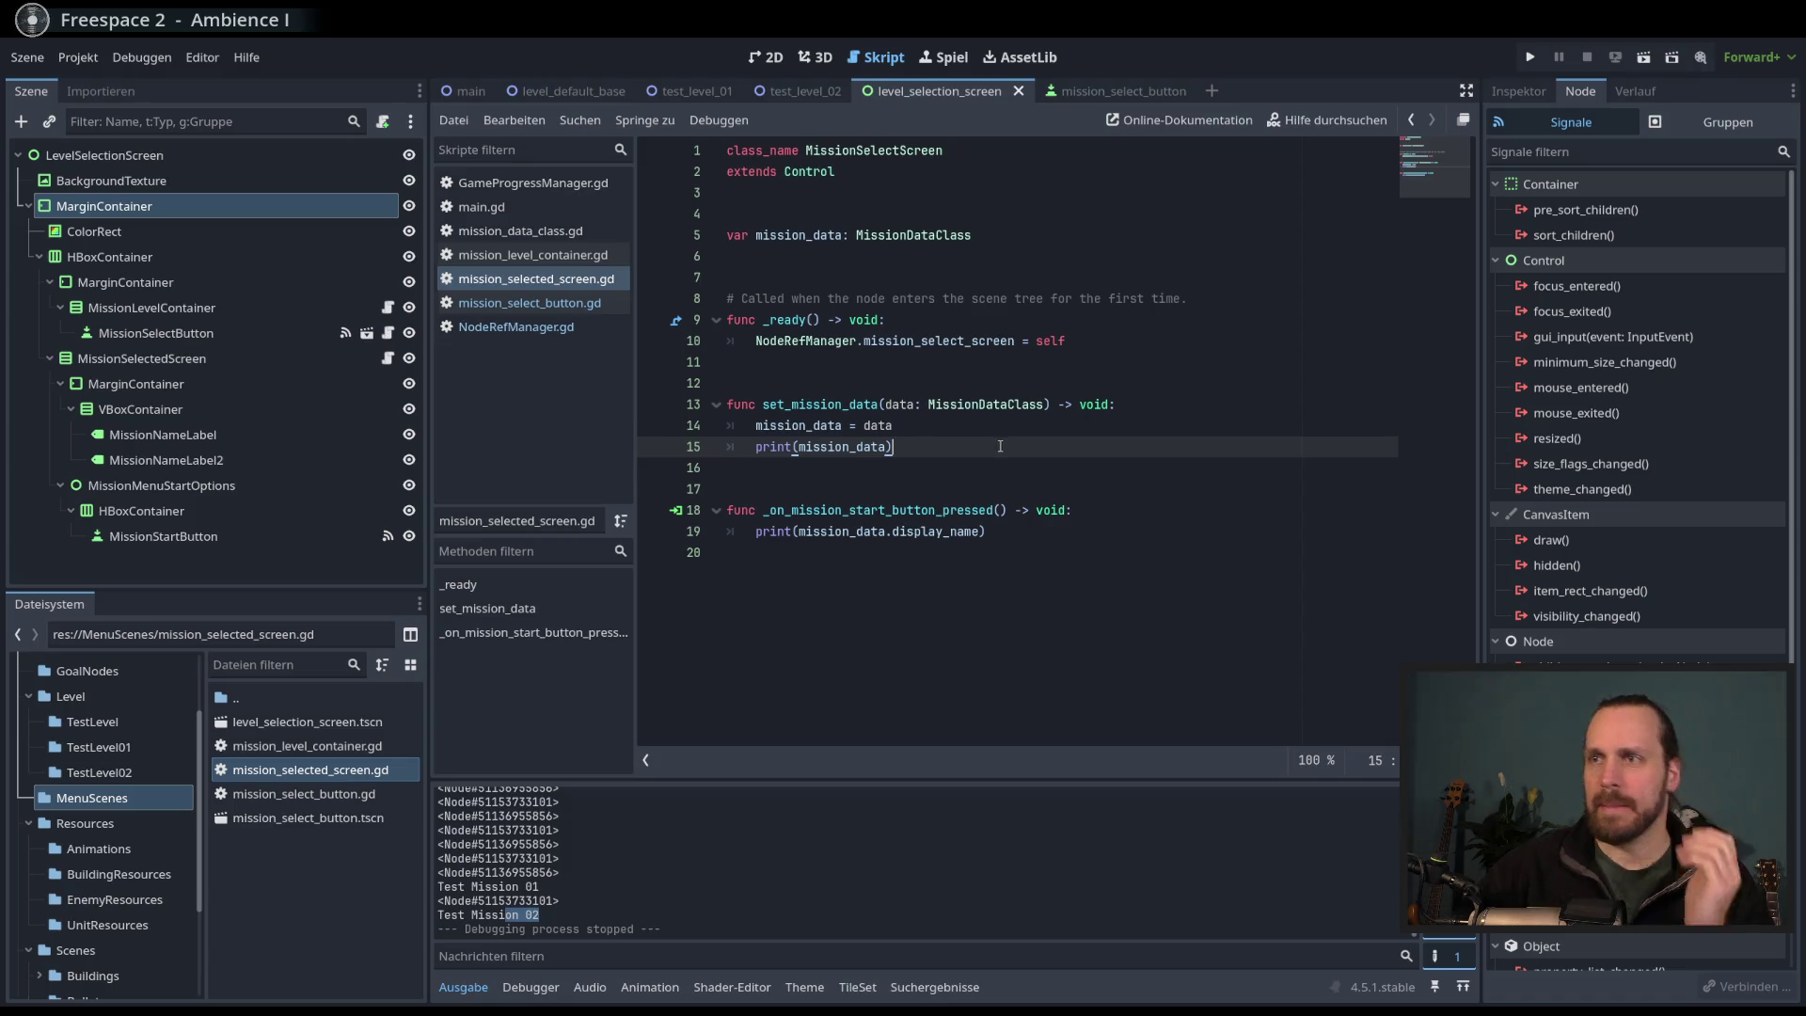
- Delete print(mission_data) from set_mission_data, leaving an empty indented line after line 14
key("shift+Up")
key("BackSpace")
double_click(820, 404)
left_click(1016, 425)
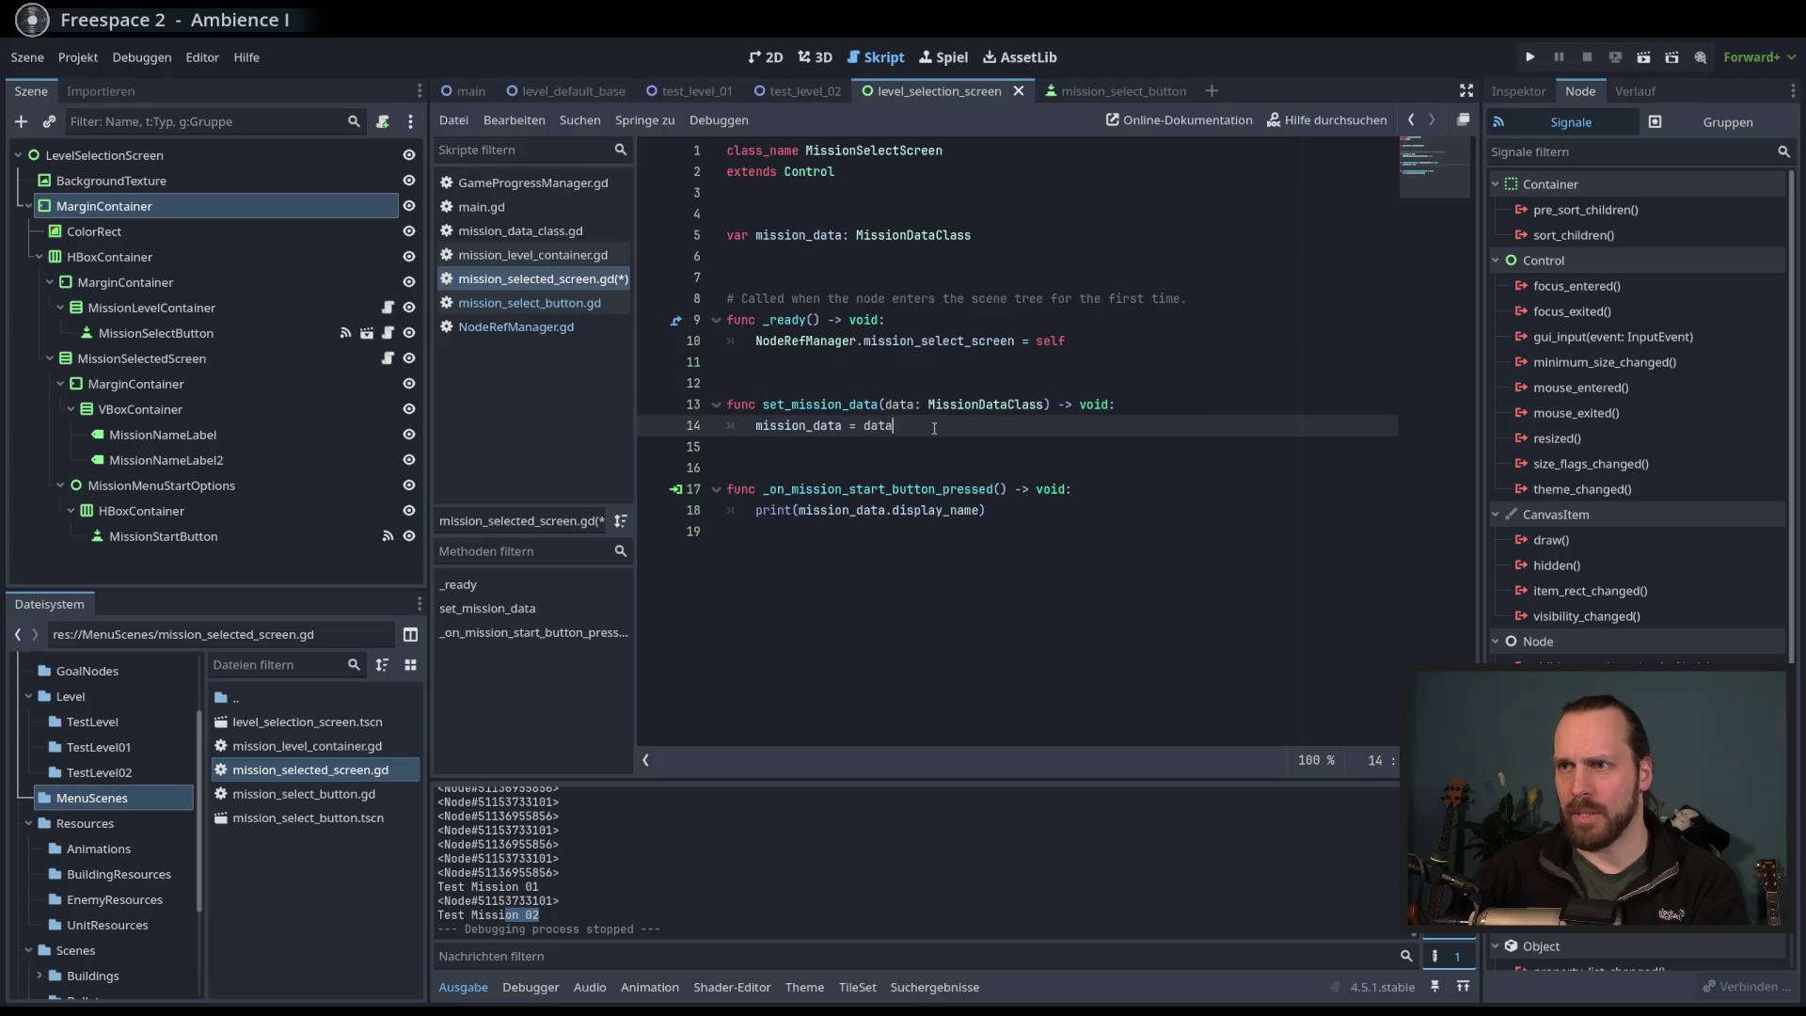
key("Return")
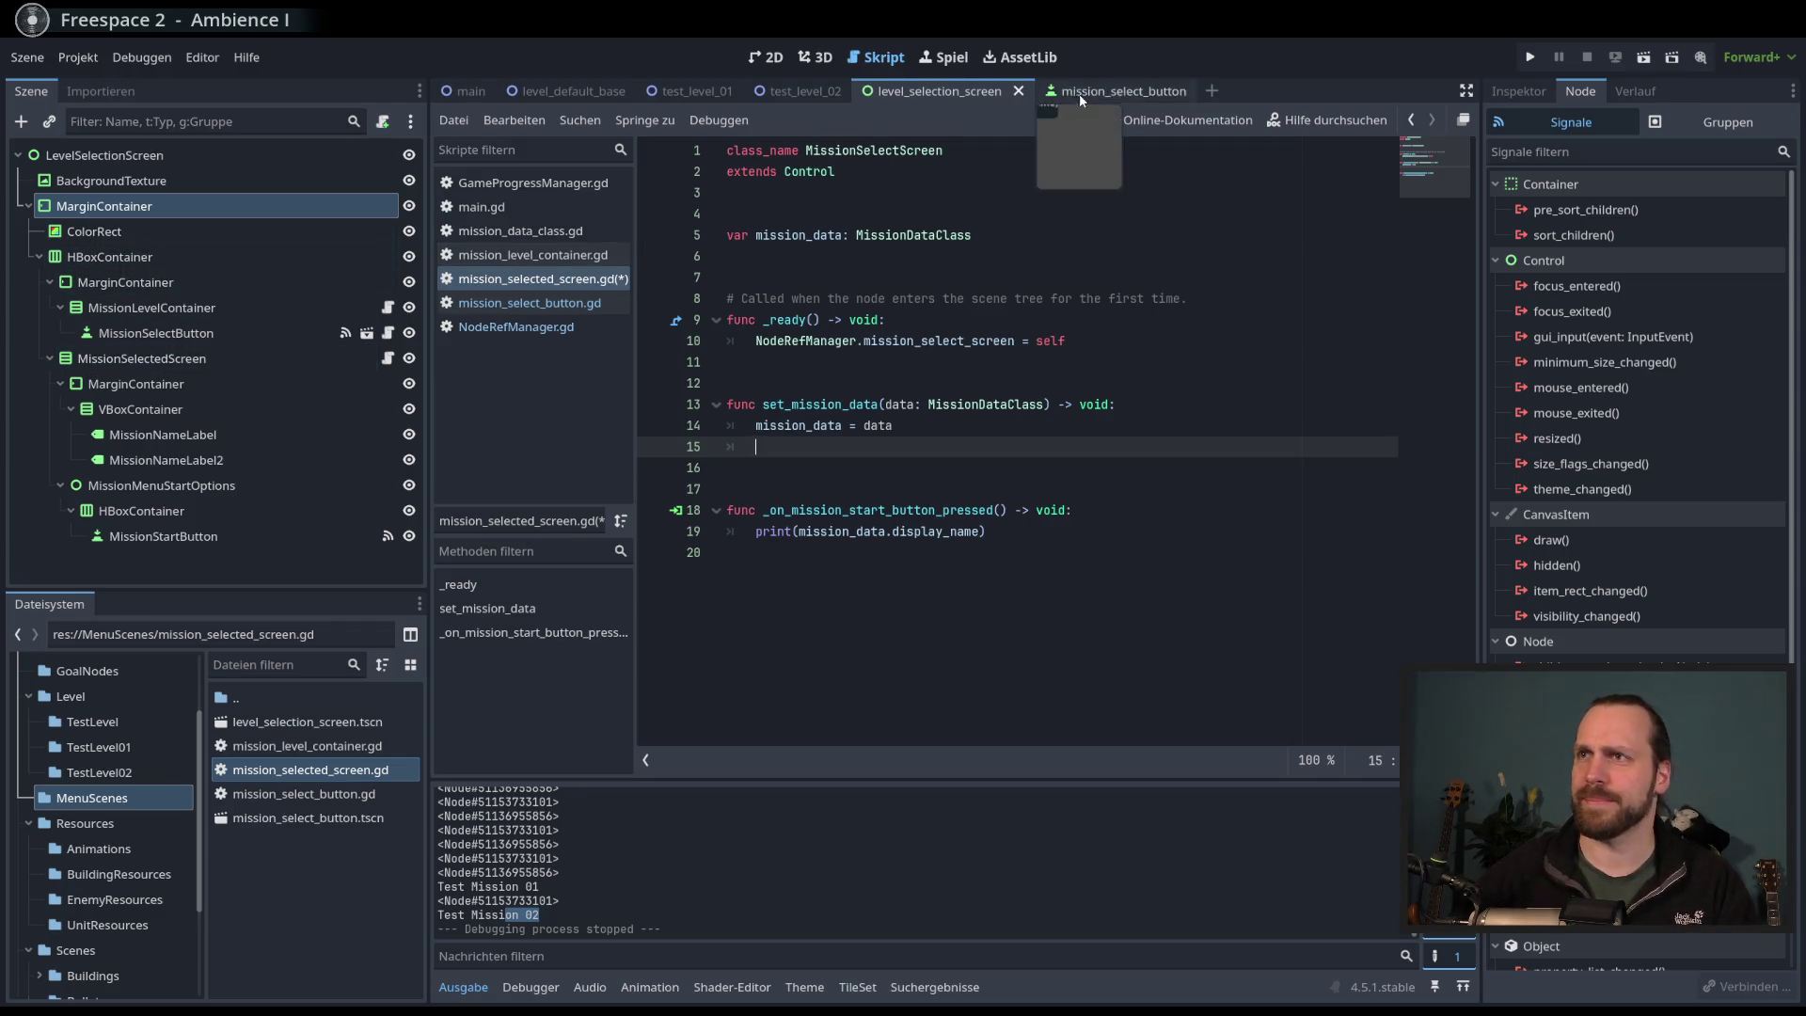
left_click(175, 313)
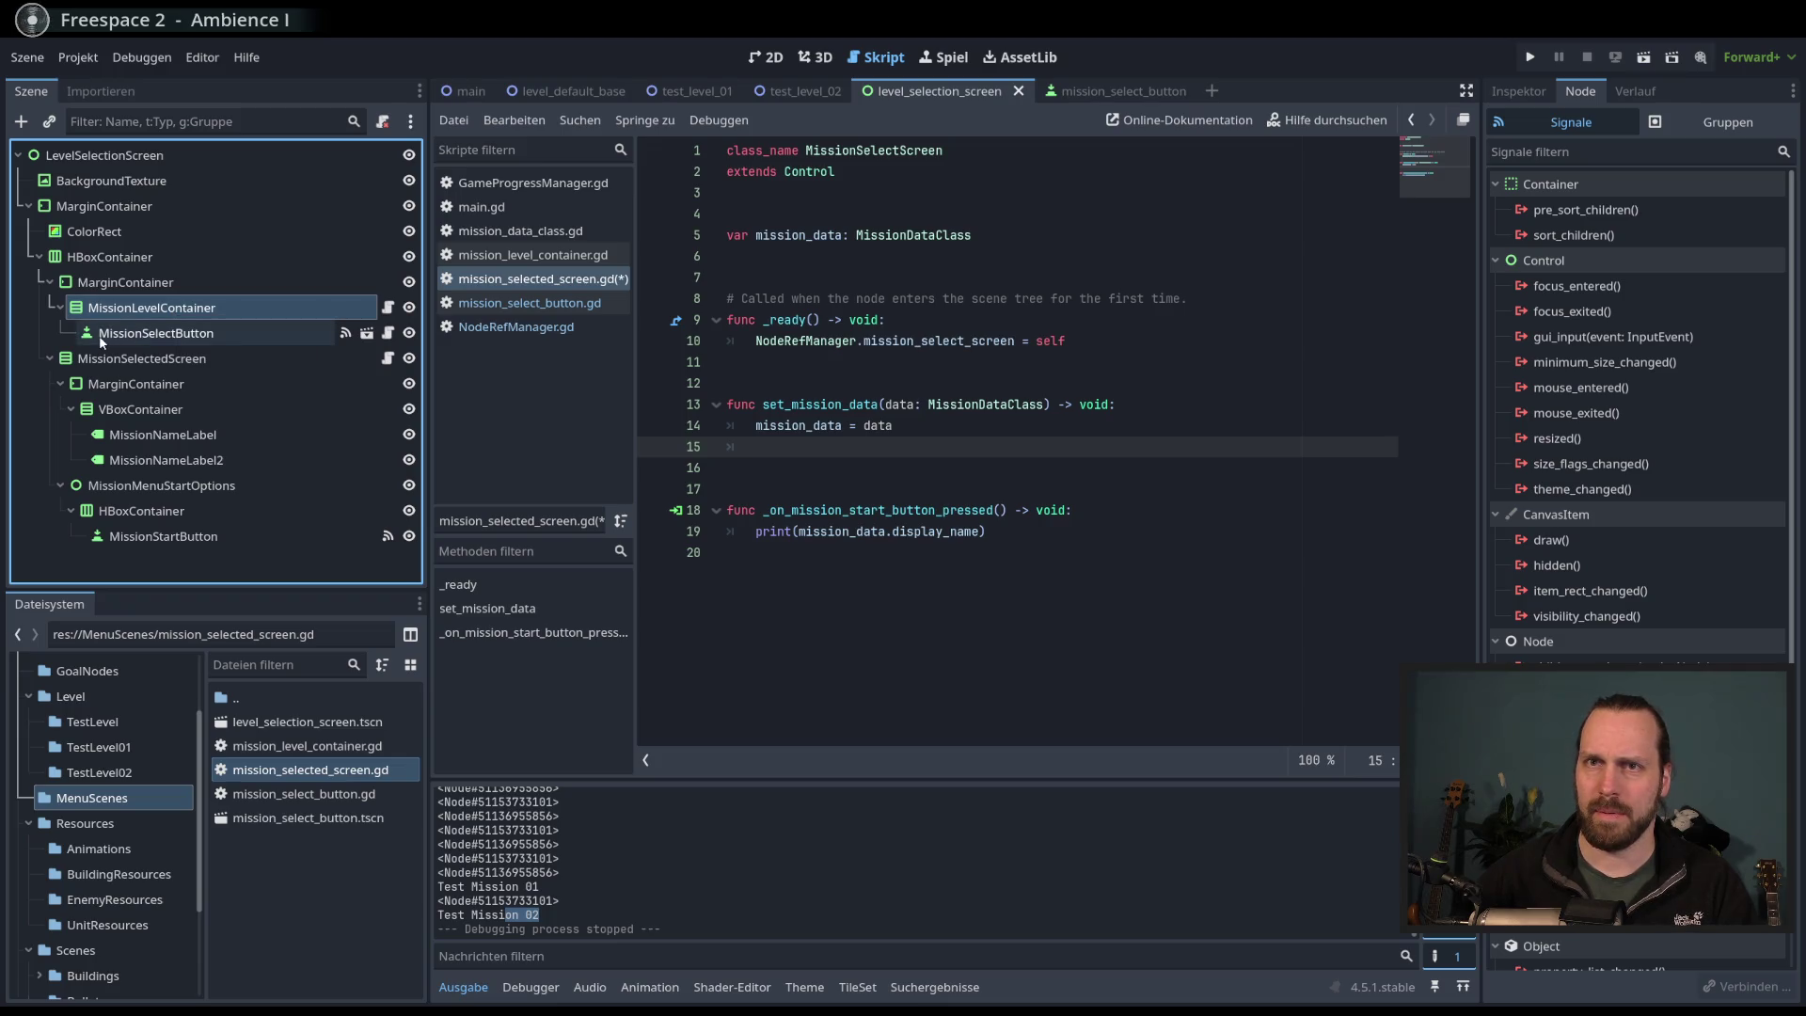
- Inspect the label nodes in the 2D view and retype MissionNameLabel's name, fixing the typo
left_click(167, 362)
left_click(763, 59)
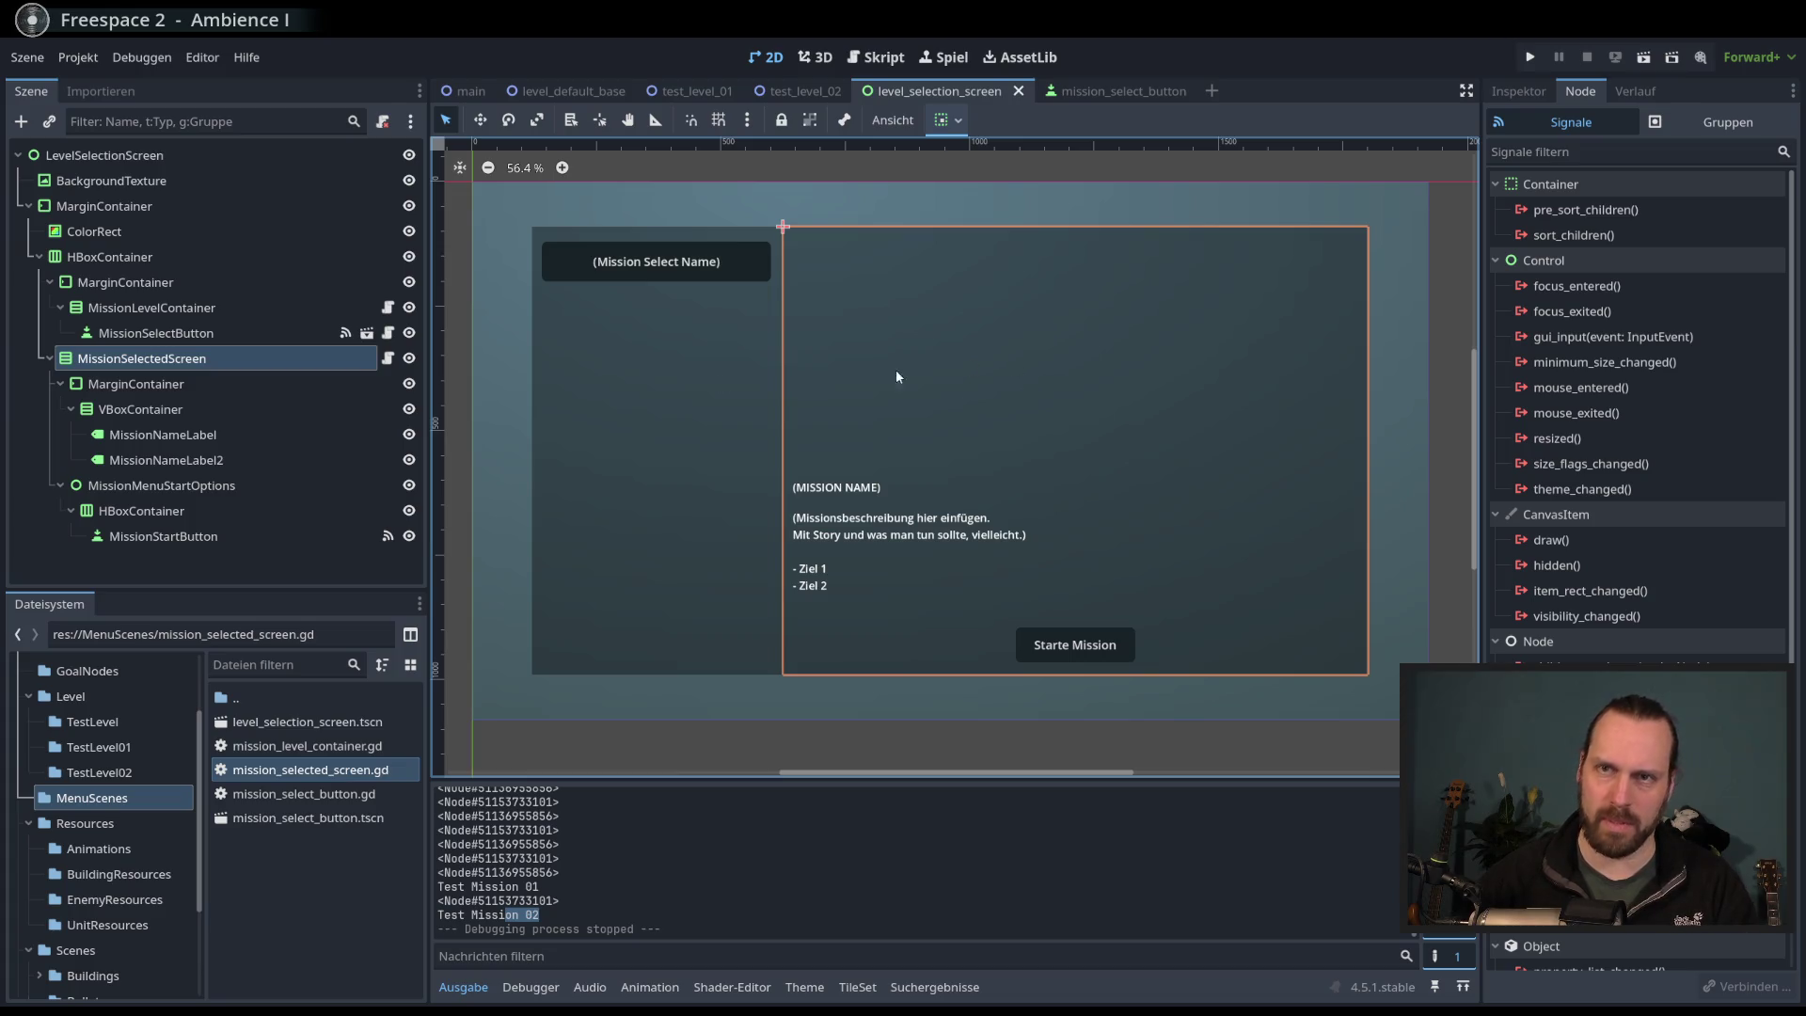
left_click(174, 431)
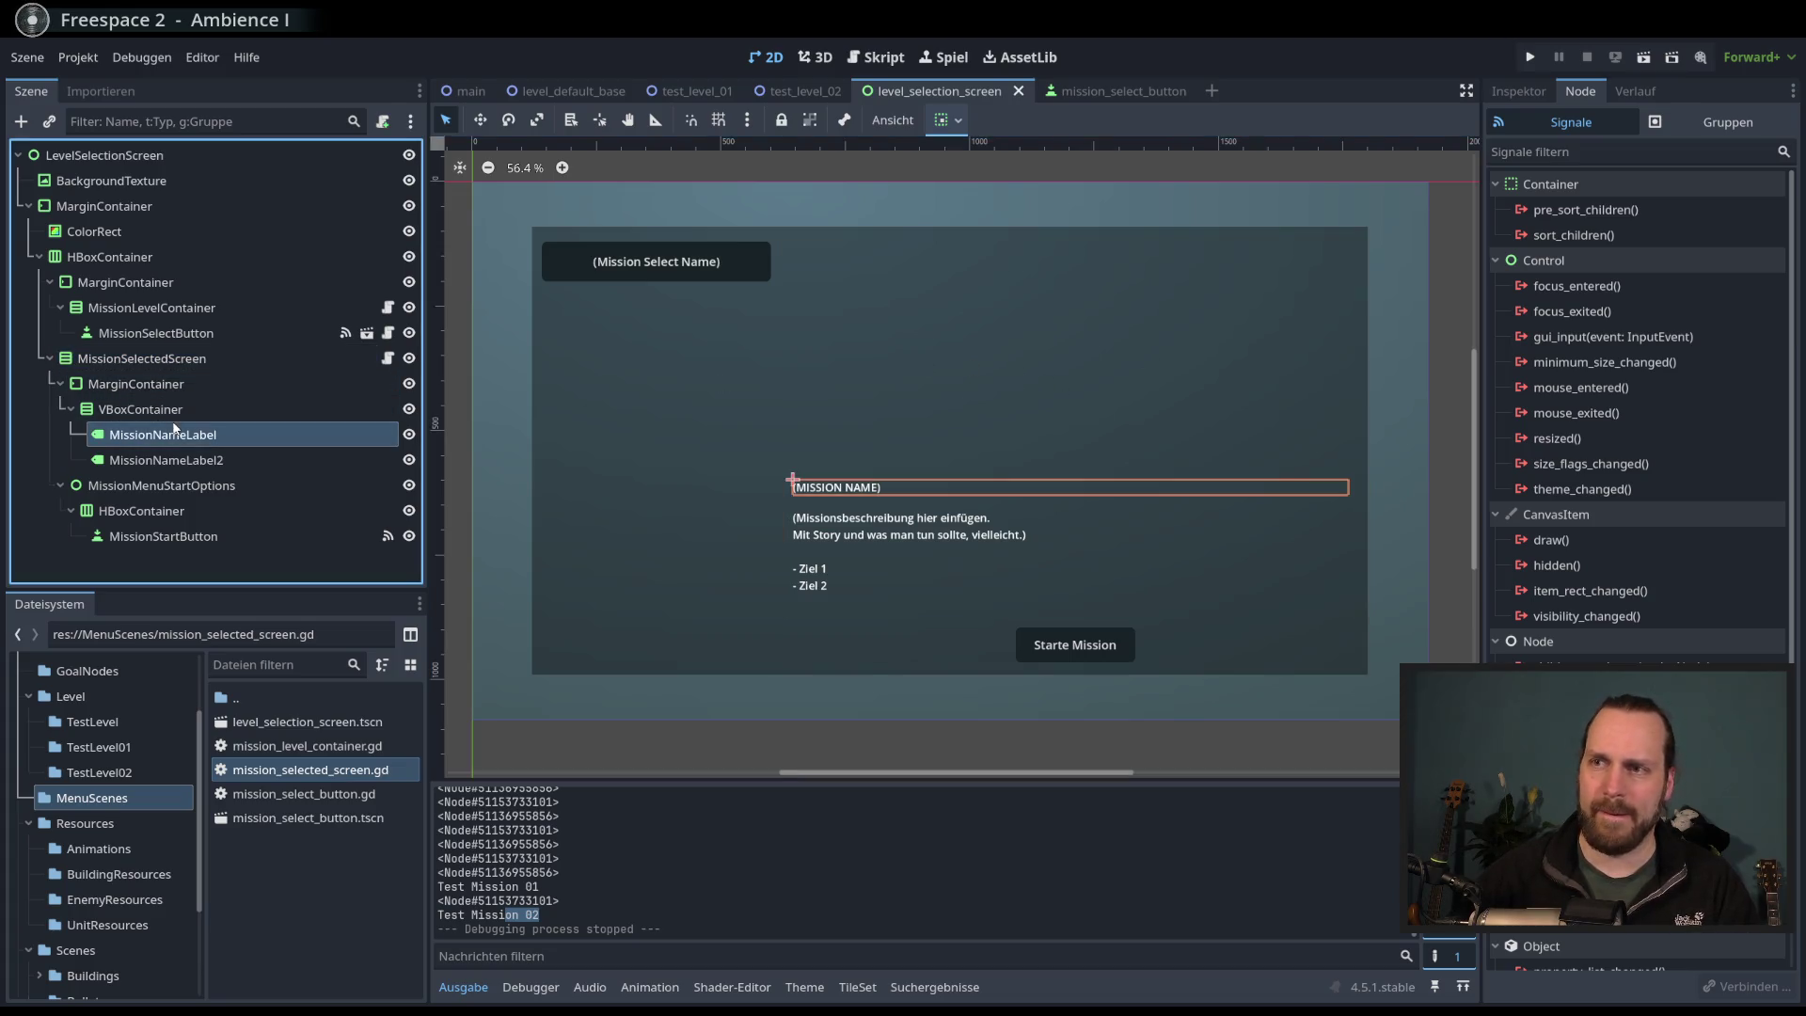
left_click(185, 461)
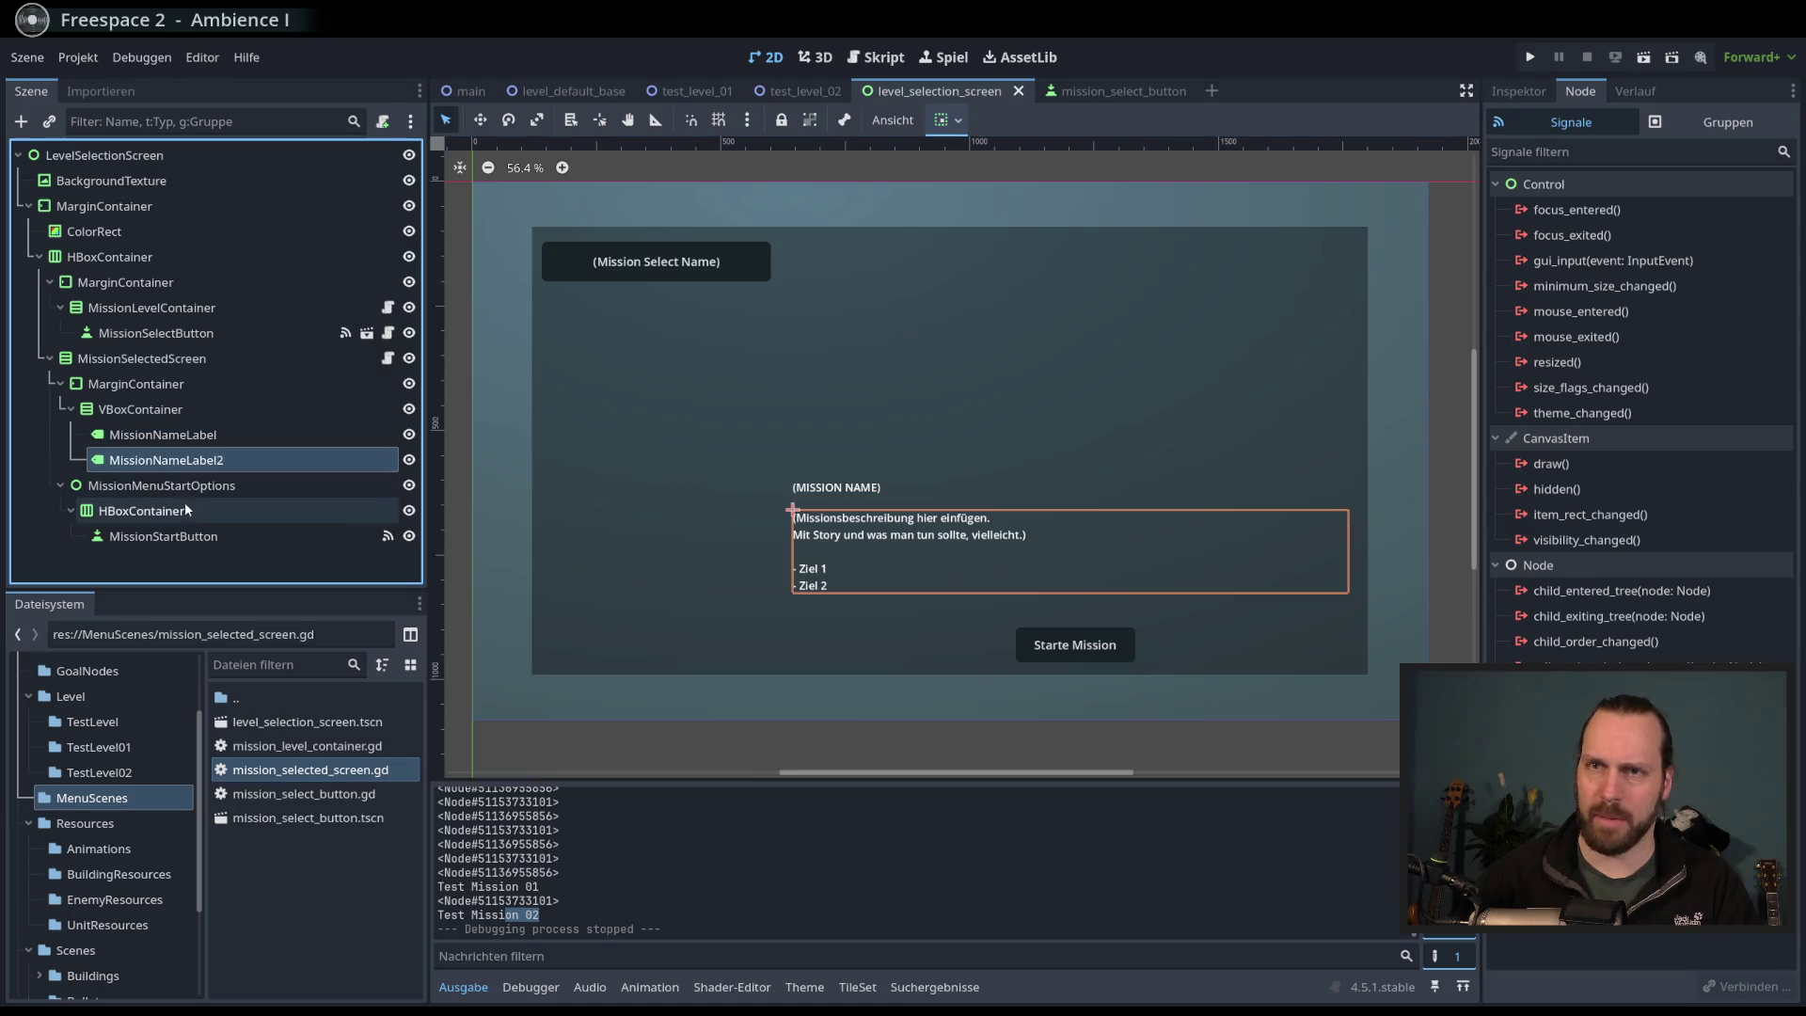
left_click(205, 437)
left_click(205, 435)
left_click(192, 434, "shift")
key("BackSpace")
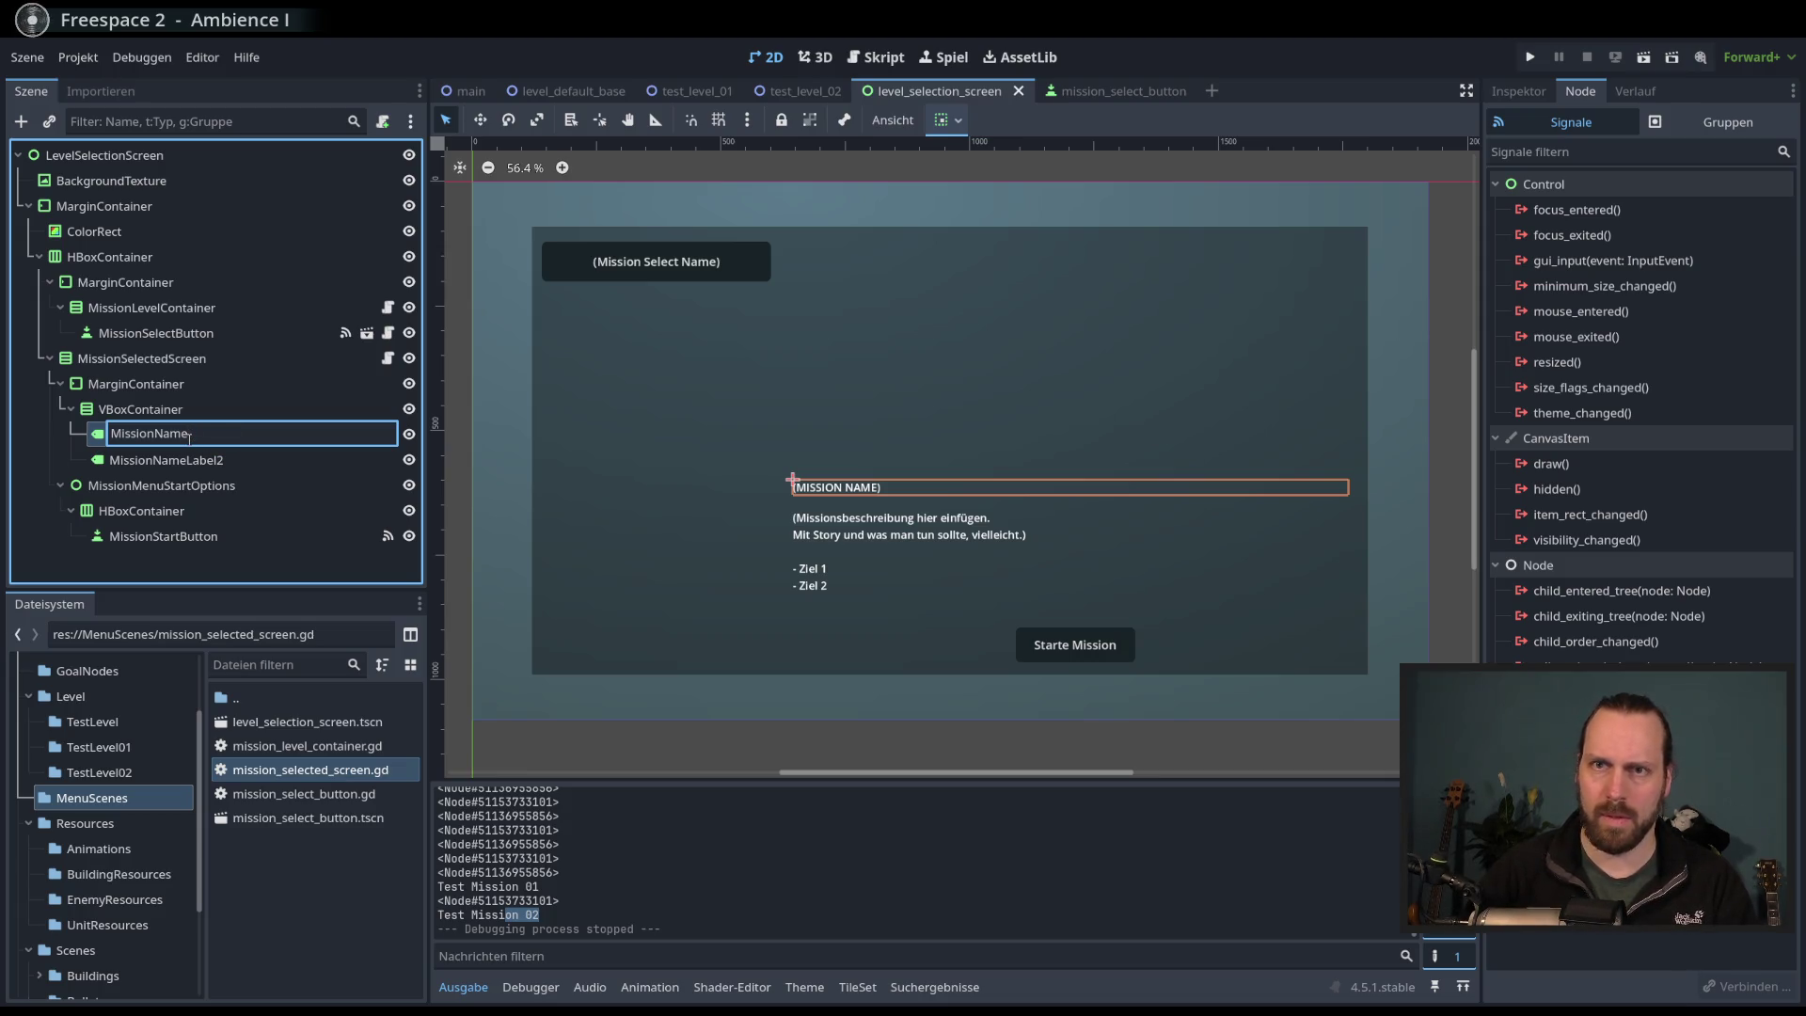
type("LAbel")
key("Return")
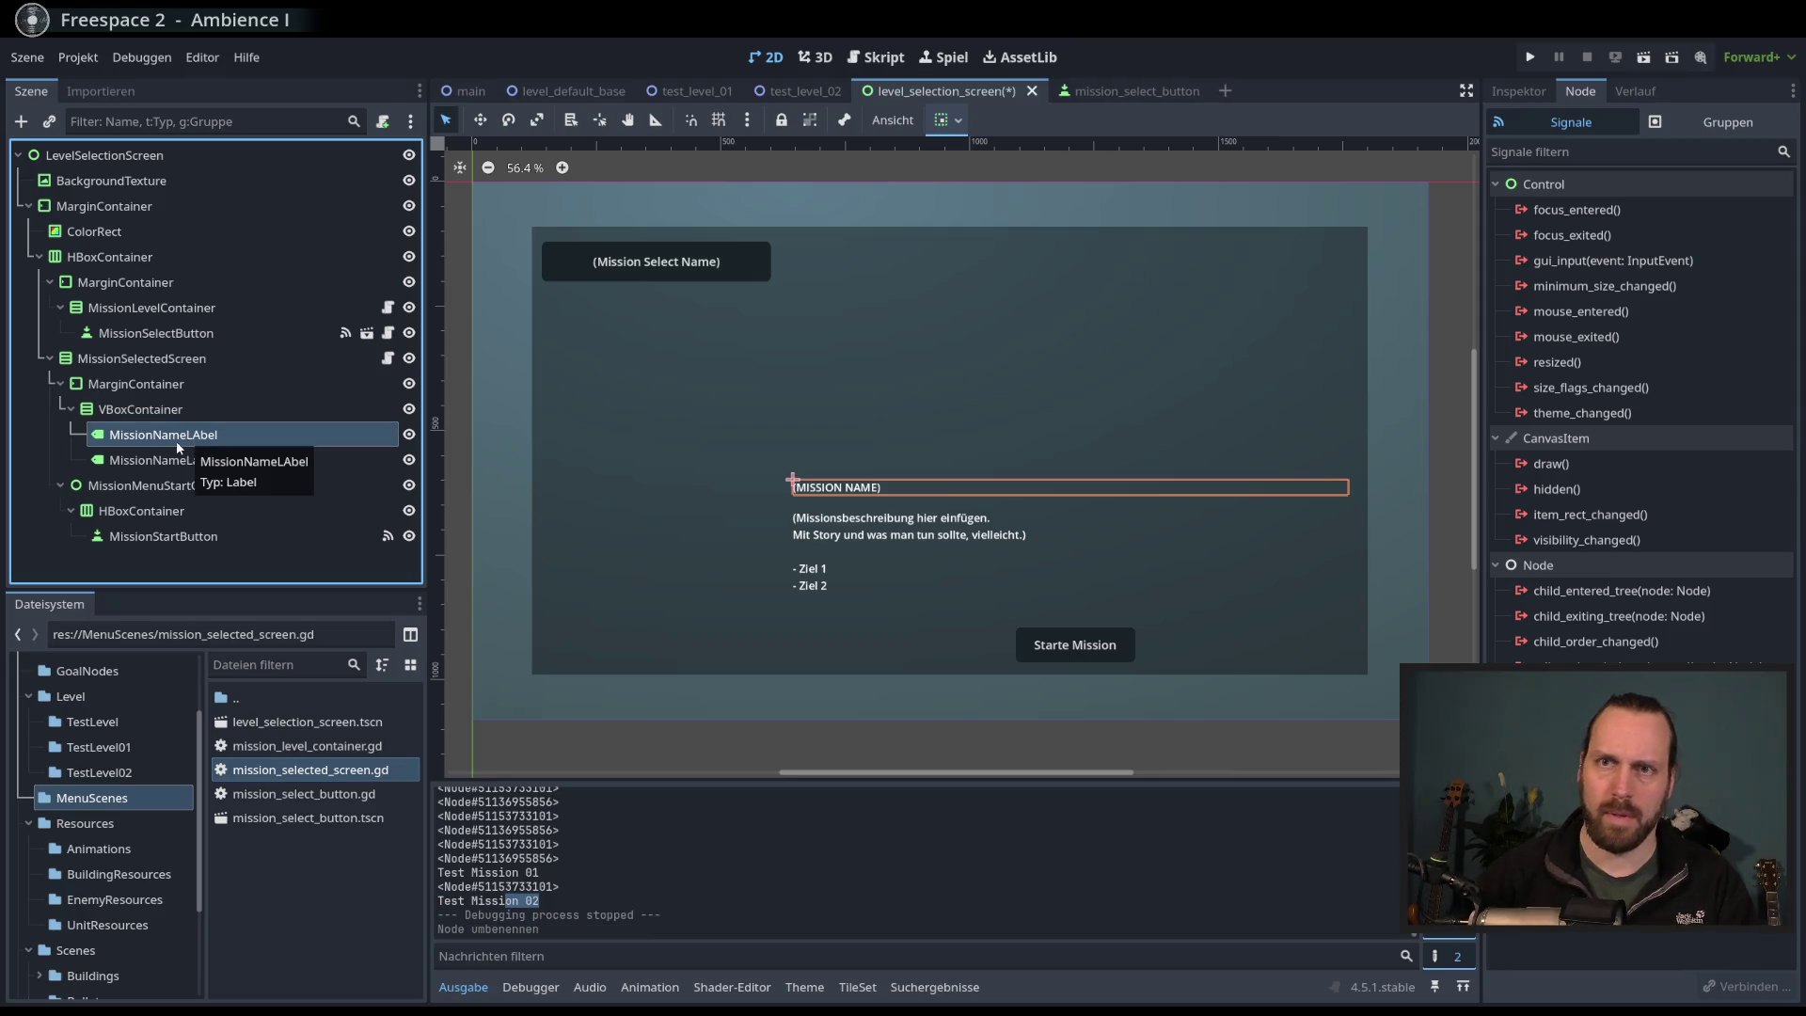
left_click(204, 435)
key("BackSpace")
key("BackSpace")
key("BackSpace")
type("abel")
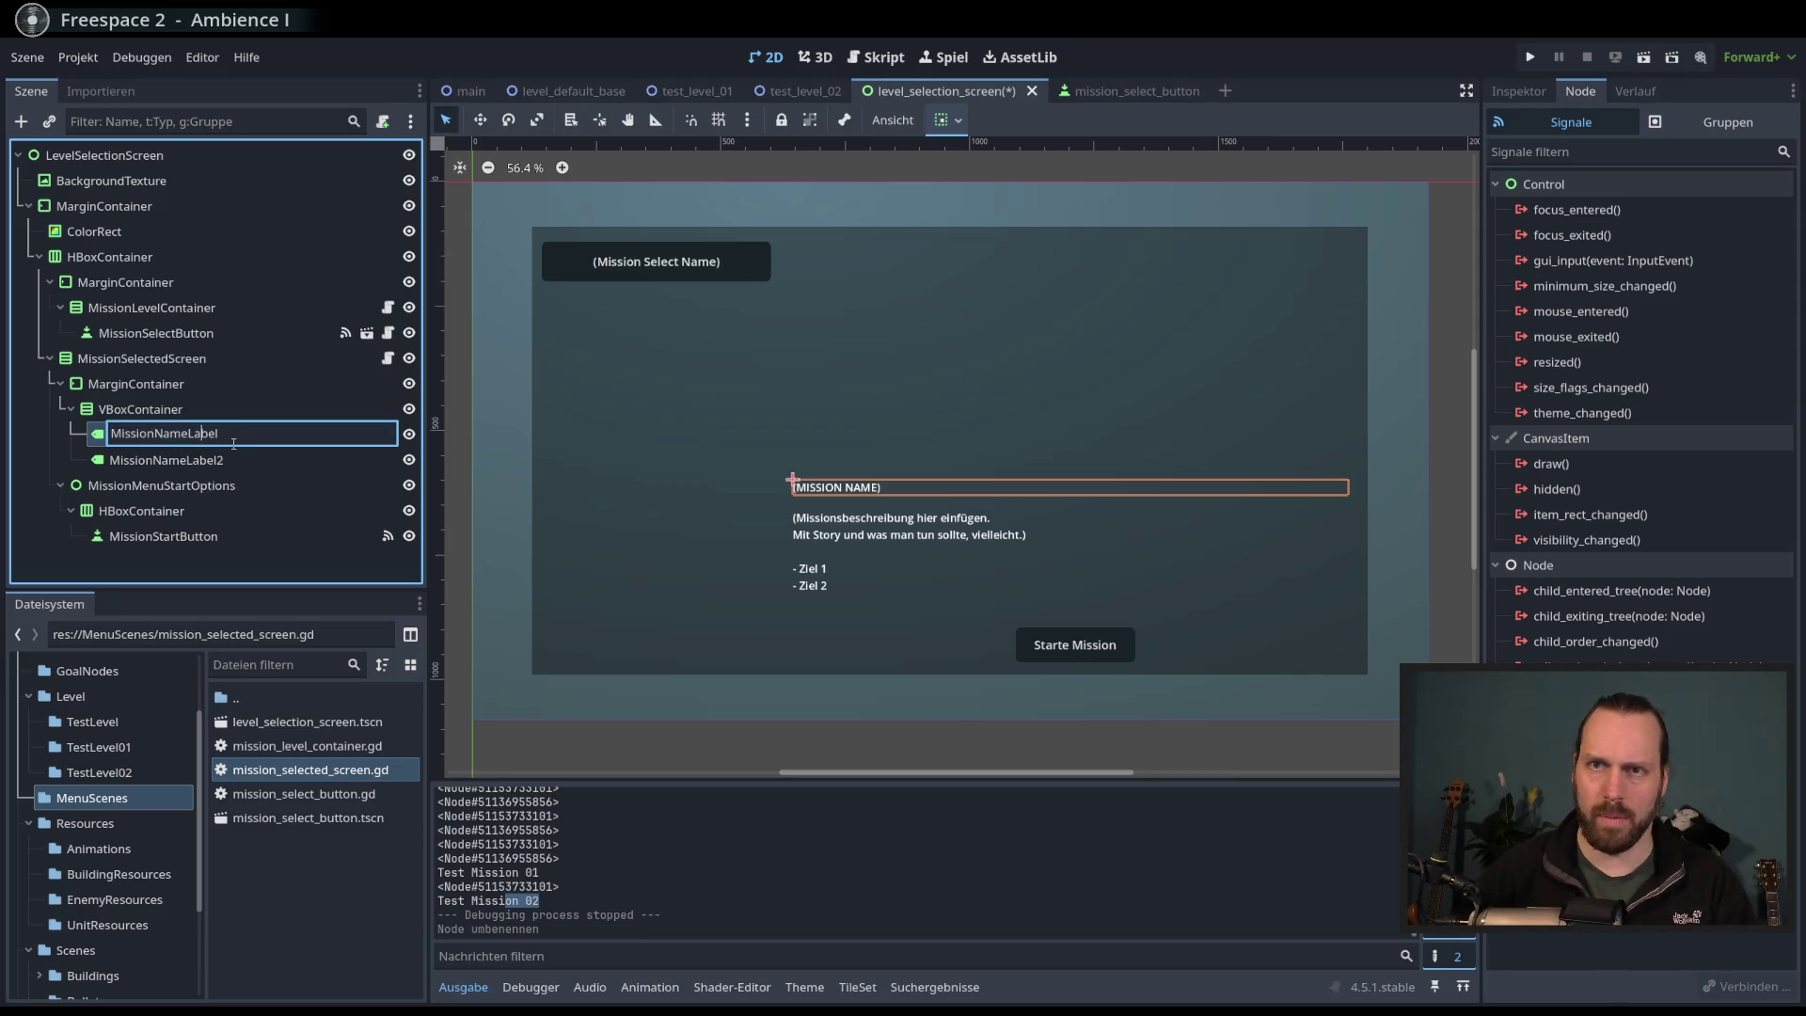
- Rename MissionNameLabel2 to MissionDescriptionLabel, save the scene, and reopen the MissionSelectedScreen script
left_click(233, 459)
left_click(231, 467)
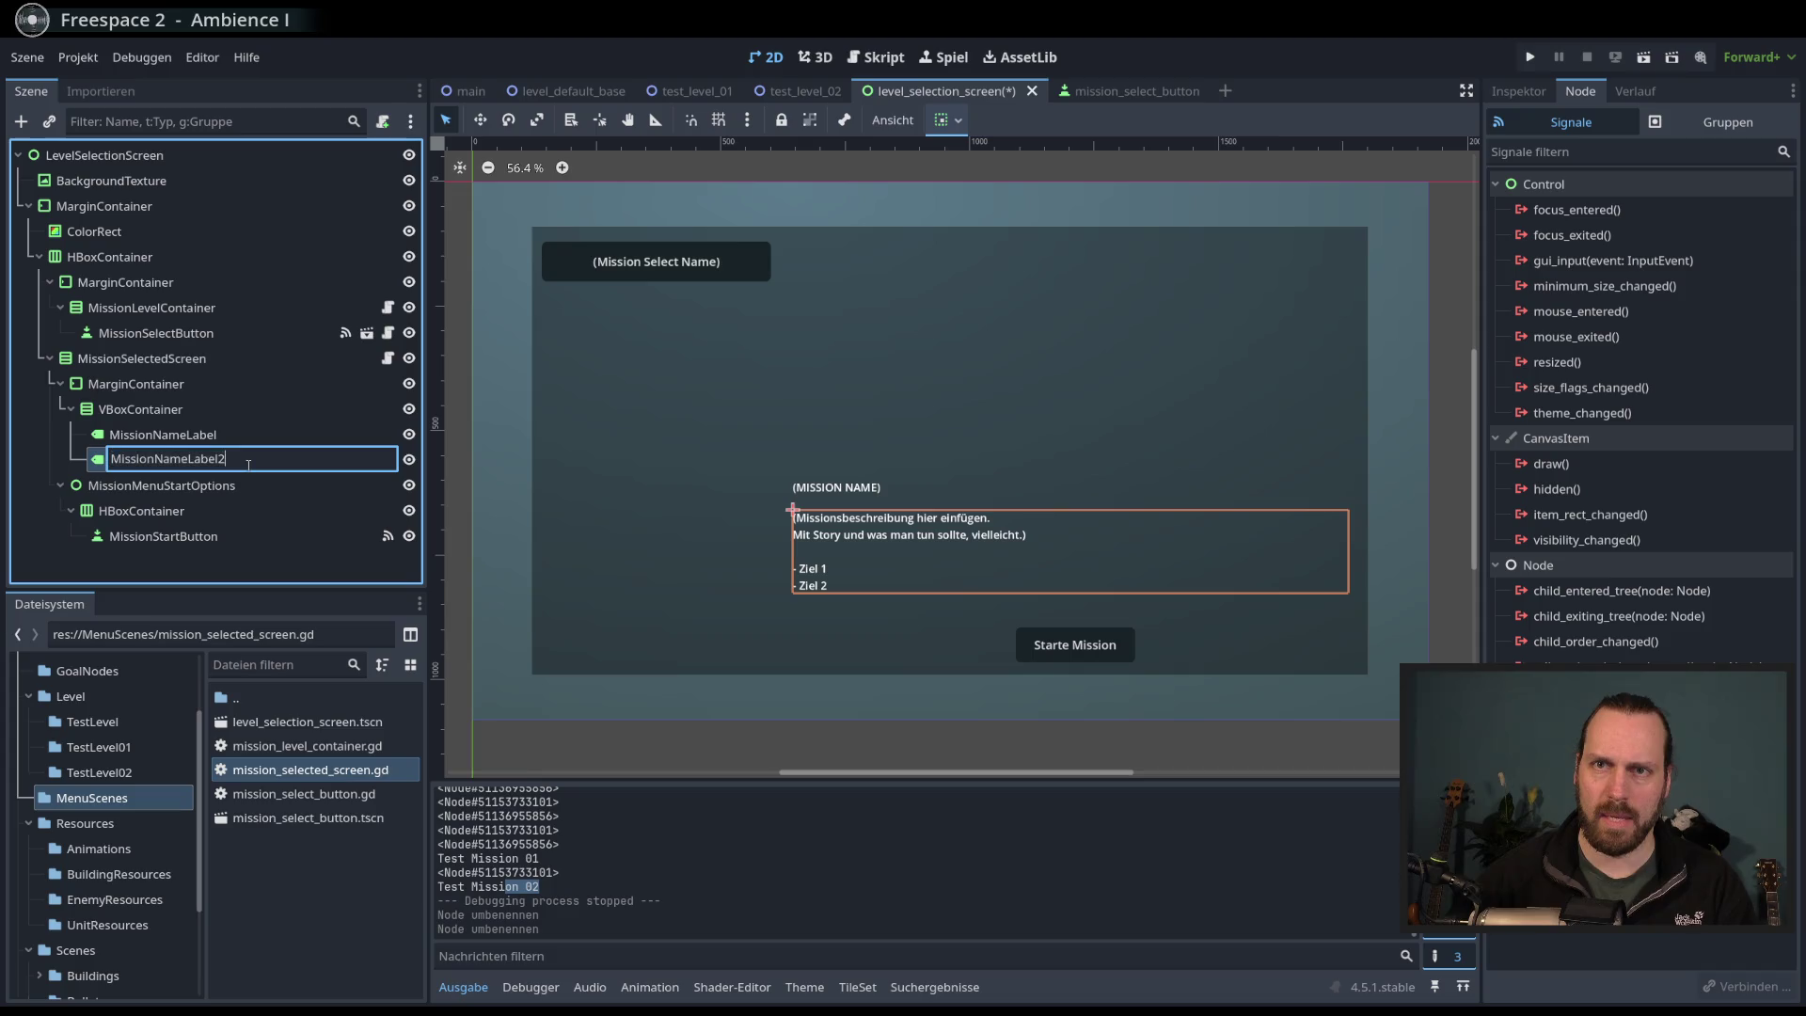
left_click(154, 459, "shift")
type("Descri")
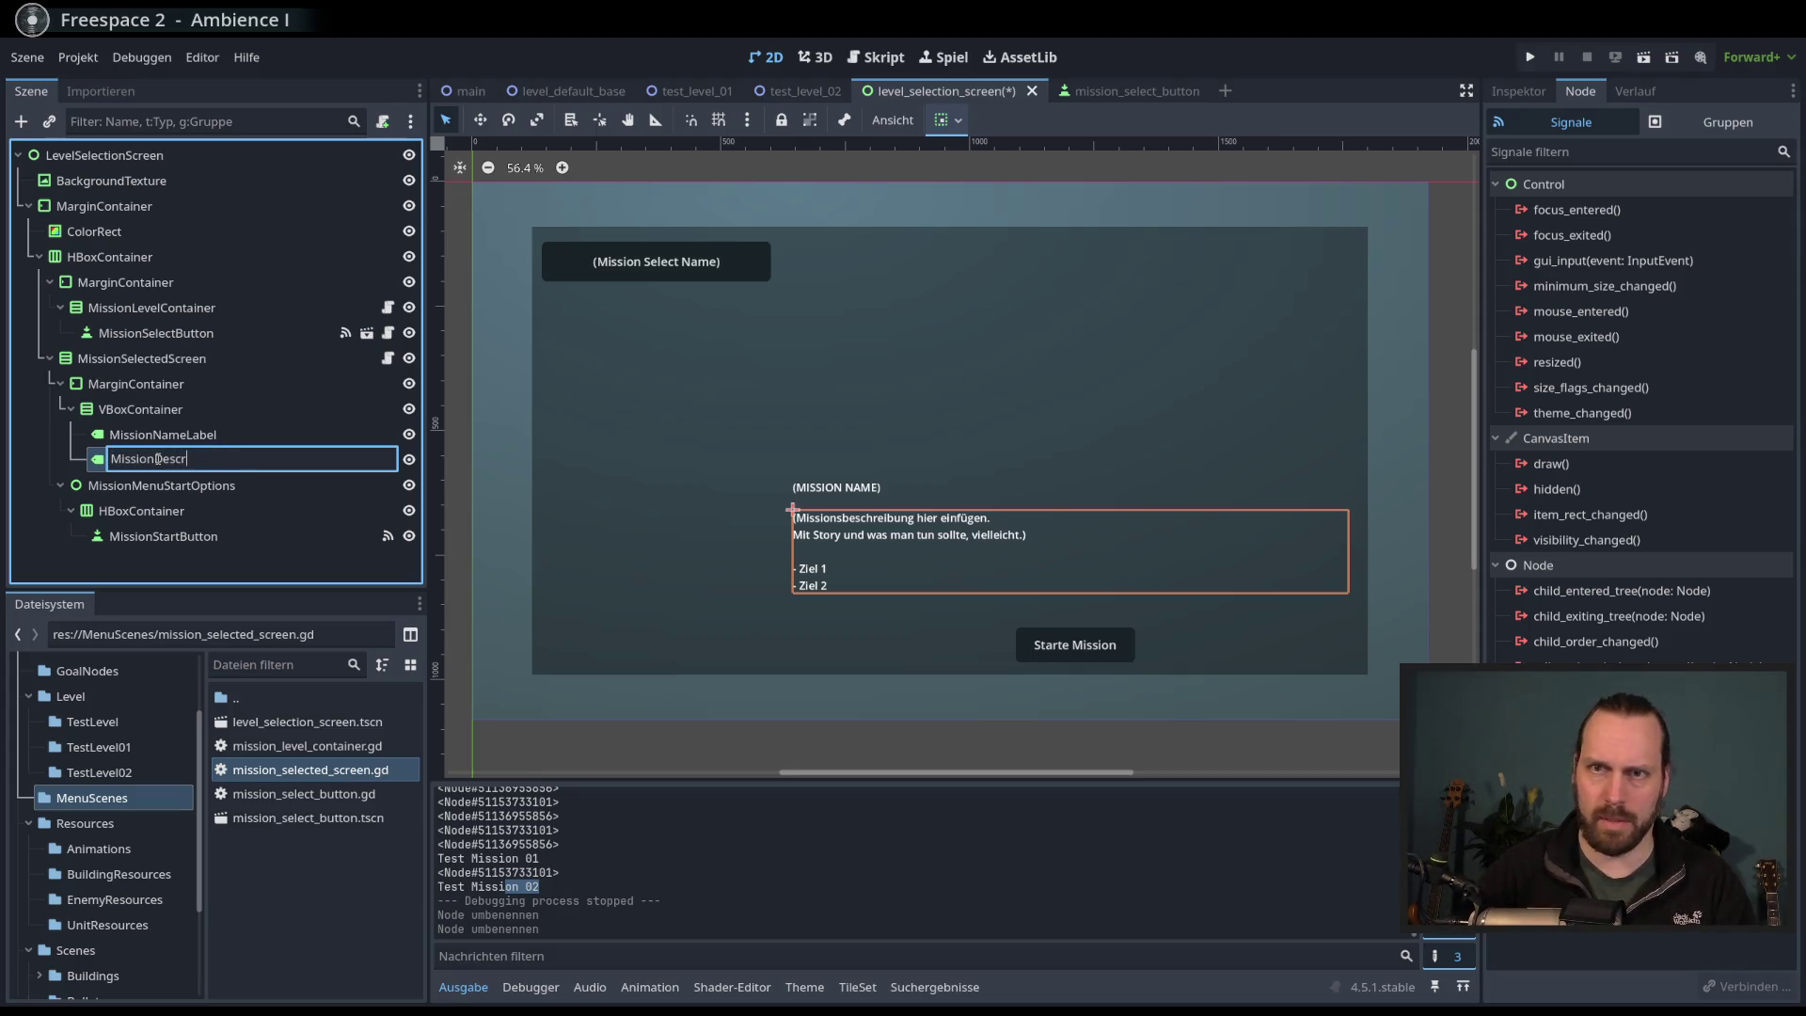
type("ptionLabv")
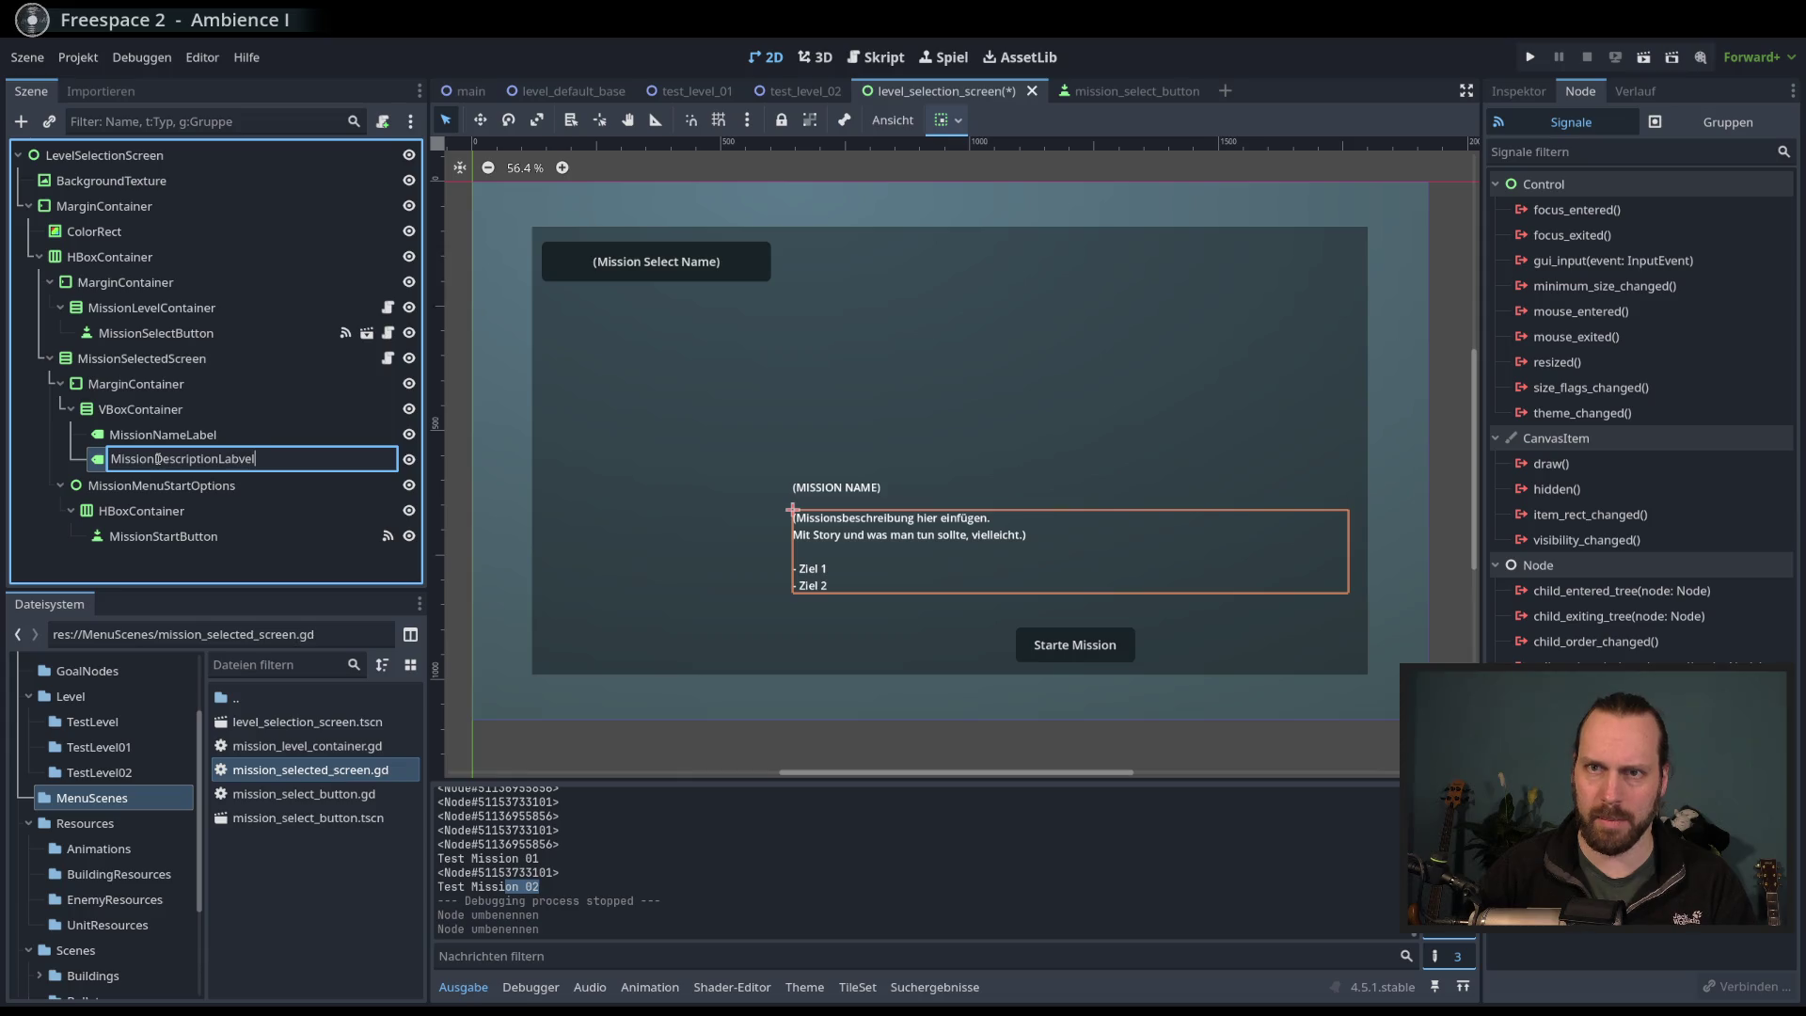
type("el")
key("Return")
key("ctrl+s")
left_click(387, 358)
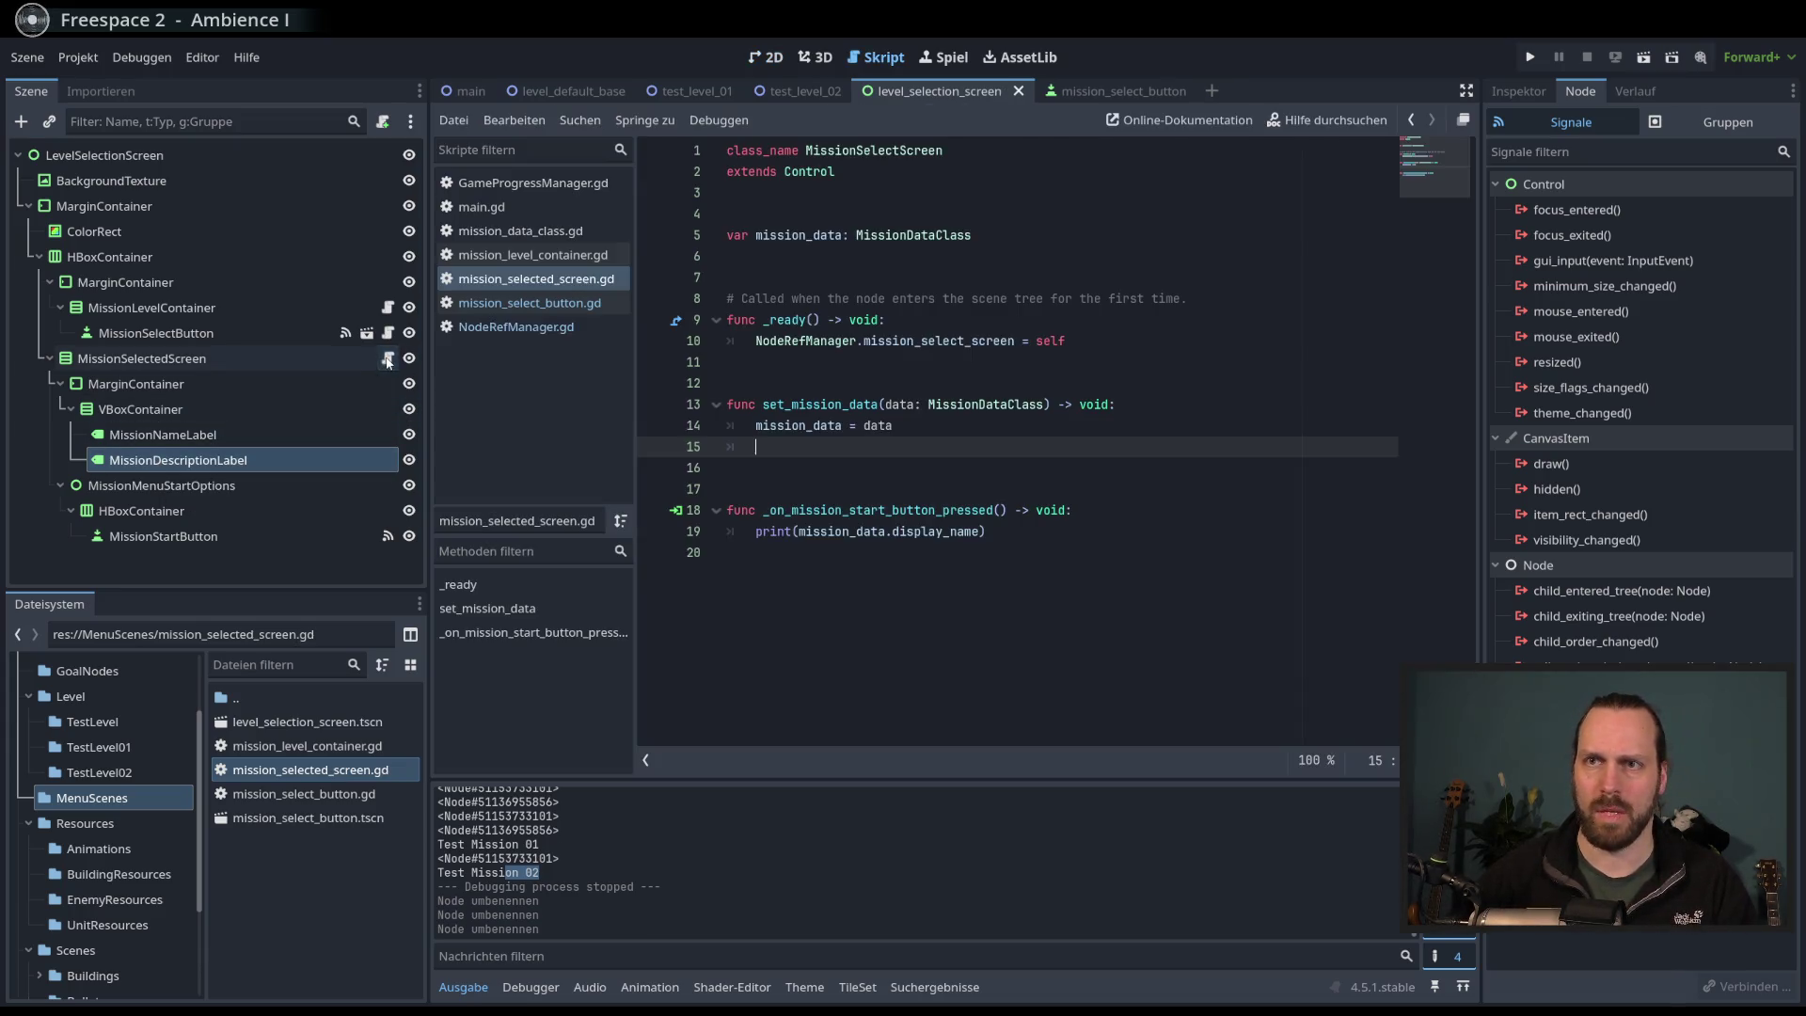
left_click(1011, 273)
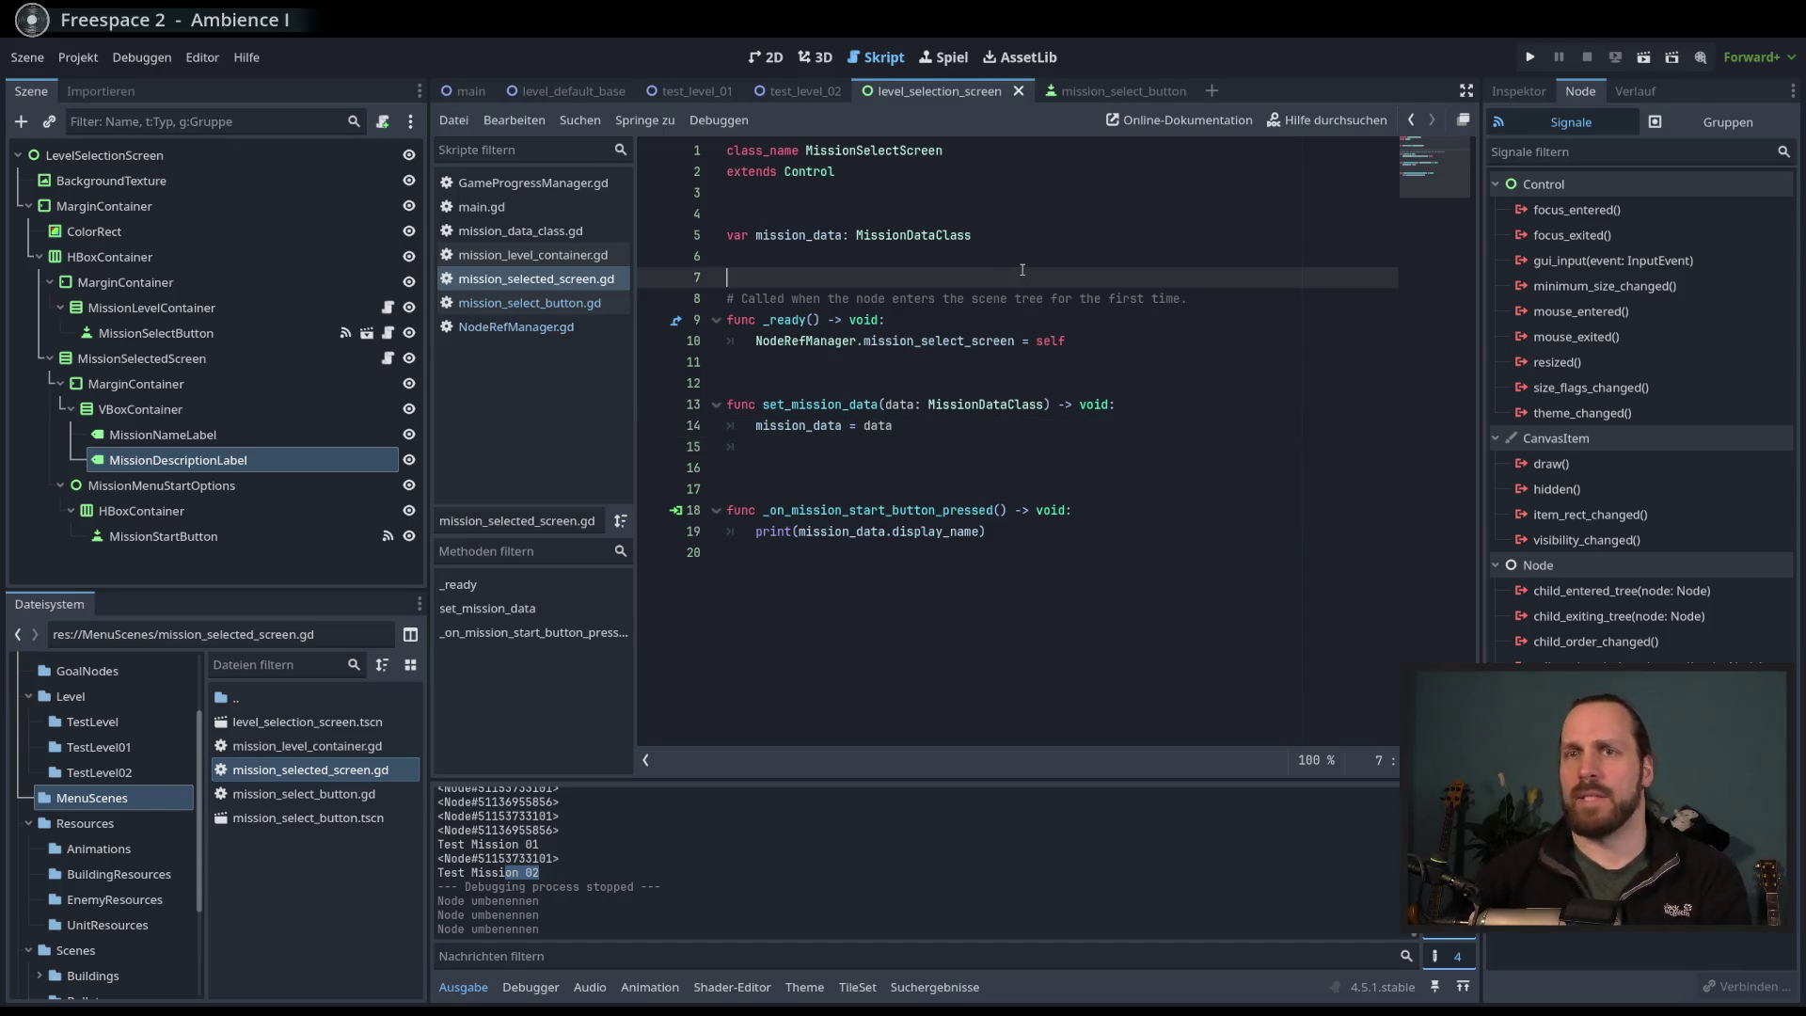
left_click(227, 360)
left_click(915, 281)
key("Return")
key("Return")
left_click(915, 282)
left_click(188, 435)
left_click(188, 460, "shift")
left_click_drag(188, 460, 948, 277)
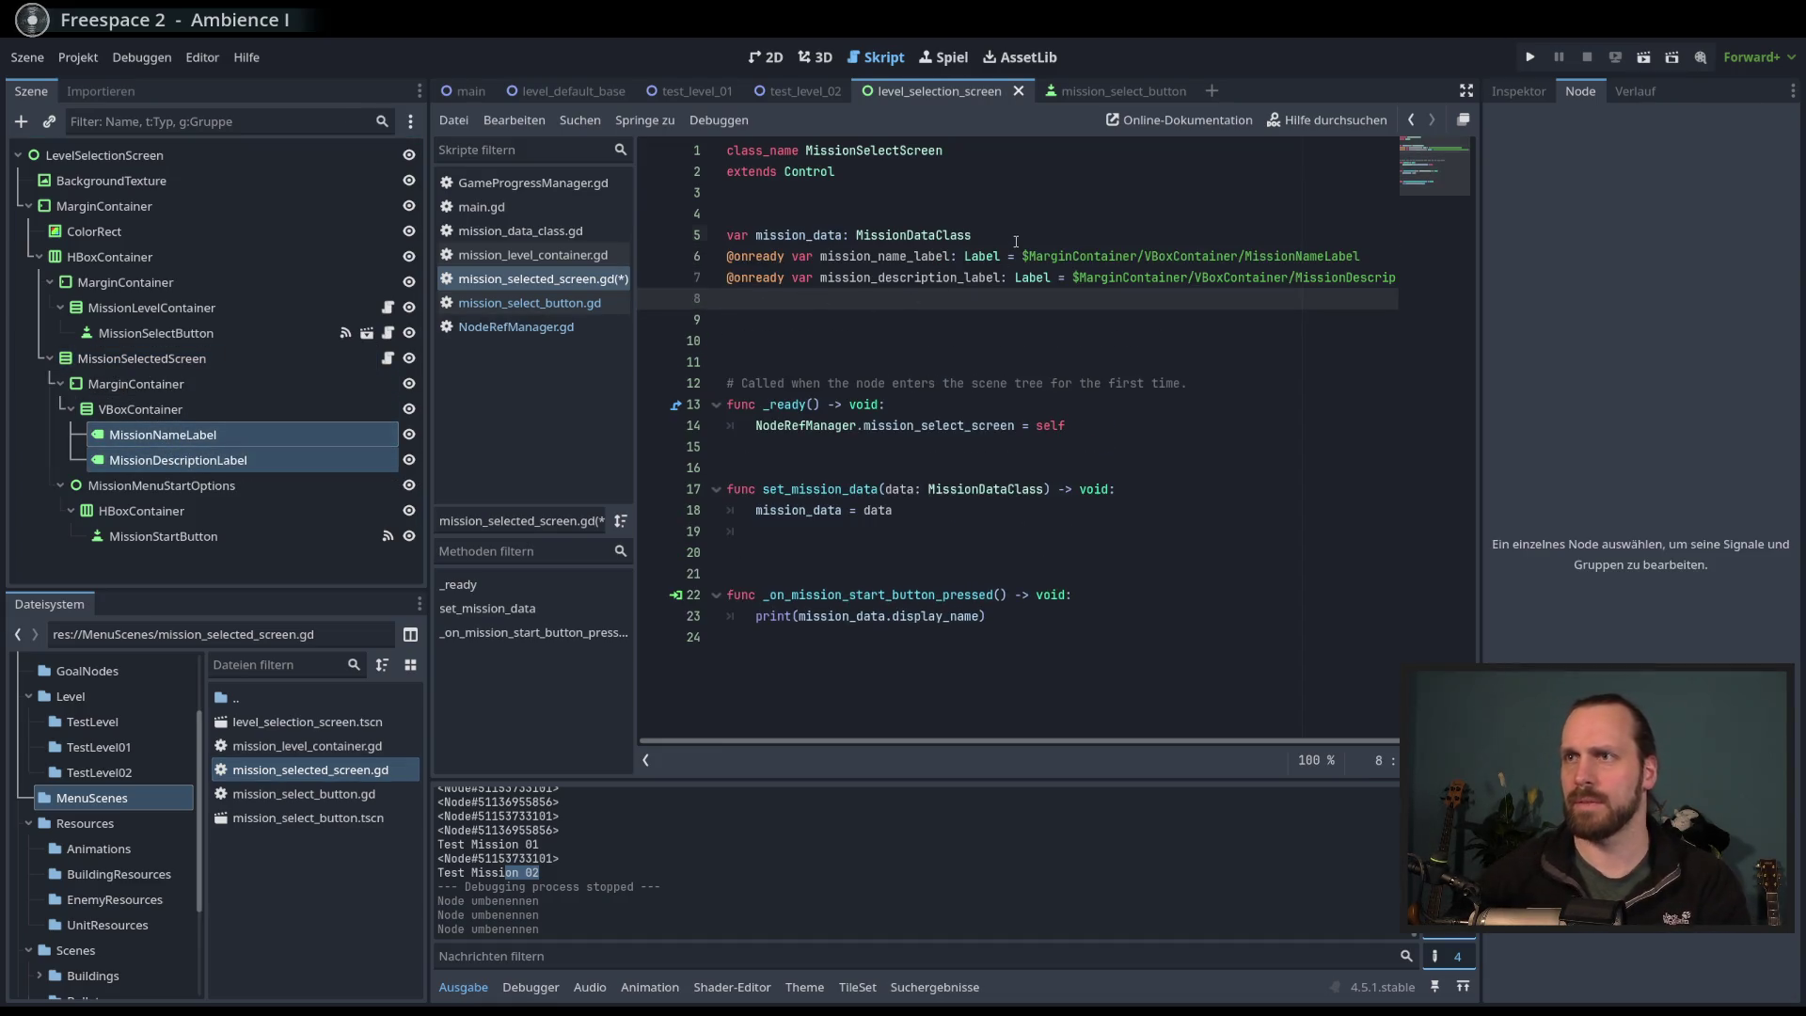
left_click(925, 321)
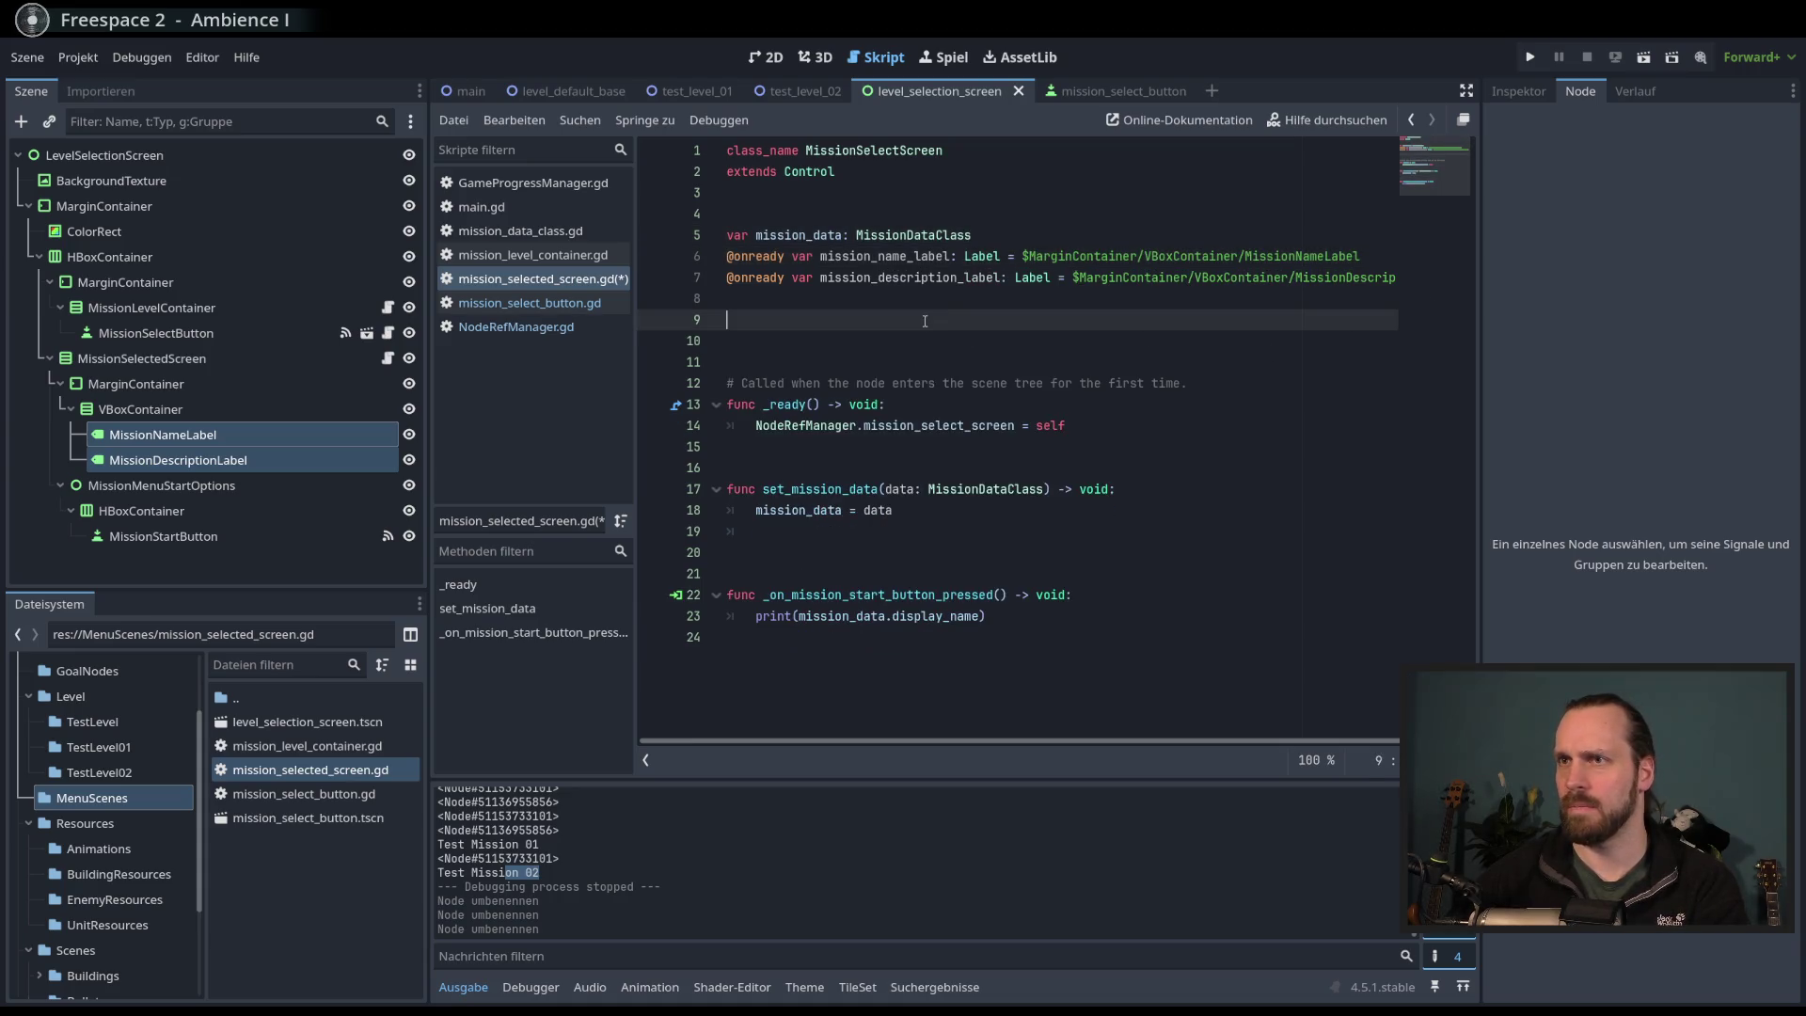
key("BackSpace")
key("BackSpace")
key("Down")
key("Down")
key("Down")
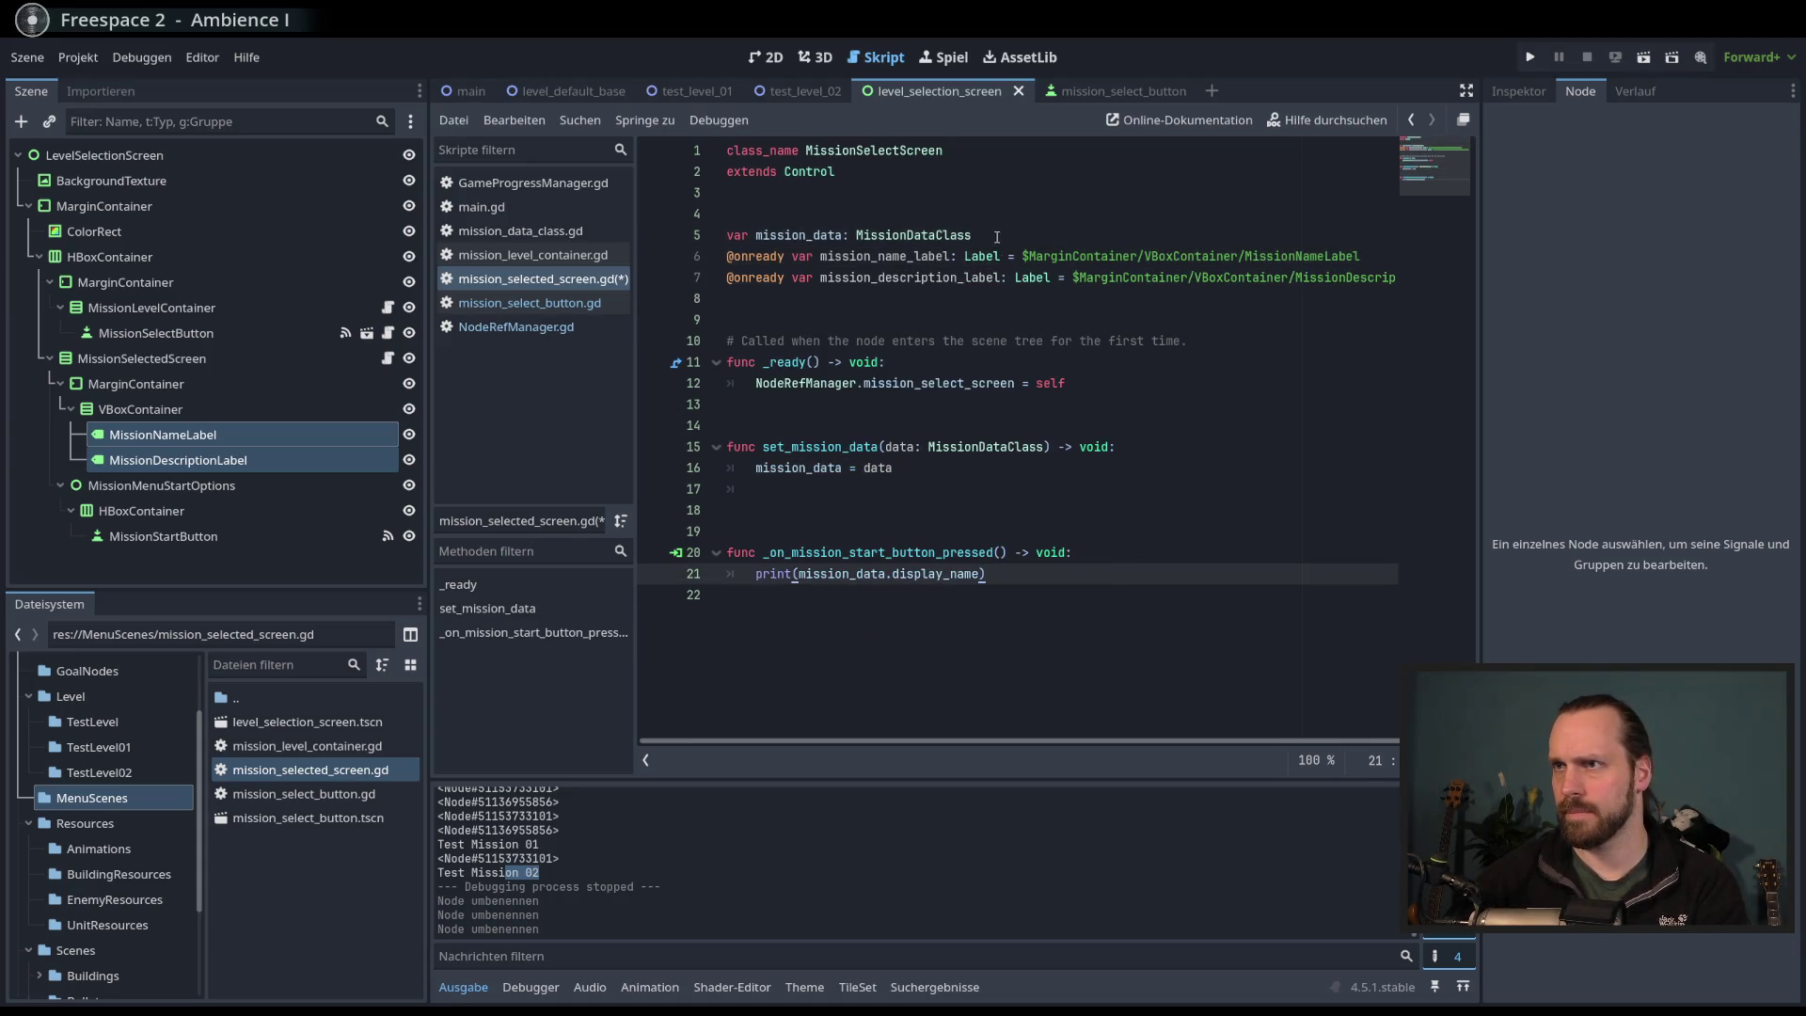
left_click(996, 237)
key("Return")
- In set_mission_data, write mission_name_label.text = mission_data.display_name
left_click(856, 509)
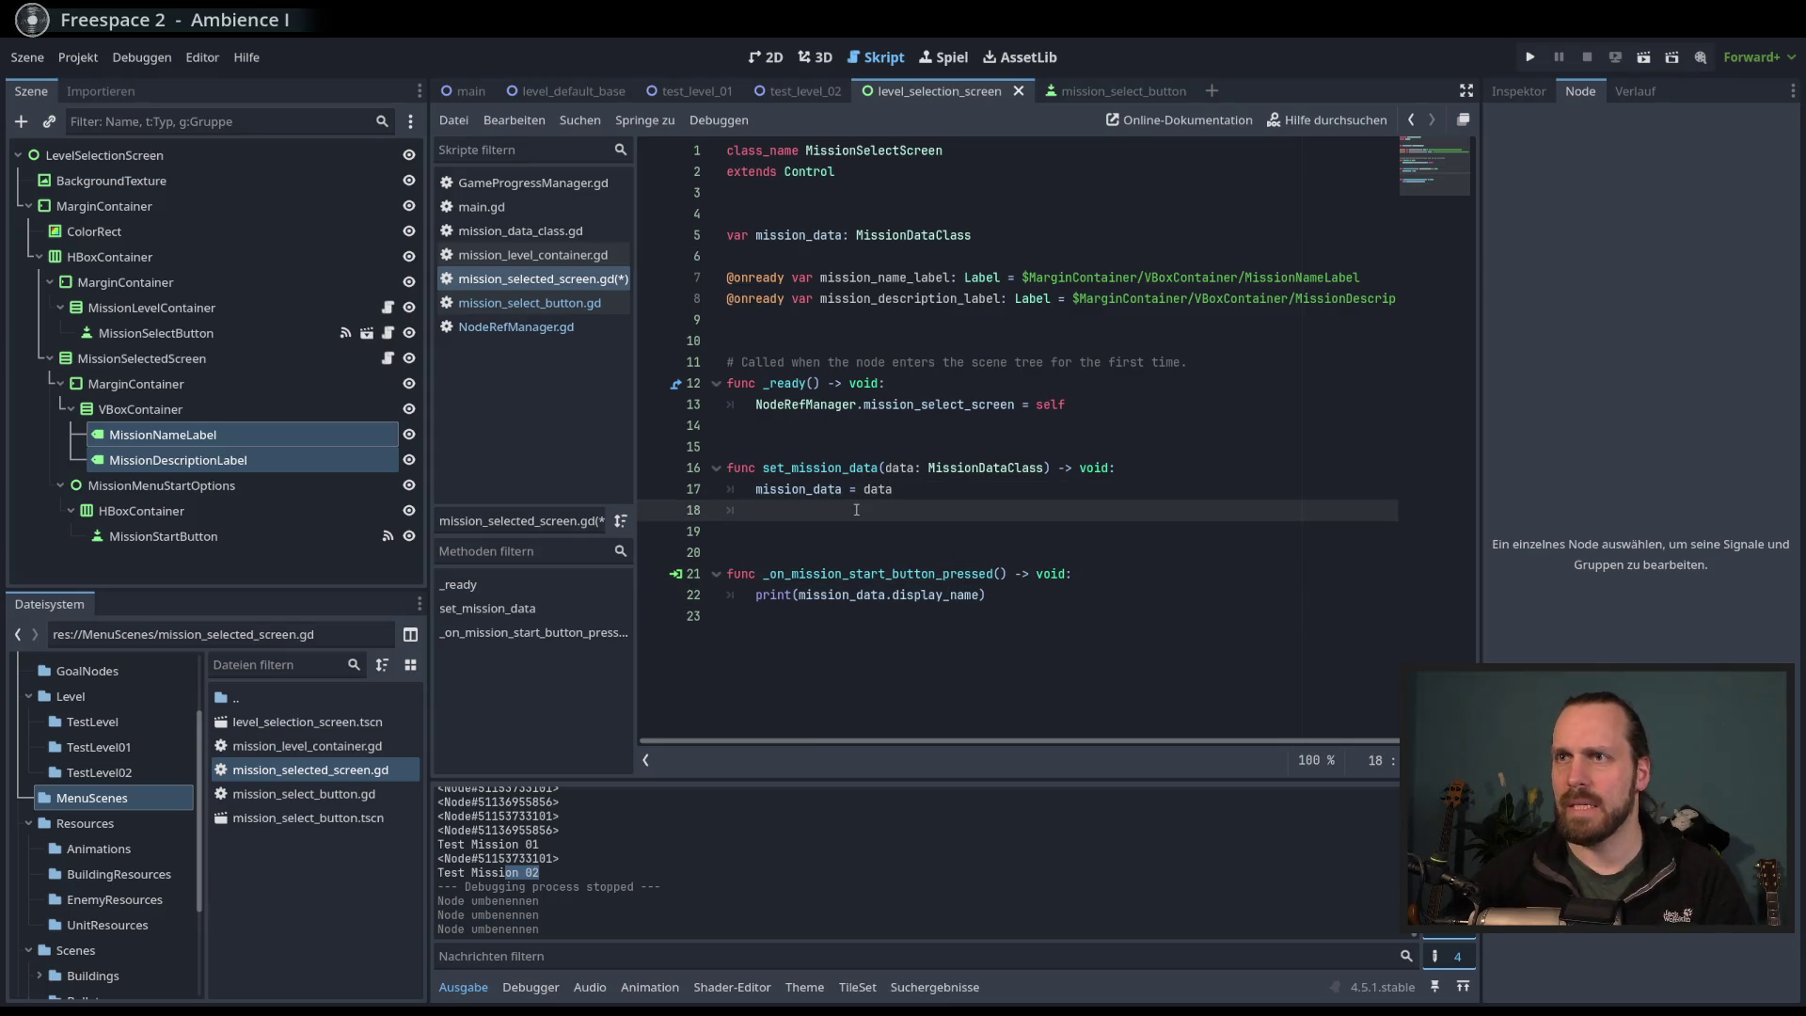
type("miss")
key("Return")
key("ctrl+BackSpace")
type("missio")
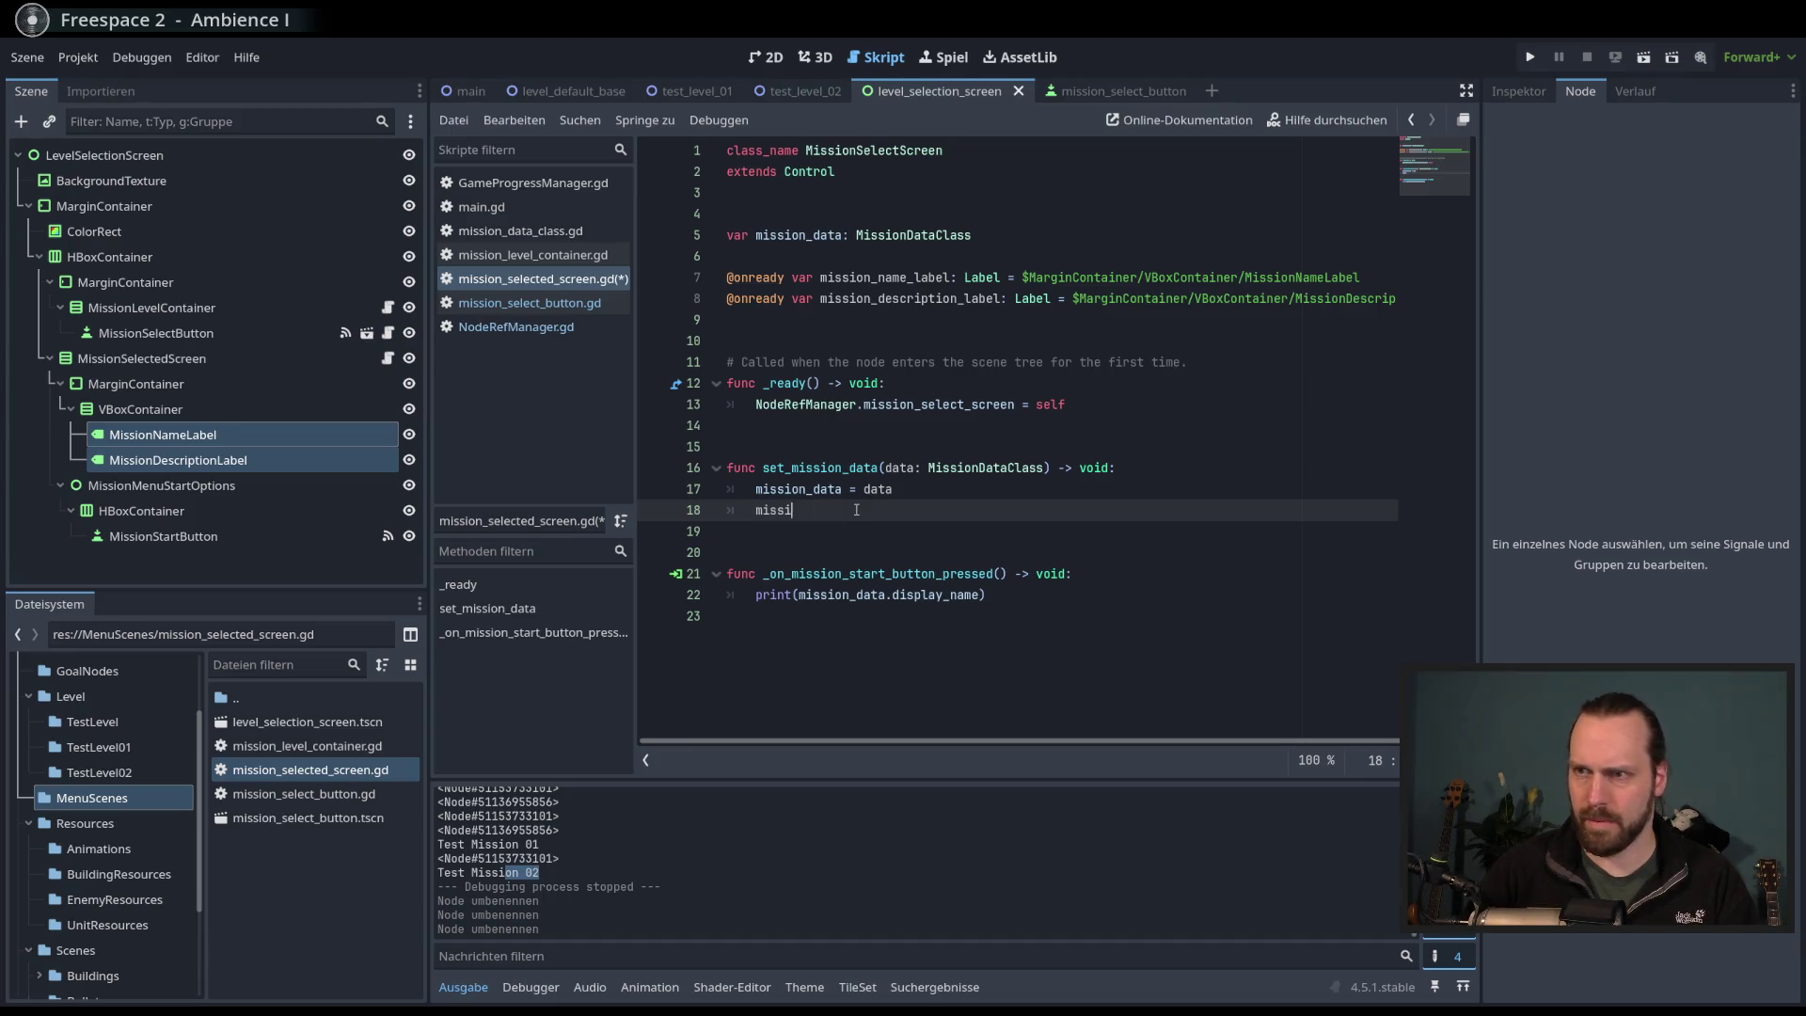
key("Down")
key("Down")
key("Return")
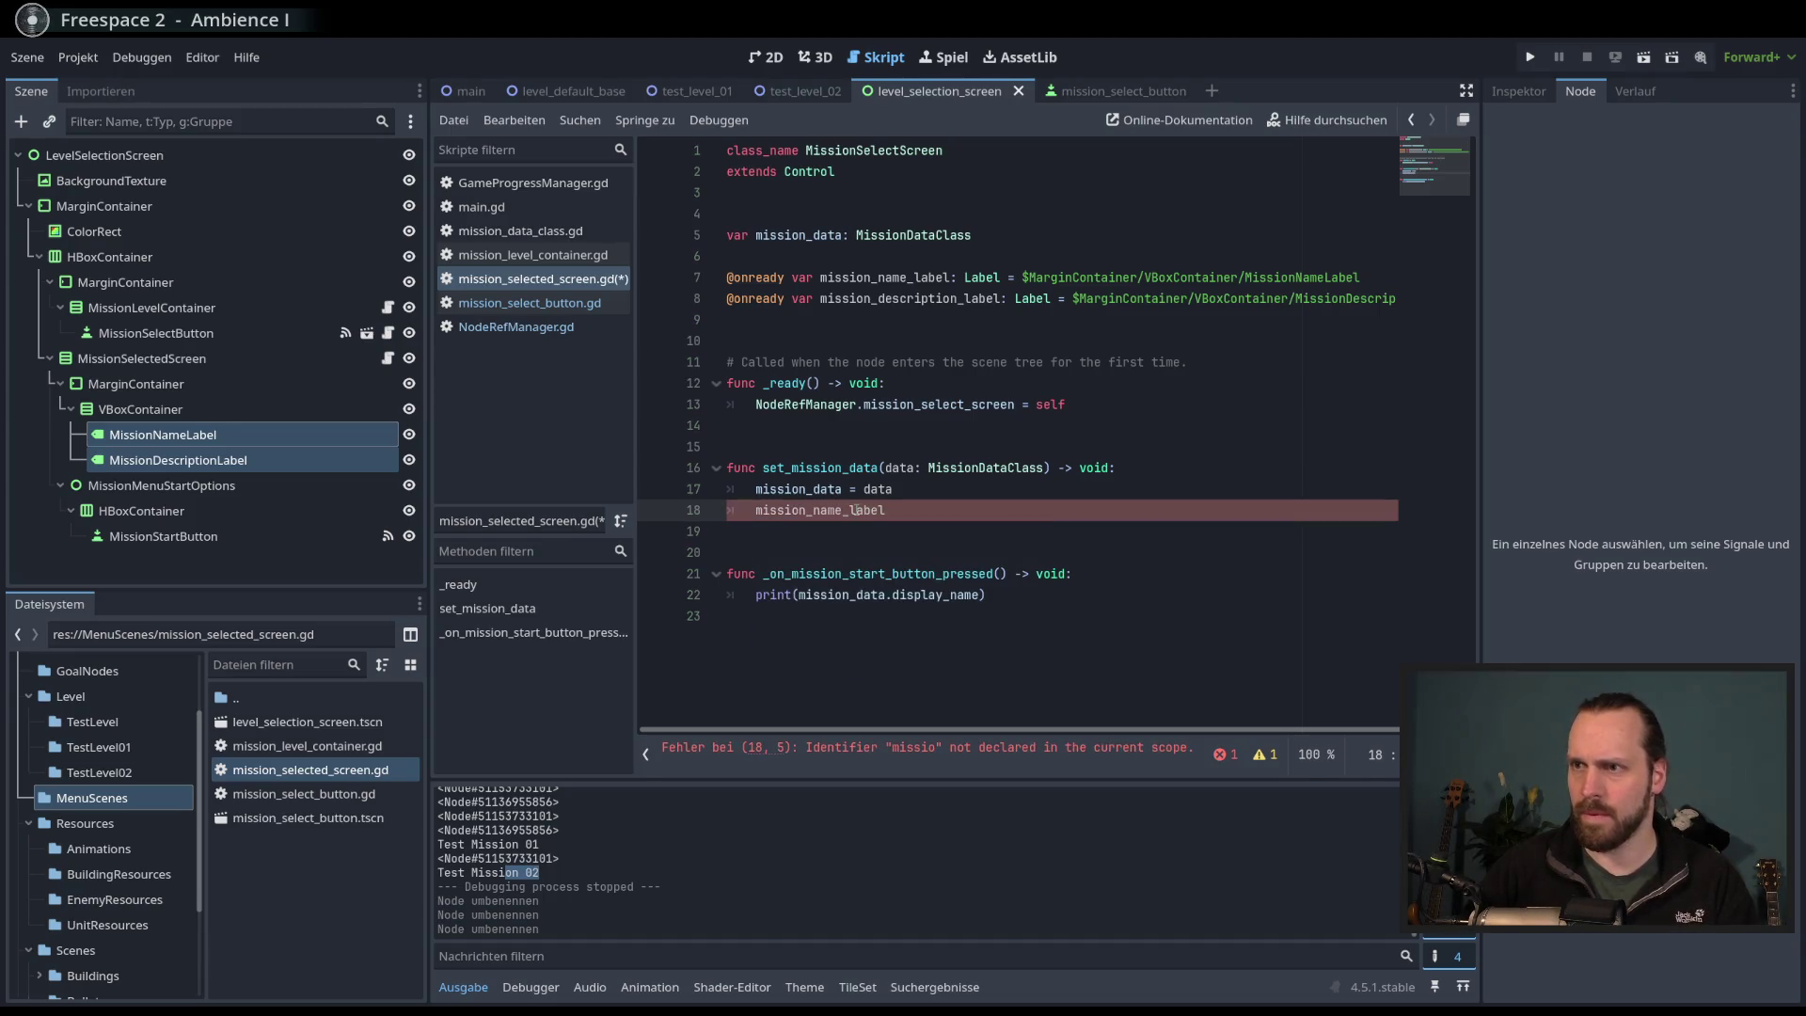
type(".te")
key("Return")
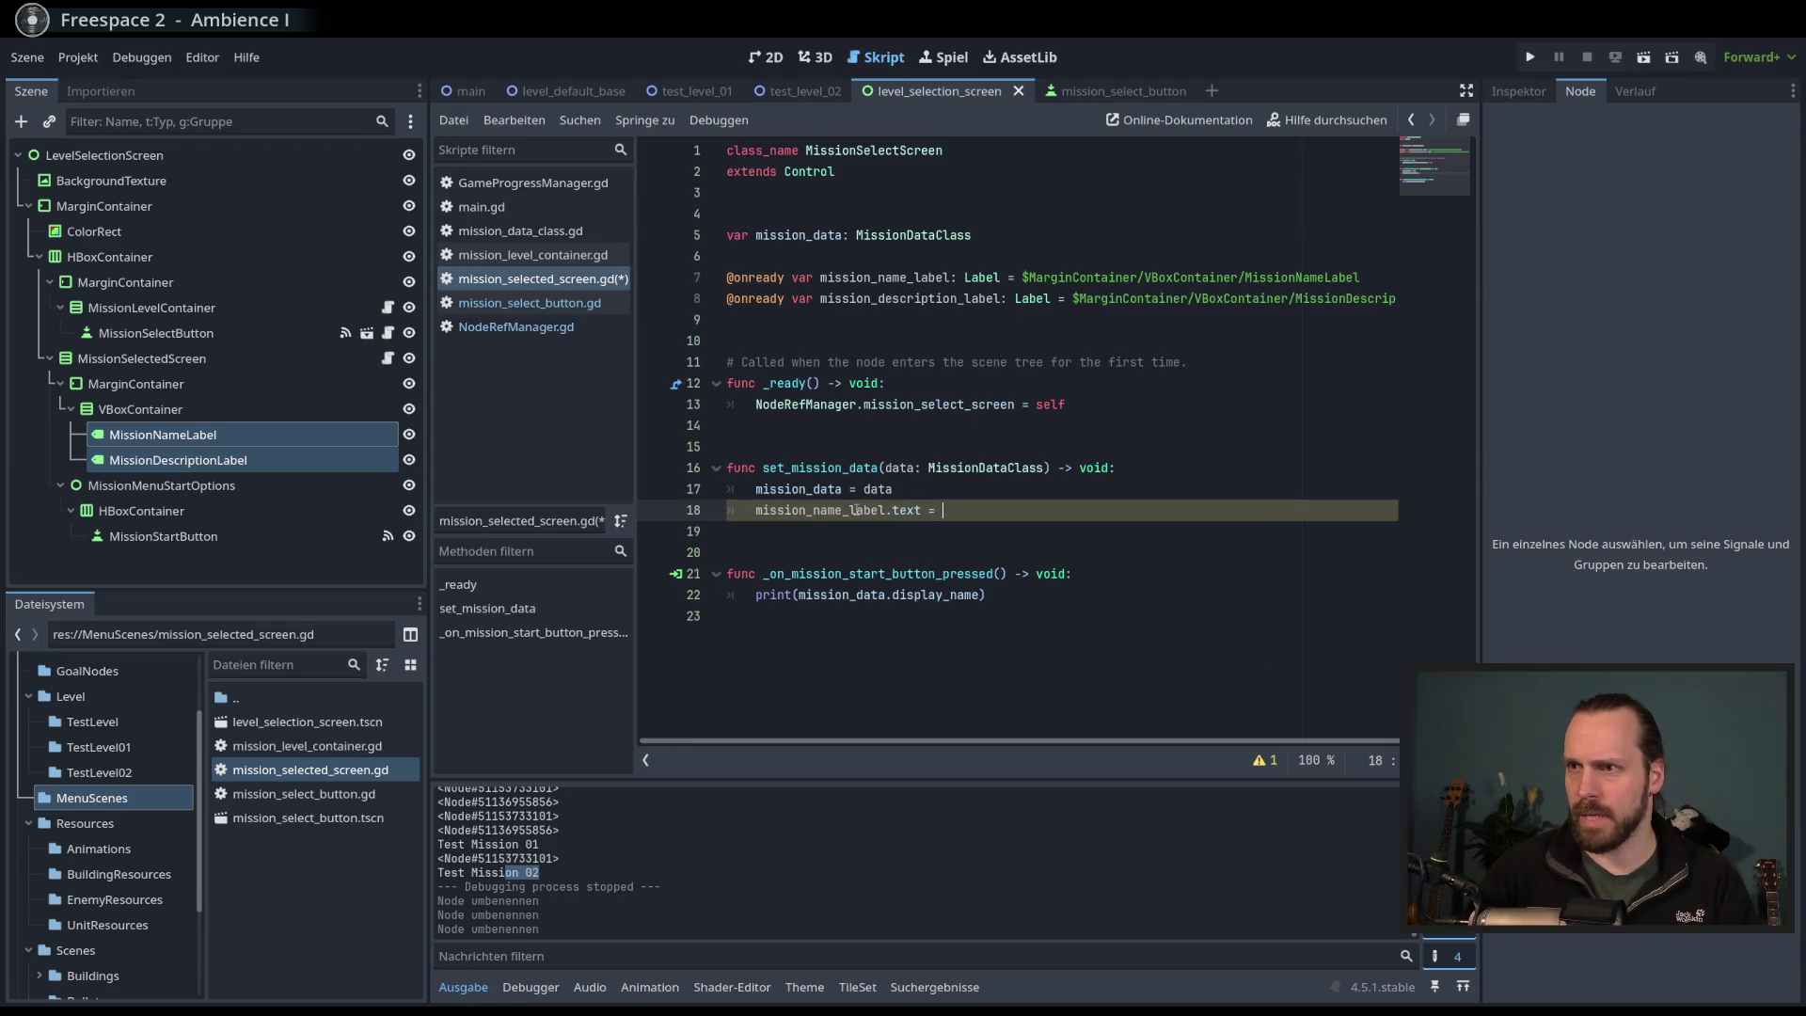
type("= mission_data.")
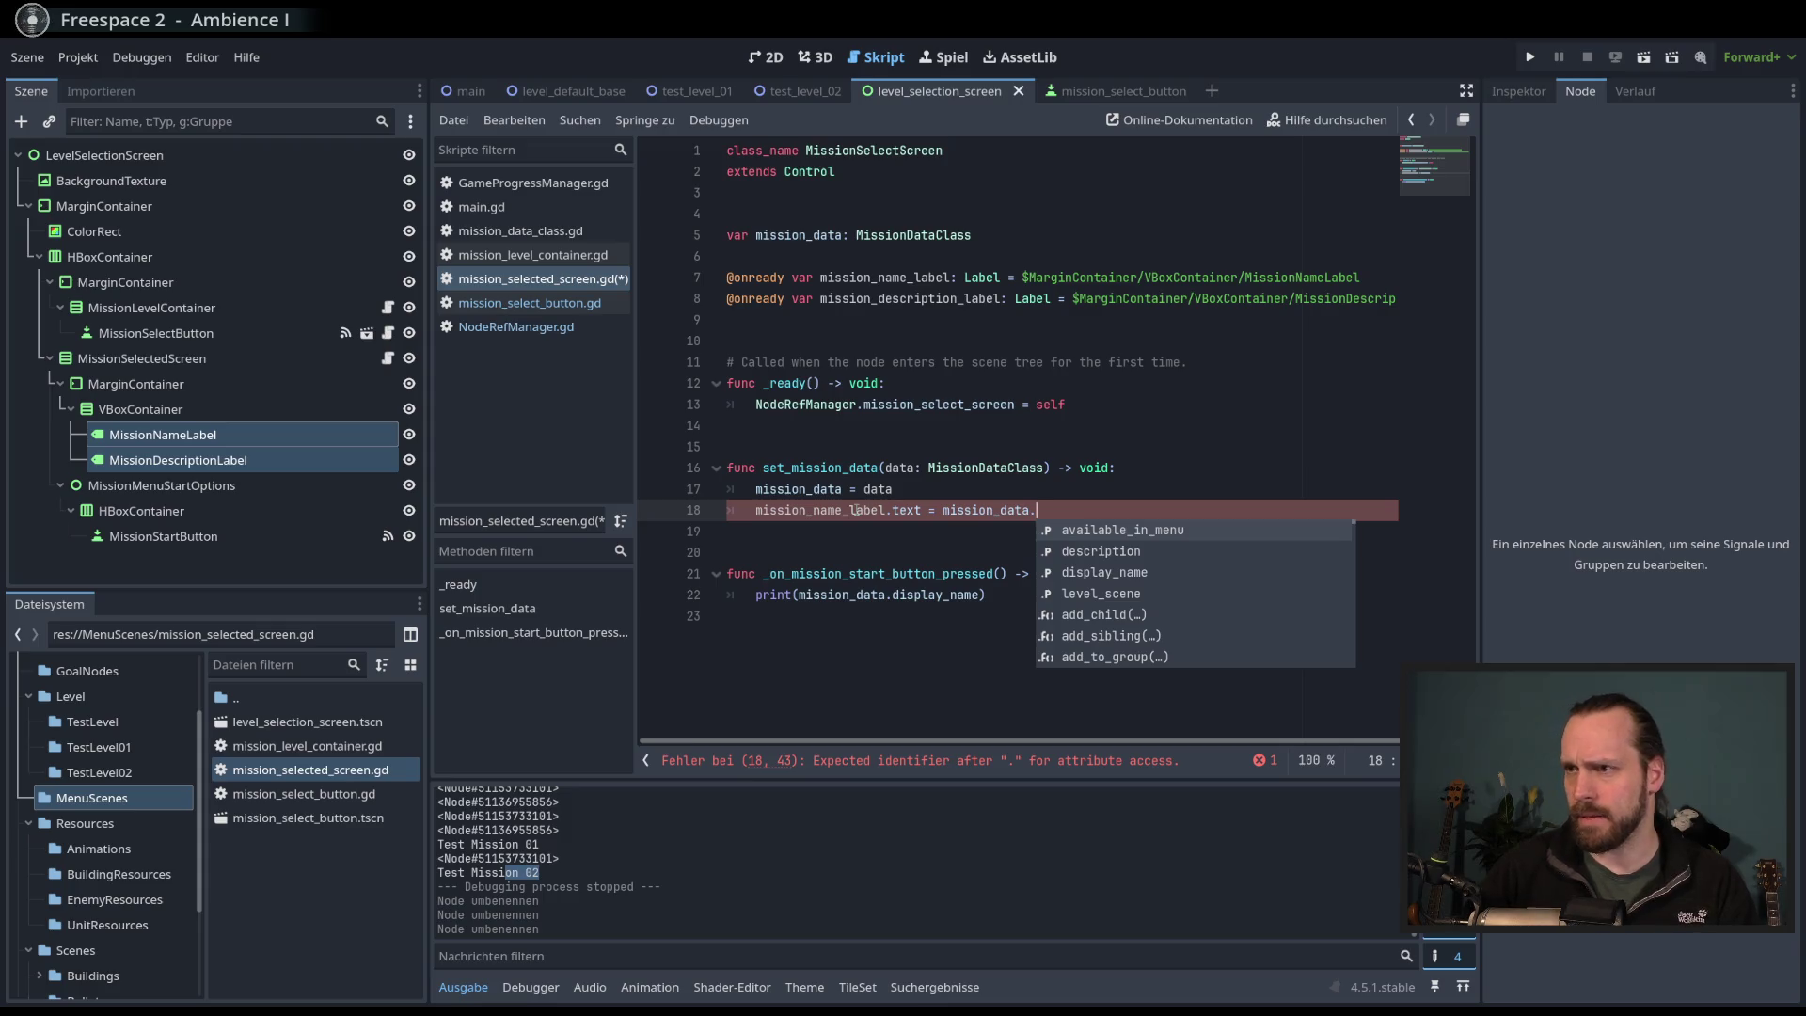
key("Down")
key("Down")
key("Return")
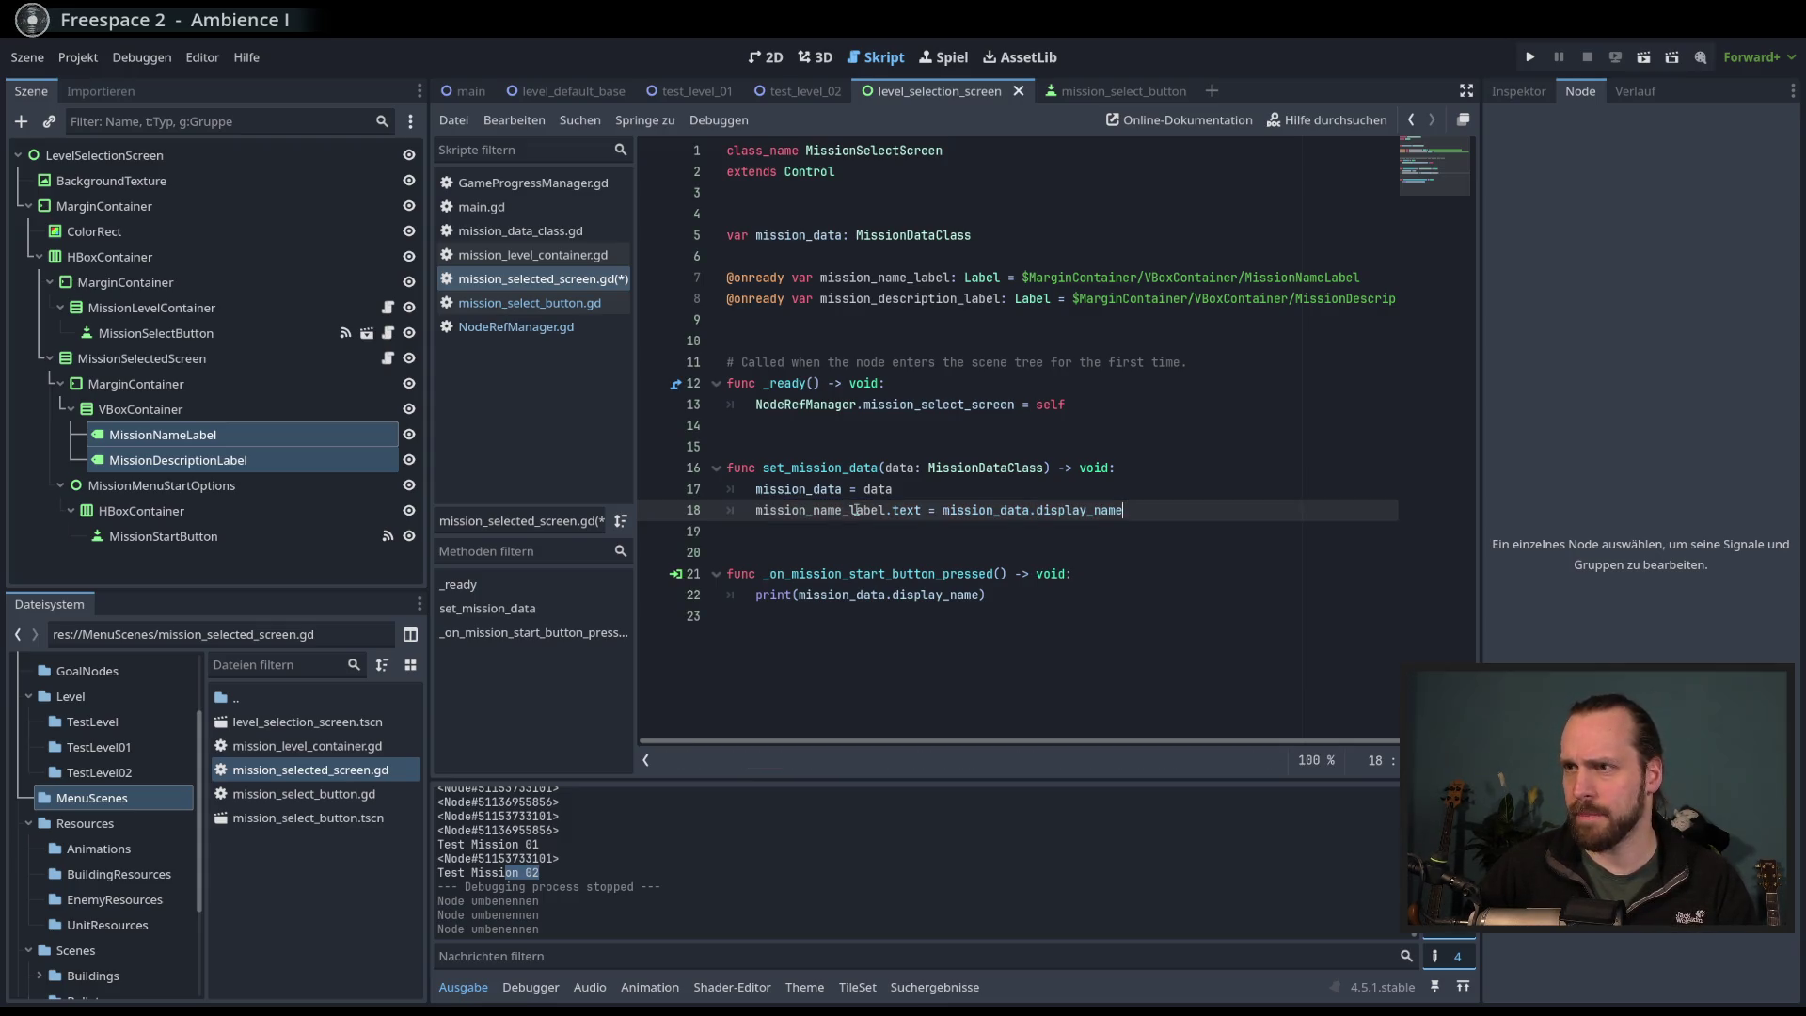
- Add mission_description_label.text = mission_data.description below it and save the script
key("Return")
type("missio")
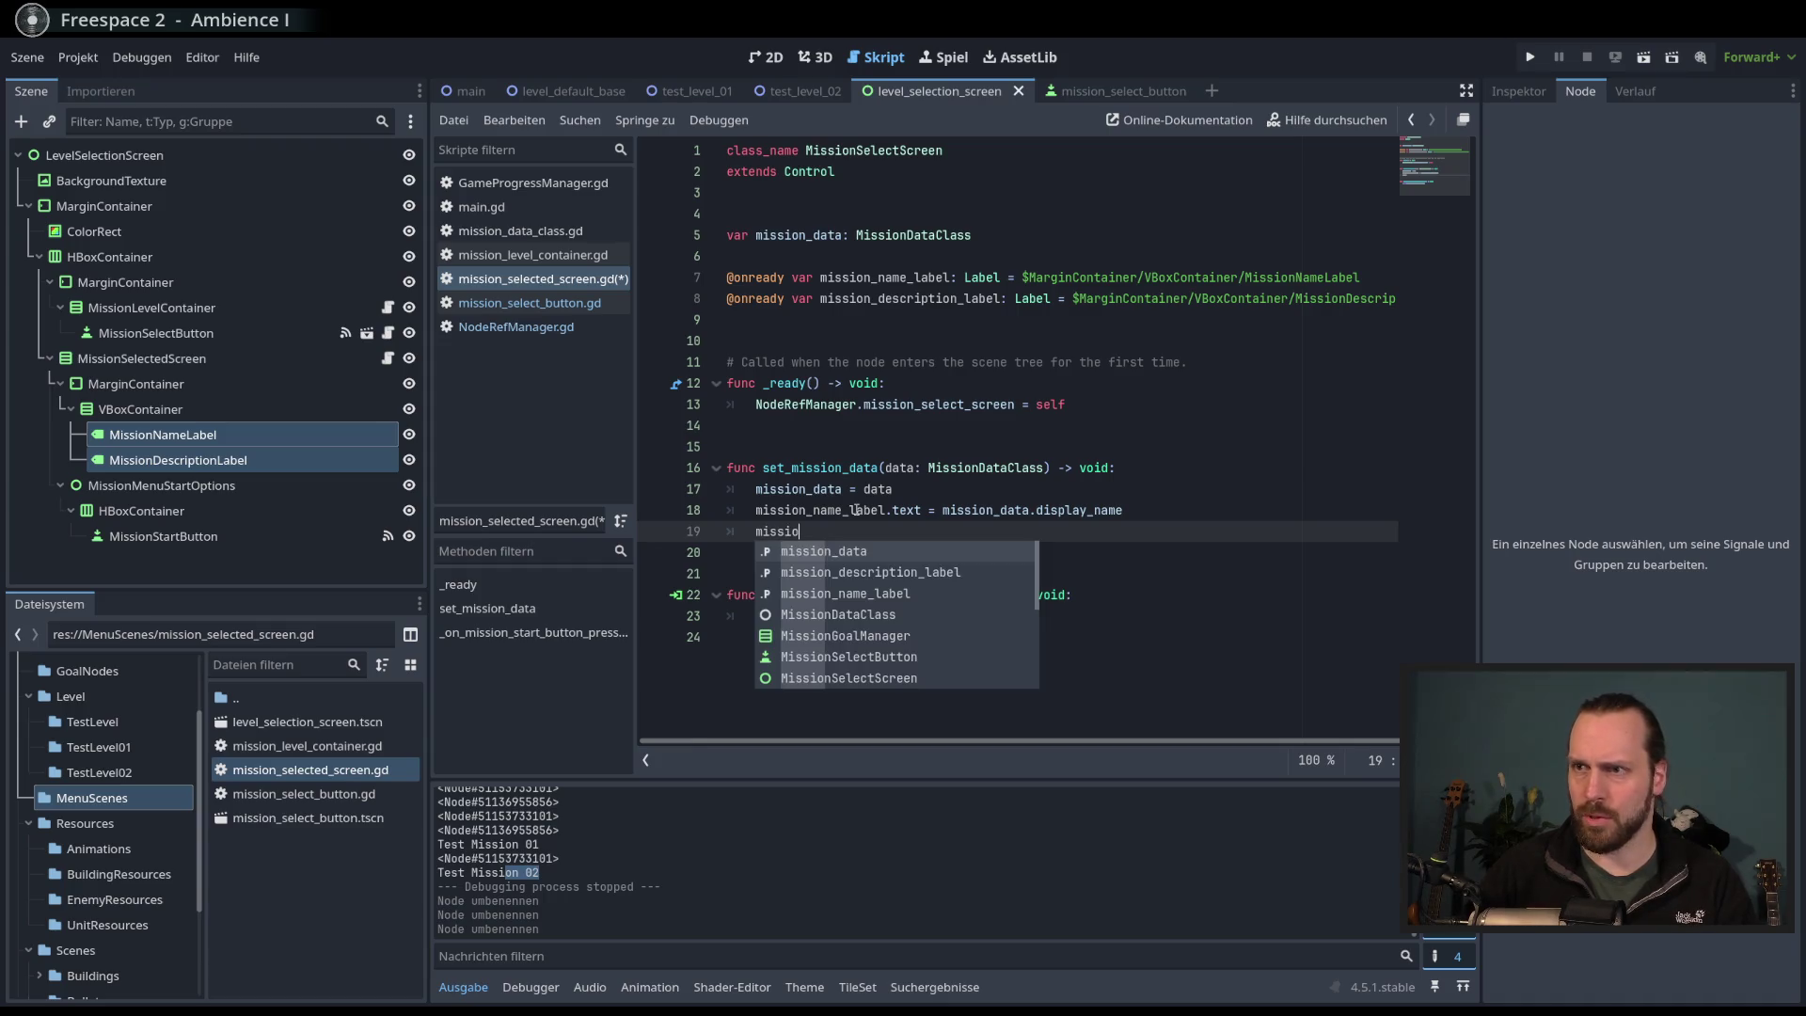
key("Down")
key("Return")
type(".text =")
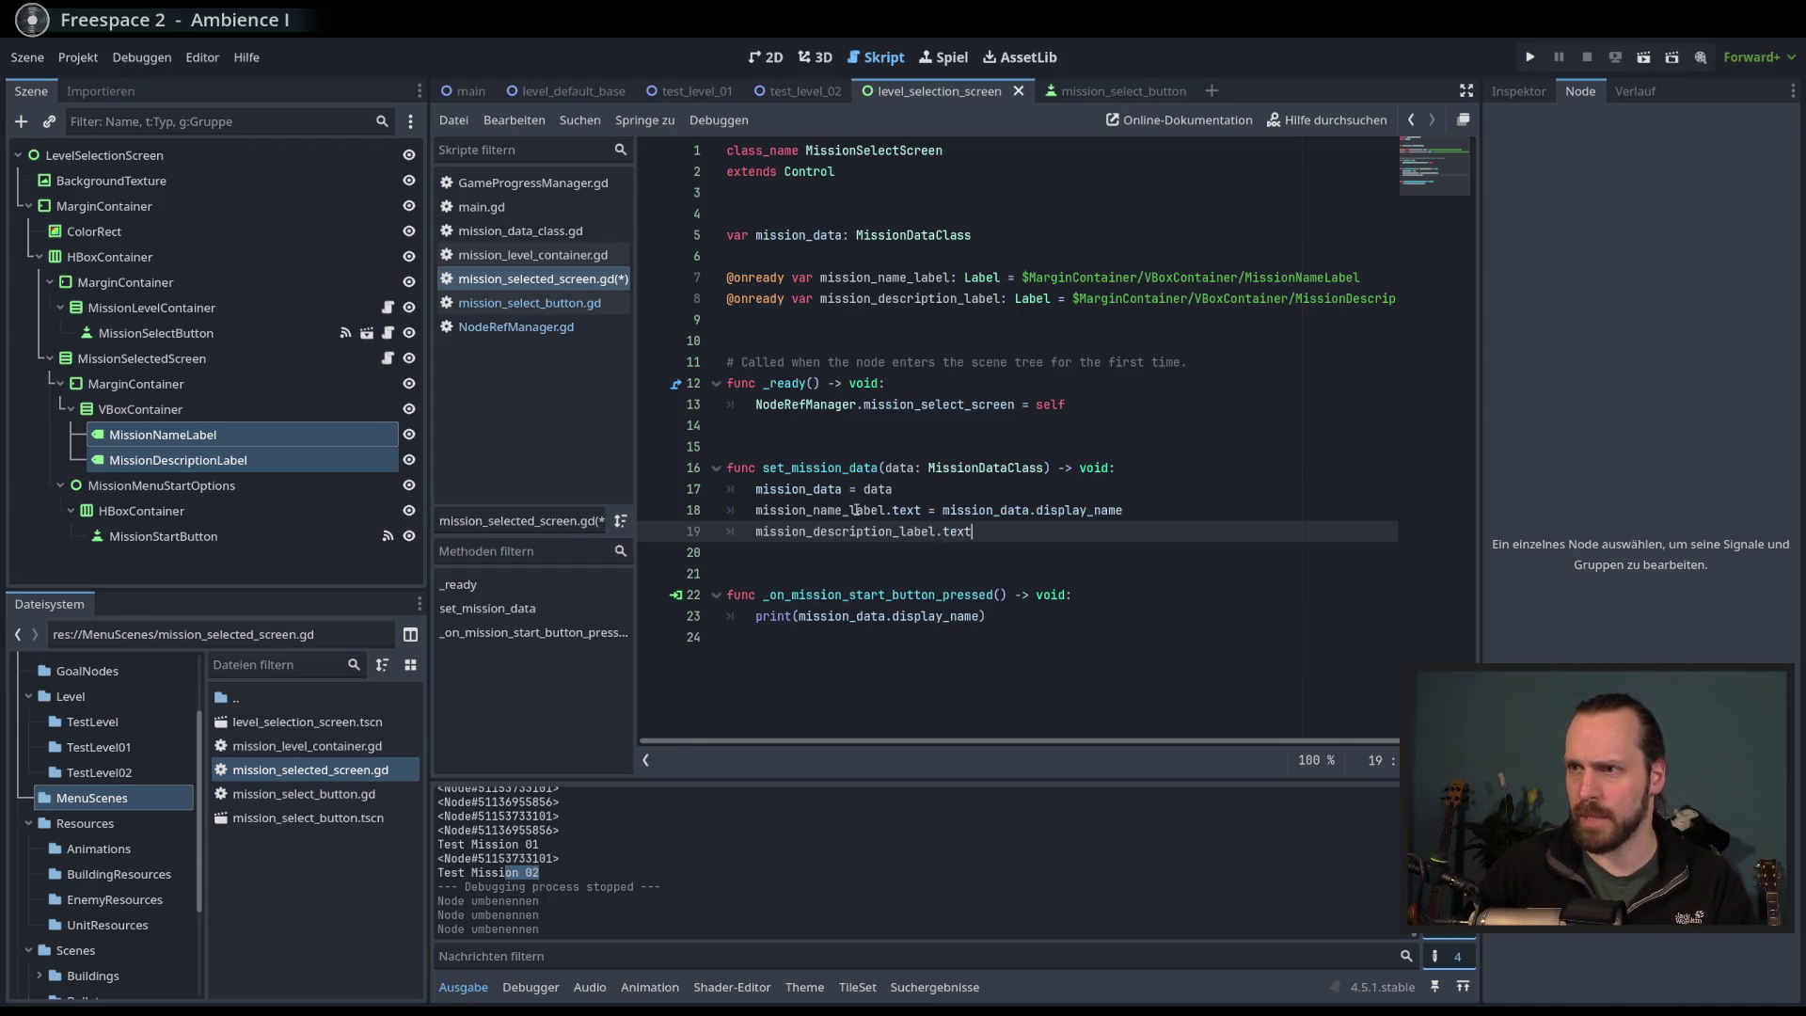
key("Down")
key("Down")
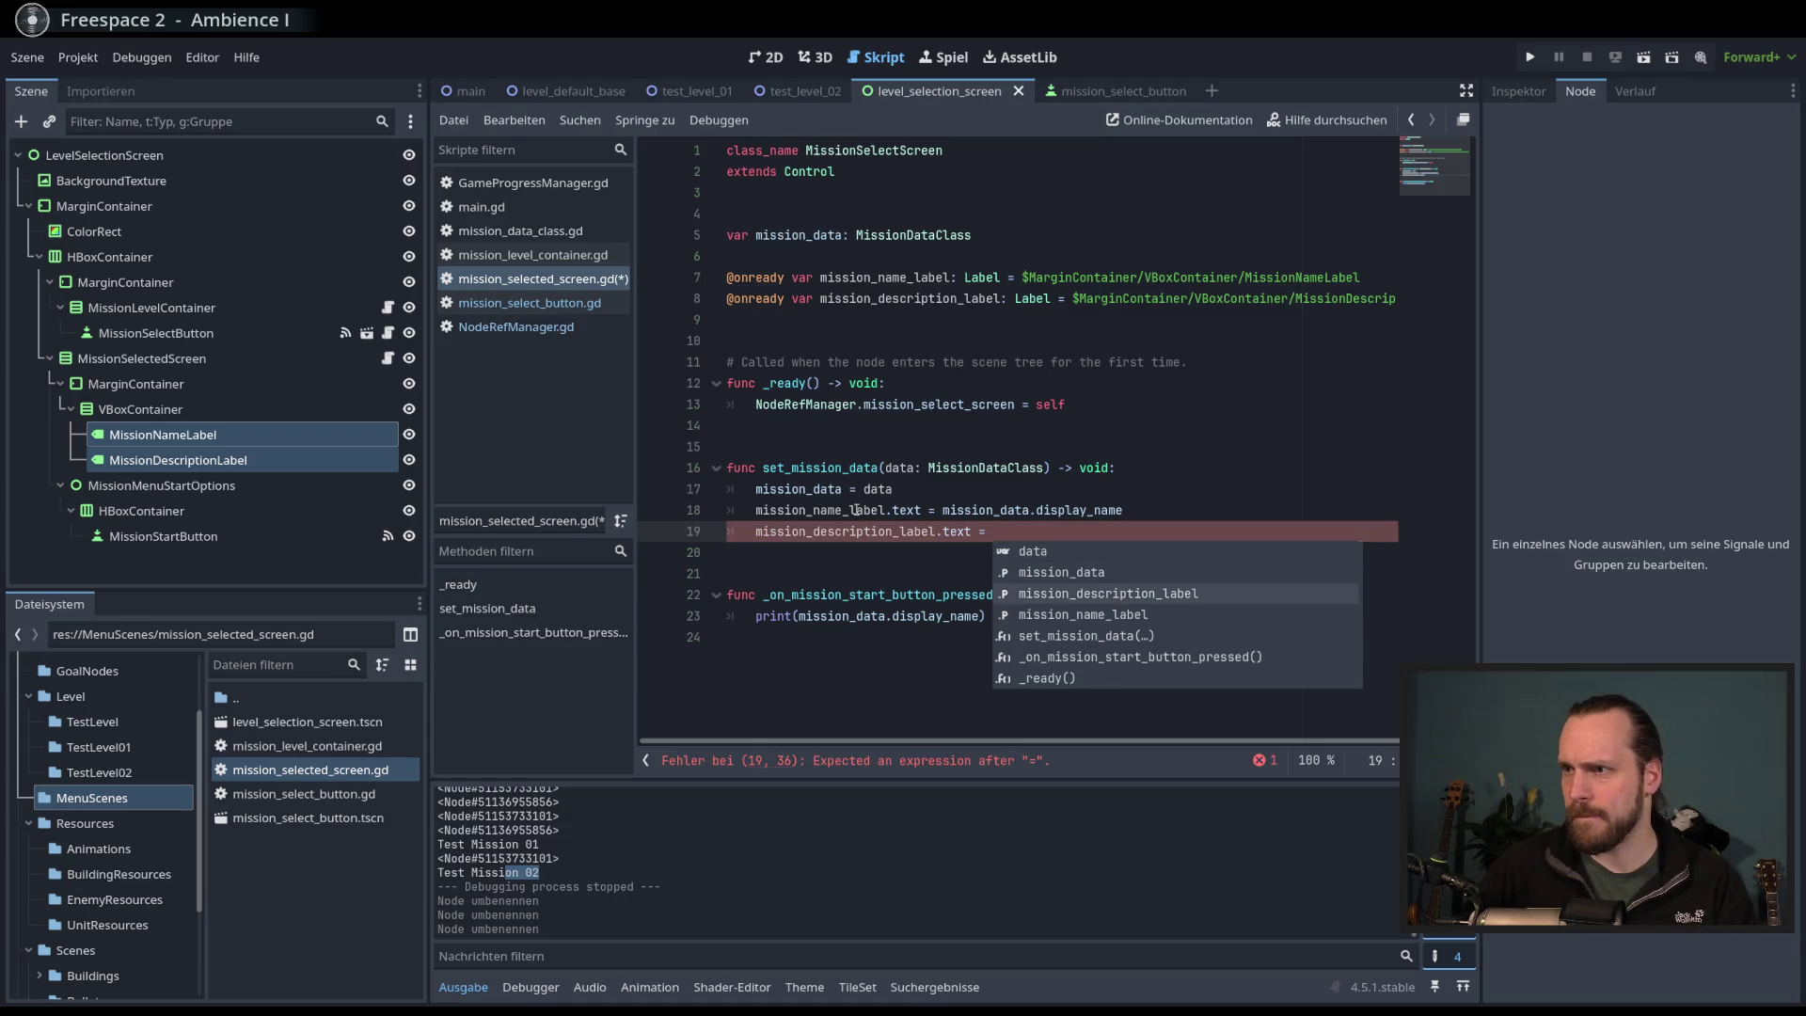
key("Return")
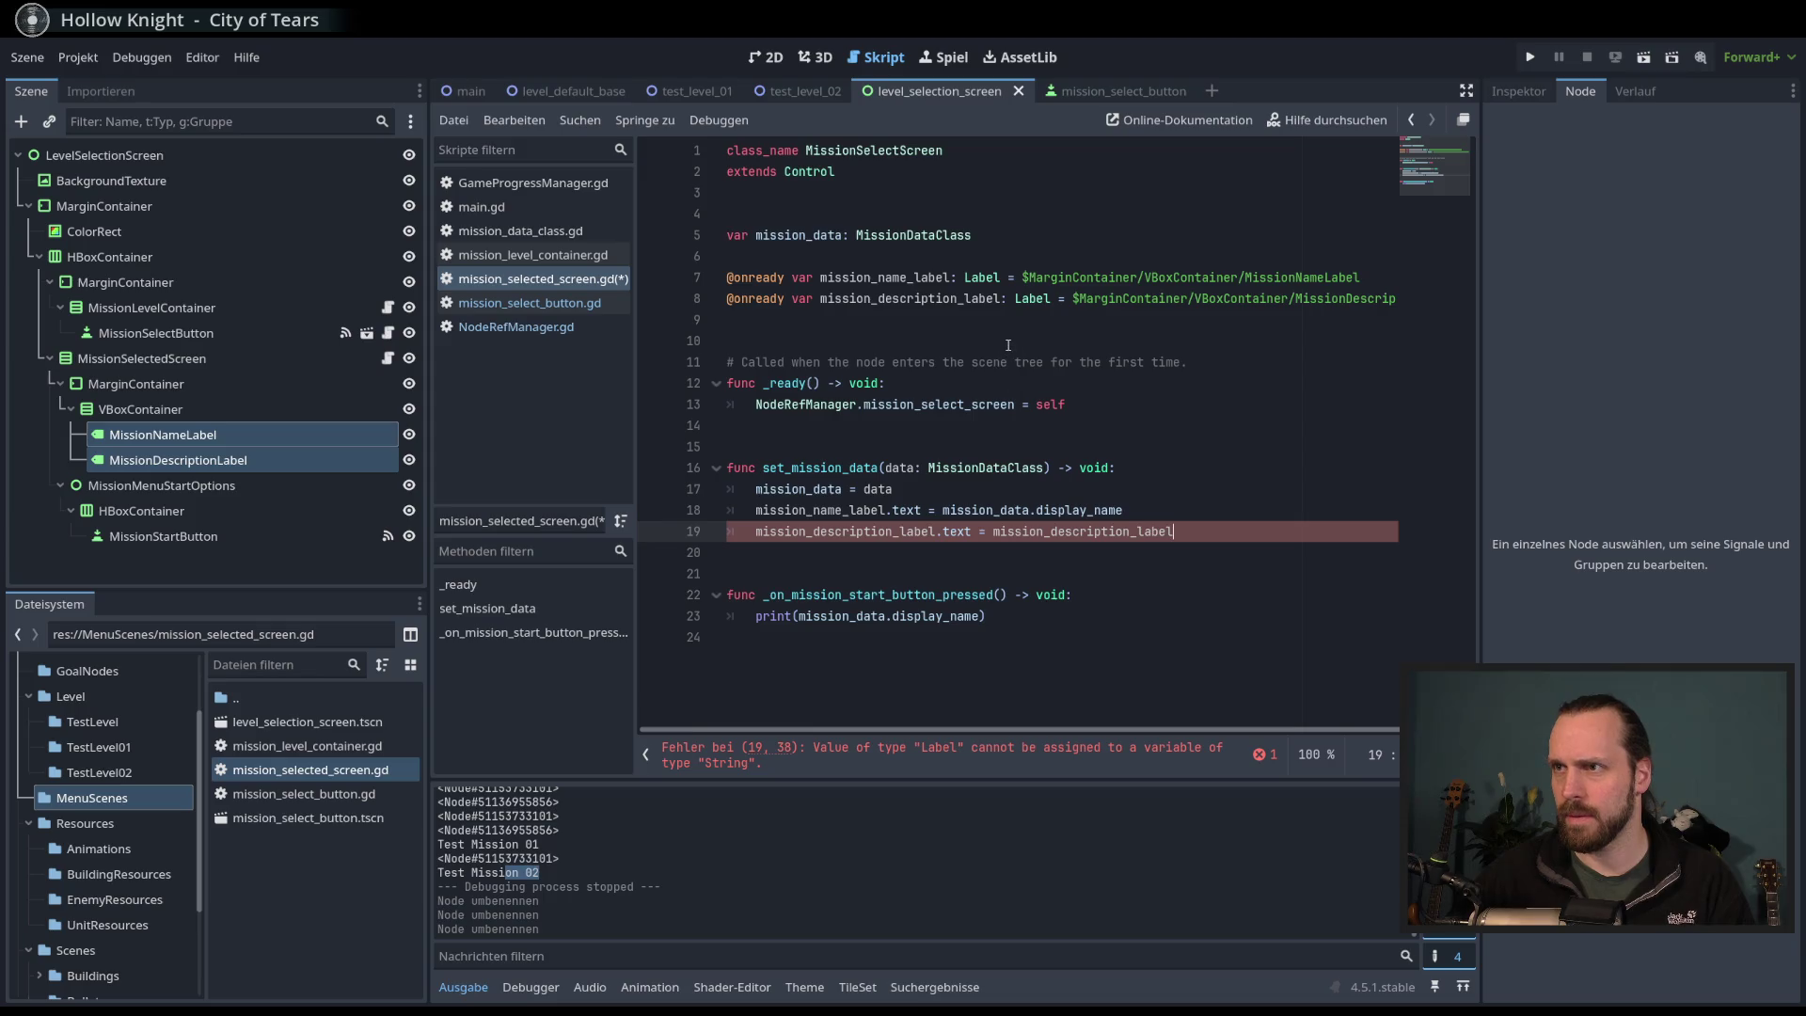
double_click(945, 299)
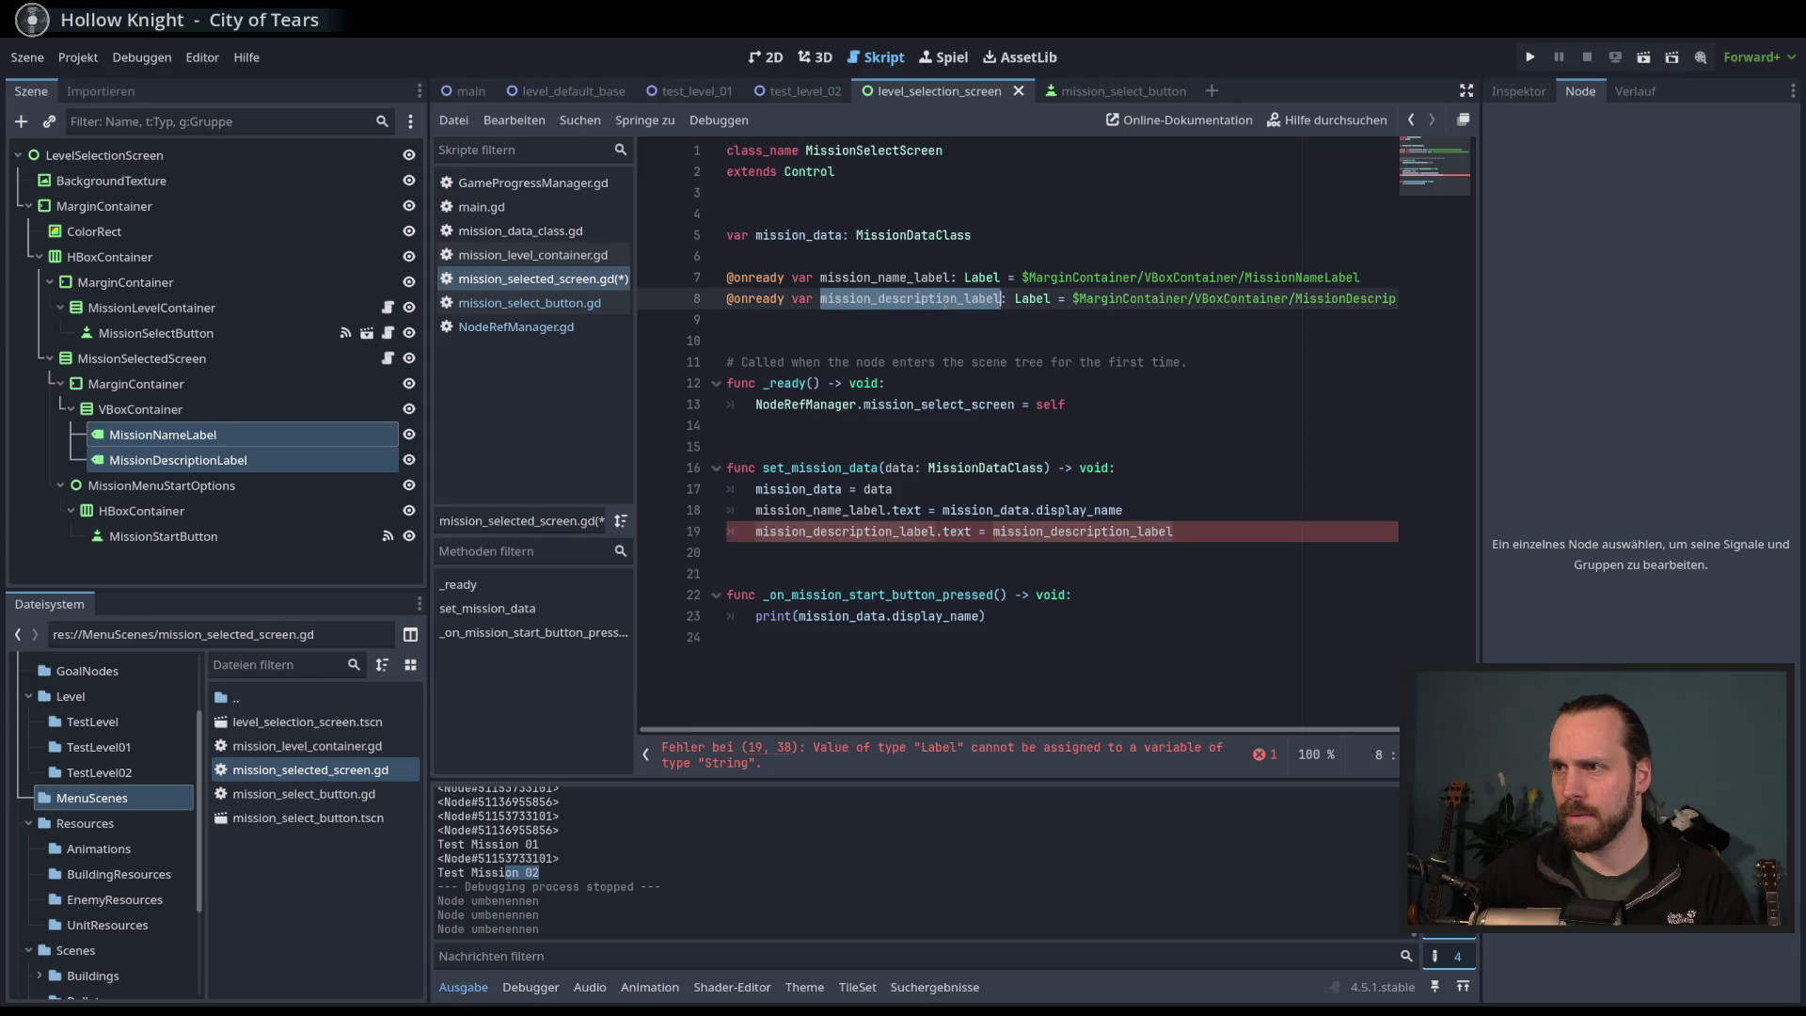
double_click(1104, 531)
type("missio")
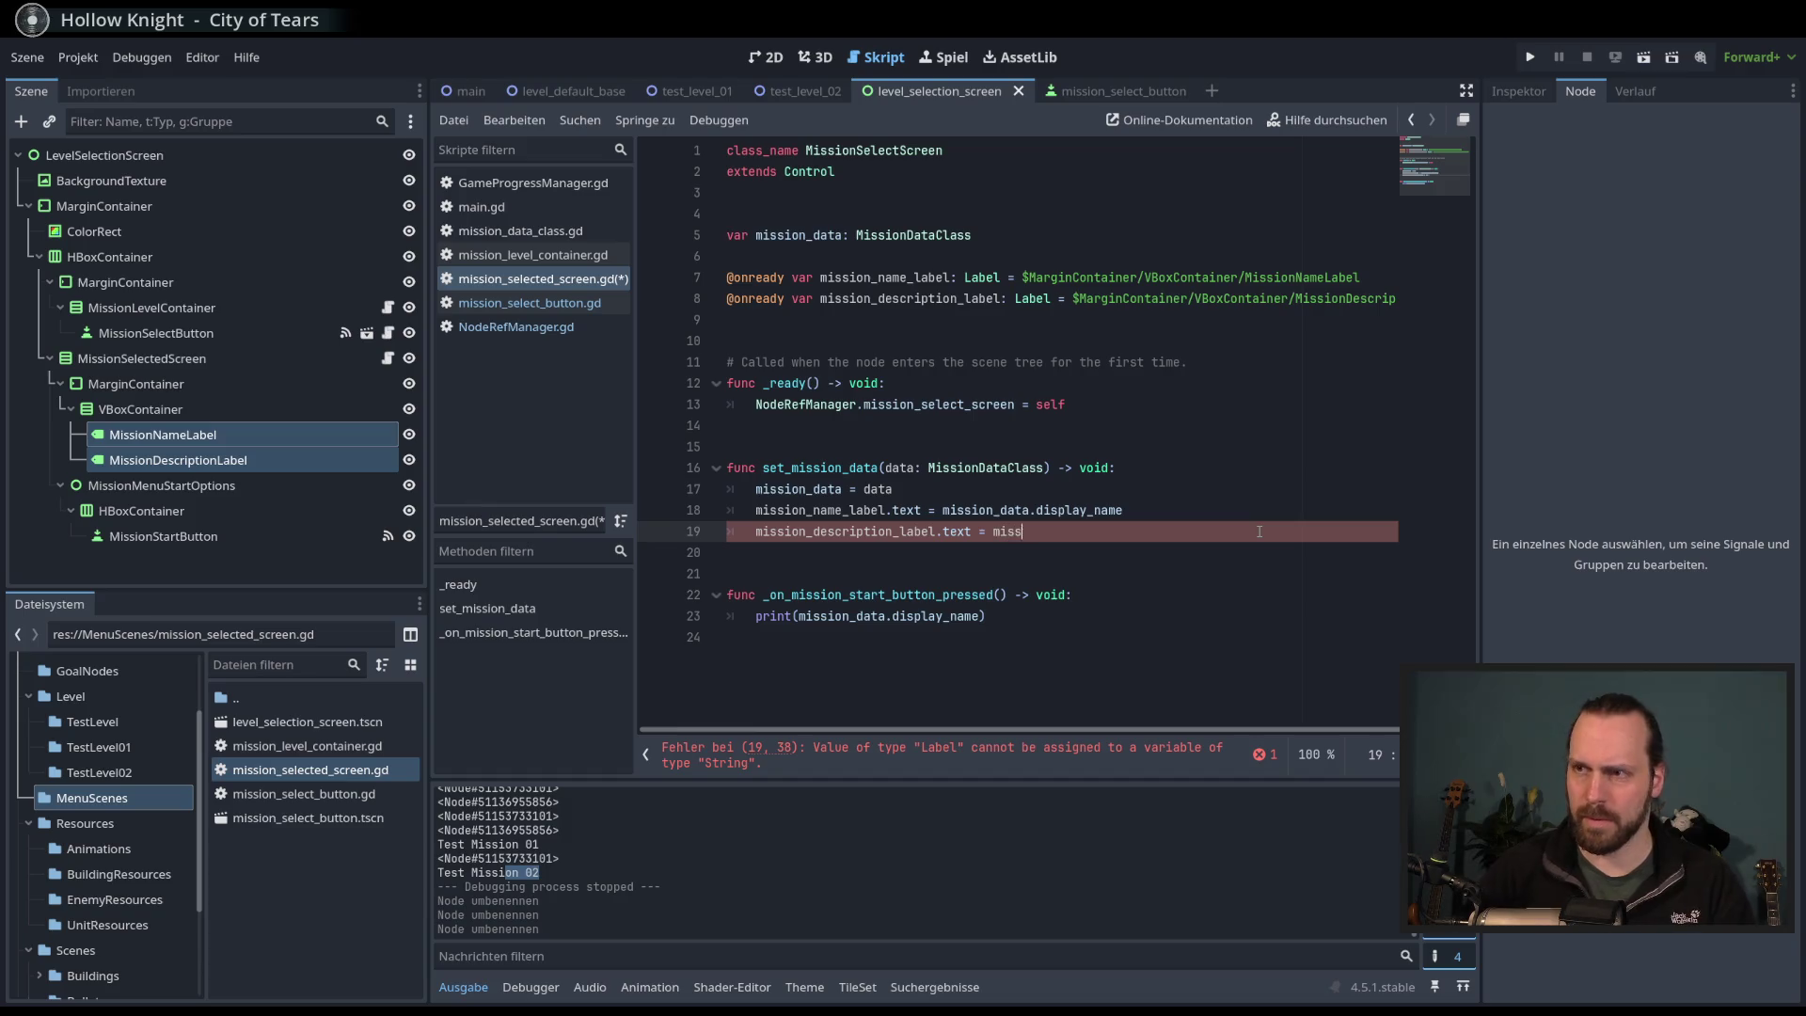
key("Return")
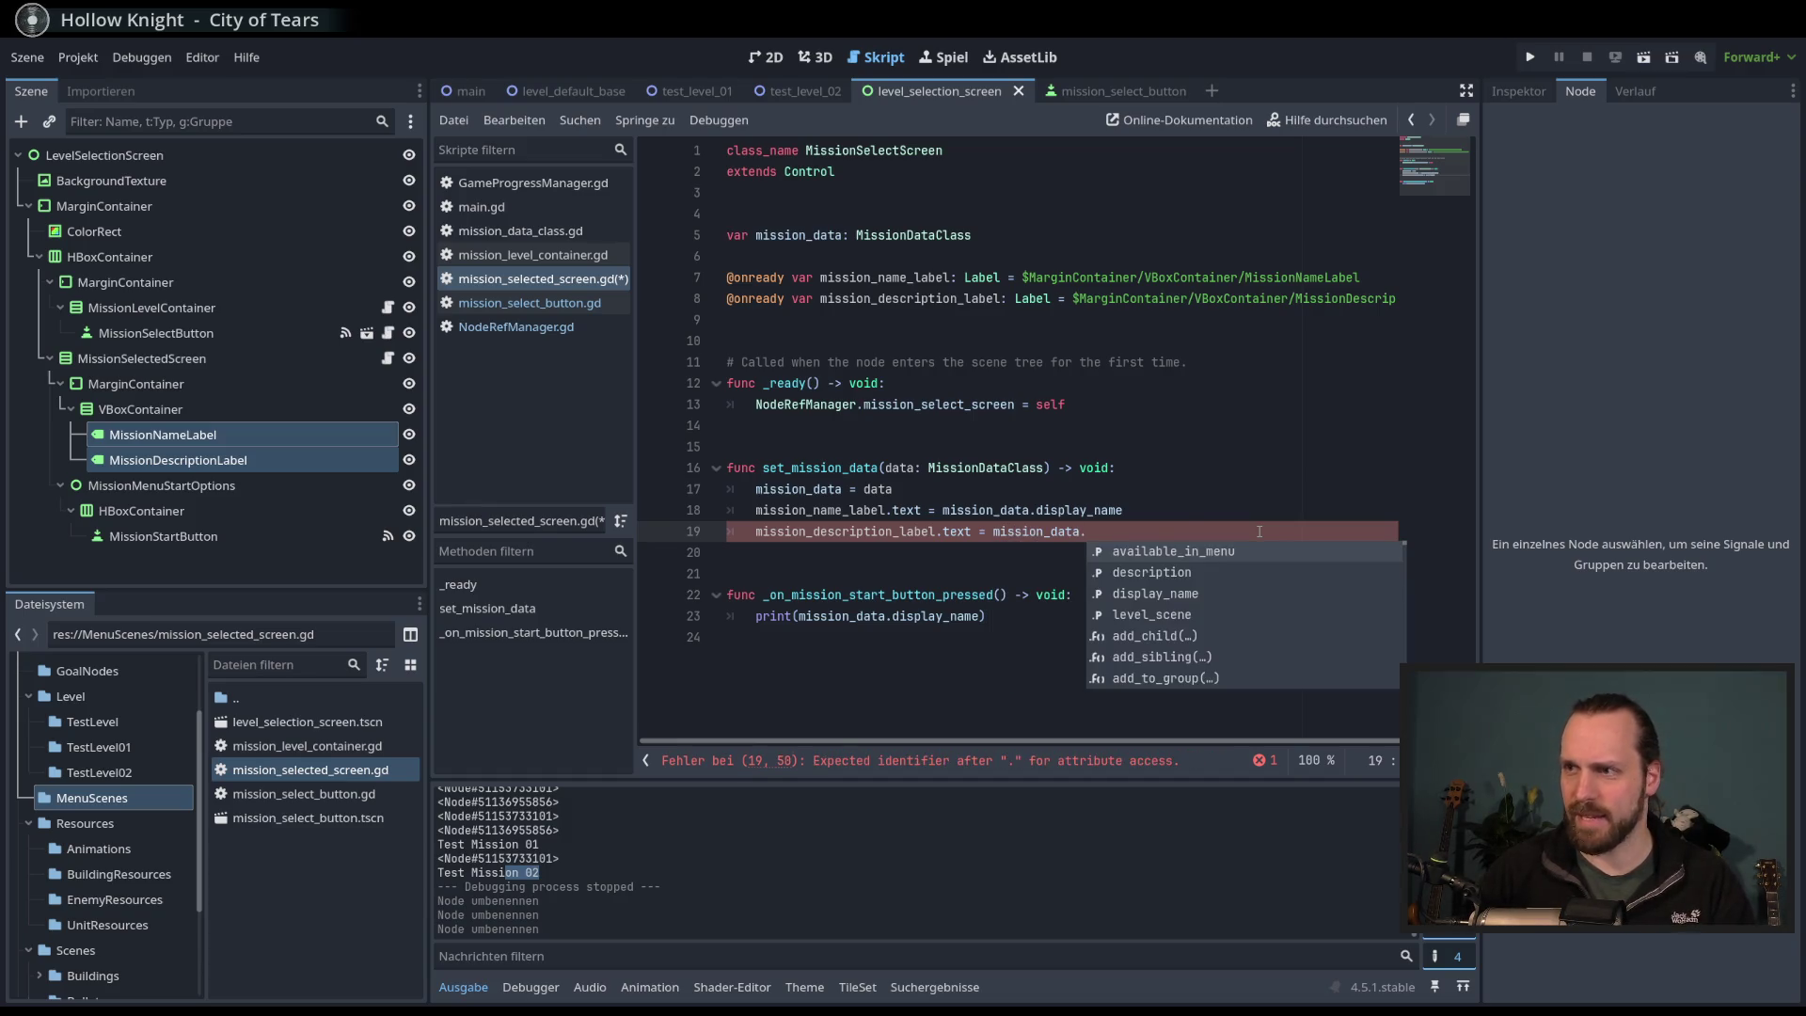
key("Down")
key("Down")
key("Up")
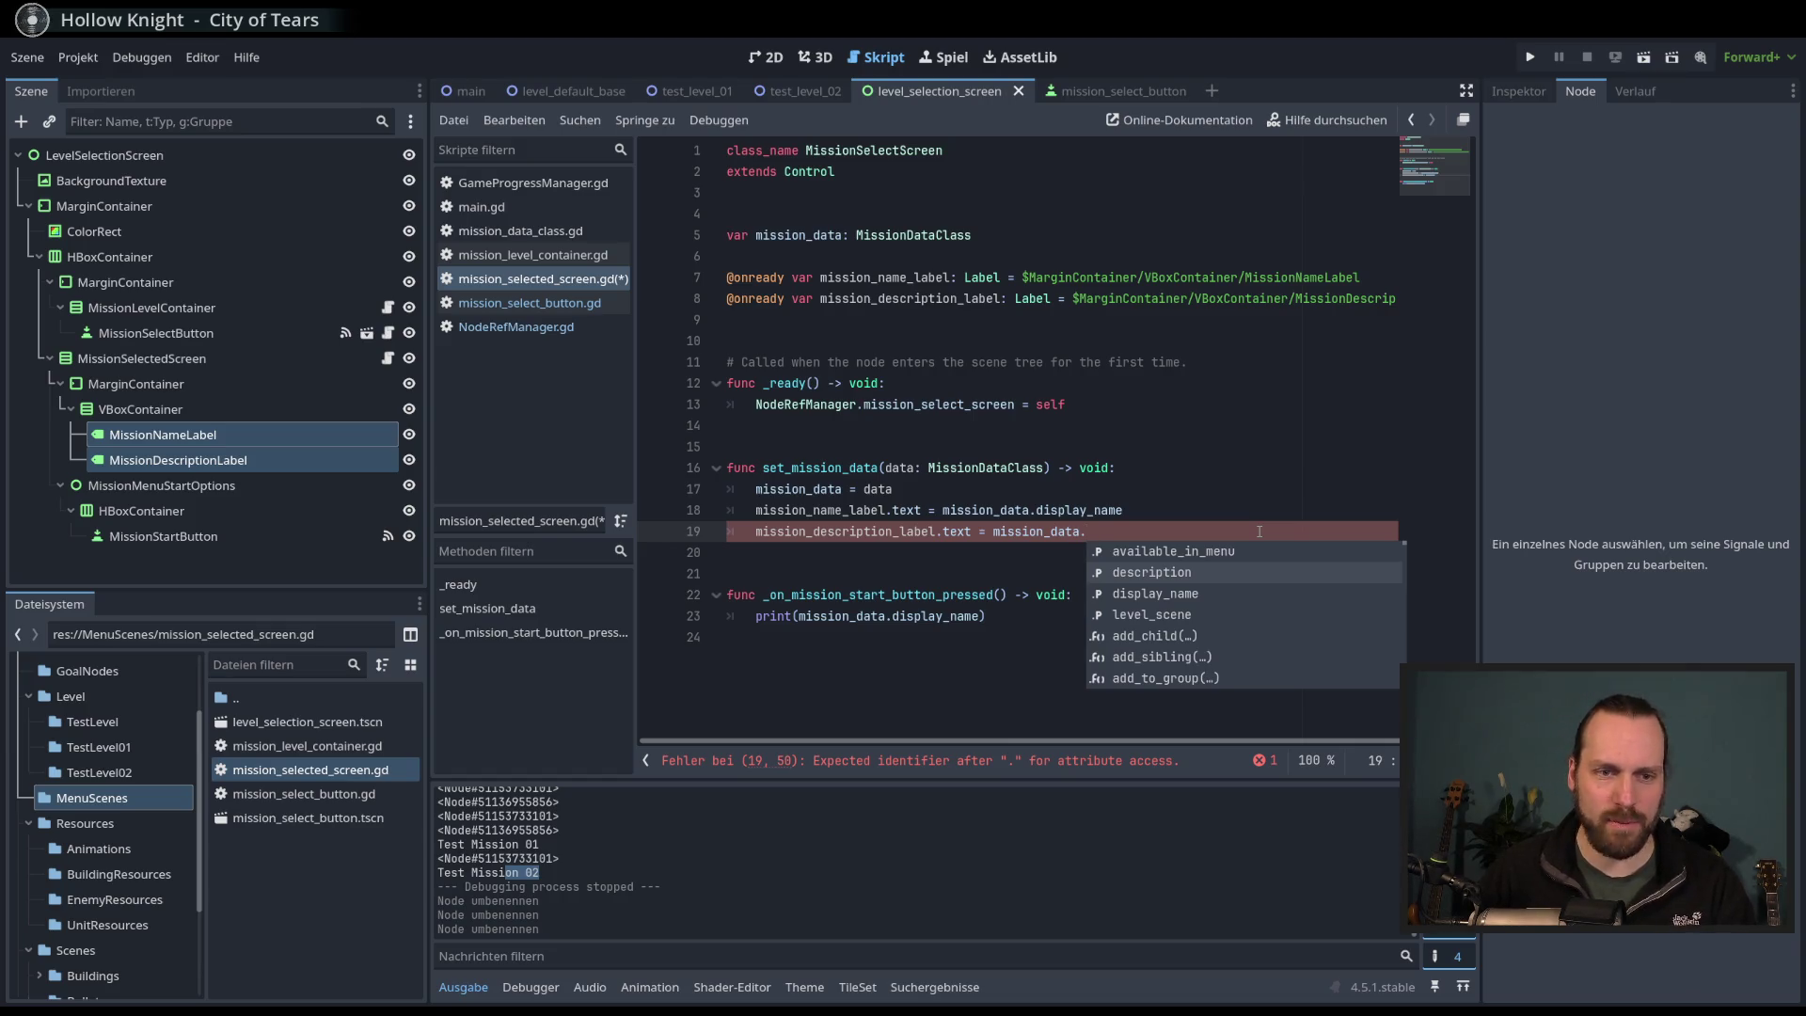
key("Return")
key("ctrl+s")
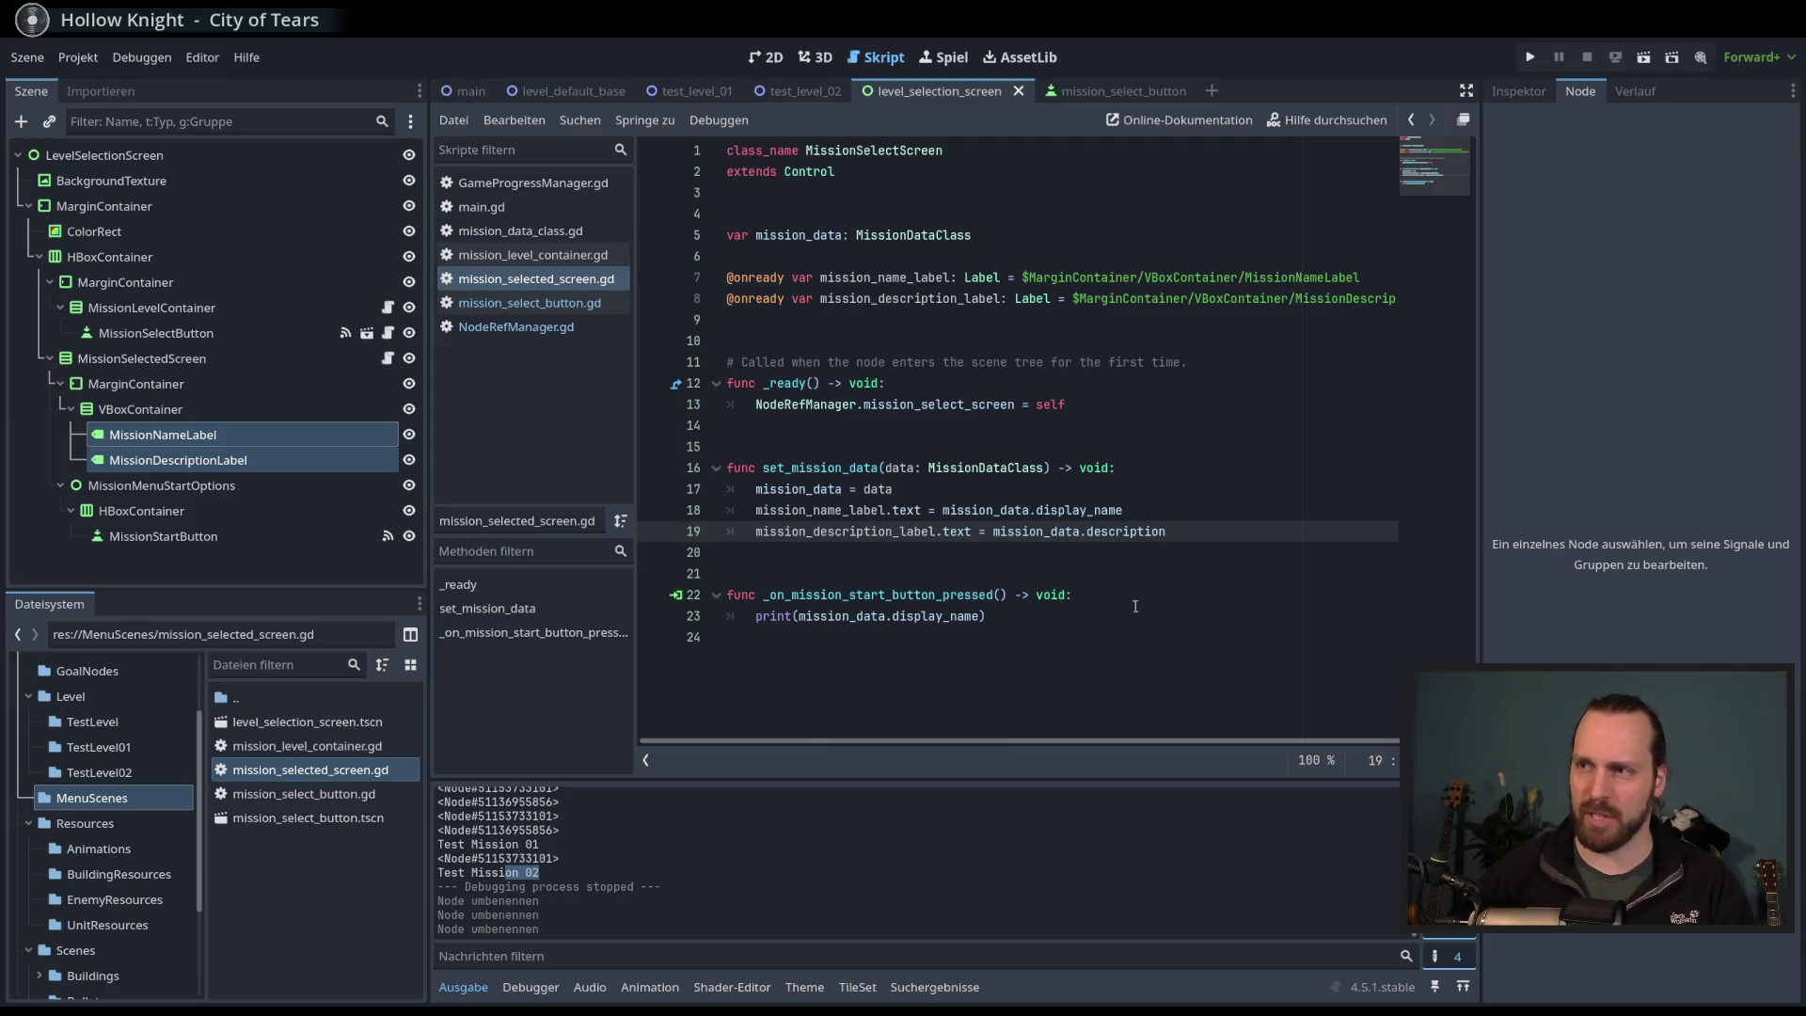
- Review the start handler's print line, then run the current scene with F6
left_click(1135, 608)
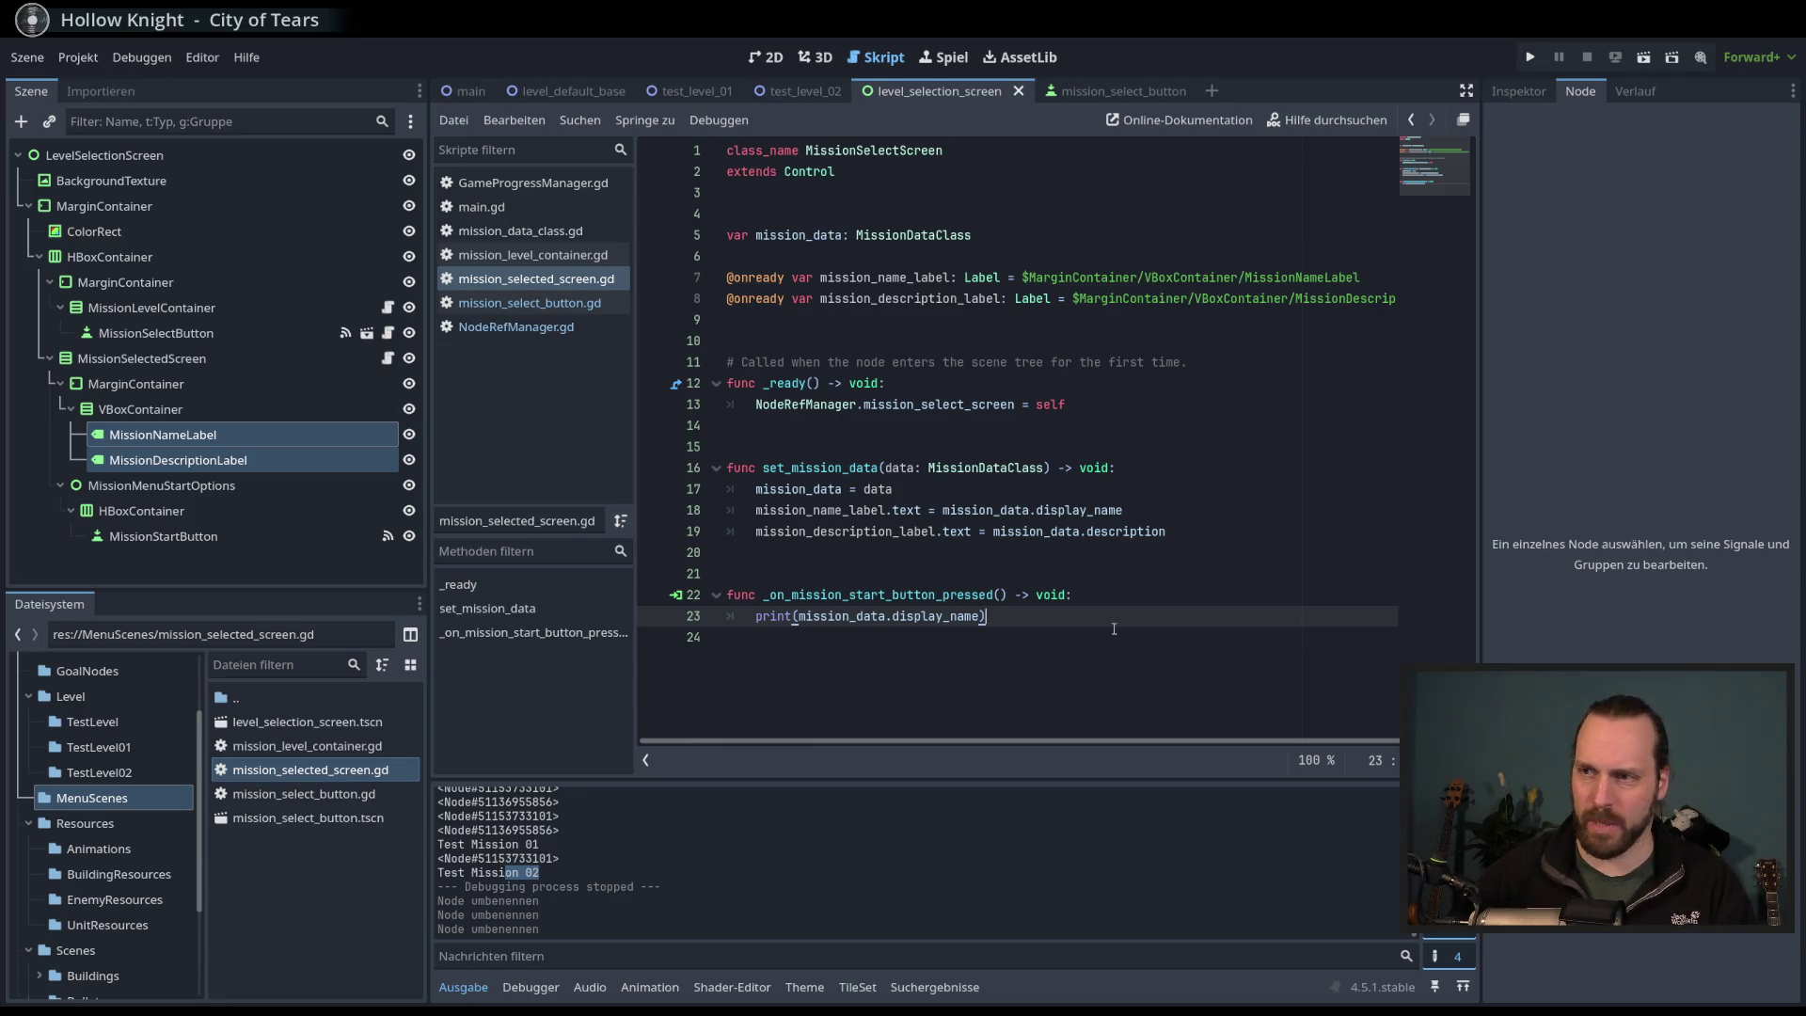
key("Up")
key("Down")
key("Down")
key("Up")
key("Up")
key("Down")
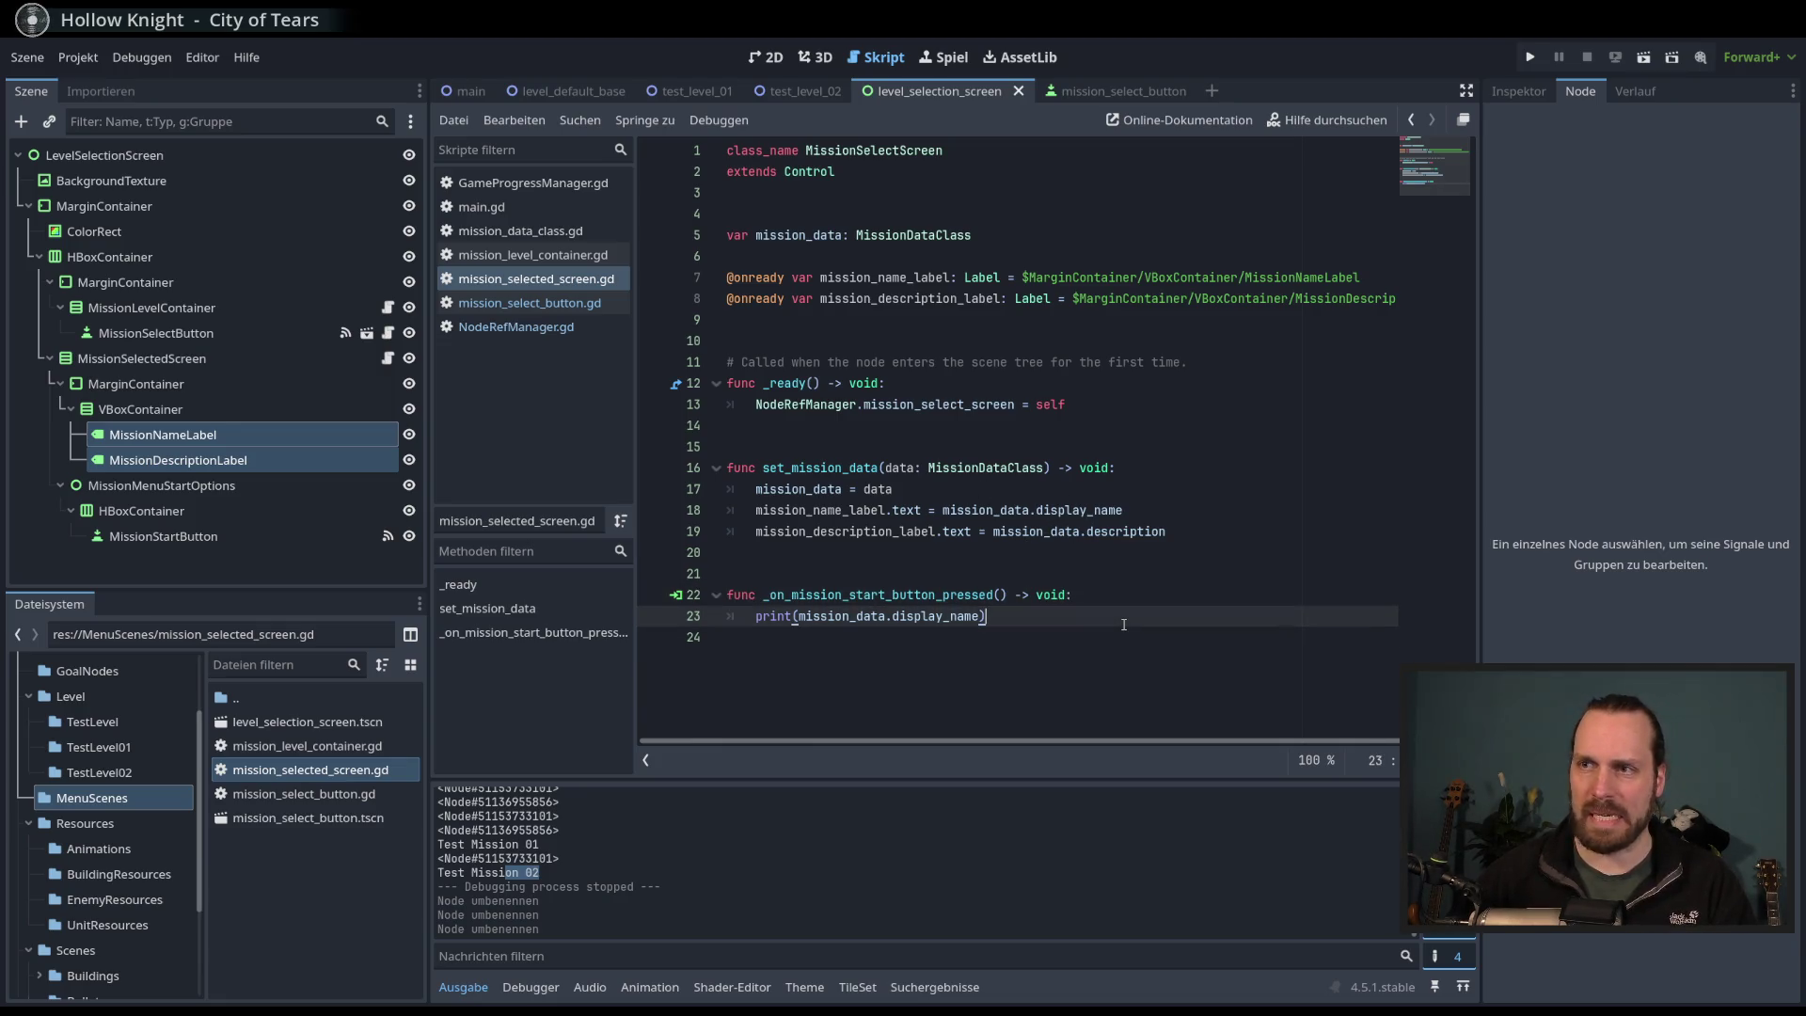
key("F6")
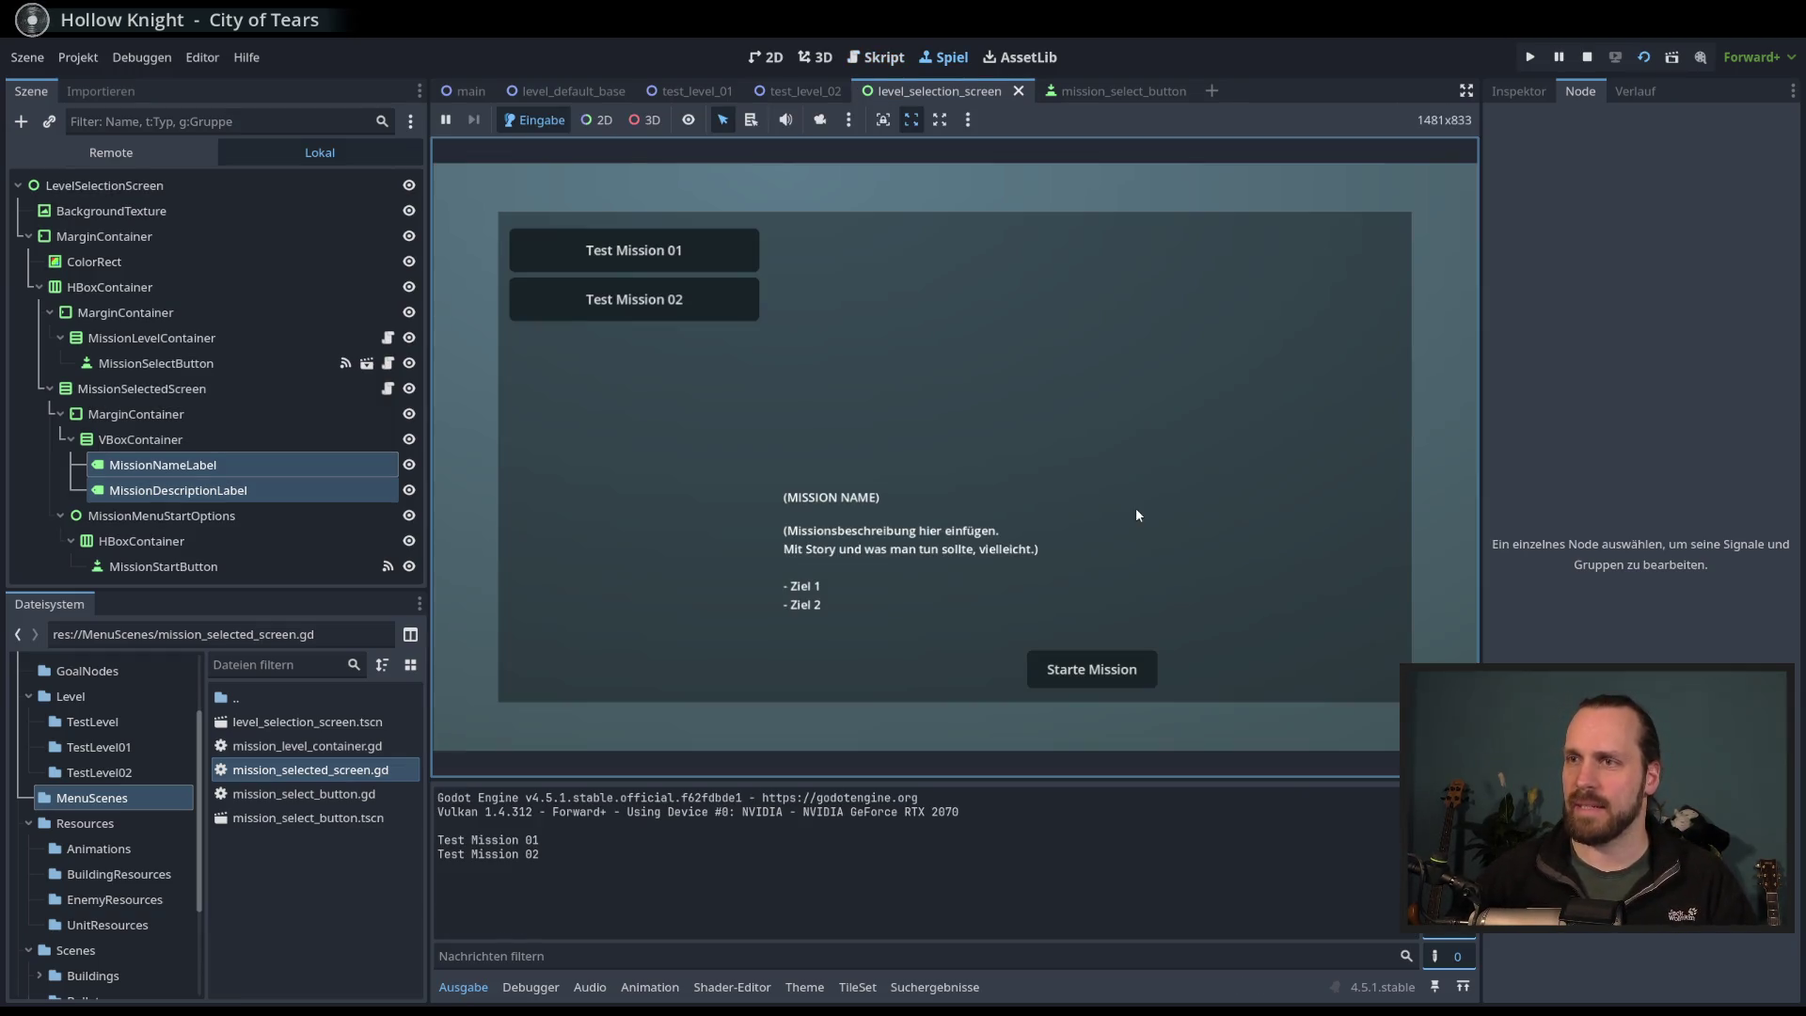
- Switch repeatedly between Test Mission 01 and 02, checking the name and description labels update
left_click(659, 253)
left_click(658, 308)
left_click(659, 251)
left_click(661, 299)
left_click(659, 250)
left_click(663, 297)
left_click(662, 252)
left_click(662, 299)
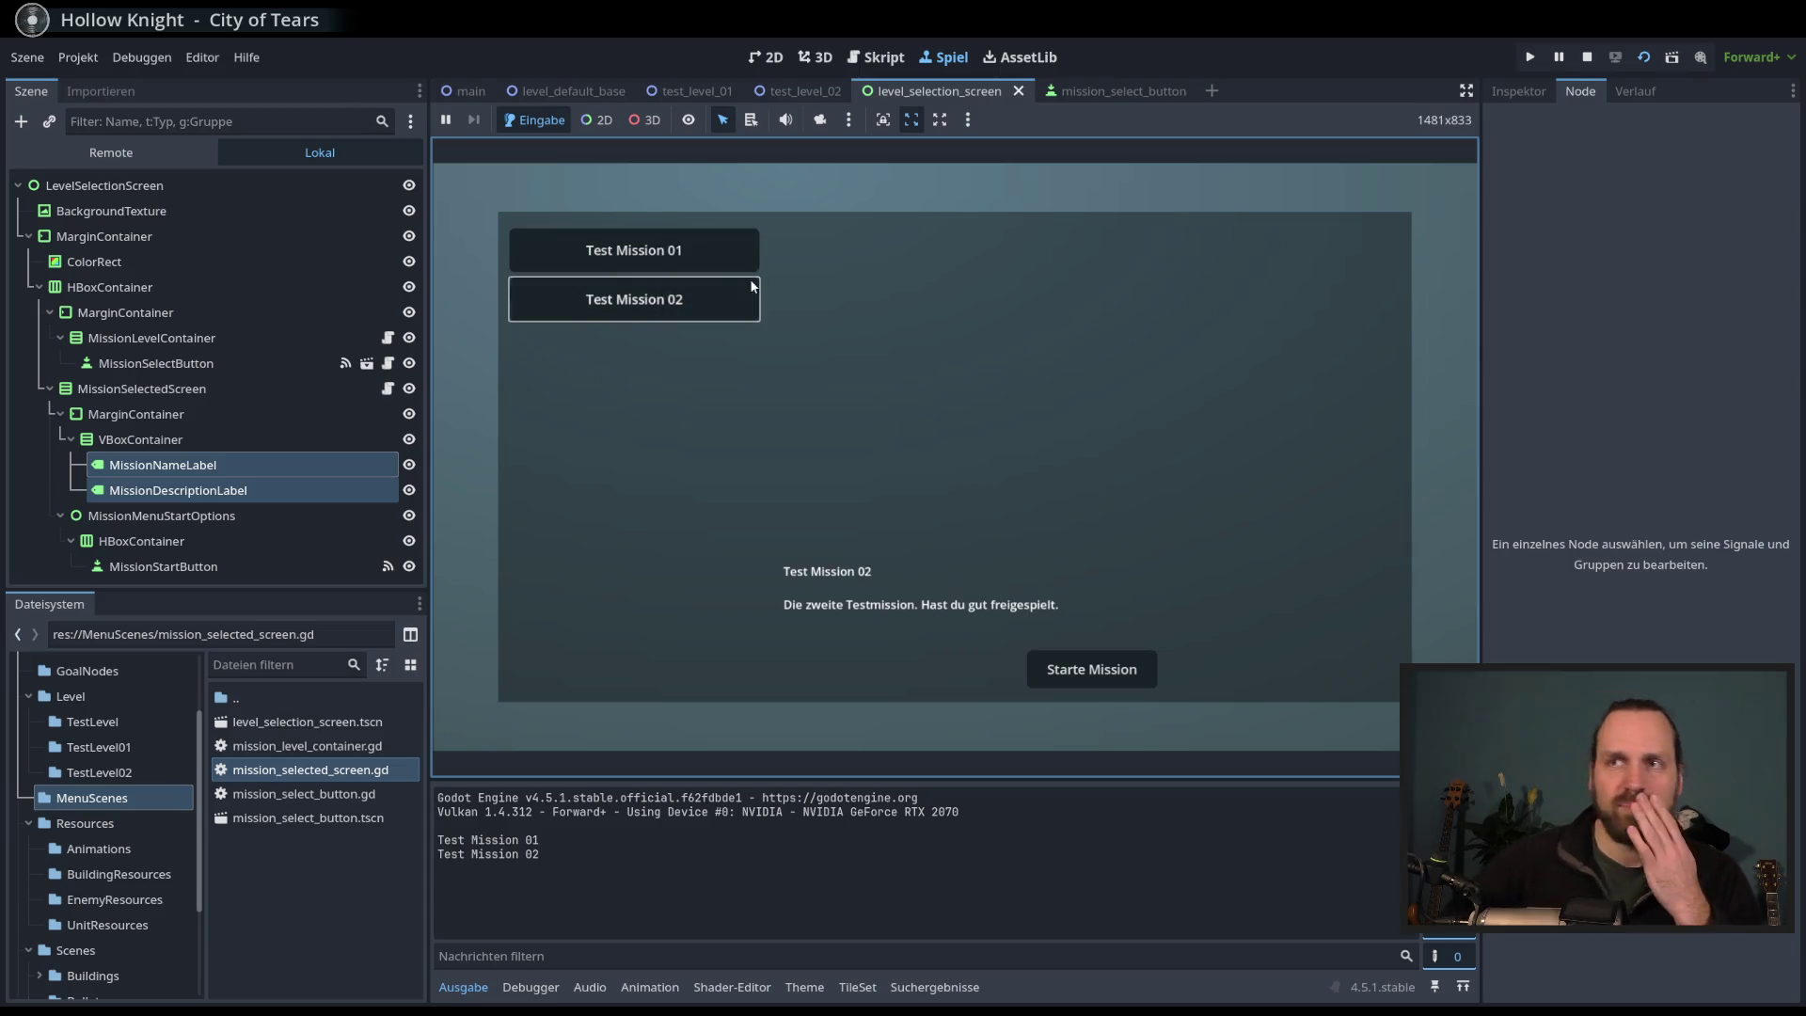
left_click(705, 254)
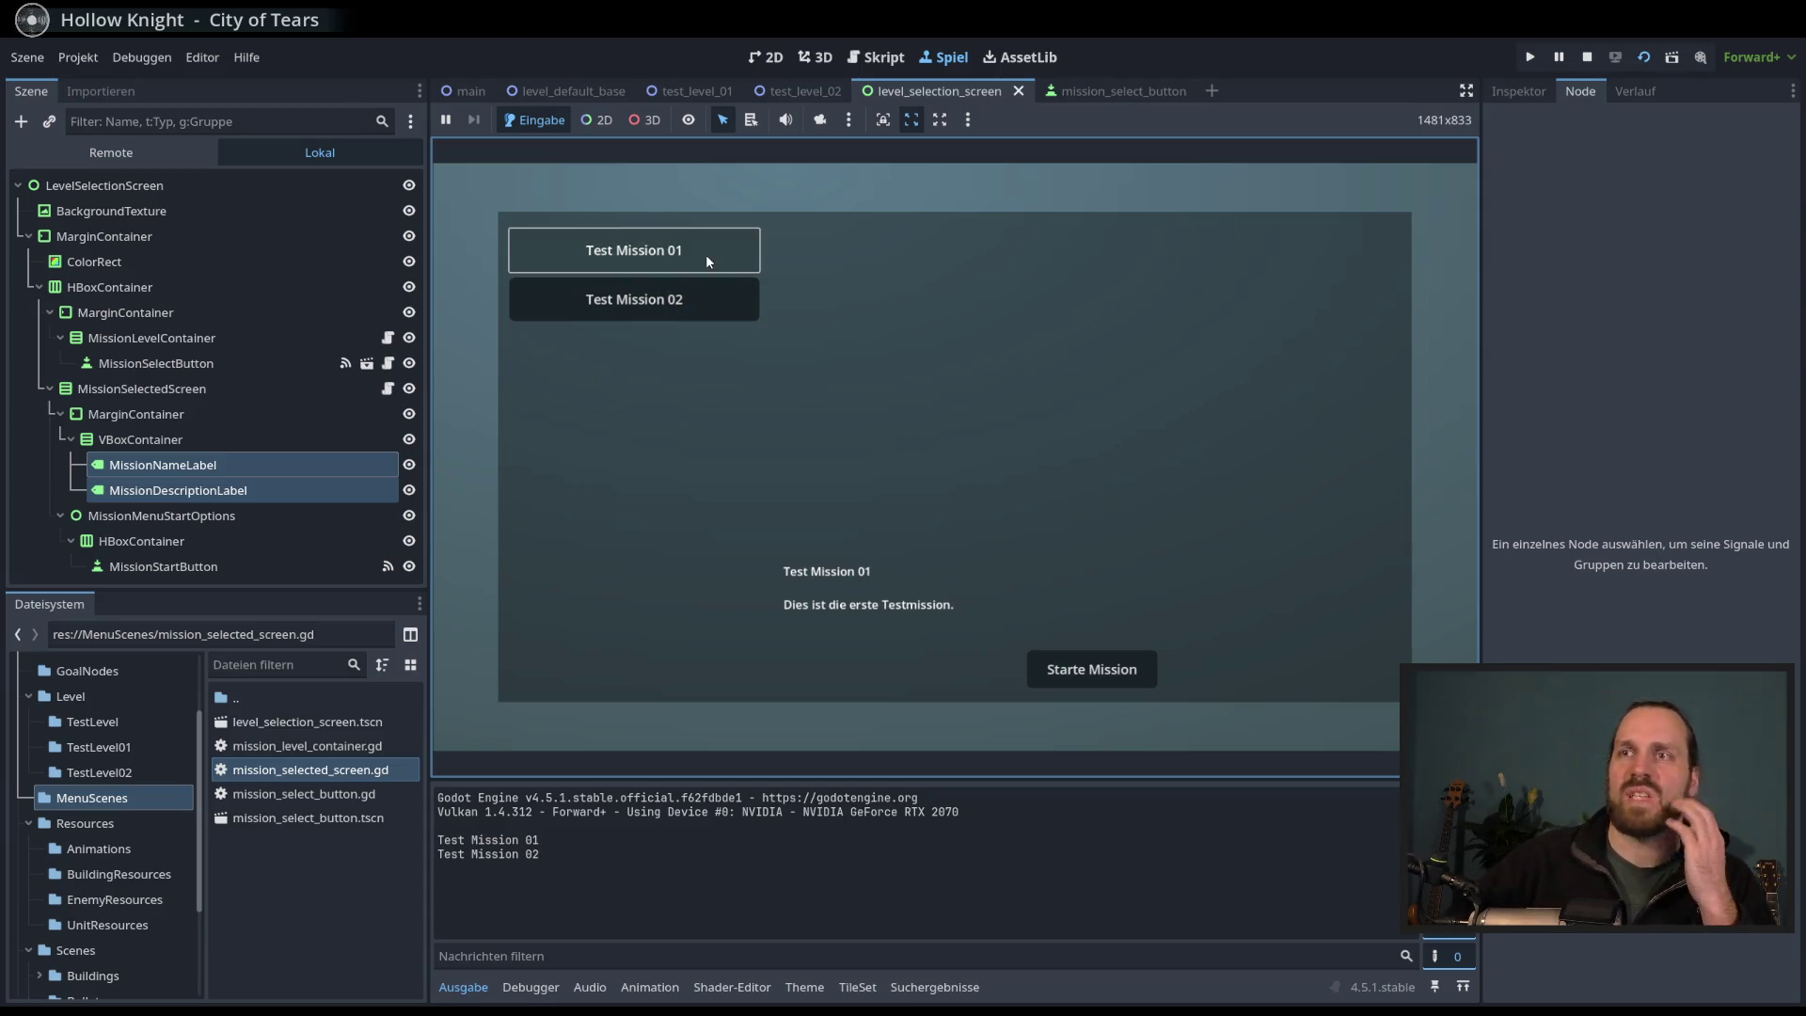
left_click(677, 302)
key("Up")
key("Down")
key("Up")
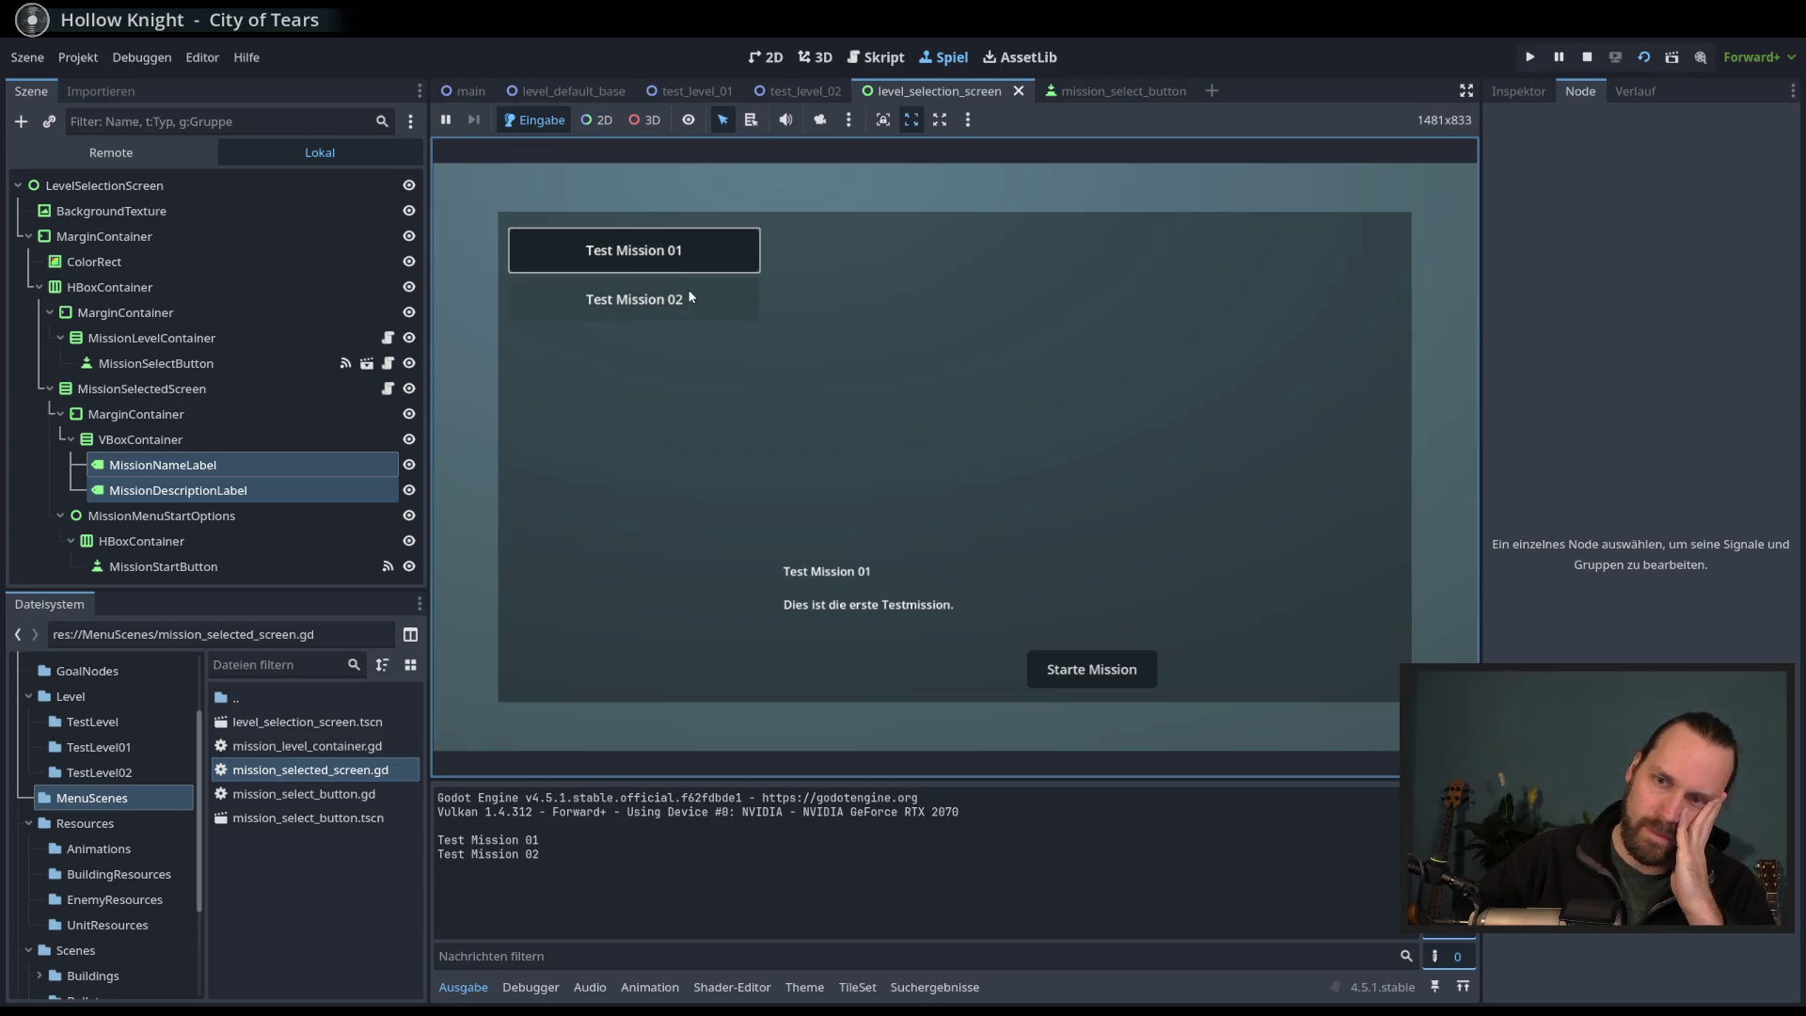
- Start Test Mission 01 and 02, check their printed names in the console, then stop the game
left_click(1058, 672)
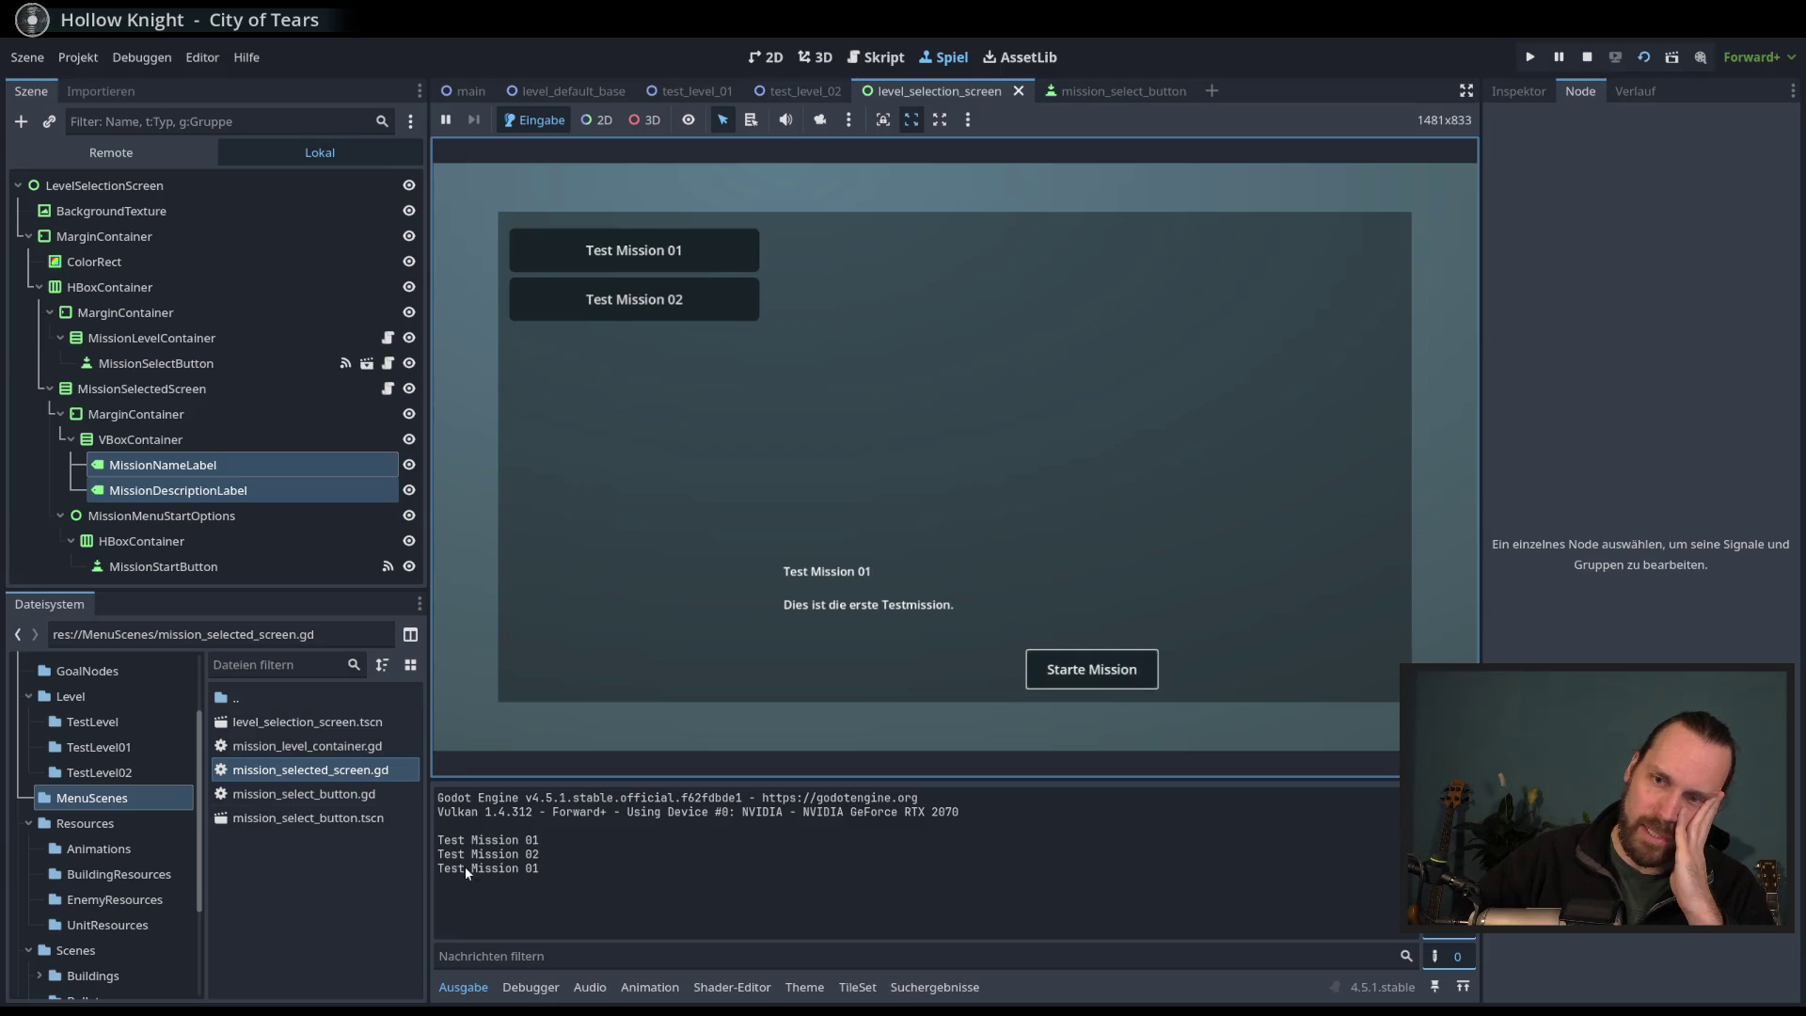
double_click(532, 869)
left_click(609, 301)
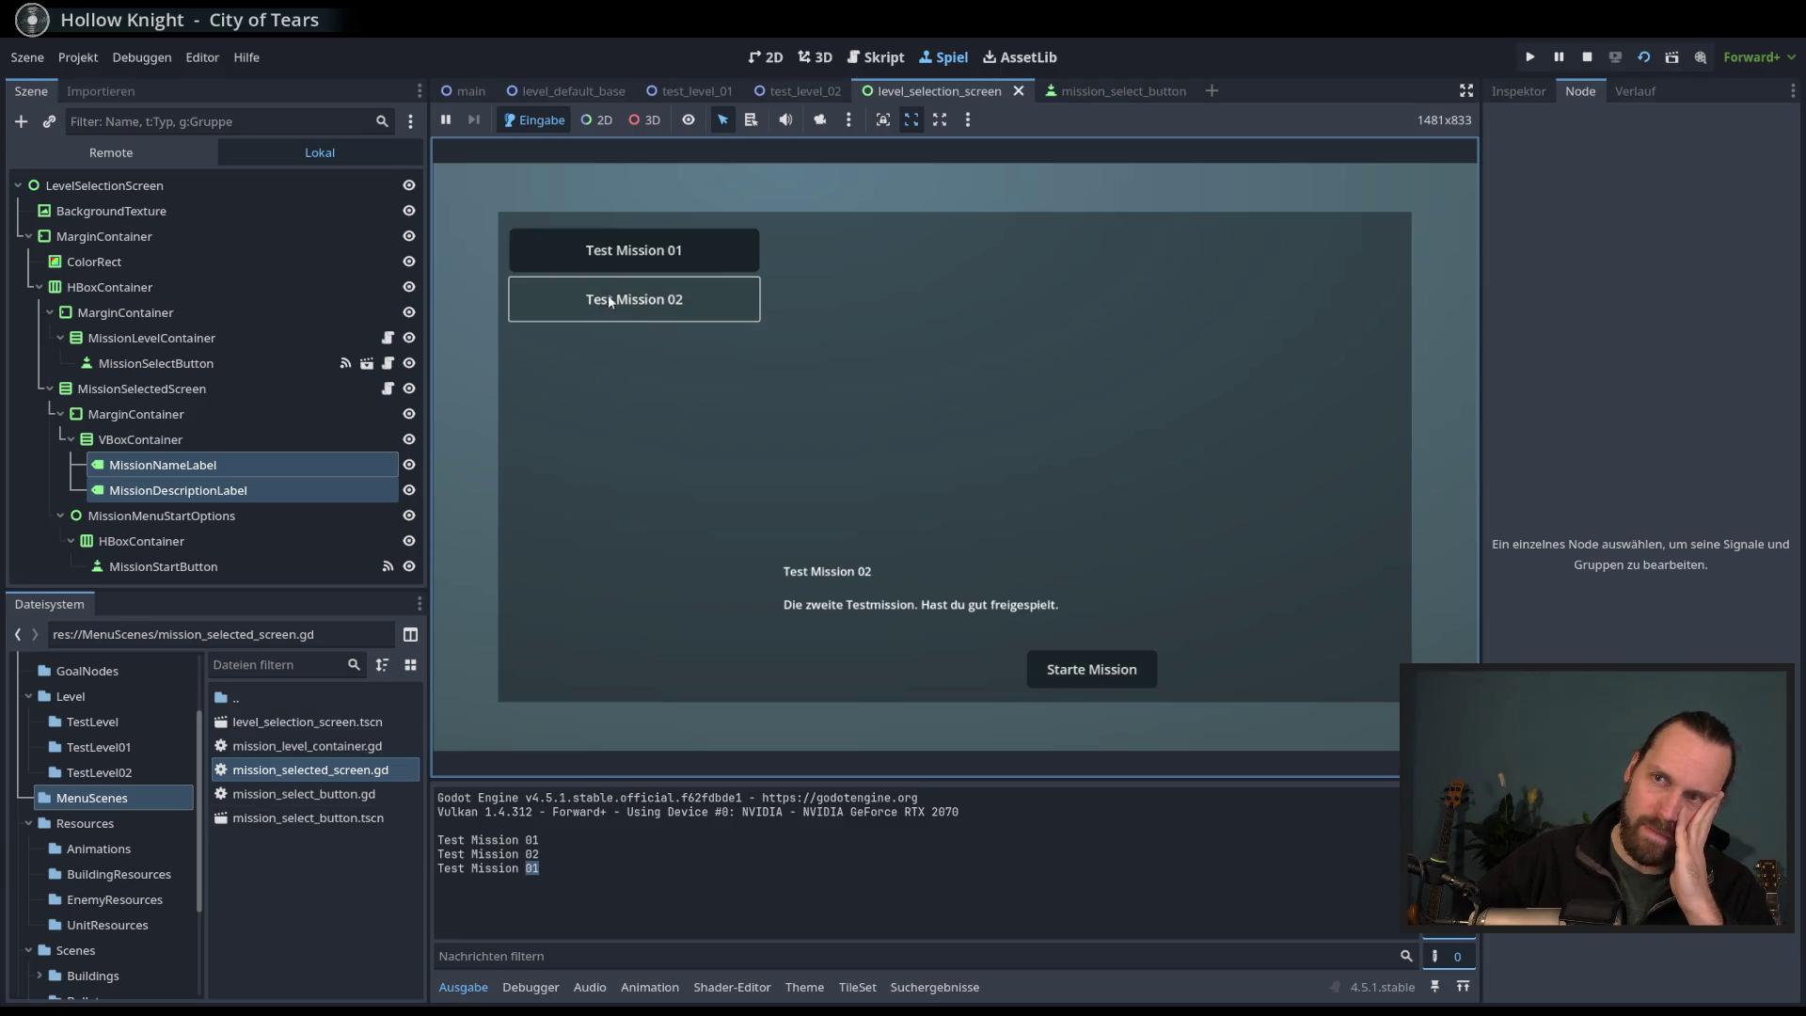
left_click(1093, 677)
left_click_drag(513, 882, 565, 889)
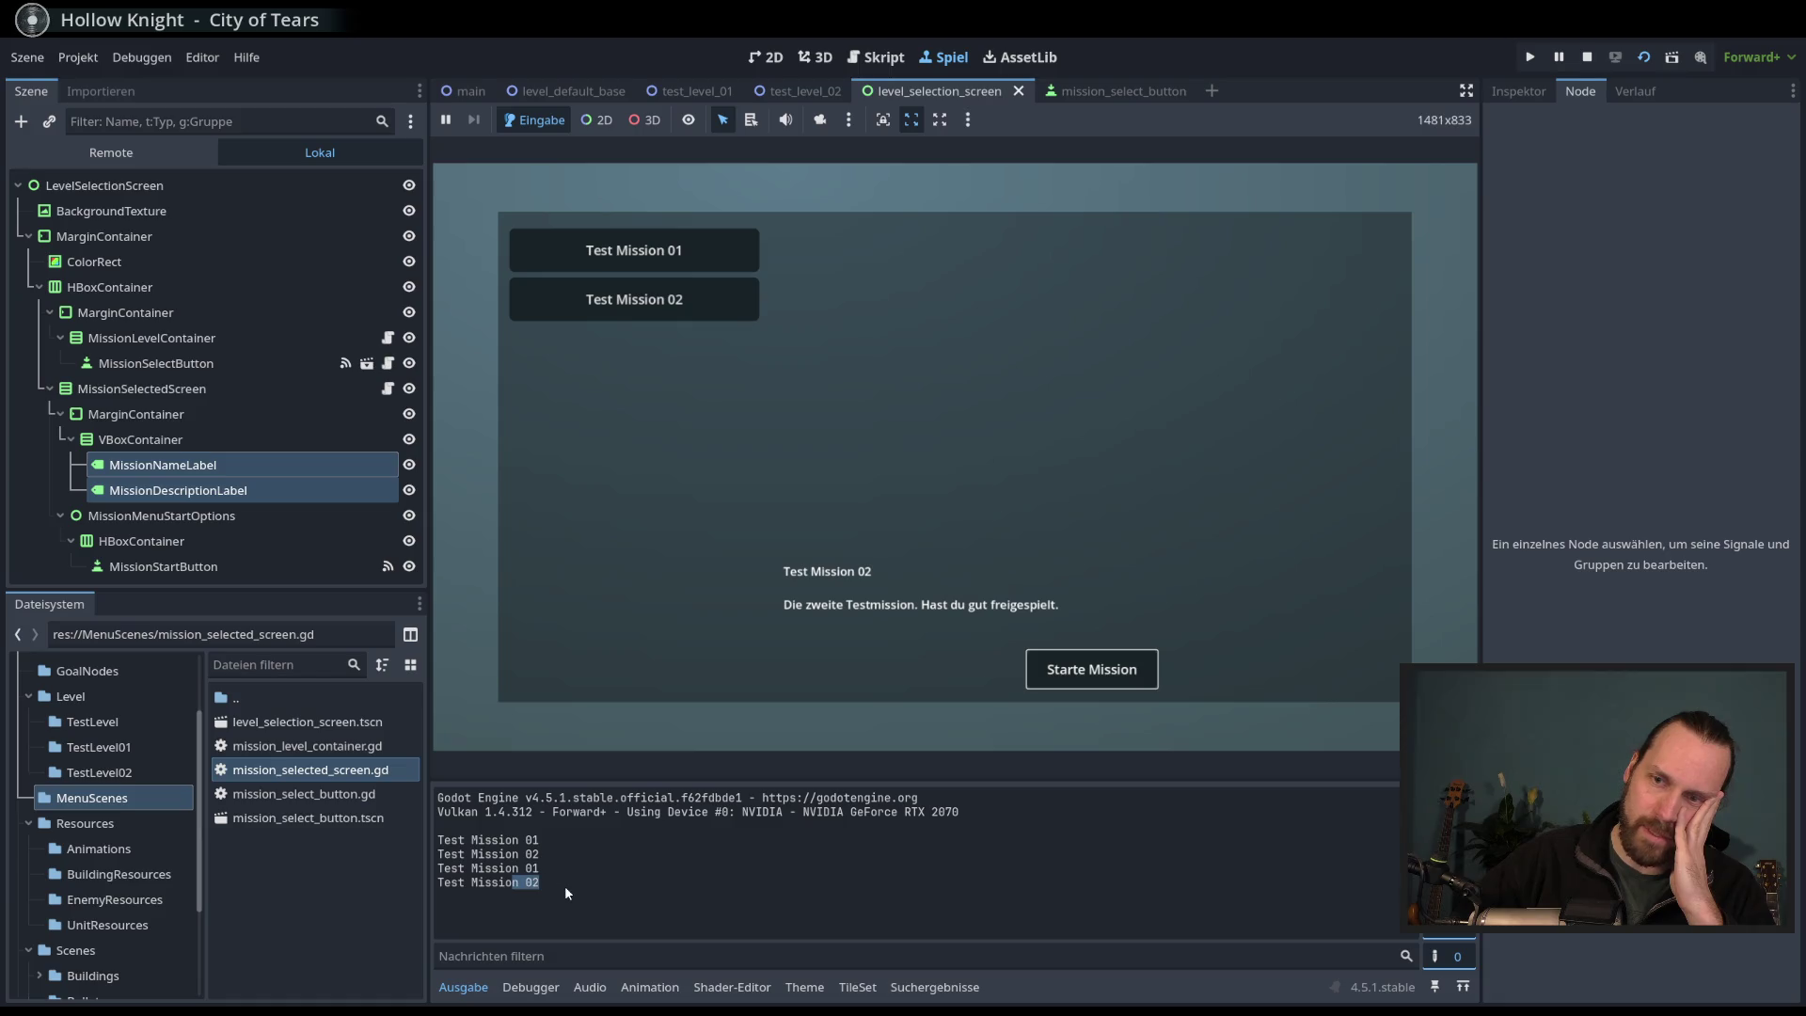
left_click(983, 512)
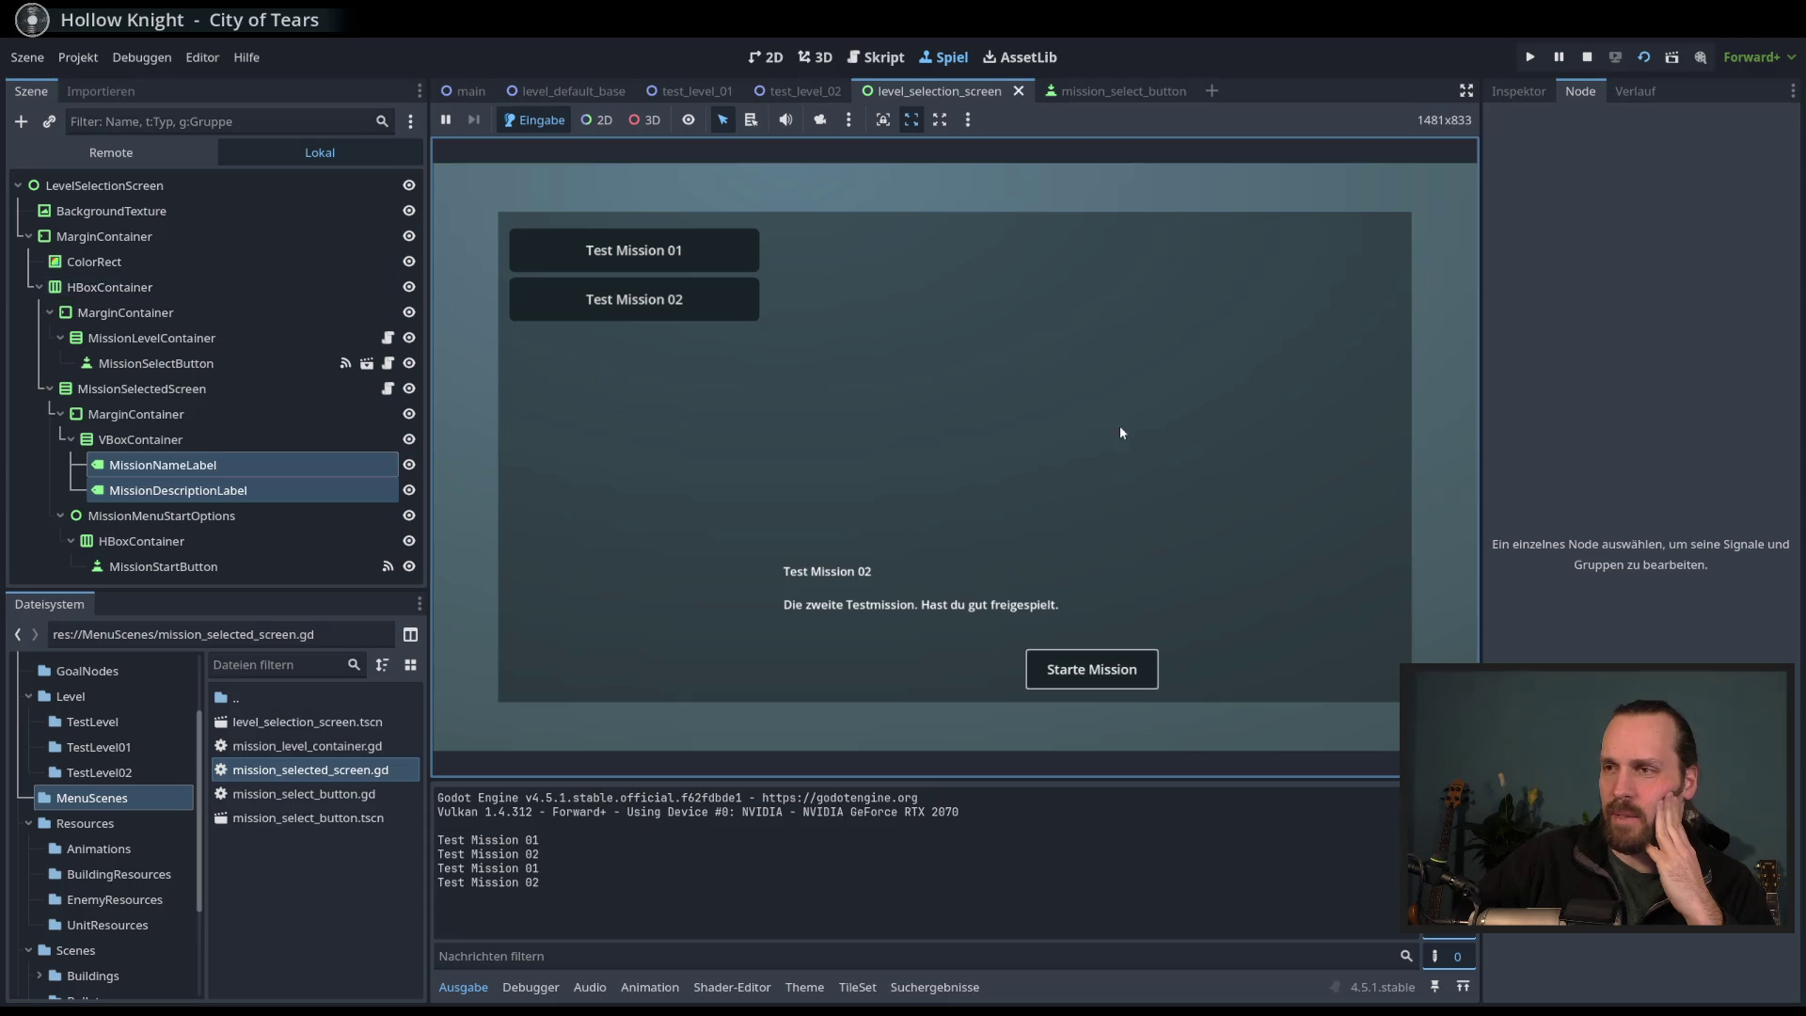
left_click(1588, 59)
left_click(1171, 588)
left_click(1156, 622)
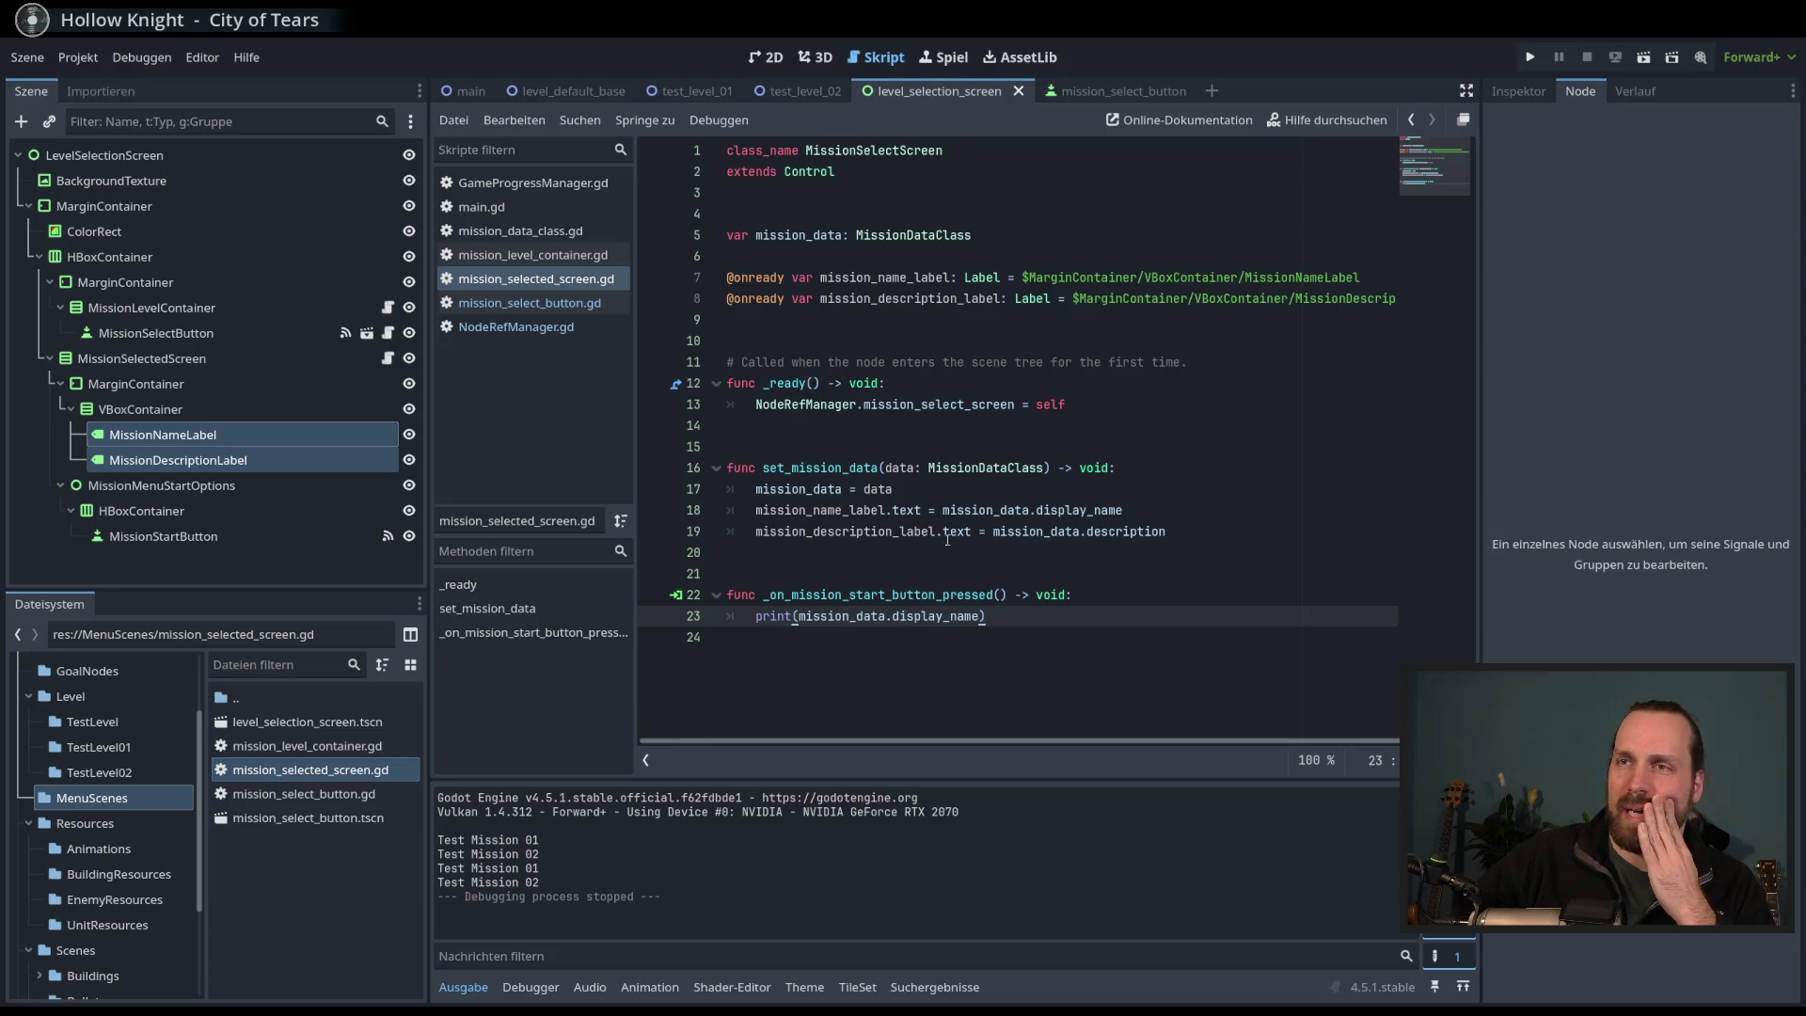
- Check MissionSelectedScreen's signals, then open mission_level_container.gd from the MissionLevelContainer node
left_click(1117, 588)
left_click(525, 408)
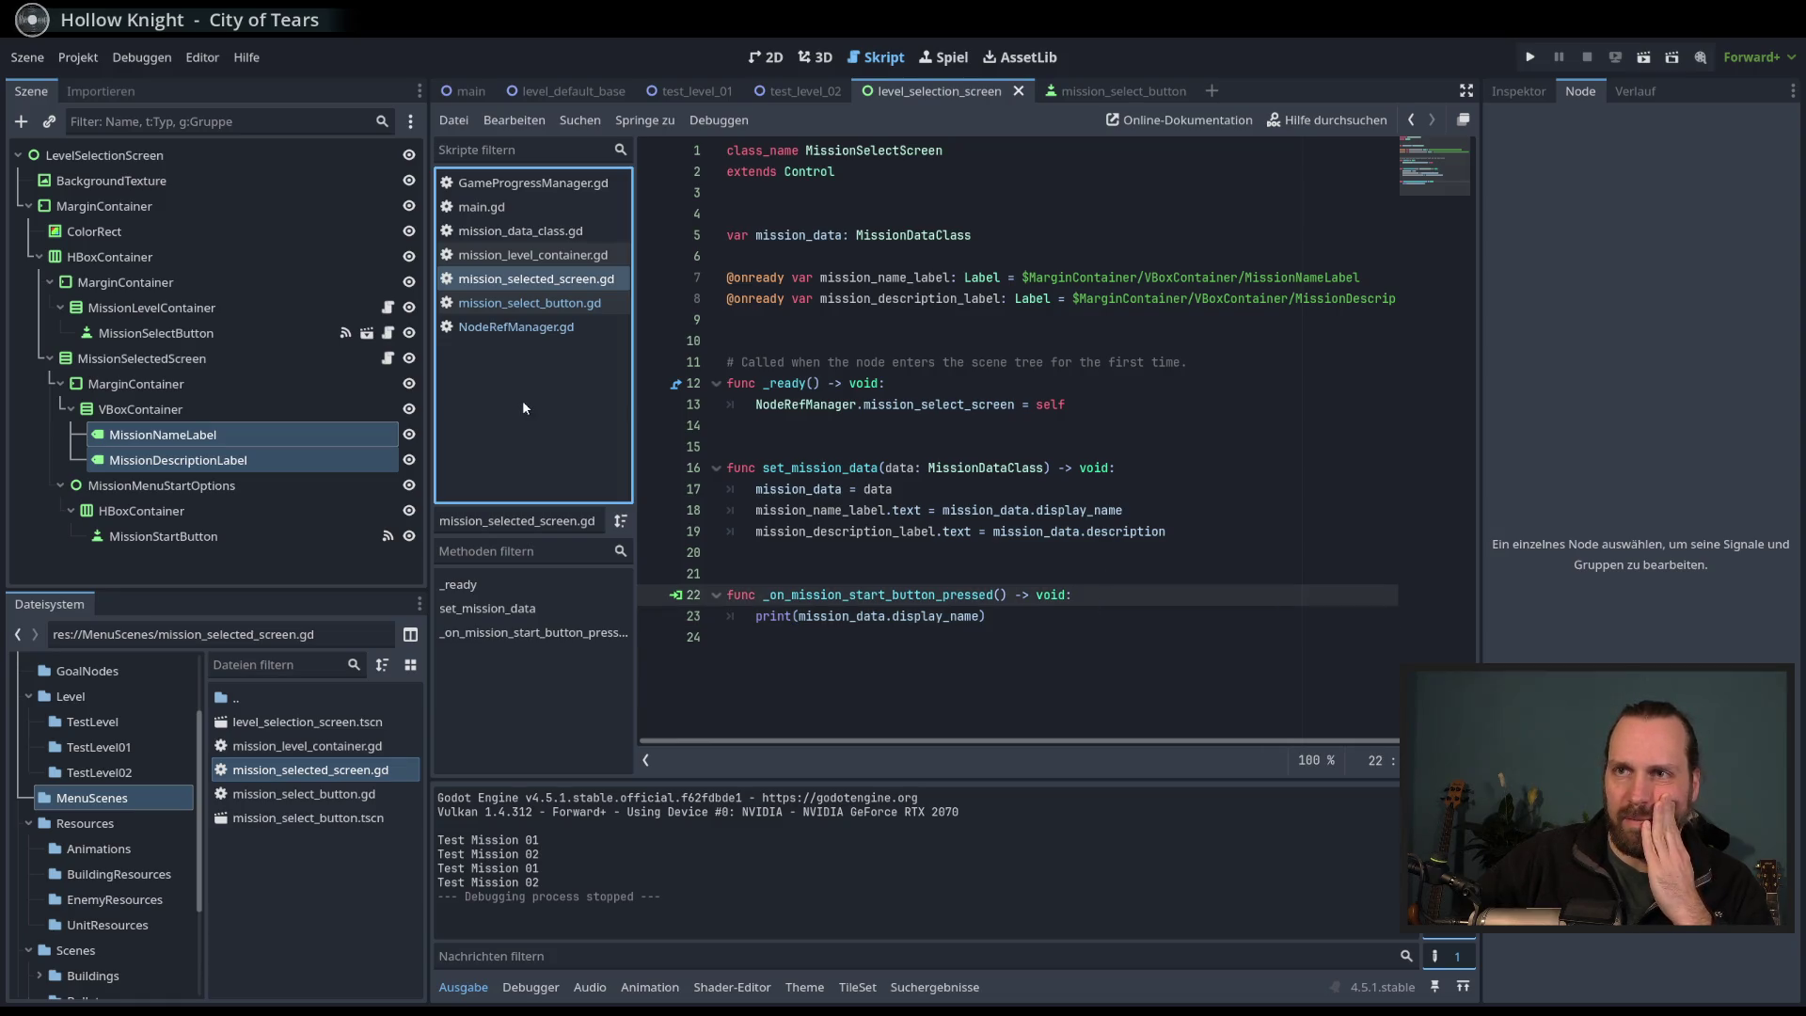
left_click(1094, 618)
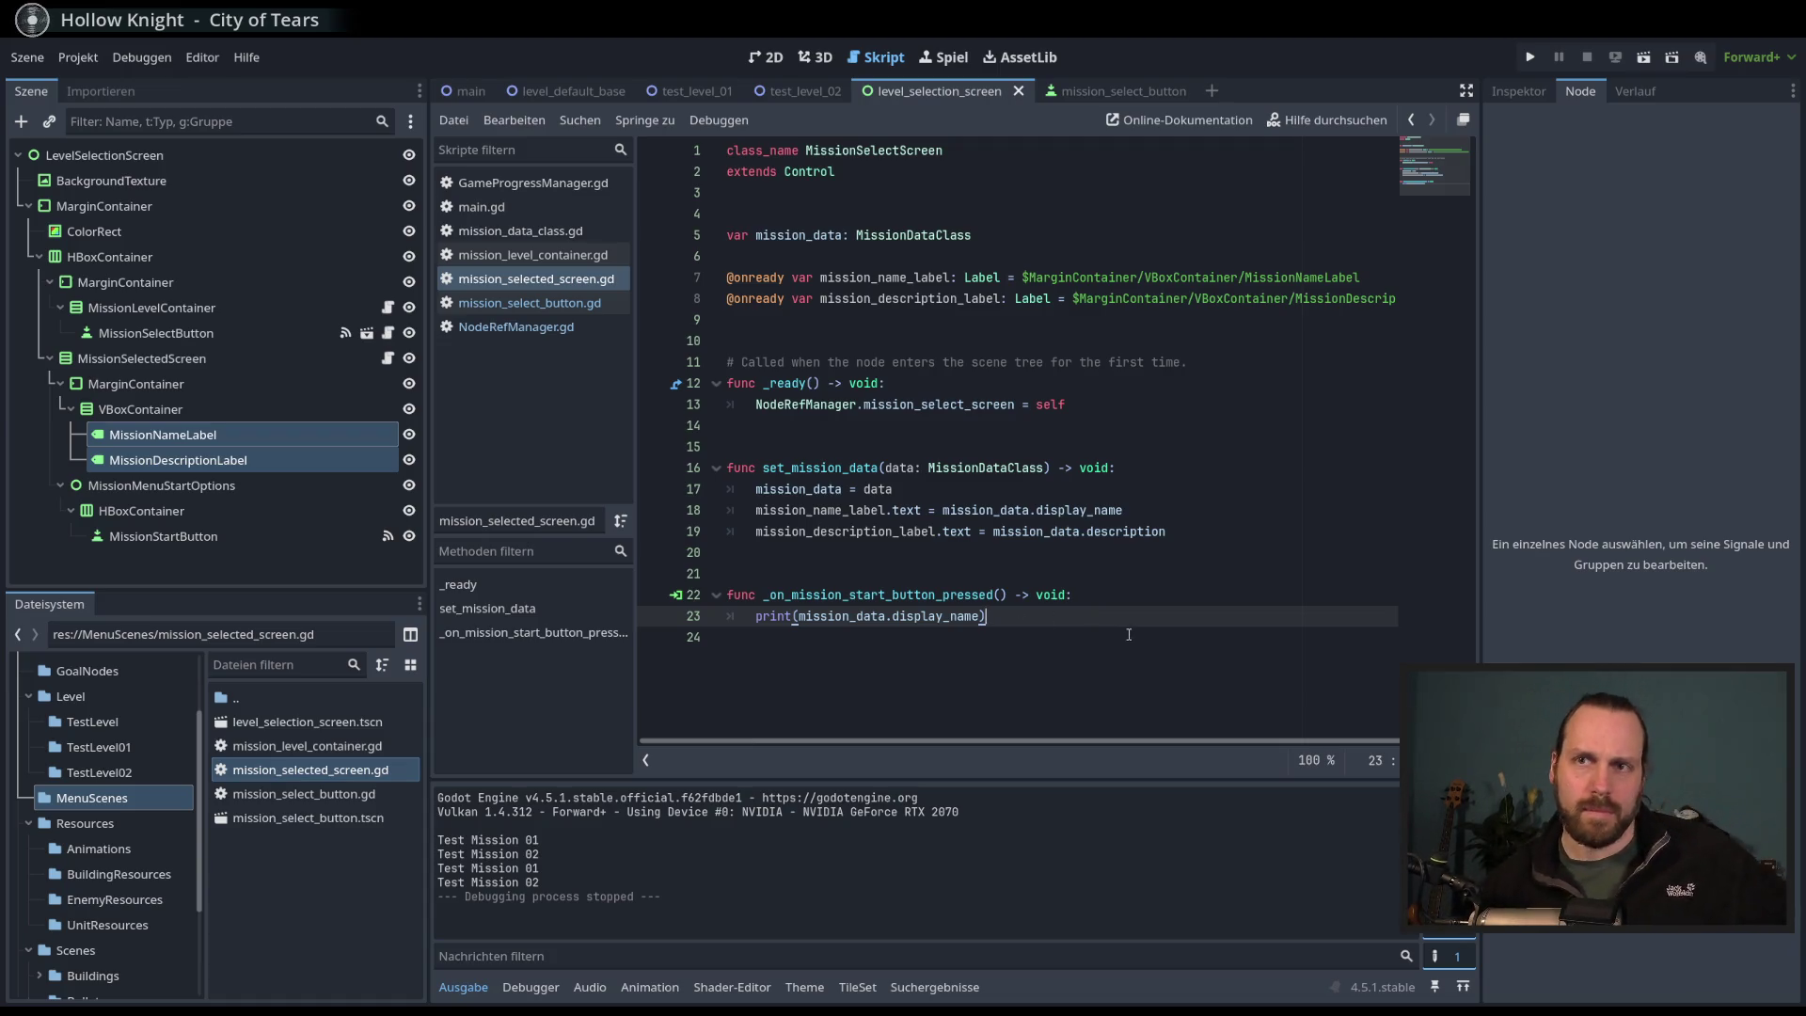
left_click(325, 360)
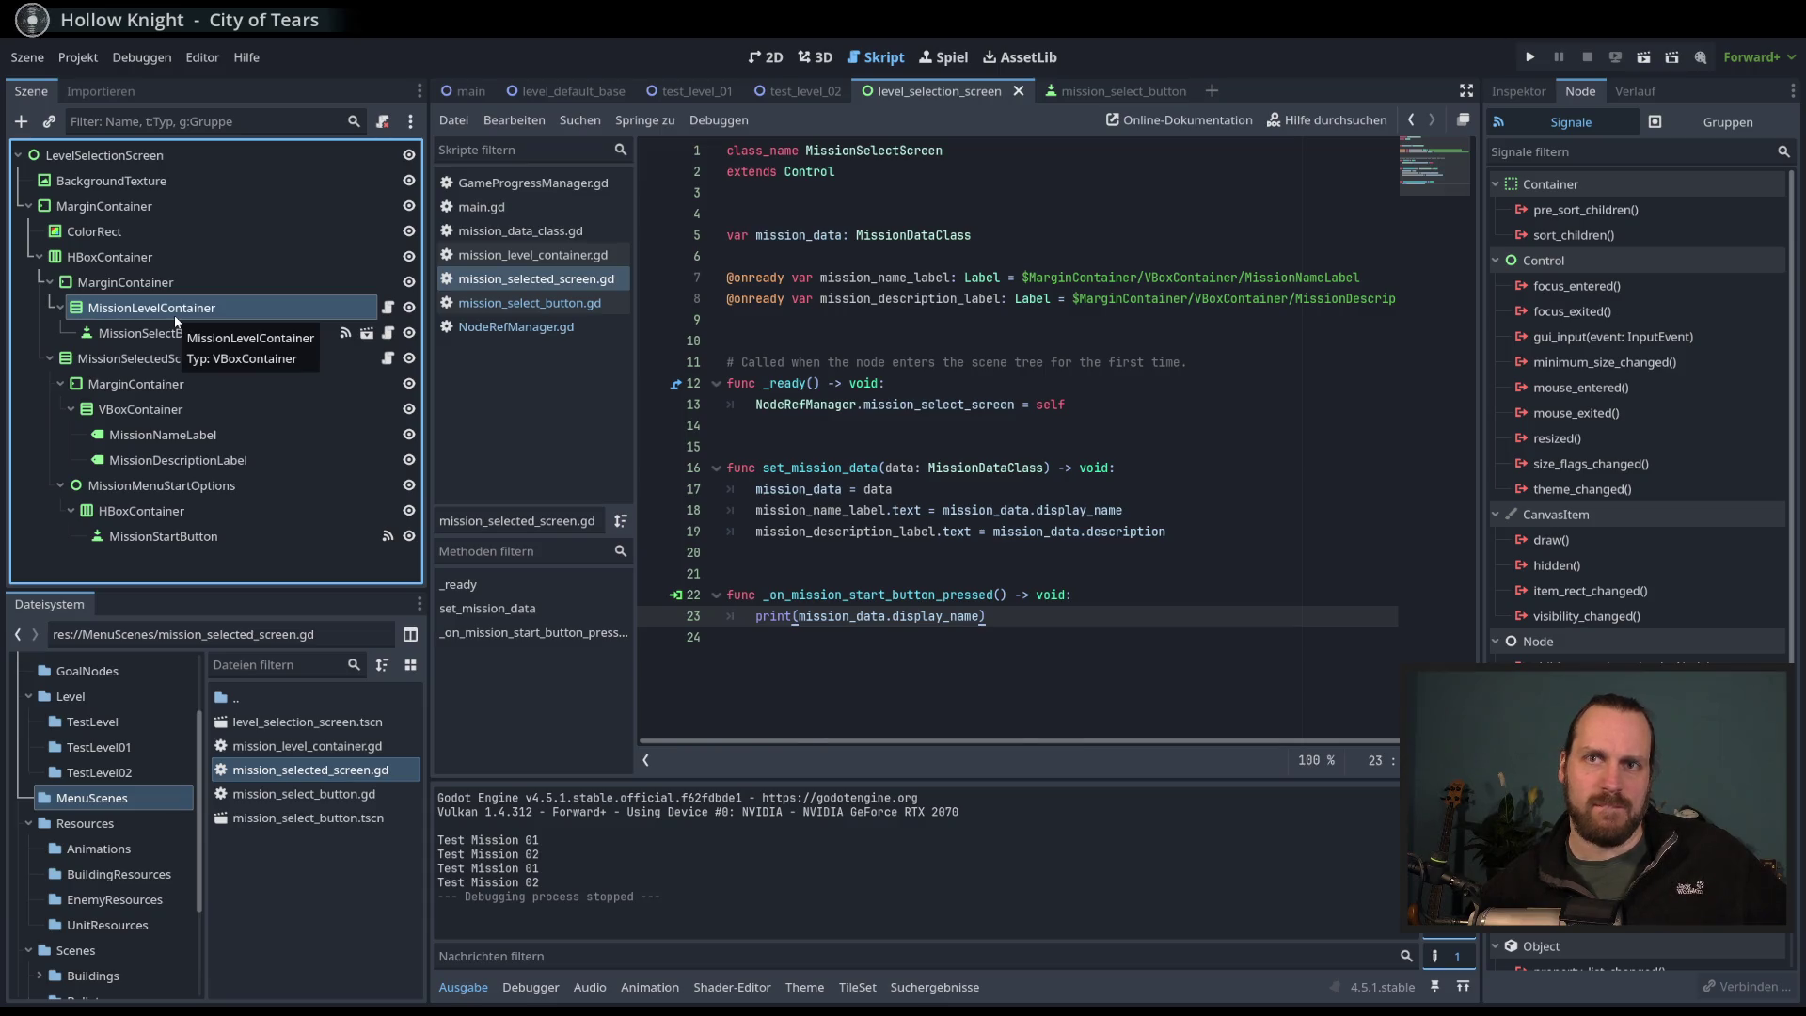
left_click(155, 333)
left_click(308, 306)
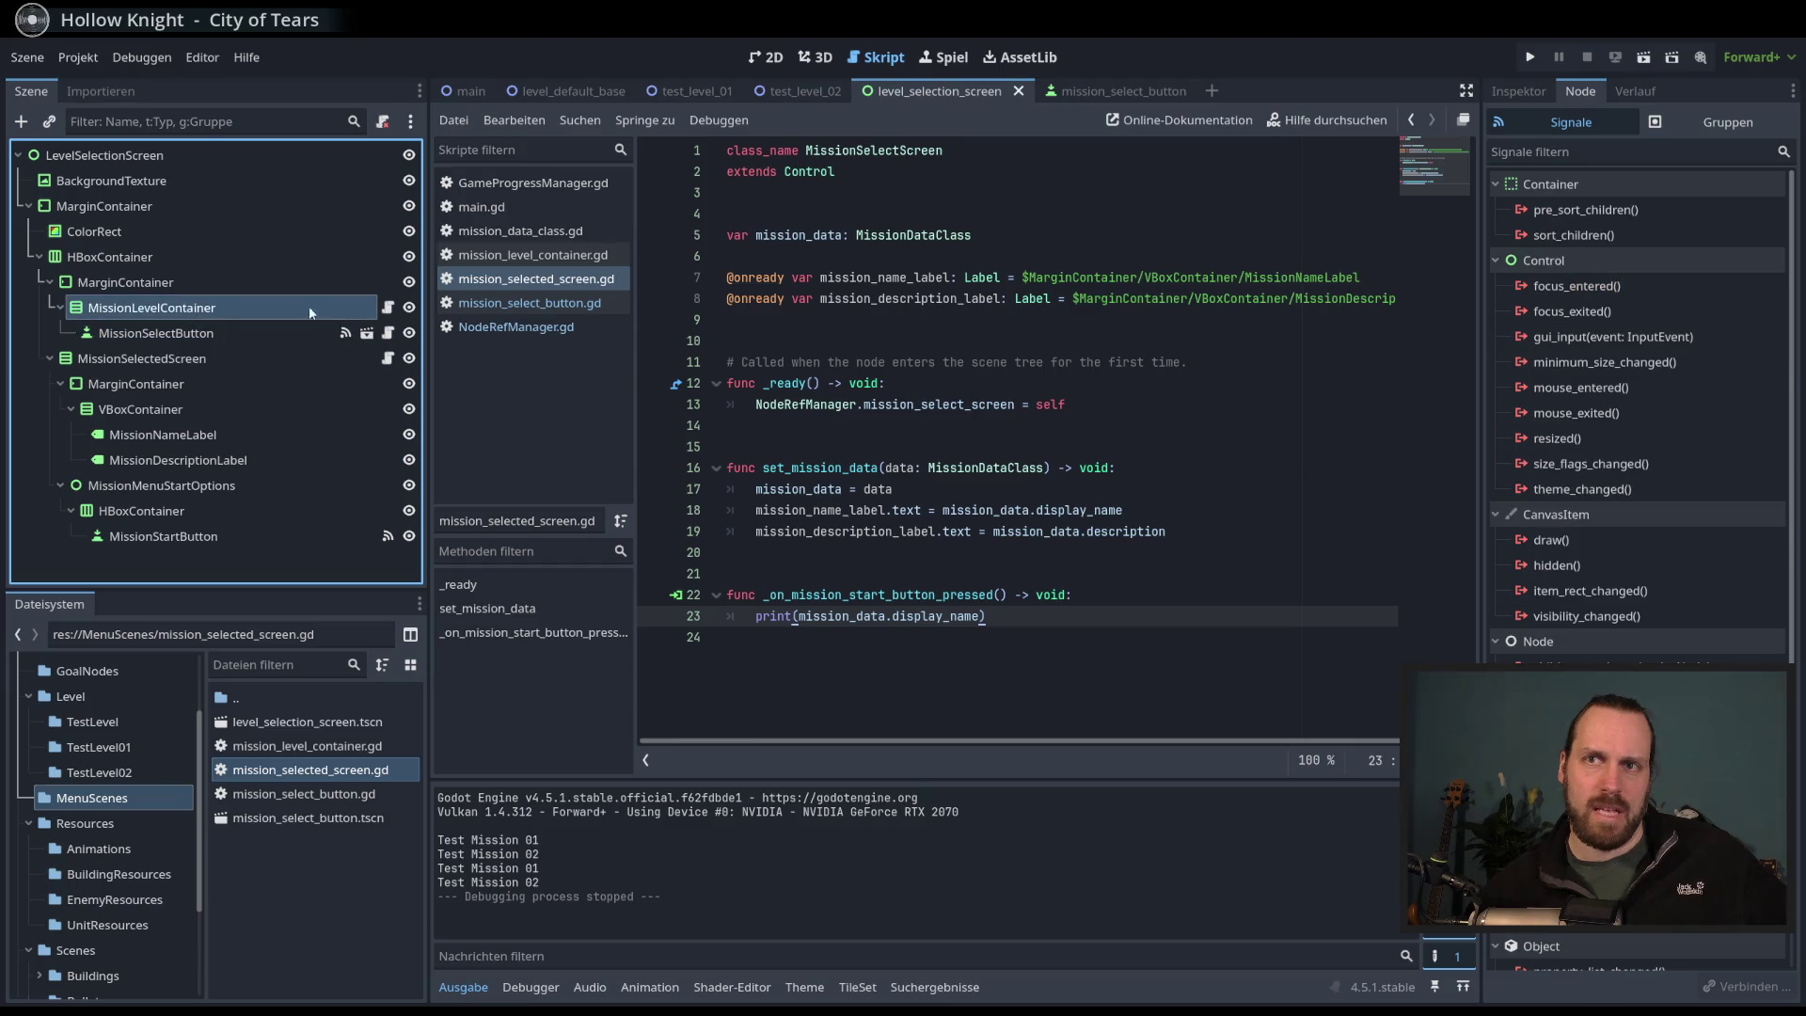
left_click(389, 309)
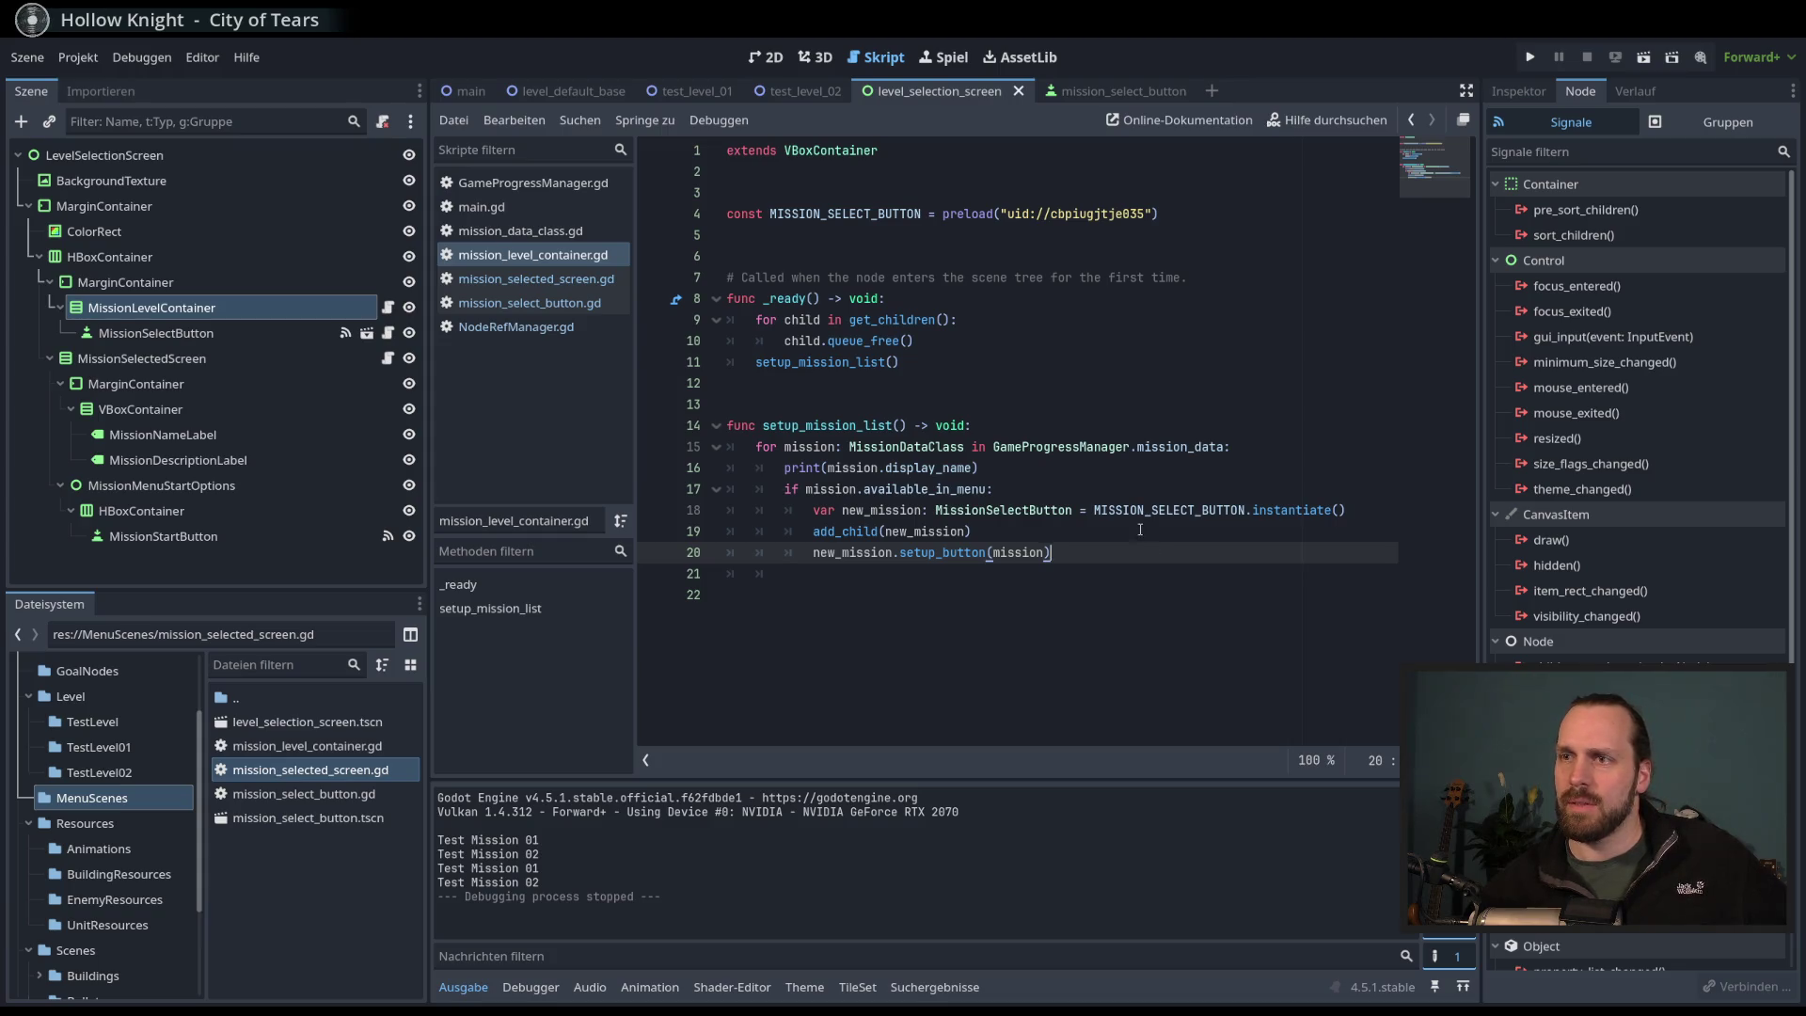